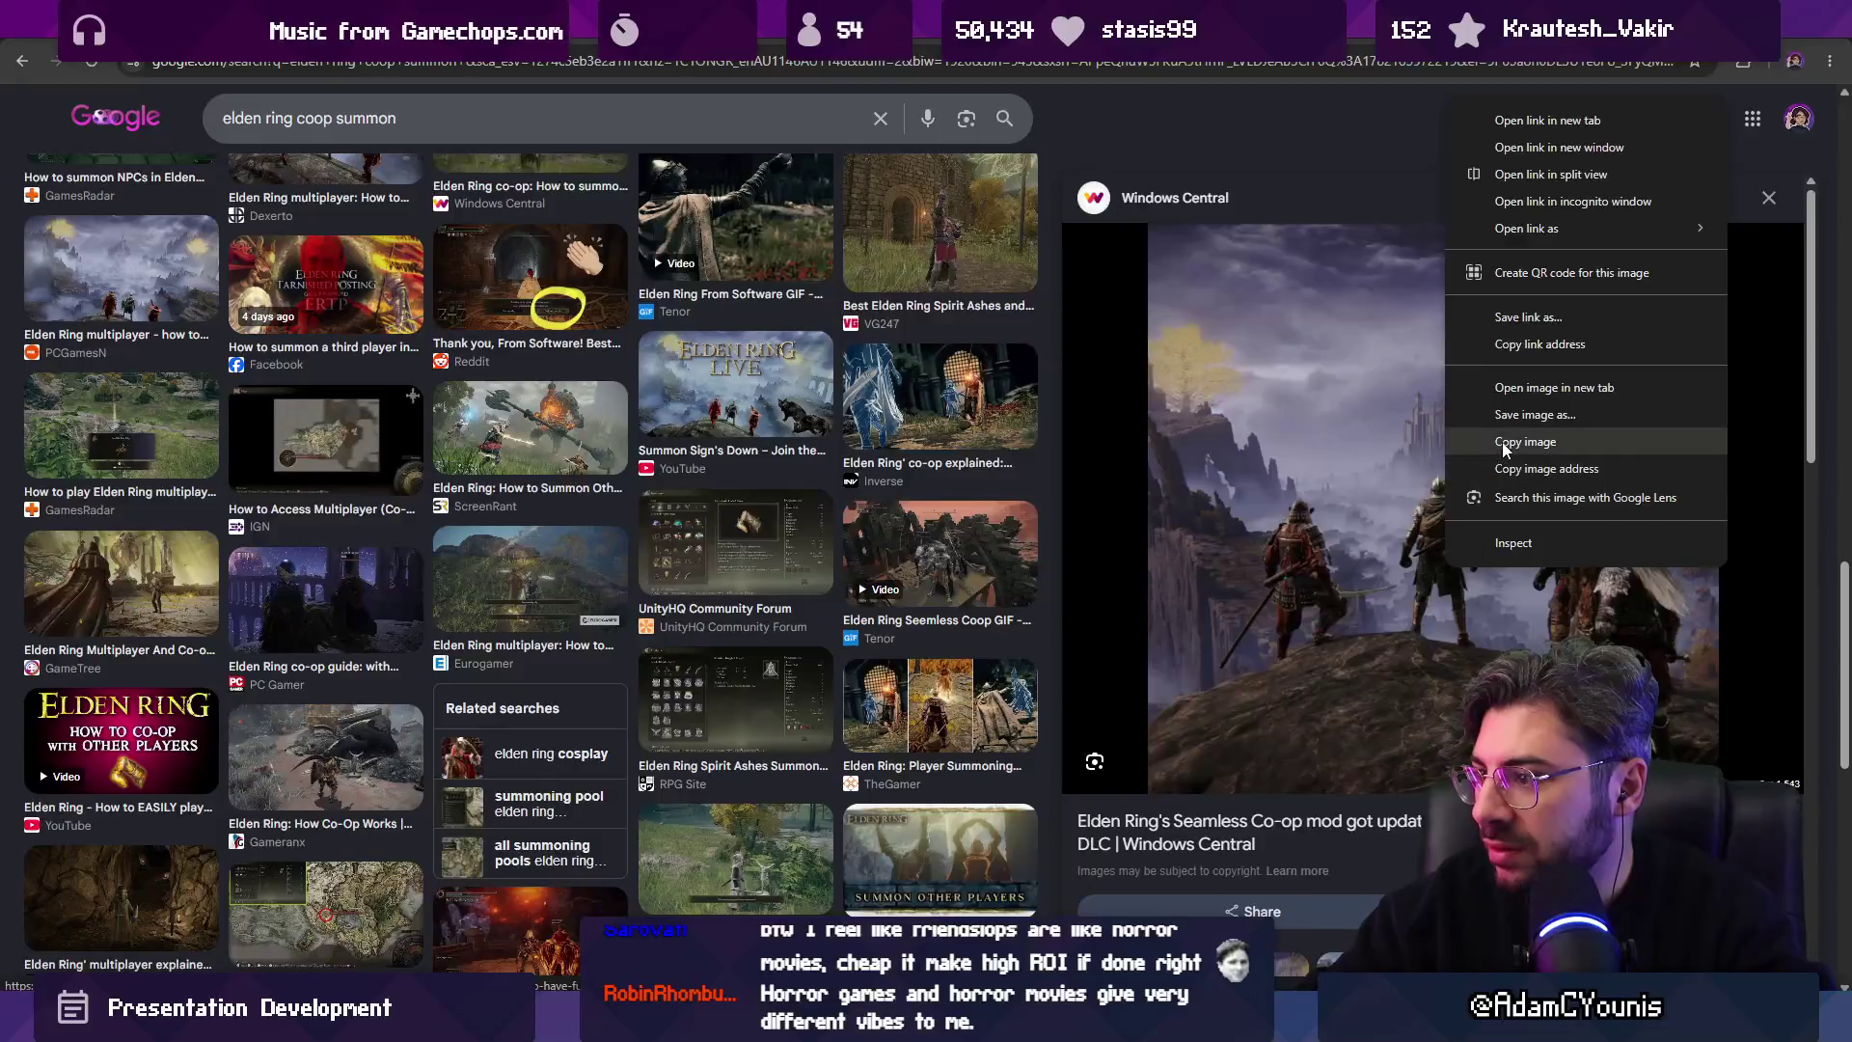
# - Copy the Windows Central Elden Ring co-op picture of warriors above a distant castle, then return to Figma
pyautogui.click(1502, 441)
pyautogui.scroll(-4, 1285, 548)
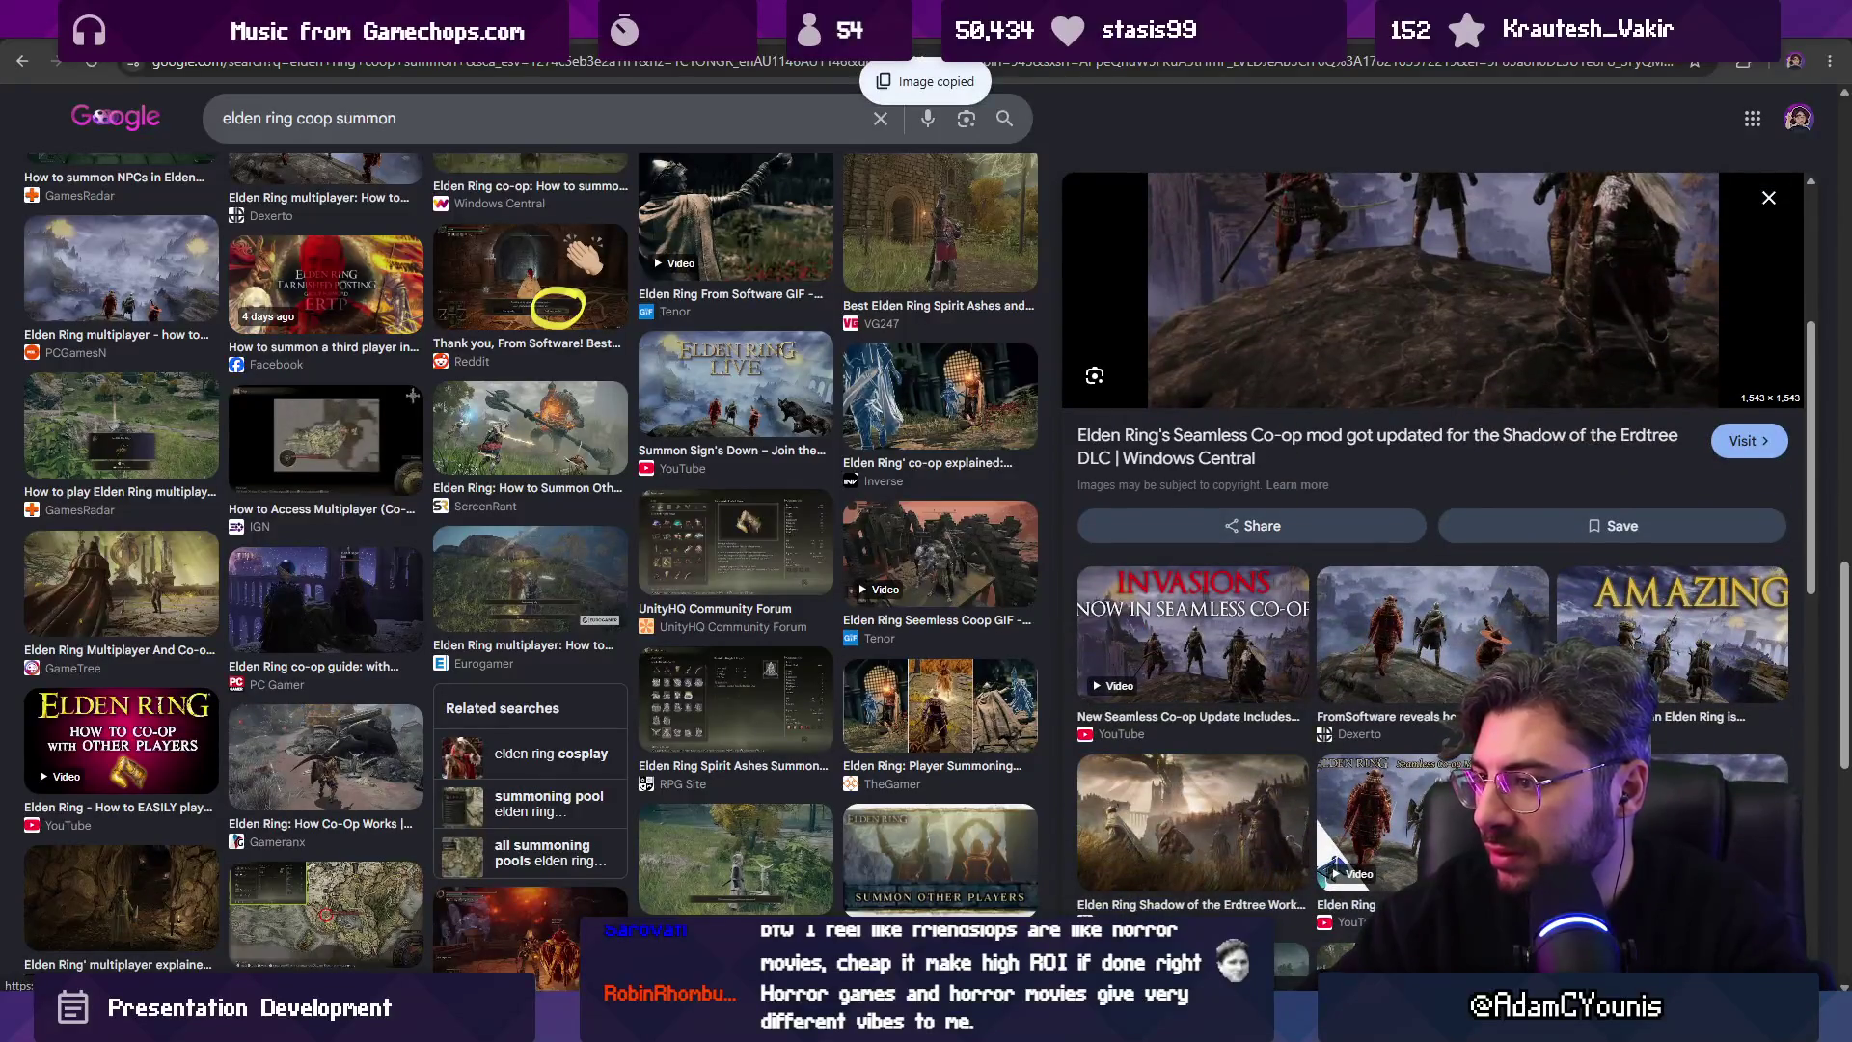
pyautogui.hotkey('alt', 'Tab')
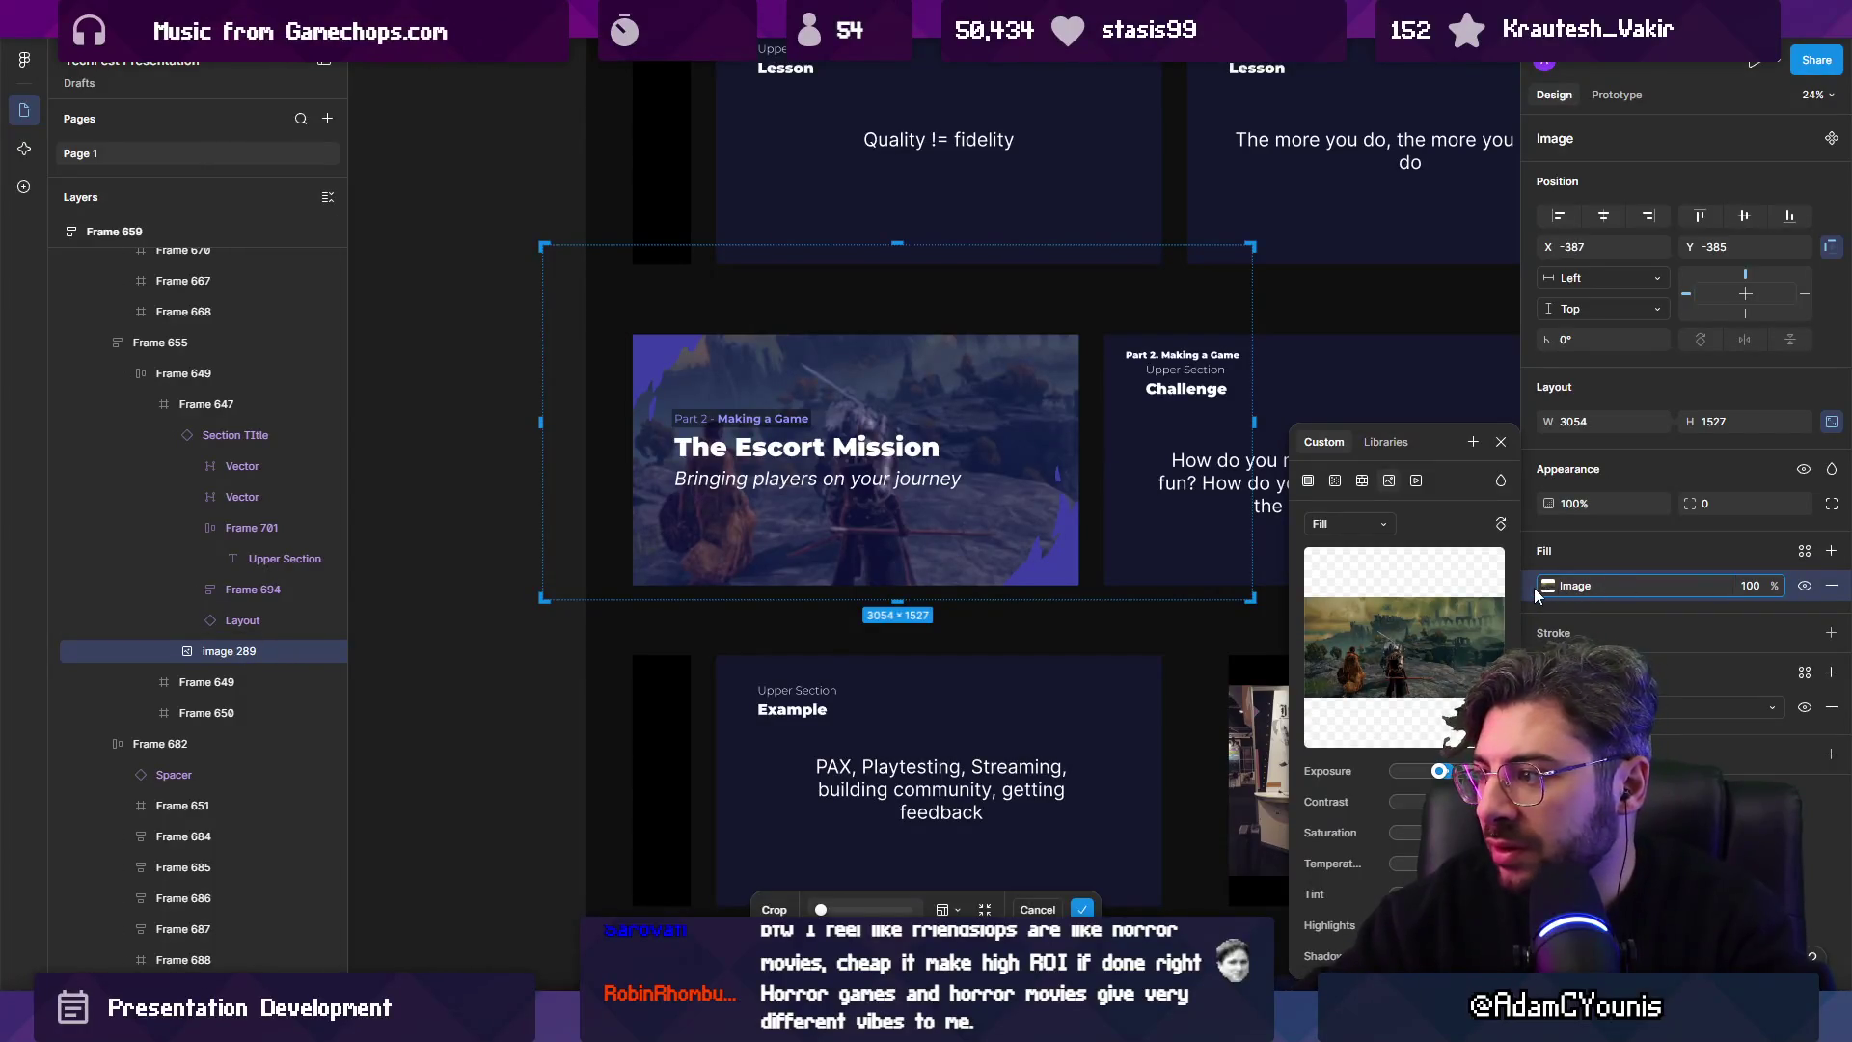
# - Paste the warriors picture as the Escort Mission background, shrink it to about 2572×1286, and move it higher
pyautogui.press('Escape')
pyautogui.hotkey('ctrl', 'v')
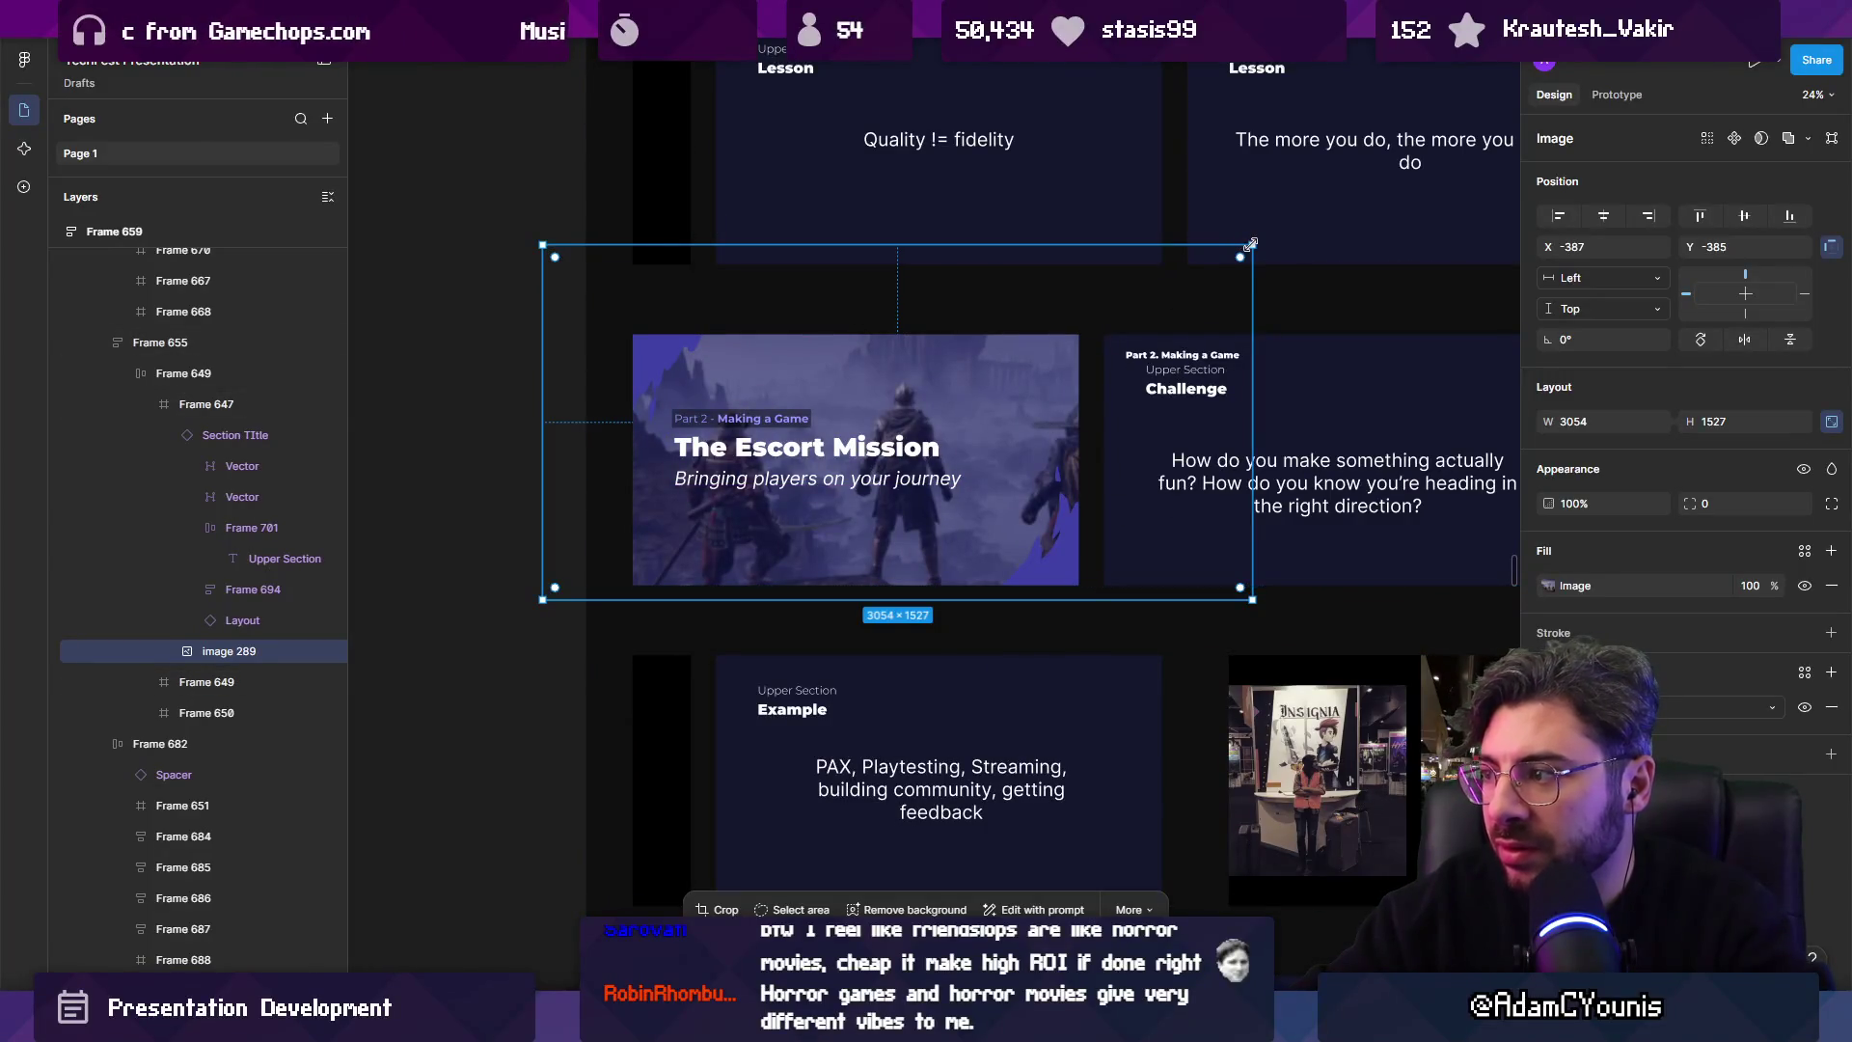
pyautogui.moveTo(1250, 244); pyautogui.dragTo(1140, 301)
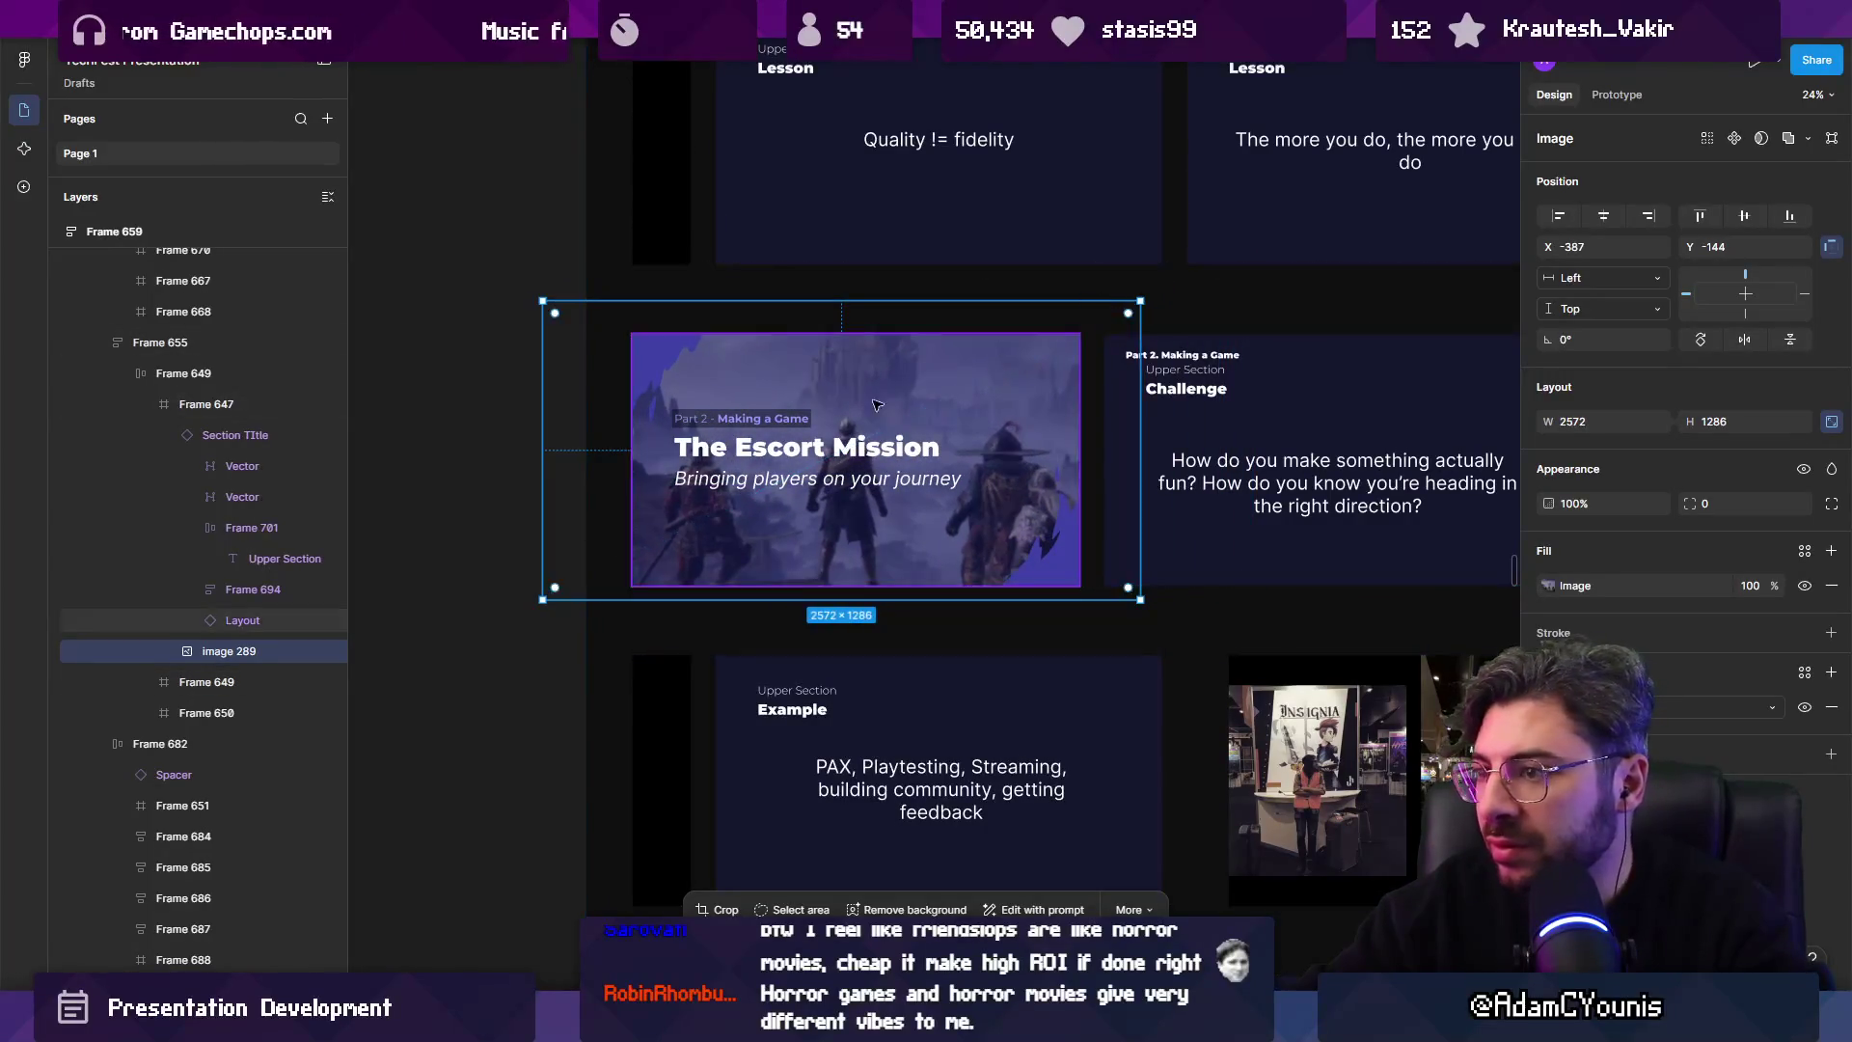
pyautogui.scroll(5, 875, 405)
pyautogui.moveTo(1329, 233)
pyautogui.mouseDown()
pyautogui.moveTo(1329, 196)
pyautogui.moveTo(1263, 230)
pyautogui.moveTo(1109, 412)
pyautogui.moveTo(1040, 429)
pyautogui.moveTo(1094, 429)
pyautogui.moveTo(967, 421)
pyautogui.mouseUp()
pyautogui.scroll(-2, 1109, 412)
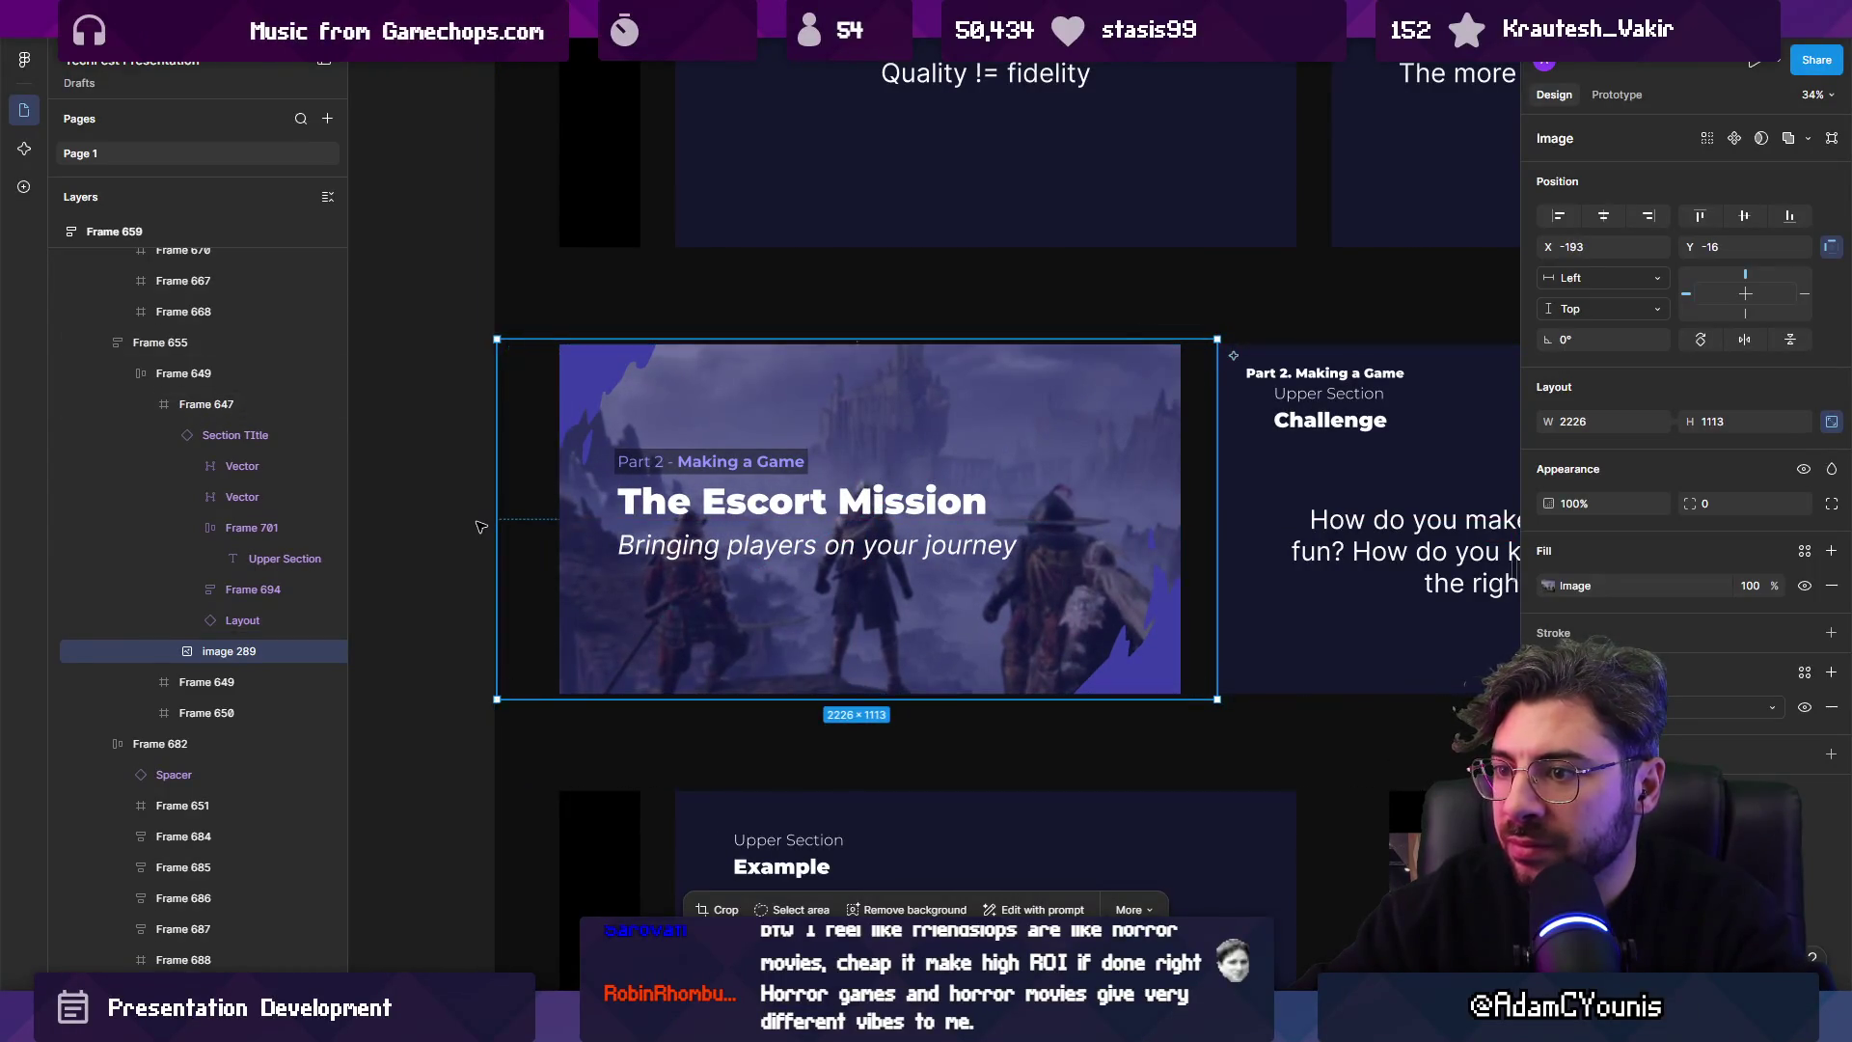
# - Reselect the Escort Mission background picture and review its Fill image adjustments
pyautogui.press('Escape')
pyautogui.scroll(3, 617, 549)
pyautogui.scroll(-2, 772, 569)
pyautogui.scroll(4, 868, 588)
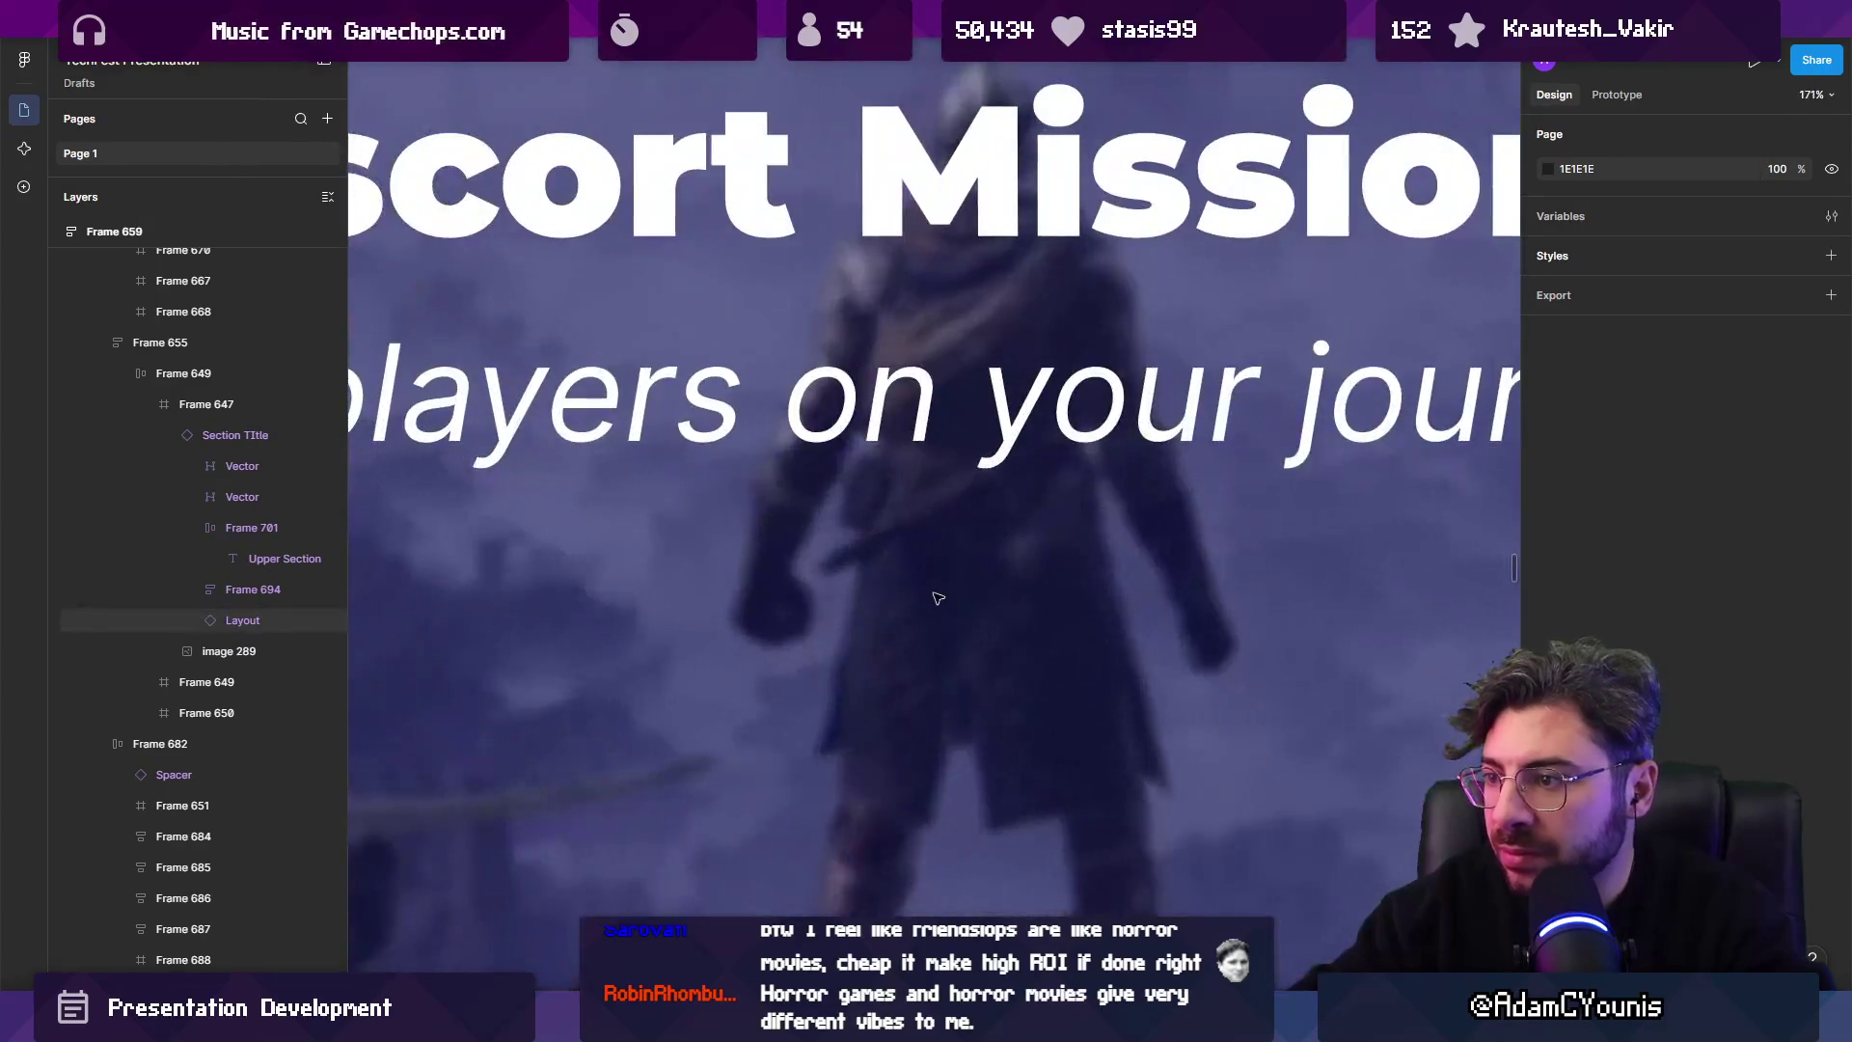
pyautogui.scroll(-4, 937, 600)
pyautogui.click(936, 600)
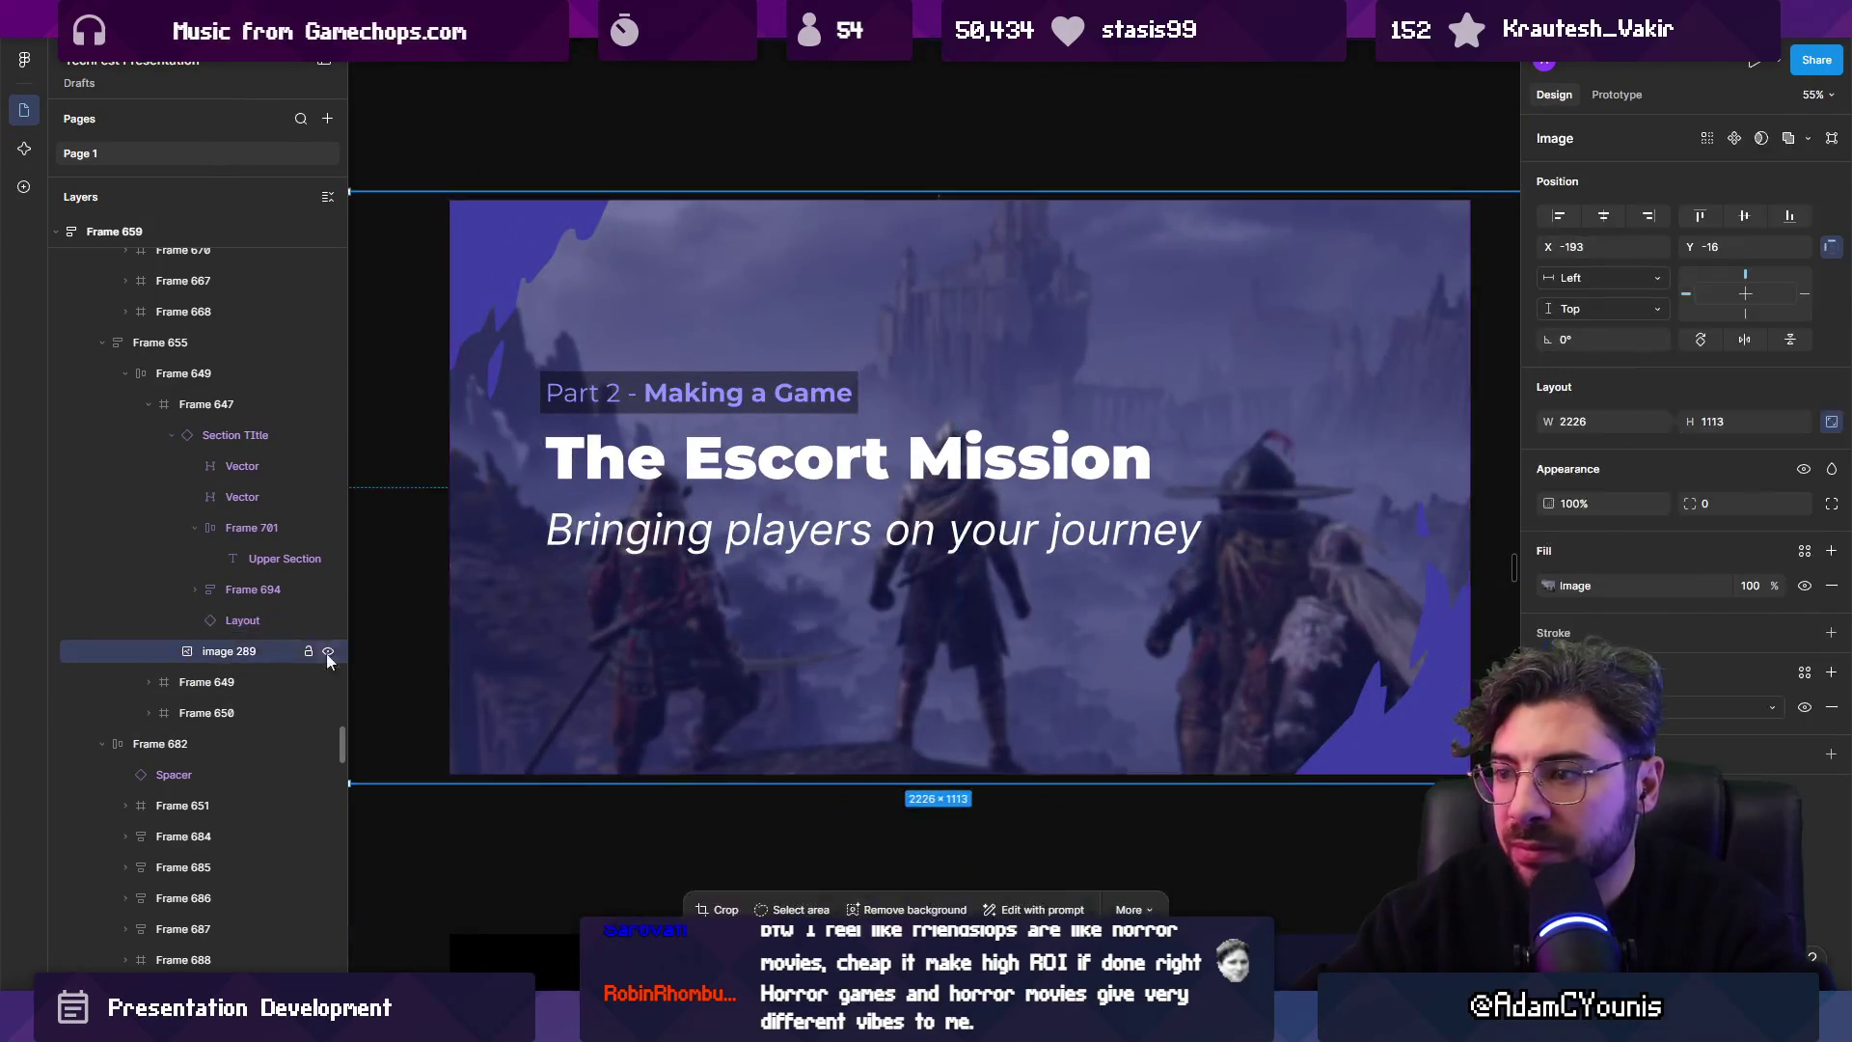
pyautogui.click(1548, 585)
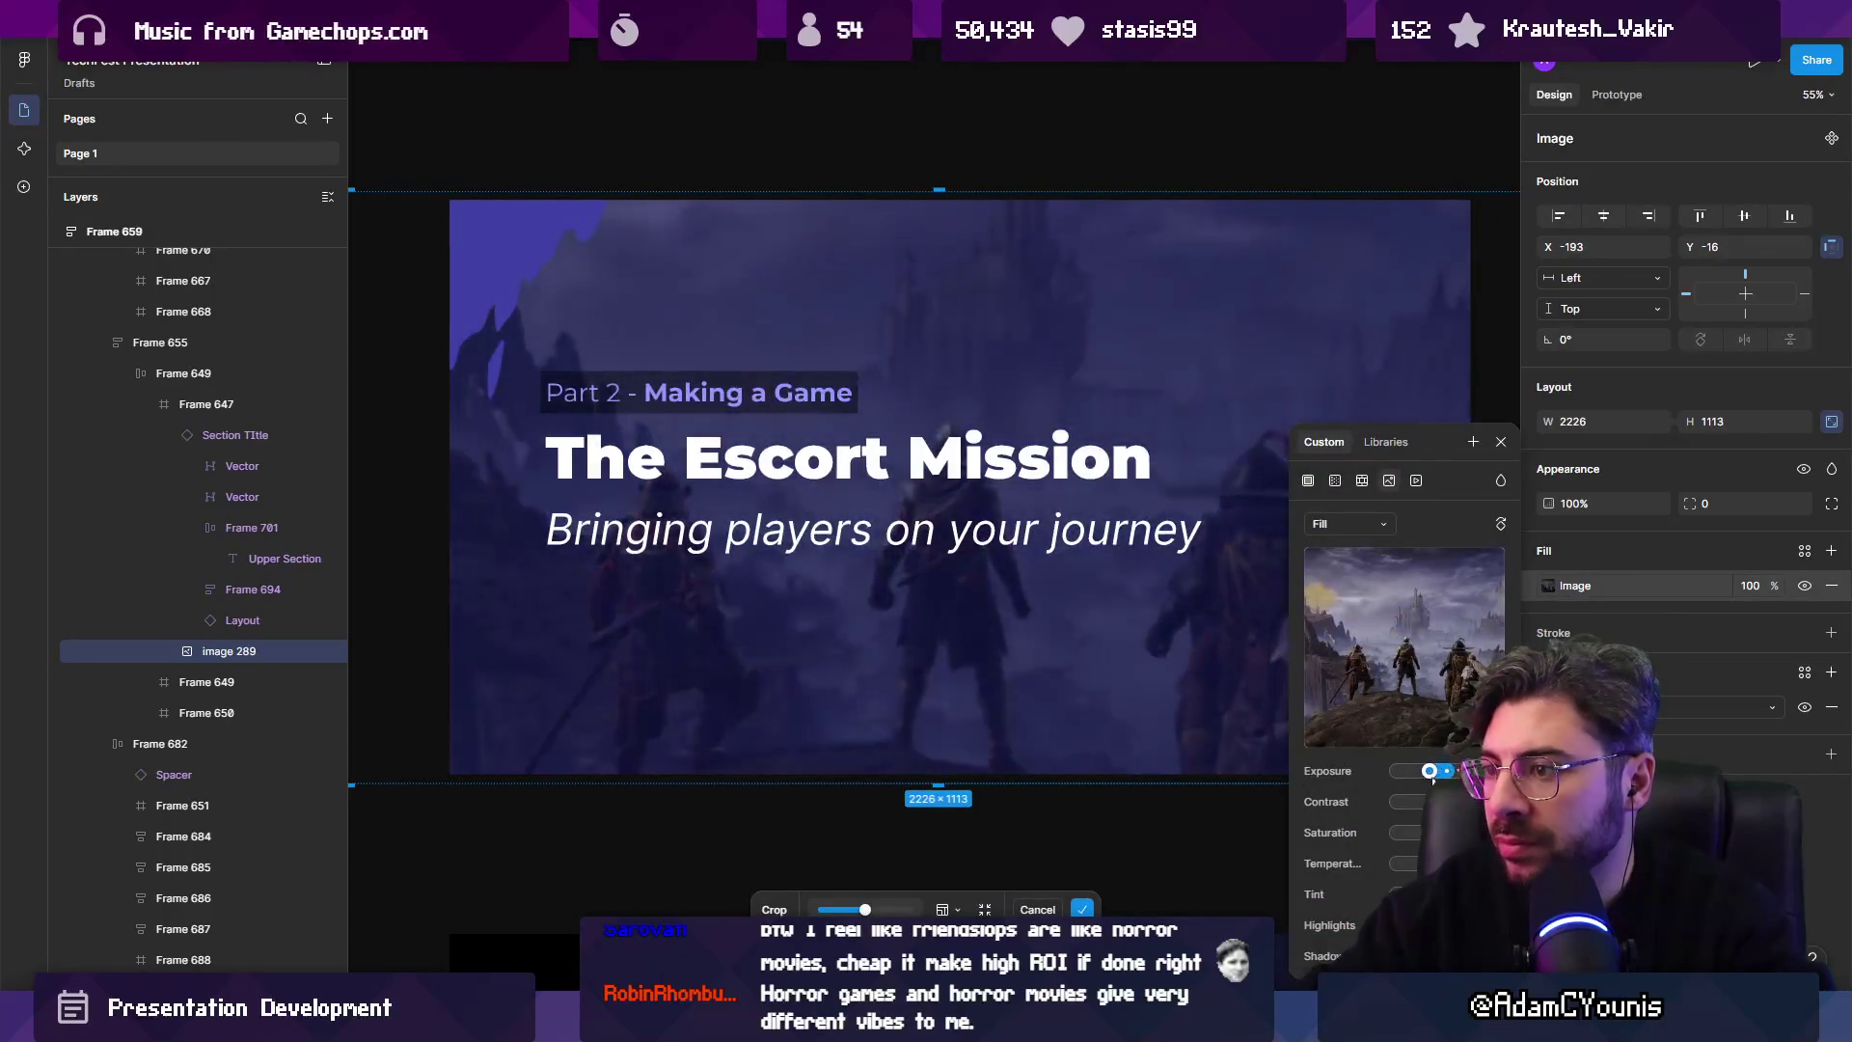
pyautogui.scroll(-5, 859, 502)
pyautogui.press('Escape')
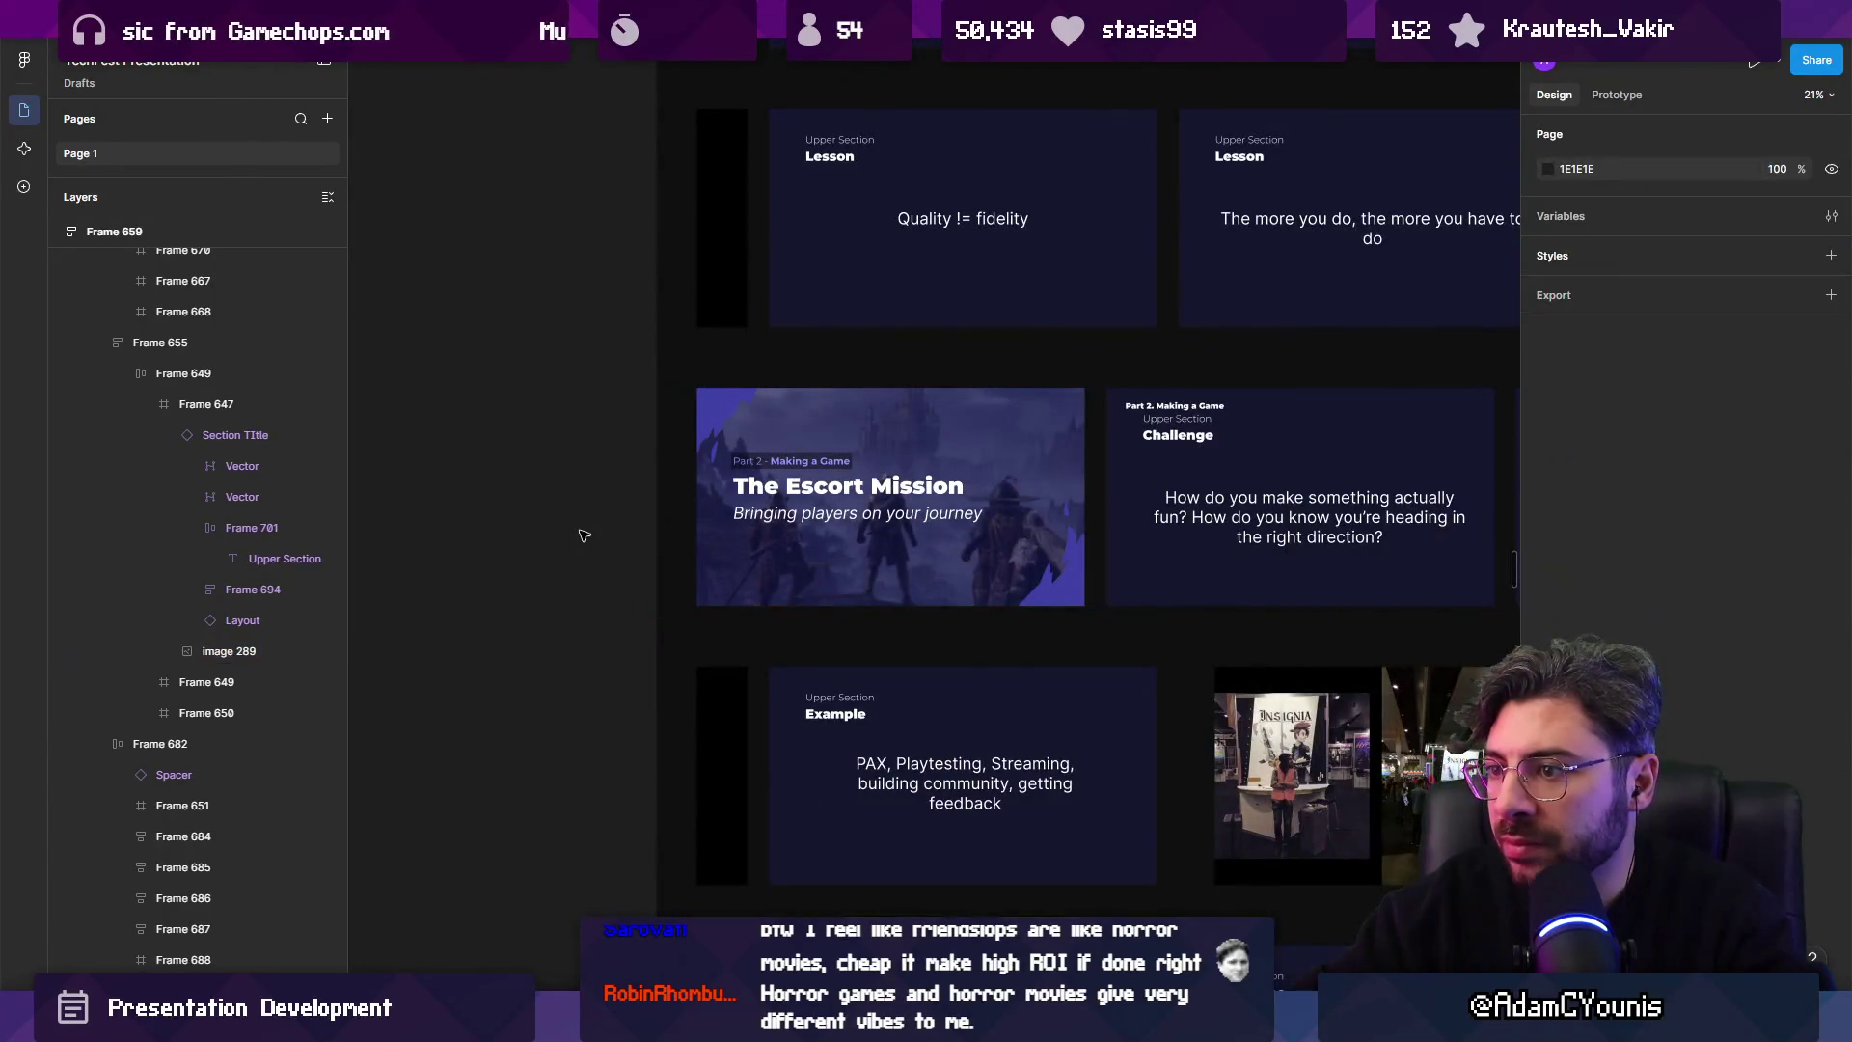
pyautogui.hscroll(3, 972, 493)
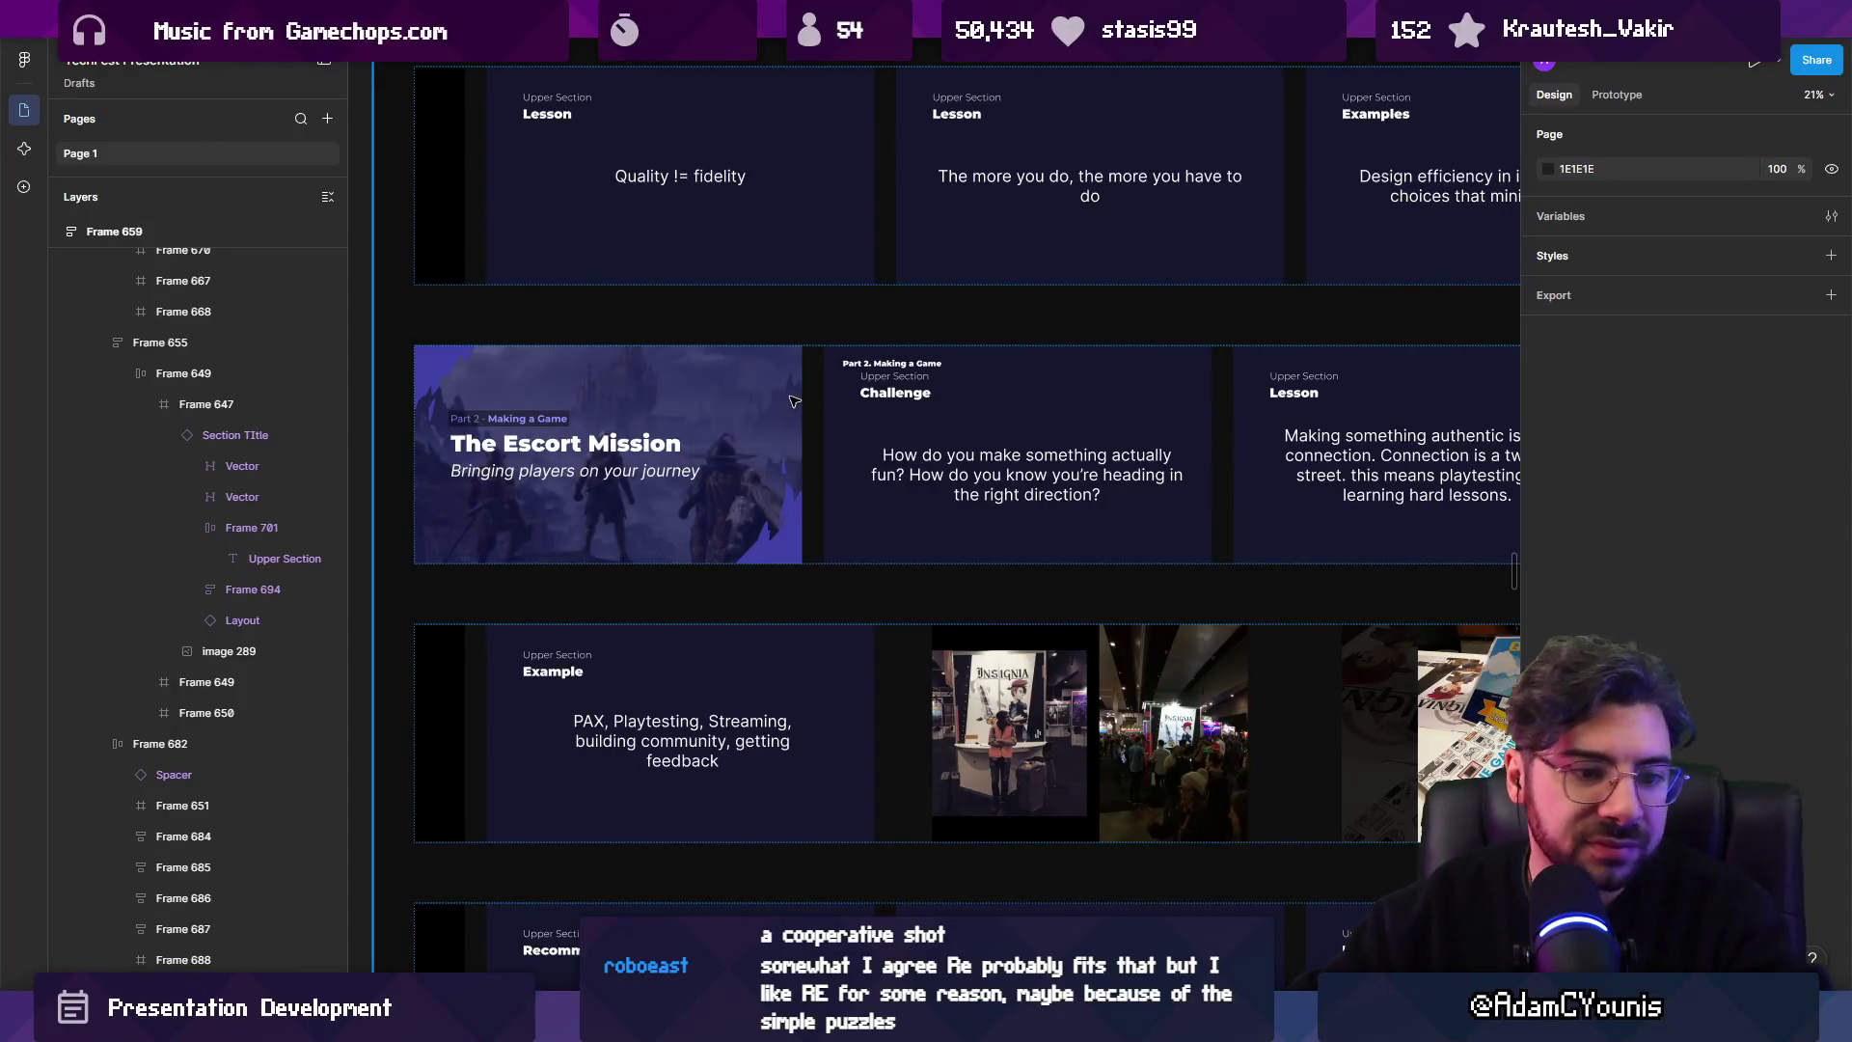
pyautogui.hscroll(-2, 752, 409)
pyautogui.scroll(5, 868, 405)
pyautogui.scroll(-5, 992, 400)
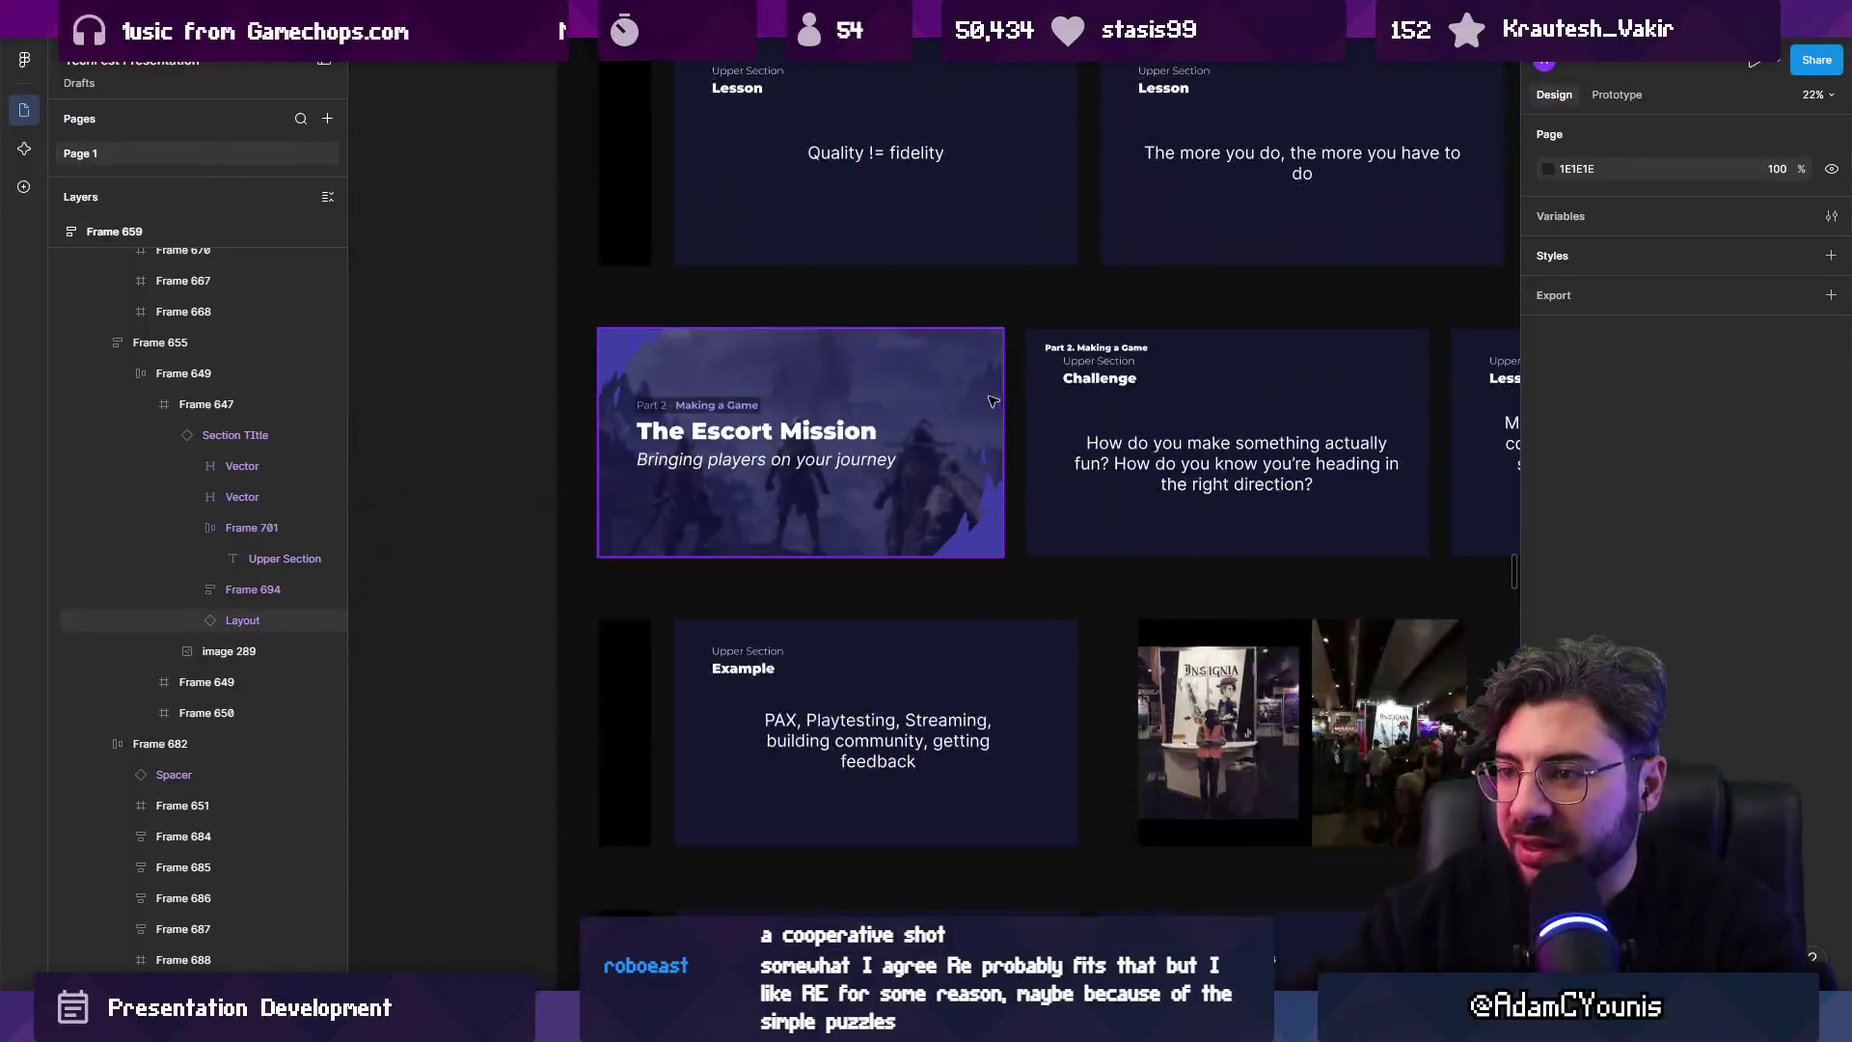
pyautogui.scroll(-3, 896, 382)
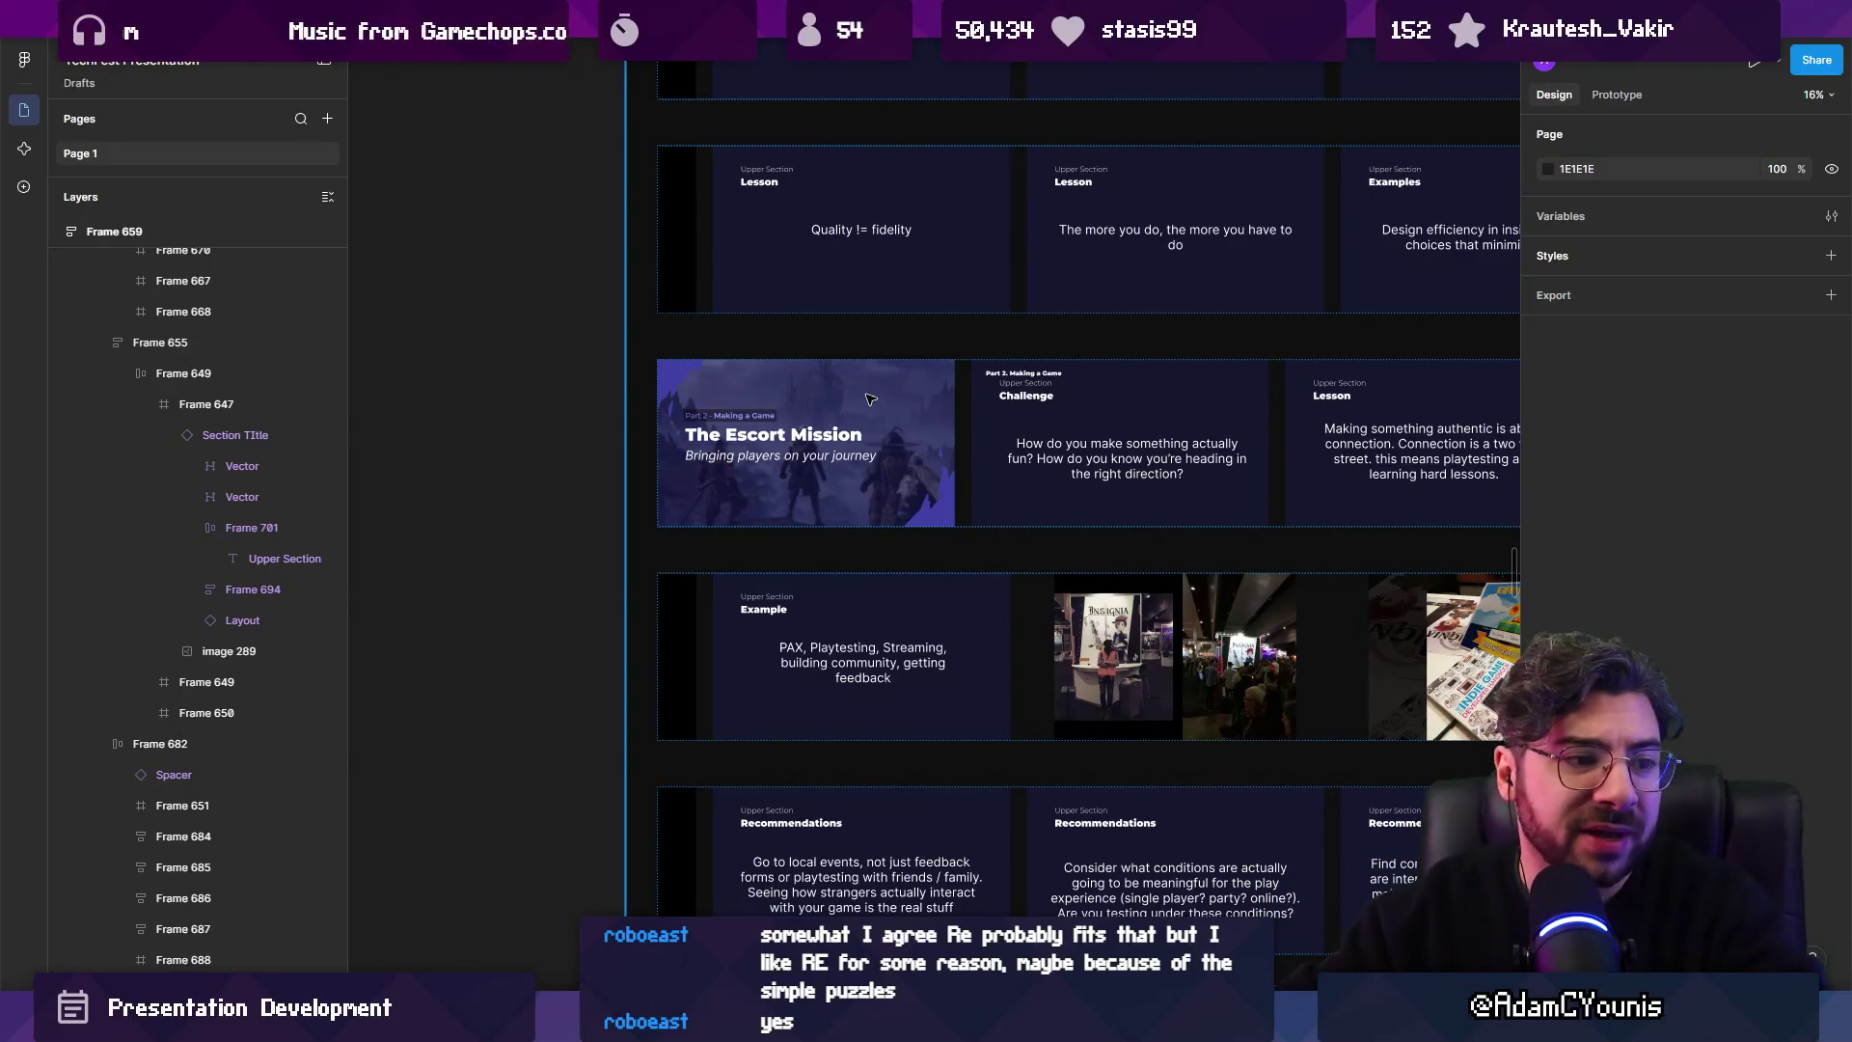
pyautogui.scroll(1, 805, 397)
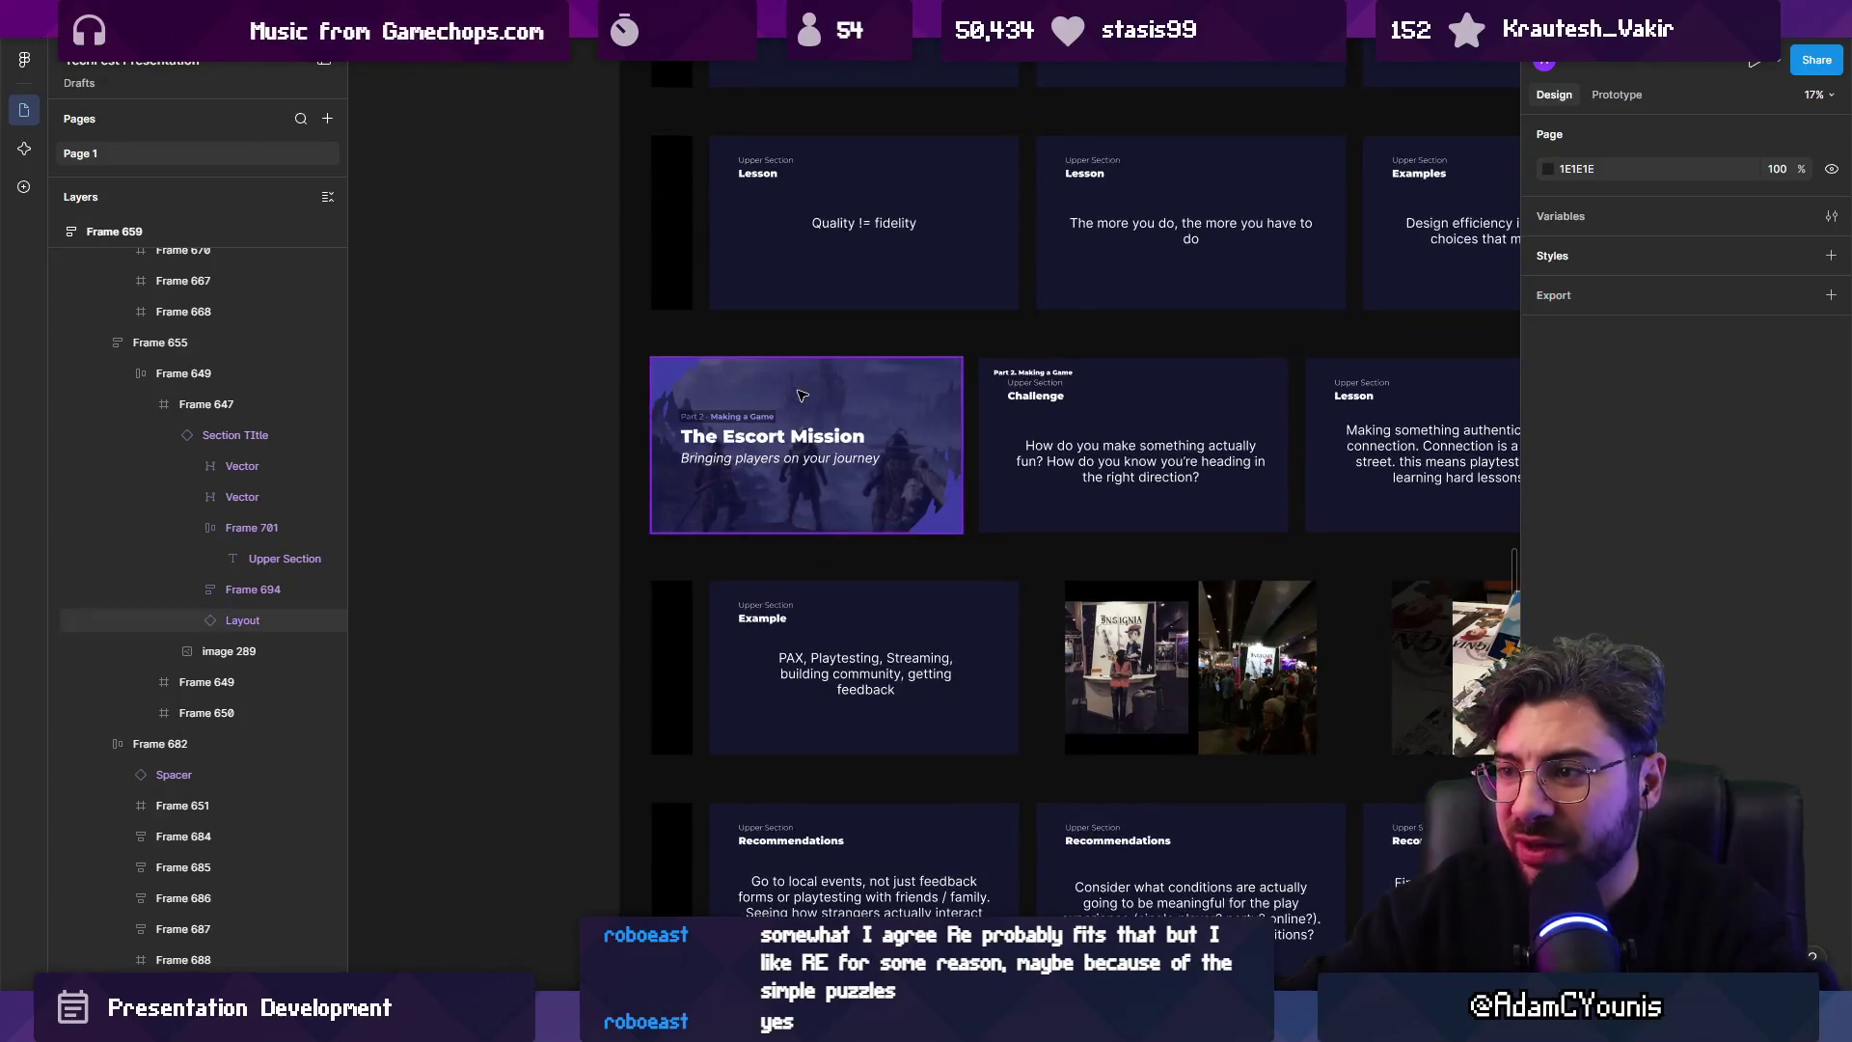
pyautogui.click(803, 395)
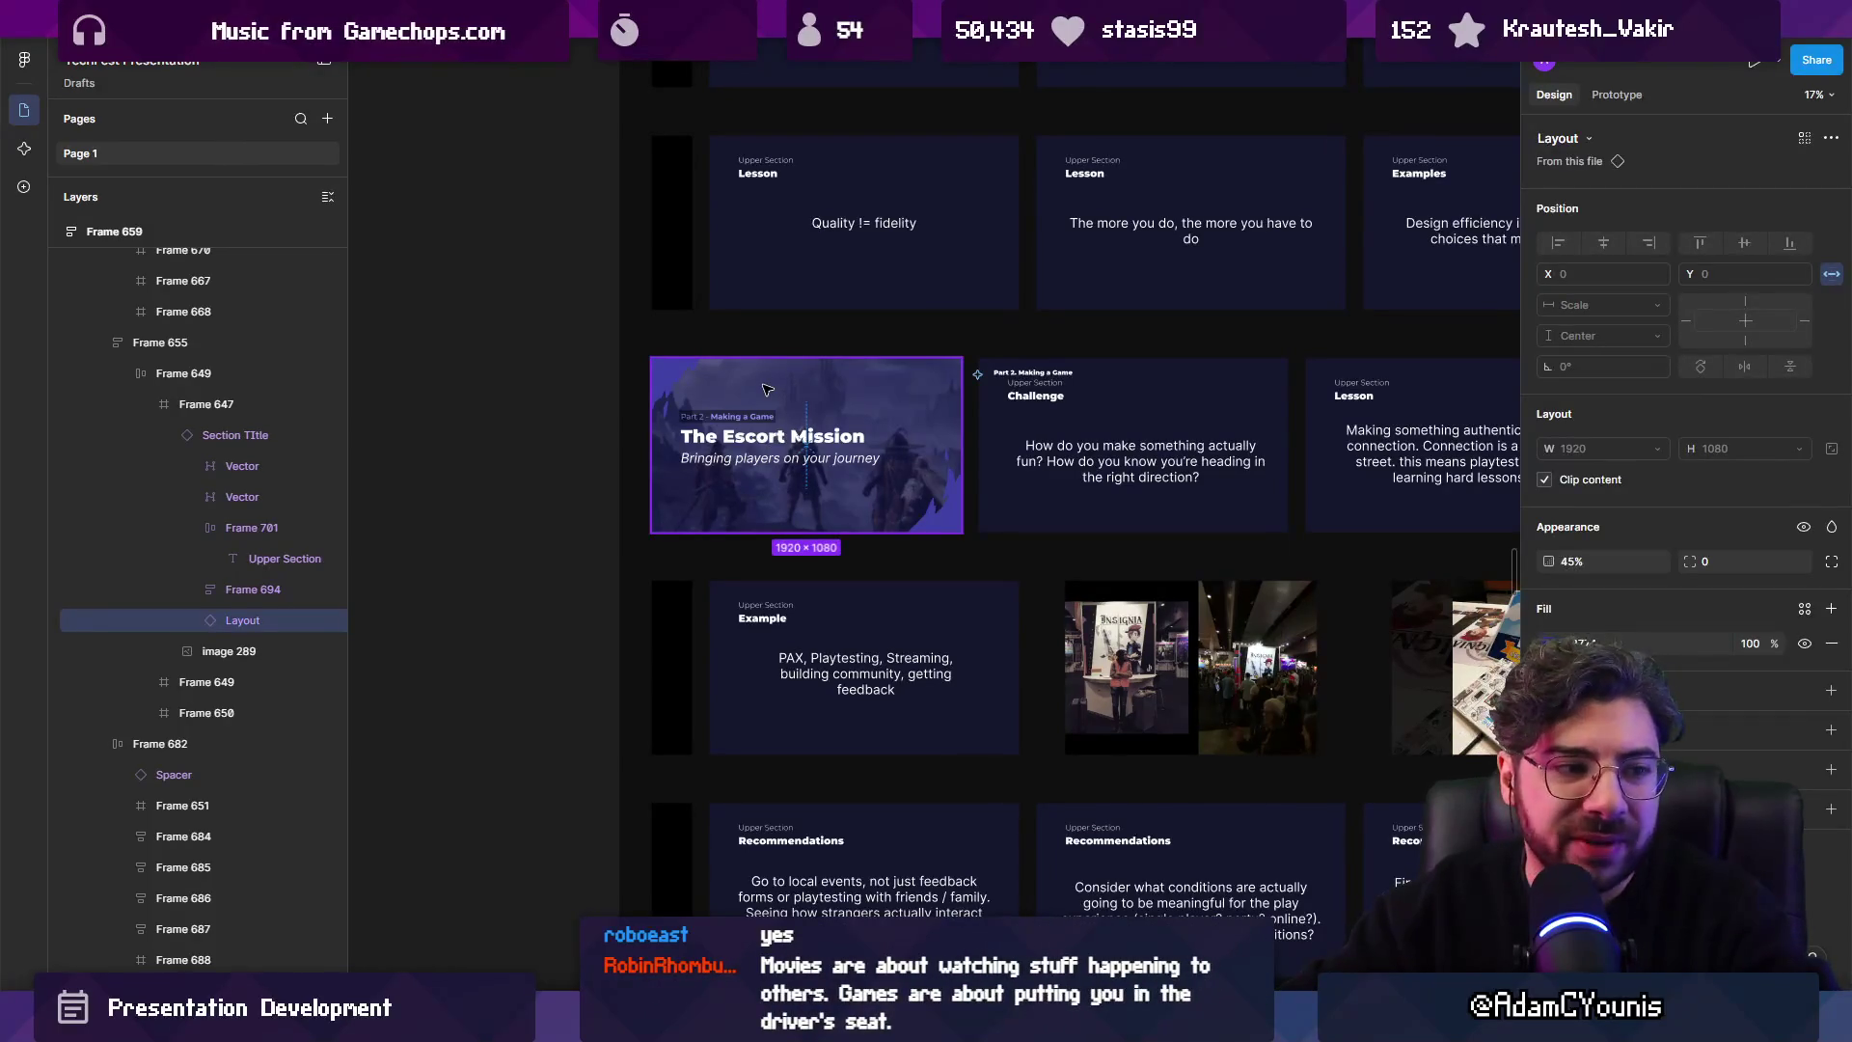
pyautogui.scroll(-5, 835, 405)
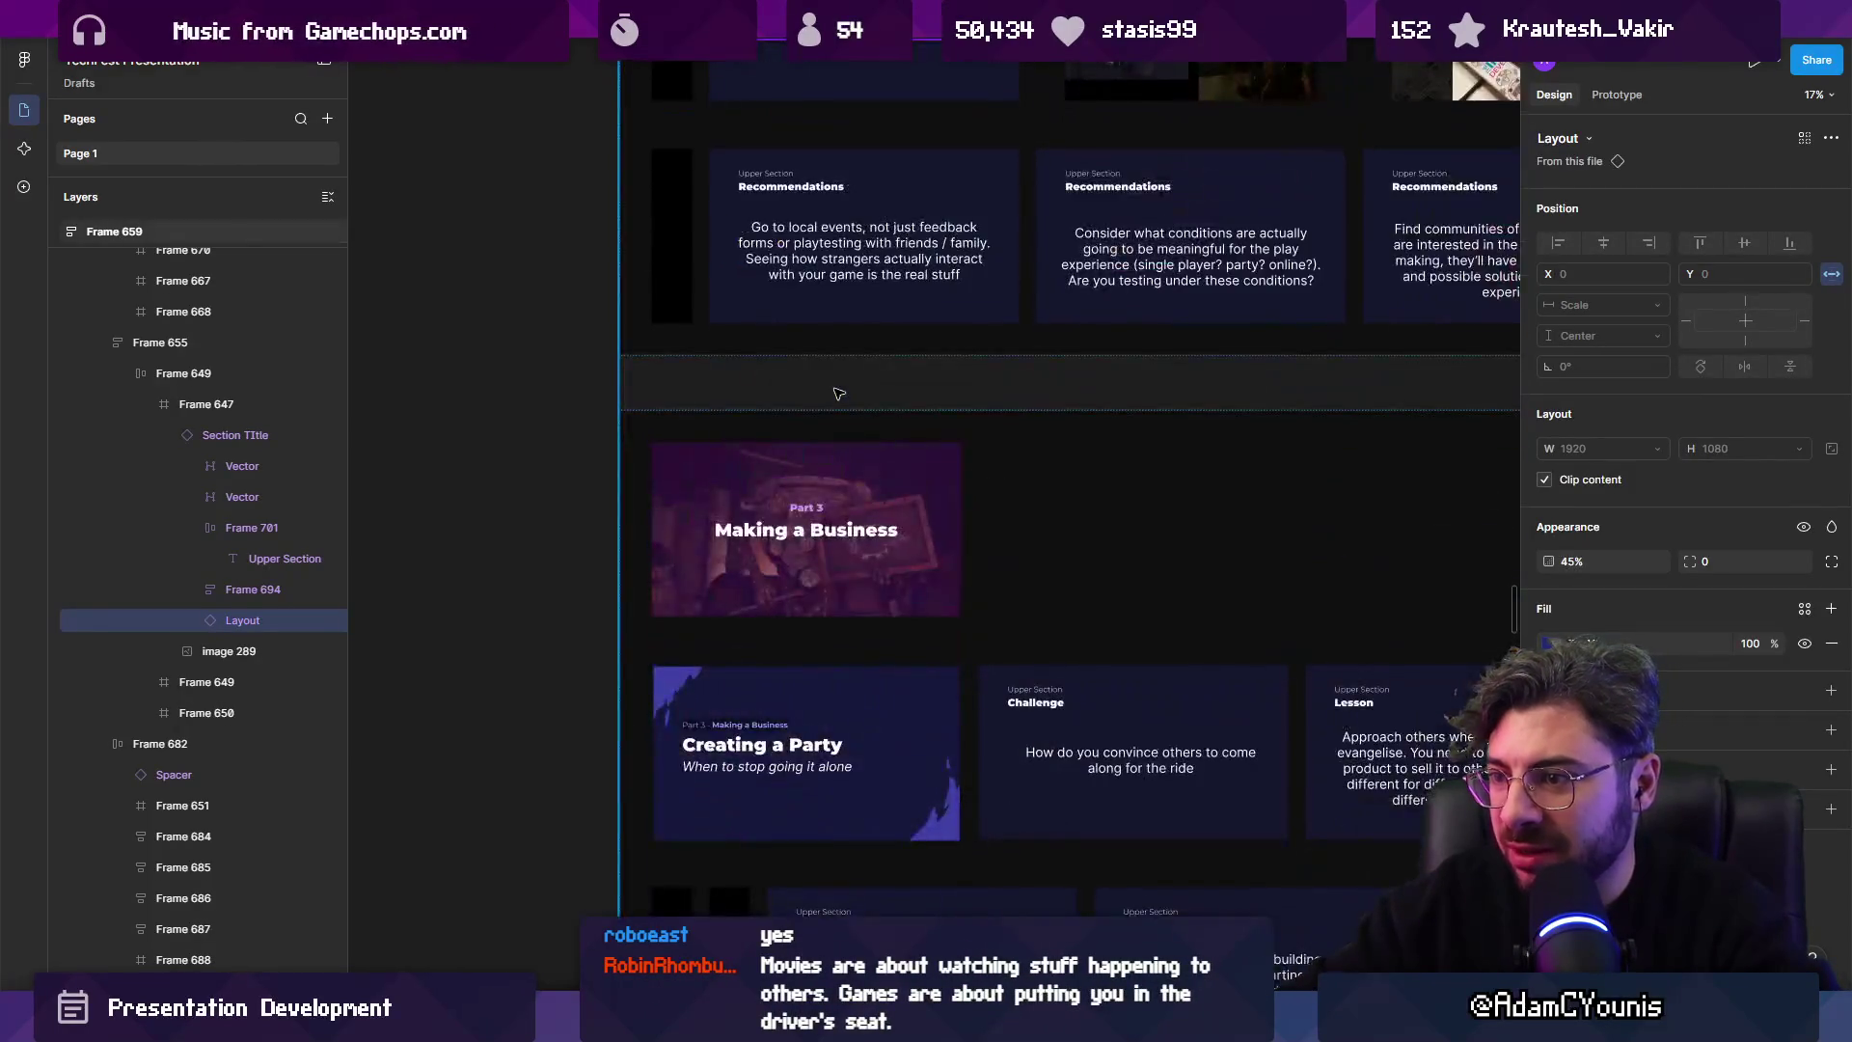
pyautogui.scroll(-2, 822, 627)
pyautogui.scroll(4, 826, 643)
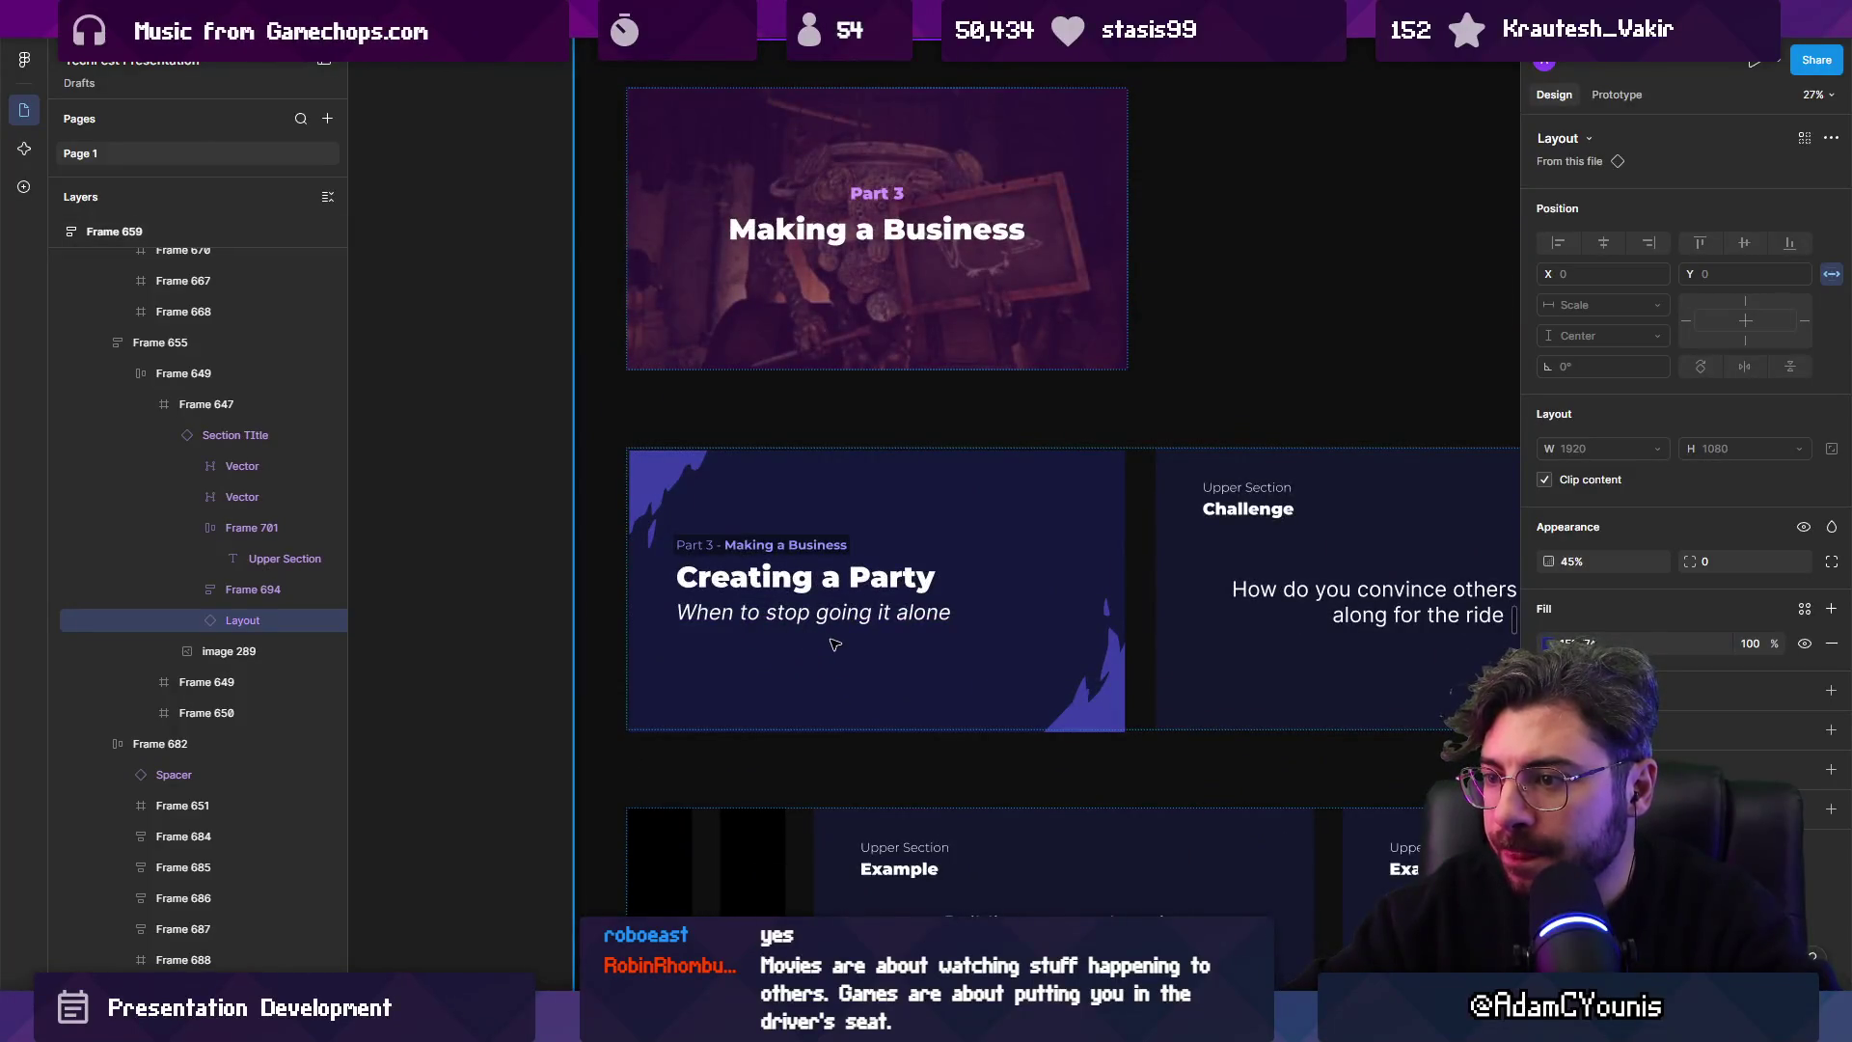
pyautogui.scroll(-5, 835, 644)
pyautogui.scroll(3, 844, 579)
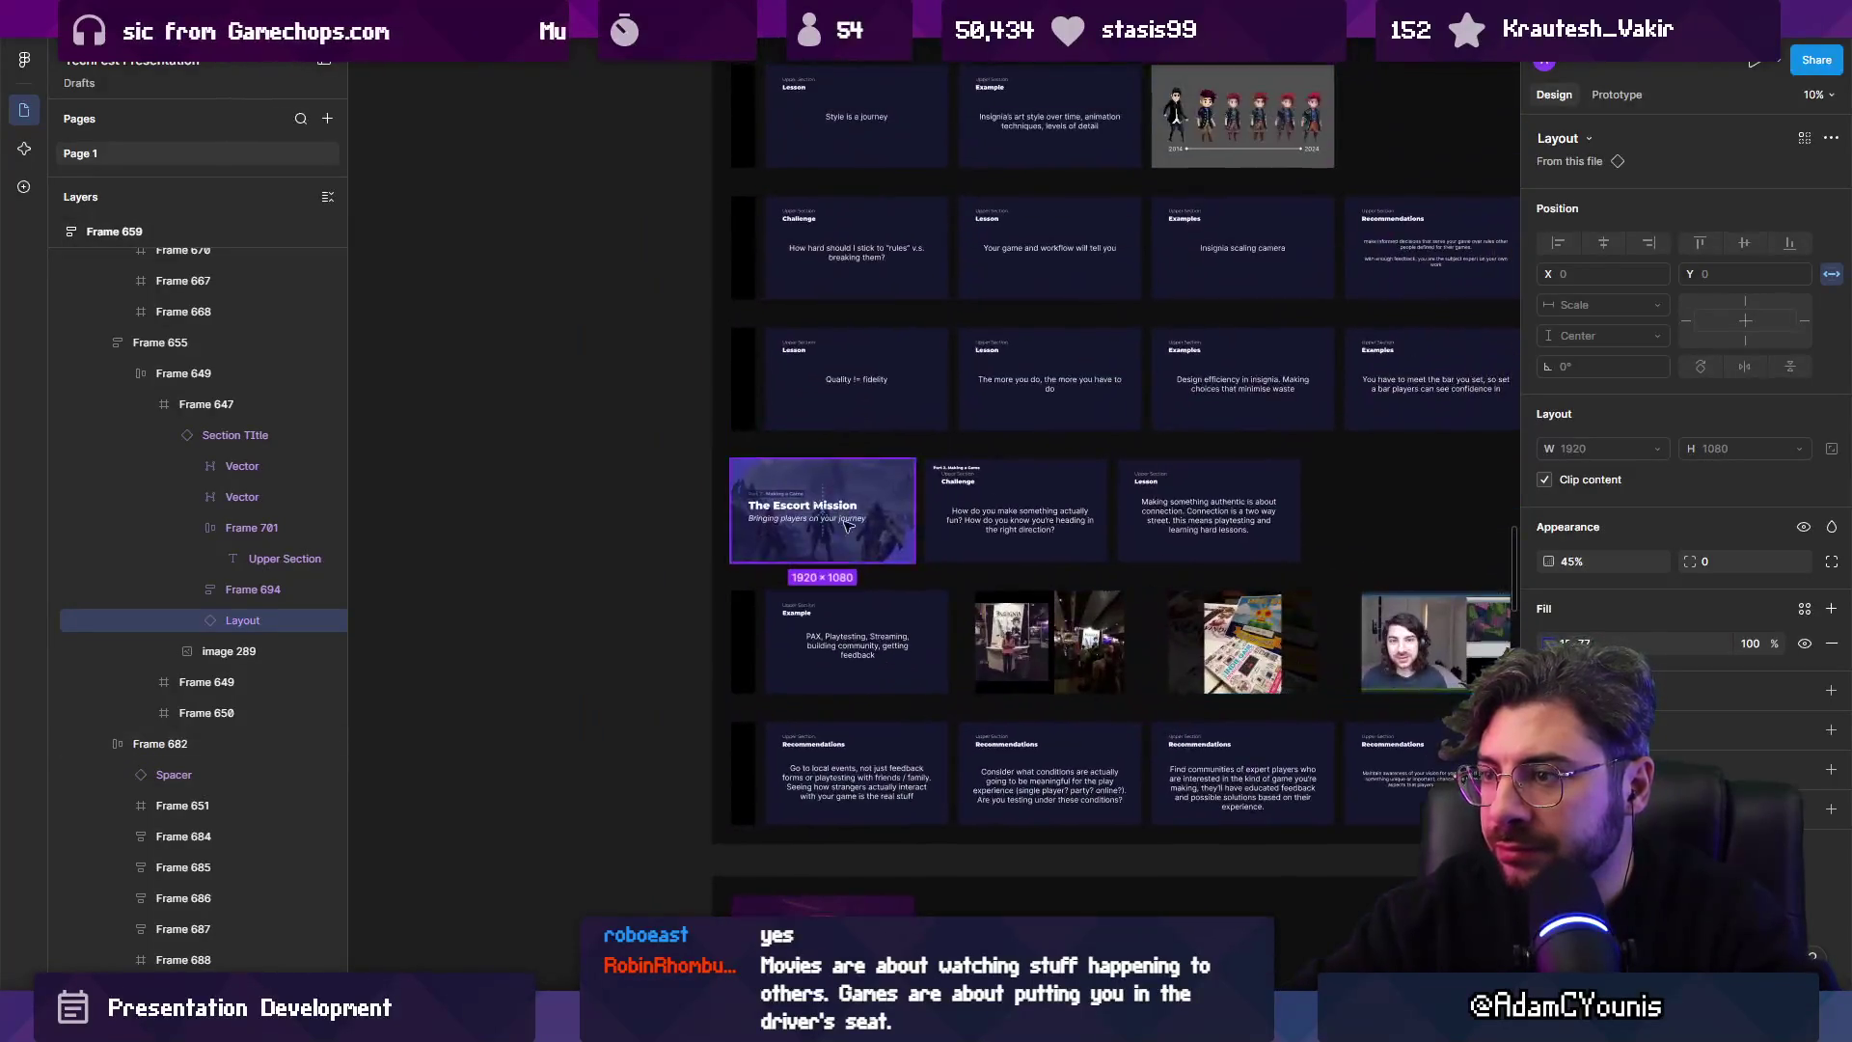
pyautogui.scroll(4, 846, 524)
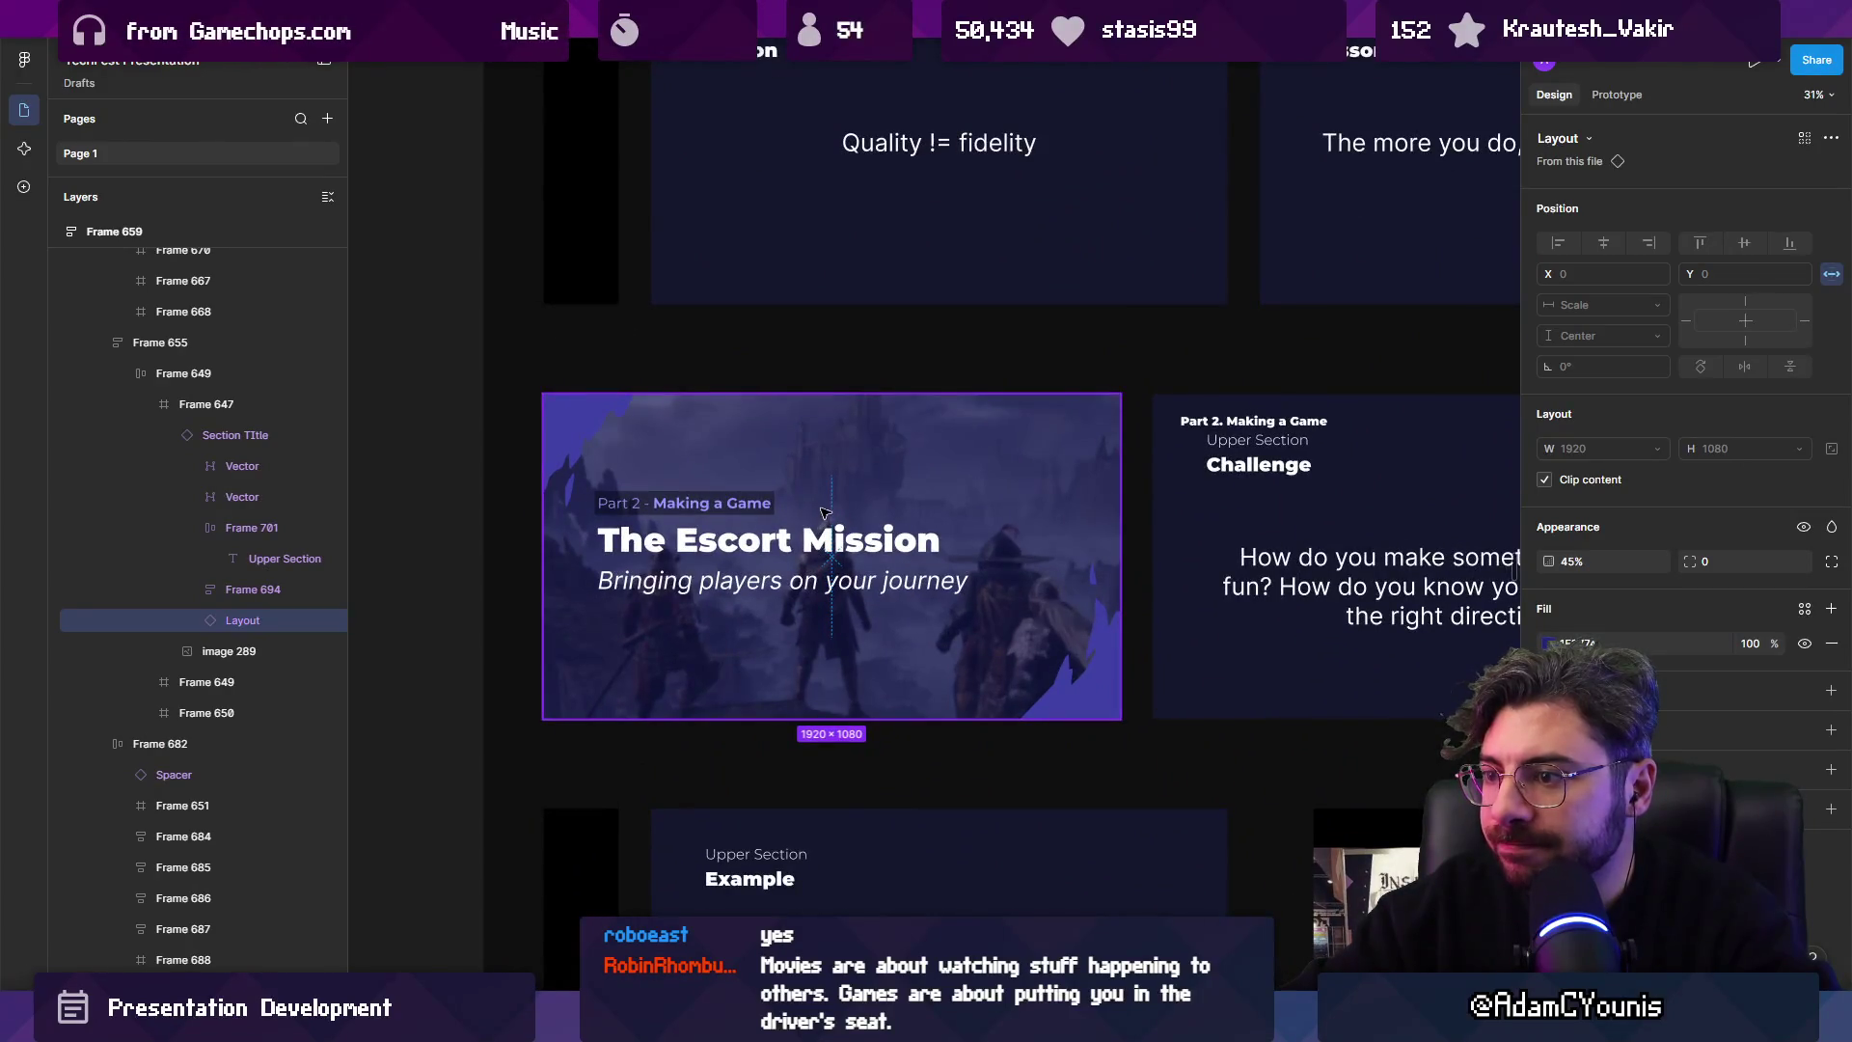
pyautogui.scroll(-4, 825, 512)
pyautogui.scroll(-10, 848, 540)
pyautogui.scroll(2, 868, 463)
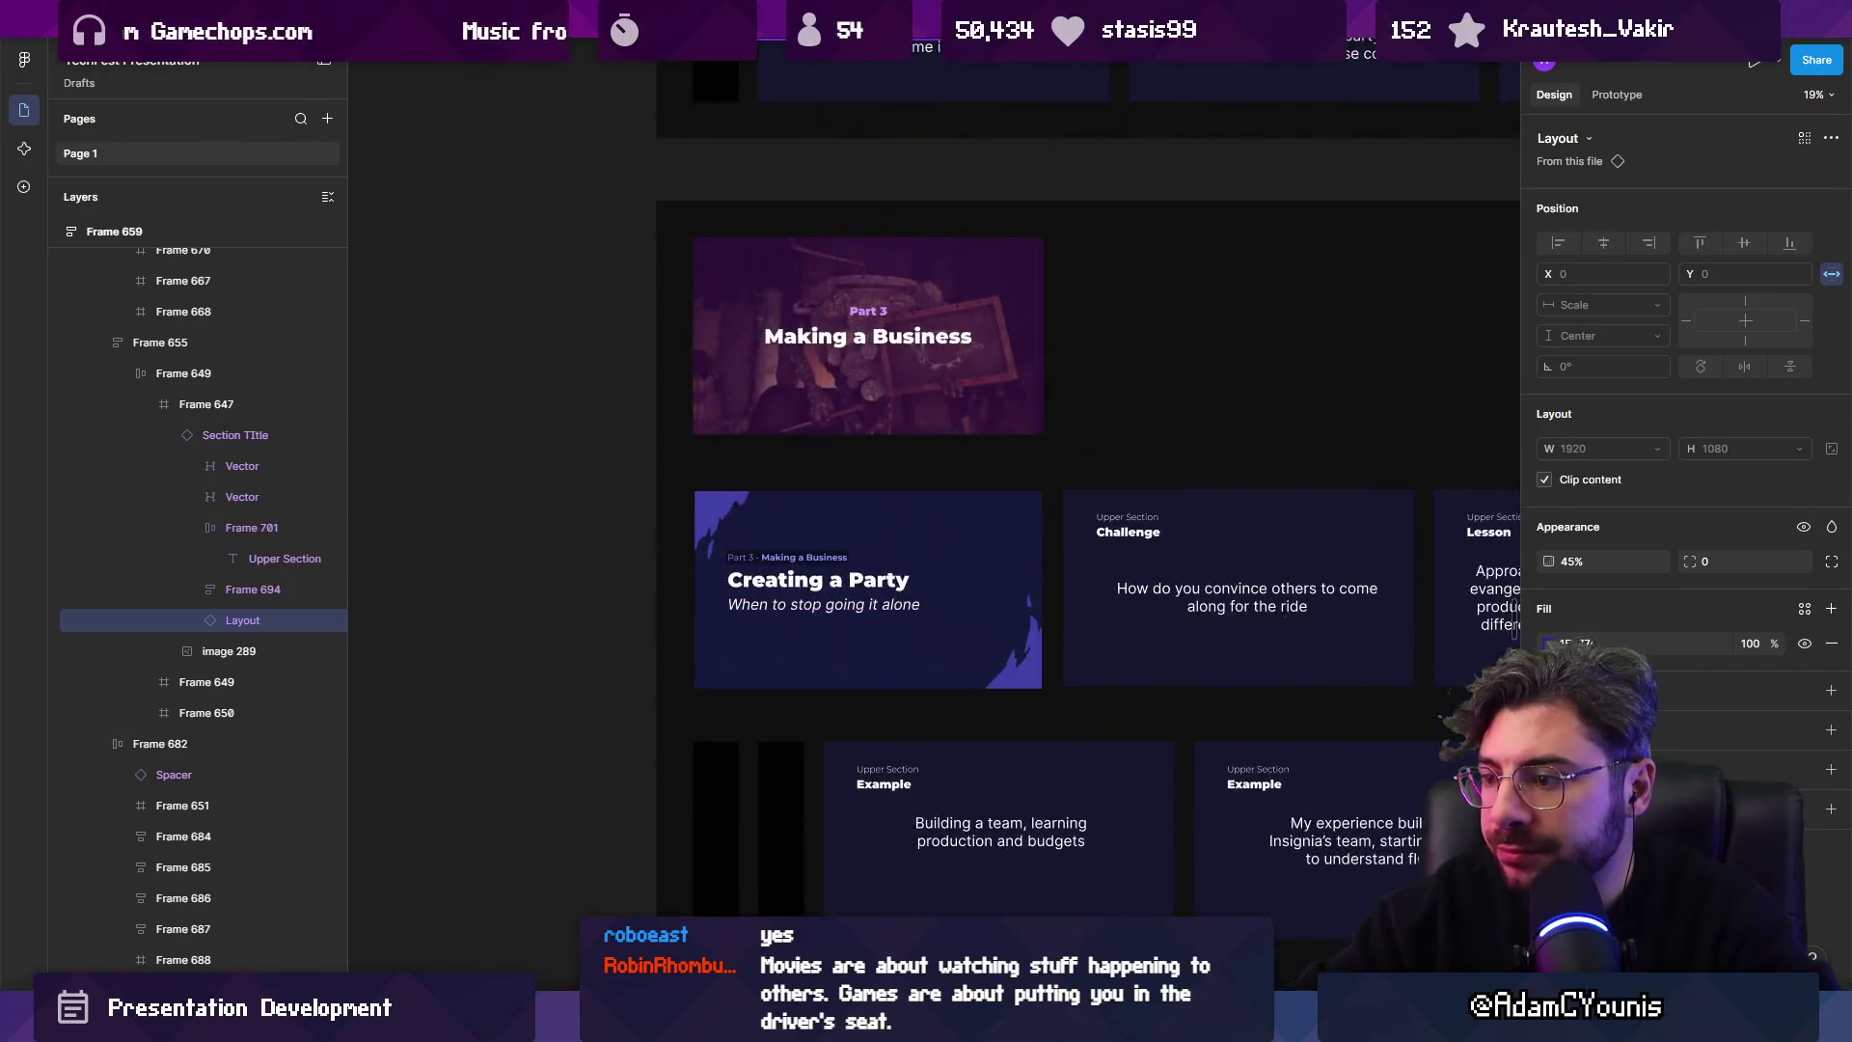
pyautogui.moveTo(945, 1013)
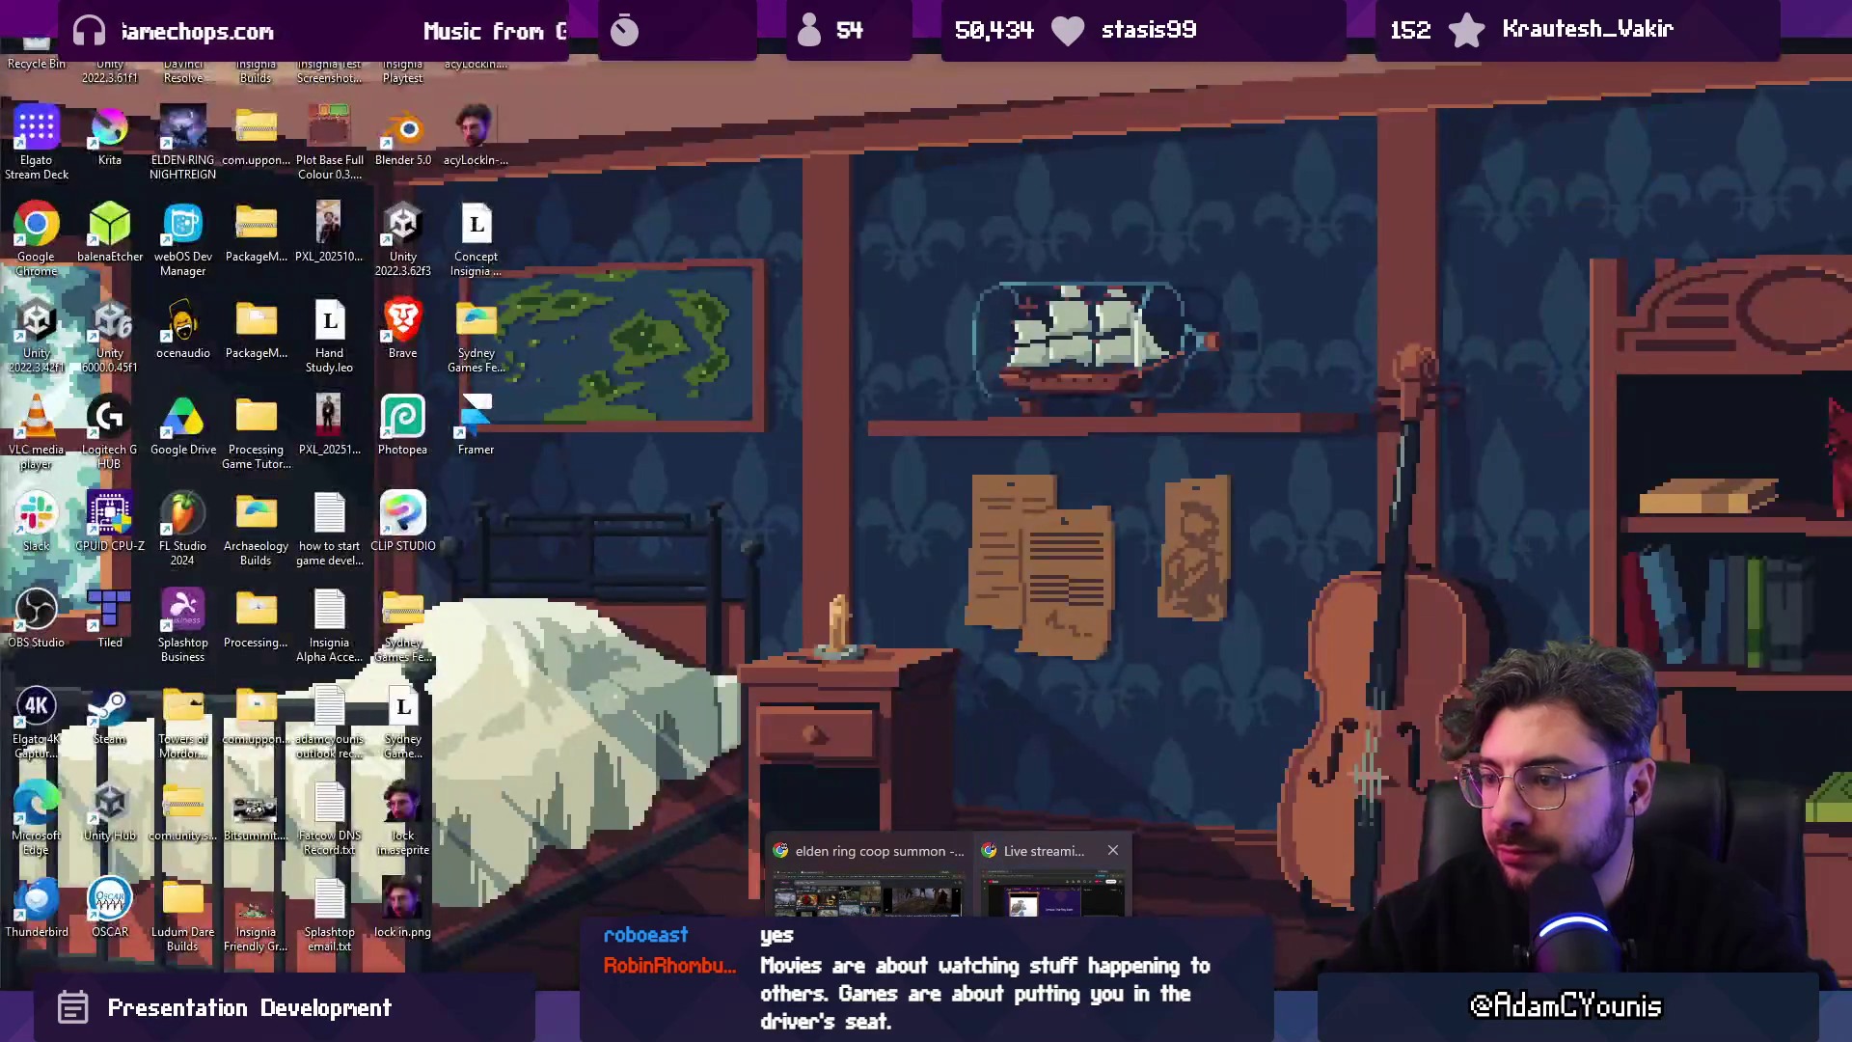
# - Search Google Images for 'elden ring radahn' and start extending the query to 'radahn festival'
pyautogui.click(1041, 873)
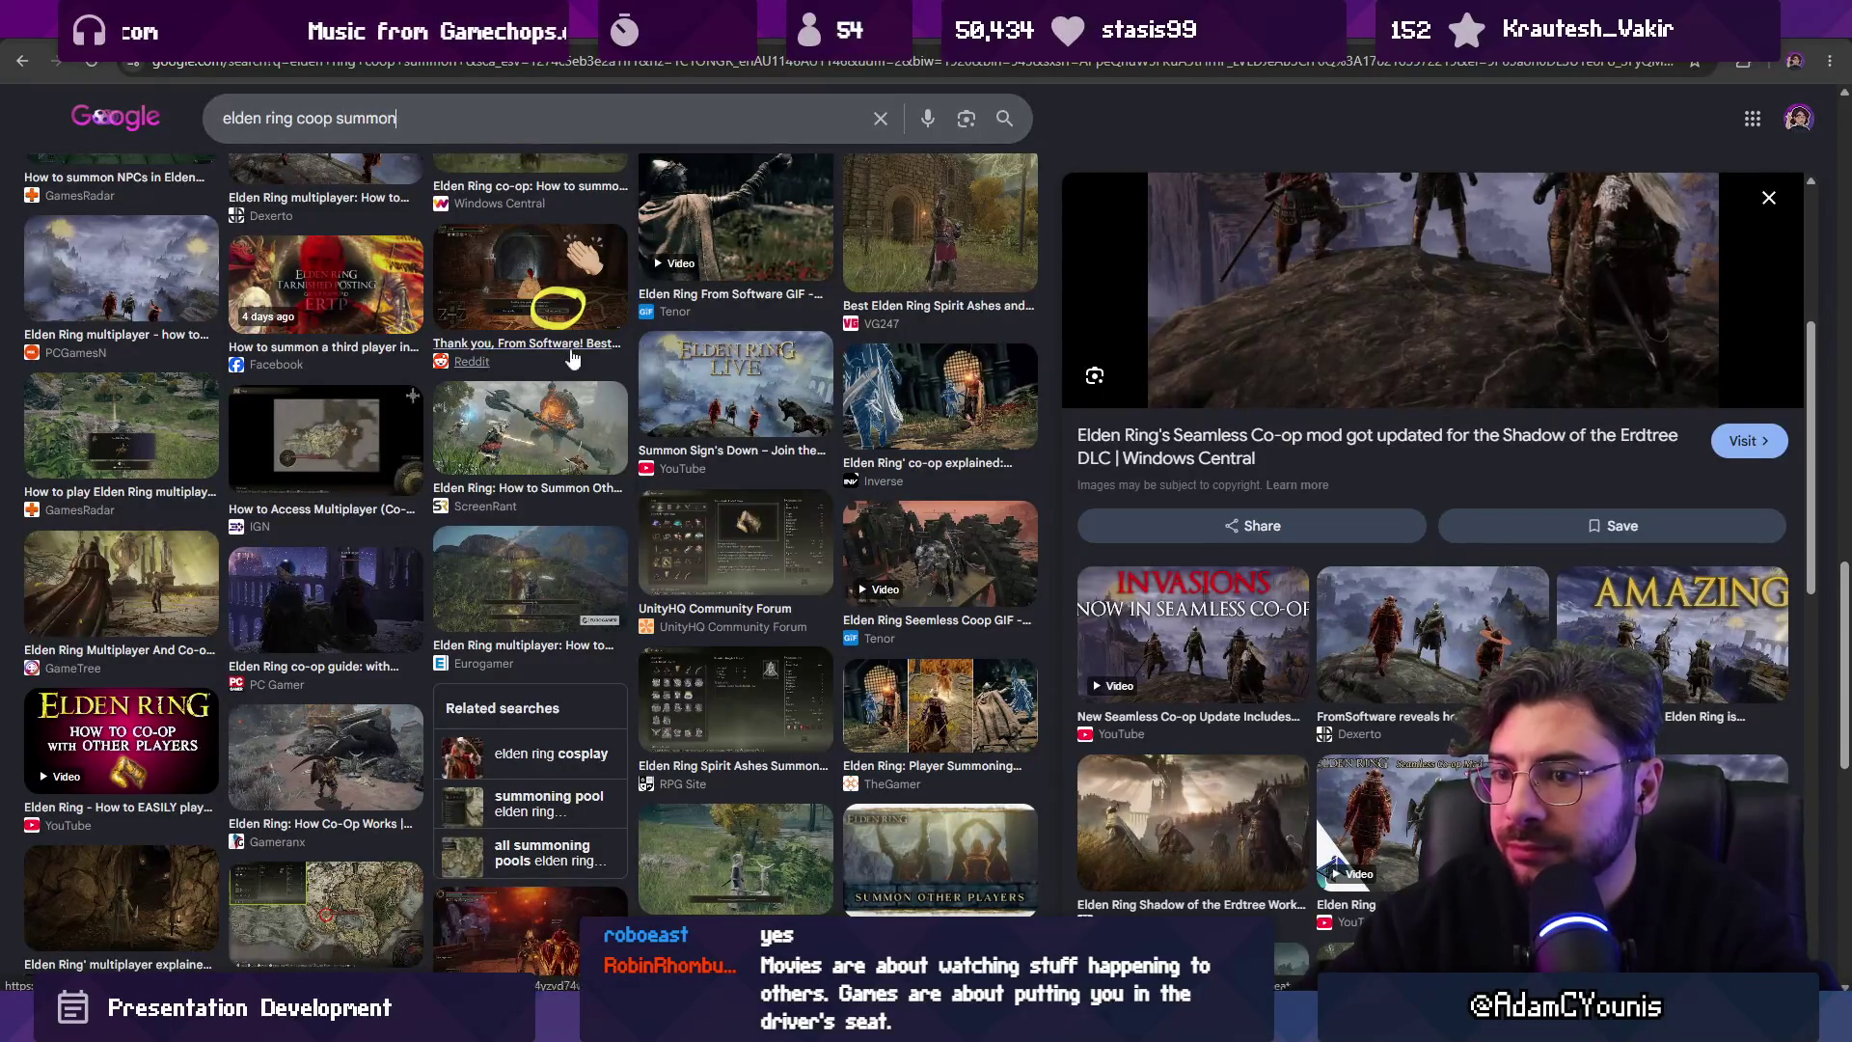
pyautogui.scroll(-3, 524, 412)
pyautogui.click(309, 108)
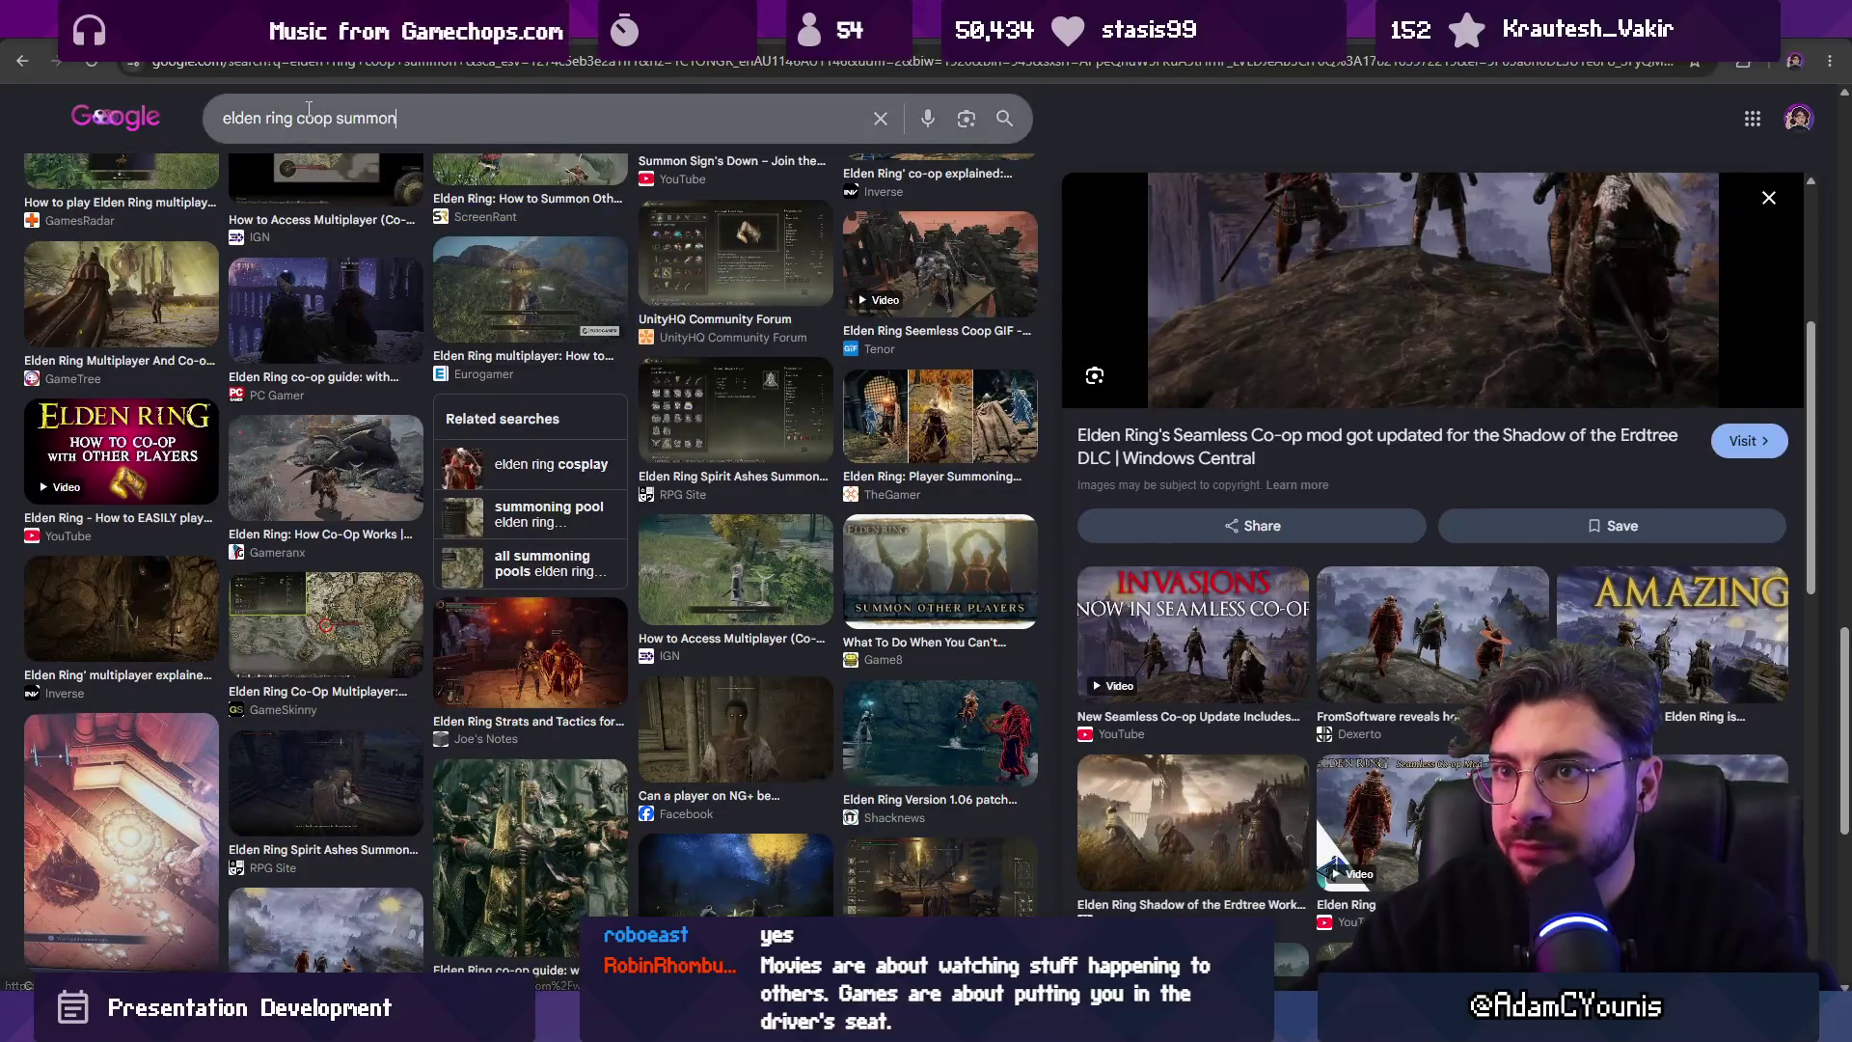
pyautogui.write('radah')
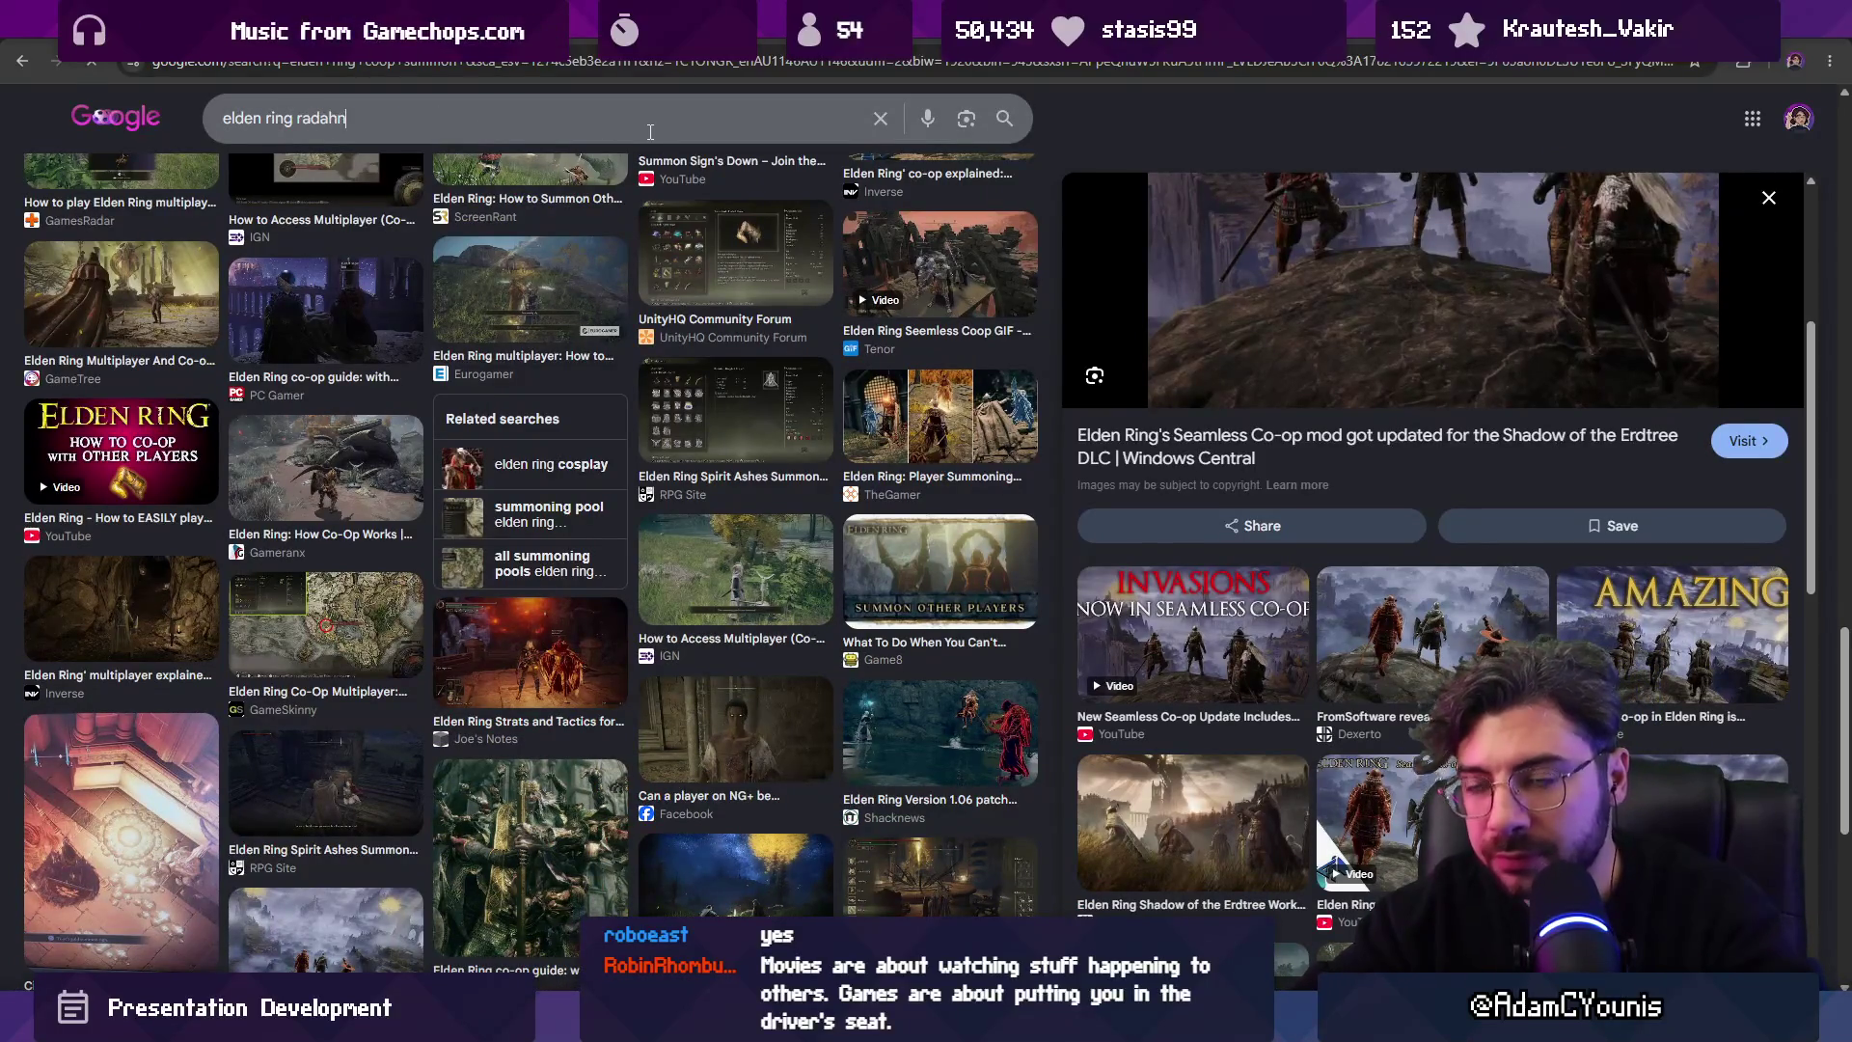
pyautogui.press('Return')
pyautogui.write('festival fight')
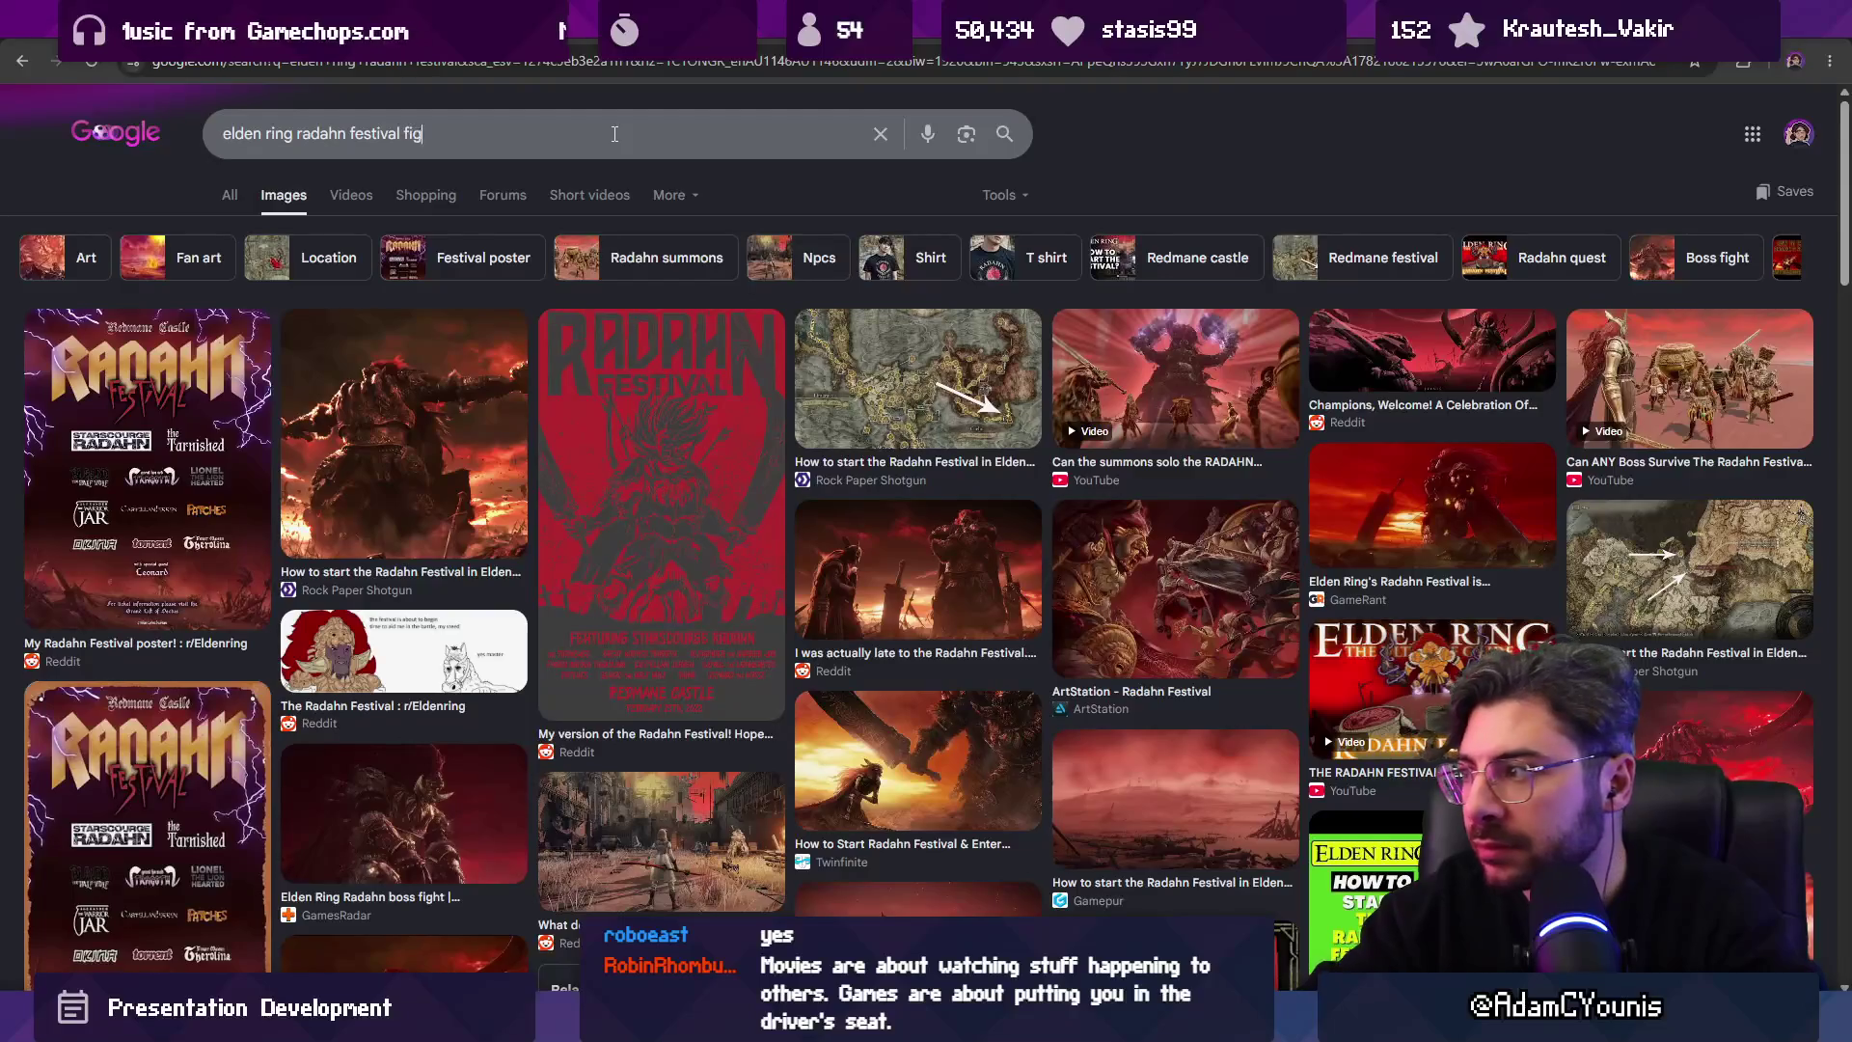
# - Preview several Radahn Festival results, including the summons video, the boss-survival video and the ArtStation artwork
pyautogui.click(1160, 365)
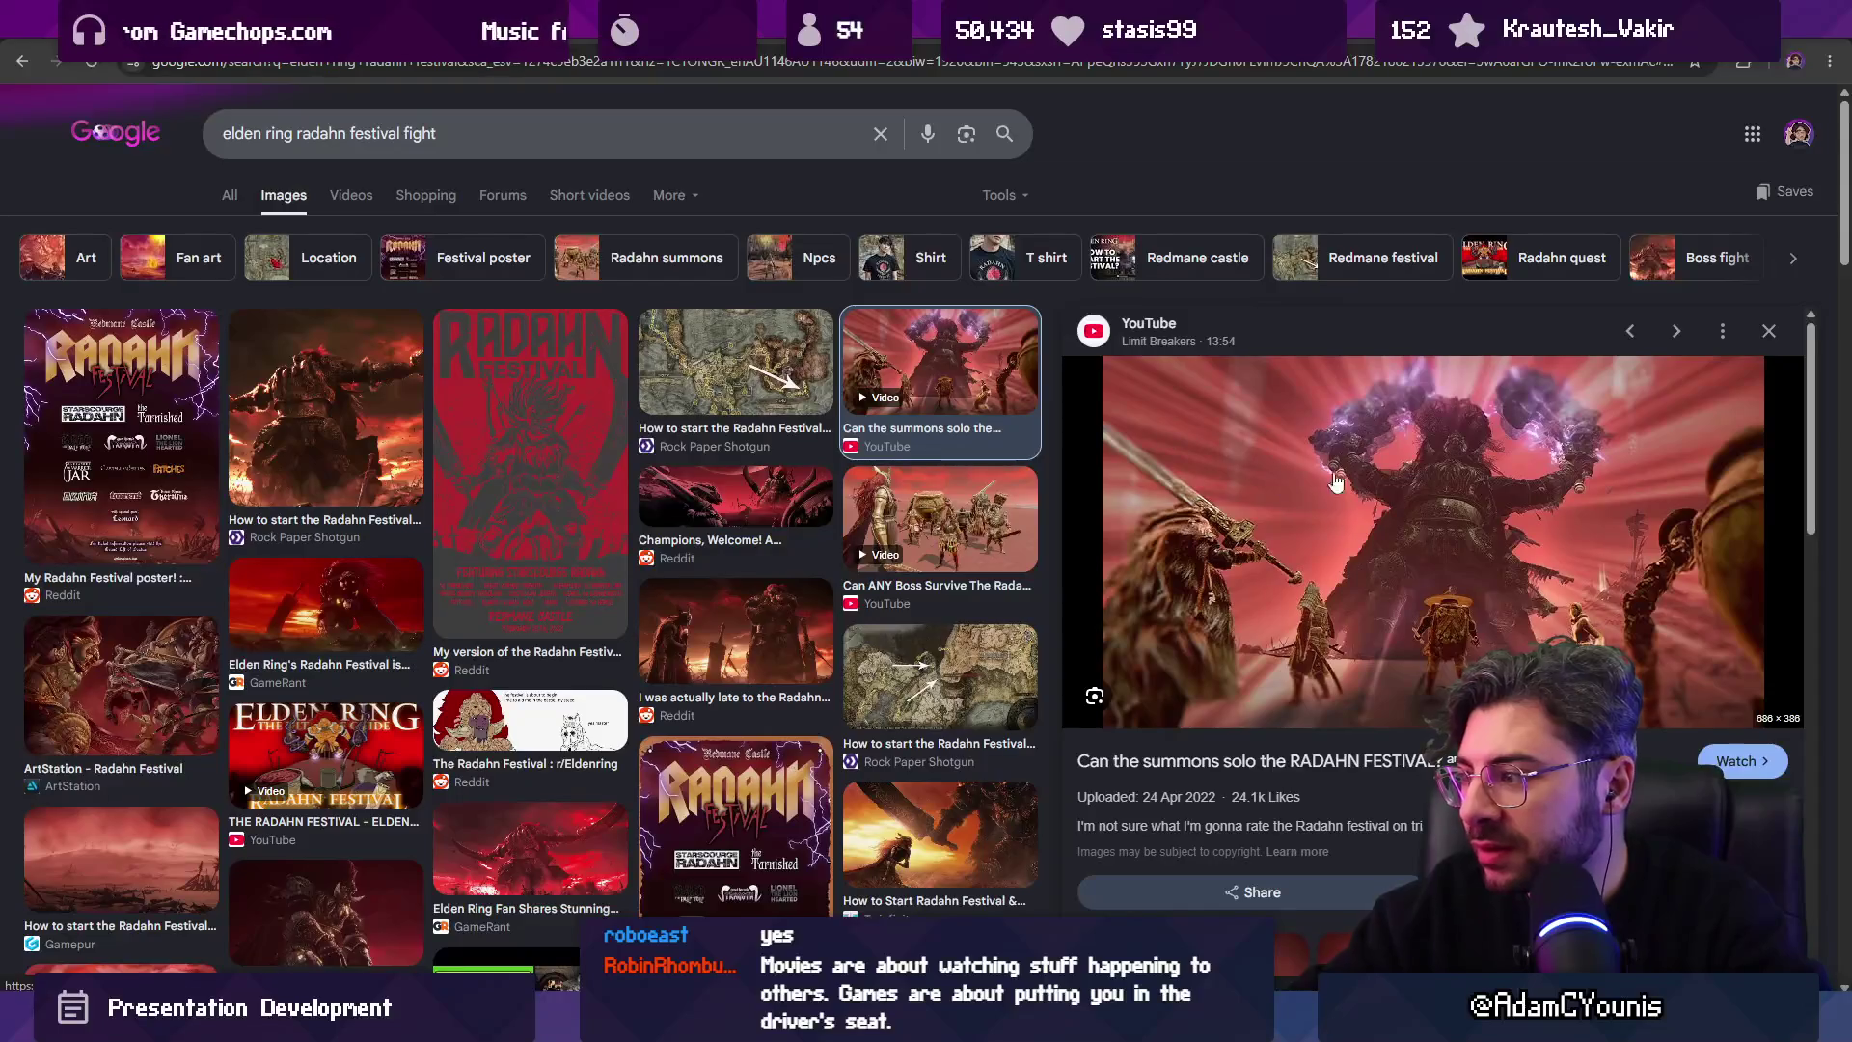
pyautogui.scroll(-3, 1335, 479)
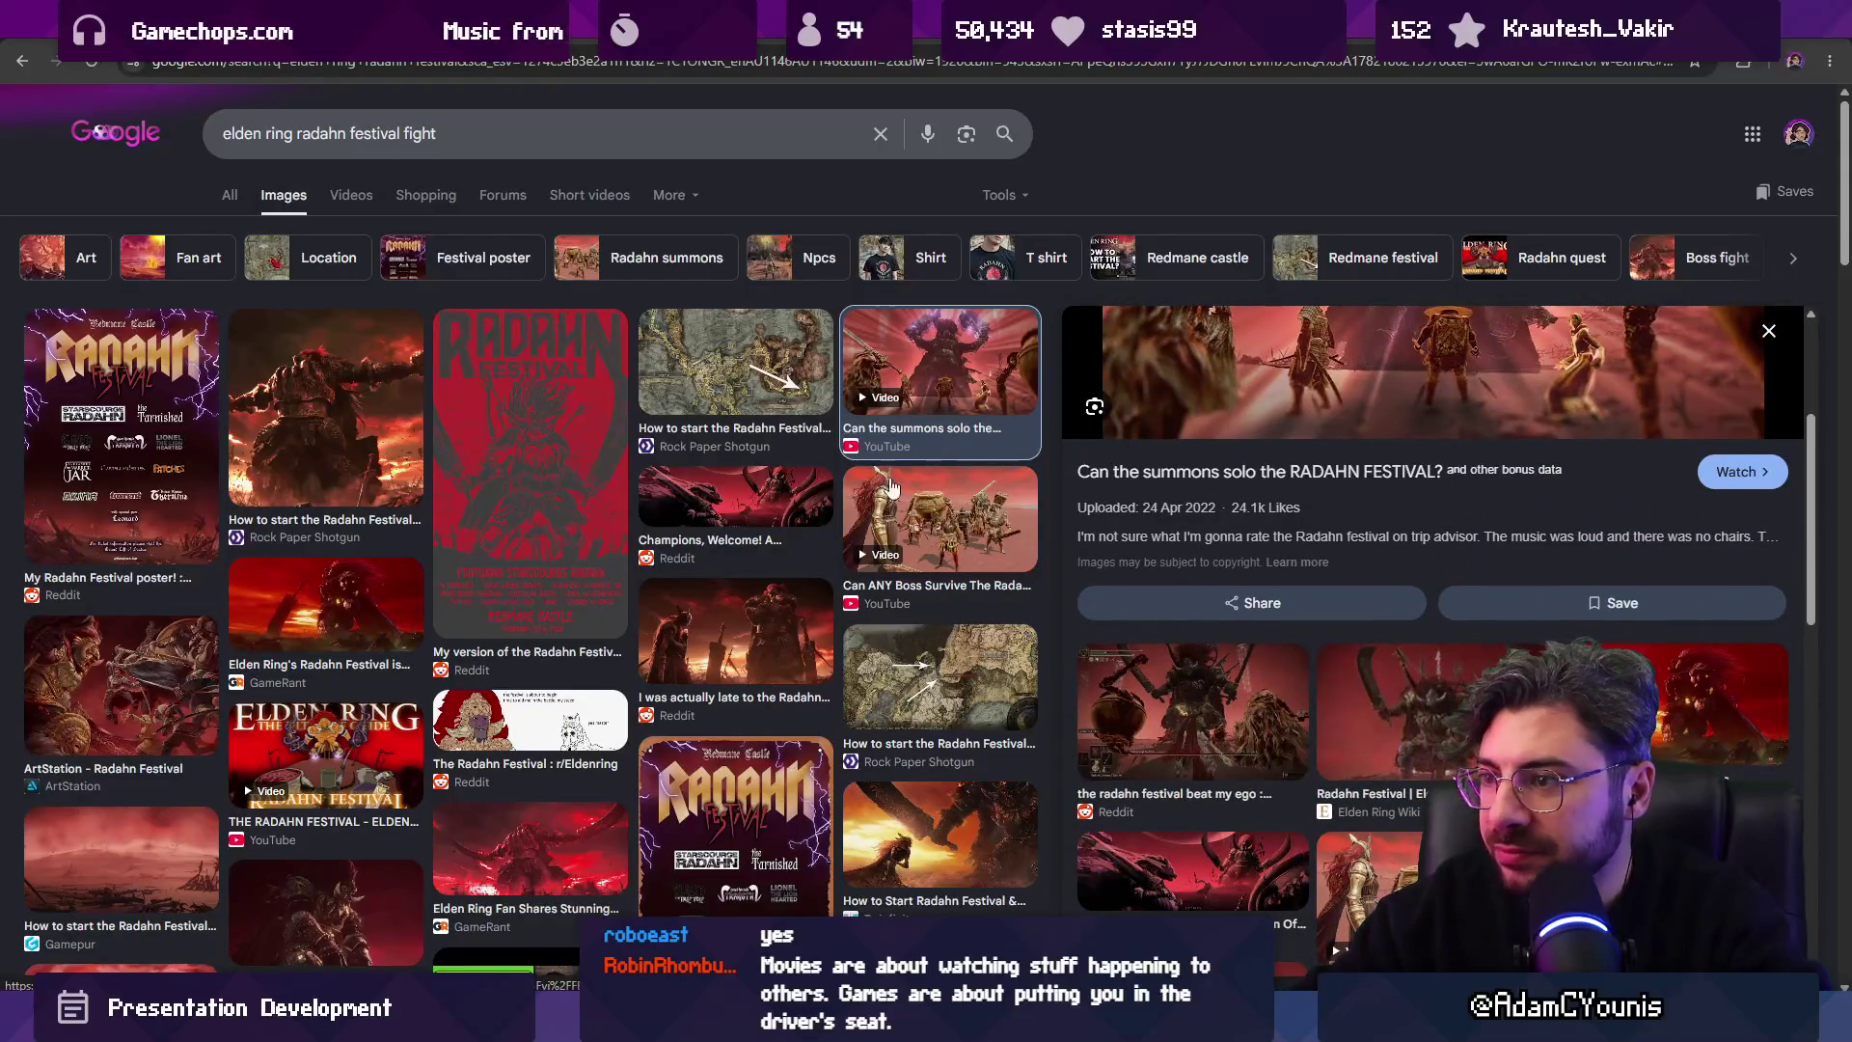
pyautogui.click(920, 516)
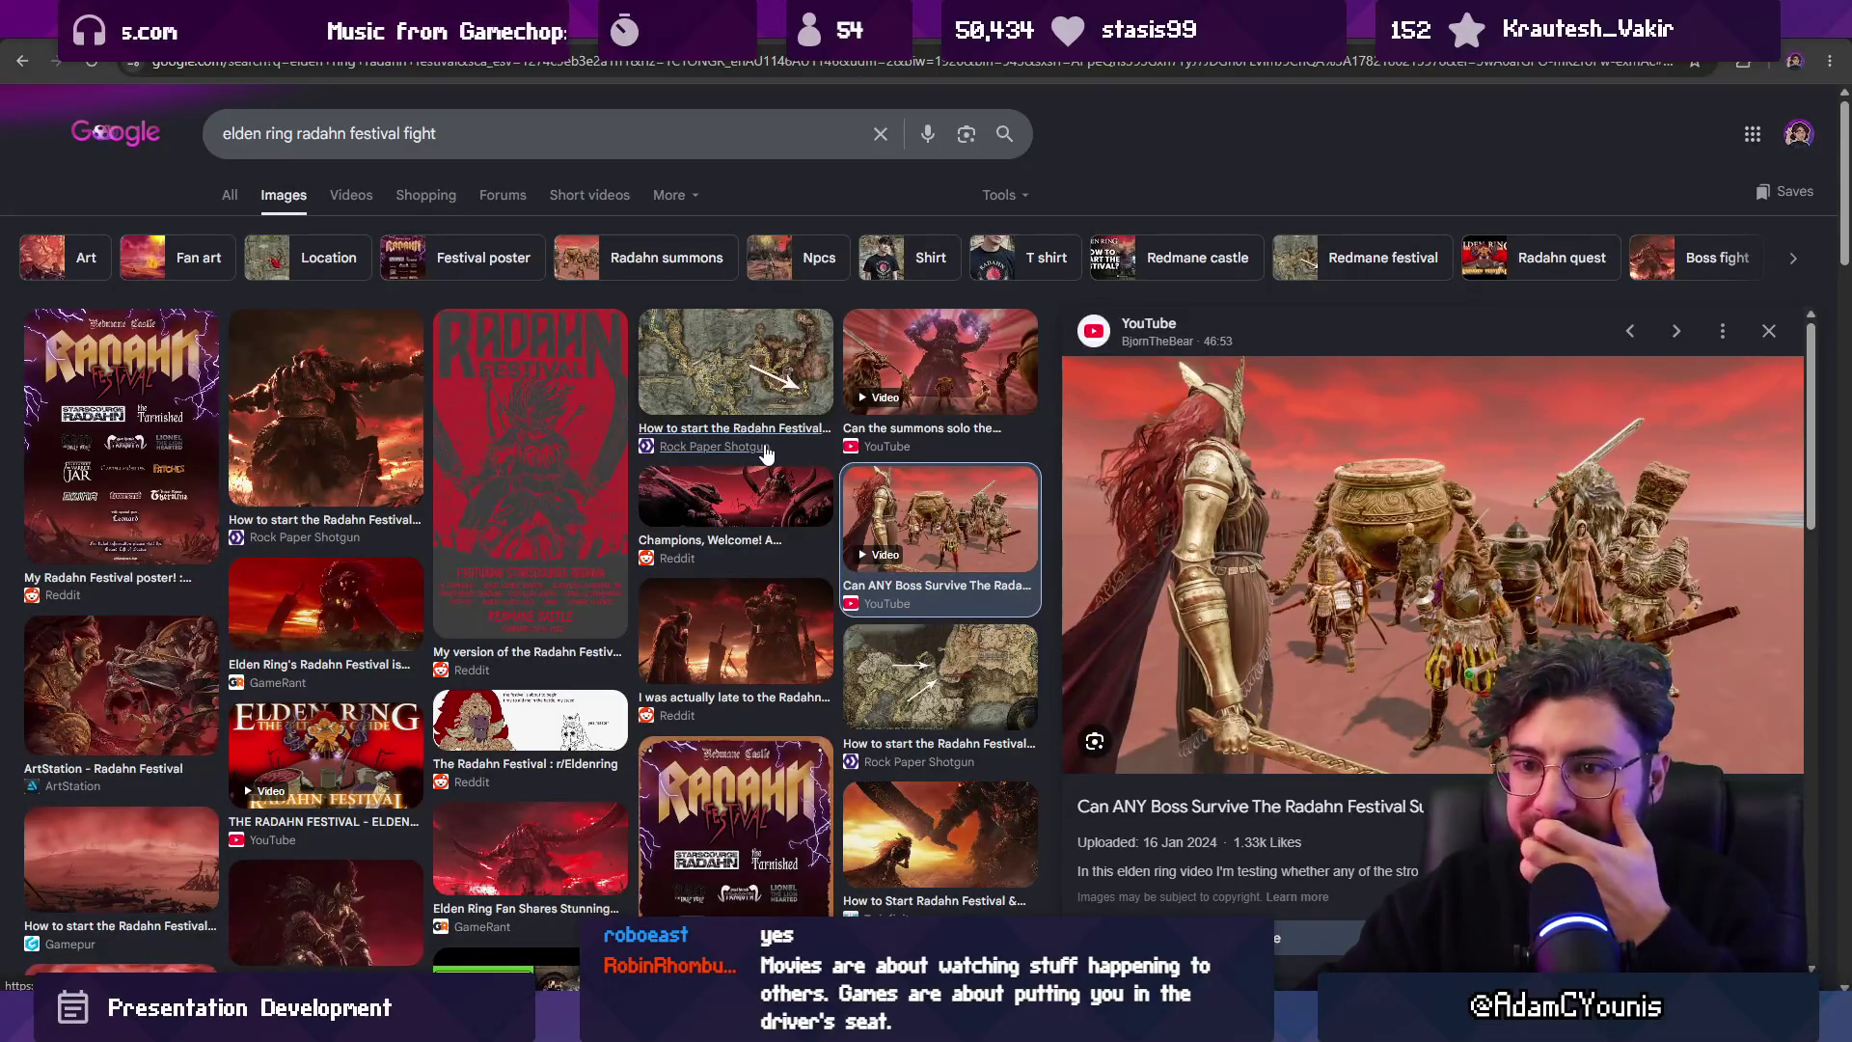
pyautogui.click(126, 680)
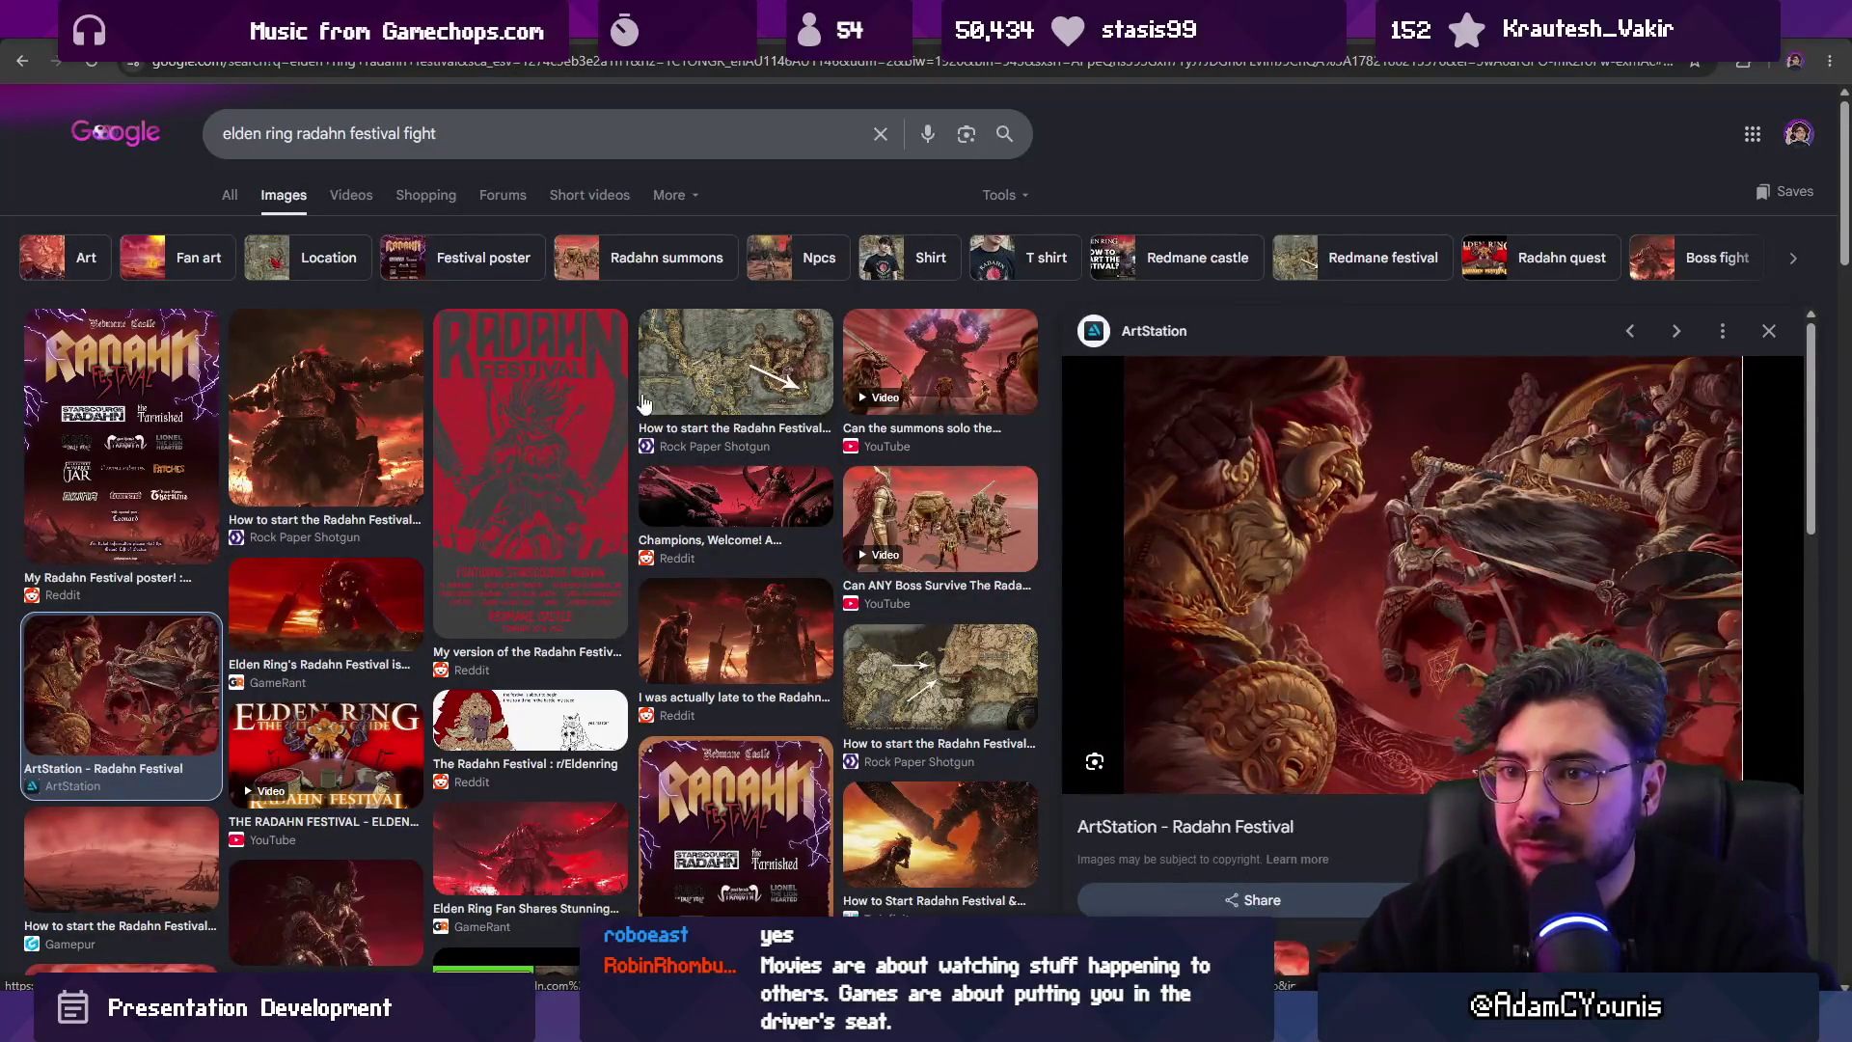
pyautogui.scroll(-5, 637, 414)
pyautogui.scroll(5, 629, 426)
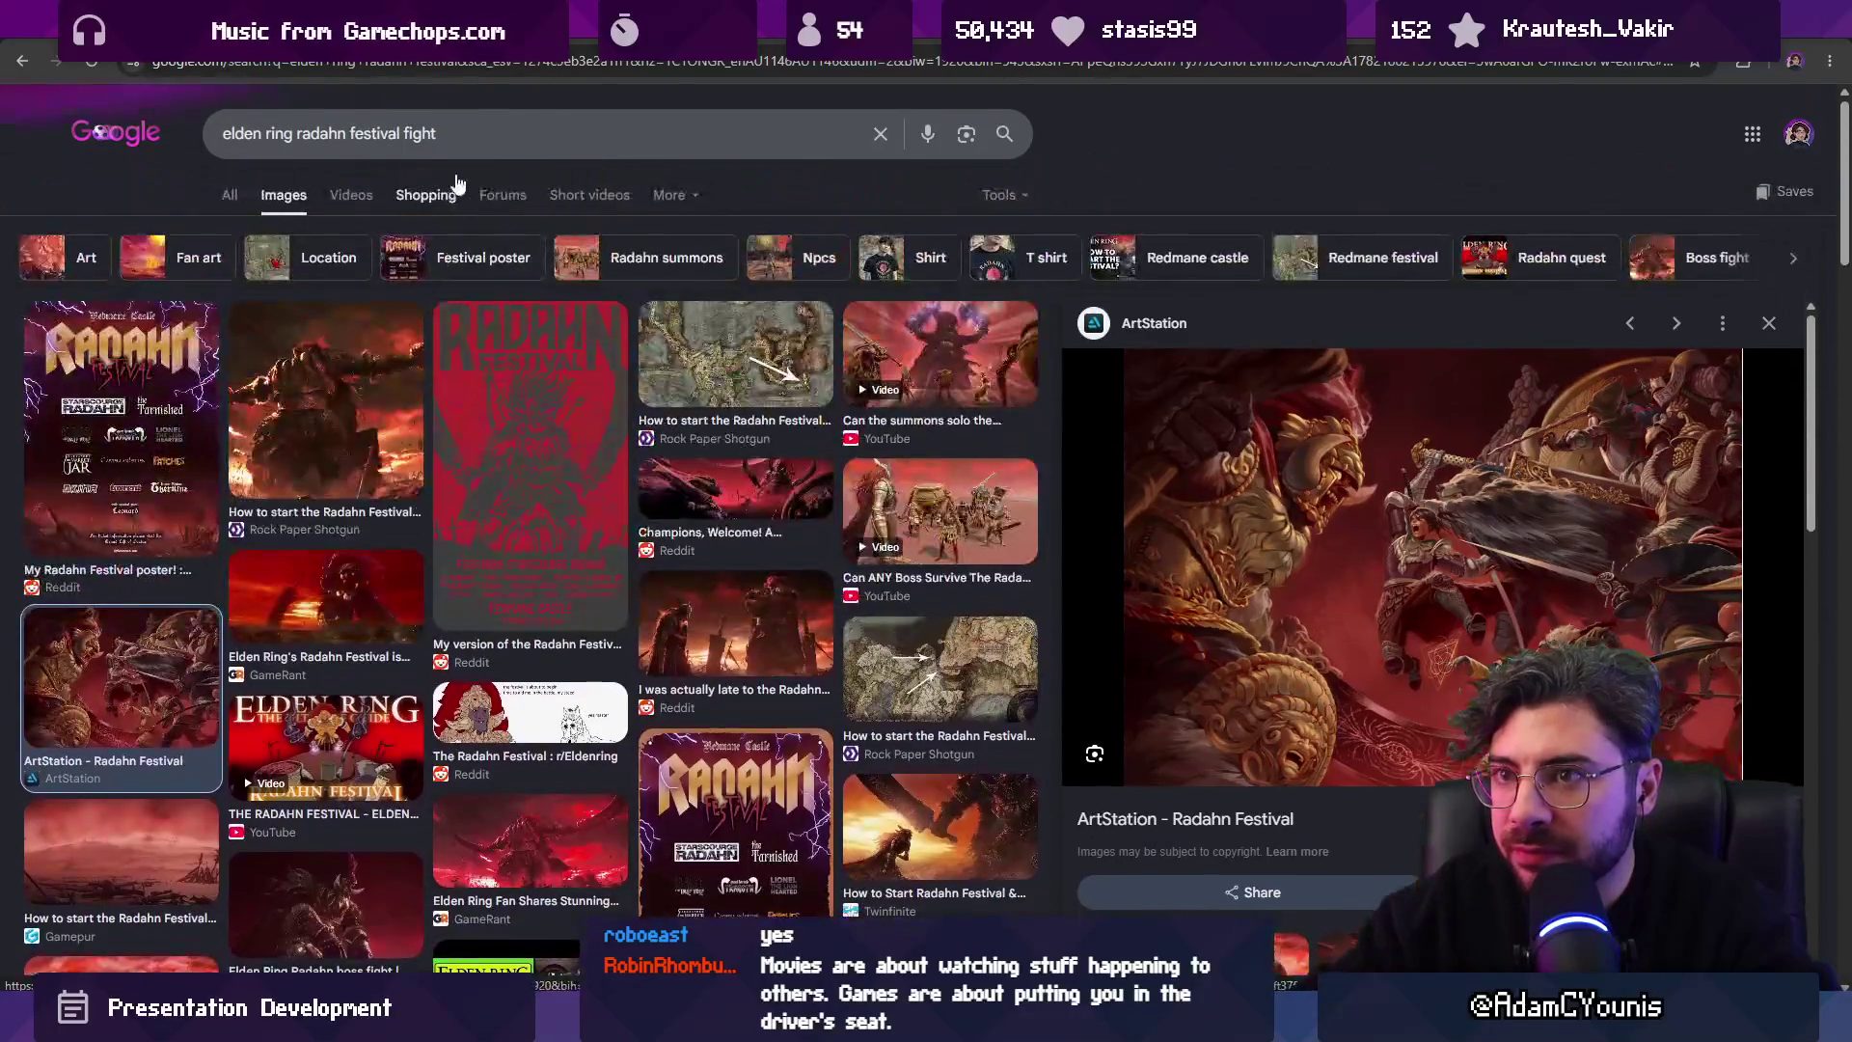
pyautogui.write('npcs')
# - Search 'elden ring radahn festival fight npcs', copy the summons-soloing-Radahn image, and switch to Figma
pyautogui.press('Return')
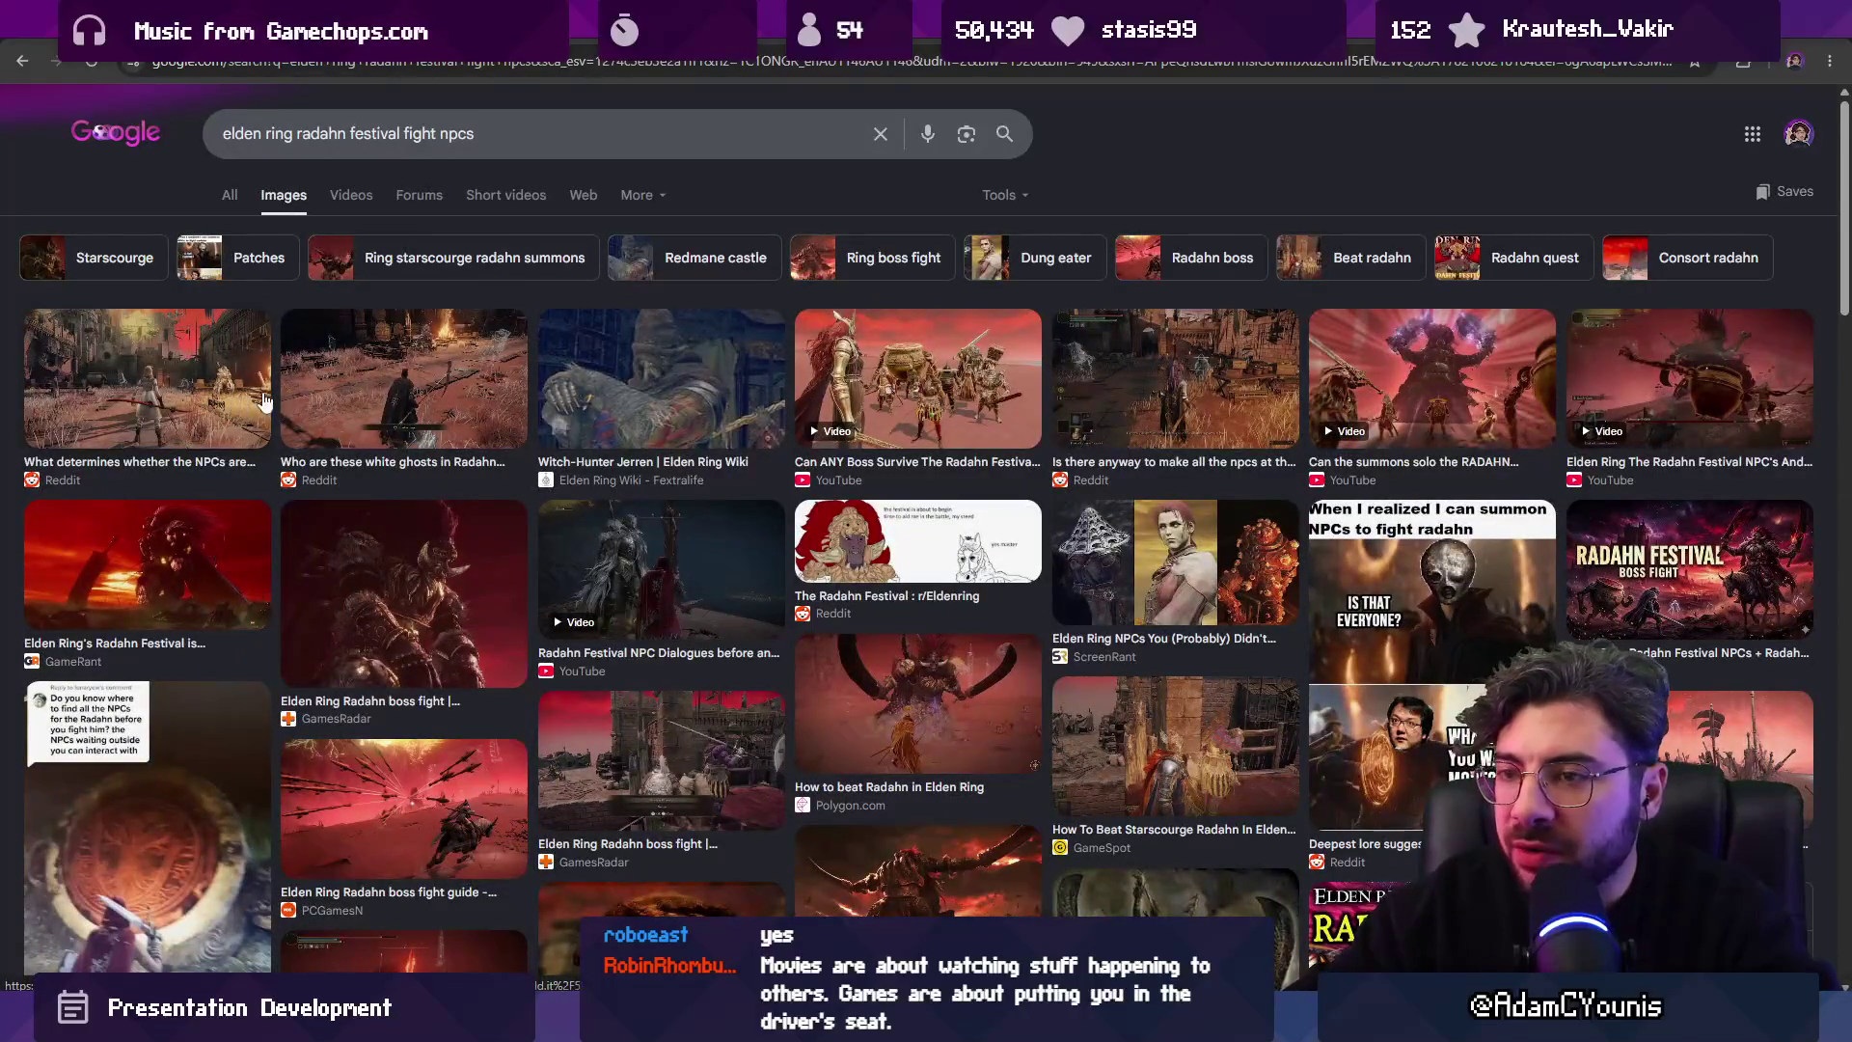
pyautogui.click(1663, 369)
pyautogui.scroll(1, 711, 382)
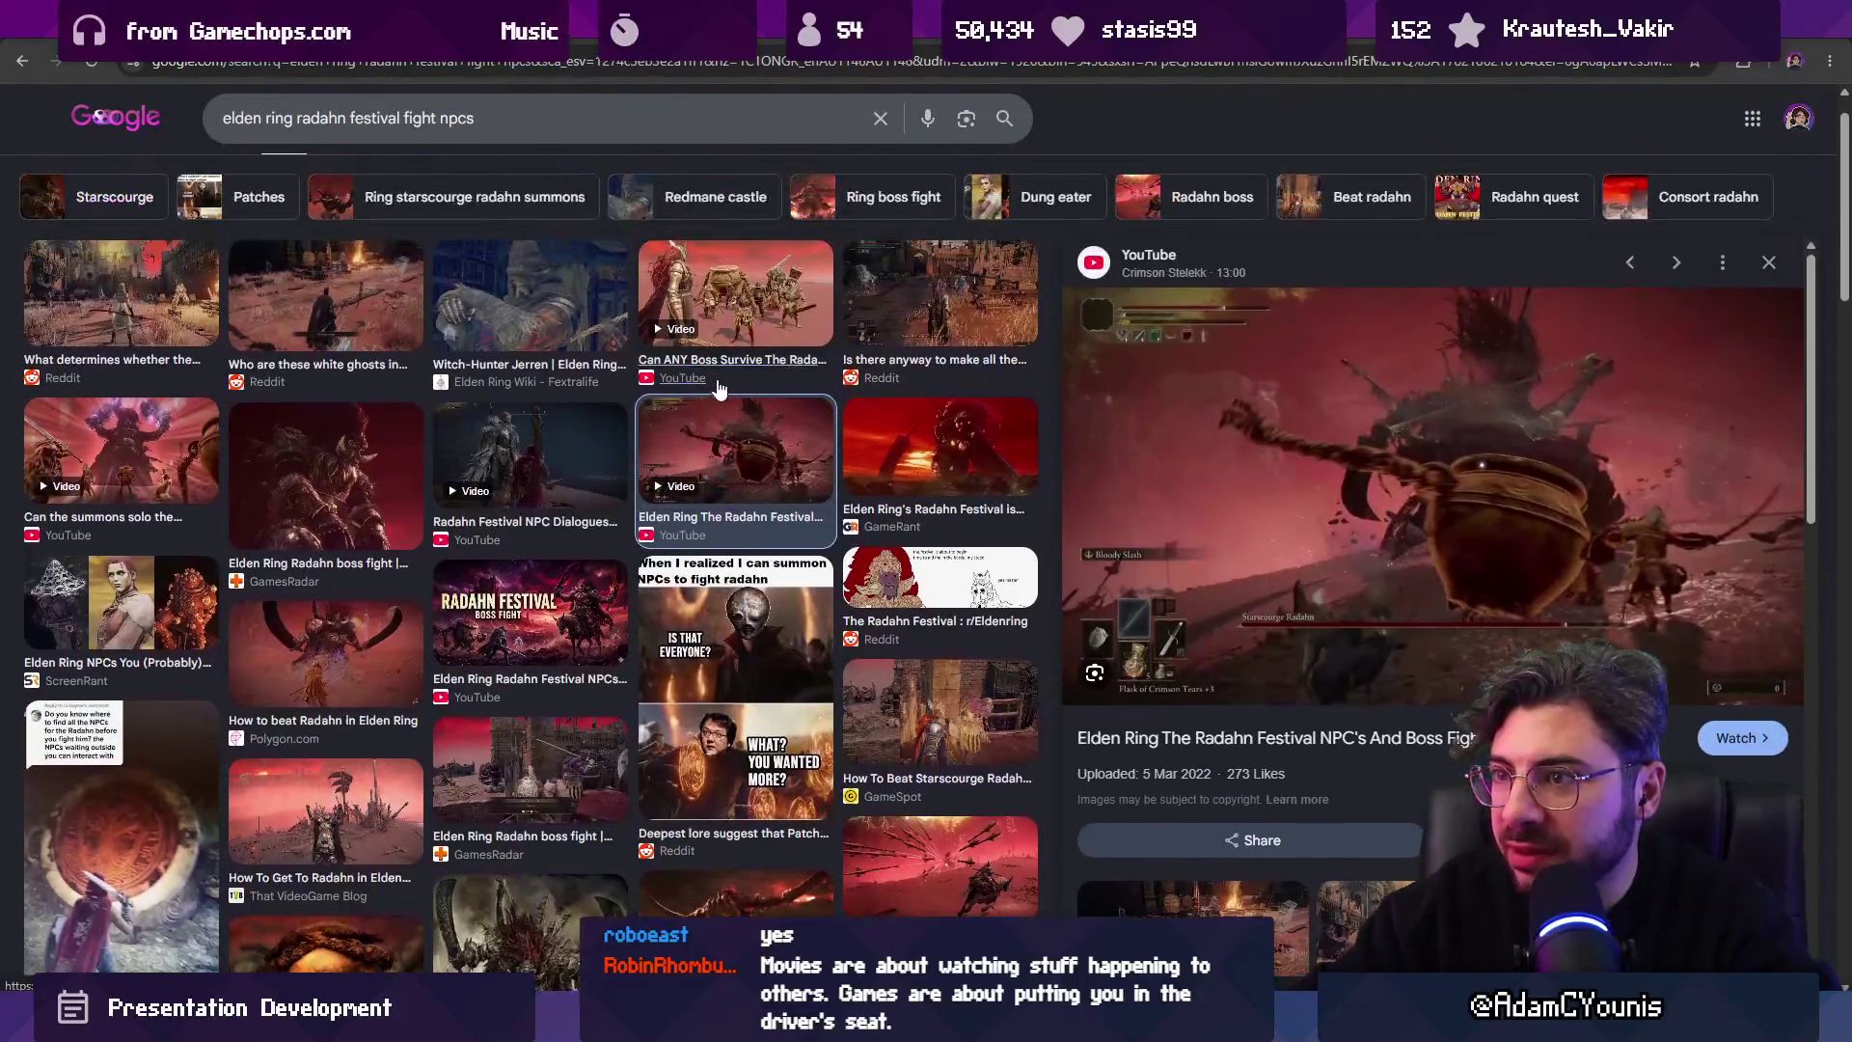
pyautogui.scroll(1, 596, 436)
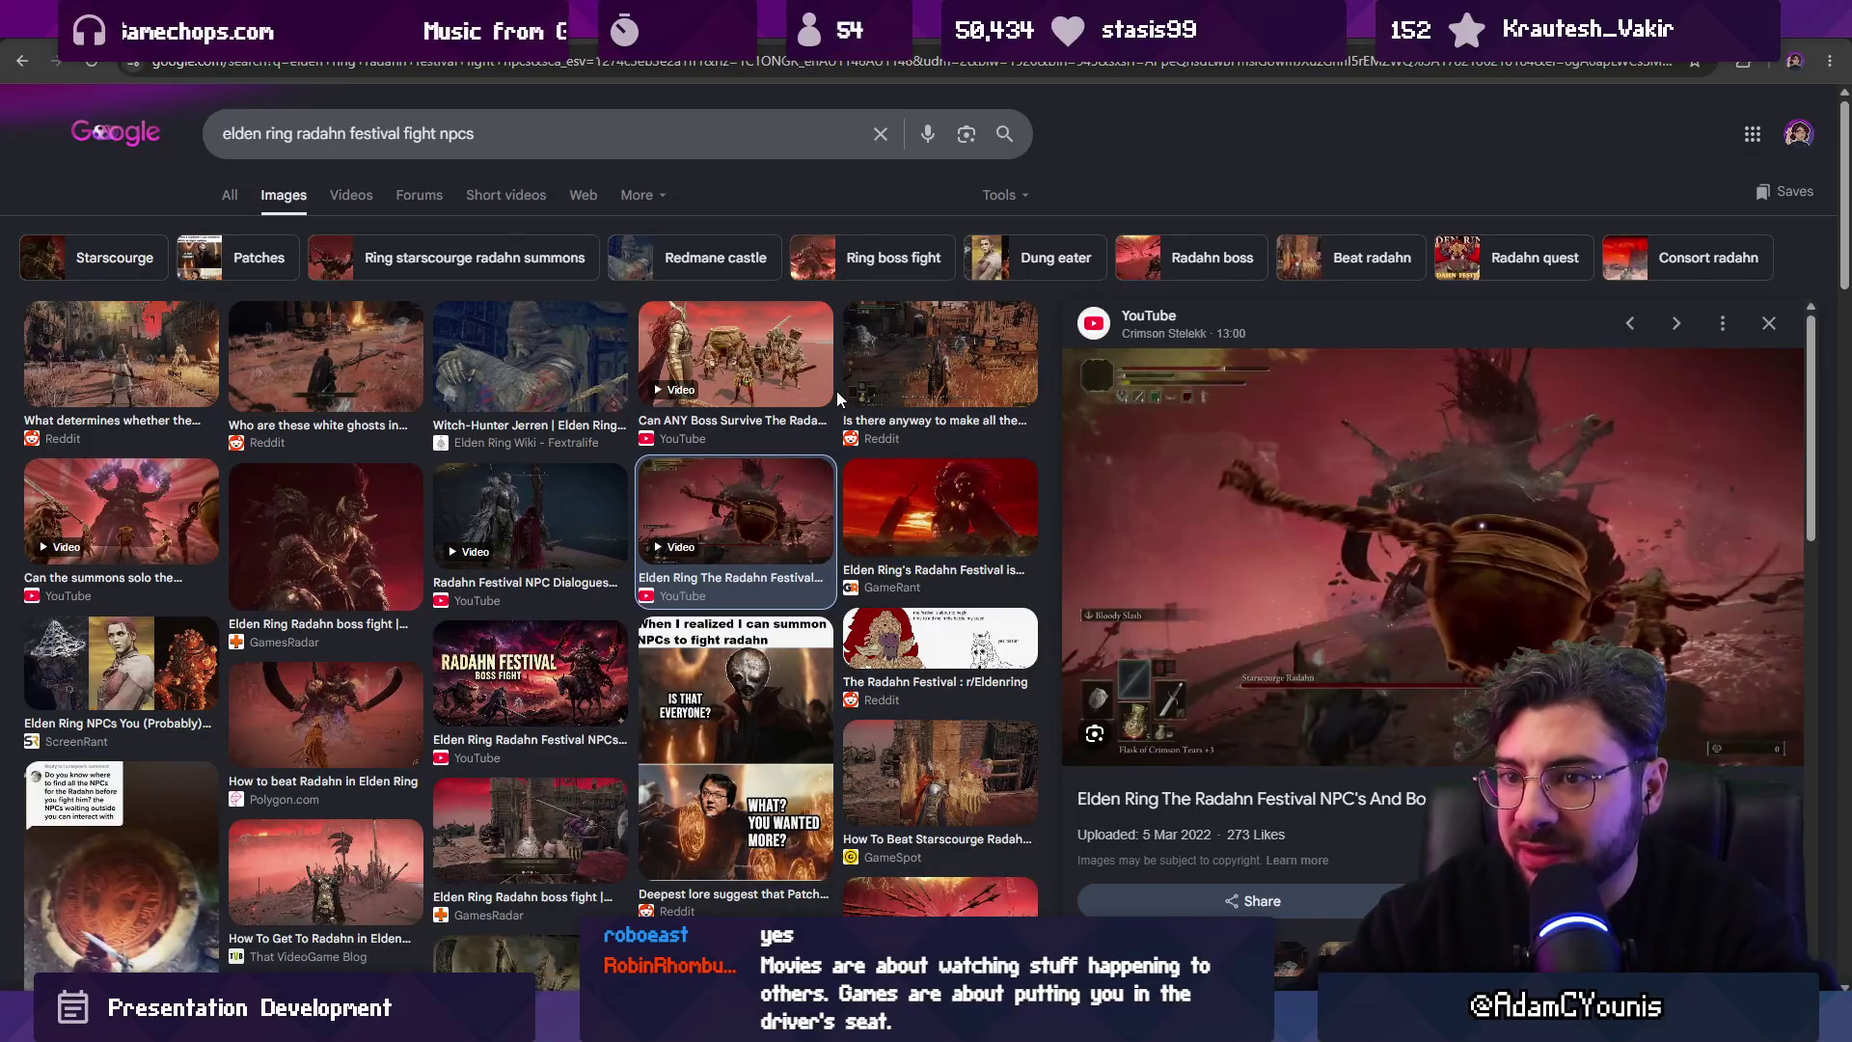
pyautogui.click(122, 511)
pyautogui.rightClick(1469, 516)
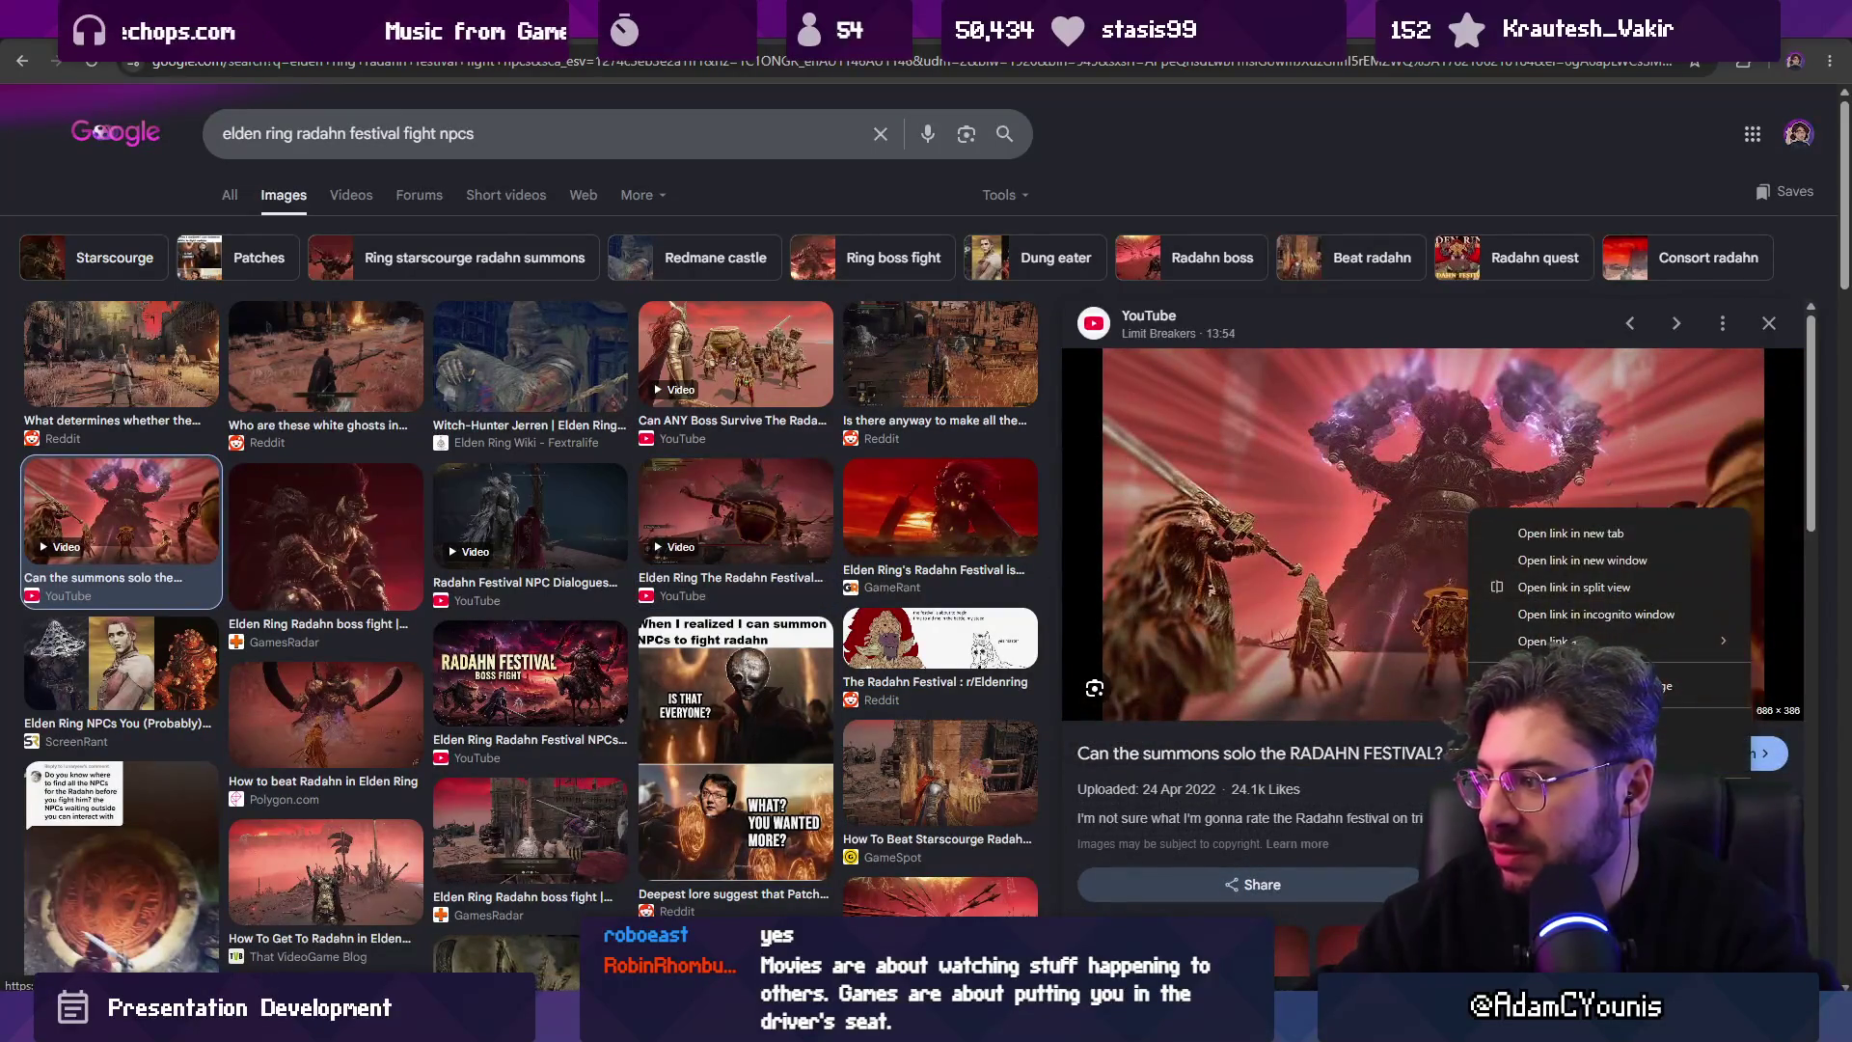
pyautogui.click(1581, 808)
pyautogui.scroll(-10, 1122, 835)
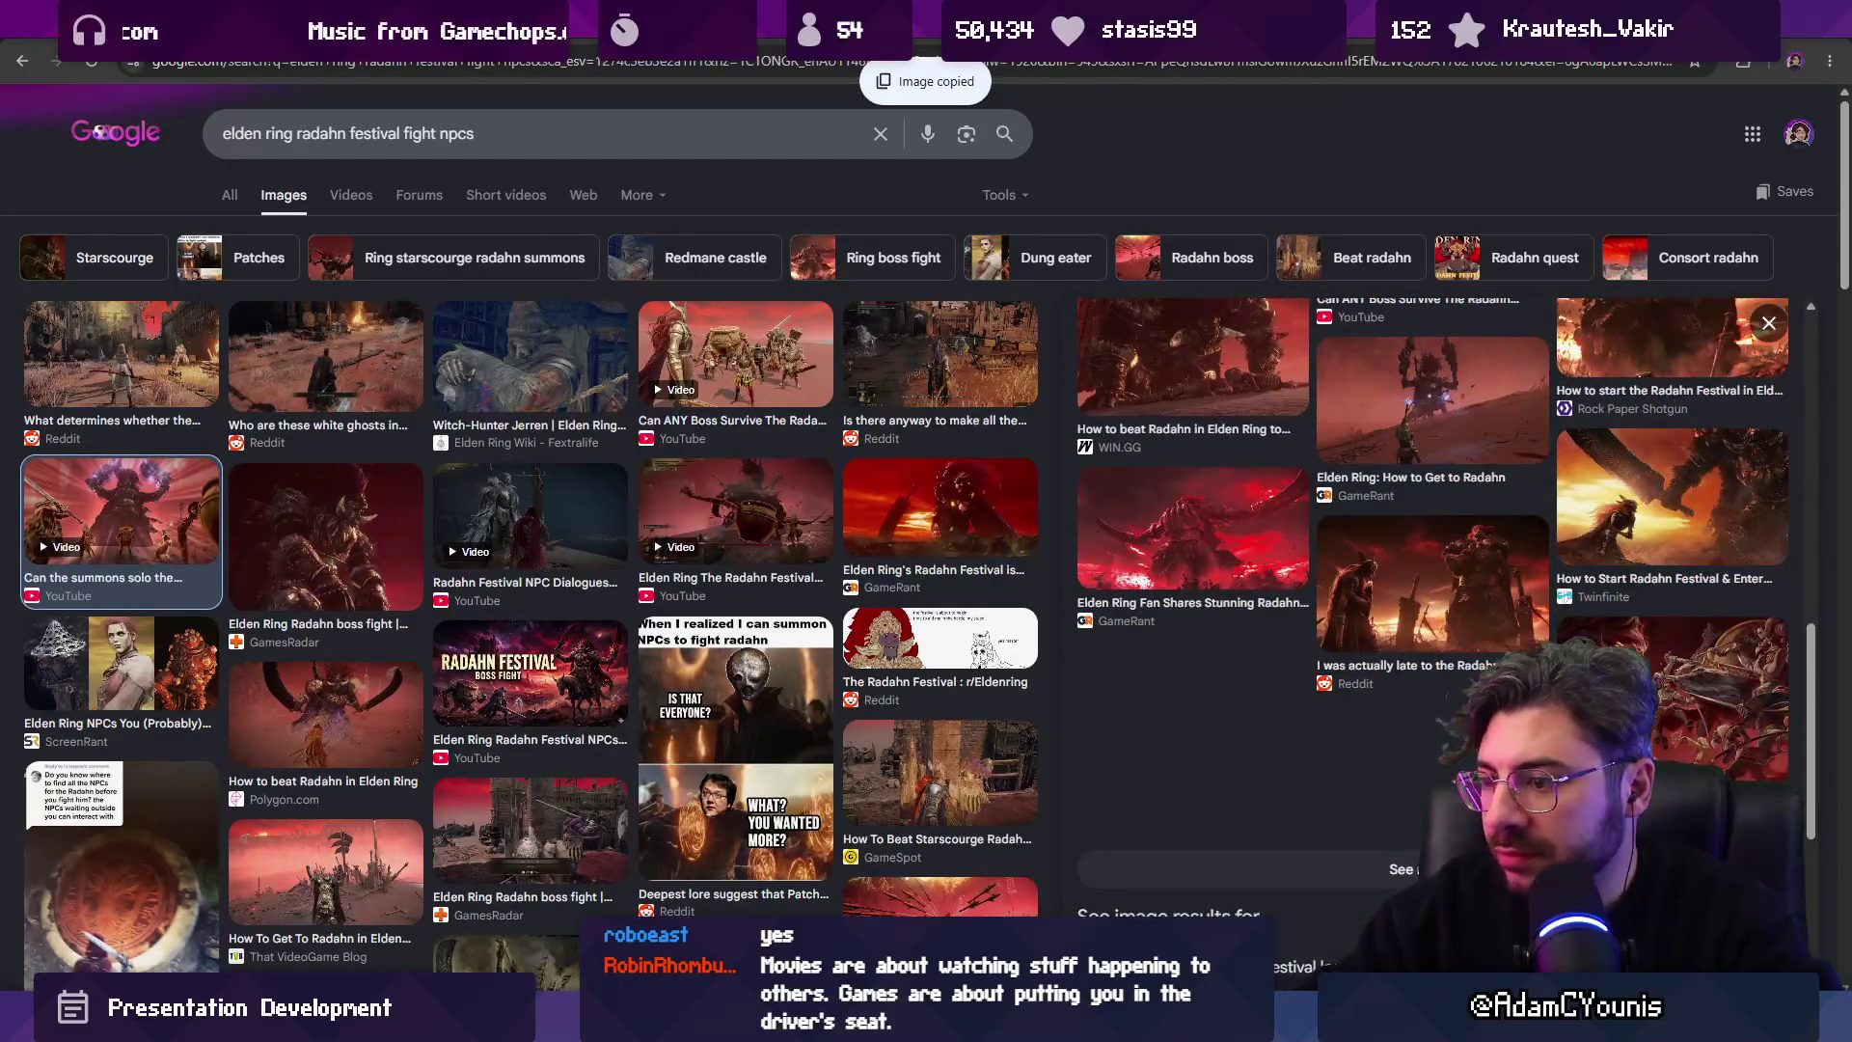
pyautogui.hotkey('alt', 'Tab')
# - Set Frame 647's auto-layout gap and horizontal and vertical padding to 0, then paste the Radahn picture at 686×386
pyautogui.scroll(3, 829, 586)
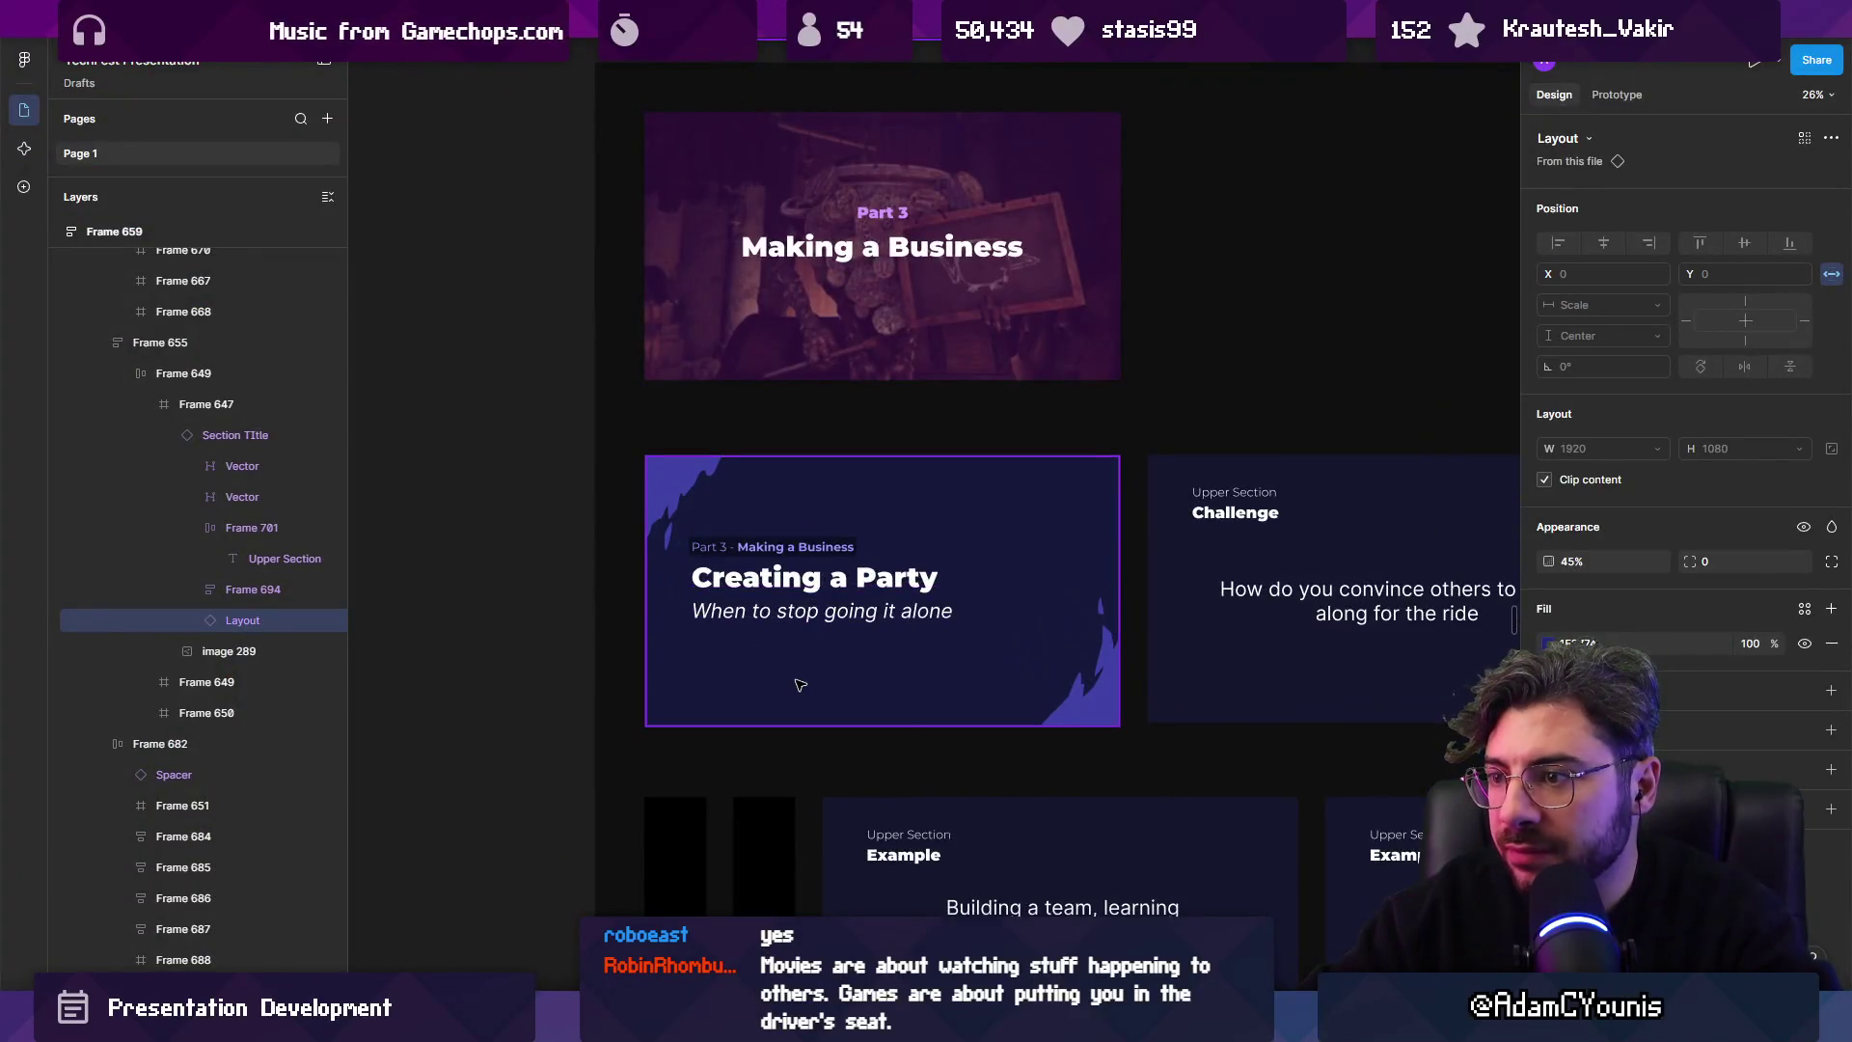
pyautogui.click(800, 684)
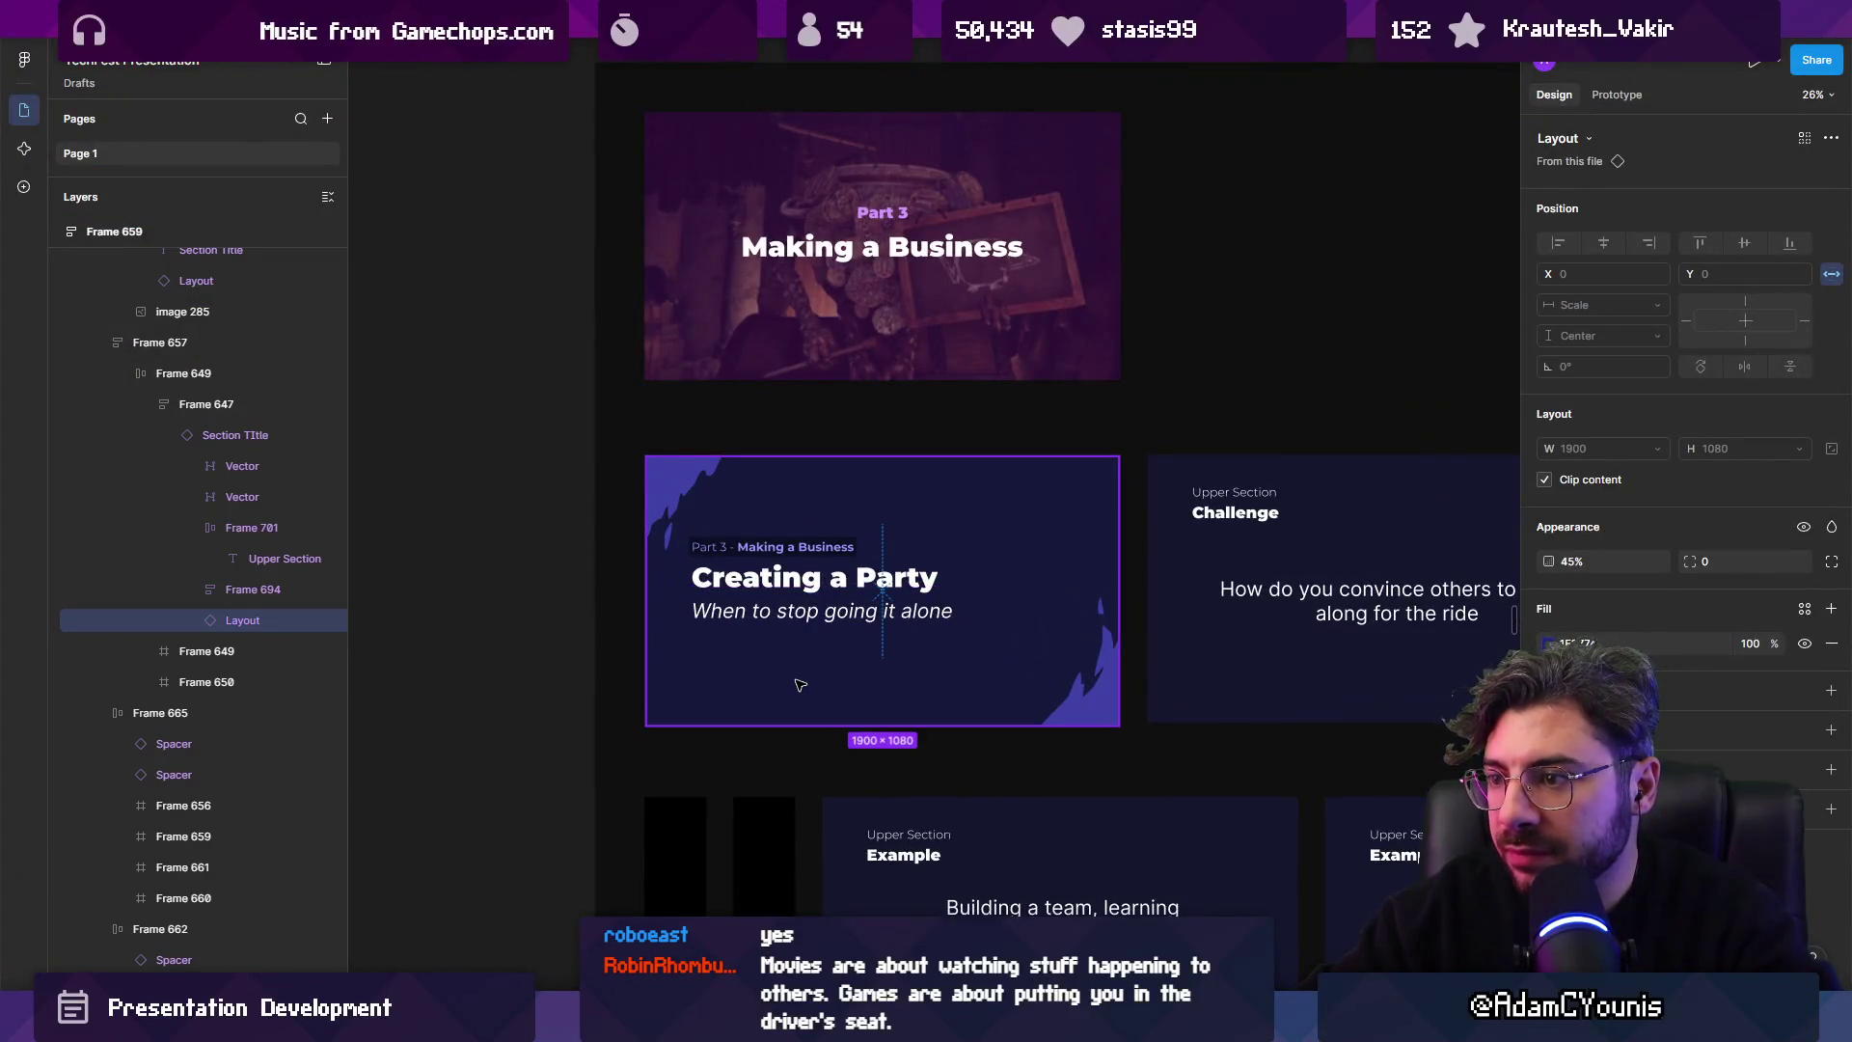
pyautogui.click(242, 409)
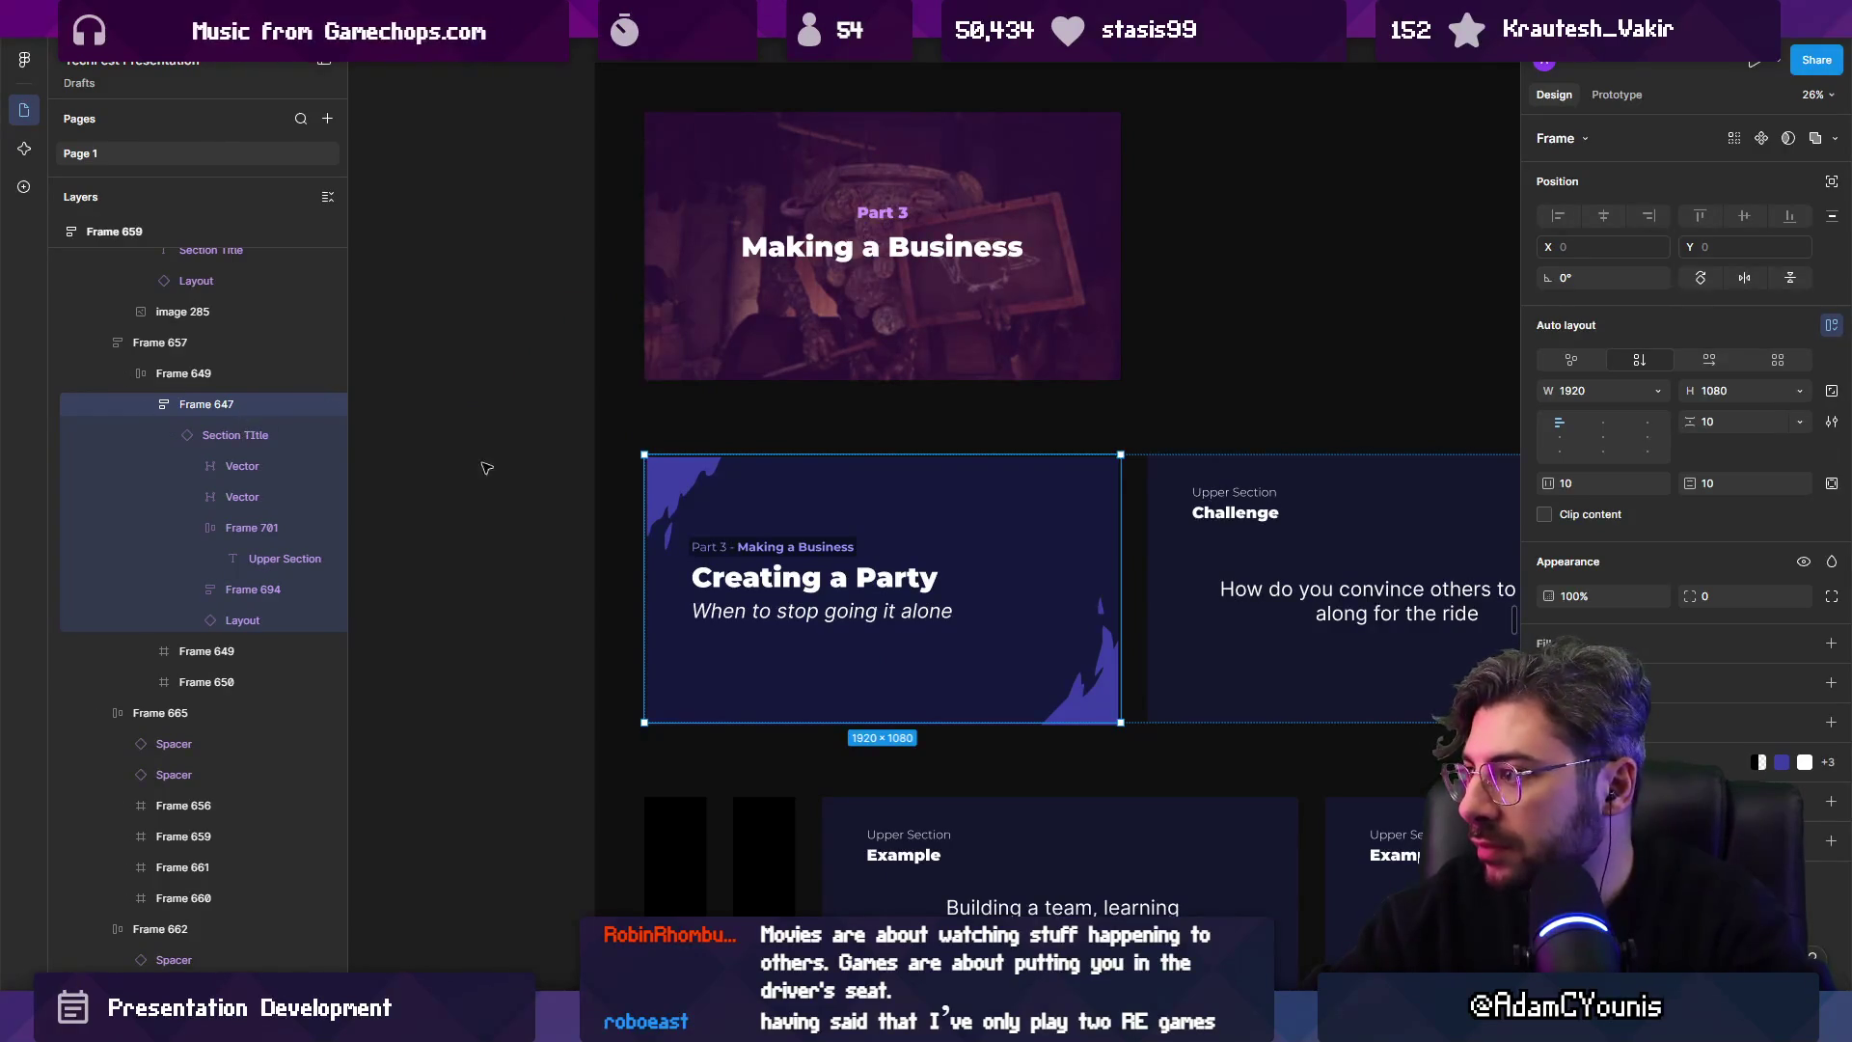
pyautogui.write('0')
pyautogui.press('Tab')
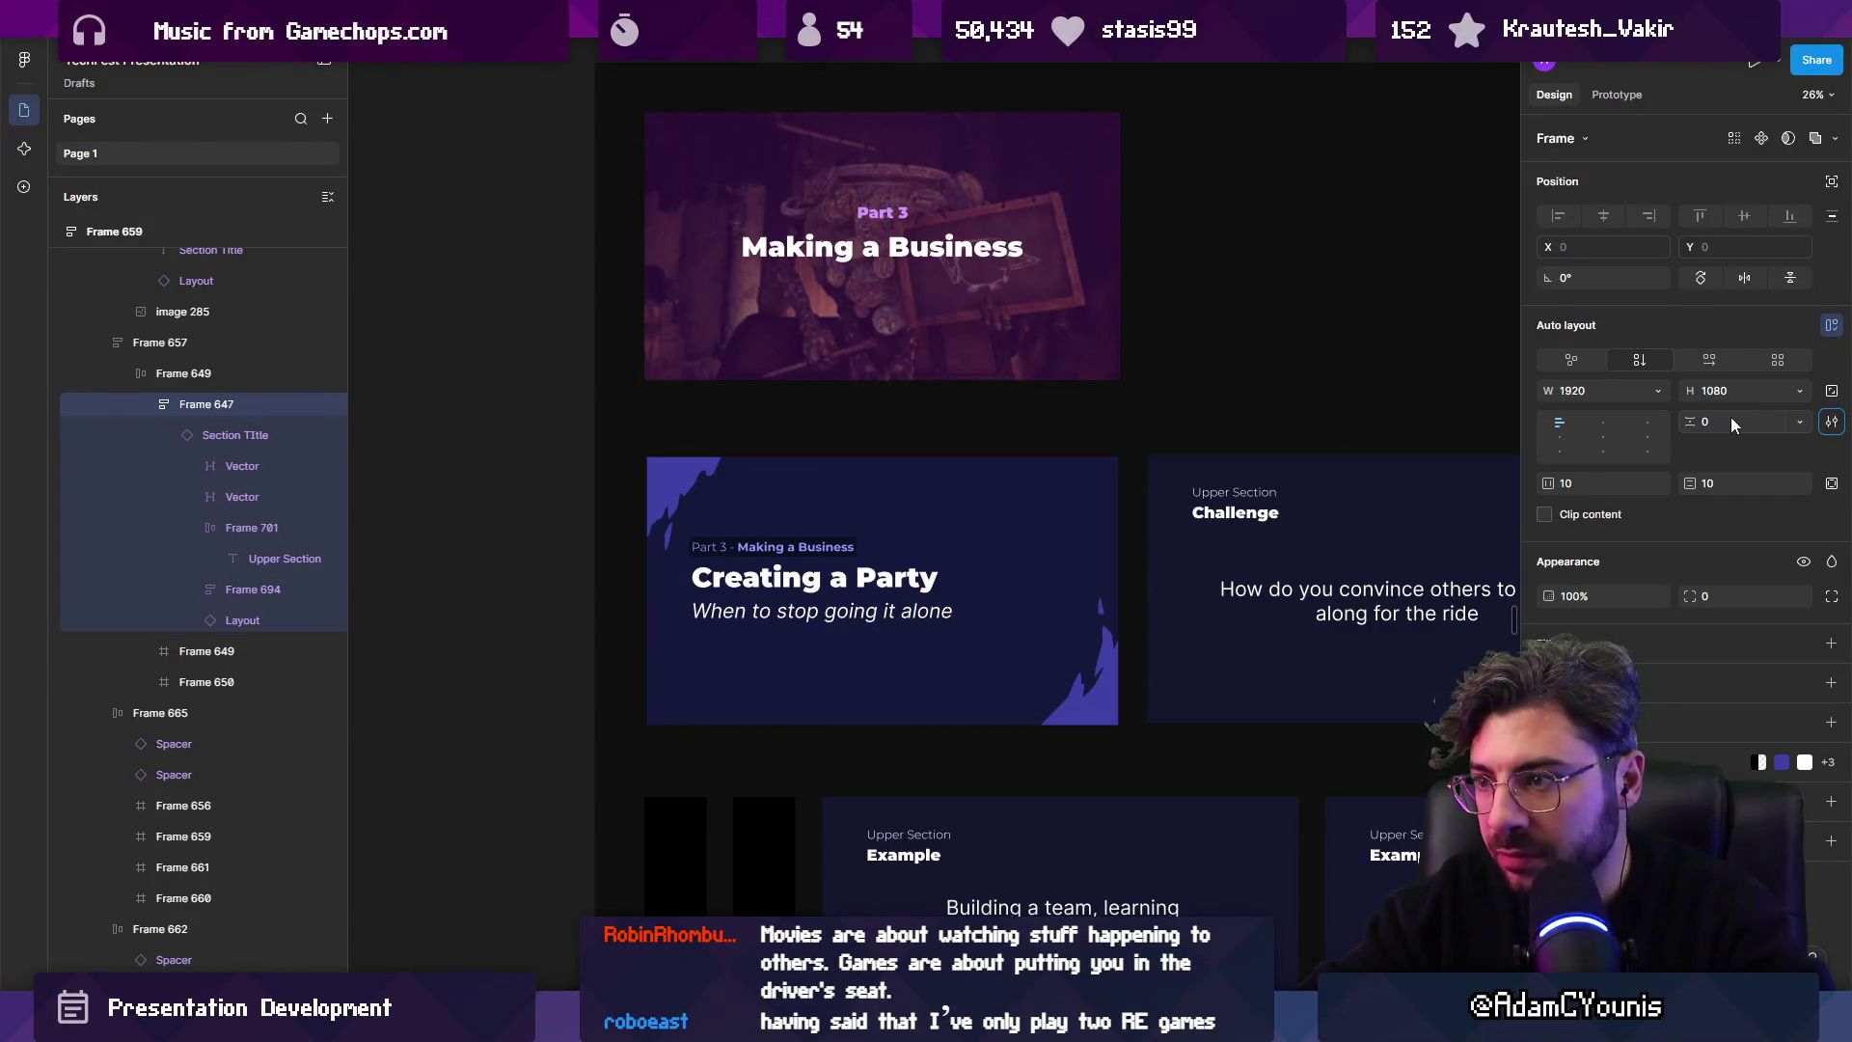
pyautogui.write('0')
pyautogui.press('Tab')
pyautogui.write('0')
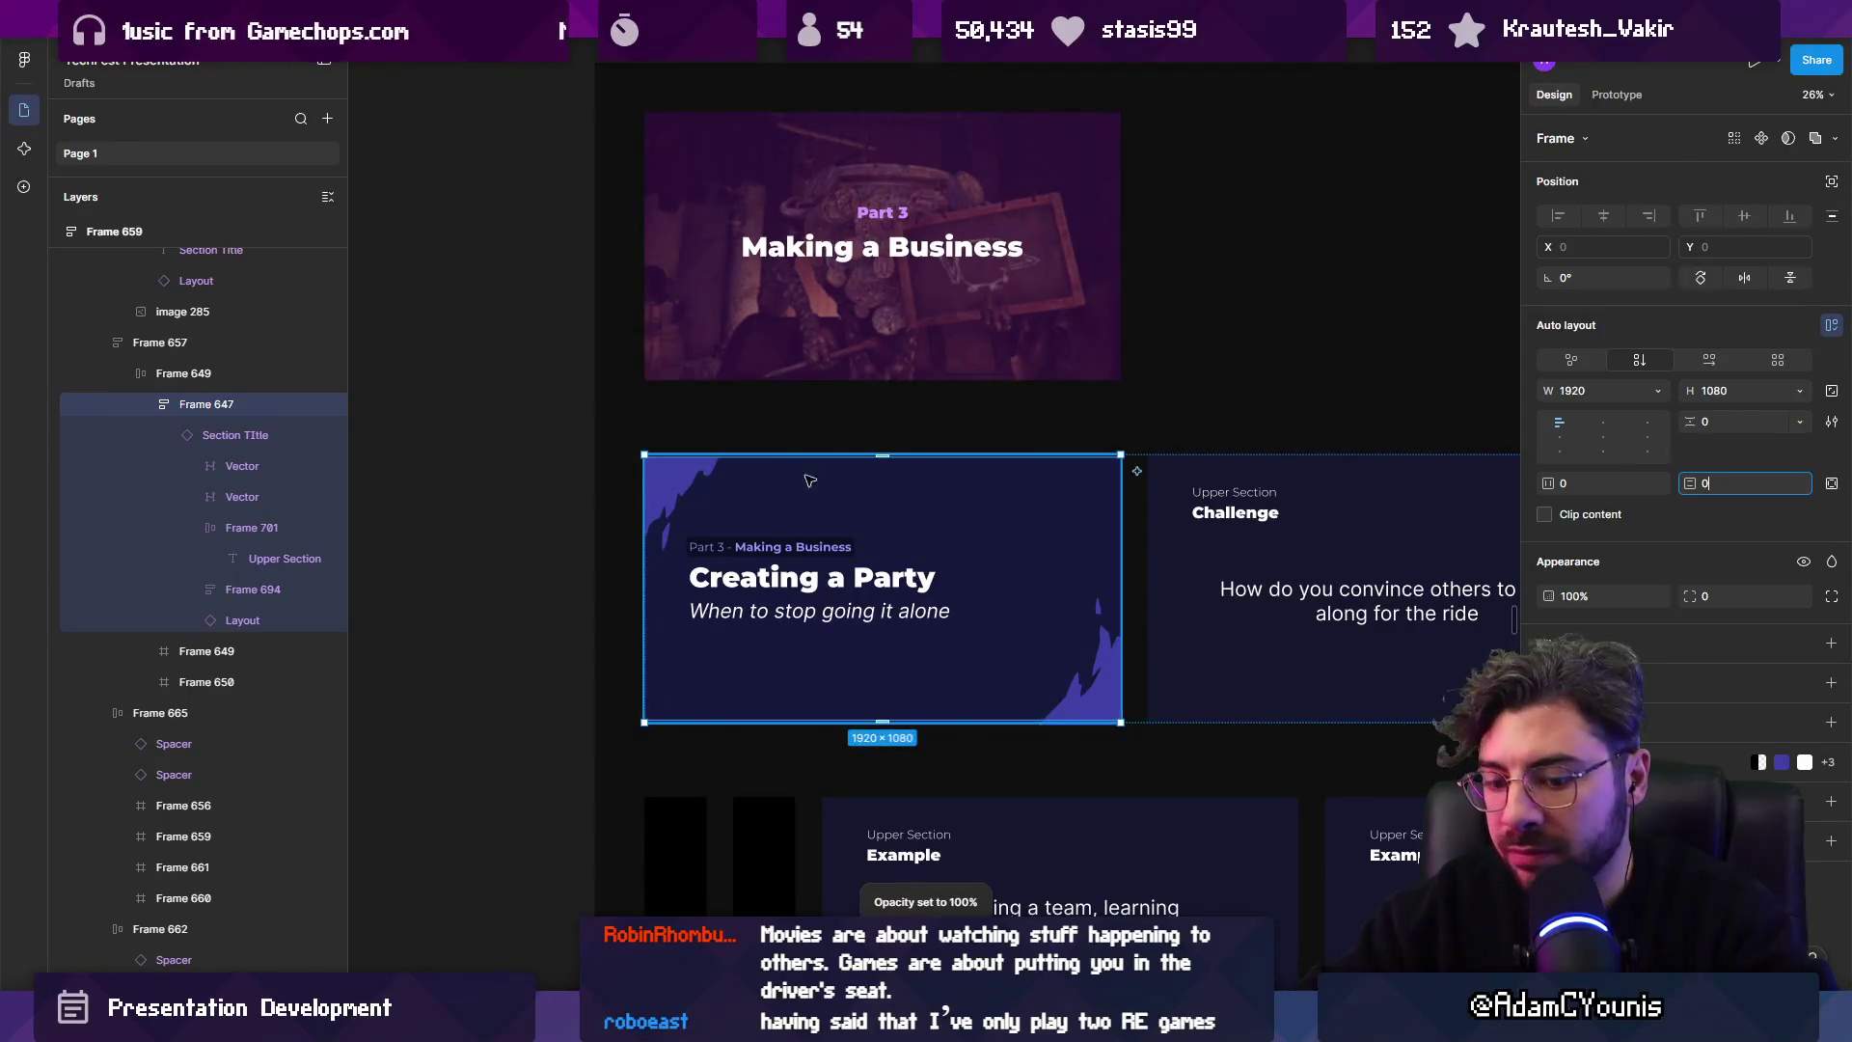
pyautogui.press('Return')
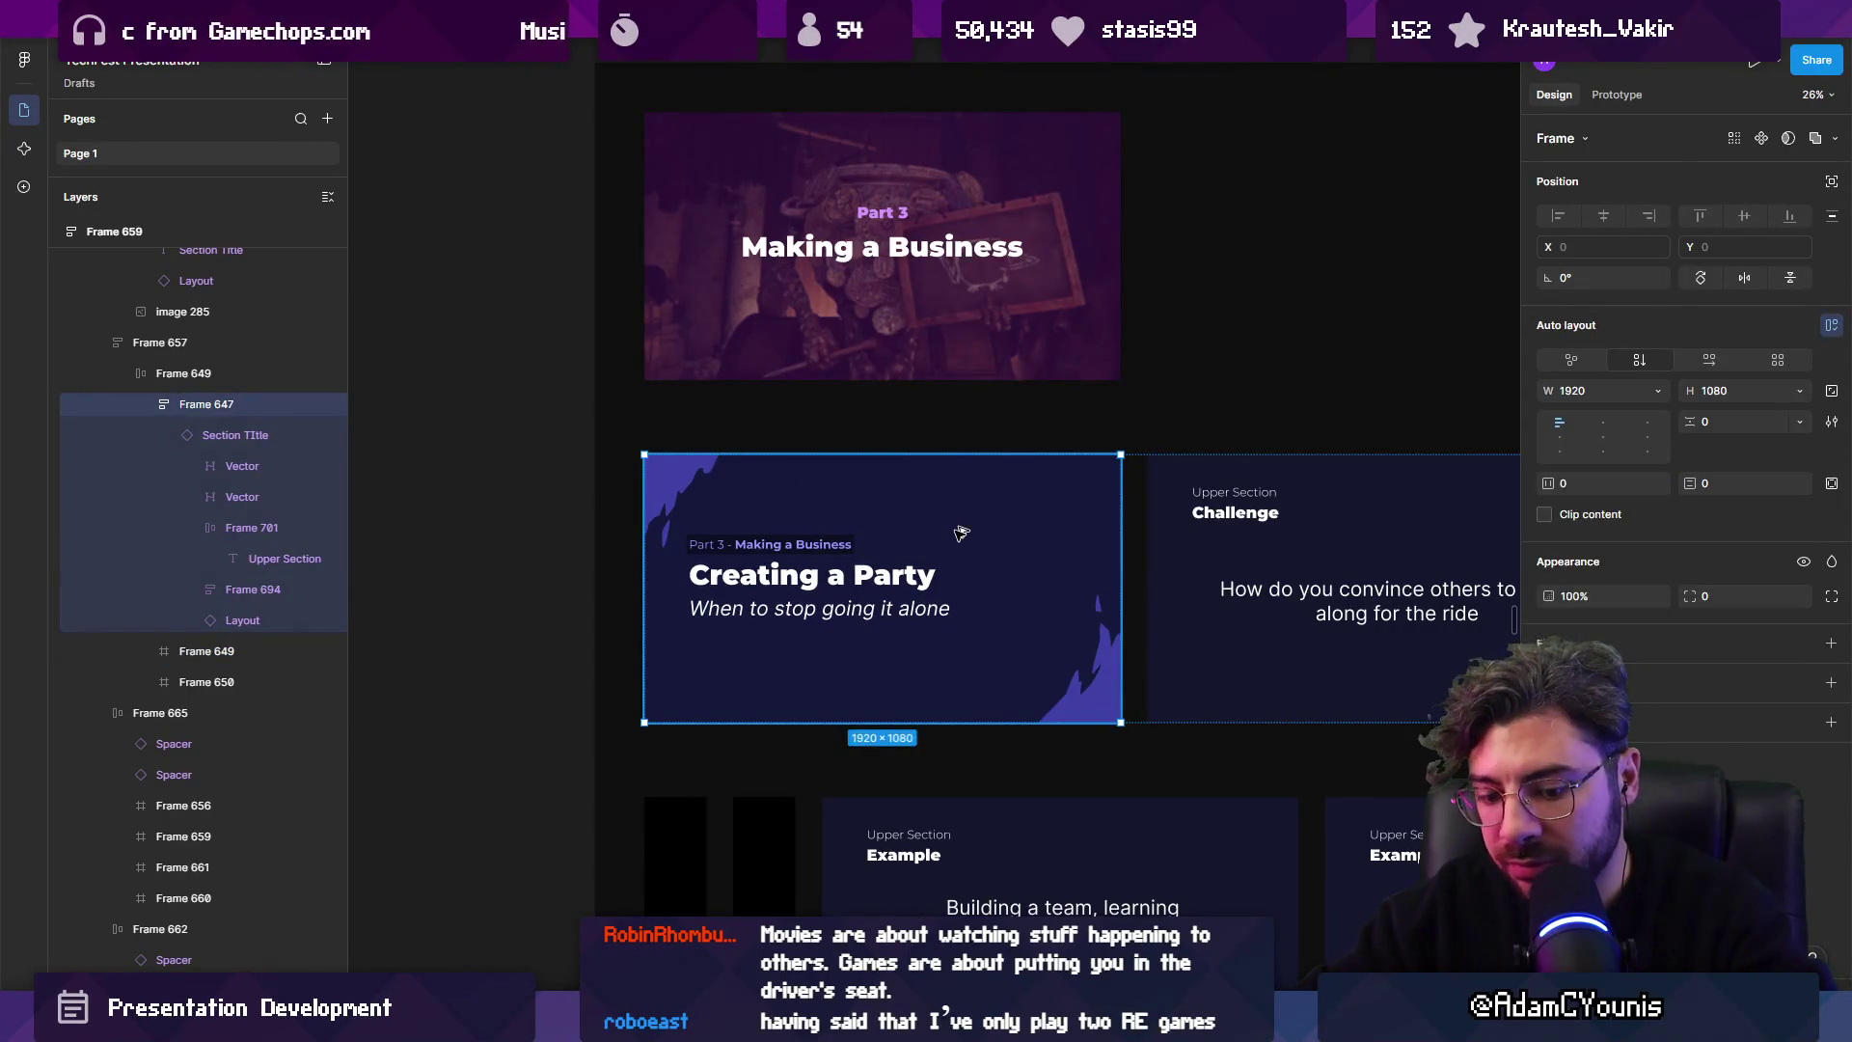
pyautogui.hotkey('ctrl', 'v')
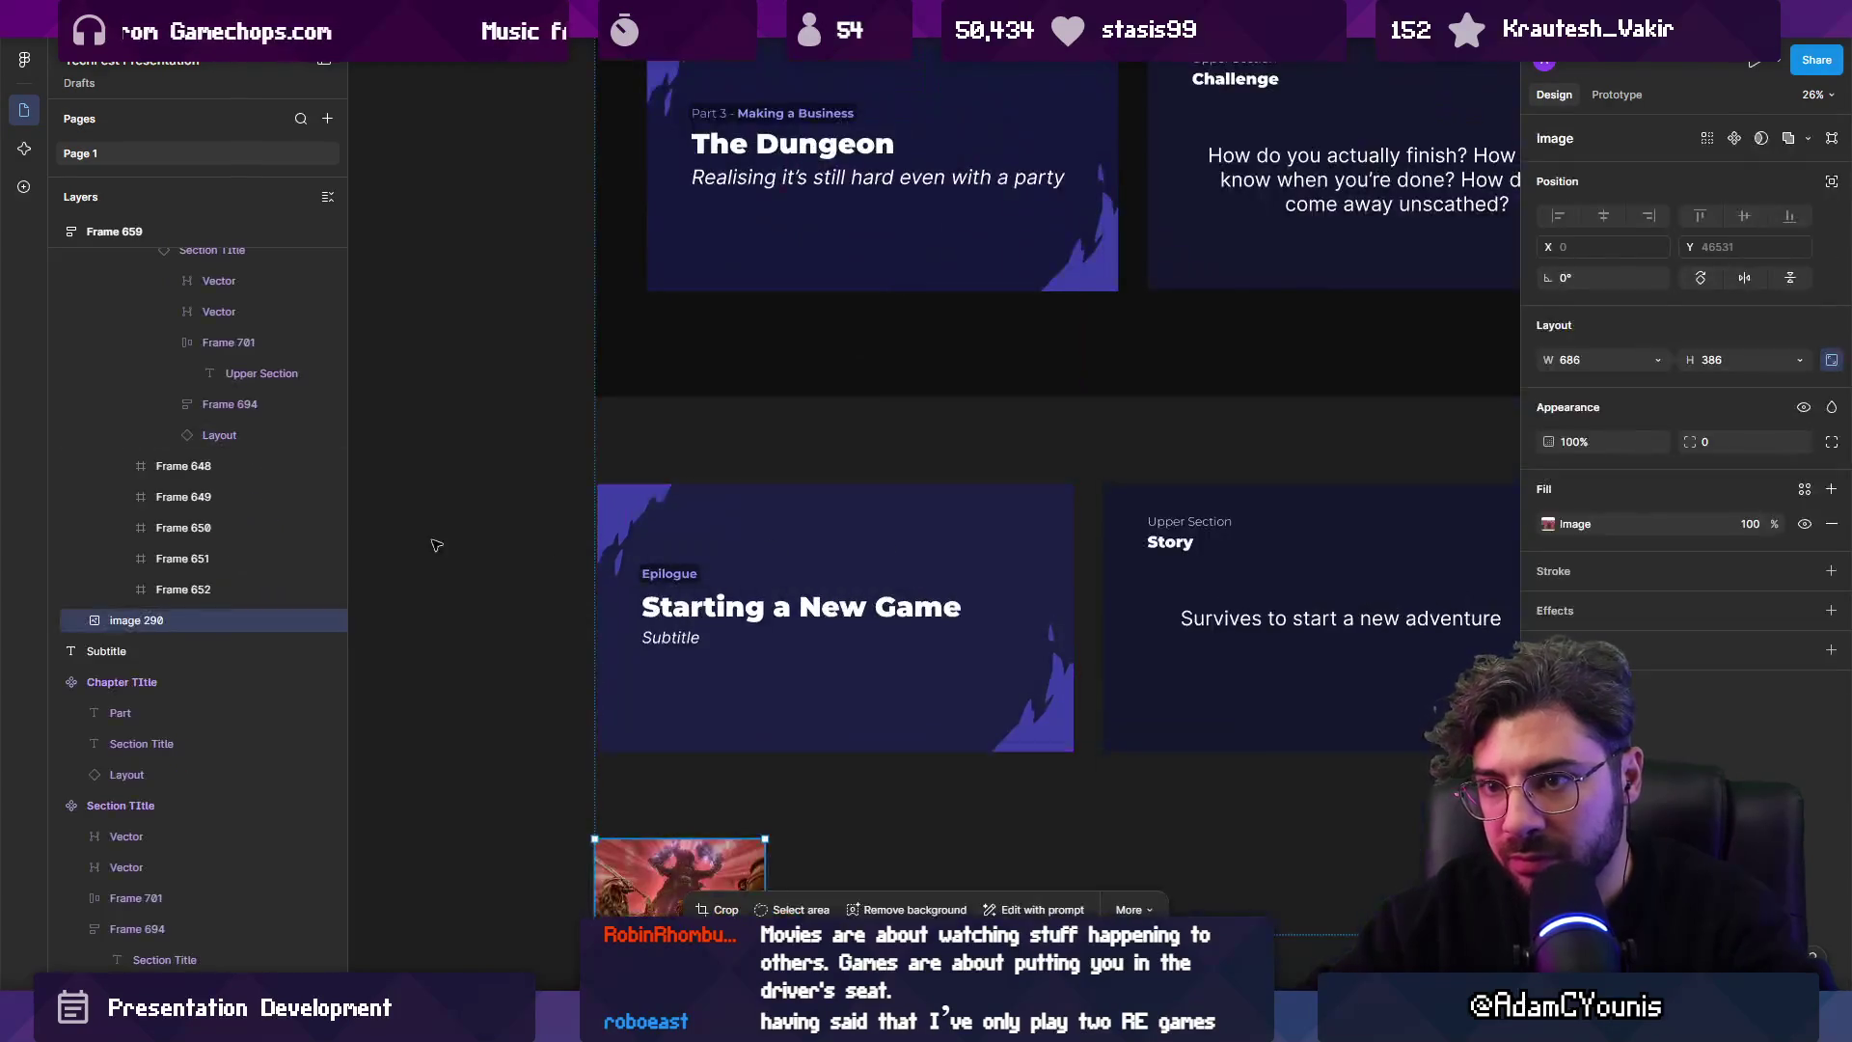
# - Move the pasted Radahn image onto the Creating a Party slide and send it behind the title text
pyautogui.press('Delete')
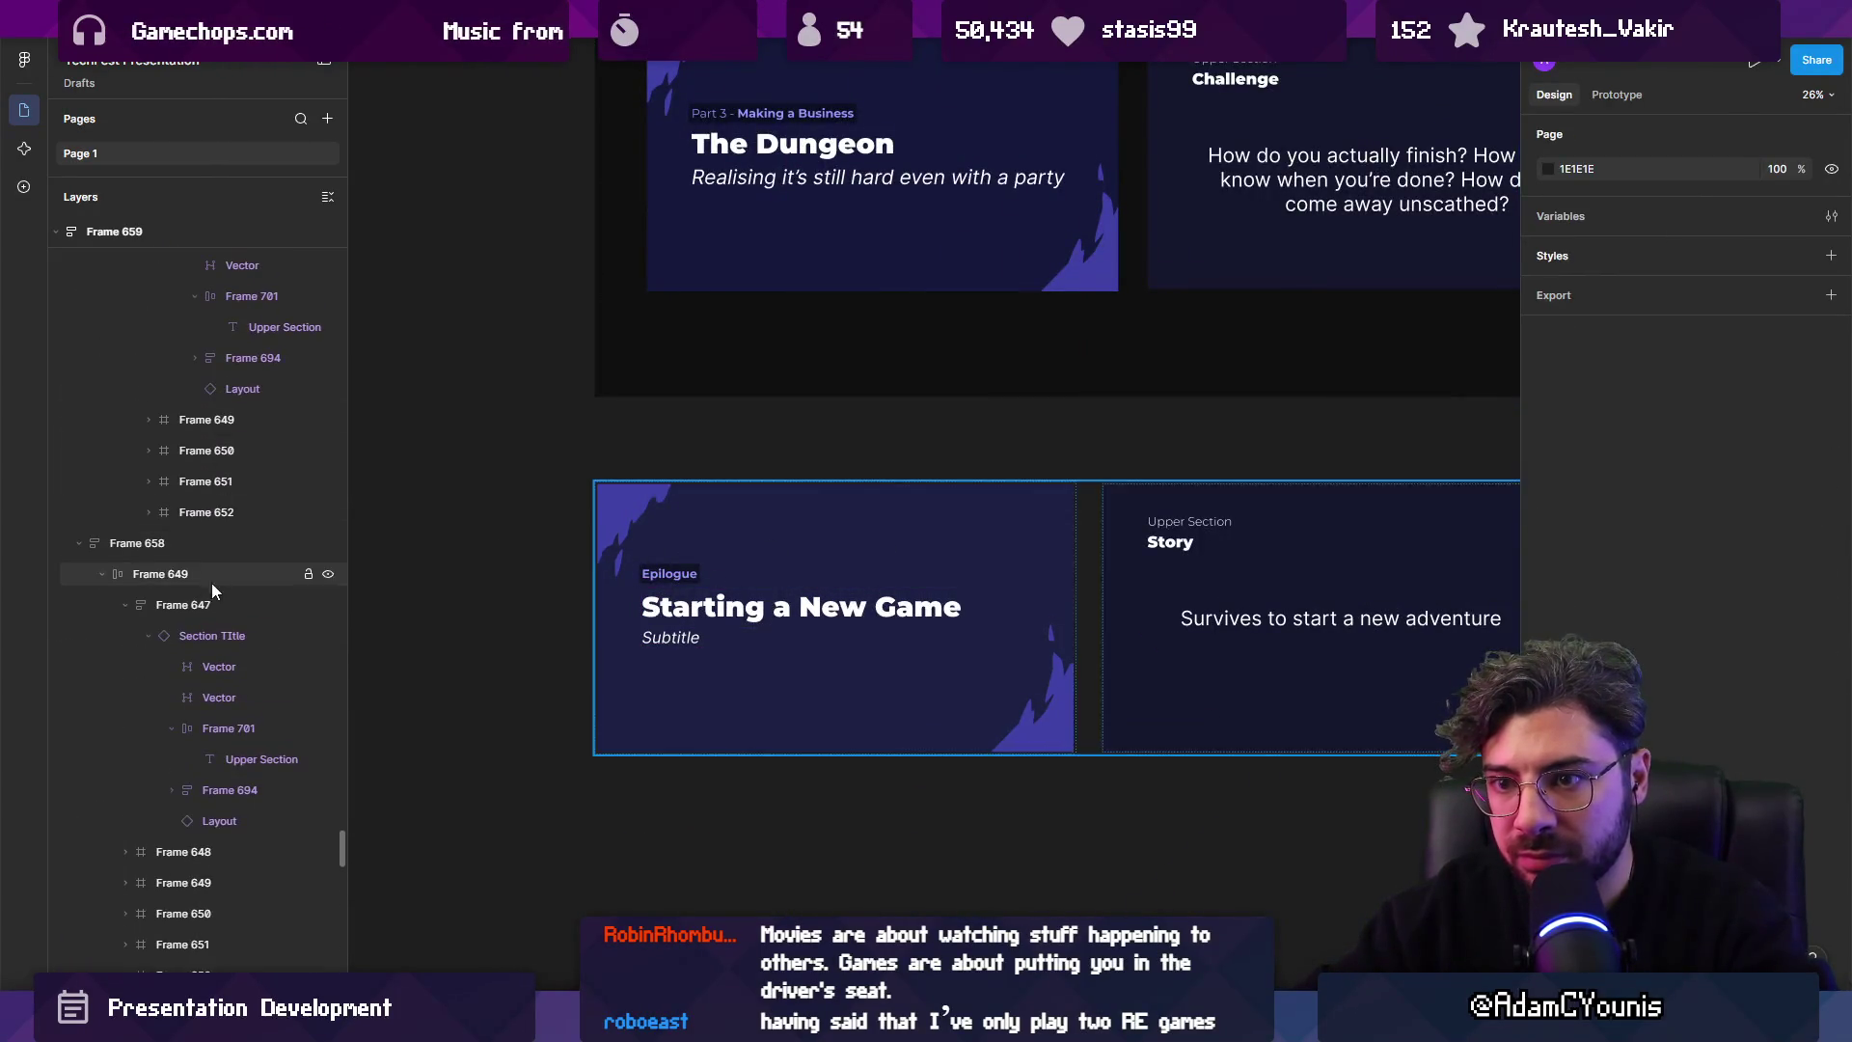
pyautogui.click(250, 605)
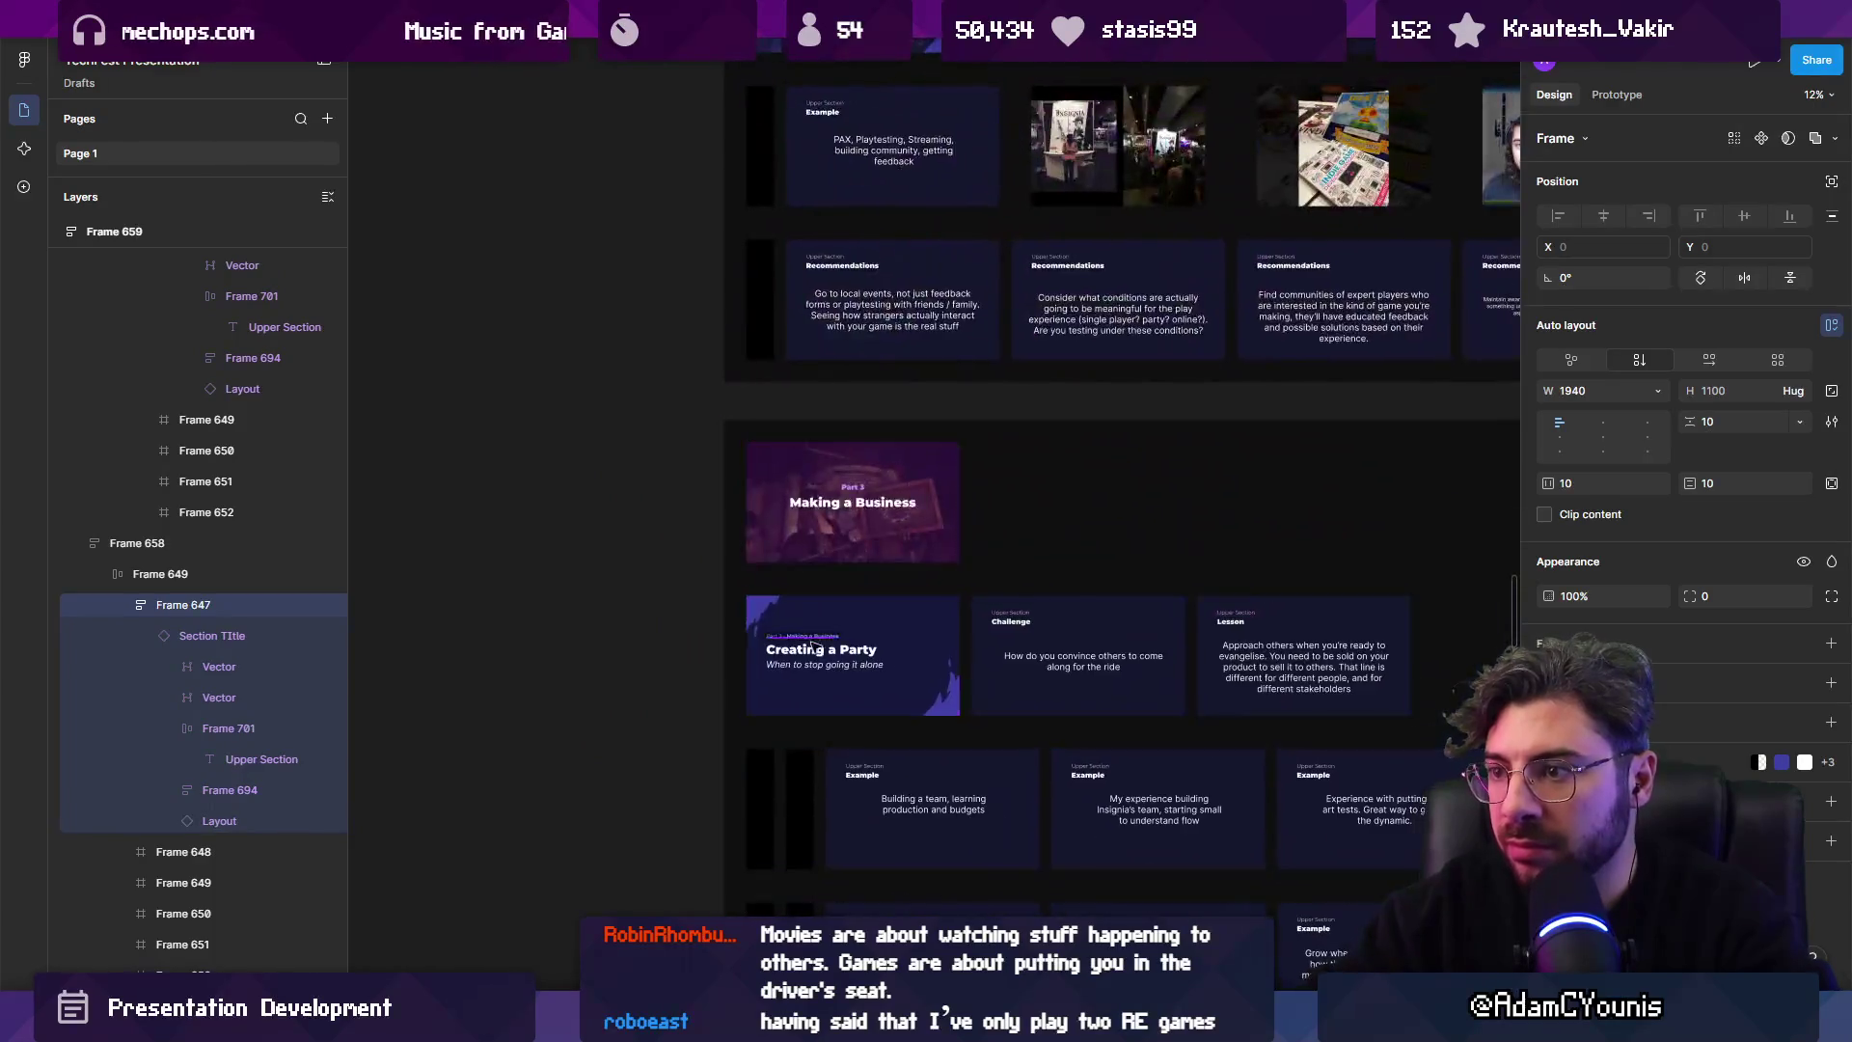
pyautogui.click(873, 629)
pyautogui.hotkey('ctrl', 'z')
pyautogui.hotkey('ctrl', 'z')
pyautogui.hotkey('ctrl', 'z')
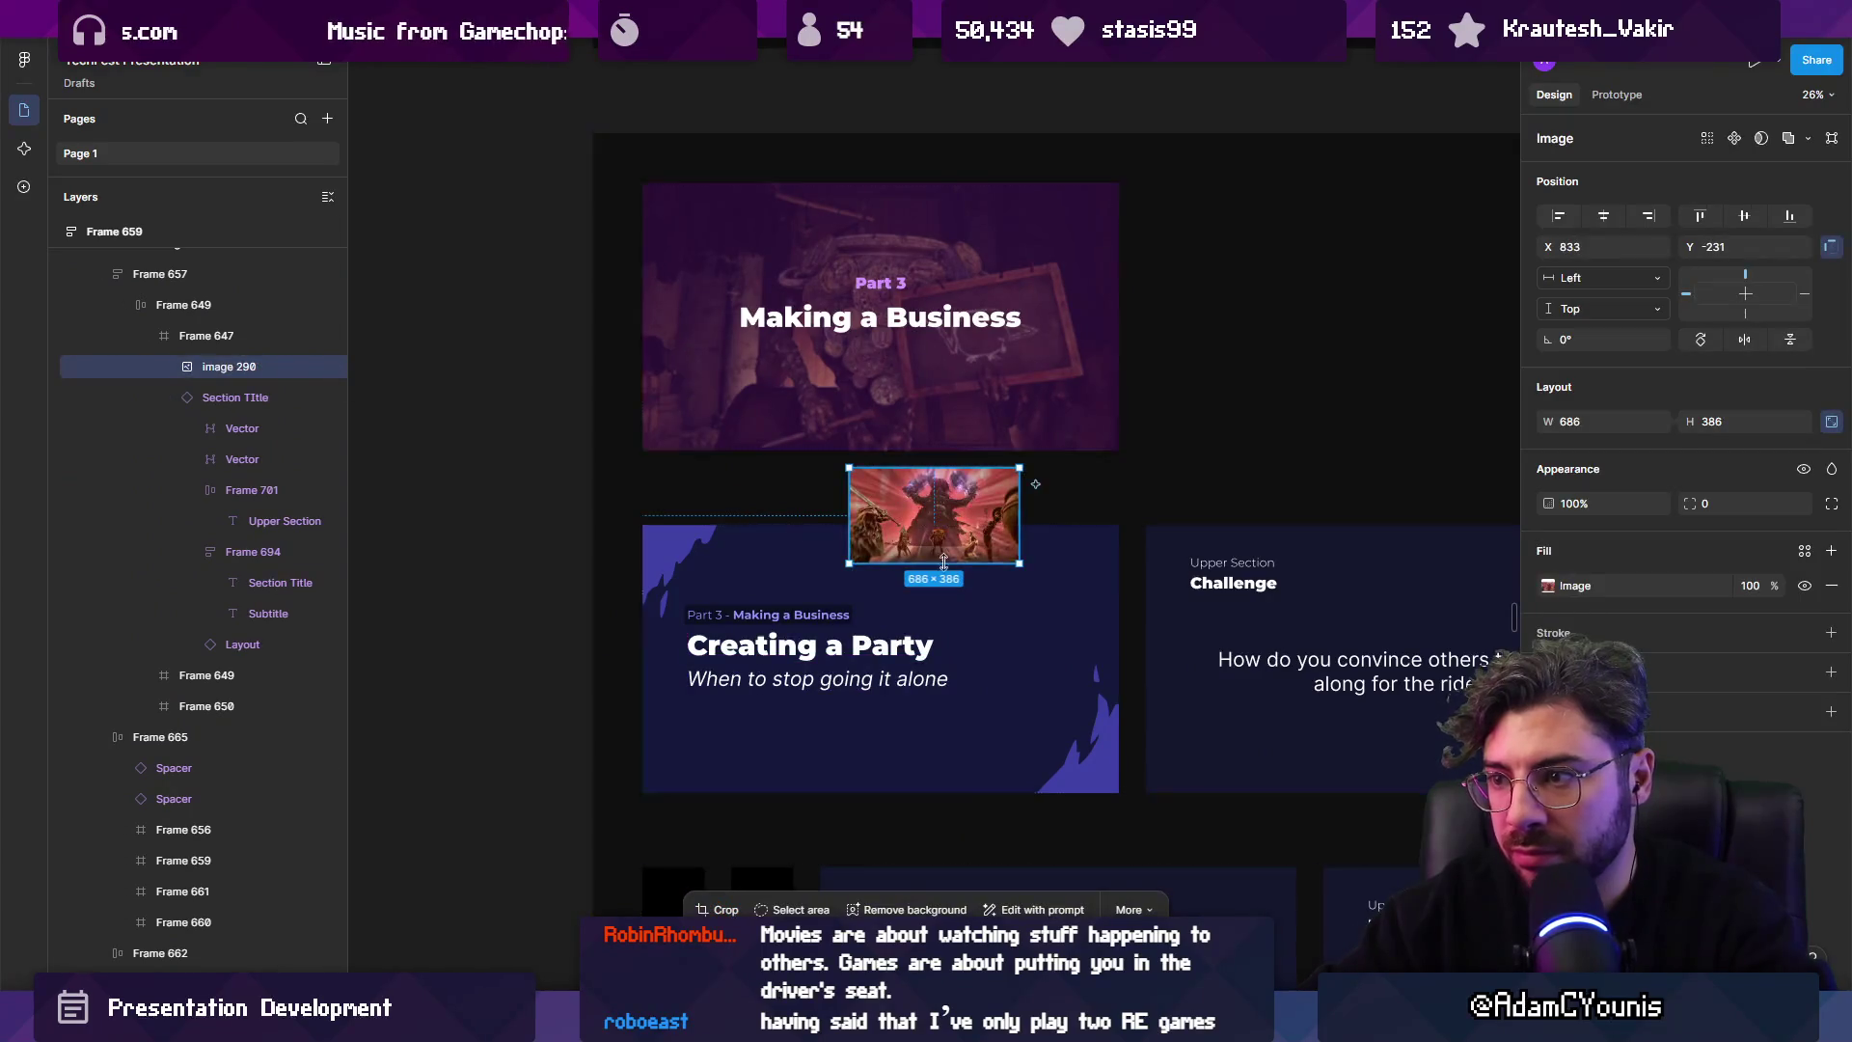
pyautogui.moveTo(962, 528)
pyautogui.mouseDown()
pyautogui.moveTo(849, 573)
pyautogui.moveTo(757, 584)
pyautogui.moveTo(1115, 793)
pyautogui.mouseUp()
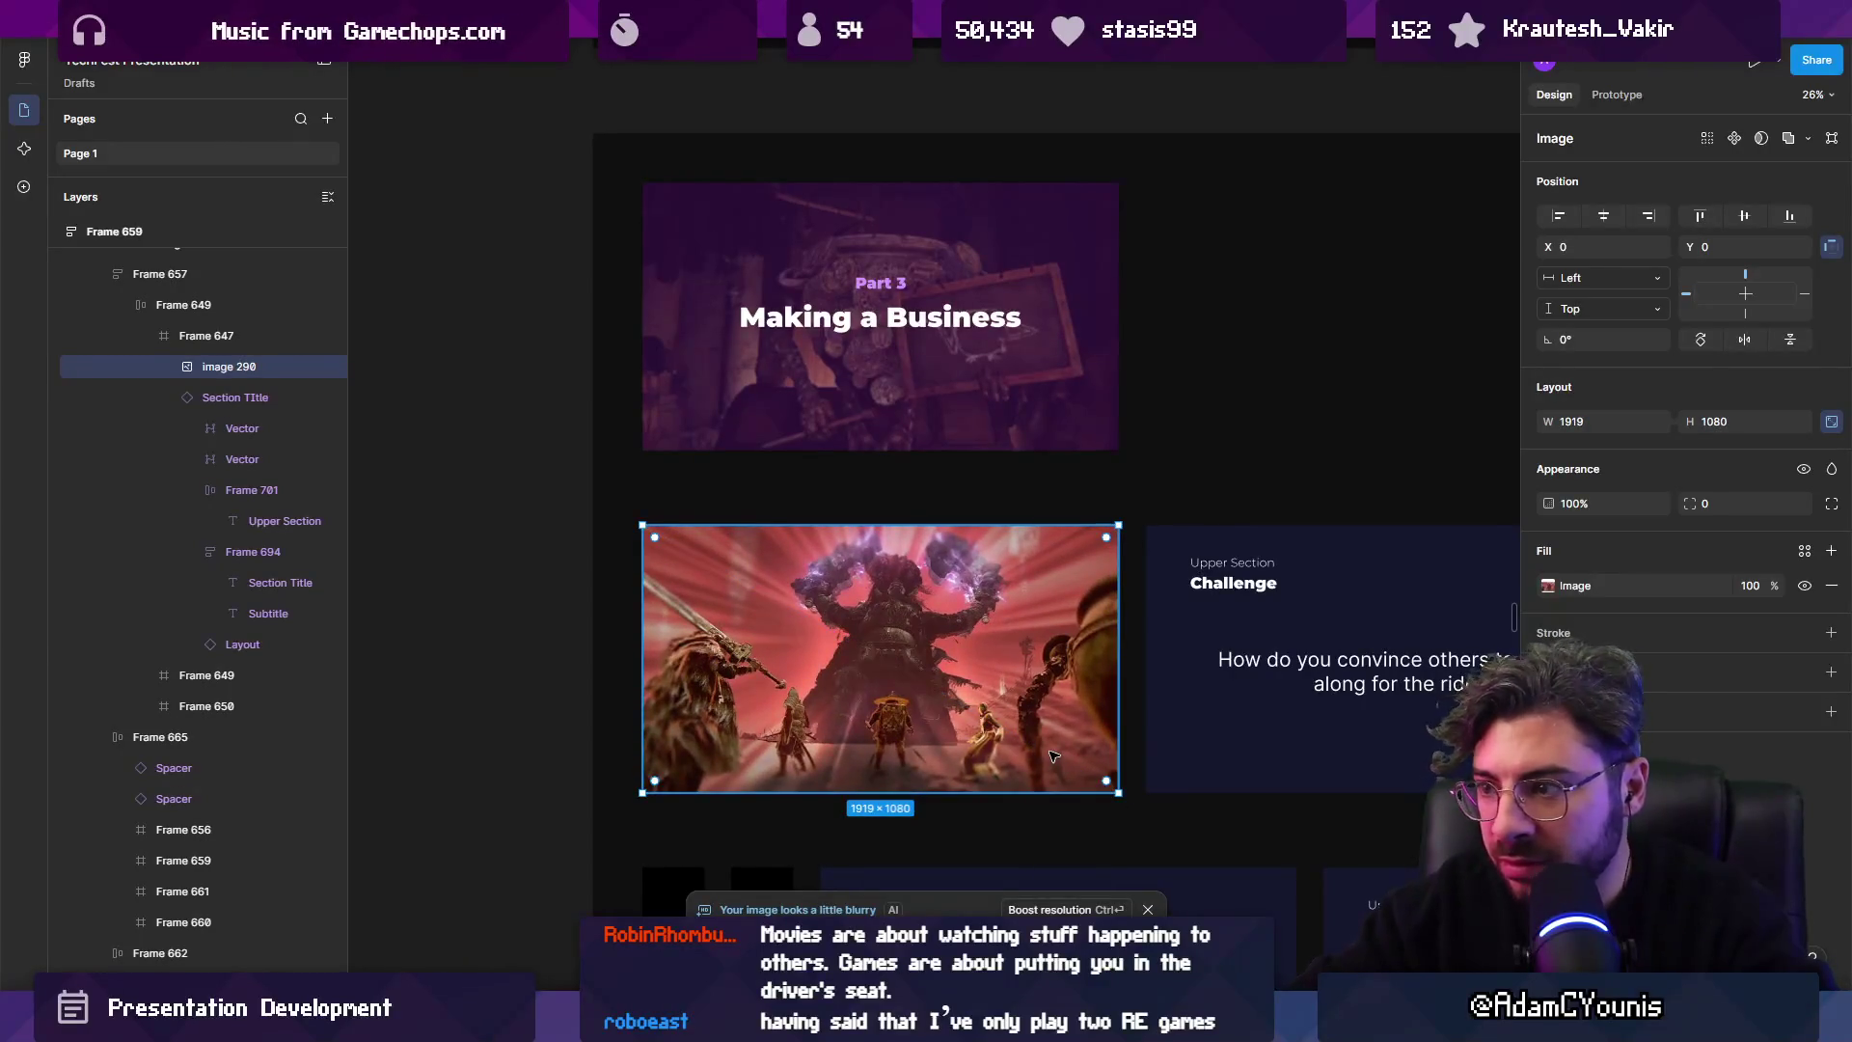
pyautogui.hotkey('ctrl', 'shift', '[')
pyautogui.scroll(3, 860, 675)
pyautogui.scroll(-3, 994, 665)
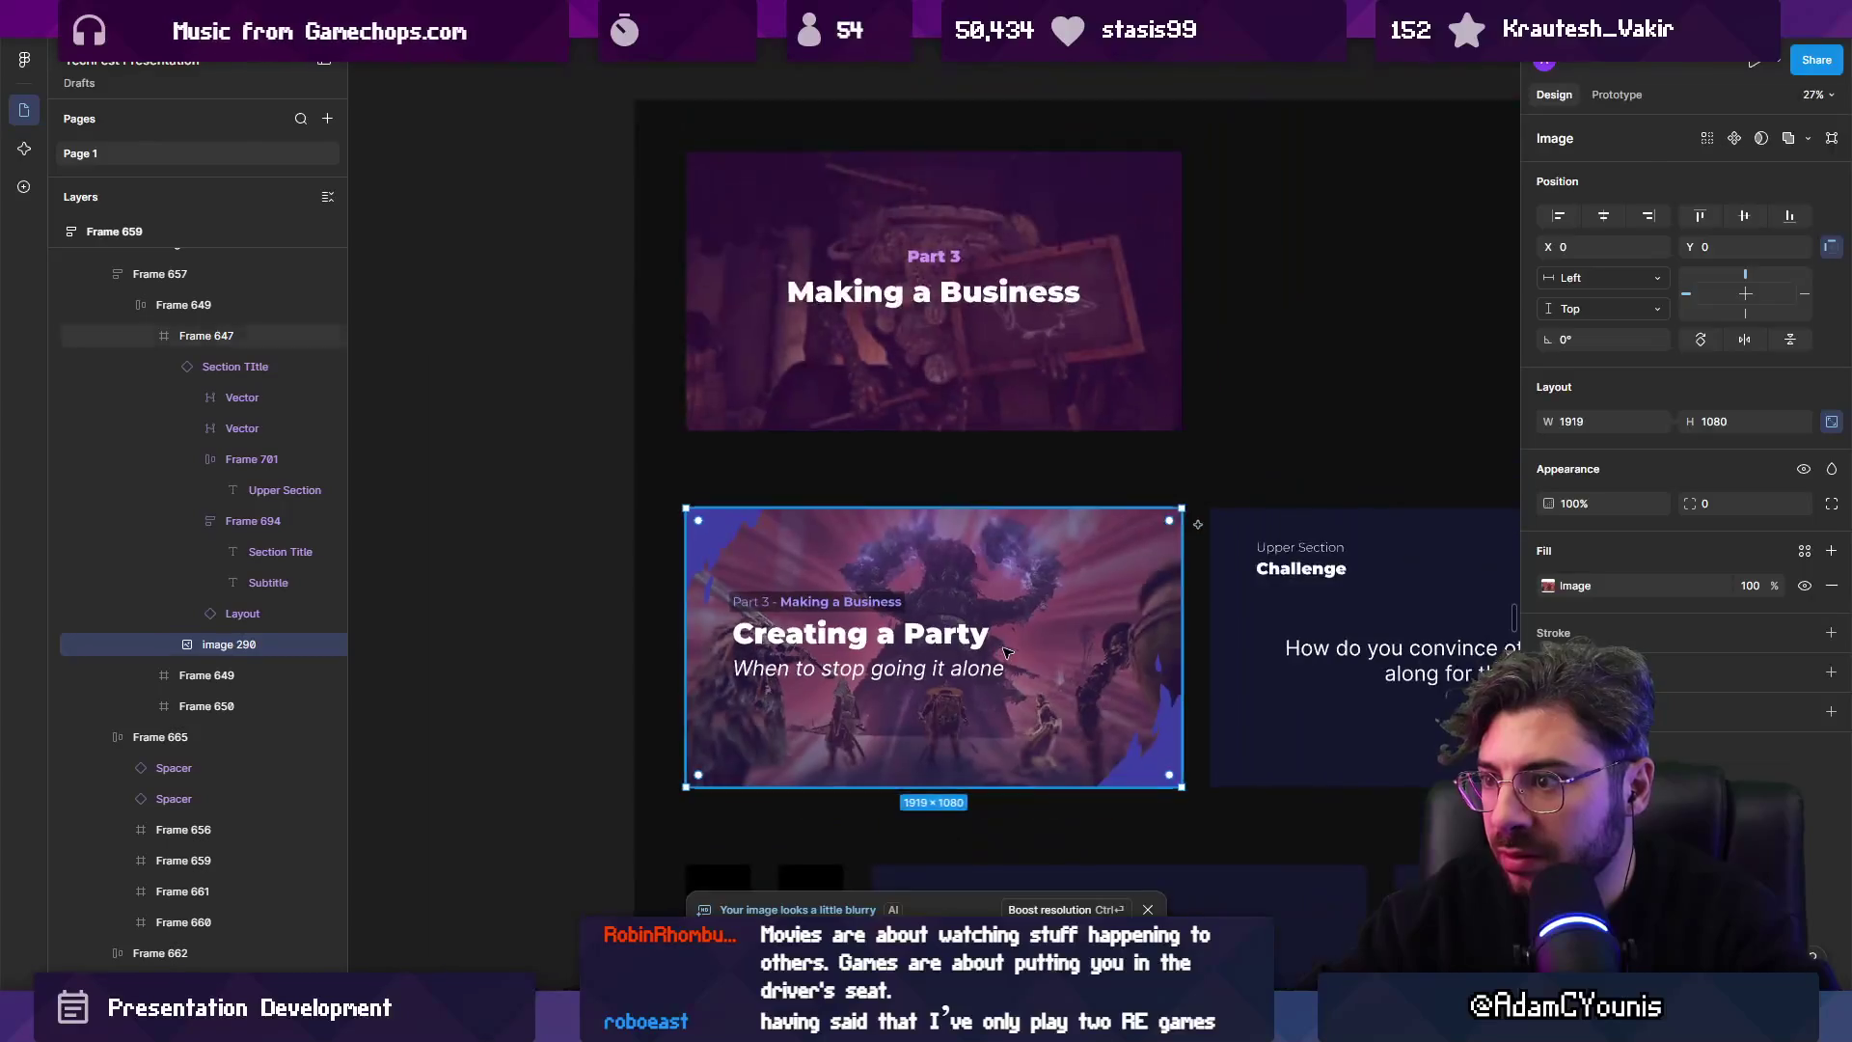
pyautogui.scroll(1, 1019, 649)
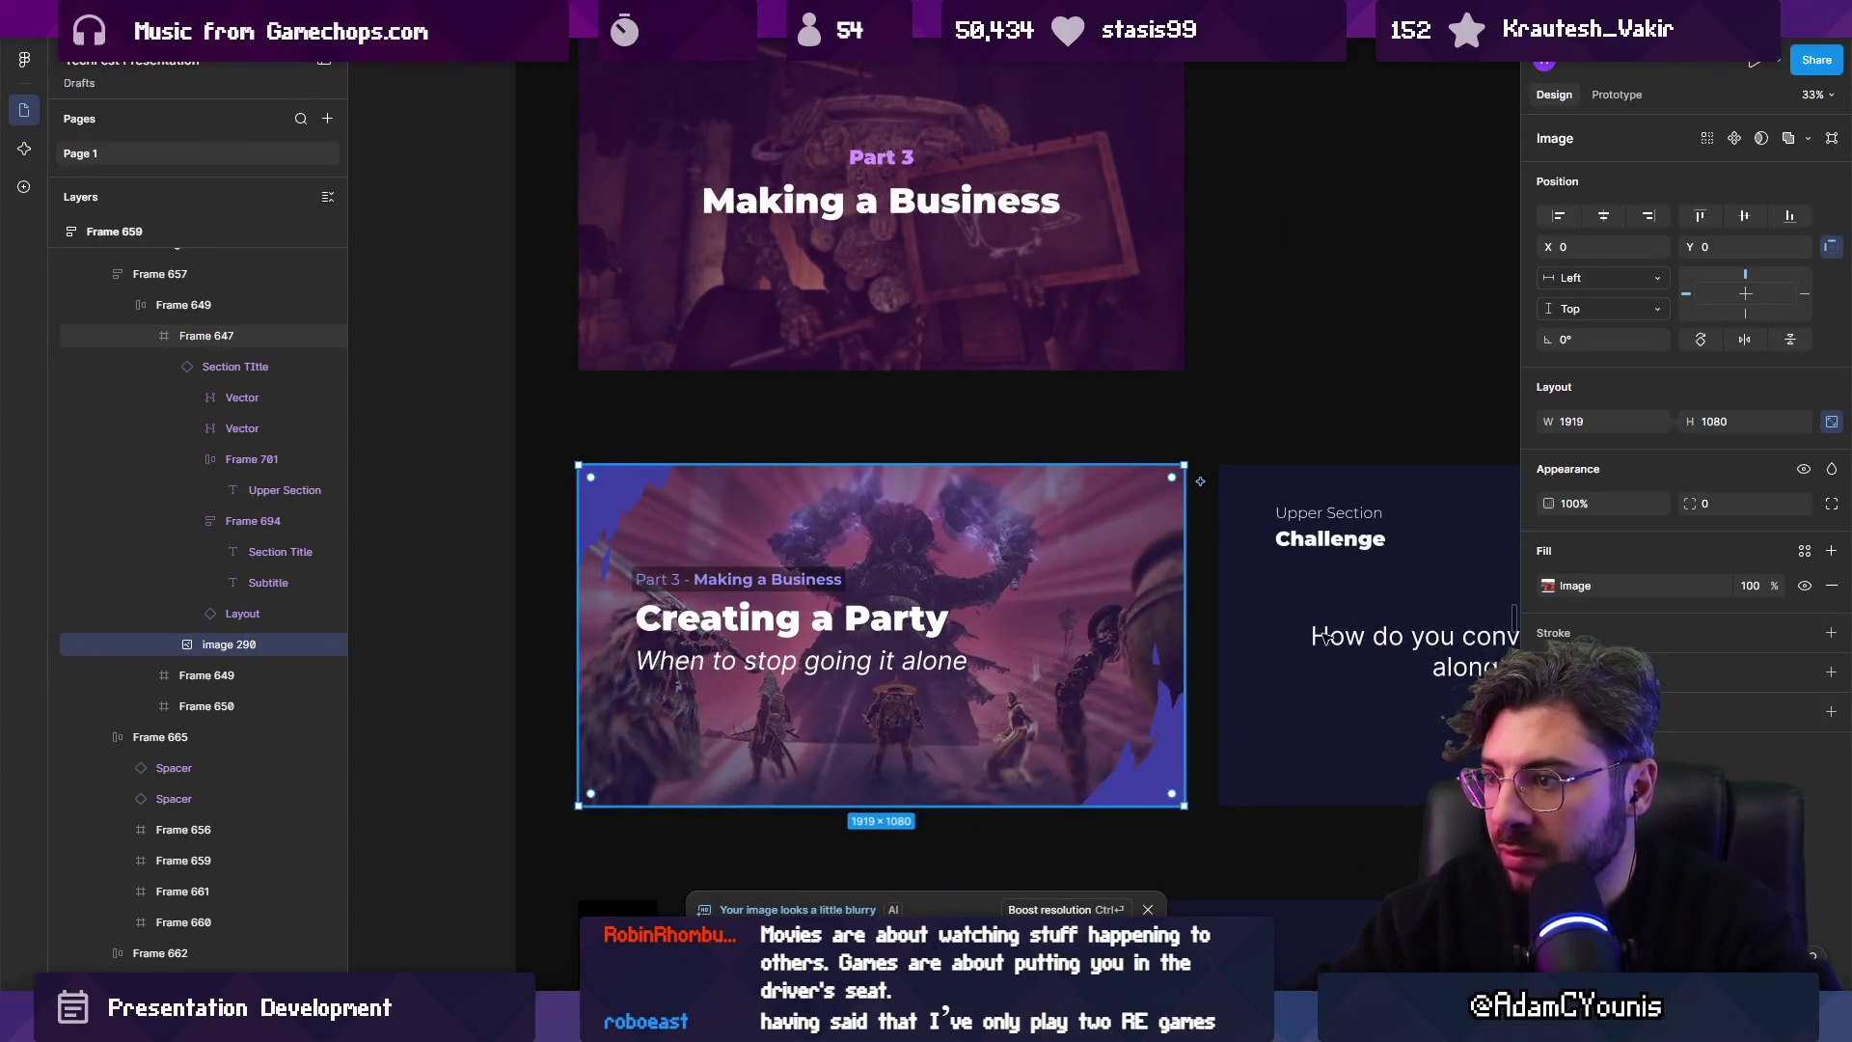
# - Lower the Radahn image fill's Exposure to darken the slide background
pyautogui.click(1548, 585)
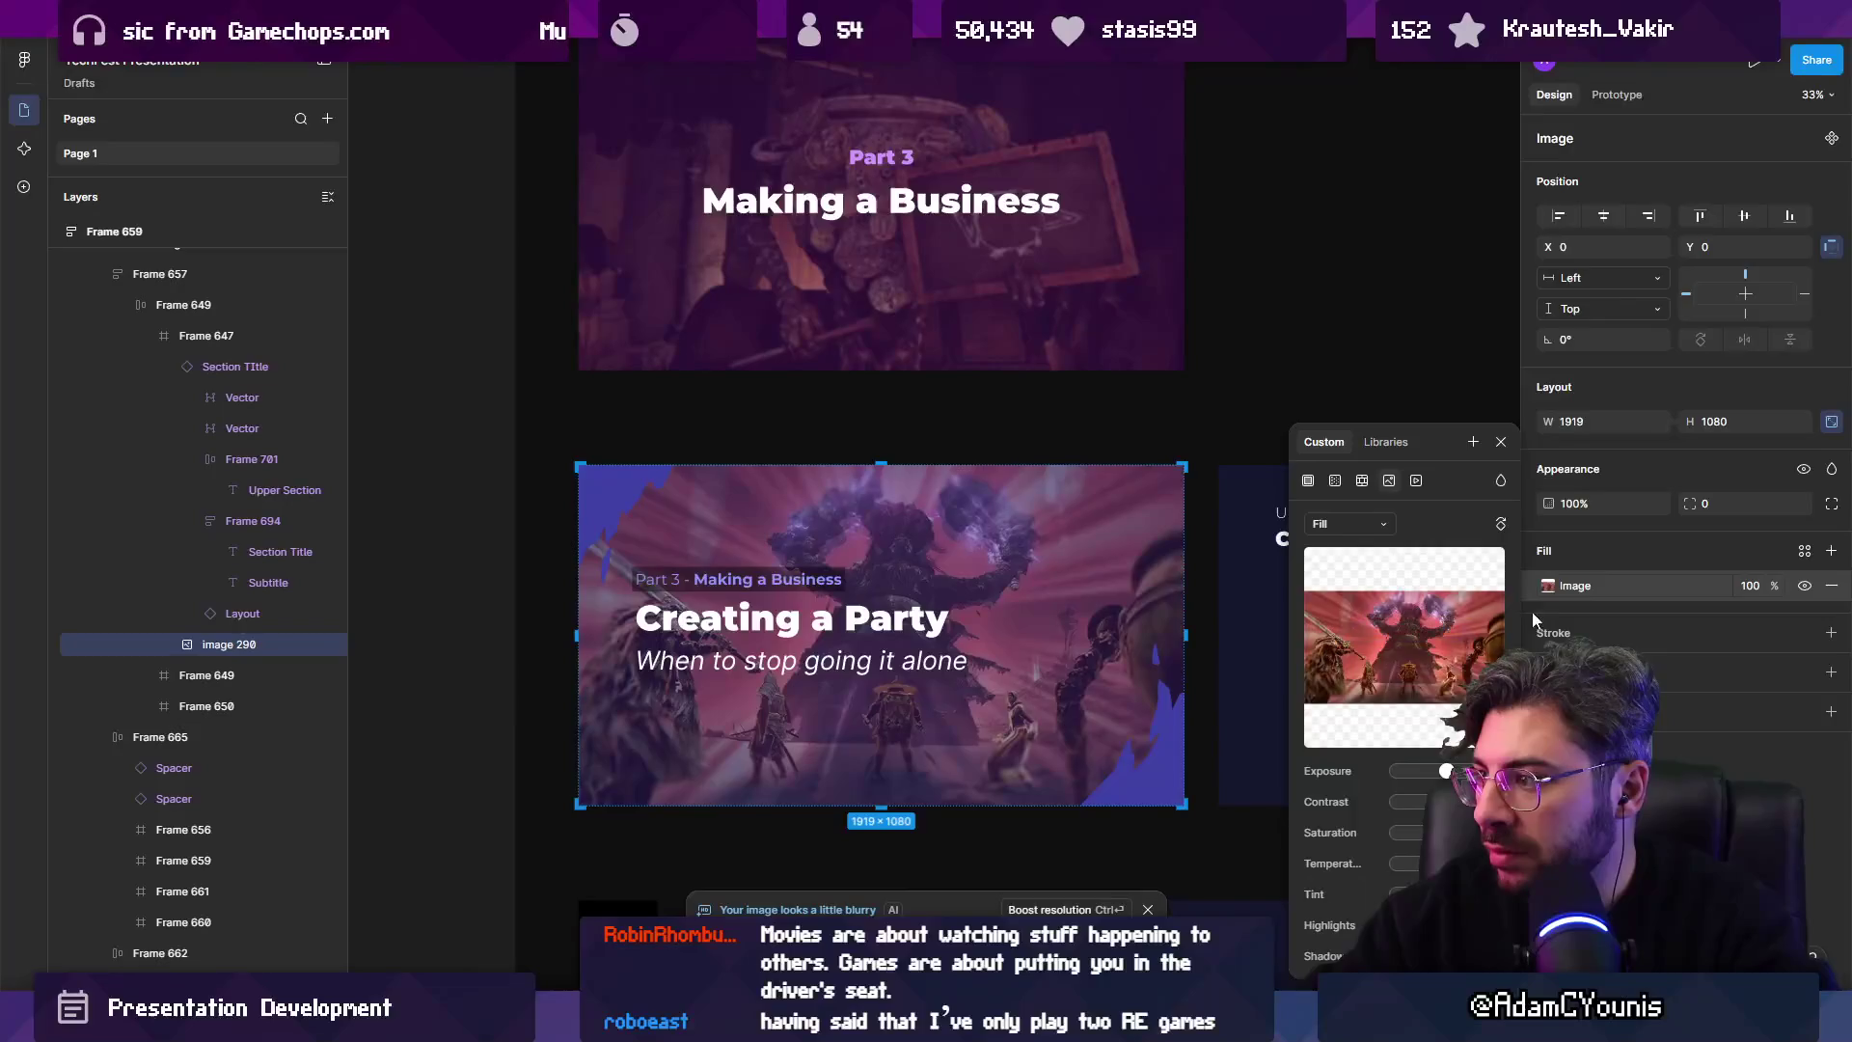
pyautogui.moveTo(1446, 770); pyautogui.dragTo(1433, 771)
pyautogui.scroll(-4, 977, 622)
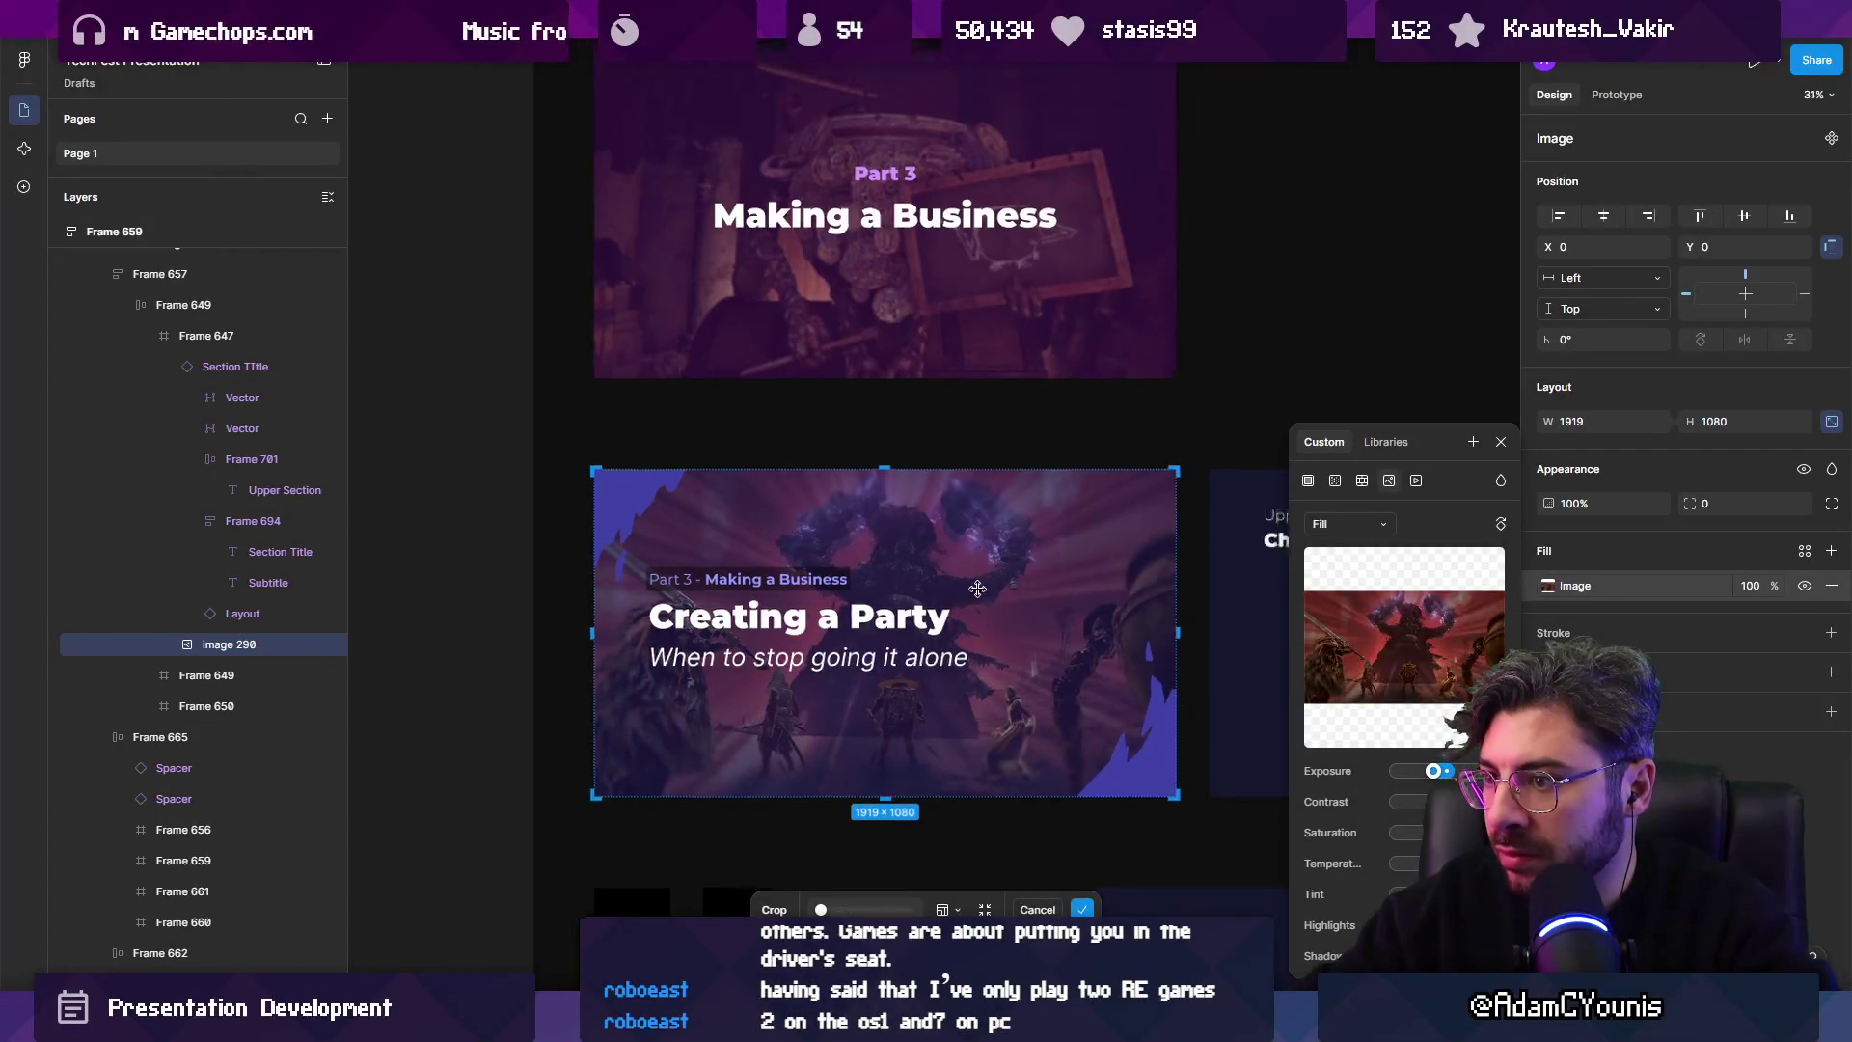
pyautogui.press('Escape')
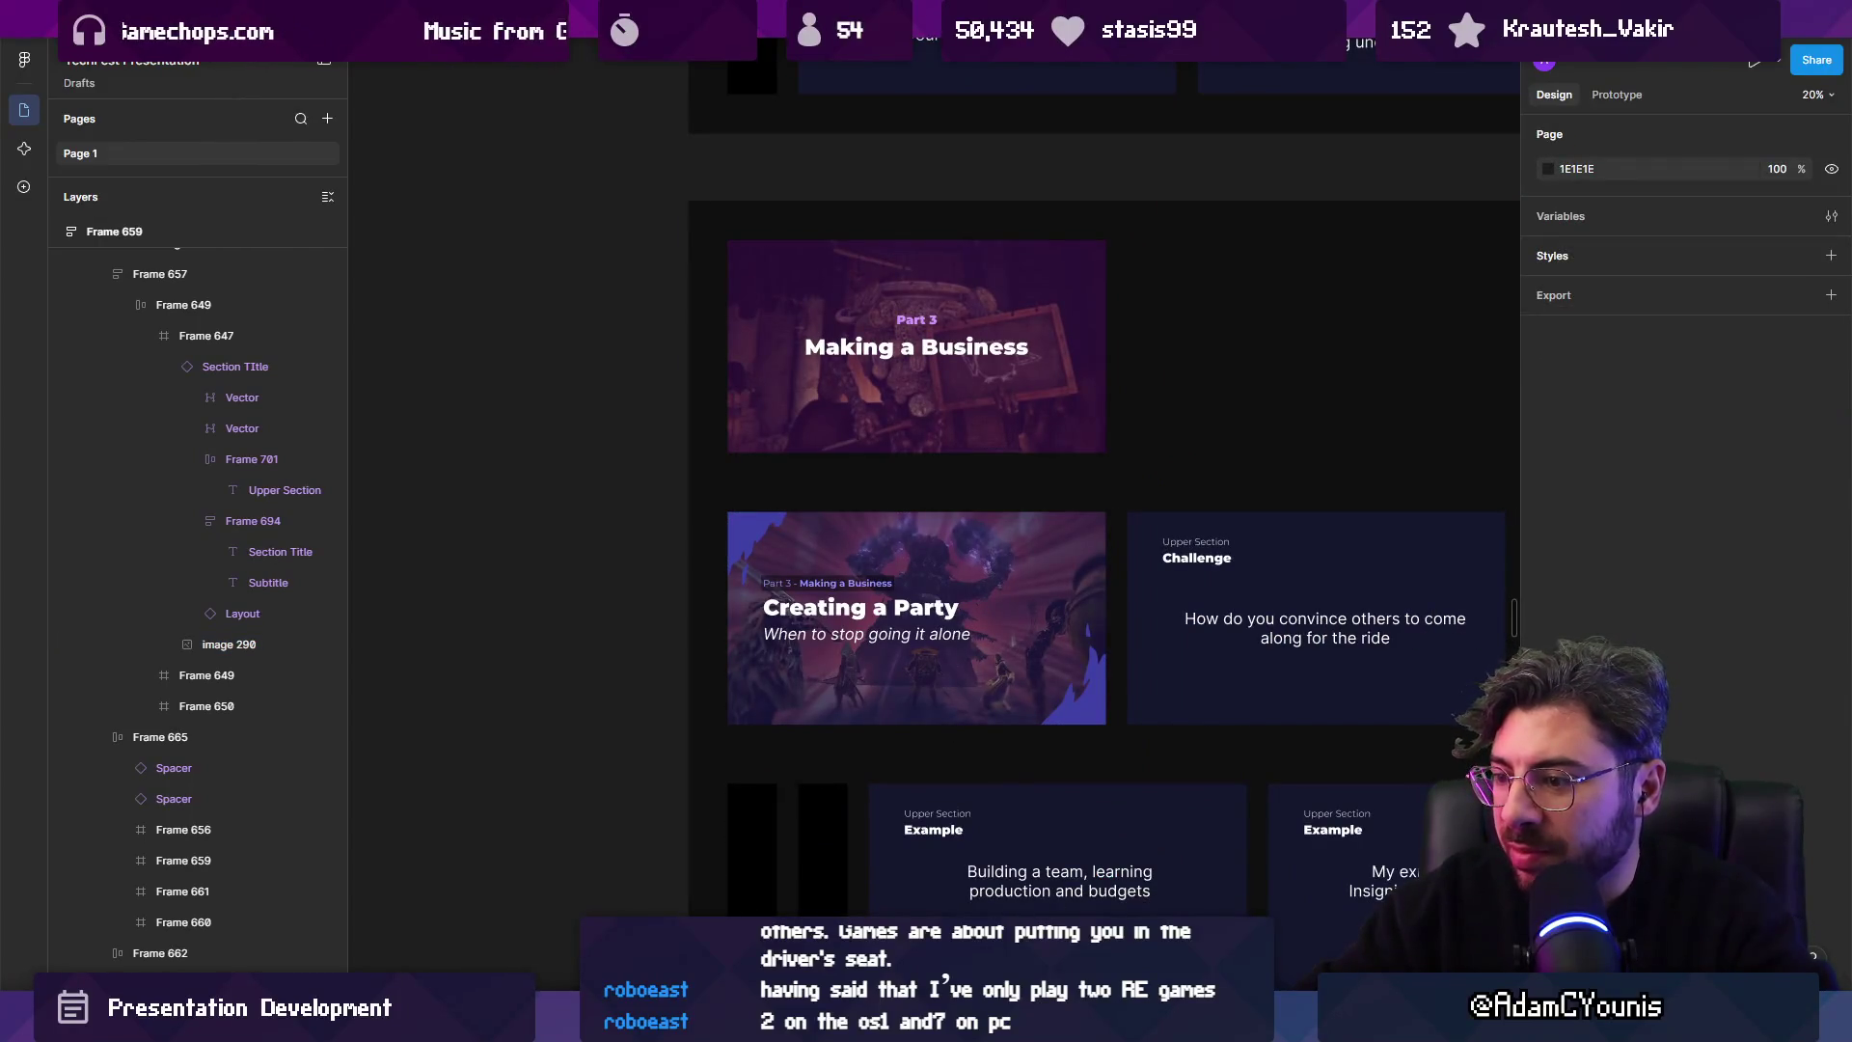
pyautogui.hotkey('alt', 'Tab')
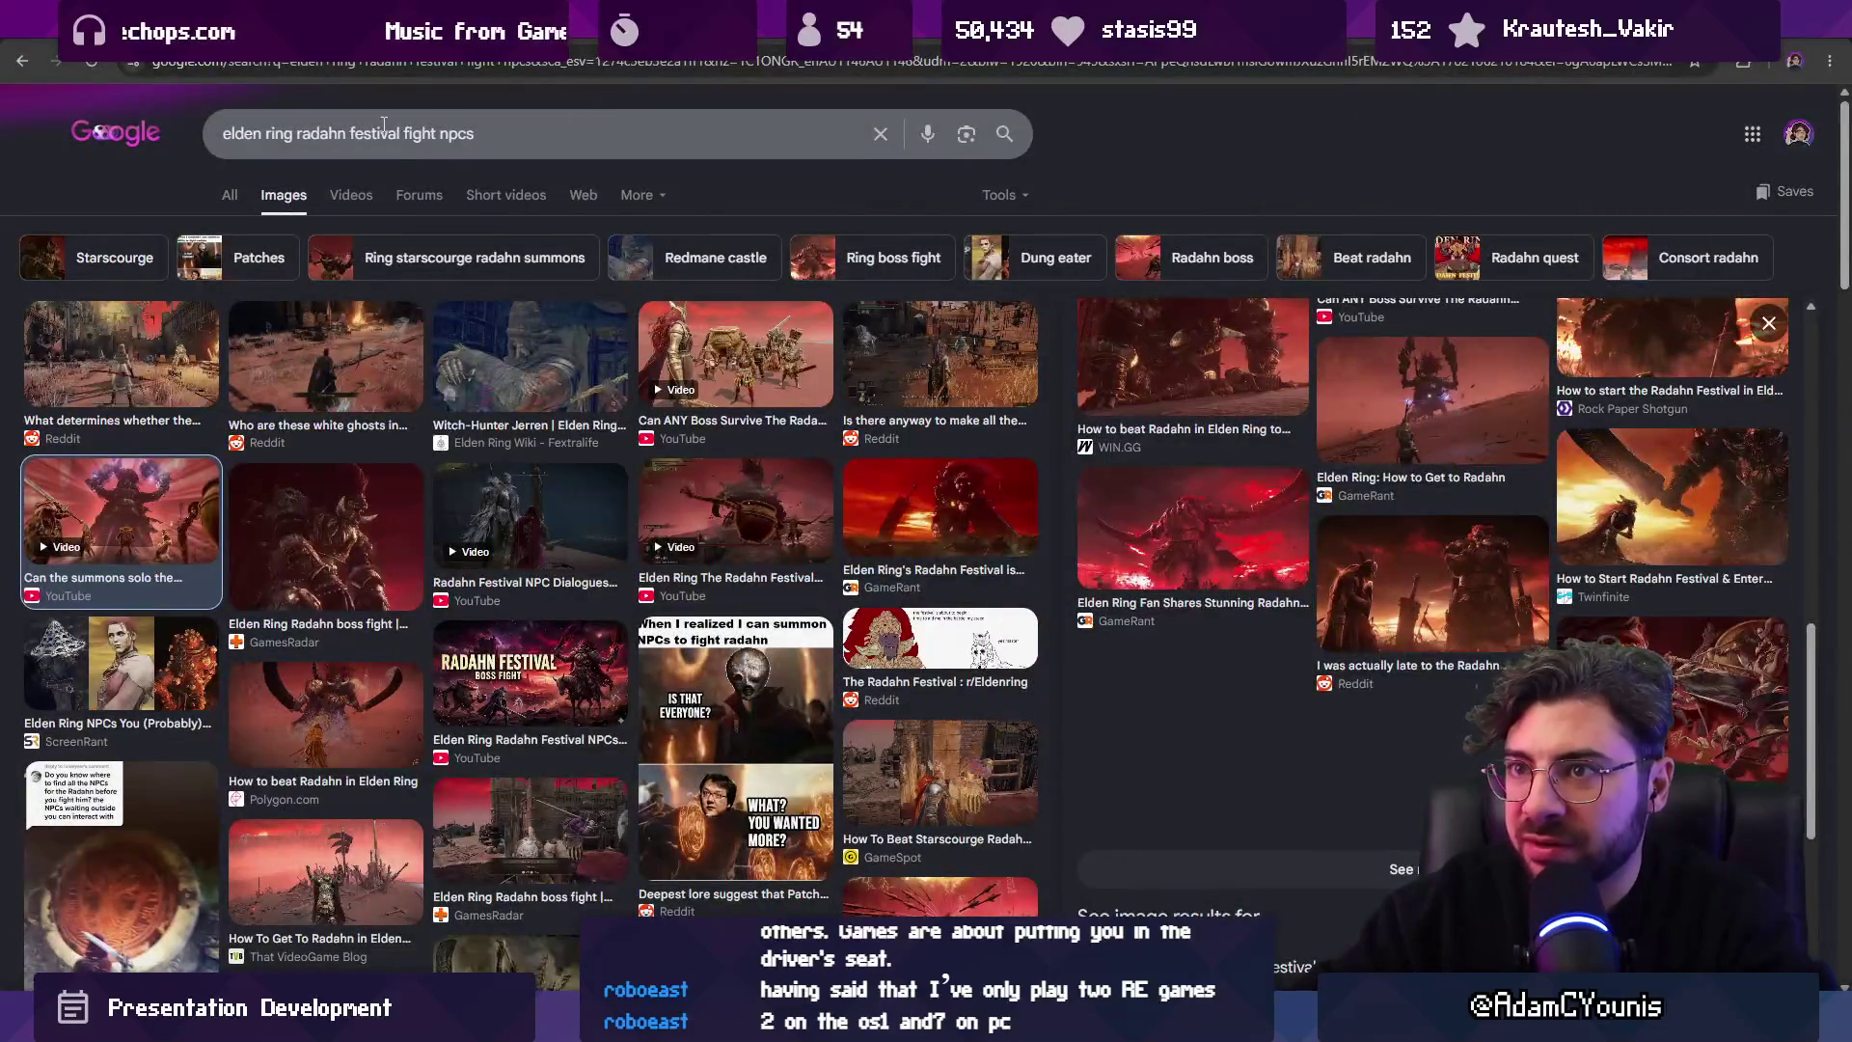
# - Trim the query to 'elden ring festival npcs' by removing 'radahn' and 'fight', and search
pyautogui.doubleClick(321, 133)
pyautogui.press('BackSpace')
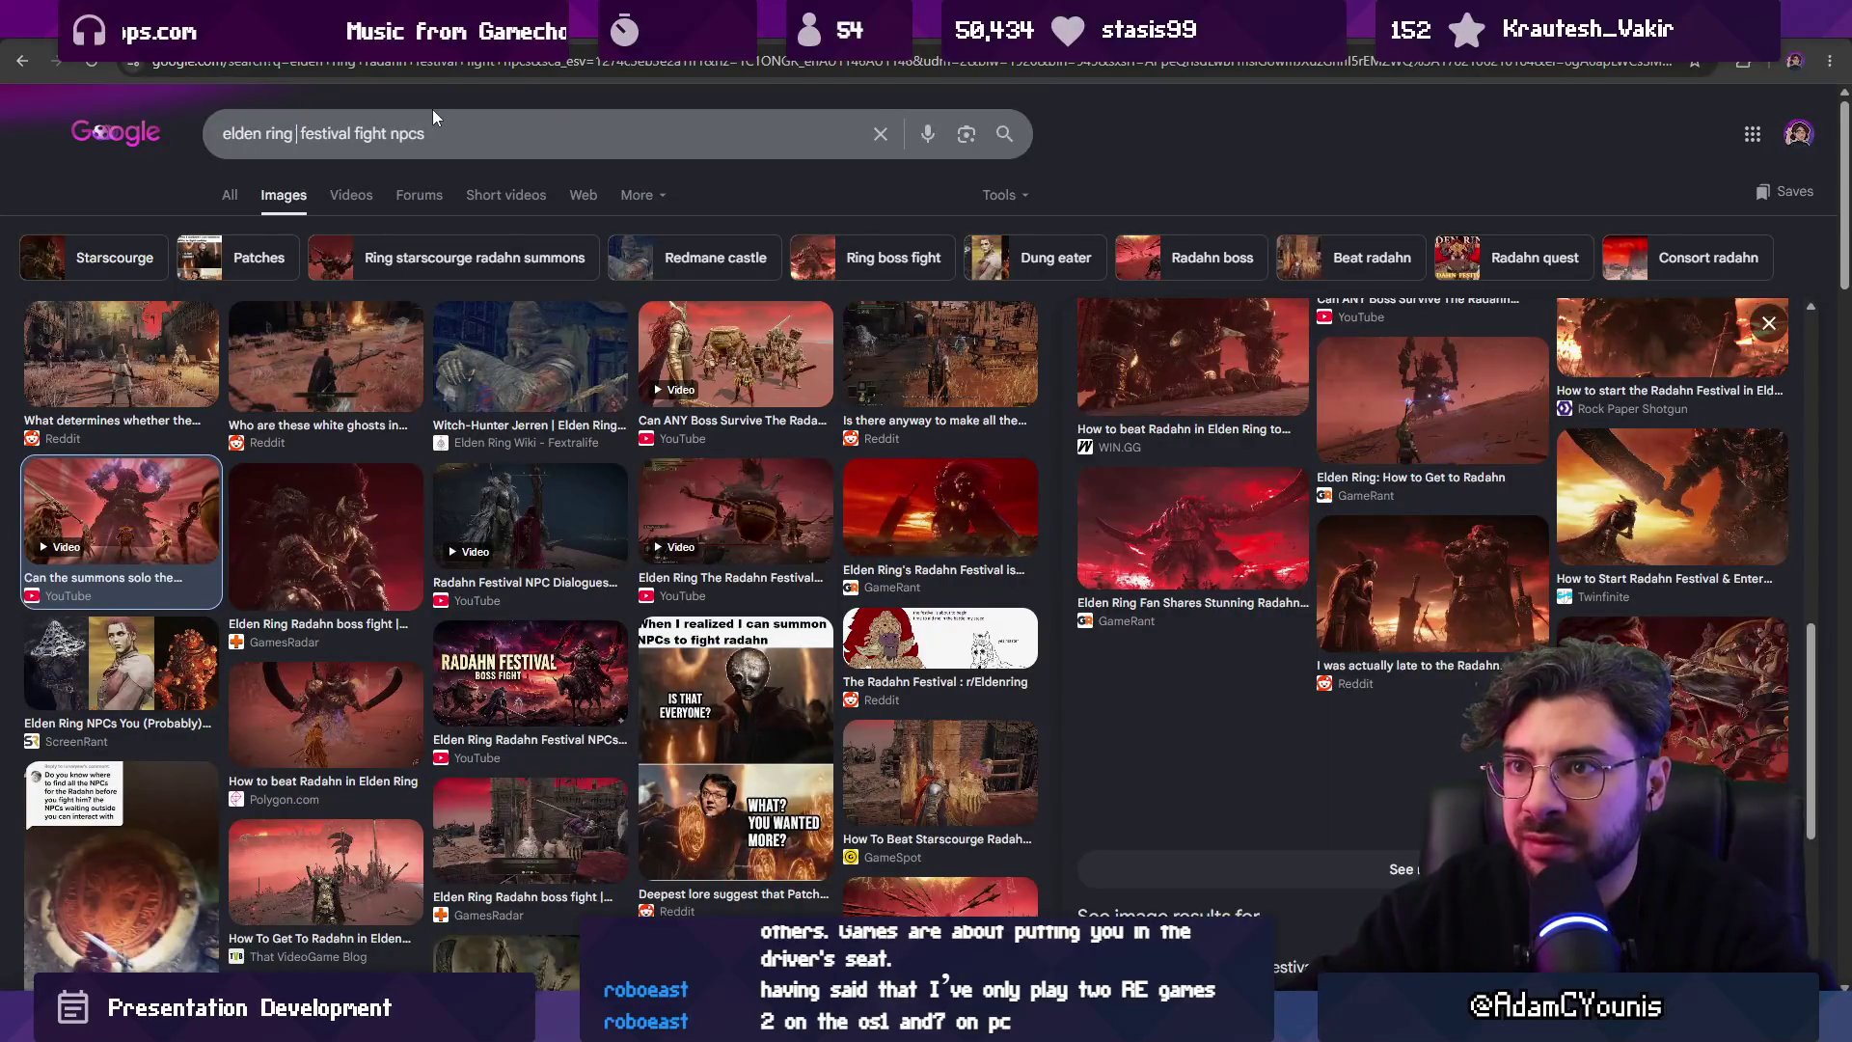
pyautogui.hotkey('ctrl', 'Right')
pyautogui.hotkey('ctrl', 'Right')
pyautogui.hotkey('ctrl', 'BackSpace')
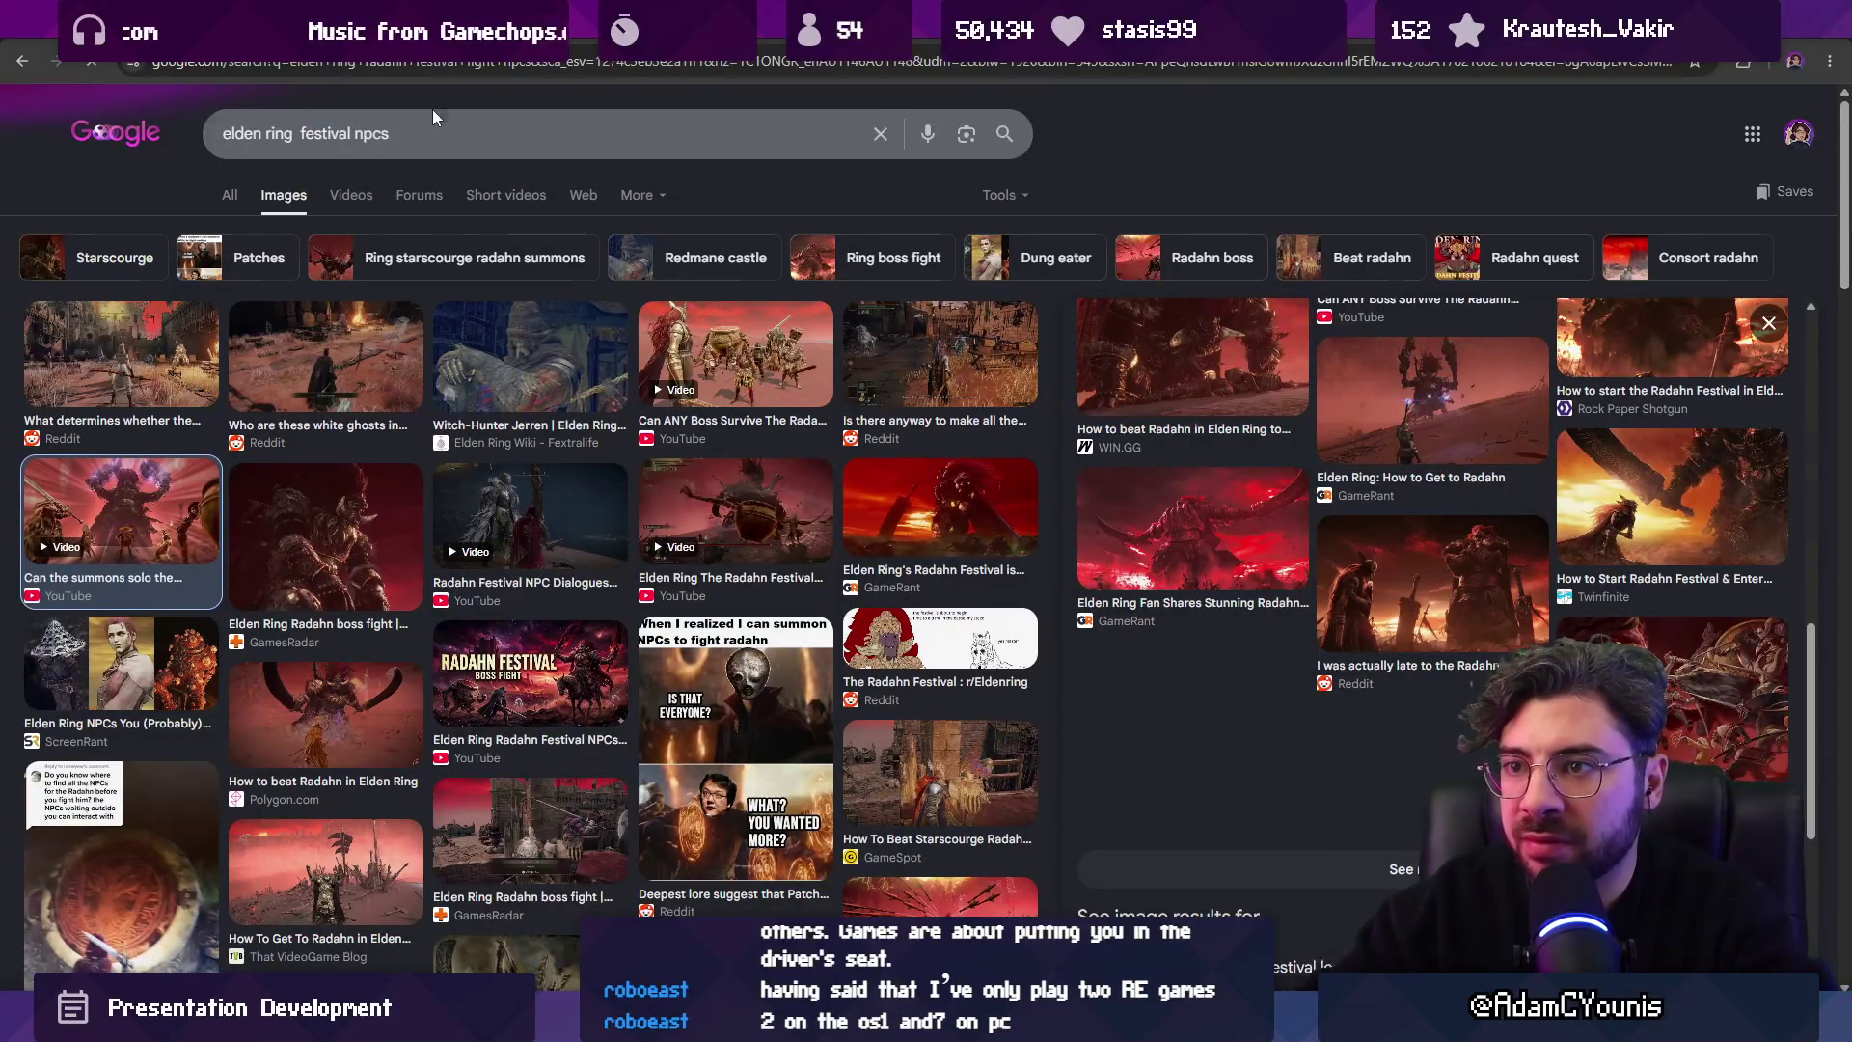
pyautogui.press('Return')
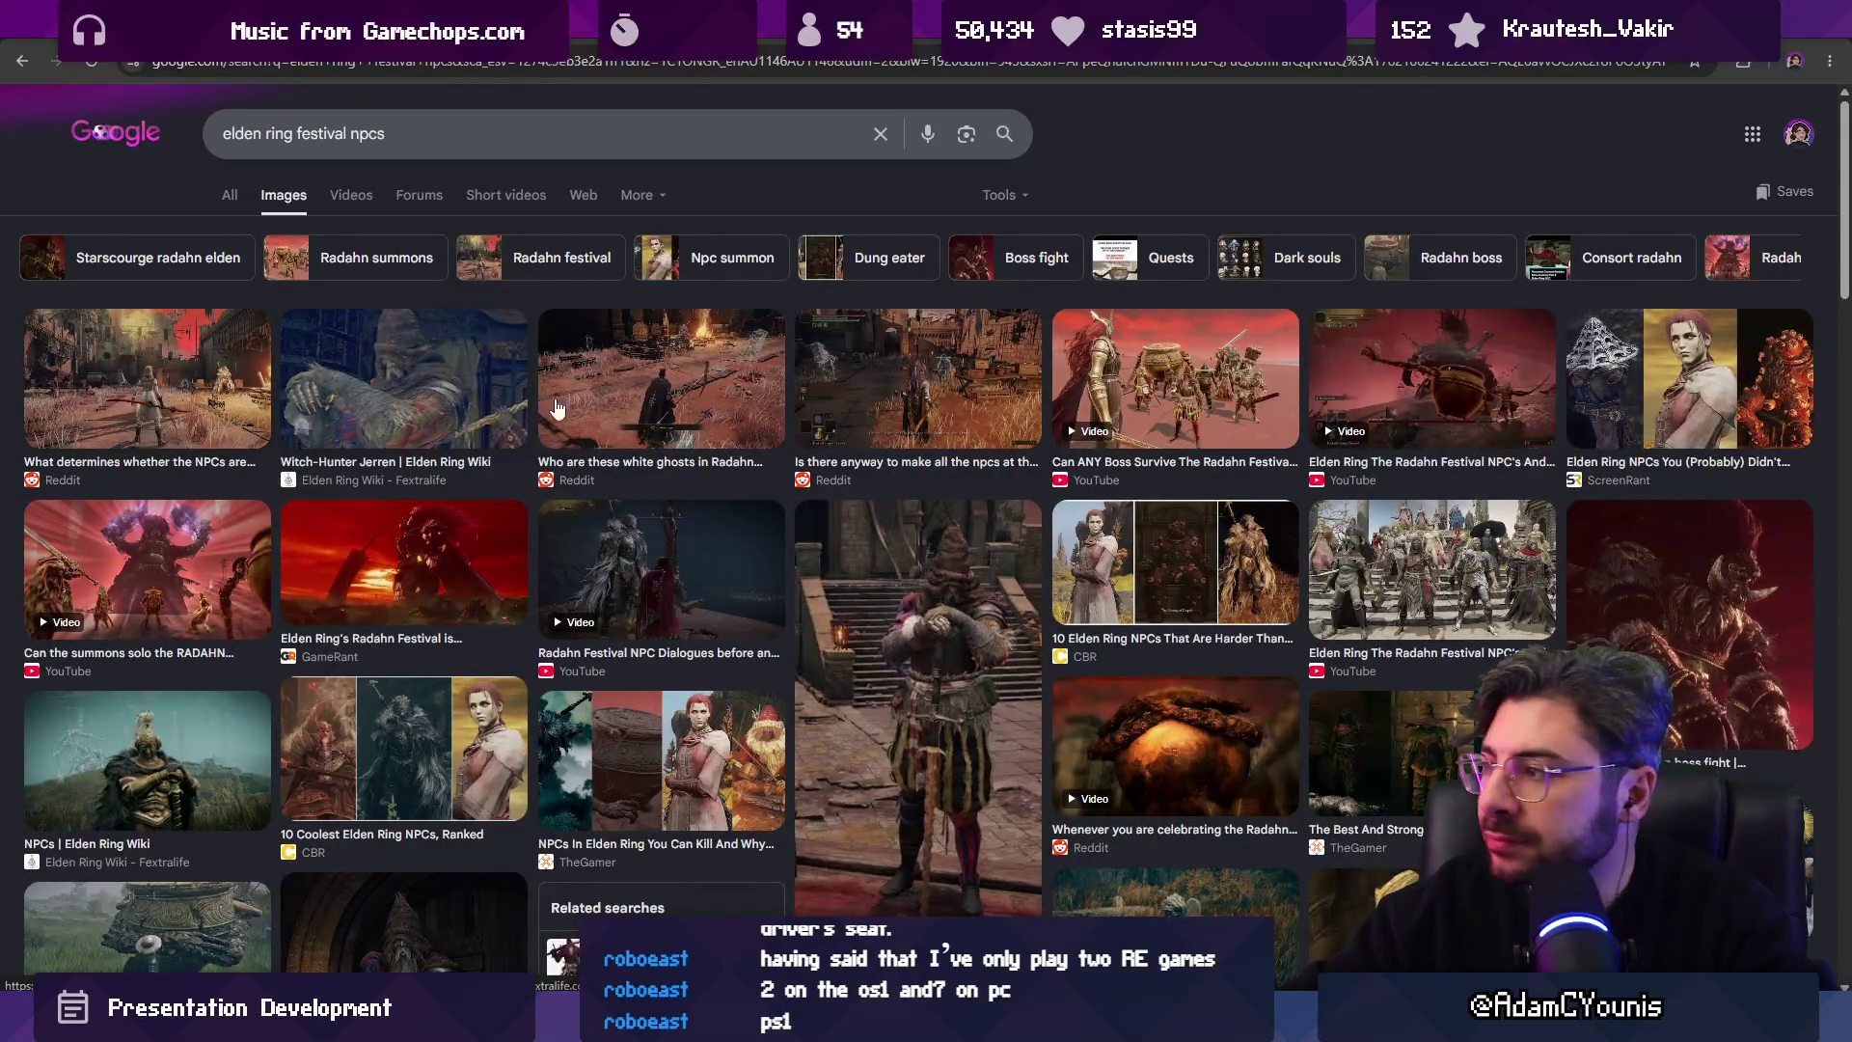
pyautogui.scroll(-1, 1396, 462)
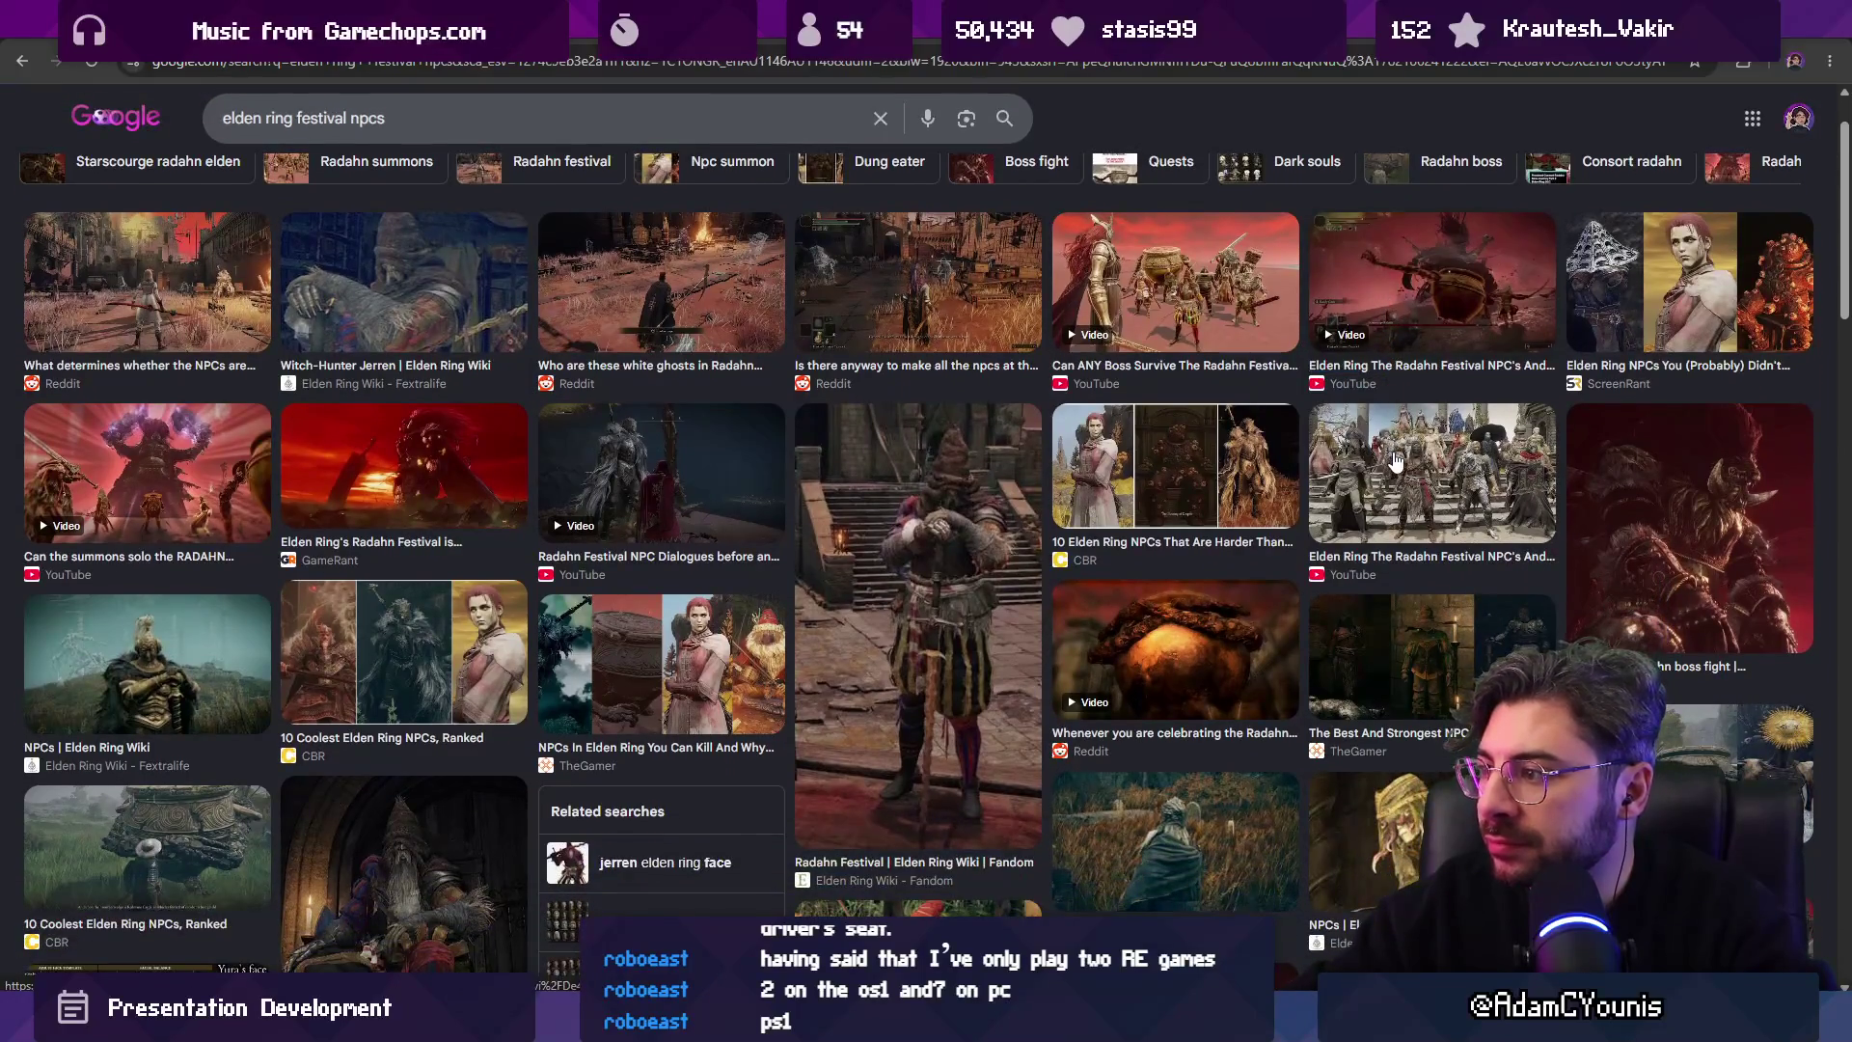
# - Preview the Radahn Festival NPC lineup image and open its source YouTube video
pyautogui.click(1395, 462)
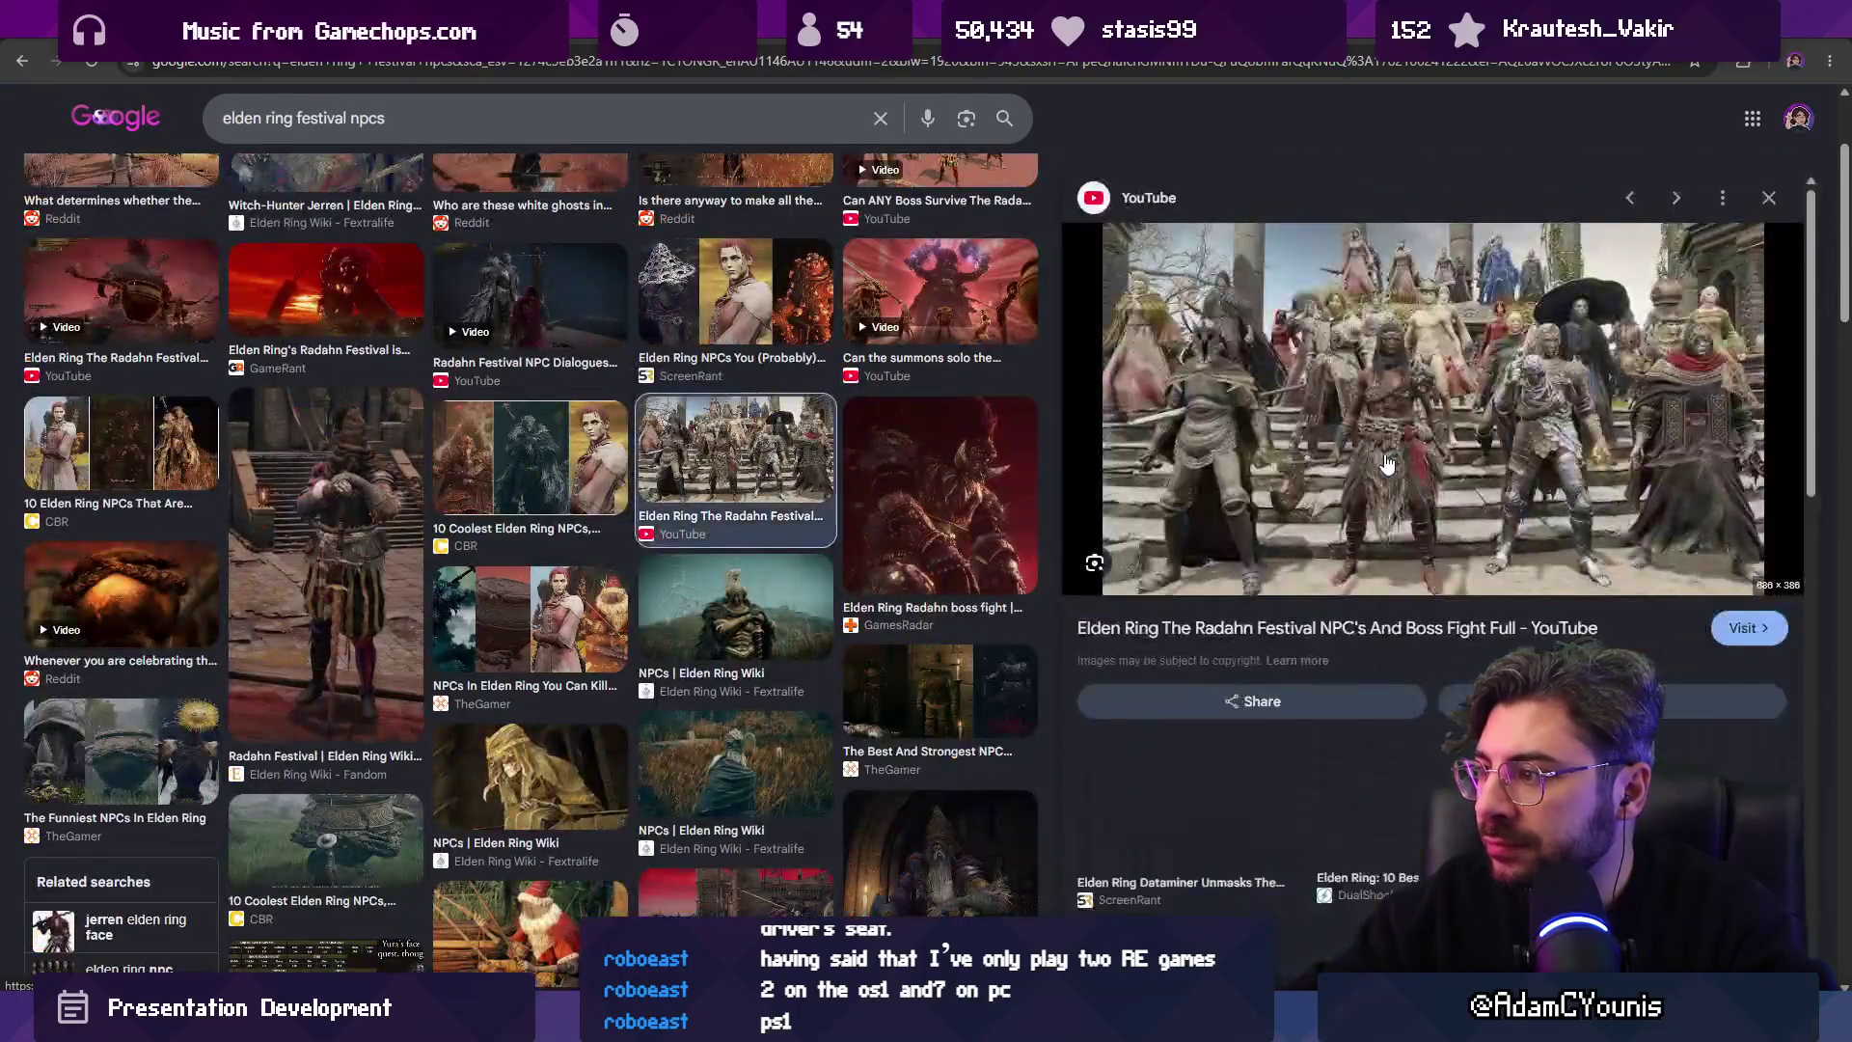
pyautogui.rightClick(1344, 413)
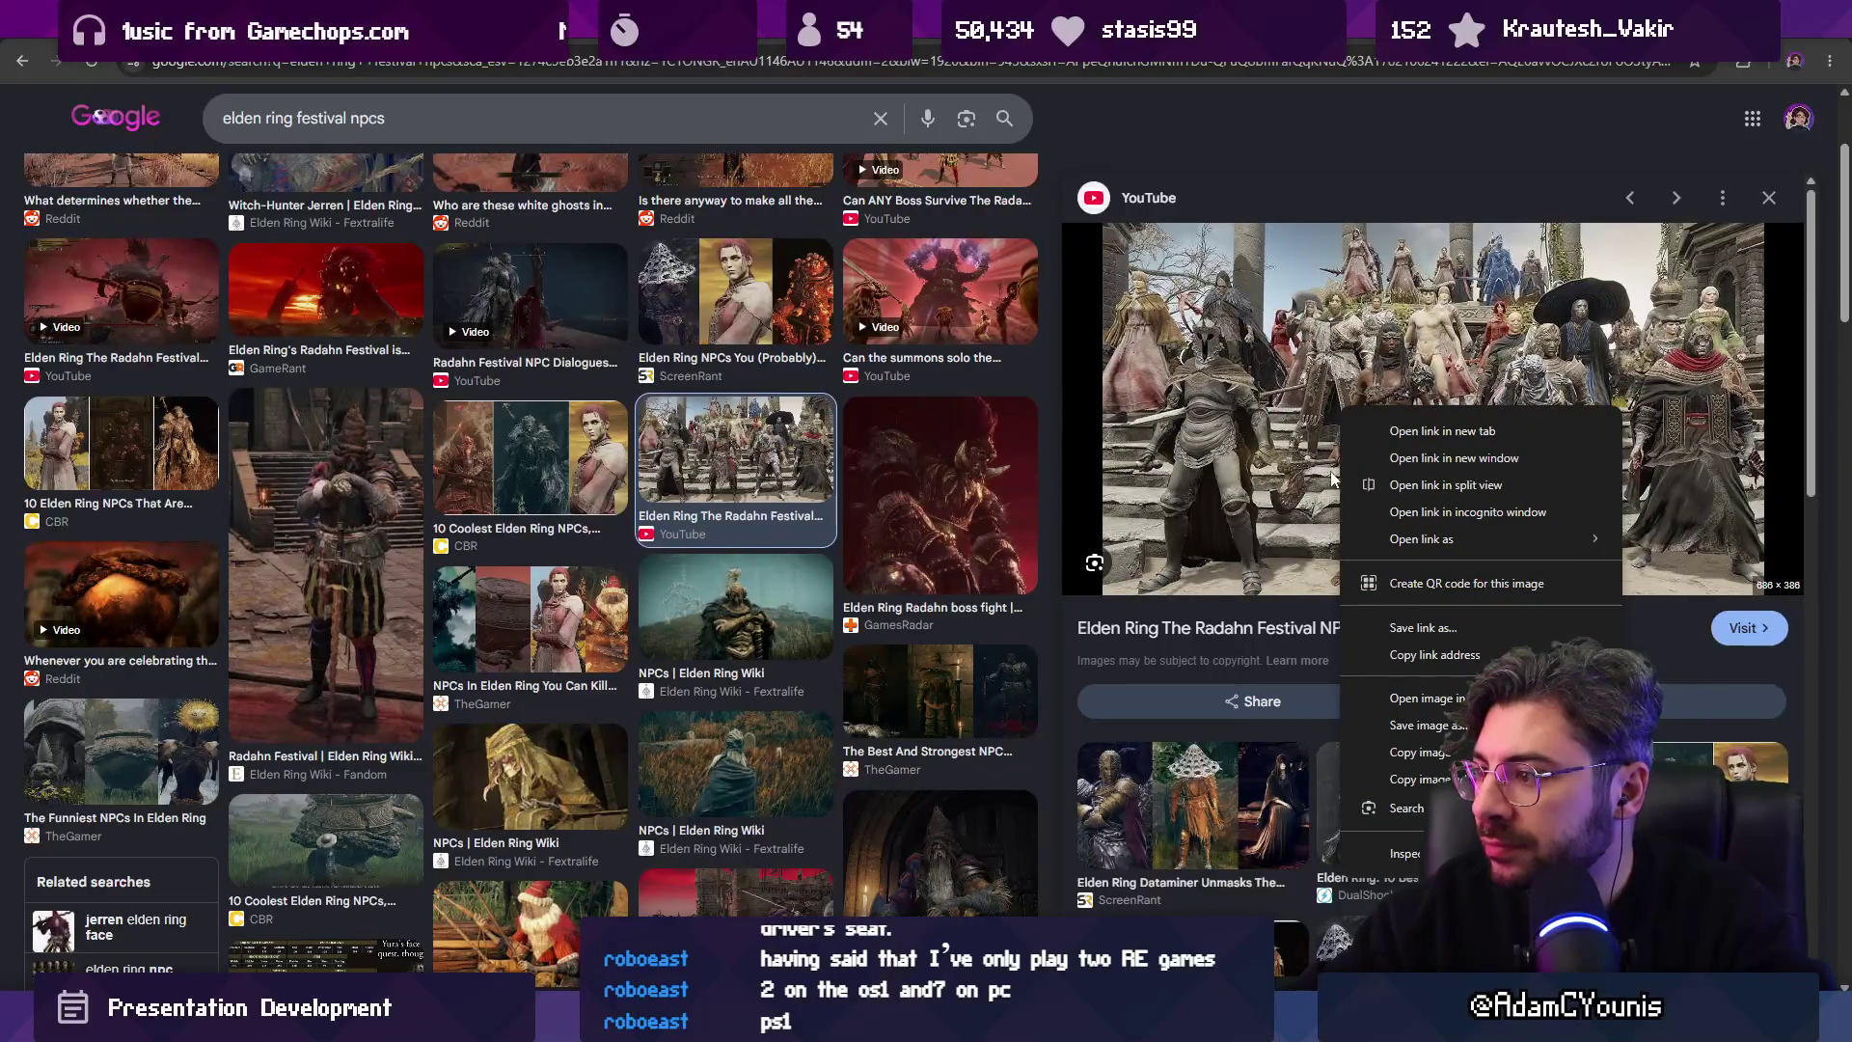
pyautogui.rightClick(1195, 442)
pyautogui.click(1310, 789)
pyautogui.click(1114, 448)
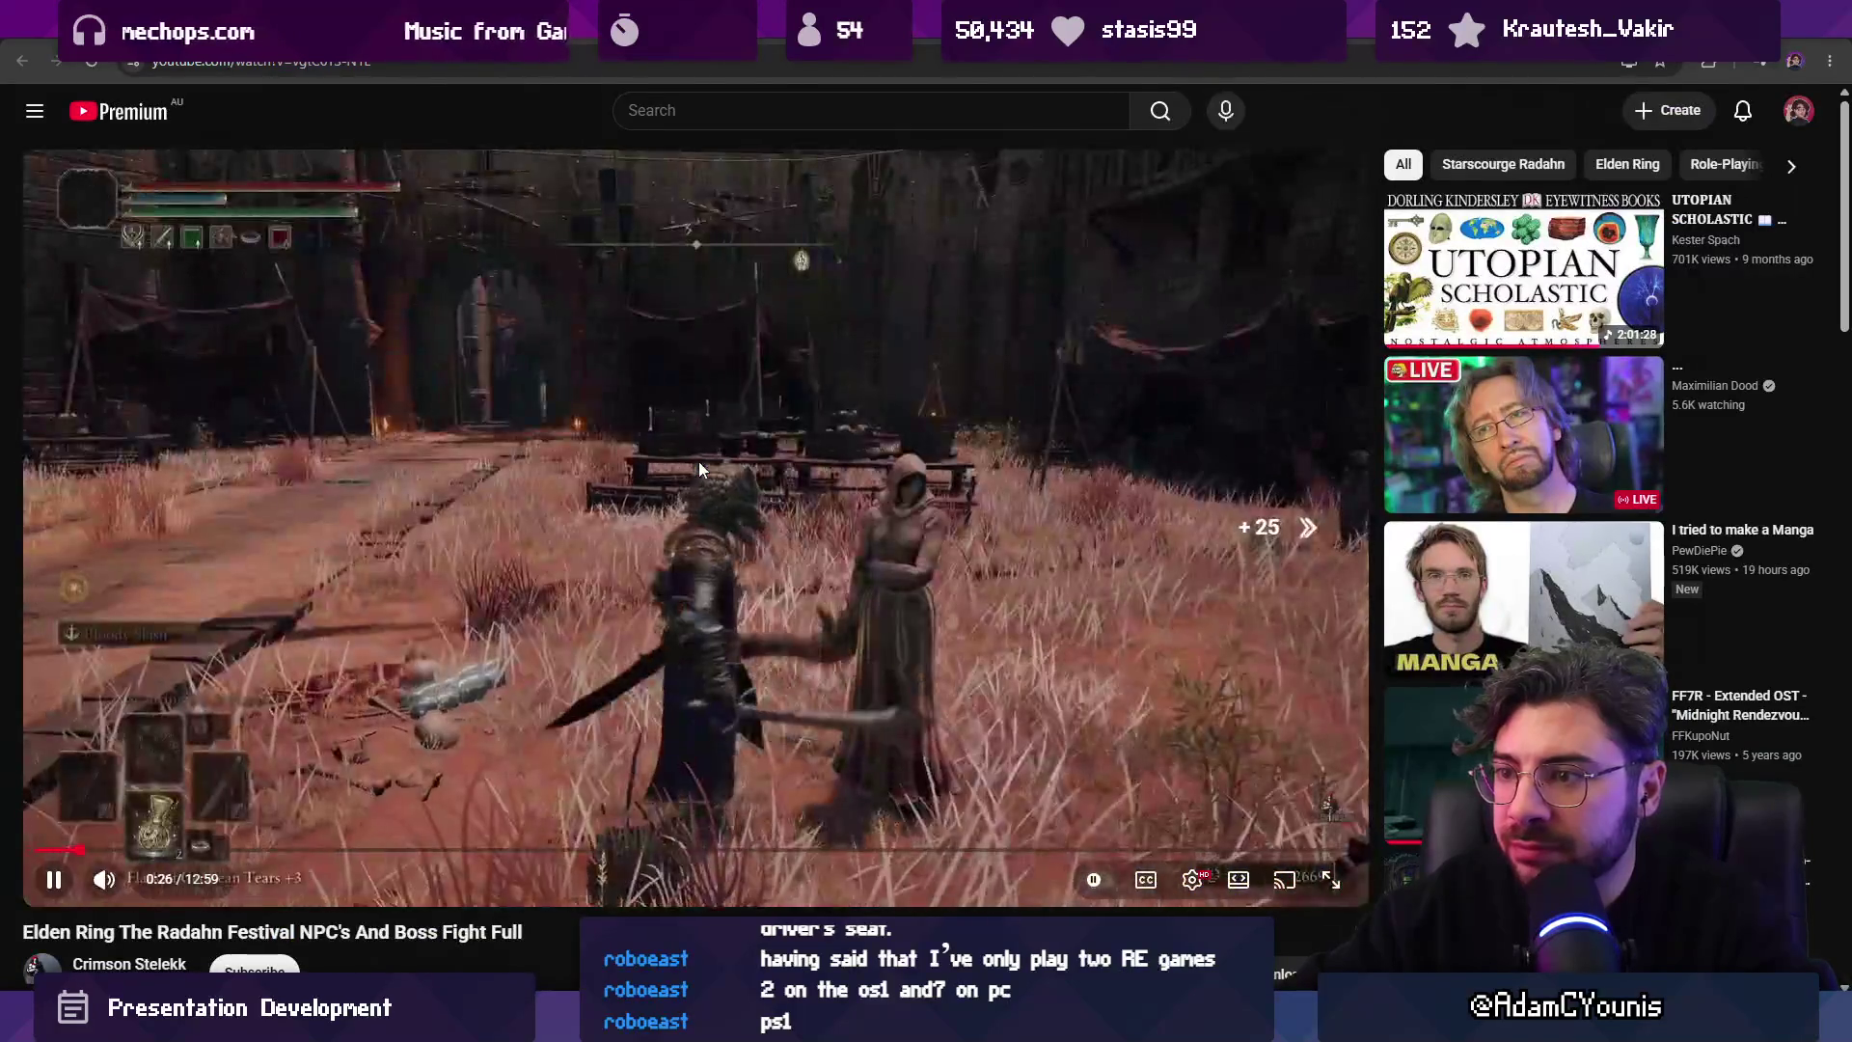
# - Skip the Radahn Festival video ahead to the boss fight, stop it at 8:09, and return to the image results
pyautogui.press('l')
pyautogui.press('l')
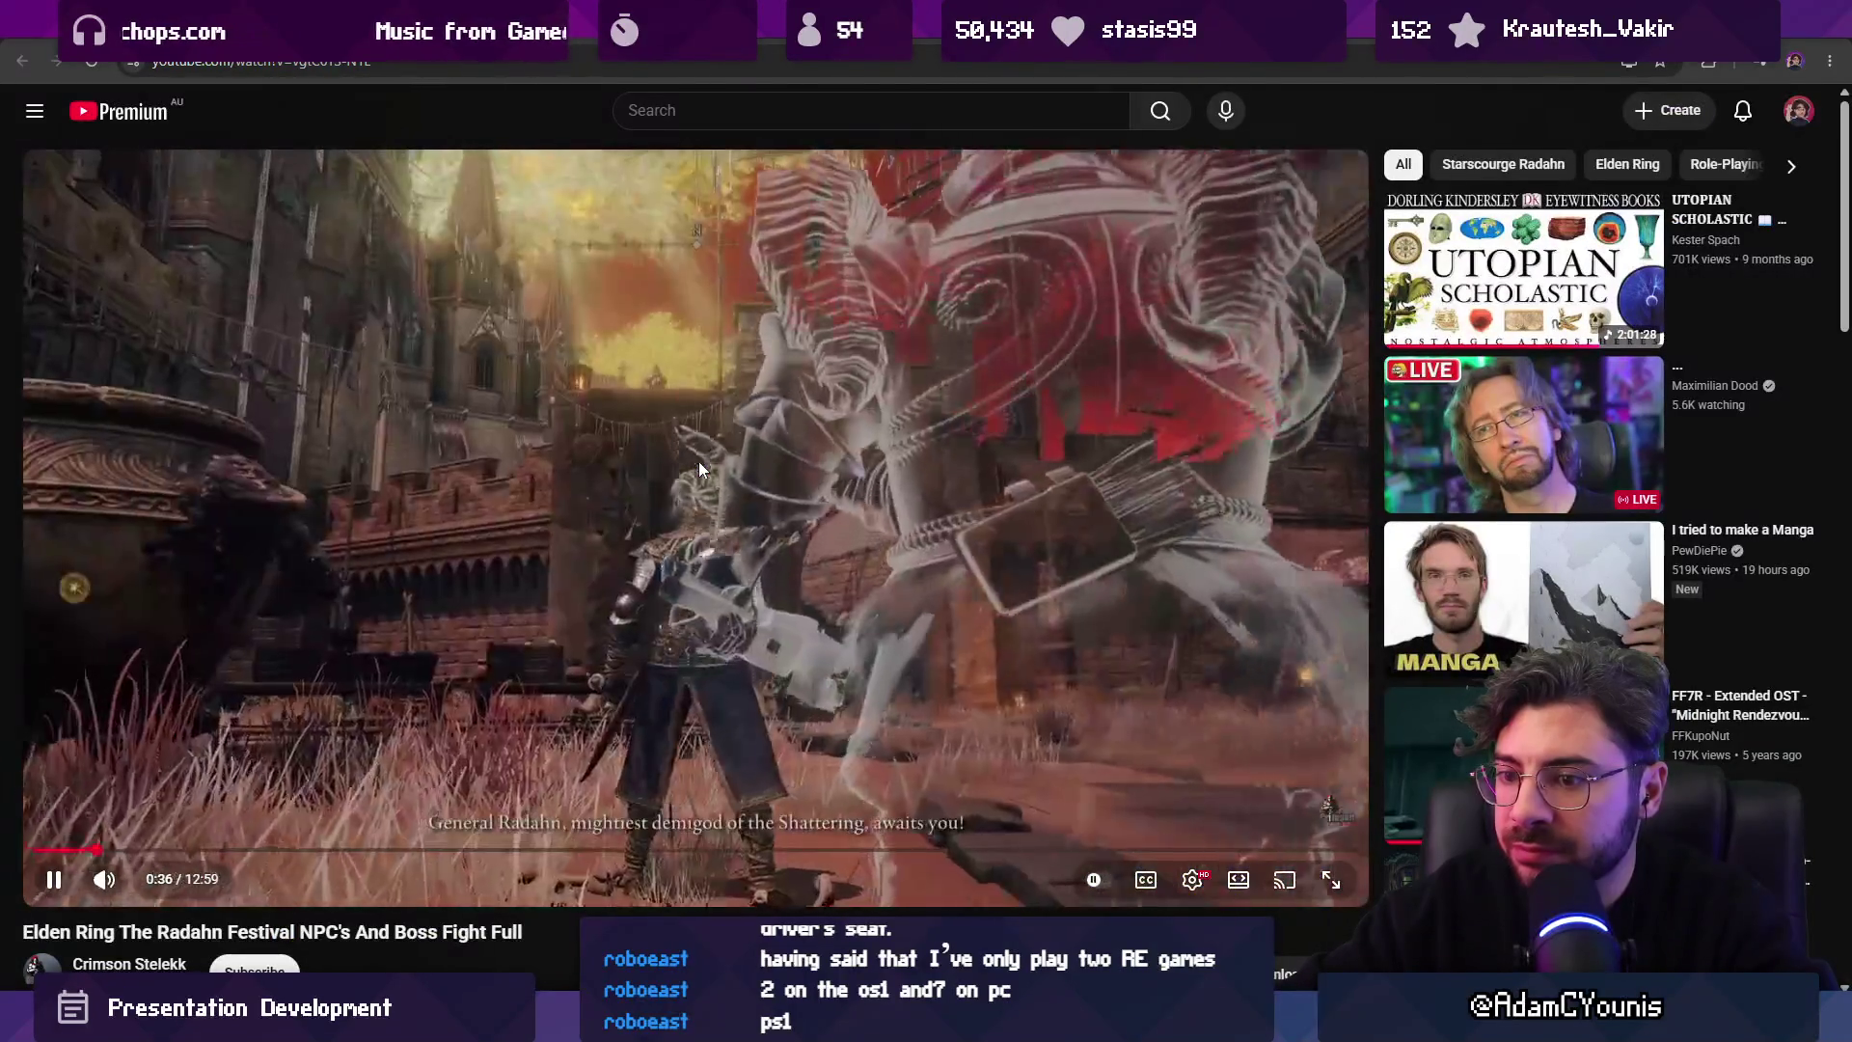
pyautogui.press('Right')
pyautogui.press('Right')
pyautogui.press('Right')
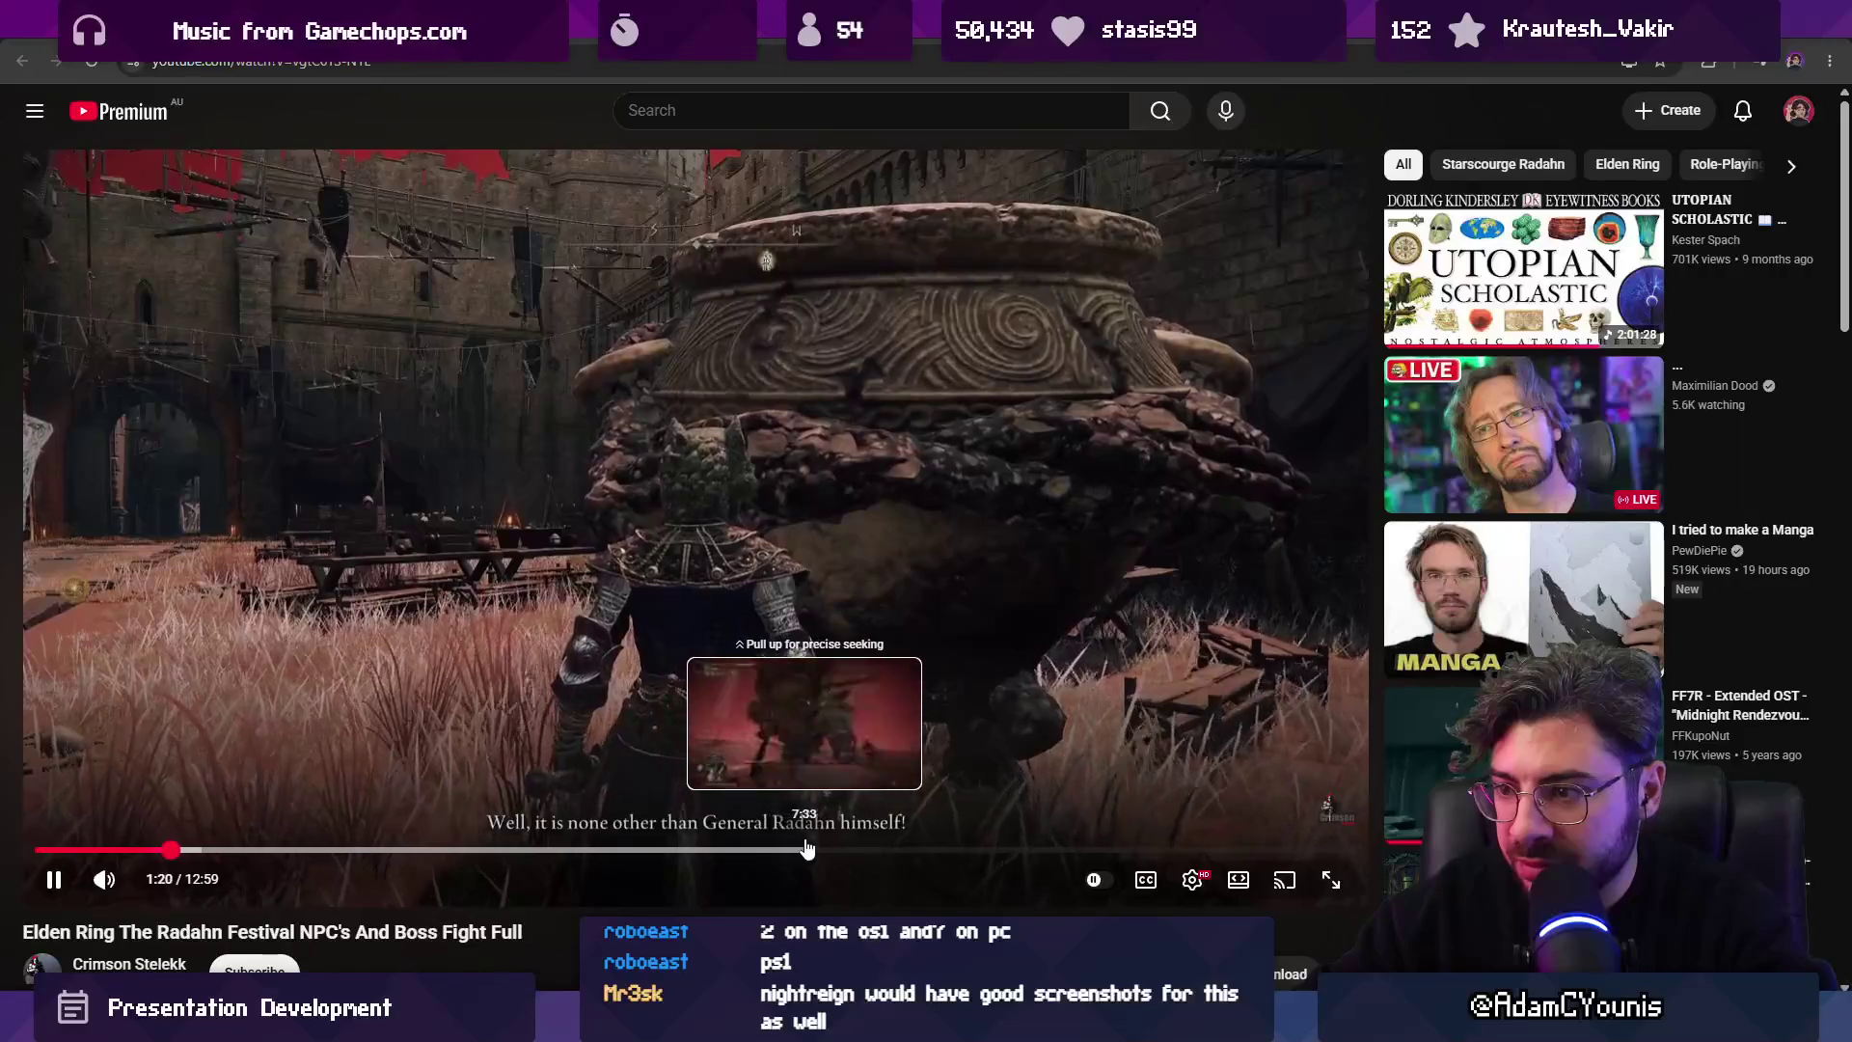
pyautogui.click(863, 851)
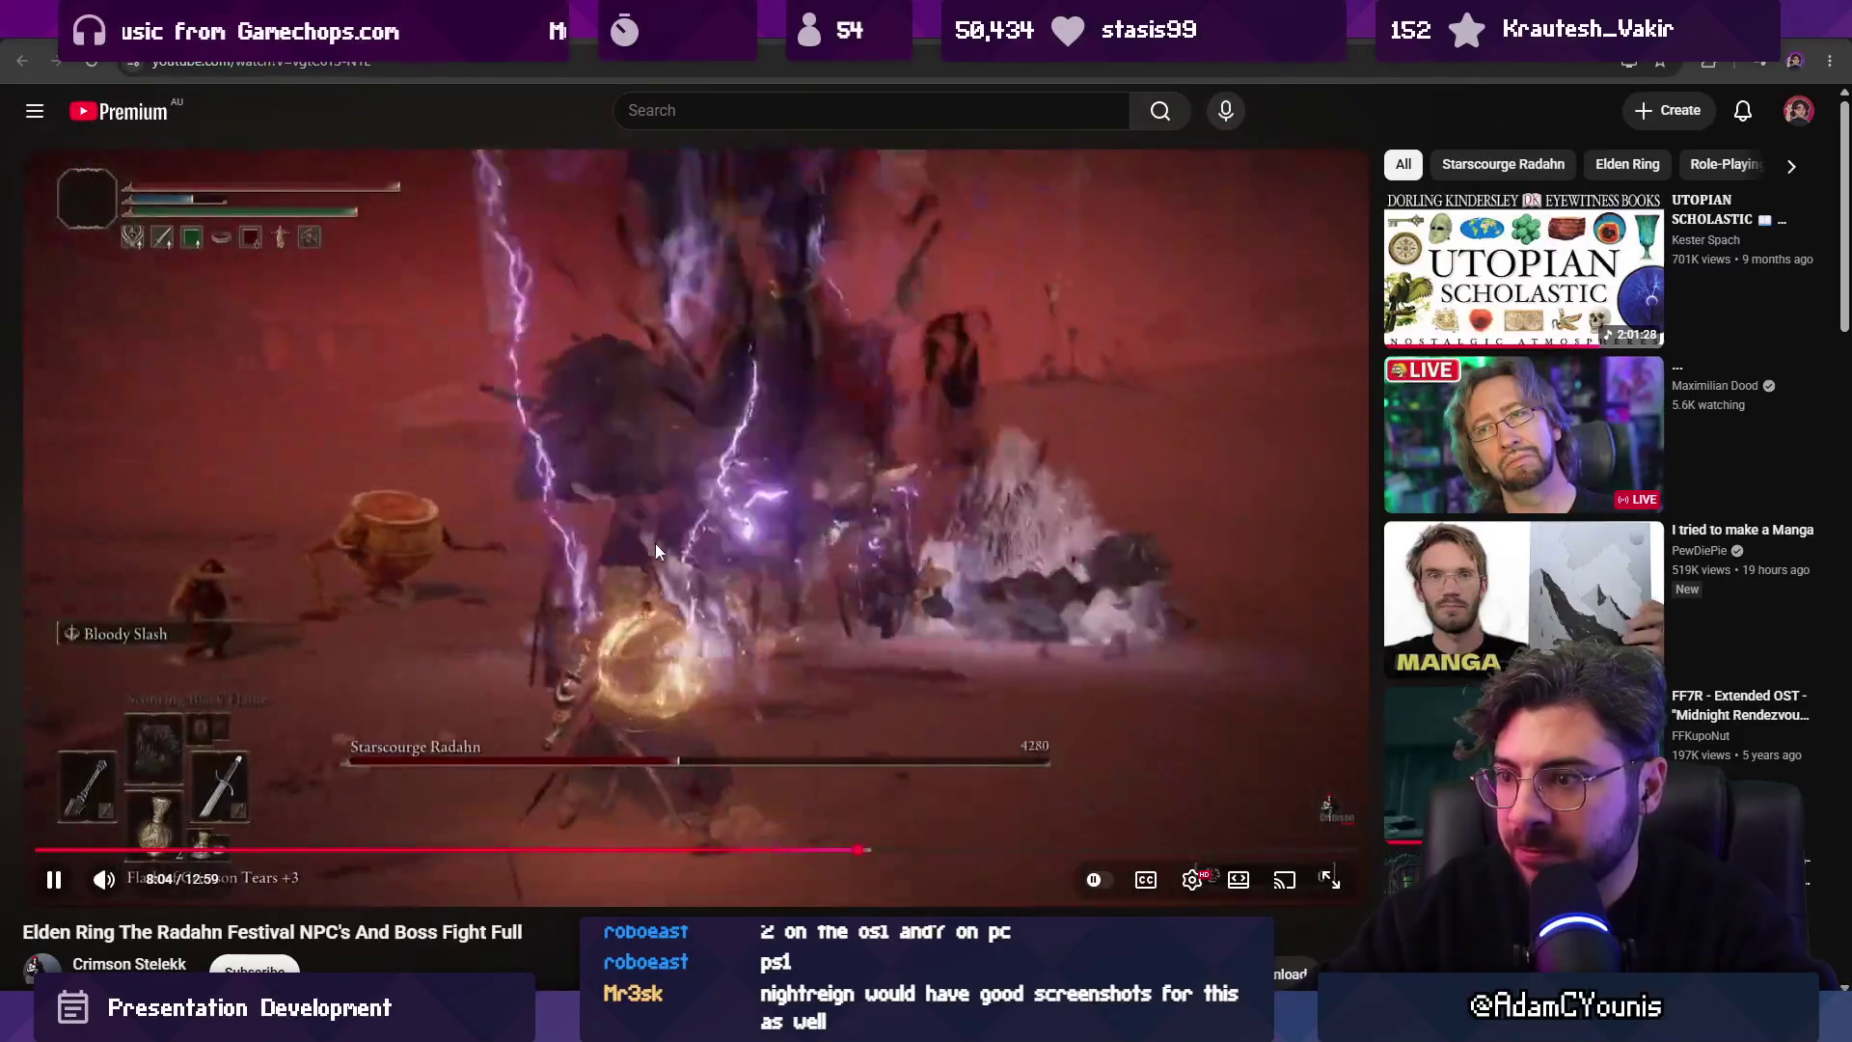
pyautogui.click(656, 551)
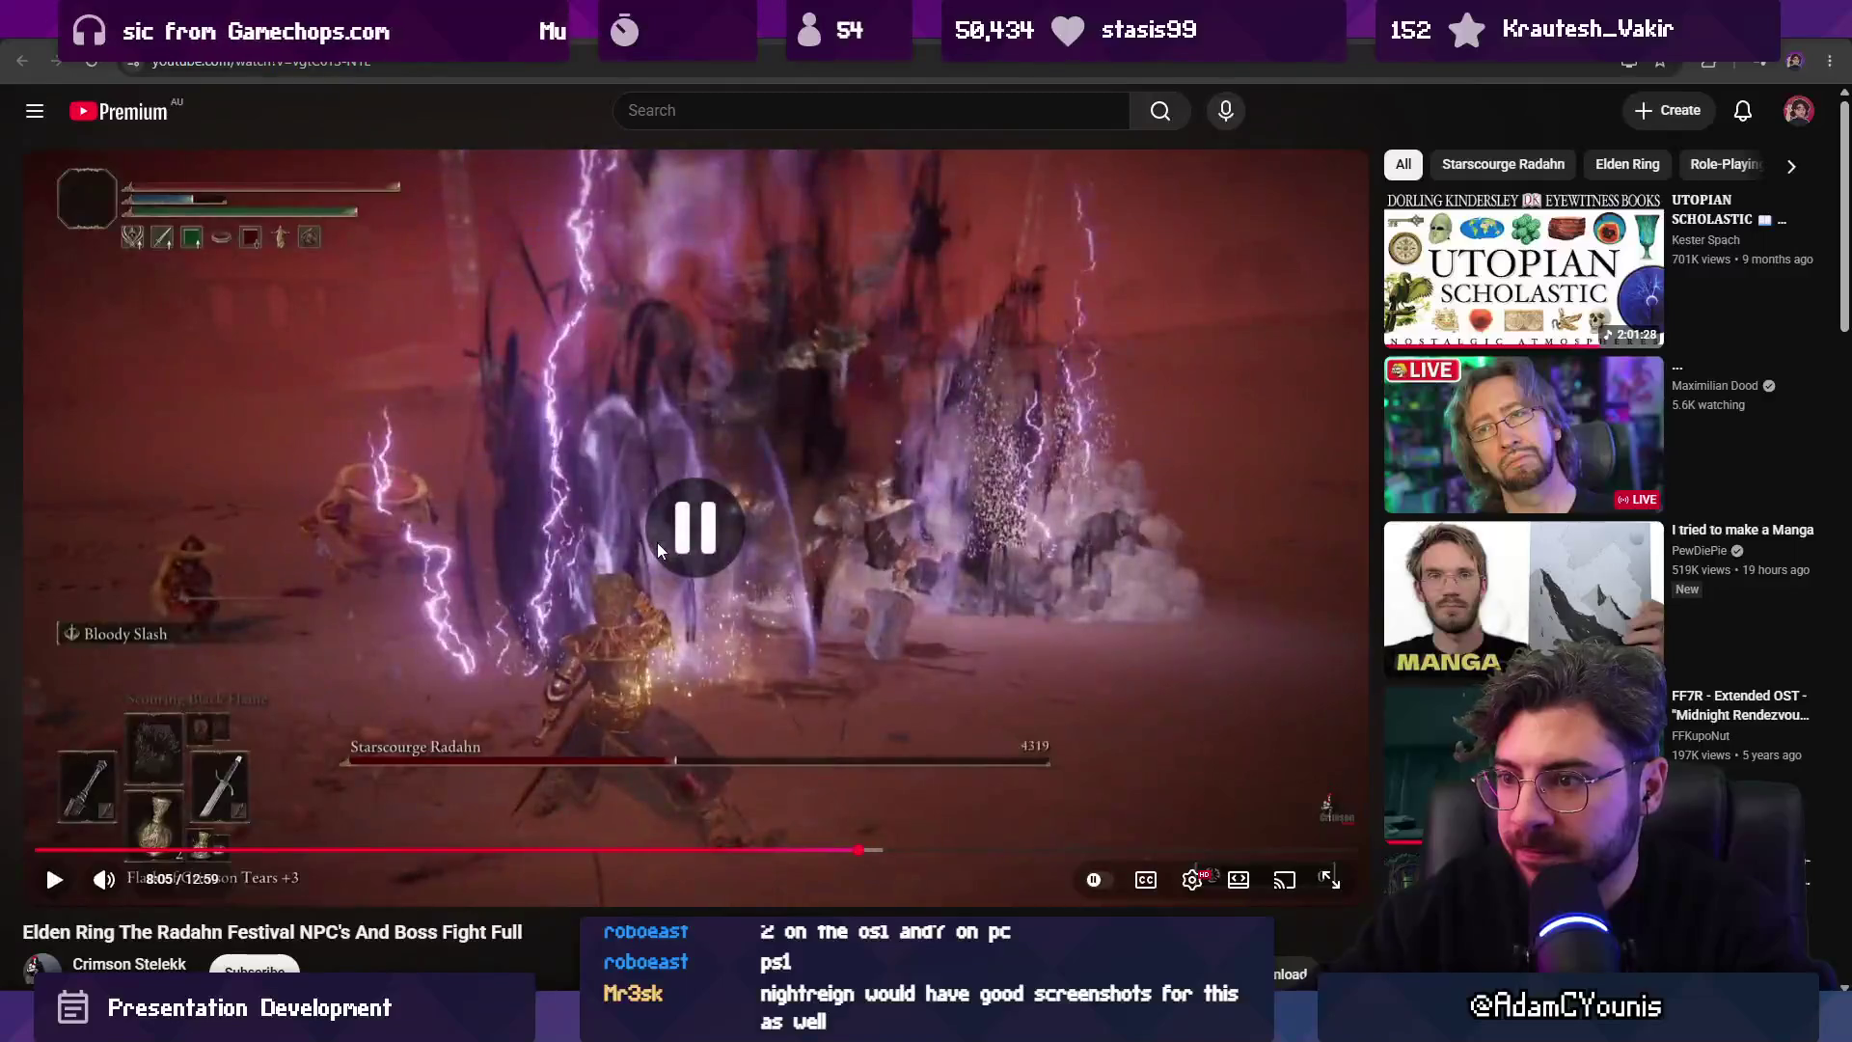
pyautogui.click(657, 551)
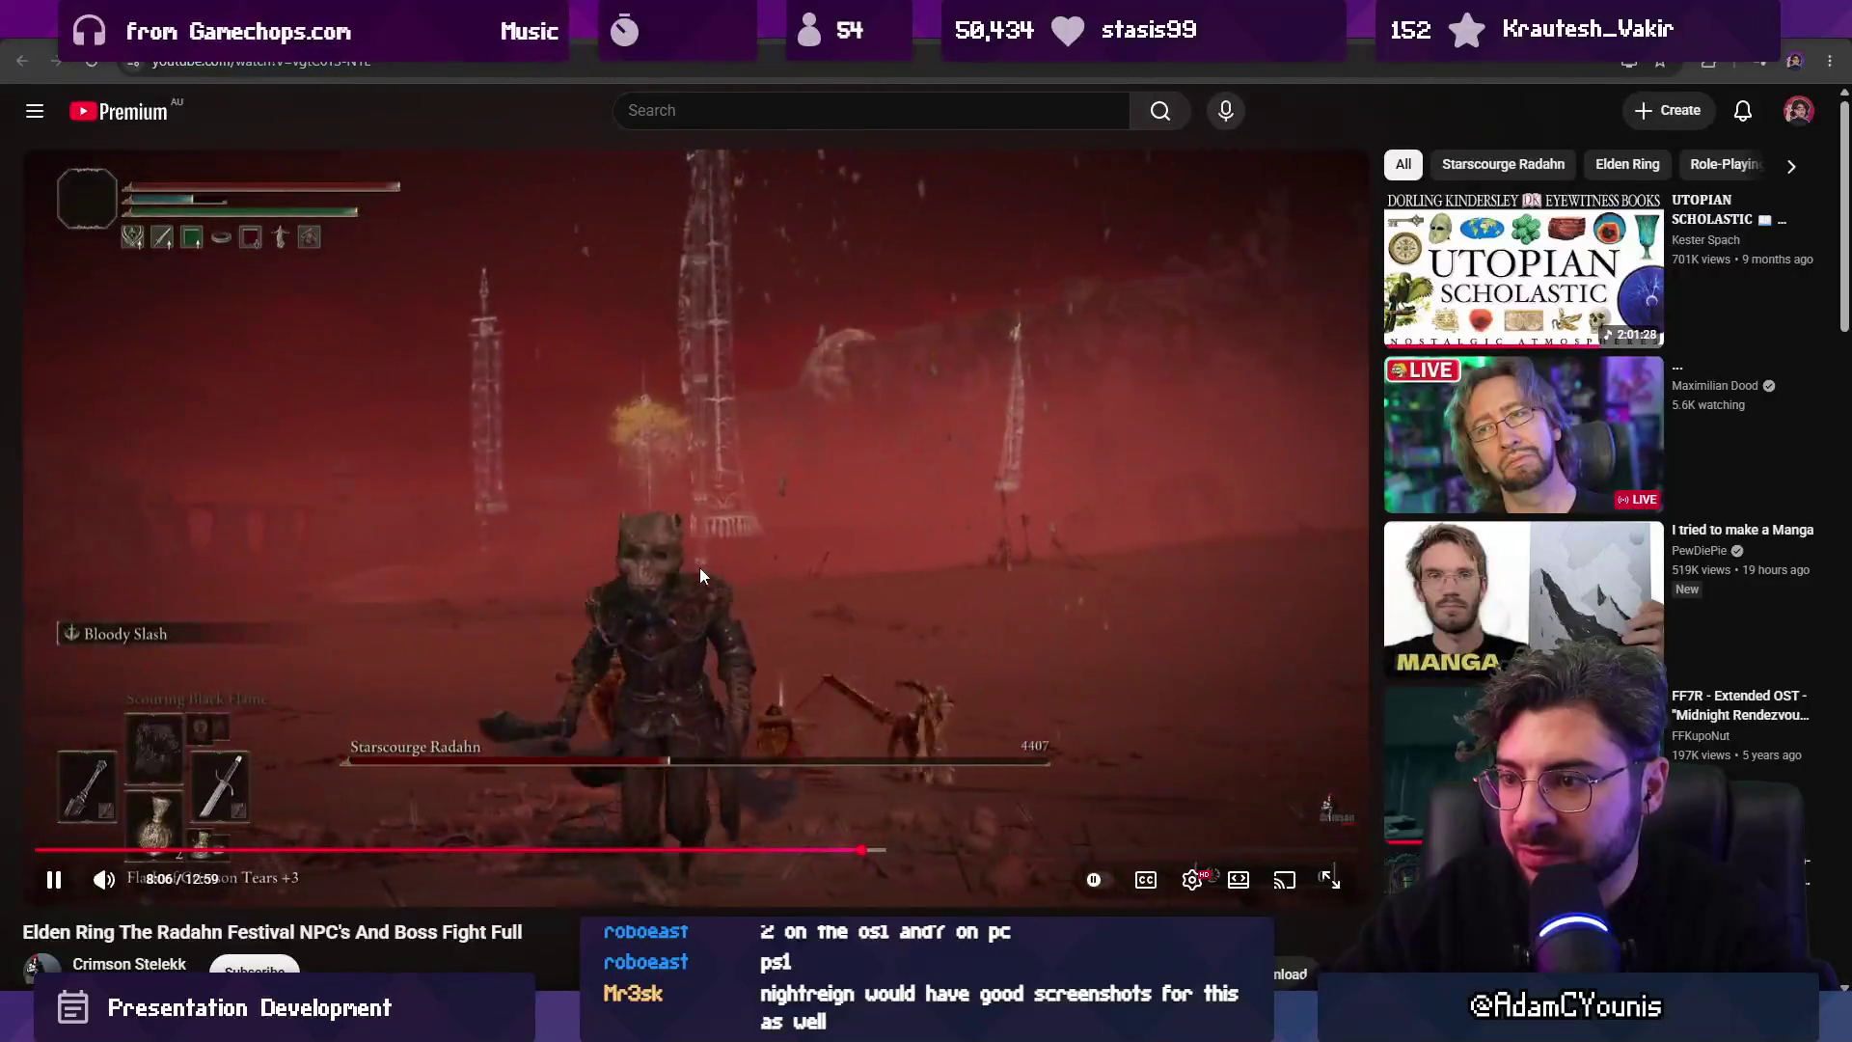
pyautogui.click(702, 567)
pyautogui.click(702, 567)
pyautogui.click(814, 544)
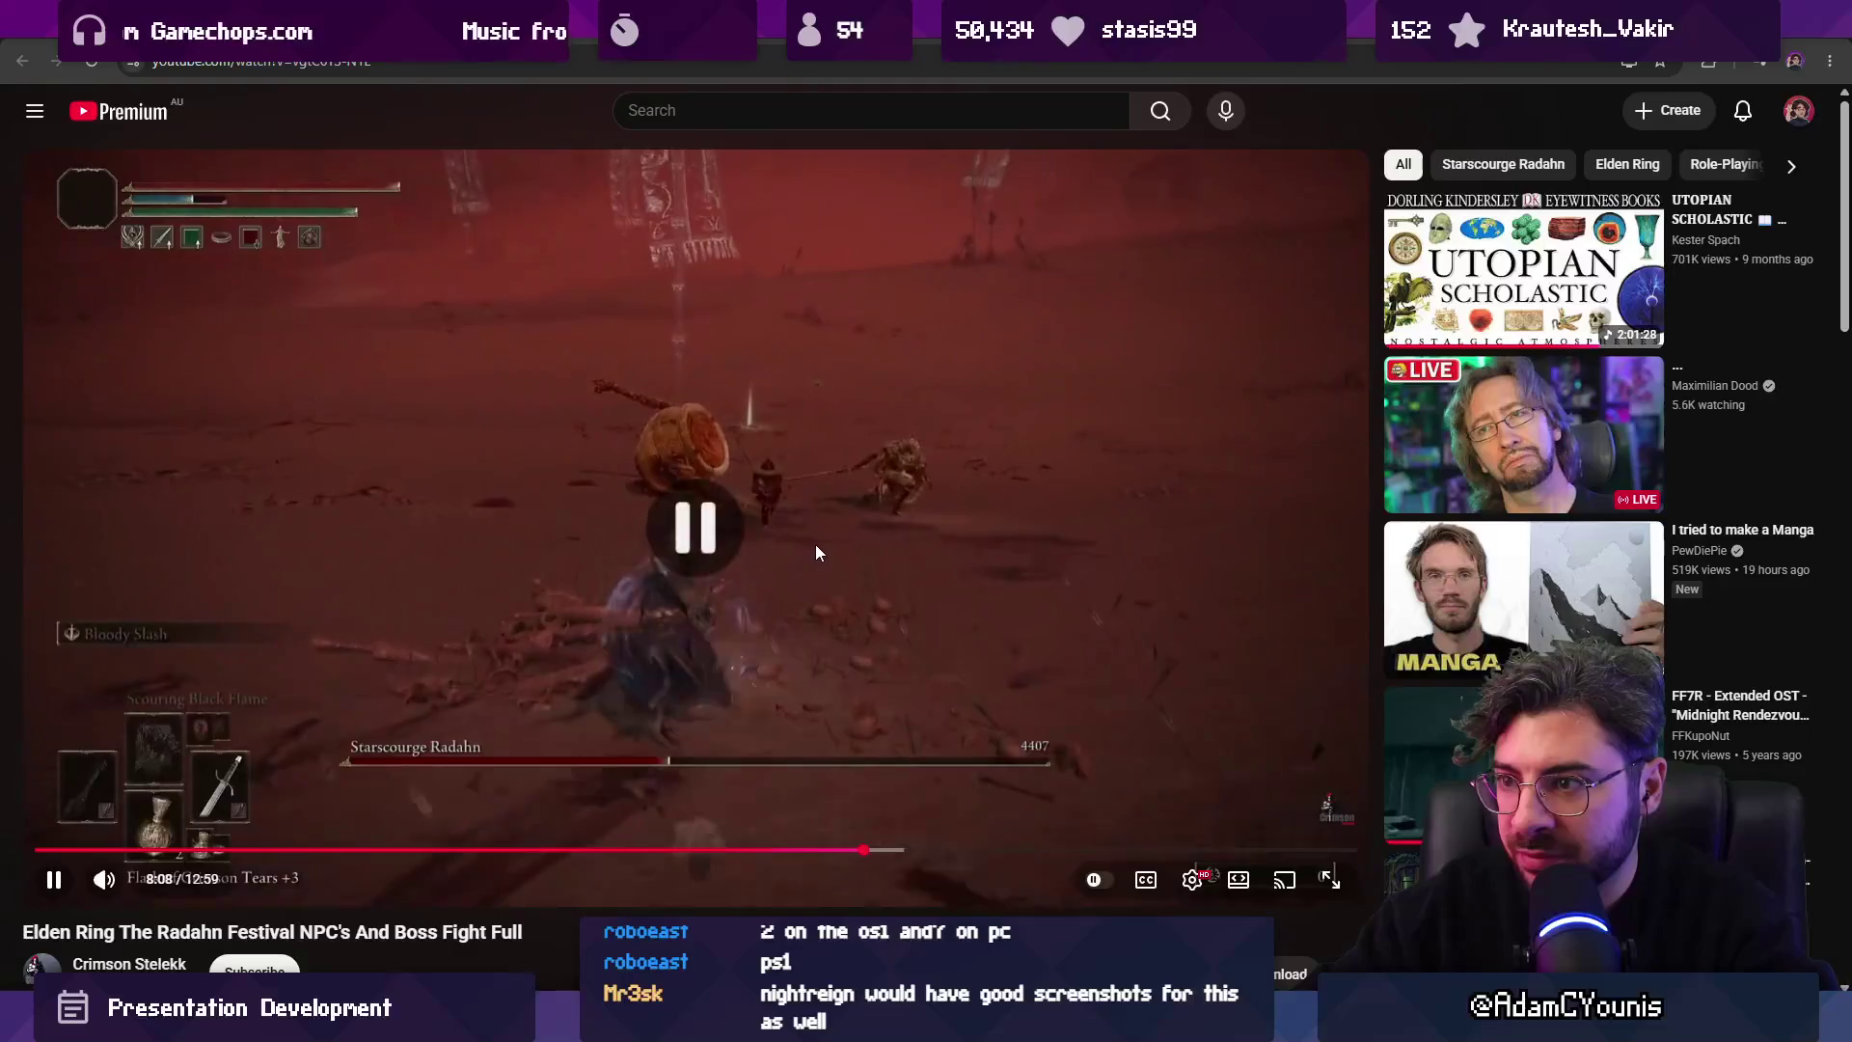
pyautogui.click(814, 544)
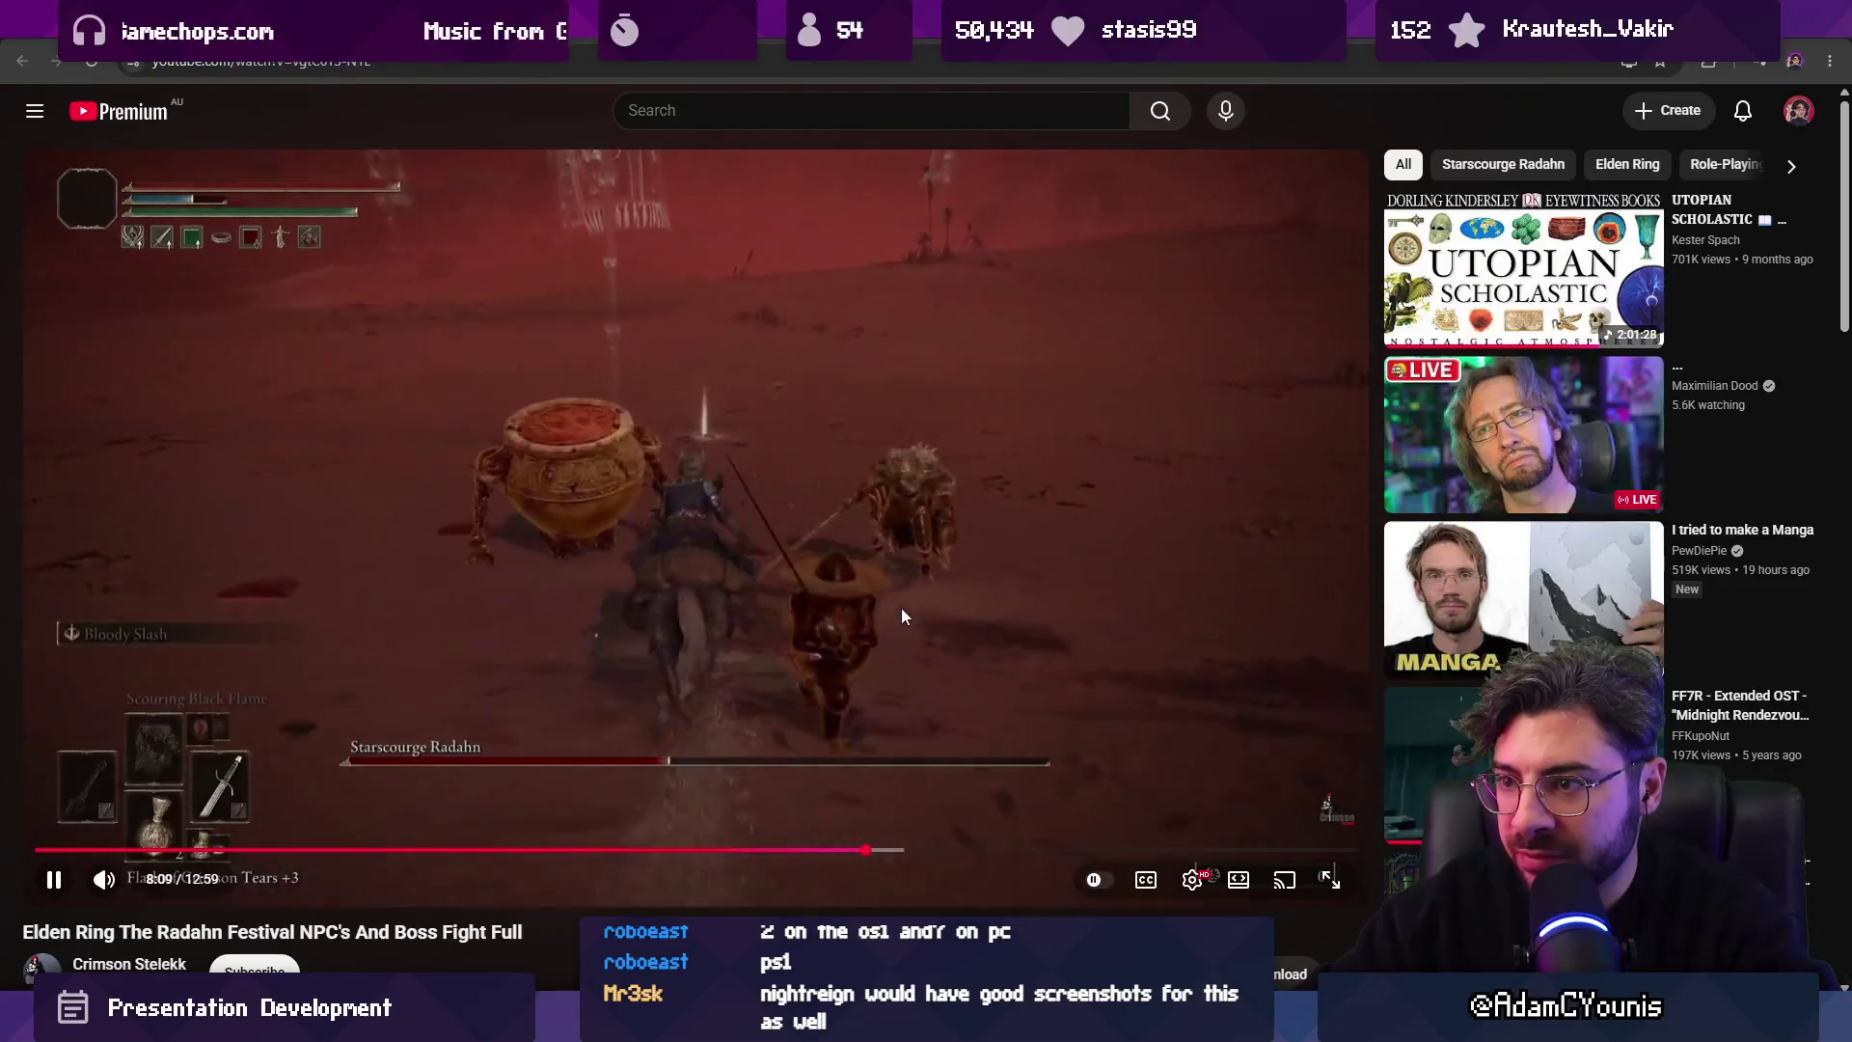
pyautogui.click(902, 608)
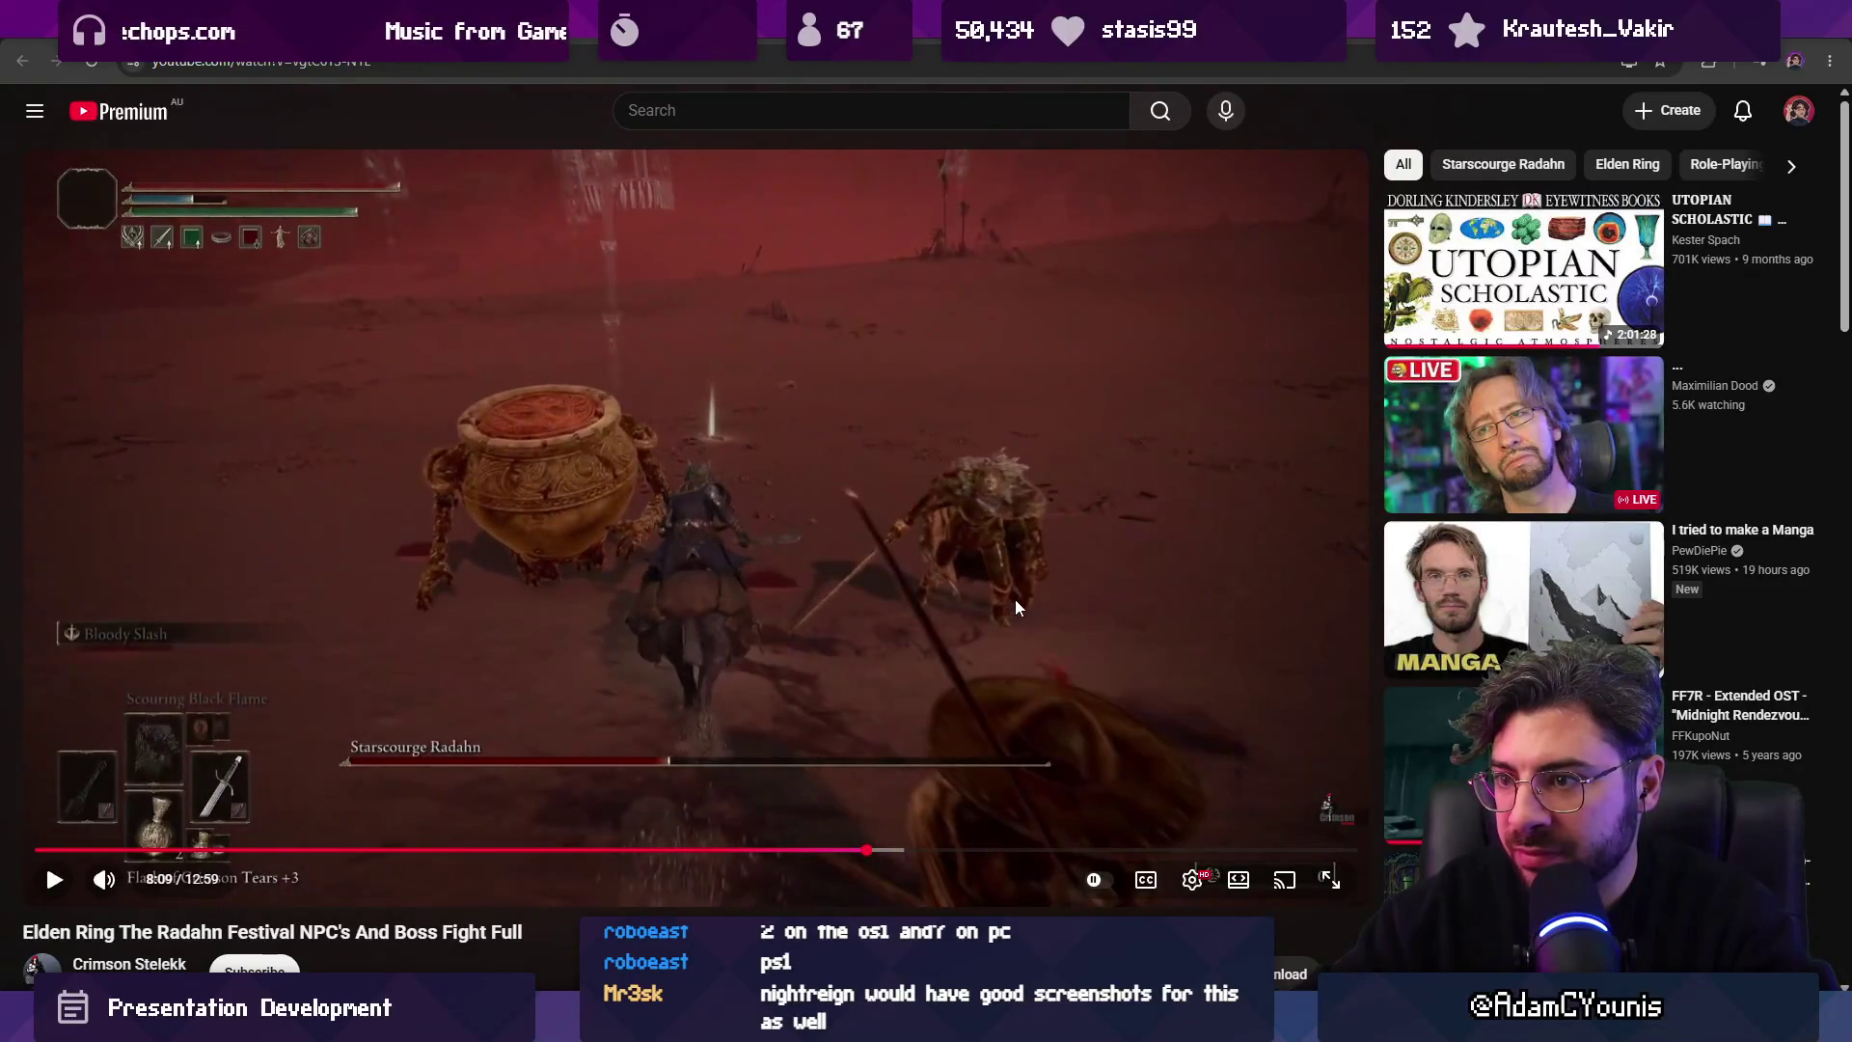
pyautogui.hotkey('ctrl', 'Tab')
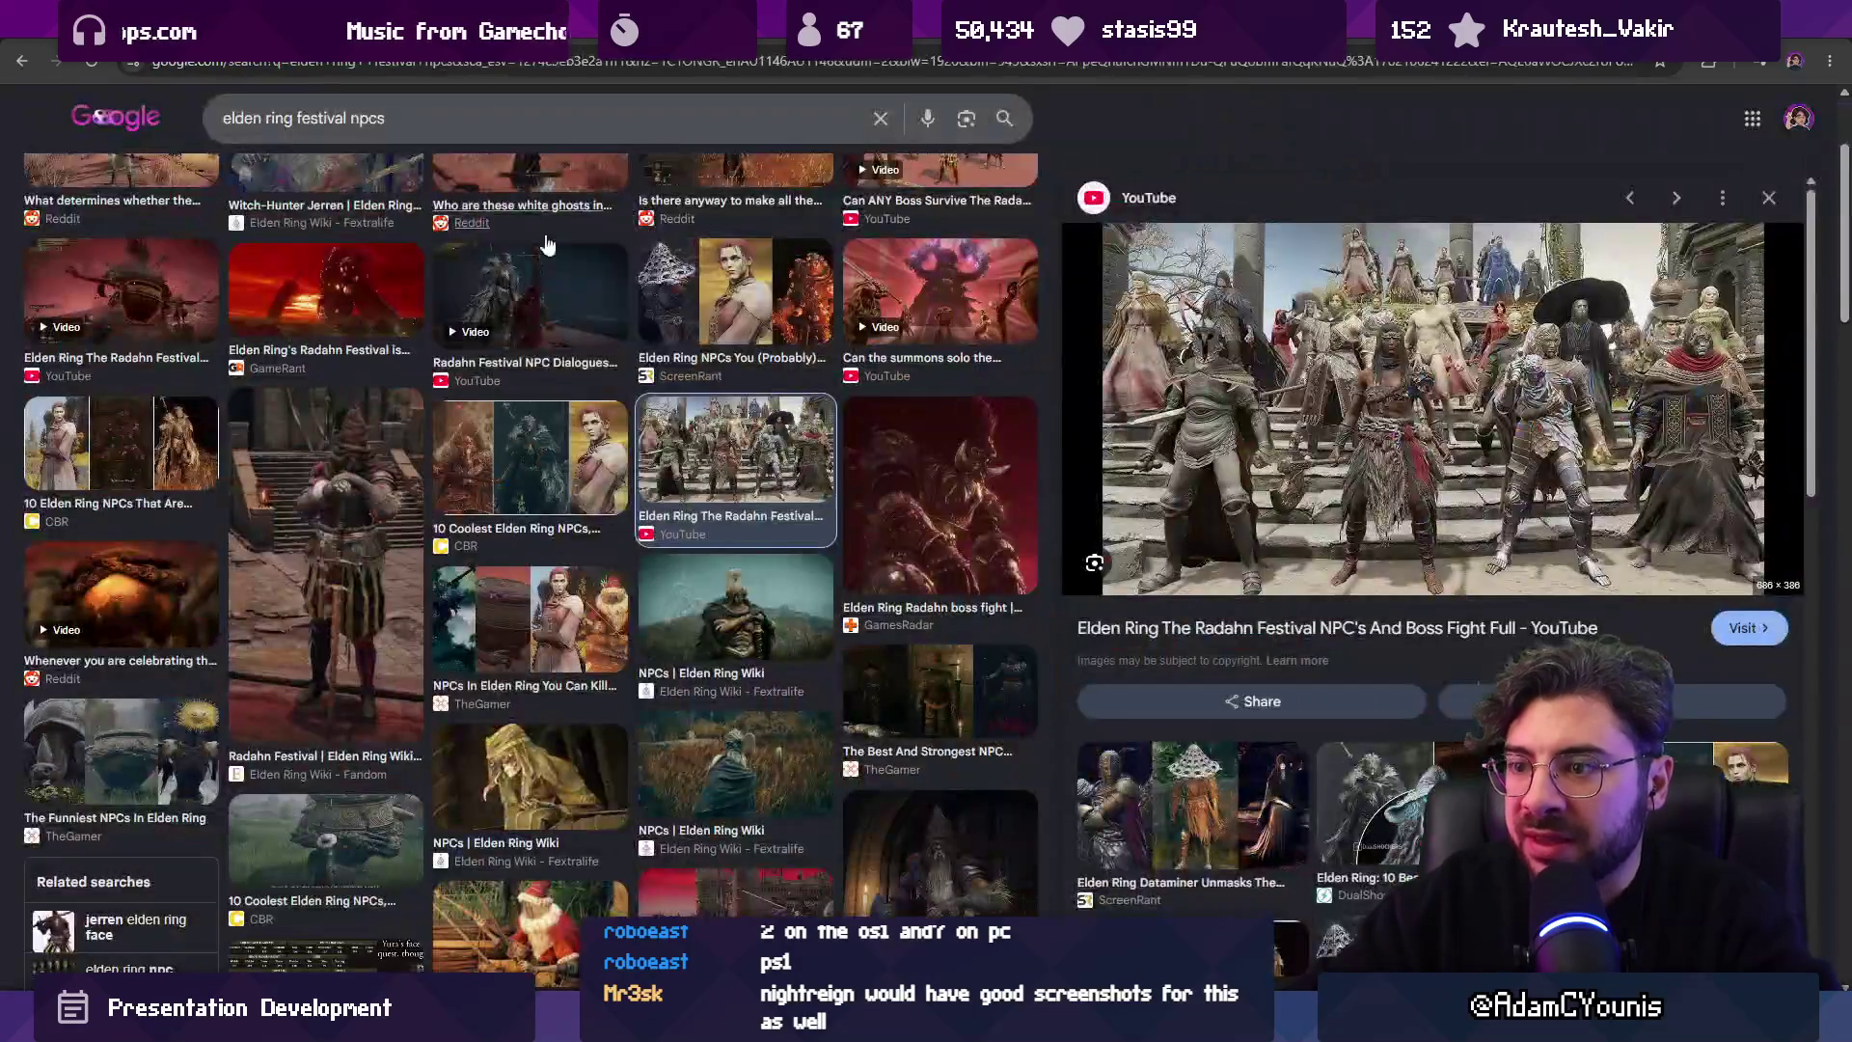
# - Copy the Radahn Festival NPC lineup picture and select the Creating a Party slide in Figma
pyautogui.scroll(-2, 408, 533)
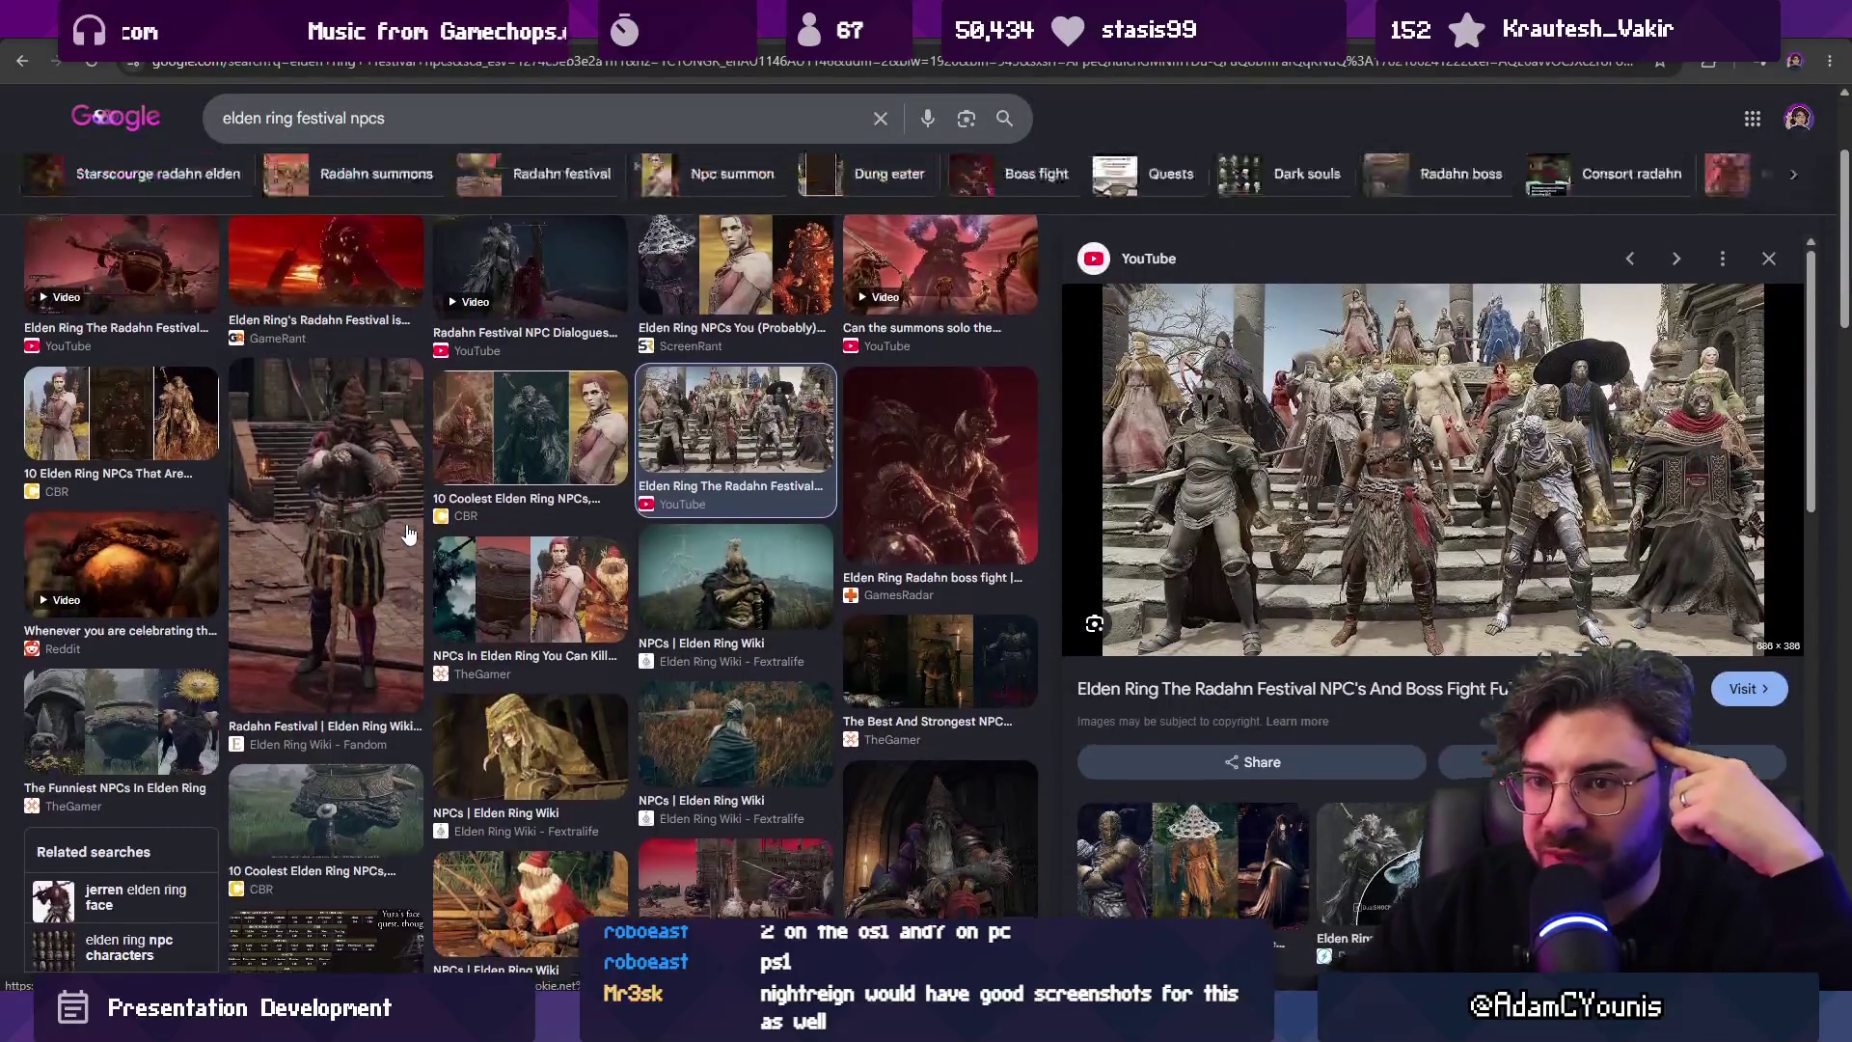
pyautogui.scroll(1, 408, 533)
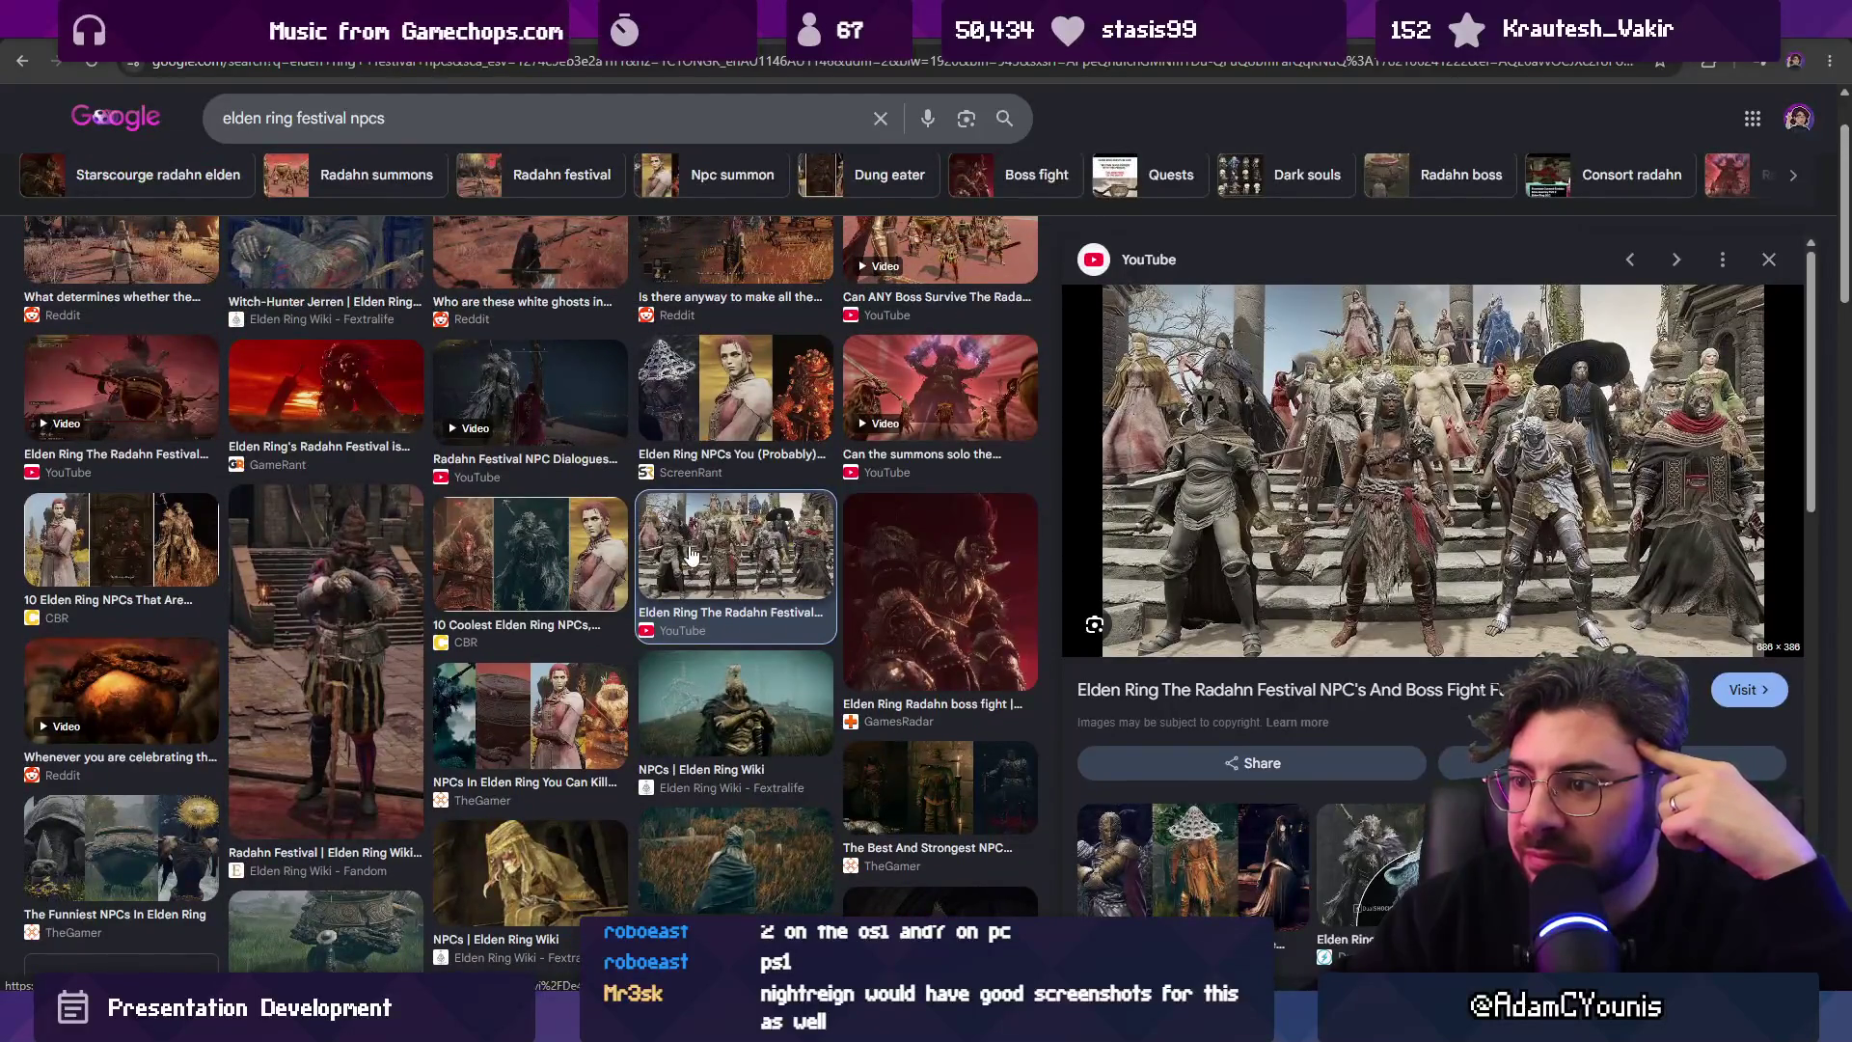
pyautogui.rightClick(1328, 511)
pyautogui.click(1393, 855)
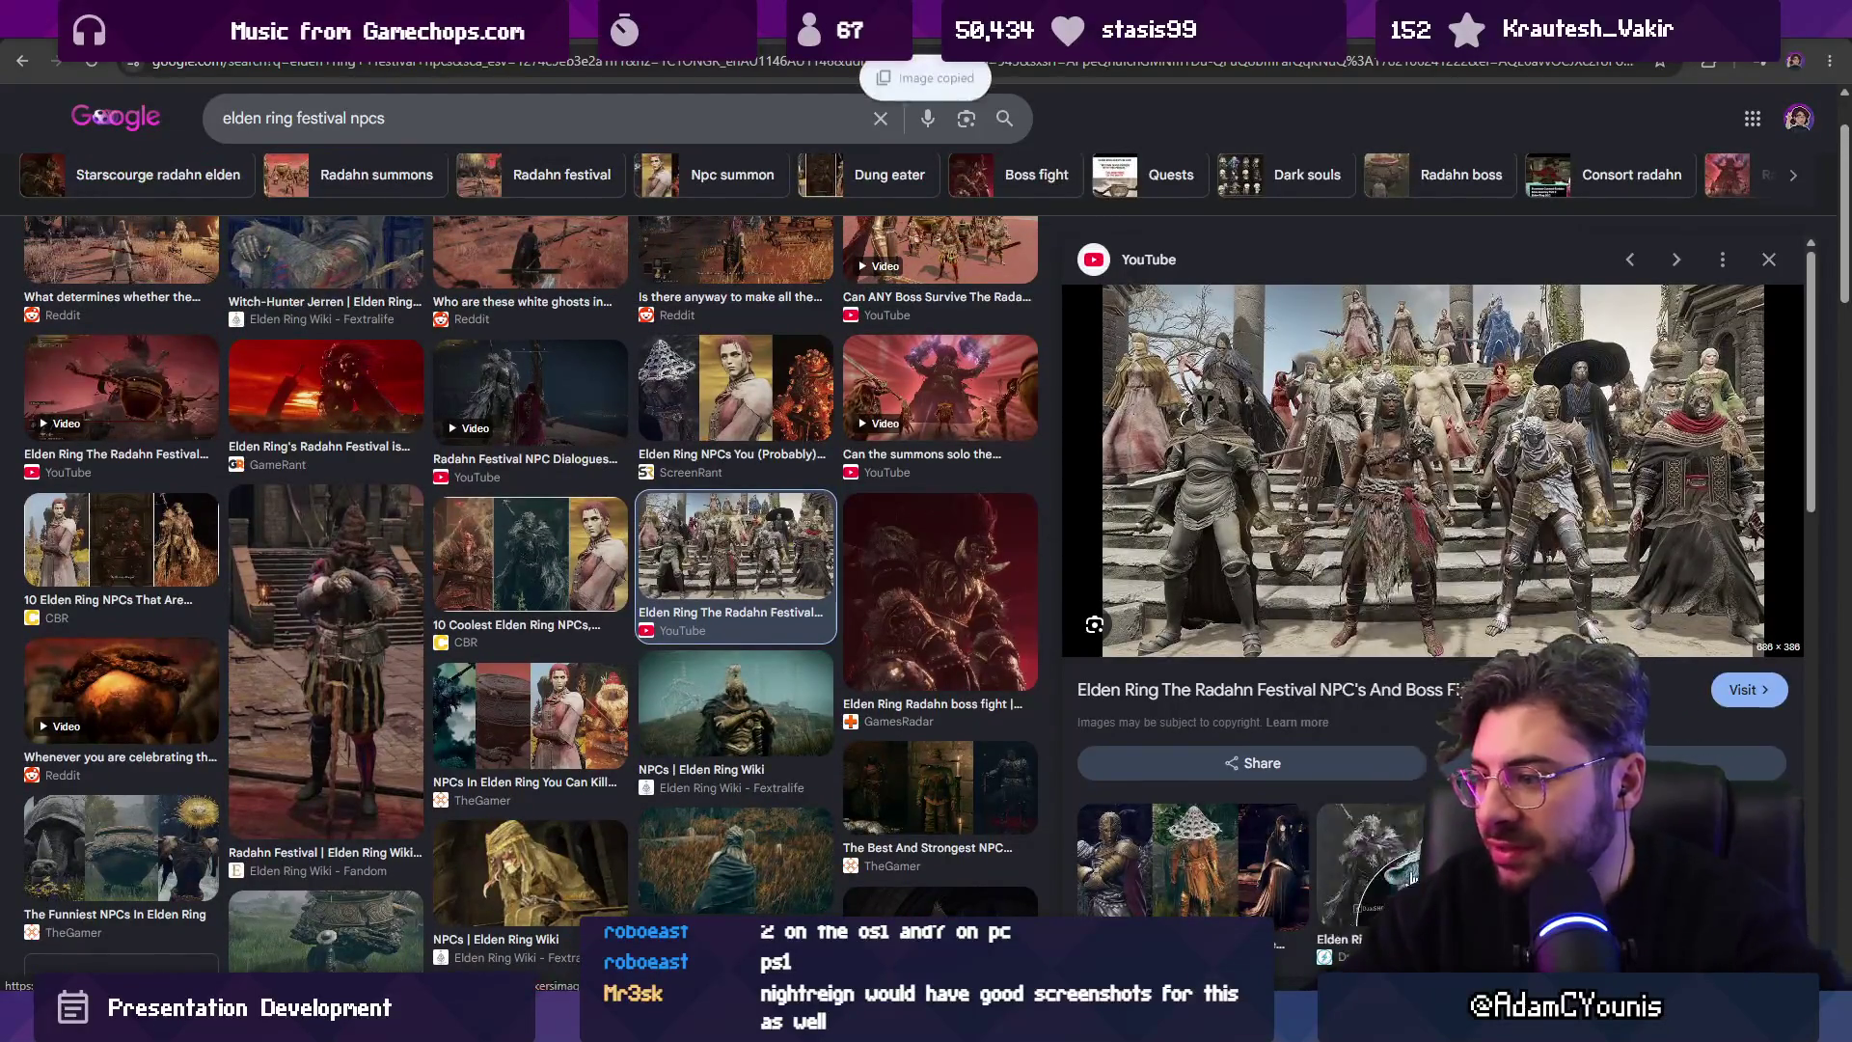
pyautogui.hotkey('alt', 'Tab')
pyautogui.click(957, 540)
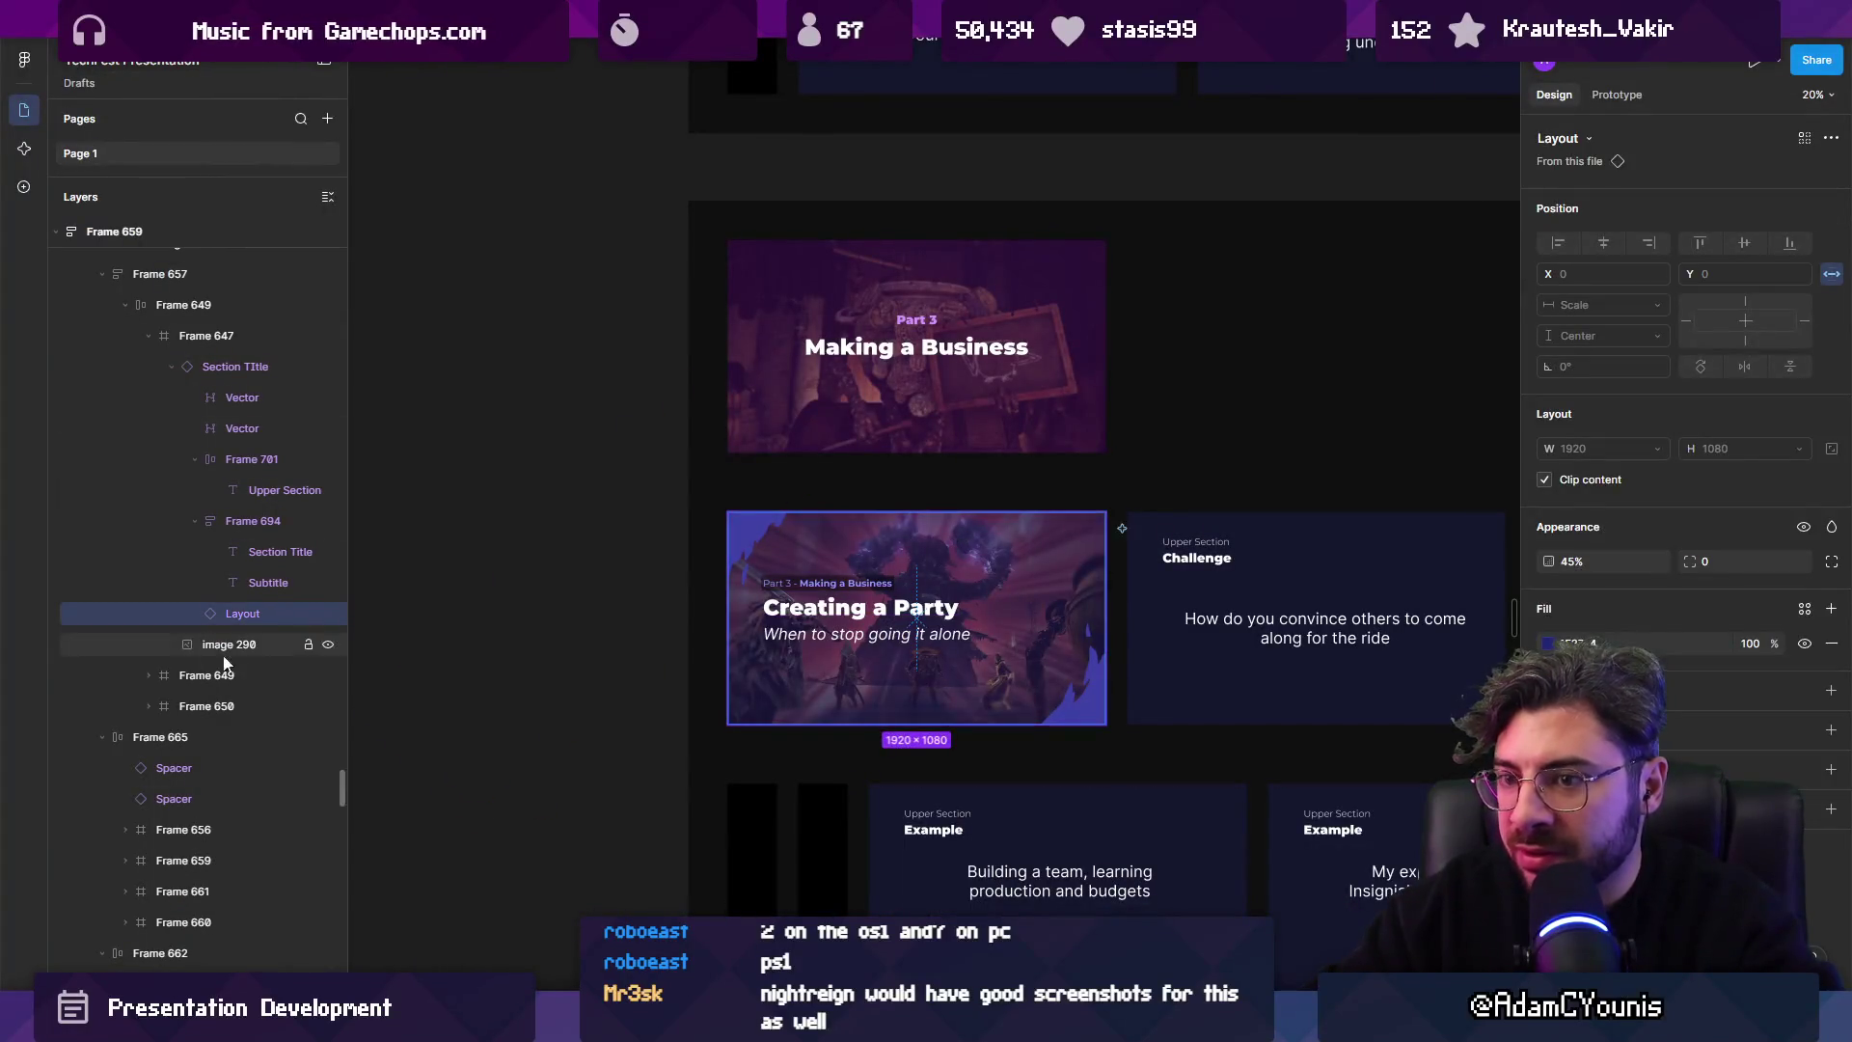
# - Replace the Creating a Party slide's background image with the copied NPC lineup picture
pyautogui.hotkey('ctrl', 'v')
pyautogui.scroll(2, 988, 582)
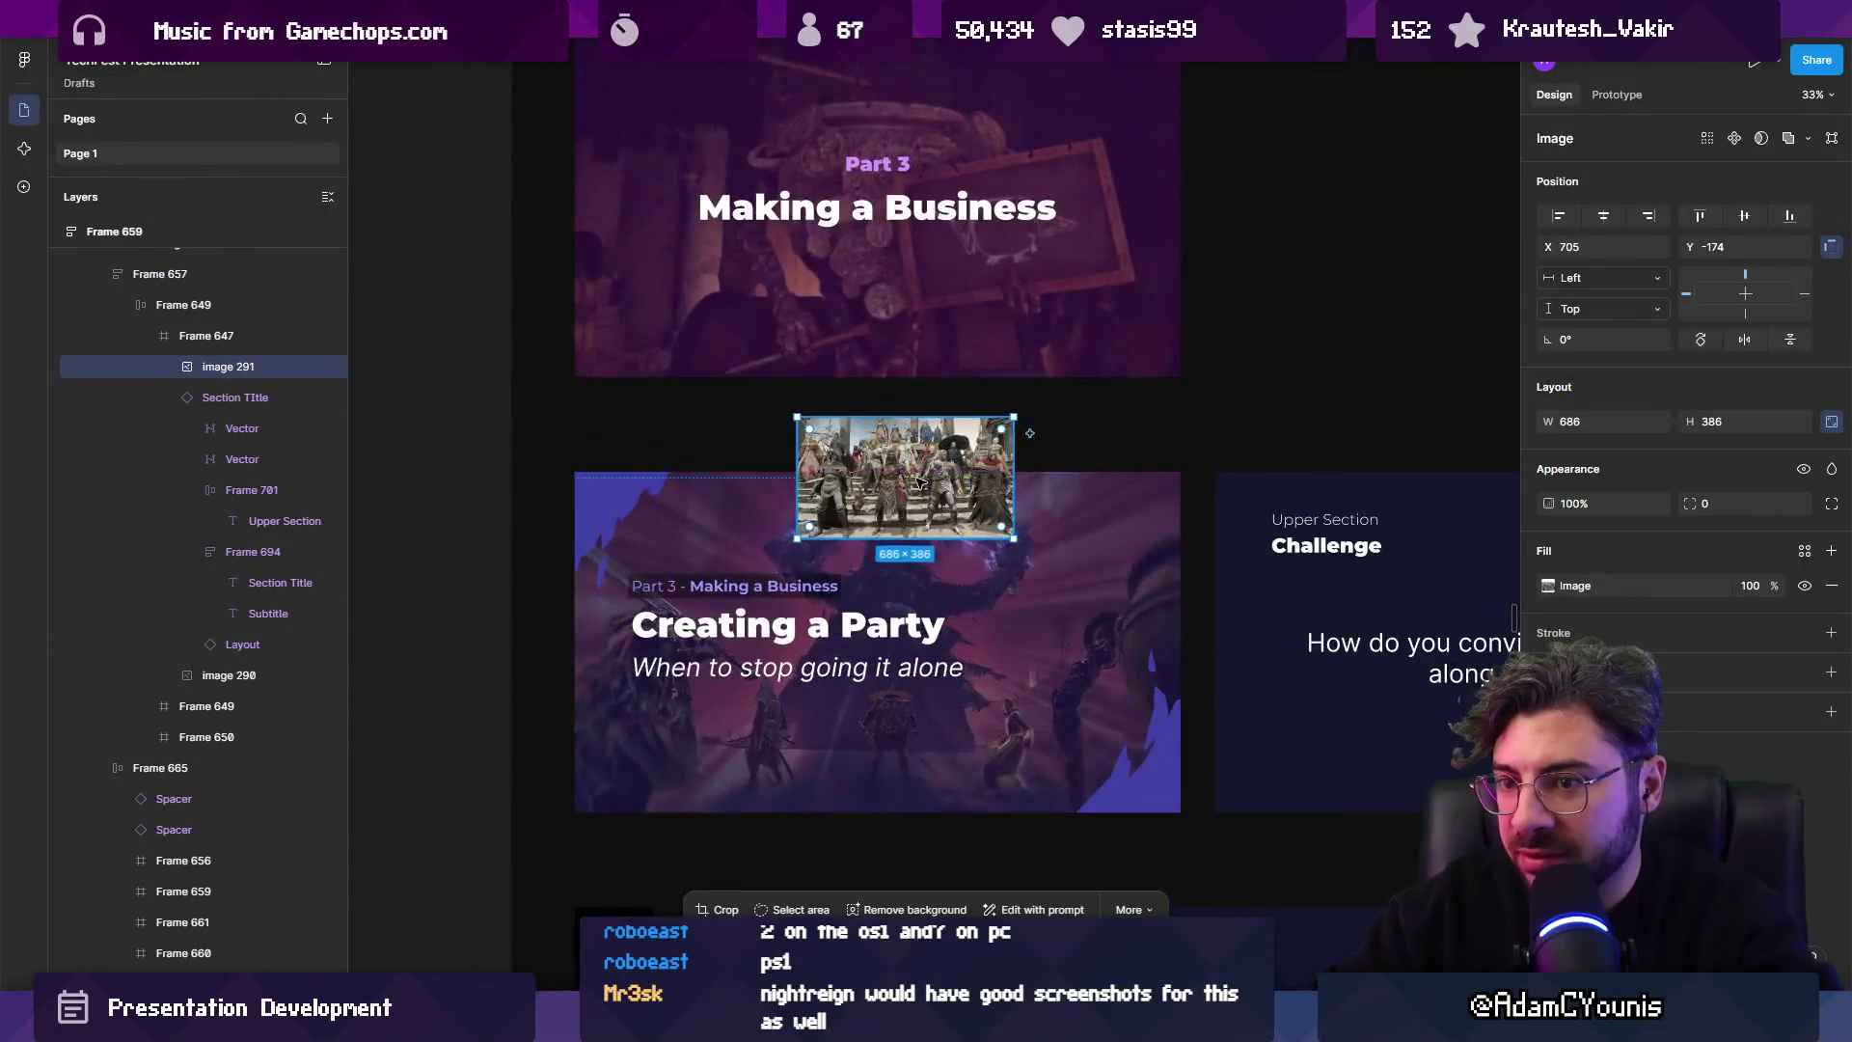
pyautogui.hotkey('ctrl', 'z')
pyautogui.click(229, 652)
pyautogui.hotkey('ctrl', 'v')
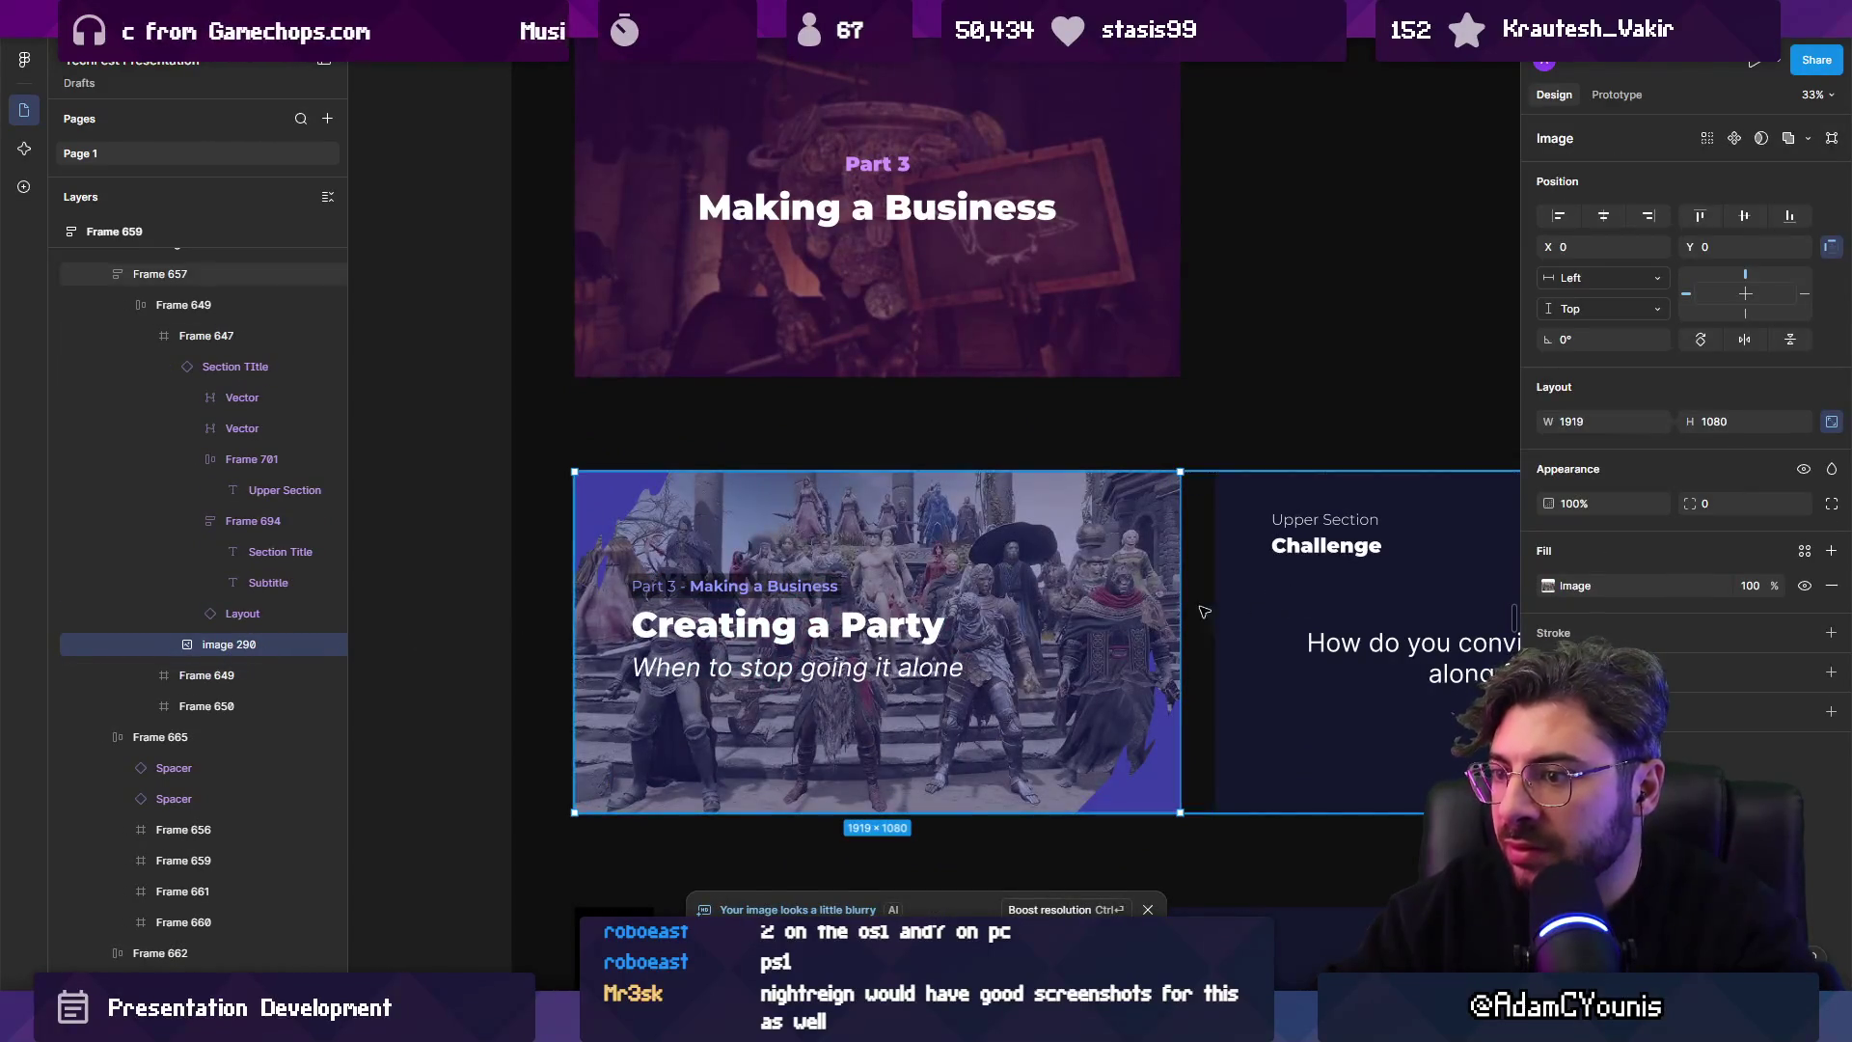
# - Darken the new background by lowering Exposure and add a Layer blur effect of 6.3
pyautogui.click(1548, 586)
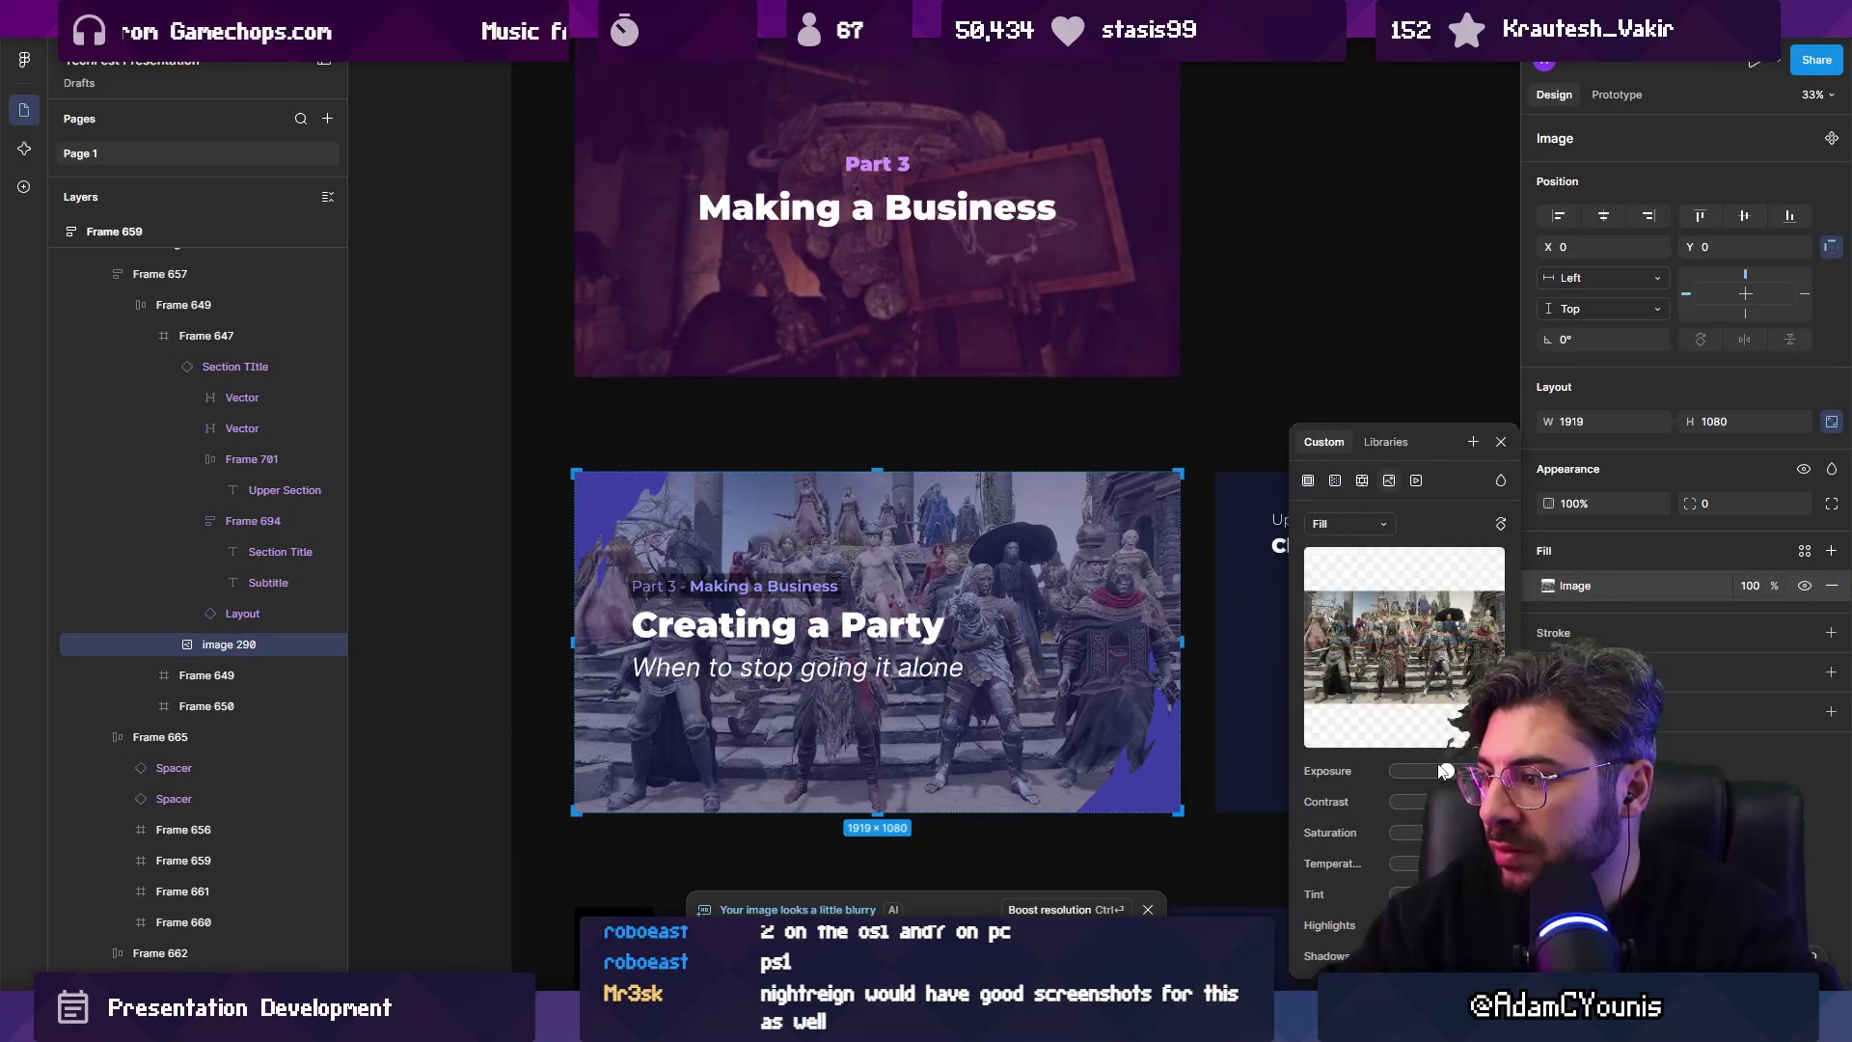
pyautogui.moveTo(1447, 770); pyautogui.dragTo(1425, 770)
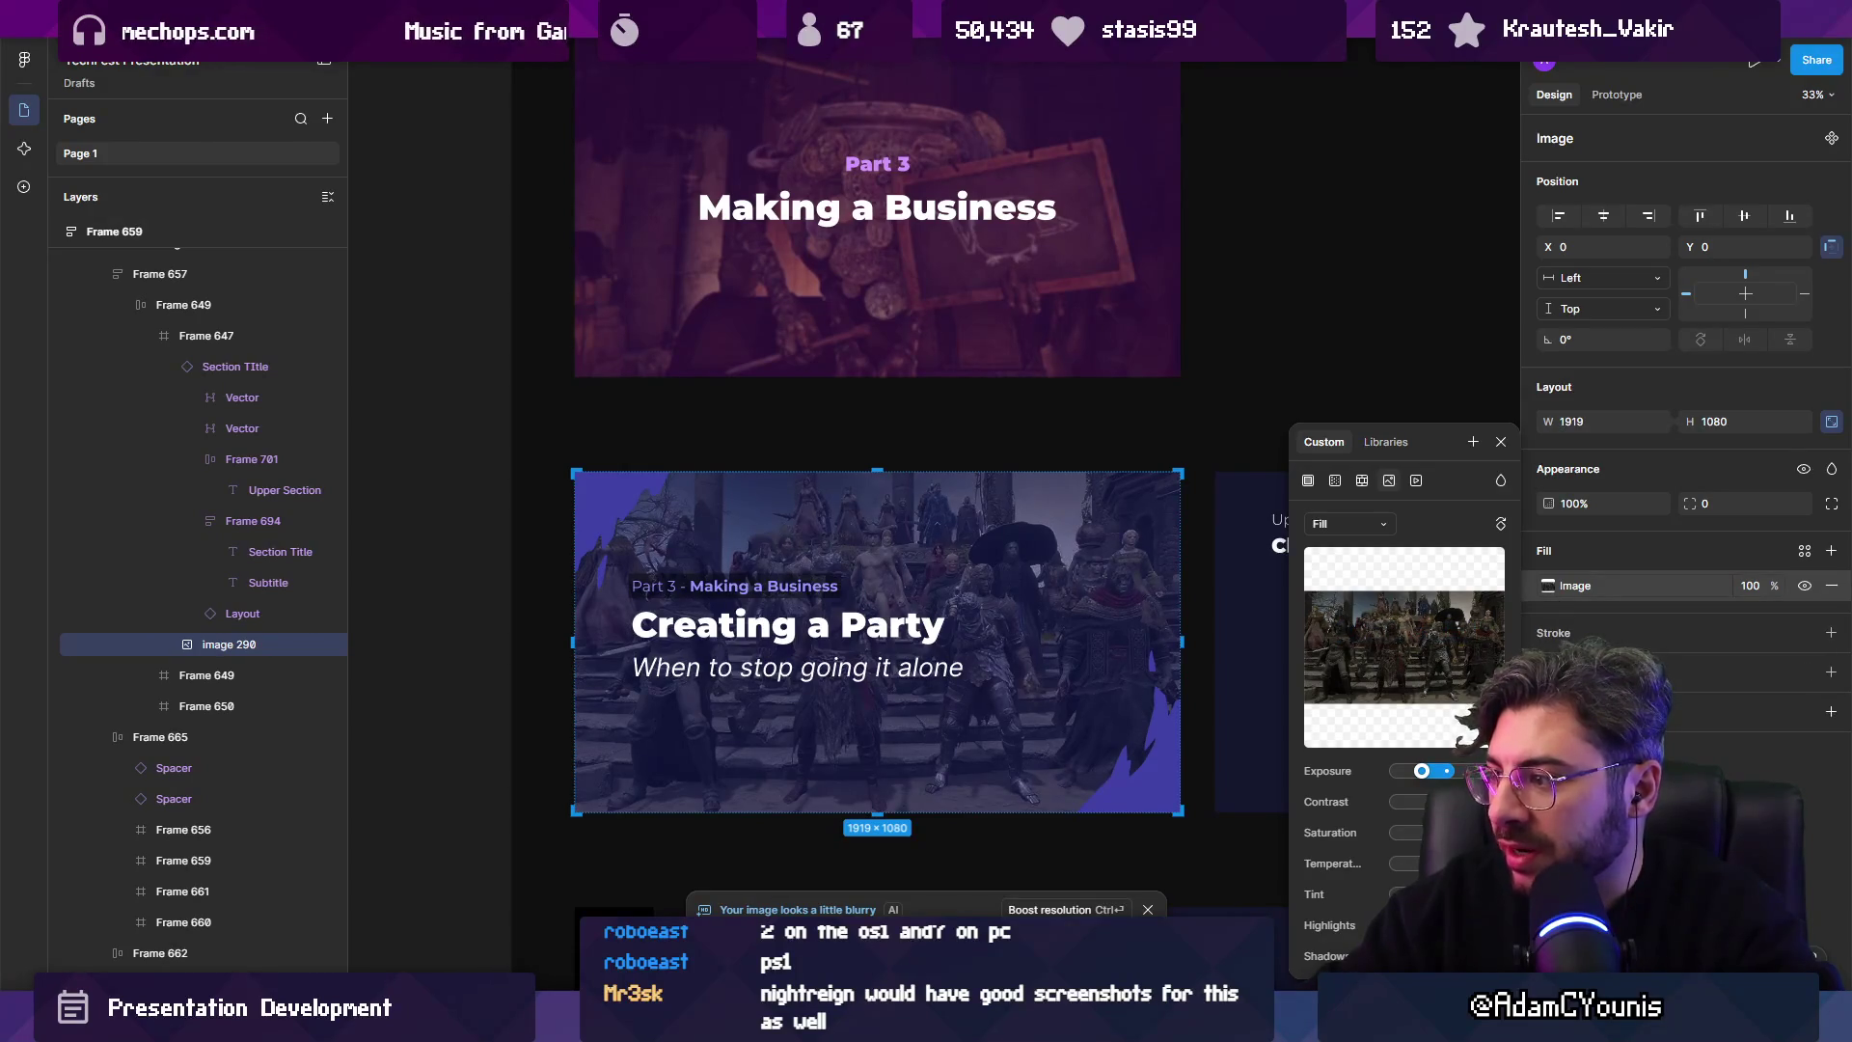
pyautogui.click(1830, 671)
pyautogui.click(1548, 707)
pyautogui.click(1380, 712)
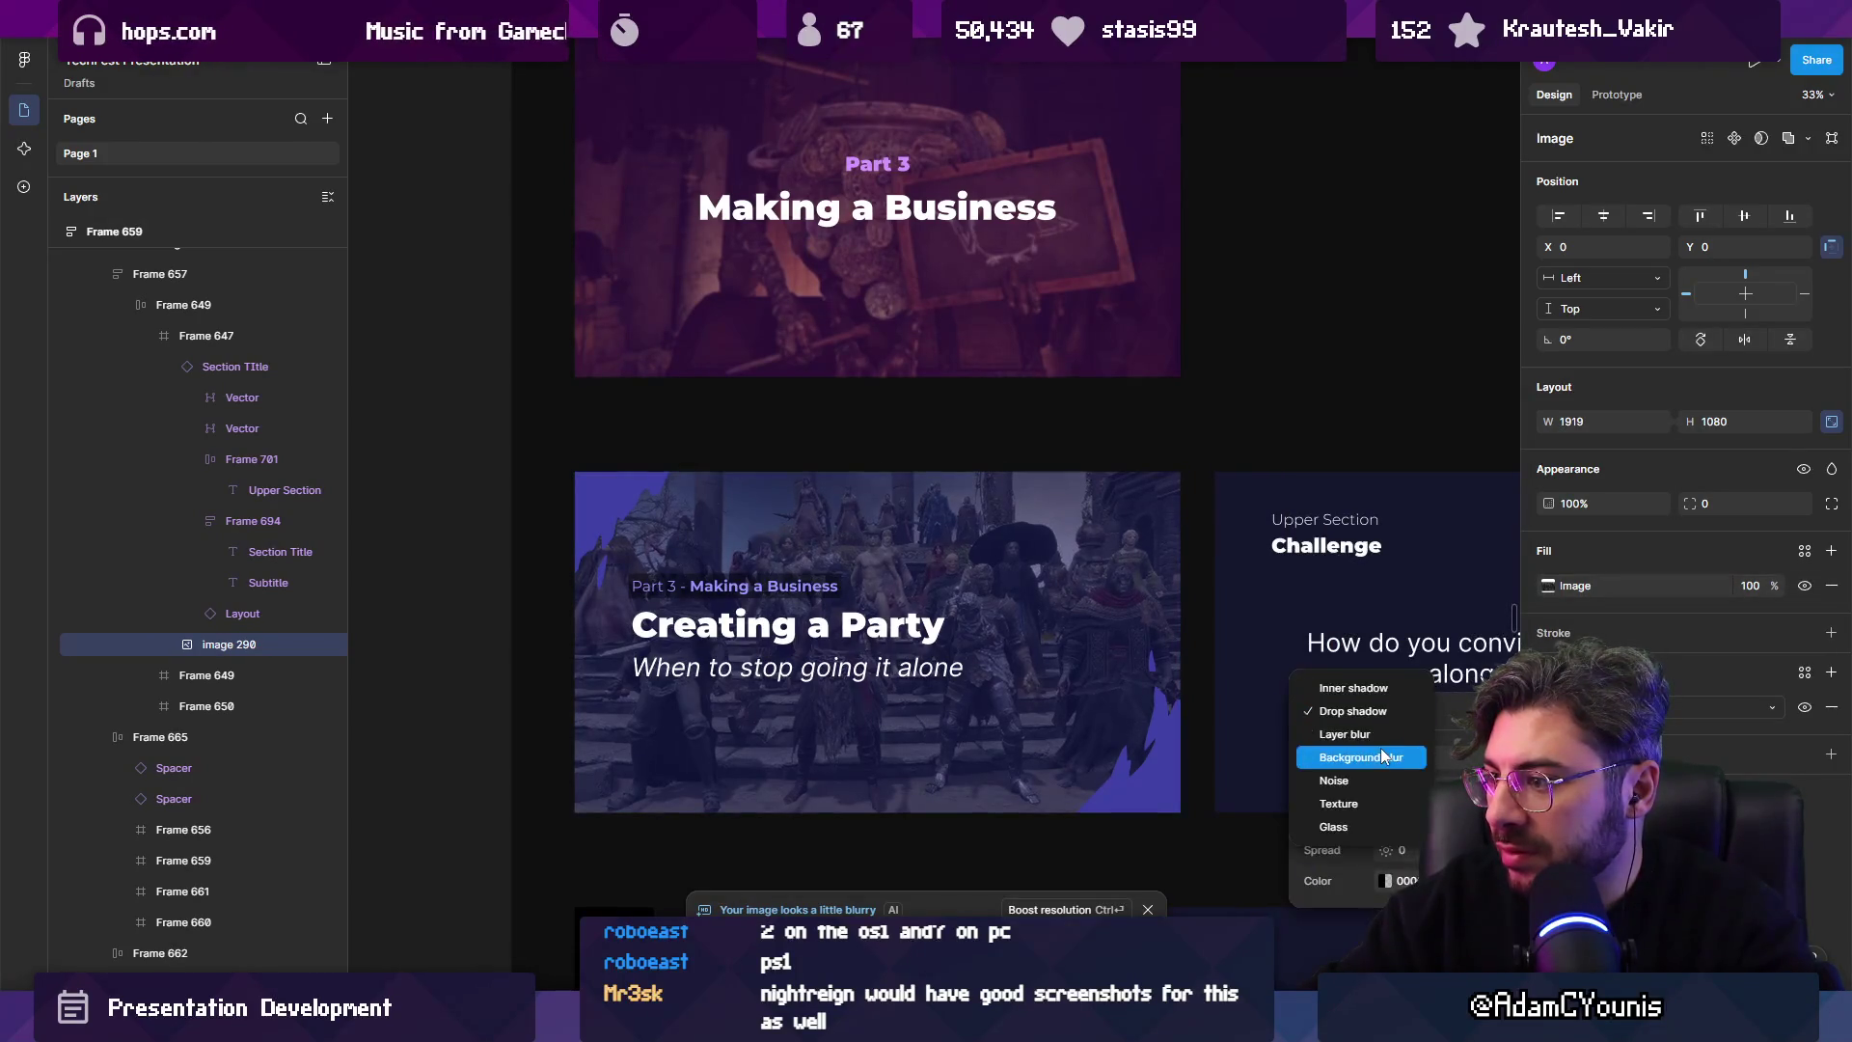
pyautogui.click(1342, 758)
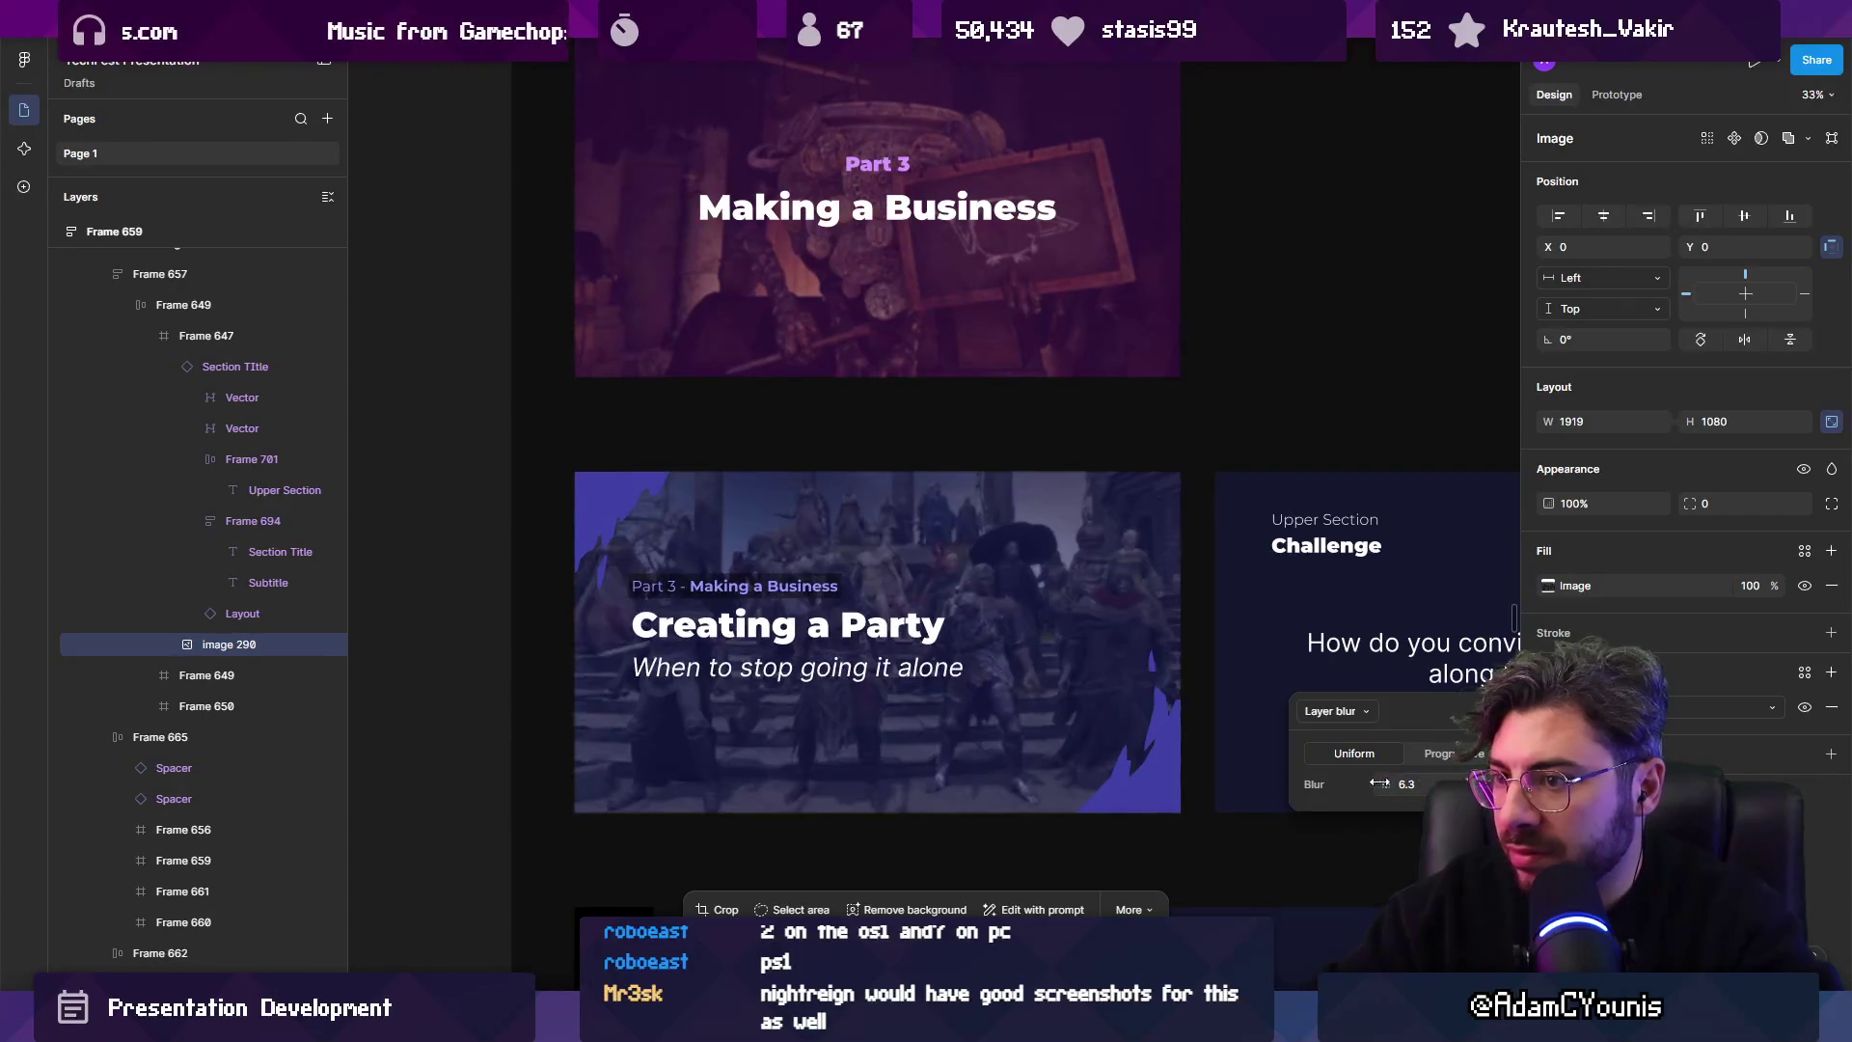
pyautogui.click(1101, 424)
# - Select The Escort Mission section-title slide, then return to the Google image search
pyautogui.scroll(-3, 1102, 445)
pyautogui.scroll(5, 1102, 446)
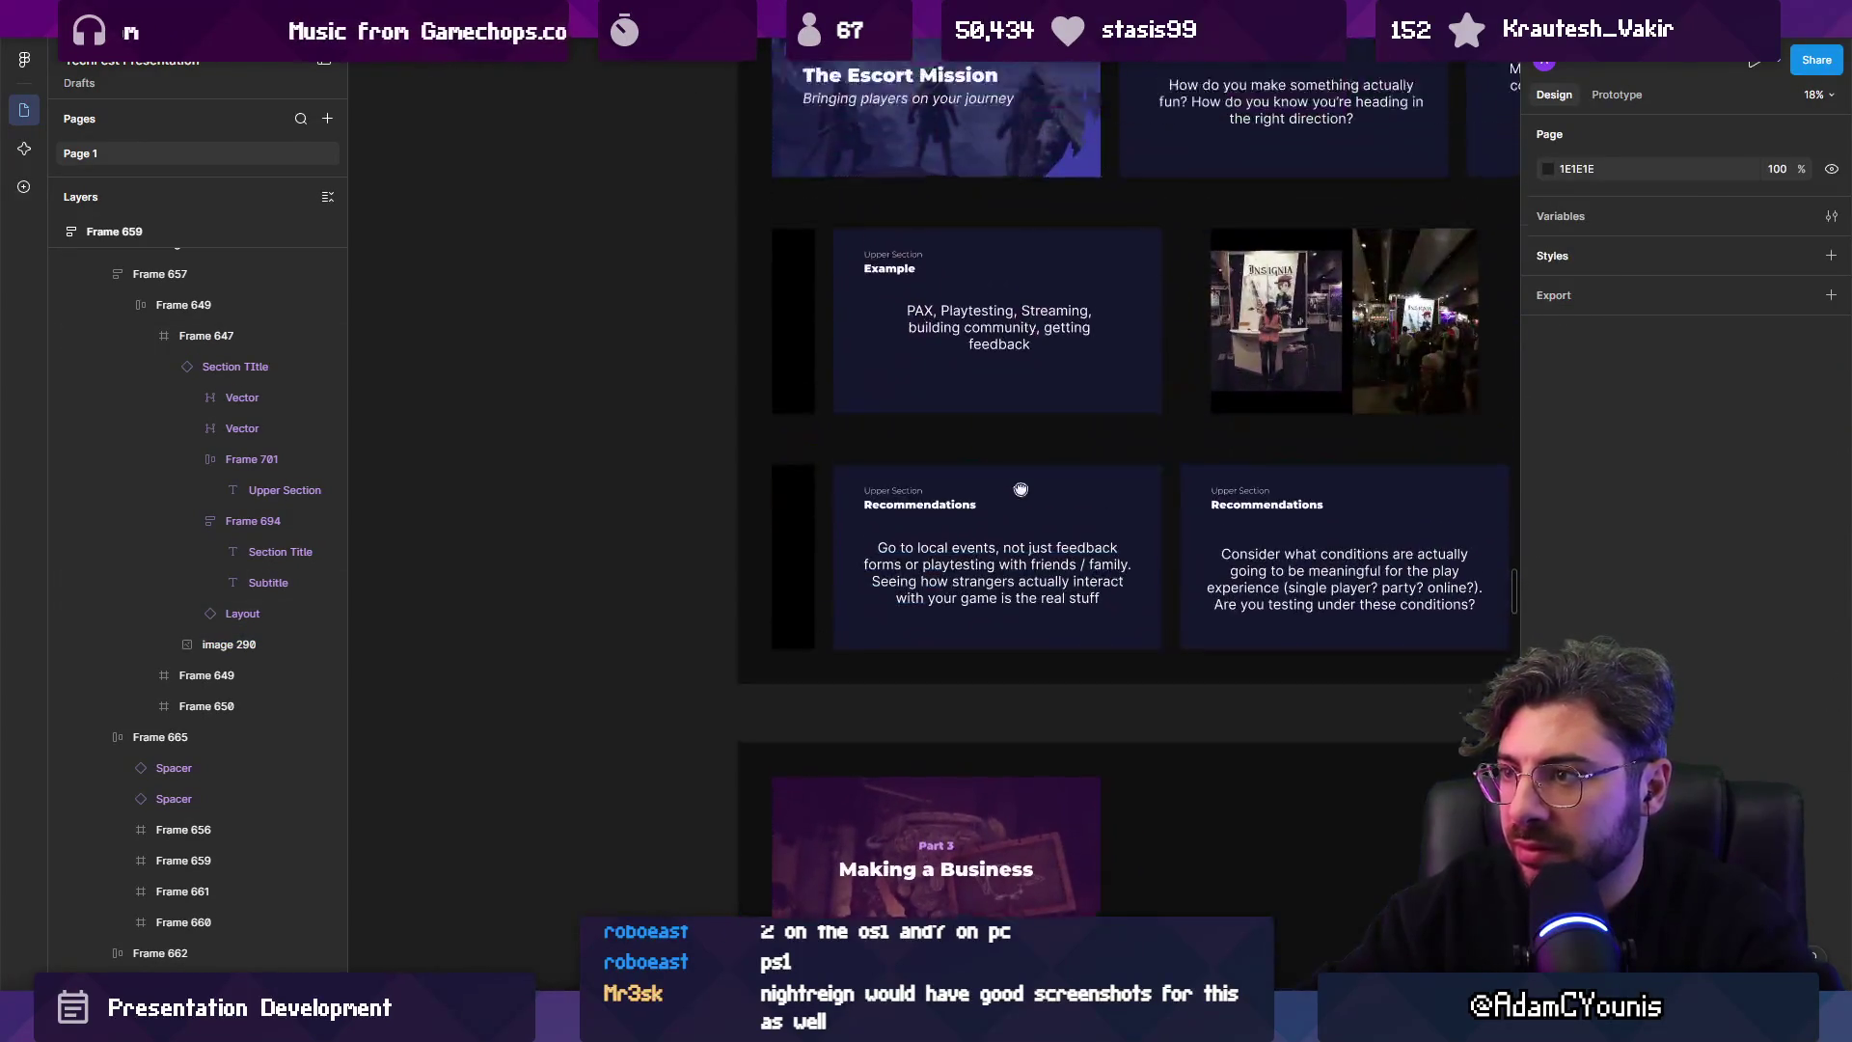
pyautogui.scroll(2, 868, 352)
pyautogui.scroll(3, 868, 350)
pyautogui.click(907, 262)
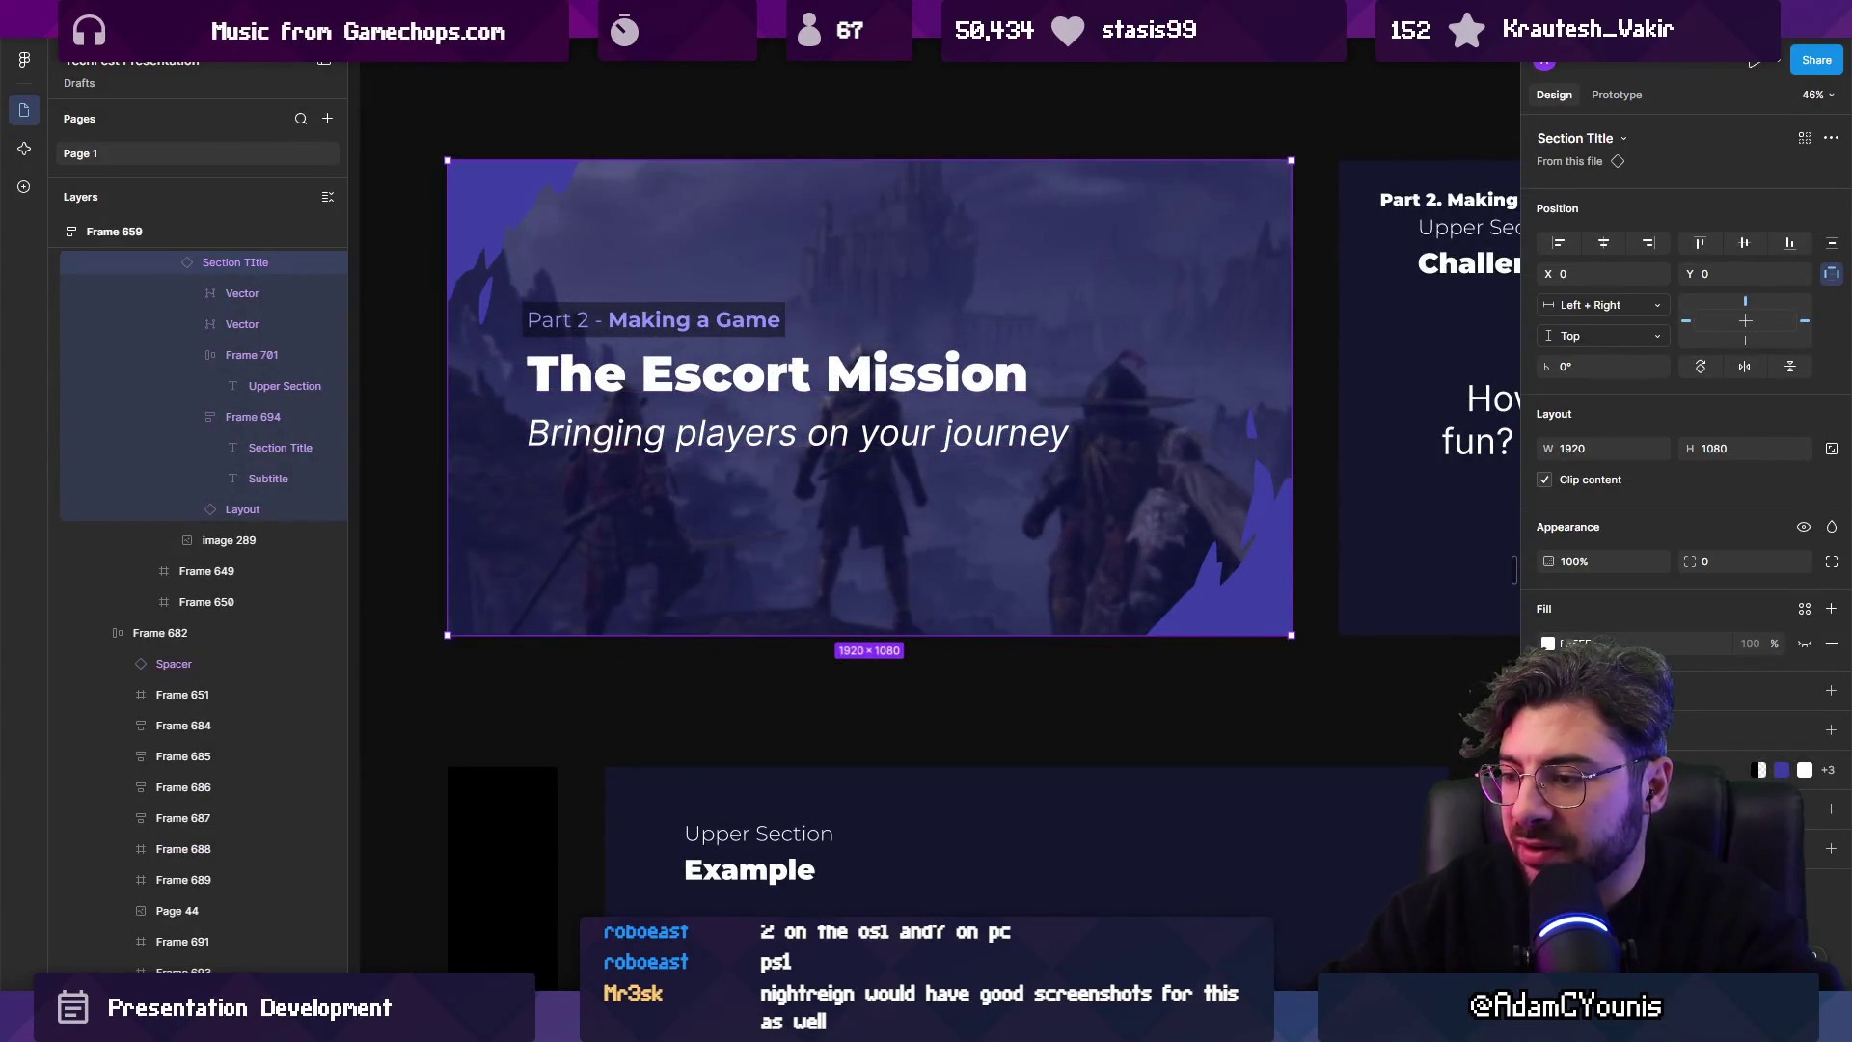
pyautogui.moveTo(945, 1023)
pyautogui.click(864, 926)
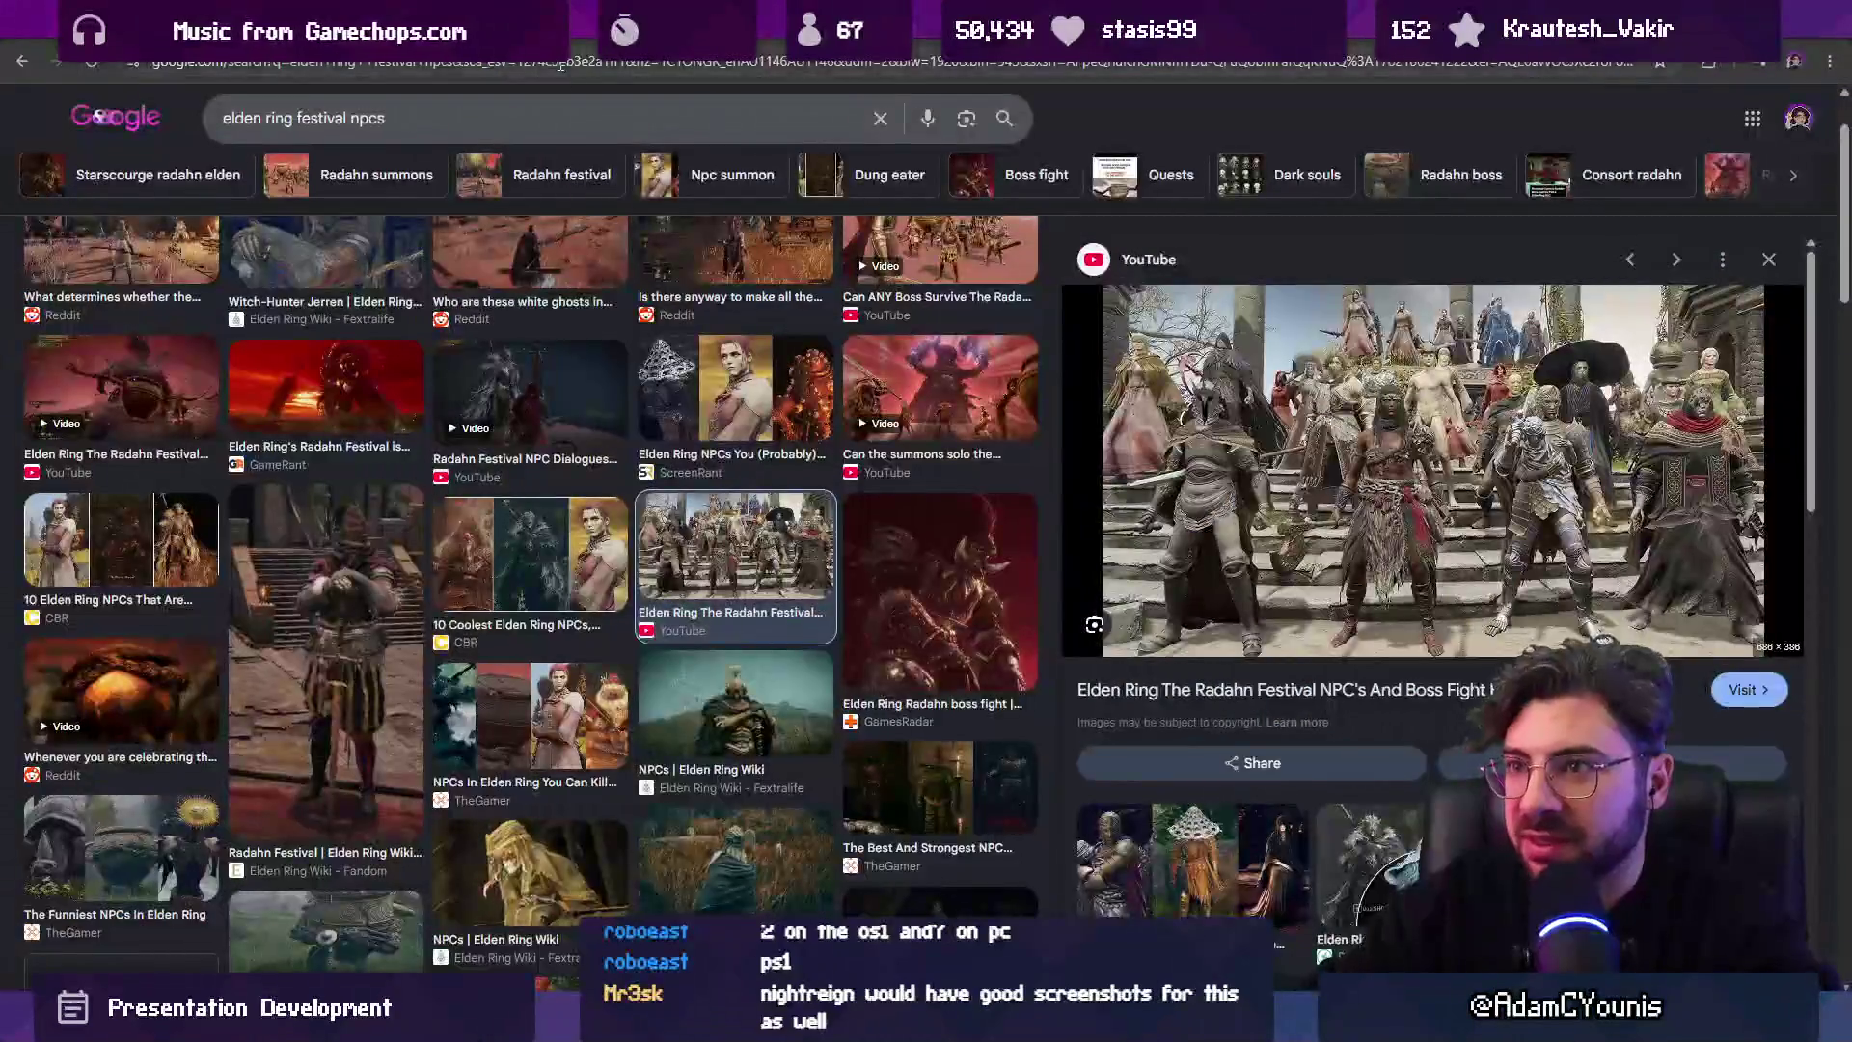
# - Search Google Images for 'elden ring kenneth hait' and preview the Eurogamer tower picture
pyautogui.click(545, 118)
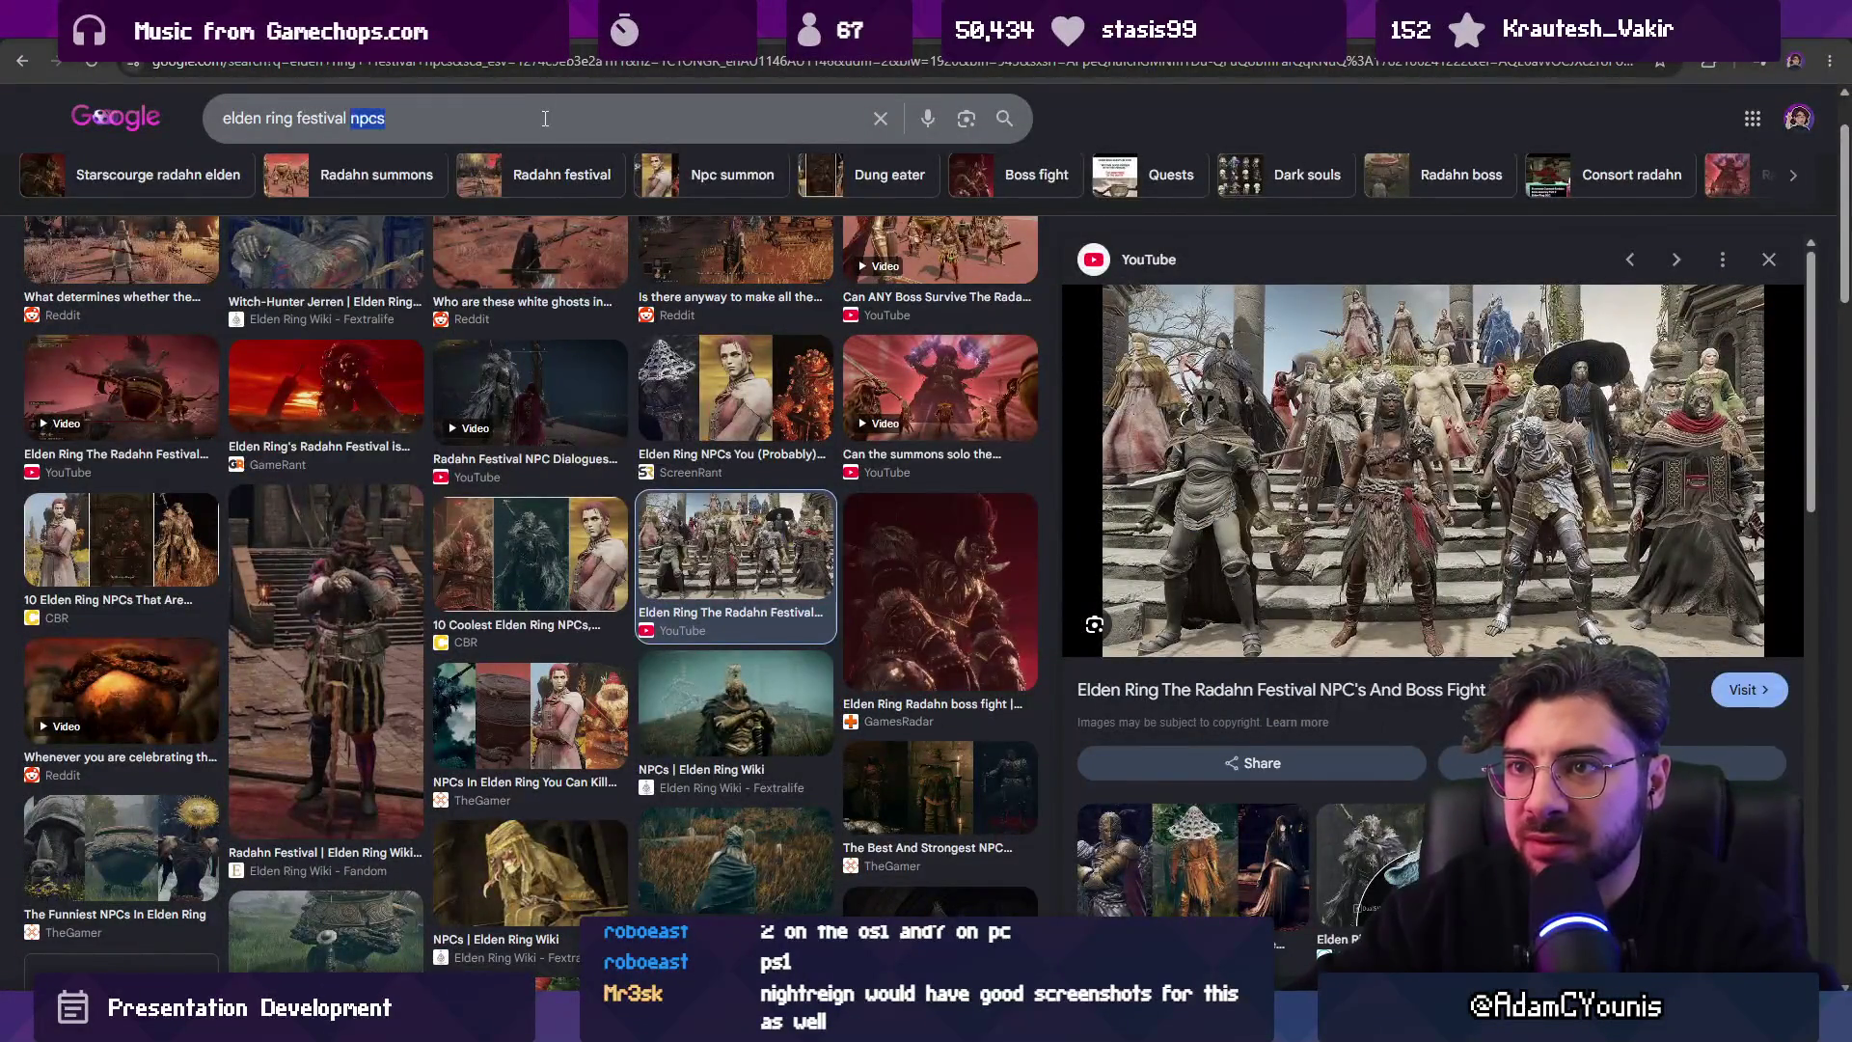
pyautogui.click(545, 118)
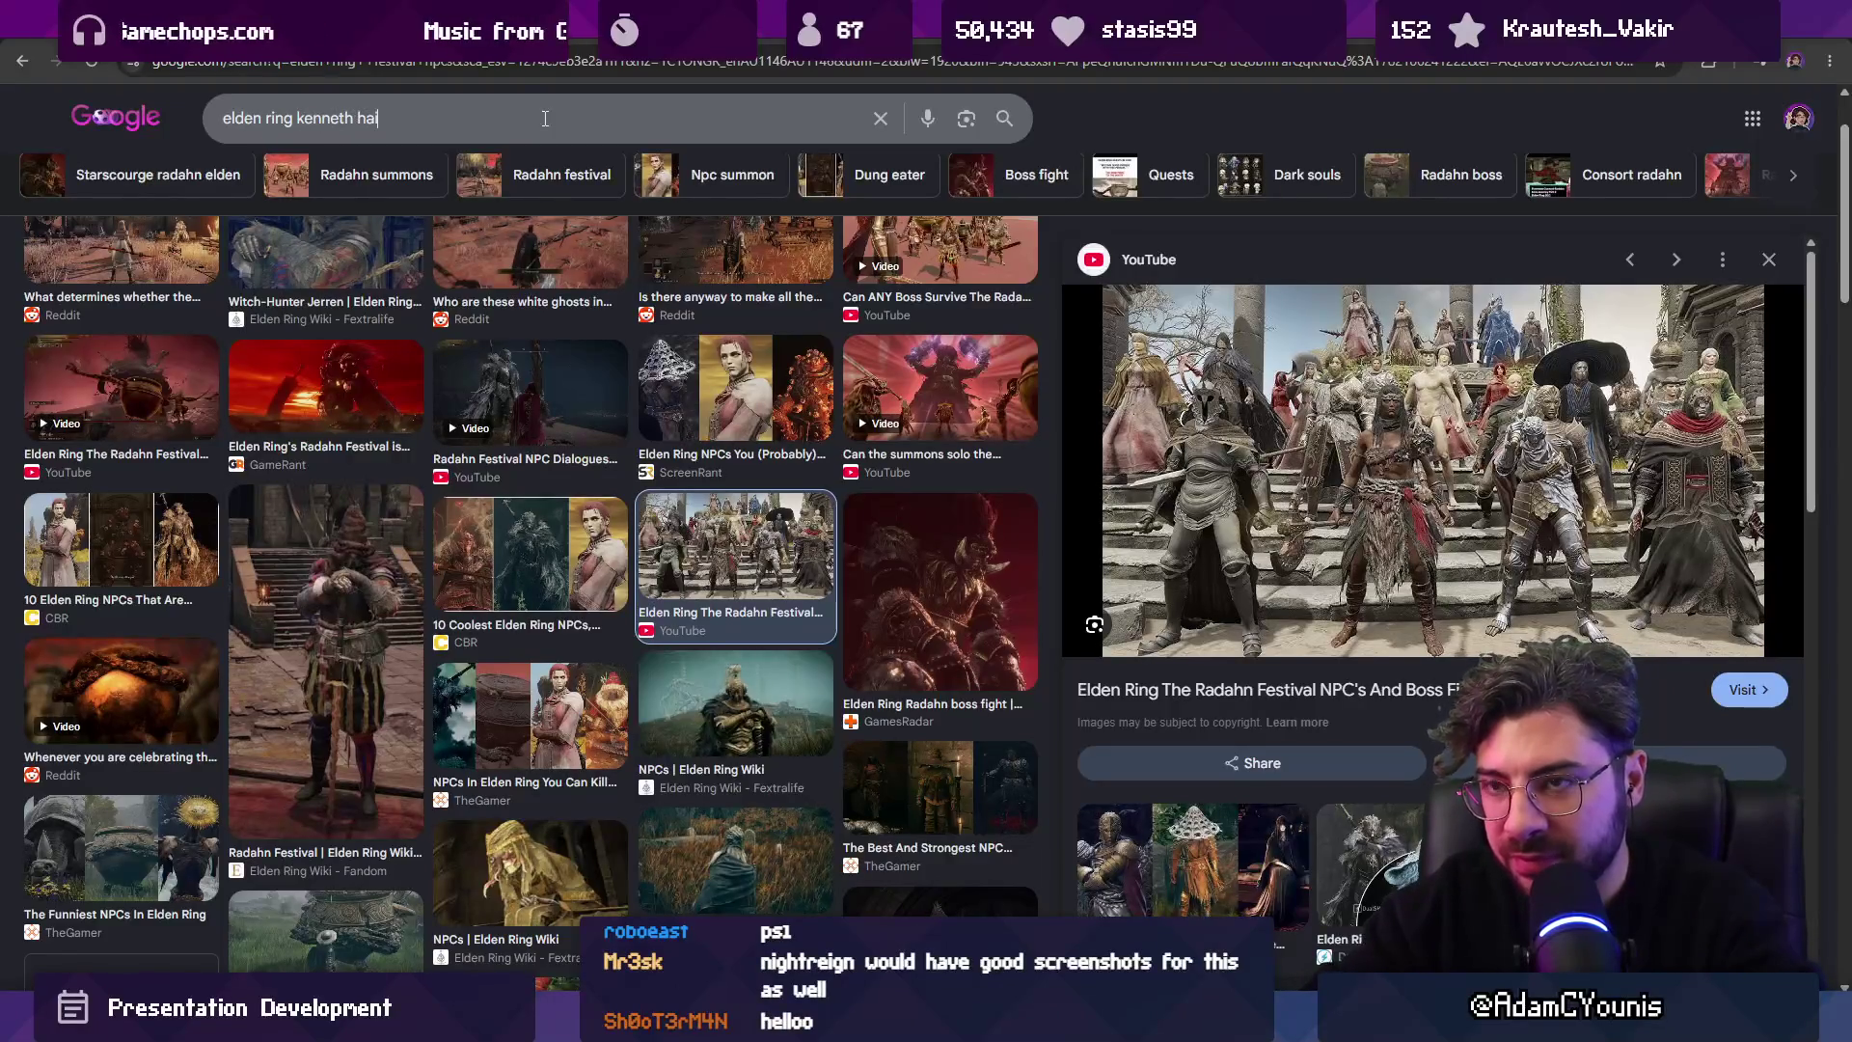
pyautogui.press('Return')
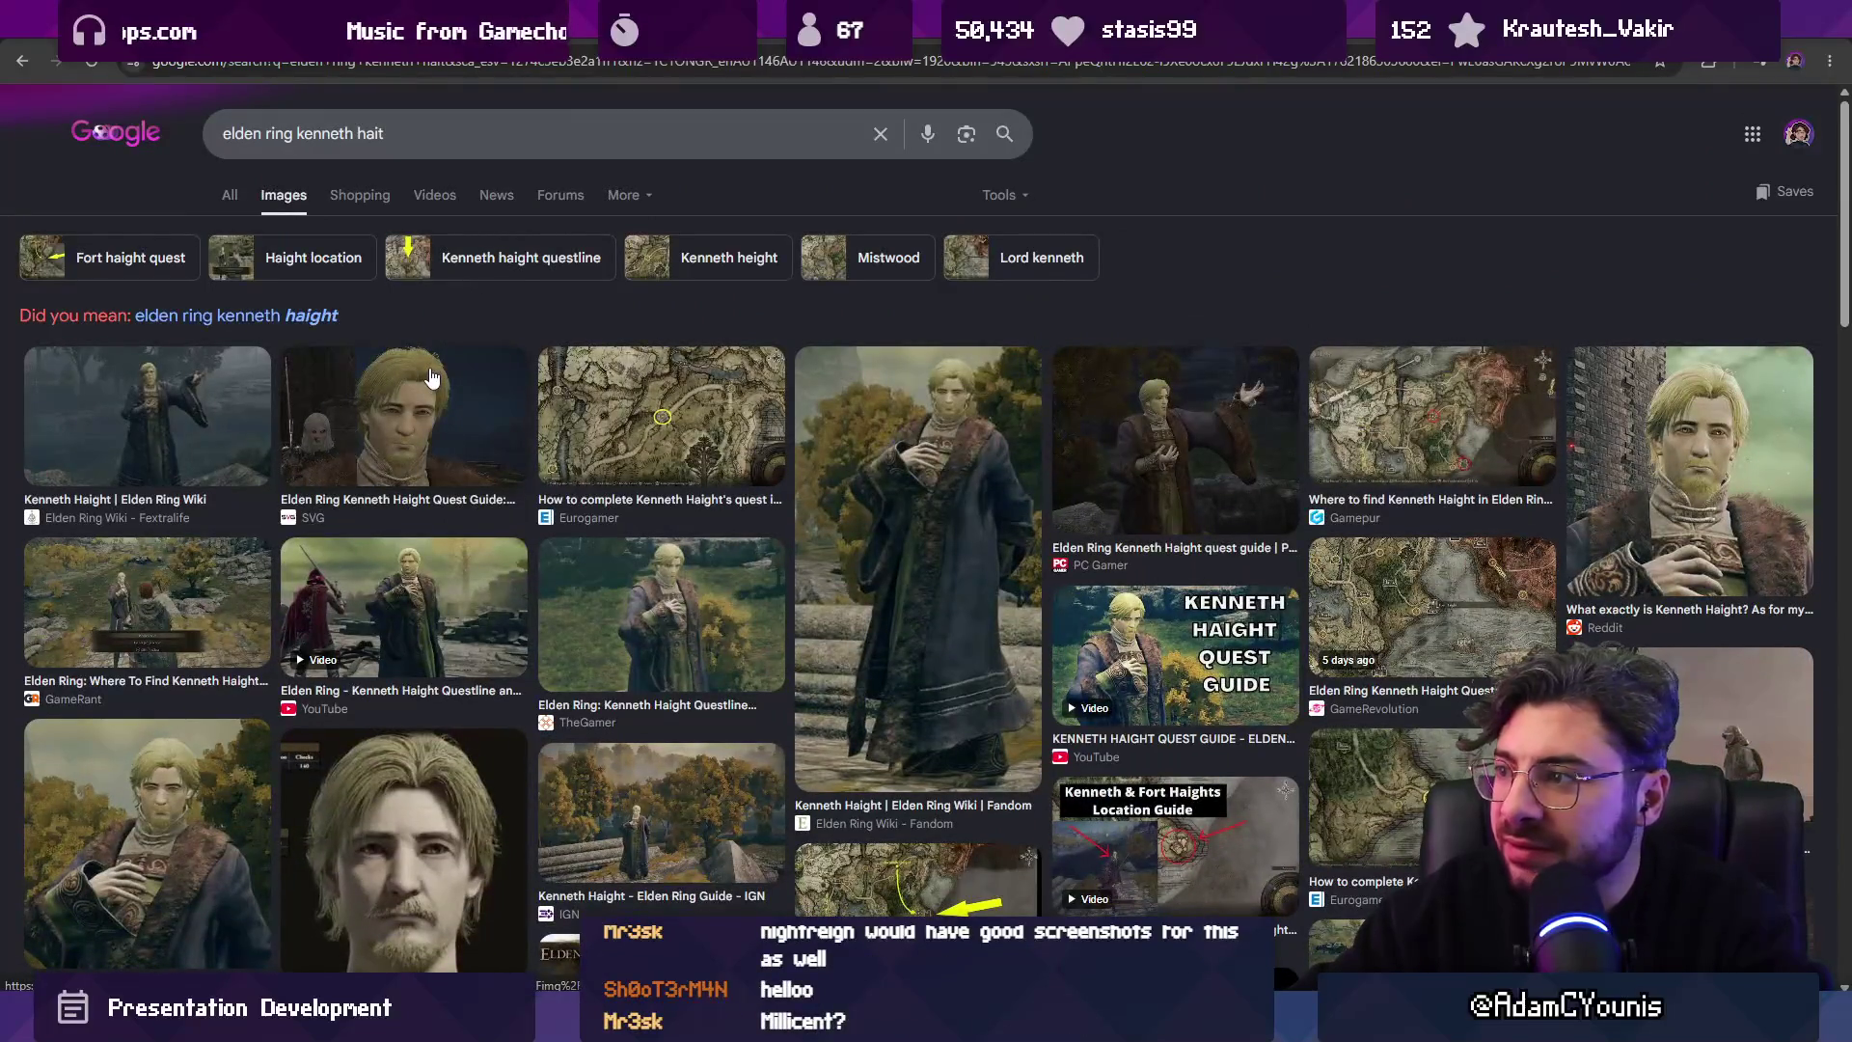
pyautogui.scroll(-3, 430, 379)
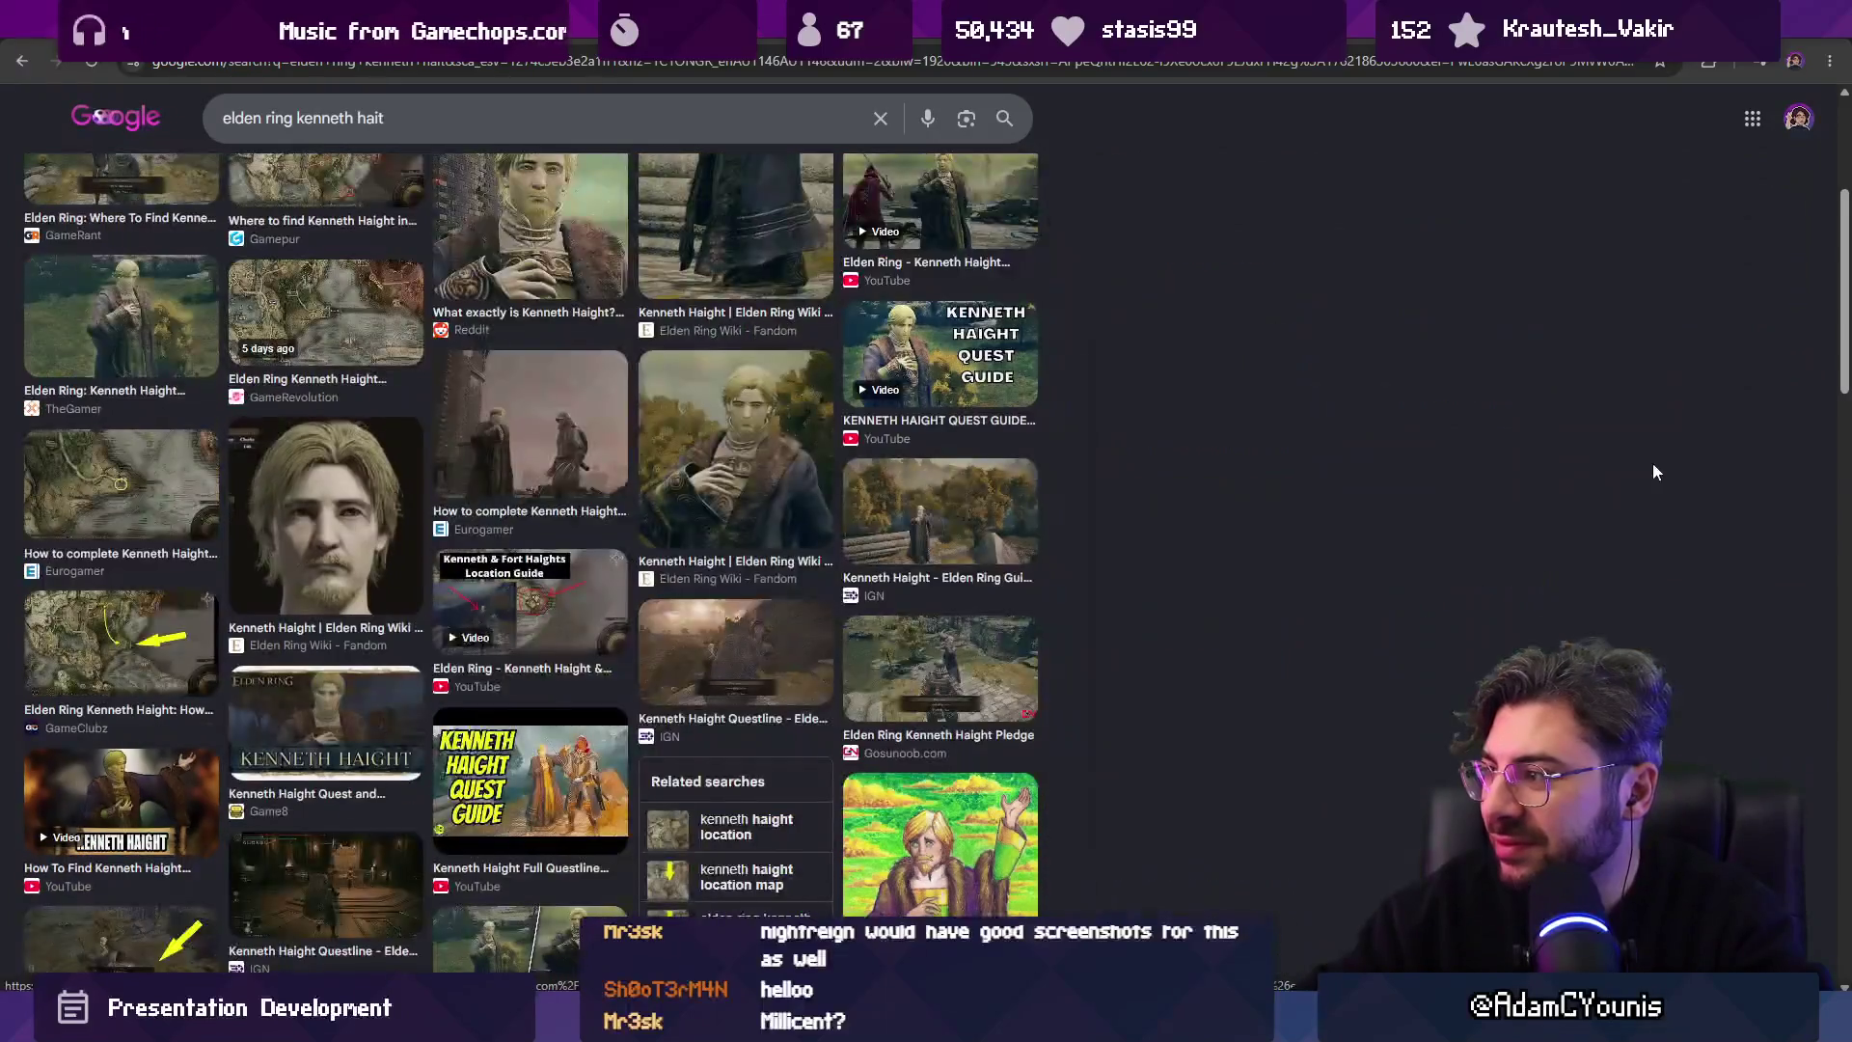
pyautogui.click(1652, 478)
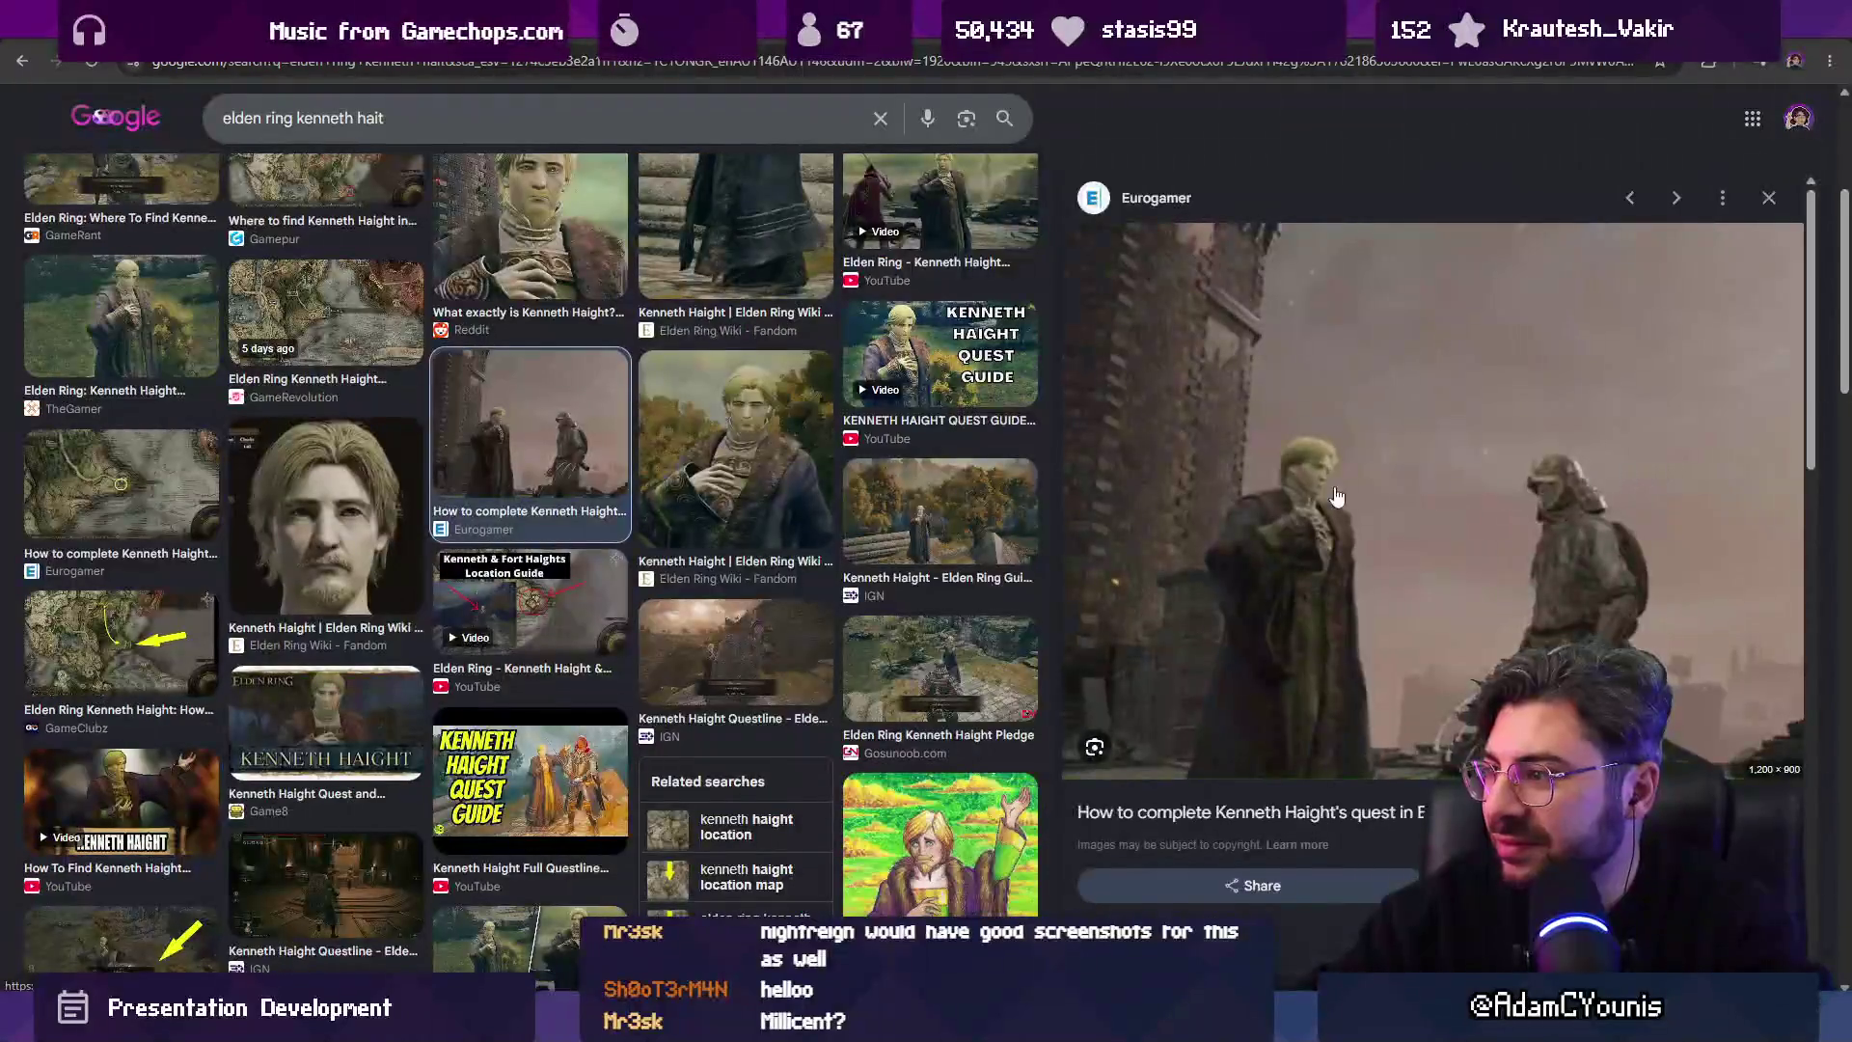
pyautogui.scroll(-3, 543, 434)
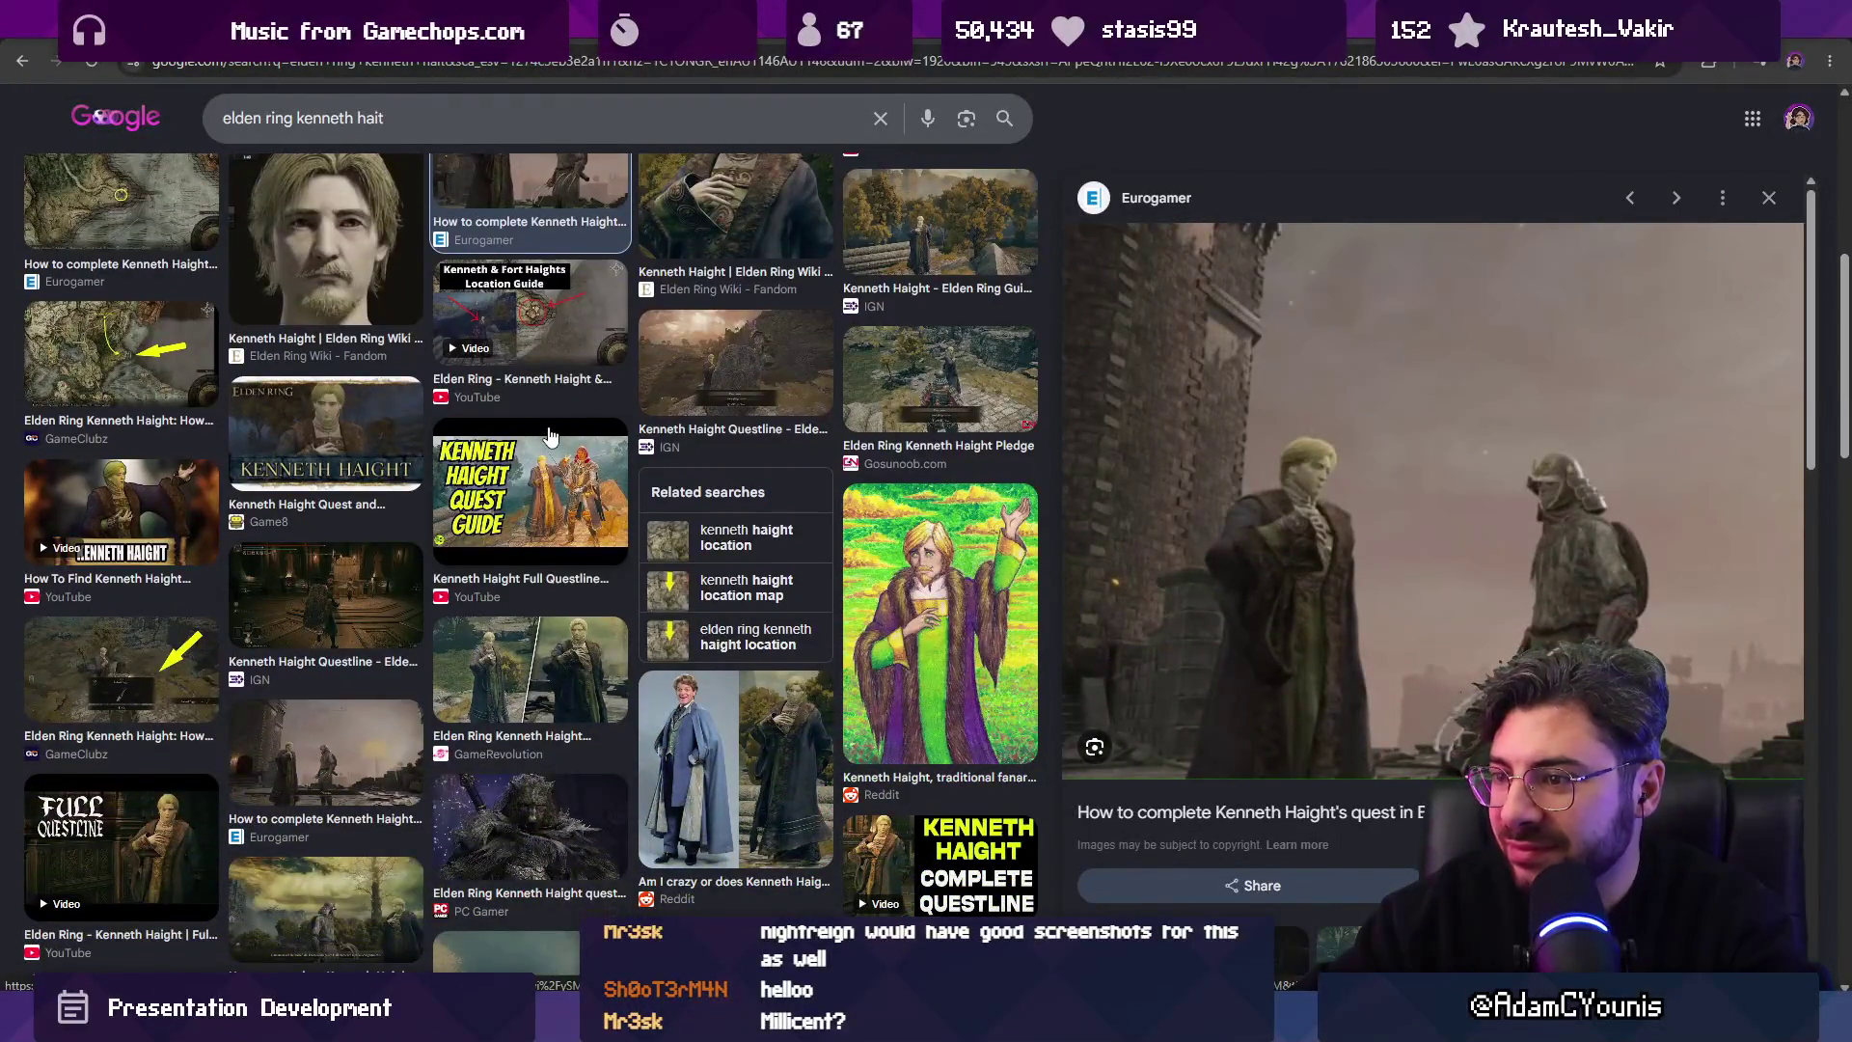
pyautogui.scroll(10, 549, 437)
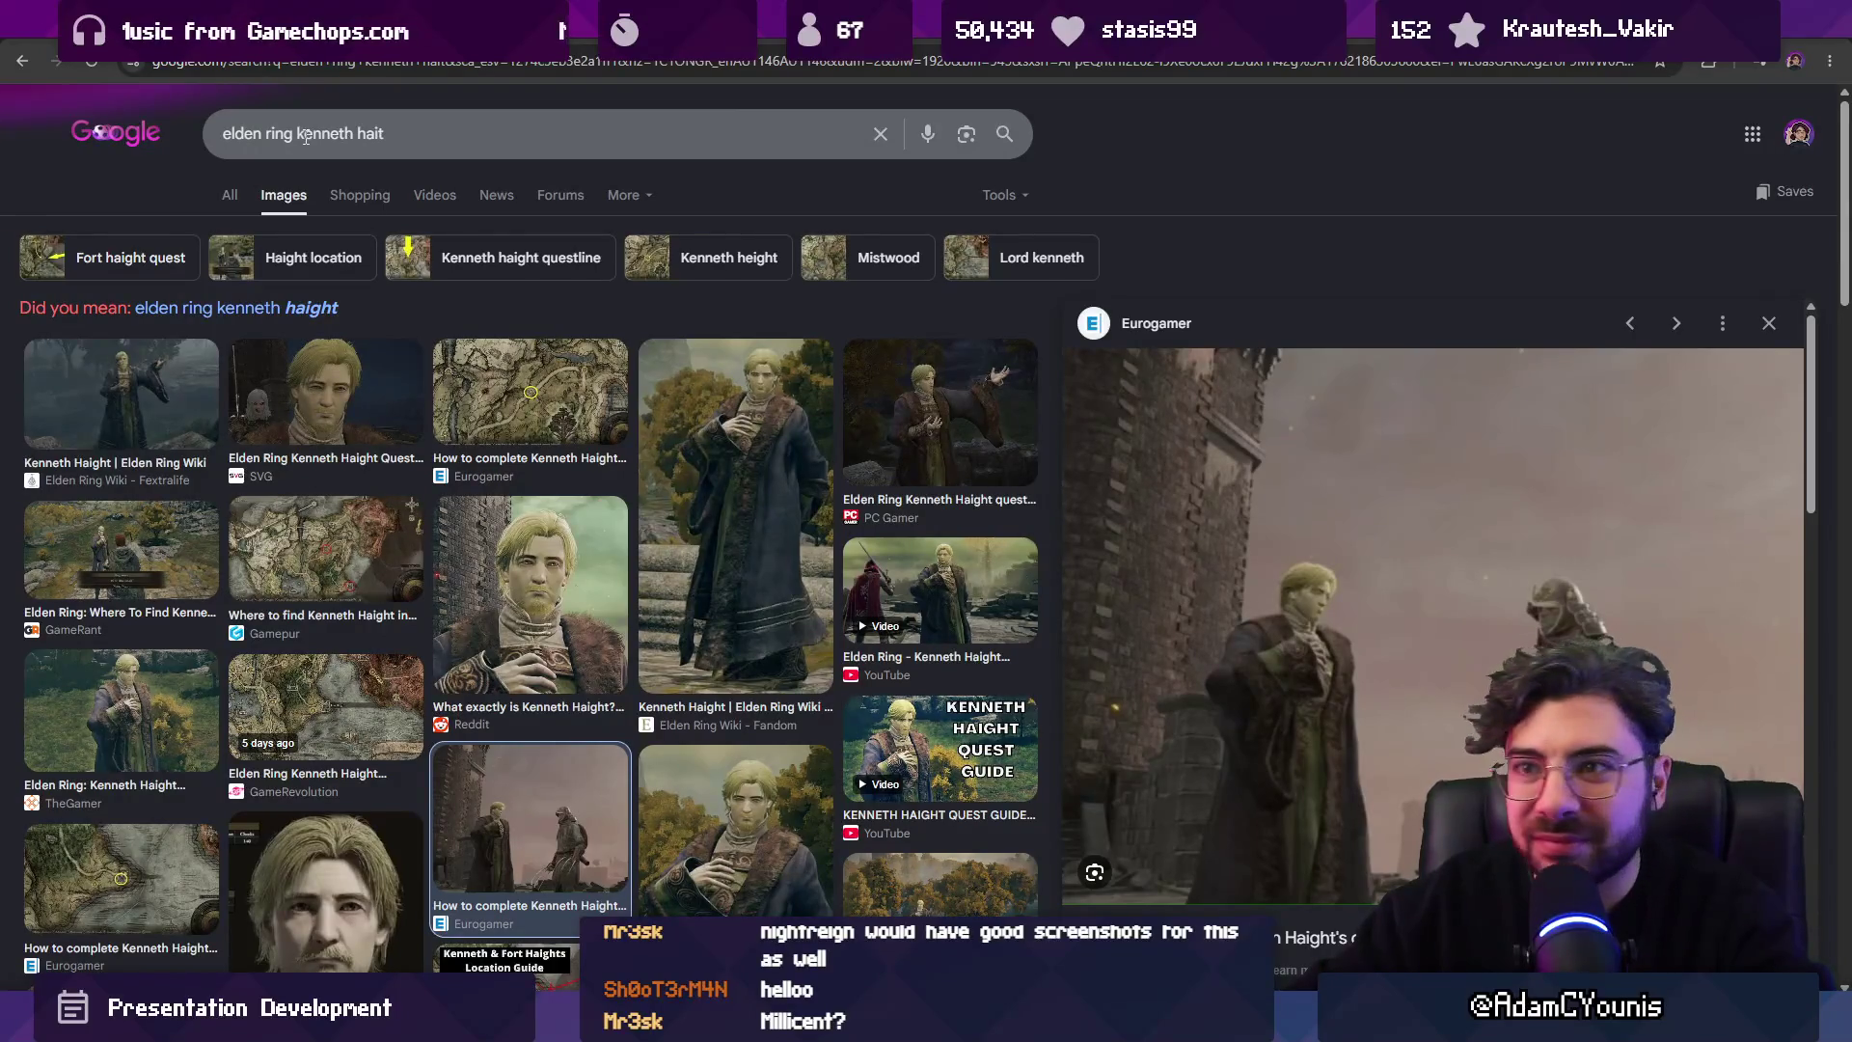
# - Search for Millicent images and enlarge the Millicent message screenshot
pyautogui.write('millic')
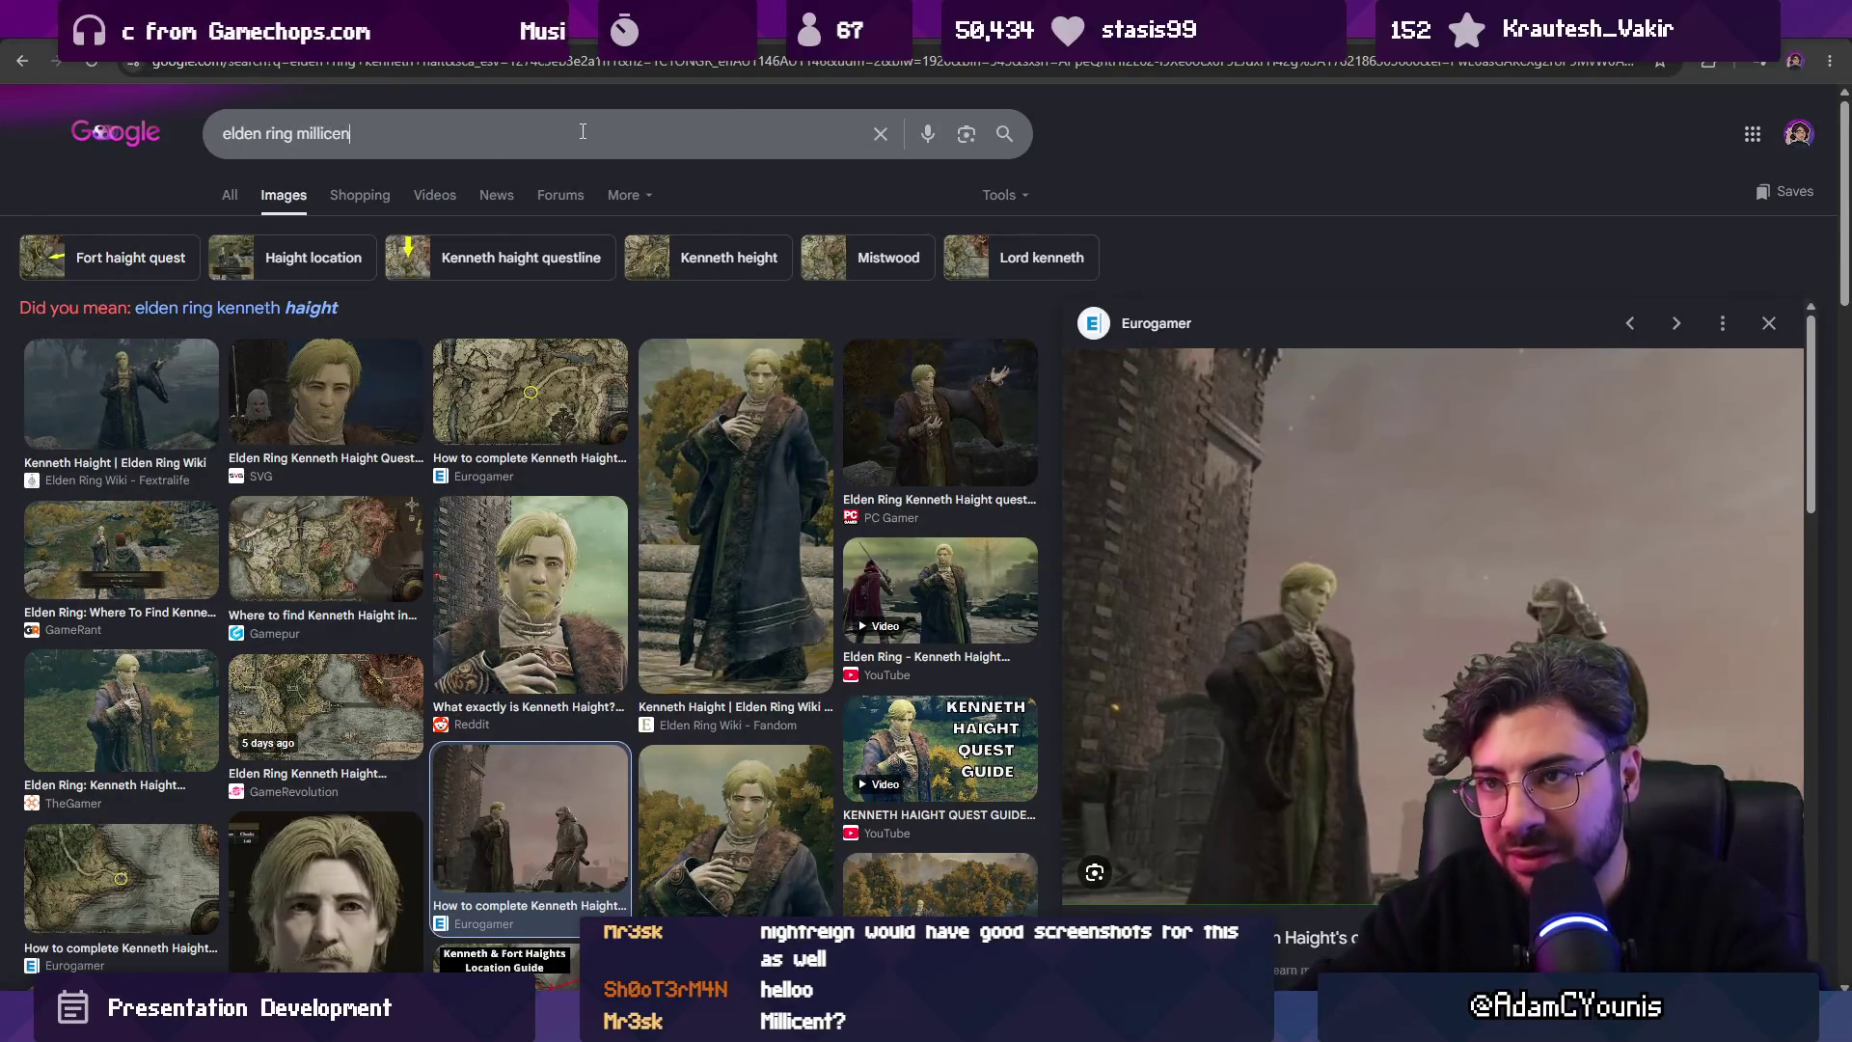
pyautogui.write('t')
pyautogui.press('Return')
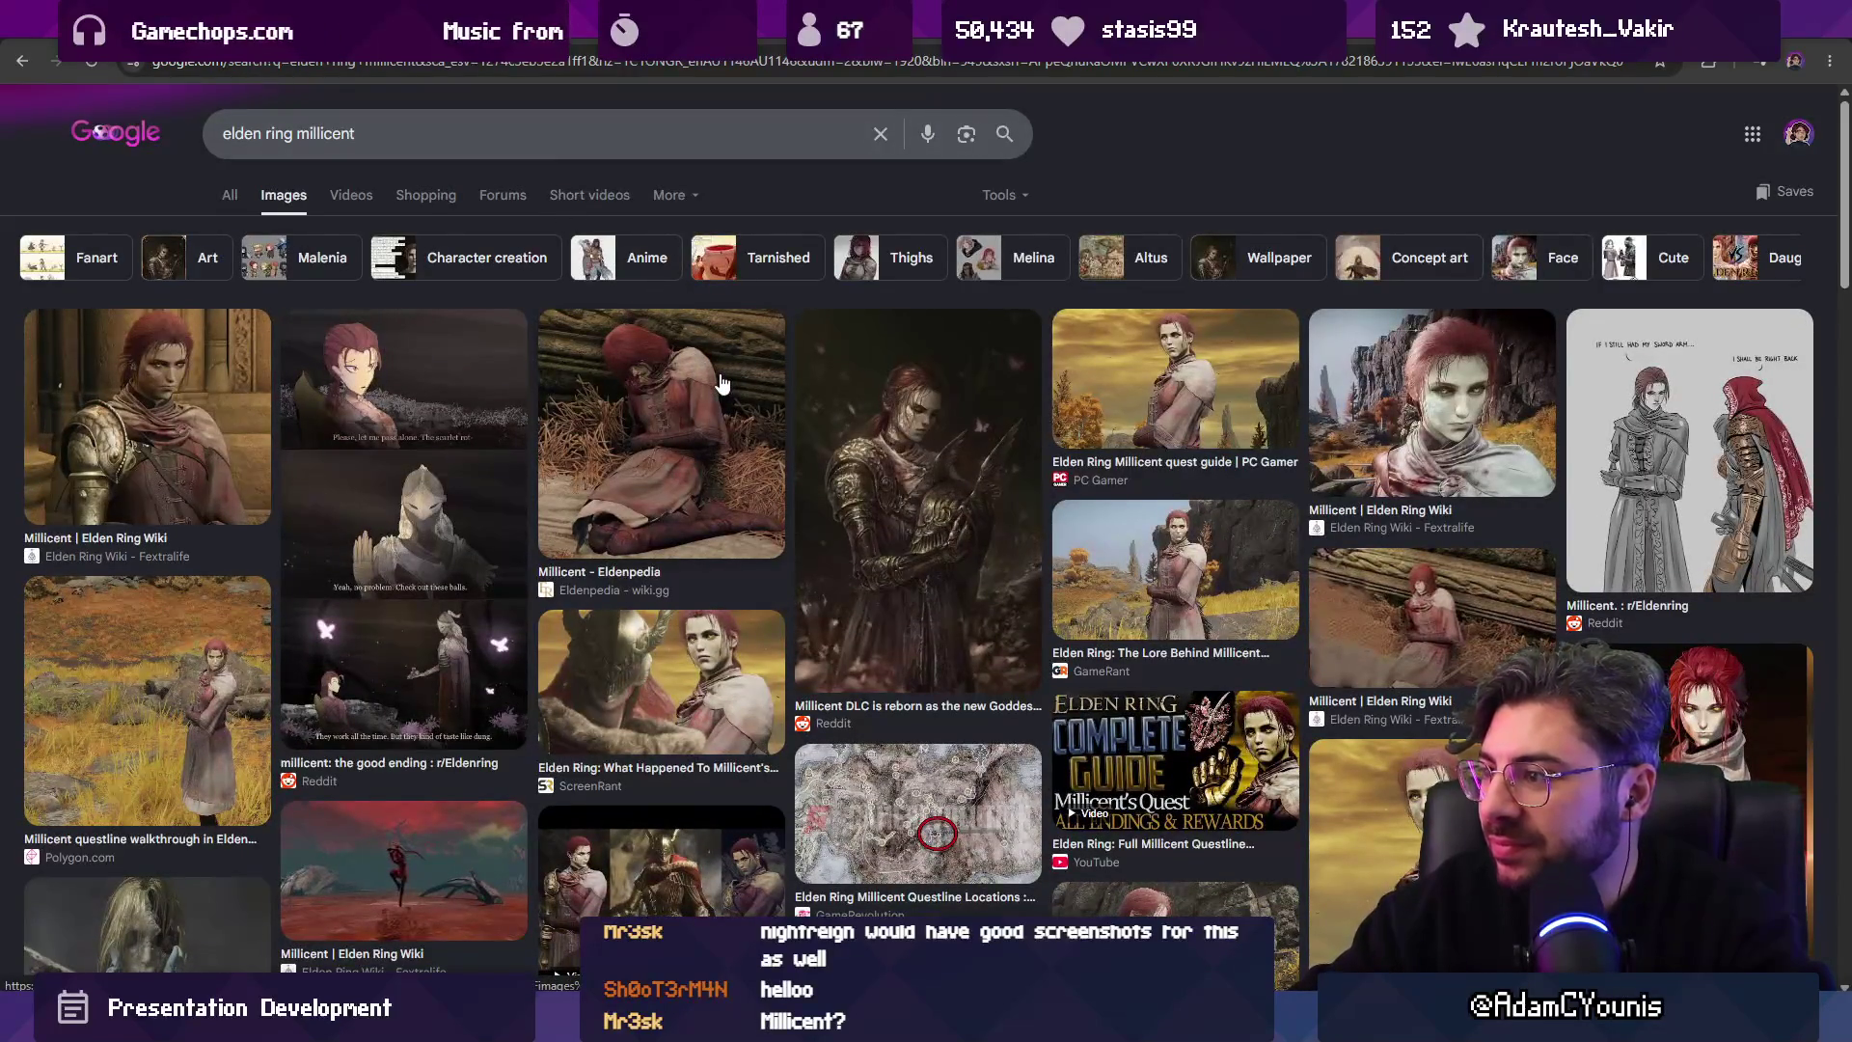
pyautogui.scroll(-4, 721, 384)
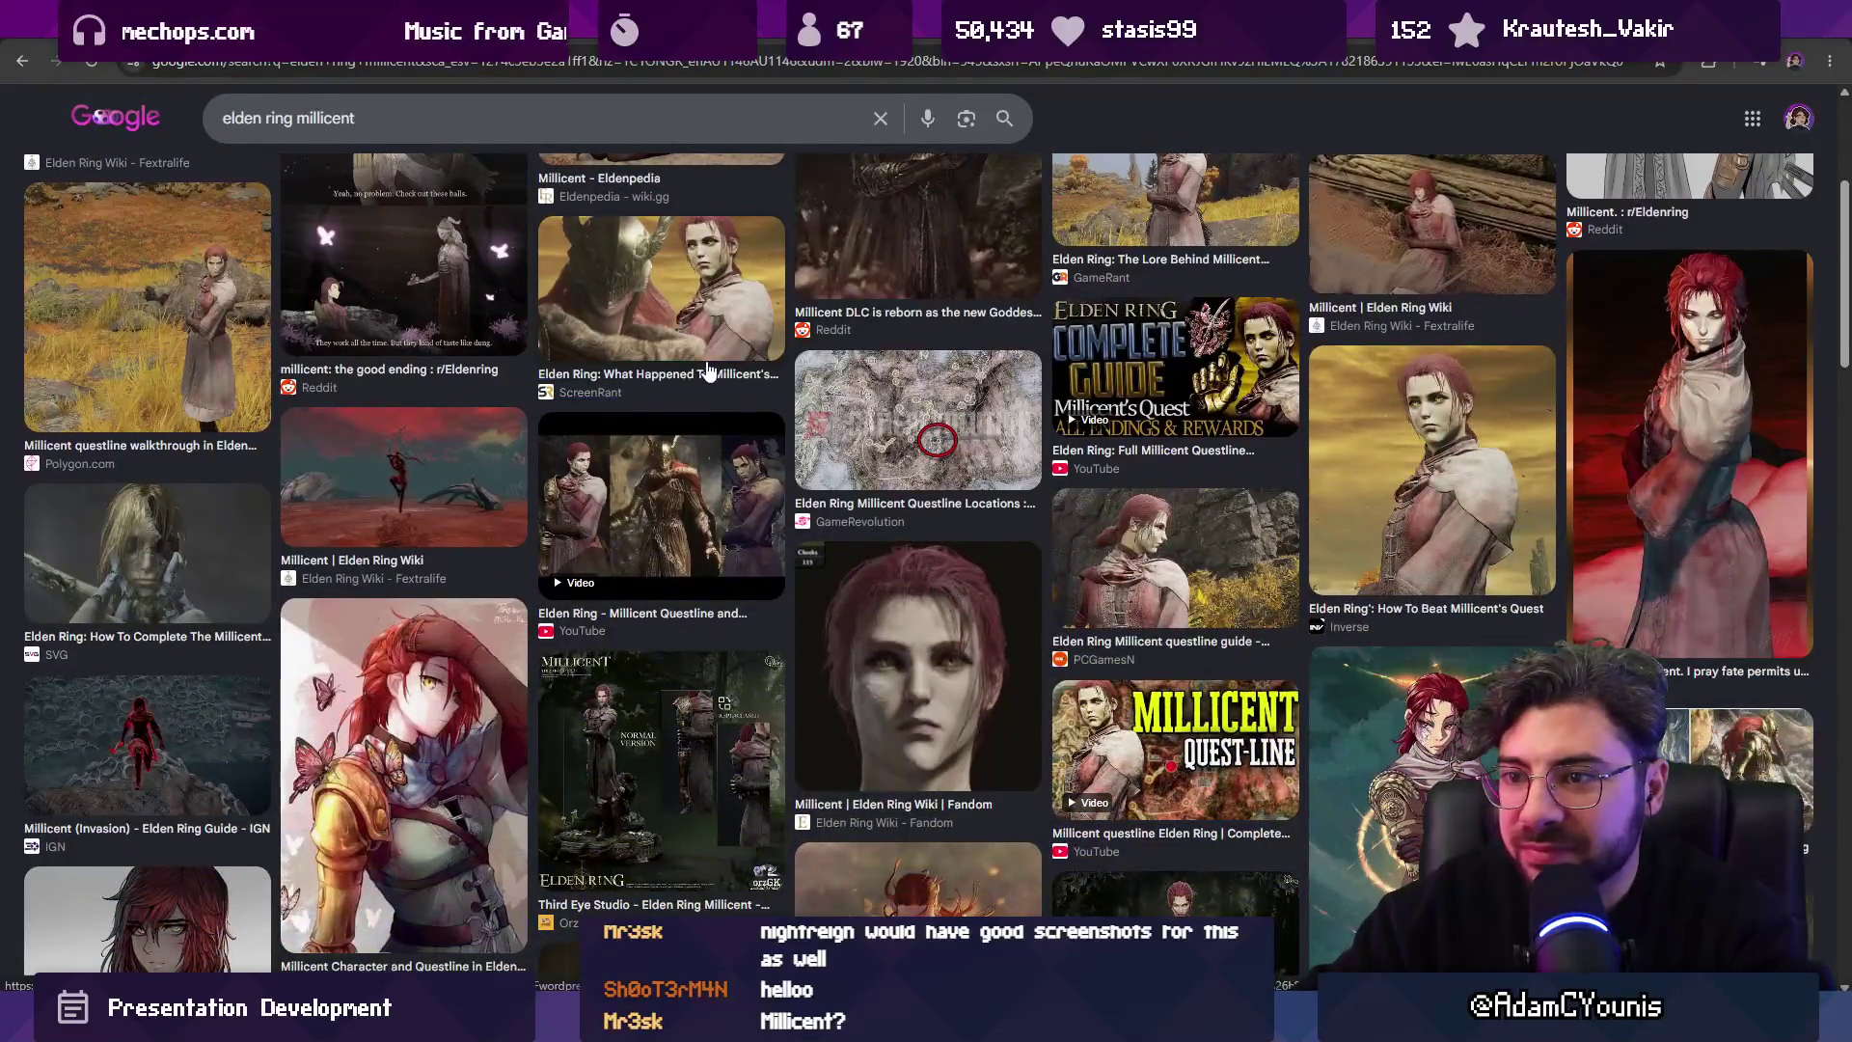
pyautogui.scroll(-5, 707, 372)
pyautogui.scroll(10, 707, 371)
pyautogui.write('screenshot')
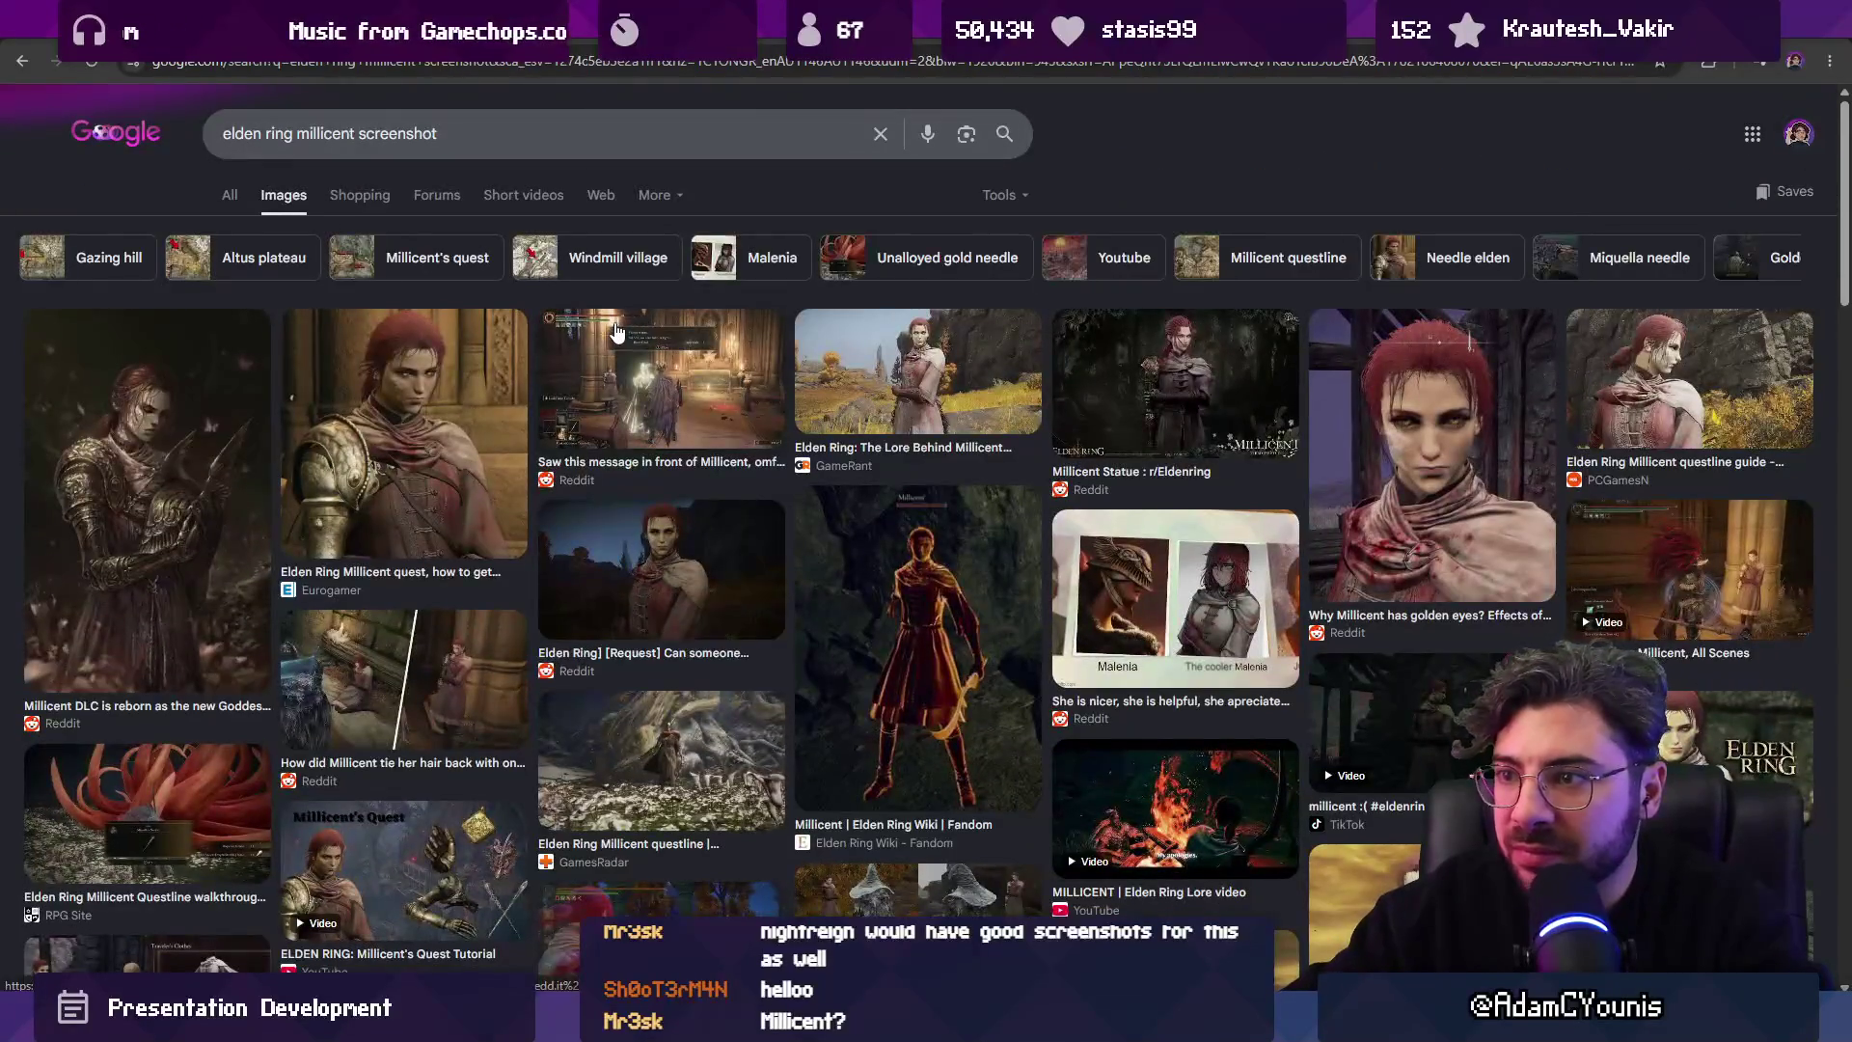
pyautogui.click(679, 394)
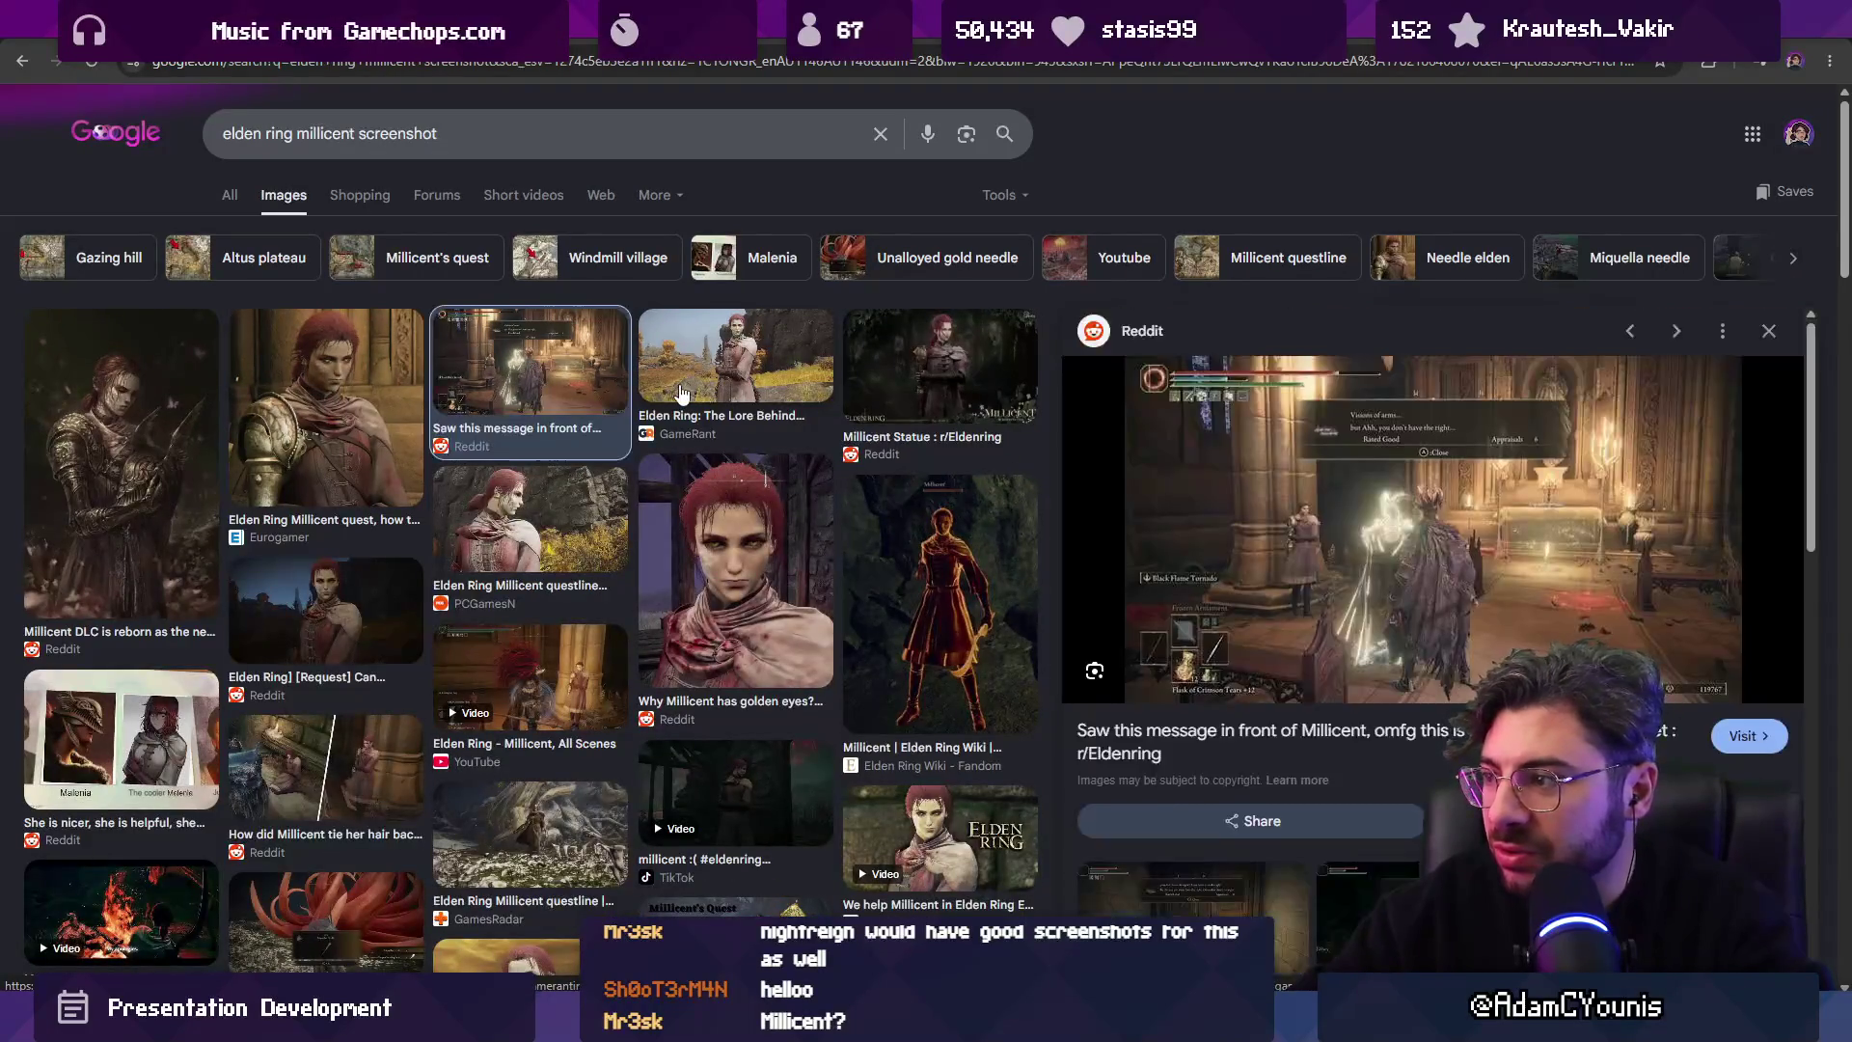
pyautogui.scroll(-3, 675, 386)
pyautogui.scroll(3, 622, 376)
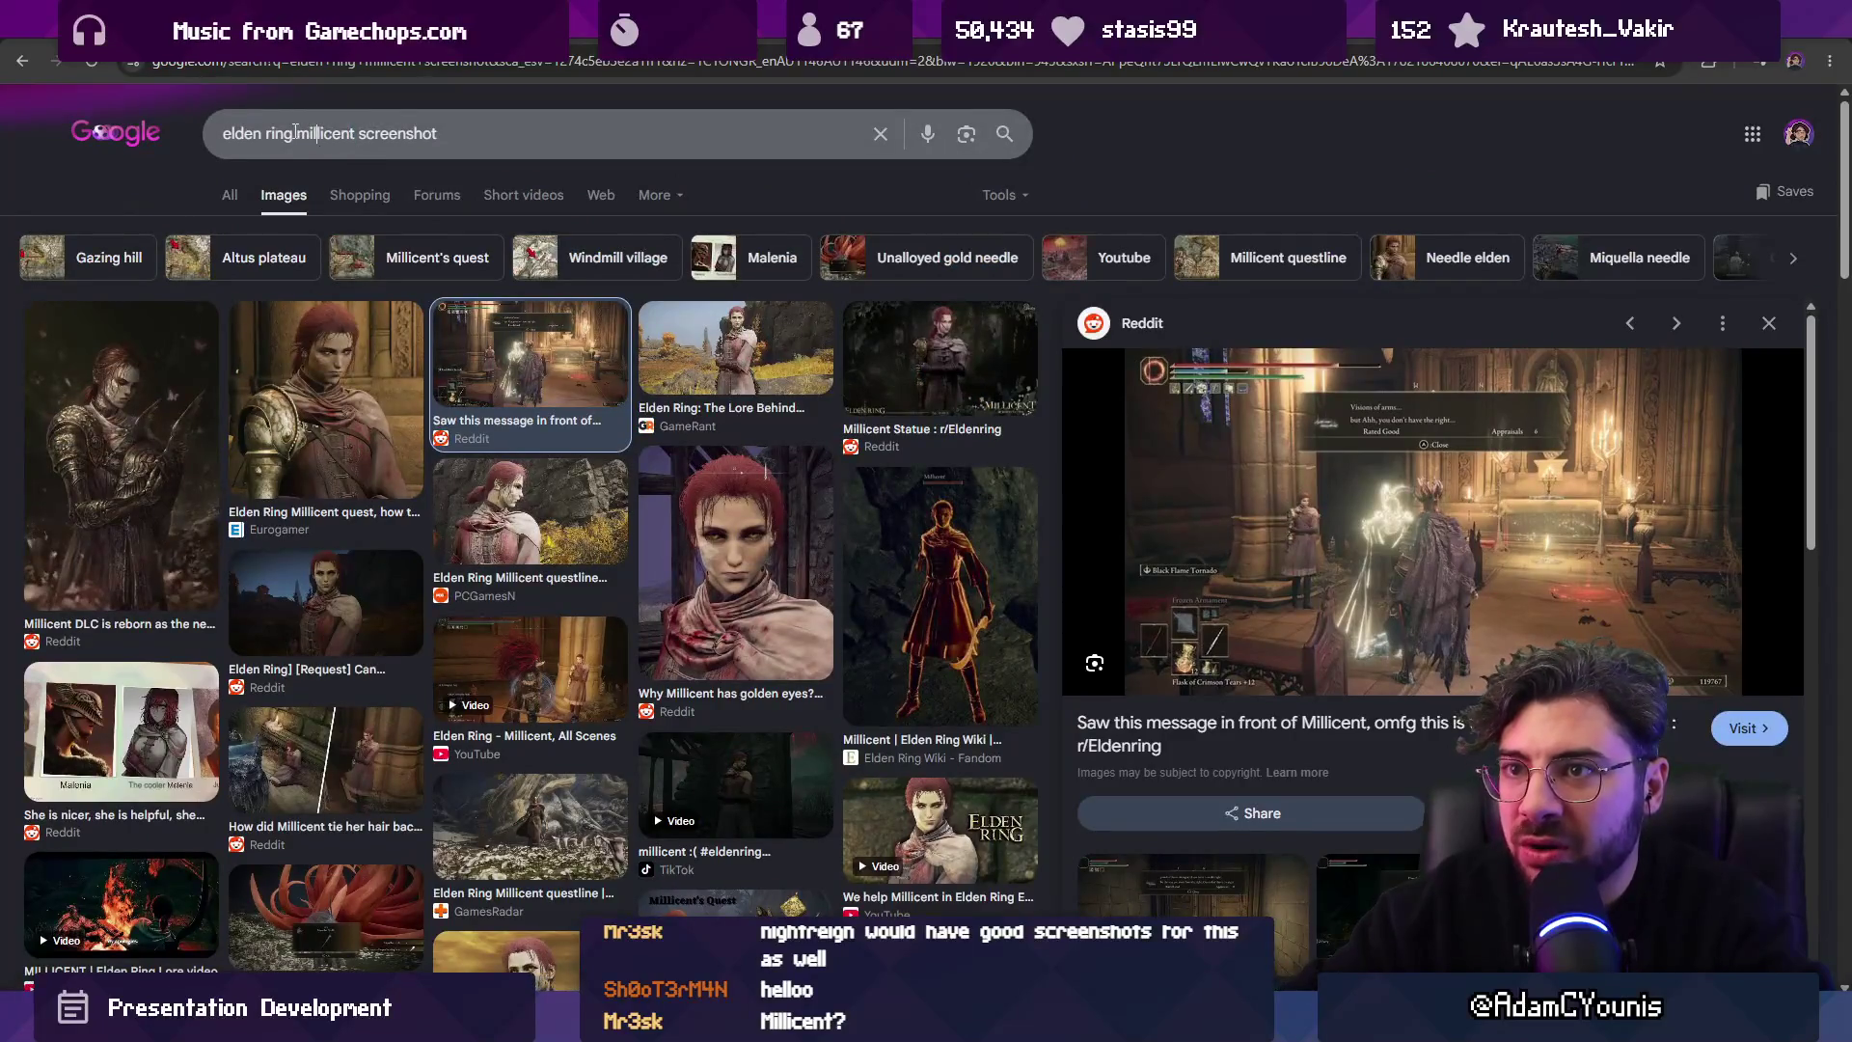
# - Change the query to 'elden ring round table hold' and search
pyautogui.moveTo(295, 133); pyautogui.dragTo(596, 130)
pyautogui.write('roun')
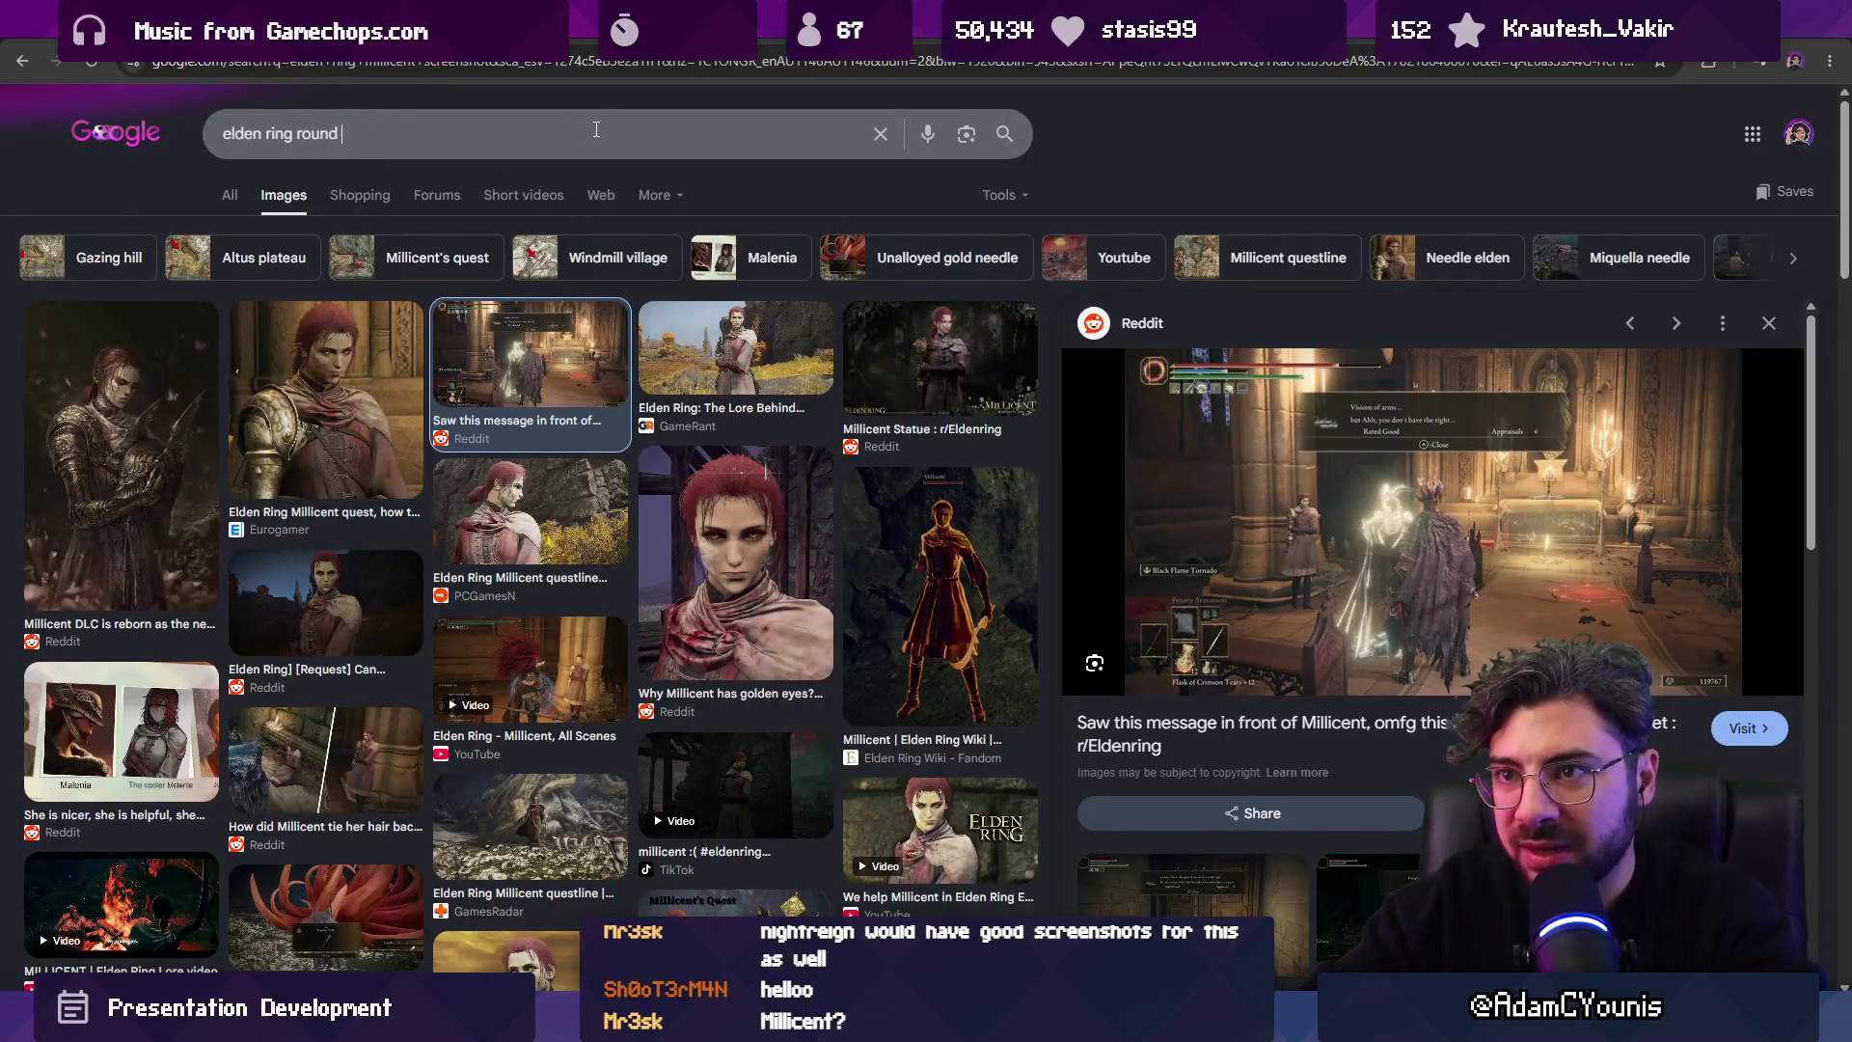
pyautogui.write('d')
pyautogui.press('Return')
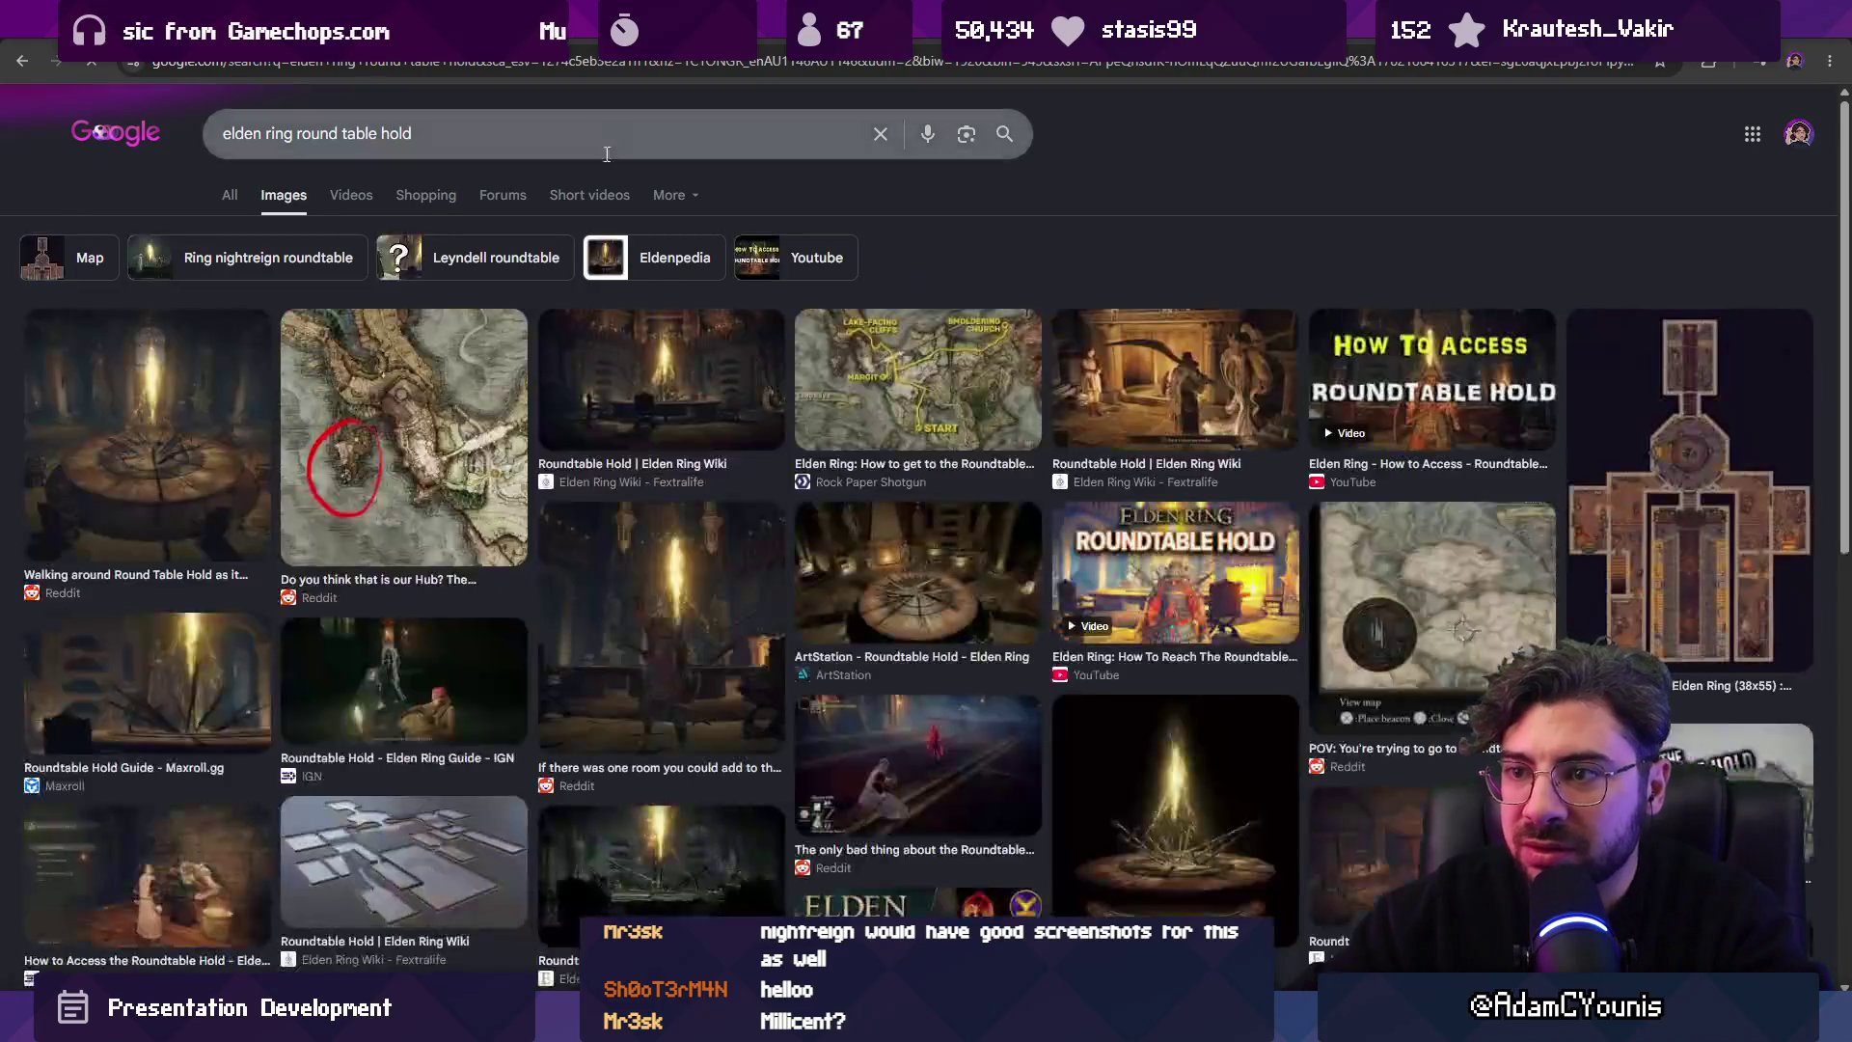
# - Rewrite the query to 'elden ring d character', then 'elden ring shabriri', and search
pyautogui.moveTo(380, 133); pyautogui.dragTo(513, 132)
pyautogui.hotkey('ctrl', 'shift', 'Left')
pyautogui.hotkey('ctrl', 'shift', 'Left')
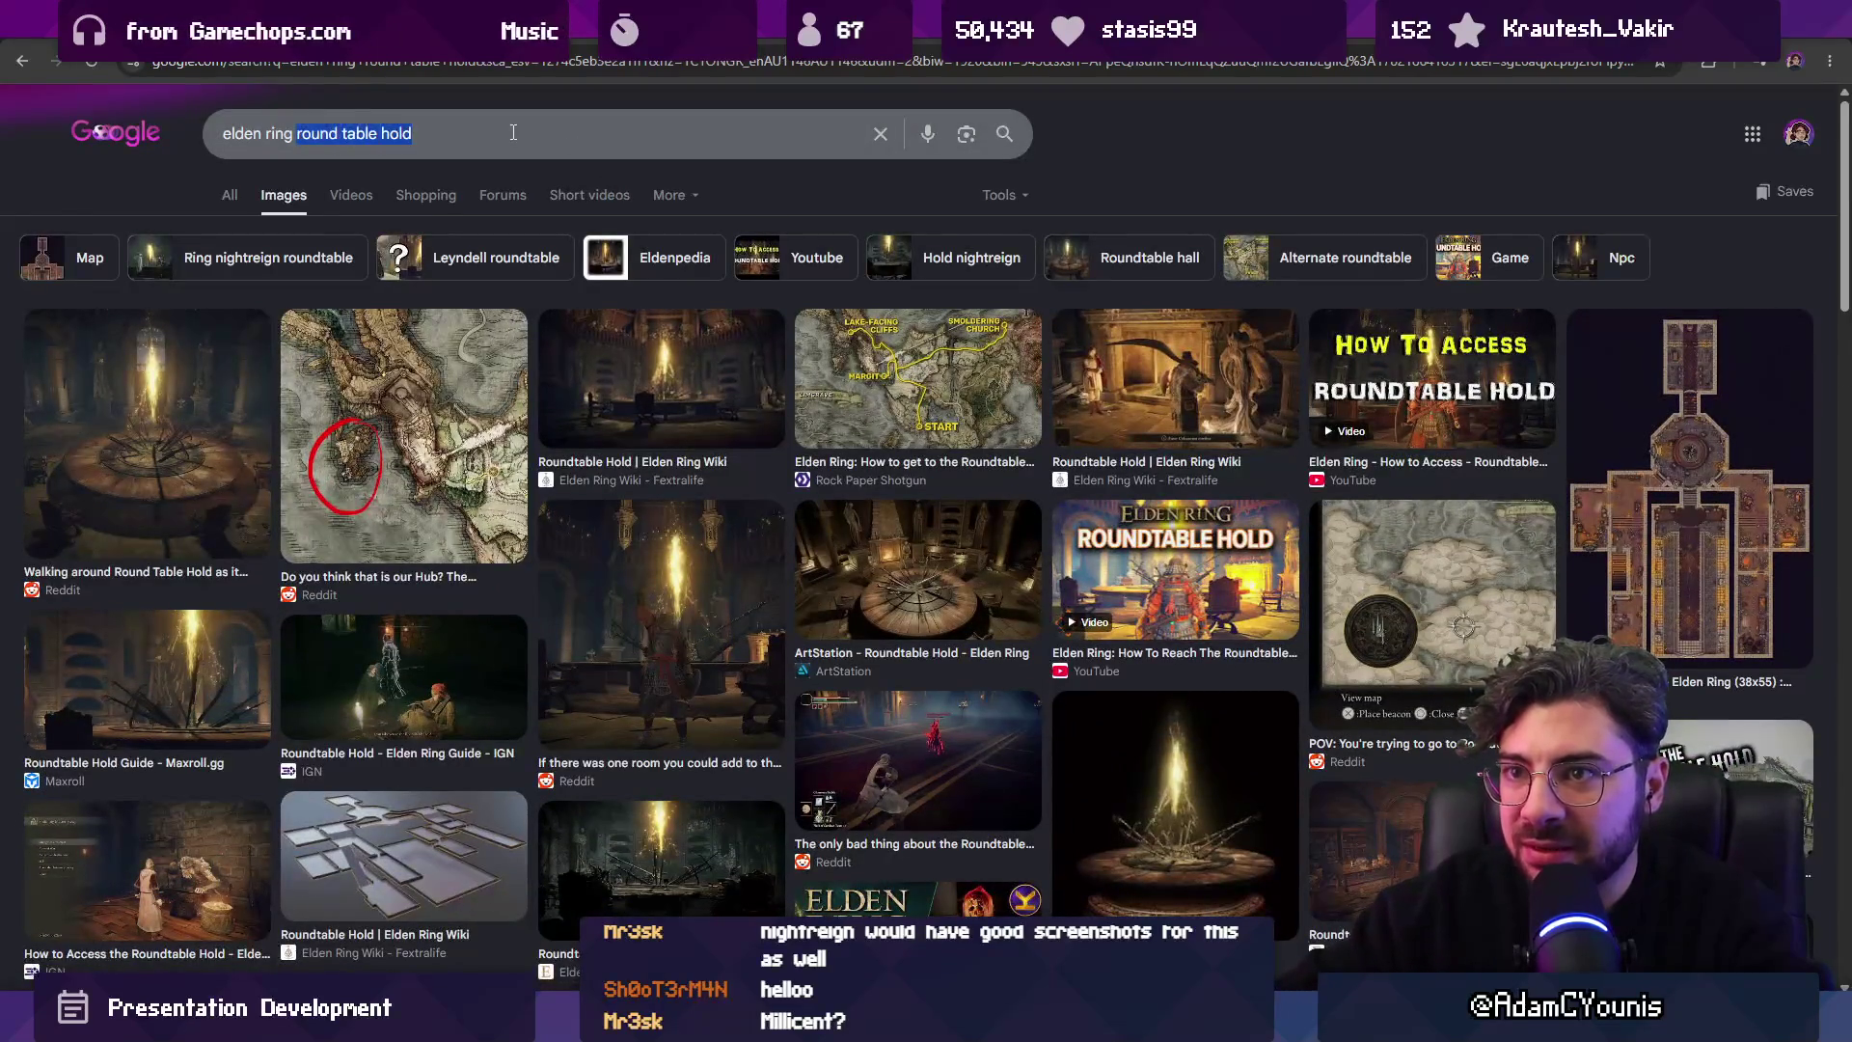
pyautogui.write('d character')
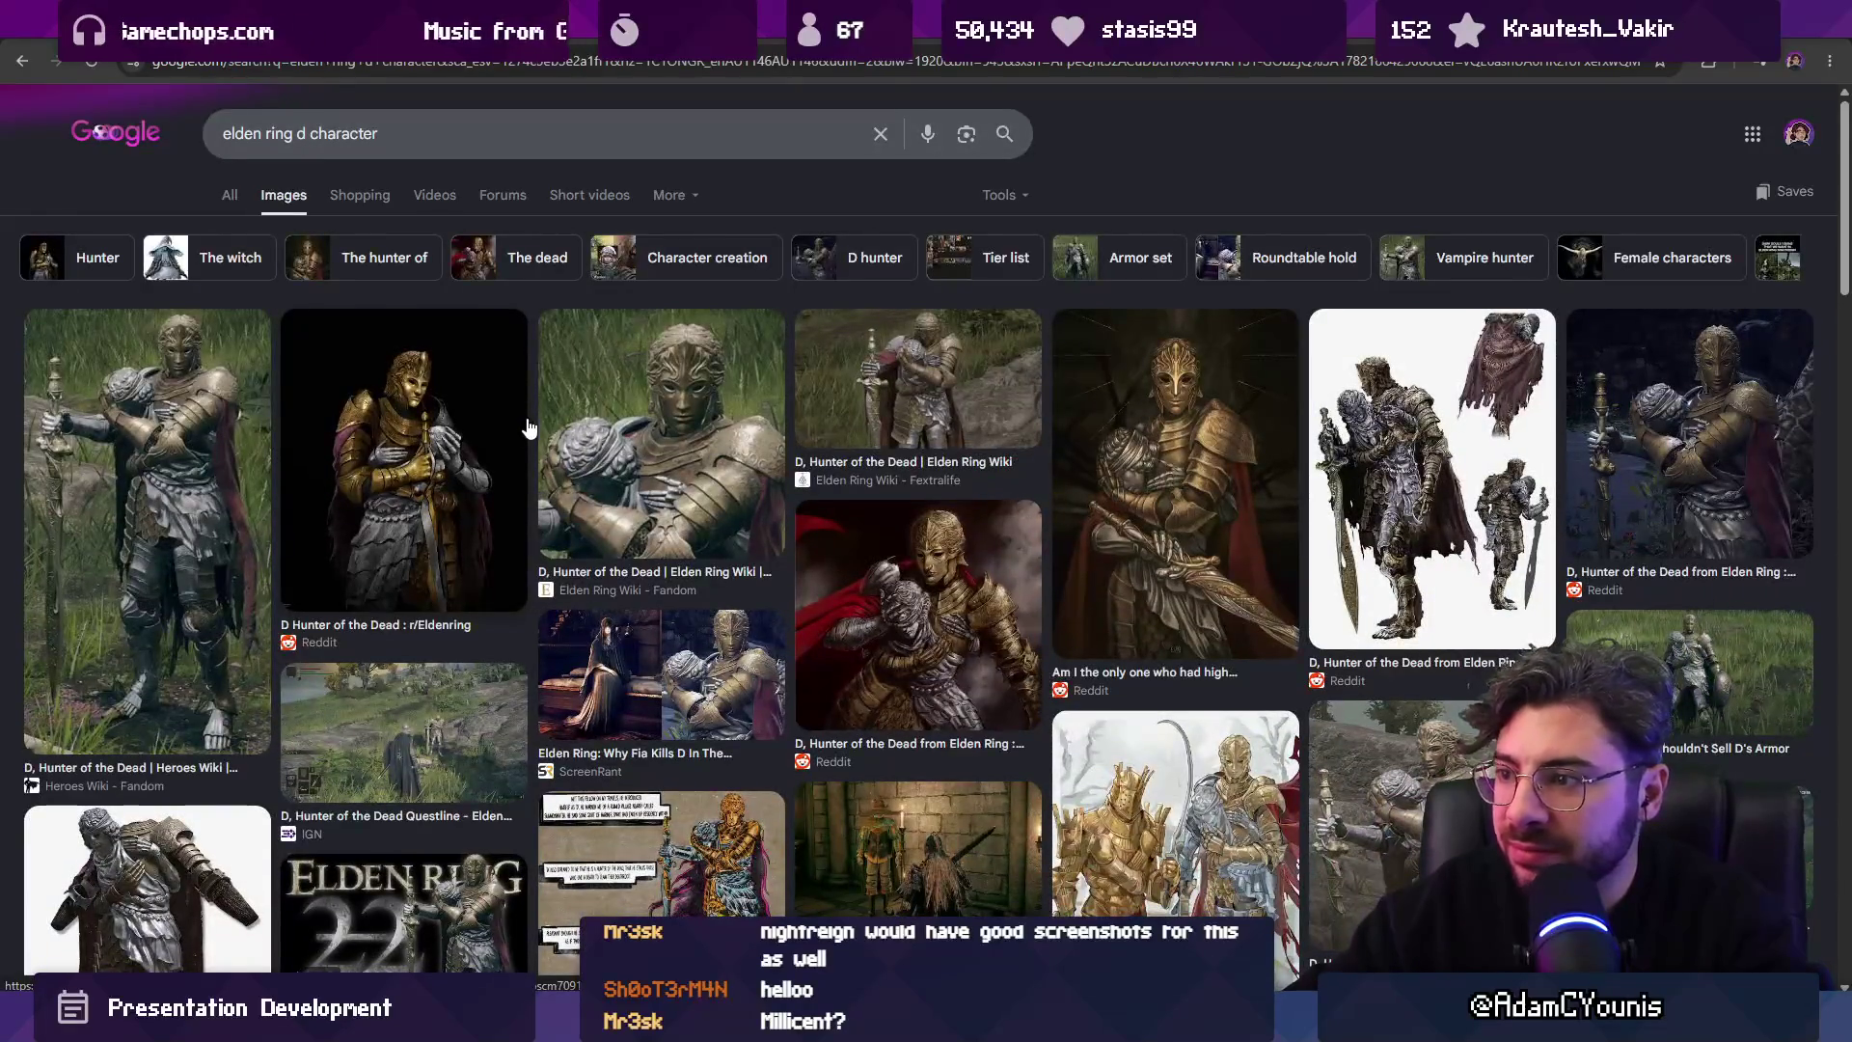
pyautogui.click(516, 146)
pyautogui.hotkey('ctrl', 'shift', 'Left')
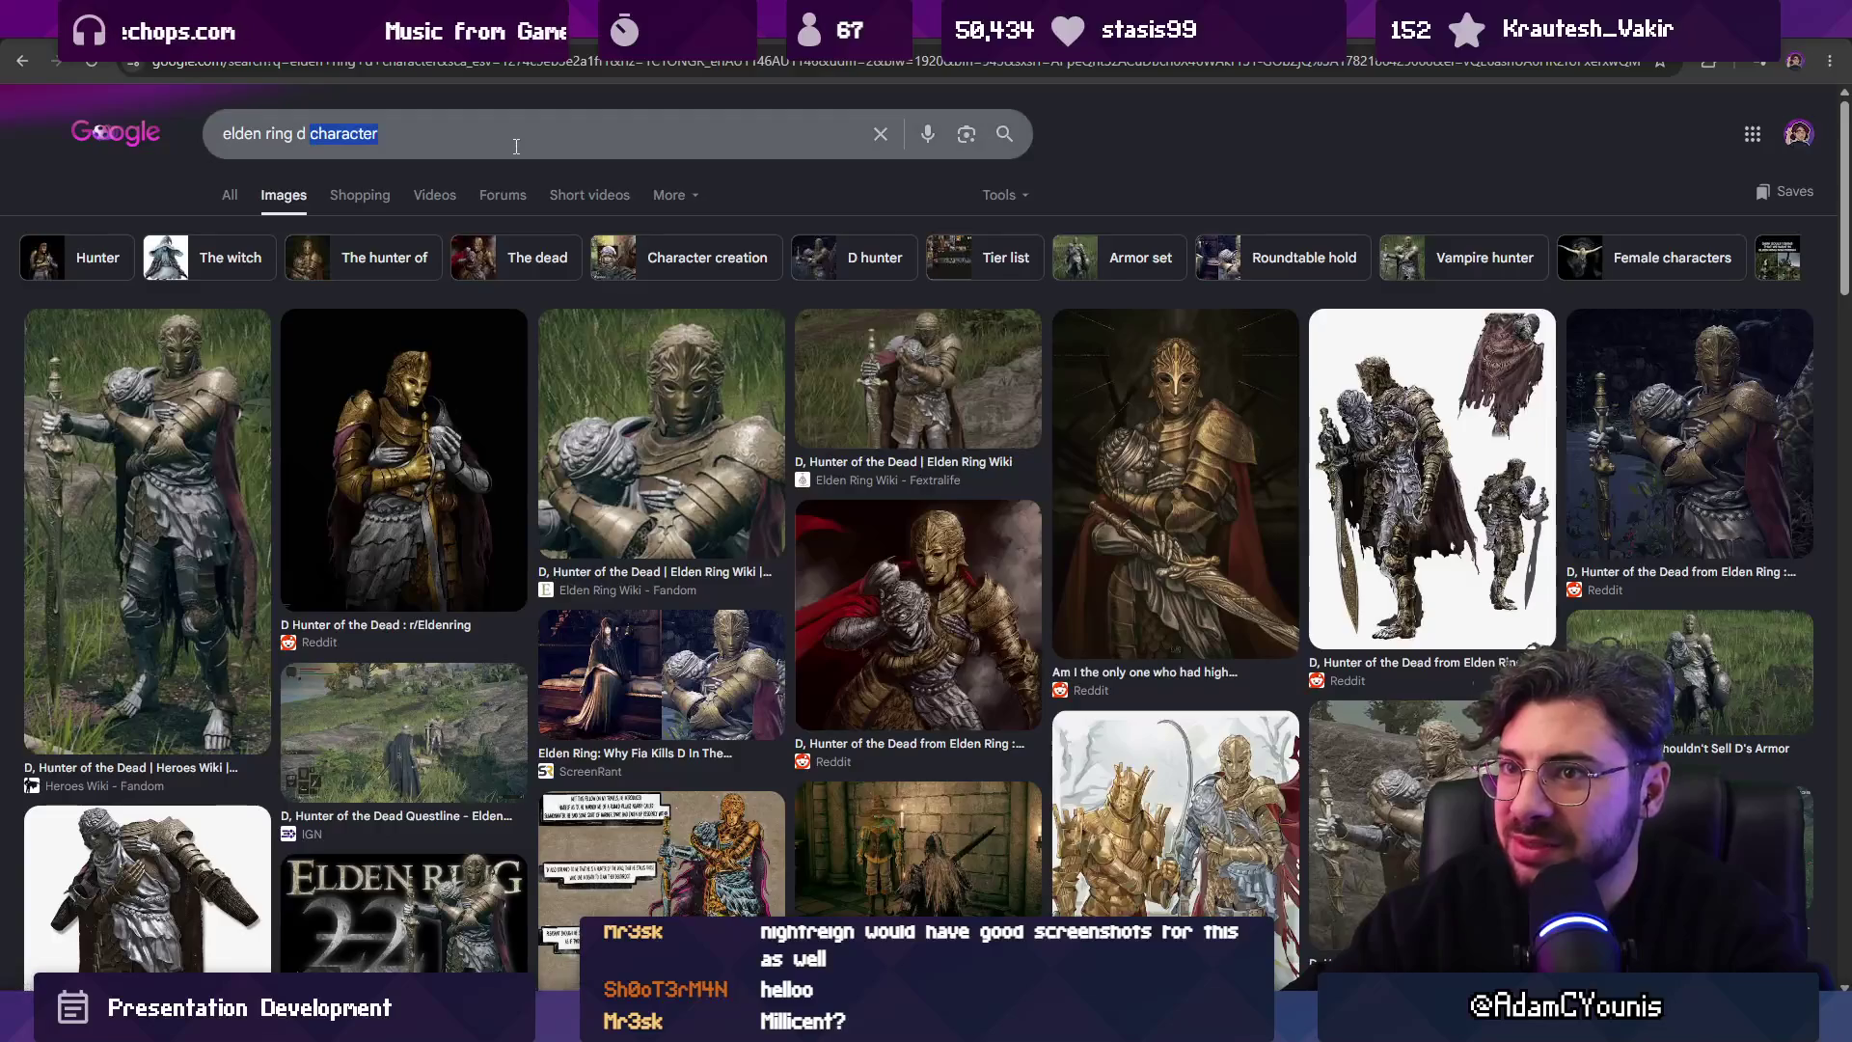
pyautogui.hotkey('ctrl', 'shift', 'Left')
pyautogui.write('shab')
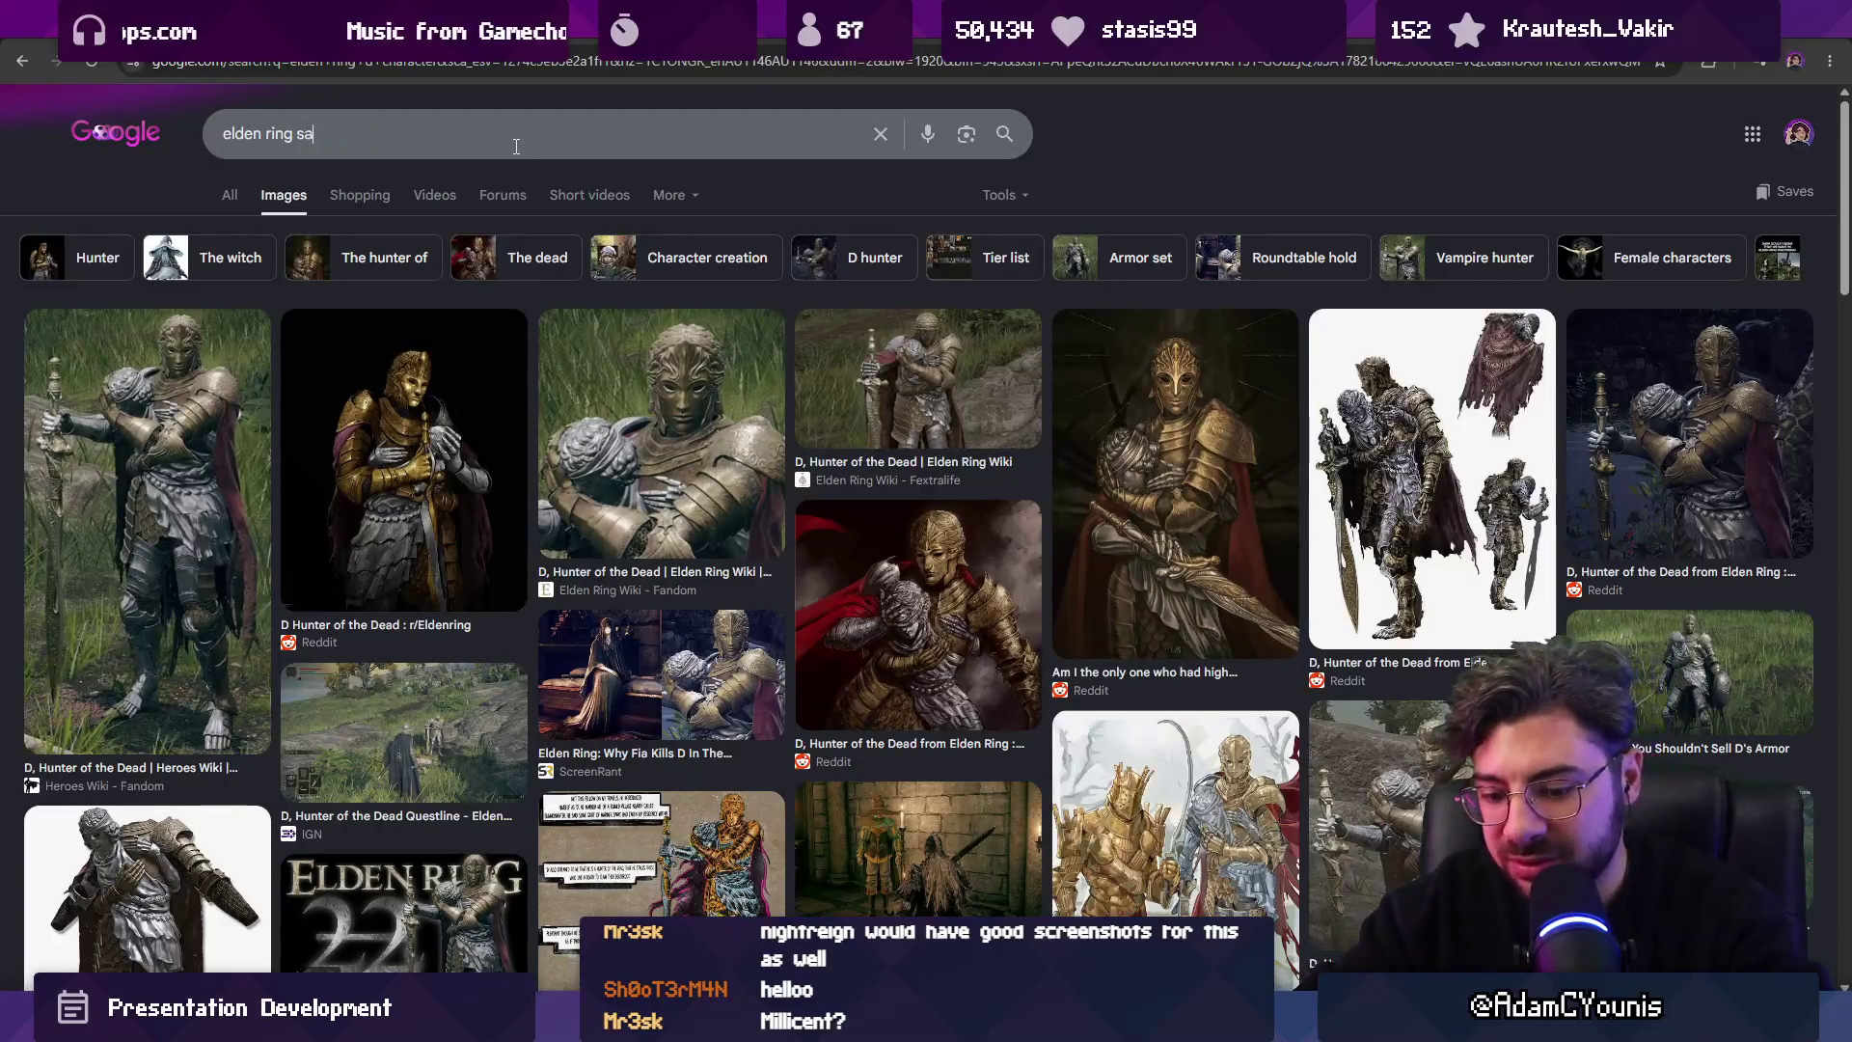
pyautogui.write('riri')
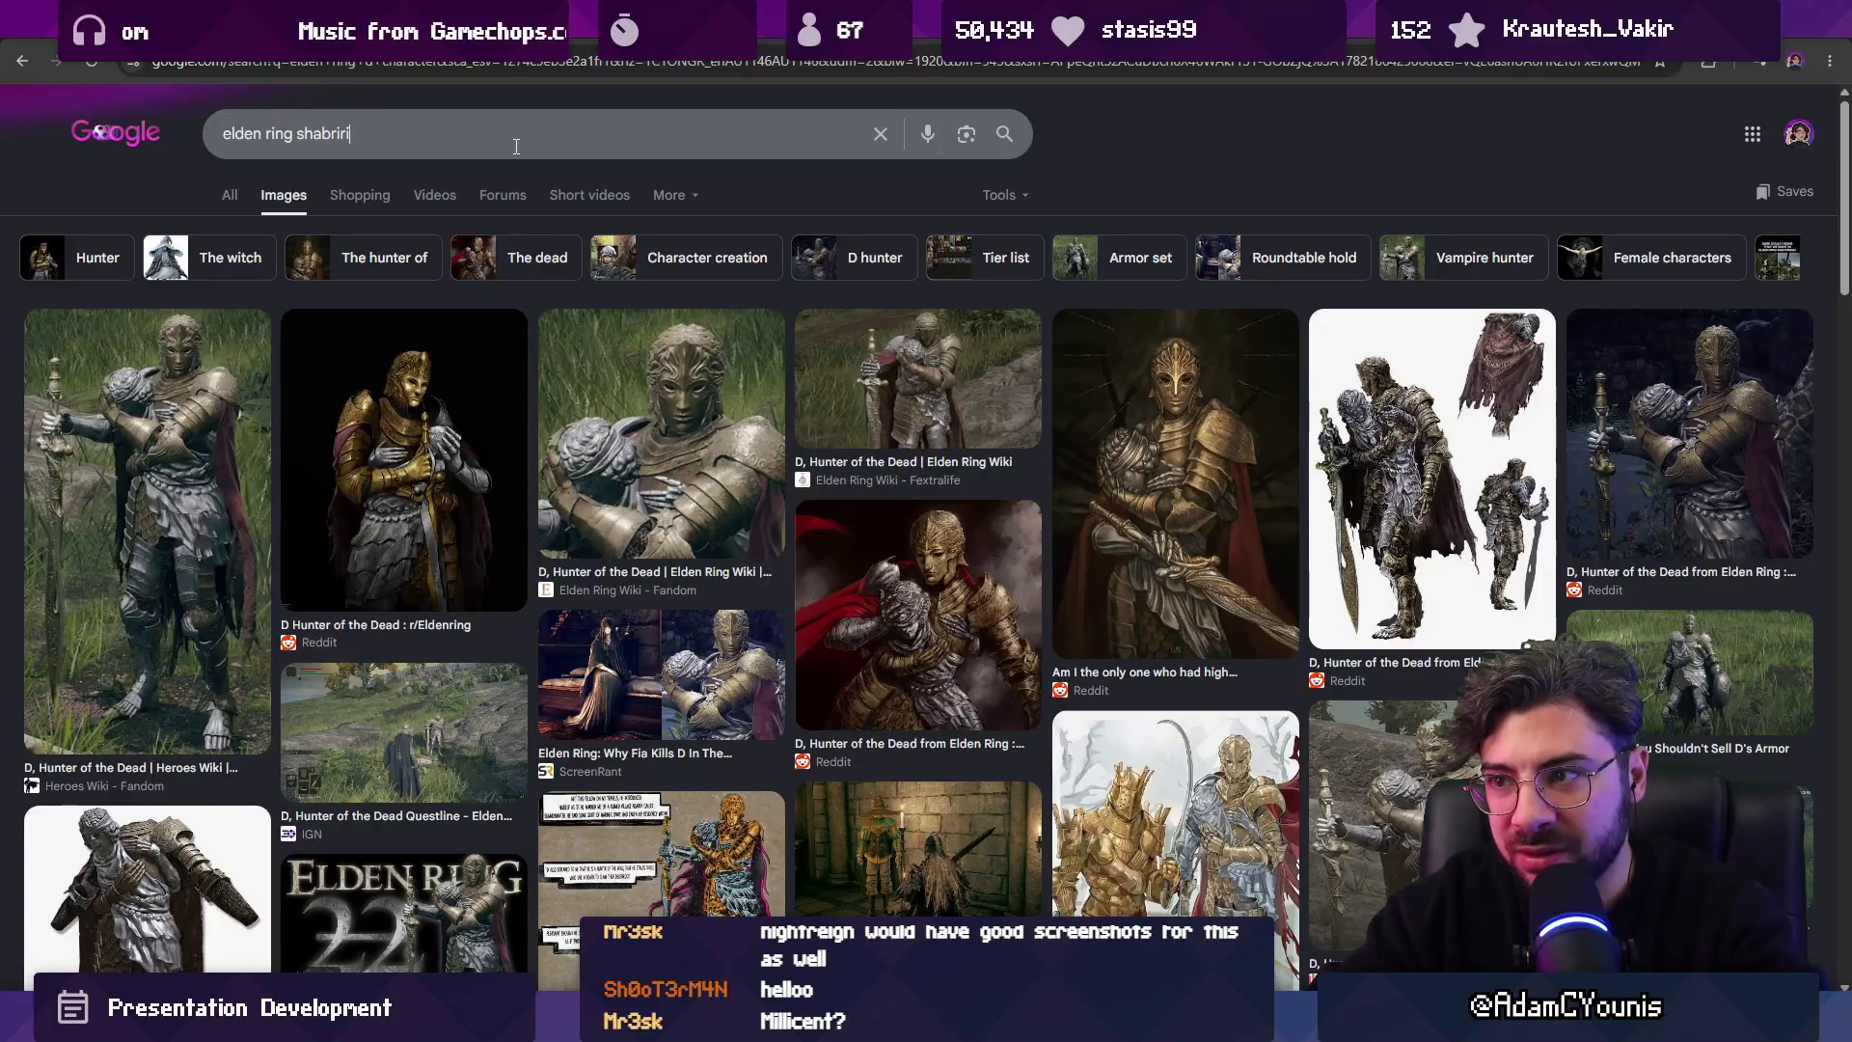
pyautogui.press('Return')
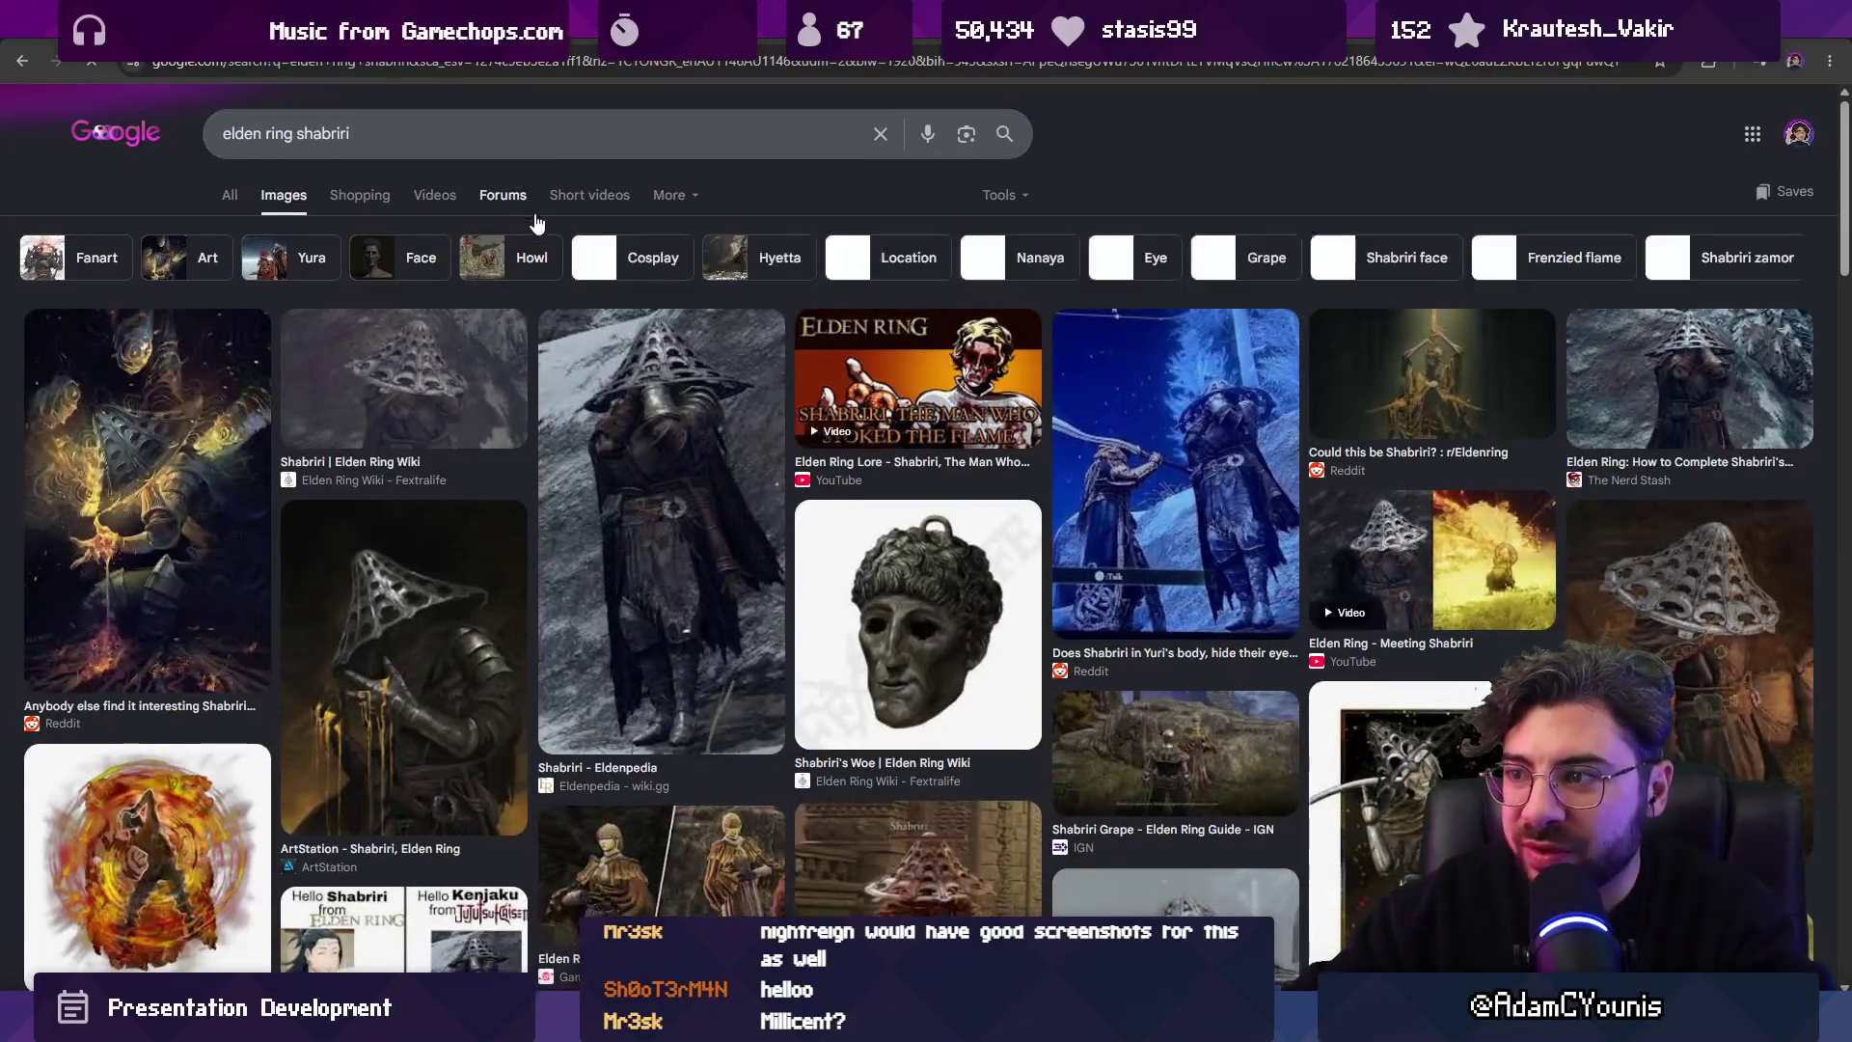
# - Replace 'shabriri' in the query to search for blind Elden Ring NPCs
pyautogui.scroll(-5, 665, 427)
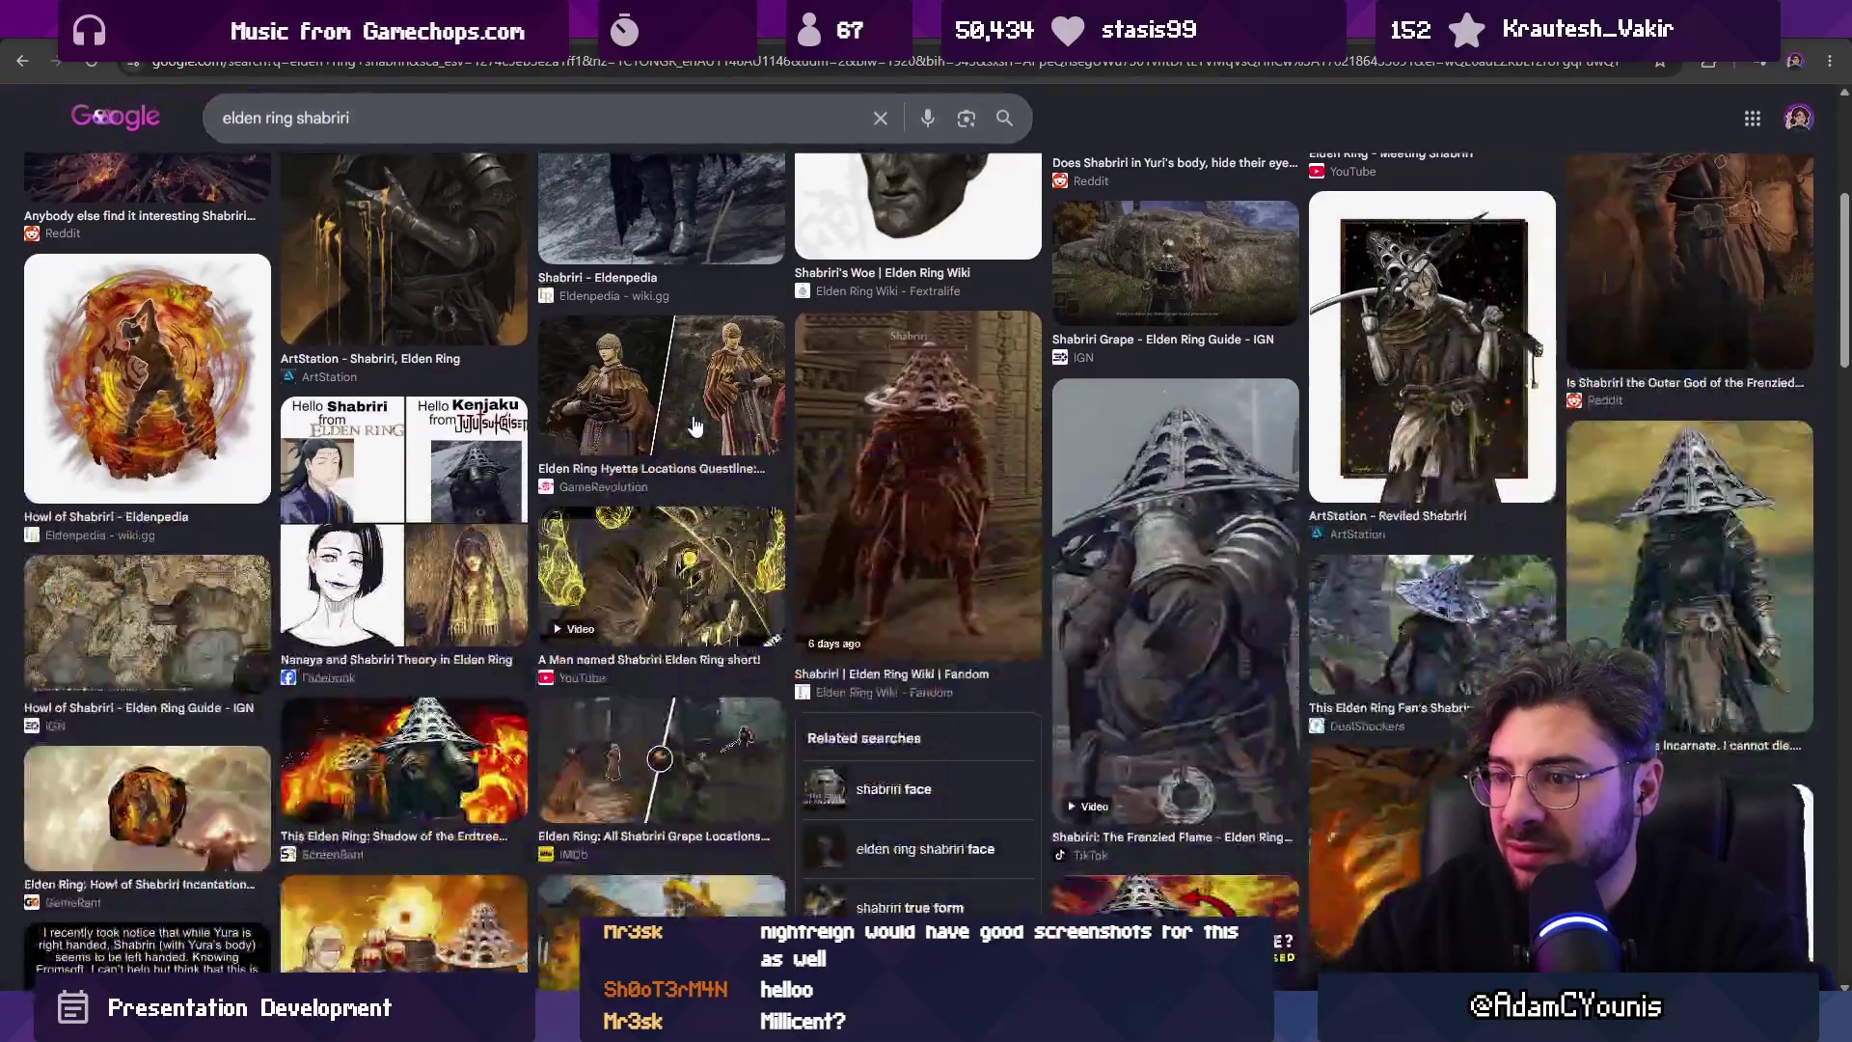
pyautogui.scroll(5, 665, 427)
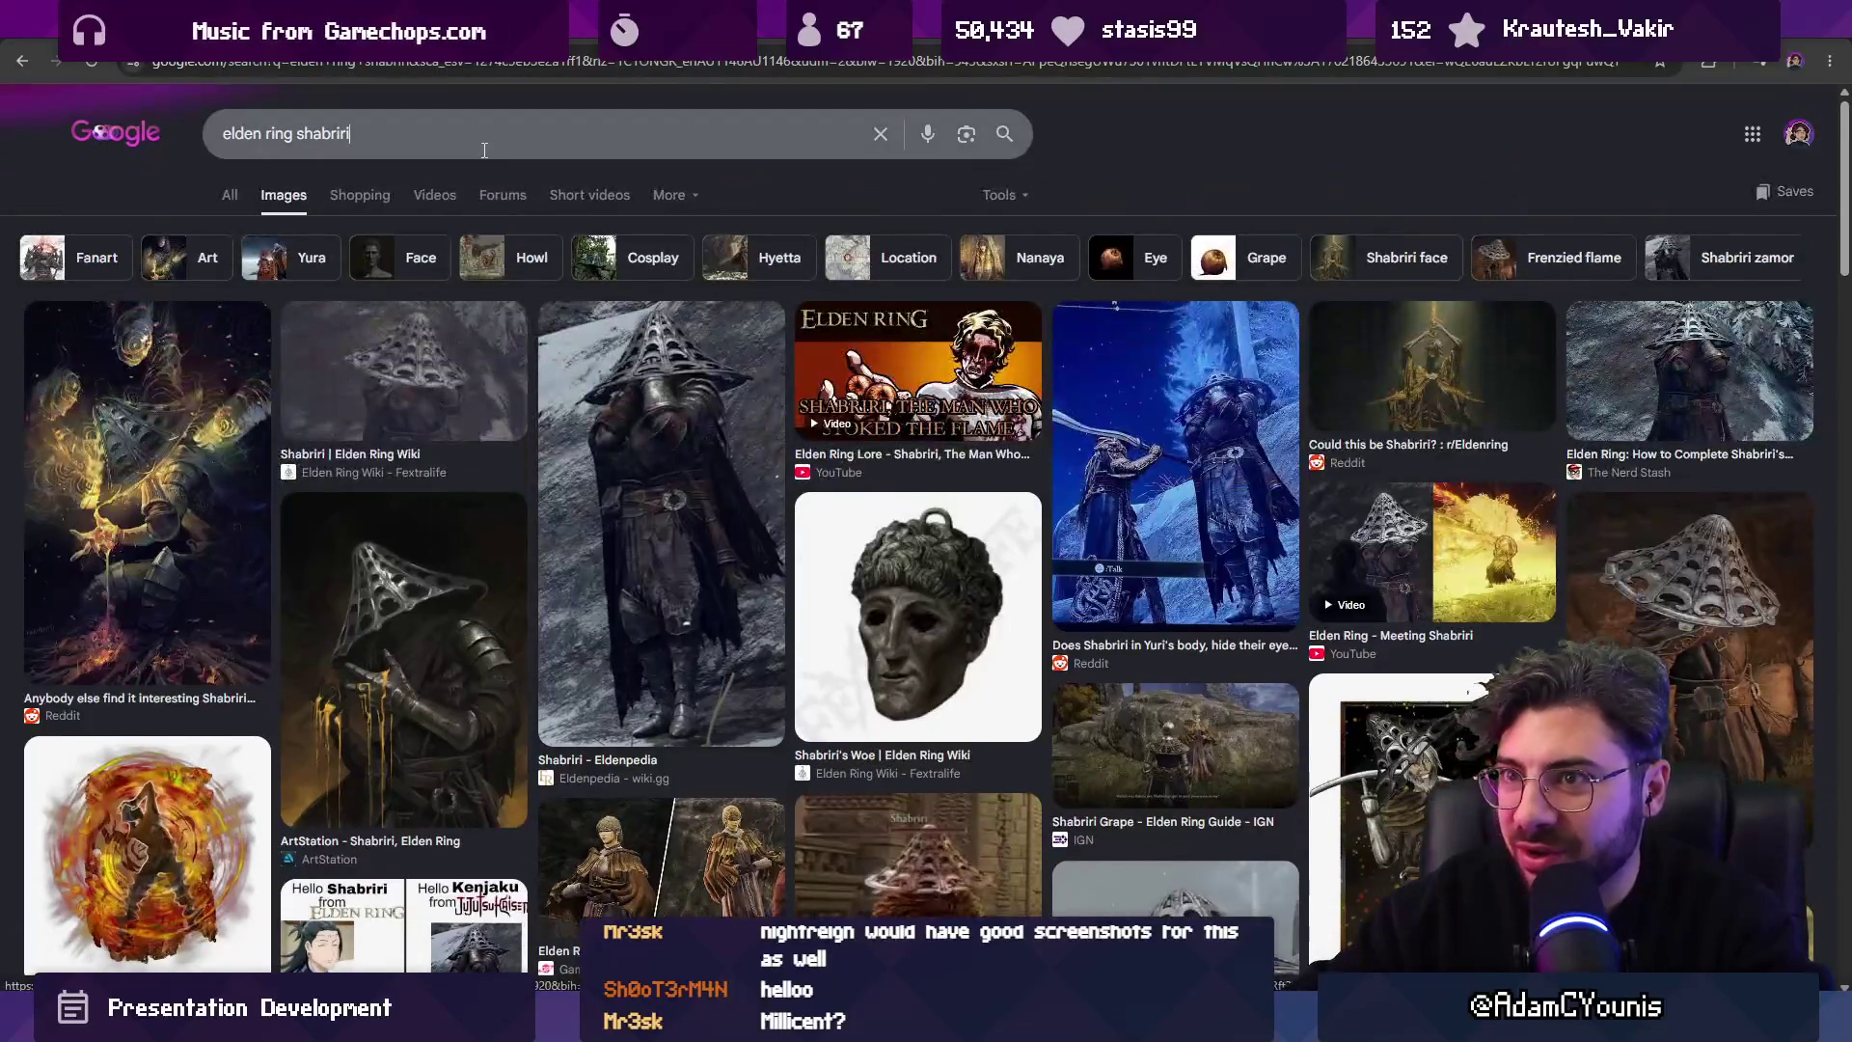
pyautogui.doubleClick(485, 151)
pyautogui.write('npc blind')
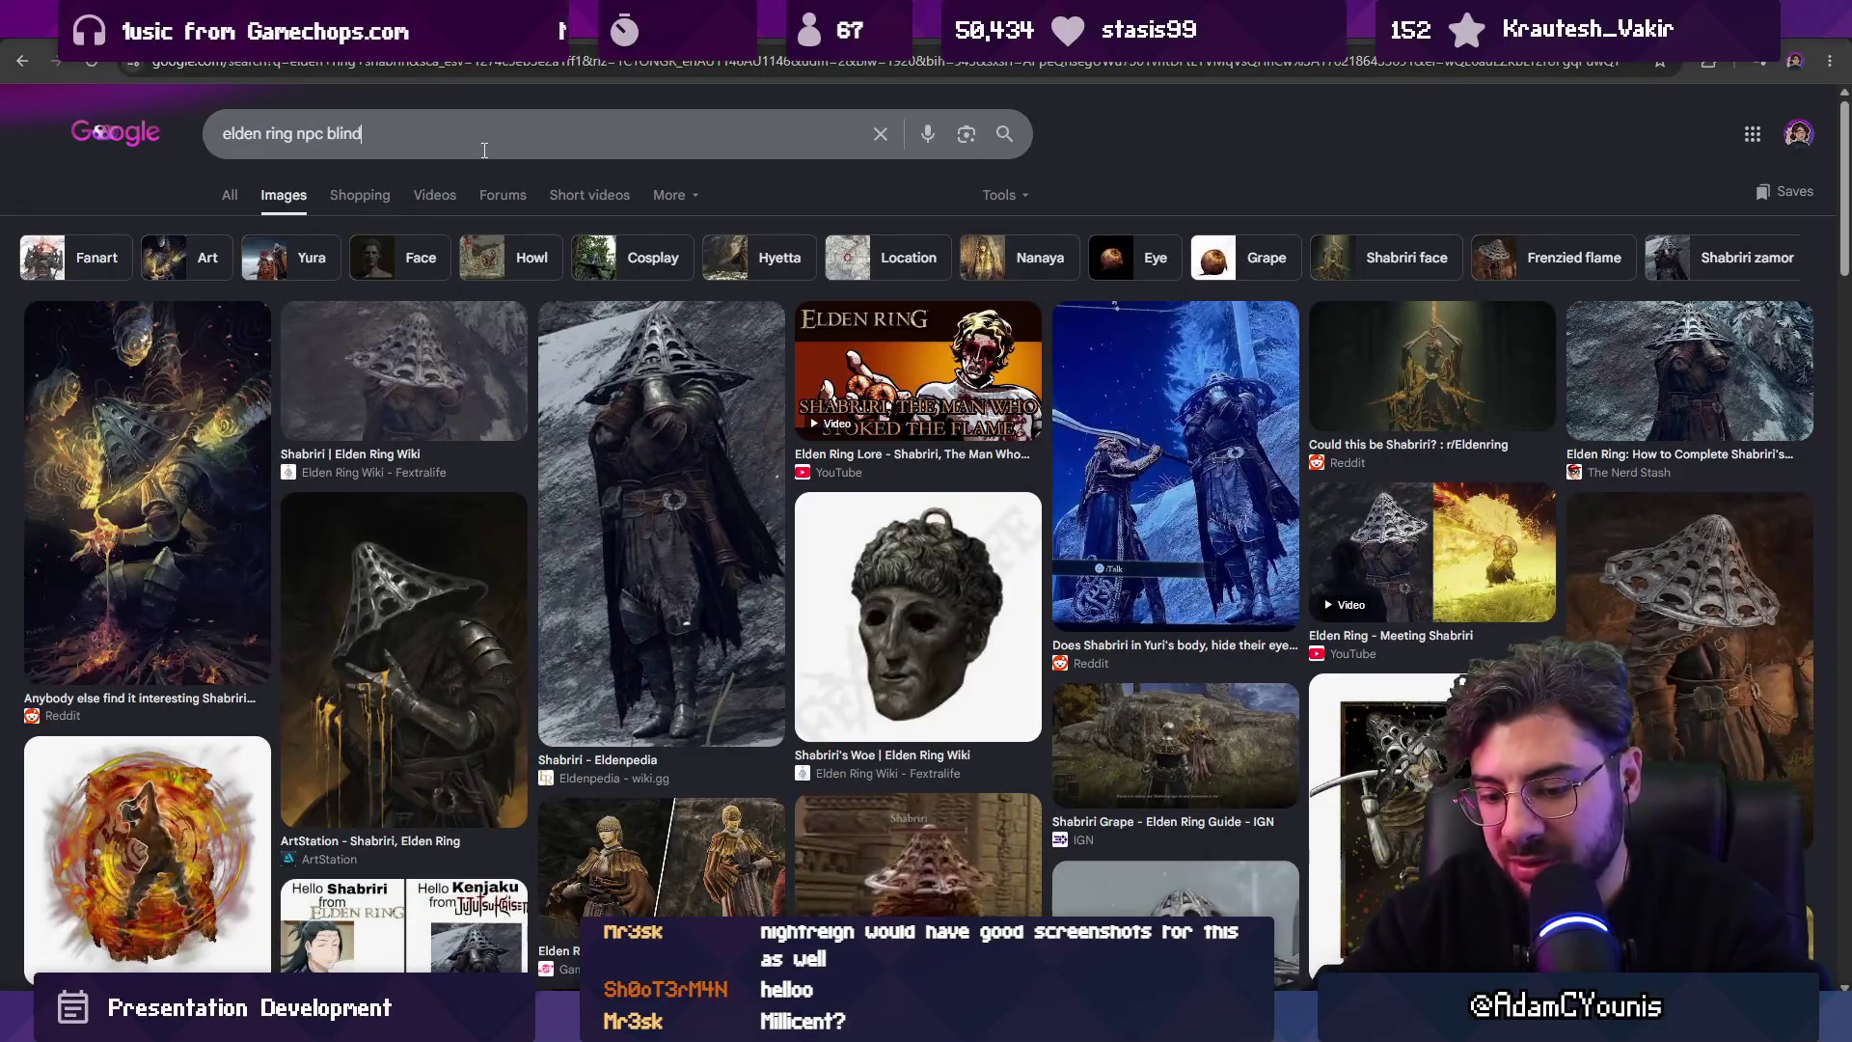
pyautogui.press('Return')
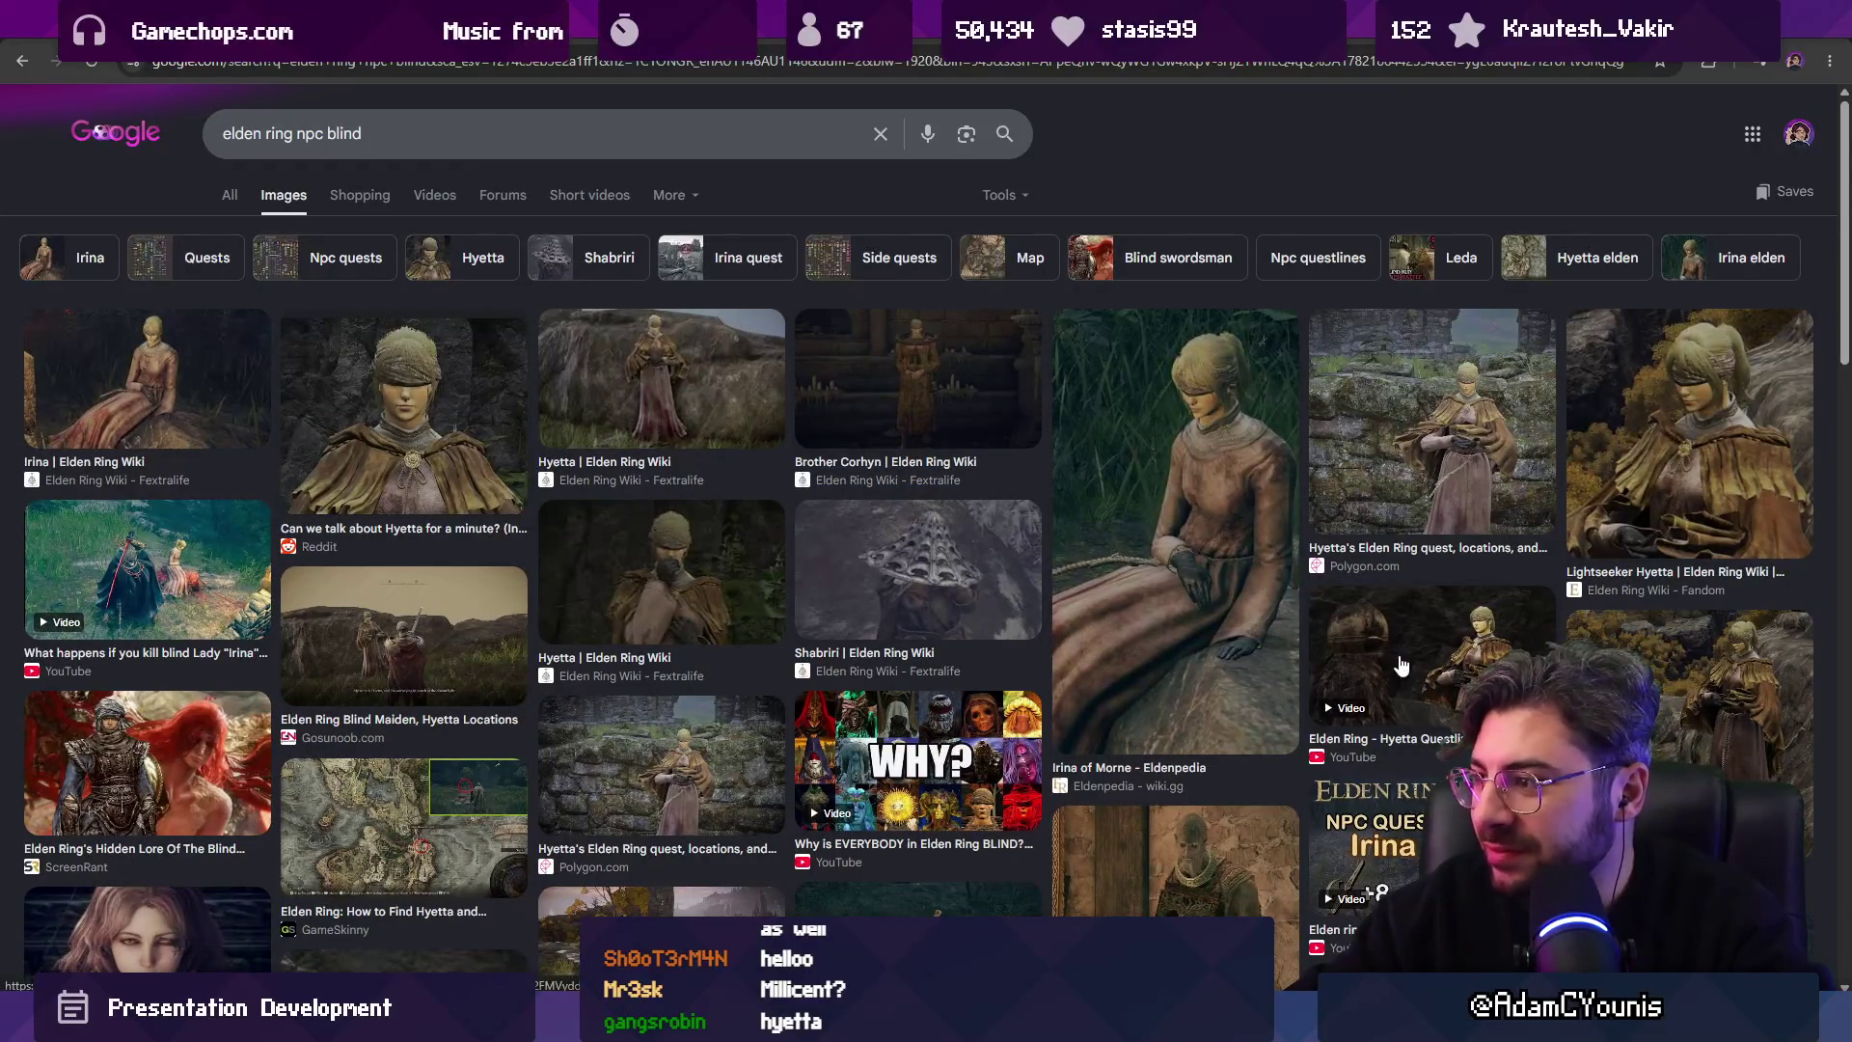
# - Preview the IGN, Polygon and Attack of the Fanboy Hyetta pictures from the blind-NPC results
pyautogui.scroll(-2, 1401, 666)
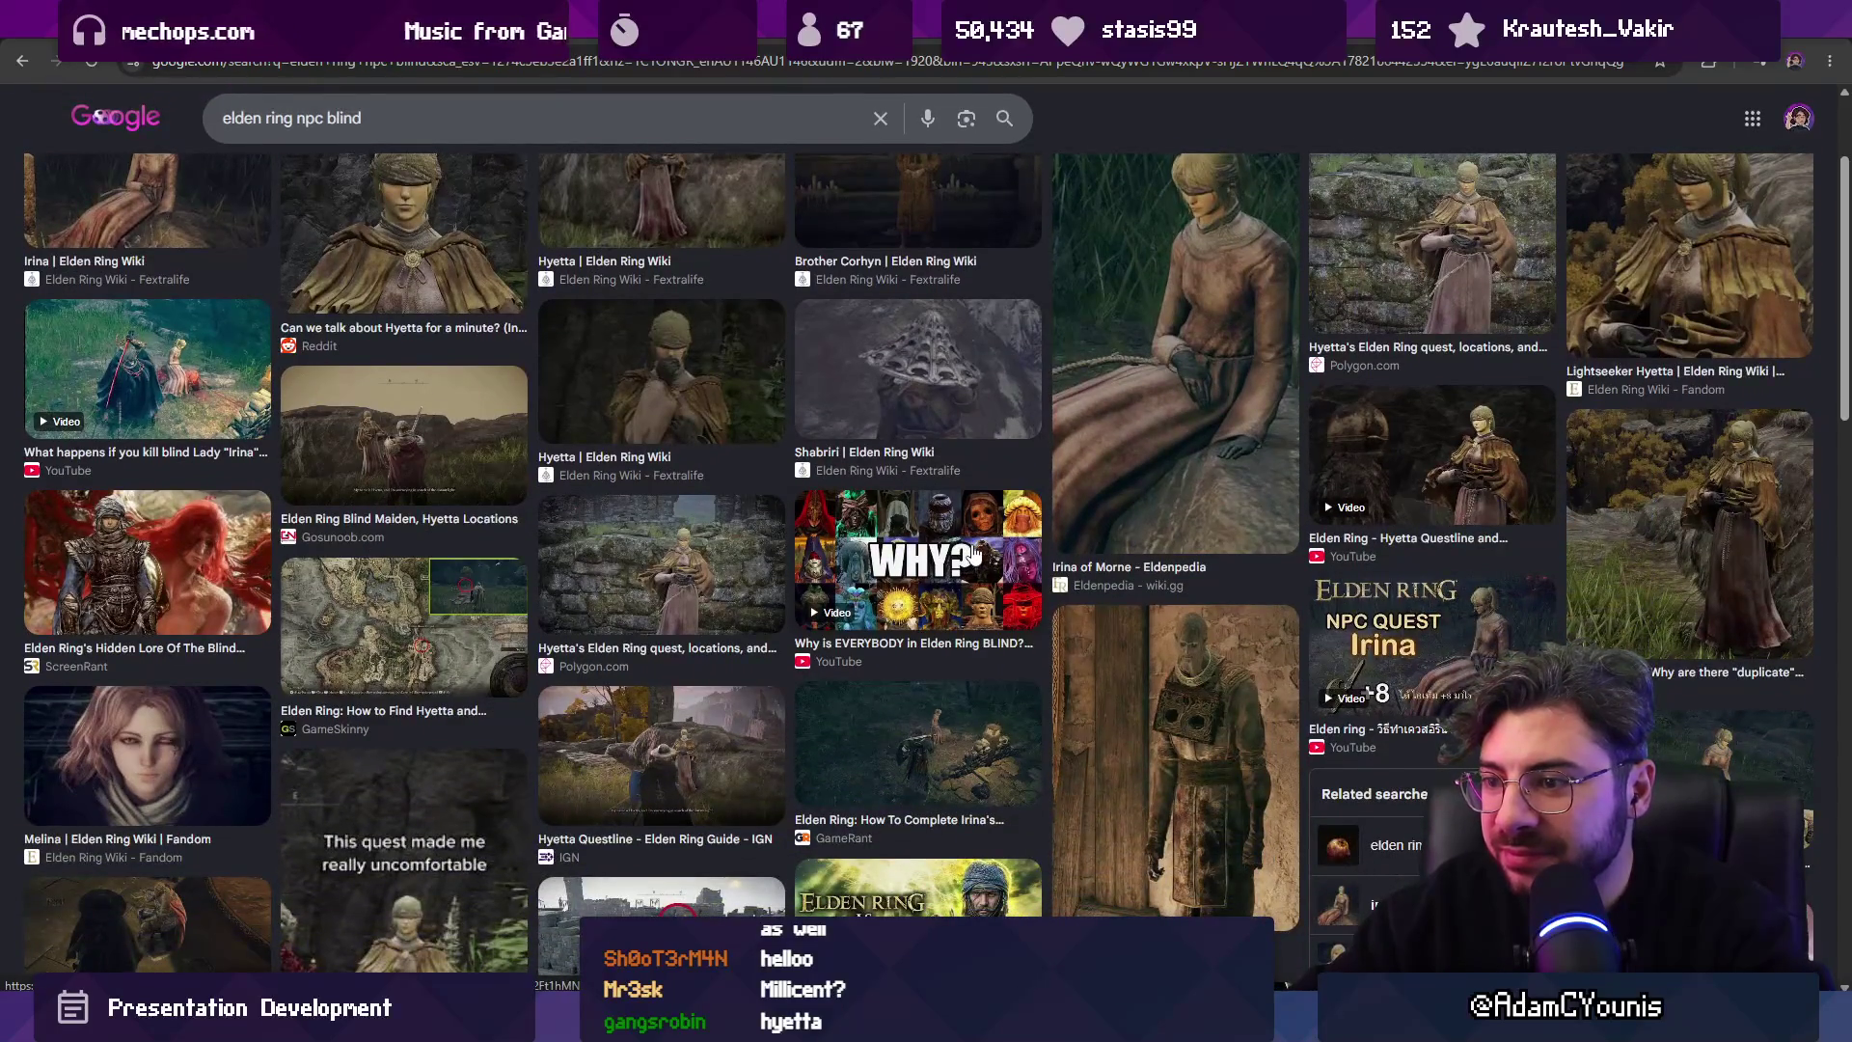
pyautogui.click(767, 716)
pyautogui.scroll(-3, 769, 722)
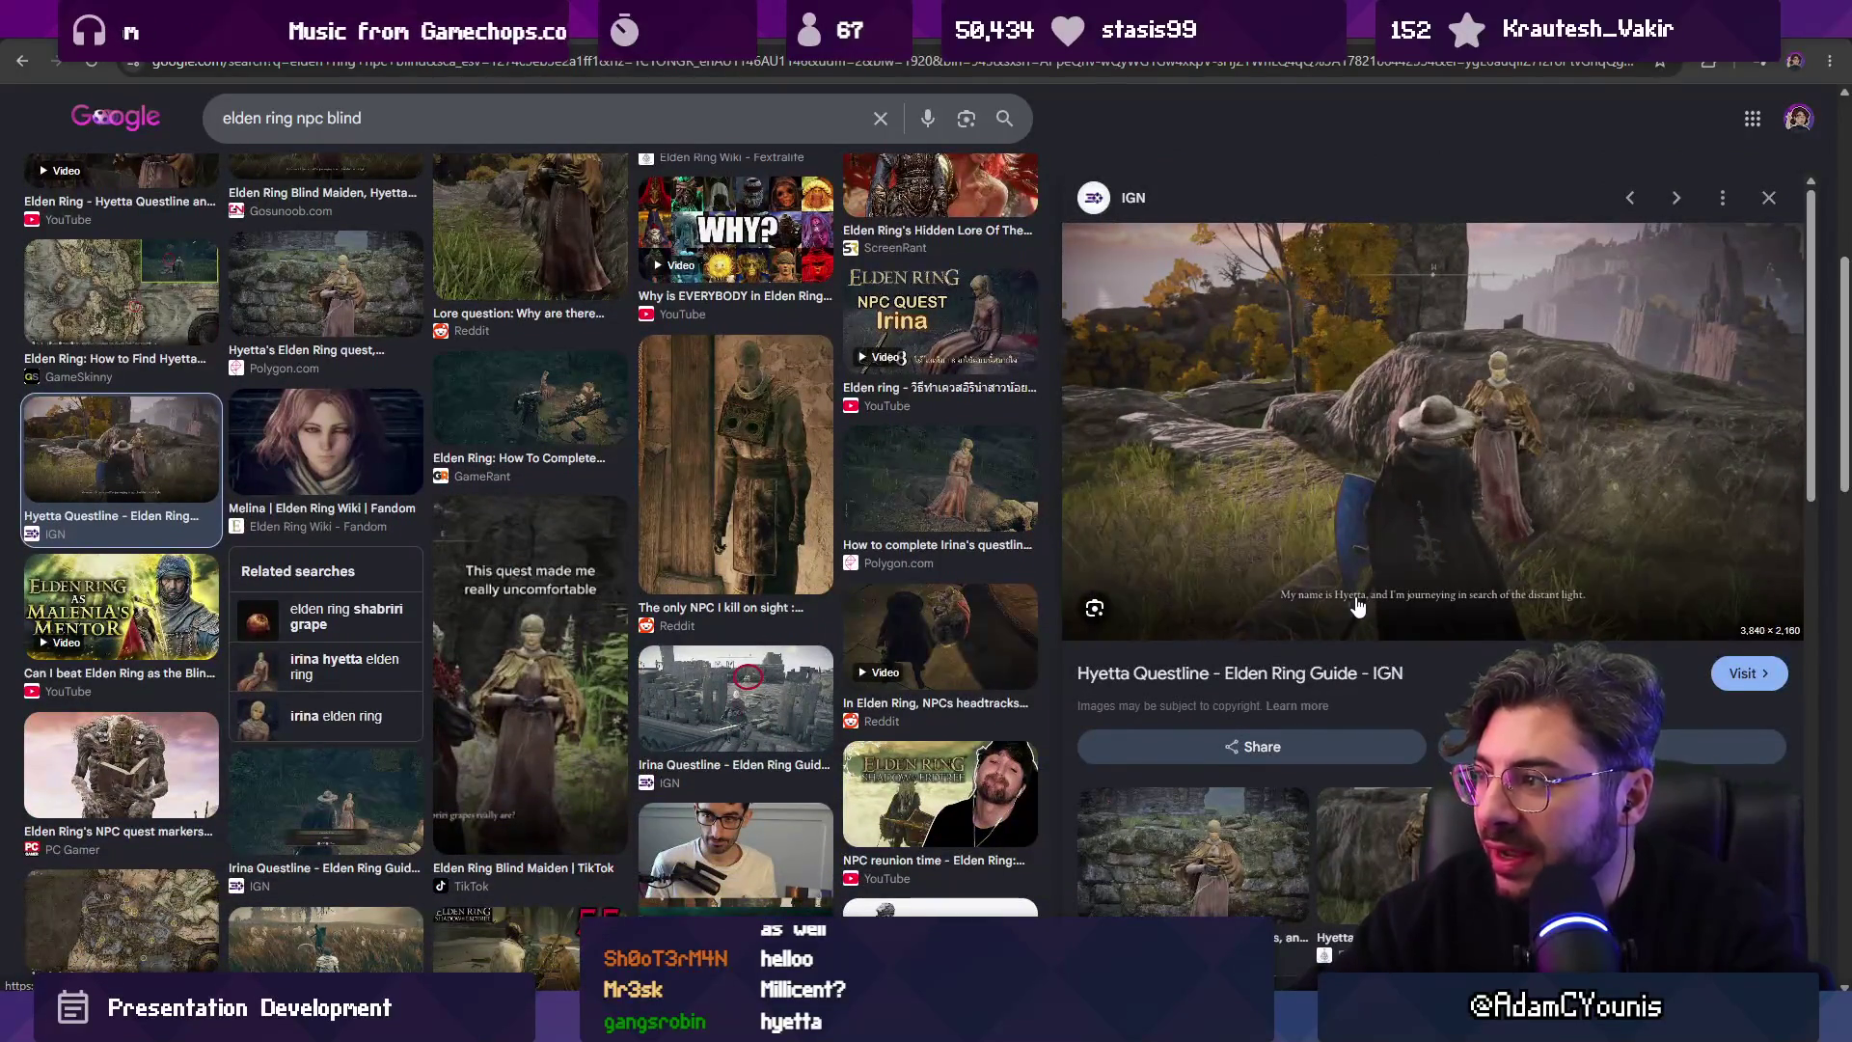
pyautogui.scroll(6, 629, 471)
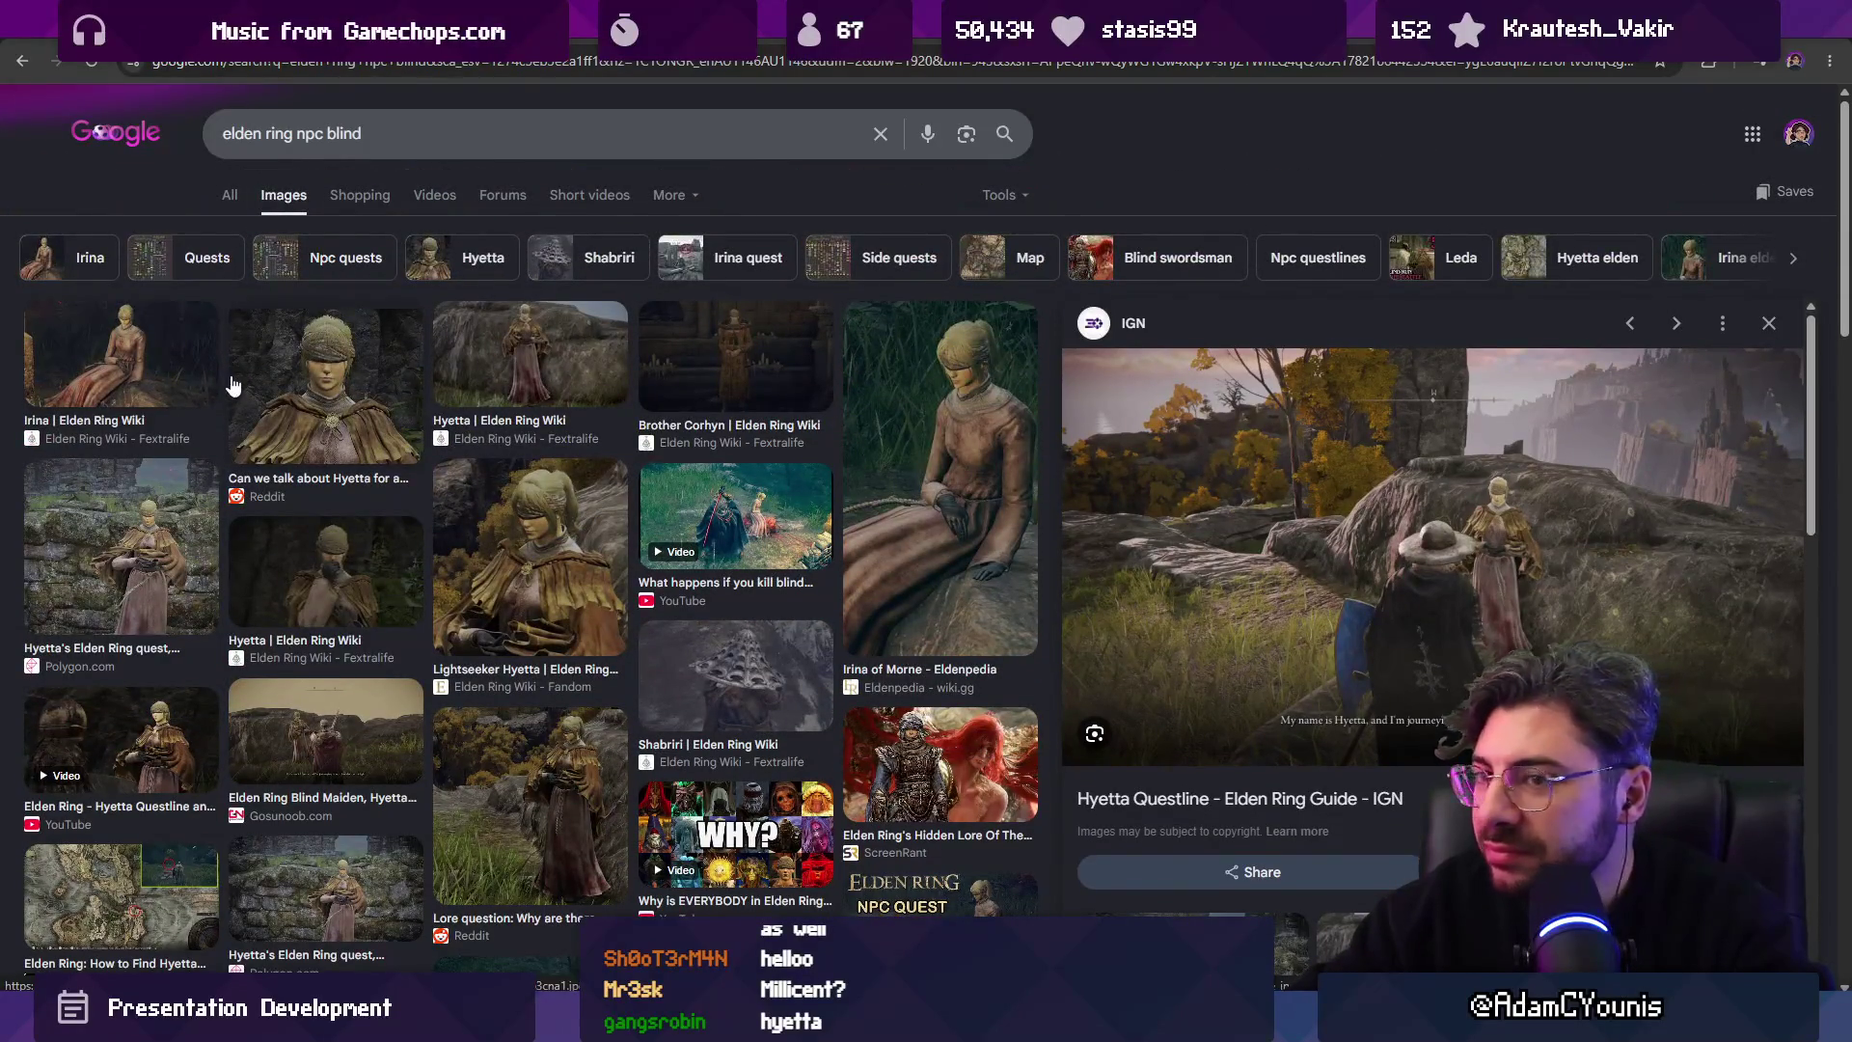
pyautogui.scroll(-4, 464, 443)
pyautogui.scroll(4, 464, 448)
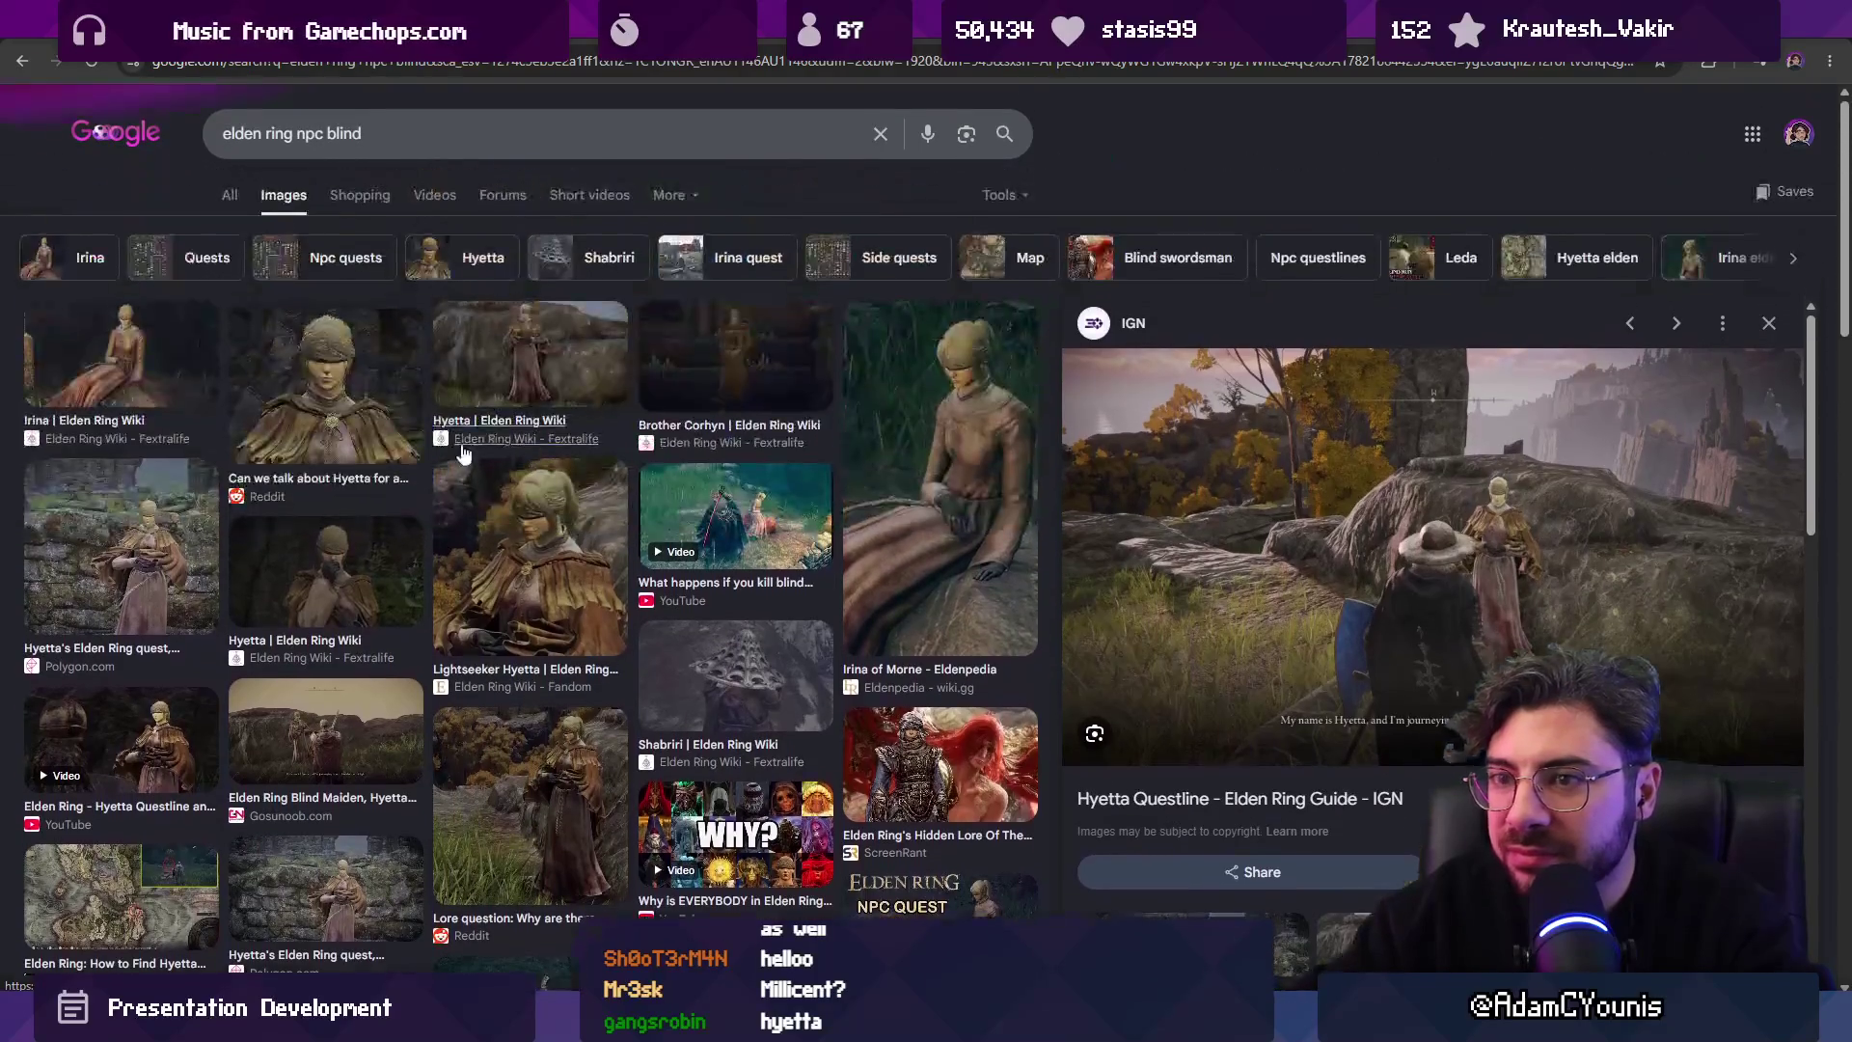
pyautogui.click(135, 498)
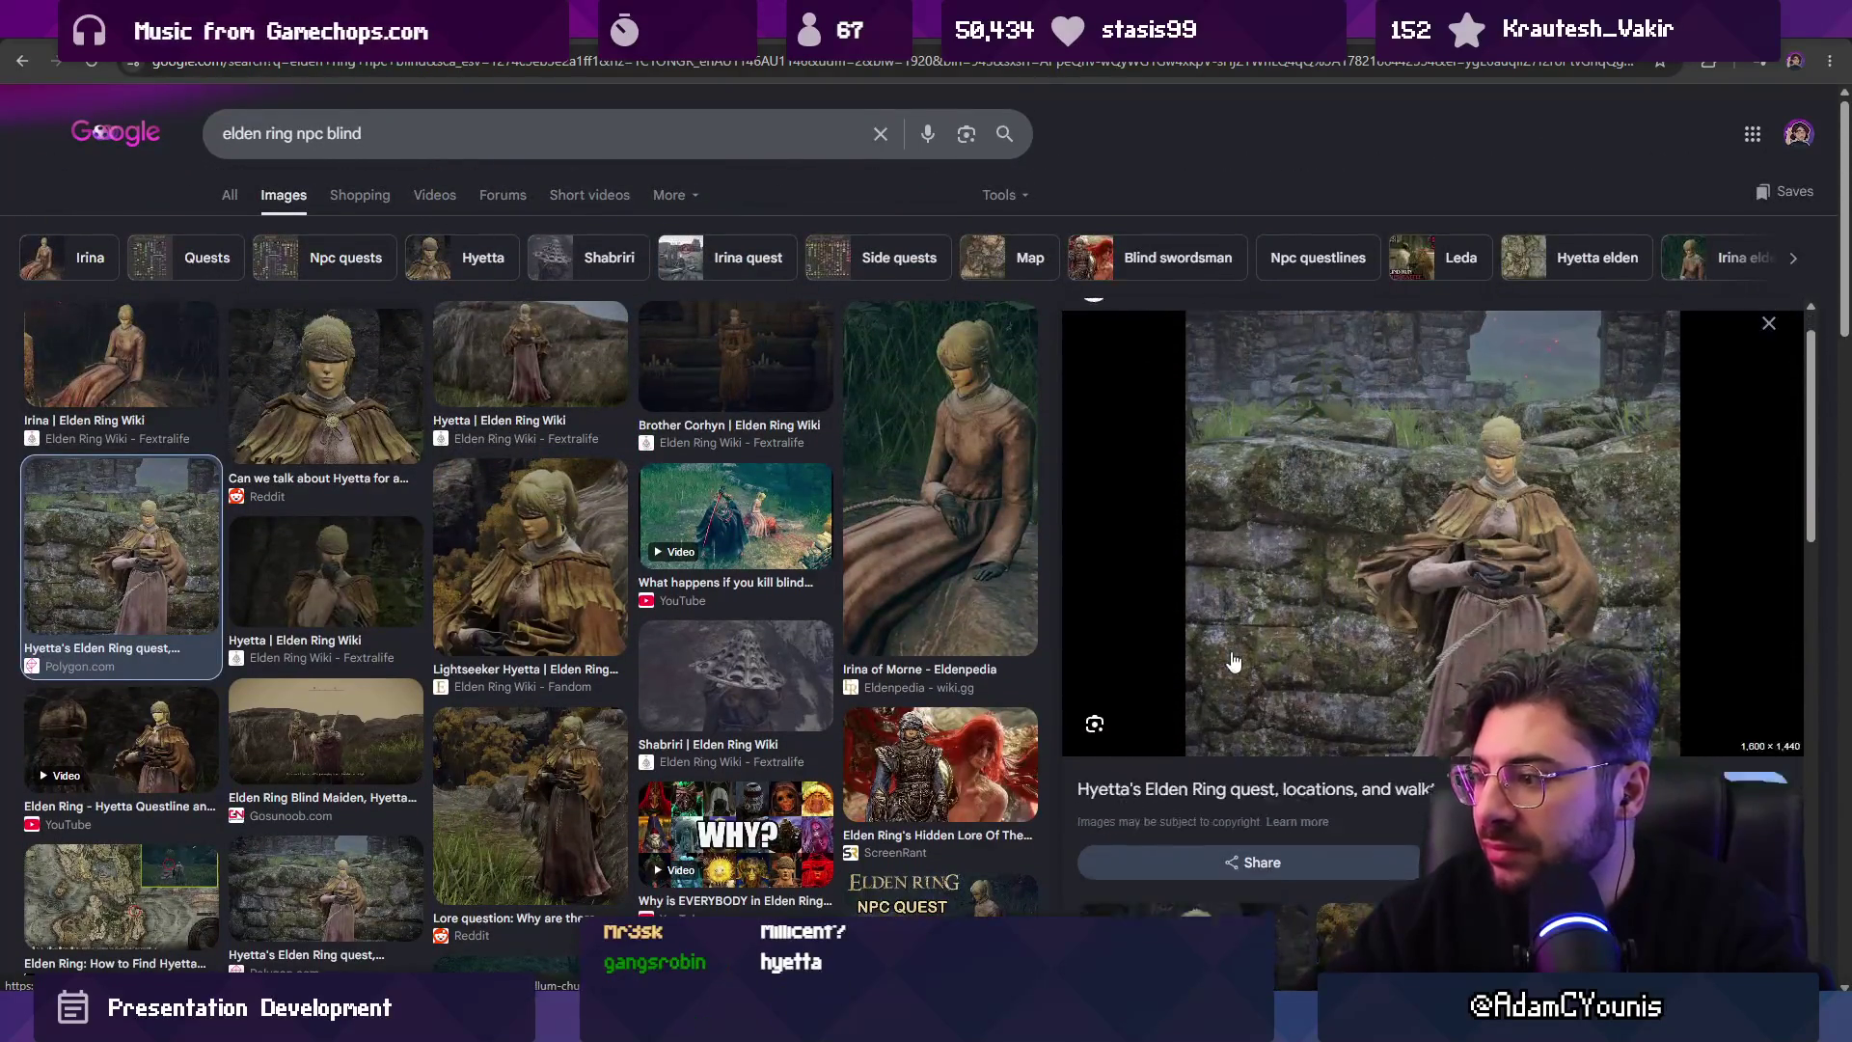
pyautogui.scroll(-3, 1230, 656)
pyautogui.scroll(-2, 1621, 627)
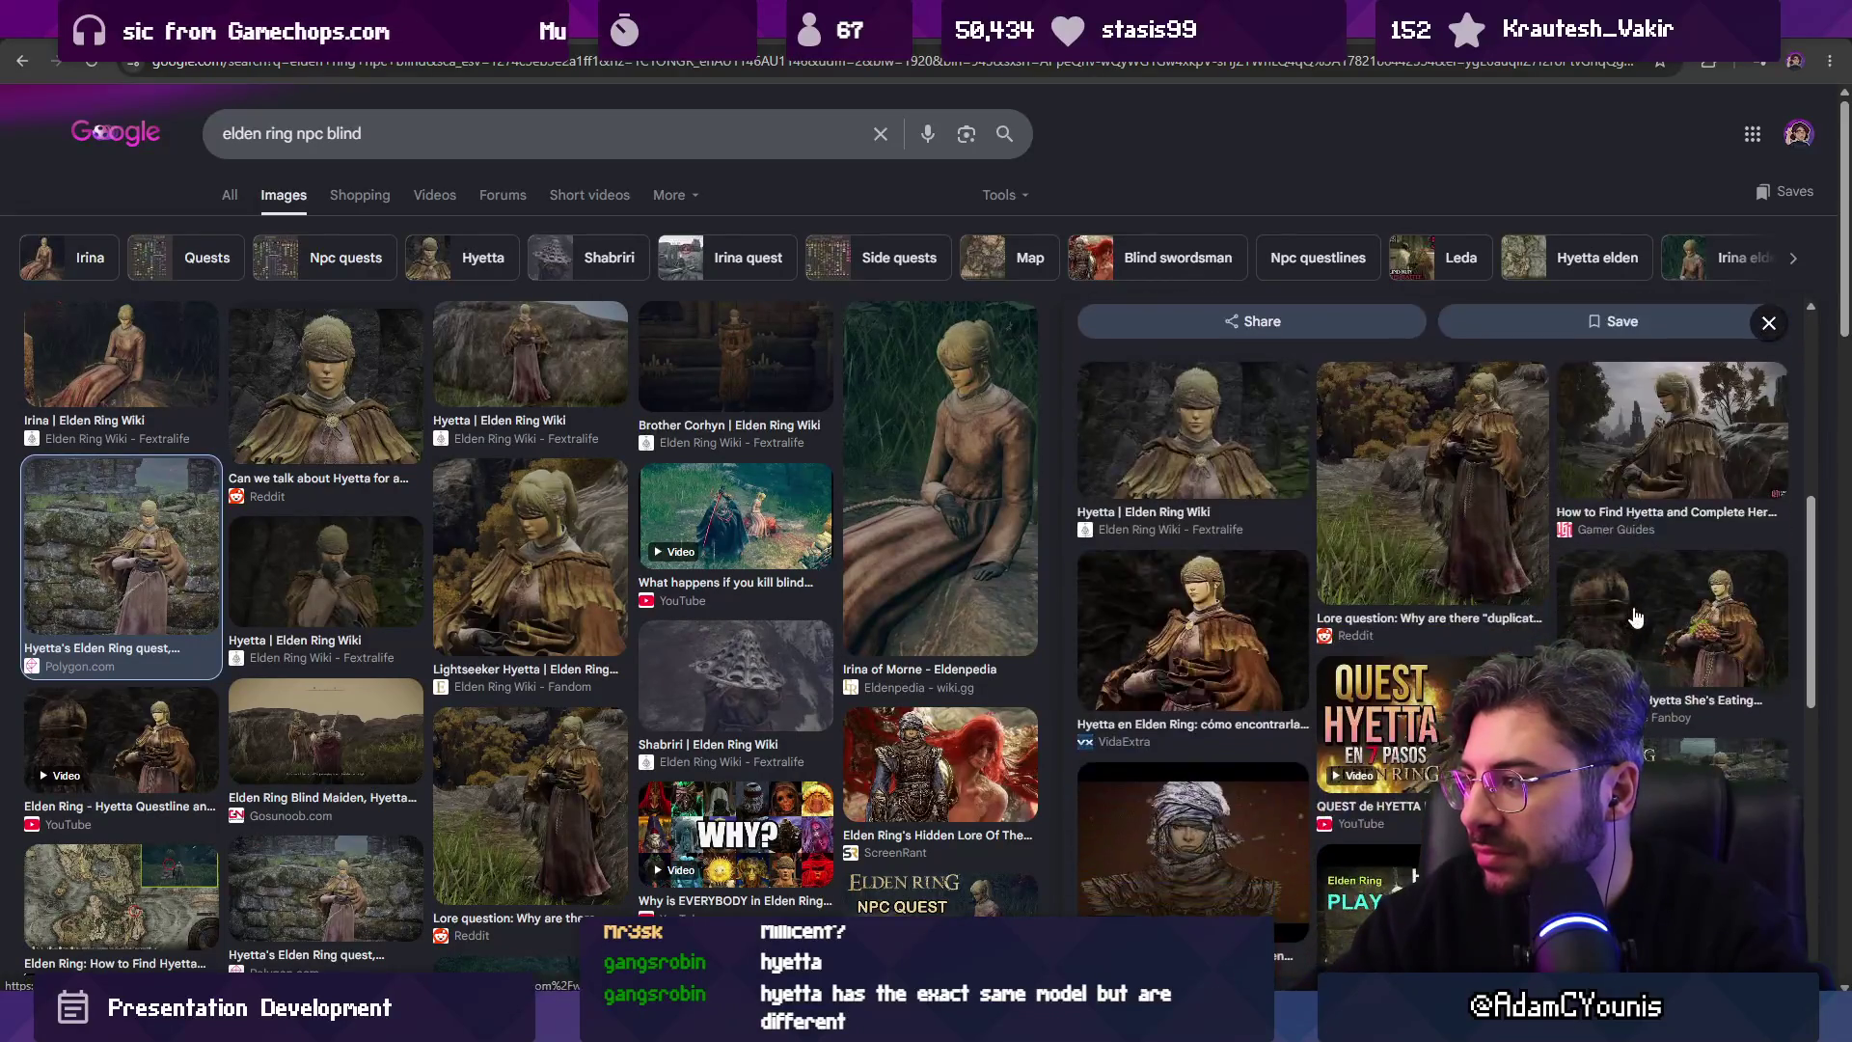
pyautogui.click(1620, 619)
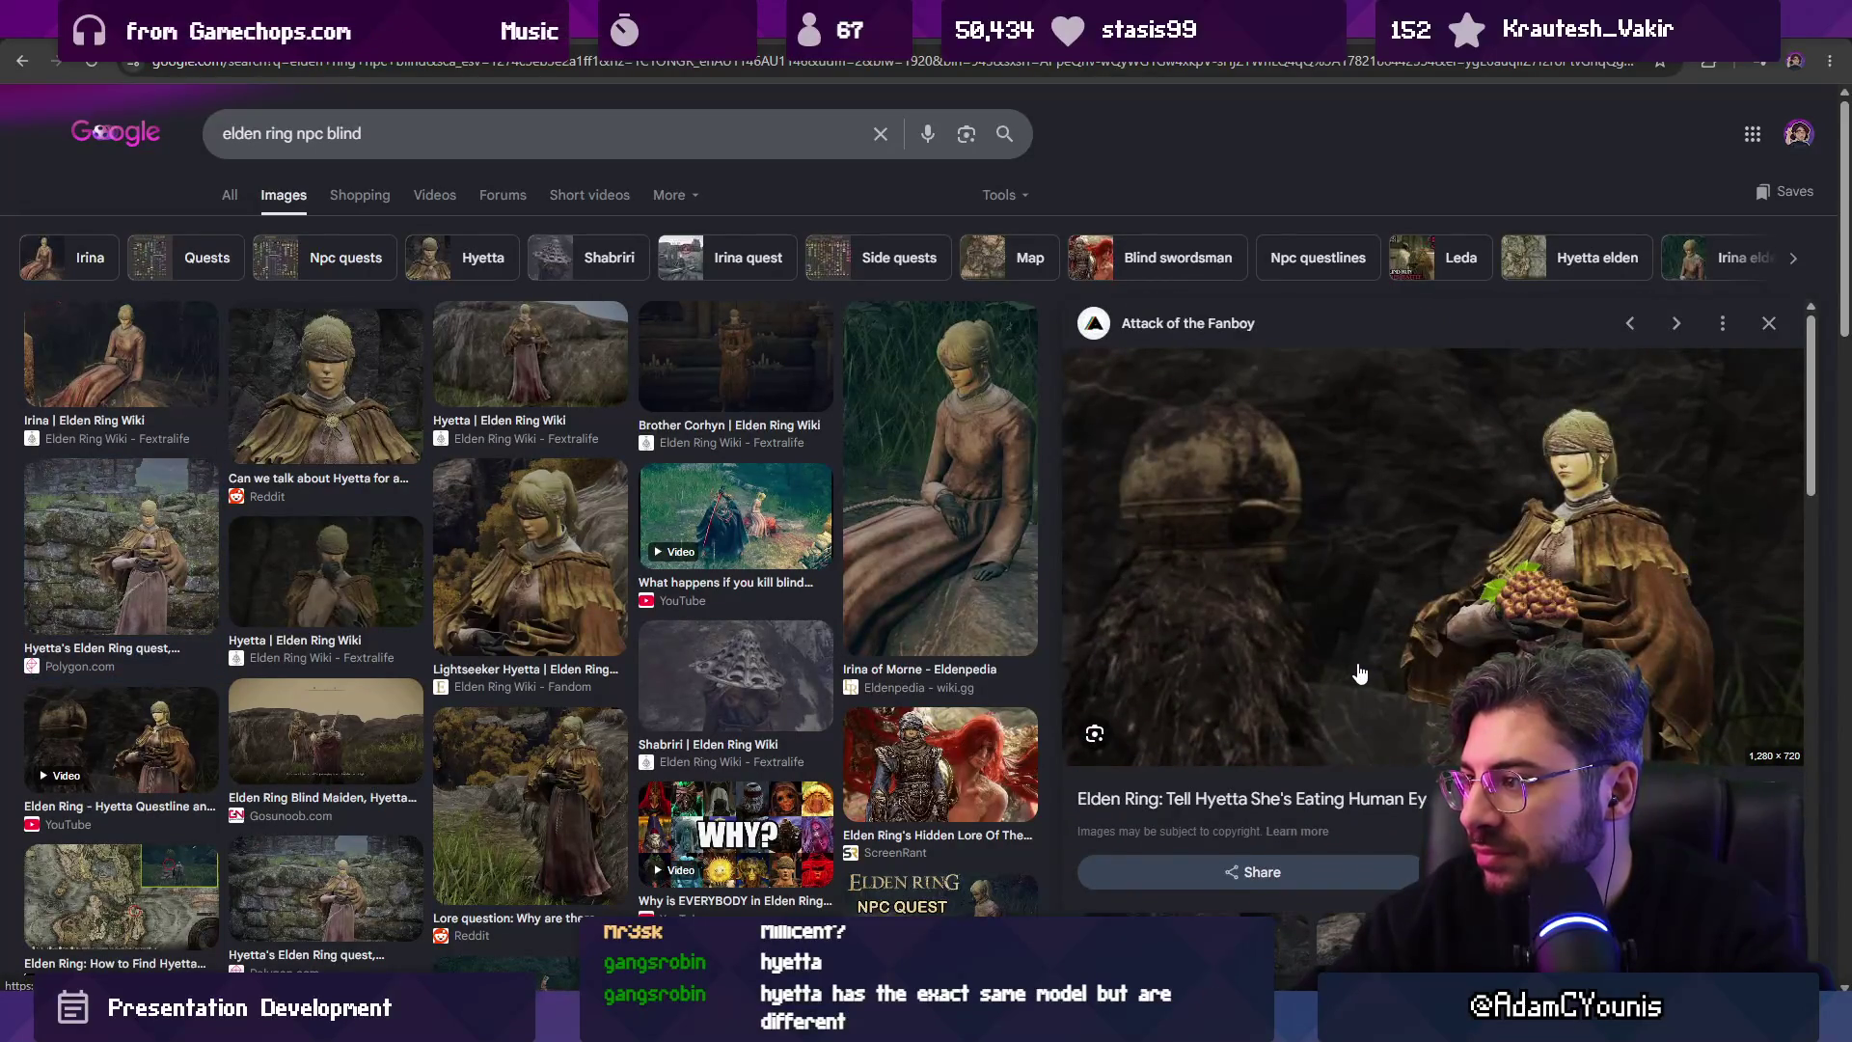
pyautogui.scroll(-2, 1355, 666)
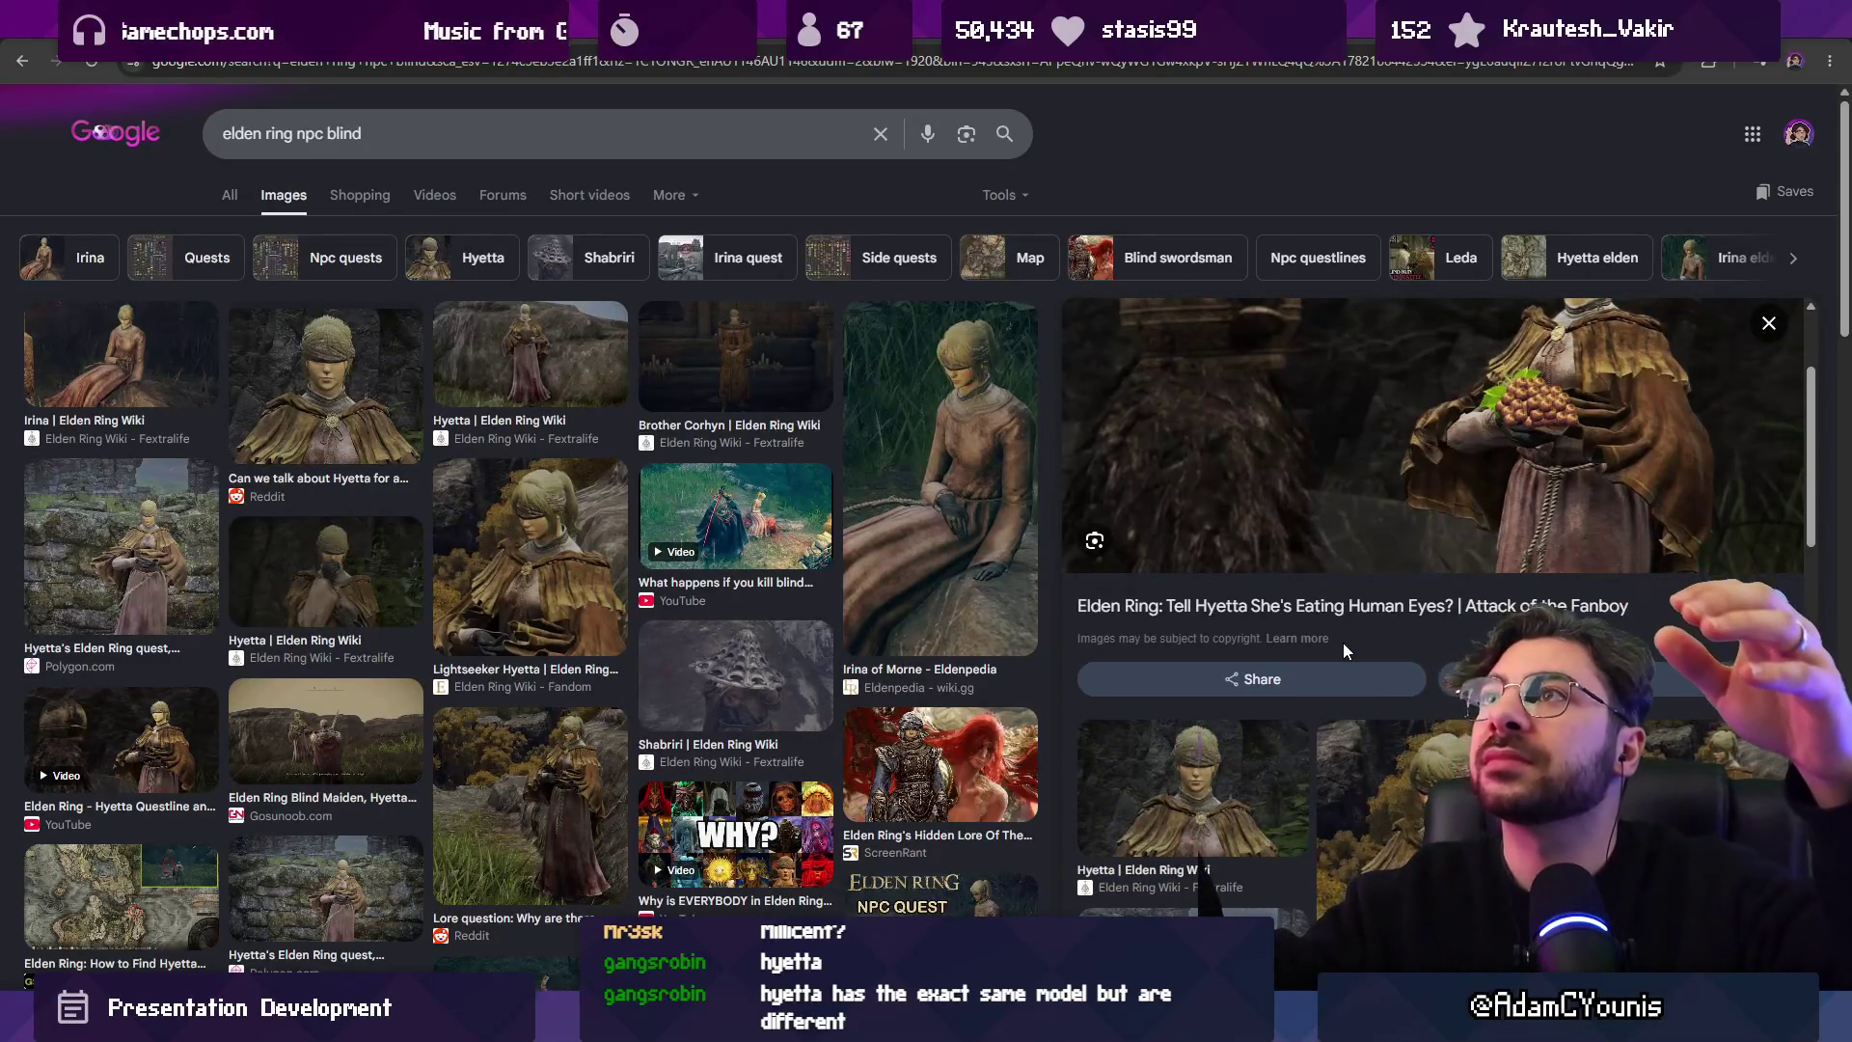
pyautogui.scroll(-10, 663, 642)
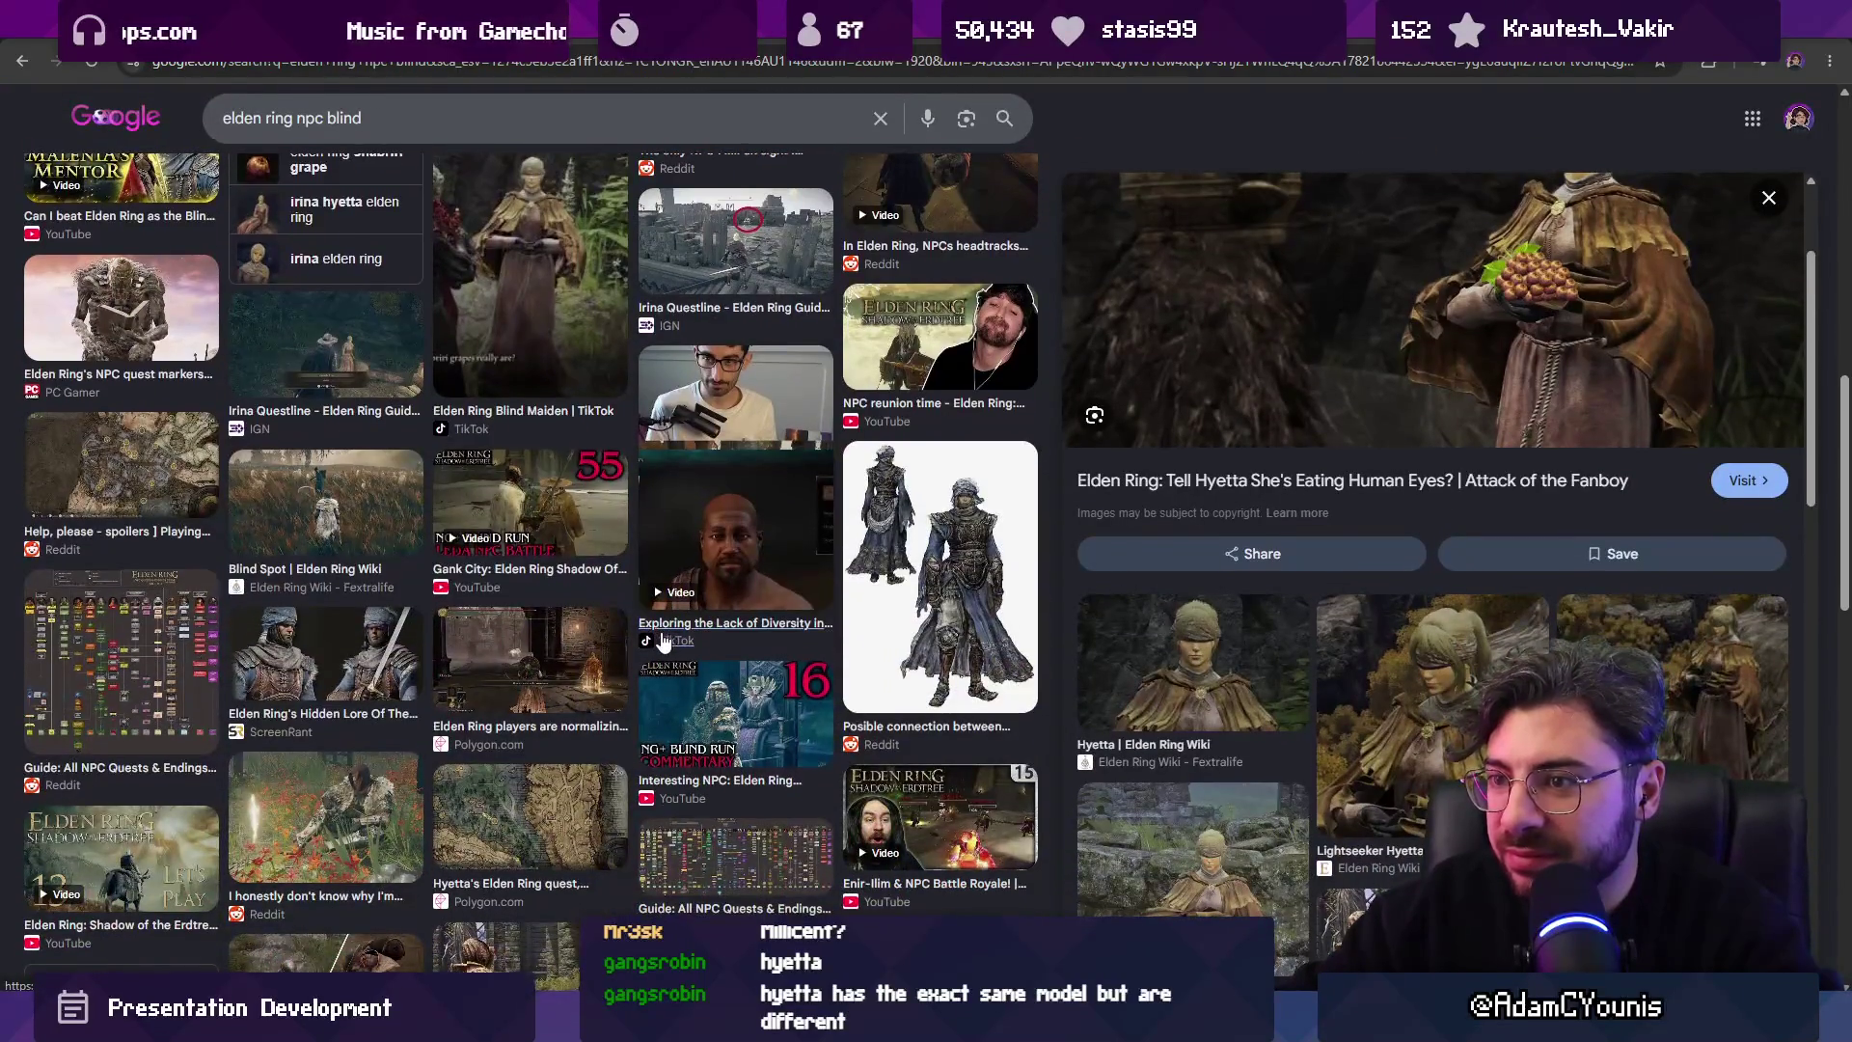
# - Preview the Eurogamer Lightseeker Hyetta image, then step to the Reddit Hyetta picture
pyautogui.scroll(-6, 664, 641)
pyautogui.scroll(-4, 663, 641)
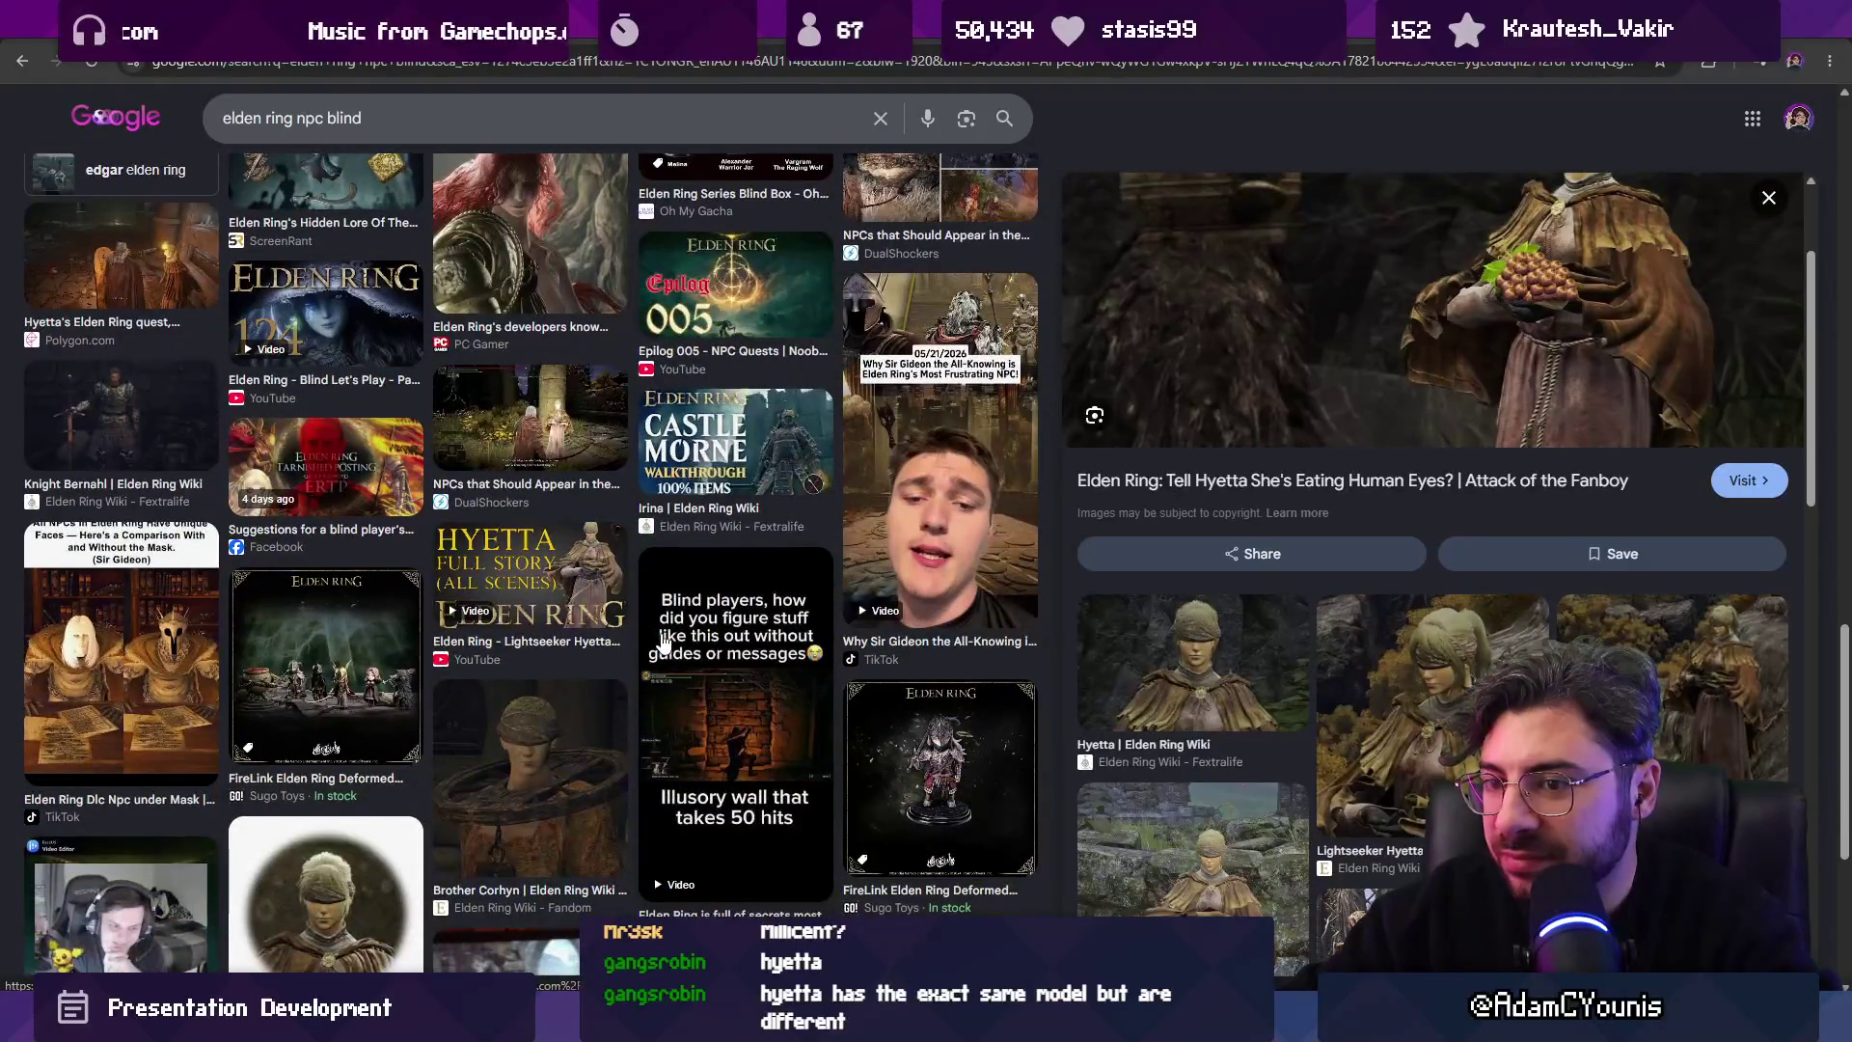
pyautogui.scroll(-3, 664, 641)
pyautogui.scroll(-4, 1411, 603)
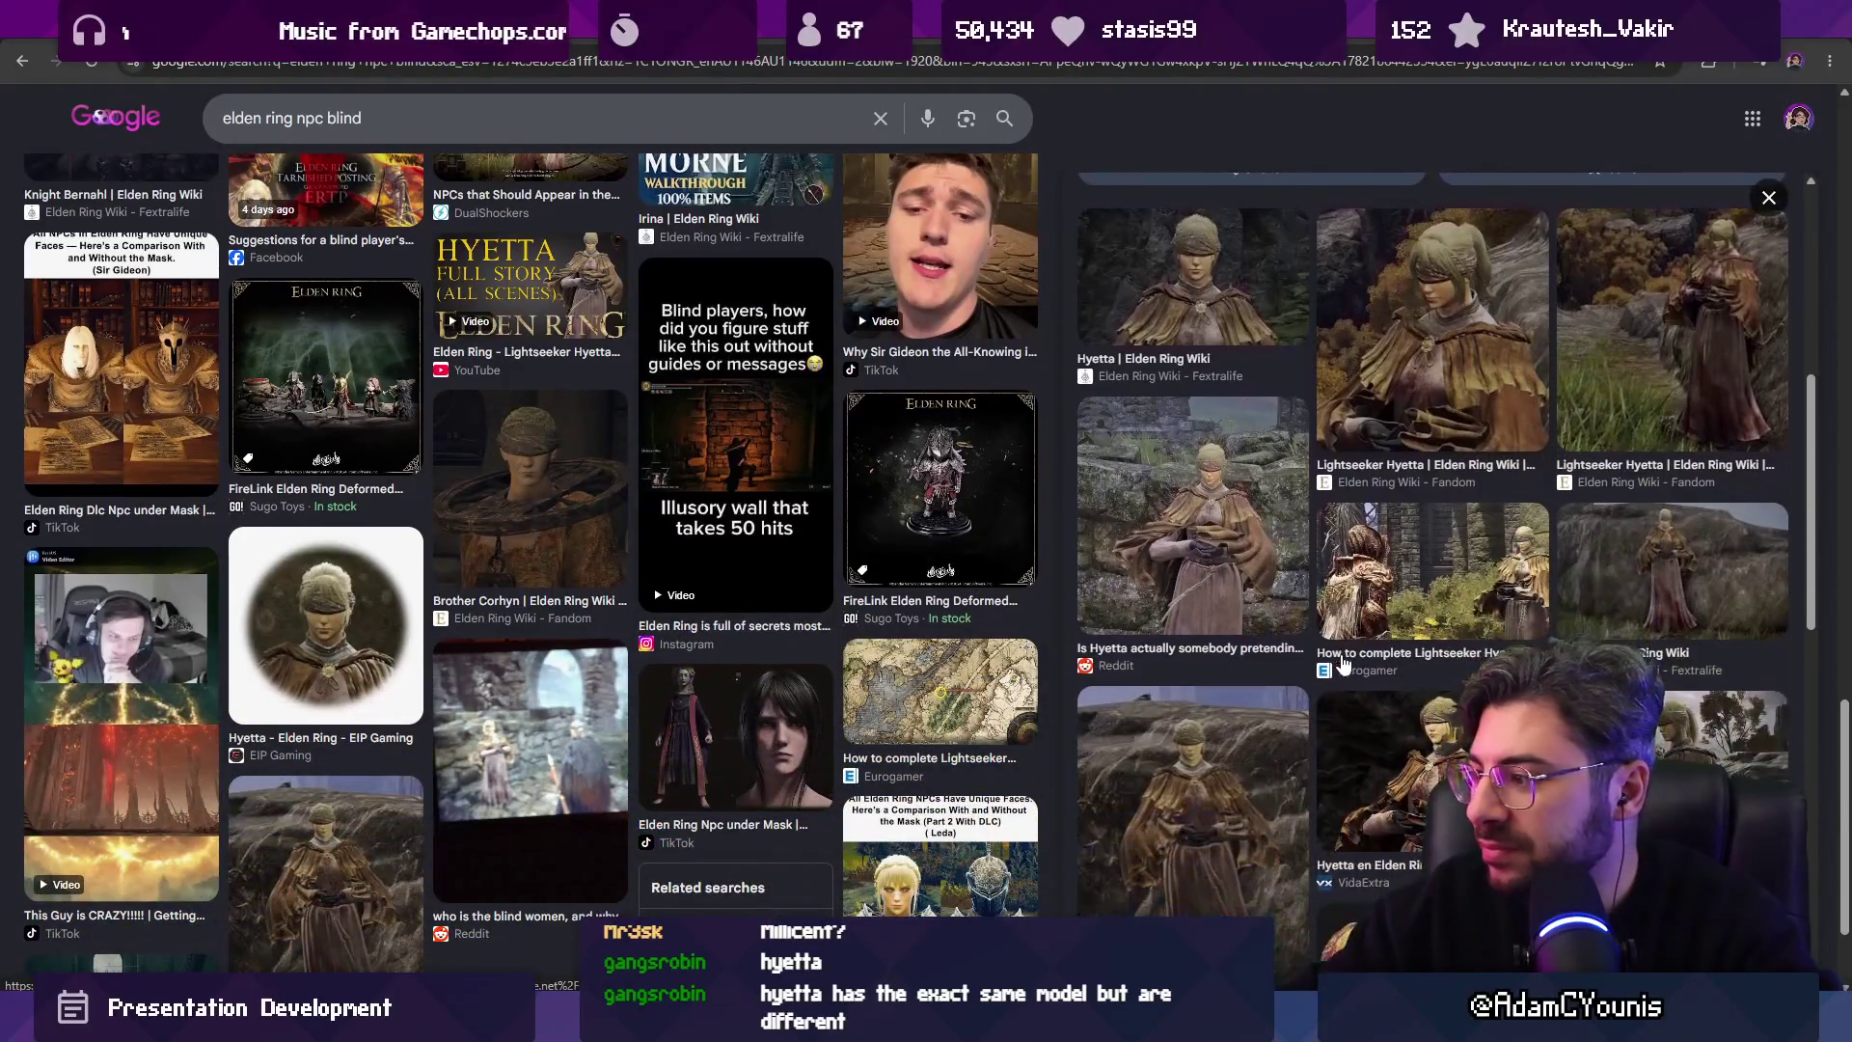
pyautogui.click(1411, 603)
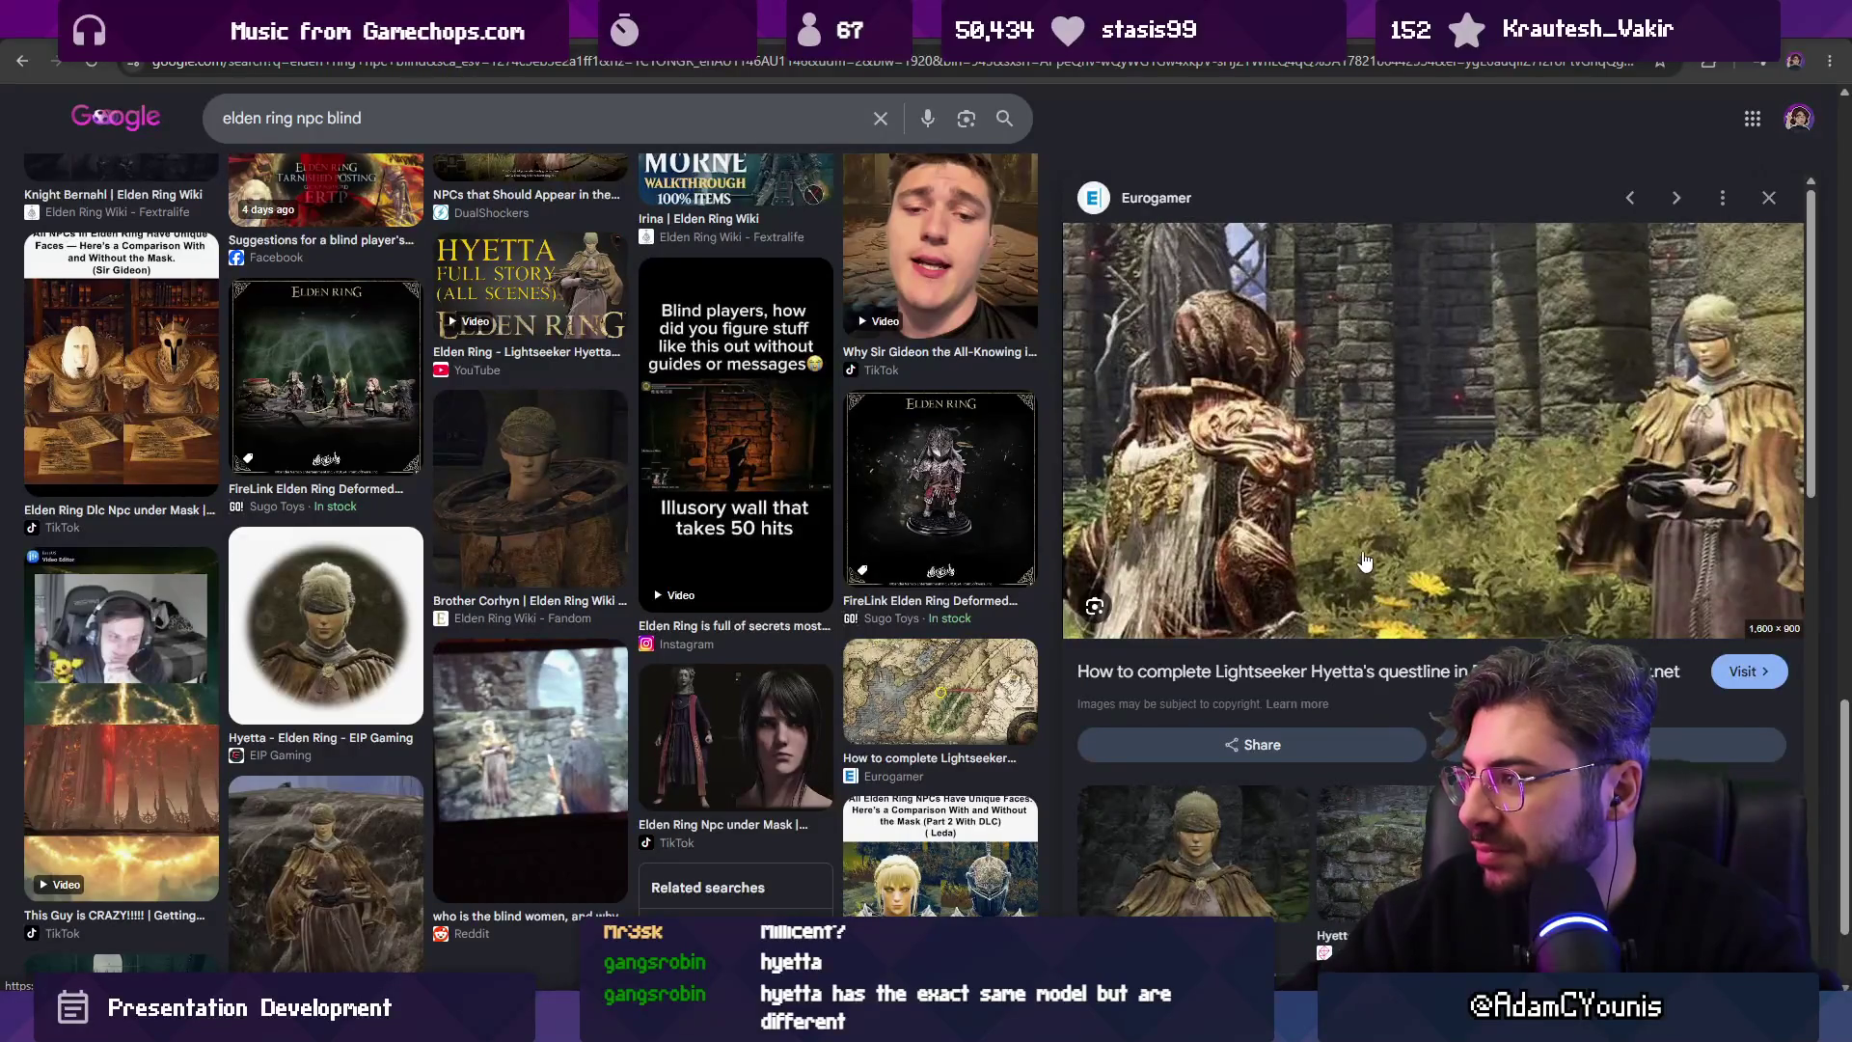
pyautogui.scroll(-6, 1514, 481)
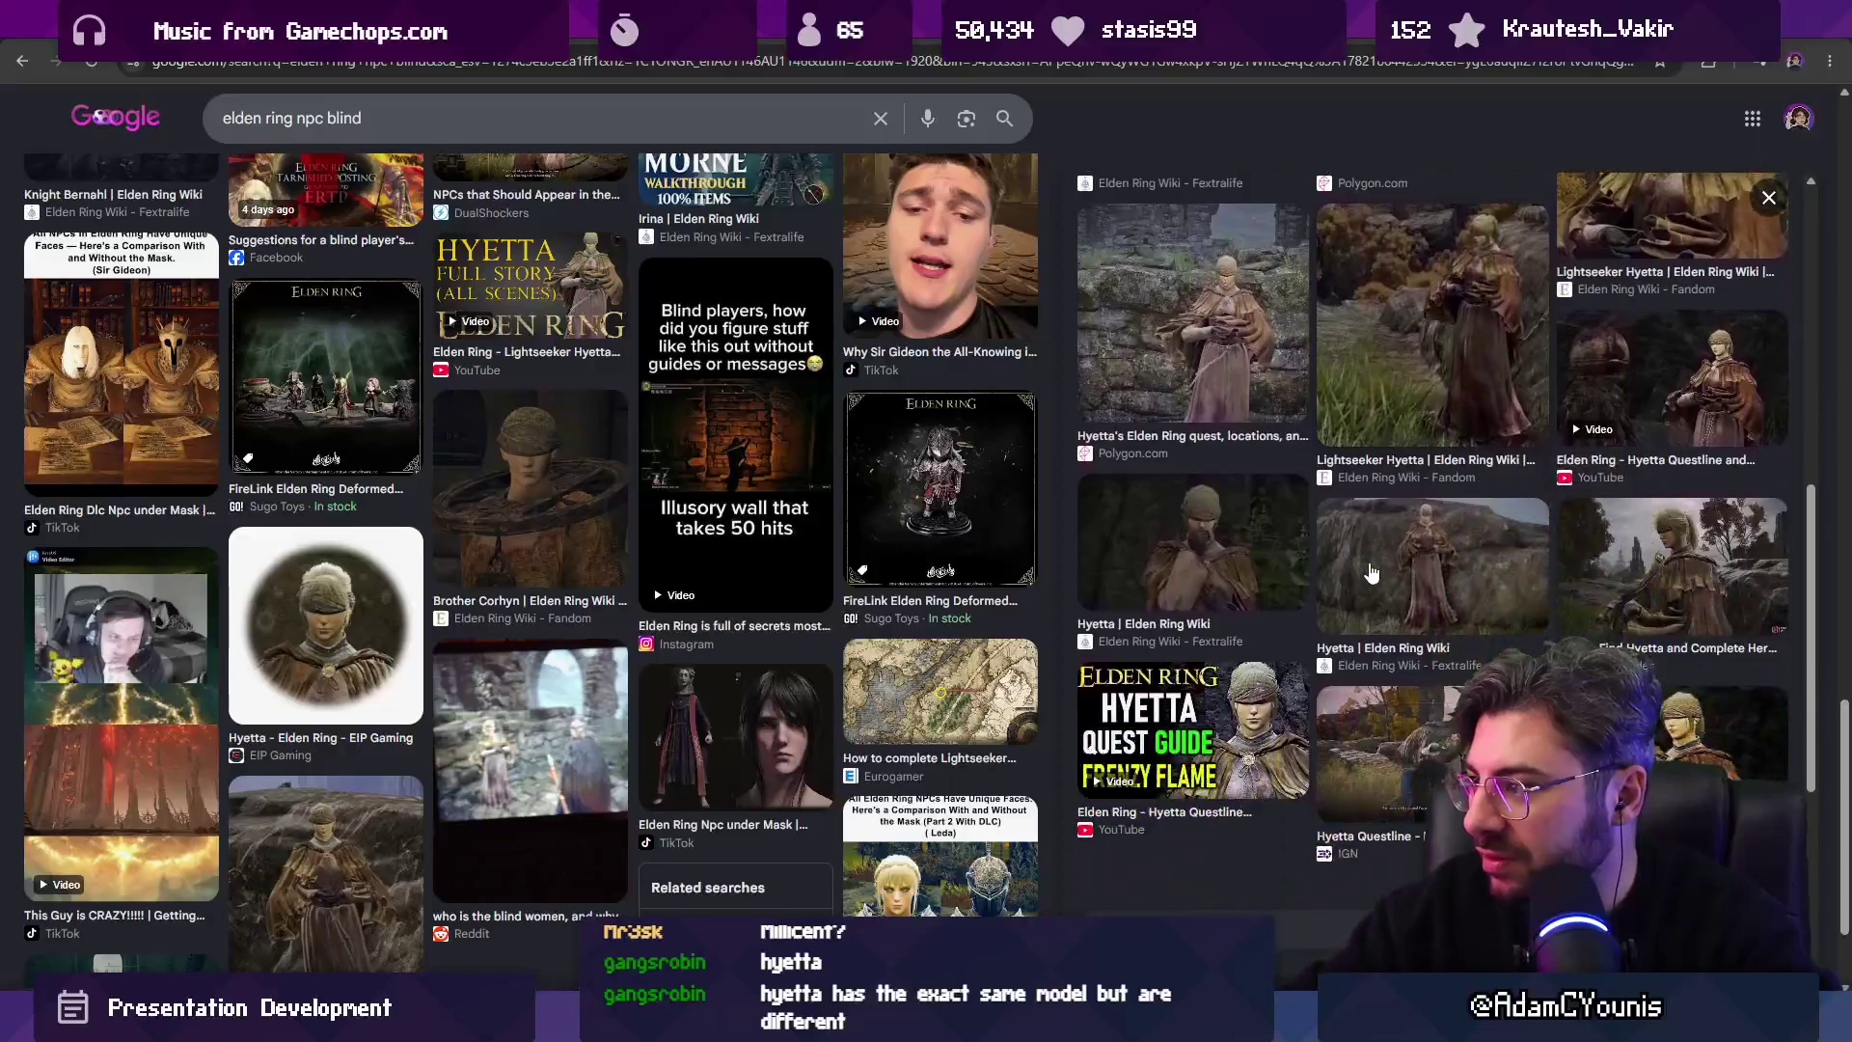
pyautogui.scroll(6, 1380, 579)
pyautogui.press('Right')
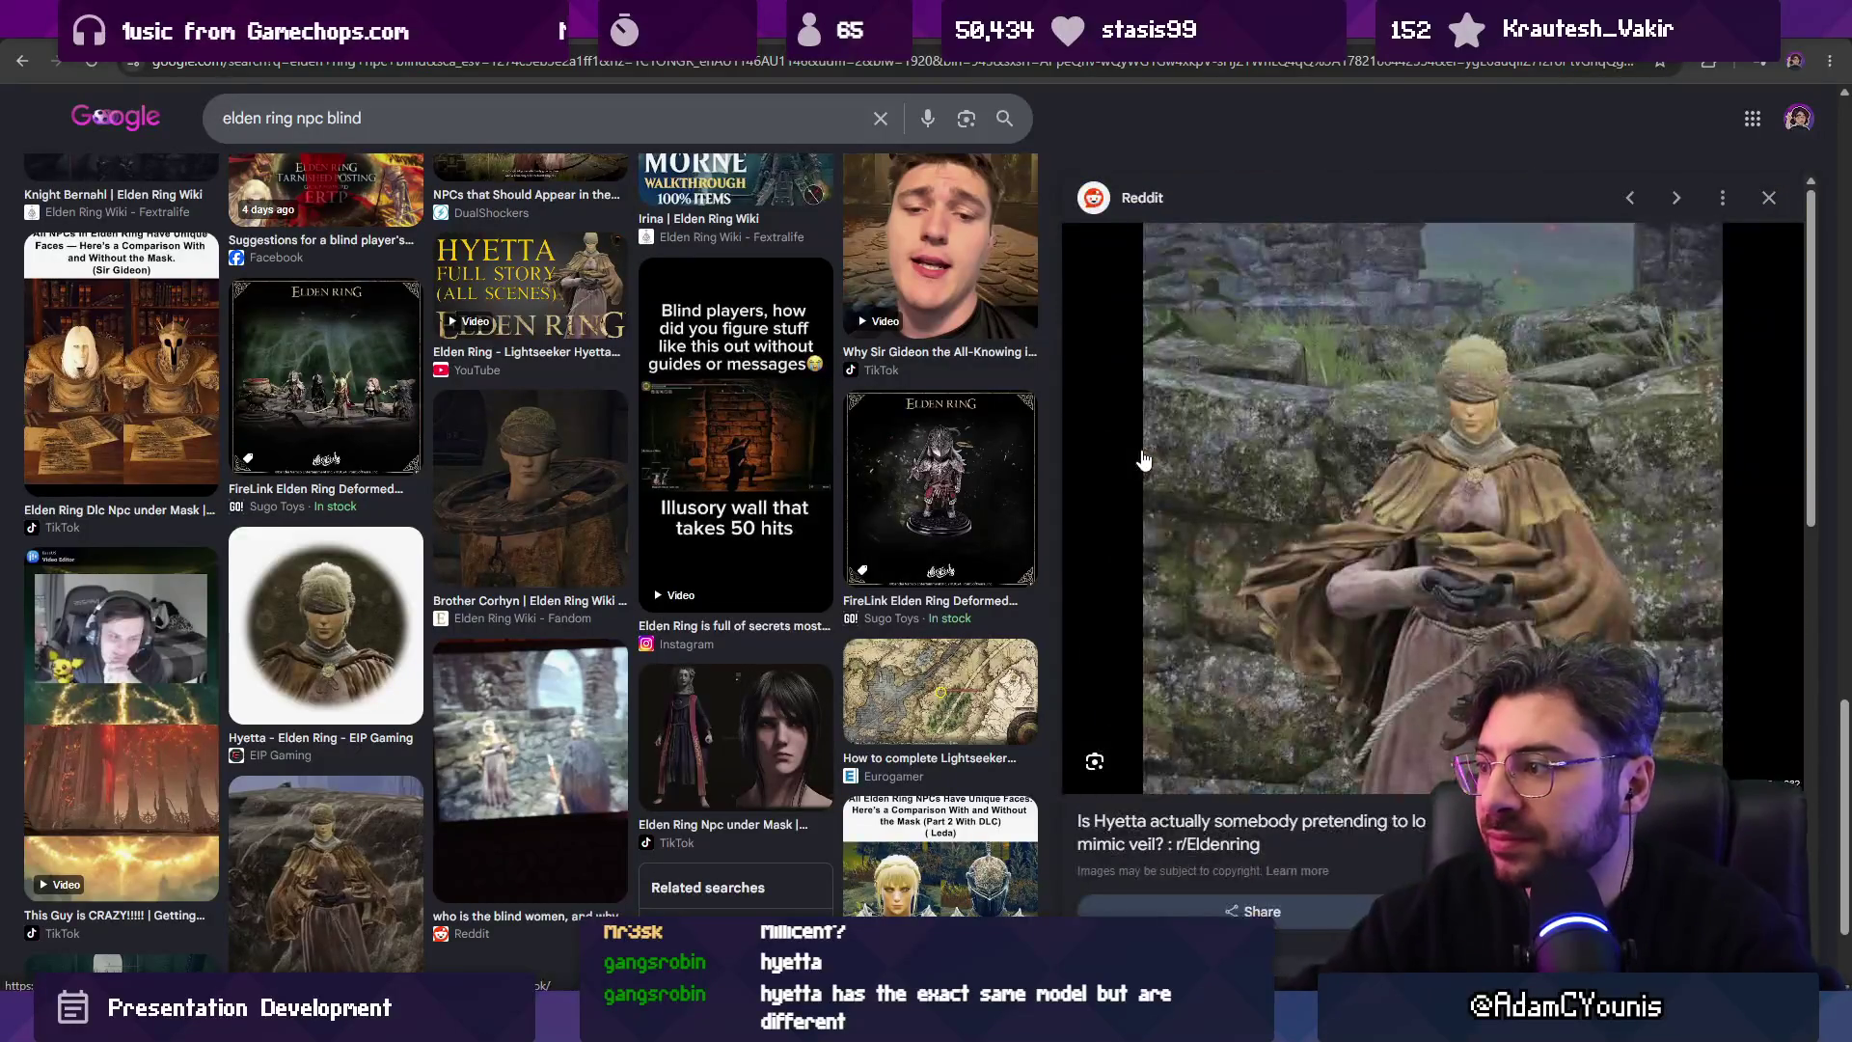
pyautogui.scroll(-5, 1396, 487)
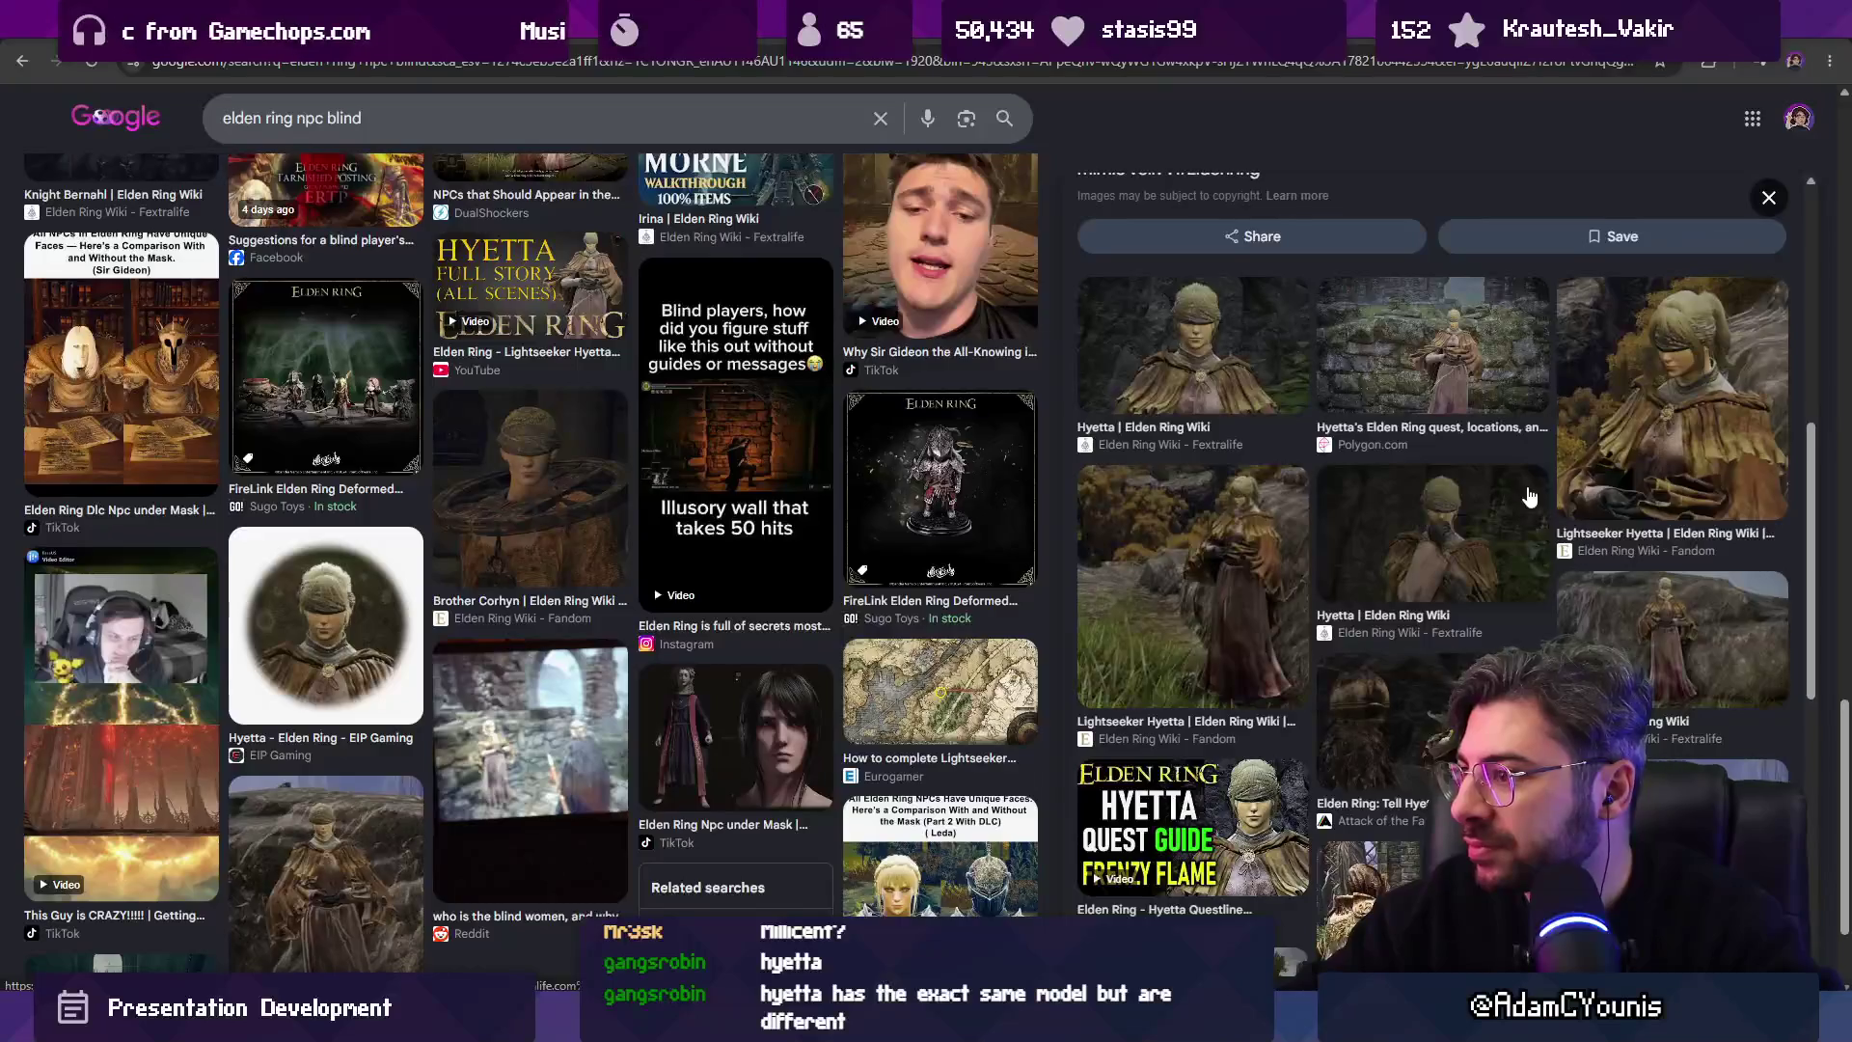
# - Preview the Fandom wiki, full-body and Eurogamer questline Hyetta images and browse related pictures
pyautogui.click(1263, 541)
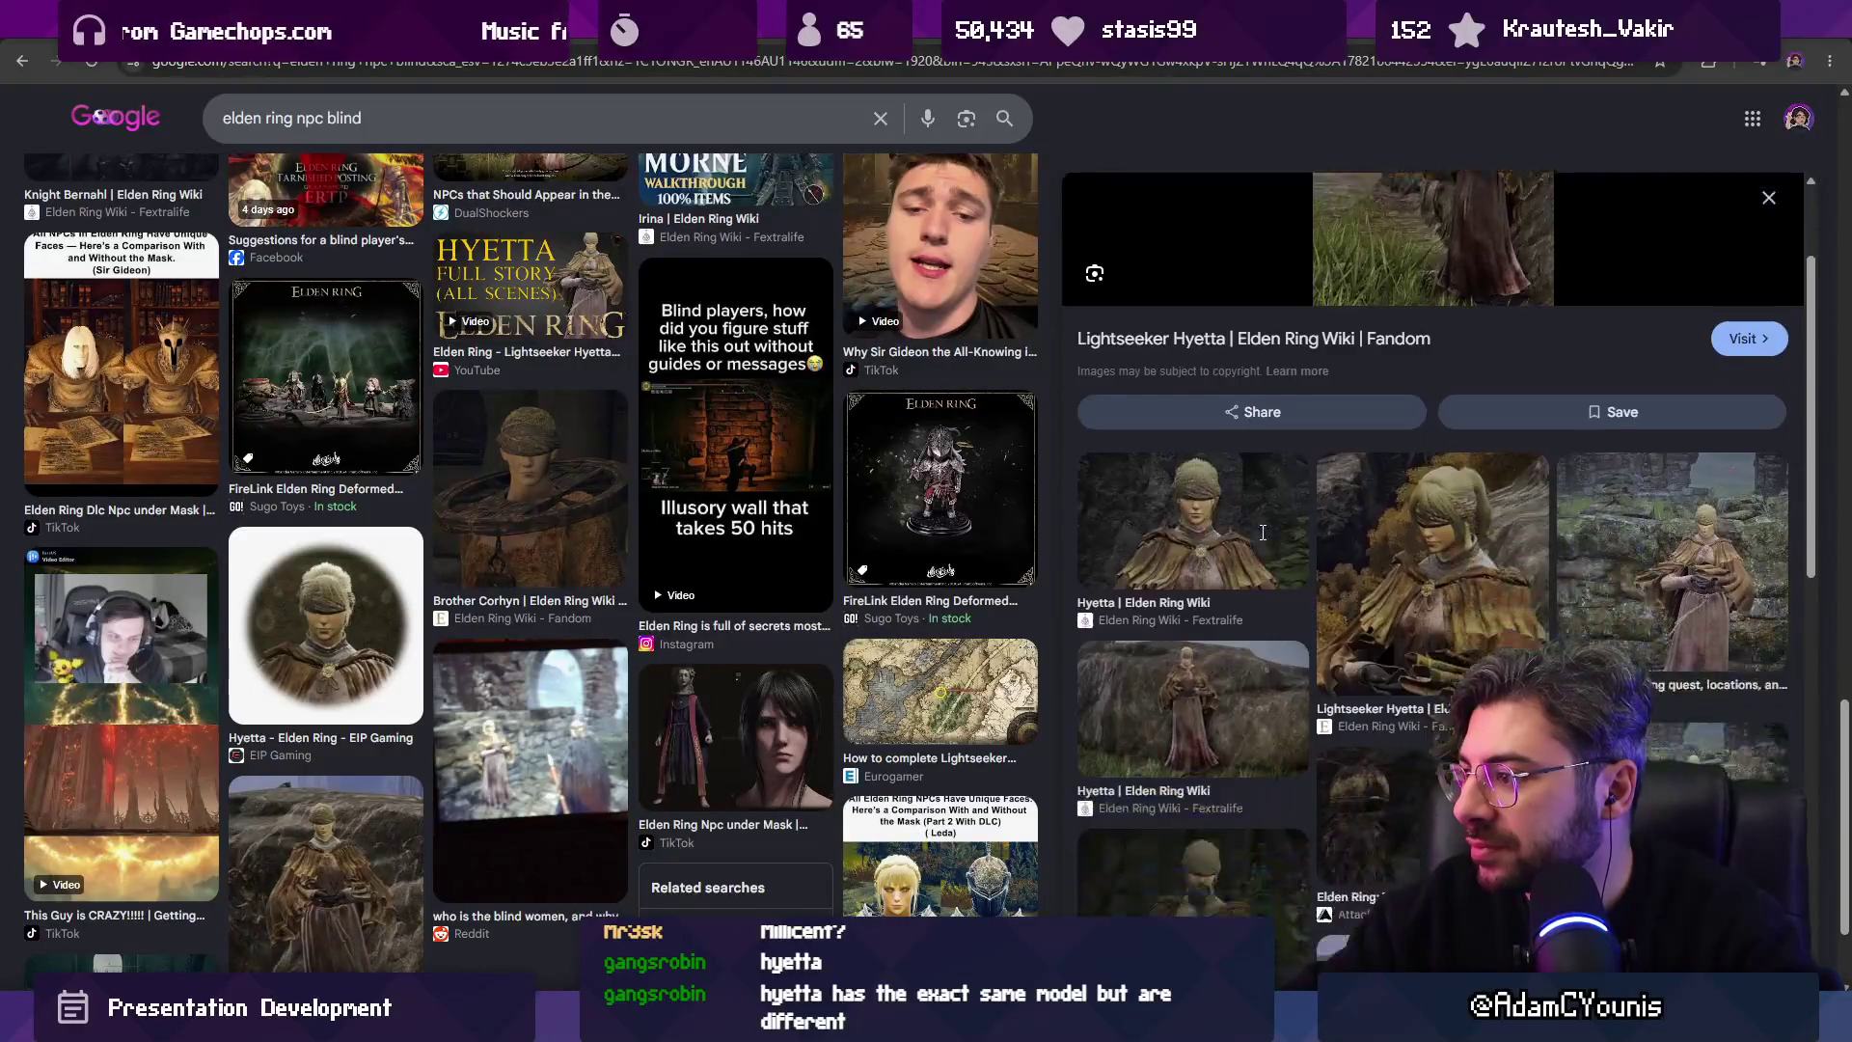
pyautogui.click(1413, 547)
pyautogui.scroll(-5, 1422, 559)
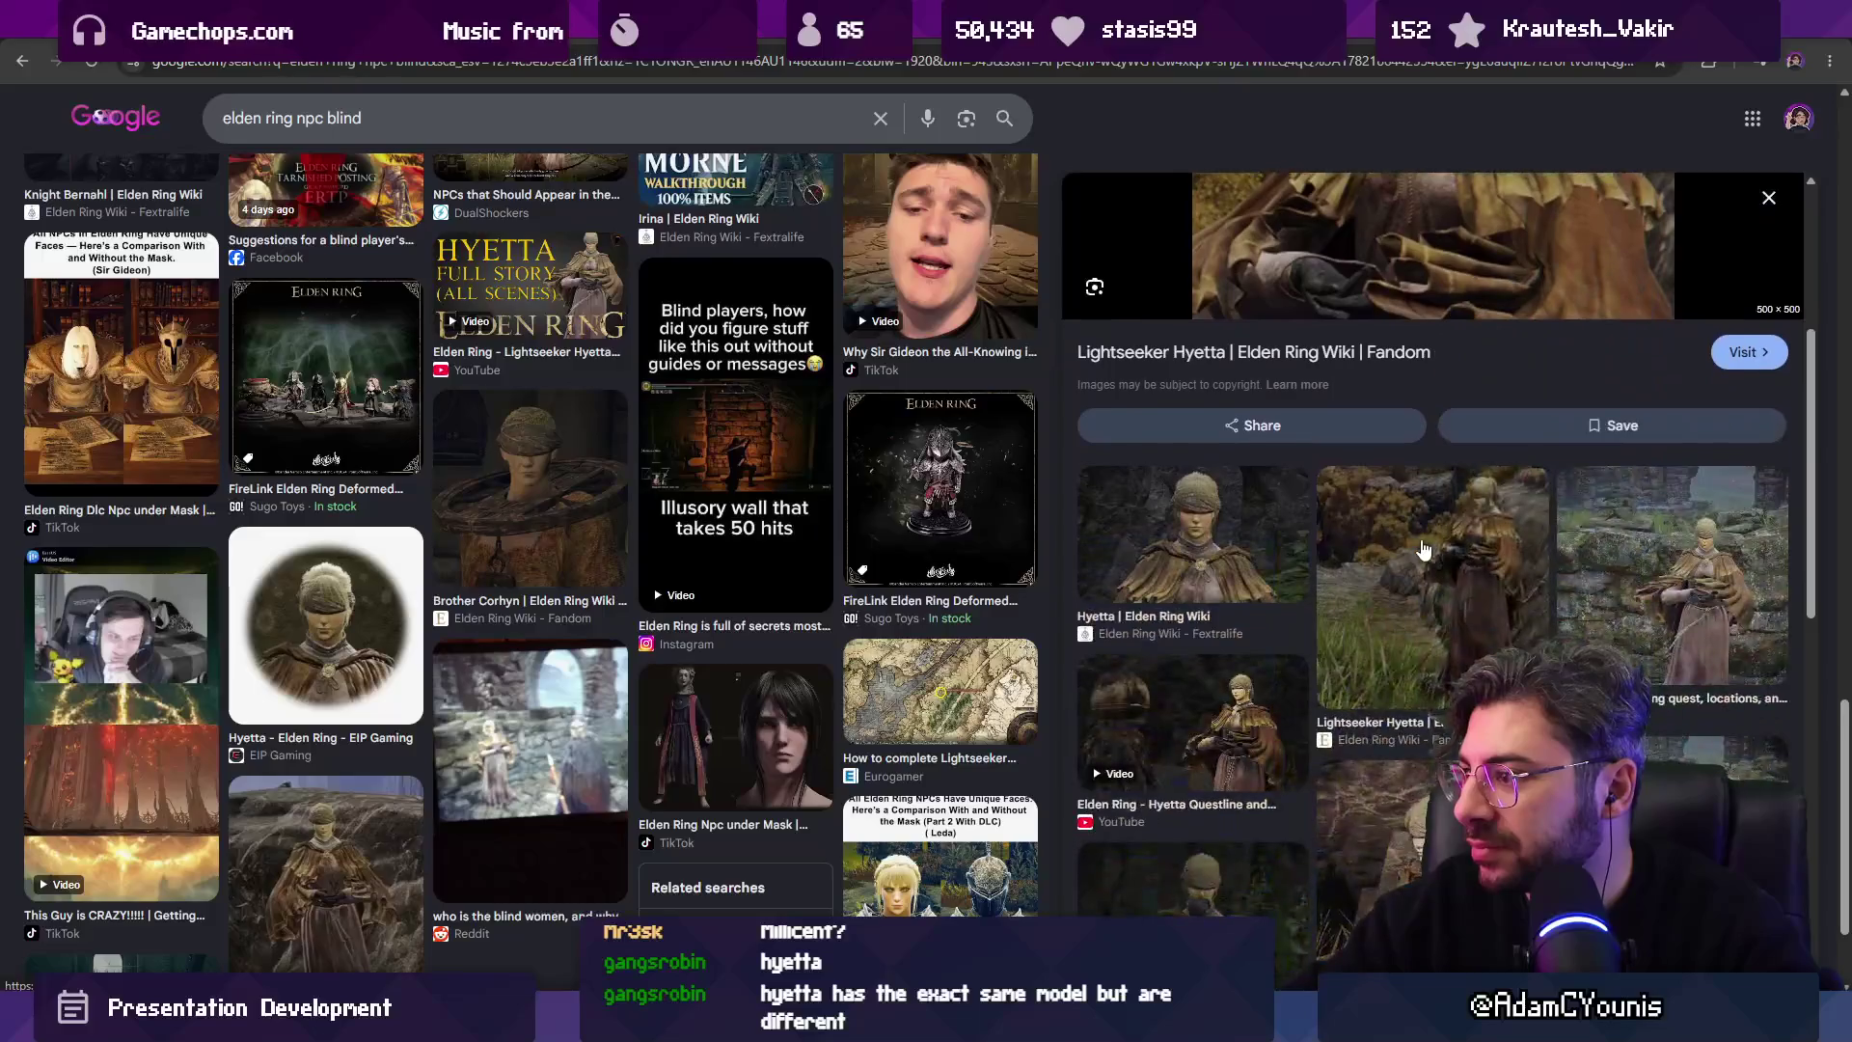
pyautogui.scroll(-5, 1422, 561)
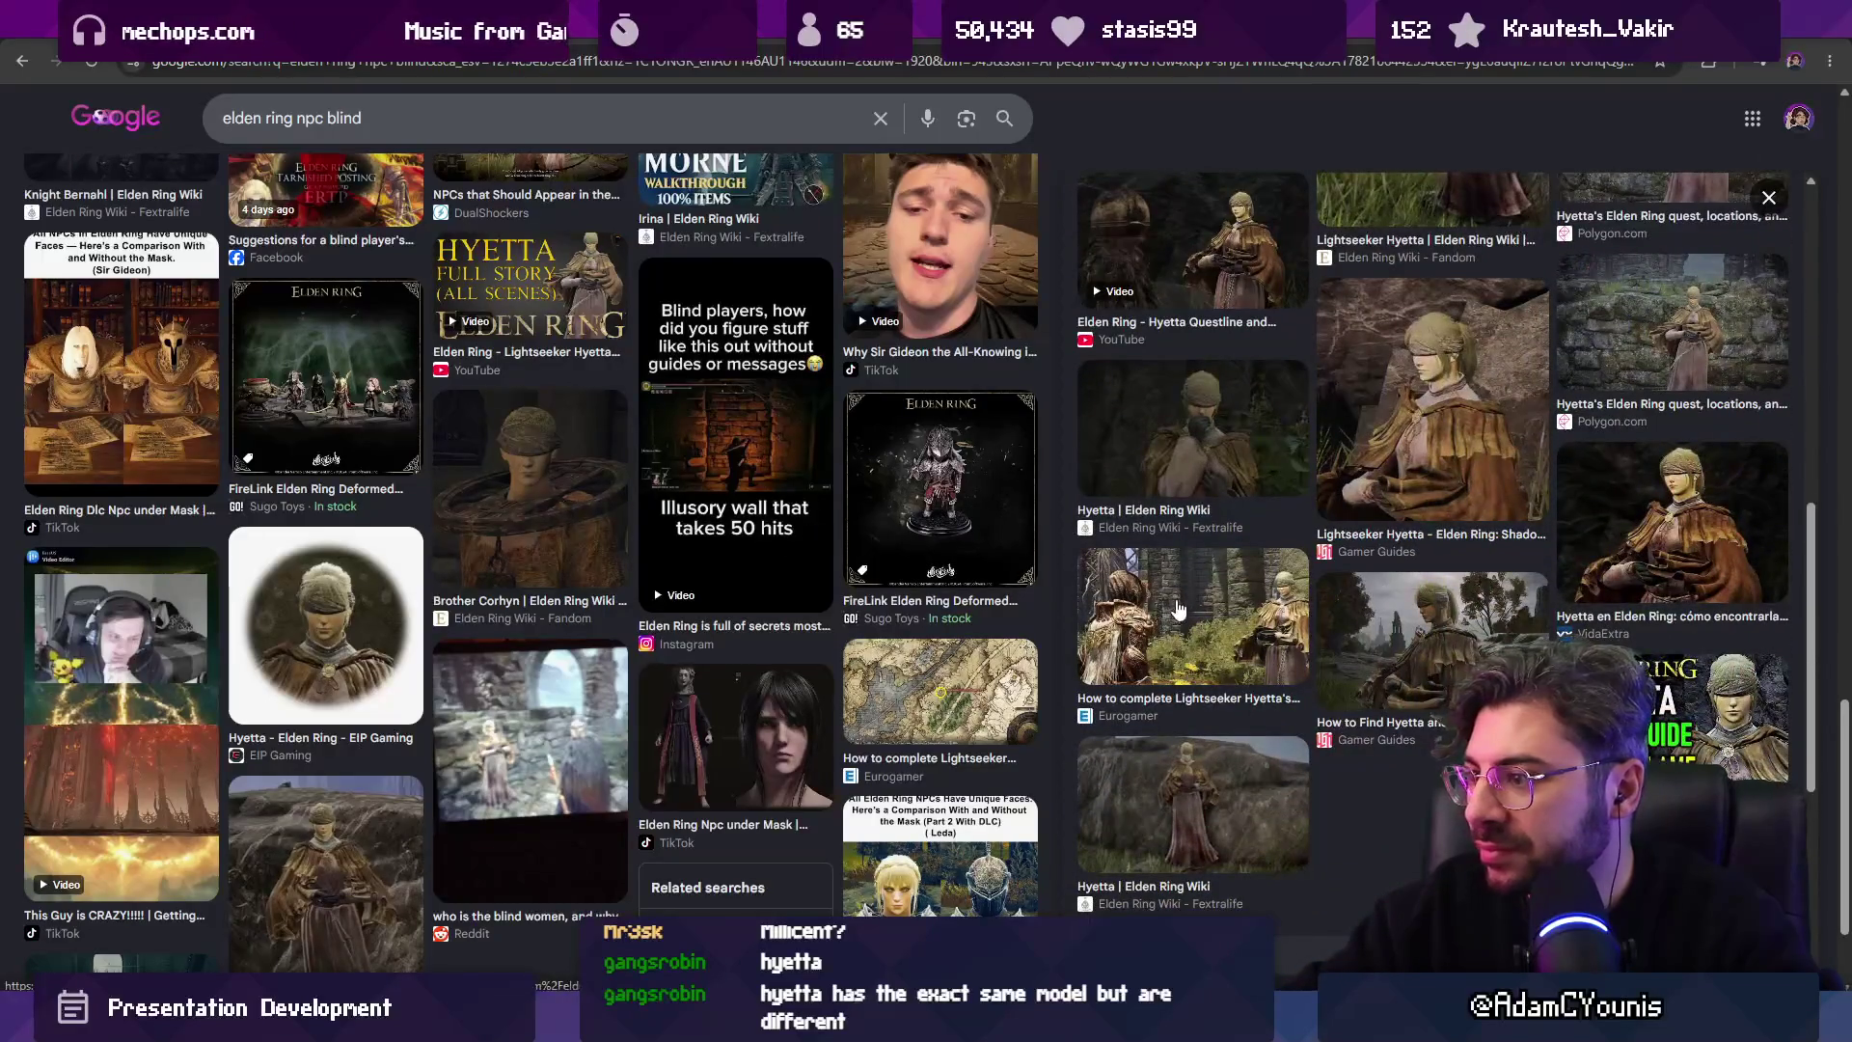
pyautogui.click(1178, 607)
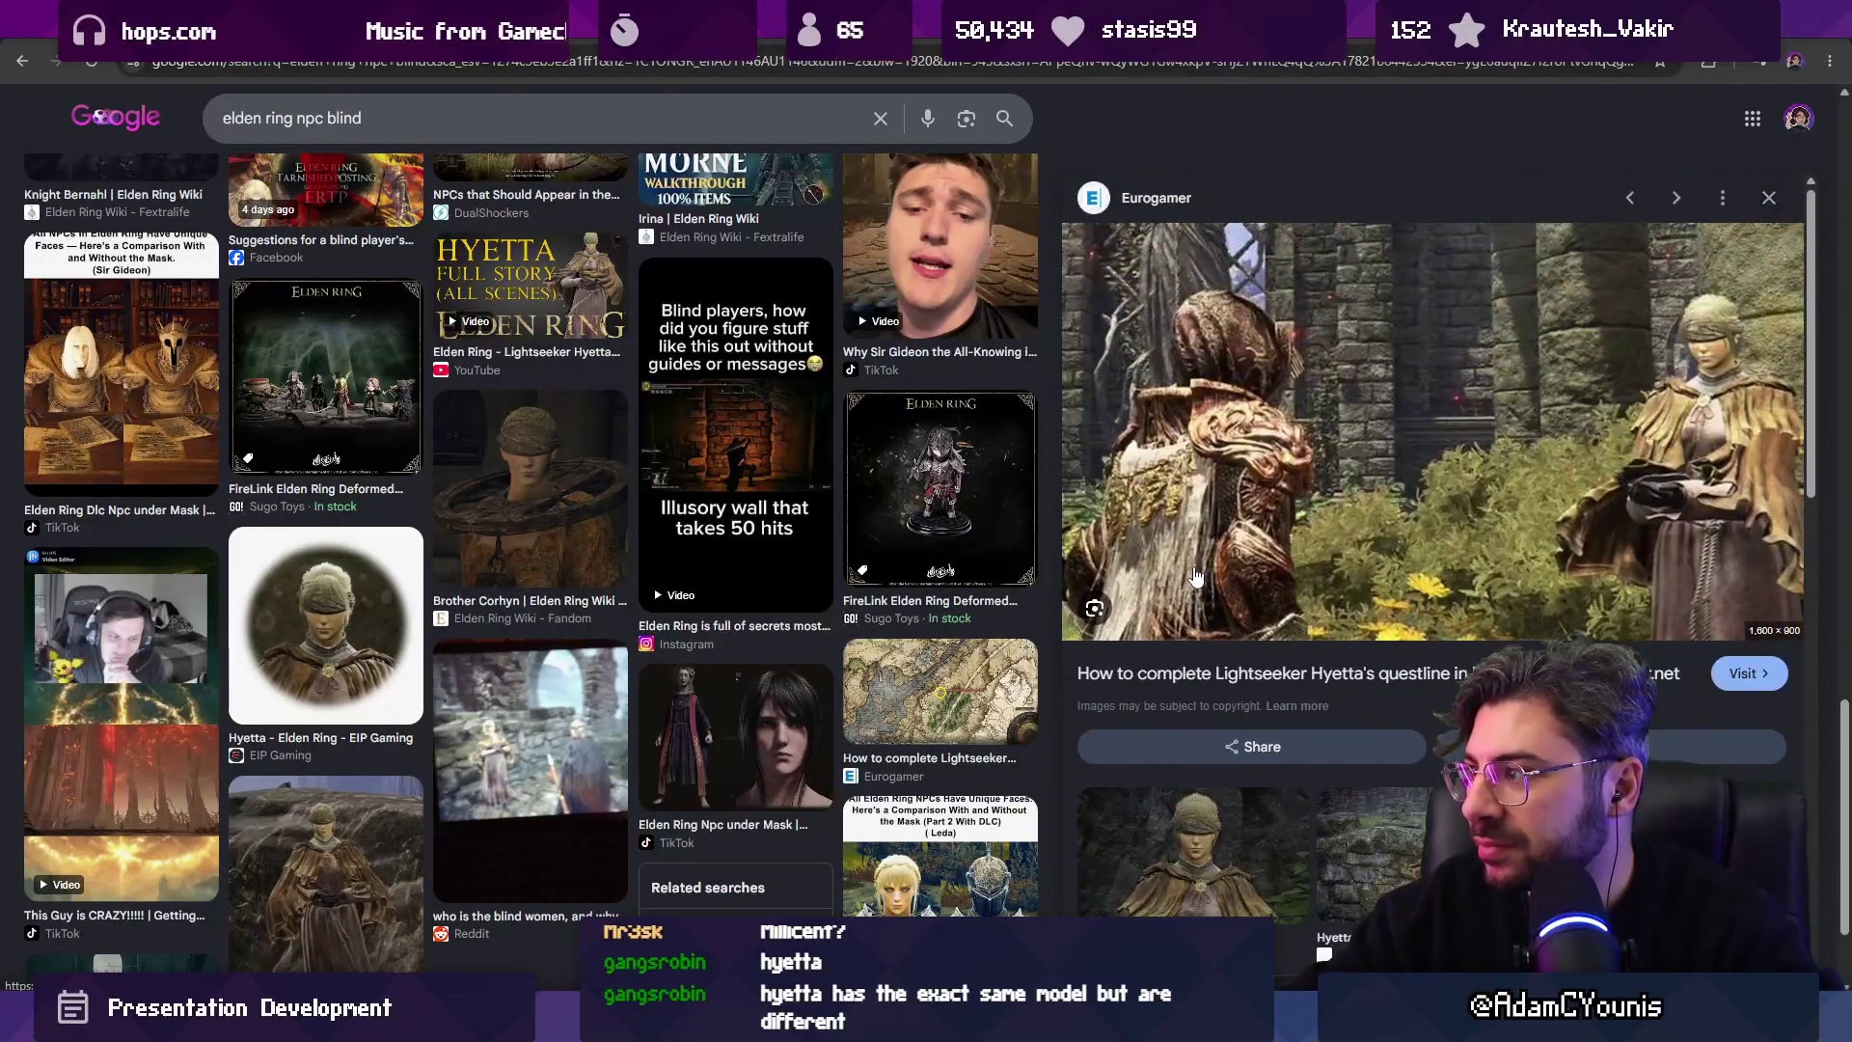
pyautogui.scroll(-8, 1198, 575)
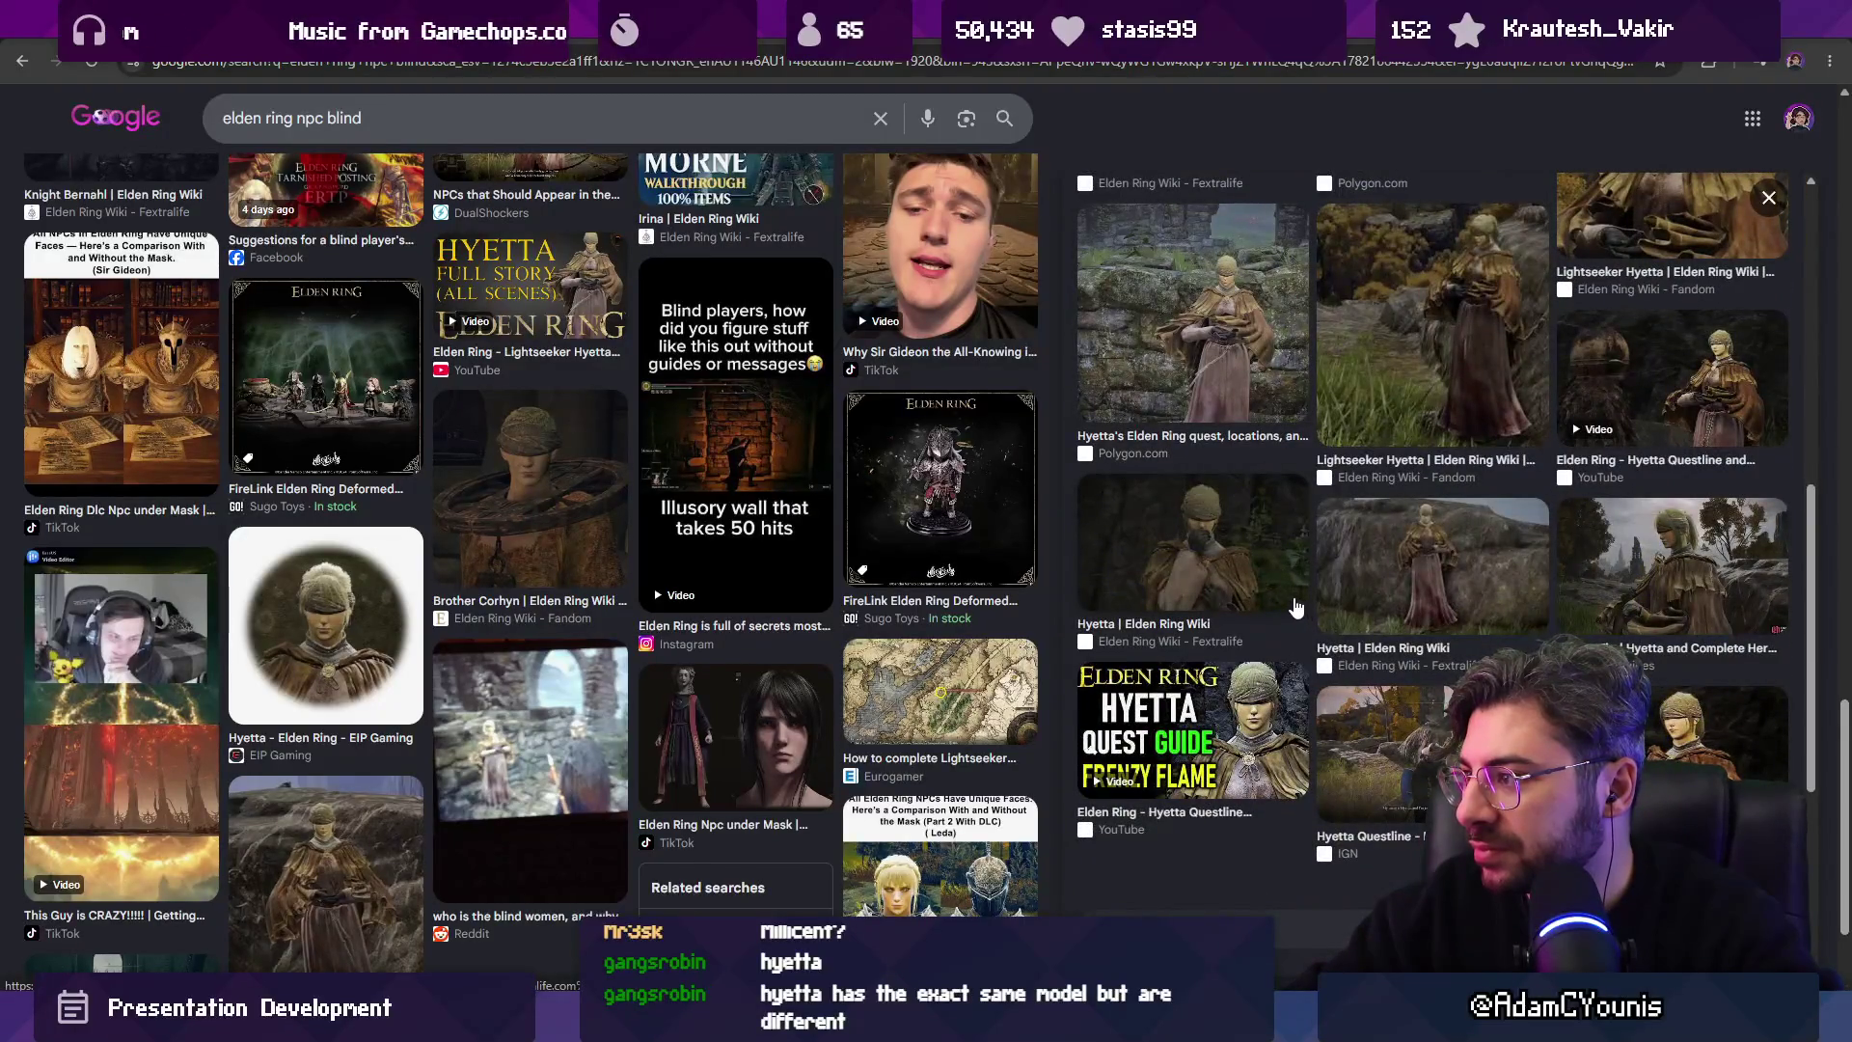
pyautogui.scroll(-1, 634, 521)
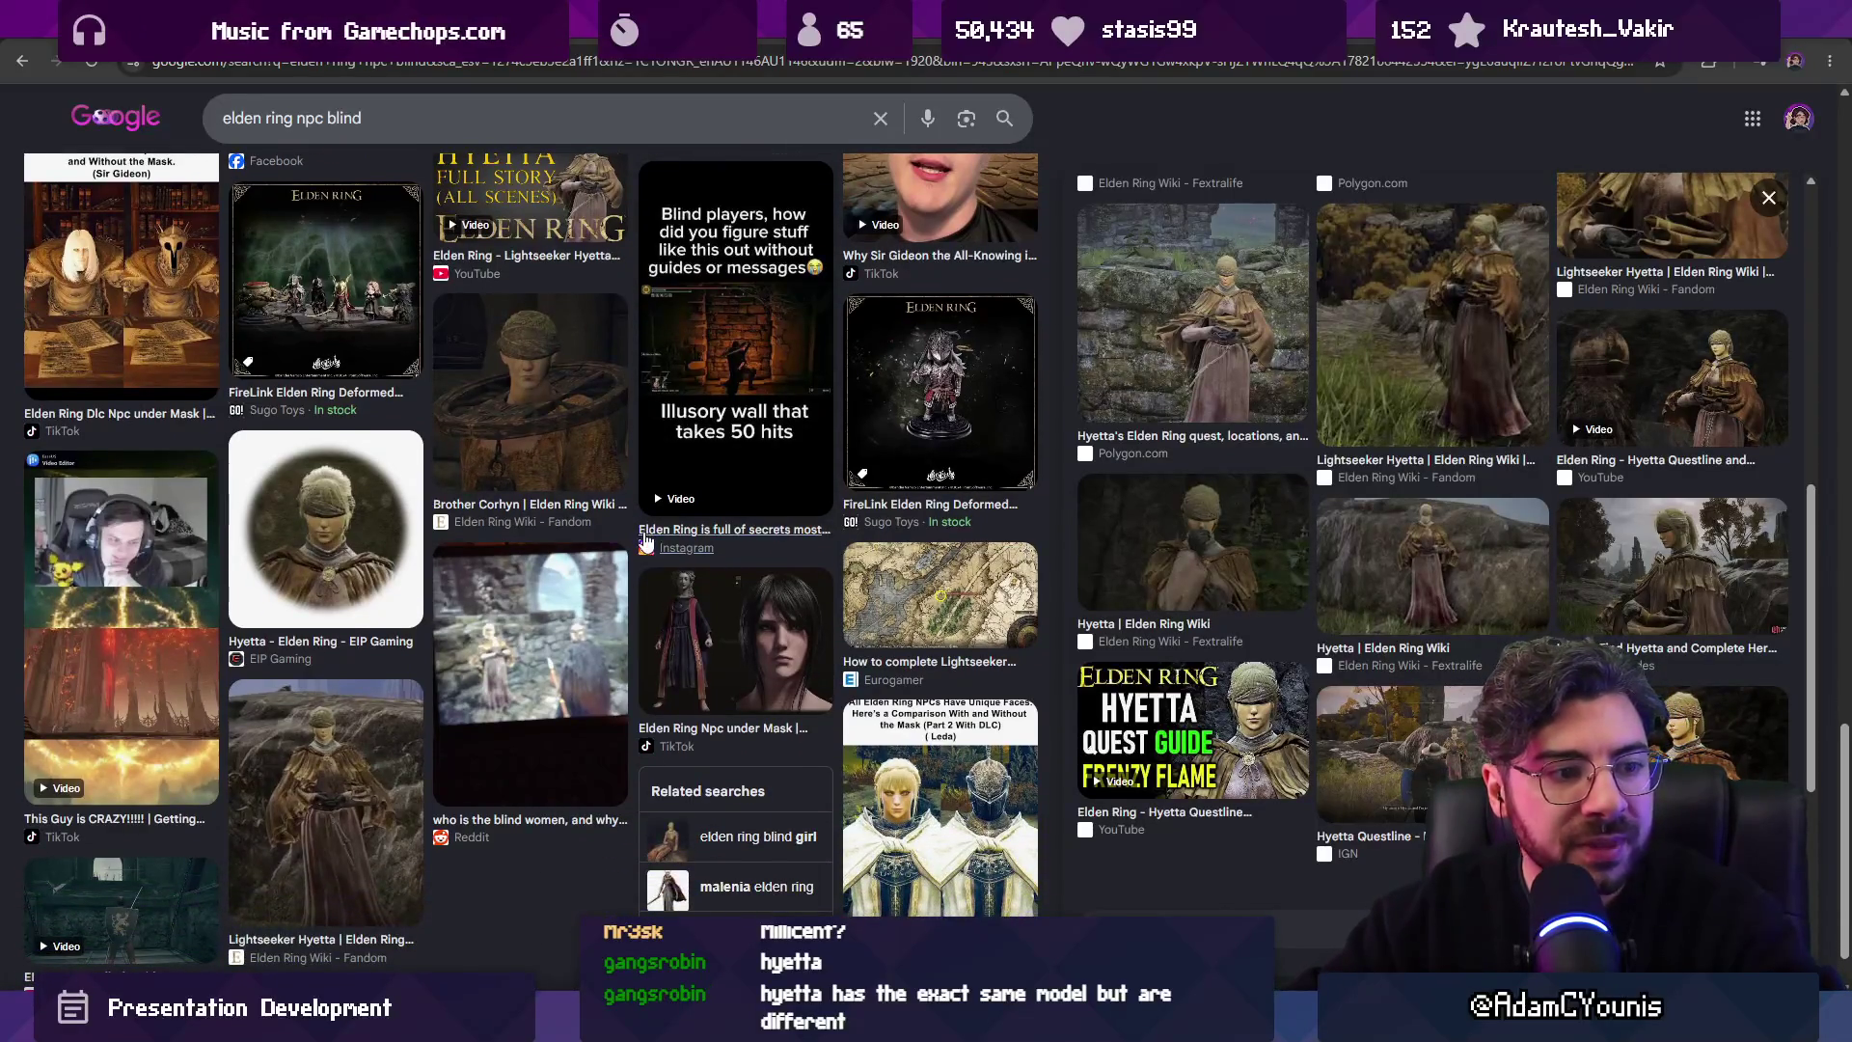
pyautogui.scroll(-10, 617, 523)
pyautogui.scroll(10, 567, 526)
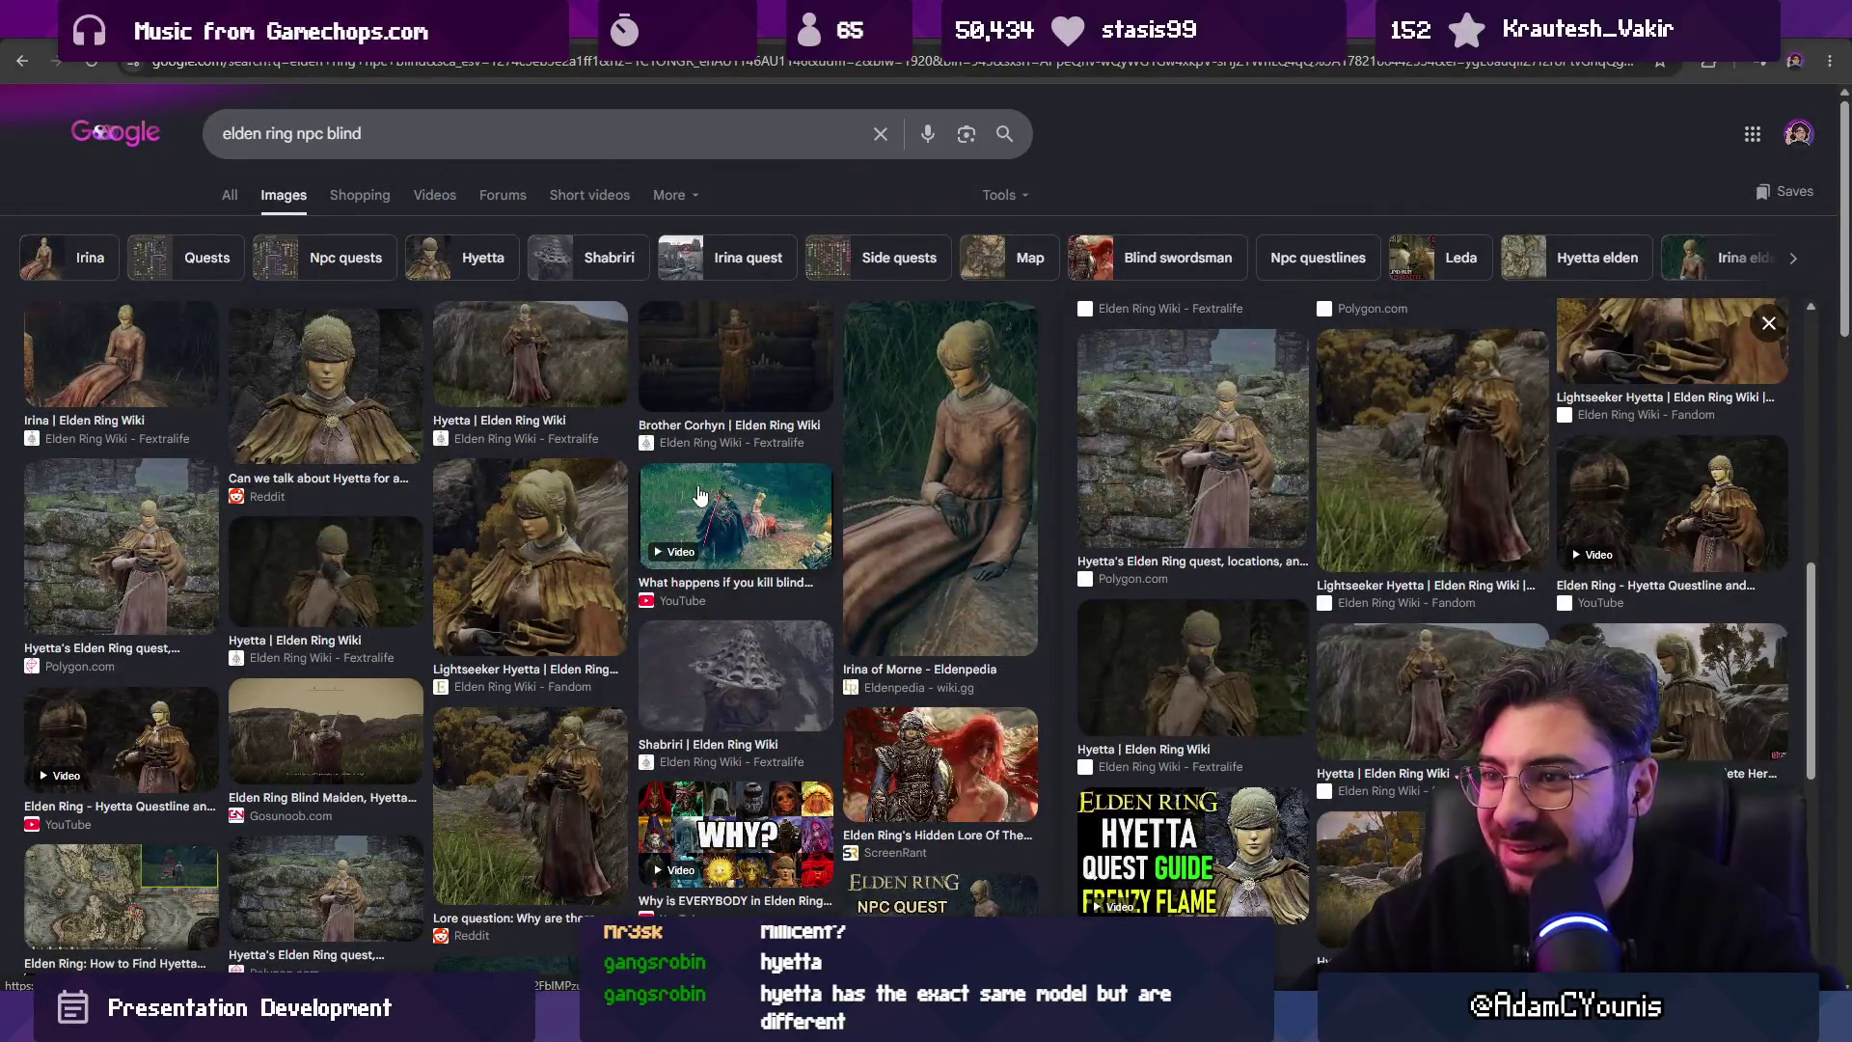
pyautogui.click(379, 133)
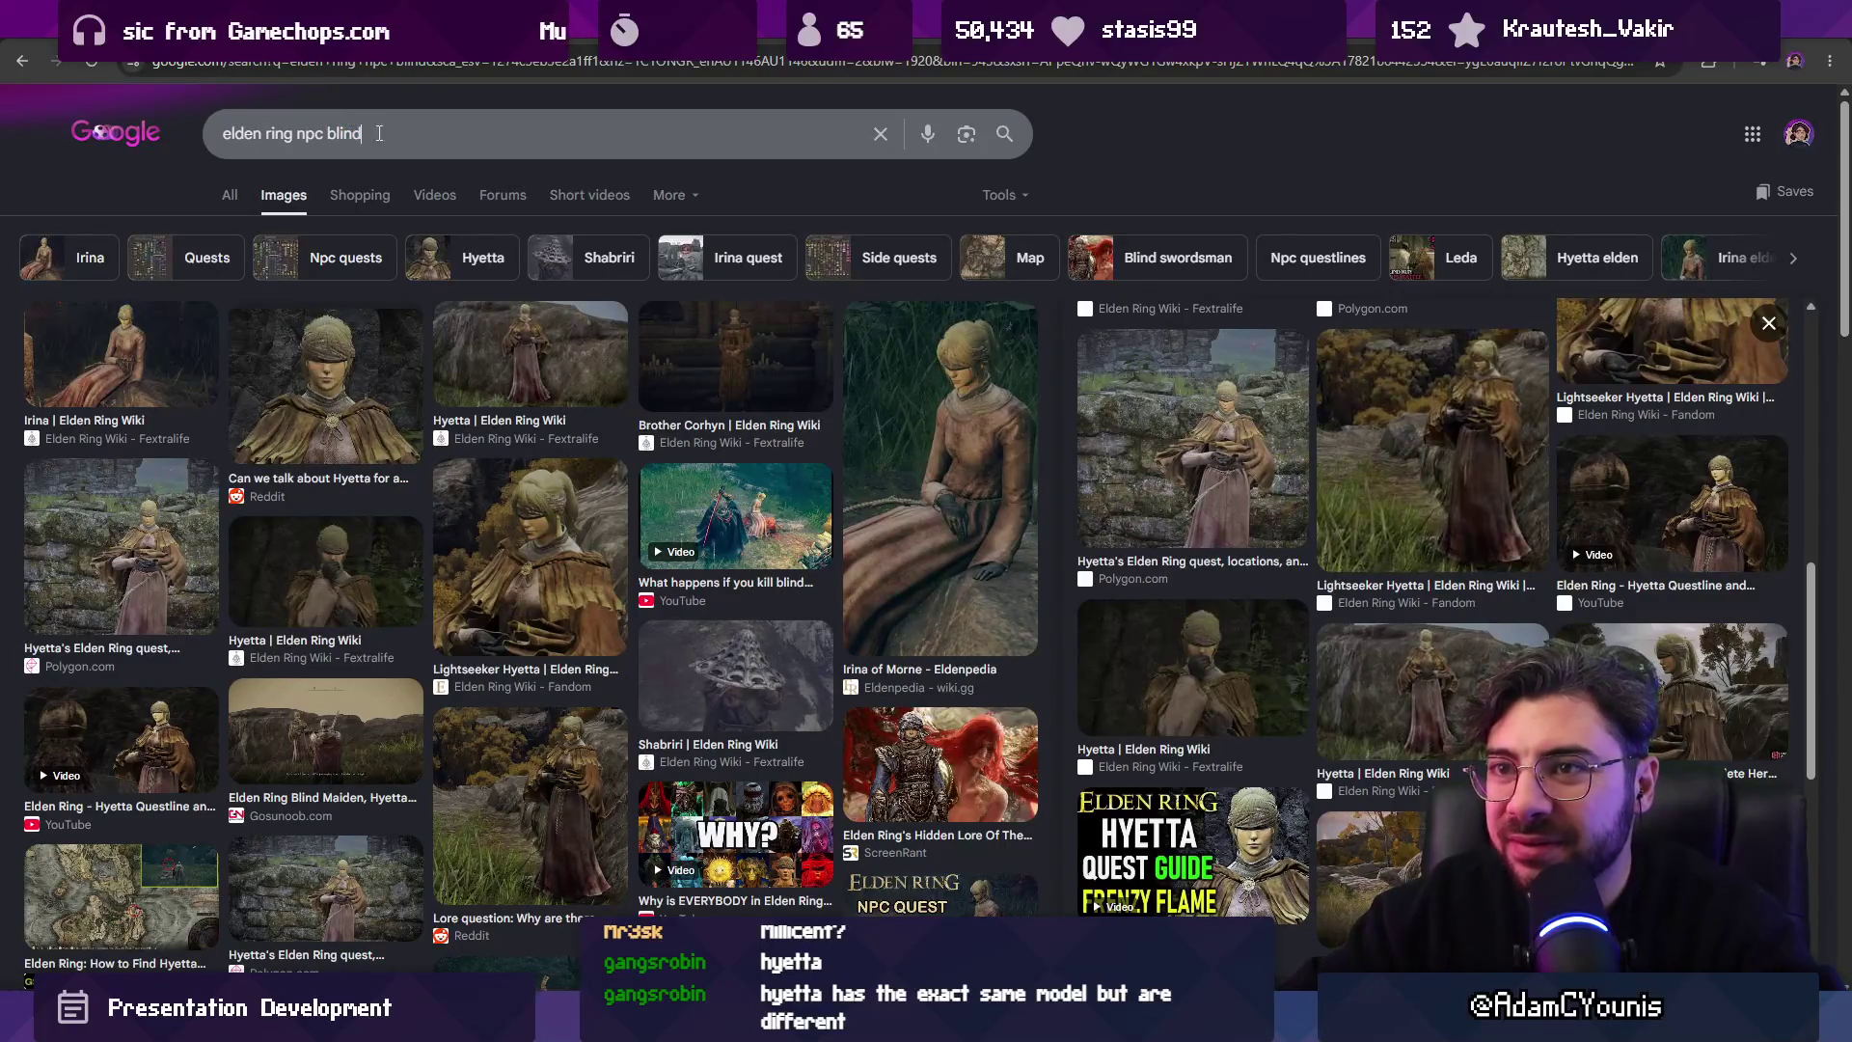
# - Search 'elden ring irina' and preview the GameRant and br.millenium.gg Irina images
pyautogui.hotkey('ctrl', 'shift', 'Left')
pyautogui.hotkey('ctrl', 'shift', 'Left')
pyautogui.write('irina')
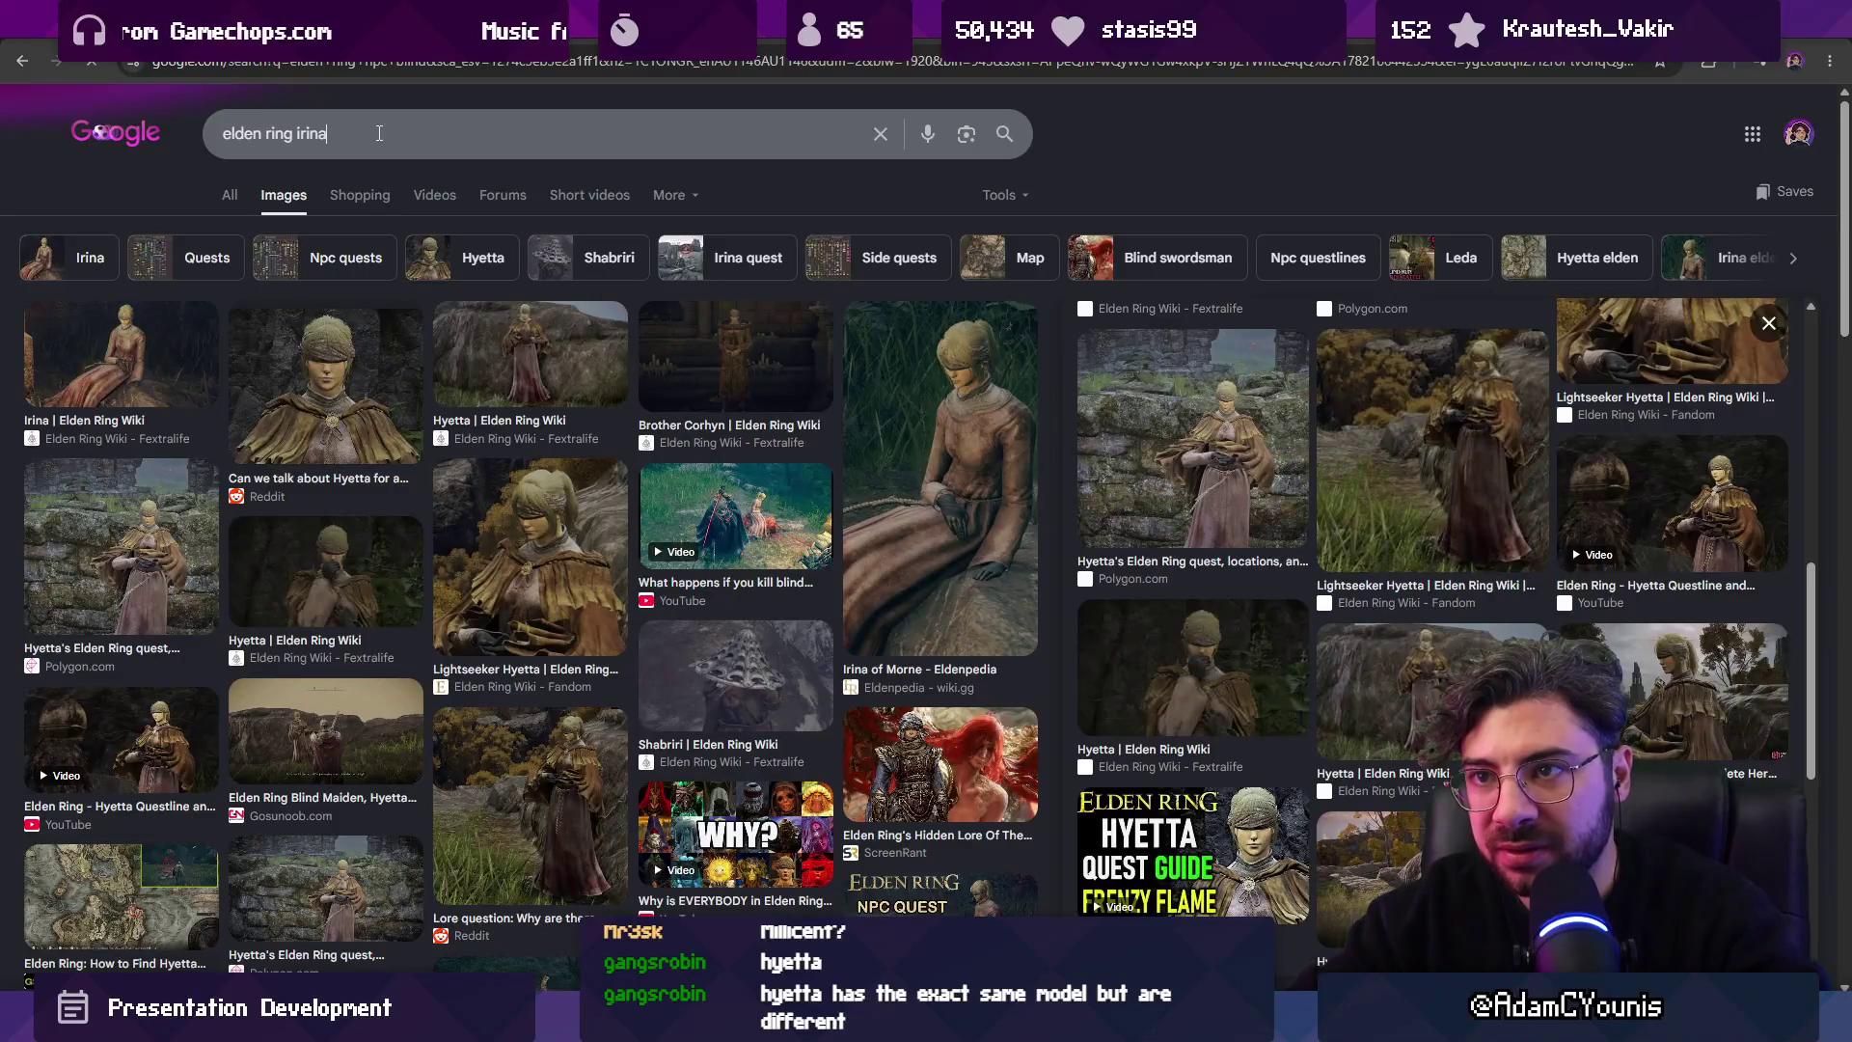
pyautogui.press('Return')
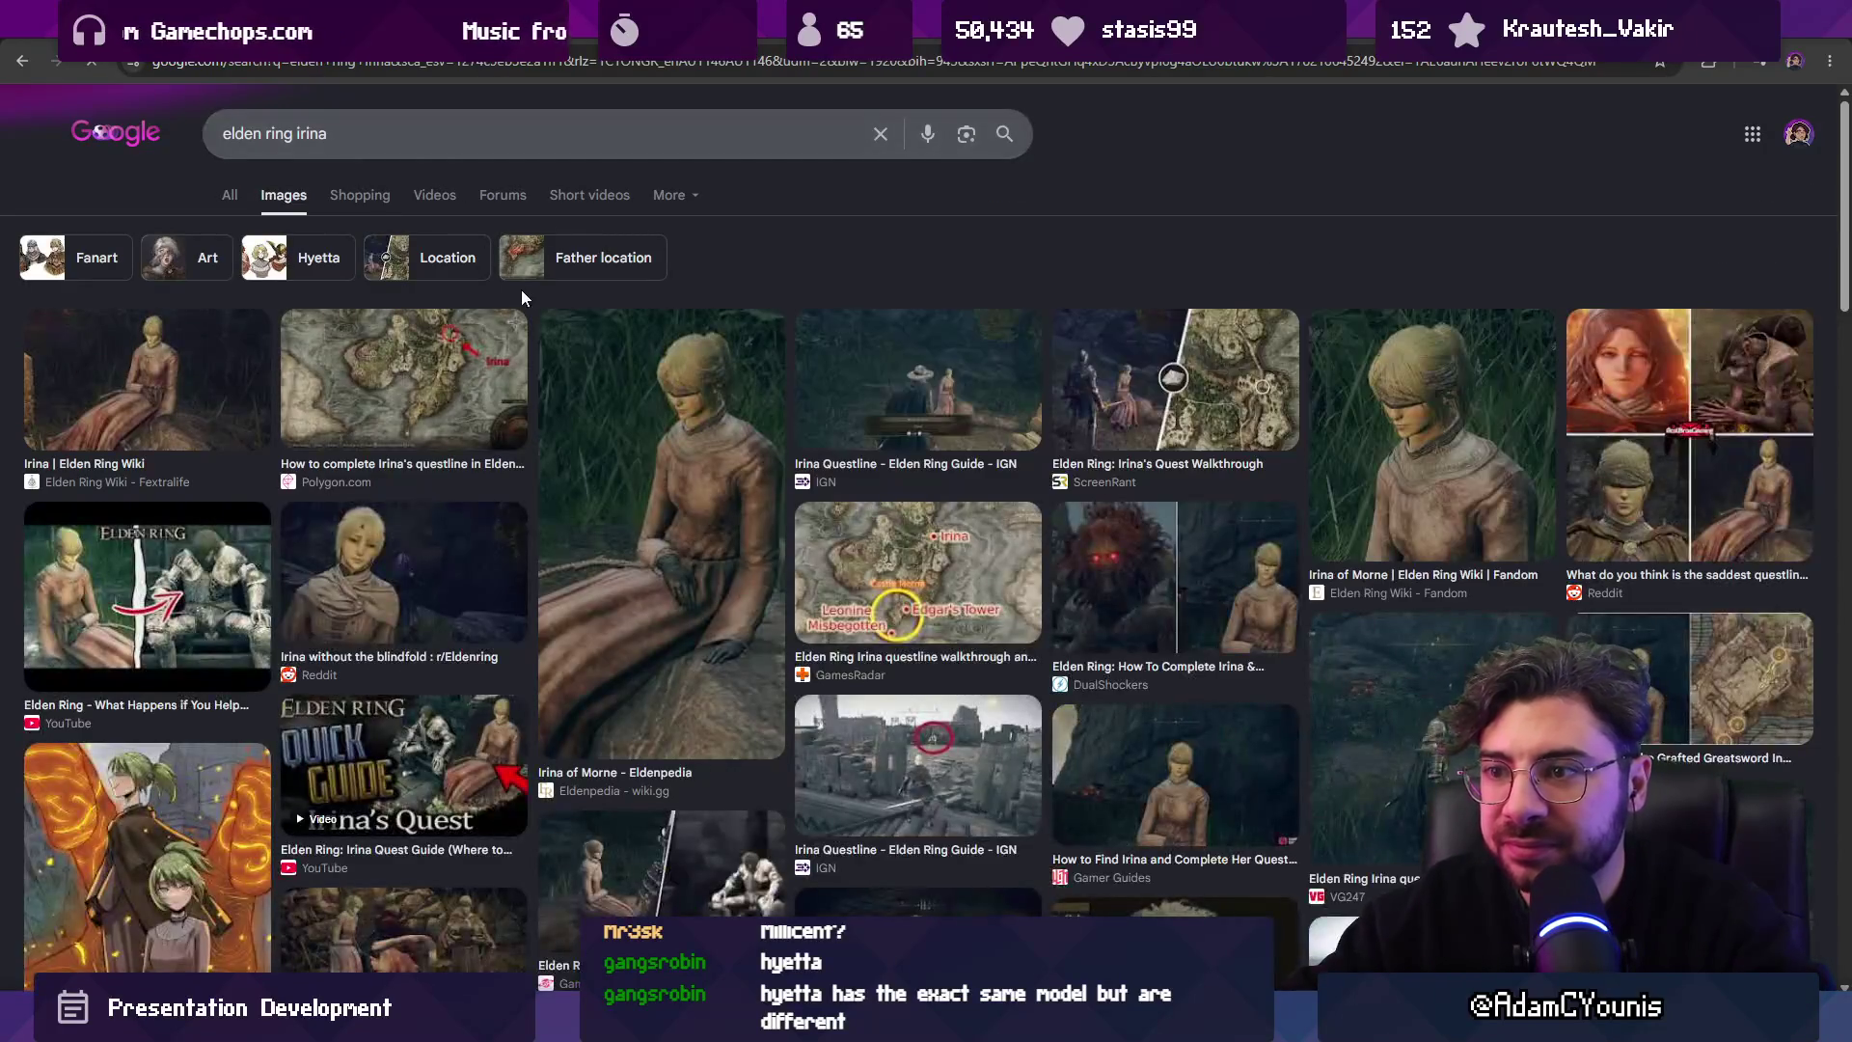
pyautogui.scroll(-3, 684, 410)
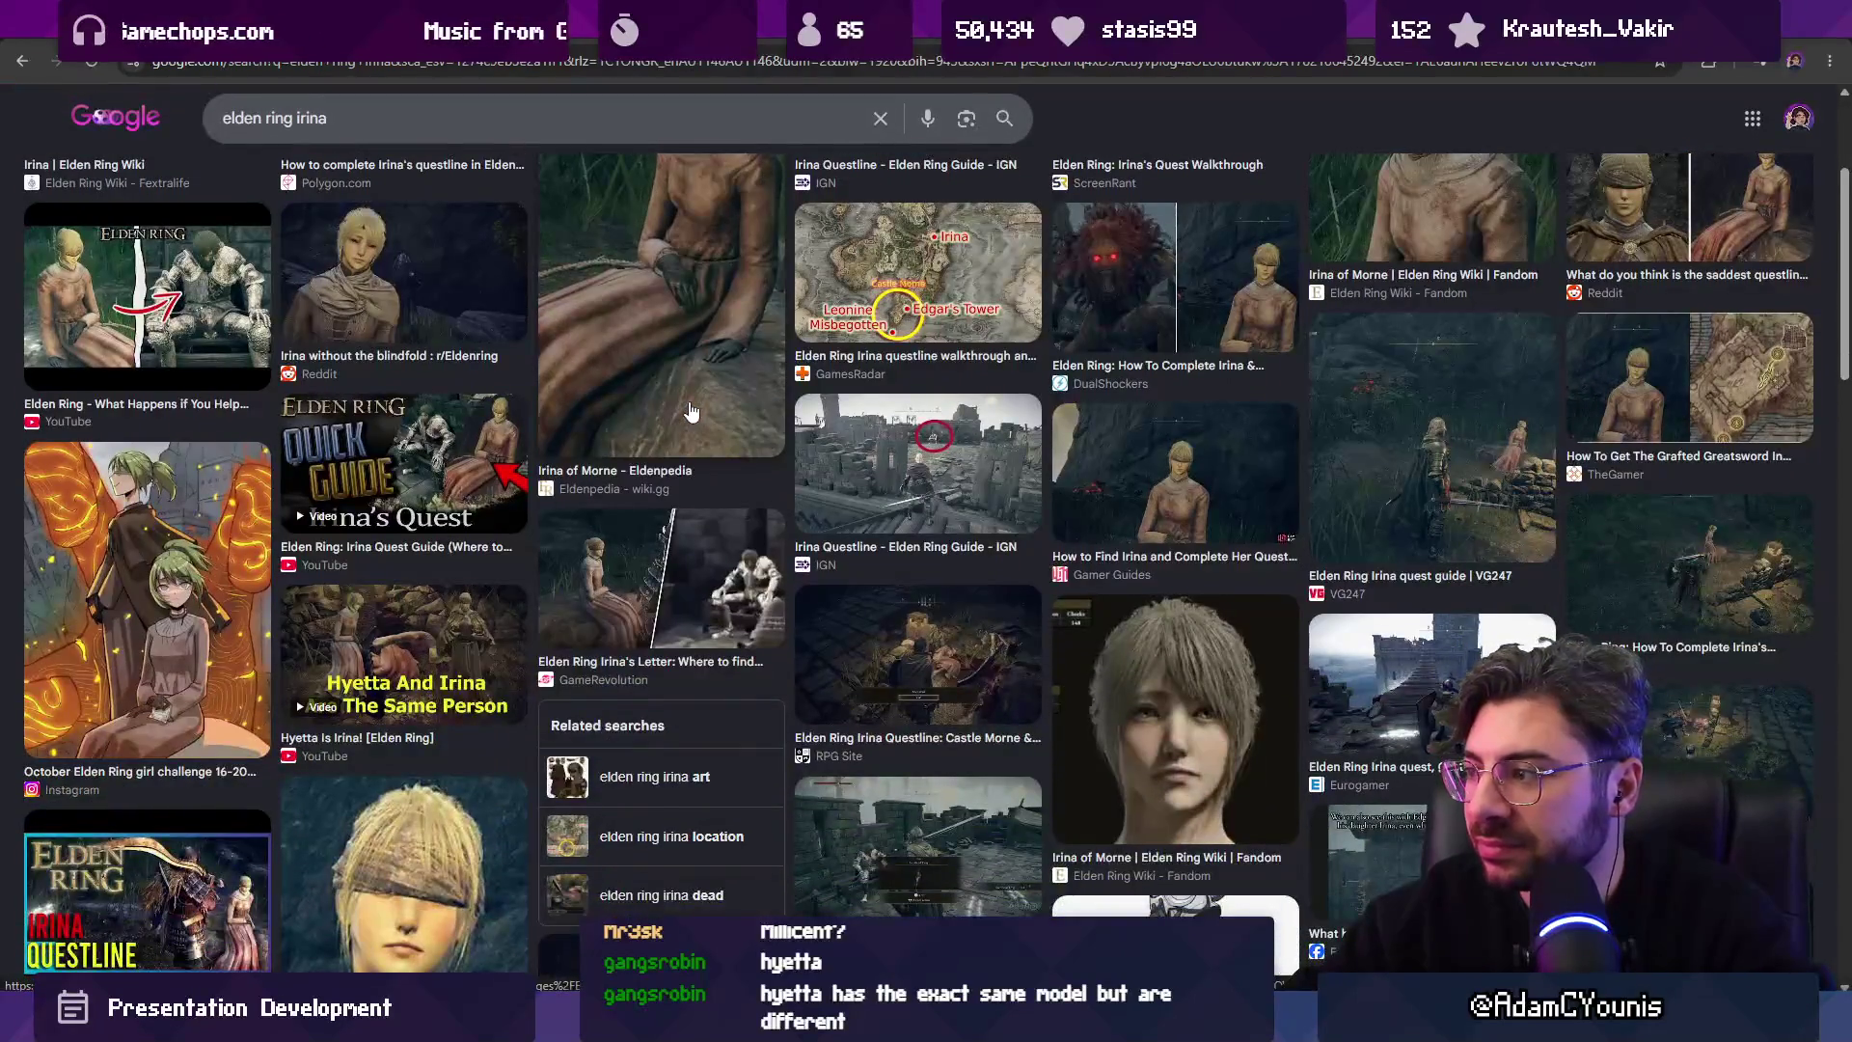
pyautogui.scroll(-4, 690, 411)
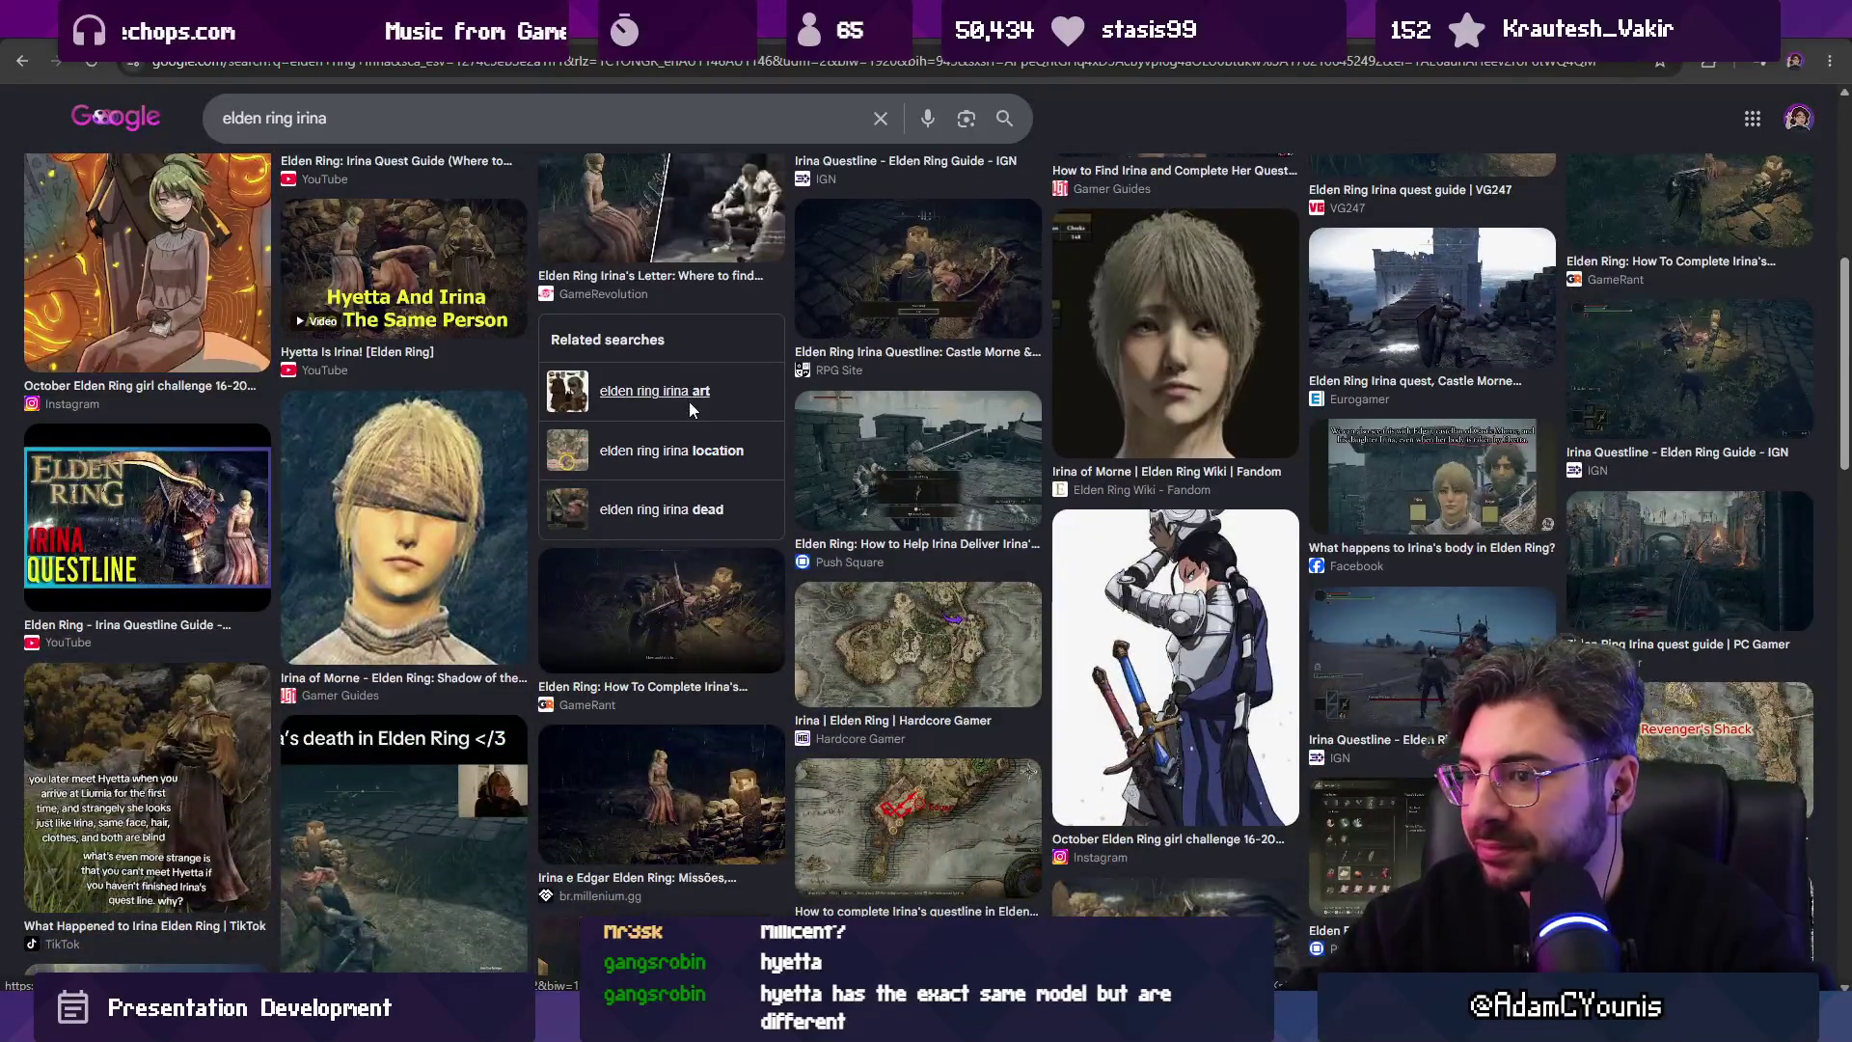
pyautogui.click(664, 609)
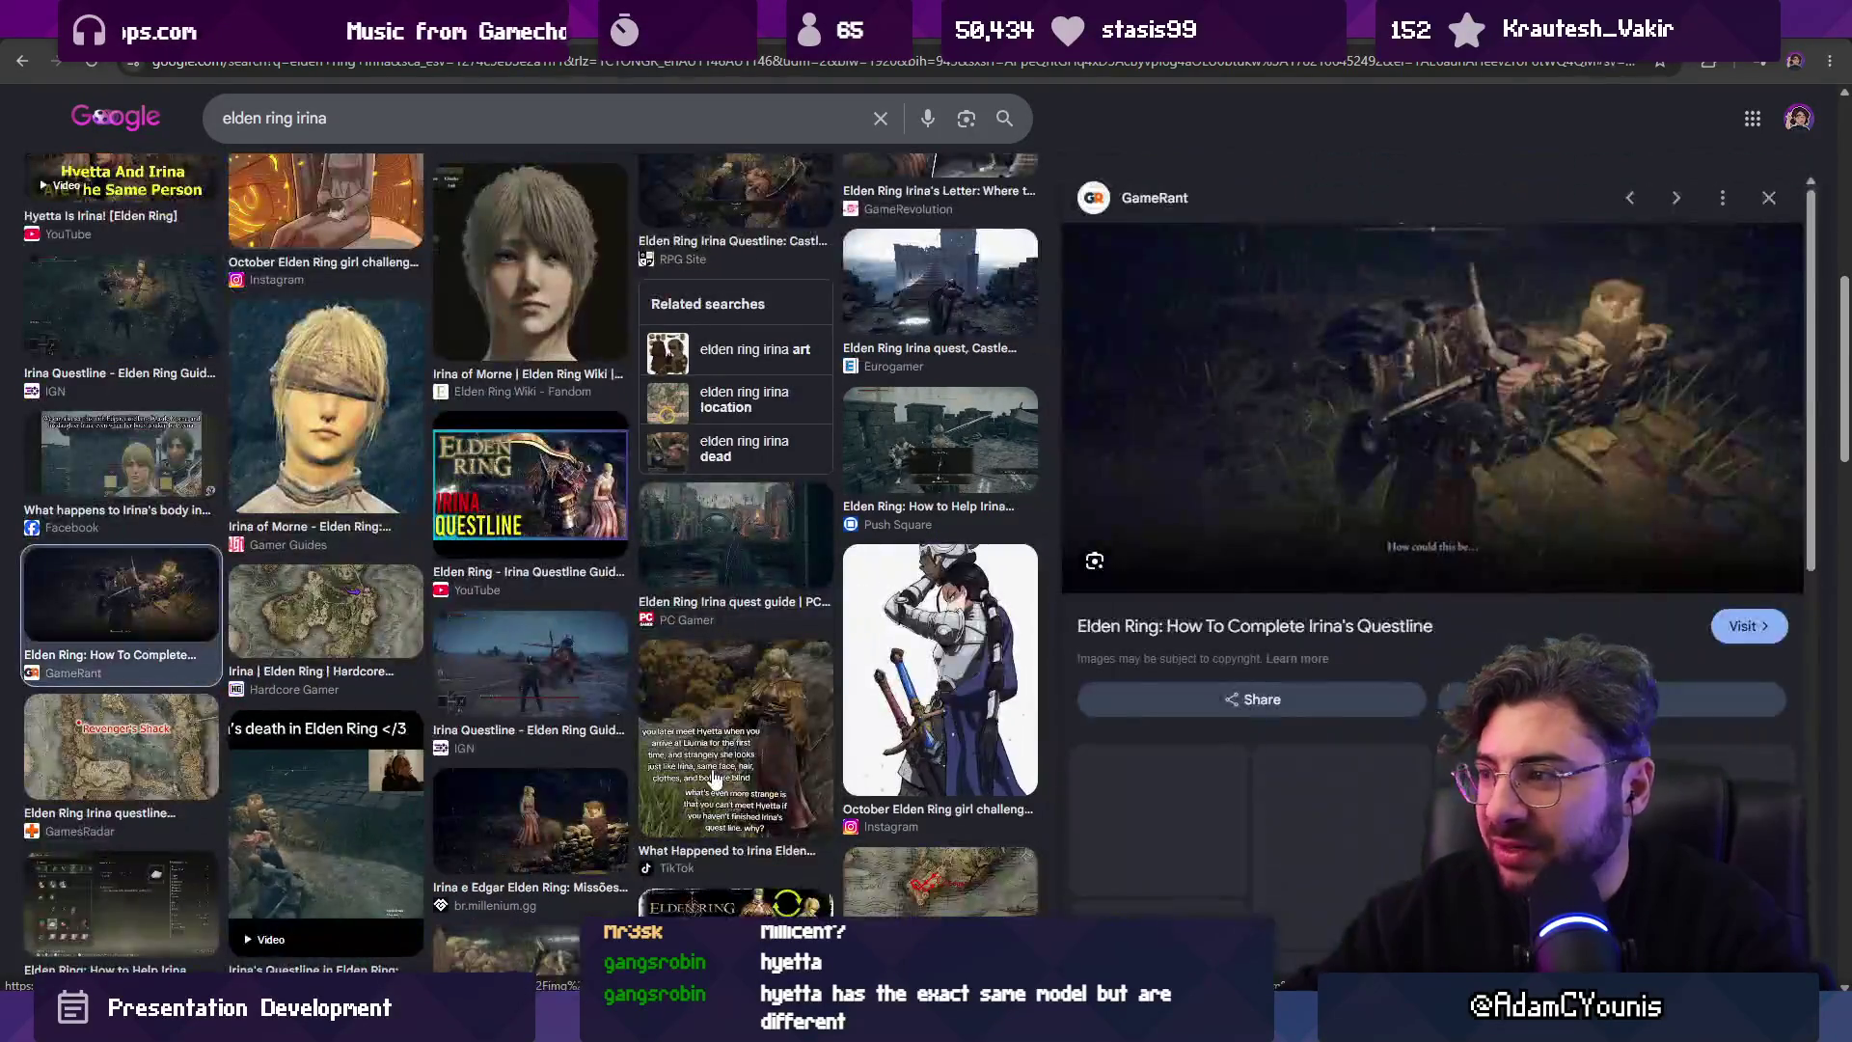
pyautogui.click(605, 781)
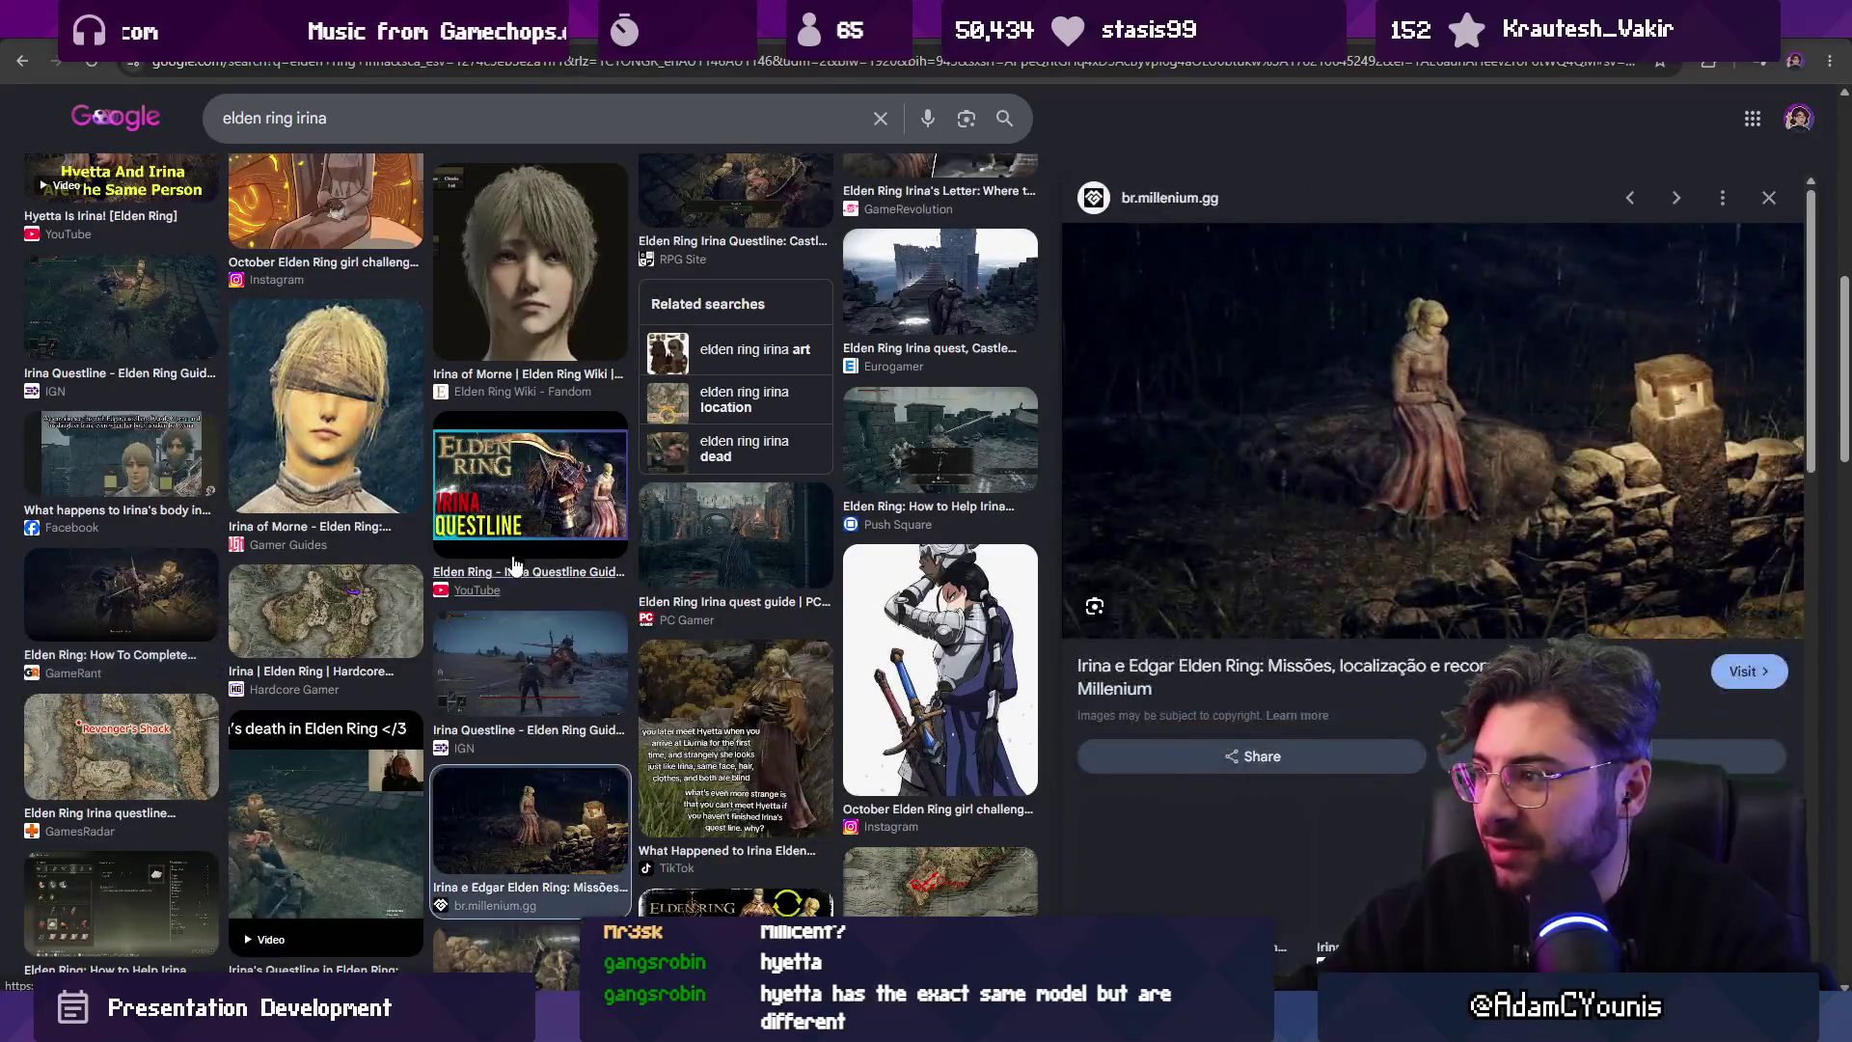
pyautogui.scroll(5, 238, 547)
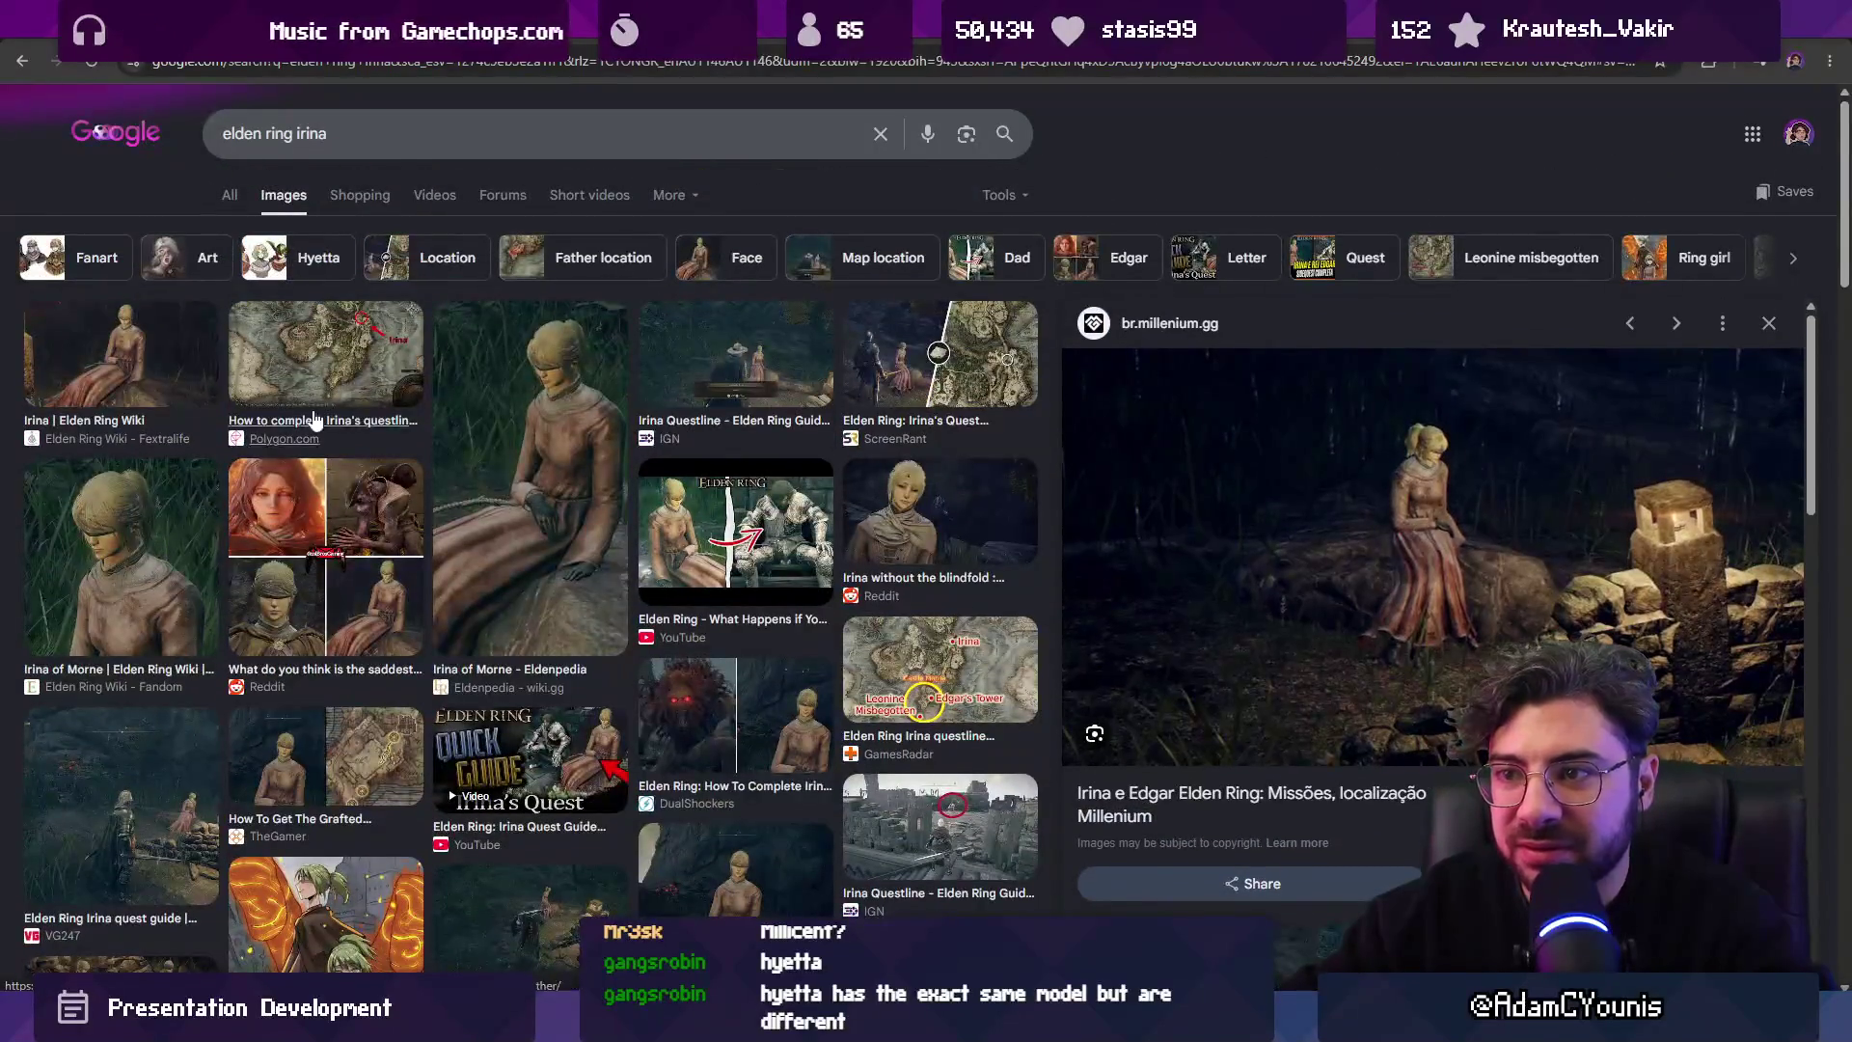
# - Search 'elden ring hyetta' and scroll through the results
pyautogui.doubleClick(311, 134)
pyautogui.write('hyetta')
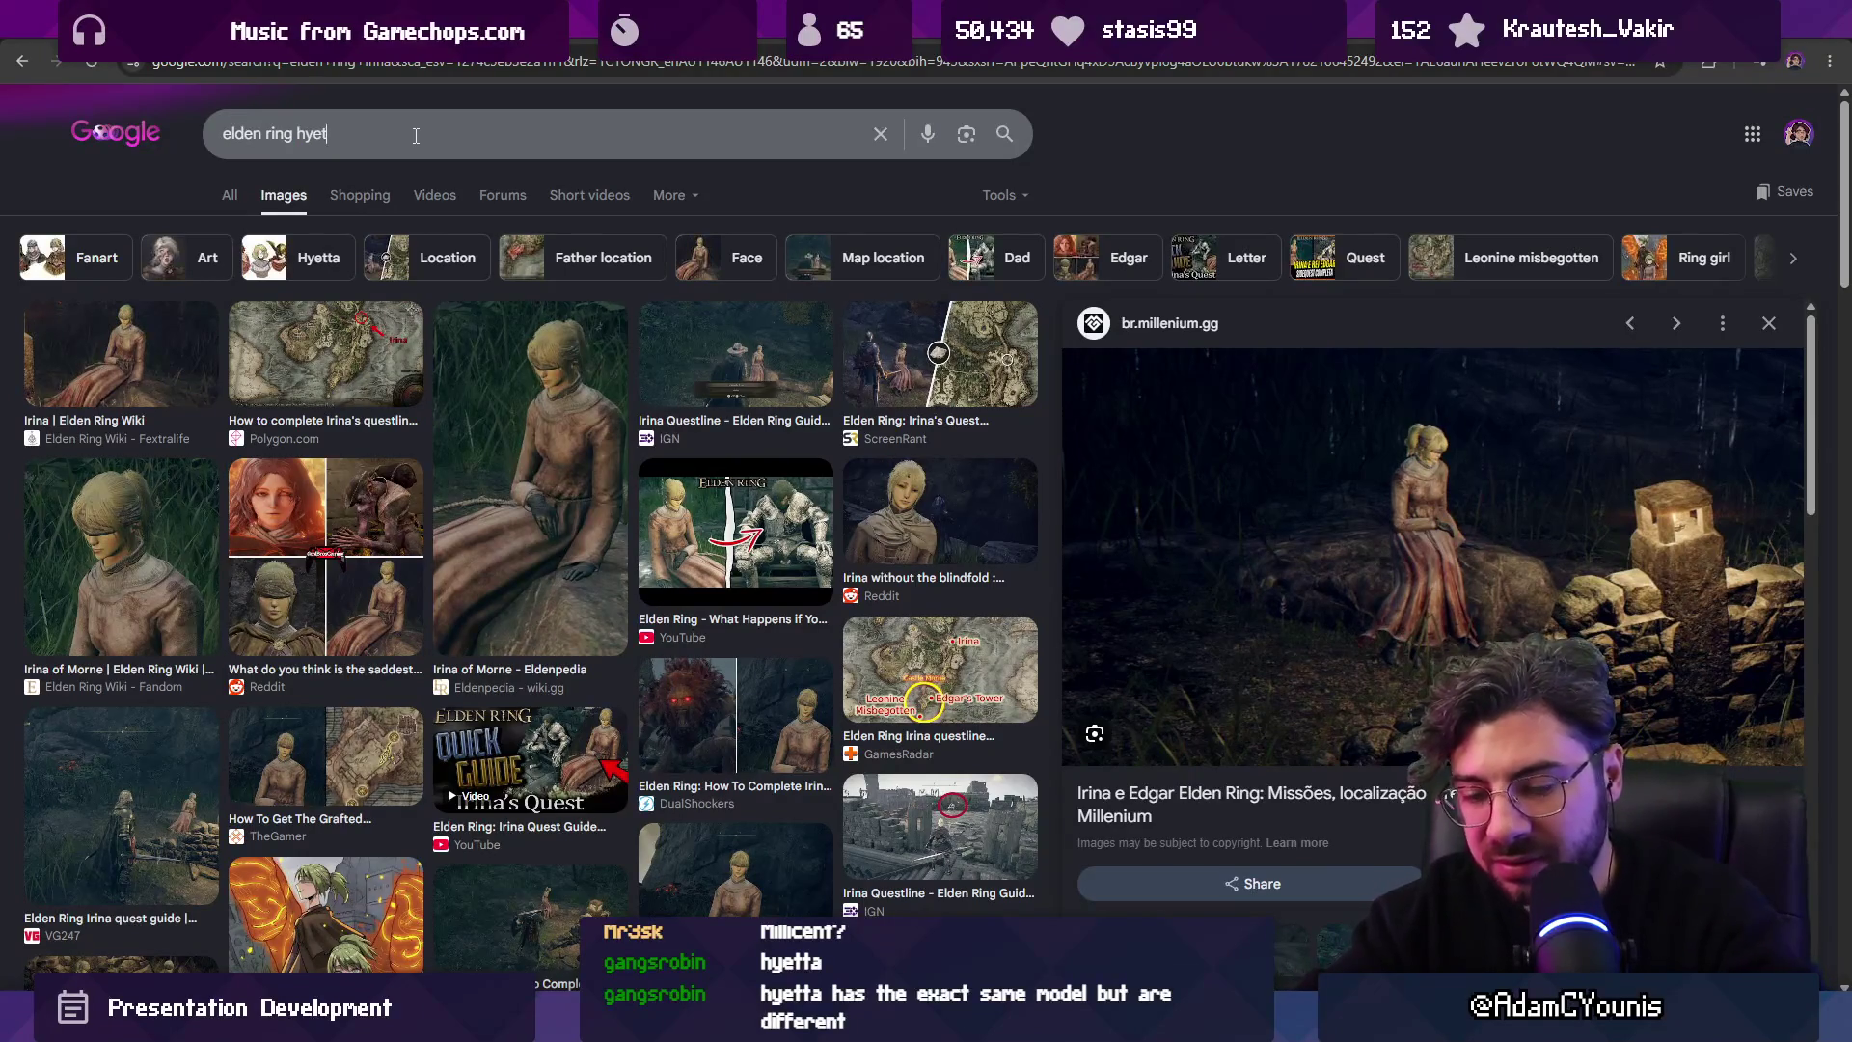
pyautogui.press('Return')
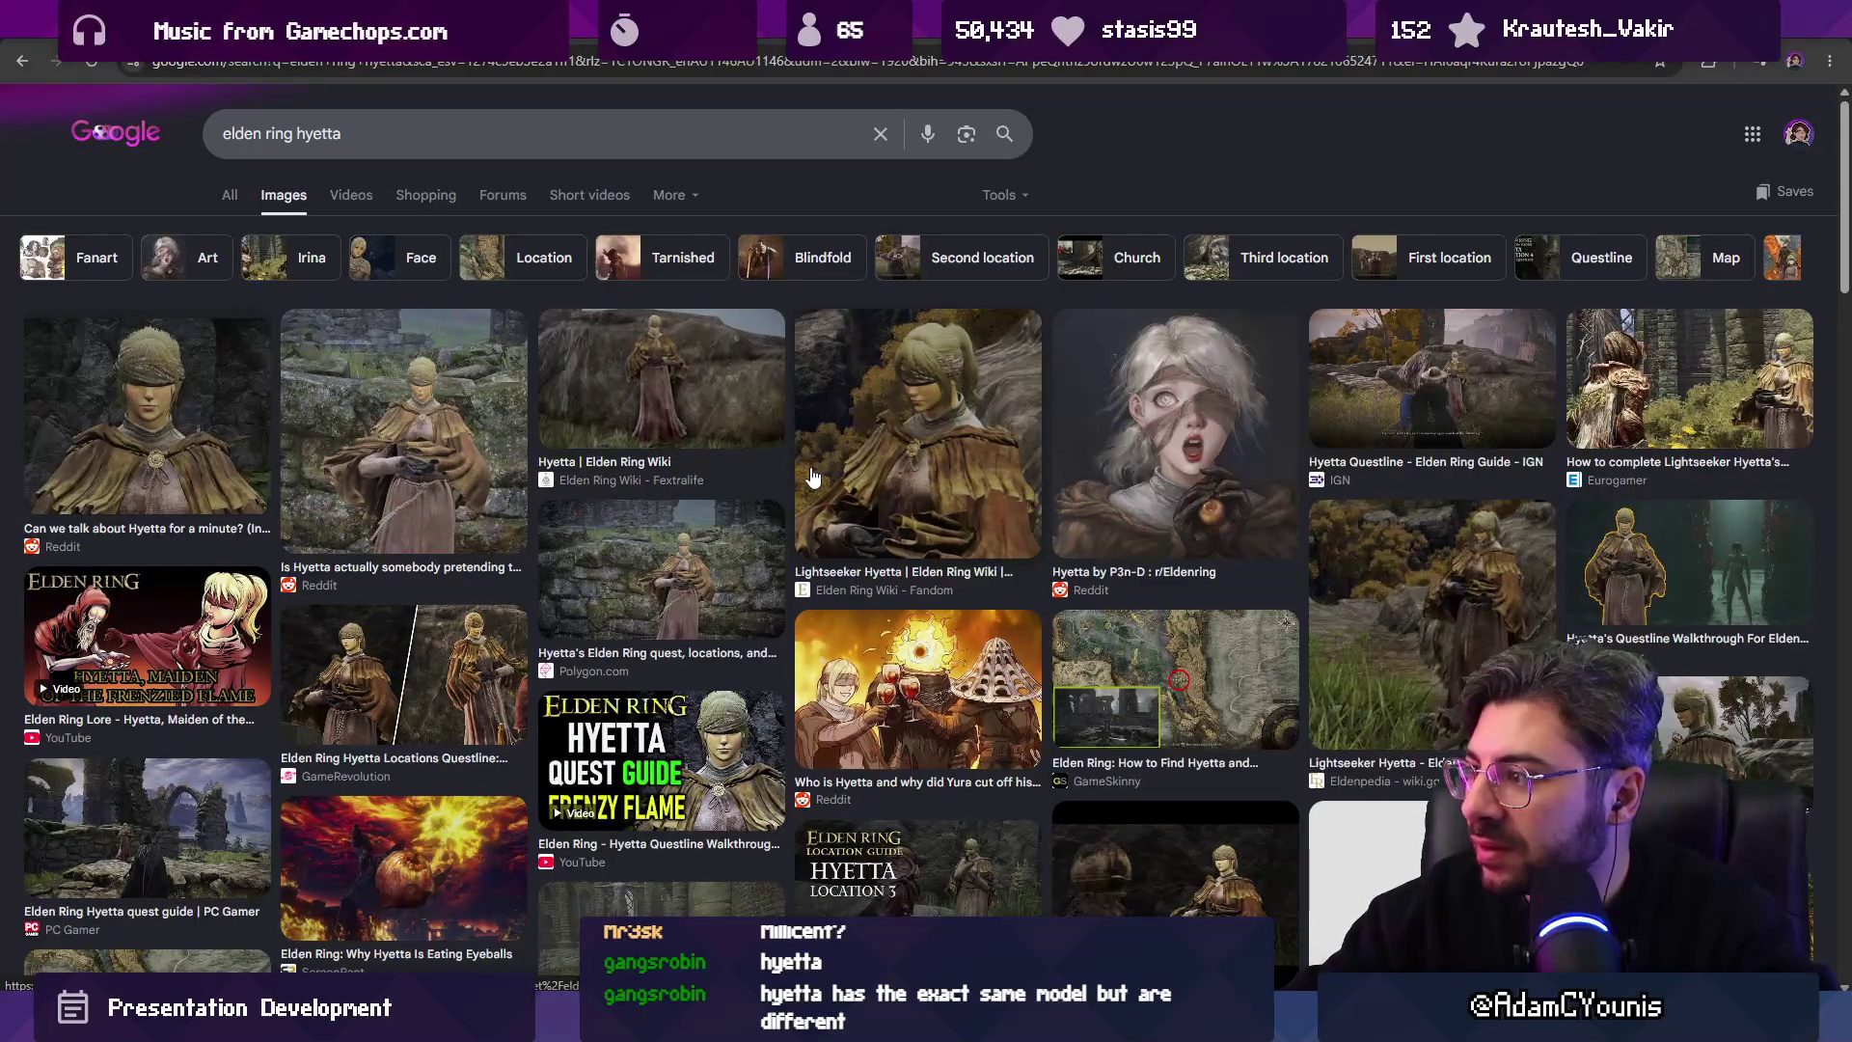
pyautogui.scroll(-4, 781, 468)
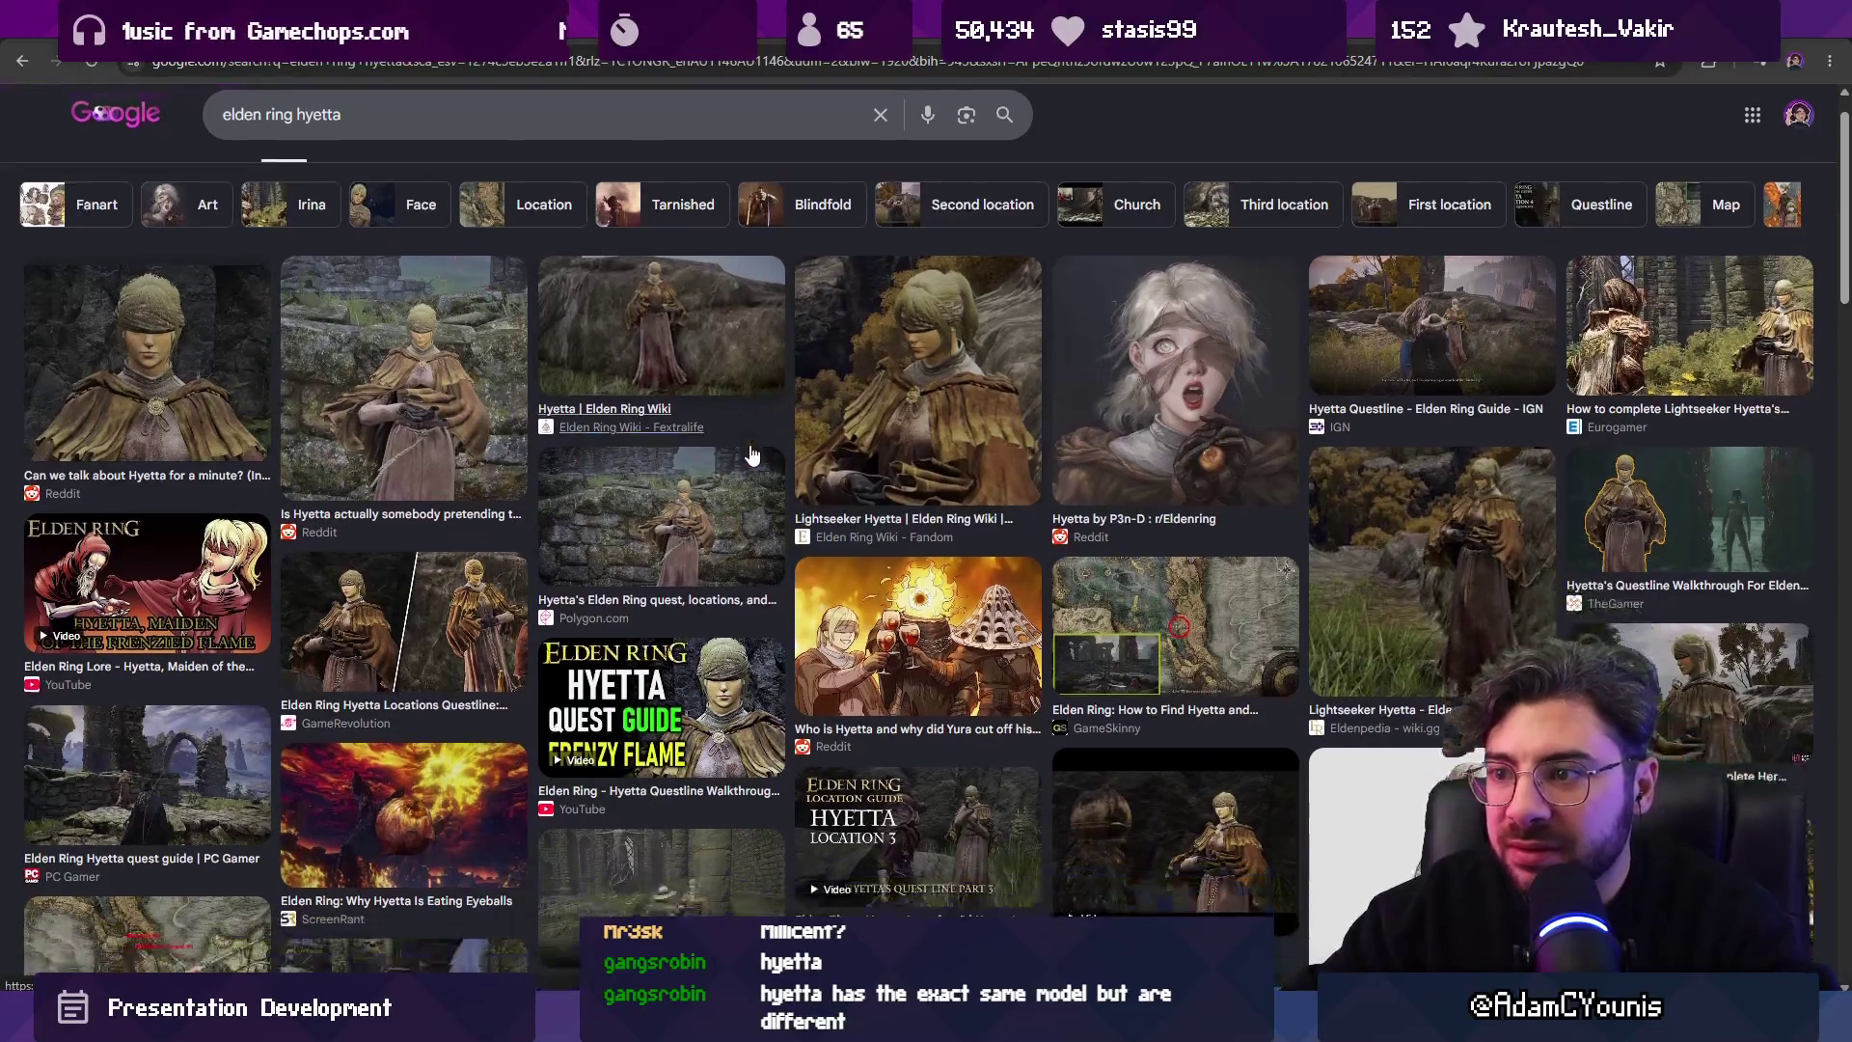
pyautogui.scroll(-1, 752, 455)
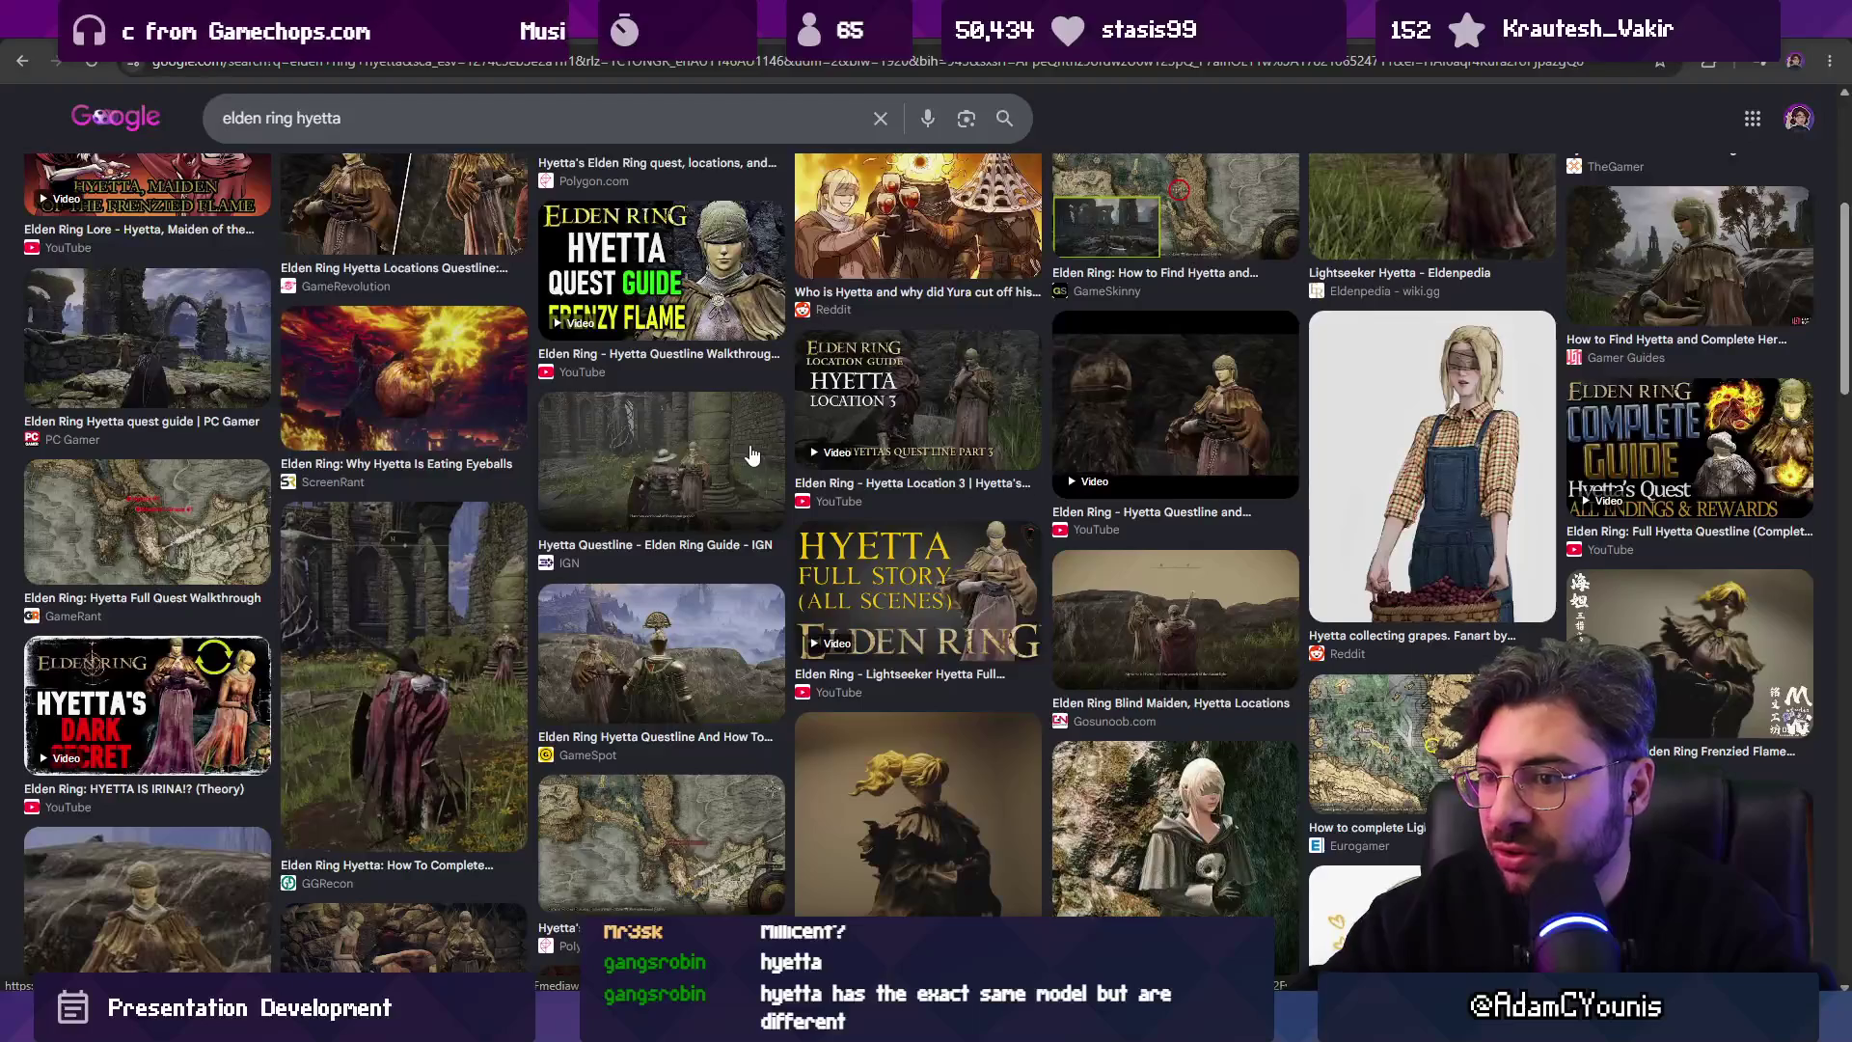
pyautogui.scroll(-5, 752, 456)
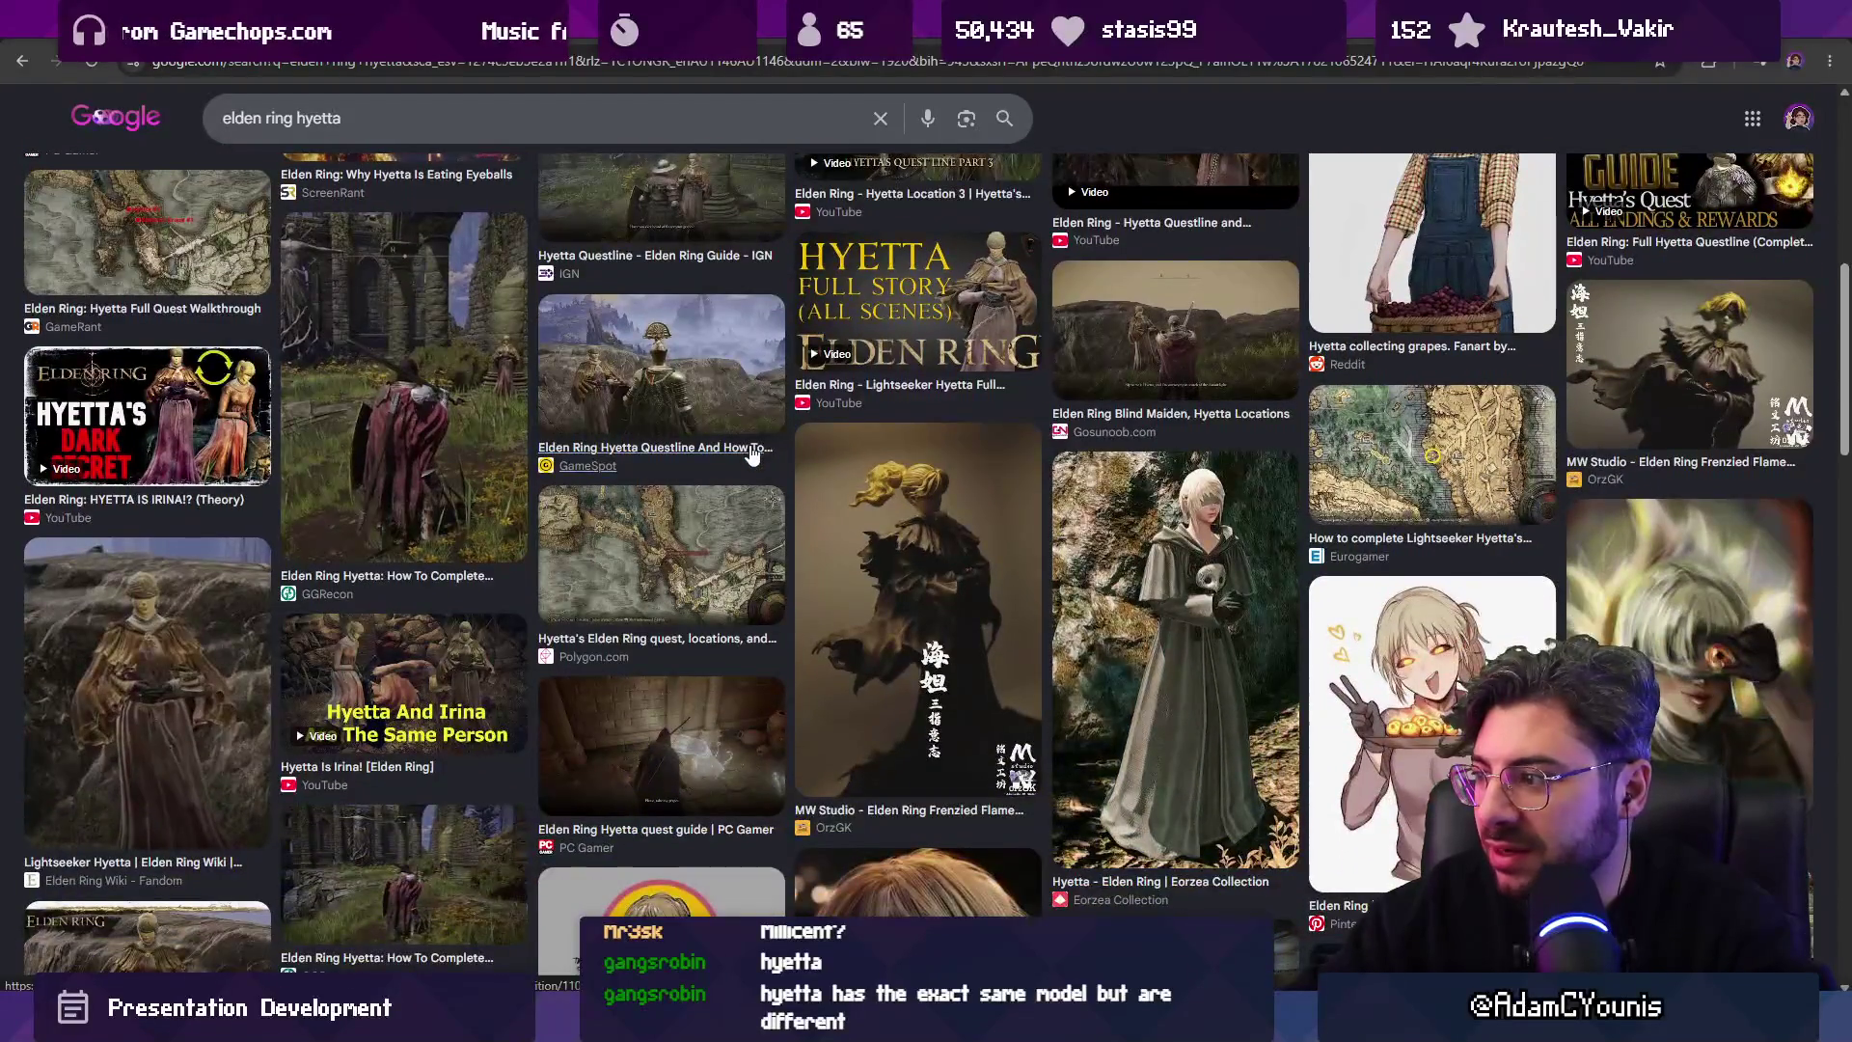
pyautogui.scroll(-6, 752, 456)
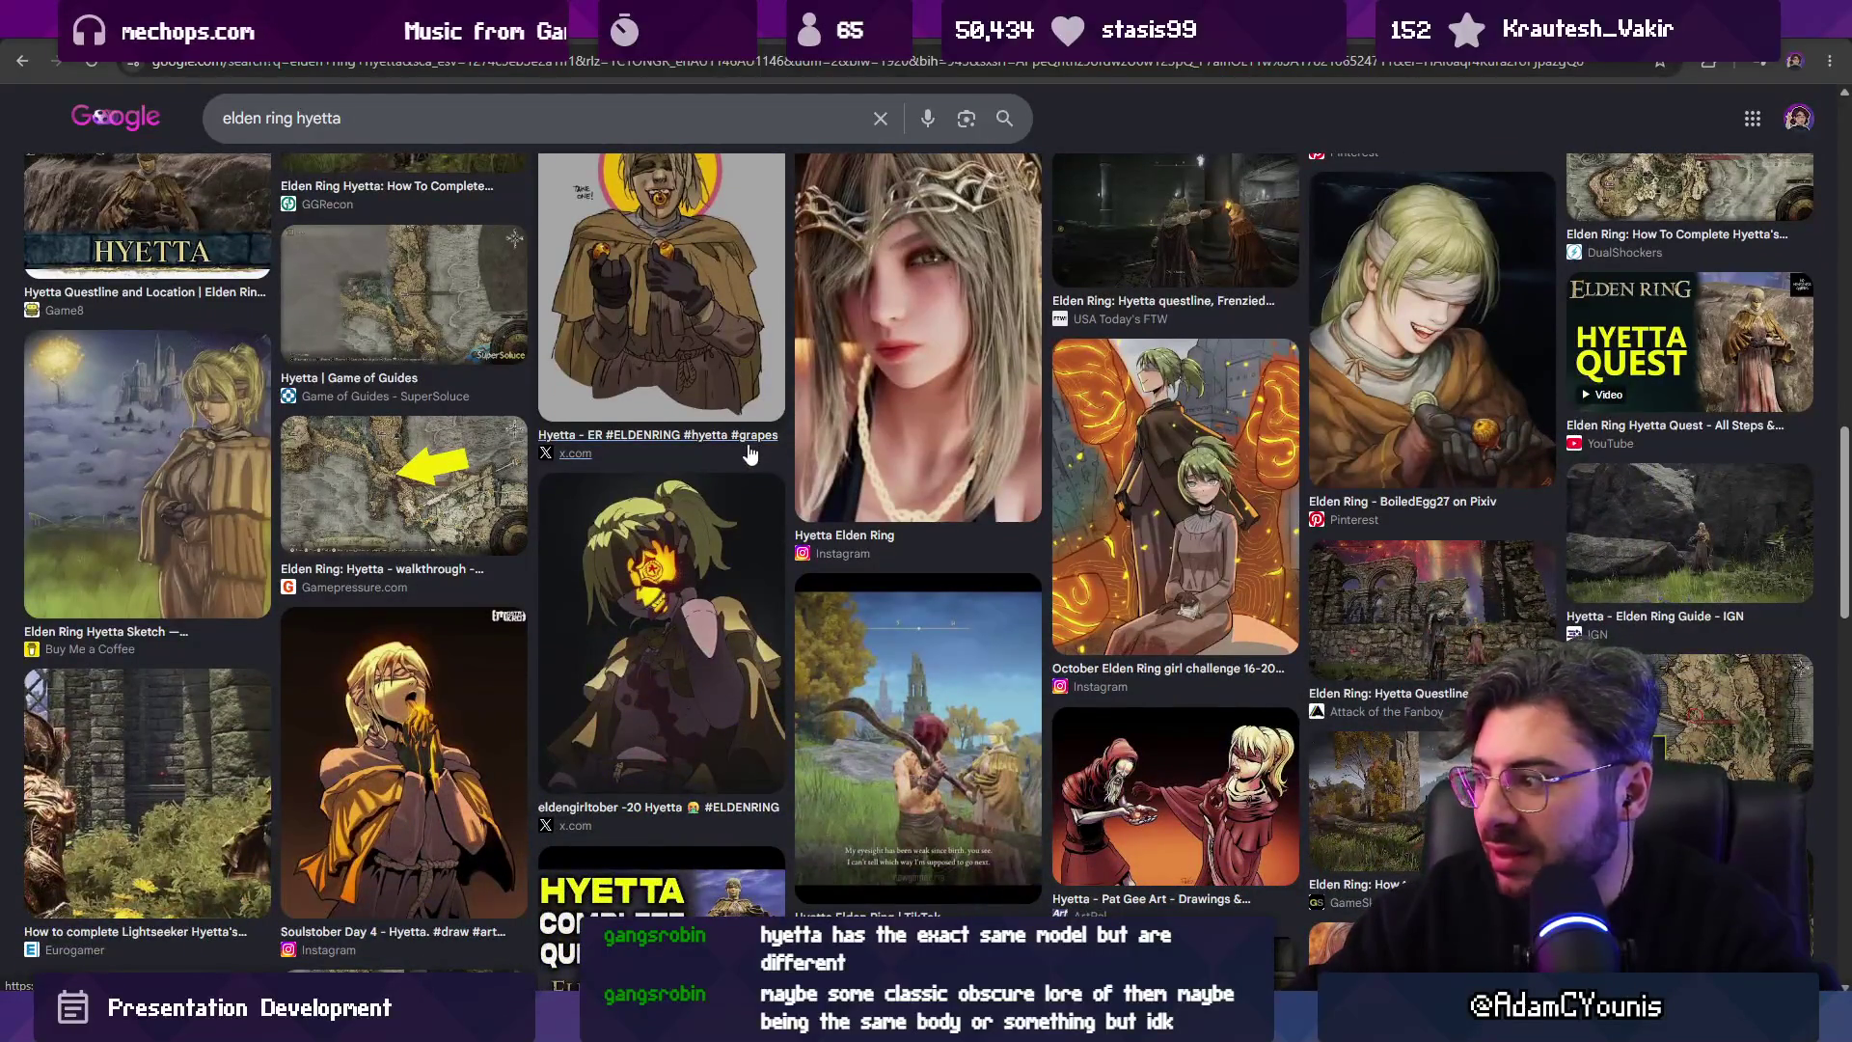
pyautogui.scroll(-4, 750, 454)
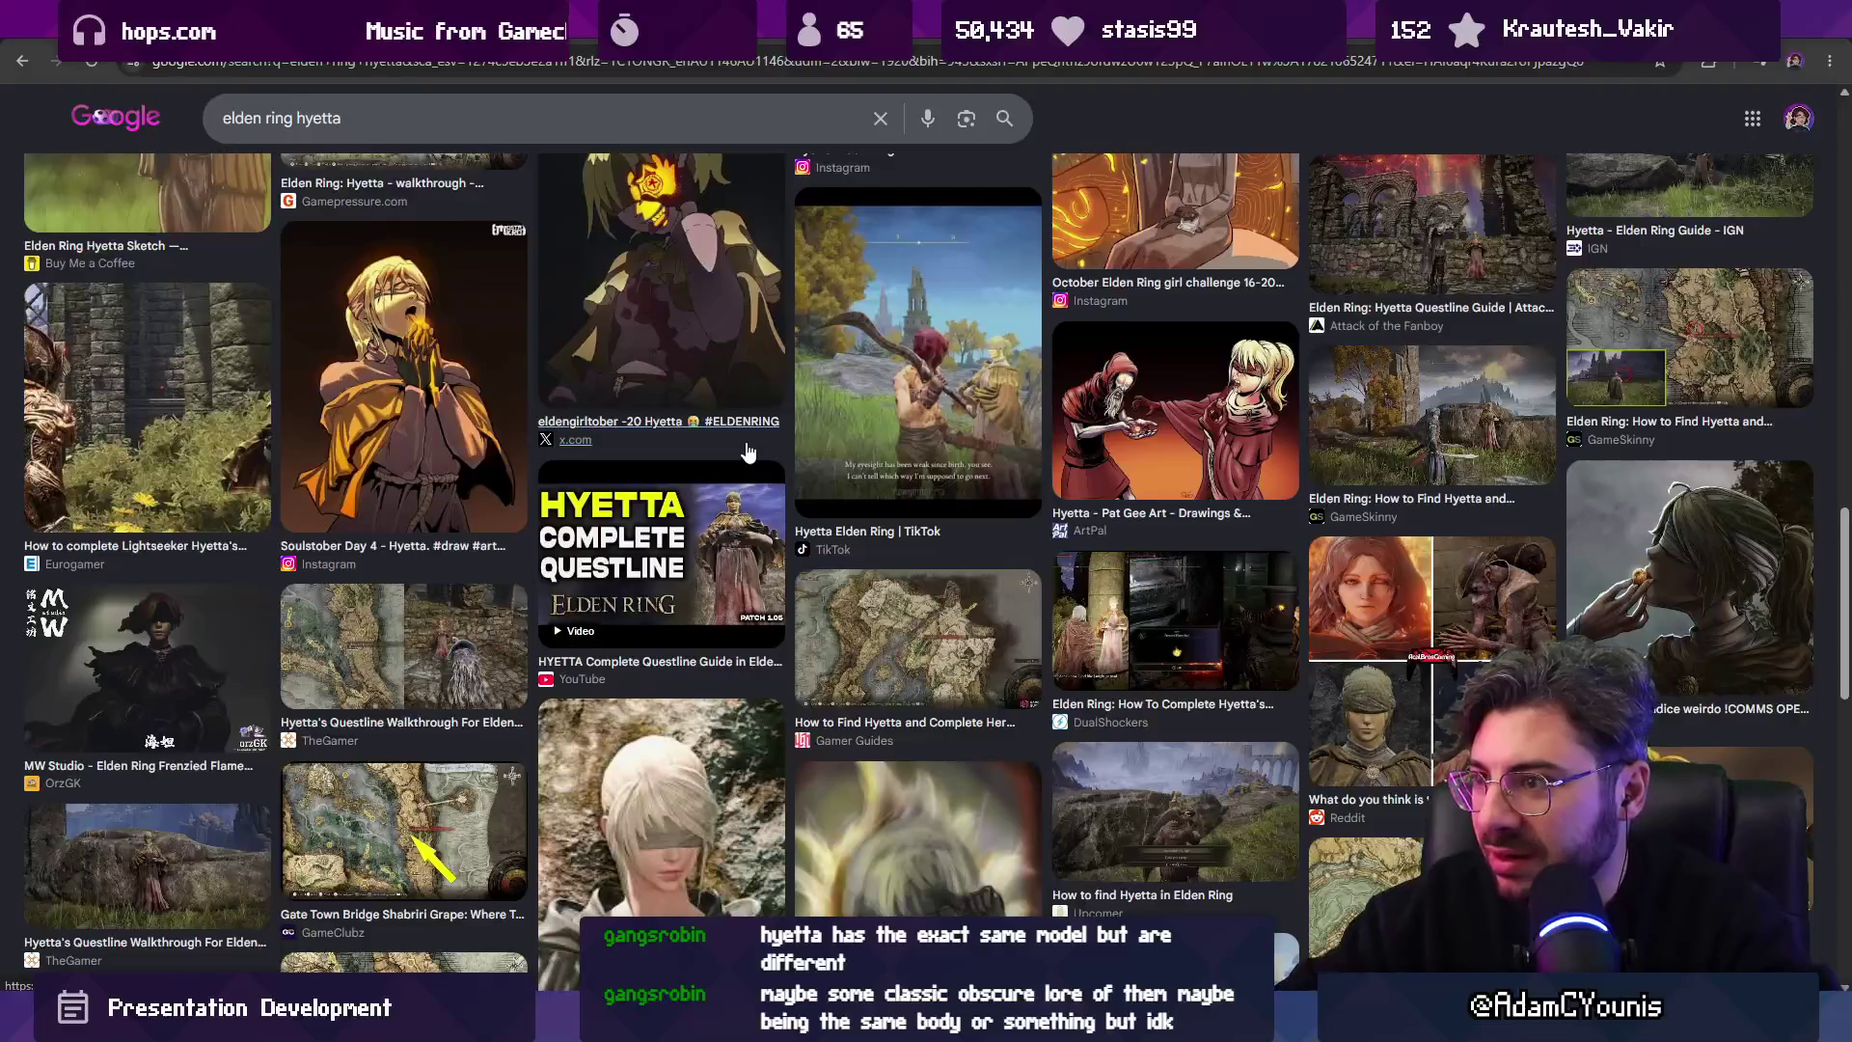
# - Go back to the earlier Irina results and browse through them
pyautogui.hotkey('alt', 'Left')
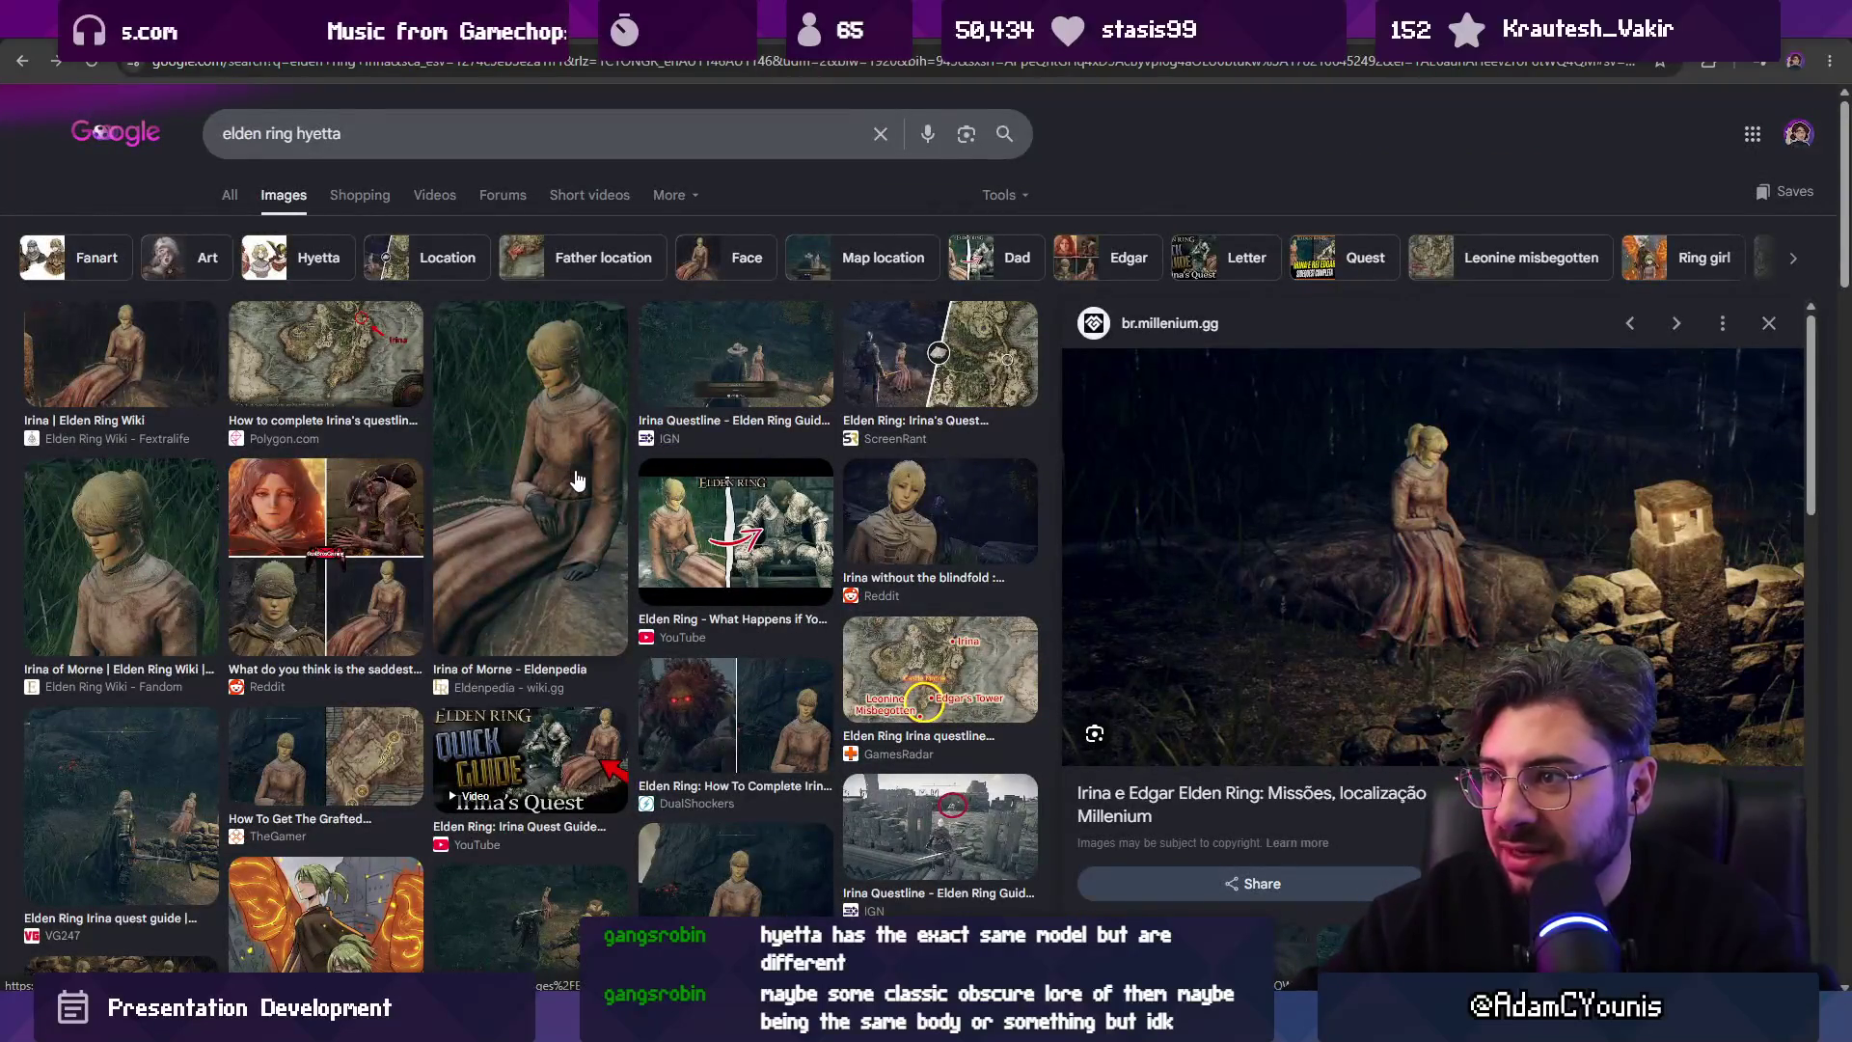
pyautogui.scroll(-3, 509, 477)
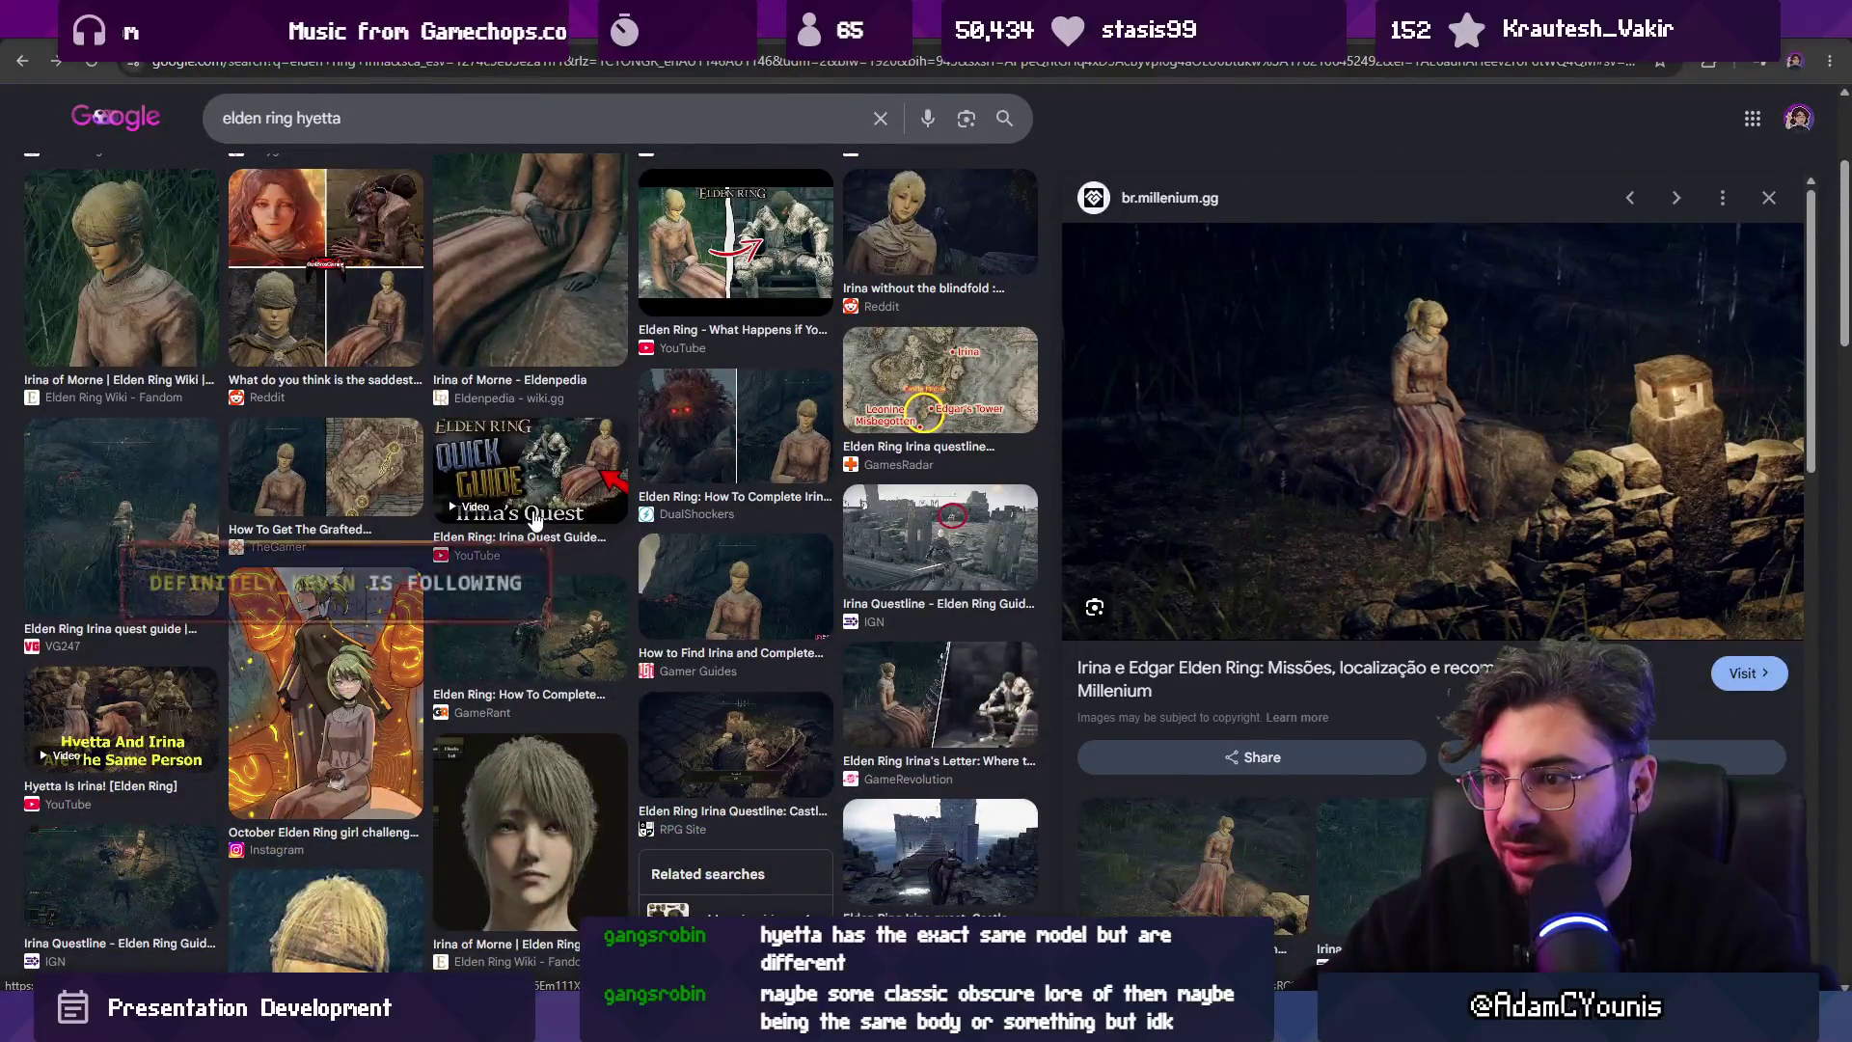
pyautogui.scroll(-7, 528, 516)
pyautogui.scroll(-2, 529, 508)
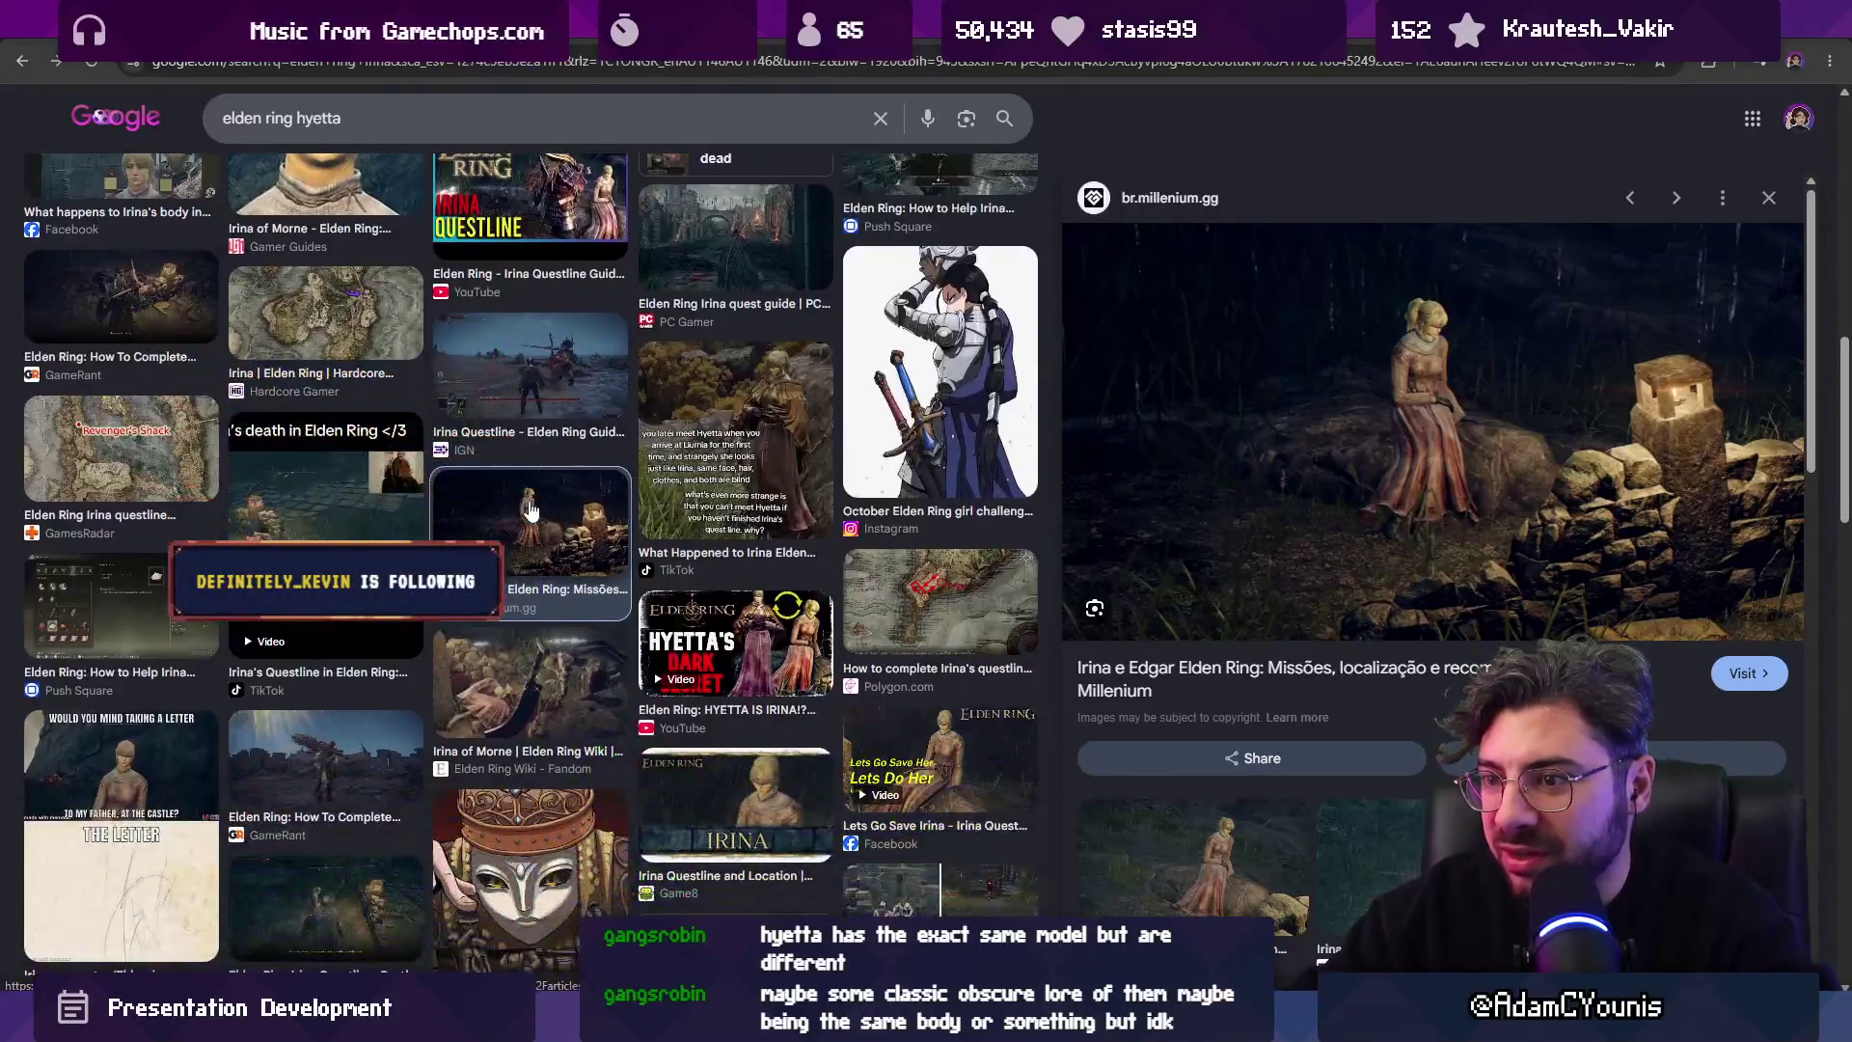
pyautogui.scroll(-4, 529, 508)
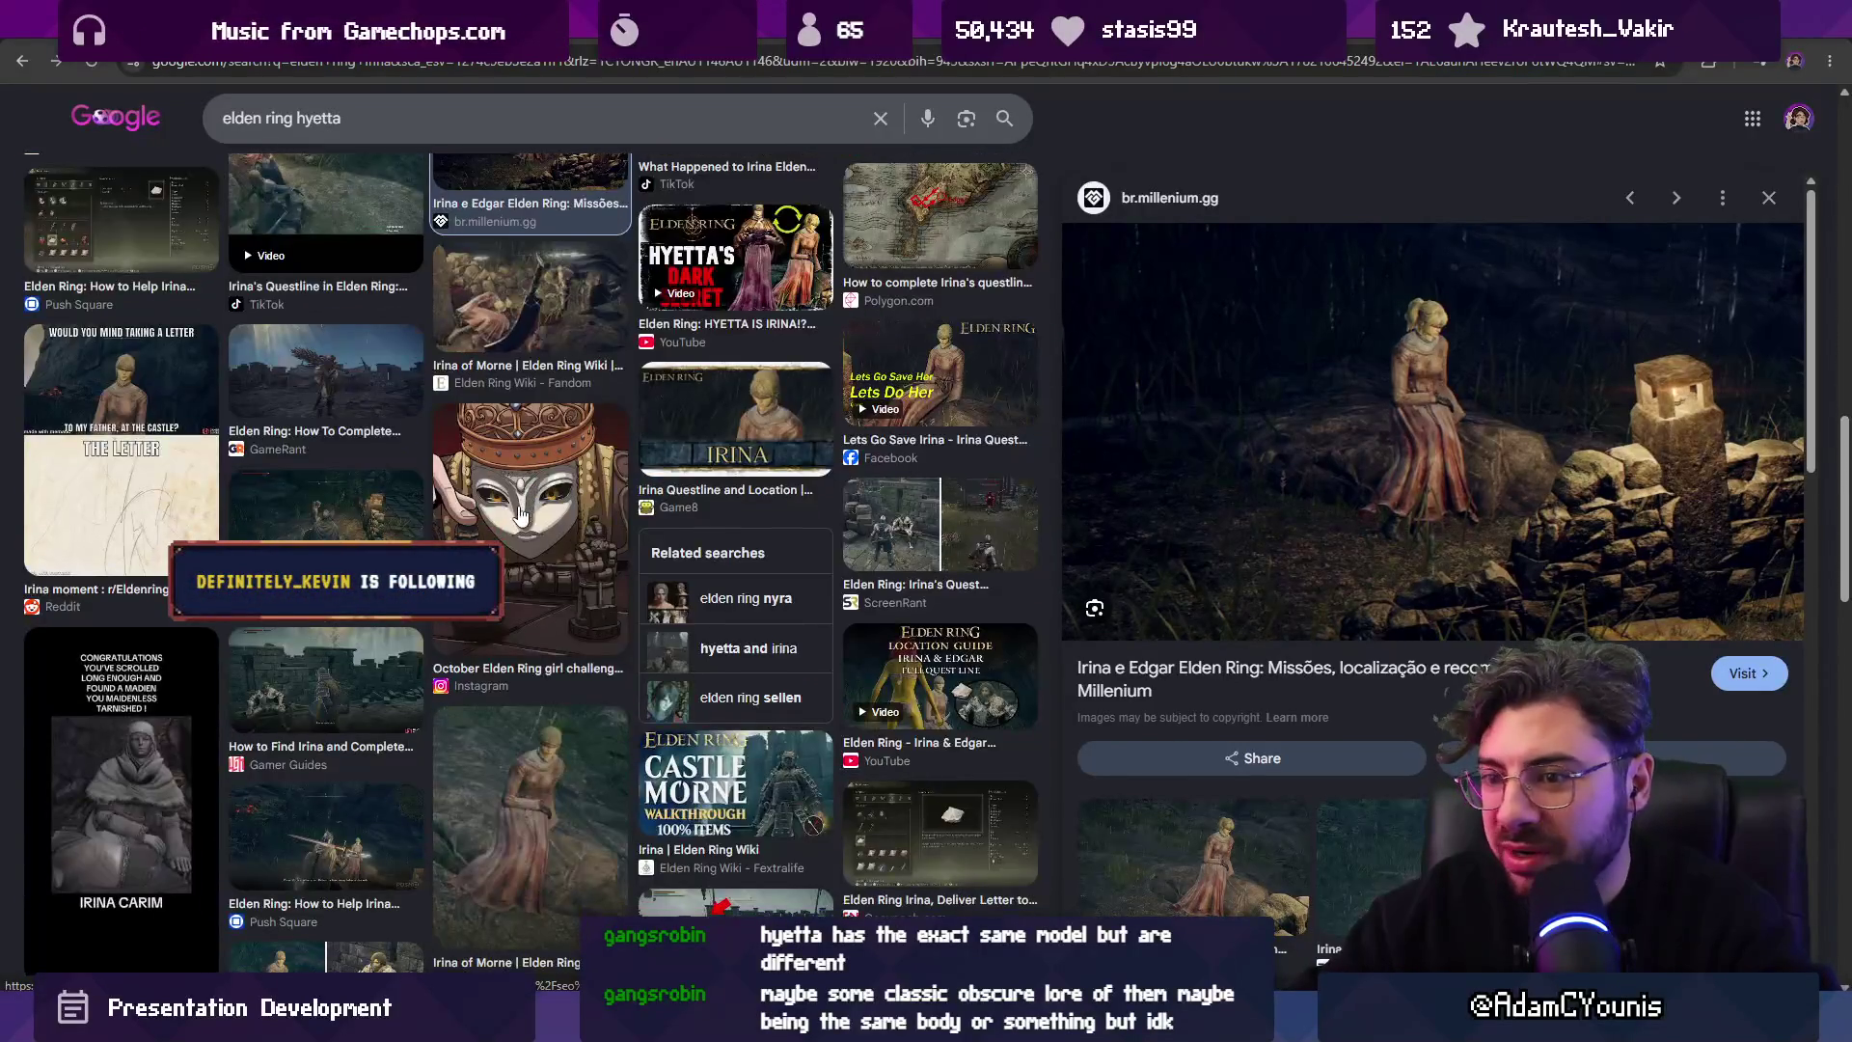
pyautogui.scroll(5, 529, 495)
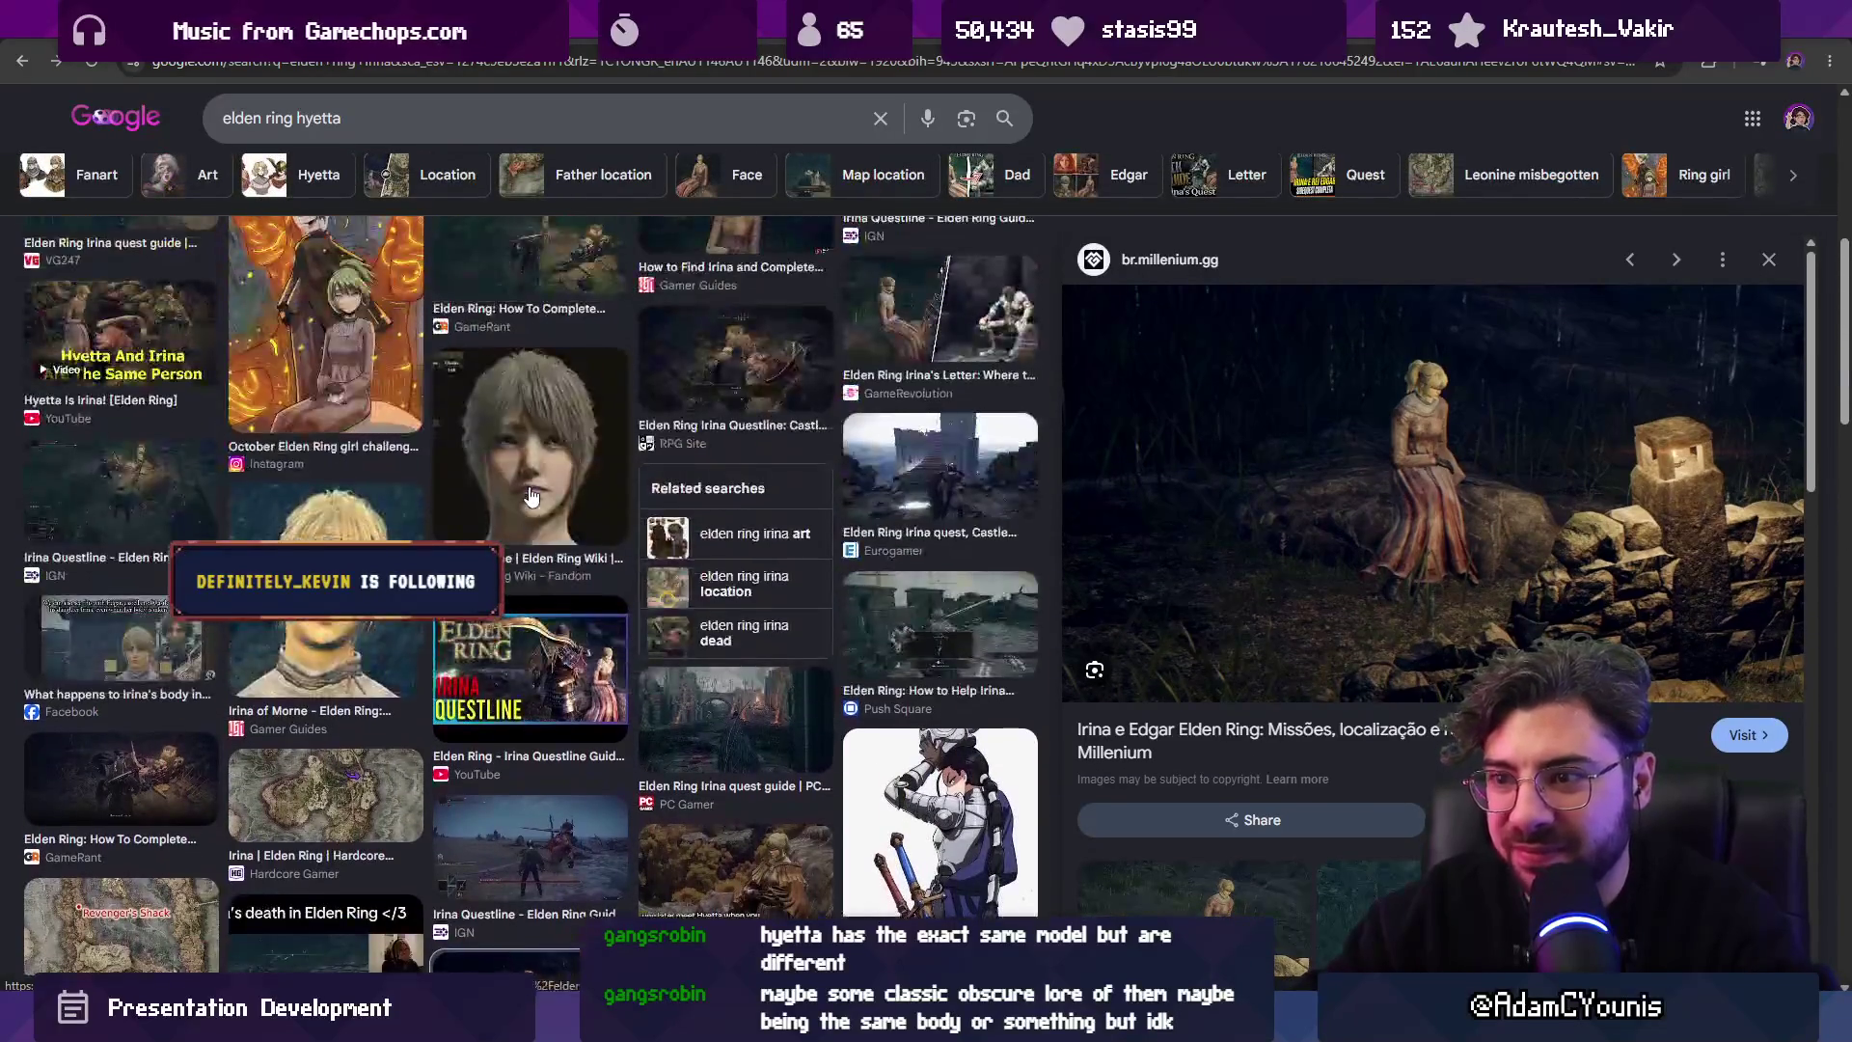
pyautogui.scroll(3, 529, 494)
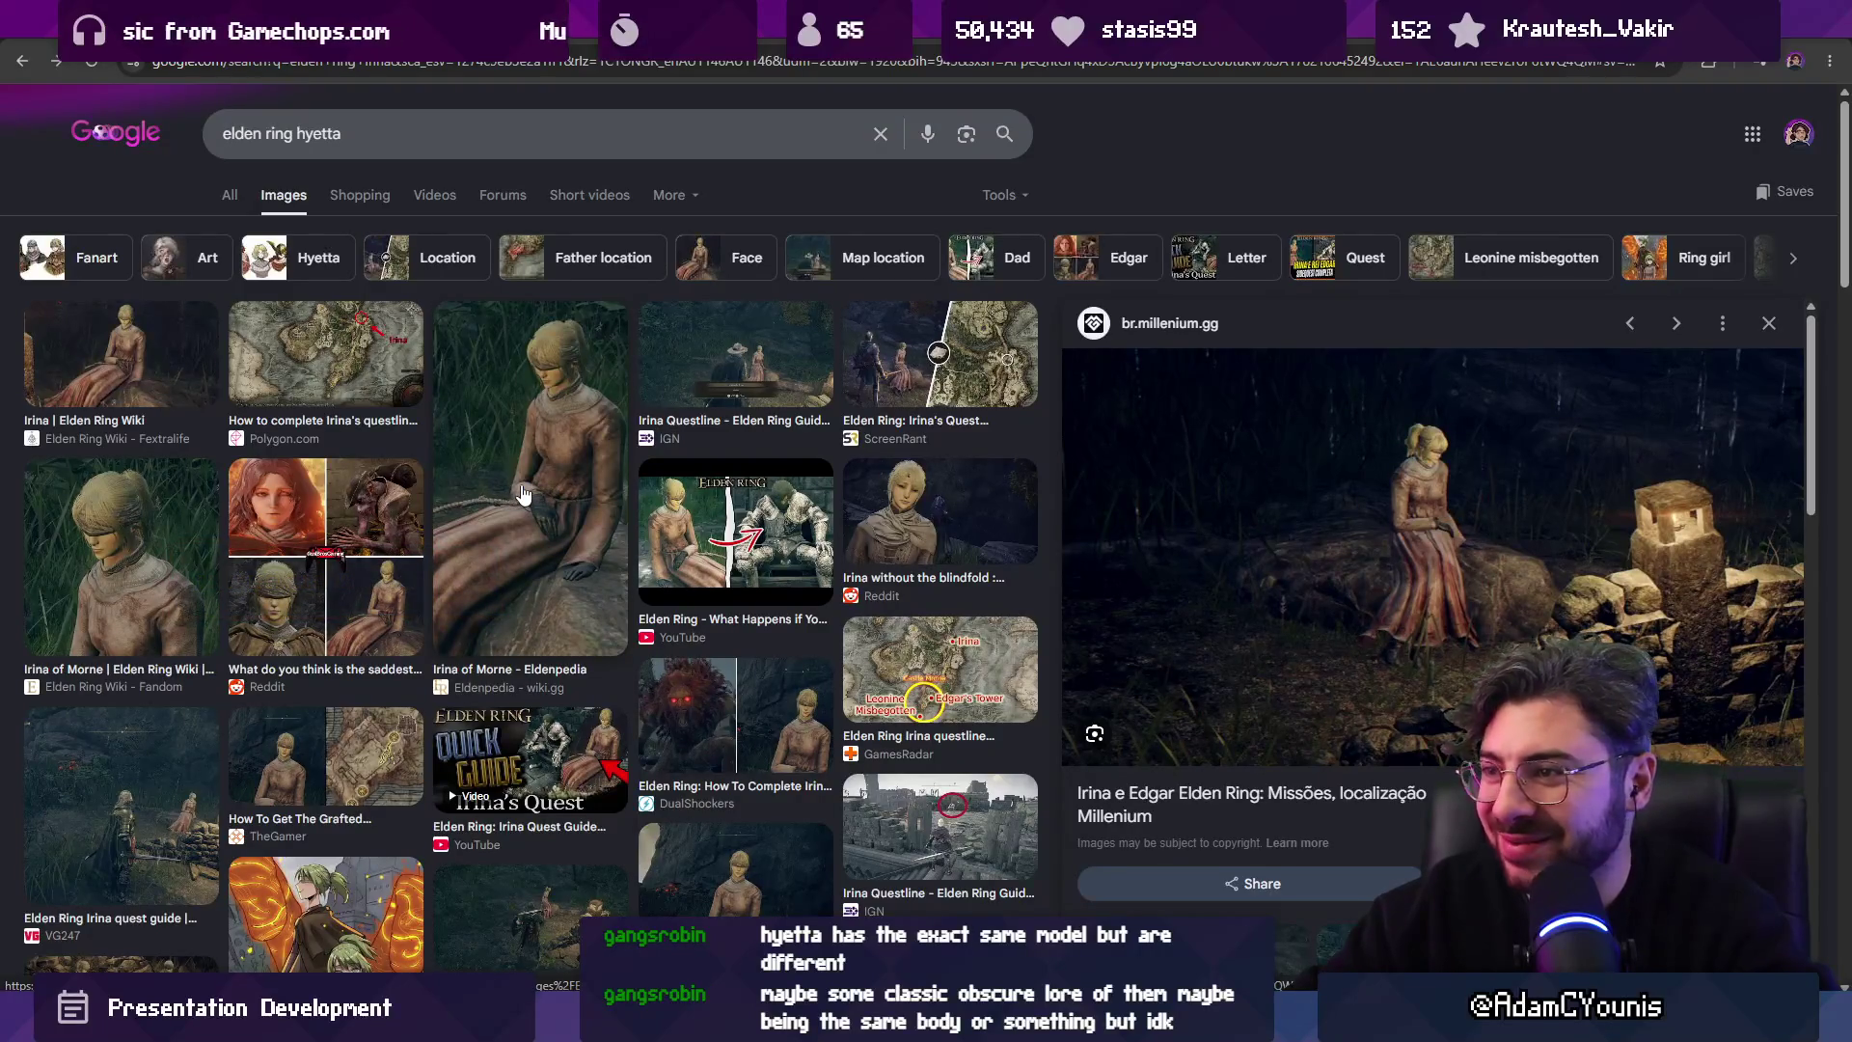
pyautogui.scroll(-5, 522, 495)
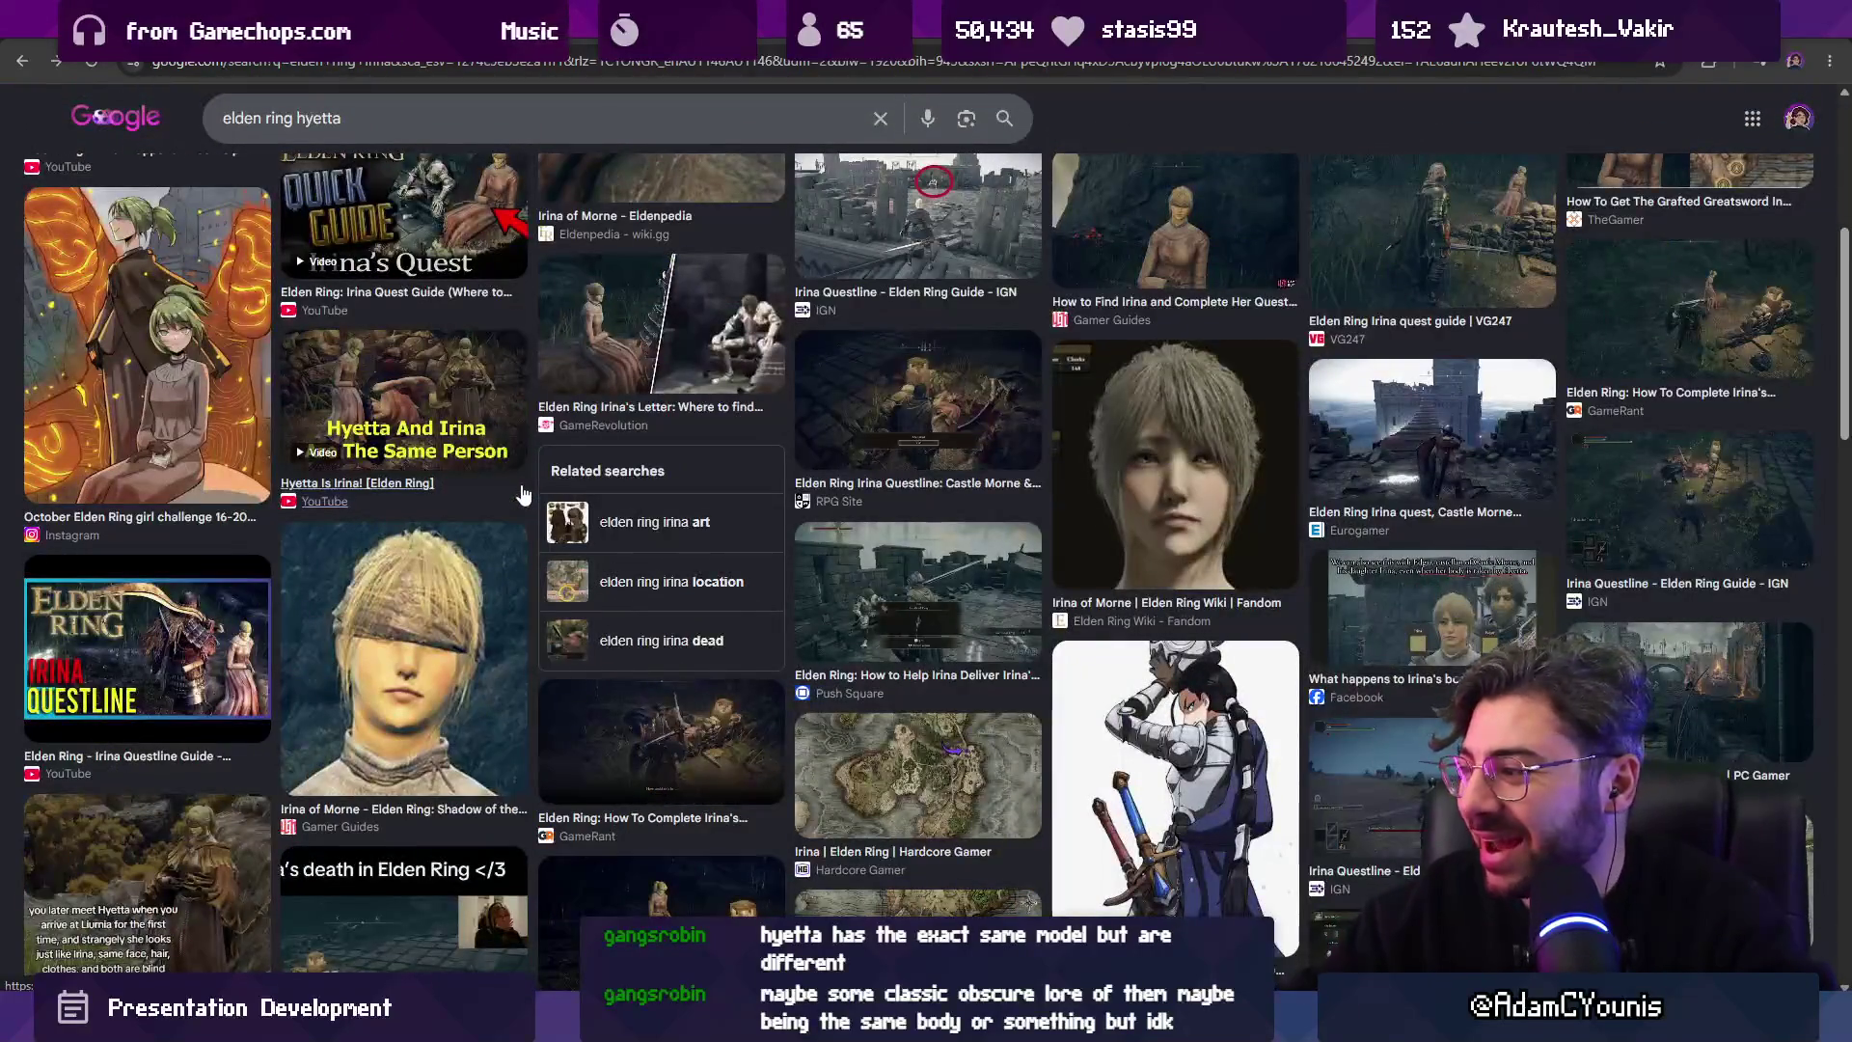
pyautogui.scroll(5, 522, 495)
pyautogui.scroll(2, 1383, 588)
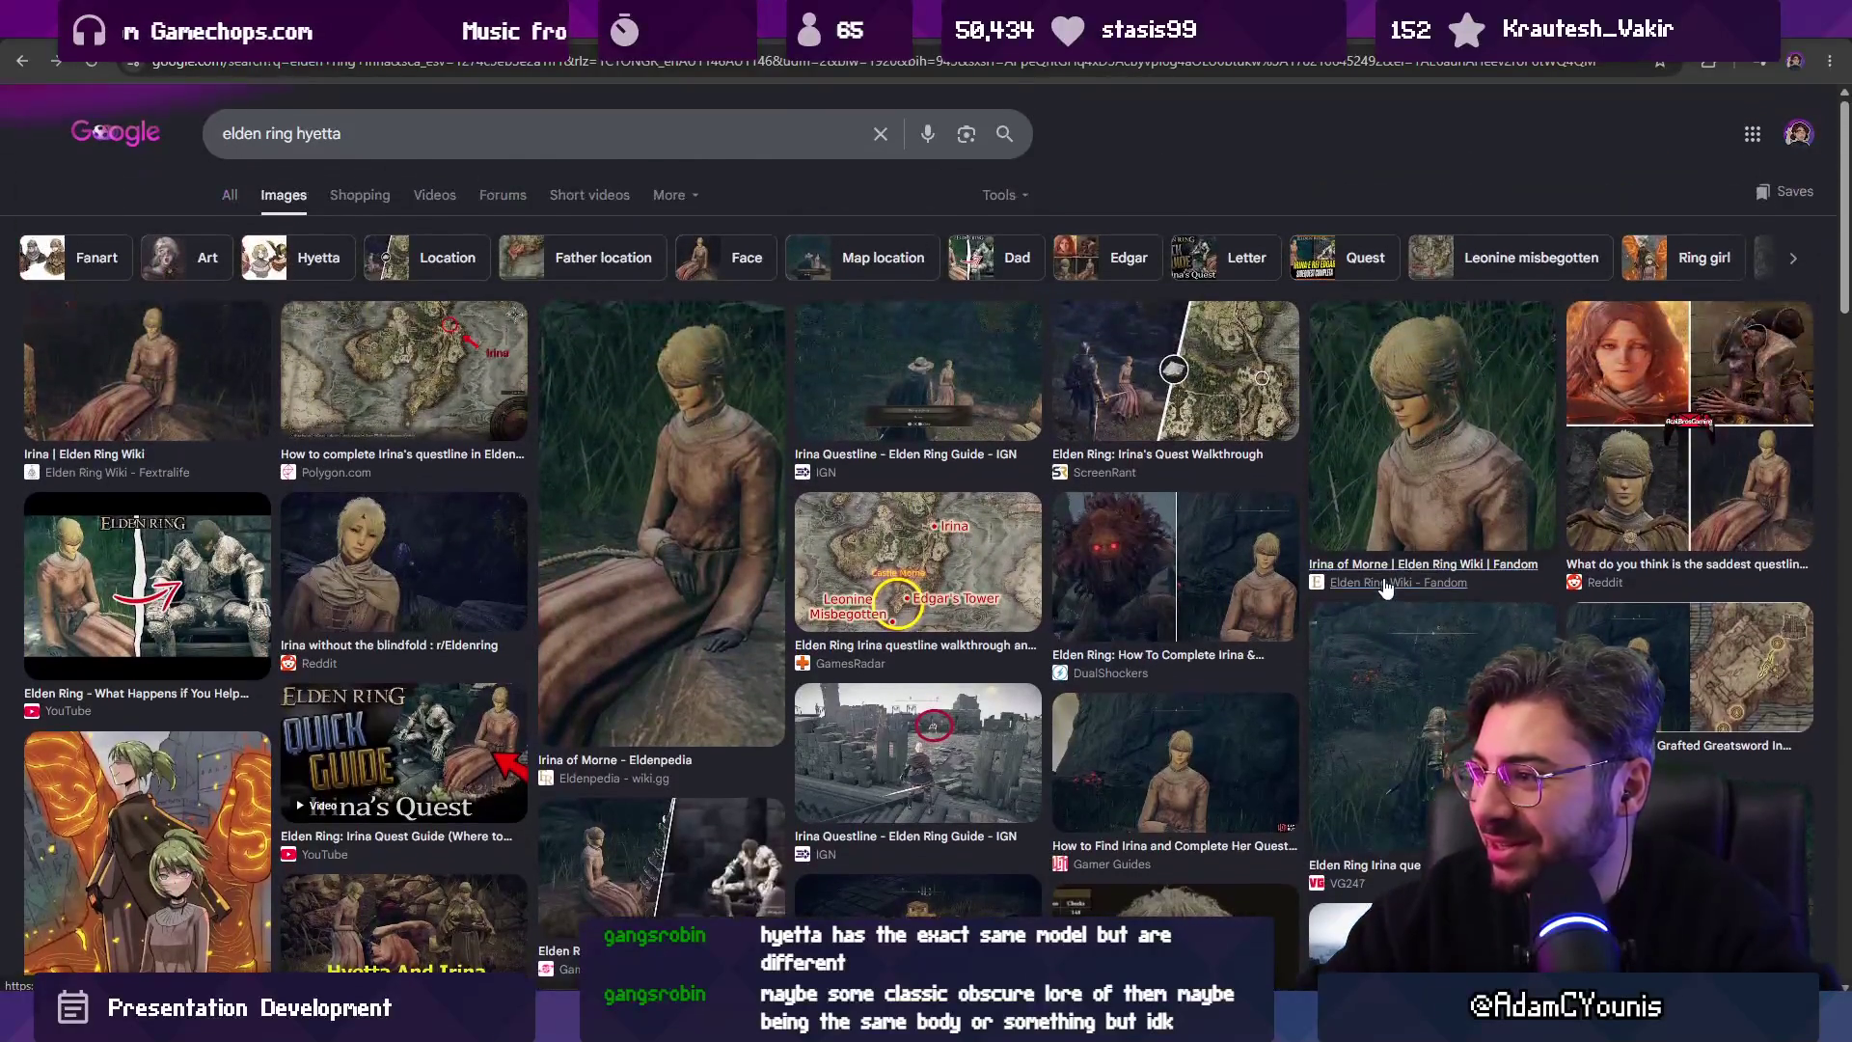
pyautogui.hotkey('alt', 'Left')
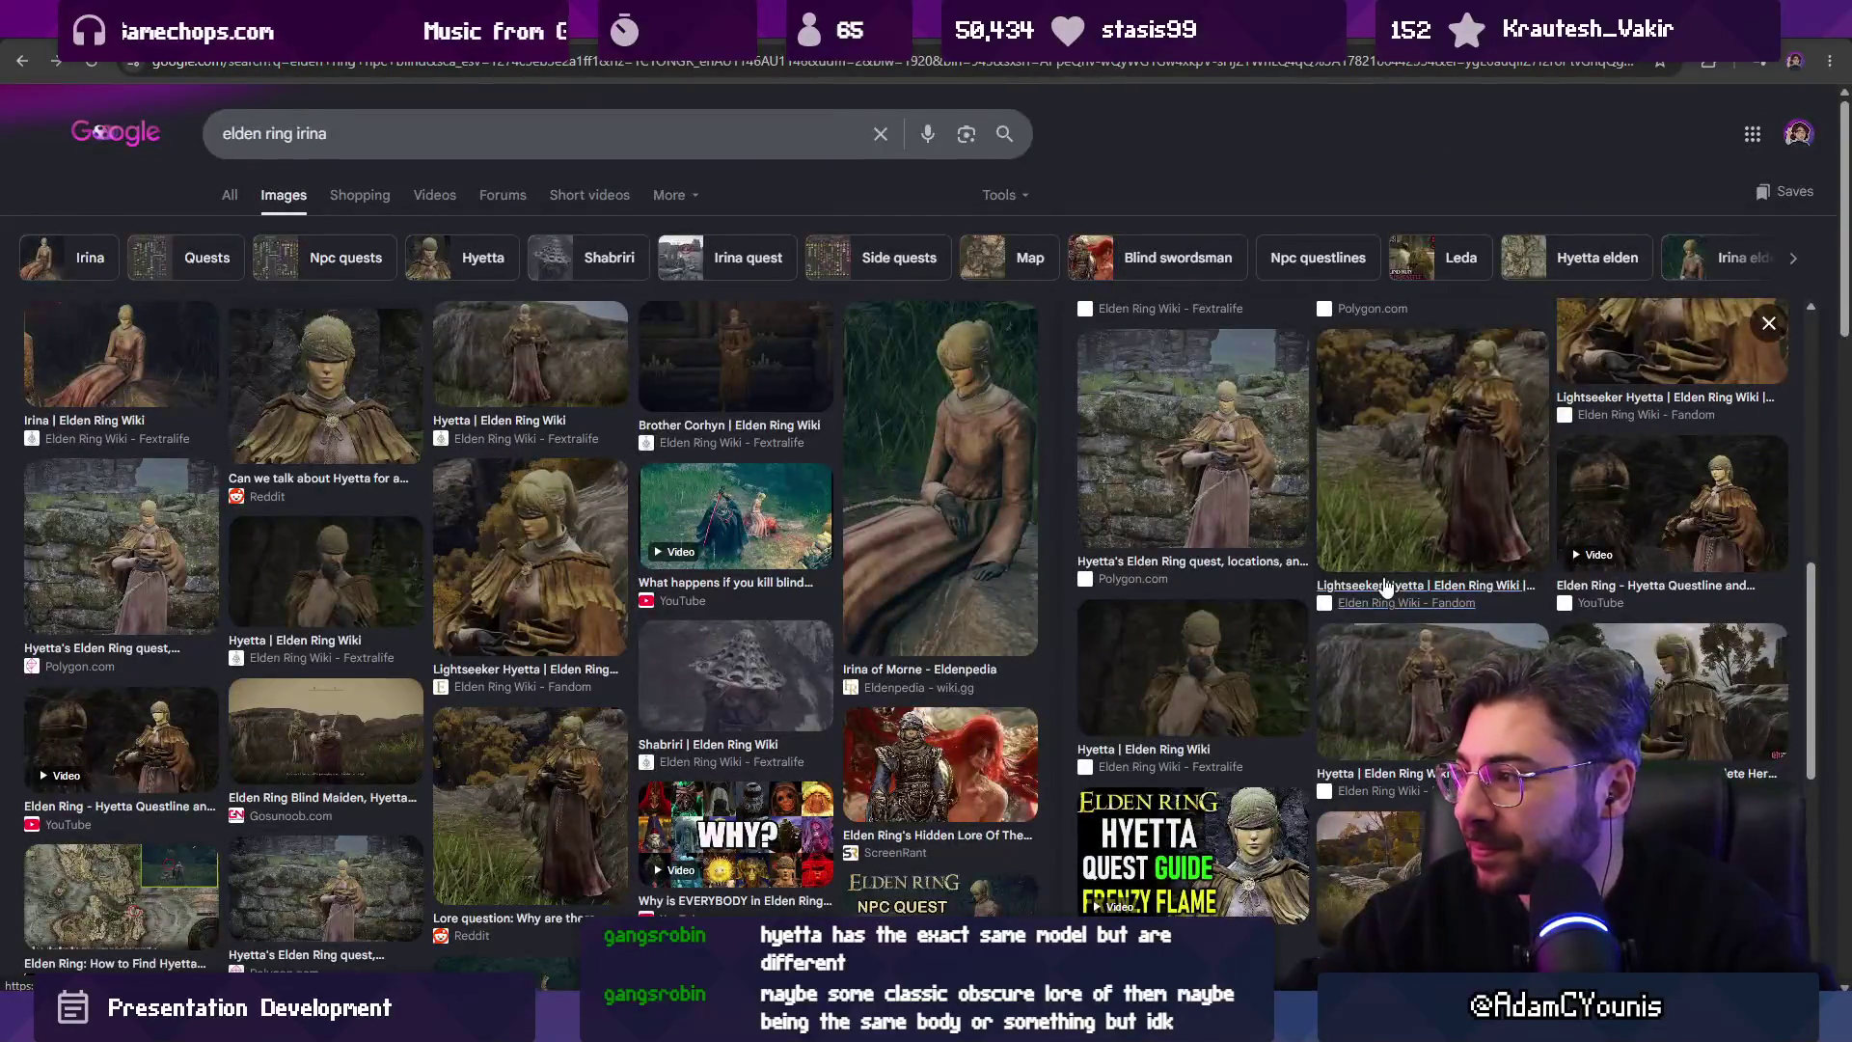
pyautogui.scroll(4, 1356, 571)
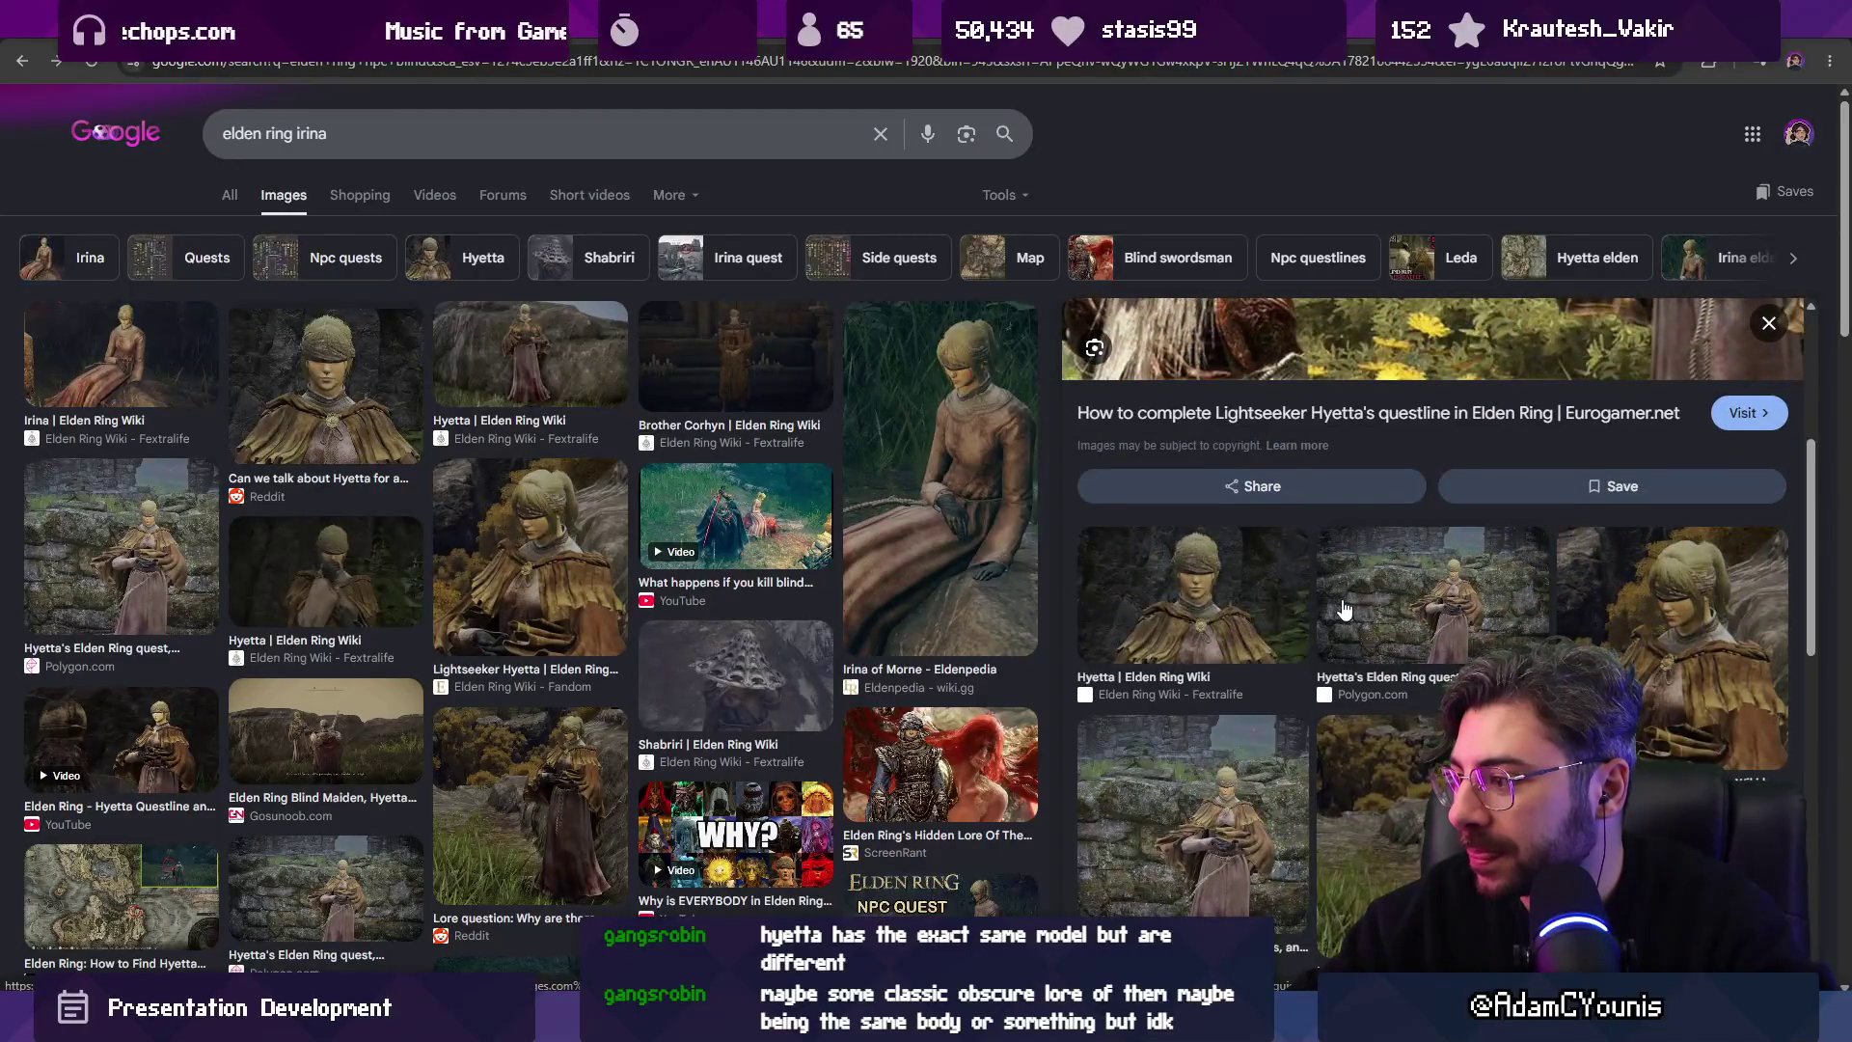
pyautogui.scroll(4, 1344, 609)
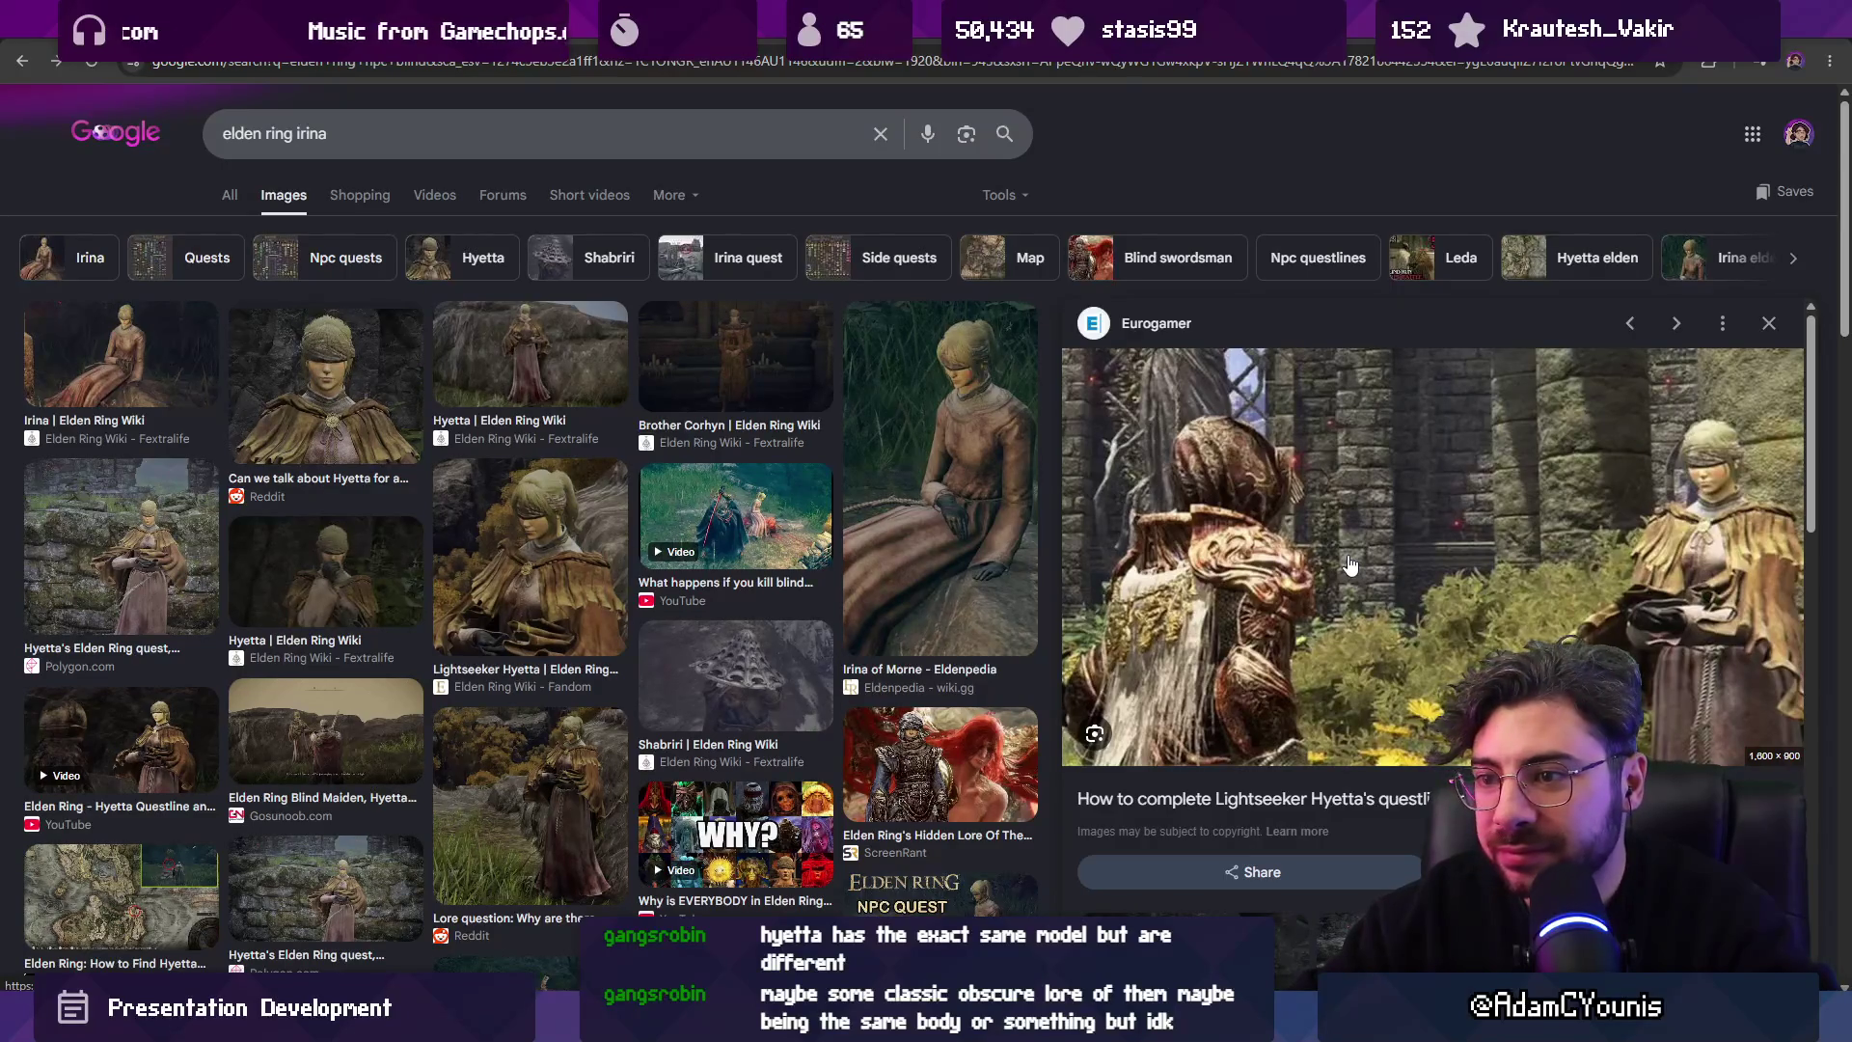
# - Copy the Reddit lore-question image and return to Figma
pyautogui.press('Left')
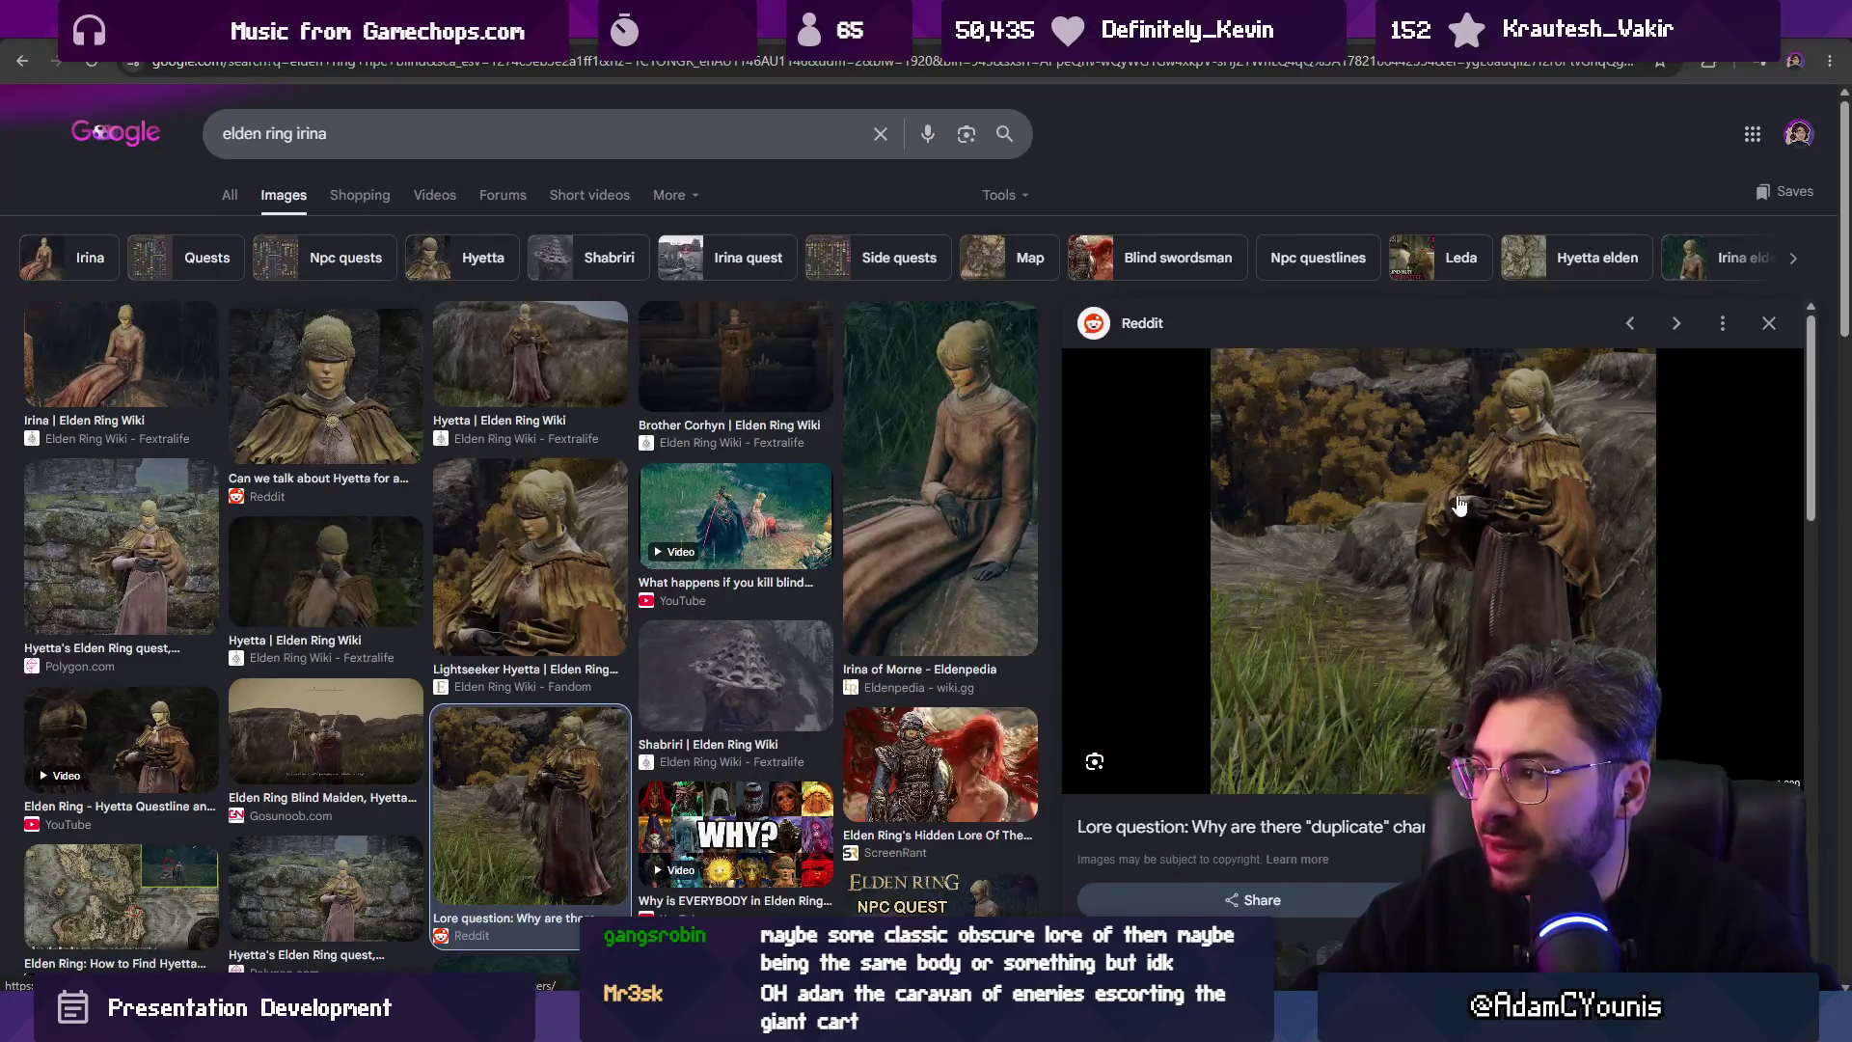
pyautogui.rightClick(1373, 523)
pyautogui.click(1446, 867)
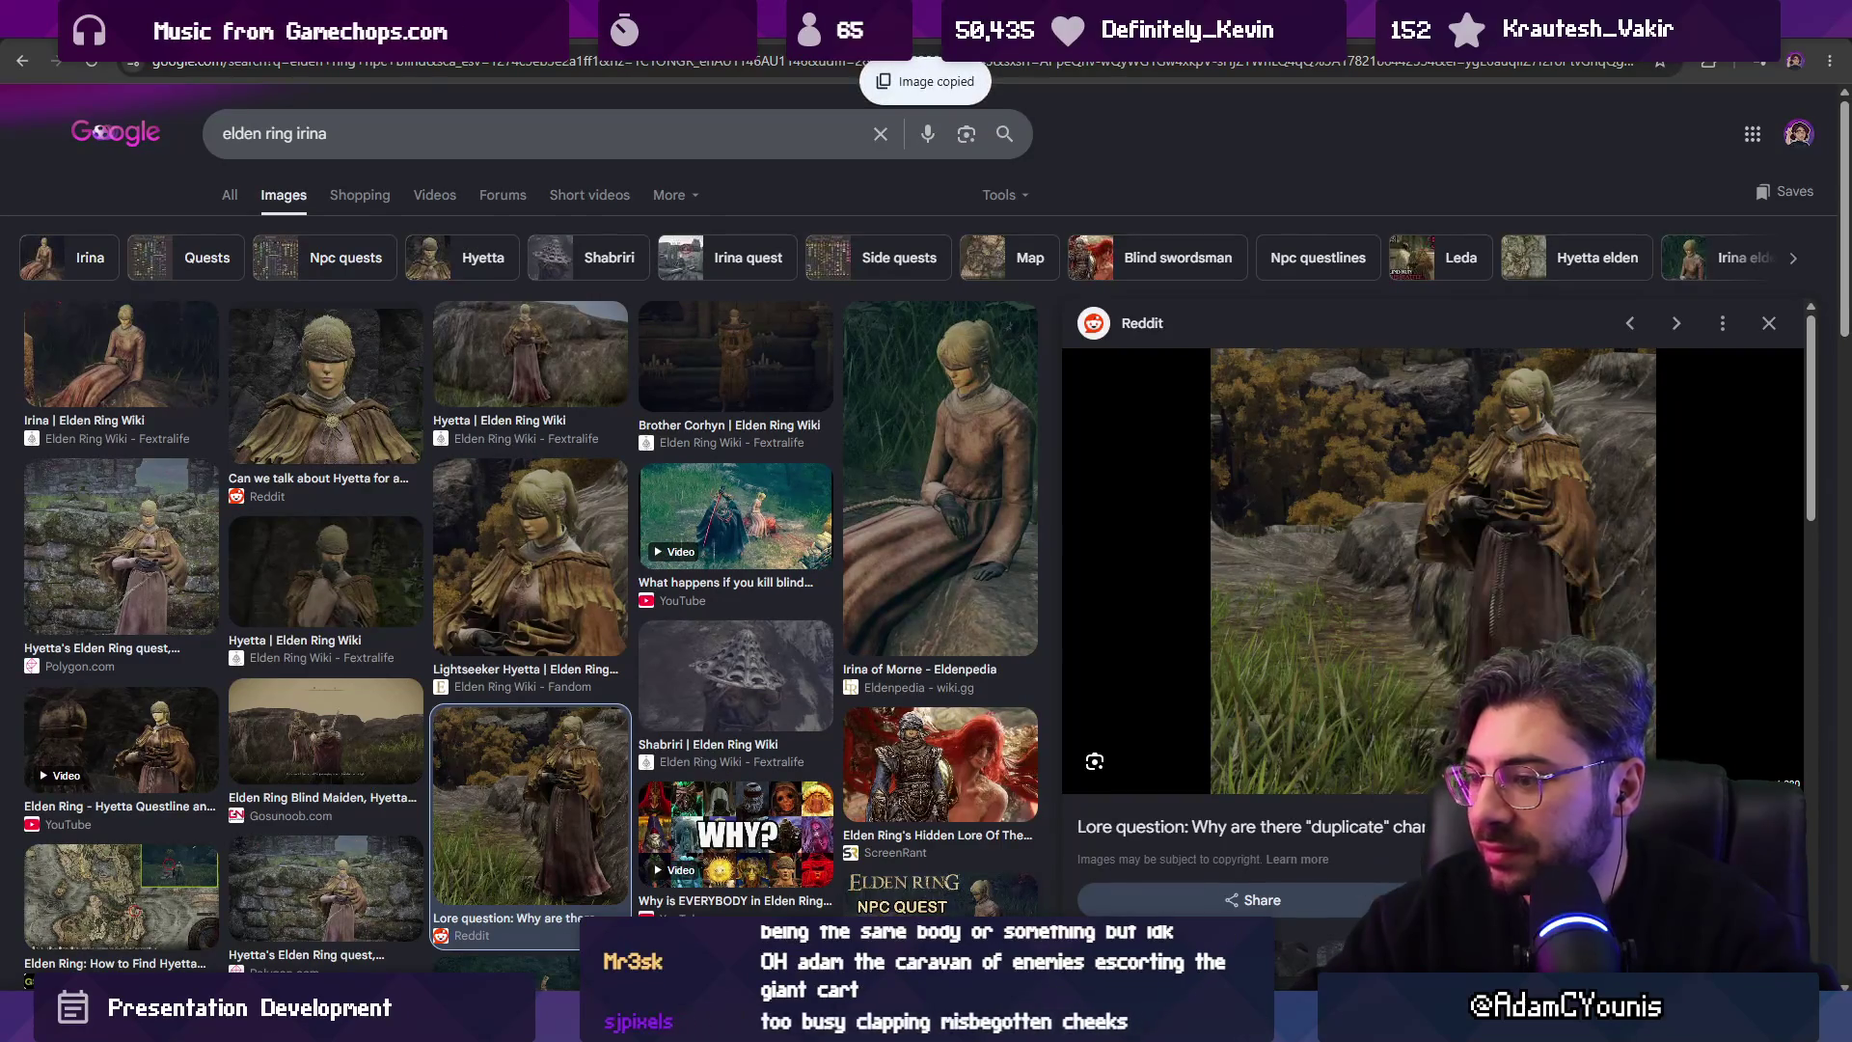
pyautogui.hotkey('alt', 'Tab')
pyautogui.scroll(-3, 825, 490)
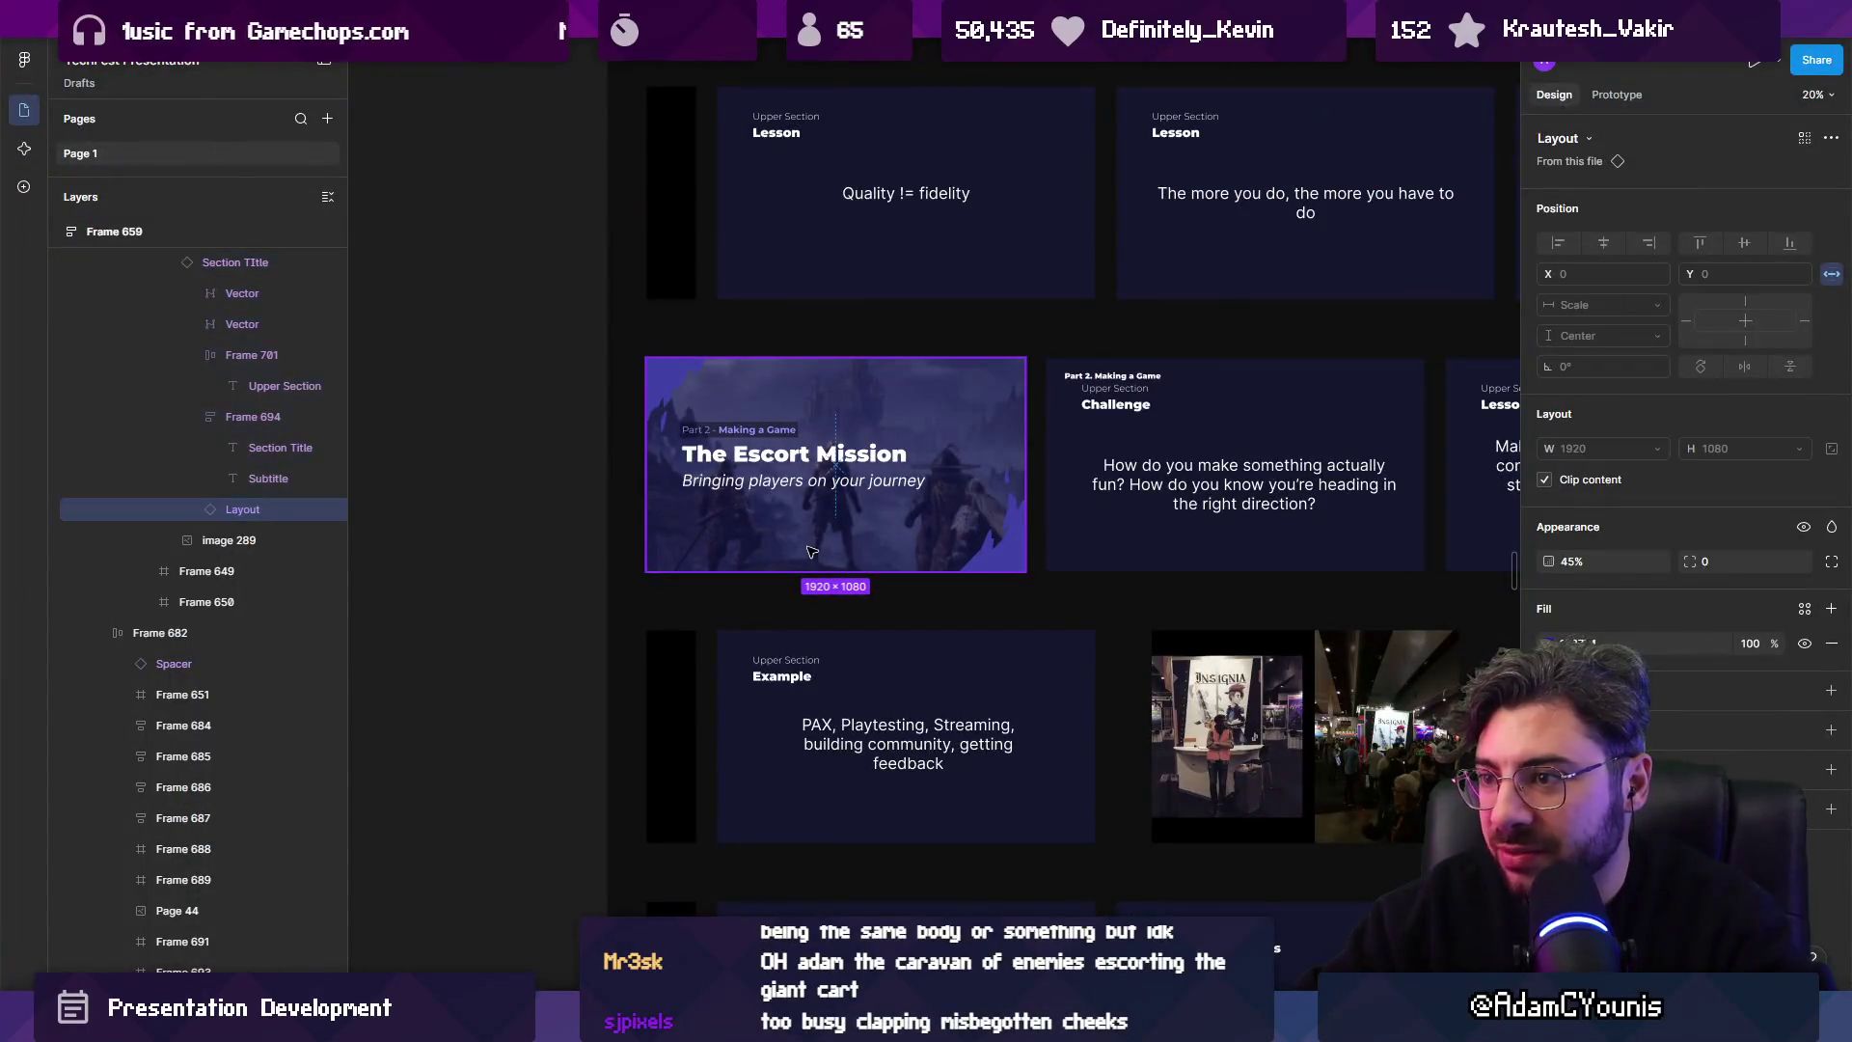
# - Paste the image onto the Escort Mission slide and size it to 1920×1080
pyautogui.hotkey('ctrl', 'v')
pyautogui.scroll(3, 819, 482)
pyautogui.moveTo(1051, 526); pyautogui.dragTo(1032, 442)
pyautogui.moveTo(810, 622); pyautogui.dragTo(541, 688)
pyautogui.moveTo(680, 501)
pyautogui.mouseDown()
pyautogui.moveTo(683, 453)
pyautogui.moveTo(681, 511)
pyautogui.mouseUp()
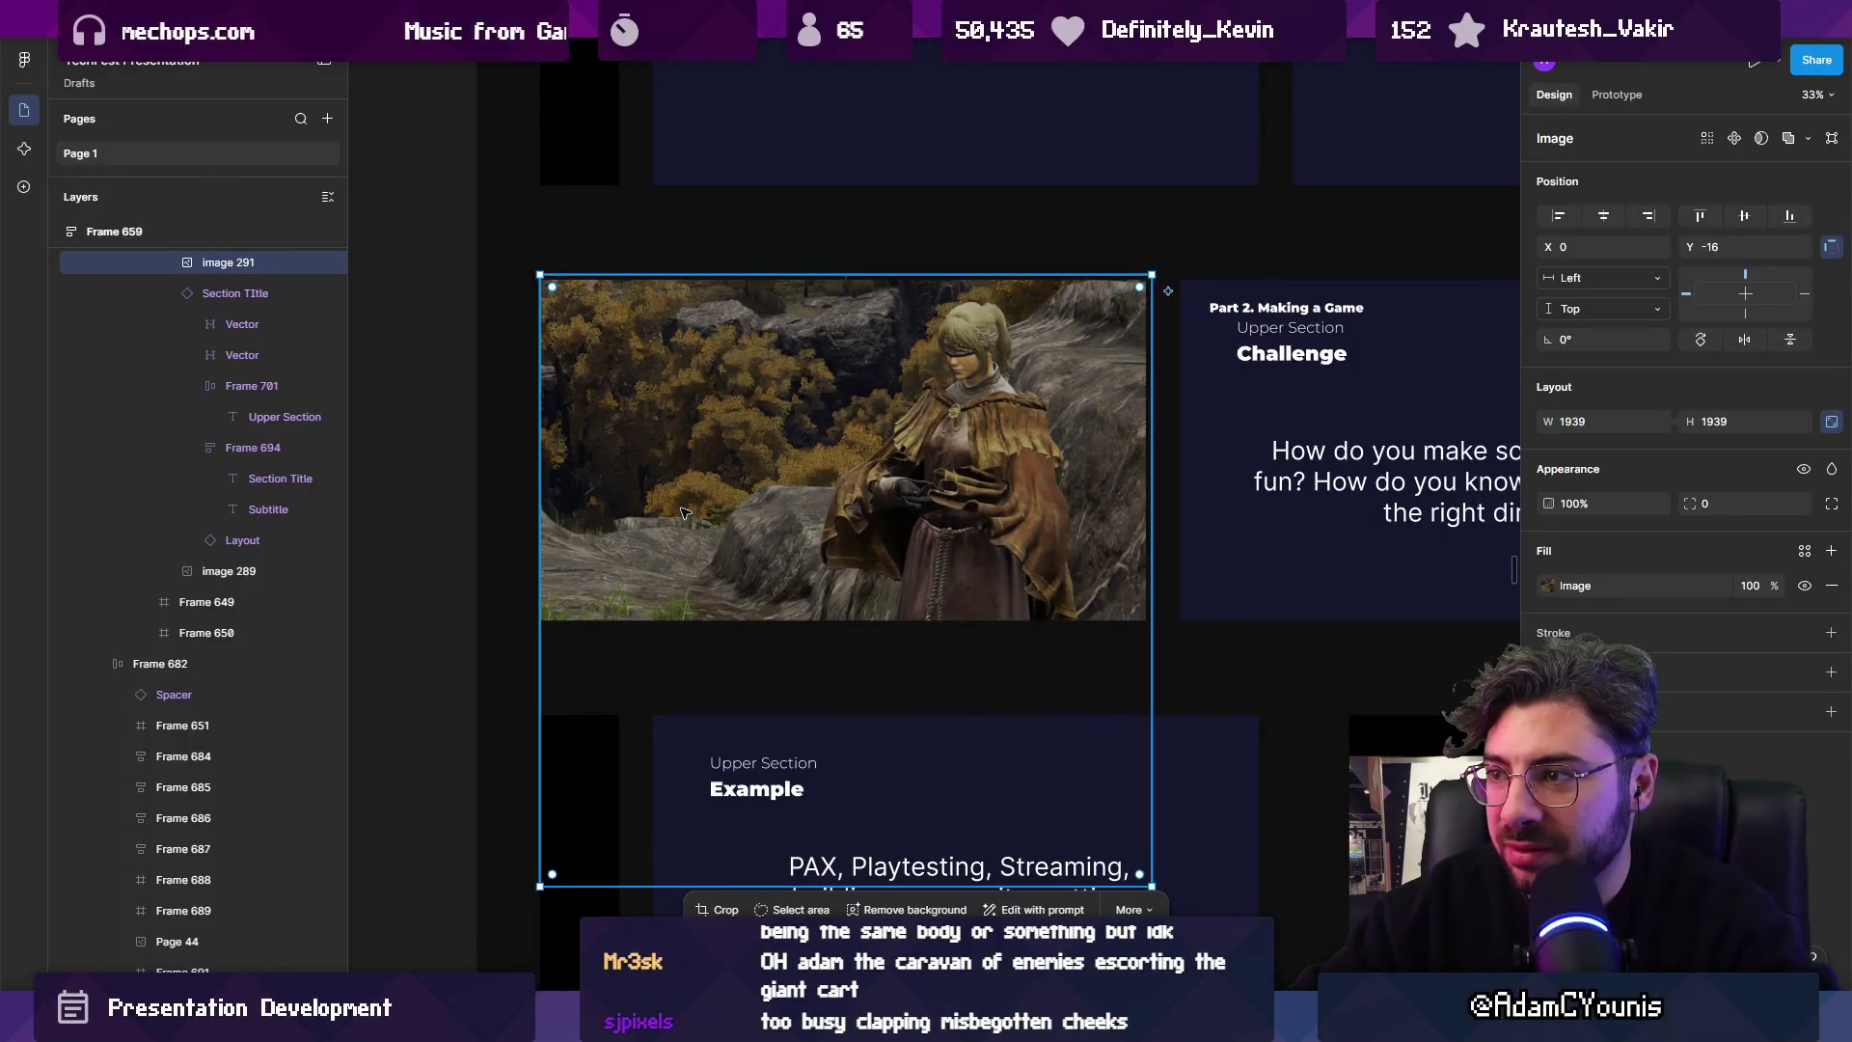
pyautogui.moveTo(720, 885); pyautogui.dragTo(720, 618)
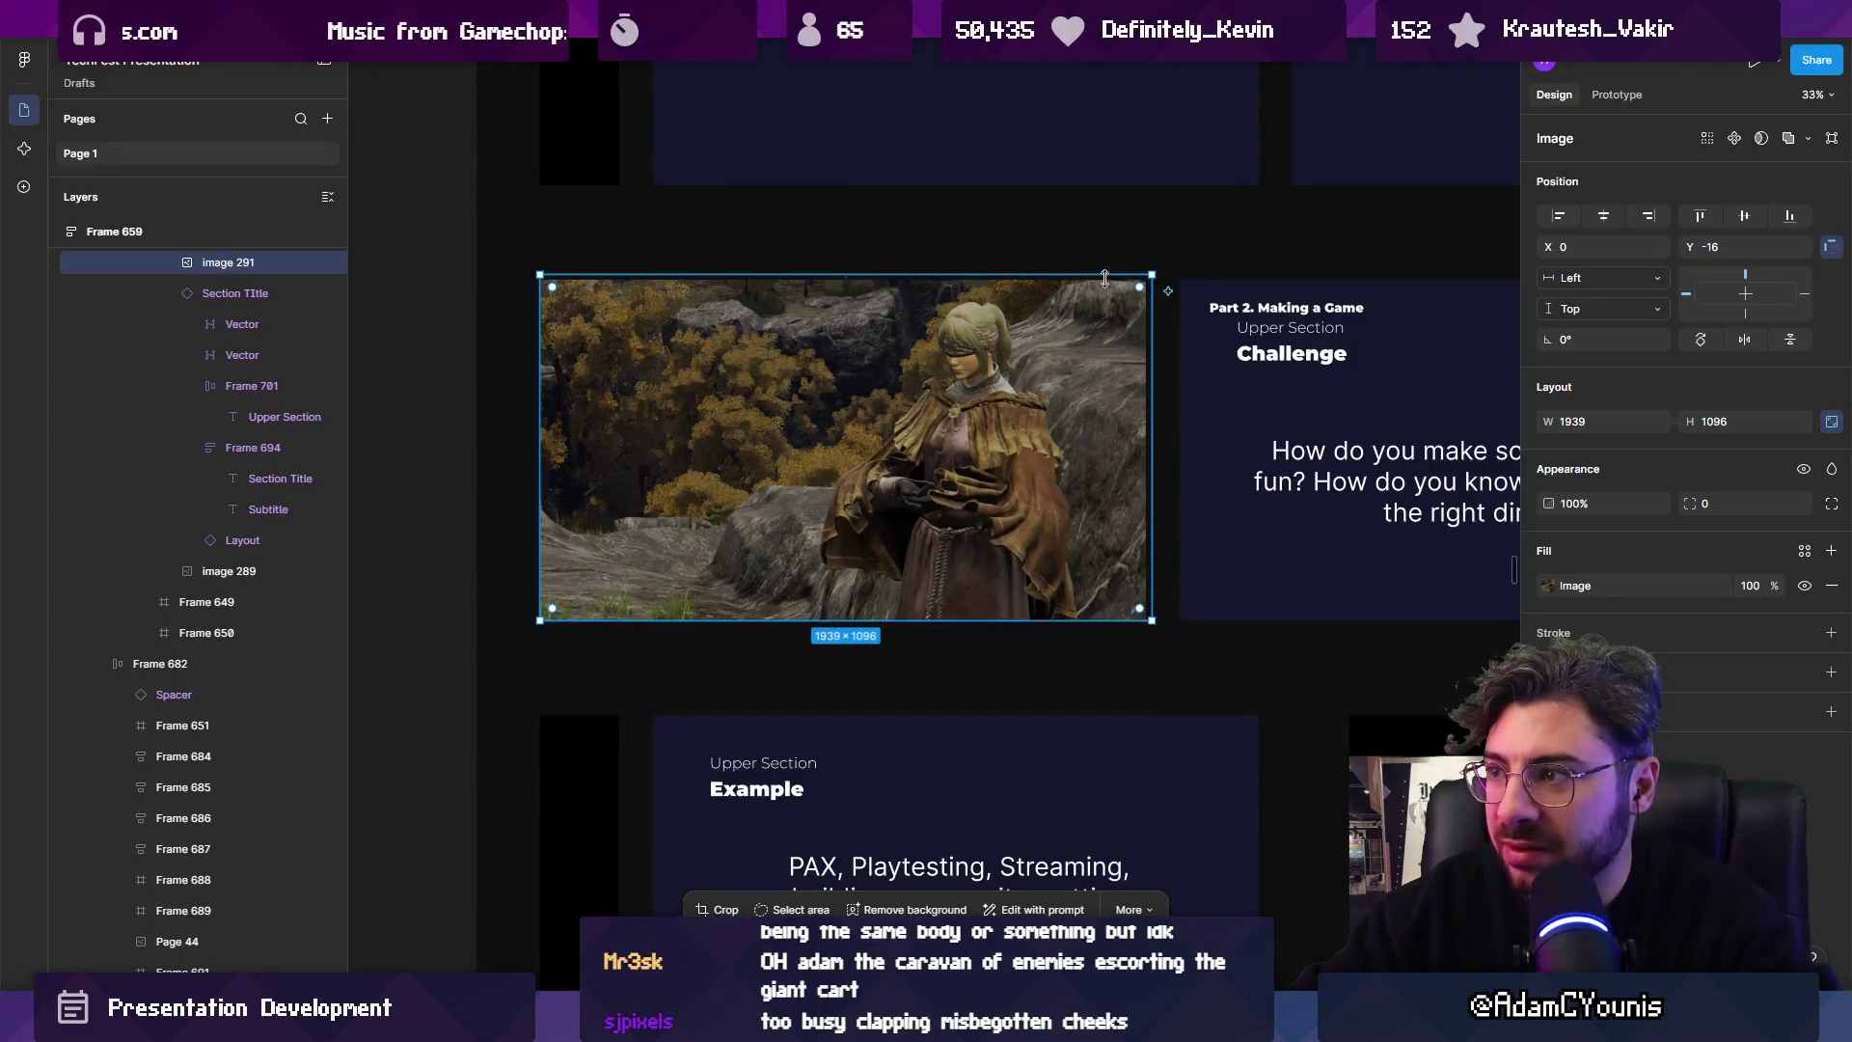
pyautogui.moveTo(1150, 274); pyautogui.dragTo(1147, 277)
# - Move the new image inside the Escort Mission frame and delete old background image 289
pyautogui.press('Delete')
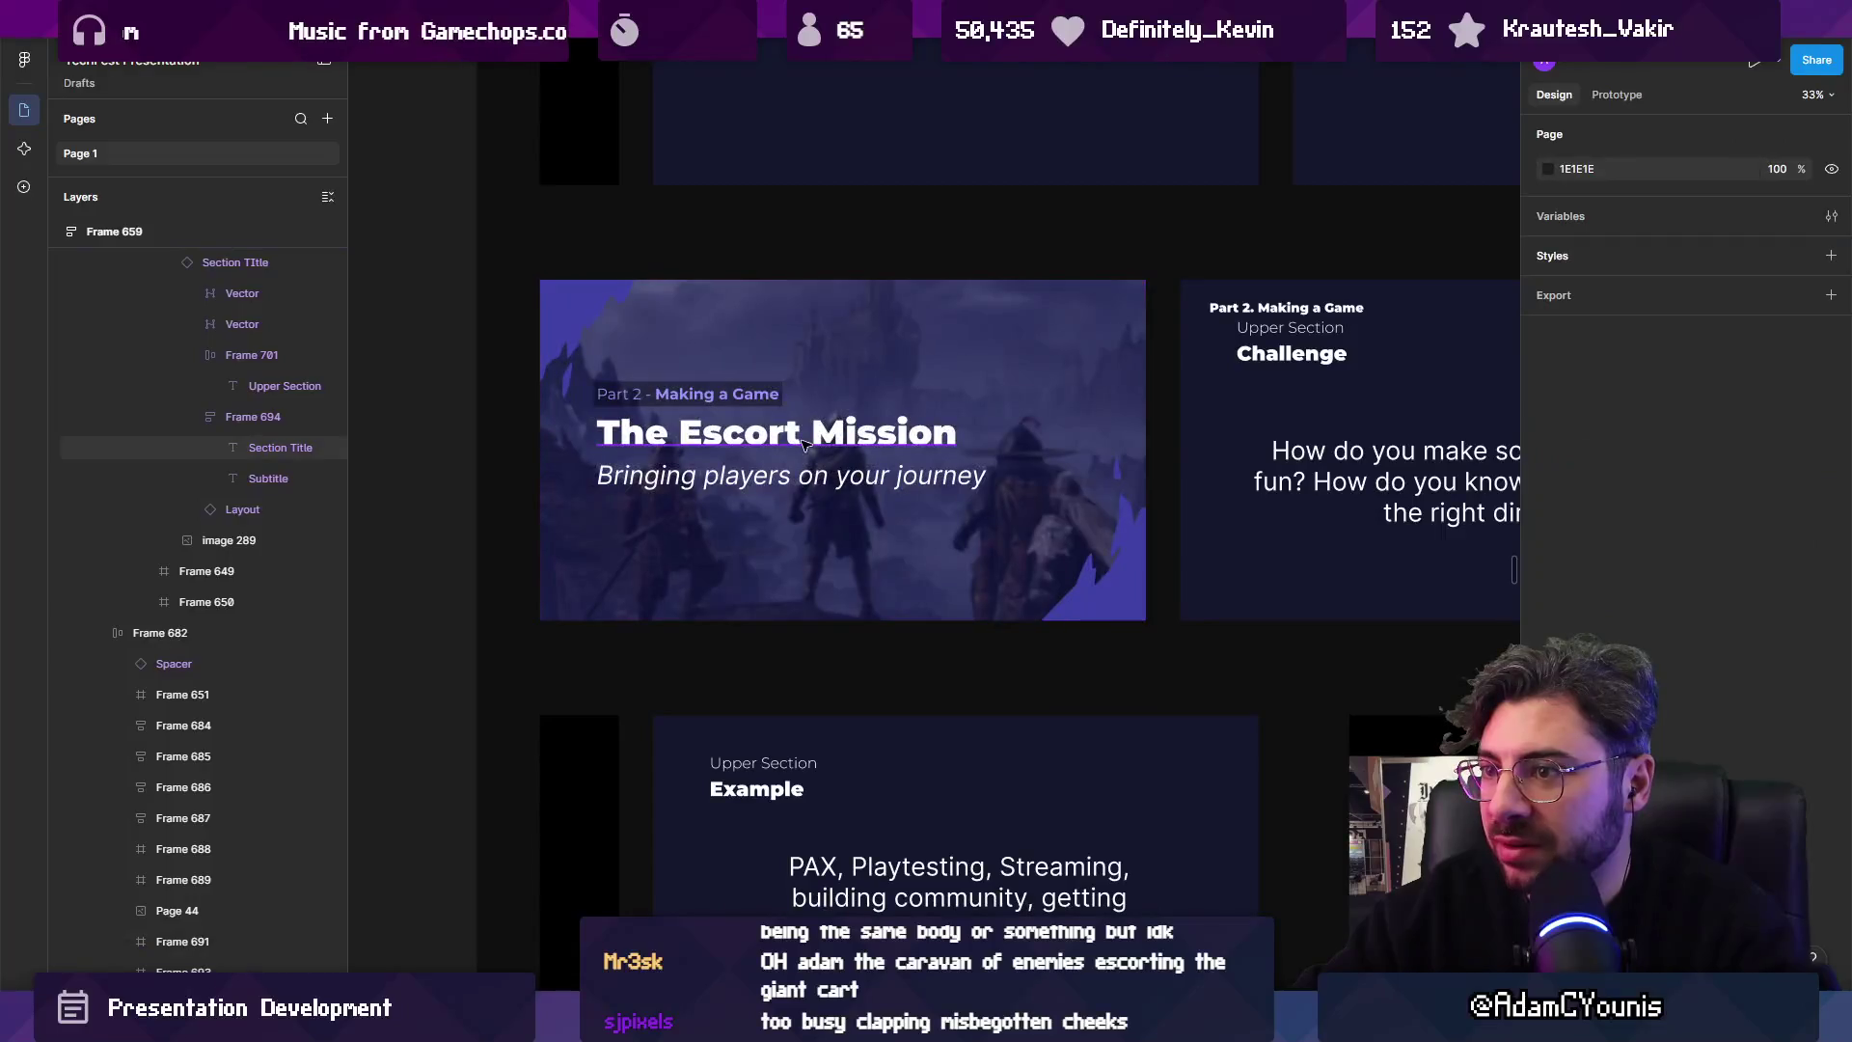
pyautogui.click(241, 510)
pyautogui.keyDown('shift'); pyautogui.click(207, 602); pyautogui.keyUp('shift')
pyautogui.hotkey('ctrl', 'z')
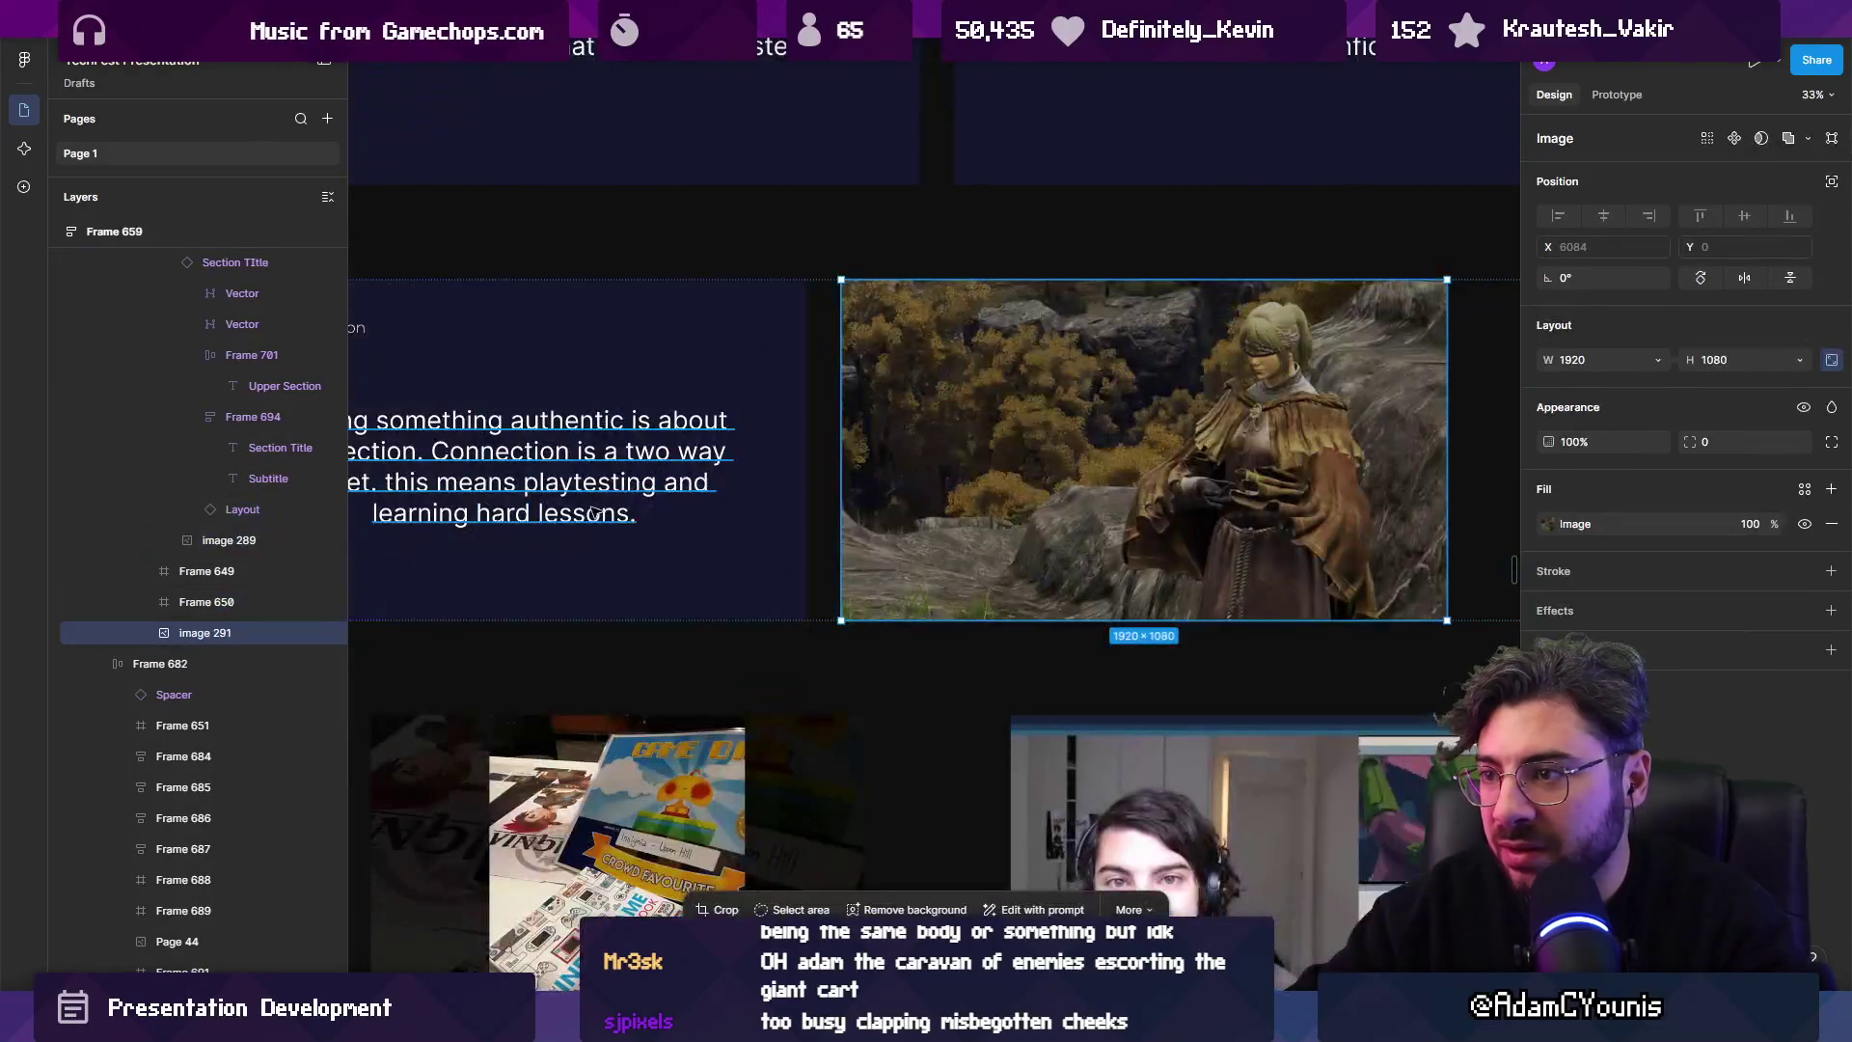
pyautogui.scroll(-5, 1234, 569)
pyautogui.moveTo(1158, 521)
pyautogui.mouseDown()
pyautogui.moveTo(540, 520)
pyautogui.moveTo(675, 521)
pyautogui.mouseUp()
pyautogui.scroll(5, 1077, 540)
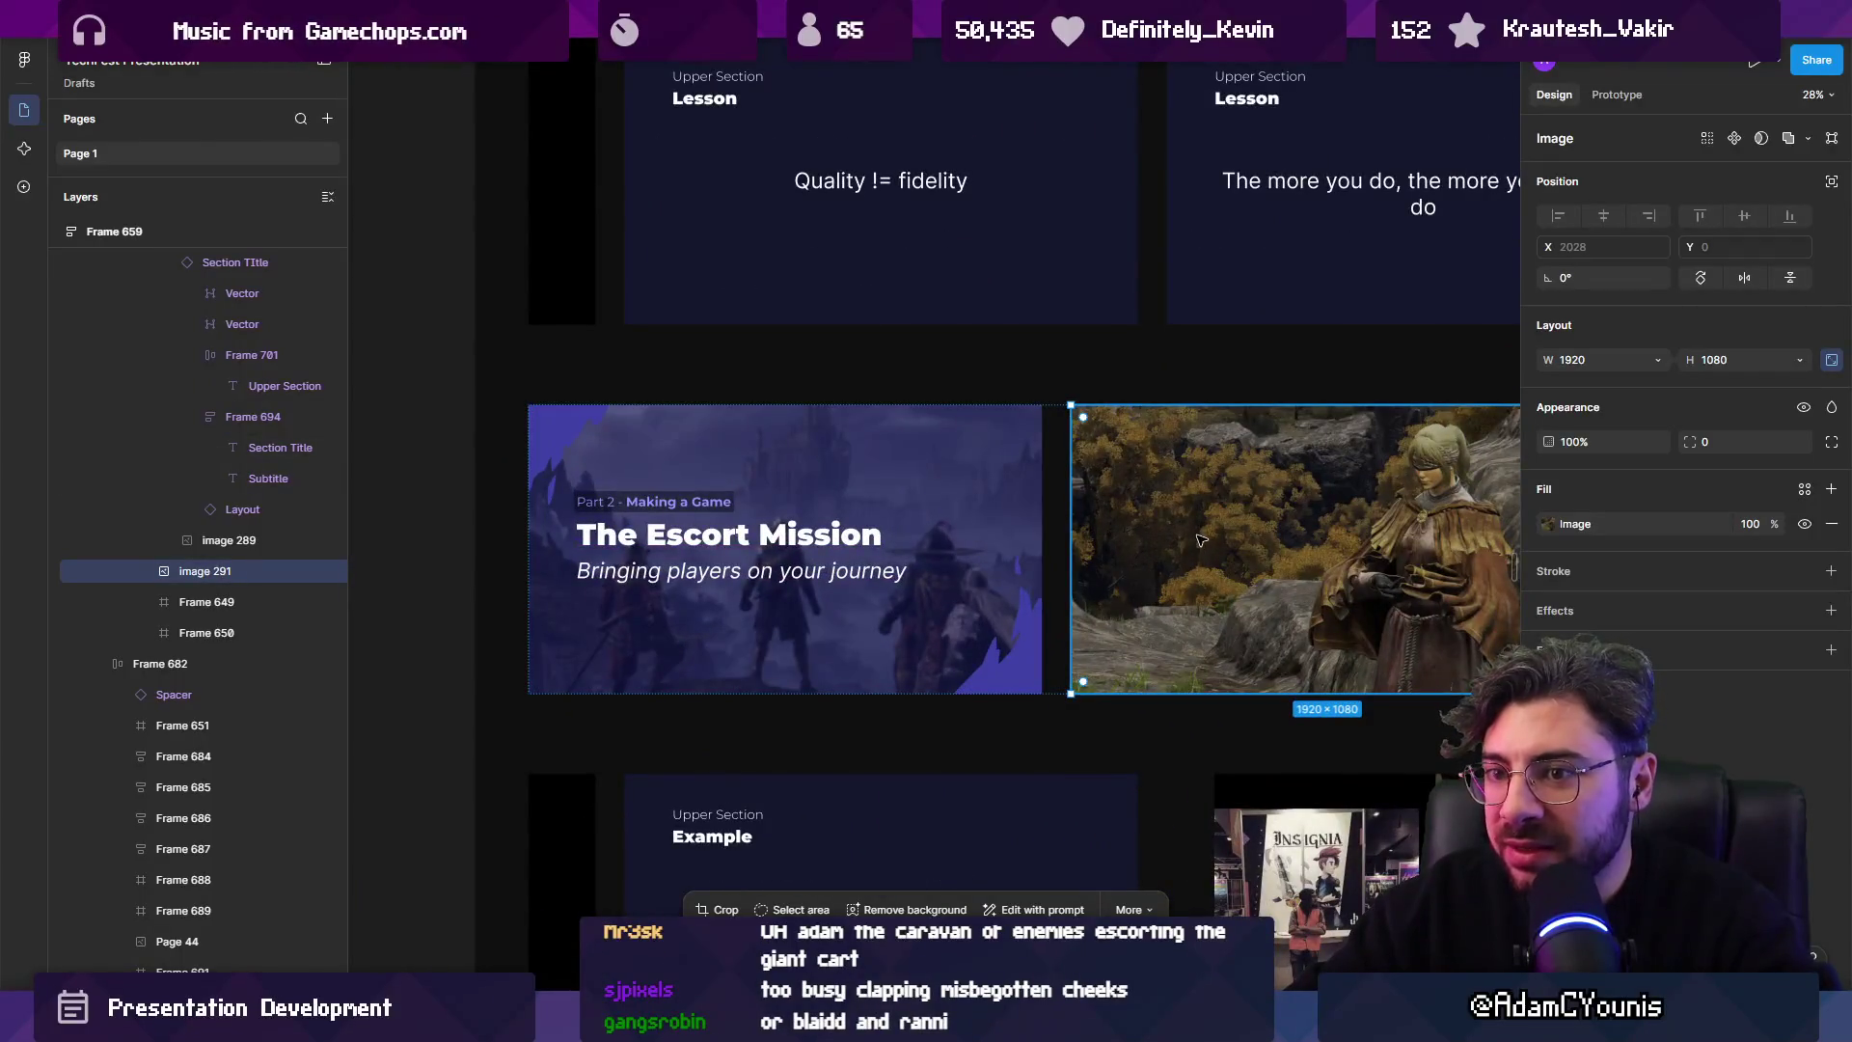
pyautogui.moveTo(204, 570); pyautogui.dragTo(207, 536)
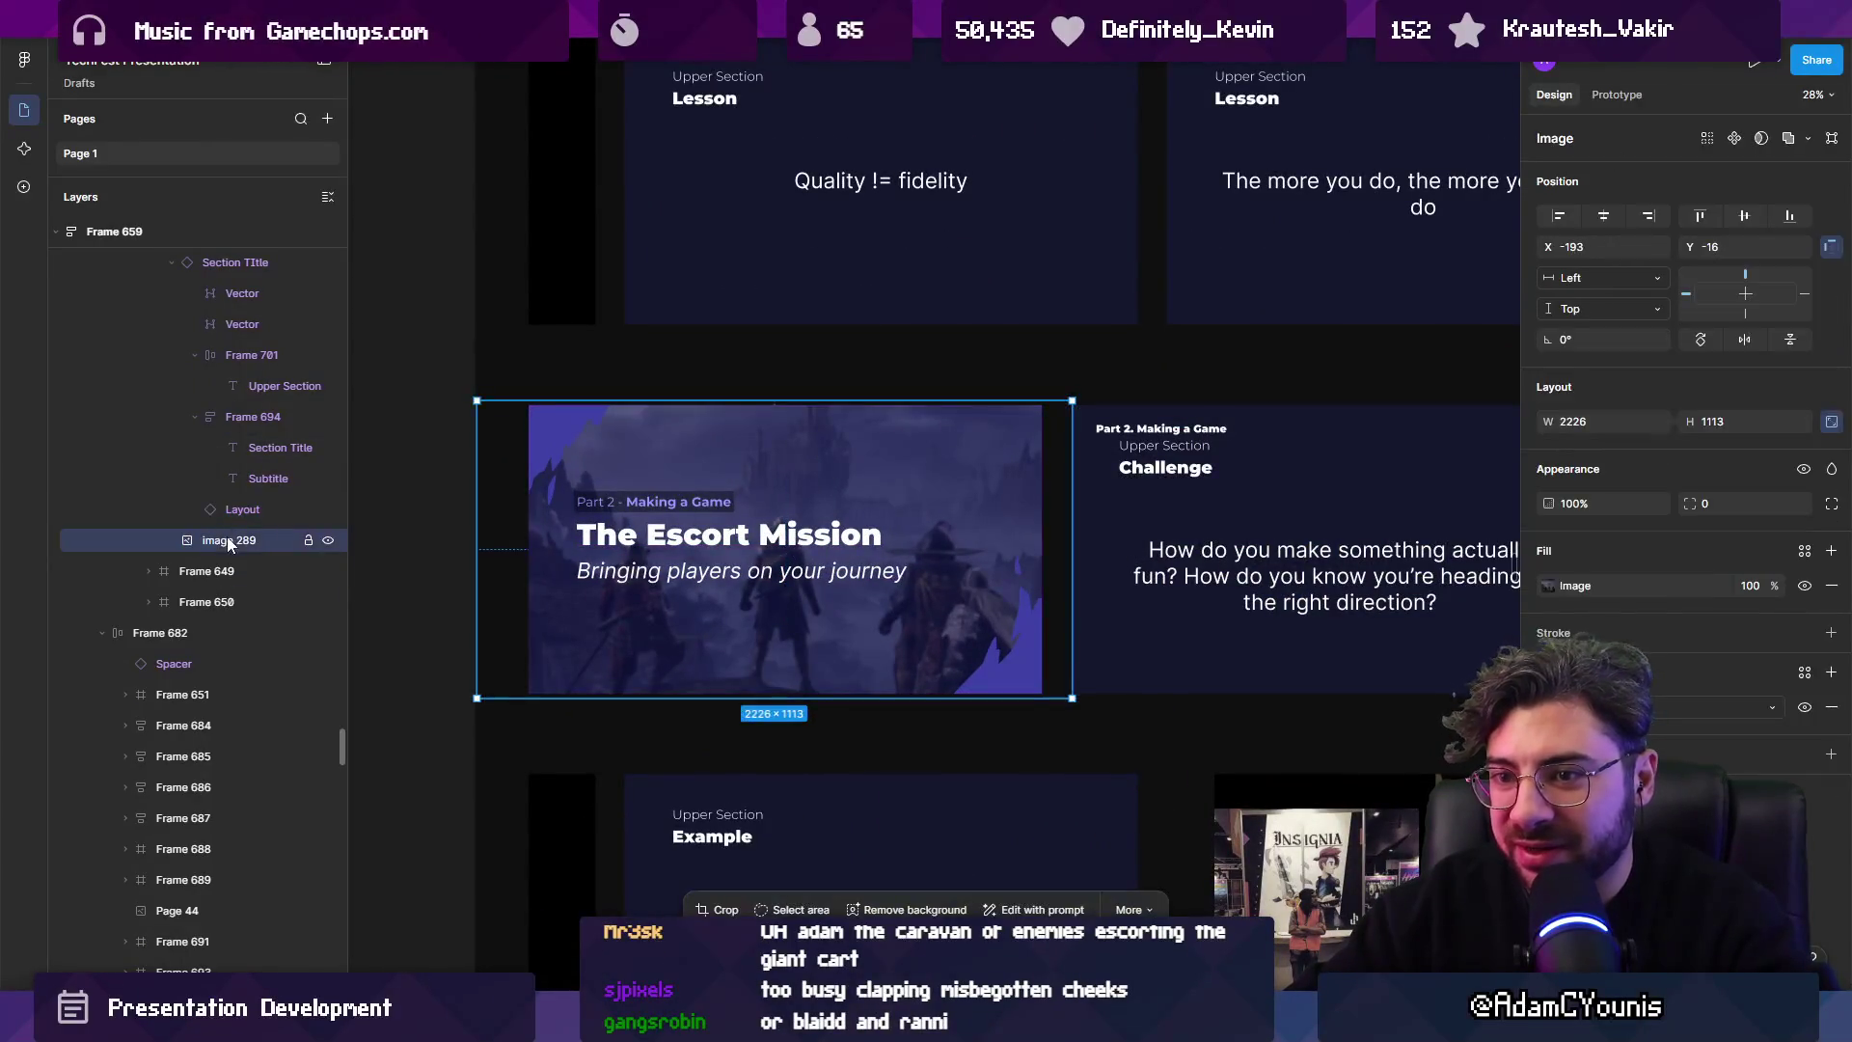
pyautogui.click(293, 571)
pyautogui.press('Delete')
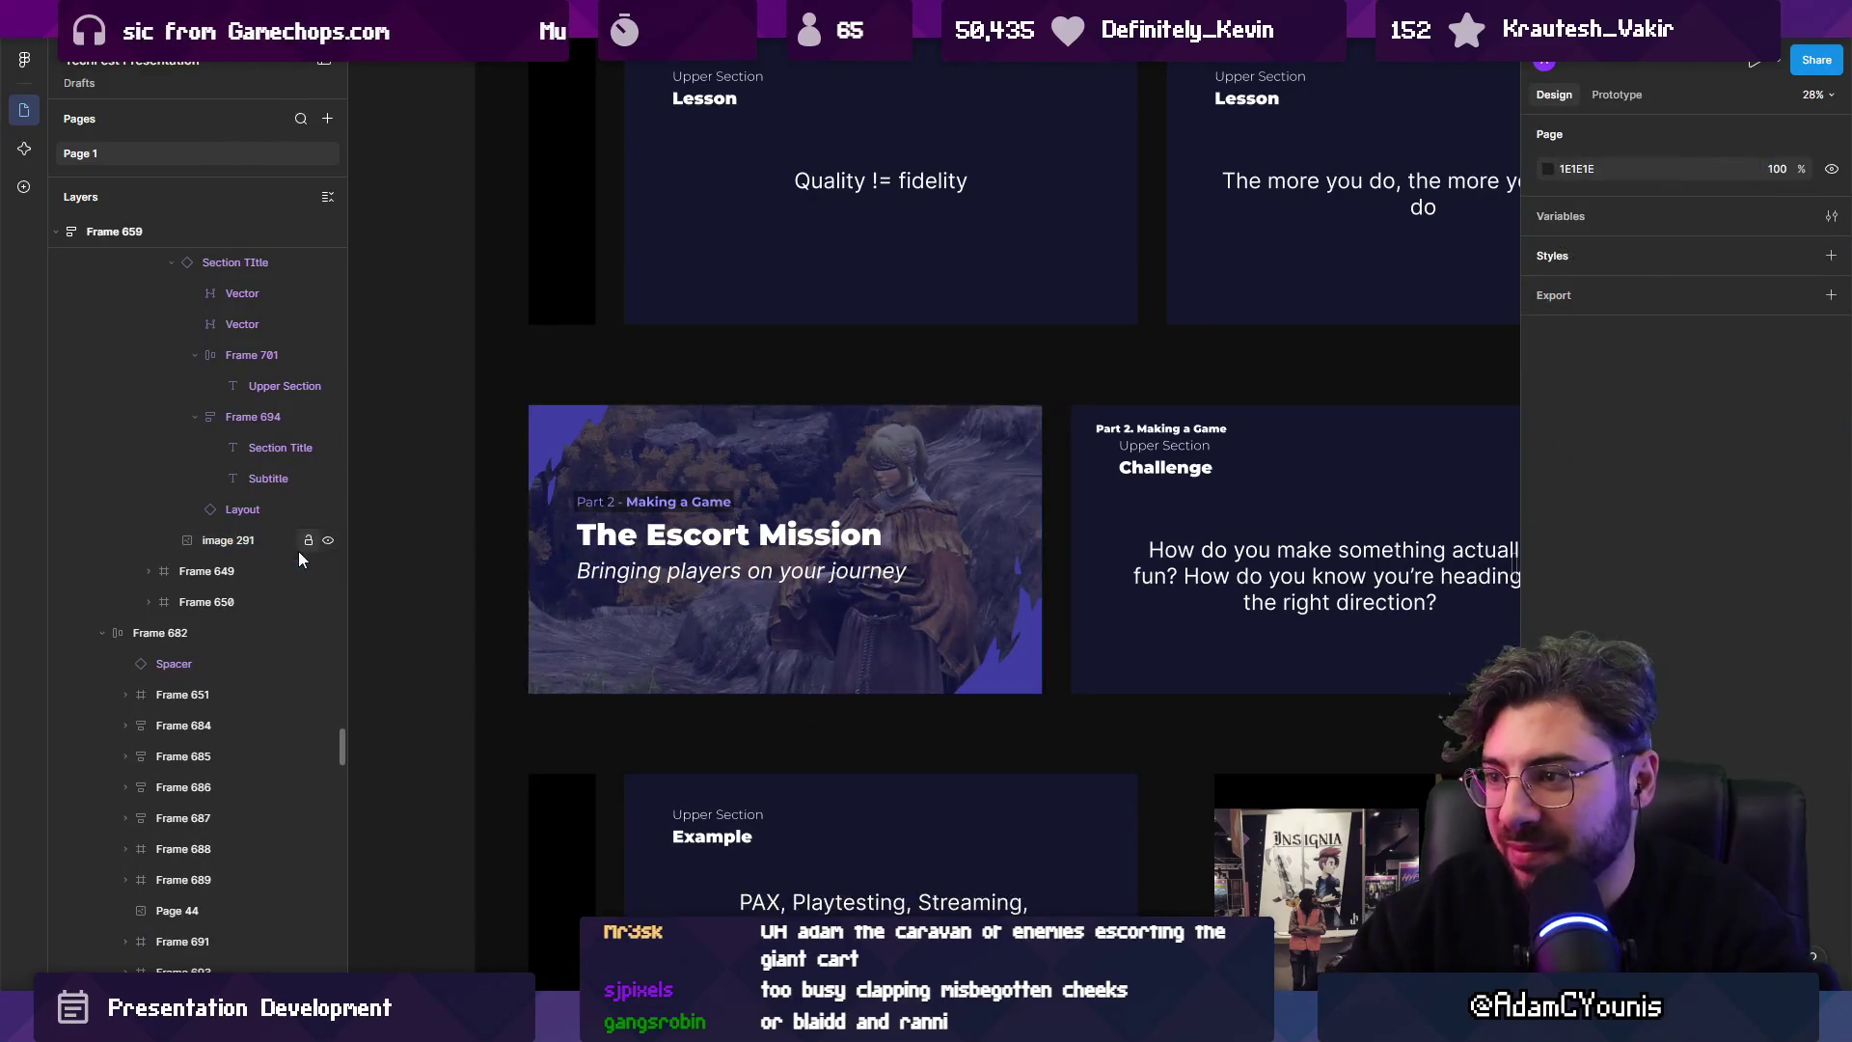
pyautogui.scroll(2, 714, 512)
pyautogui.scroll(3, 714, 511)
pyautogui.click(230, 540)
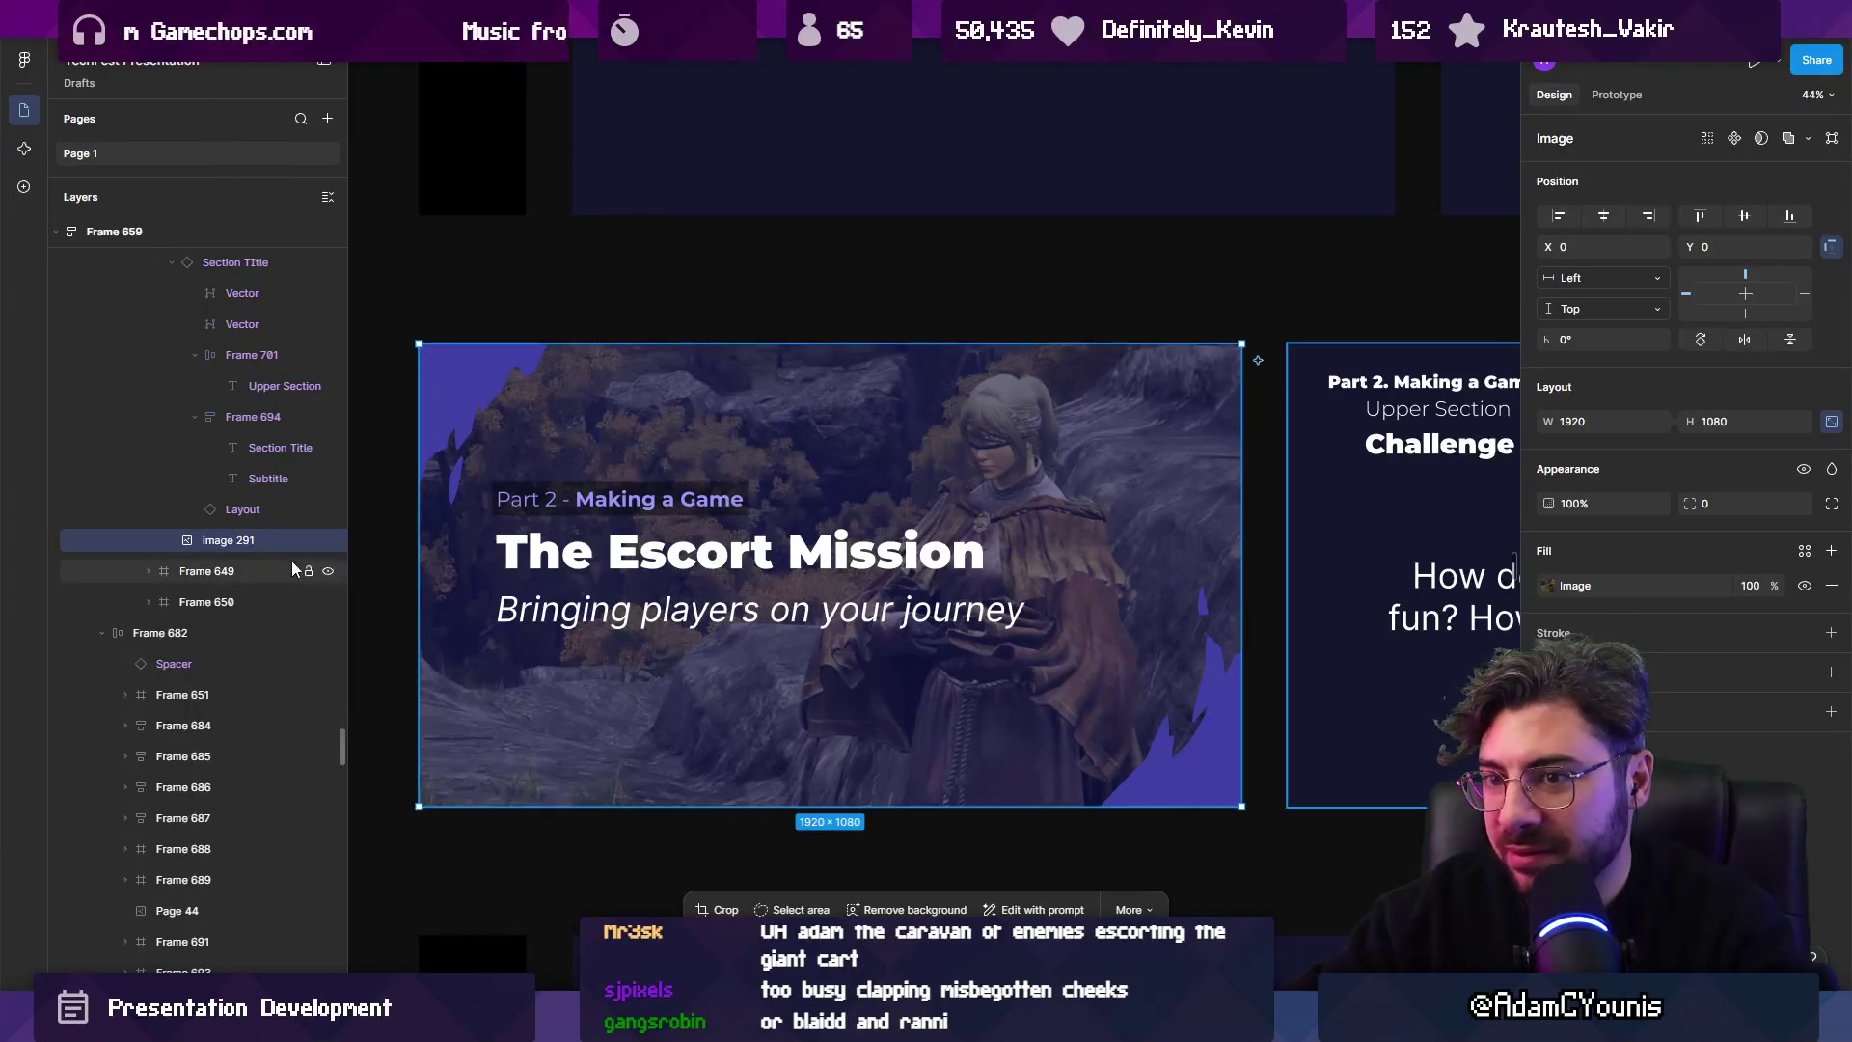
# - Add a Layer blur of 14.4 to the Escort Mission background image
pyautogui.click(1831, 672)
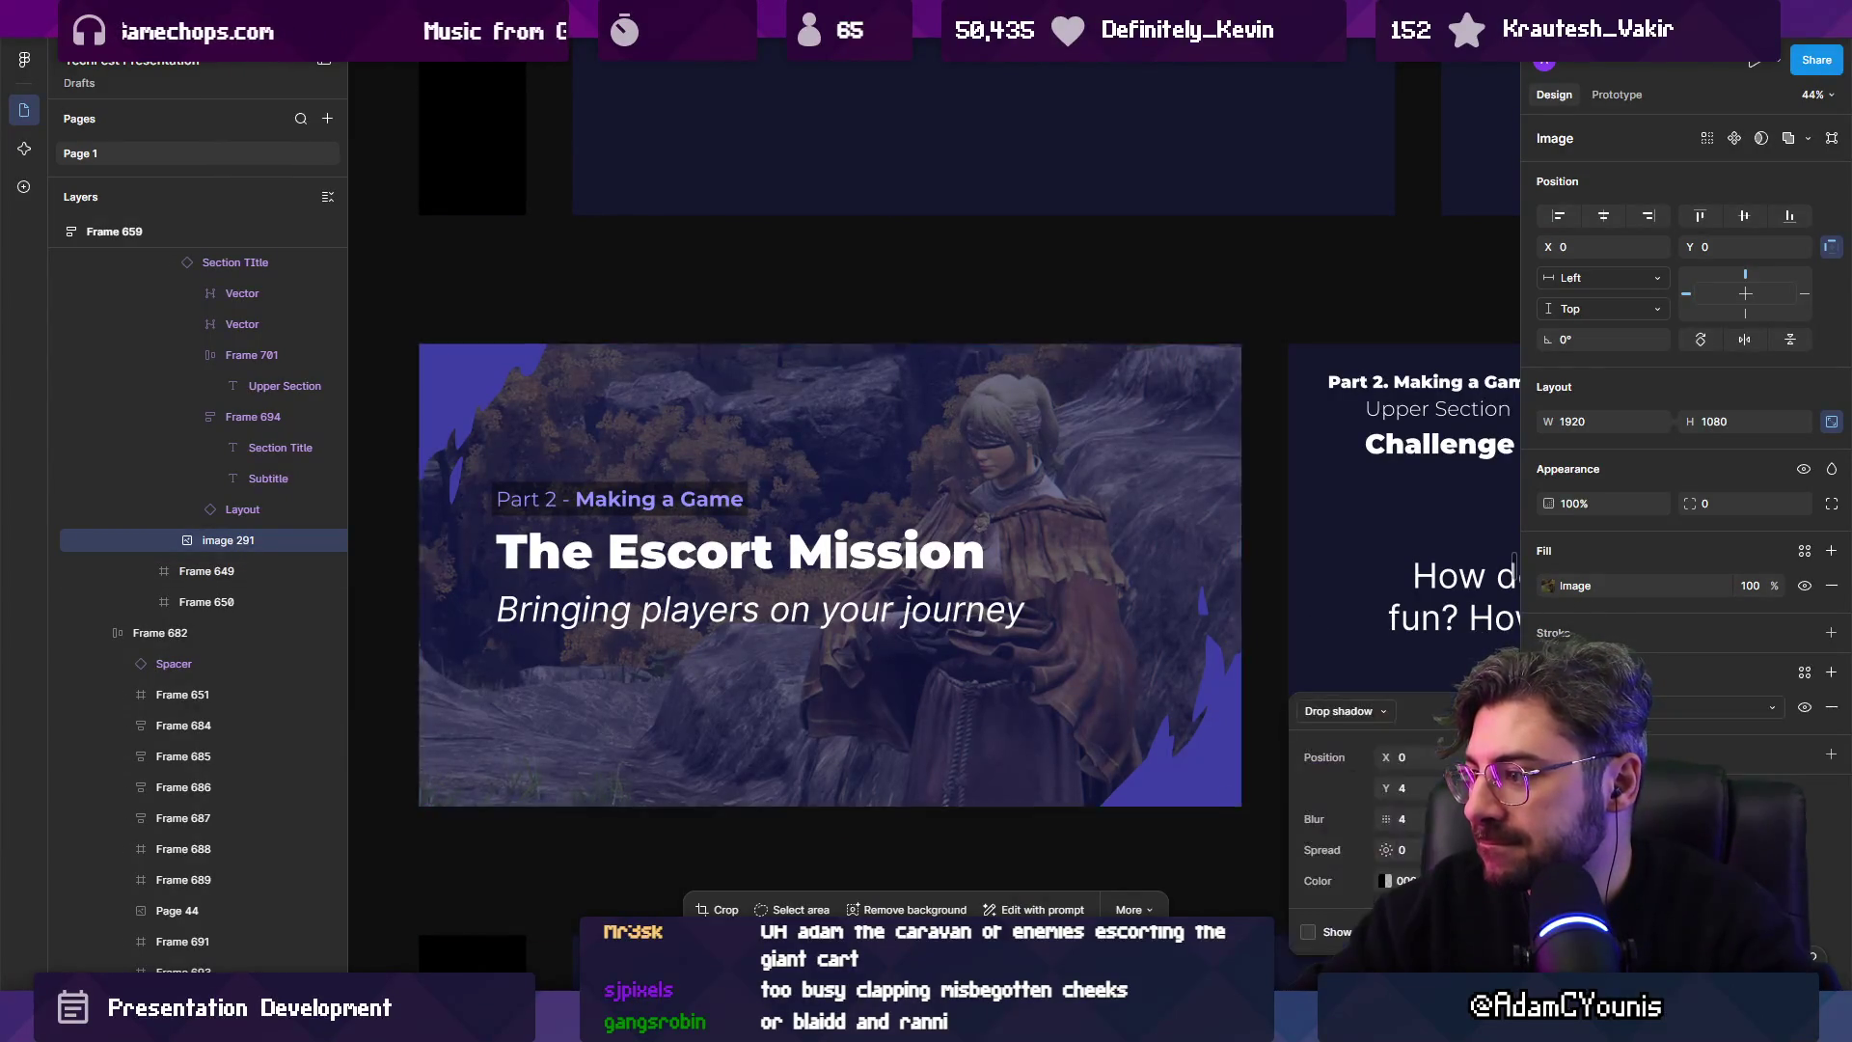
pyautogui.click(1335, 711)
pyautogui.click(1336, 731)
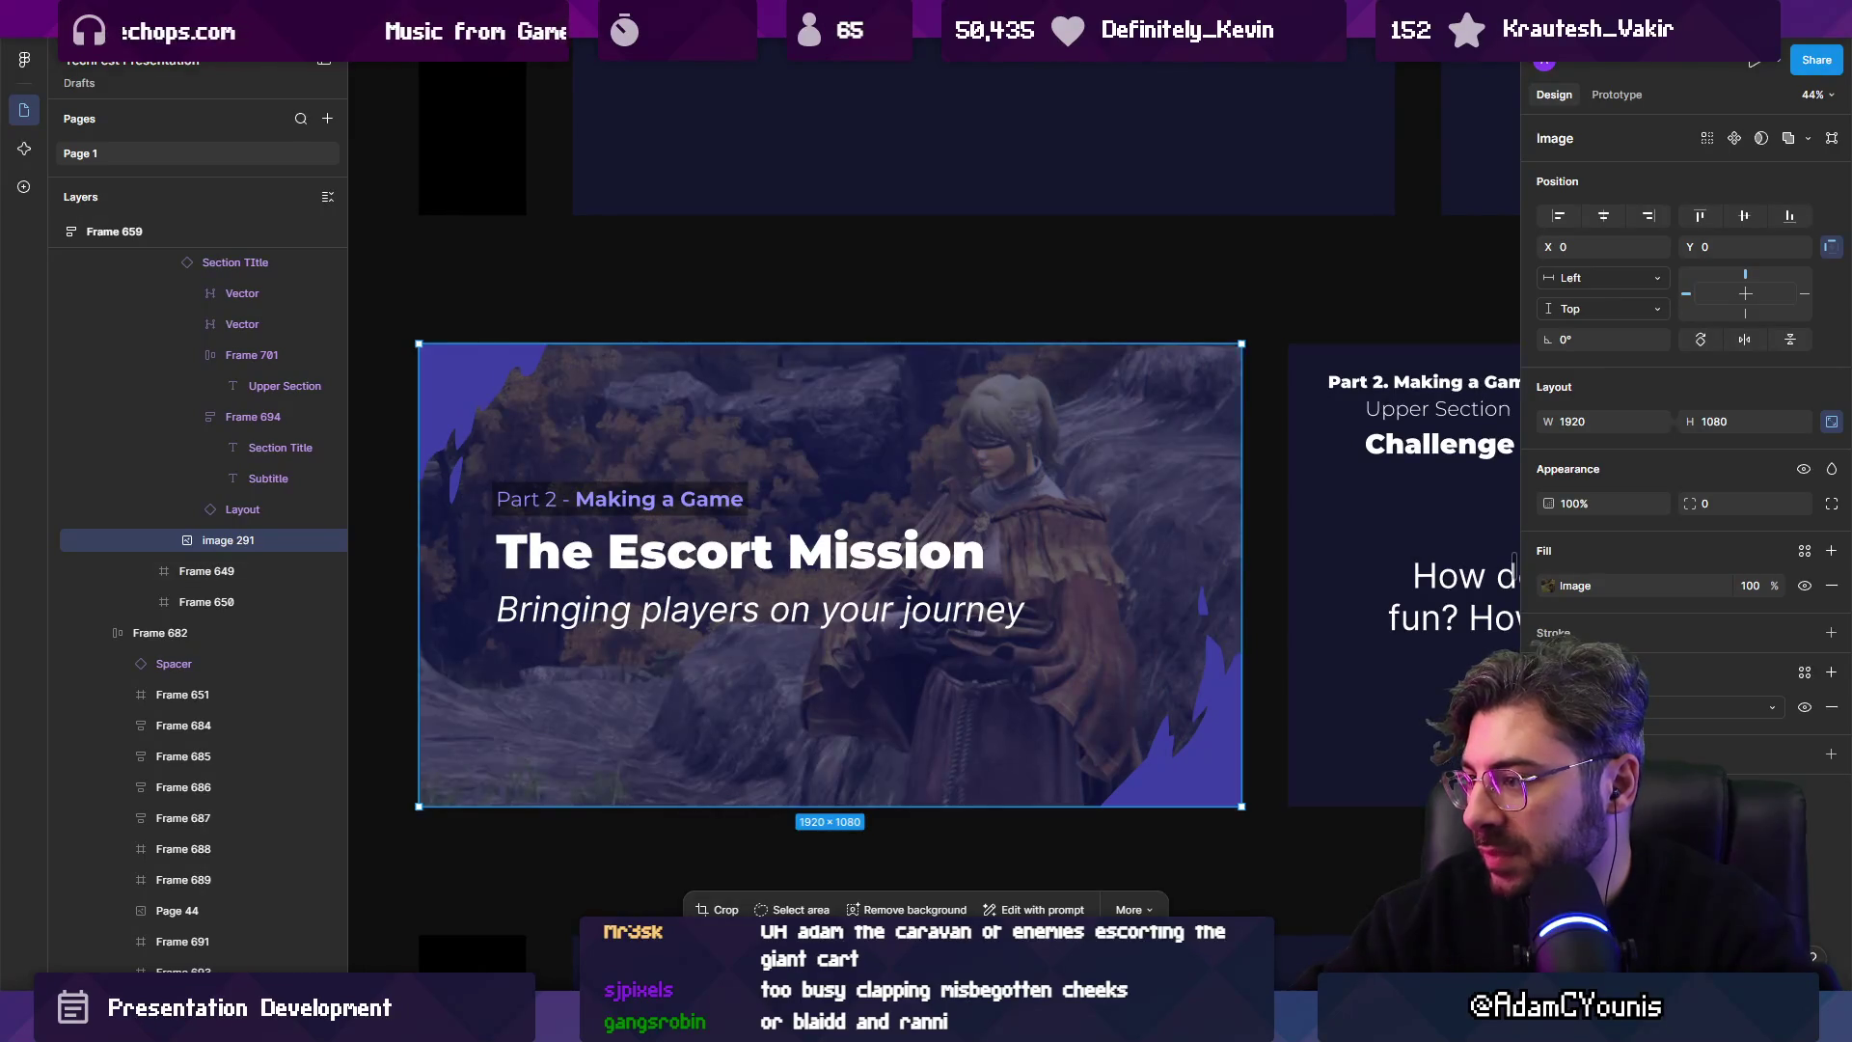
pyautogui.click(1408, 784)
pyautogui.write('9.4')
pyautogui.moveTo(1386, 784); pyautogui.dragTo(1437, 784)
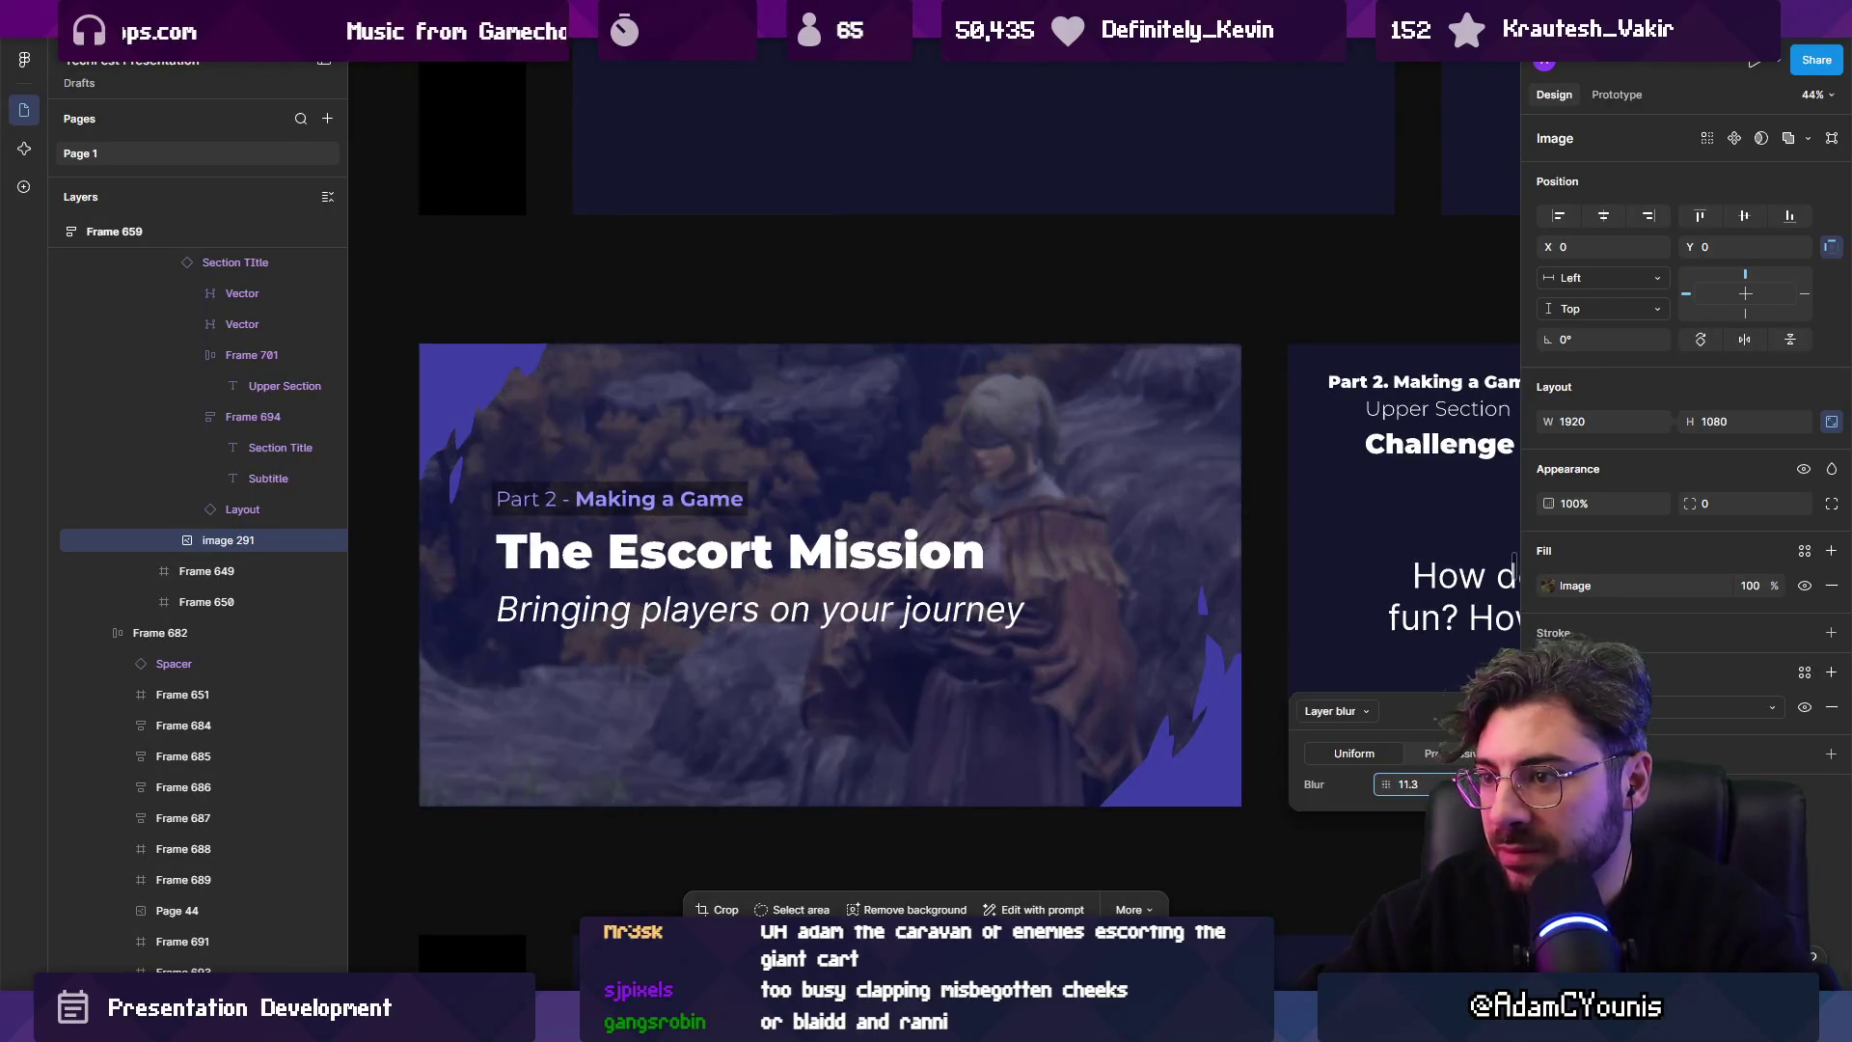
pyautogui.scroll(-3, 927, 491)
# - Scale the background image to about 2014×1132 so it bleeds past the slide edges
pyautogui.moveTo(623, 413); pyautogui.dragTo(579, 381)
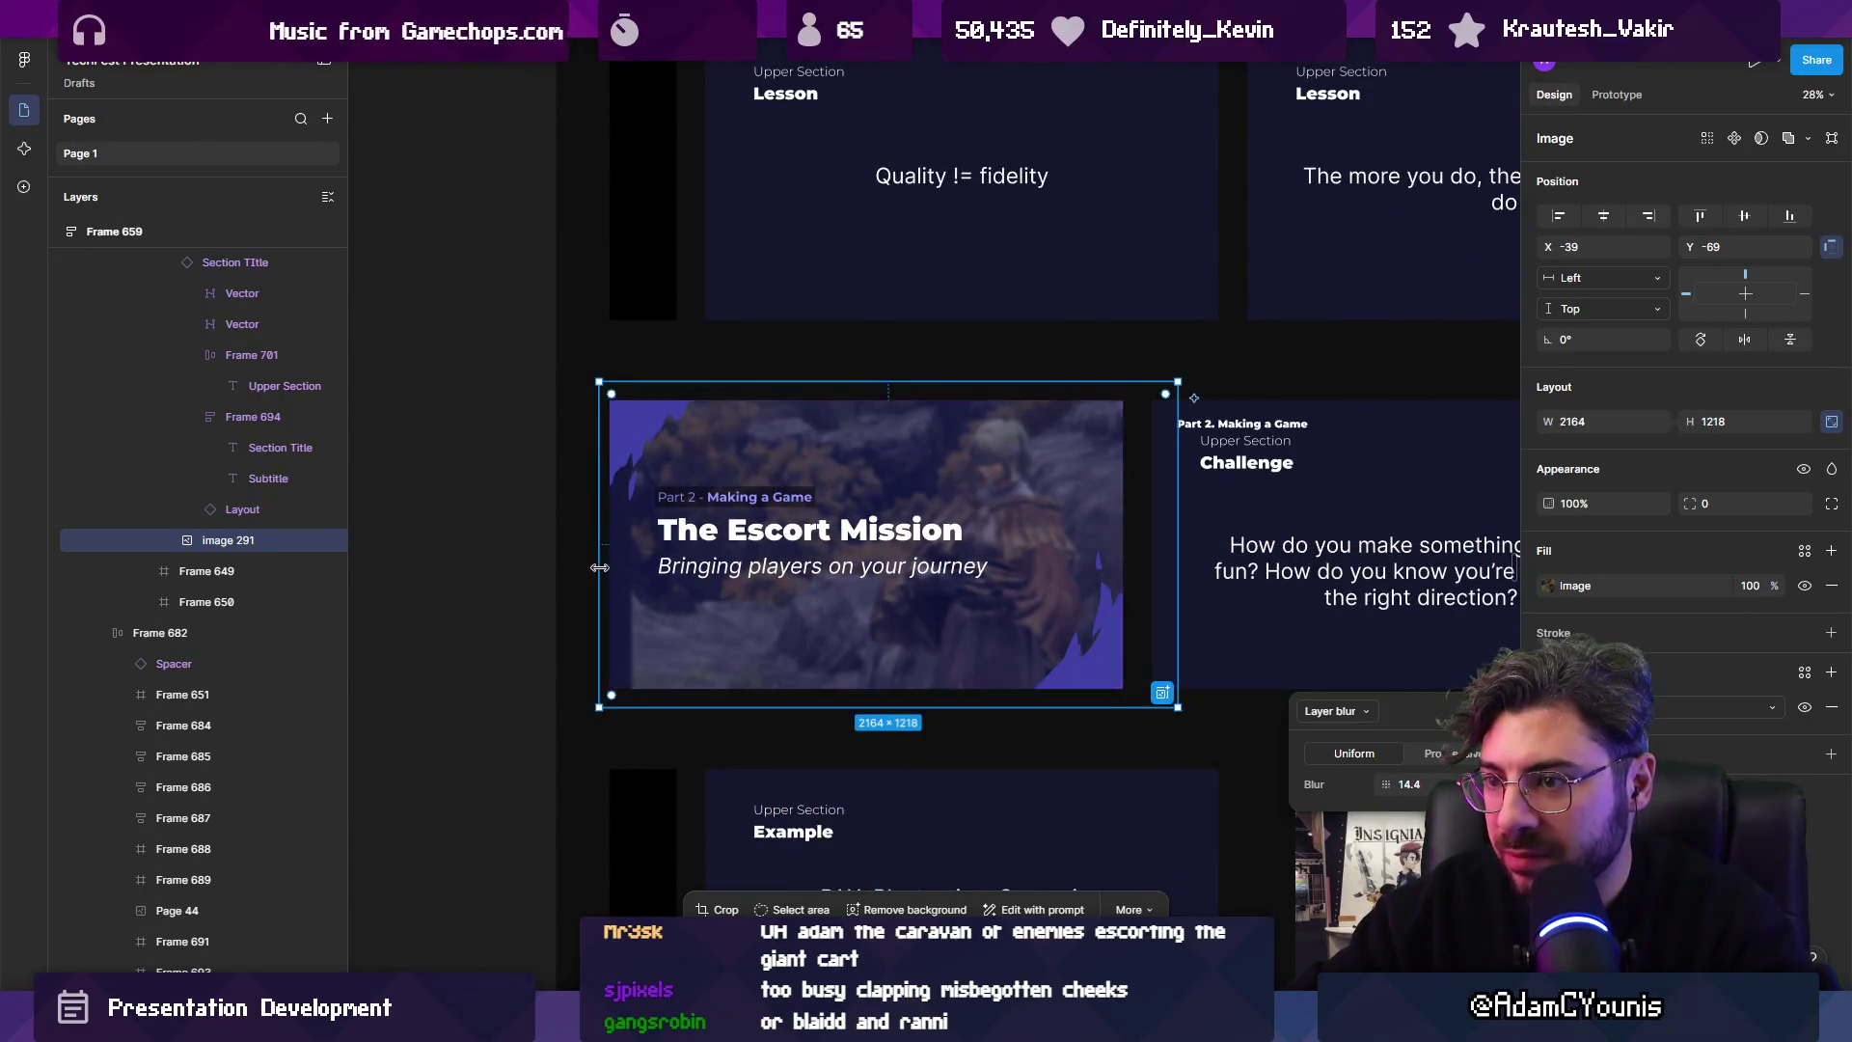
pyautogui.hotkey('ctrl', 'z')
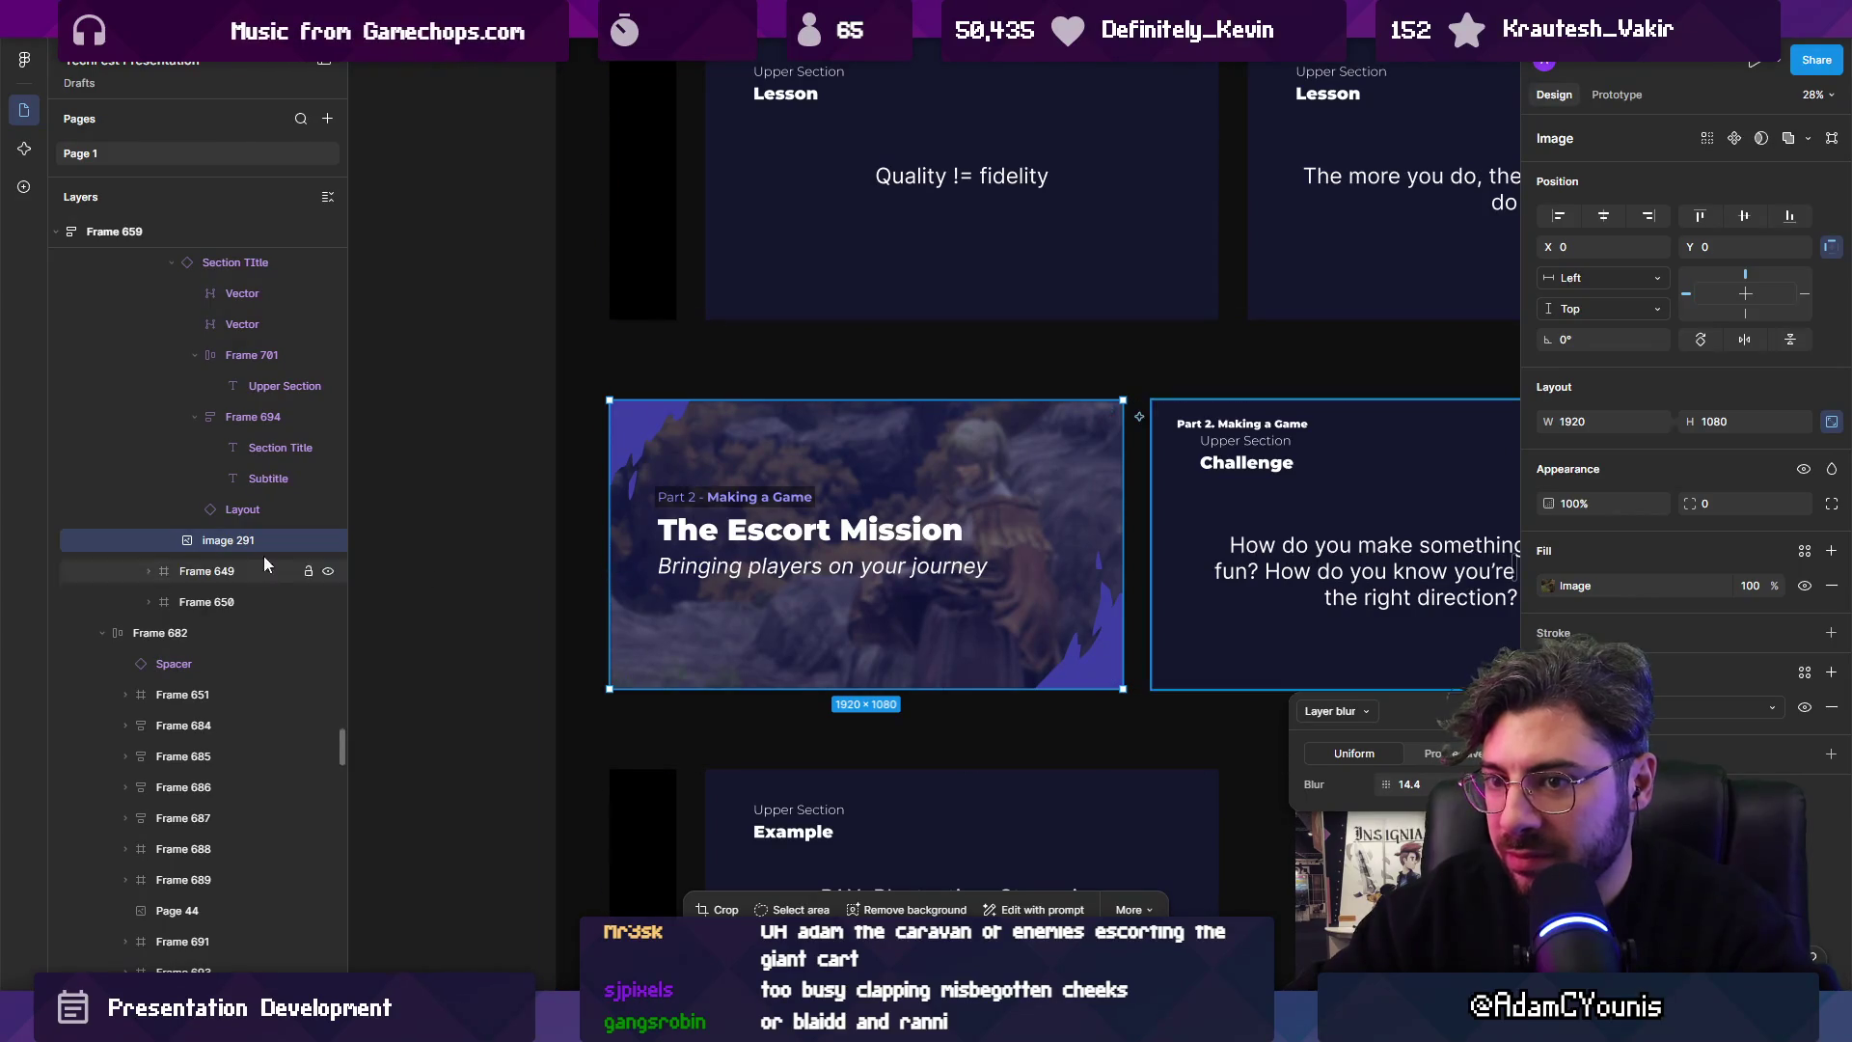
pyautogui.click(622, 551)
pyautogui.click(270, 571)
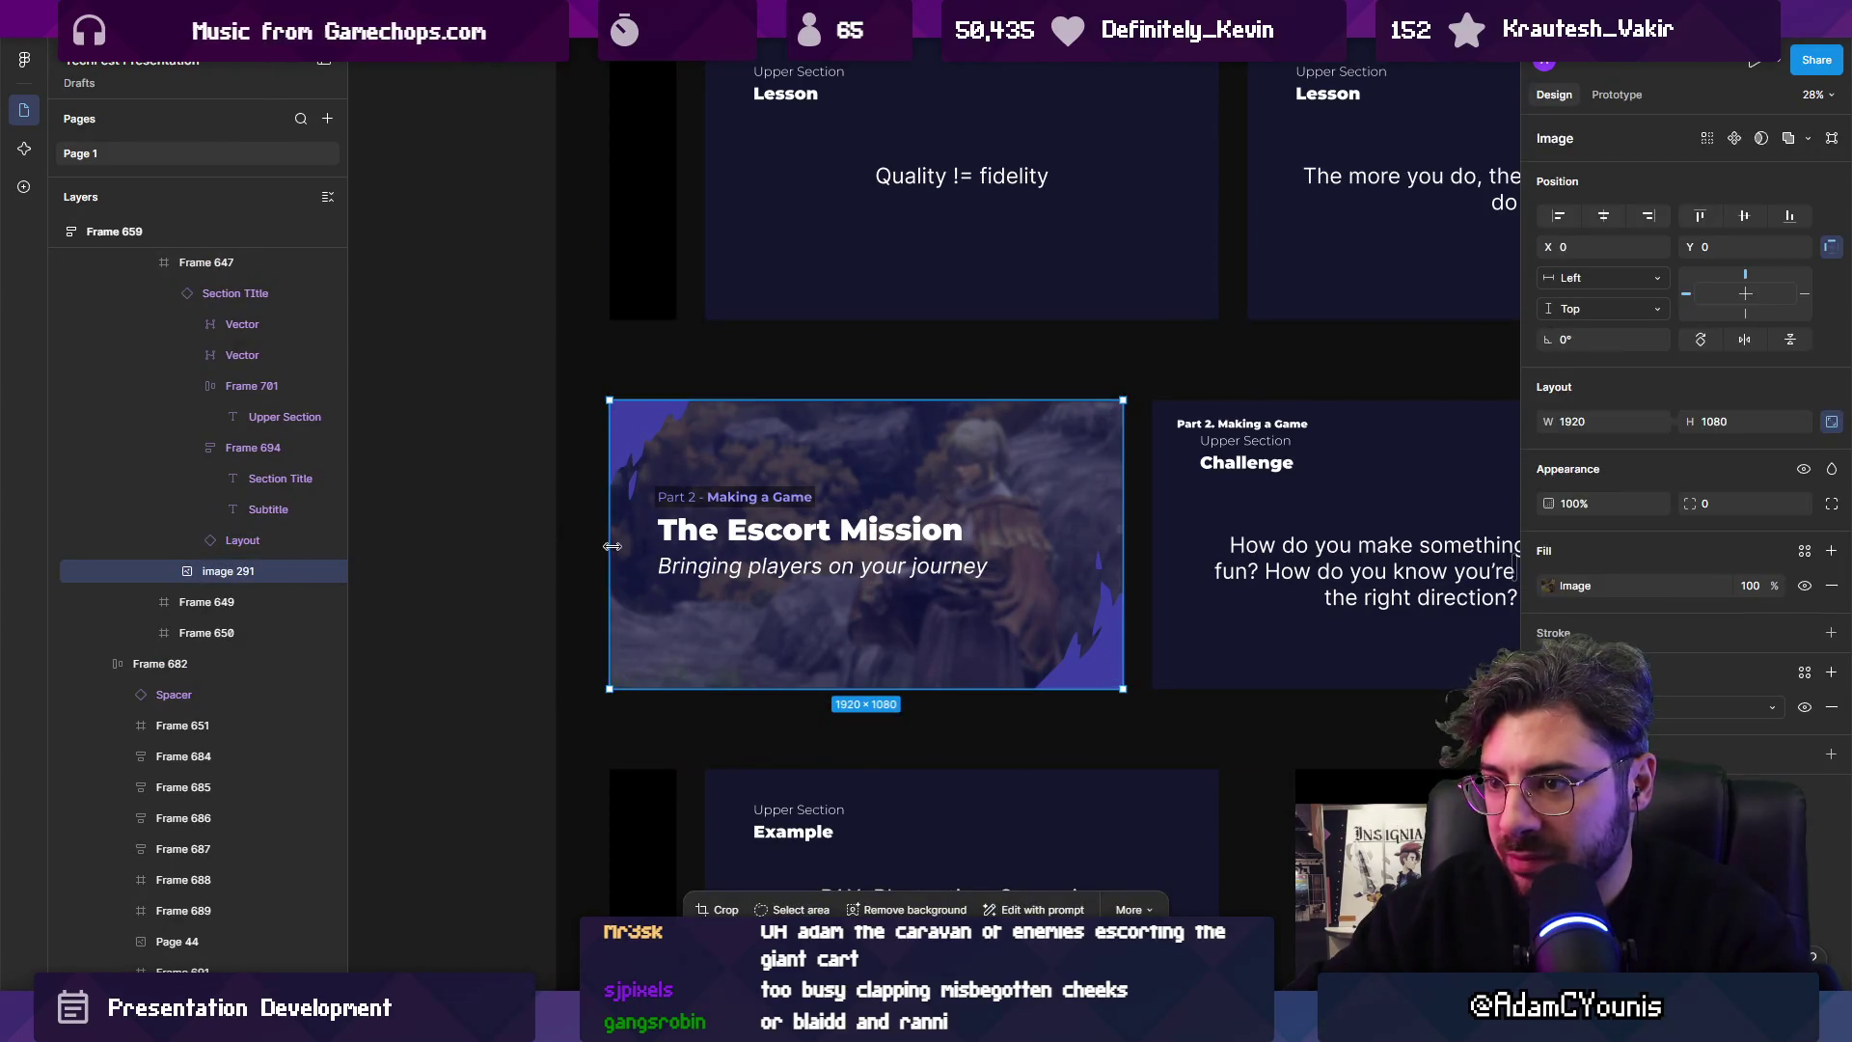
pyautogui.moveTo(610, 691)
pyautogui.mouseDown()
pyautogui.moveTo(702, 660)
pyautogui.moveTo(564, 631)
pyautogui.mouseUp()
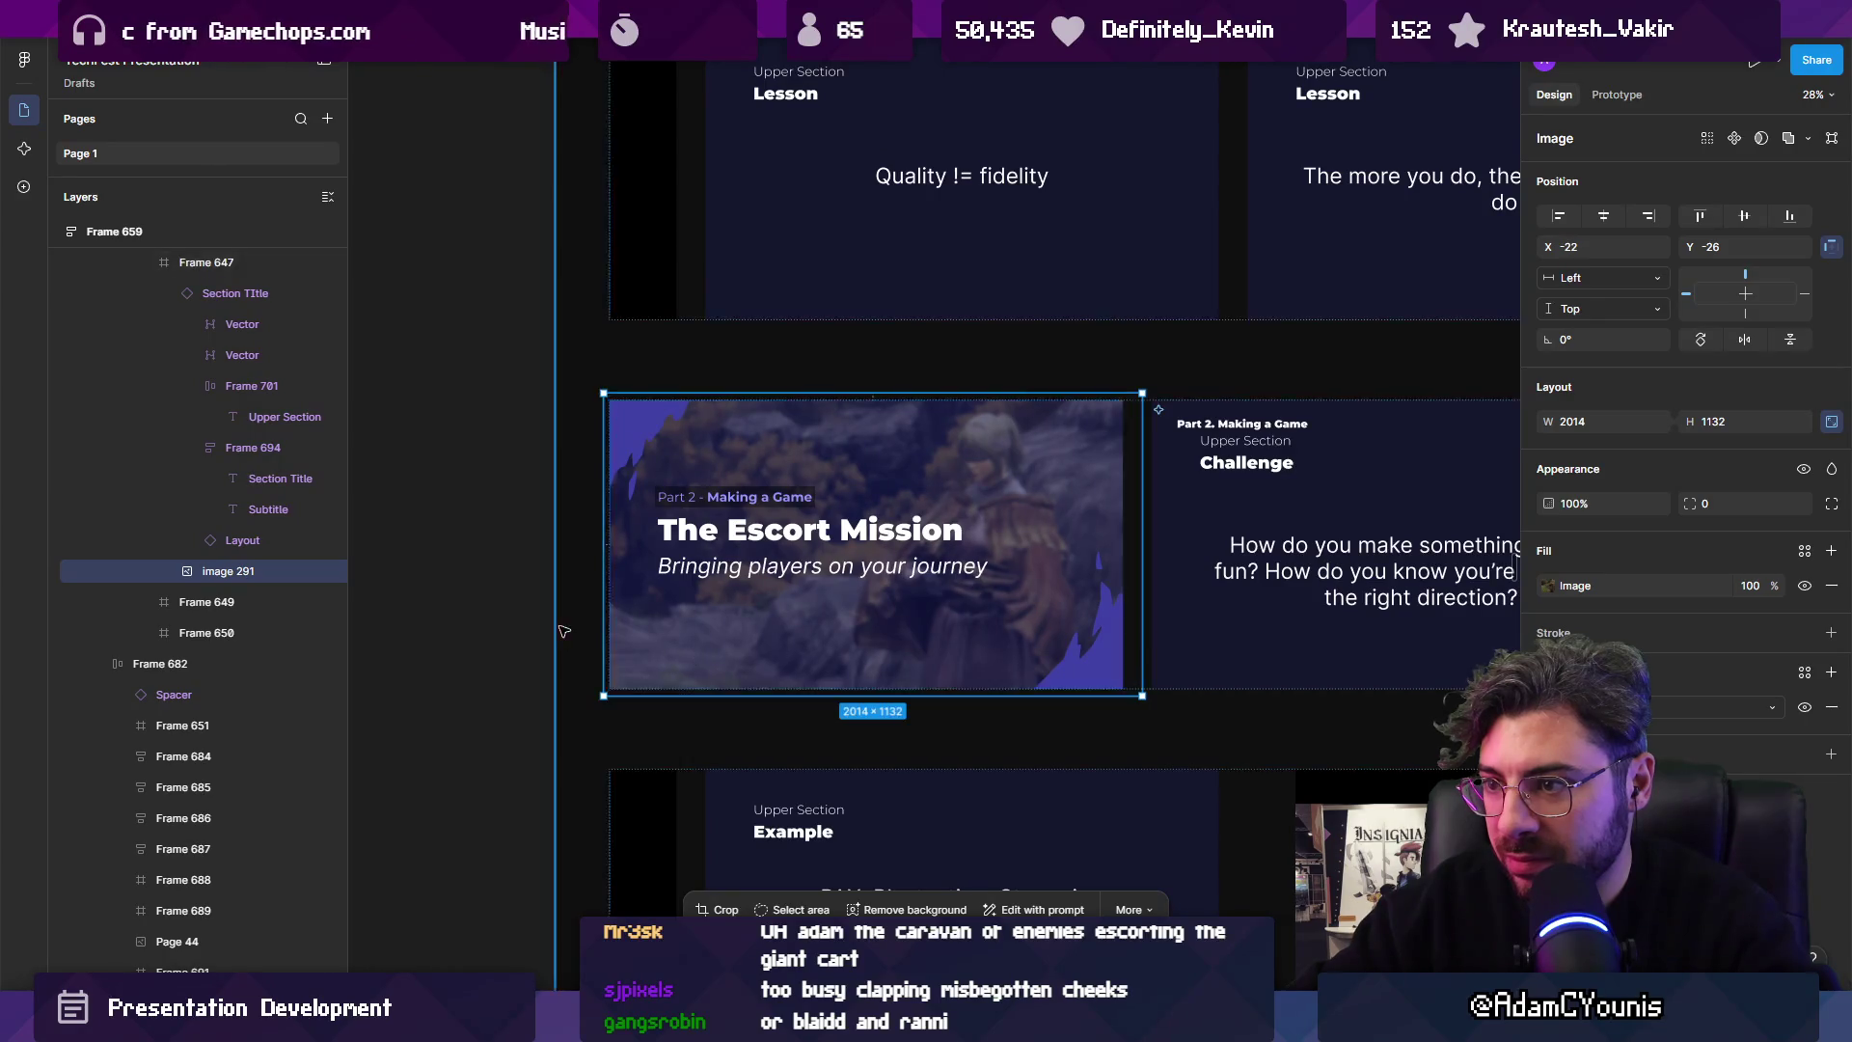
pyautogui.press('Escape')
pyautogui.click(526, 629)
pyautogui.keyDown('ctrl'); pyautogui.click(794, 571); pyautogui.keyUp('ctrl')
pyautogui.scroll(2, 793, 571)
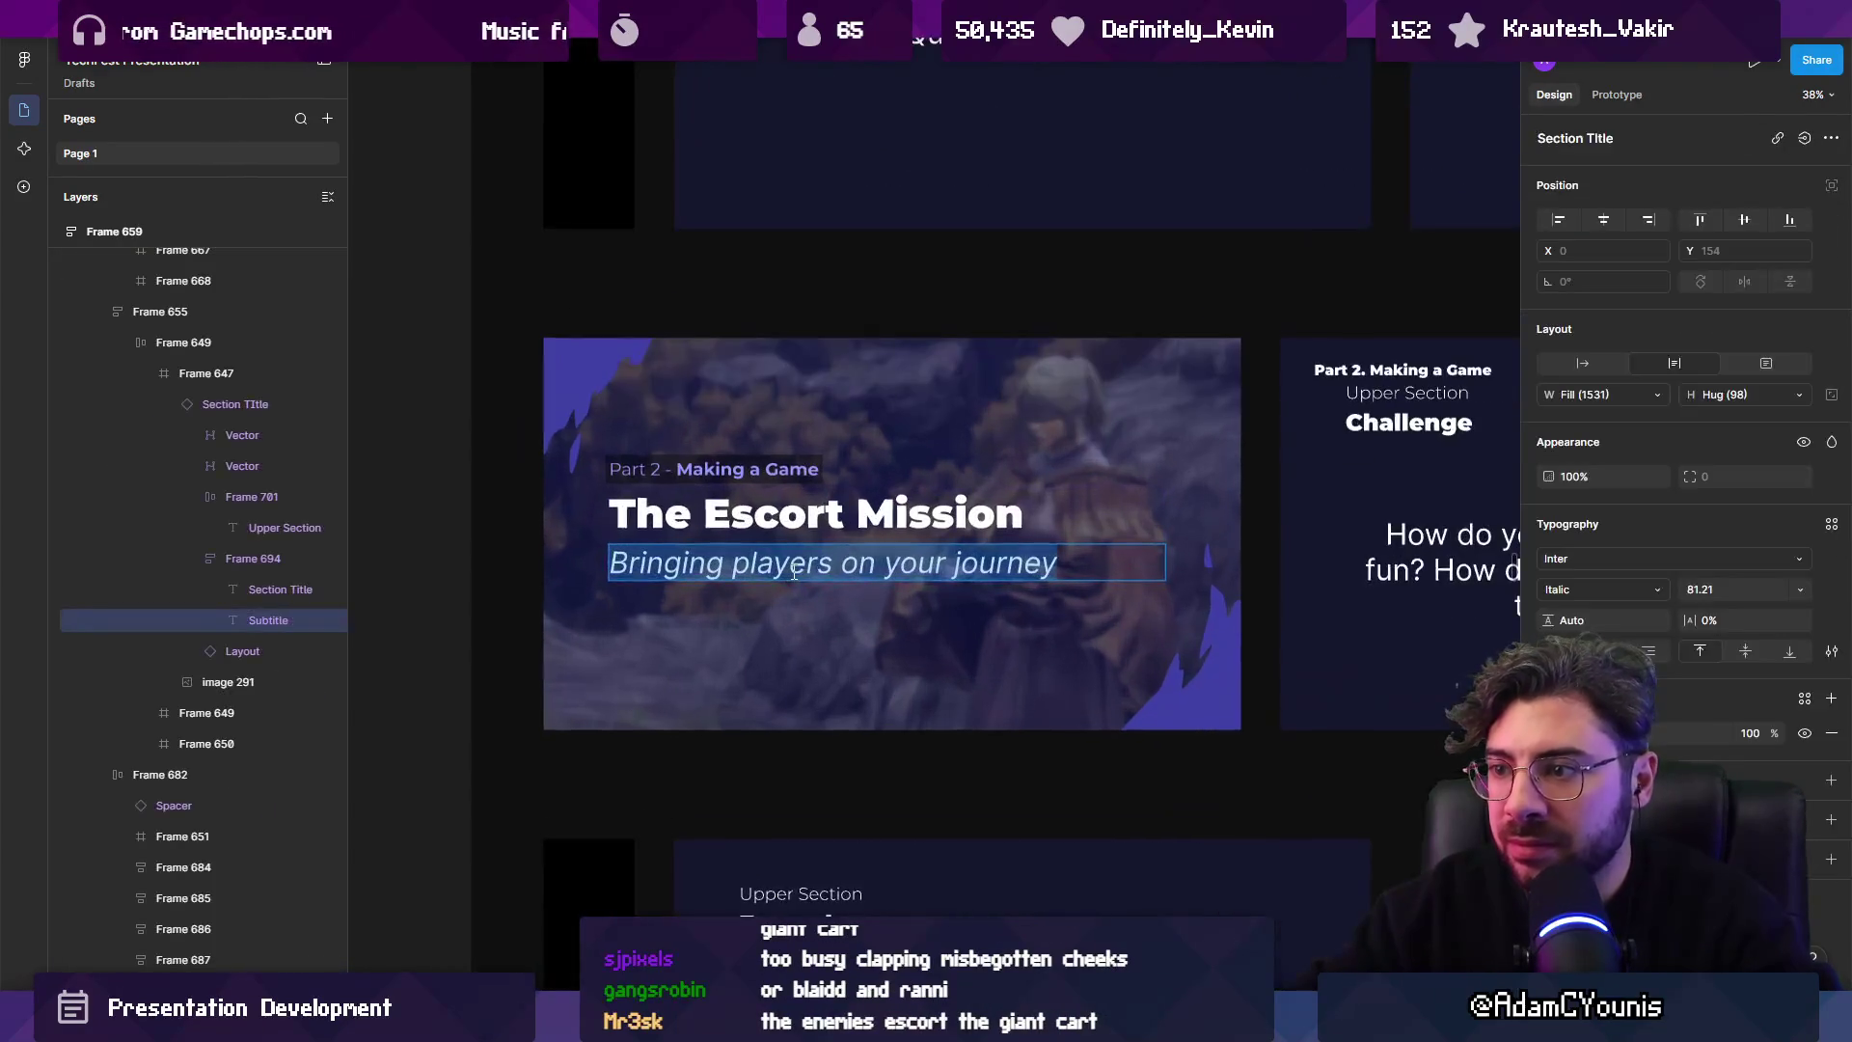
pyautogui.doubleClick(795, 569)
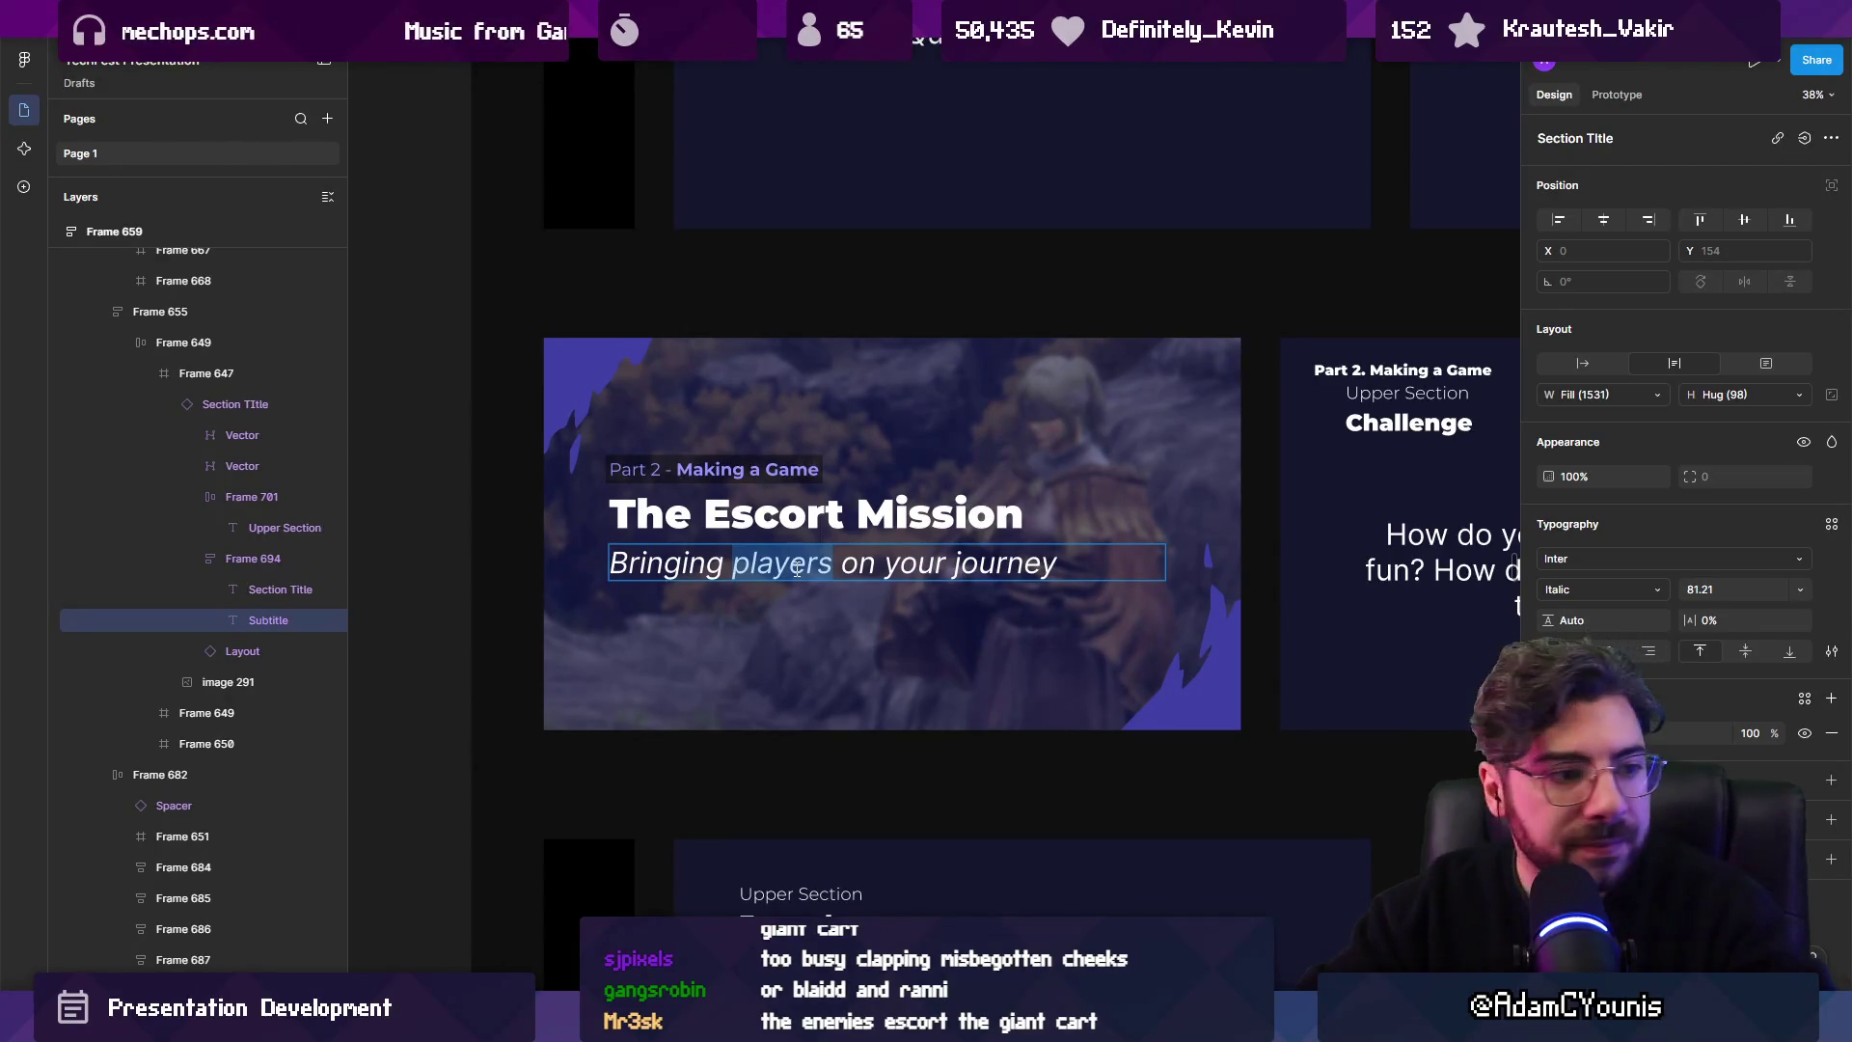
pyautogui.press('Escape')
pyautogui.press('Escape')
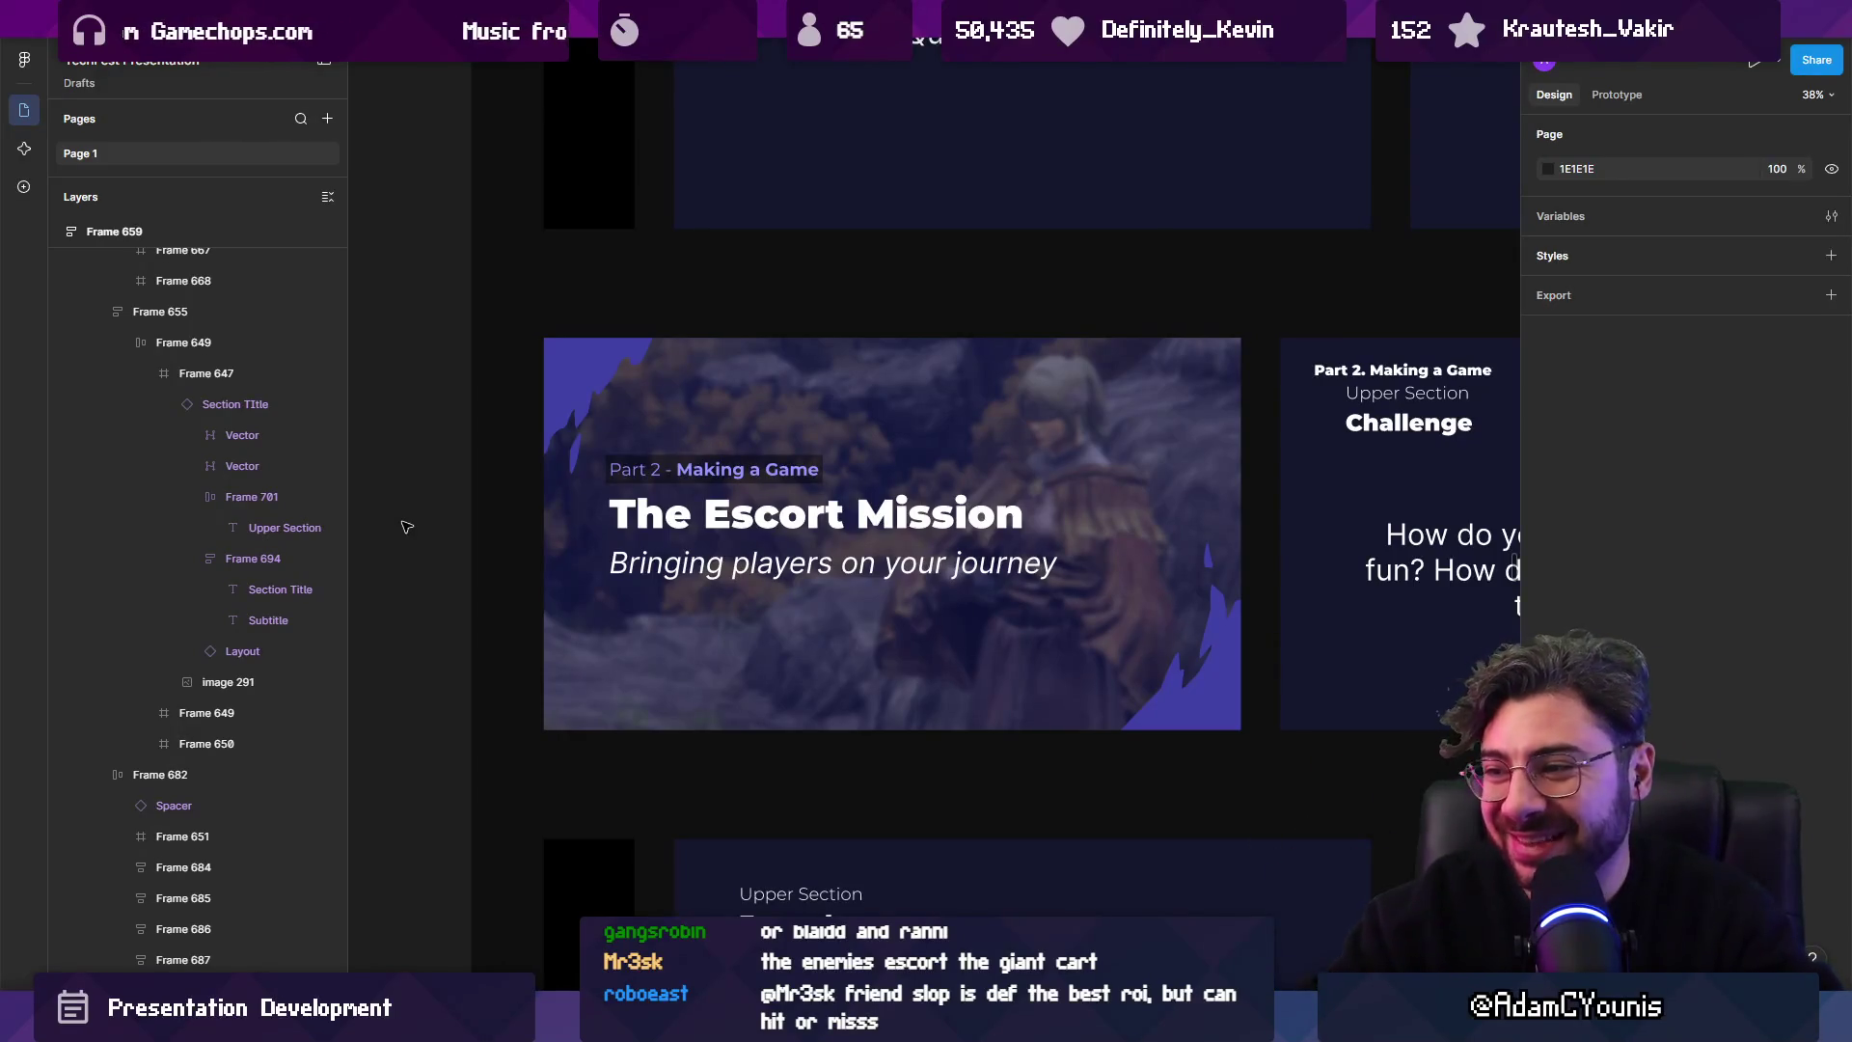
pyautogui.scroll(-5, 859, 513)
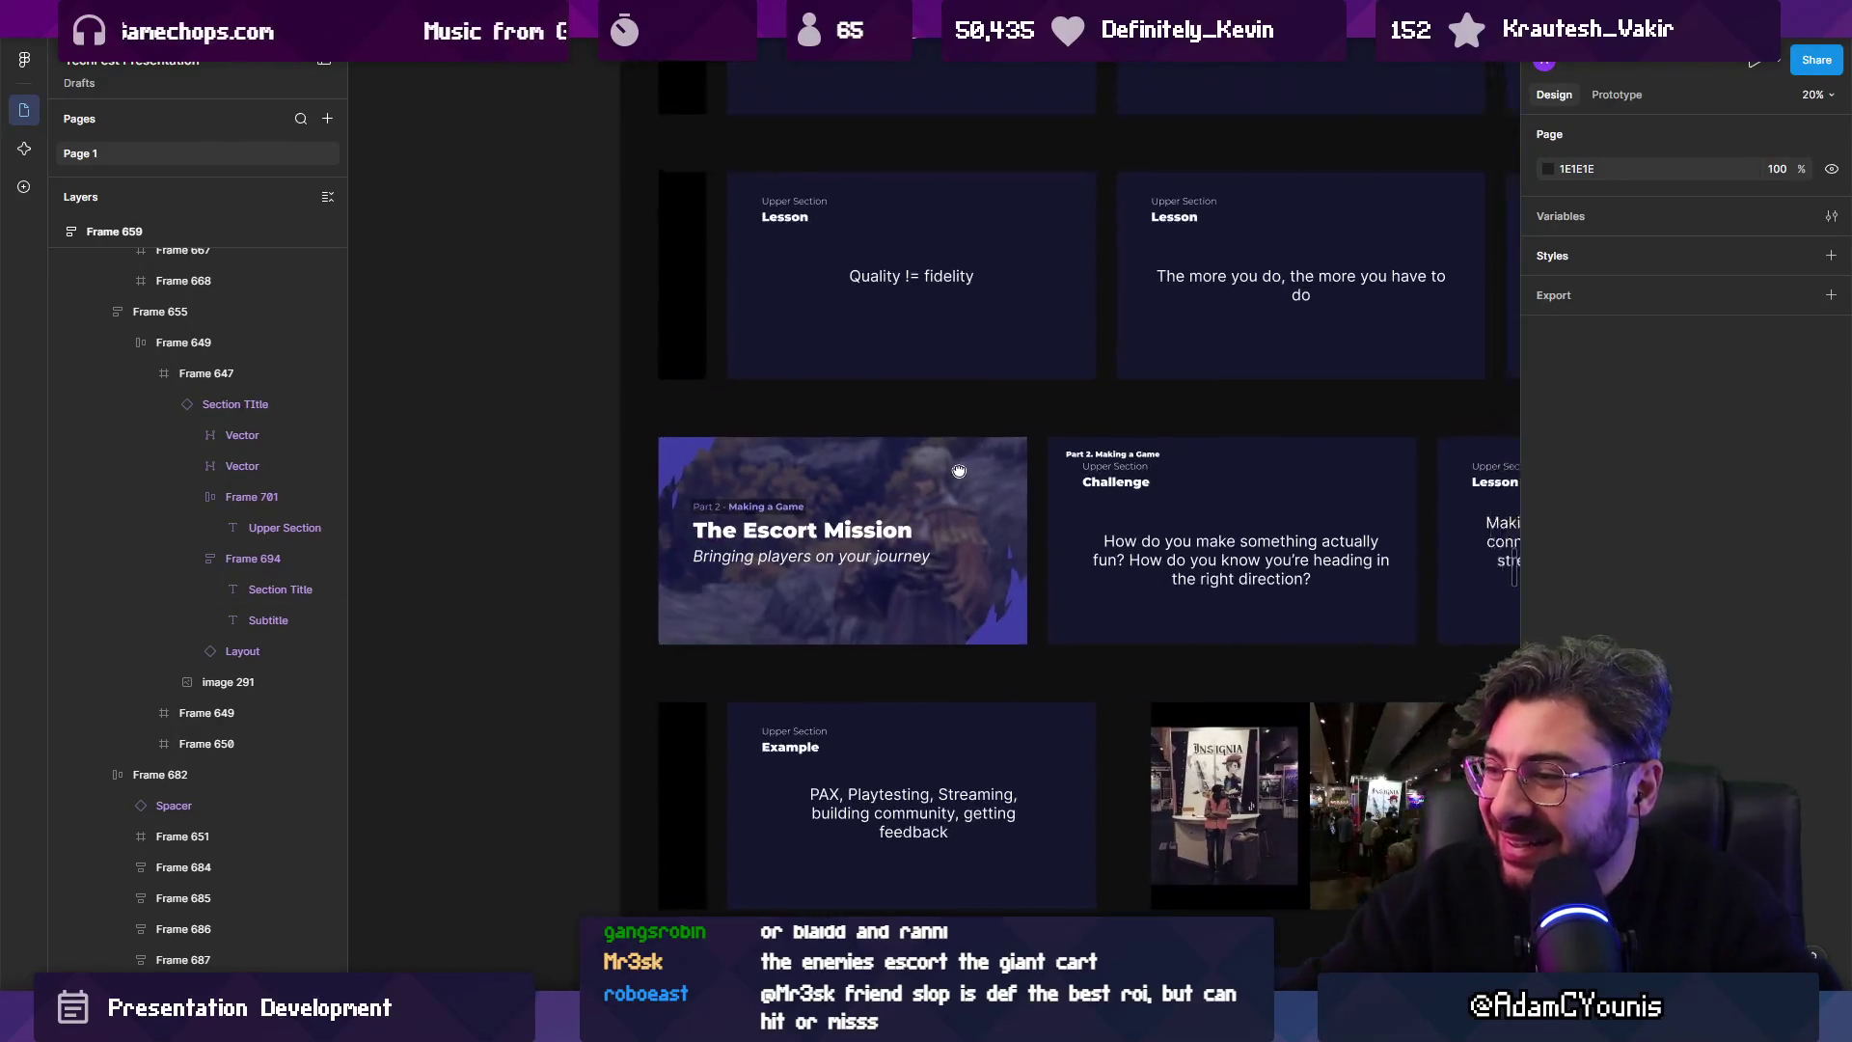
pyautogui.scroll(1, 732, 599)
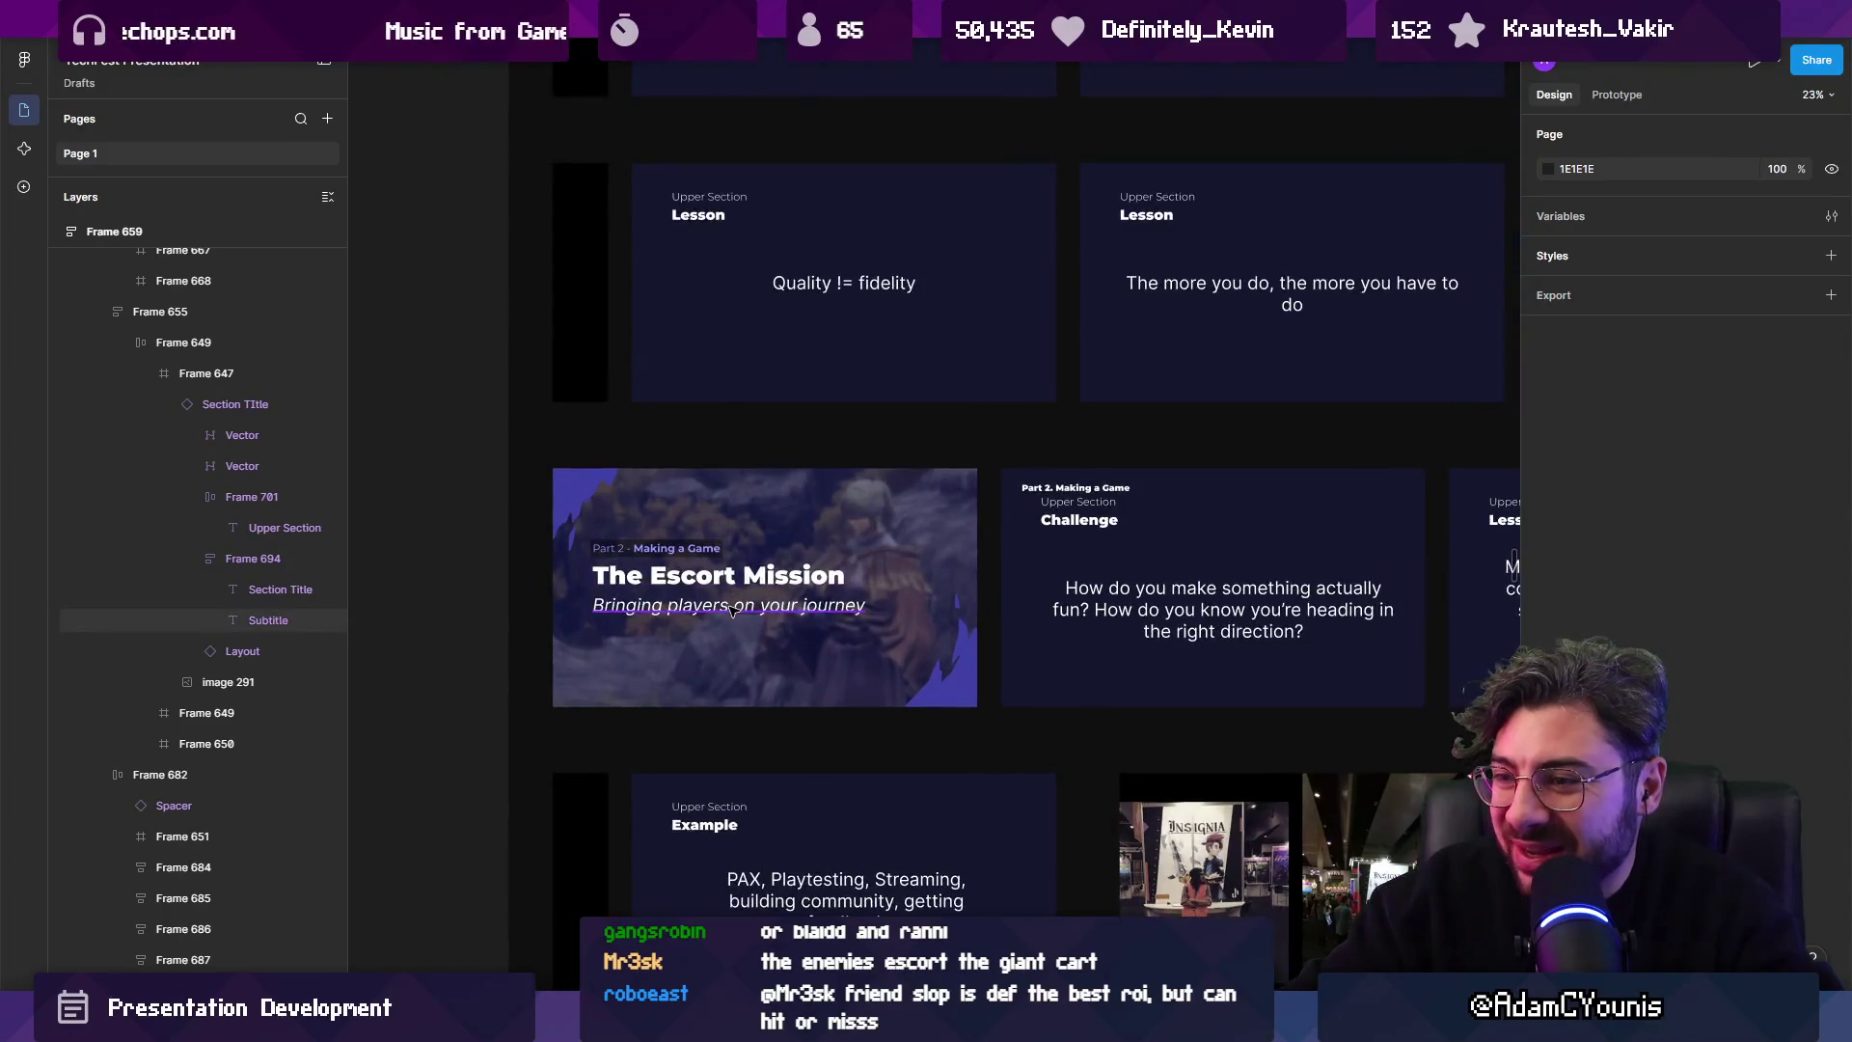
pyautogui.click(733, 608)
pyautogui.click(493, 614)
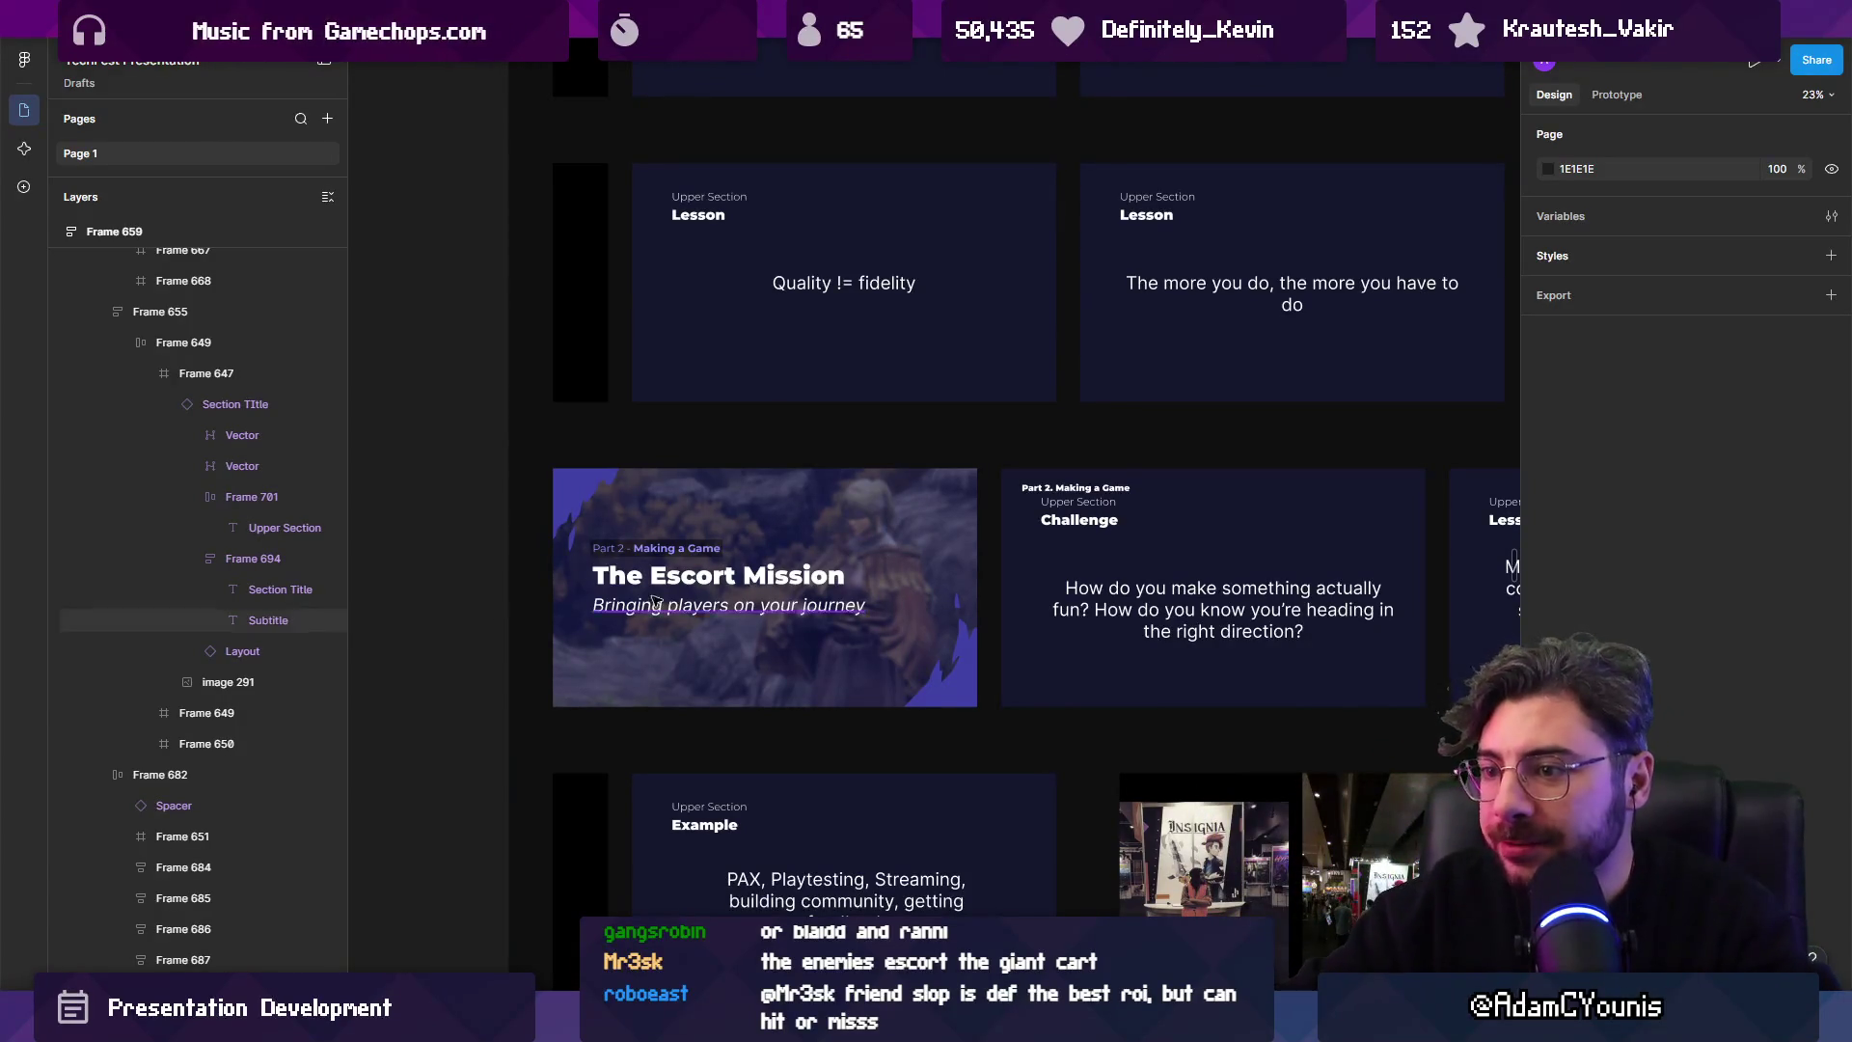
pyautogui.doubleClick(715, 610)
pyautogui.scroll(4, 715, 610)
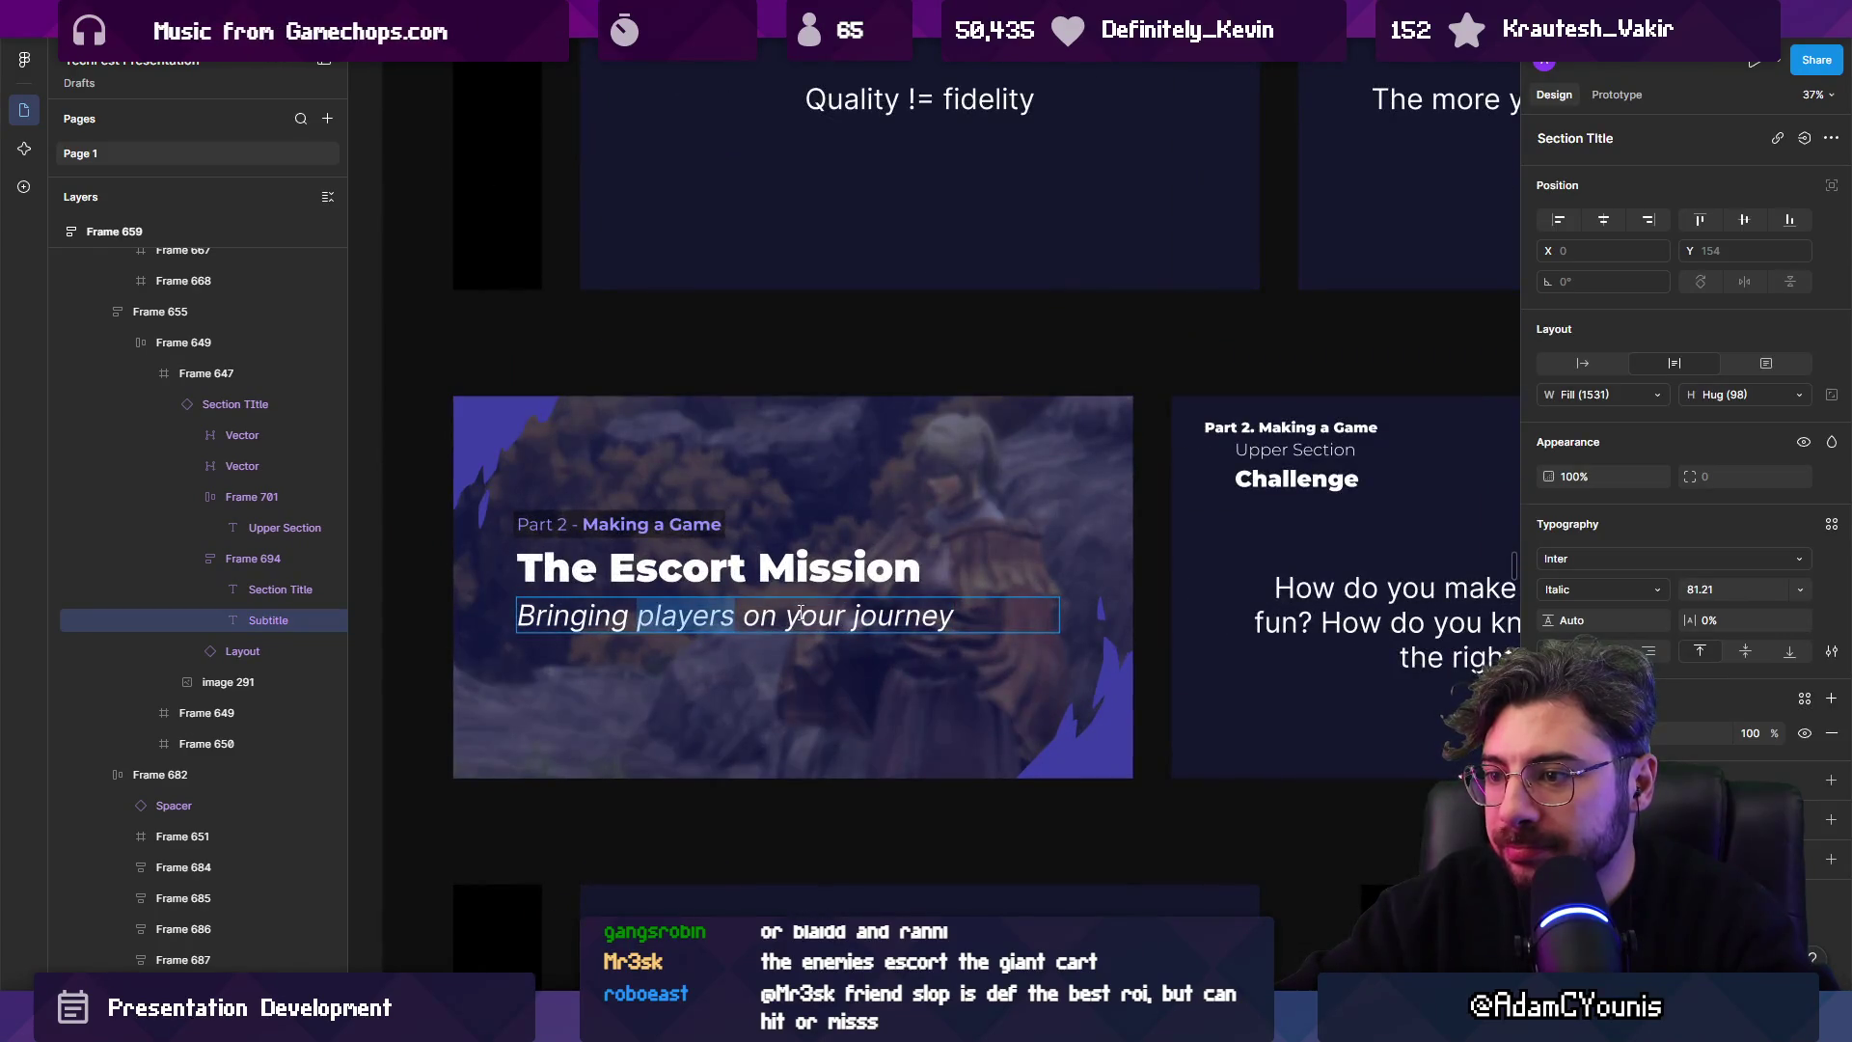
pyautogui.scroll(-5, 811, 610)
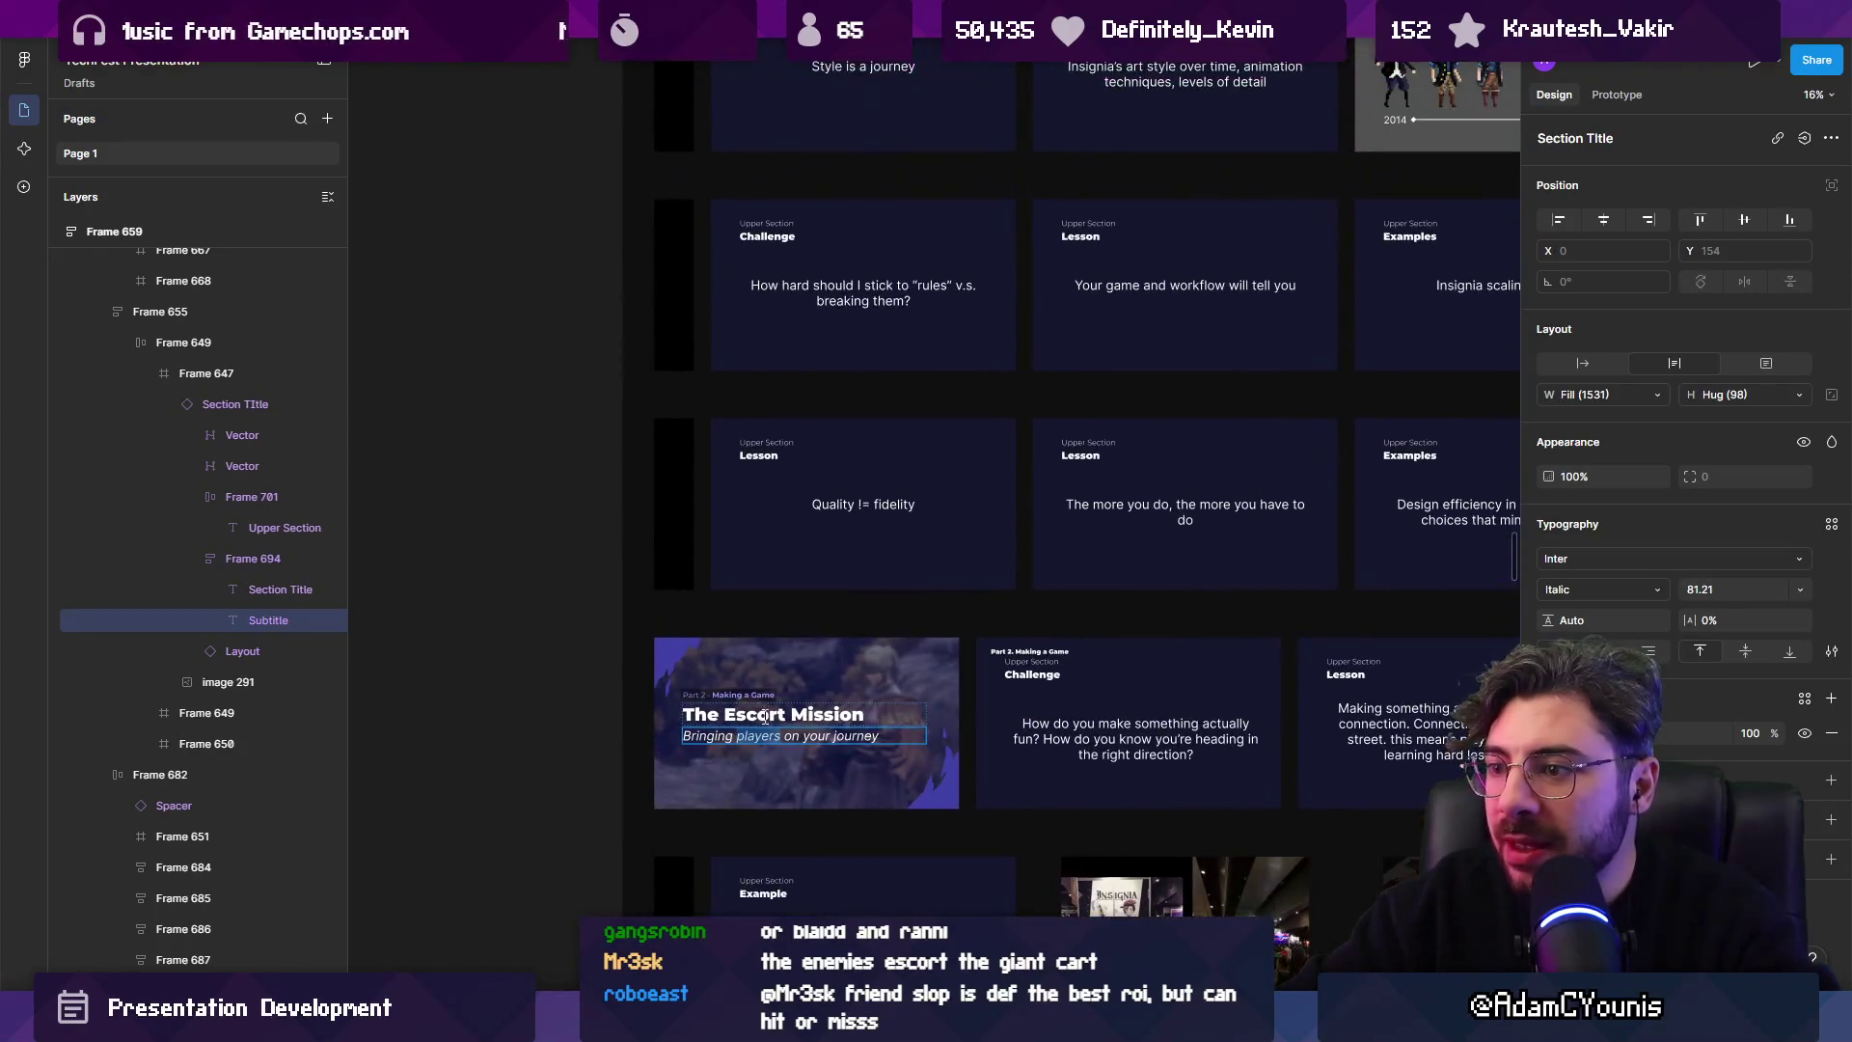
pyautogui.click(733, 713)
pyautogui.scroll(8, 800, 432)
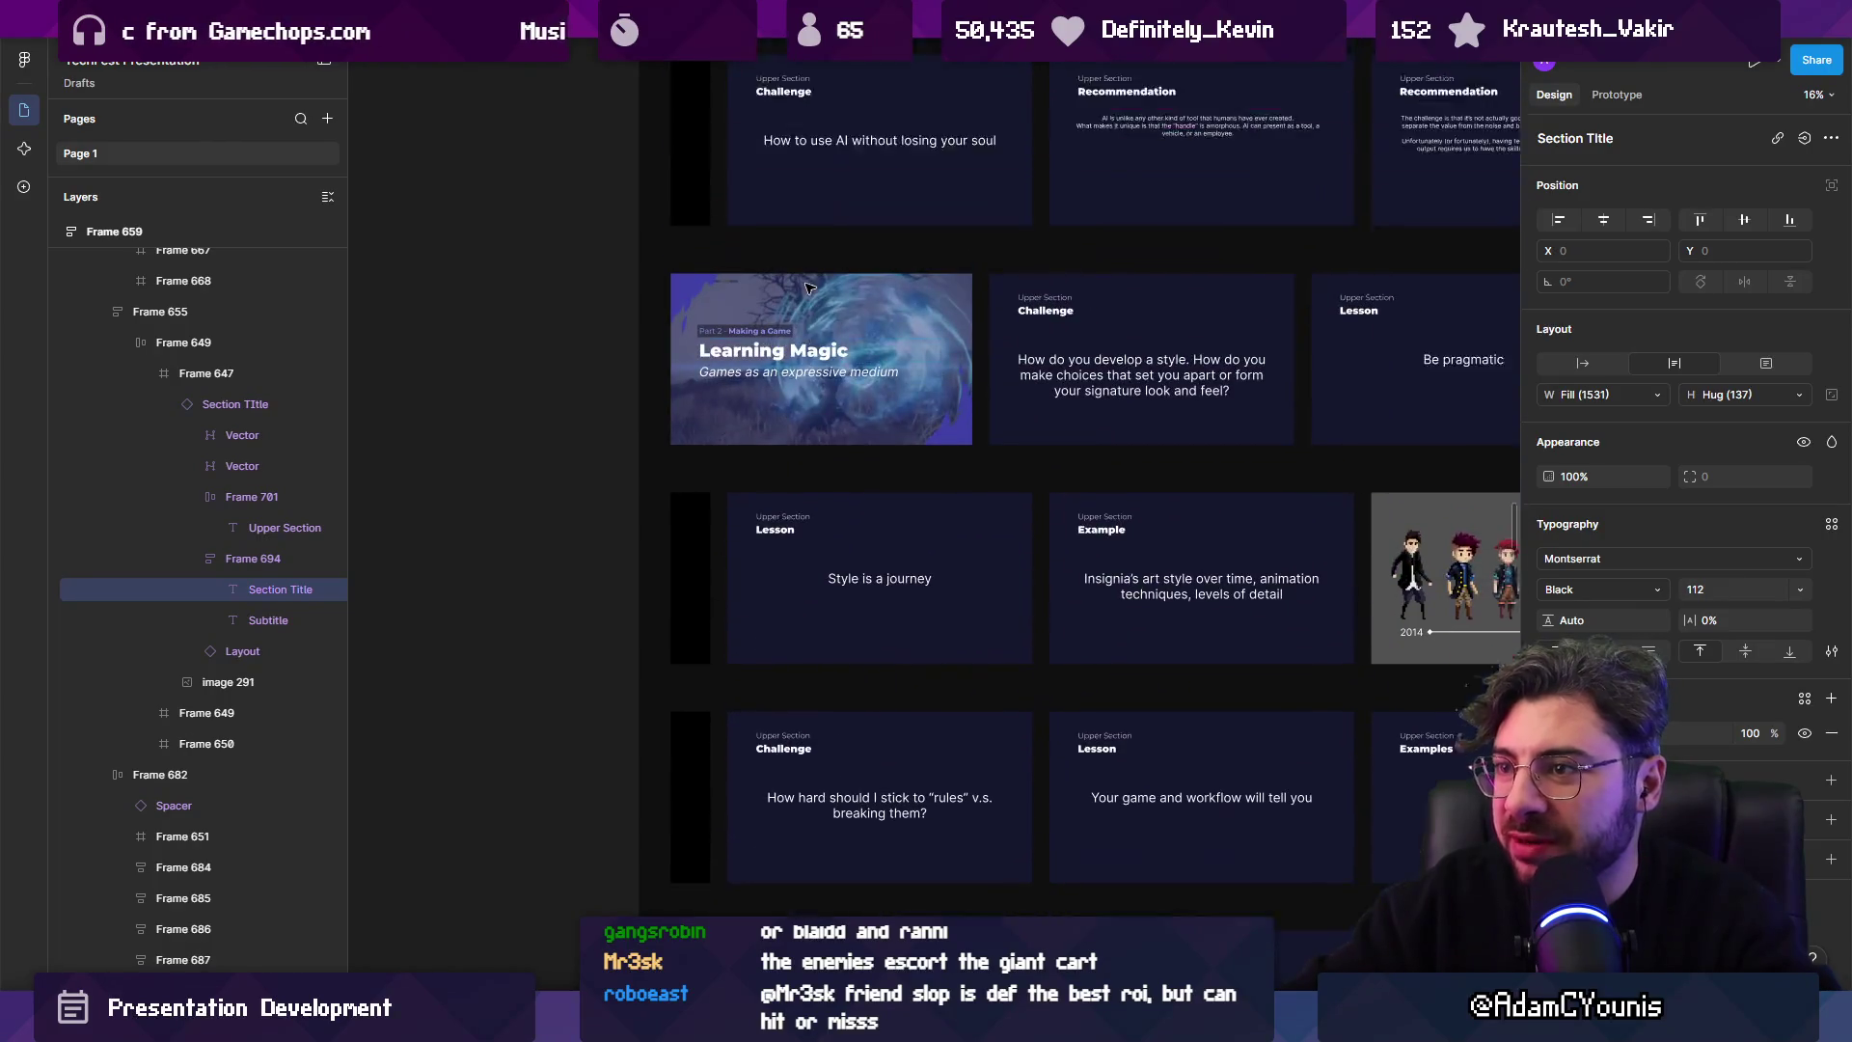
pyautogui.scroll(-10, 801, 432)
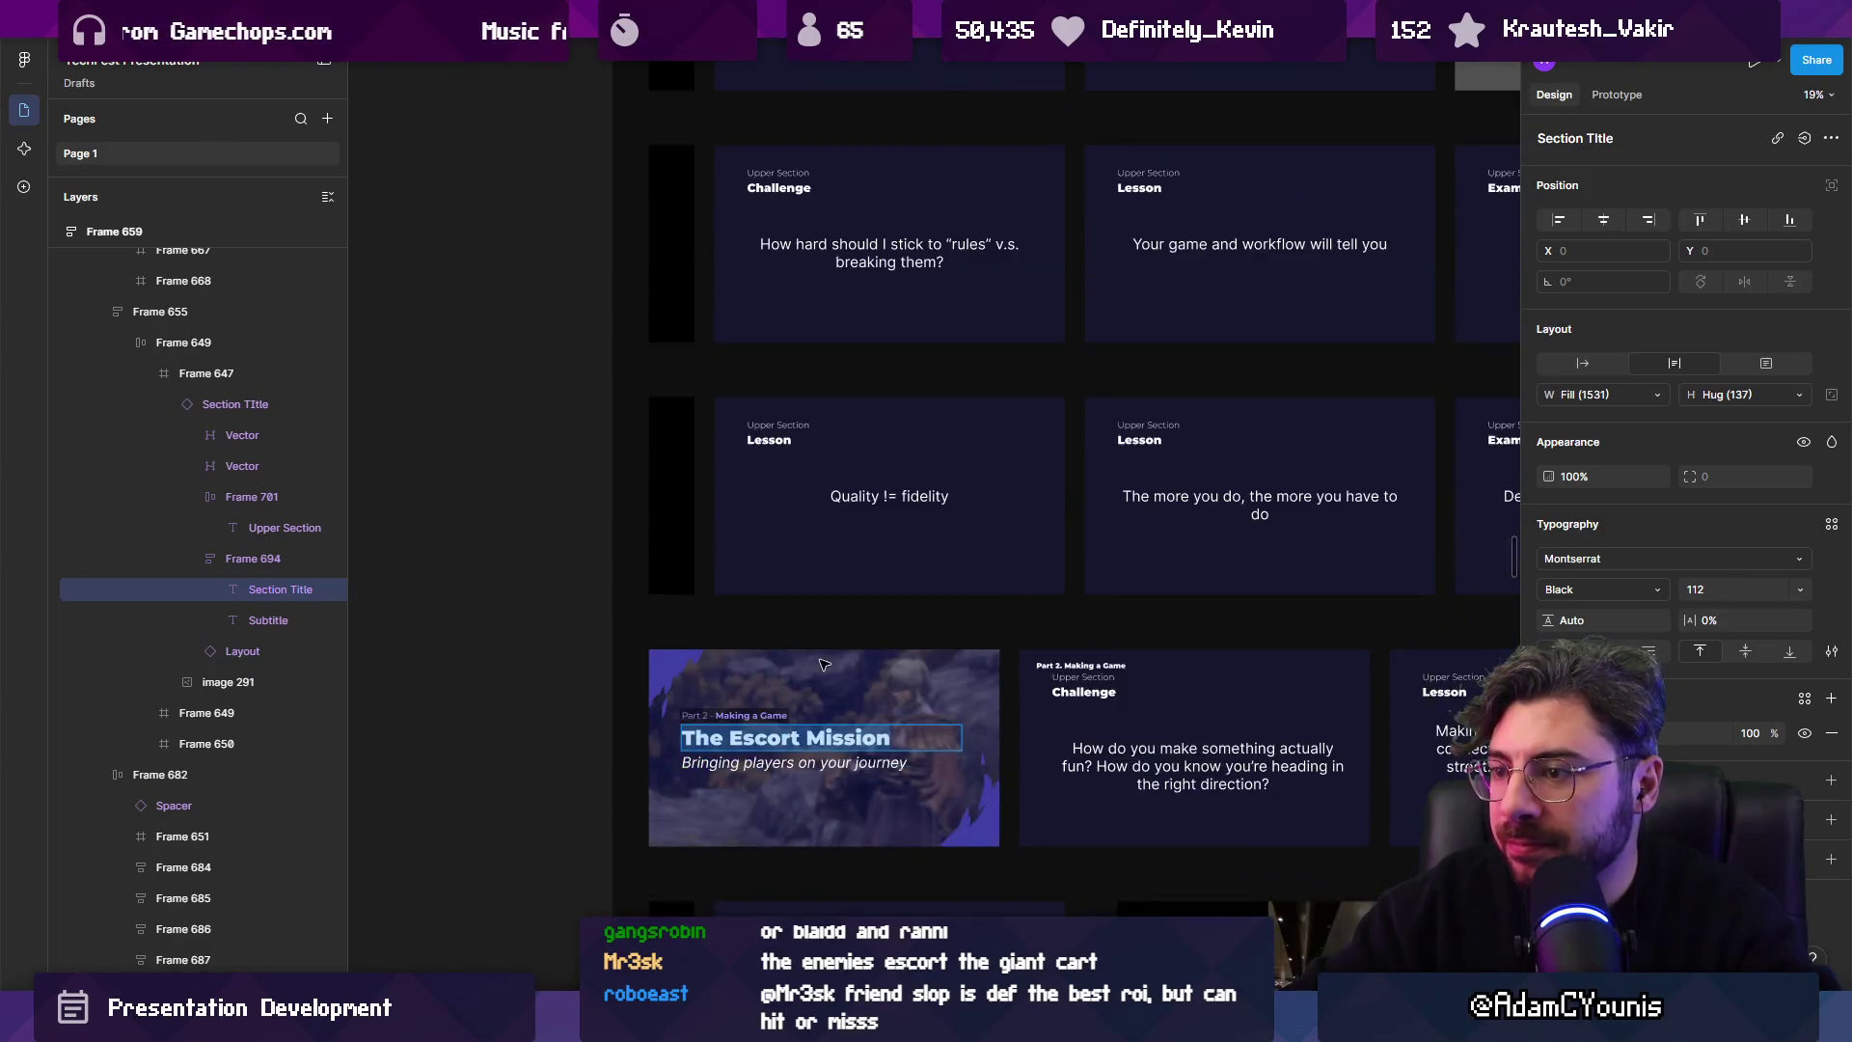
pyautogui.scroll(5, 796, 808)
pyautogui.scroll(-2, 795, 809)
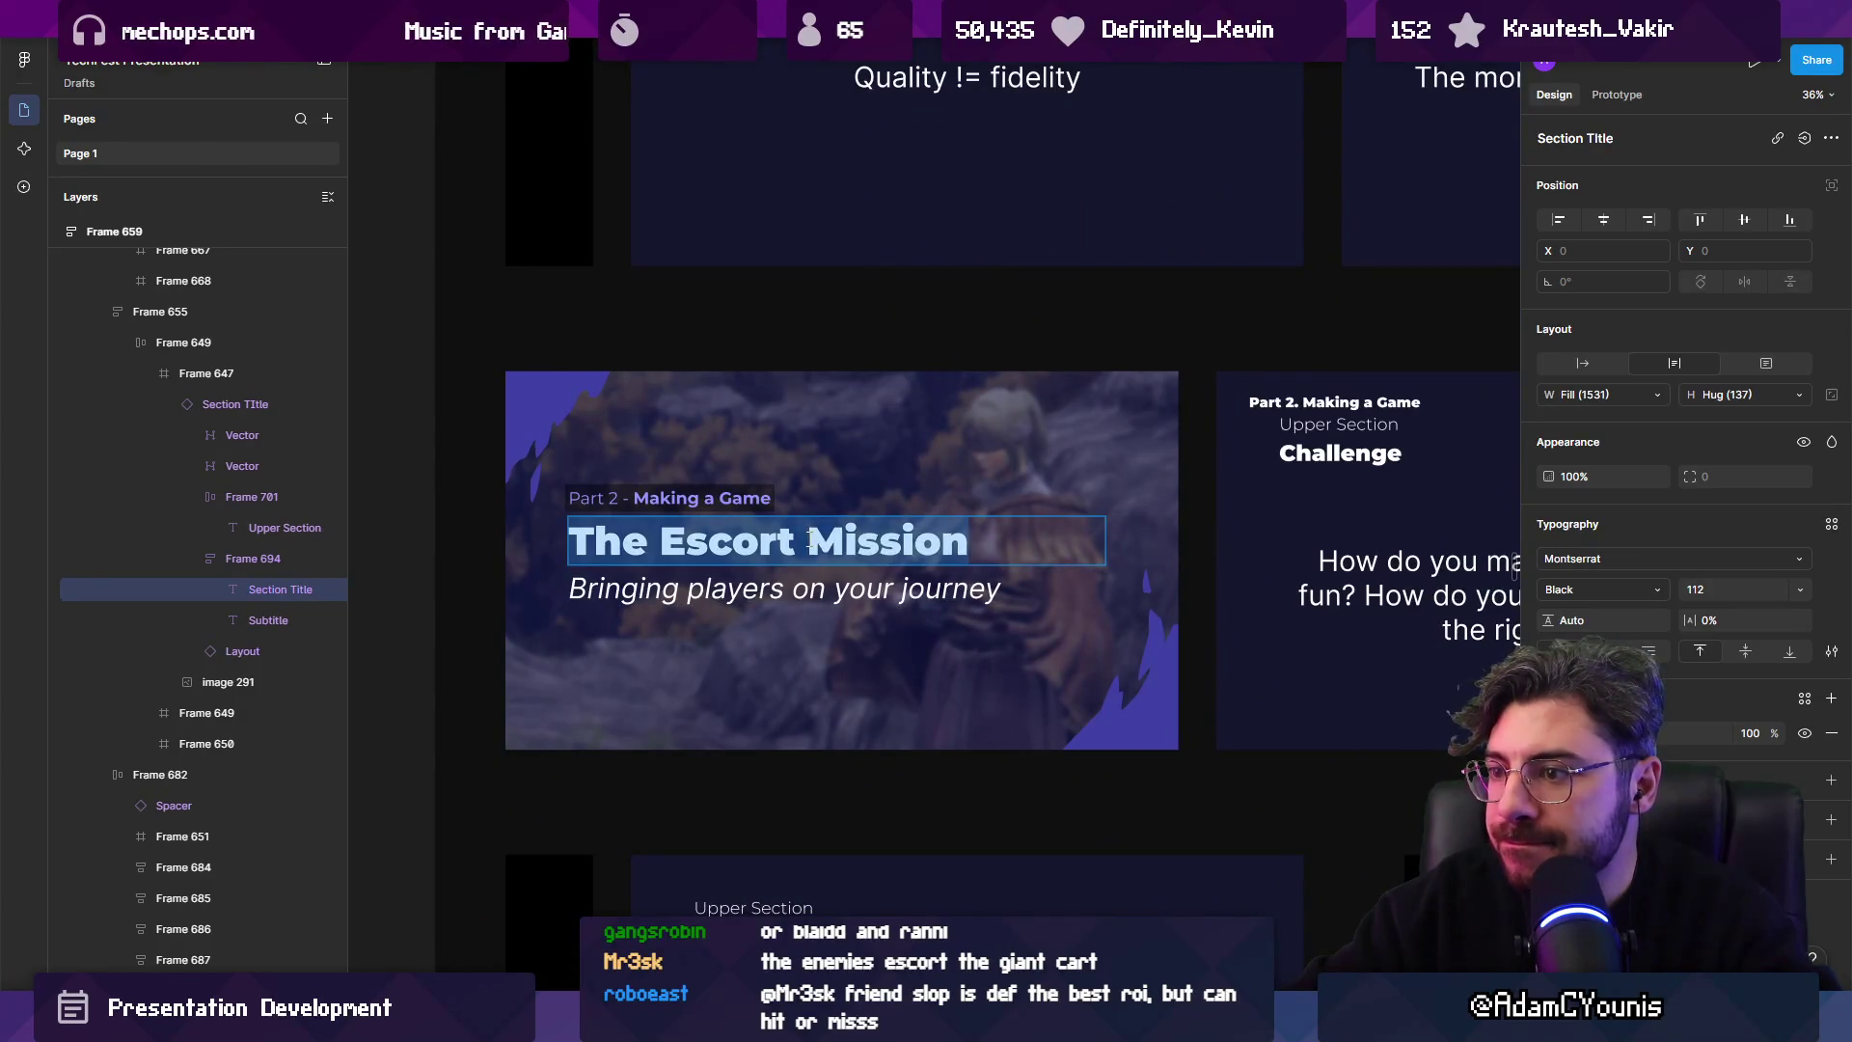
pyautogui.press('Escape')
pyautogui.doubleClick(952, 588)
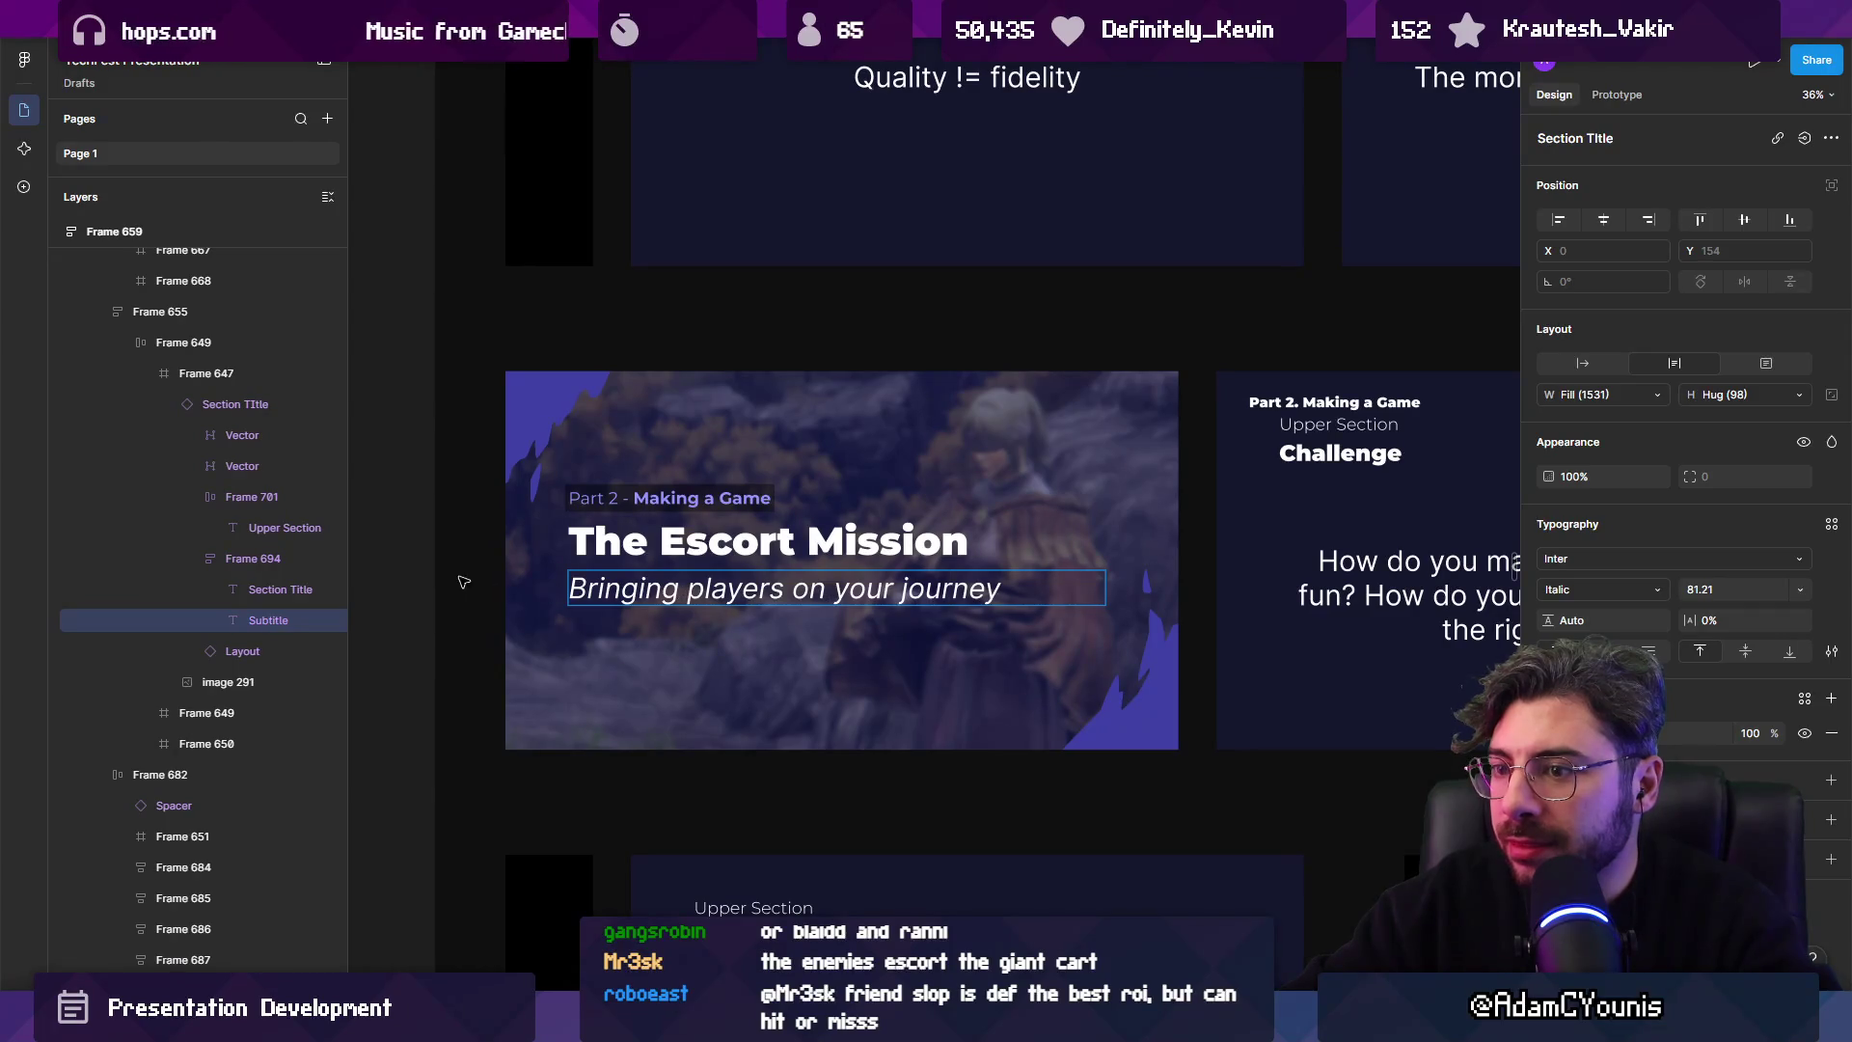
pyautogui.doubleClick(738, 588)
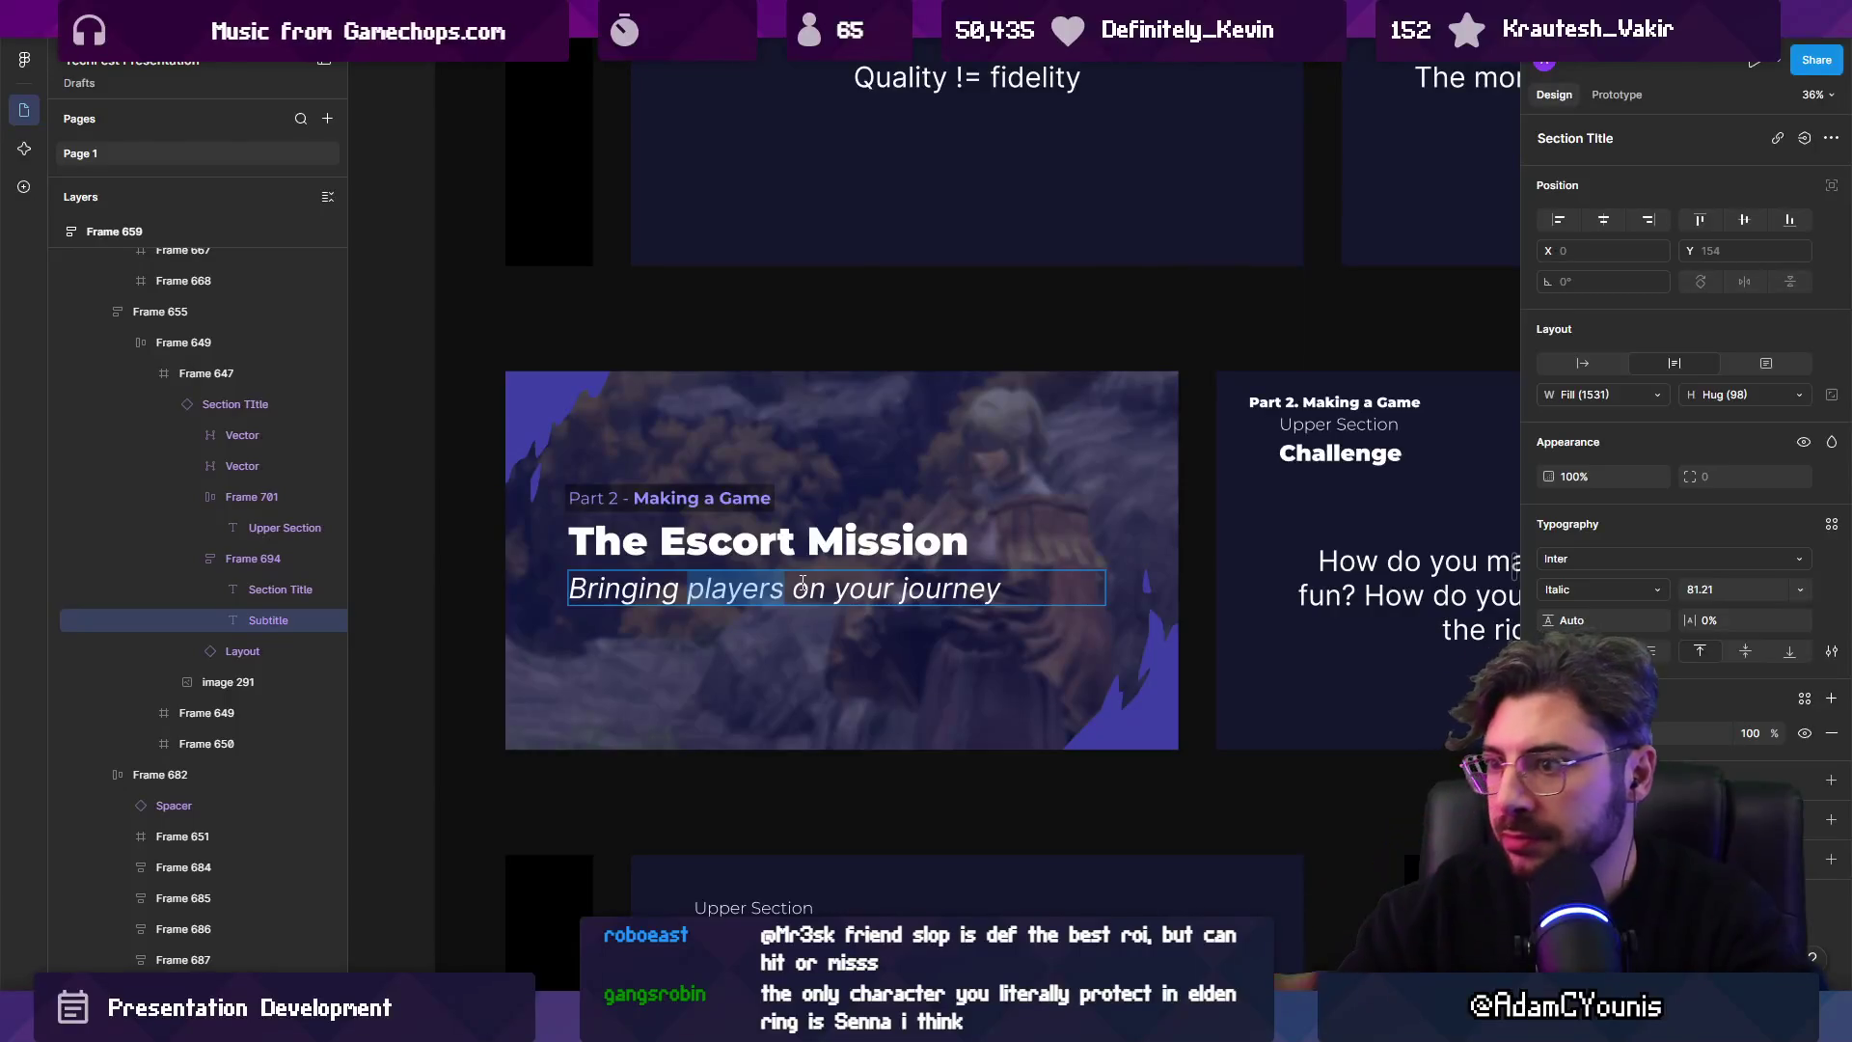
pyautogui.click(795, 541)
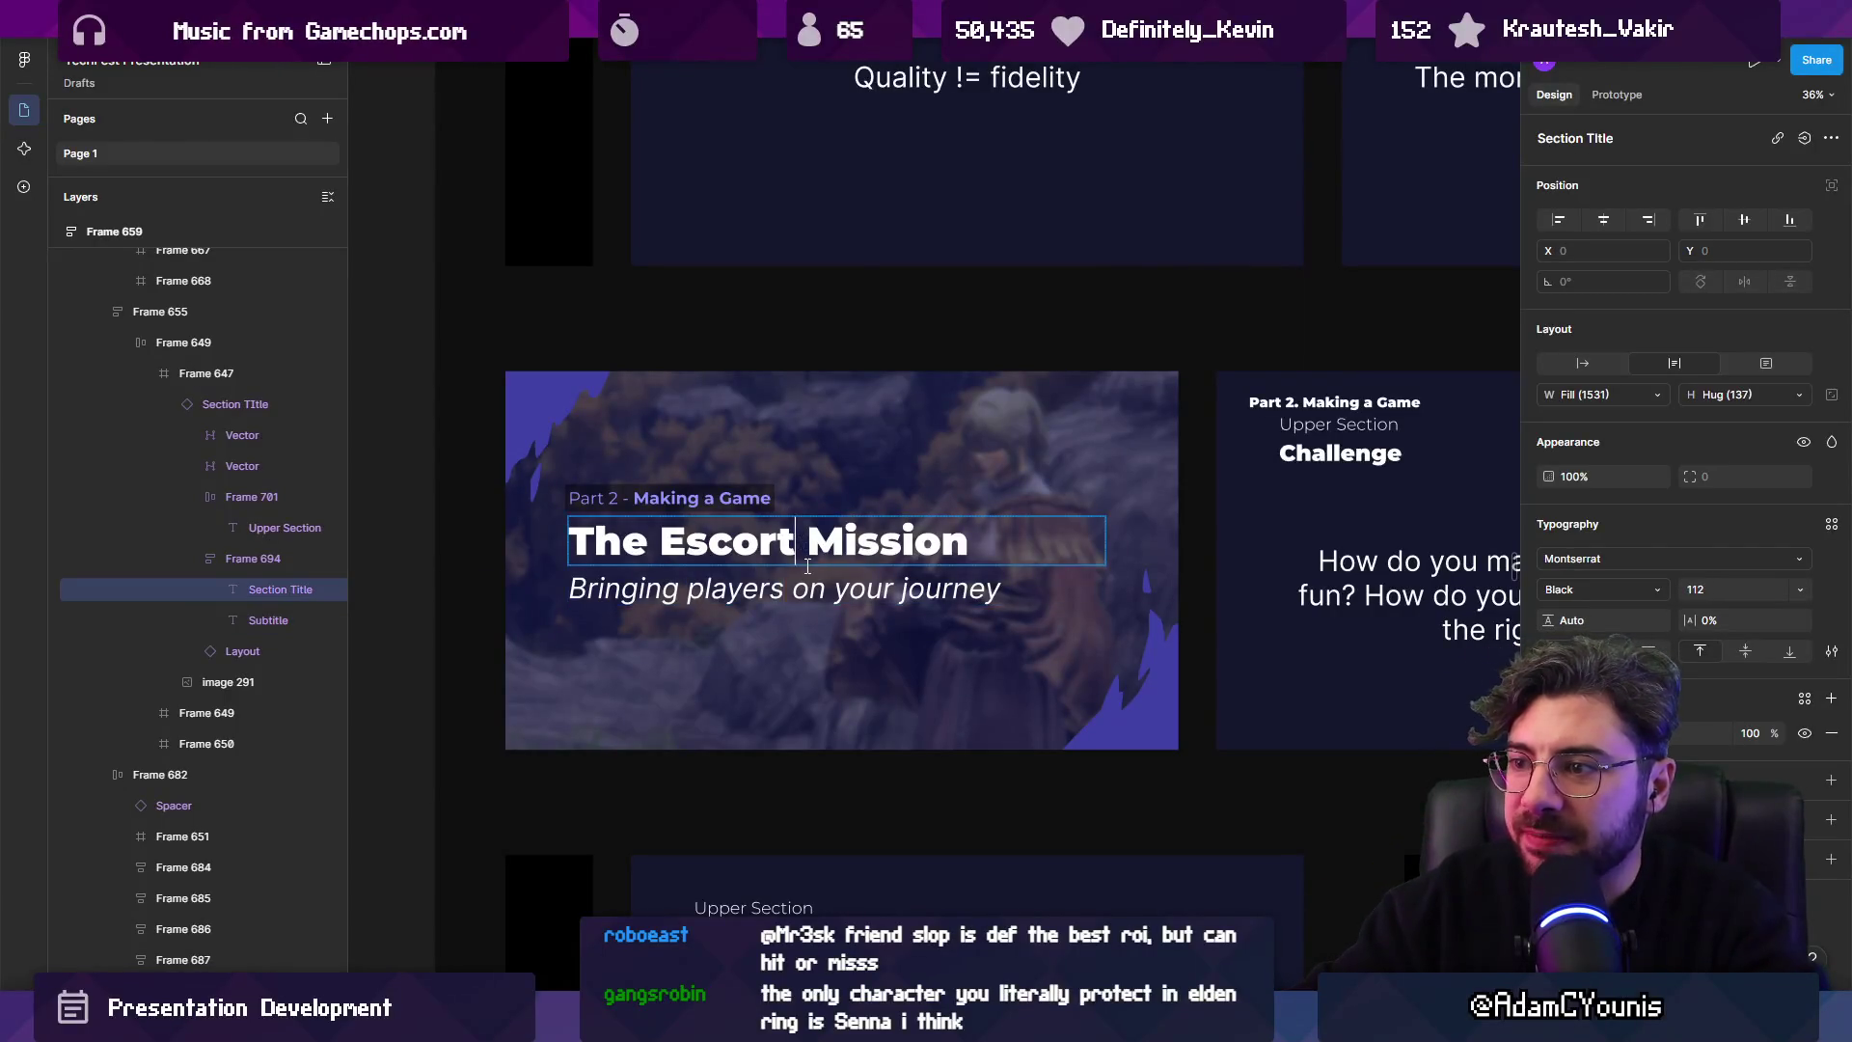
pyautogui.press('Escape')
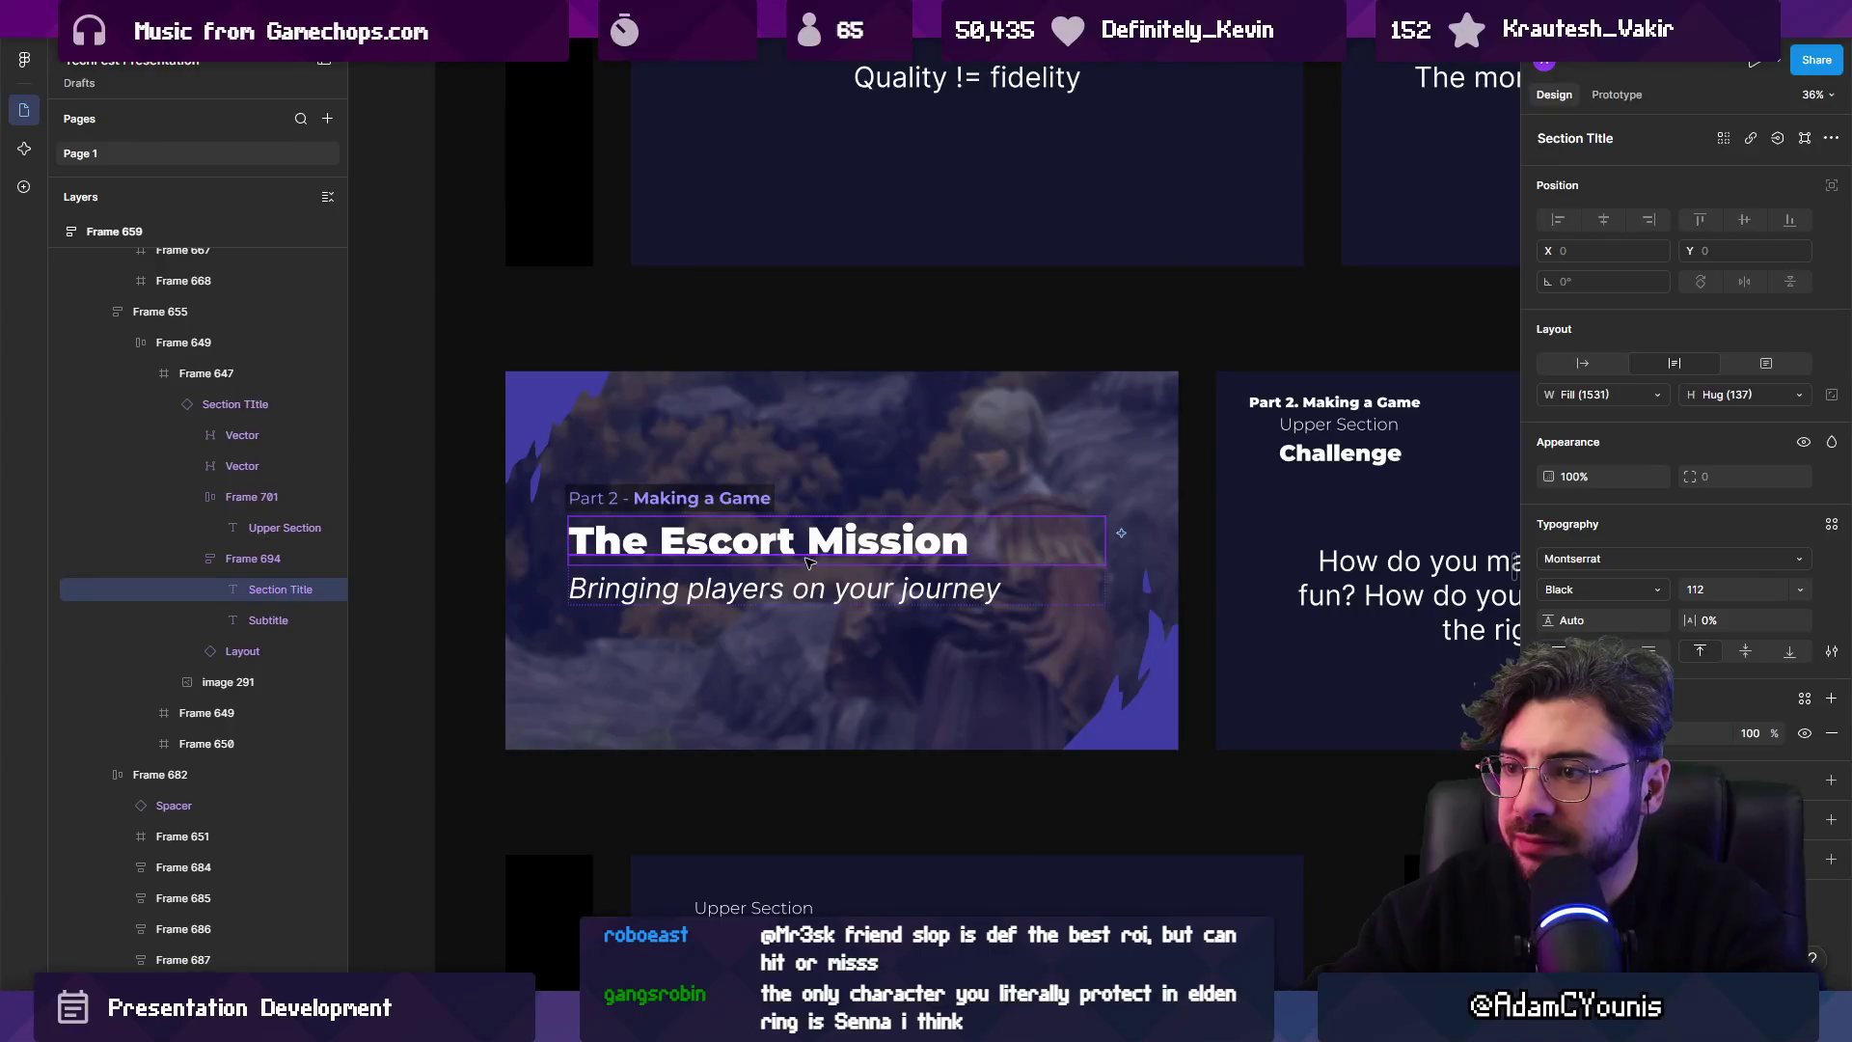
pyautogui.click(412, 524)
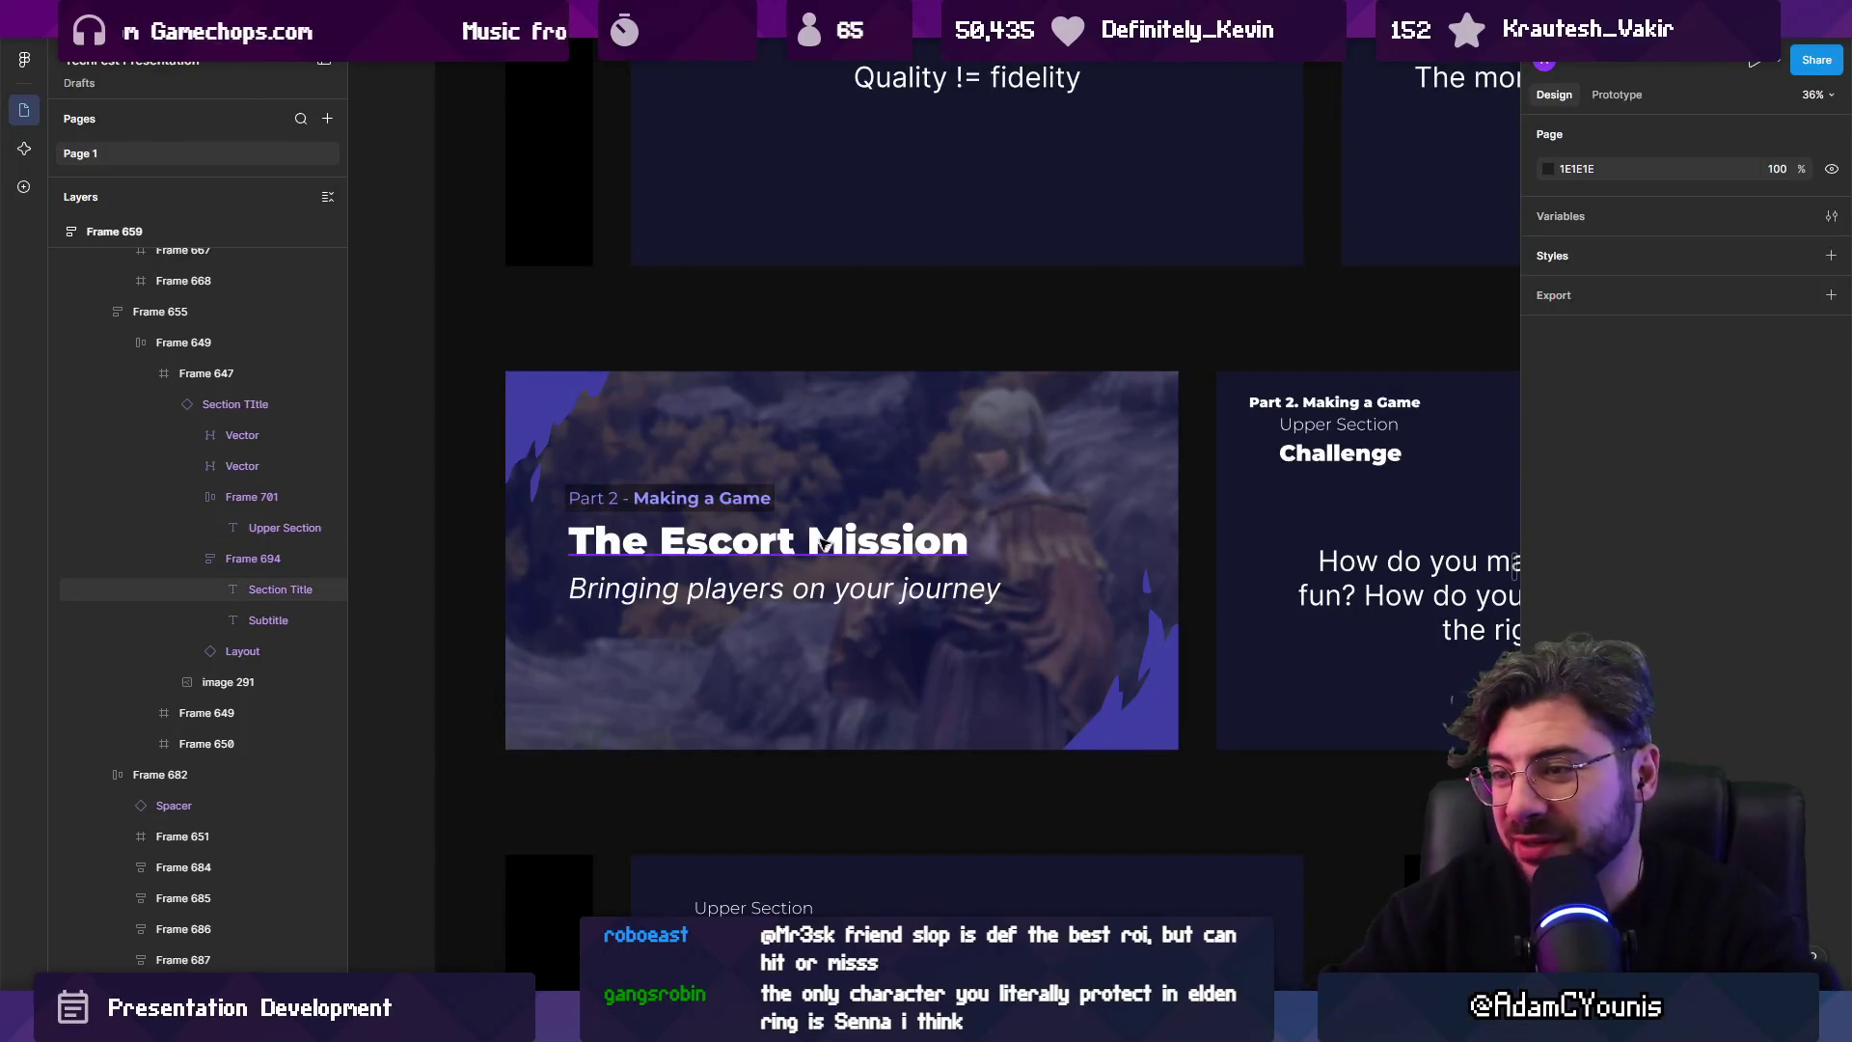
pyautogui.scroll(-3, 824, 547)
pyautogui.scroll(5, 791, 576)
pyautogui.click(791, 576)
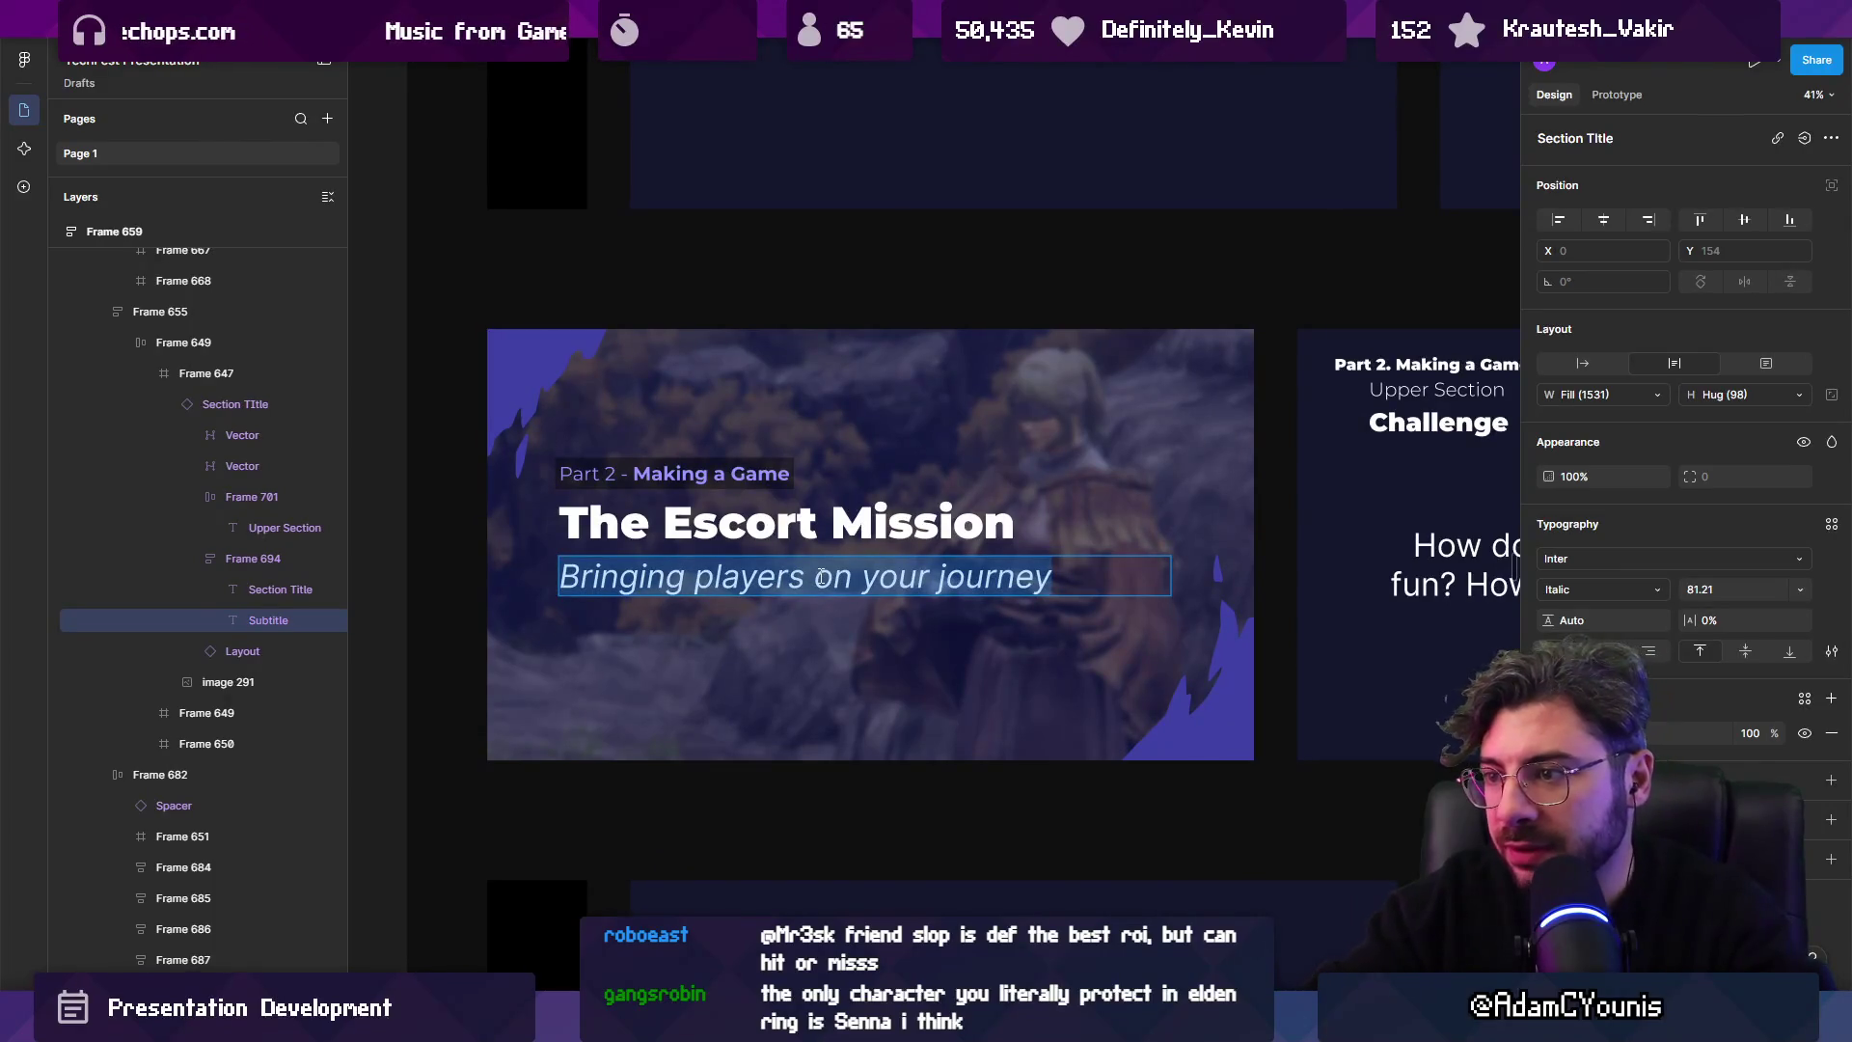
# - Draft the Escort Mission subtitle as 'Bringing the player on your journey'
pyautogui.doubleClick(821, 576)
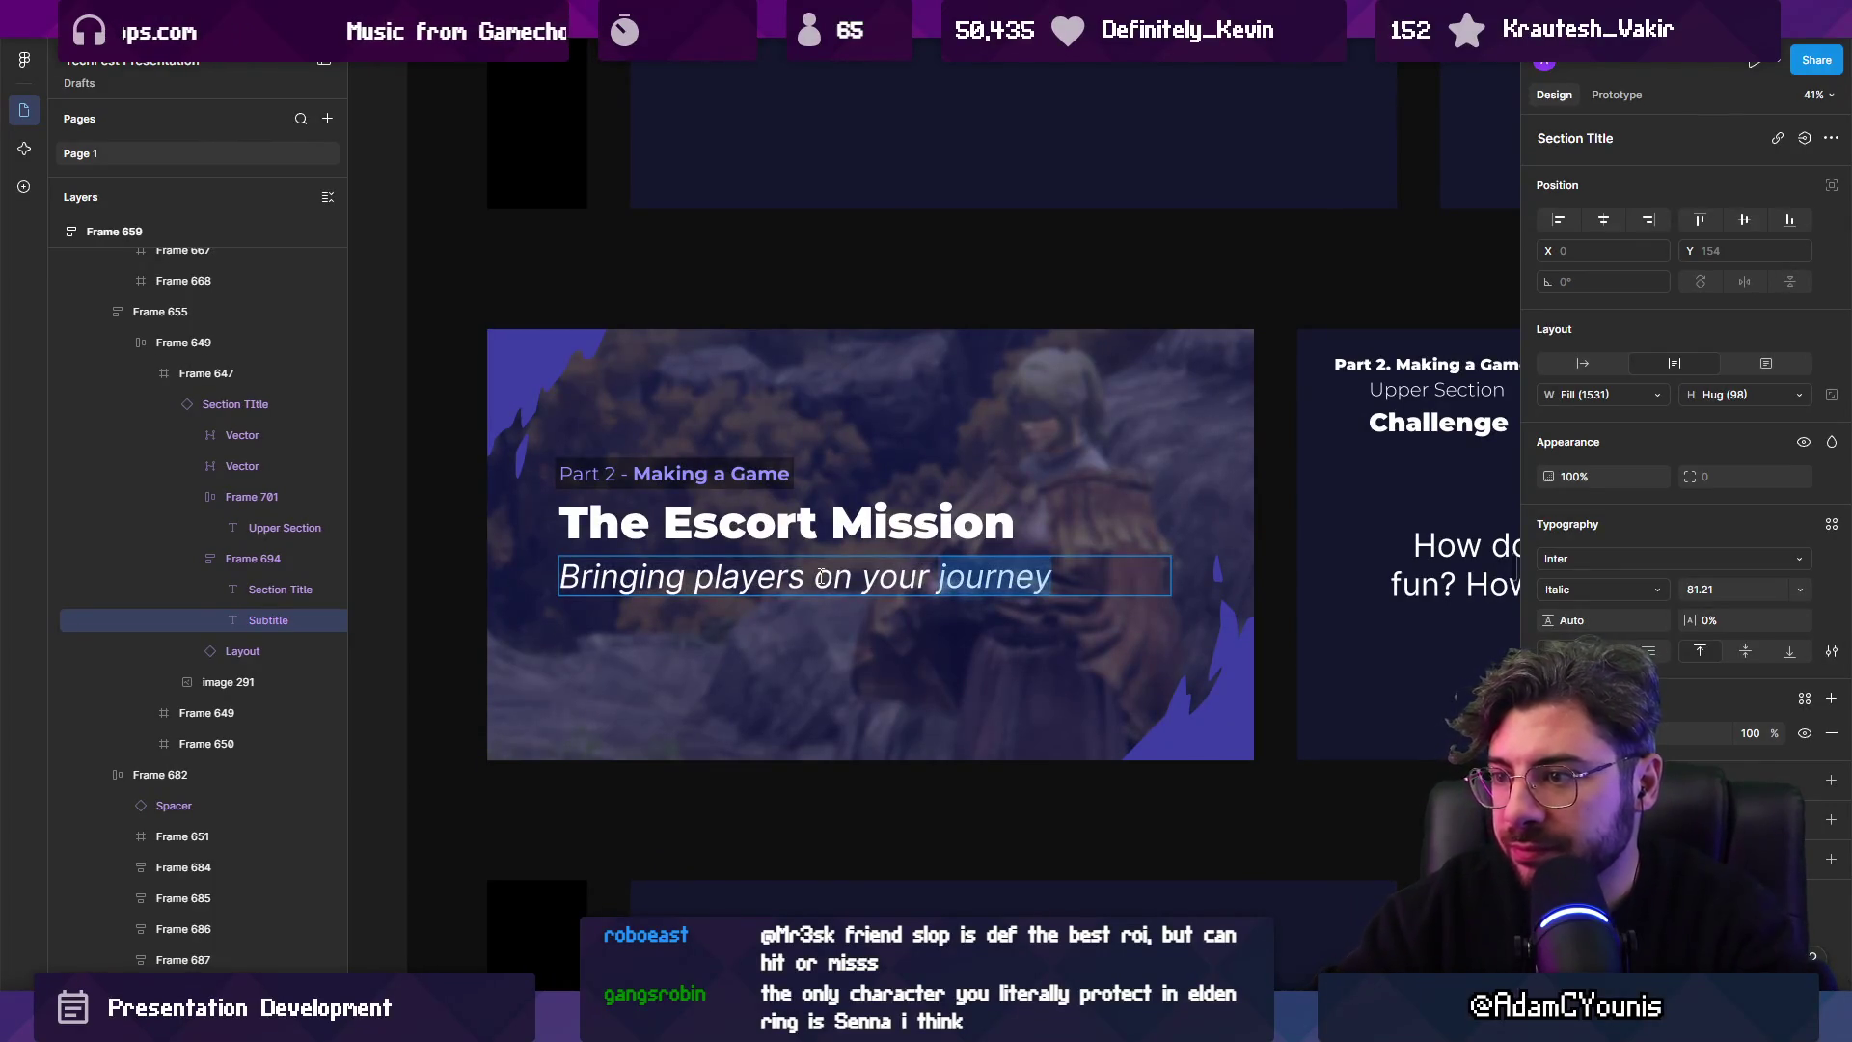
pyautogui.press('Escape')
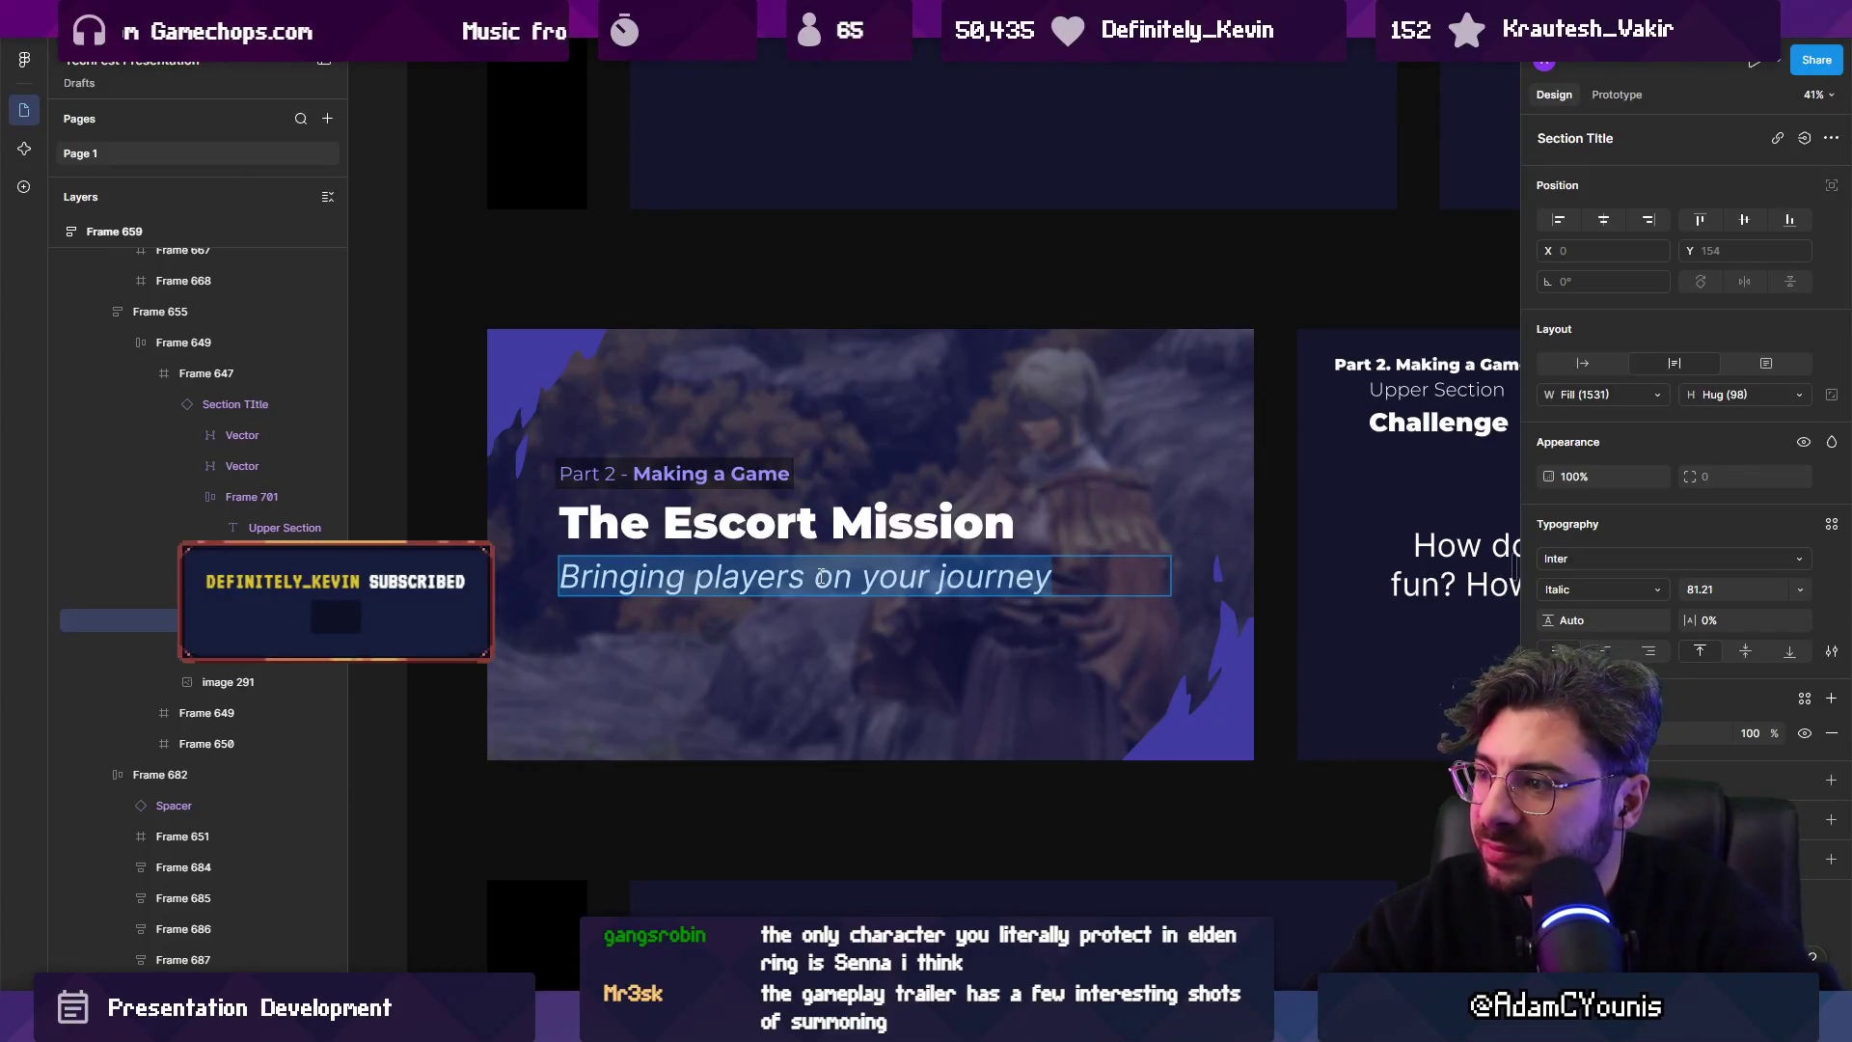
pyautogui.write('Bringing ')
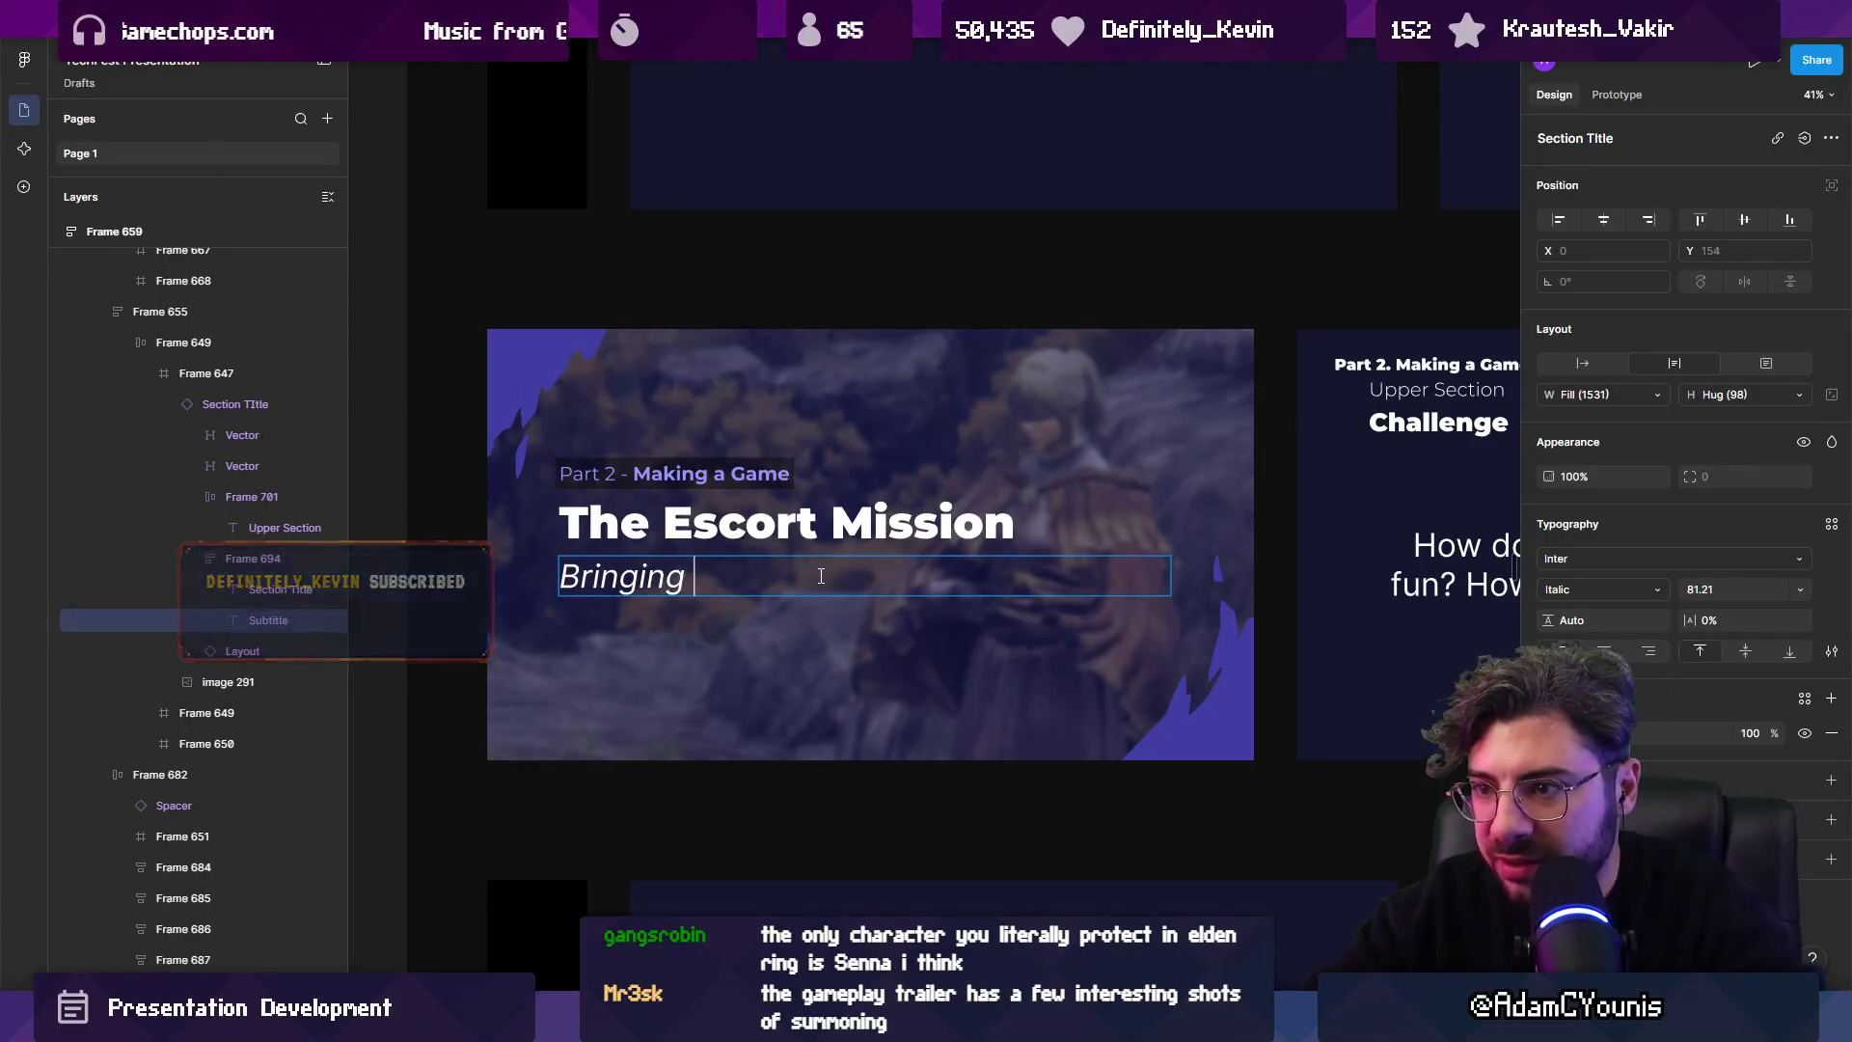
pyautogui.write('on')
pyautogui.press('BackSpace')
pyautogui.press('BackSpace')
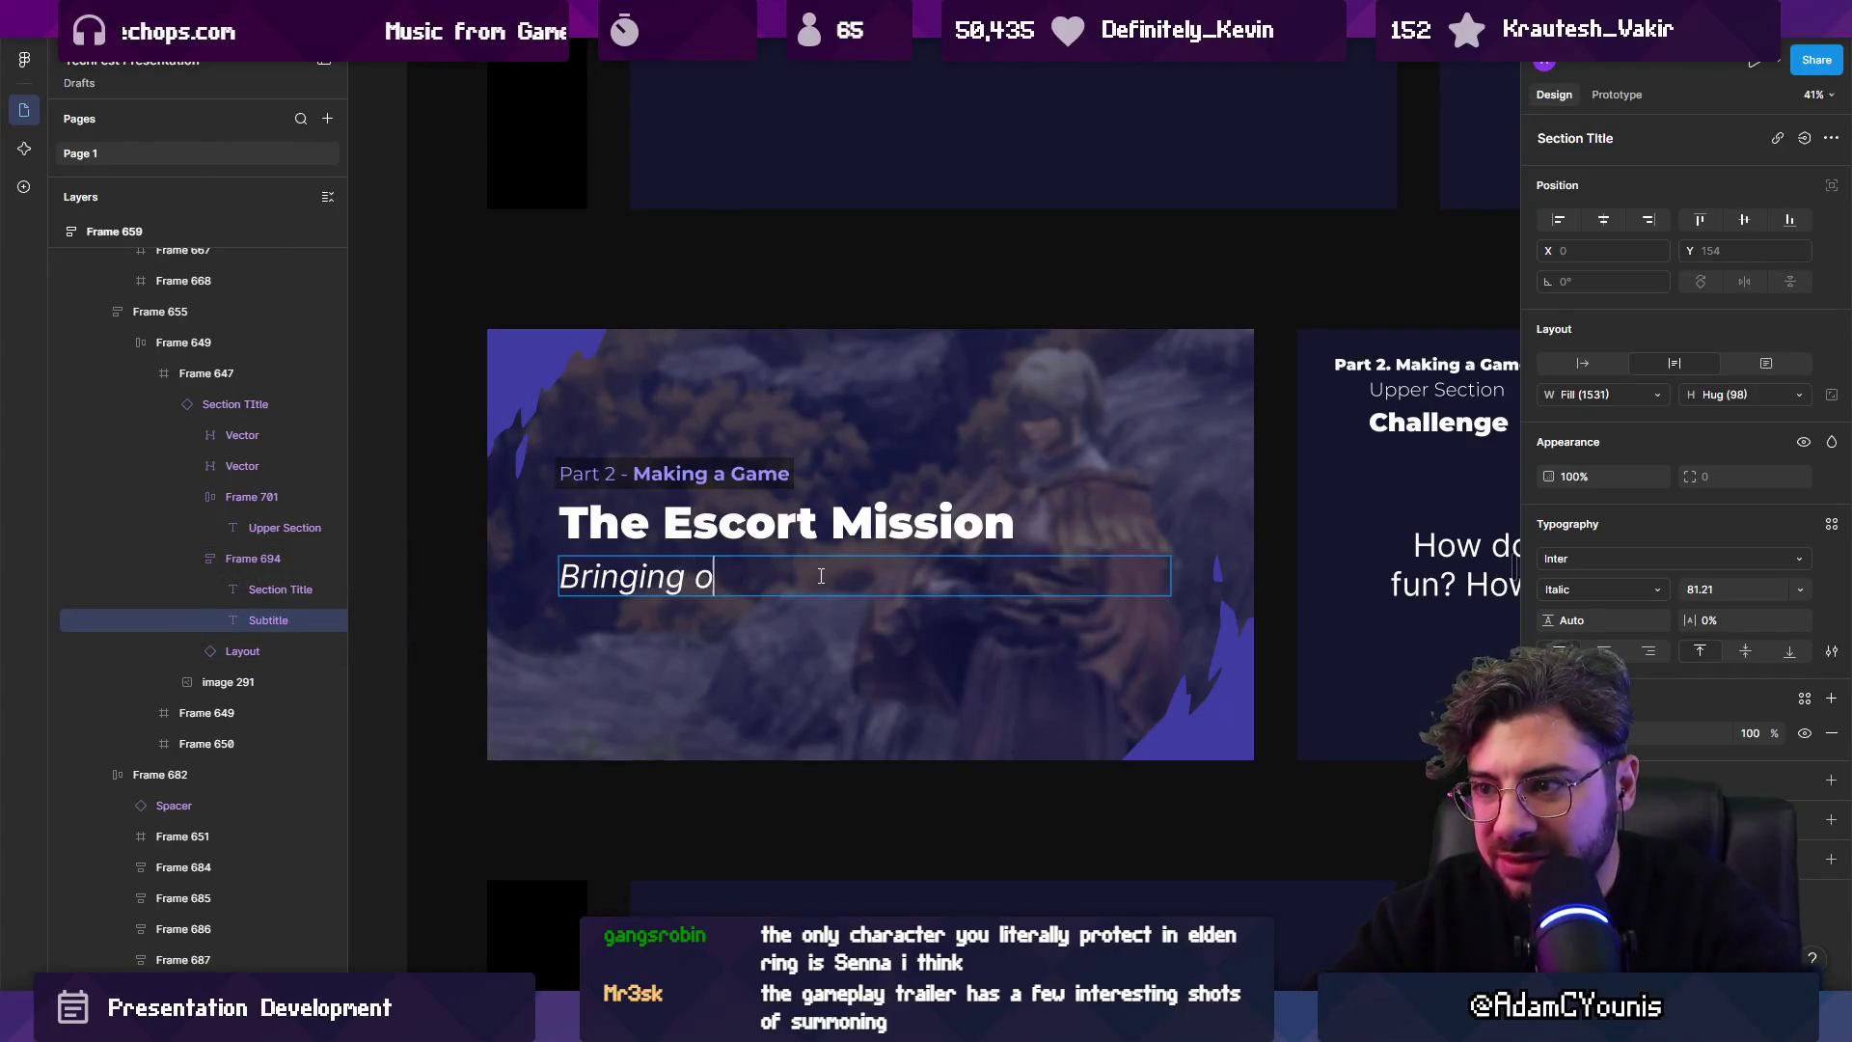
pyautogui.write('the pl')
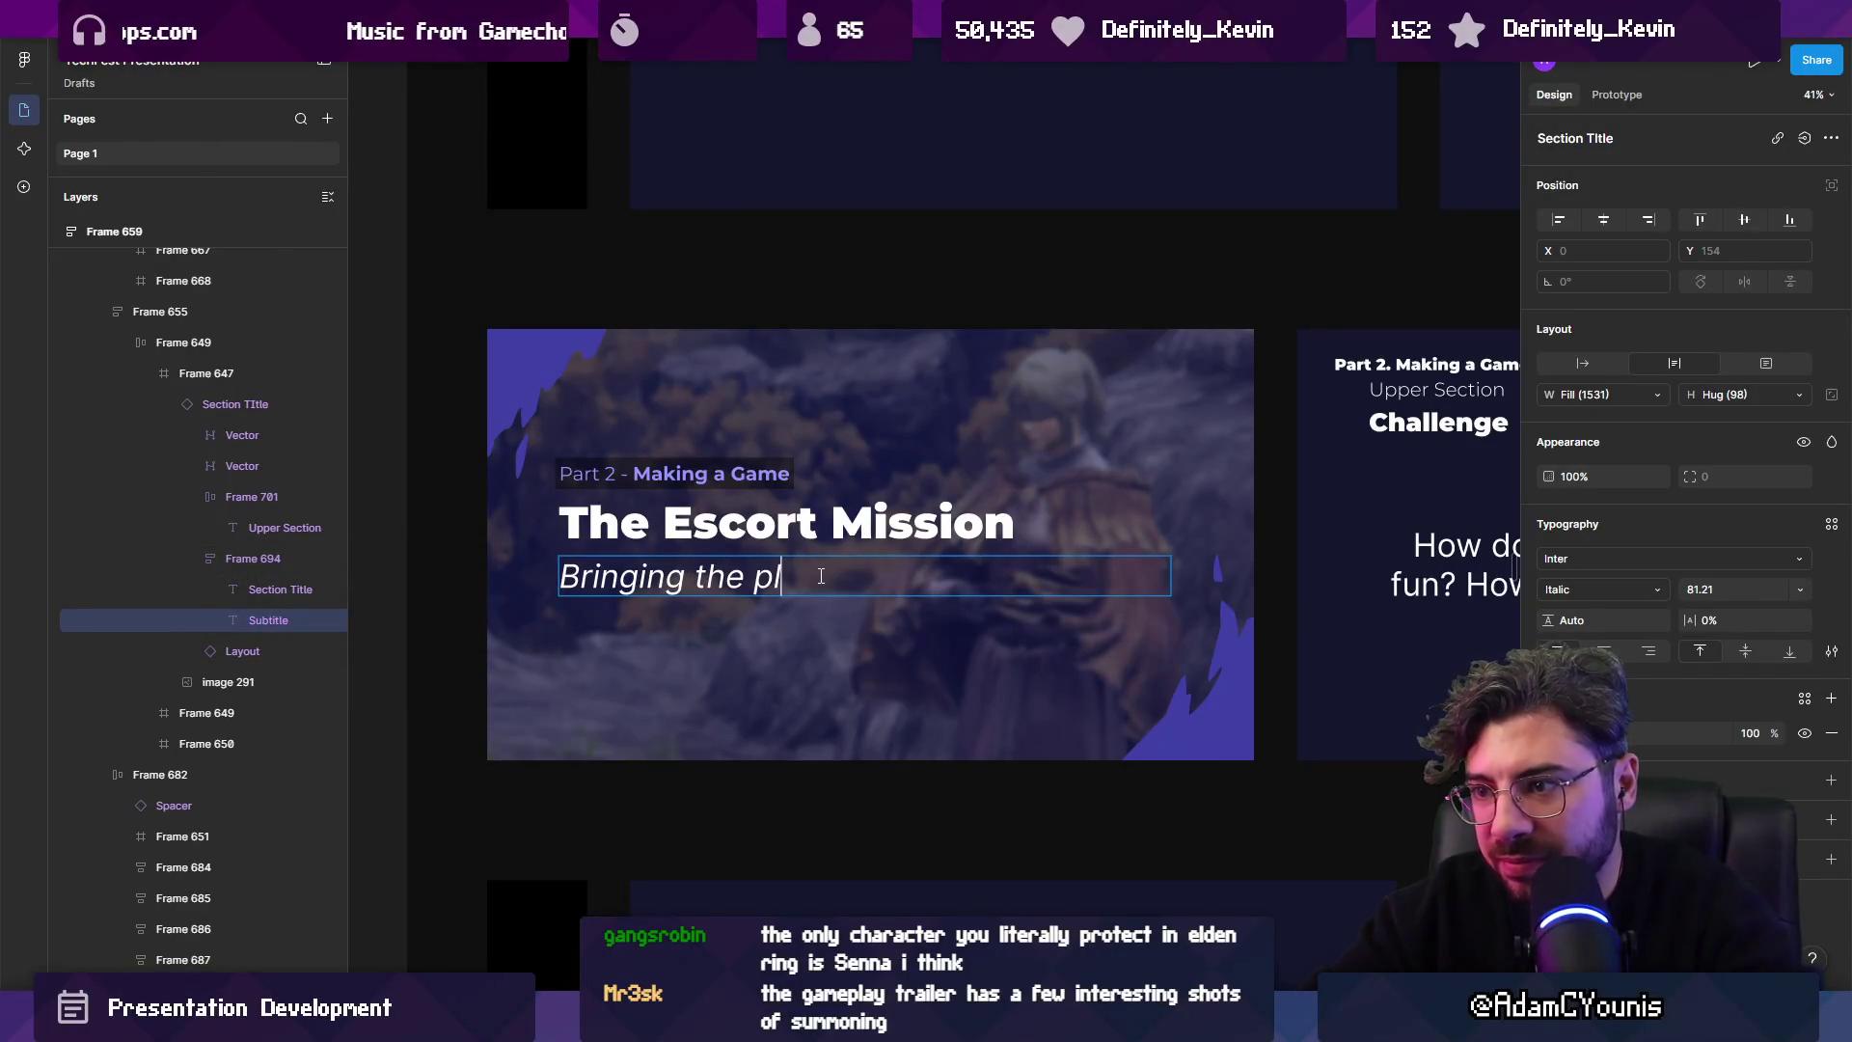
pyautogui.write('ayer on your journey')
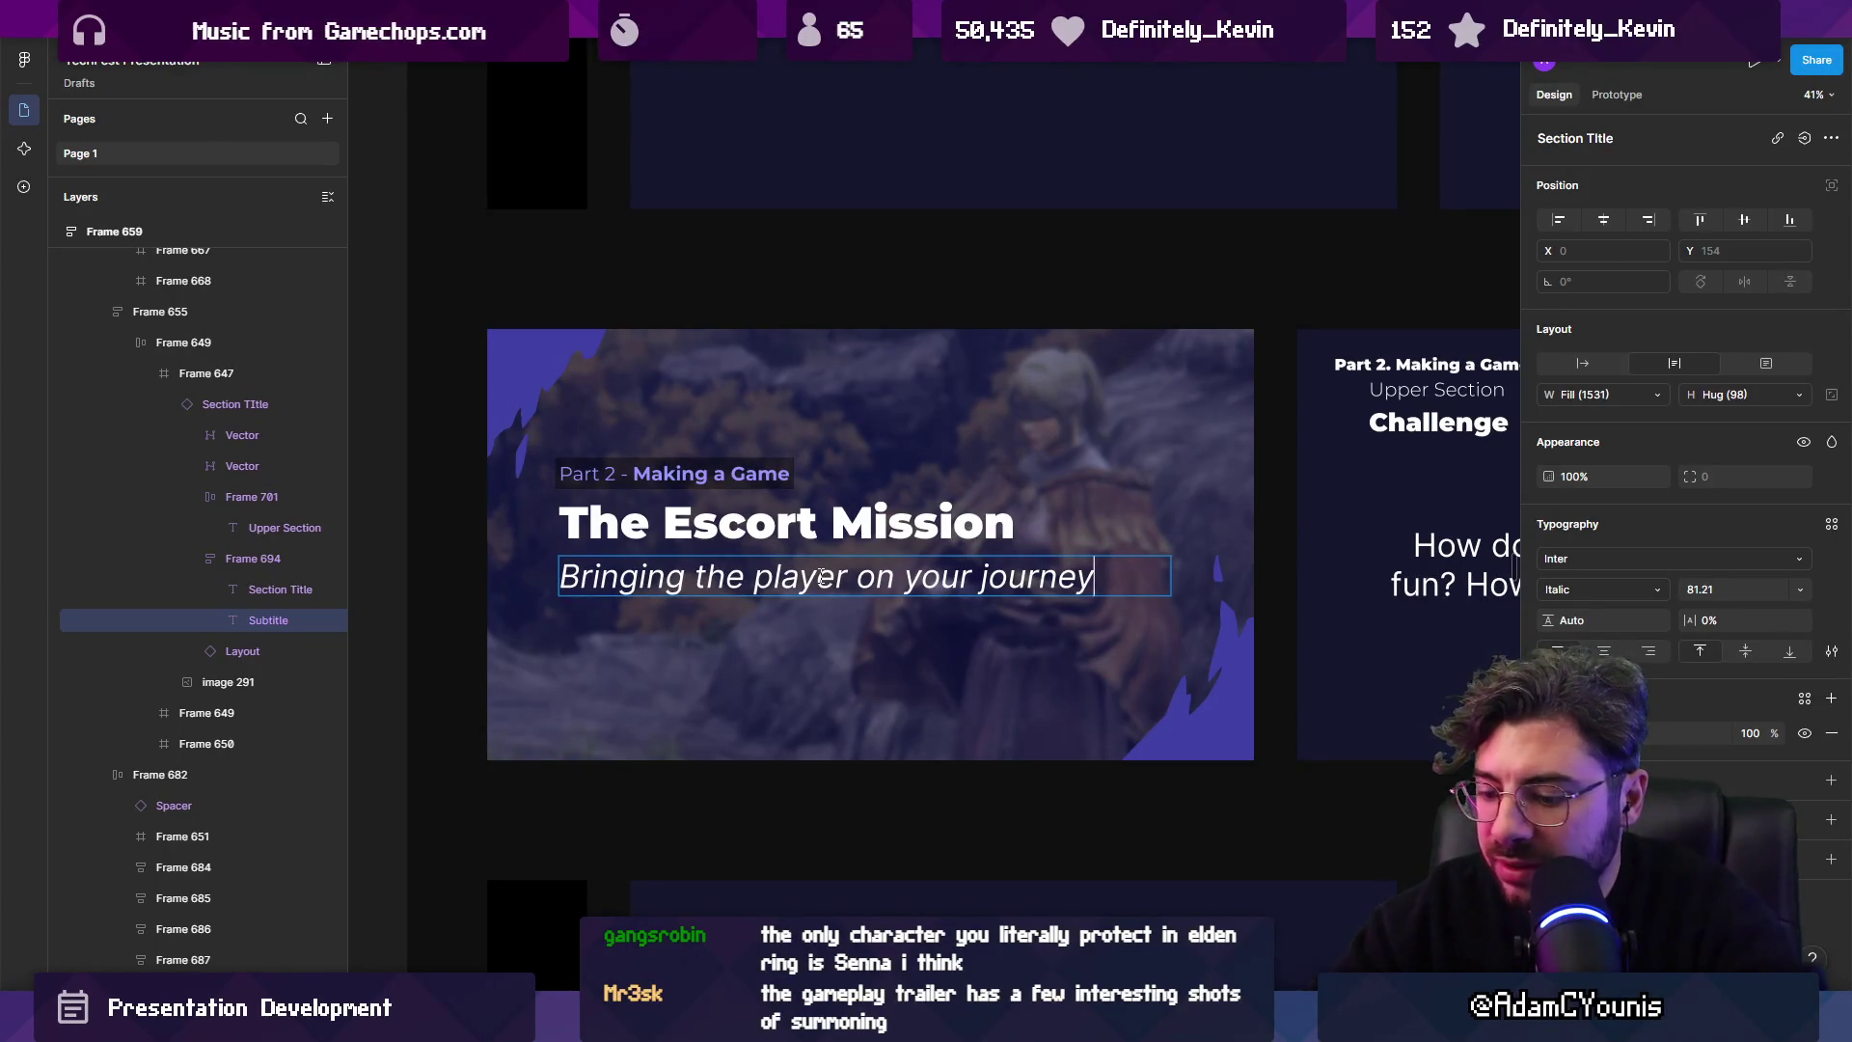
# - Try the alternative wordings 'Getting players' and 'Keeping', then clear the subtitle
pyautogui.hotkey('ctrl', 'a')
pyautogui.write('Getting players')
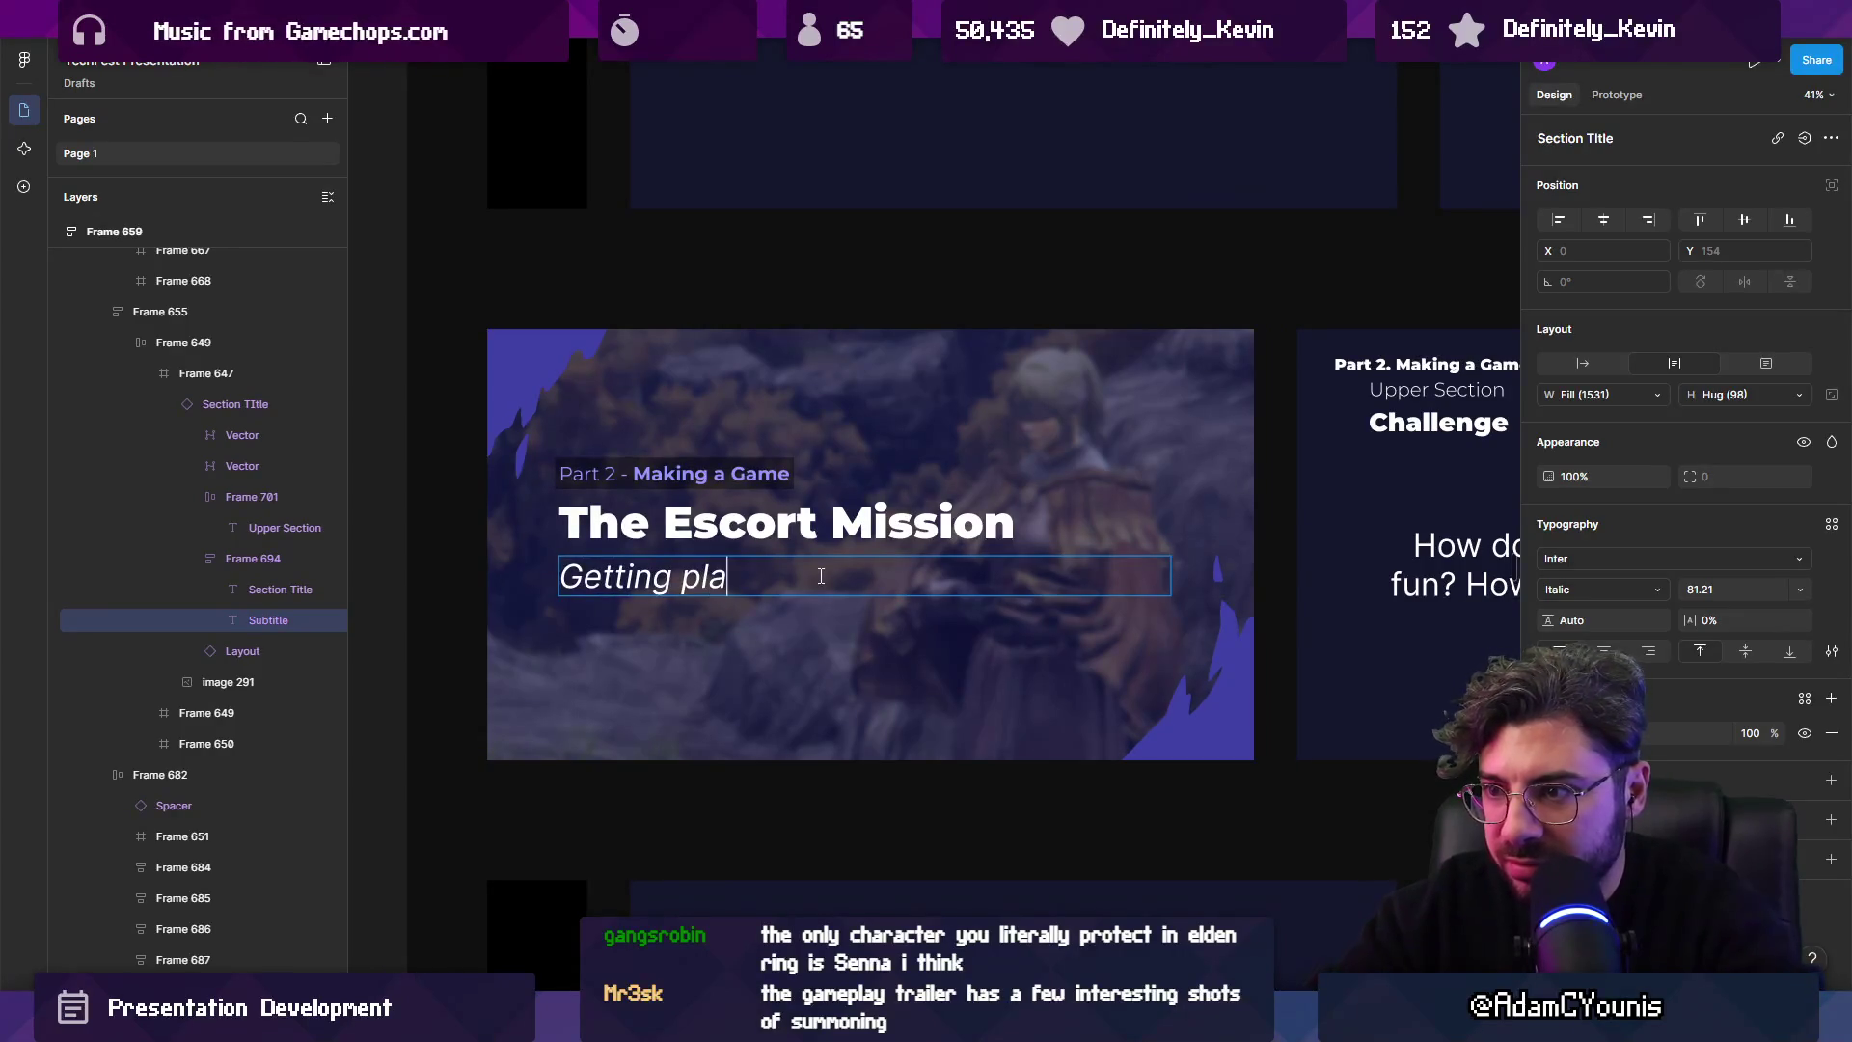
pyautogui.hotkey('ctrl', 'a')
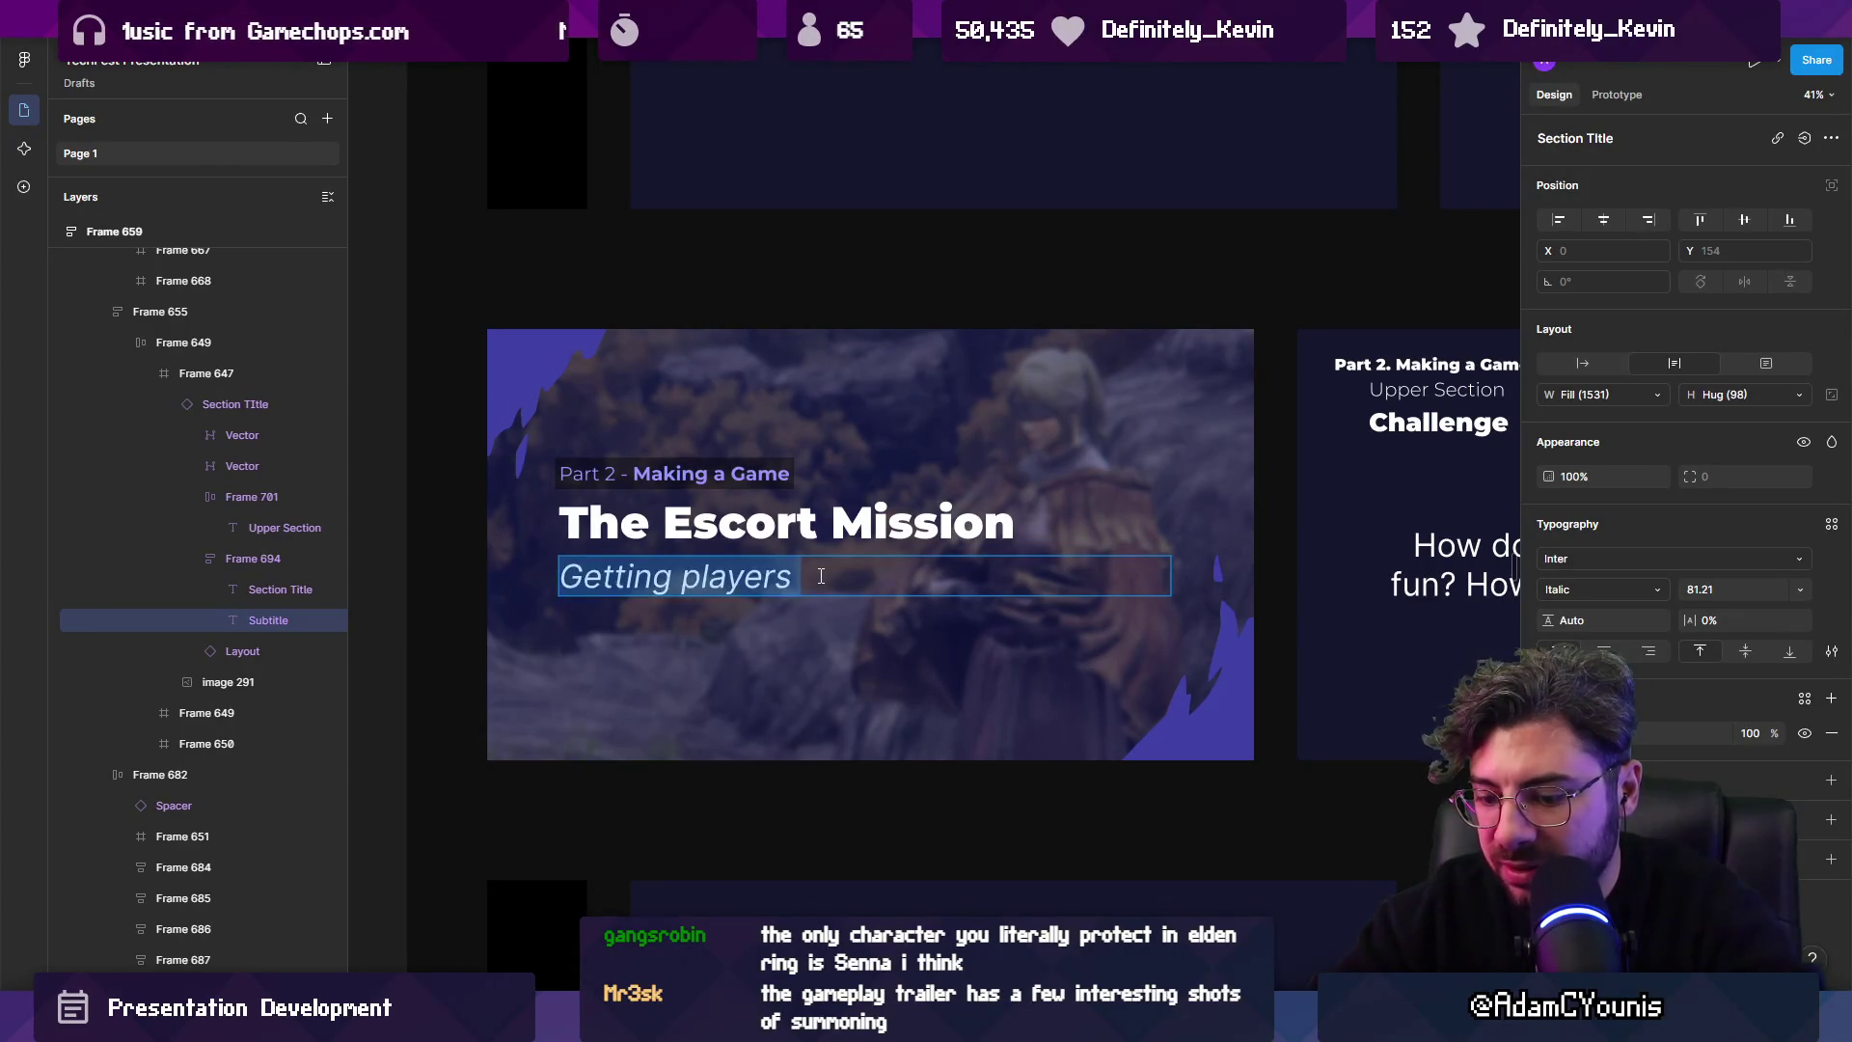
pyautogui.write('Keeping')
pyautogui.hotkey('ctrl', 'a')
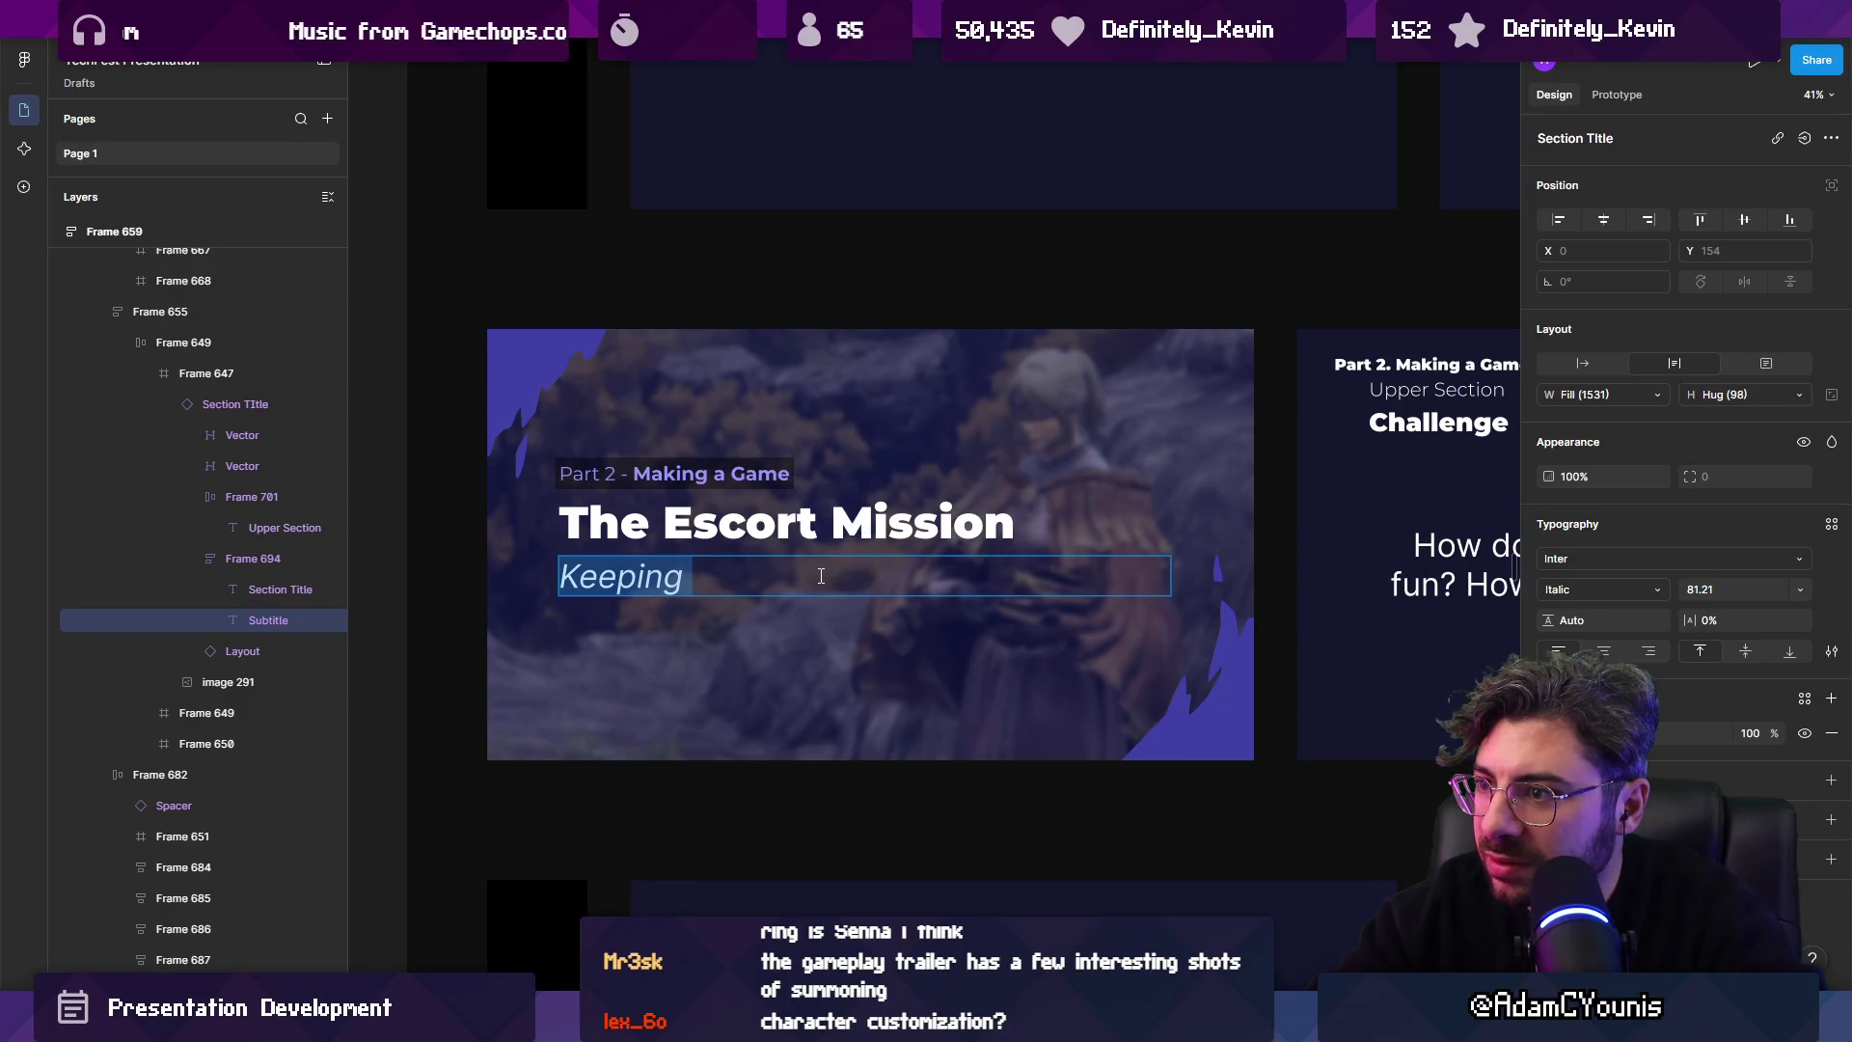
pyautogui.write('V')
pyautogui.press('BackSpace')
pyautogui.write('B')
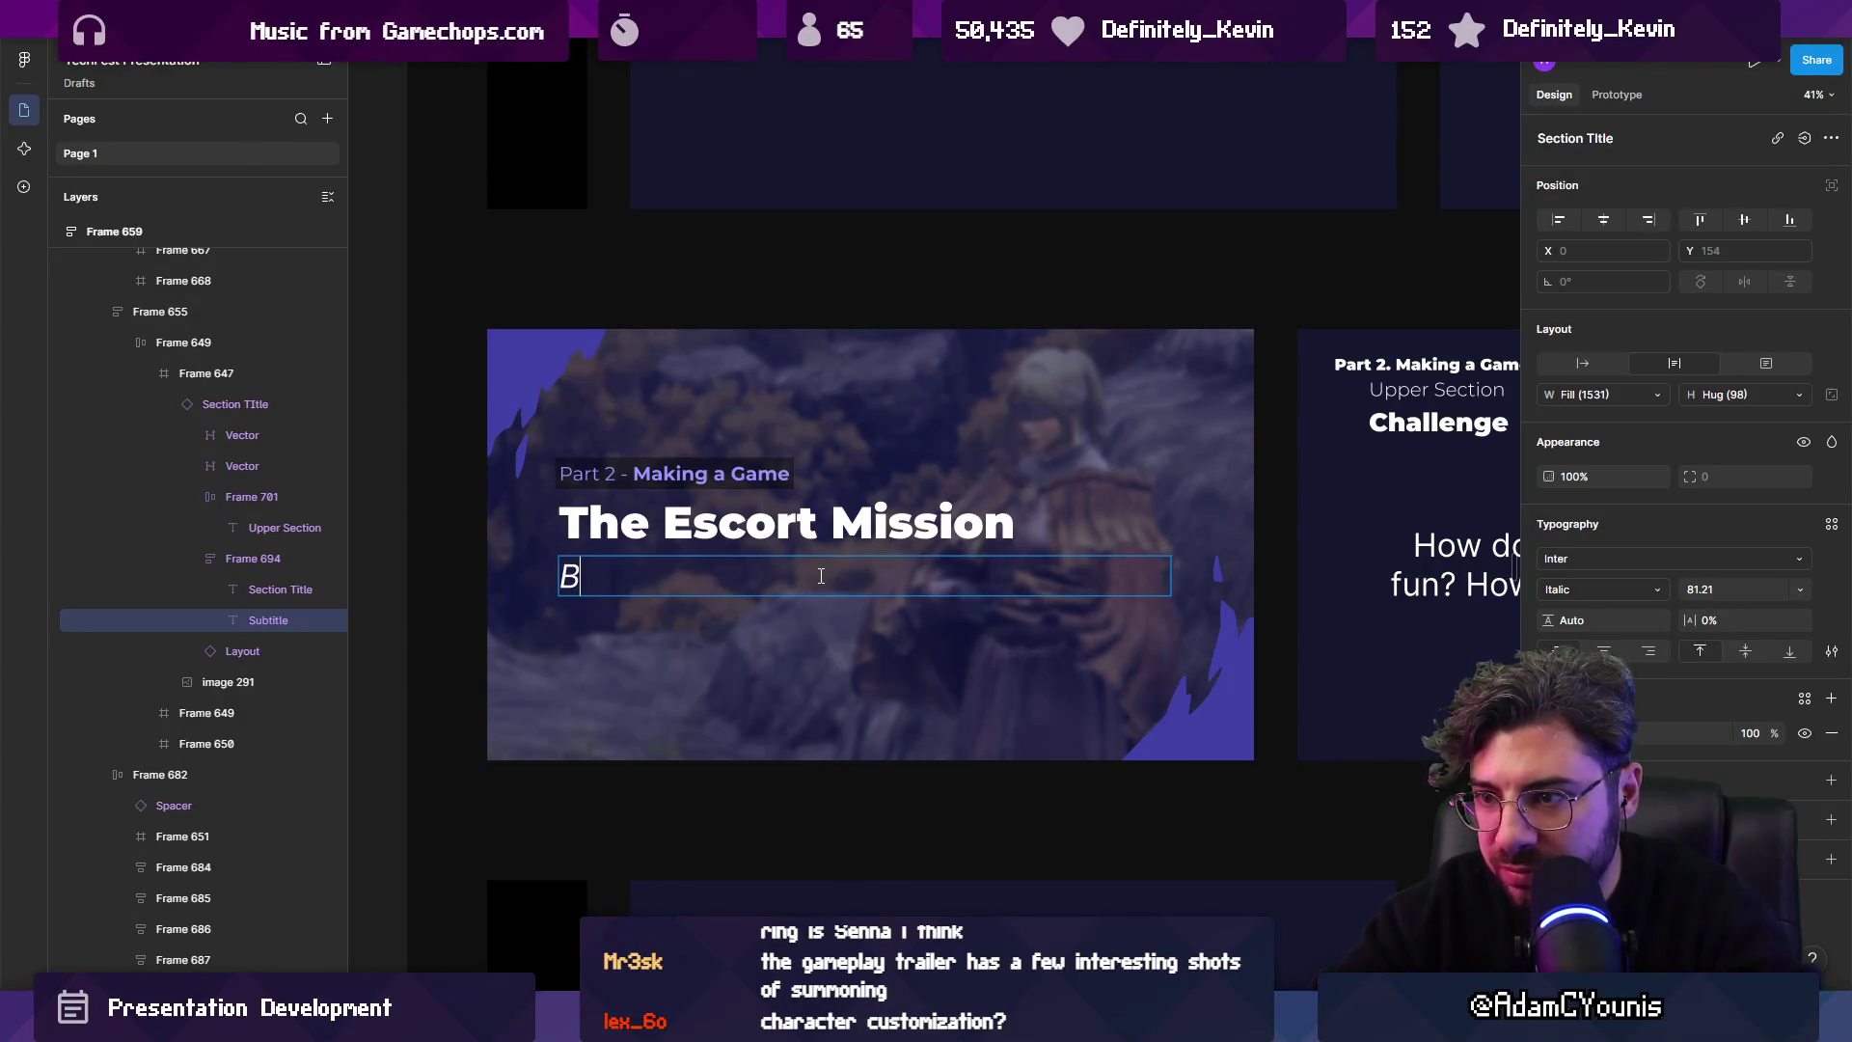
pyautogui.write('riunb')
pyautogui.press('BackSpace')
pyautogui.press('BackSpace')
pyautogui.press('BackSpace')
pyautogui.press('BackSpace')
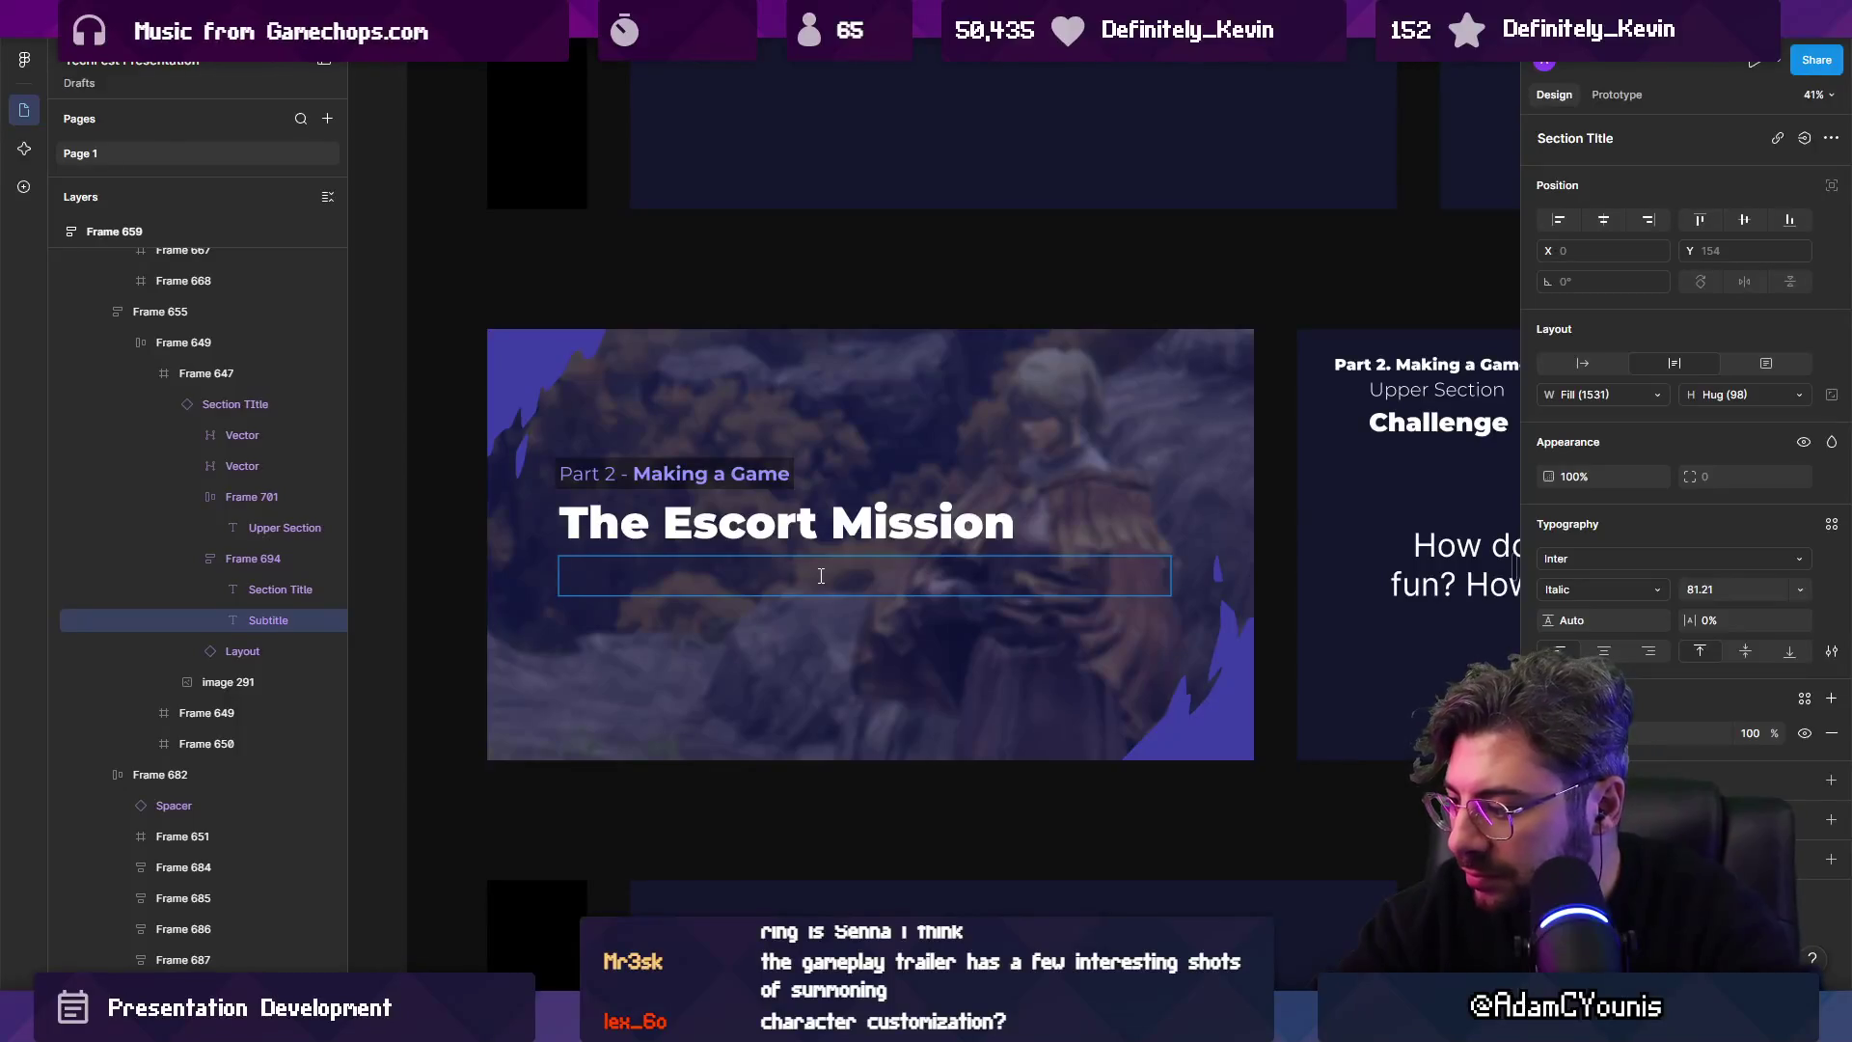
# - Enter the final subtitle 'Keeping the player invested' and finish editing
pyautogui.write('Kep')
pyautogui.press('BackSpace')
pyautogui.write('eping')
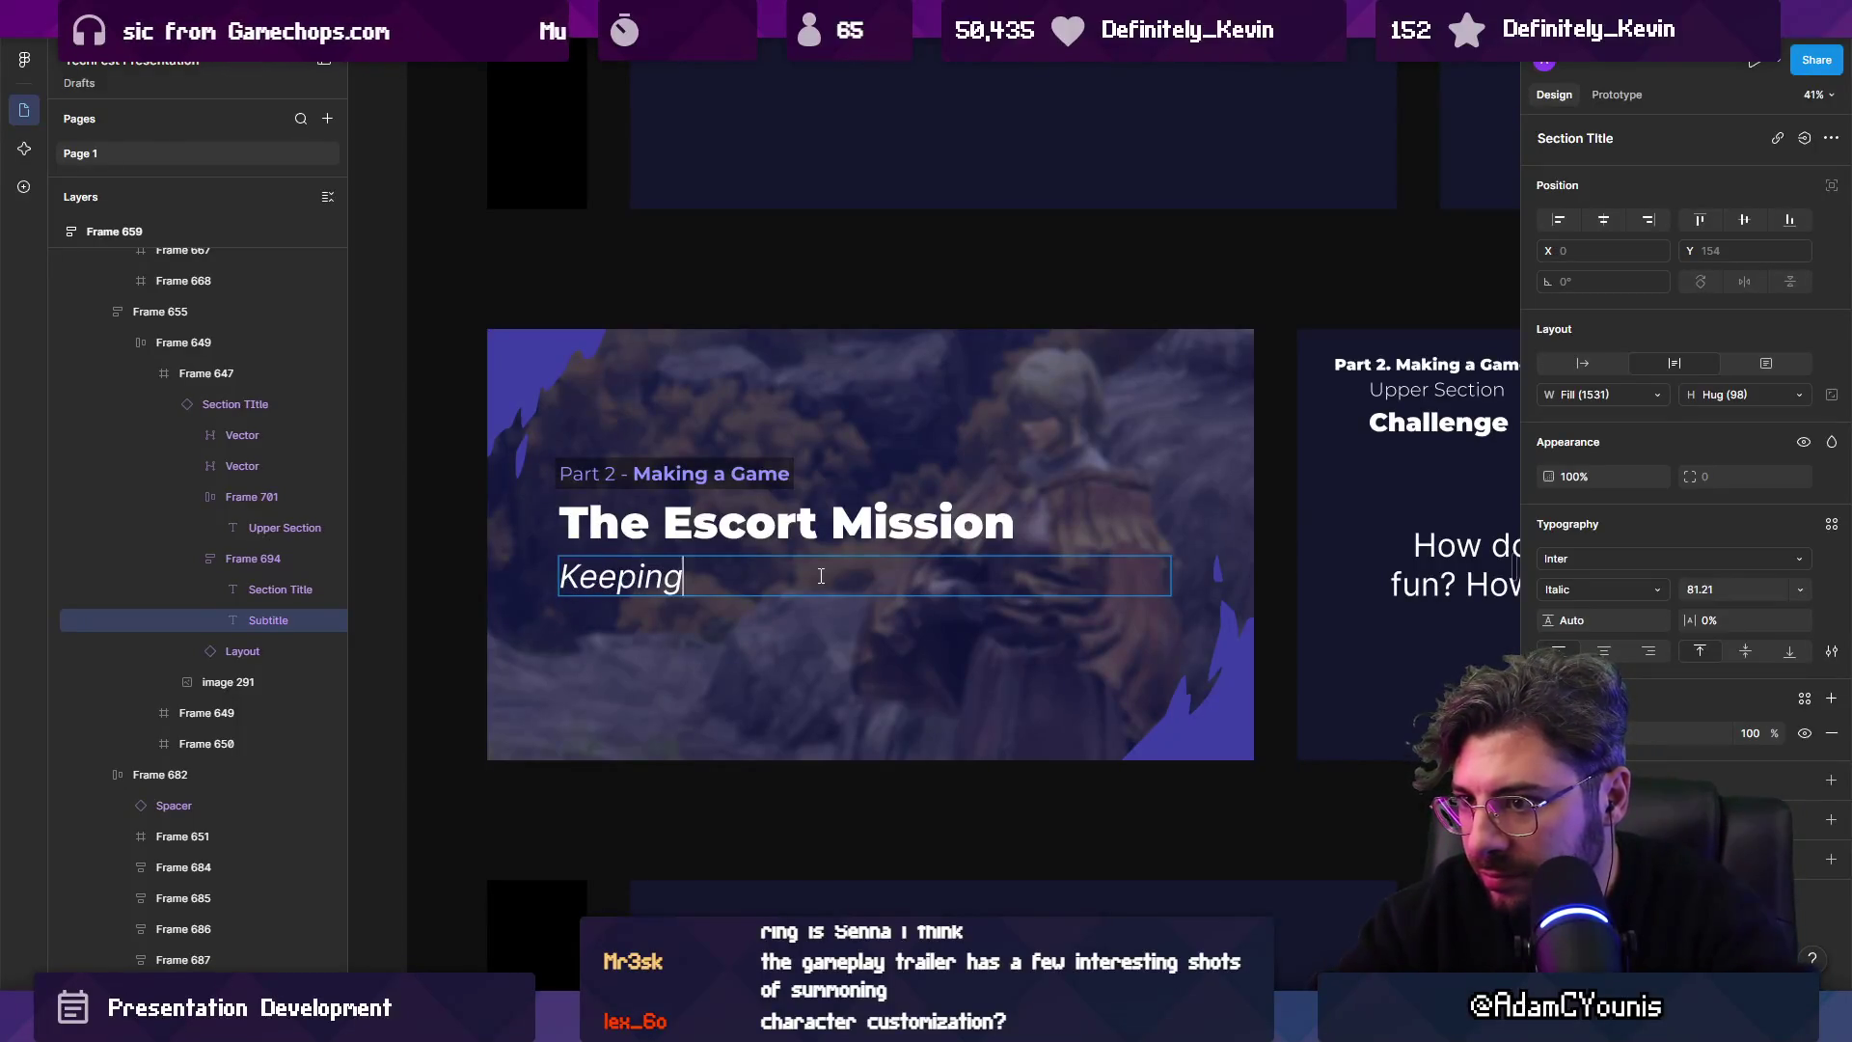
pyautogui.write(' the player invested')
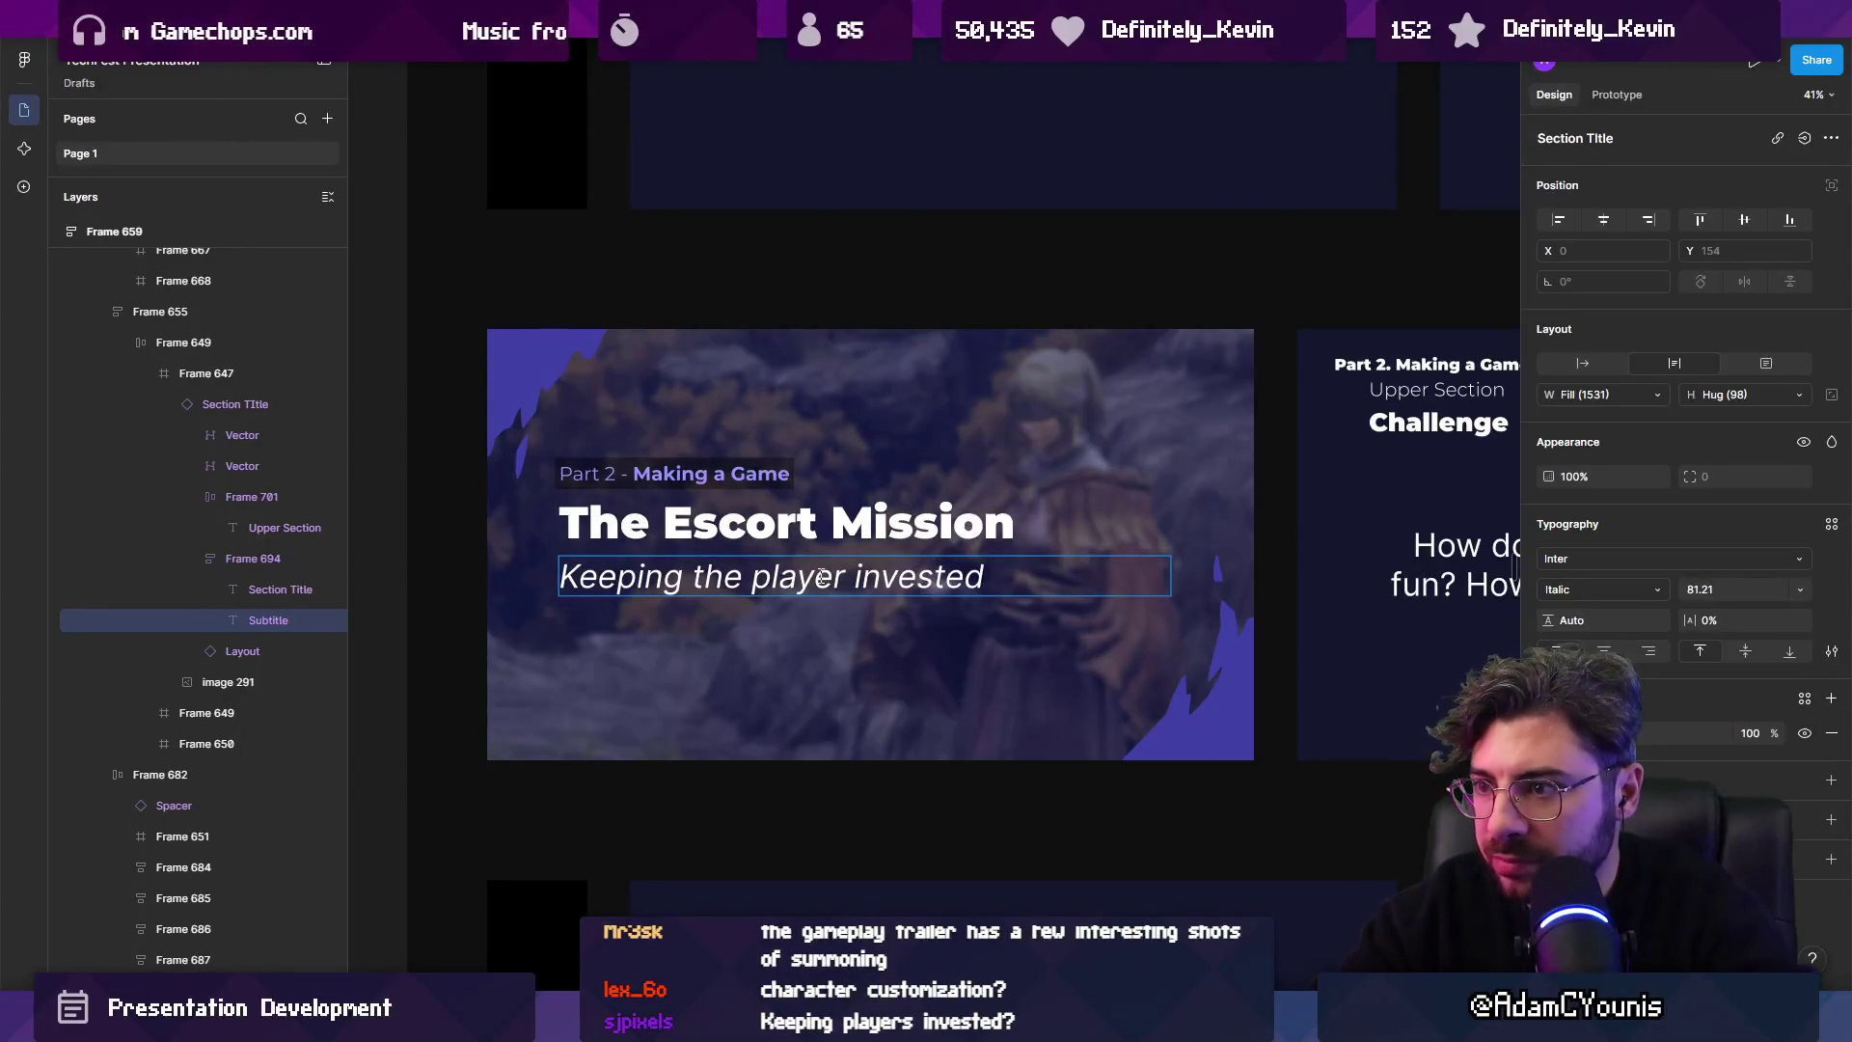
pyautogui.write(' on')
pyautogui.press('BackSpace')
pyautogui.press('BackSpace')
pyautogui.press('BackSpace')
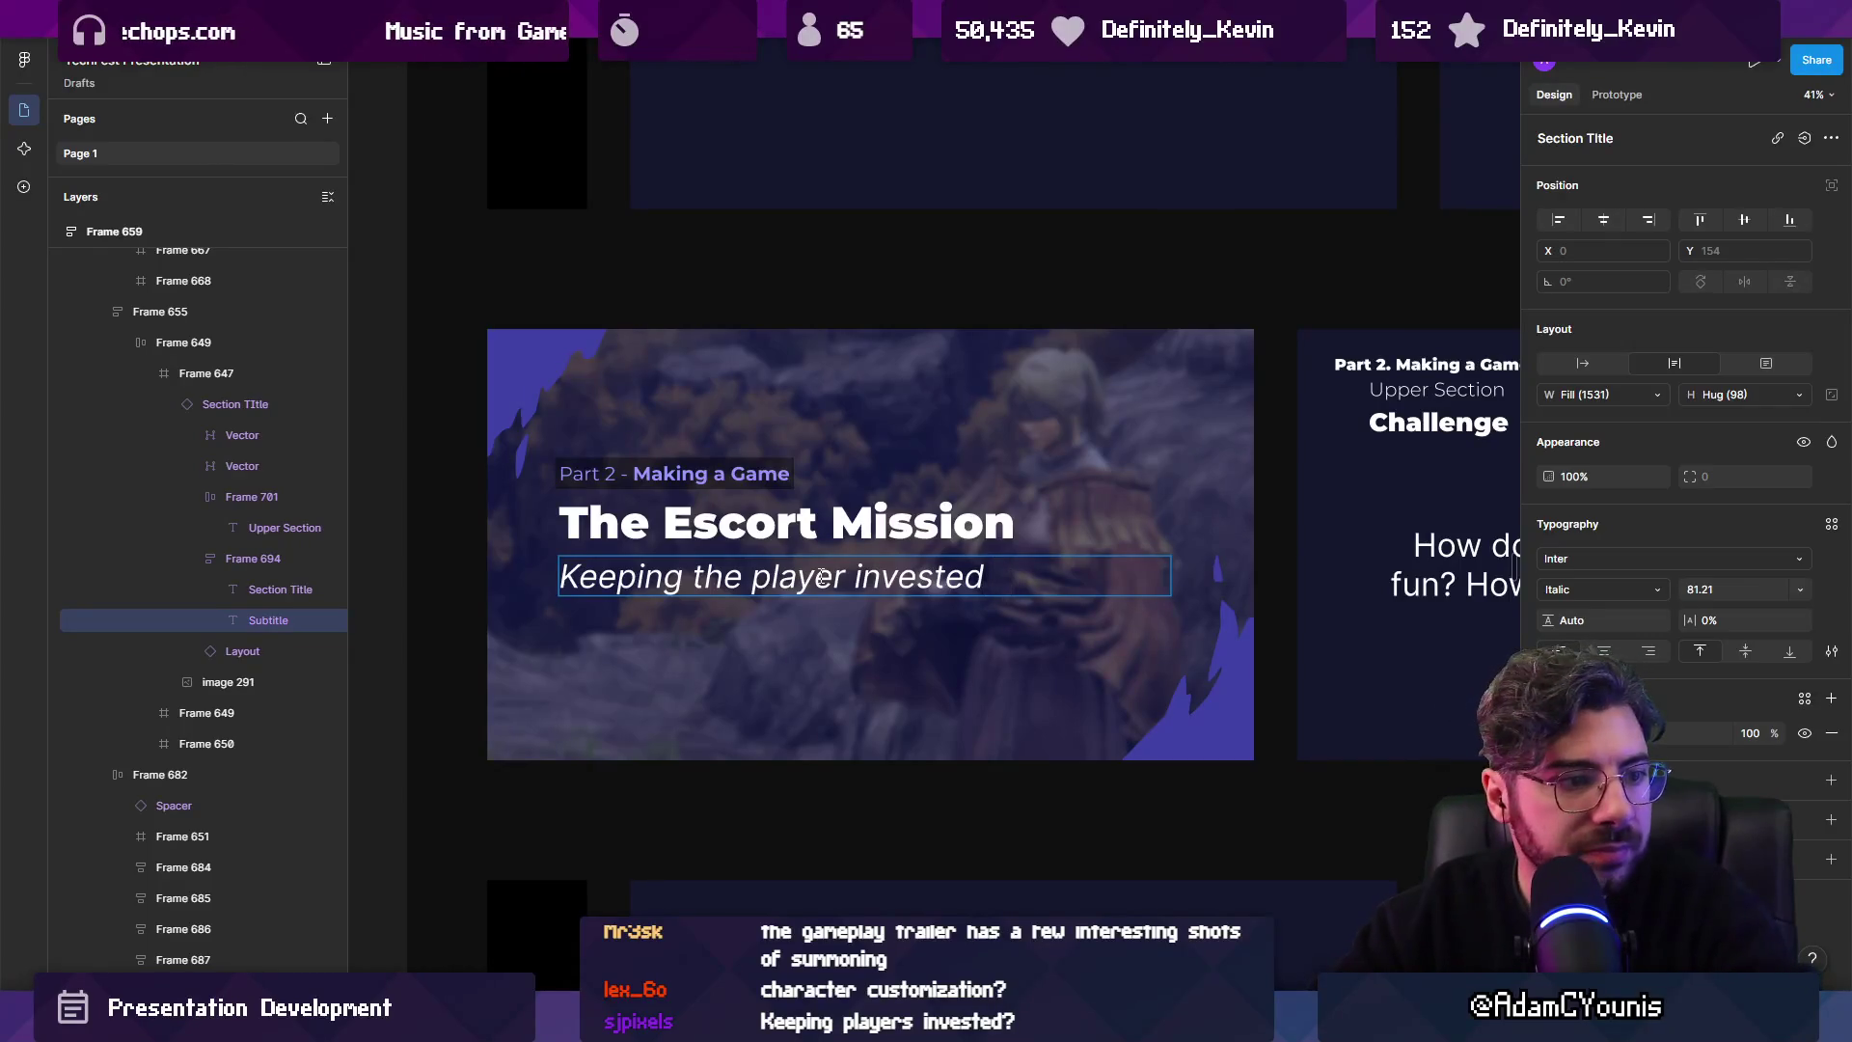
pyautogui.hotkey('ctrl', 'Left')
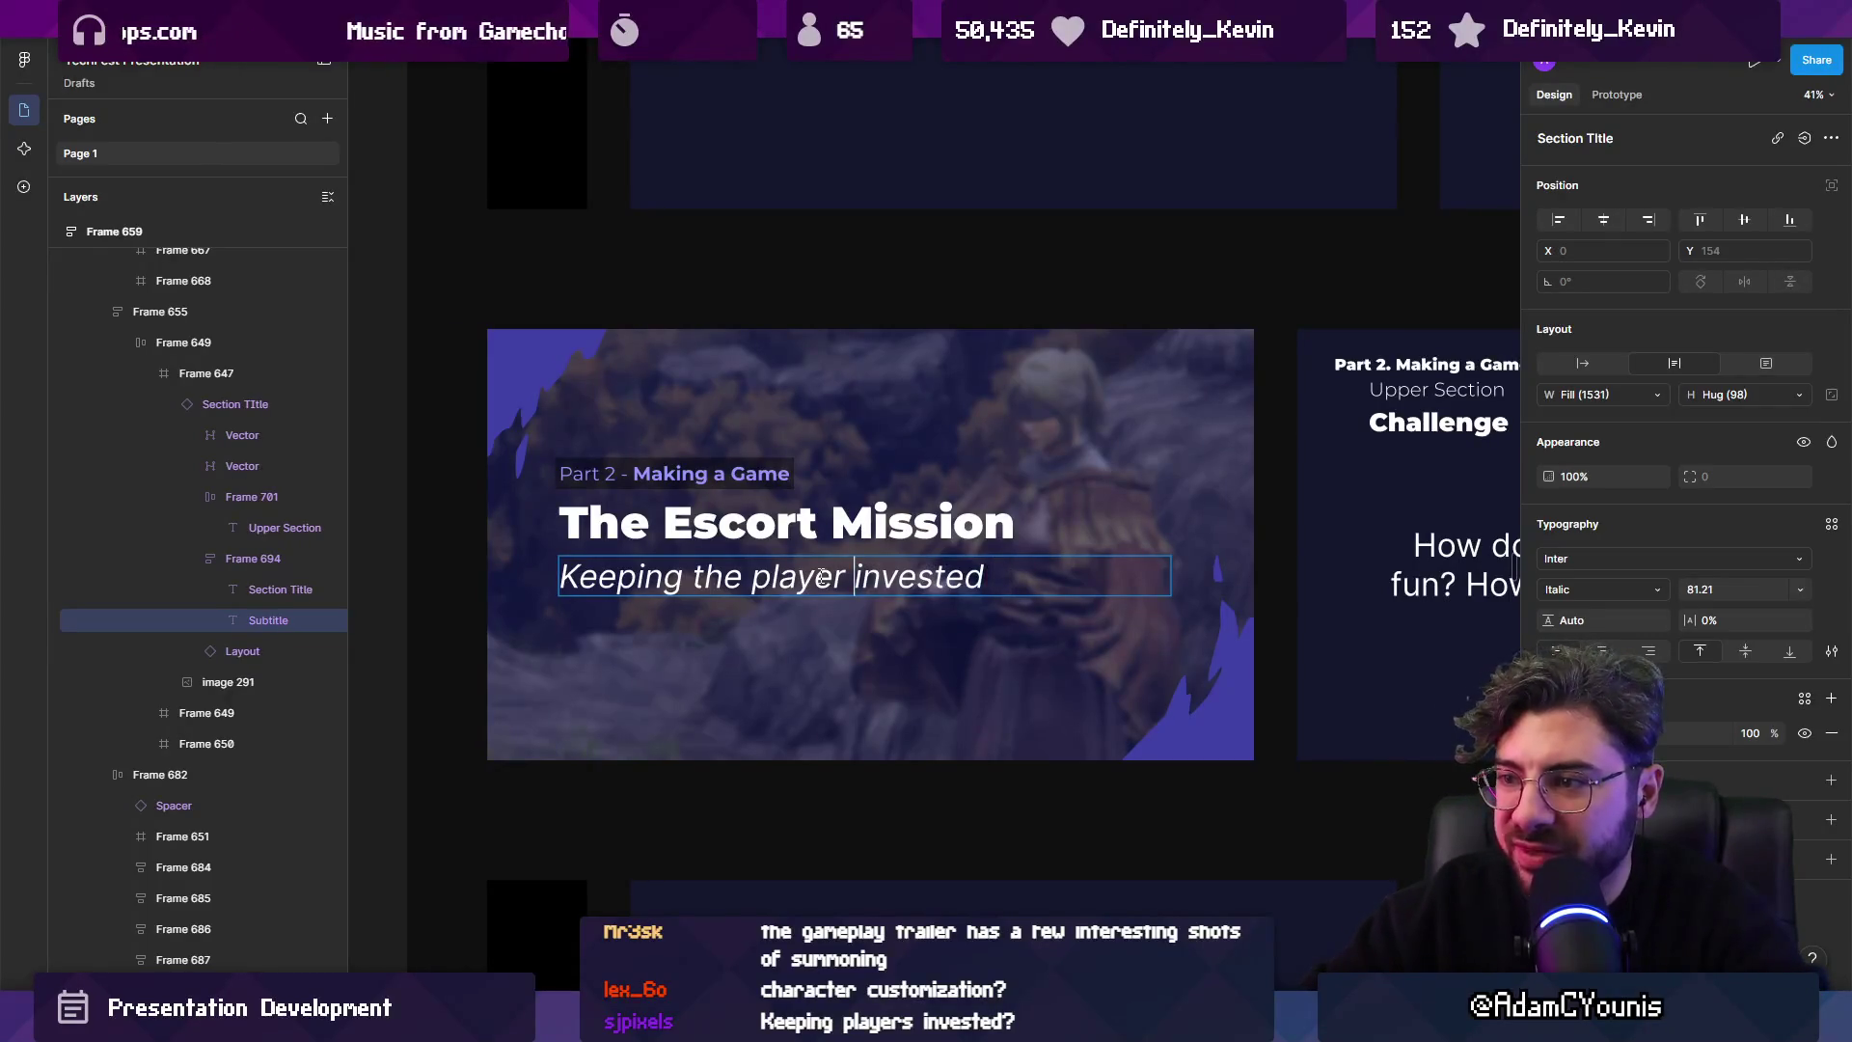
pyautogui.press('Escape')
pyautogui.press('Escape')
pyautogui.scroll(-5, 820, 576)
pyautogui.scroll(5, 873, 639)
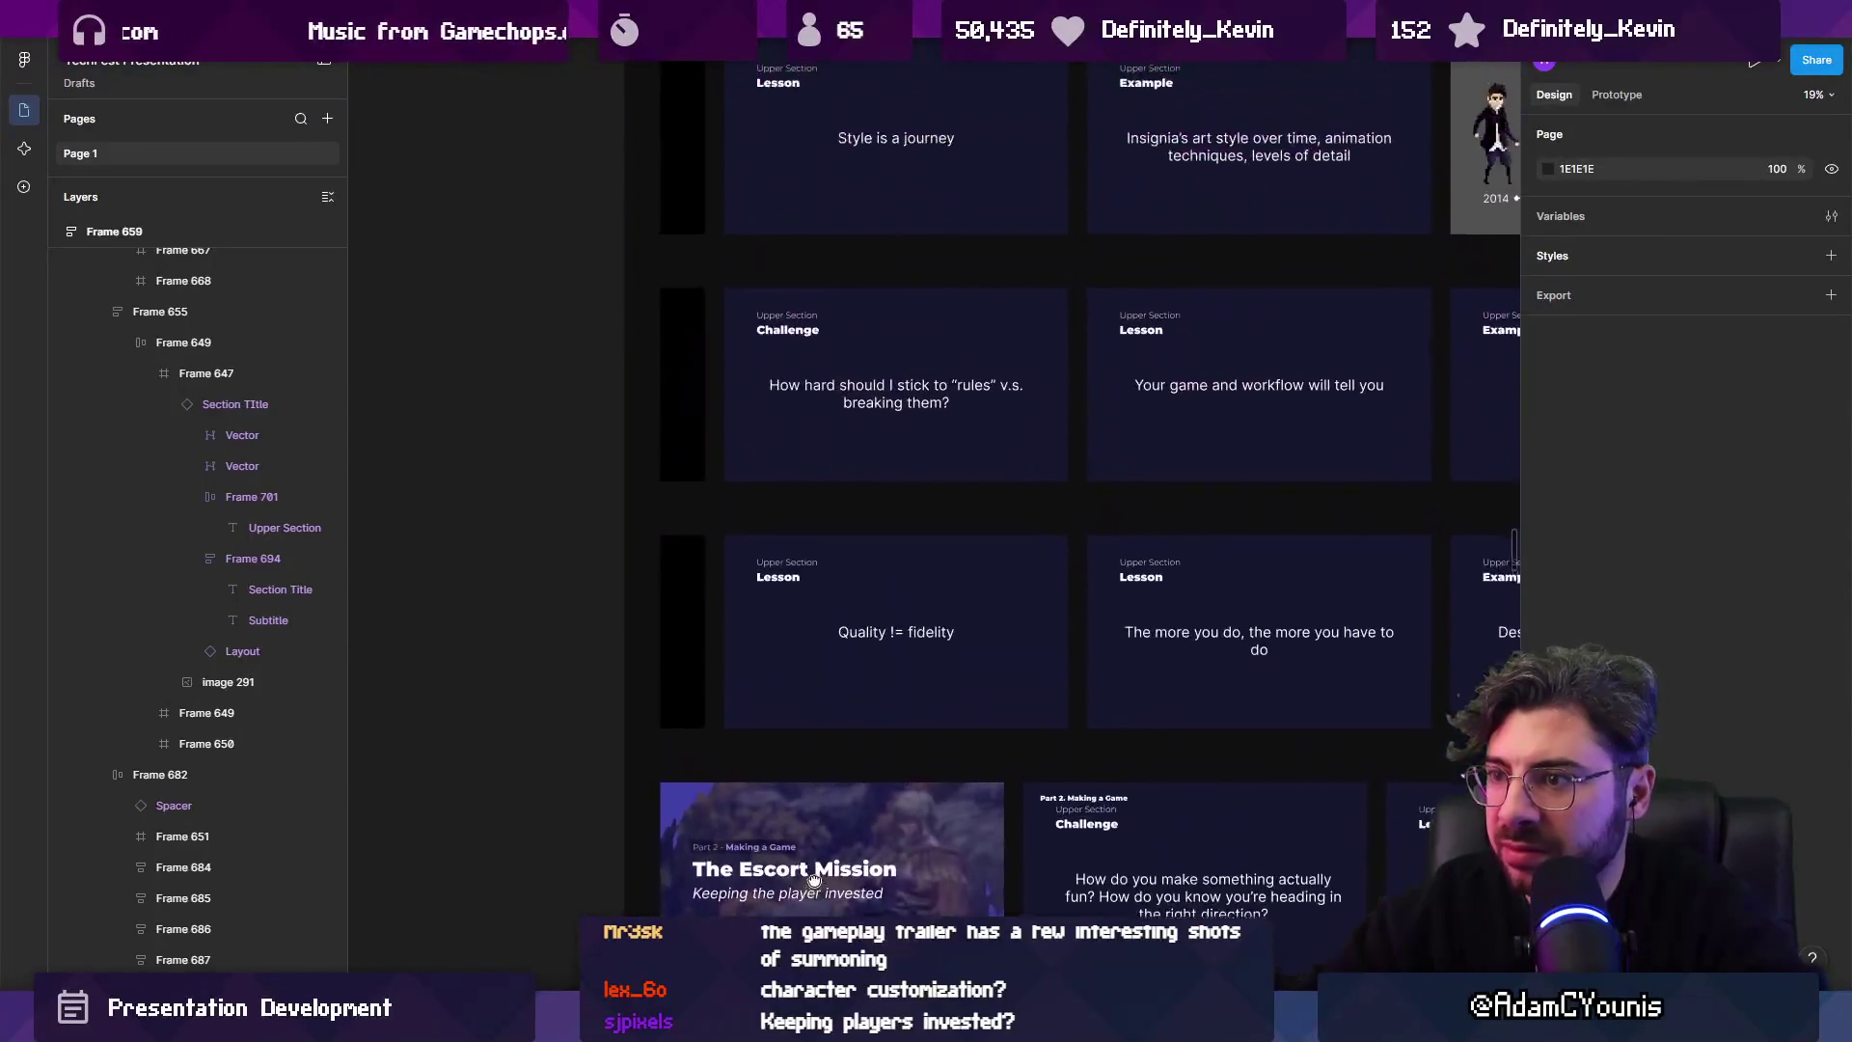
# - Re-check the 'invested' wording in the Escort Mission subtitle, then deselect it
pyautogui.scroll(-3, 873, 638)
pyautogui.scroll(6, 873, 668)
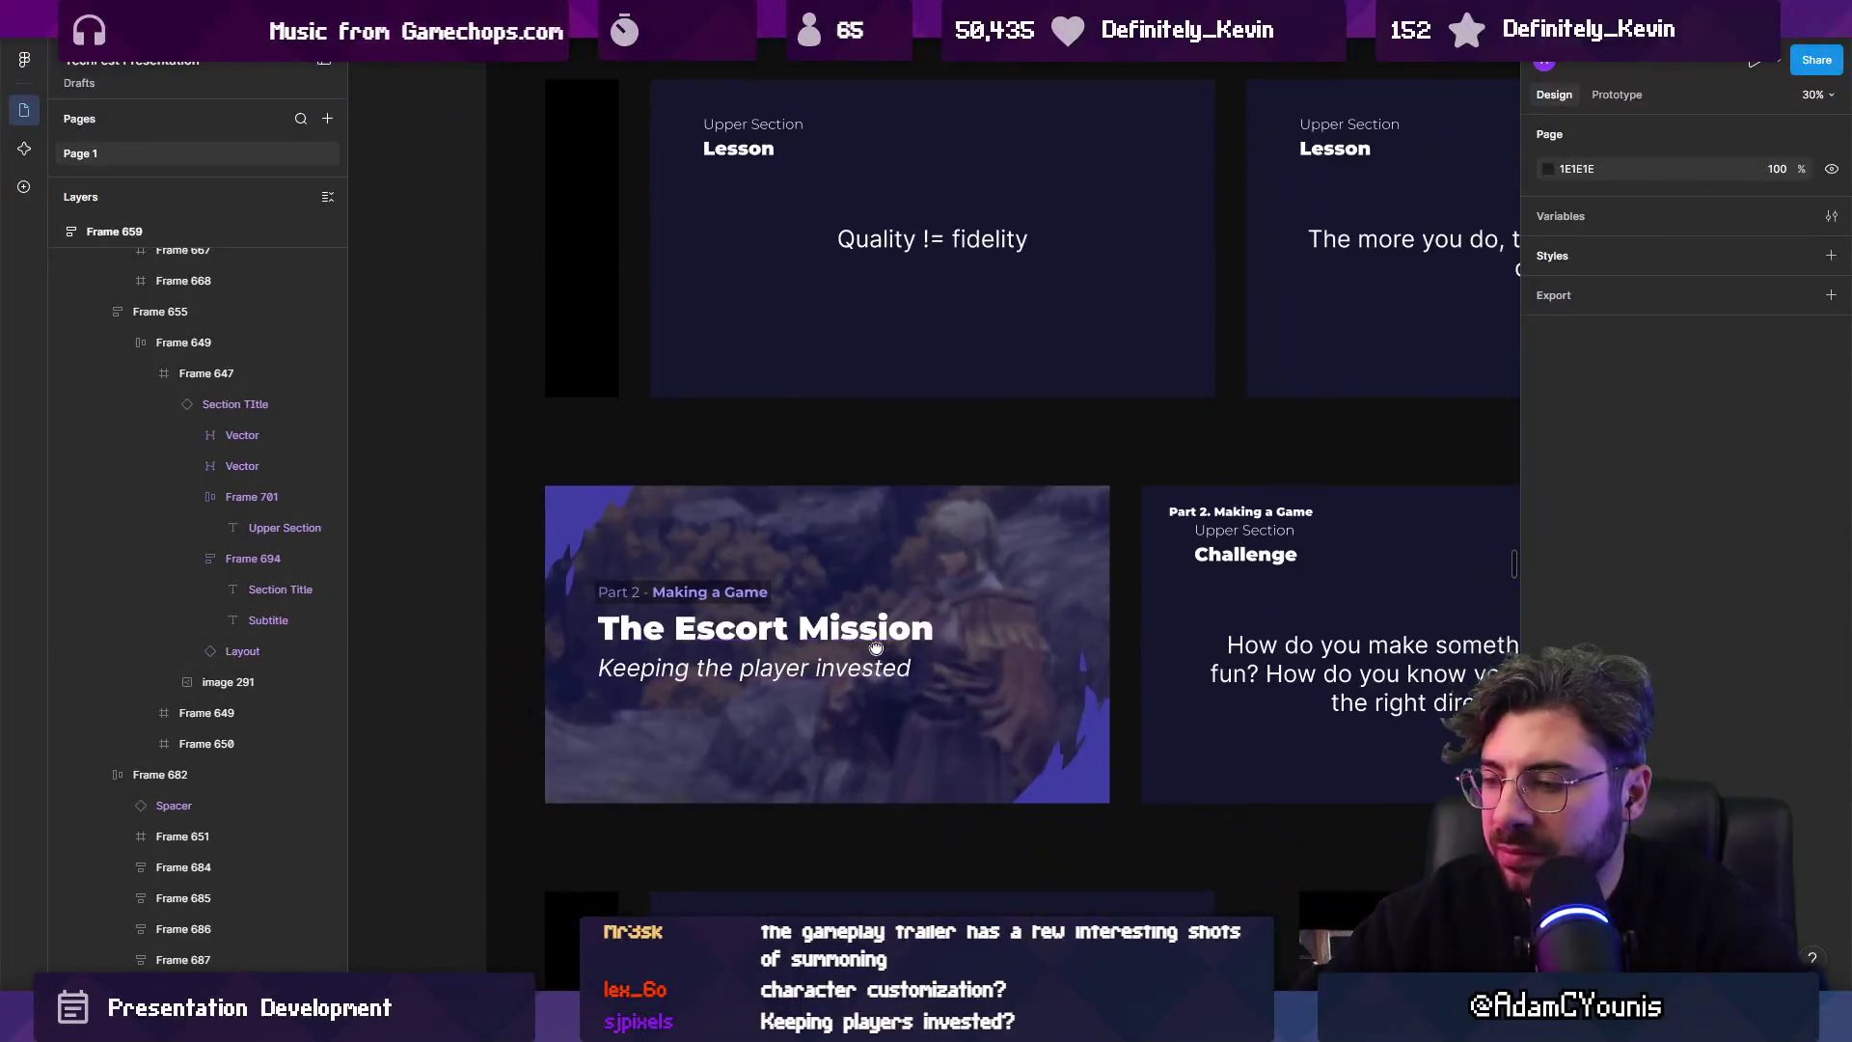
pyautogui.doubleClick(923, 667)
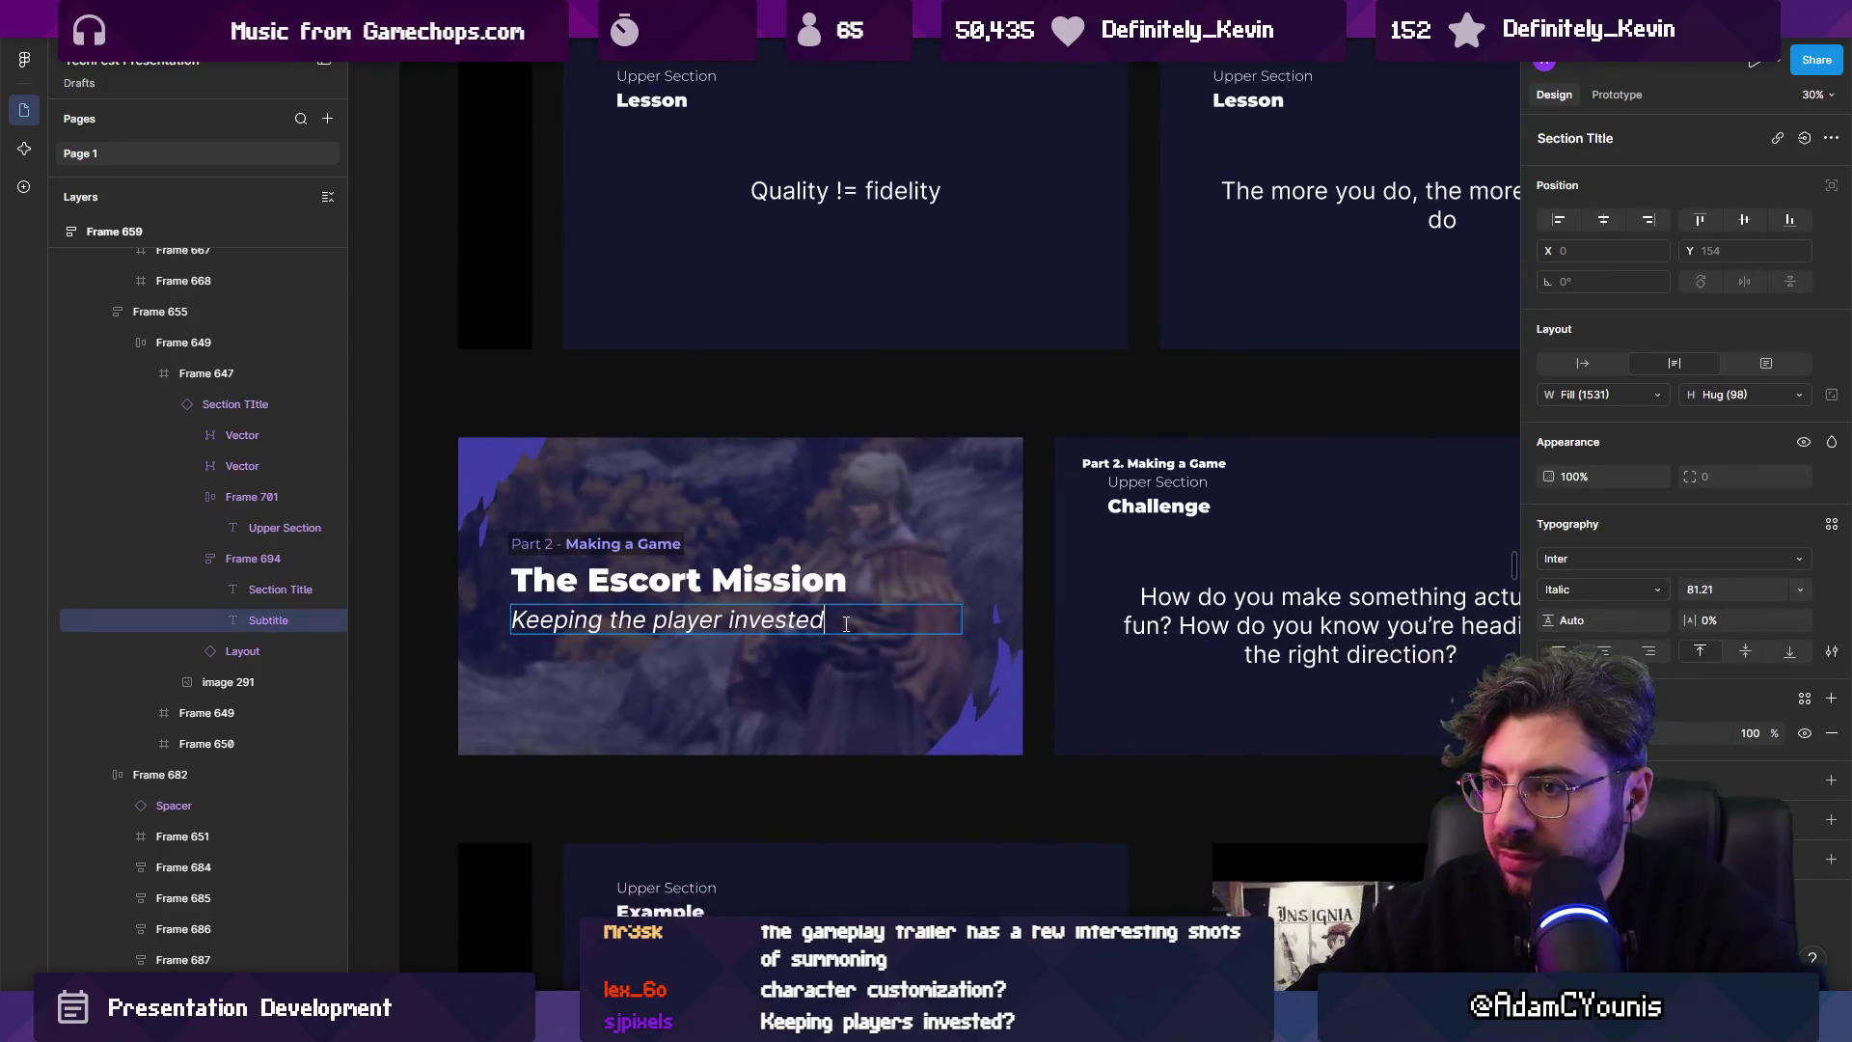
pyautogui.scroll(2, 838, 625)
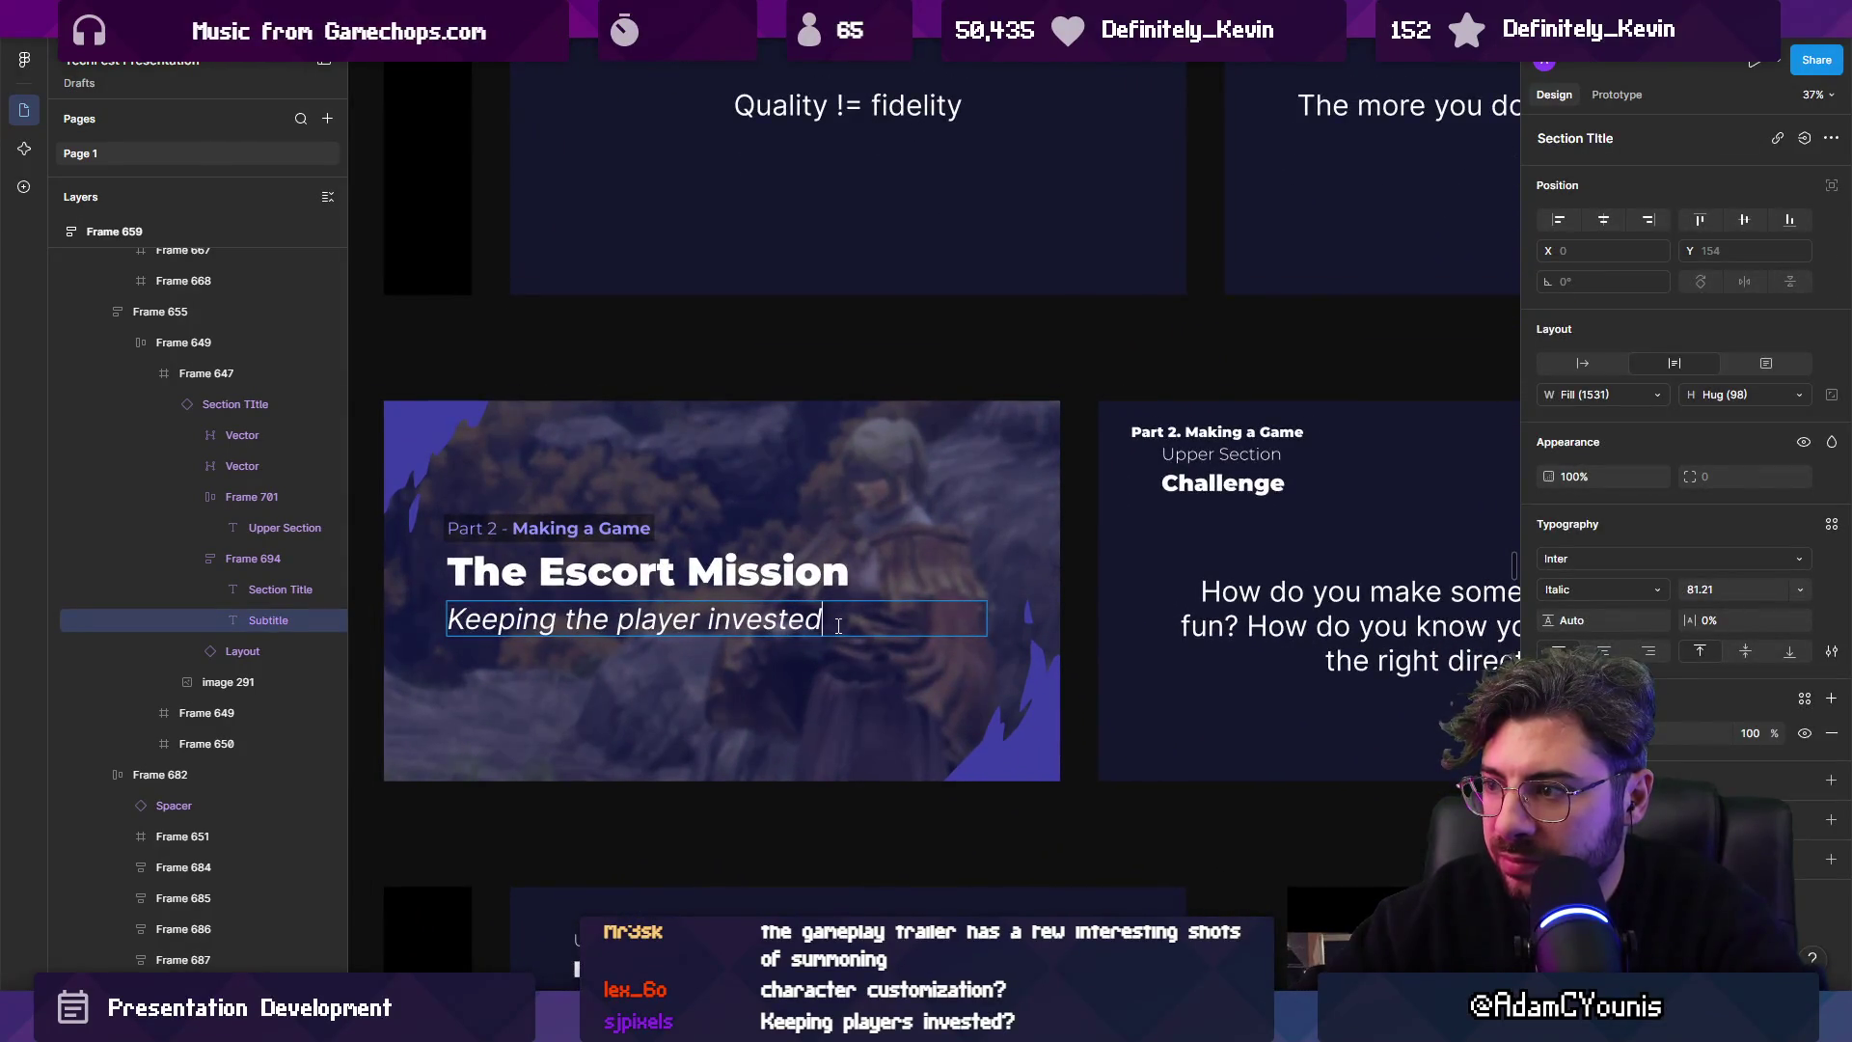
pyautogui.scroll(-1, 838, 625)
pyautogui.scroll(-1, 684, 610)
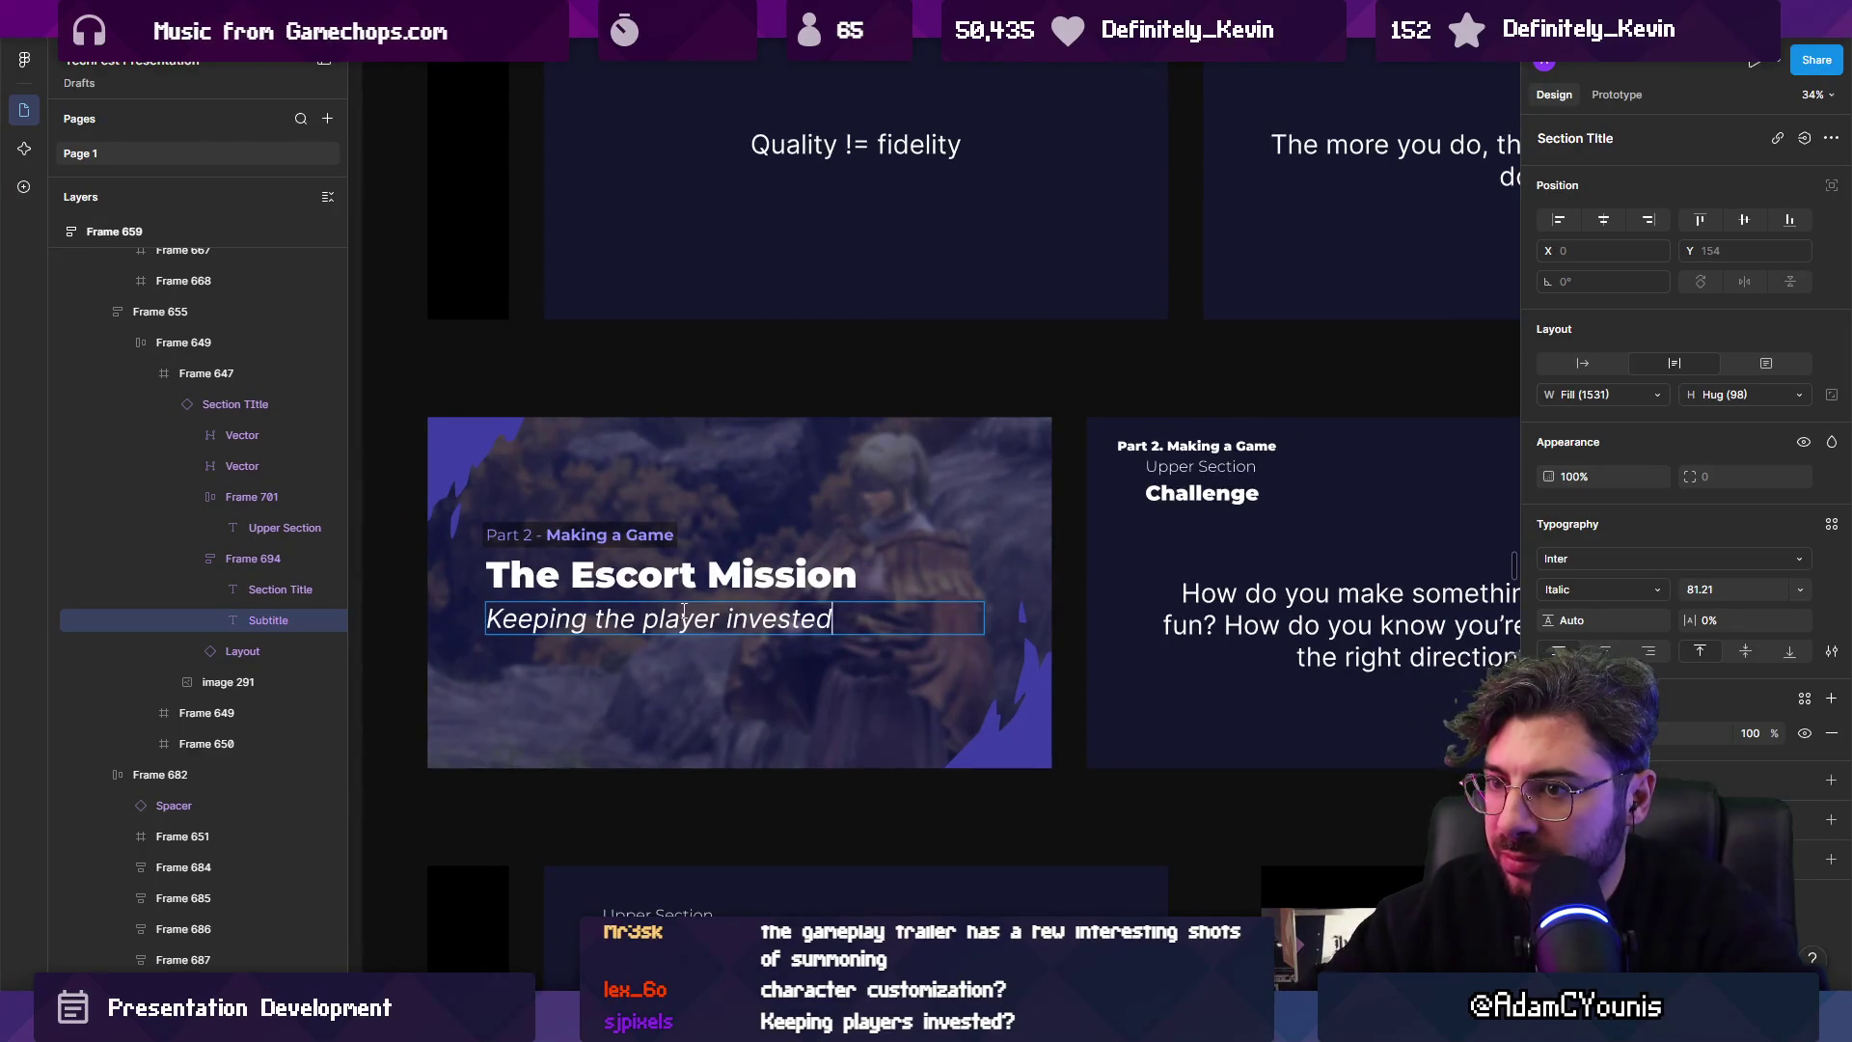
pyautogui.hscroll(-3, 684, 610)
pyautogui.press('Escape')
pyautogui.press('Escape')
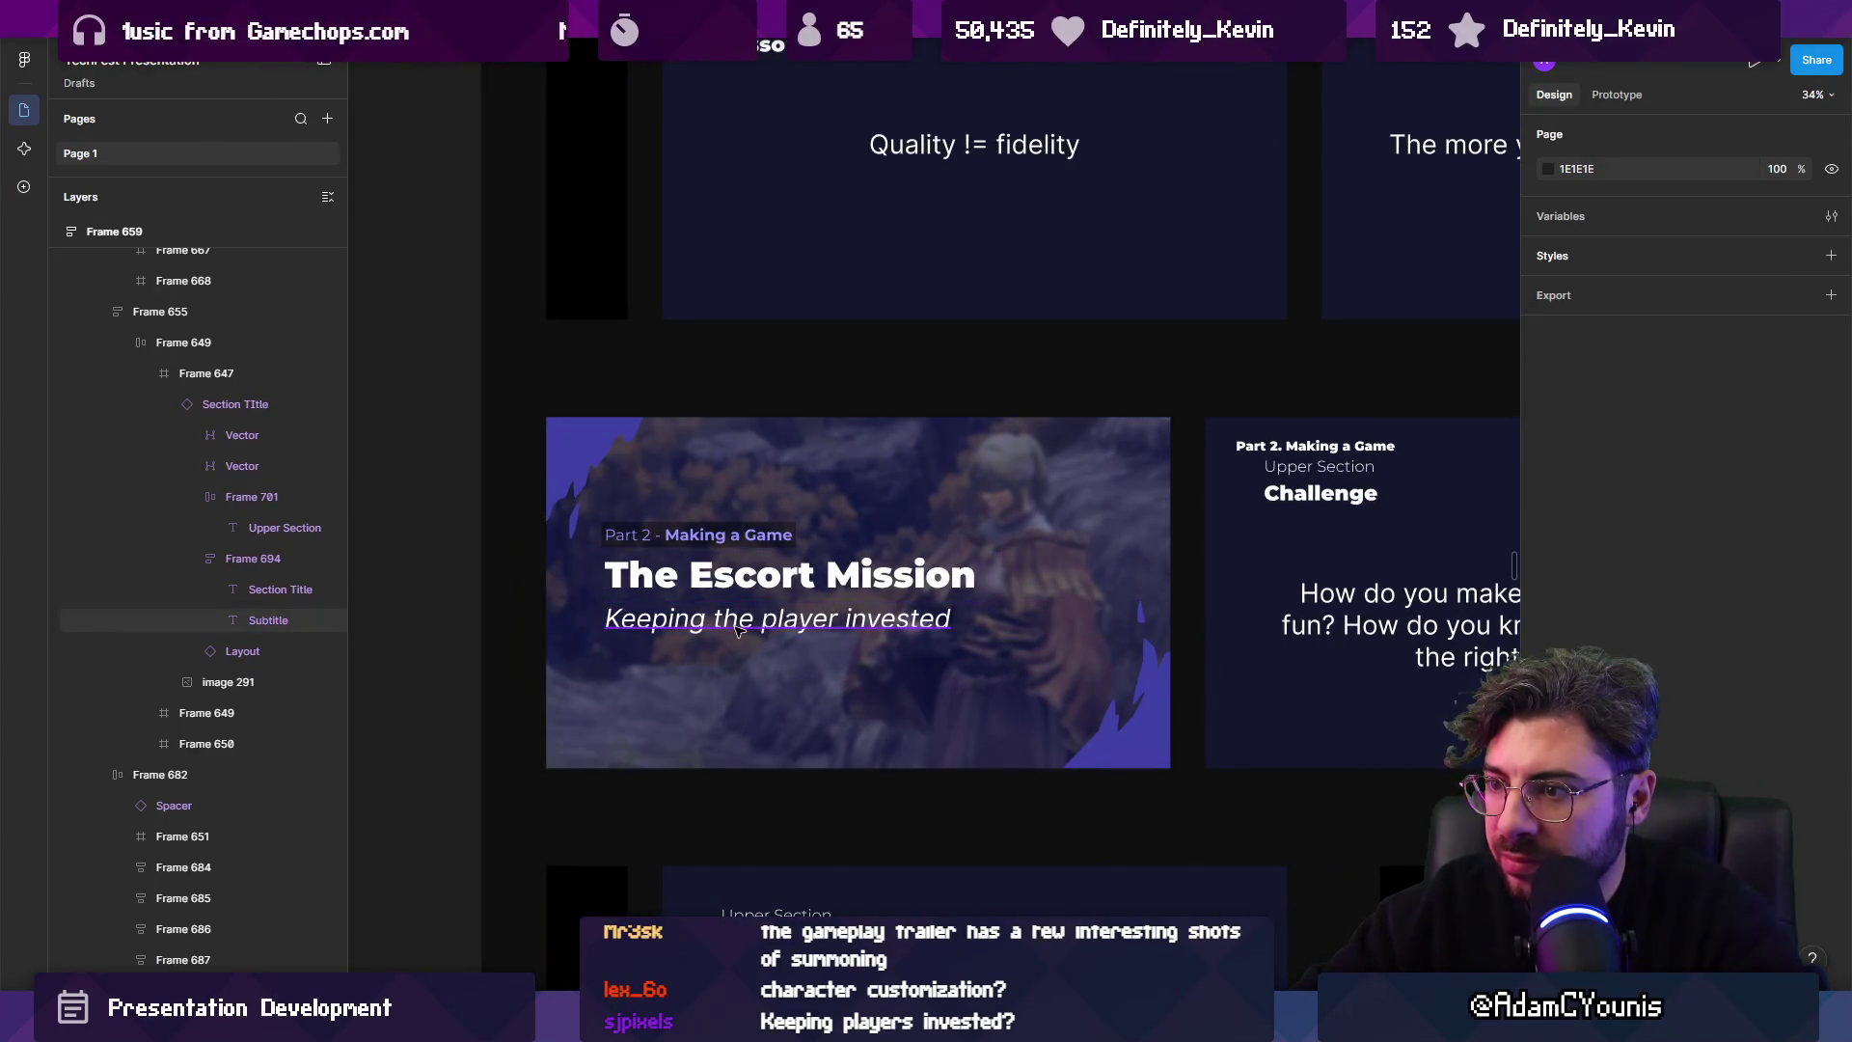
pyautogui.click(738, 629)
pyautogui.doubleClick(897, 619)
pyautogui.click(431, 598)
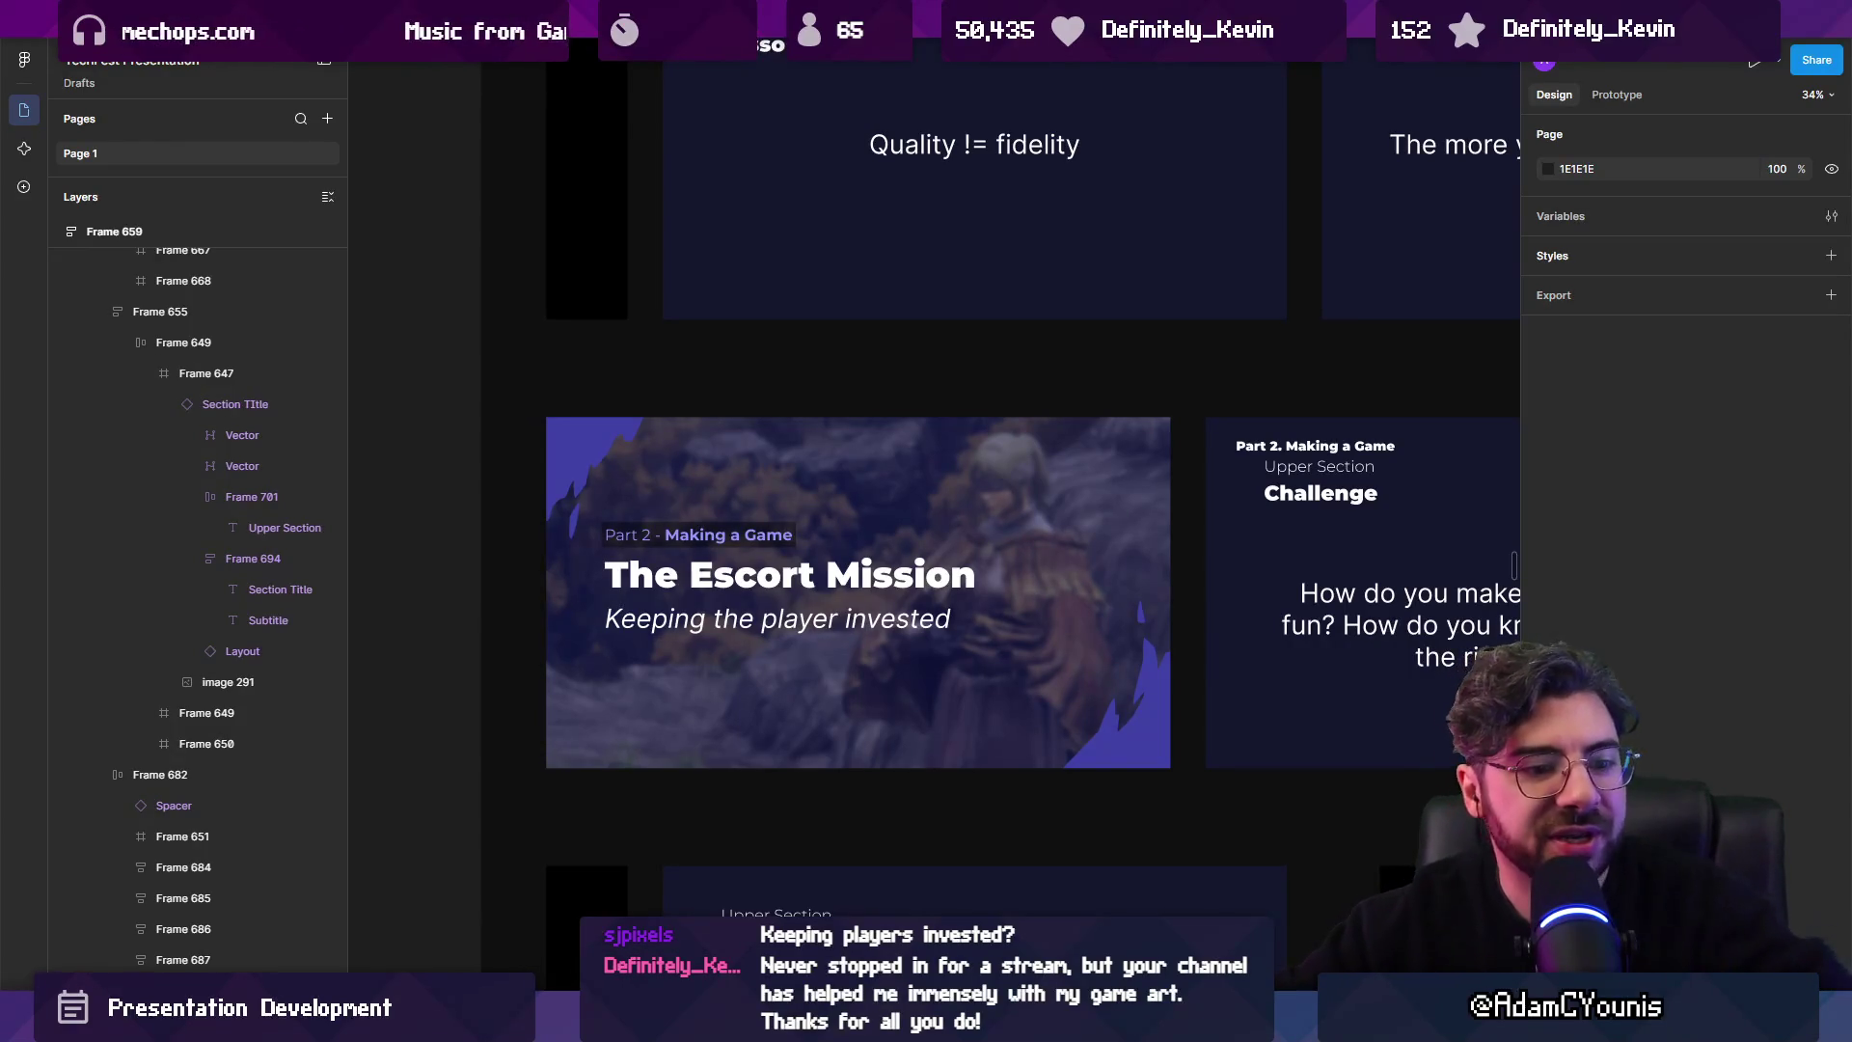
# - Scroll down to the Part 3 'Making a Business' row showing the Creating a Party slide
pyautogui.scroll(-3, 1354, 573)
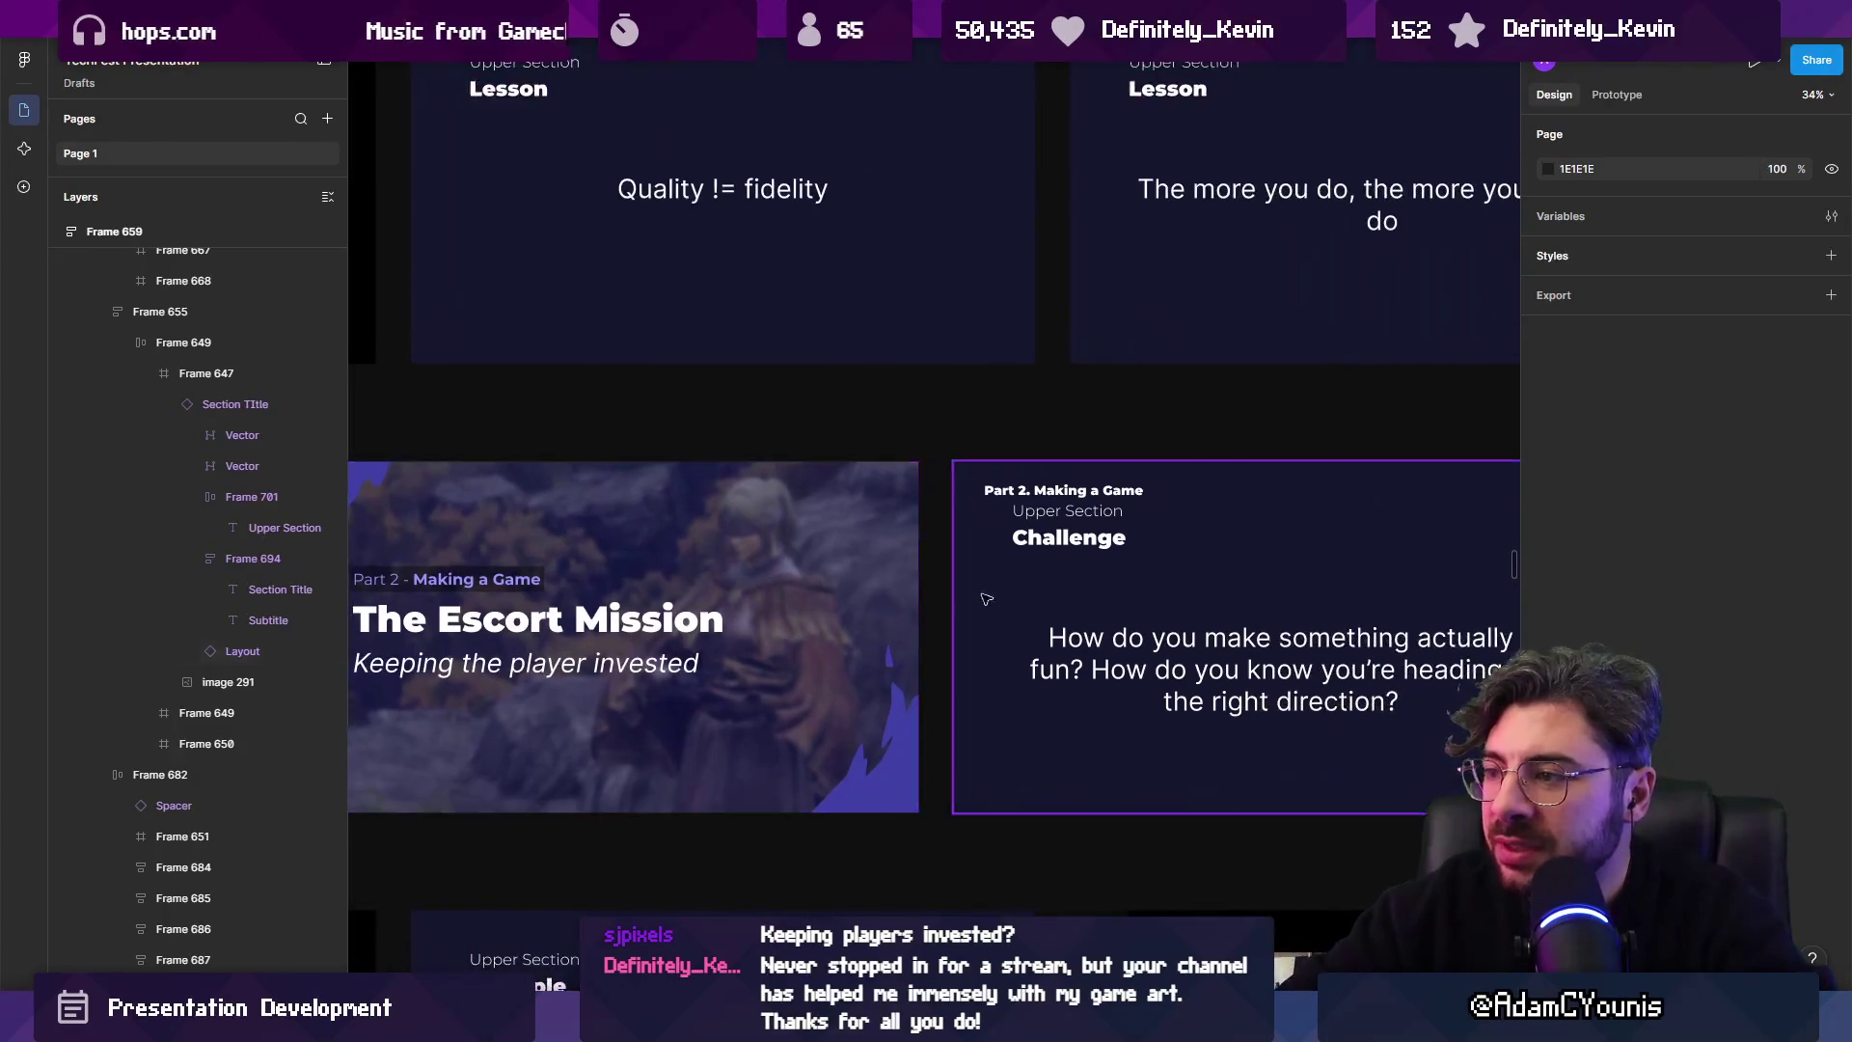
pyautogui.scroll(-3, 1039, 615)
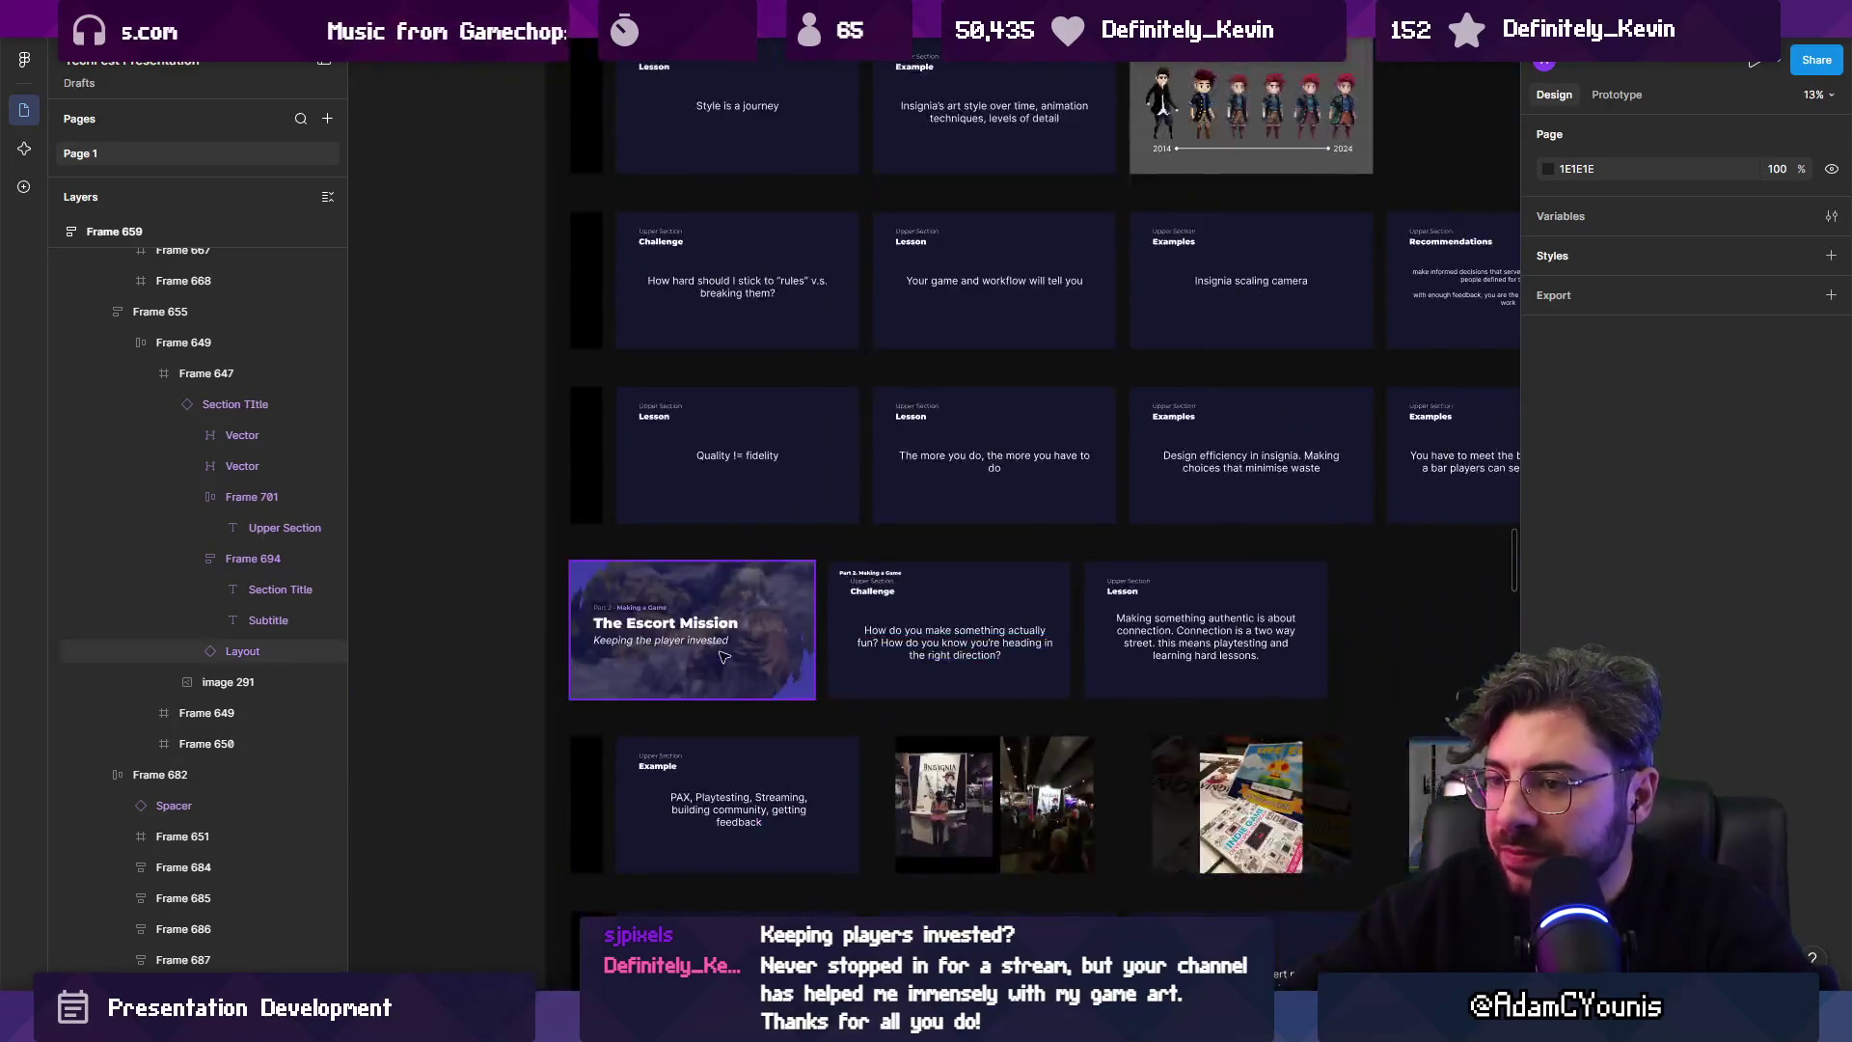
pyautogui.scroll(-5, 972, 330)
pyautogui.hscroll(-3, 971, 329)
pyautogui.scroll(-4, 971, 330)
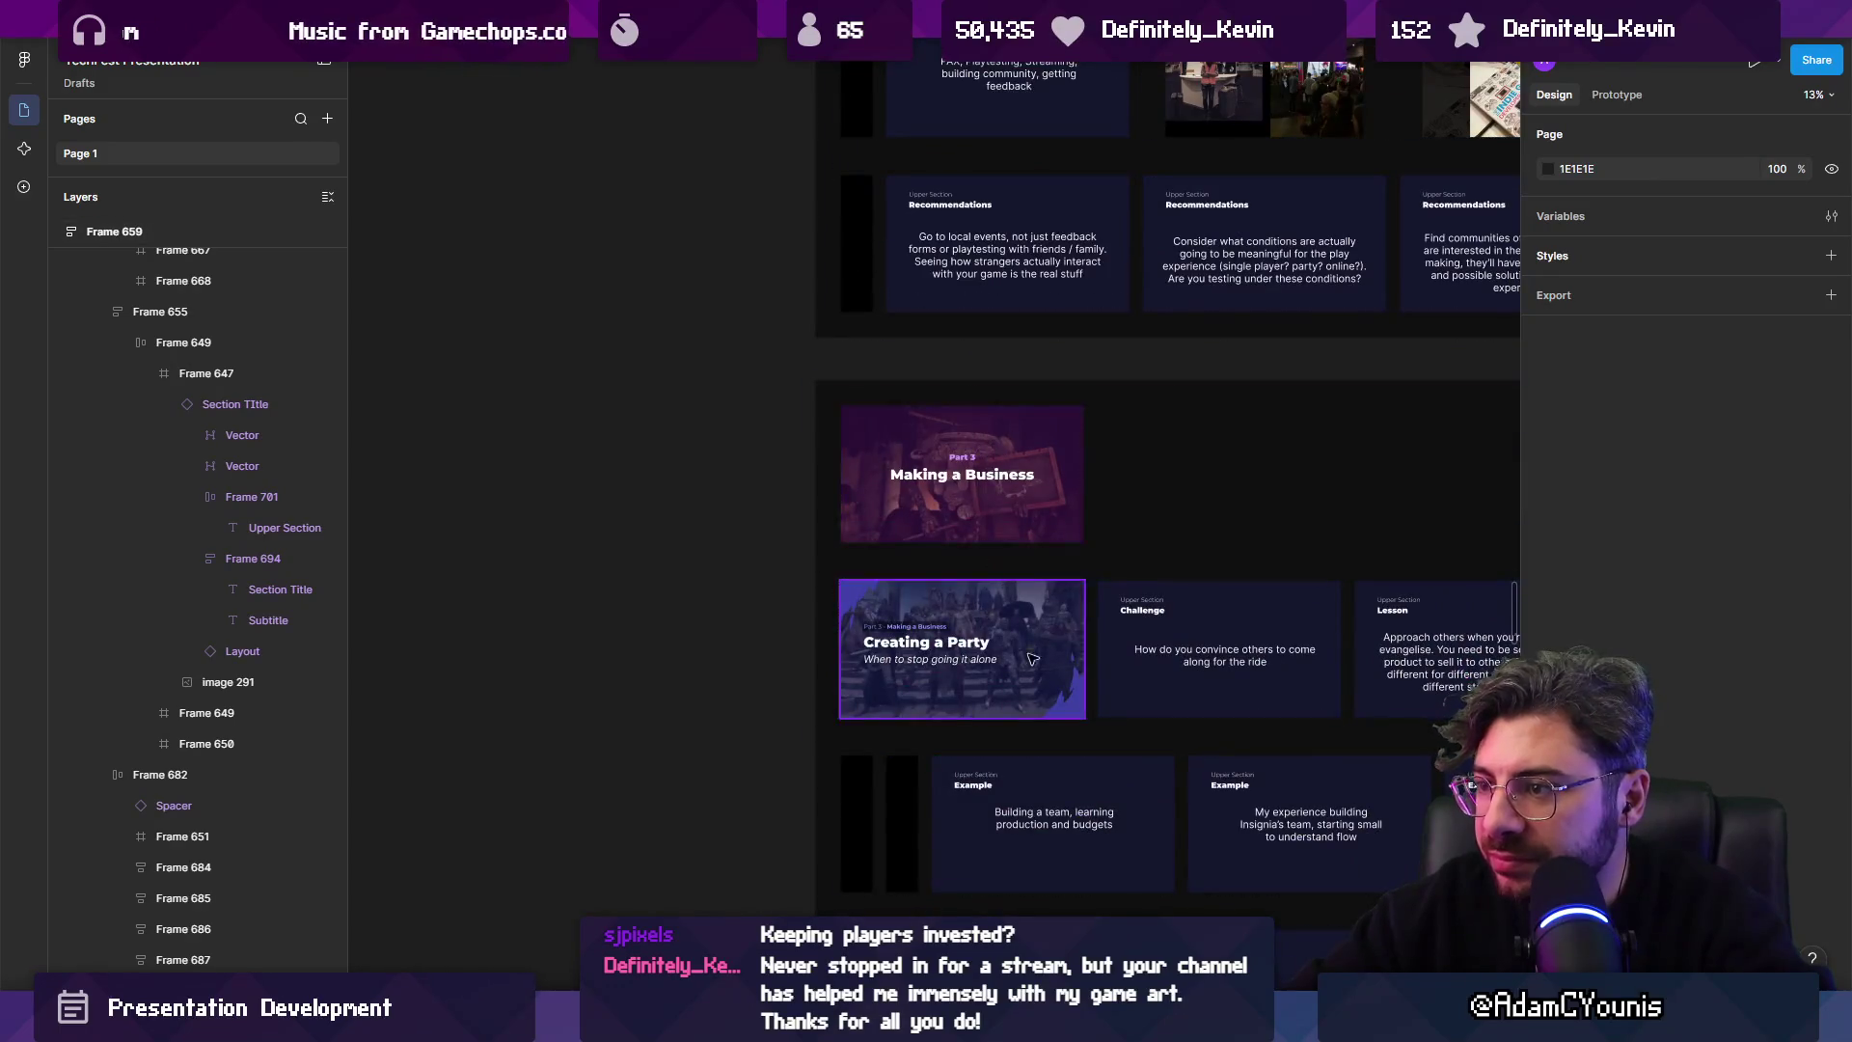
pyautogui.scroll(3, 900, 552)
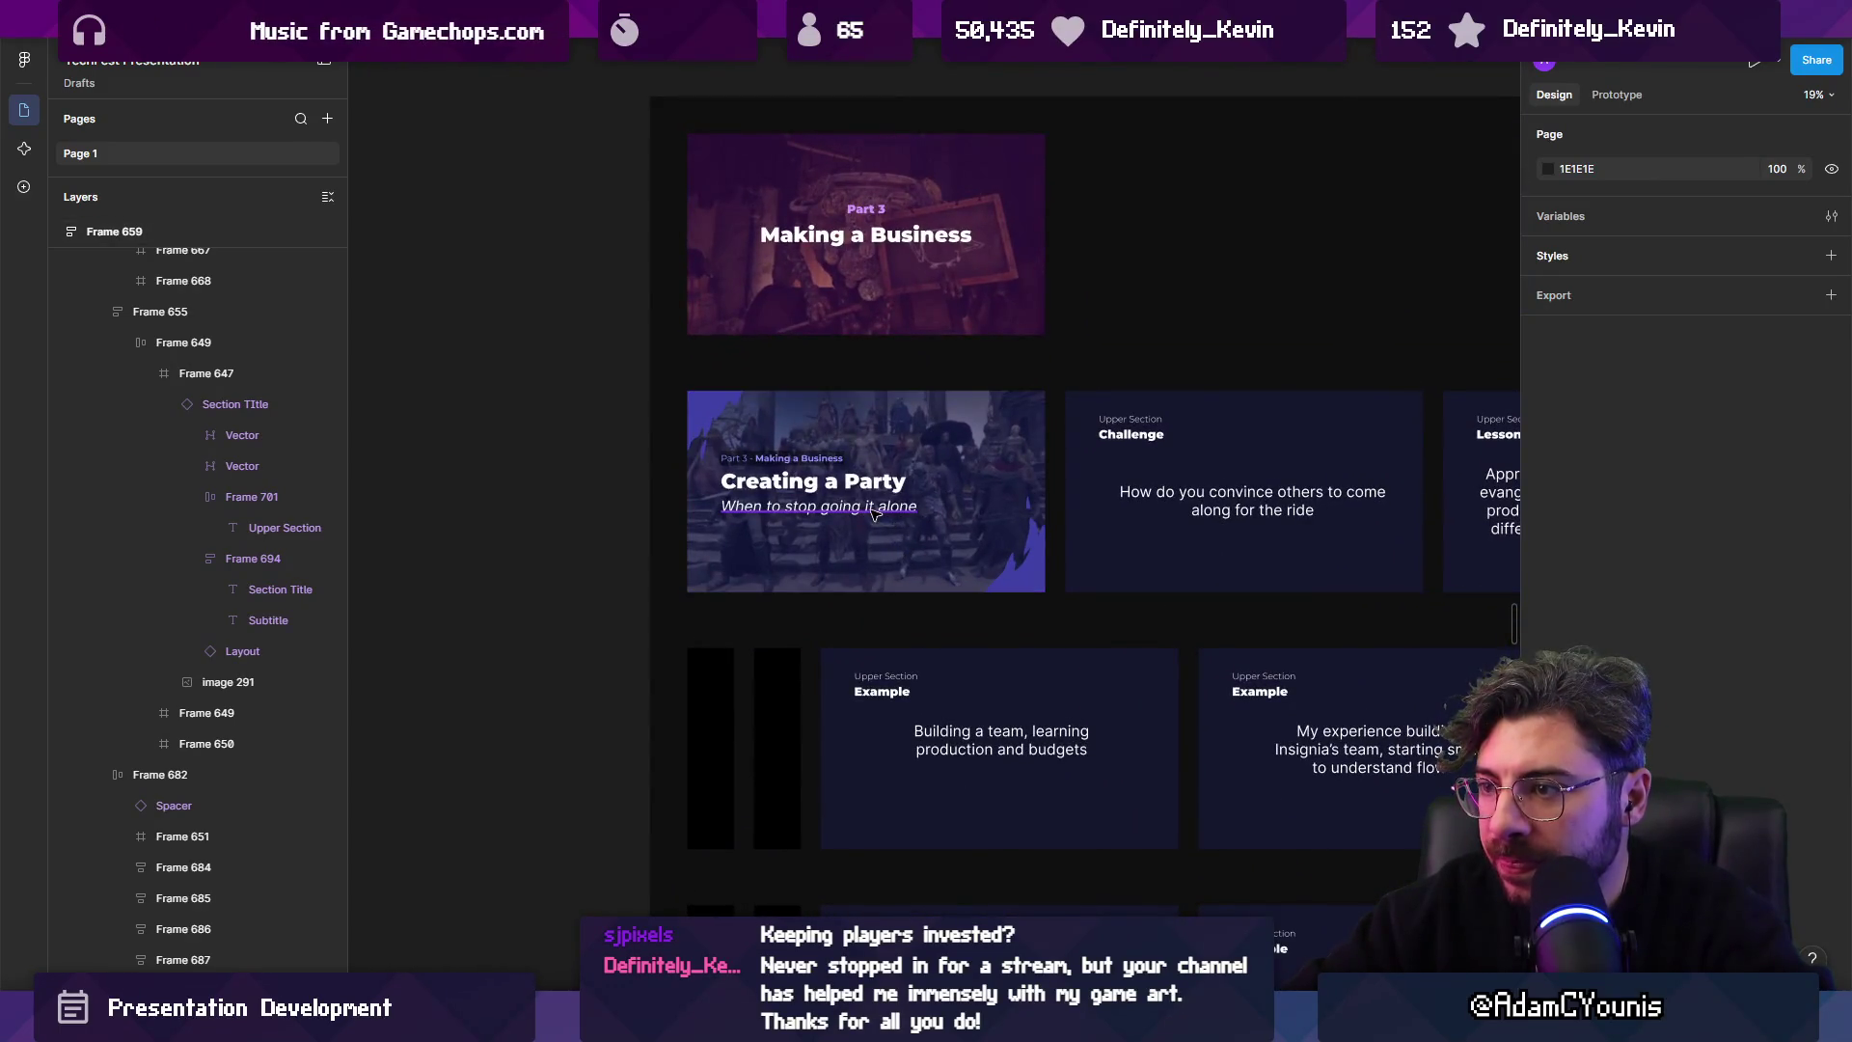
# - Delete the old Creating a Party subtitle ending so it begins 'When solo'
pyautogui.keyDown('ctrl'); pyautogui.click(871, 508); pyautogui.keyUp('ctrl')
pyautogui.scroll(5, 868, 504)
pyautogui.moveTo(678, 501); pyautogui.dragTo(1249, 503)
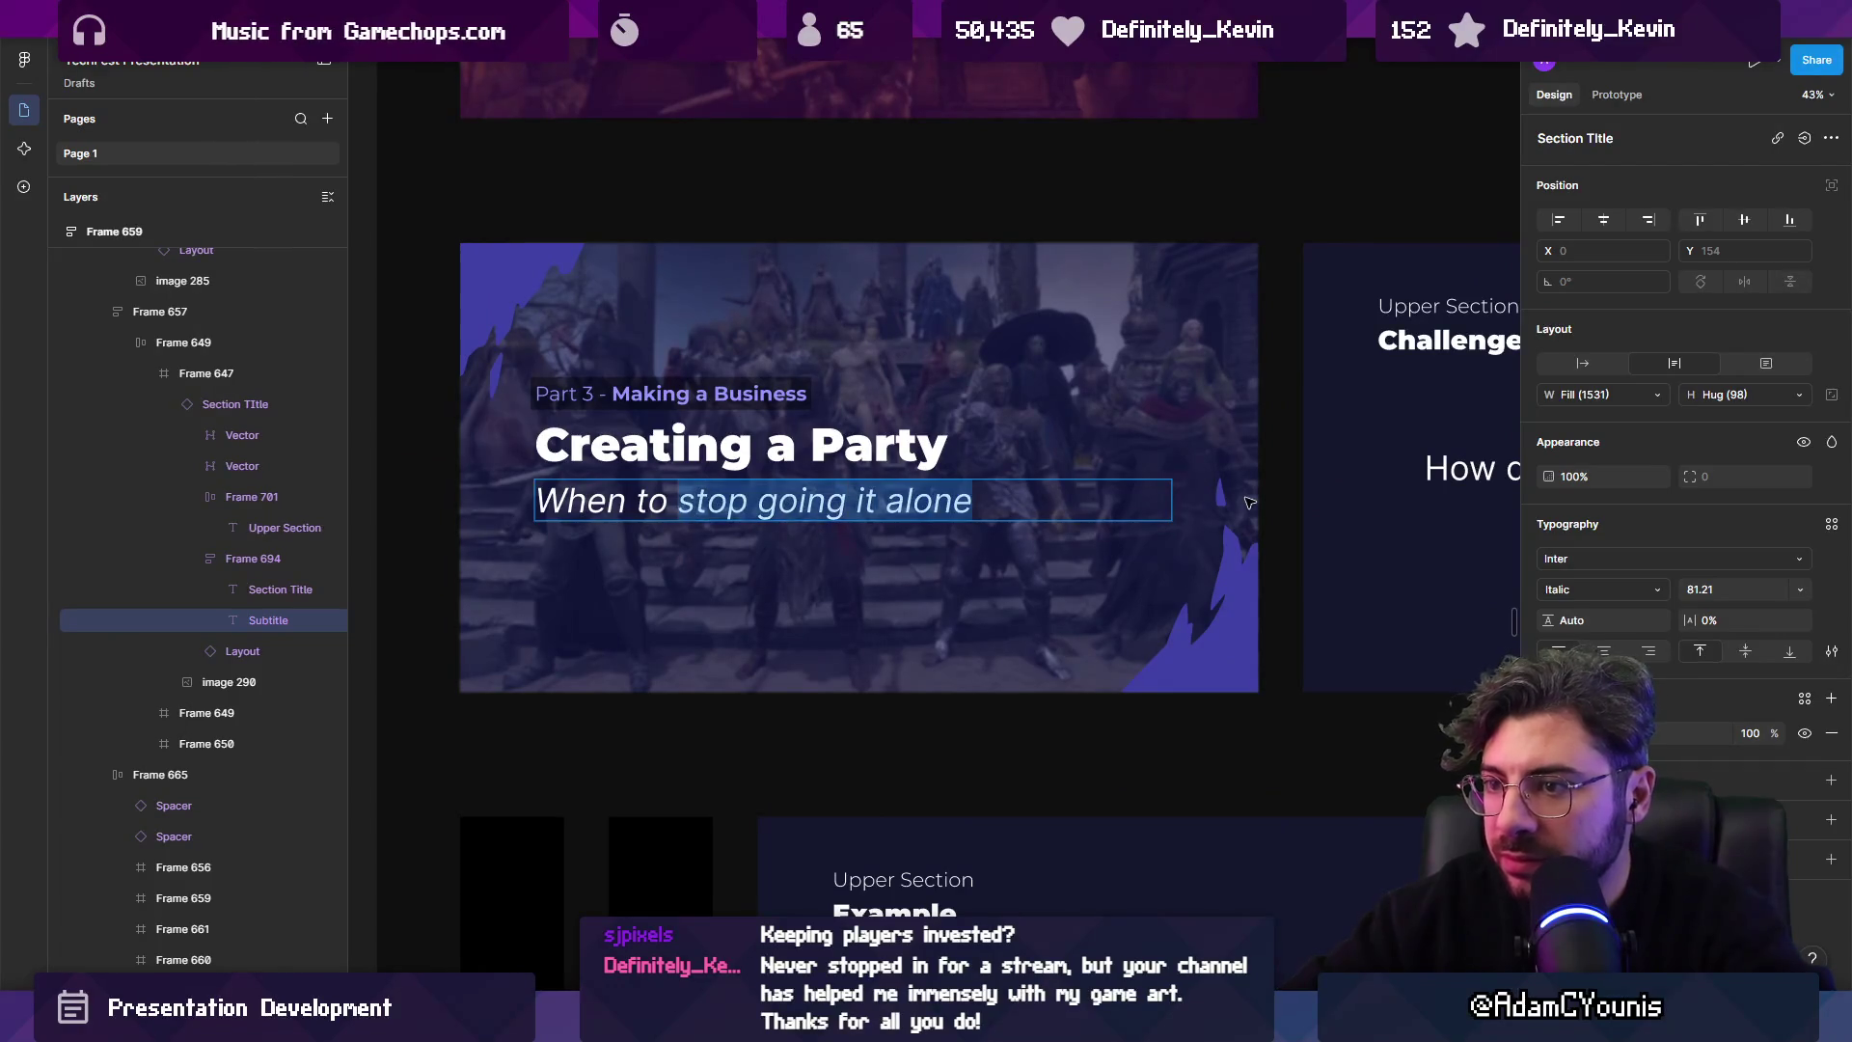
pyautogui.press('BackSpace')
pyautogui.press('BackSpace')
pyautogui.press('BackSpace')
pyautogui.write('the so')
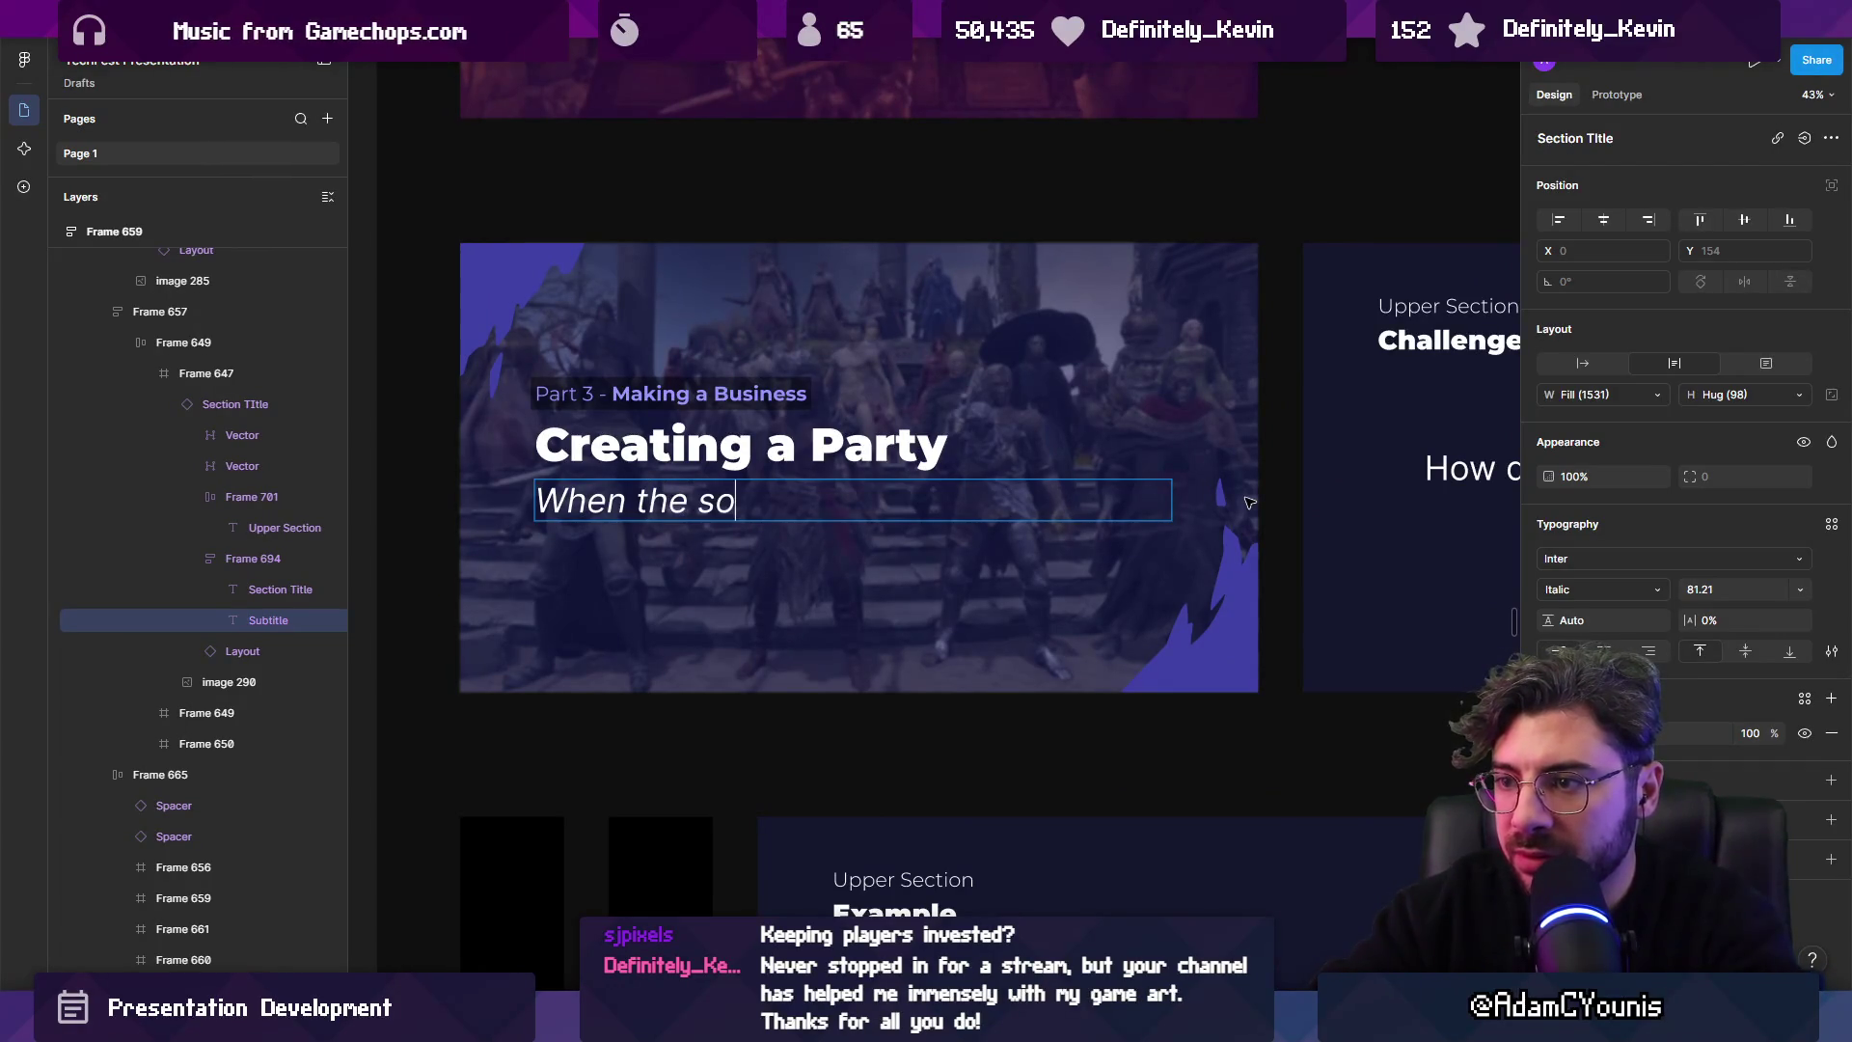
pyautogui.write('lo mission be')
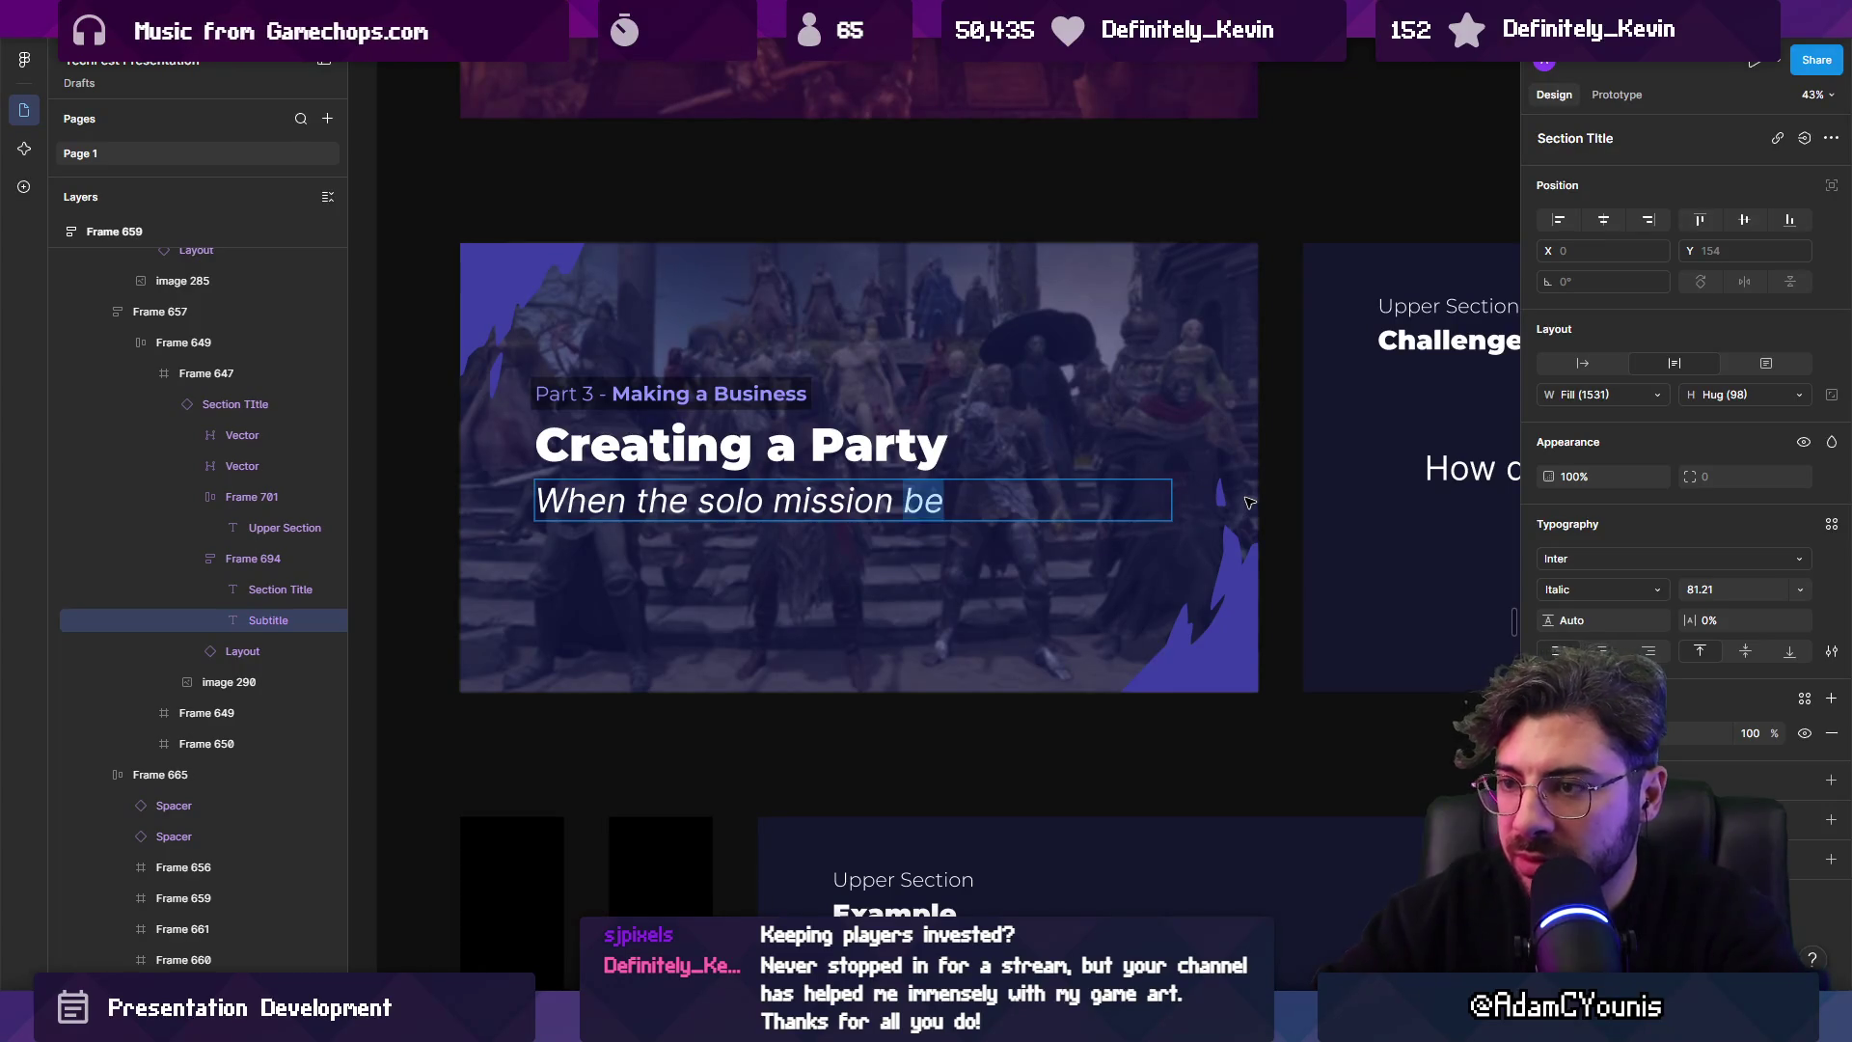
pyautogui.hotkey('ctrl', 'BackSpace')
pyautogui.hotkey('ctrl', 'BackSpace')
pyautogui.hotkey('ctrl', 'shift', 'Left')
pyautogui.hotkey('ctrl', 'Left')
pyautogui.hotkey('ctrl', 'shift', 'Right')
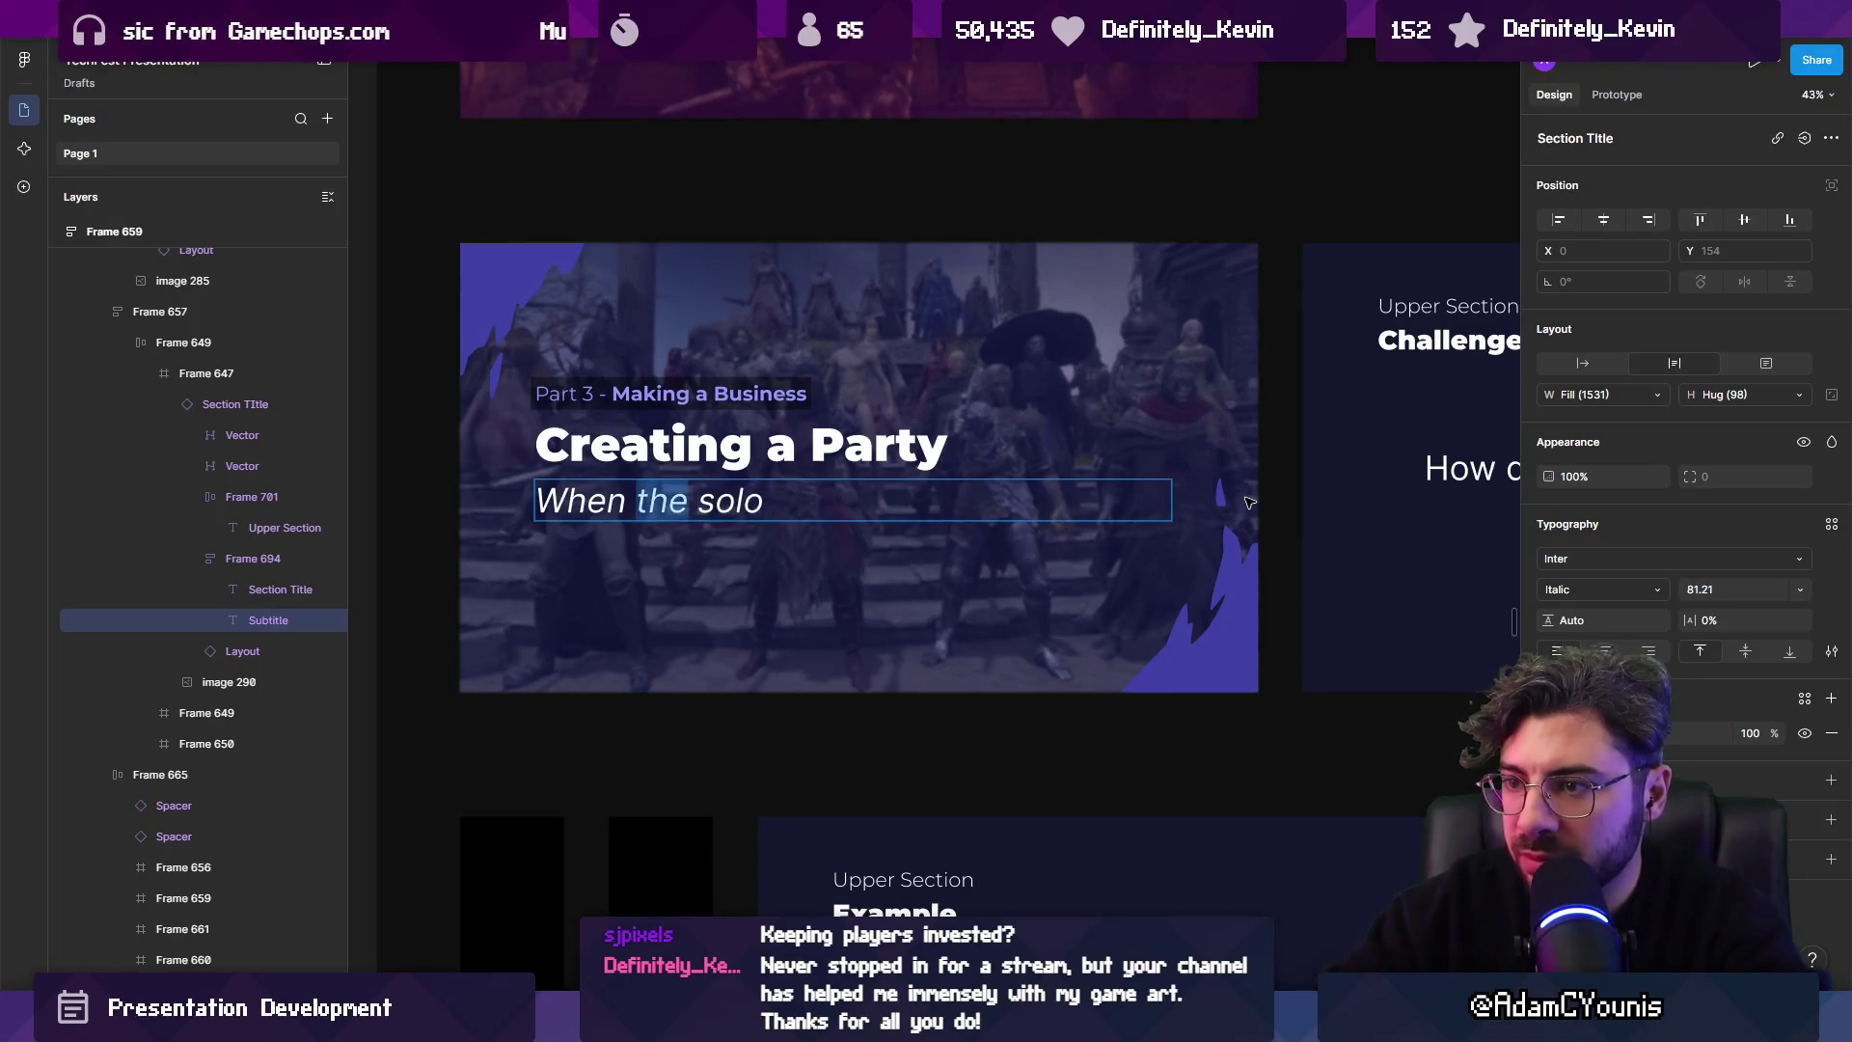
pyautogui.press('BackSpace')
# - Complete the subtitle as 'When solo becomes a team project'
pyautogui.press('End')
pyautogui.write('bevom')
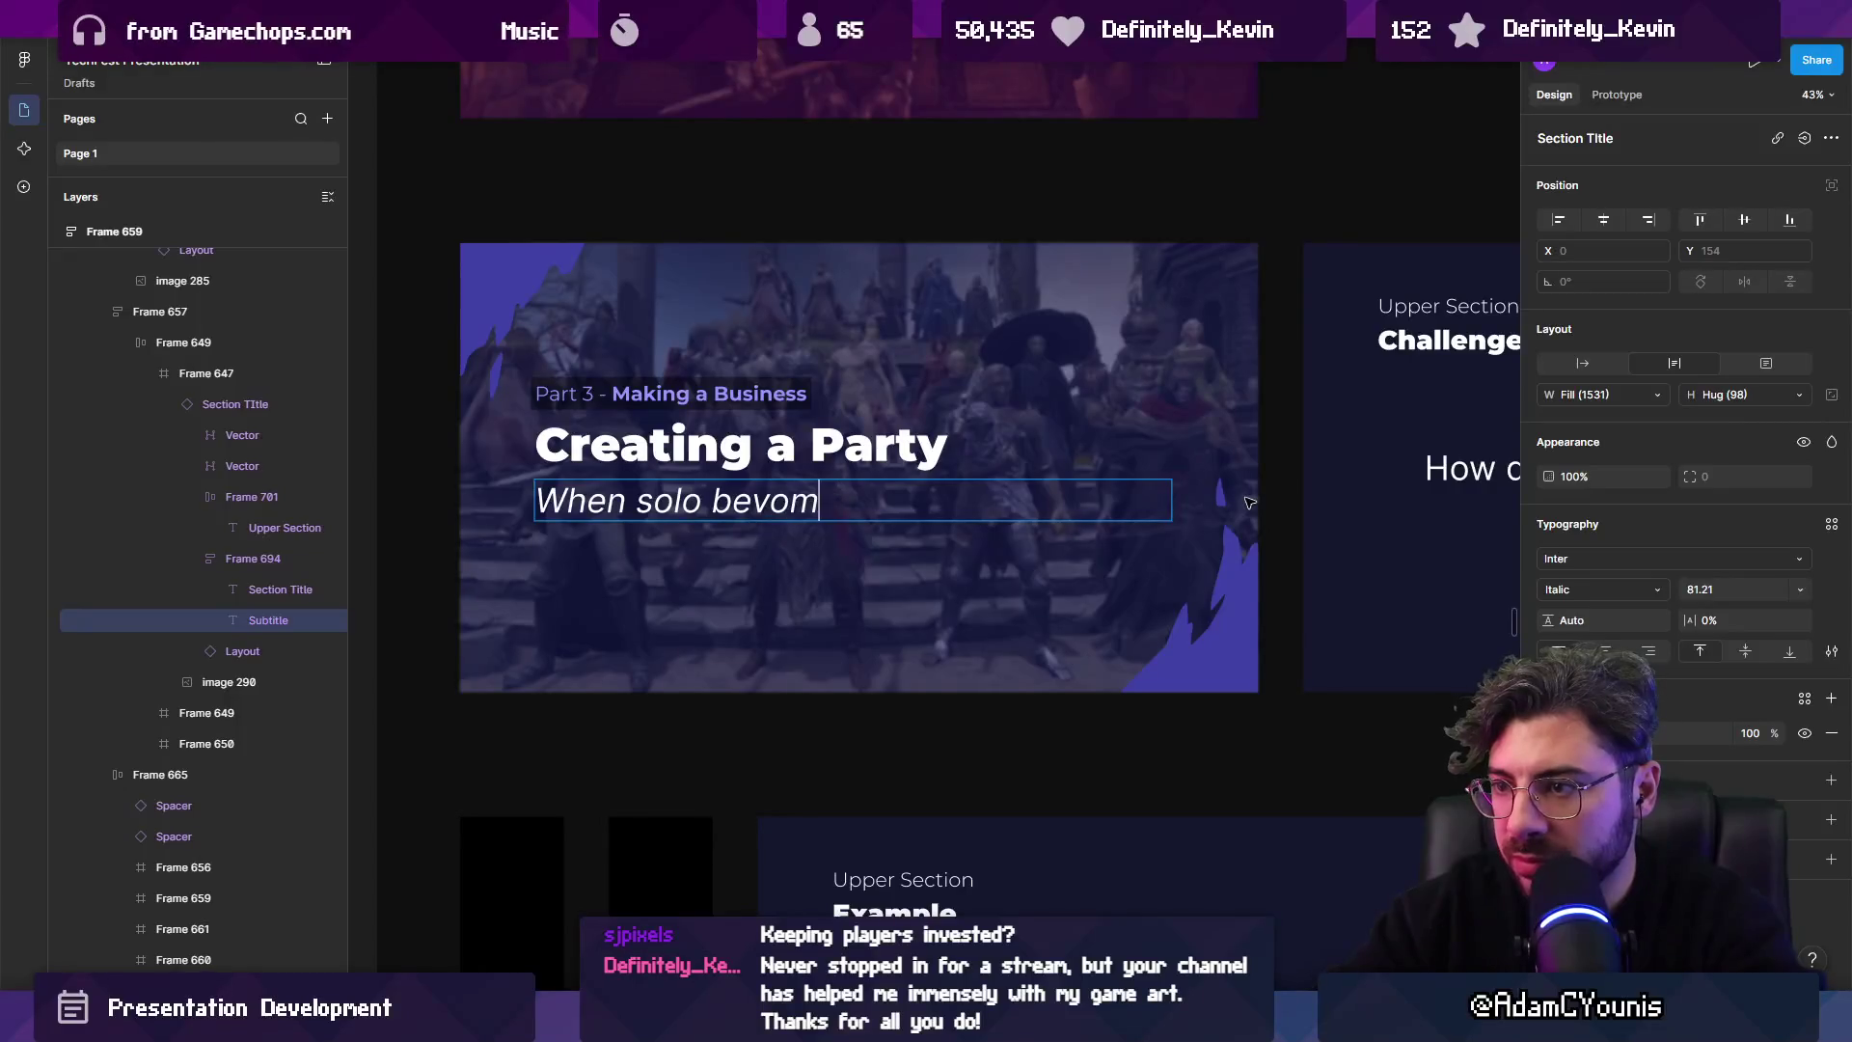
pyautogui.press('BackSpace')
pyautogui.press('BackSpace')
pyautogui.press('BackSpace')
pyautogui.write('comes a team project')
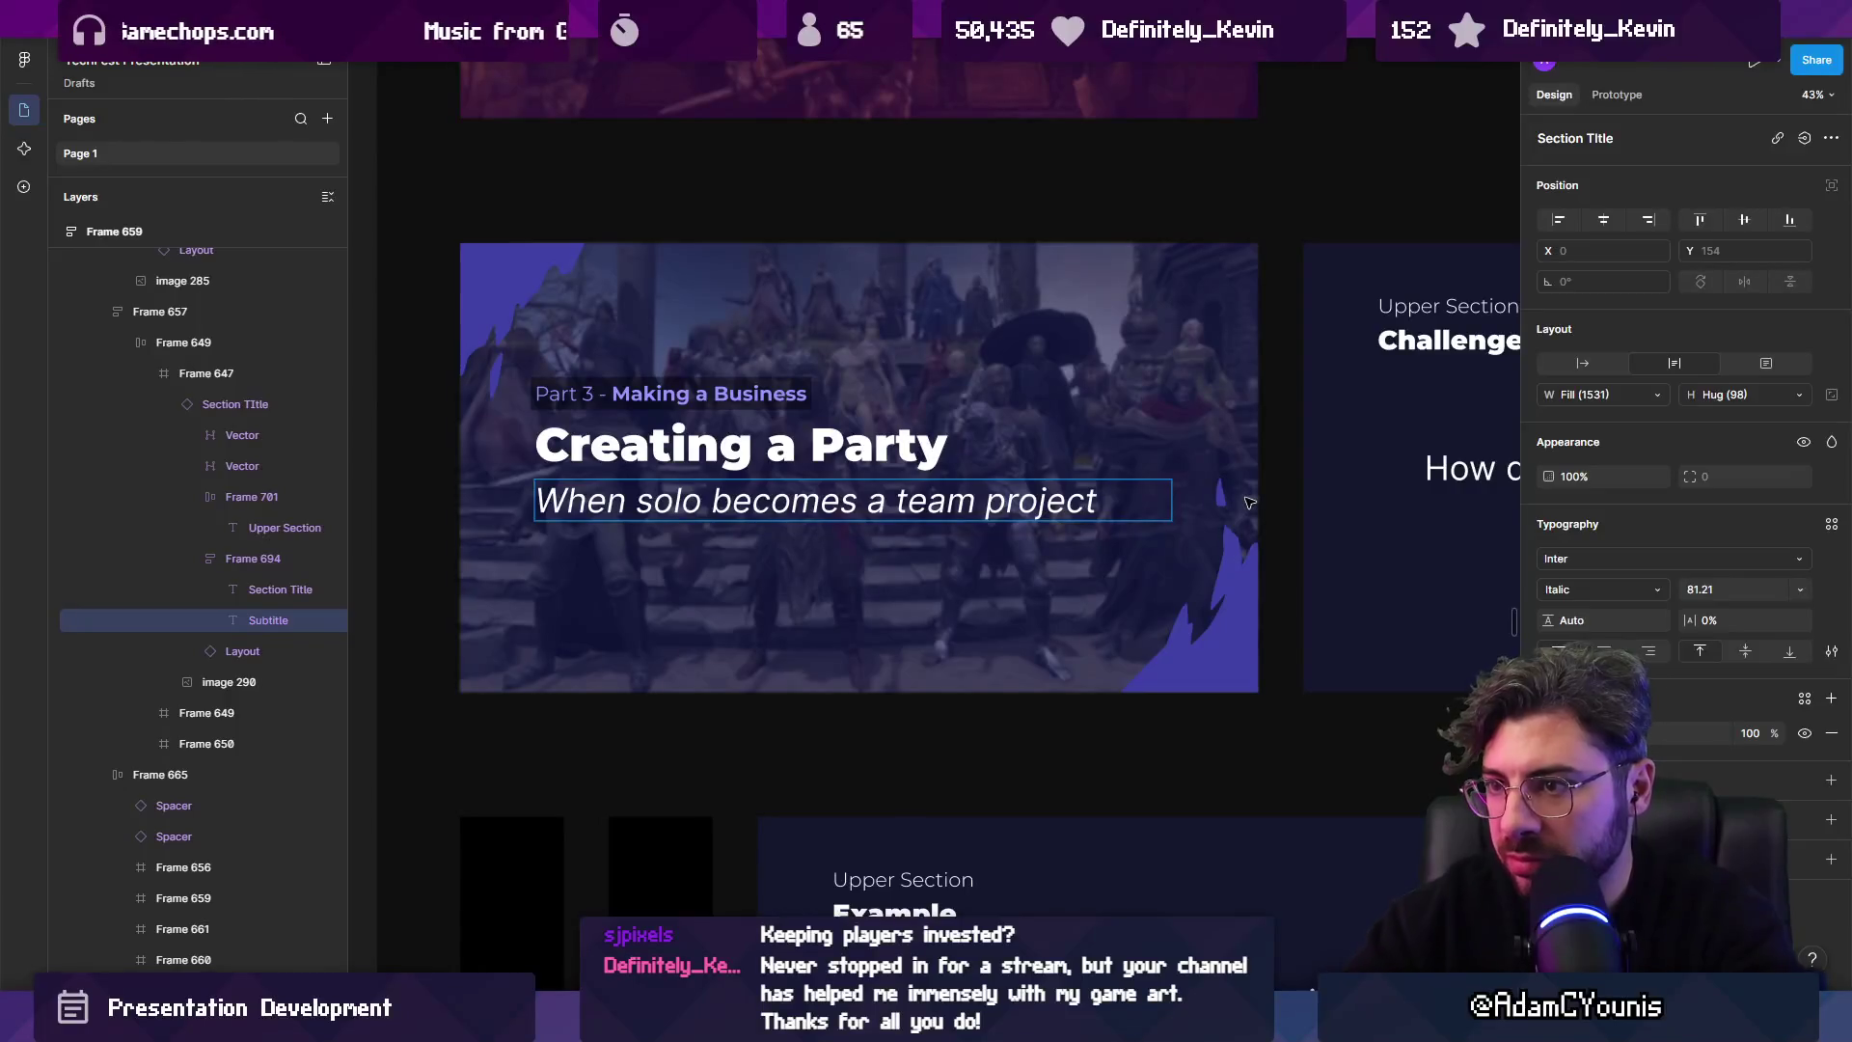
pyautogui.scroll(-5, 673, 455)
pyautogui.scroll(-2, 673, 455)
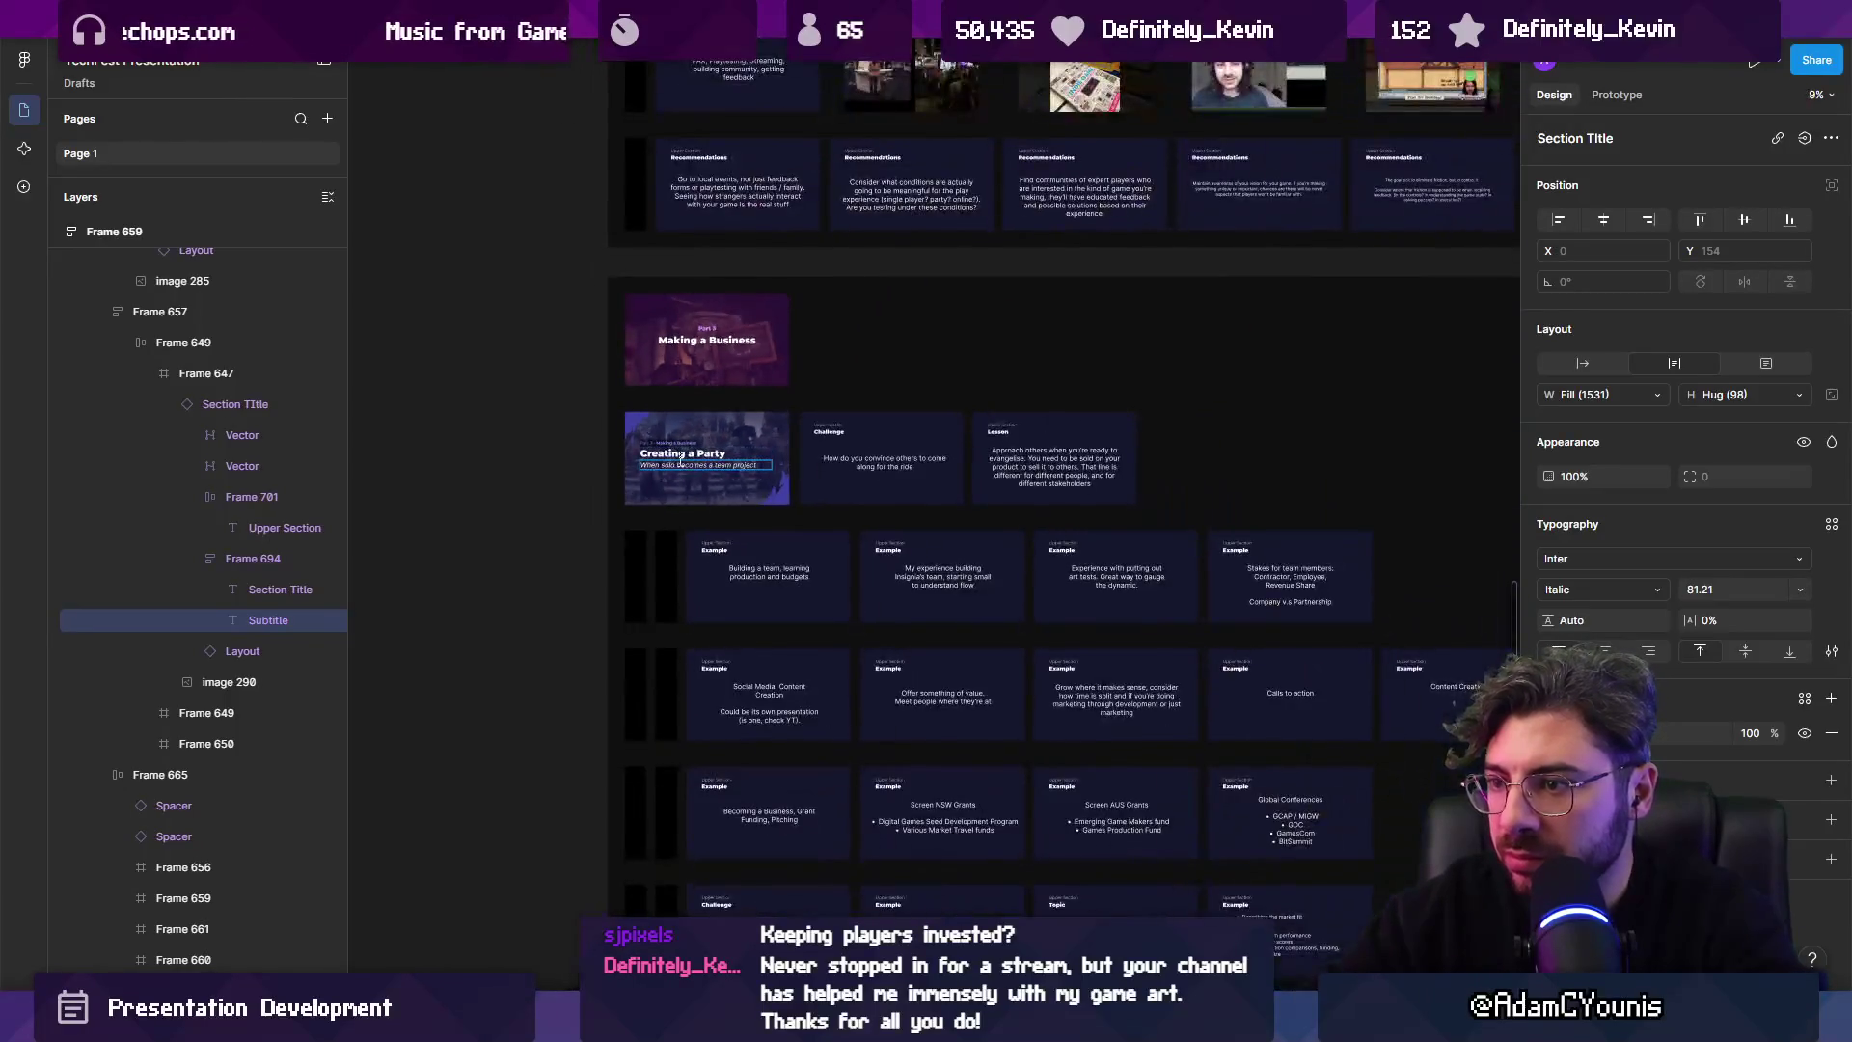
# - Select the Creating a Party slide and its title block on the canvas
pyautogui.scroll(-2, 714, 540)
pyautogui.scroll(-2, 743, 645)
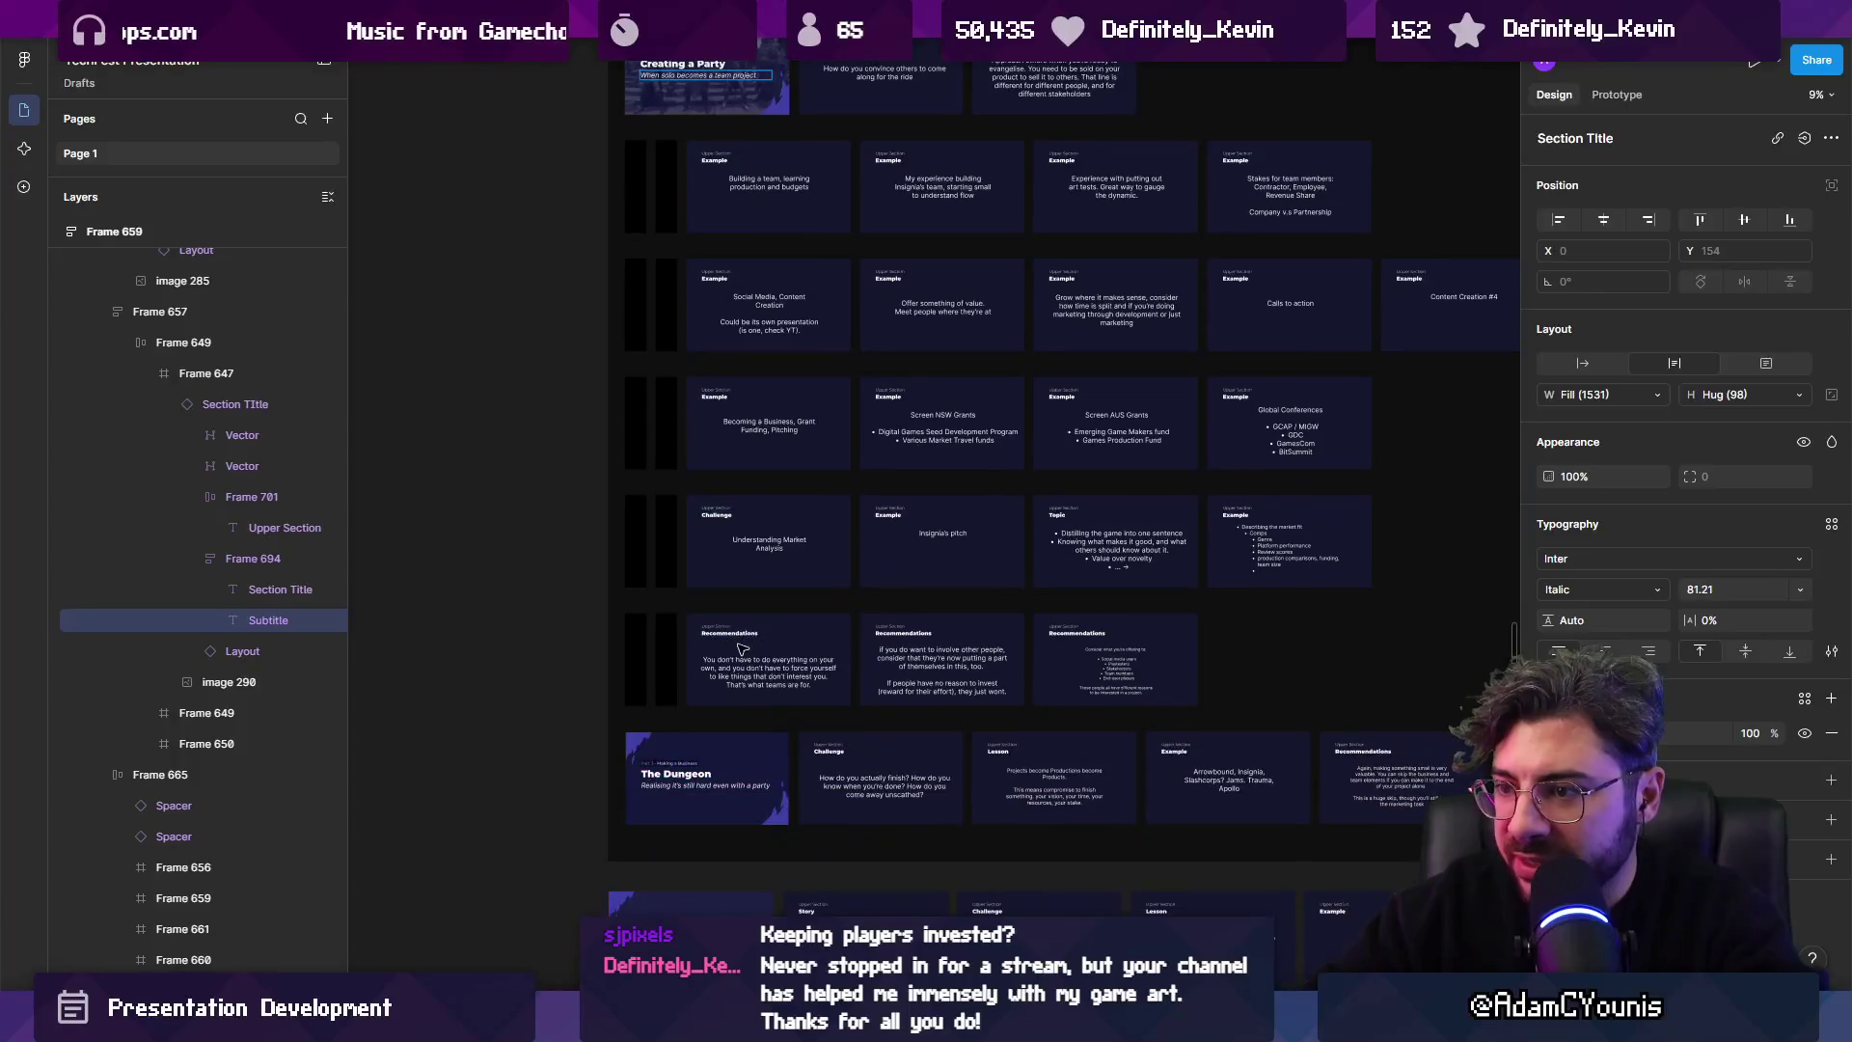
pyautogui.scroll(3, 718, 309)
pyautogui.scroll(2, 701, 232)
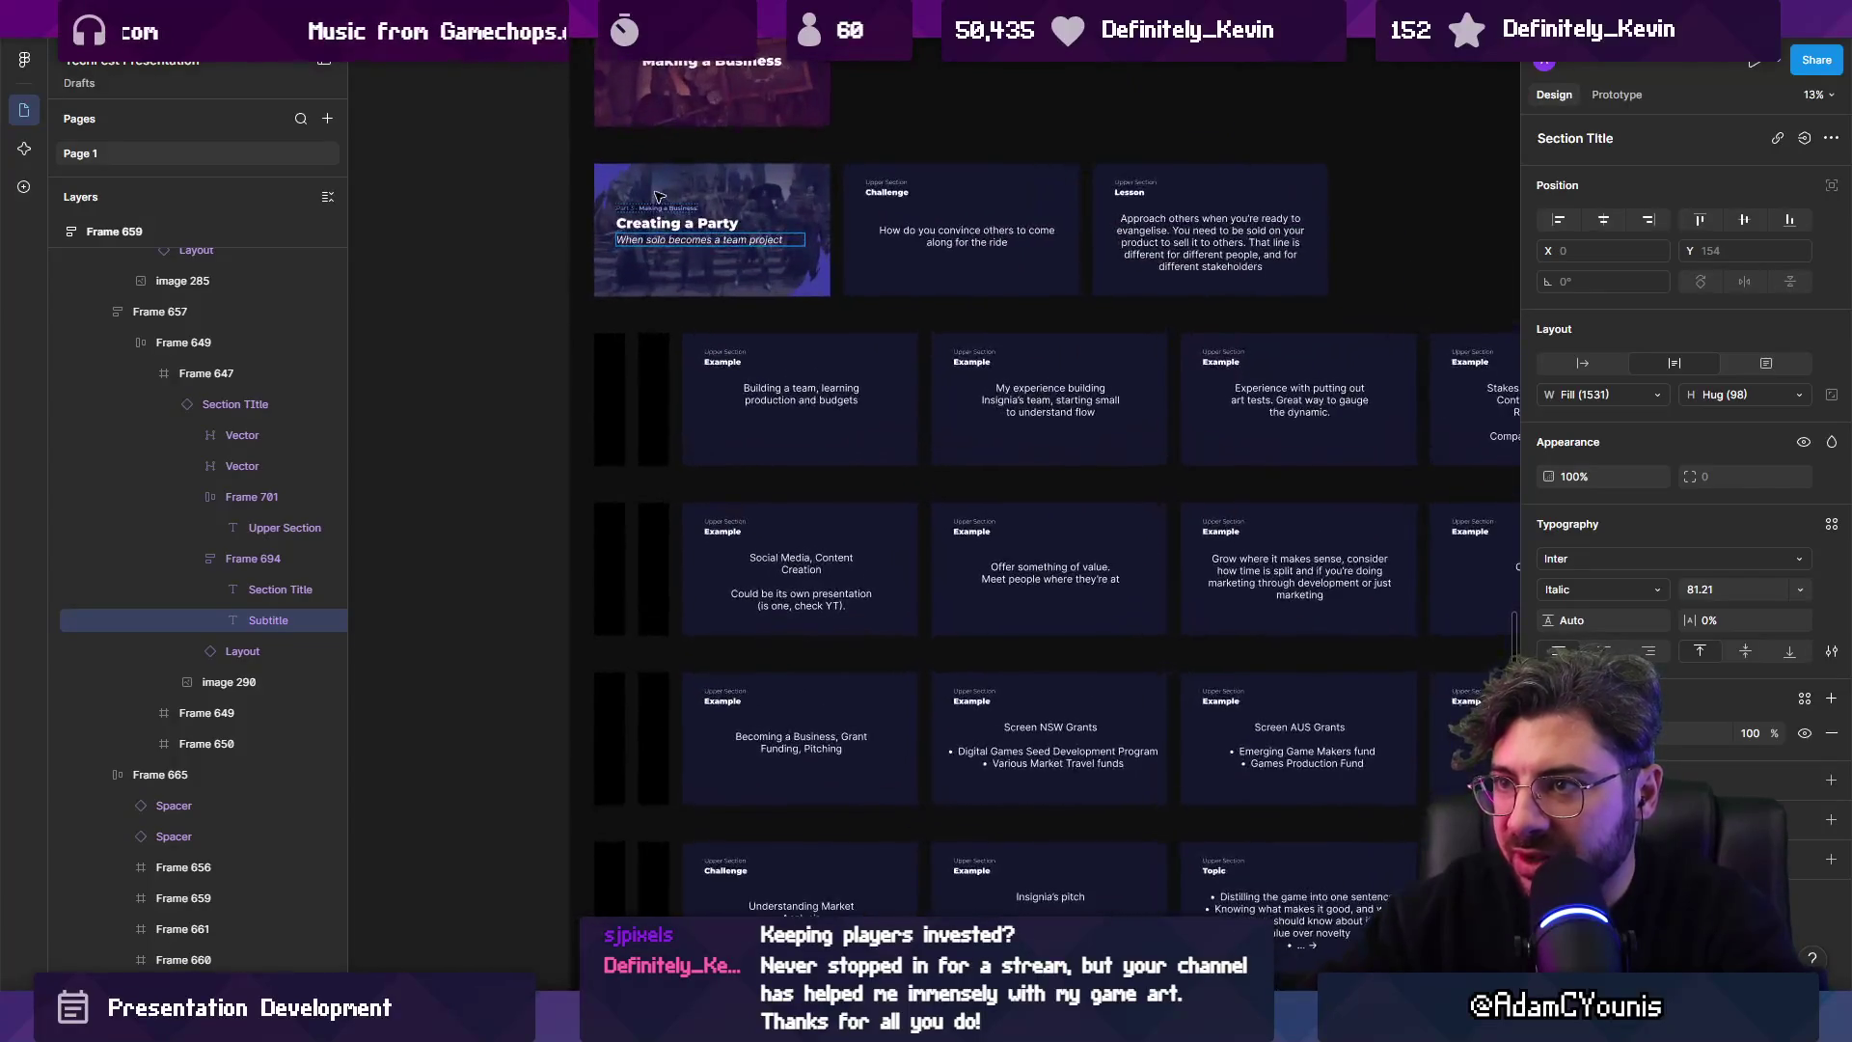
pyautogui.click(675, 246)
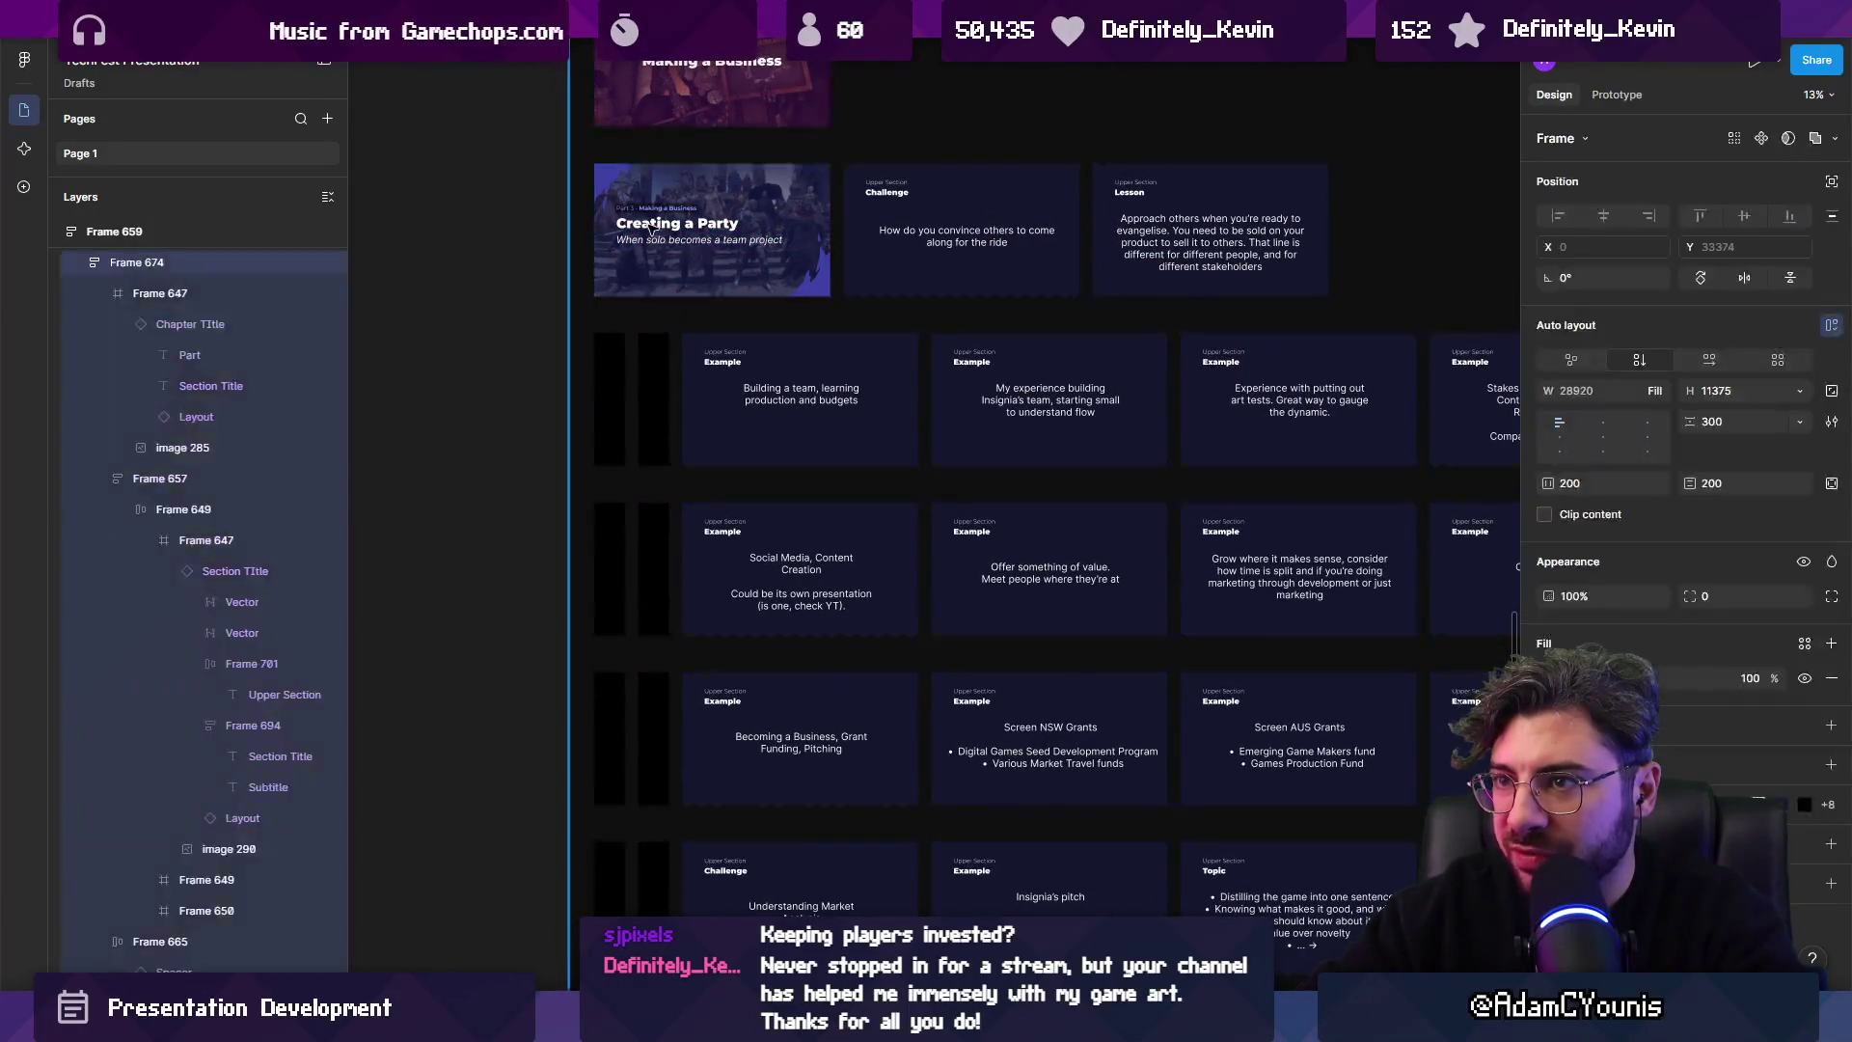
pyautogui.click(658, 225)
pyautogui.doubleClick(658, 225)
pyautogui.scroll(2, 658, 225)
pyautogui.scroll(3, 657, 226)
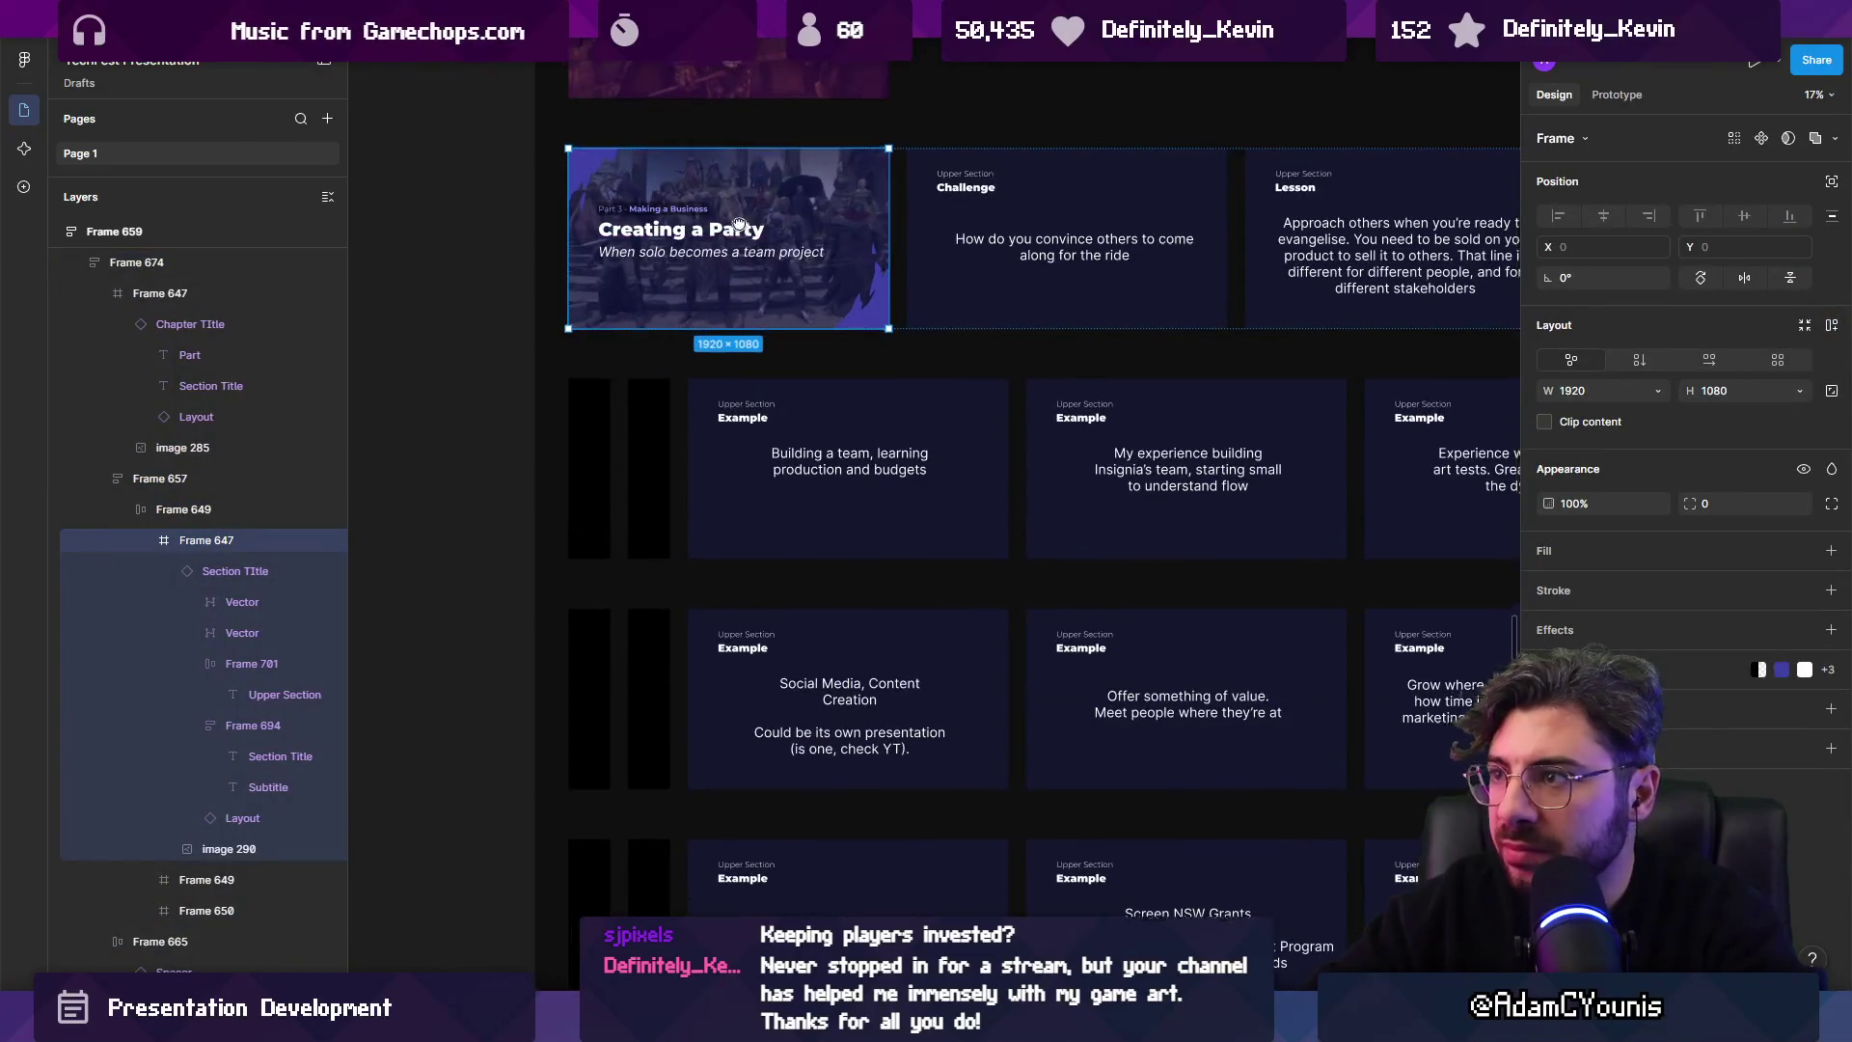
pyautogui.scroll(3, 603, 339)
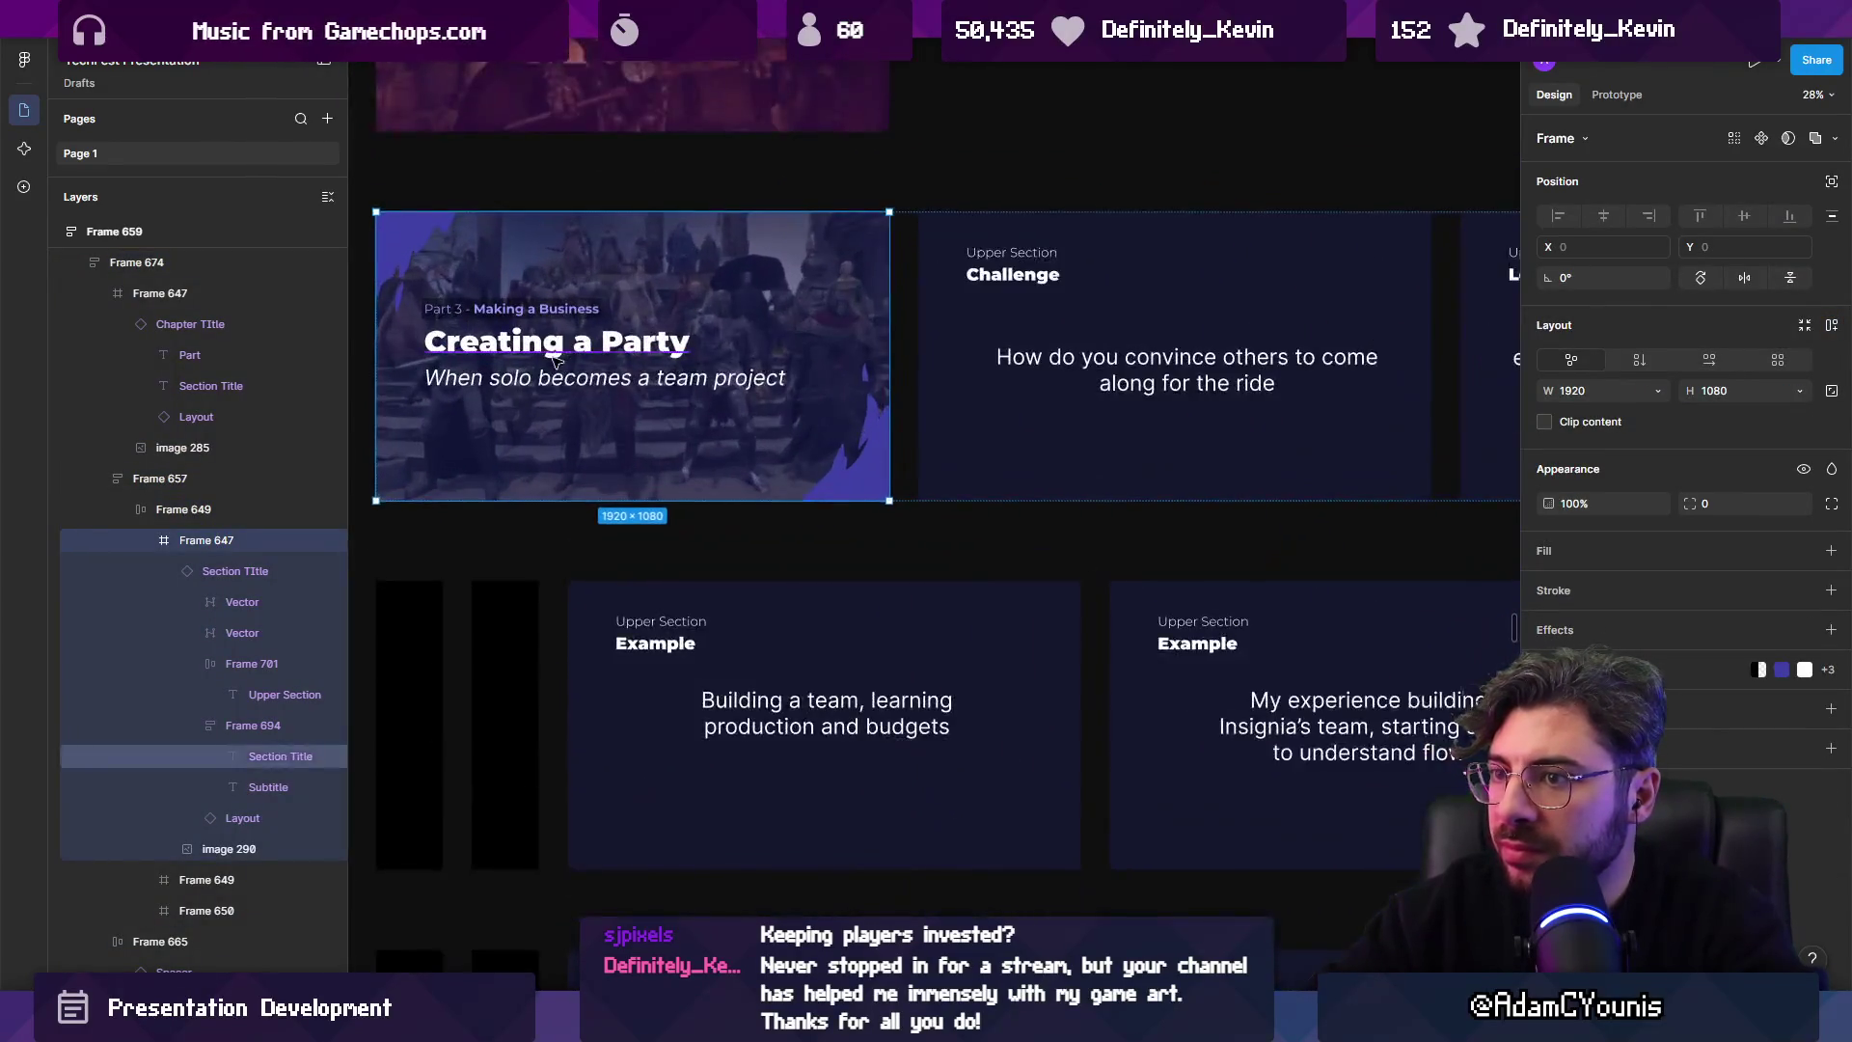
pyautogui.hscroll(-2, 823, 439)
pyautogui.scroll(-3, 825, 434)
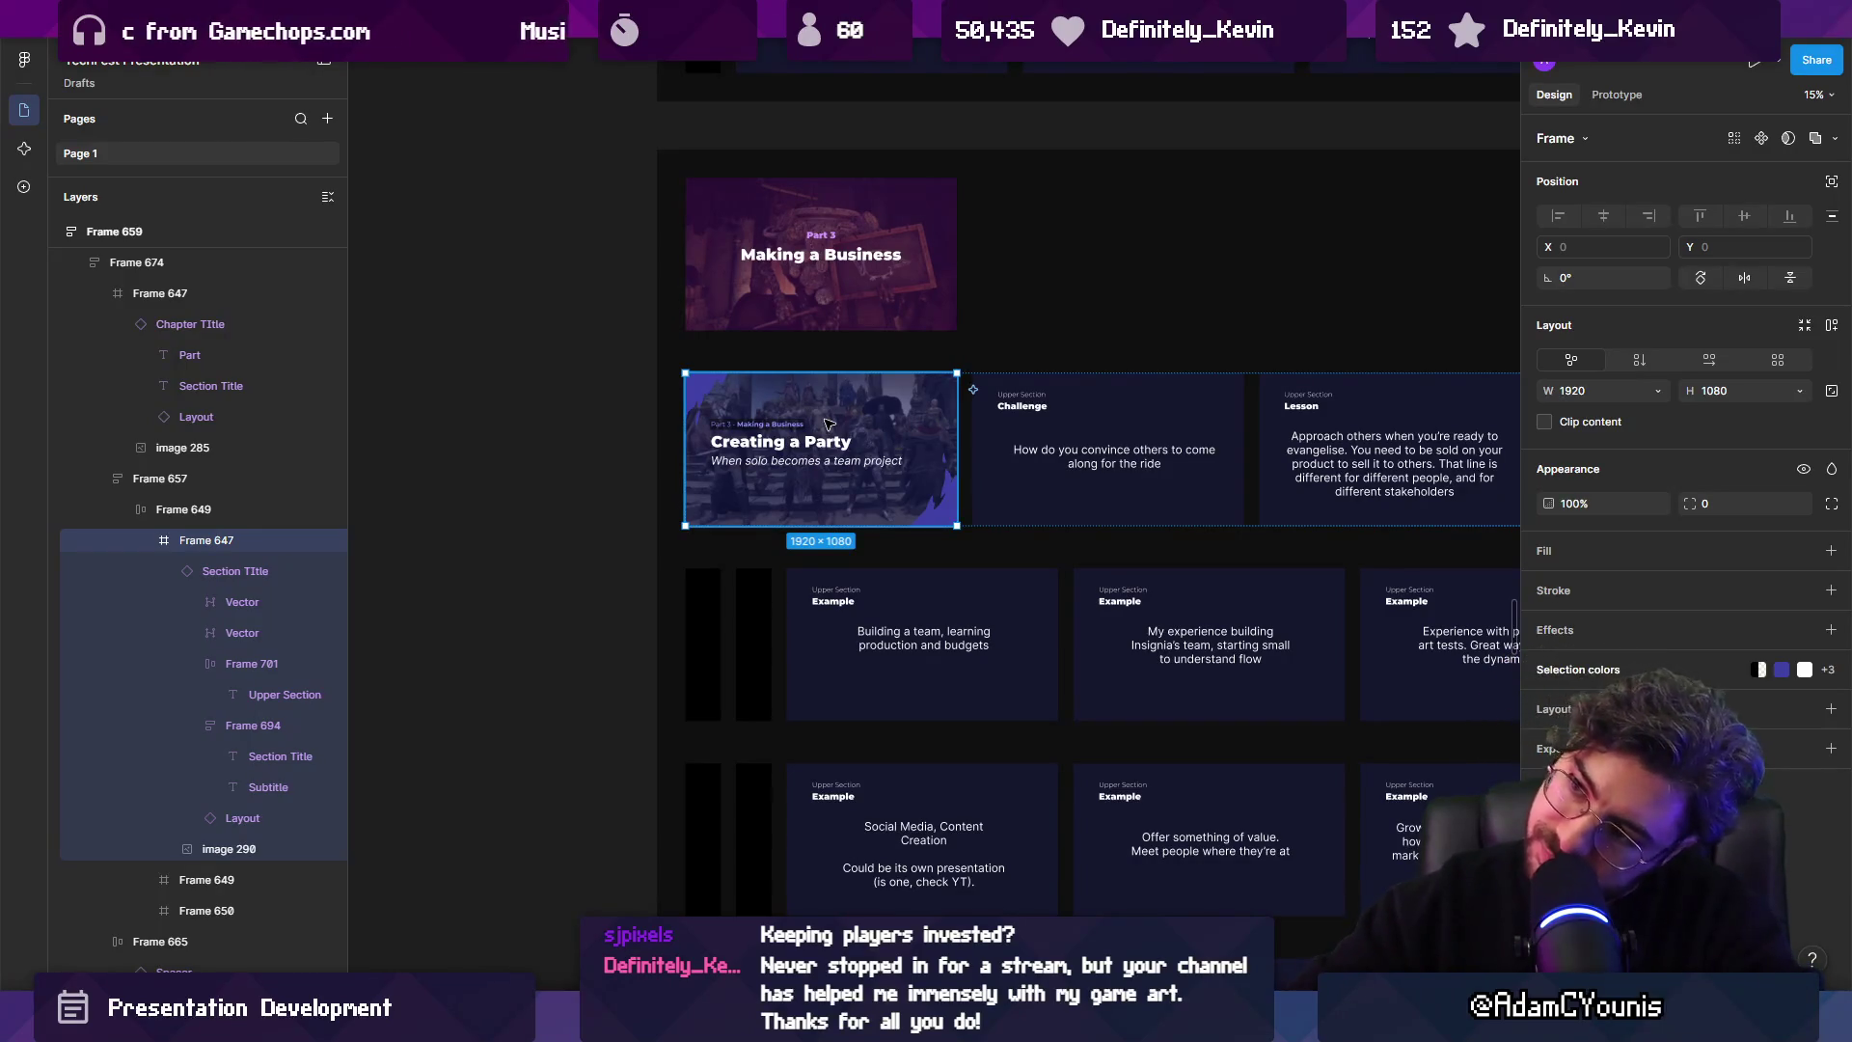
pyautogui.scroll(5, 810, 424)
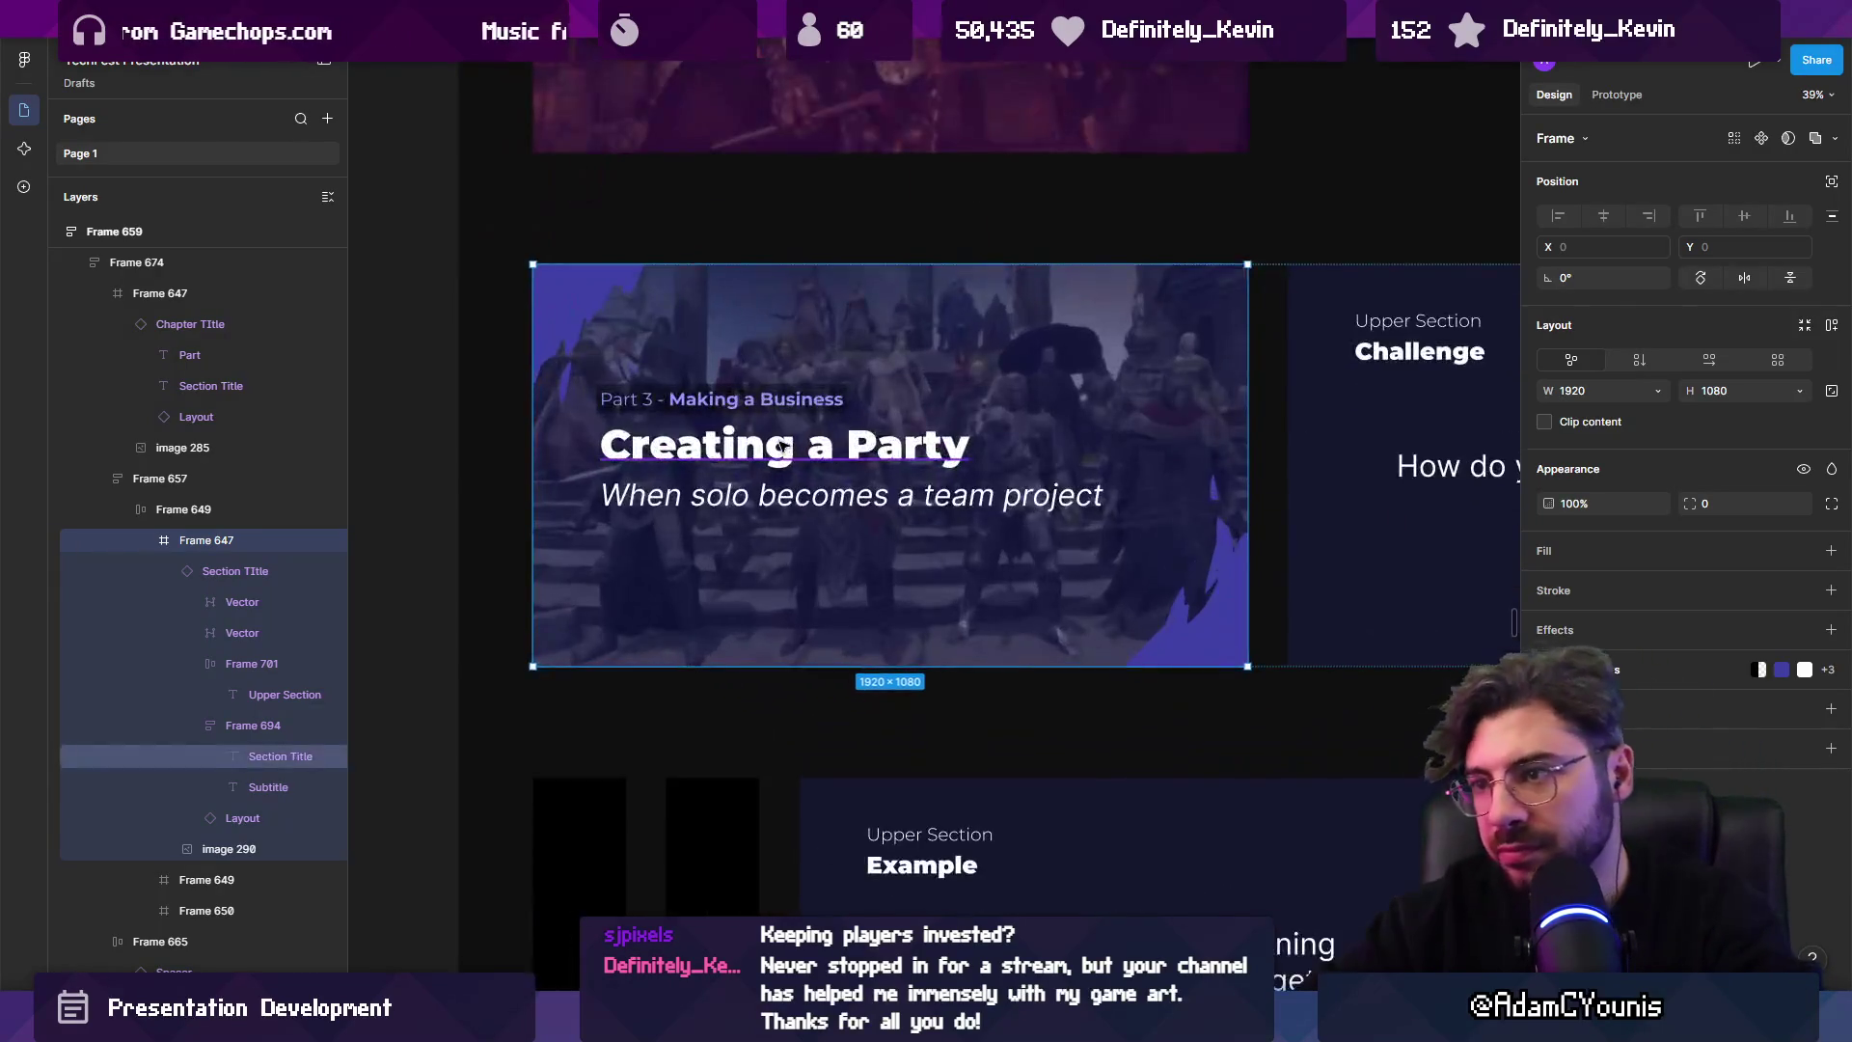
# - Replace 'Creating' with 'Forming' so the title reads 'Forming a Party'
pyautogui.keyDown('ctrl'); pyautogui.click(793, 445); pyautogui.keyUp('ctrl')
pyautogui.doubleClick(794, 446)
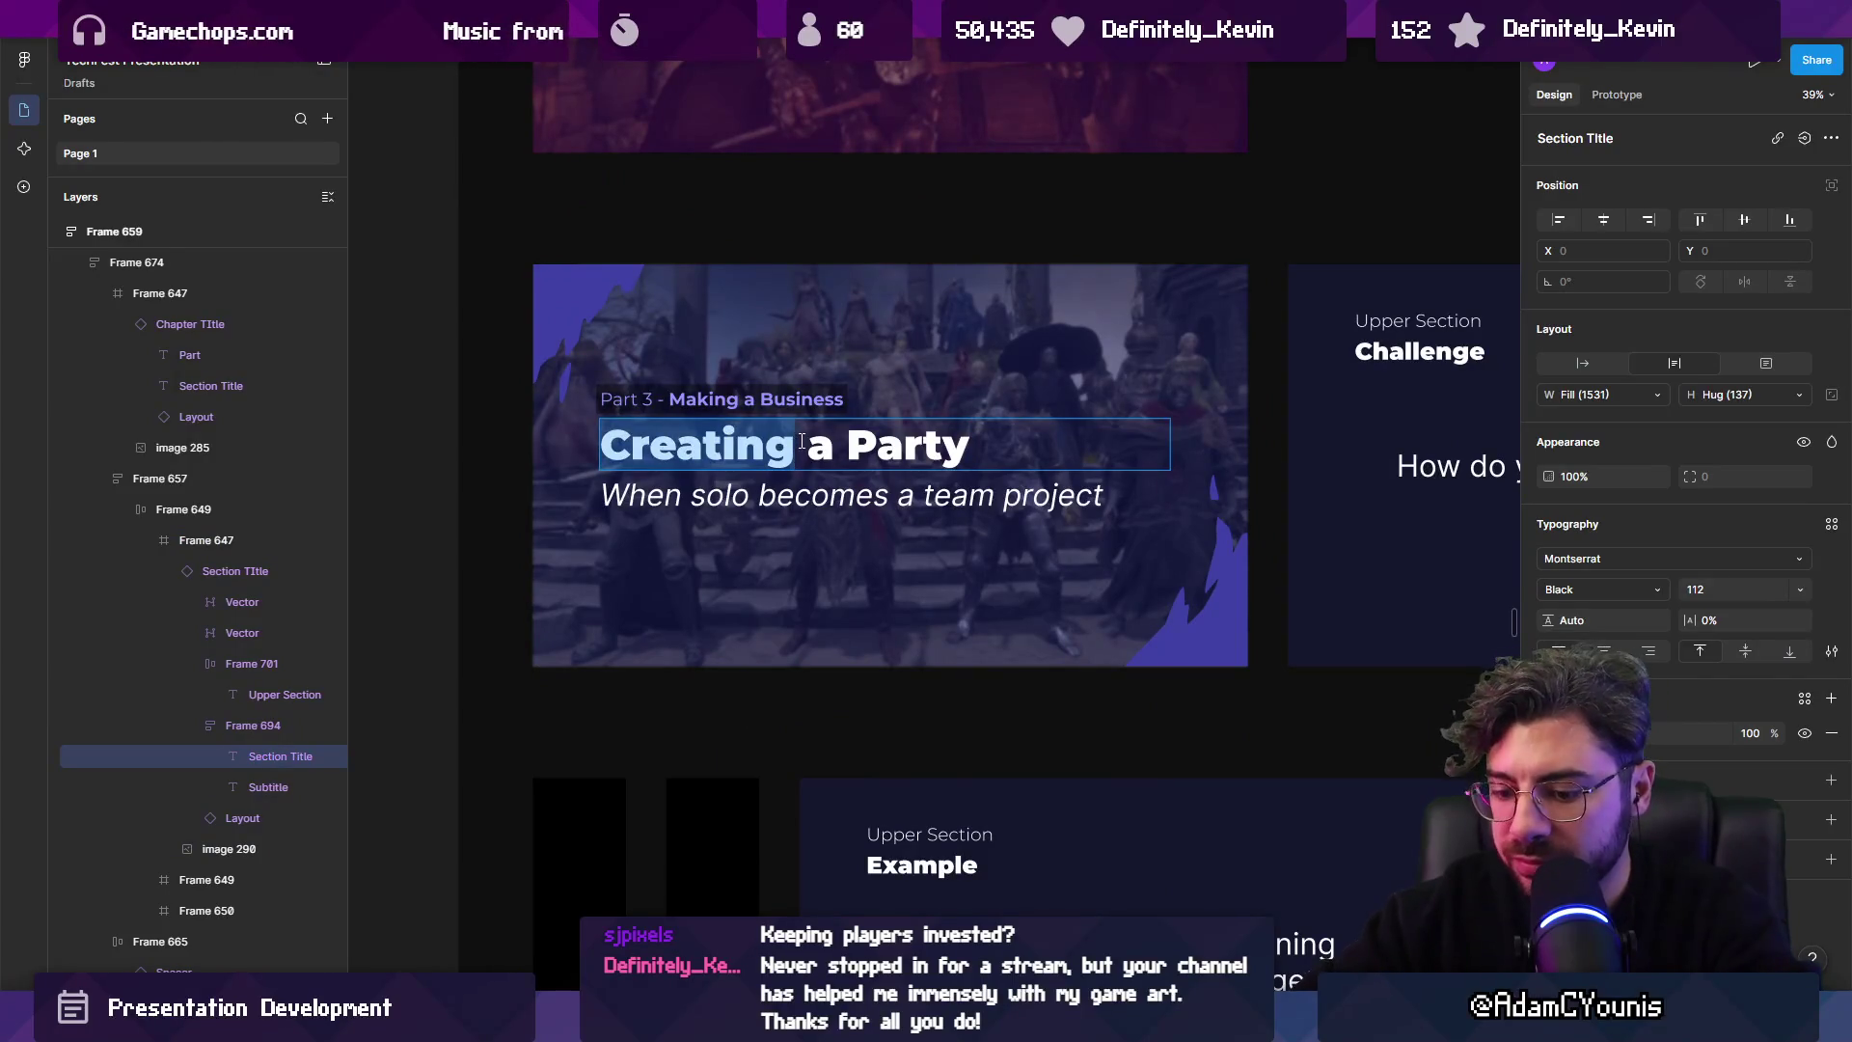
pyautogui.write('Joining')
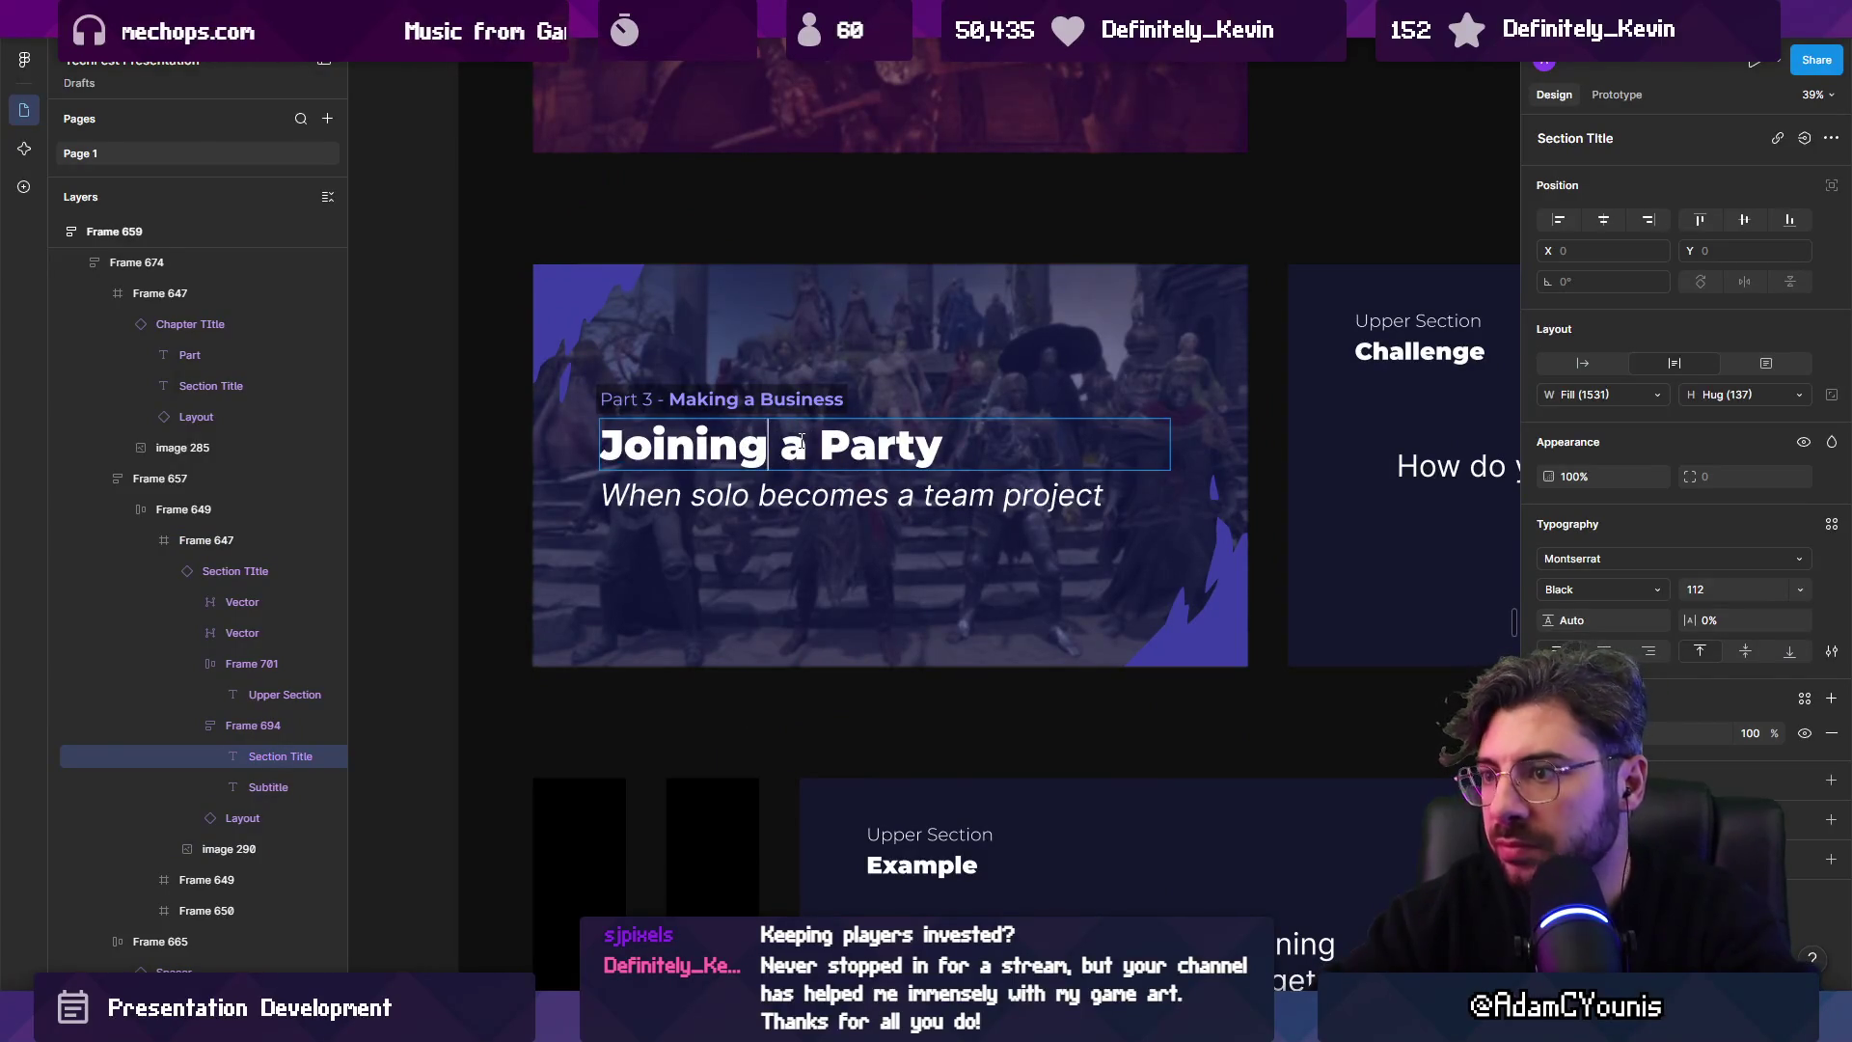
pyautogui.hotkey('ctrl', 'z')
pyautogui.write('Forming')
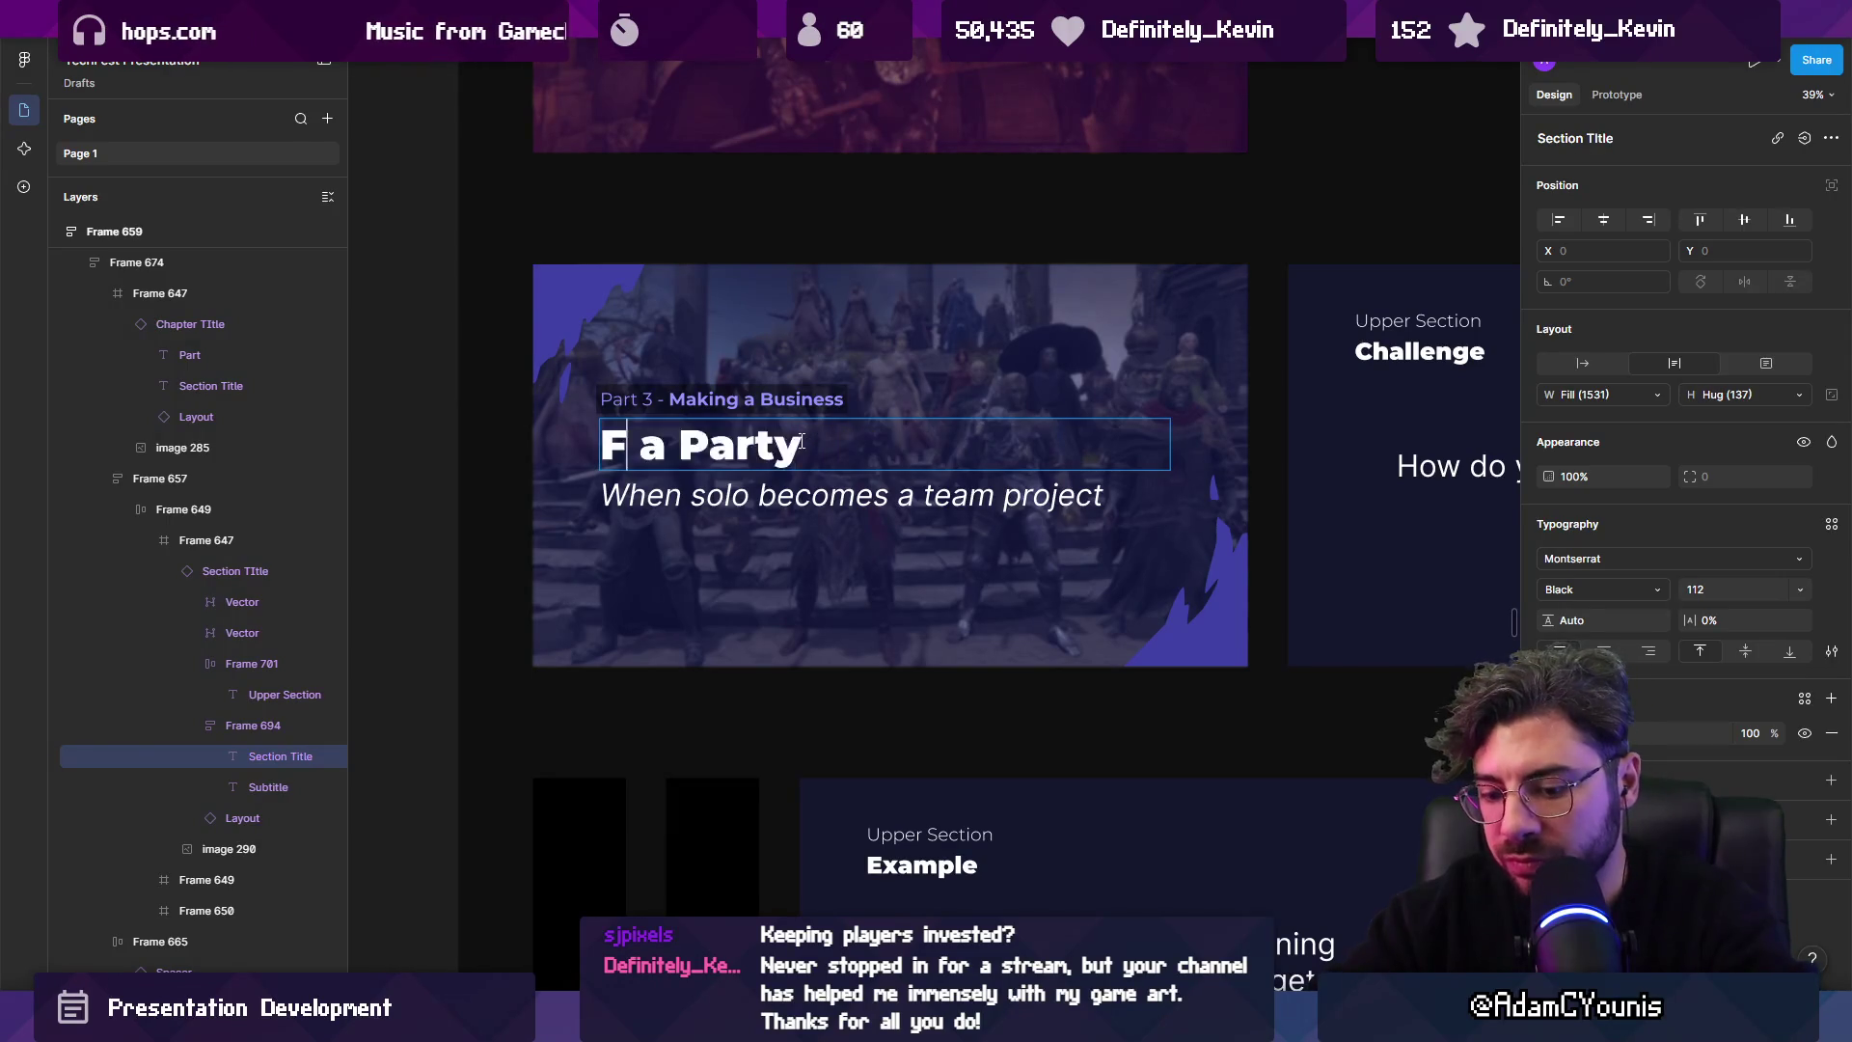
pyautogui.press('Escape')
pyautogui.press('Escape')
pyautogui.press('Escape')
pyautogui.press('Escape')
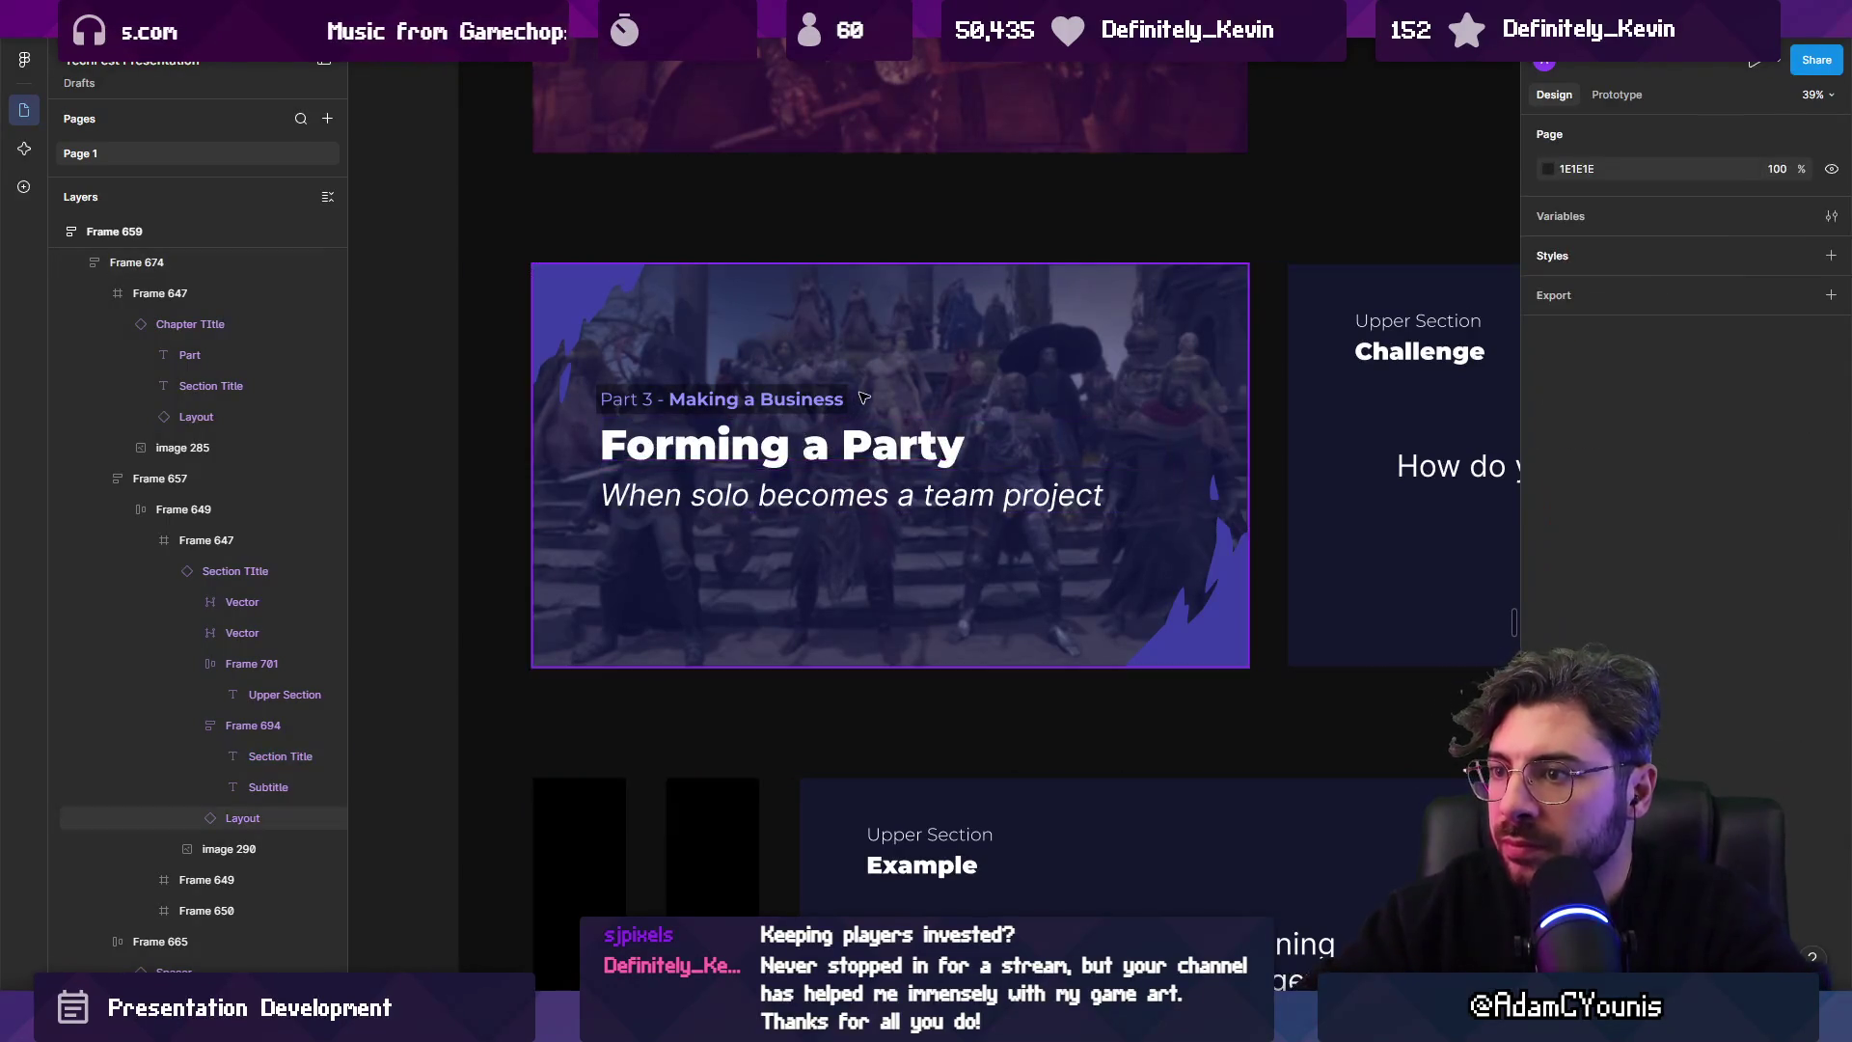
pyautogui.scroll(-3, 853, 396)
pyautogui.press('Escape')
# - Copy the Forming a Party slide to the start of the Social Media row
pyautogui.scroll(-1, 854, 395)
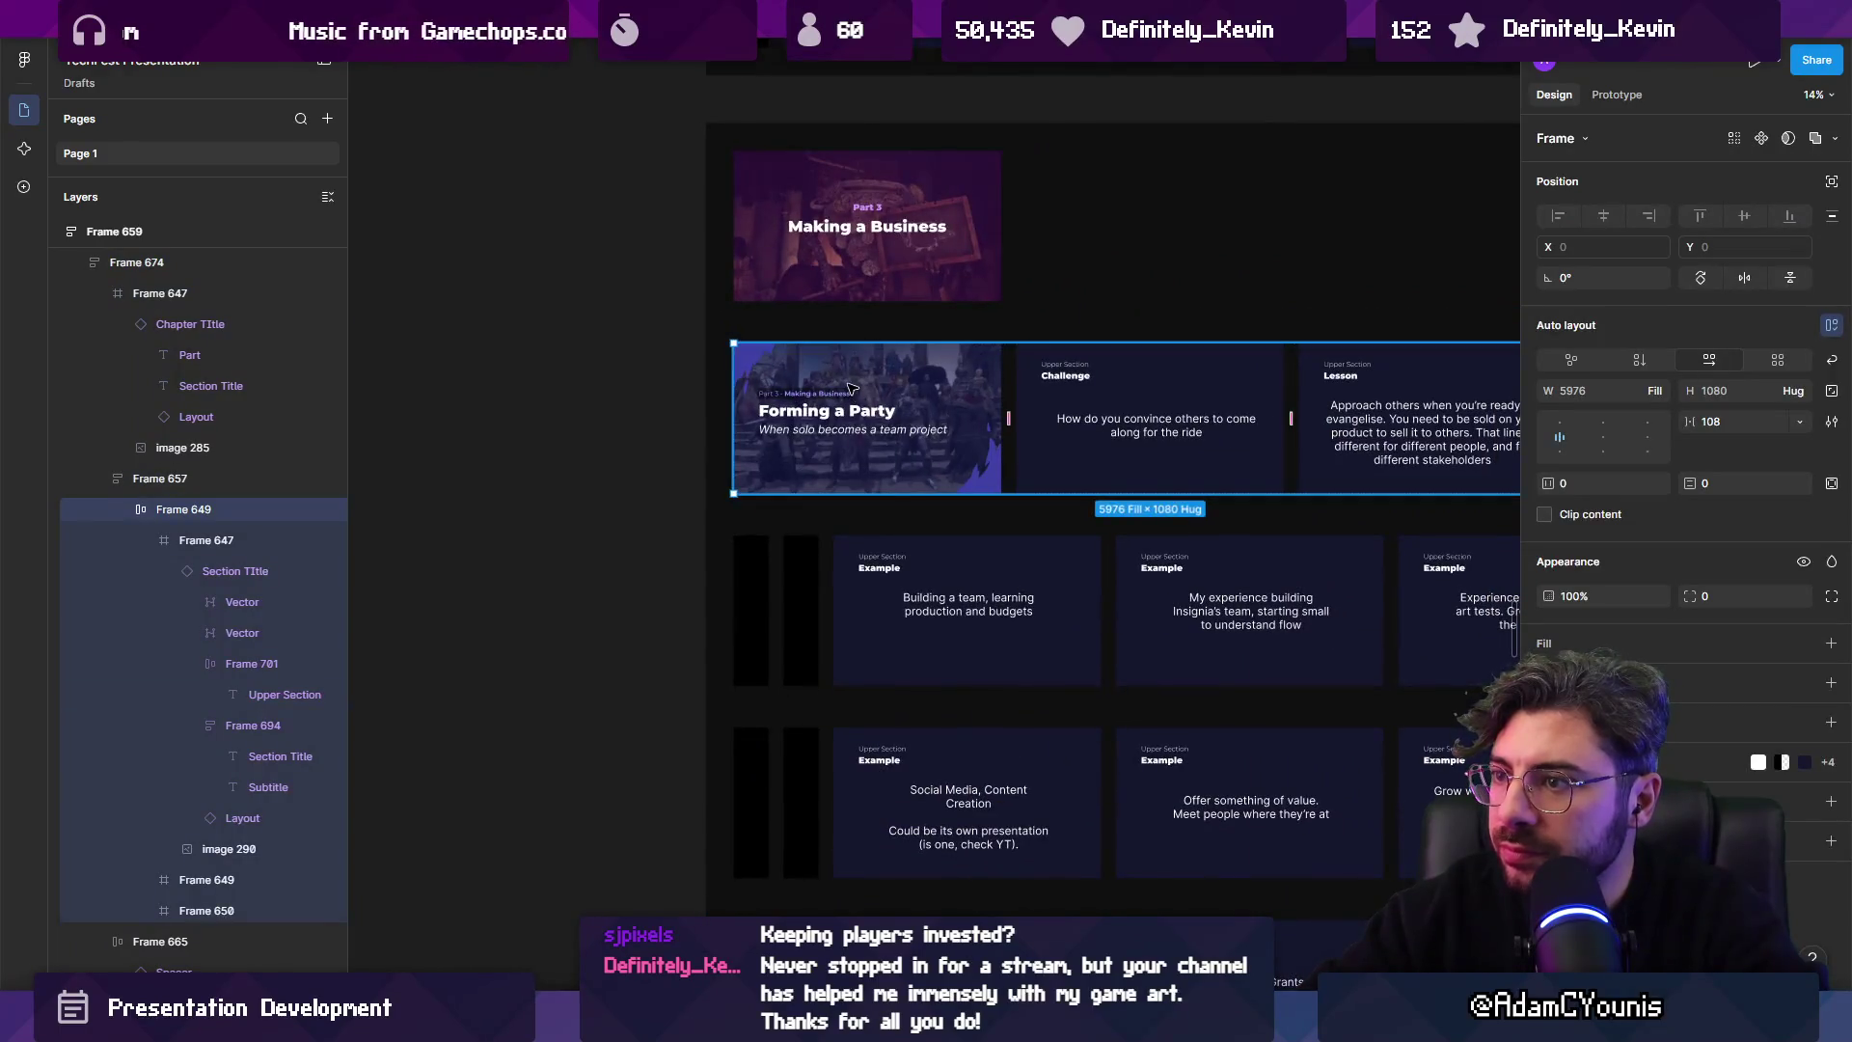
pyautogui.click(851, 390)
pyautogui.scroll(1, 849, 386)
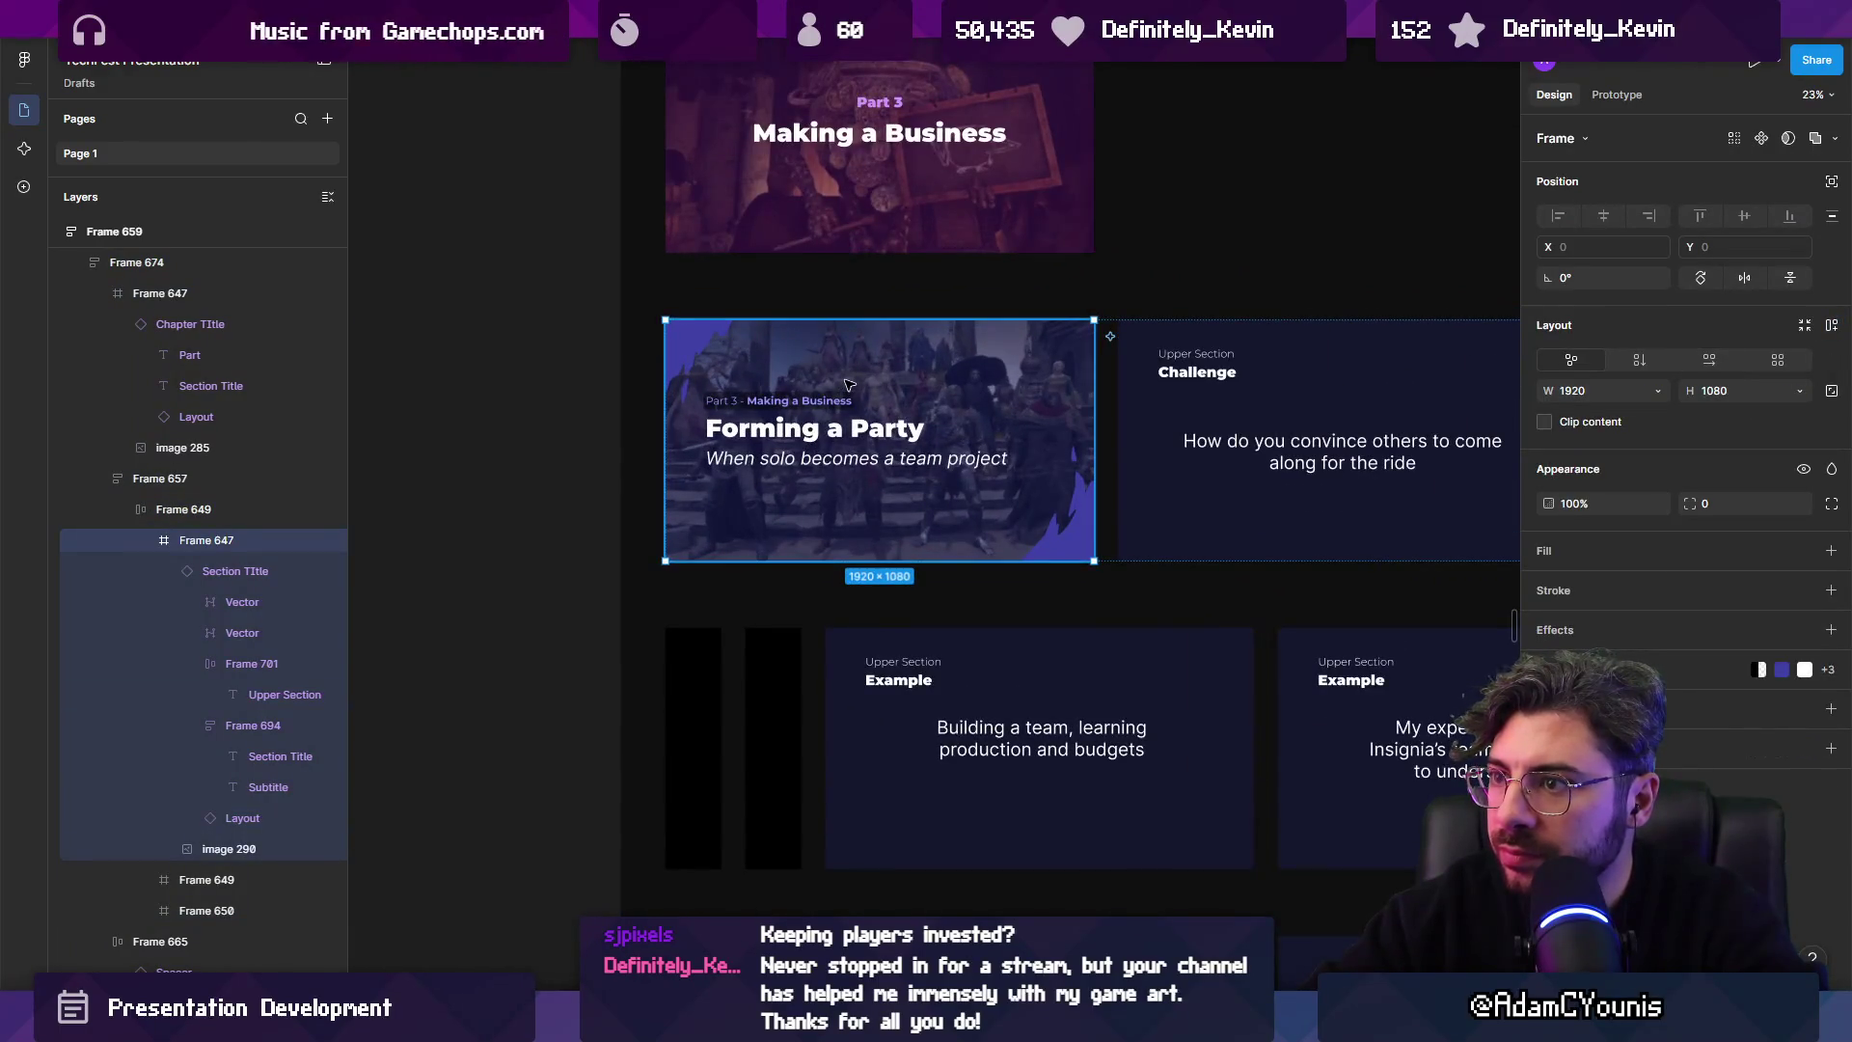
pyautogui.moveTo(850, 388)
pyautogui.mouseDown()
pyautogui.moveTo(1027, 287)
pyautogui.moveTo(951, 247)
pyautogui.mouseUp()
pyautogui.scroll(-3, 951, 247)
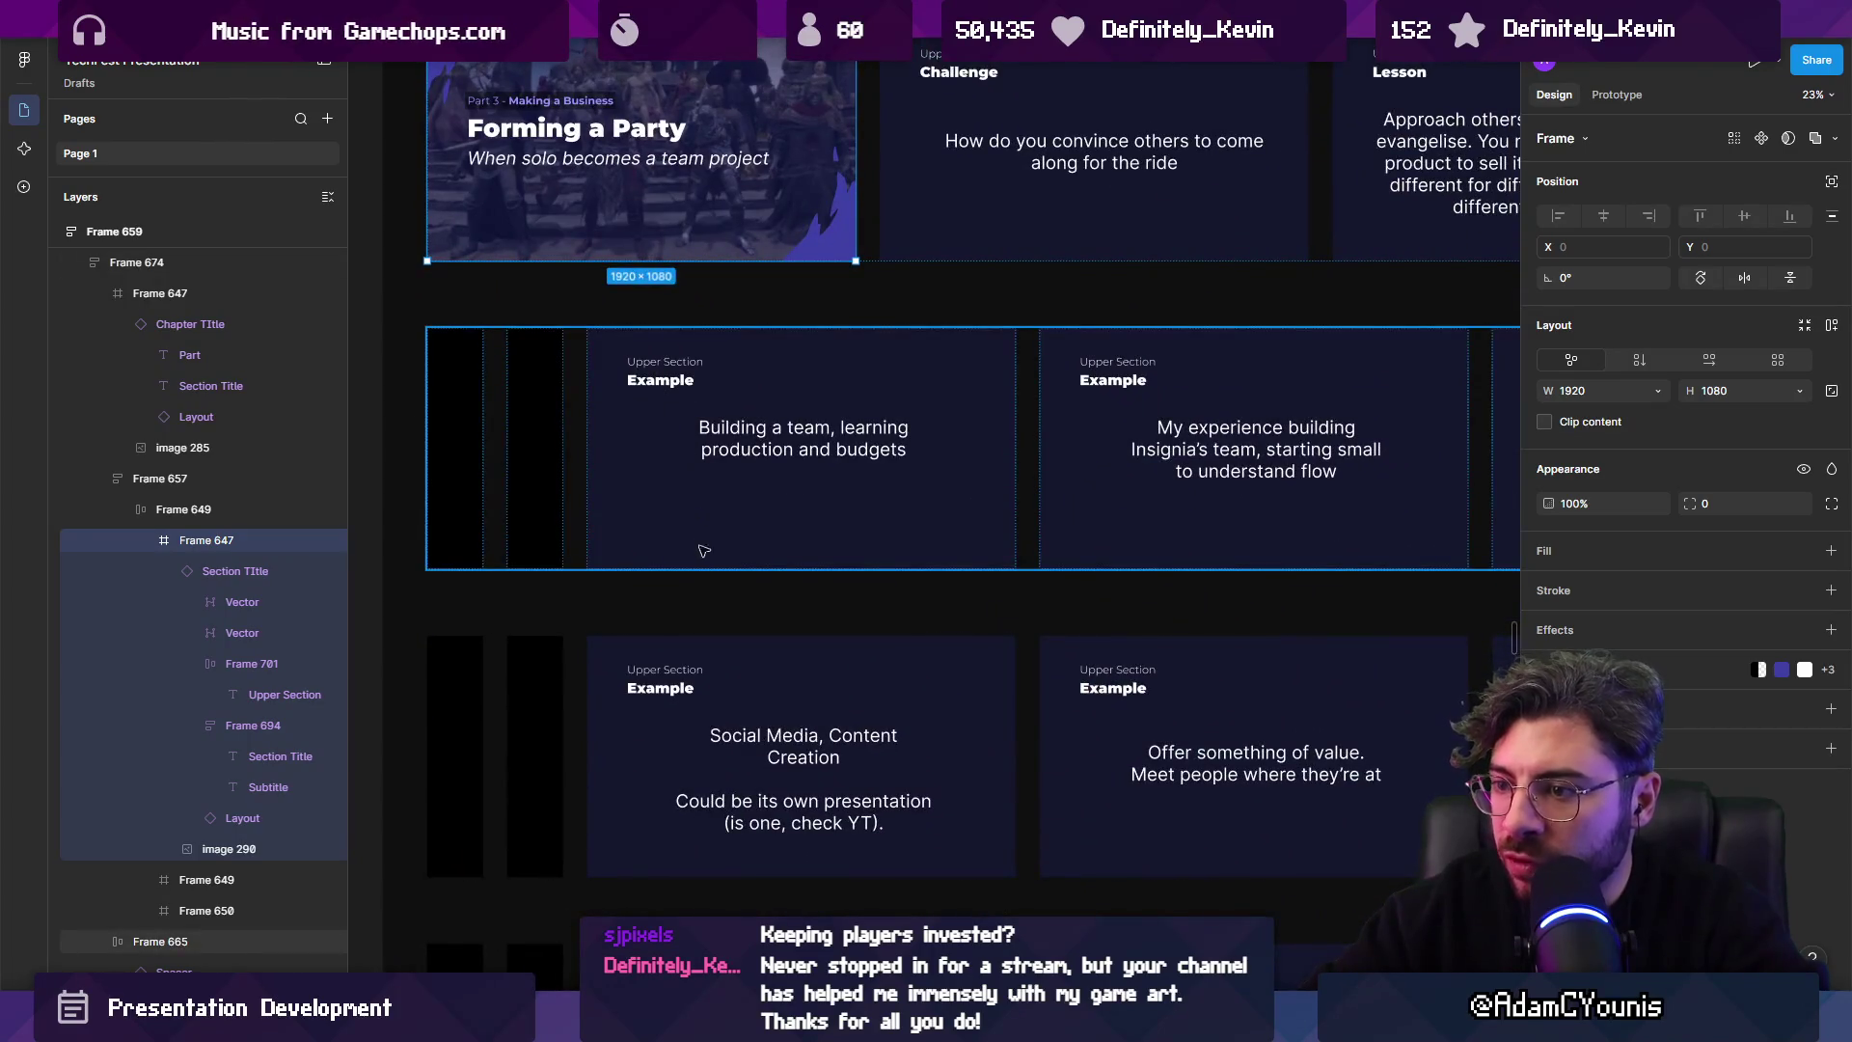
pyautogui.scroll(-3, 709, 637)
pyautogui.scroll(3, 709, 662)
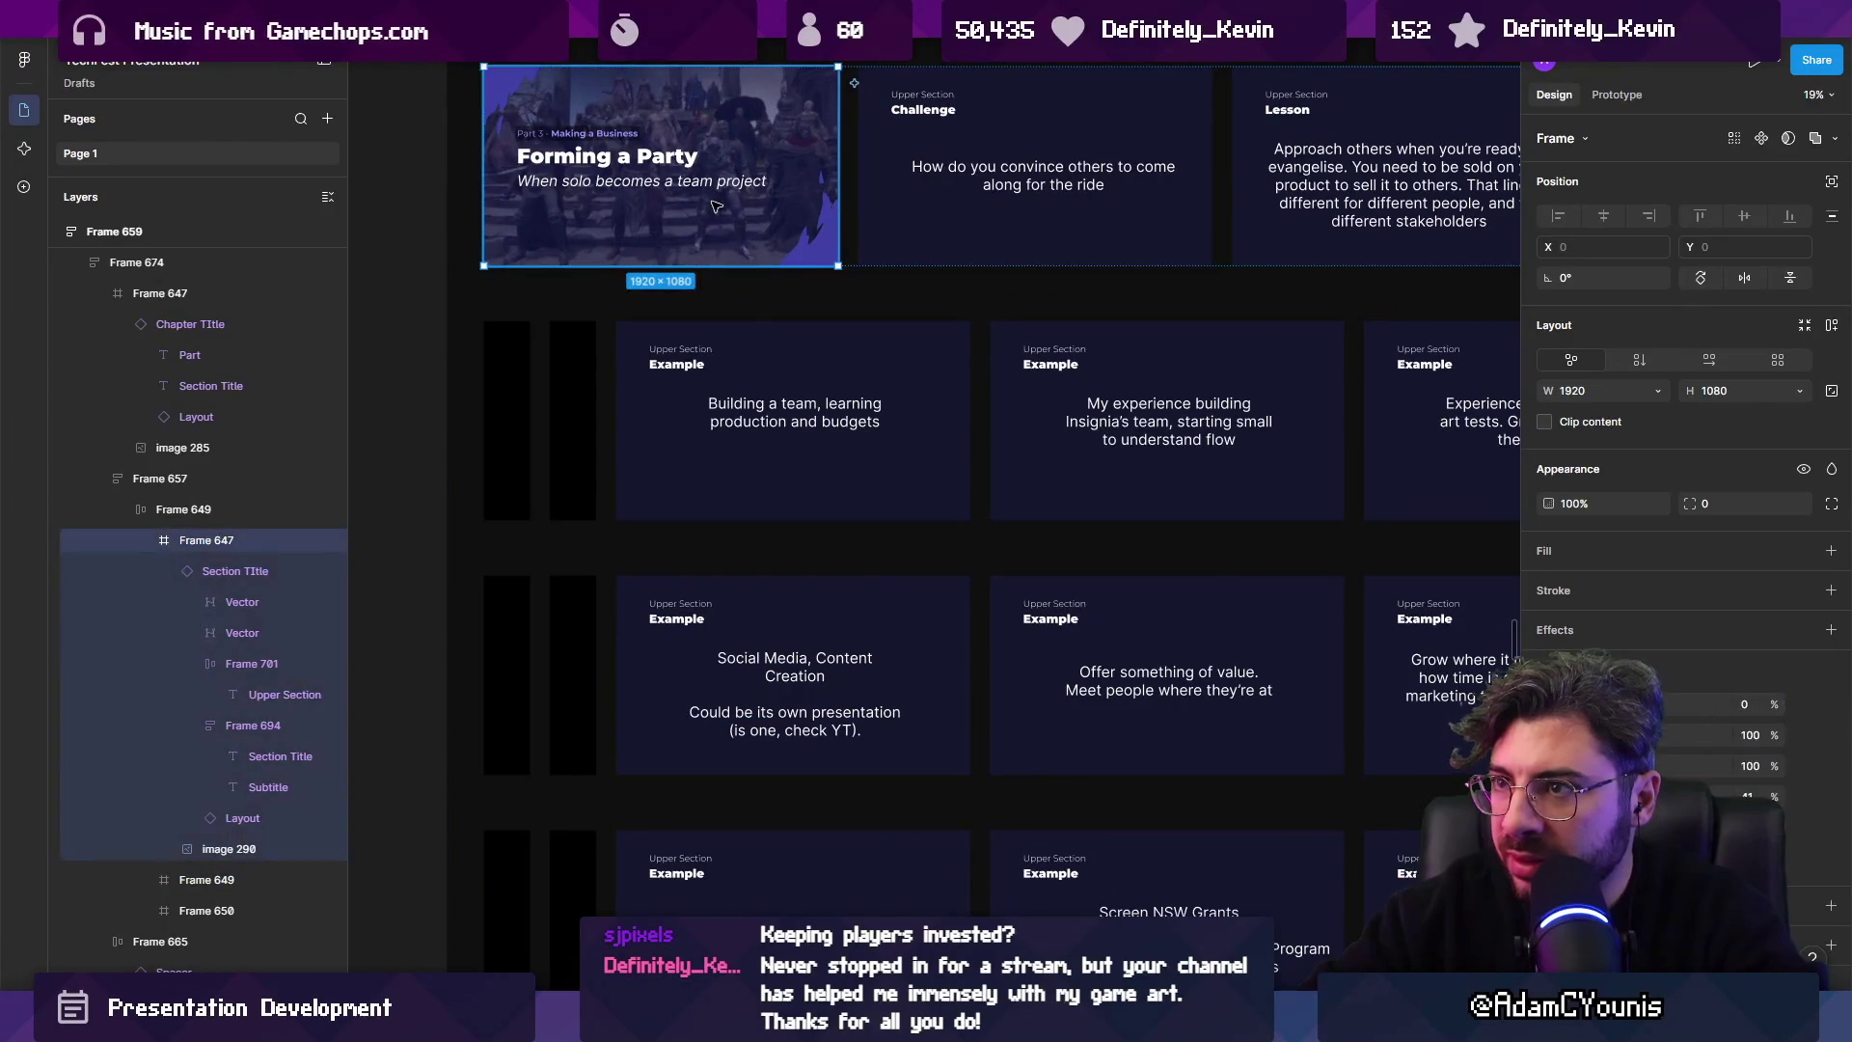
pyautogui.moveTo(678, 200)
pyautogui.mouseDown()
pyautogui.moveTo(567, 661)
pyautogui.moveTo(617, 660)
pyautogui.moveTo(463, 660)
pyautogui.mouseUp()
# - Delete the two black spacer blocks next to the copied slide
pyautogui.click(565, 649)
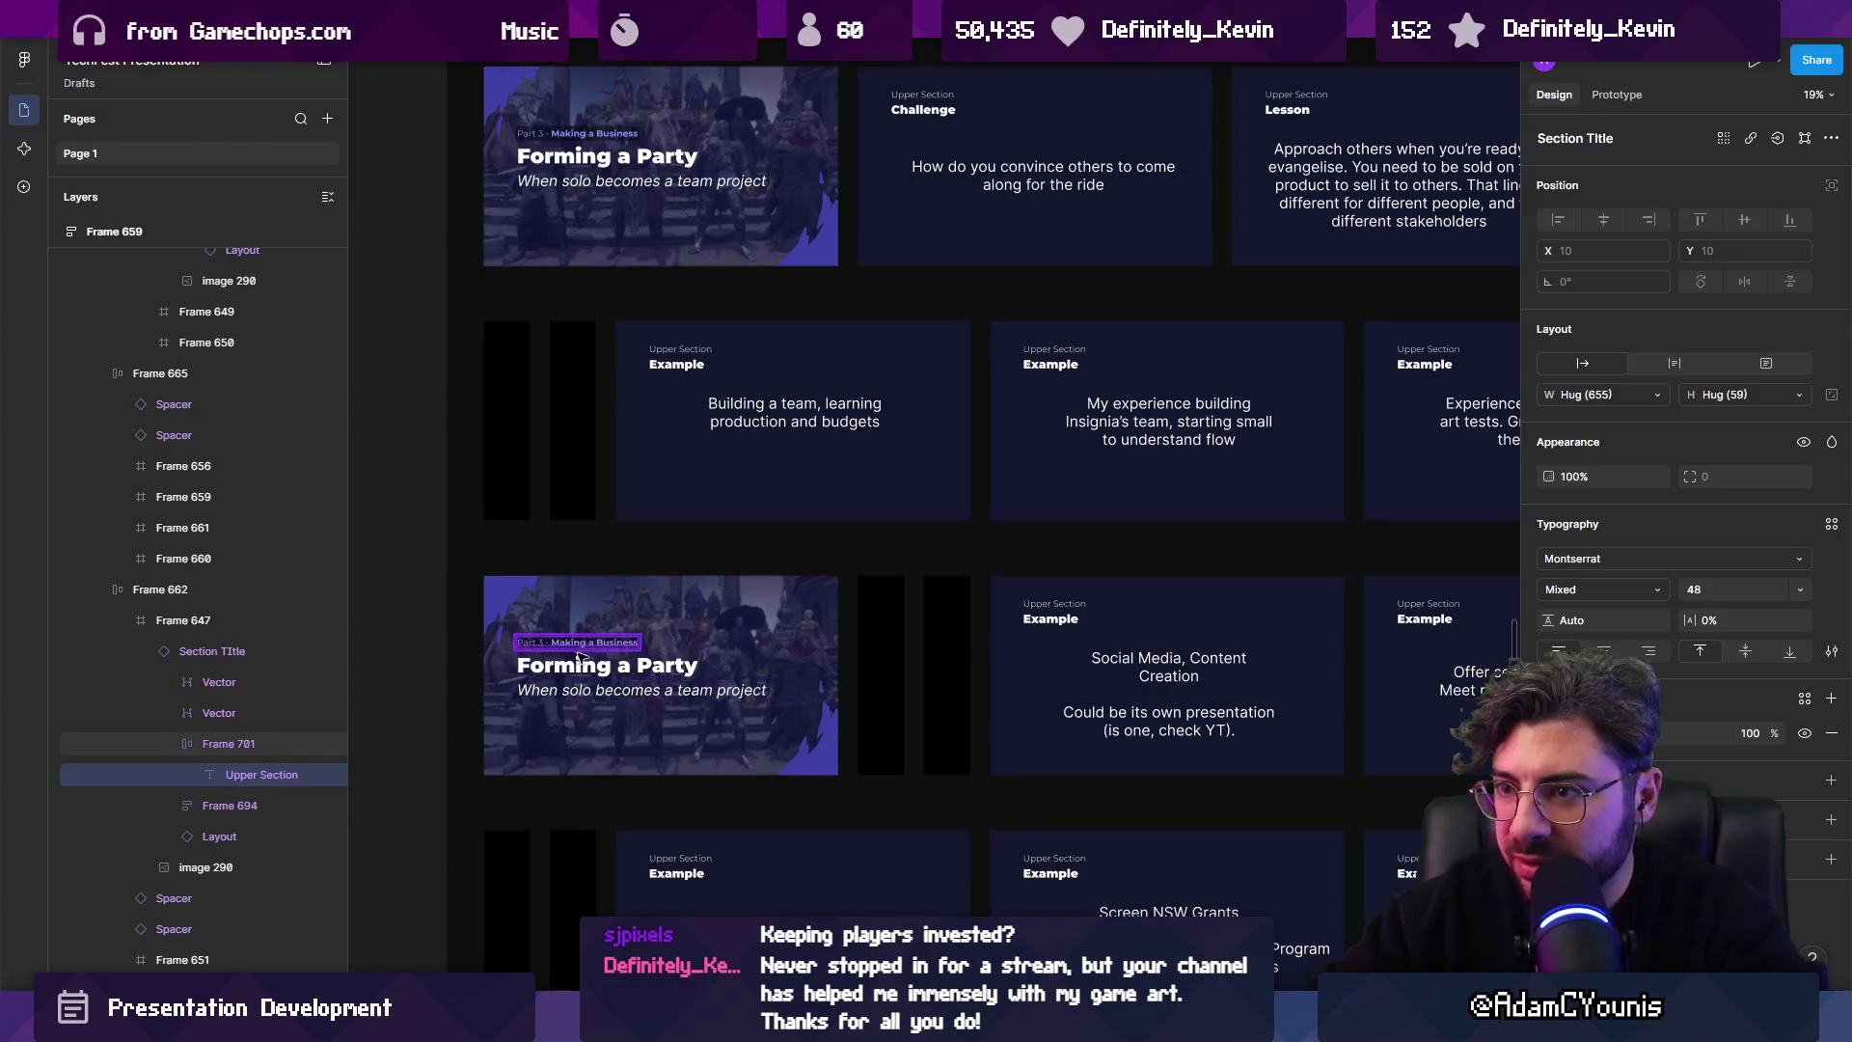
pyautogui.click(946, 675)
pyautogui.keyDown('shift'); pyautogui.click(879, 675); pyautogui.keyUp('shift')
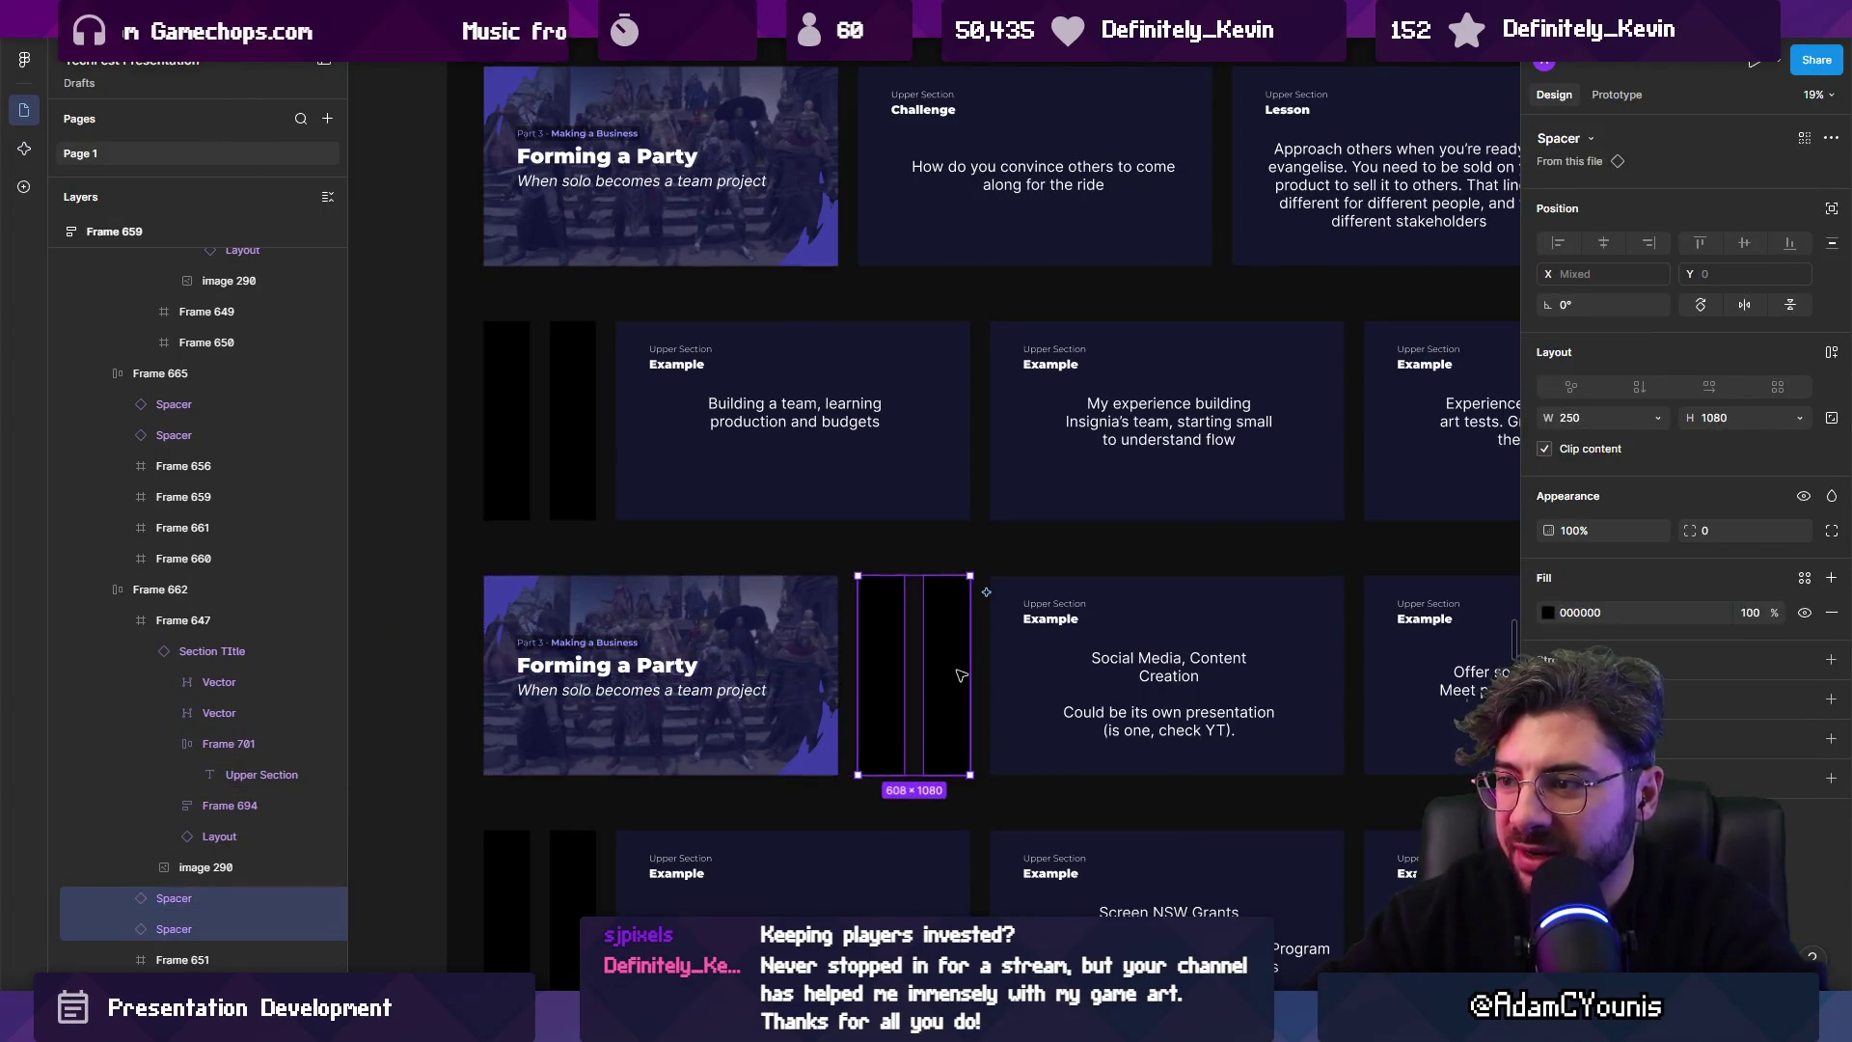
pyautogui.press('Delete')
pyautogui.keyDown('ctrl'); pyautogui.scroll(5, 584, 658); pyautogui.keyUp('ctrl')
pyautogui.doubleClick(583, 657)
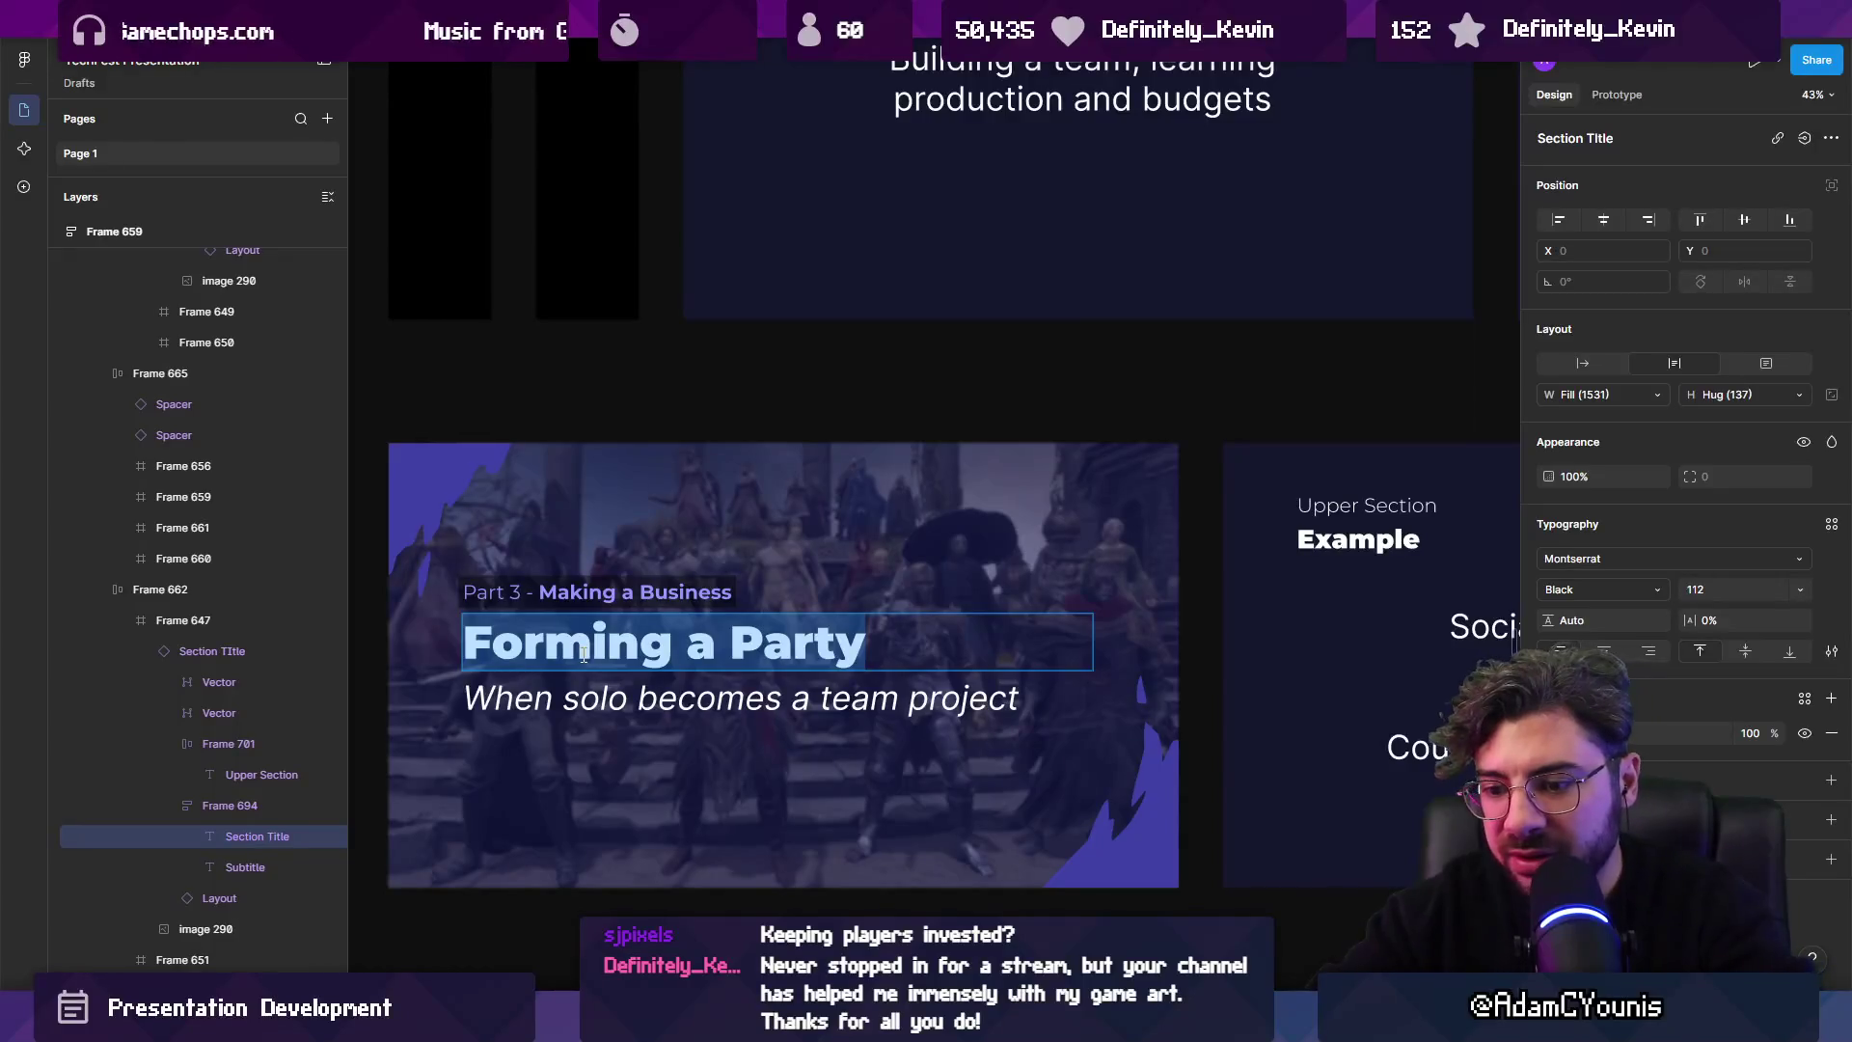
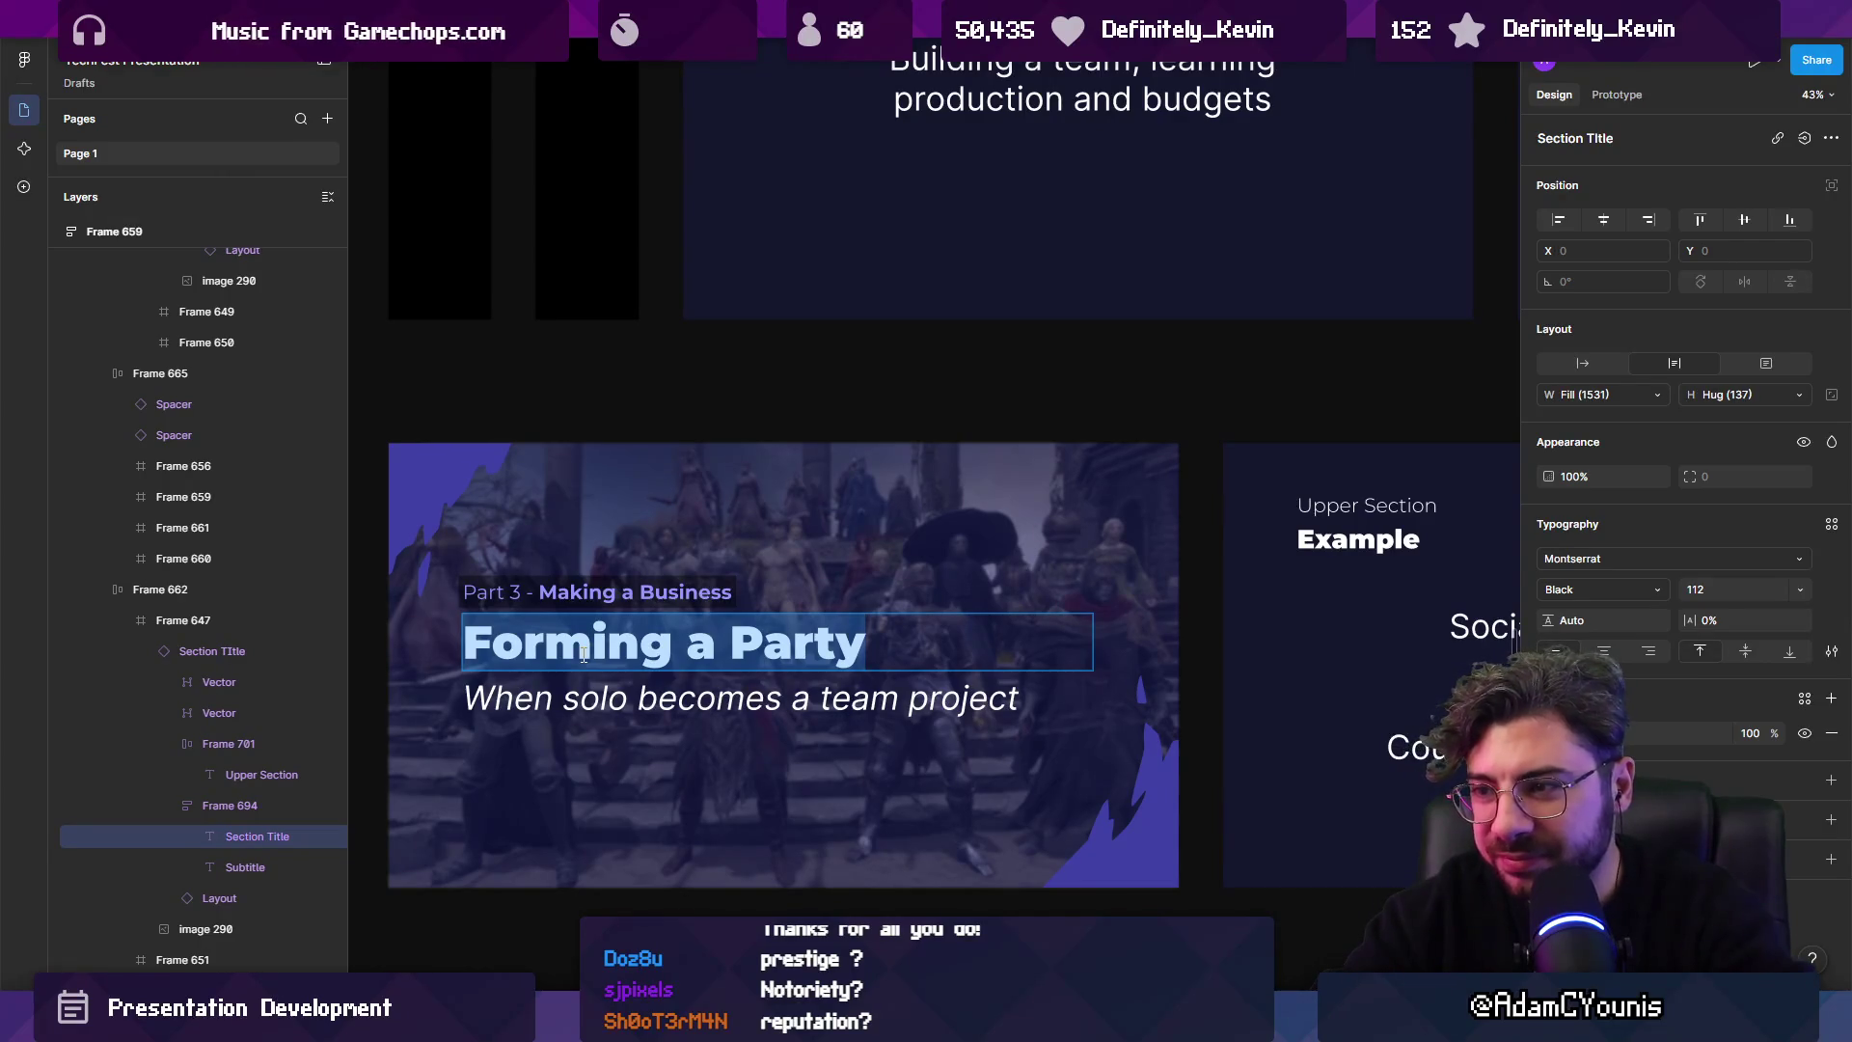
# - Type 'Building Reputation' as the Part 3 title and replace the subtitle with 'Growing an audience'
pyautogui.write('Building Rep')
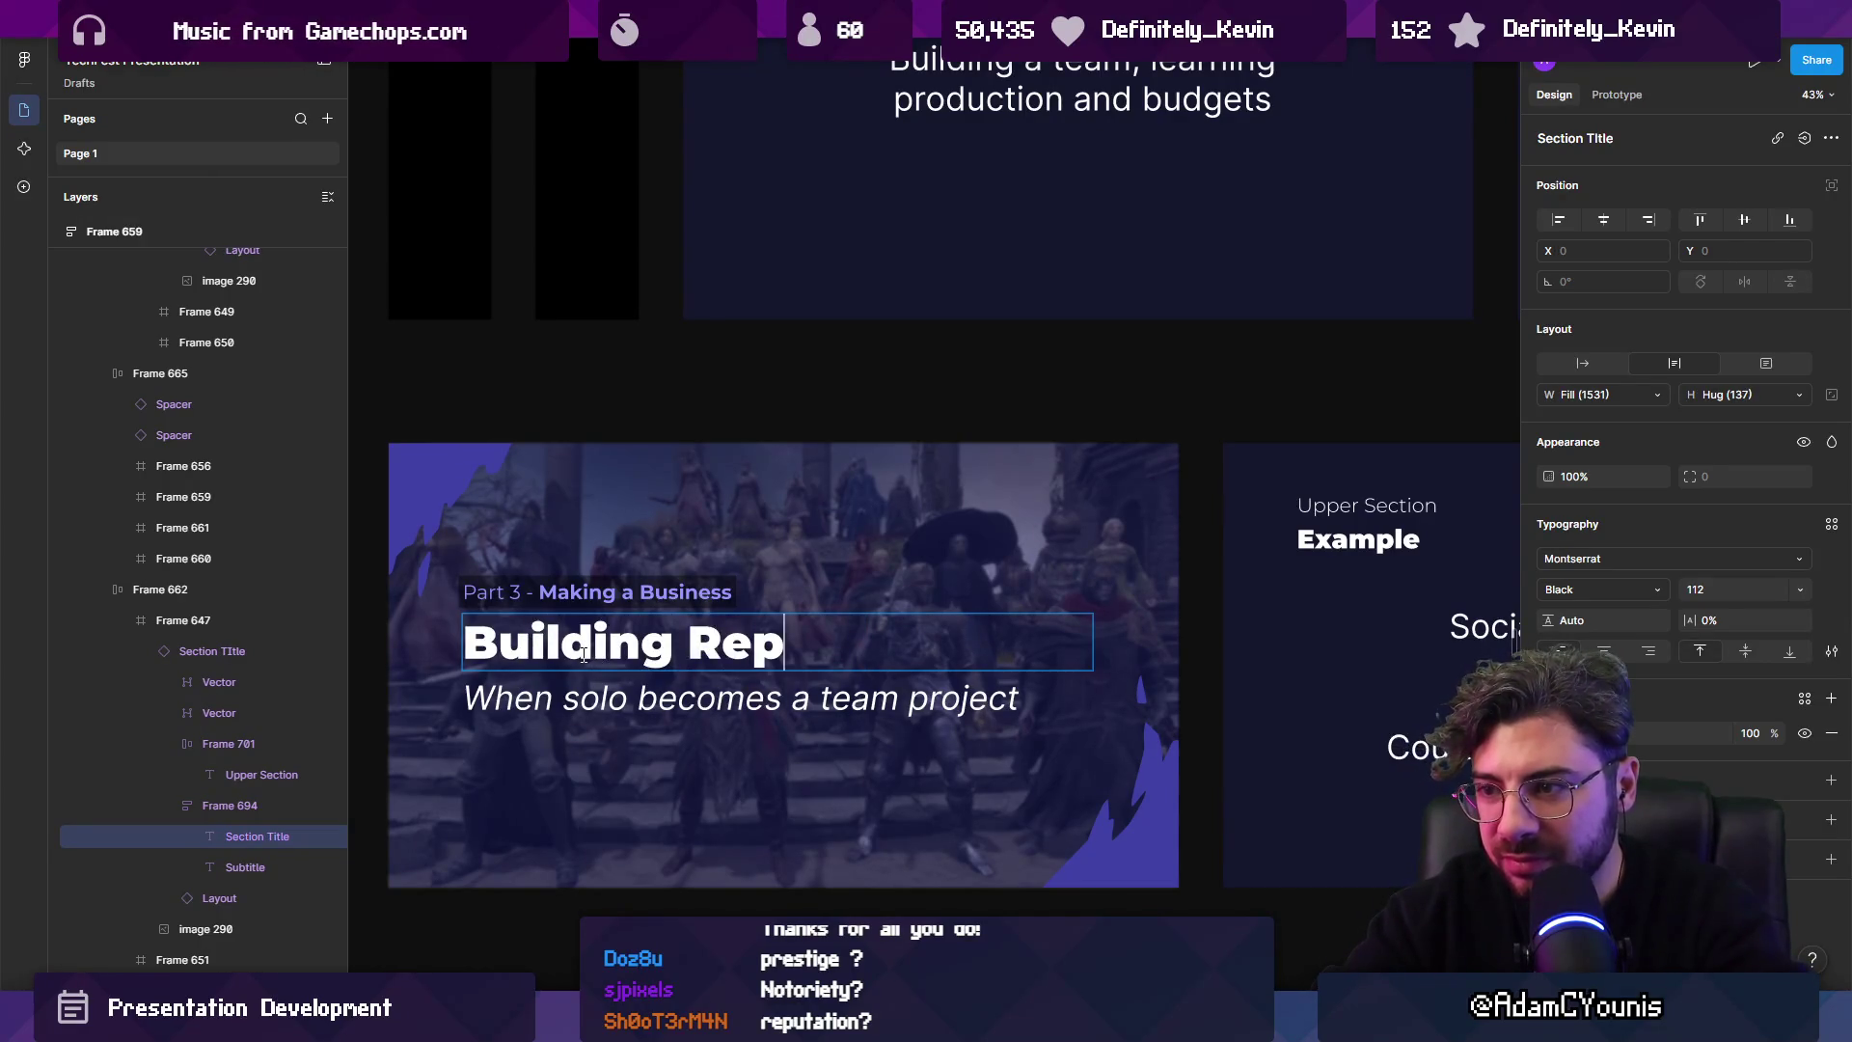
pyautogui.write('utation')
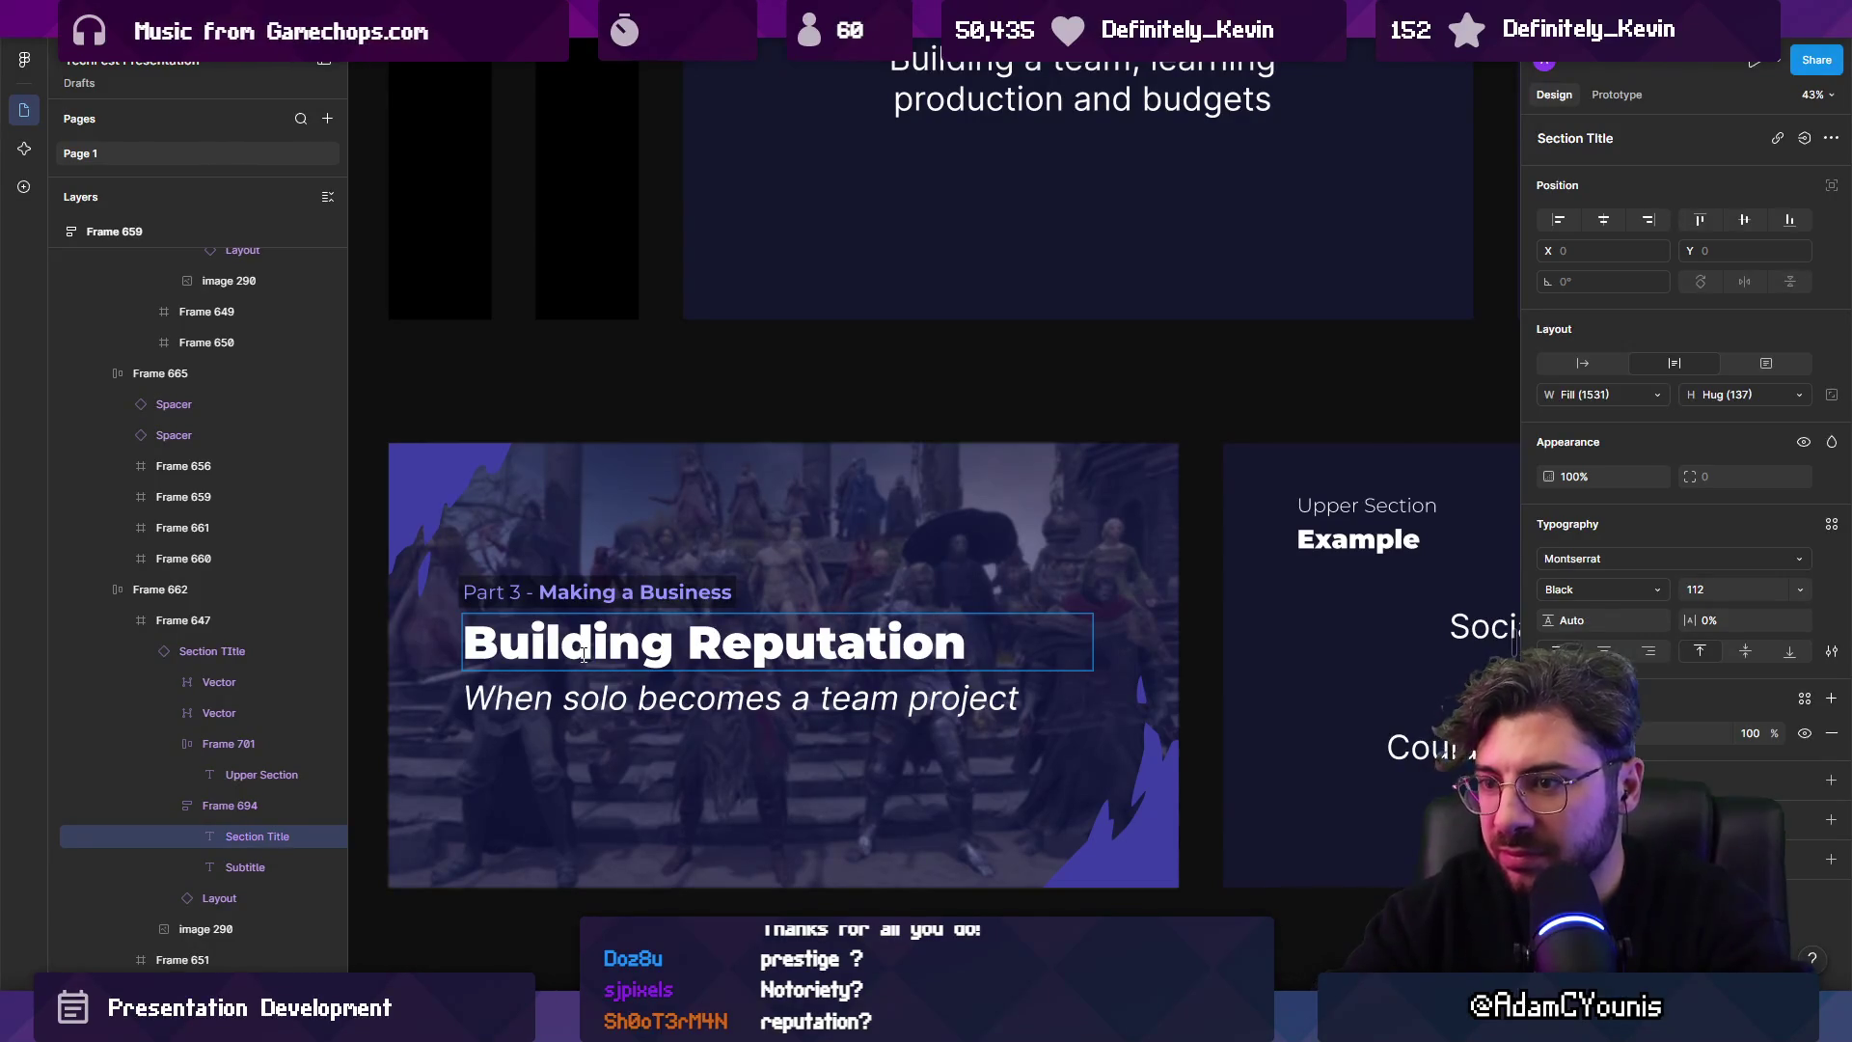
pyautogui.keyDown('ctrl'); pyautogui.scroll(-2, 698, 665); pyautogui.keyUp('ctrl')
pyautogui.click(722, 706)
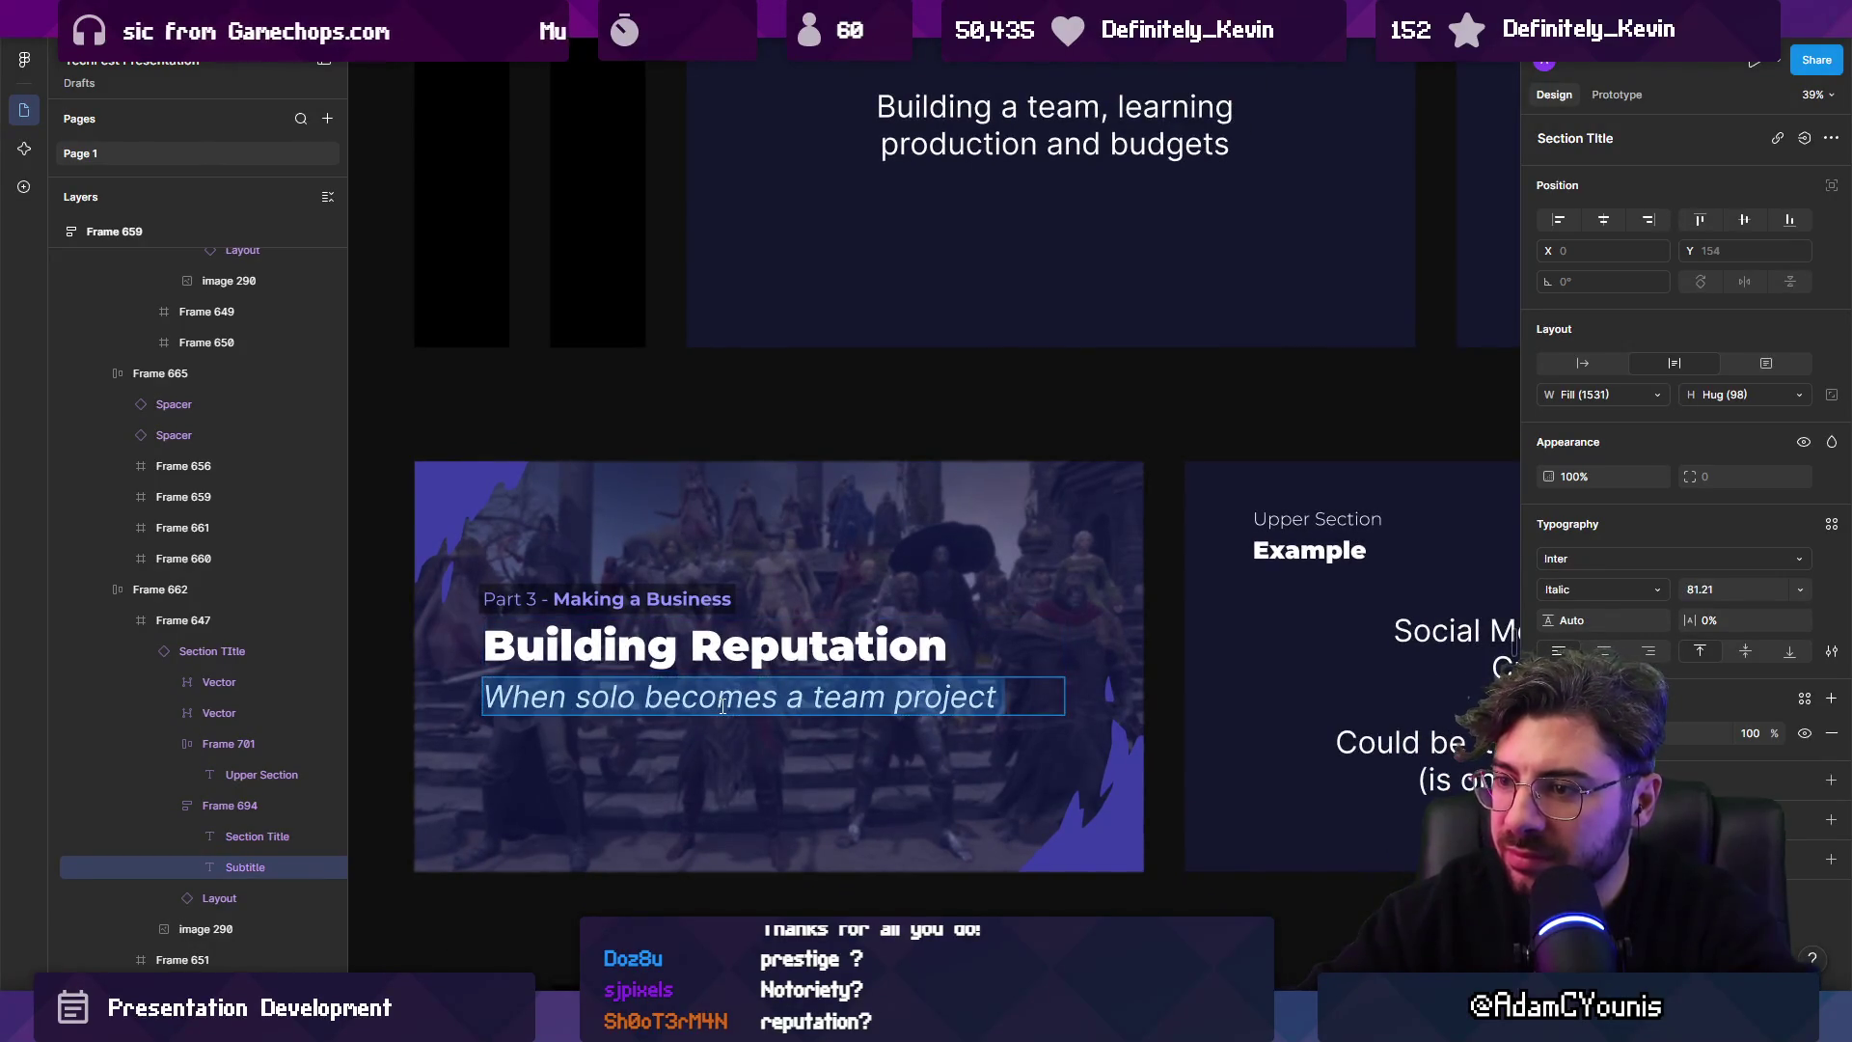
pyautogui.write('M')
pyautogui.press('BackSpace')
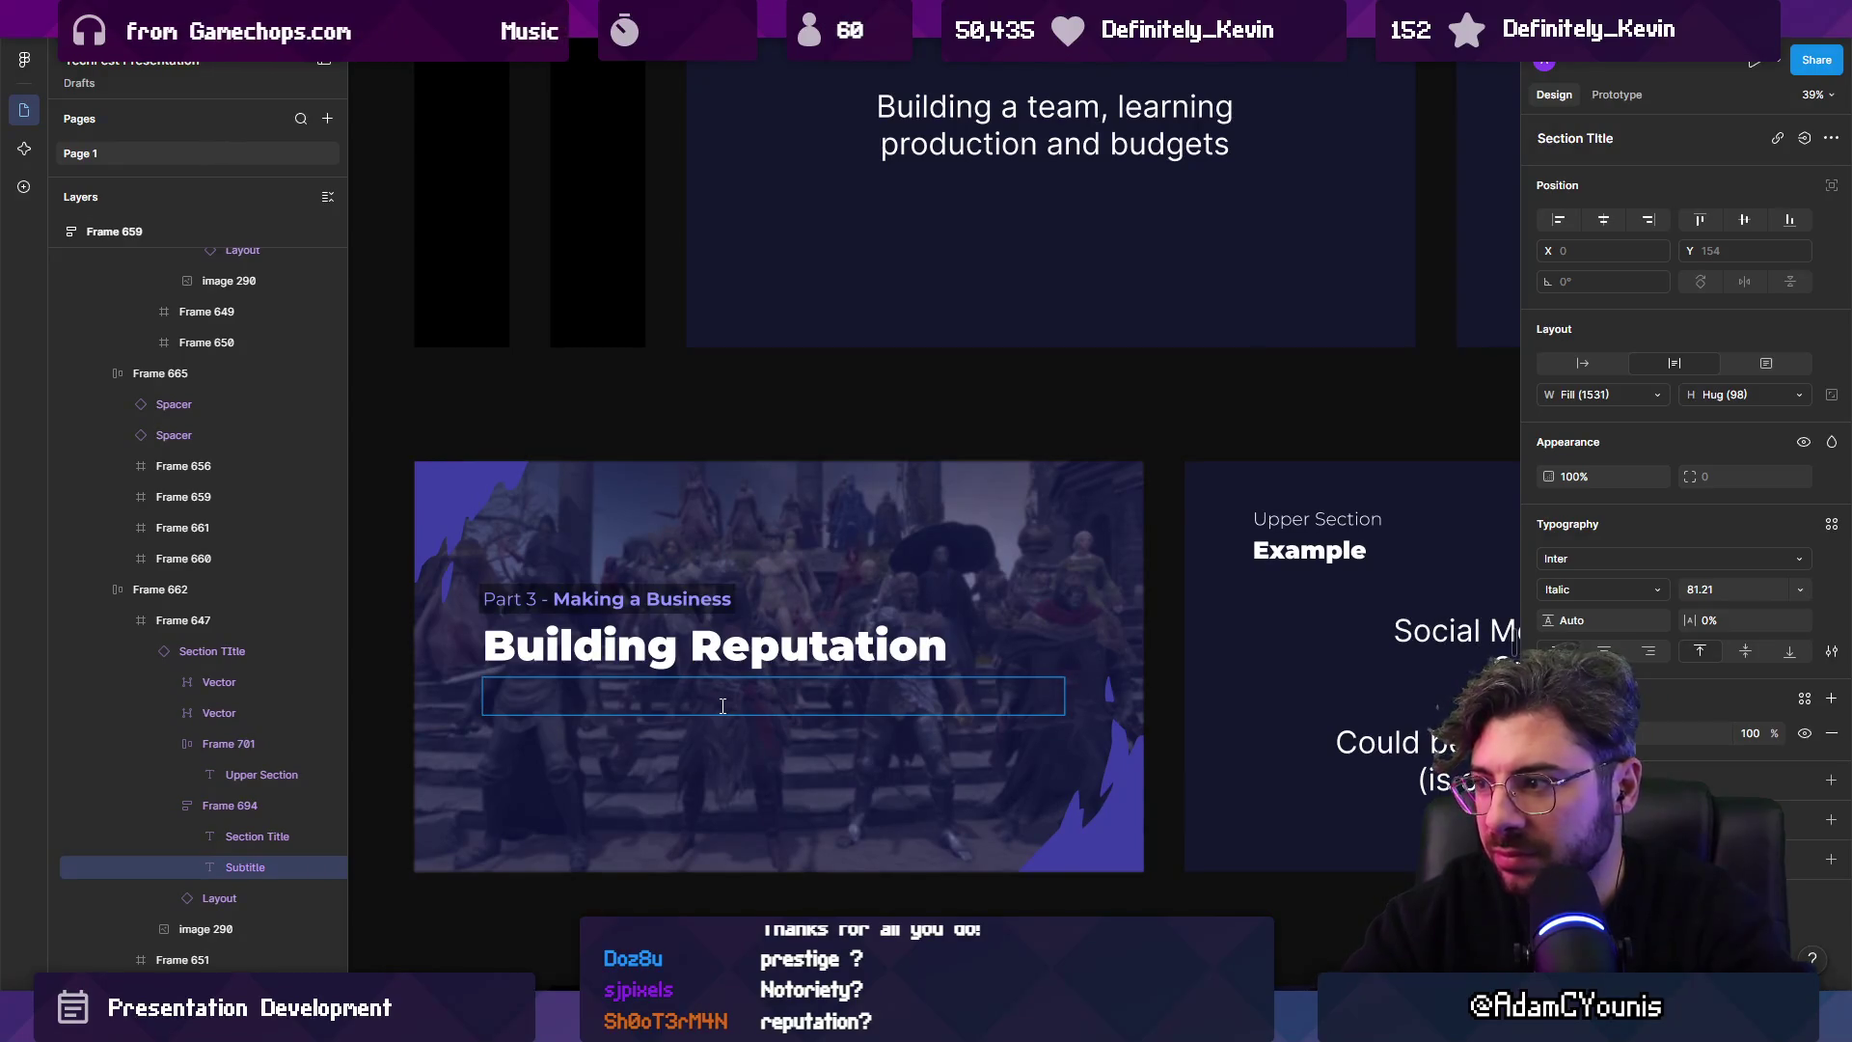
pyautogui.keyDown('ctrl'); pyautogui.scroll(-5, 955, 525); pyautogui.keyUp('ctrl')
pyautogui.scroll(5, 800, 618)
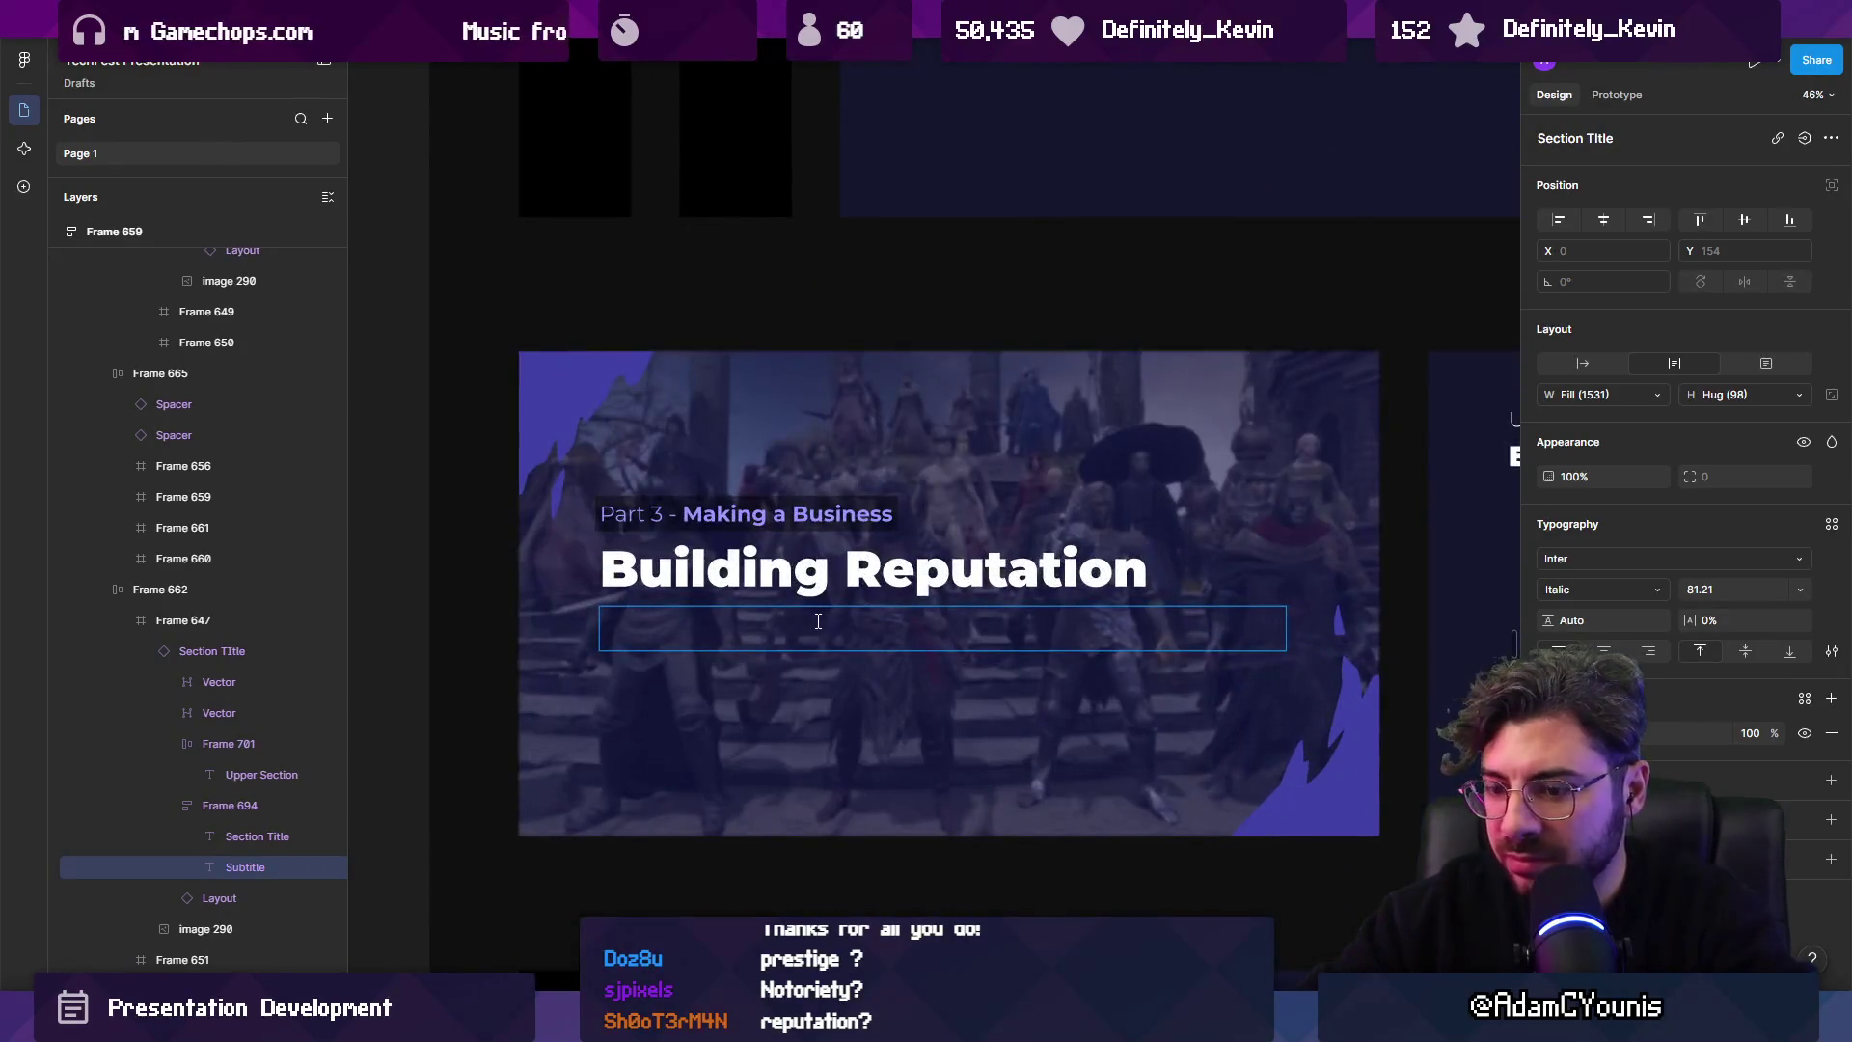
pyautogui.write('Growing an audience')
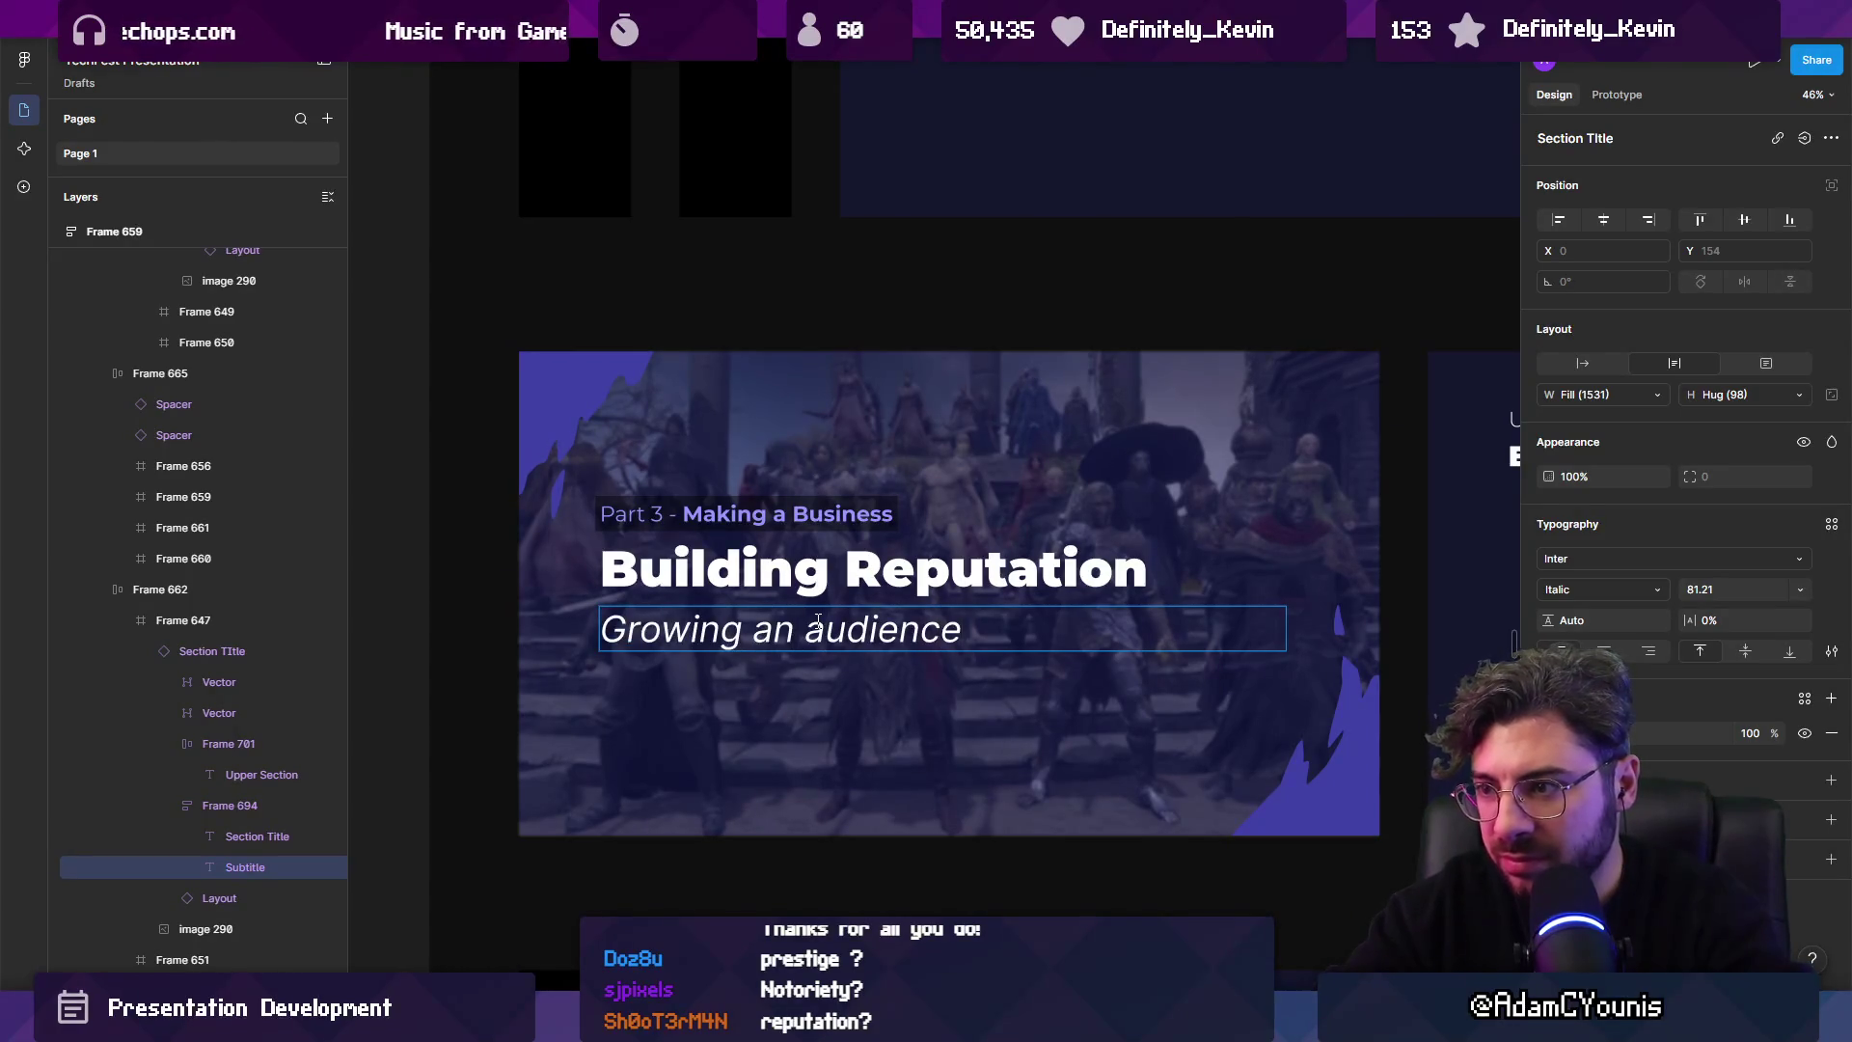
pyautogui.keyDown('ctrl'); pyautogui.scroll(-10, 817, 622); pyautogui.keyUp('ctrl')
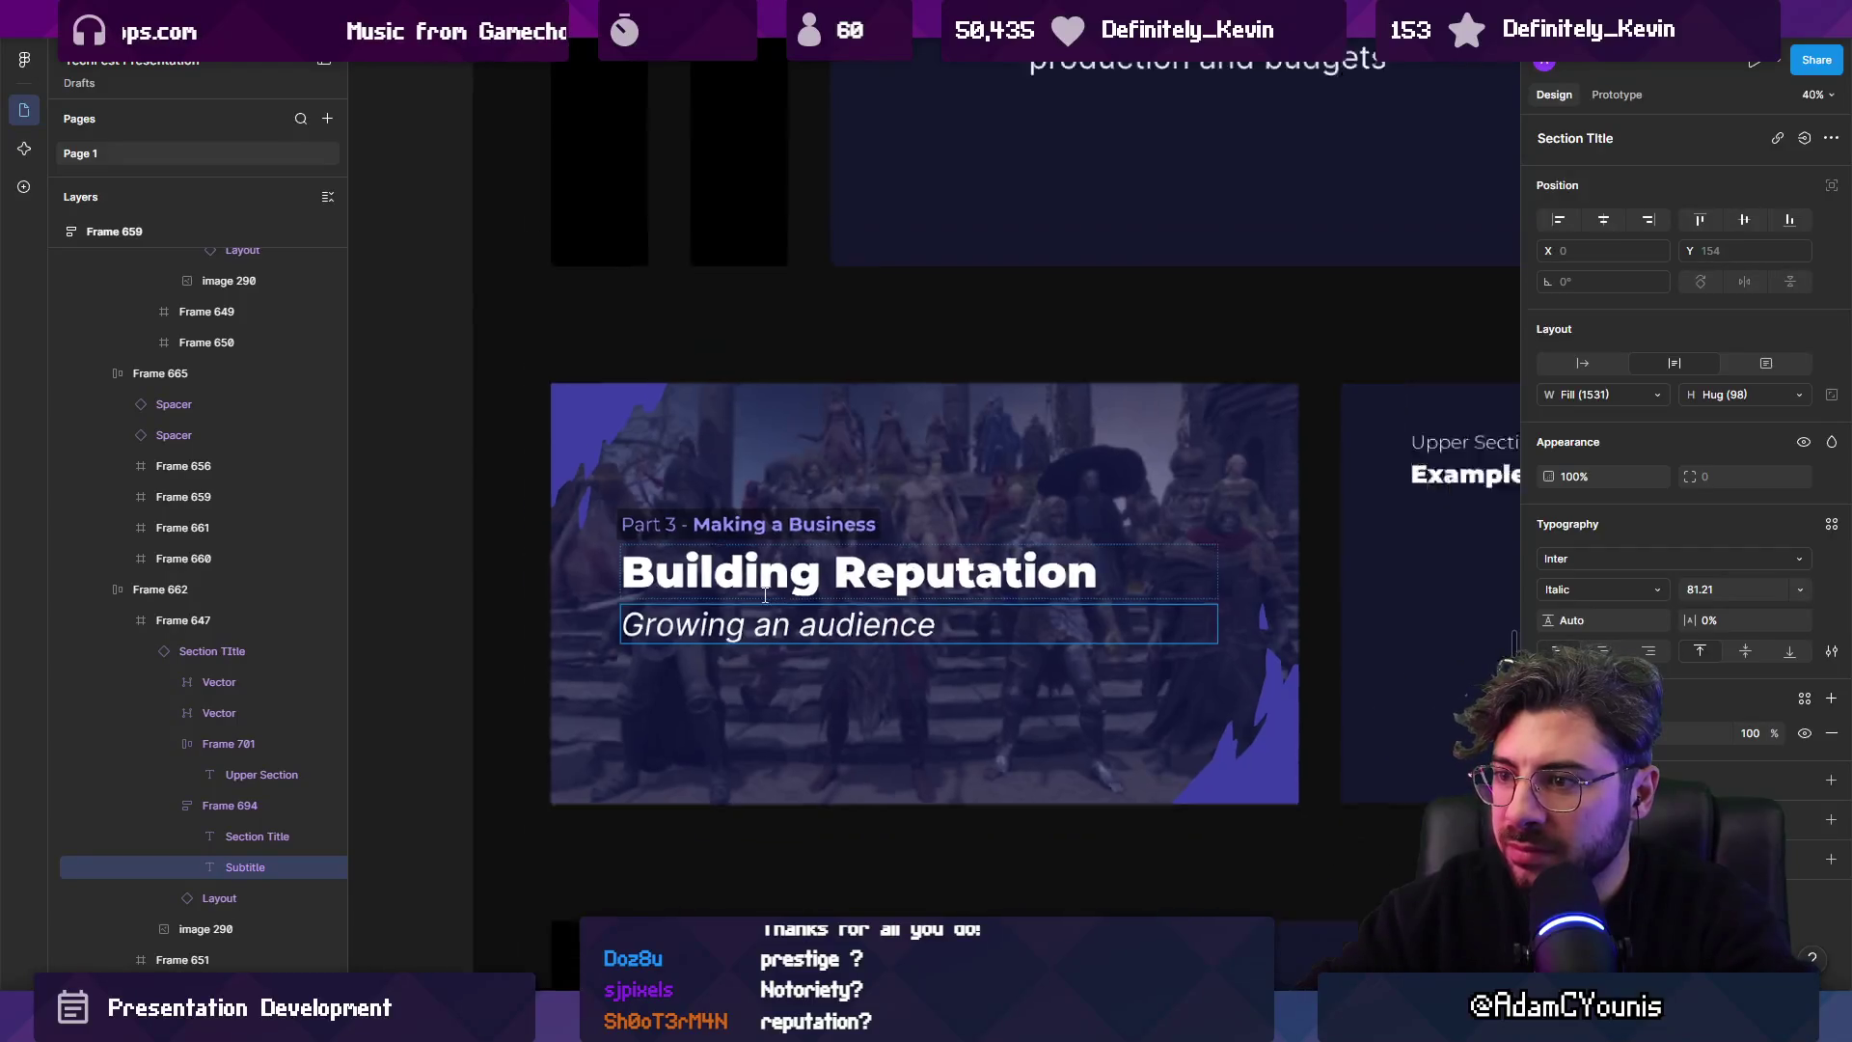
pyautogui.press('Escape')
pyautogui.press('Escape')
pyautogui.keyDown('ctrl'); pyautogui.scroll(3, 758, 497); pyautogui.keyUp('ctrl')
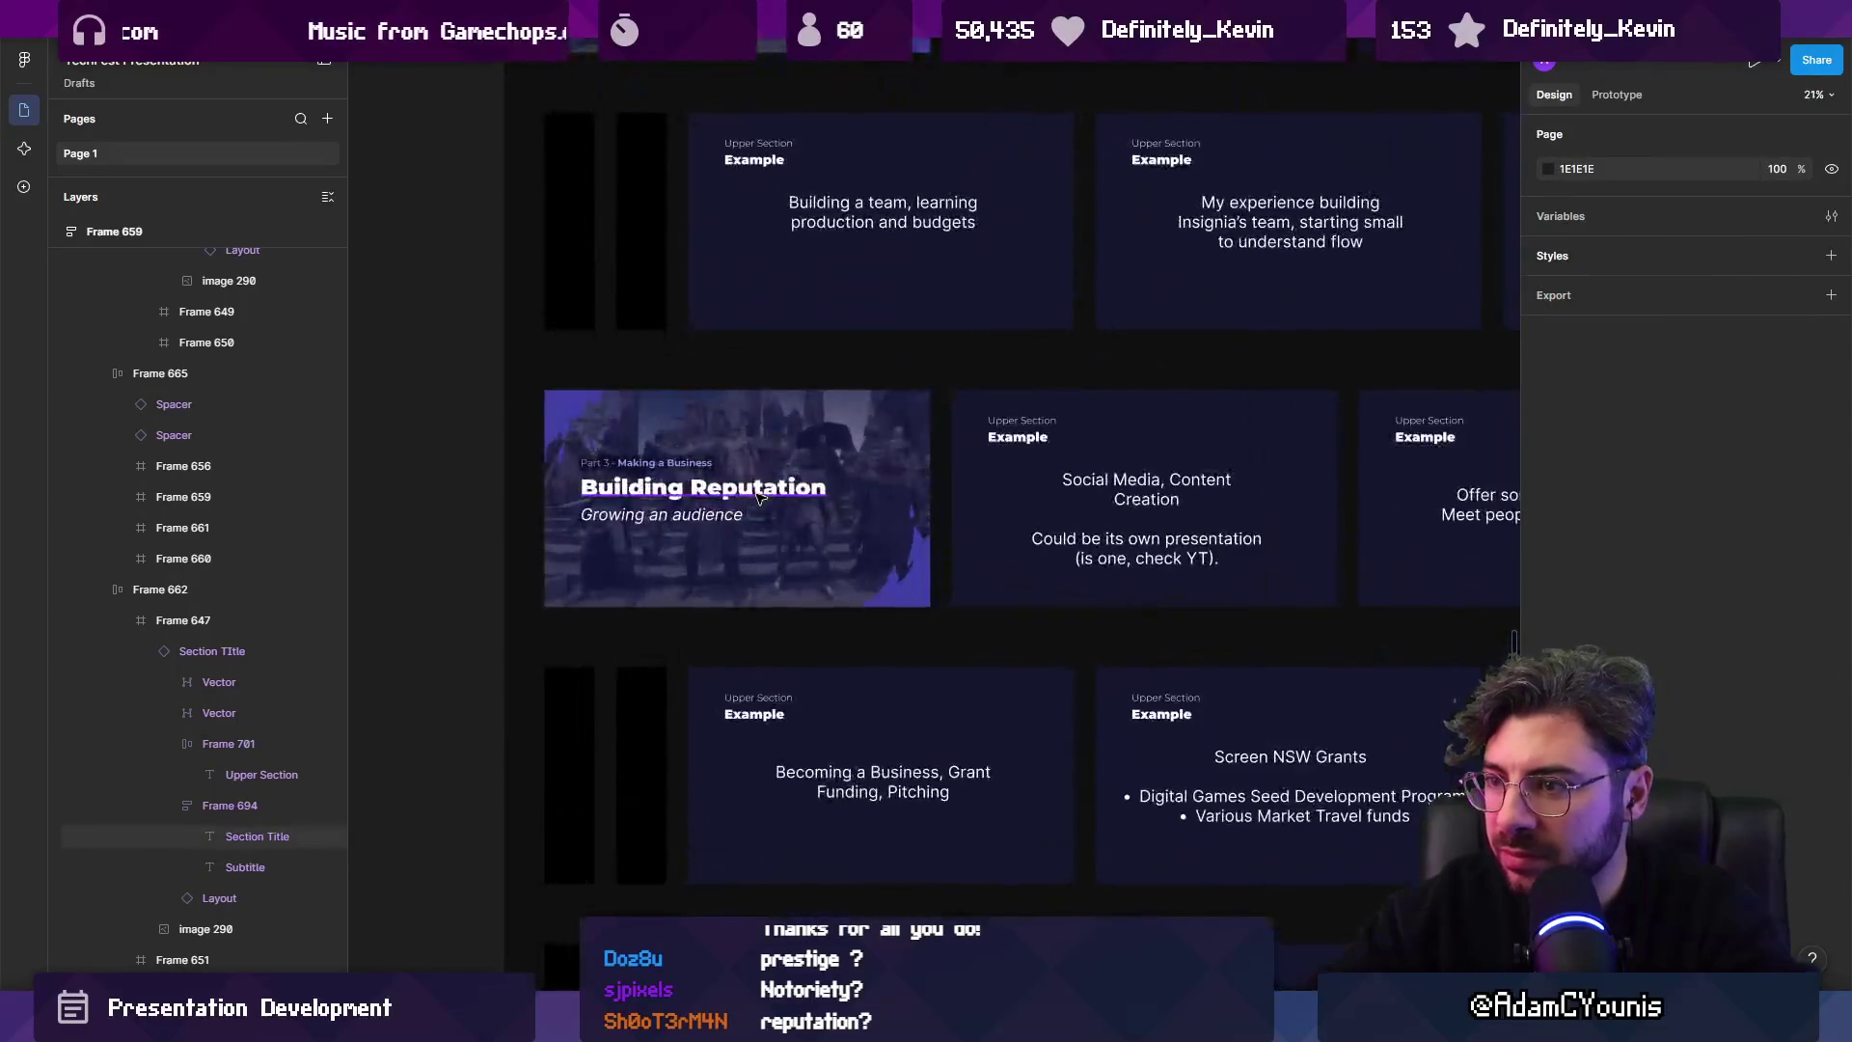
# - Briefly add 'Points' to the Building Reputation title, then remove it again
pyautogui.doubleClick(765, 495)
pyautogui.write('Points')
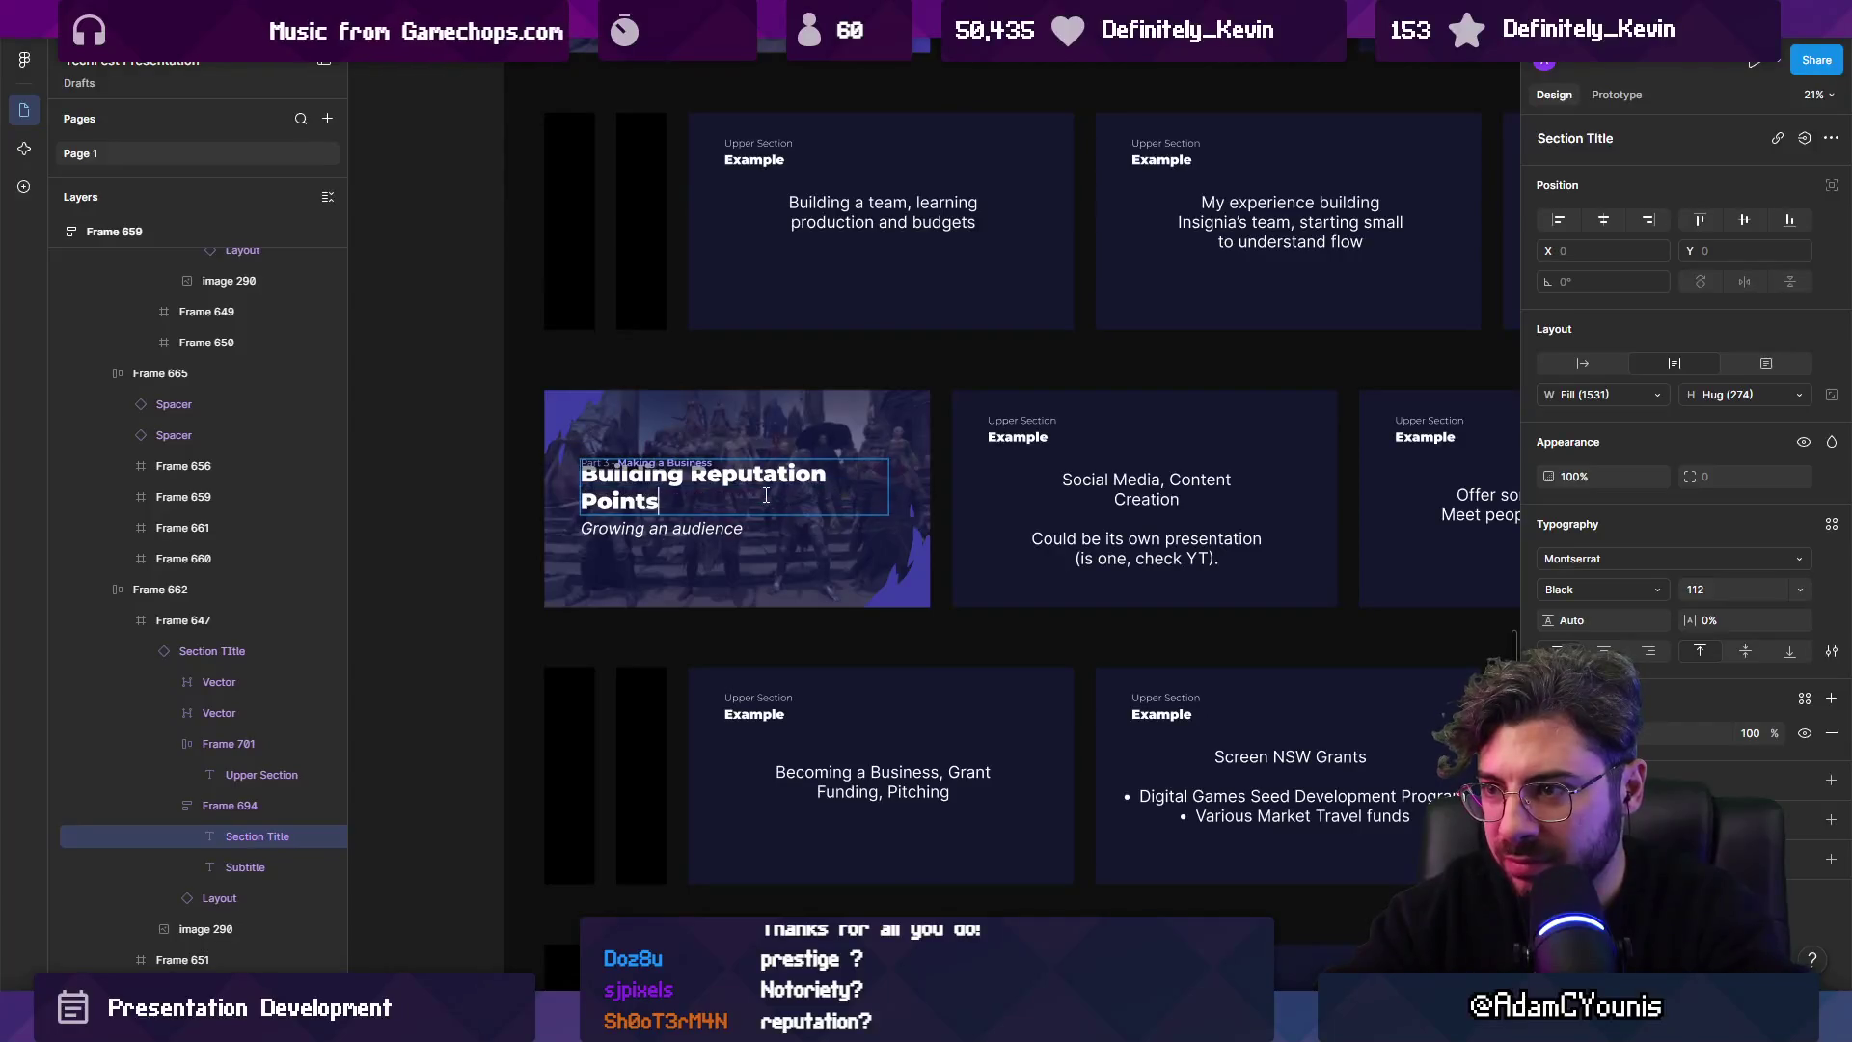
pyautogui.press('BackSpace')
pyautogui.press('BackSpace')
pyautogui.press('BackSpace')
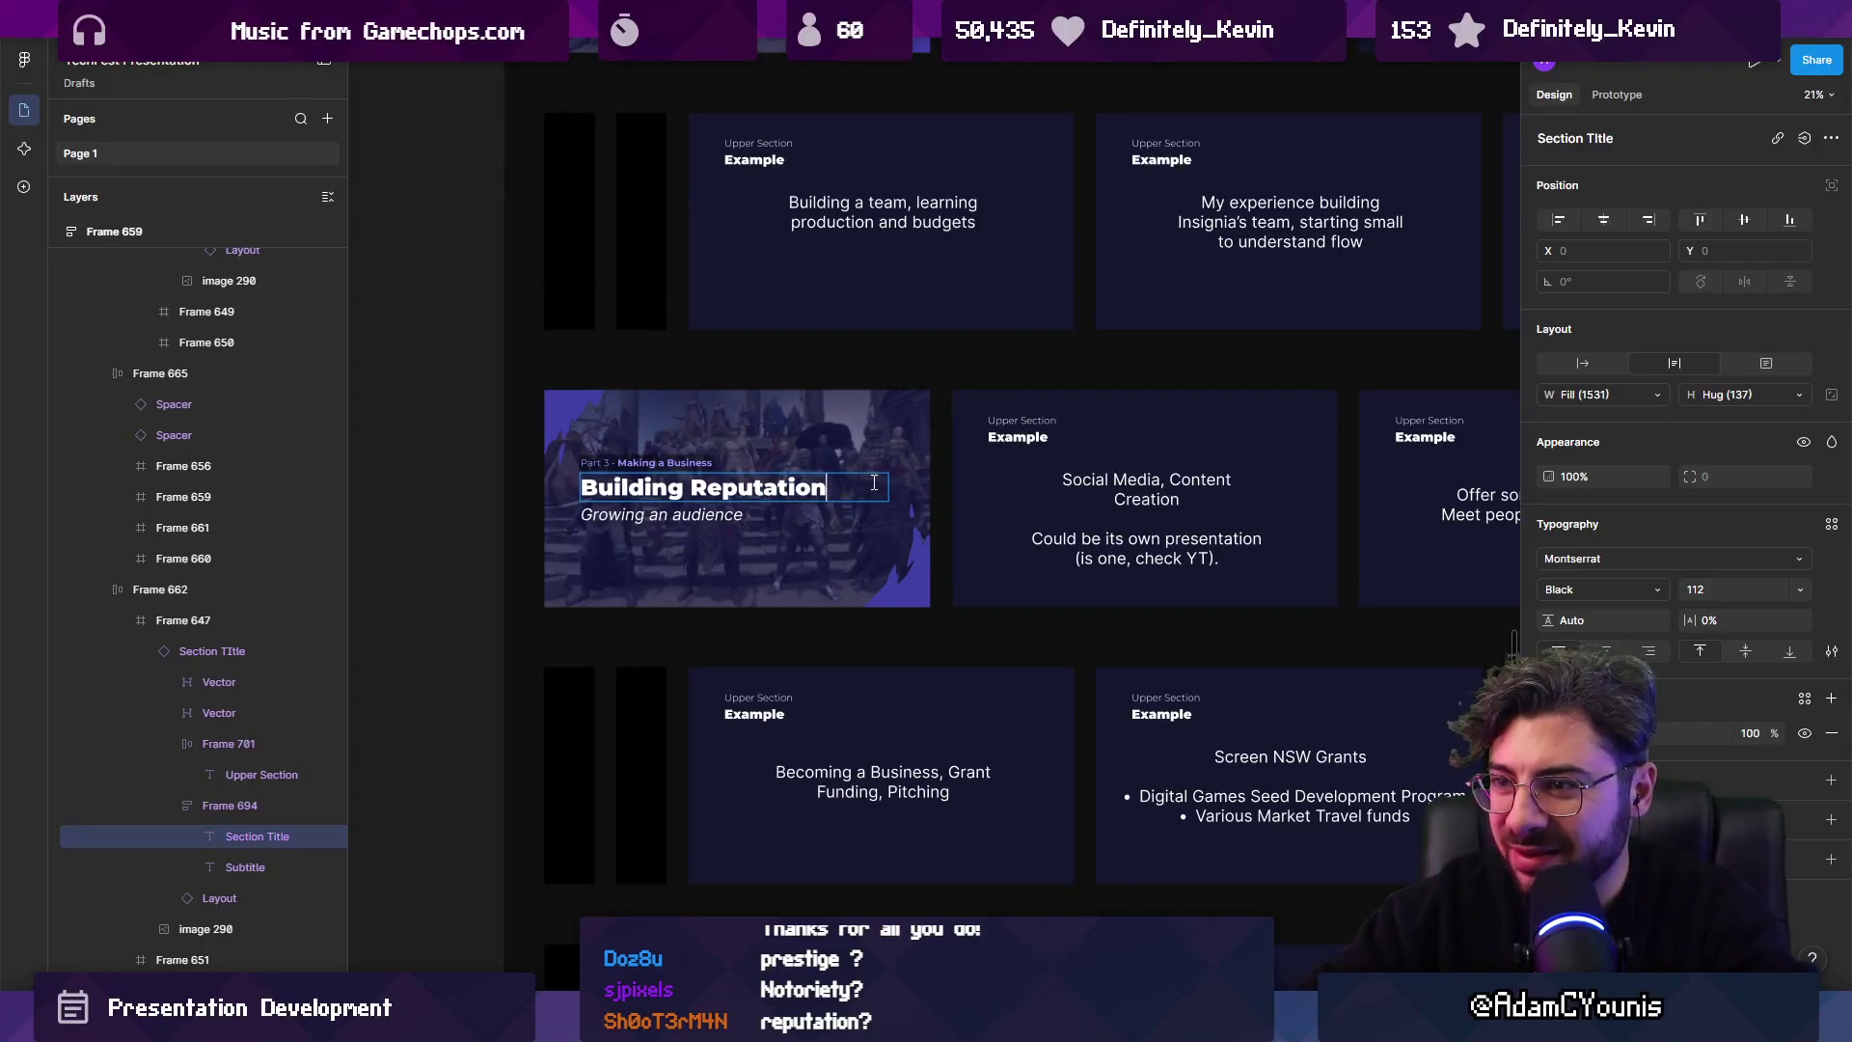
pyautogui.press('Escape')
pyautogui.keyDown('ctrl'); pyautogui.scroll(-4, 722, 498); pyautogui.keyUp('ctrl')
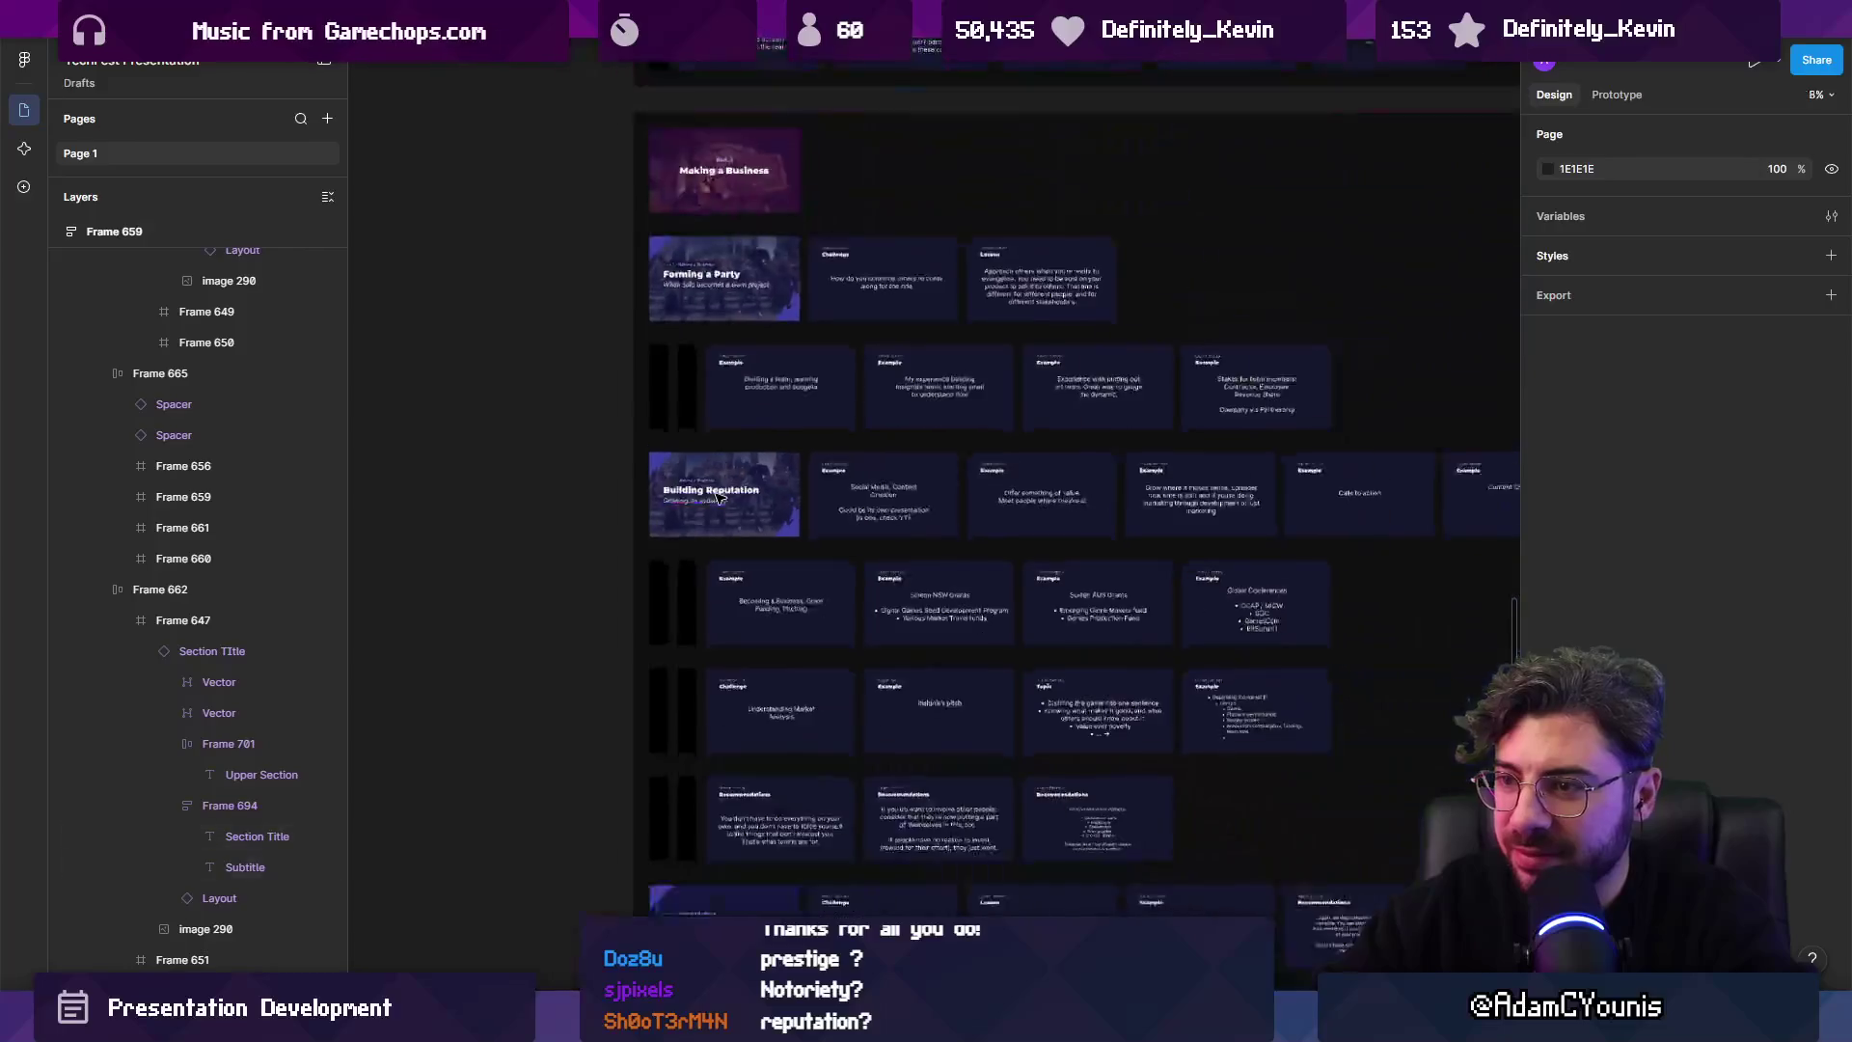
pyautogui.keyDown('ctrl'); pyautogui.scroll(3, 786, 699); pyautogui.keyUp('ctrl')
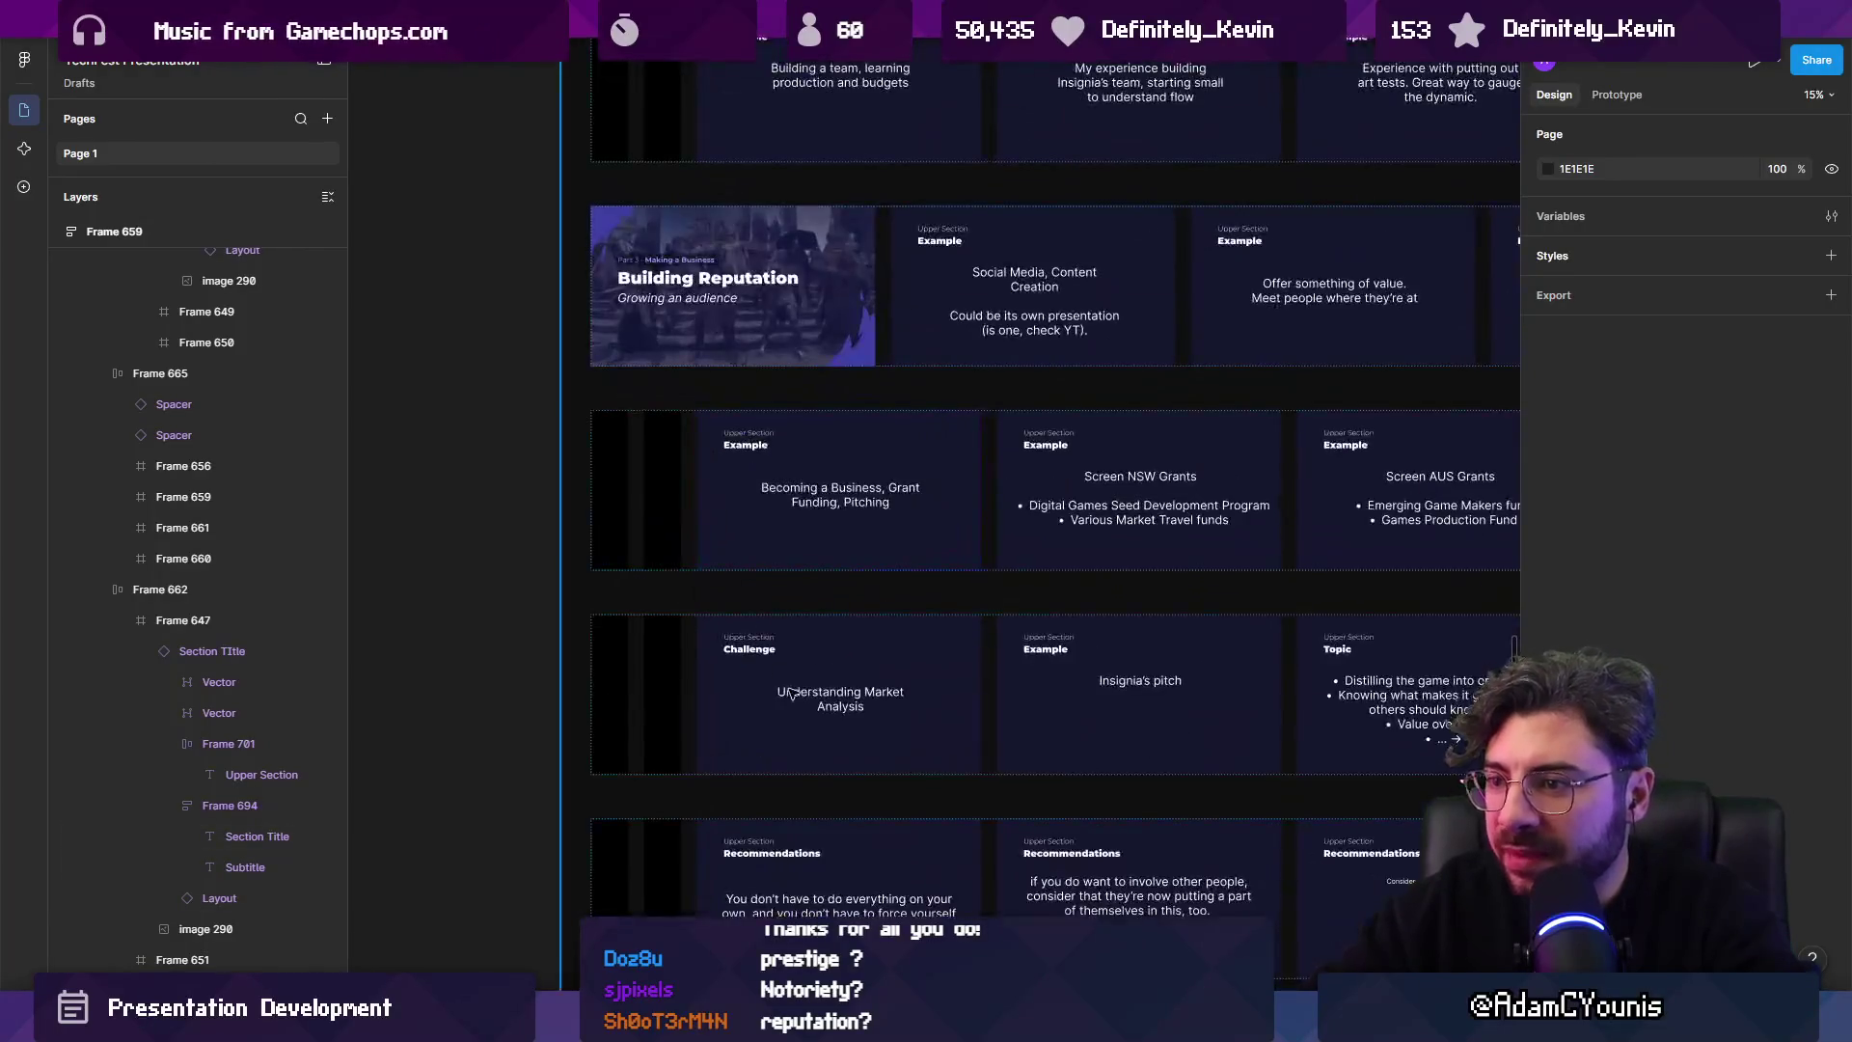
# - Alt-drag a copy of the Building Reputation slide to lead the Becoming a Business row
pyautogui.click(752, 319)
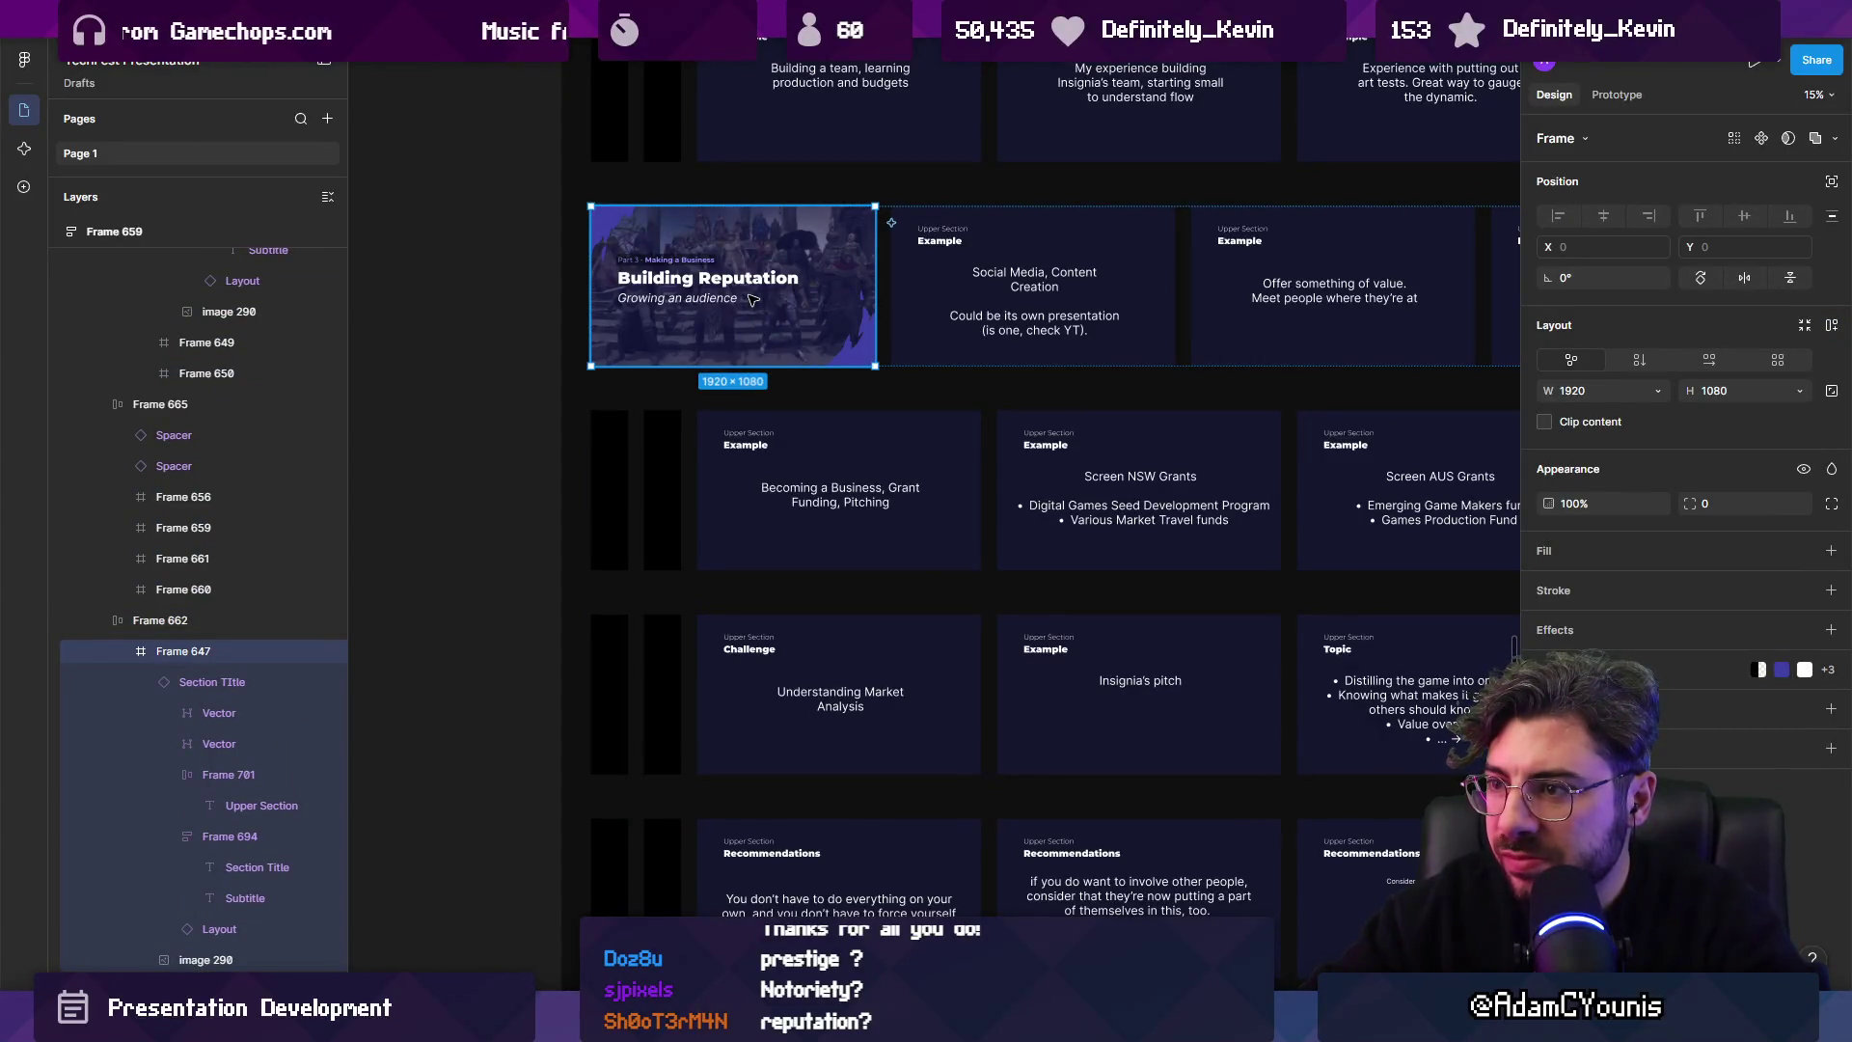
pyautogui.scroll(5, 752, 299)
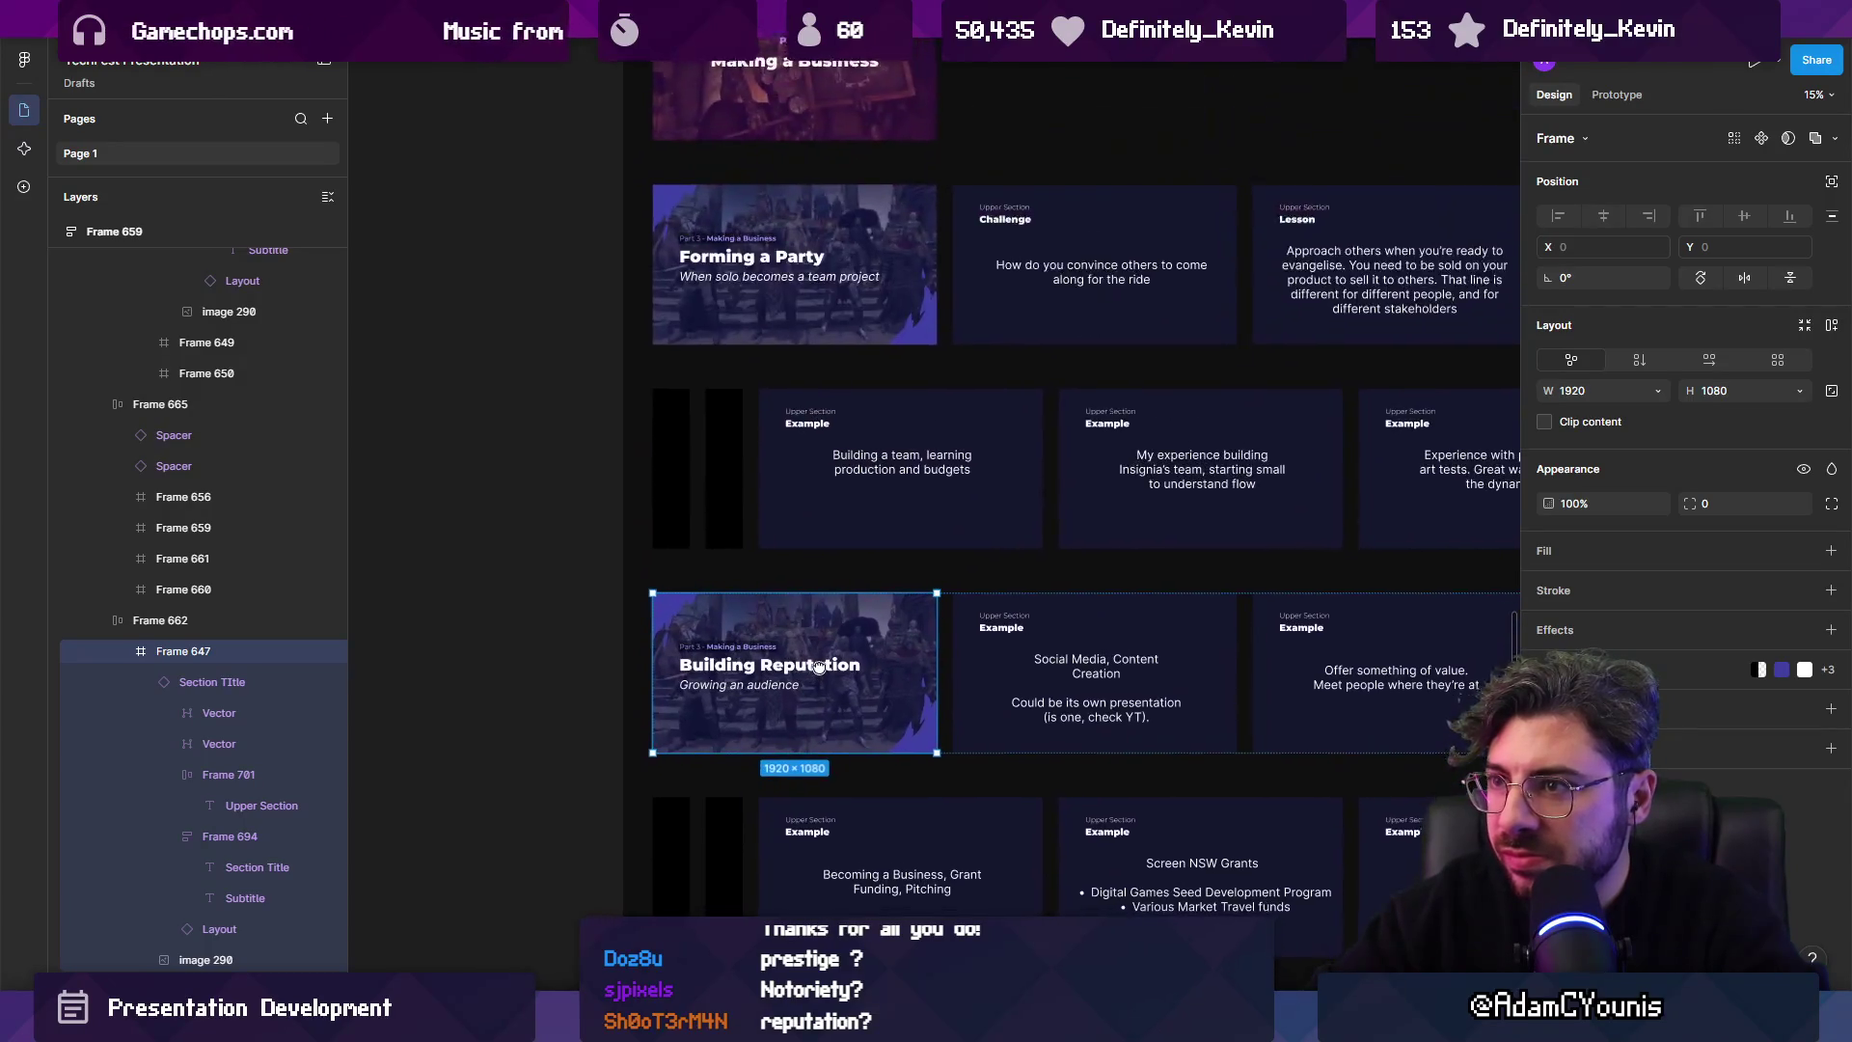
pyautogui.scroll(-2, 818, 667)
pyautogui.moveTo(849, 529)
pyautogui.mouseDown()
pyautogui.moveTo(752, 719)
pyautogui.moveTo(692, 730)
pyautogui.mouseUp()
pyautogui.scroll(-5, 912, 343)
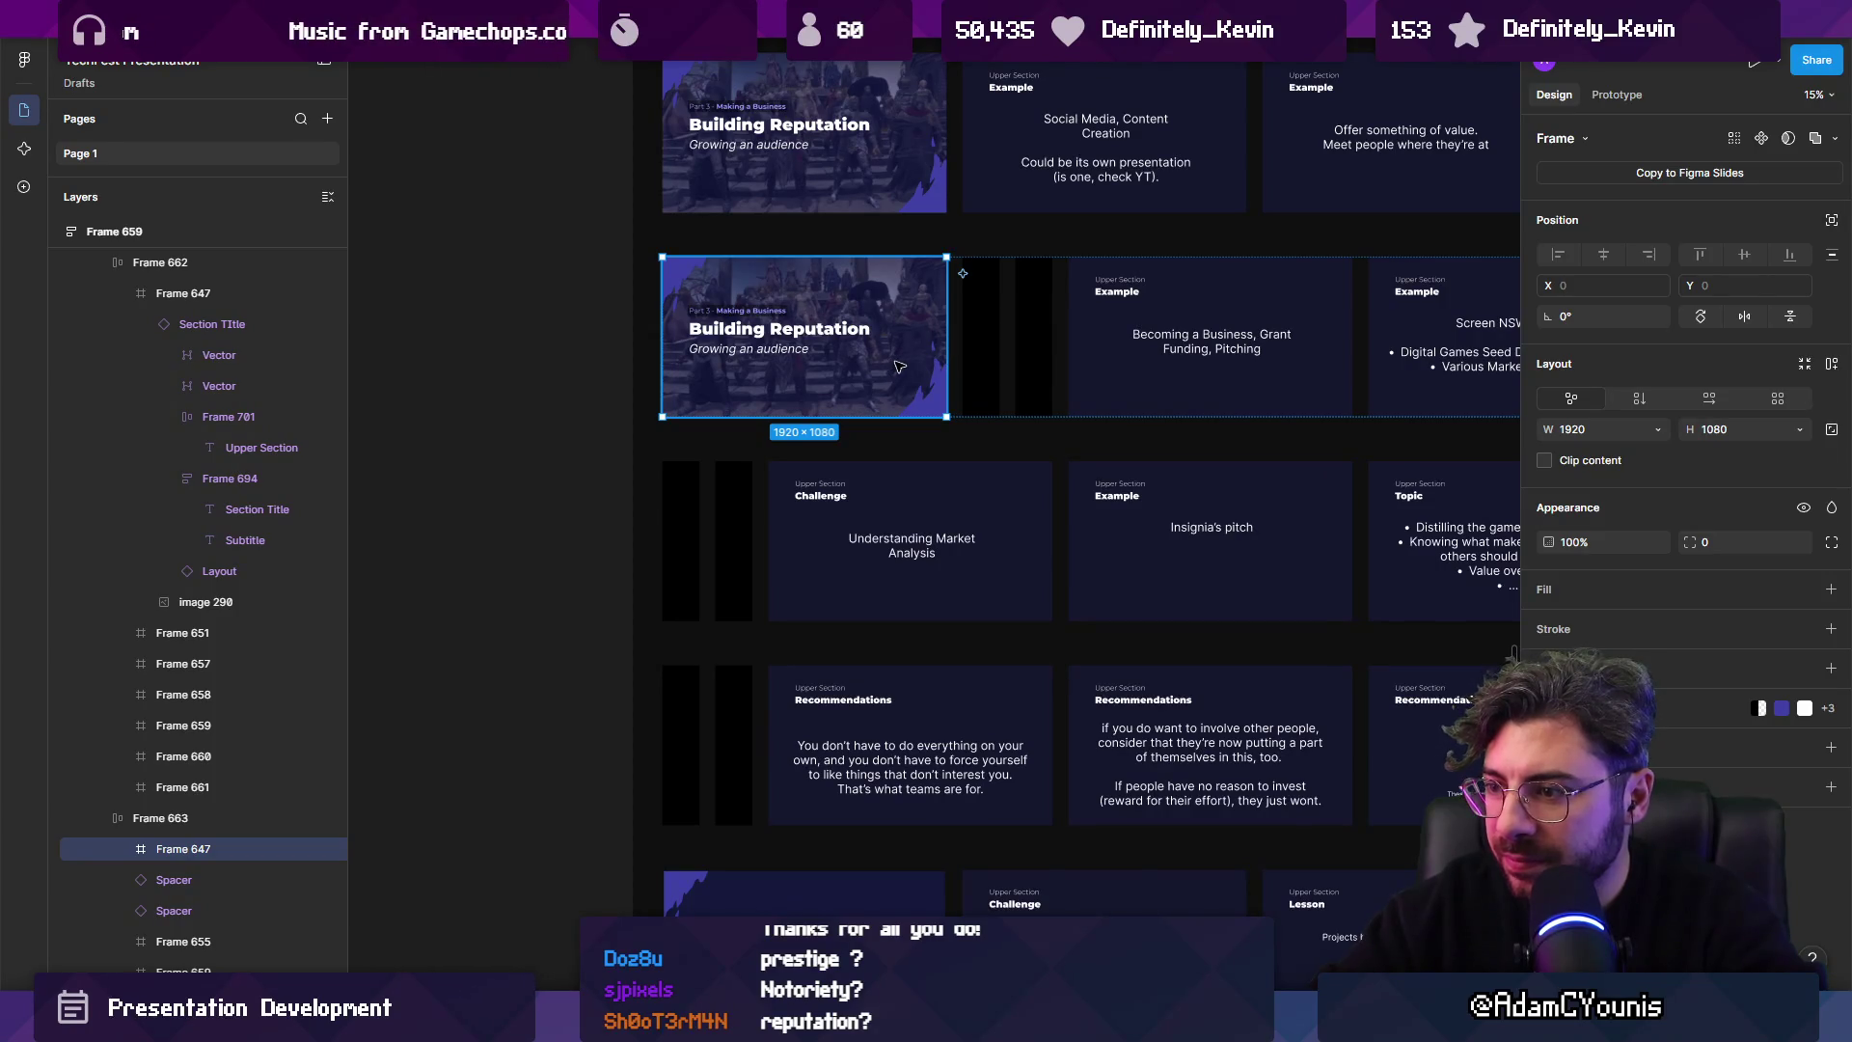
pyautogui.hscroll(1, 887, 405)
pyautogui.scroll(1, 888, 405)
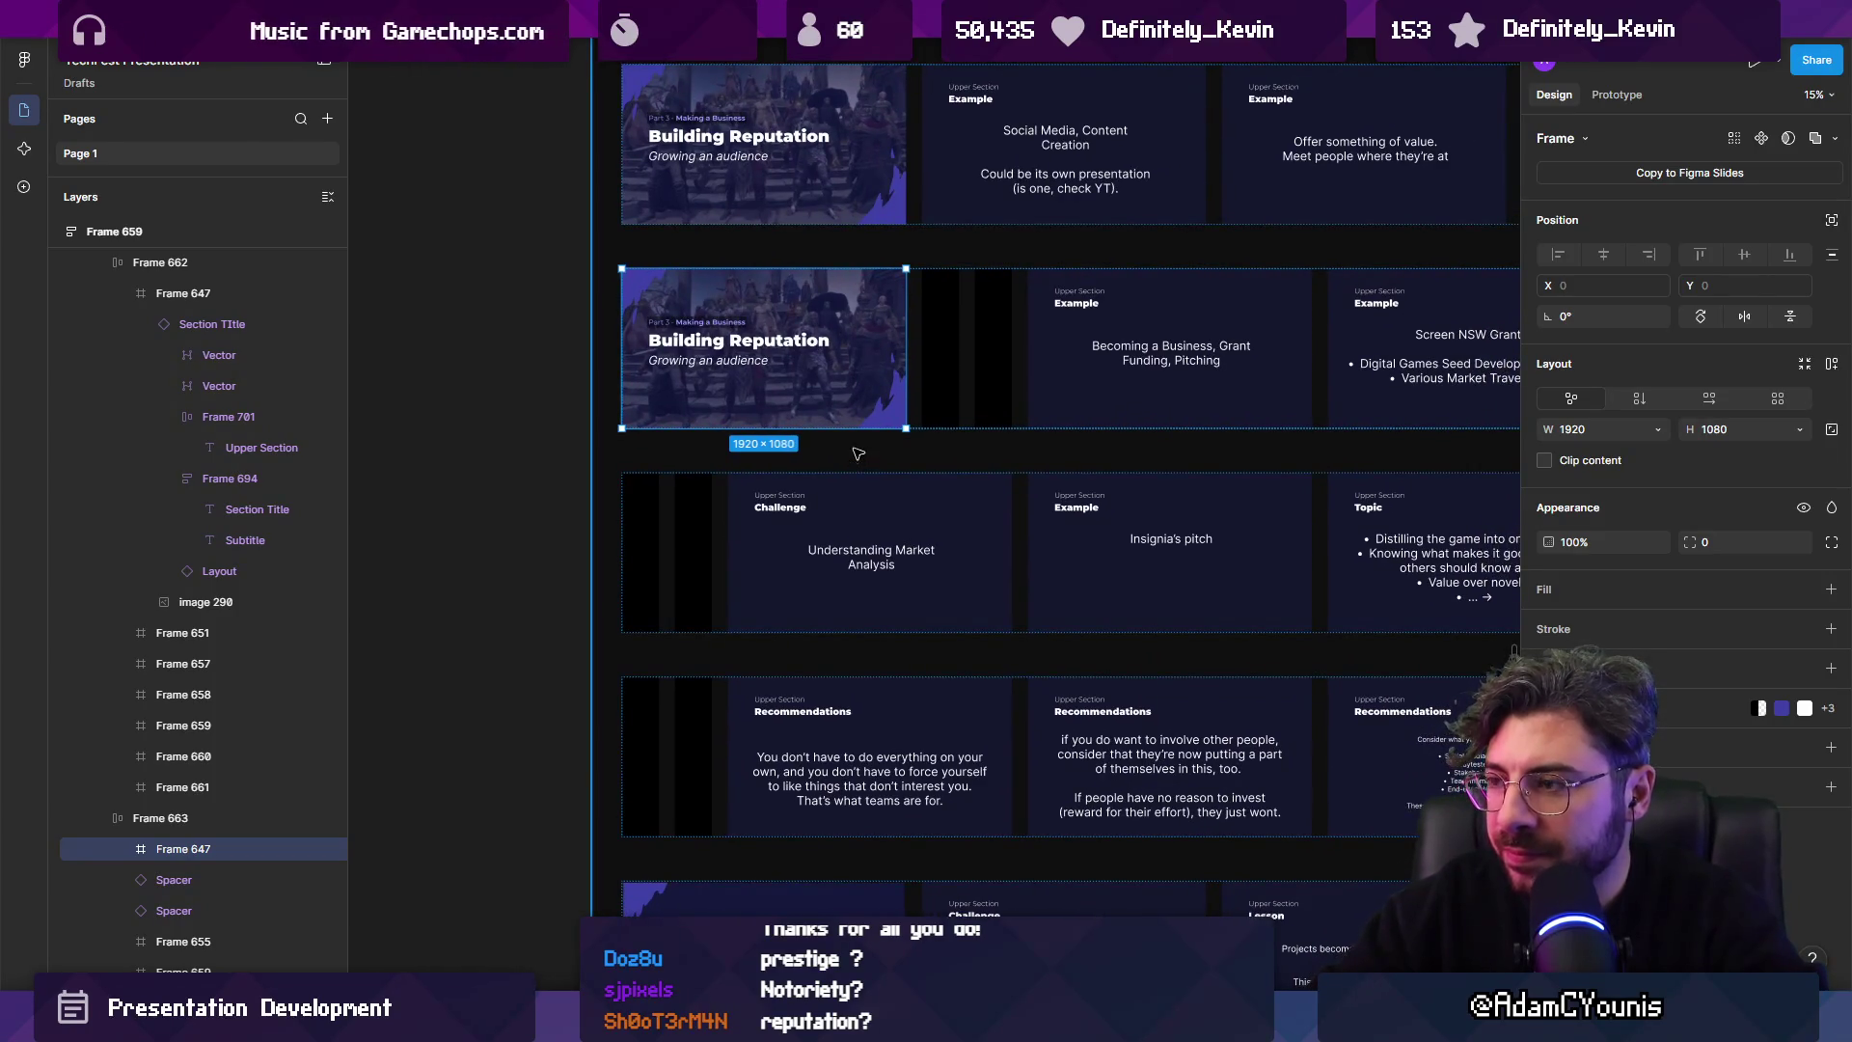
pyautogui.scroll(3, 864, 496)
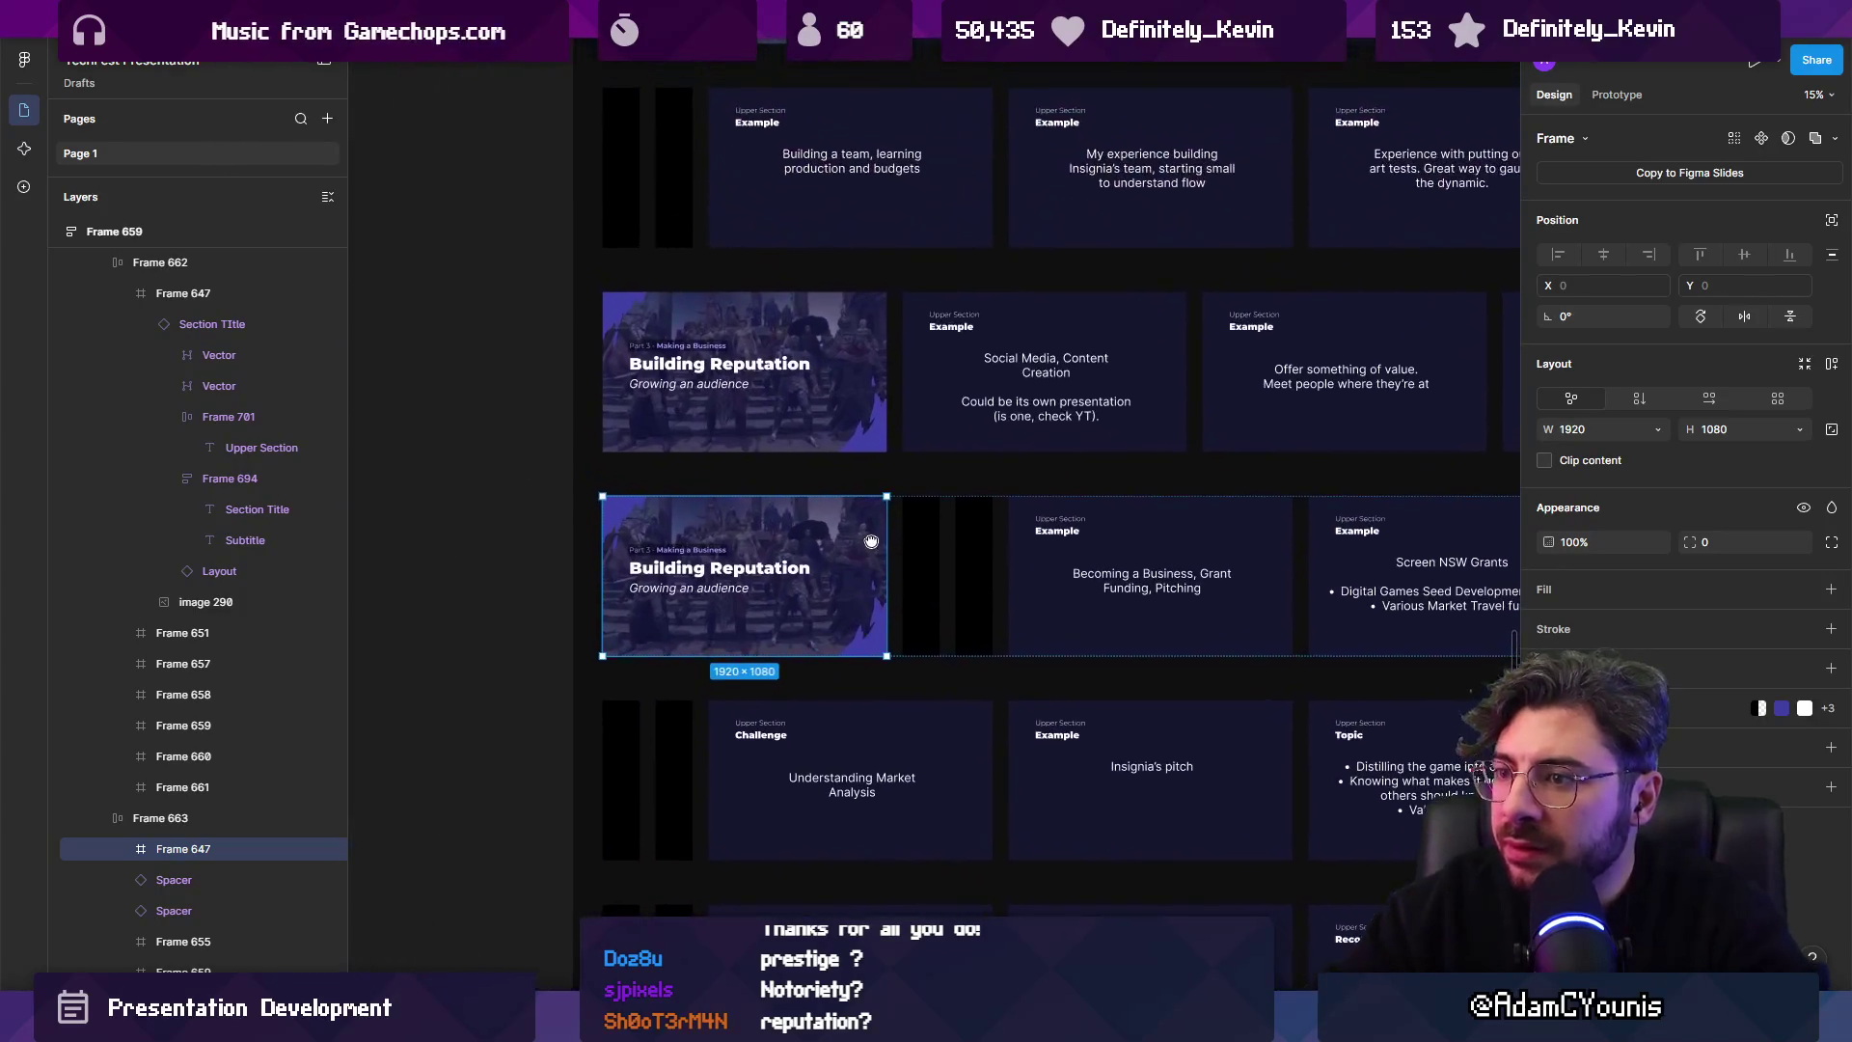
pyautogui.keyDown('ctrl'); pyautogui.scroll(3, 686, 567); pyautogui.keyUp('ctrl')
pyautogui.keyDown('ctrl'); pyautogui.click(688, 569); pyautogui.keyUp('ctrl')
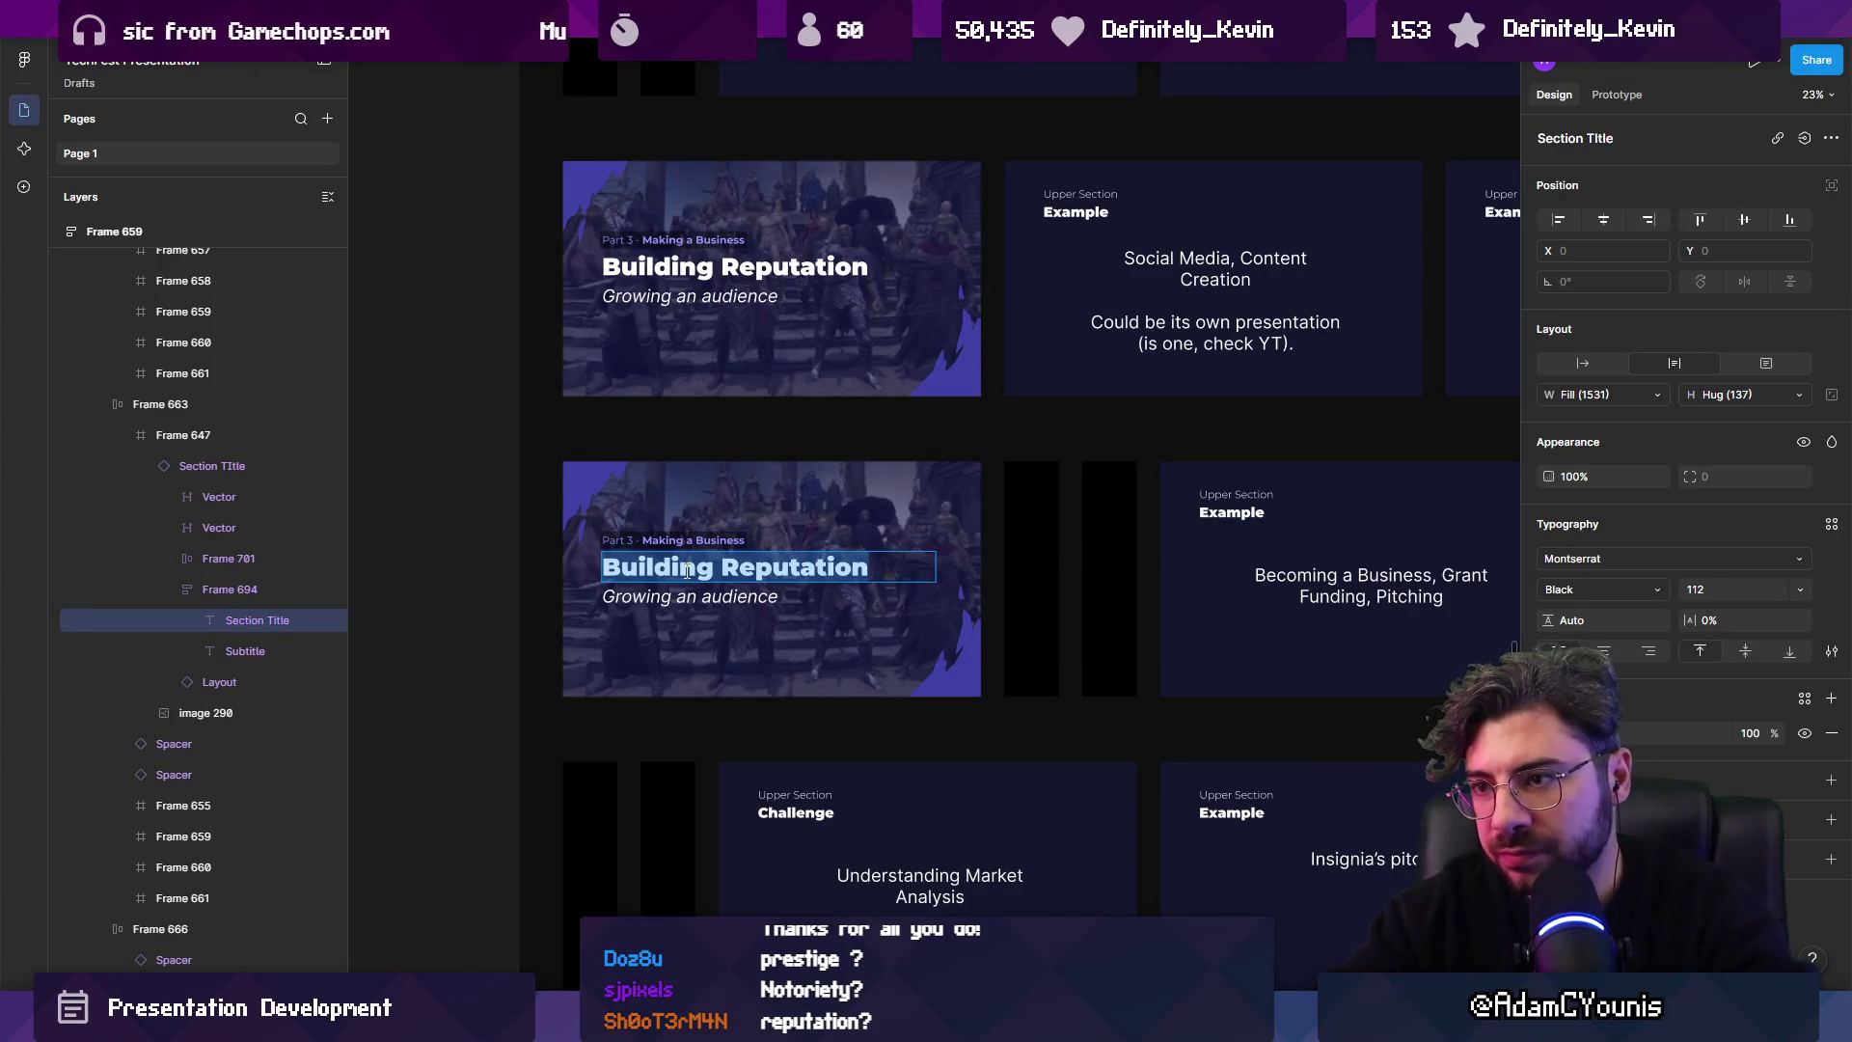
# - Retitle the copied slide 'Unlocking the War Chest'
pyautogui.write('Unlocking ')
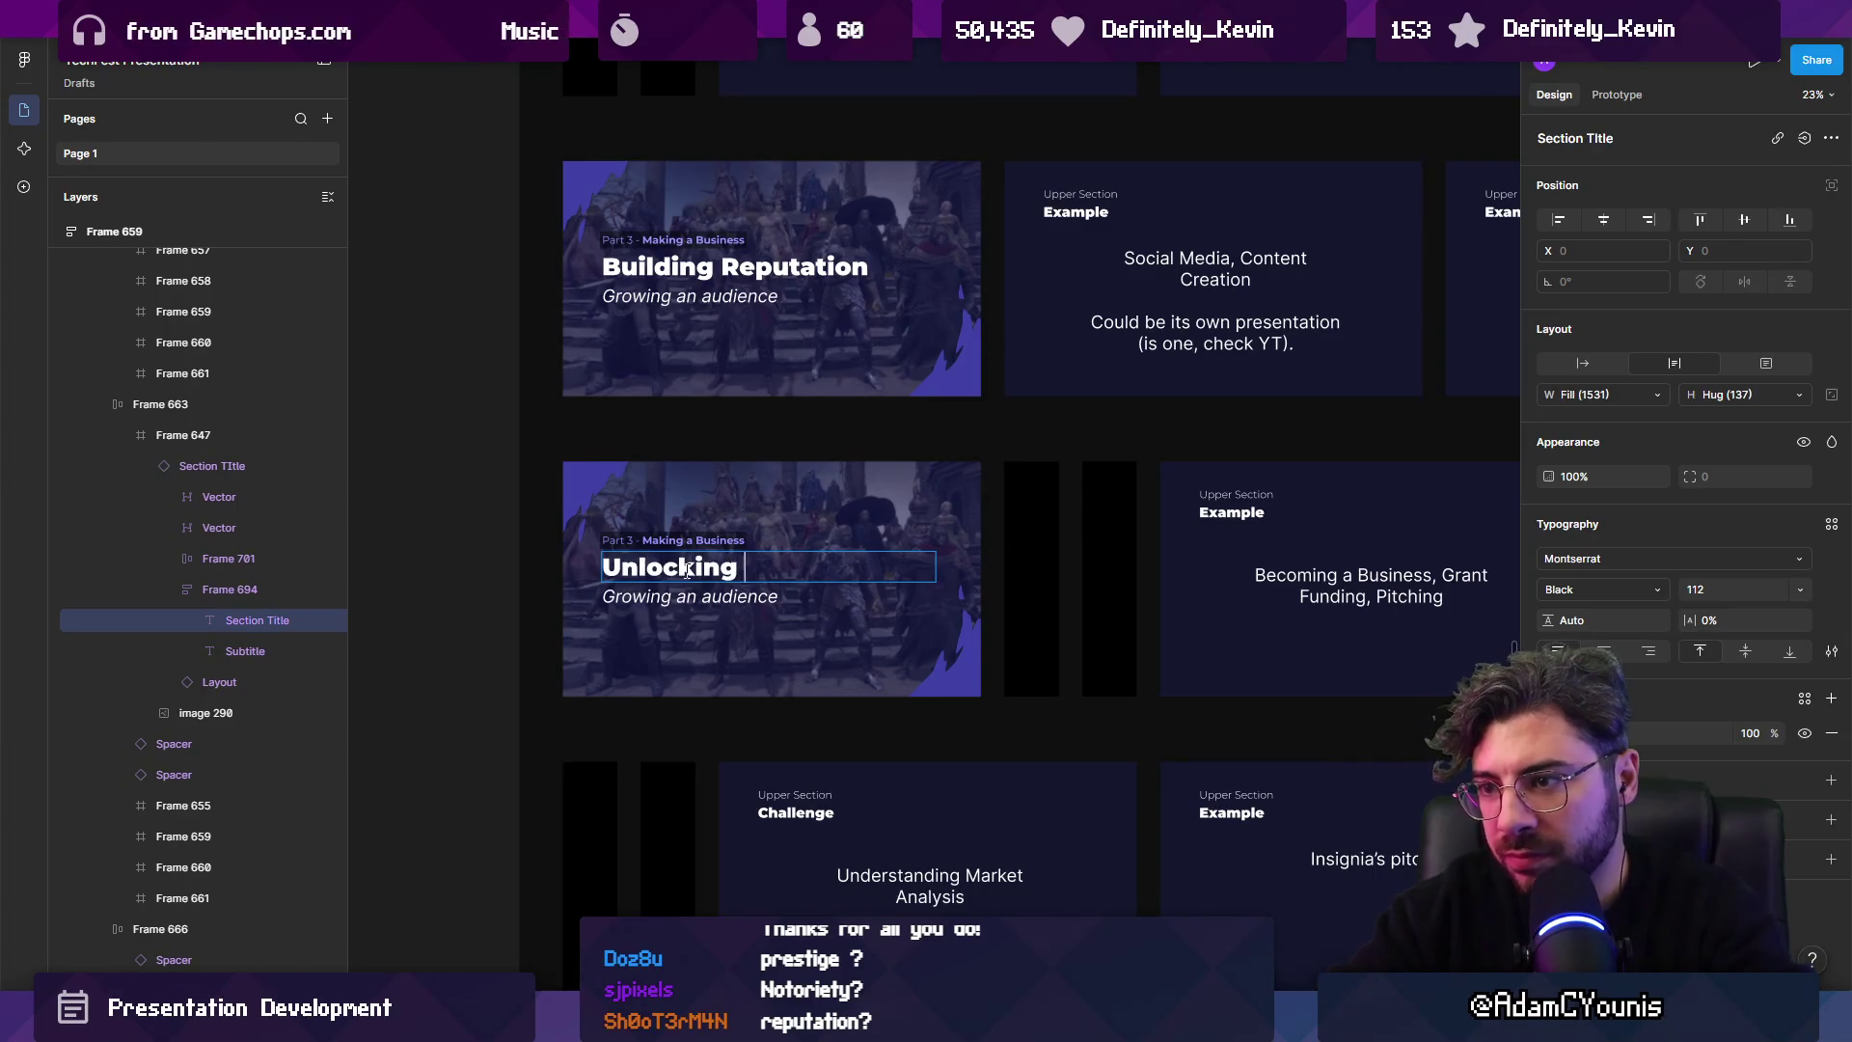
pyautogui.write('the Warchest')
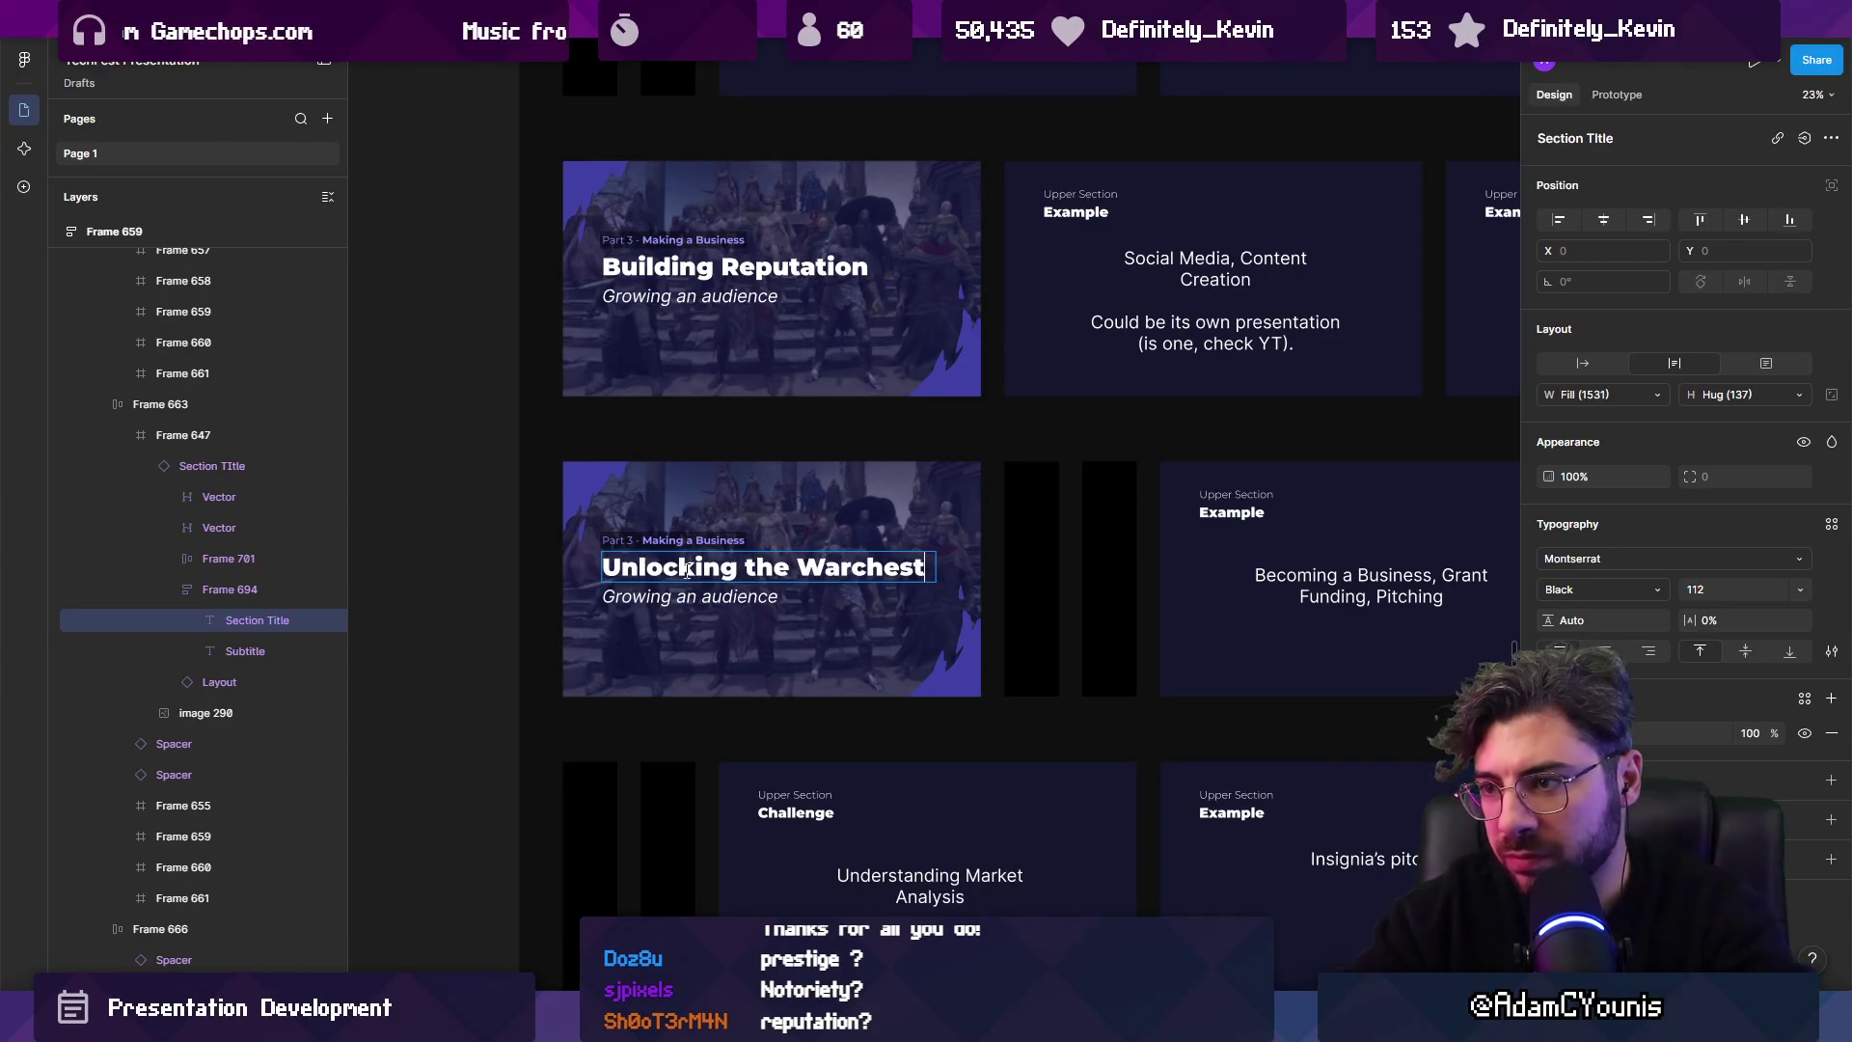
pyautogui.scroll(3, 743, 569)
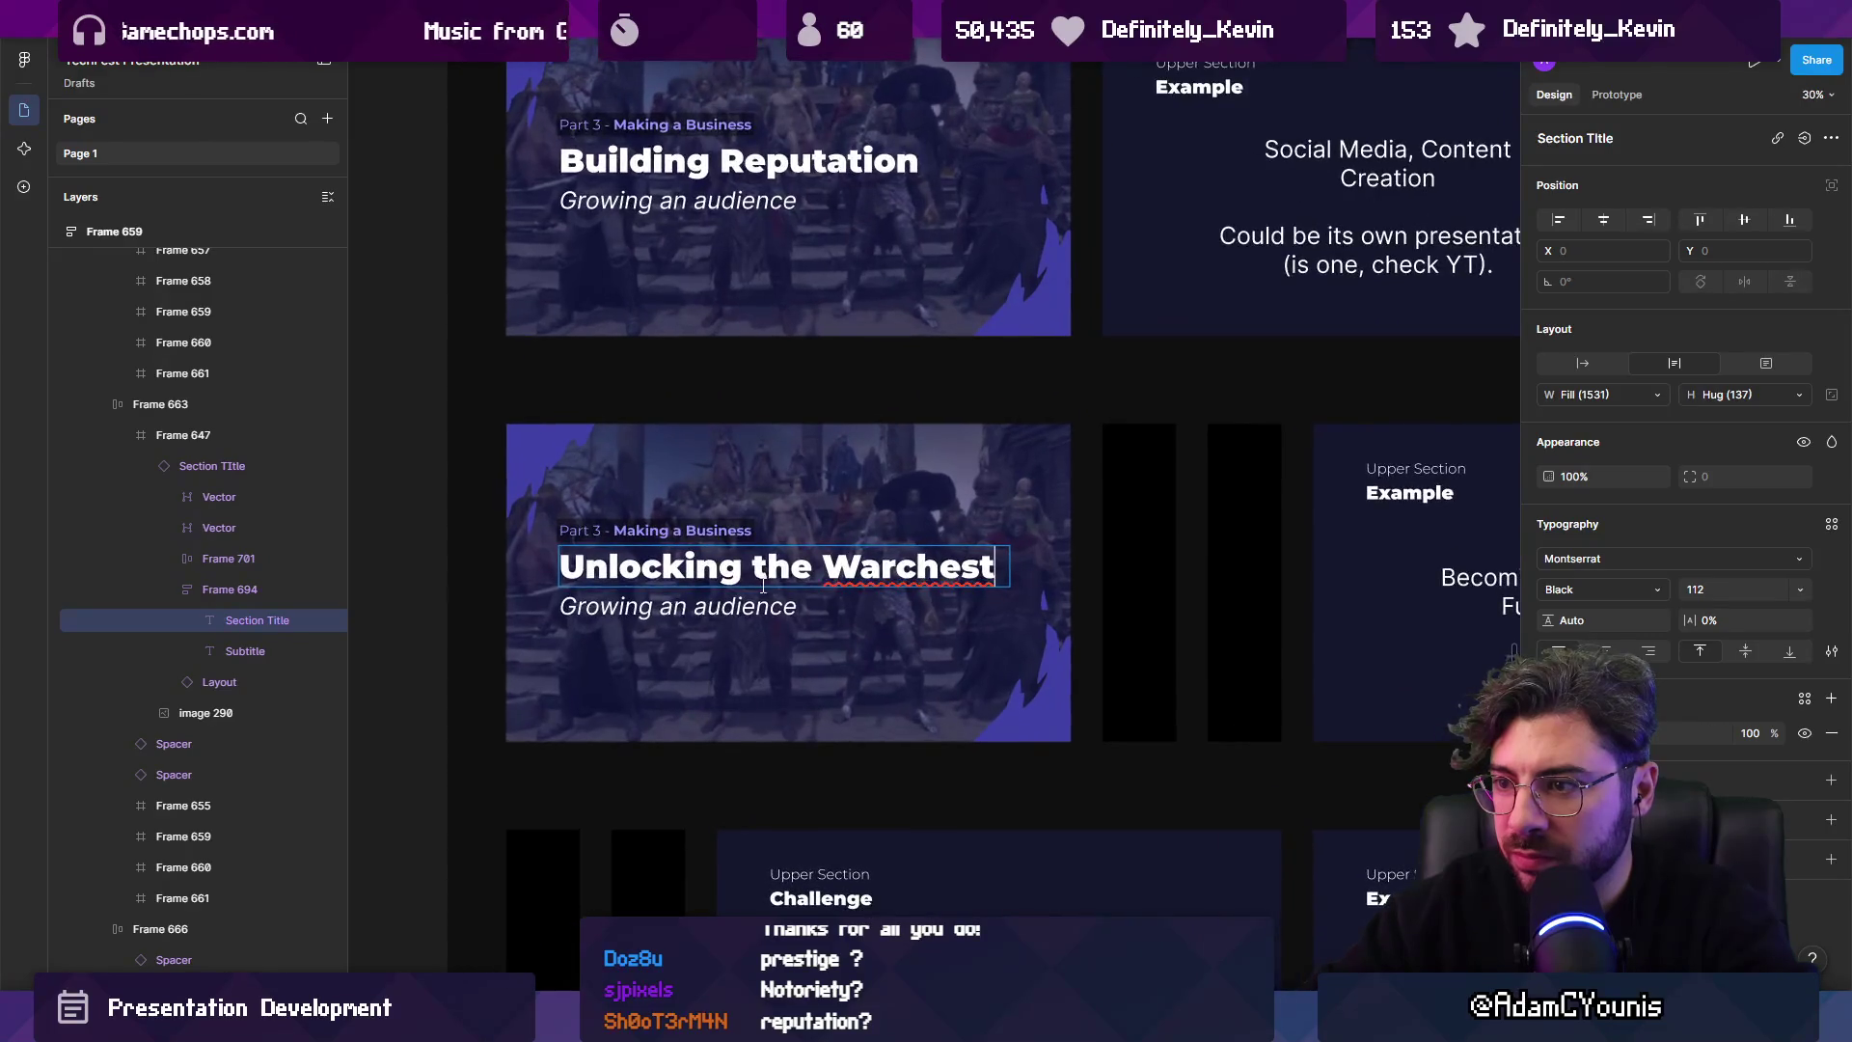
pyautogui.click(900, 566)
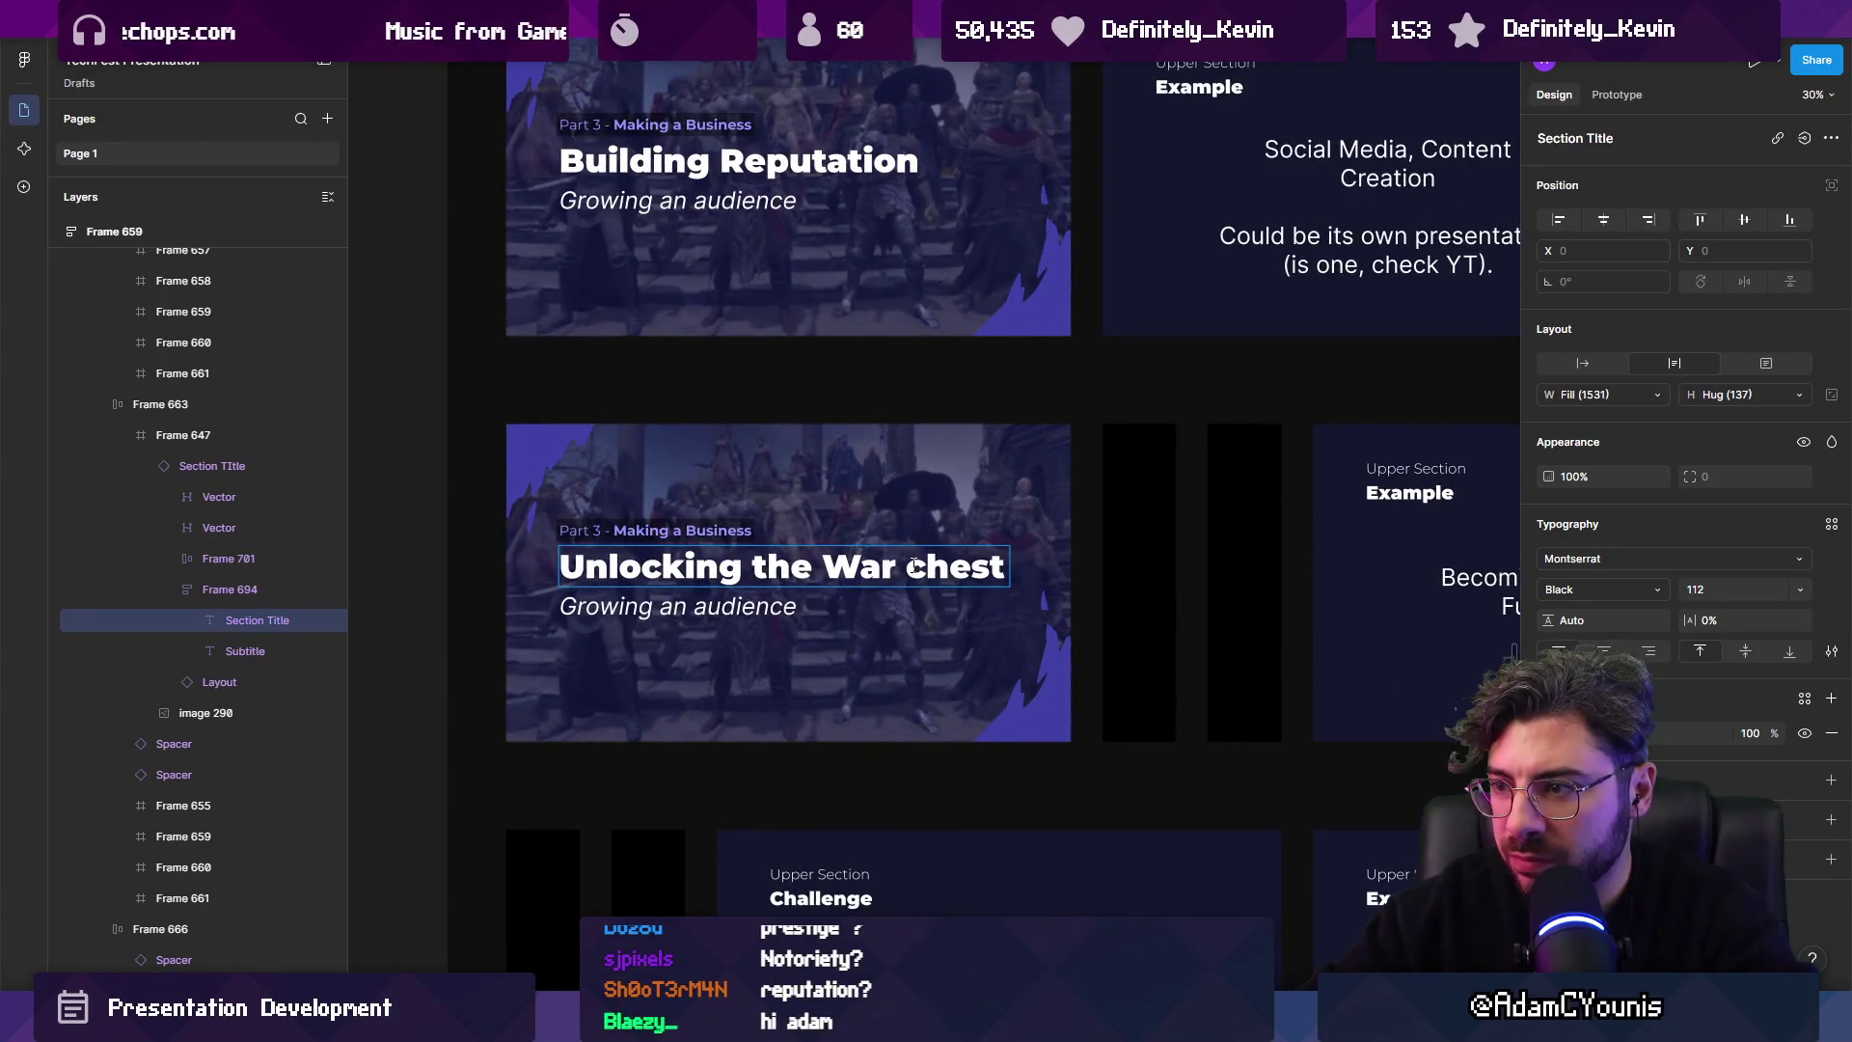
pyautogui.hotkey('shift', 'Right')
pyautogui.write('C')
# - Replace the subtitle 'Growing an audience' with 'Funding and Investments'
pyautogui.click(750, 595)
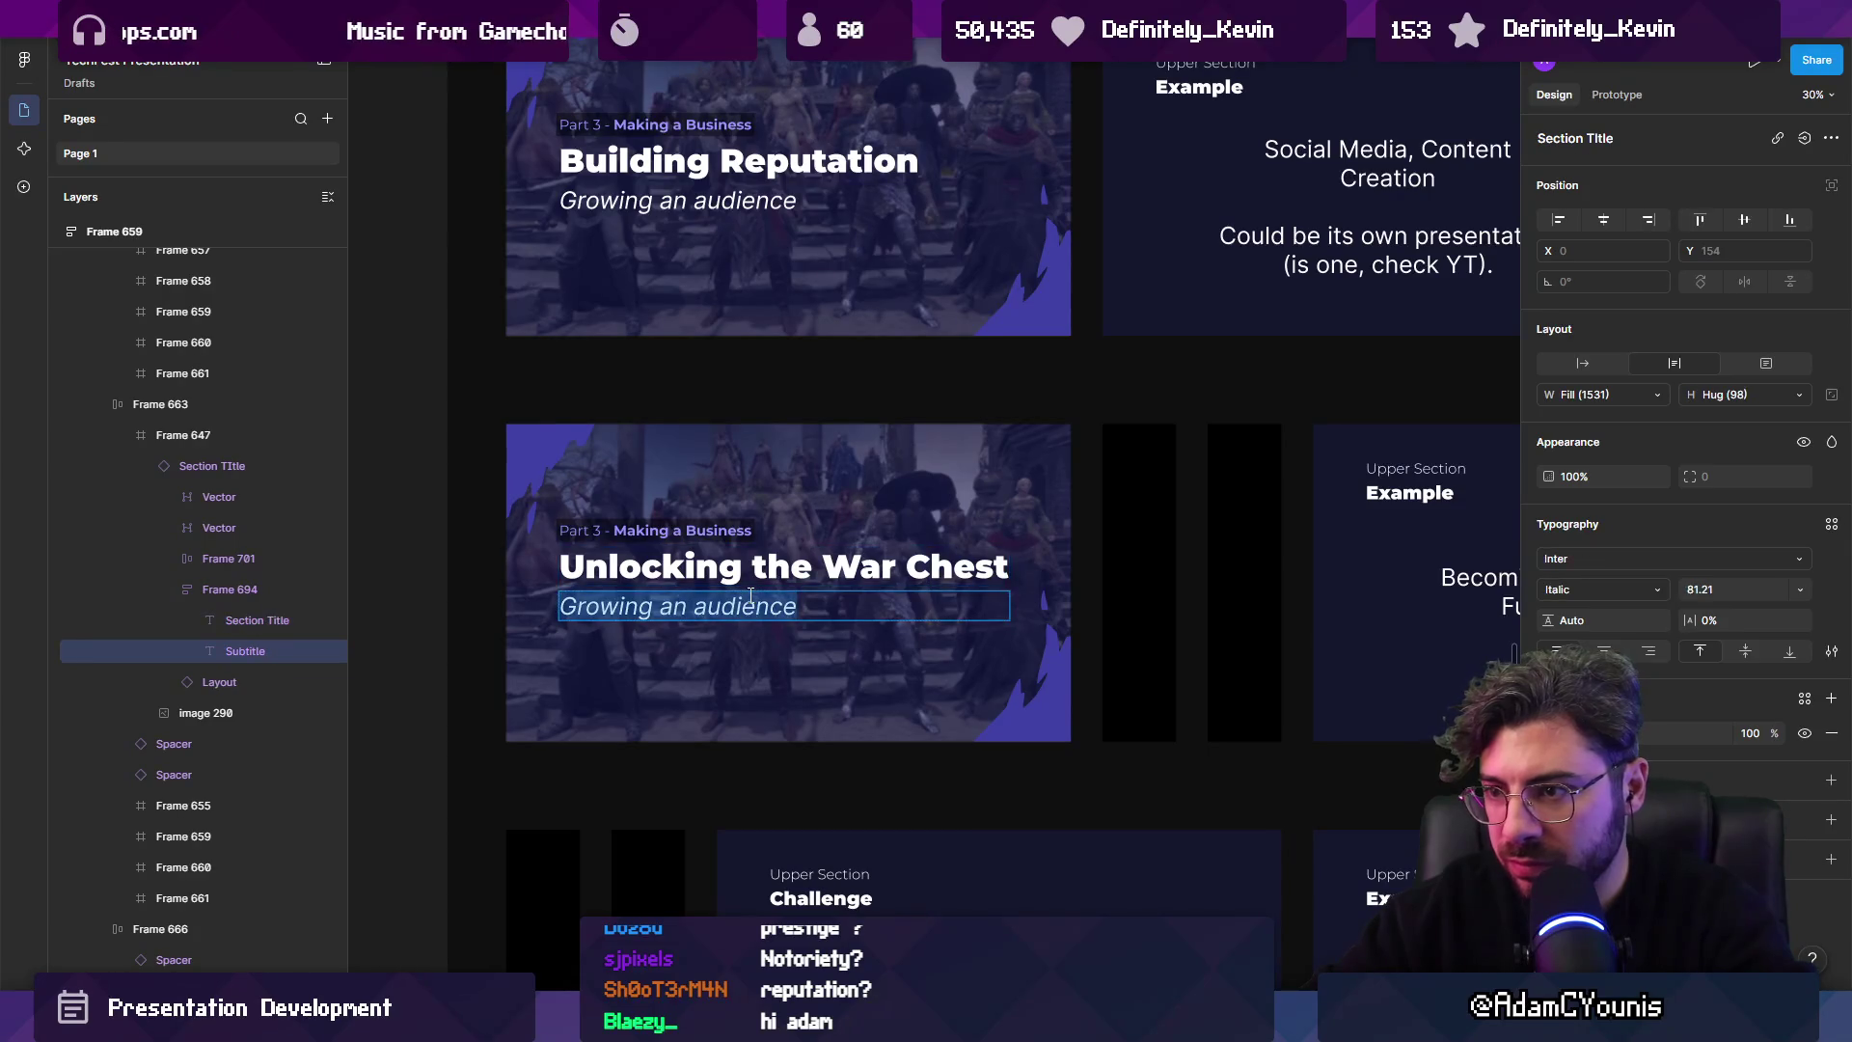
pyautogui.scroll(-1, 751, 596)
pyautogui.press('BackSpace')
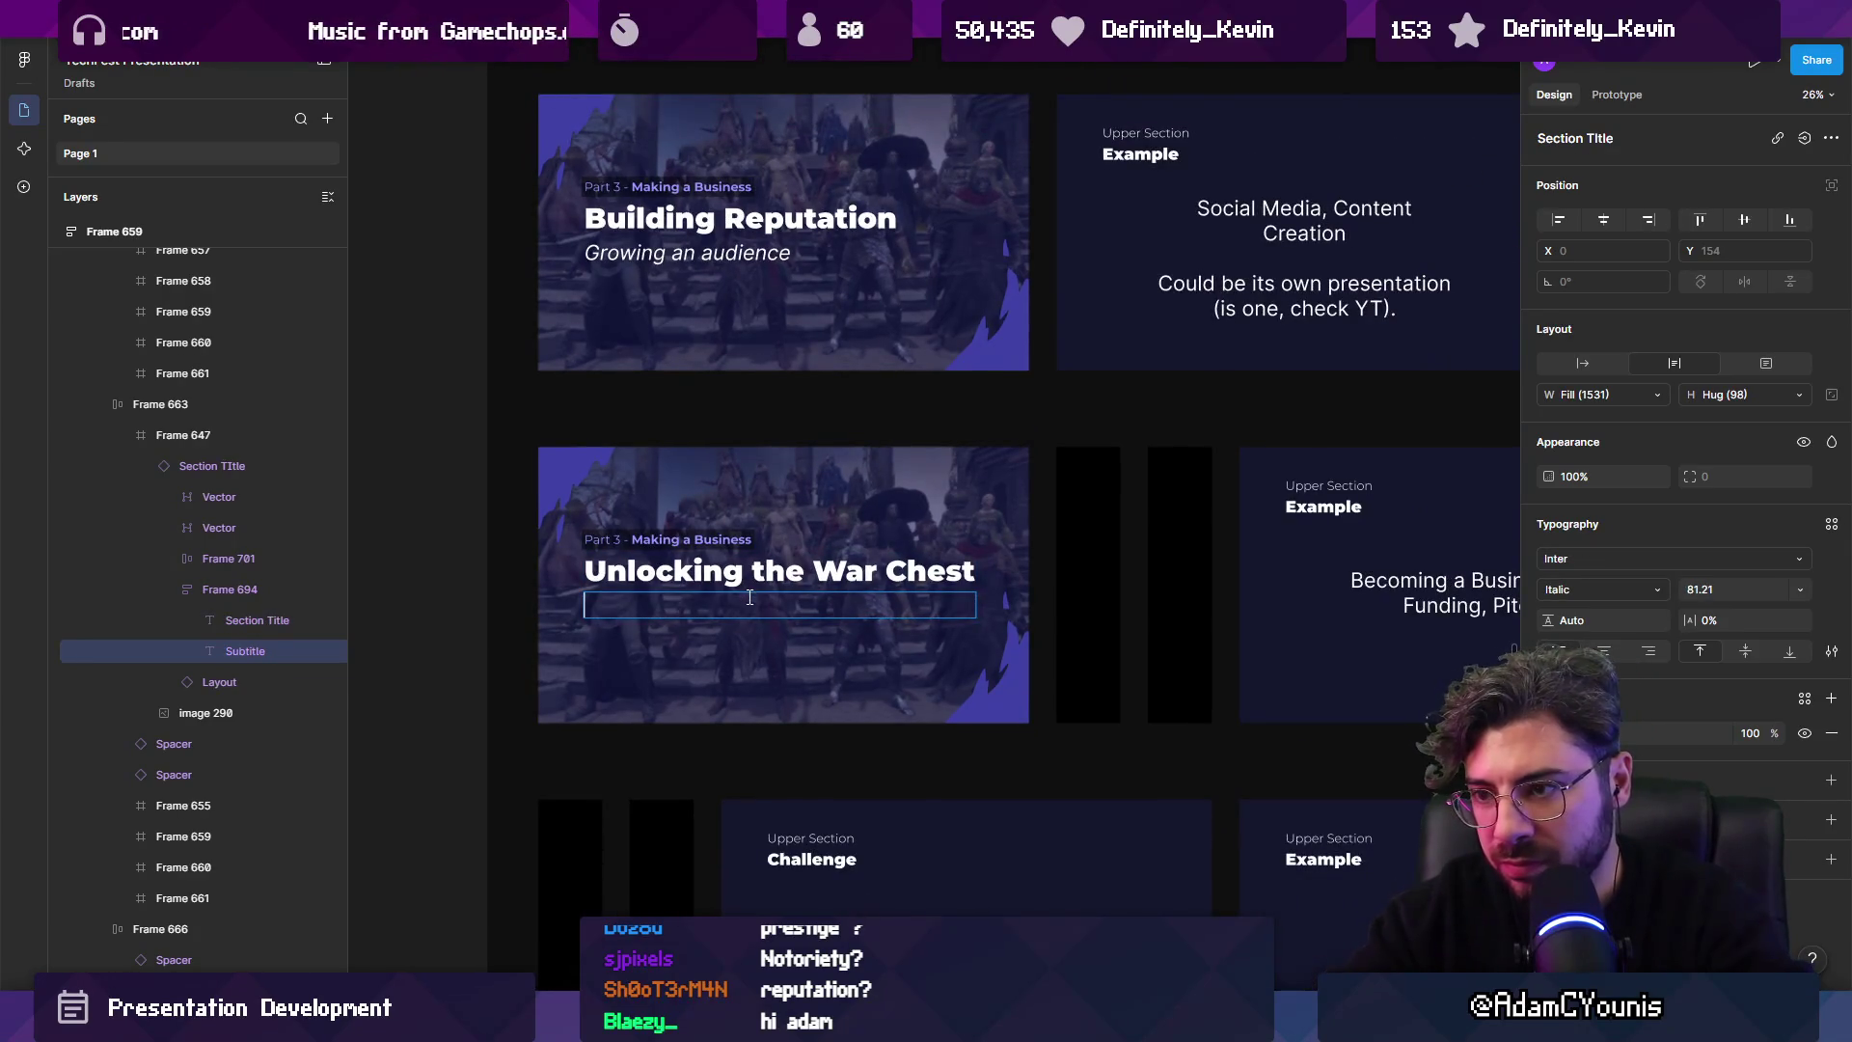
pyautogui.write('Funding and')
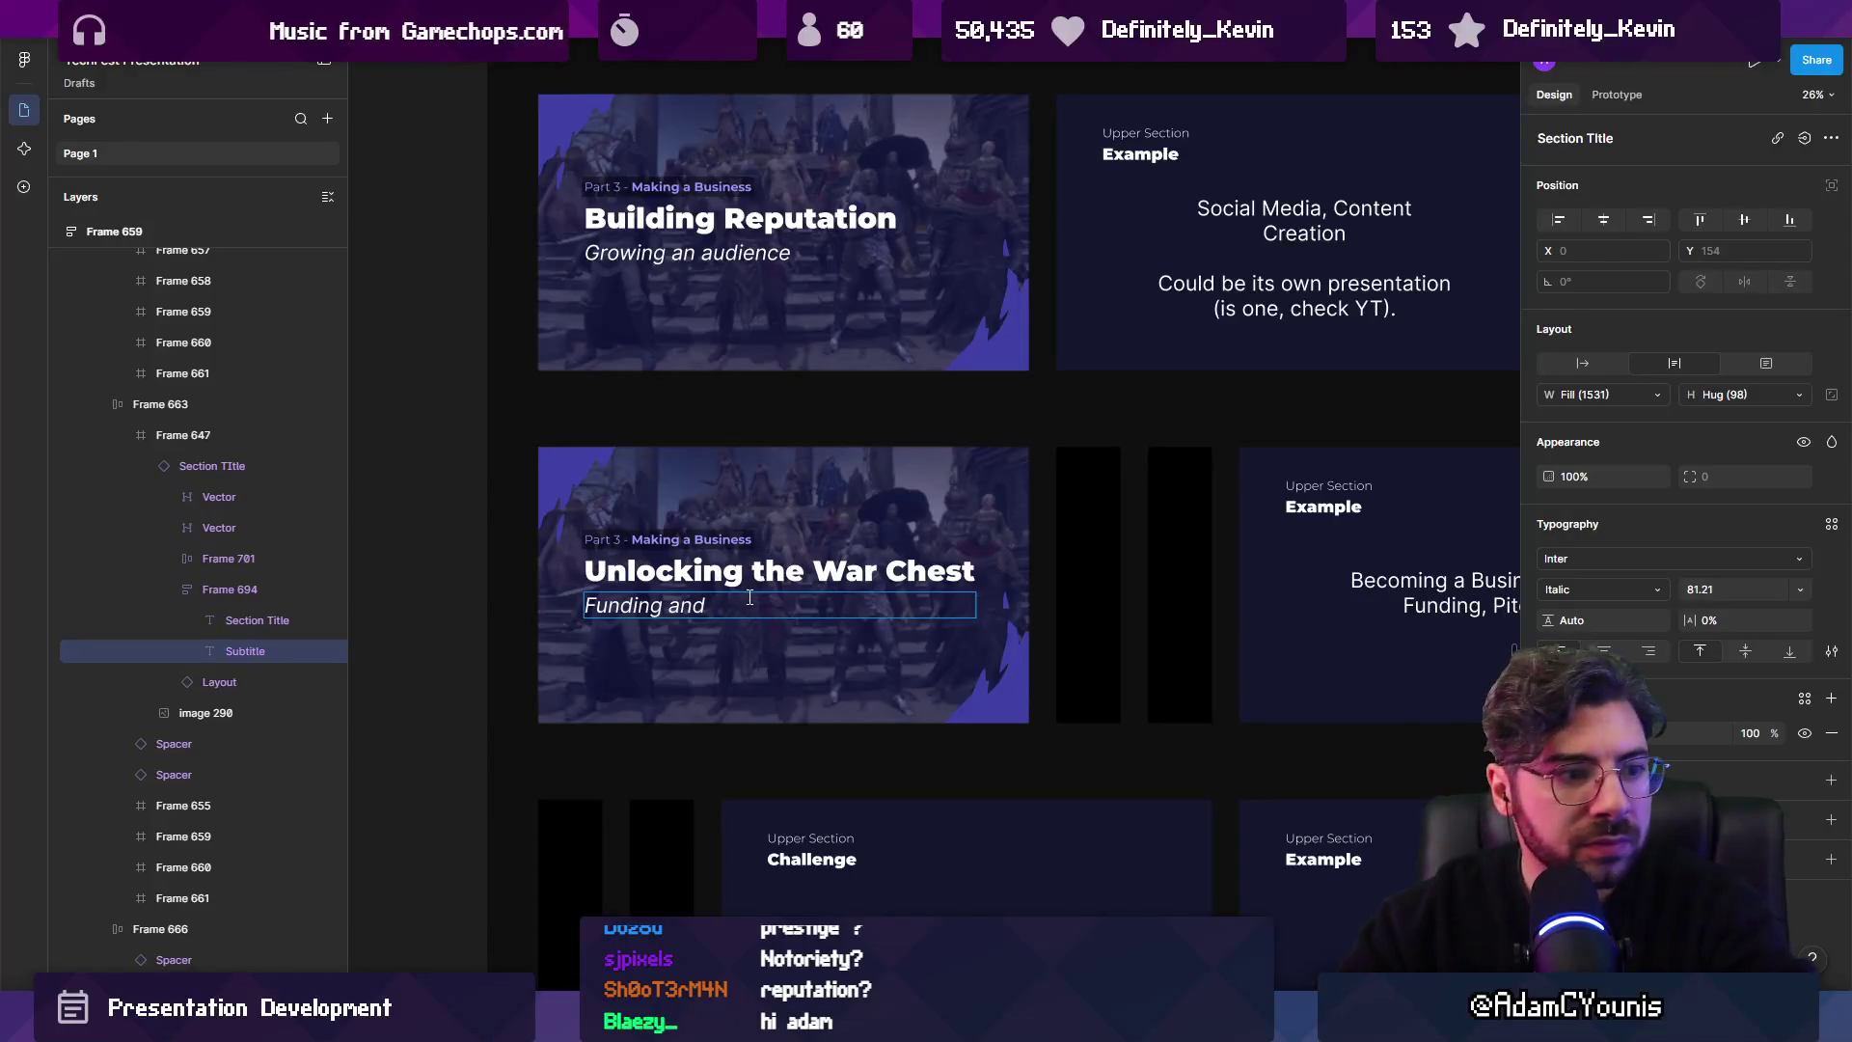
pyautogui.scroll(1, 854, 574)
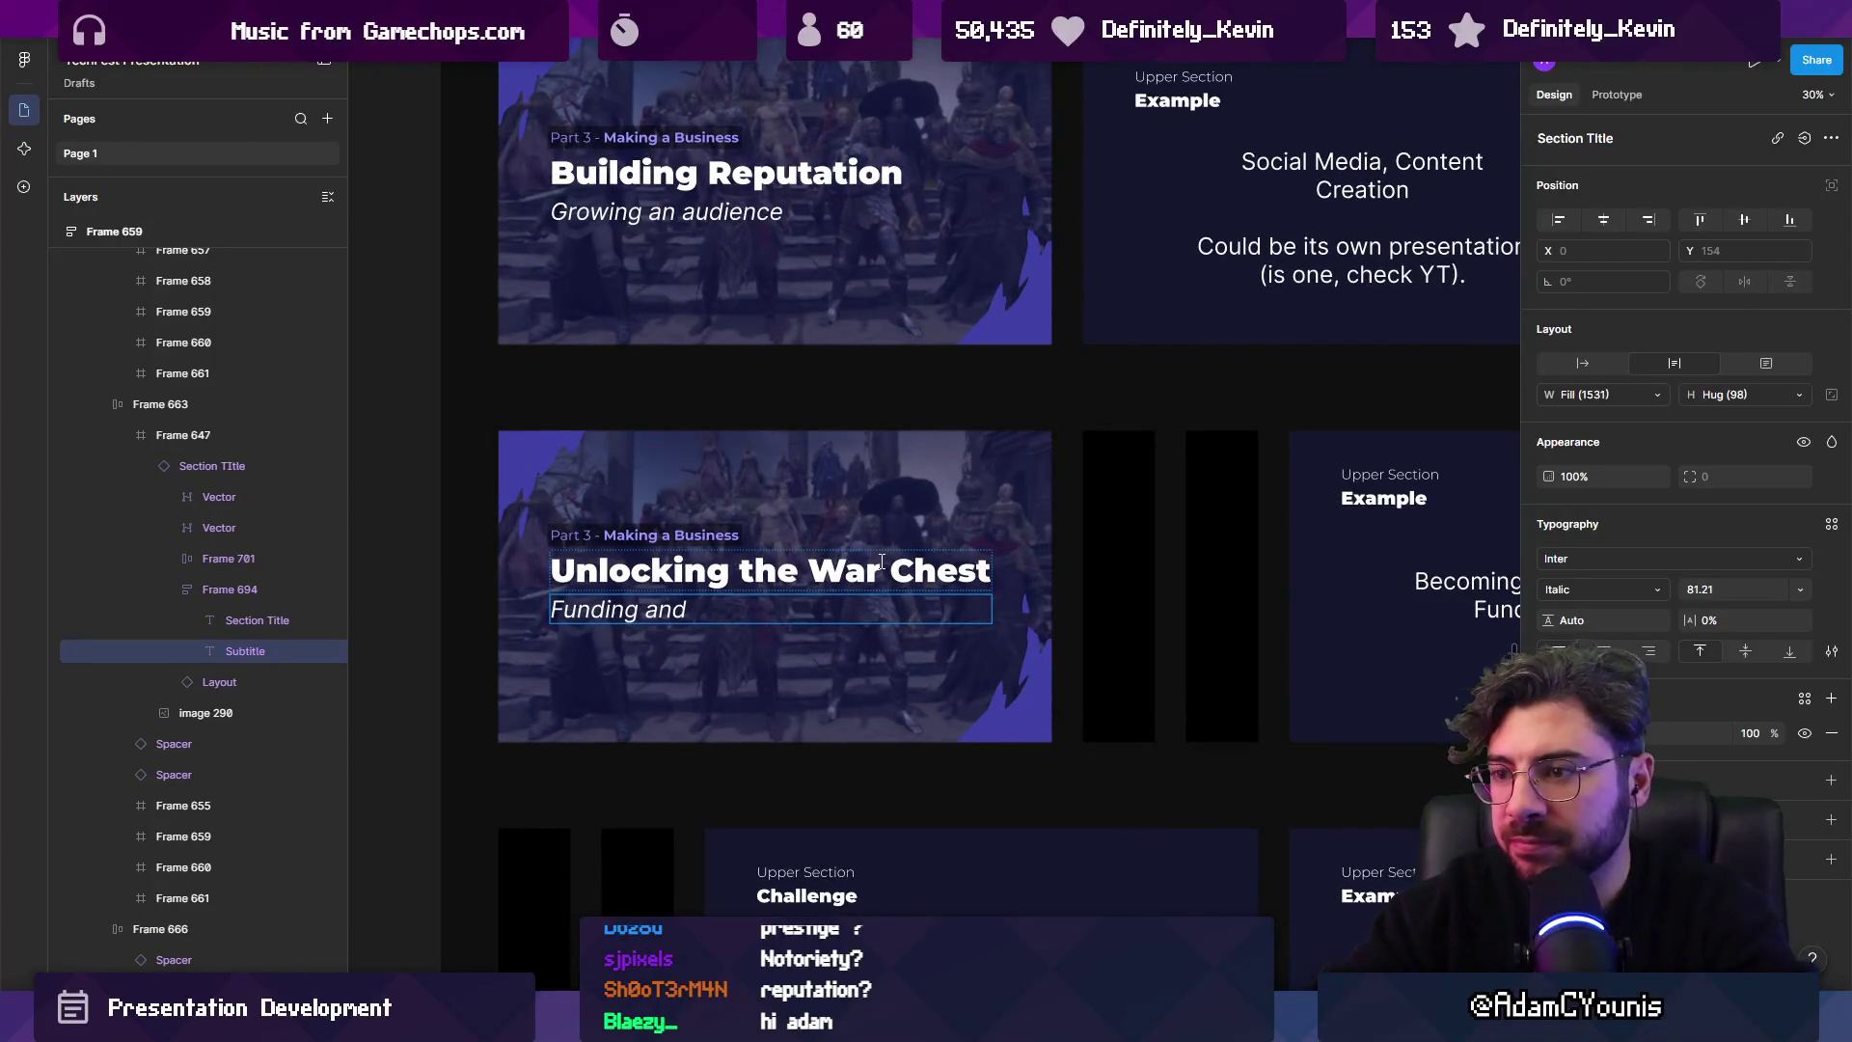
pyautogui.press('BackSpace')
pyautogui.press('BackSpace')
pyautogui.press('BackSpace')
pyautogui.hotkey('ctrl', 'a')
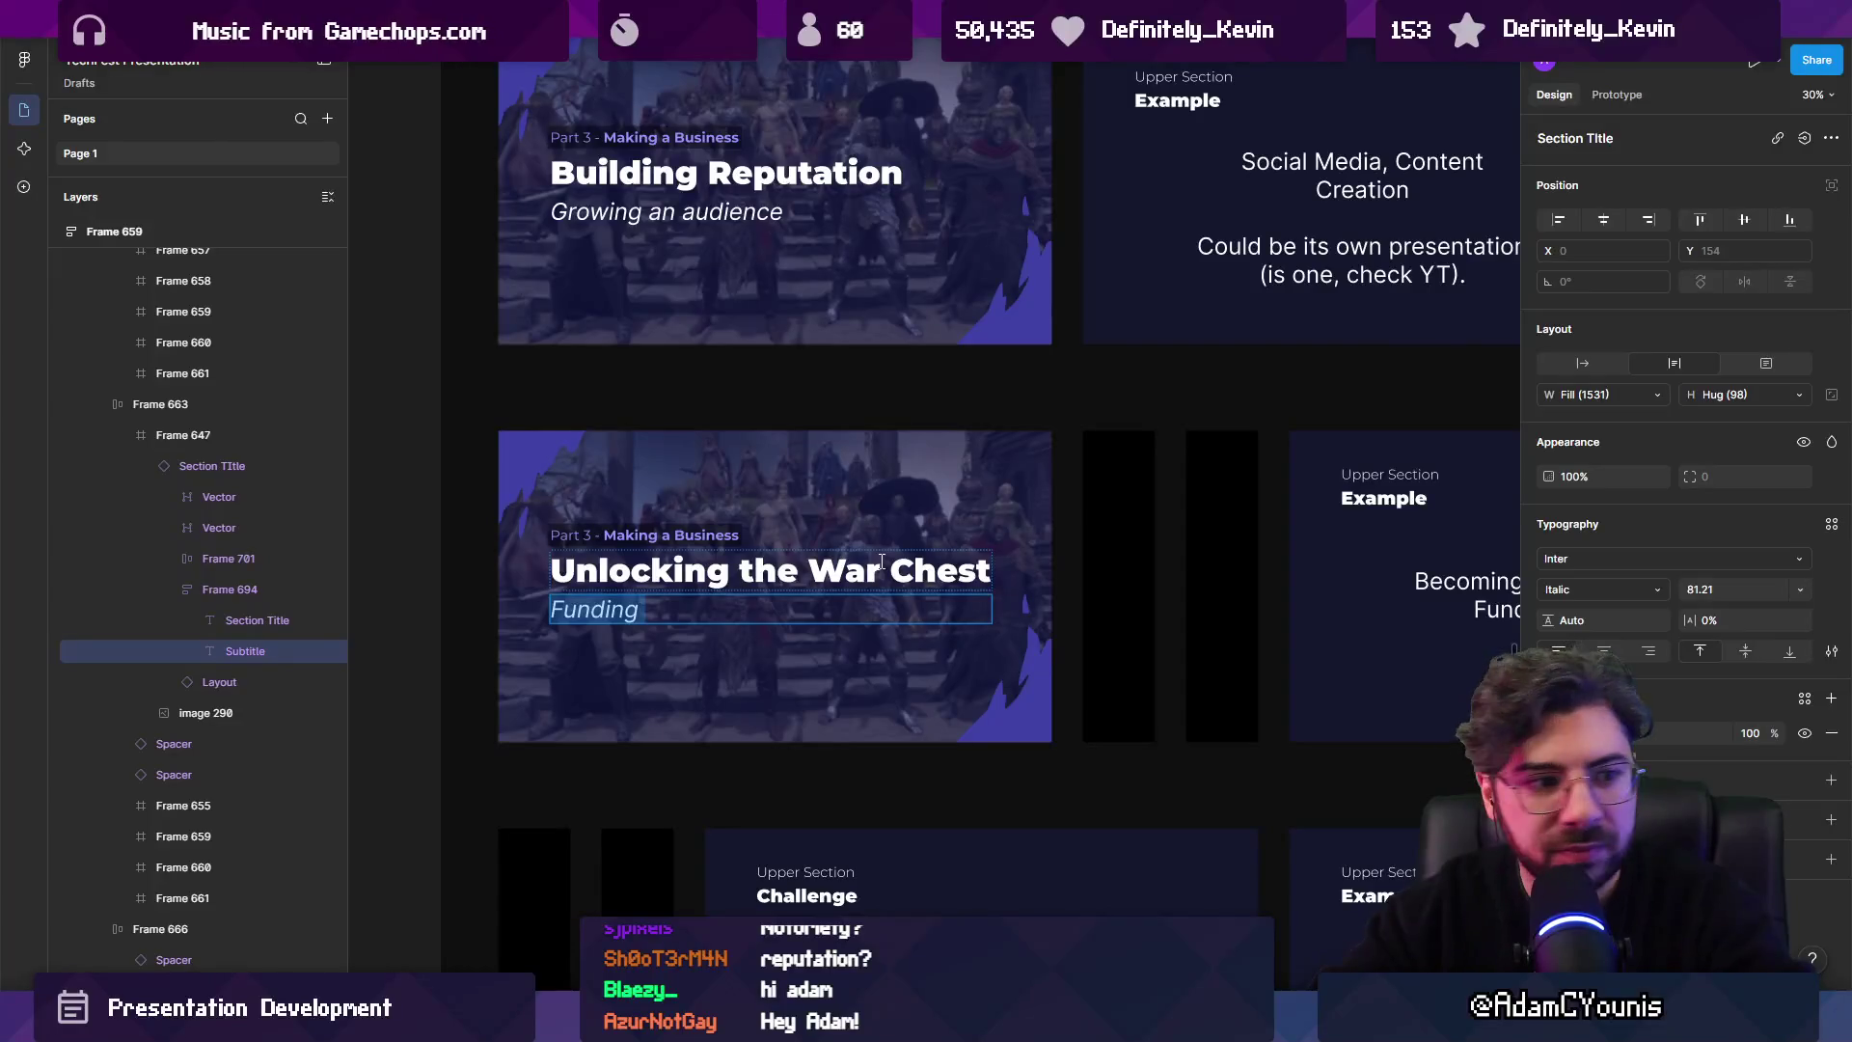
pyautogui.write('Wi')
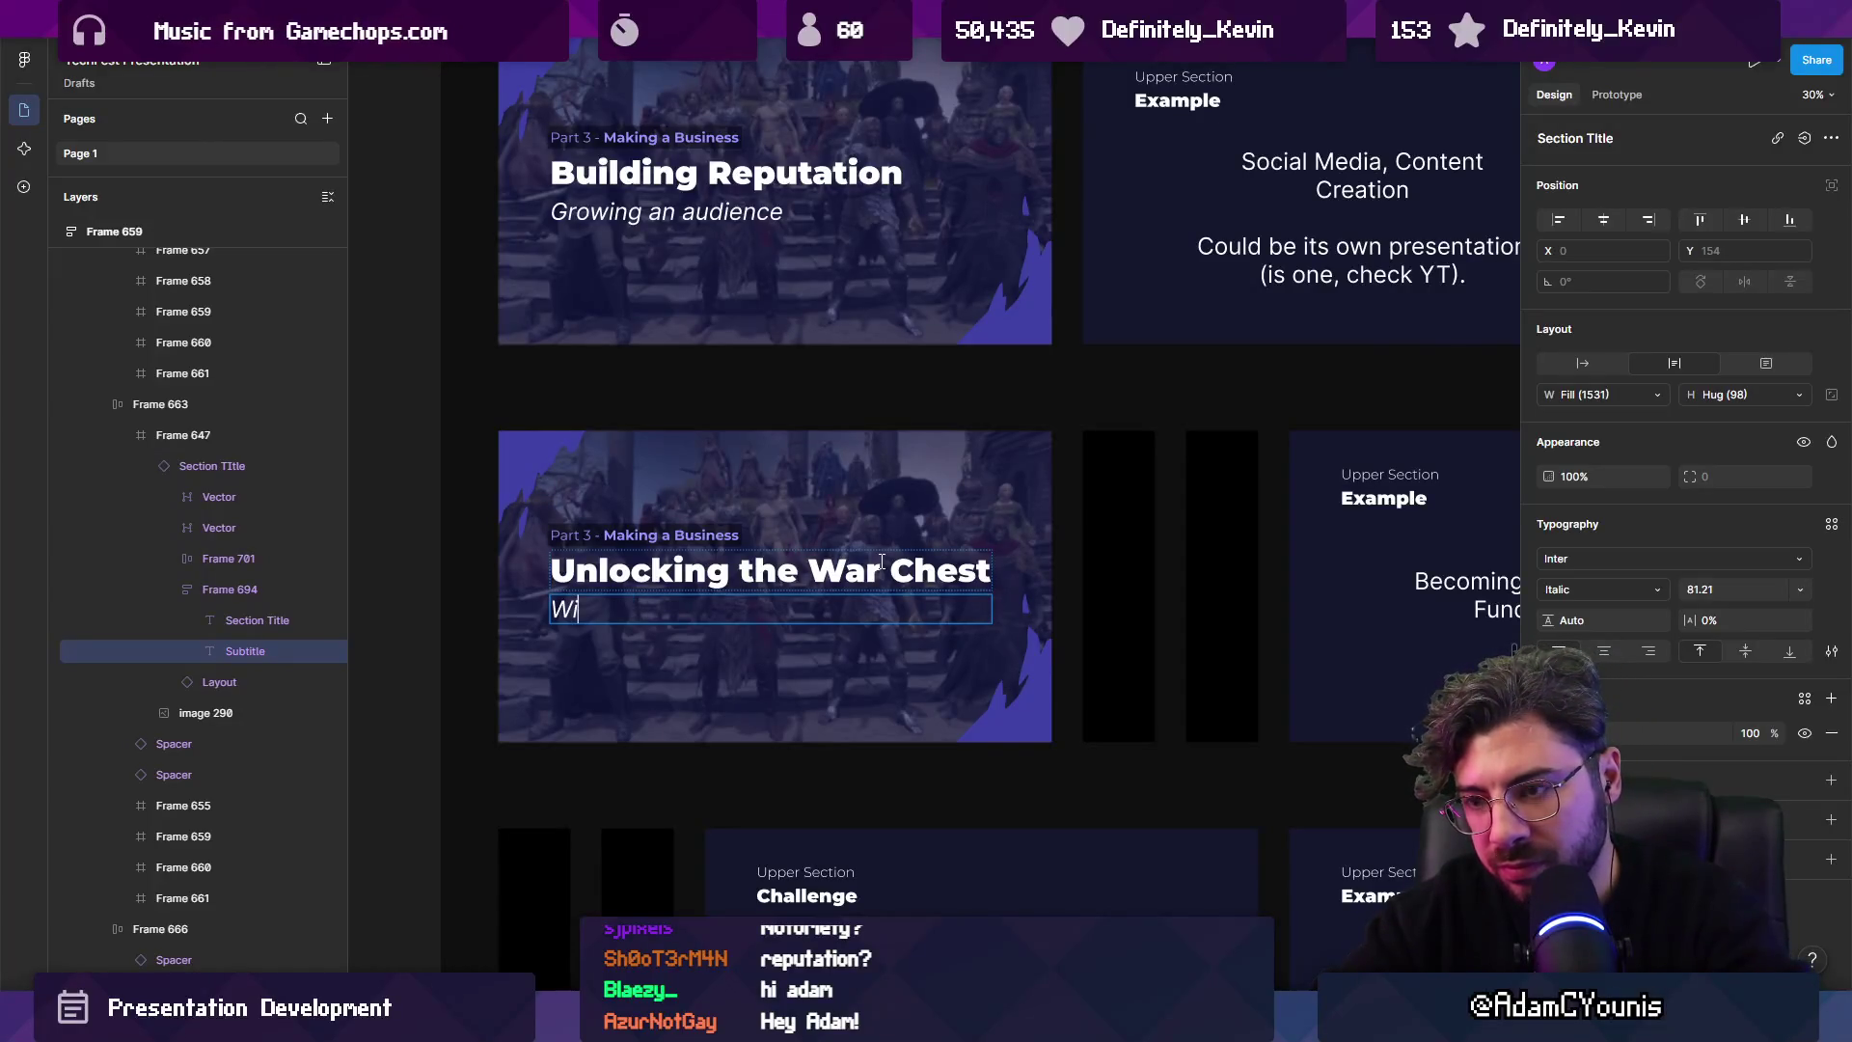
pyautogui.write('nning funding')
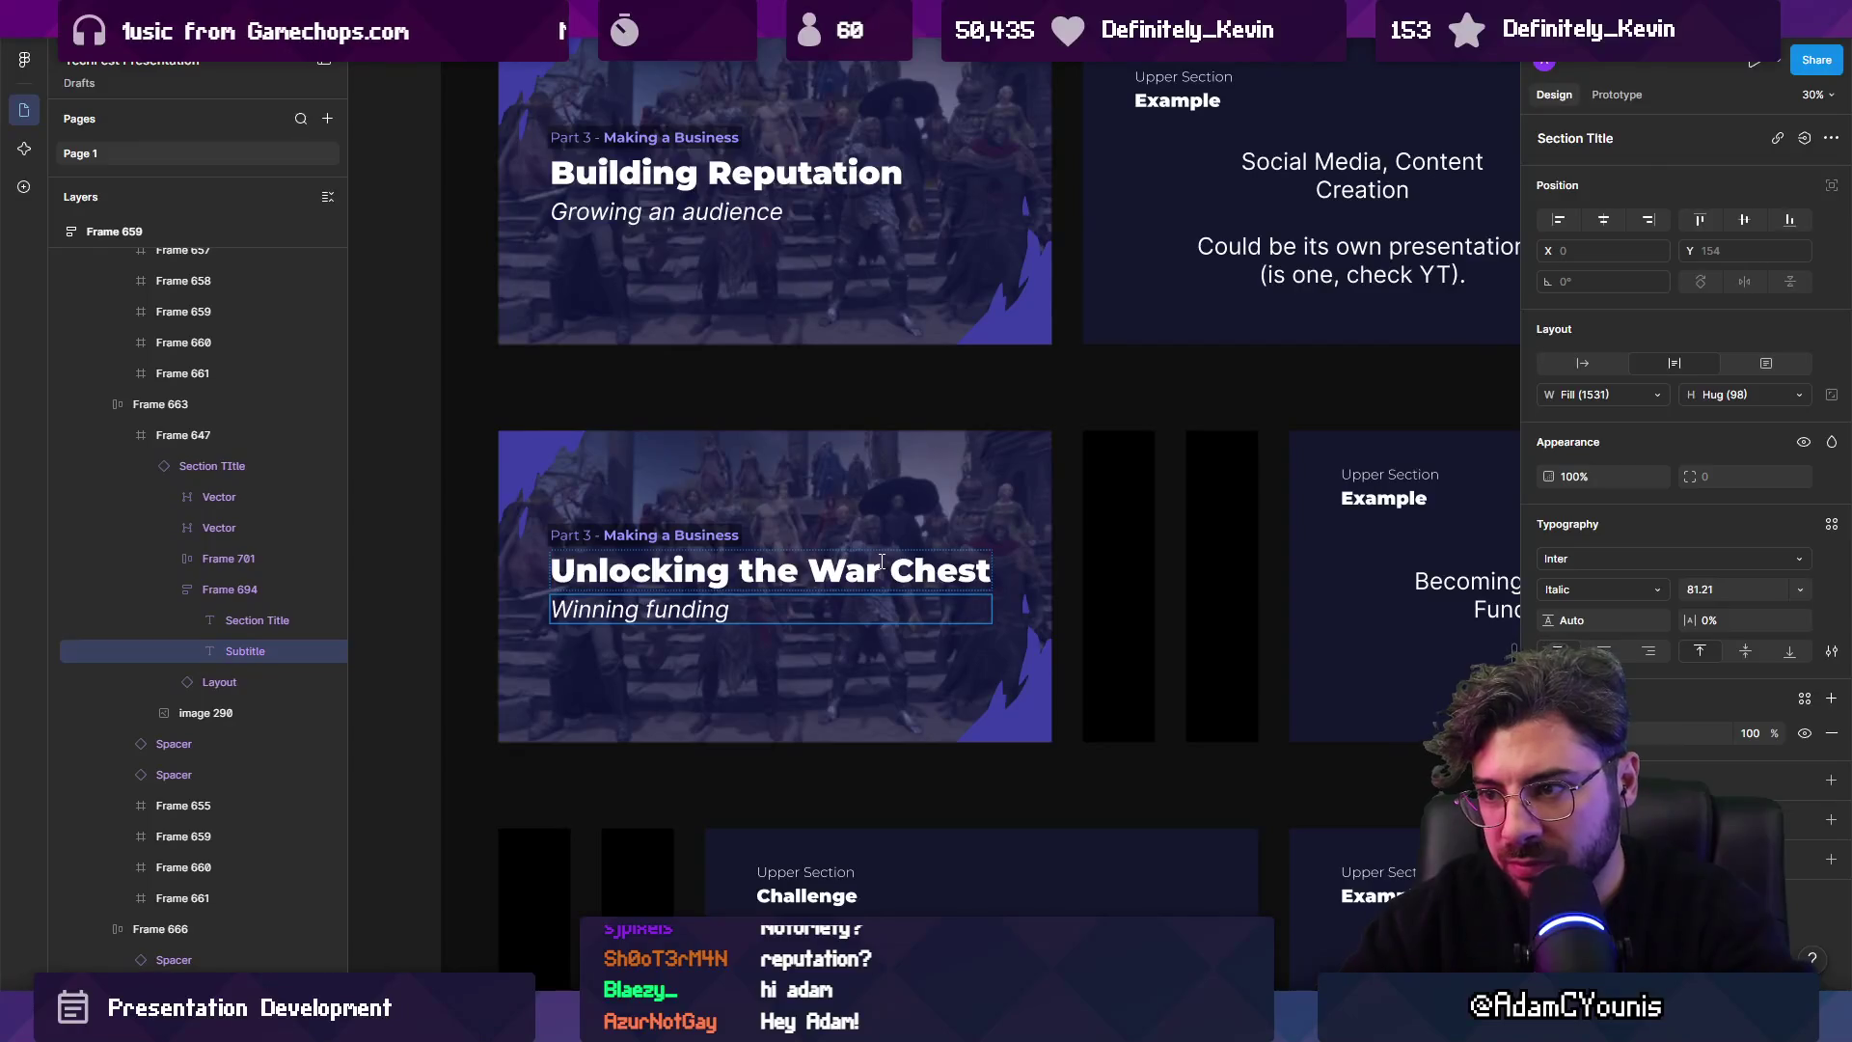
pyautogui.hotkey('ctrl', 'shift', 'Left')
pyautogui.hotkey('ctrl', 'shift', 'Left')
pyautogui.write('Funding and ')
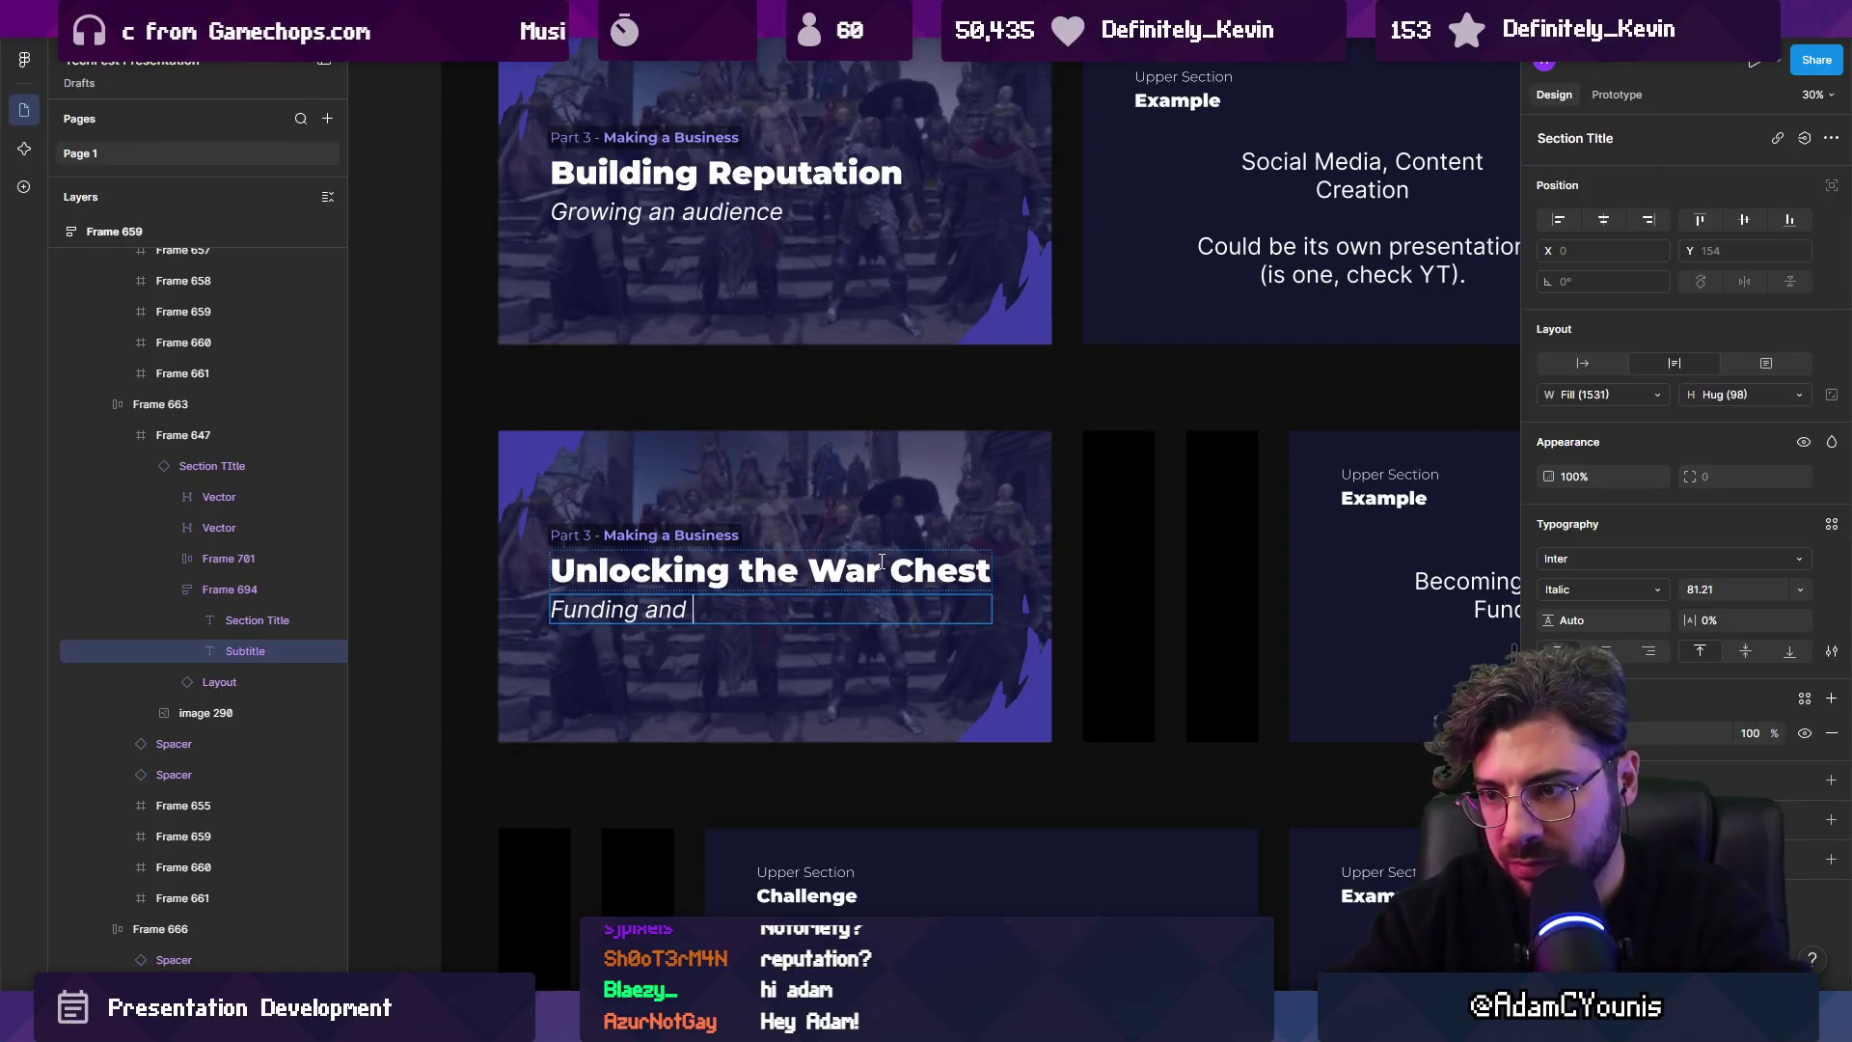
pyautogui.write('Investments')
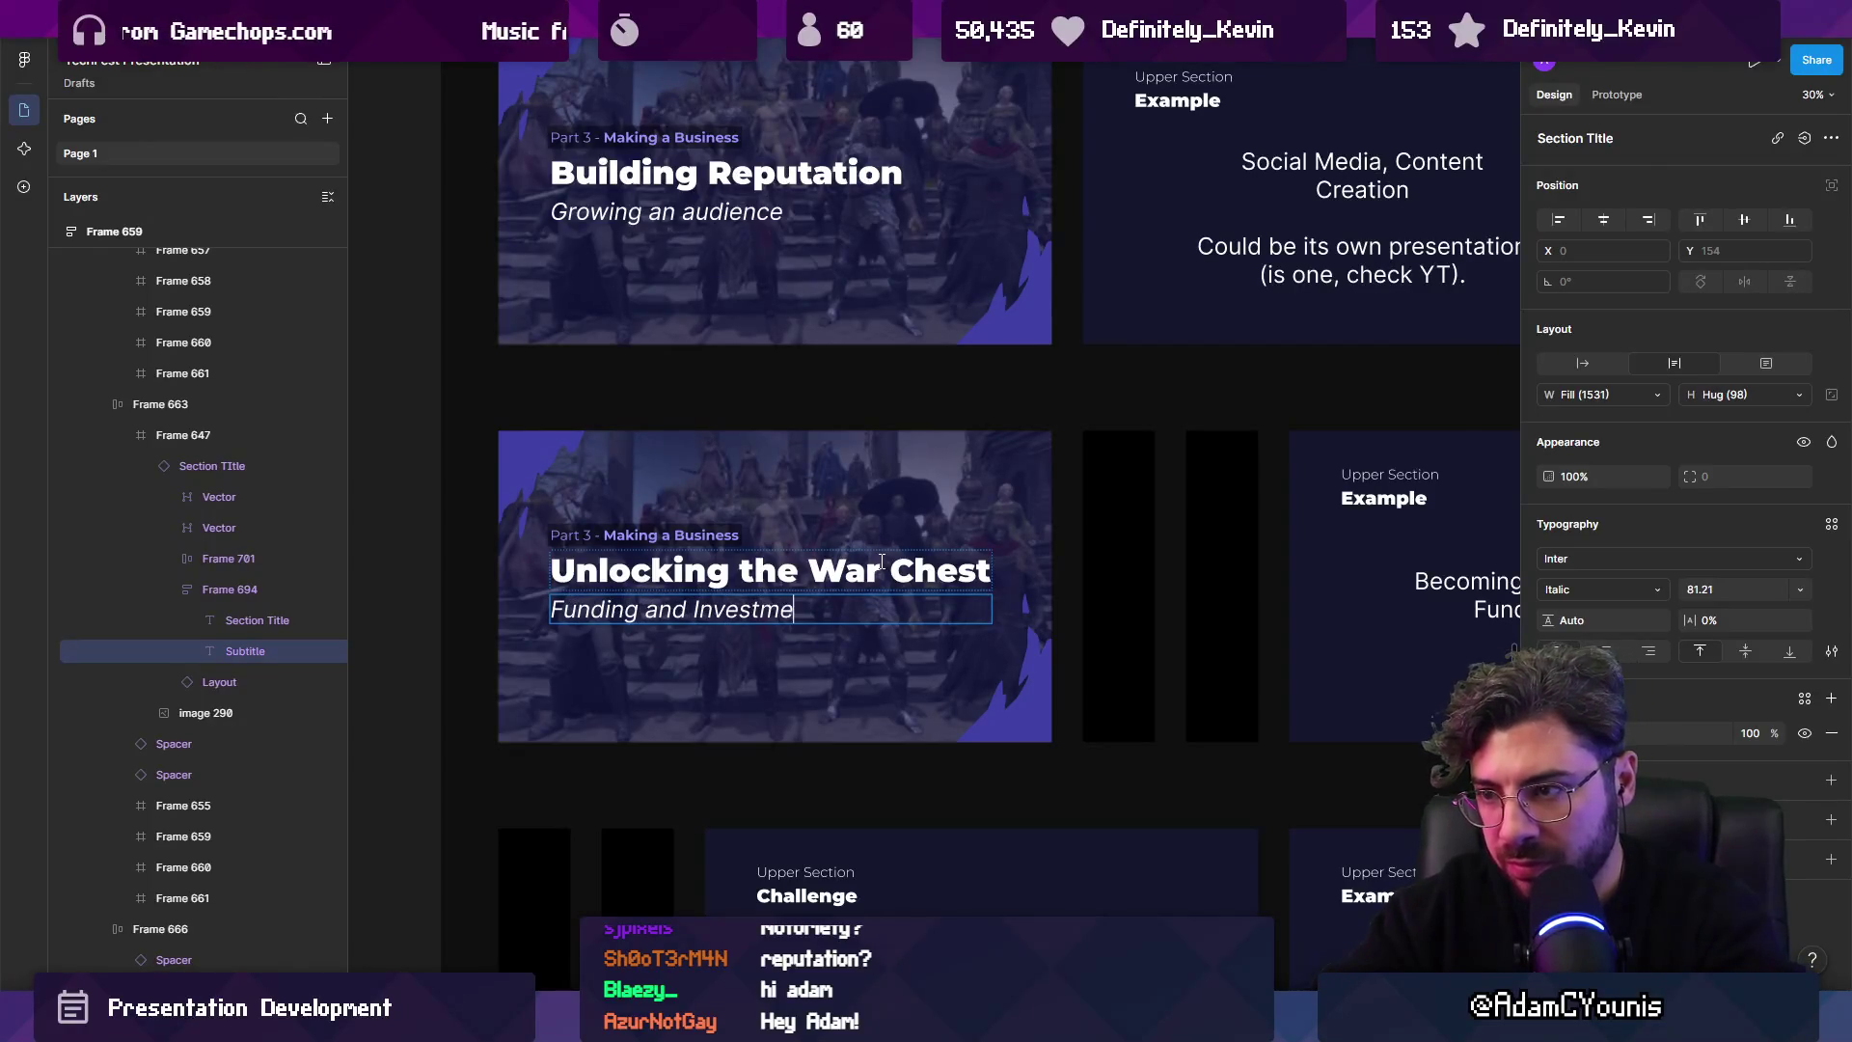
pyautogui.press('Escape')
pyautogui.press('Escape')
pyautogui.keyDown('ctrl'); pyautogui.scroll(-5, 880, 564); pyautogui.keyUp('ctrl')
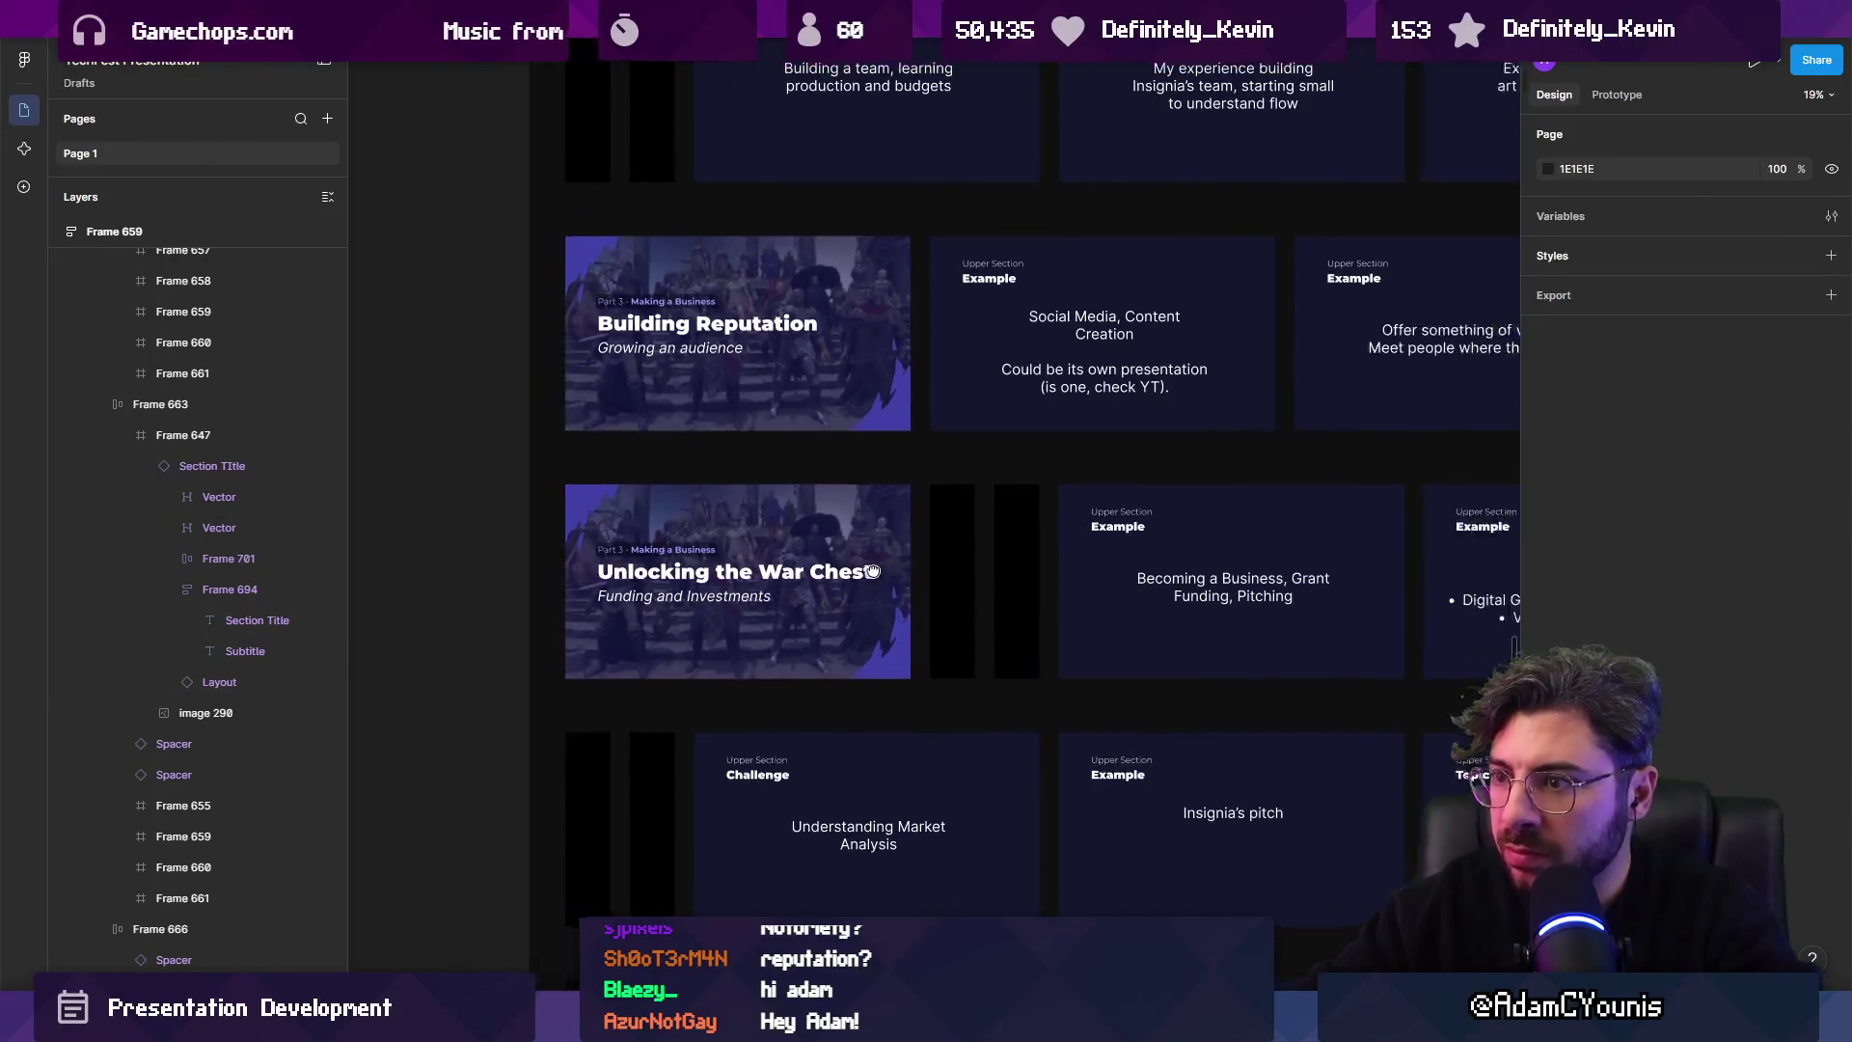
# - Move the four Understanding Market Analysis slides after Global Conferences in the War Chest row
pyautogui.keyDown('ctrl'); pyautogui.scroll(1, 1003, 608); pyautogui.keyUp('ctrl')
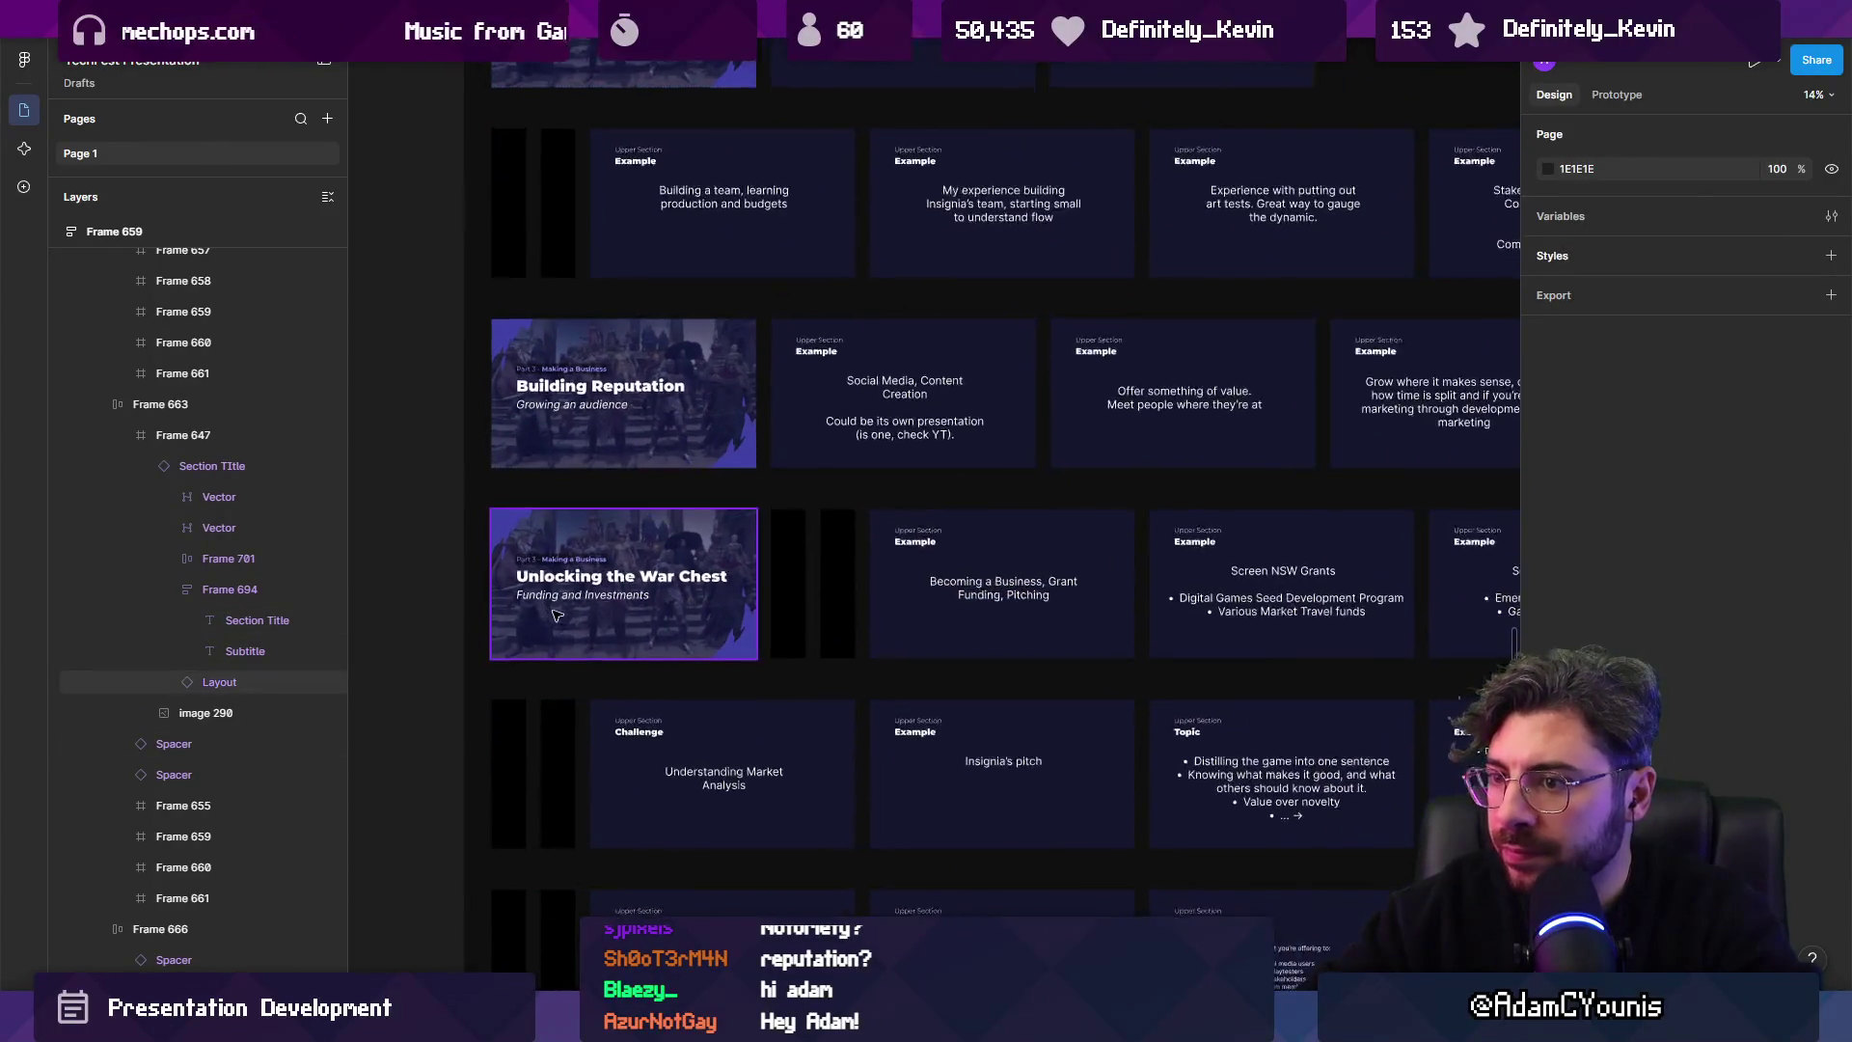
pyautogui.click(588, 616)
pyautogui.click(588, 615)
pyautogui.moveTo(589, 615); pyautogui.dragTo(710, 636)
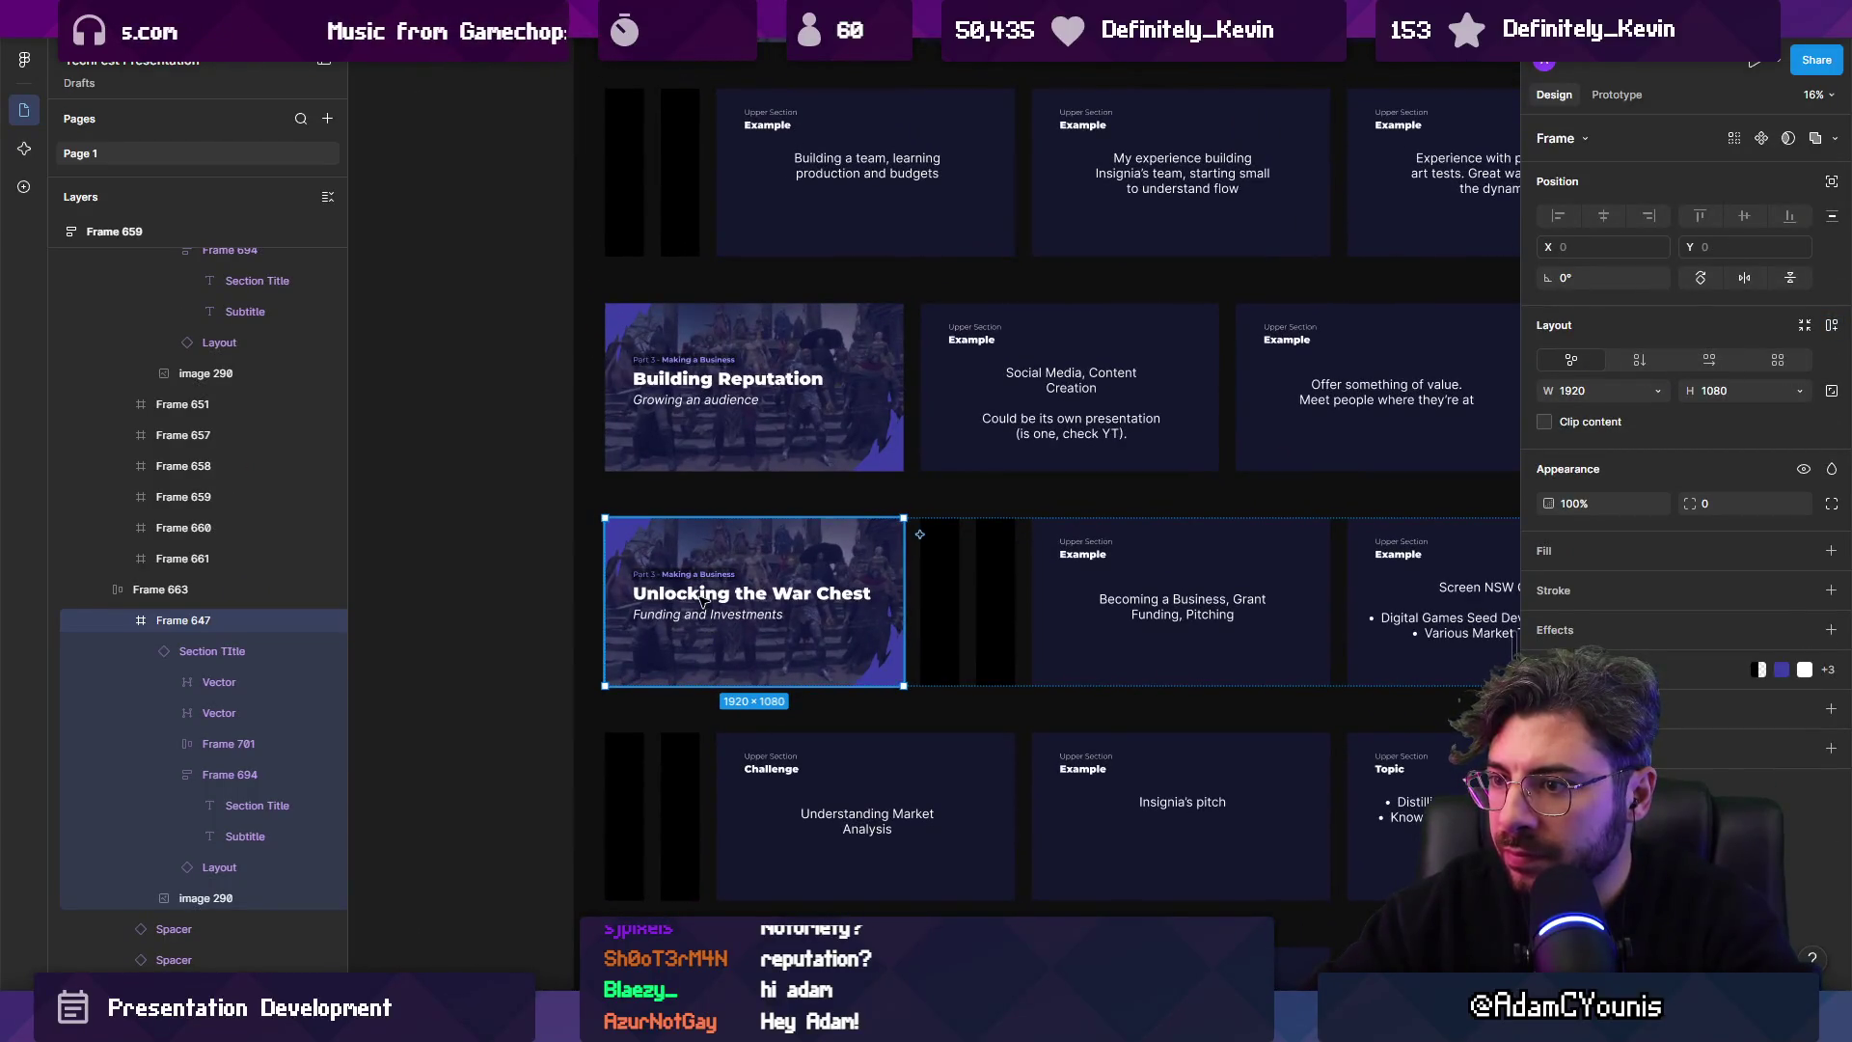
pyautogui.keyDown('ctrl'); pyautogui.scroll(-2, 709, 617); pyautogui.keyUp('ctrl')
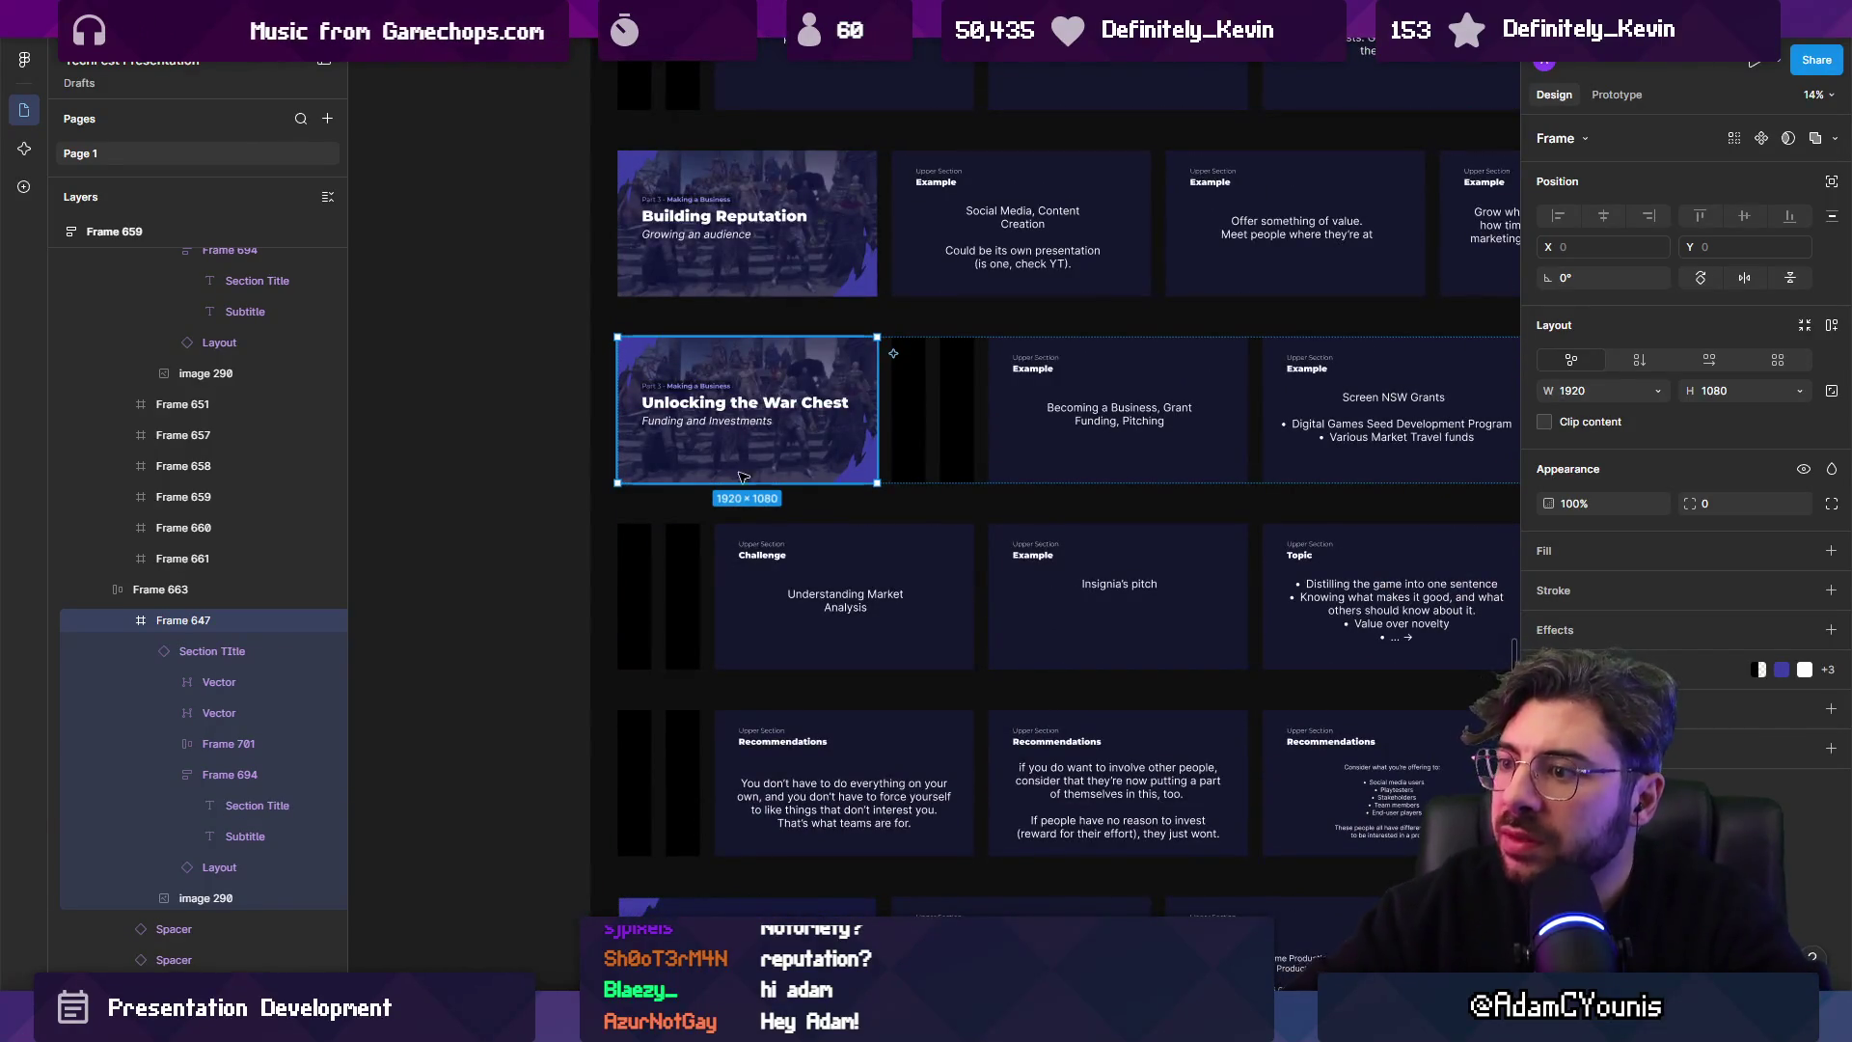
pyautogui.scroll(-5, 769, 477)
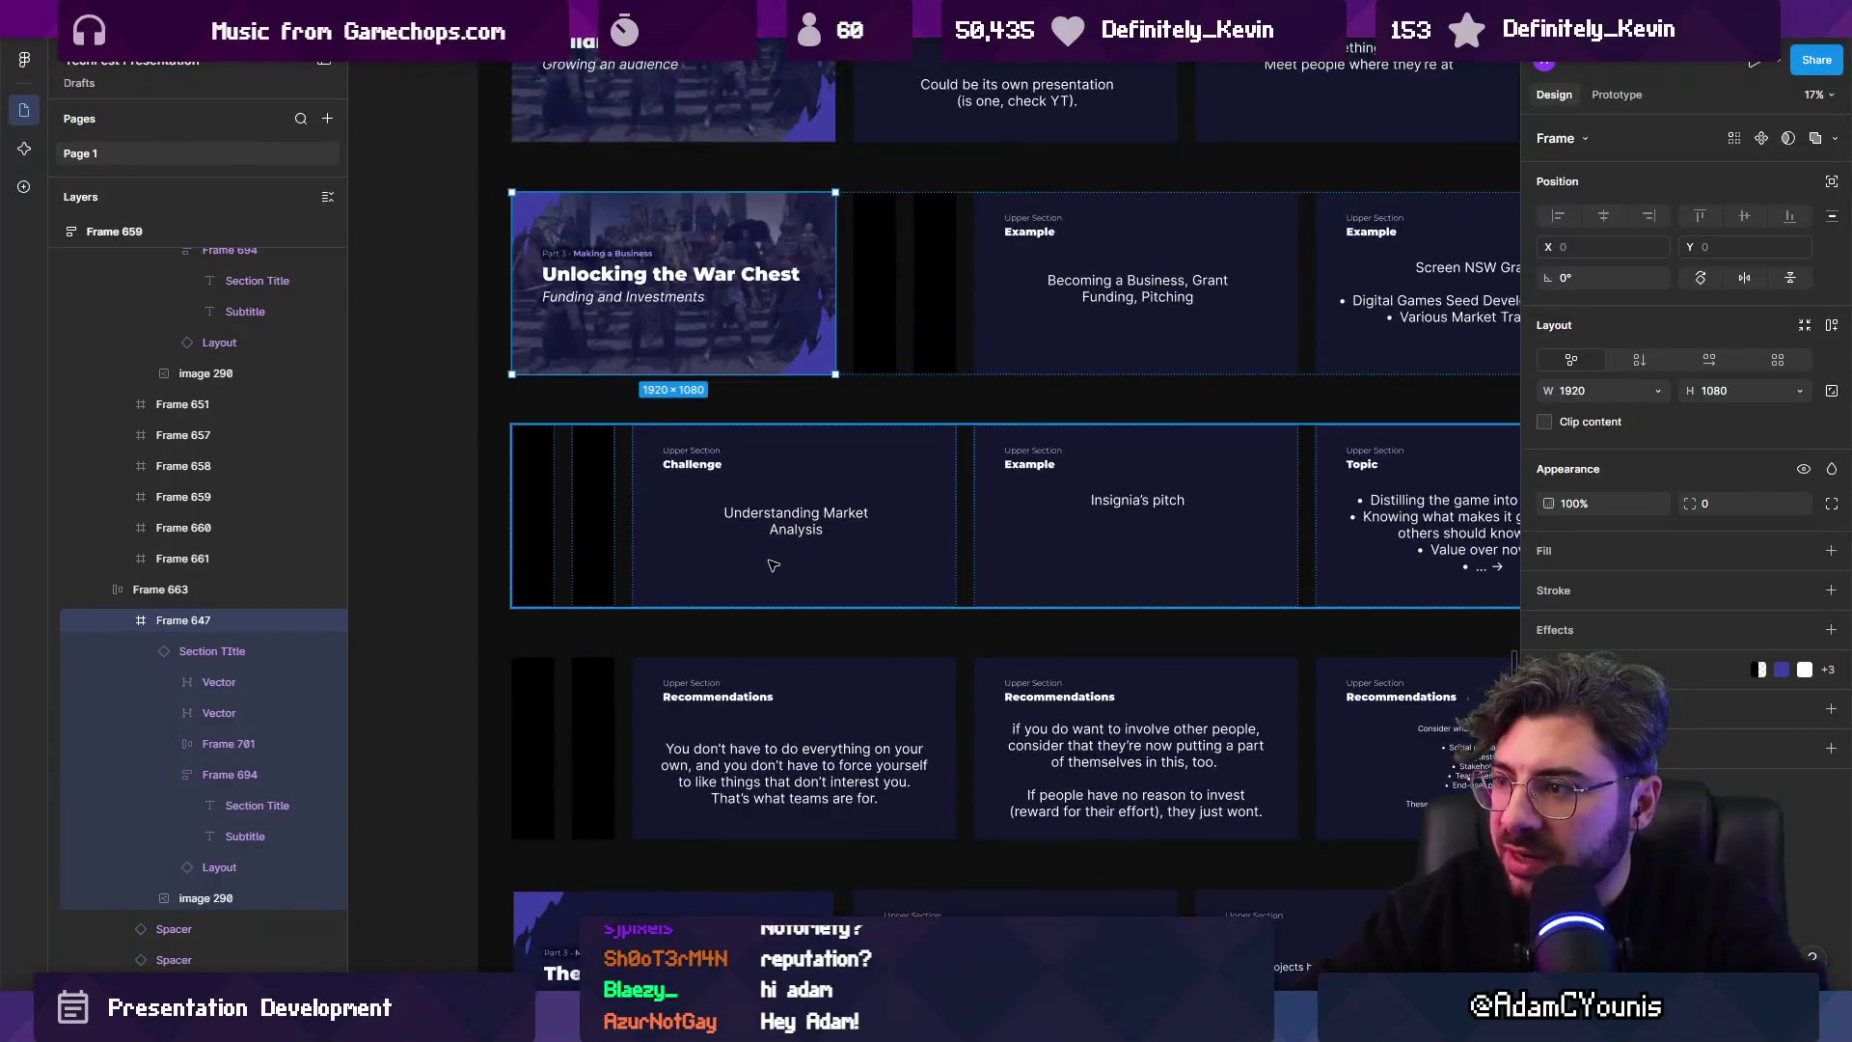
pyautogui.keyDown('ctrl'); pyautogui.scroll(2, 542, 514); pyautogui.keyUp('ctrl')
pyautogui.keyDown('ctrl'); pyautogui.scroll(-4, 542, 514); pyautogui.keyUp('ctrl')
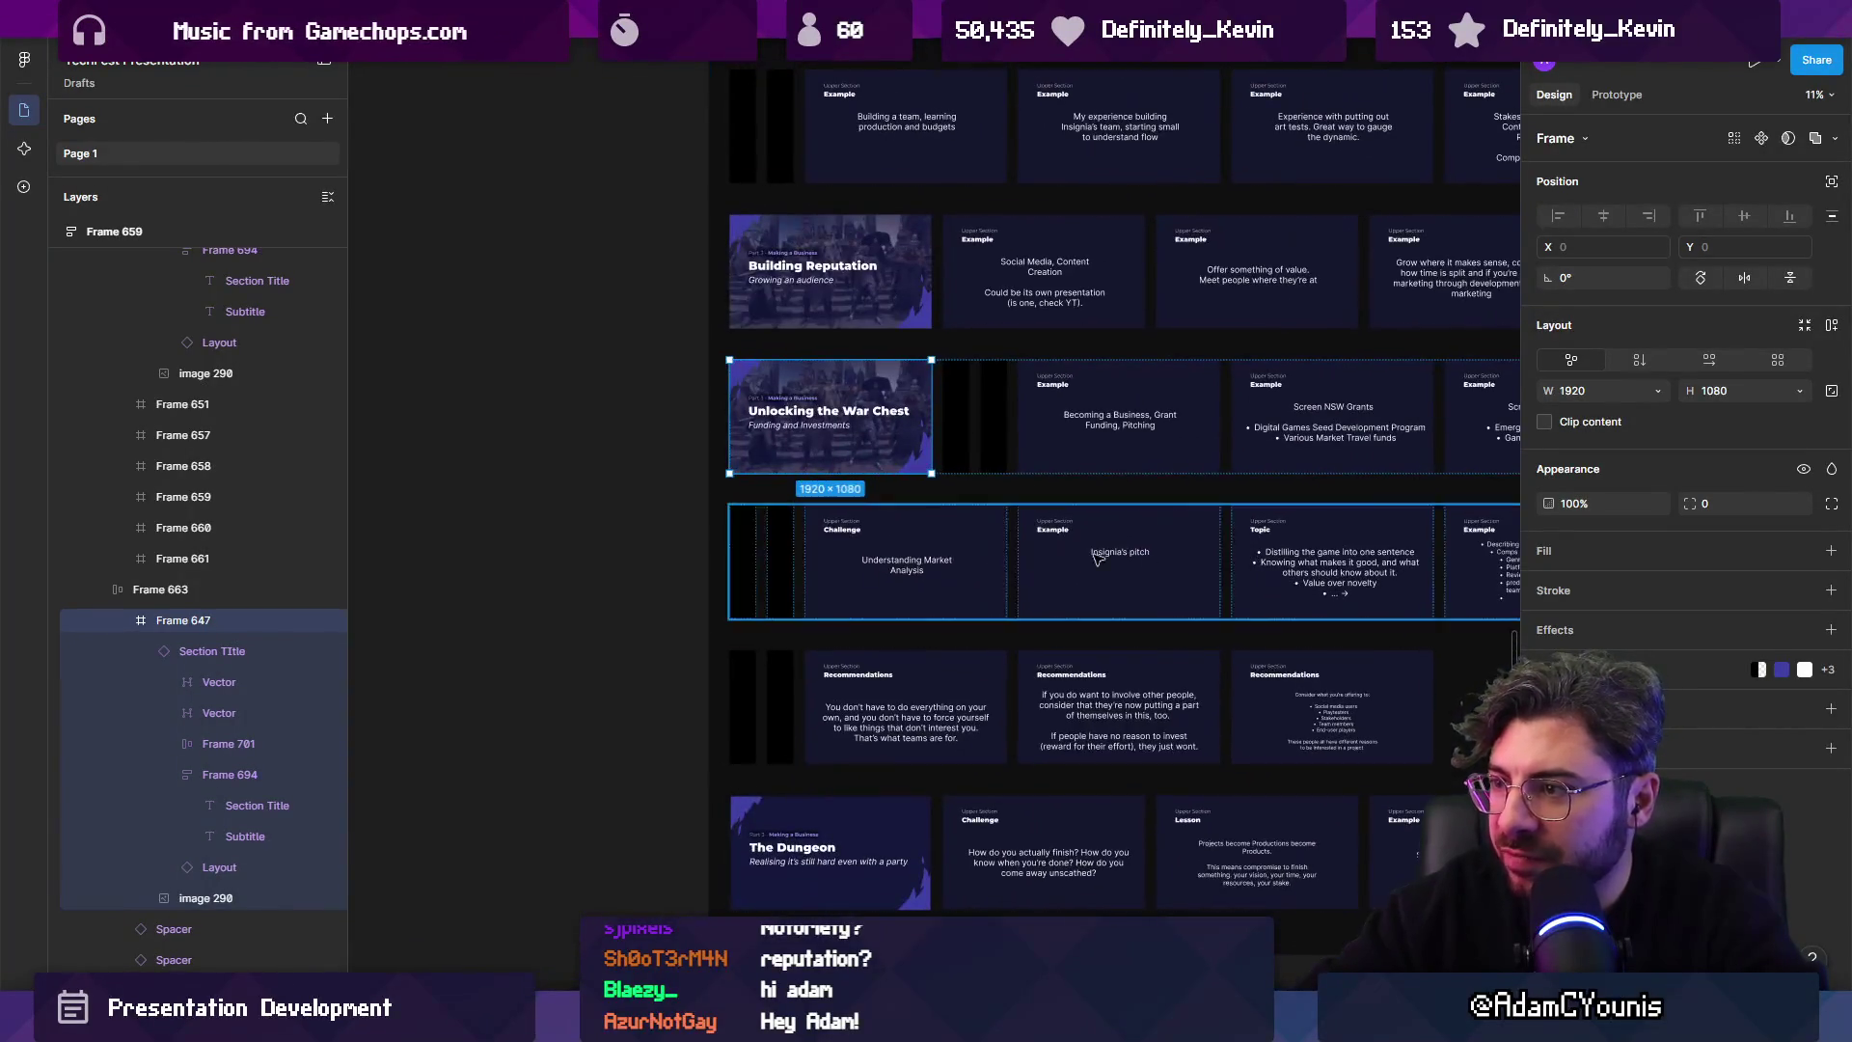
pyautogui.hscroll(4, 1225, 415)
pyautogui.moveTo(371, 540)
pyautogui.mouseDown()
pyautogui.moveTo(800, 589)
pyautogui.moveTo(1195, 593)
pyautogui.moveTo(1160, 516)
pyautogui.moveTo(1112, 508)
pyautogui.mouseUp()
pyautogui.keyDown('ctrl'); pyautogui.scroll(-3, 1196, 593); pyautogui.keyUp('ctrl')
pyautogui.keyDown('ctrl'); pyautogui.scroll(2, 663, 583); pyautogui.keyUp('ctrl')
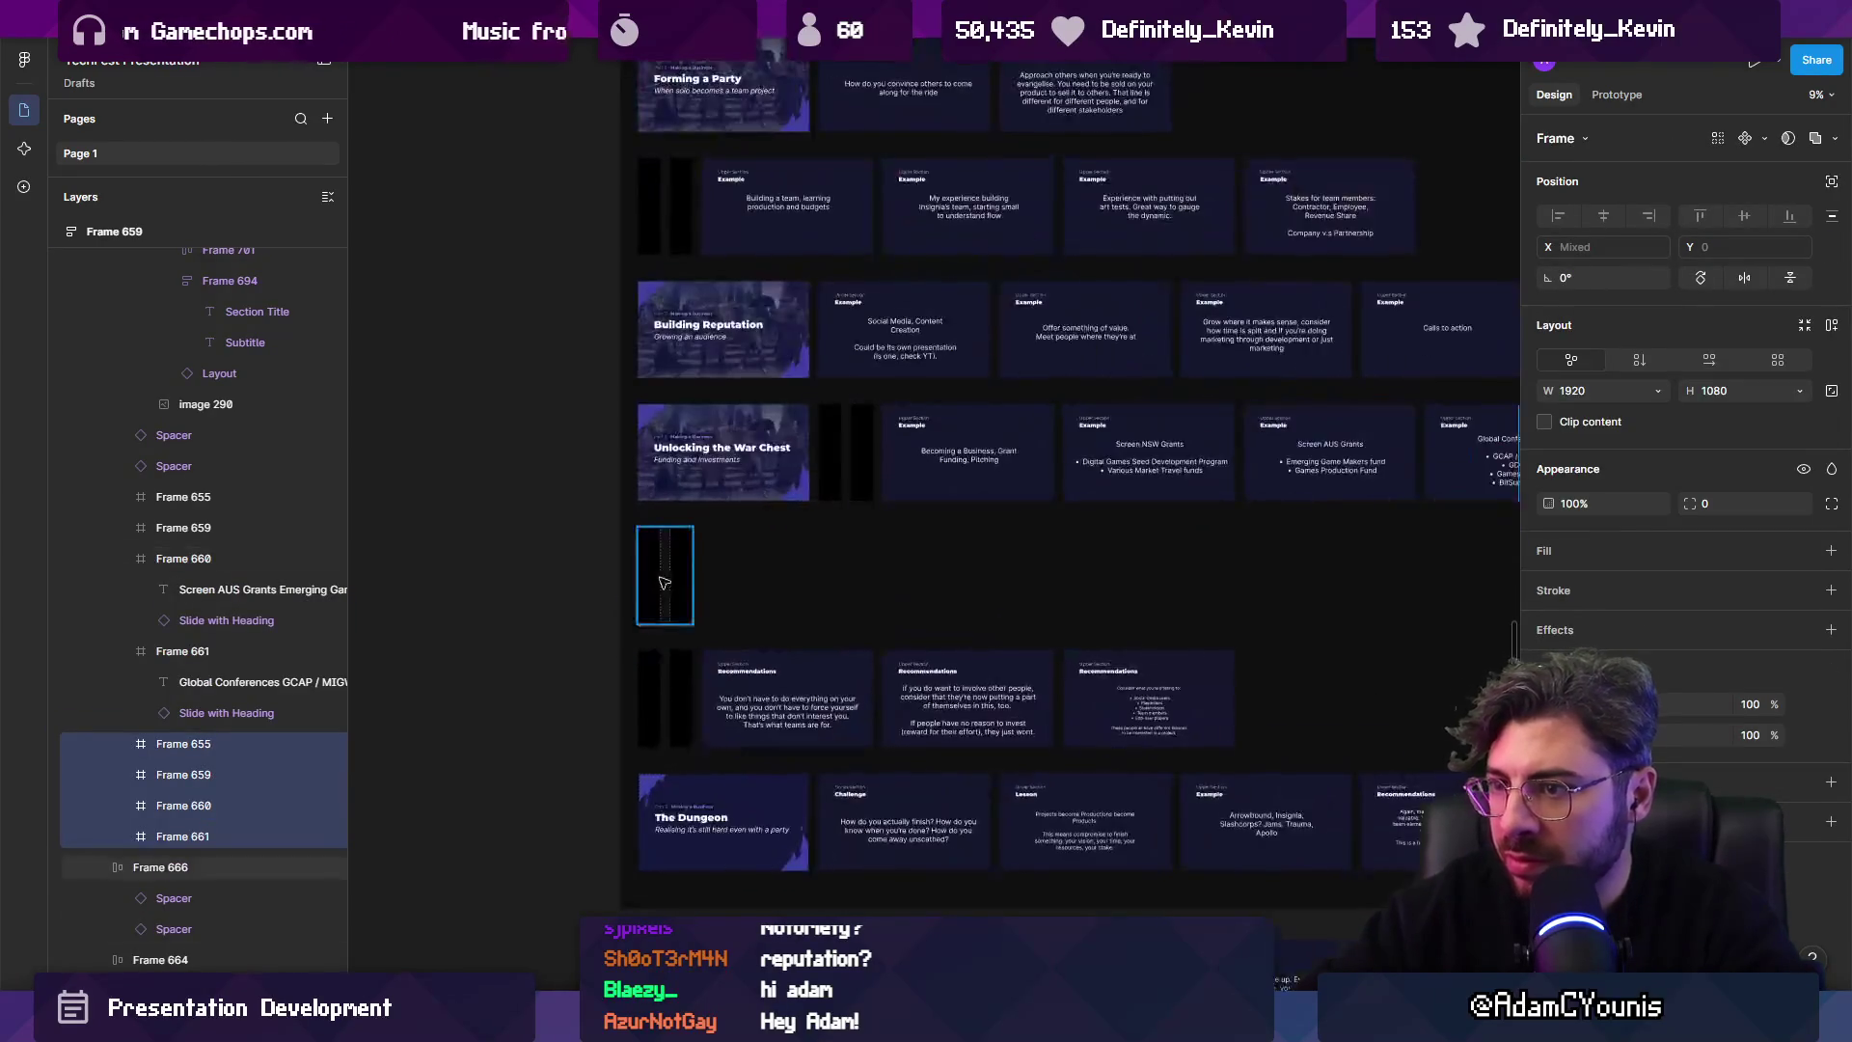
# - Deselect the leftover small black frame and hide the interface with Ctrl+\
pyautogui.click(659, 582)
pyautogui.press('Escape')
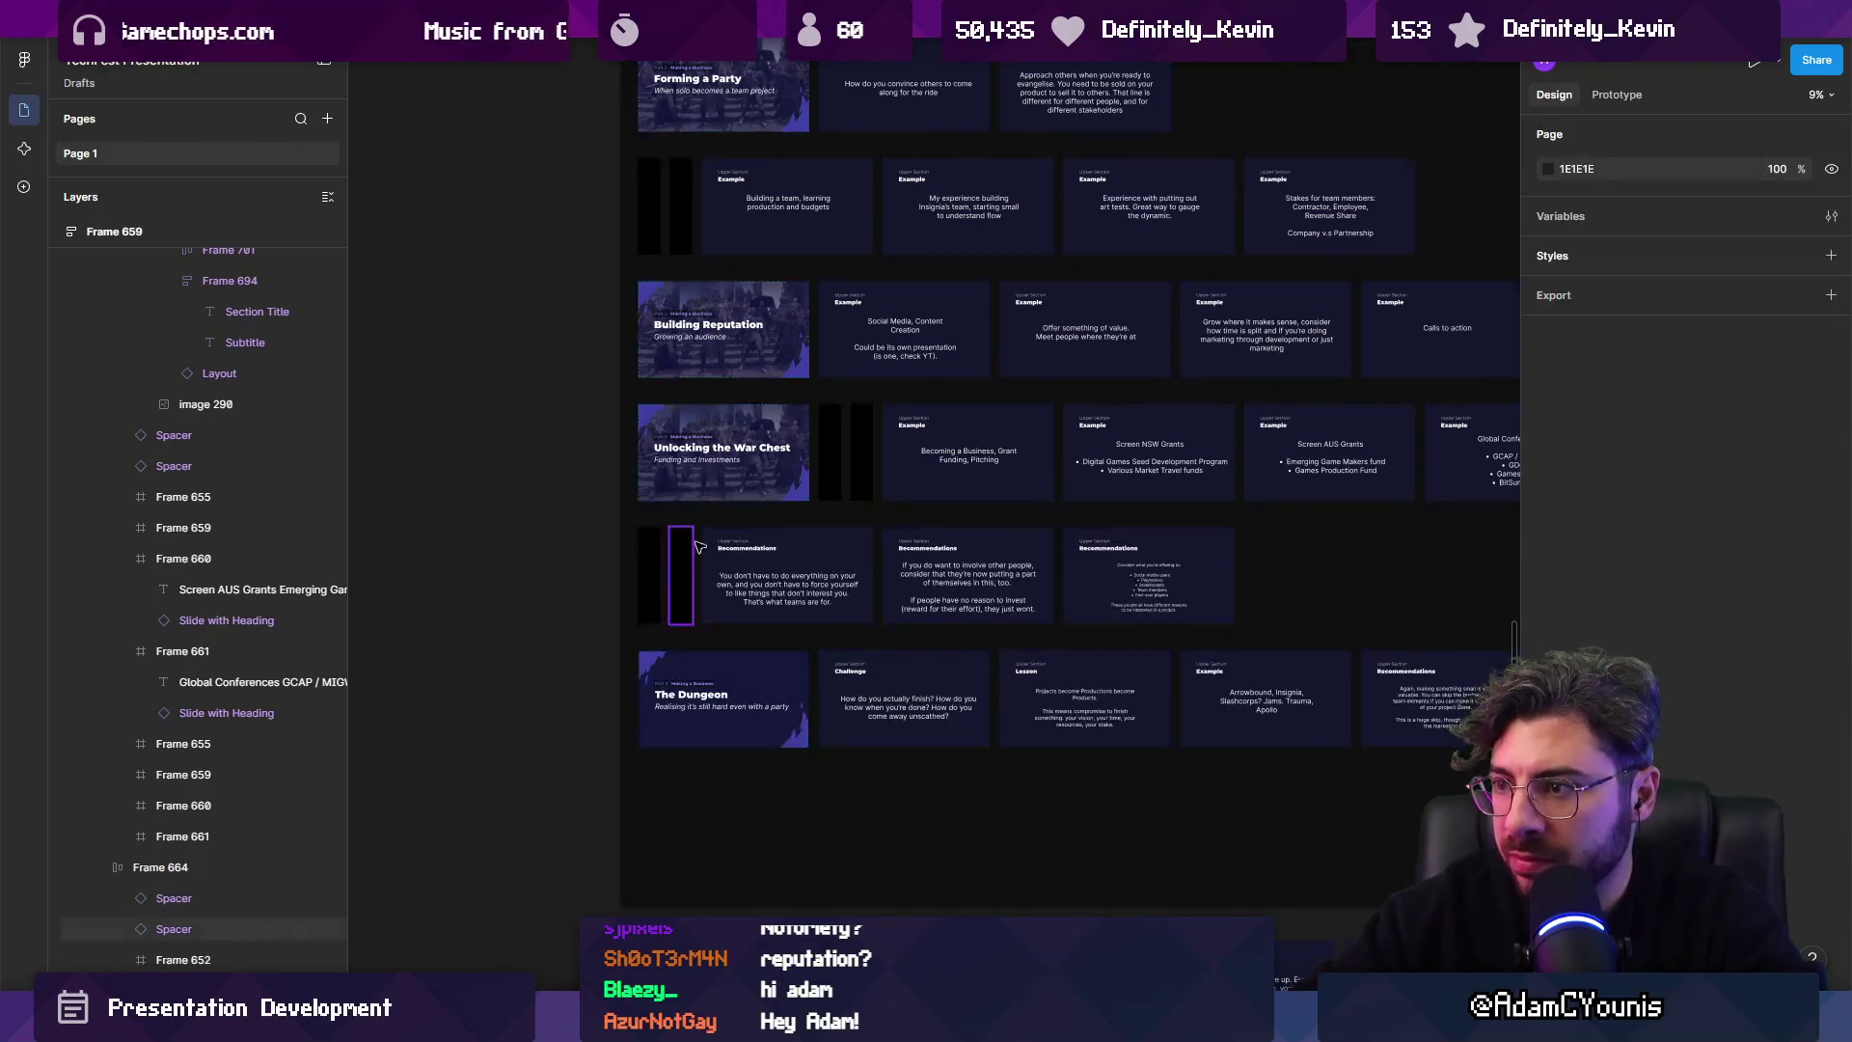
pyautogui.keyDown('ctrl'); pyautogui.scroll(-2, 650, 563); pyautogui.keyUp('ctrl')
pyautogui.keyDown('ctrl'); pyautogui.scroll(5, 1041, 578); pyautogui.keyUp('ctrl')
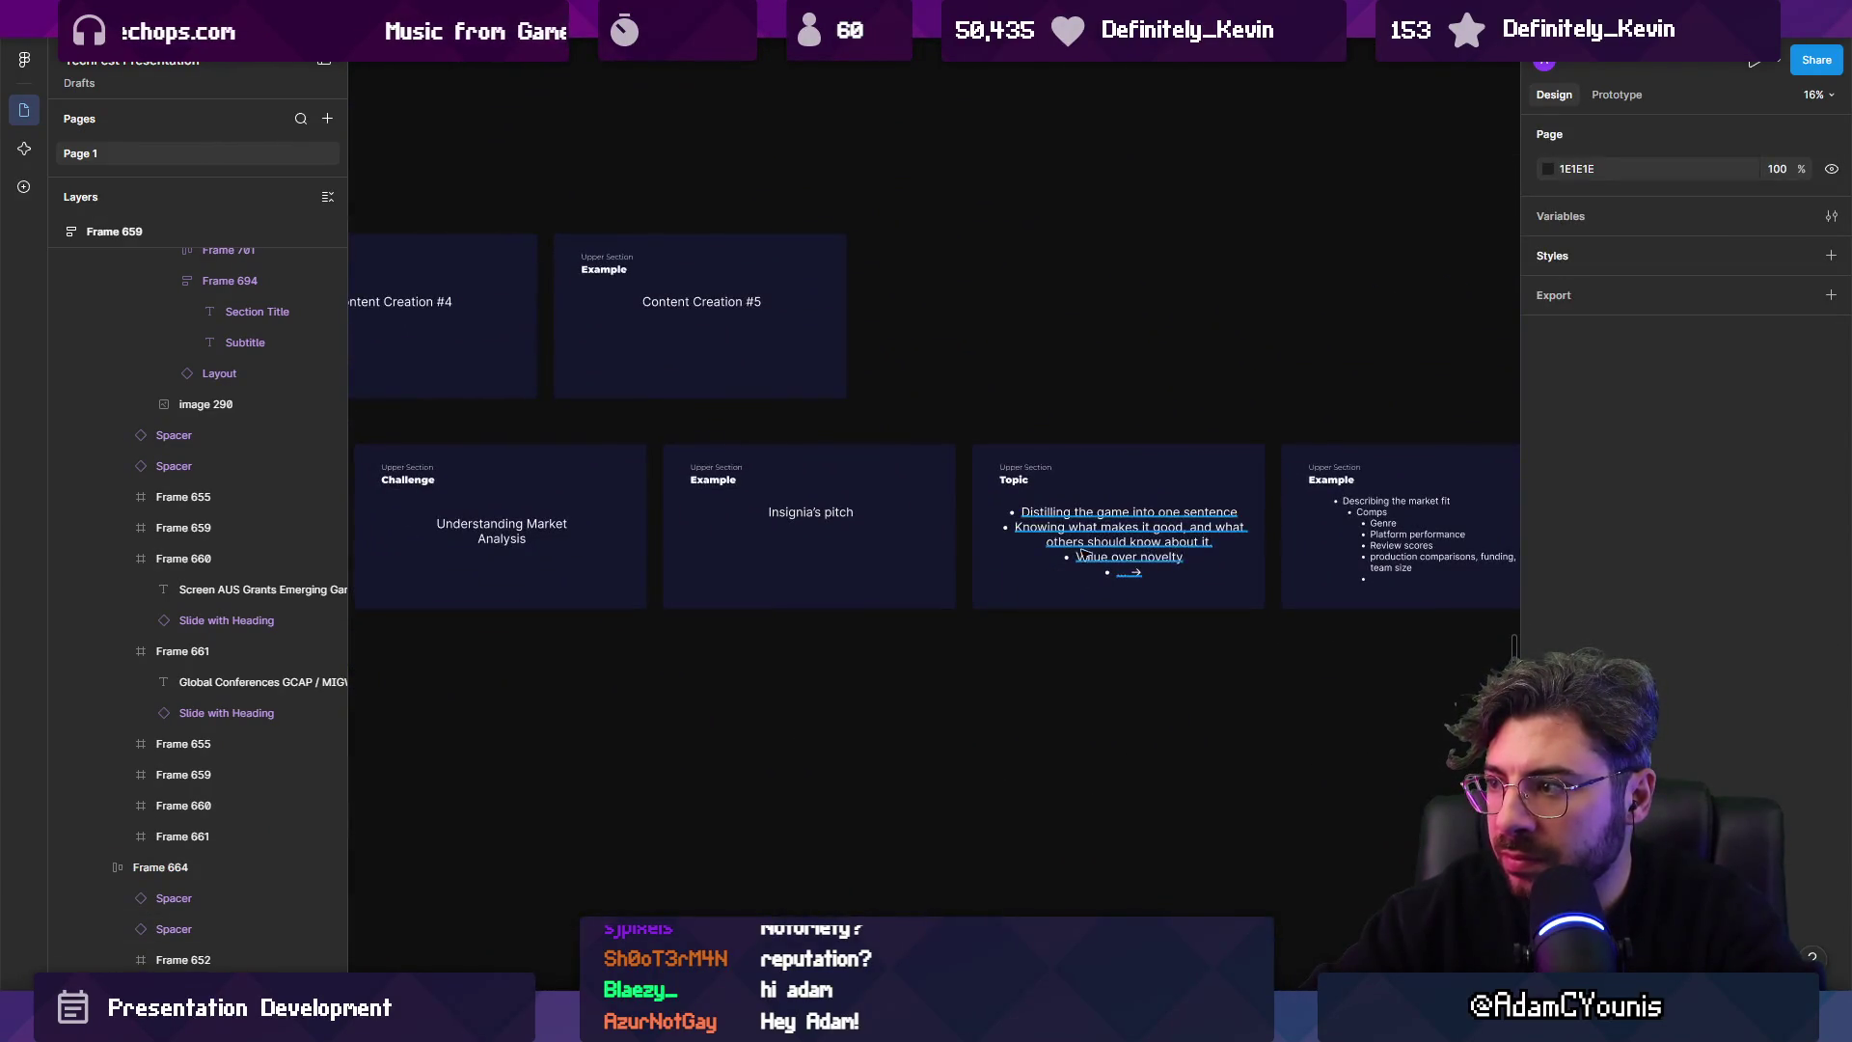
pyautogui.hscroll(-5, 1387, 601)
pyautogui.keyDown('ctrl'); pyautogui.scroll(-3, 1108, 592); pyautogui.keyUp('ctrl')
pyautogui.hotkey('ctrl', '\\')
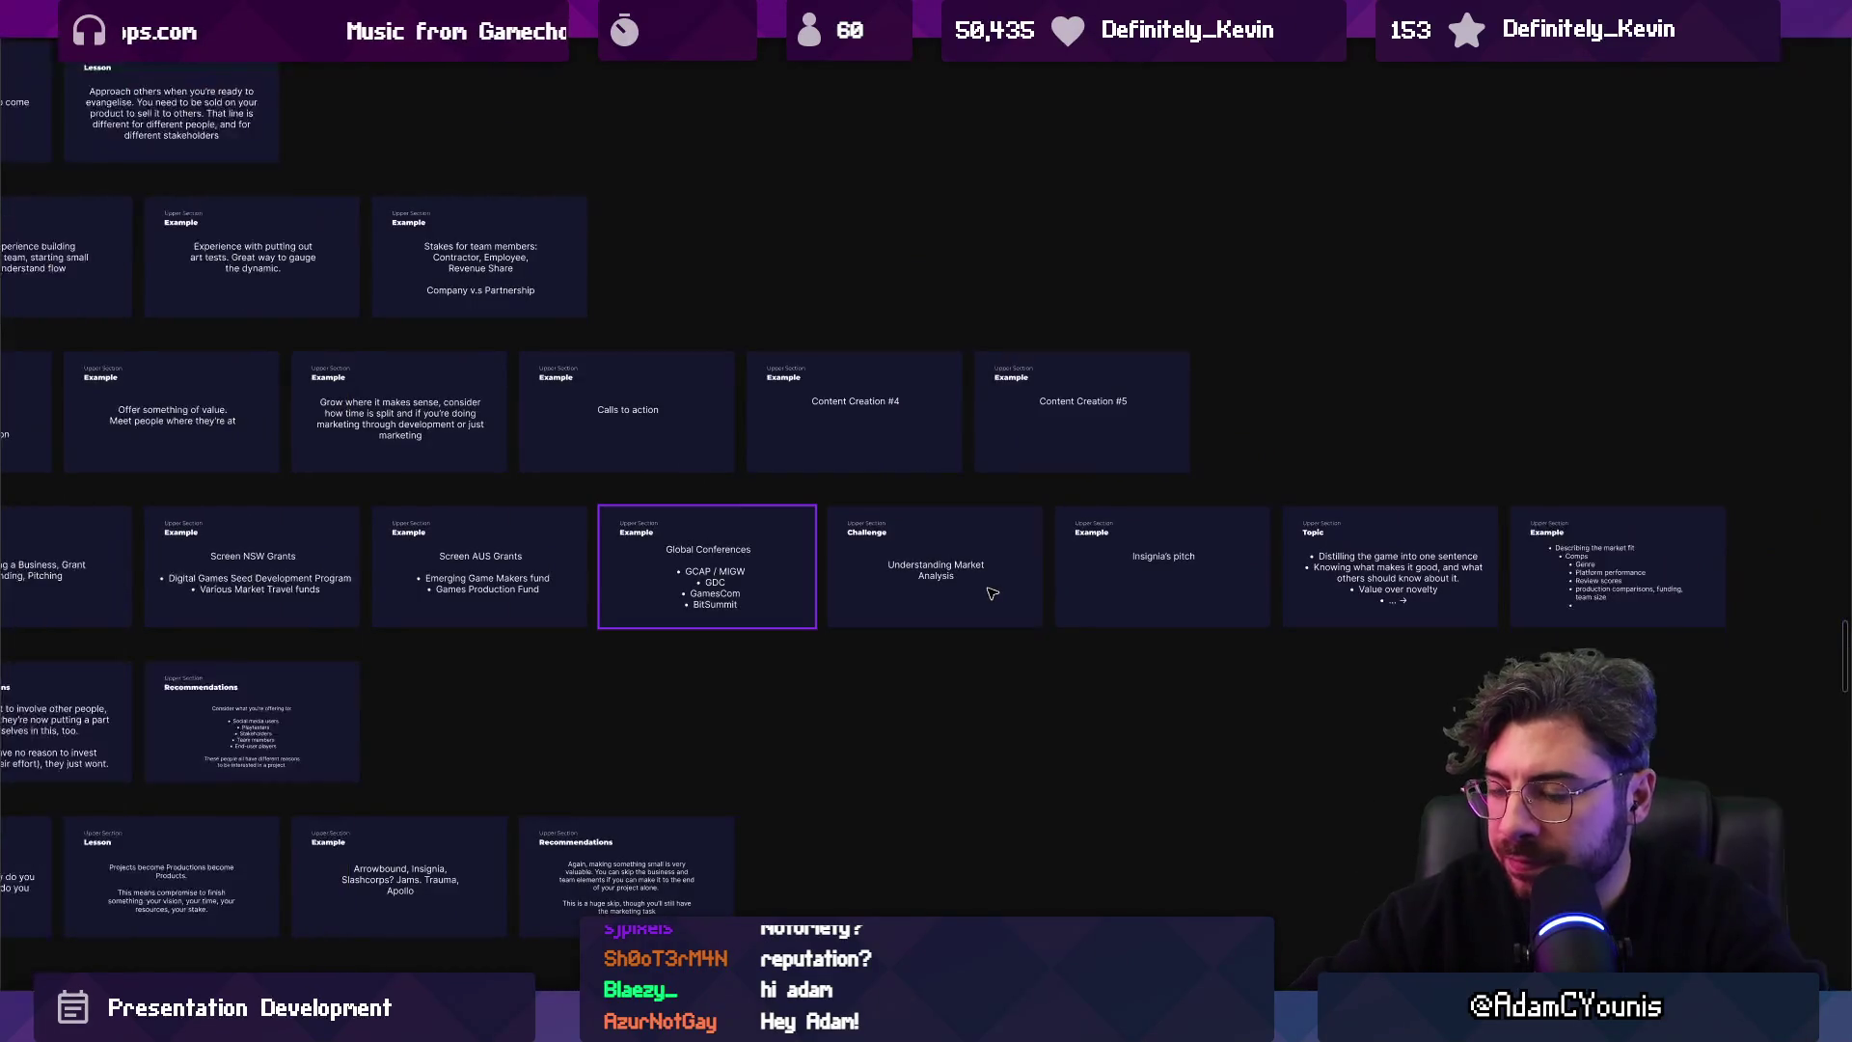
# - Pan across the slide rows and select the market-fit Example slide, then the Unlocking the War Chest slide
pyautogui.keyDown('ctrl'); pyautogui.scroll(2, 817, 557); pyautogui.keyUp('ctrl')
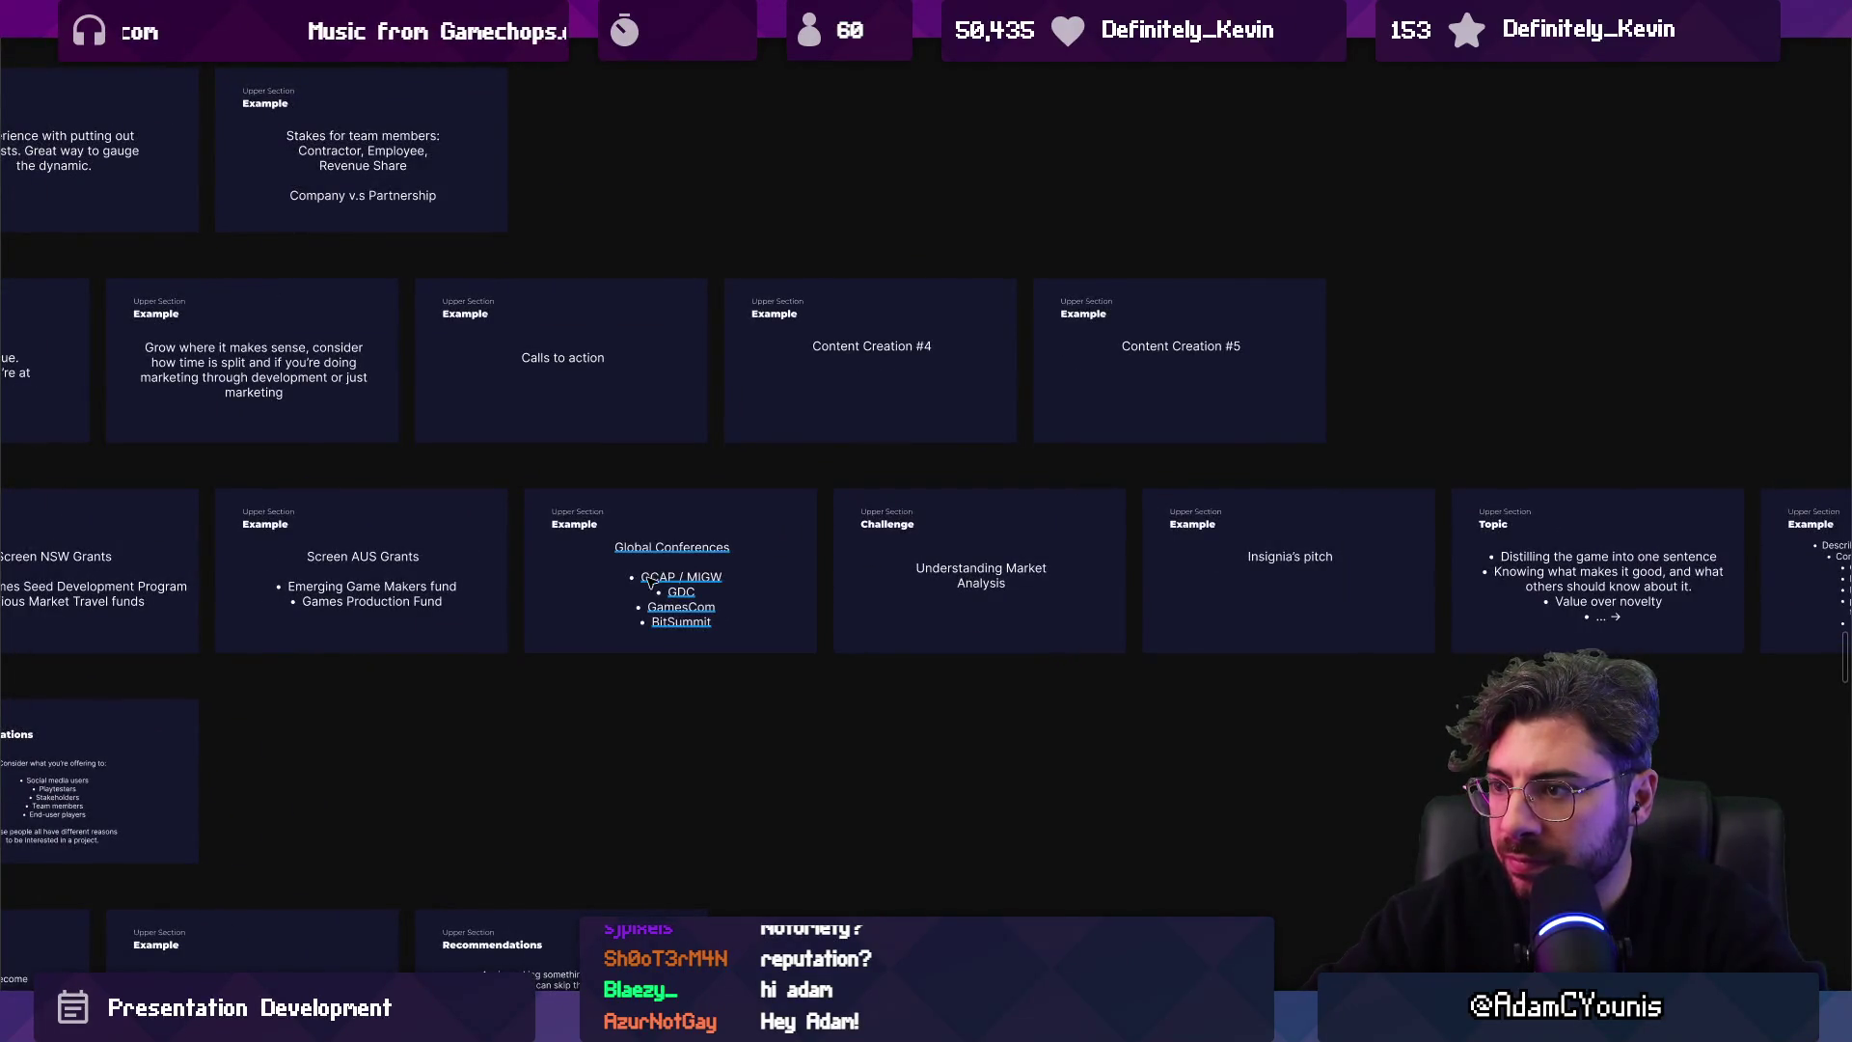
pyautogui.keyDown('ctrl'); pyautogui.scroll(-3, 704, 574); pyautogui.keyUp('ctrl')
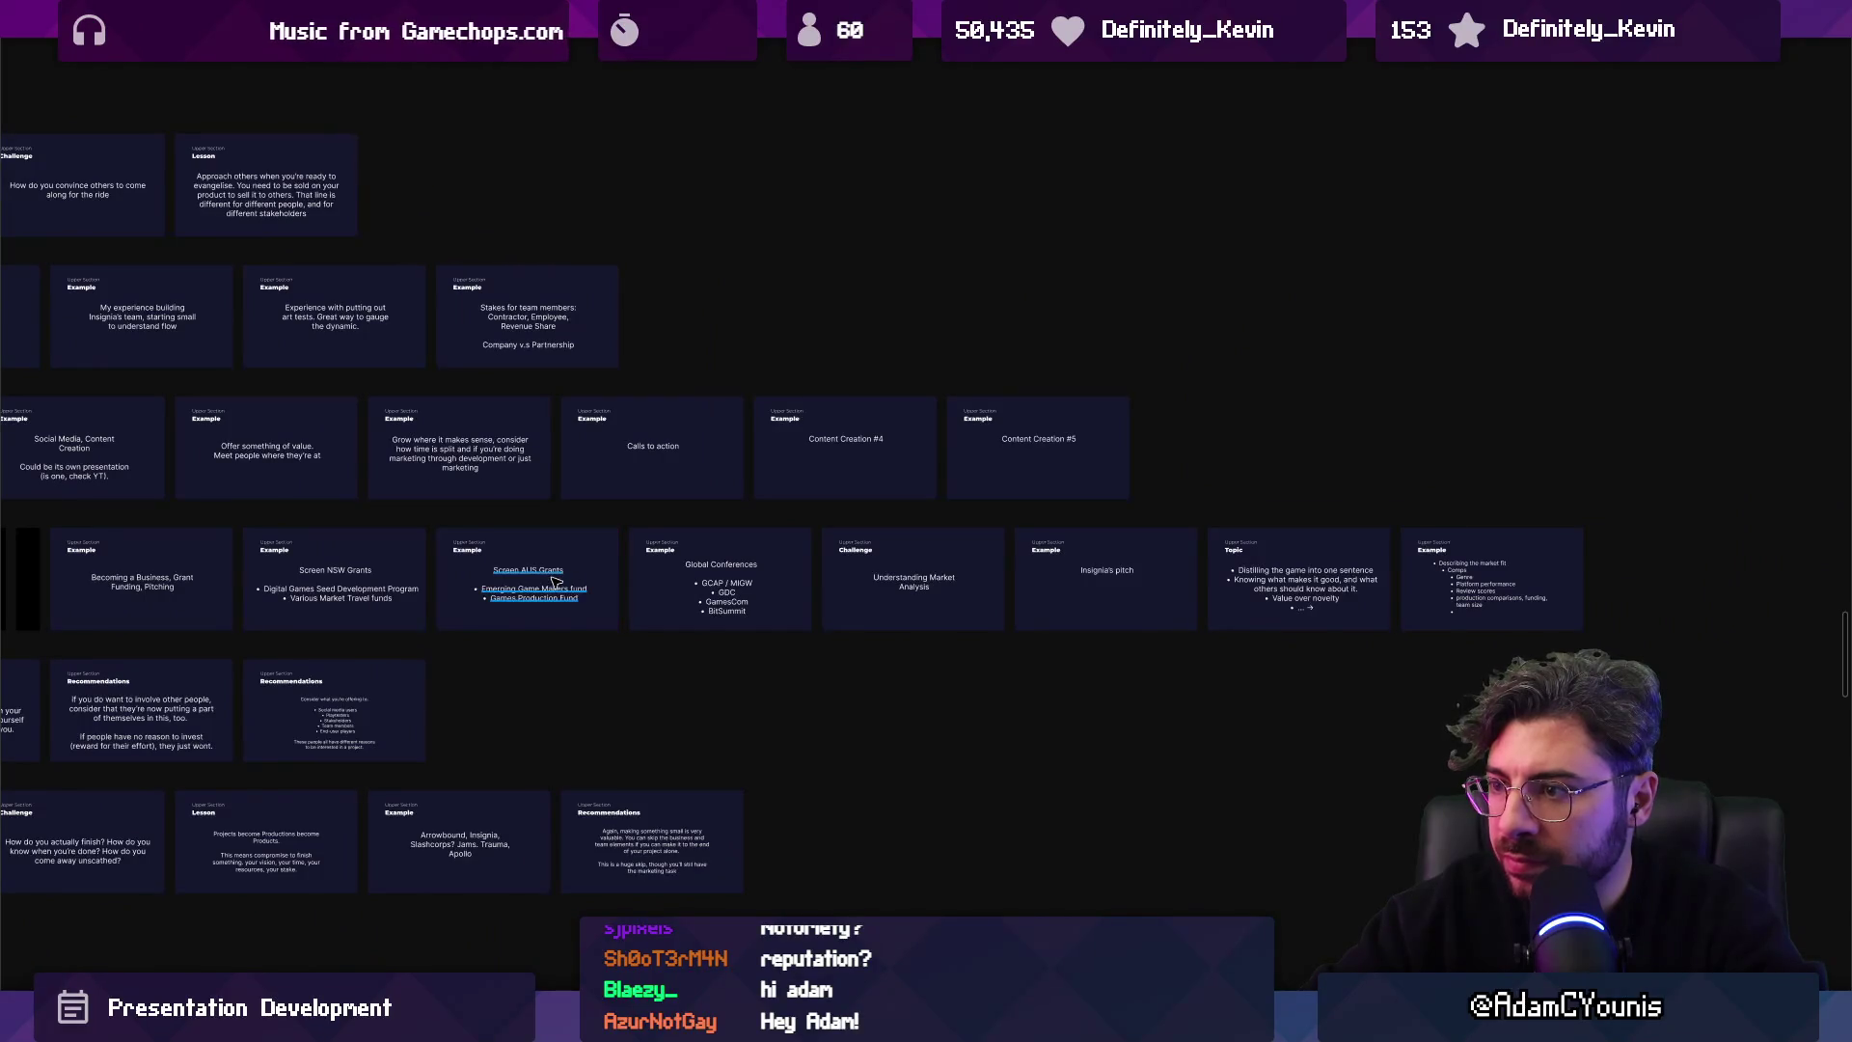
pyautogui.hscroll(-5, 567, 581)
pyautogui.keyDown('ctrl'); pyautogui.scroll(3, 753, 561); pyautogui.keyUp('ctrl')
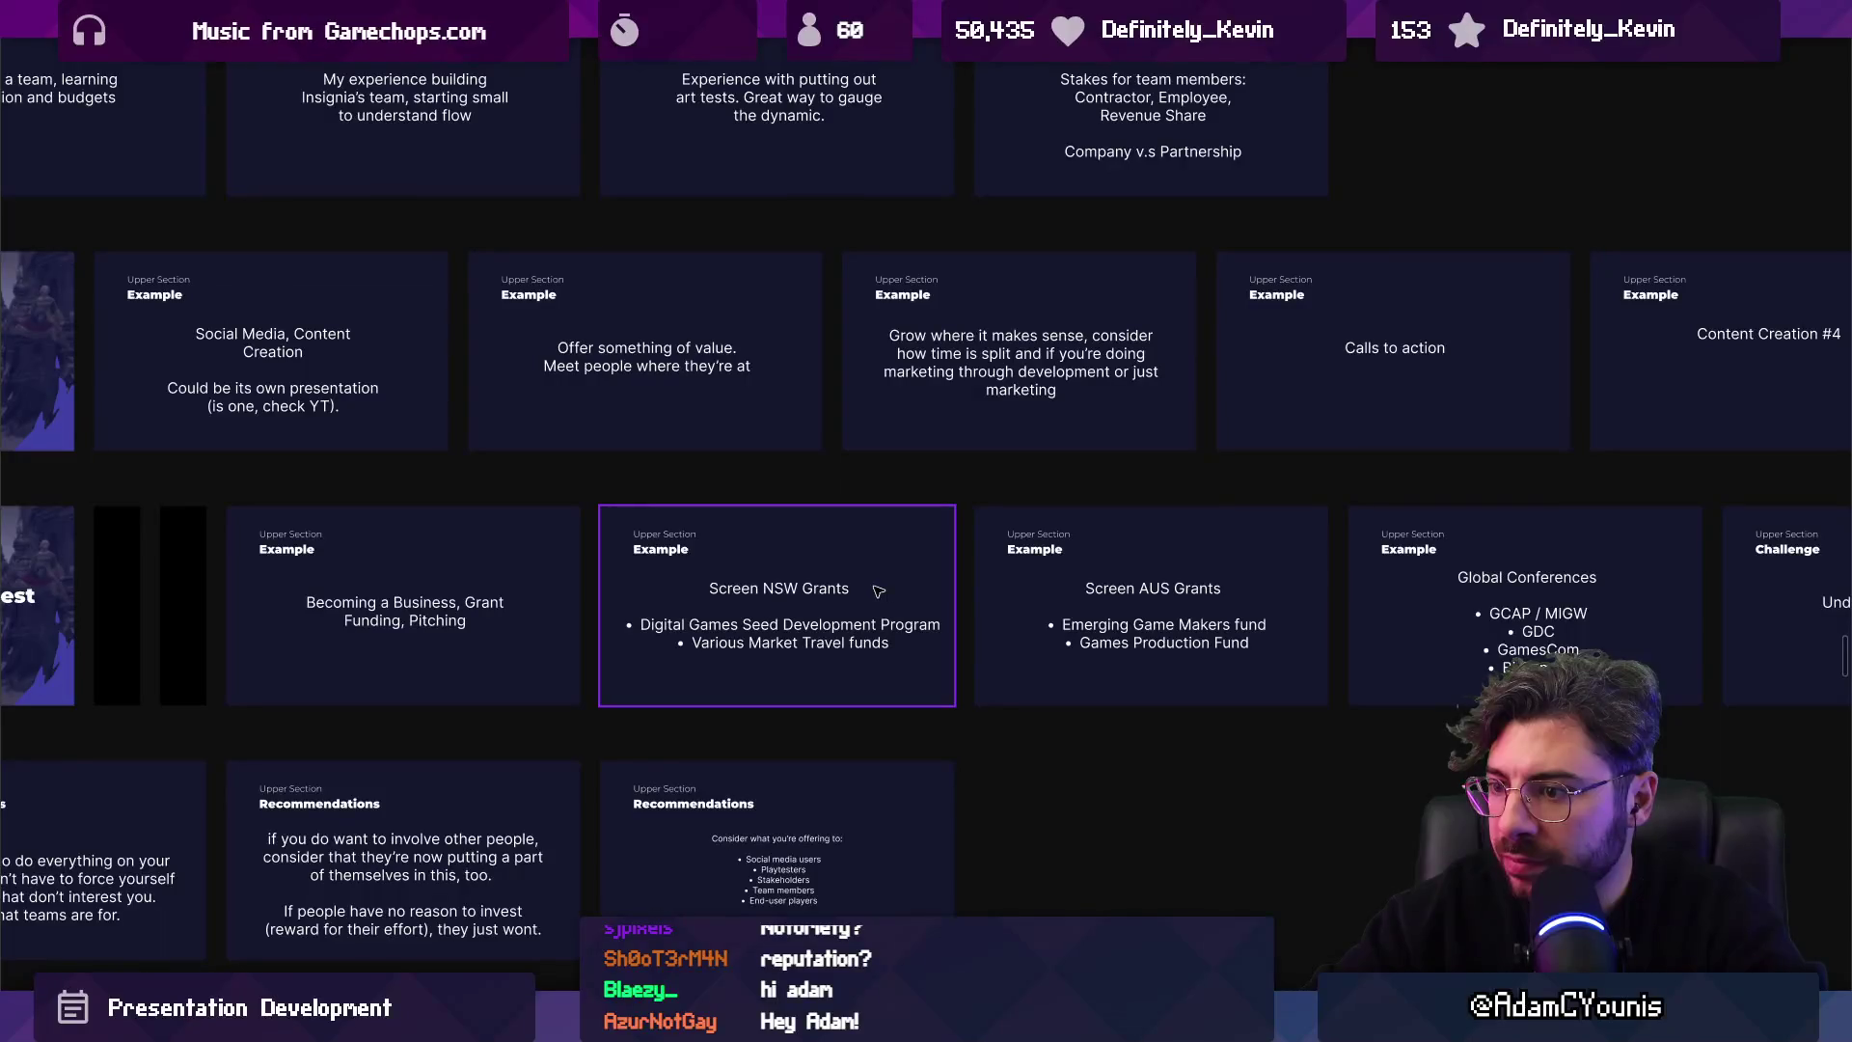
pyautogui.hscroll(-3, 640, 619)
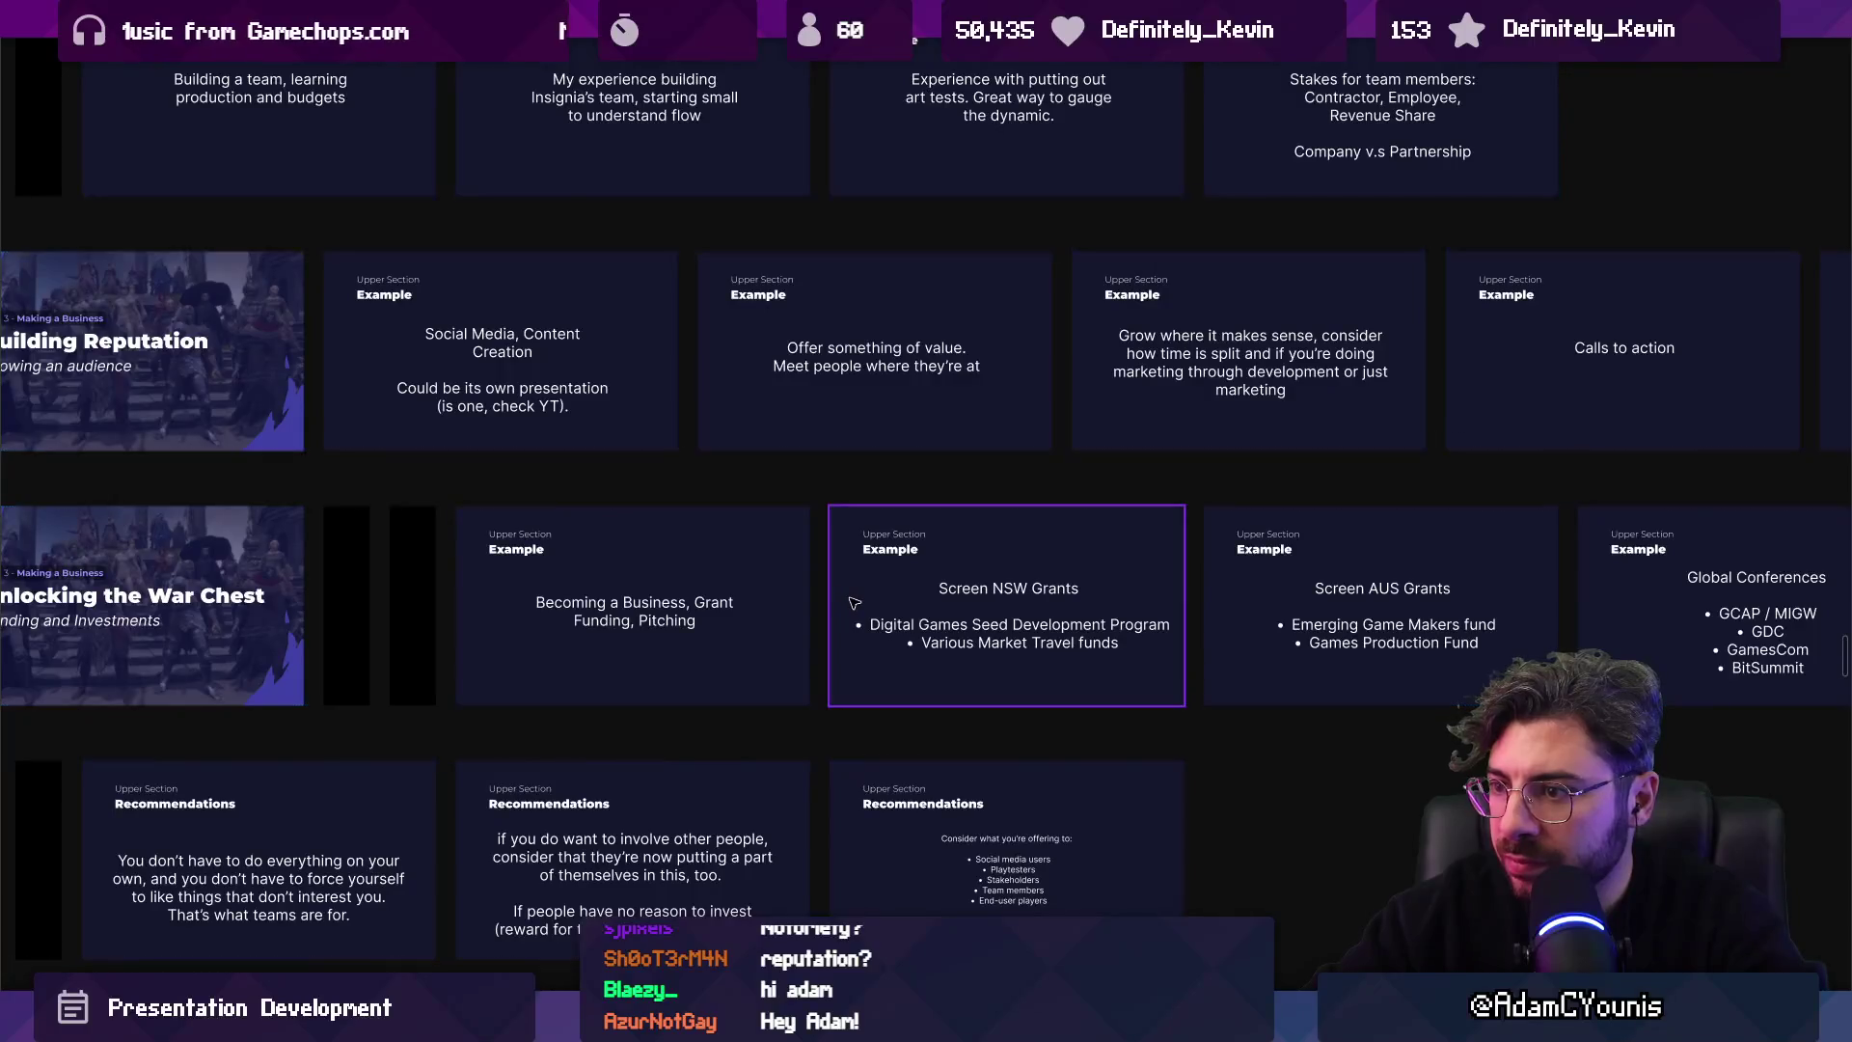
pyautogui.hscroll(8, 847, 610)
pyautogui.hscroll(10, 847, 610)
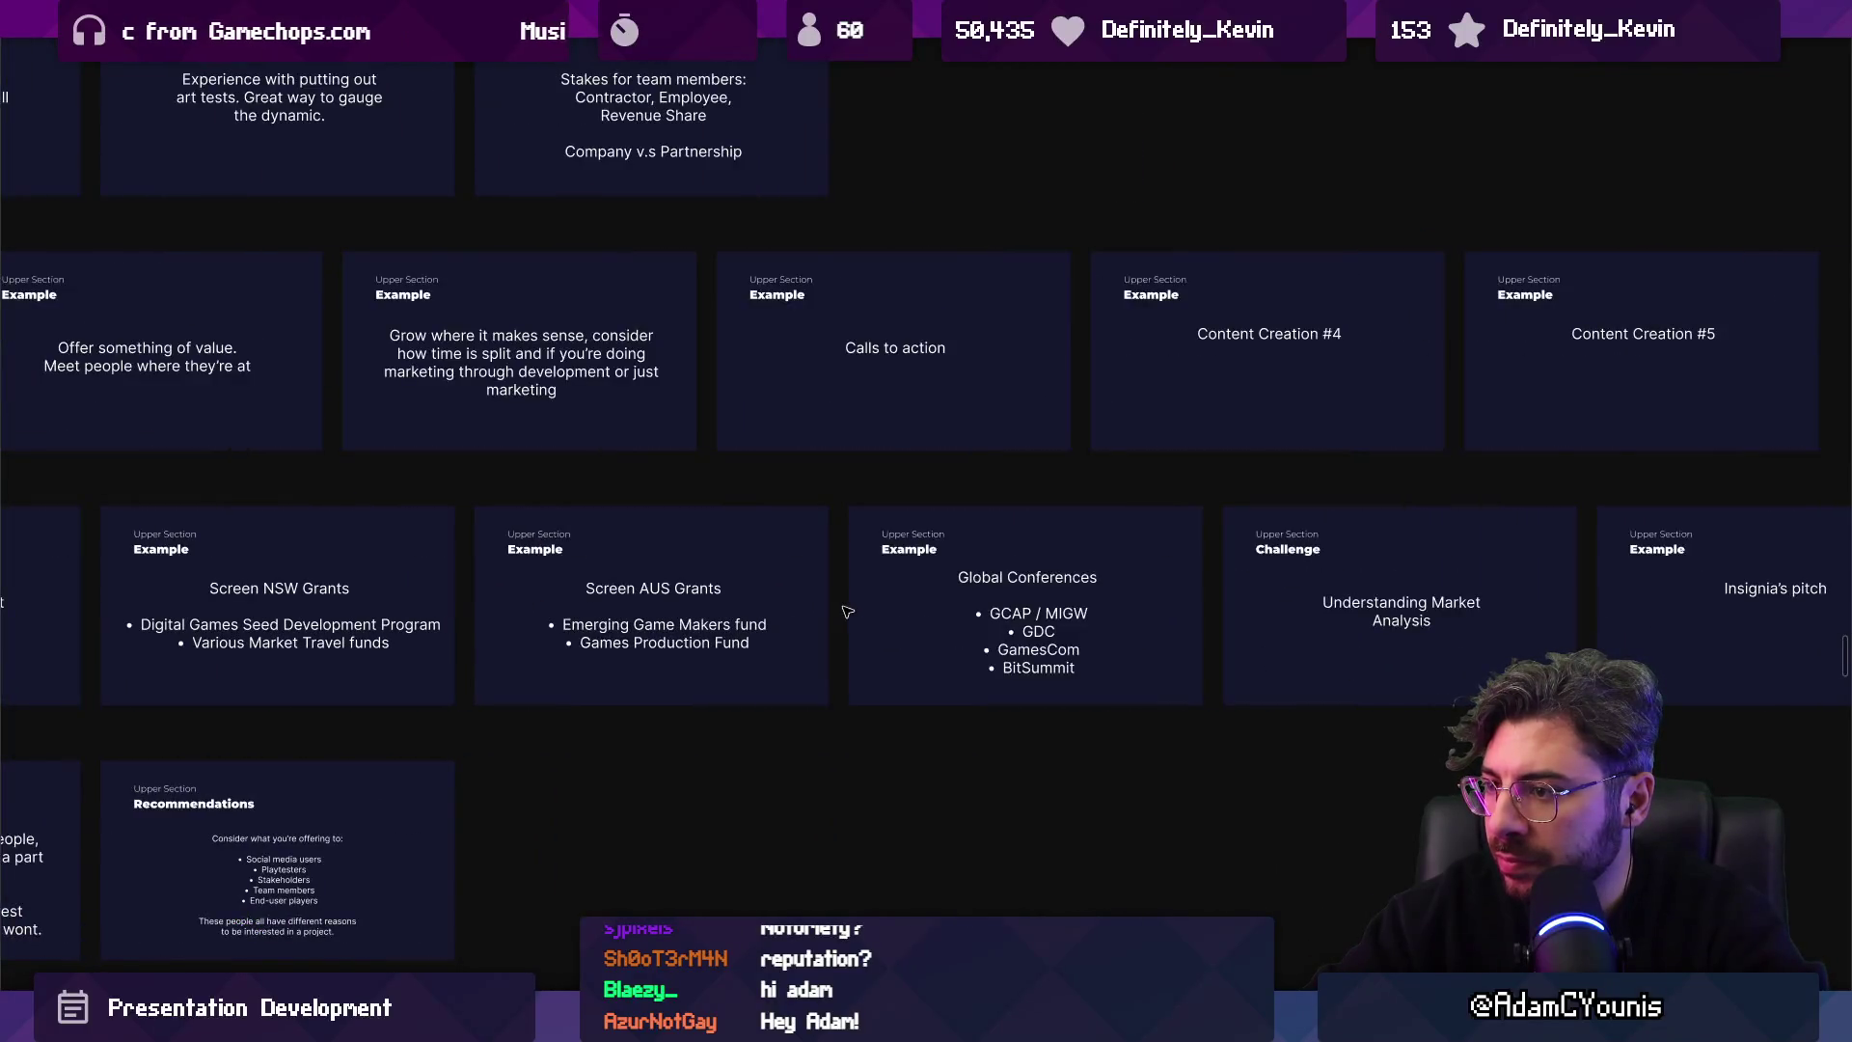
pyautogui.hscroll(2, 846, 617)
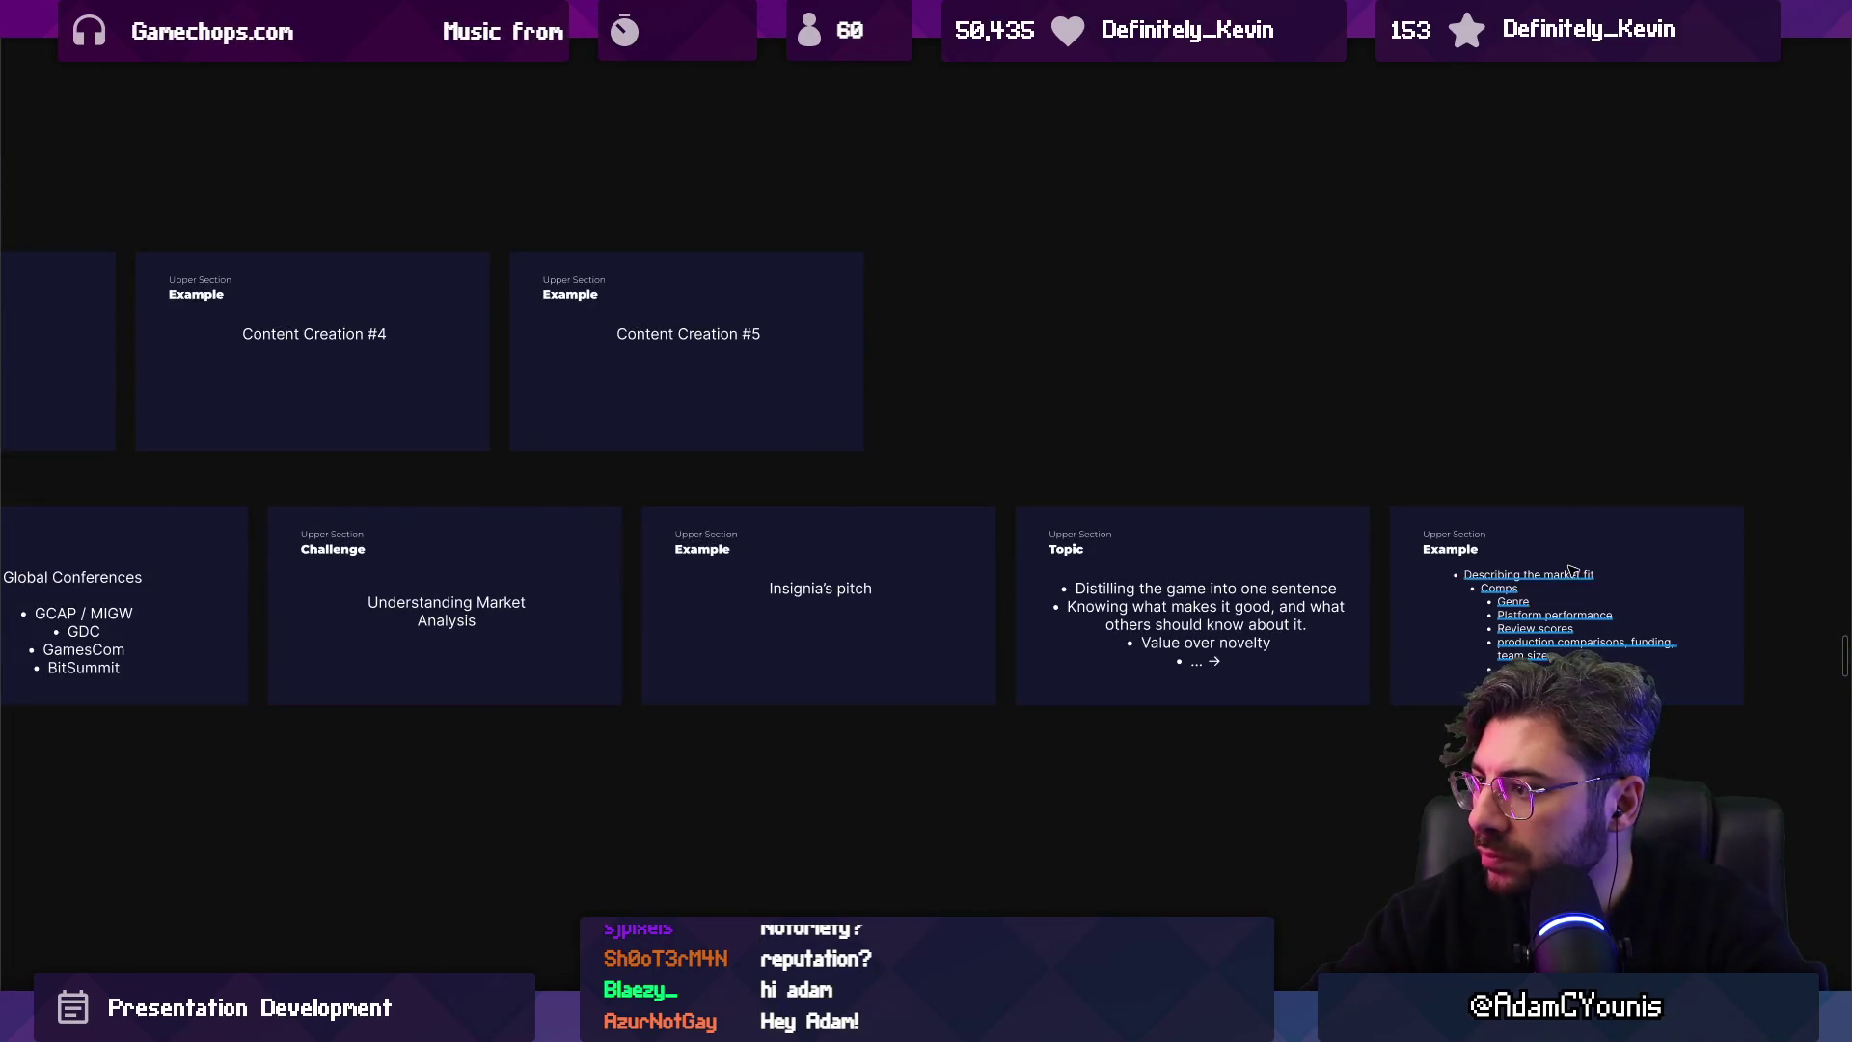
pyautogui.click(1637, 563)
pyautogui.scroll(-5, 1651, 563)
pyautogui.scroll(4, 425, 562)
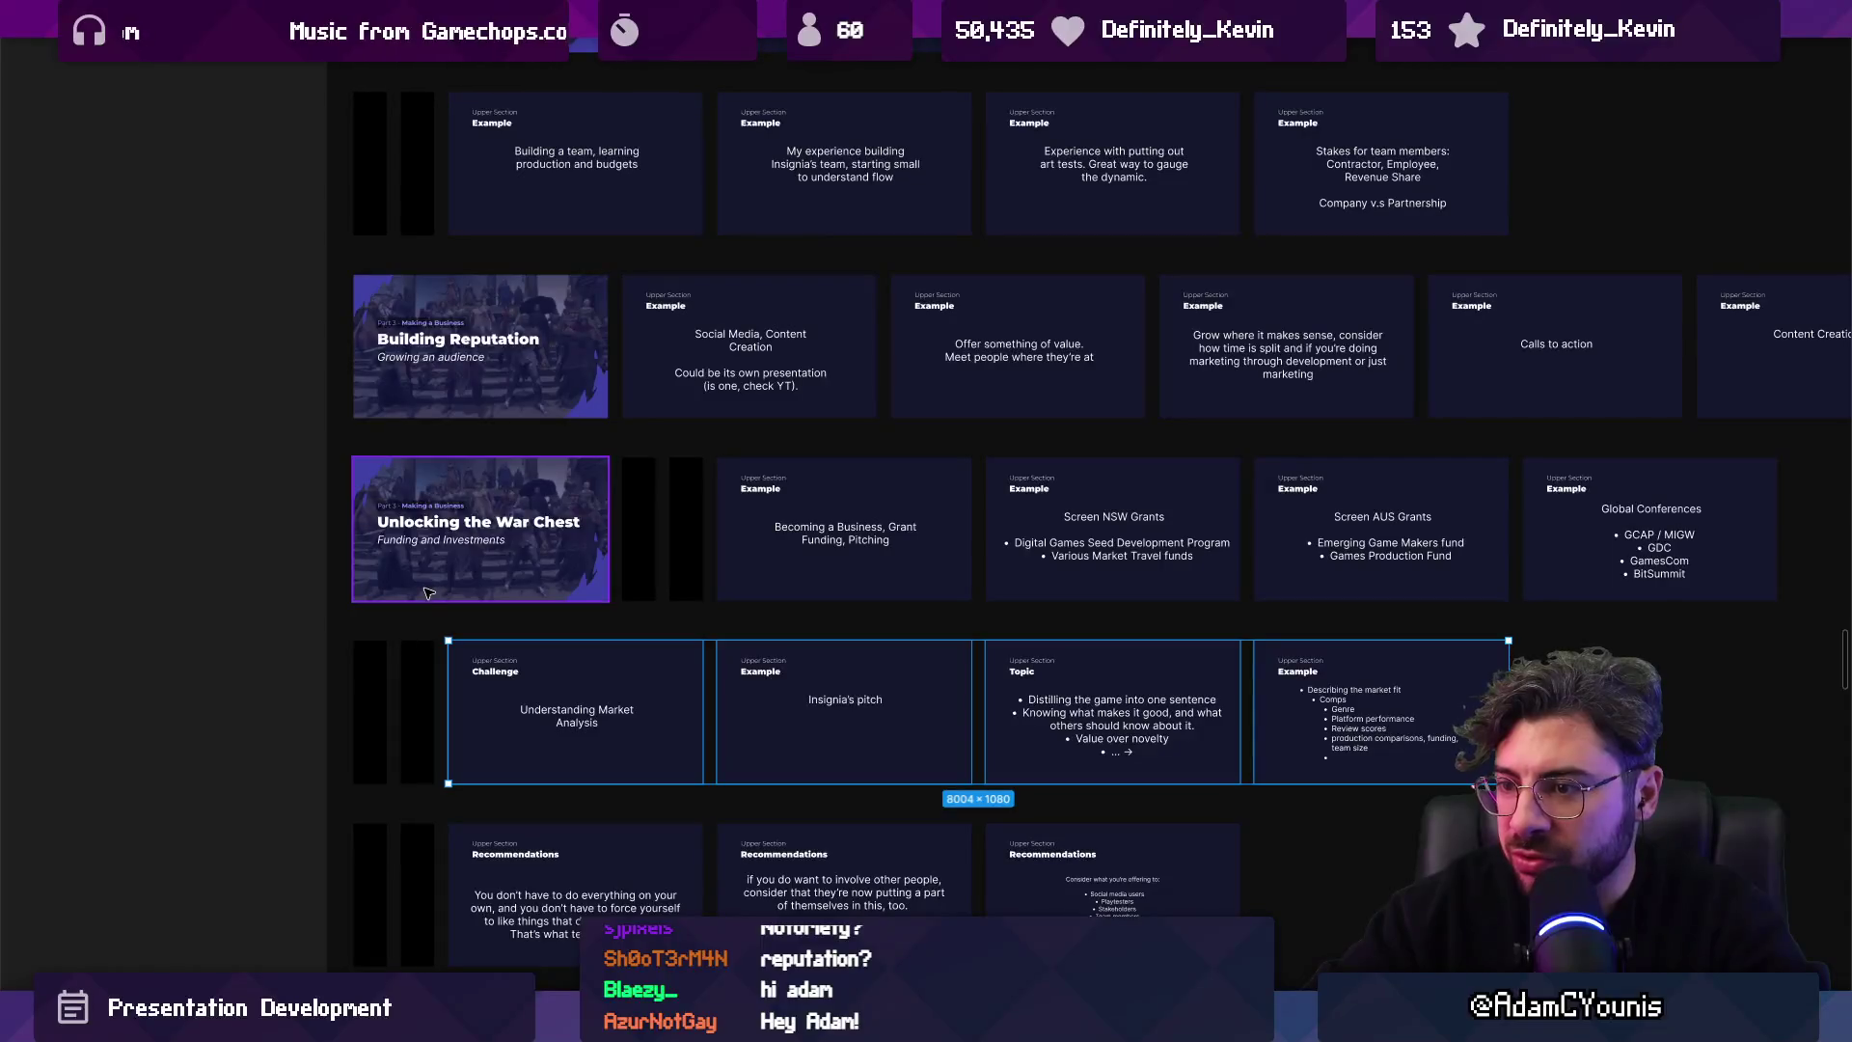
pyautogui.click(426, 562)
# - Alt-drag a copy of the Unlocking the War Chest slide to head the Understanding Market Analysis row
pyautogui.moveTo(425, 562)
pyautogui.mouseDown()
pyautogui.moveTo(415, 622)
pyautogui.moveTo(360, 683)
pyautogui.mouseUp()
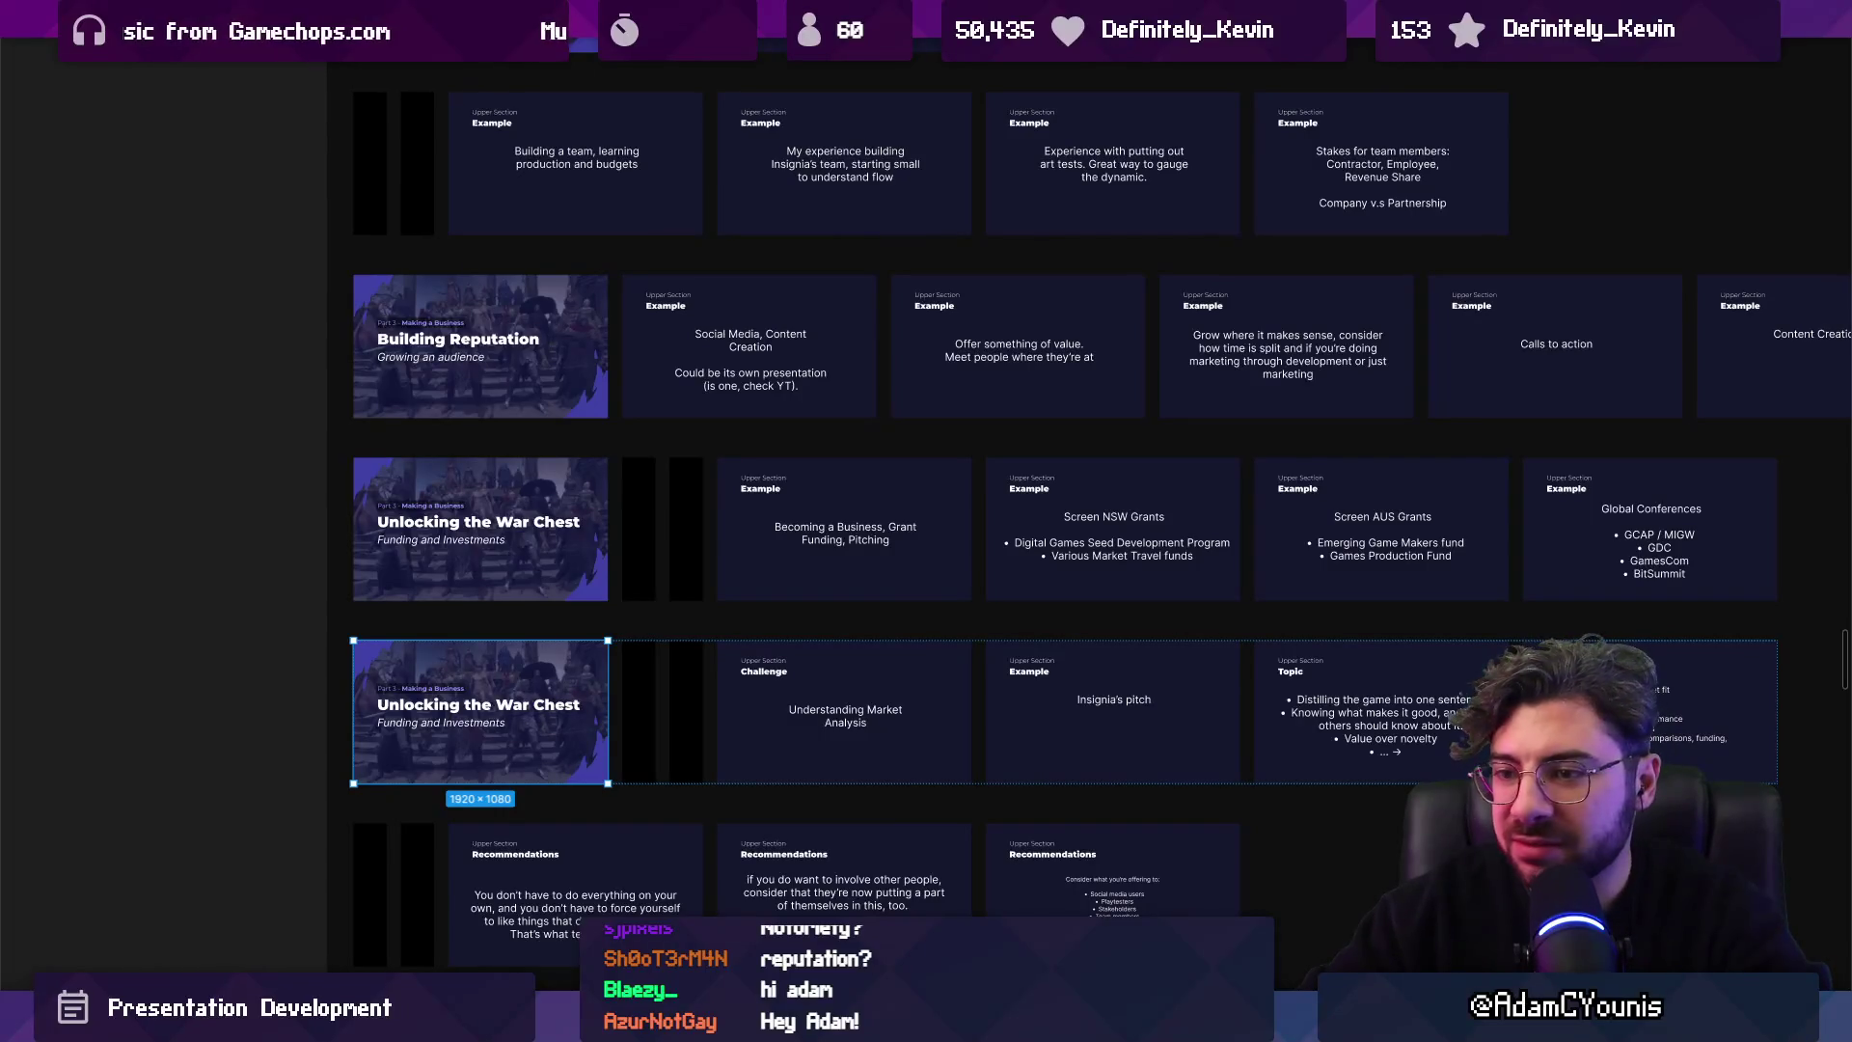
pyautogui.scroll(3, 471, 705)
pyautogui.hscroll(-2, 470, 705)
# - Rewrite the copied slide's title, settling on 'Quest Rewards'
pyautogui.doubleClick(487, 705)
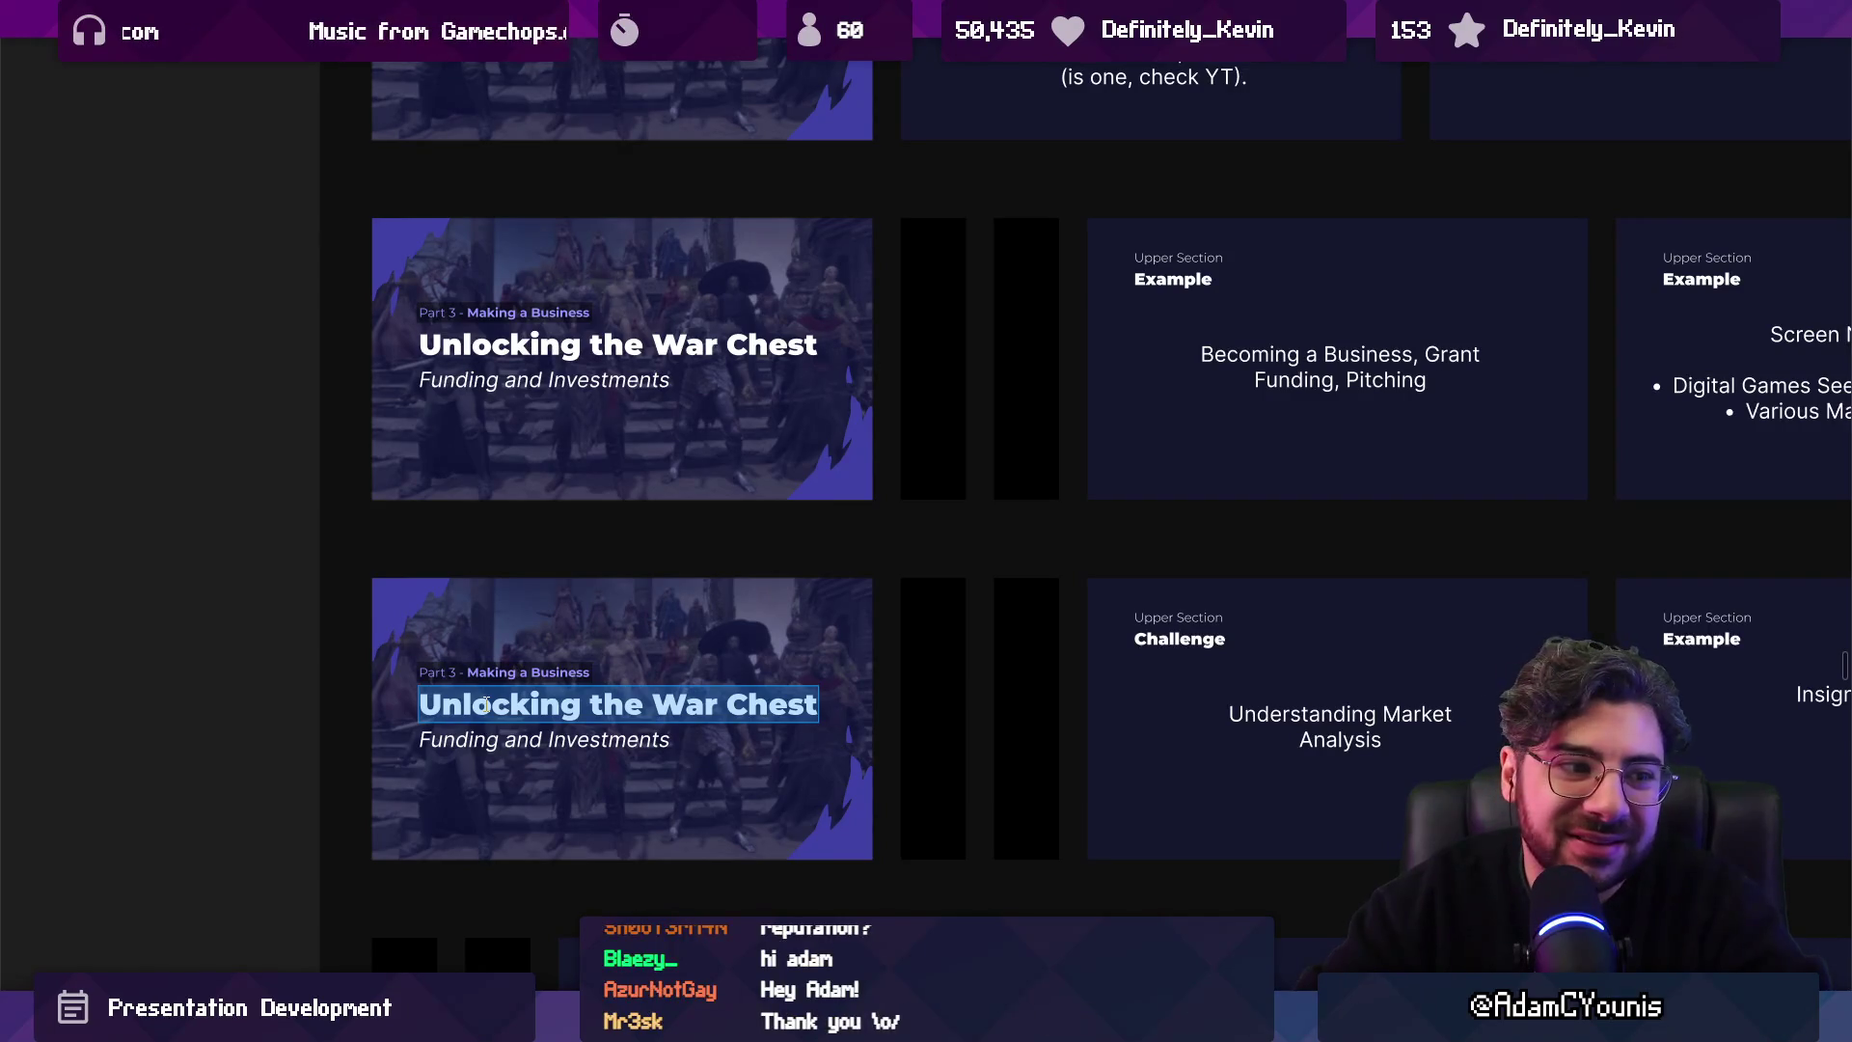
pyautogui.write('S')
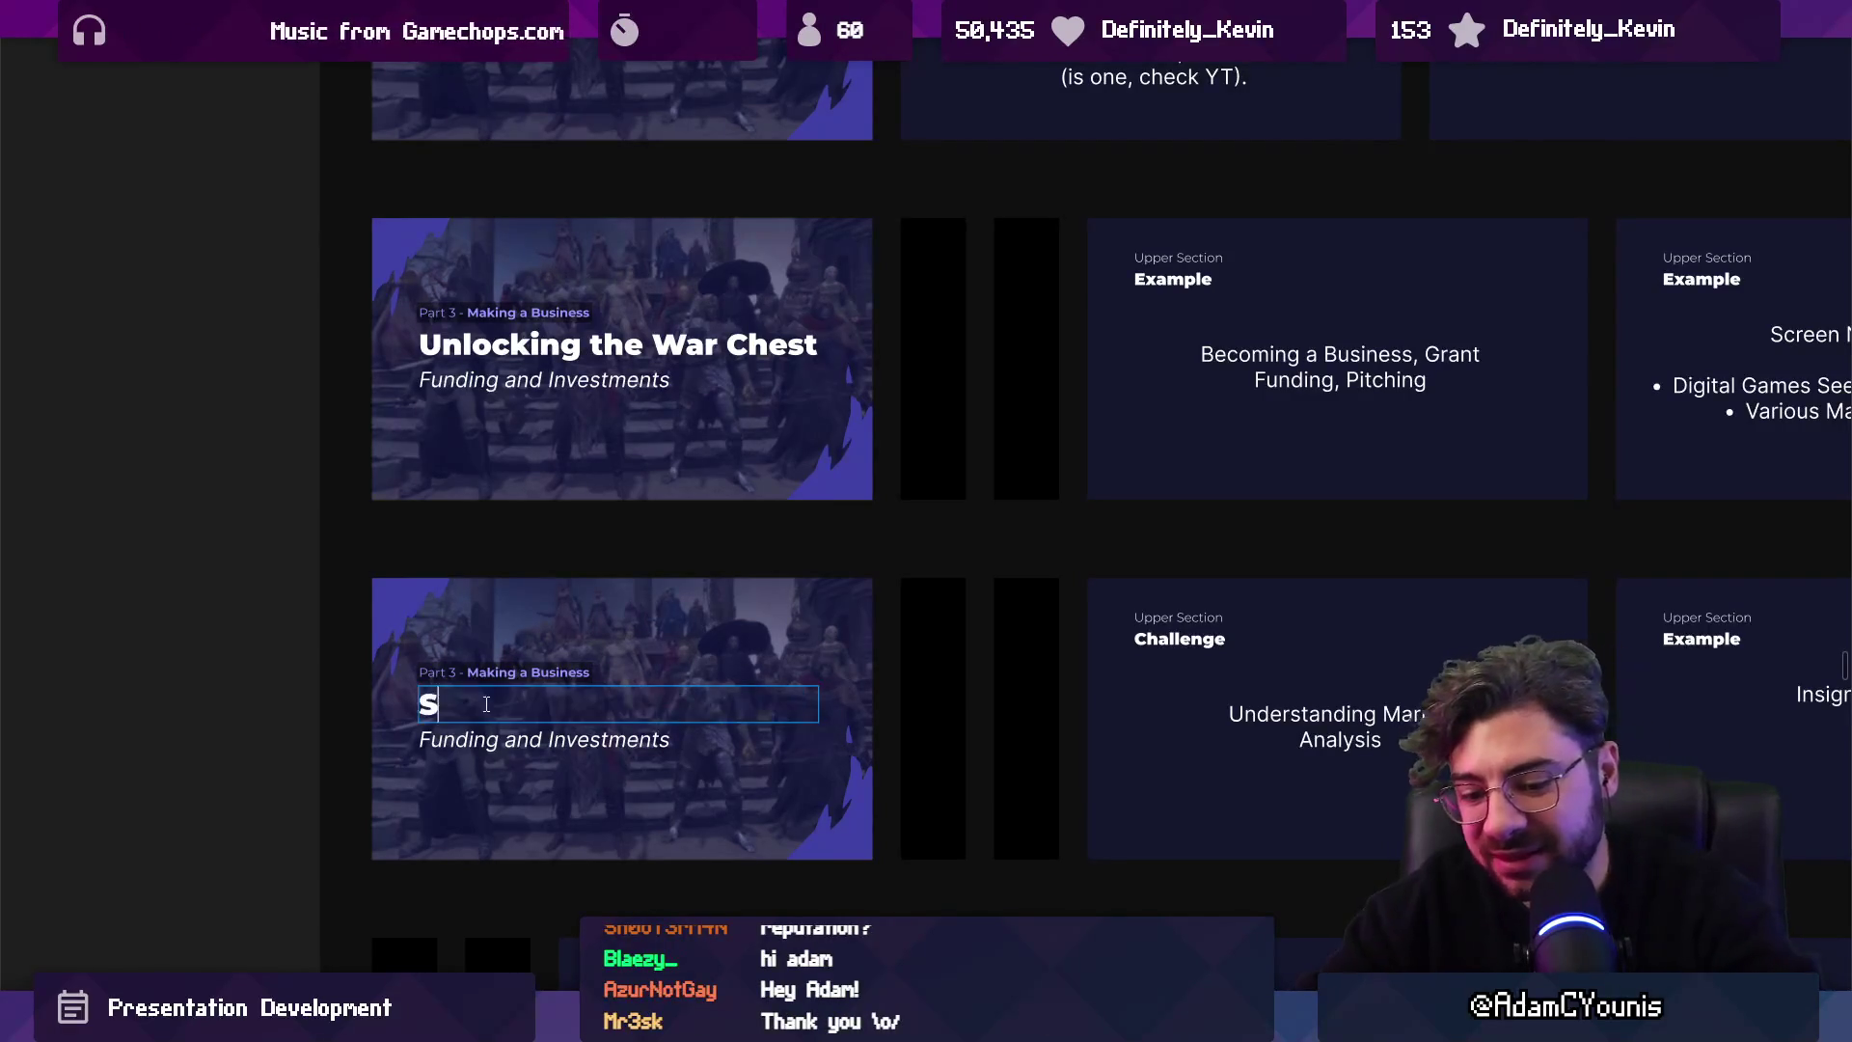
pyautogui.write('elling your Gear')
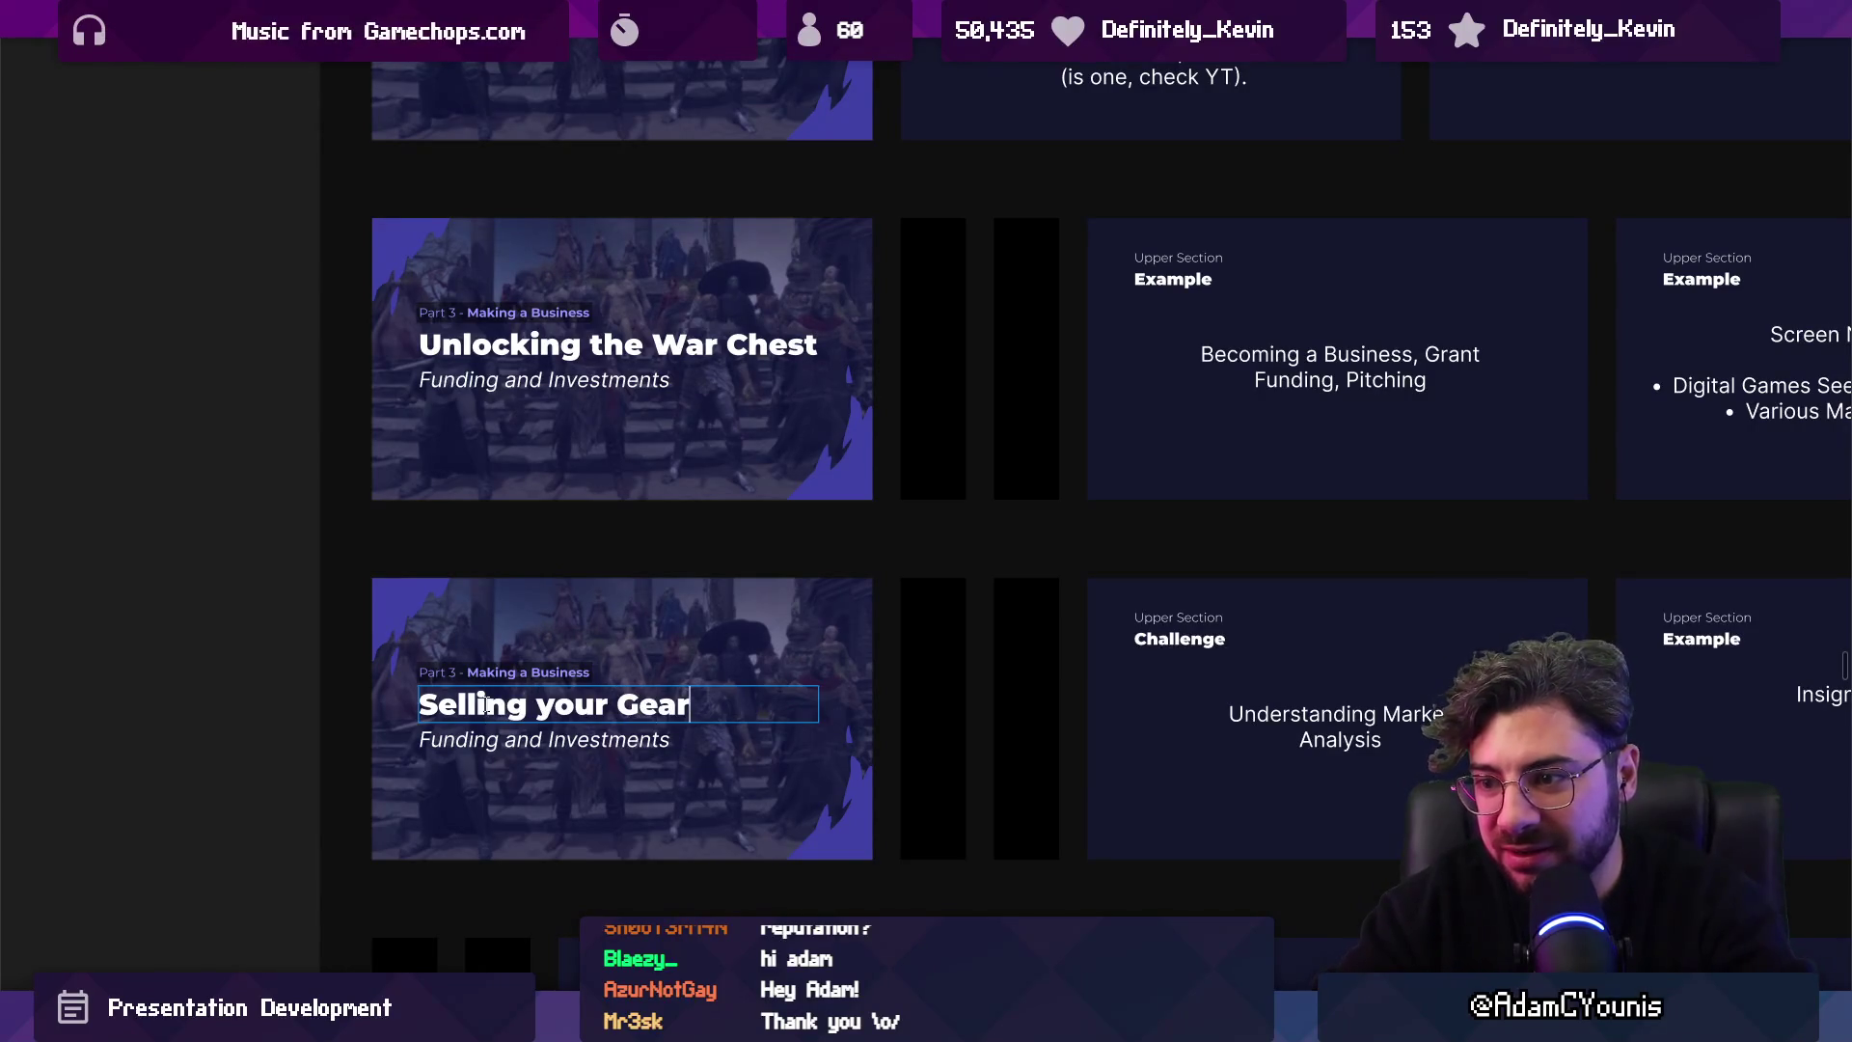
pyautogui.hotkey('ctrl', 'shift', 'Left')
pyautogui.hotkey('ctrl', 'shift', 'Left')
pyautogui.press('BackSpace')
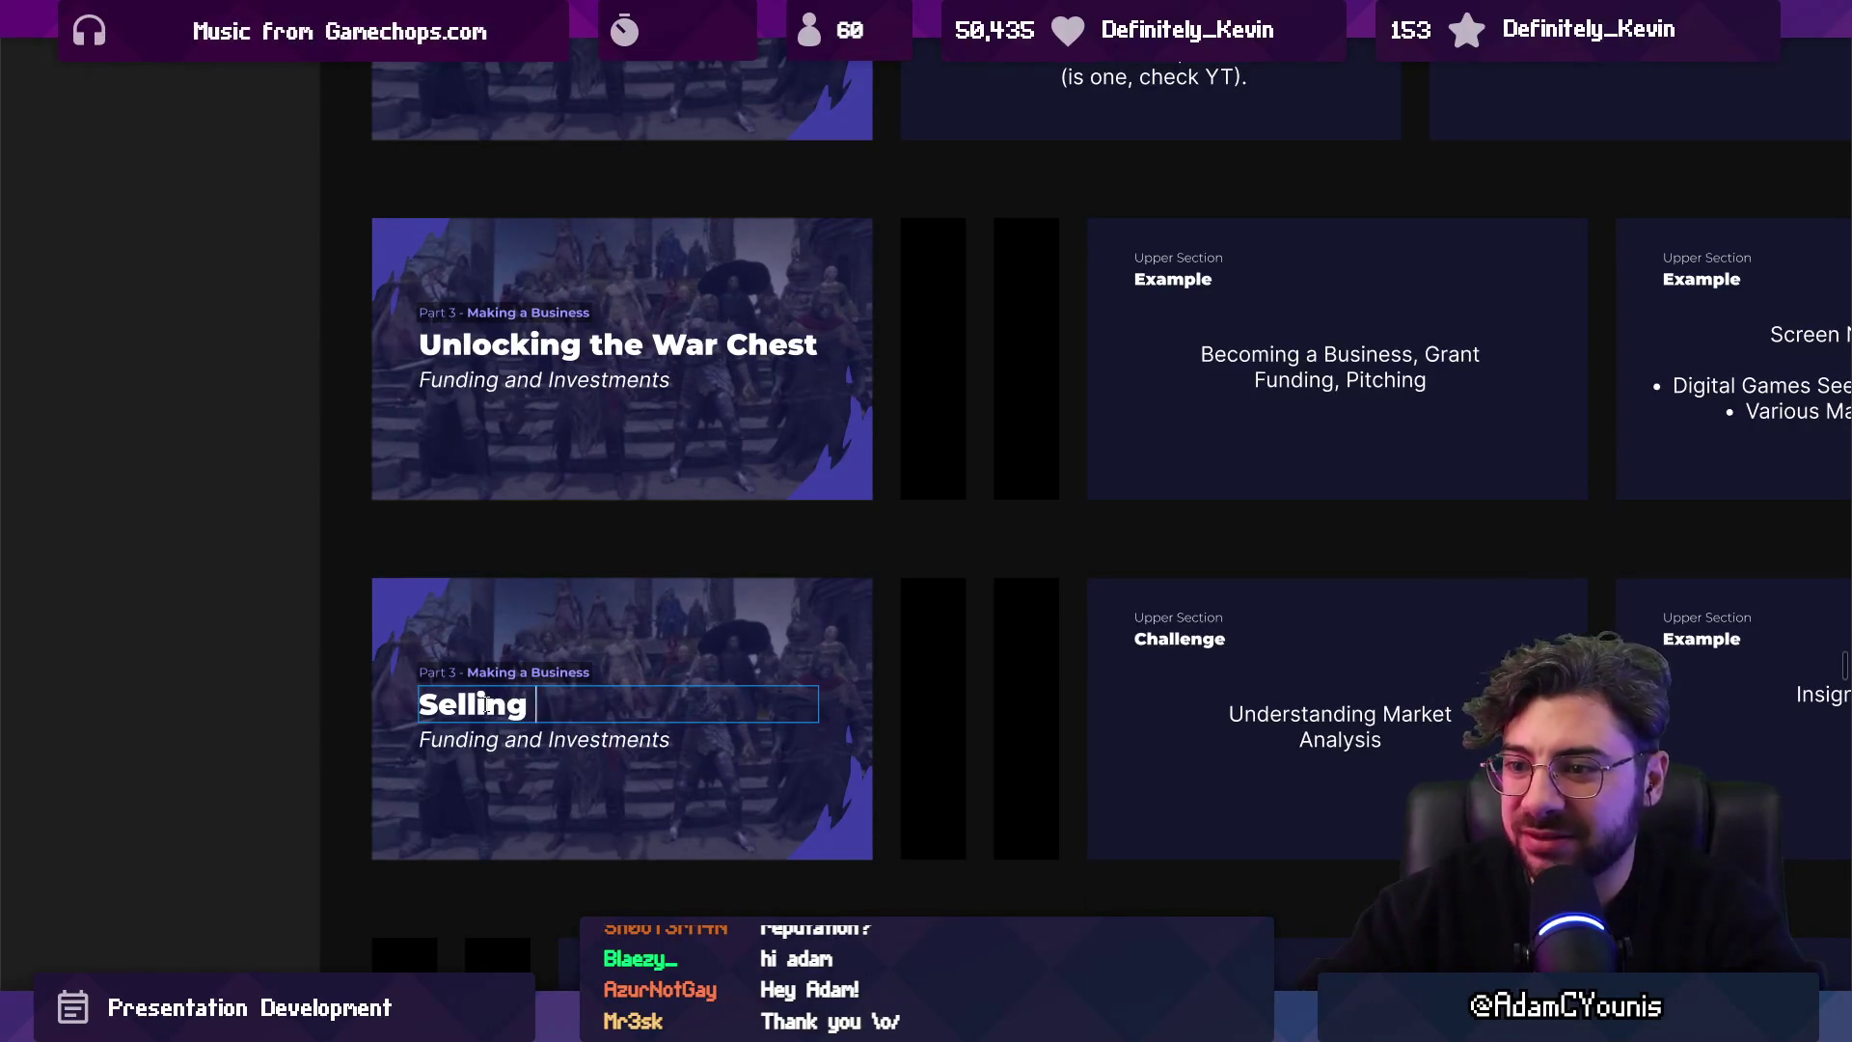
pyautogui.doubleClick(487, 705)
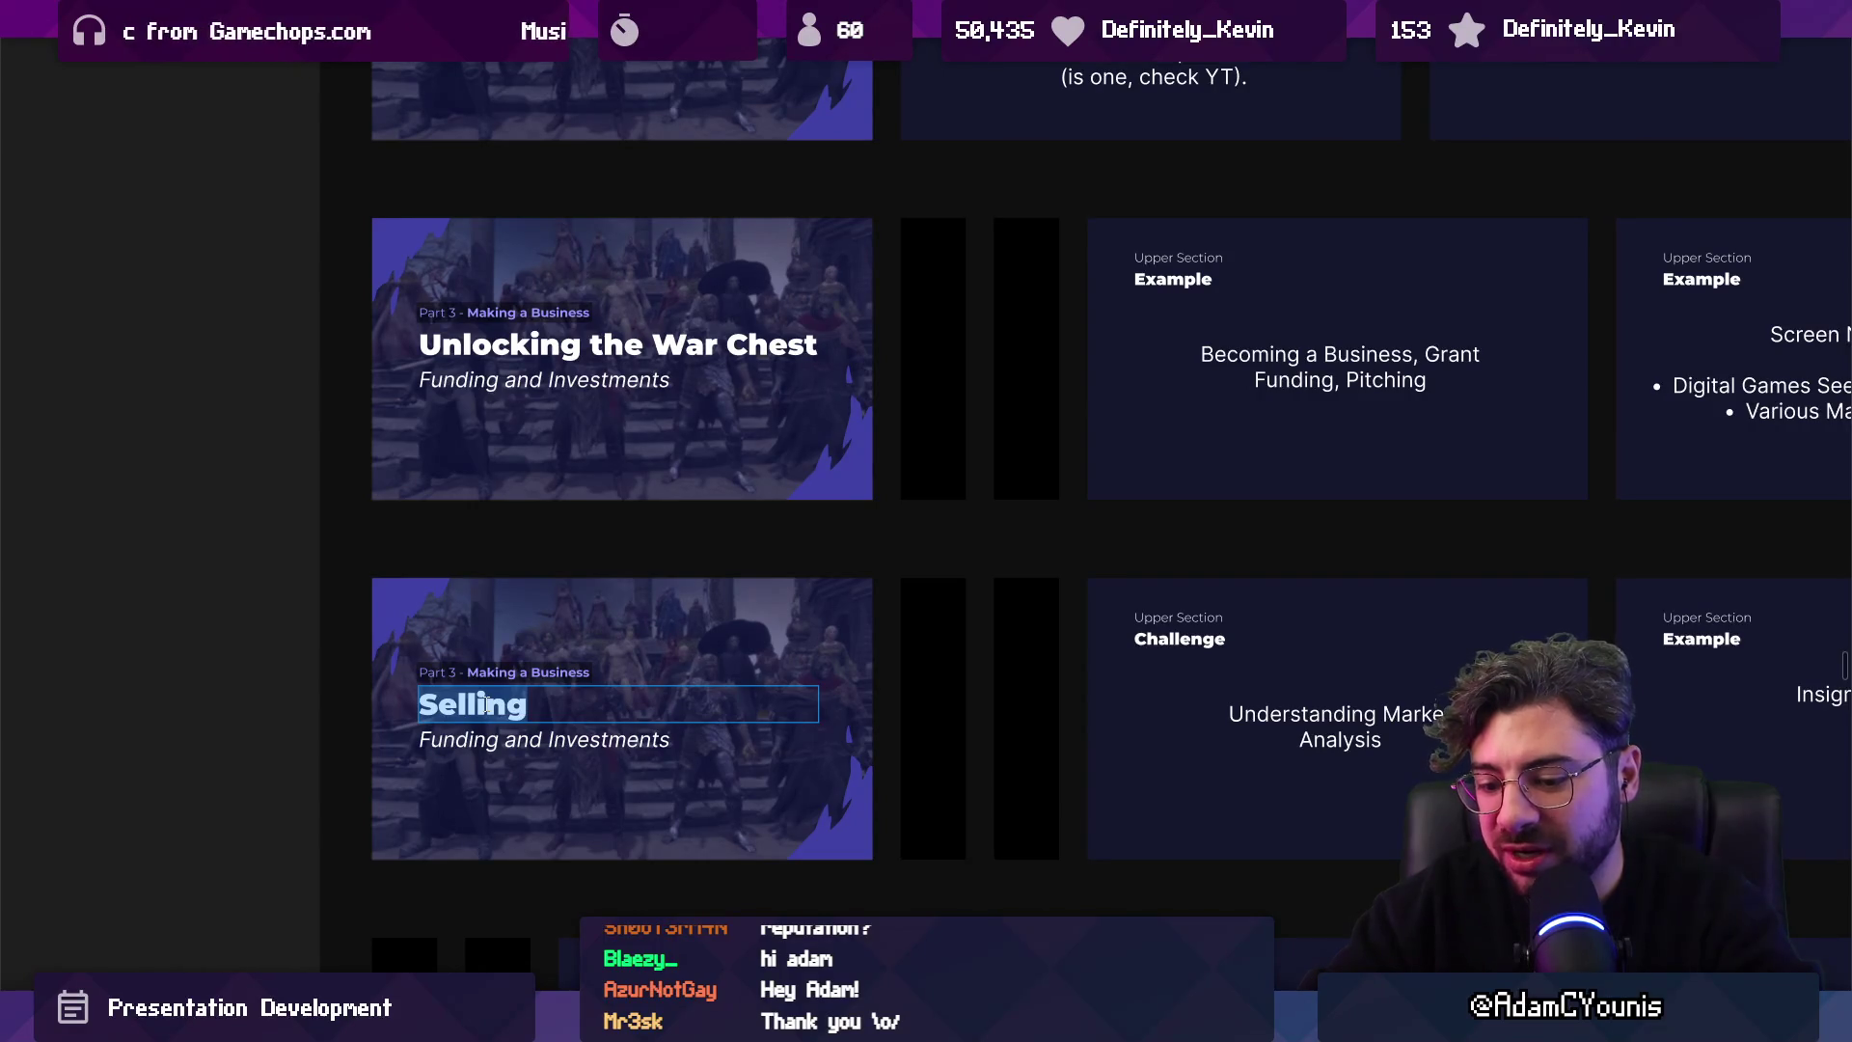
pyautogui.write('Tru')
pyautogui.press('BackSpace')
pyautogui.press('BackSpace')
pyautogui.write('urning')
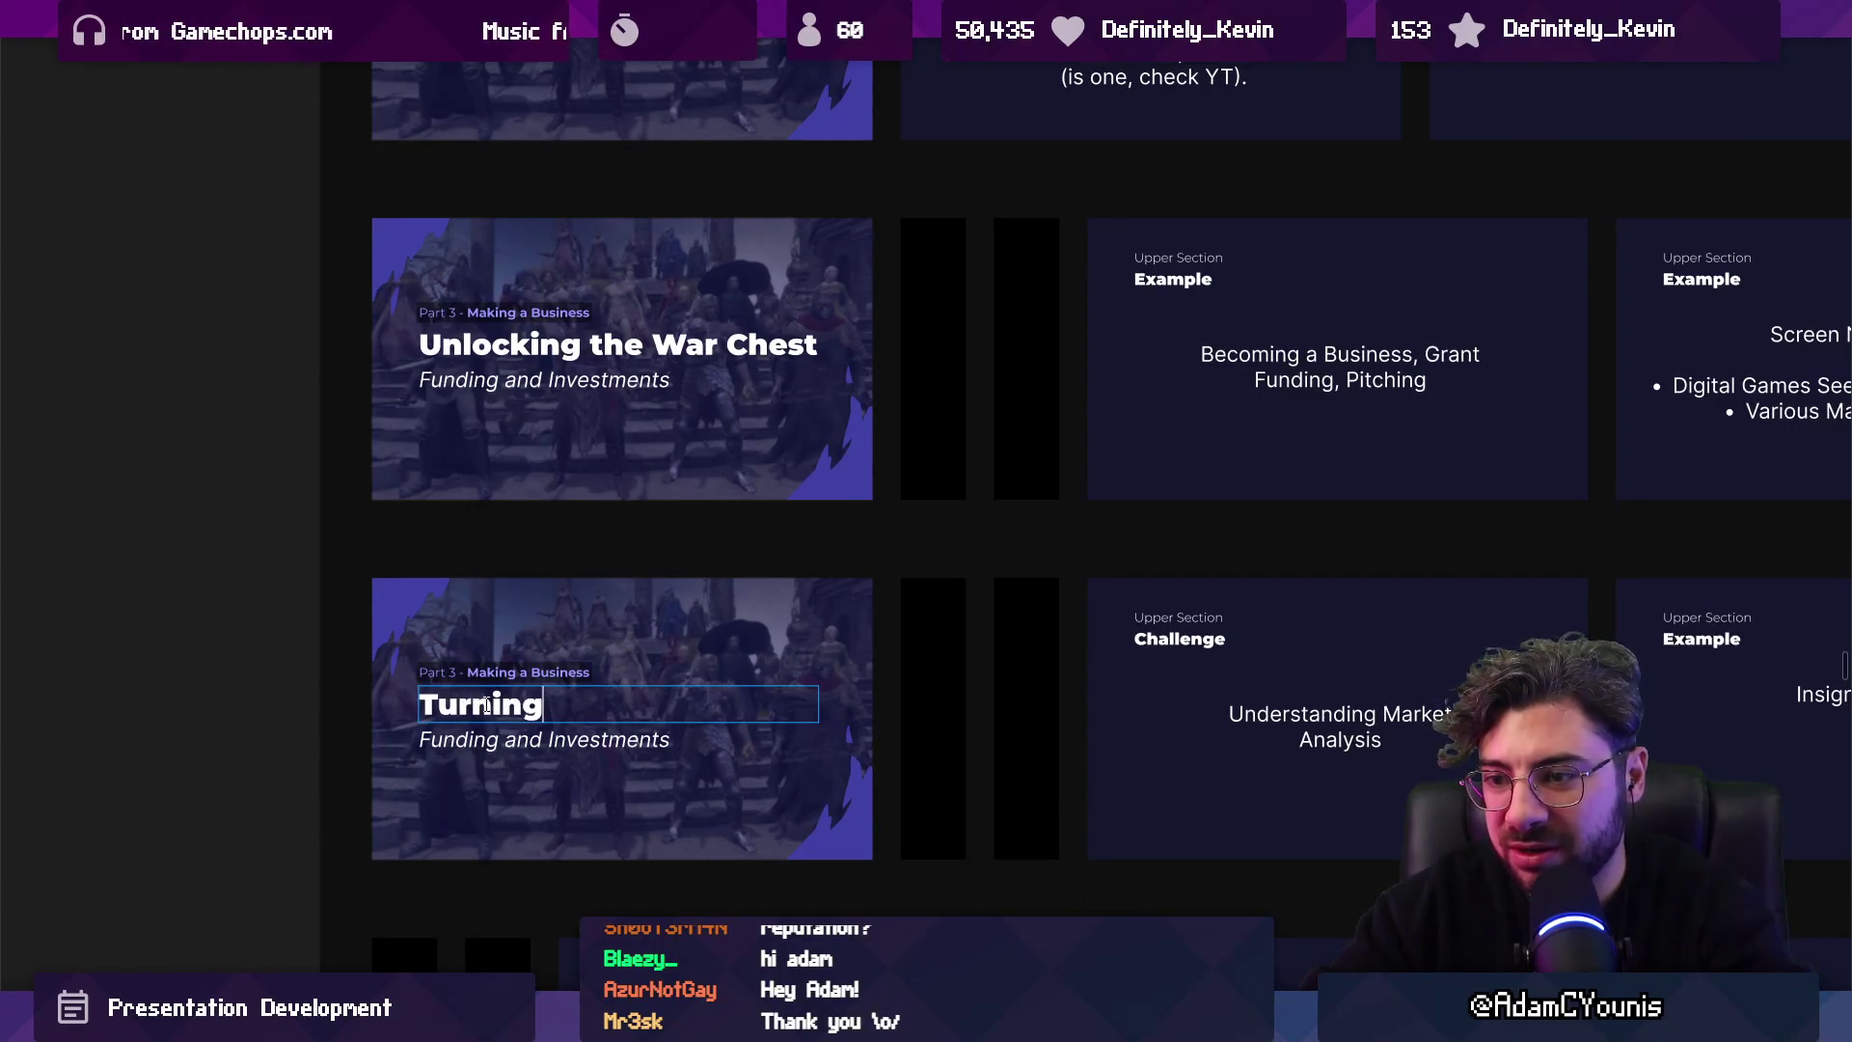
pyautogui.write(' in the QAue')
pyautogui.press('BackSpace')
pyautogui.press('BackSpace')
pyautogui.hotkey('ctrl', 'a')
pyautogui.write('Quest Rew')
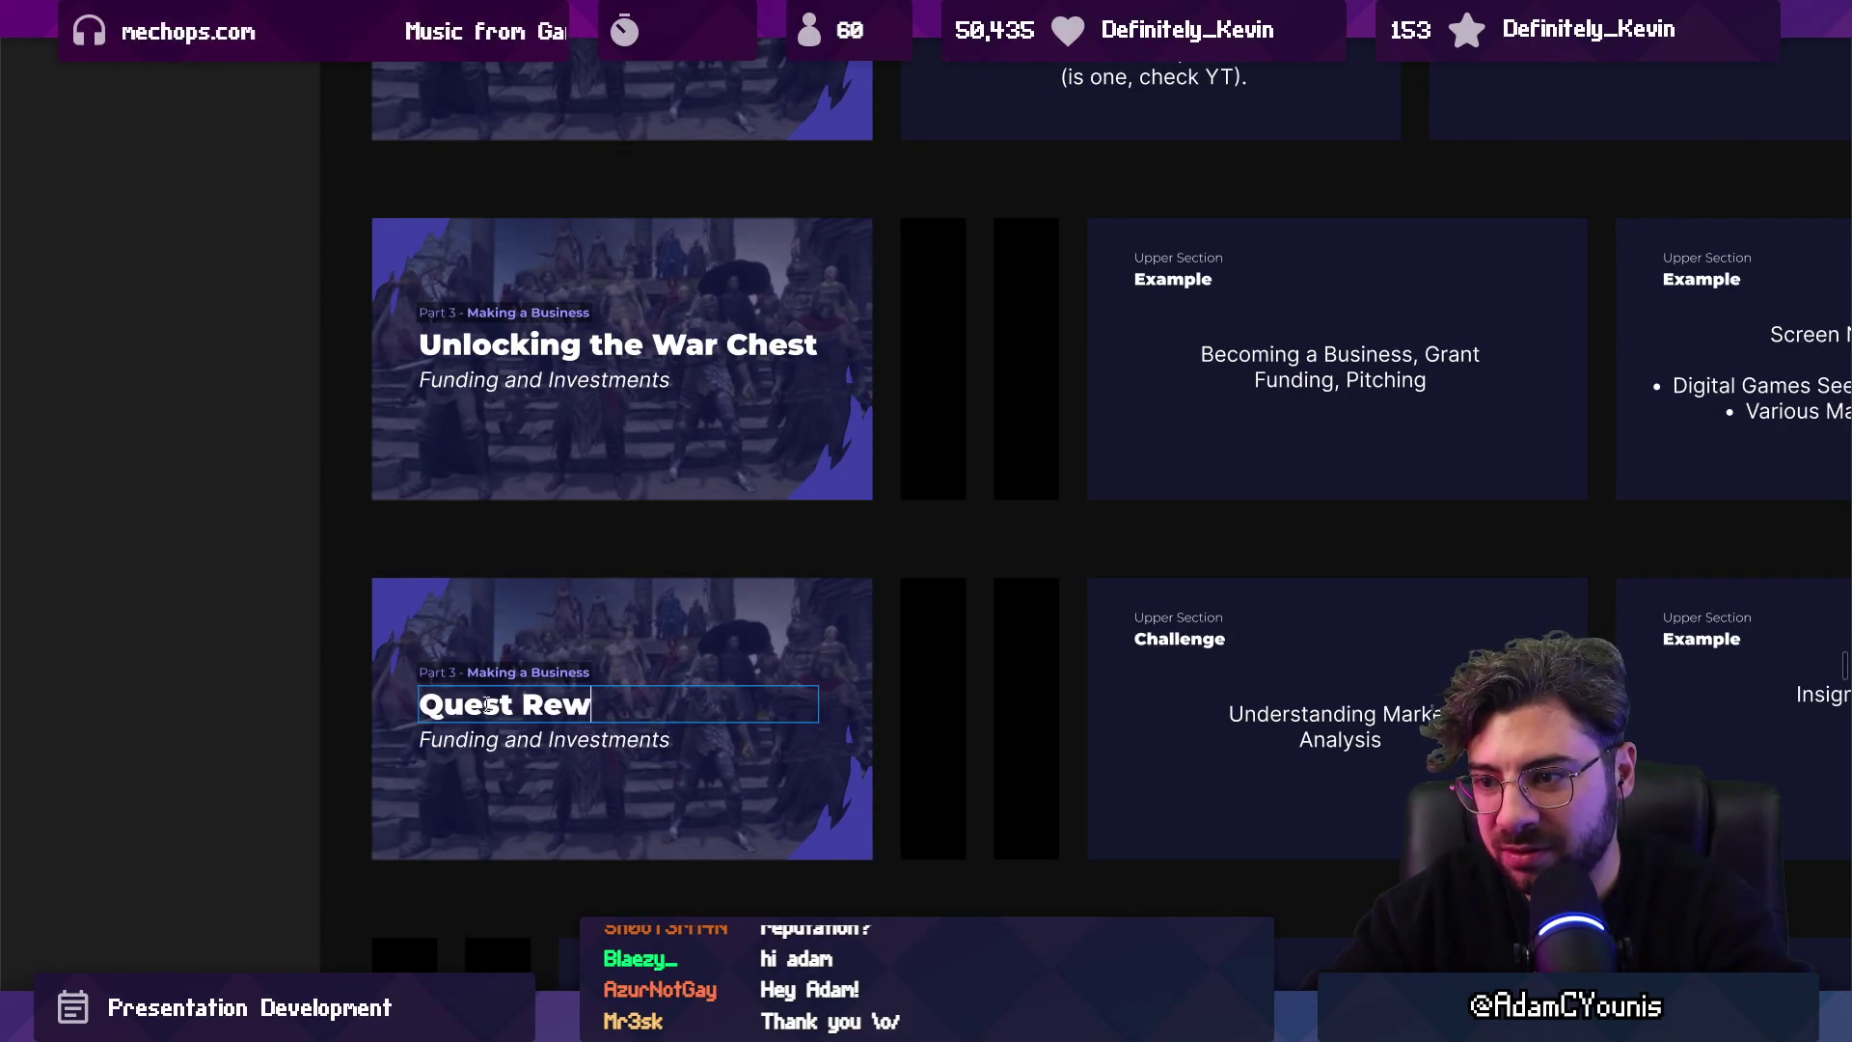
pyautogui.write('ards')
# - Set the subtitle to 'Marketing and Release' and prefix the title with 'Your'
pyautogui.click(505, 748)
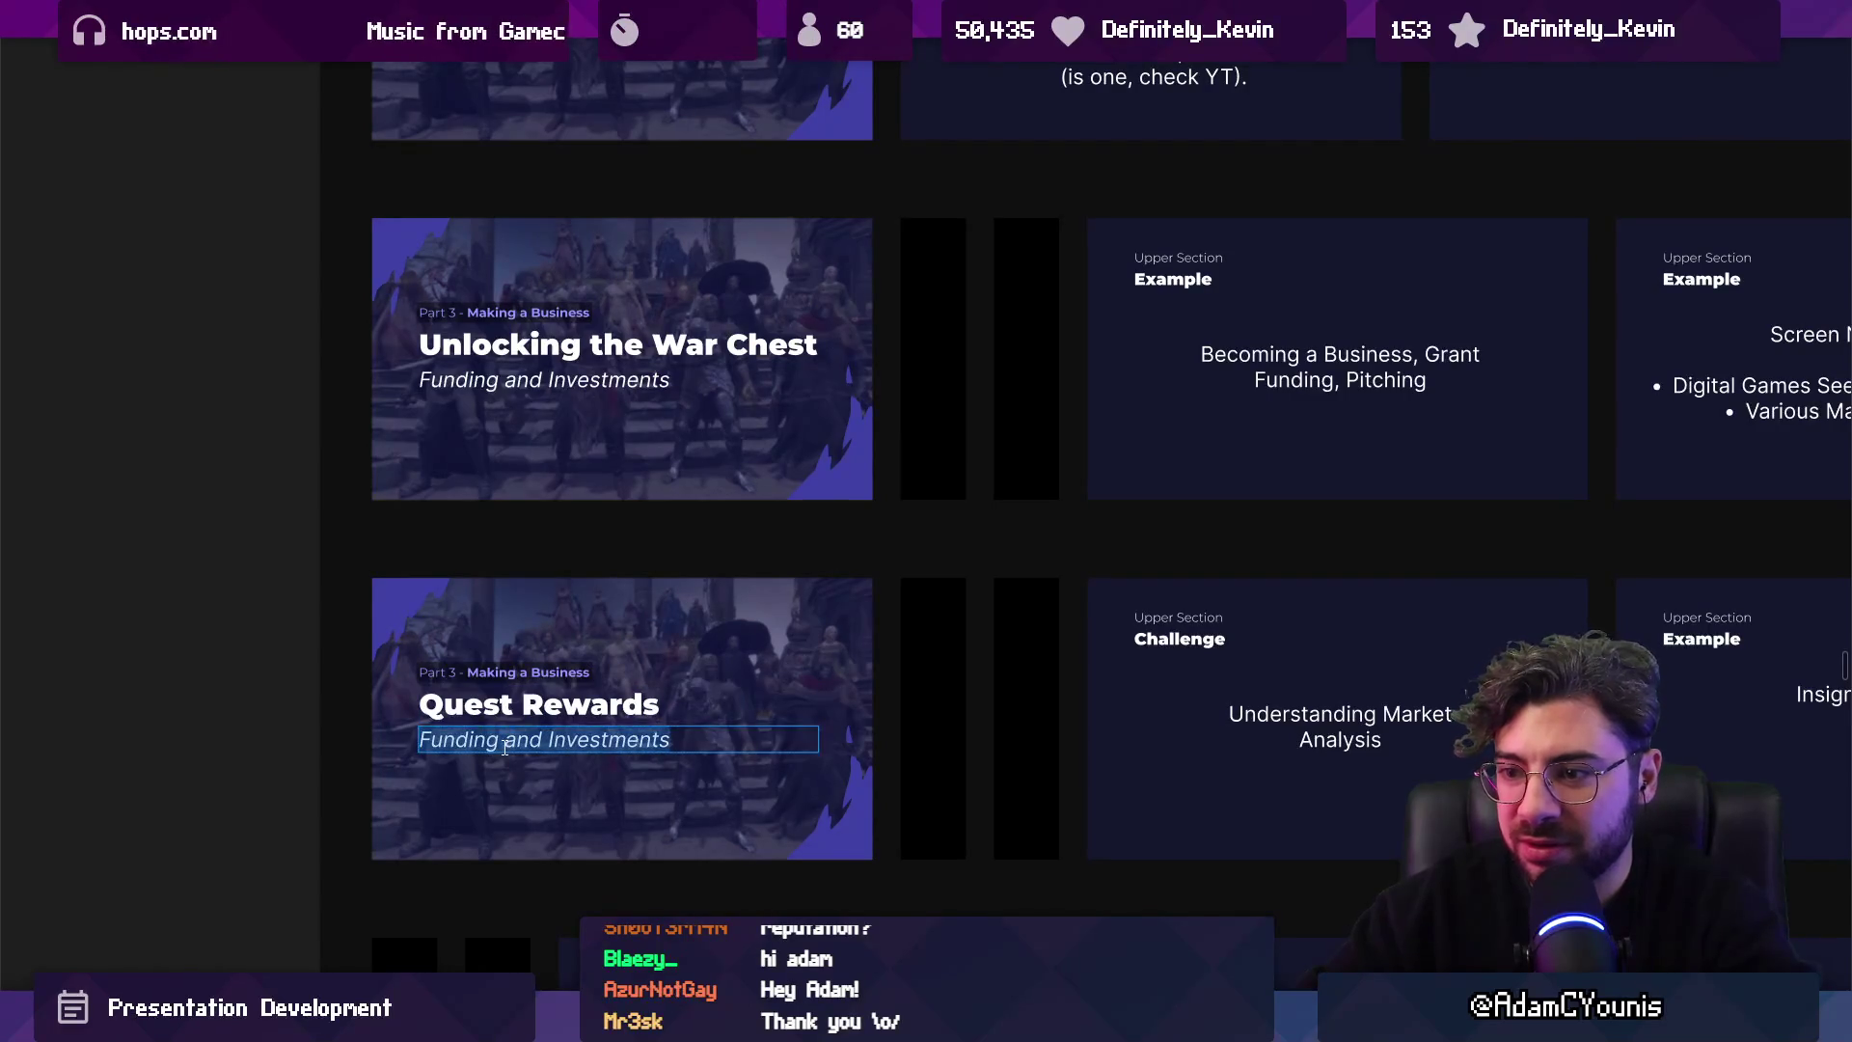
pyautogui.write('Marke')
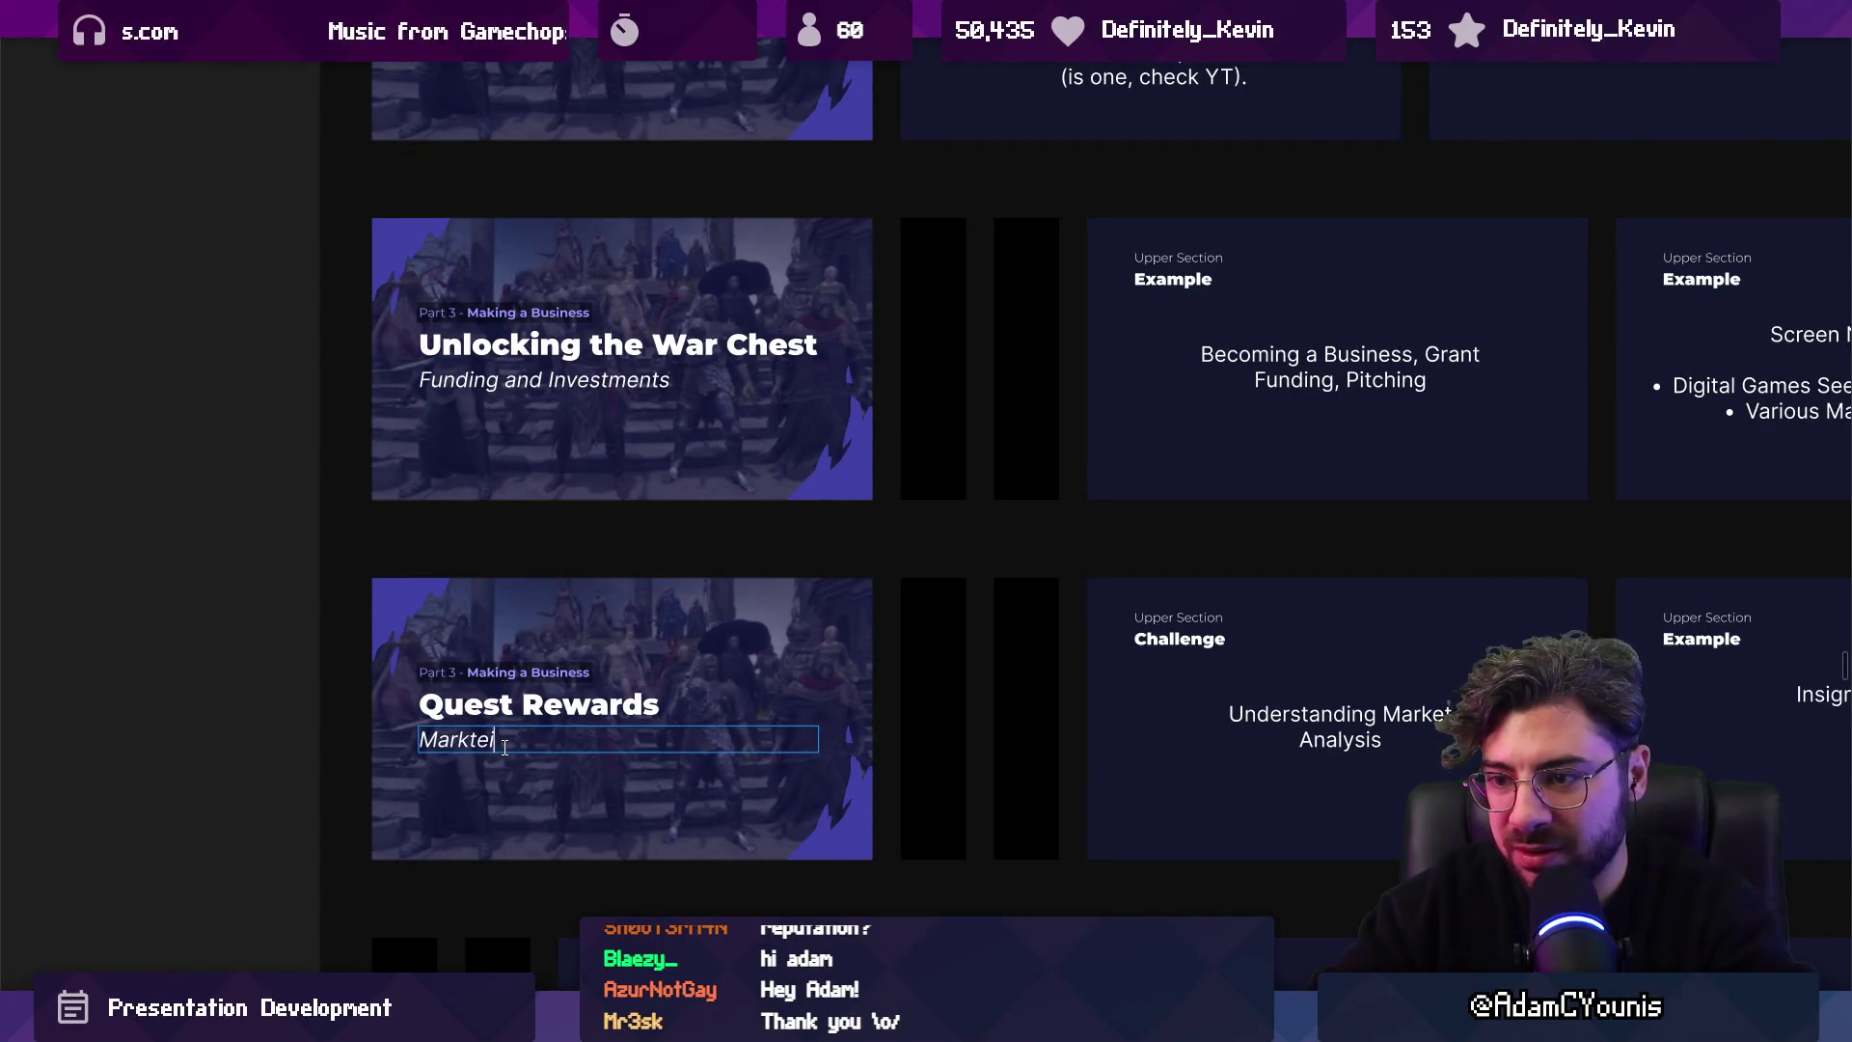
pyautogui.write('ting and Release')
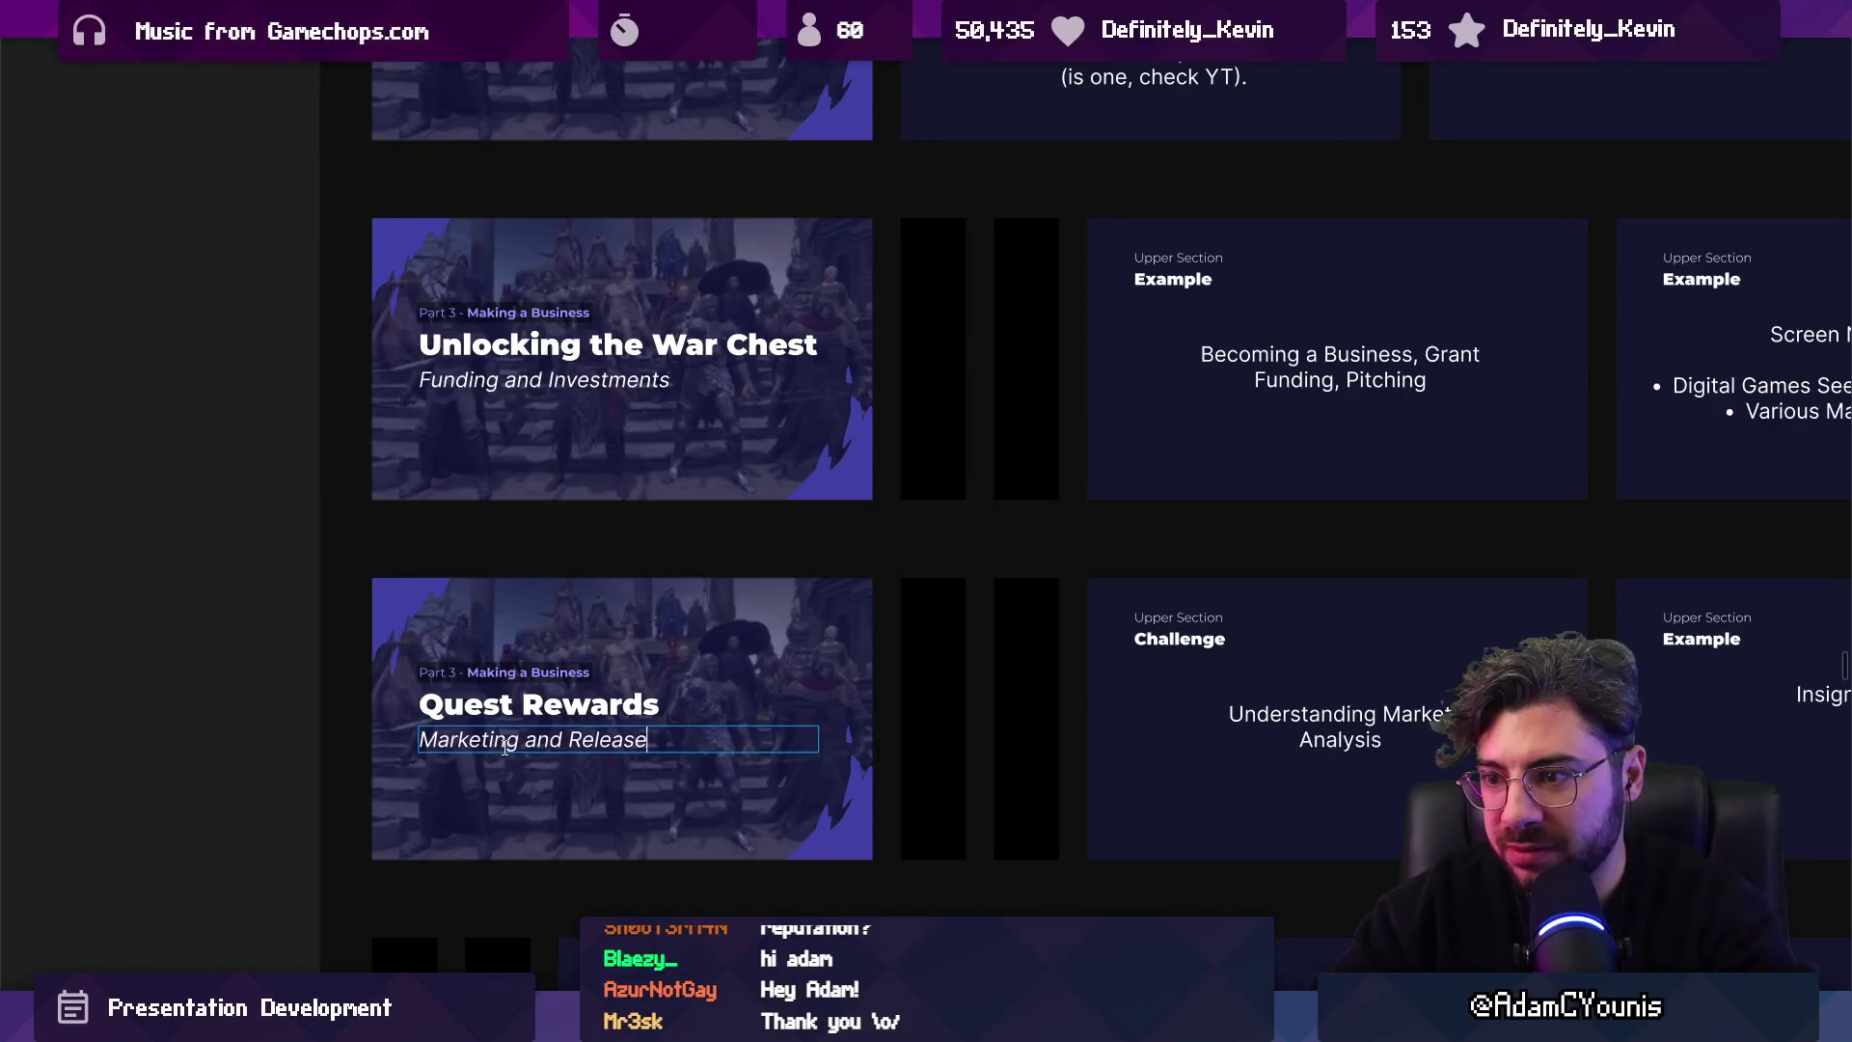
pyautogui.click(546, 702)
pyautogui.press('Home')
pyautogui.write('Your')
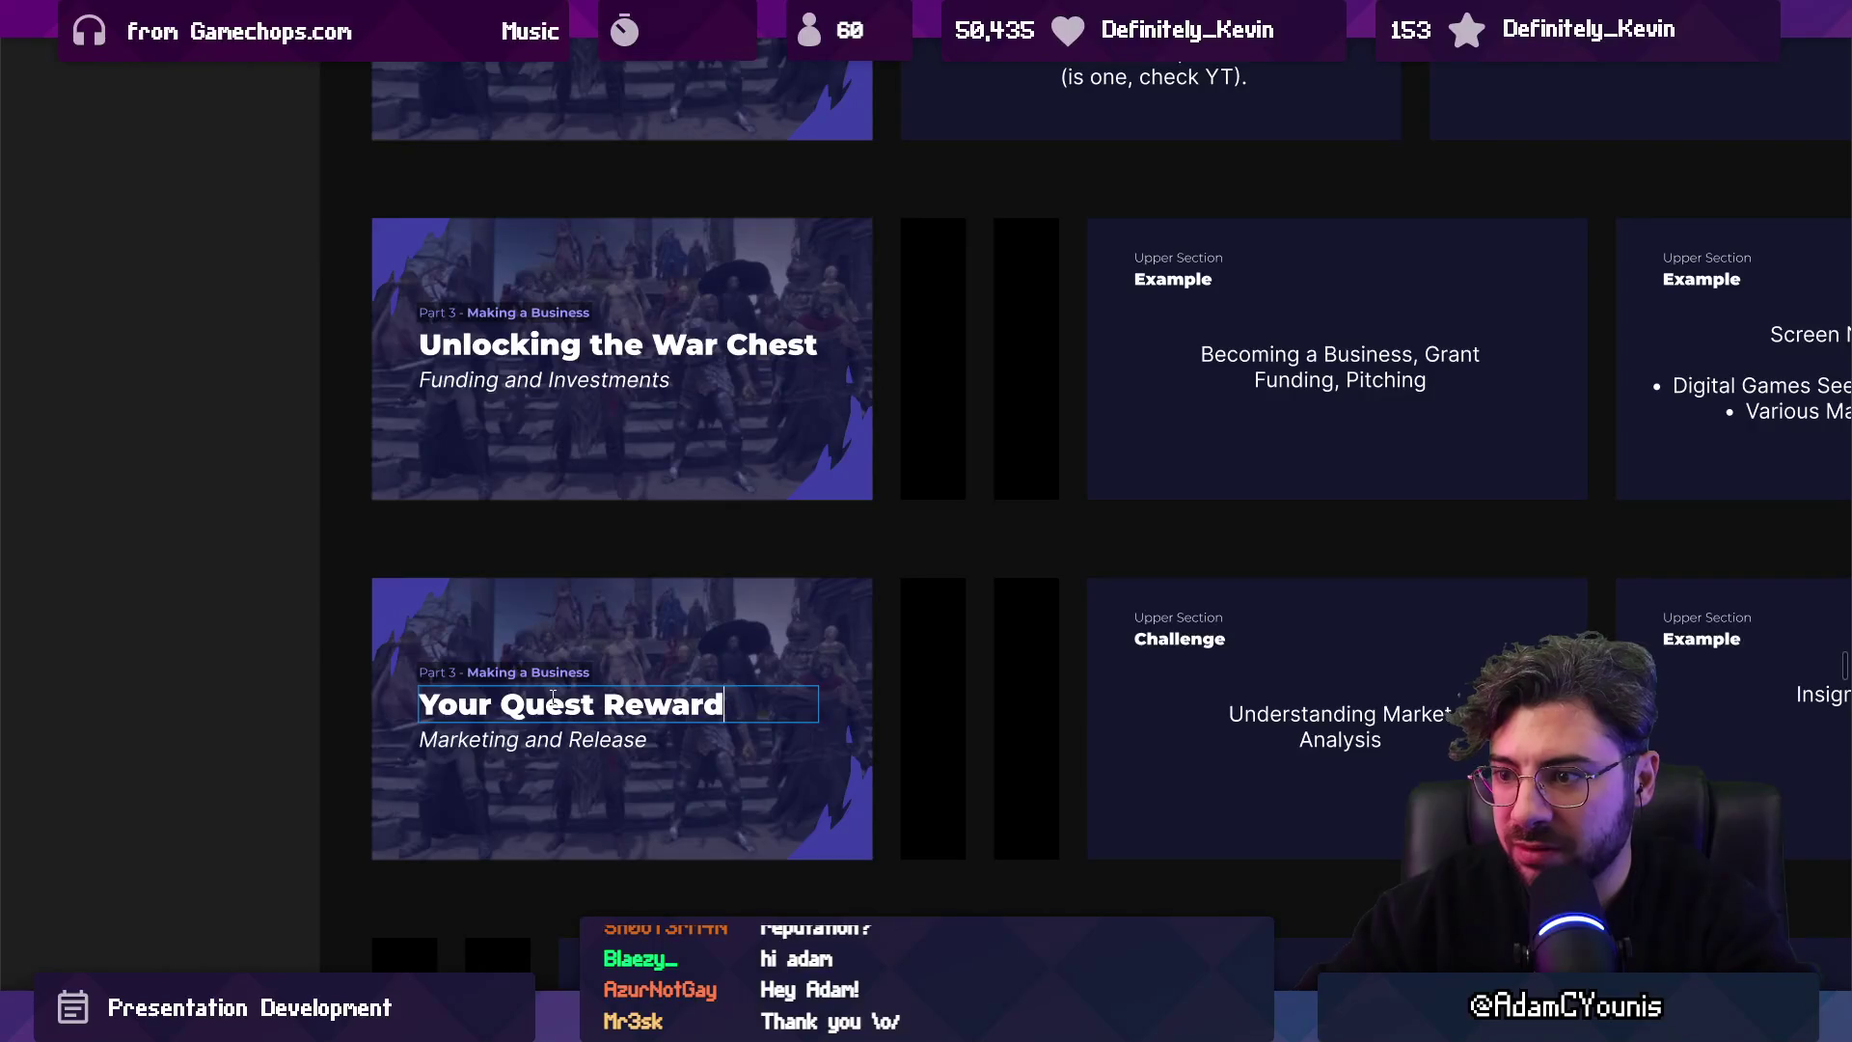
pyautogui.scroll(-2, 590, 714)
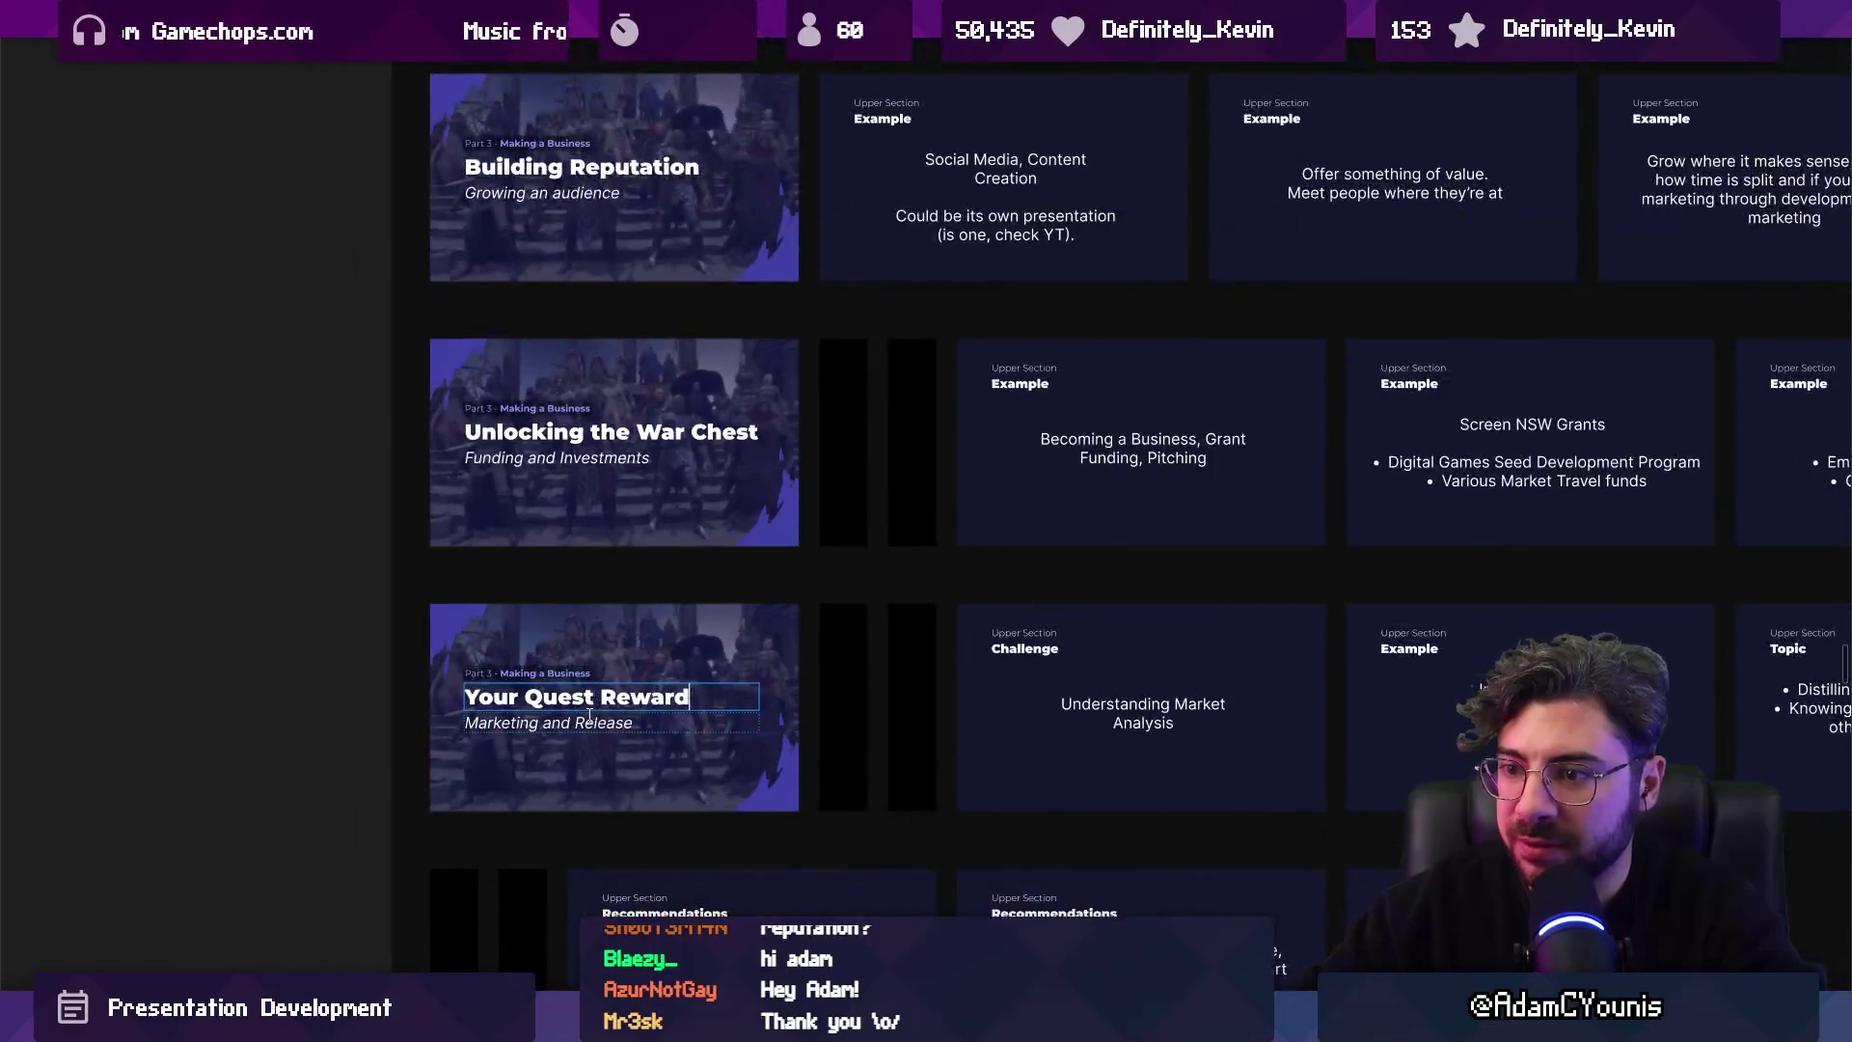
# - Finish the title edit and select The Dungeon slide row
pyautogui.scroll(-2, 586, 721)
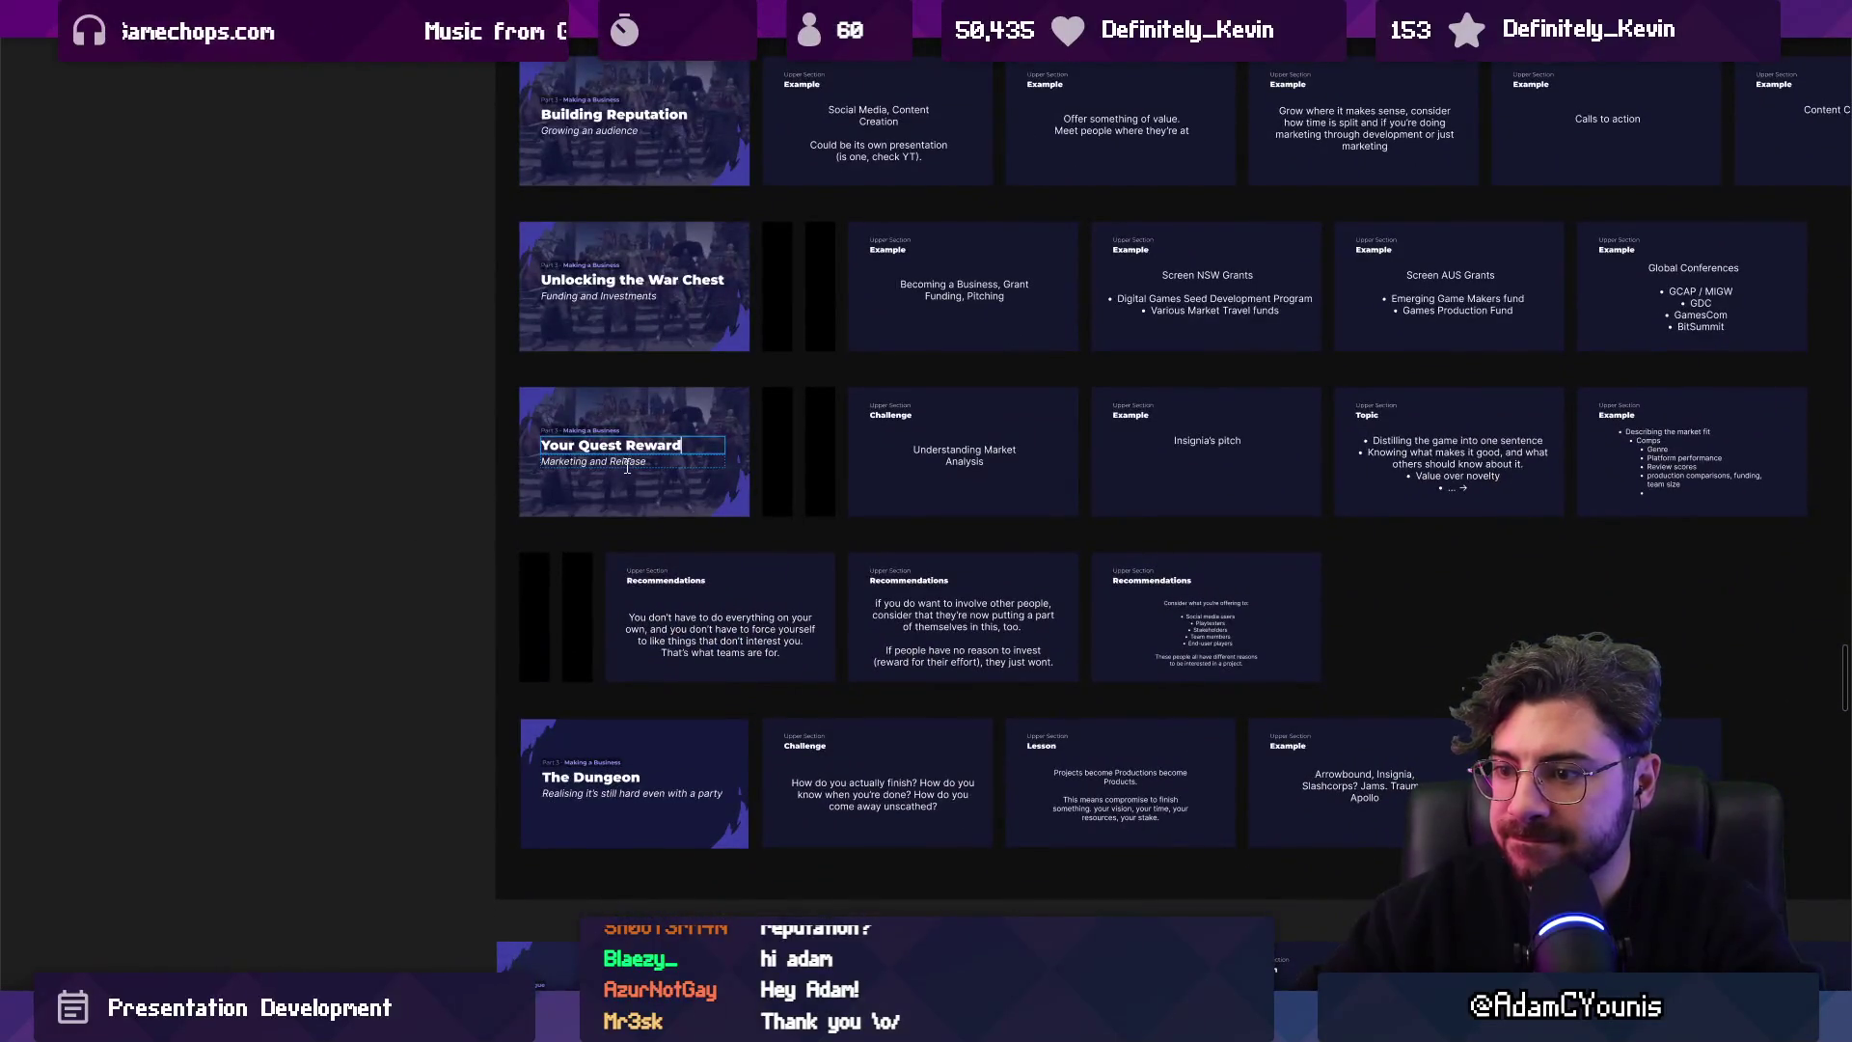
pyautogui.click(606, 743)
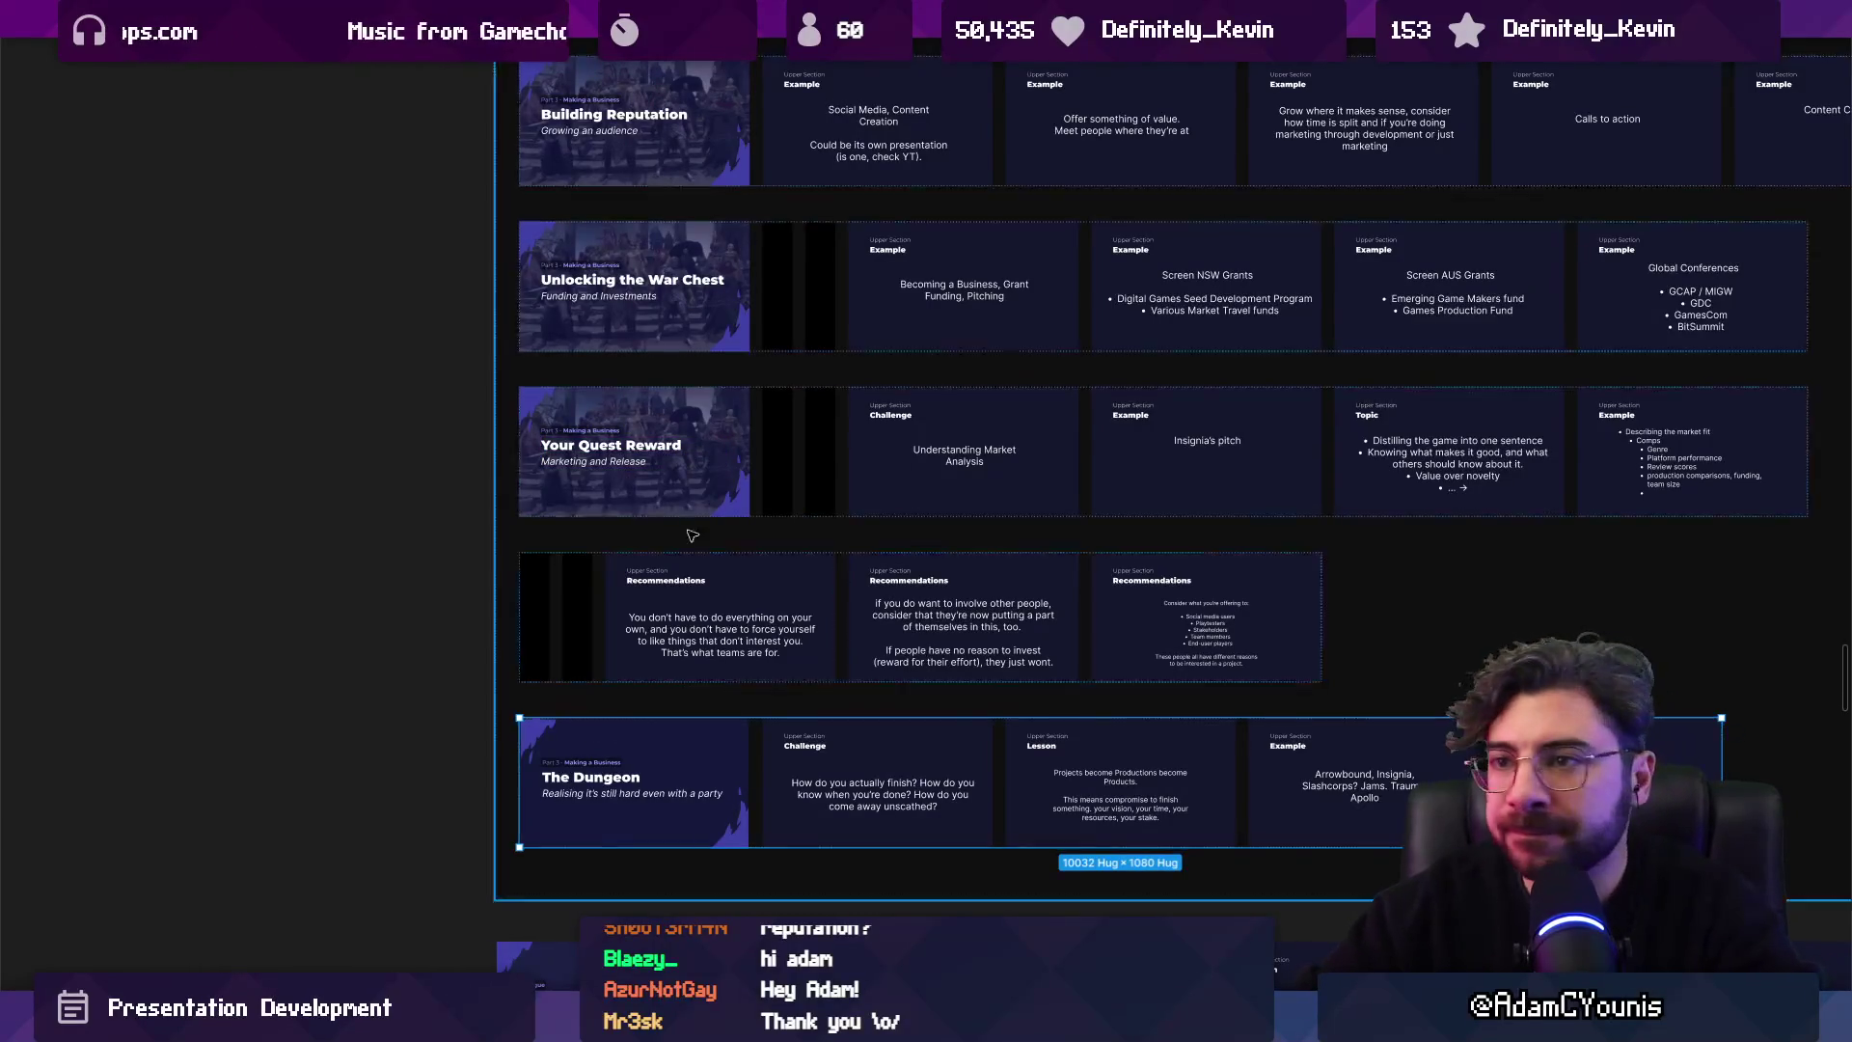
pyautogui.scroll(-5, 675, 656)
pyautogui.scroll(5, 691, 429)
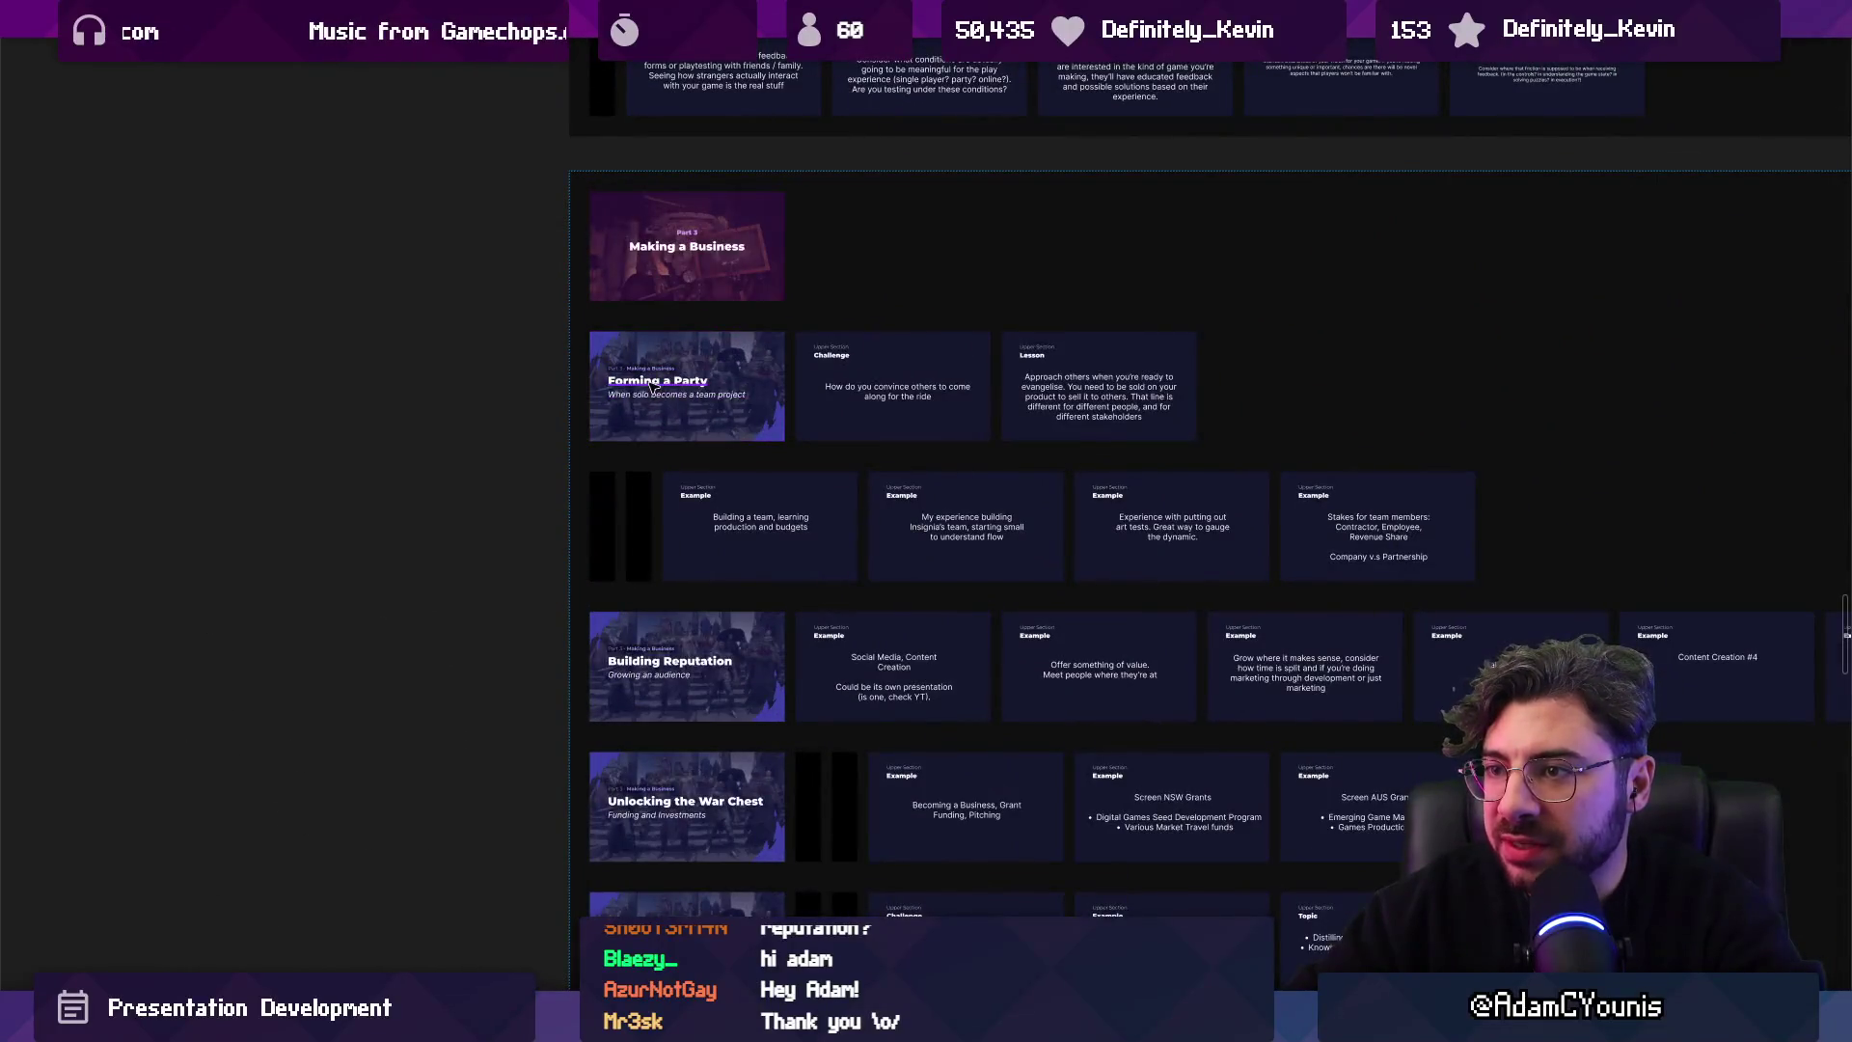
pyautogui.scroll(2, 651, 385)
pyautogui.scroll(-3, 701, 216)
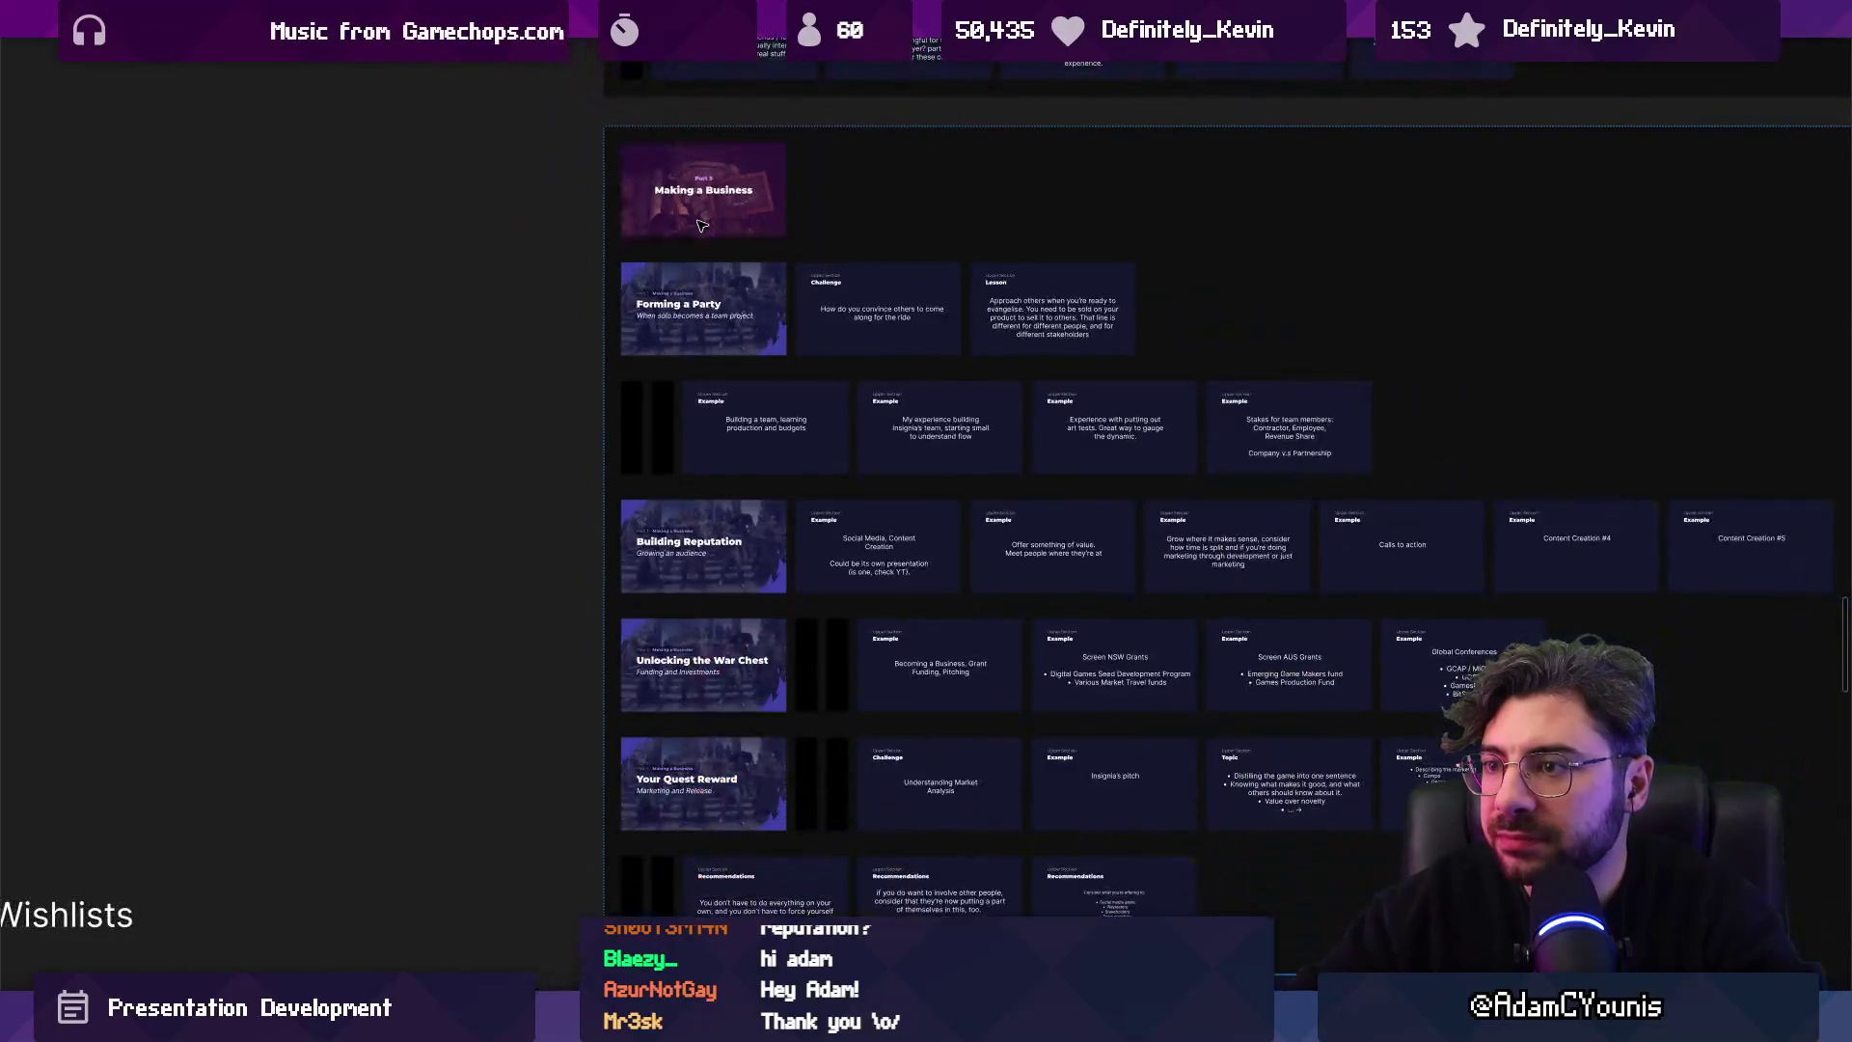
pyautogui.scroll(2, 701, 216)
pyautogui.scroll(-2, 743, 451)
pyautogui.scroll(-3, 743, 450)
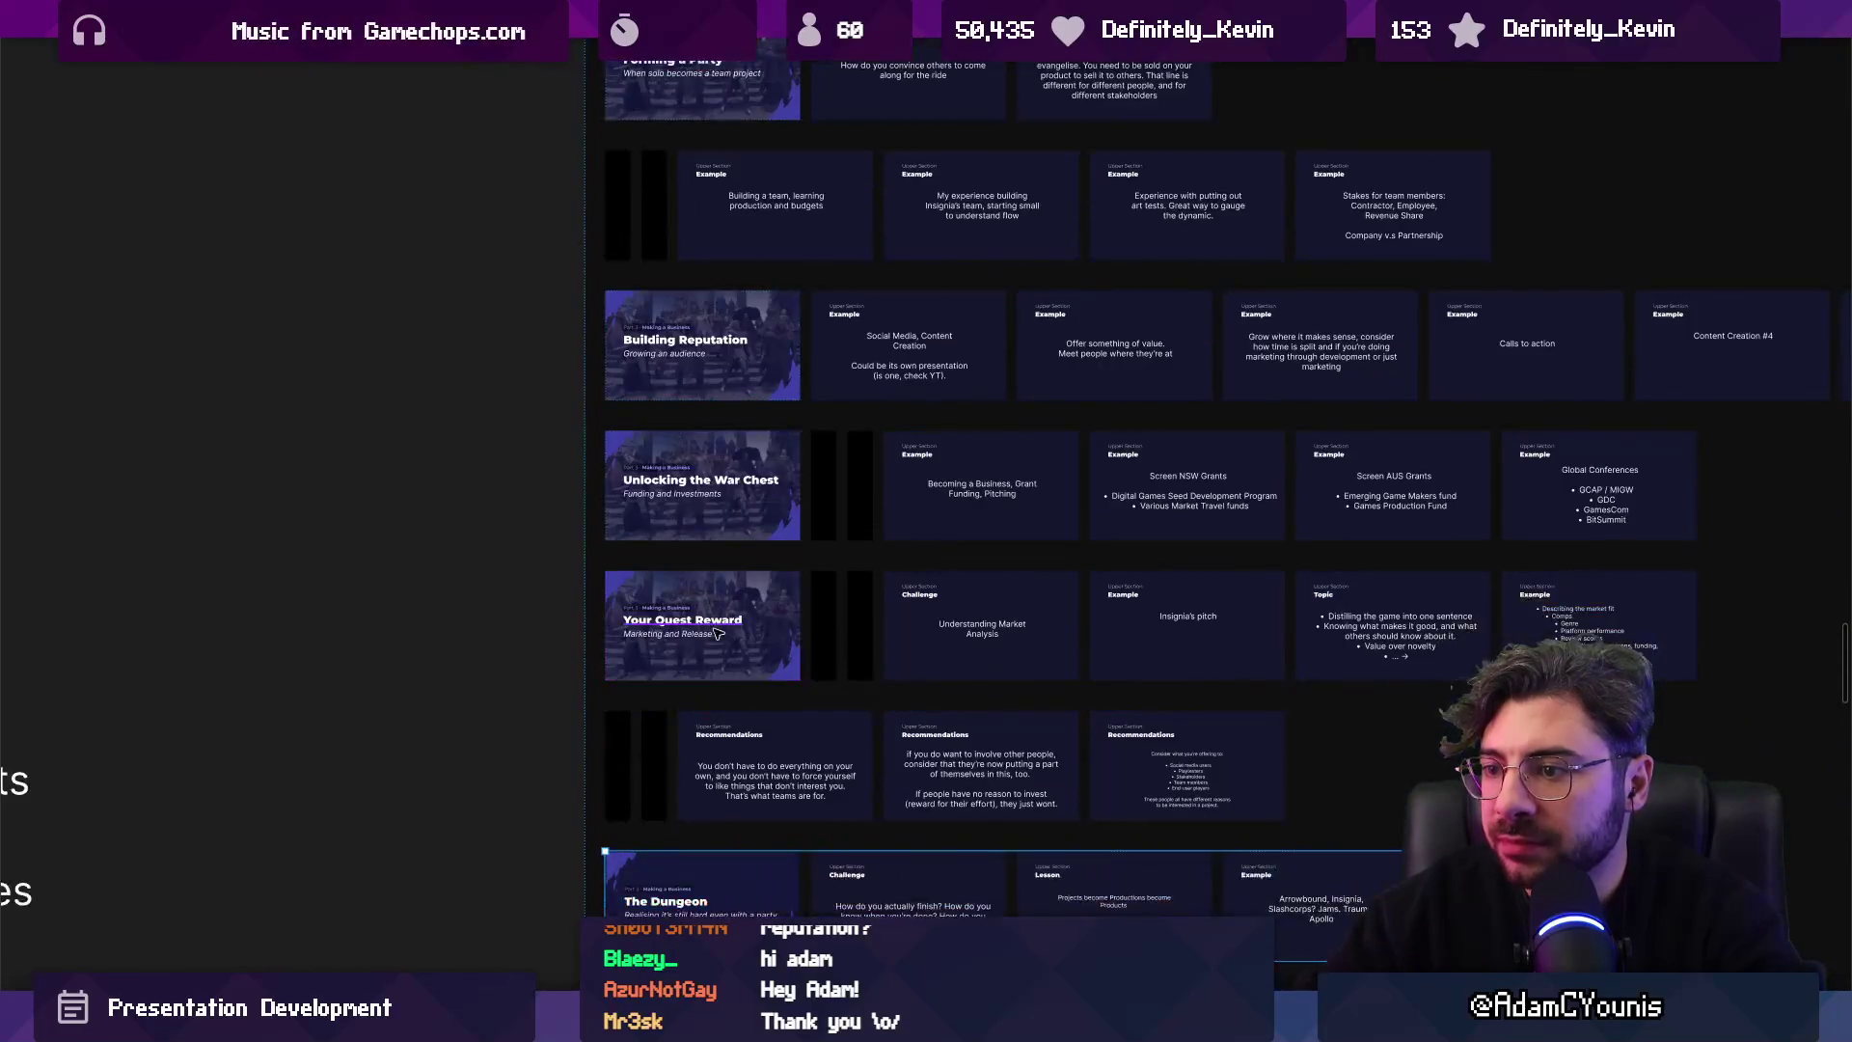
pyautogui.scroll(2, 722, 495)
# - Move The Dungeon row above the Your Quest Reward row, then switch to Chrome
pyautogui.click(721, 496)
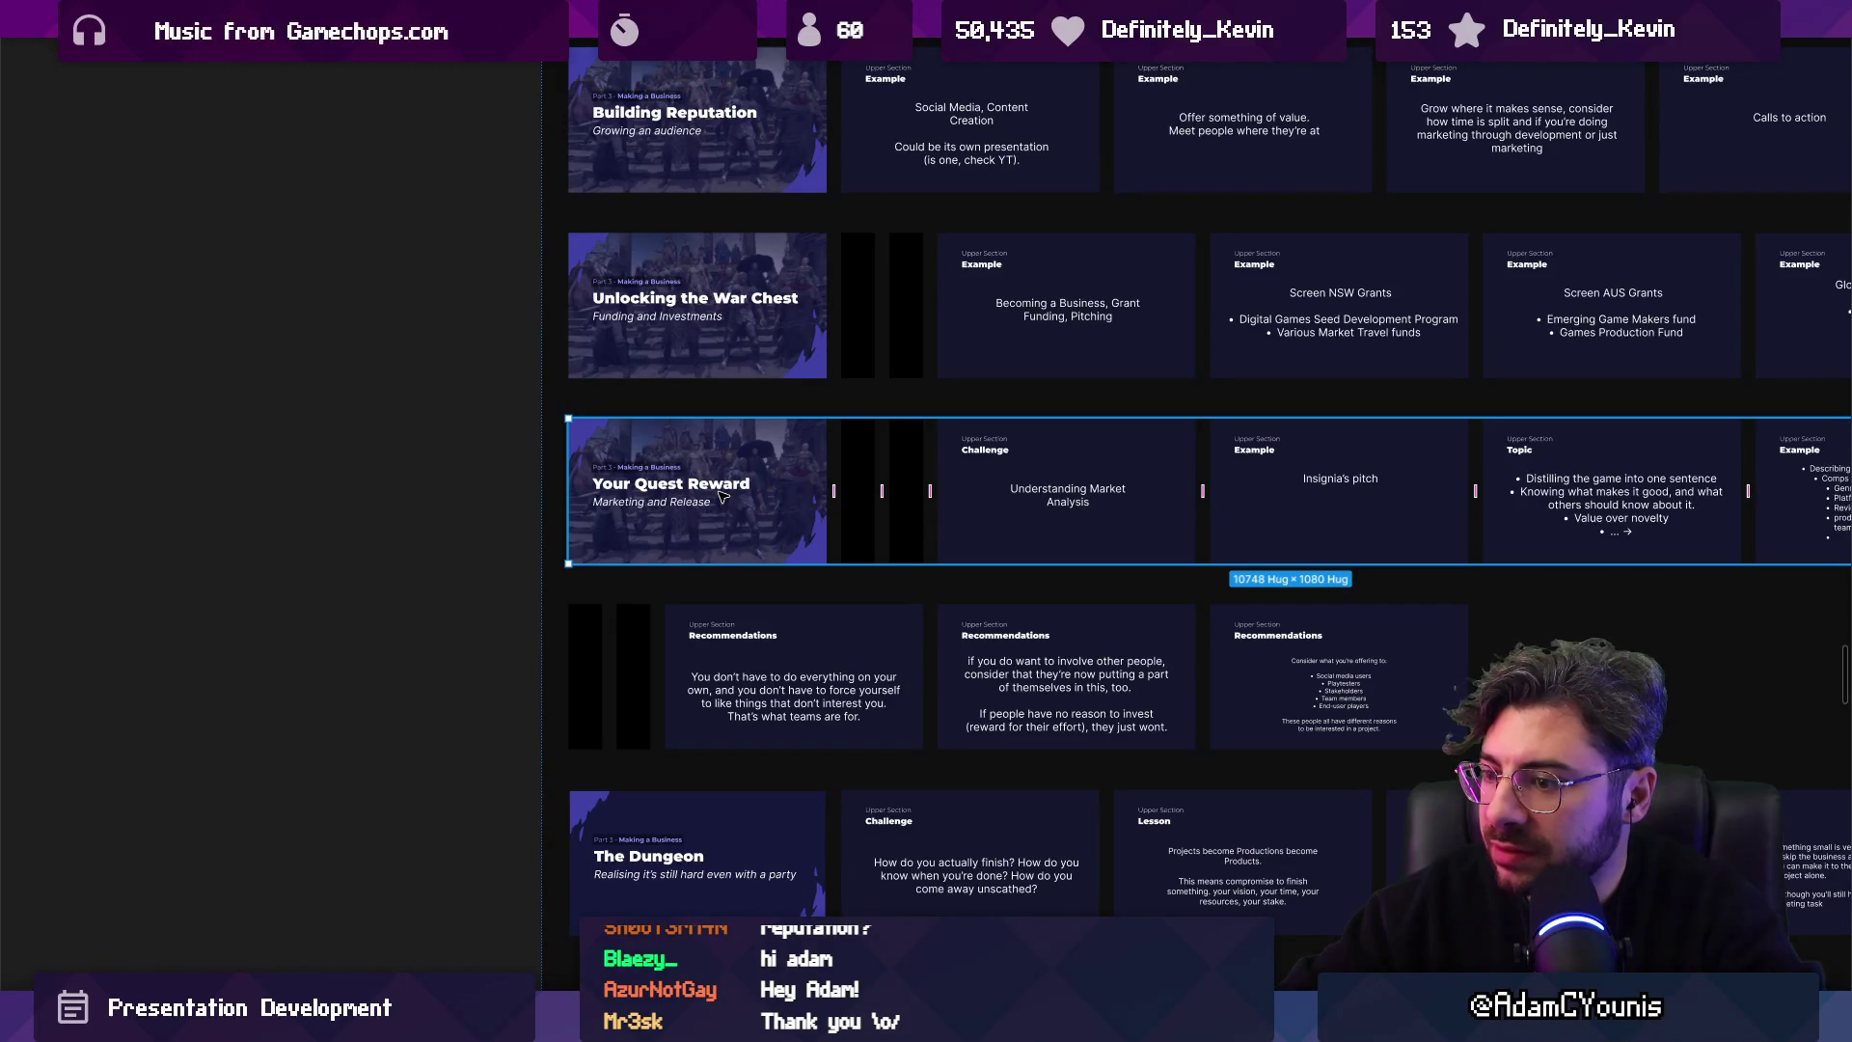
pyautogui.moveTo(722, 496); pyautogui.dragTo(622, 887)
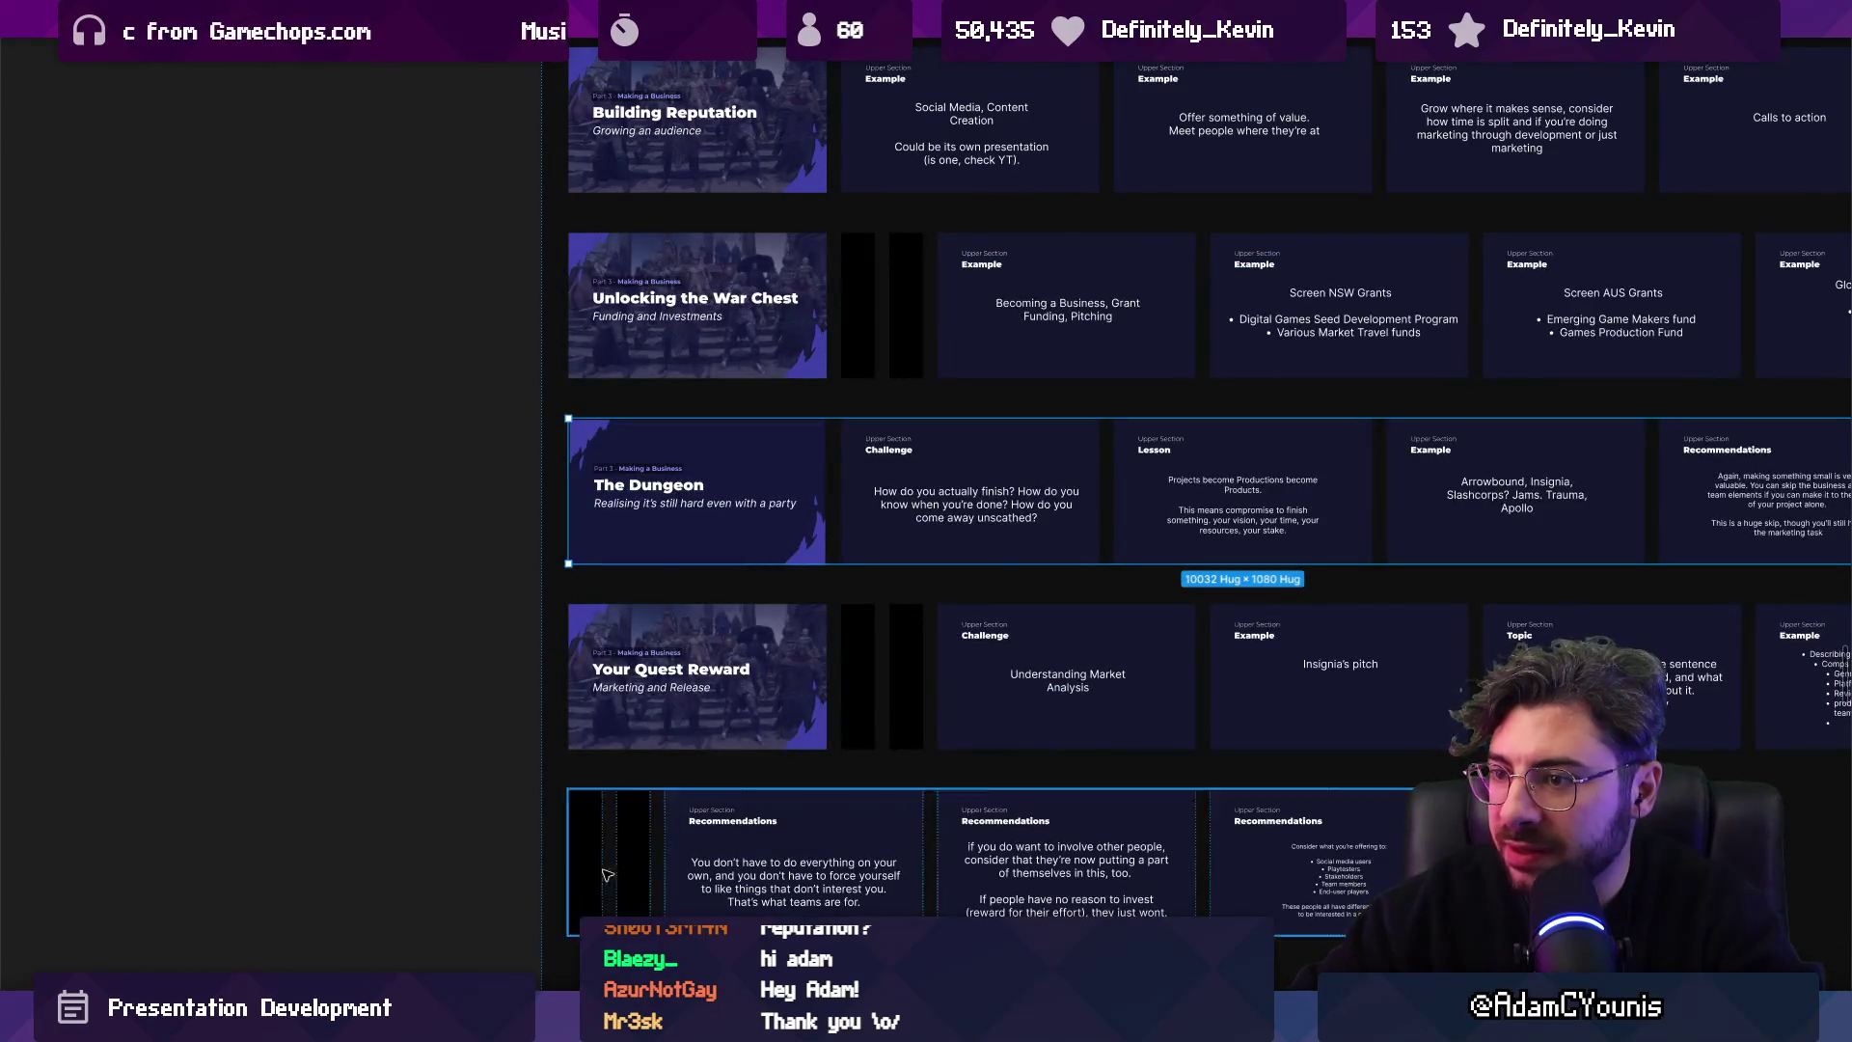
pyautogui.scroll(-3, 607, 875)
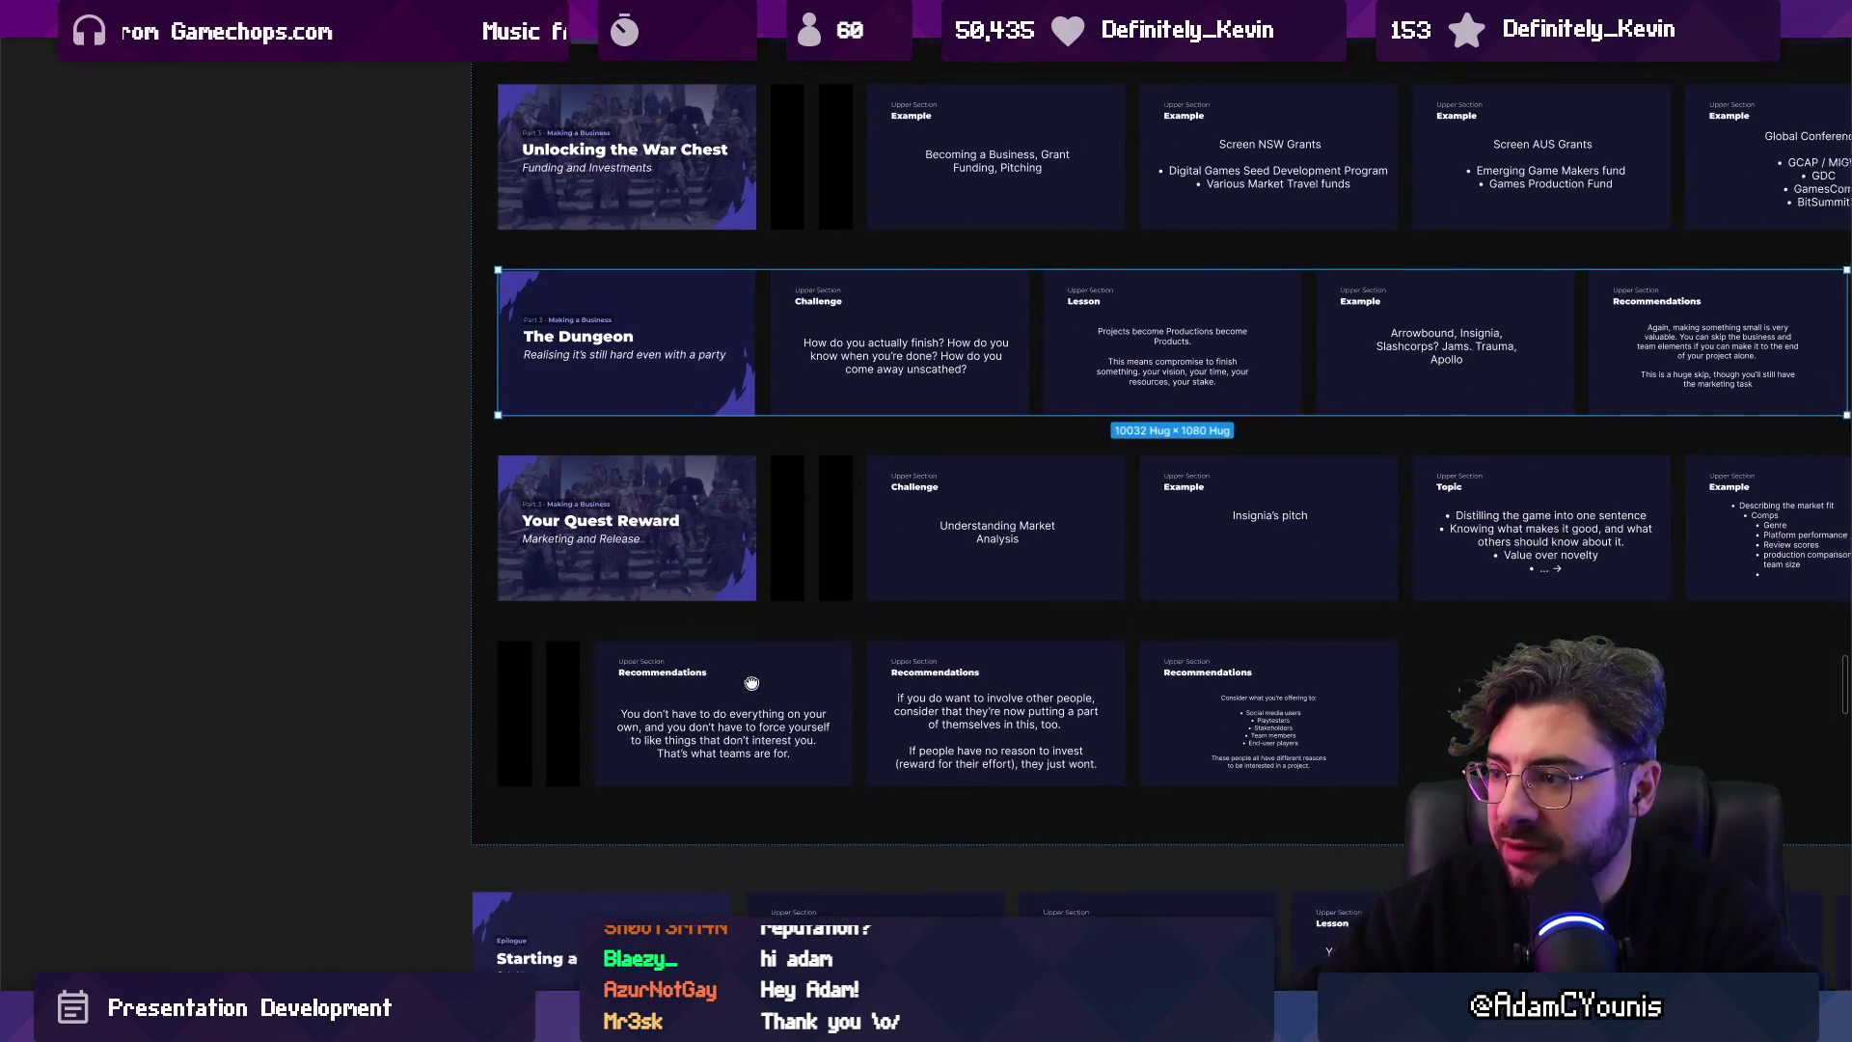
pyautogui.scroll(-10, 751, 683)
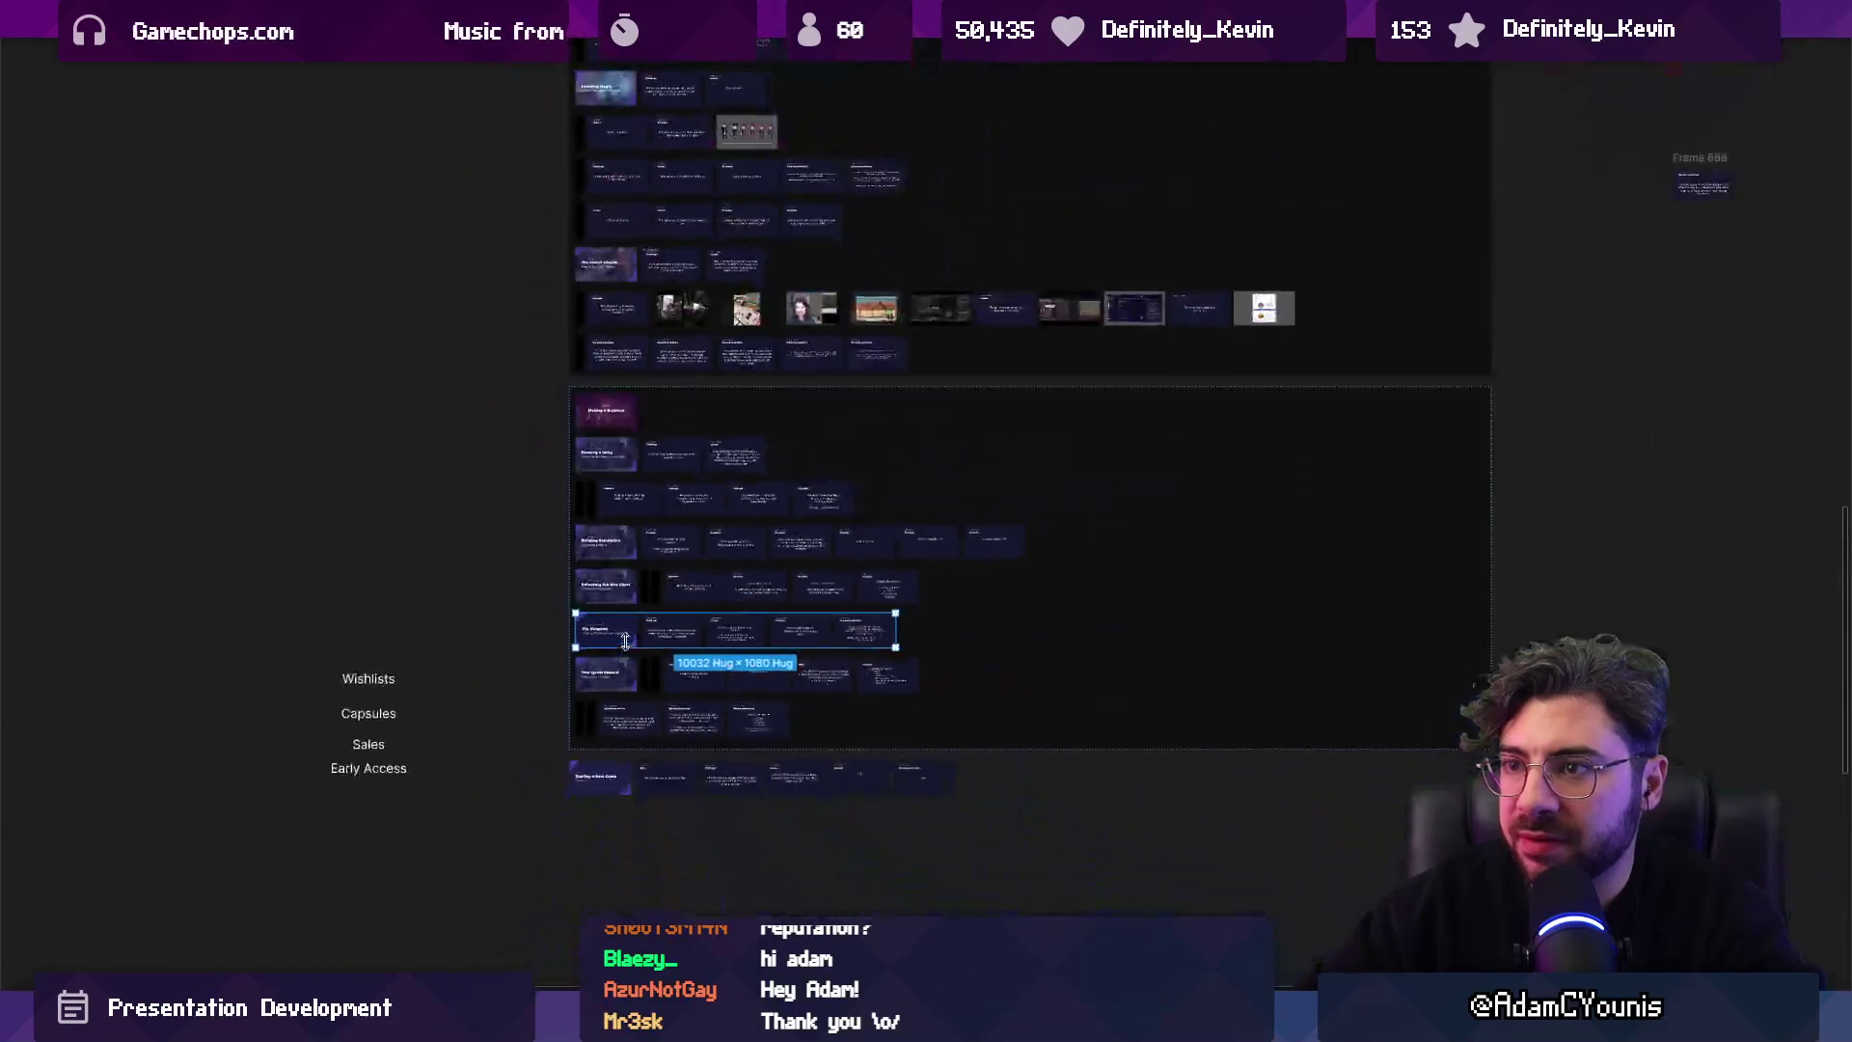
pyautogui.scroll(5, 625, 641)
pyautogui.scroll(10, 680, 825)
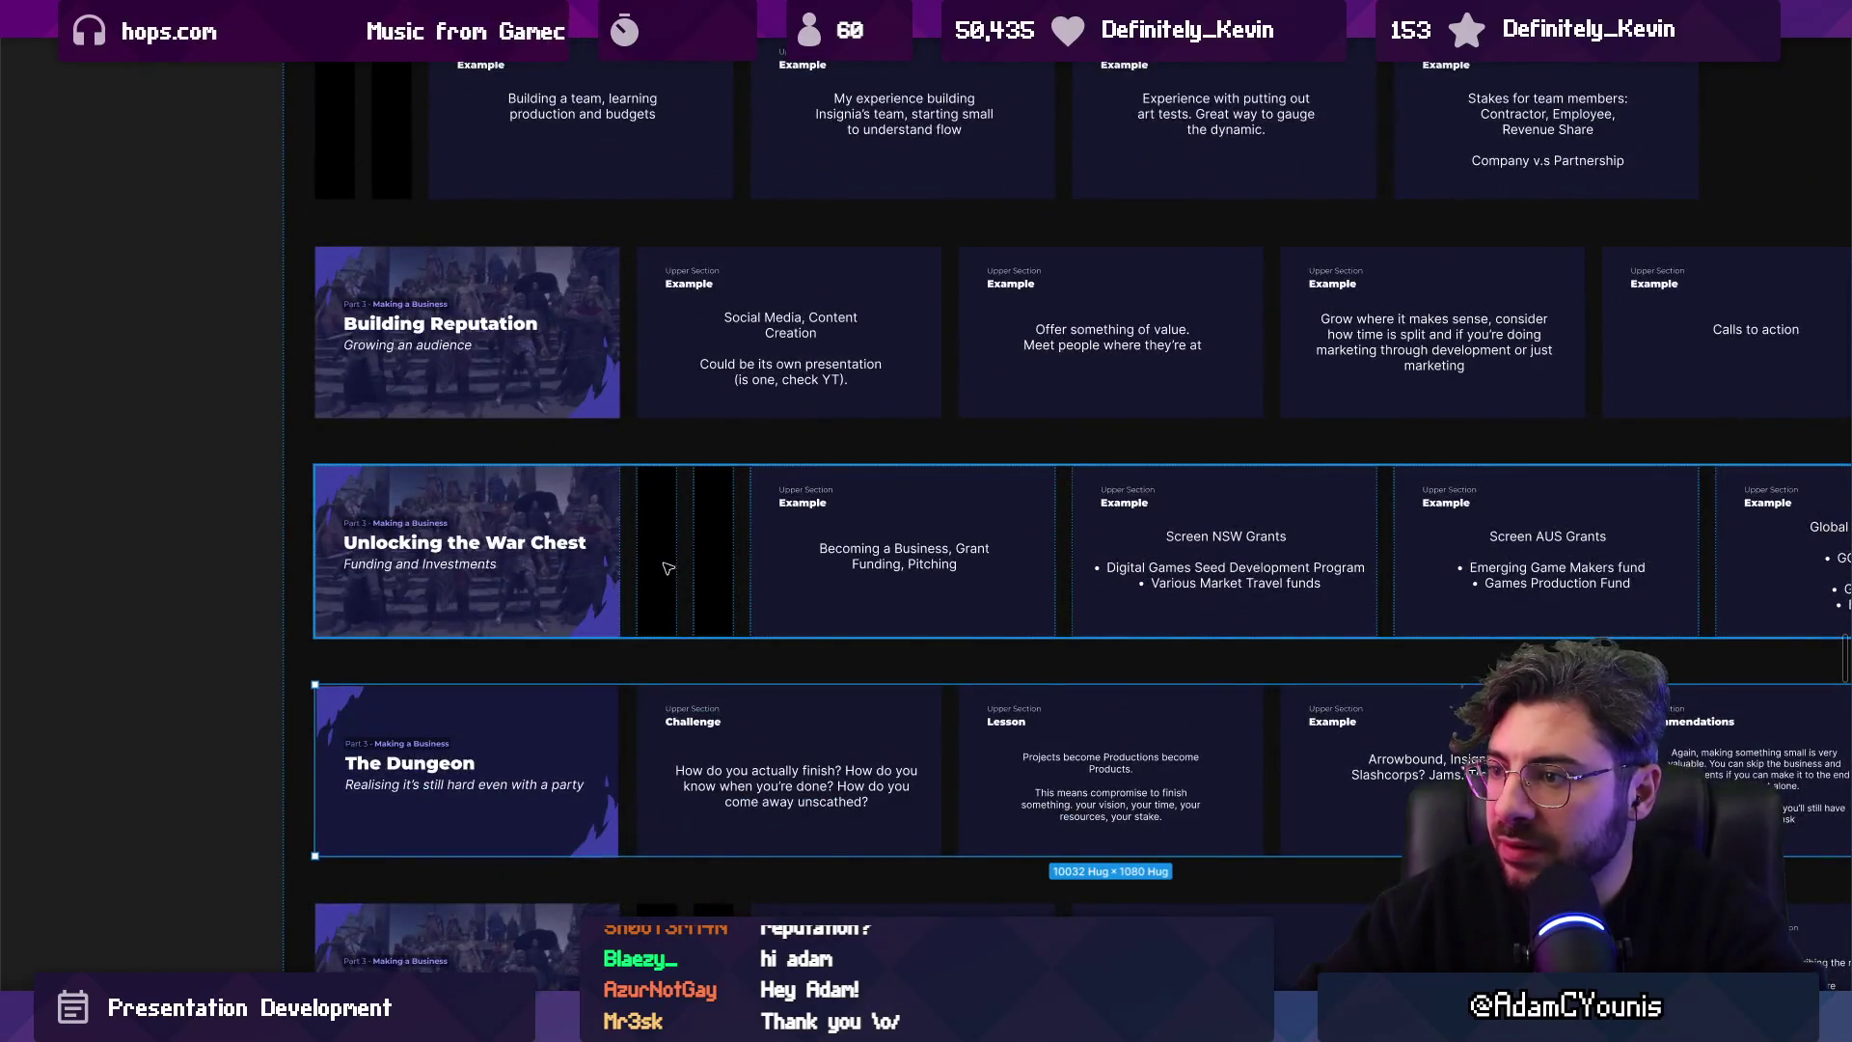
pyautogui.scroll(-5, 668, 568)
pyautogui.scroll(8, 666, 586)
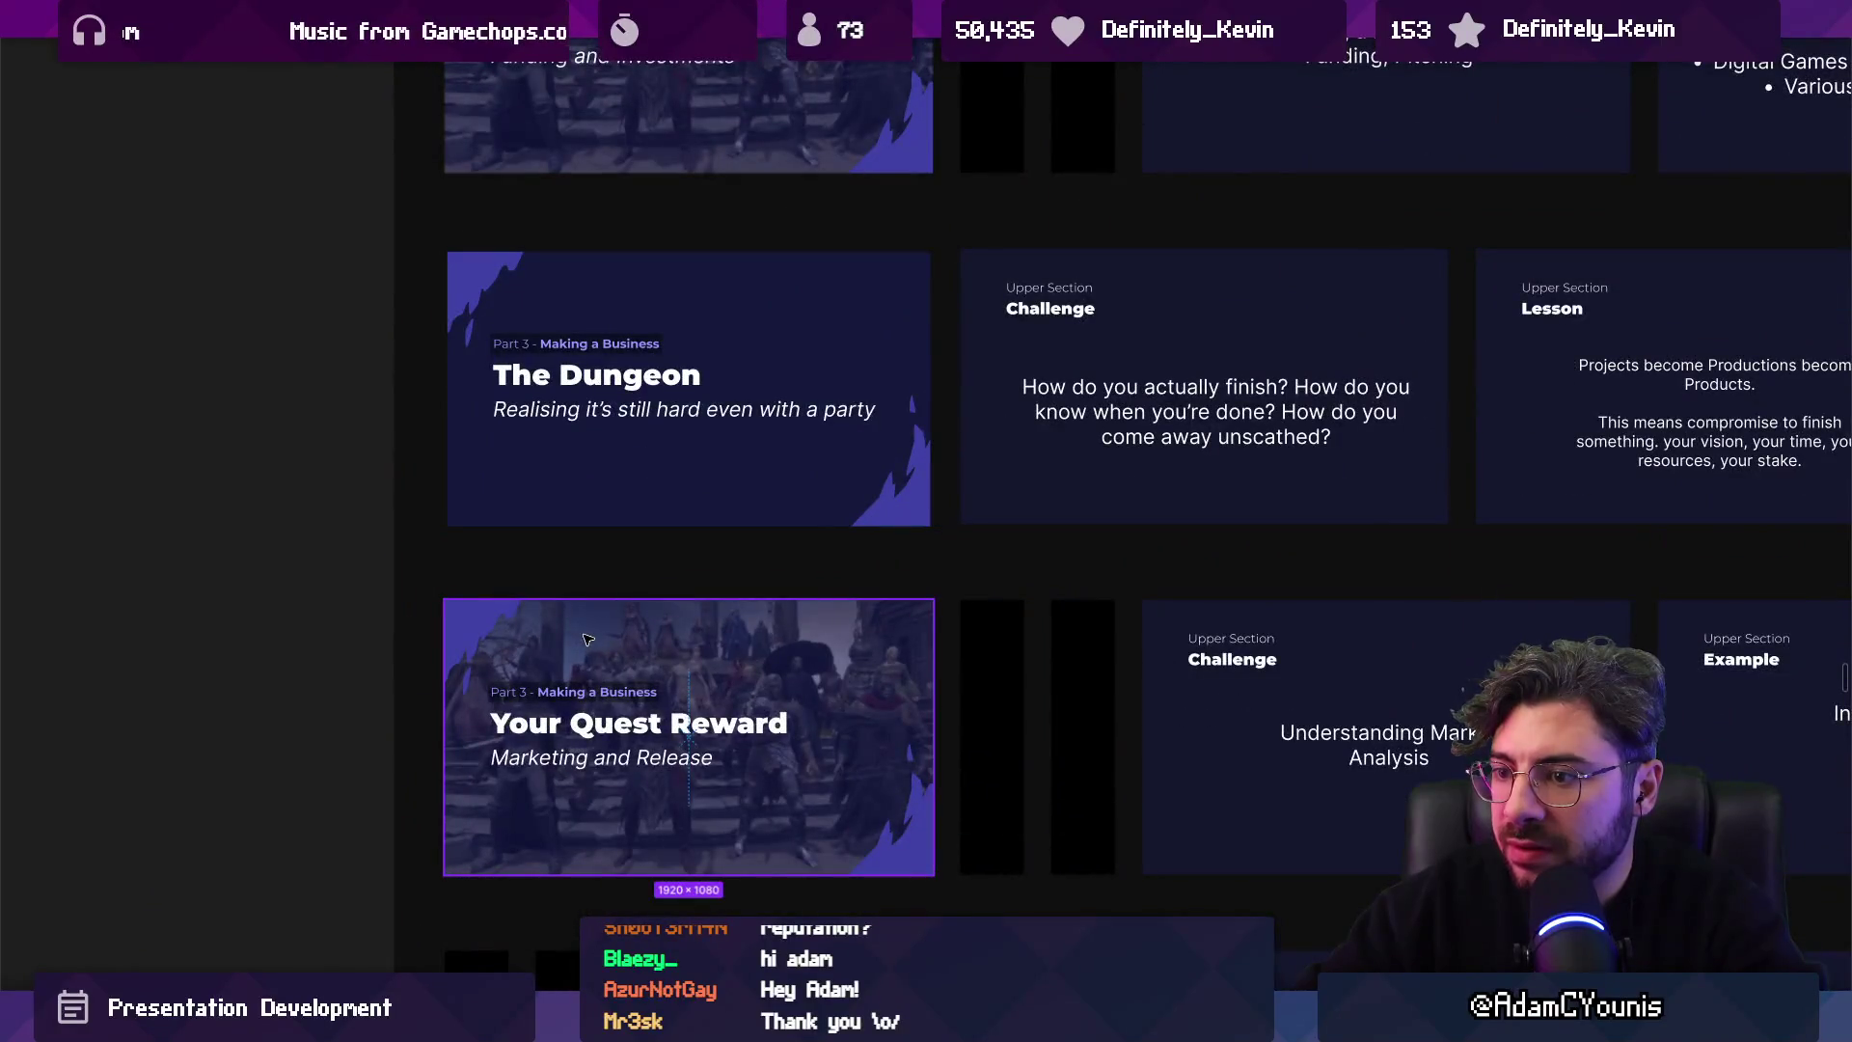
pyautogui.scroll(-6, 589, 639)
pyautogui.scroll(2, 708, 651)
pyautogui.scroll(3, 708, 651)
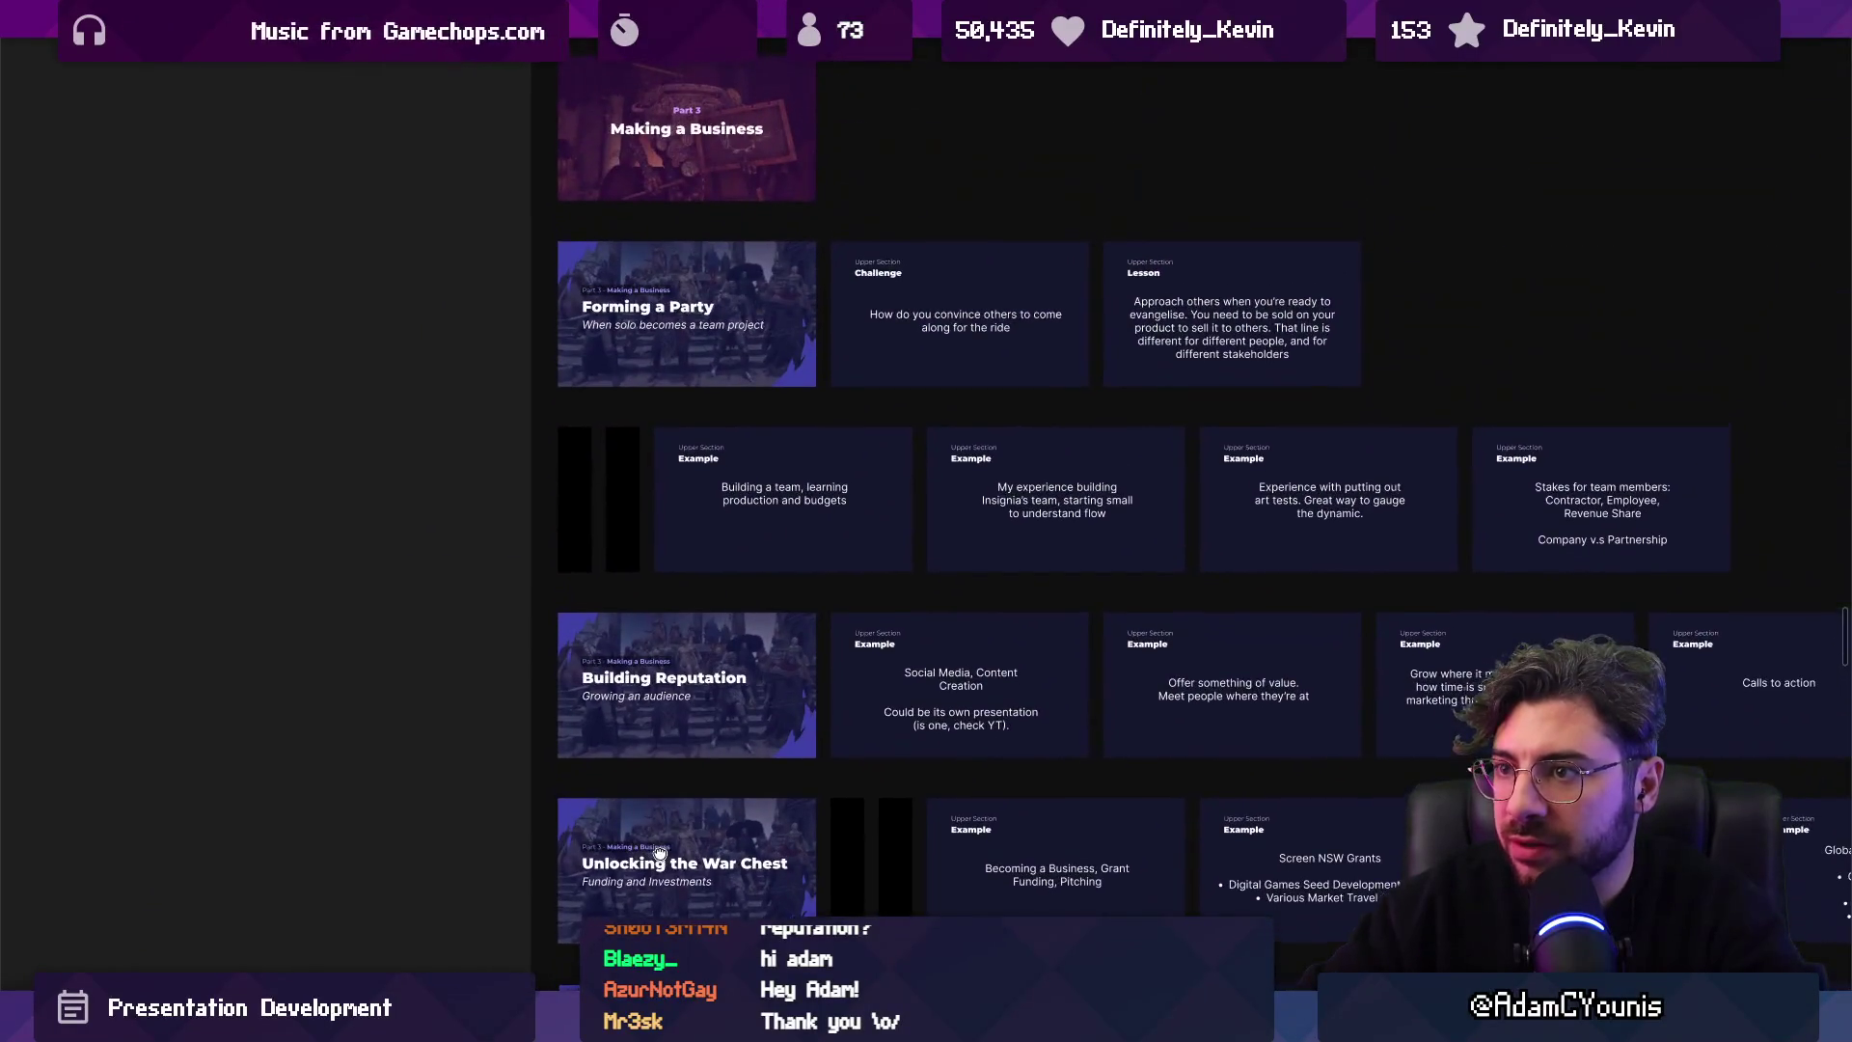
pyautogui.scroll(5, 713, 579)
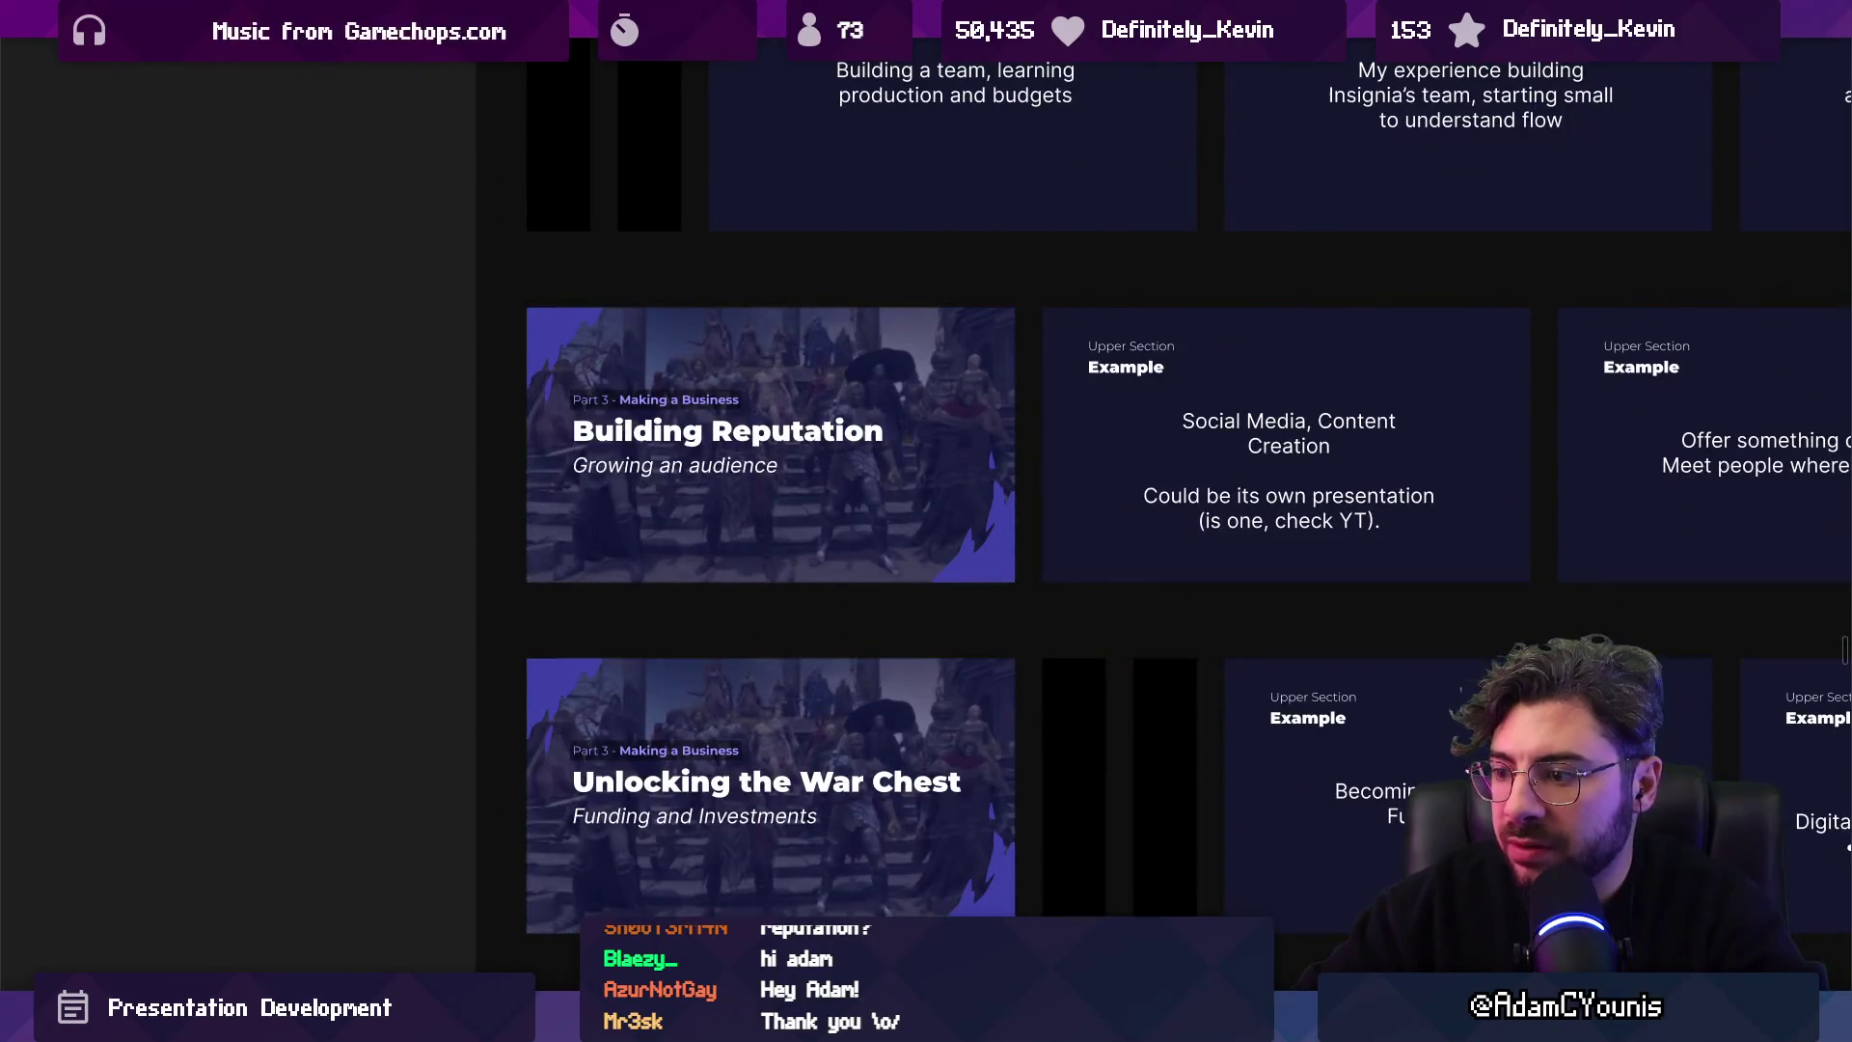
pyautogui.click(863, 873)
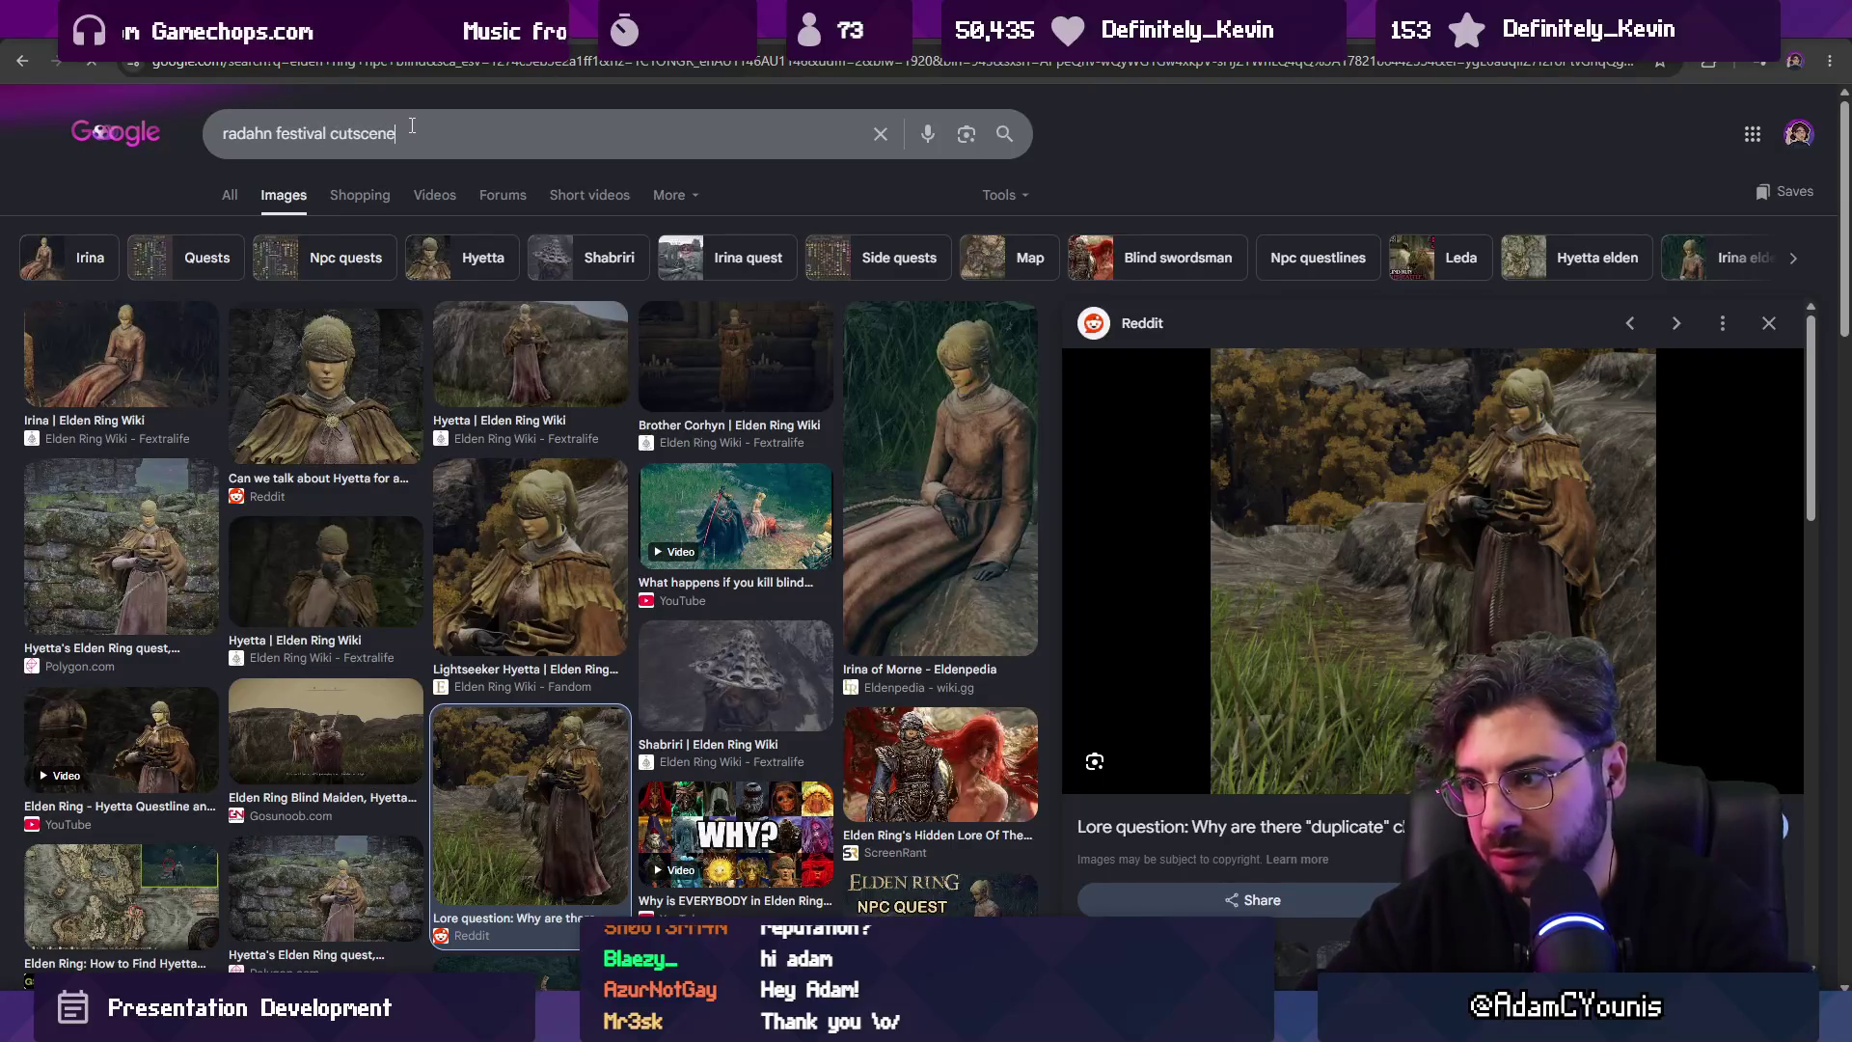
# - Search Google for 'radahn festival cutscene' and show the Videos results
pyautogui.press('Return')
pyautogui.click(351, 195)
pyautogui.click(252, 200)
pyautogui.scroll(-3, 895, 480)
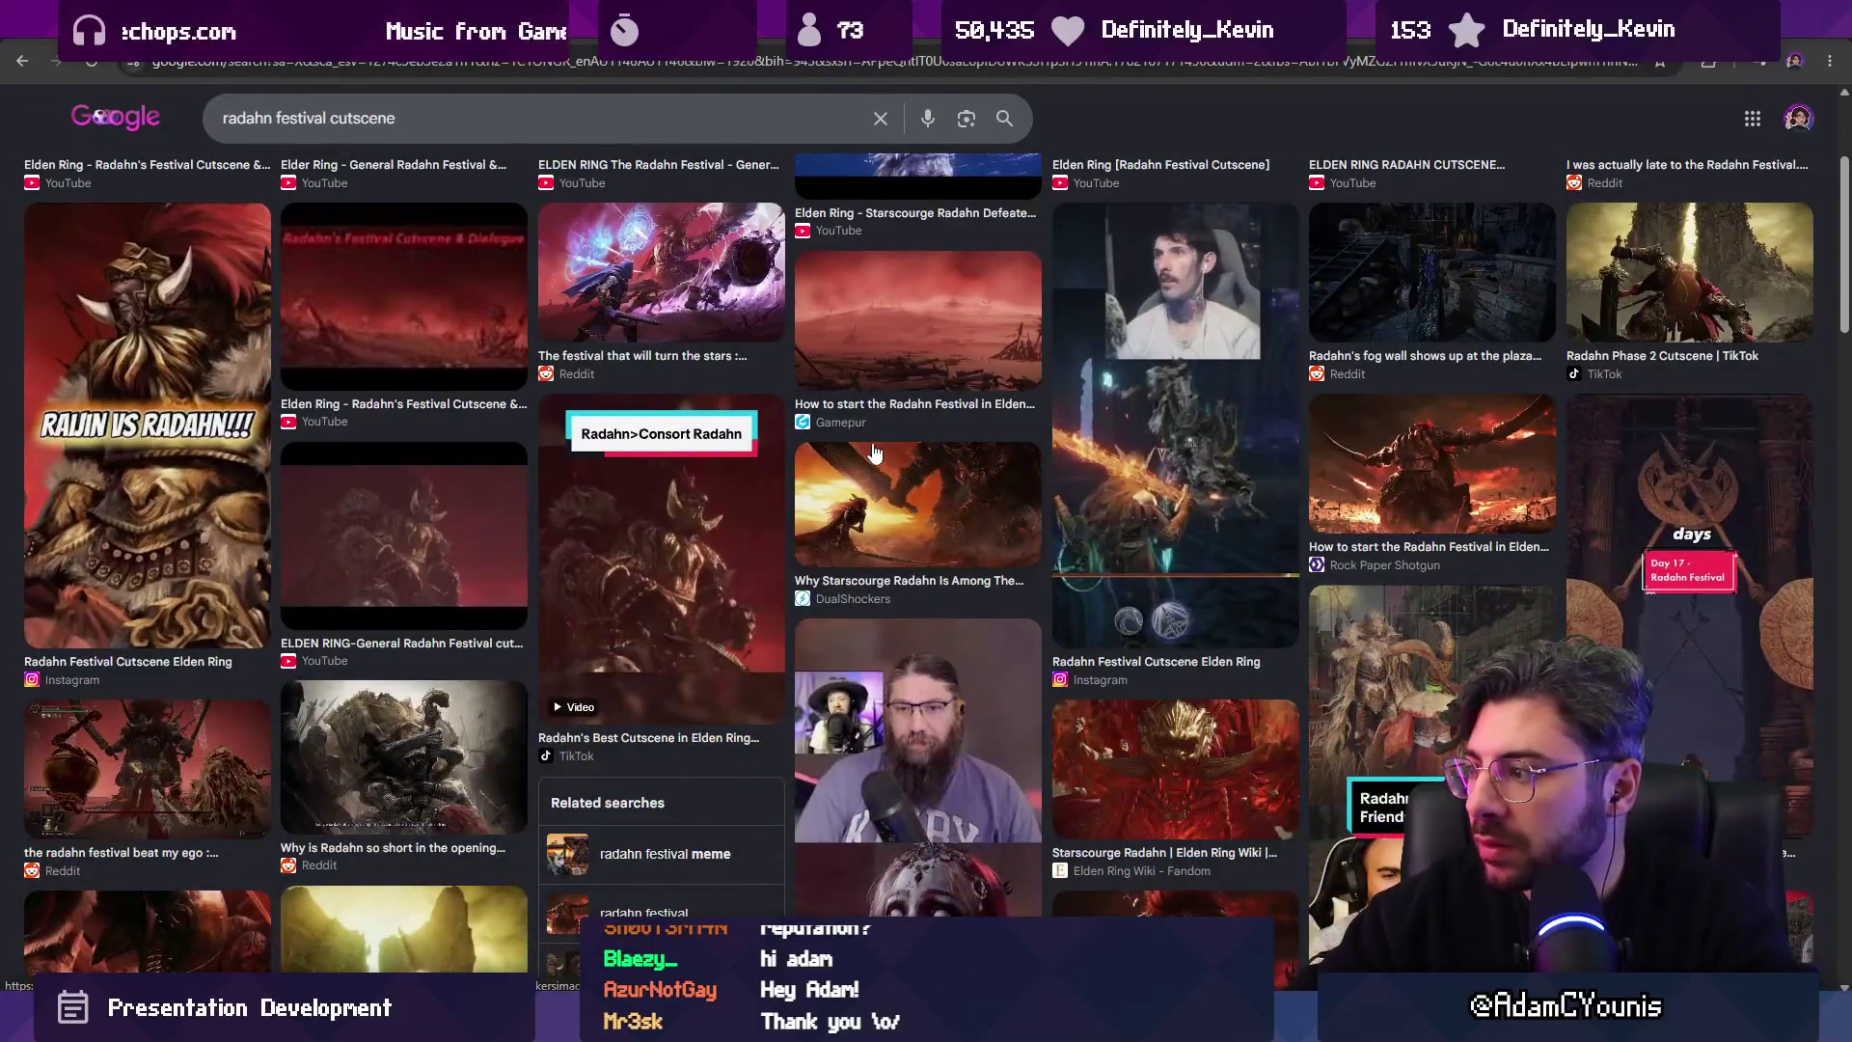
pyautogui.scroll(3, 562, 372)
pyautogui.click(351, 195)
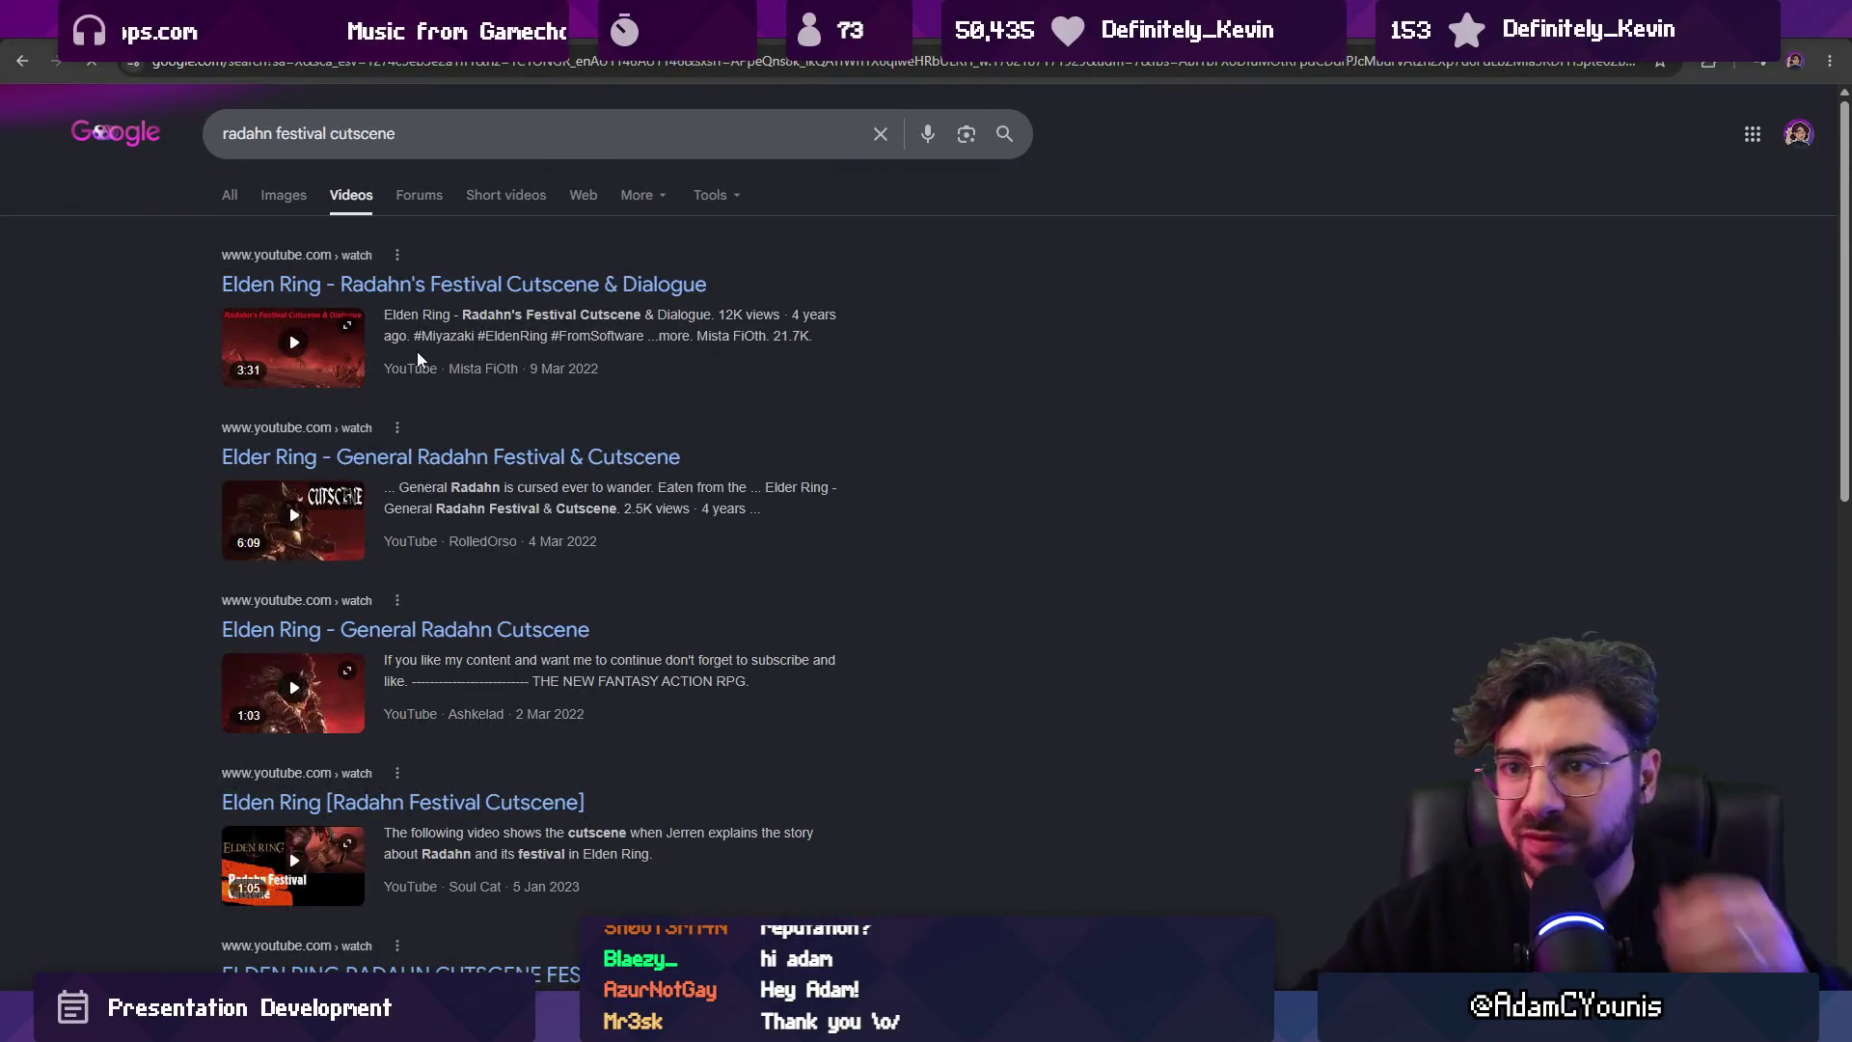
# - Play the first Radahn's Festival cutscene video, skipping ahead to around 1:24
pyautogui.click(355, 291)
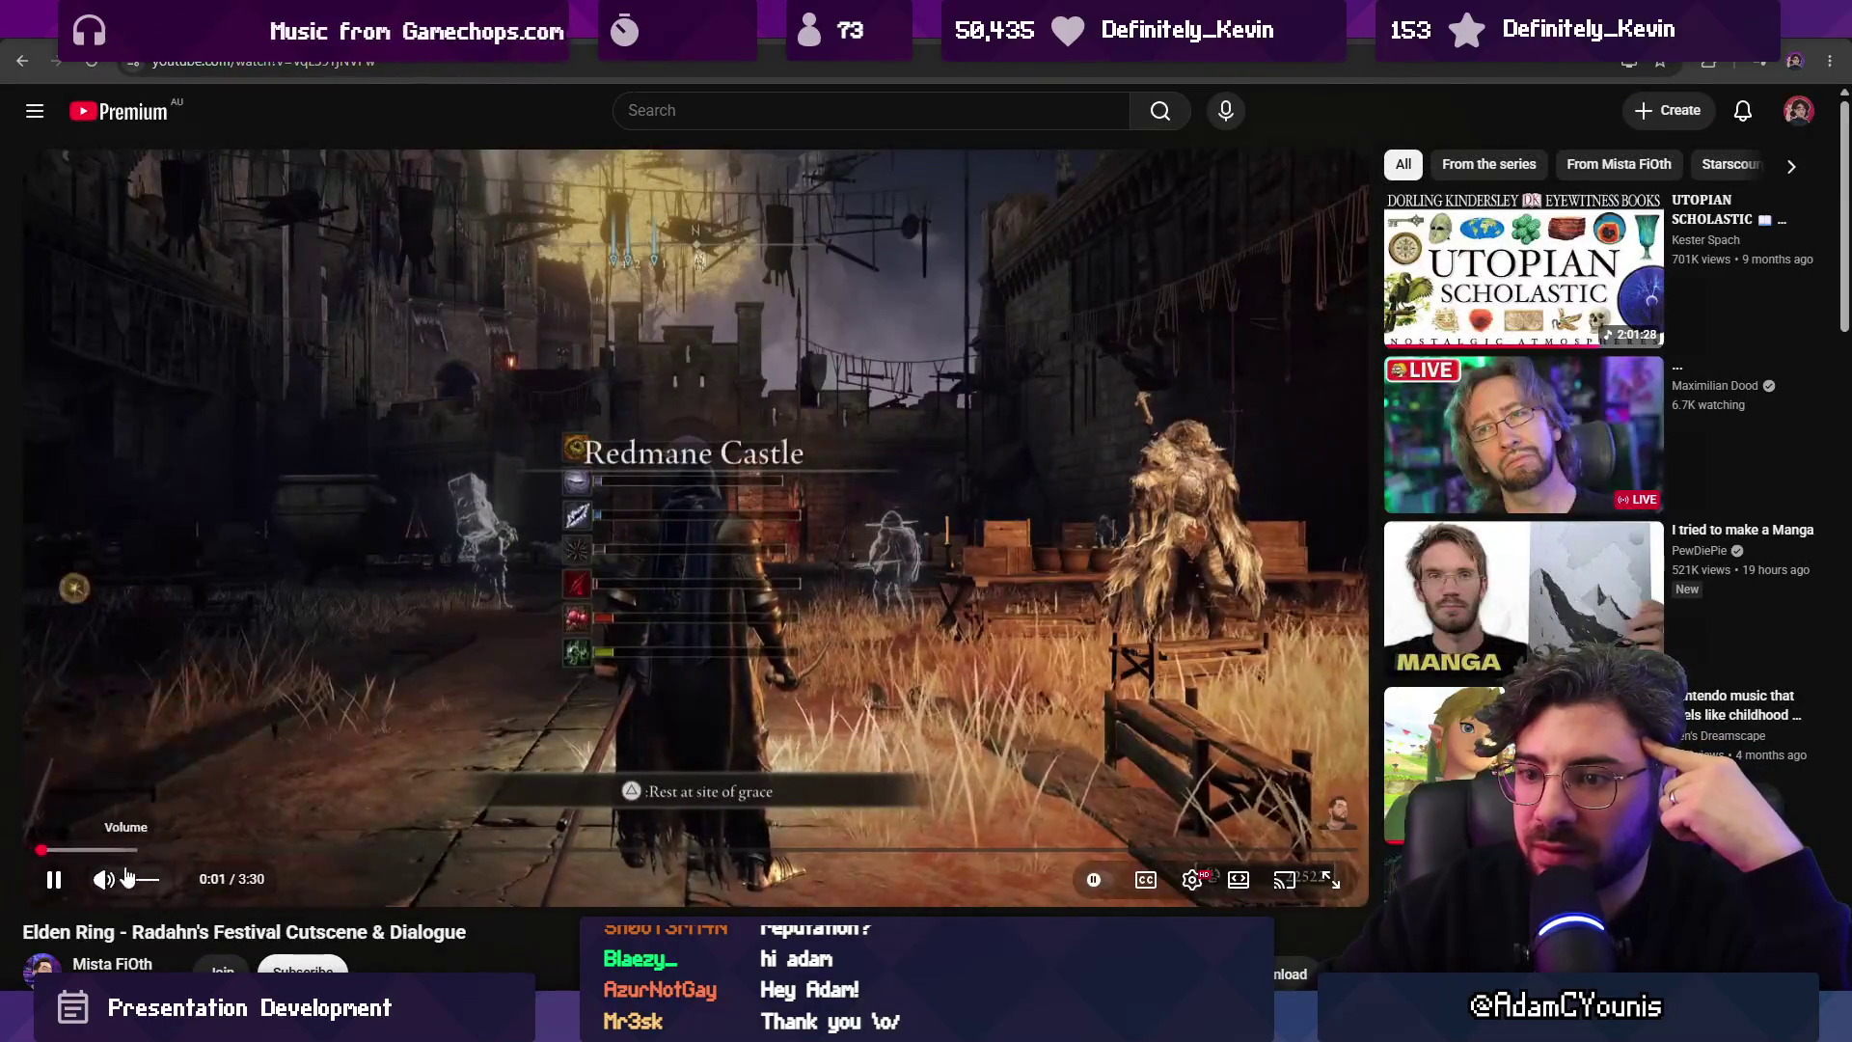
pyautogui.press('Right')
pyautogui.press('Right')
pyautogui.press('Right')
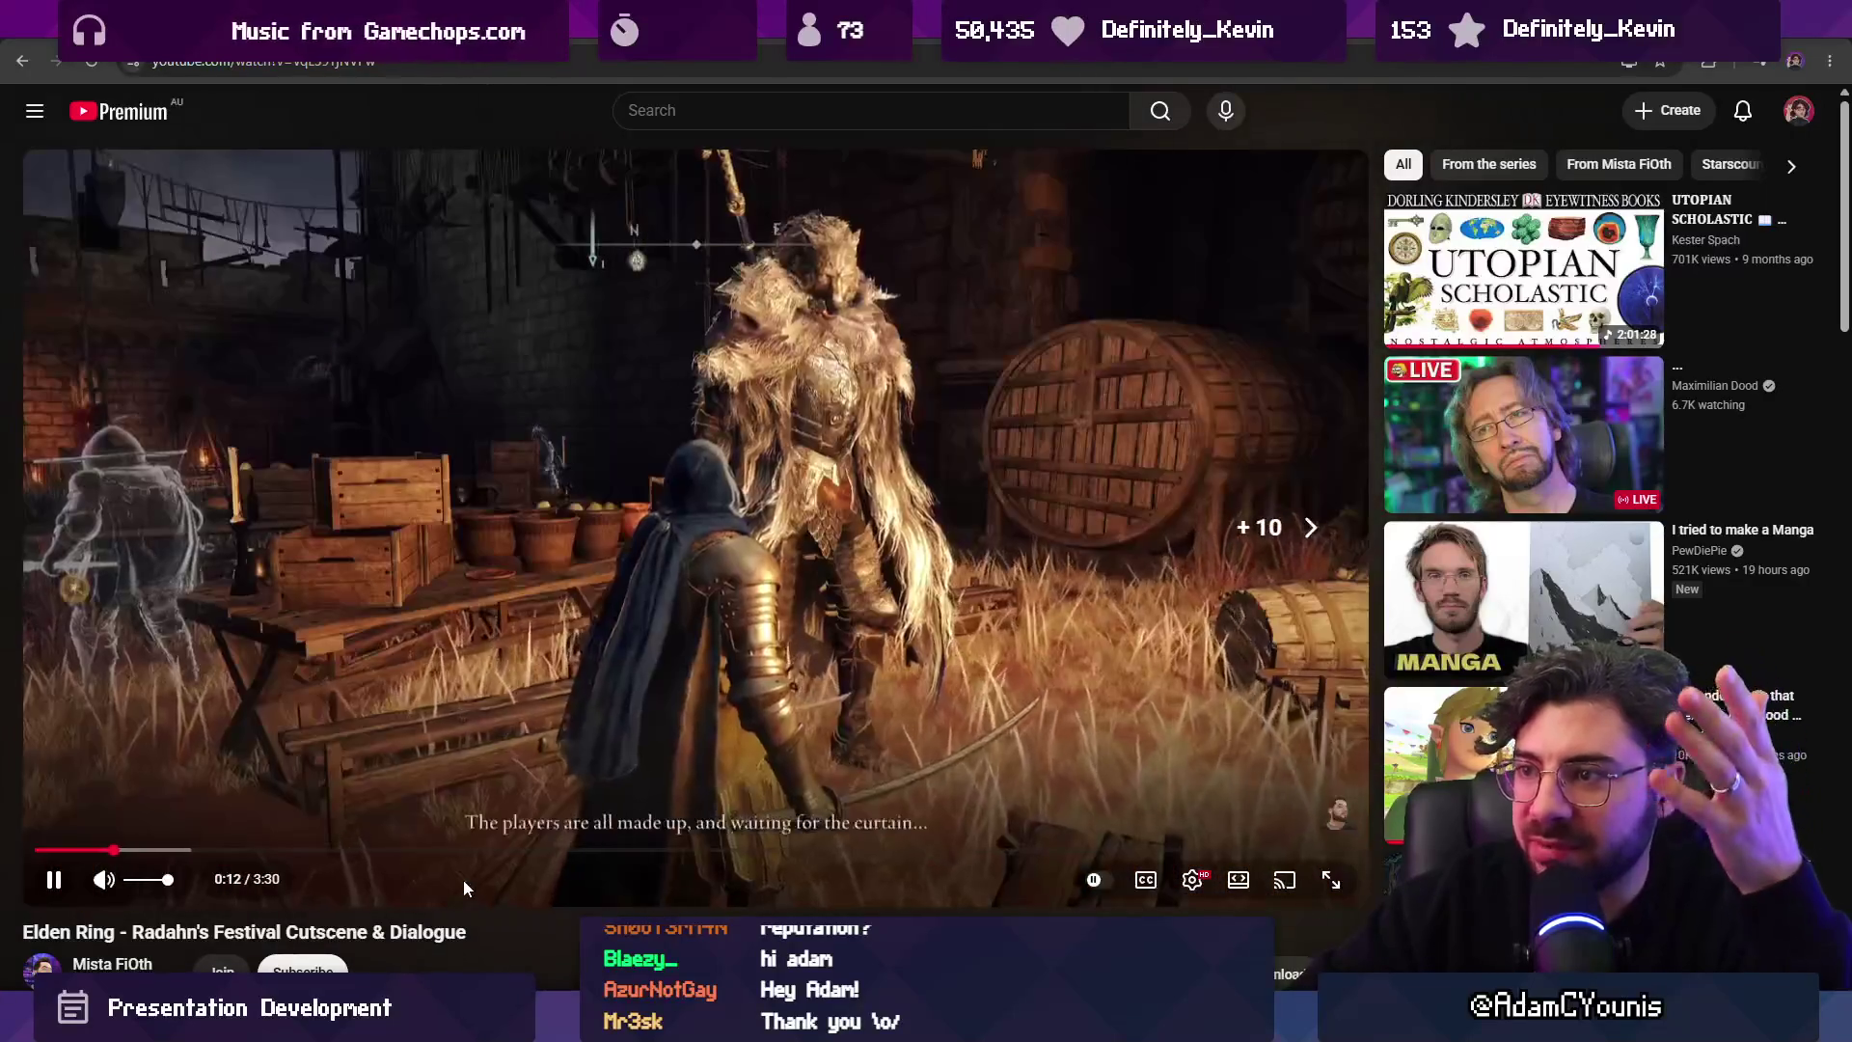
pyautogui.press('Right')
pyautogui.press('Right')
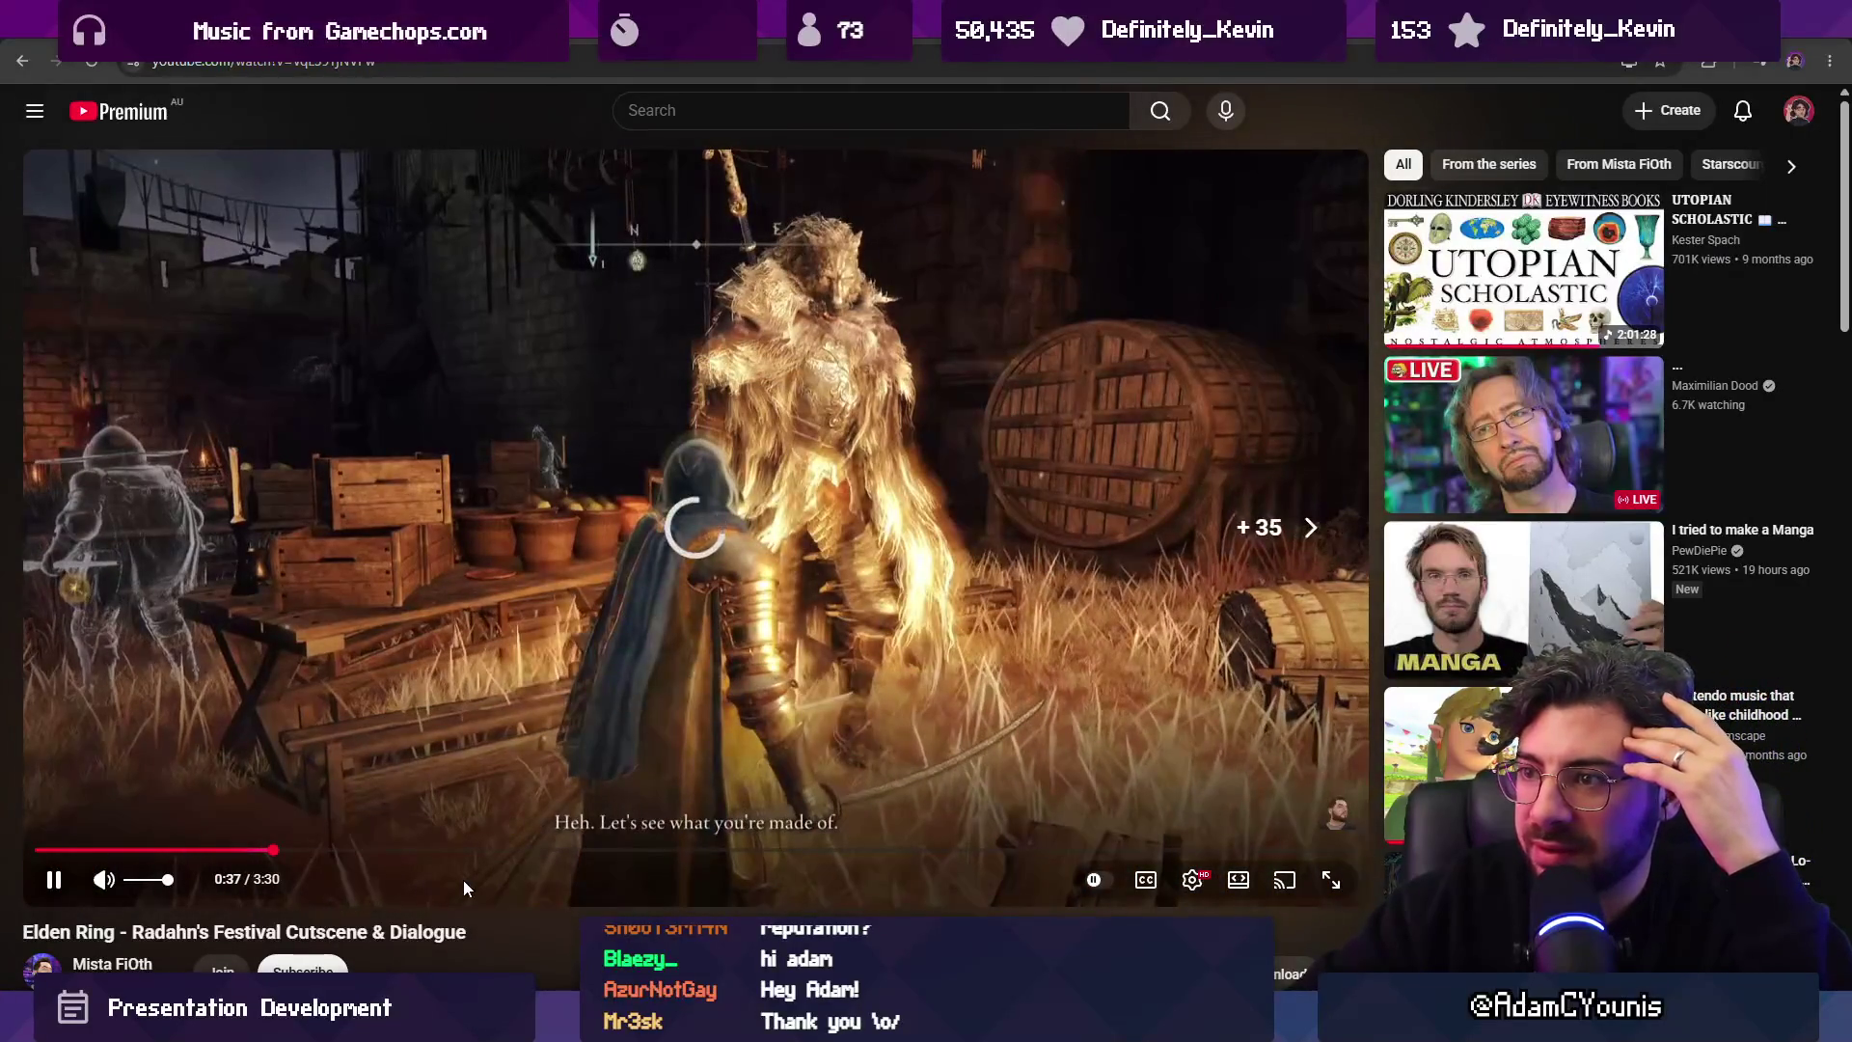
pyautogui.press('Right')
pyautogui.press('Right')
pyautogui.press('Right')
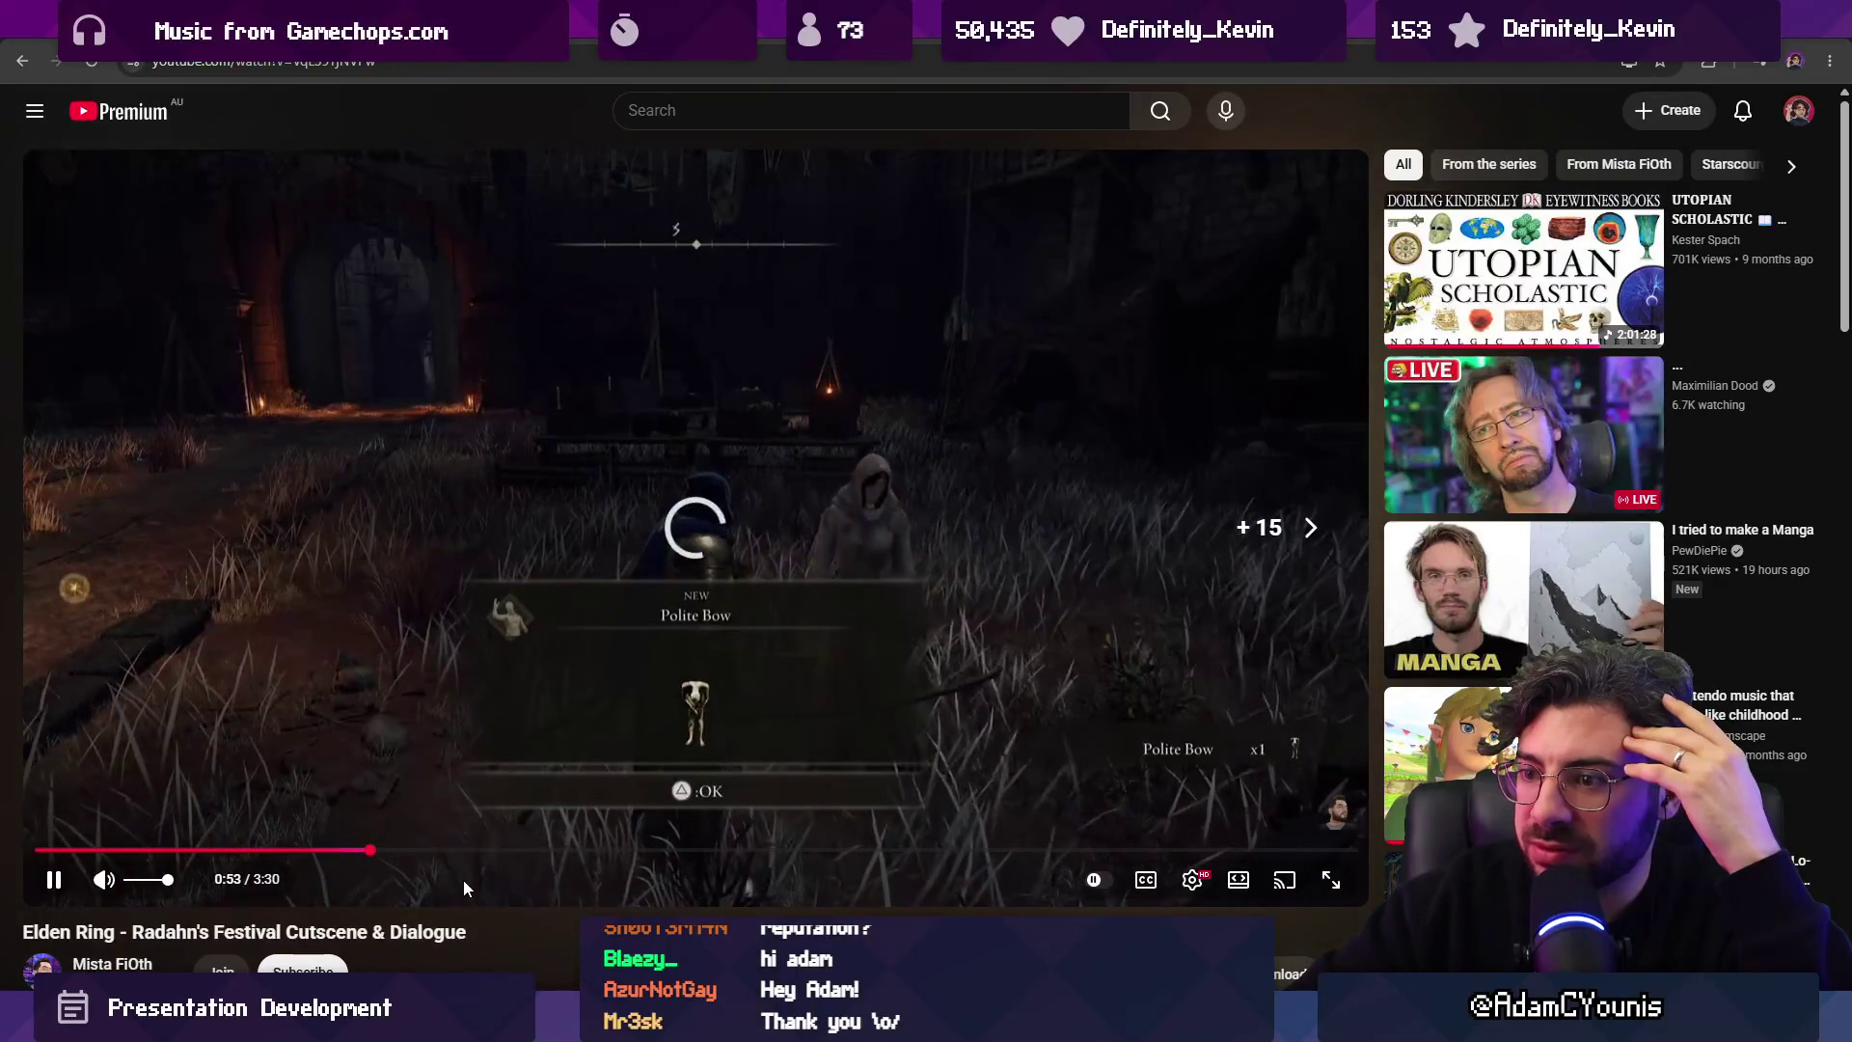
pyautogui.press('Right')
pyautogui.press('Right')
pyautogui.press('Right')
pyautogui.press('Right')
pyautogui.press('Right')
pyautogui.press('Right')
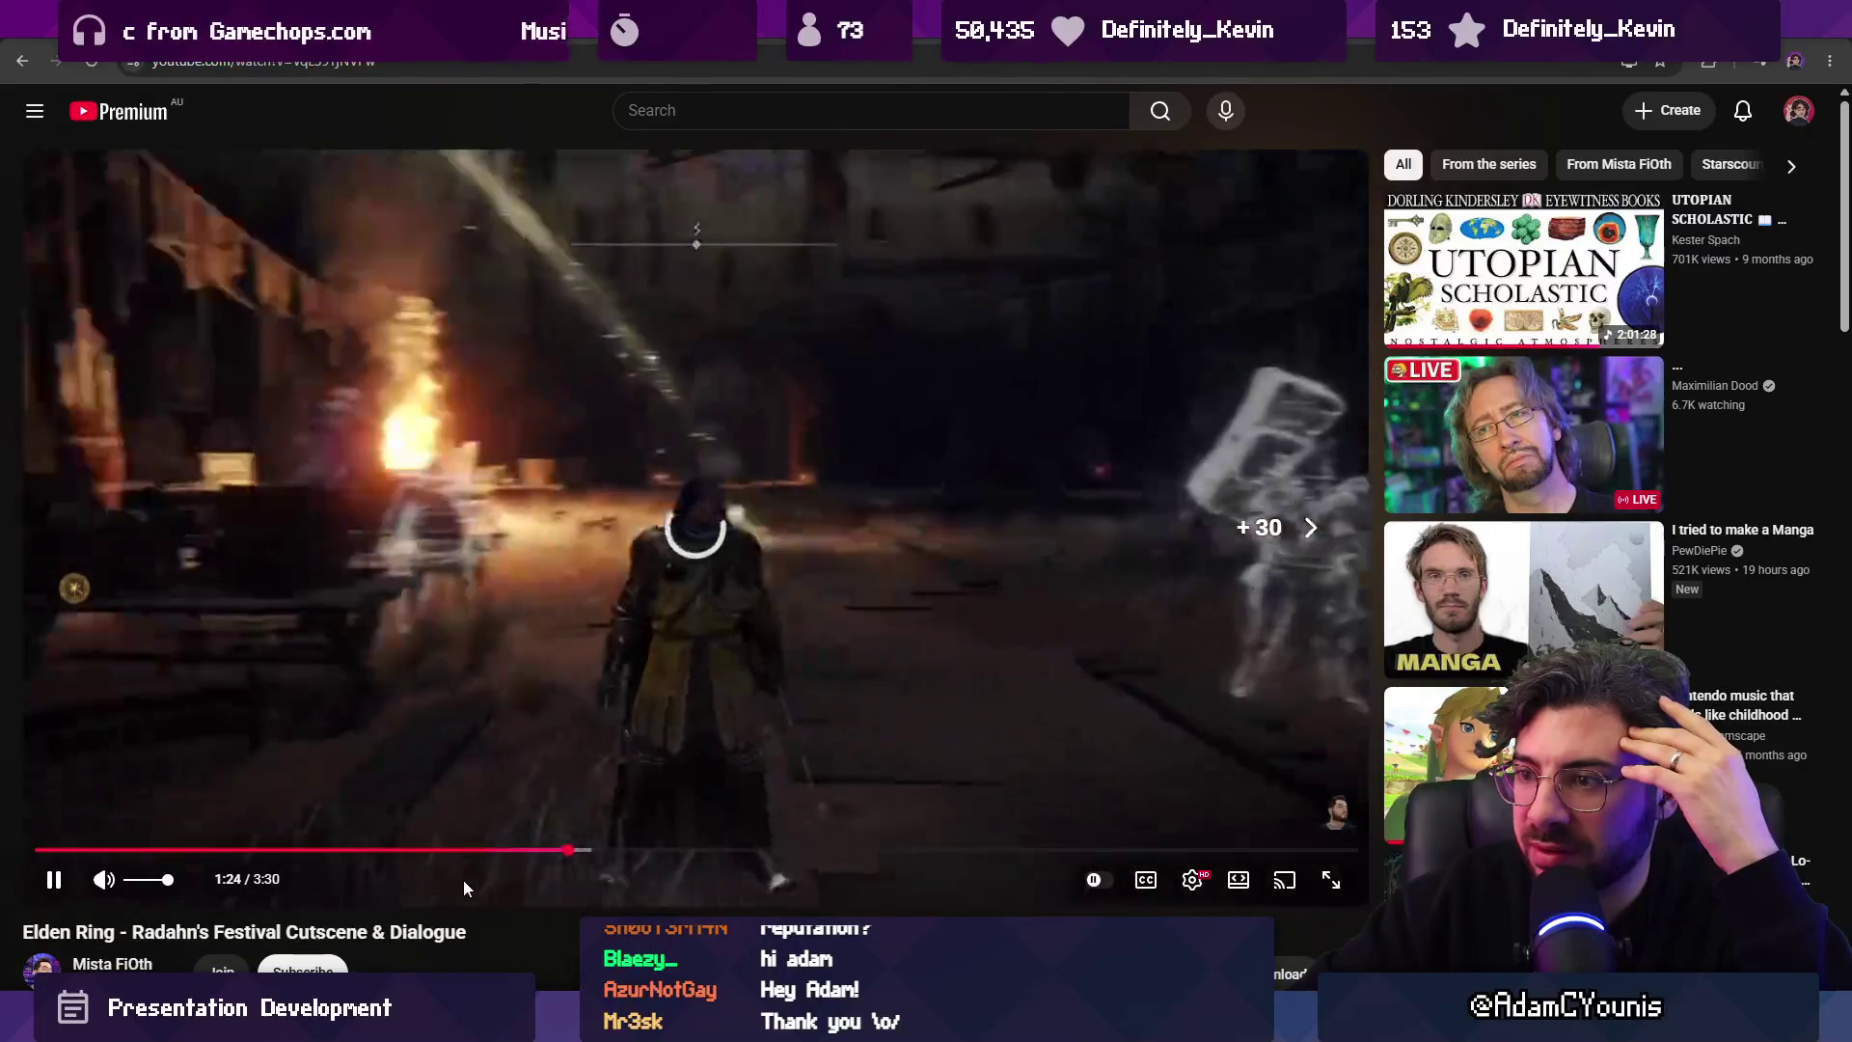
pyautogui.press('Right')
pyautogui.press('Right')
pyautogui.press('Right')
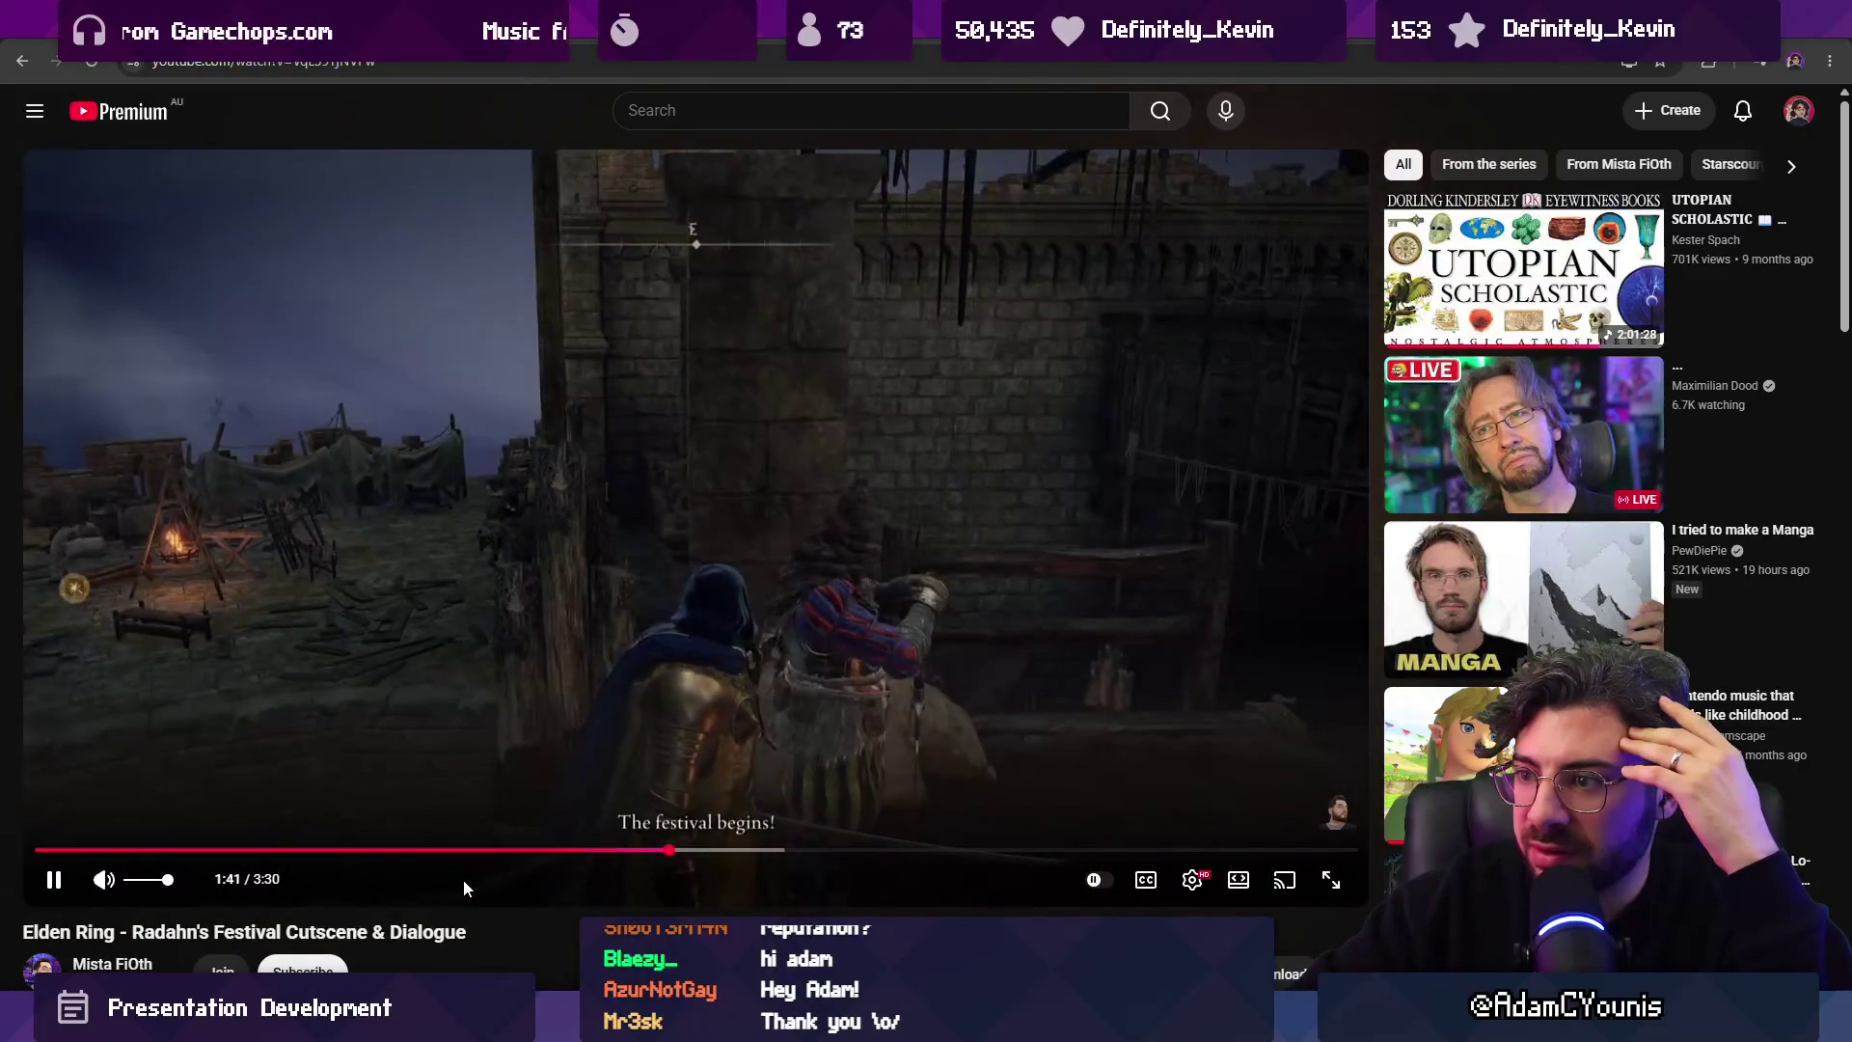
pyautogui.press('Right')
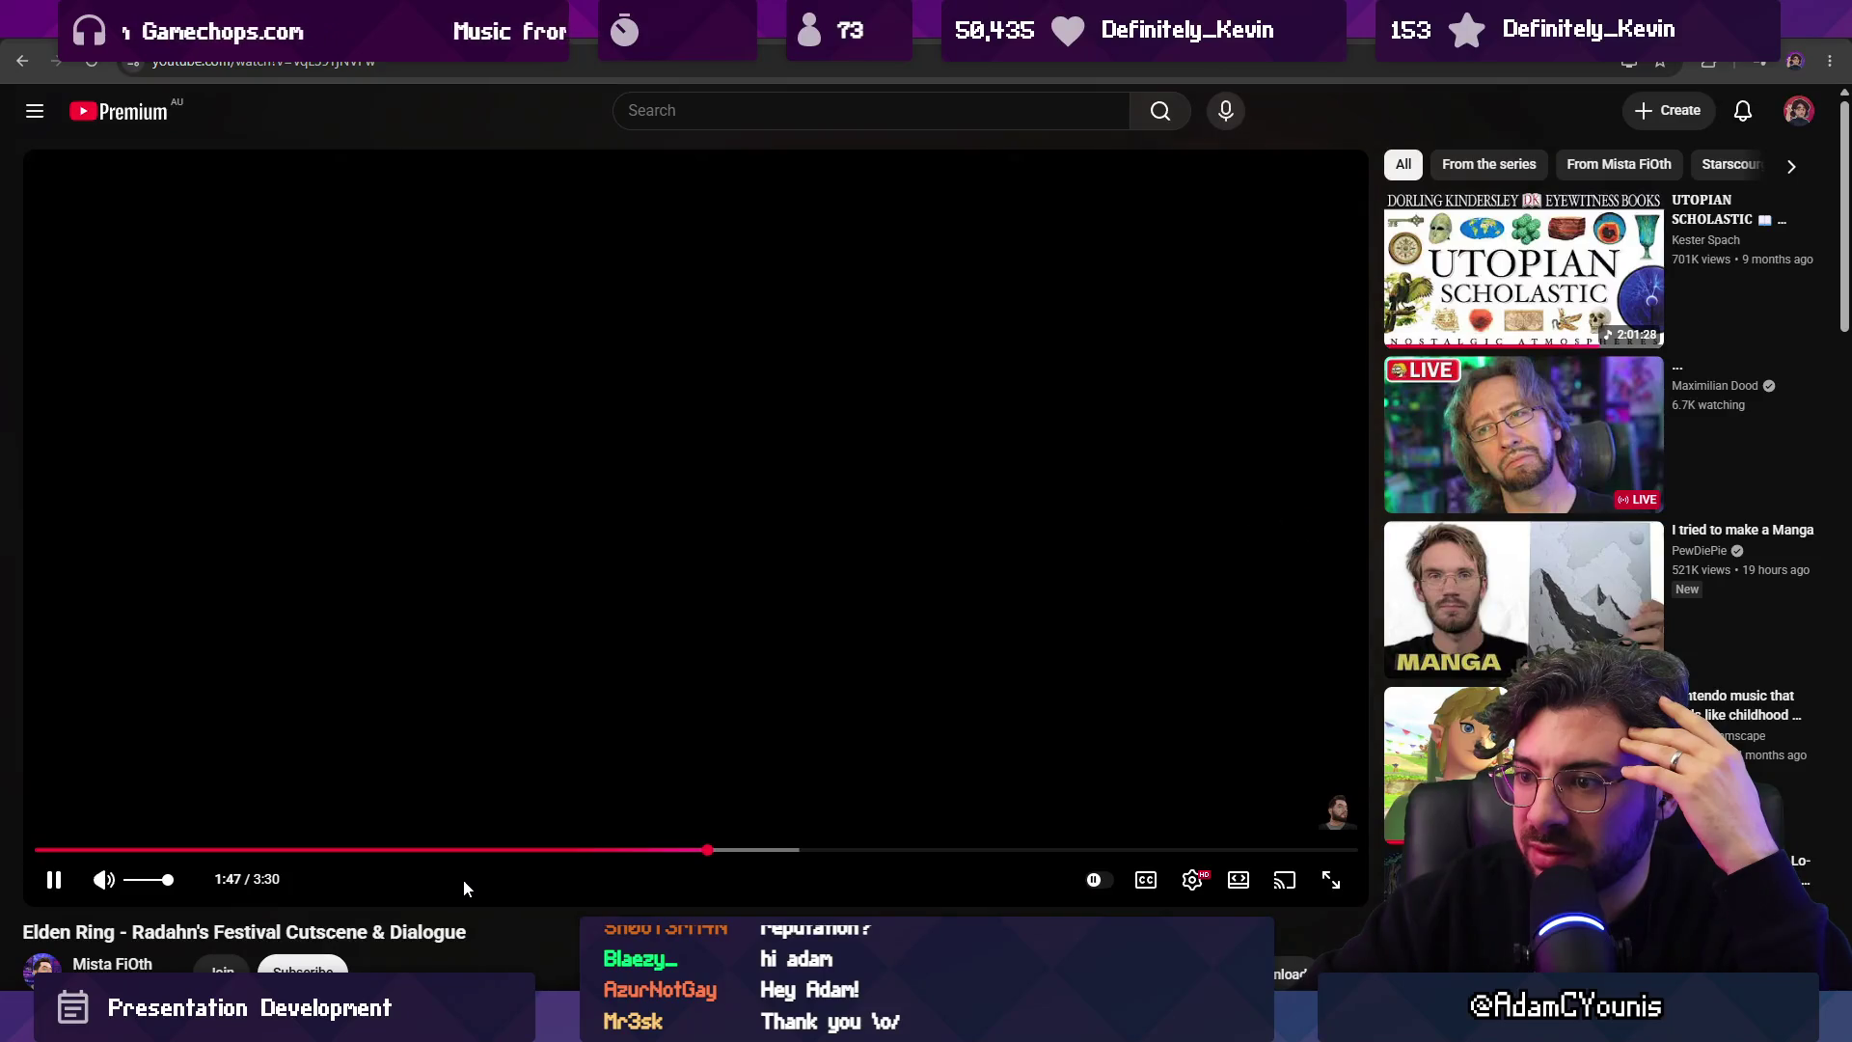
# - Skip forward to about 2:46, rewind, pause near 2:41, then open a new tab
pyautogui.press('Right')
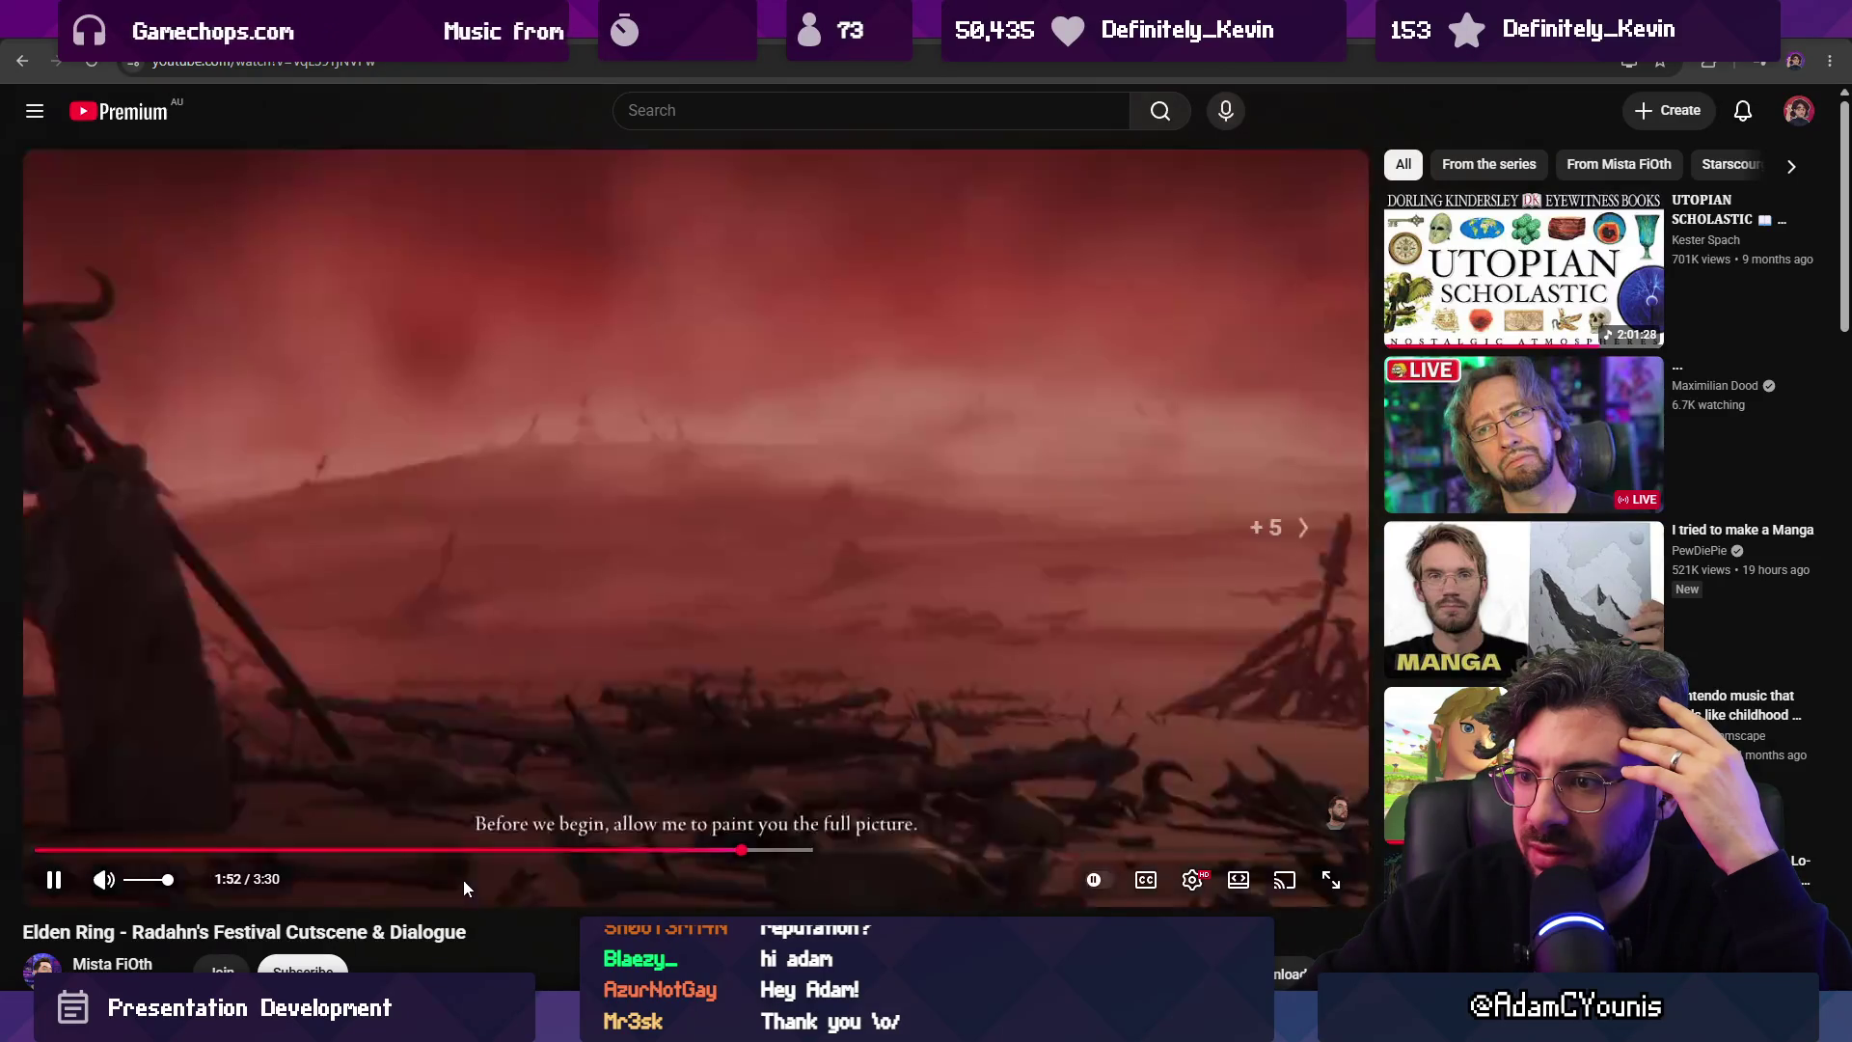
pyautogui.press('Left')
pyautogui.press('Right')
pyautogui.press('Right')
pyautogui.press('Right')
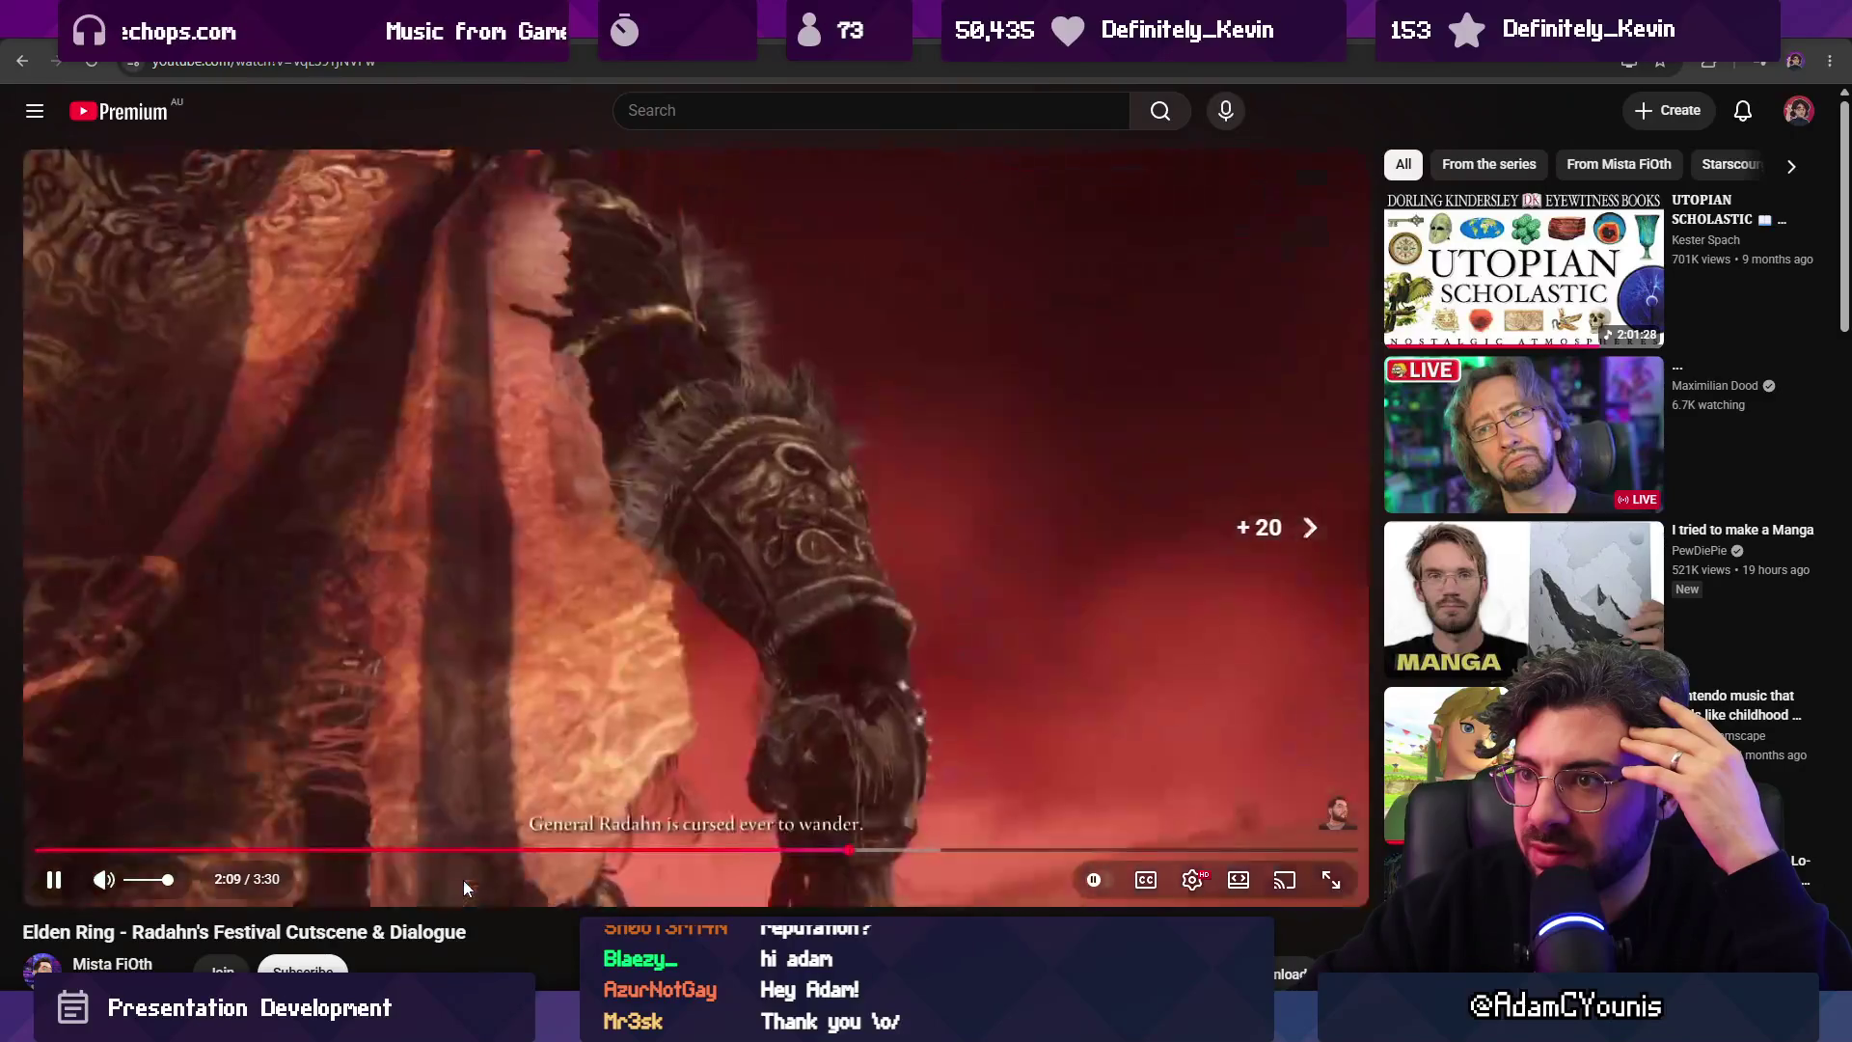
pyautogui.press('Right')
pyautogui.press('Right')
pyautogui.press('Right')
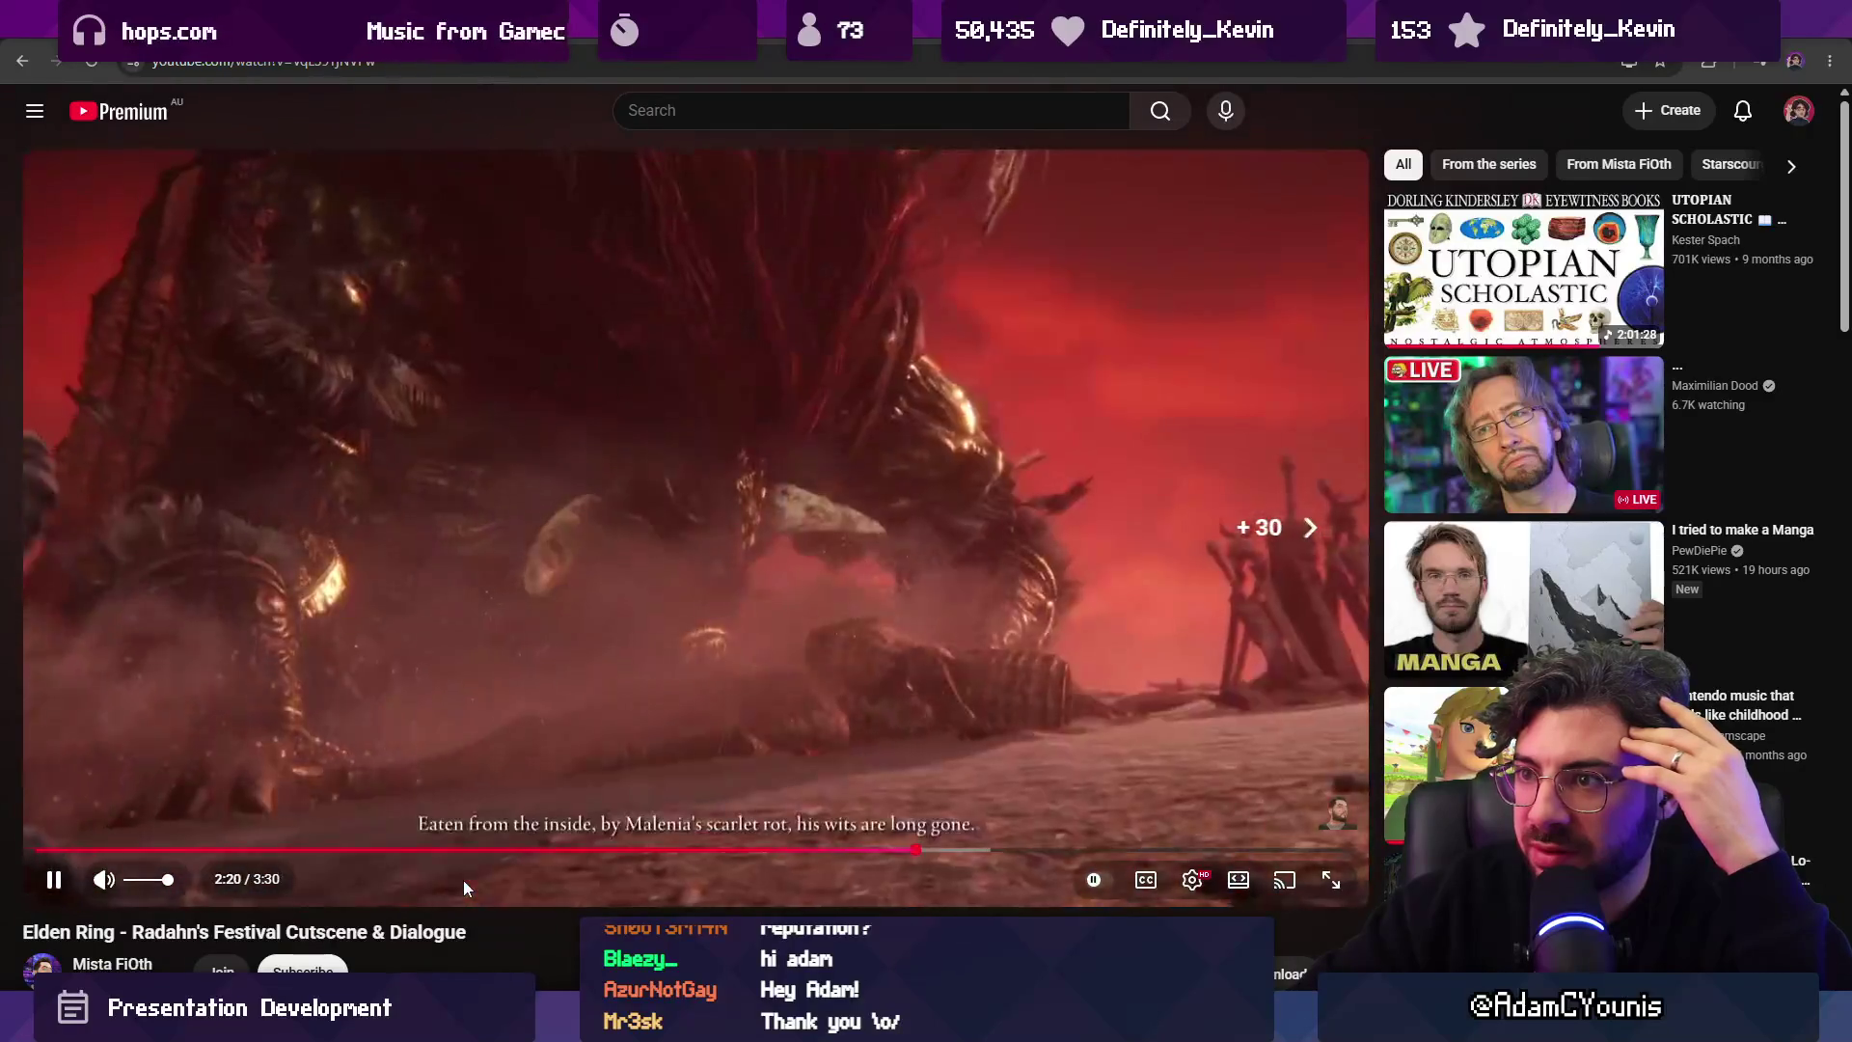
pyautogui.press('Right')
pyautogui.press('Right')
pyautogui.press('Right')
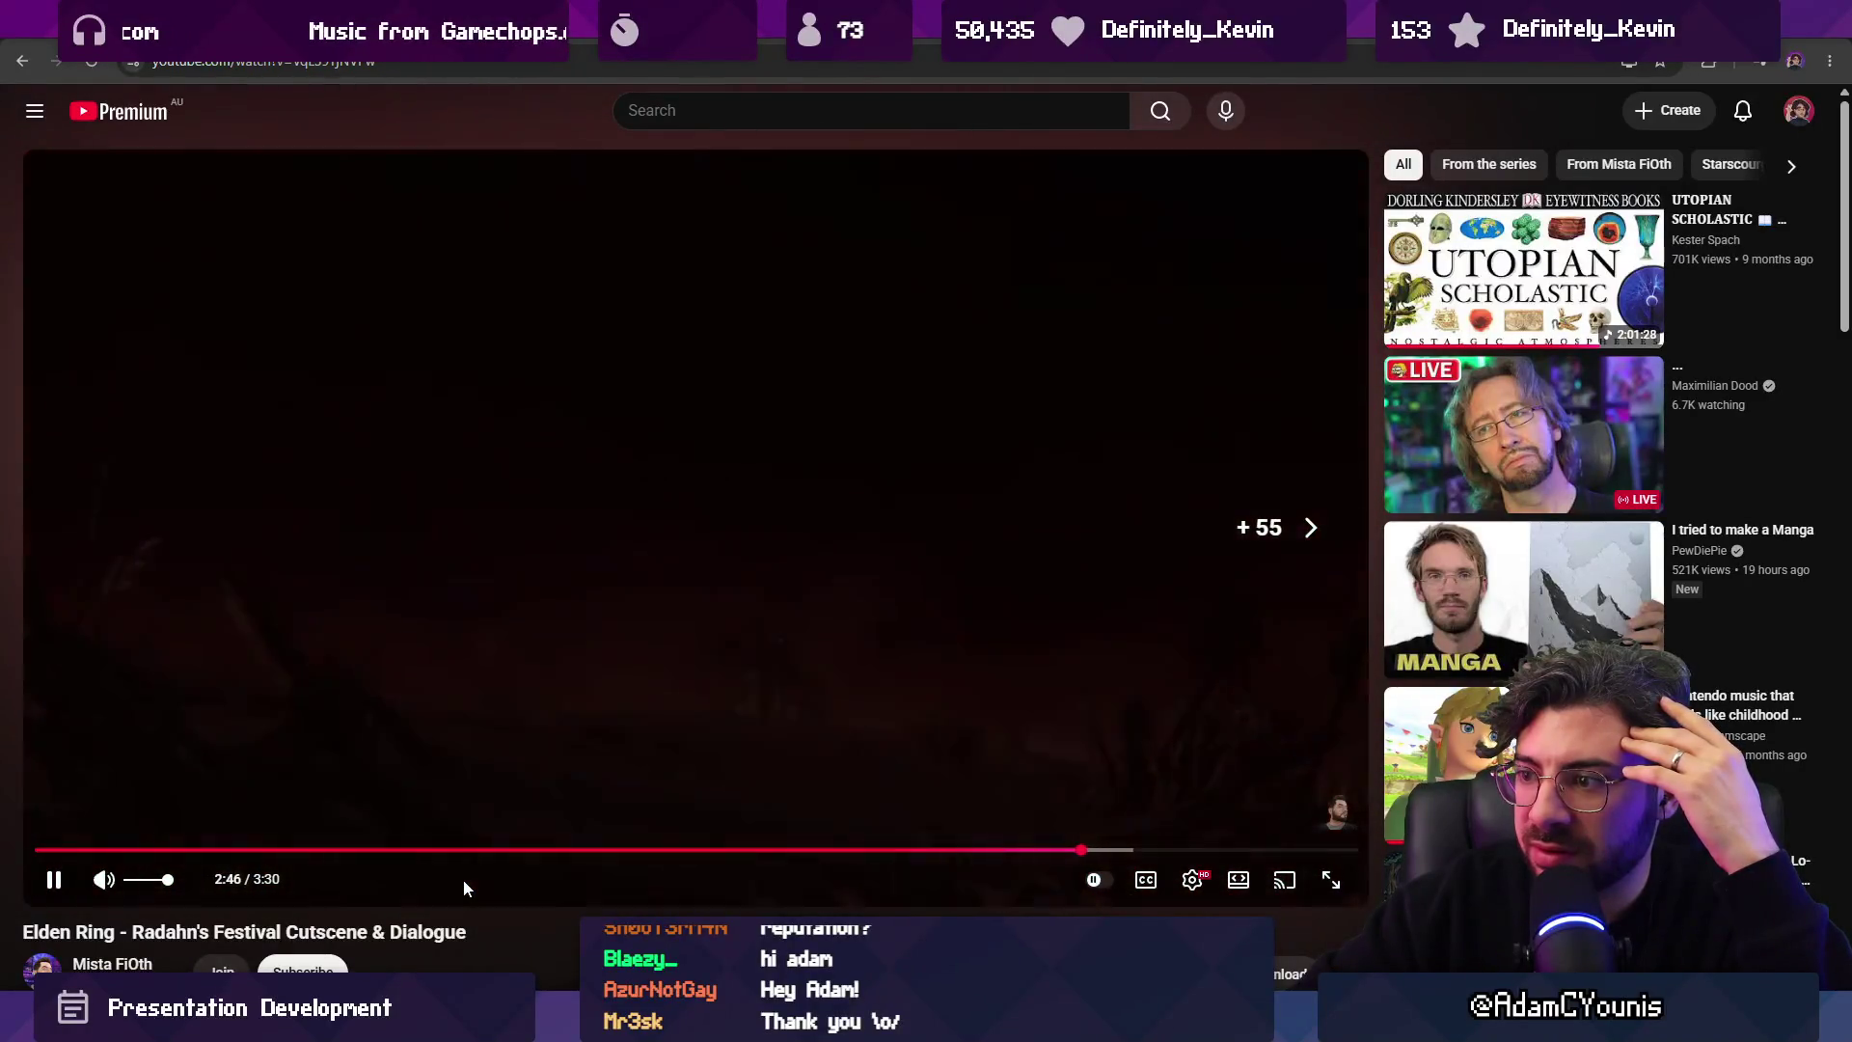
pyautogui.press('Right')
pyautogui.press('Left')
pyautogui.press('Left')
pyautogui.press('Left')
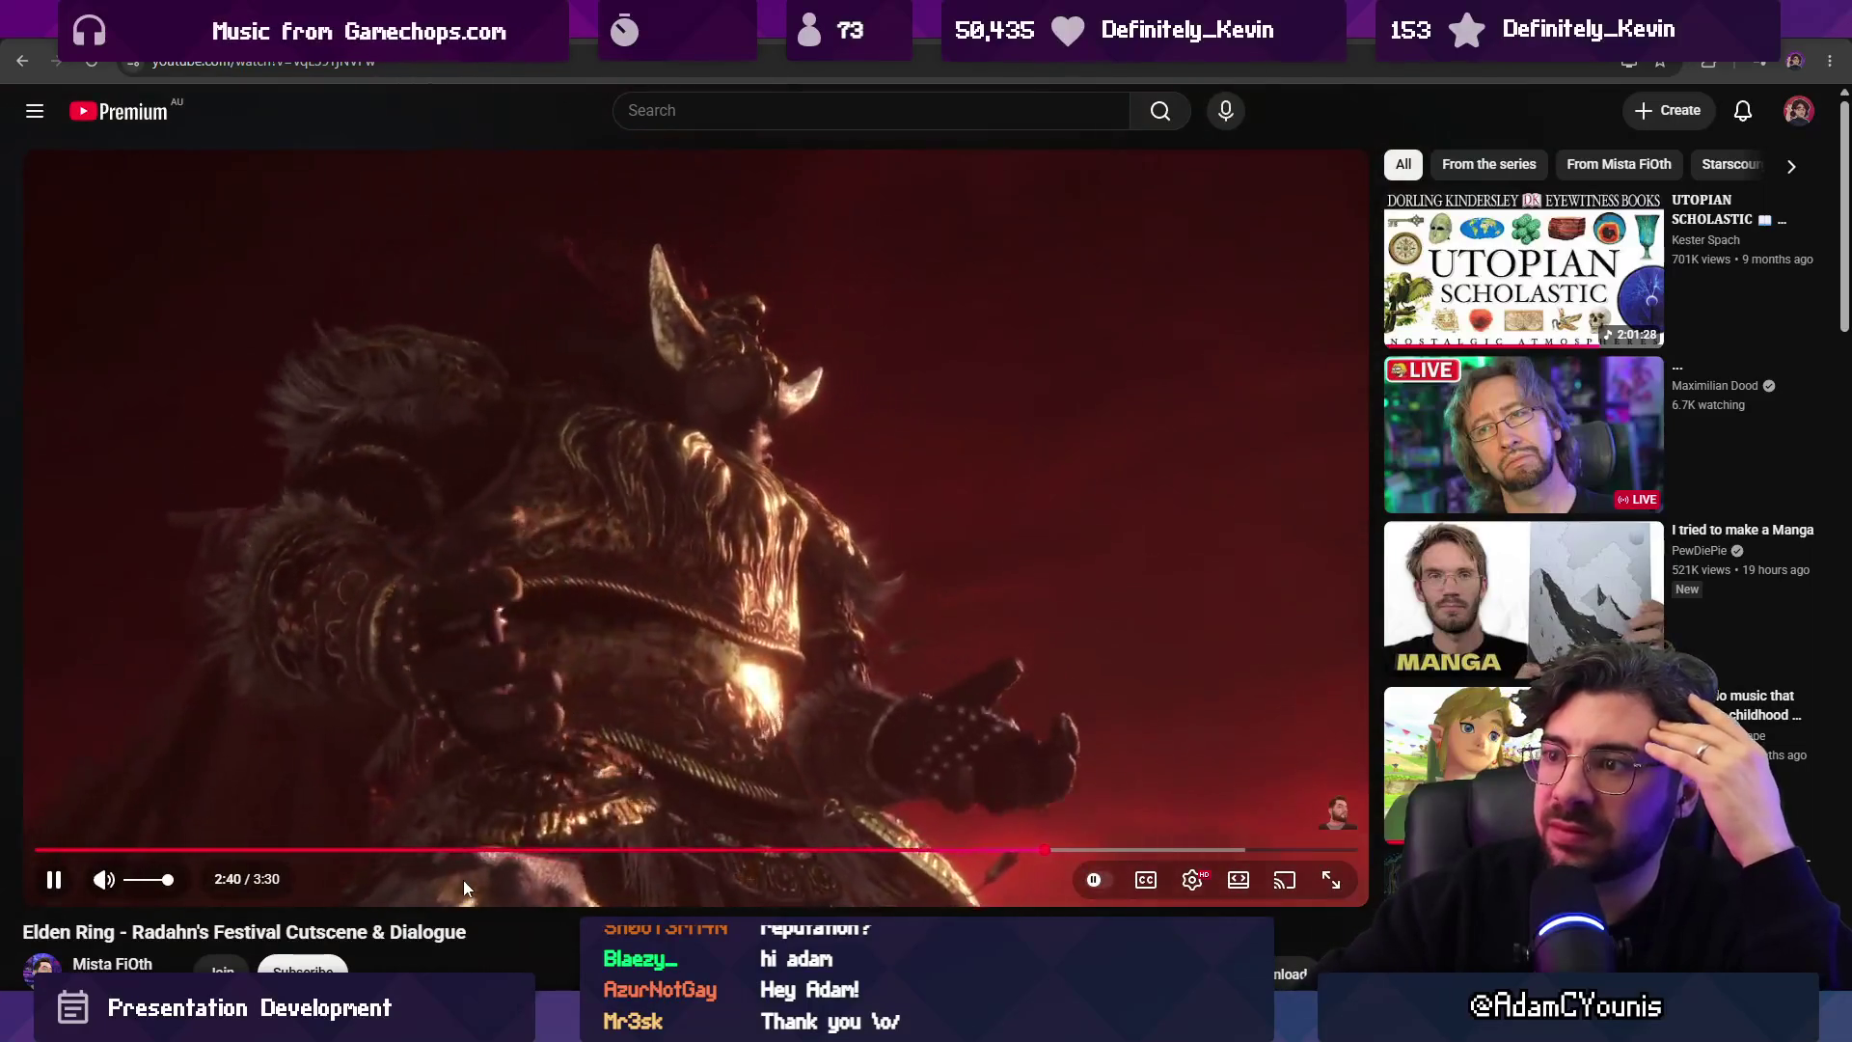
pyautogui.press('space')
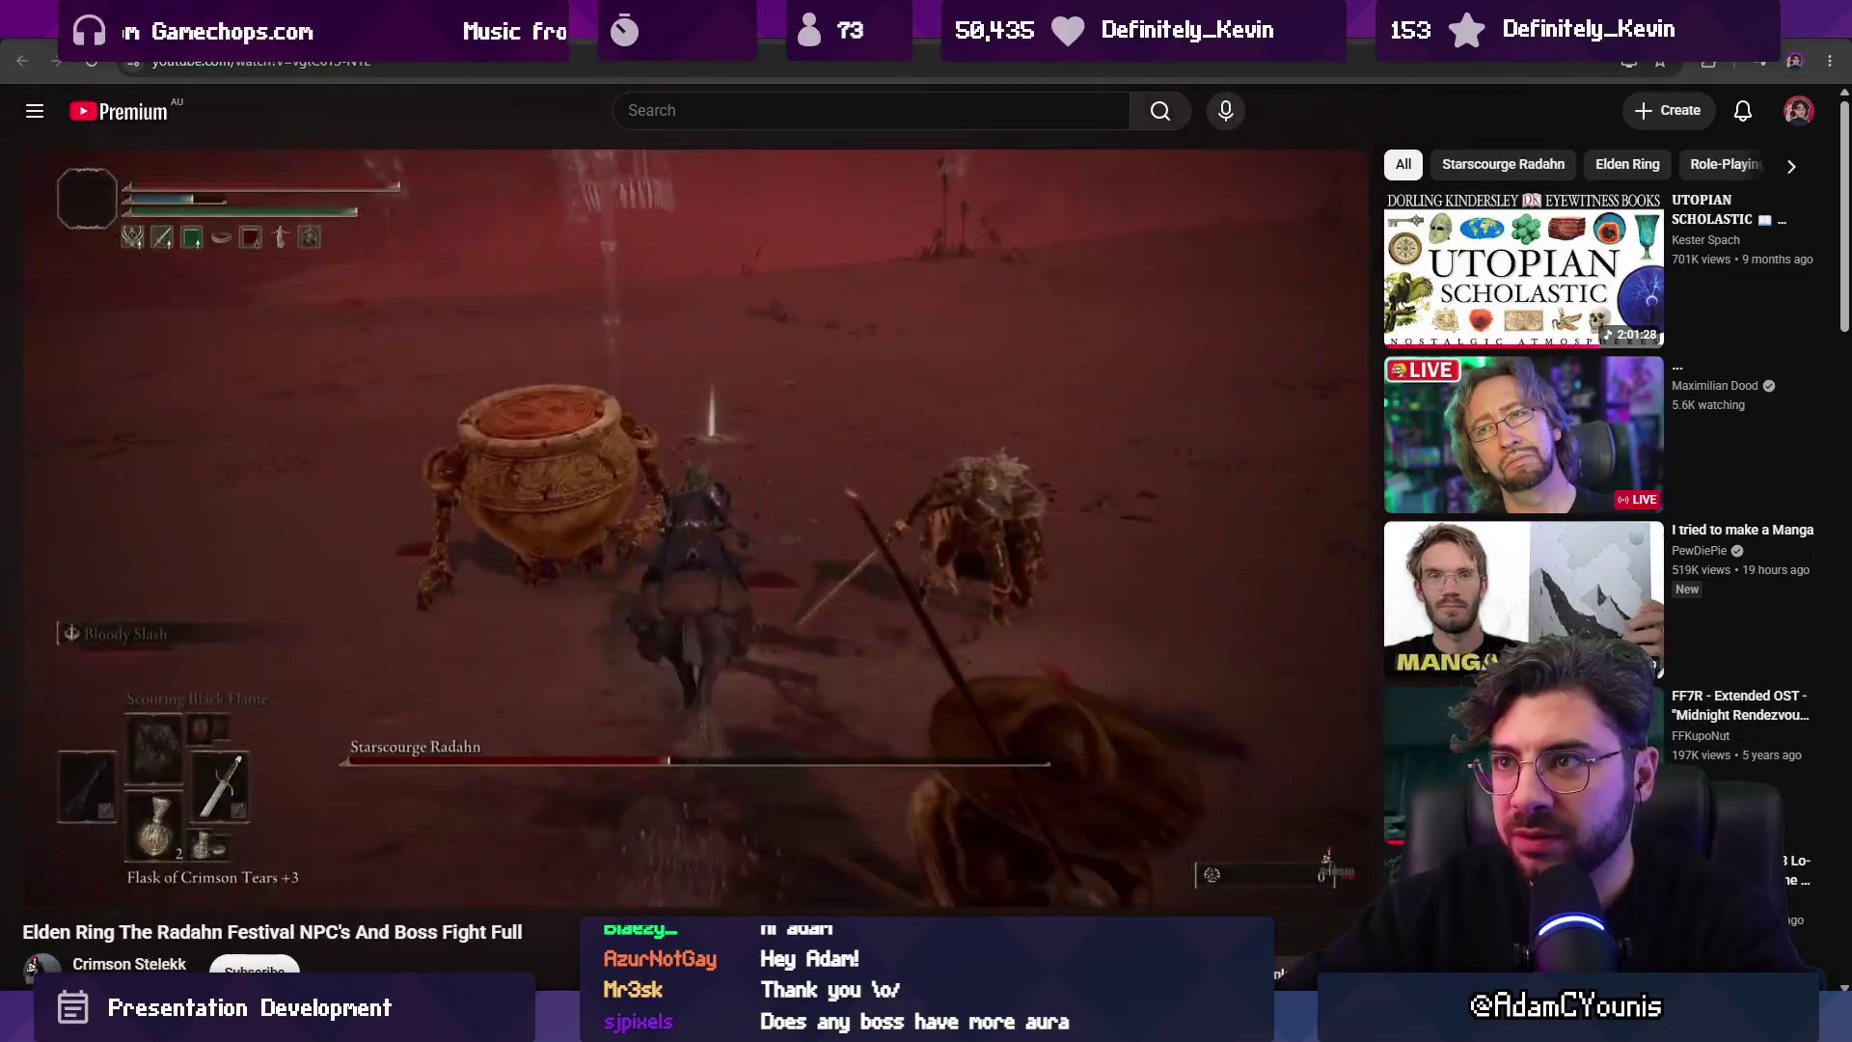
pyautogui.hotkey('ctrl', 't')
# - Search Google Images for 'hoarah loux' and preview the Godfrey, First Elden Lord image
pyautogui.write('hoarah lo')
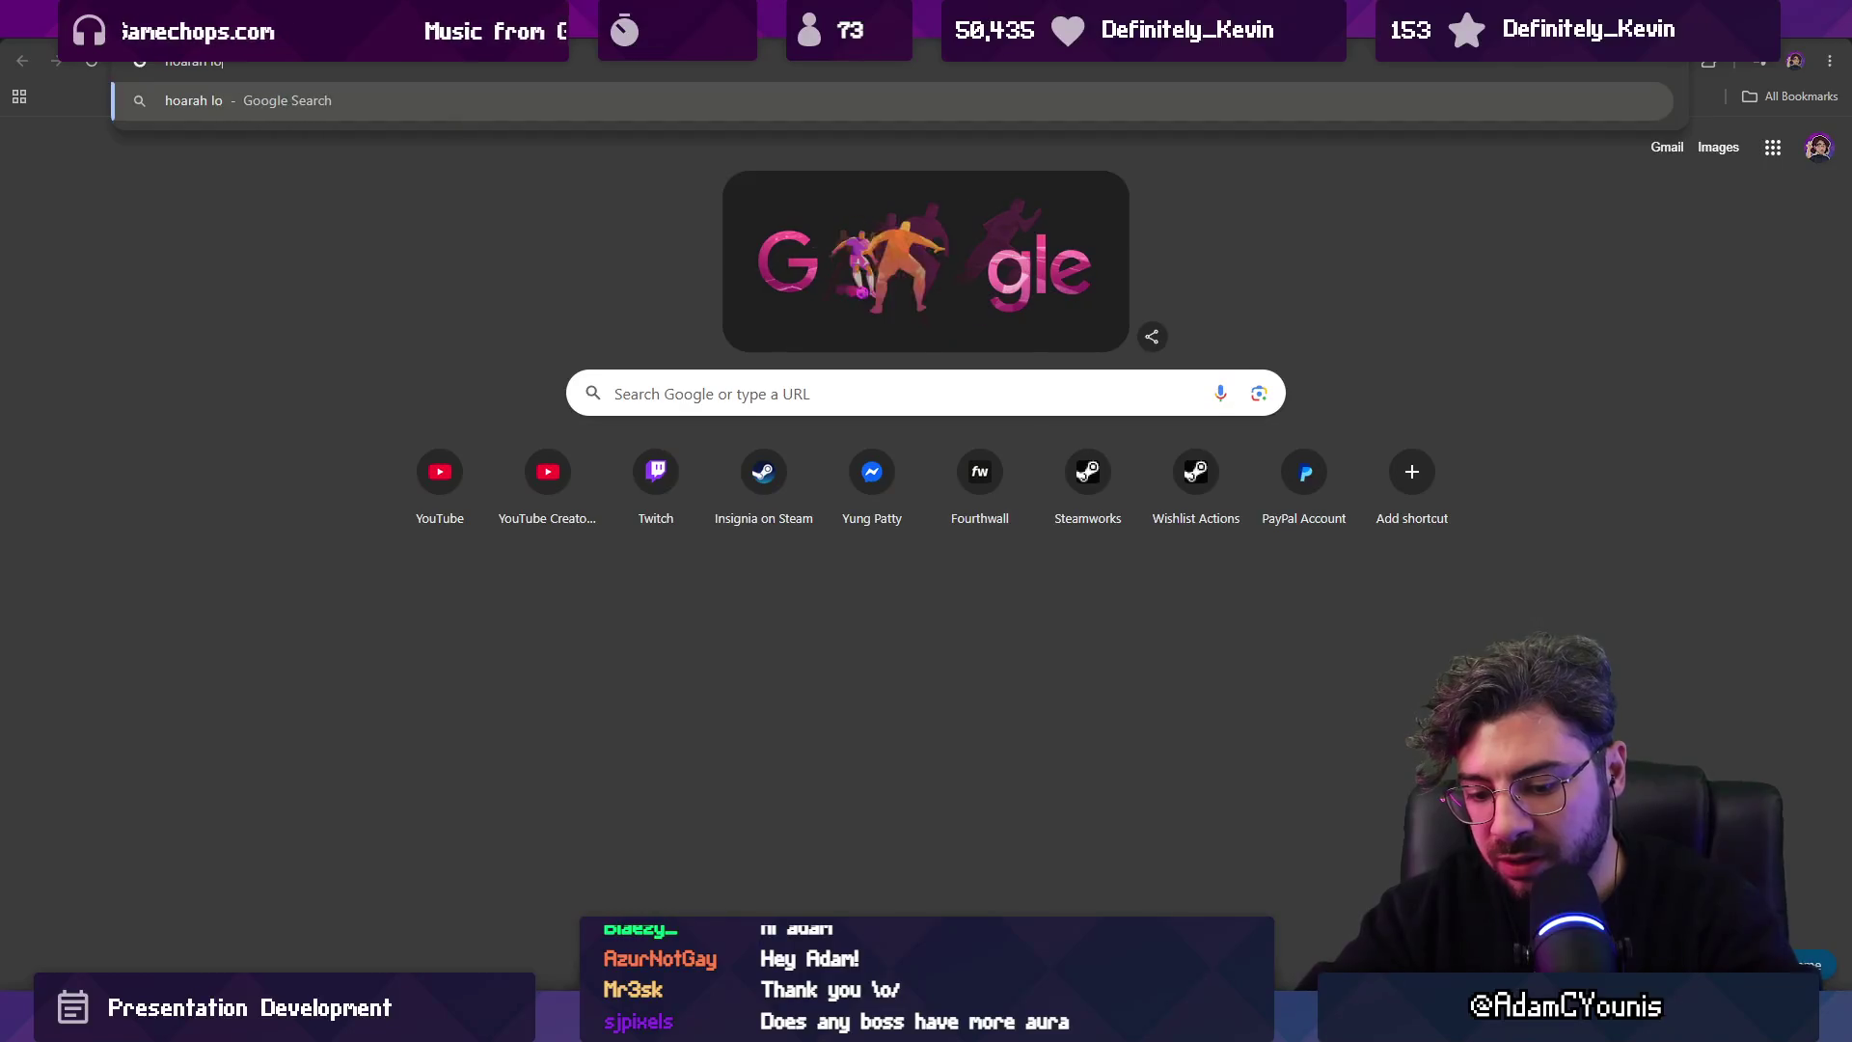
pyautogui.write('ux')
pyautogui.press('Return')
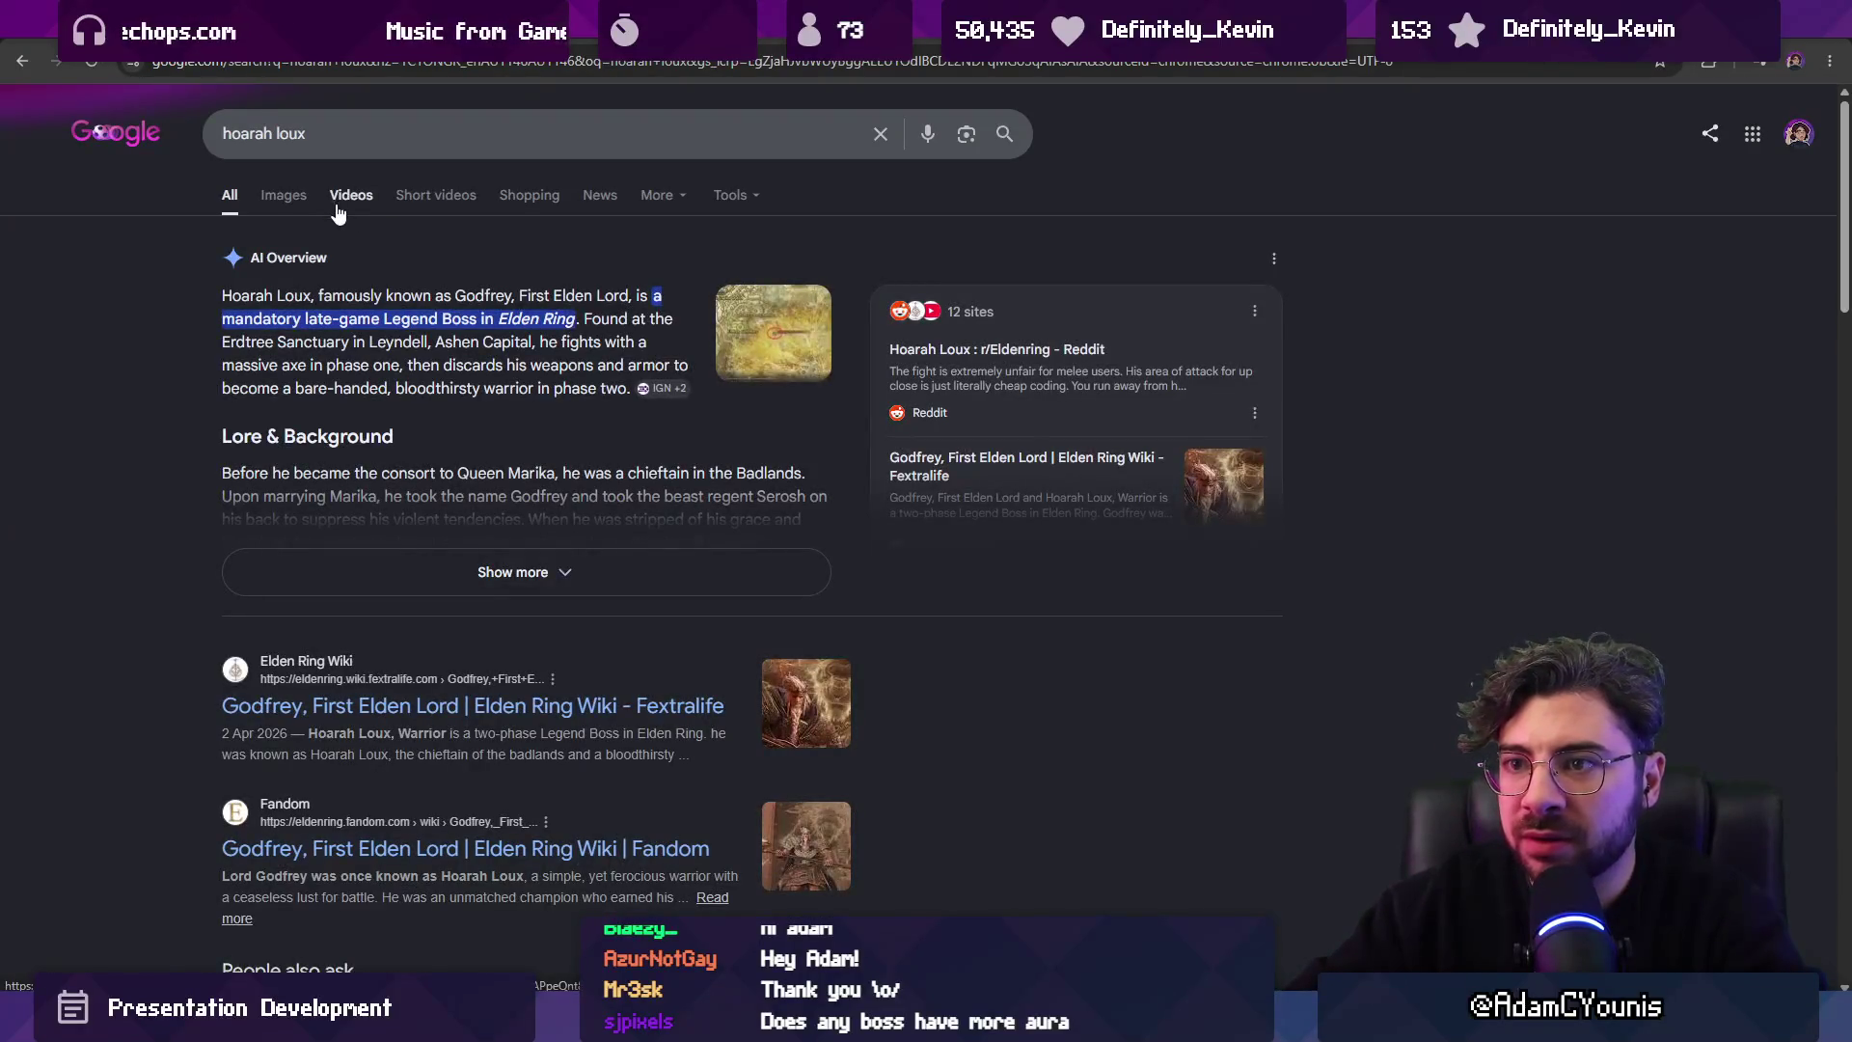
pyautogui.click(305, 195)
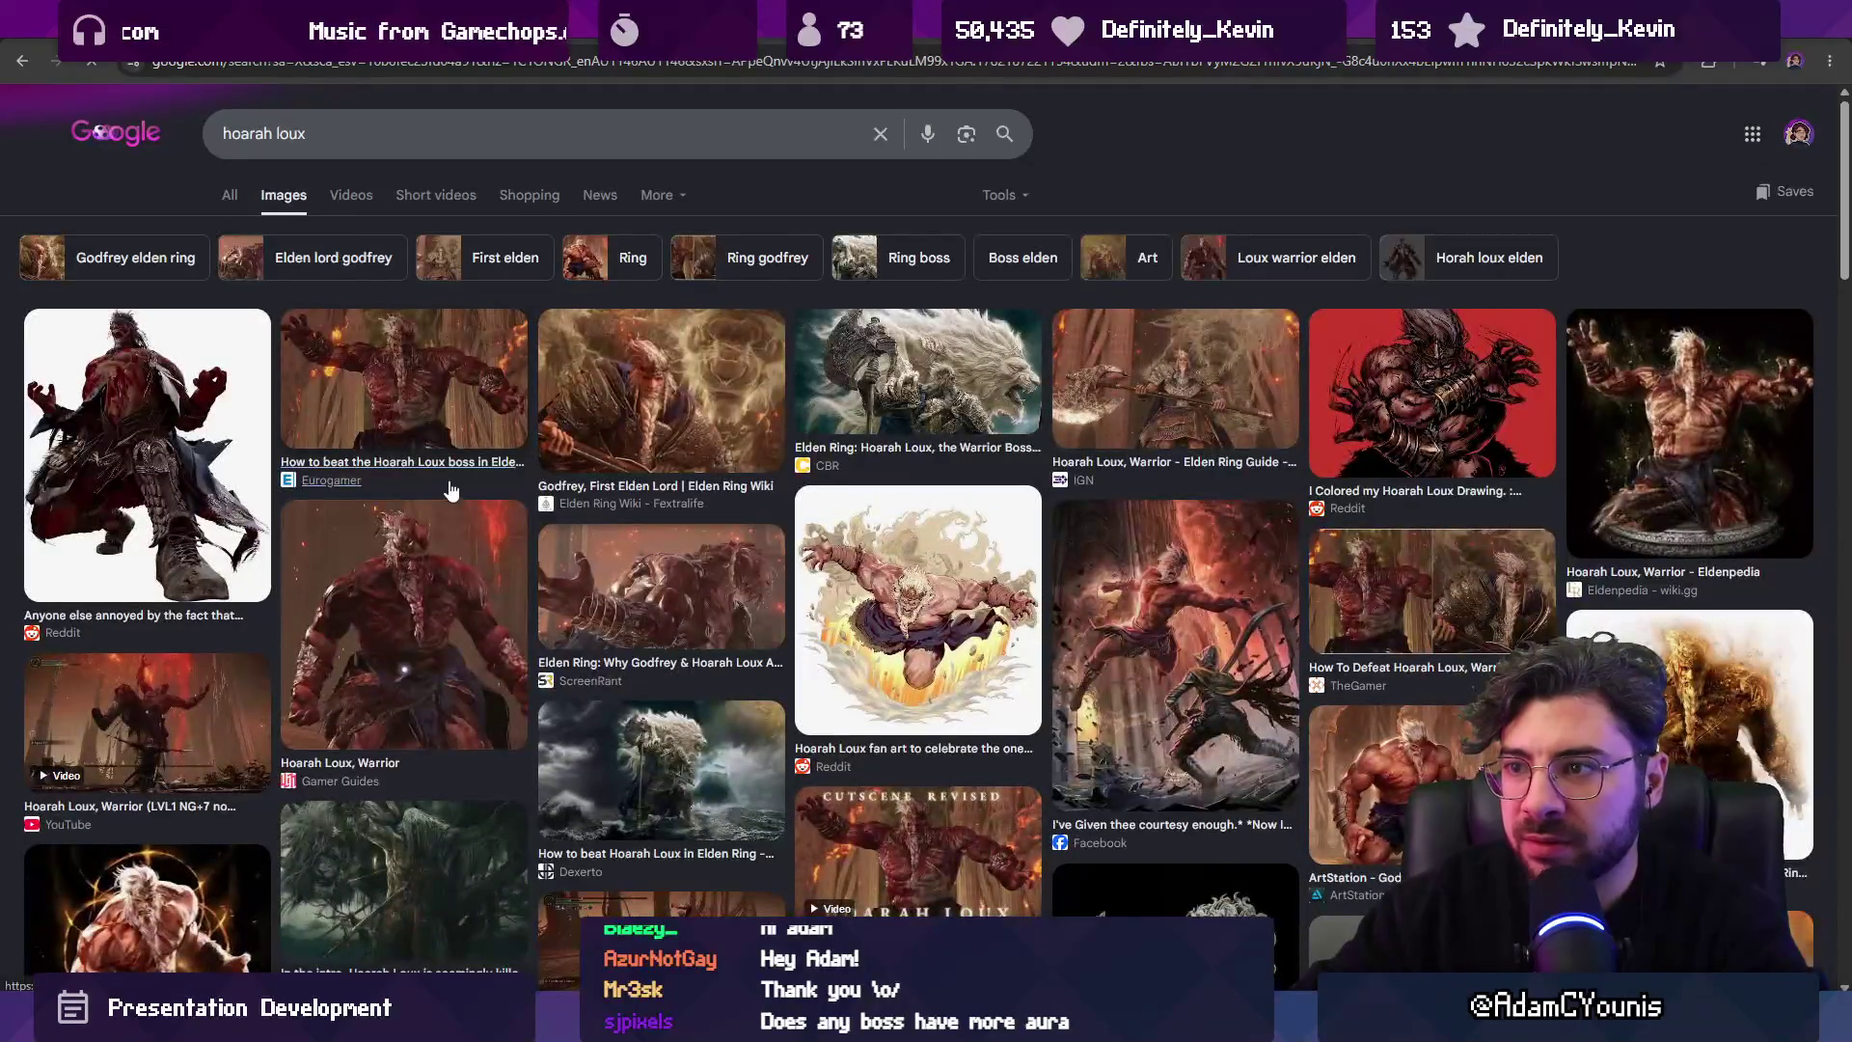
pyautogui.click(679, 420)
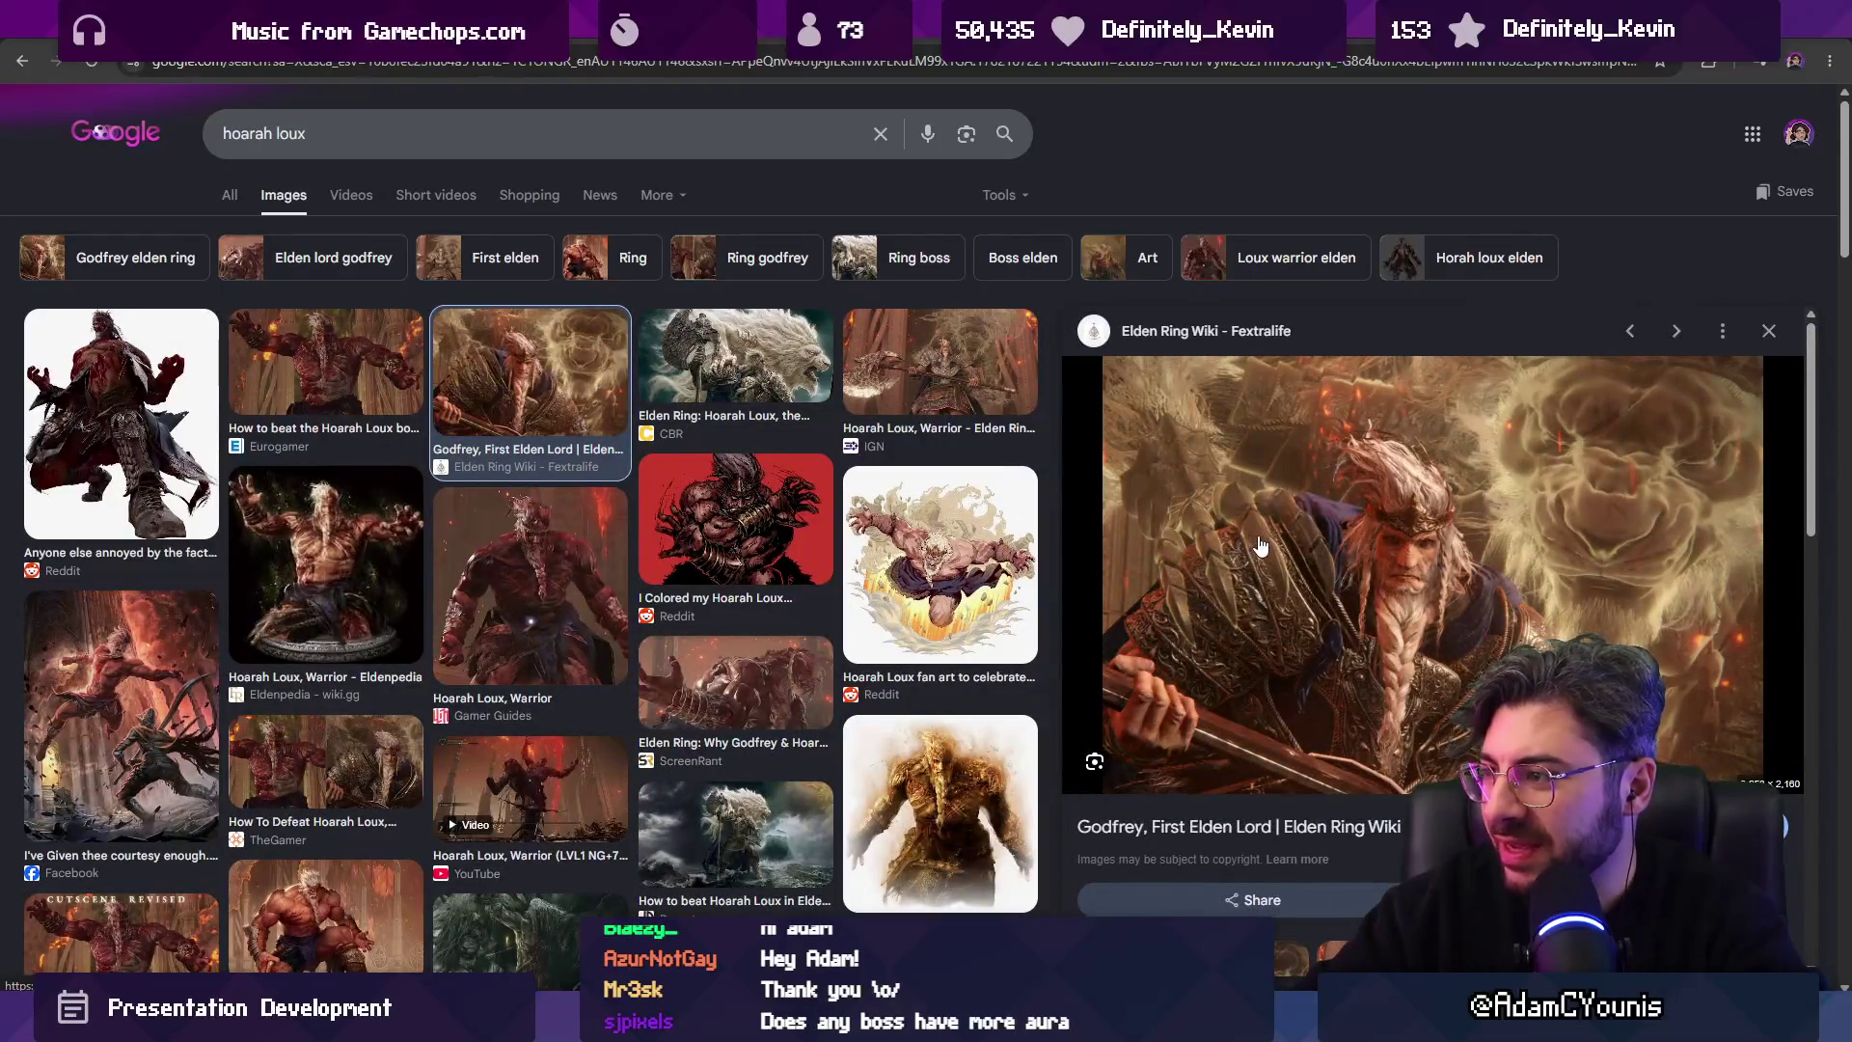
# - Copy the Fandom wiki picture of Godfrey holding his axe and return to Figma
pyautogui.scroll(-3, 849, 518)
pyautogui.scroll(-3, 1206, 547)
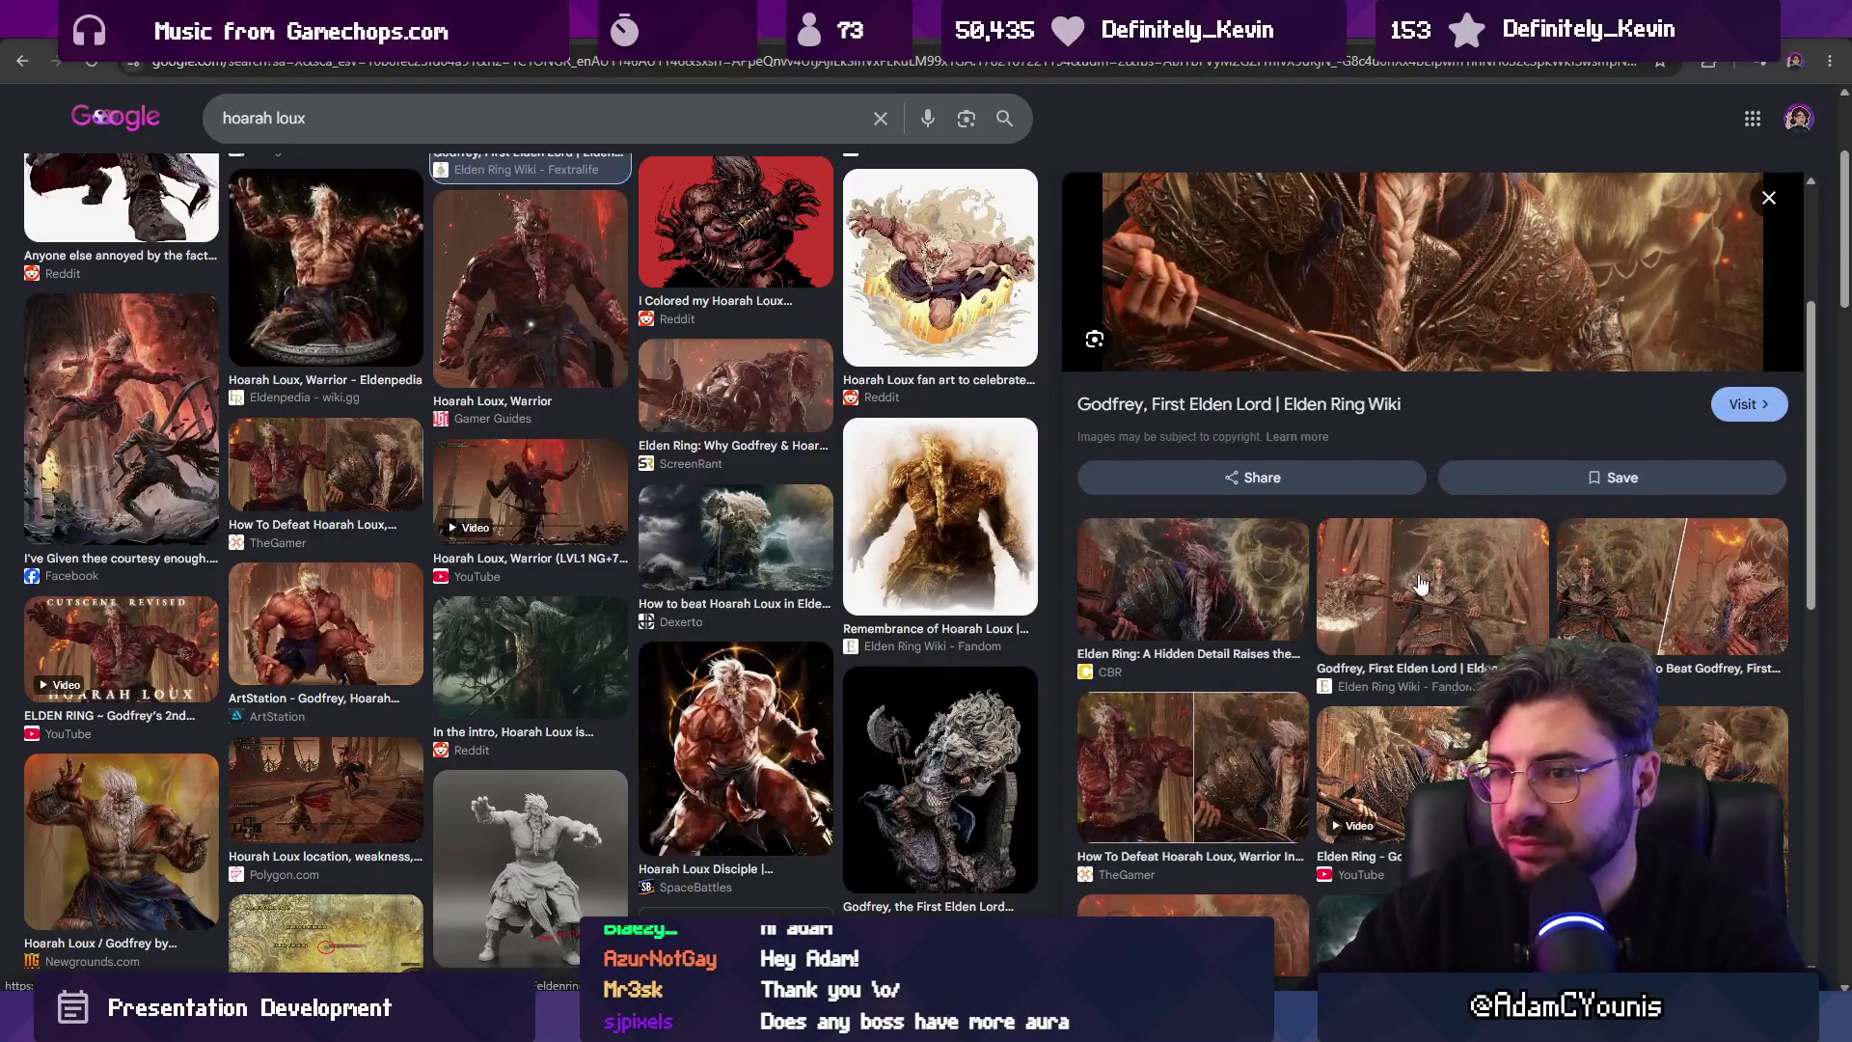
pyautogui.click(1420, 584)
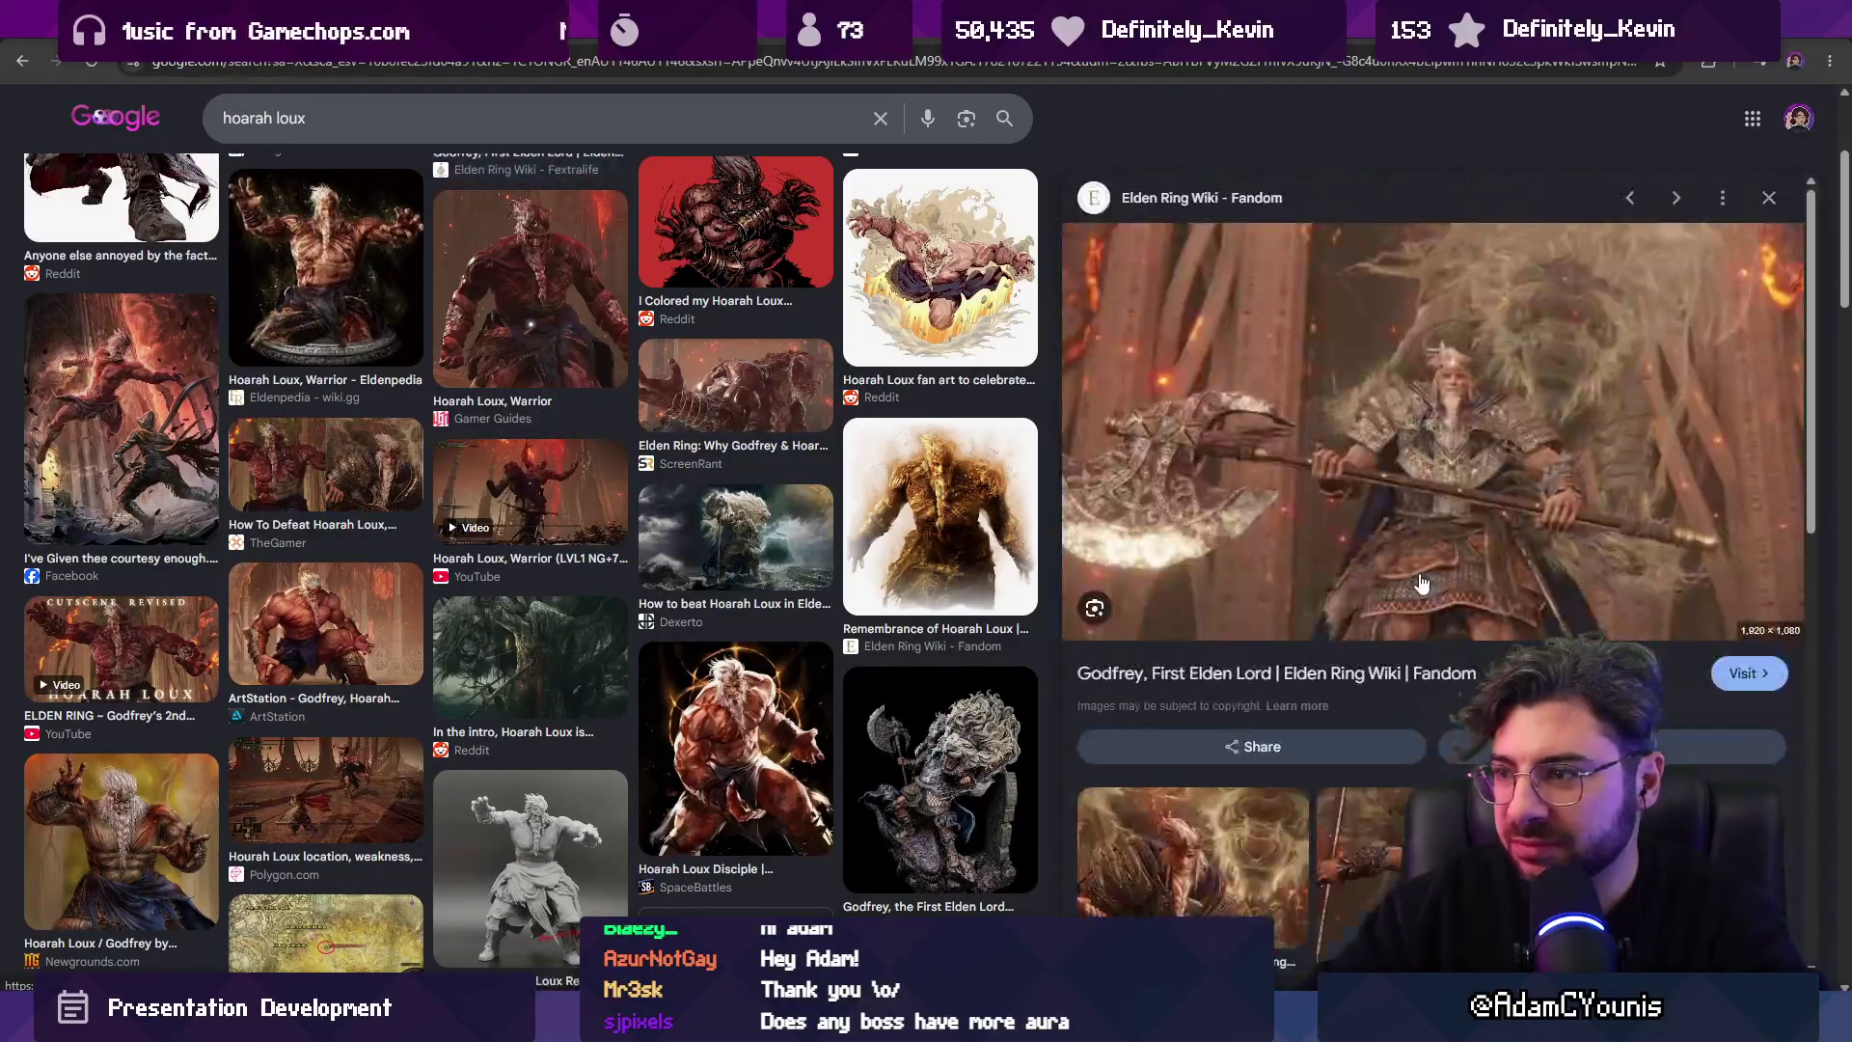
pyautogui.scroll(-3, 1368, 500)
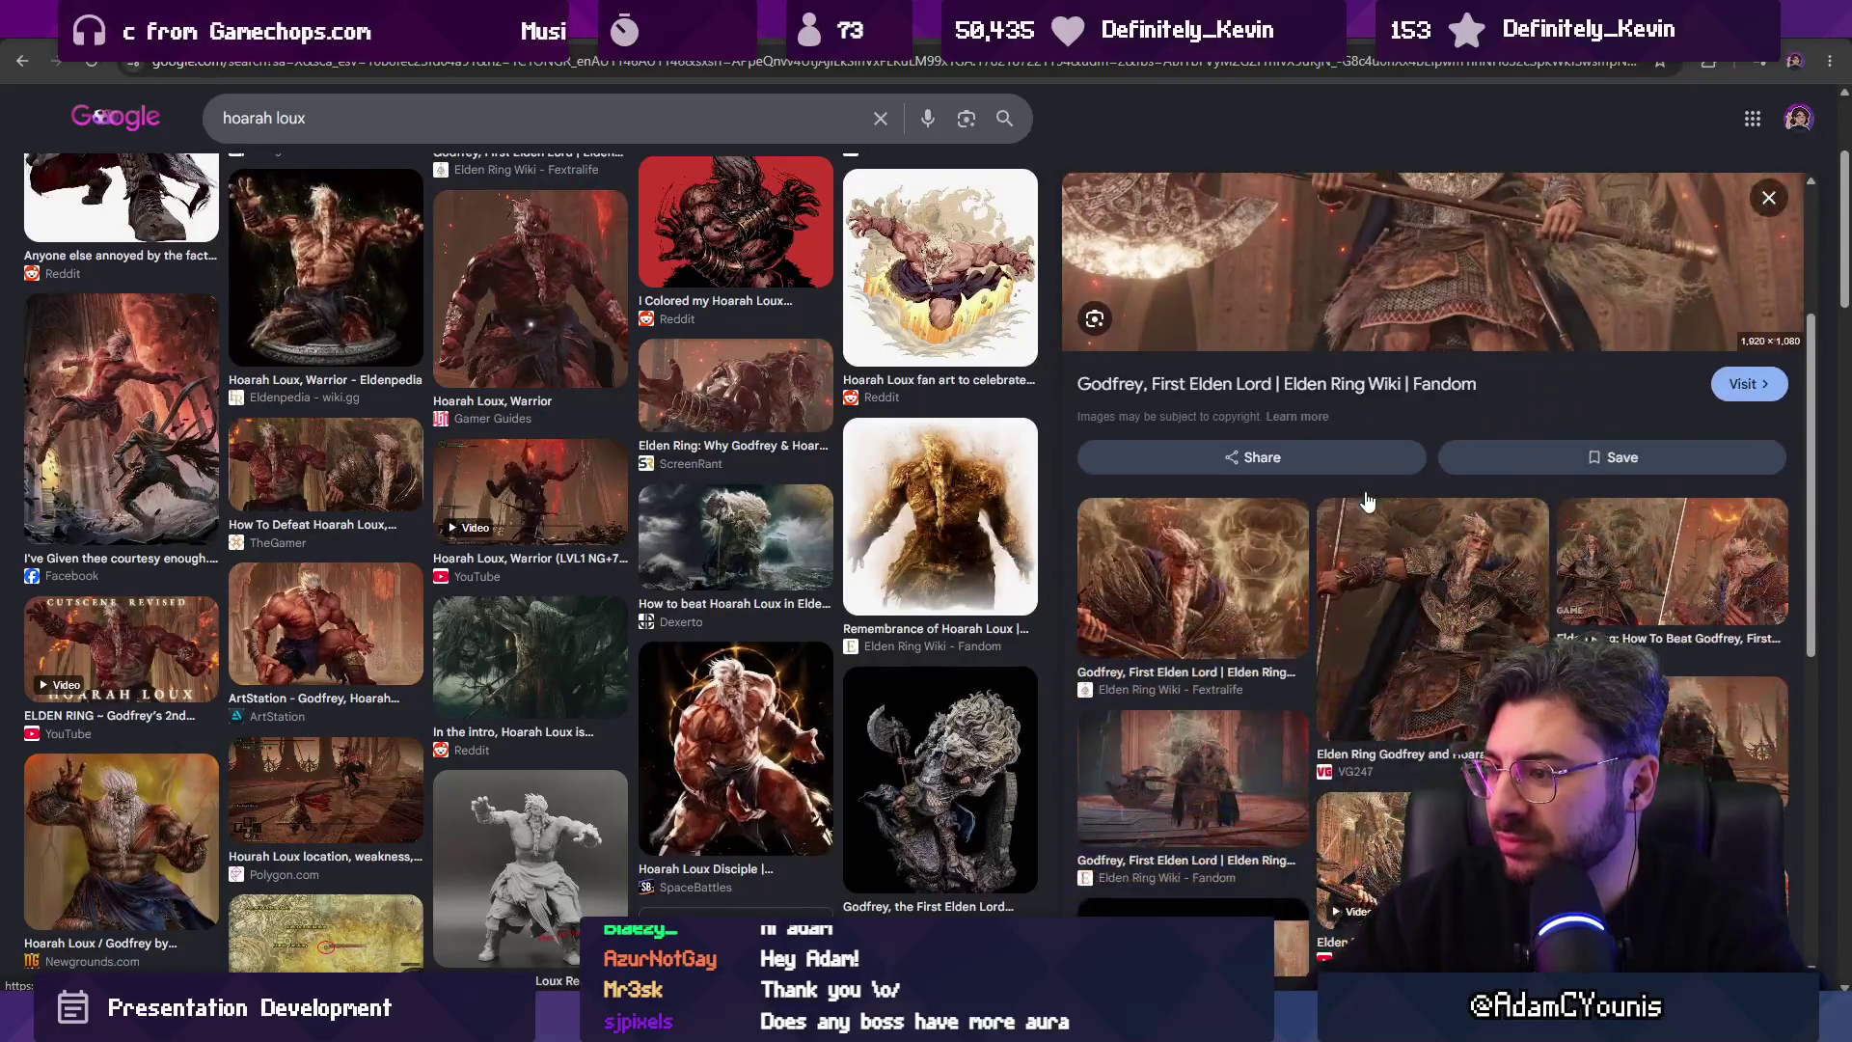
pyautogui.scroll(-7, 789, 495)
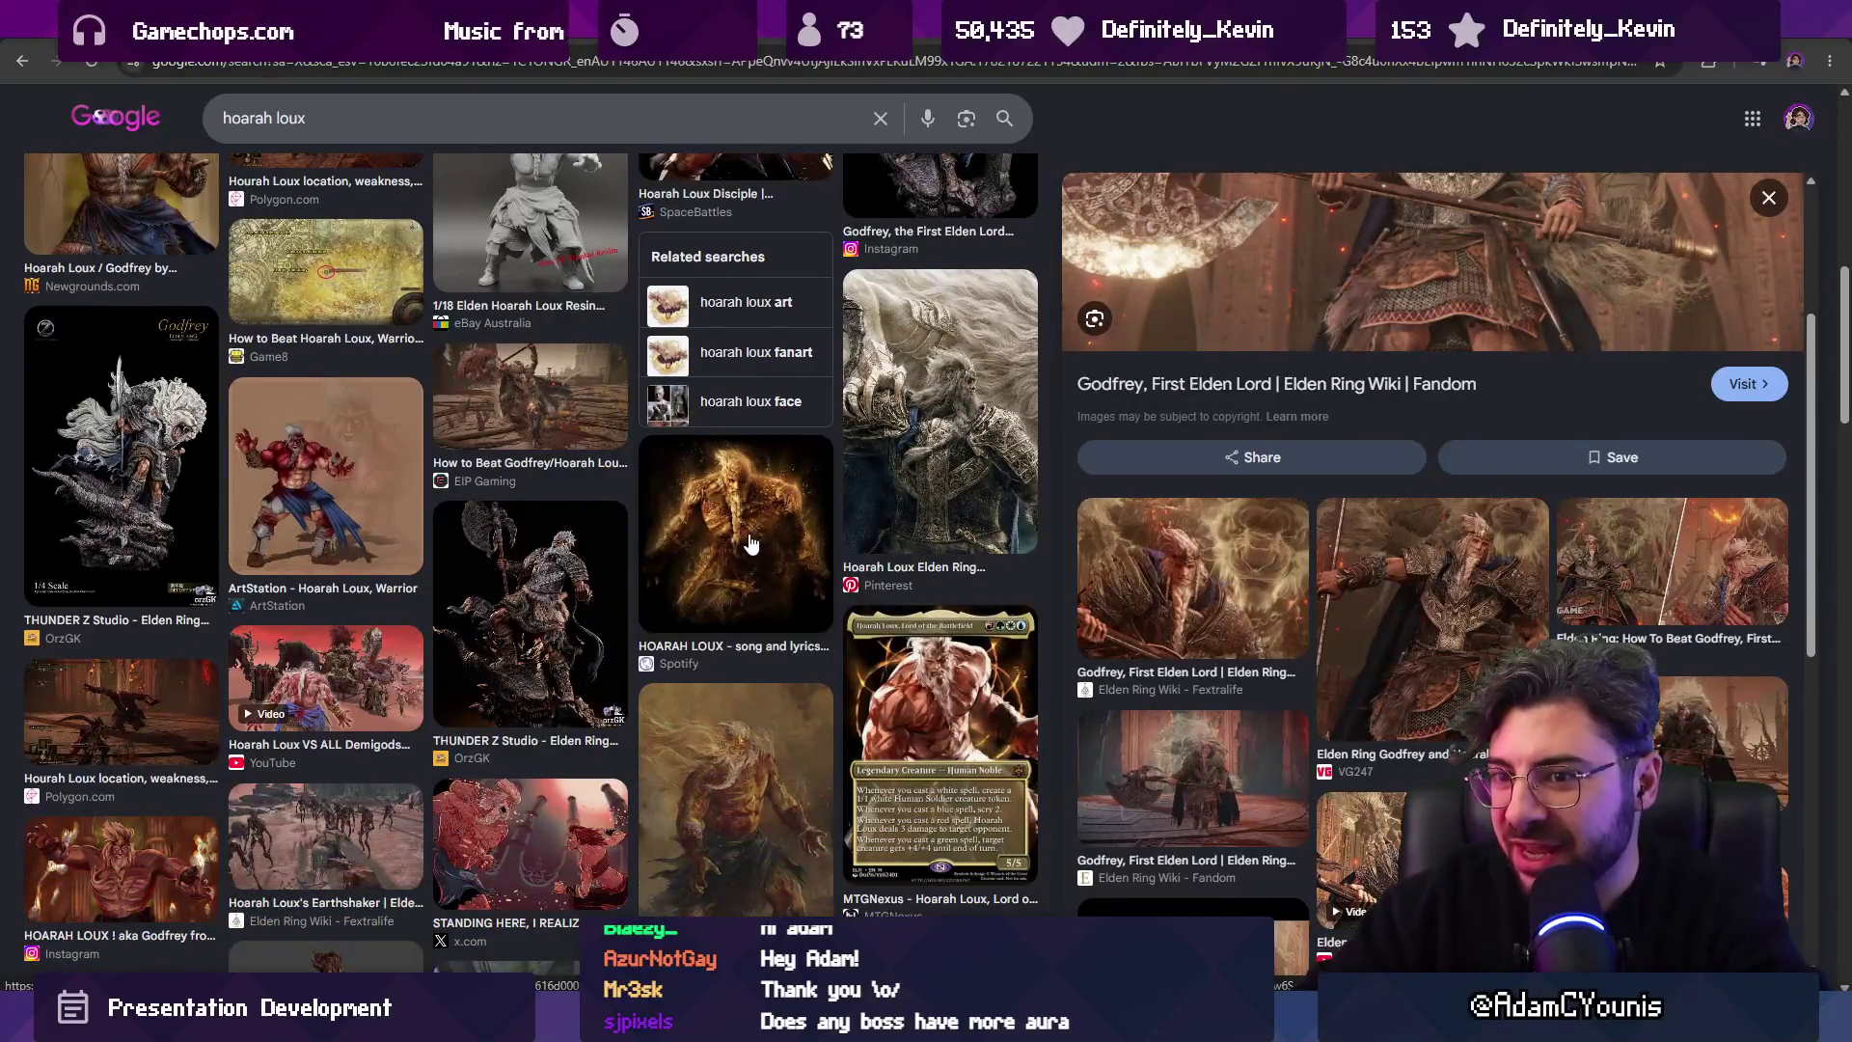
pyautogui.scroll(-10, 750, 545)
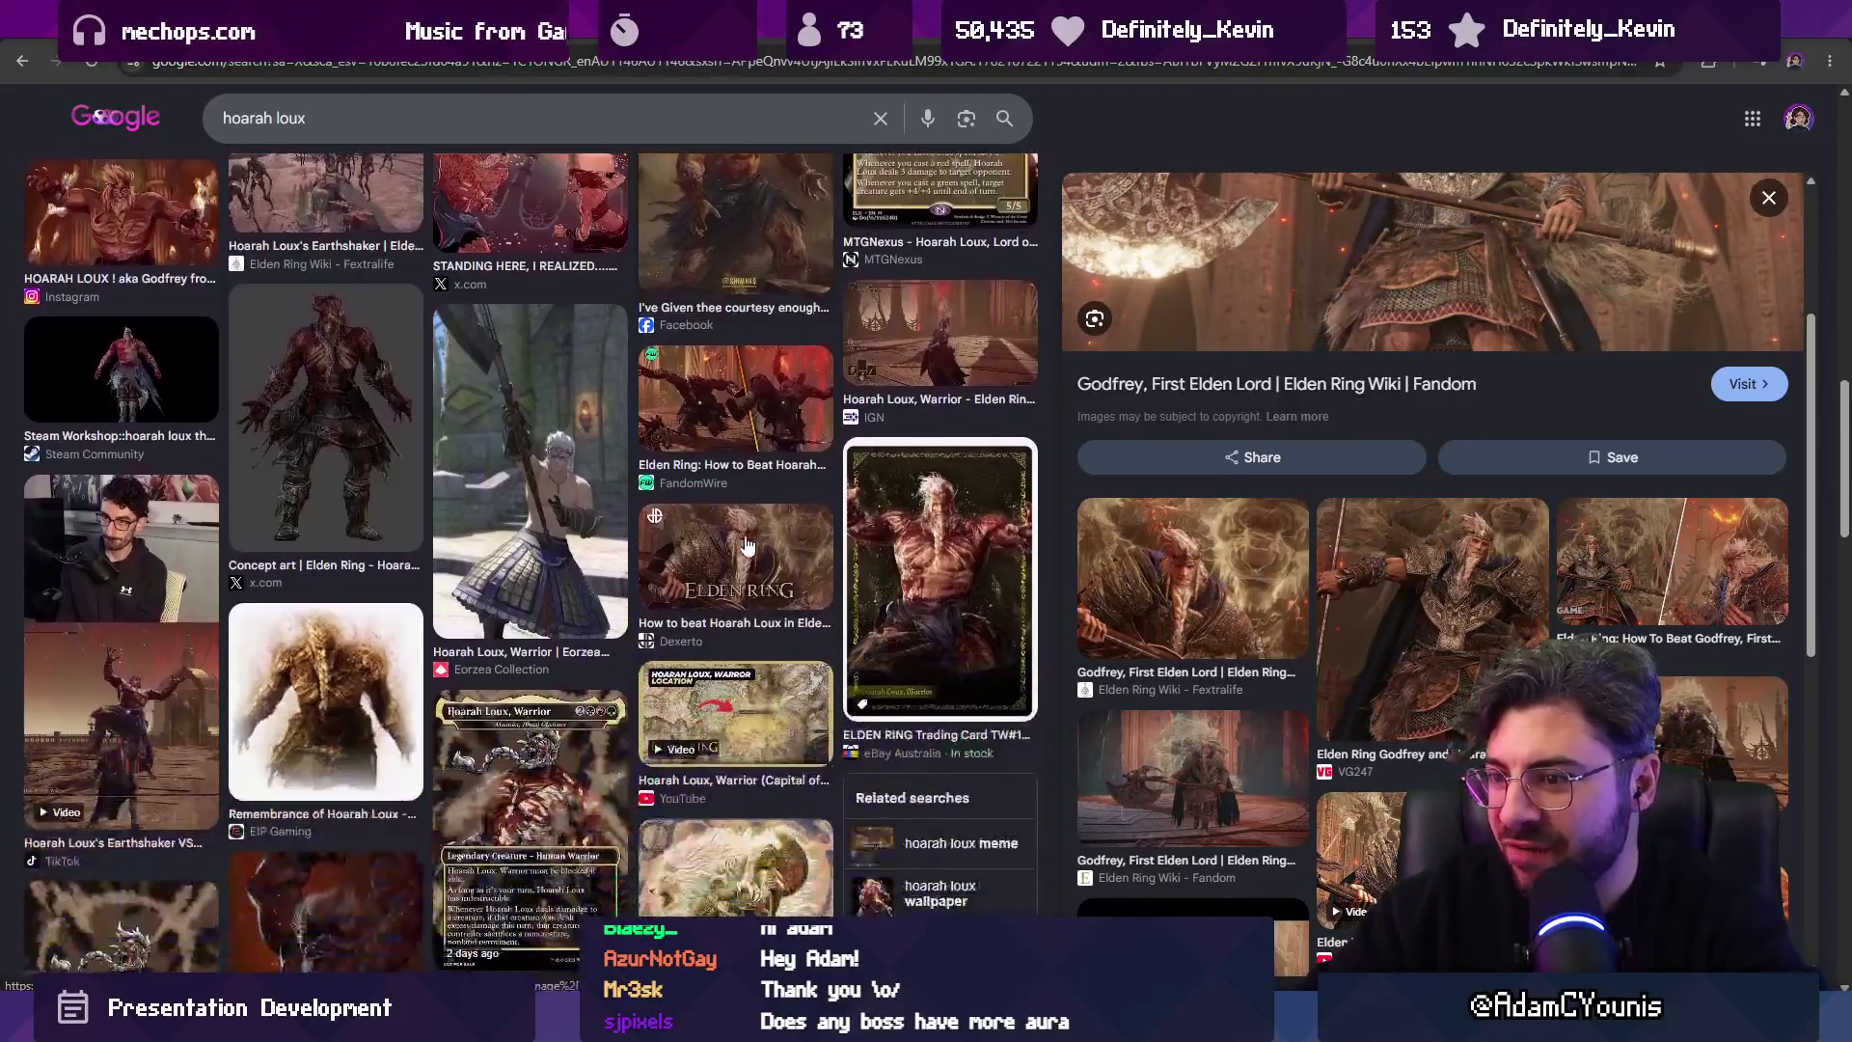
pyautogui.scroll(-10, 748, 542)
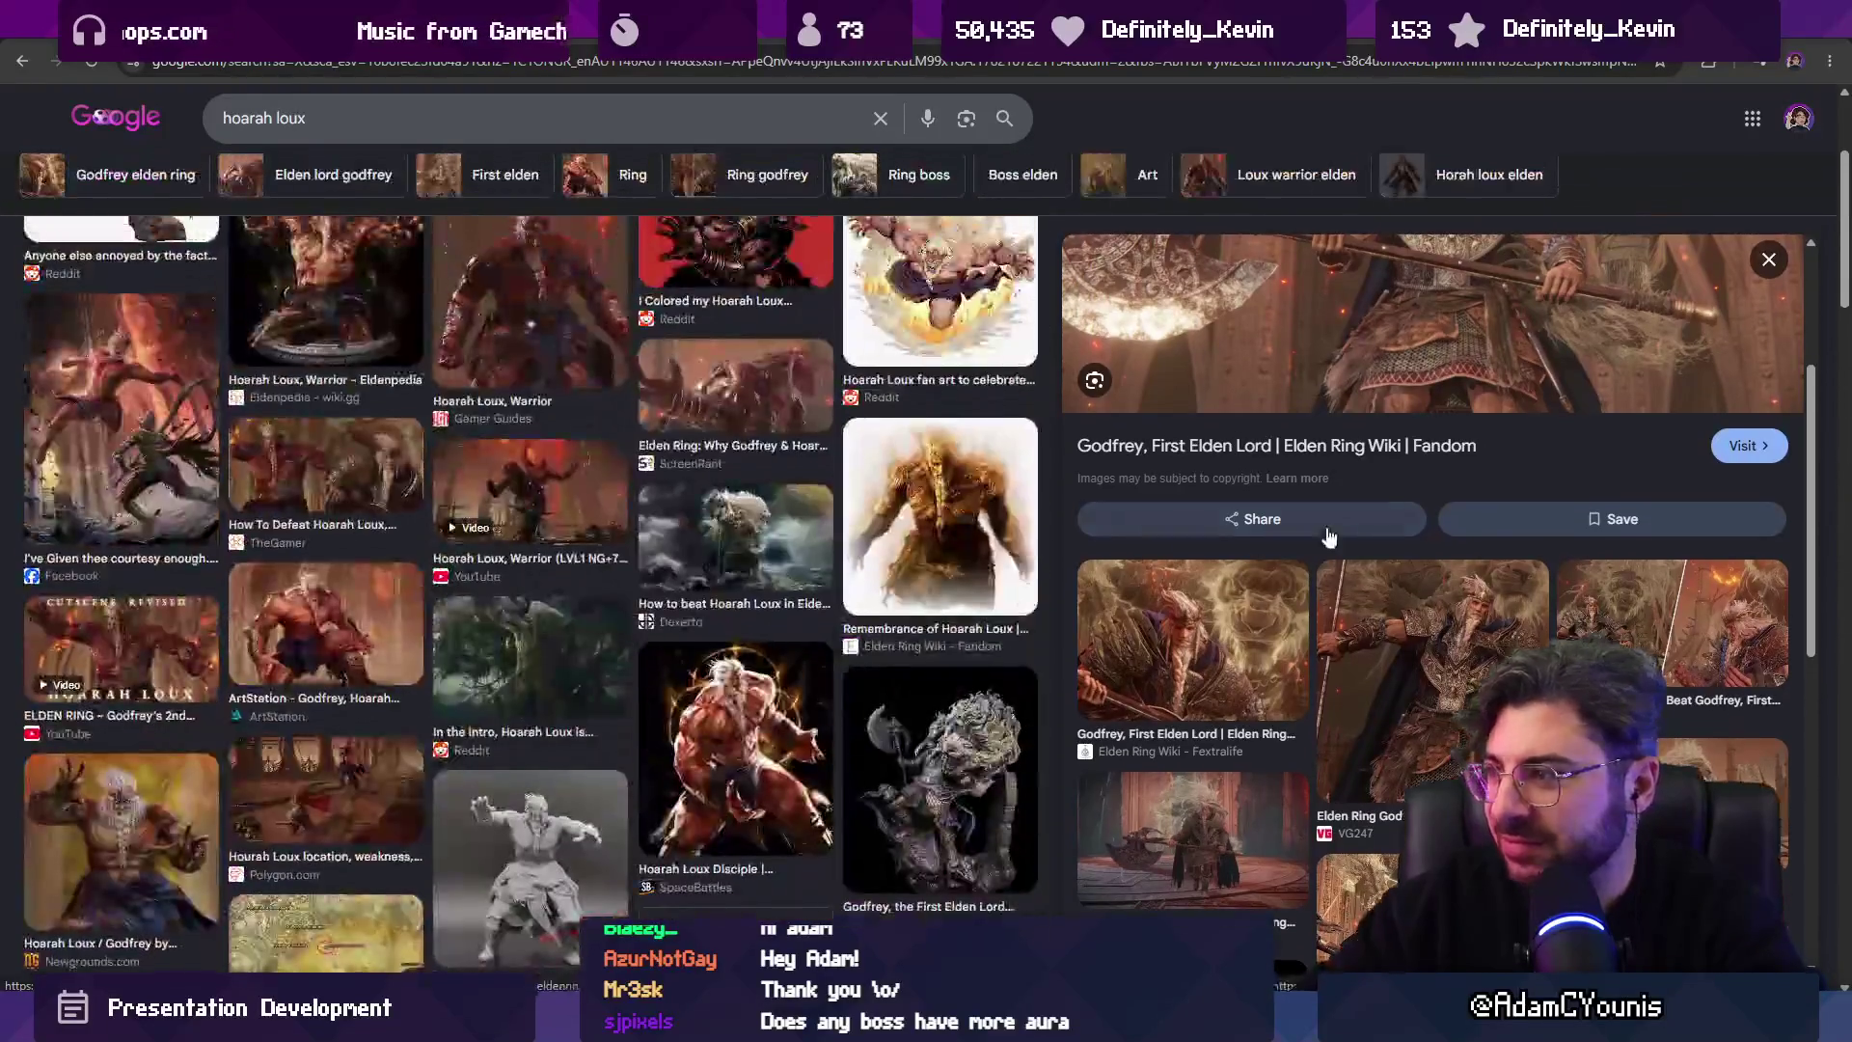
pyautogui.scroll(3, 1329, 535)
pyautogui.rightClick(1339, 553)
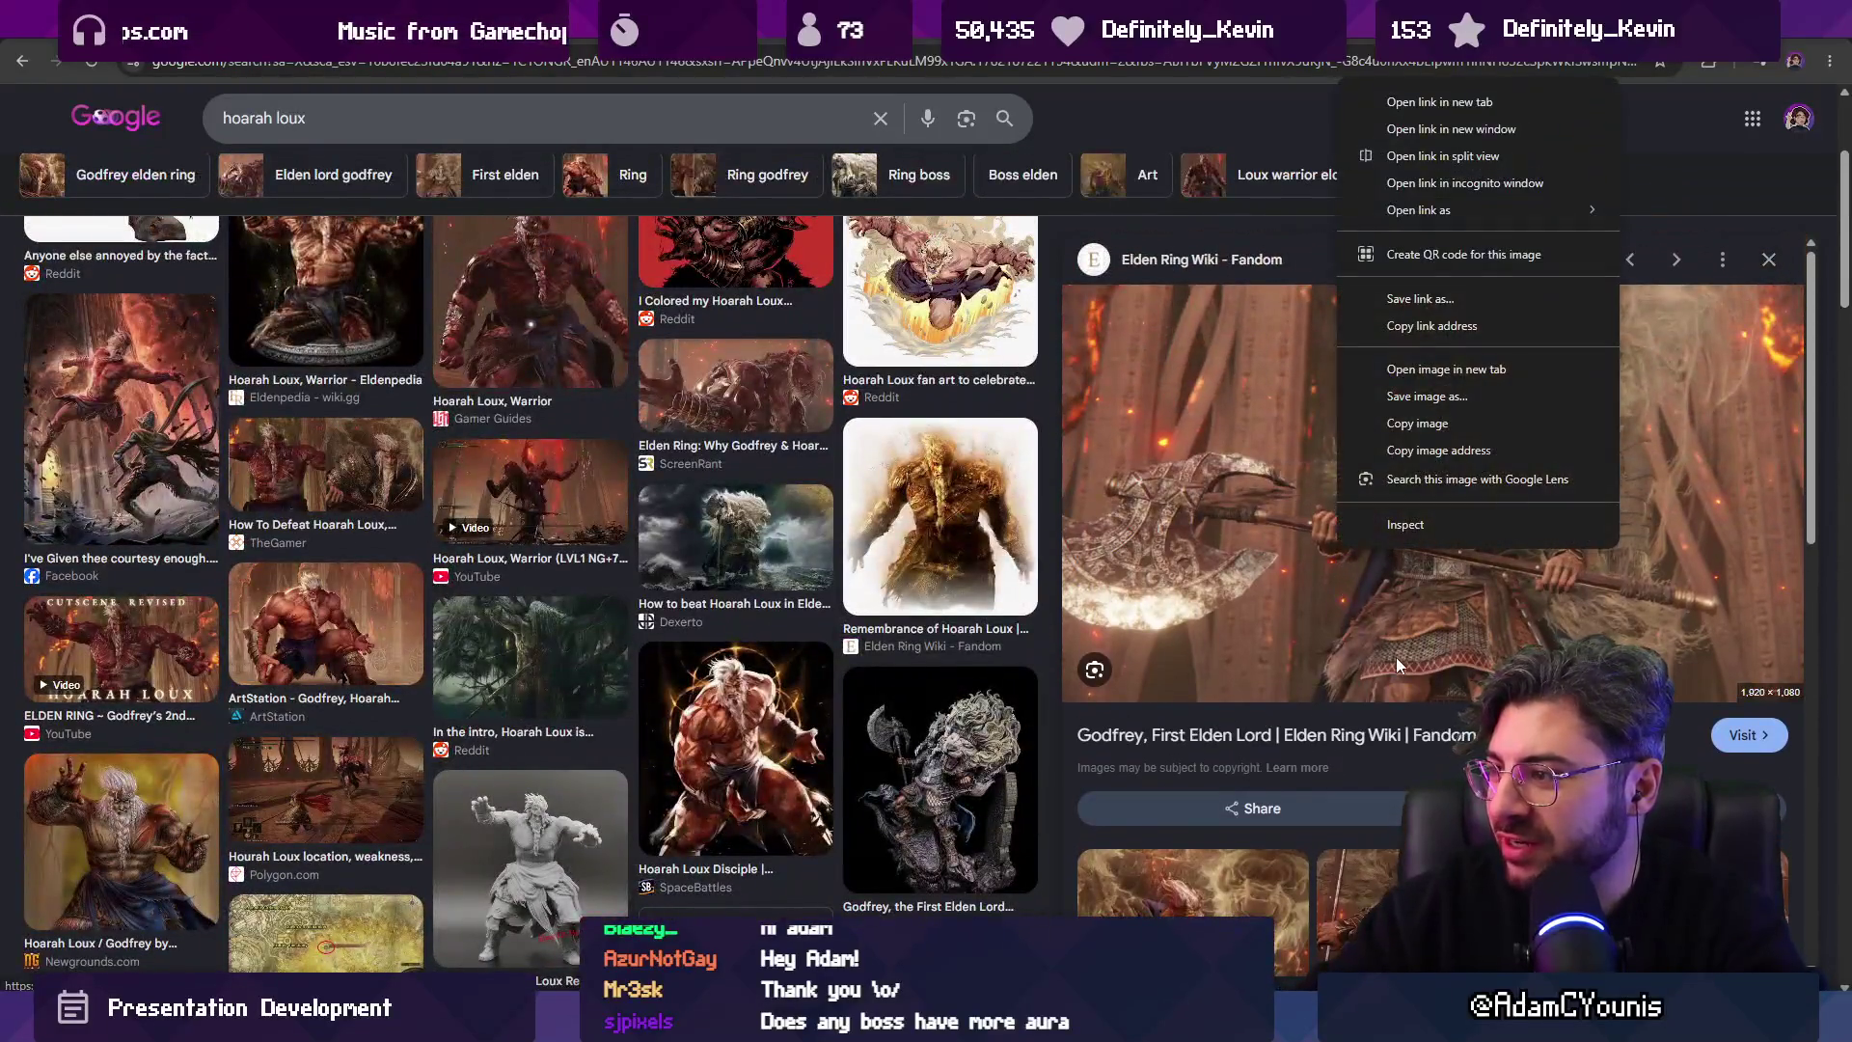
pyautogui.click(1443, 429)
pyautogui.hotkey('alt', 'Tab')
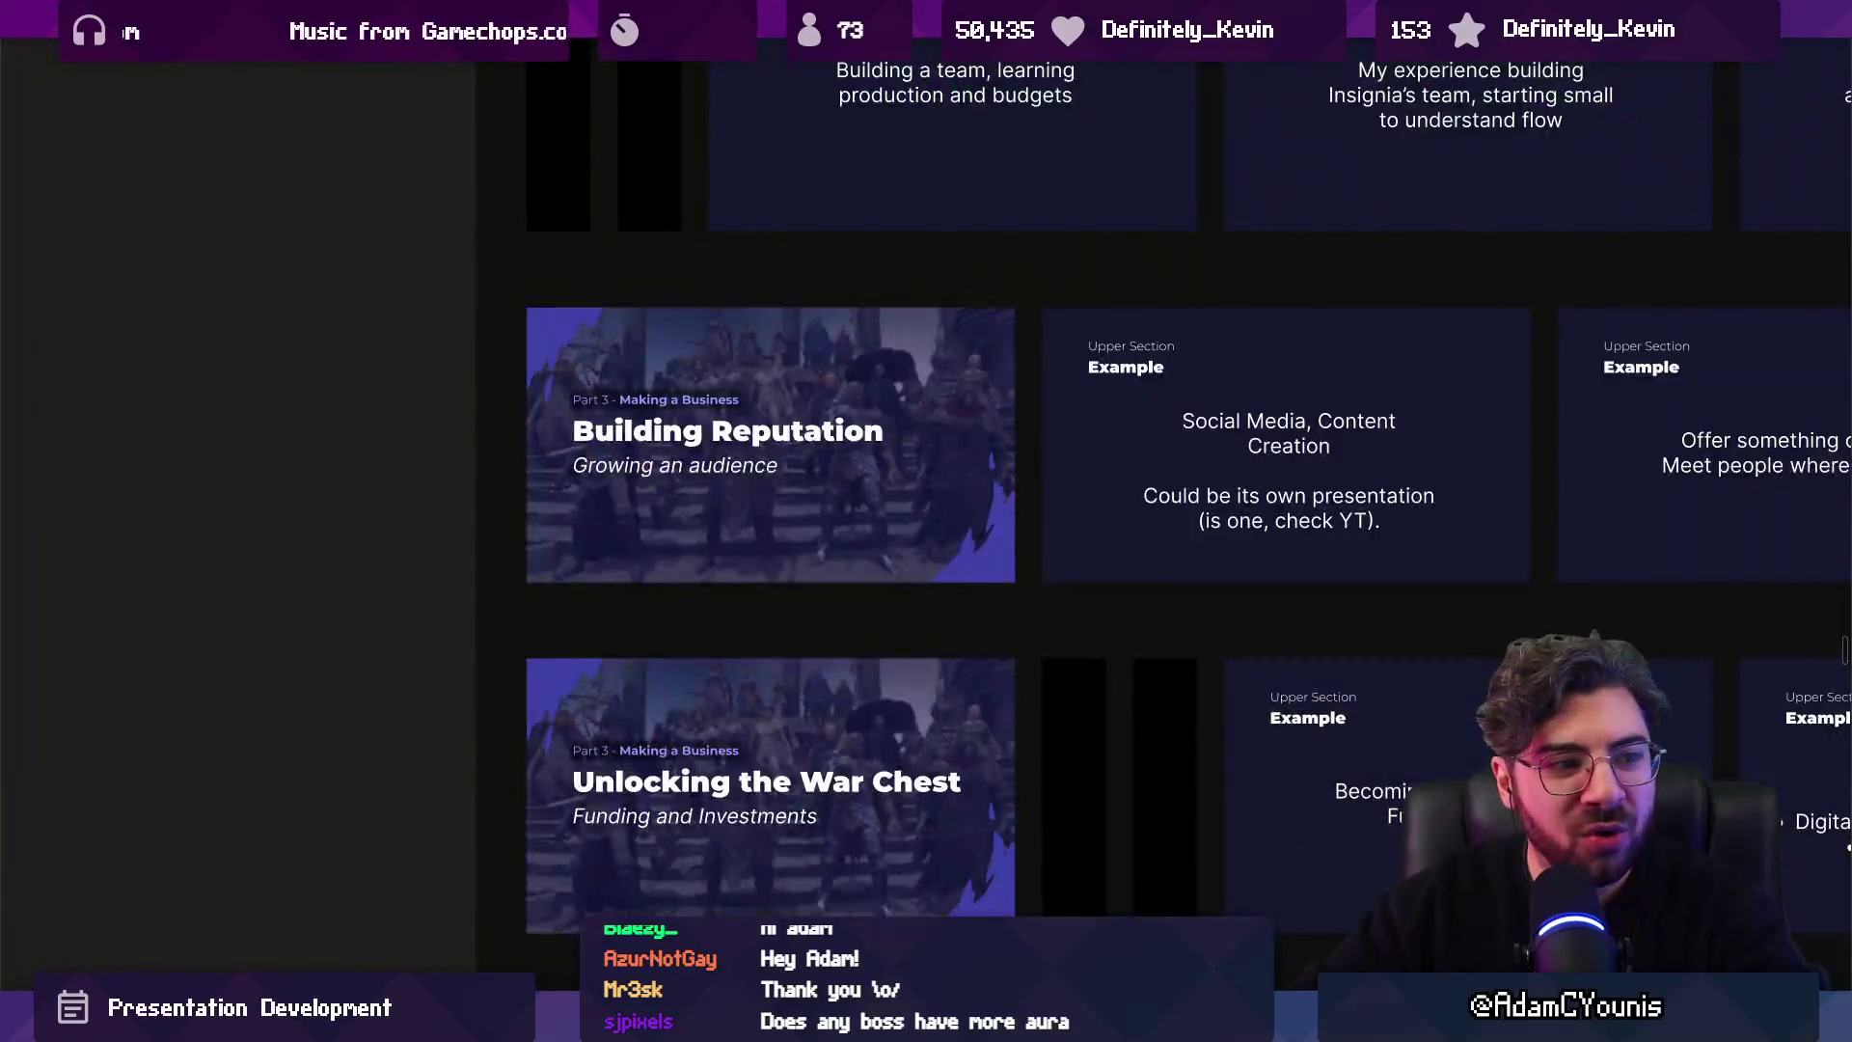
# - Paste the Godfrey image into the Building Reputation slide's Layout frame, replacing crowd background image 290
pyautogui.scroll(-2, 791, 666)
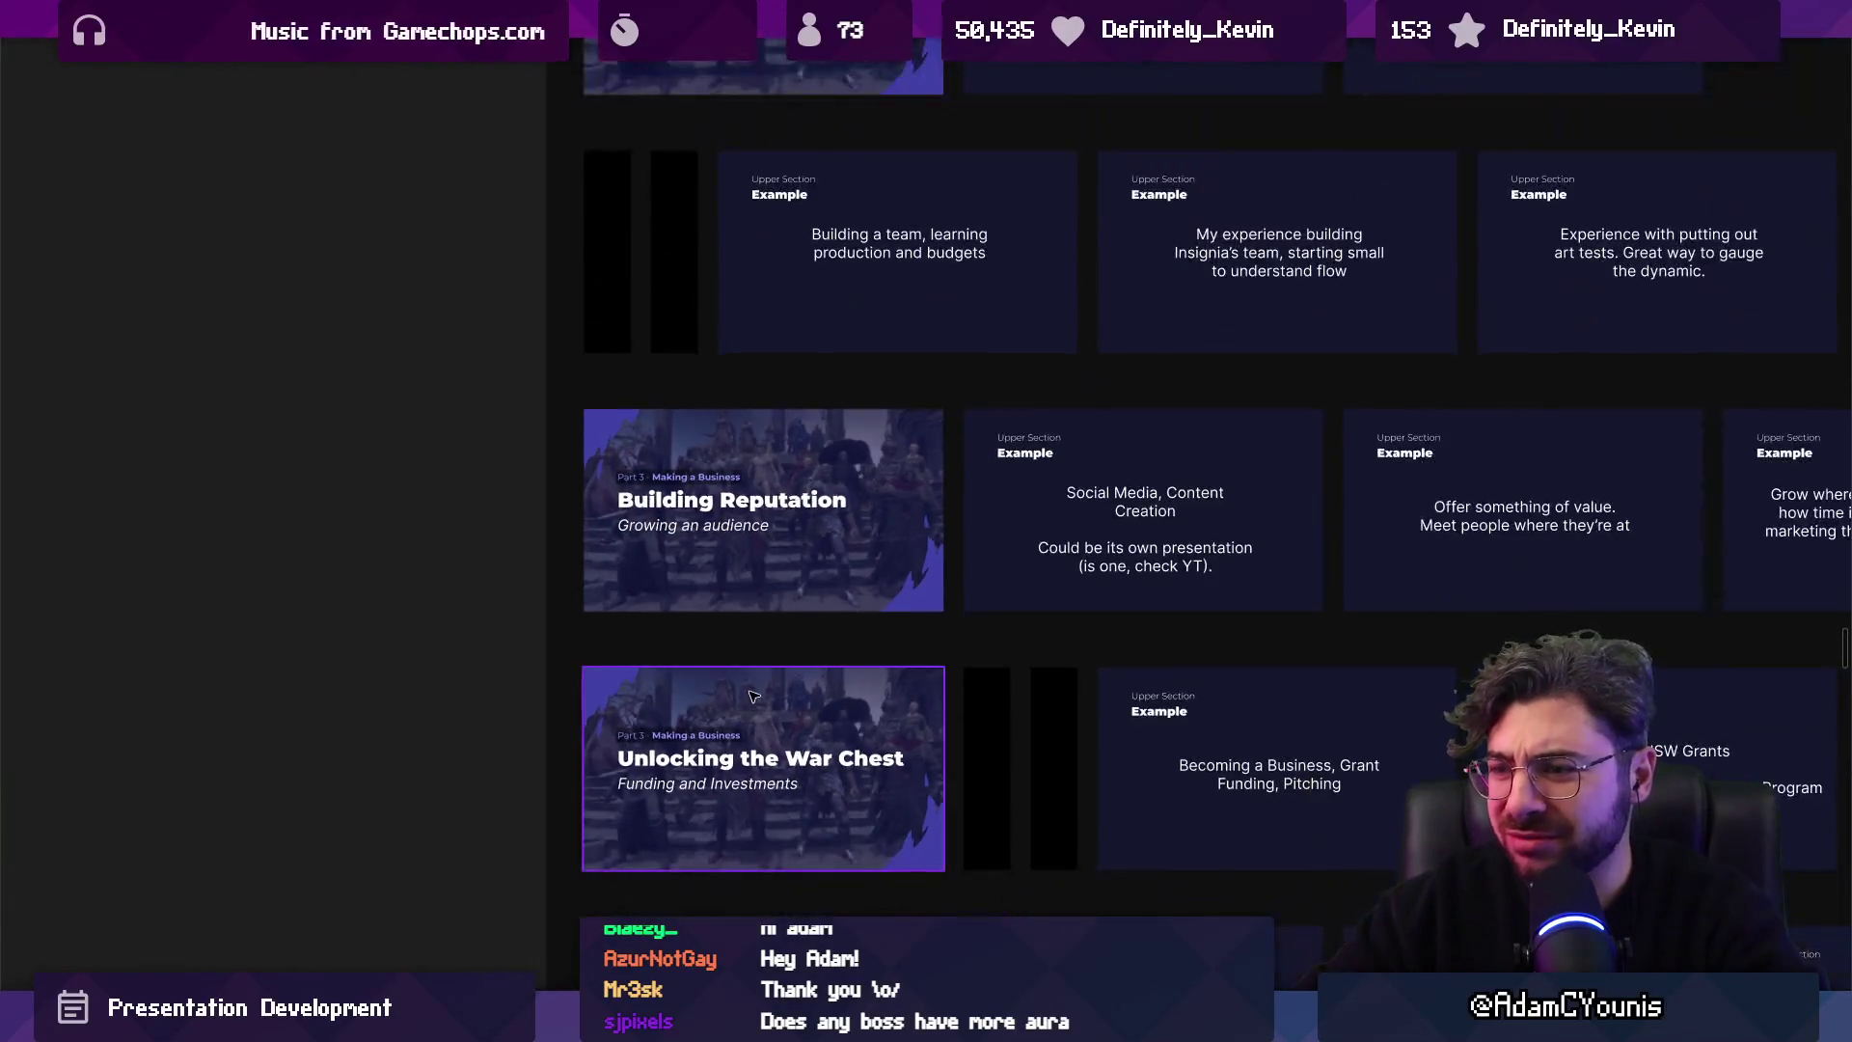
pyautogui.click(755, 581)
pyautogui.hotkey('ctrl', 'v')
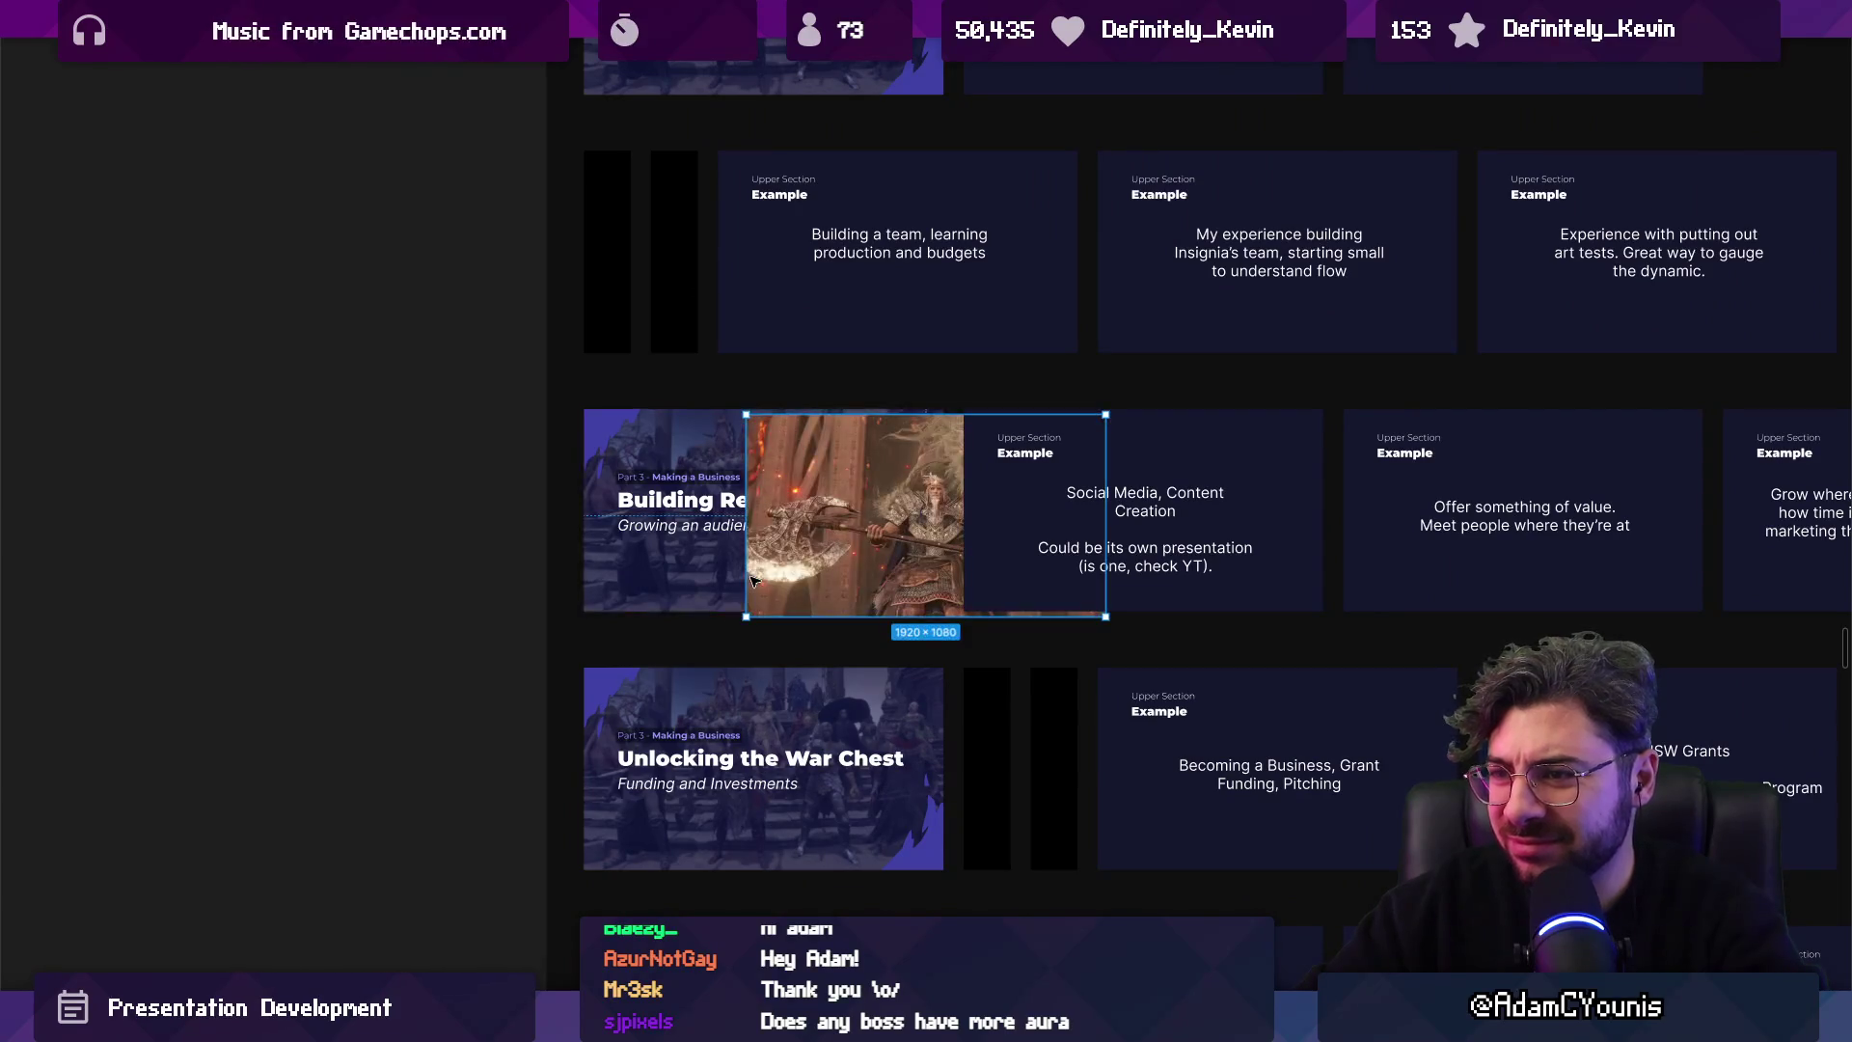
pyautogui.hotkey('ctrl', '\\')
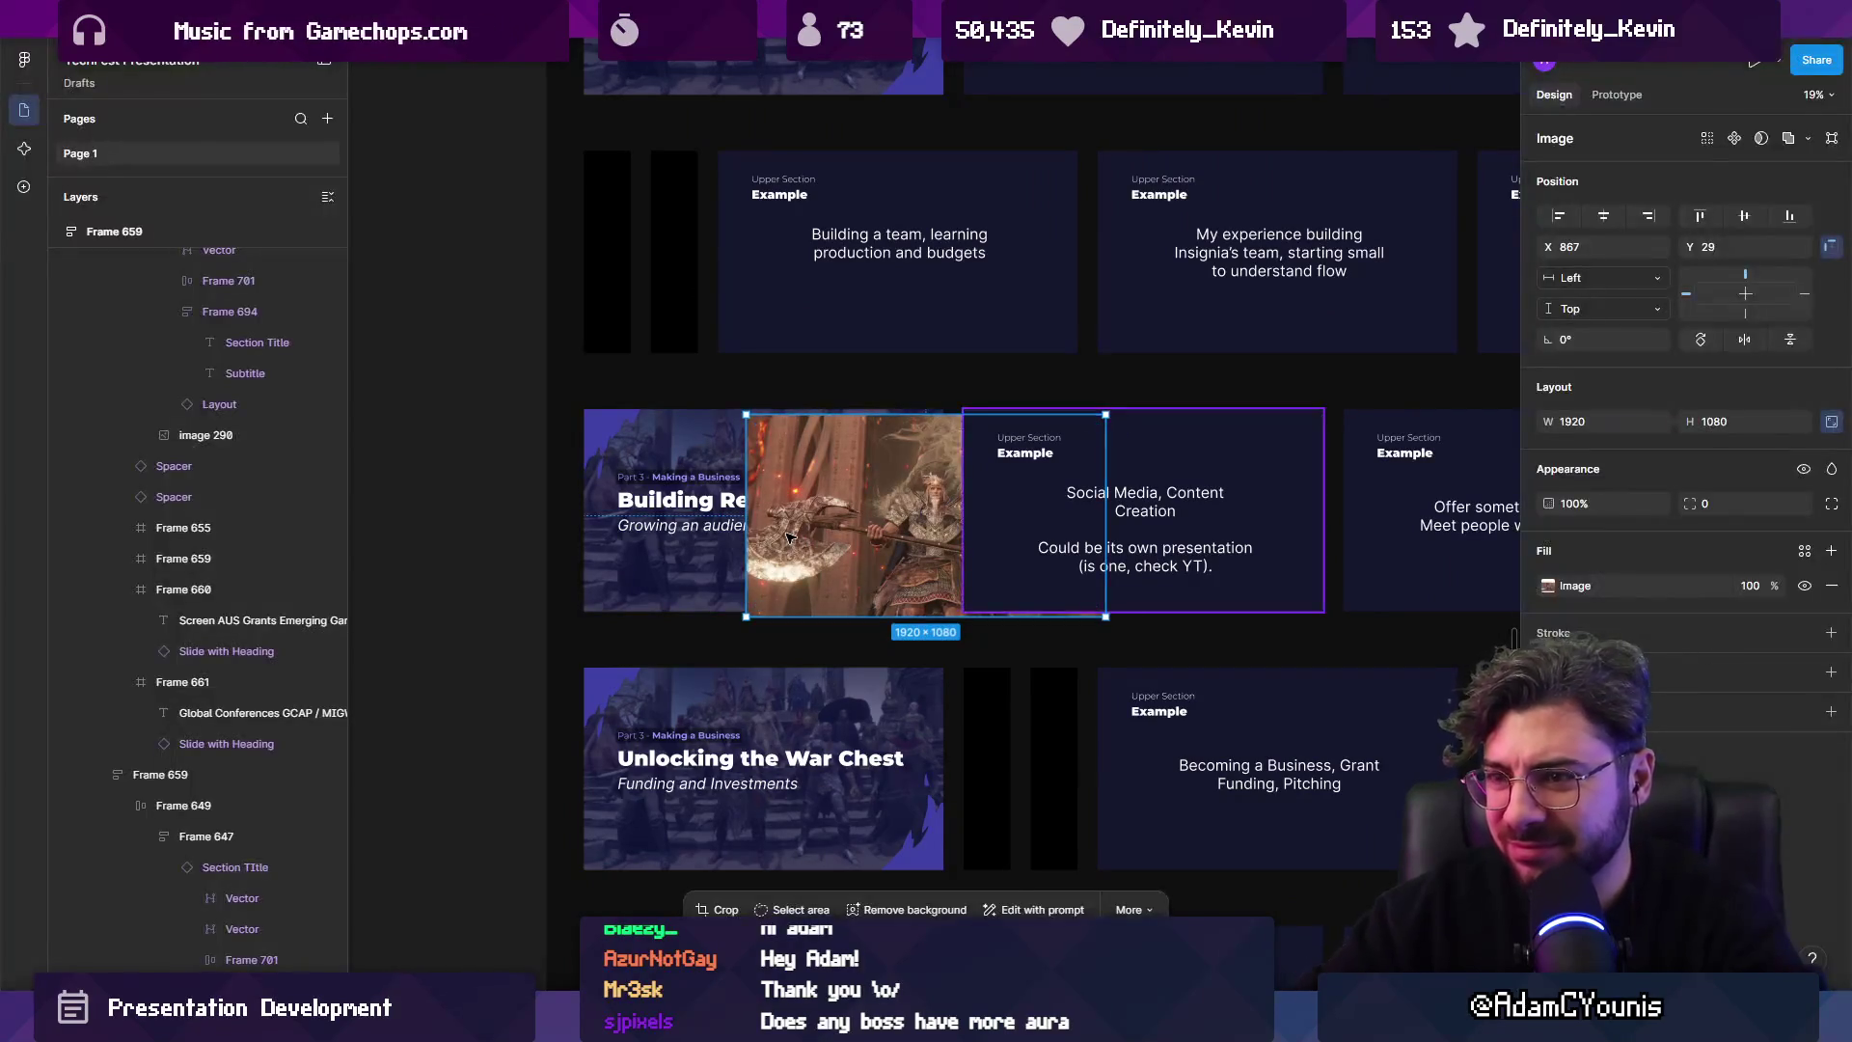
pyautogui.scroll(2, 786, 537)
pyautogui.press('Delete')
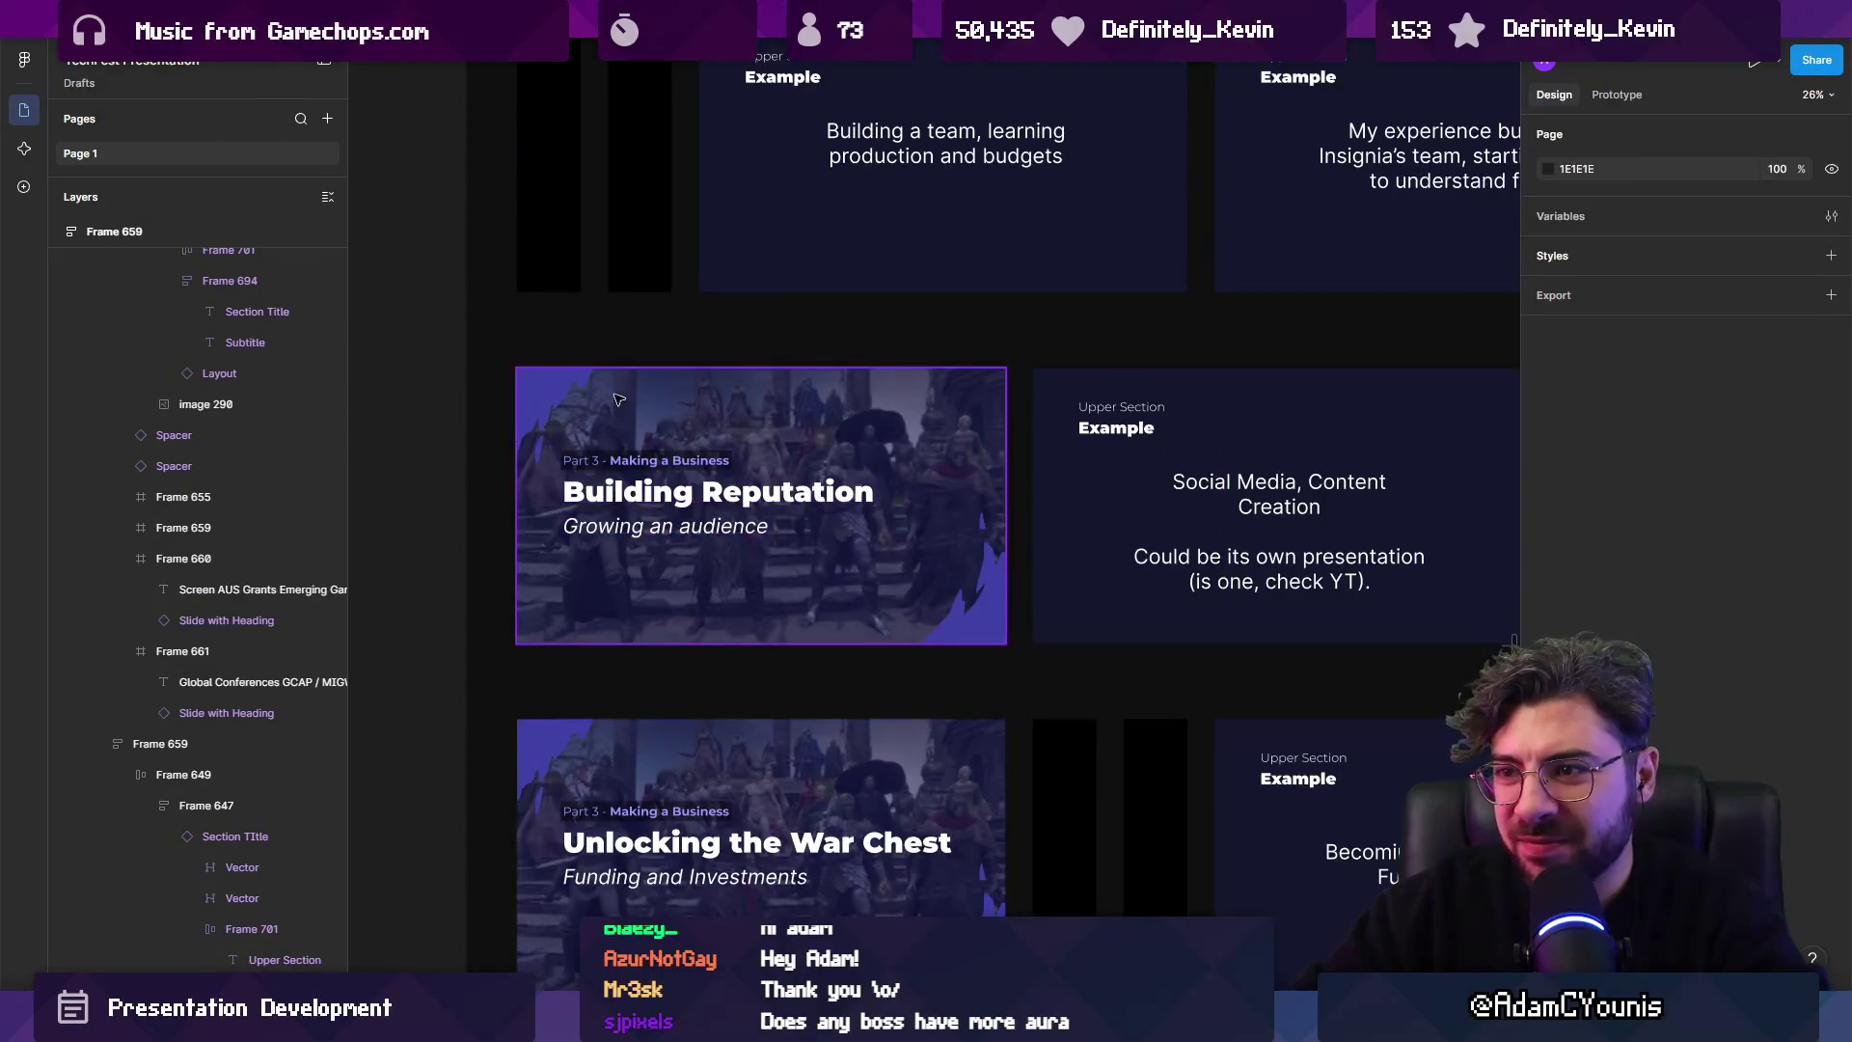
pyautogui.click(311, 423)
pyautogui.hotkey('ctrl', 'v')
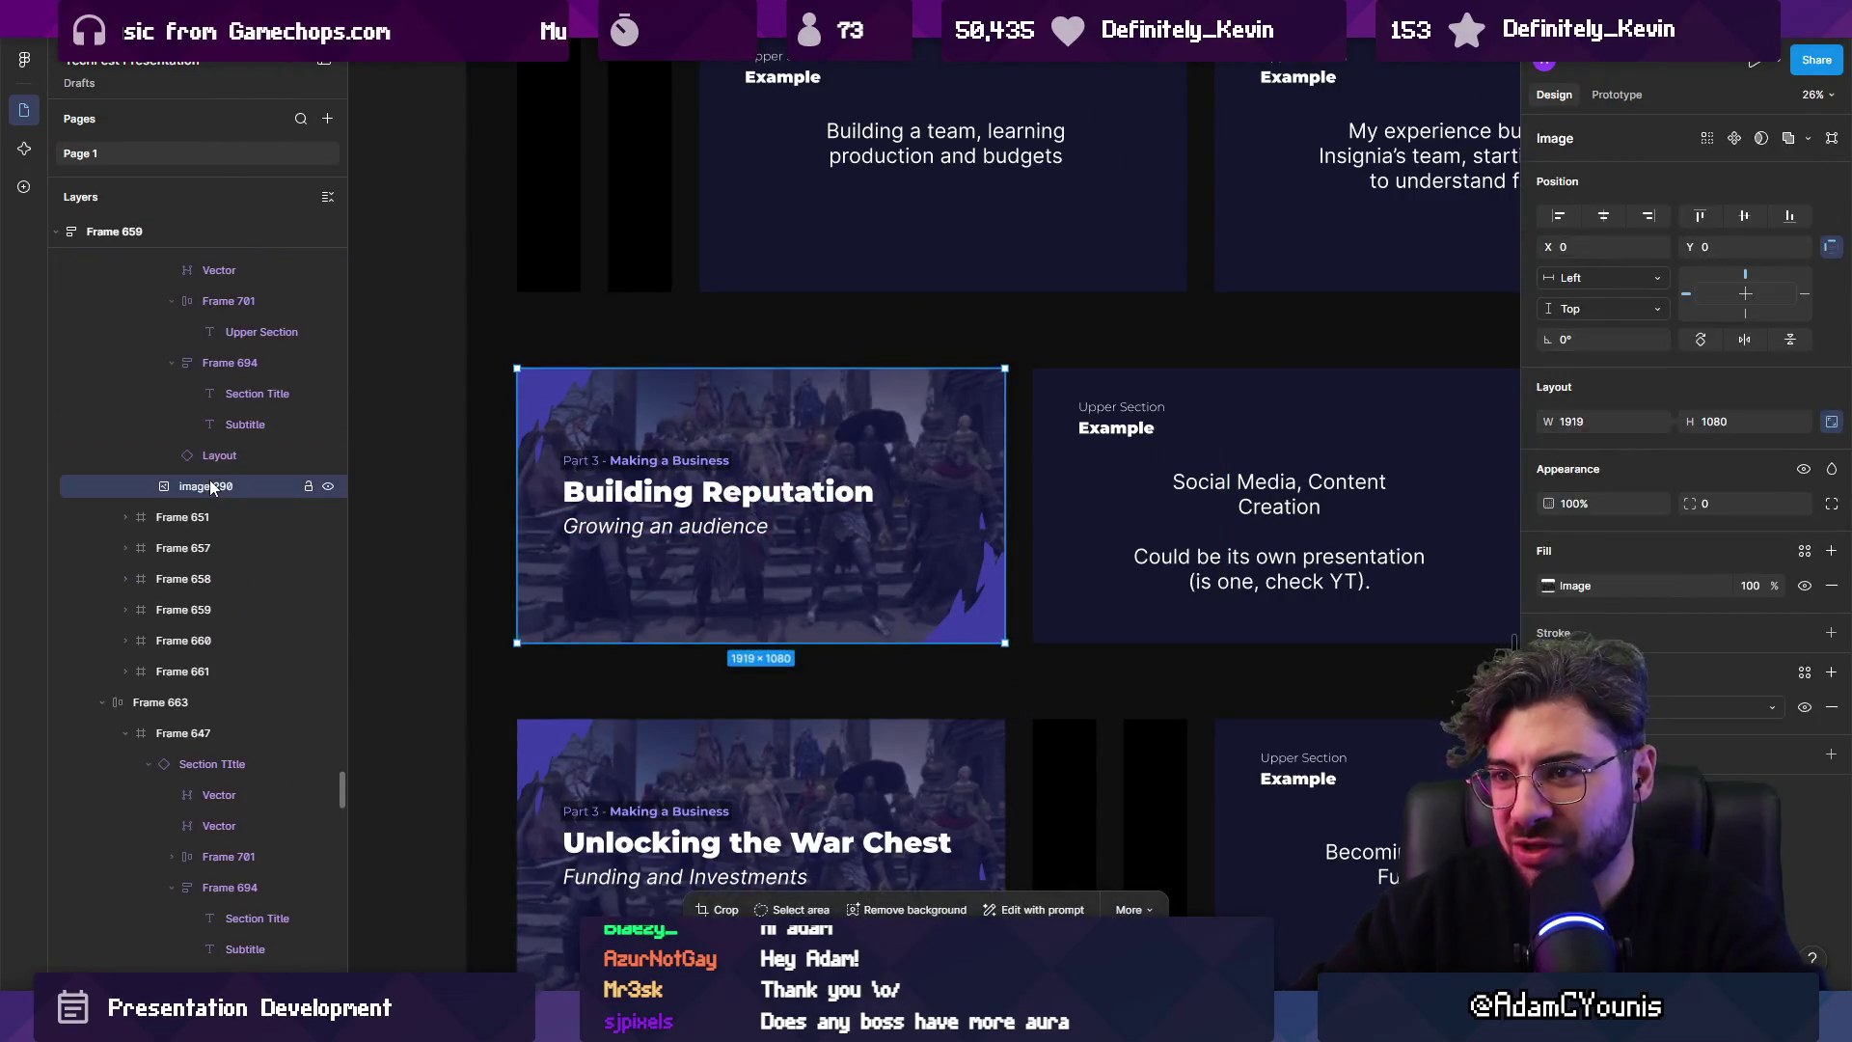
pyautogui.moveTo(1028, 540); pyautogui.dragTo(802, 520)
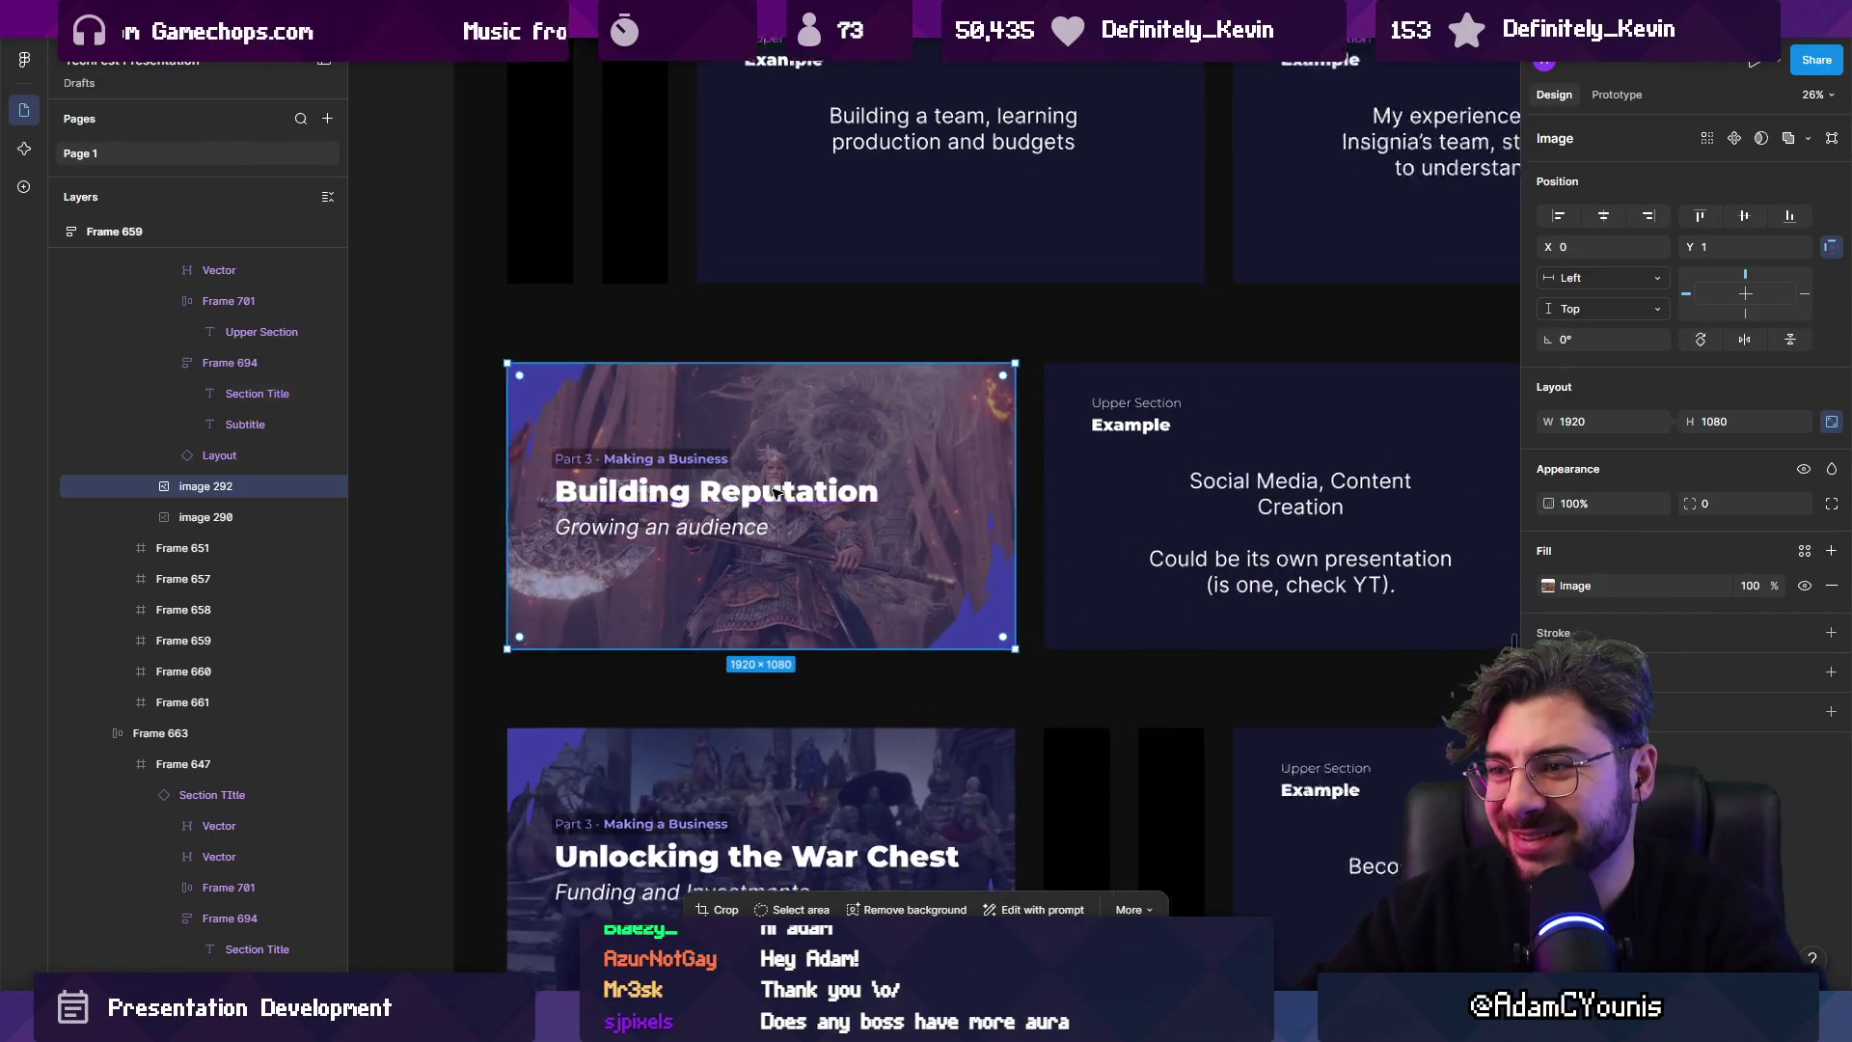
pyautogui.hotkey('shift', '2')
pyautogui.click(210, 511)
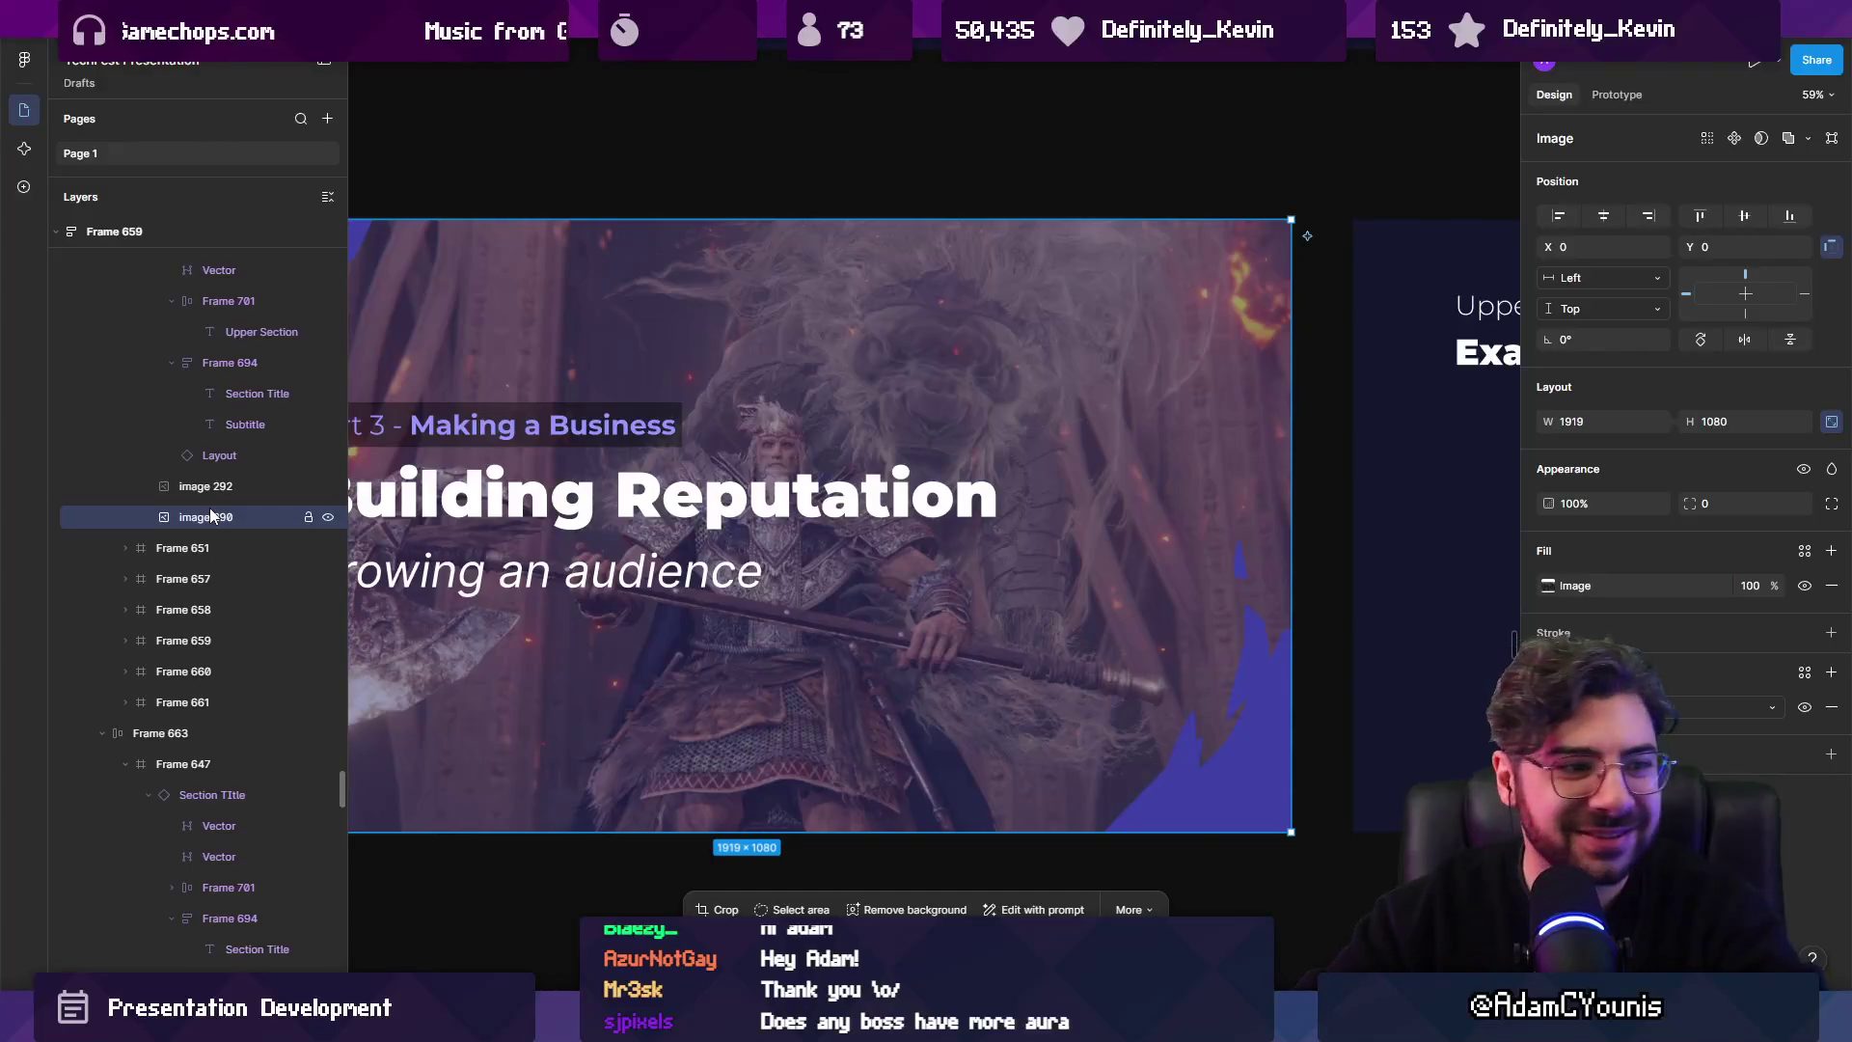
pyautogui.press('Delete')
pyautogui.hscroll(-3, 1030, 529)
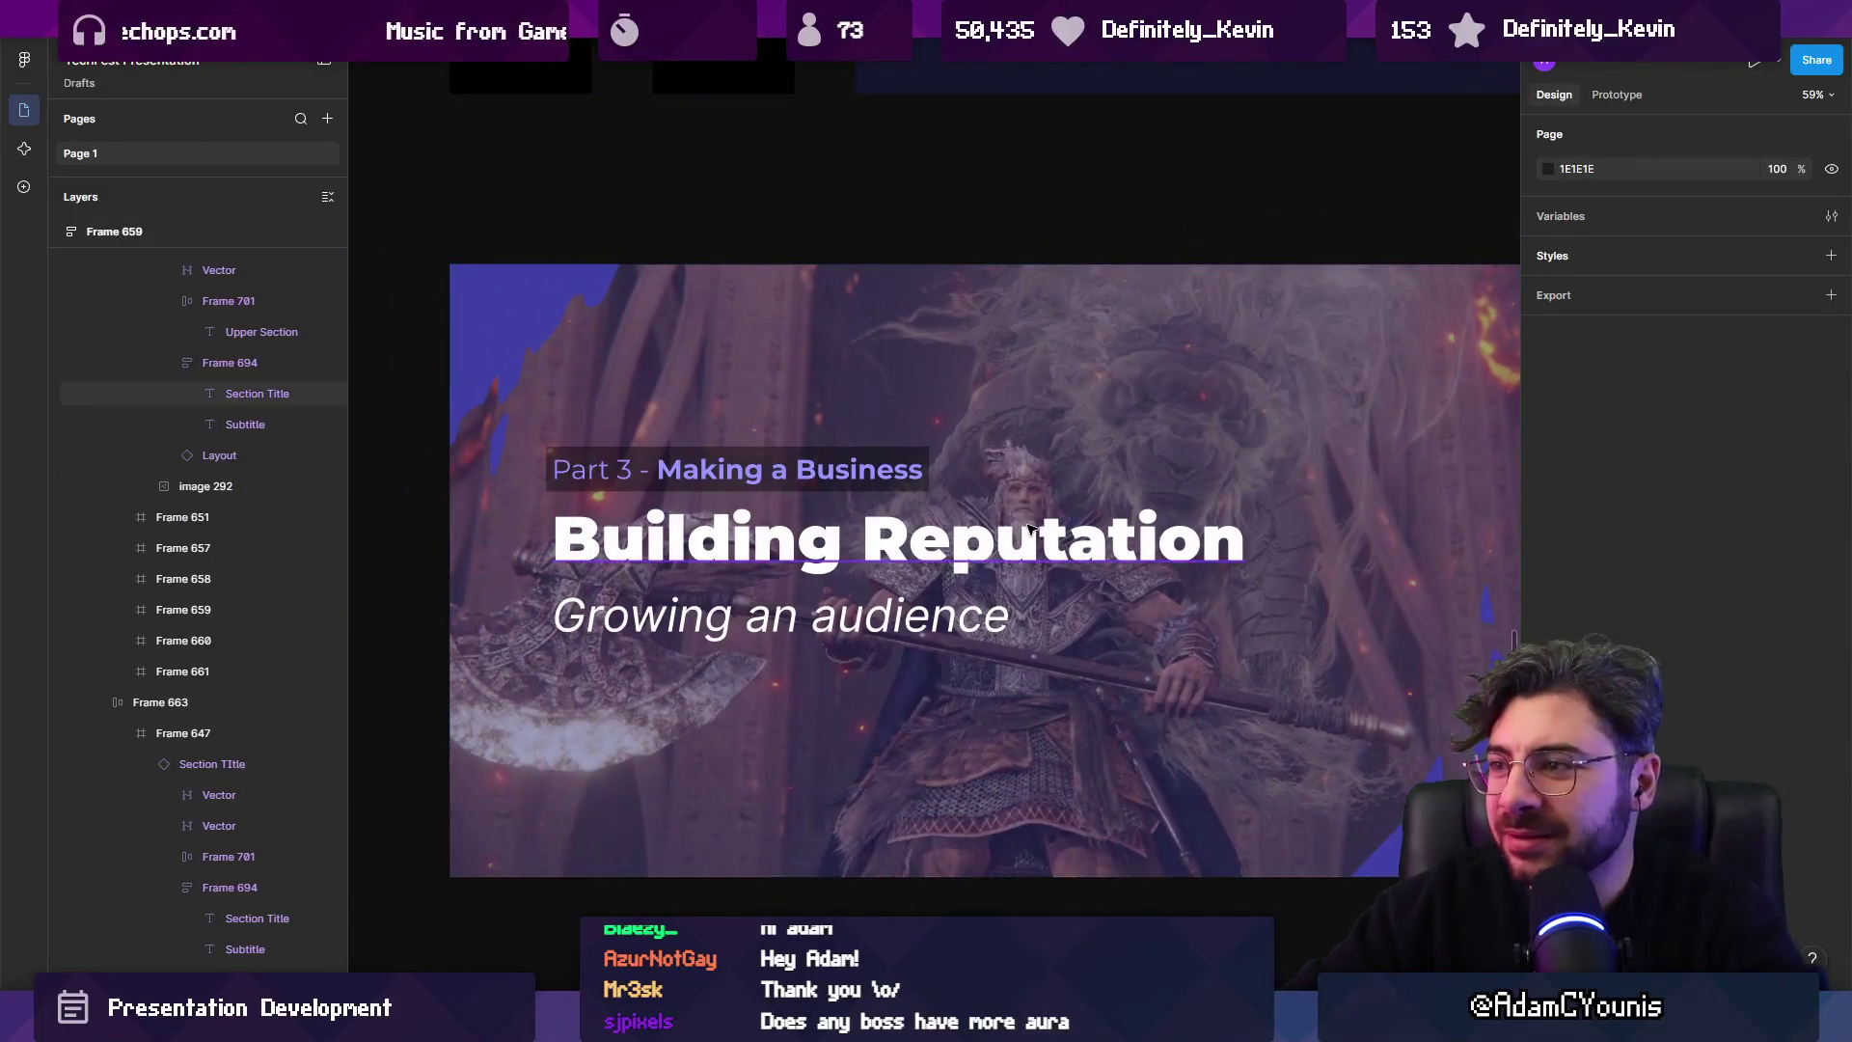
# - Add a Layer blur effect to the new background image 292
pyautogui.click(847, 298)
pyautogui.click(220, 494)
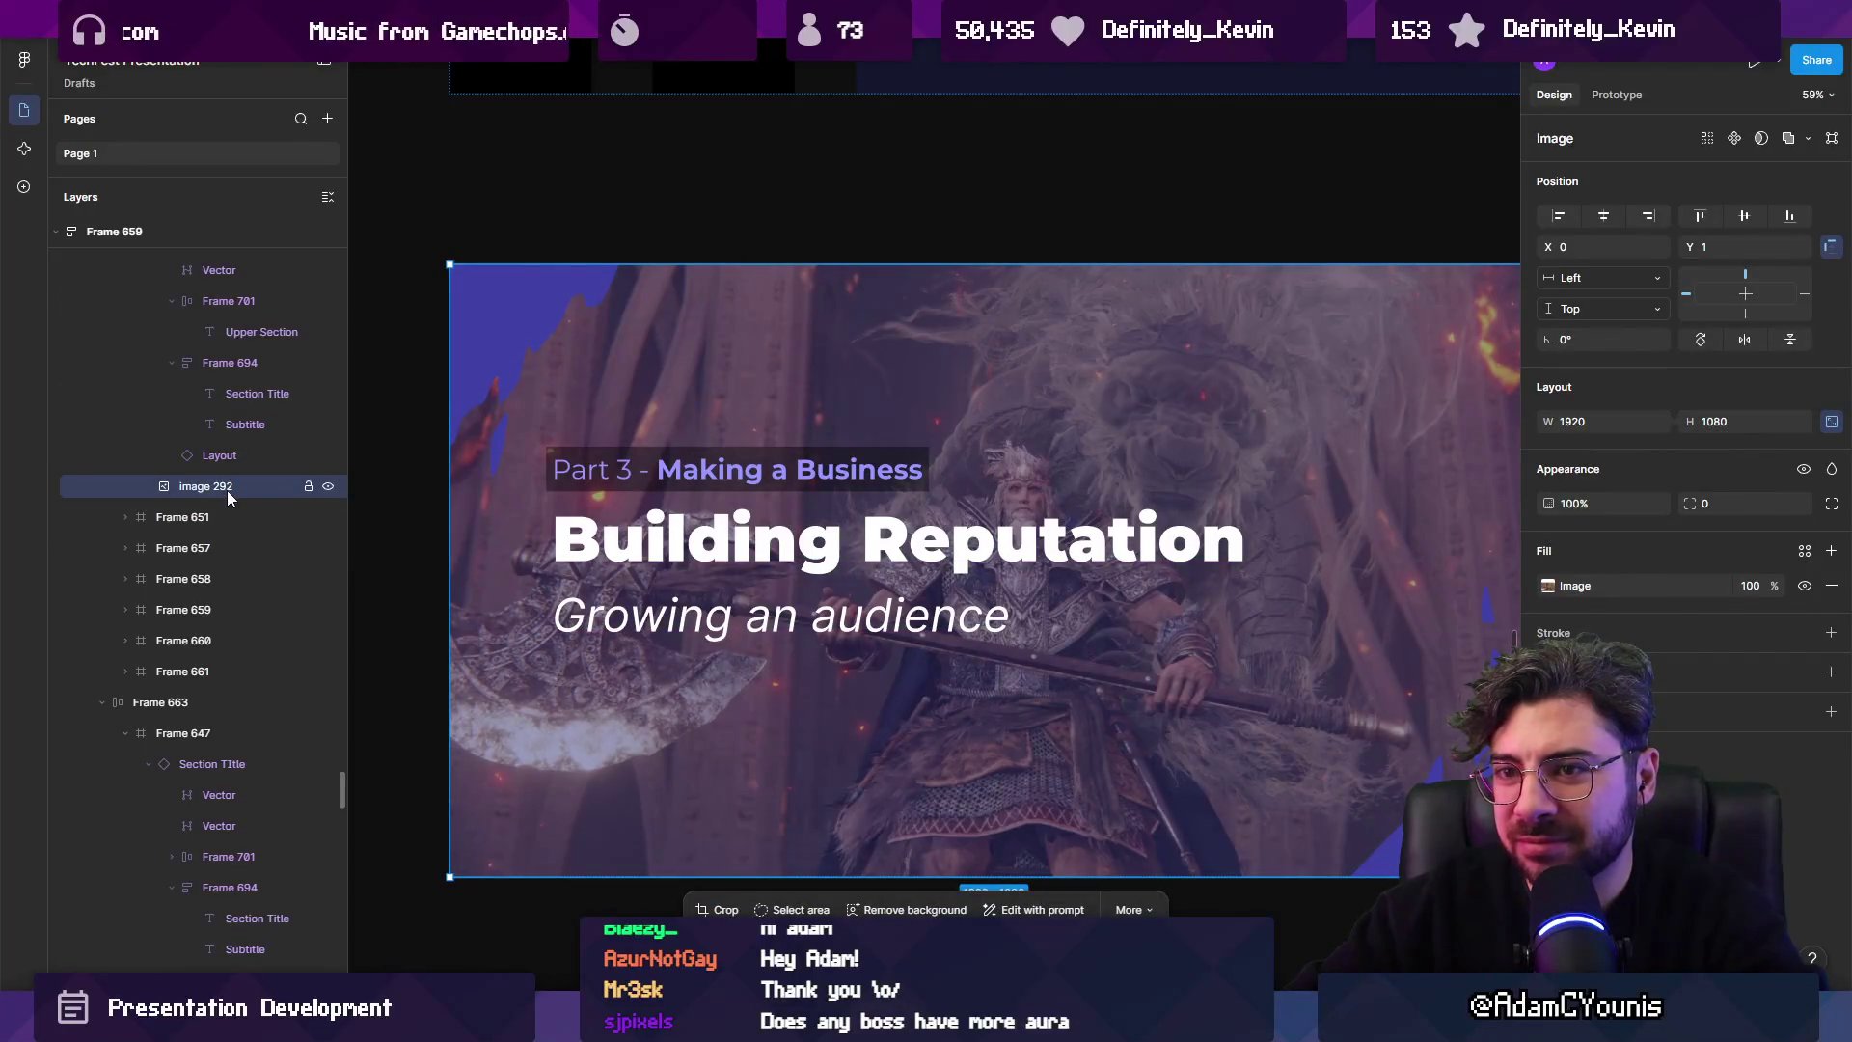
pyautogui.scroll(3, 222, 463)
pyautogui.click(149, 401)
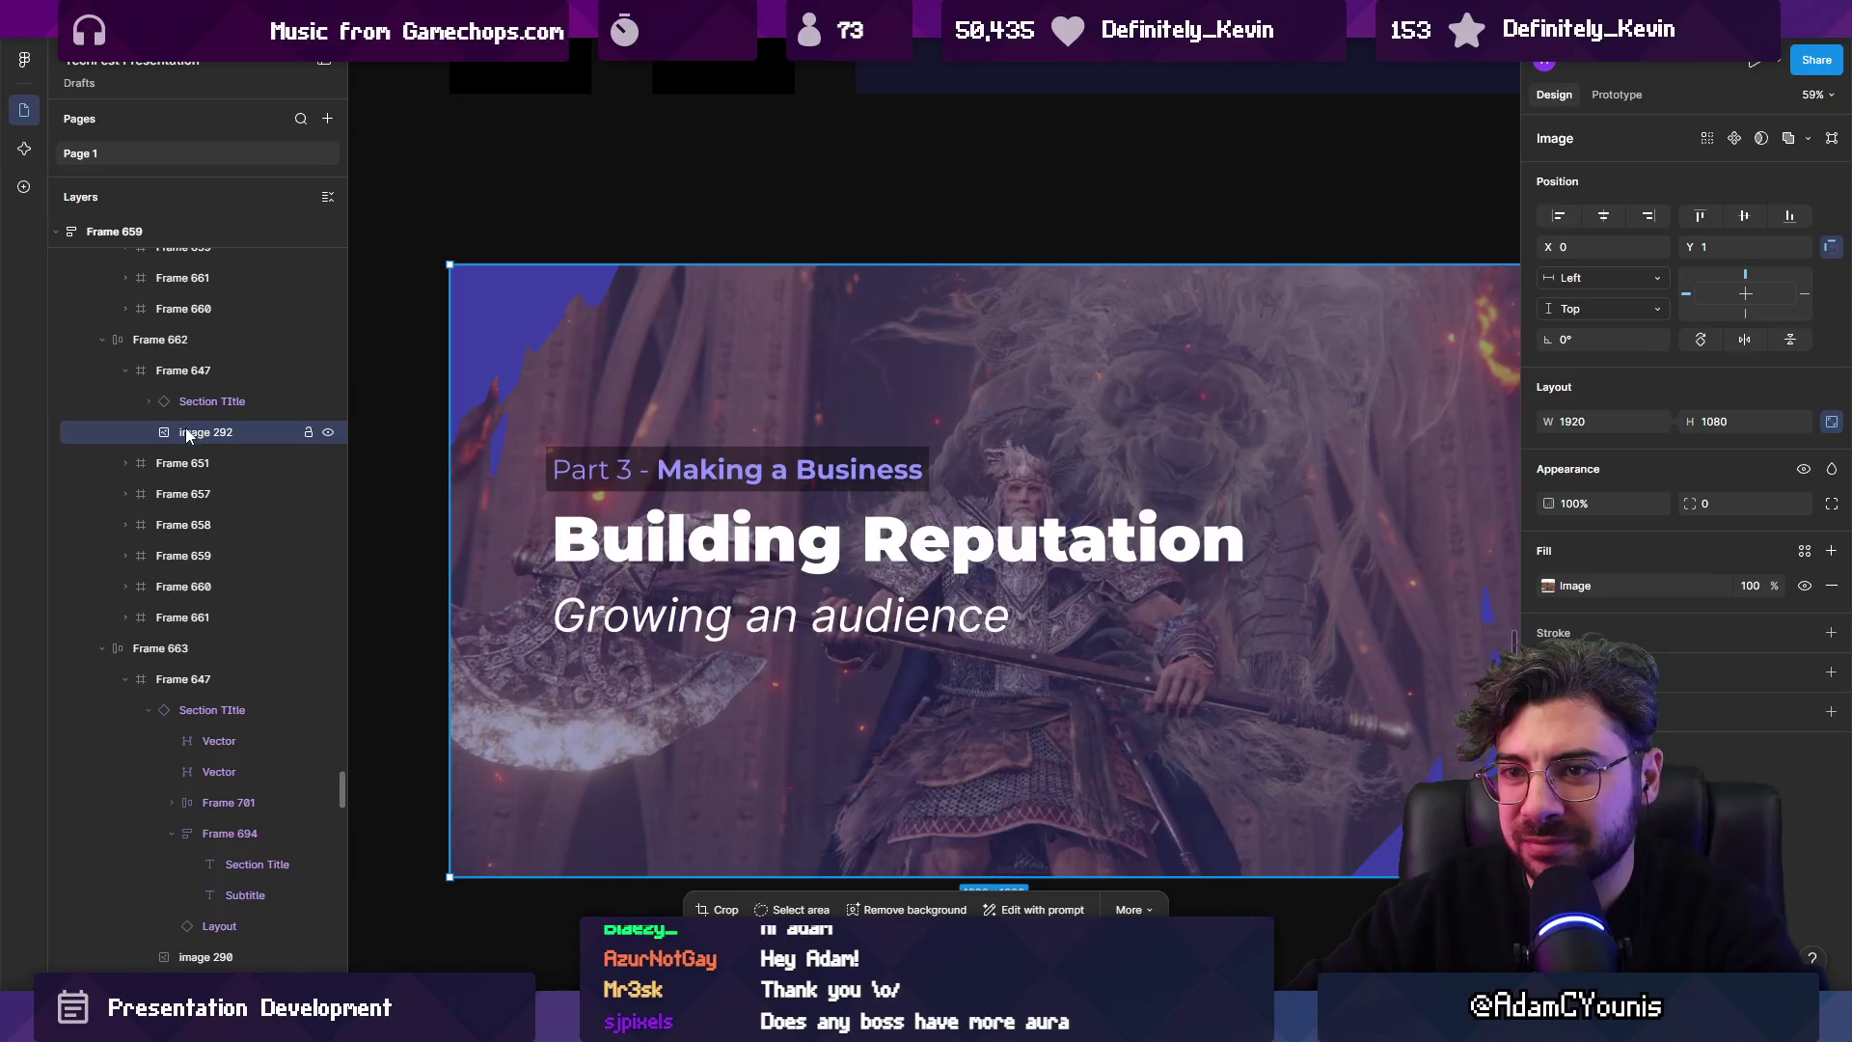
pyautogui.scroll(-2, 1357, 582)
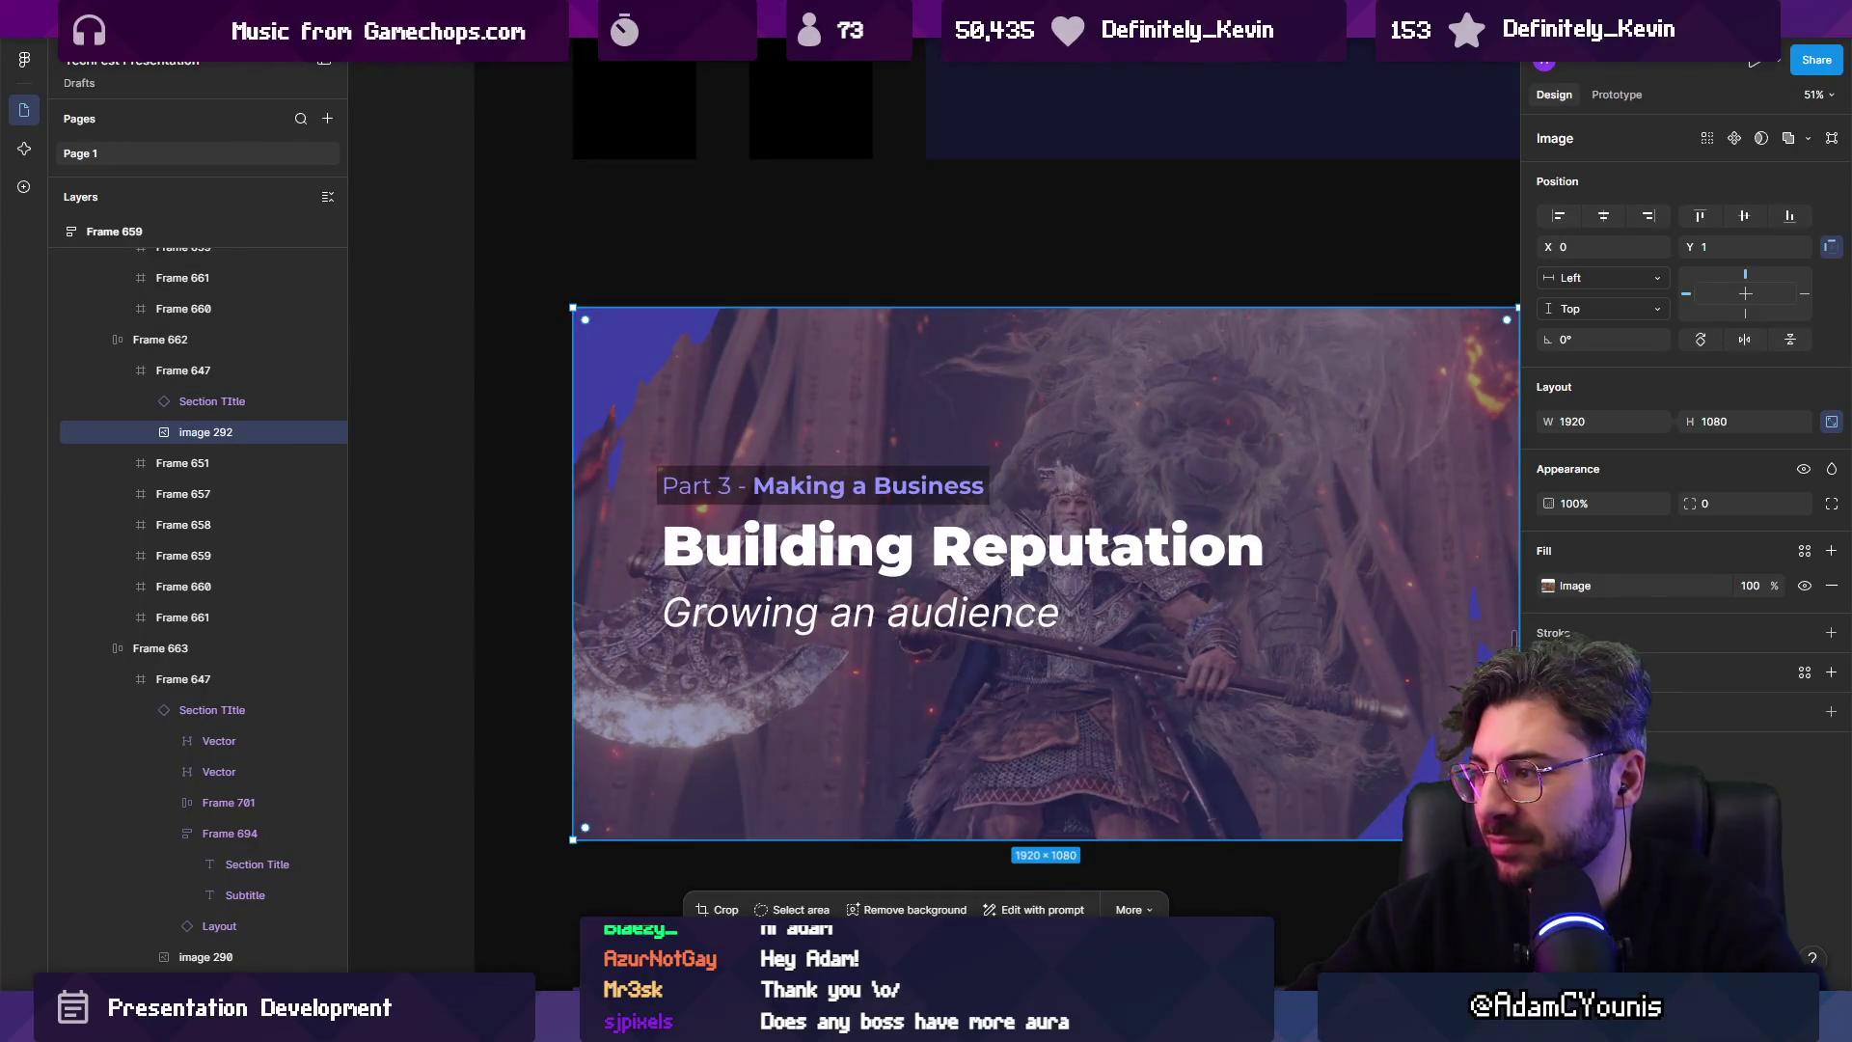
pyautogui.click(1830, 672)
pyautogui.click(1362, 715)
pyautogui.click(1366, 741)
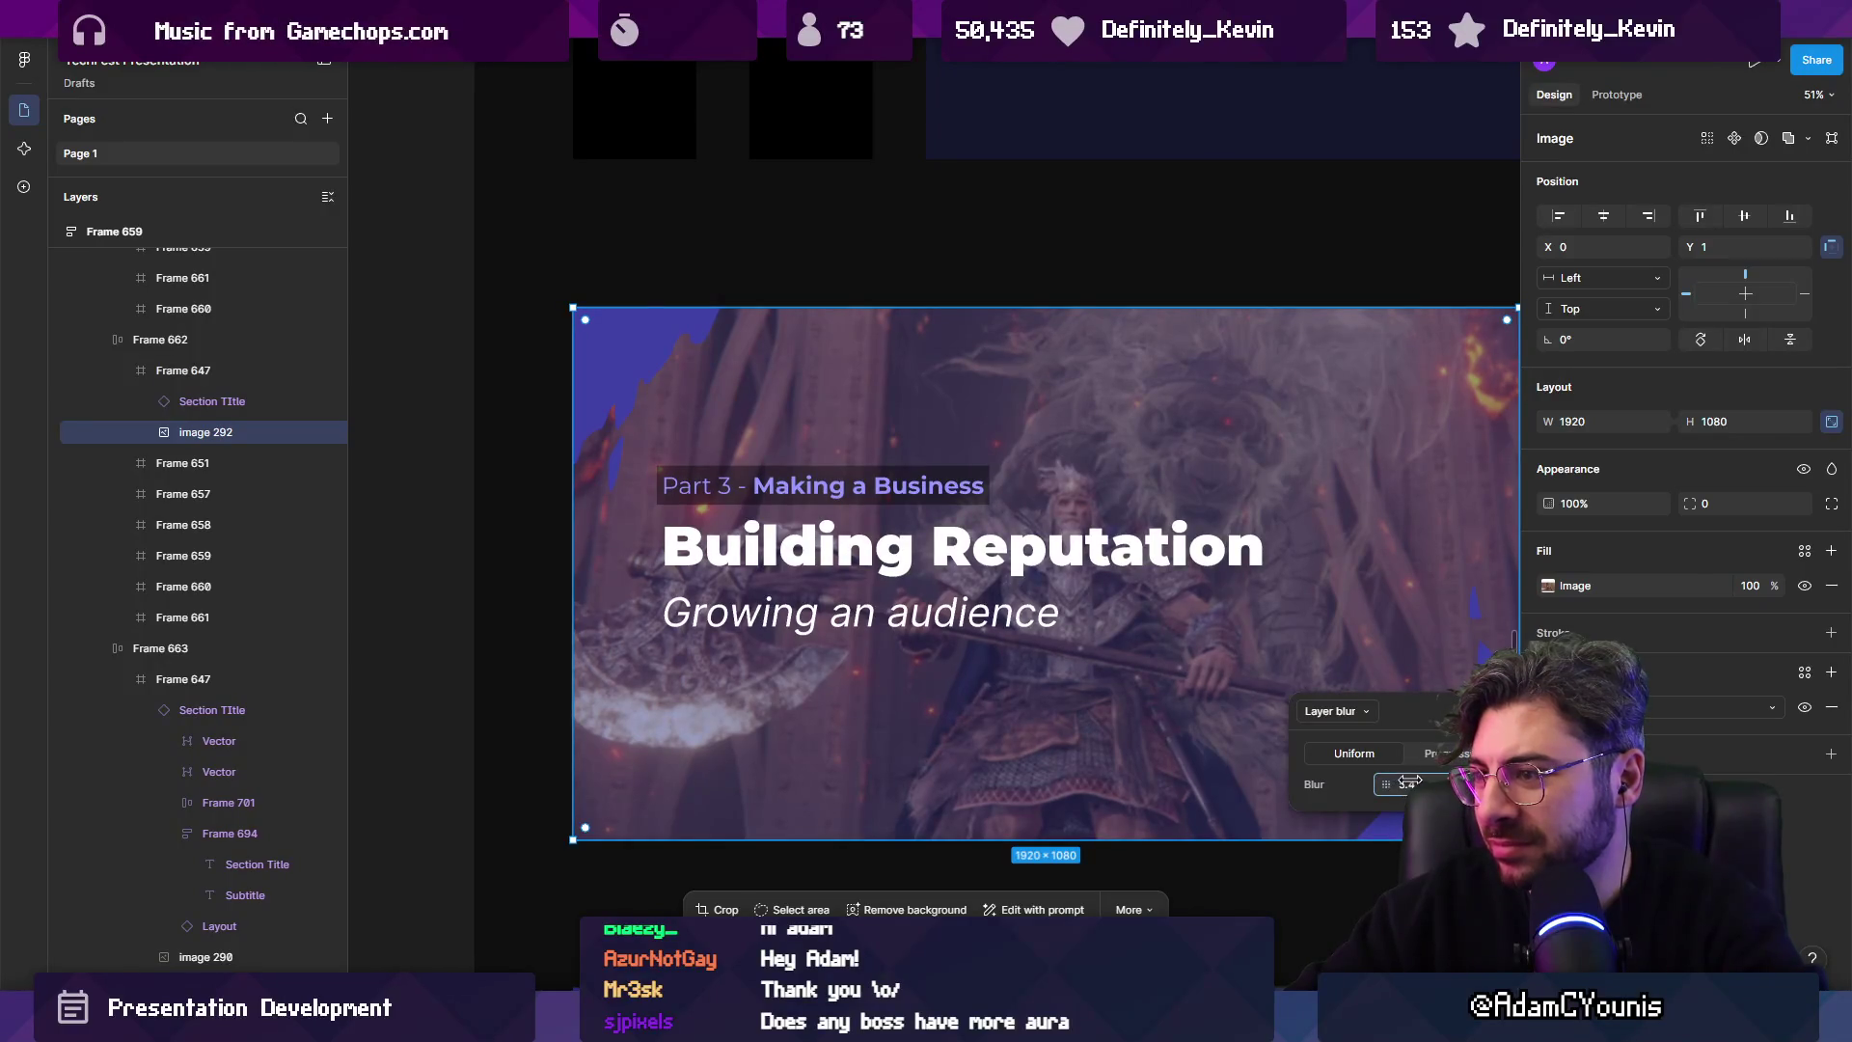
# - Enlarge the Godfrey image past the slide edges and enable Clip content on Frame 647
pyautogui.hscroll(3, 1234, 690)
pyautogui.scroll(-3, 926, 540)
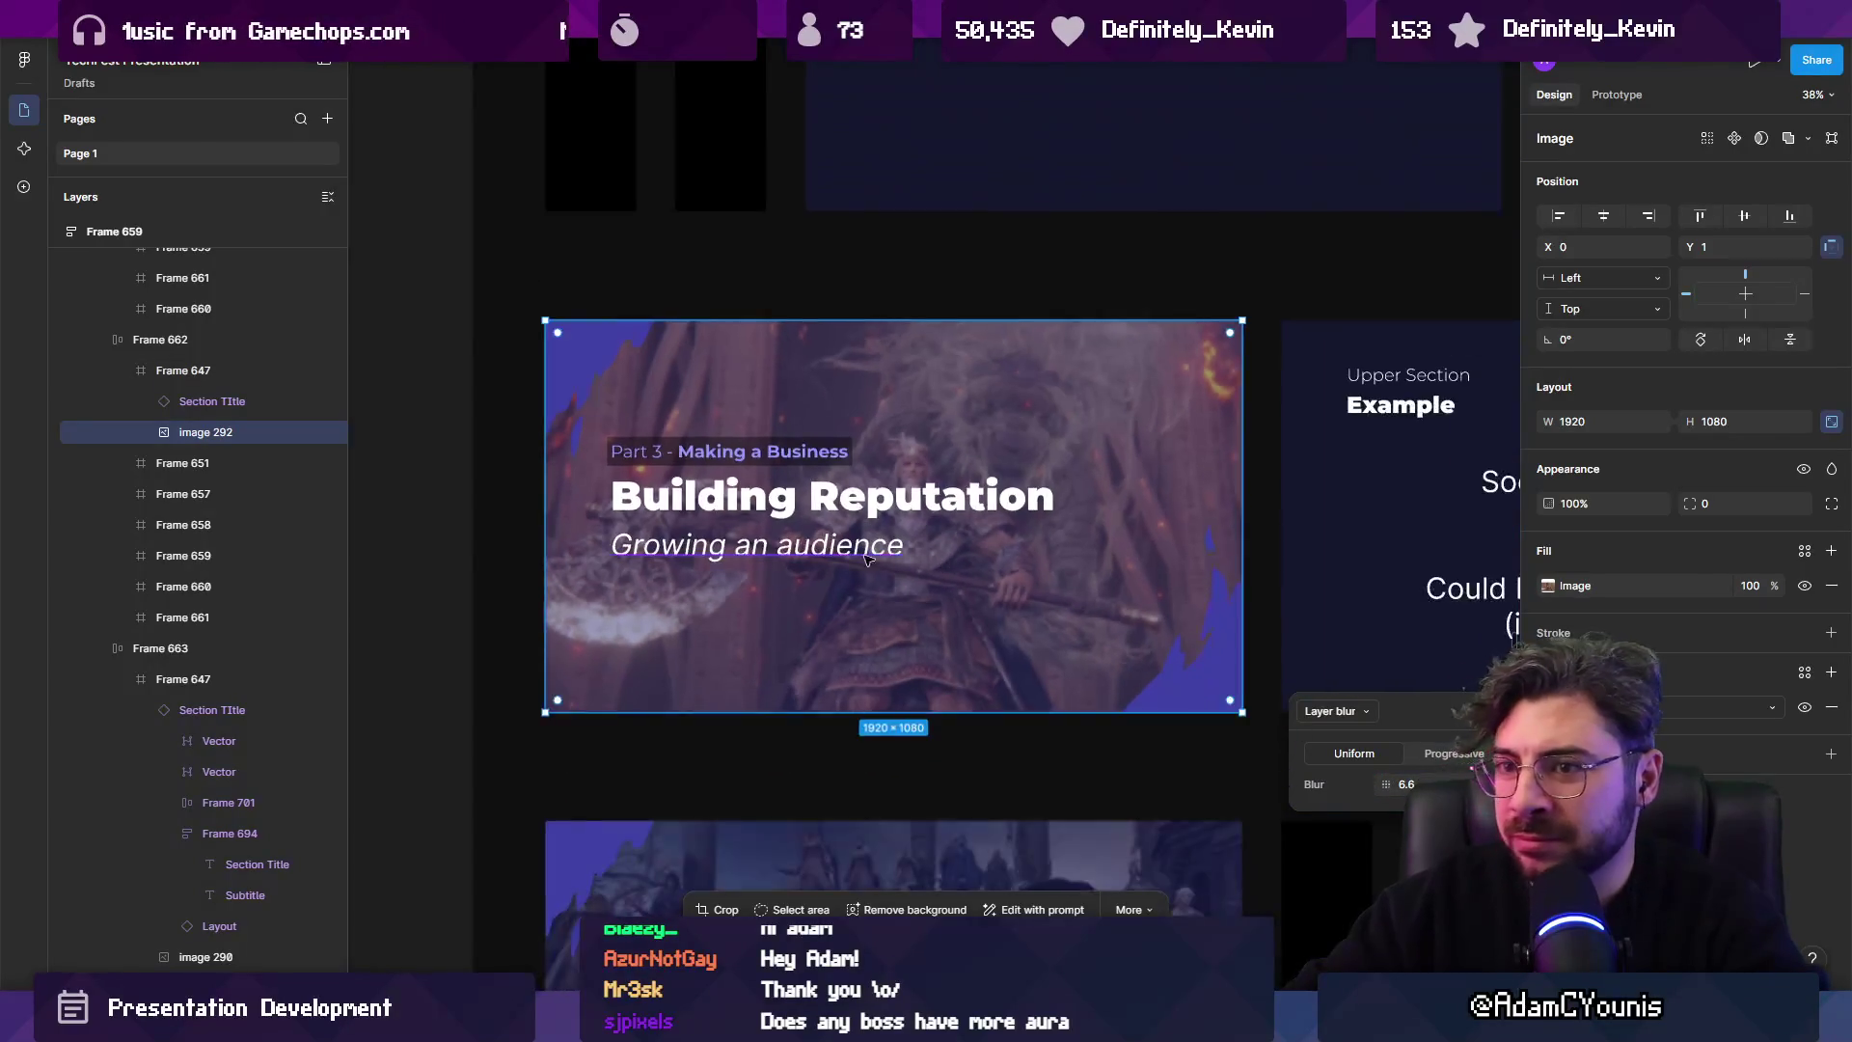
pyautogui.moveTo(1239, 315); pyautogui.dragTo(1290, 269)
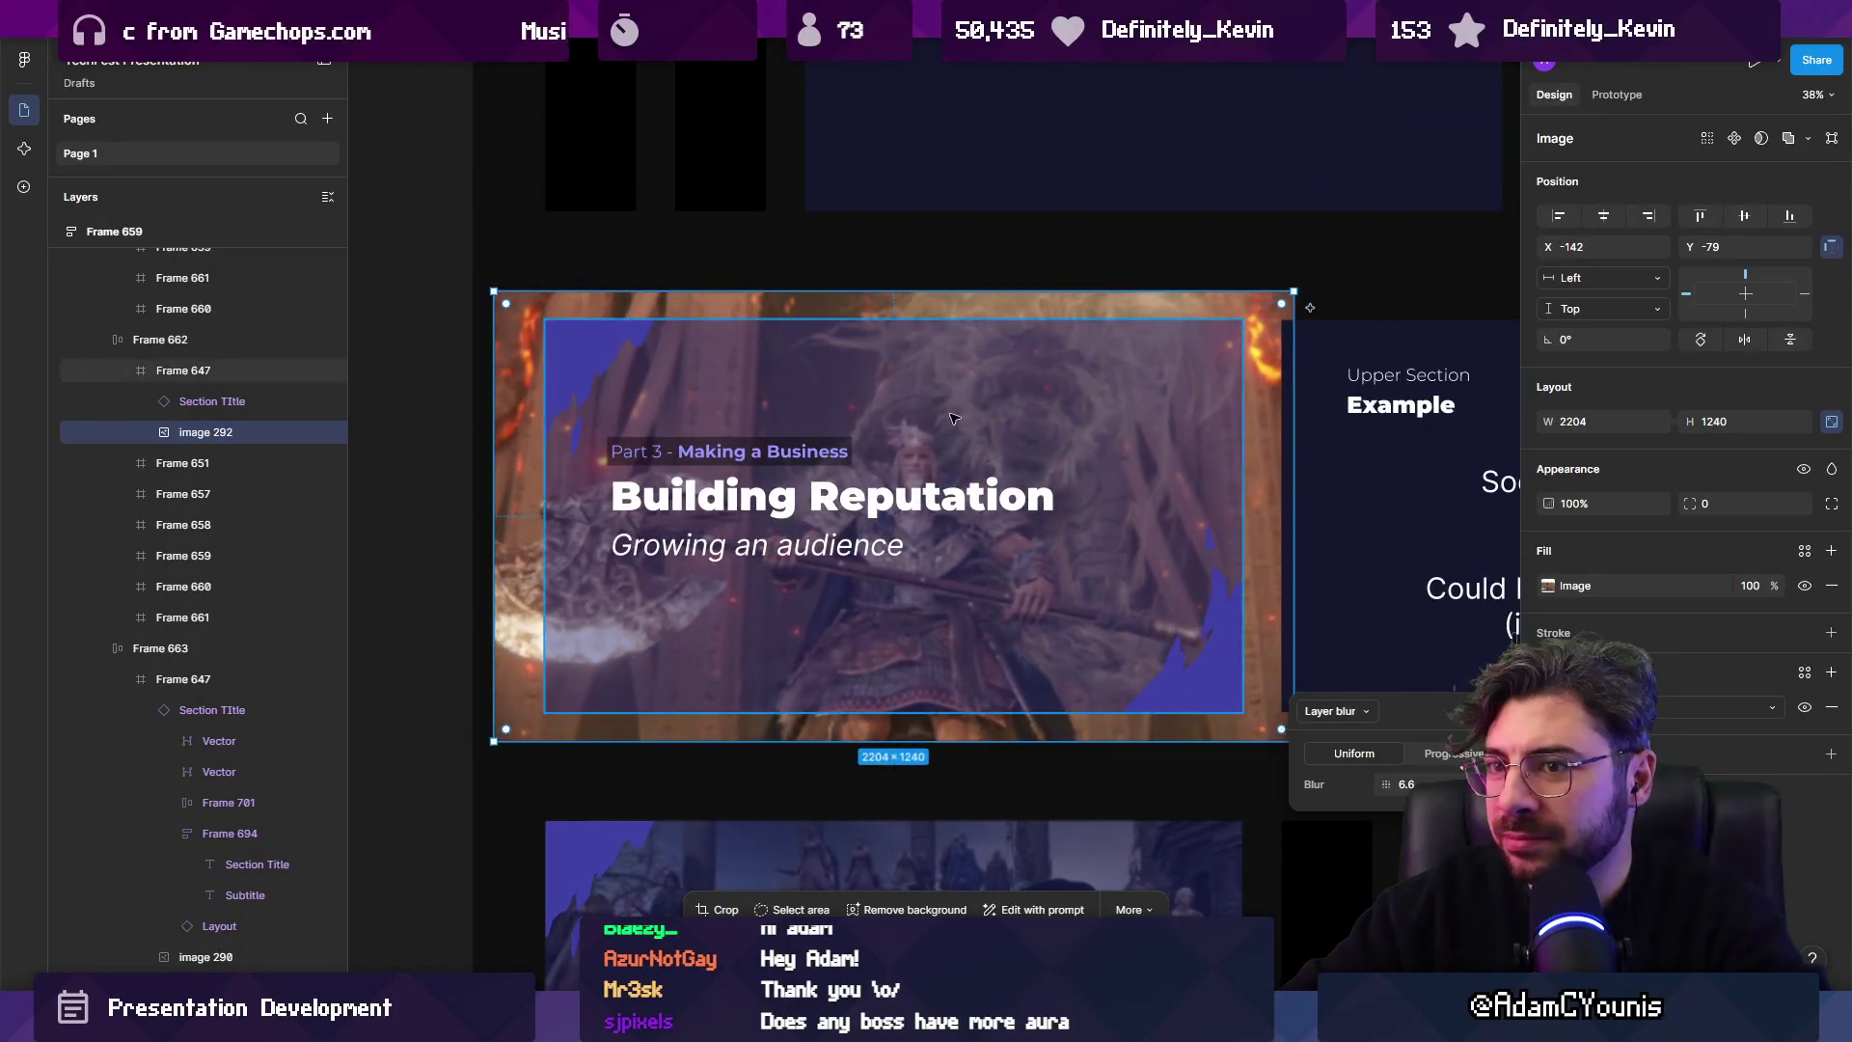
pyautogui.click(269, 373)
pyautogui.click(1544, 421)
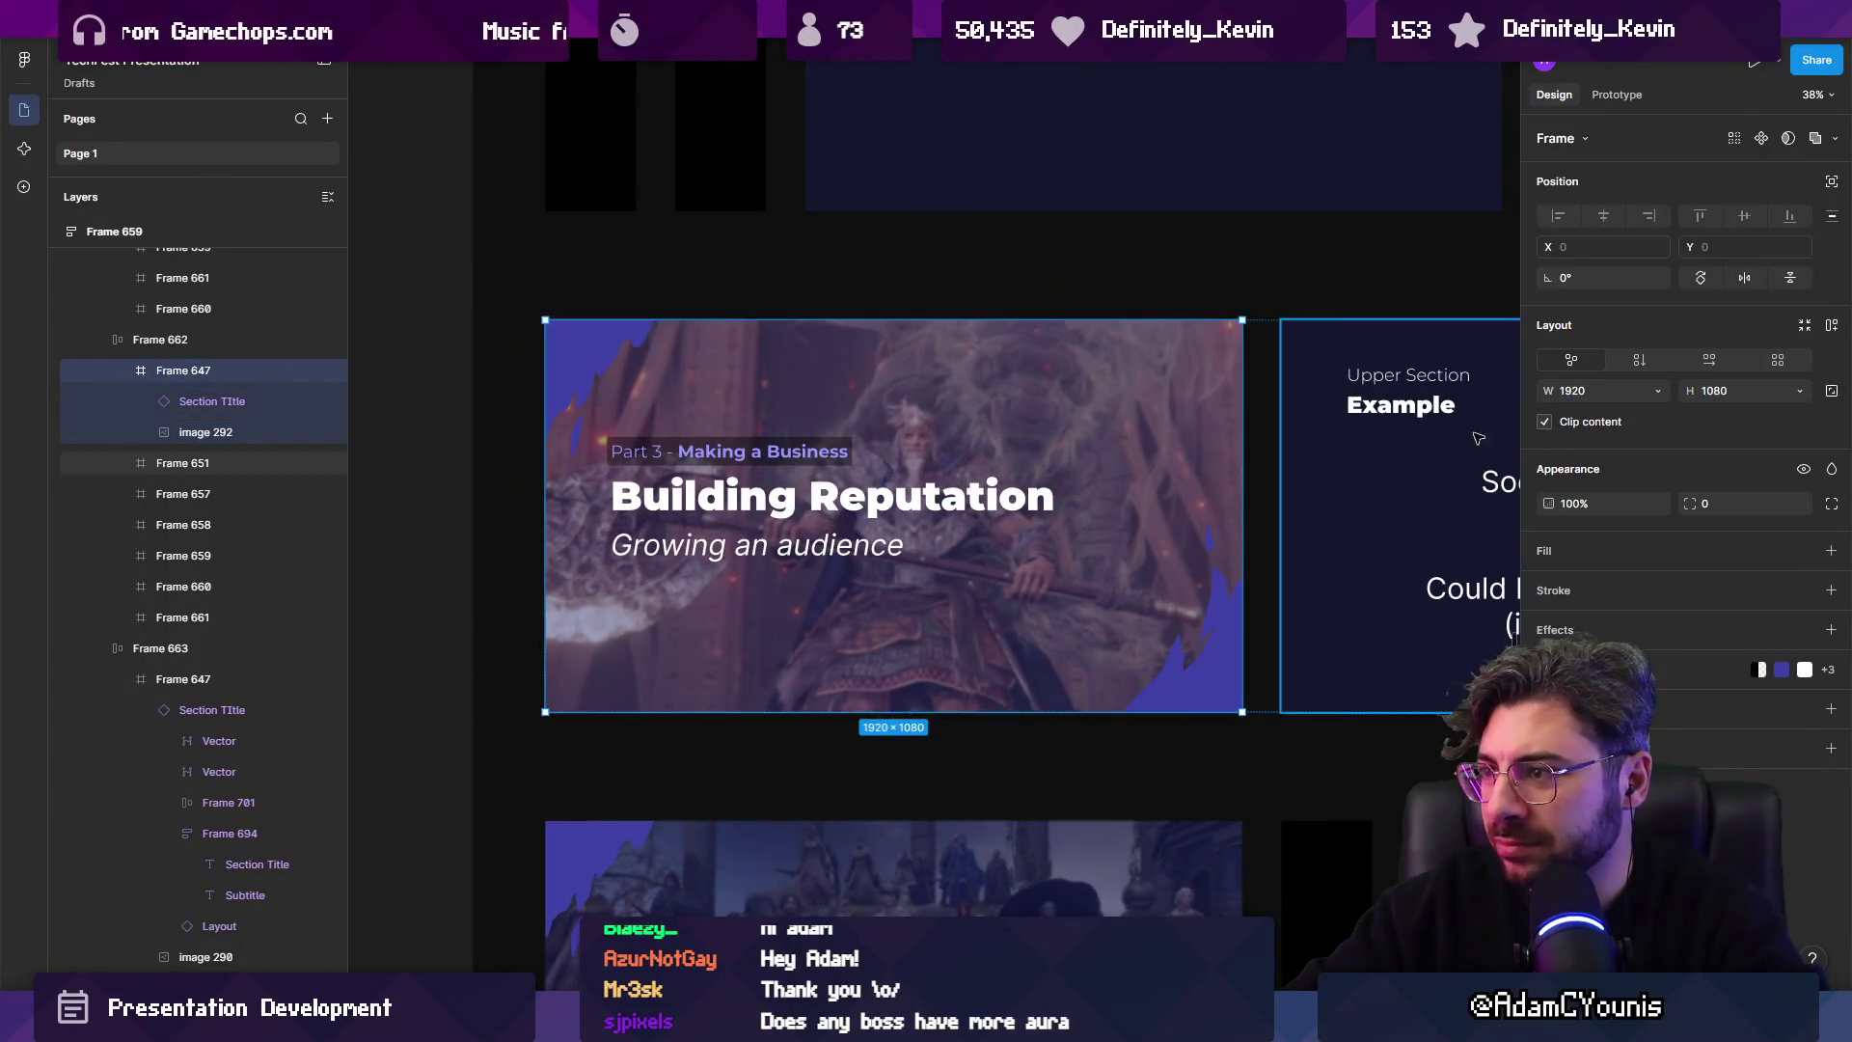
# - Scale image 292 to 2160×1215, shift it to reframe Godfrey, and adjust its exposure
pyautogui.click(205, 432)
pyautogui.moveTo(1292, 268)
pyautogui.mouseDown()
pyautogui.moveTo(1341, 239)
pyautogui.moveTo(1289, 281)
pyautogui.mouseUp()
pyautogui.moveTo(1030, 410); pyautogui.dragTo(1009, 422)
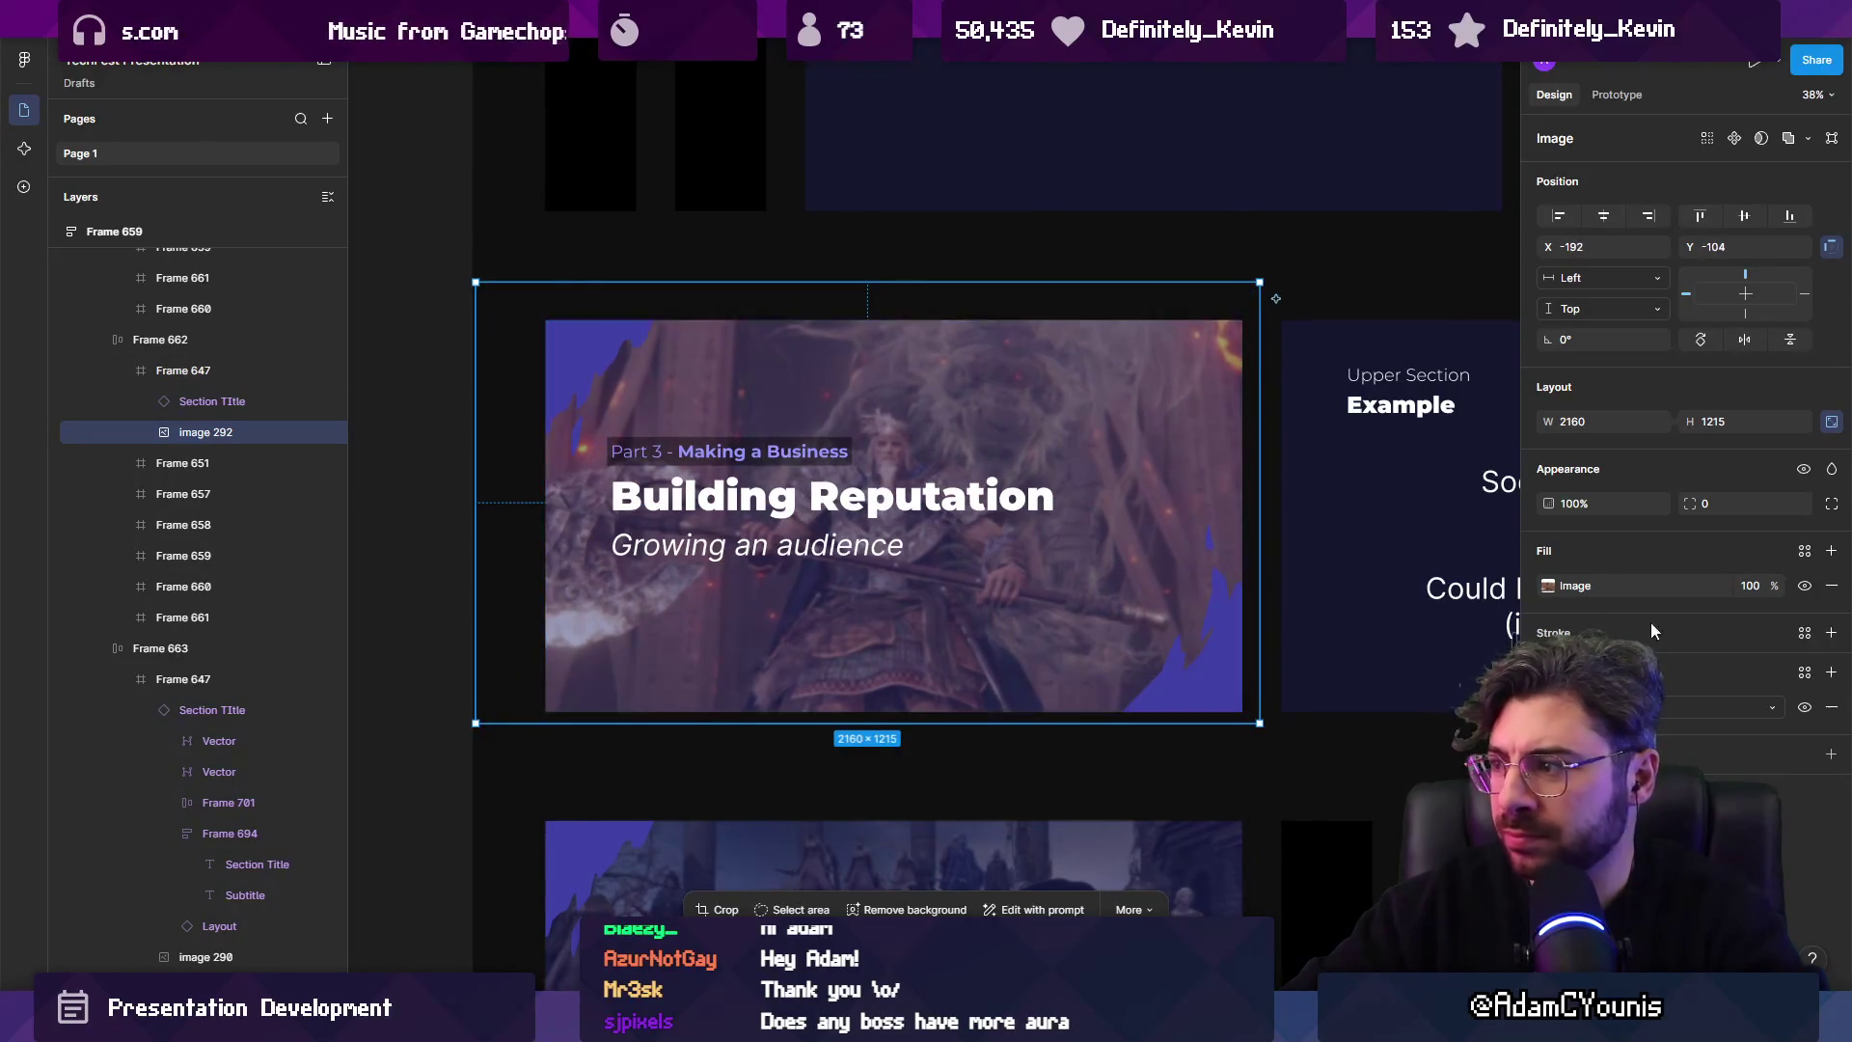
pyautogui.doubleClick(1009, 422)
pyautogui.moveTo(1446, 770)
pyautogui.mouseDown()
pyautogui.moveTo(1418, 771)
pyautogui.moveTo(1438, 771)
pyautogui.mouseUp()
pyautogui.click(959, 736)
pyautogui.scroll(-5, 917, 675)
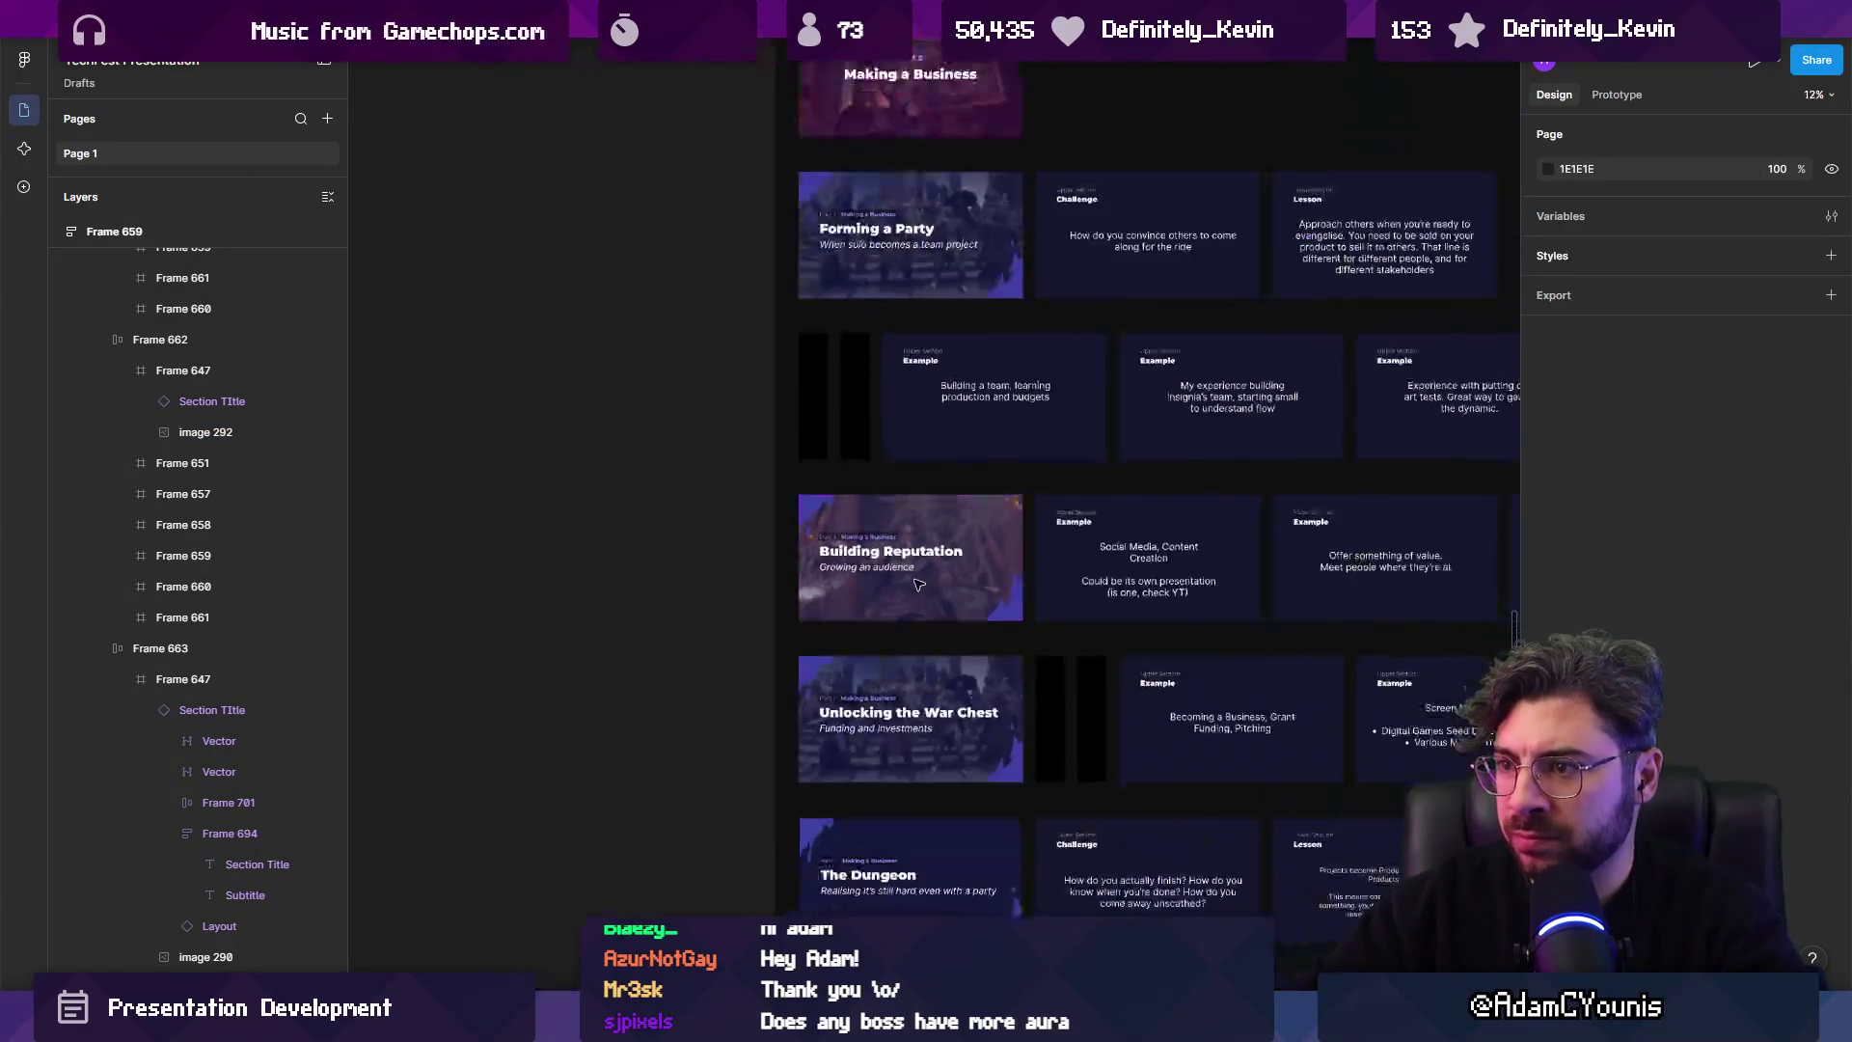
pyautogui.hotkey('shift', '2')
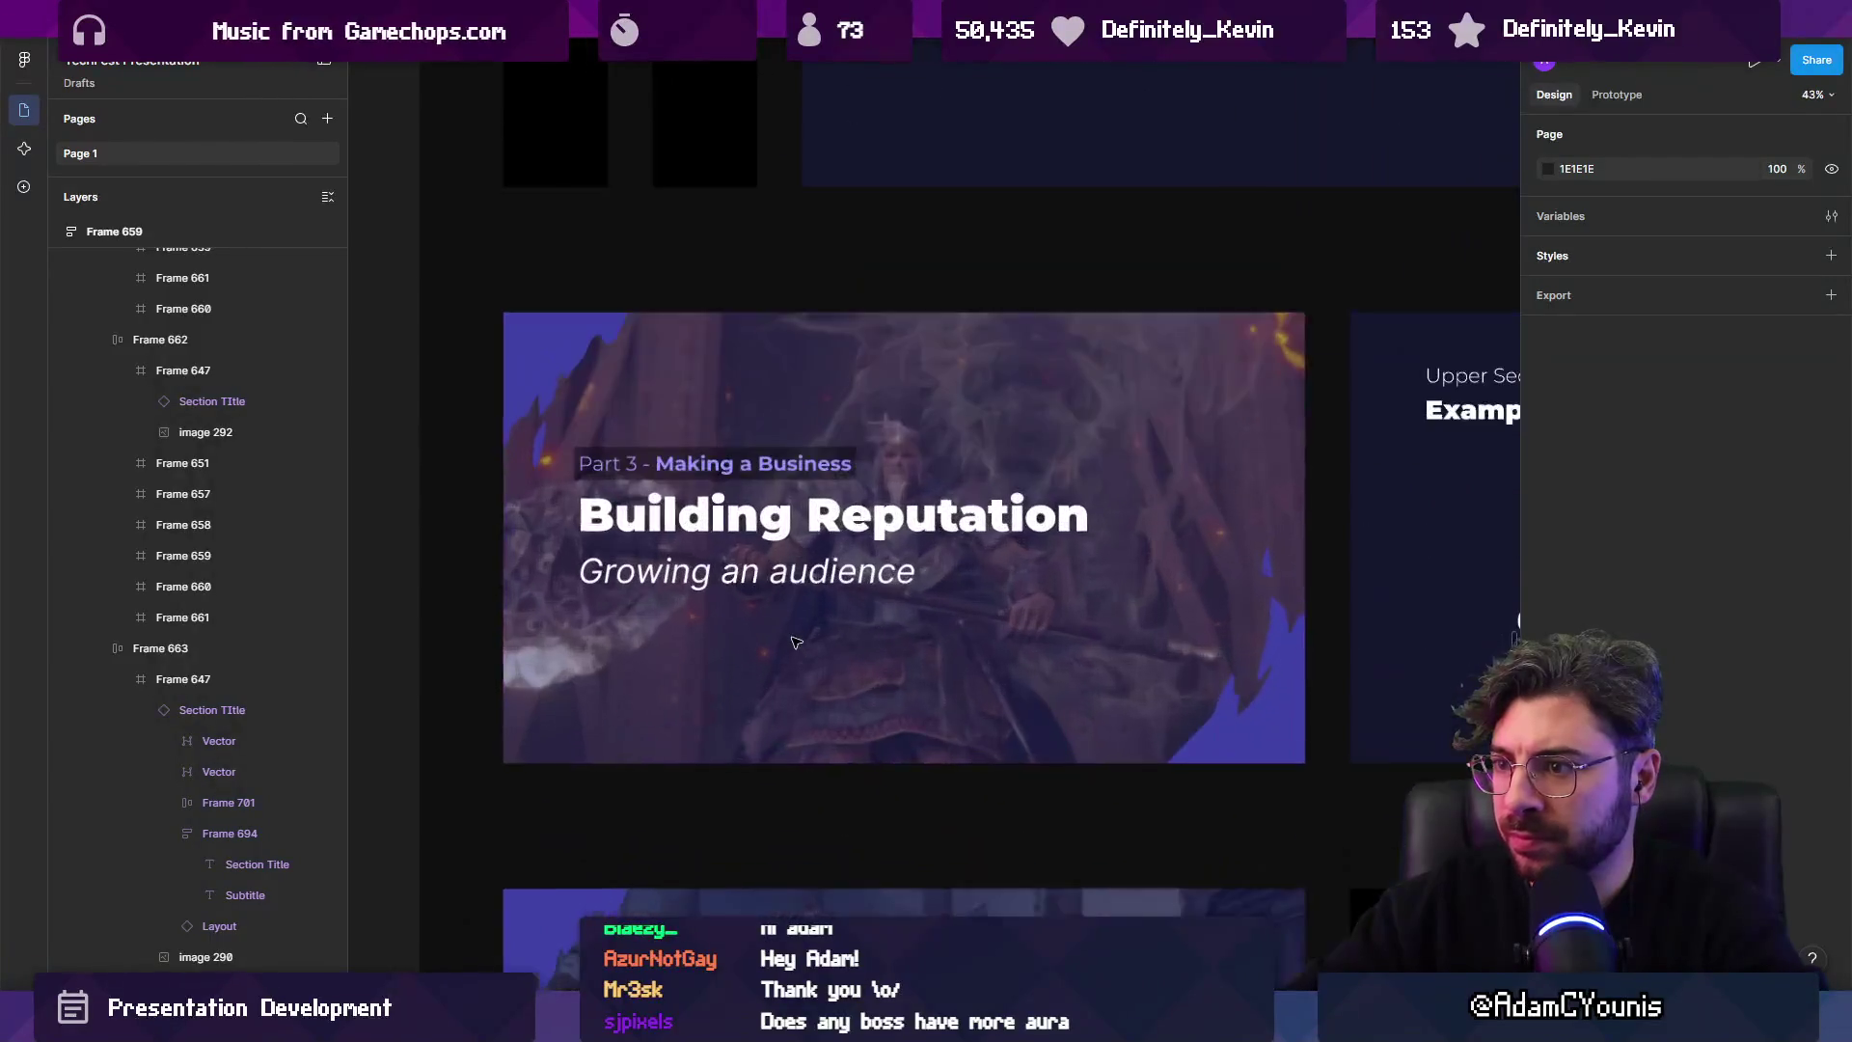
# - Copy the 3,256×2,160 Fextralife Godfrey artwork, then select the Building Reputation background in Figma
pyautogui.moveTo(950, 1023)
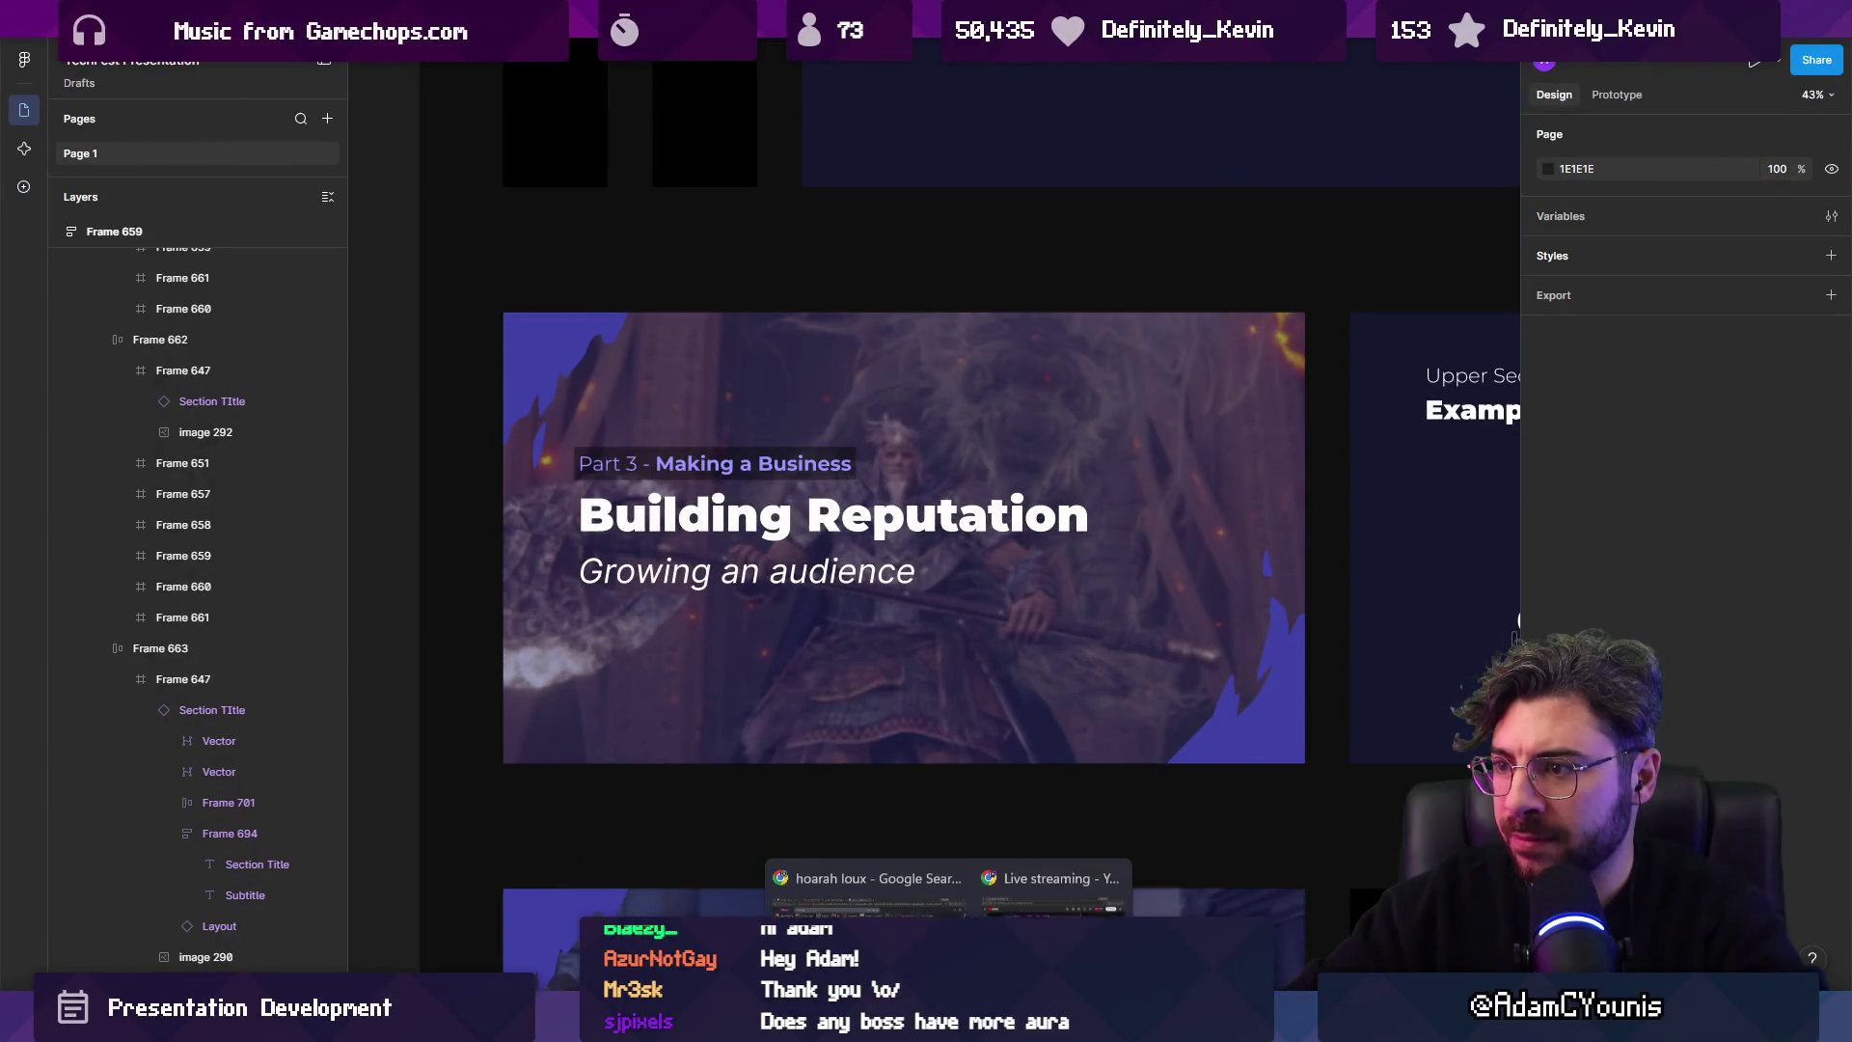
pyautogui.click(855, 889)
pyautogui.scroll(-4, 1360, 519)
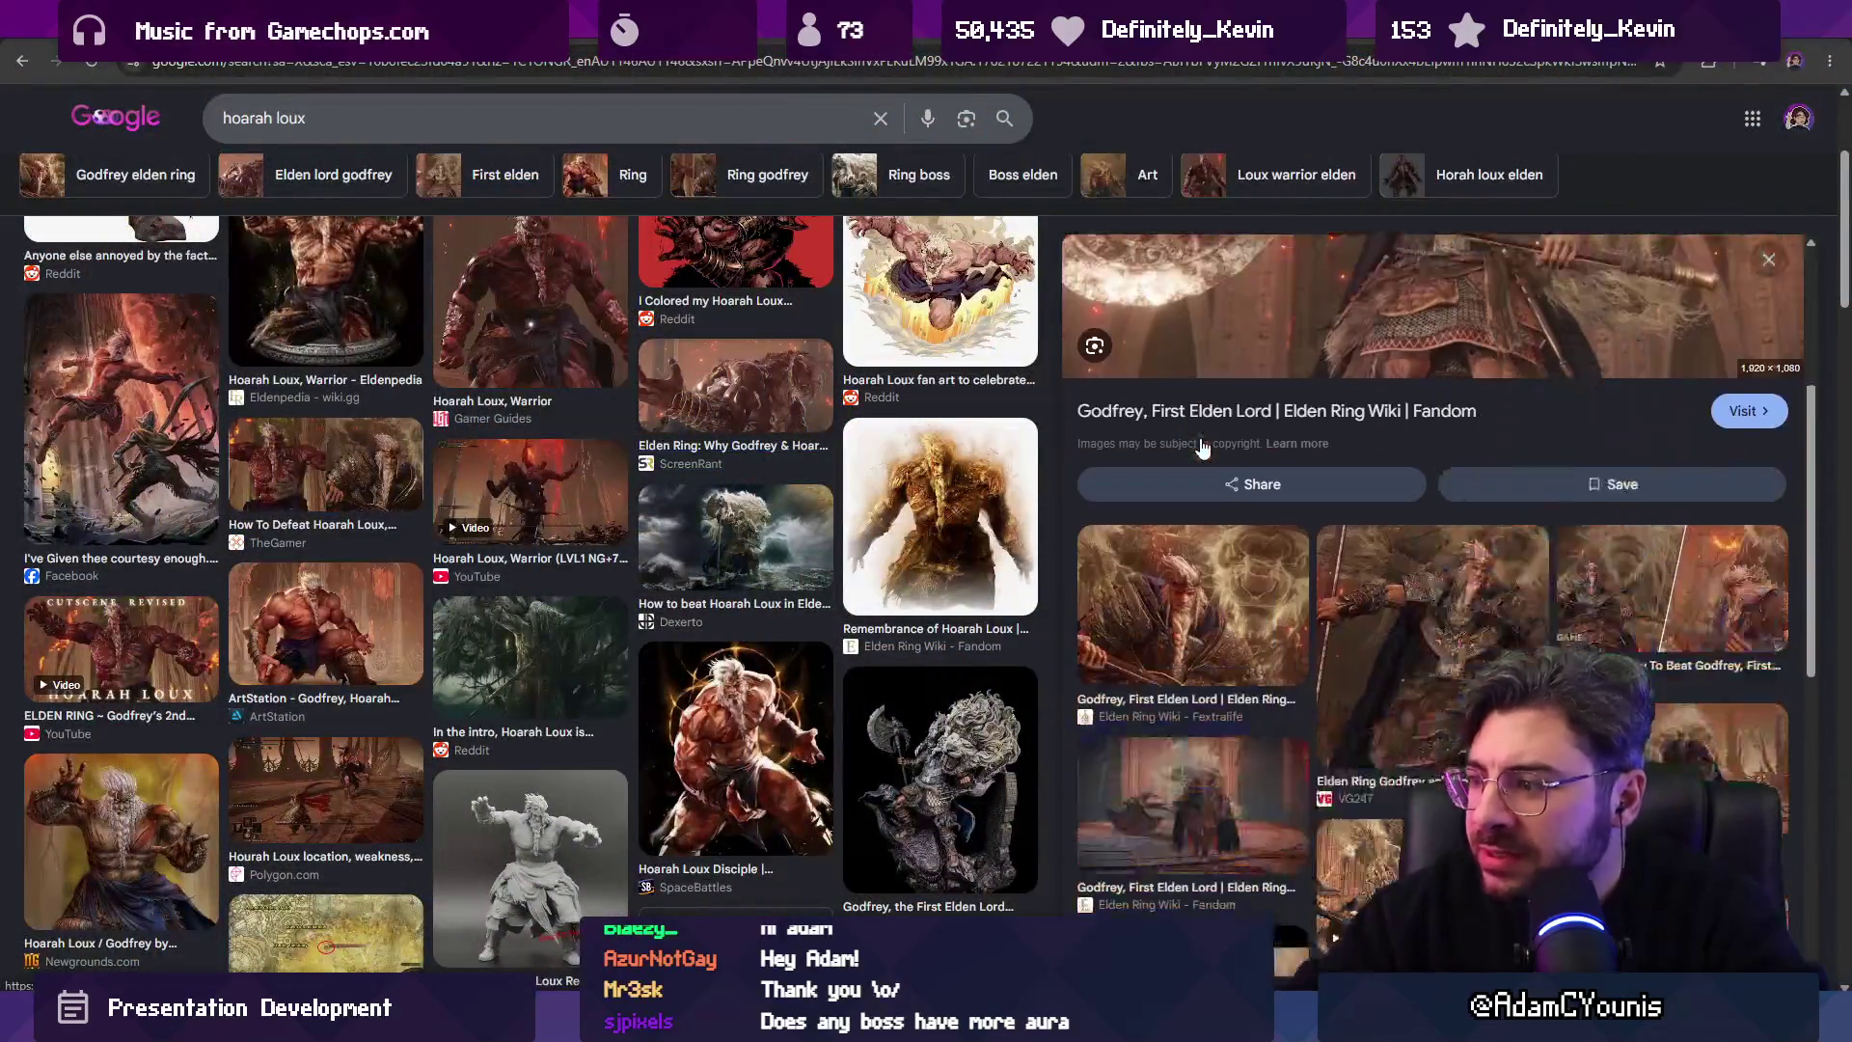
pyautogui.click(1208, 527)
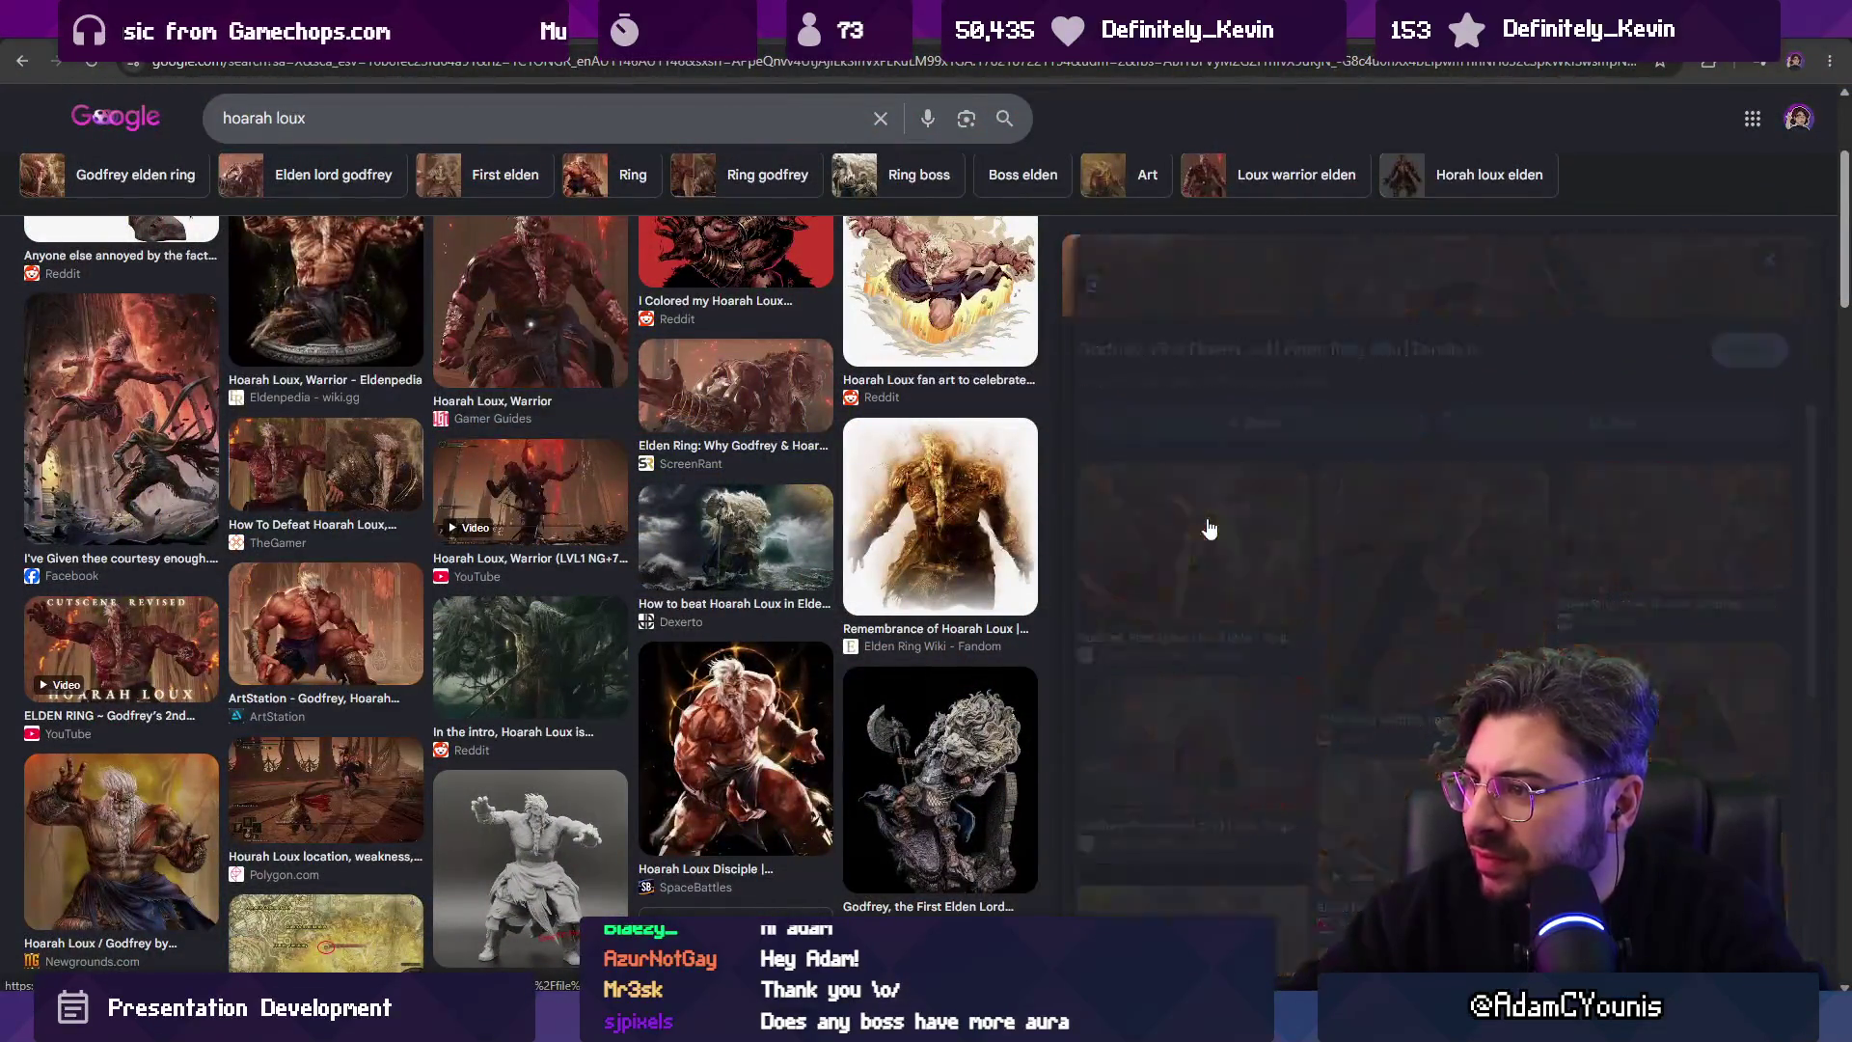
pyautogui.rightClick(1276, 511)
pyautogui.click(1381, 856)
pyautogui.scroll(-4, 1218, 771)
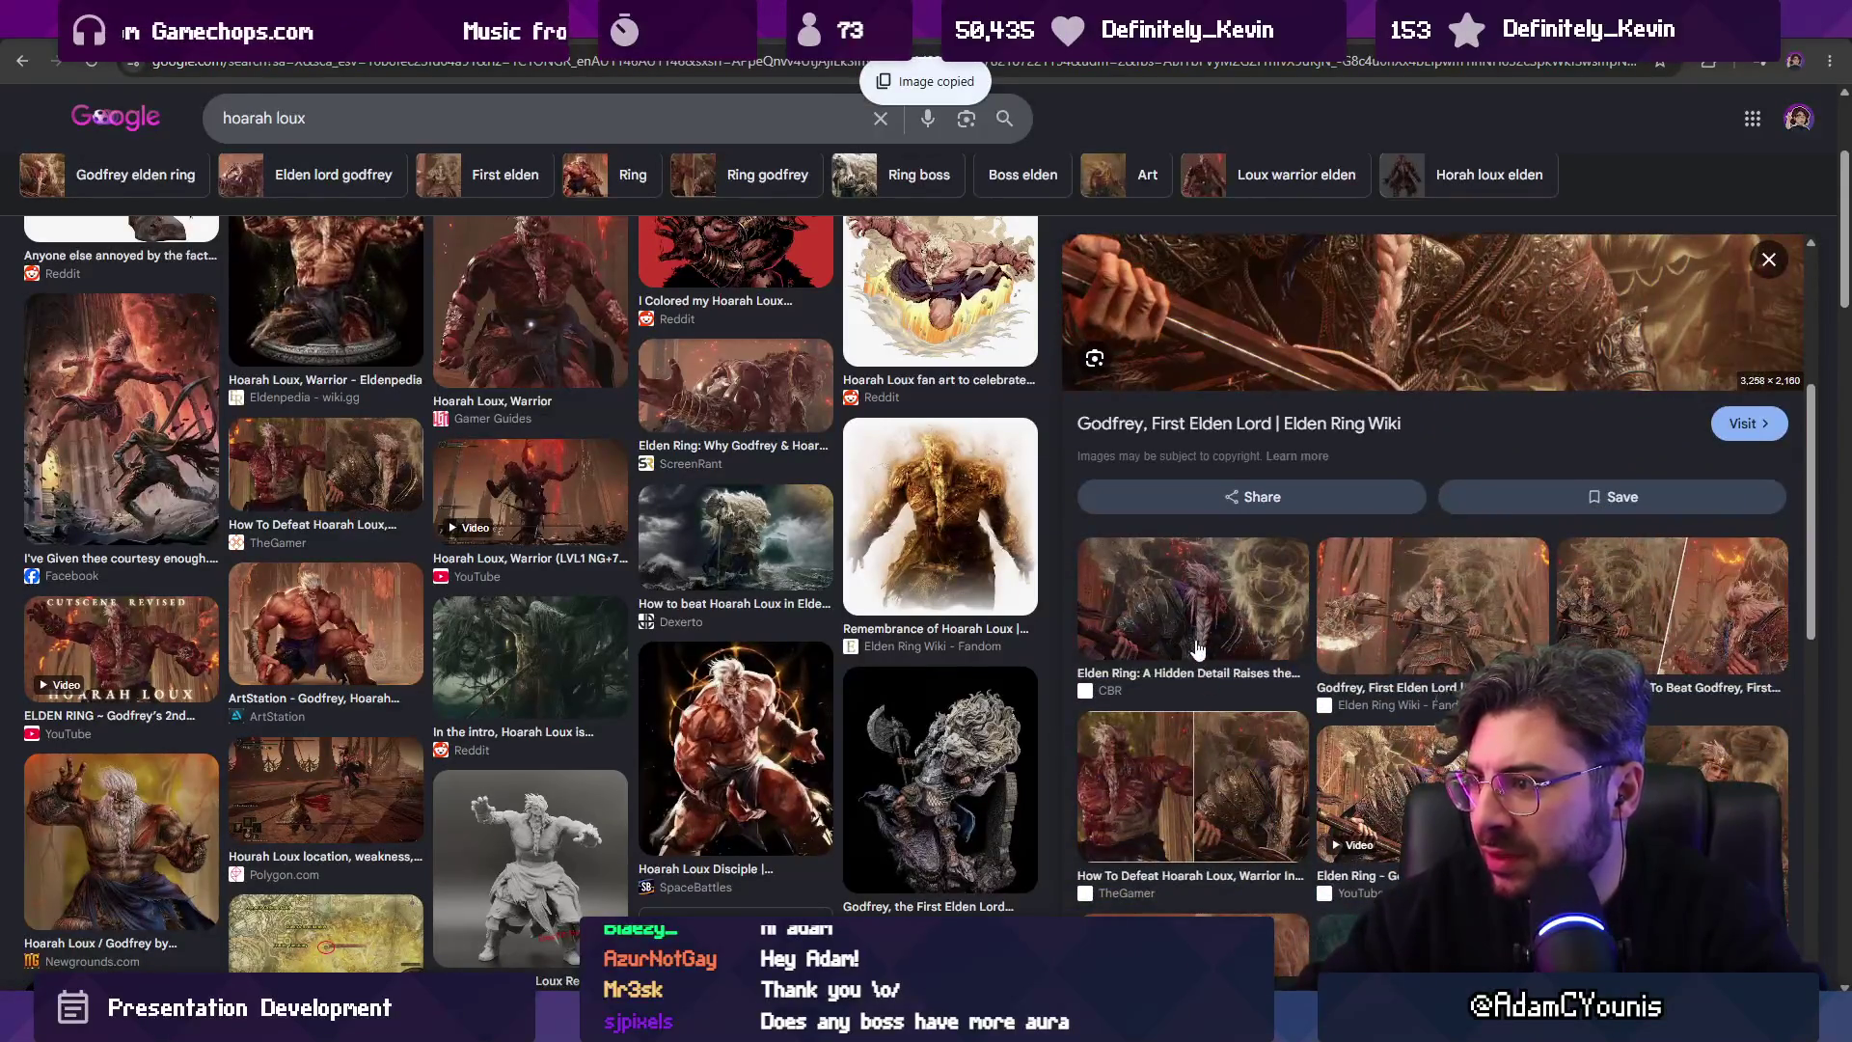
pyautogui.click(1196, 646)
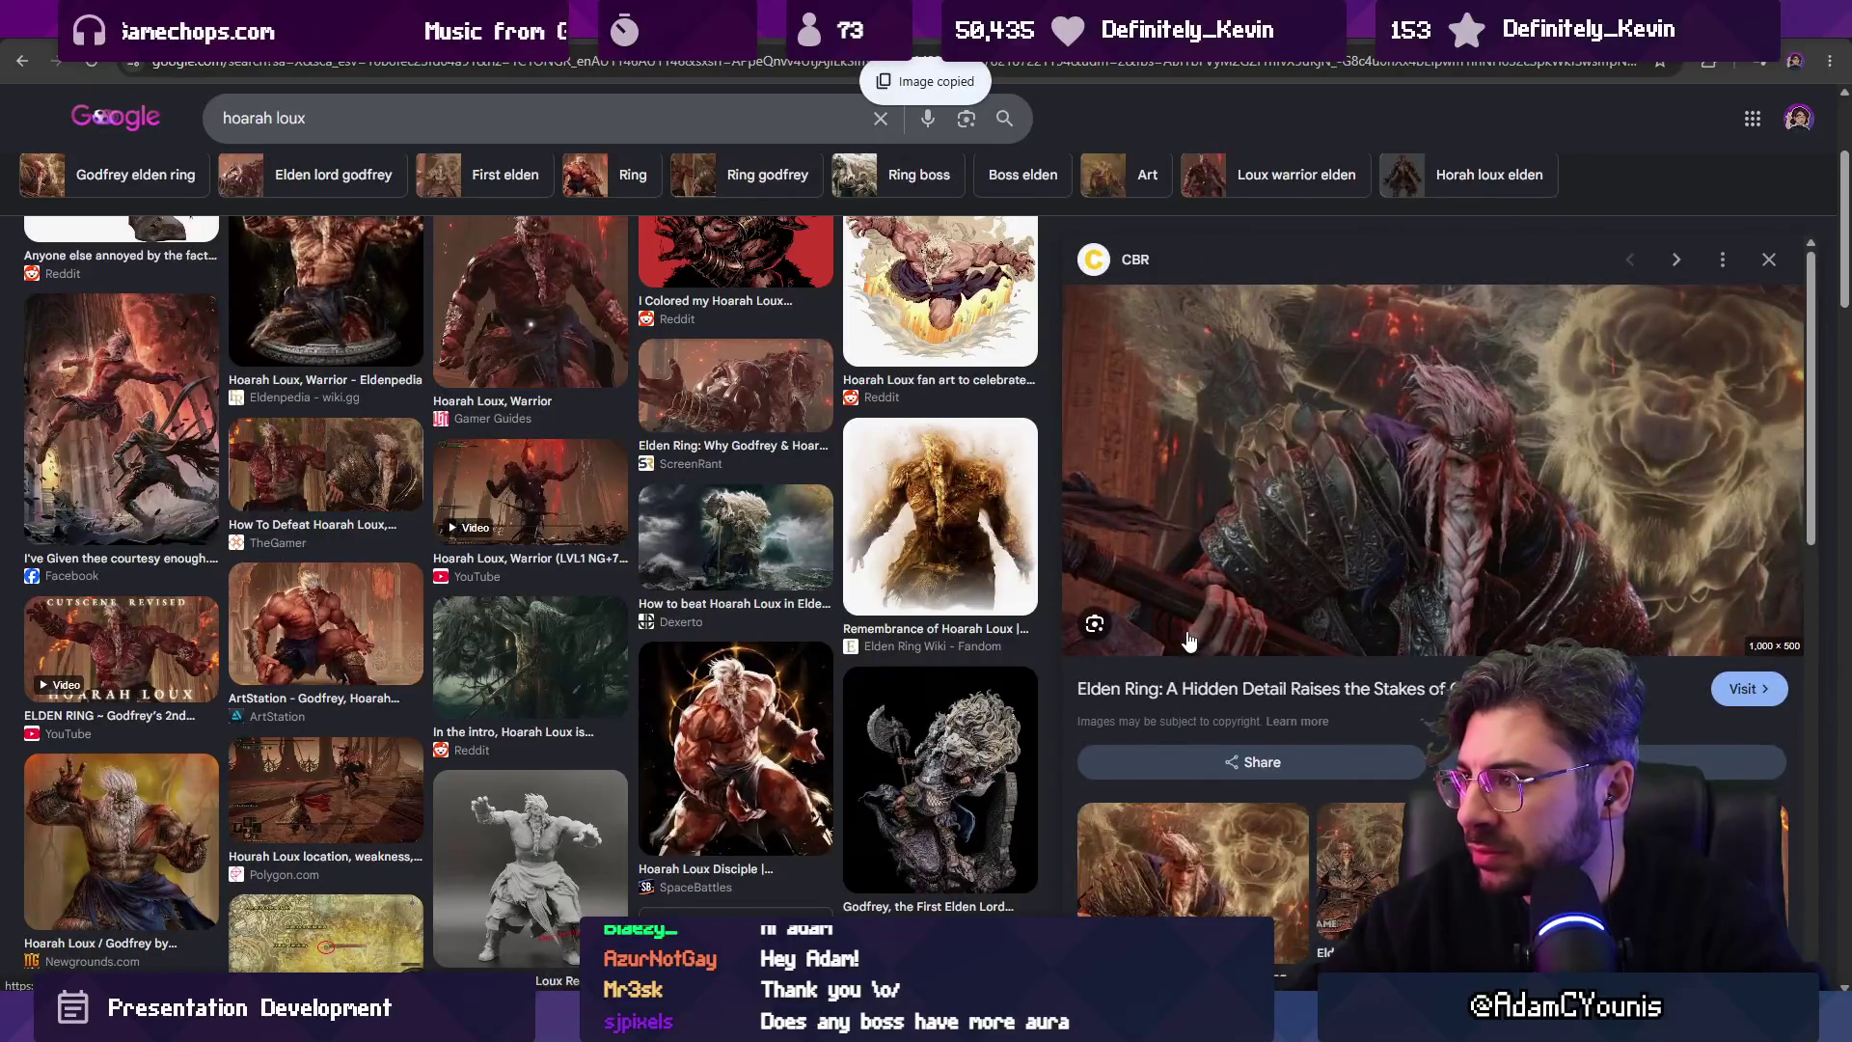
pyautogui.click(1160, 887)
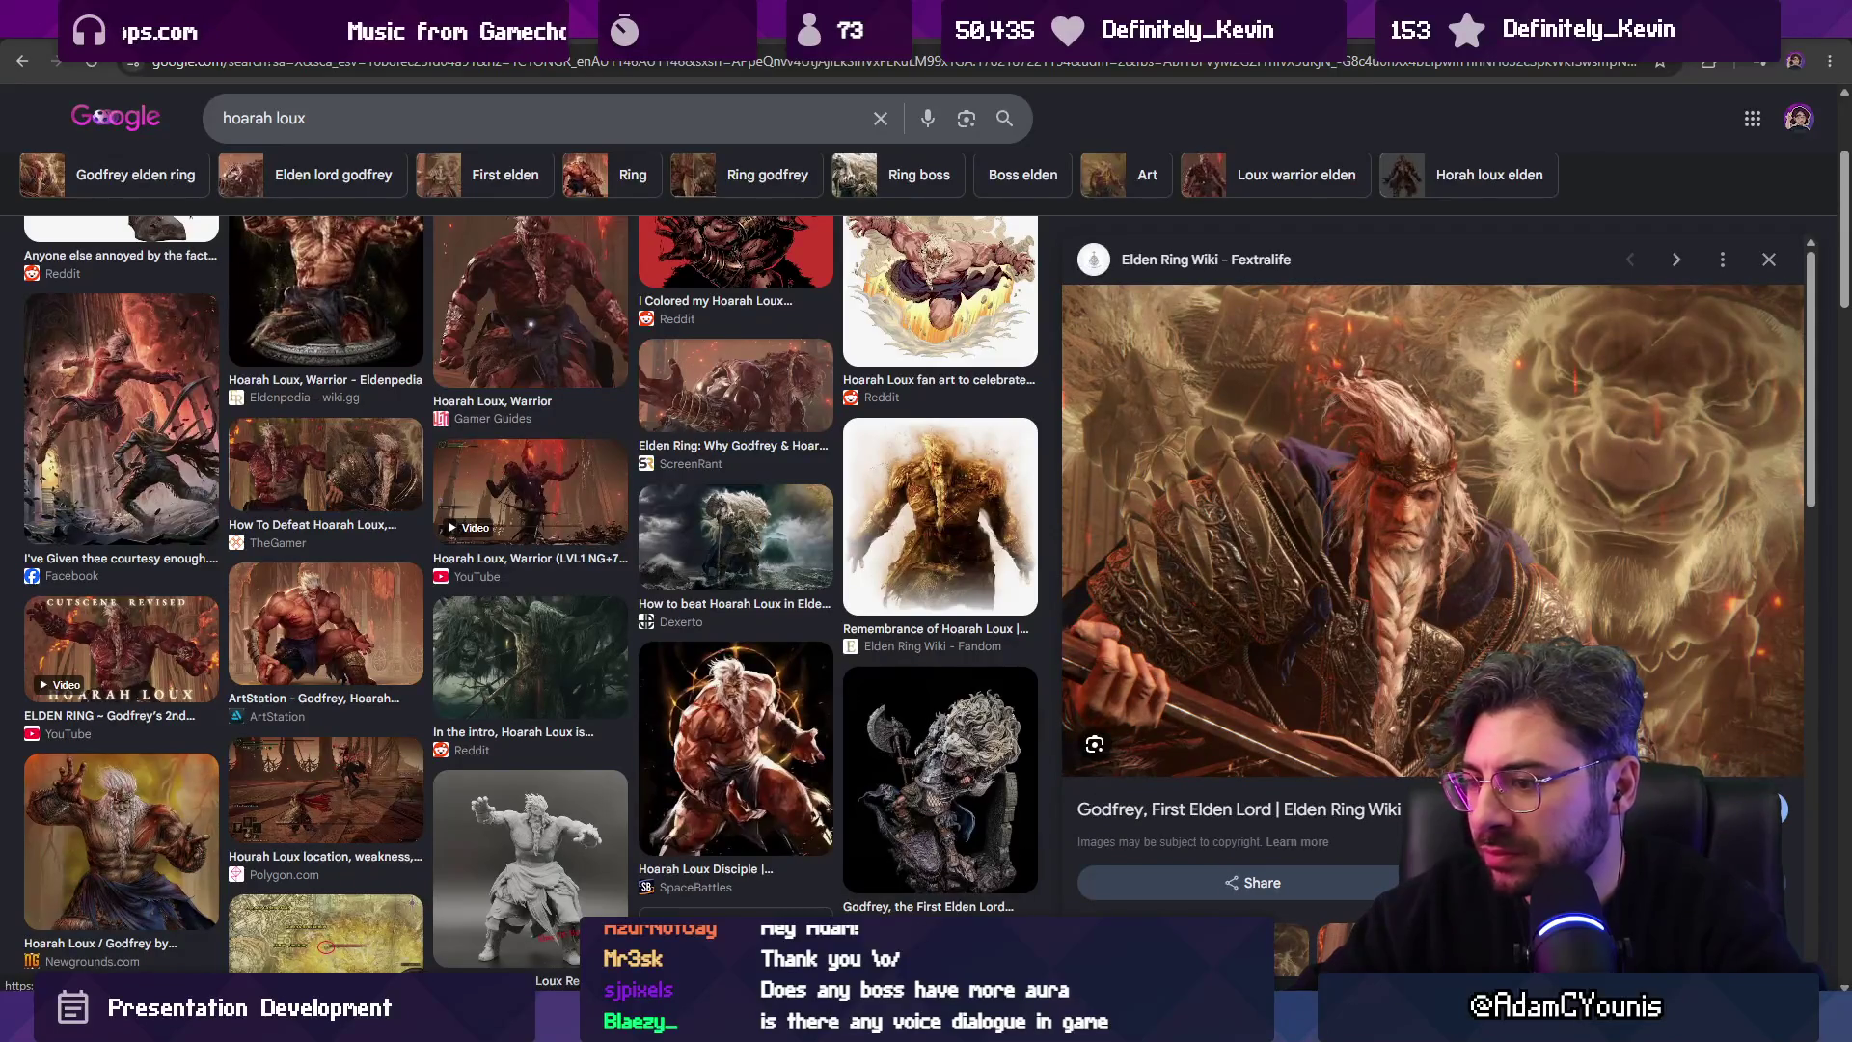
pyautogui.hotkey('alt', 'Tab')
pyautogui.click(248, 675)
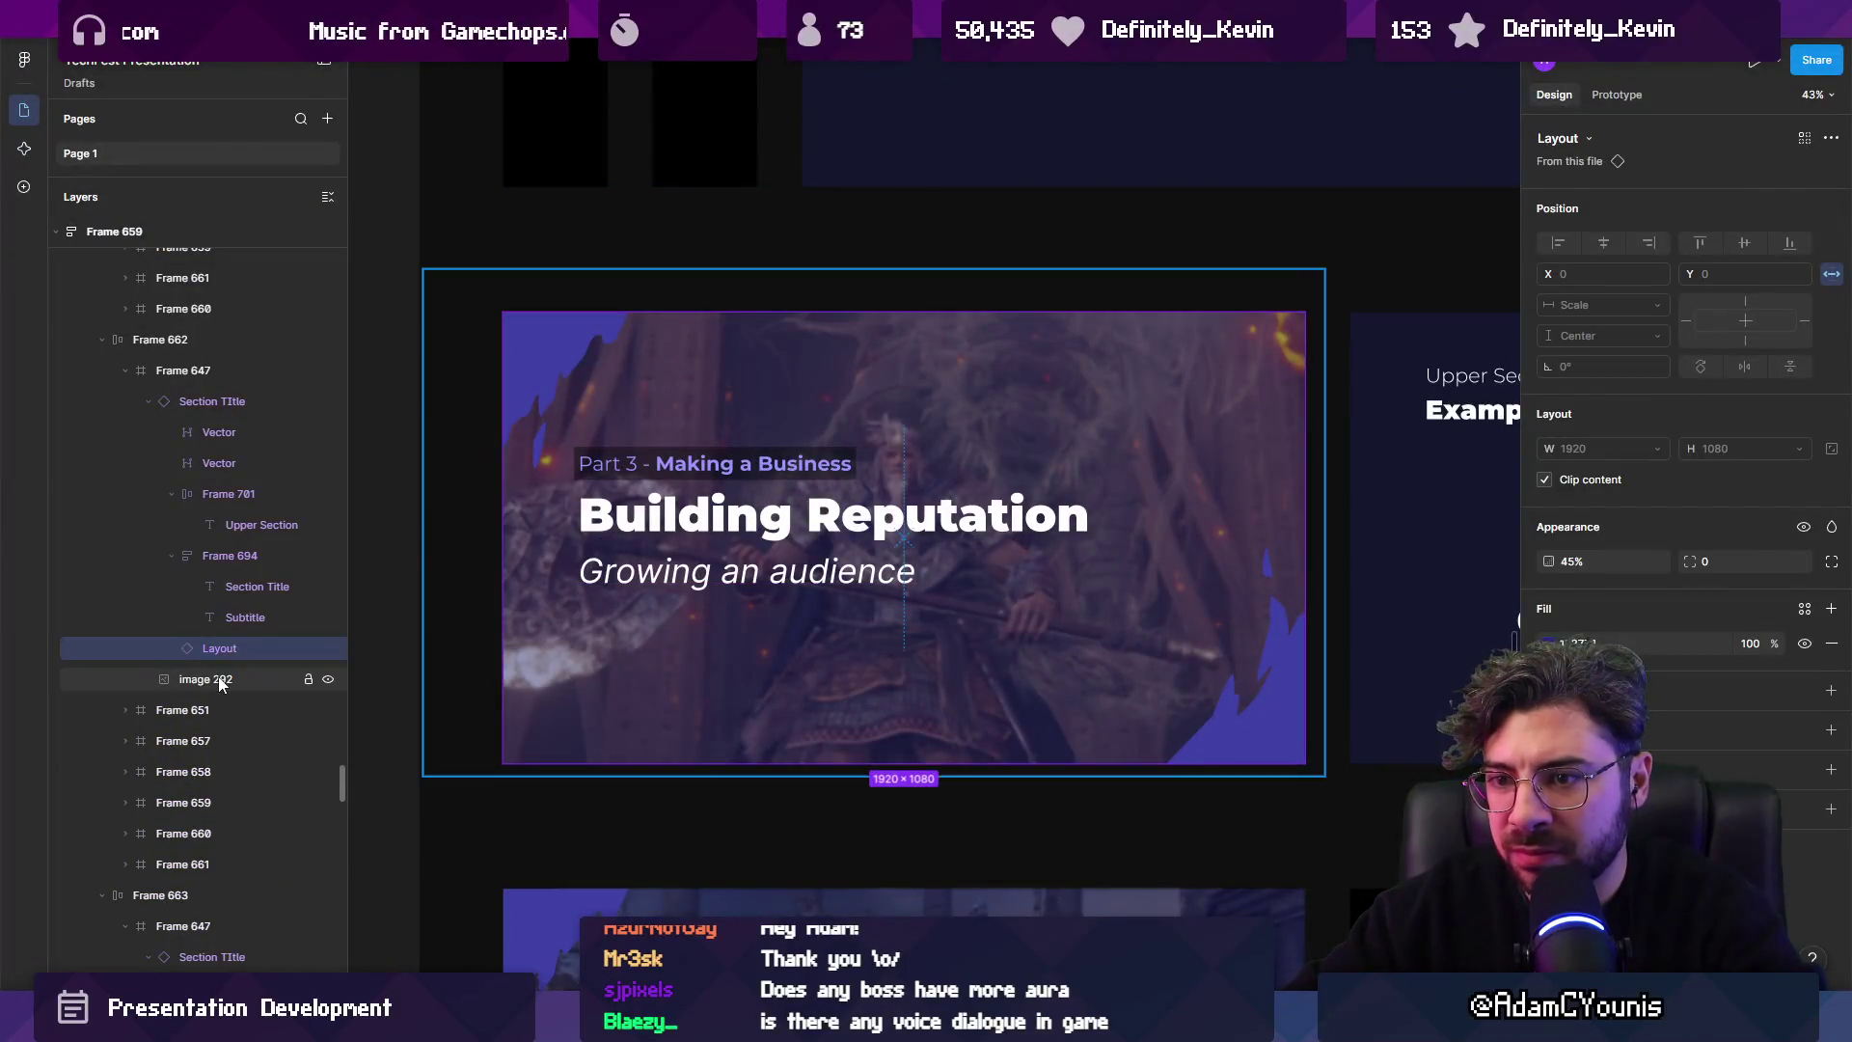
# - Paste the Fextralife Godfrey artwork into image 292, then align it left and enlarge it
pyautogui.hotkey('ctrl', 'v')
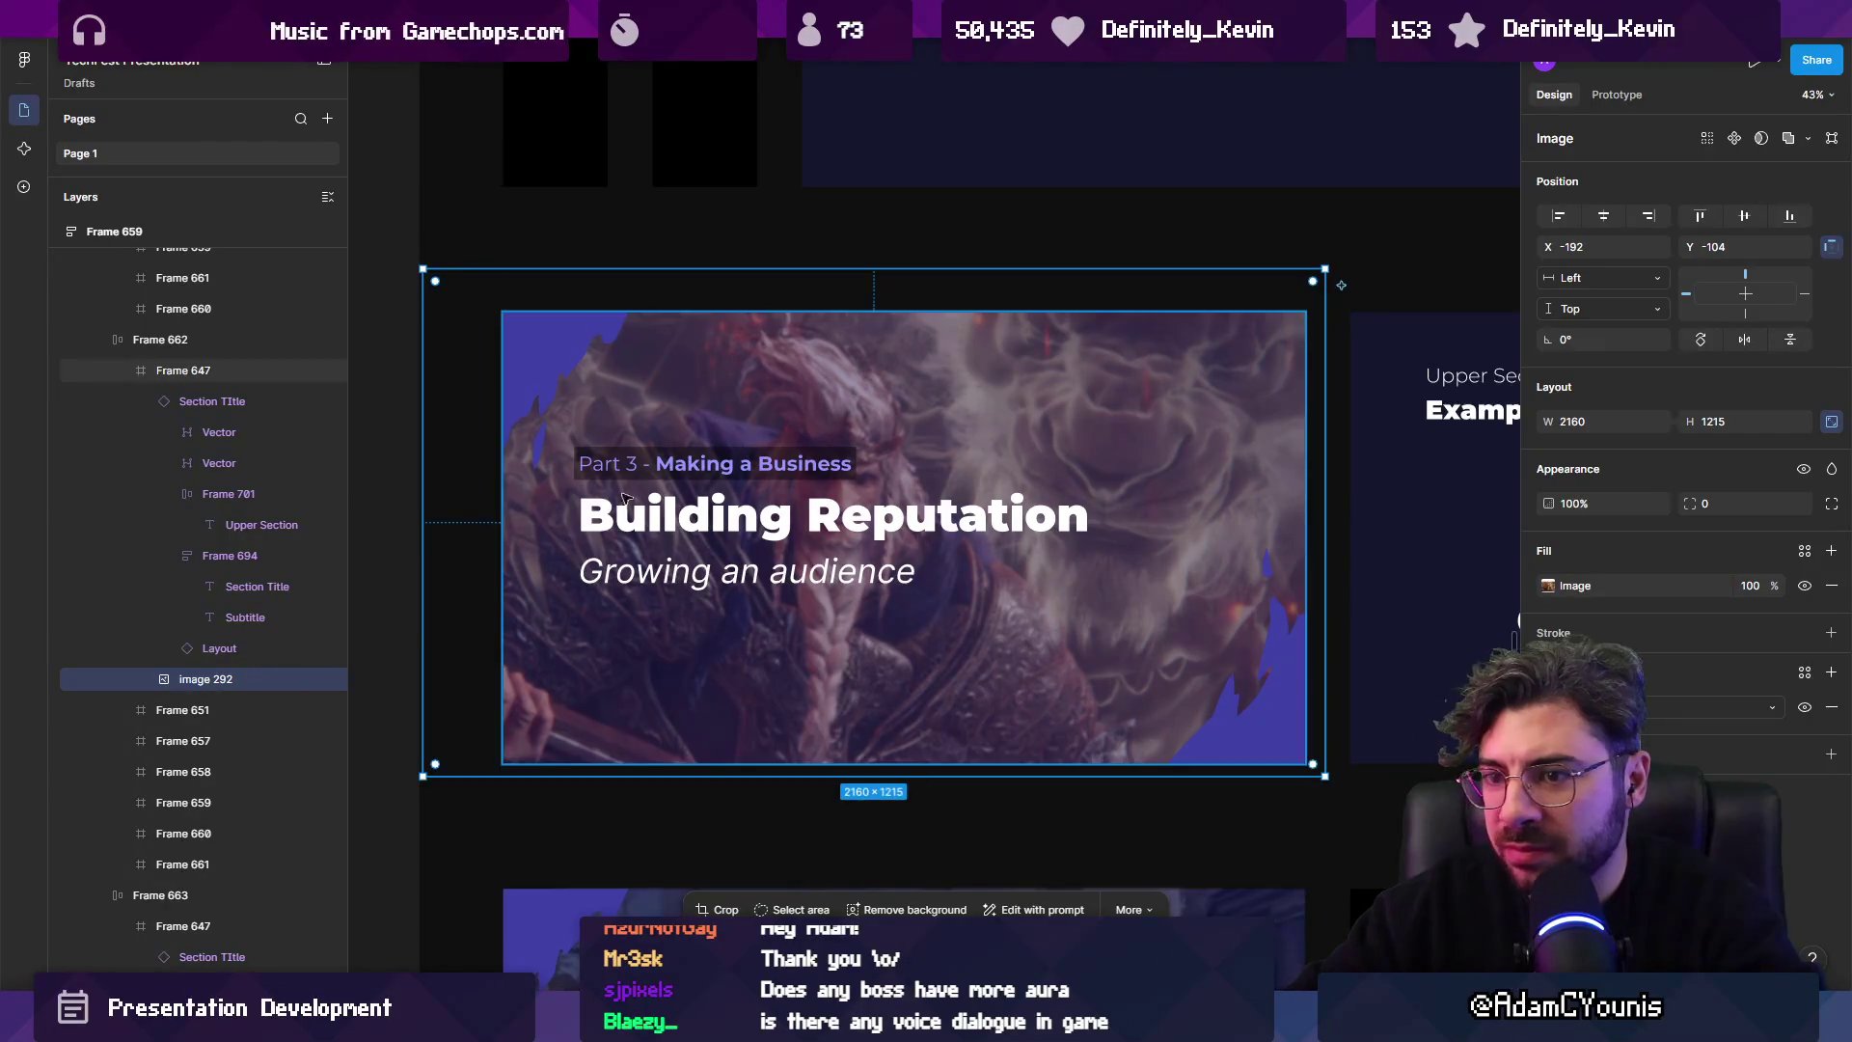
pyautogui.moveTo(422, 269); pyautogui.dragTo(480, 291)
pyautogui.hotkey('ctrl', 'z')
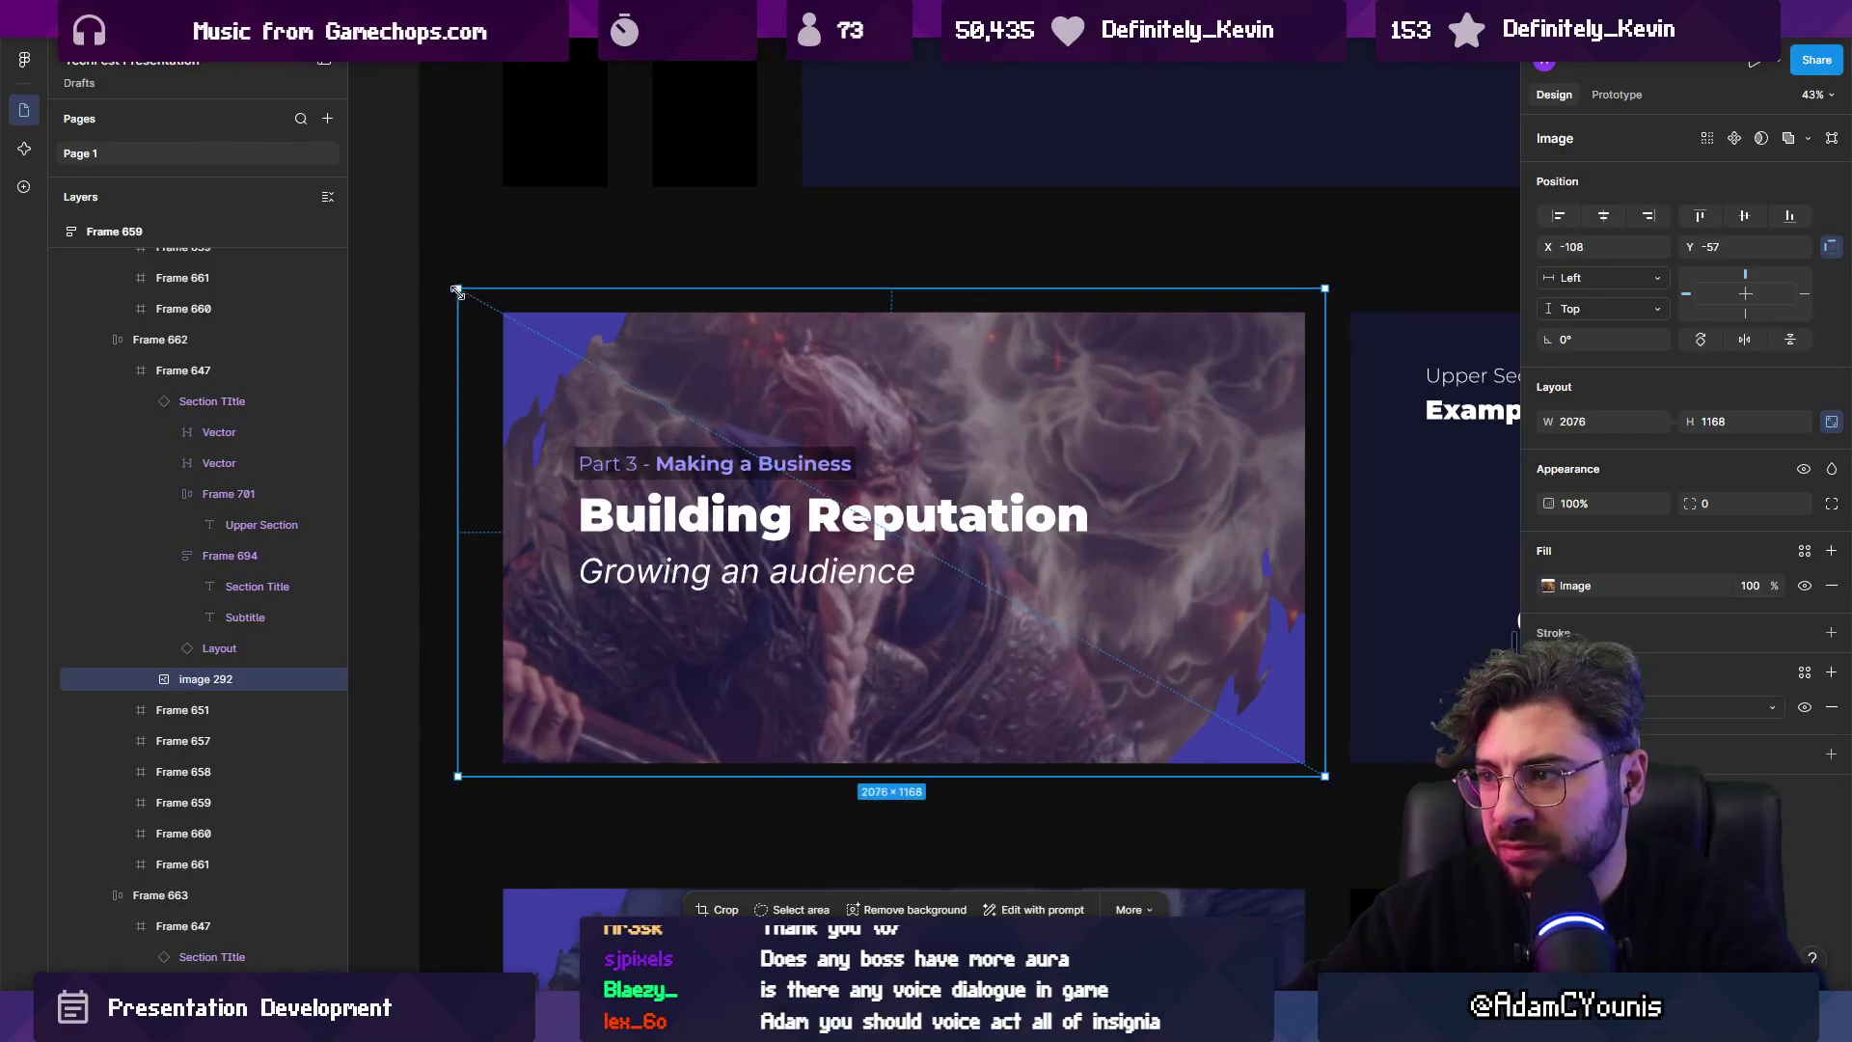
pyautogui.rightClick(245, 681)
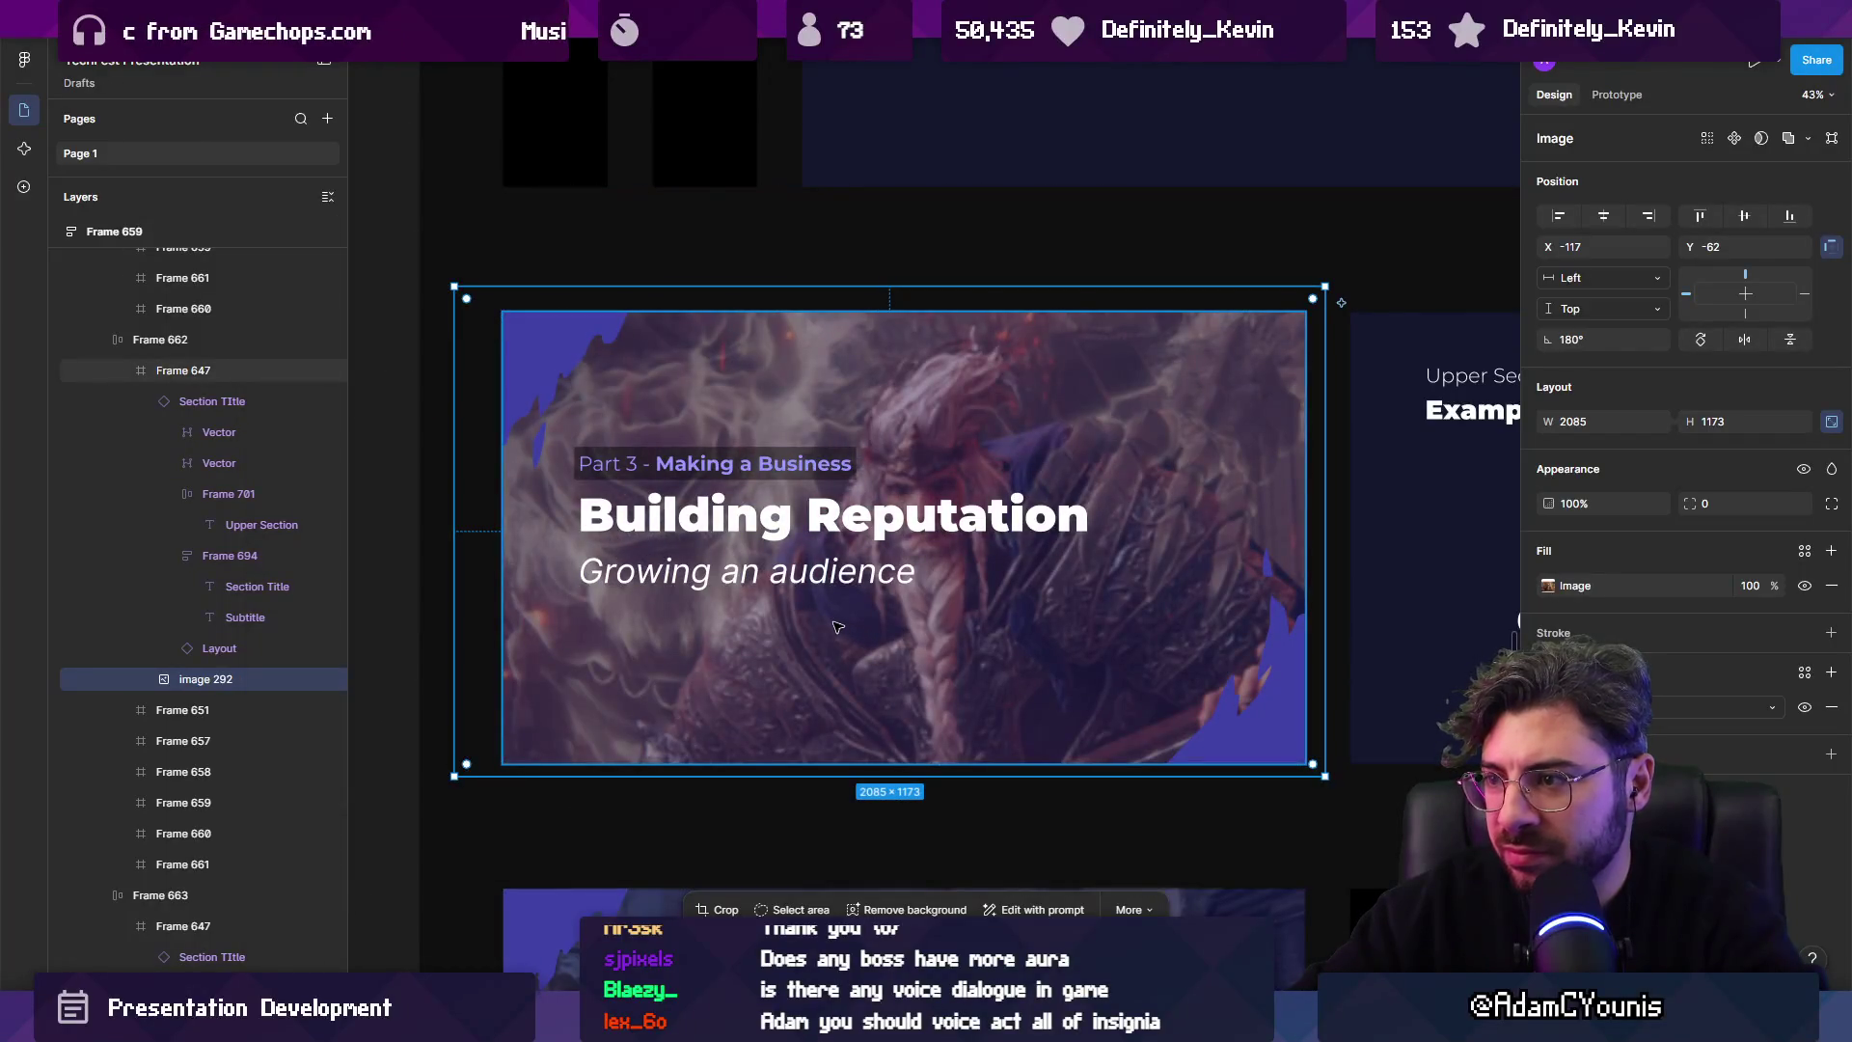
pyautogui.moveTo(835, 627); pyautogui.dragTo(848, 630)
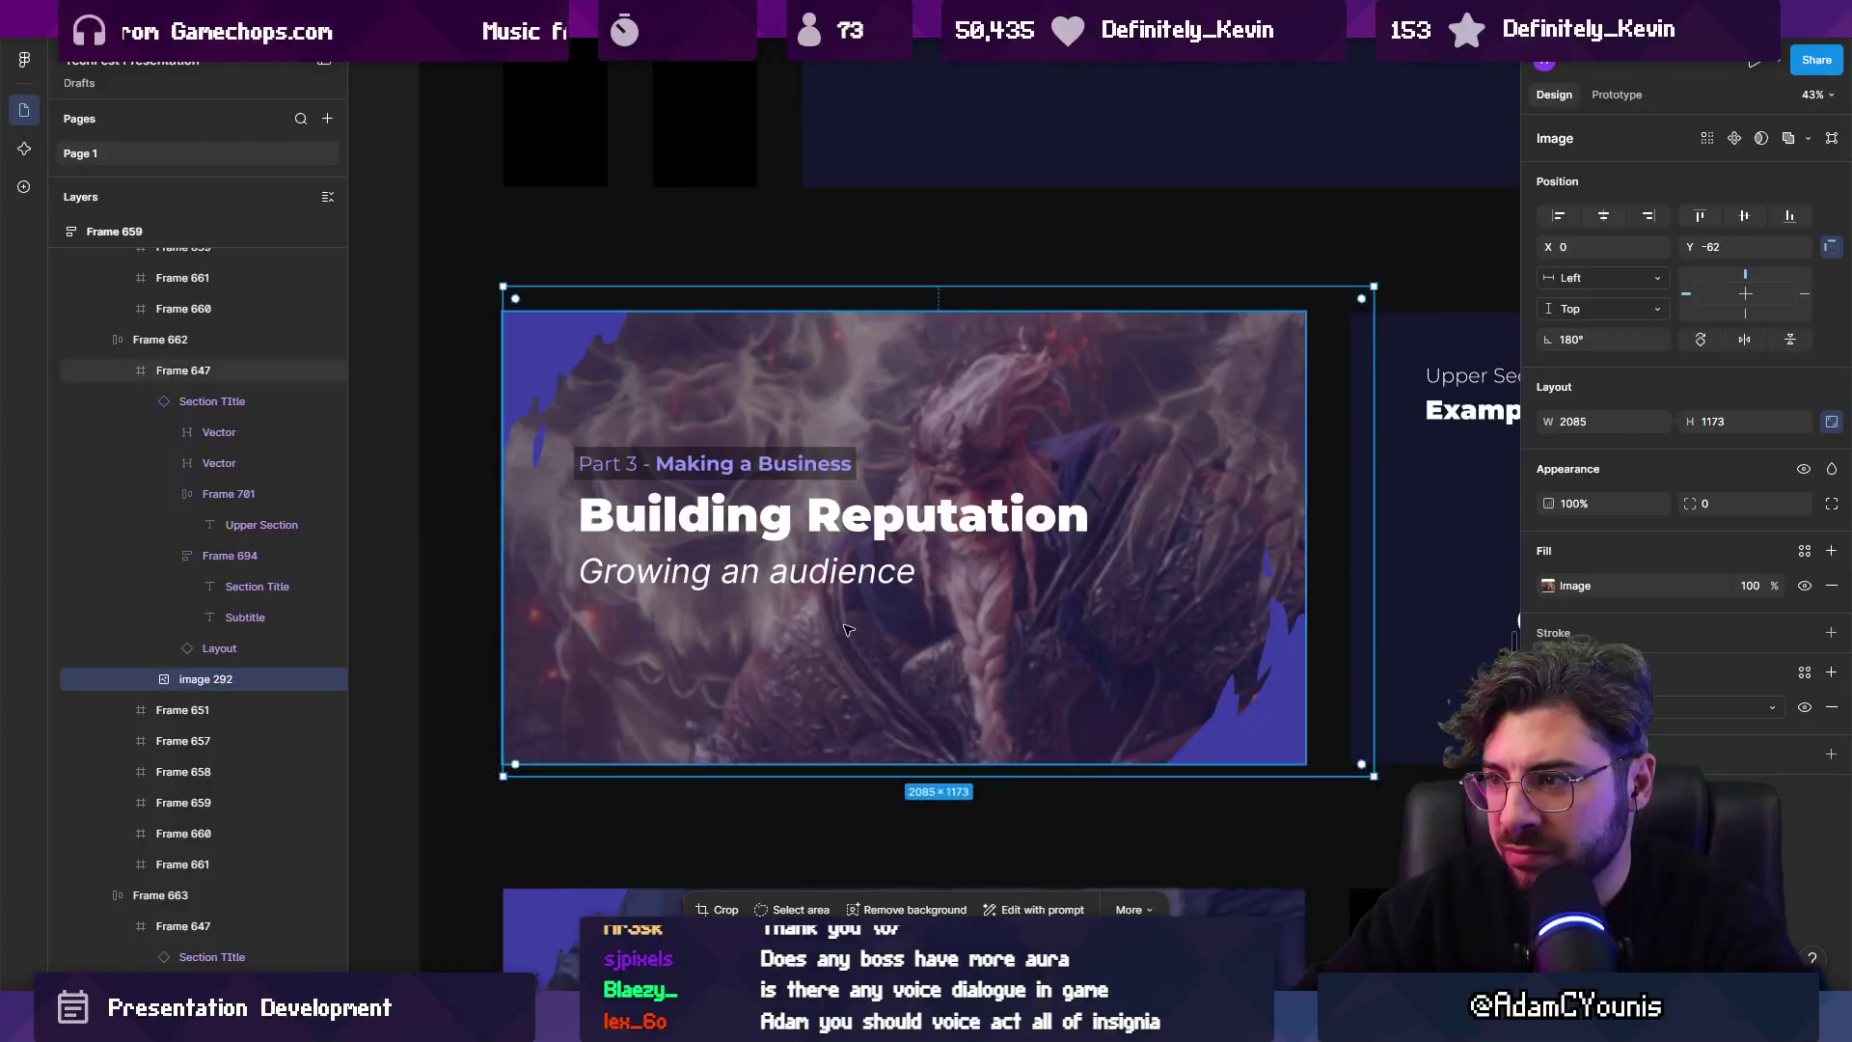
pyautogui.moveTo(1373, 286)
pyautogui.mouseDown()
pyautogui.moveTo(1489, 216)
pyautogui.moveTo(1315, 310)
pyautogui.moveTo(1360, 302)
pyautogui.mouseUp()
pyautogui.moveTo(1157, 395); pyautogui.dragTo(1126, 388)
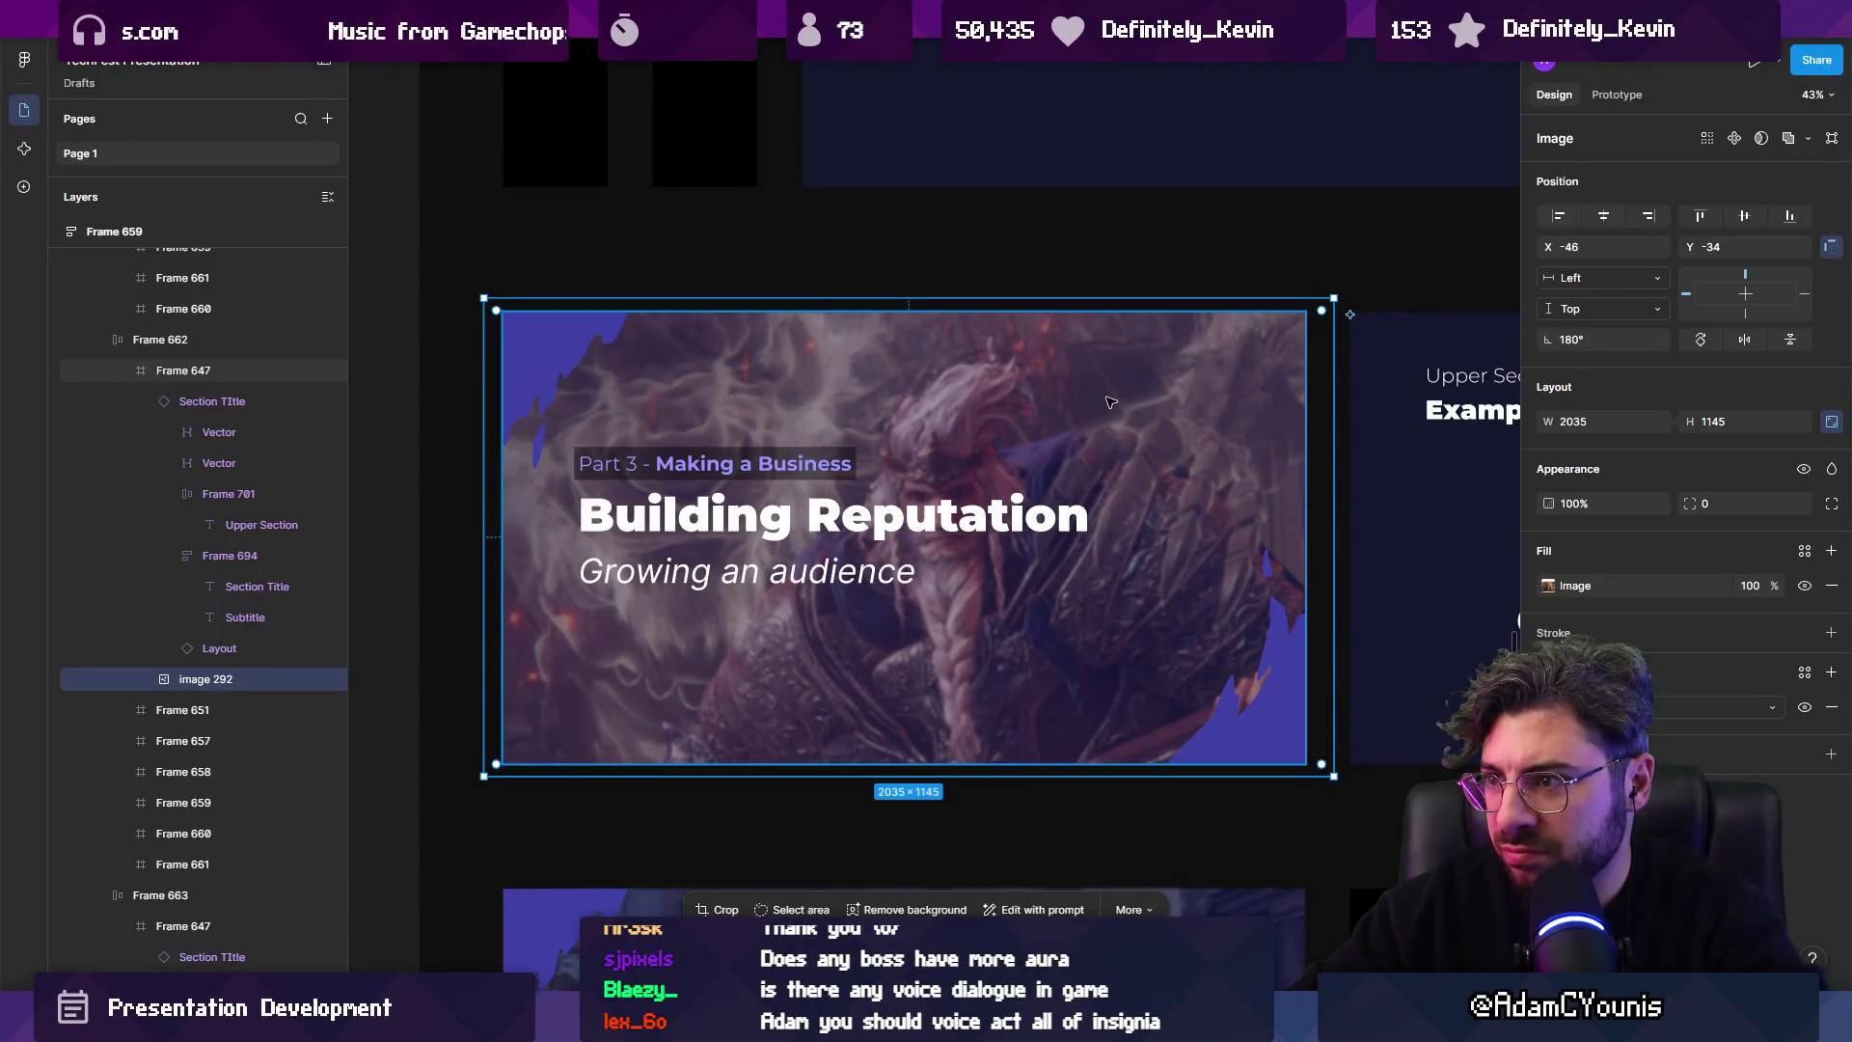
pyautogui.keyDown('ctrl'); pyautogui.scroll(-3, 1109, 402); pyautogui.keyUp('ctrl')
pyautogui.moveTo(1027, 445); pyautogui.dragTo(1028, 535)
pyautogui.hotkey('ctrl', 'z')
pyautogui.keyDown('ctrl'); pyautogui.scroll(2, 789, 503); pyautogui.keyUp('ctrl')
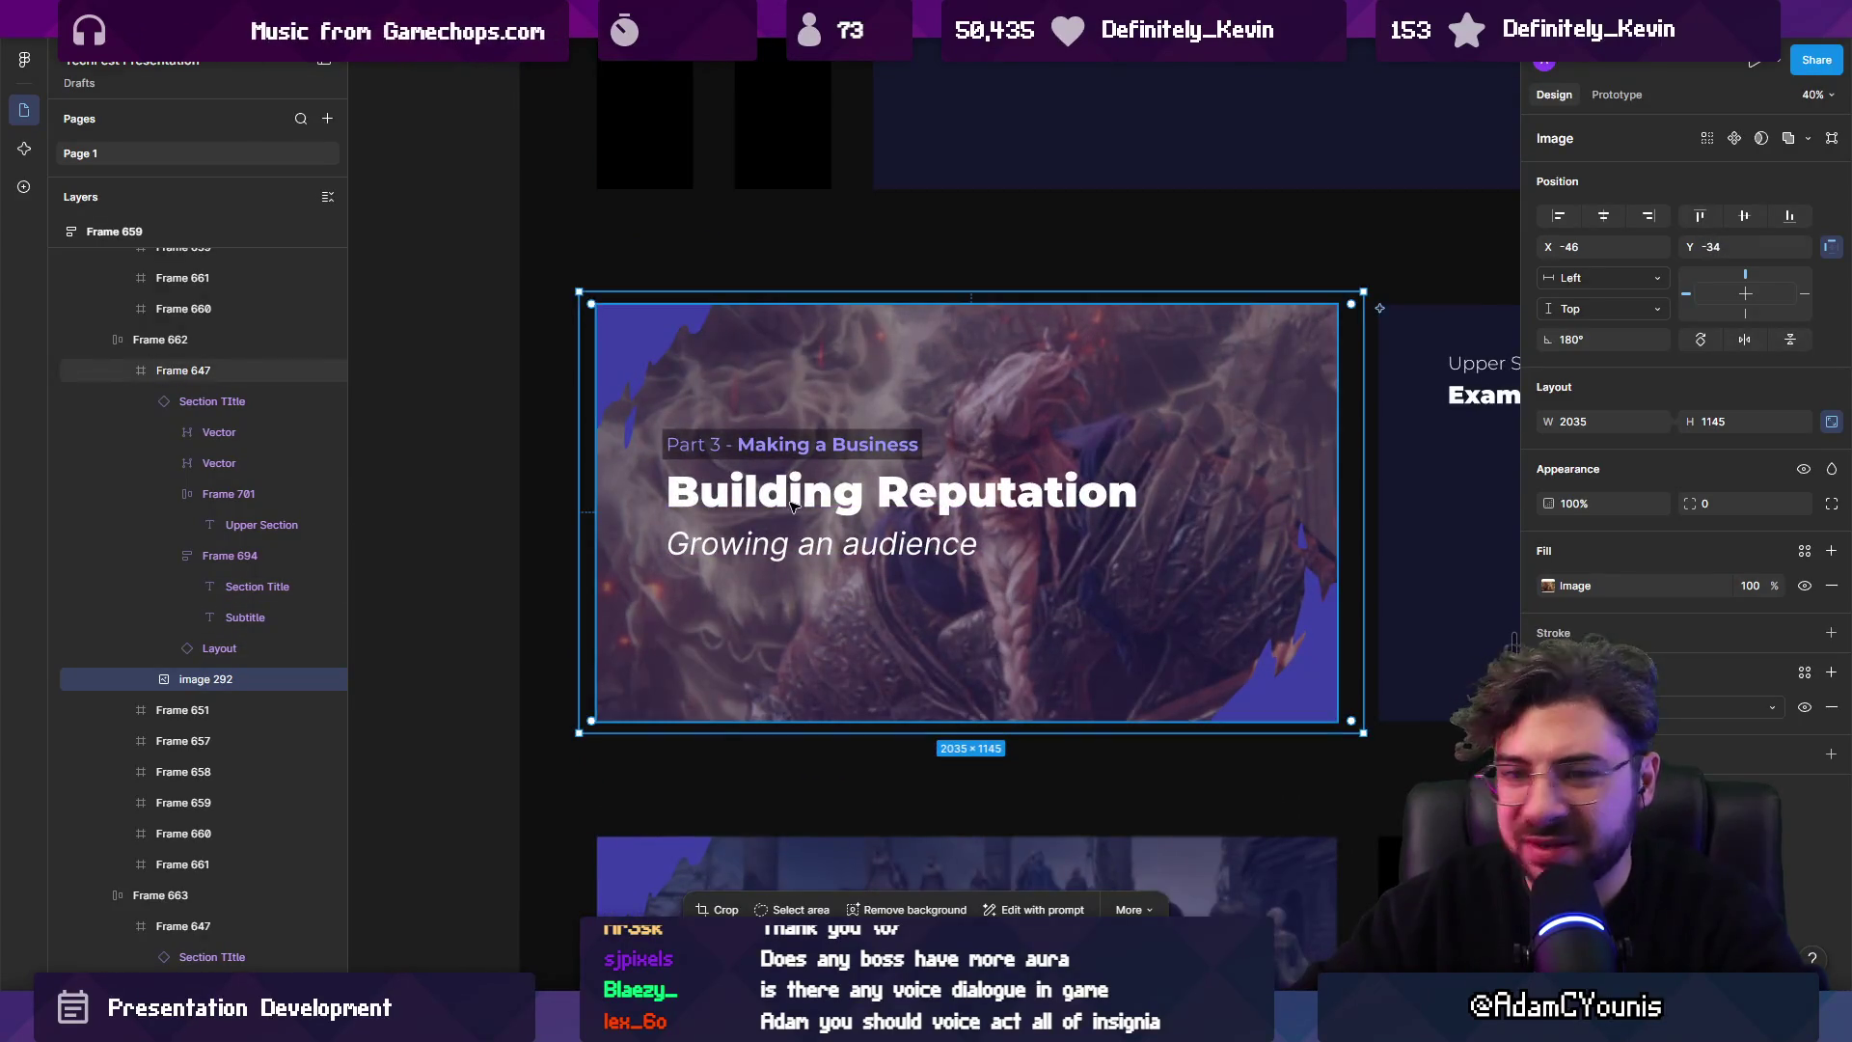
pyautogui.press('Escape')
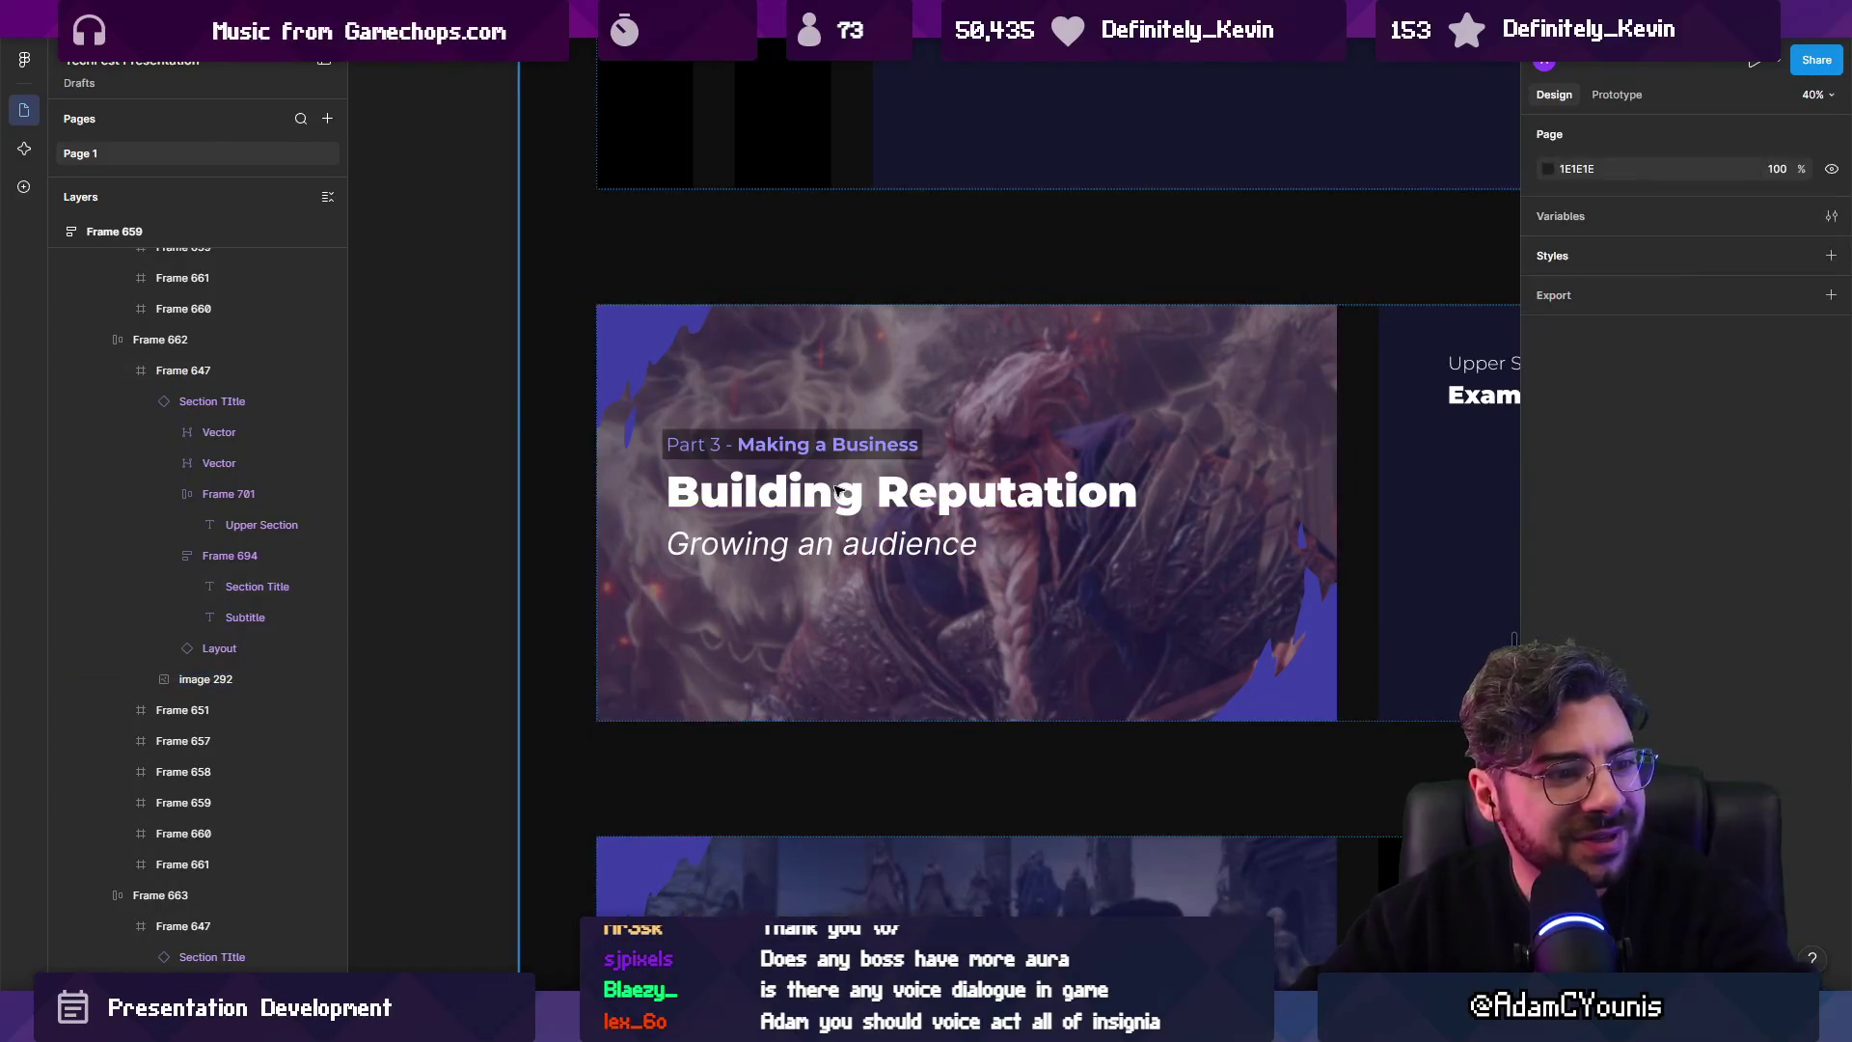
# - Resize and reposition the Godfrey background to 2365×1330 so it fills the slide behind the title
pyautogui.keyDown('ctrl'); pyautogui.scroll(-2, 800, 485); pyautogui.keyUp('ctrl')
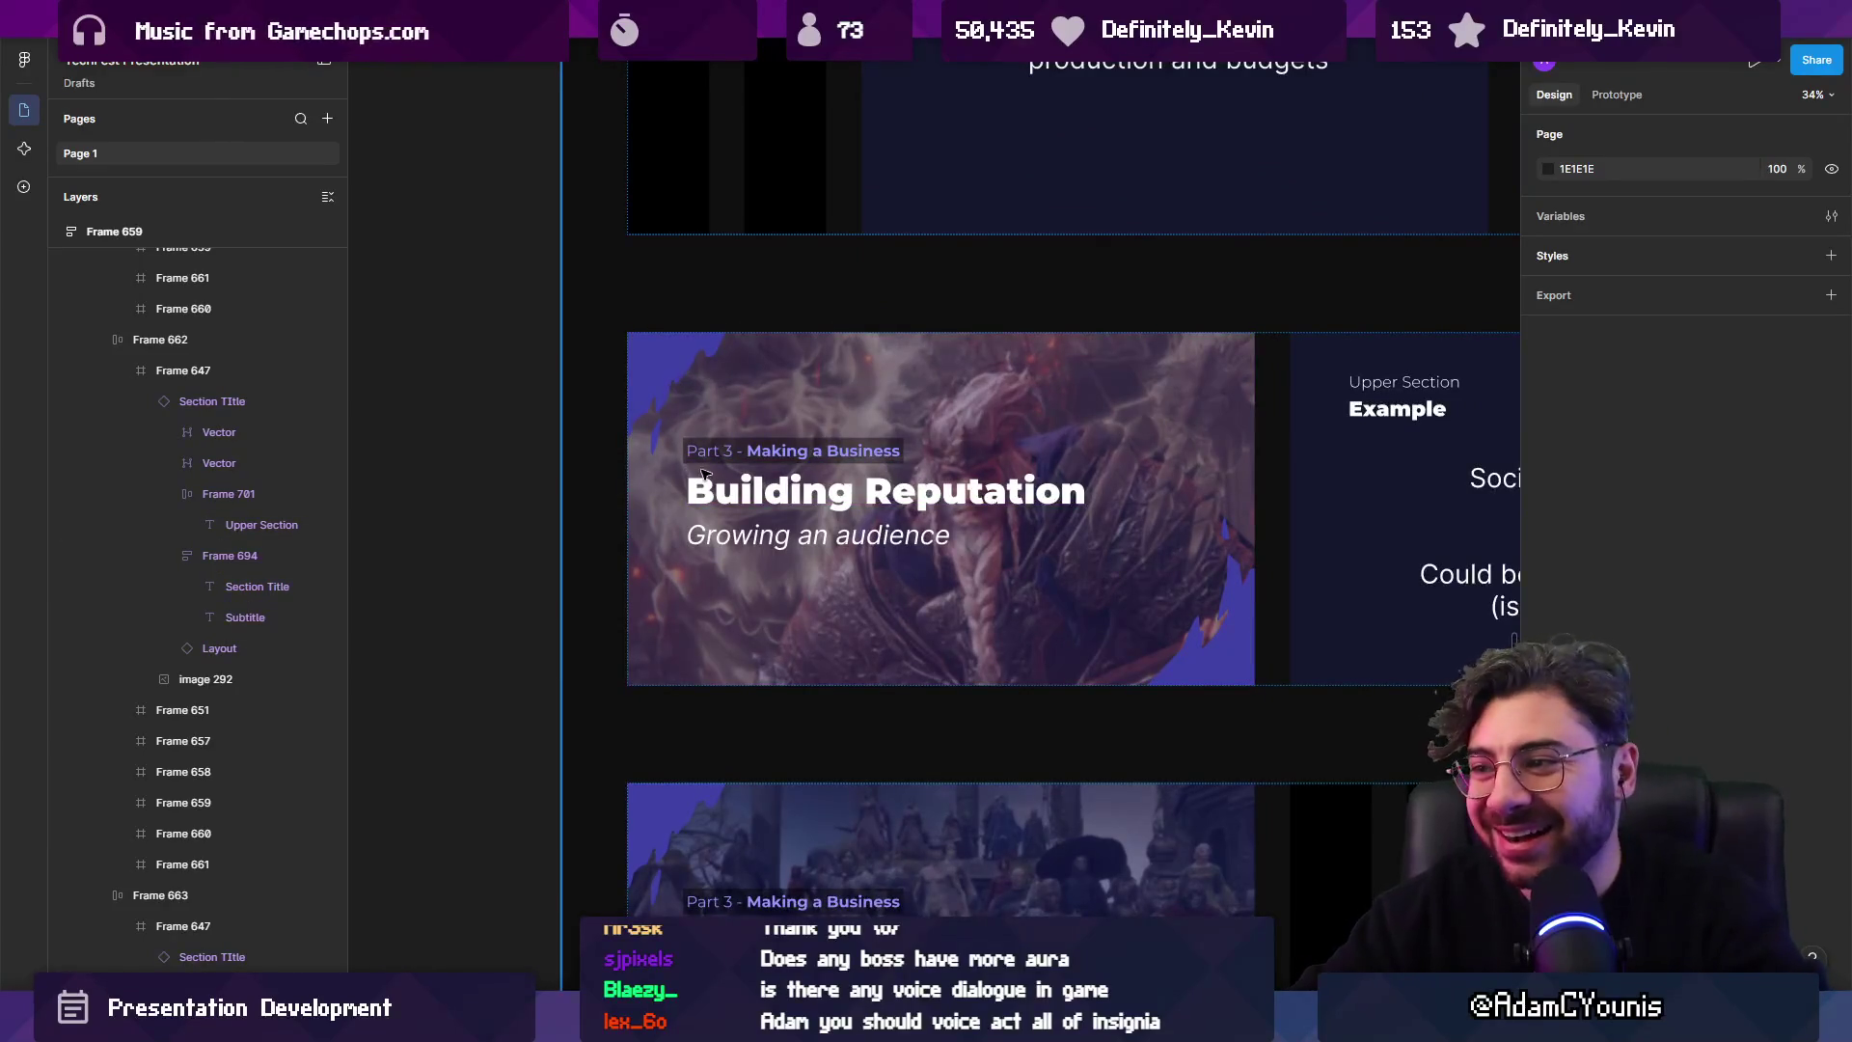
pyautogui.keyDown('ctrl'); pyautogui.scroll(-3, 704, 472); pyautogui.keyUp('ctrl')
pyautogui.click(216, 648)
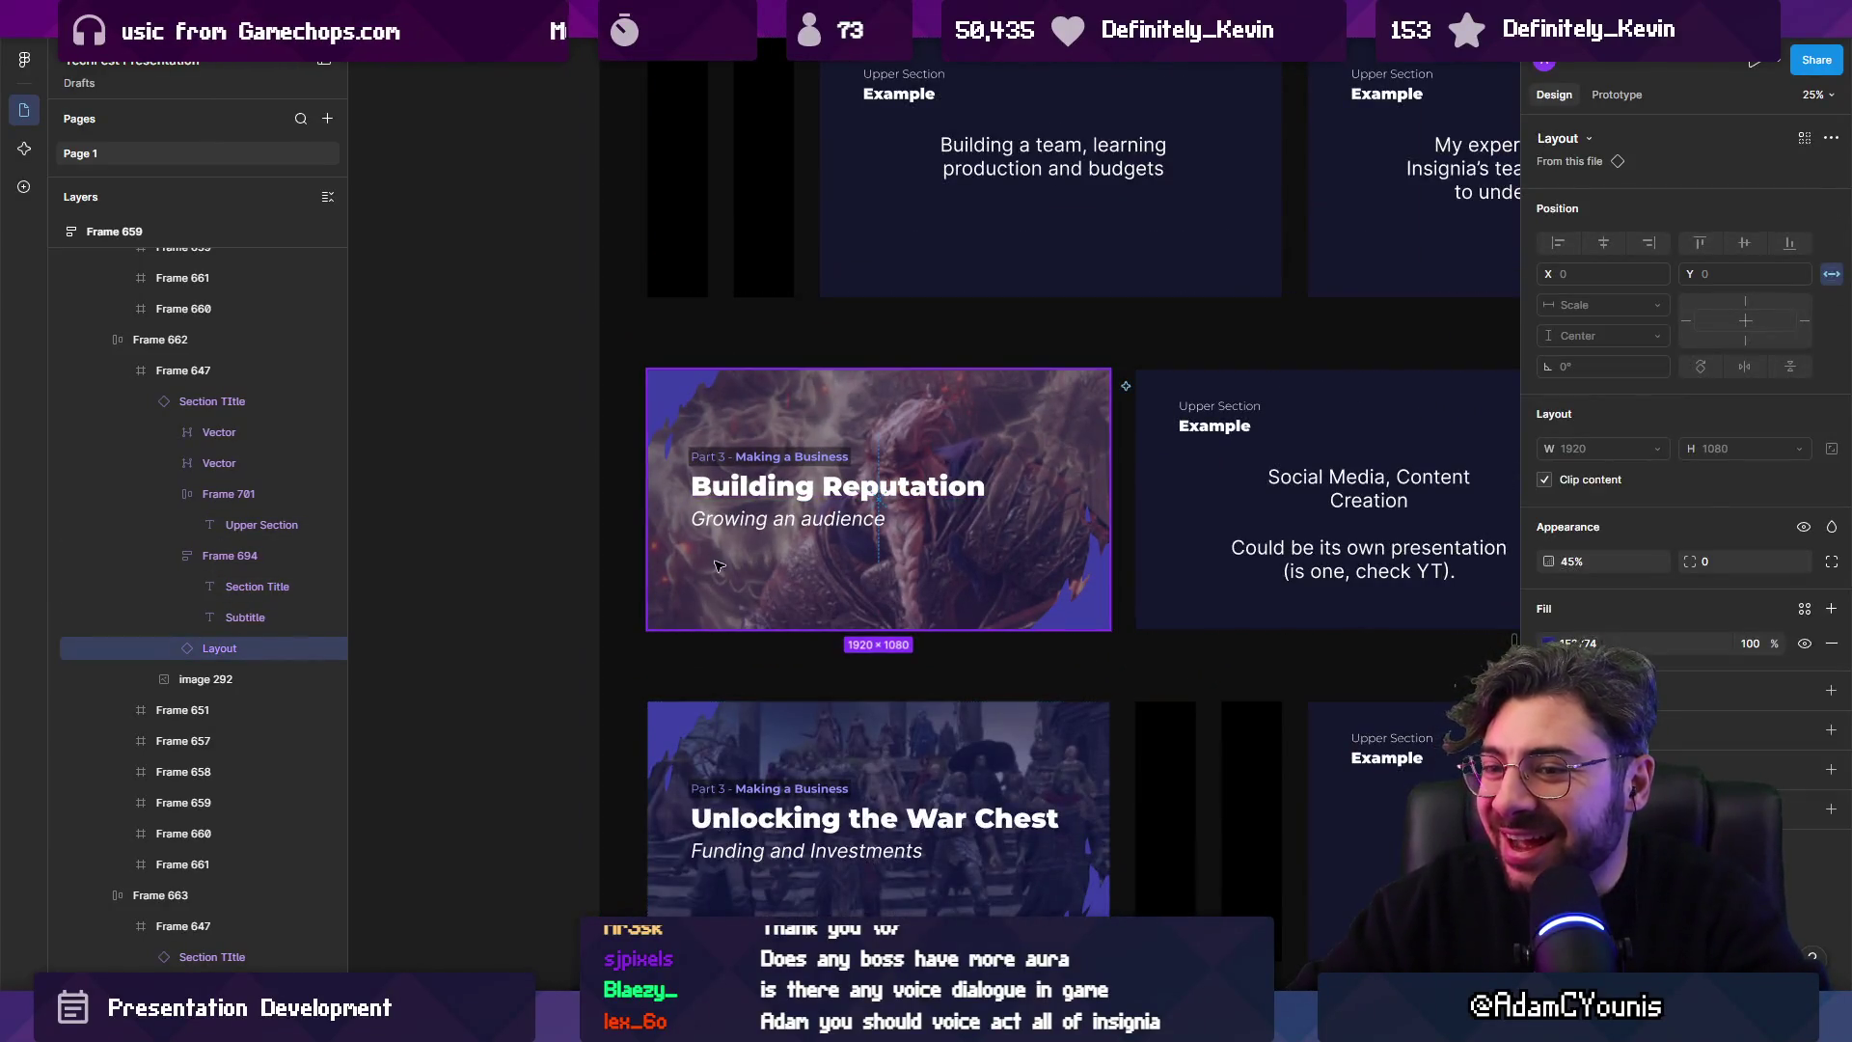
pyautogui.click(210, 683)
pyautogui.moveTo(1110, 630)
pyautogui.mouseDown()
pyautogui.moveTo(1329, 706)
pyautogui.moveTo(1296, 733)
pyautogui.mouseUp()
pyautogui.moveTo(1038, 554); pyautogui.dragTo(1034, 495)
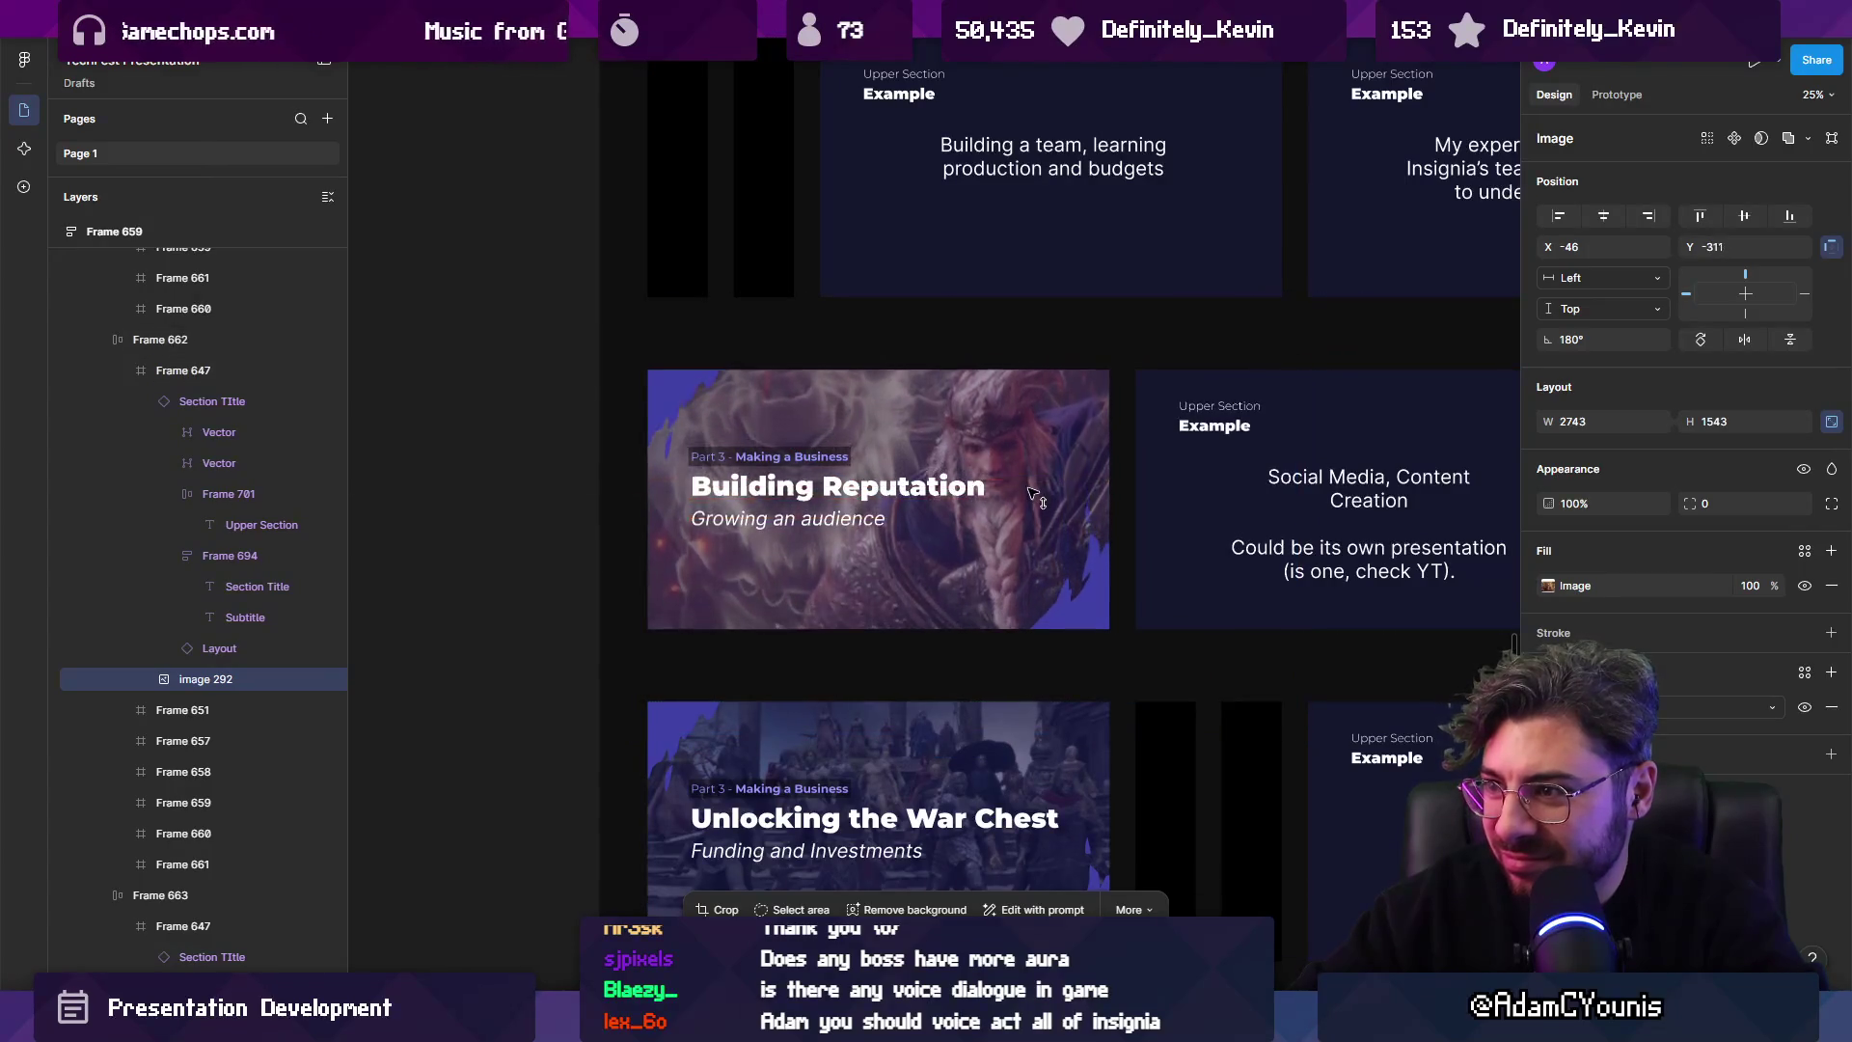
pyautogui.scroll(10, 1034, 495)
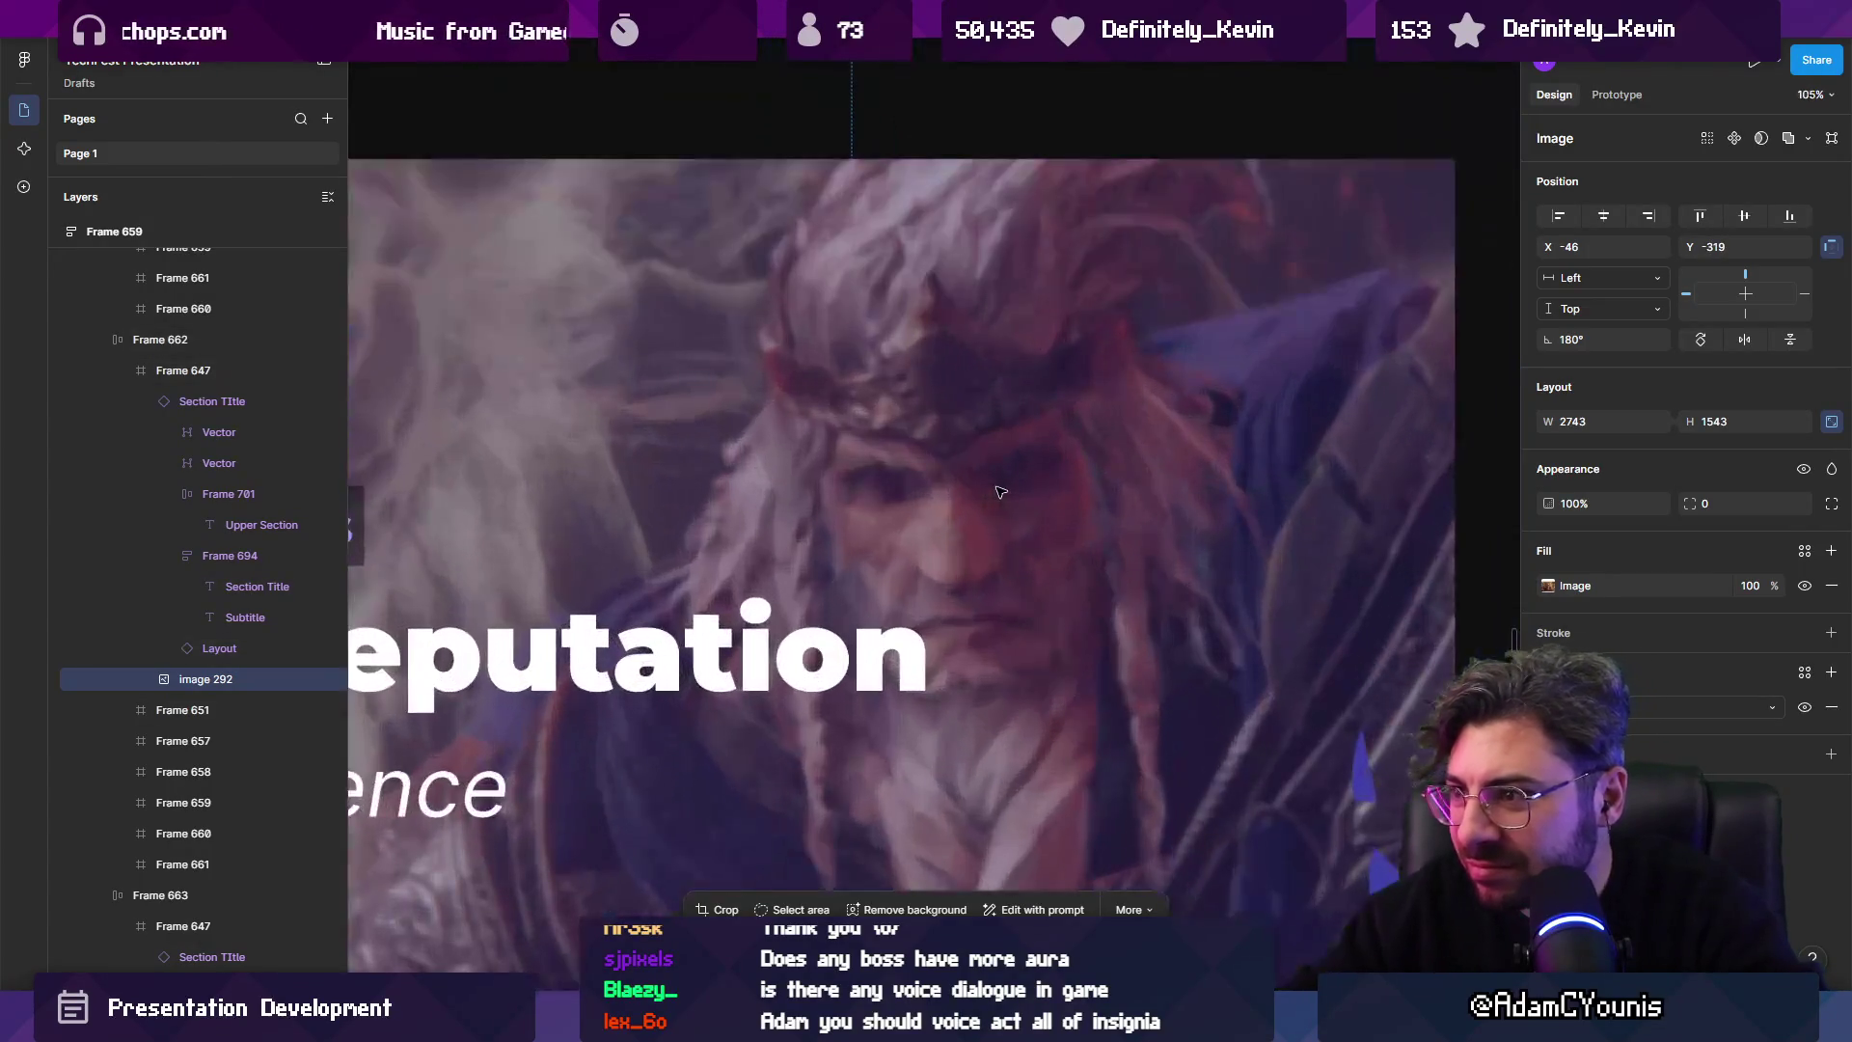
pyautogui.scroll(-10, 1000, 492)
pyautogui.moveTo(1398, 281)
pyautogui.mouseDown()
pyautogui.moveTo(1287, 342)
pyautogui.moveTo(1379, 360)
pyautogui.moveTo(1263, 367)
pyautogui.mouseUp()
pyautogui.moveTo(1092, 435); pyautogui.dragTo(1082, 441)
pyautogui.scroll(2, 879, 487)
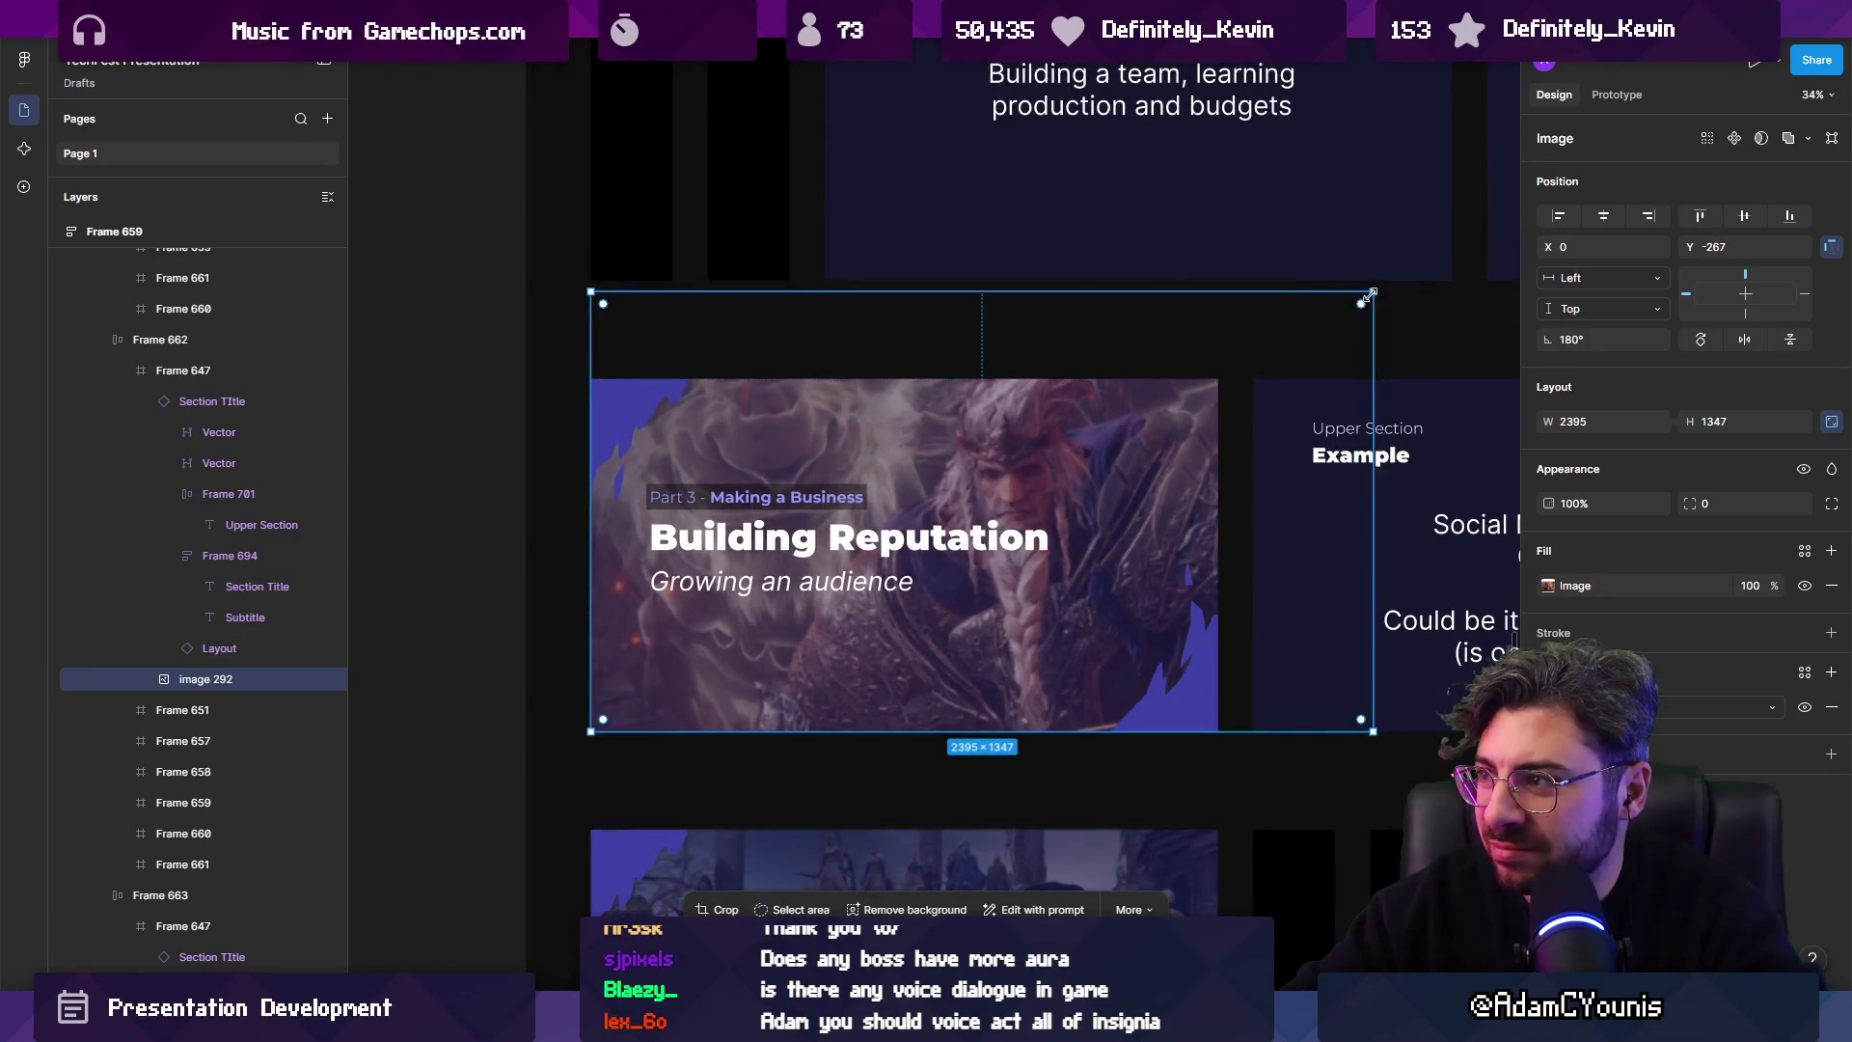
pyautogui.moveTo(1367, 292); pyautogui.dragTo(1289, 328)
pyautogui.moveTo(590, 735); pyautogui.dragTo(562, 762)
pyautogui.moveTo(675, 675); pyautogui.dragTo(664, 657)
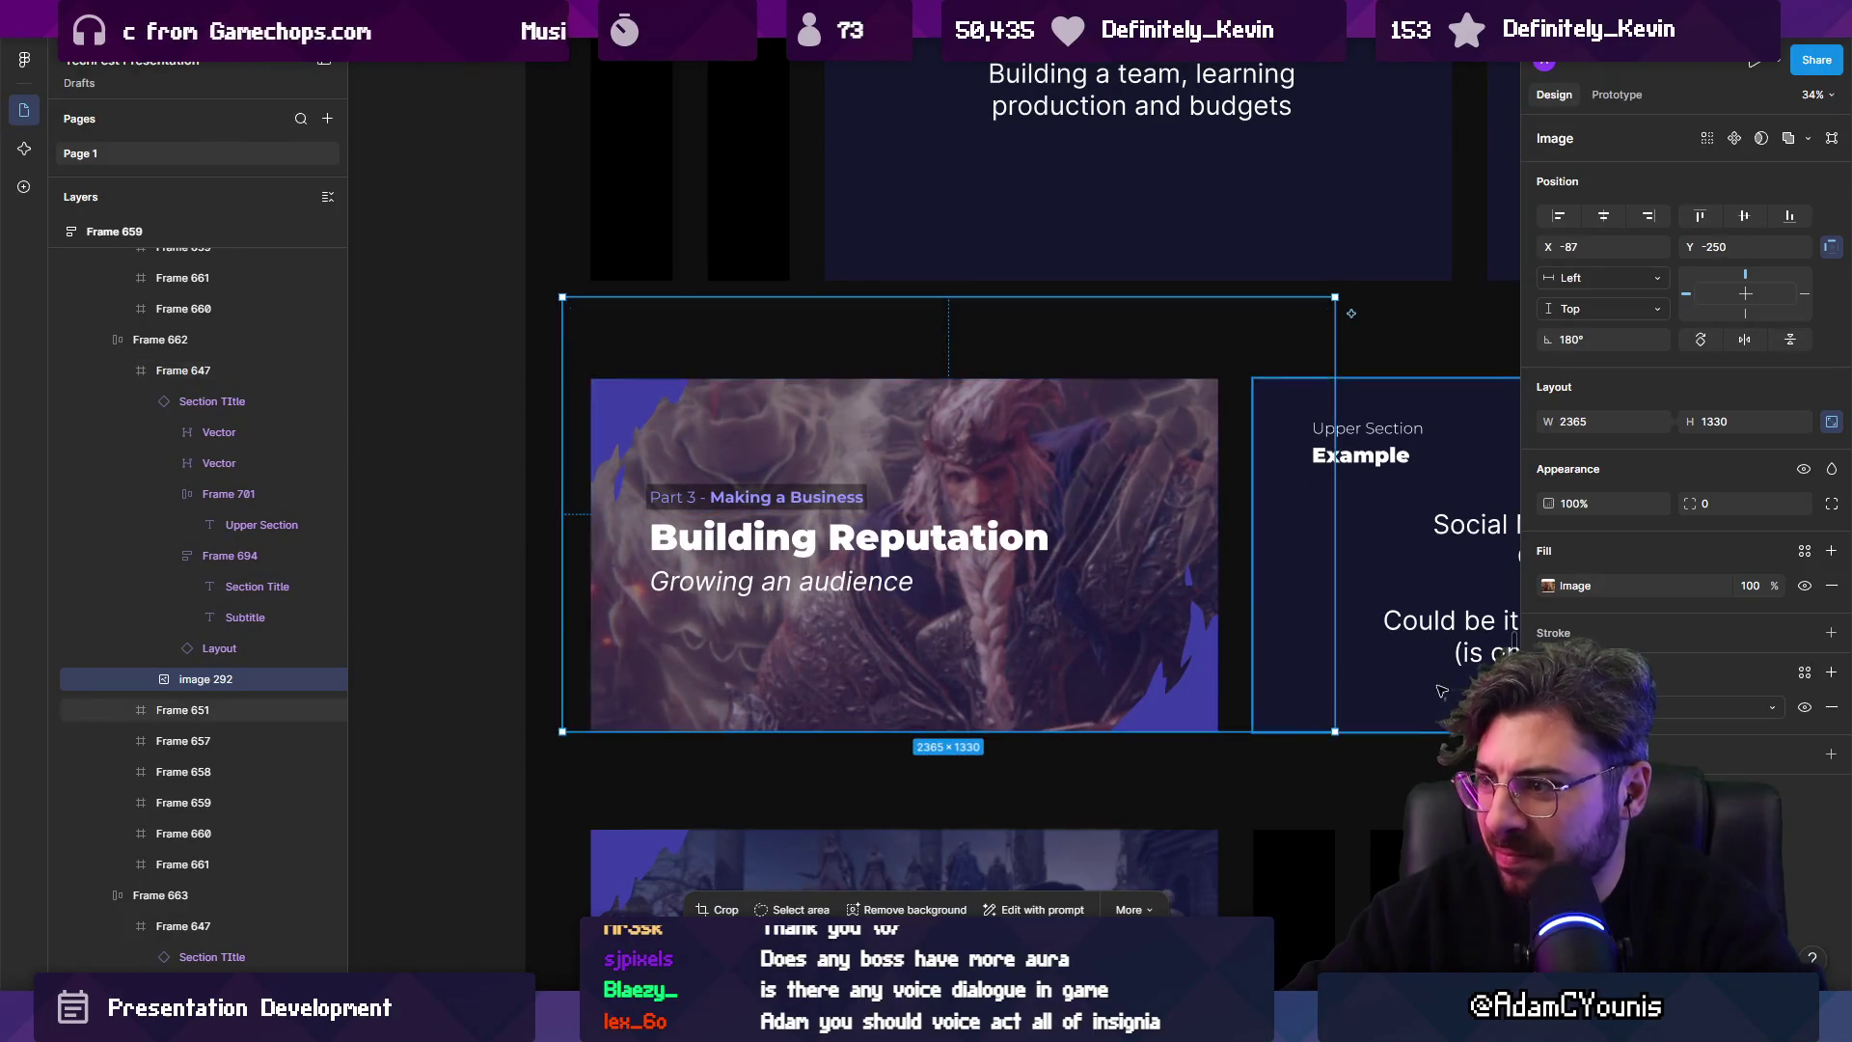
# - Lower the background image's layer blur to 4.5
pyautogui.click(1548, 707)
pyautogui.moveTo(1381, 783); pyautogui.dragTo(1350, 782)
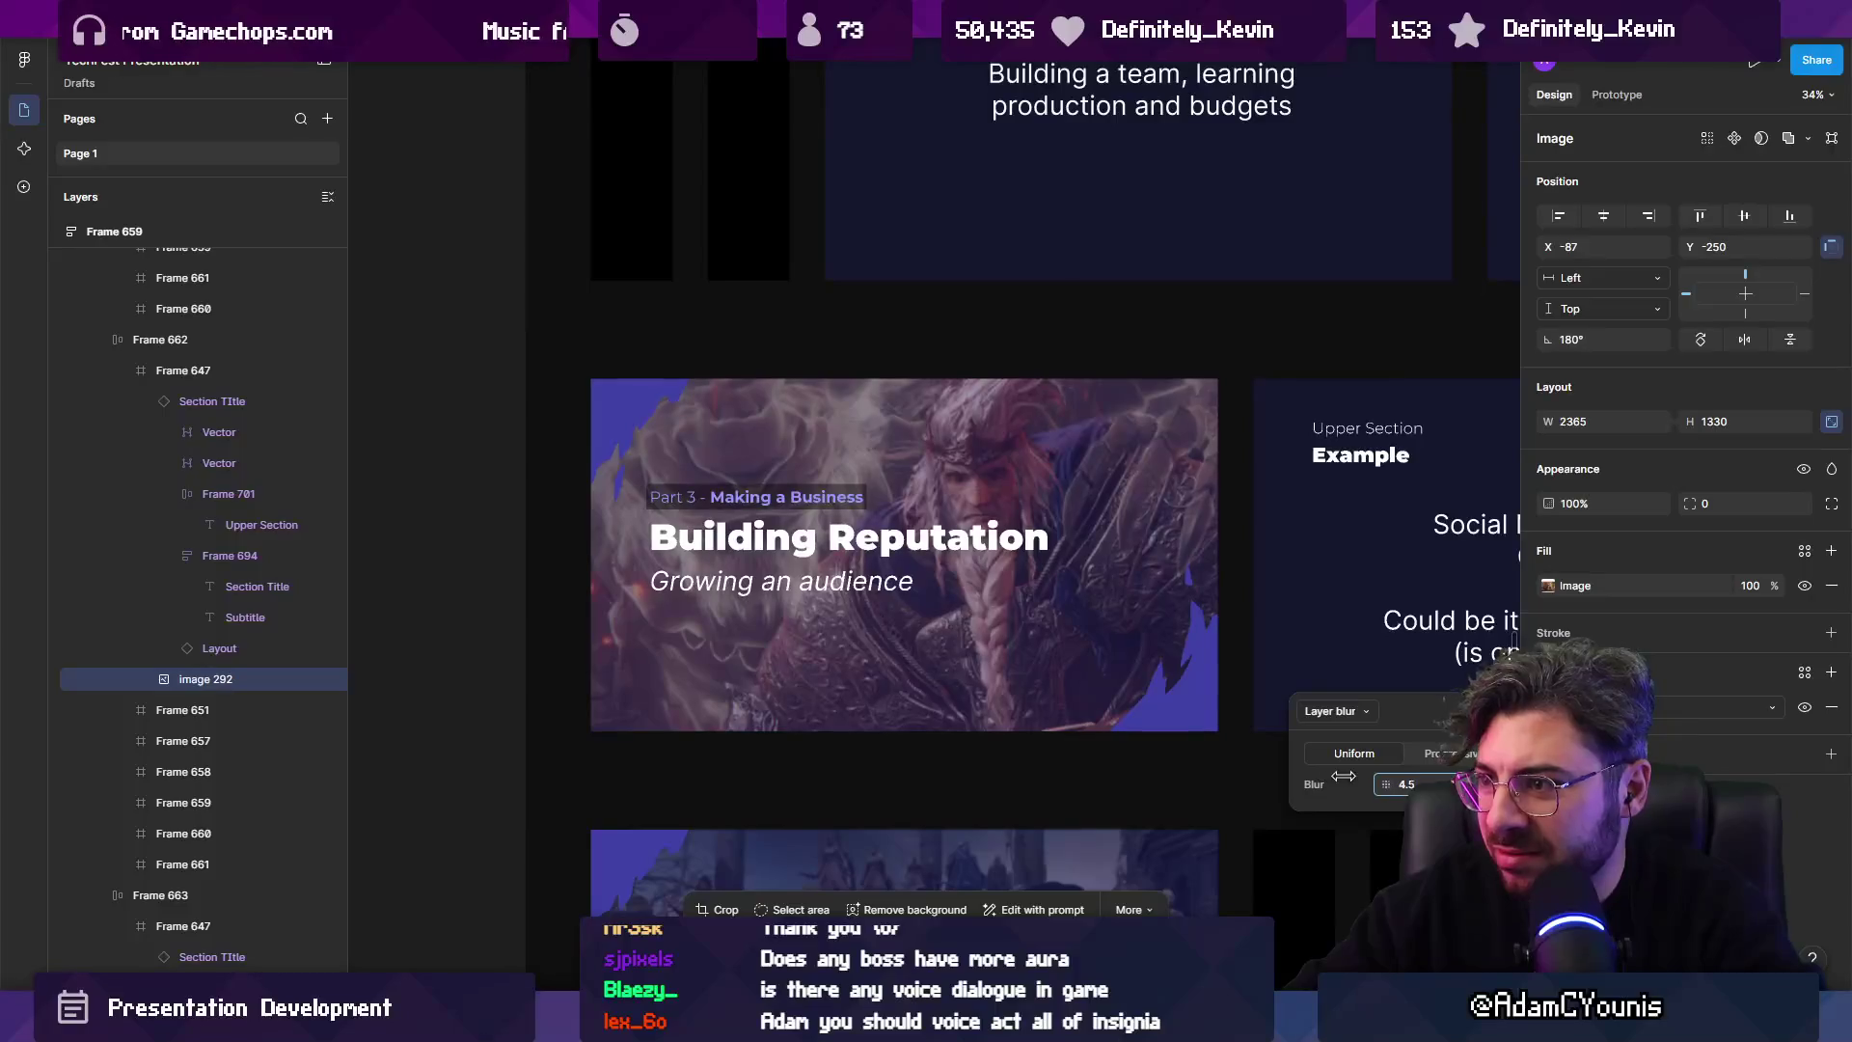
pyautogui.press('Escape')
pyautogui.press('Escape')
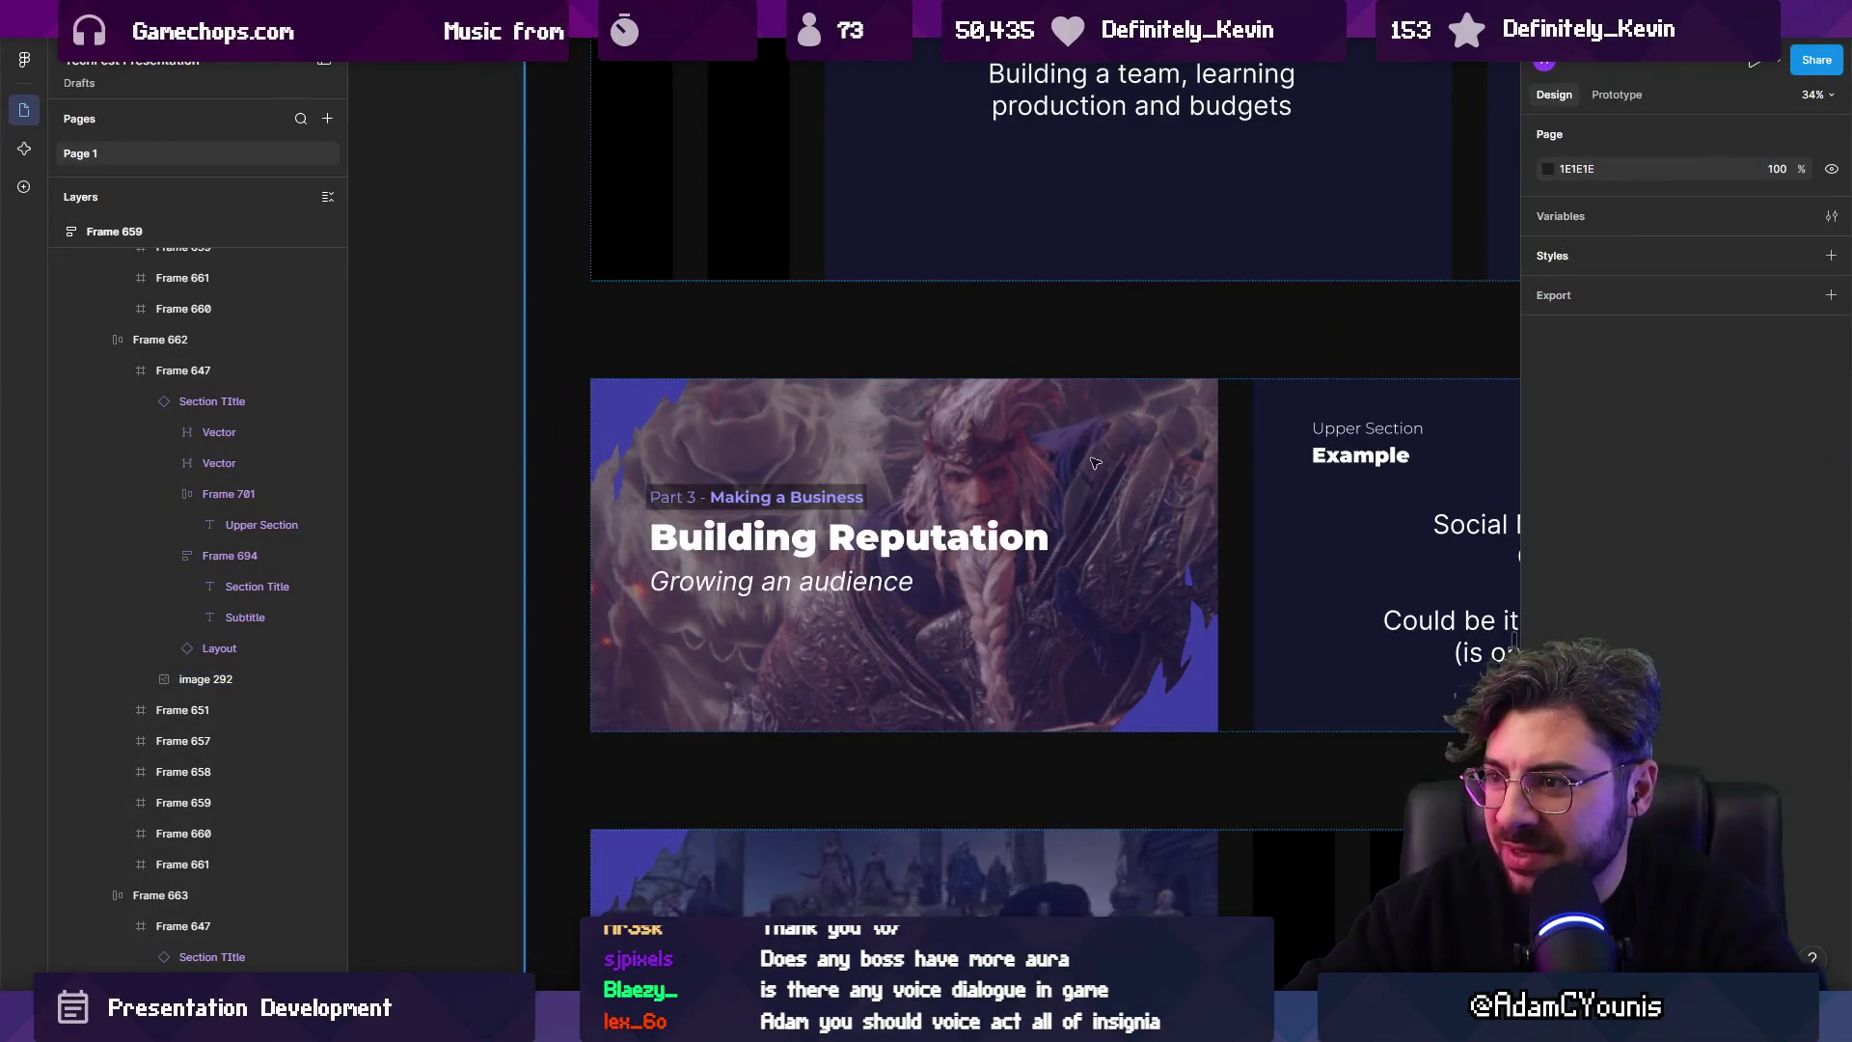
pyautogui.scroll(5, 866, 569)
pyautogui.scroll(-8, 839, 575)
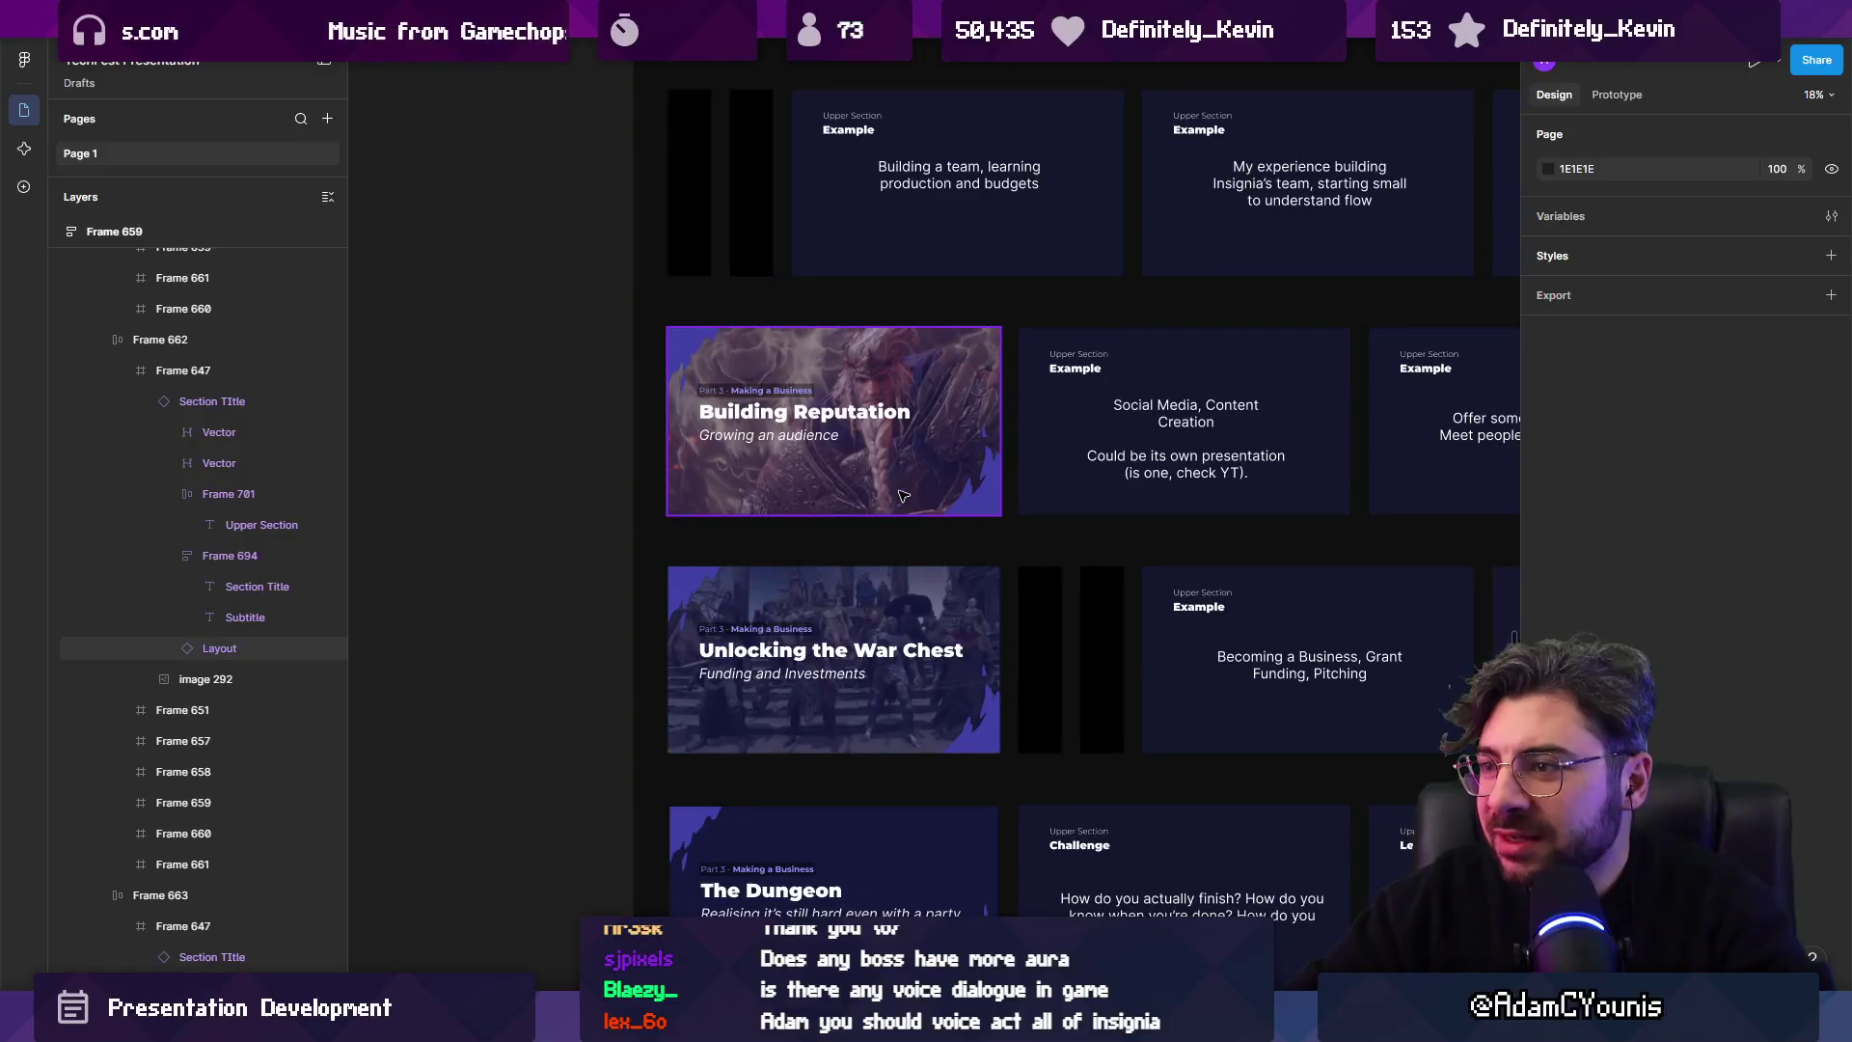
# - Search Google Images for 'elden ring big chest'
pyautogui.moveTo(941, 1027)
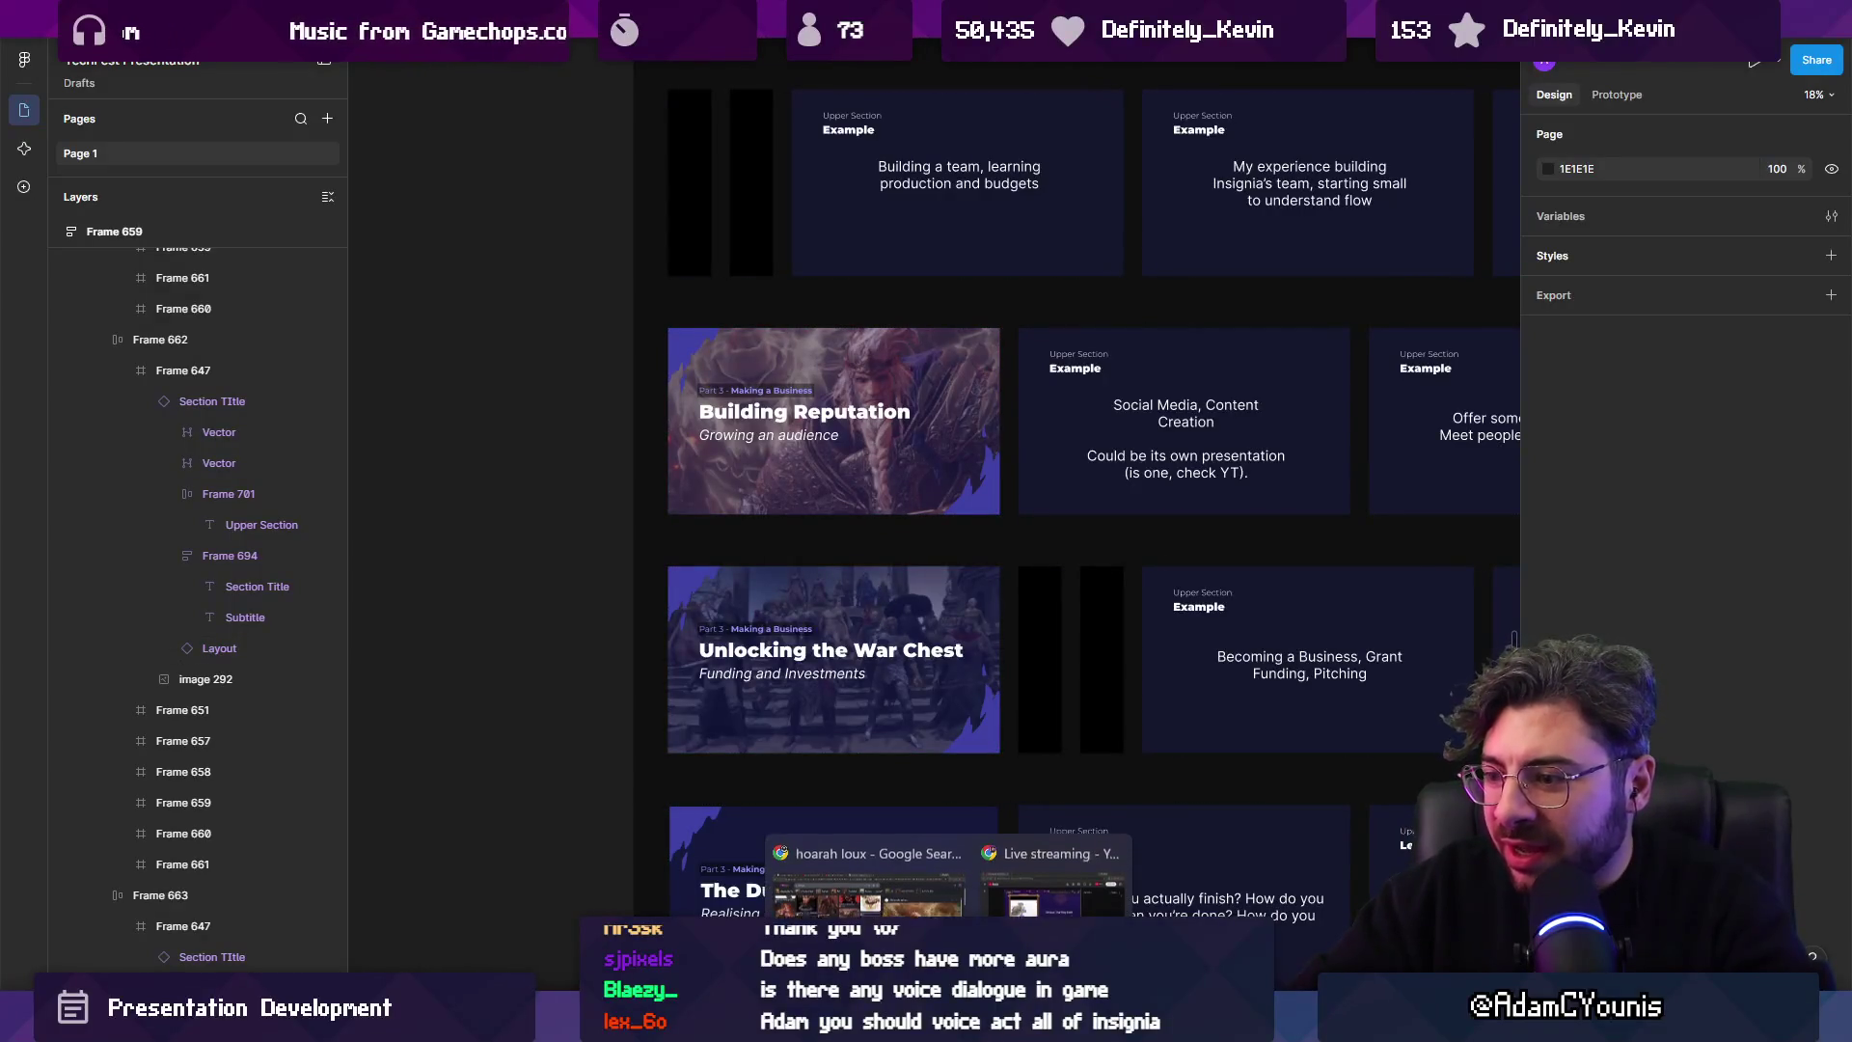
pyautogui.click(849, 873)
pyautogui.doubleClick(552, 112)
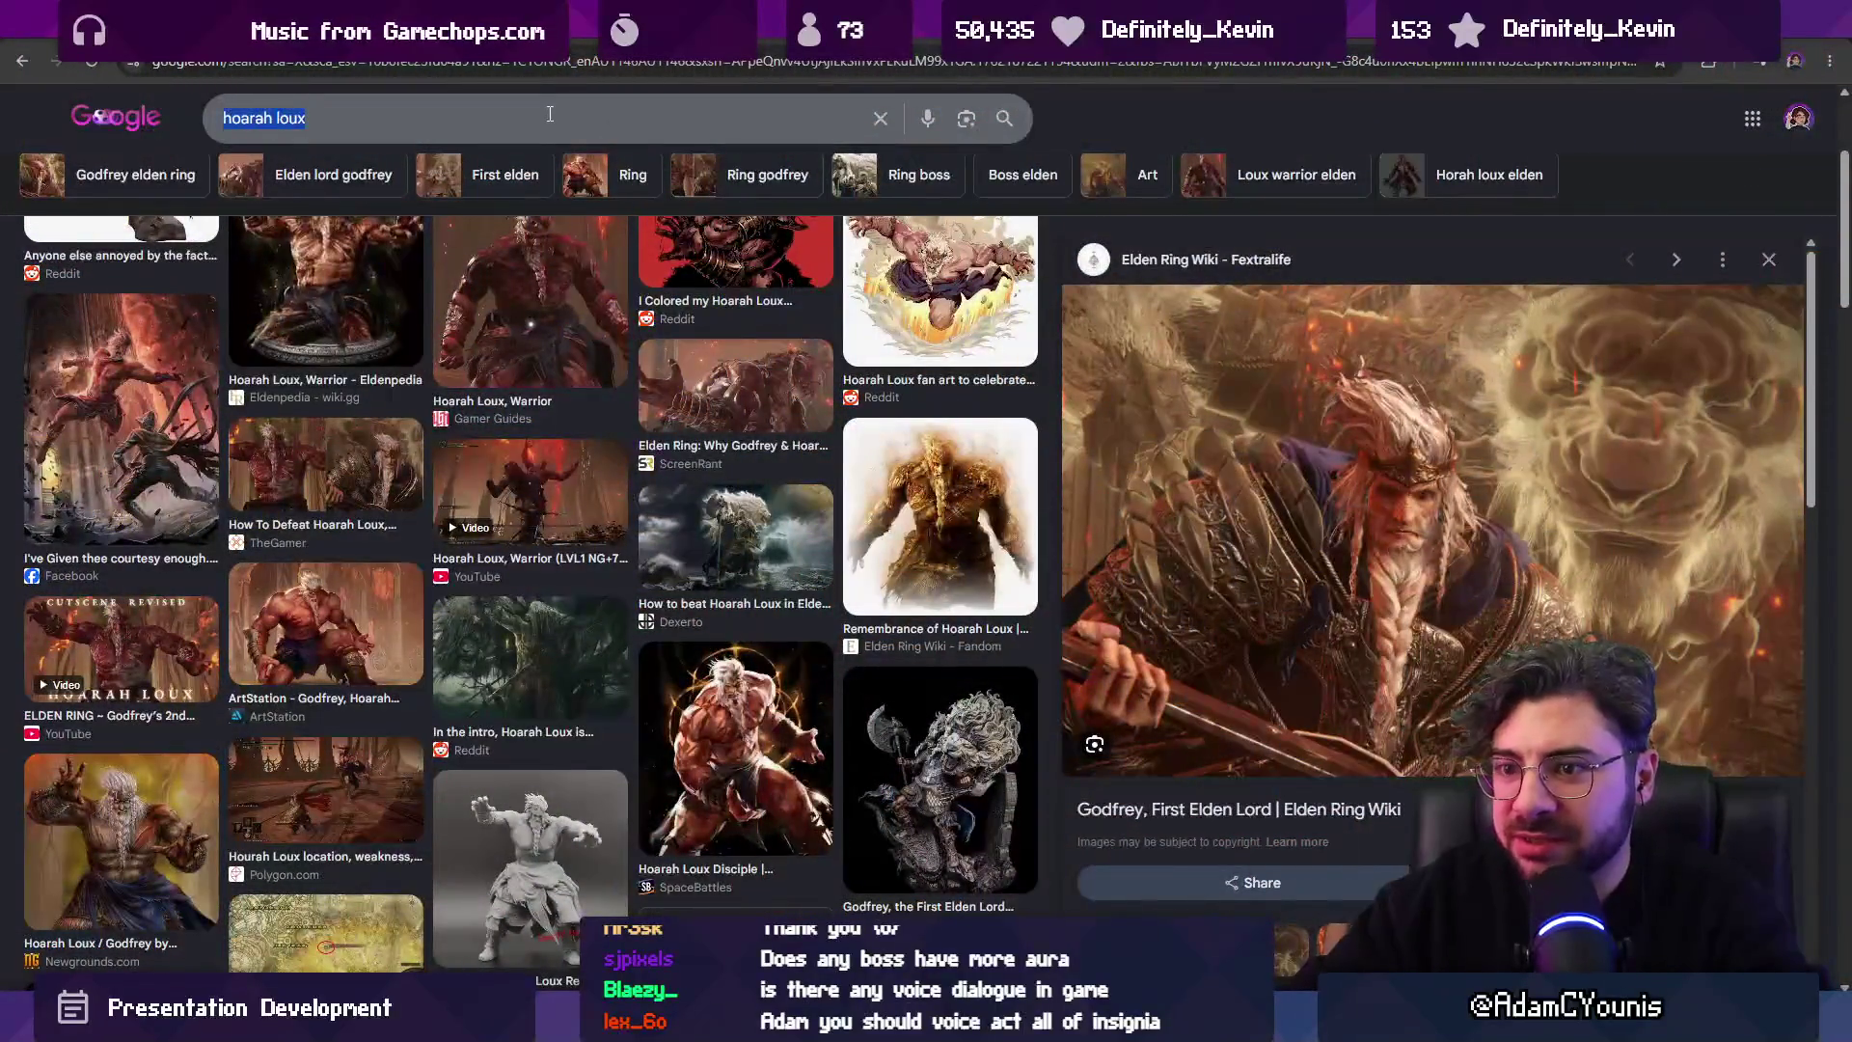
pyautogui.write('n ring big chest')
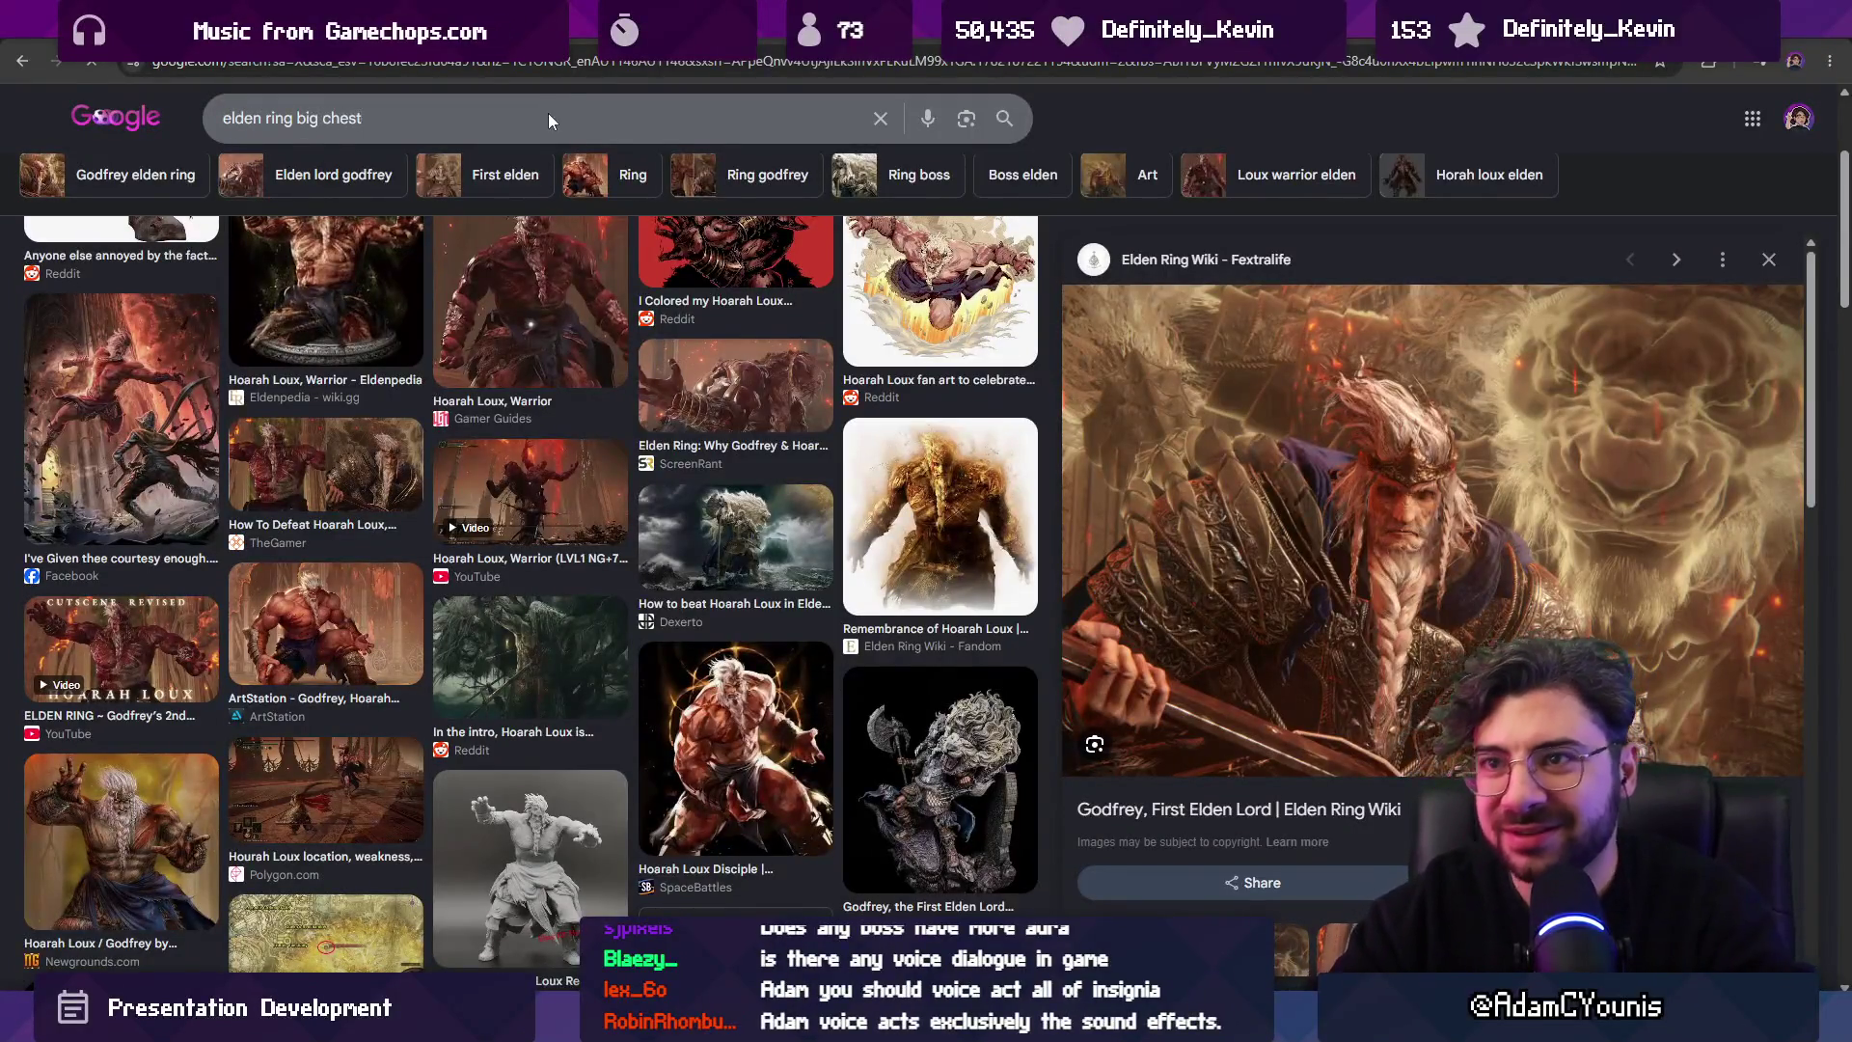
pyautogui.press('Return')
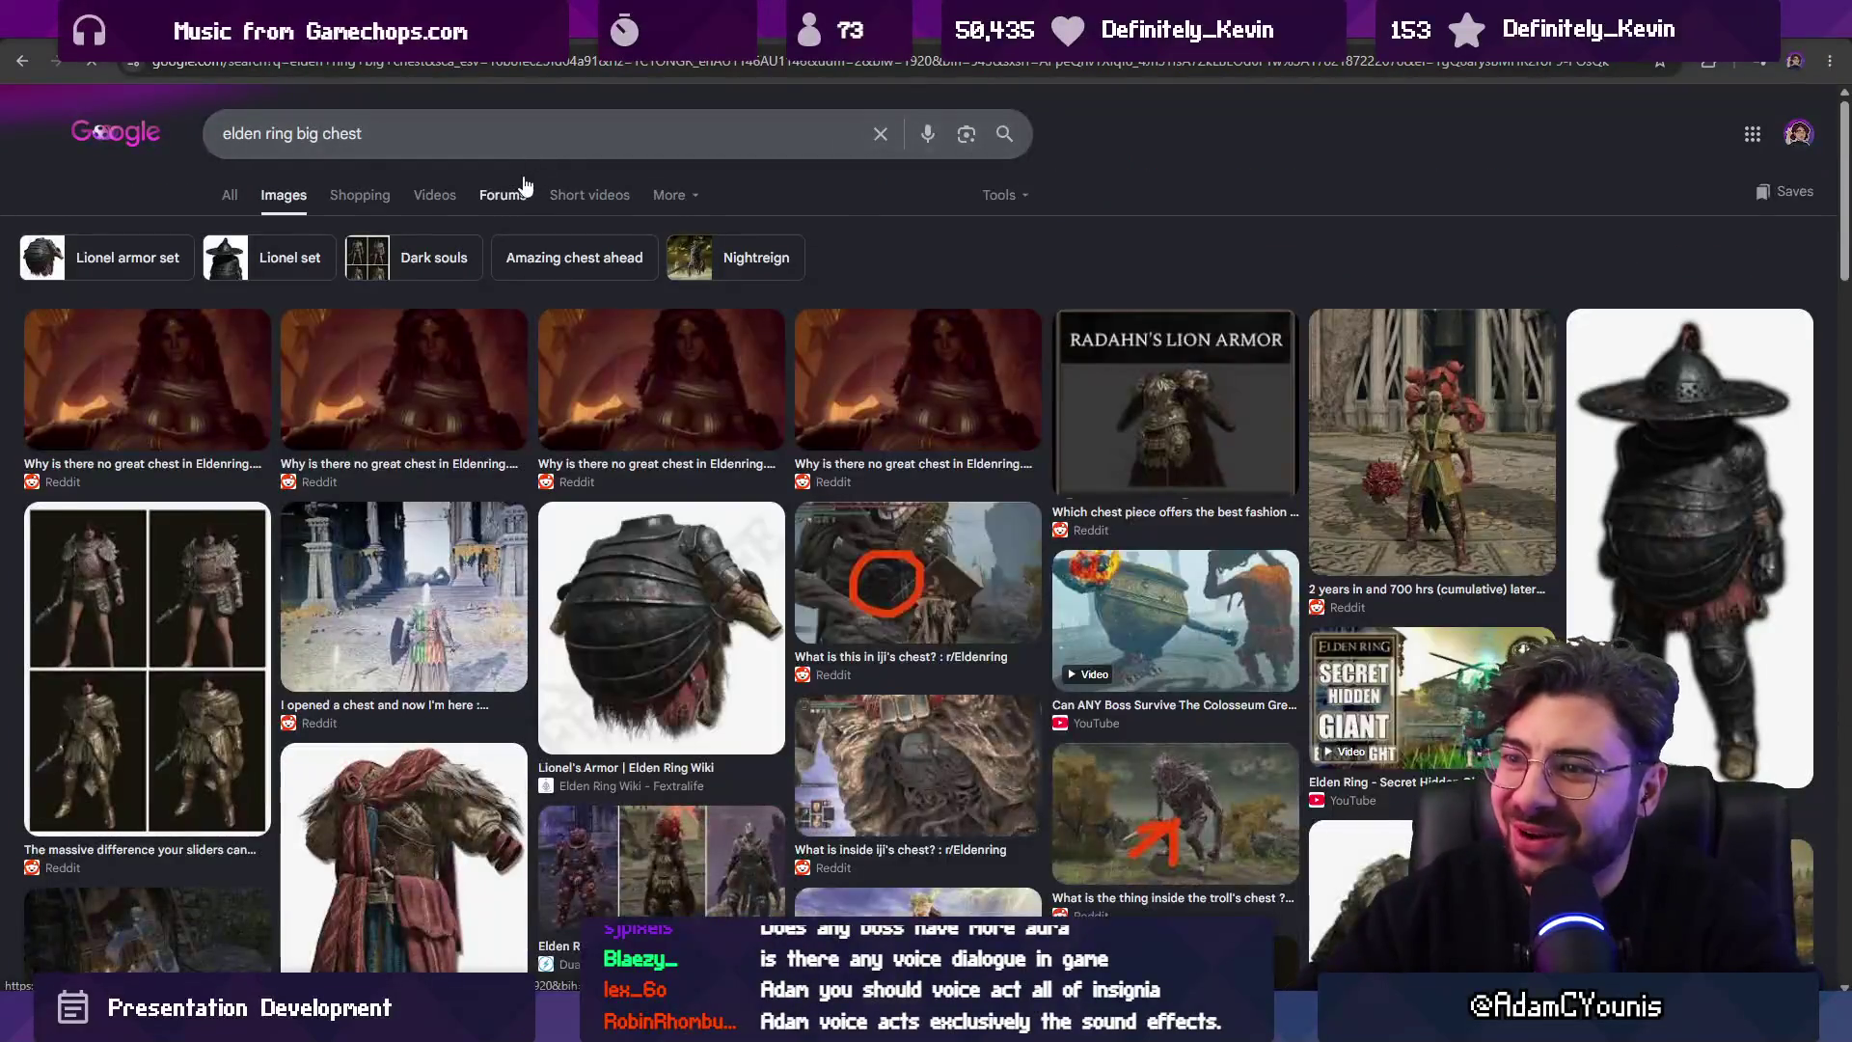
pyautogui.scroll(-10, 540, 270)
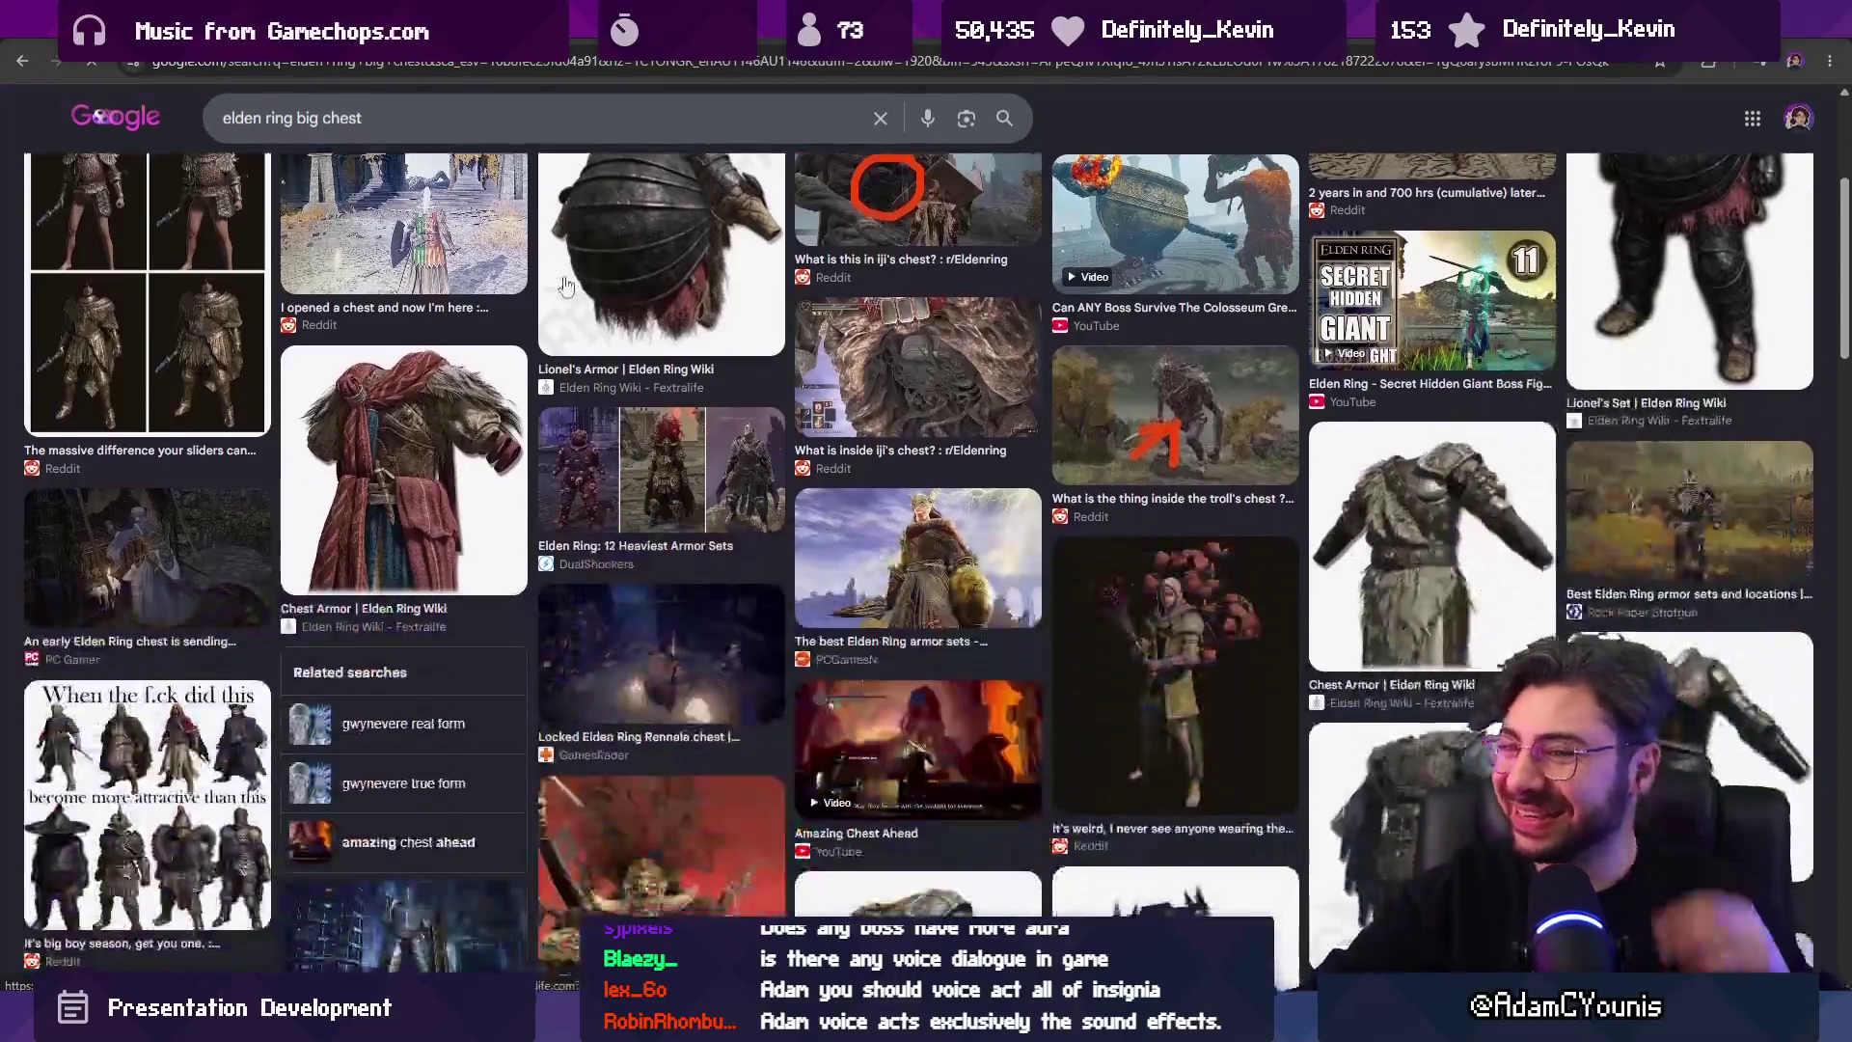
pyautogui.scroll(7, 570, 253)
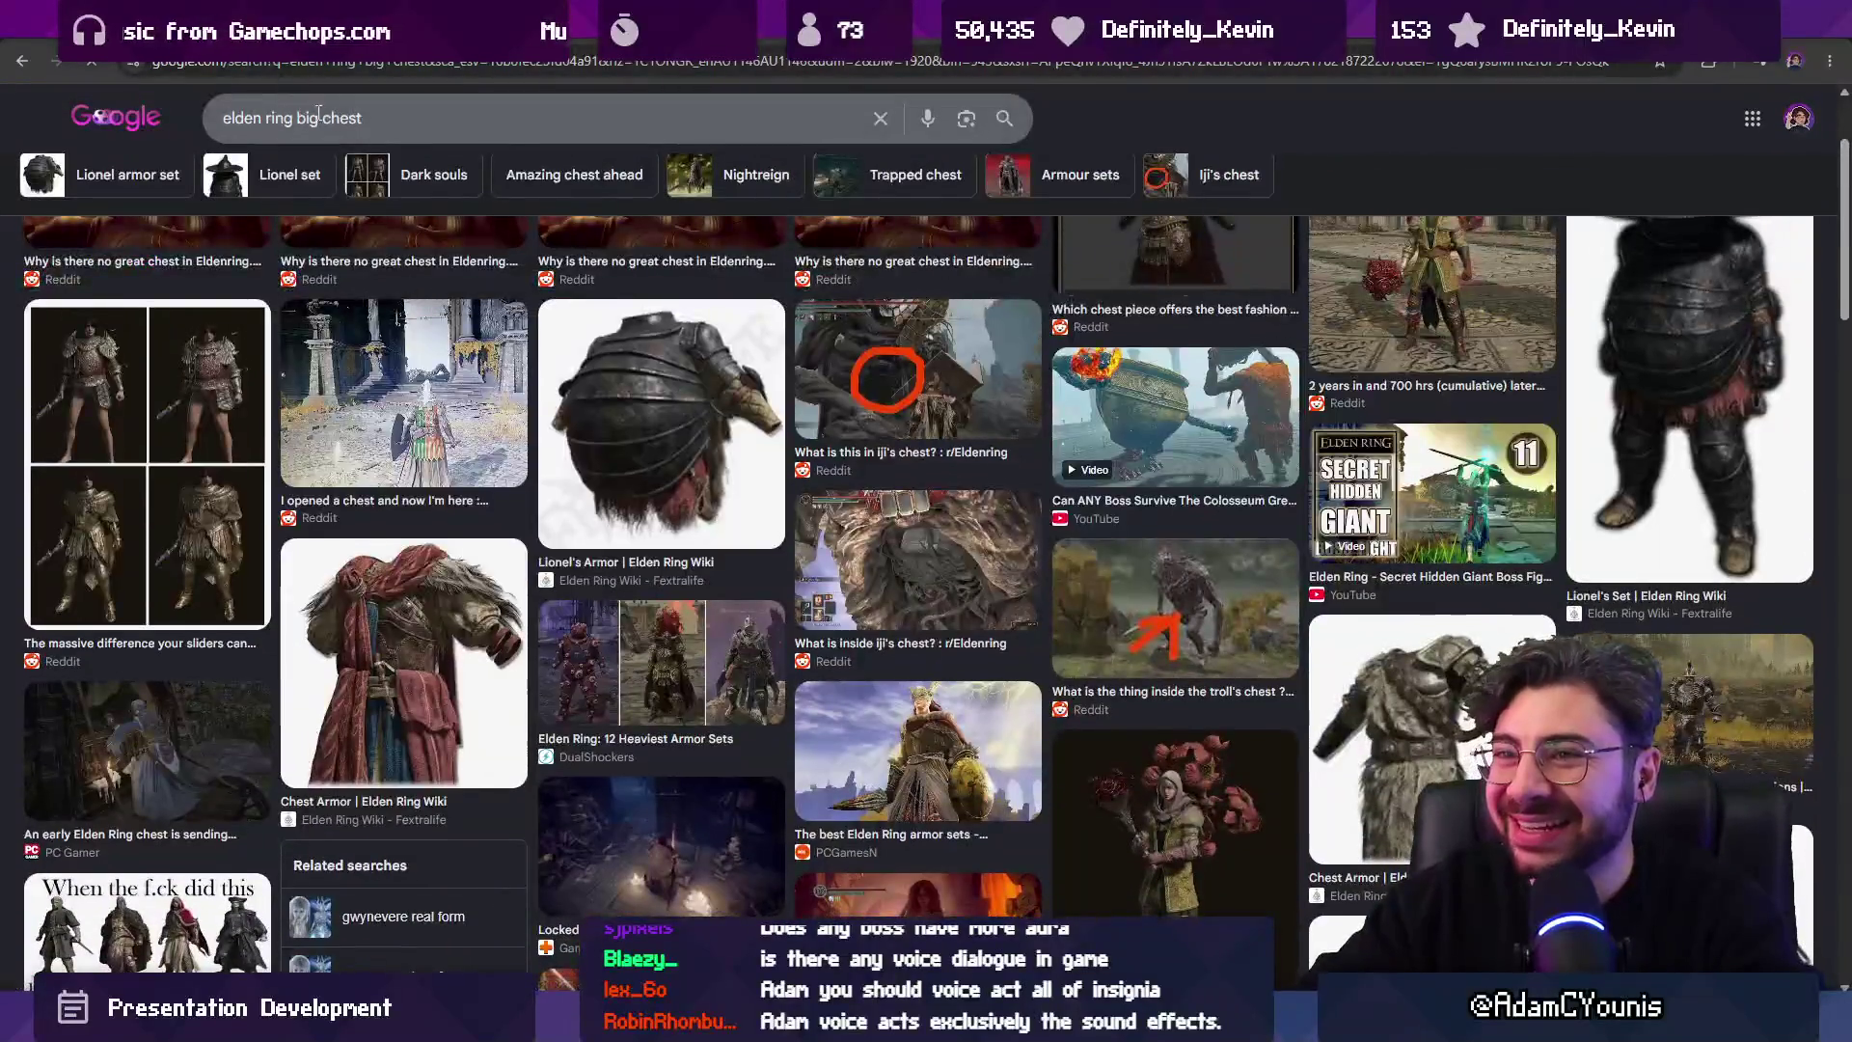
pyautogui.press('Return')
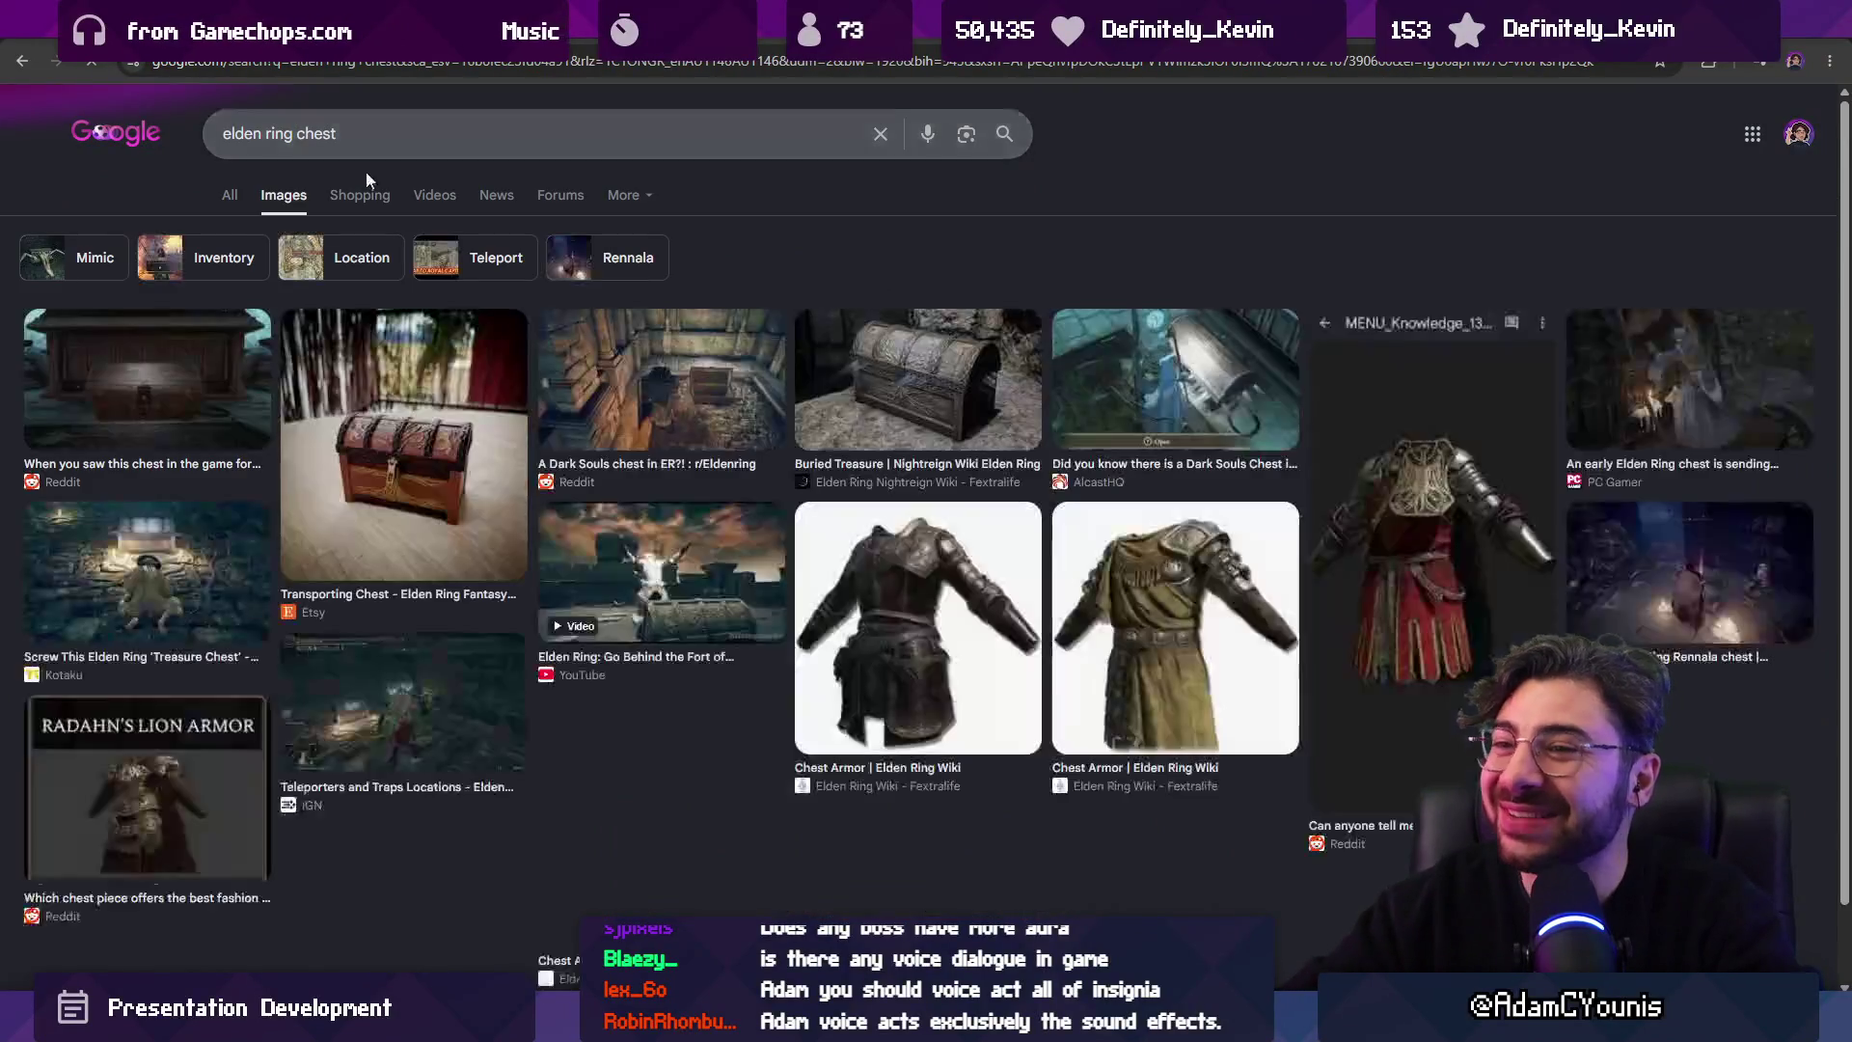
# - Copy the Fextralife Nightreign Buried Treasure chest image and select the War Chest slide in Figma
pyautogui.click(857, 403)
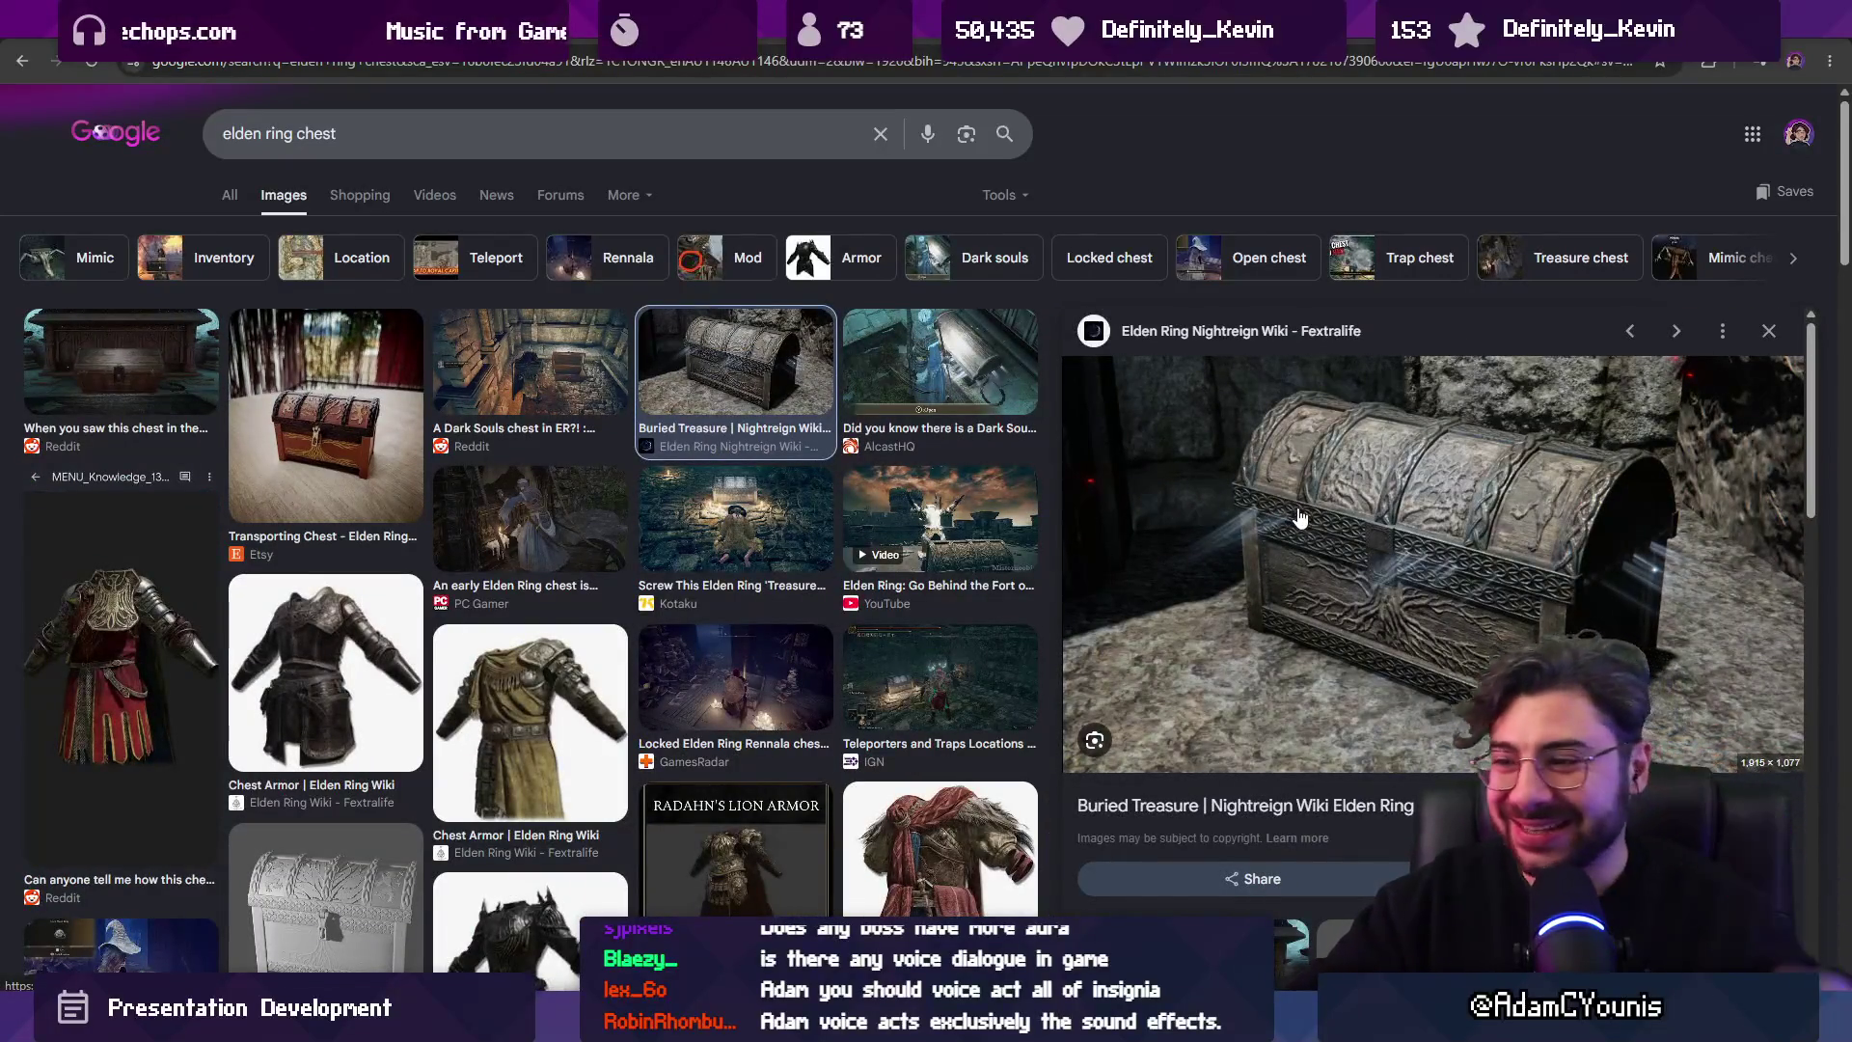
pyautogui.rightClick(1349, 546)
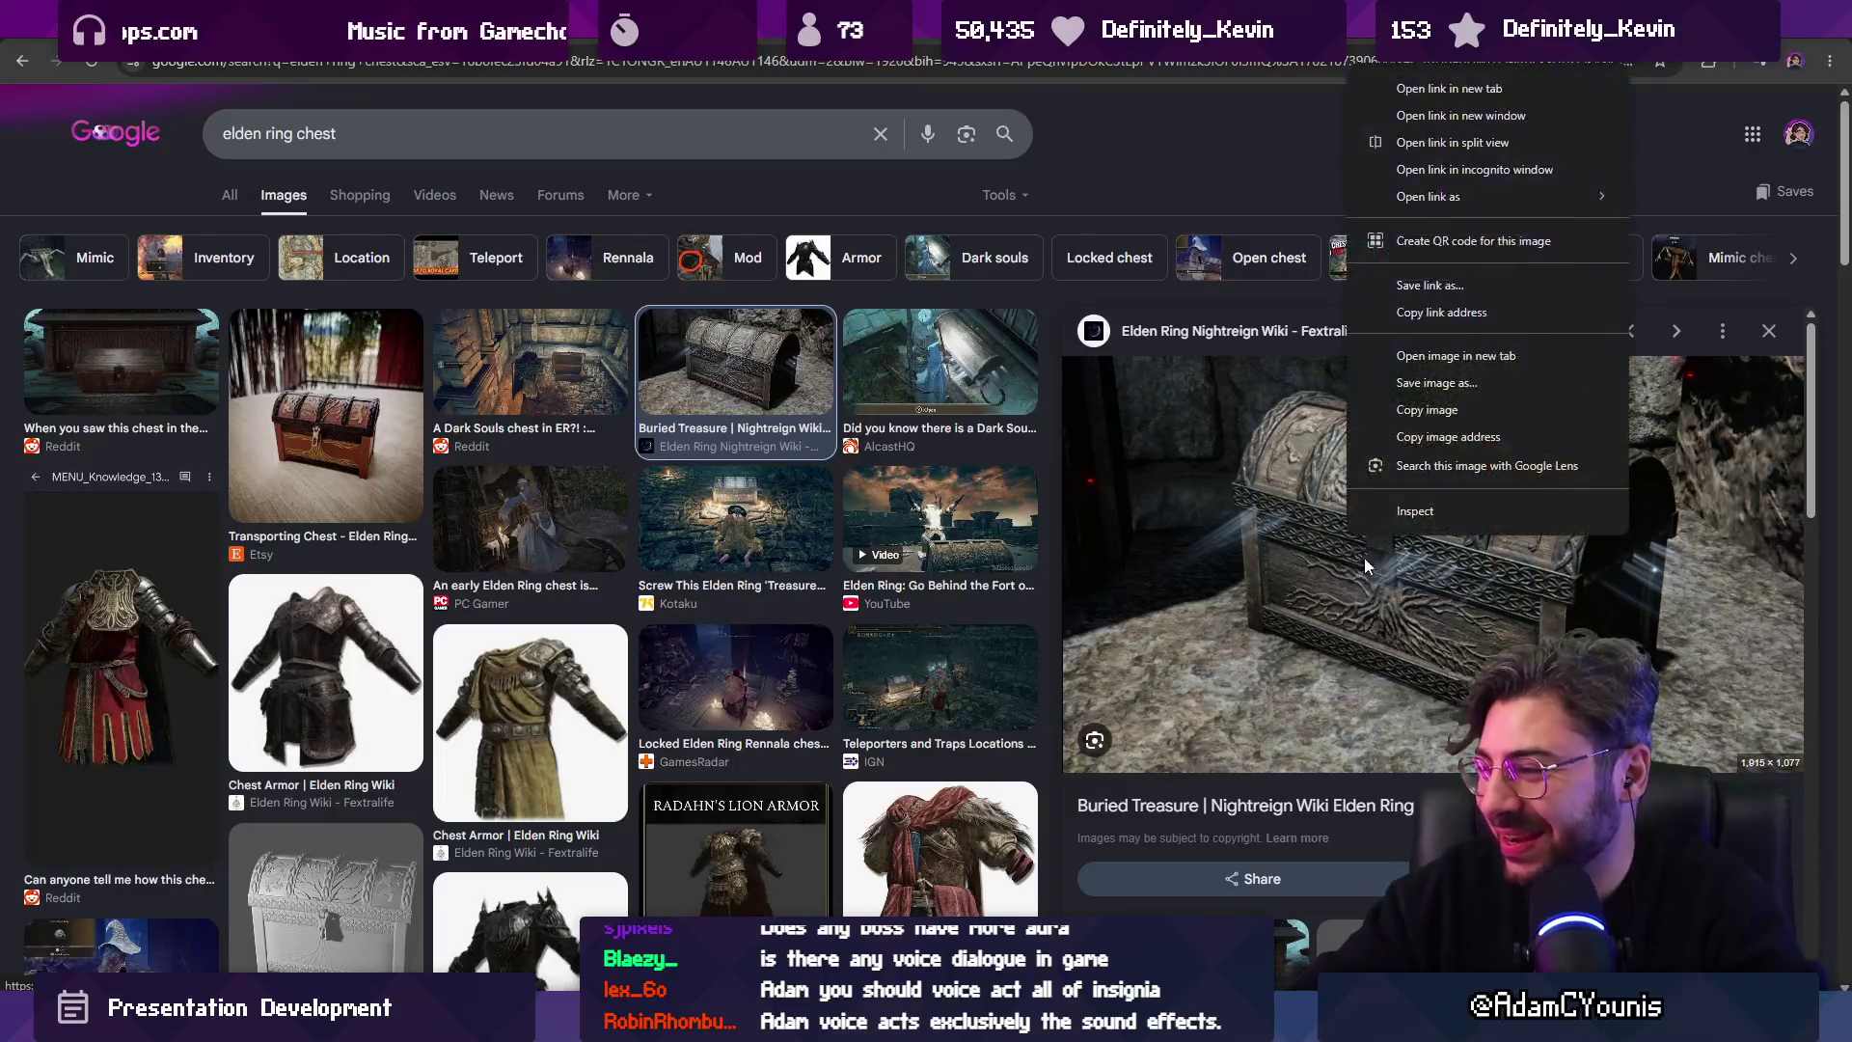
pyautogui.click(1426, 410)
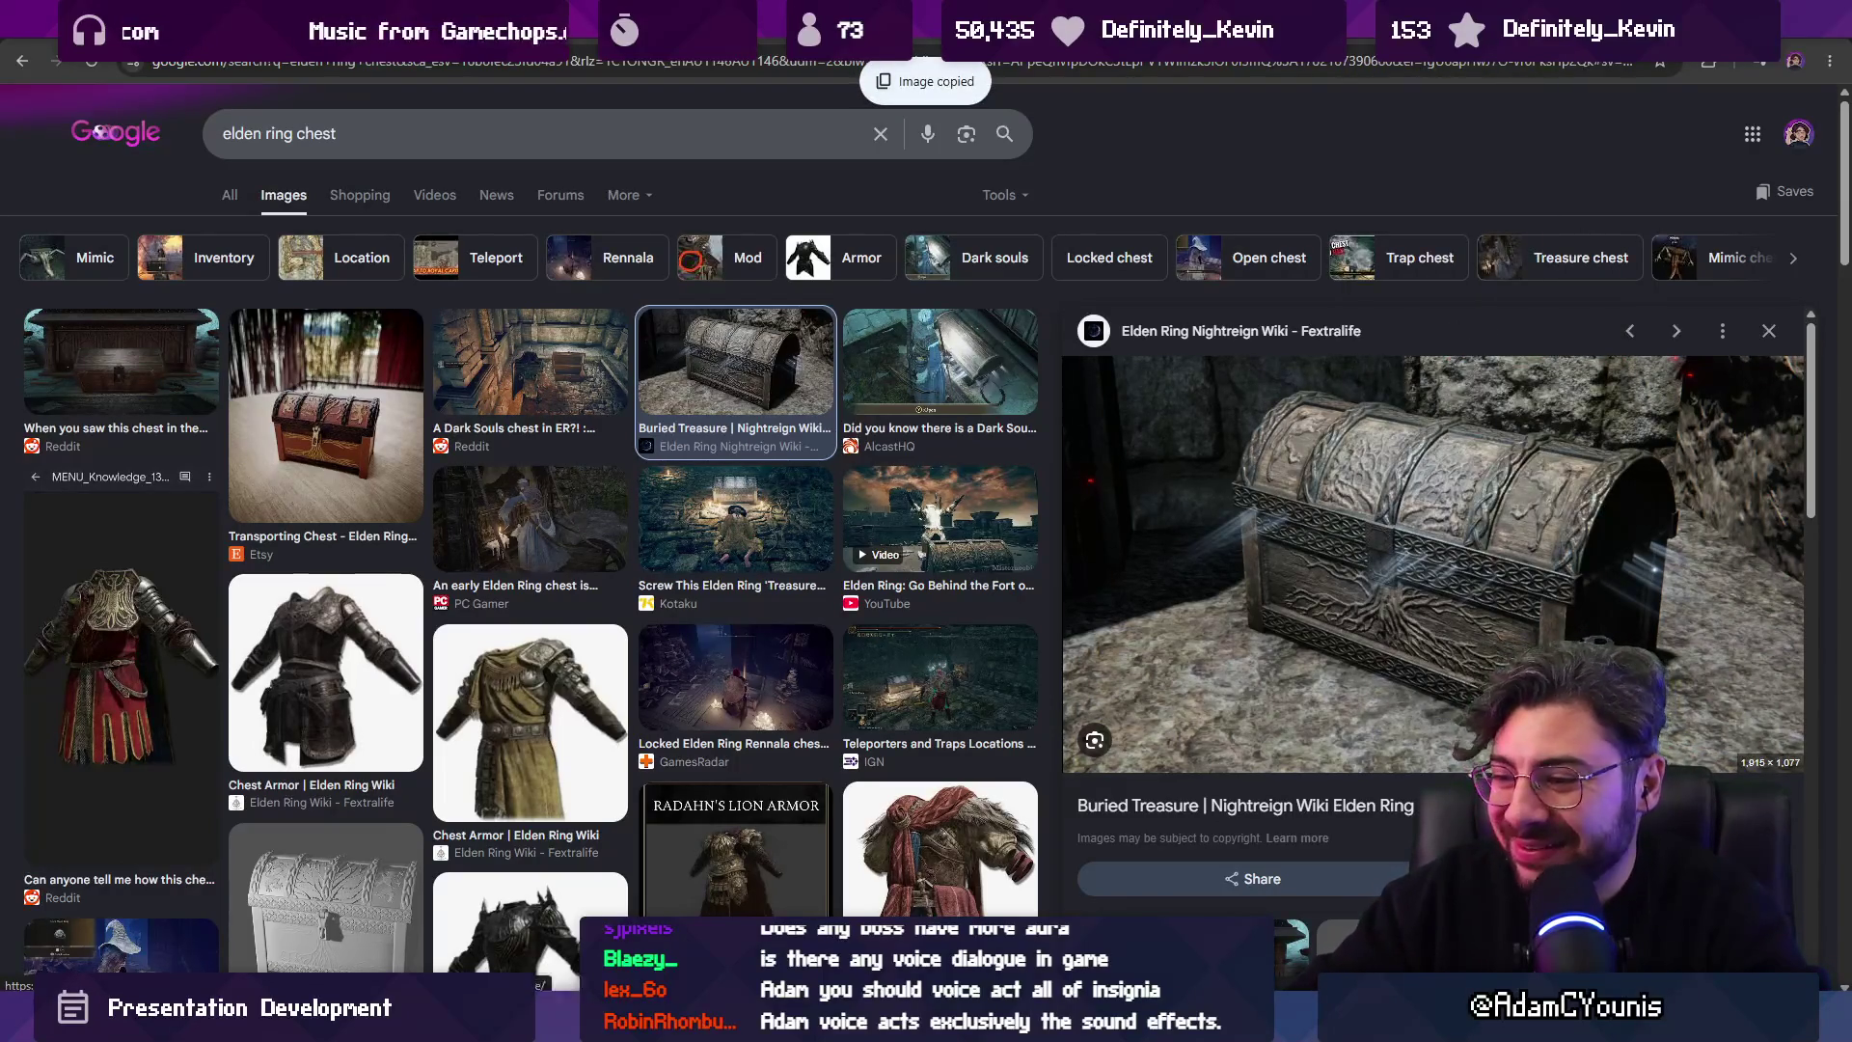
pyautogui.hotkey('alt', 'Tab')
pyautogui.click(898, 600)
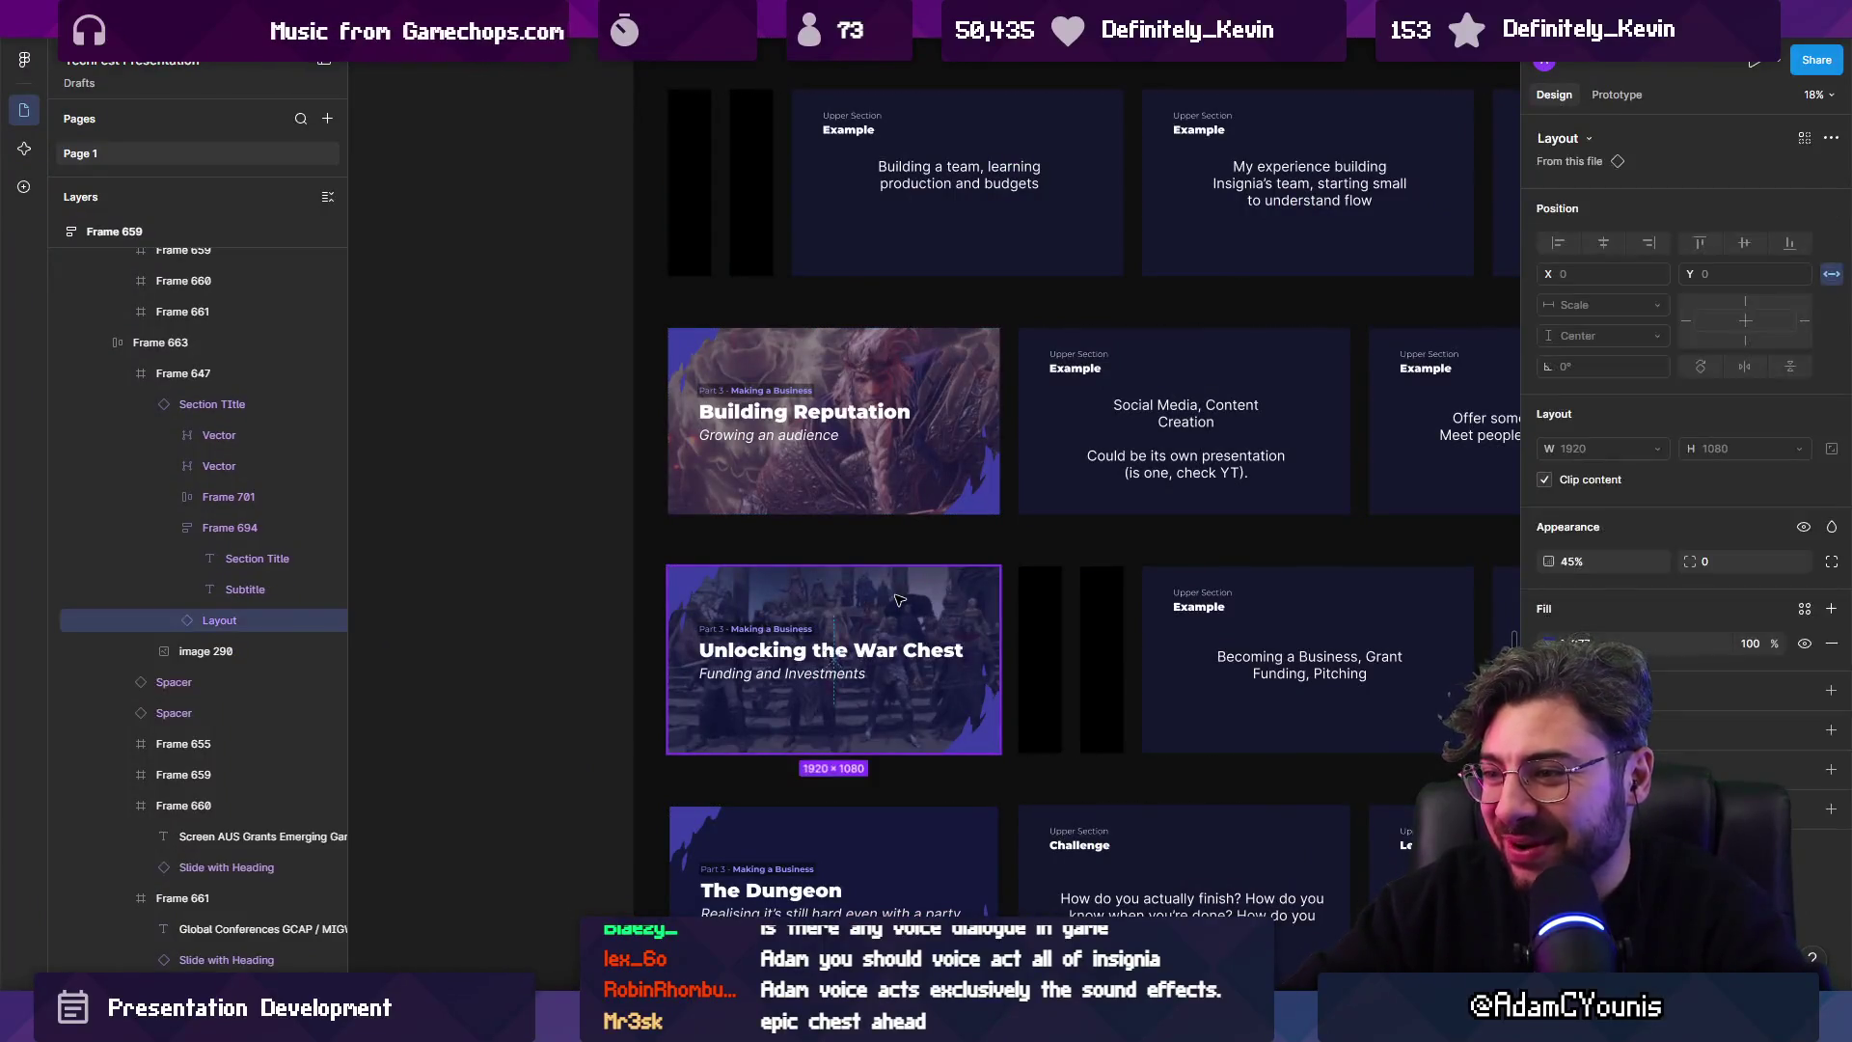
# - Replace the War Chest slide's background image 290 with the treasure chest picture
pyautogui.scroll(3, 825, 613)
pyautogui.click(213, 652)
pyautogui.hotkey('ctrl', 'v')
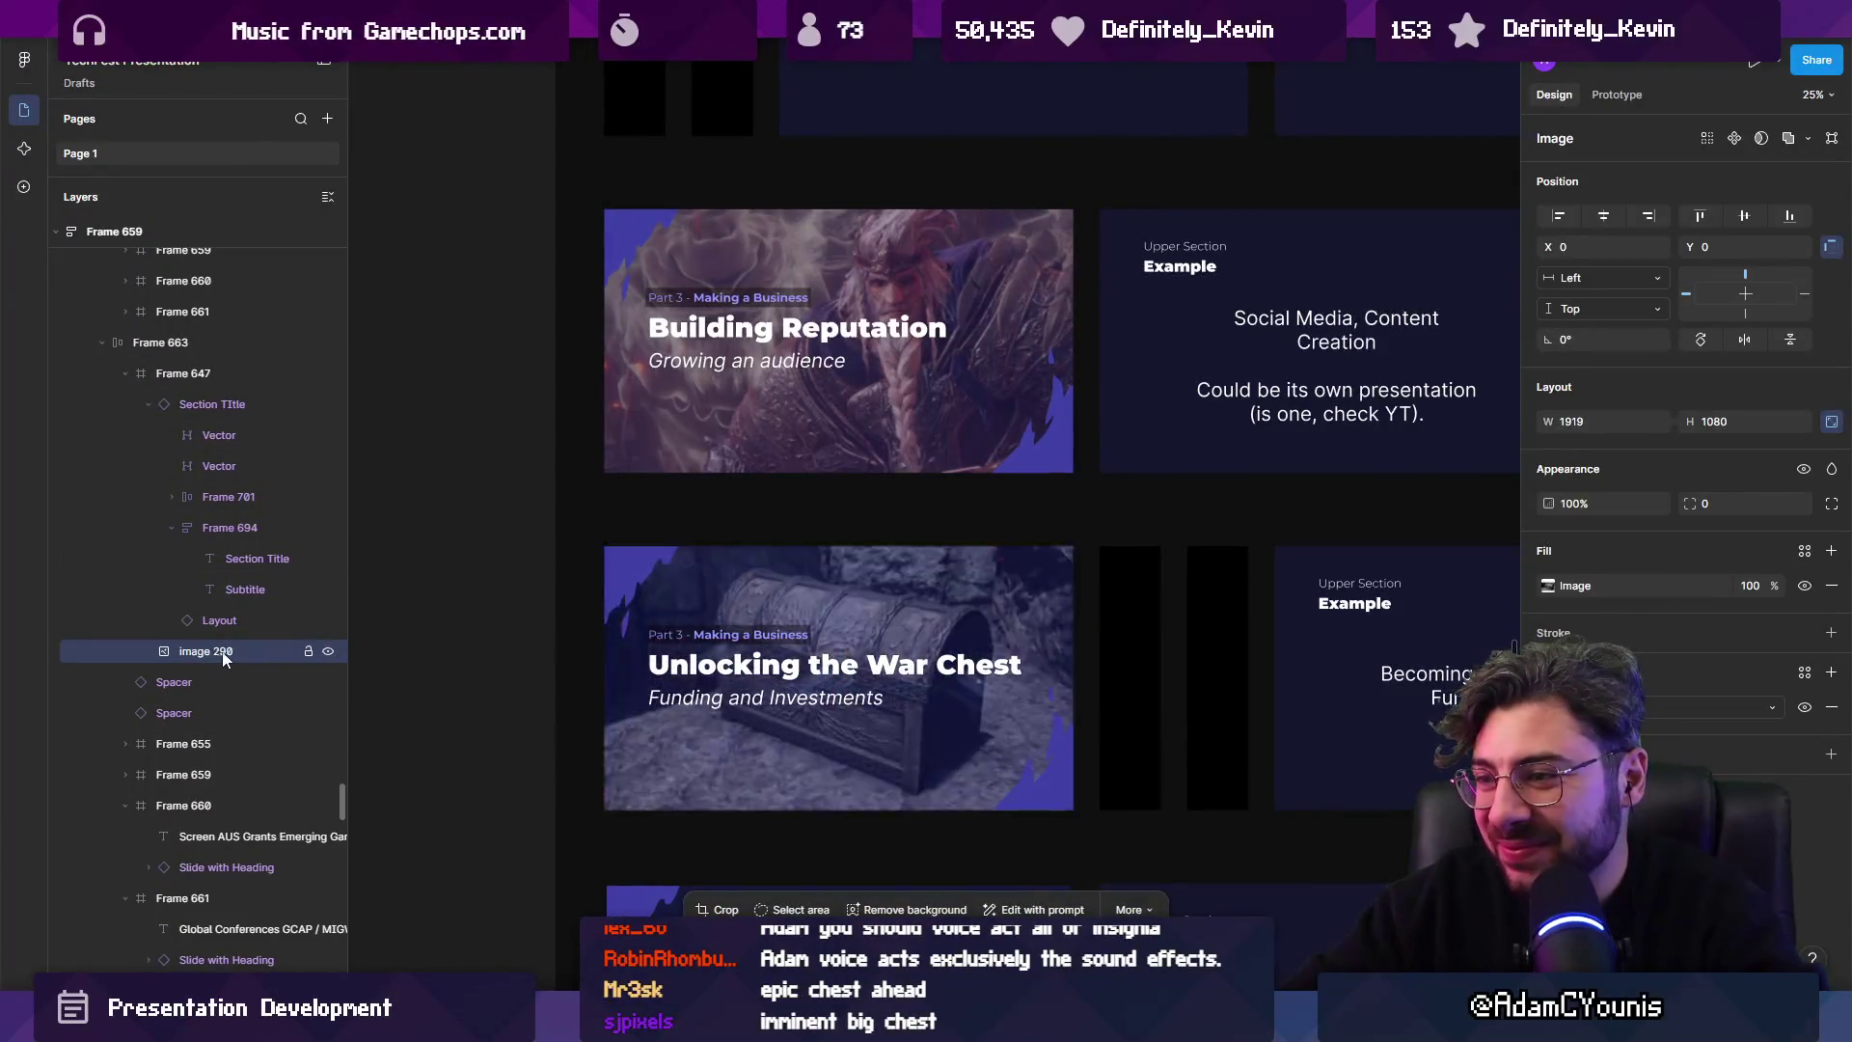
pyautogui.scroll(3, 853, 644)
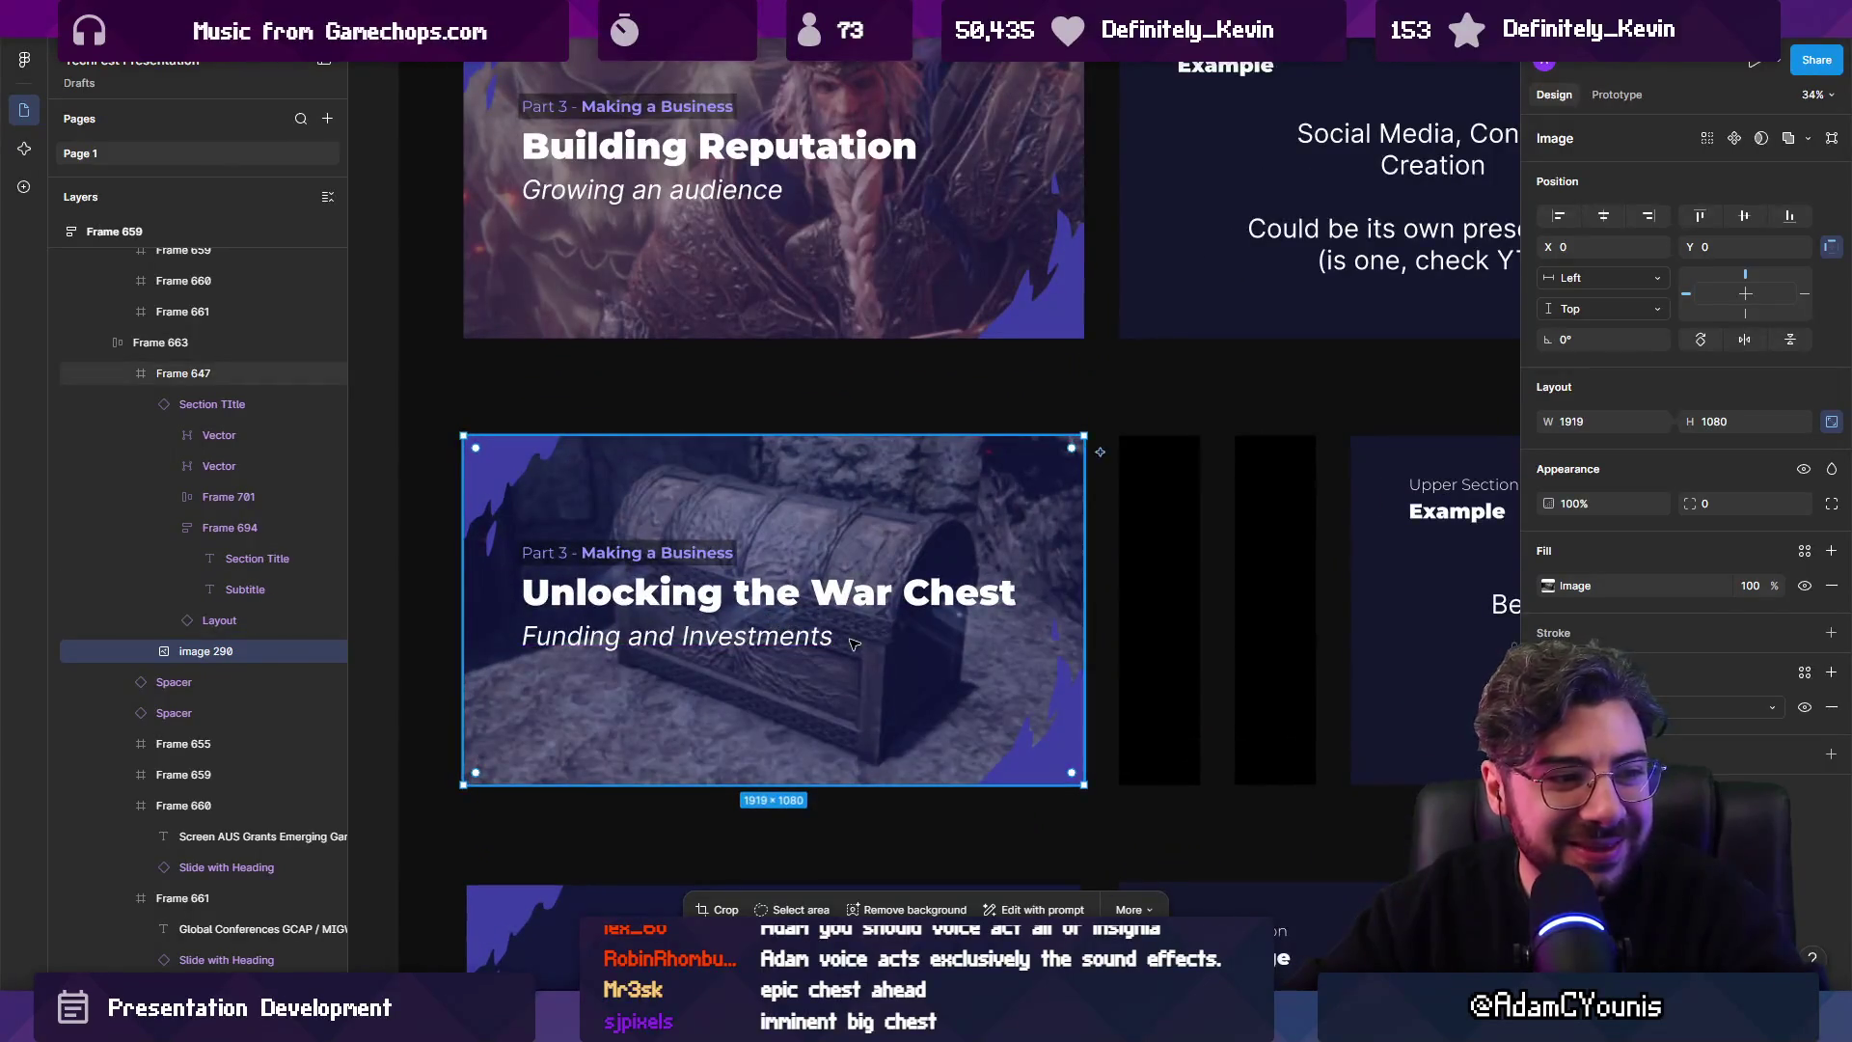
# - Paste the chest image into The Dungeon slide and remove auto layout from its Frame 647
pyautogui.moveTo(947, 1018)
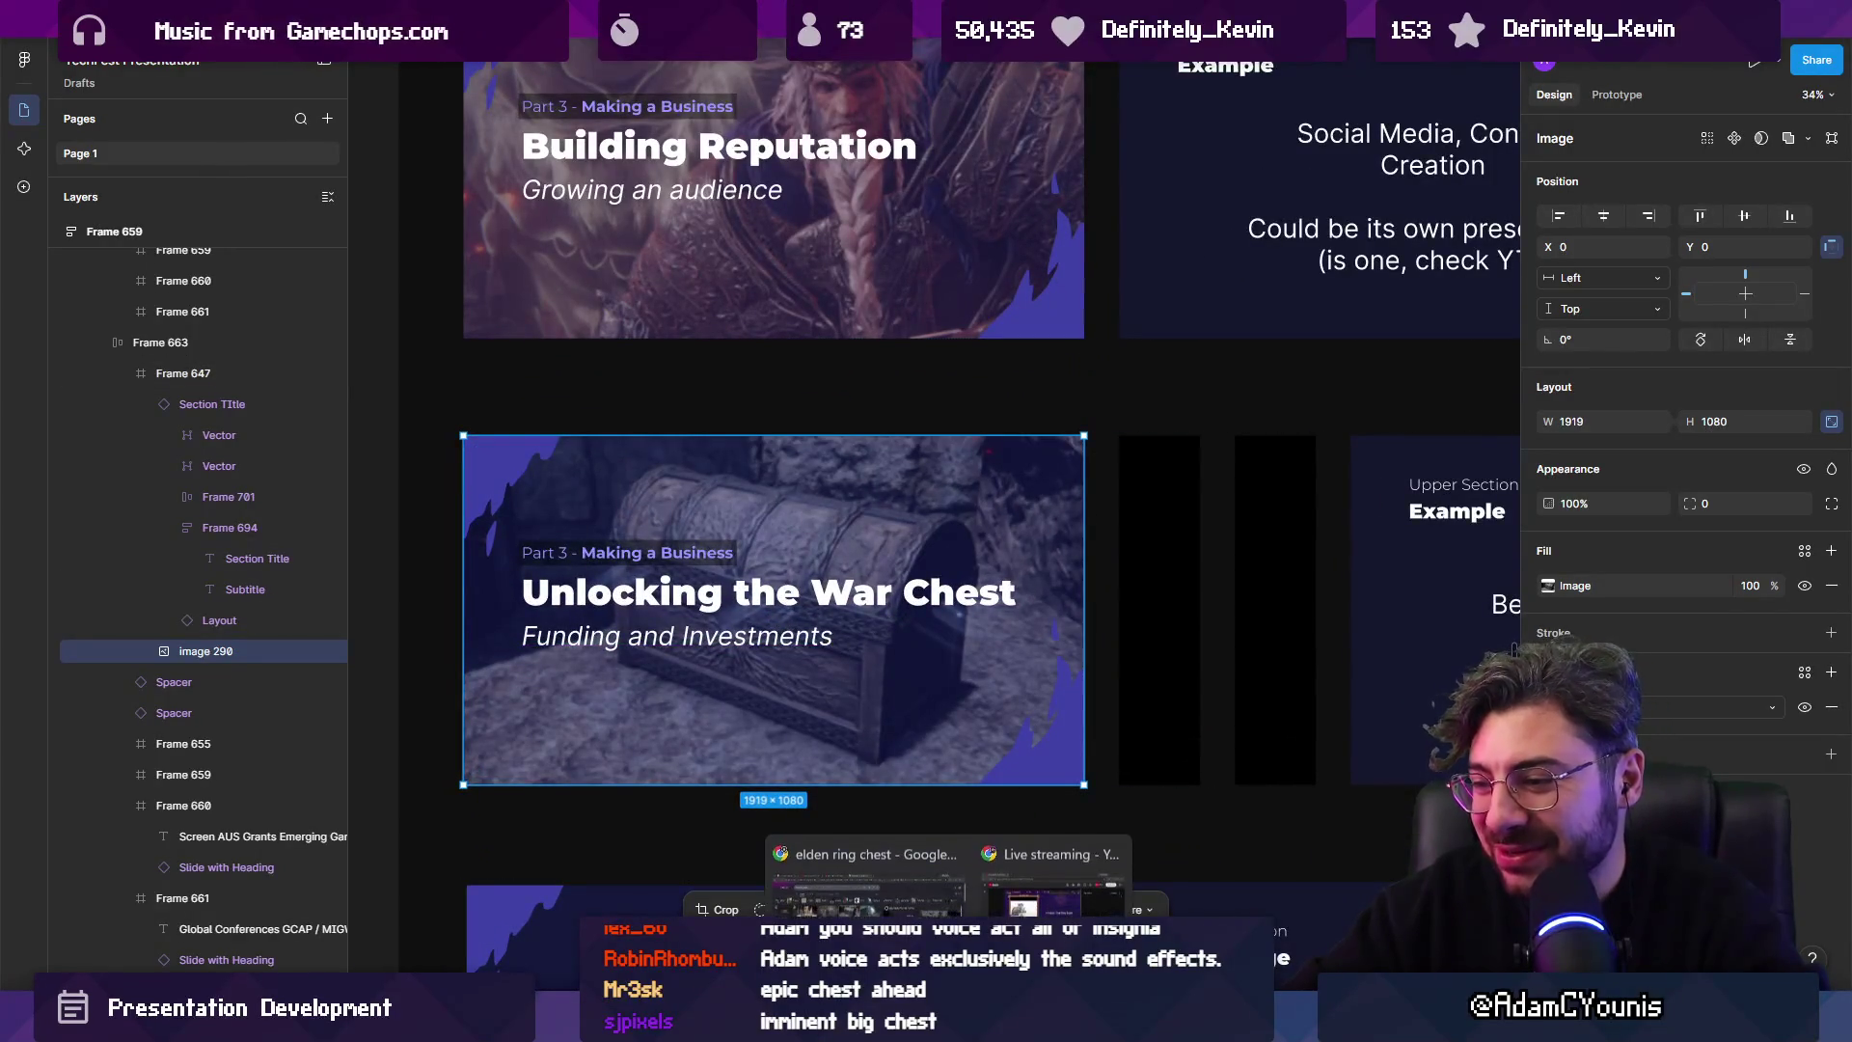
pyautogui.scroll(-2, 815, 546)
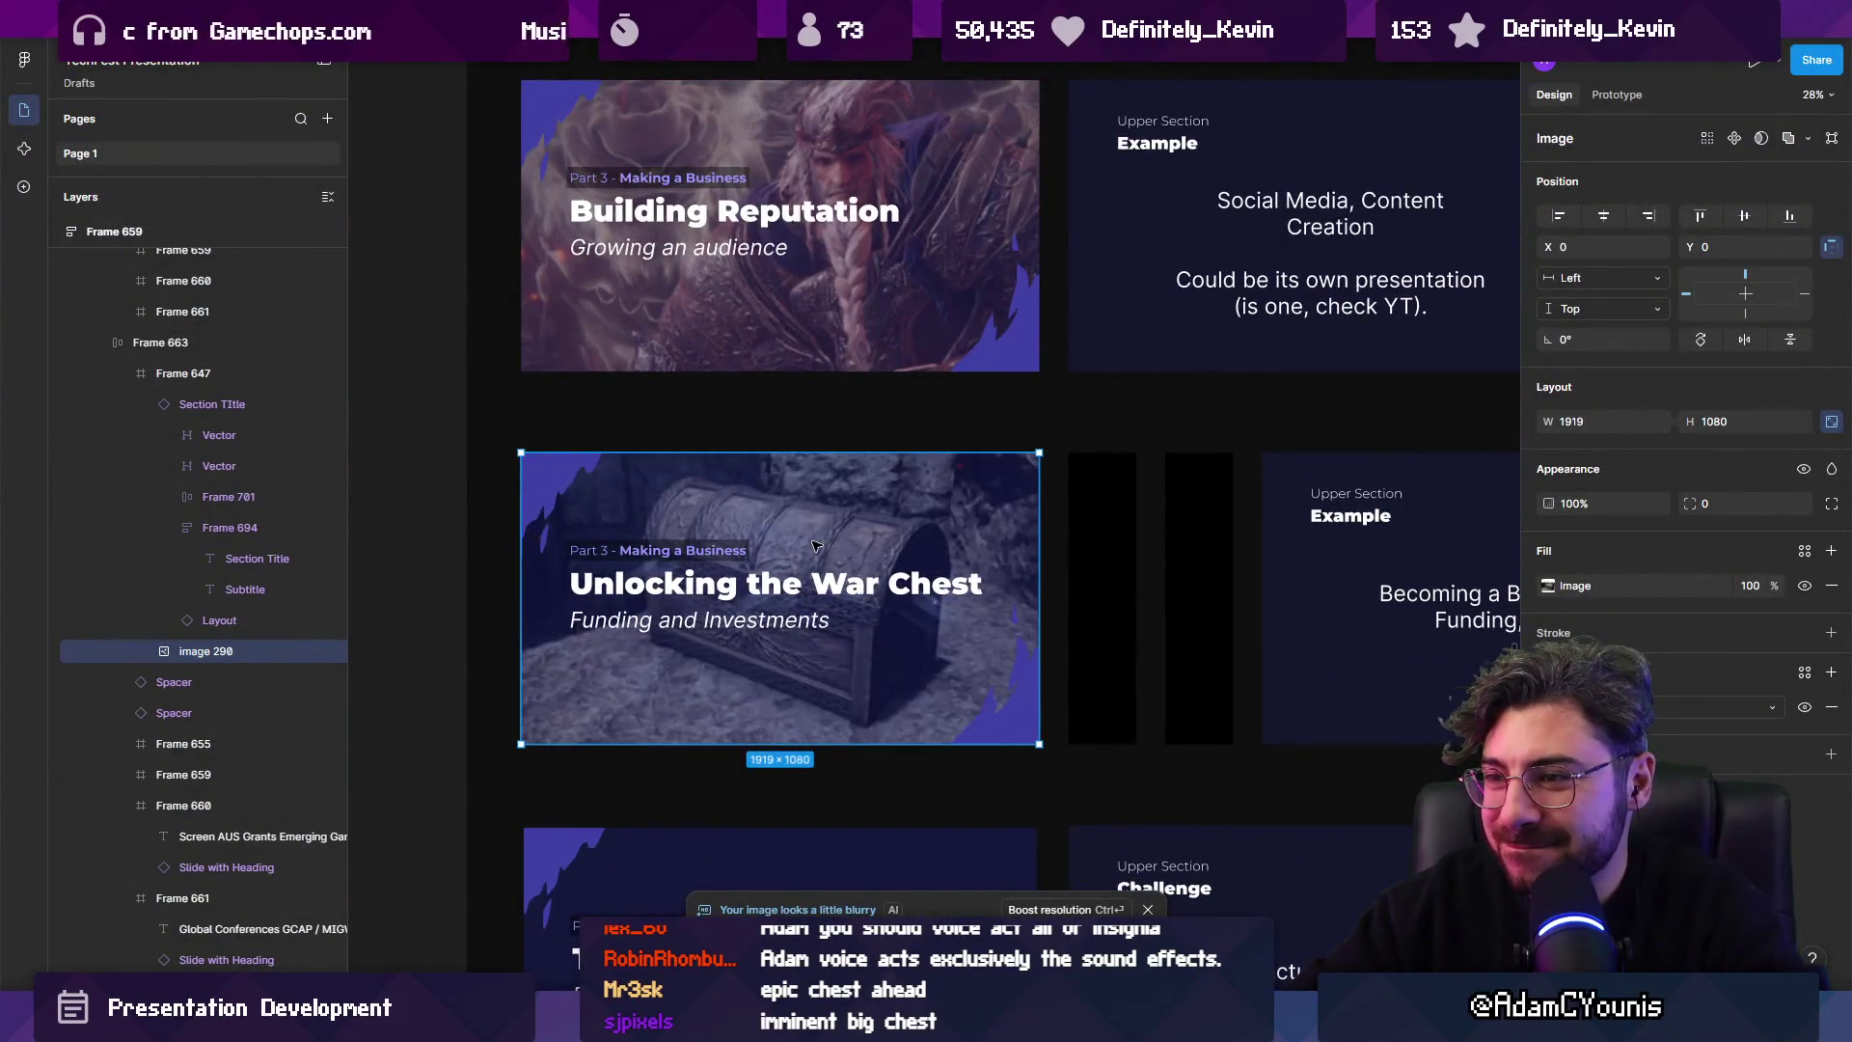
pyautogui.scroll(-3, 801, 521)
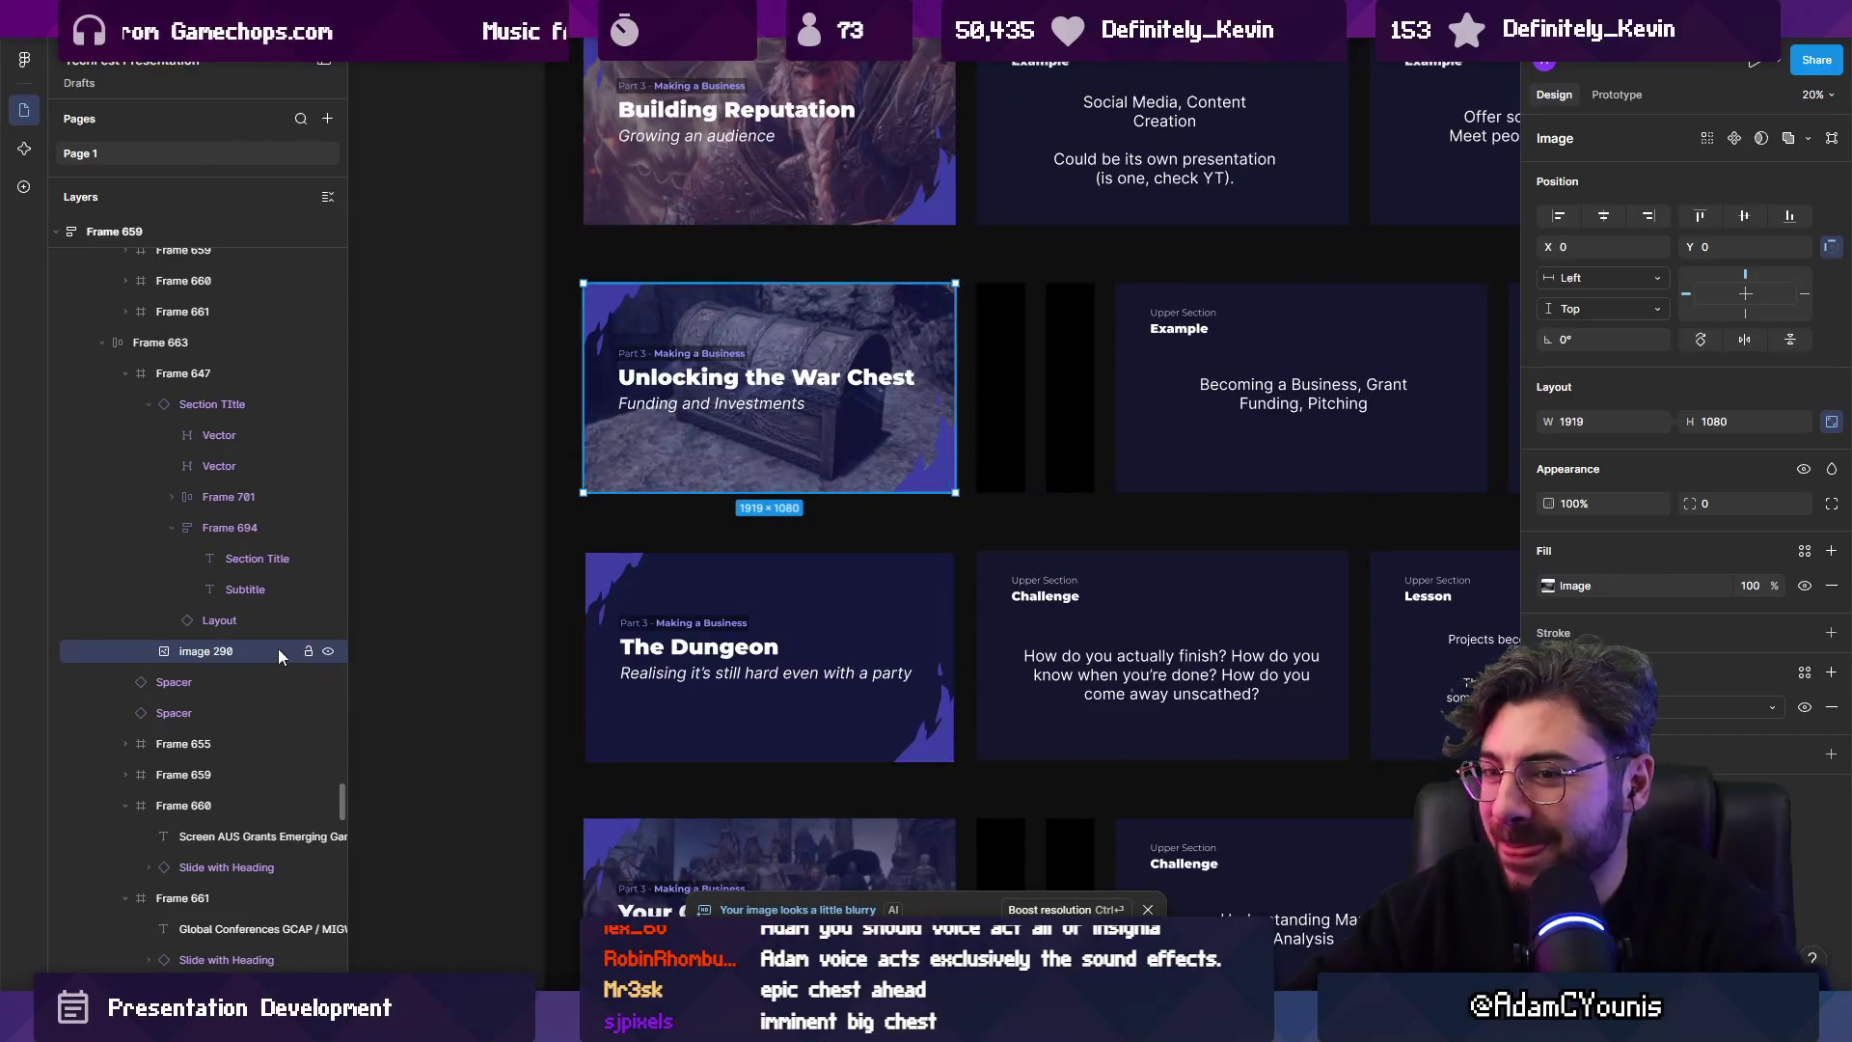
pyautogui.click(702, 609)
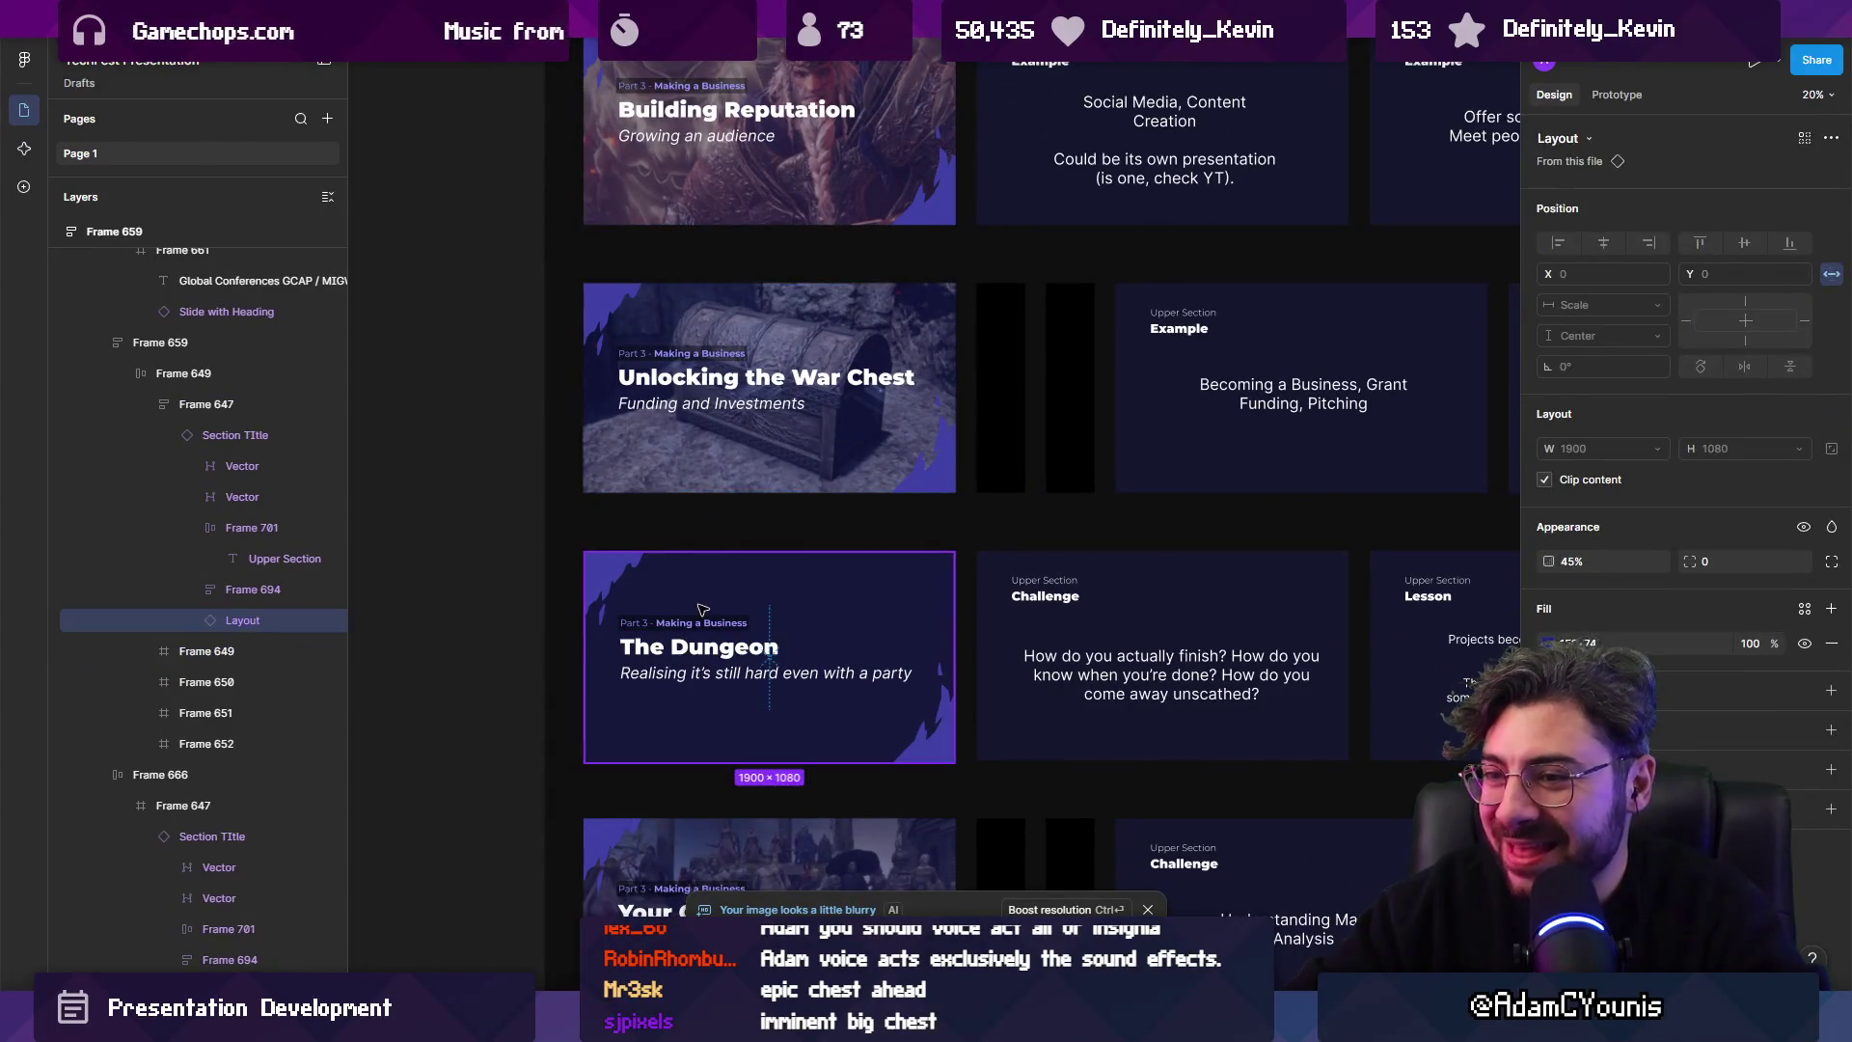
pyautogui.hotkey('ctrl', 'v')
pyautogui.scroll(-1, 715, 605)
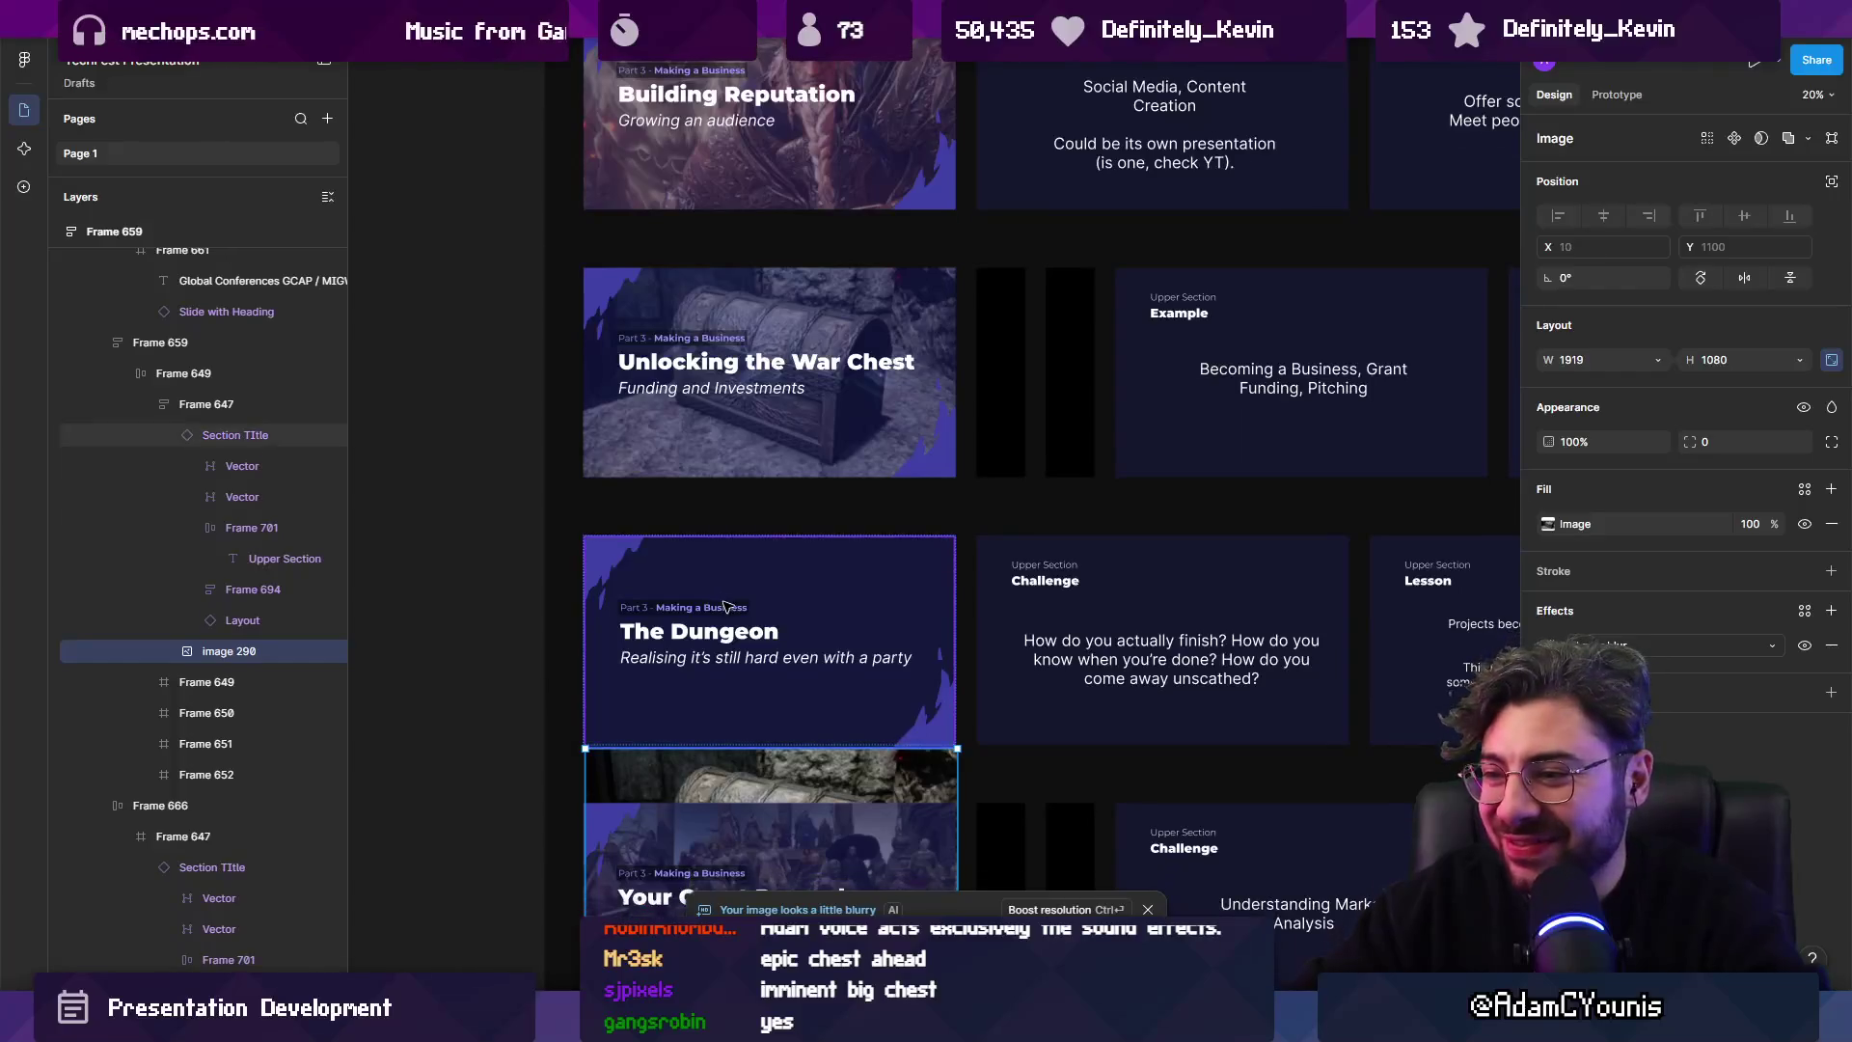
pyautogui.click(237, 412)
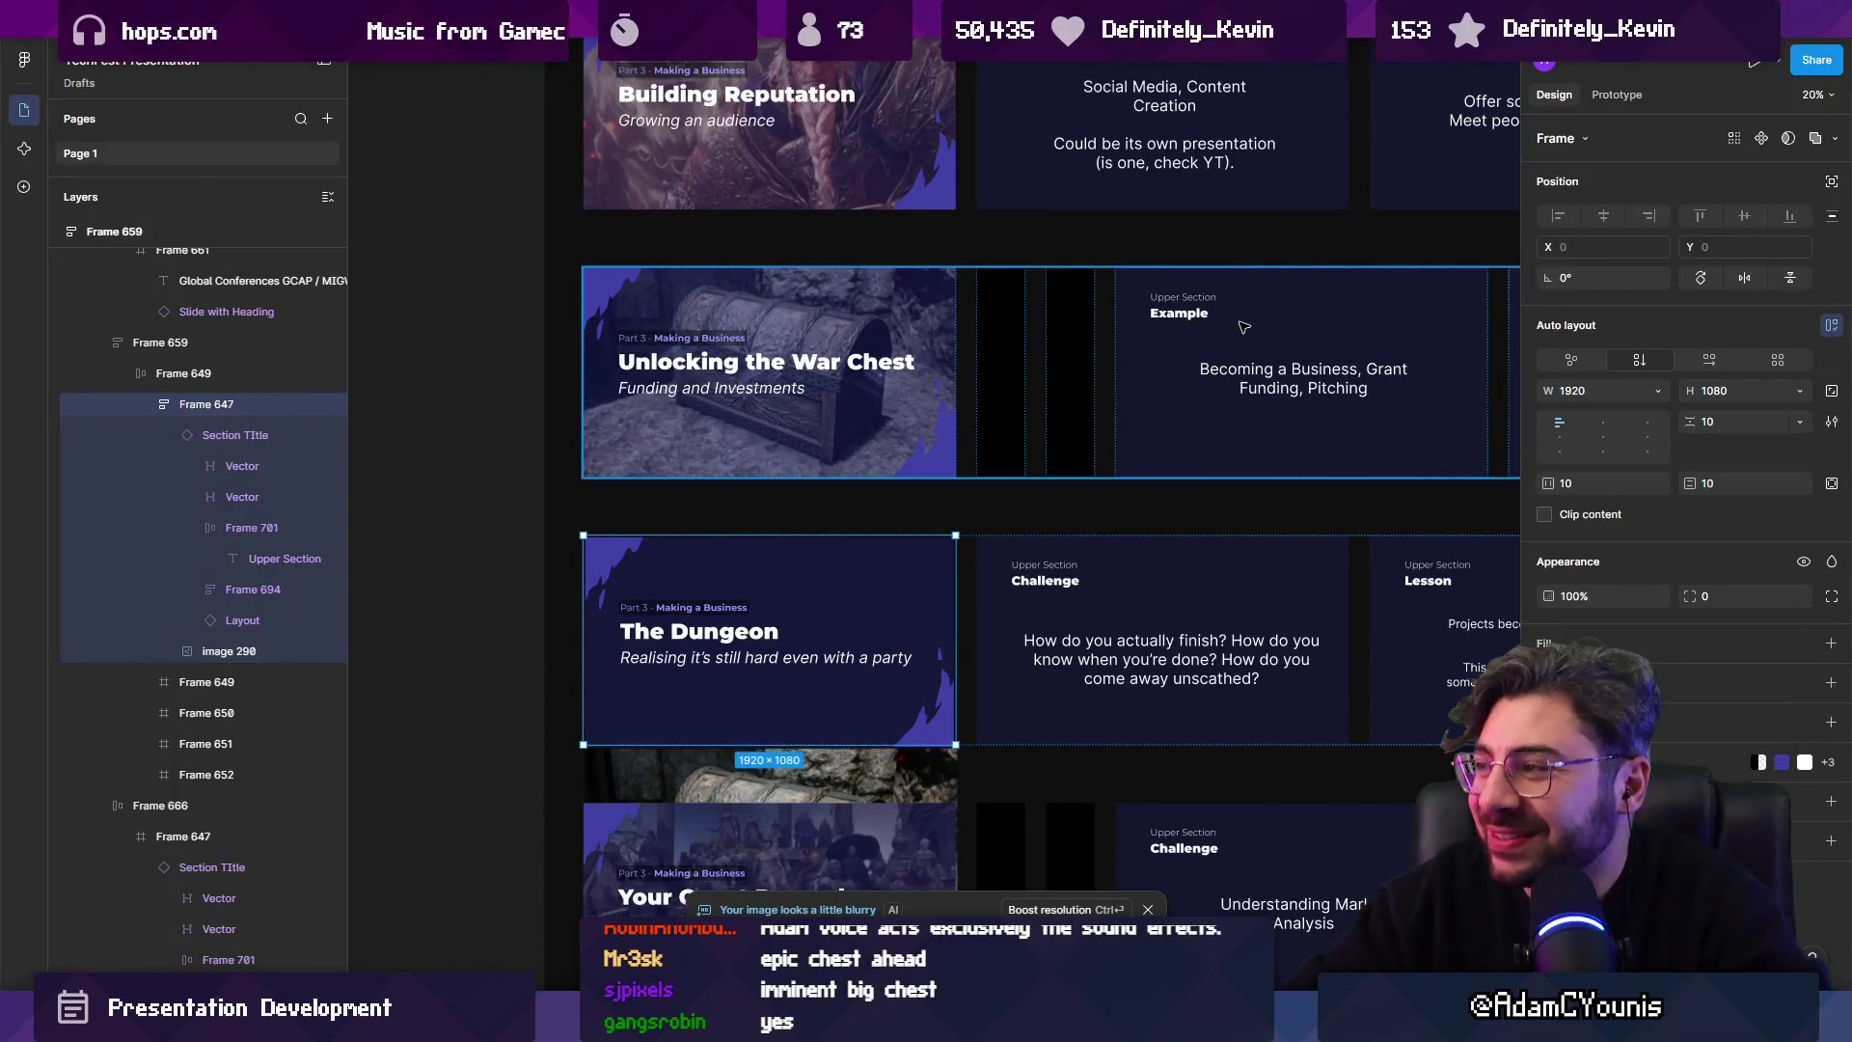
pyautogui.hotkey('shift', 'alt', 'a')
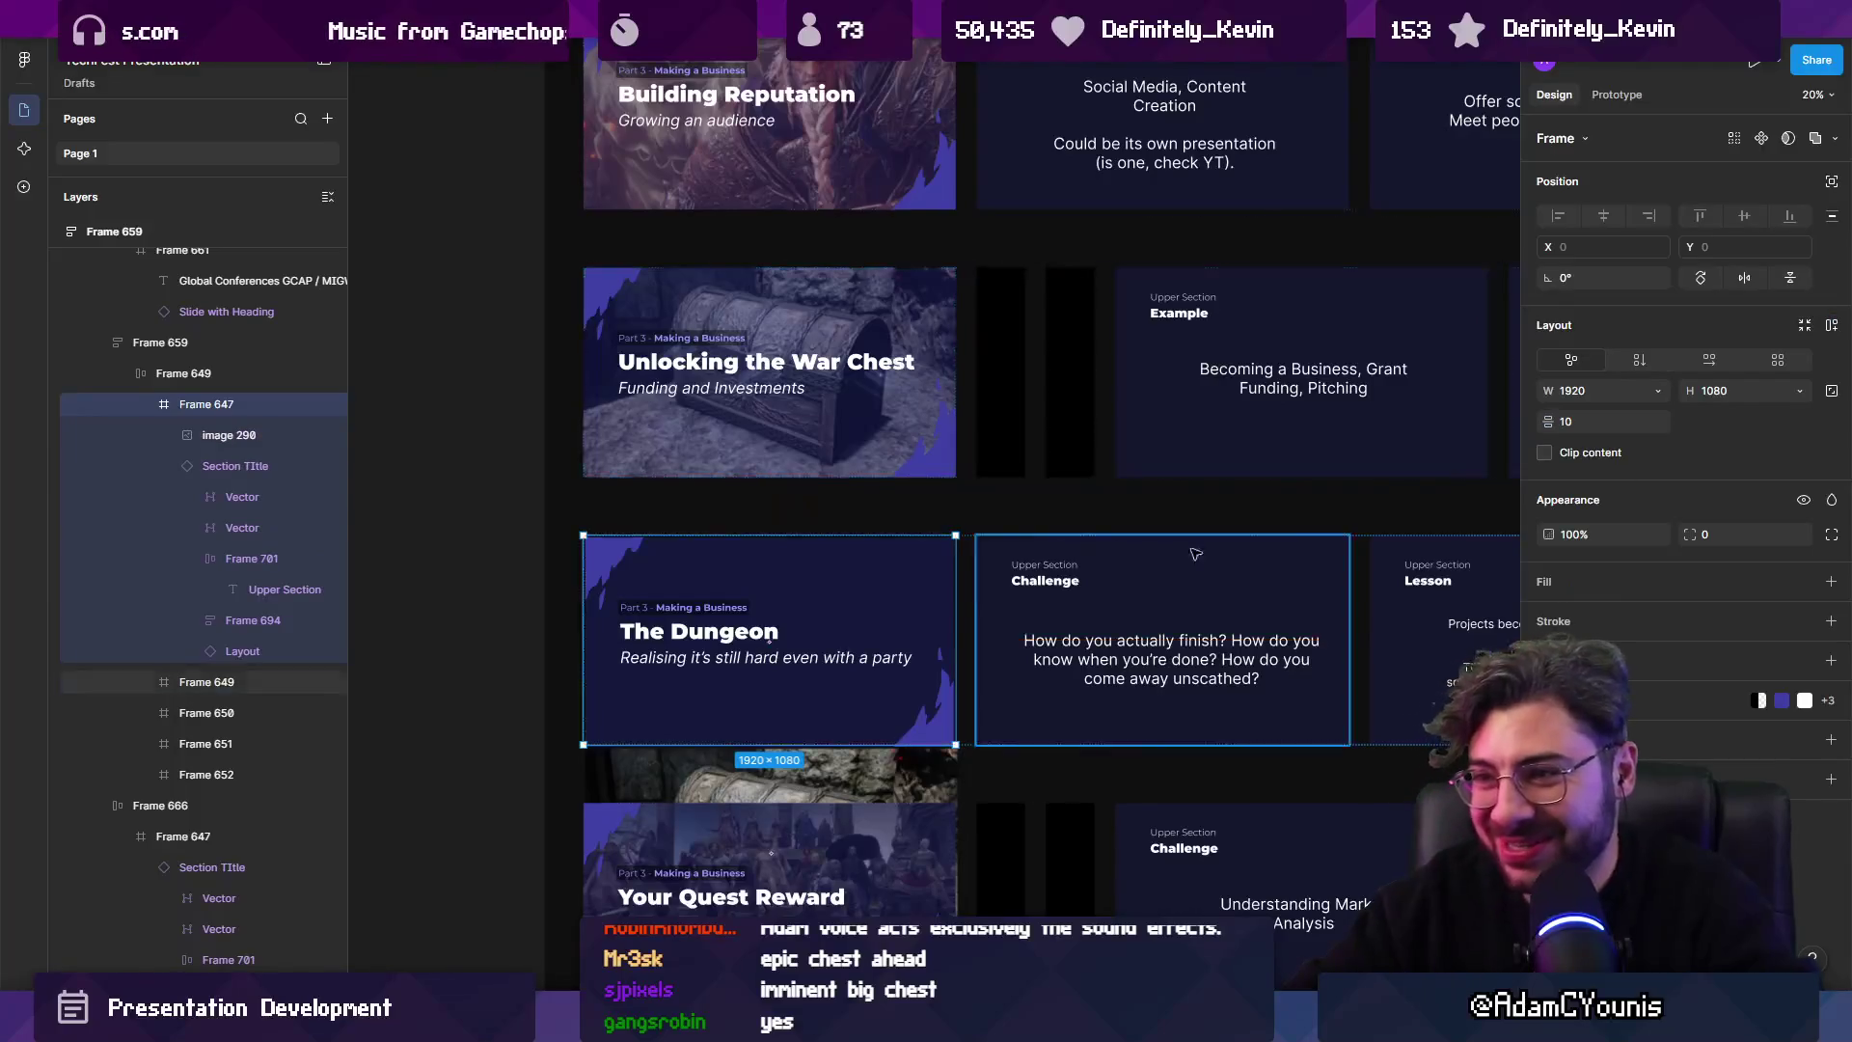
# - Move the blurred chest image onto The Dungeon slide, behind the text, at its top-left corner
pyautogui.moveTo(819, 774); pyautogui.dragTo(789, 568)
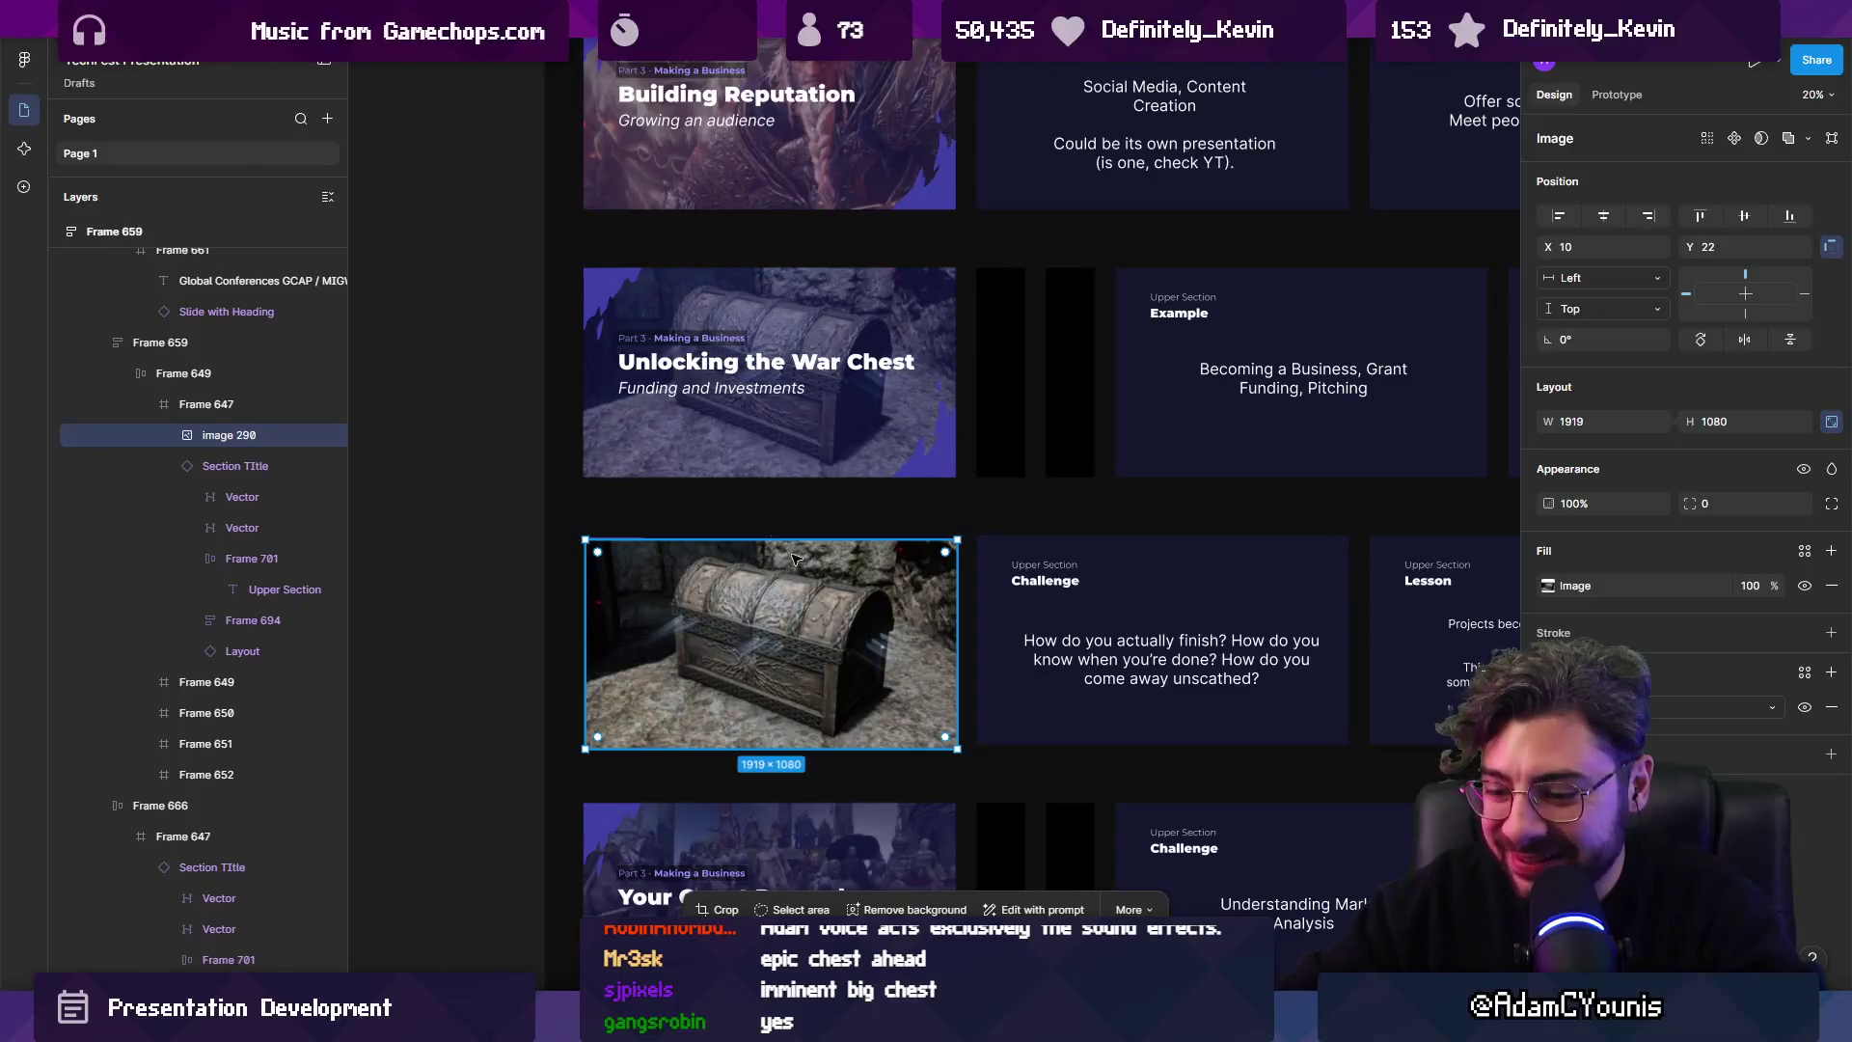
pyautogui.hotkey('ctrl', 'shift', '[')
pyautogui.hotkey('shift', '2')
pyautogui.moveTo(741, 353); pyautogui.dragTo(741, 351)
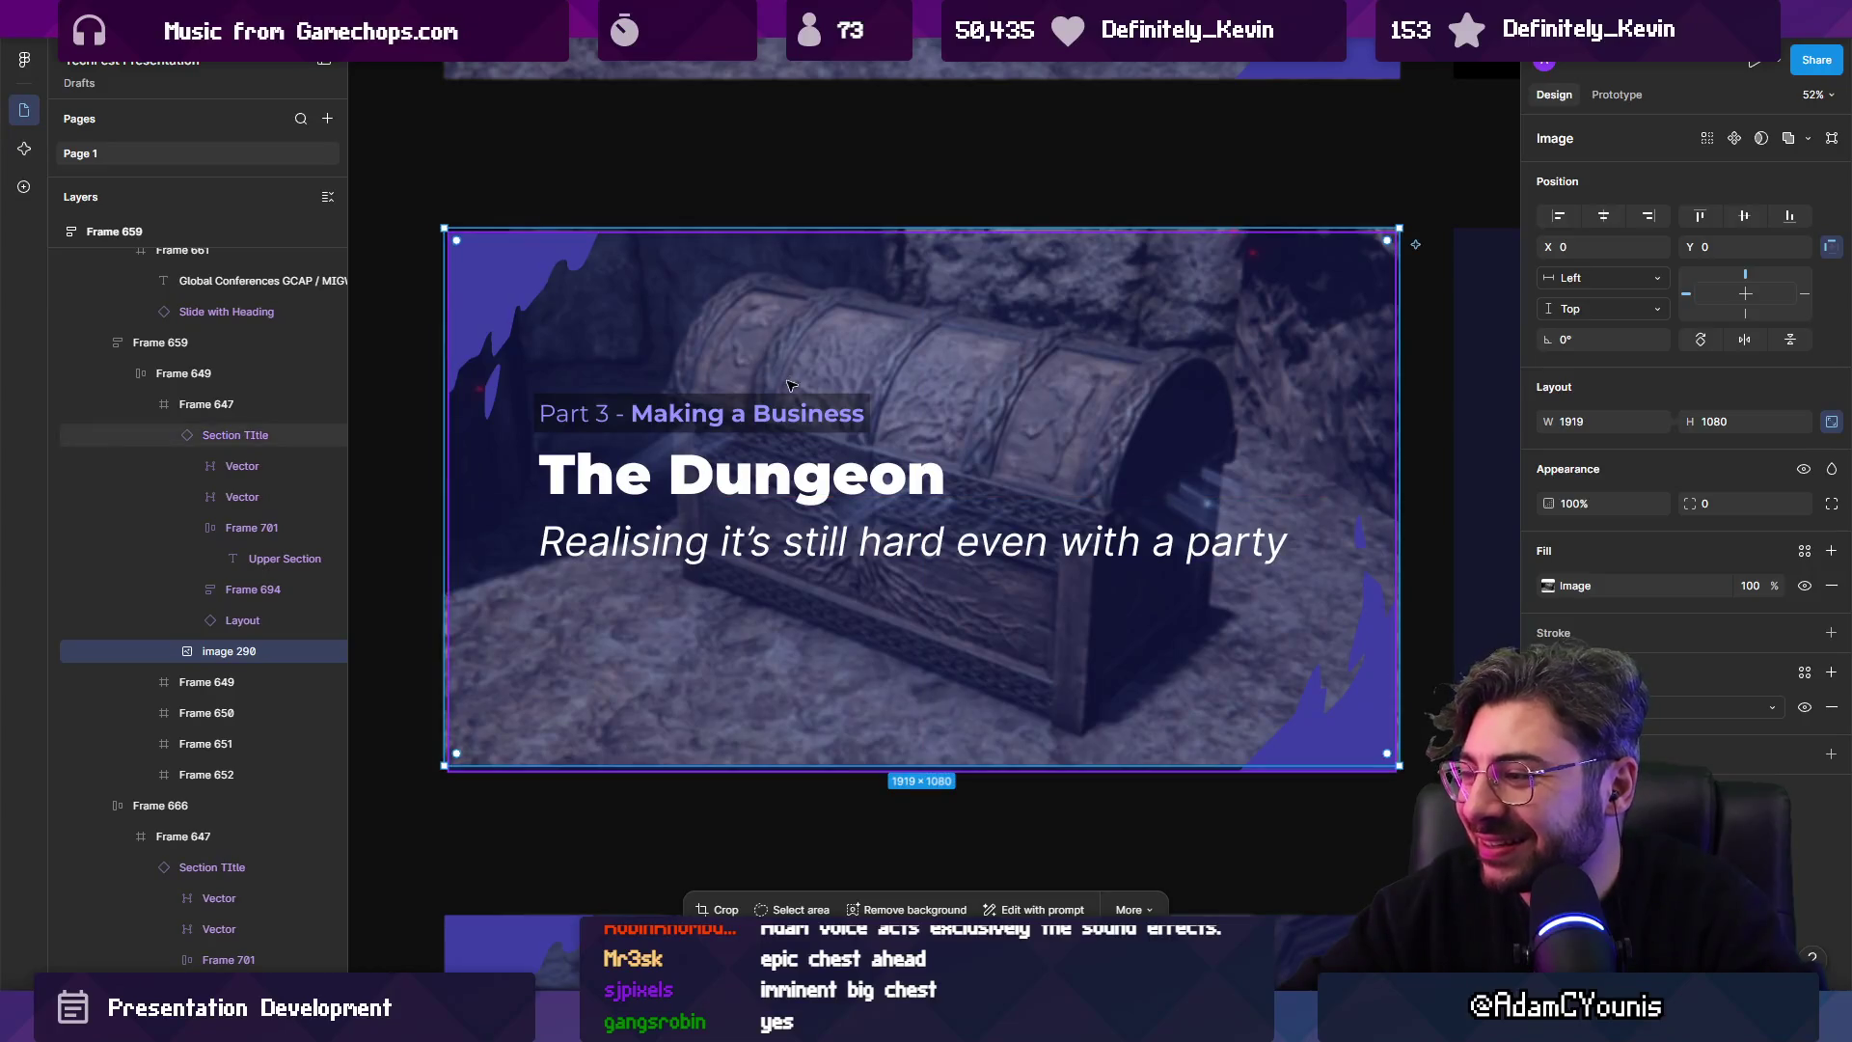
# - Set The Dungeon's Section Title group to width 1920, positioned at 0,0
pyautogui.click(217, 409)
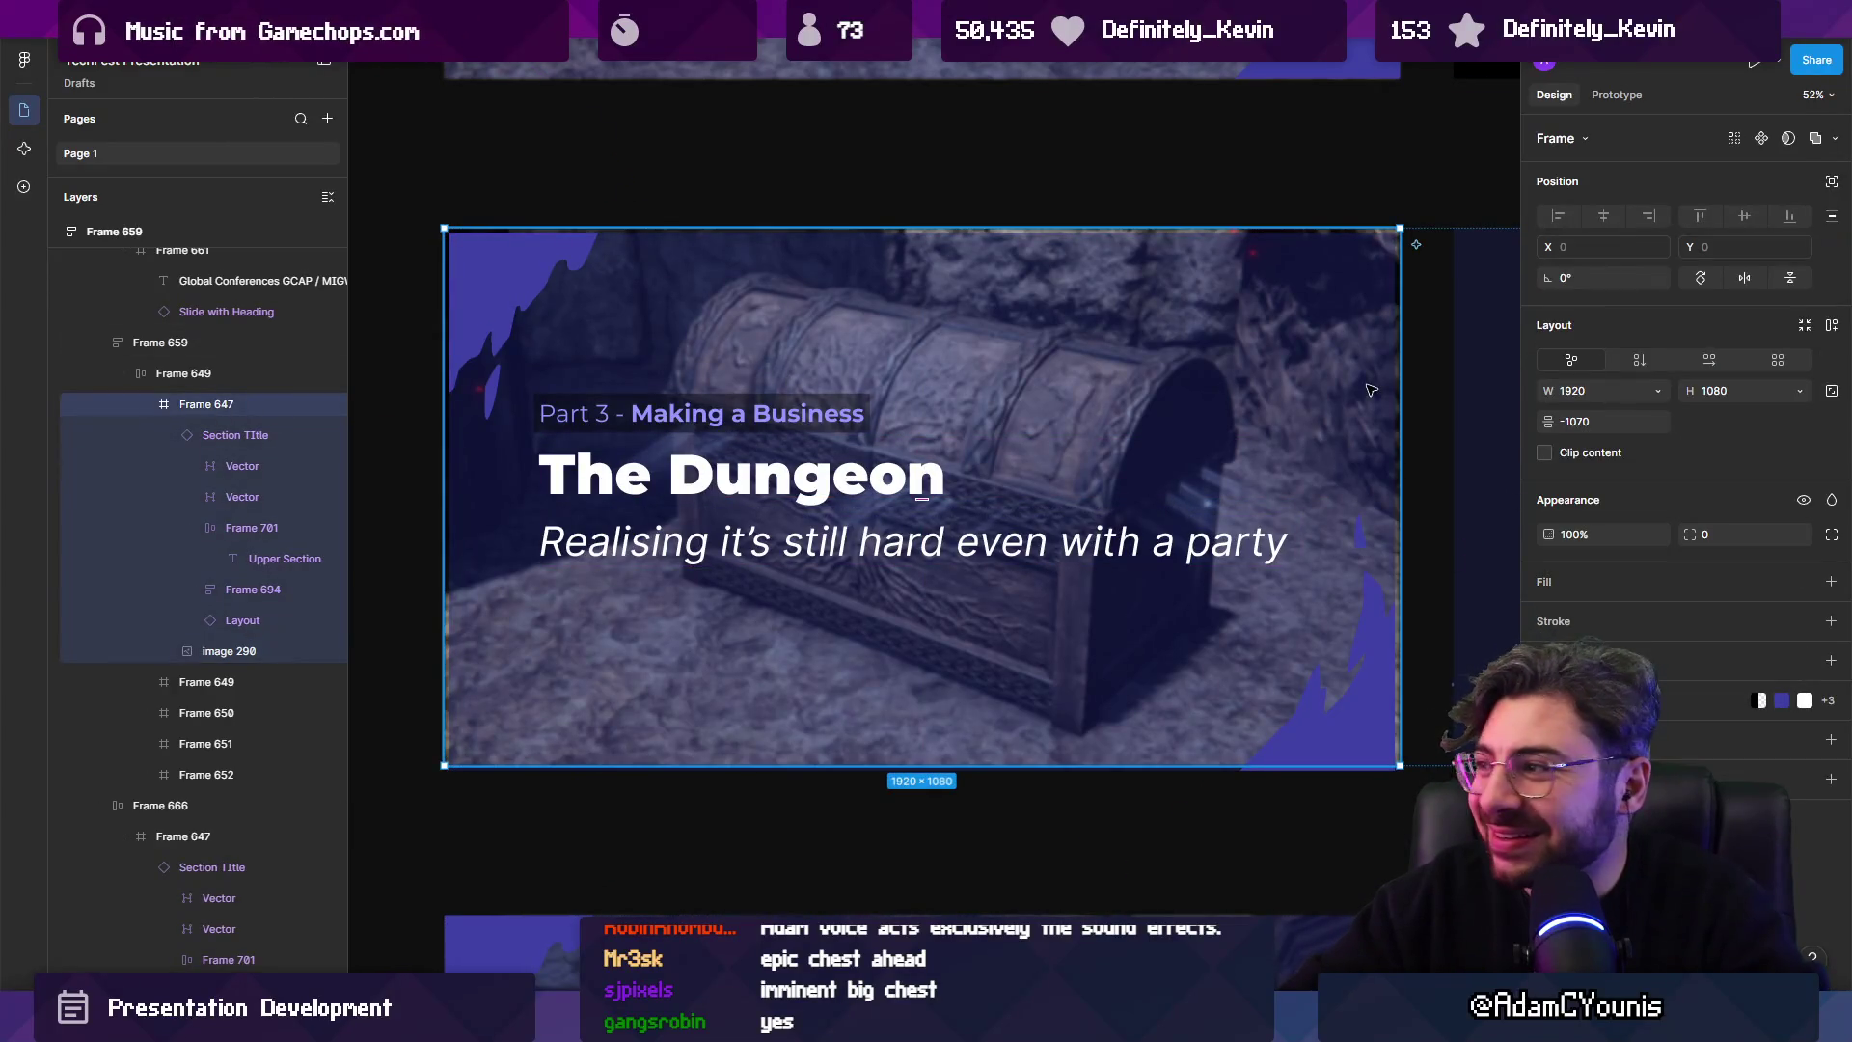
pyautogui.click(1194, 383)
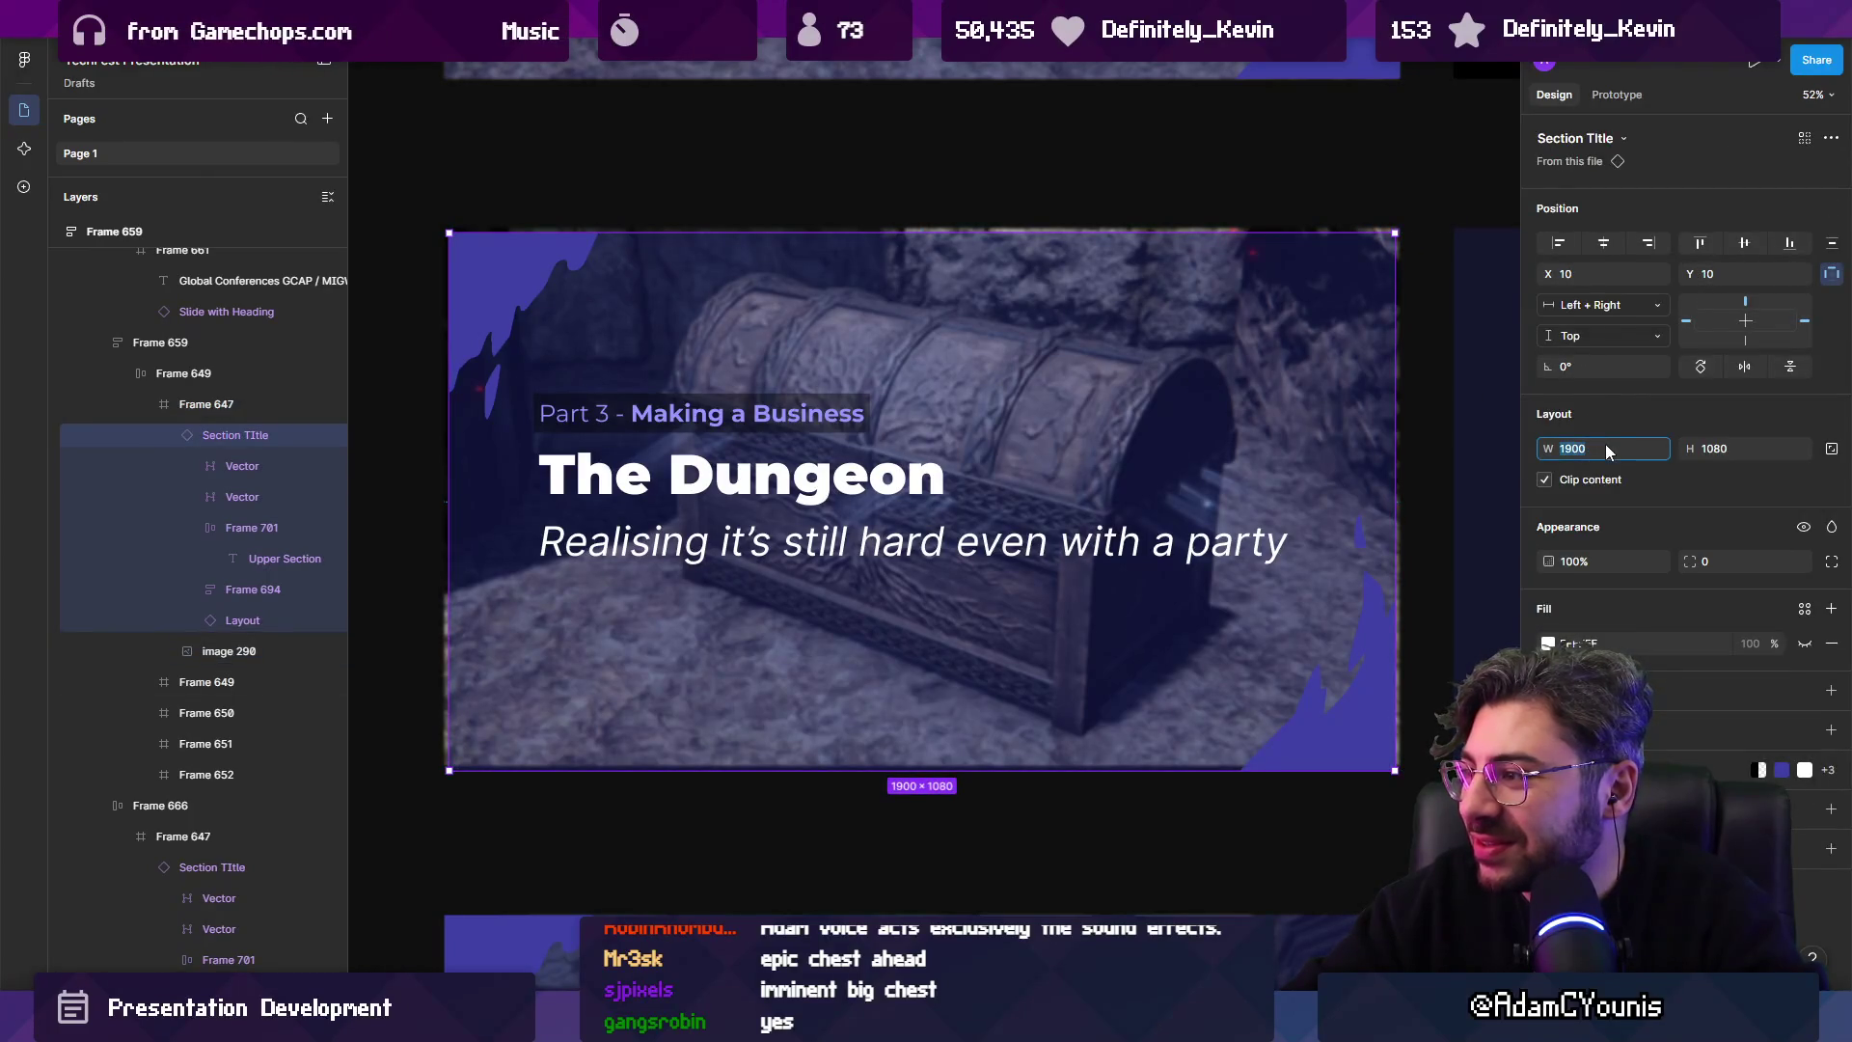
pyautogui.write('1920')
pyautogui.press('Return')
pyautogui.moveTo(1078, 435); pyautogui.dragTo(1081, 423)
pyautogui.moveTo(622, 380); pyautogui.dragTo(618, 379)
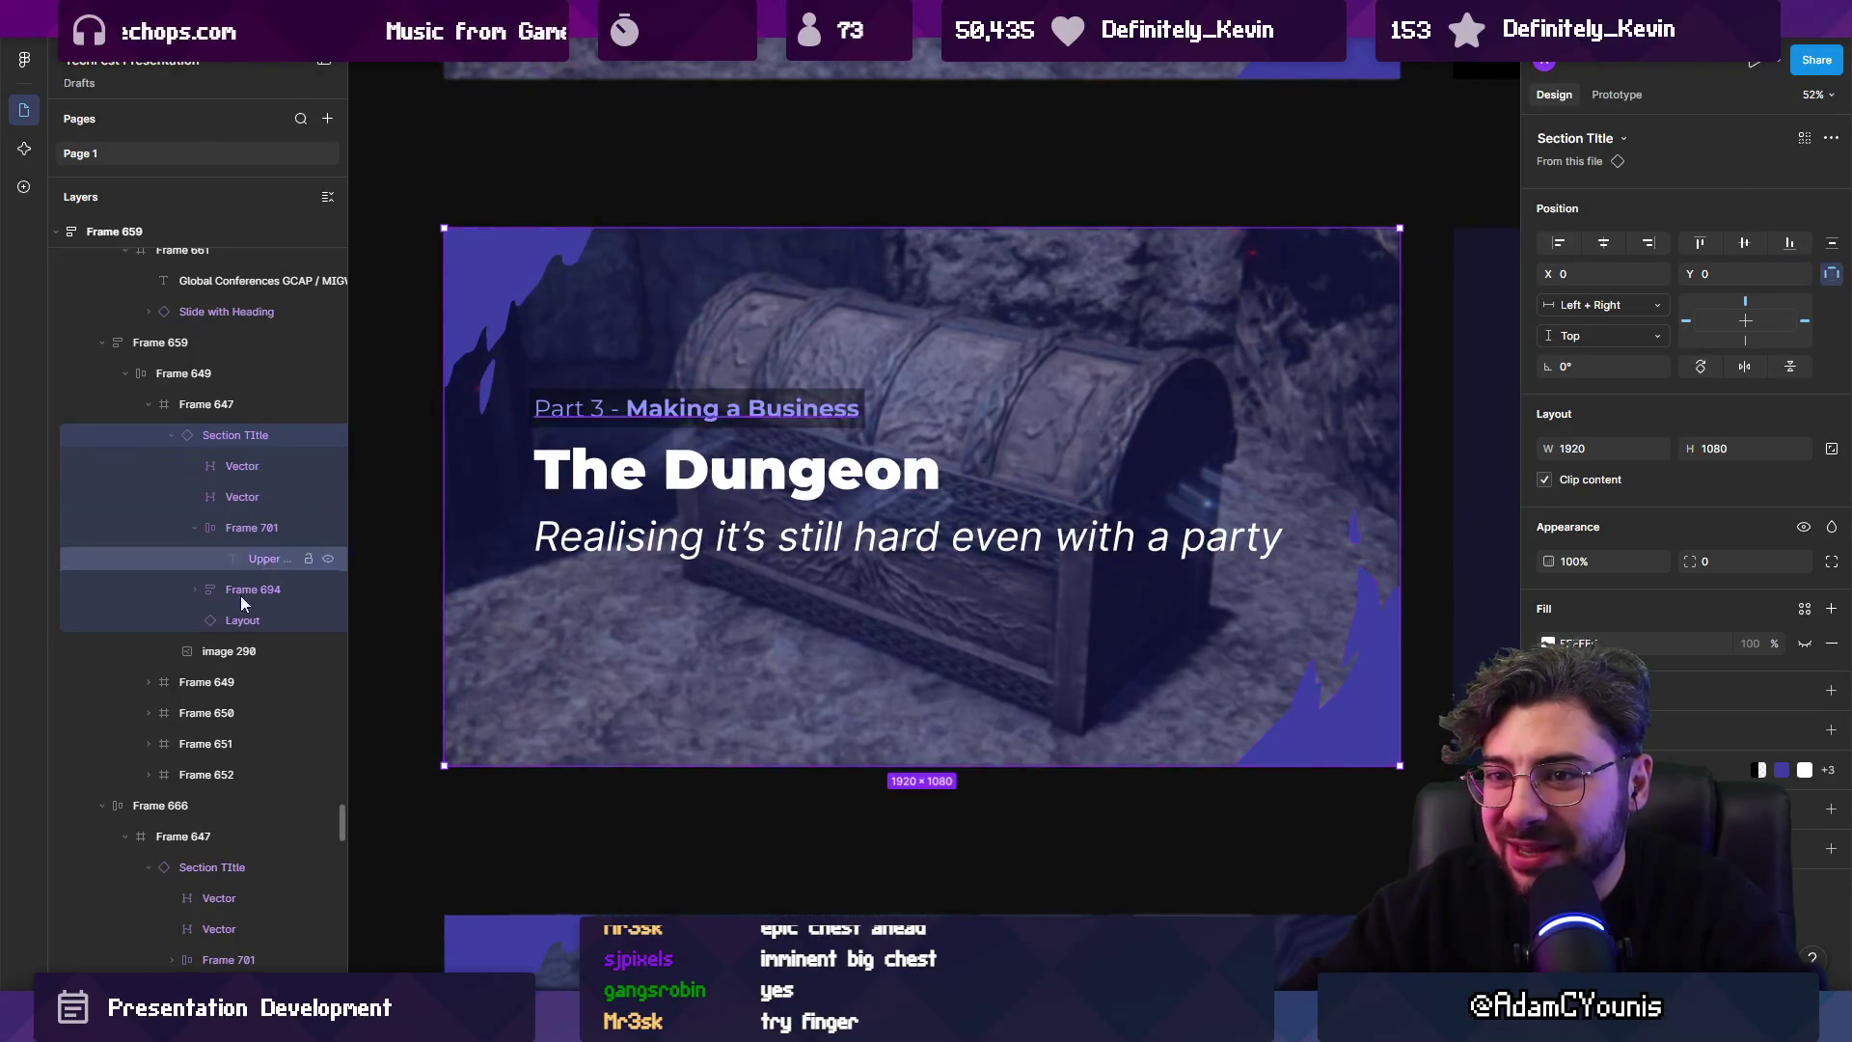
# - Compare the chest image with another title slide's background image settings
pyautogui.click(228, 651)
pyautogui.click(415, 716)
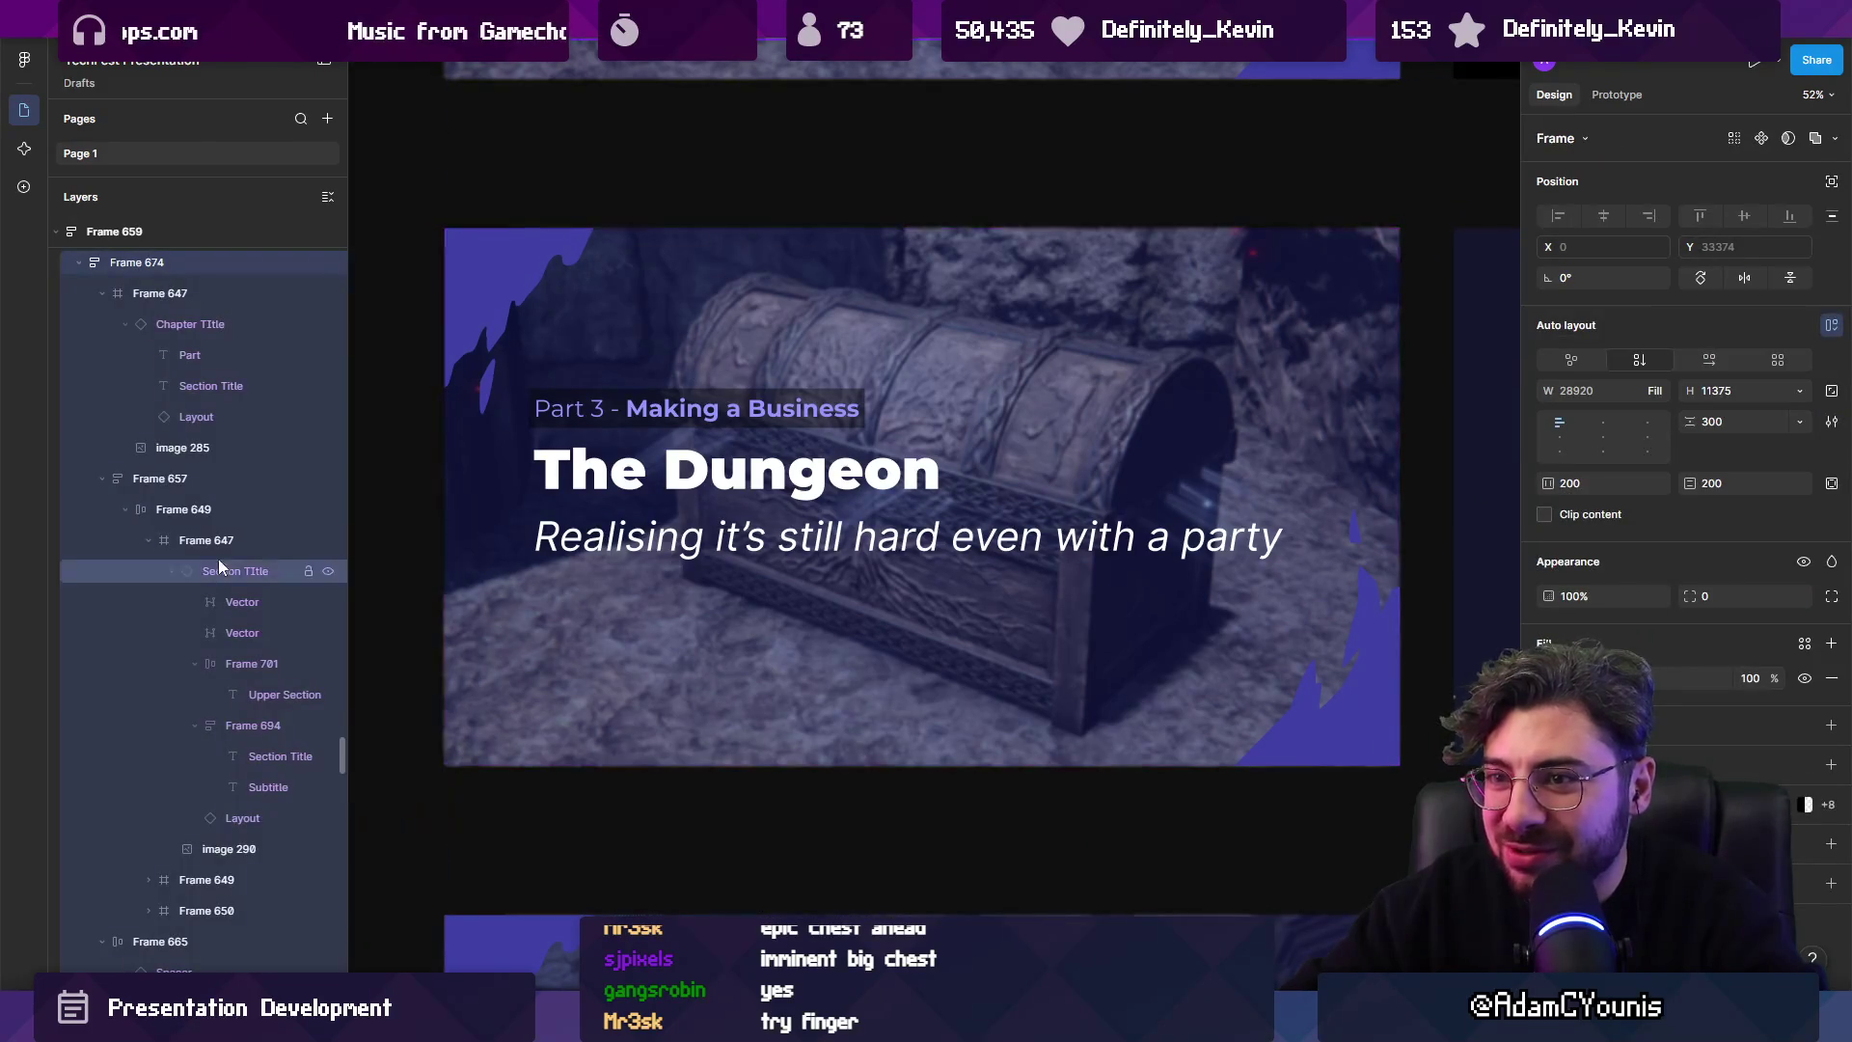
pyautogui.click(221, 446)
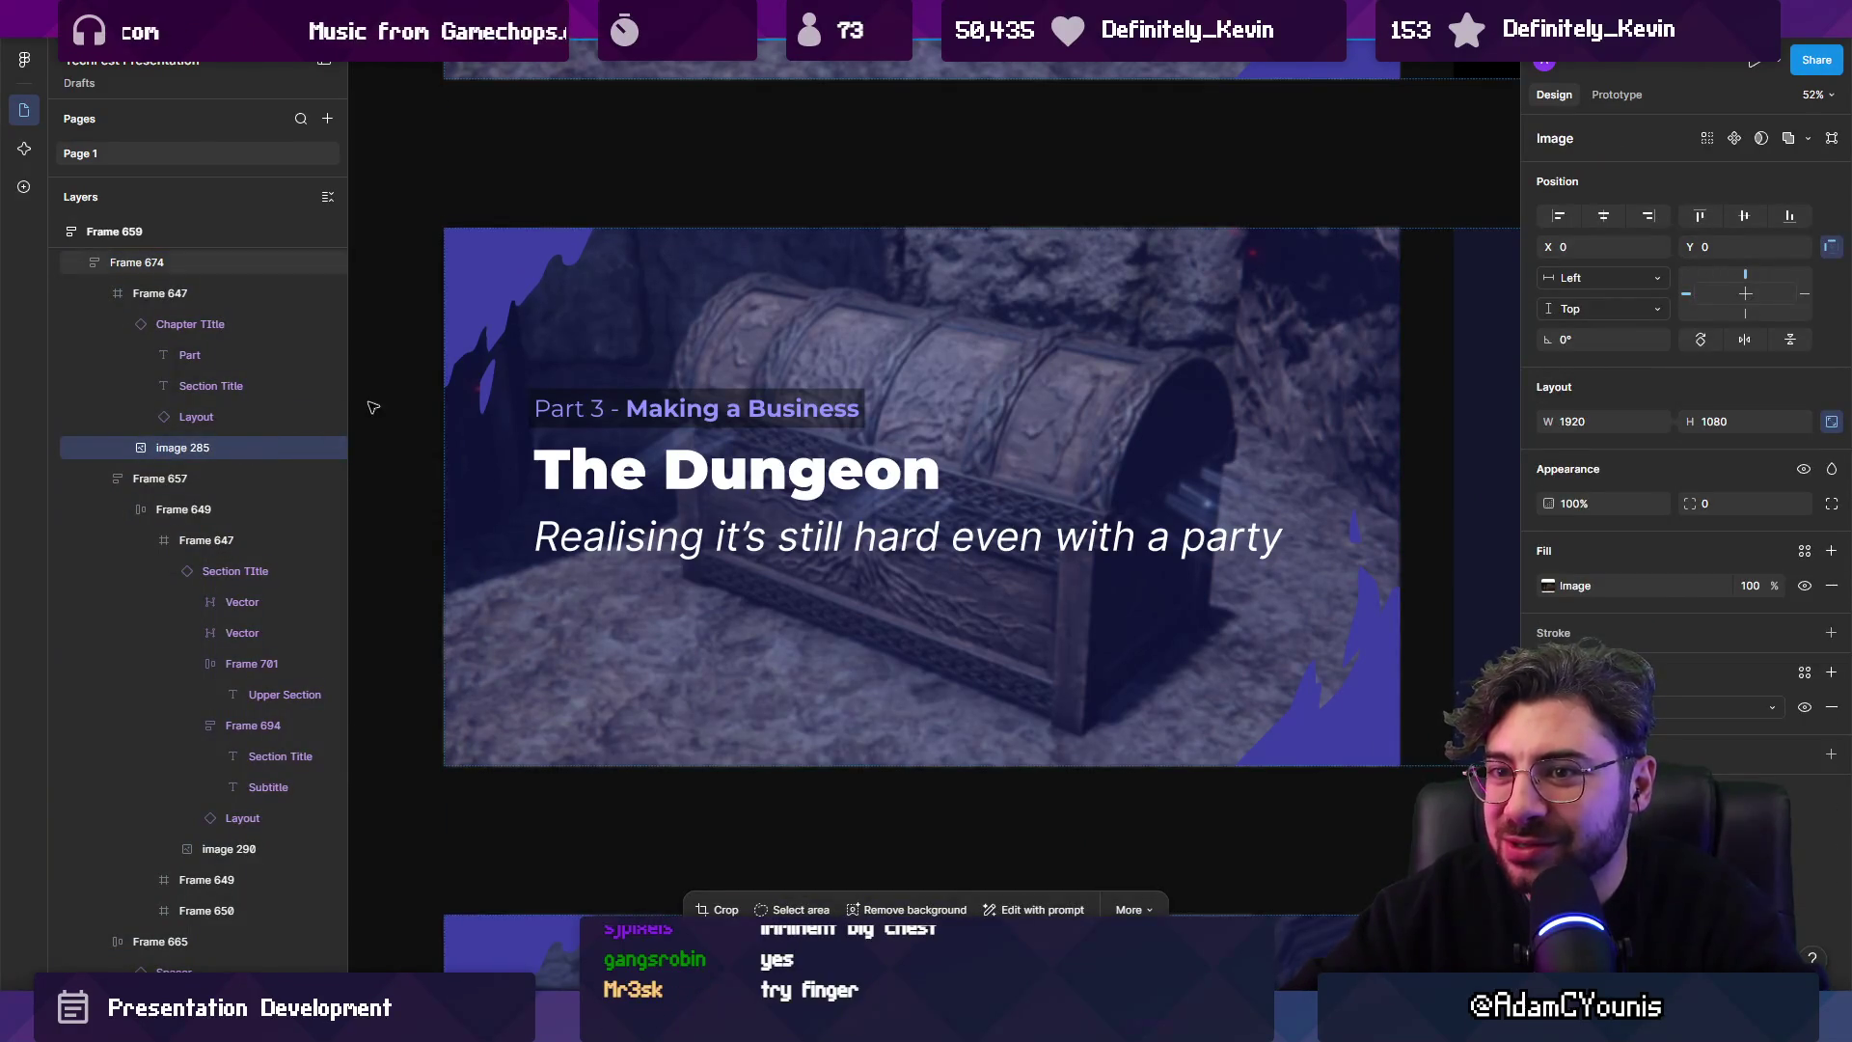
pyautogui.click(125, 325)
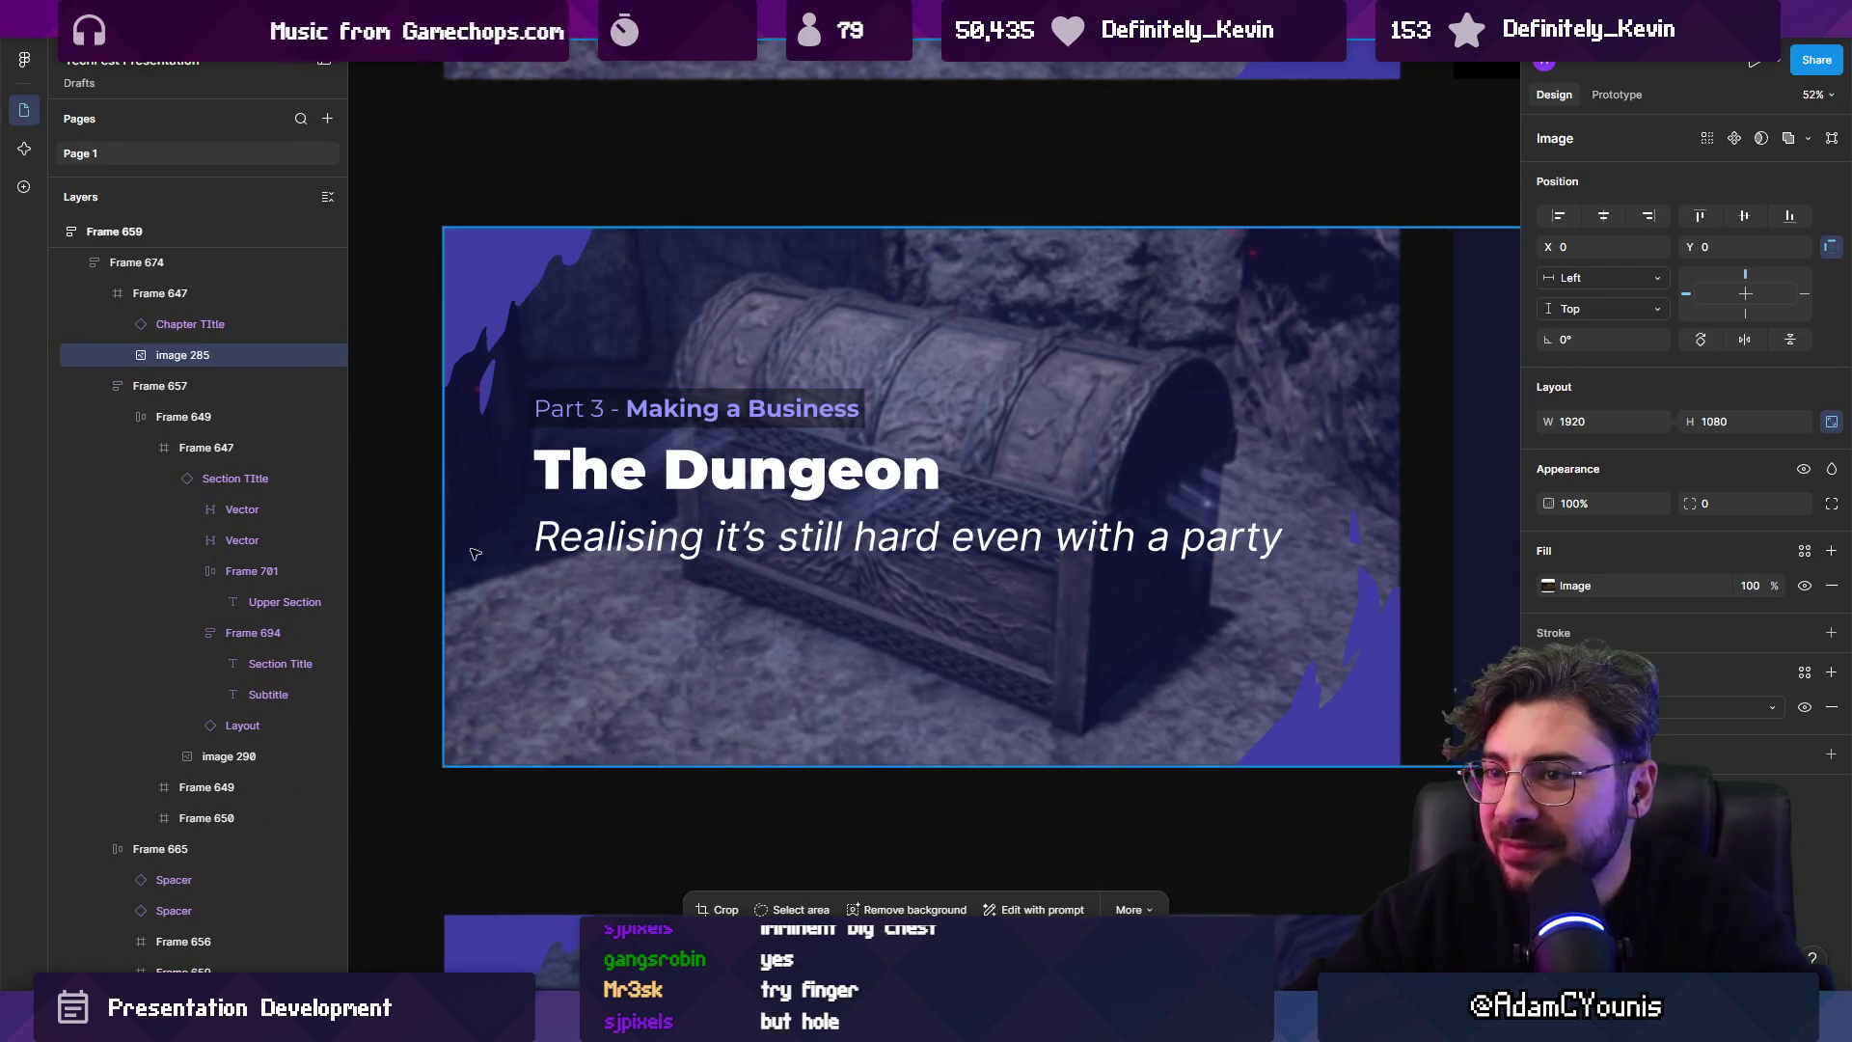
pyautogui.scroll(-3, 442, 683)
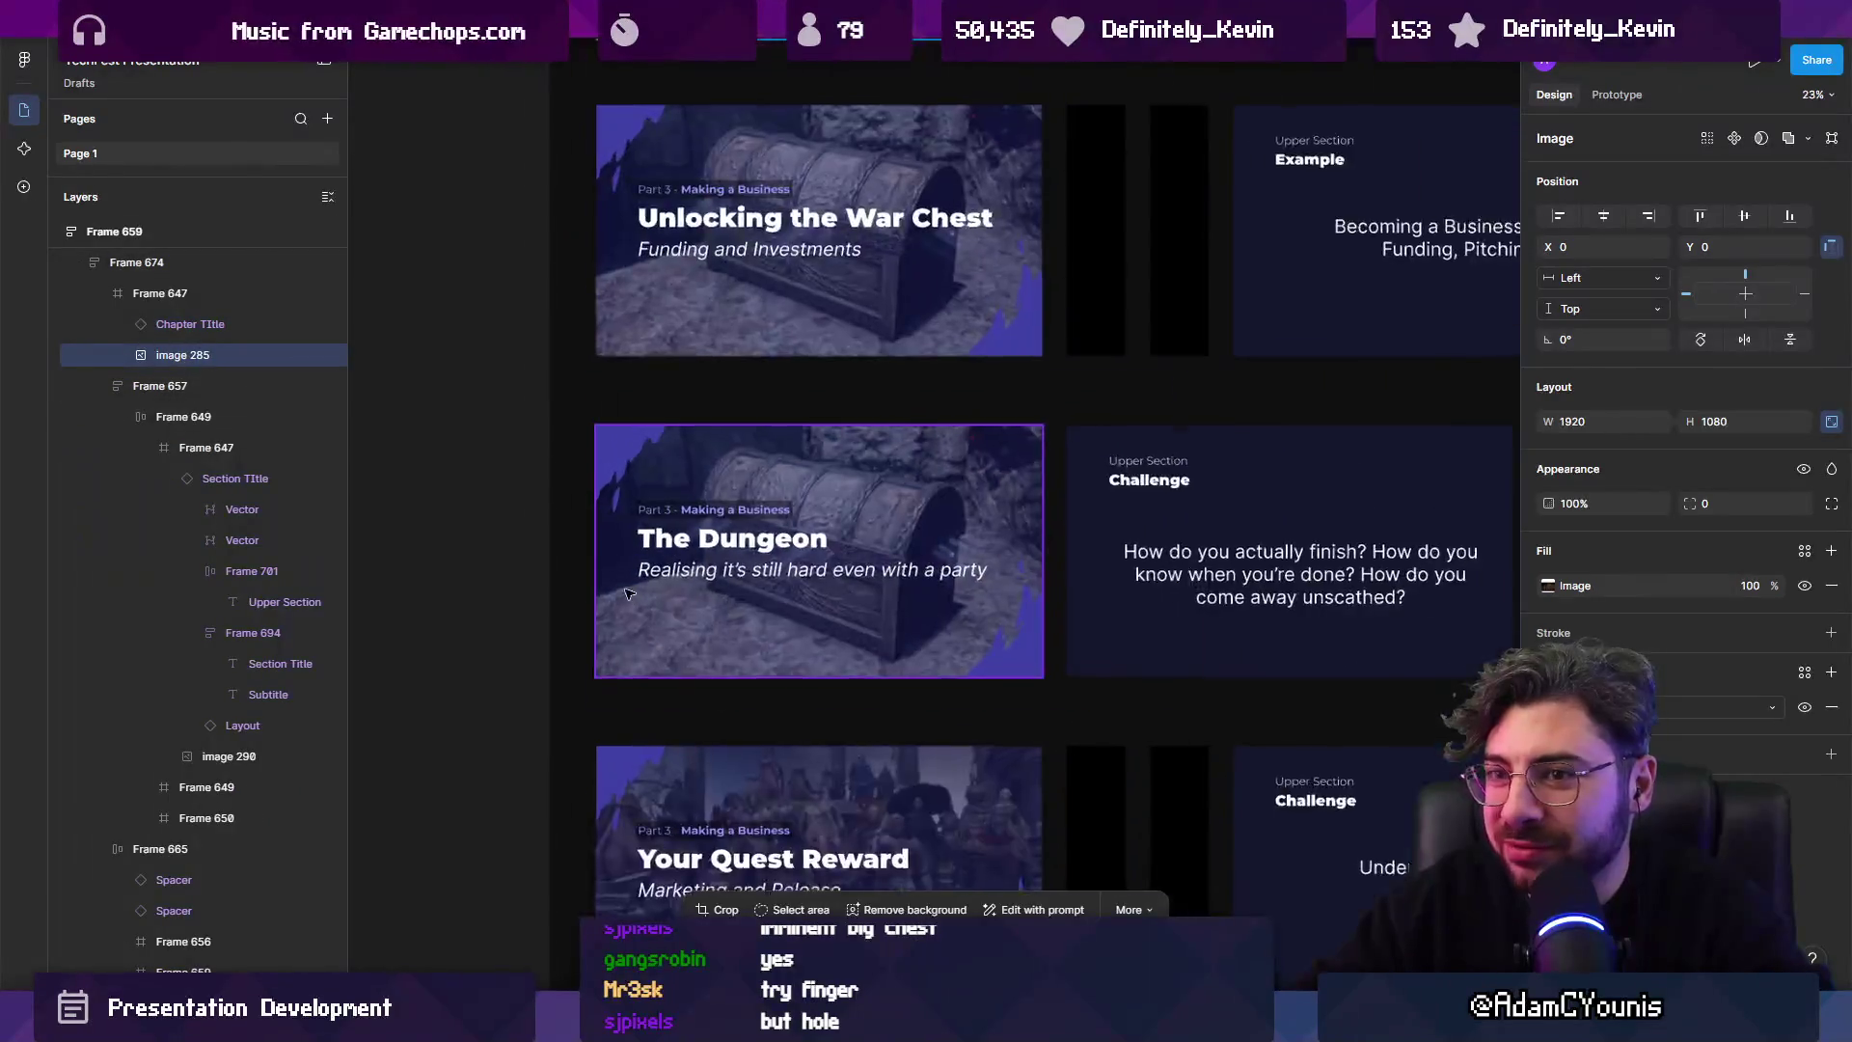
pyautogui.scroll(1, 617, 726)
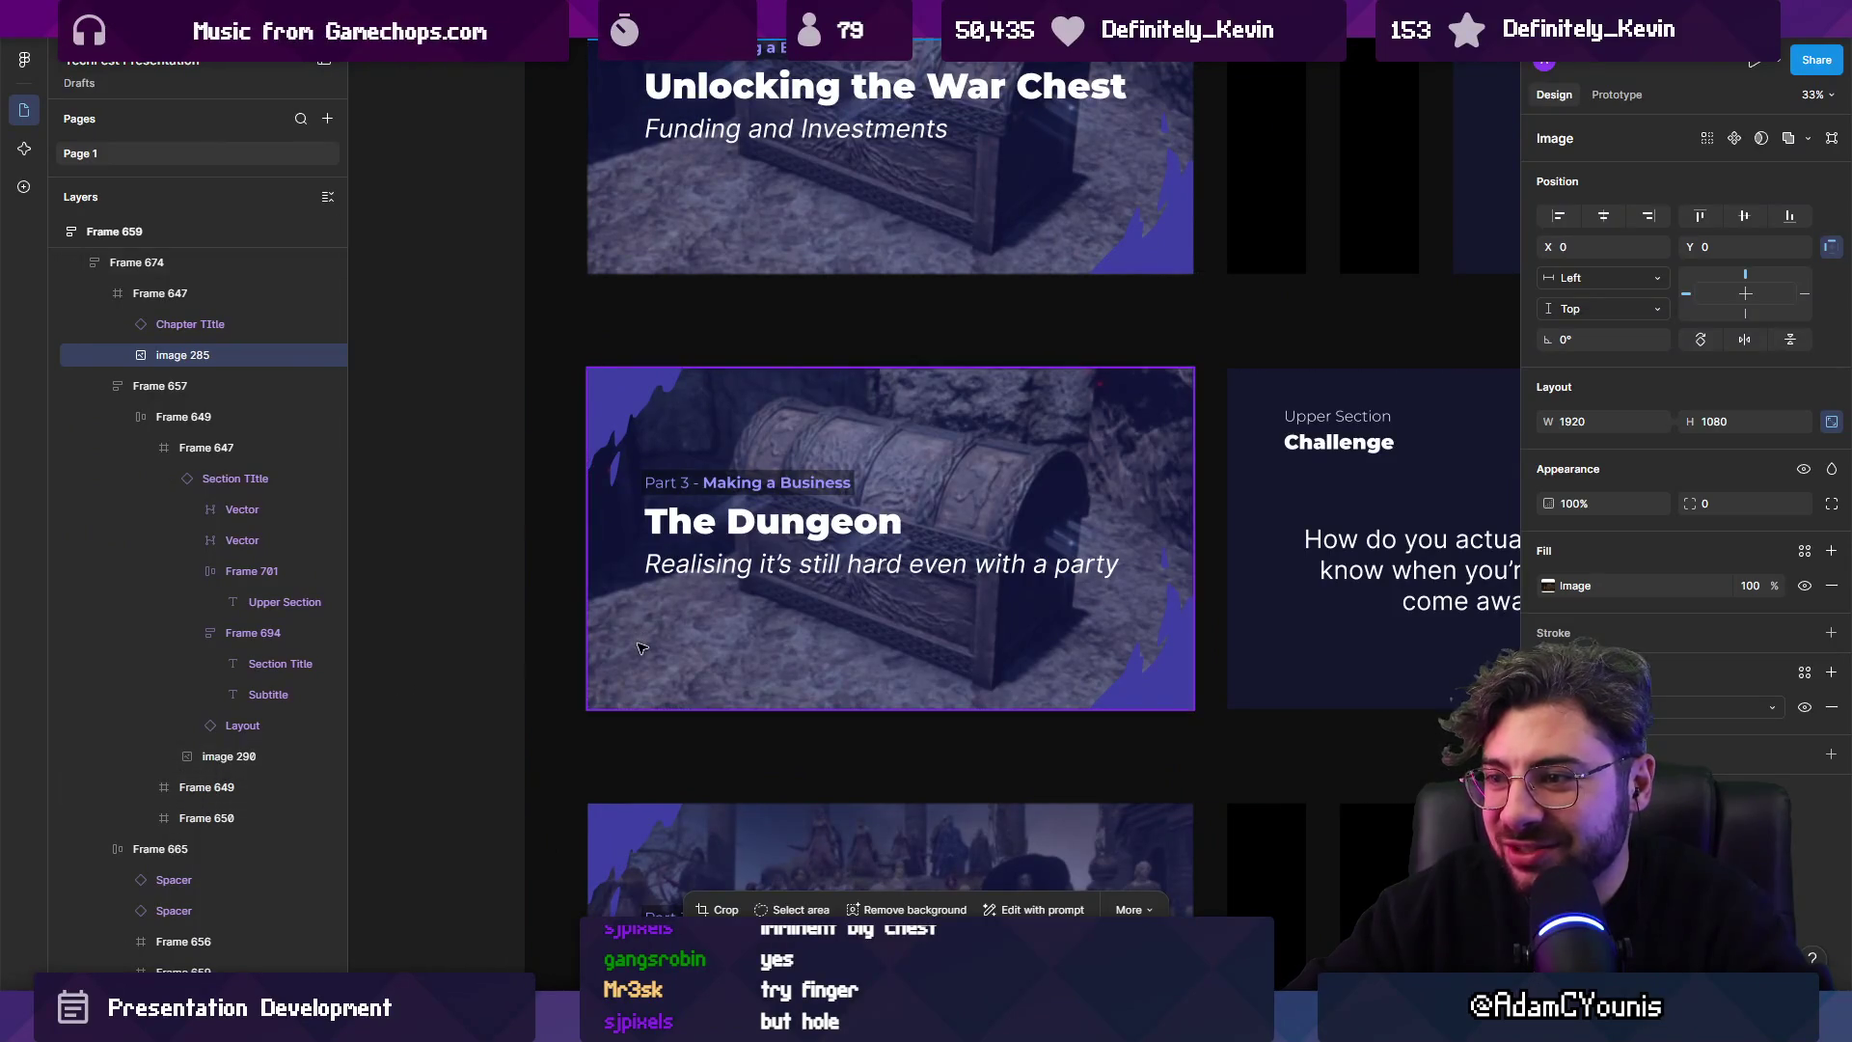
# - Turn on Clip content for The Dungeon frame and enlarge the chest image to 1983×1116
pyautogui.click(210, 726)
pyautogui.click(206, 656)
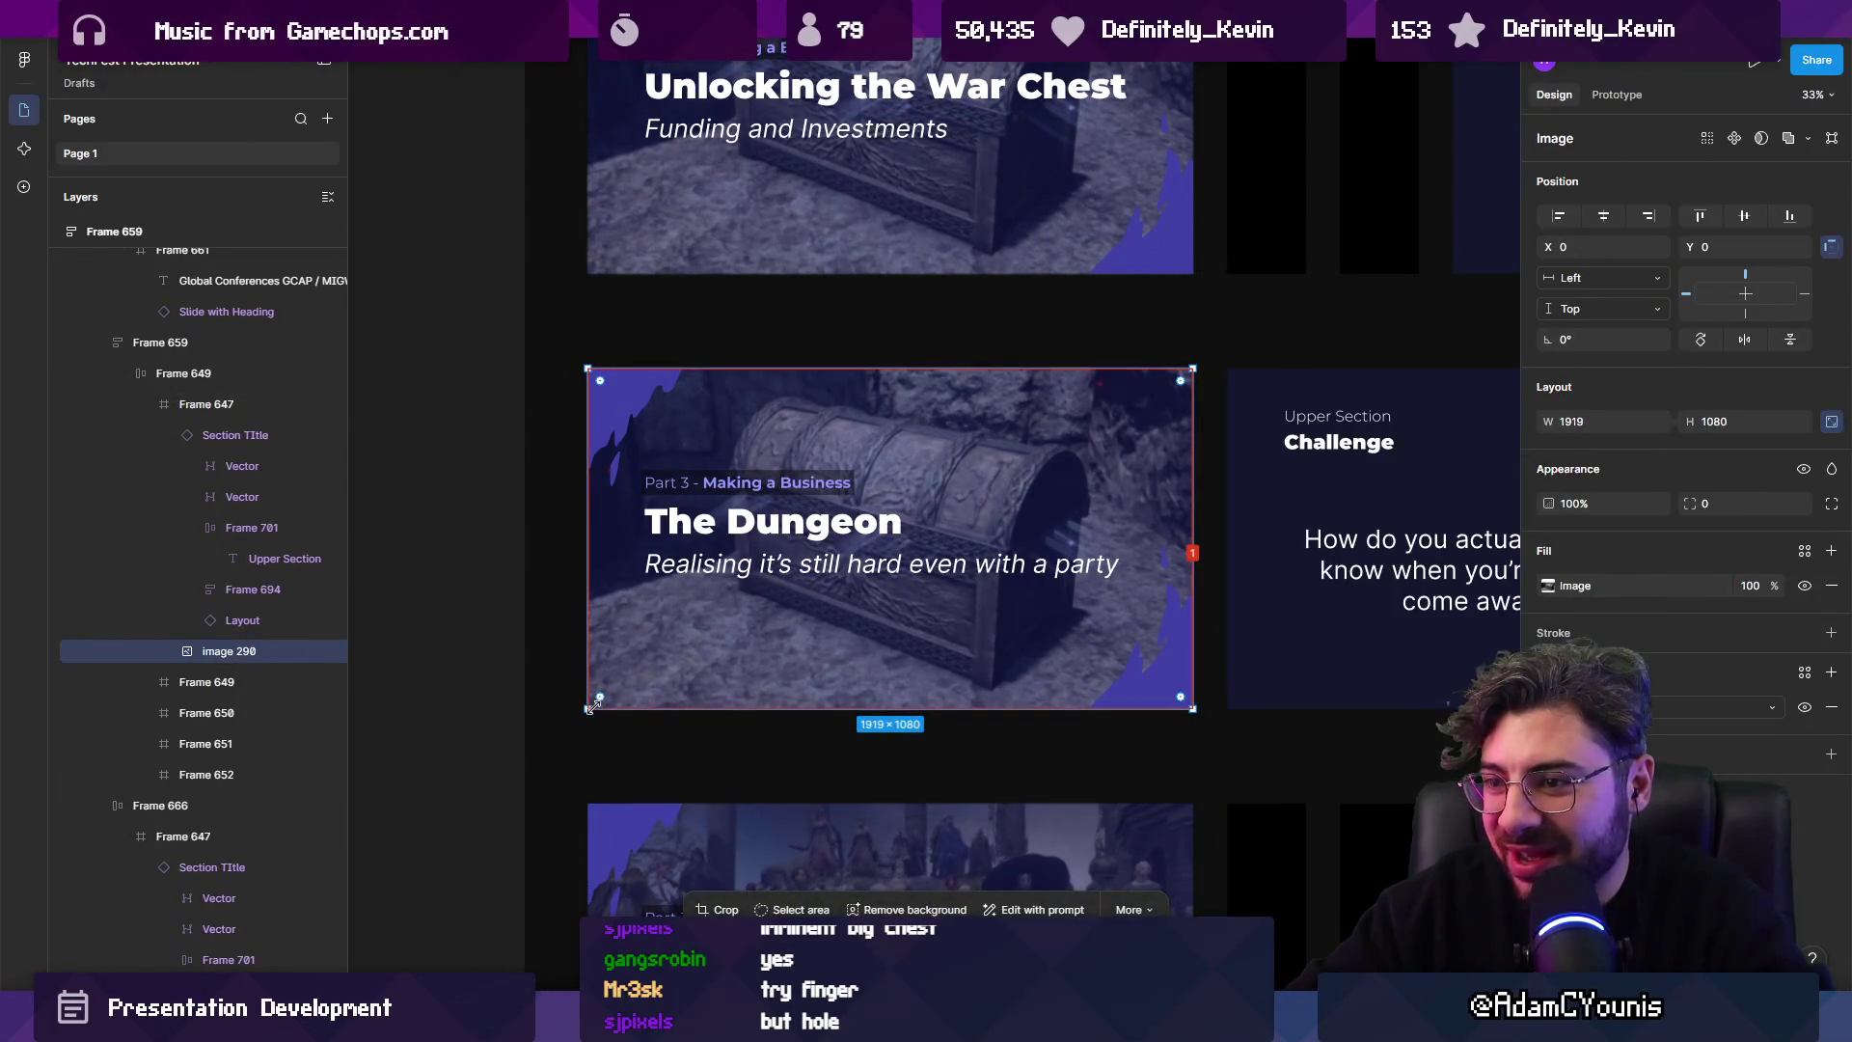
pyautogui.click(206, 405)
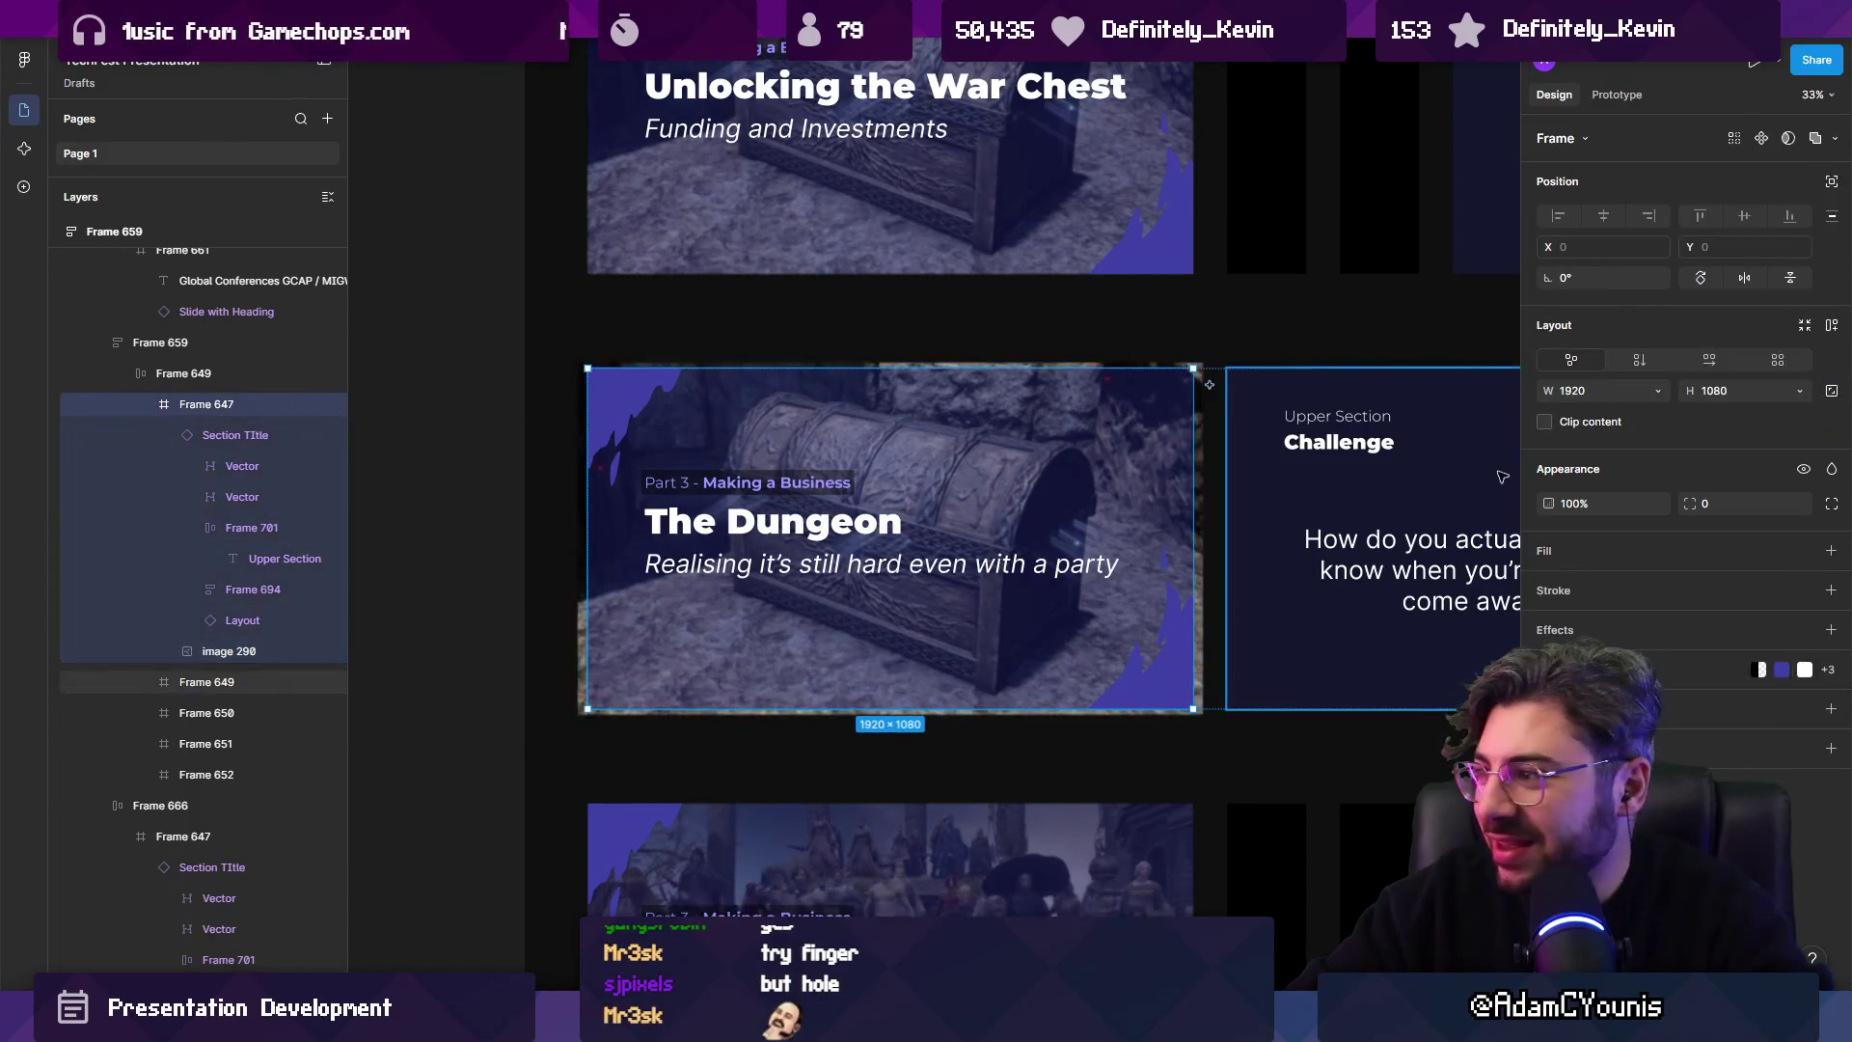
pyautogui.click(1544, 421)
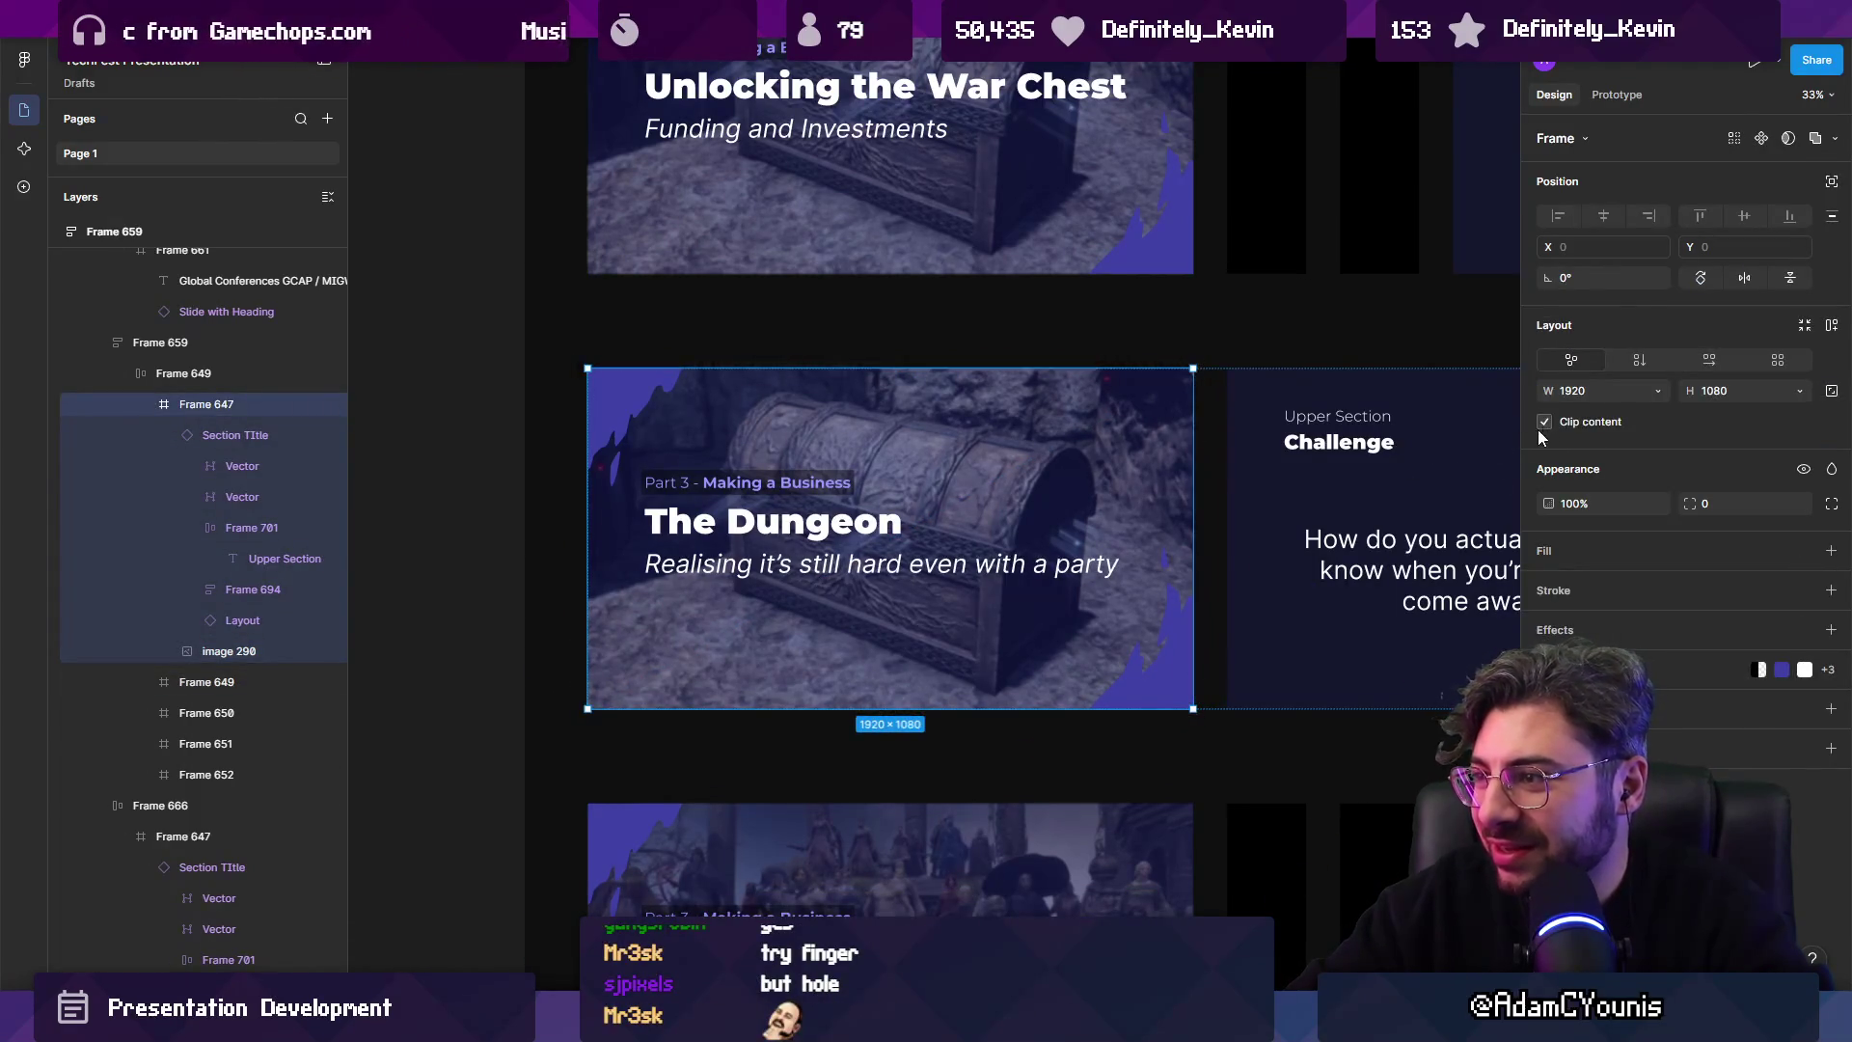
pyautogui.scroll(3, 969, 548)
pyautogui.scroll(-1, 970, 548)
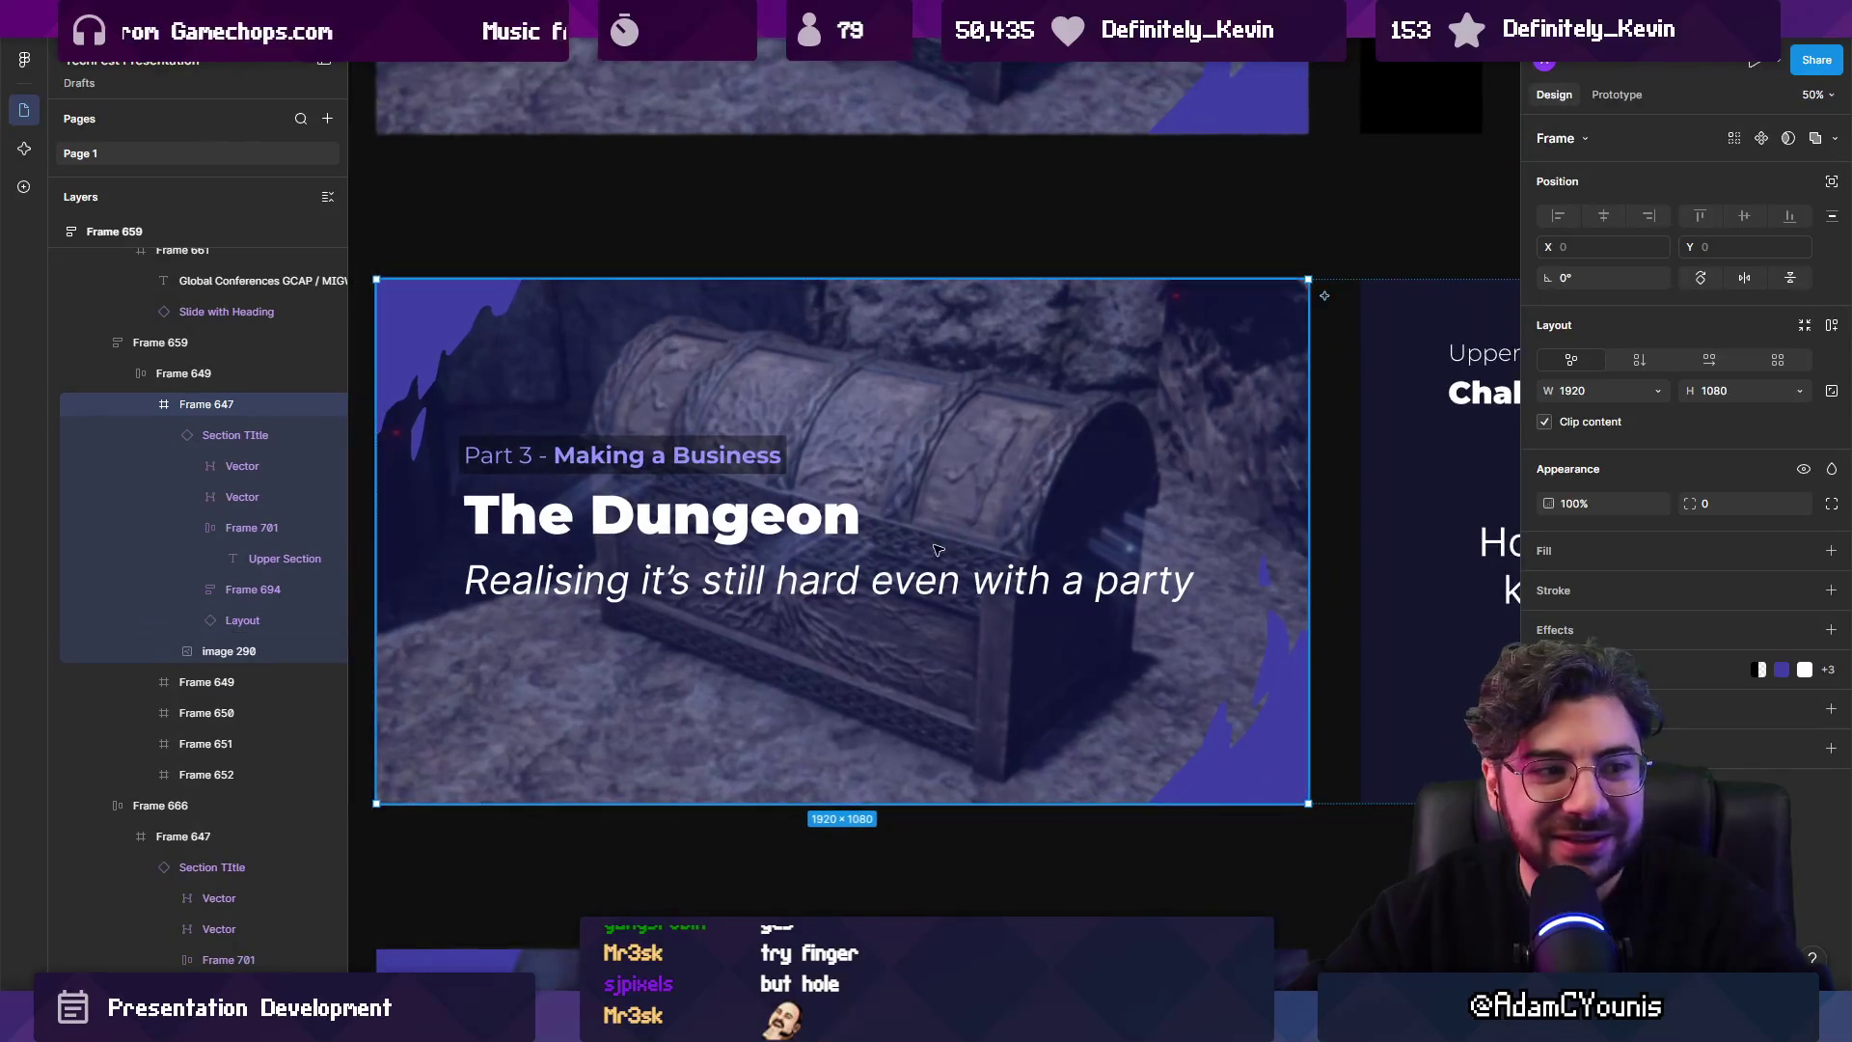
pyautogui.click(231, 649)
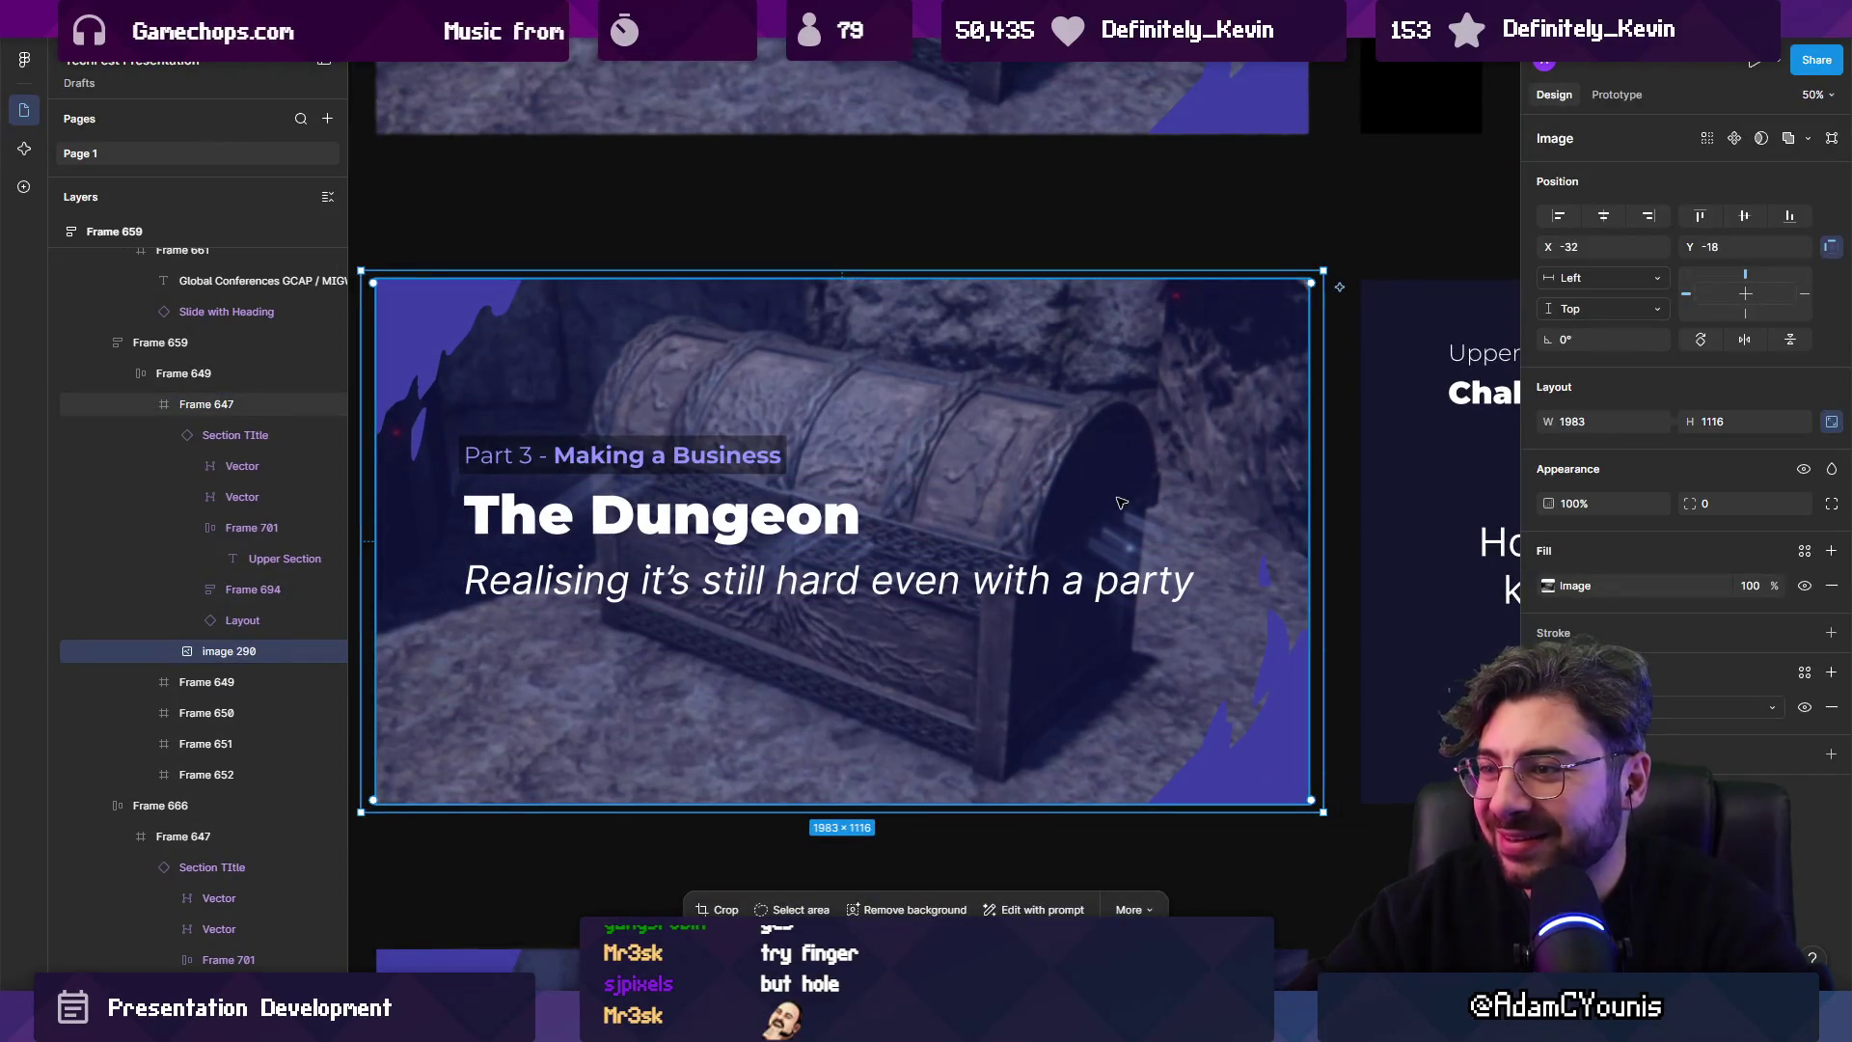
pyautogui.scroll(-4, 1121, 502)
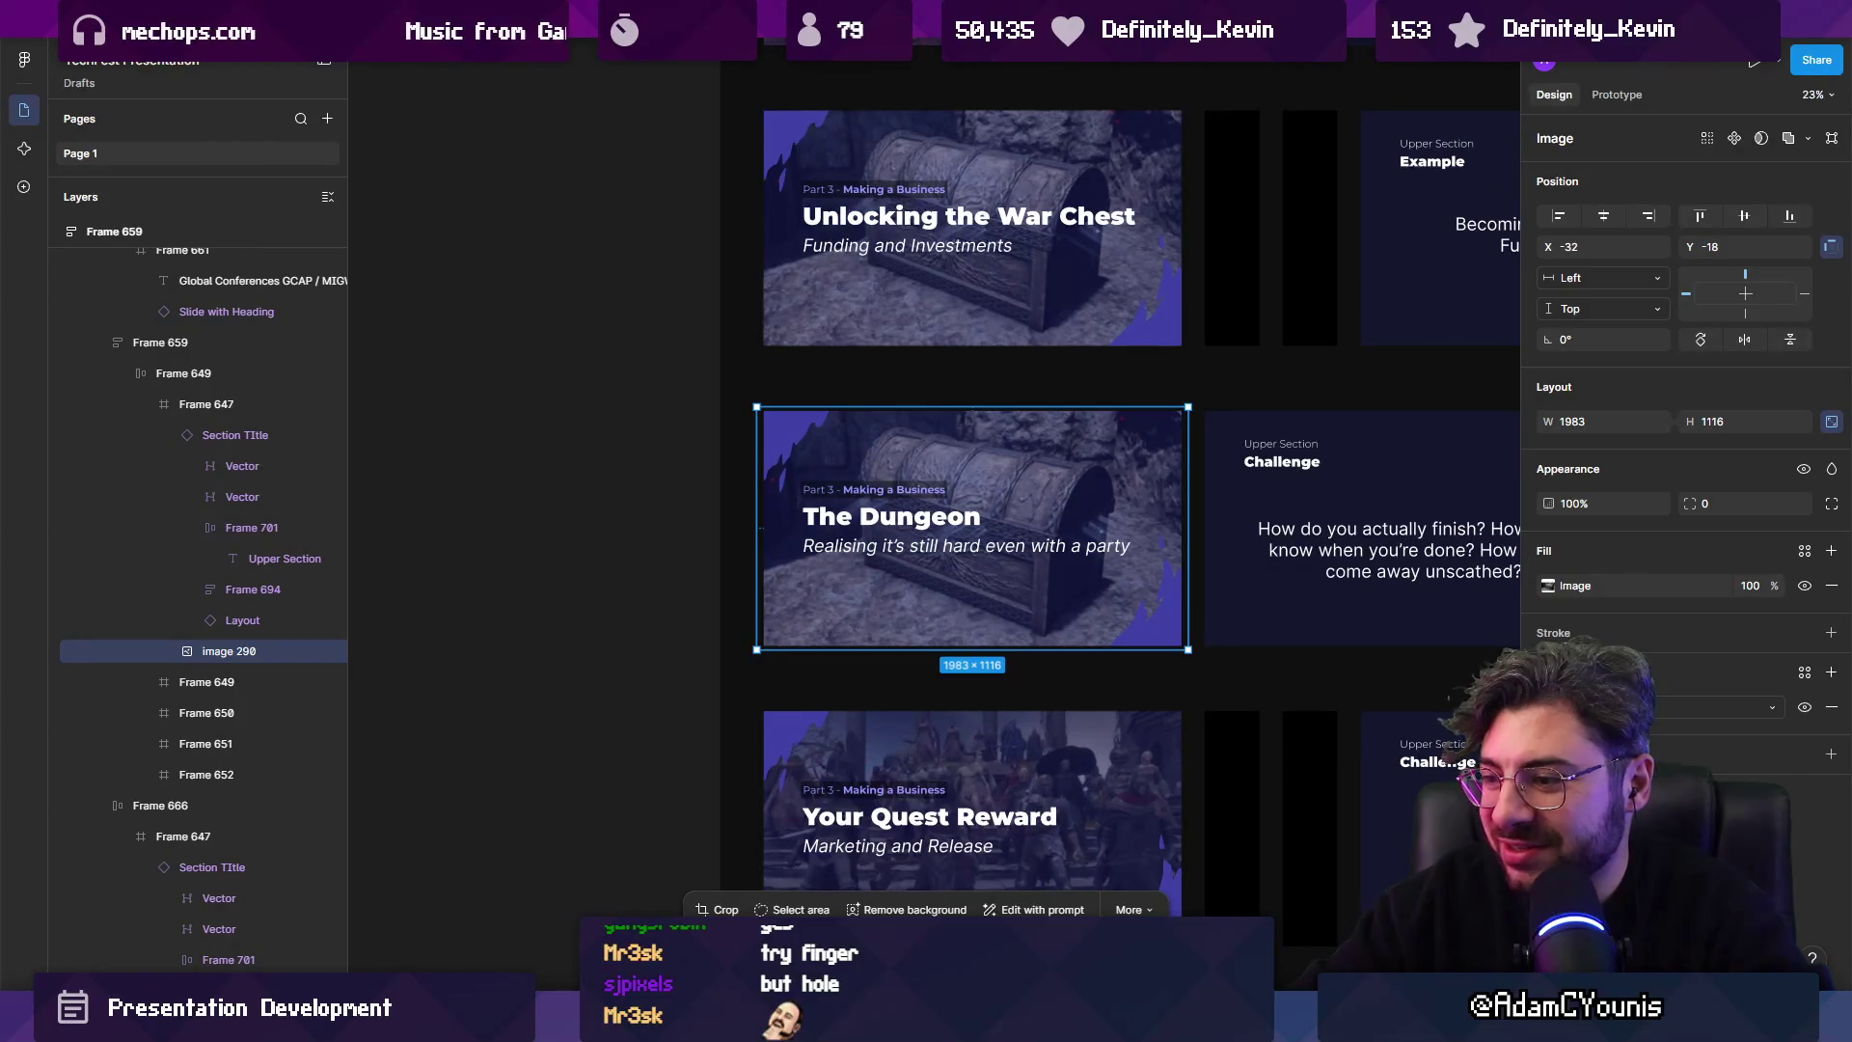
pyautogui.hotkey('alt', 'Tab')
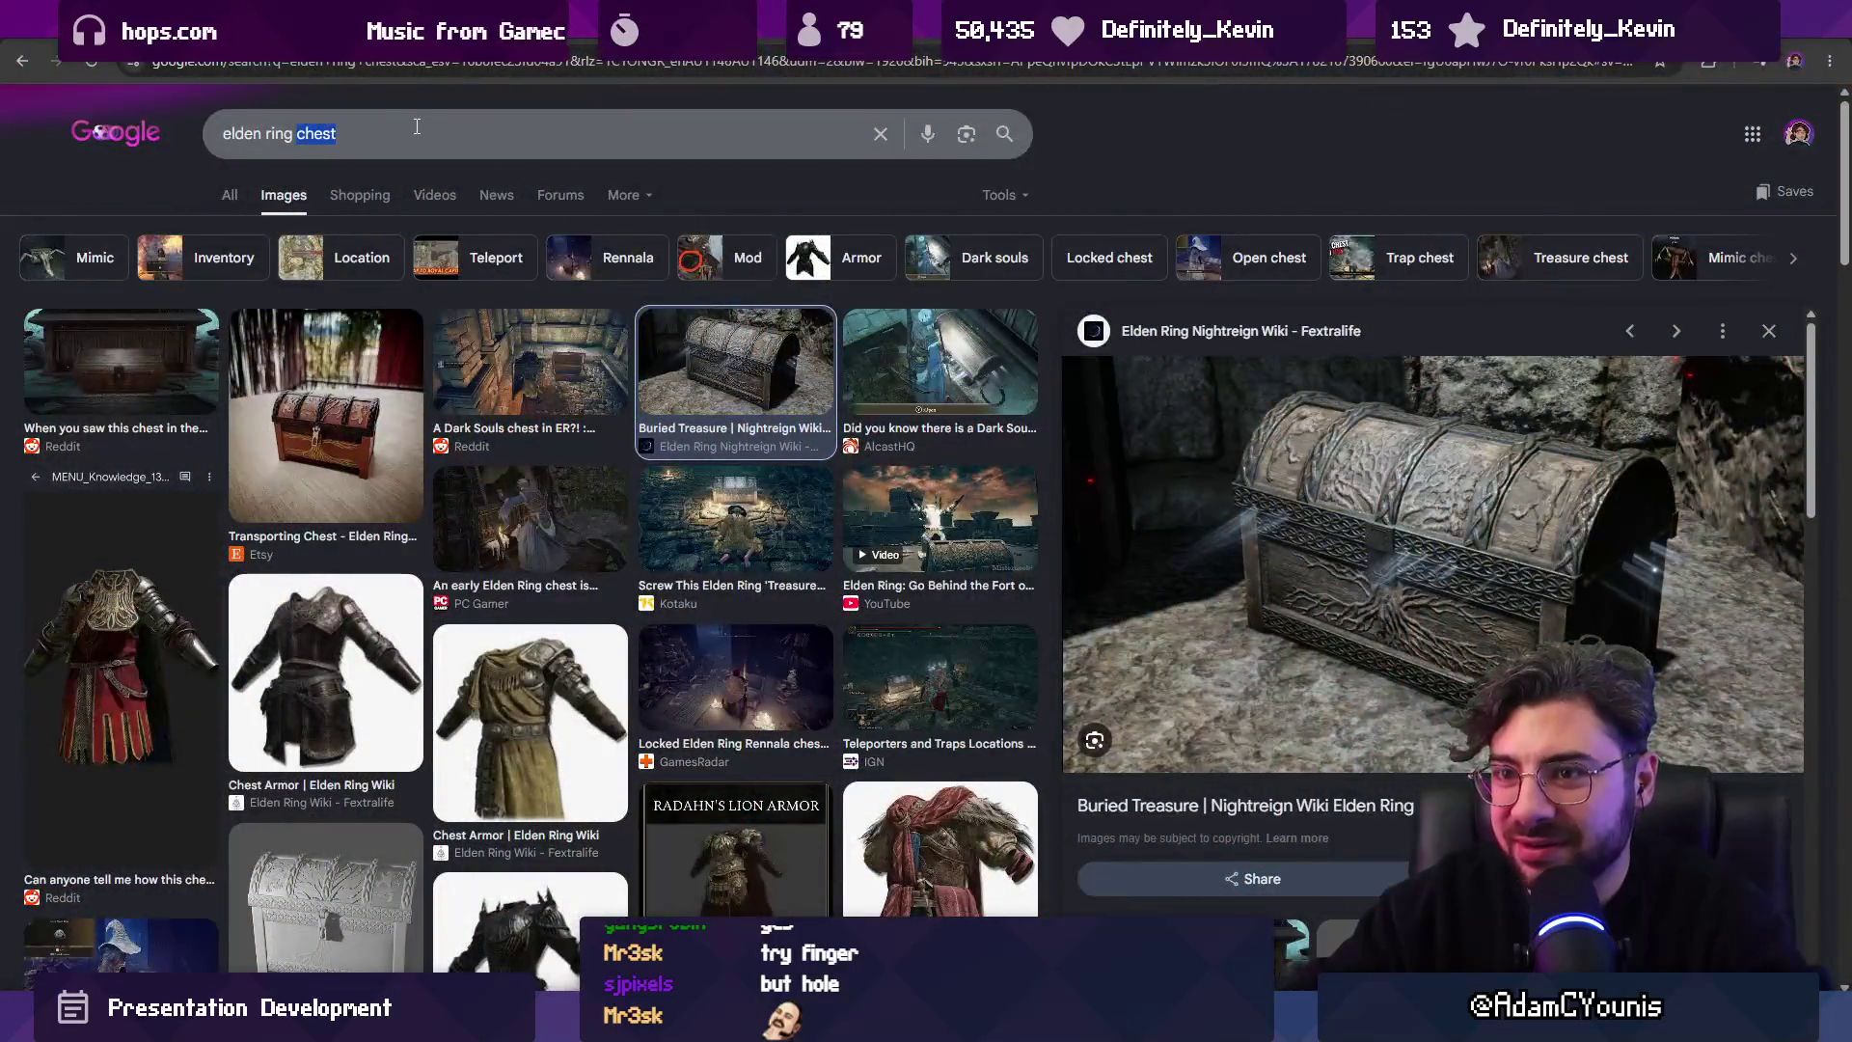
# - Search Google Images for 'elden ring dungeon entrance' and browse the Stormfoot Catacombs and Reddit results
pyautogui.write('entran')
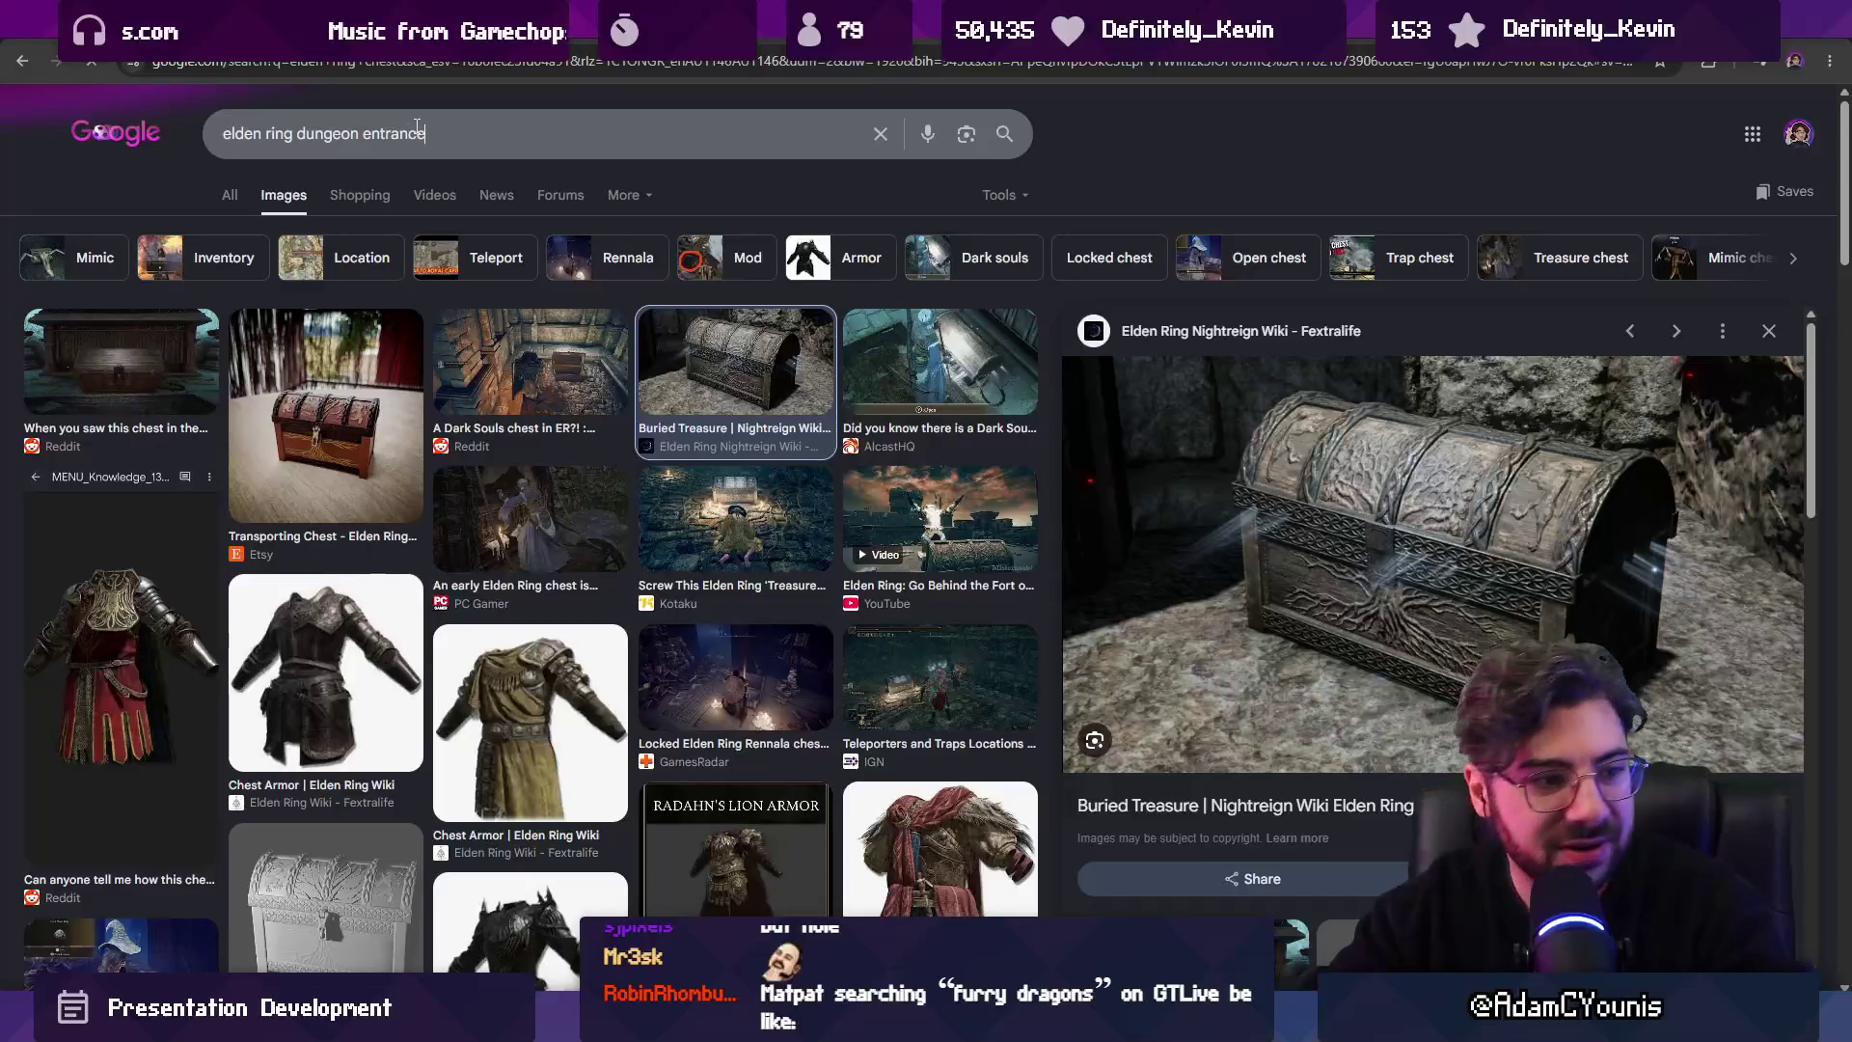
pyautogui.press('Return')
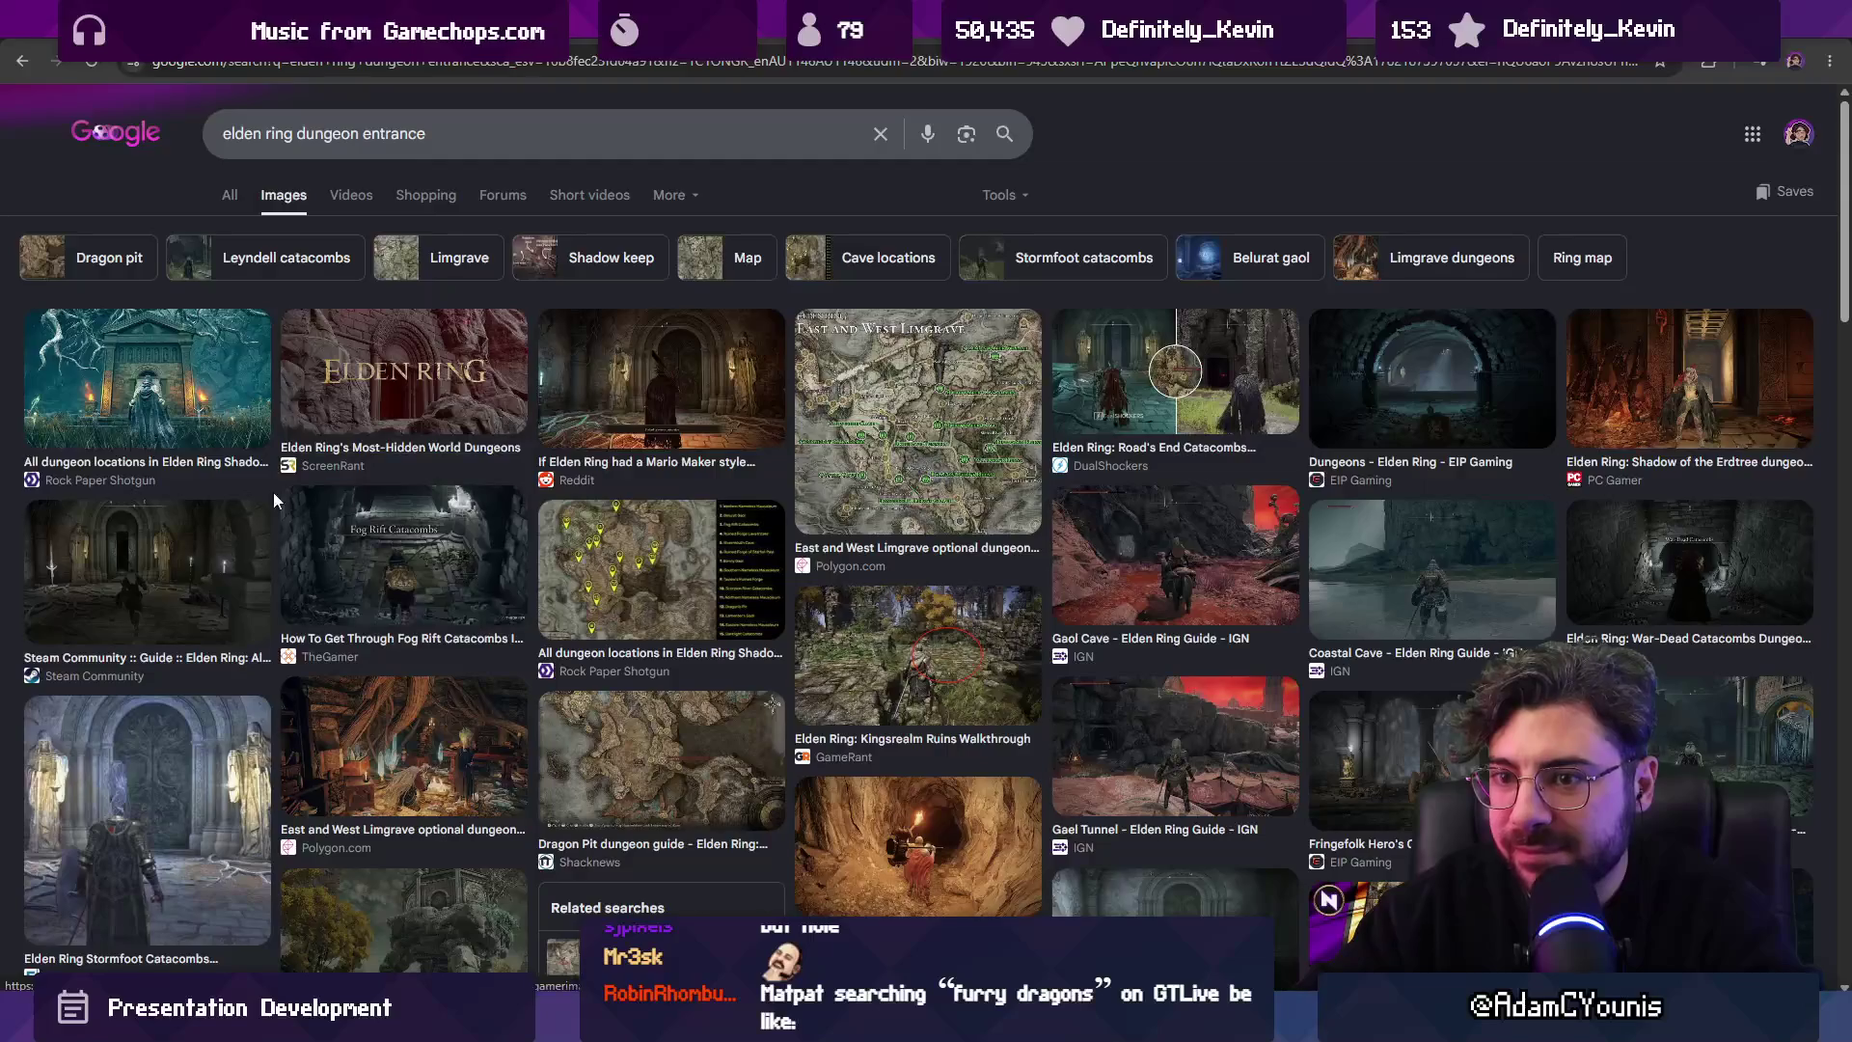
pyautogui.click(186, 756)
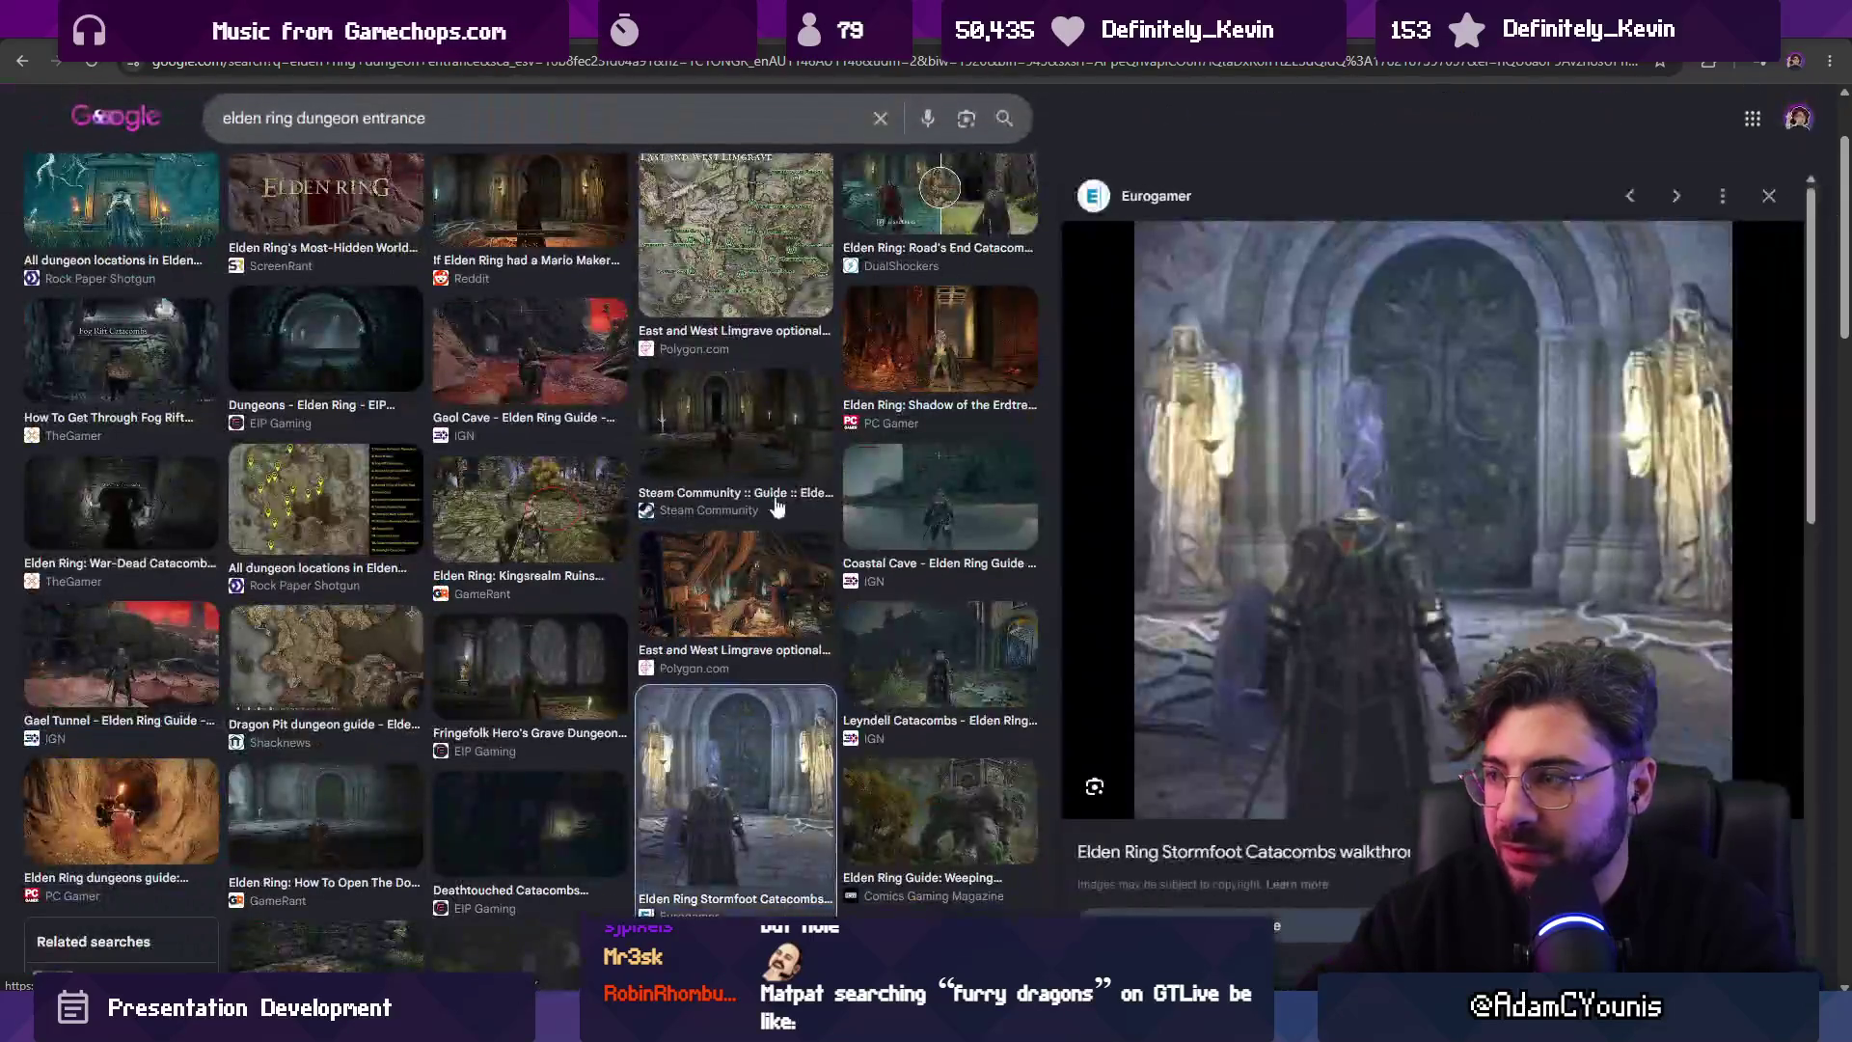
pyautogui.scroll(-1, 608, 519)
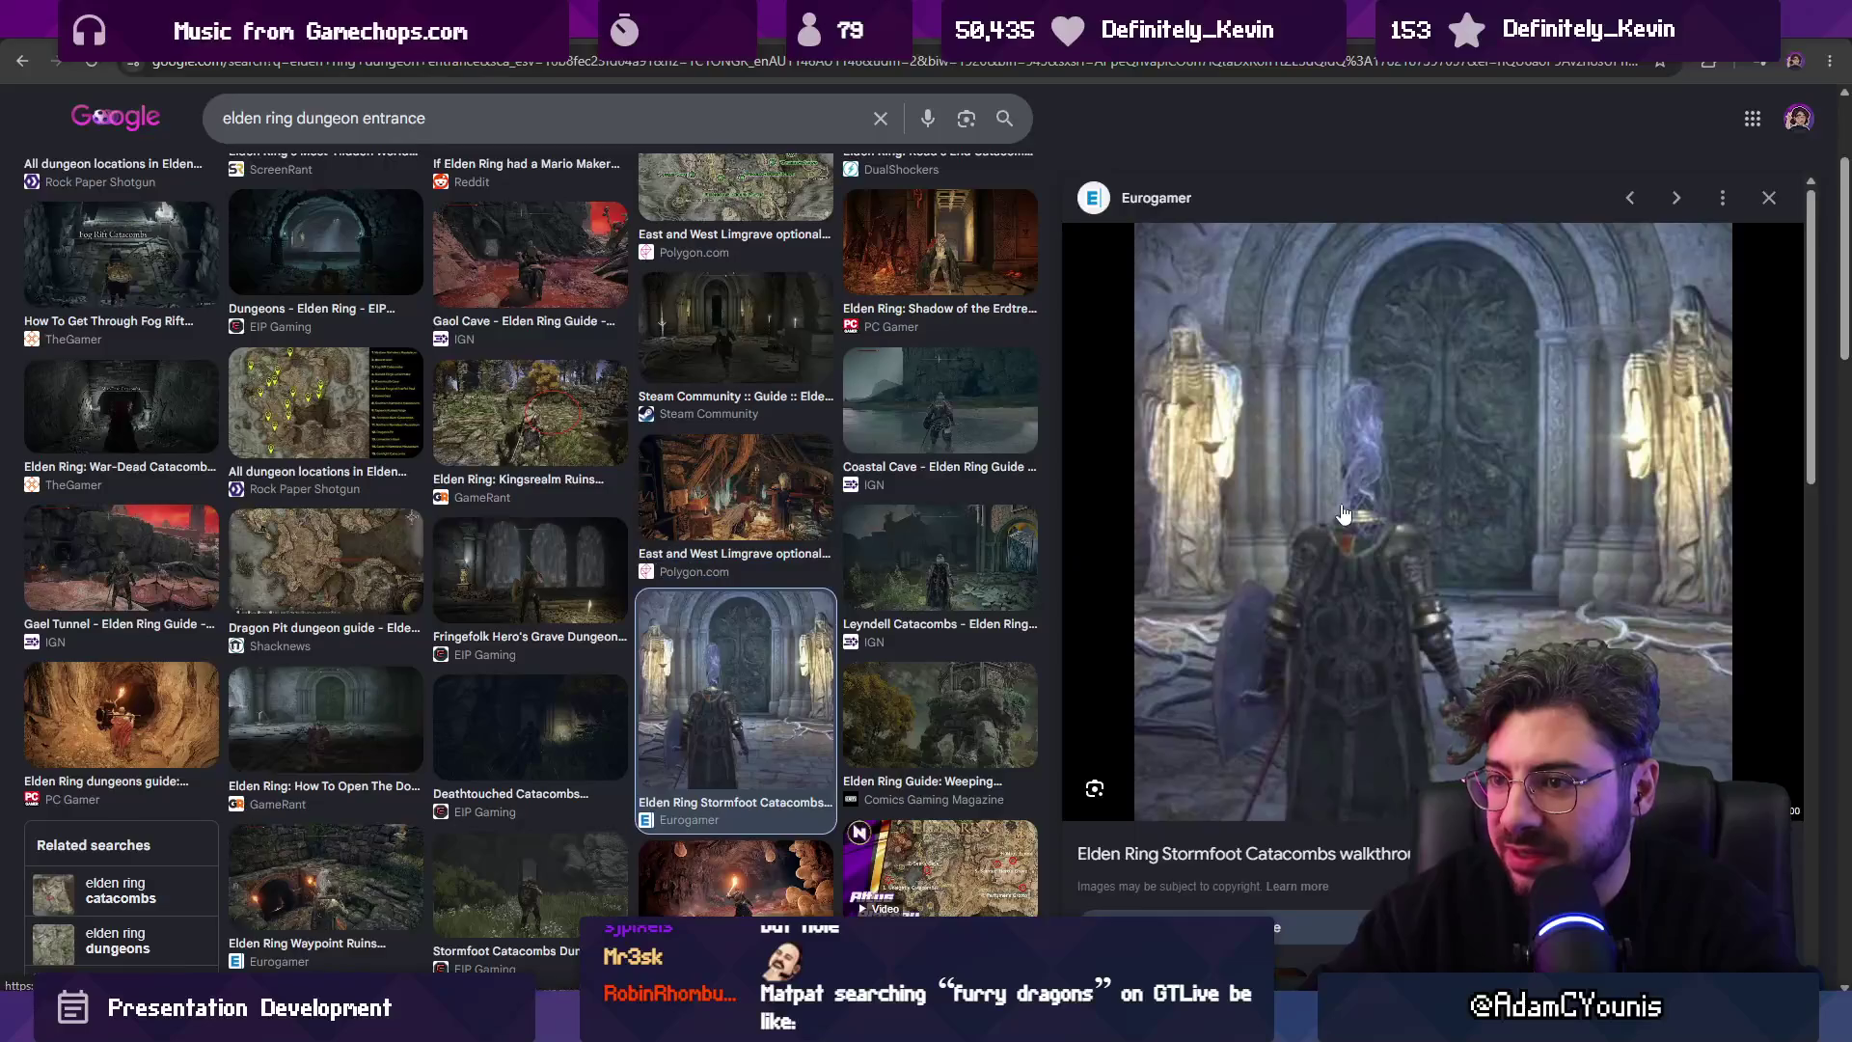
pyautogui.scroll(-4, 1344, 513)
pyautogui.click(1248, 636)
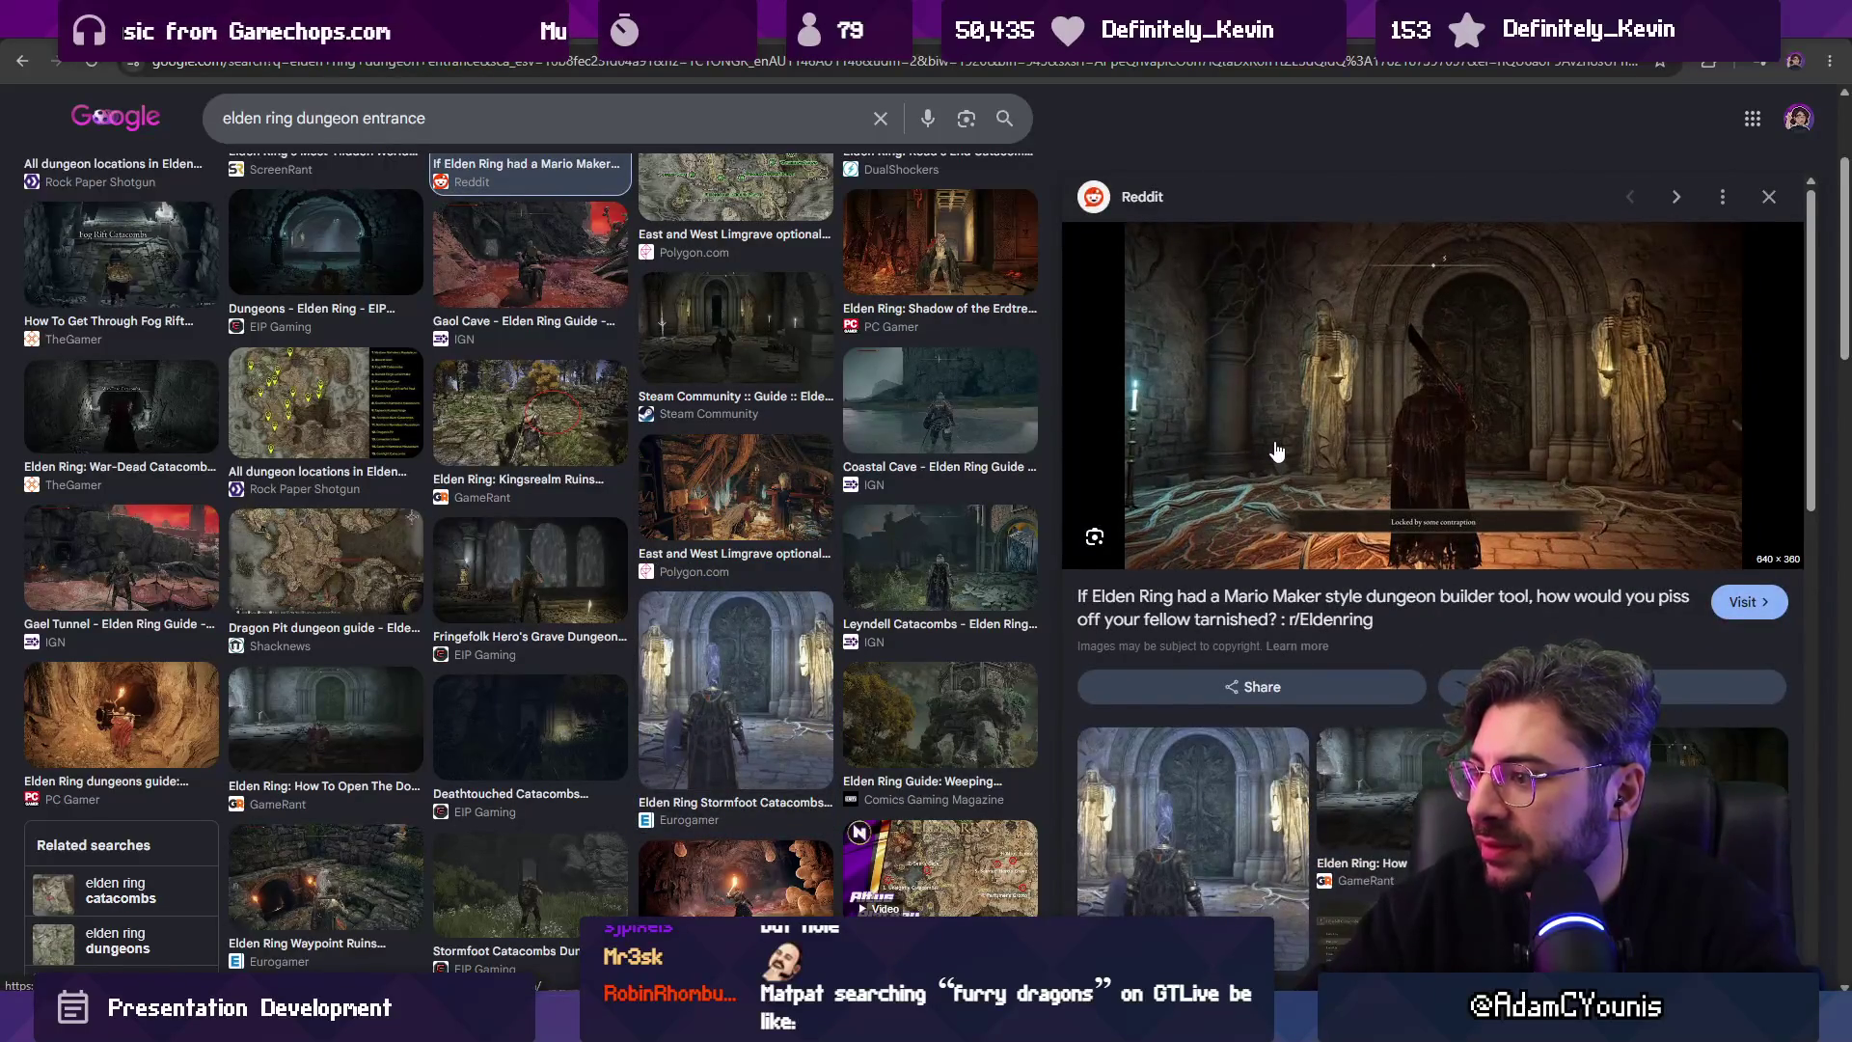
pyautogui.scroll(-2, 1276, 451)
pyautogui.scroll(-2, 1331, 549)
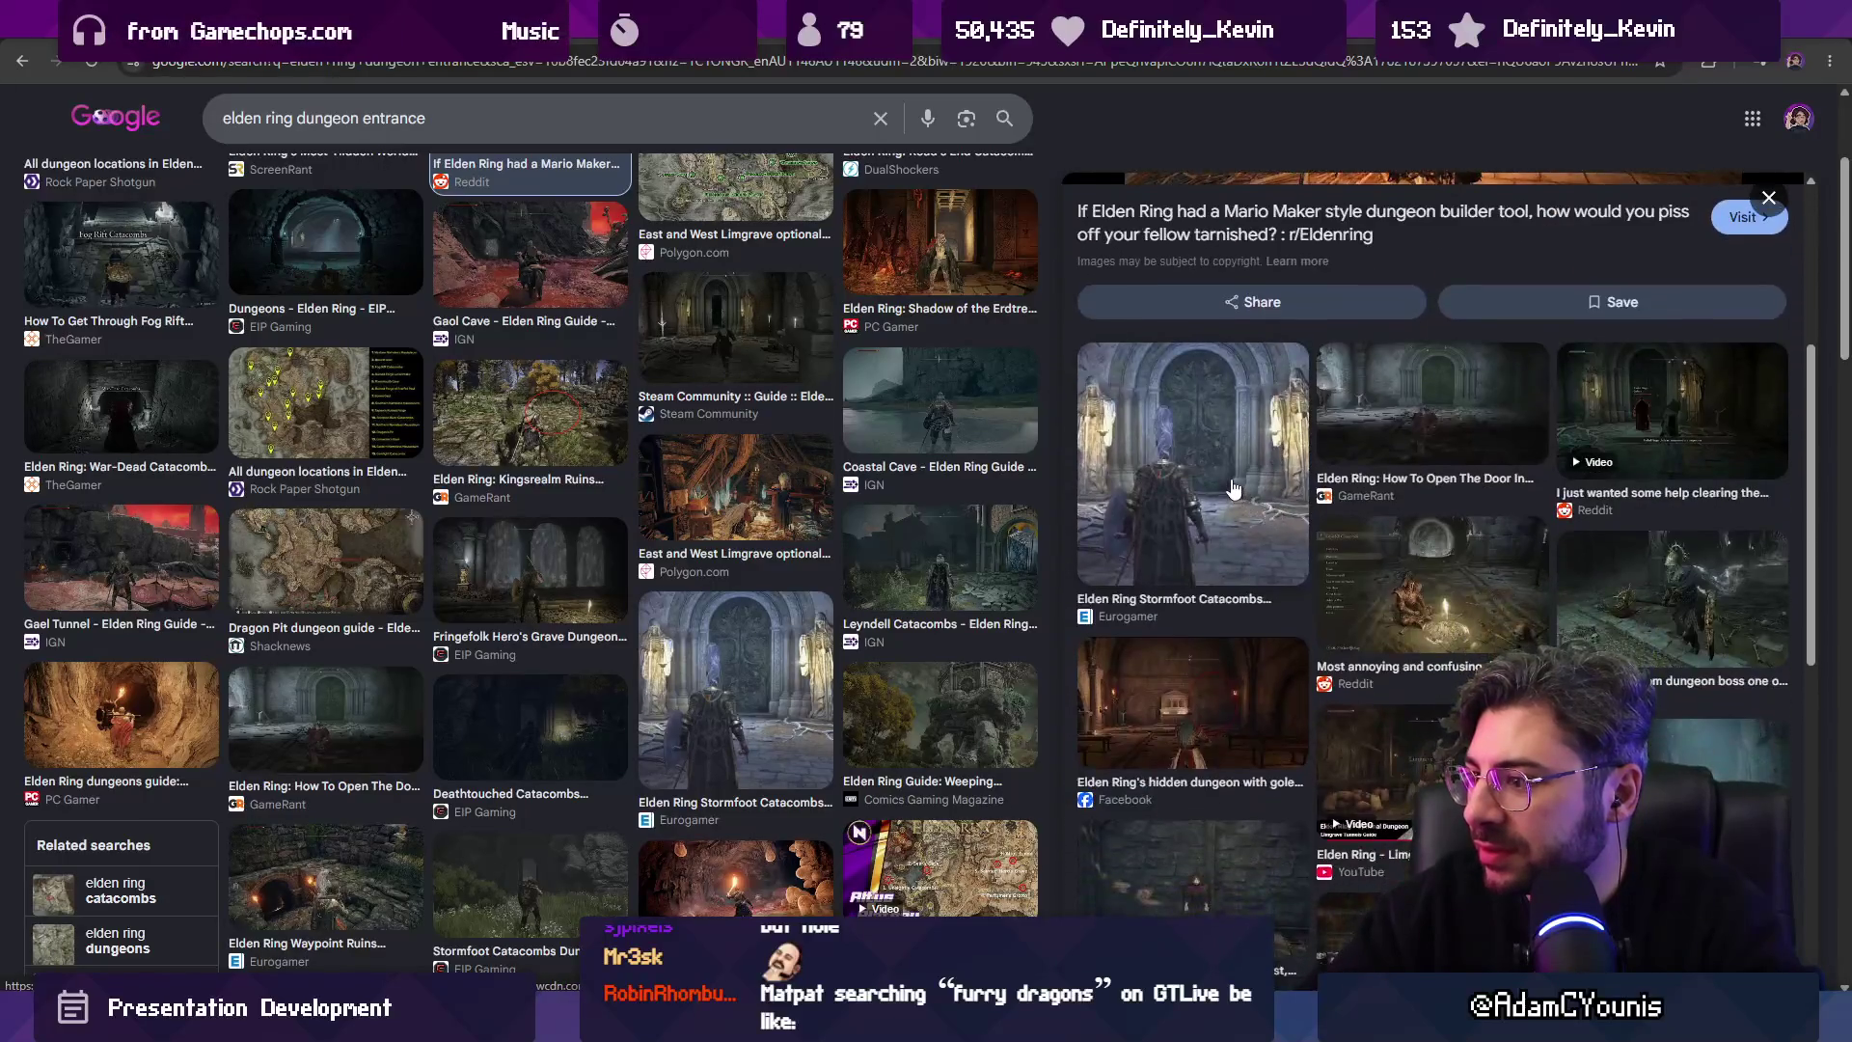
pyautogui.scroll(-5, 1231, 477)
# - Copy CNET's cave image of a torch-bearer among giant mushrooms
pyautogui.click(1234, 548)
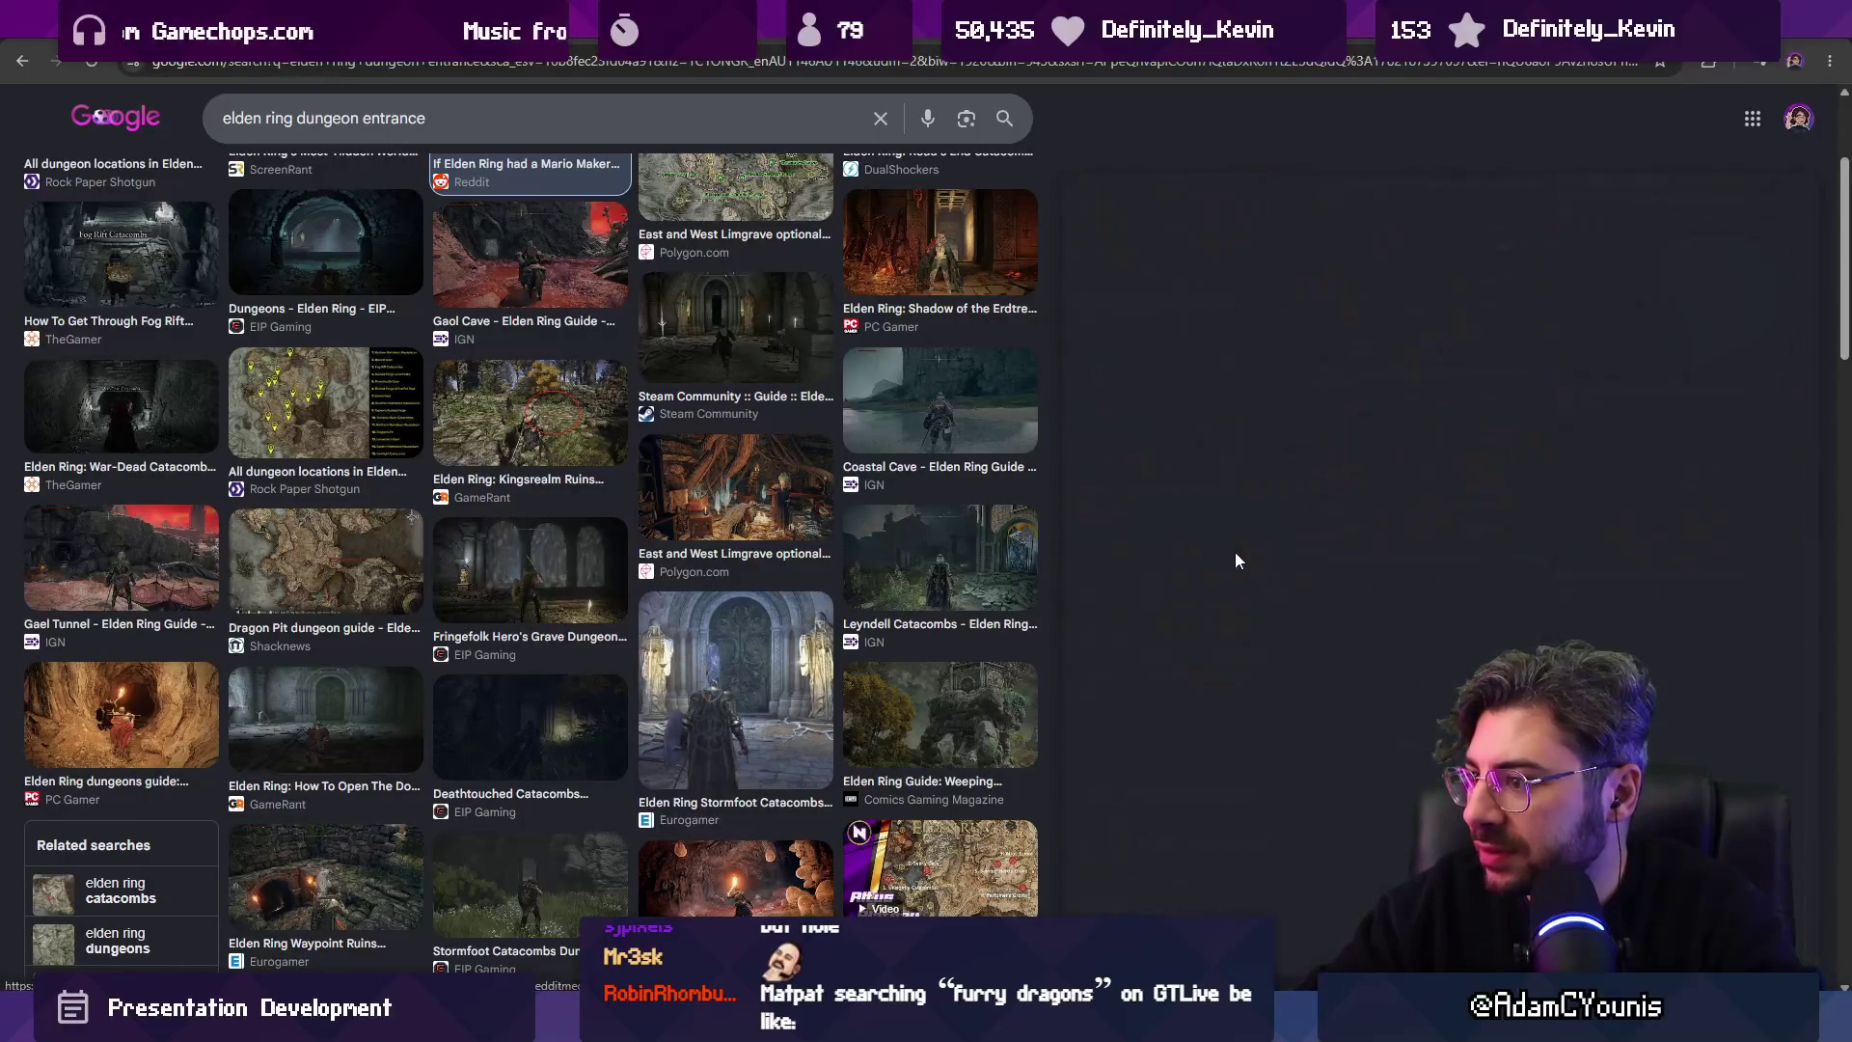
pyautogui.scroll(-3, 1270, 623)
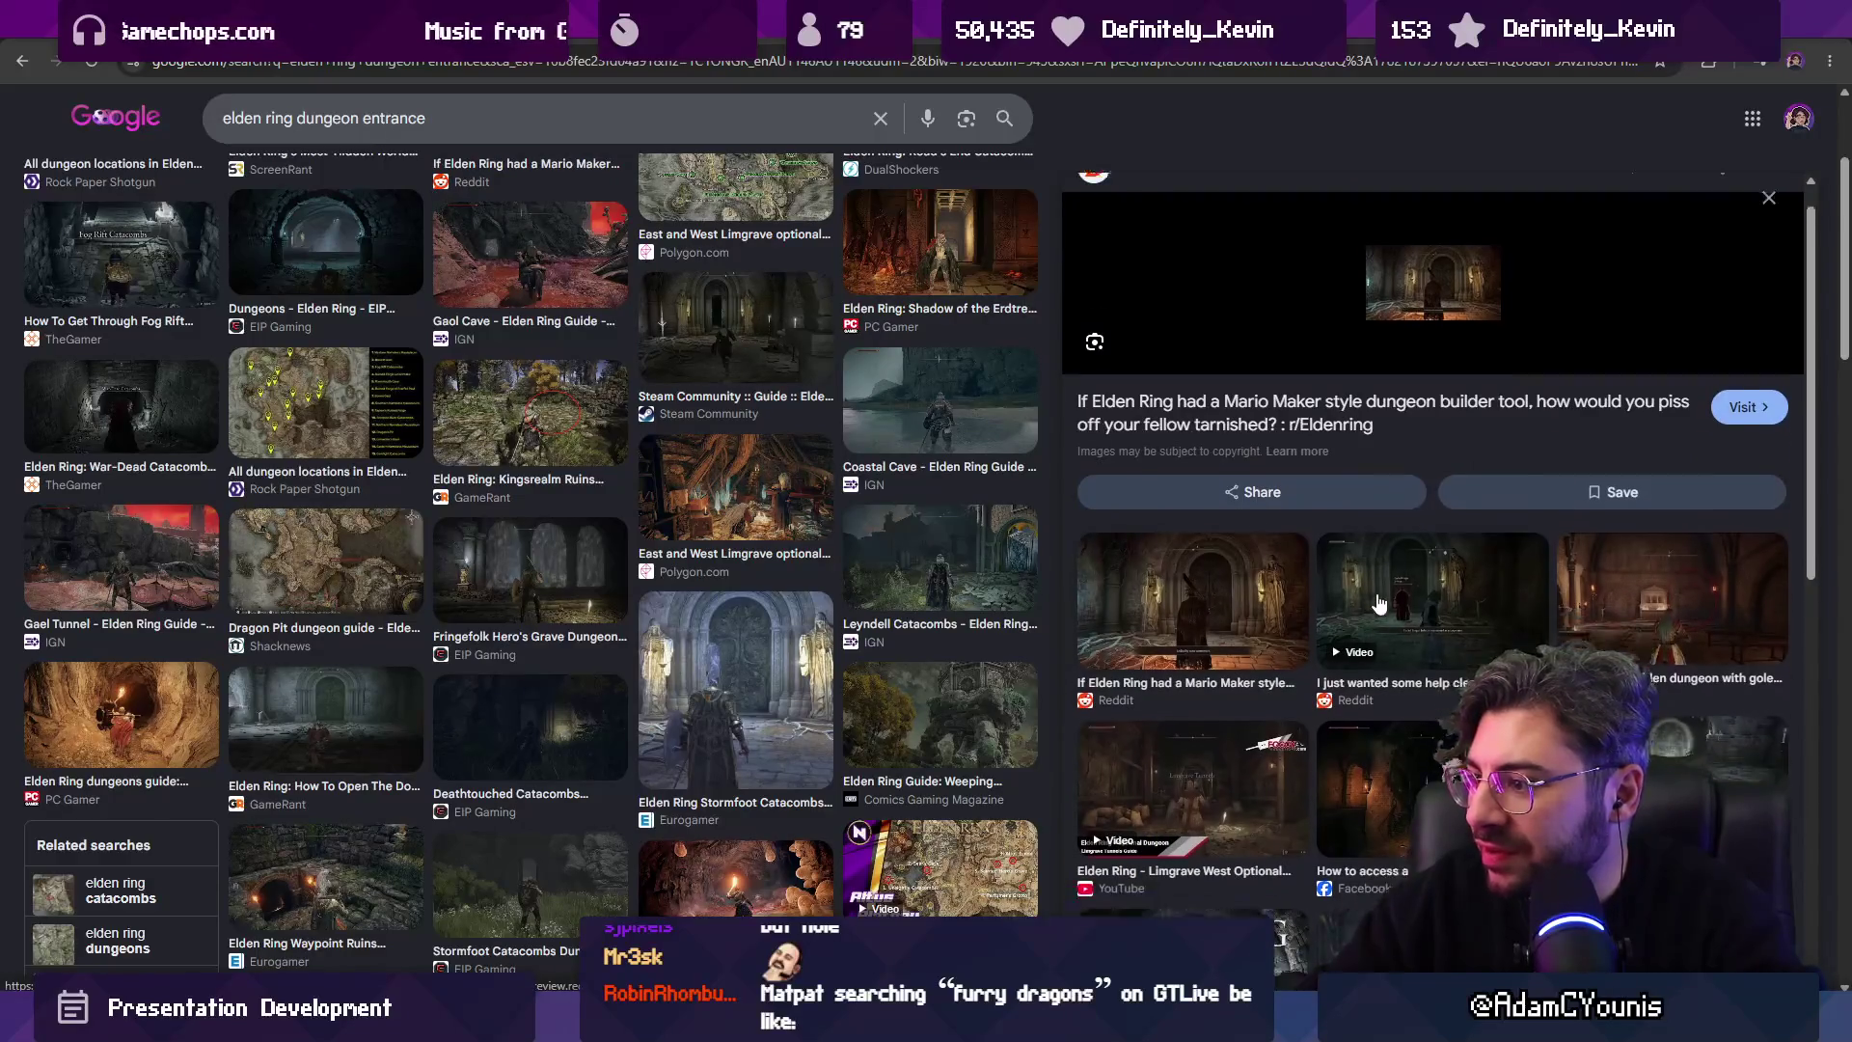
pyautogui.scroll(-4, 1269, 501)
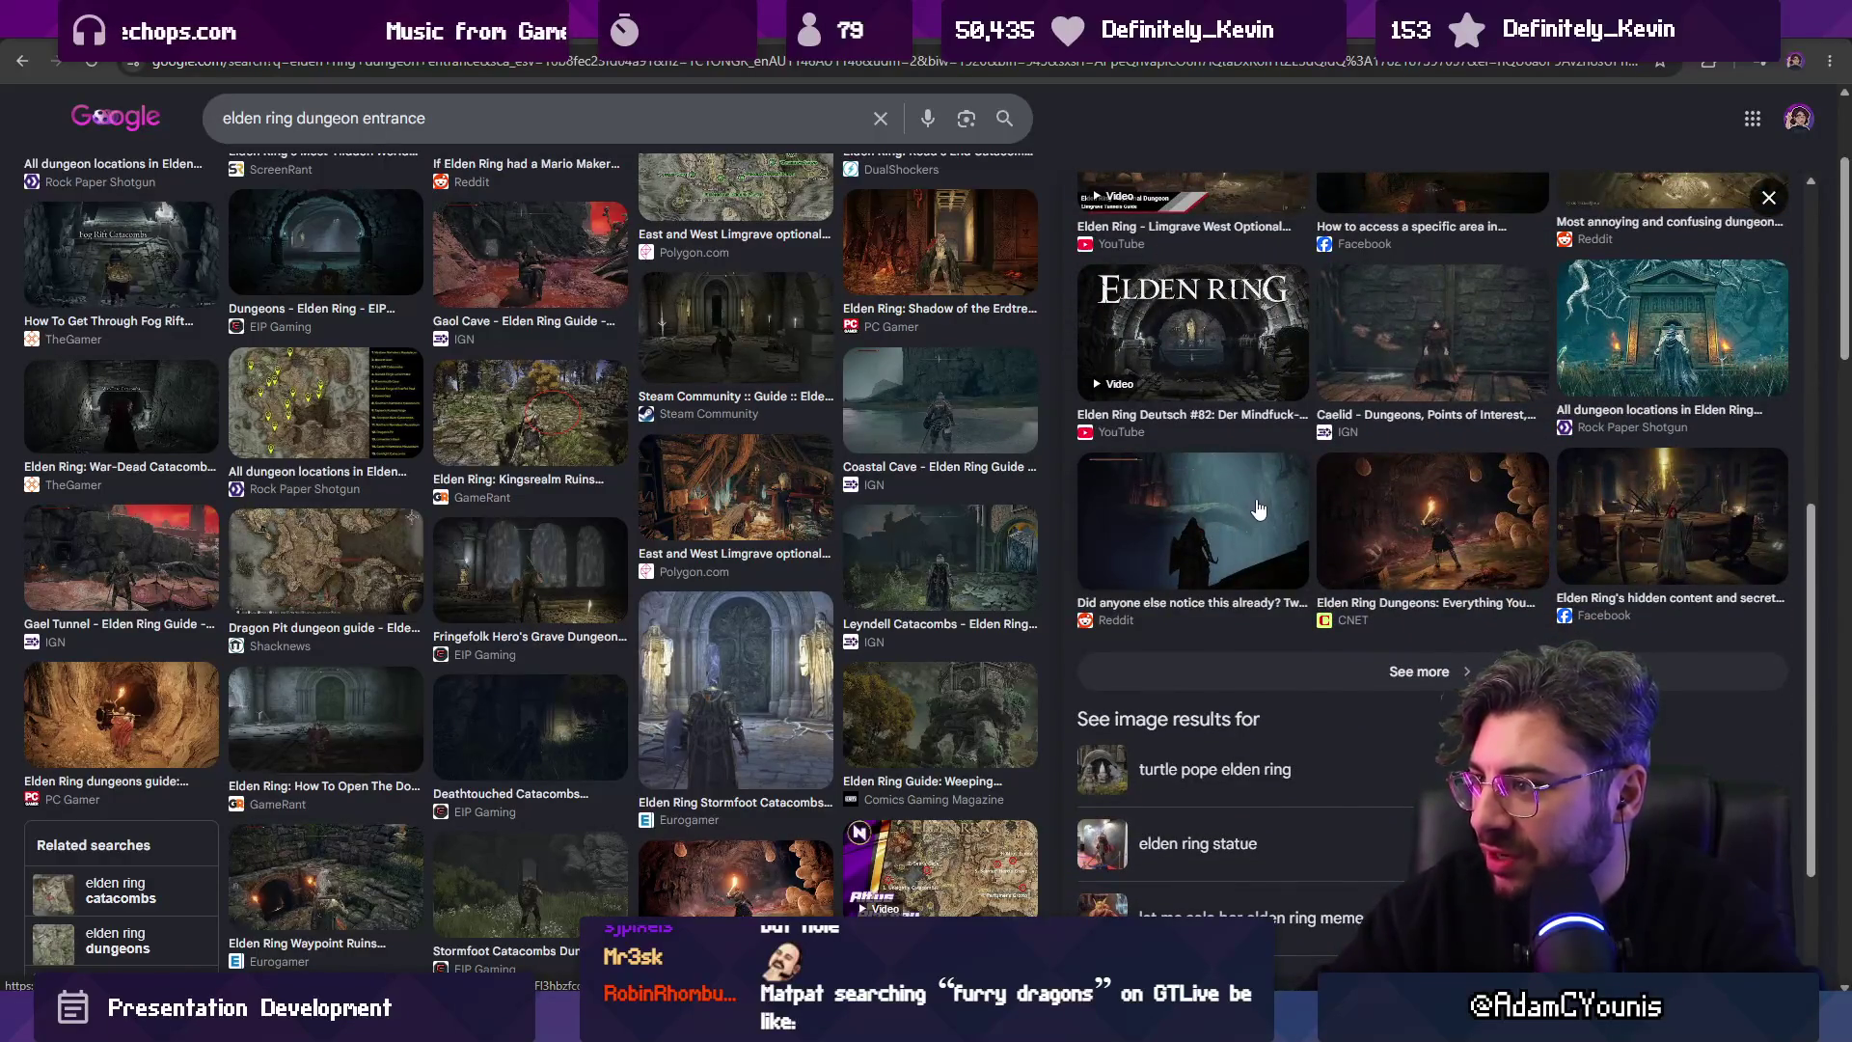
pyautogui.click(1412, 499)
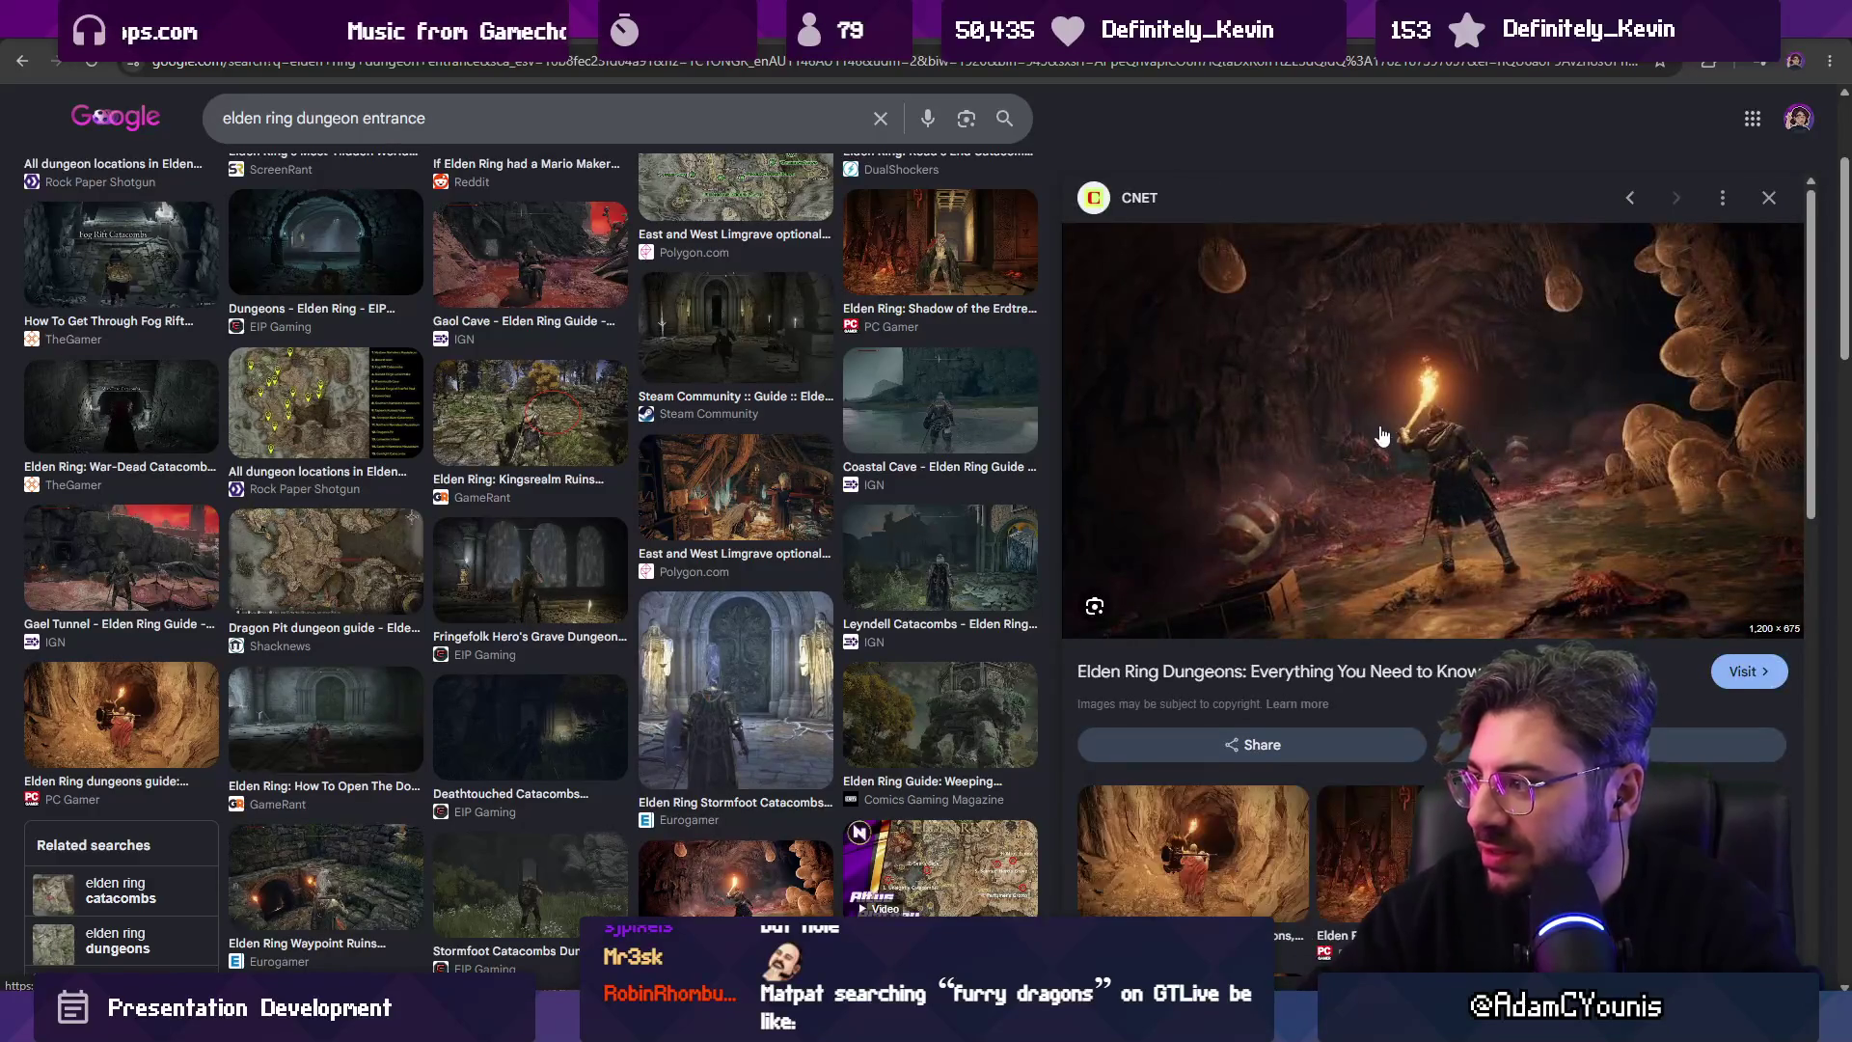
pyautogui.rightClick(1383, 423)
pyautogui.click(1437, 764)
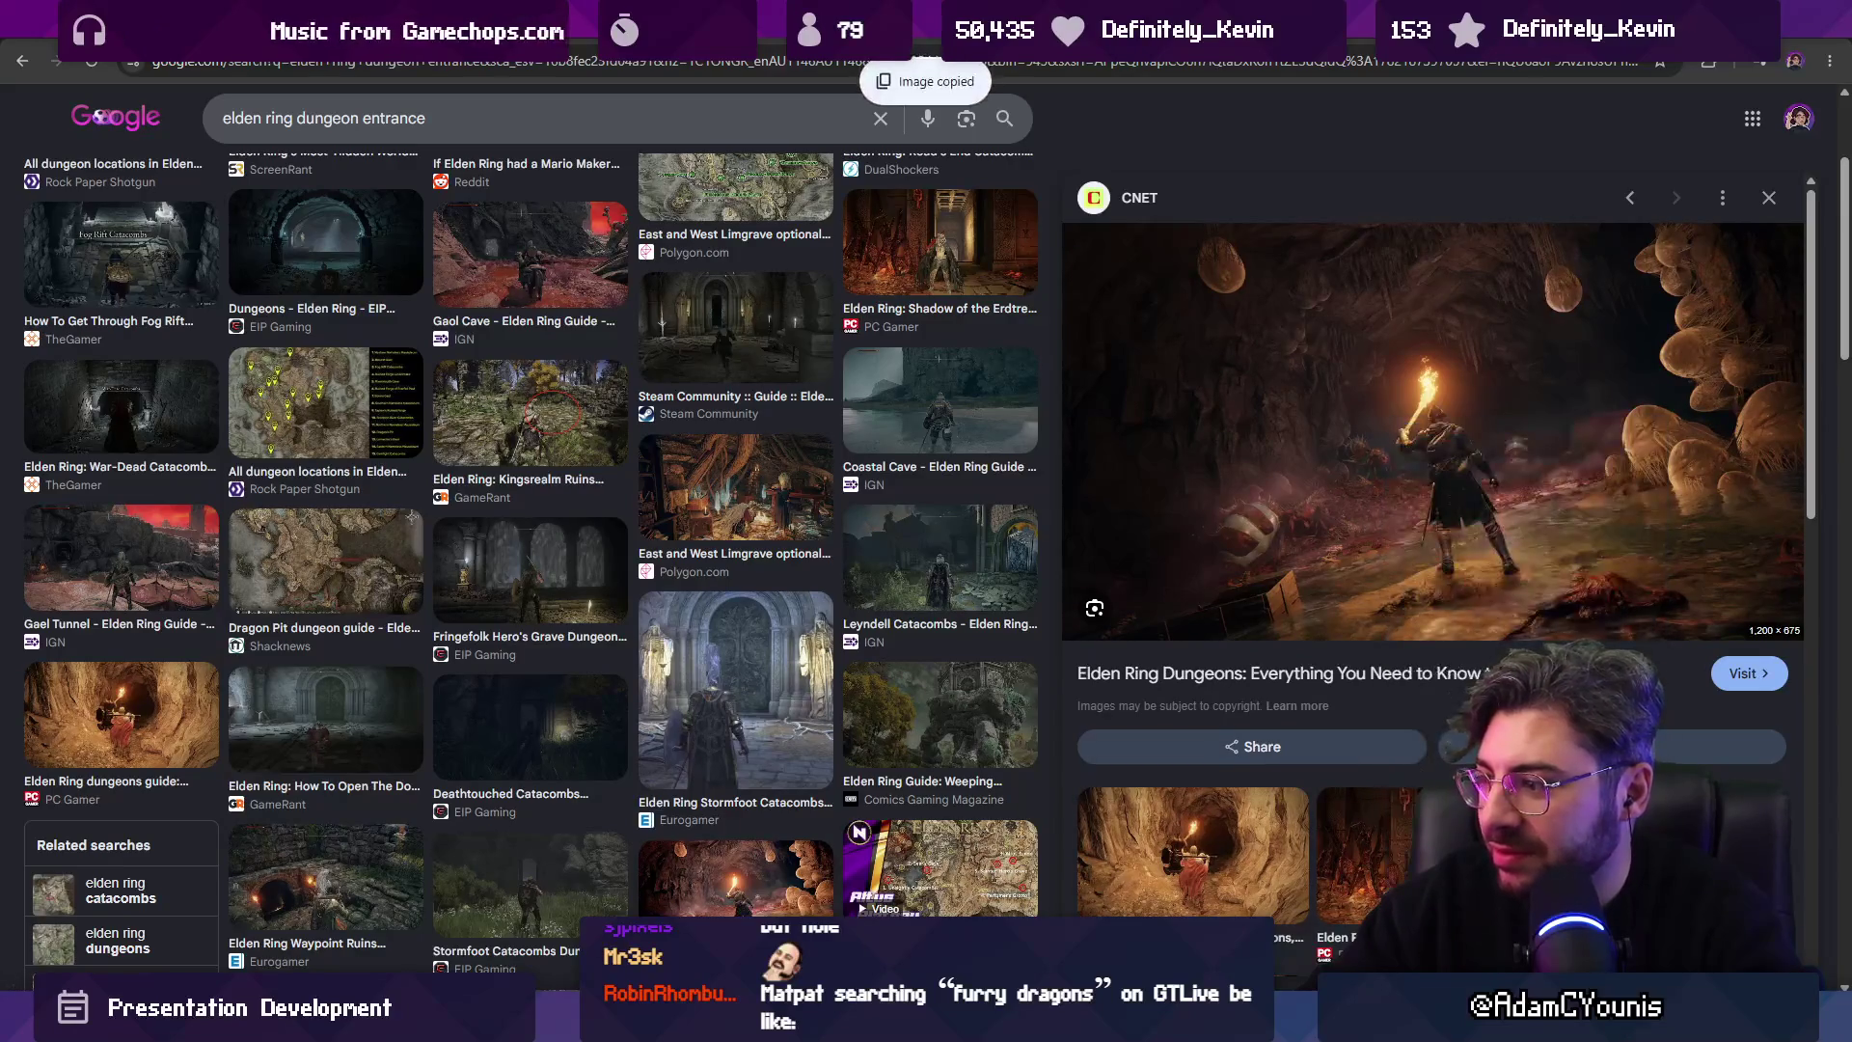
# - Paste the CNET cave image as The Dungeon's background and slightly lower its layer blur
pyautogui.hotkey('alt', 'Tab')
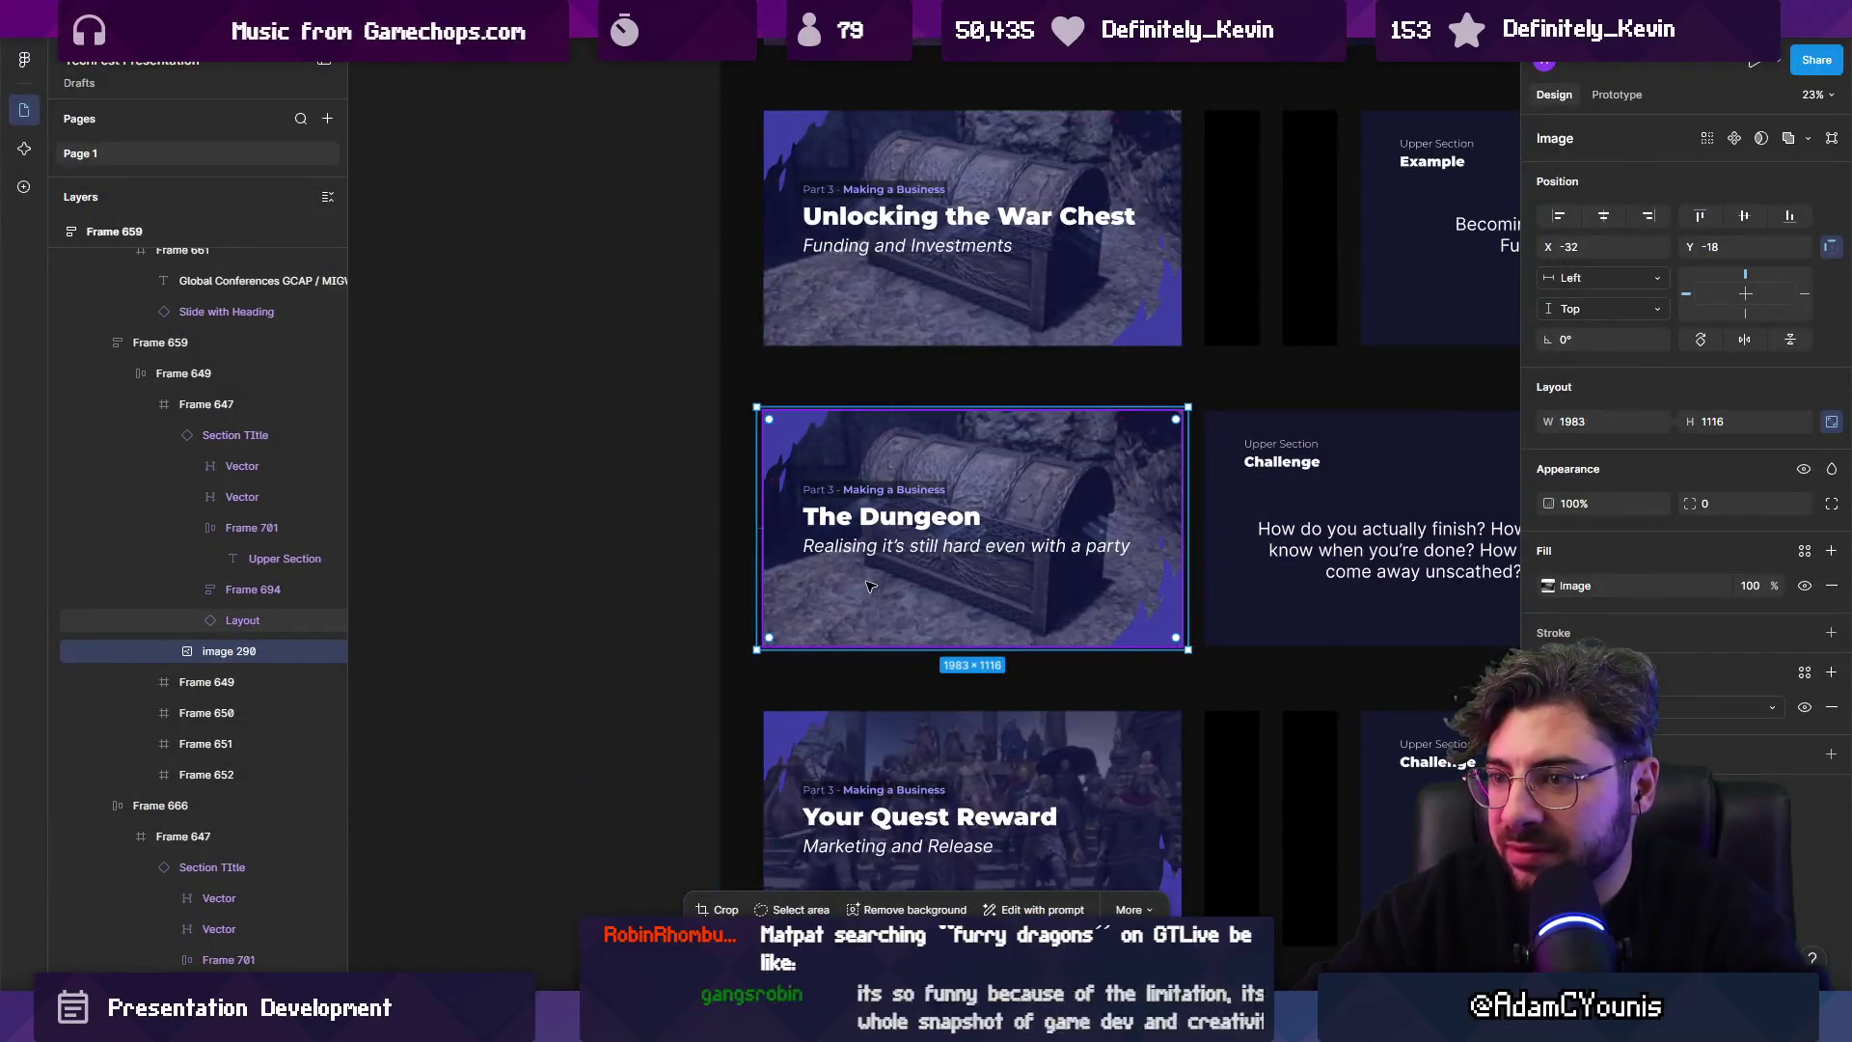
pyautogui.hotkey('ctrl', 'v')
pyautogui.scroll(5, 868, 585)
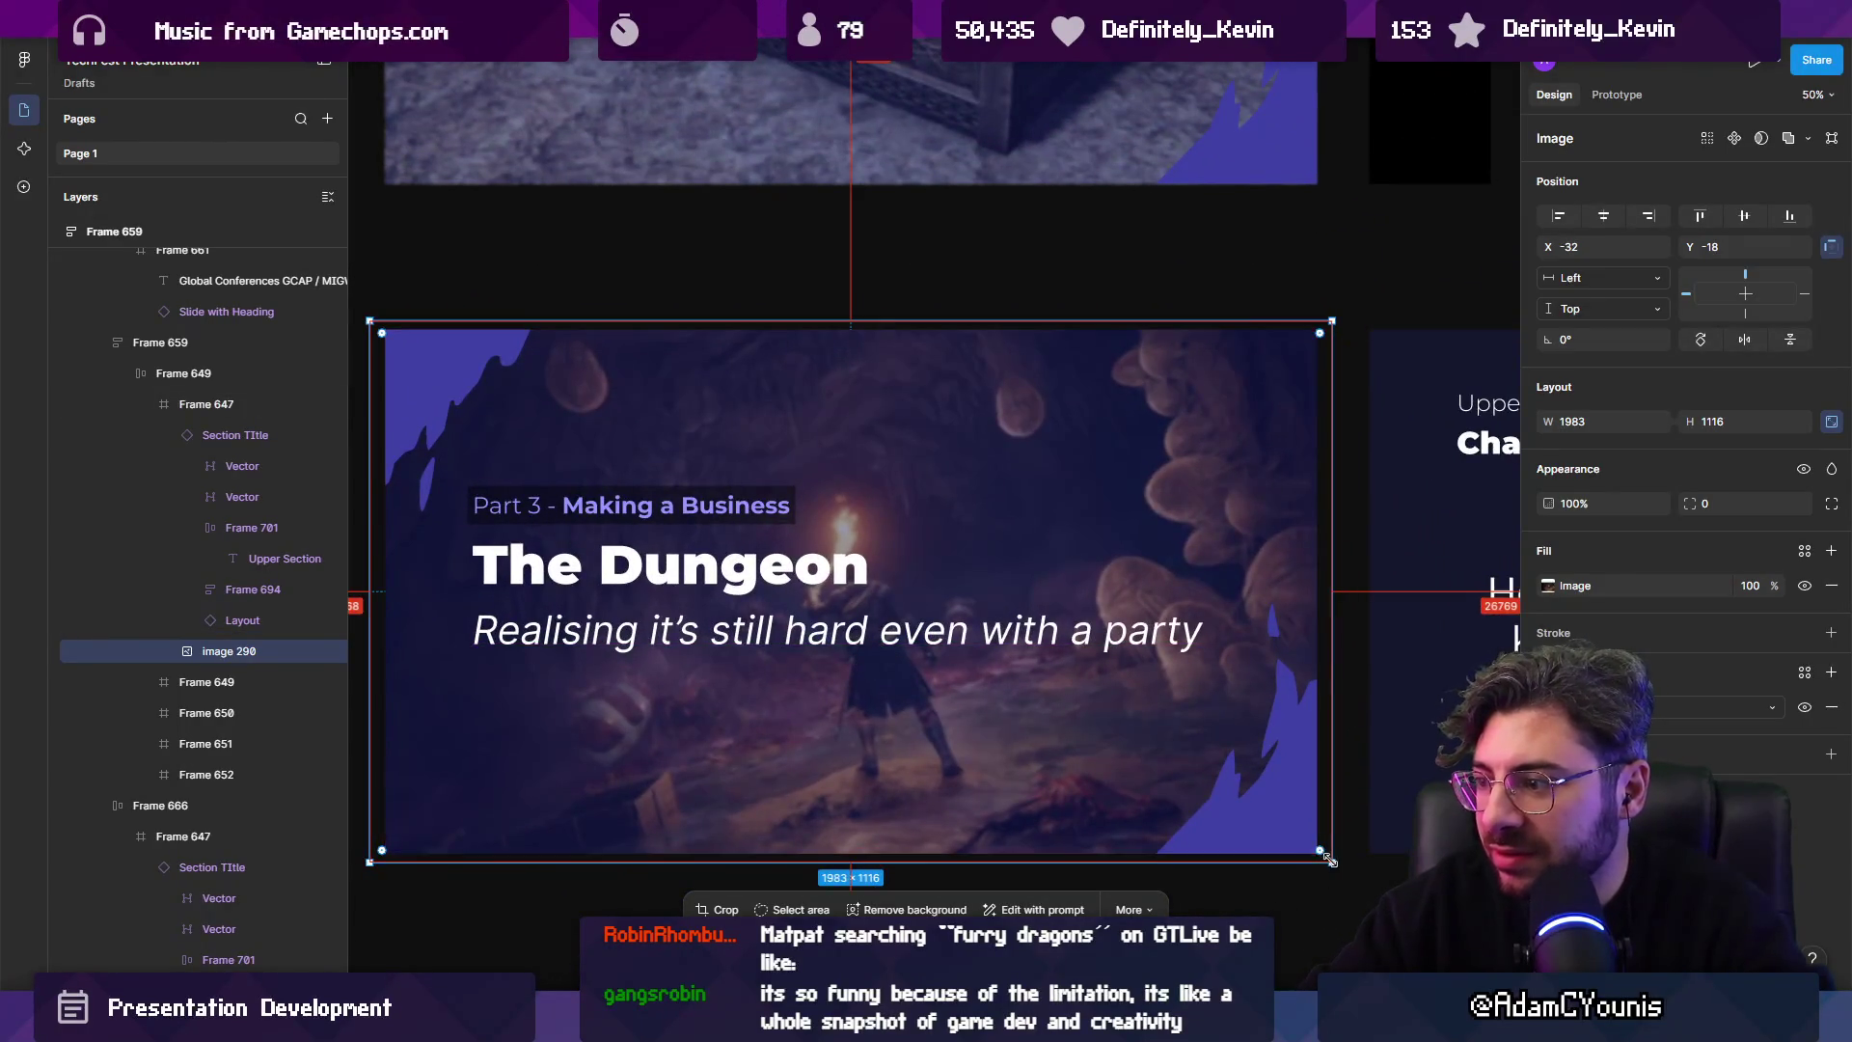
pyautogui.moveTo(1332, 861); pyautogui.dragTo(1370, 885)
pyautogui.hotkey('ctrl', 'z')
pyautogui.hotkey('ctrl', 'shift', 'z')
pyautogui.hotkey('ctrl', 'z')
pyautogui.scroll(-1, 907, 716)
pyautogui.scroll(-2, 906, 717)
pyautogui.scroll(5, 888, 633)
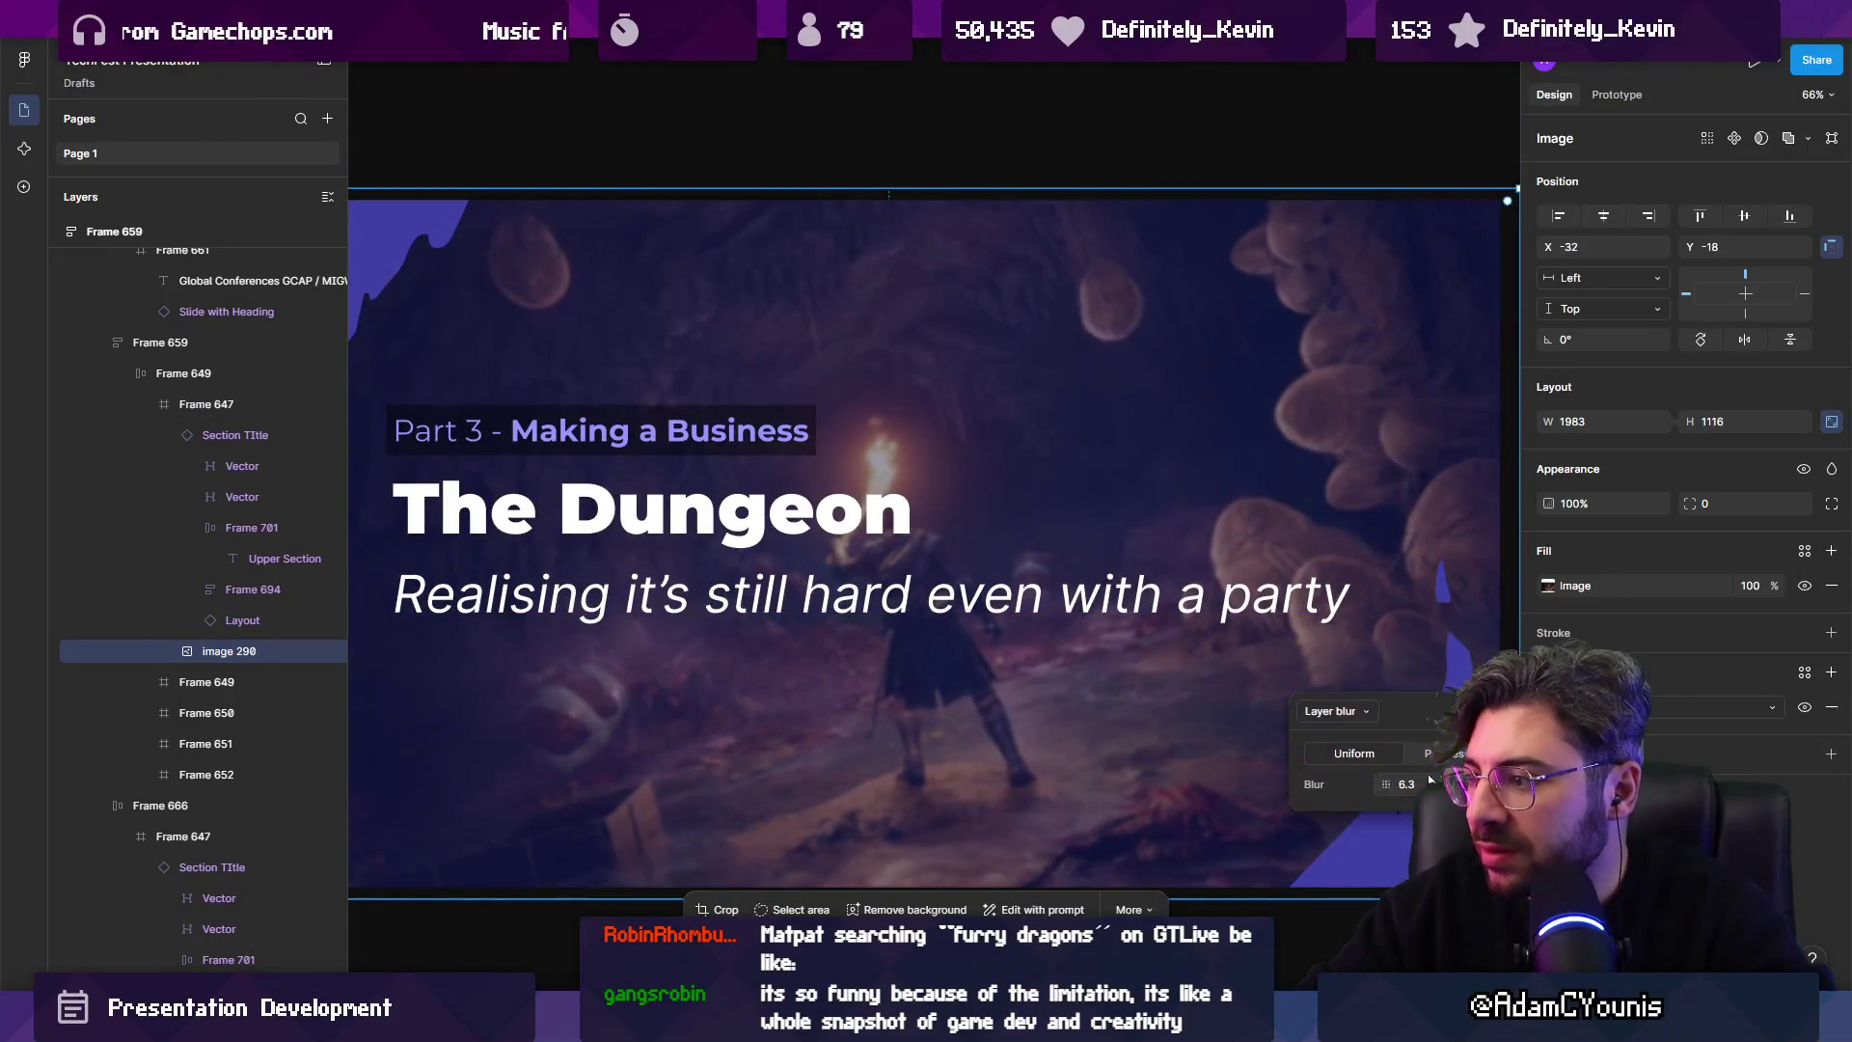
pyautogui.moveTo(1386, 784); pyautogui.dragTo(1381, 783)
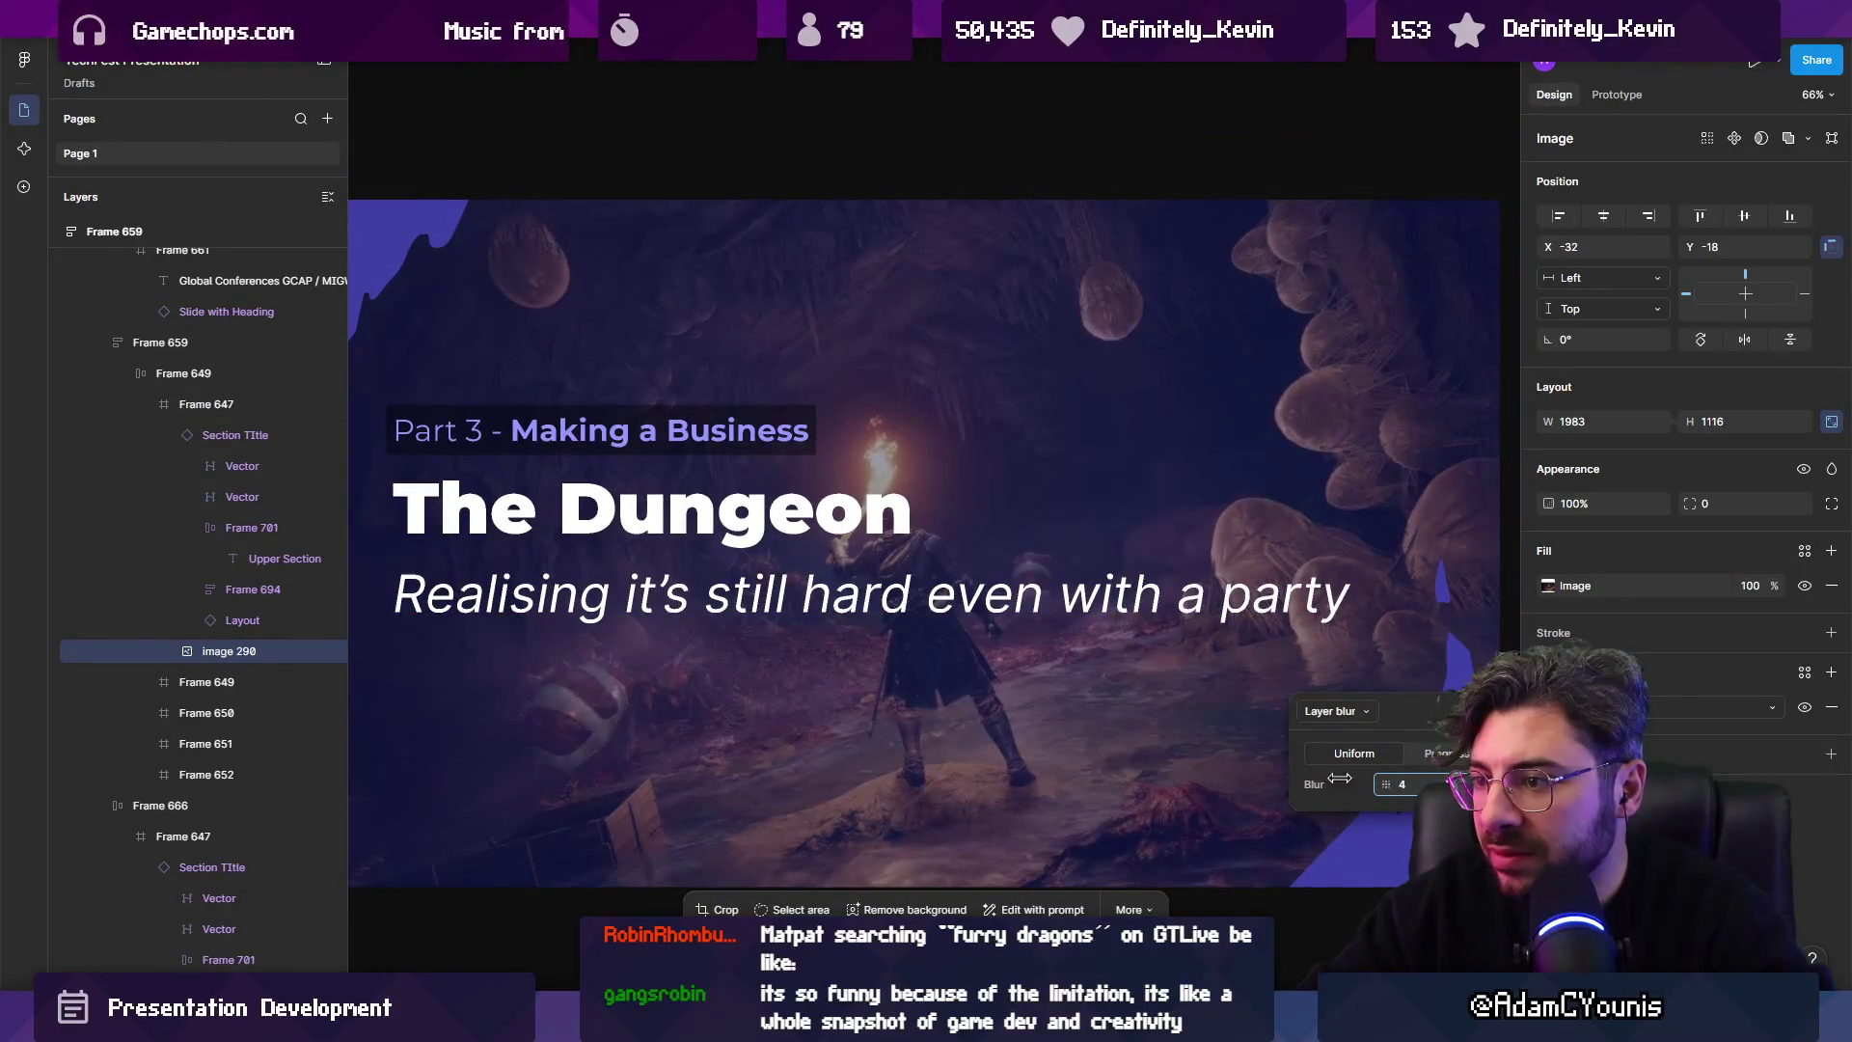
pyautogui.scroll(-3, 902, 616)
# - Replace The Dungeon's subtitle with 'Getting through development hell'
pyautogui.doubleClick(918, 603)
pyautogui.moveTo(919, 603); pyautogui.dragTo(1188, 622)
pyautogui.press('BackSpace')
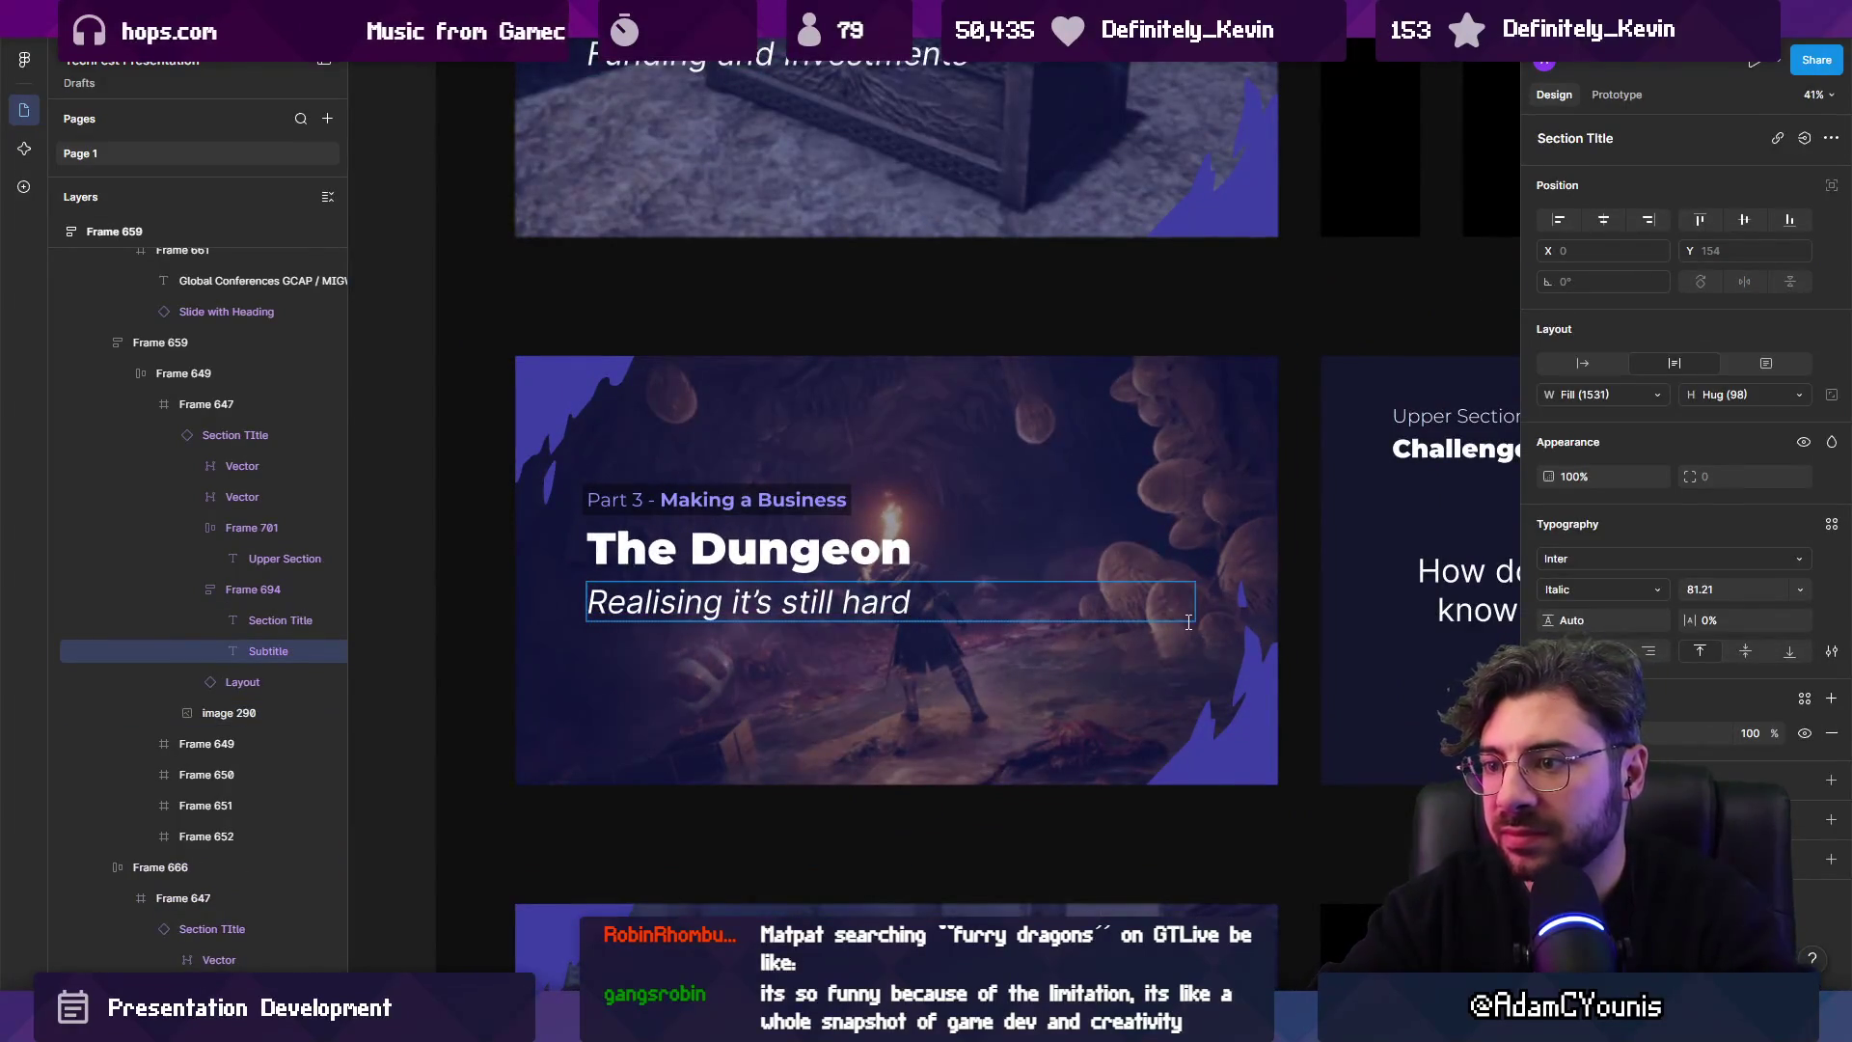
pyautogui.hotkey('ctrl', 'a')
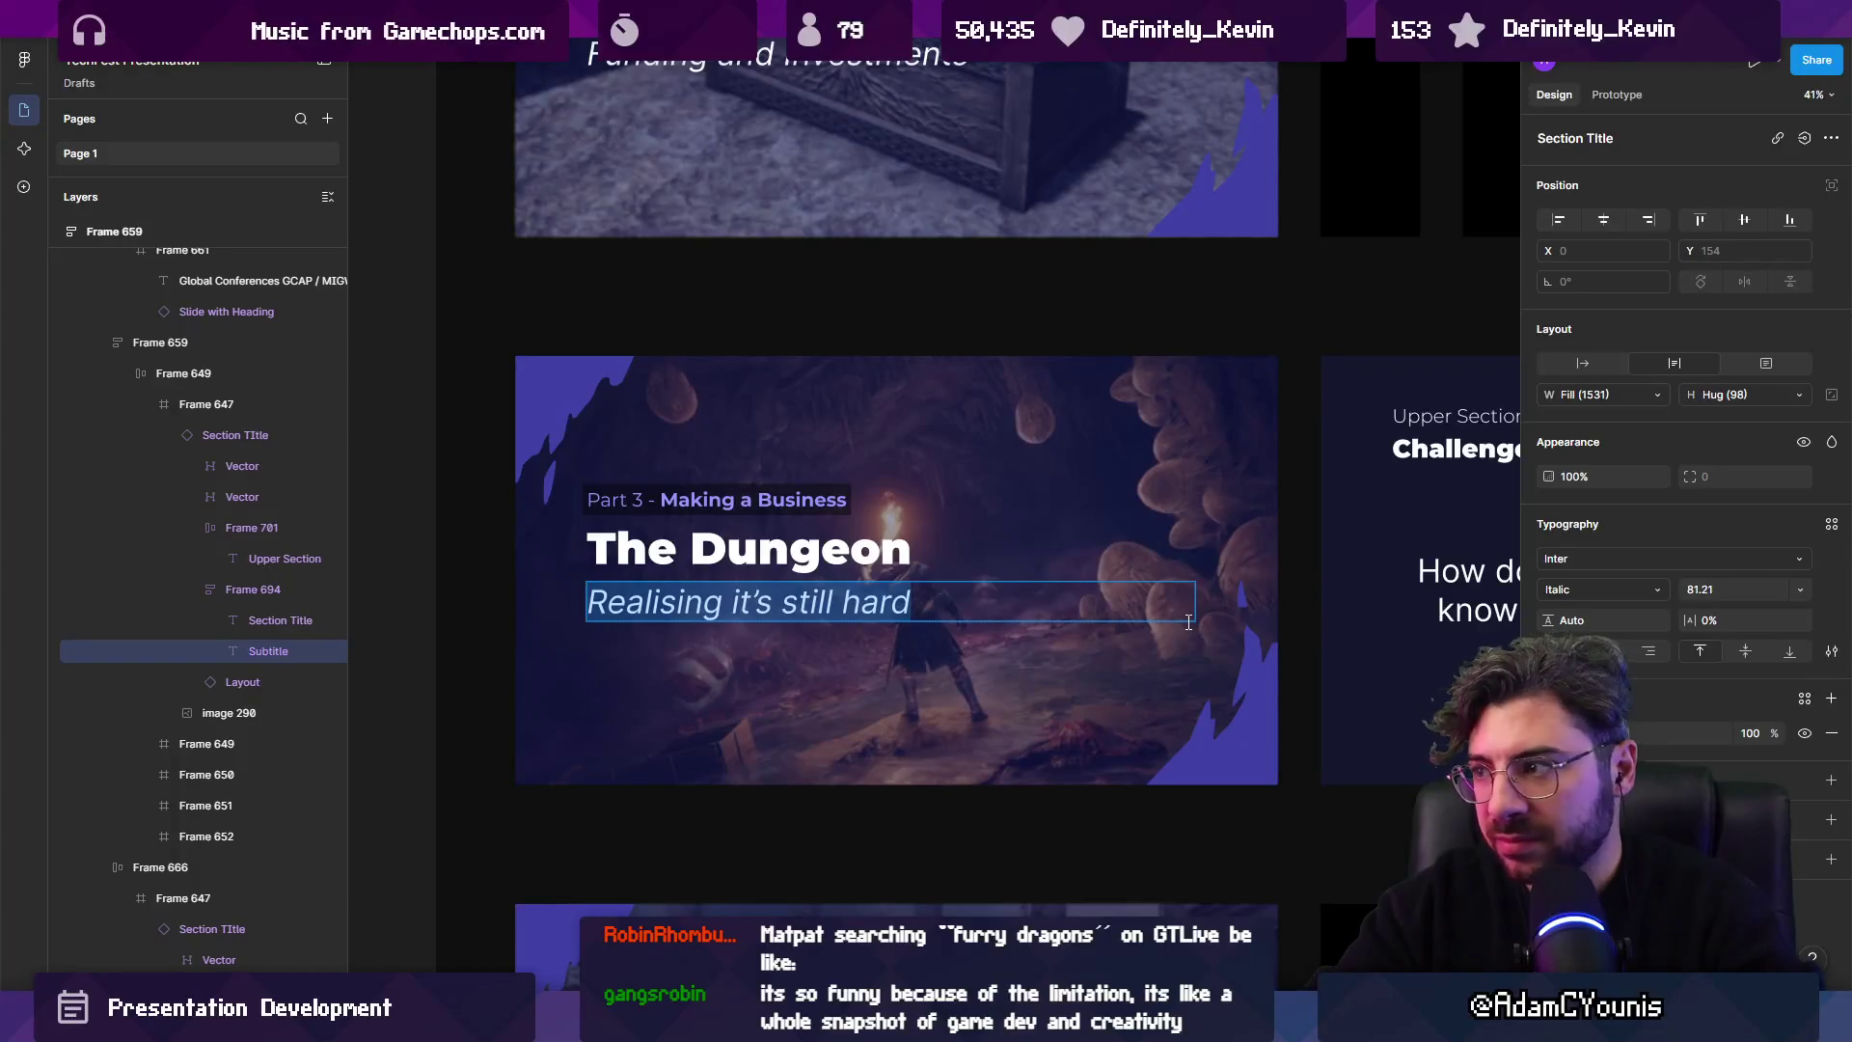
pyautogui.scroll(-3, 892, 649)
pyautogui.scroll(3, 876, 657)
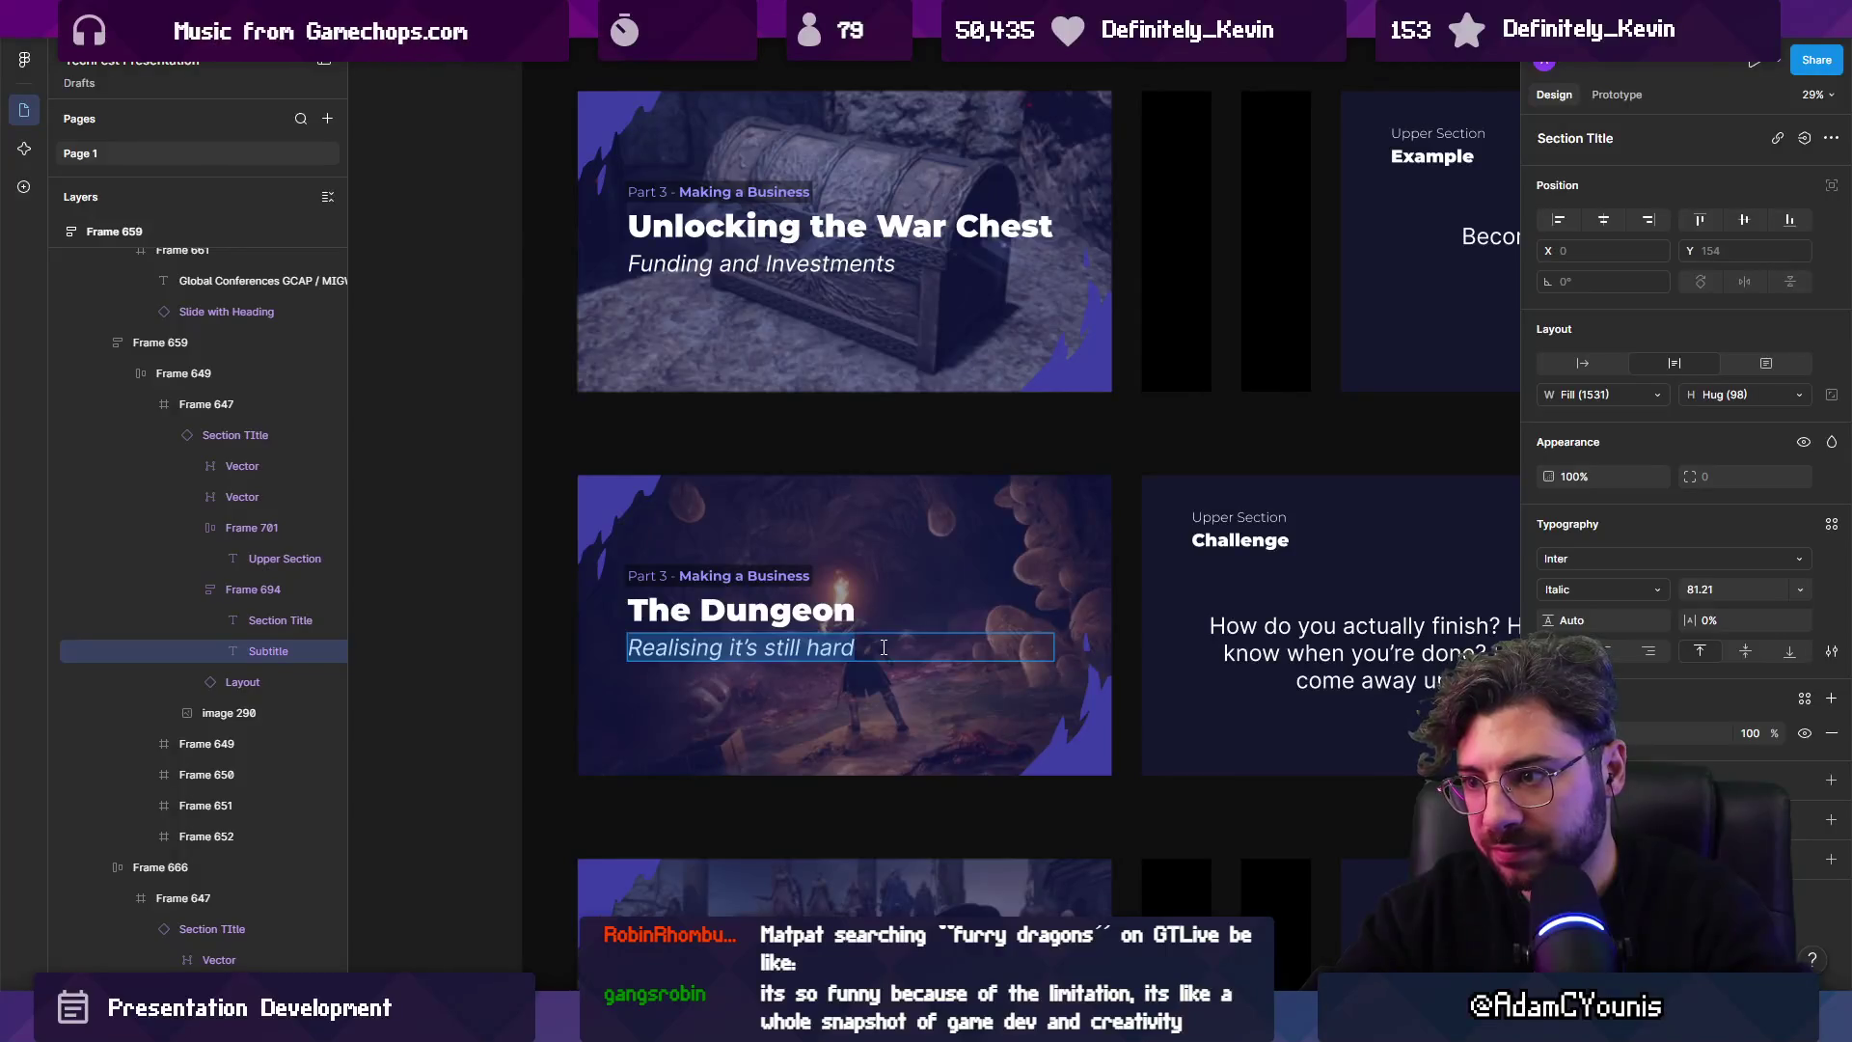
pyautogui.write('Getting through development h')
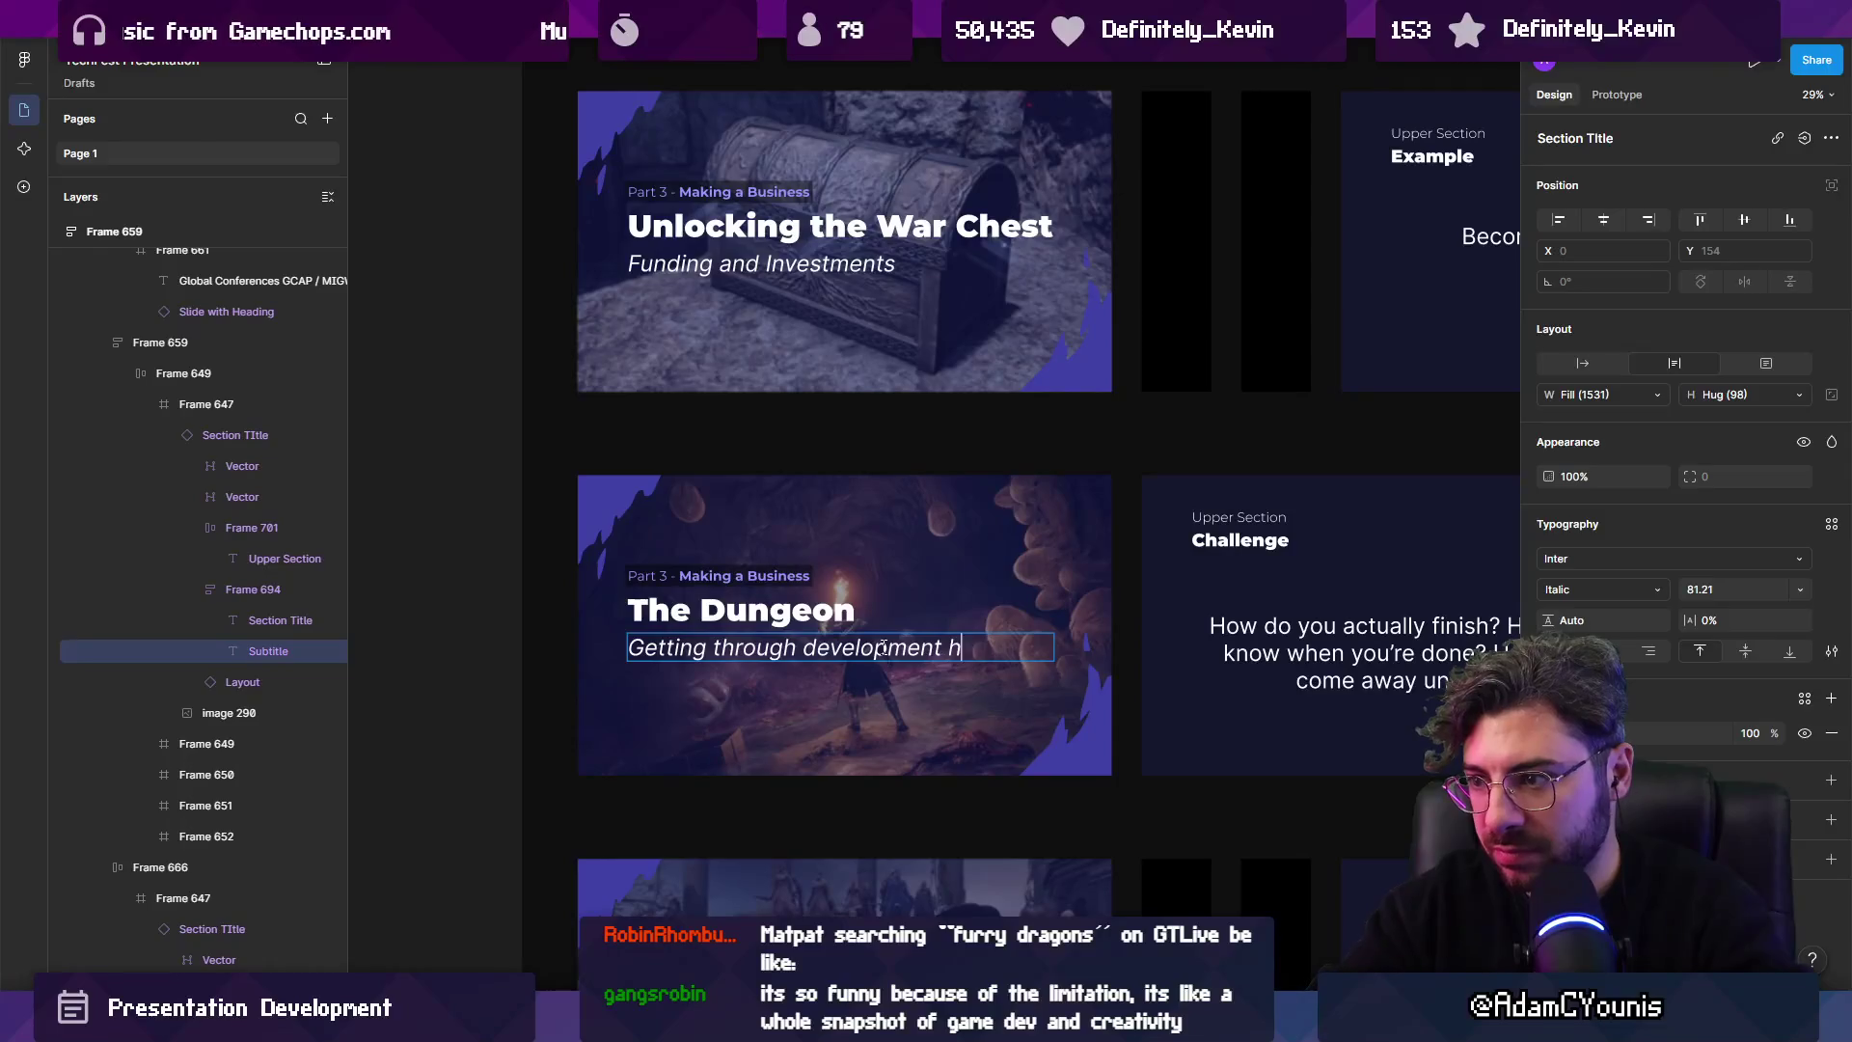
pyautogui.press('Escape')
pyautogui.press('Escape')
pyautogui.scroll(-3, 857, 628)
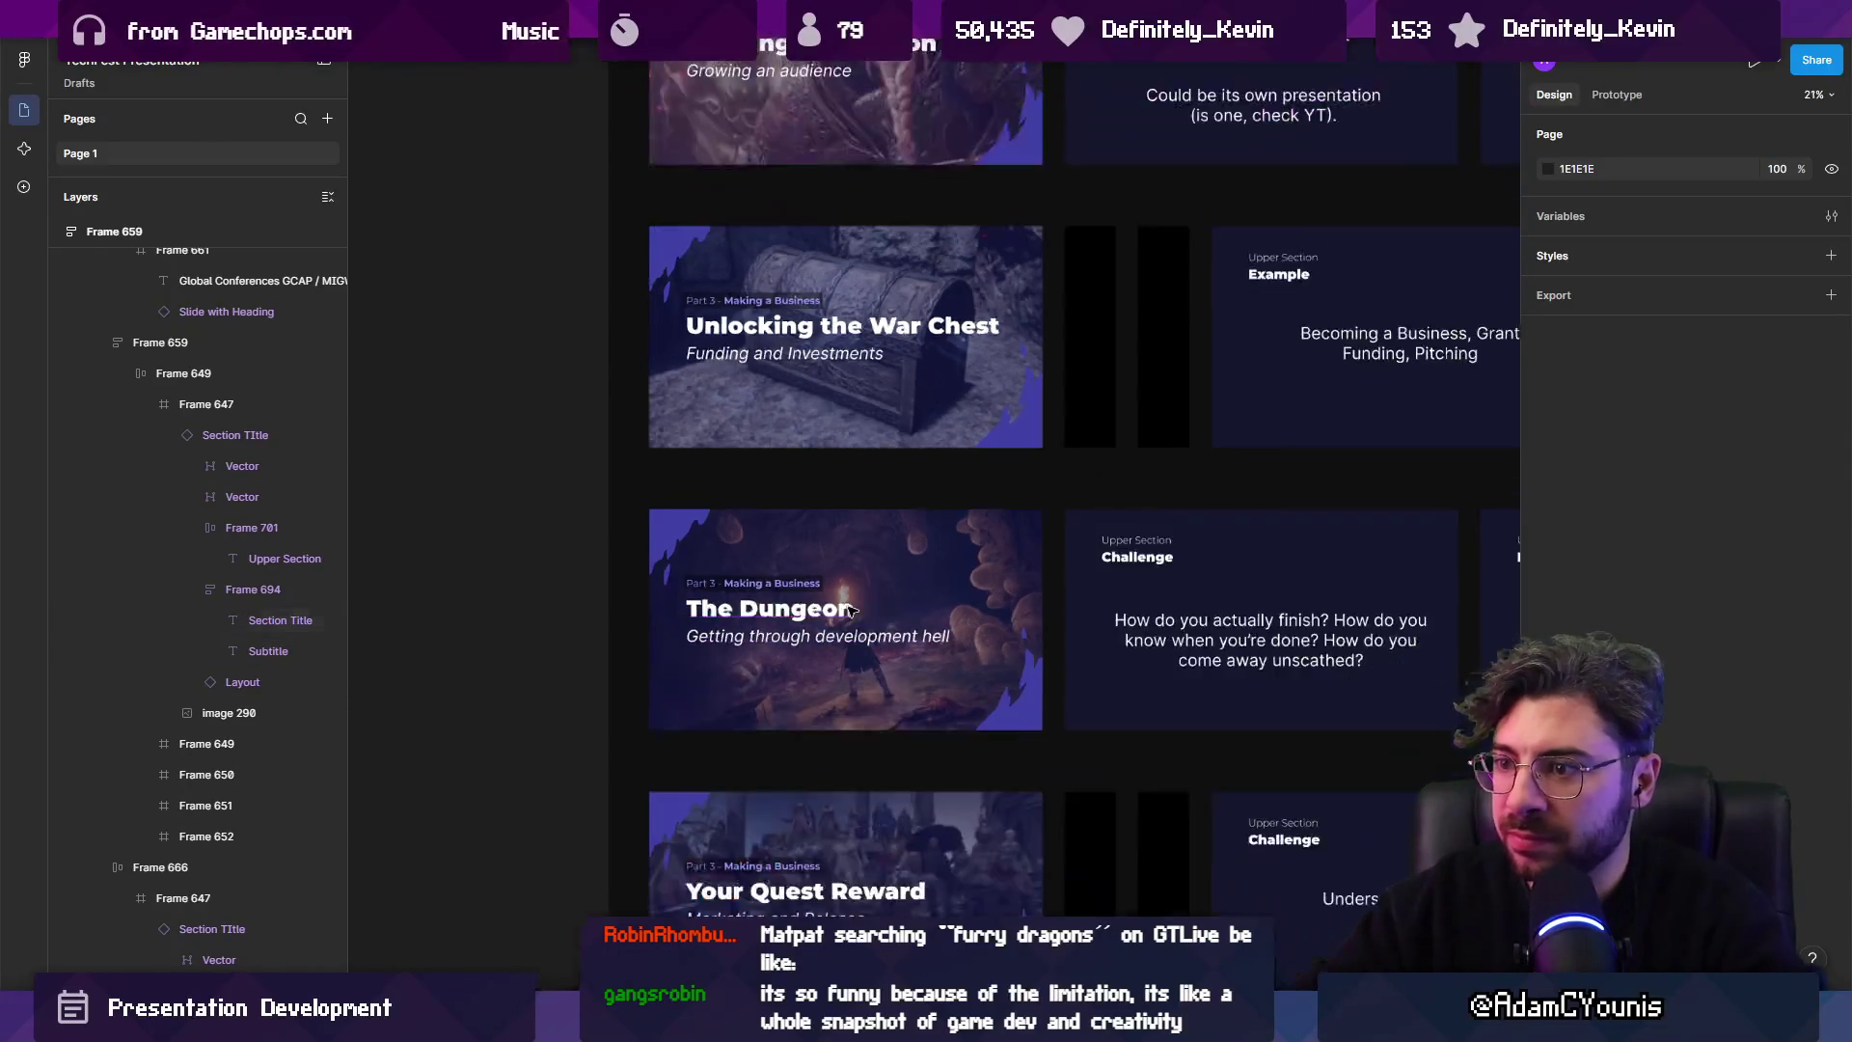
pyautogui.scroll(-2, 857, 628)
pyautogui.scroll(-3, 904, 614)
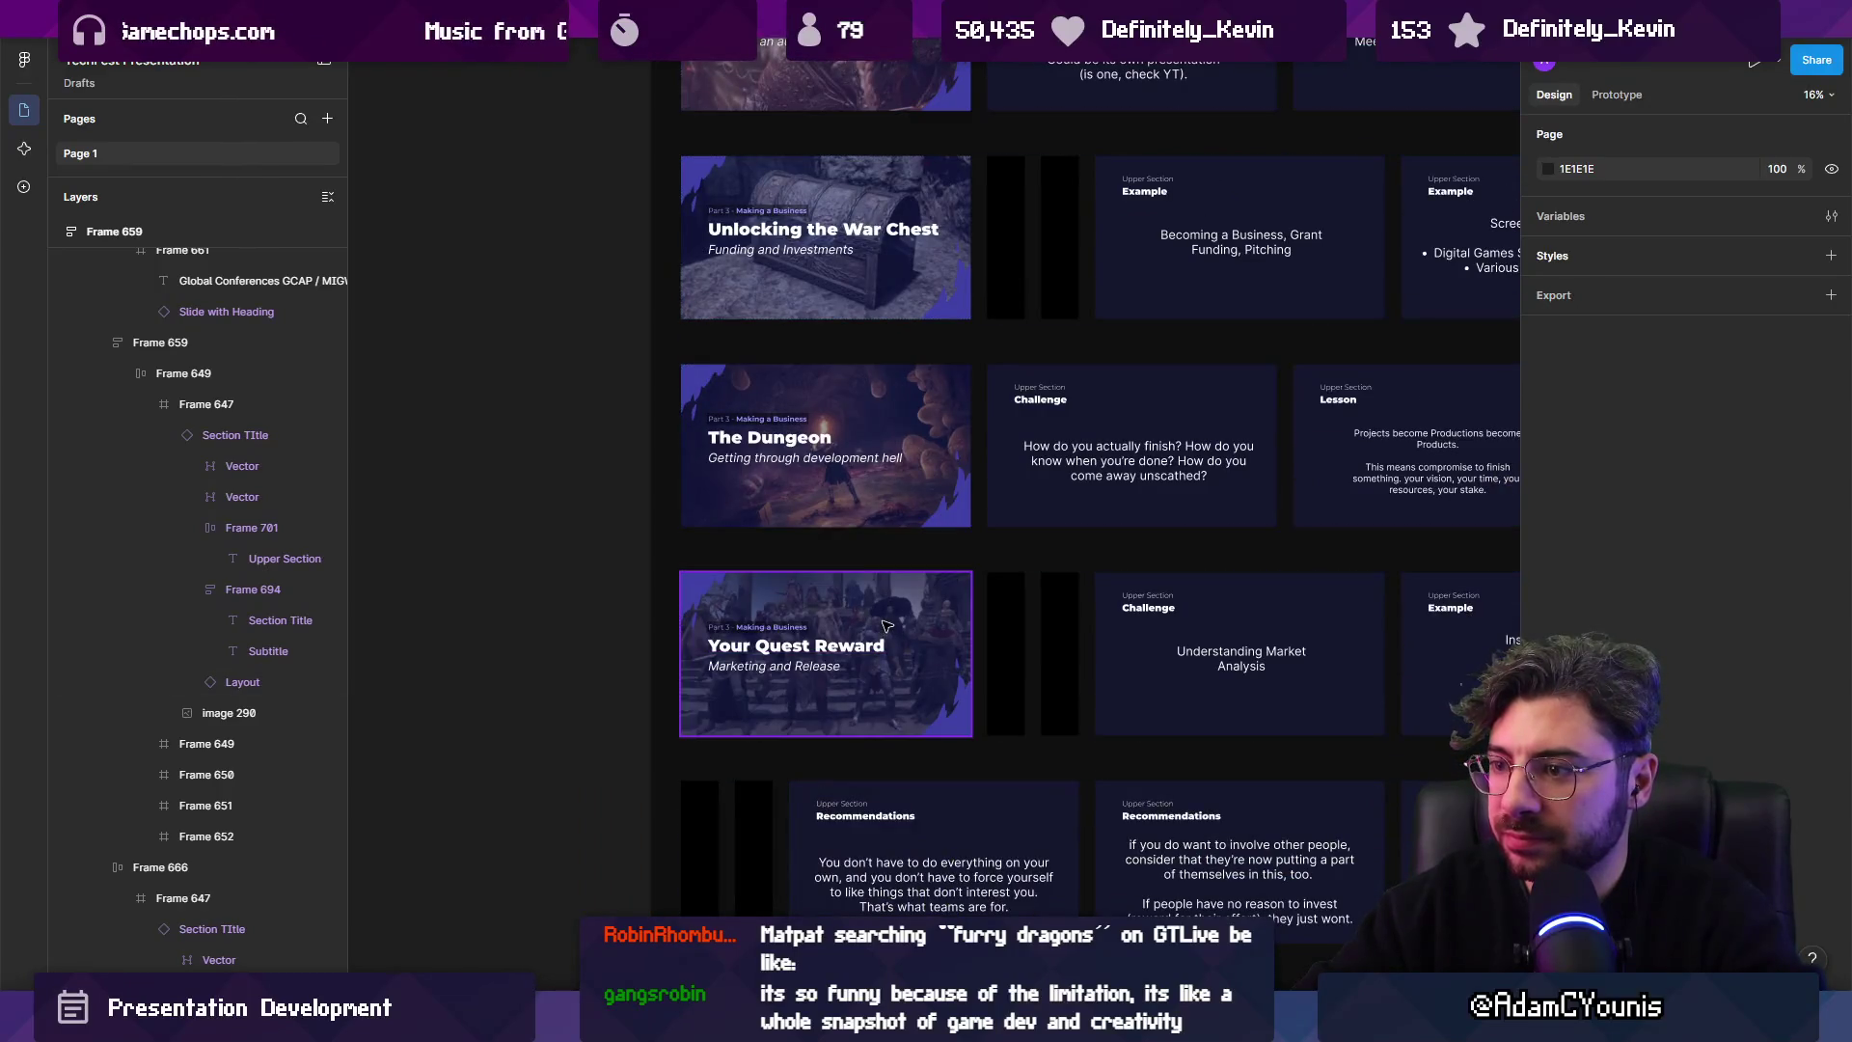
pyautogui.moveTo(1087, 1024)
pyautogui.click(970, 964)
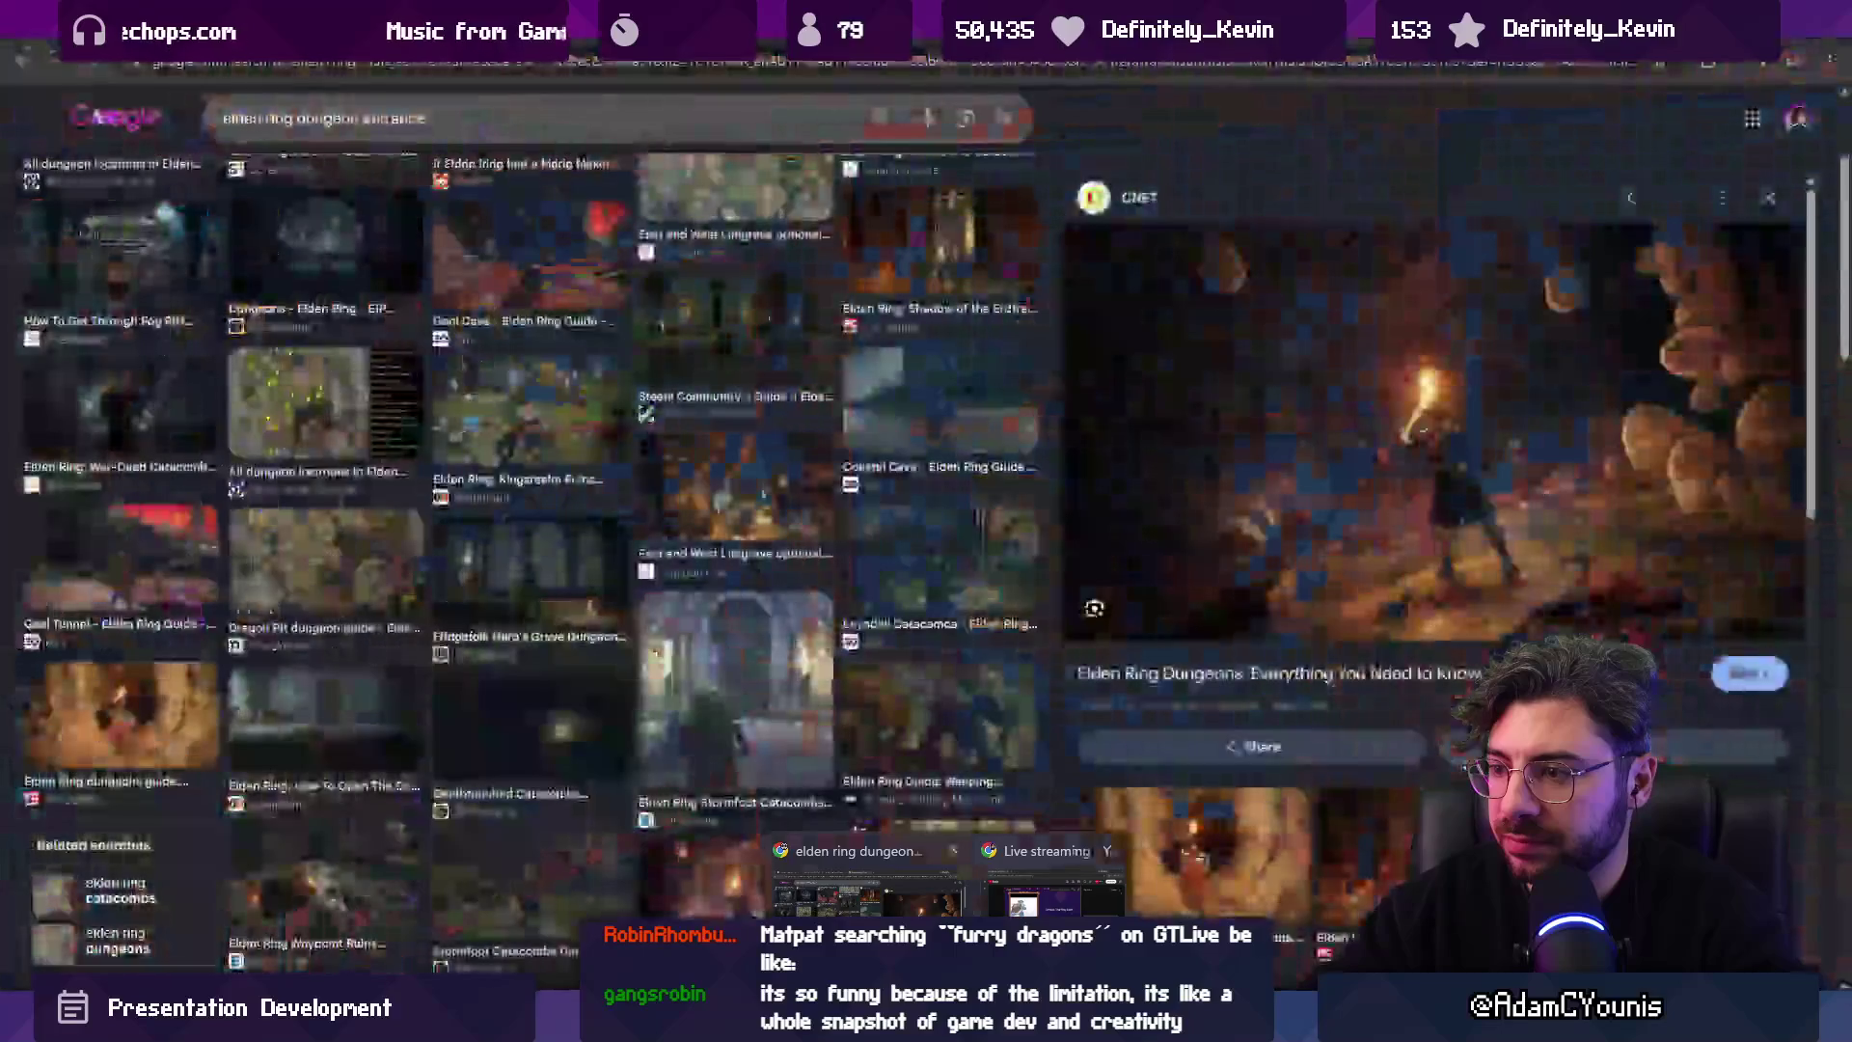
# - Search Google Images for 'elden ring throne' and copy the first throne image
pyautogui.tripleClick(499, 120)
pyautogui.click(499, 120)
pyautogui.hotkey('ctrl', 'shift', 'Left')
pyautogui.hotkey('ctrl', 'shift', 'Left')
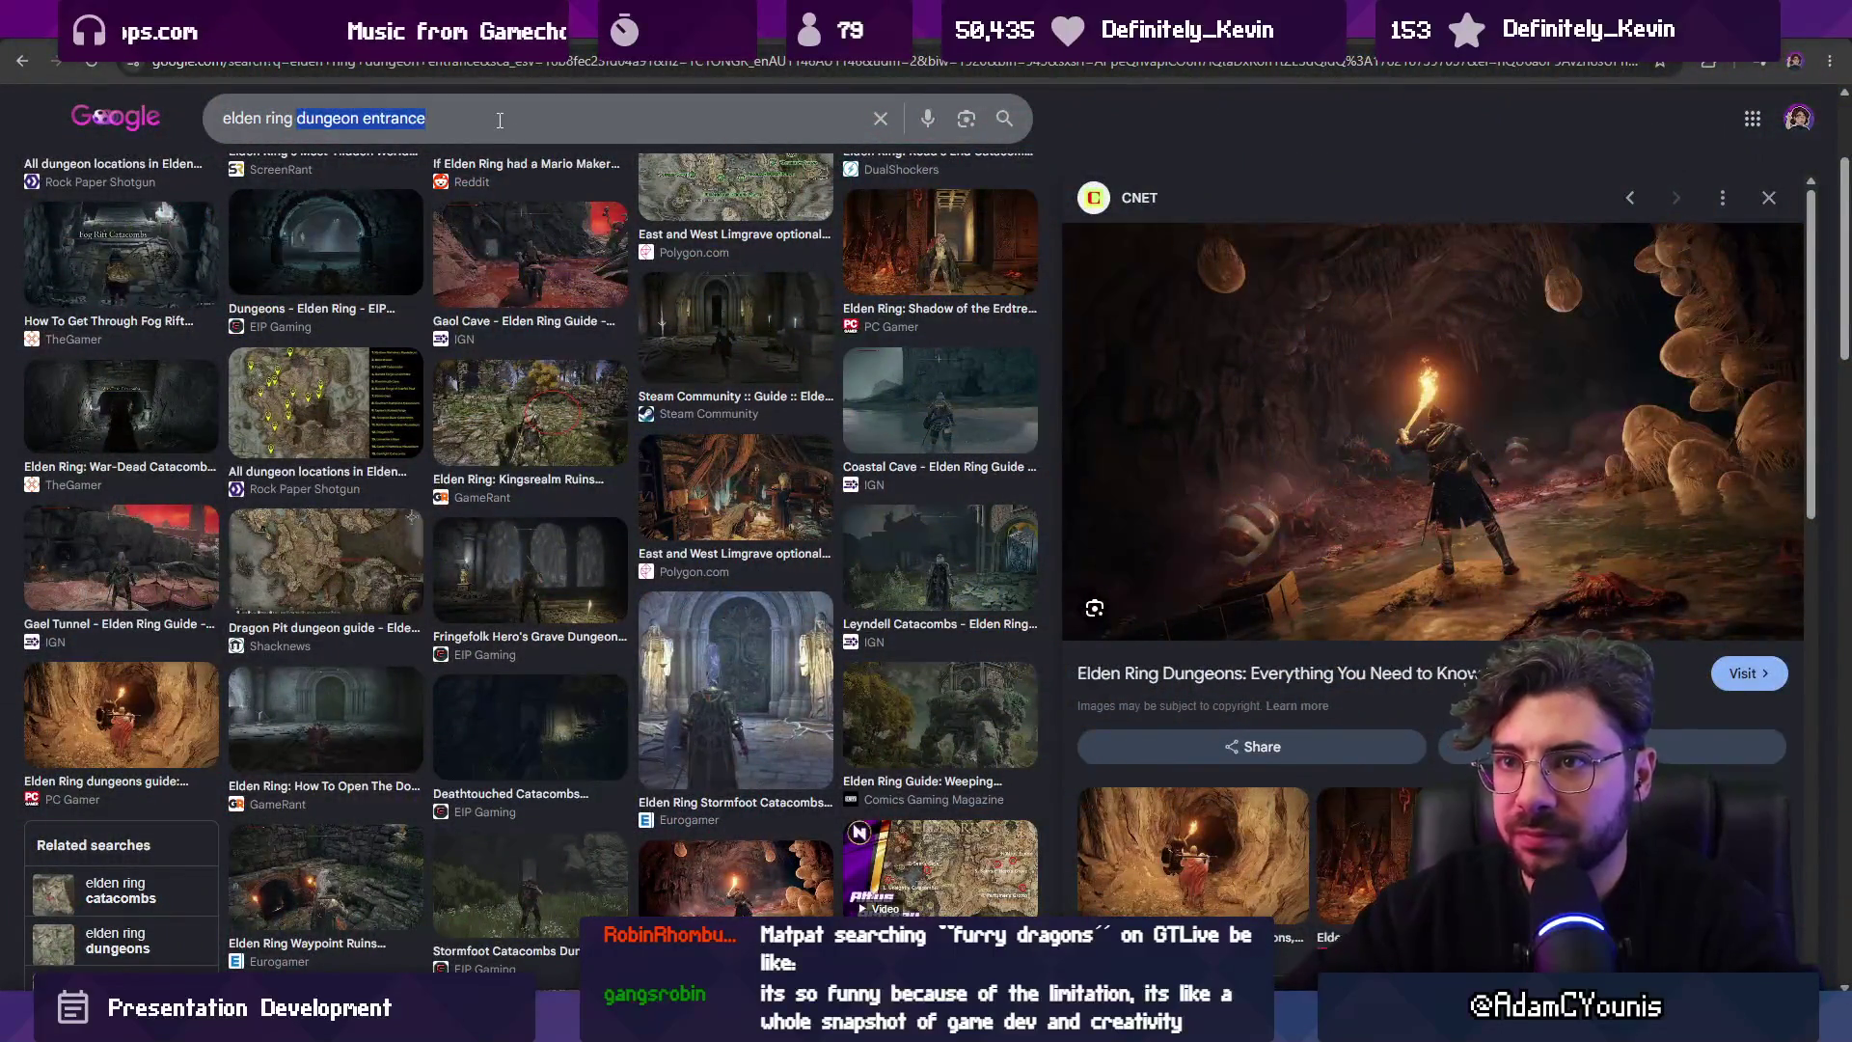
pyautogui.write('throne')
pyautogui.press('Return')
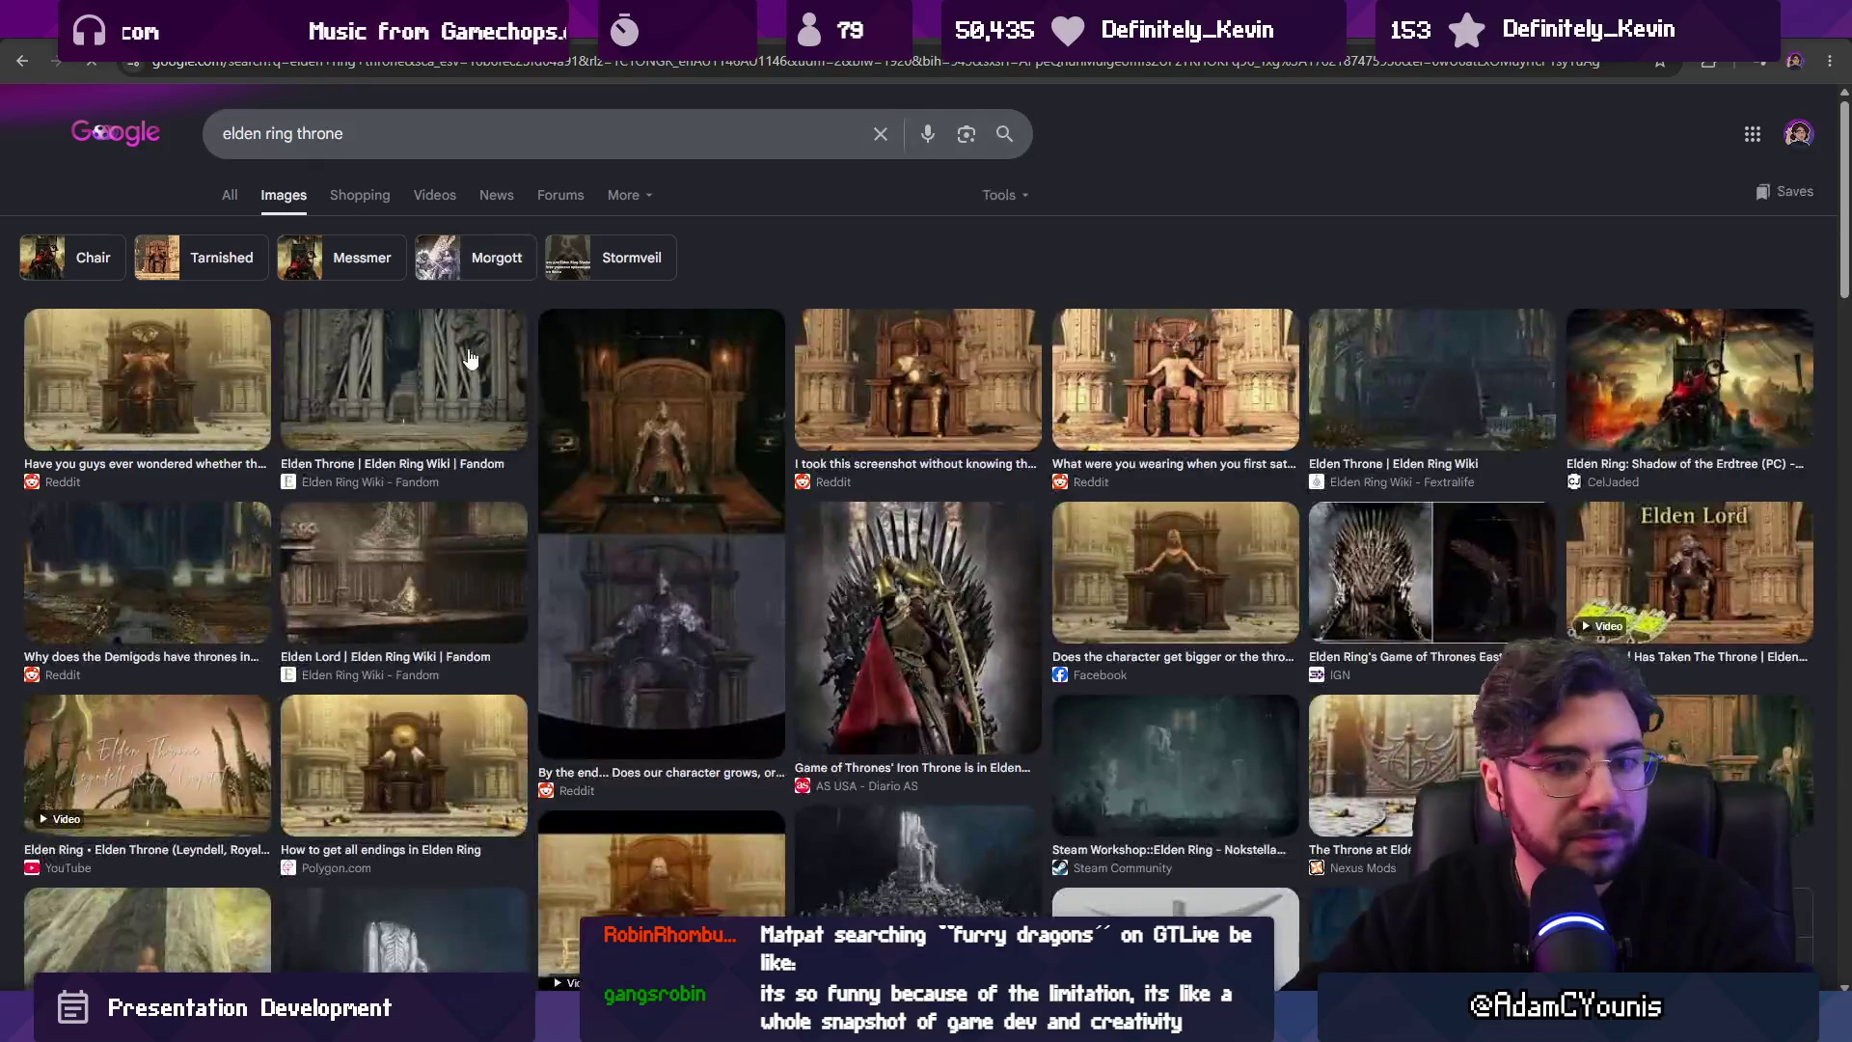
pyautogui.click(237, 381)
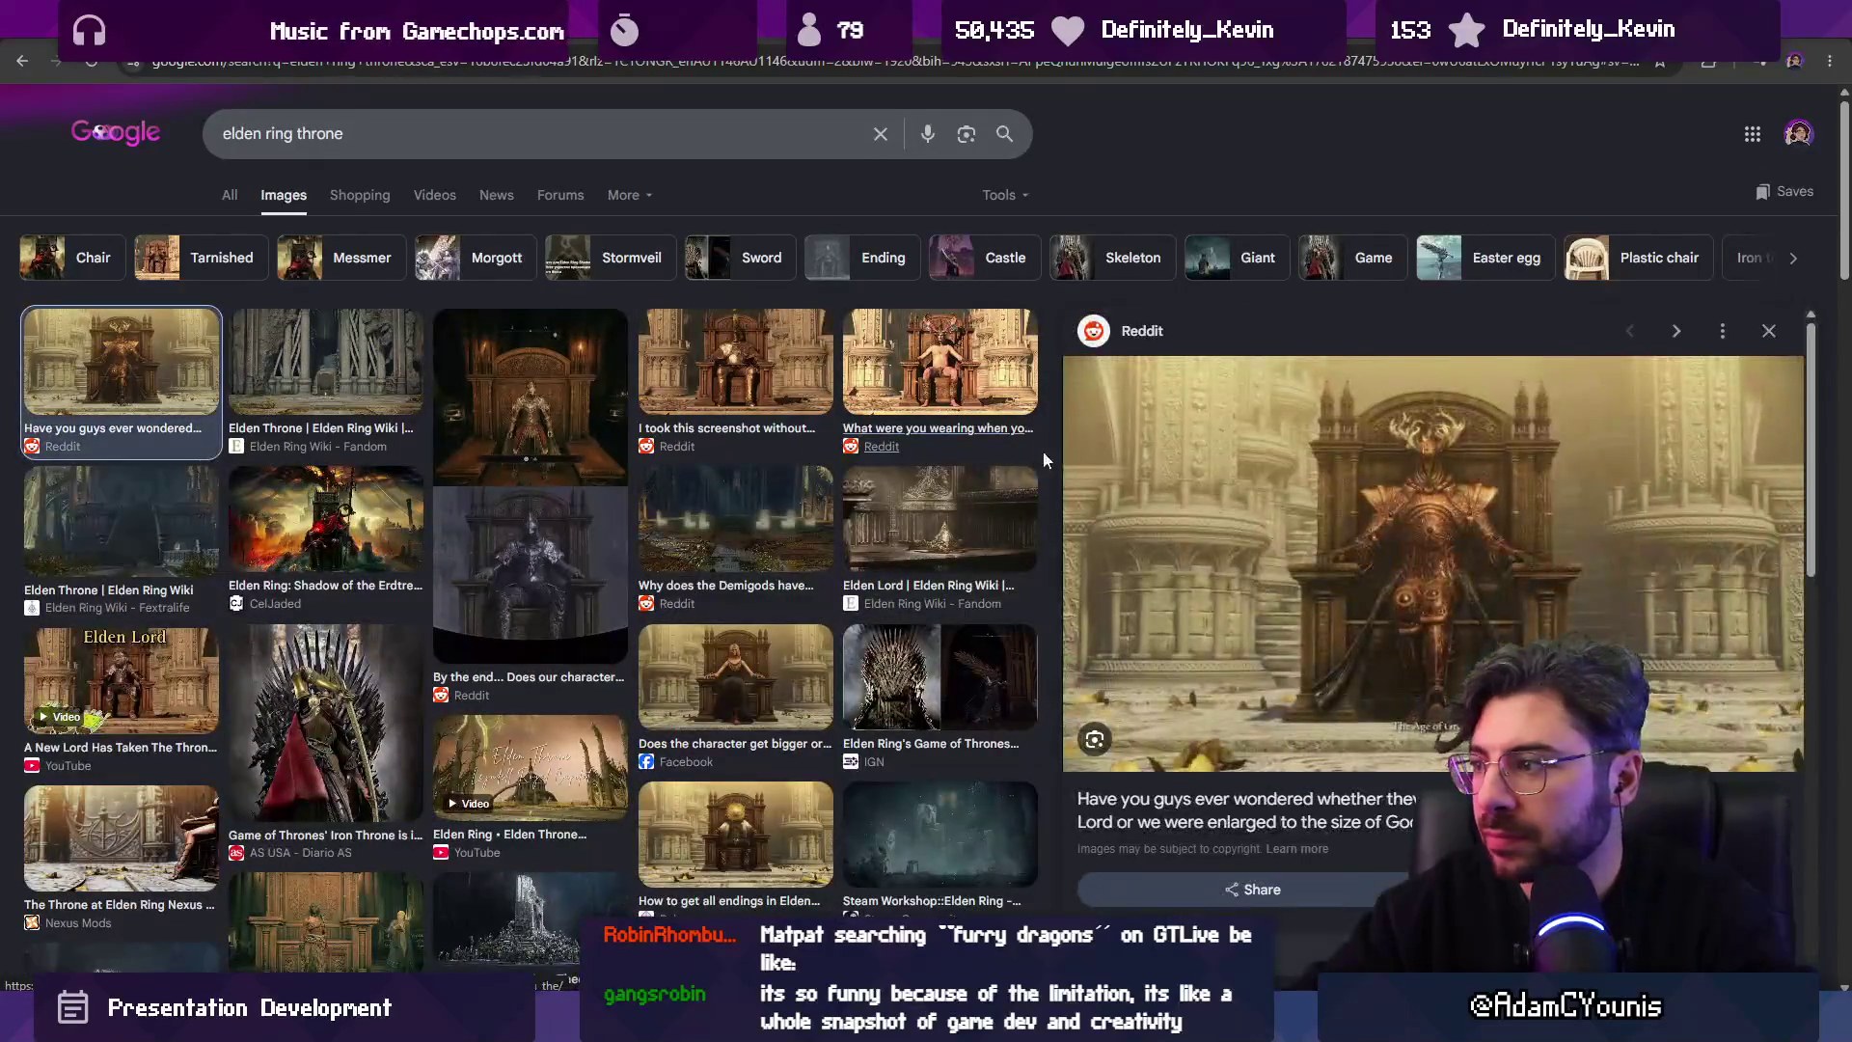
pyautogui.rightClick(1428, 545)
pyautogui.click(1514, 414)
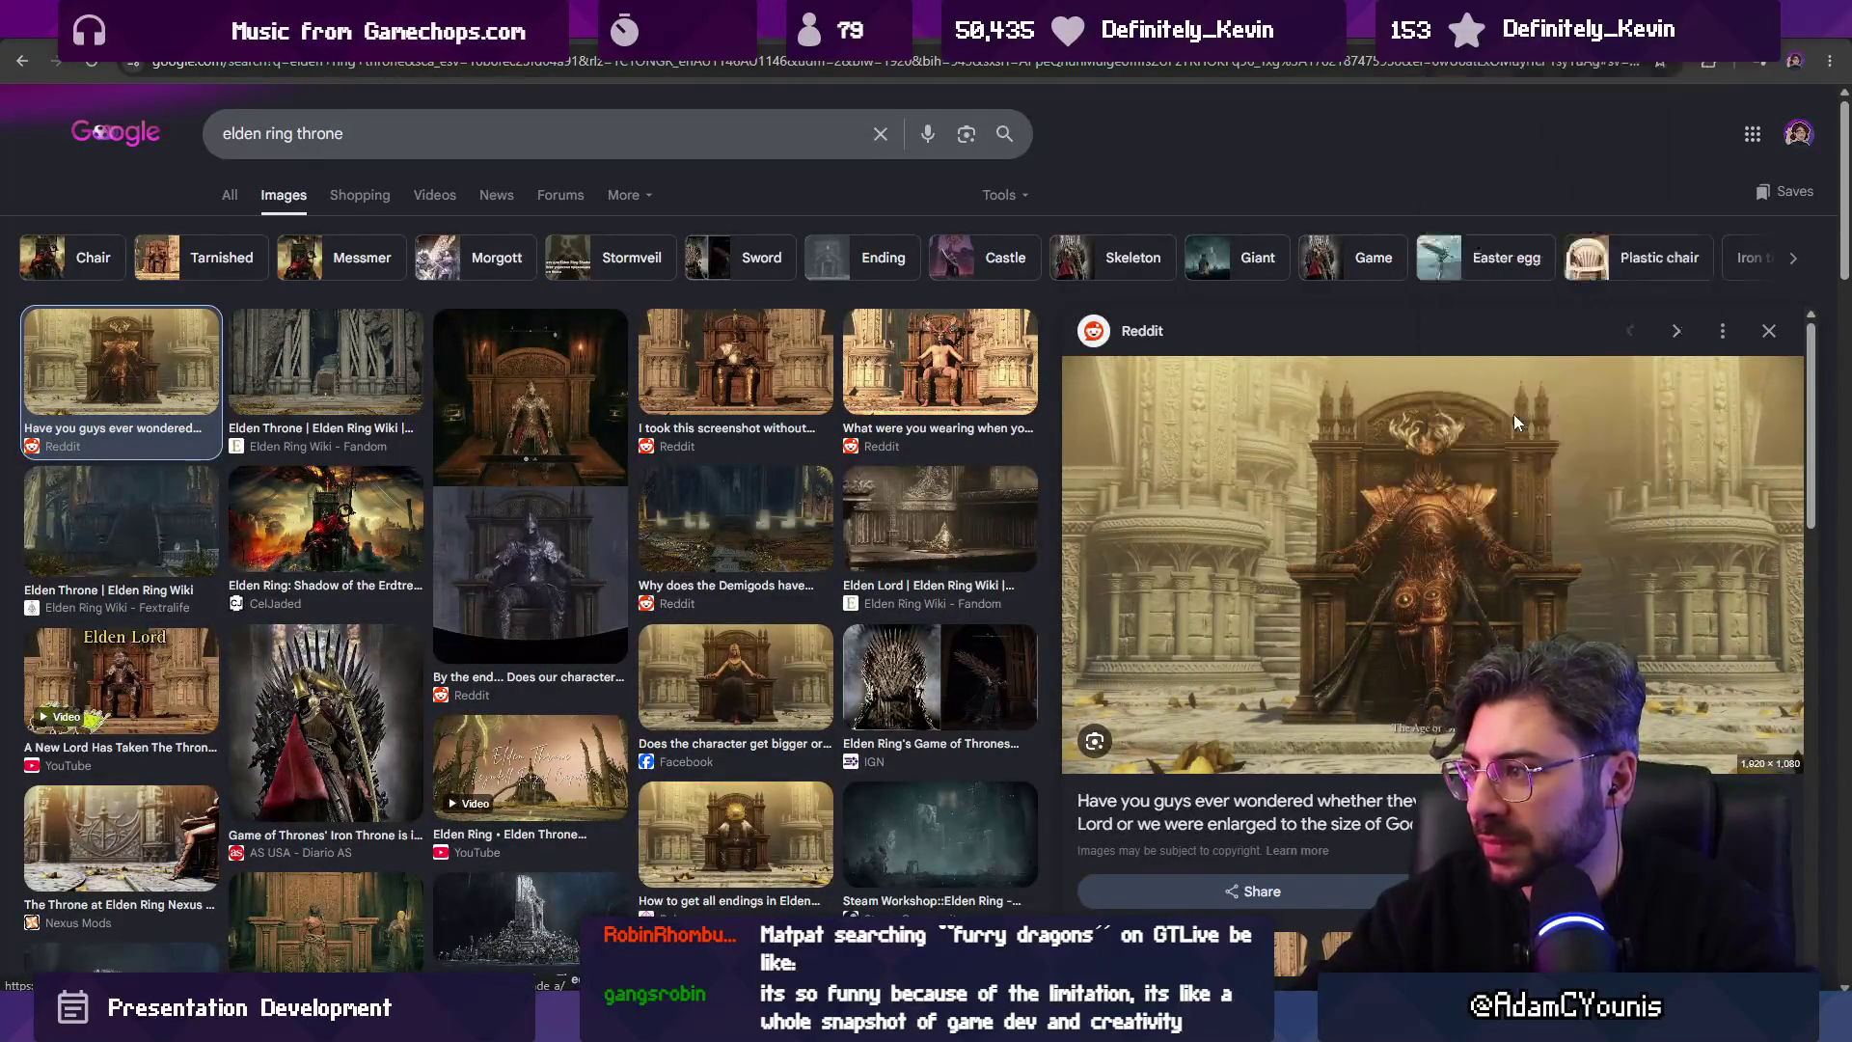
# - Step through more throne previews and copy the first Reddit throne image
pyautogui.moveTo(906, 1024)
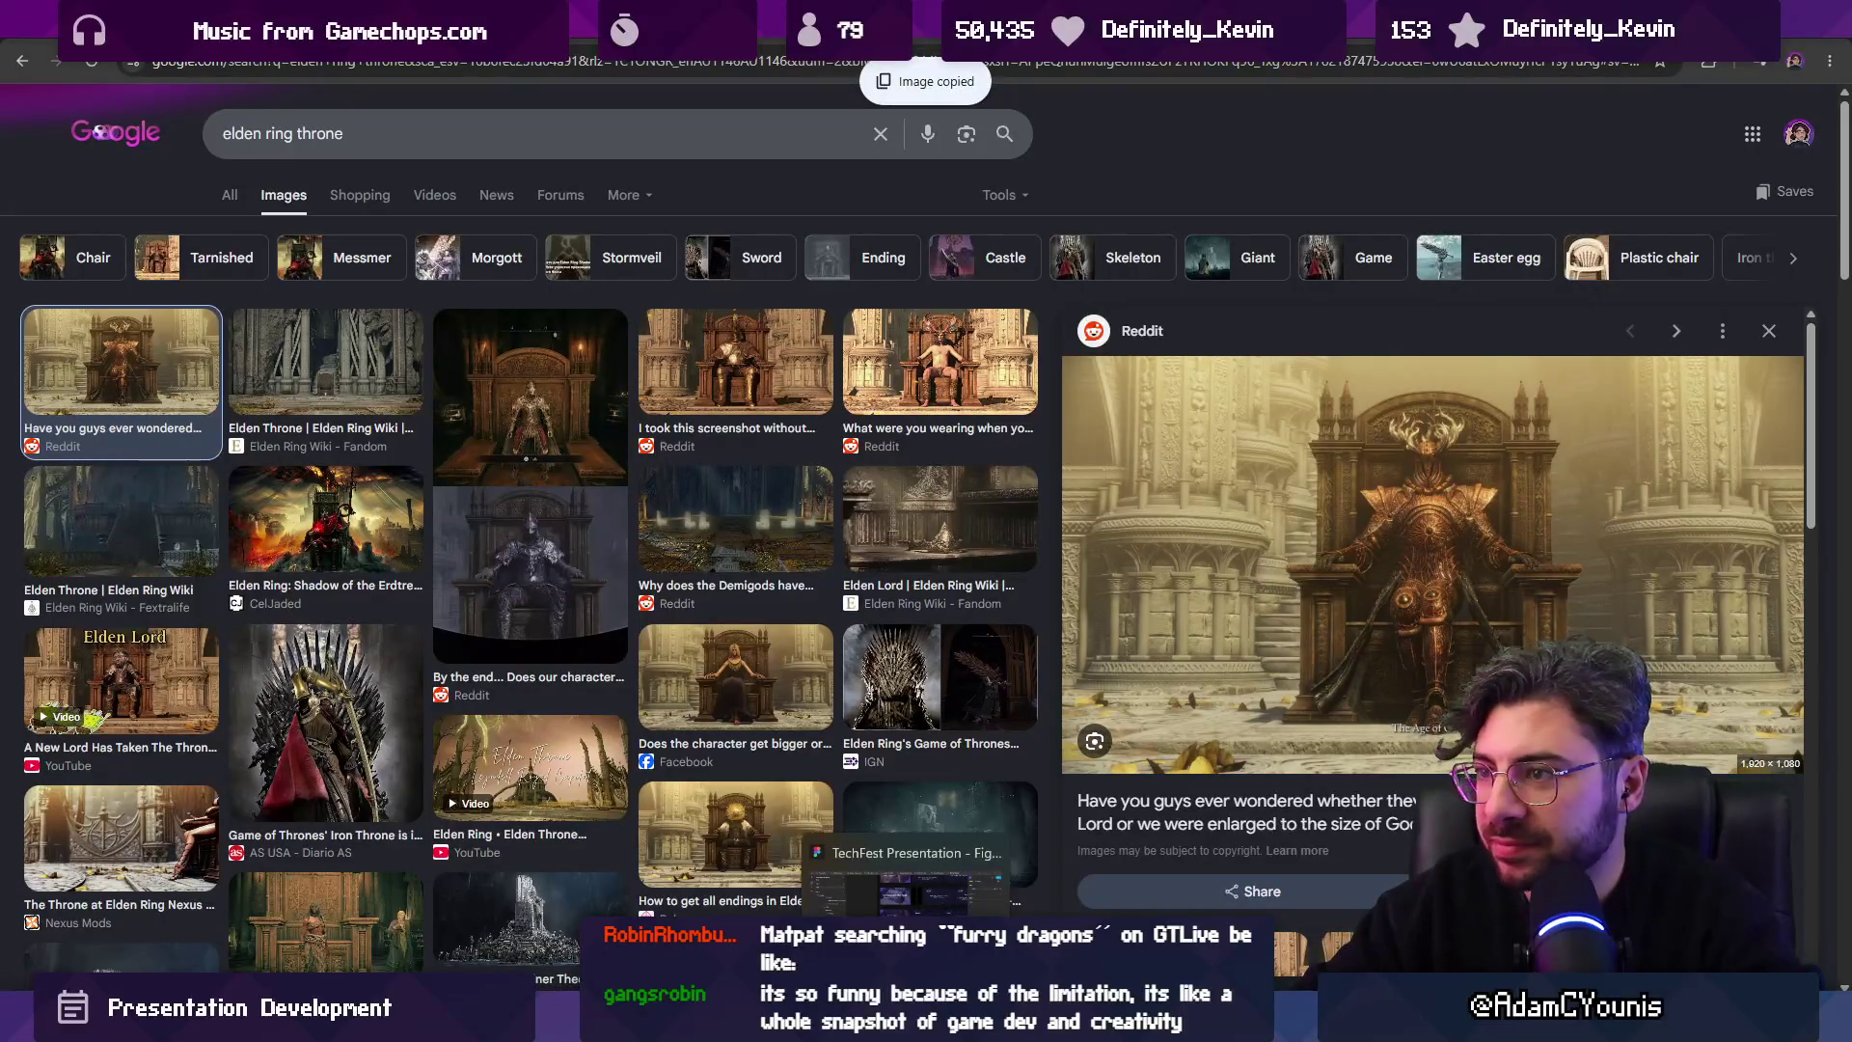
pyautogui.click(771, 342)
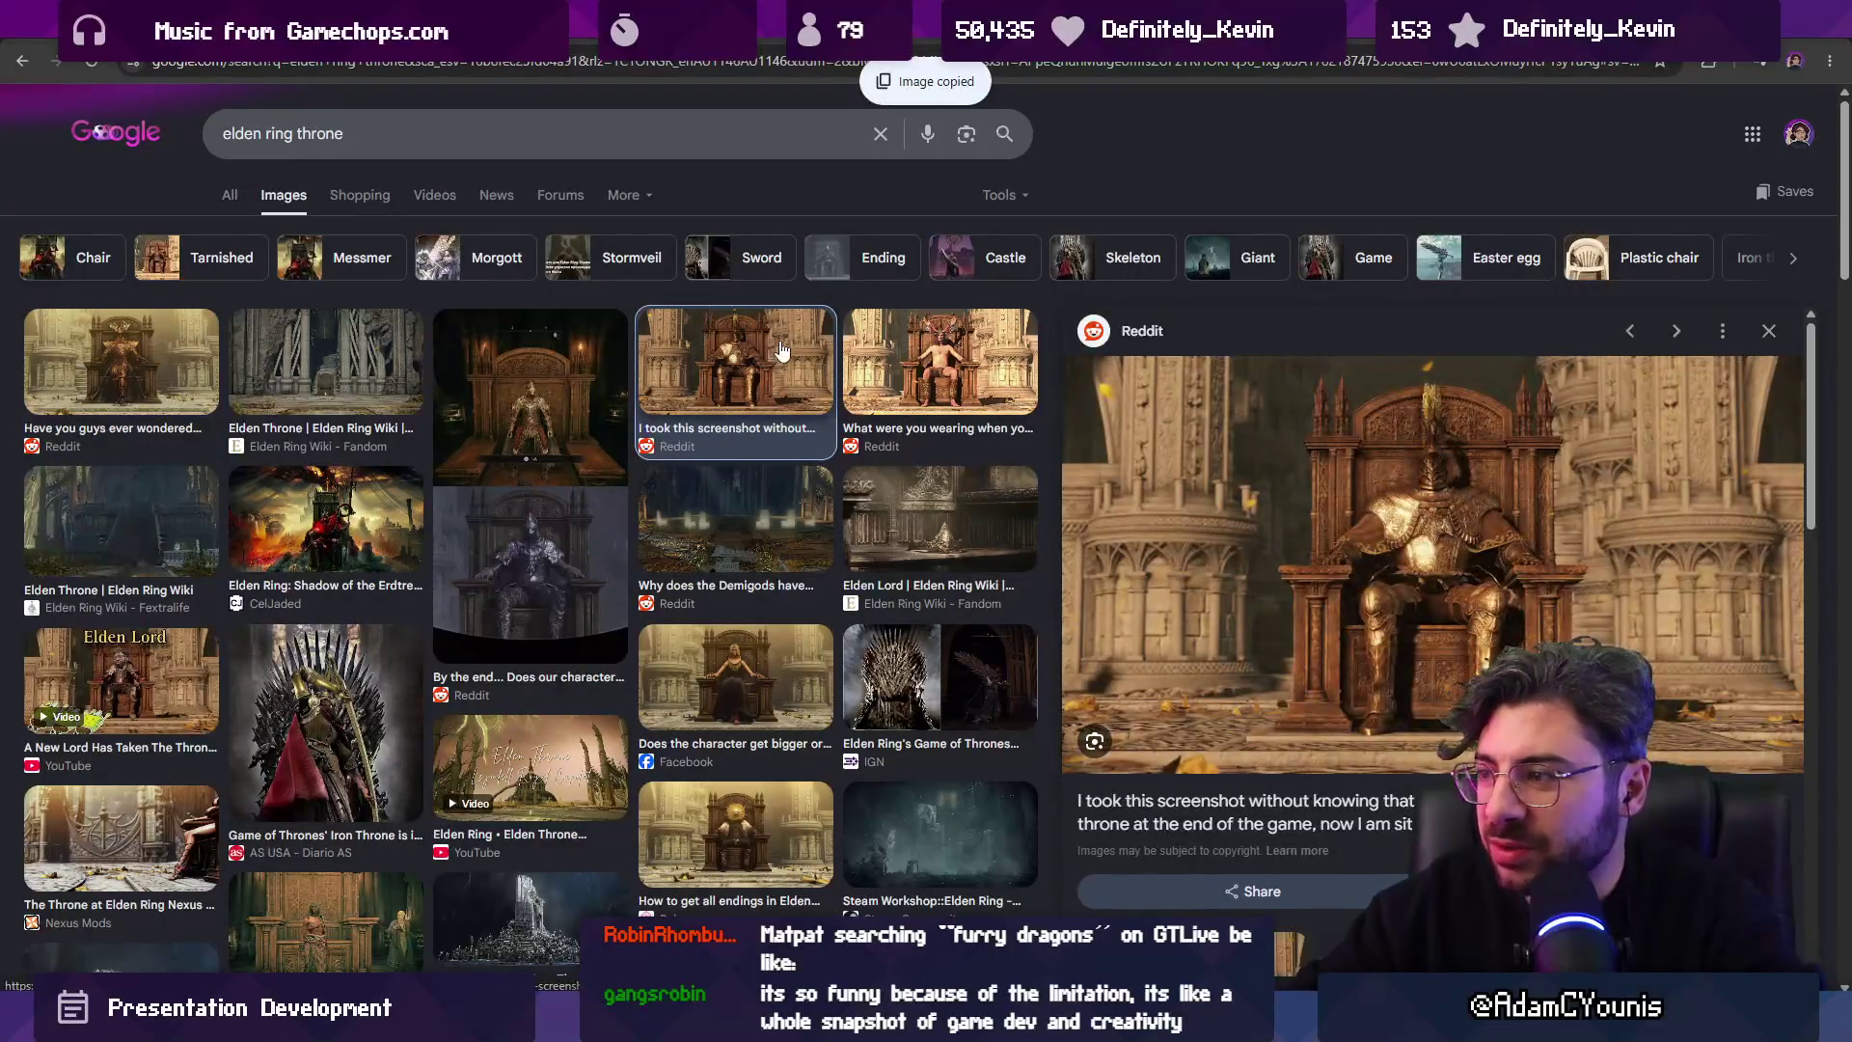
pyautogui.press('Right')
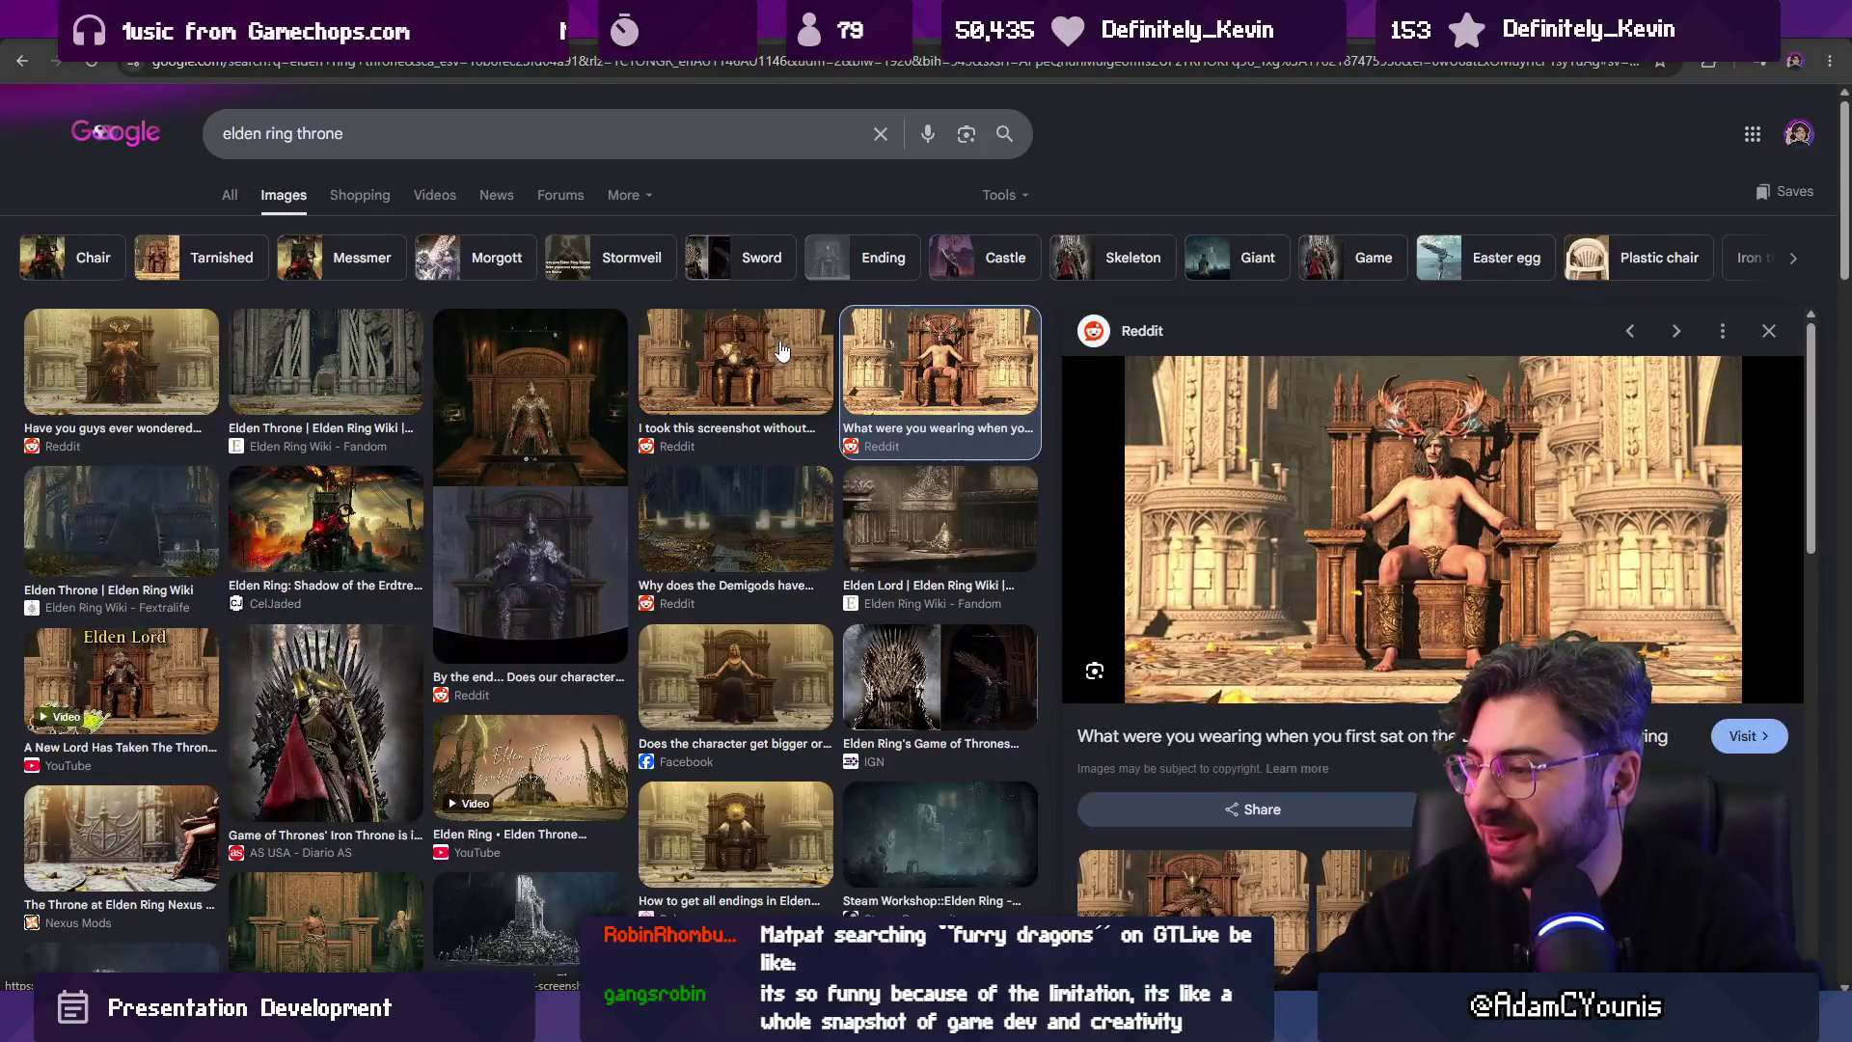
pyautogui.press('Right')
pyautogui.press('Right')
pyautogui.press('Right')
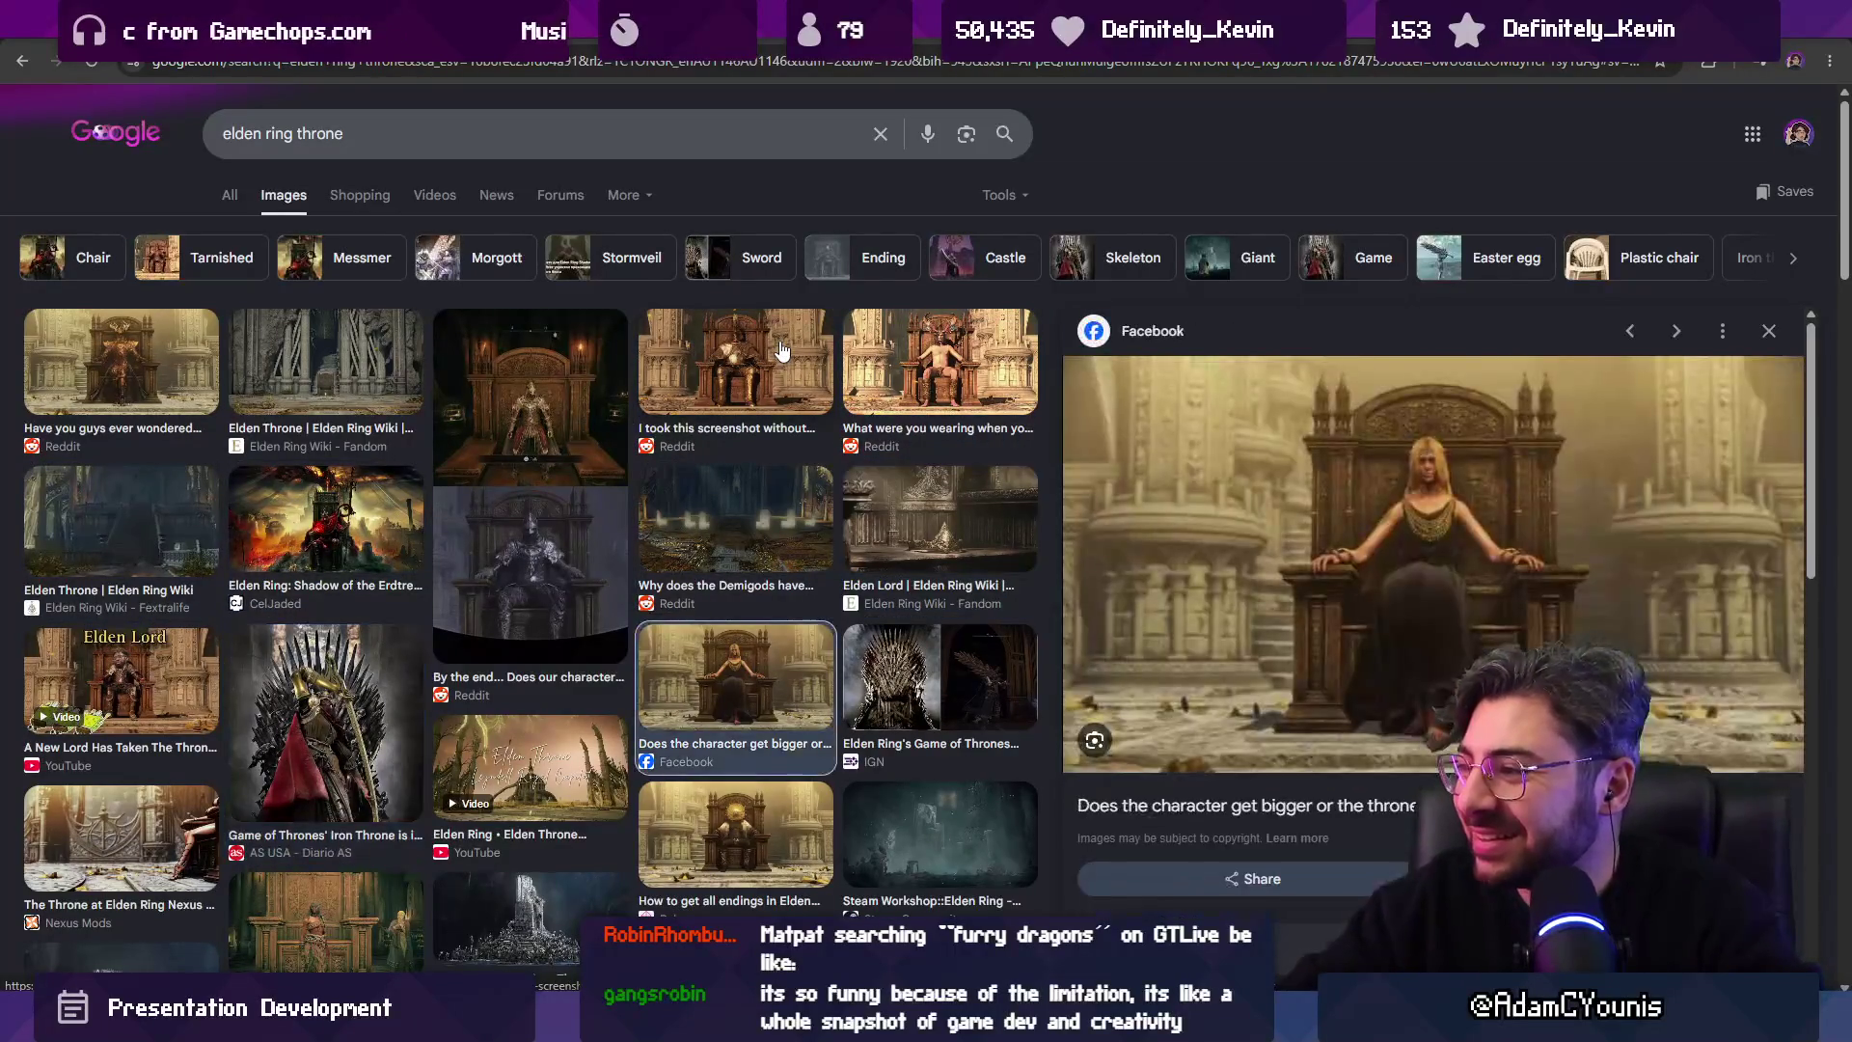
pyautogui.press('Right')
pyautogui.press('Right')
pyautogui.press('Right')
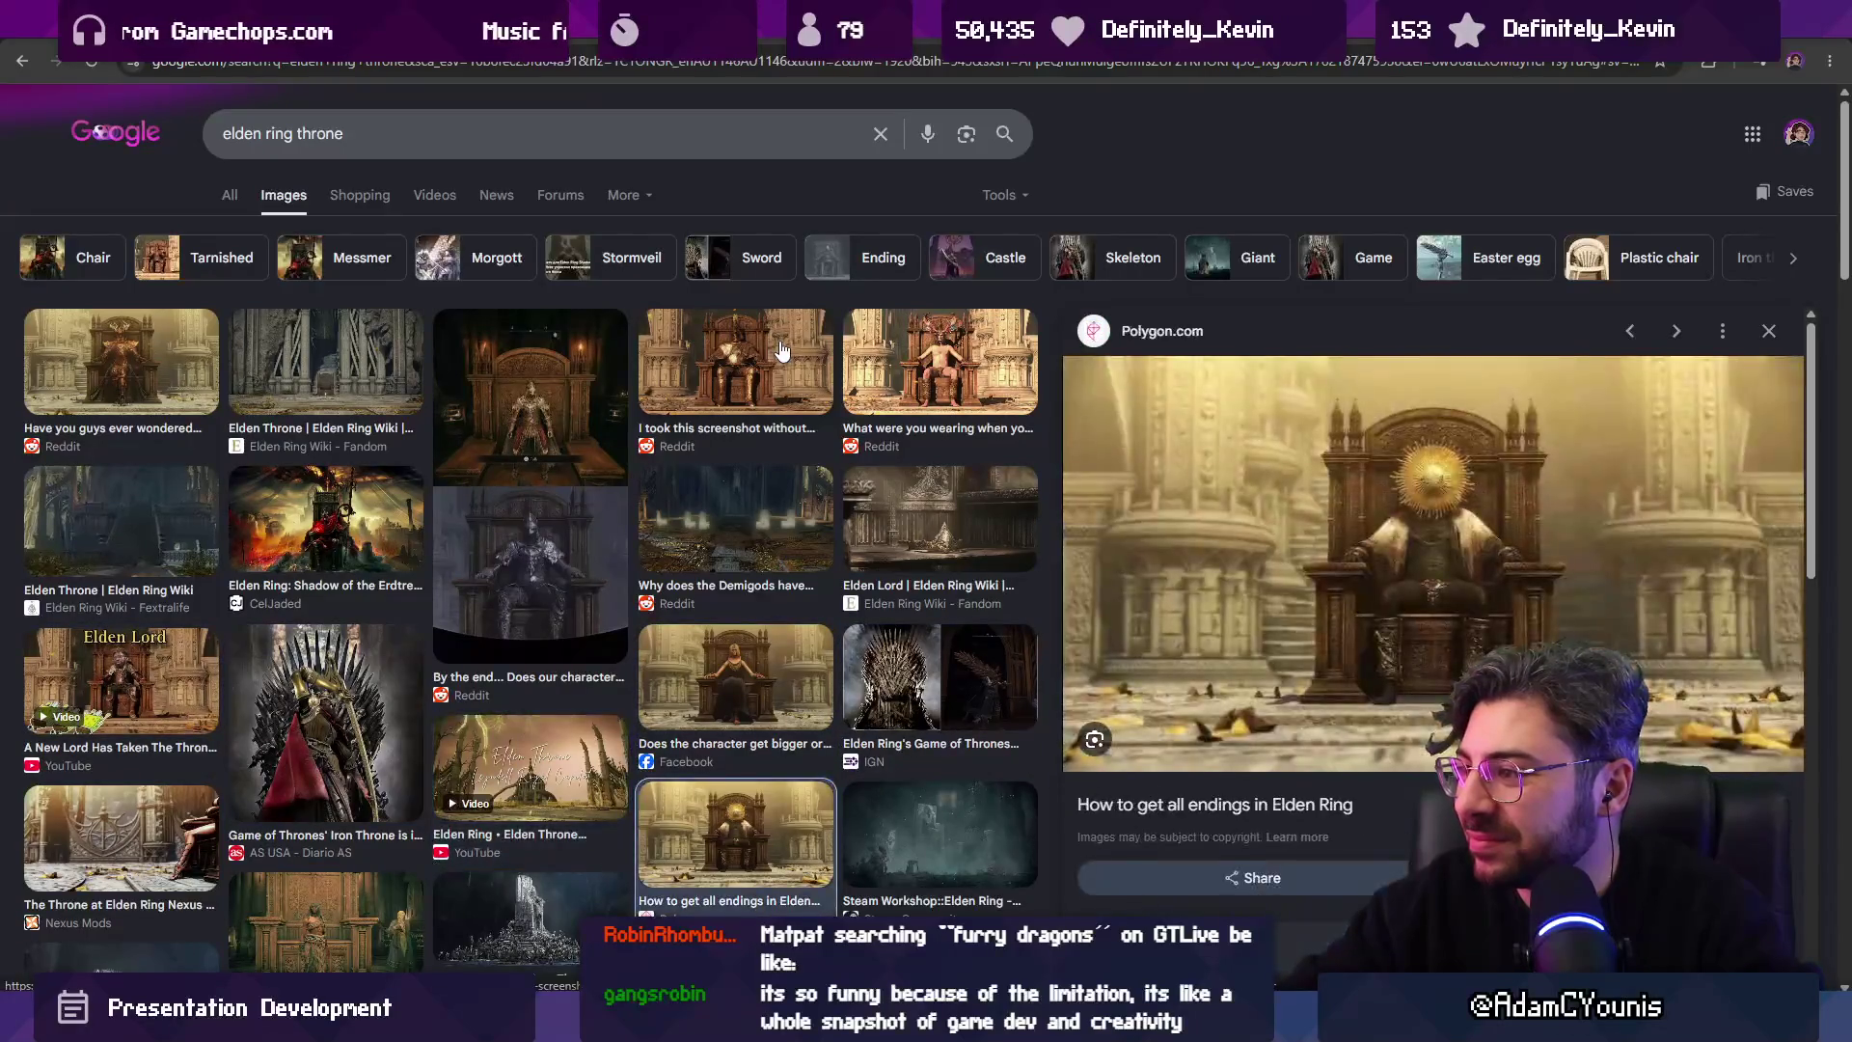
pyautogui.press('Right')
pyautogui.press('Right')
pyautogui.press('Right')
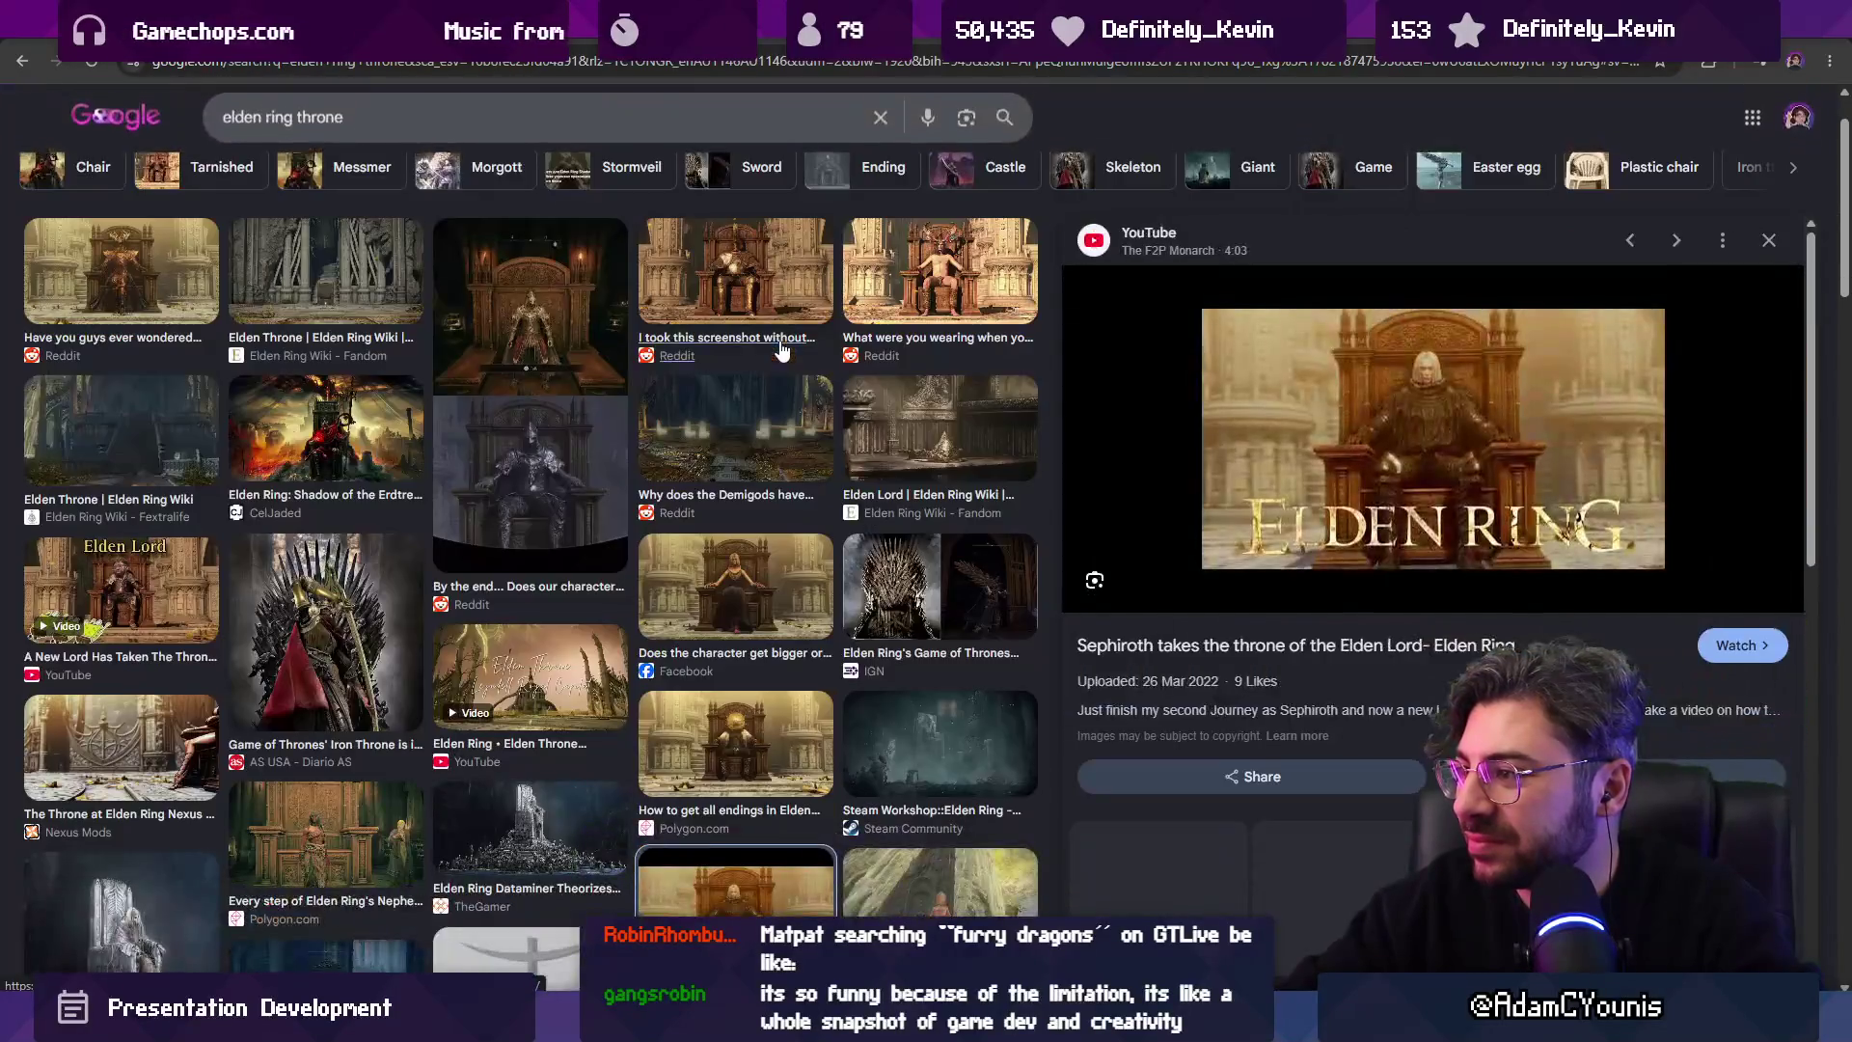
pyautogui.press('Right')
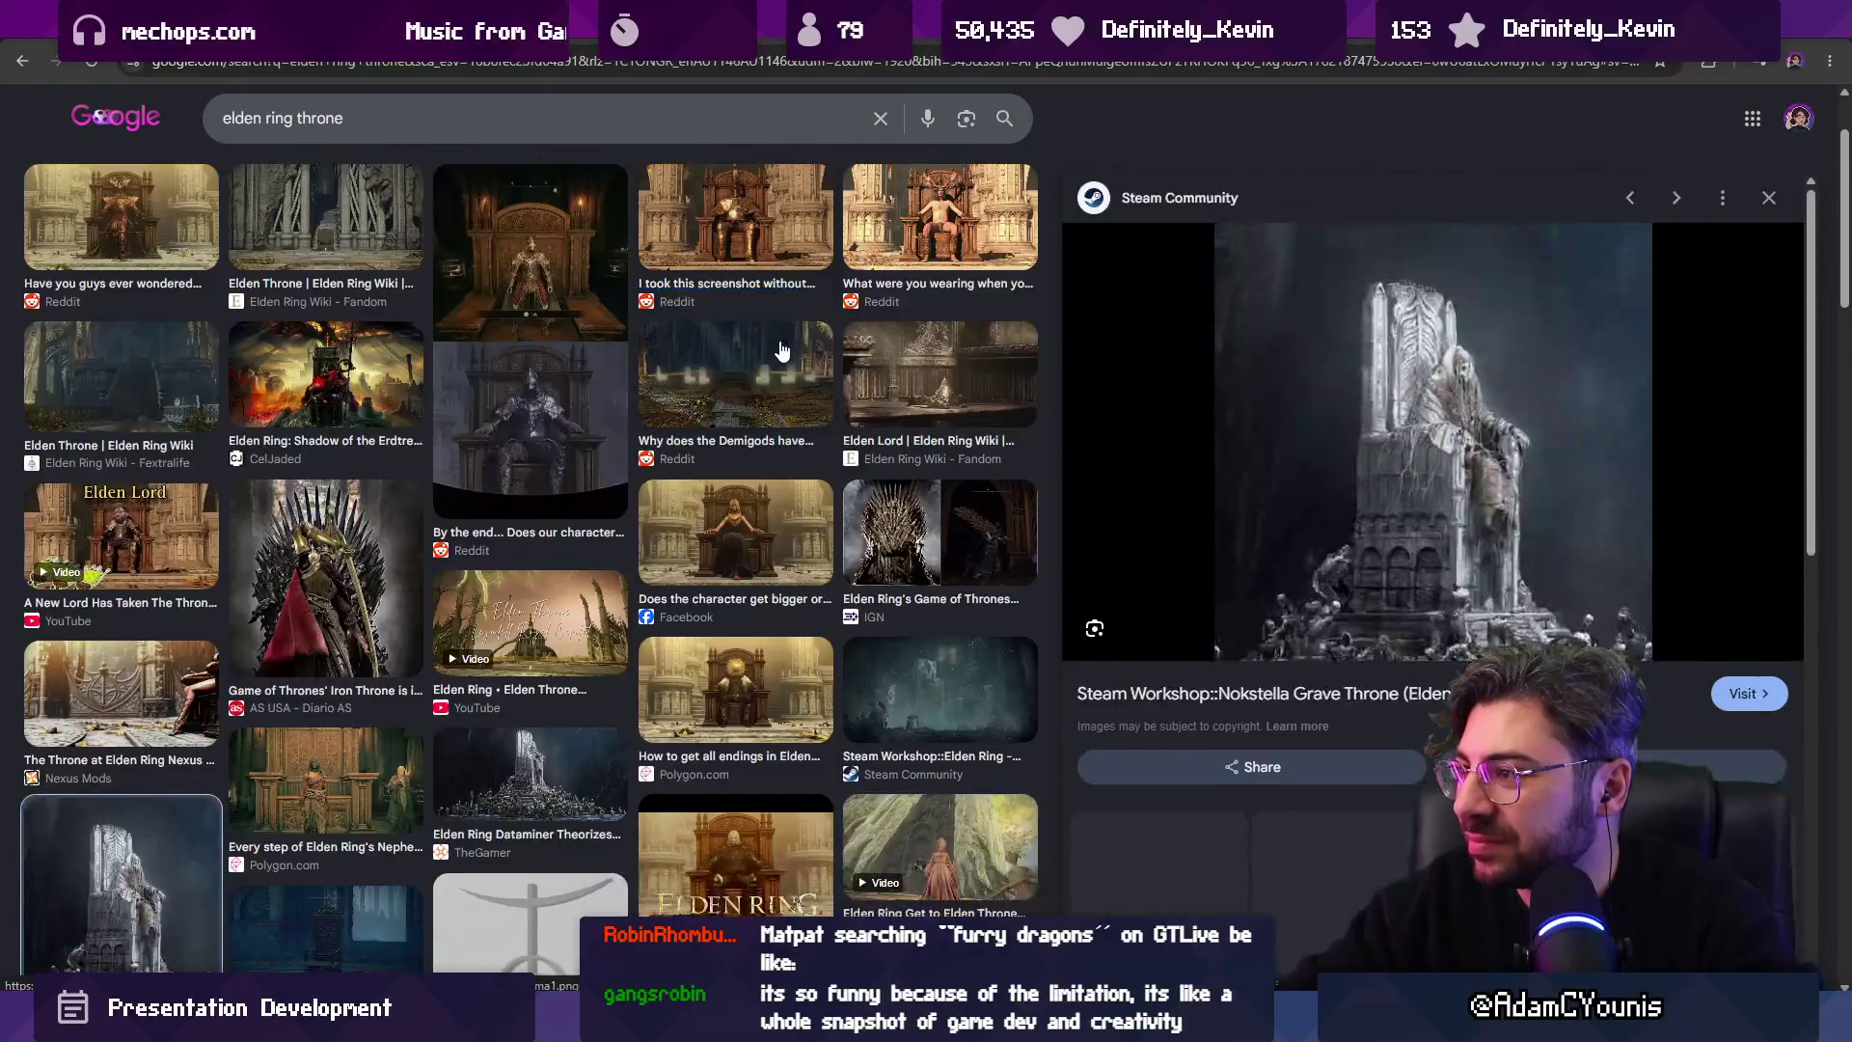
pyautogui.press('Right')
pyautogui.scroll(4, 578, 379)
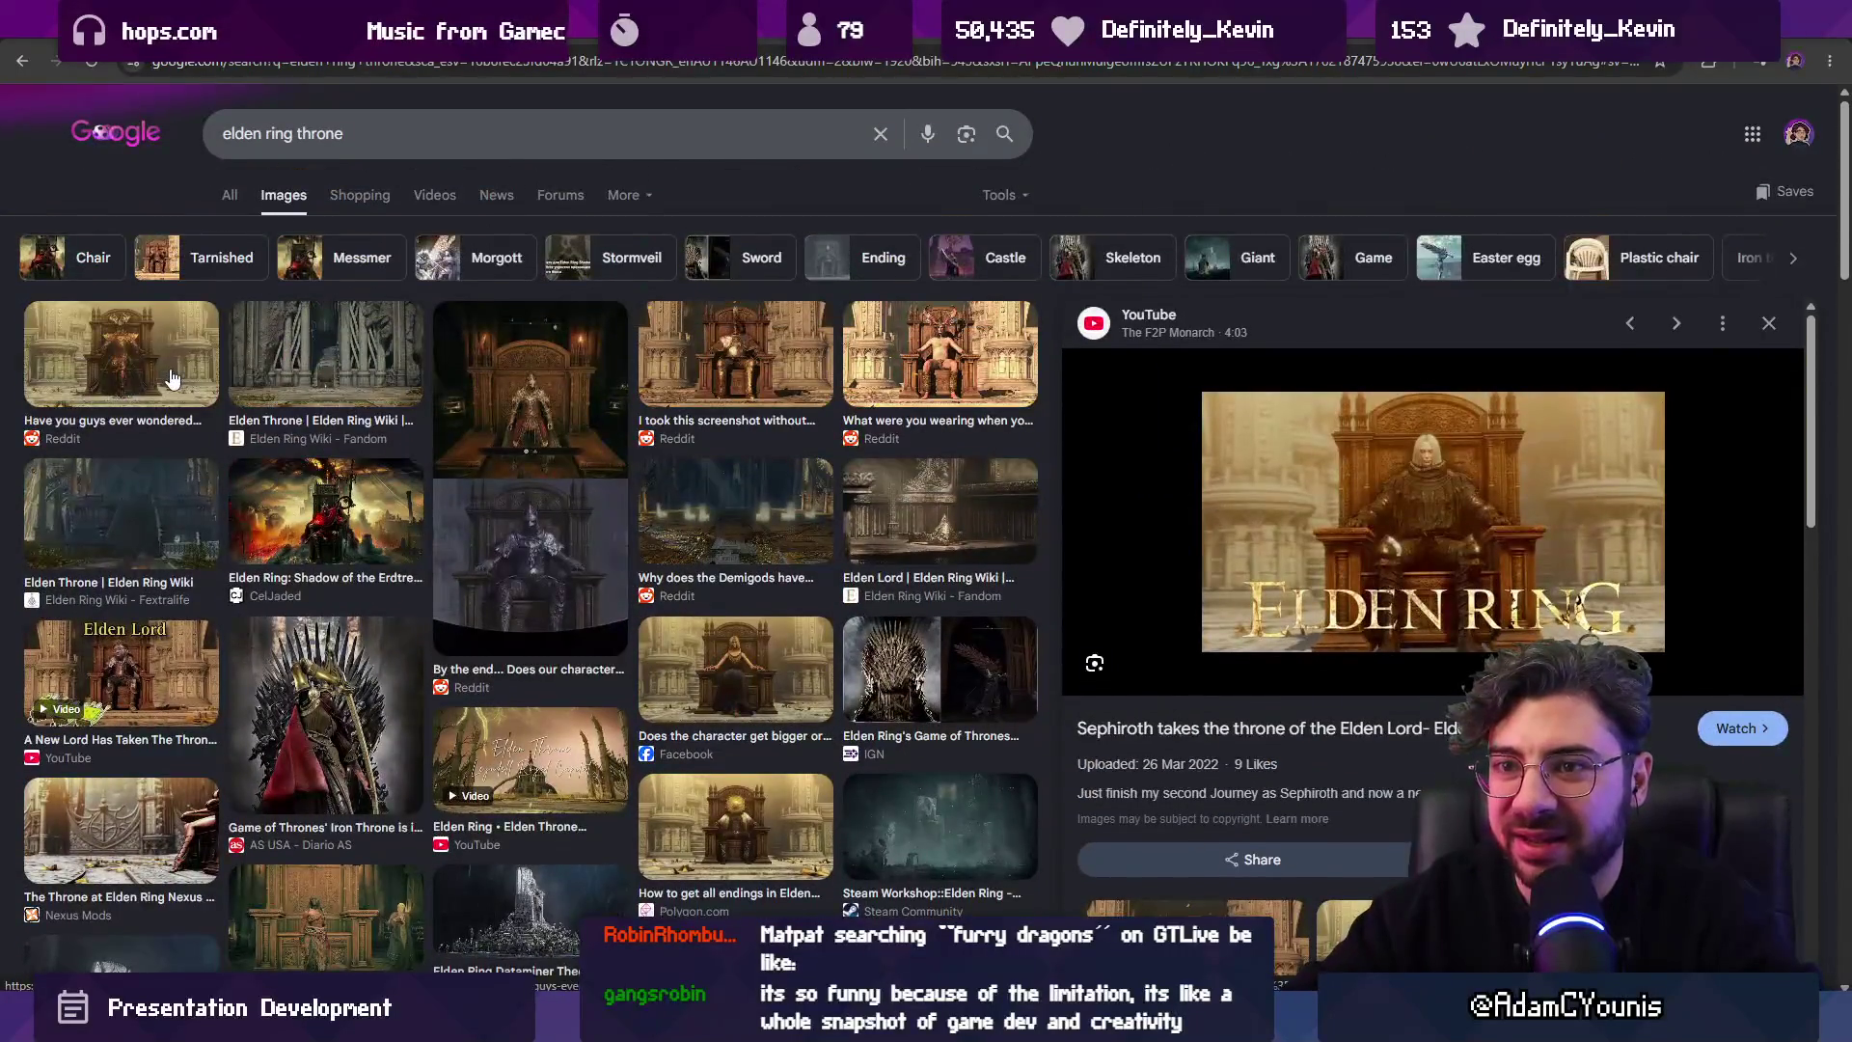
pyautogui.click(172, 378)
pyautogui.rightClick(1423, 526)
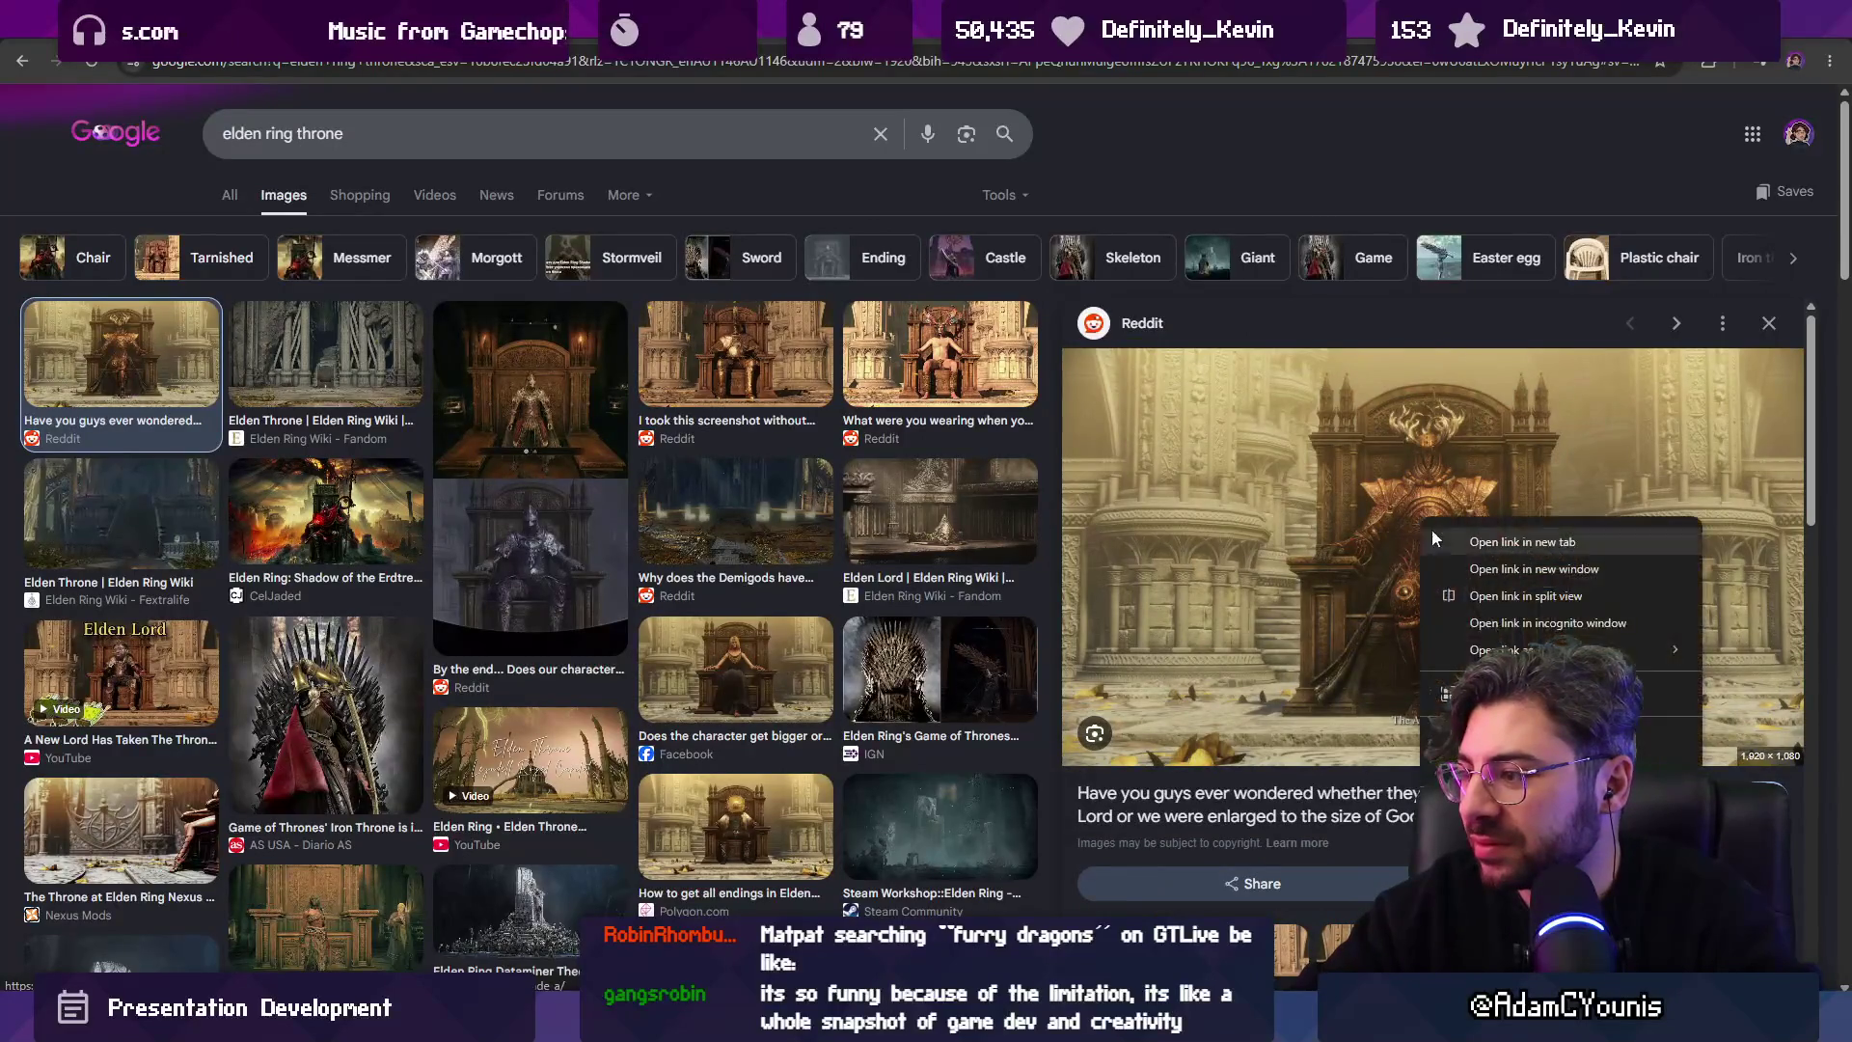
pyautogui.click(1509, 591)
# - Copy the Steam Community screenshot of the blond knight on the Elden Throne
pyautogui.scroll(-3, 1226, 882)
pyautogui.click(1369, 704)
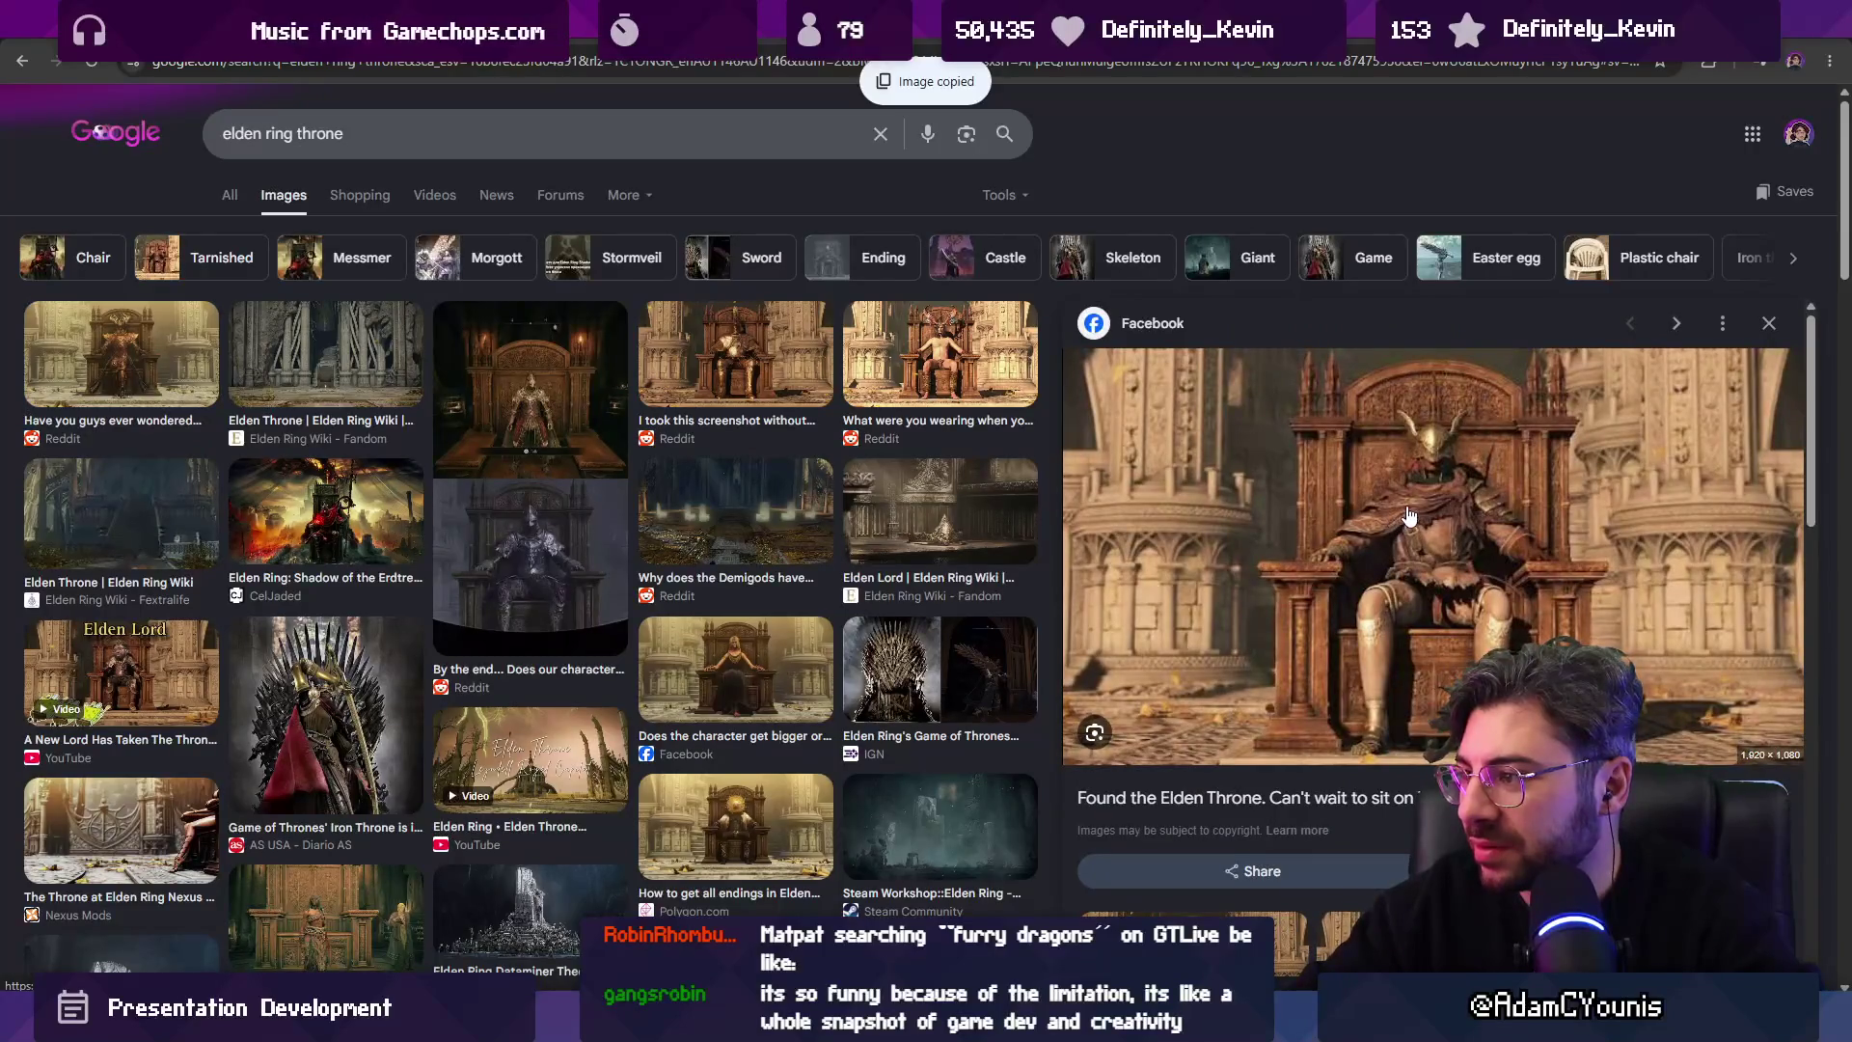
pyautogui.scroll(-3, 1410, 550)
pyautogui.scroll(-1, 1420, 588)
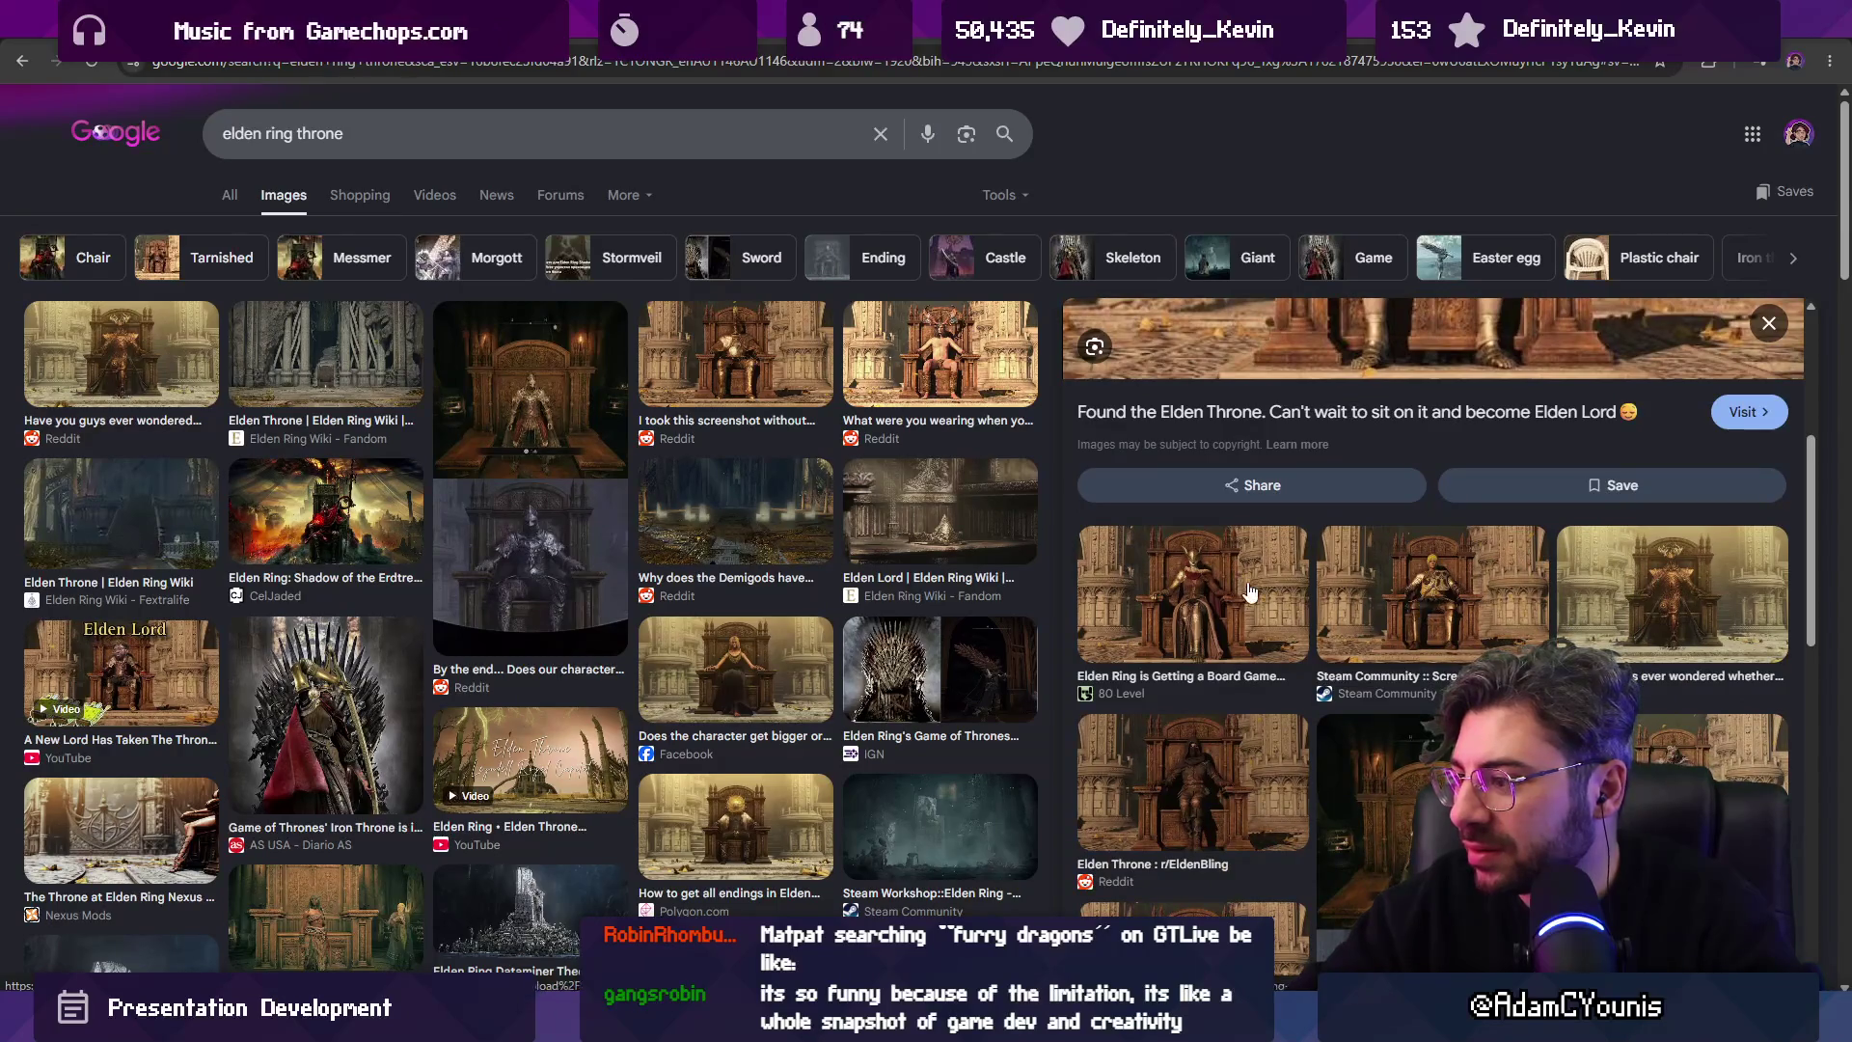
pyautogui.scroll(-2, 1226, 754)
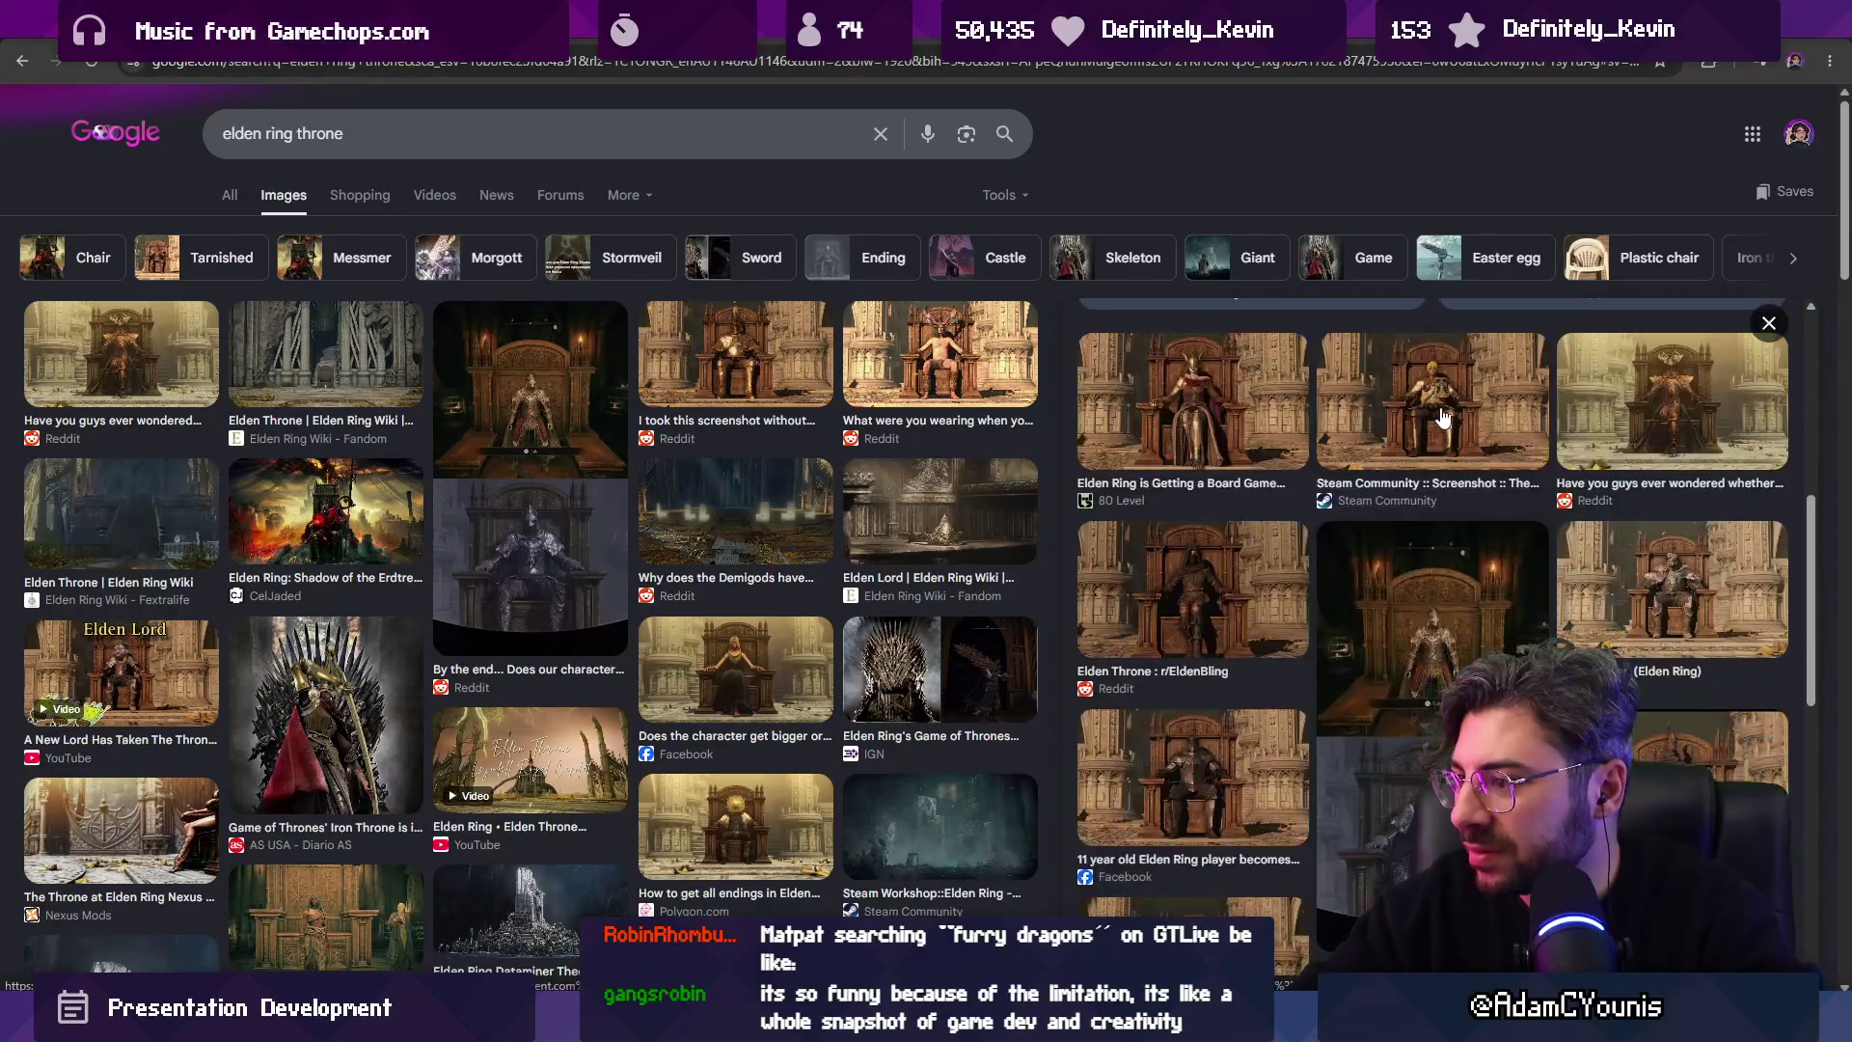
pyautogui.scroll(-3, 1437, 421)
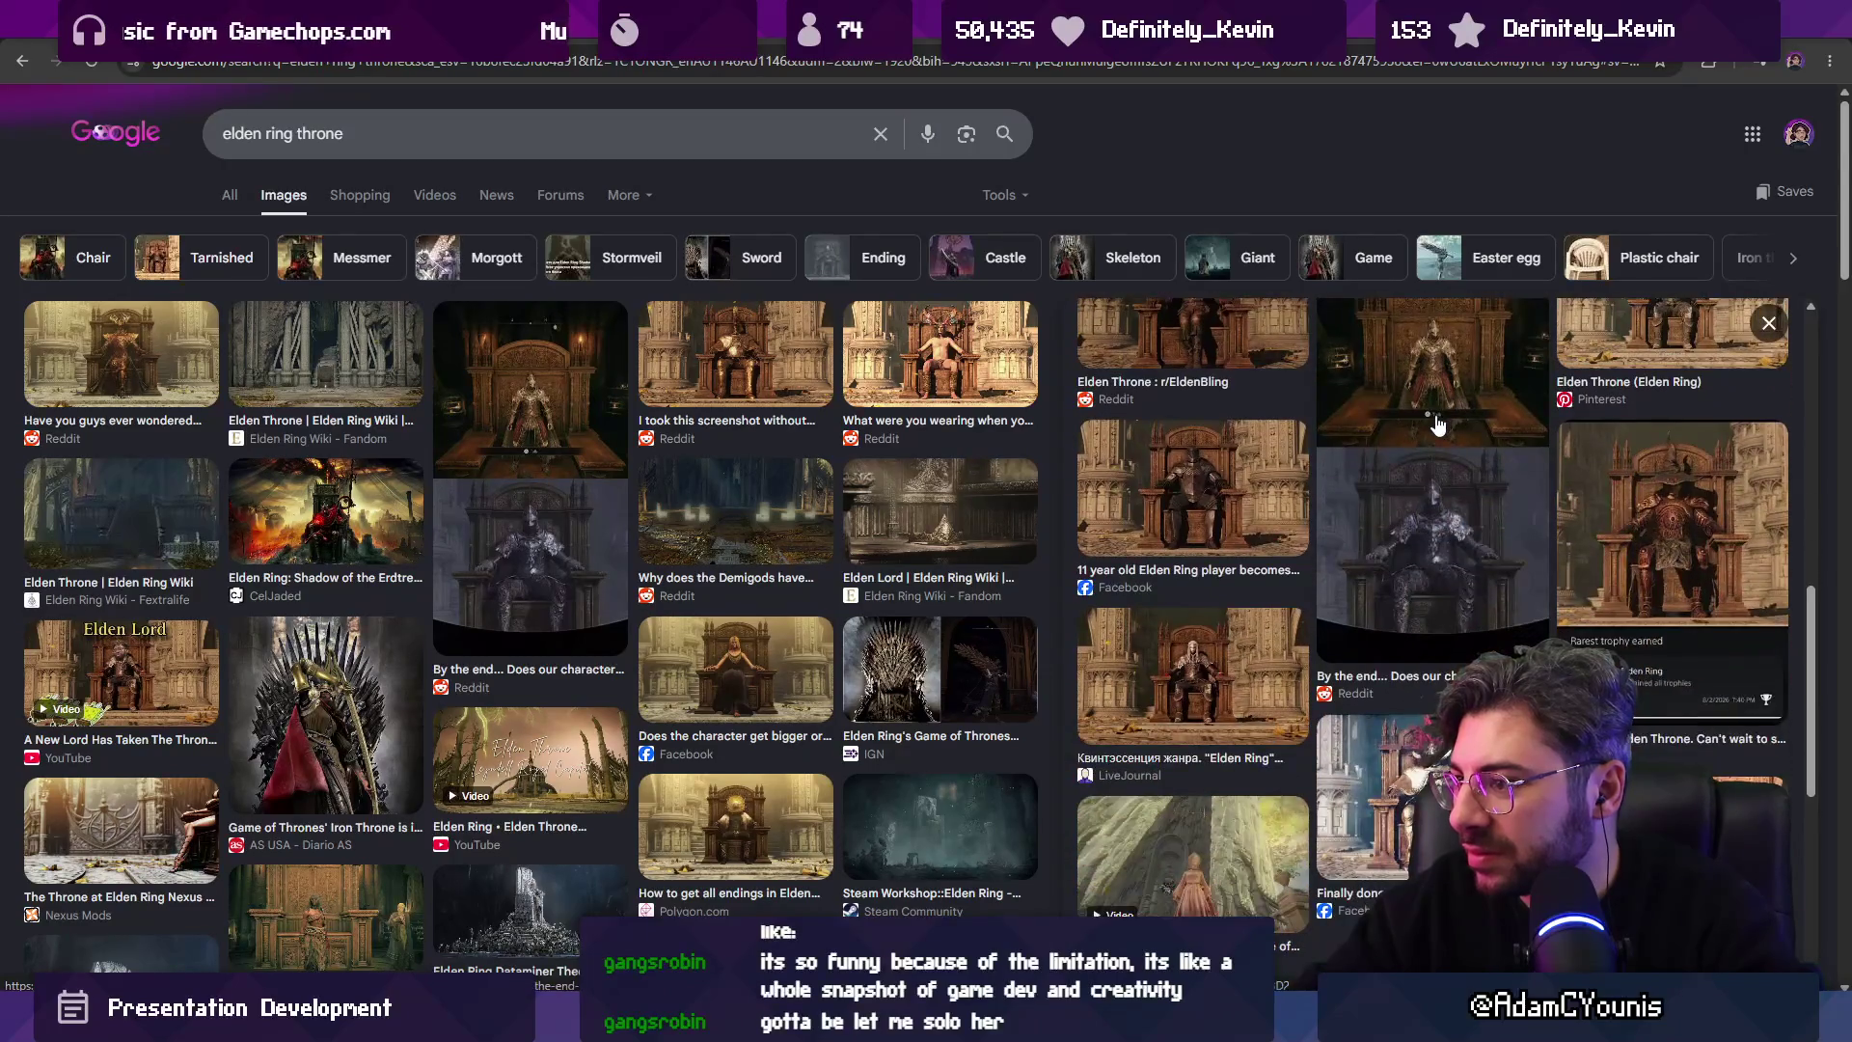
pyautogui.scroll(5, 1433, 430)
pyautogui.click(1379, 530)
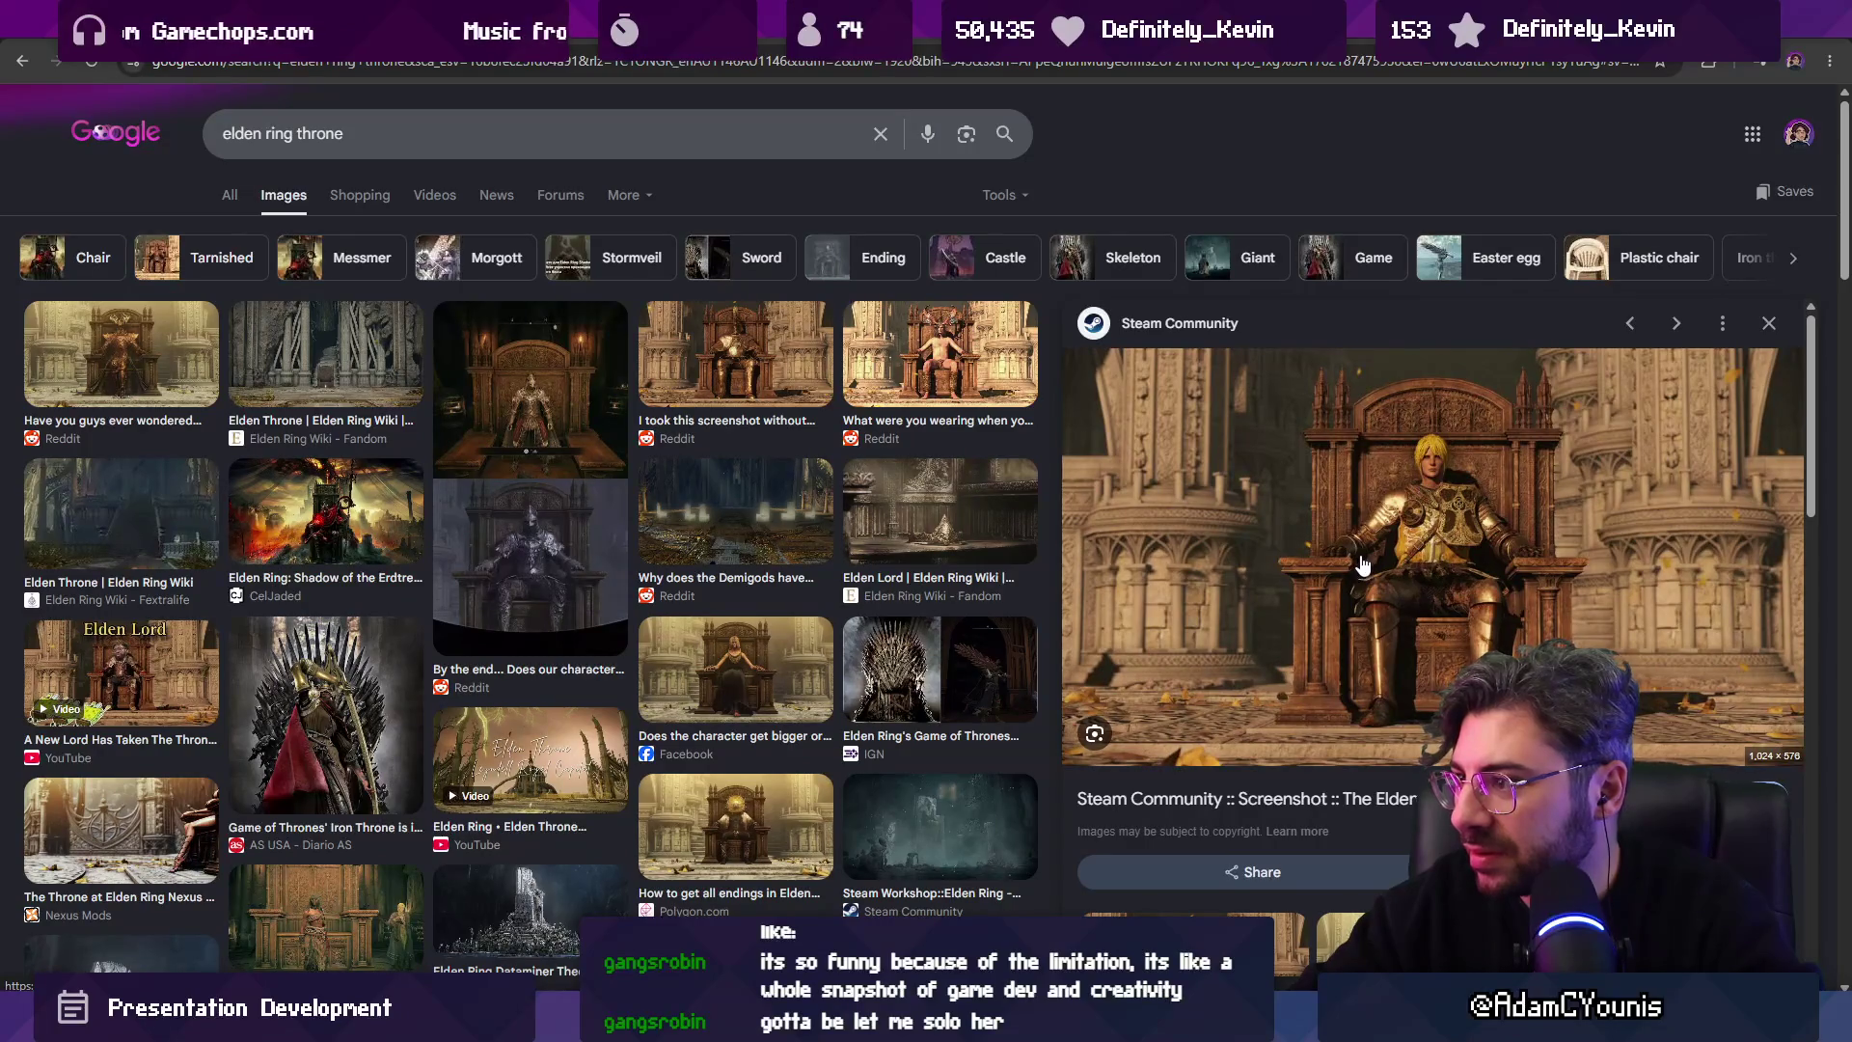
pyautogui.rightClick(1362, 559)
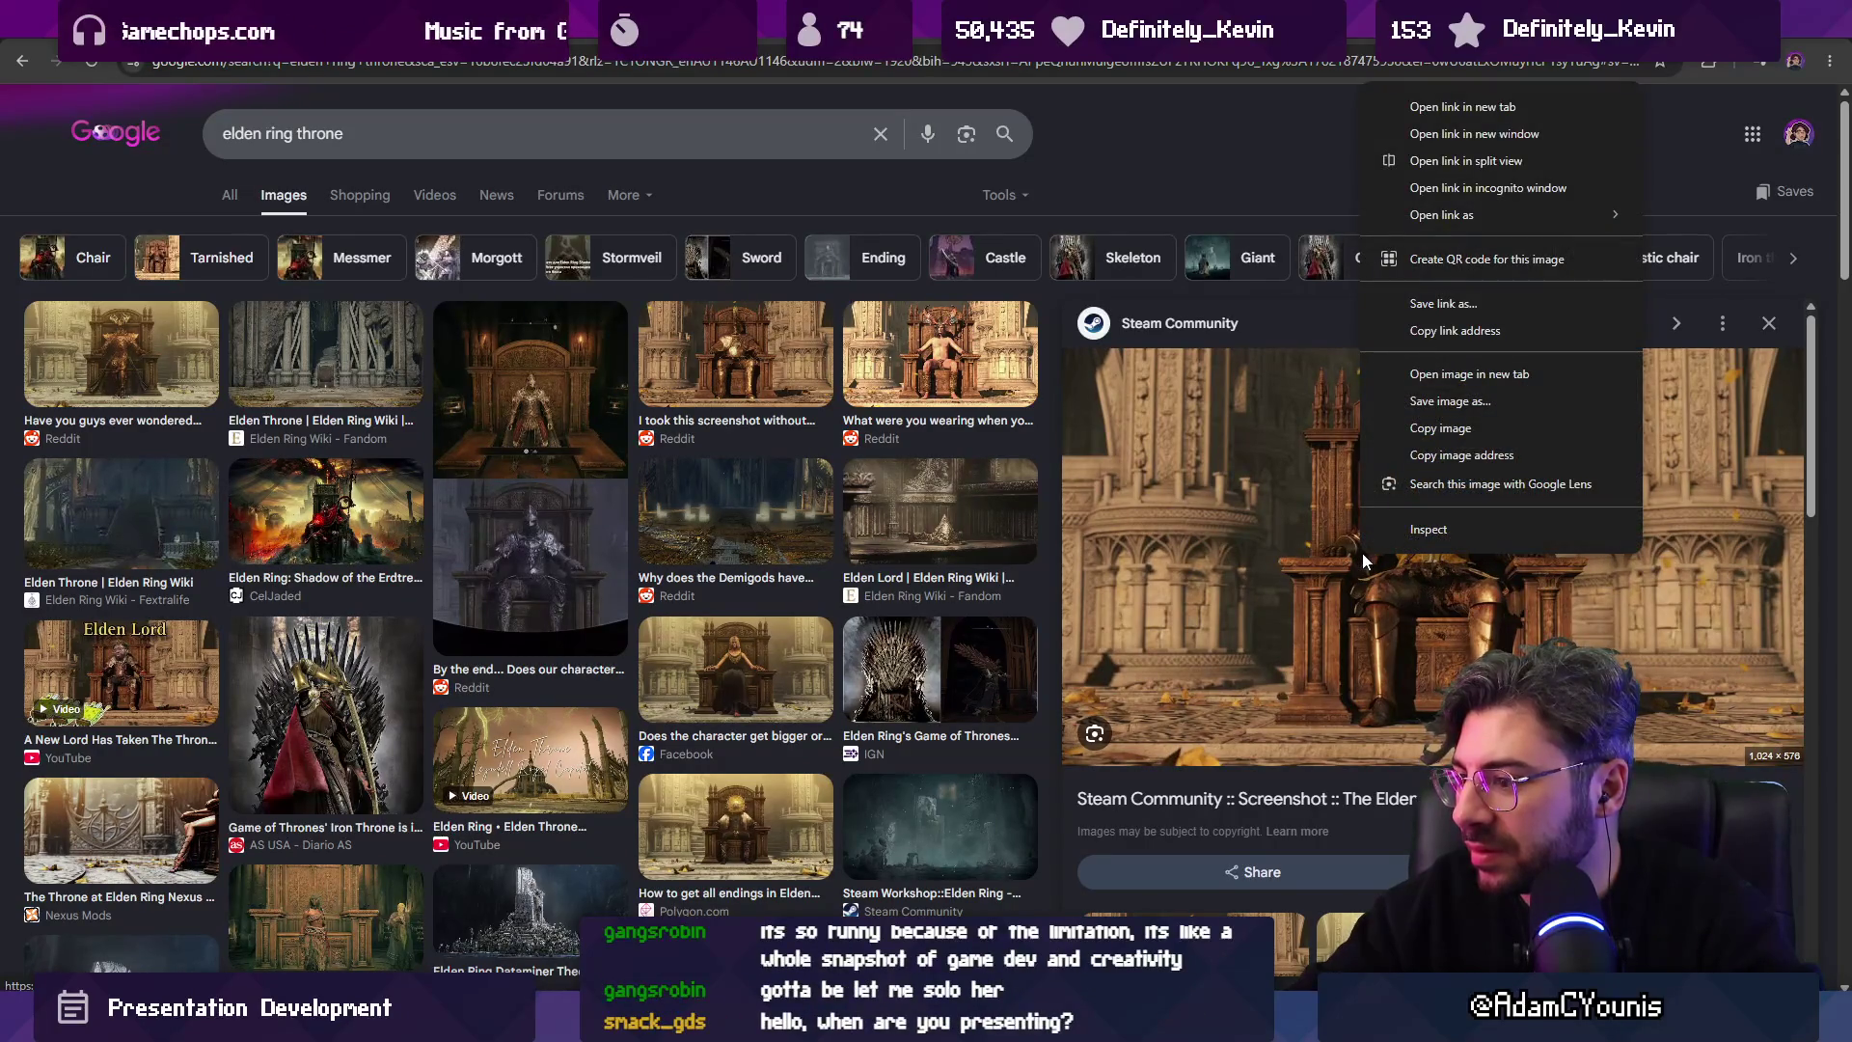
pyautogui.click(1440, 428)
pyautogui.hotkey('alt', 'Tab')
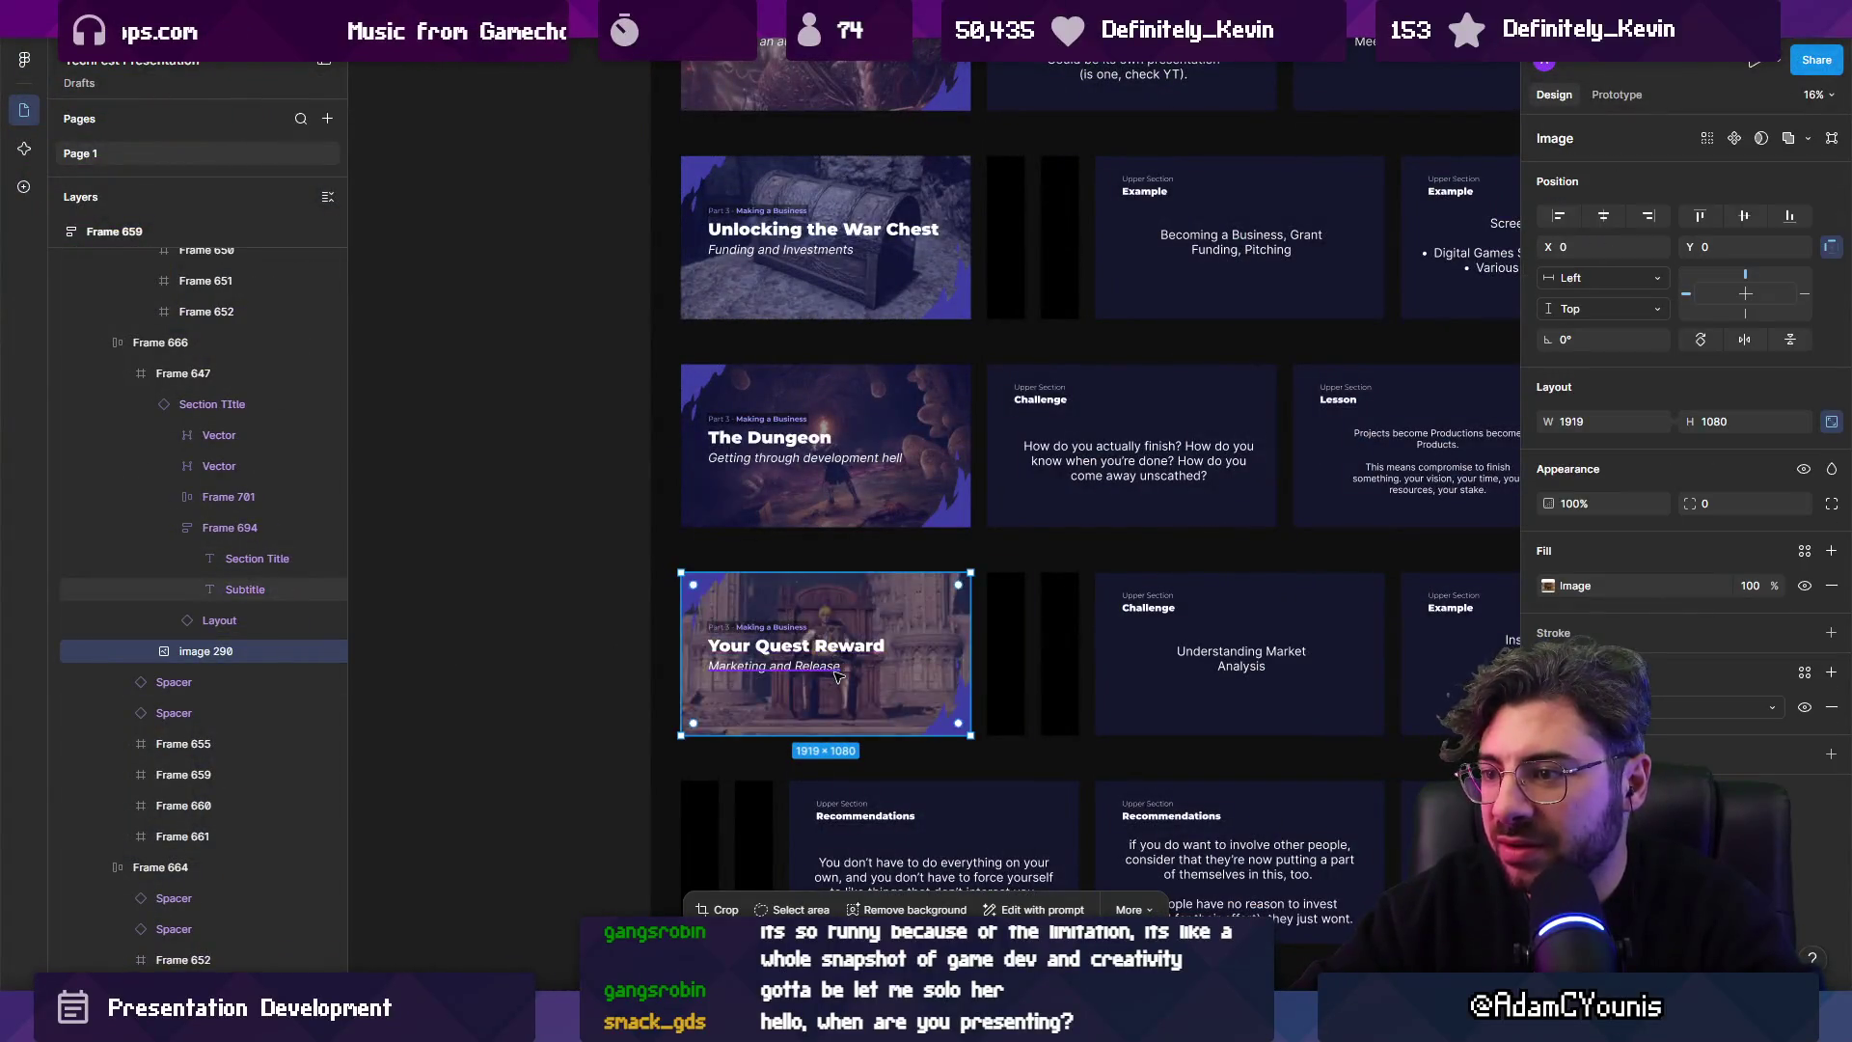
# - Set the throne background's layer blur on Your Quest Reward to about 2.9
pyautogui.hotkey('shift', '2')
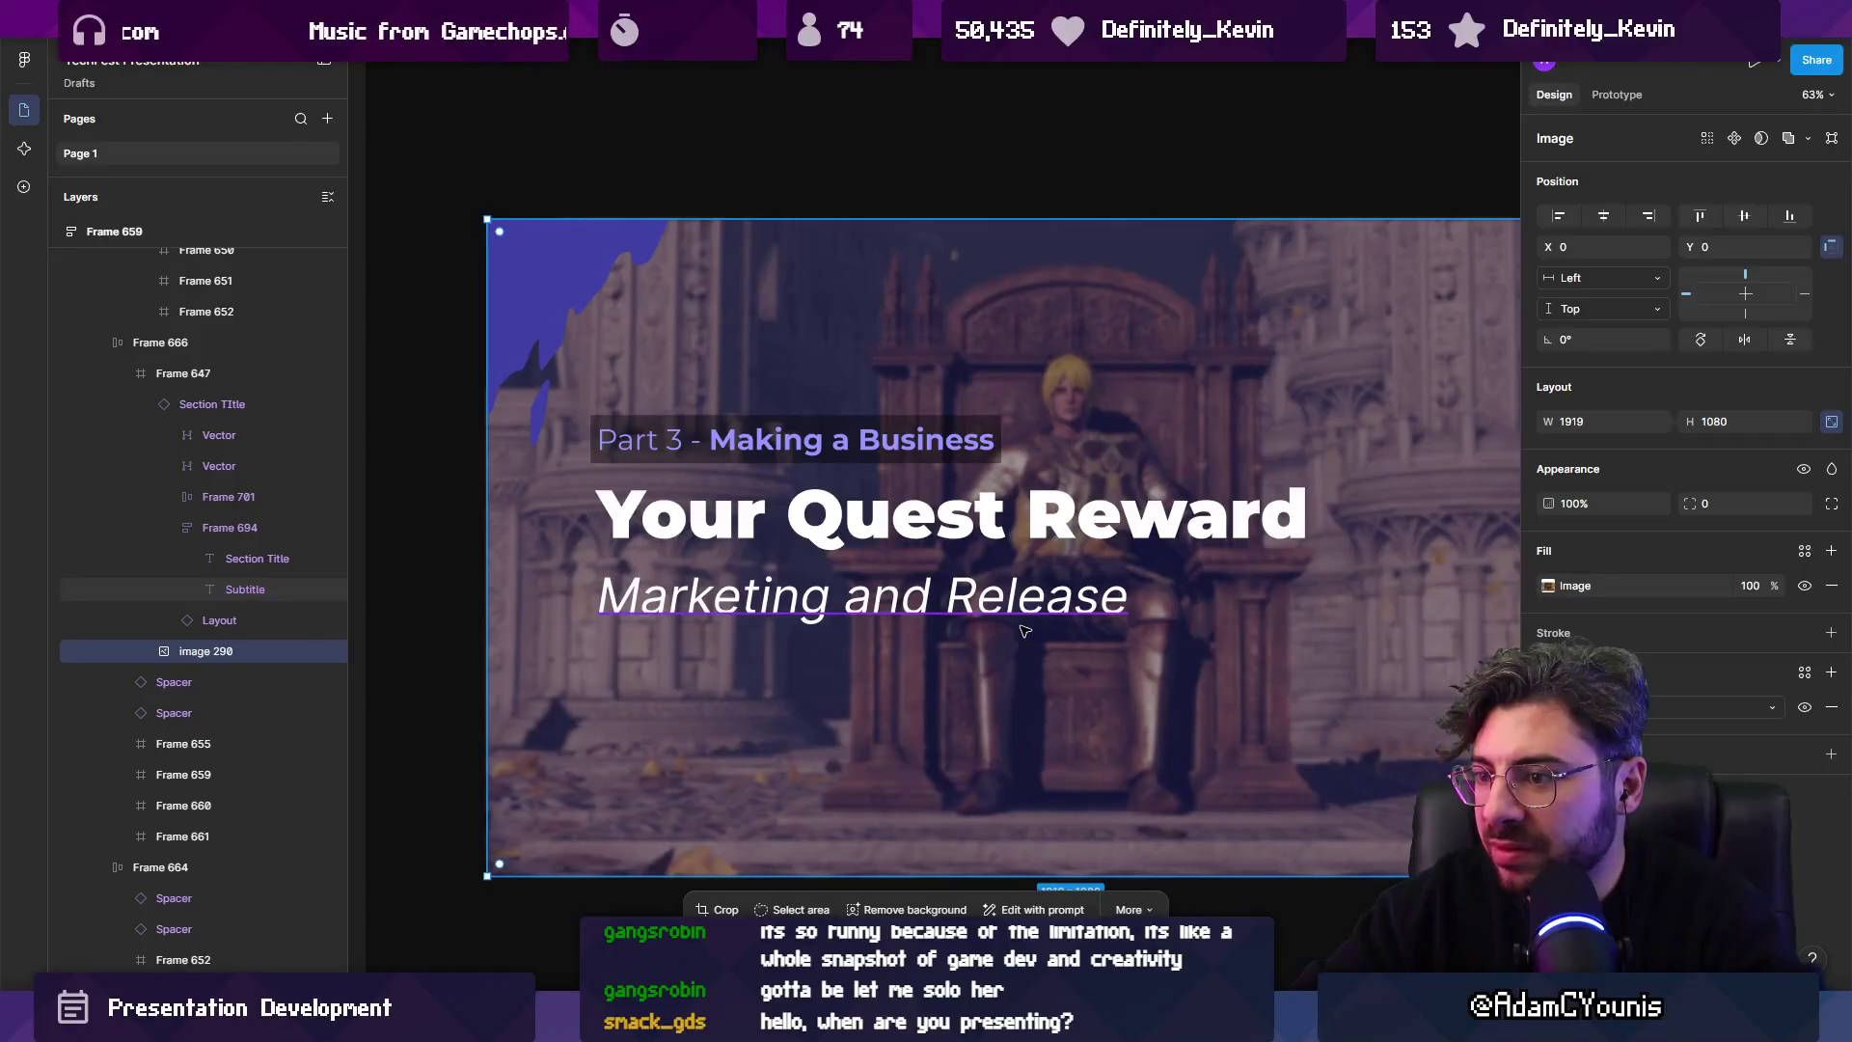
pyautogui.click(1547, 707)
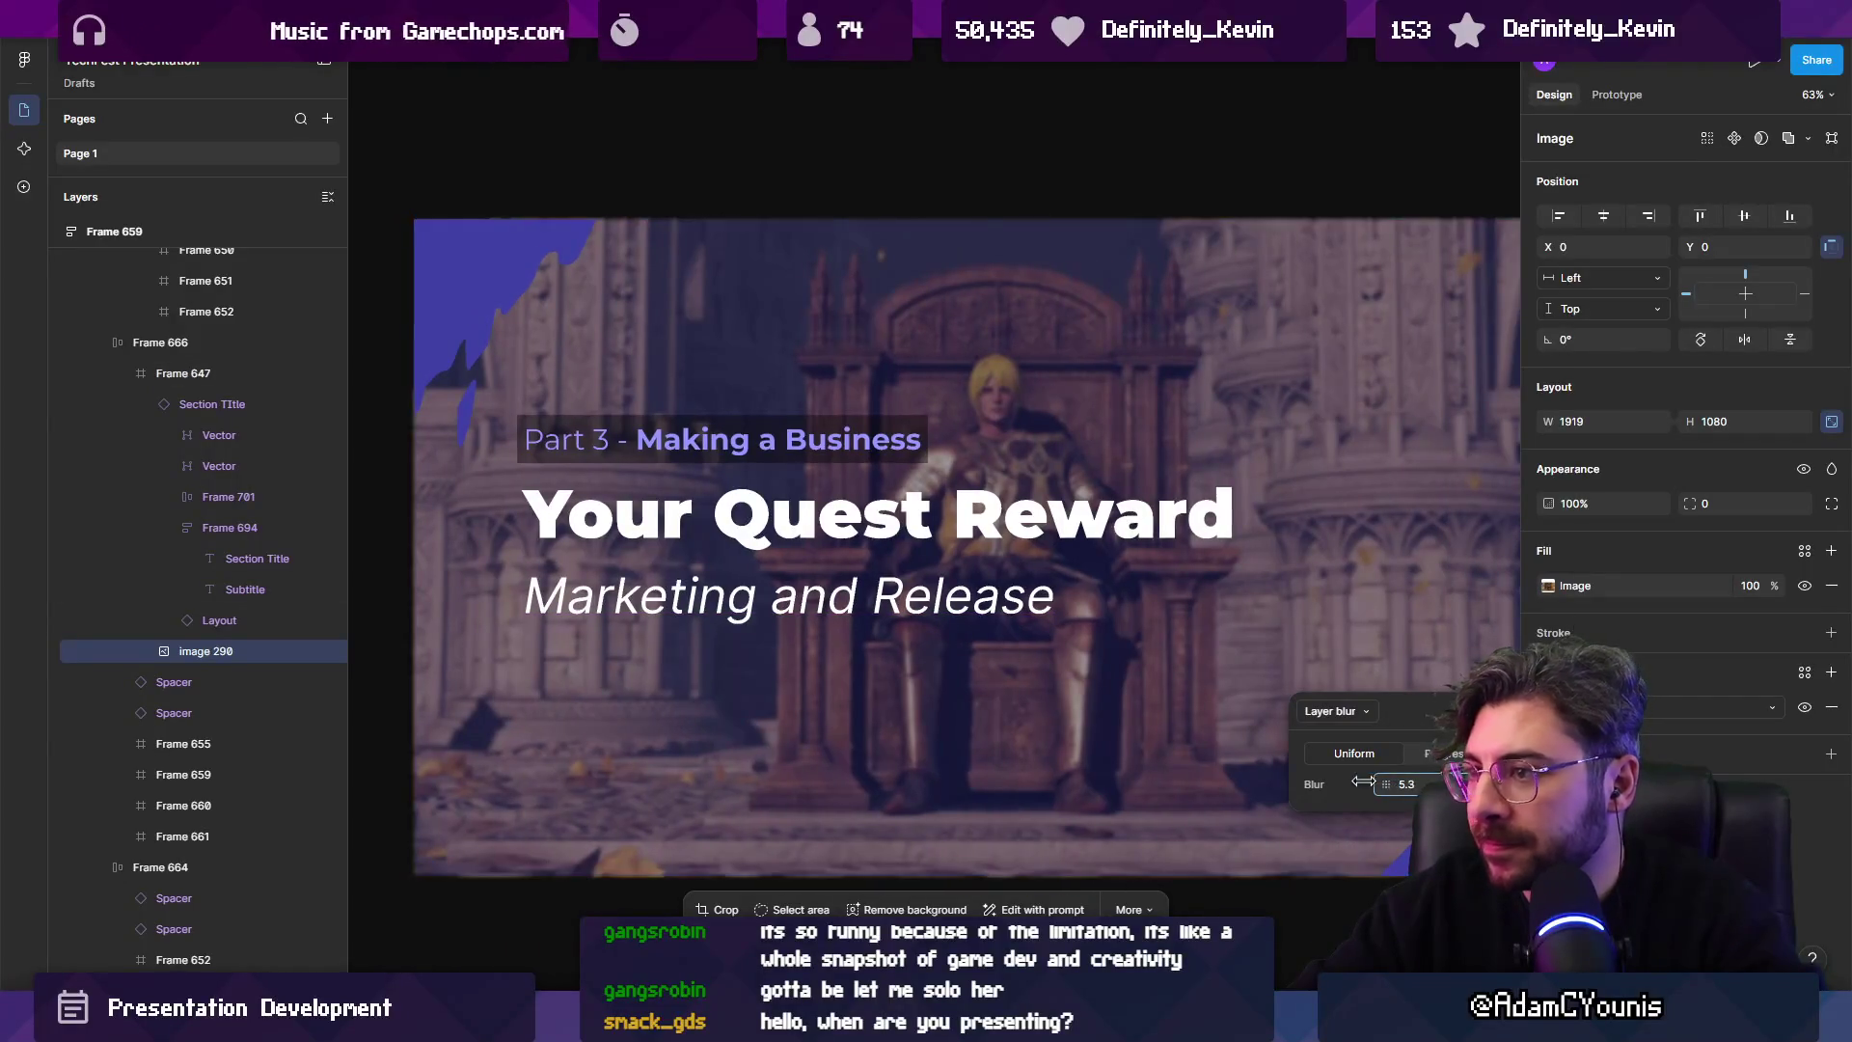
pyautogui.moveTo(1288, 772); pyautogui.dragTo(1318, 769)
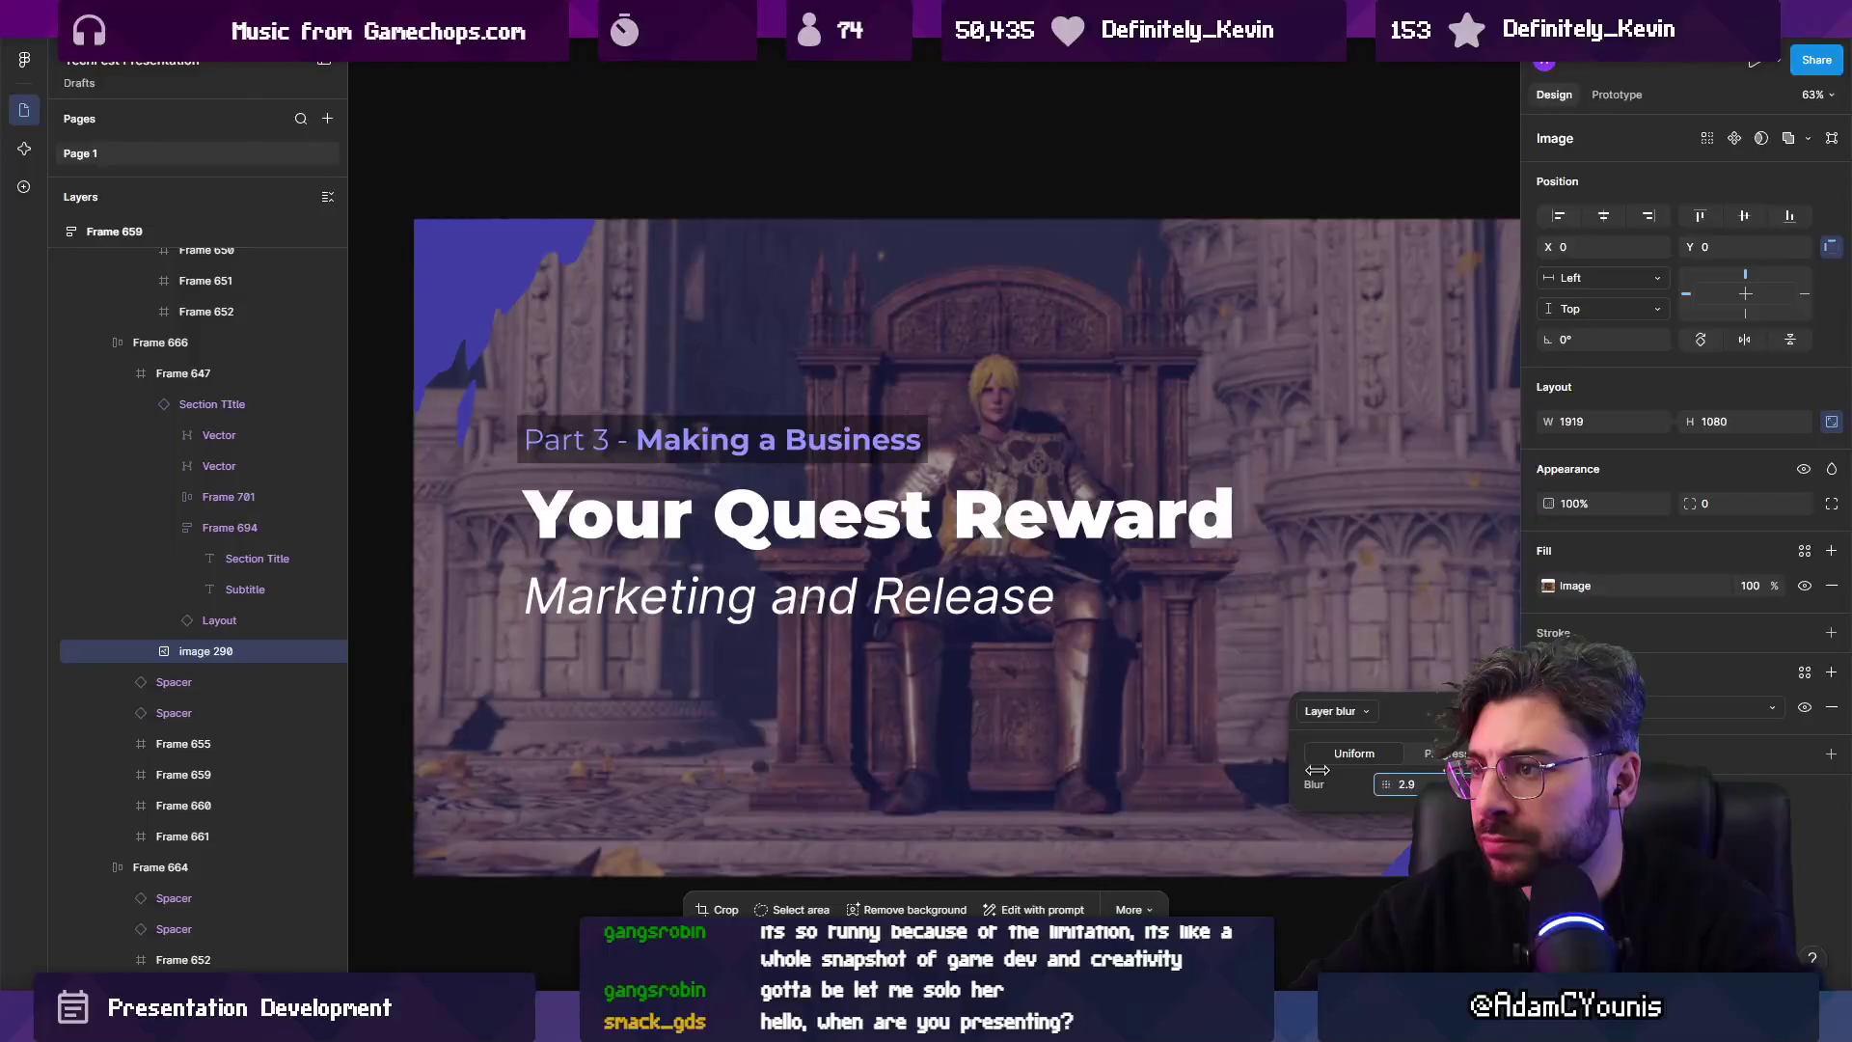
pyautogui.keyDown('ctrl'); pyautogui.scroll(-3, 849, 540); pyautogui.keyUp('ctrl')
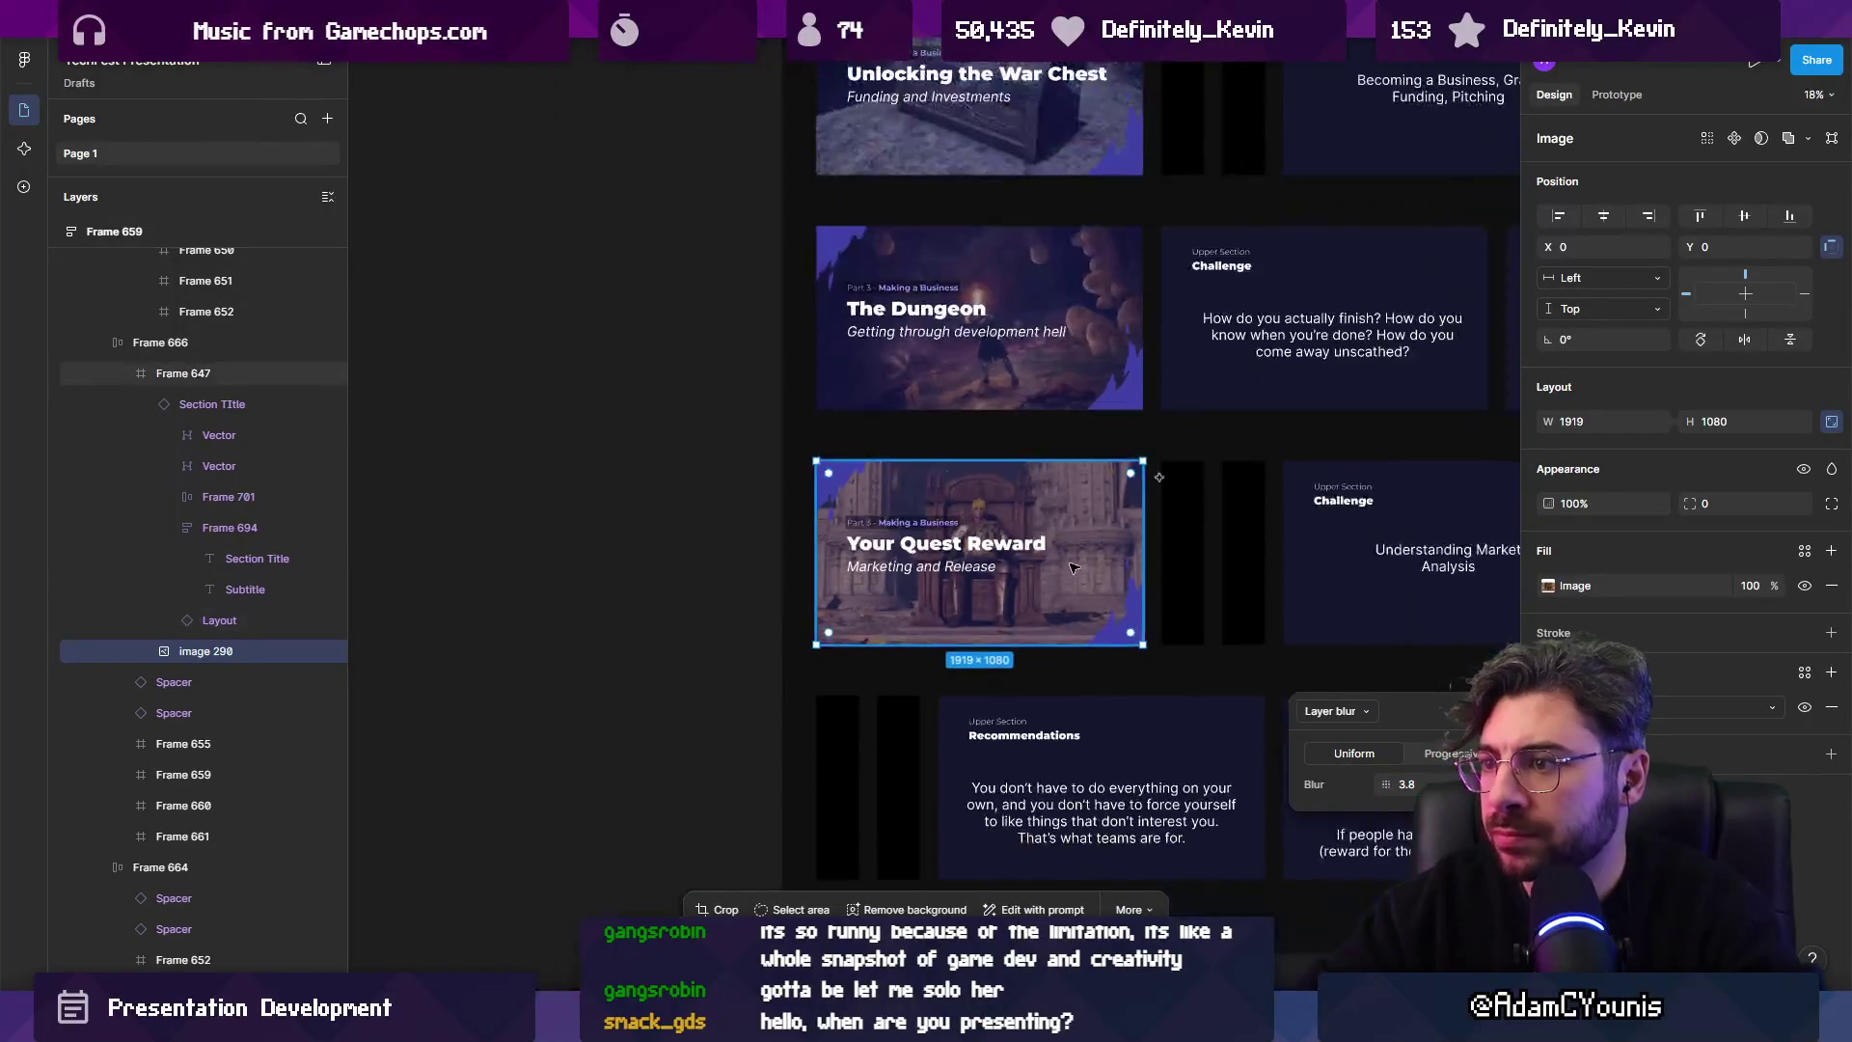
pyautogui.keyDown('ctrl'); pyautogui.scroll(-3, 668, 607); pyautogui.keyUp('ctrl')
pyautogui.click(669, 607)
pyautogui.keyDown('ctrl'); pyautogui.scroll(-3, 669, 606); pyautogui.keyUp('ctrl')
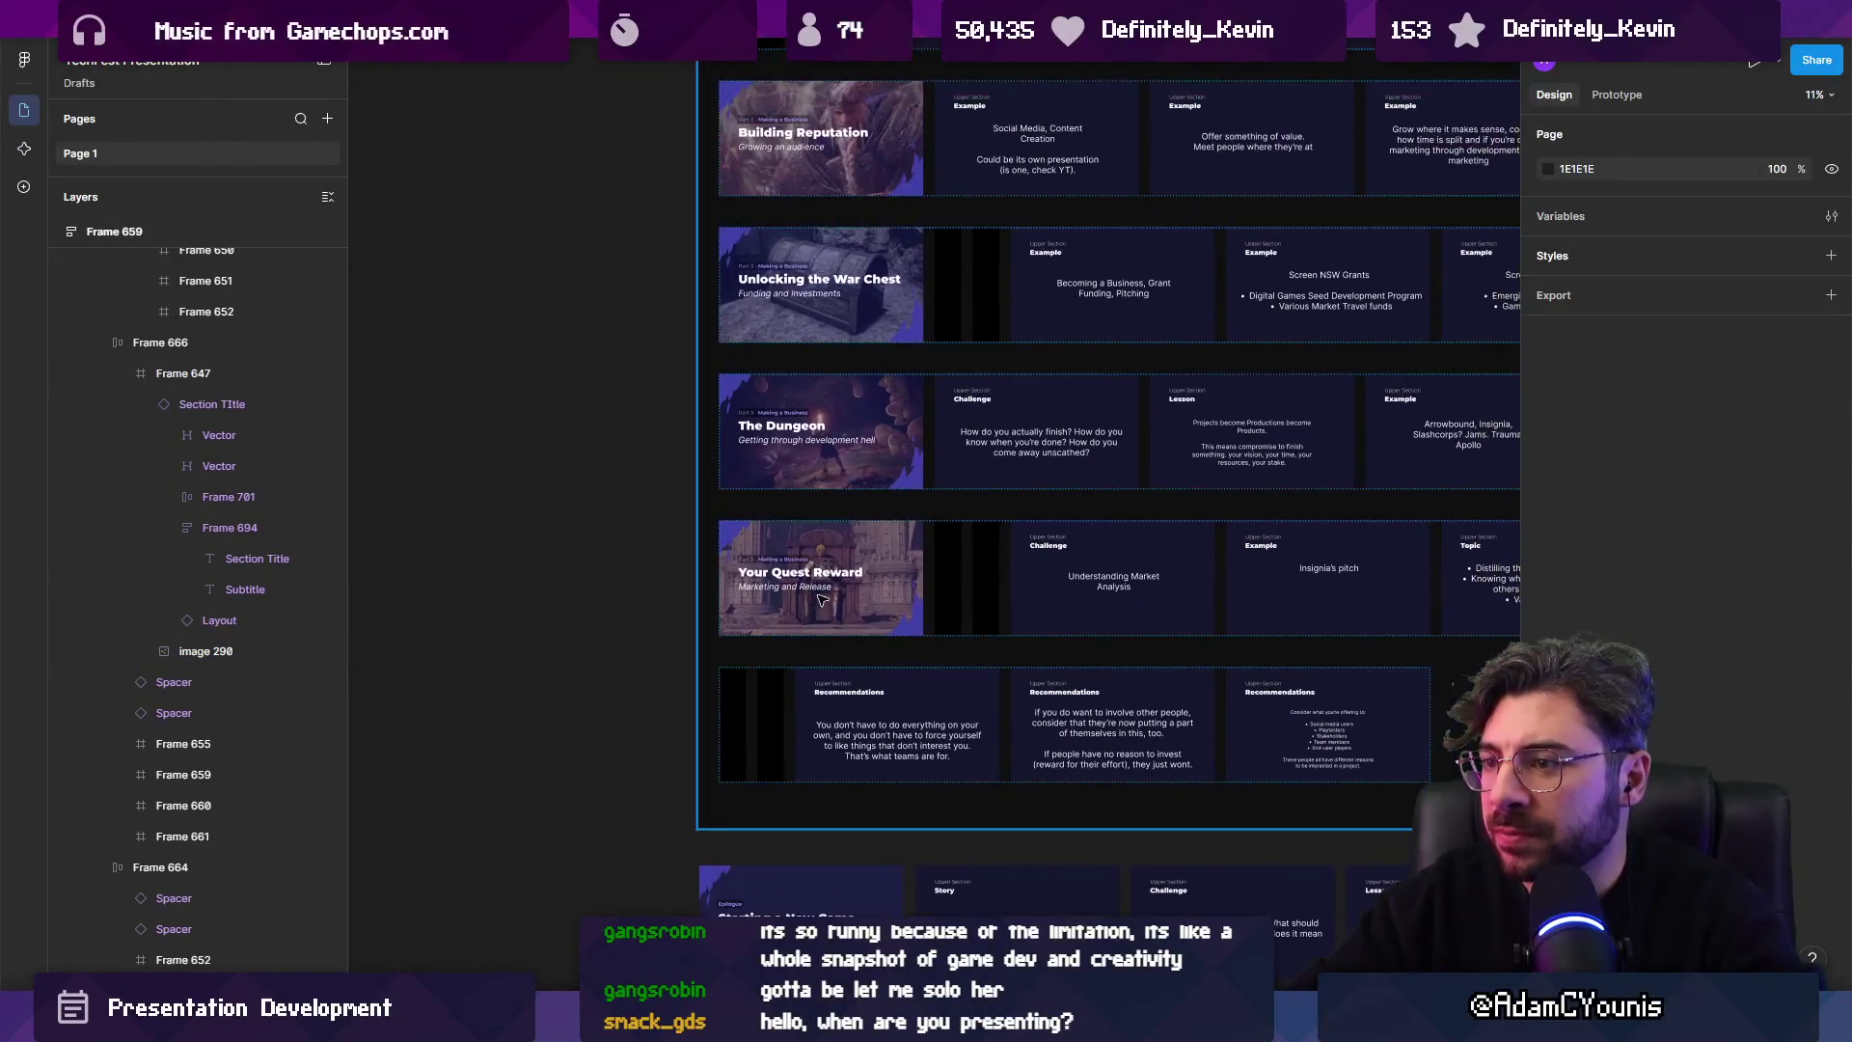
pyautogui.scroll(-2, 830, 602)
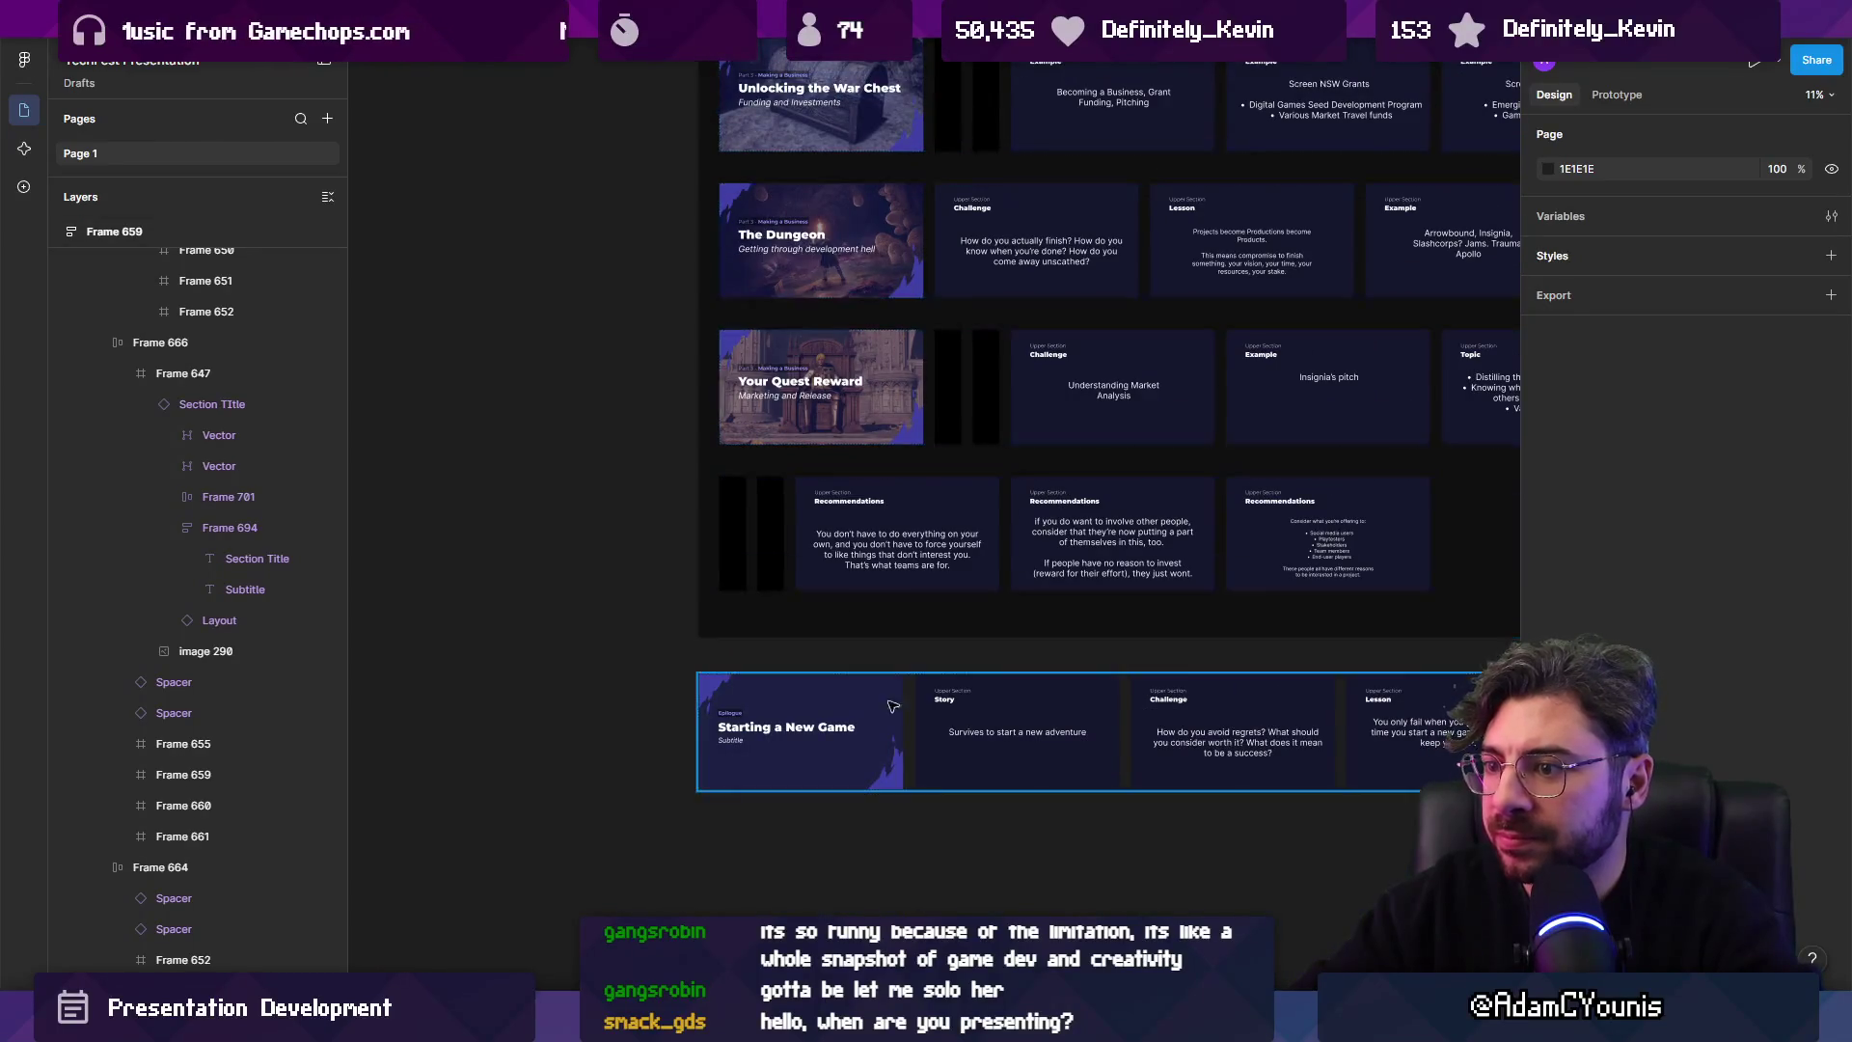
pyautogui.hotkey('alt', 'Tab')
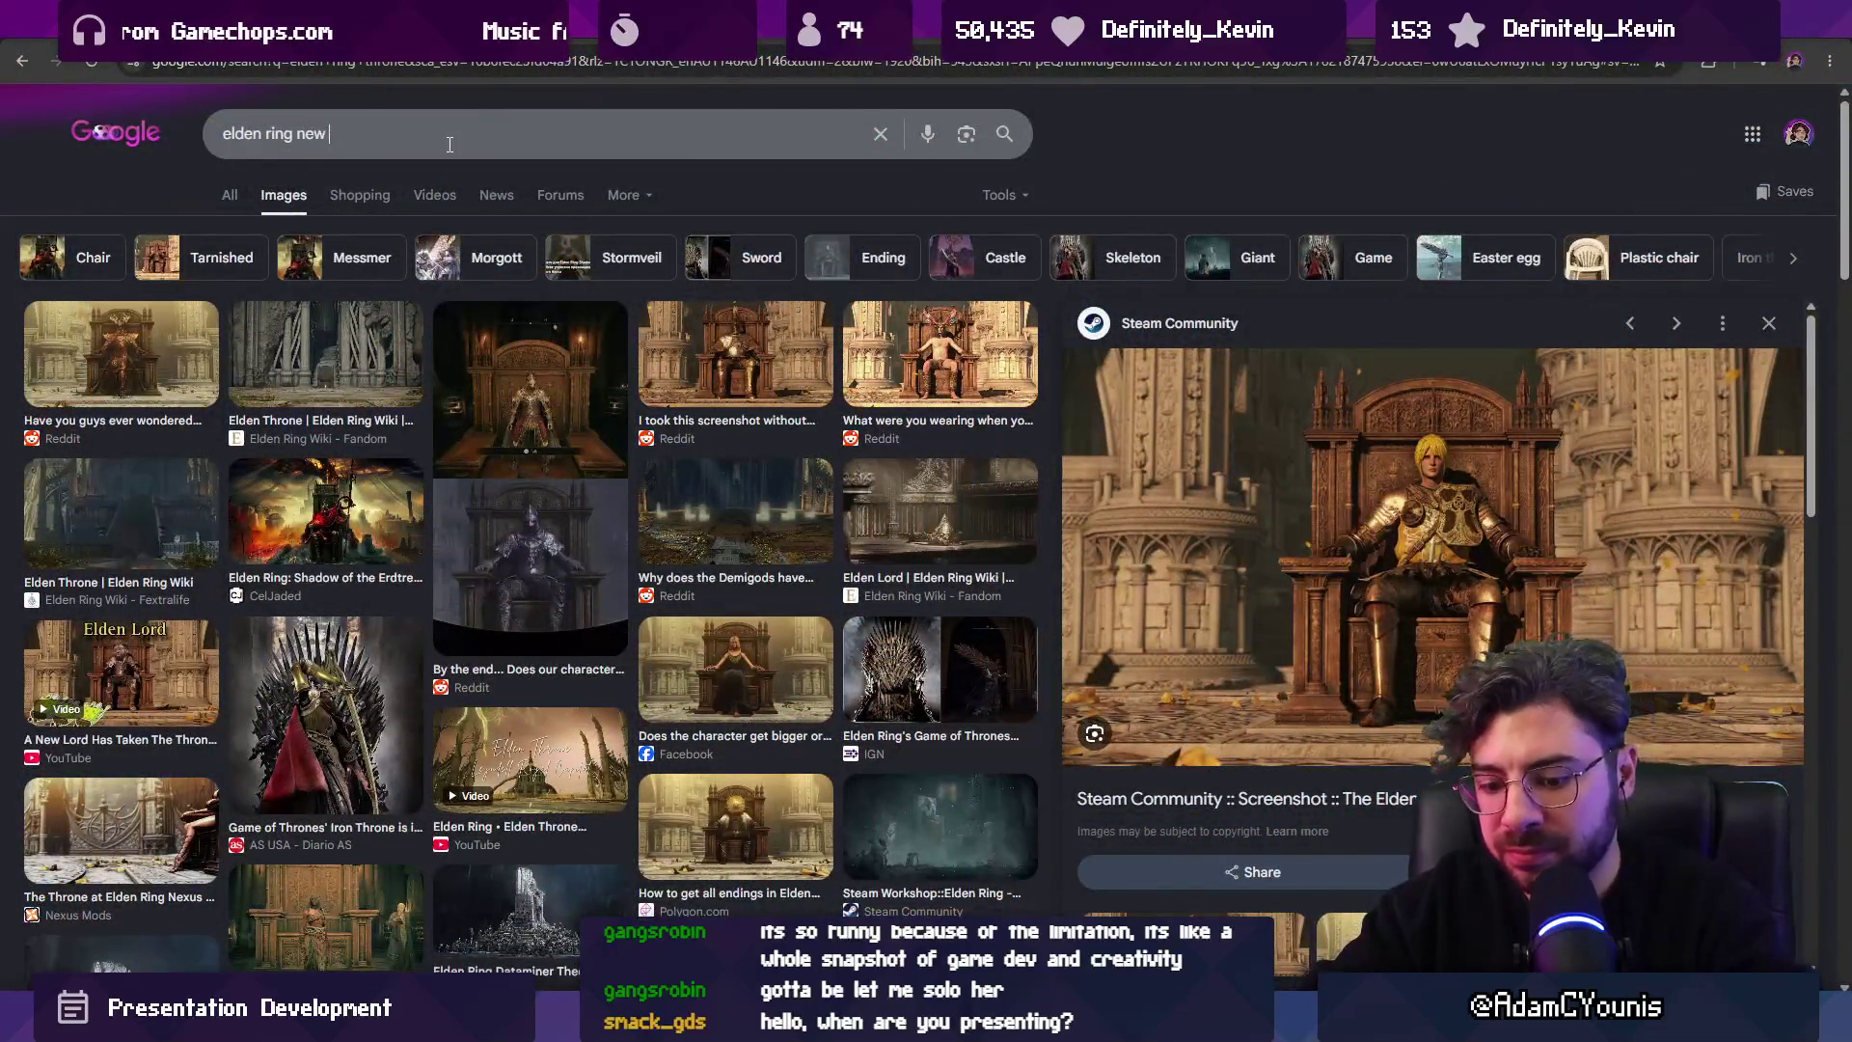
# - Search 'elden ring new game' and copy the New Elden Ring Game Officially Revealed image
pyautogui.write('ame')
pyautogui.press('Return')
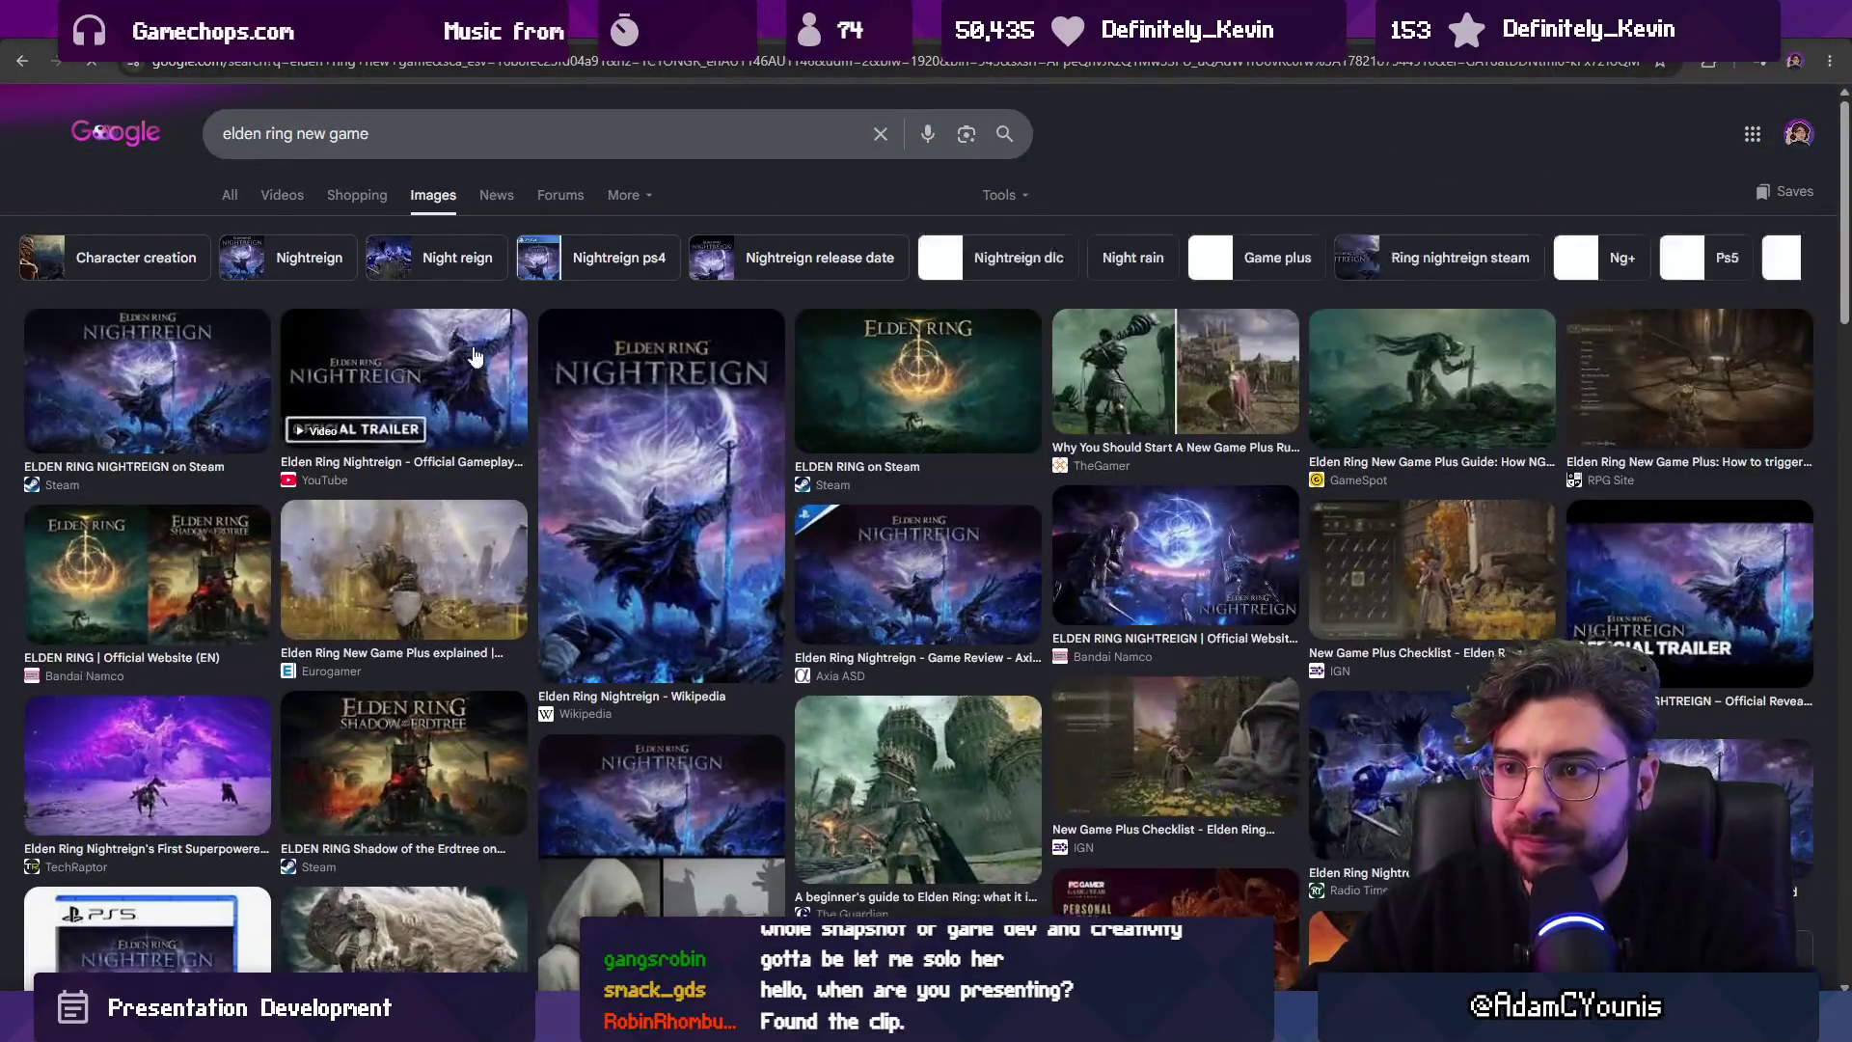
pyautogui.scroll(-3, 549, 409)
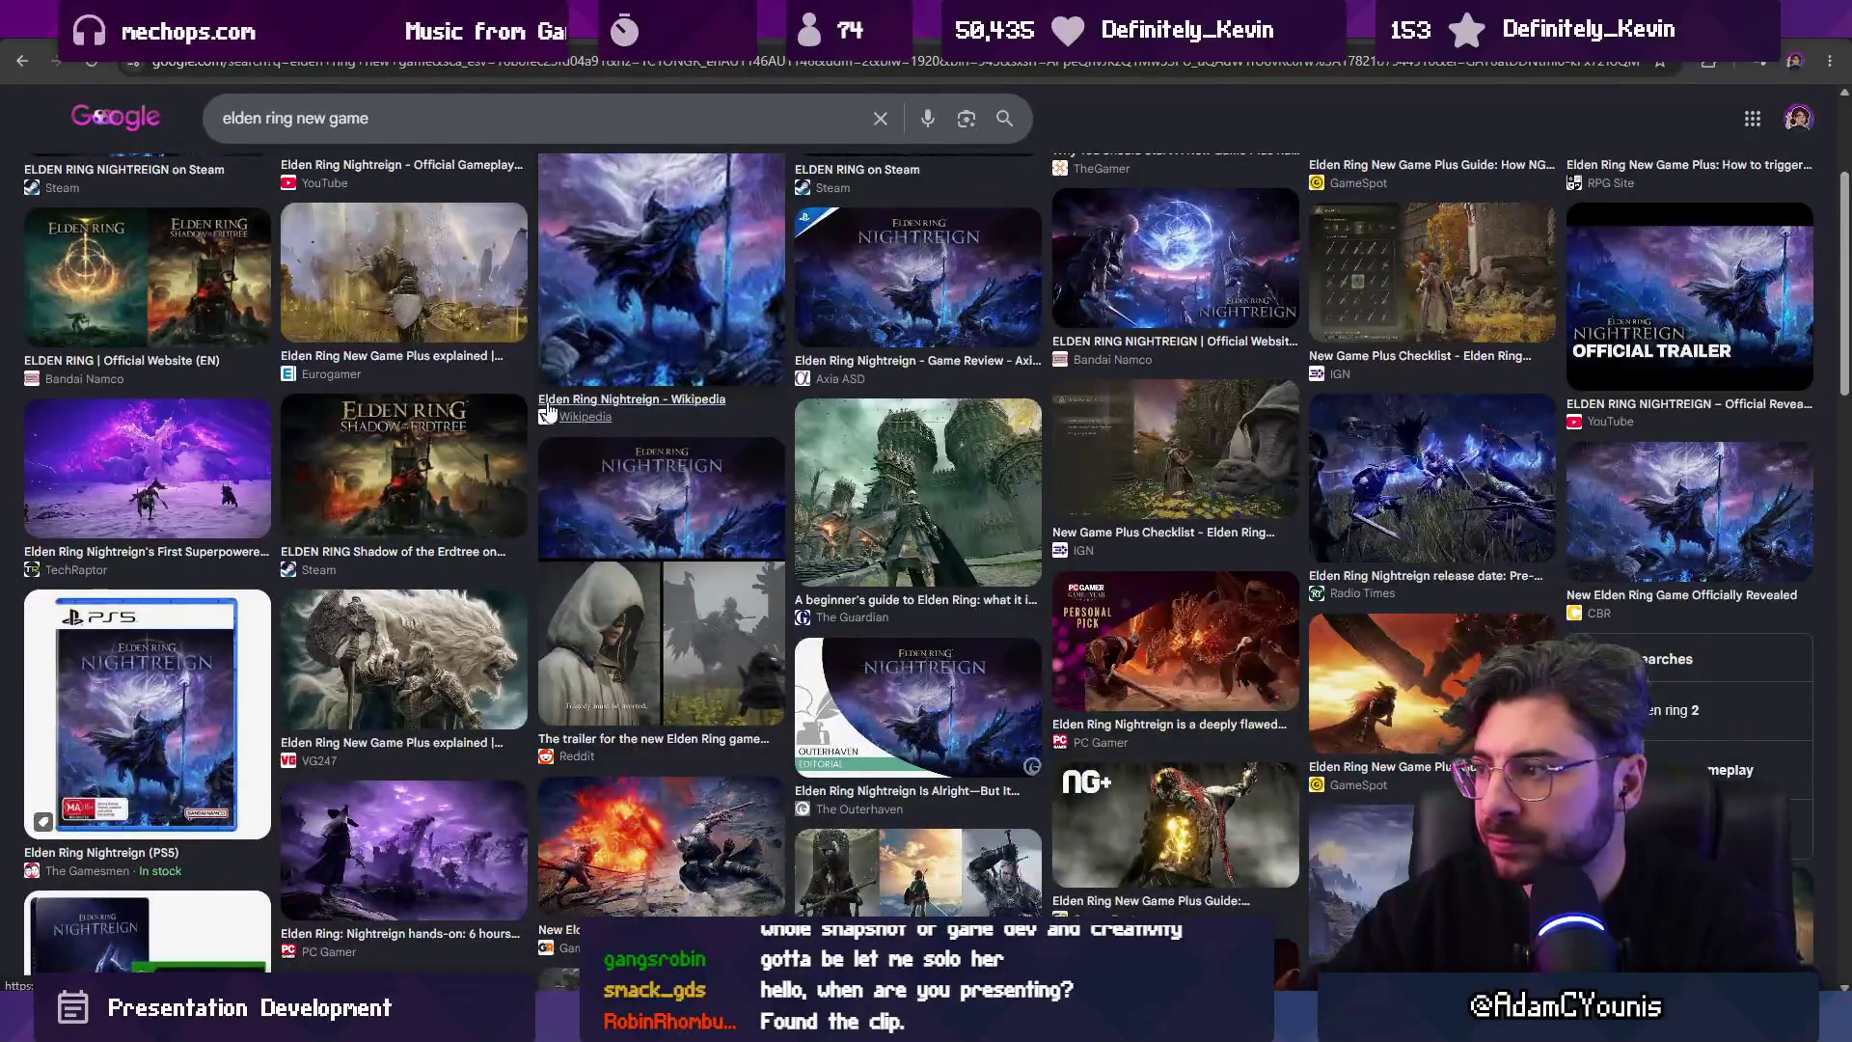
pyautogui.scroll(3, 548, 412)
pyautogui.scroll(-1, 1157, 579)
pyautogui.click(1674, 681)
pyautogui.rightClick(1327, 432)
pyautogui.click(1331, 742)
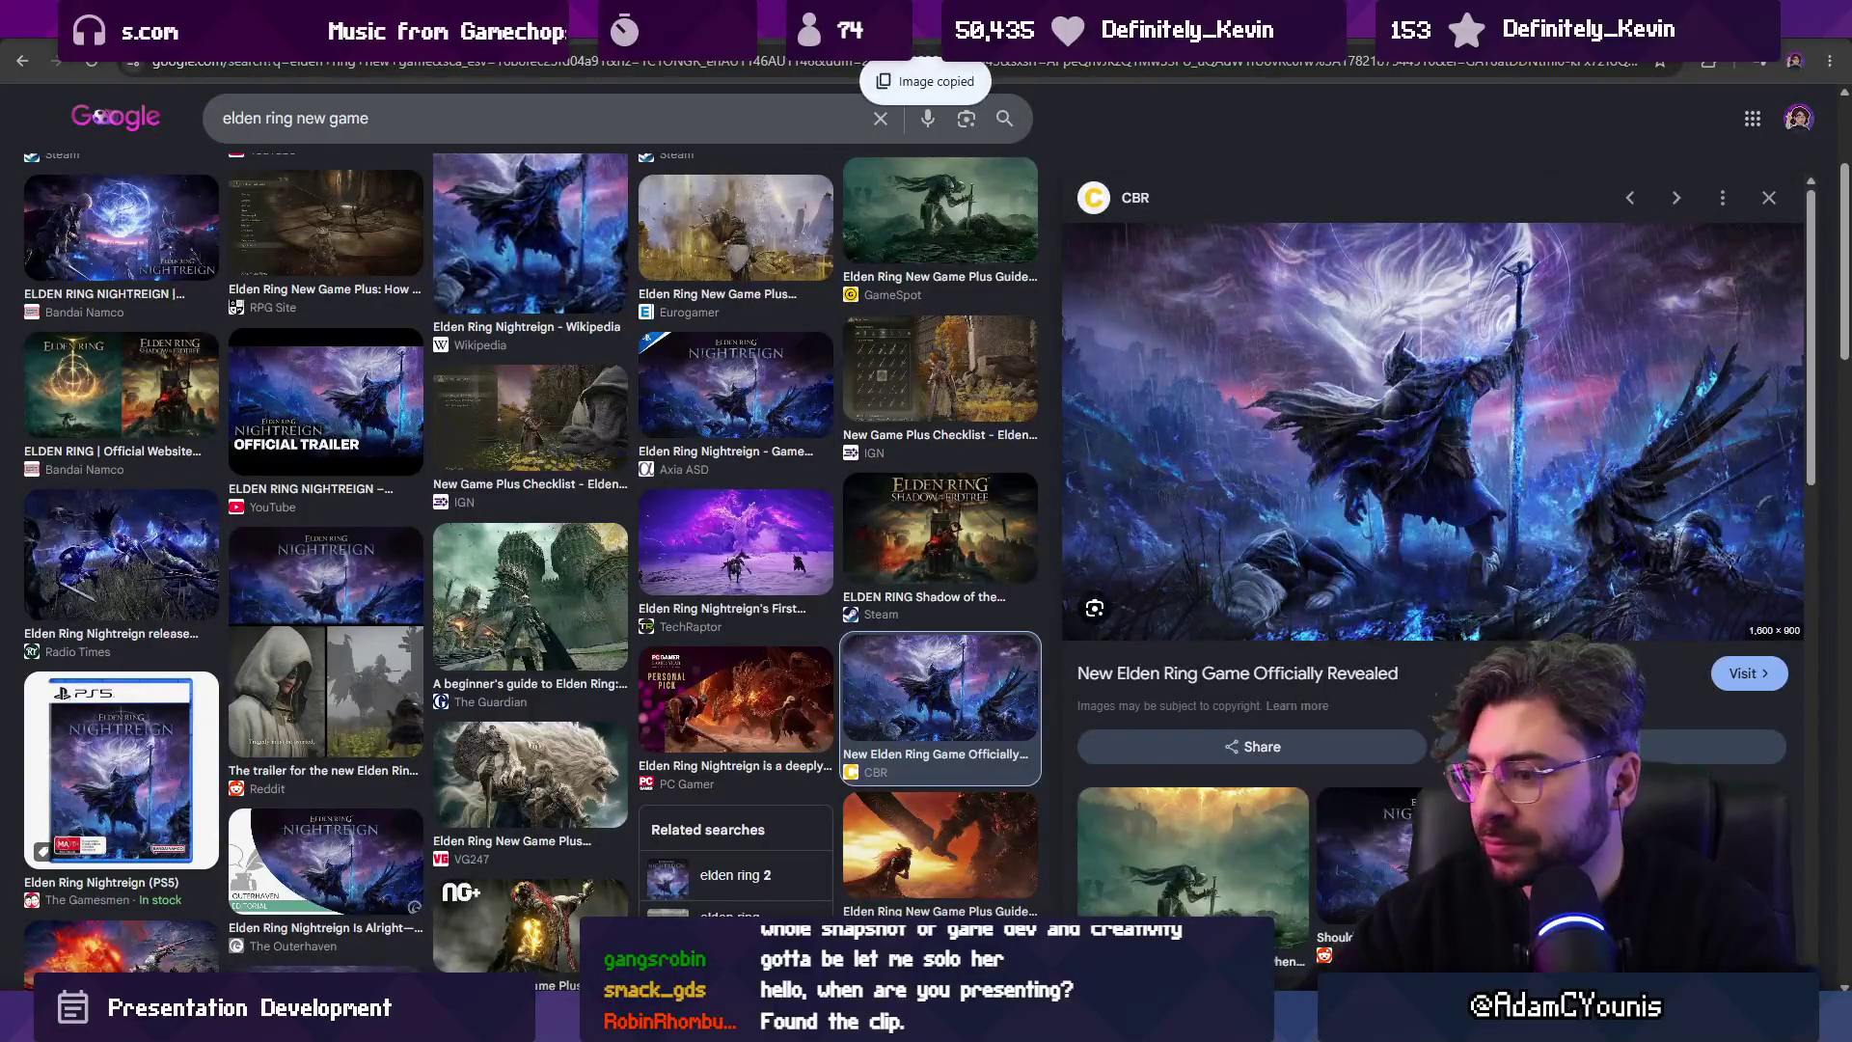
# - Return to Figma and select the Starting a New Game slide
pyautogui.hotkey('alt', 'Tab')
pyautogui.click(800, 730)
pyautogui.scroll(3, 781, 715)
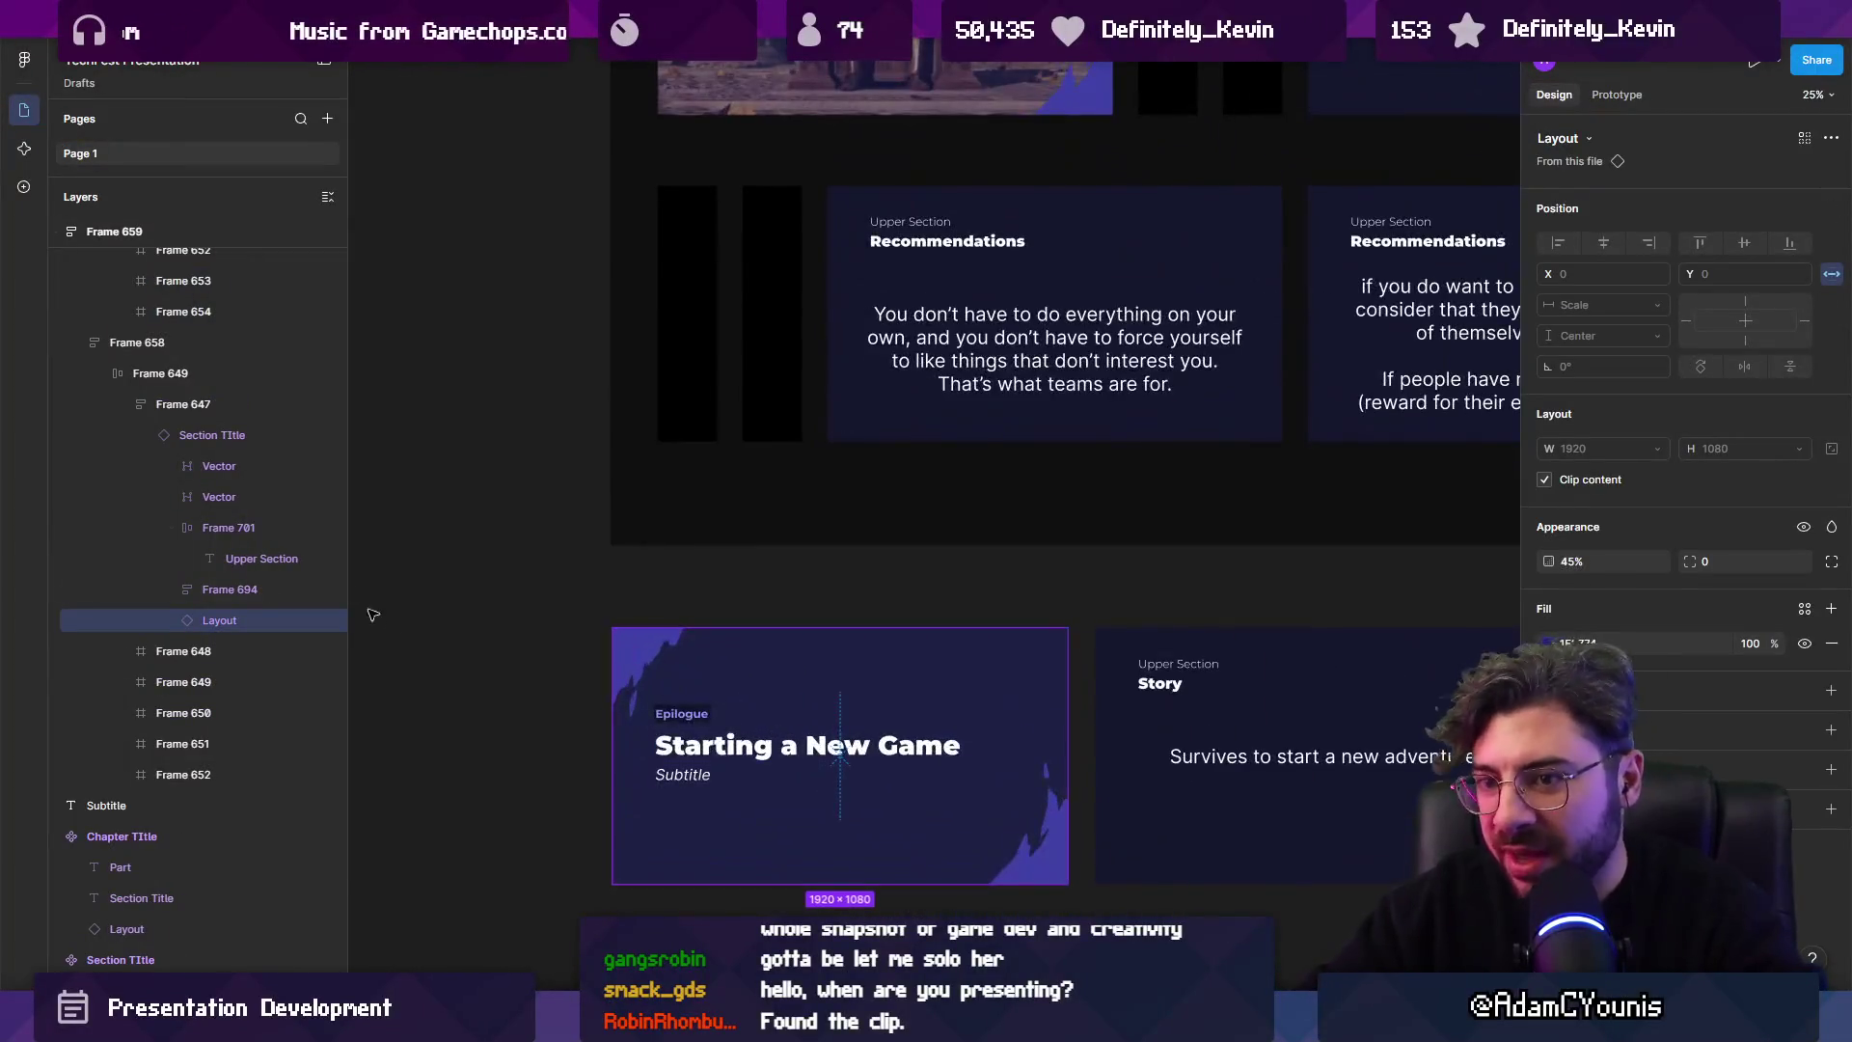
# - Set Frame 647's auto-layout gap and left and right padding to 0
pyautogui.click(188, 410)
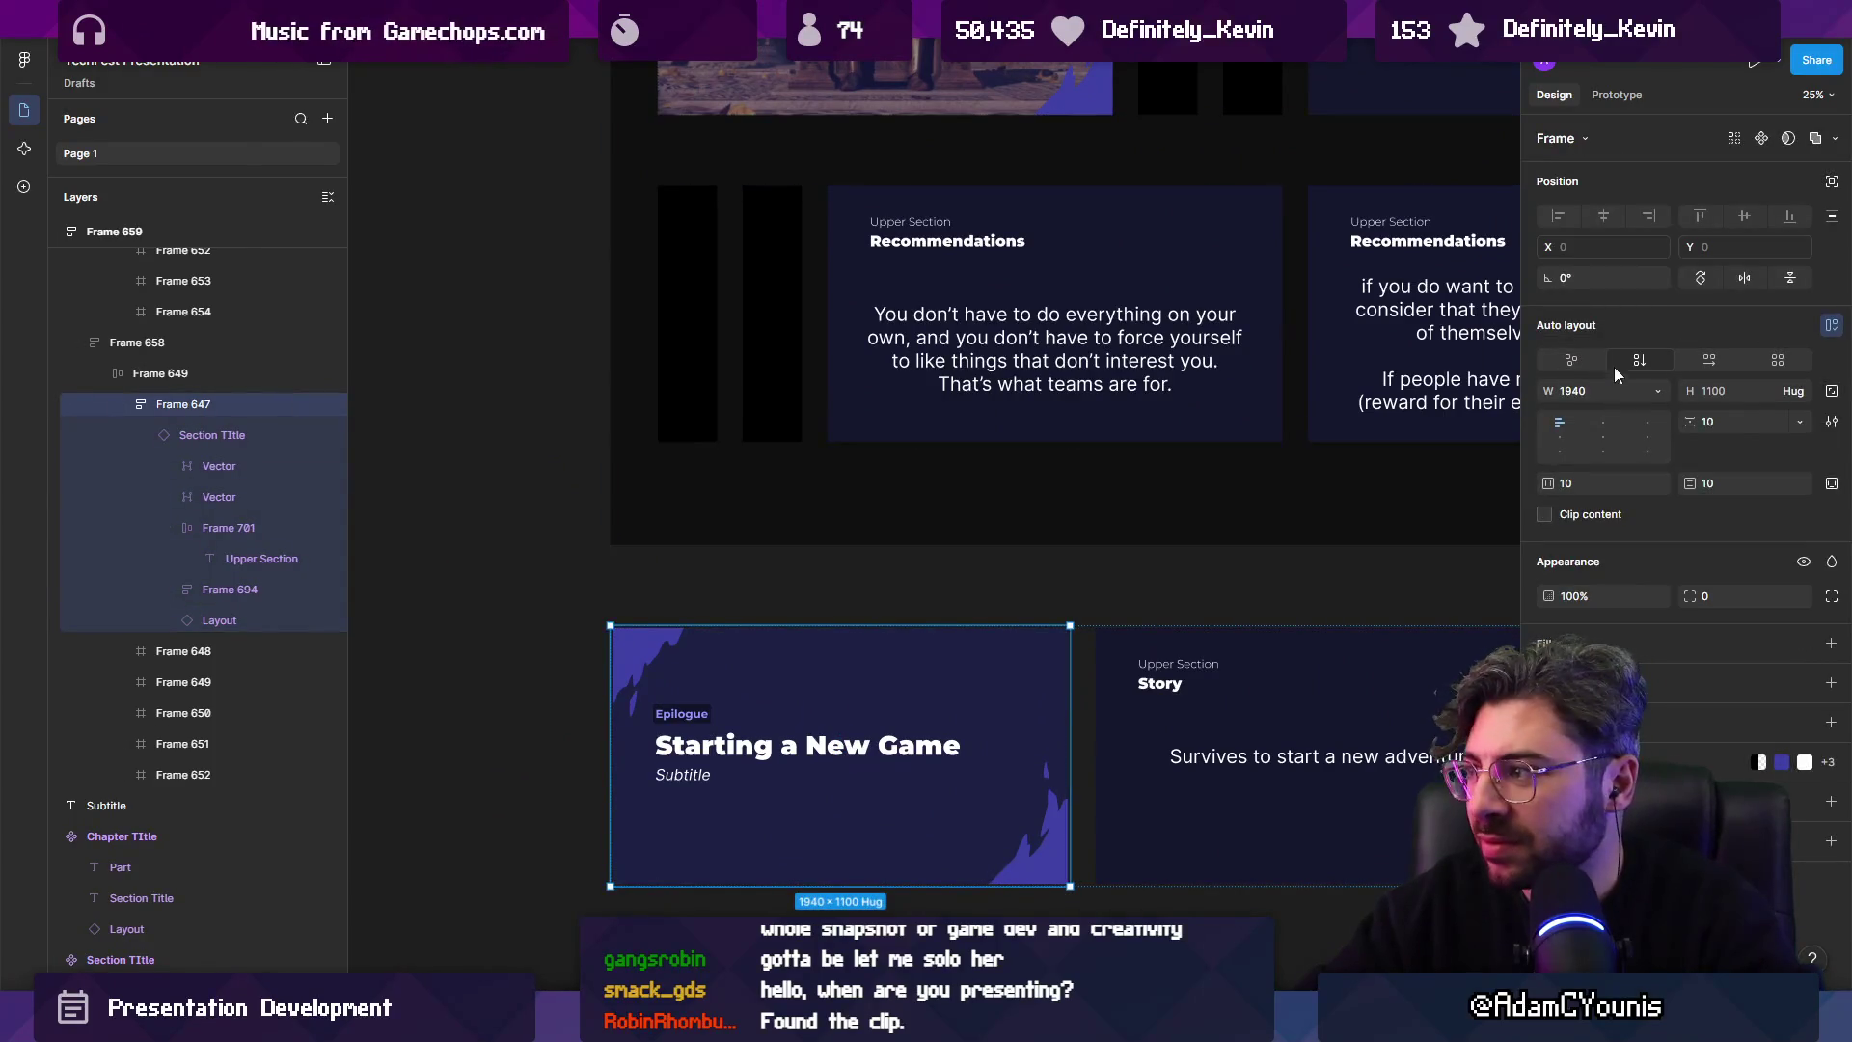
pyautogui.write('0')
pyautogui.press('Tab')
pyautogui.write('0')
pyautogui.press('Tab')
pyautogui.press('BackSpace')
pyautogui.write('0')
pyautogui.press('Return')
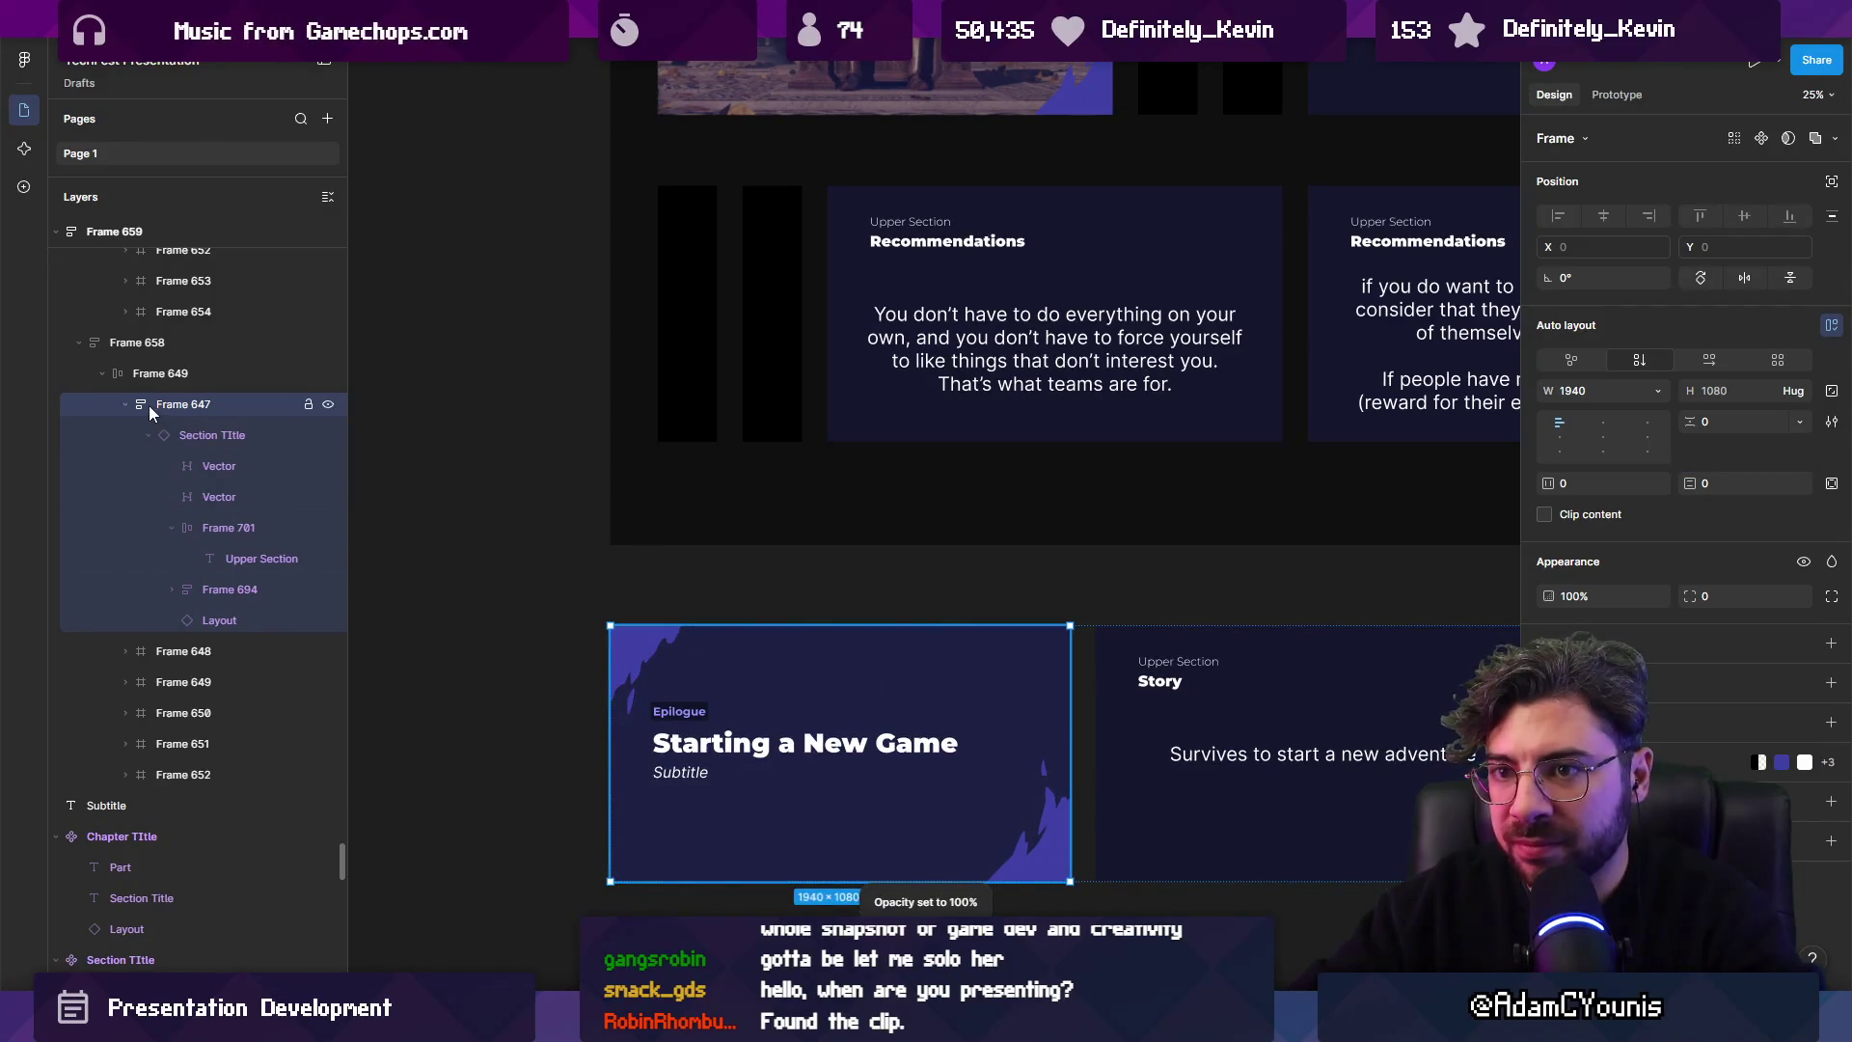
# - Remove auto layout and paste the Nightreign image as a full-slide background behind the title
pyautogui.hotkey('shift', 'alt', 'a')
pyautogui.hotkey('ctrl', 'v')
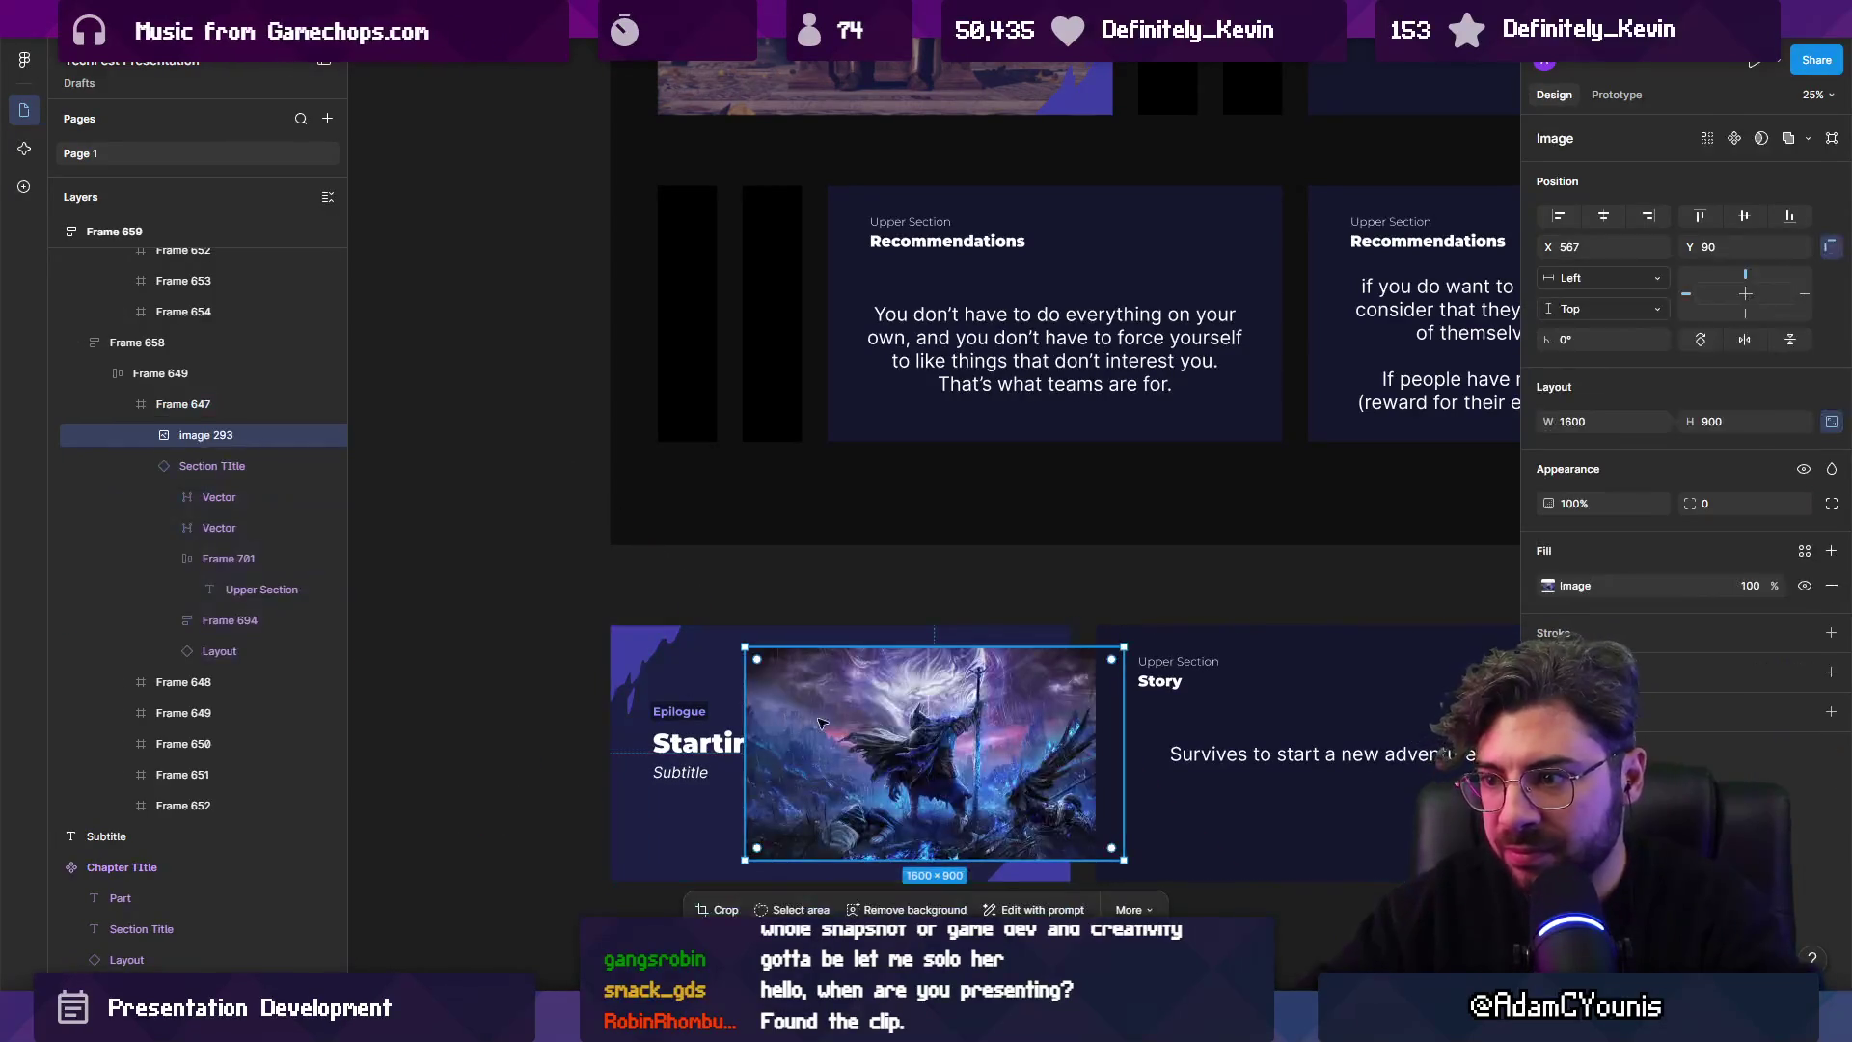
pyautogui.moveTo(820, 721); pyautogui.dragTo(700, 700)
pyautogui.moveTo(1004, 626); pyautogui.dragTo(1067, 631)
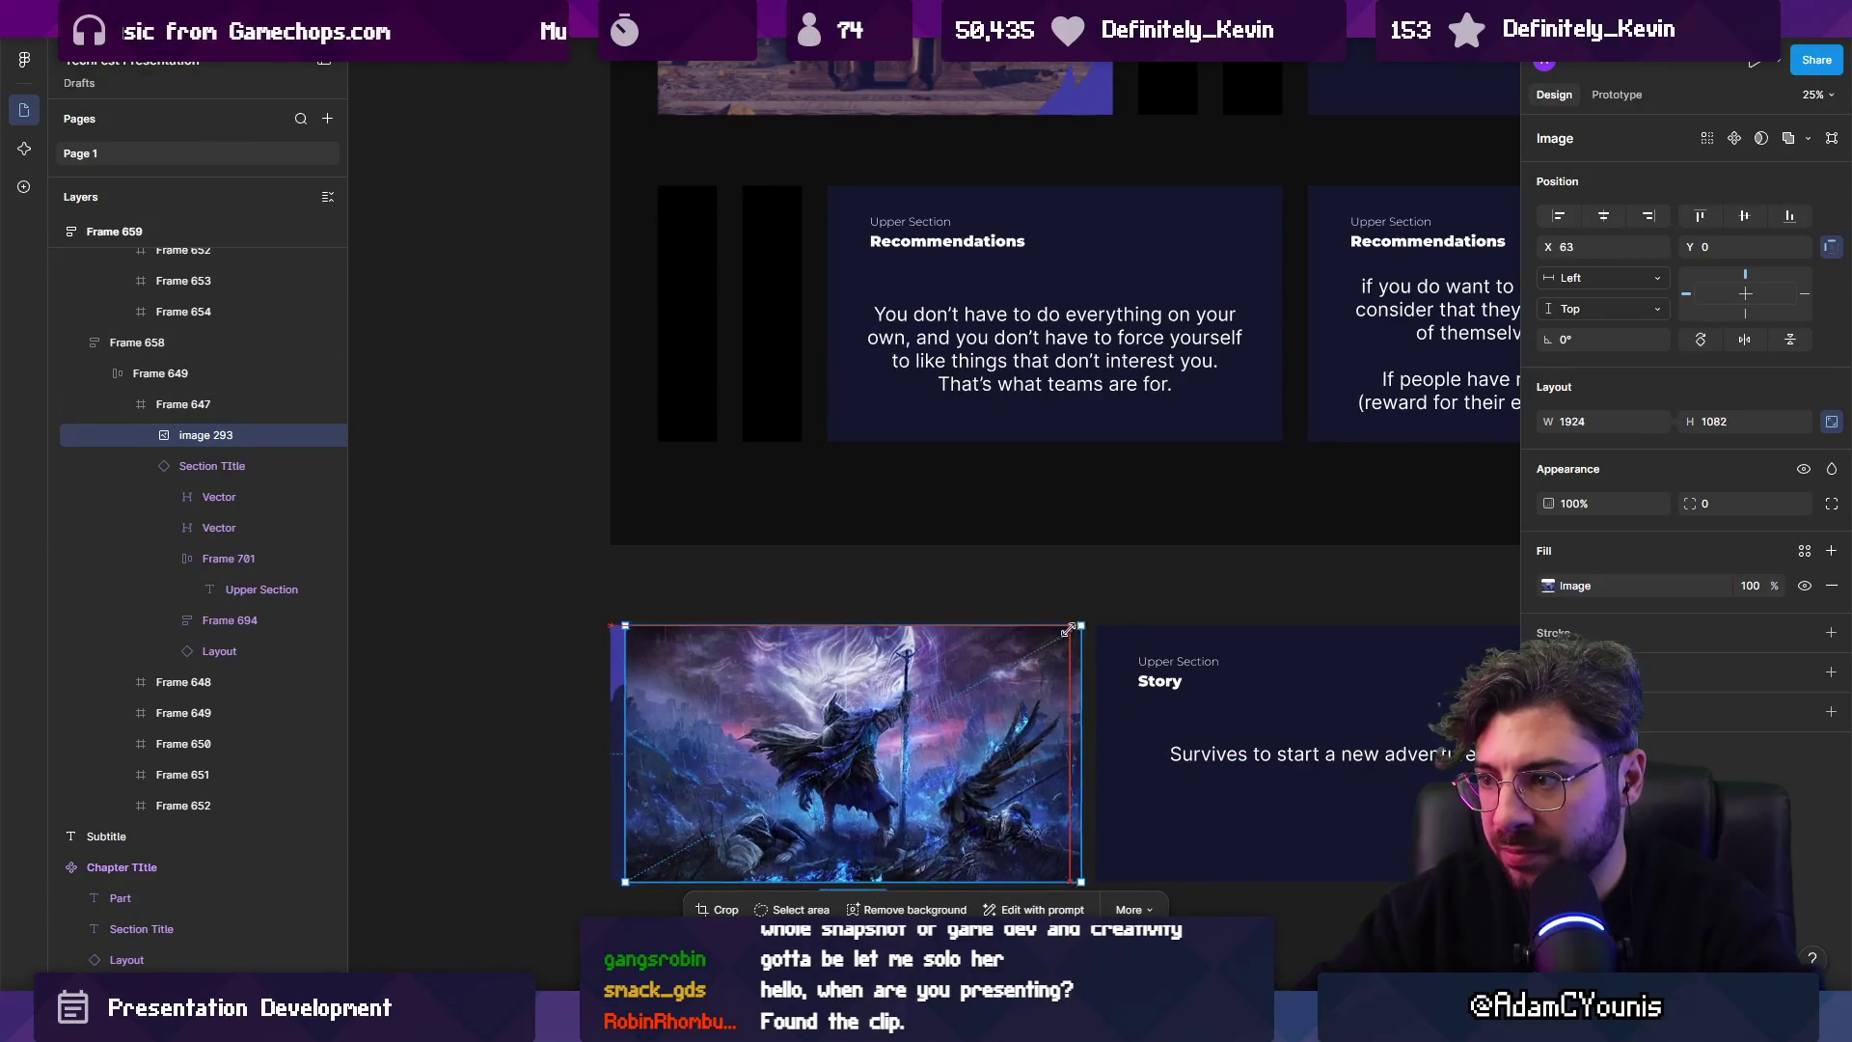
pyautogui.moveTo(952, 712); pyautogui.dragTo(940, 717)
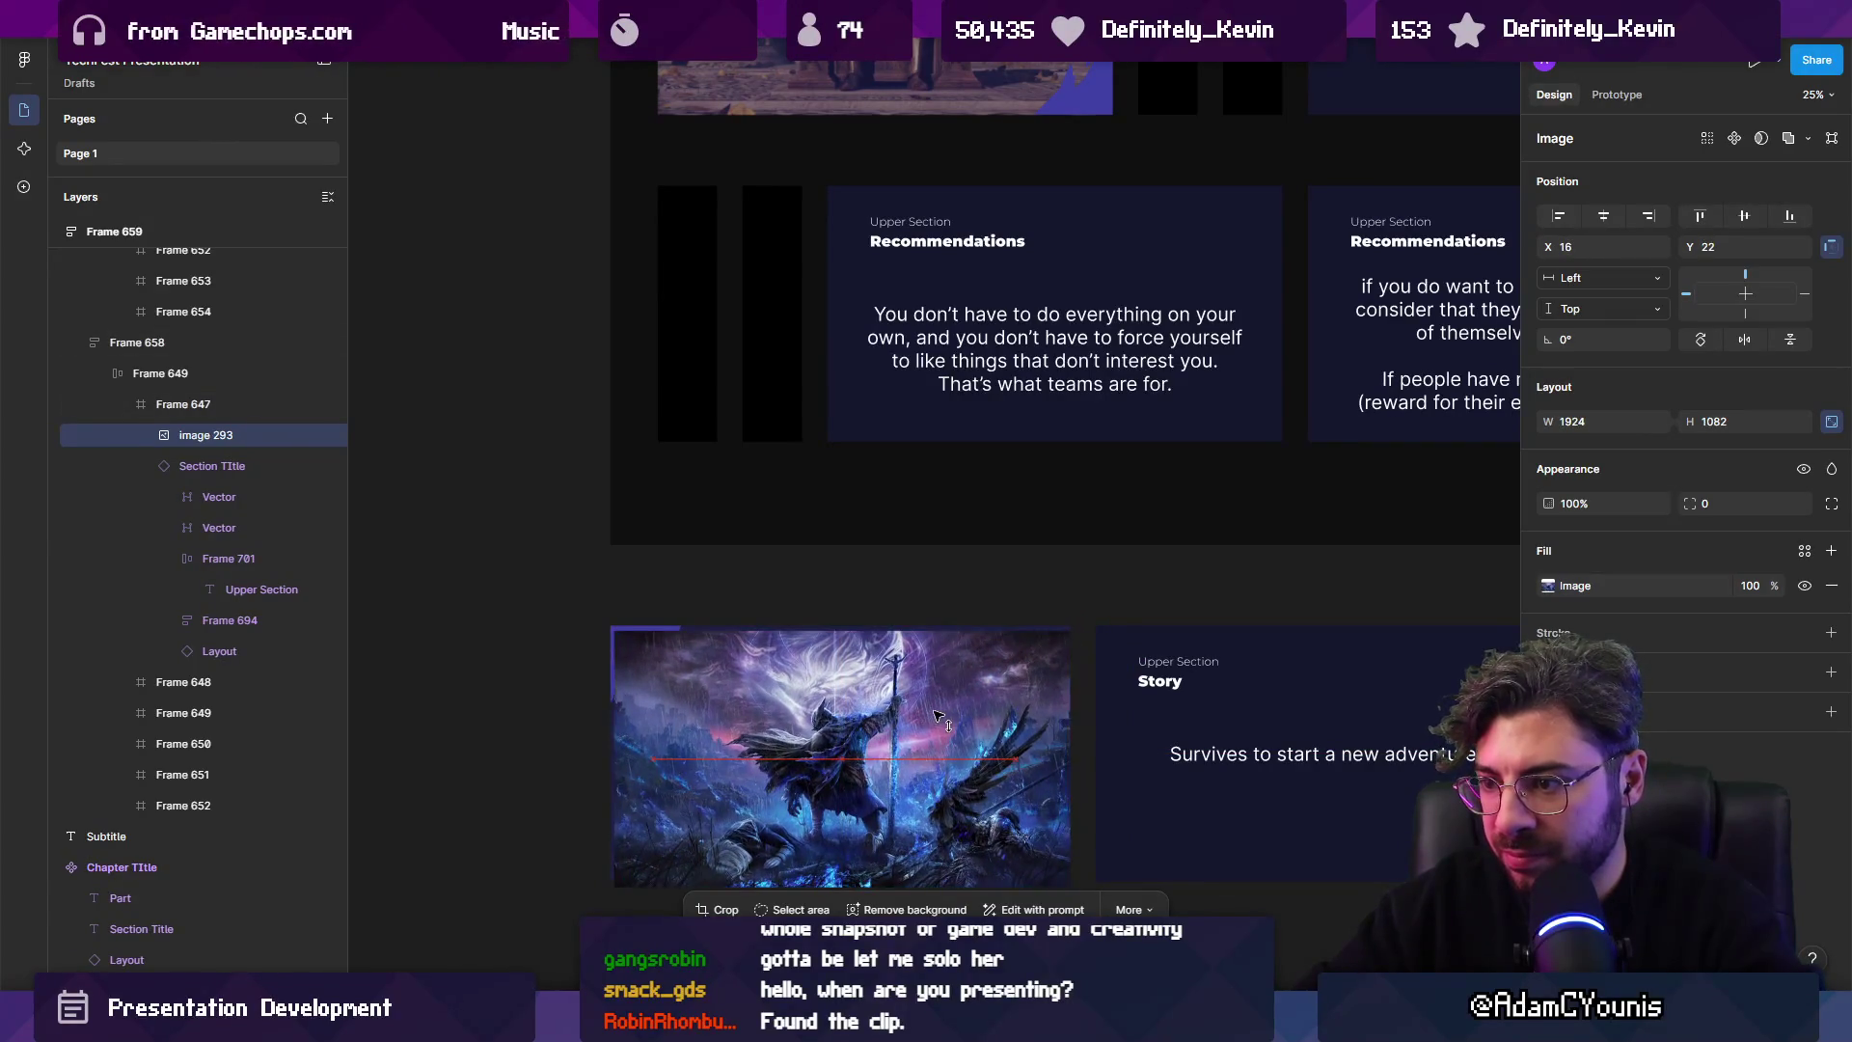
pyautogui.hotkey('ctrl', 'shift', '[')
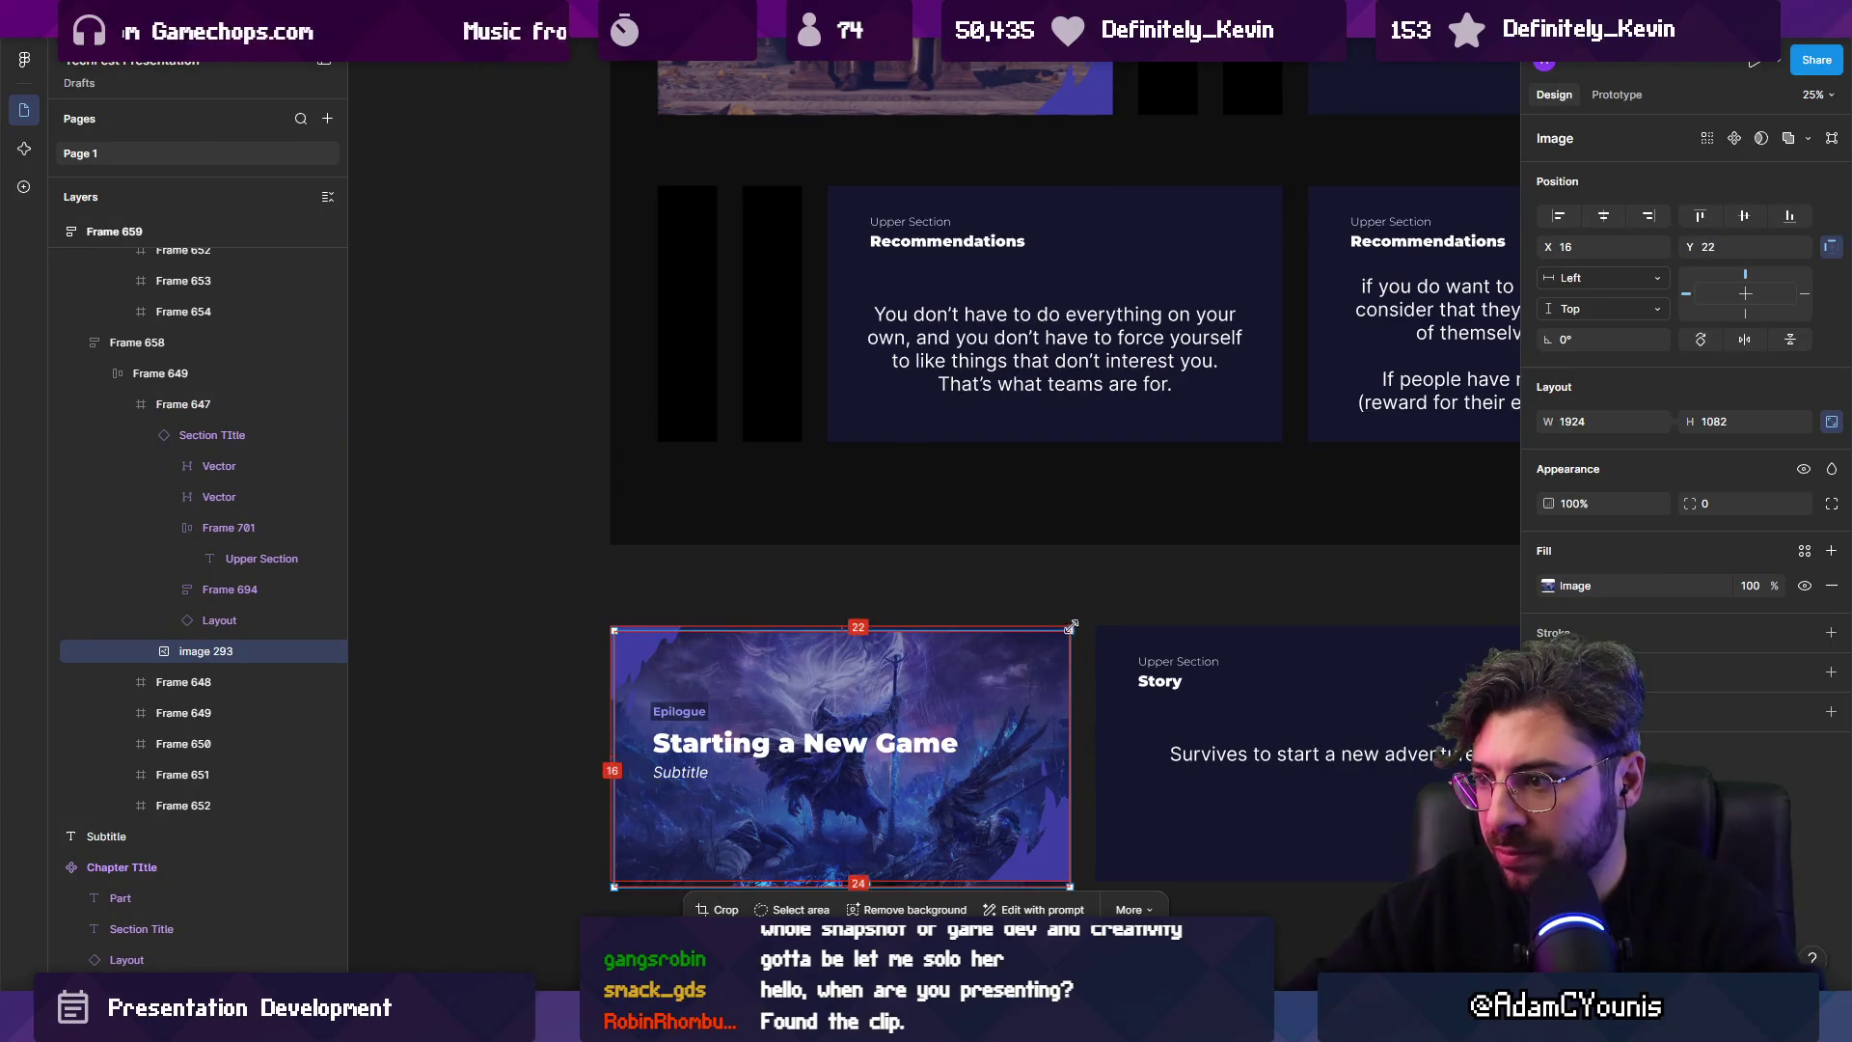
pyautogui.moveTo(1069, 629); pyautogui.dragTo(1082, 624)
pyautogui.hotkey('shift', 'Return')
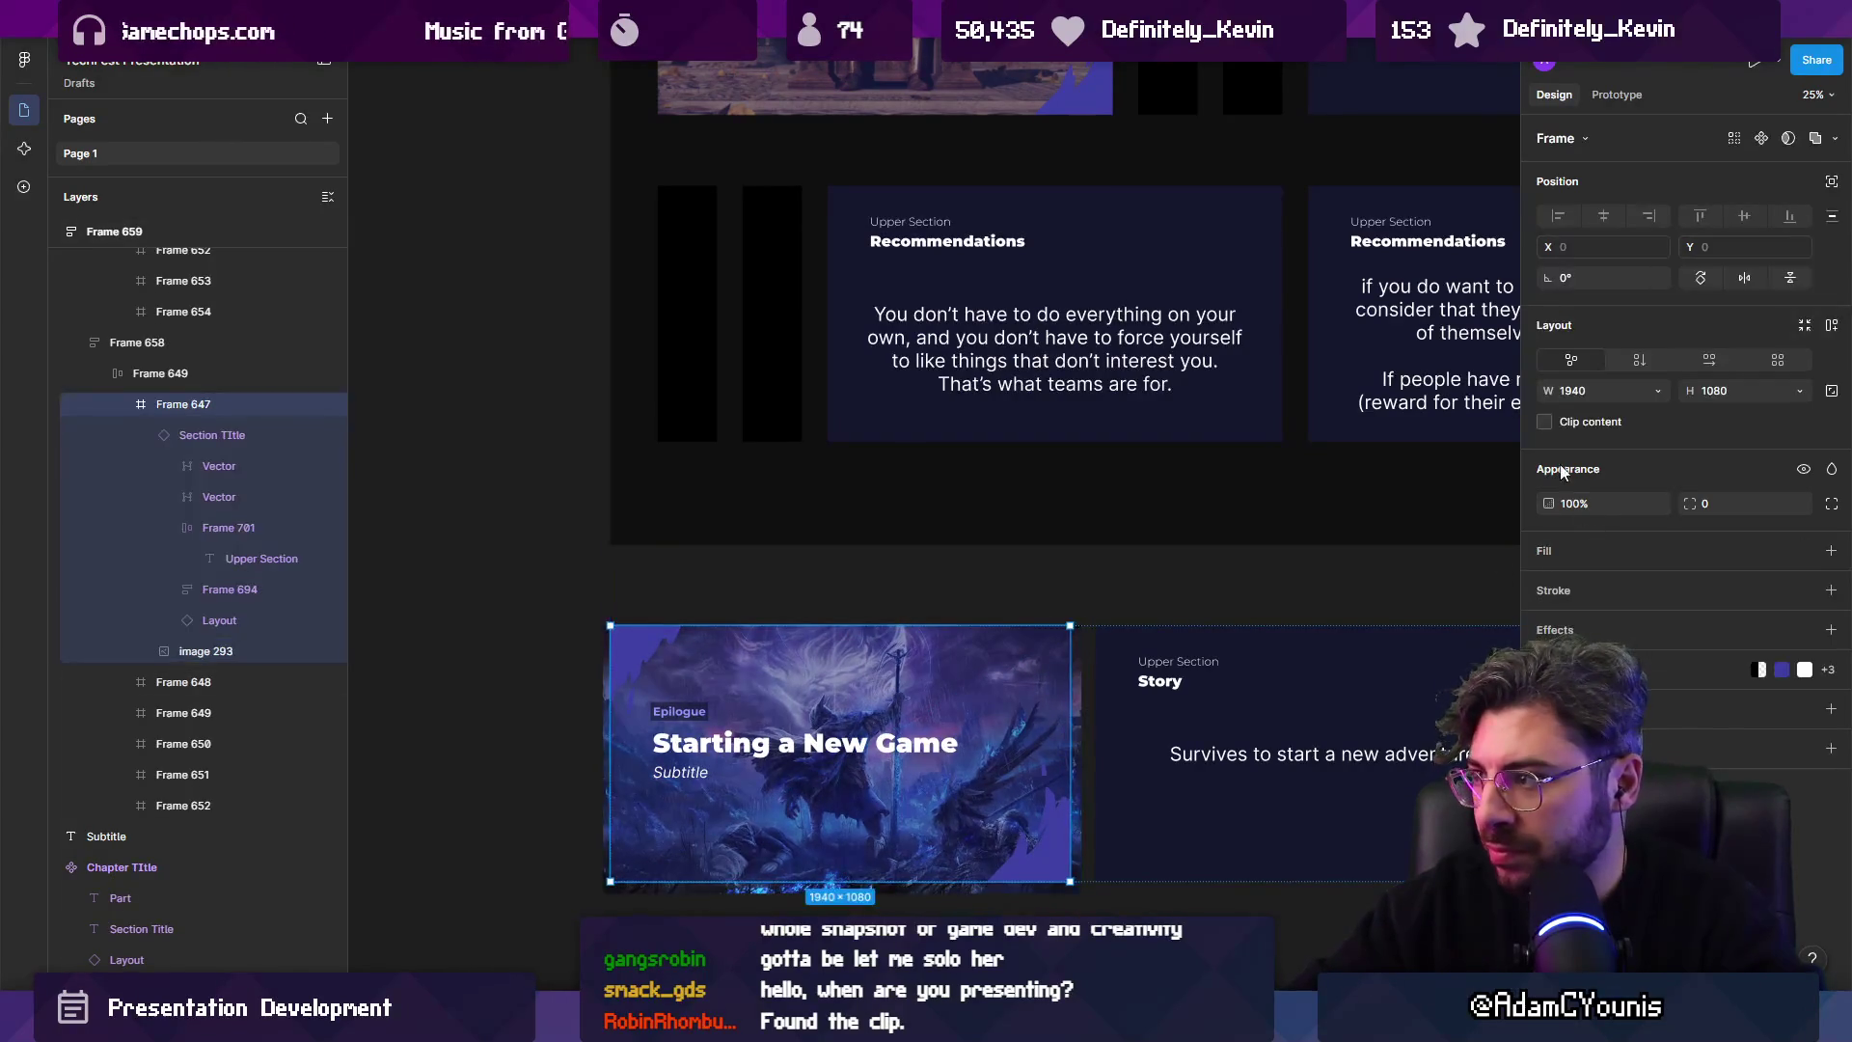
pyautogui.hotkey('shift', '2')
# - Nudge the background image upward and give it a 4.5 layer blur
pyautogui.click(222, 651)
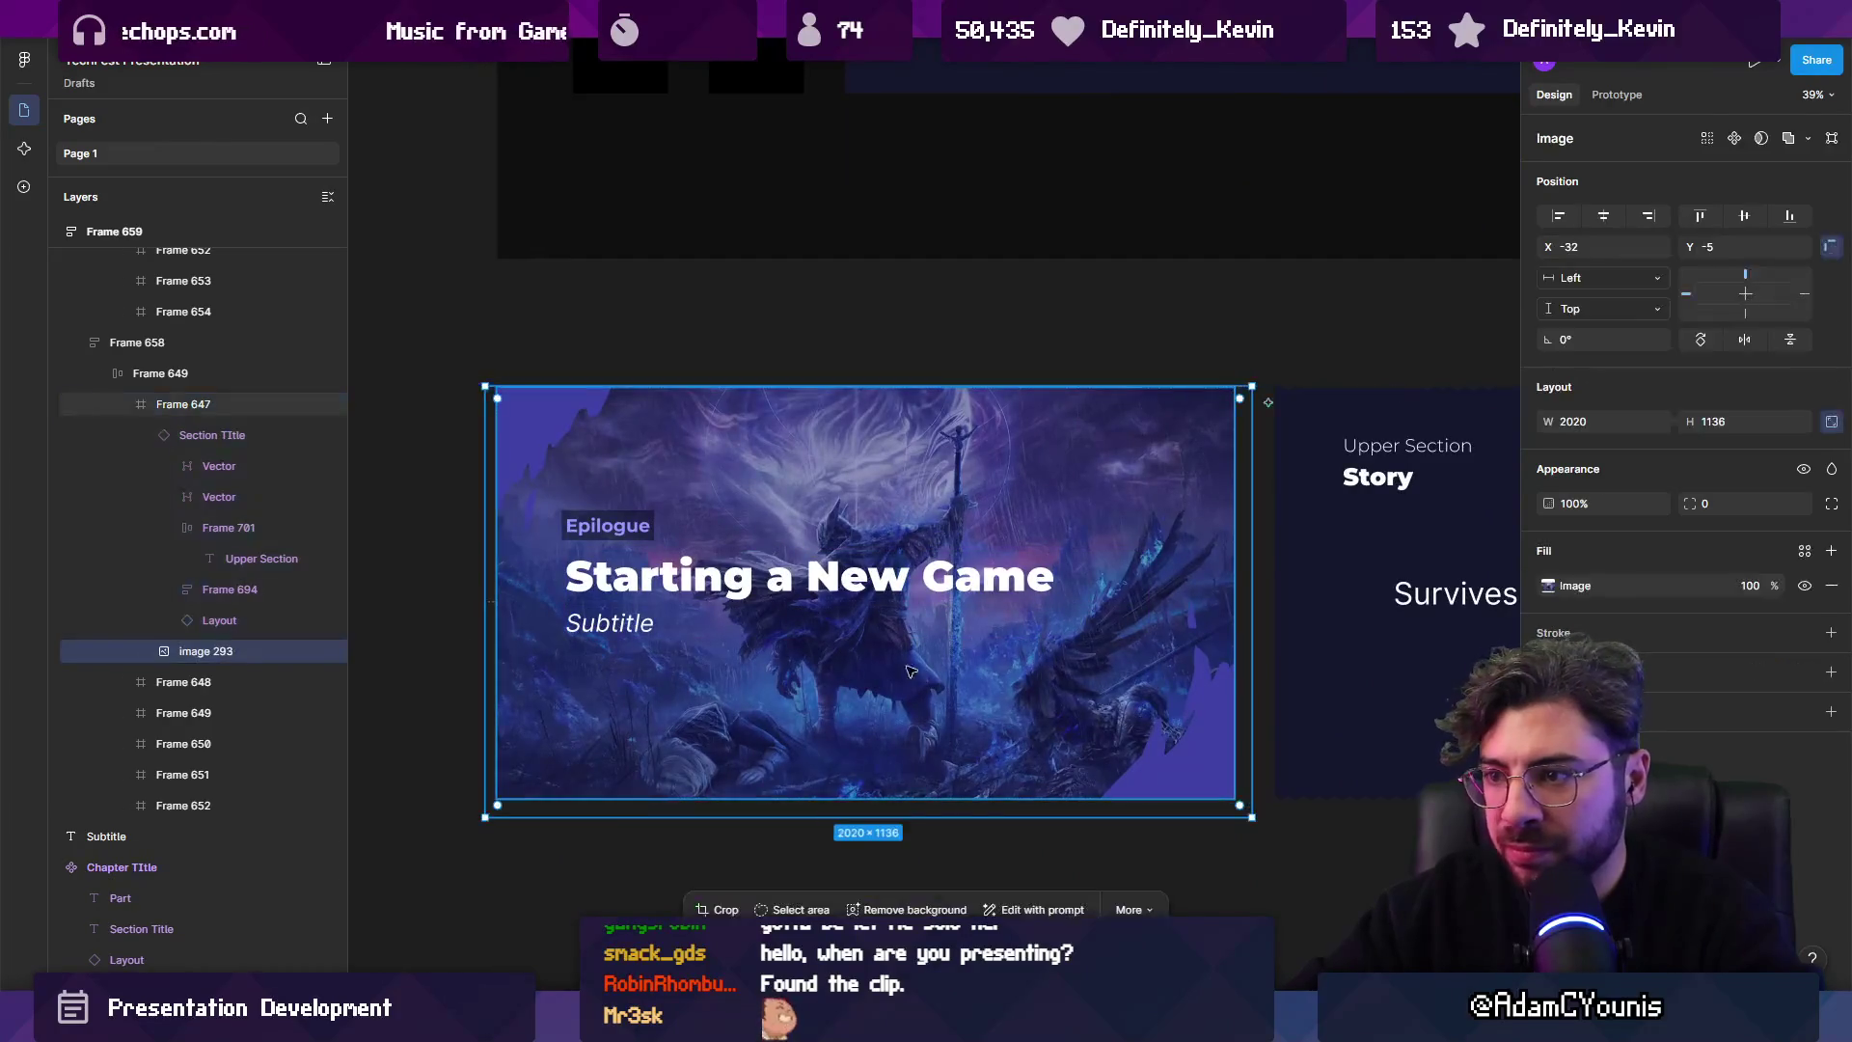
pyautogui.hotkey('shift', 'Up')
pyautogui.hotkey('shift', 'Up')
pyautogui.press('Up')
pyautogui.press('Up')
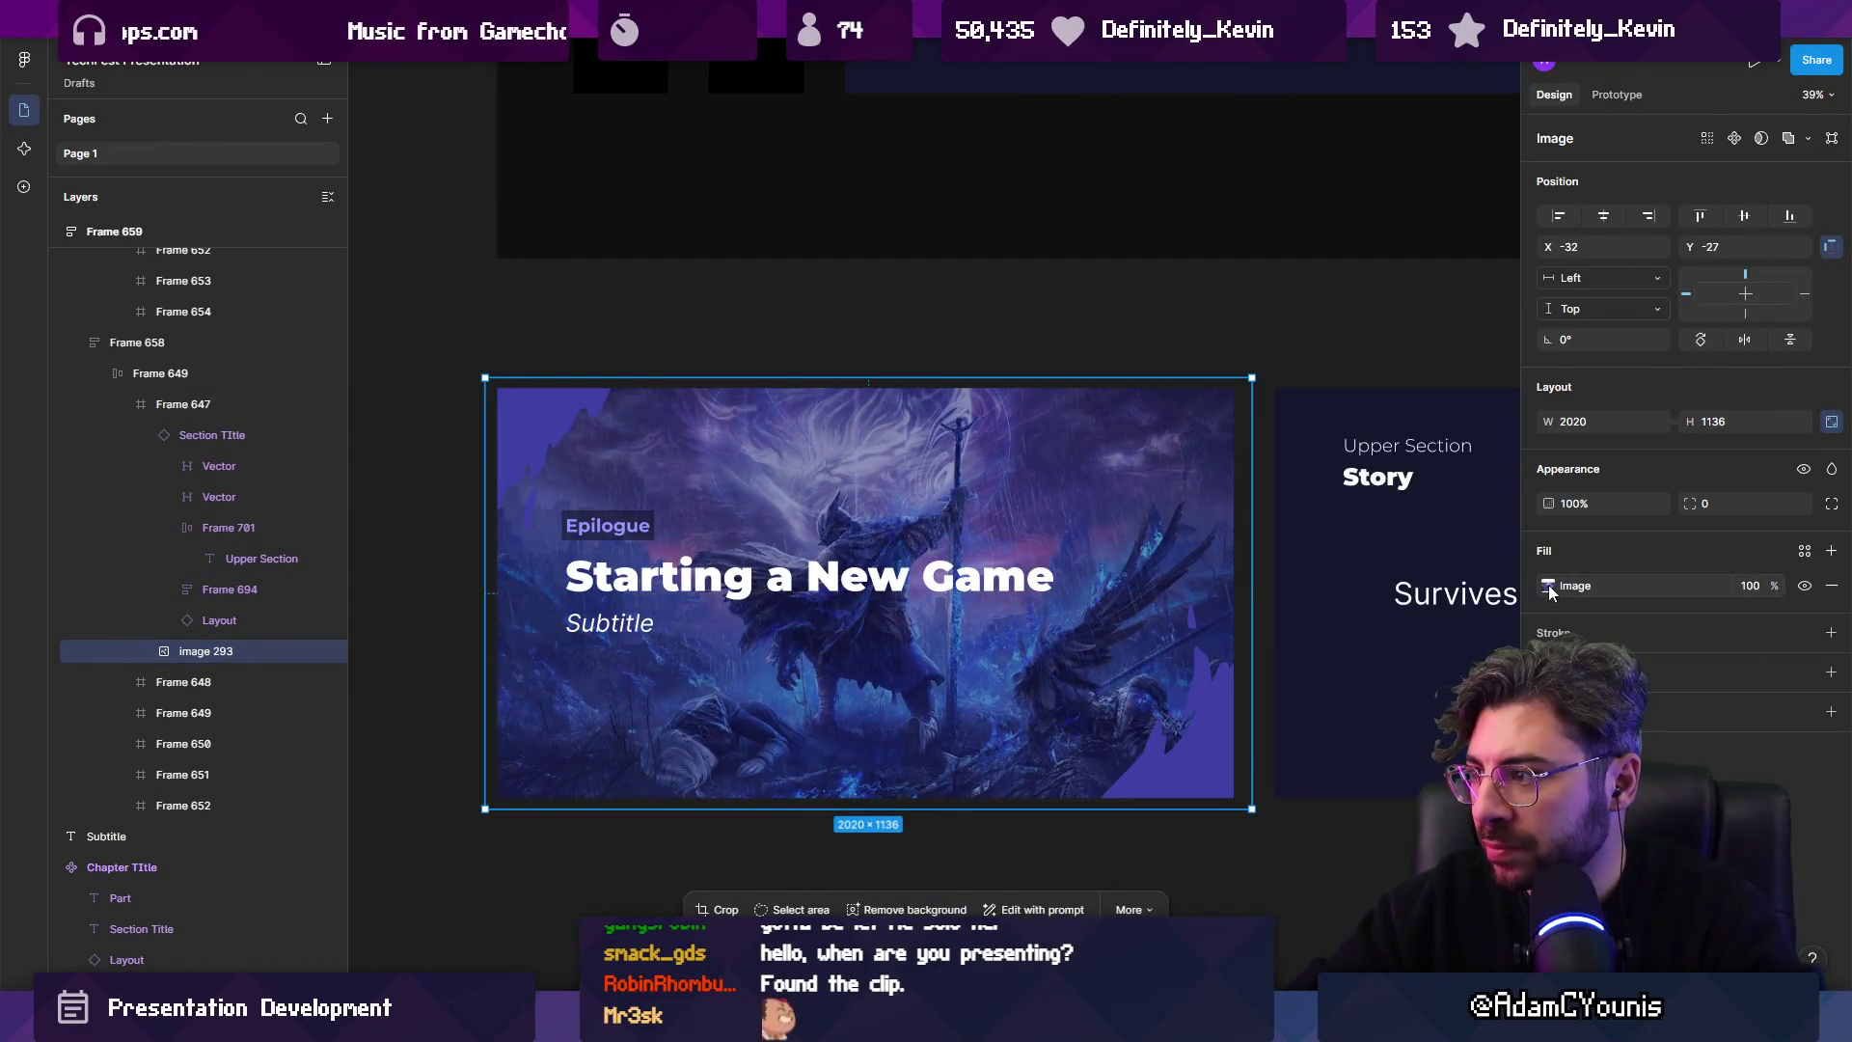
pyautogui.click(1548, 586)
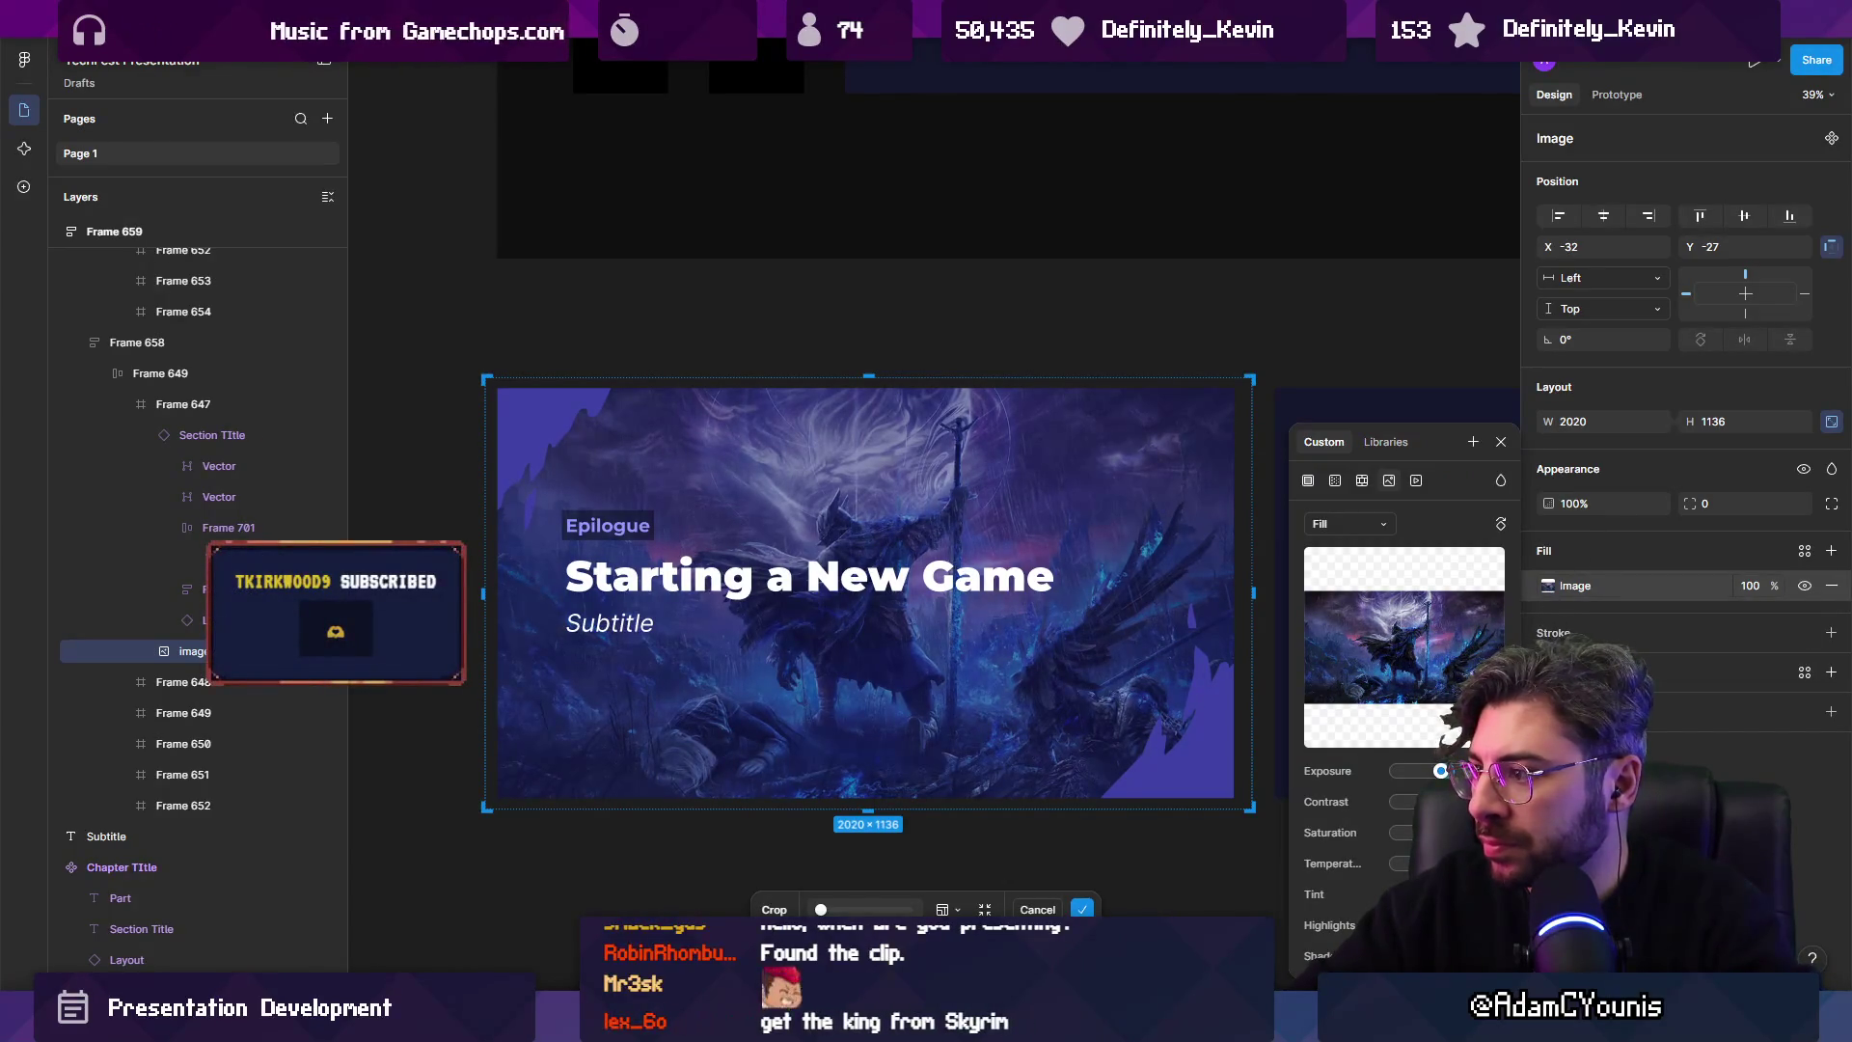
pyautogui.click(1830, 672)
pyautogui.click(1344, 711)
pyautogui.click(1369, 731)
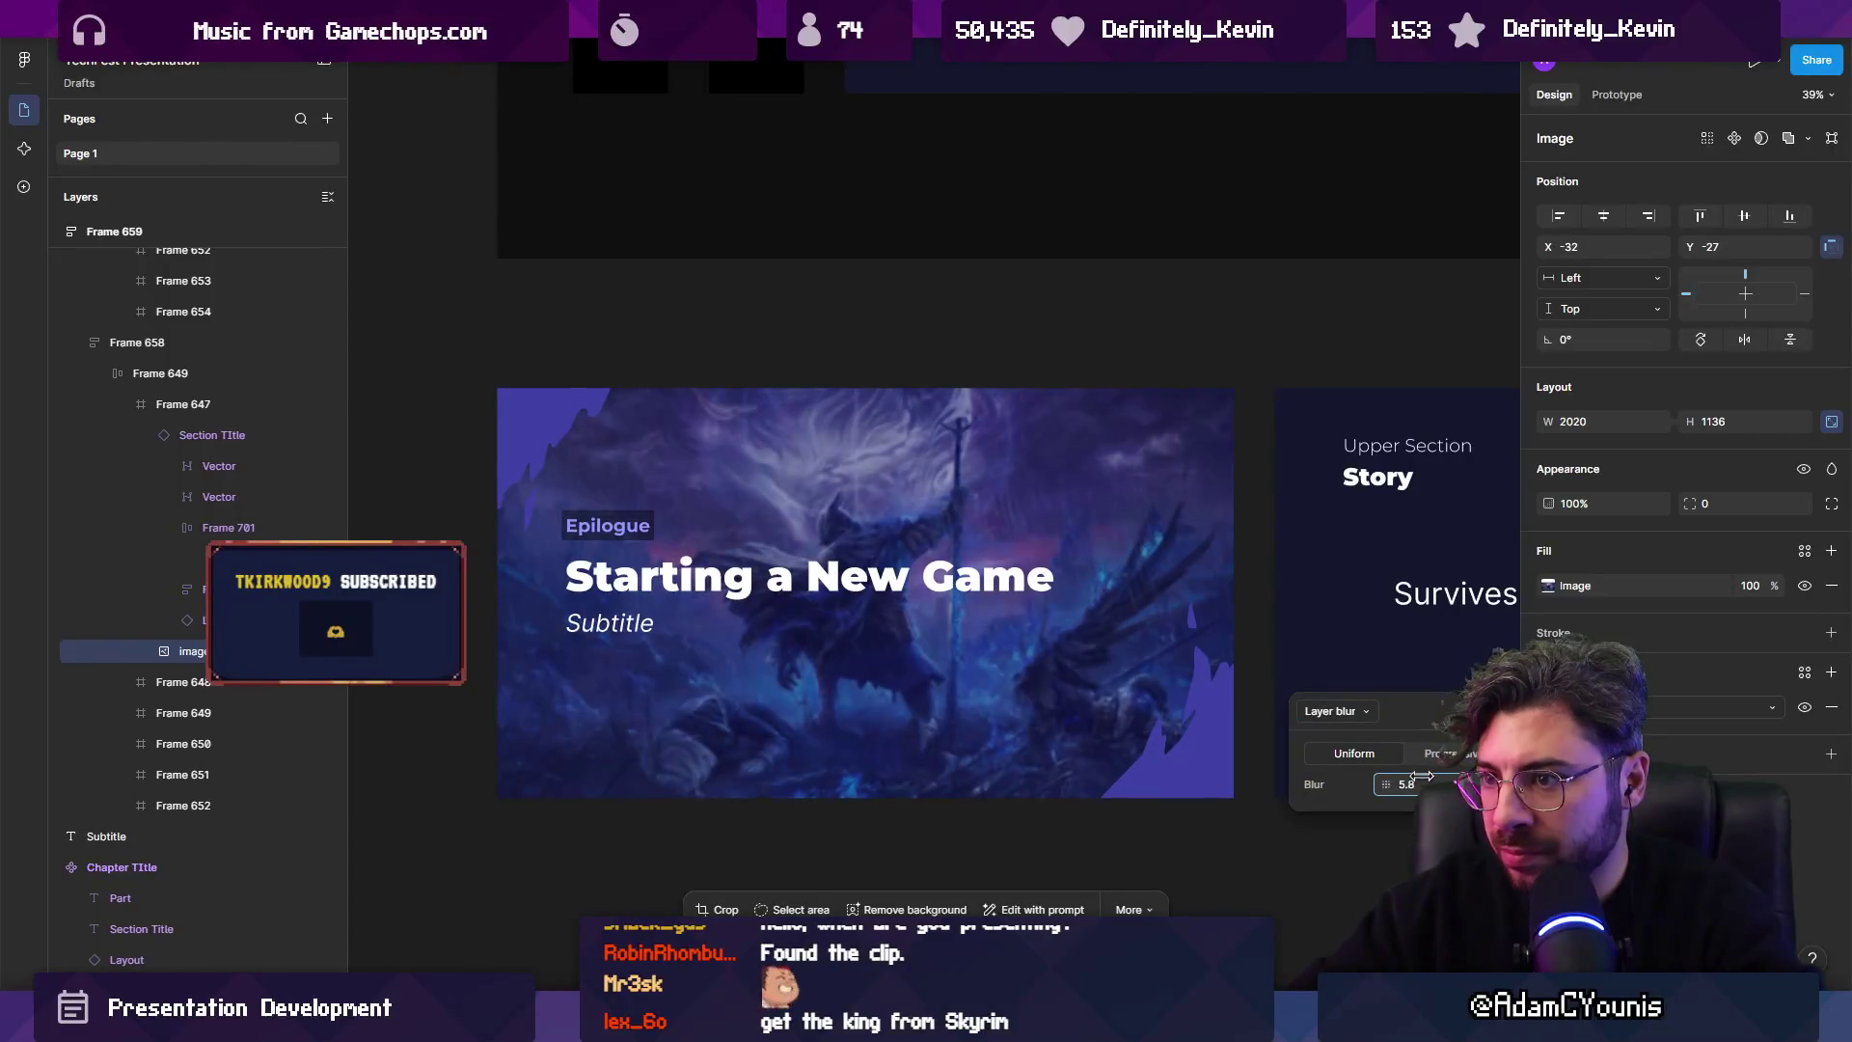
pyautogui.hotkey('shift', '2')
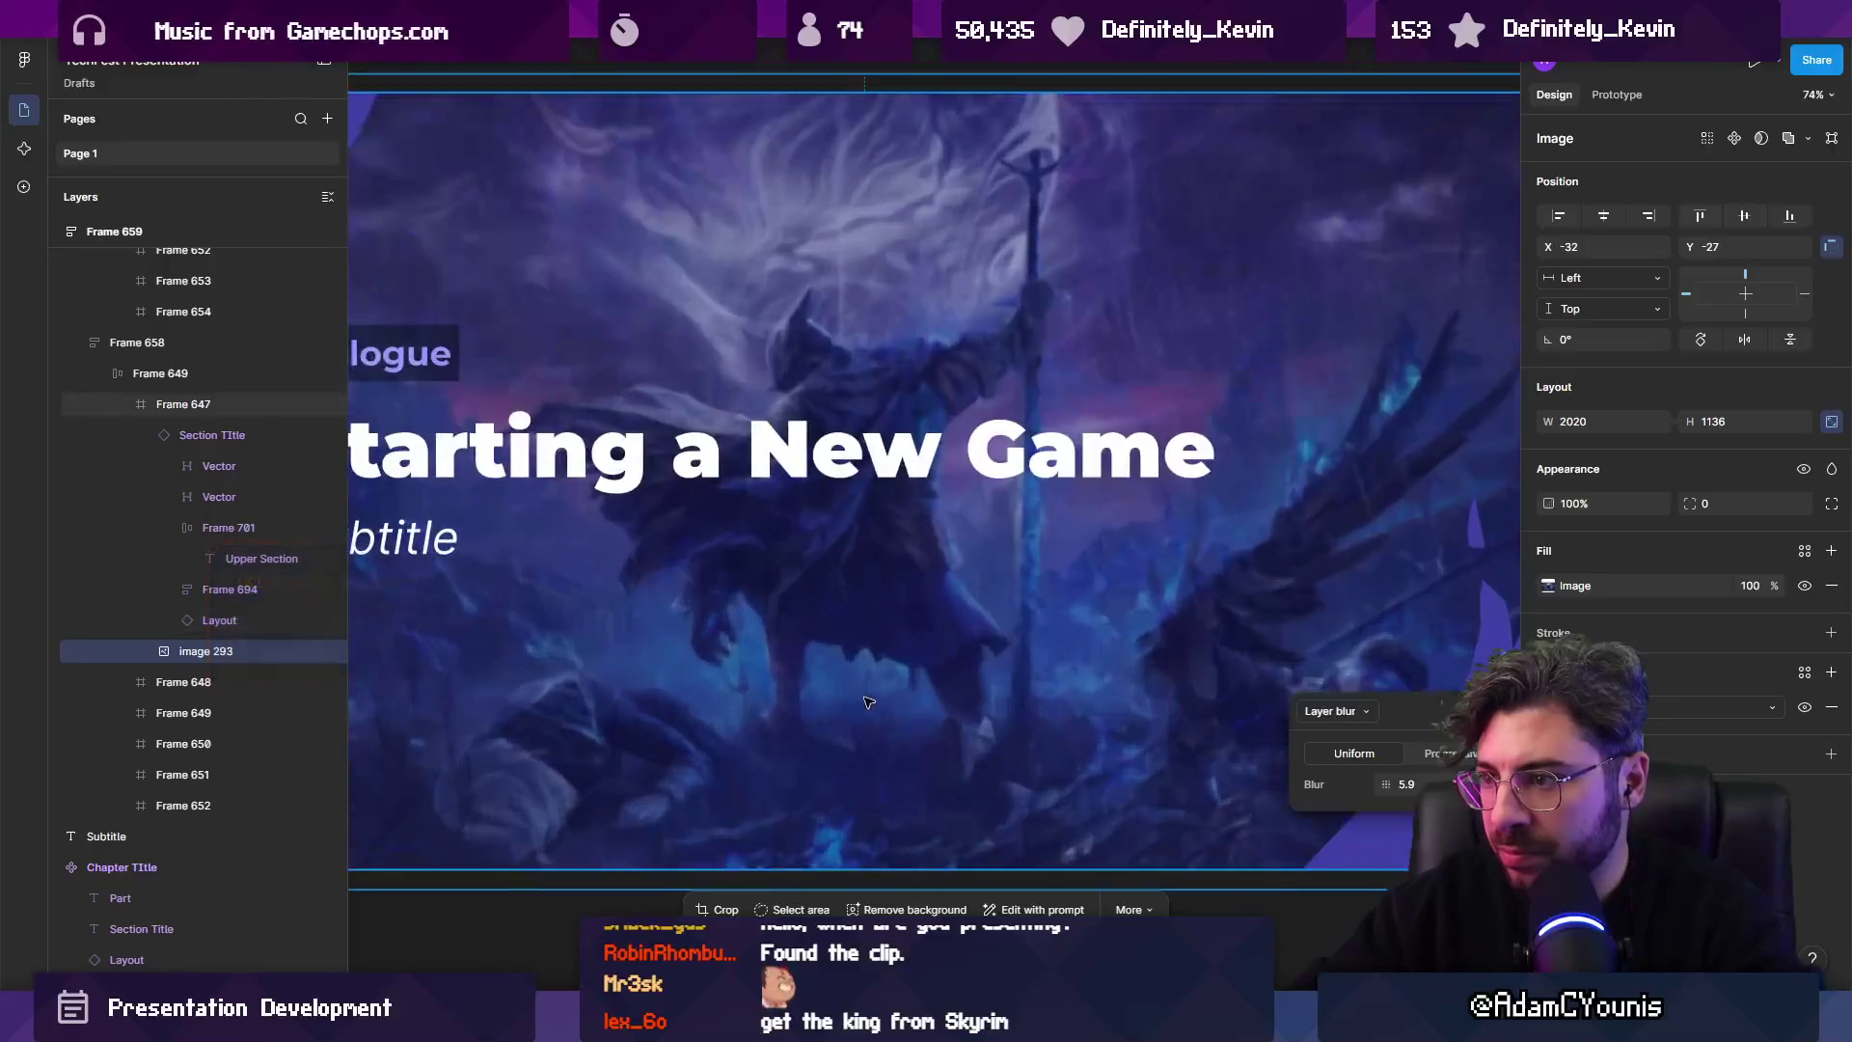
pyautogui.moveTo(1389, 781); pyautogui.dragTo(1360, 781)
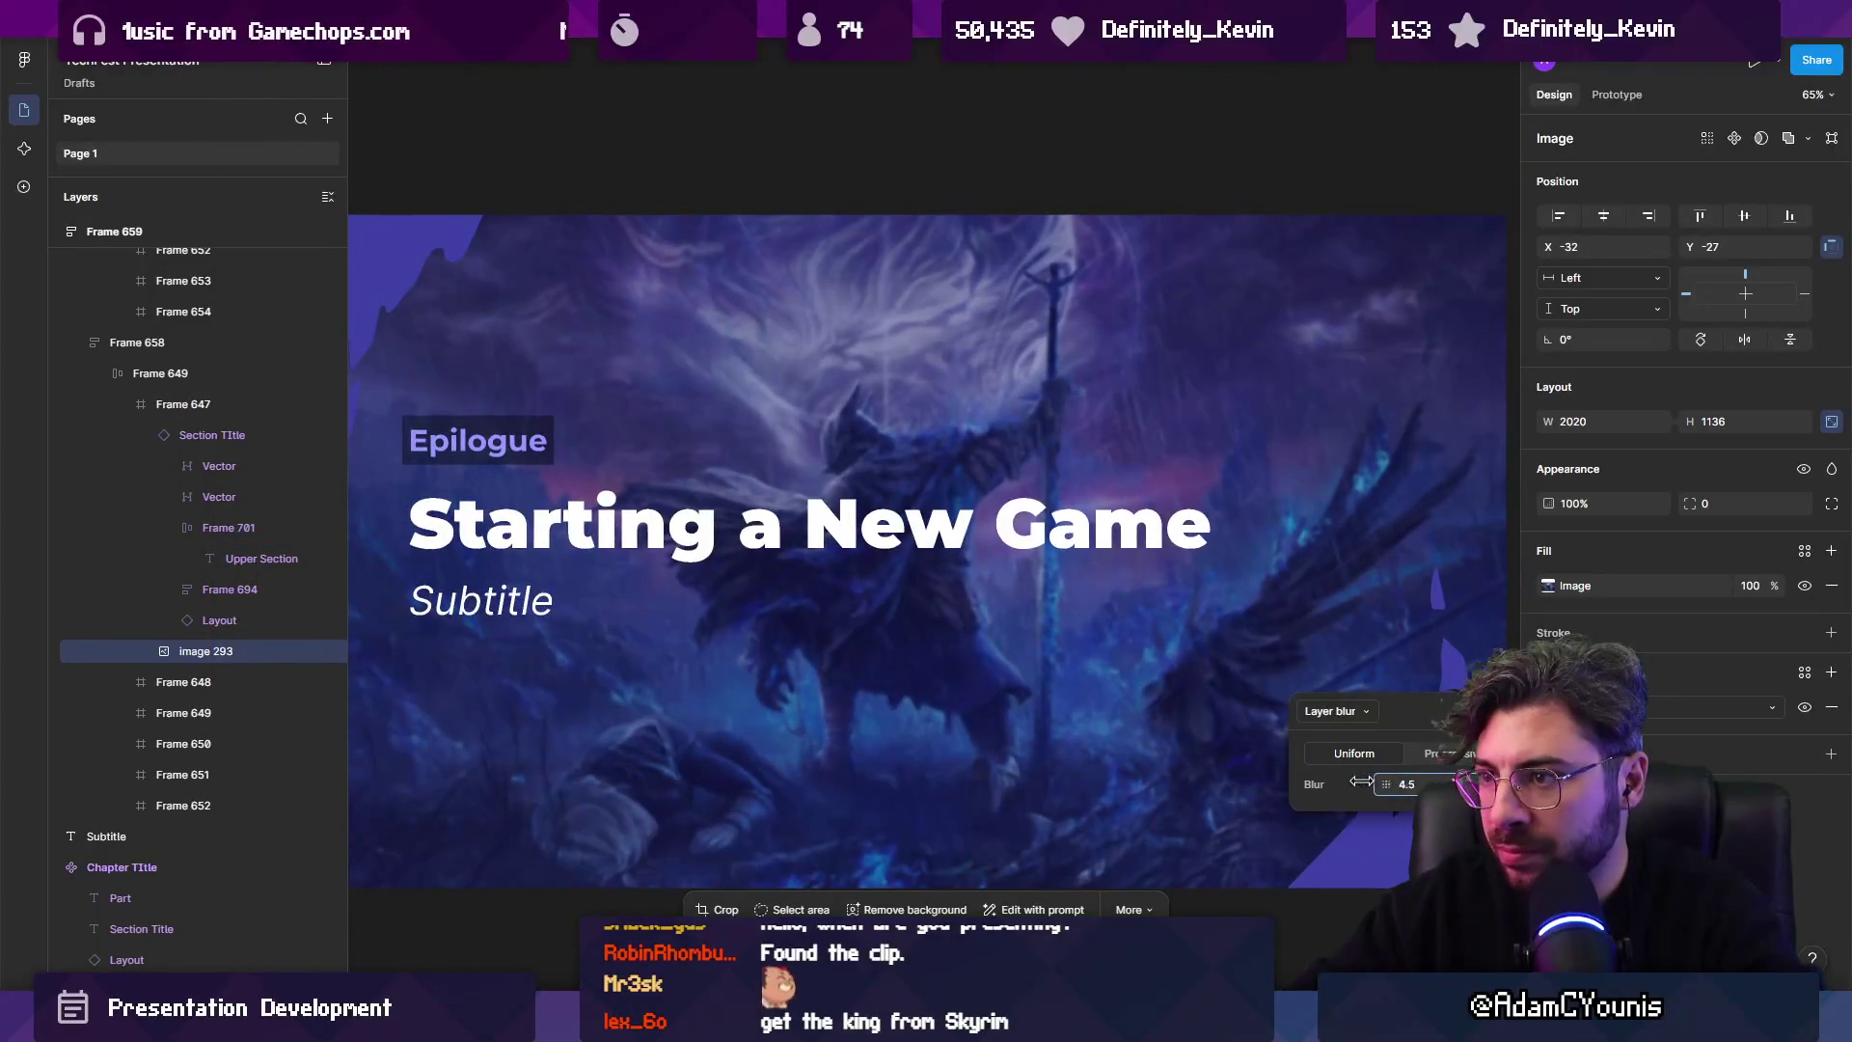
pyautogui.scroll(-5, 621, 622)
pyautogui.click(620, 622)
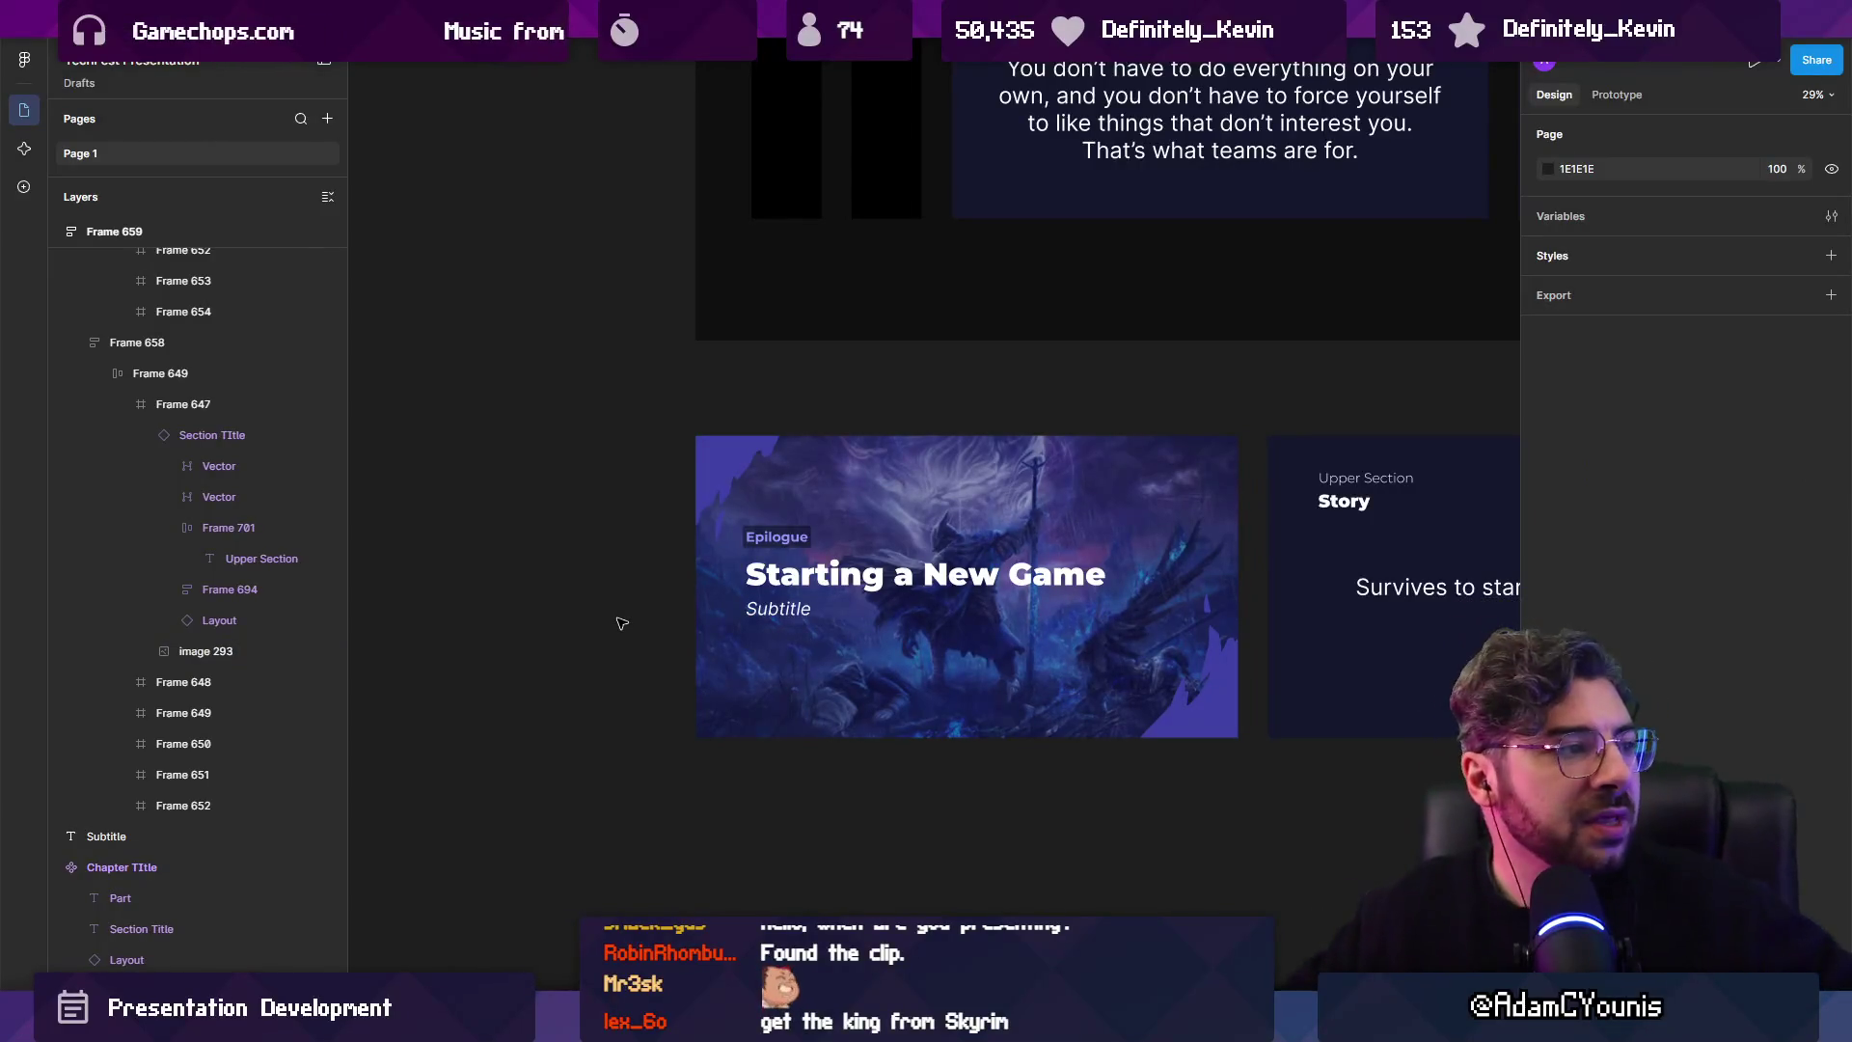
# - Hide the side panels with Ctrl+\ and survey the whole deck on the full-screen canvas
pyautogui.scroll(-5, 549, 590)
pyautogui.scroll(-5, 1210, 692)
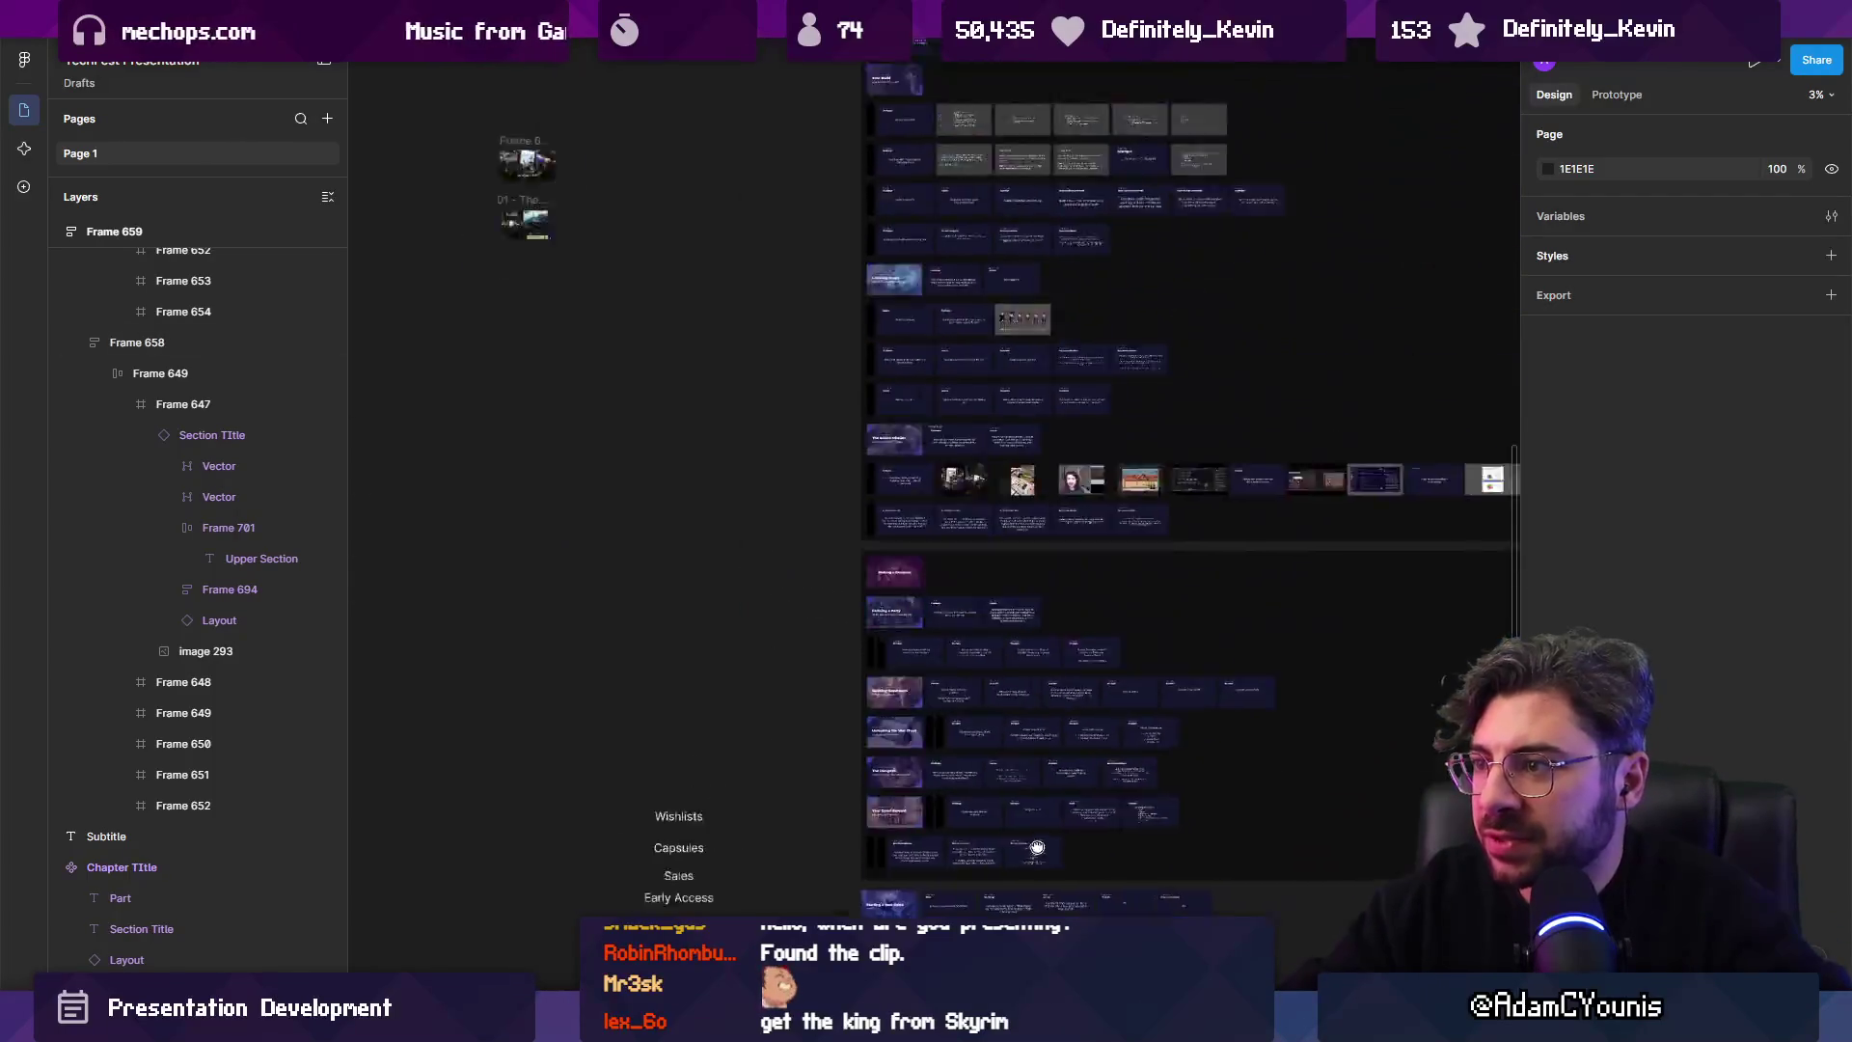
pyautogui.scroll(4, 878, 395)
pyautogui.hscroll(2, 879, 394)
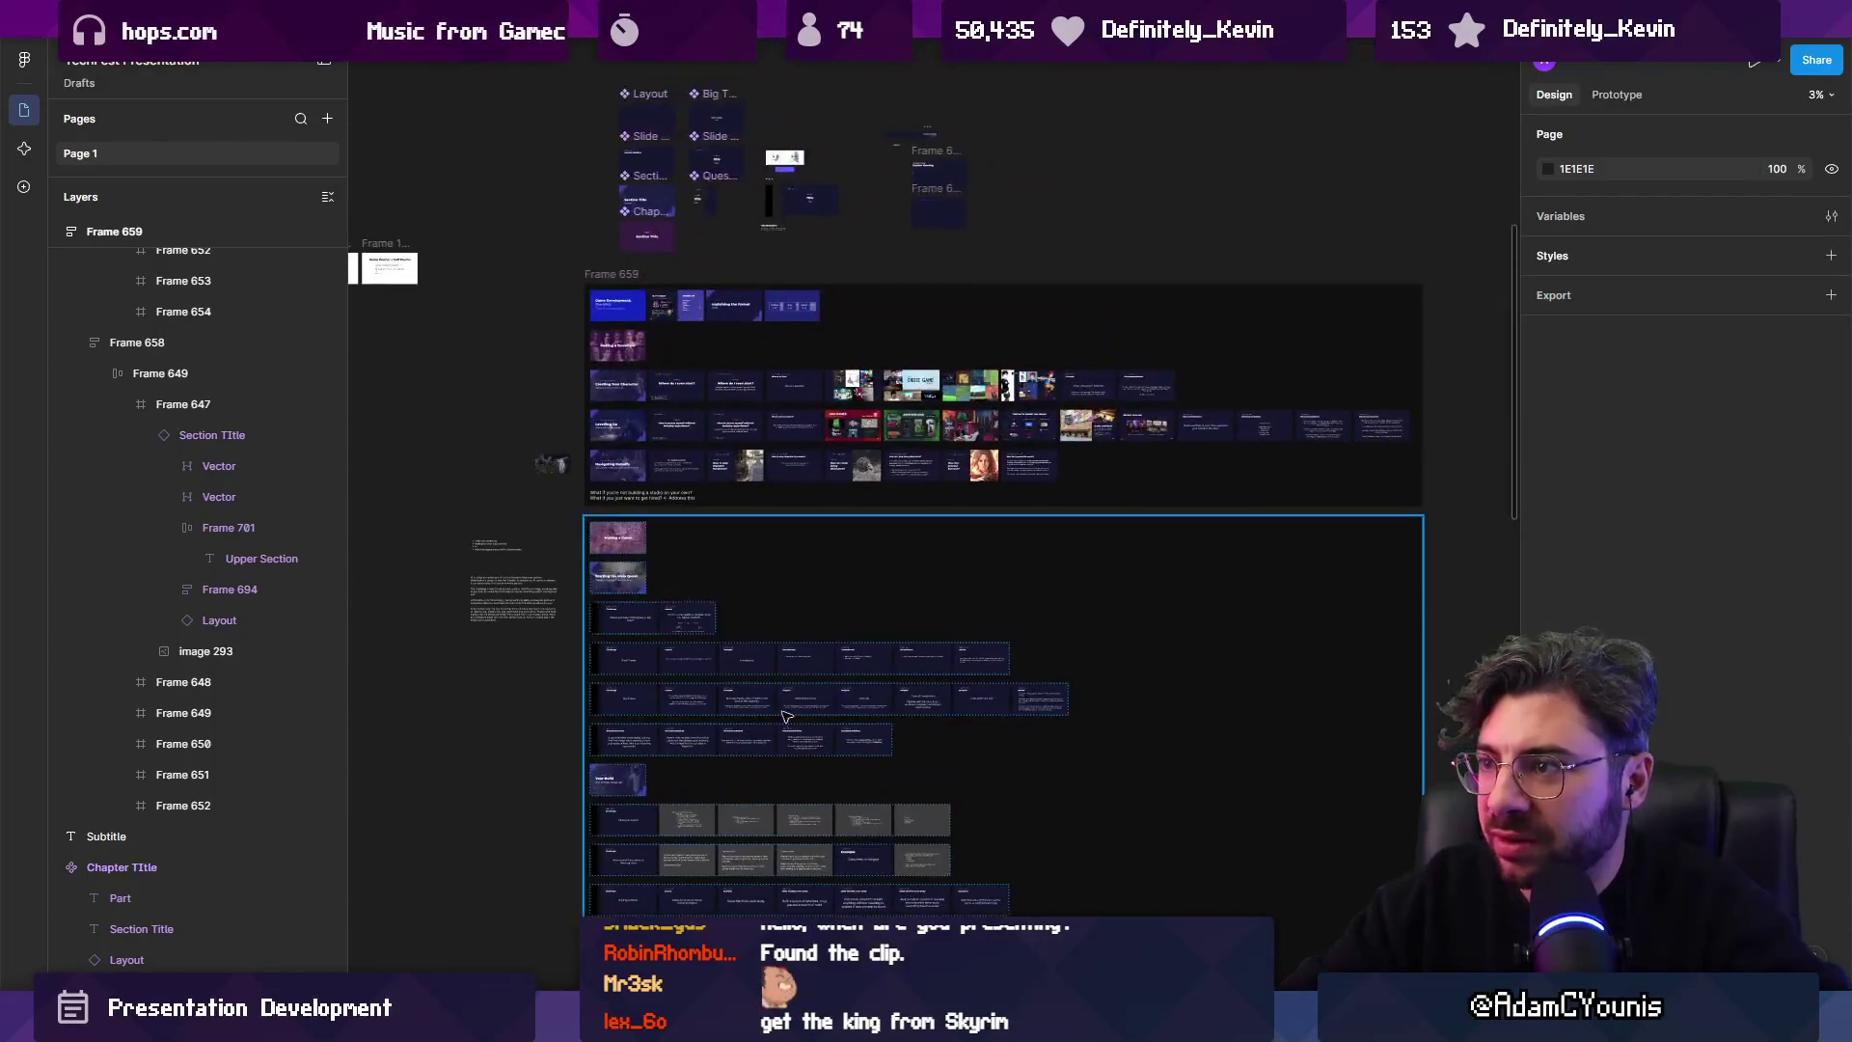
pyautogui.hotkey('ctrl', '\\')
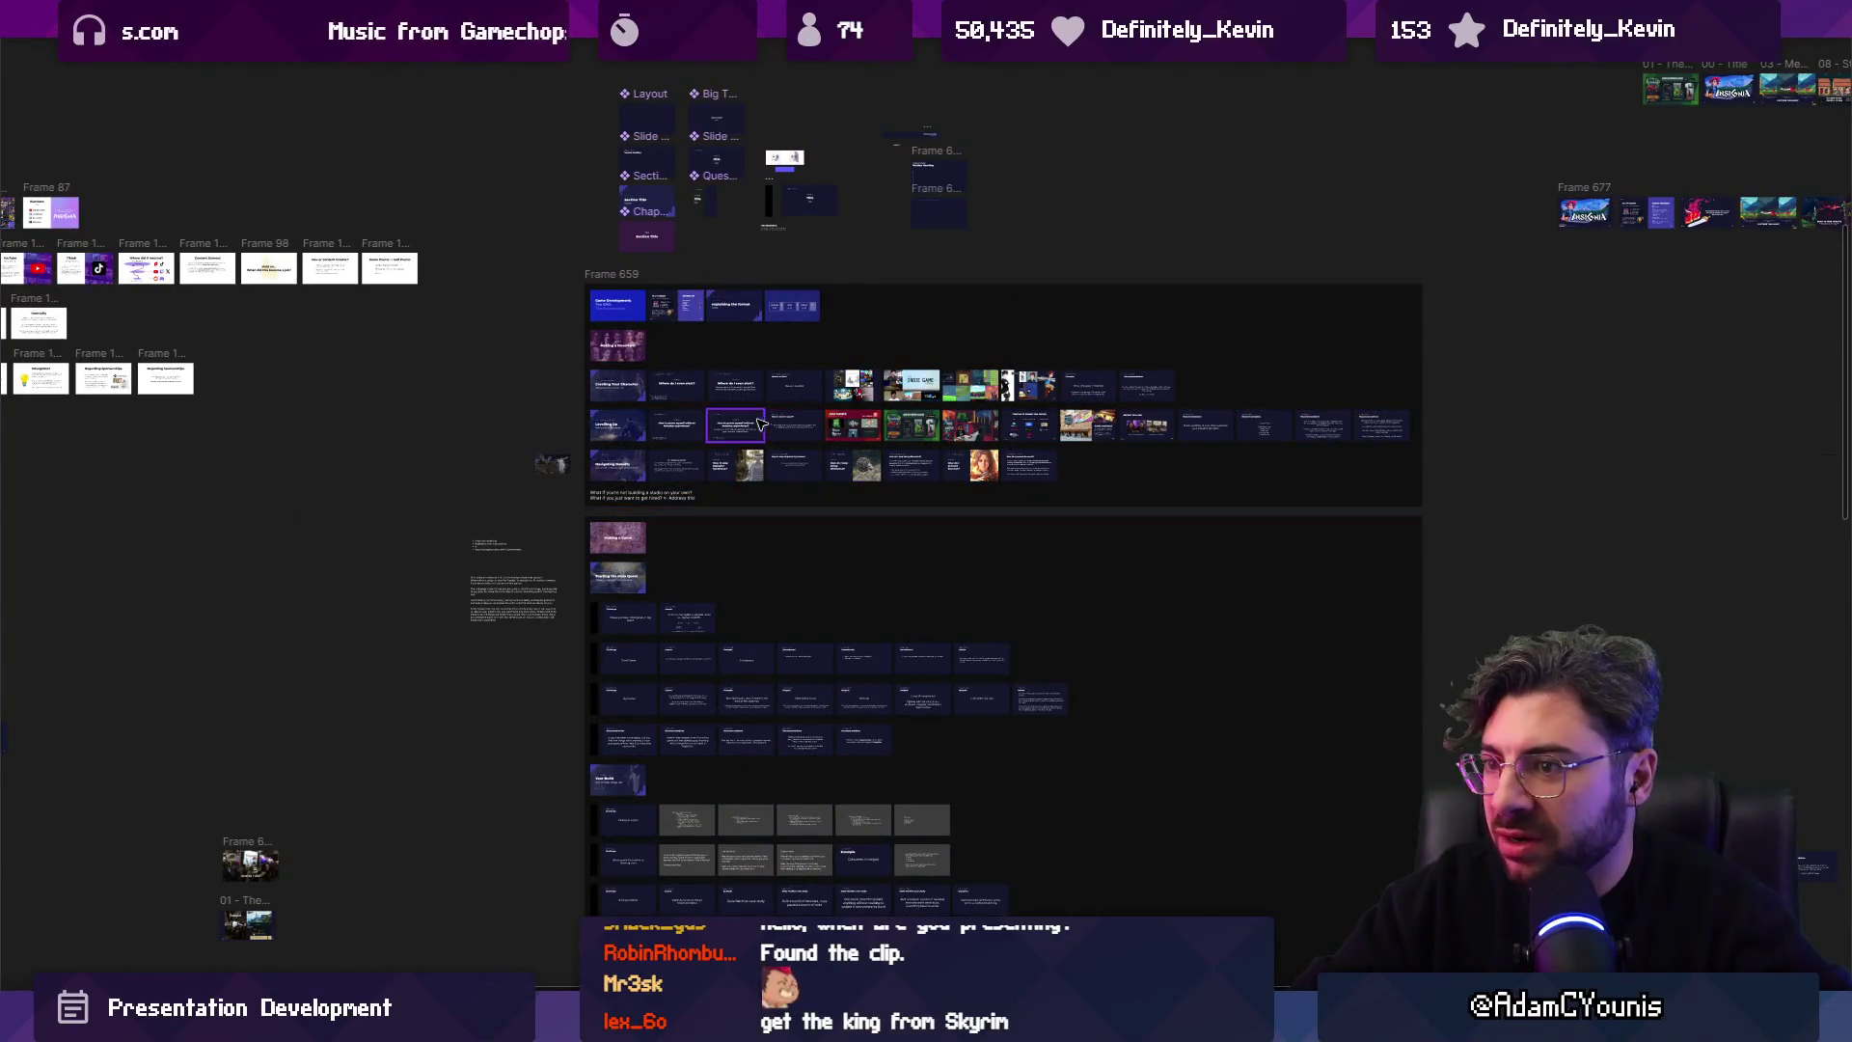
pyautogui.scroll(3, 759, 424)
pyautogui.scroll(2, 659, 705)
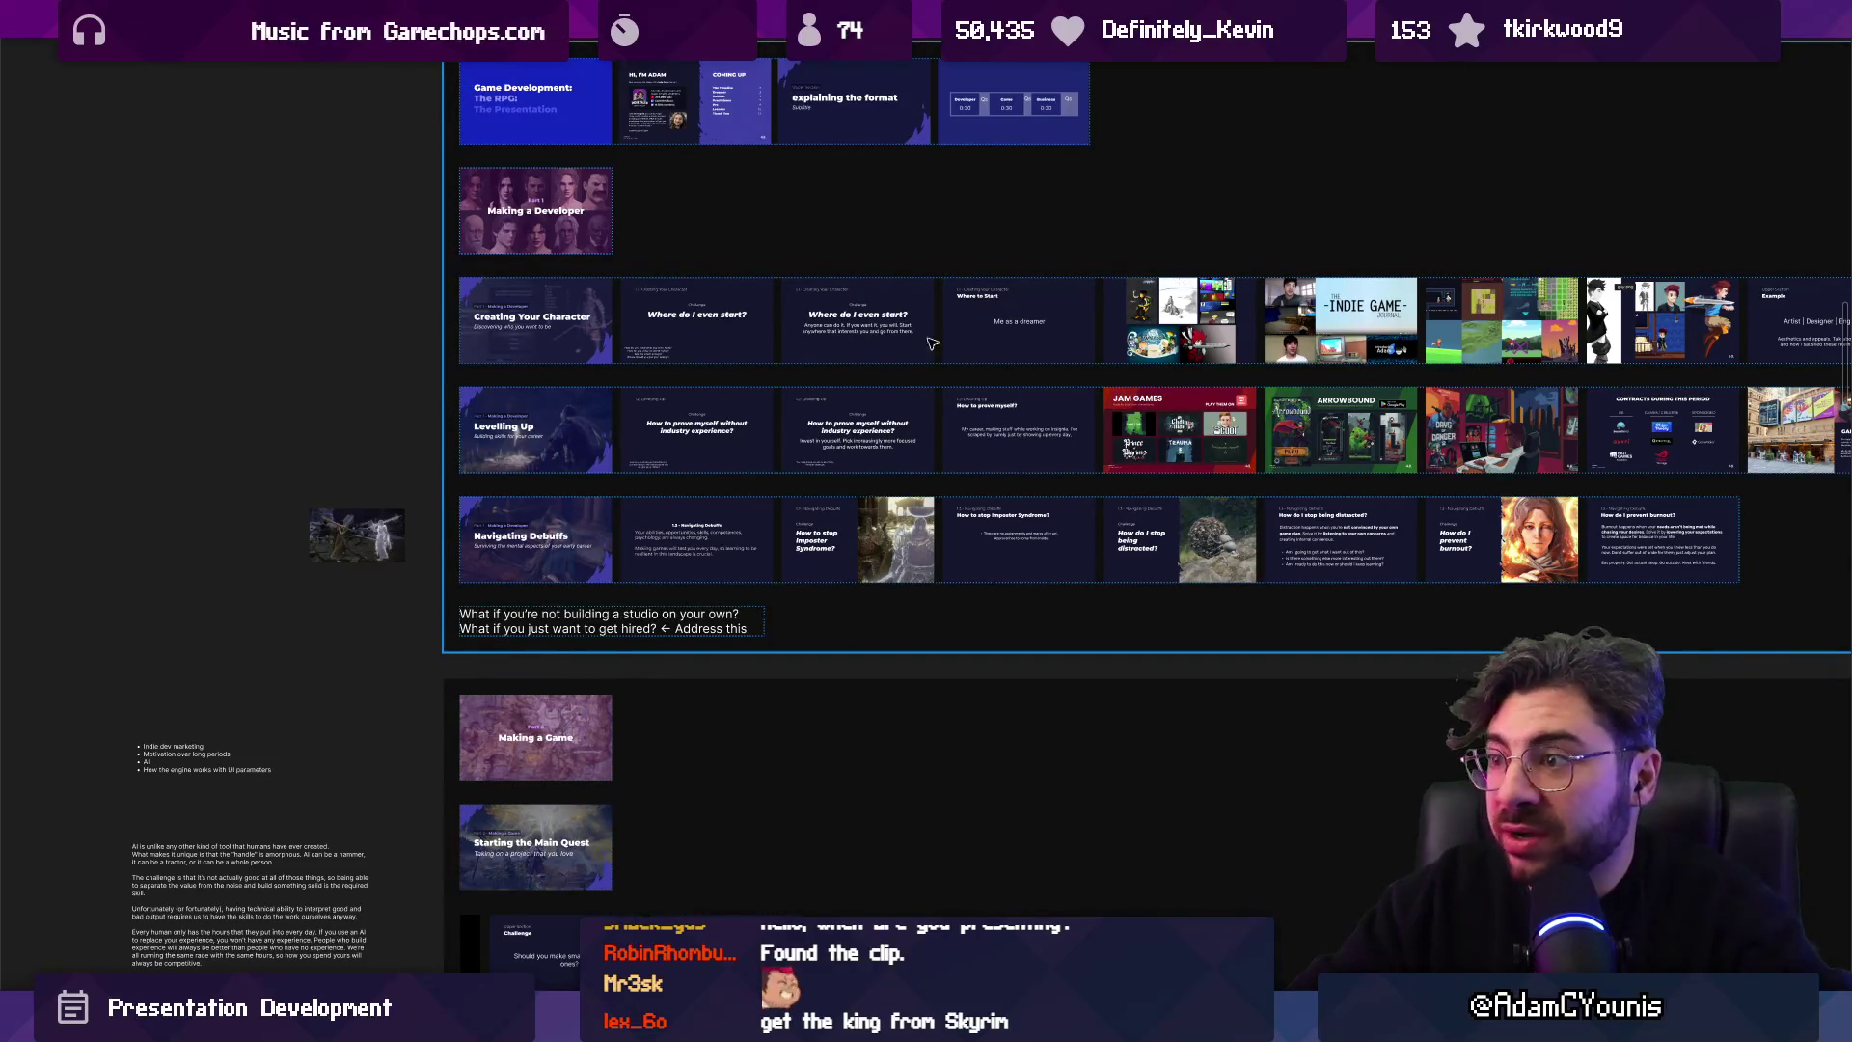
pyautogui.scroll(-1, 810, 430)
pyautogui.scroll(-3, 808, 430)
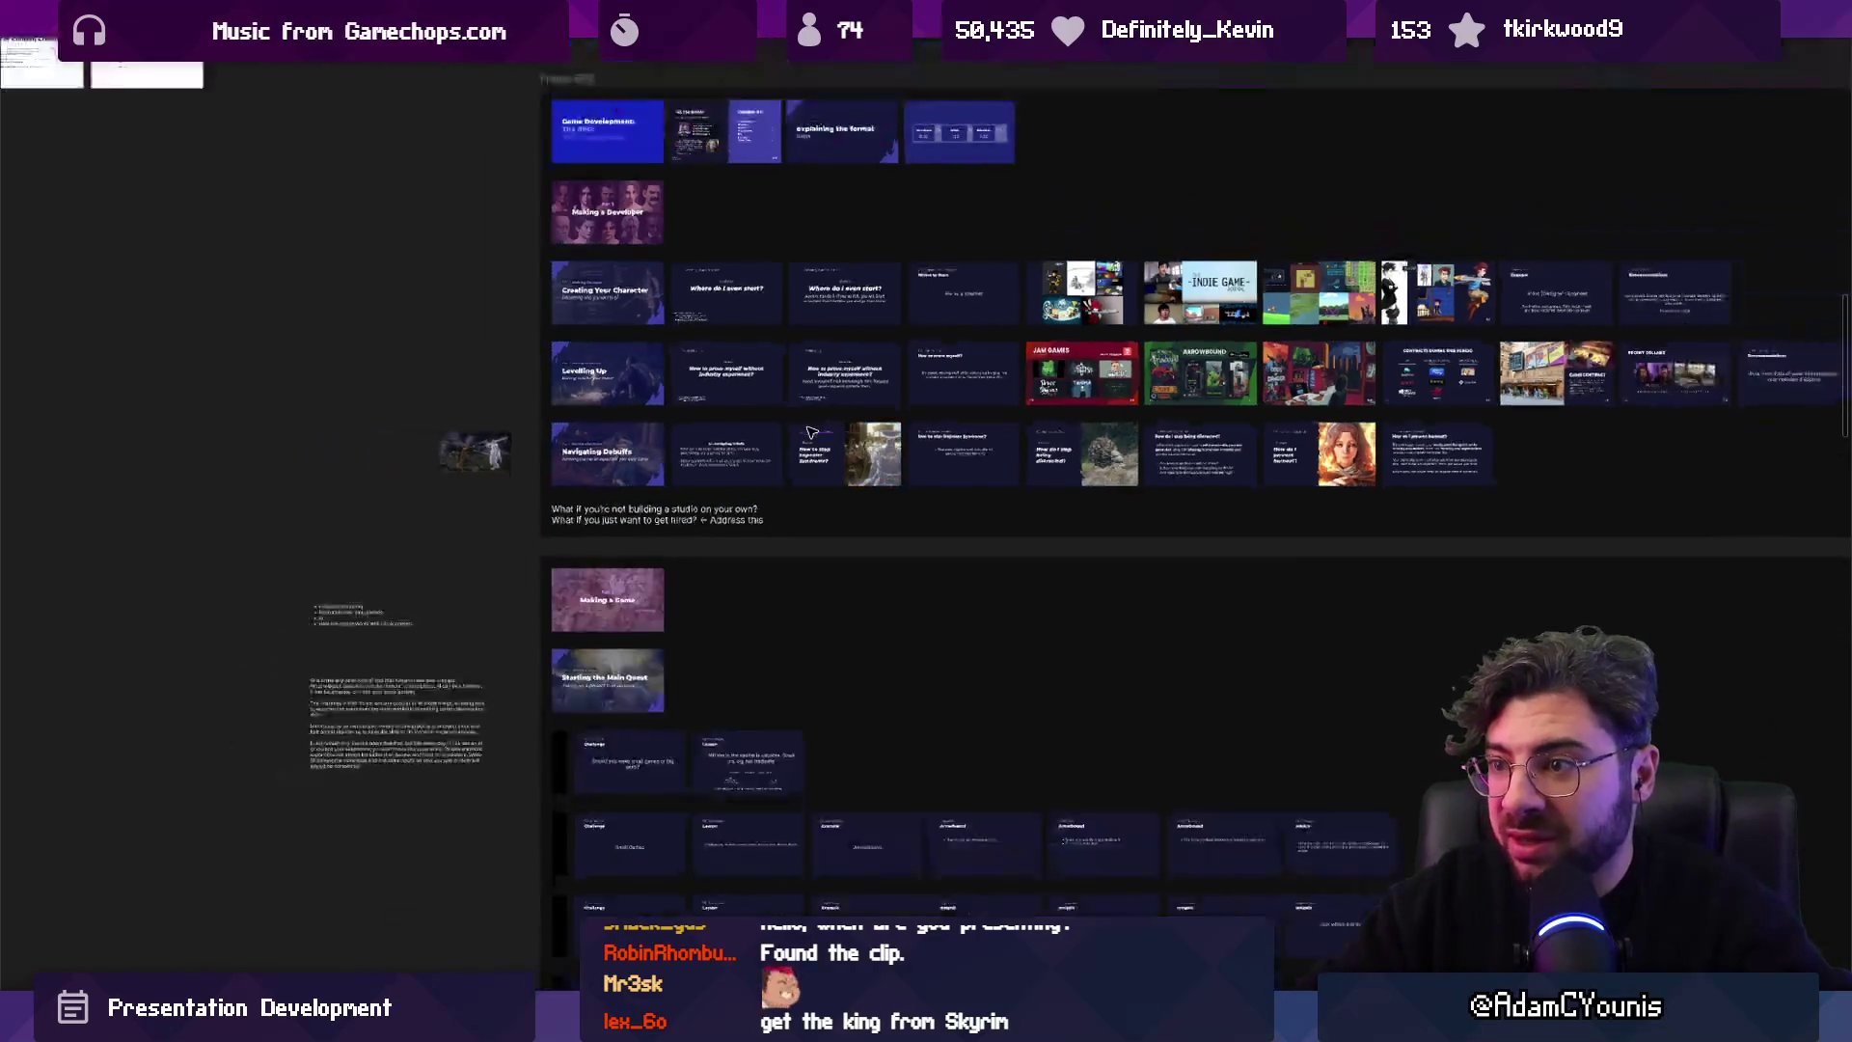
pyautogui.scroll(3, 786, 593)
pyautogui.scroll(-3, 656, 399)
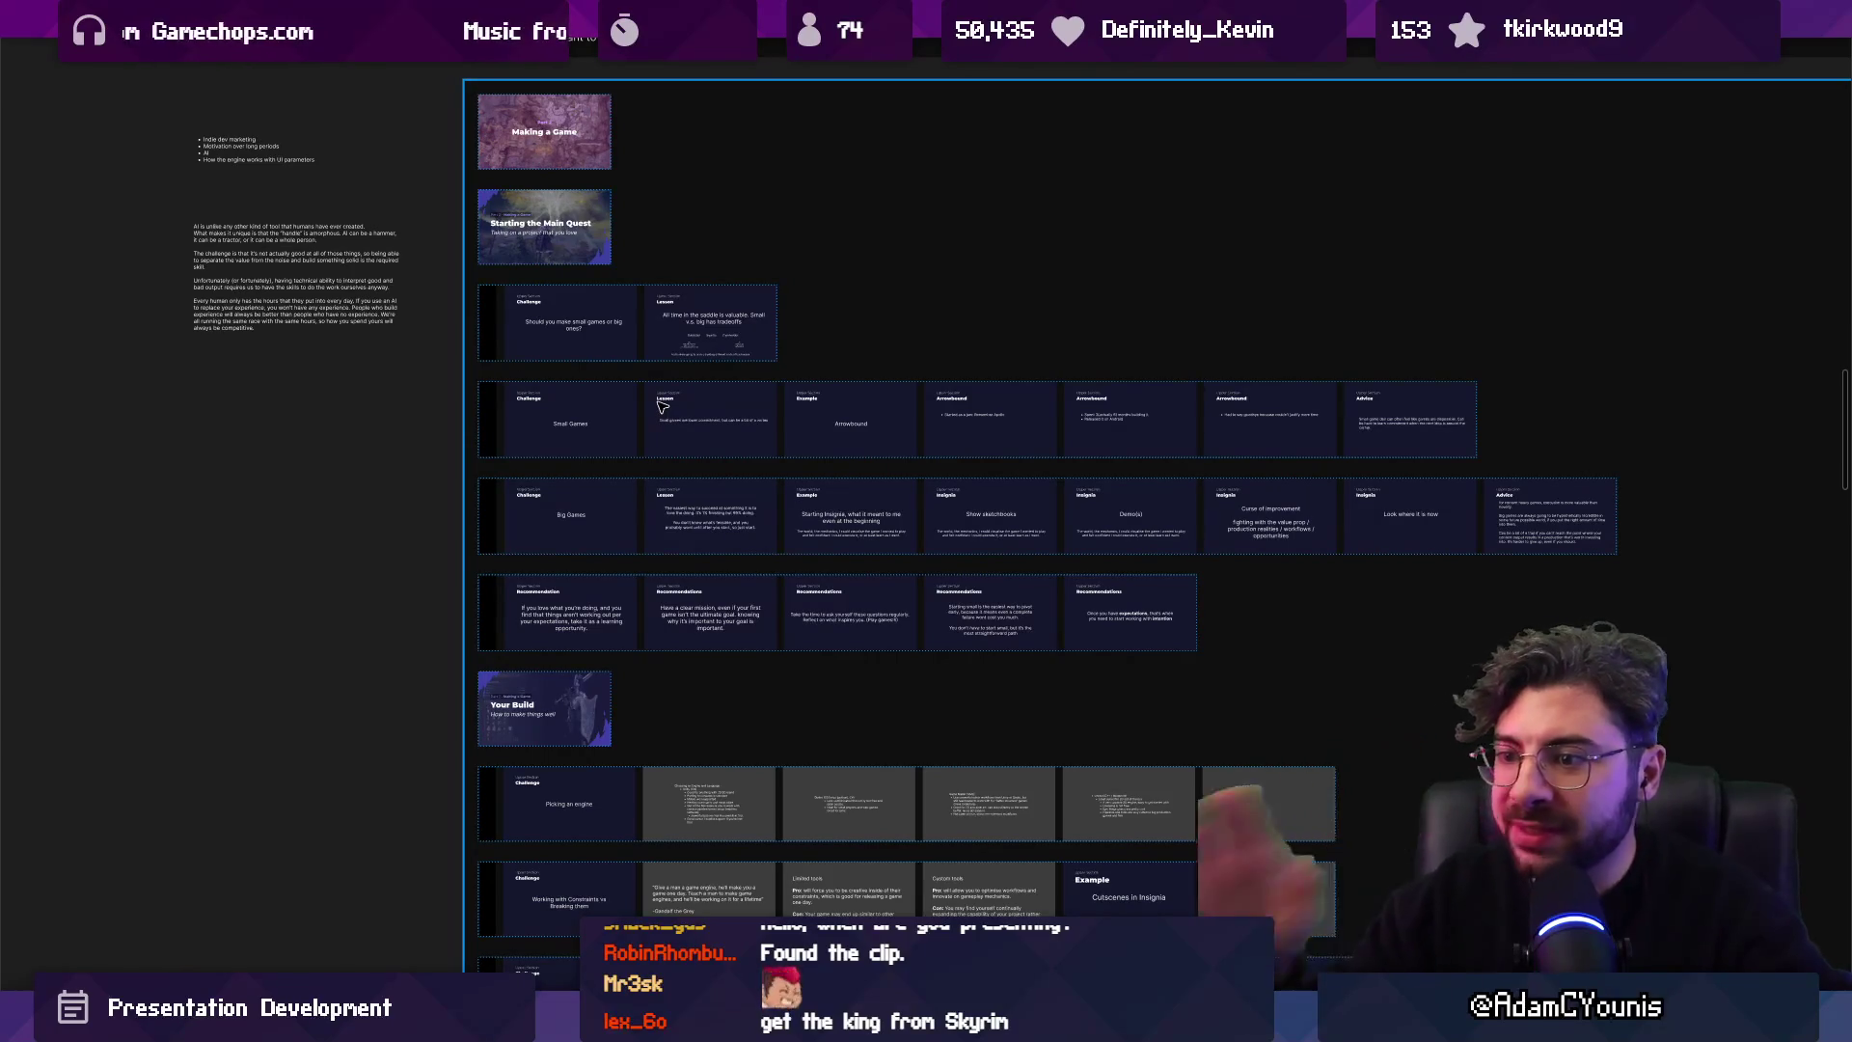
pyautogui.scroll(-5, 654, 251)
pyautogui.scroll(-3, 772, 309)
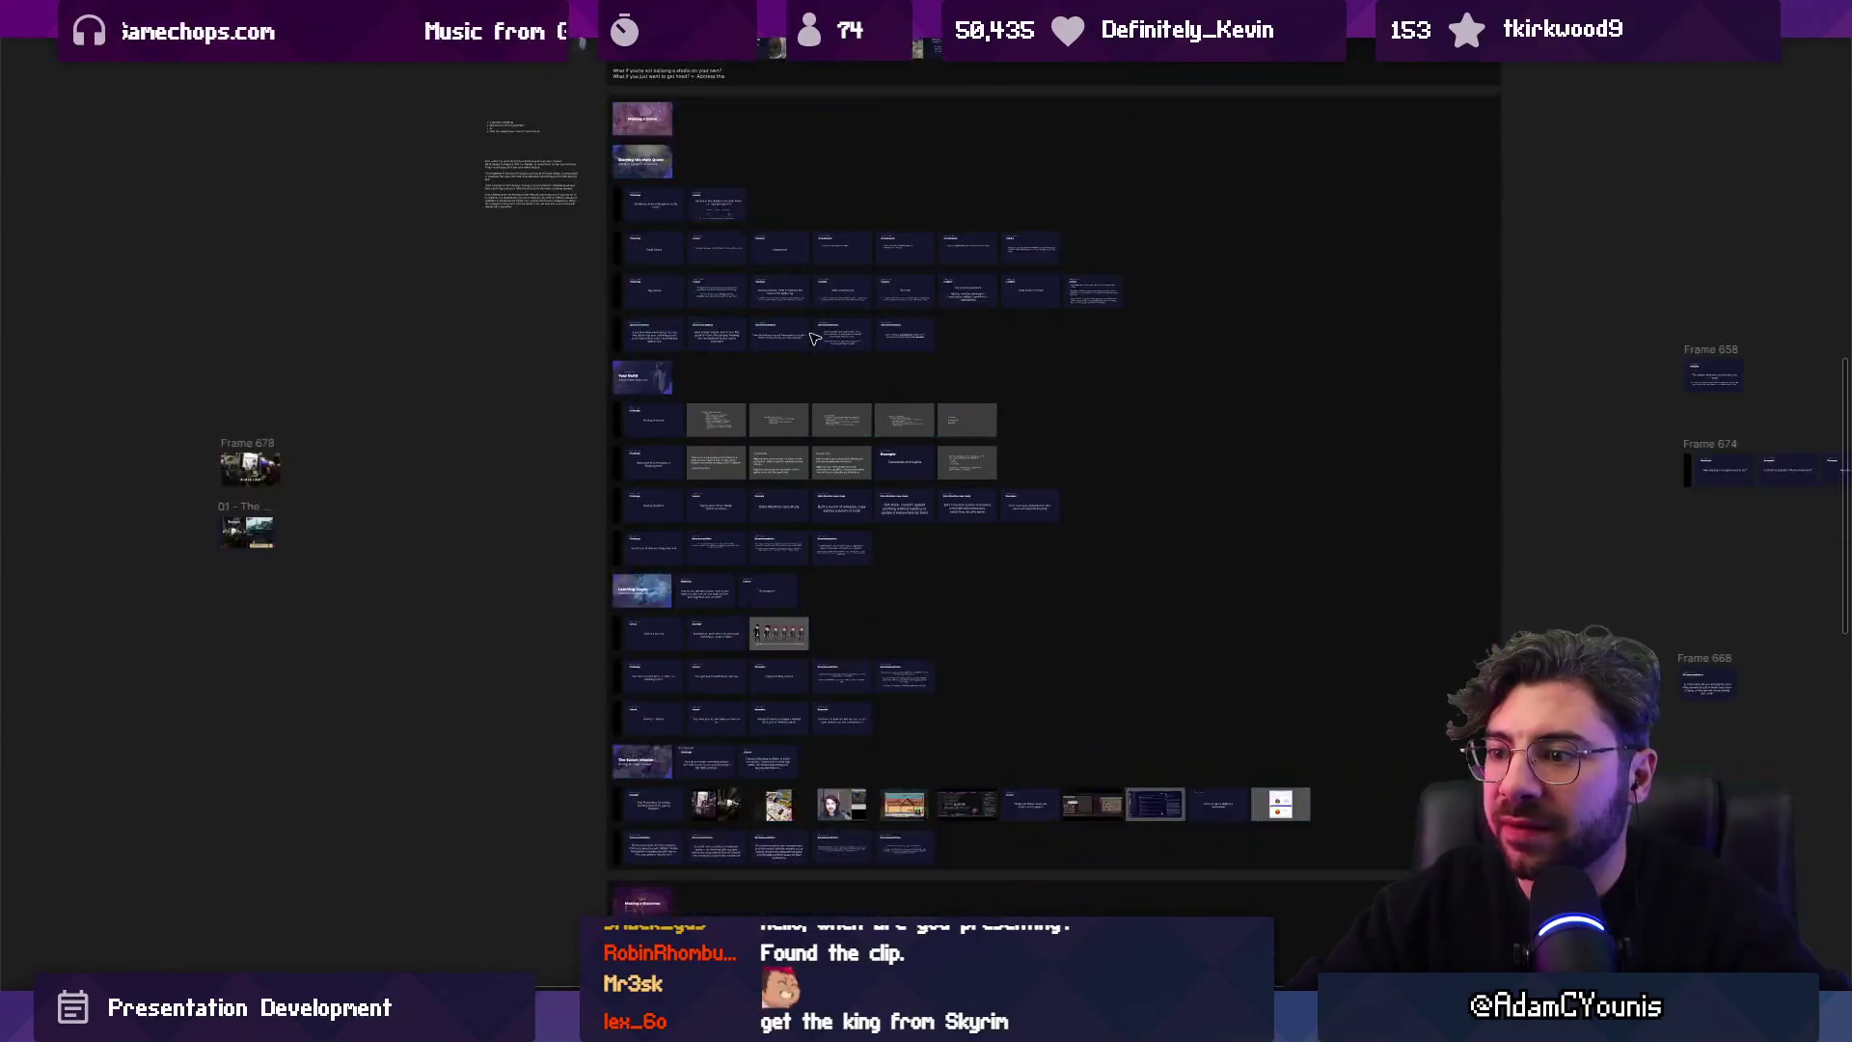
pyautogui.hscroll(-5, 480, 591)
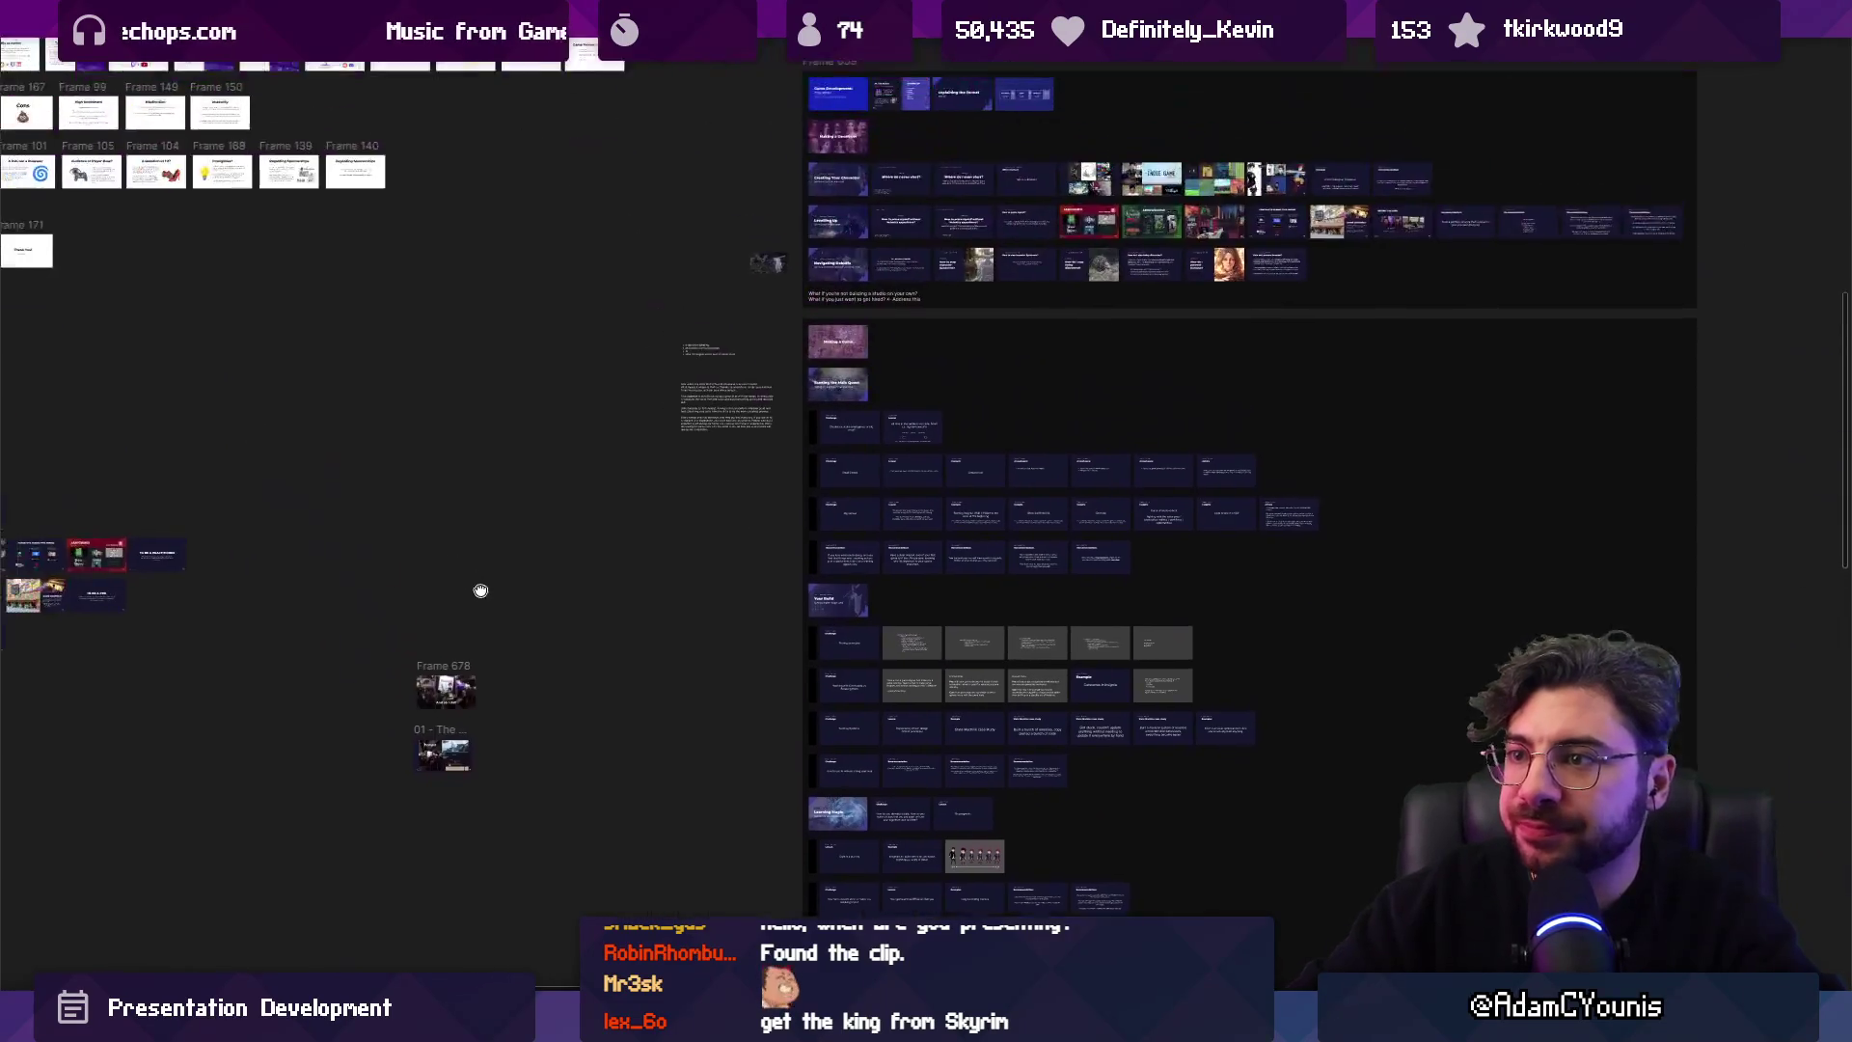
pyautogui.scroll(10, 636, 529)
pyautogui.scroll(-5, 820, 386)
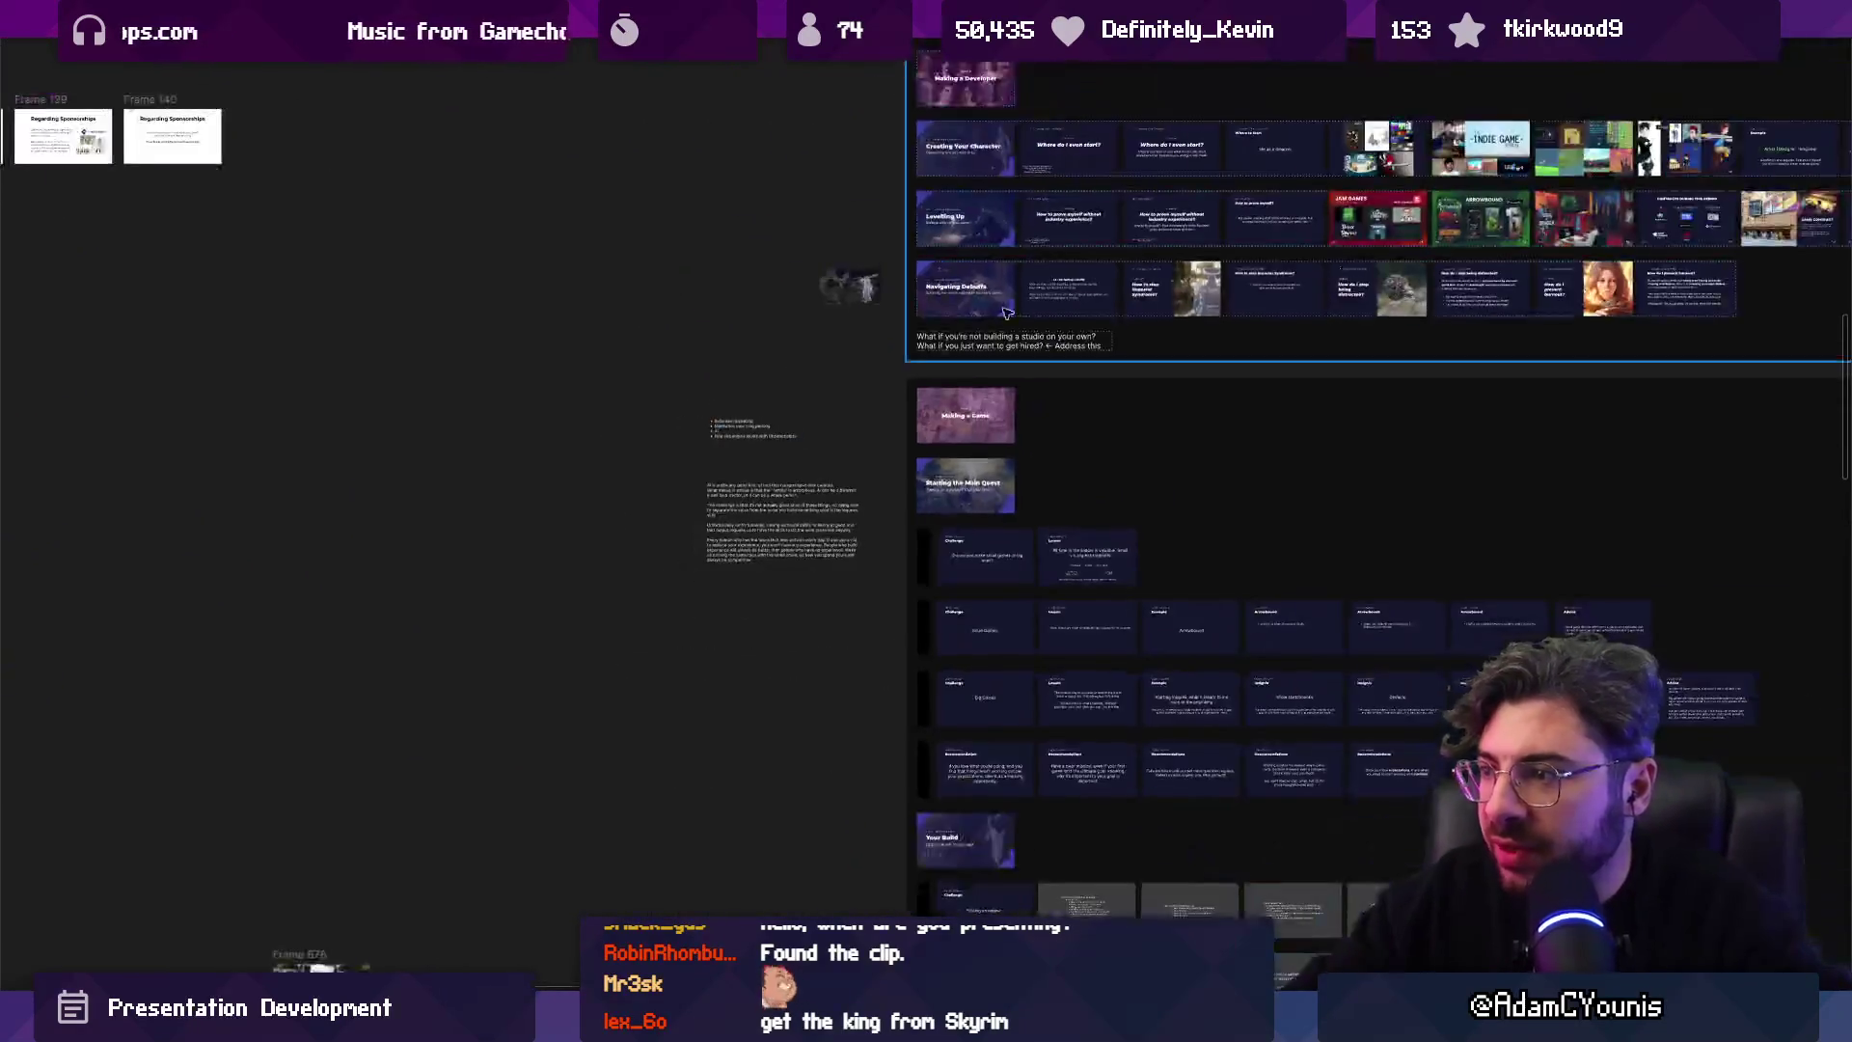
pyautogui.scroll(4, 815, 590)
# - Pan to the top of Frame 659 to show the Part 1 opening slides
pyautogui.click(815, 591)
pyautogui.moveTo(815, 590); pyautogui.dragTo(755, 665)
pyautogui.doubleClick(754, 666)
pyautogui.press('Escape')
pyautogui.press('Escape')
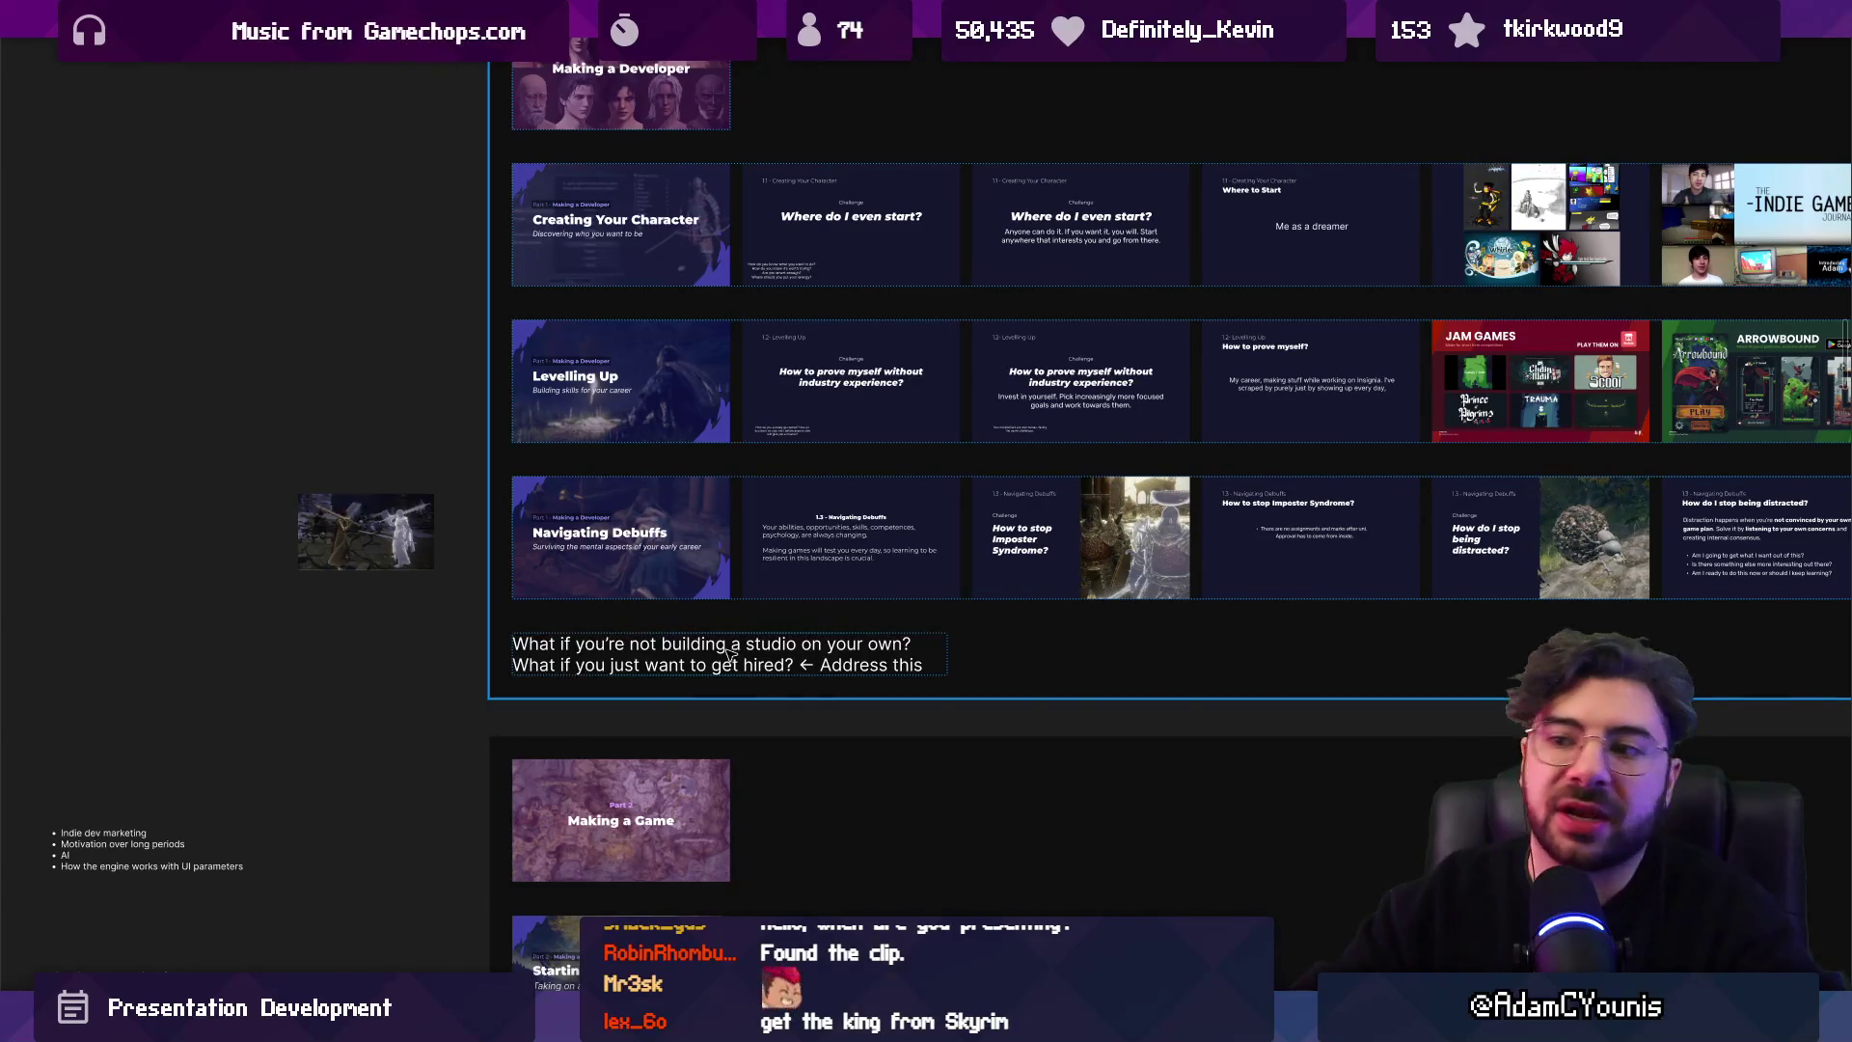
pyautogui.scroll(-5, 787, 585)
pyautogui.hscroll(5, 773, 446)
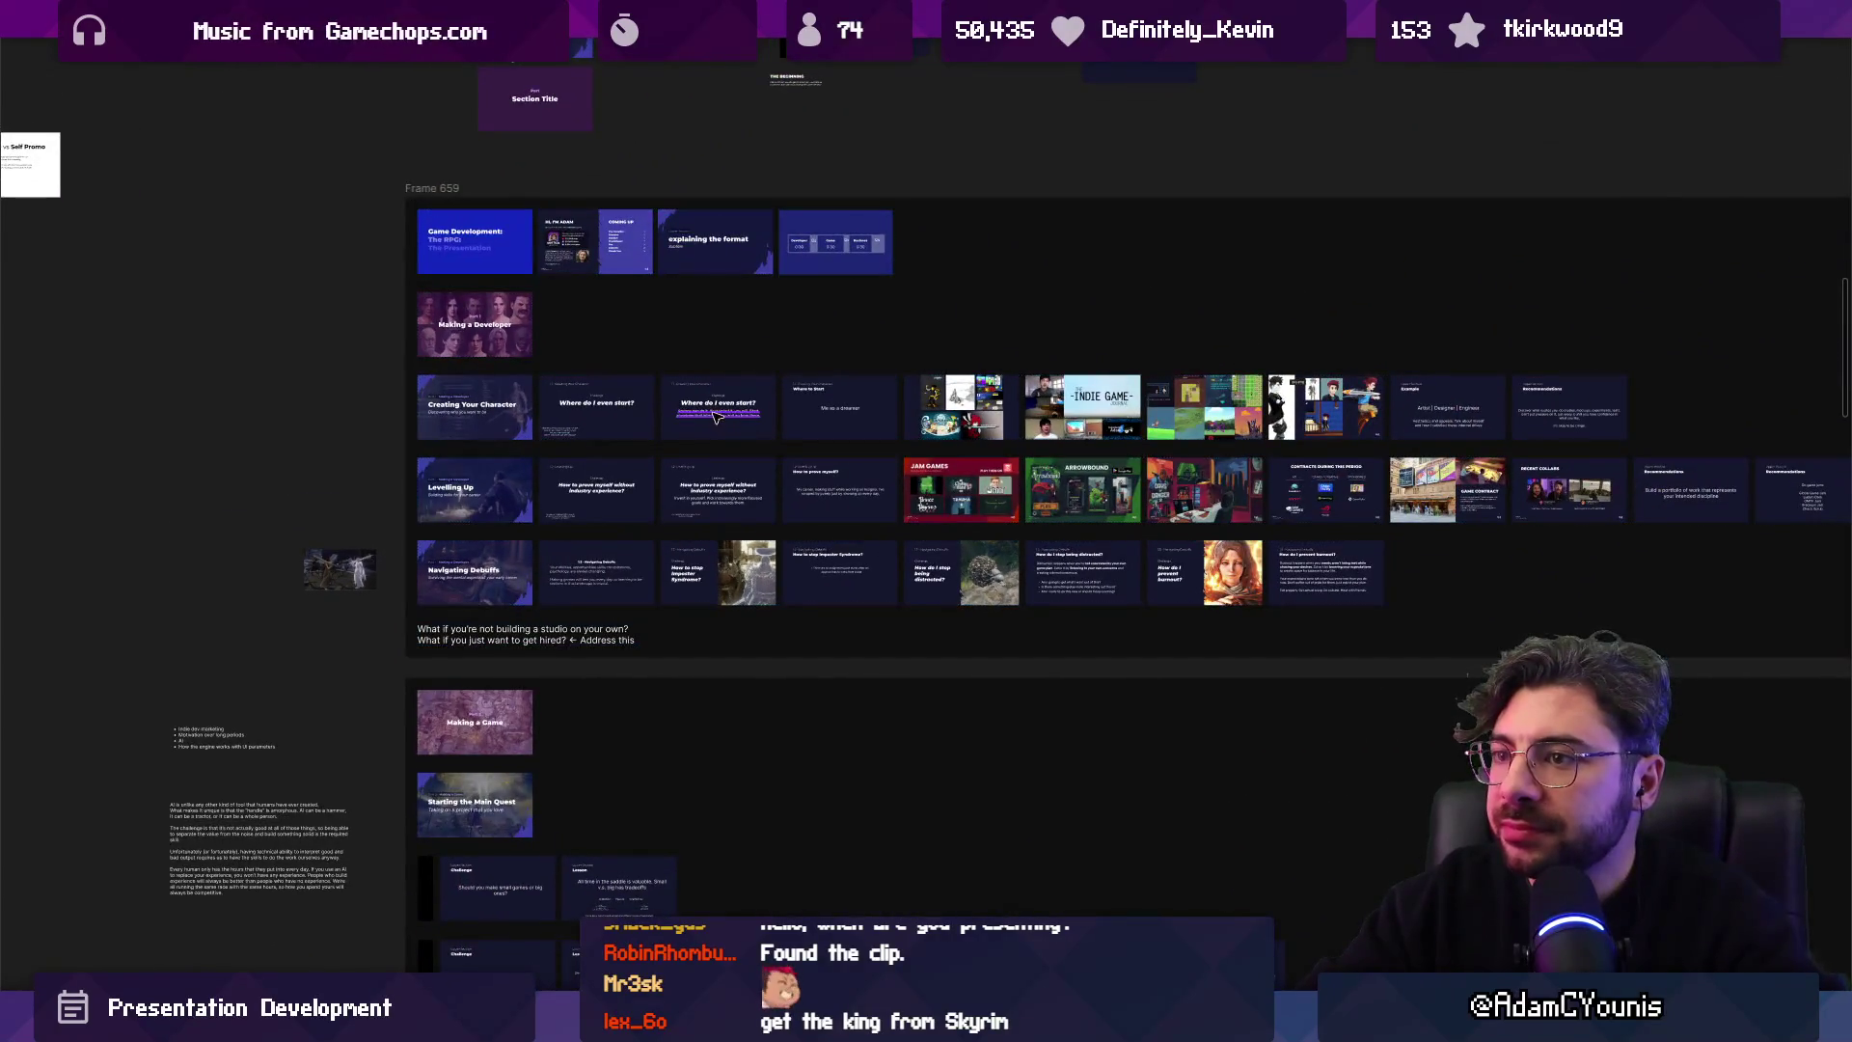
pyautogui.hscroll(3, 510, 423)
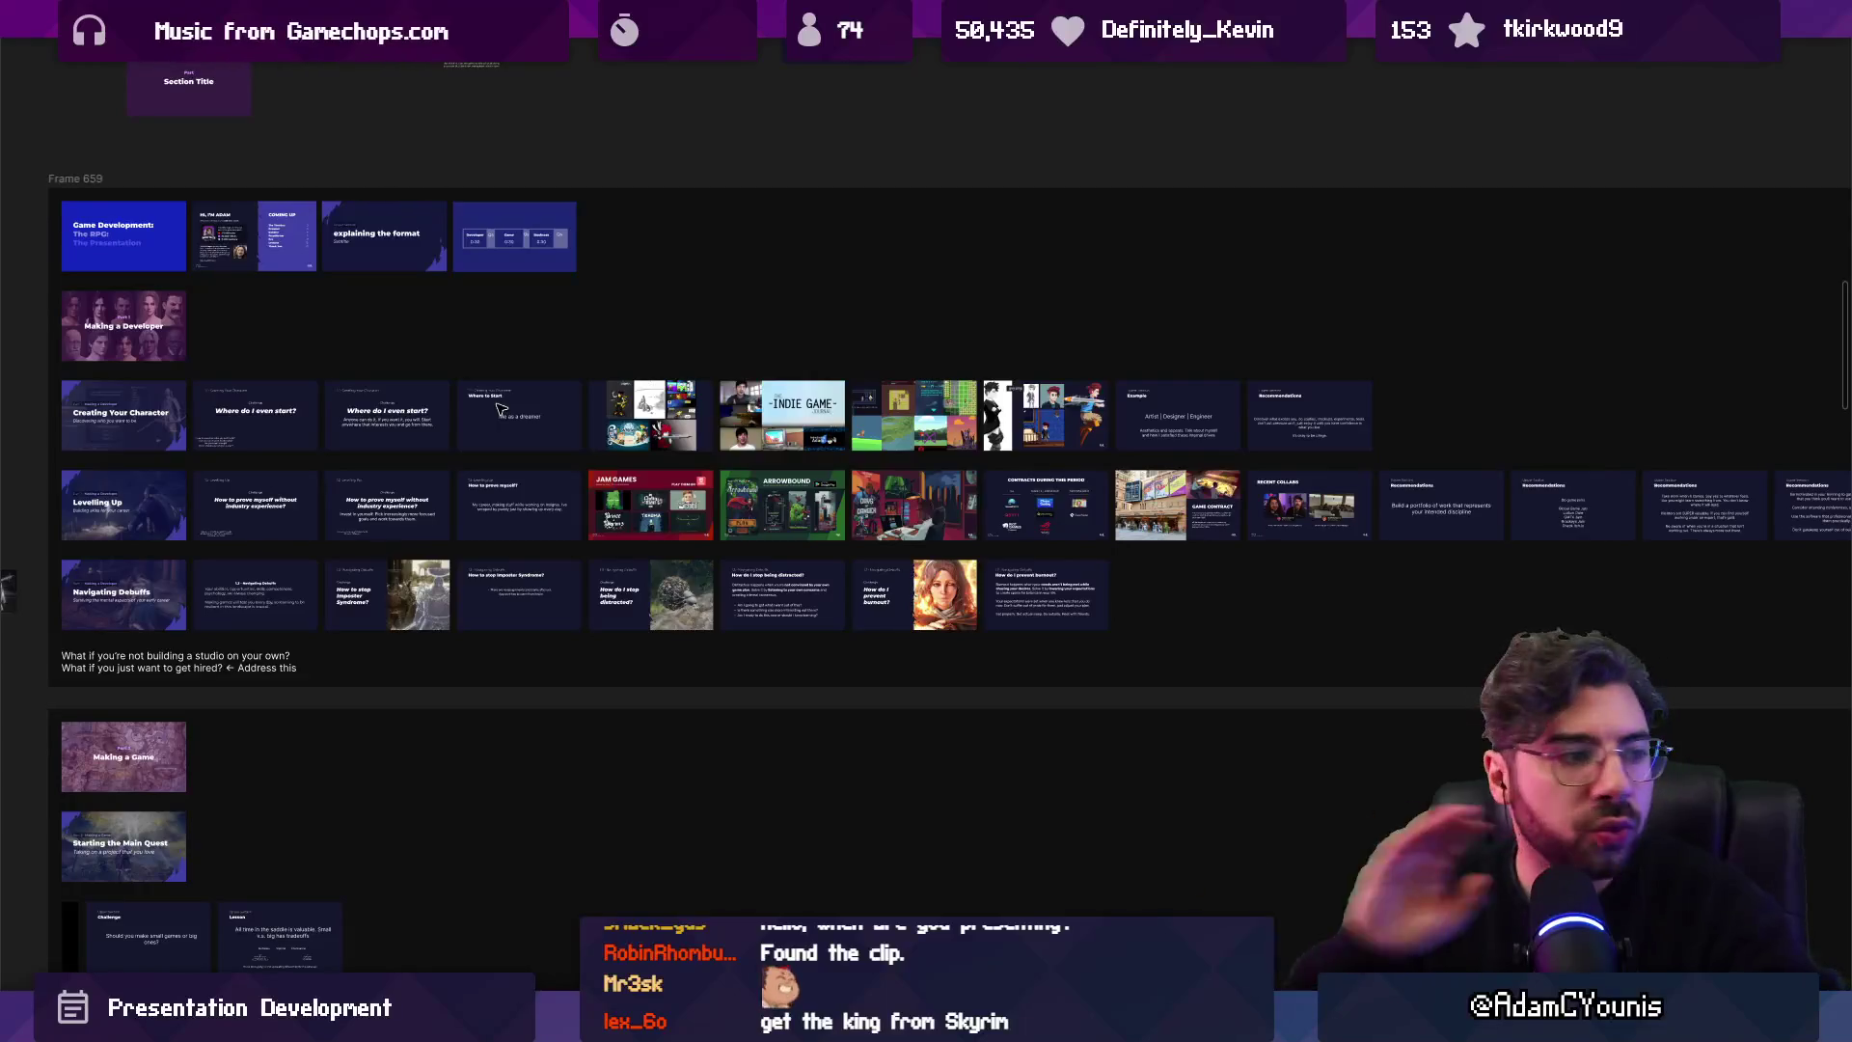
pyautogui.moveTo(500, 409); pyautogui.dragTo(693, 502)
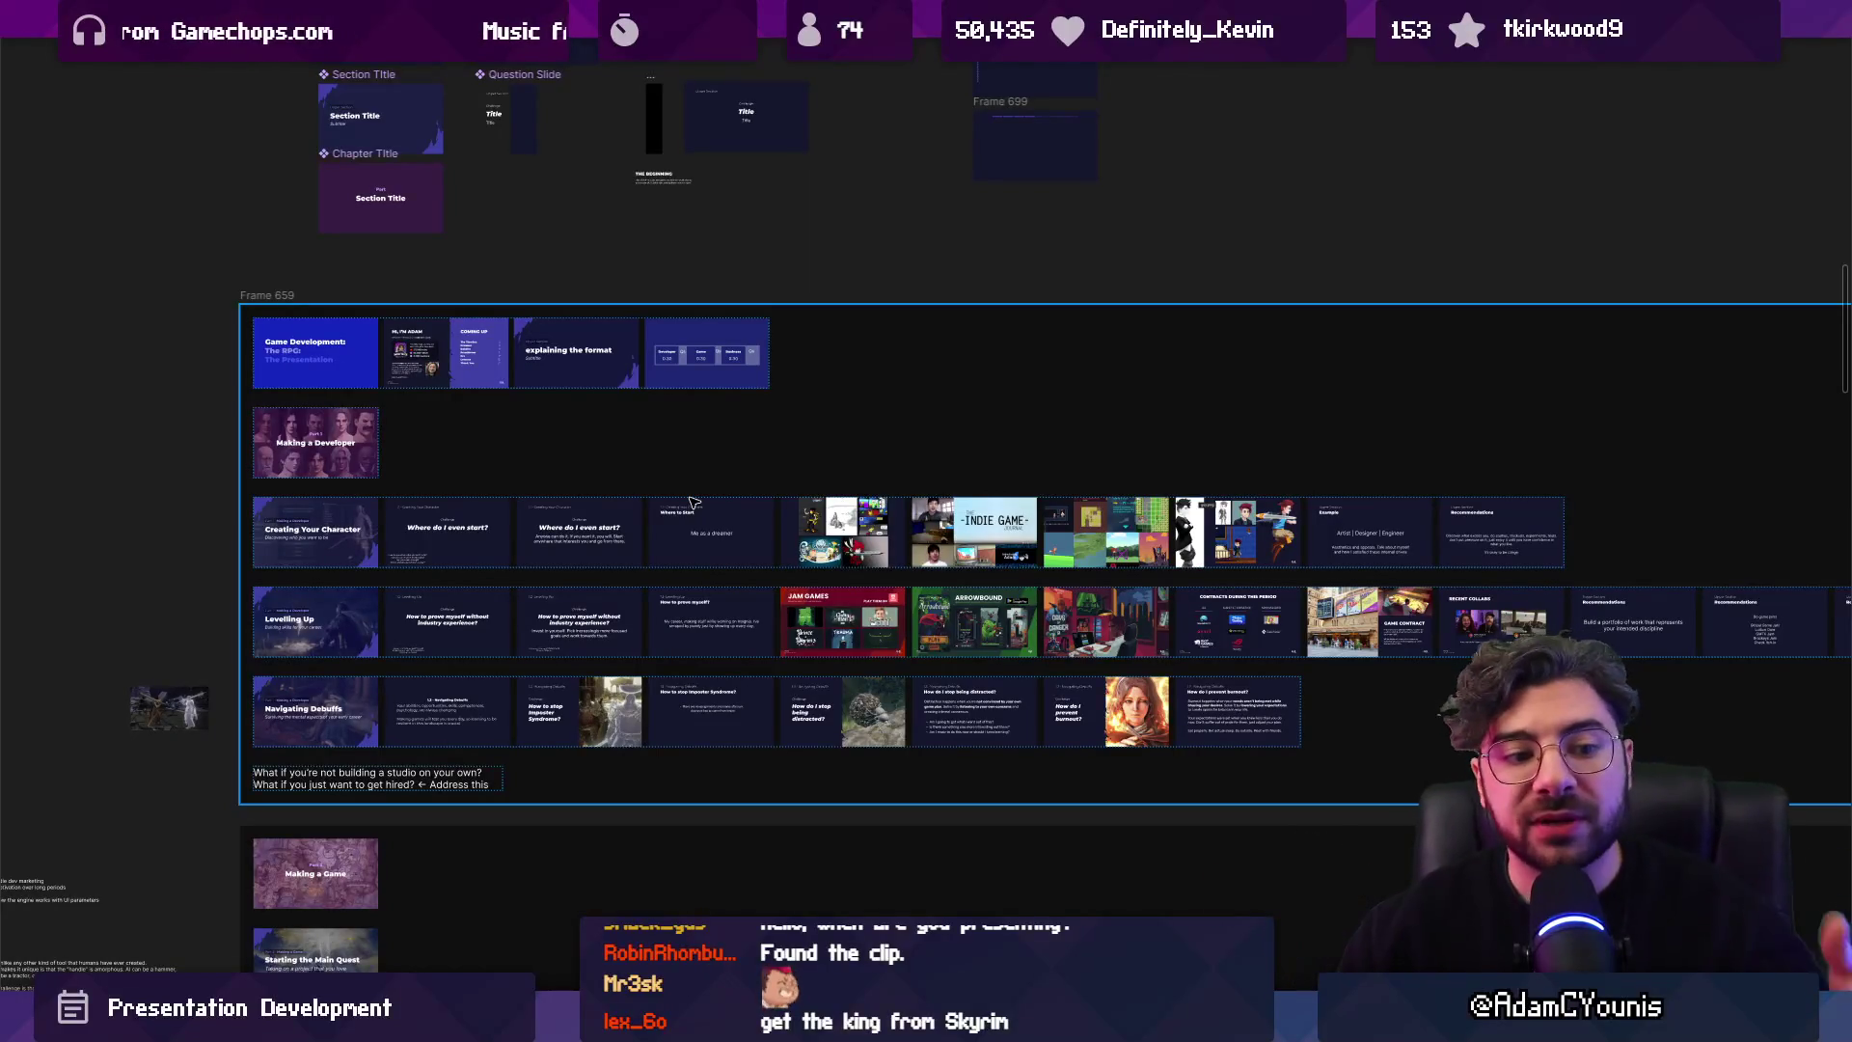
pyautogui.scroll(10, 289, 329)
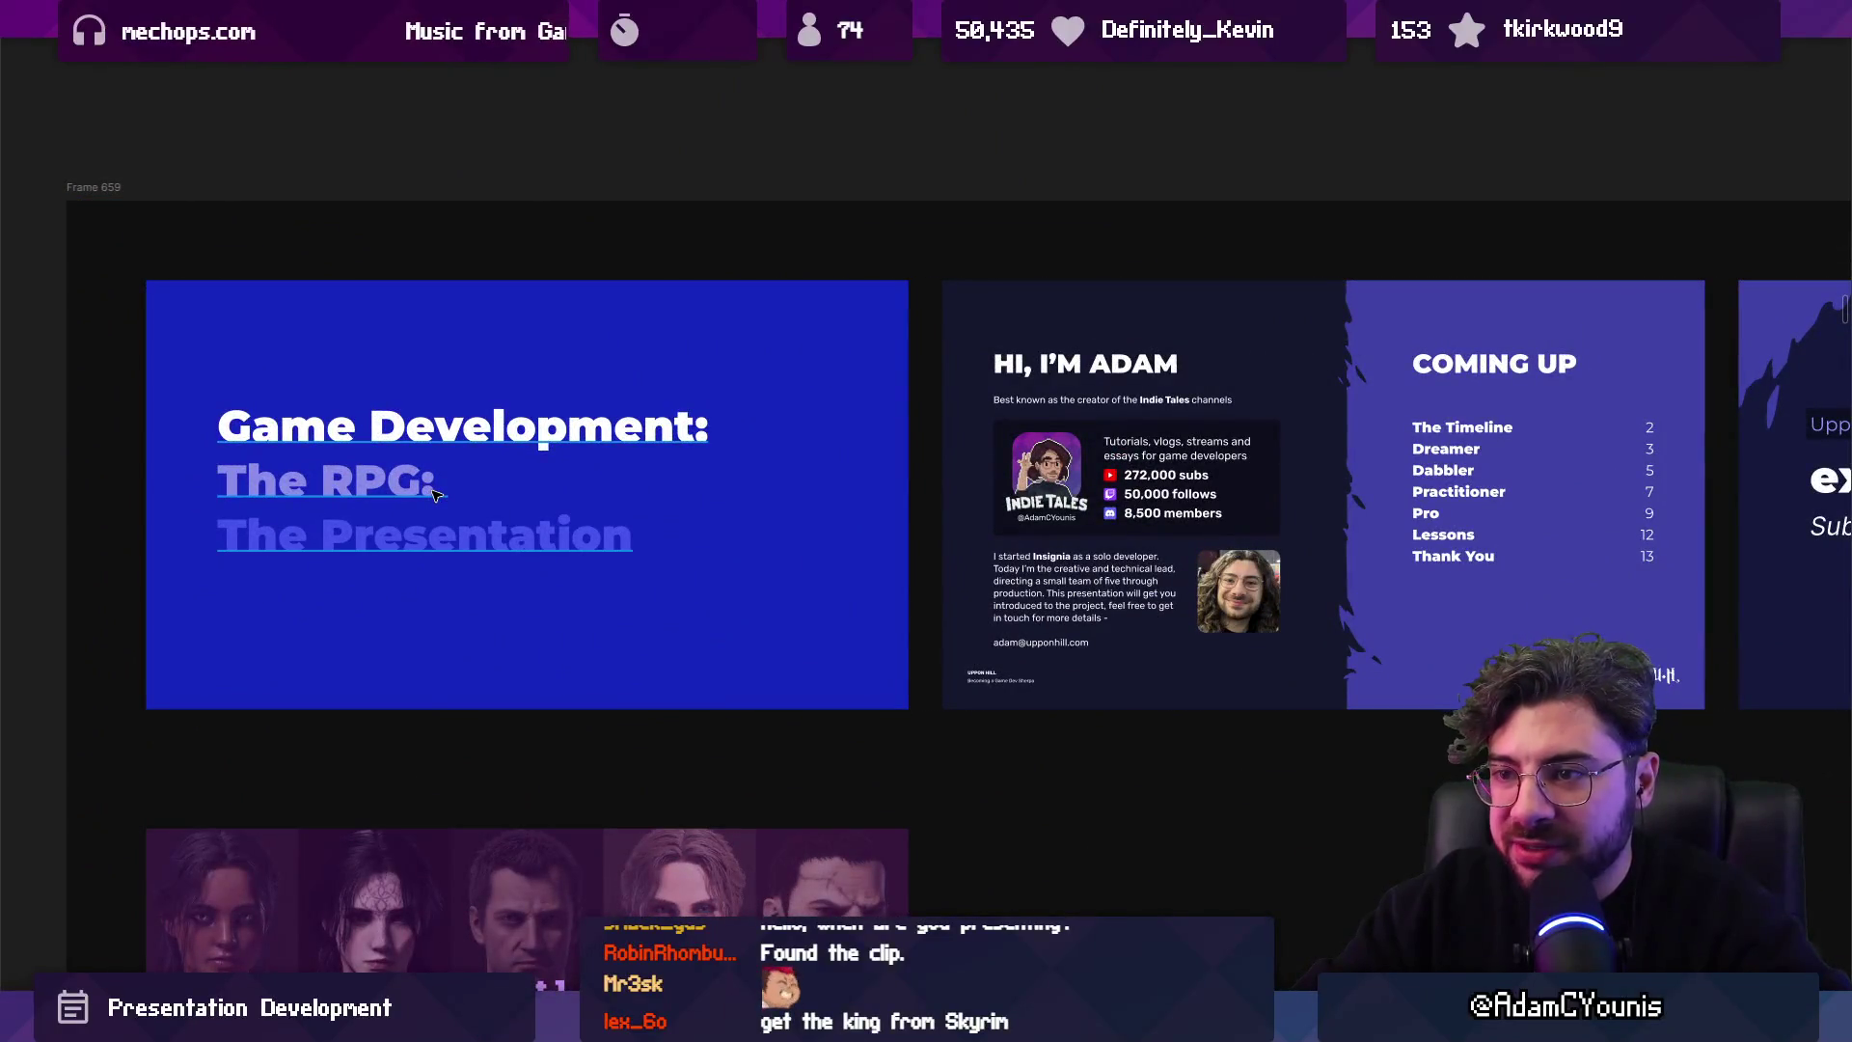
# - Delete the spaces before both colons so the heading reads 'Game Development: The RPG: The Presentation'
pyautogui.doubleClick(431, 488)
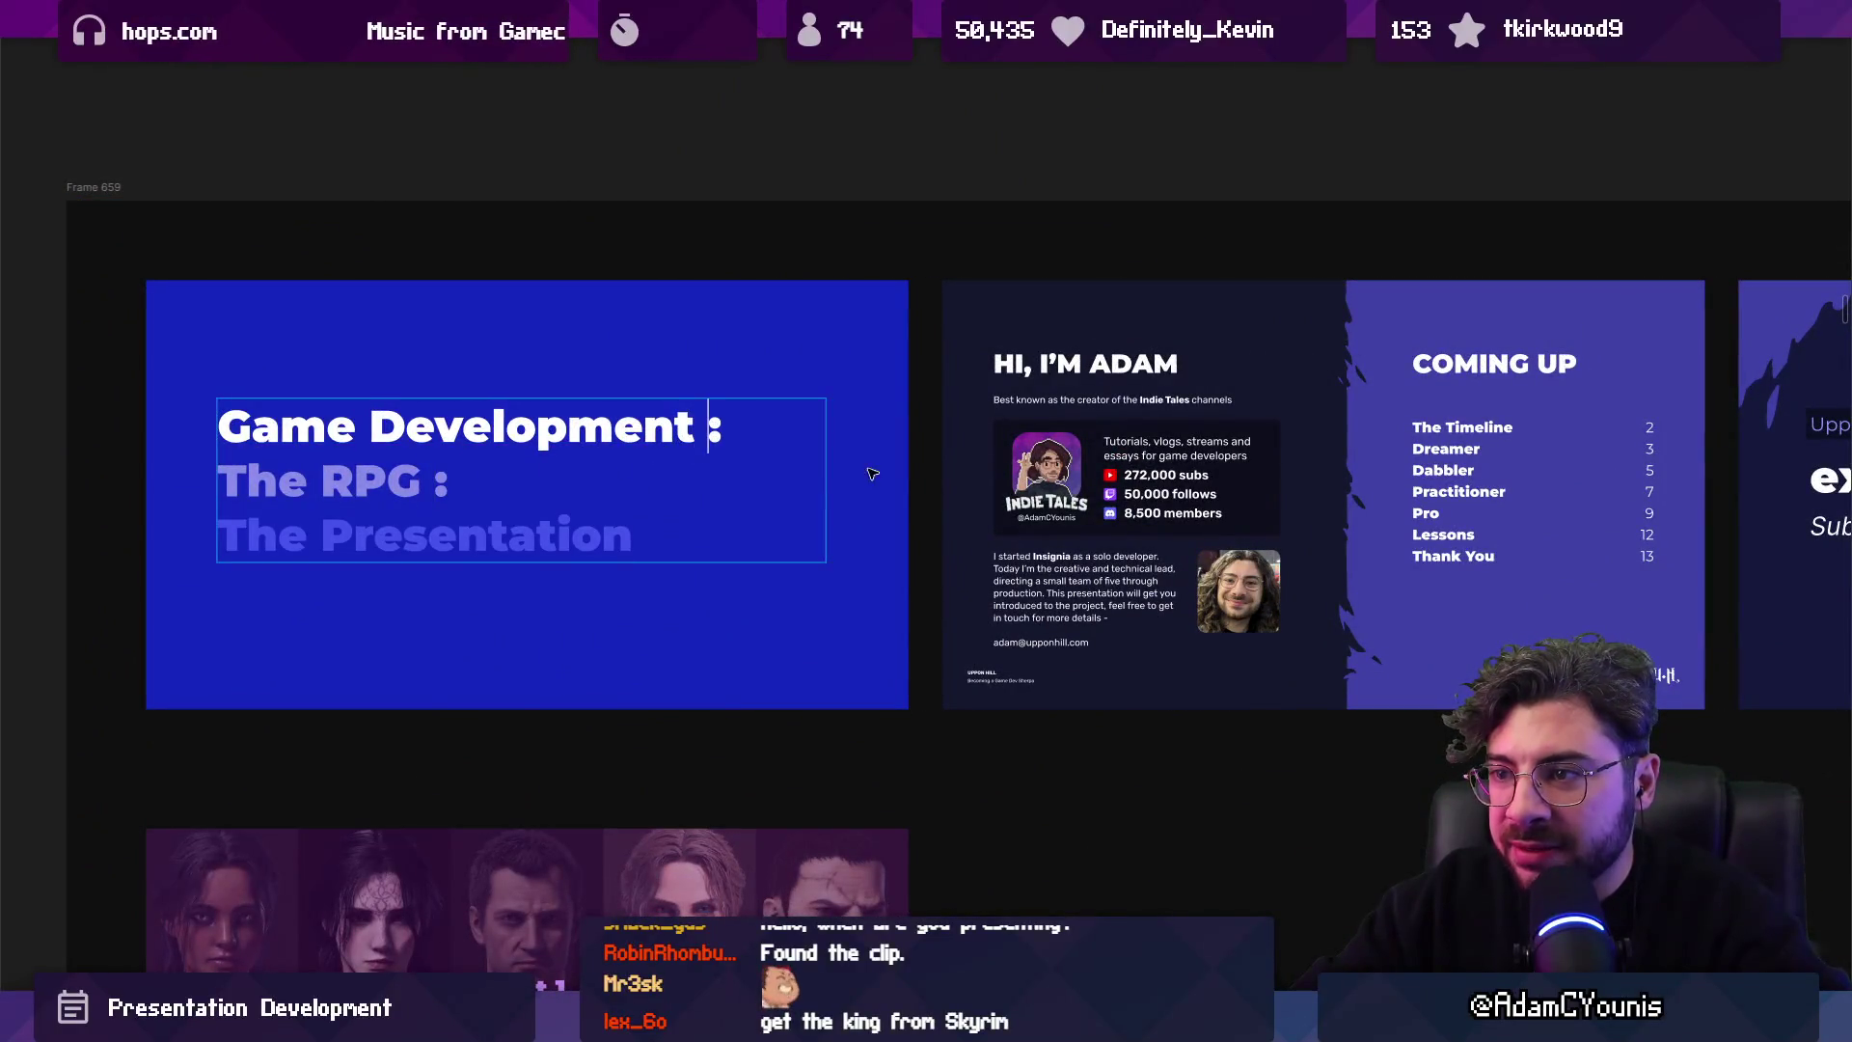
pyautogui.press('Escape')
pyautogui.press('Escape')
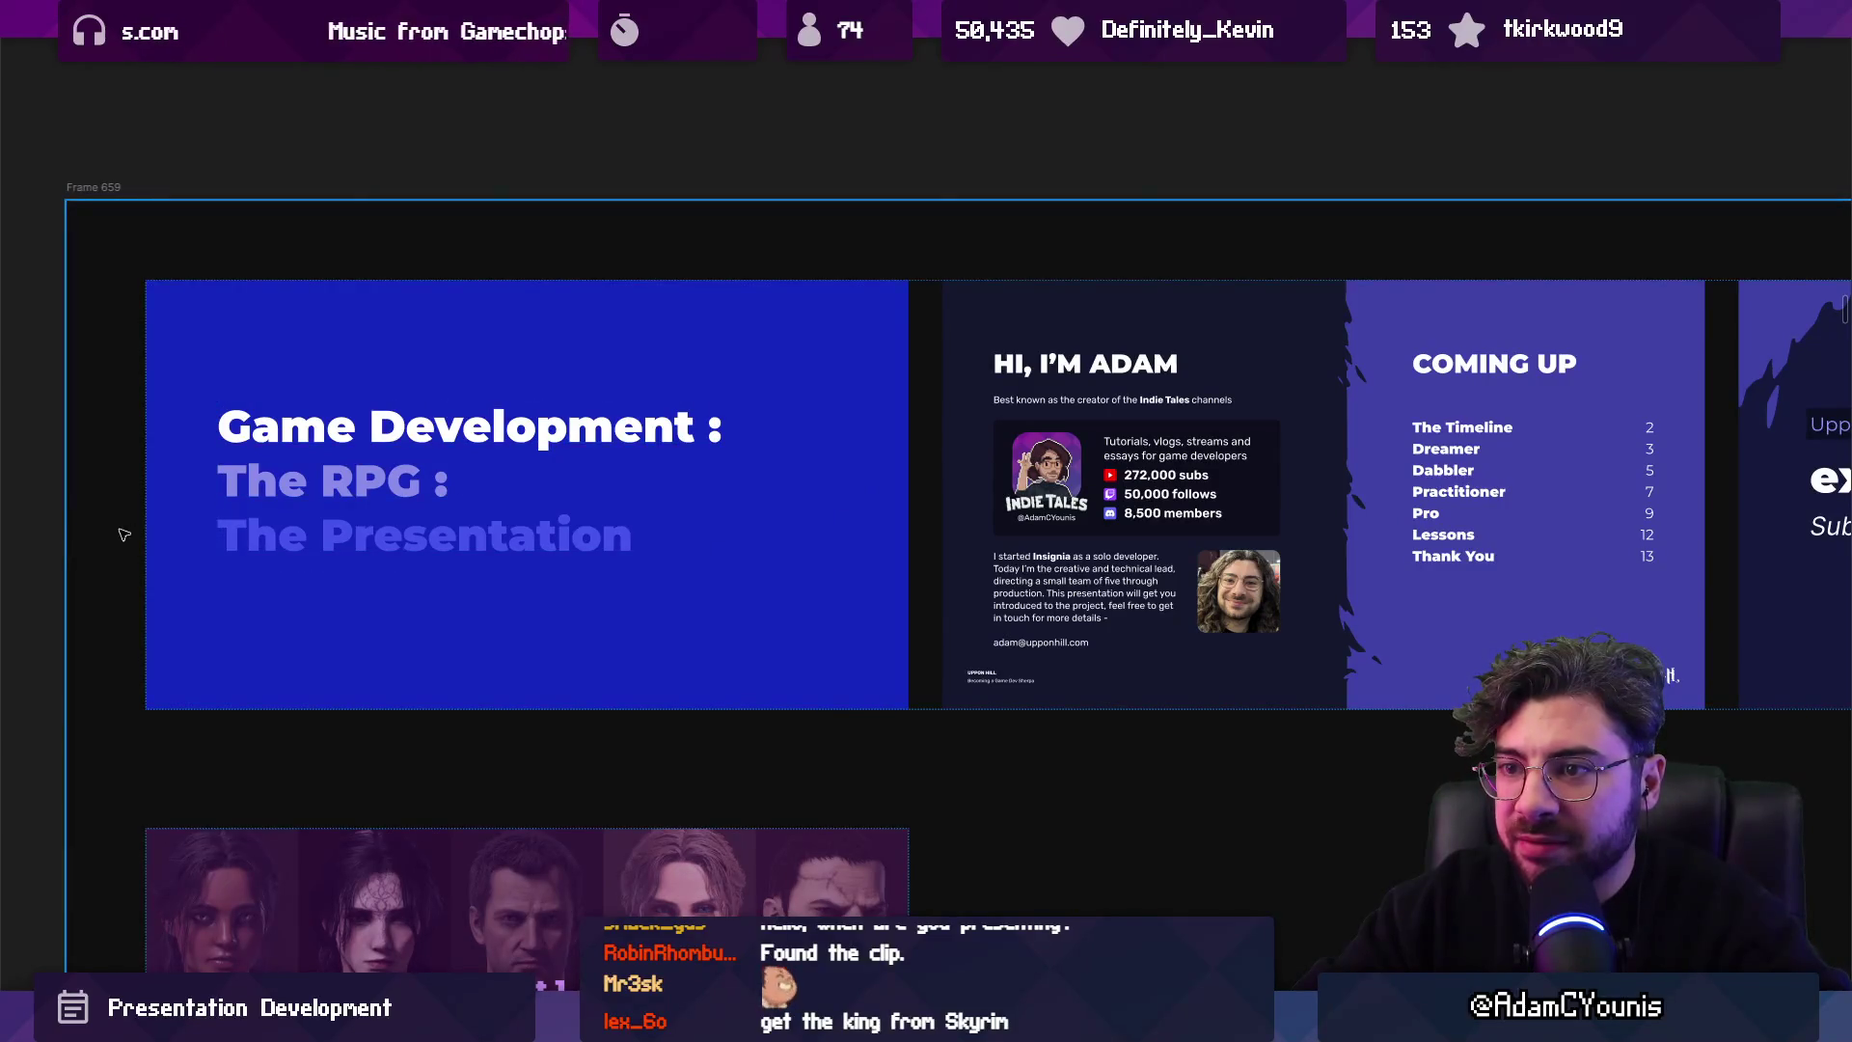
pyautogui.doubleClick(448, 487)
pyautogui.click(431, 487)
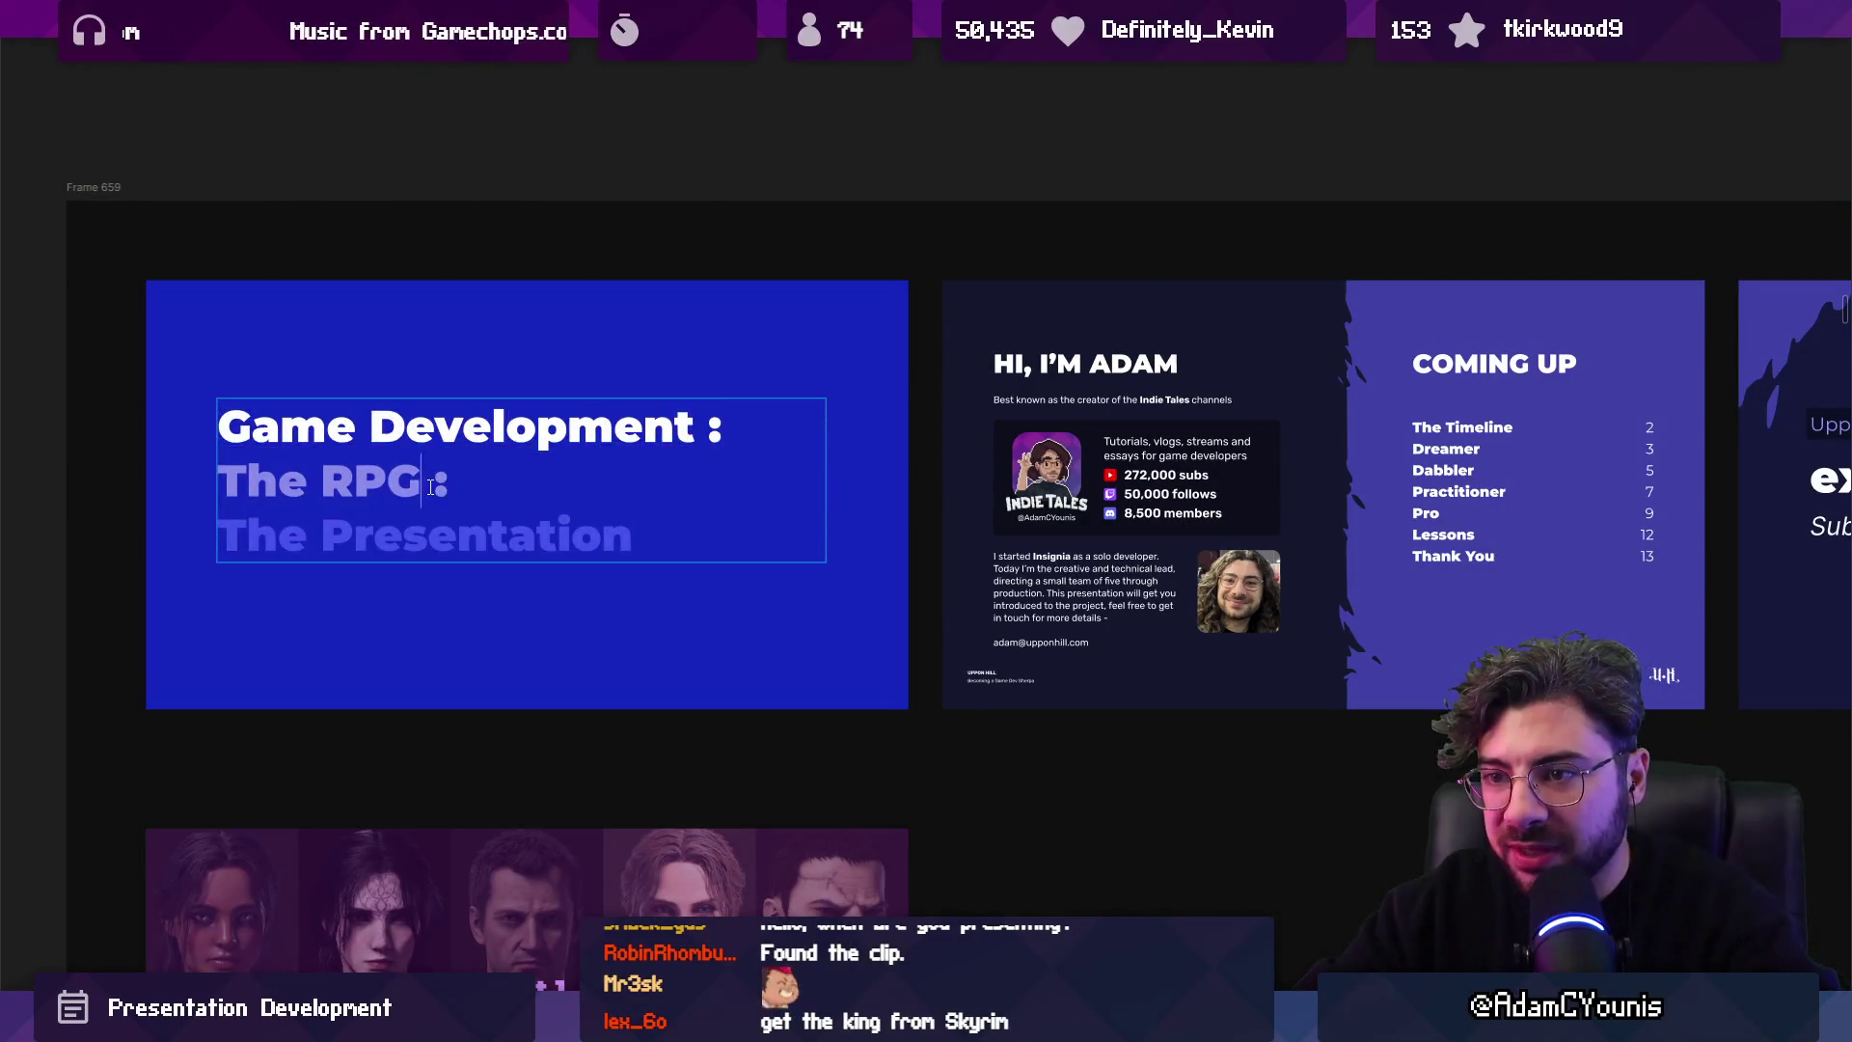
pyautogui.press('Escape')
pyautogui.press('Escape')
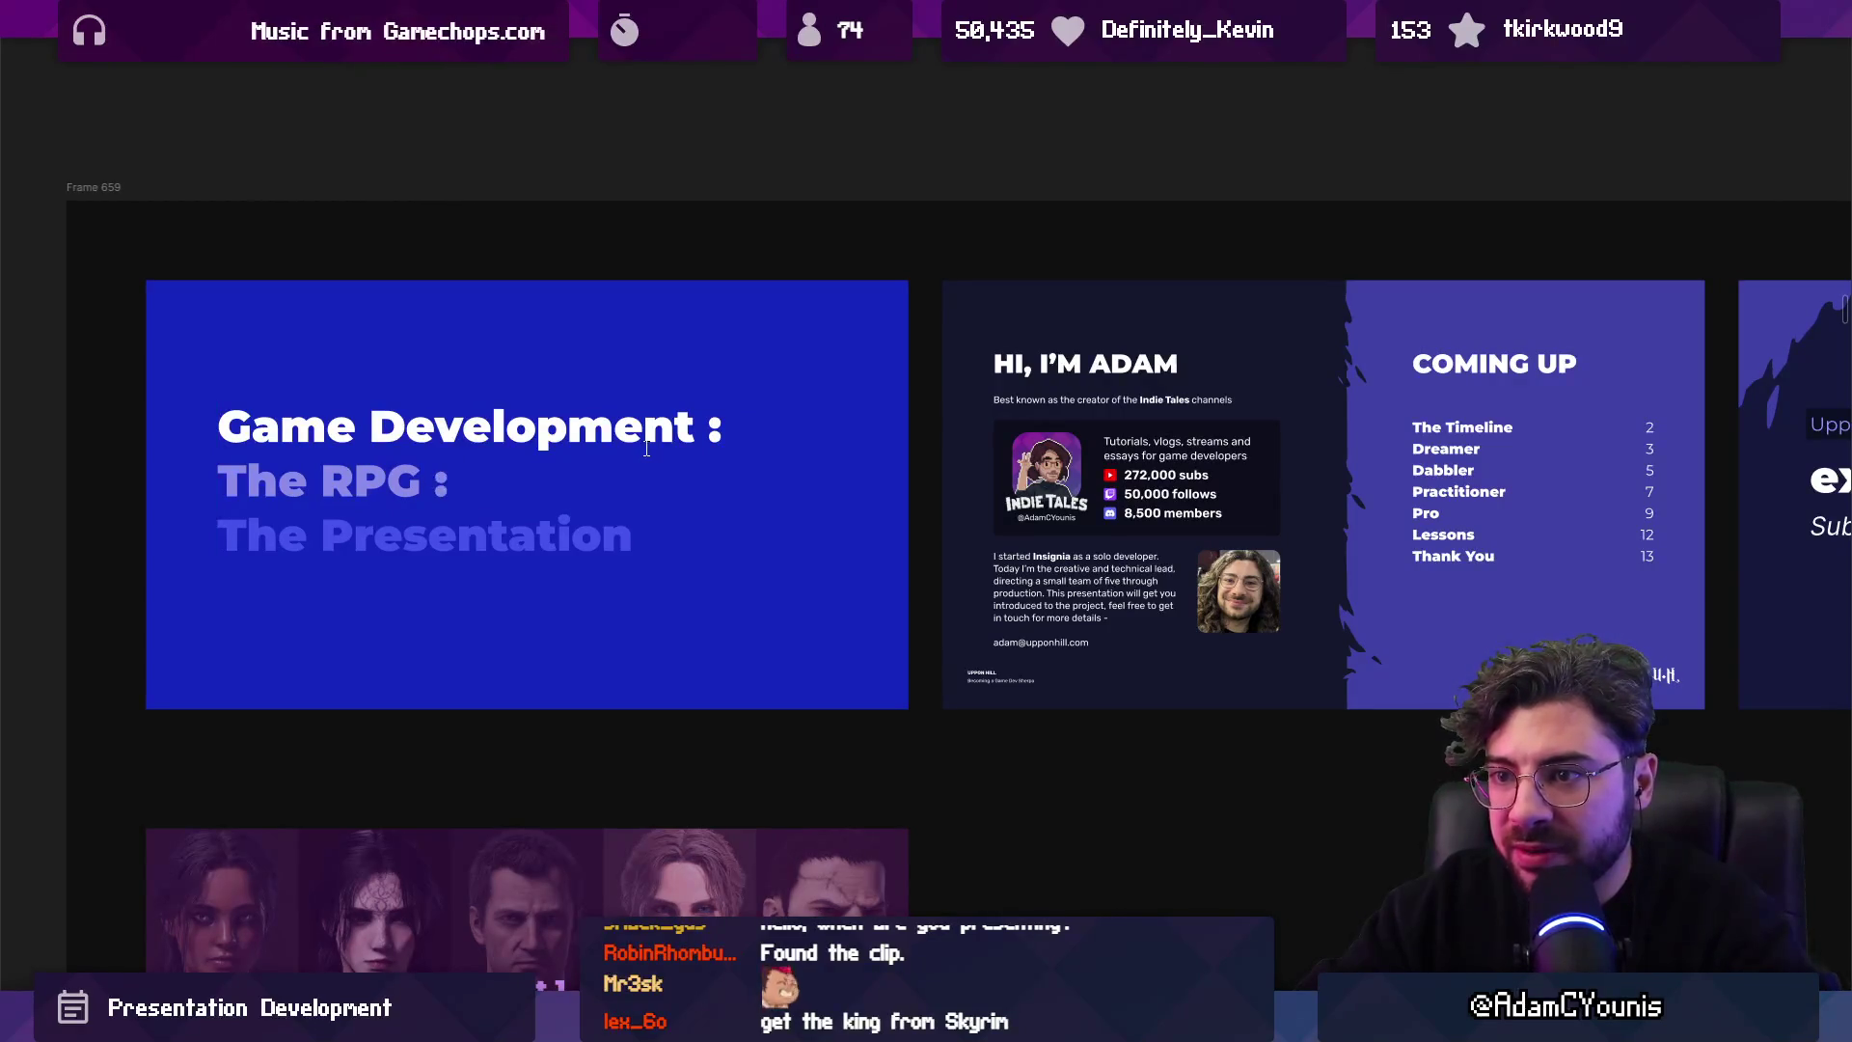
pyautogui.click(685, 438)
pyautogui.press('Escape')
pyautogui.doubleClick(708, 433)
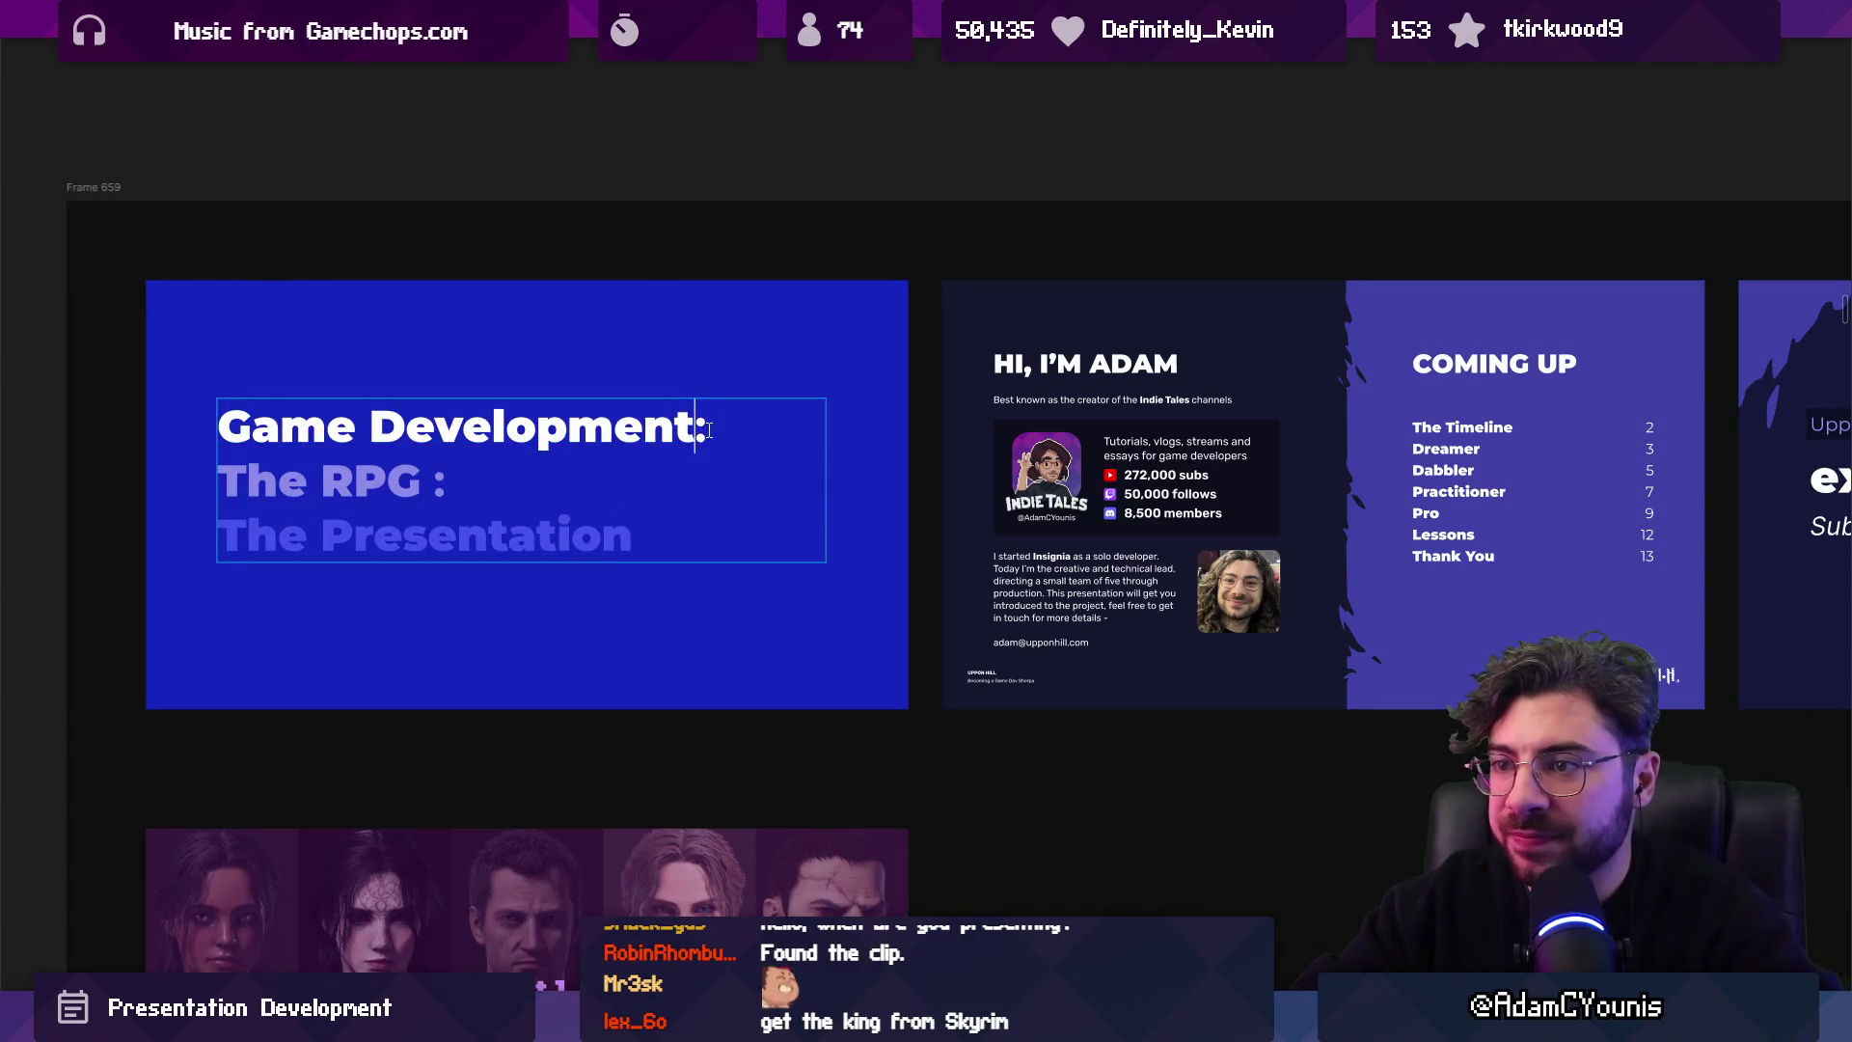
pyautogui.press('Escape')
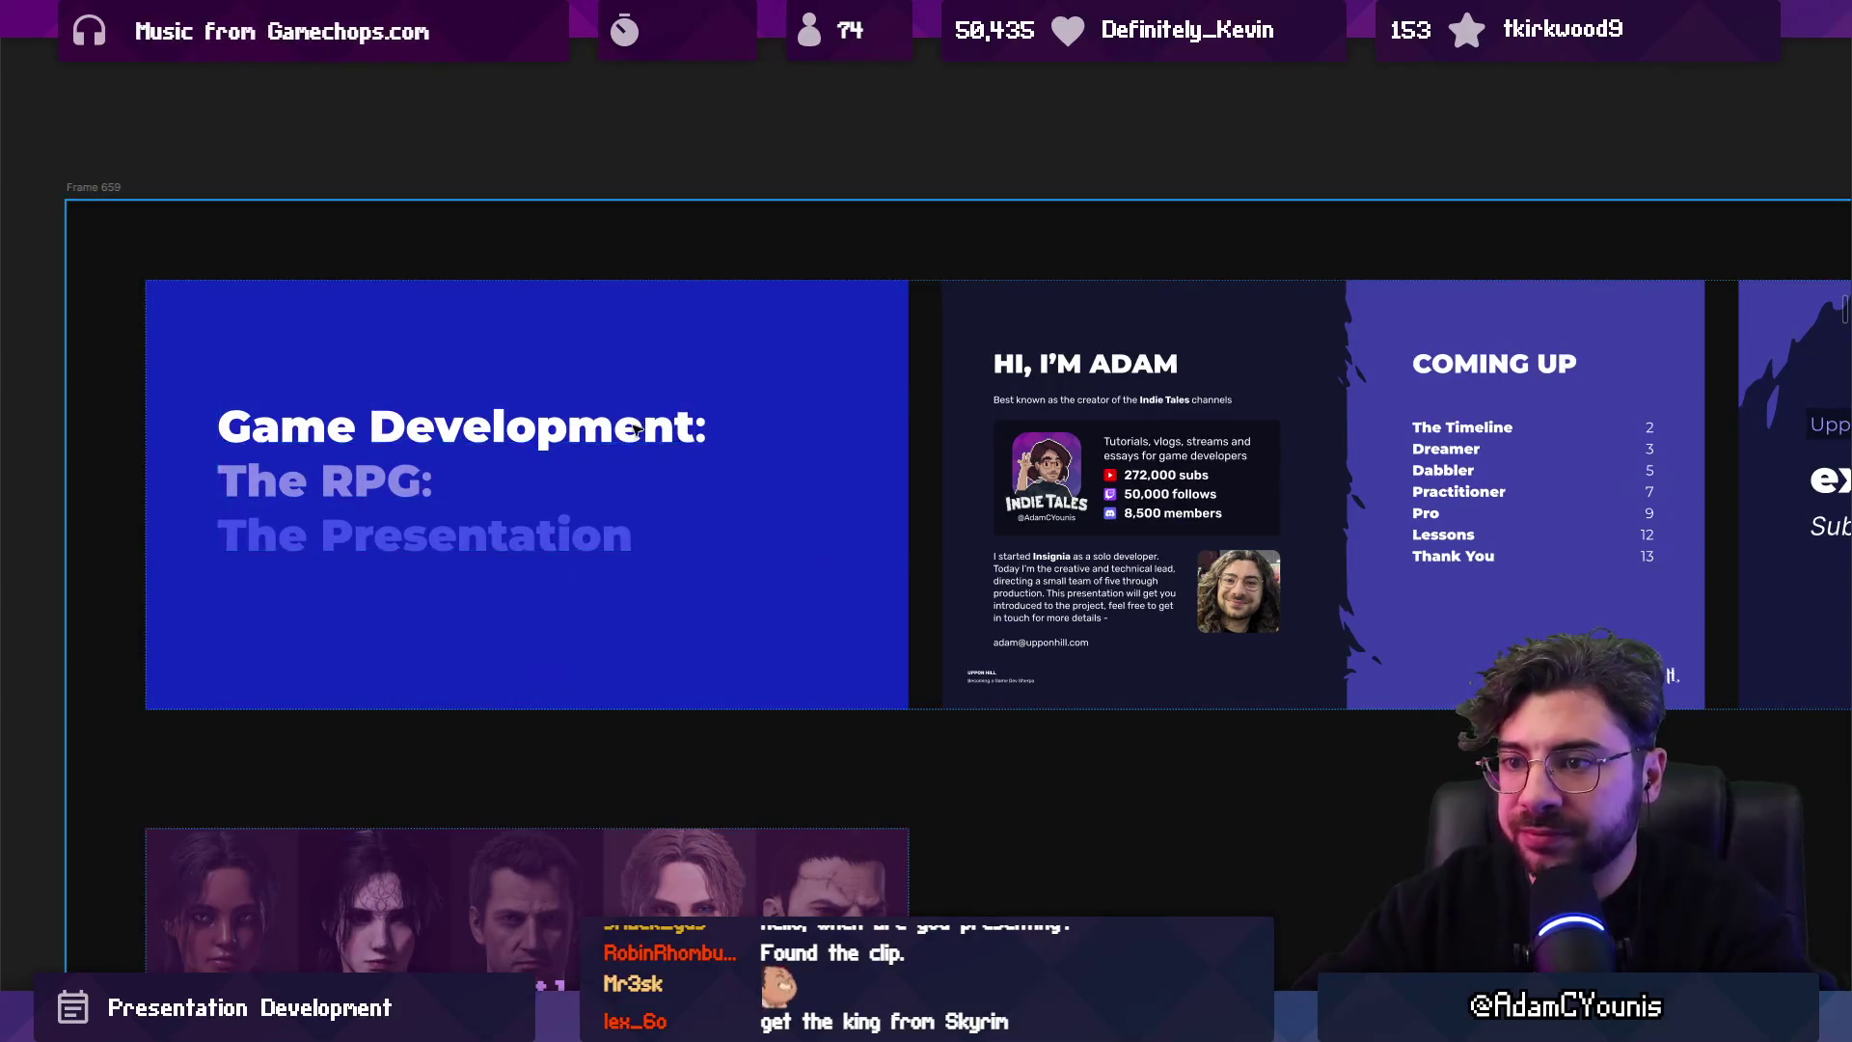
pyautogui.scroll(-2, 744, 405)
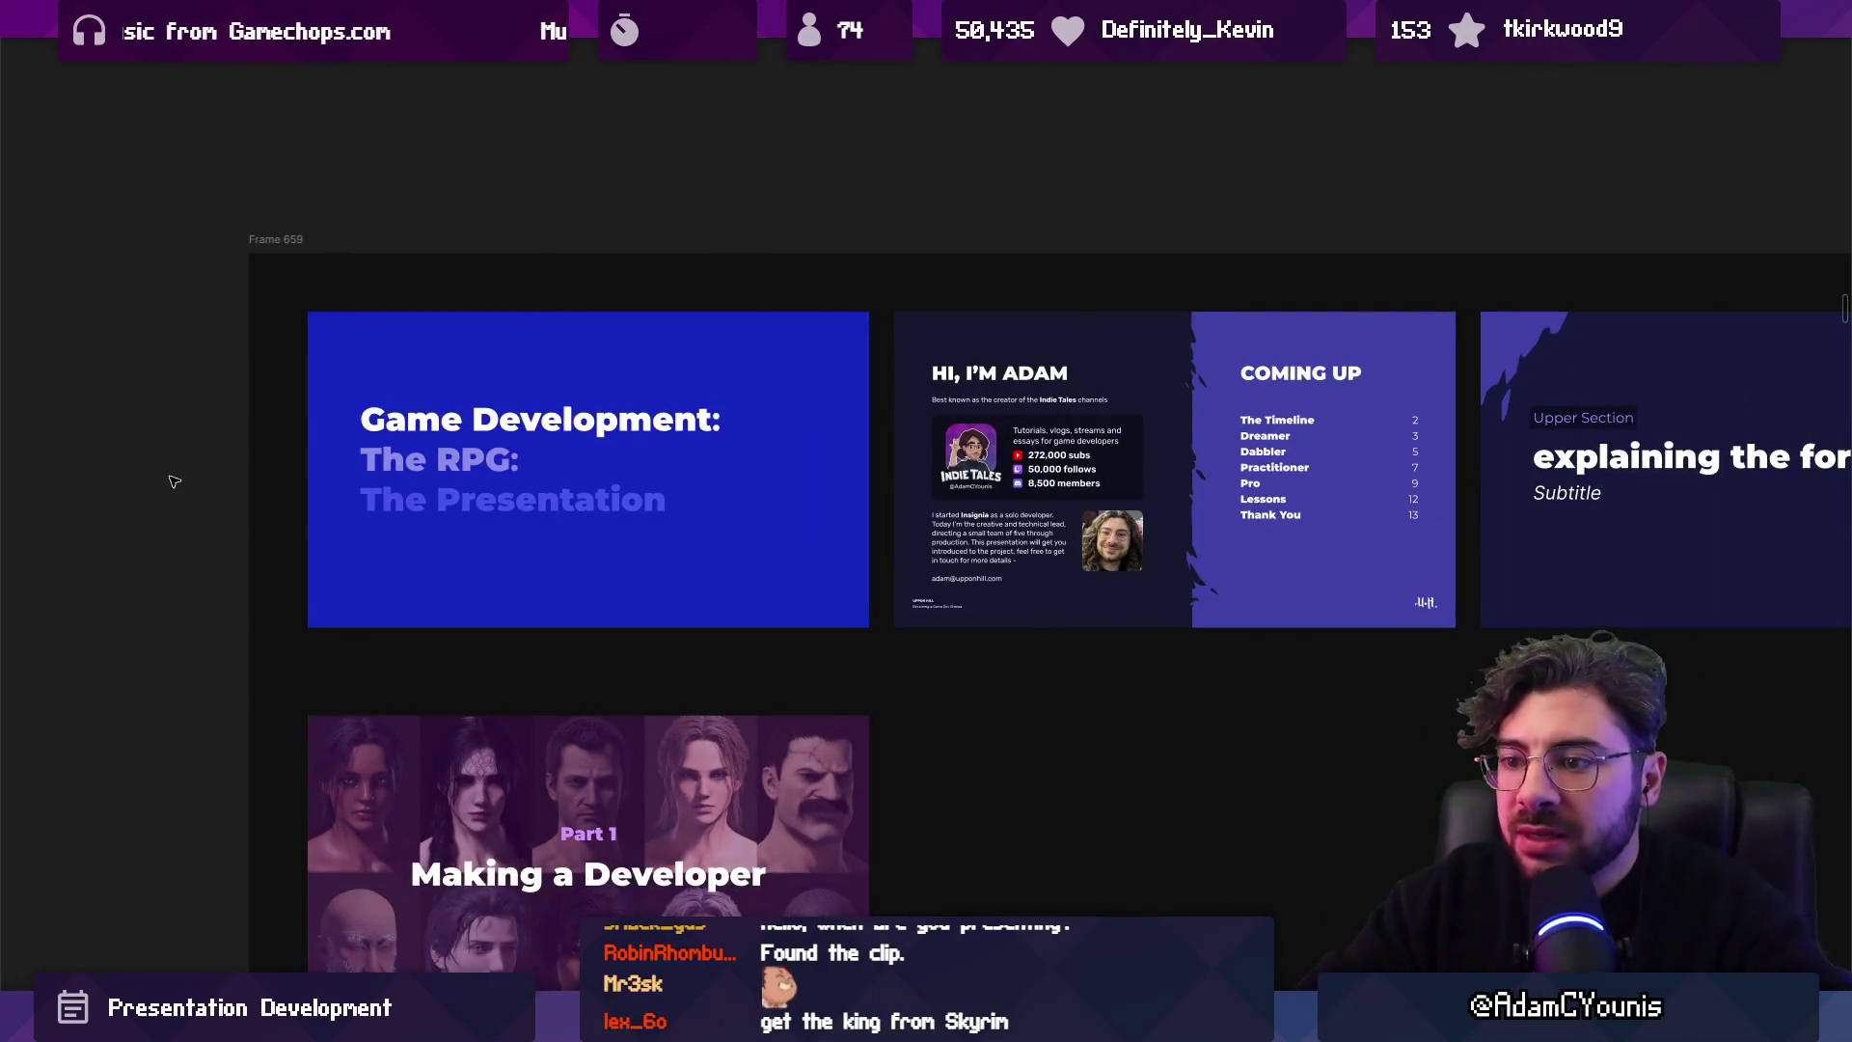
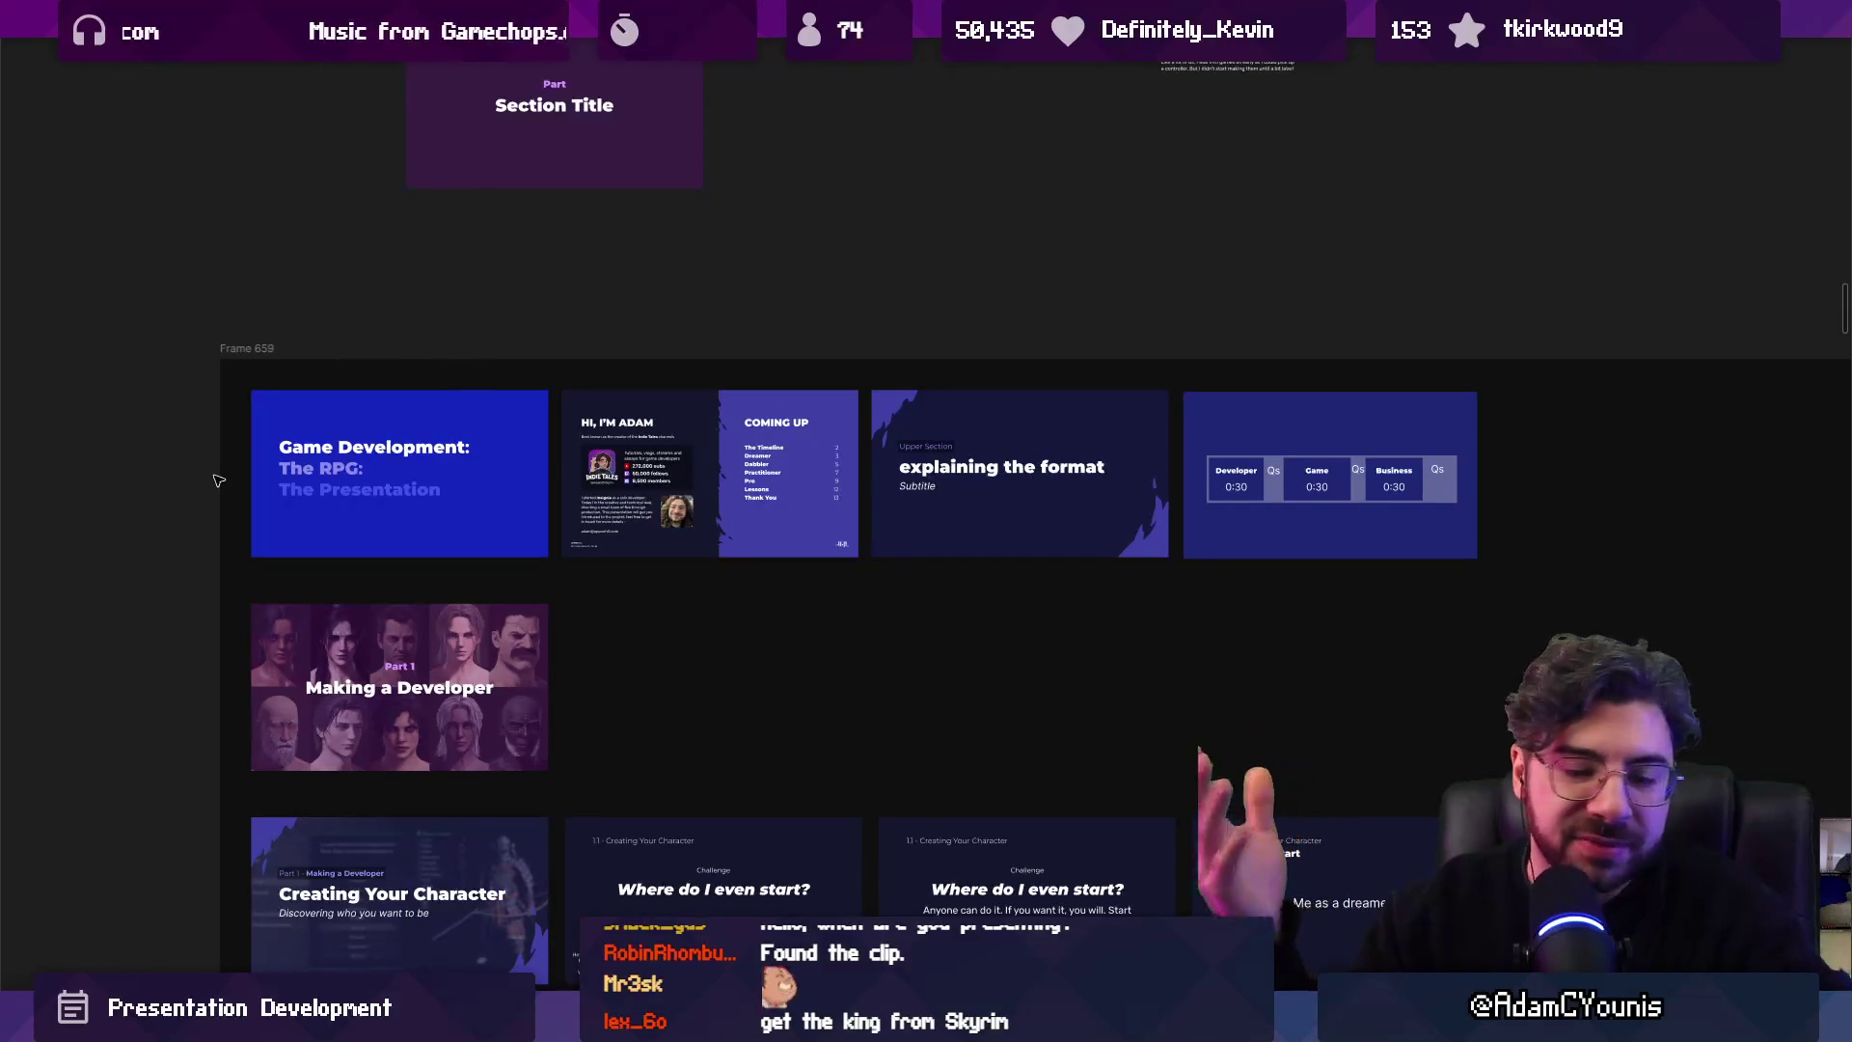
# - Browse the deck, selecting the Creating Your Character and Navigating Debuffs slides
pyautogui.scroll(5, 1293, 420)
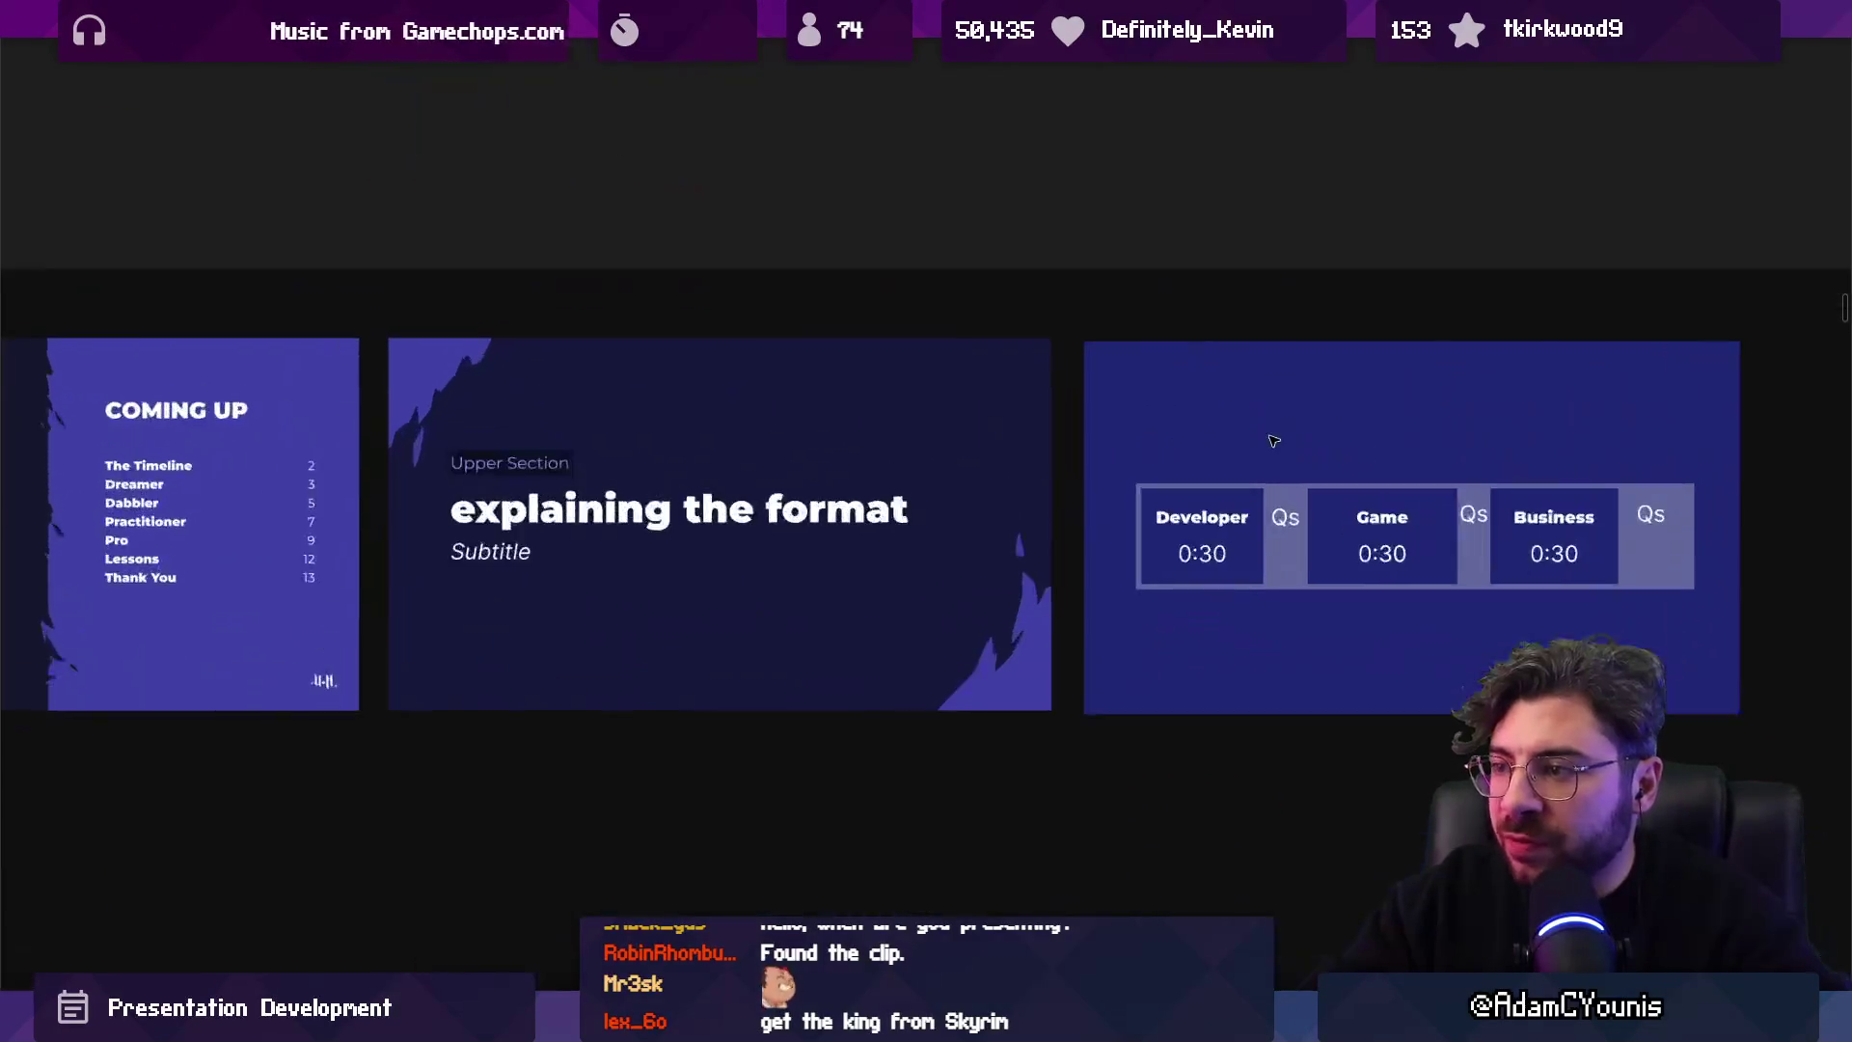
pyautogui.hscroll(-10, 1636, 349)
pyautogui.scroll(-3, 1636, 349)
pyautogui.hscroll(4, 868, 482)
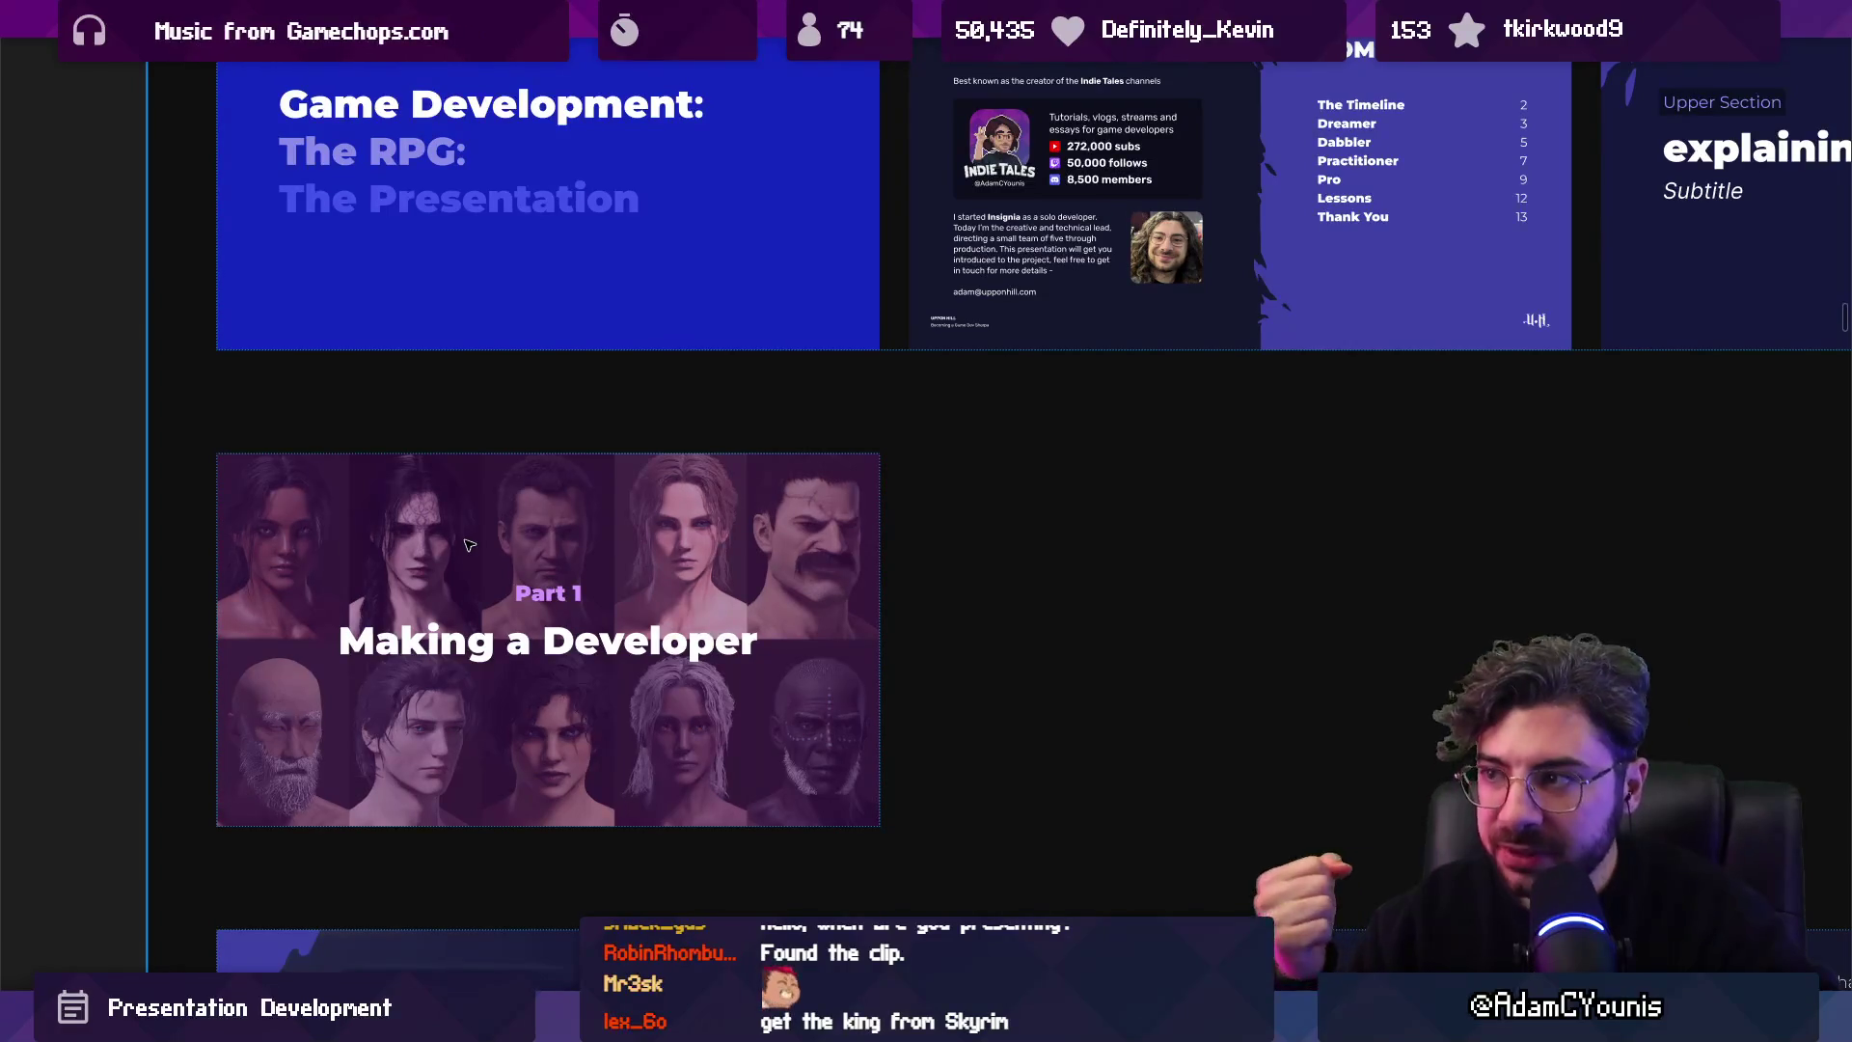
pyautogui.scroll(-5, 470, 545)
pyautogui.scroll(-5, 502, 522)
pyautogui.scroll(5, 704, 280)
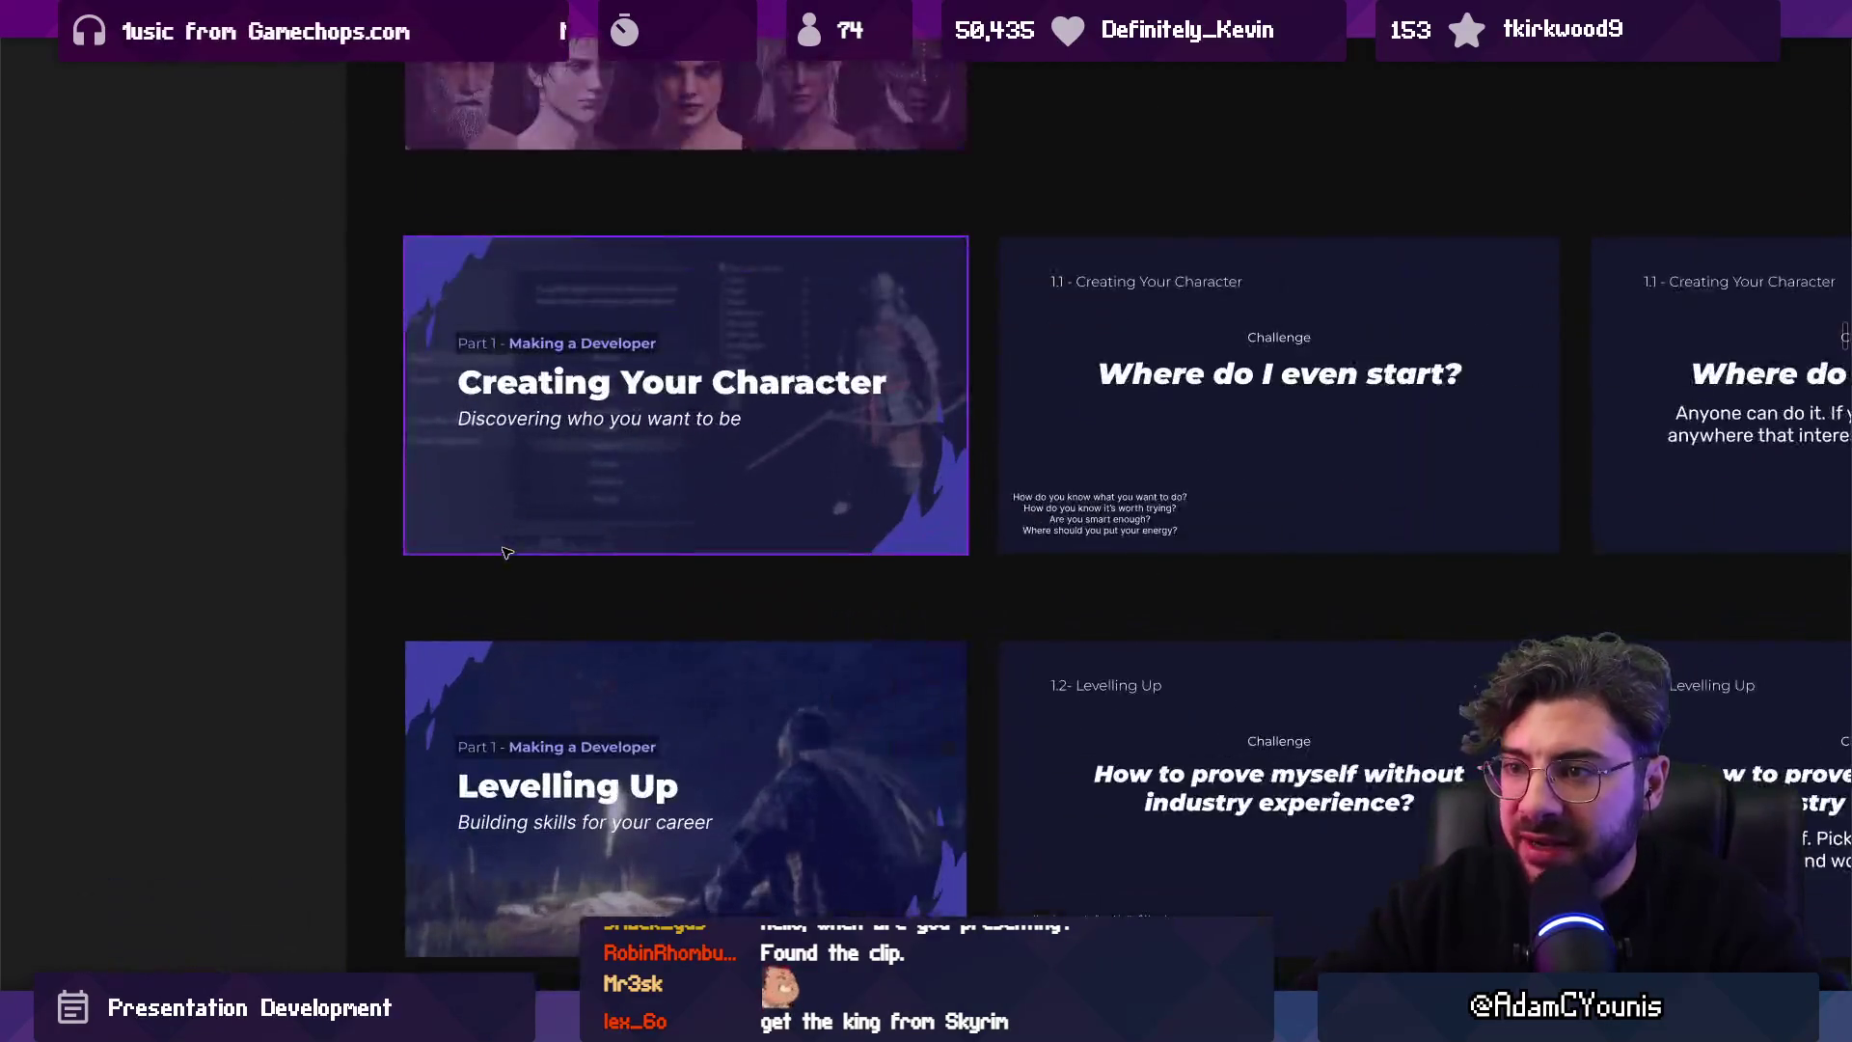
pyautogui.scroll(5, 704, 279)
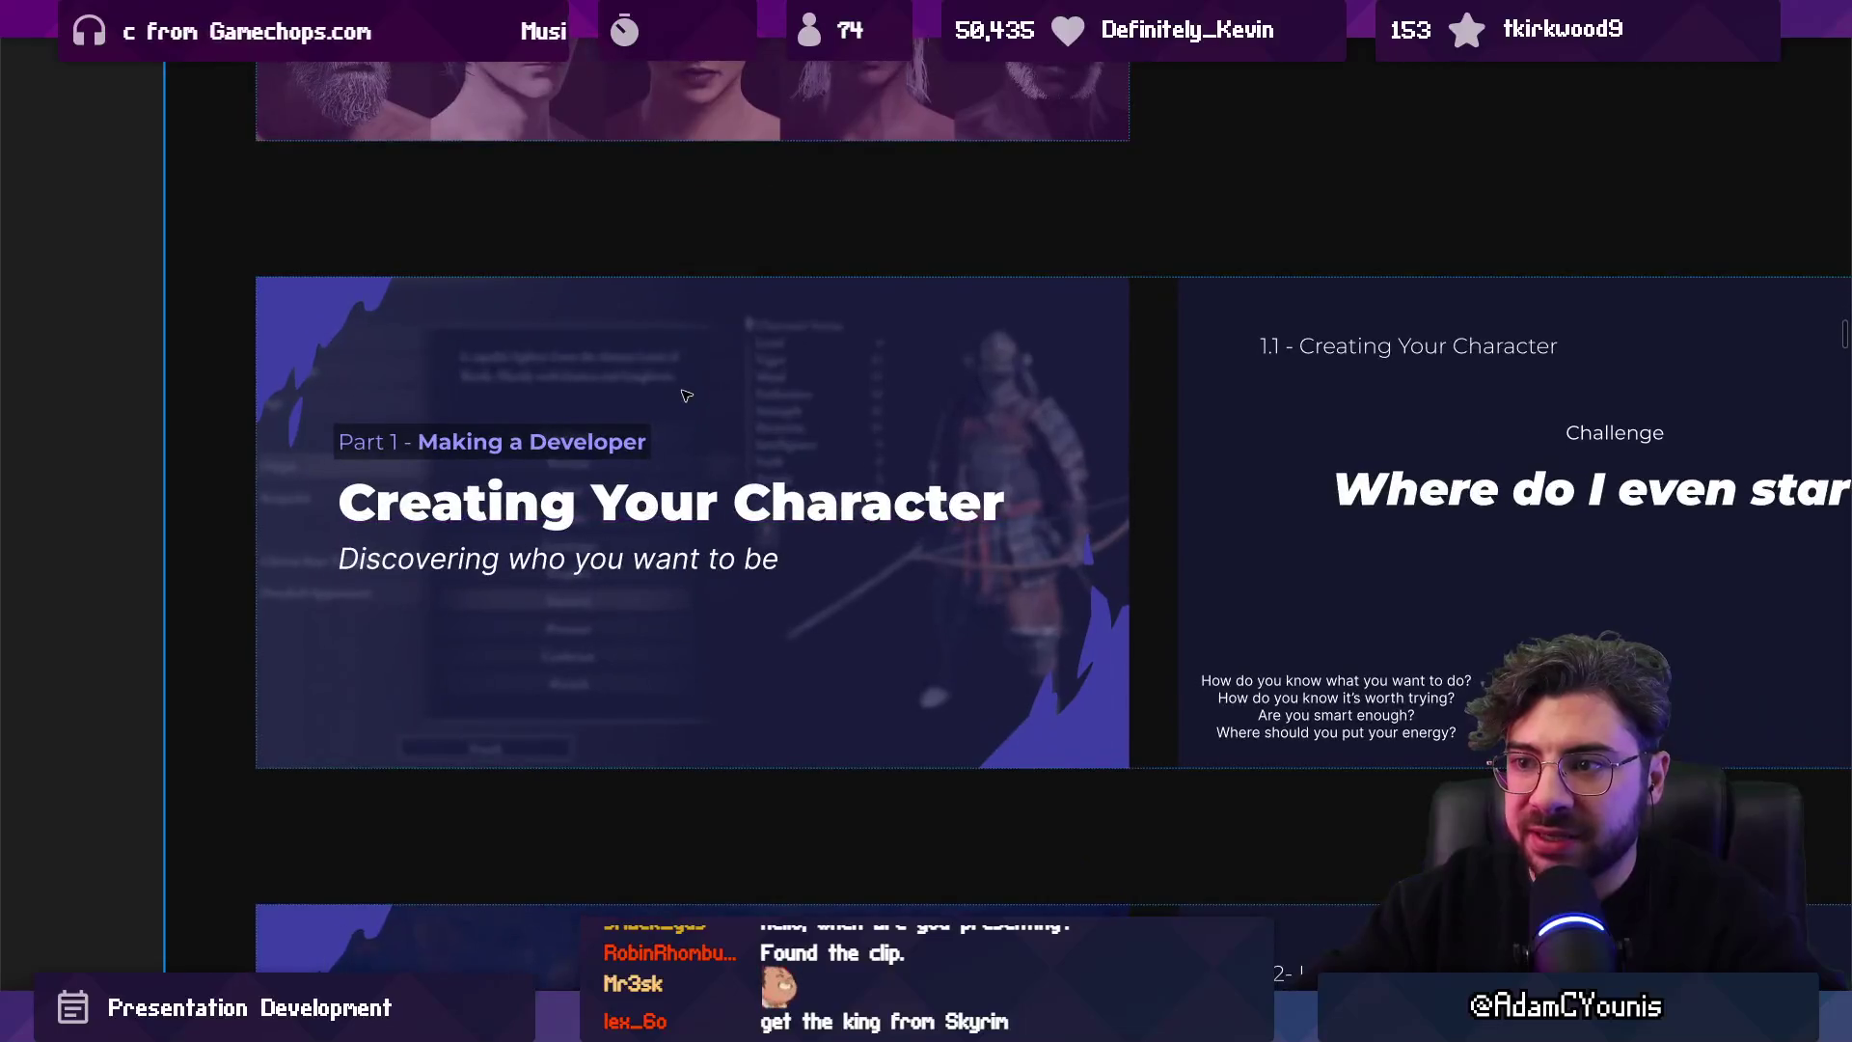
pyautogui.click(685, 396)
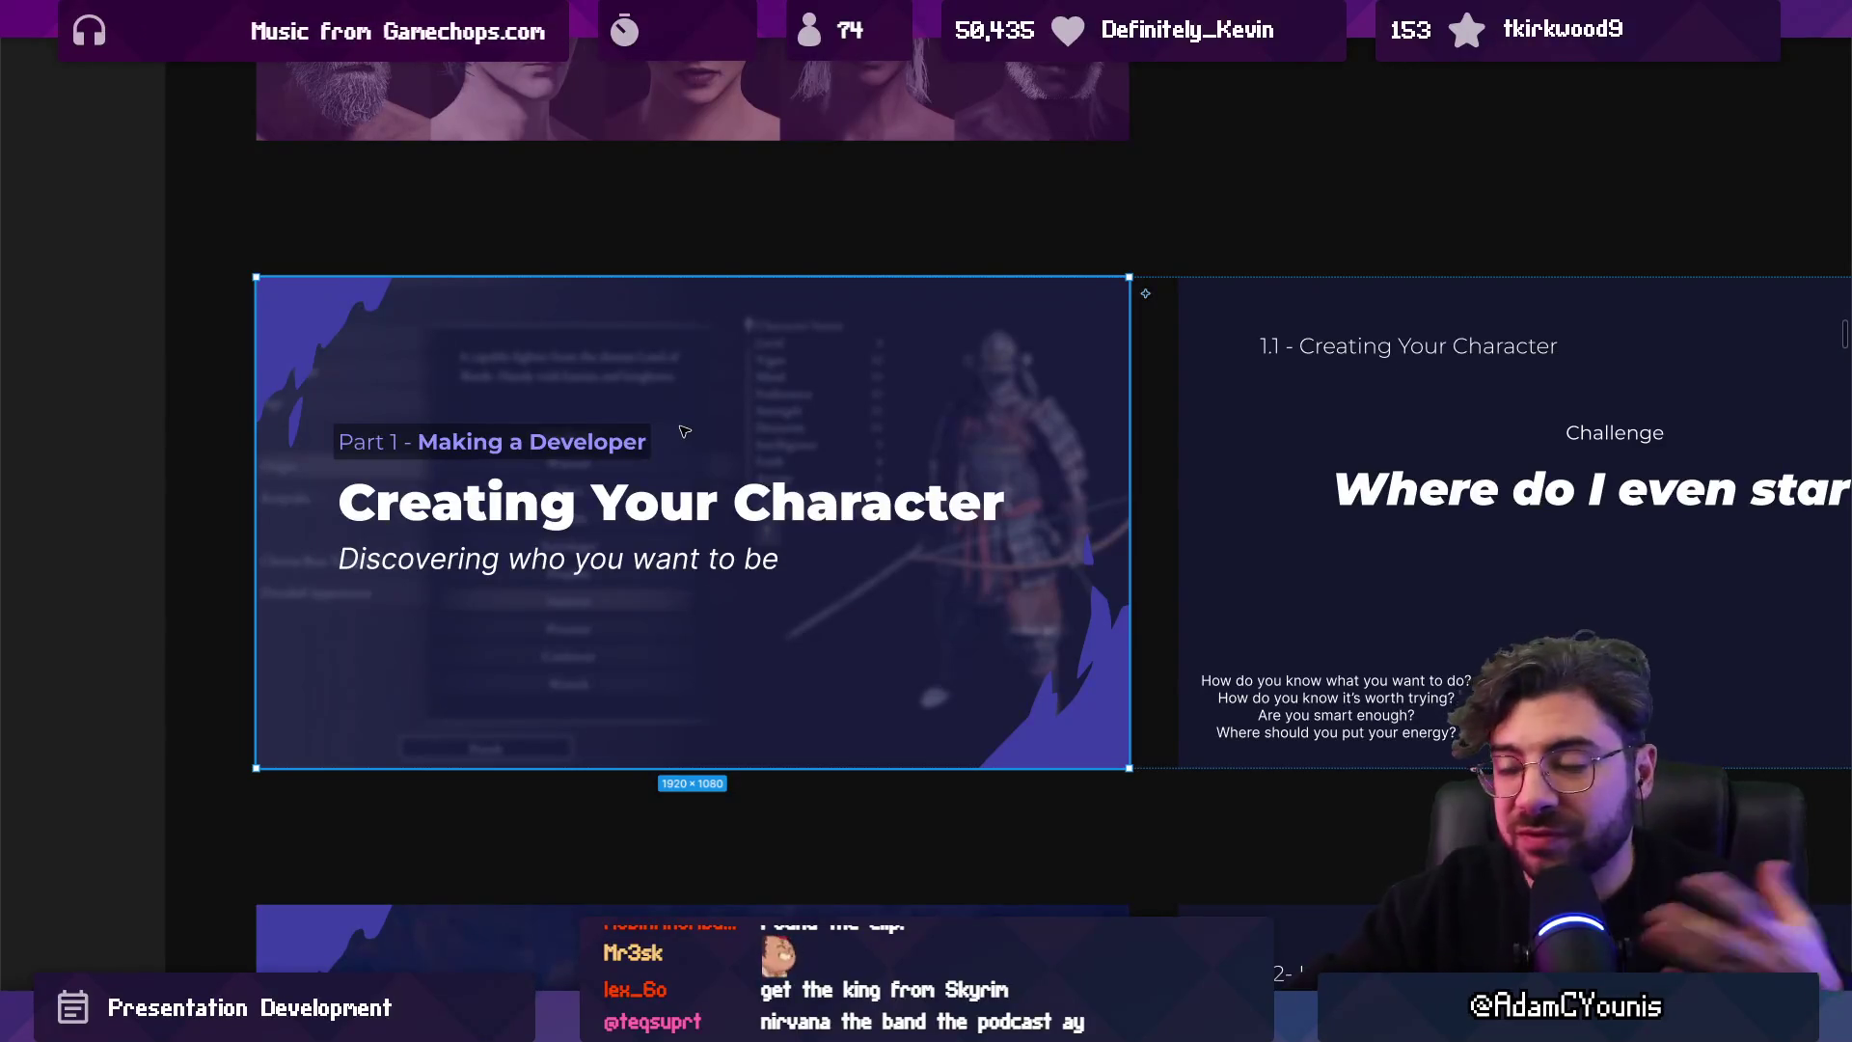
pyautogui.scroll(-5, 704, 473)
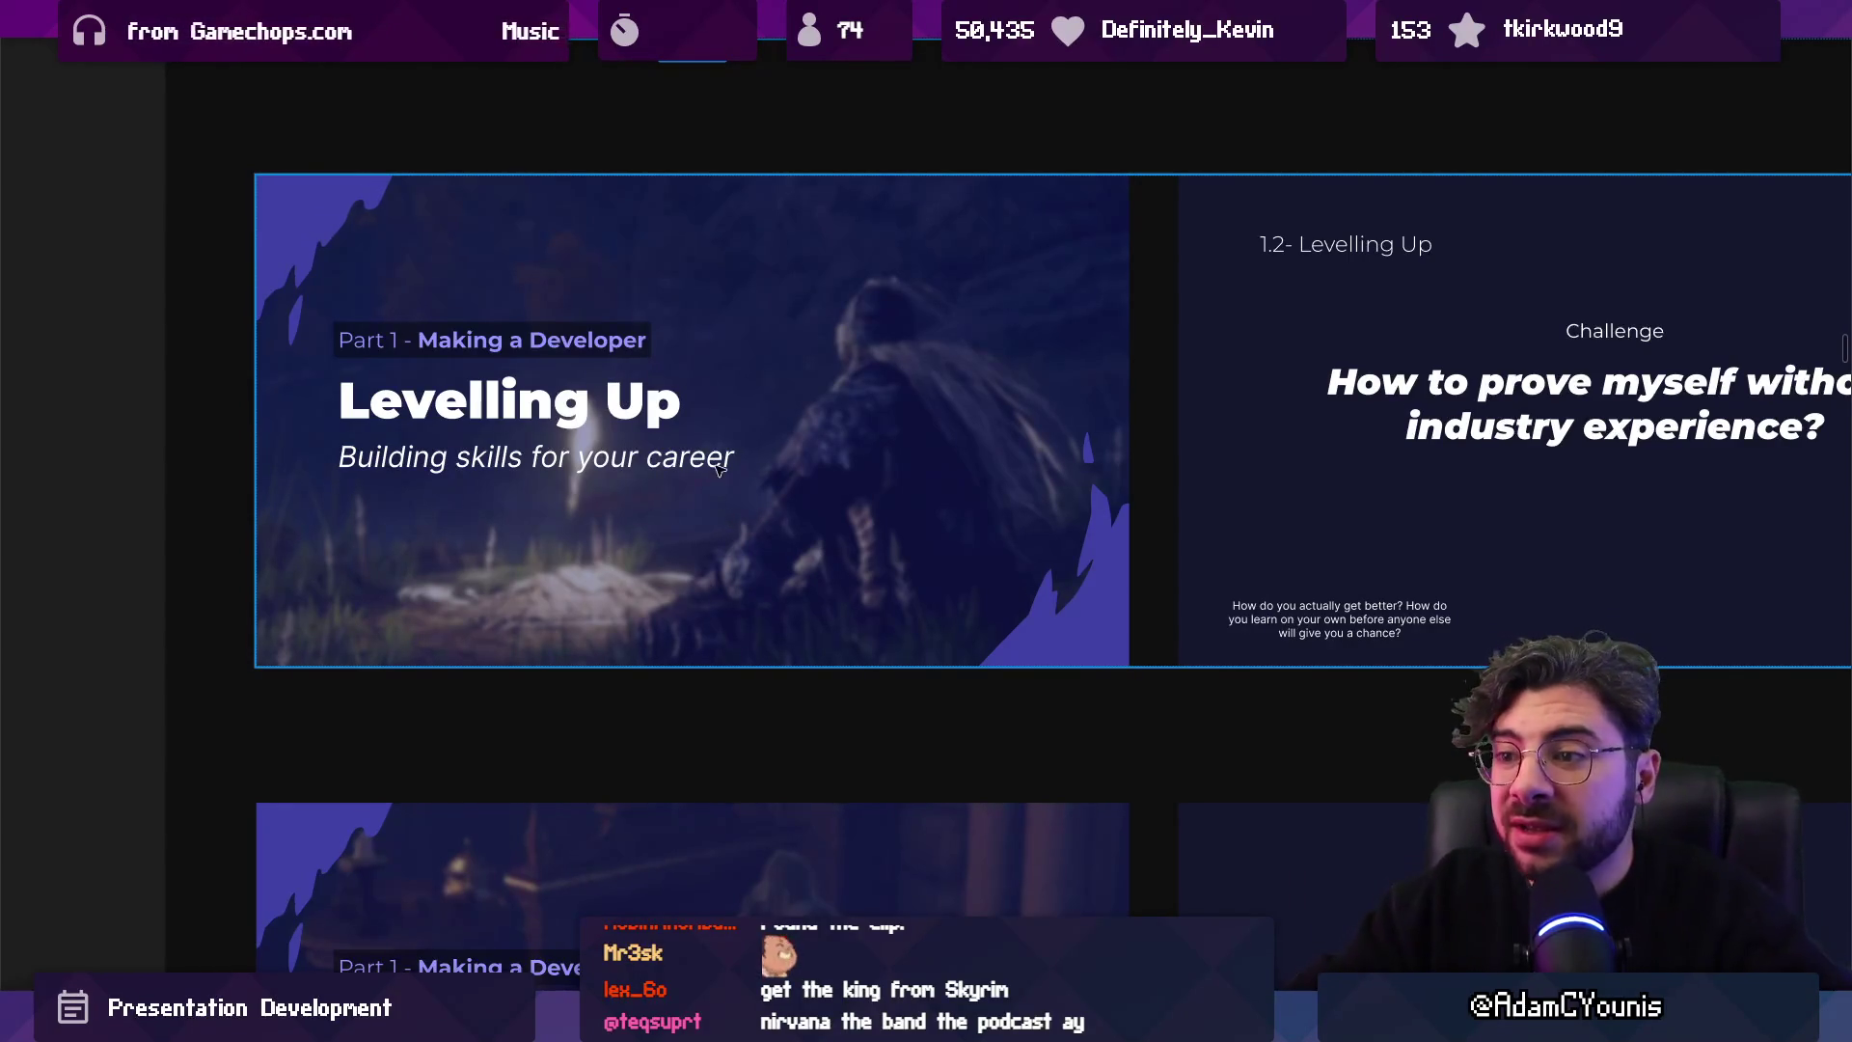
pyautogui.press('Down')
pyautogui.scroll(-1, 699, 490)
pyautogui.click(703, 481)
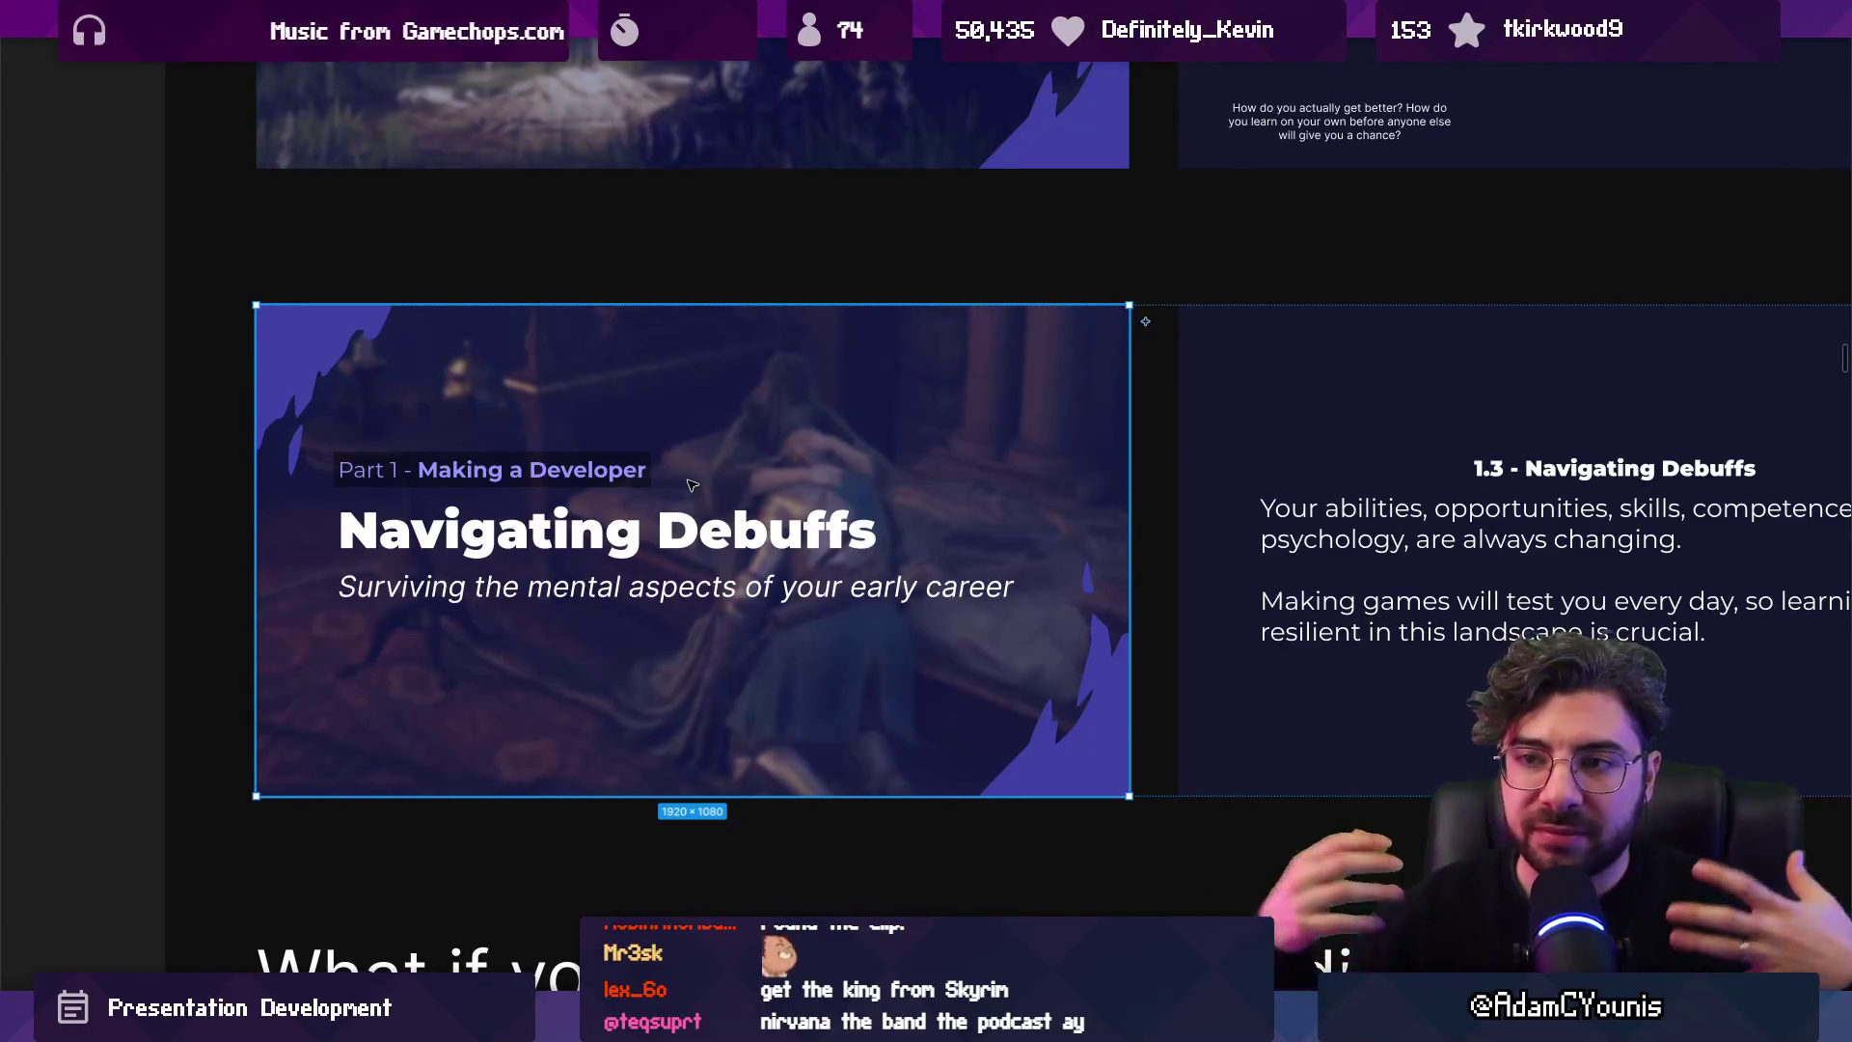
# - Review the just-wanting-to-get-hired note and the Starting the Main Quest slide
pyautogui.keyDown('ctrl'); pyautogui.scroll(-2, 691, 484); pyautogui.keyUp('ctrl')
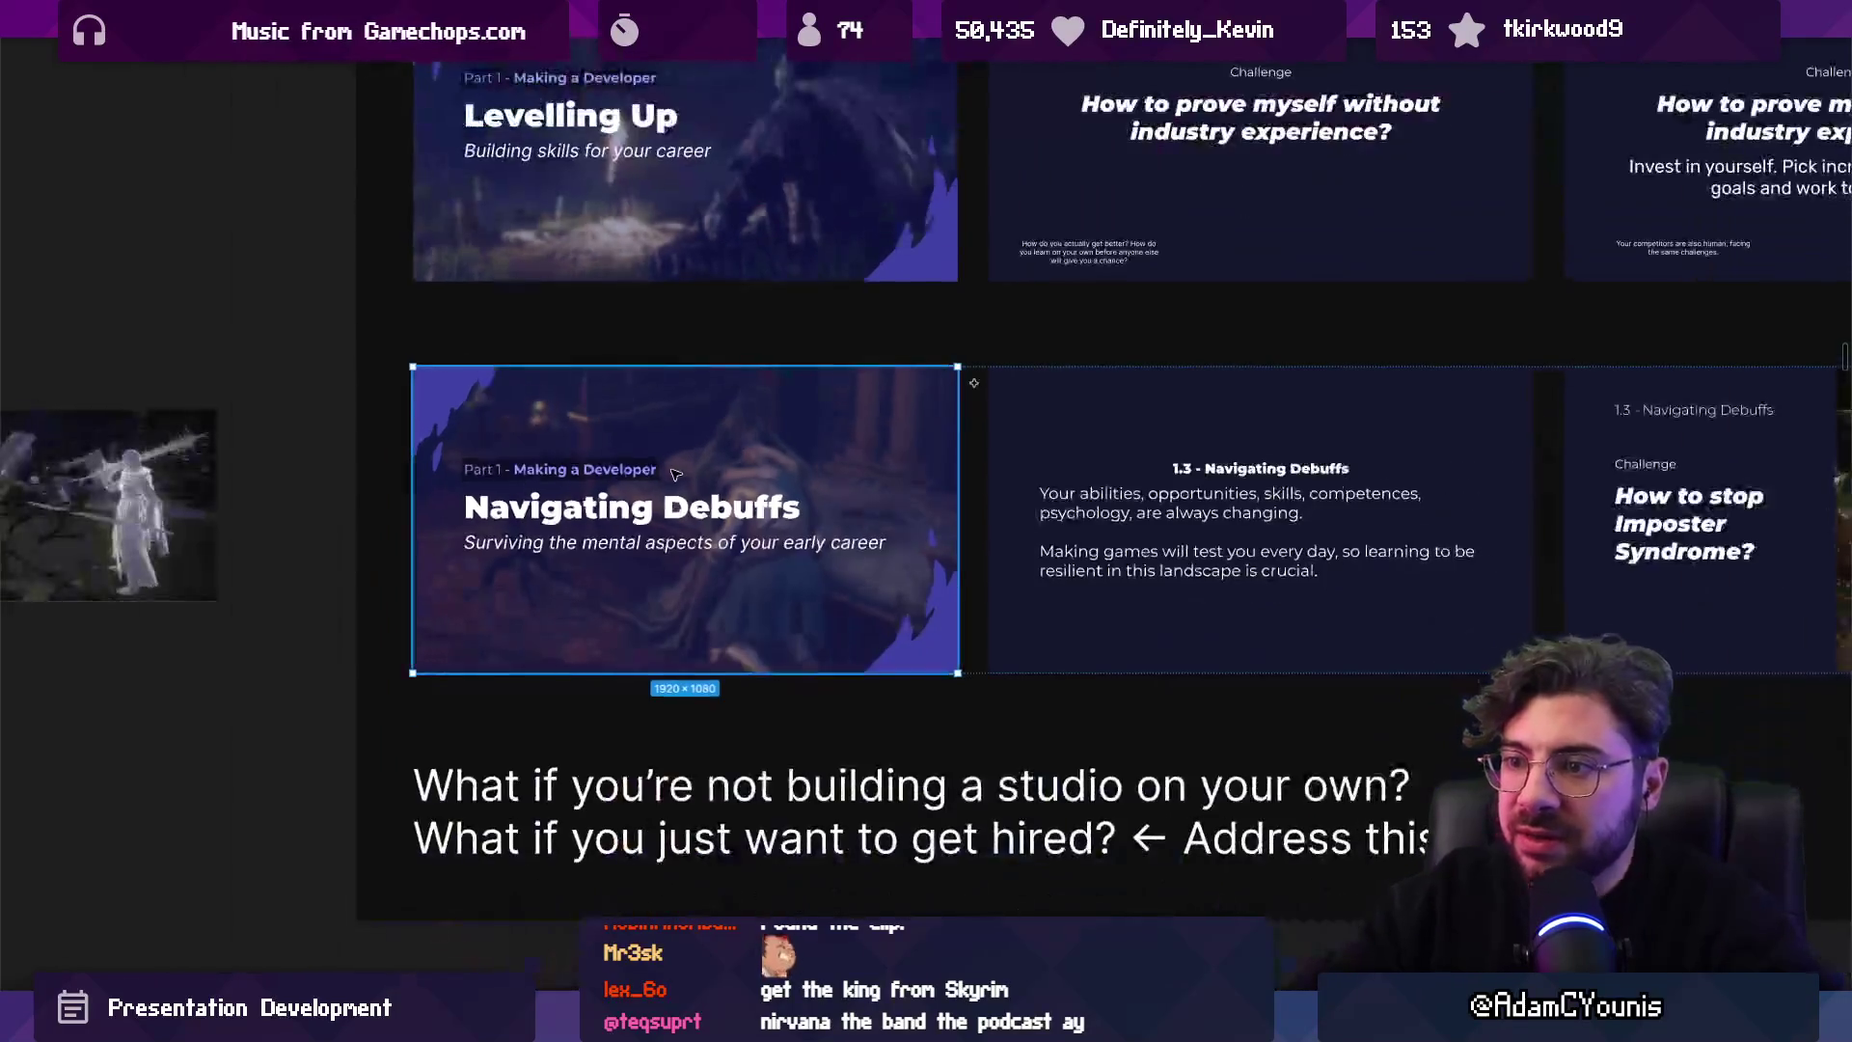
pyautogui.scroll(-3, 680, 484)
pyautogui.scroll(-3, 677, 484)
pyautogui.keyDown('ctrl'); pyautogui.scroll(-2, 690, 560); pyautogui.keyUp('ctrl')
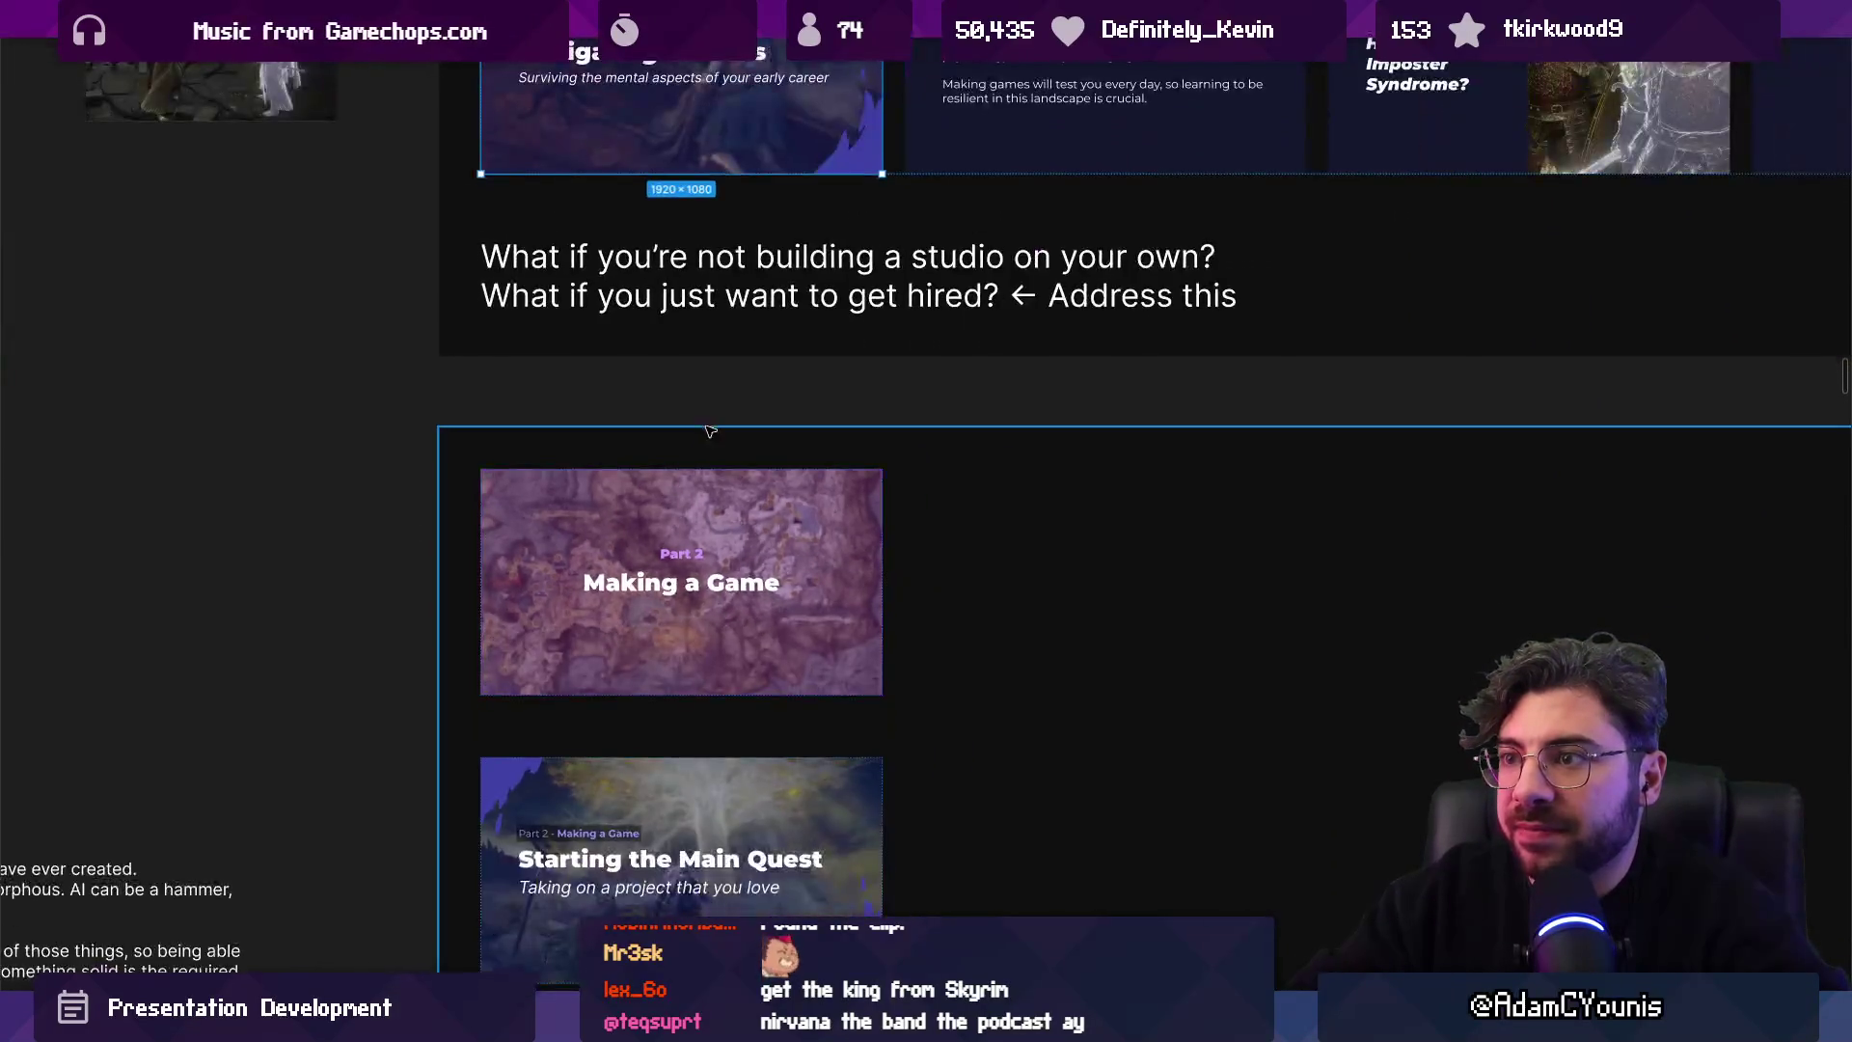
pyautogui.scroll(3, 691, 562)
pyautogui.click(692, 562)
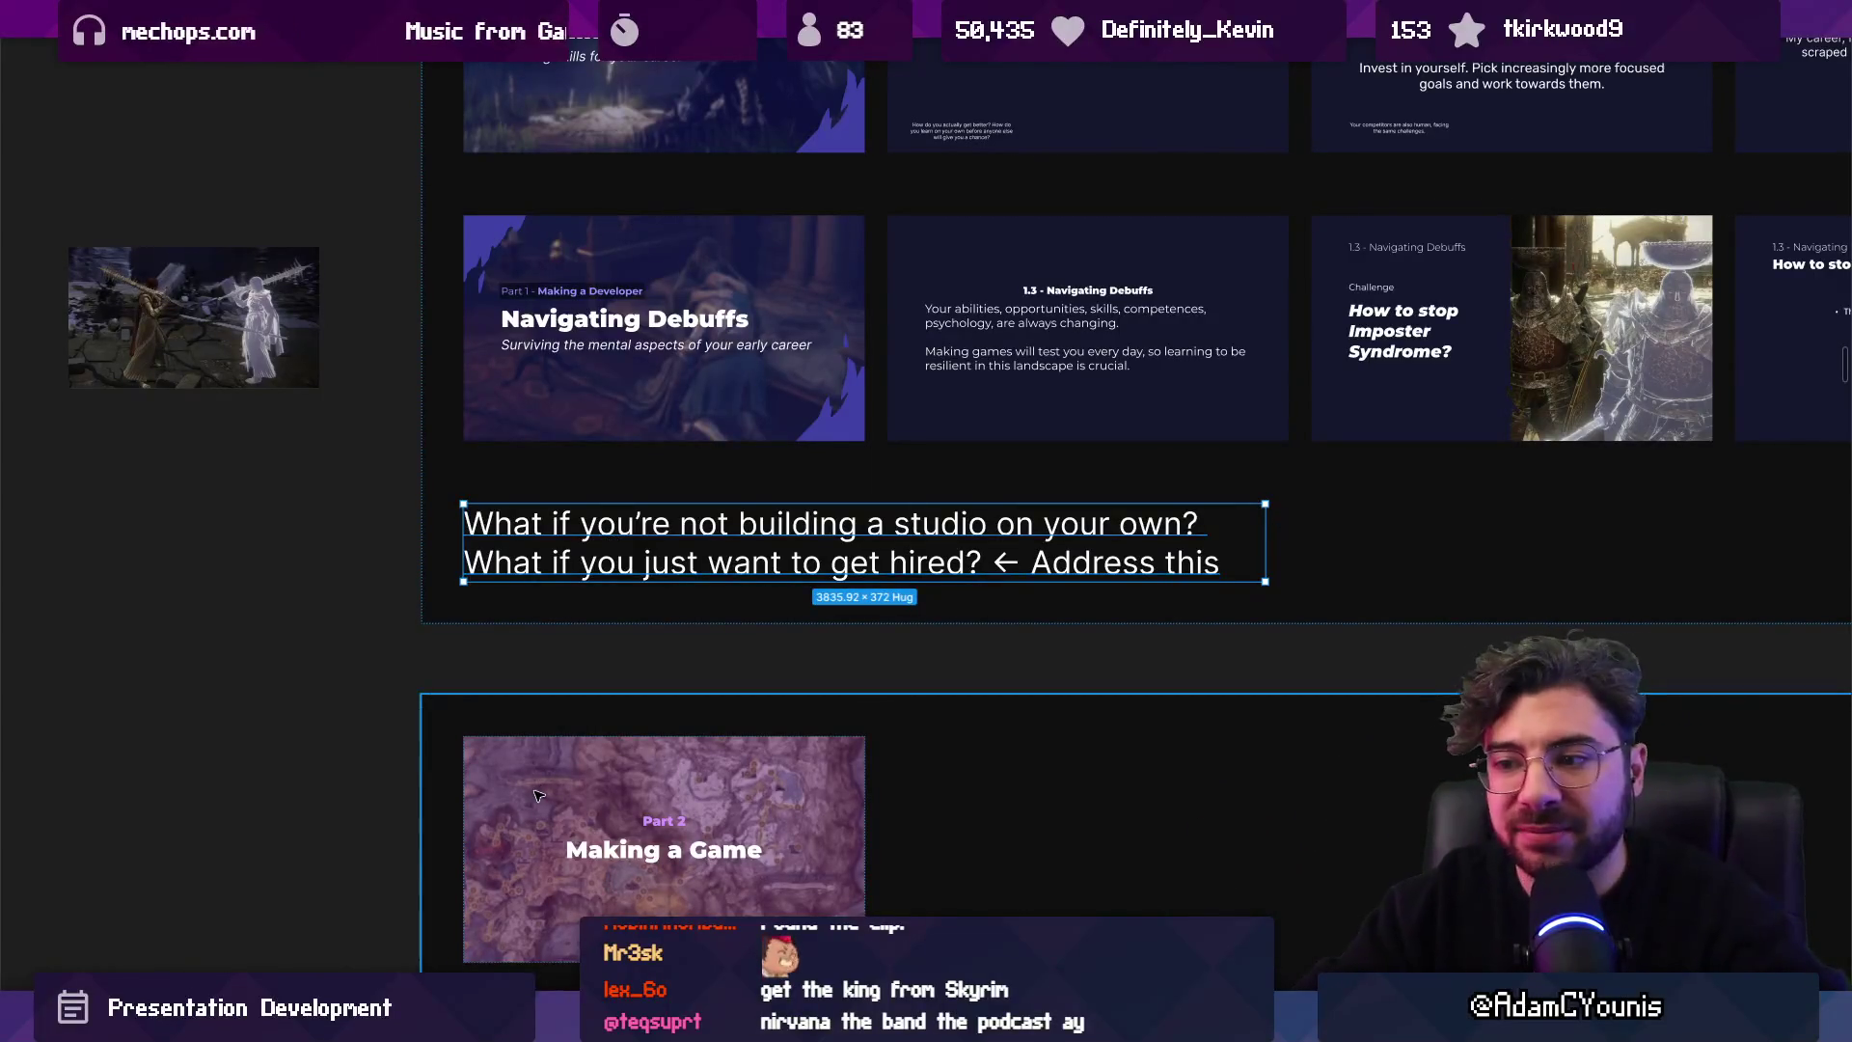
pyautogui.scroll(-5, 552, 741)
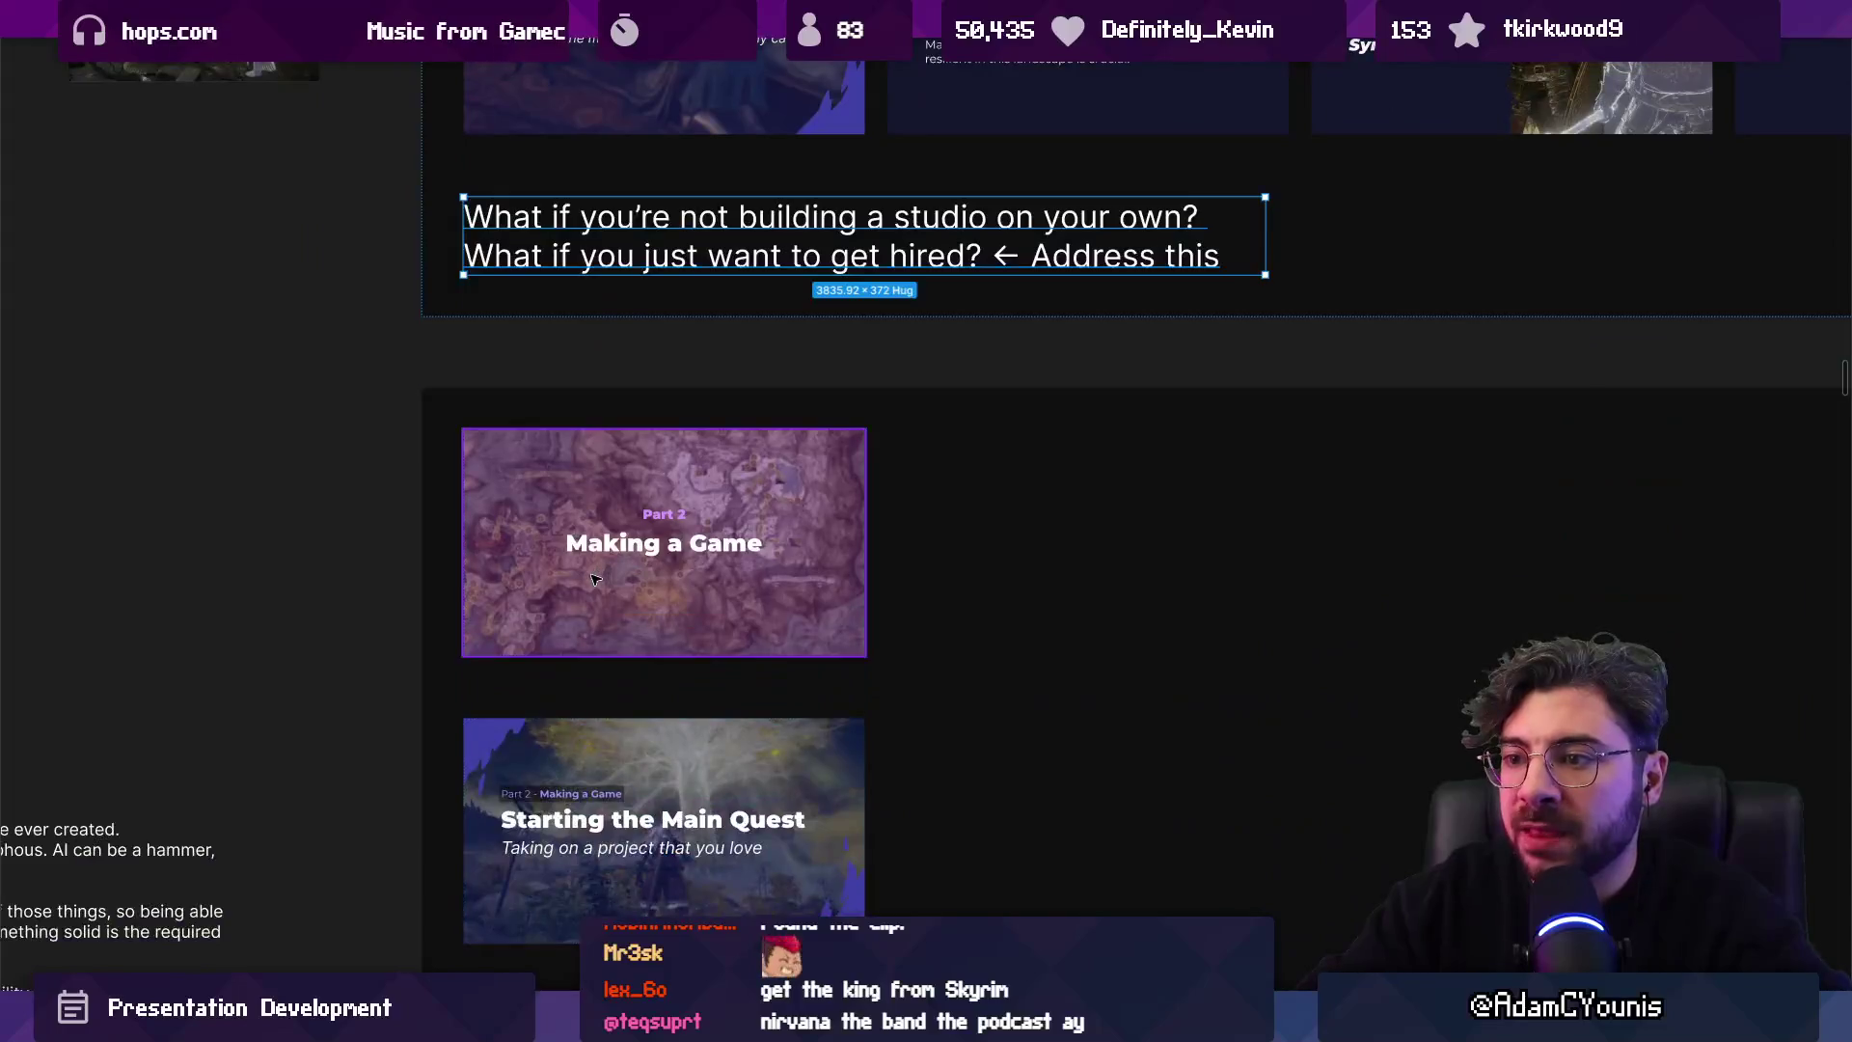
pyautogui.scroll(3, 656, 531)
pyautogui.scroll(-3, 661, 526)
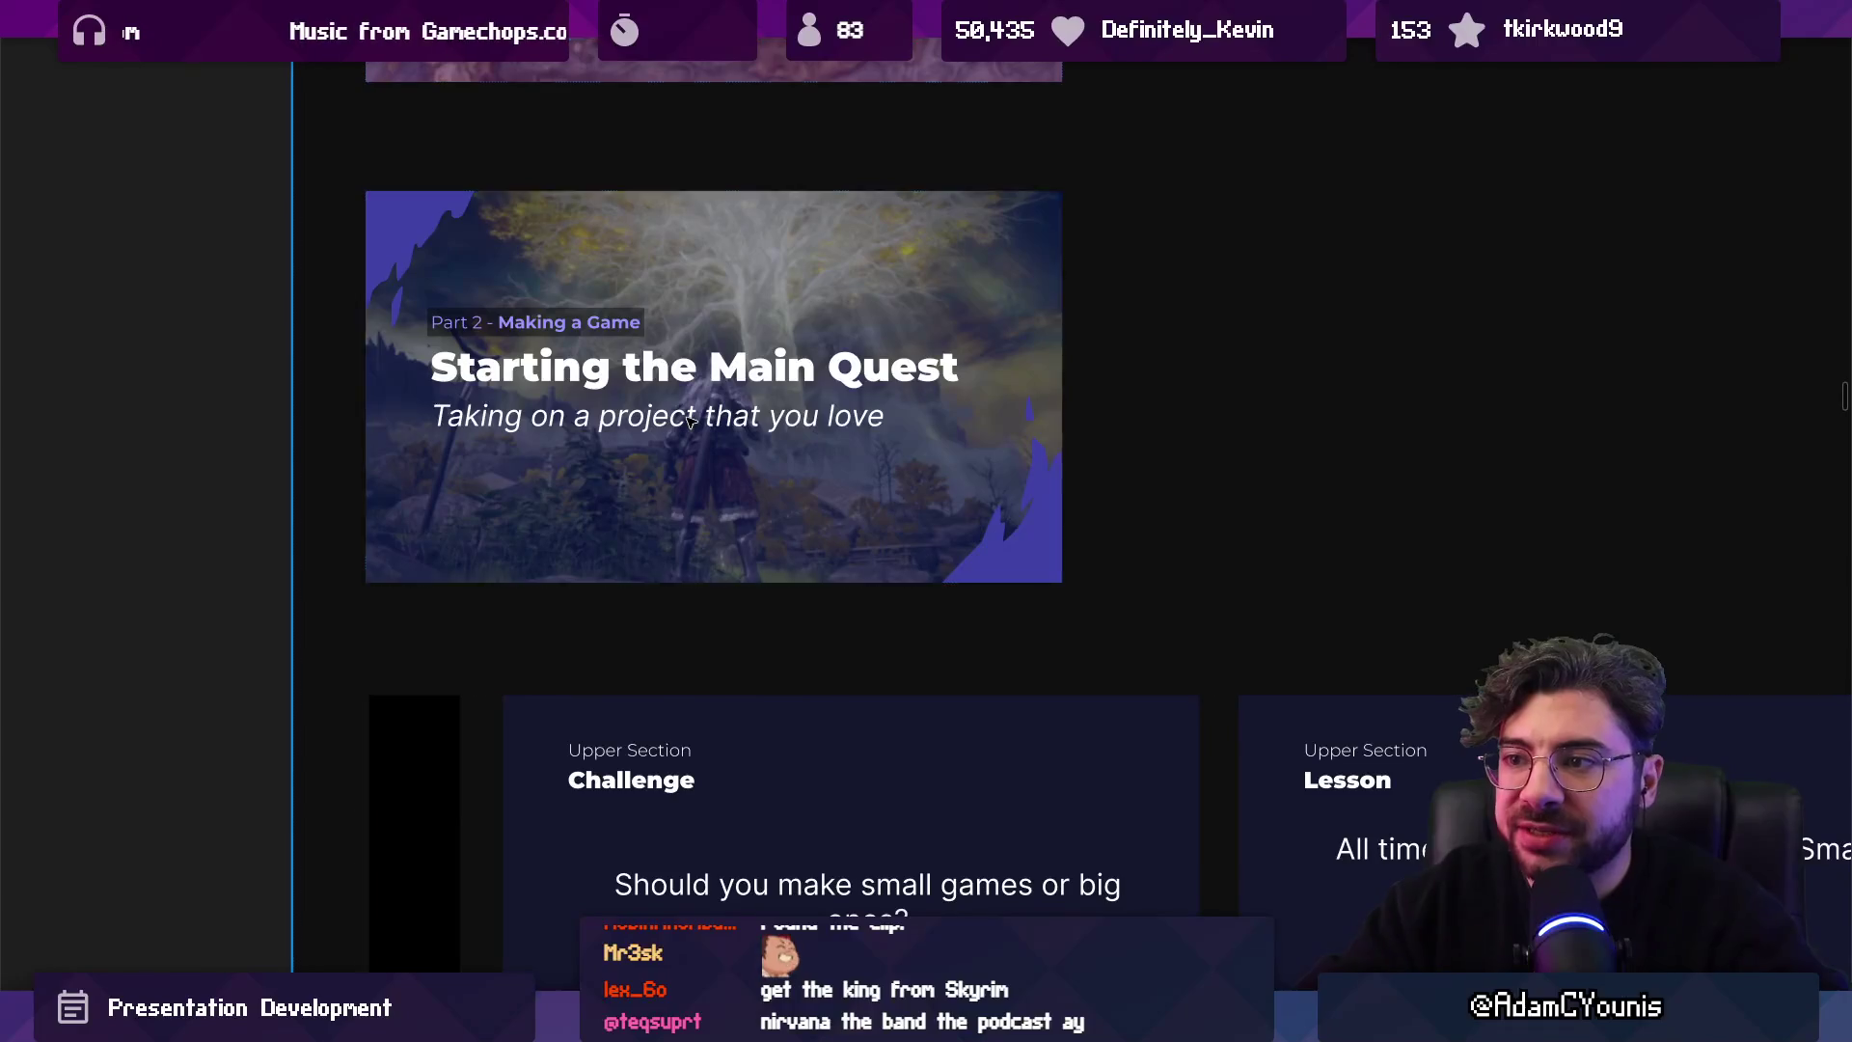
pyautogui.click(689, 422)
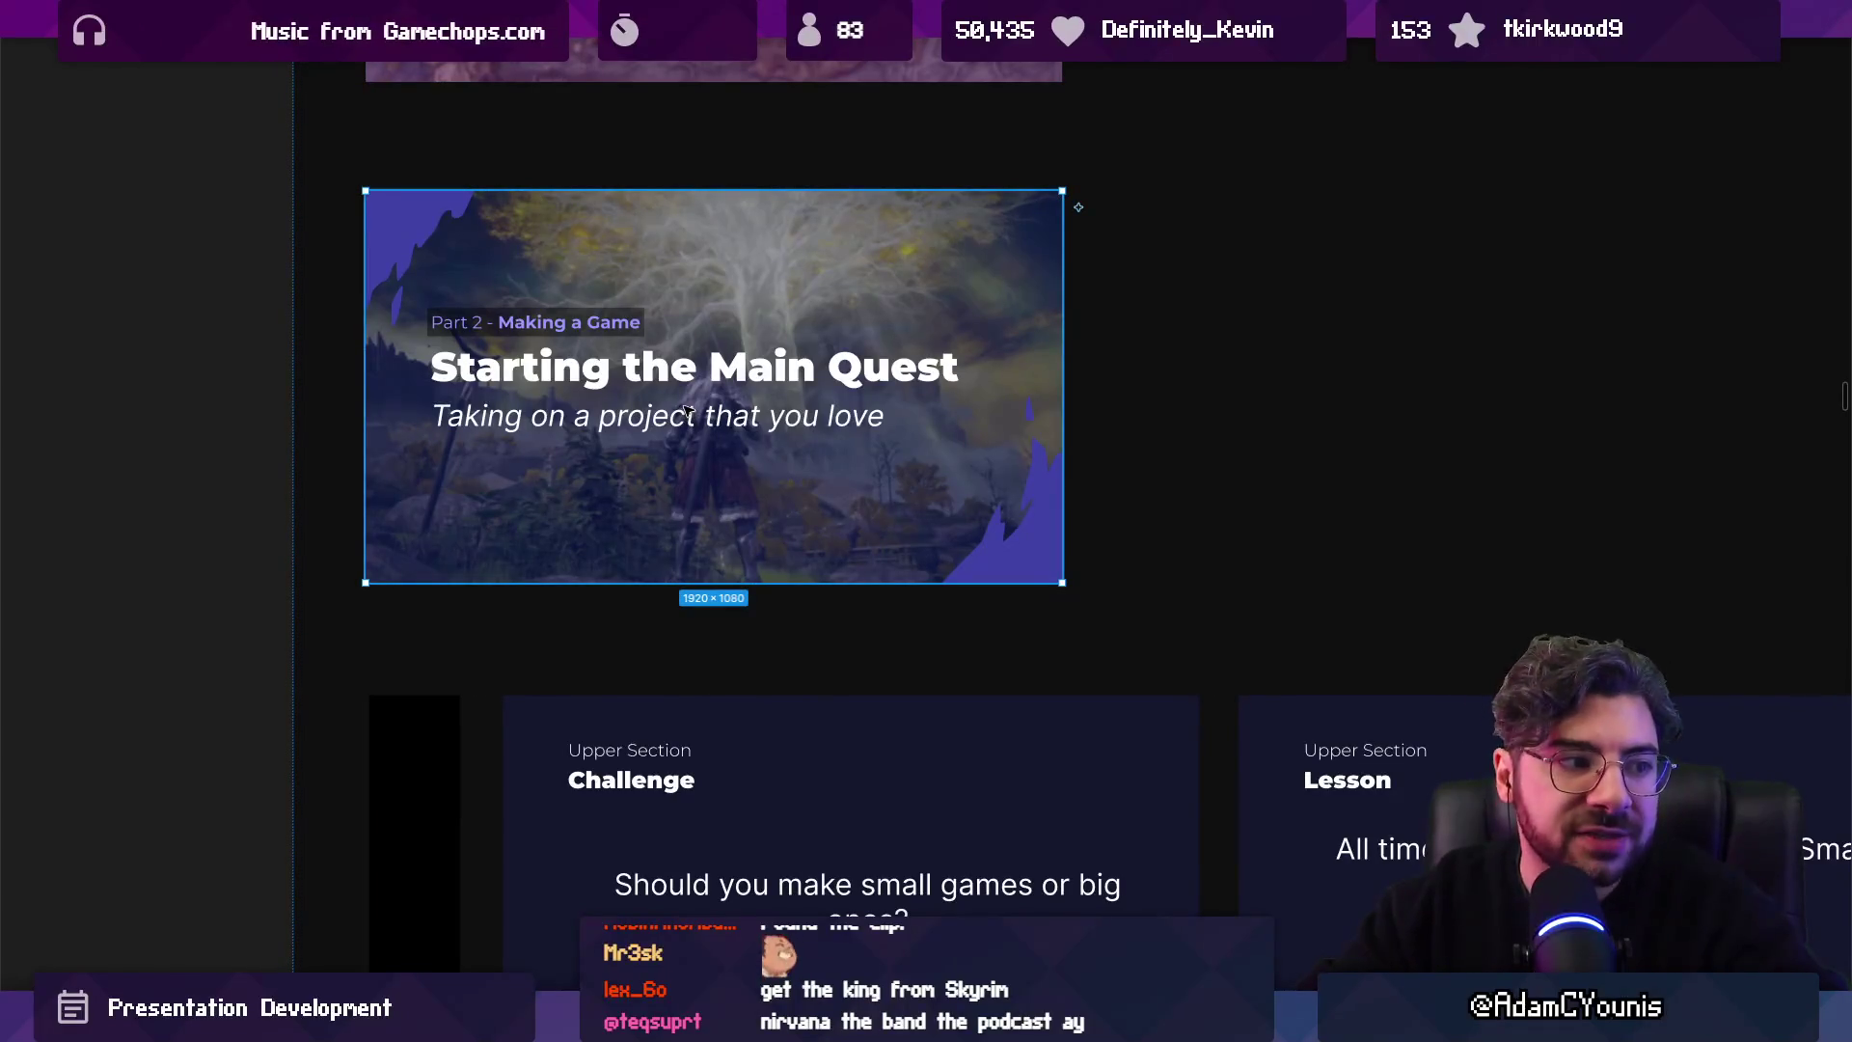
pyautogui.scroll(-2, 685, 413)
pyautogui.scroll(-2, 683, 412)
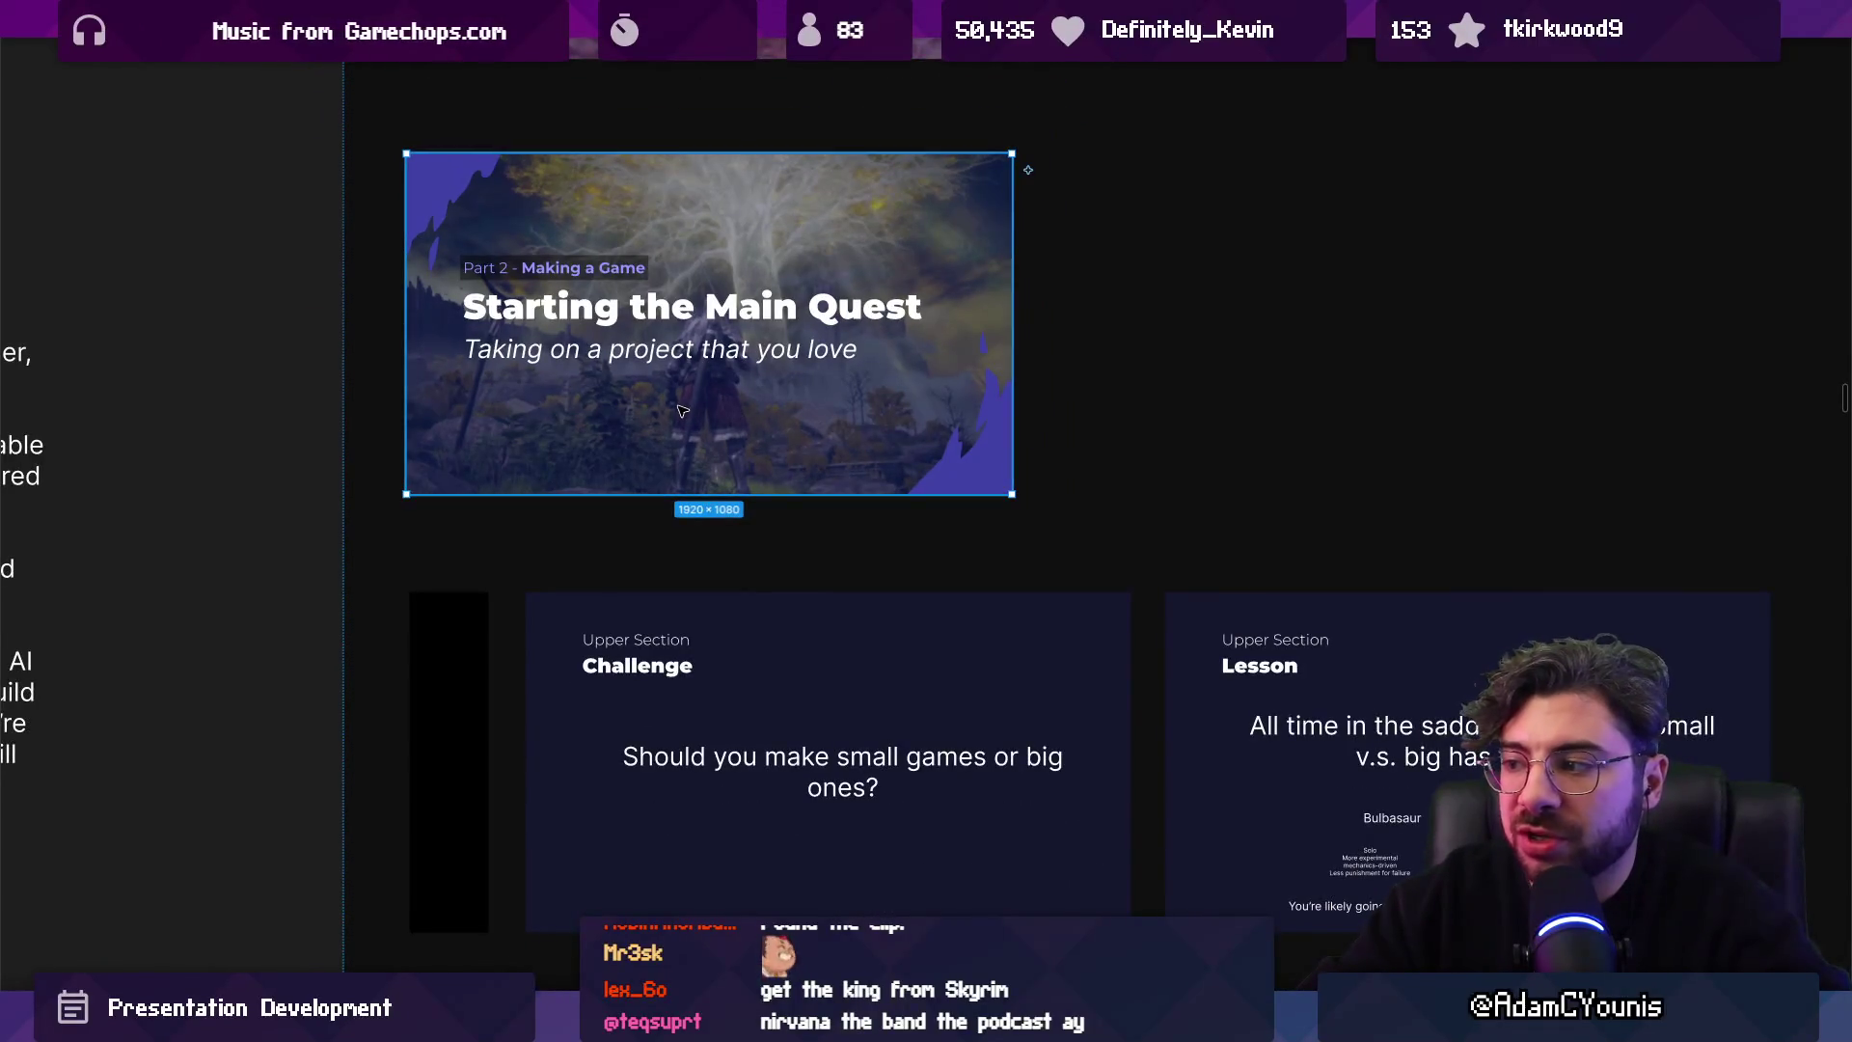
pyautogui.scroll(-5, 685, 415)
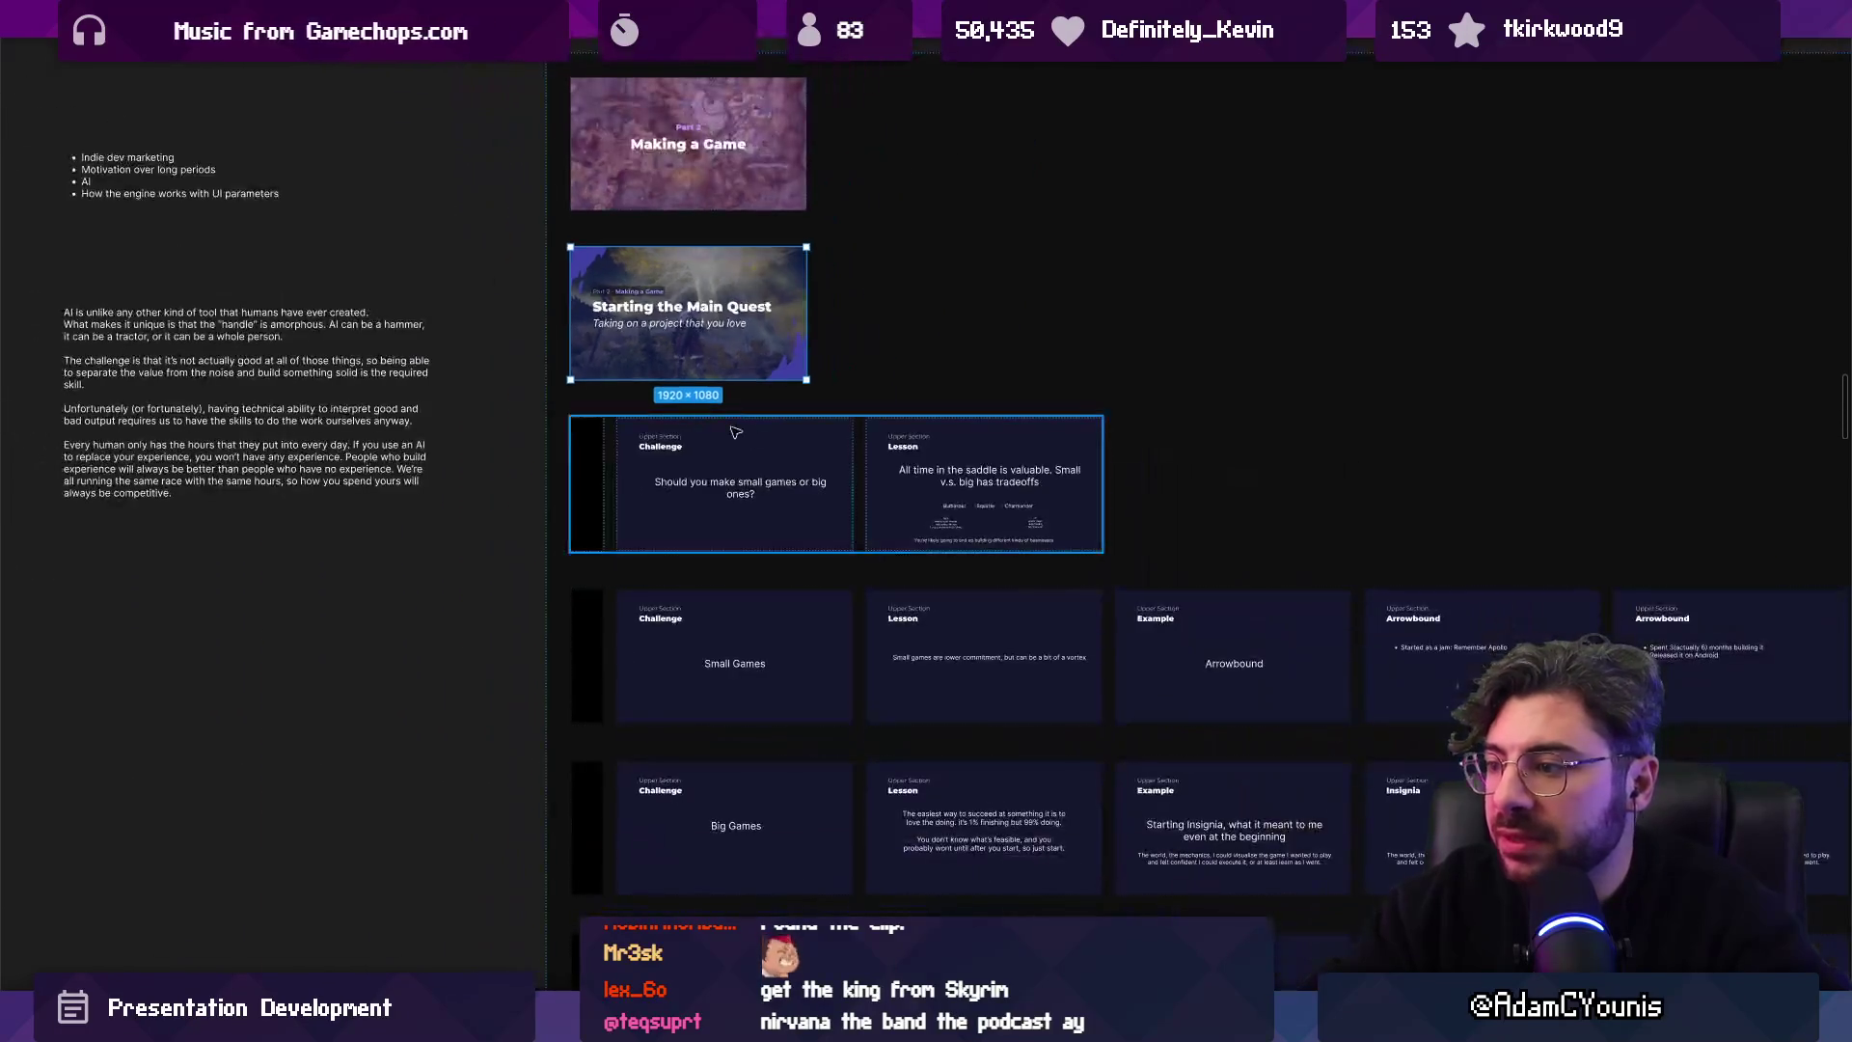
pyautogui.scroll(-2, 735, 433)
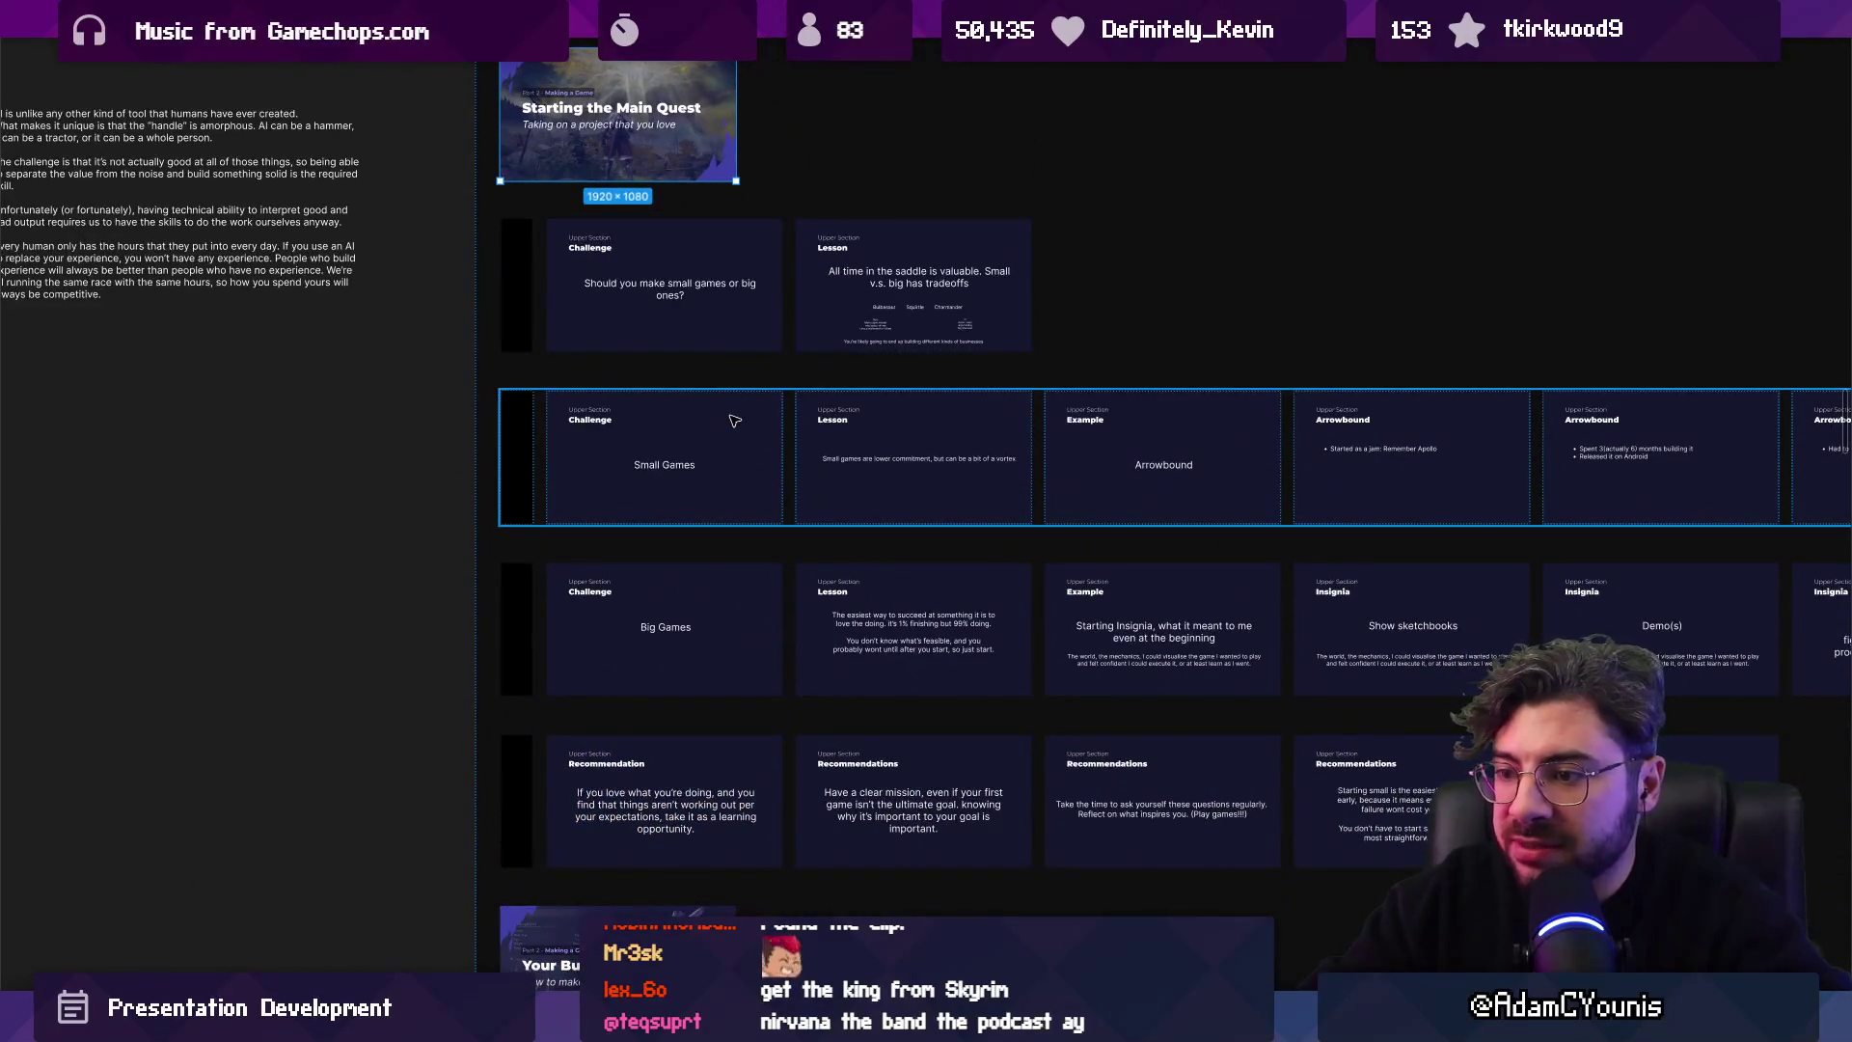
pyautogui.scroll(-5, 735, 424)
pyautogui.scroll(6, 618, 446)
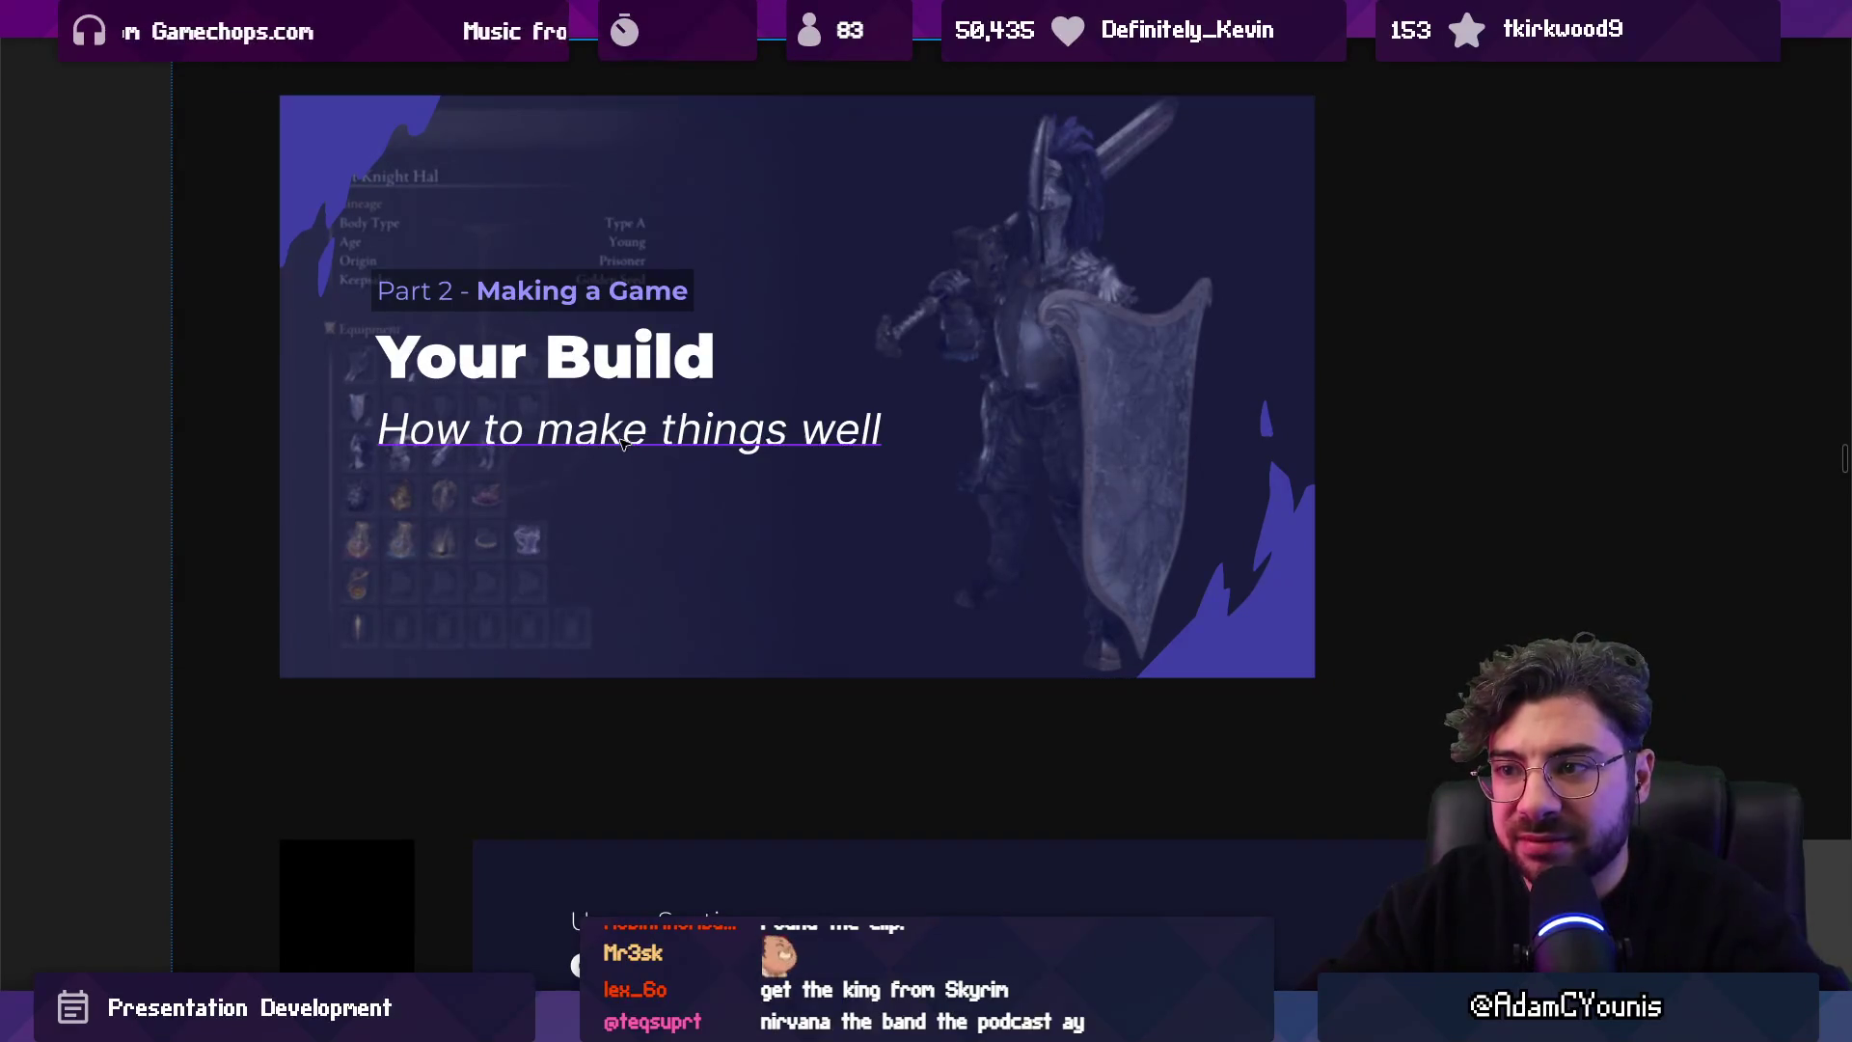
# - Insert 'actually' before 'make' in the Your Build subtitle, then zoom out to all slides
pyautogui.click(549, 442)
pyautogui.write('actually')
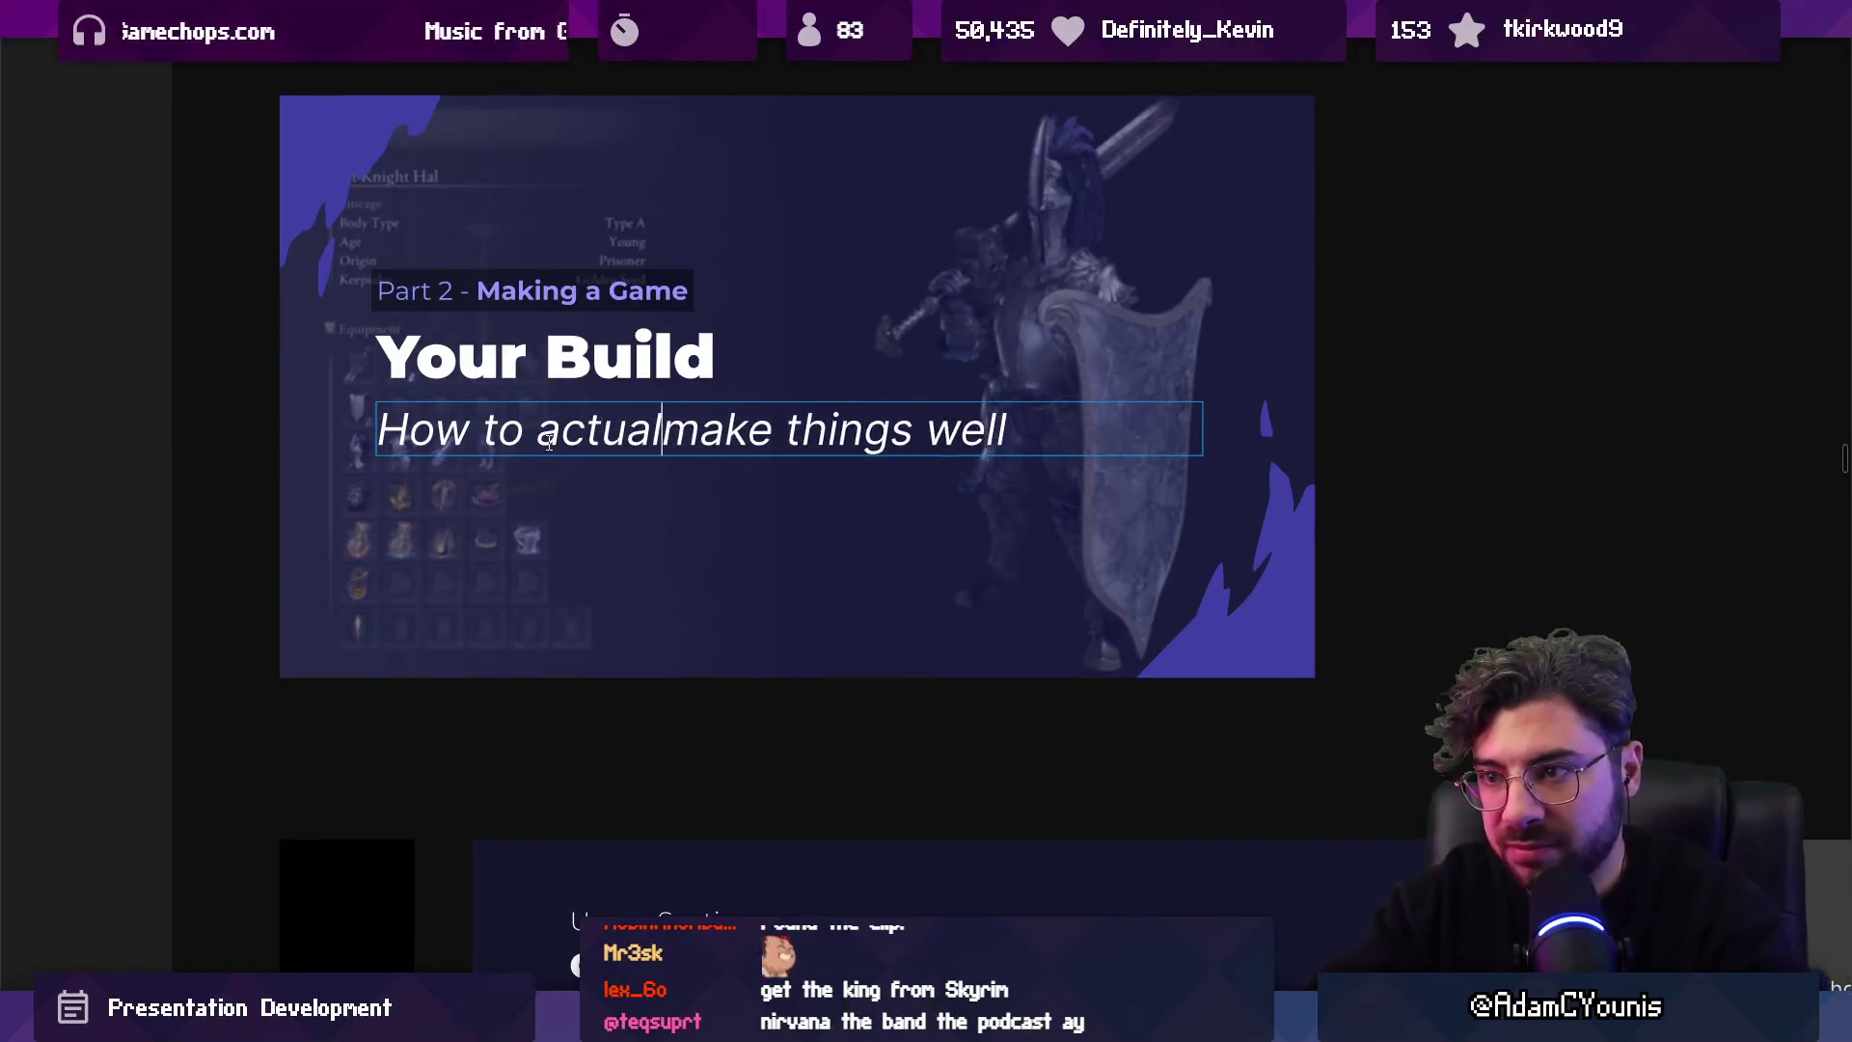
pyautogui.press('Escape')
pyautogui.press('g')
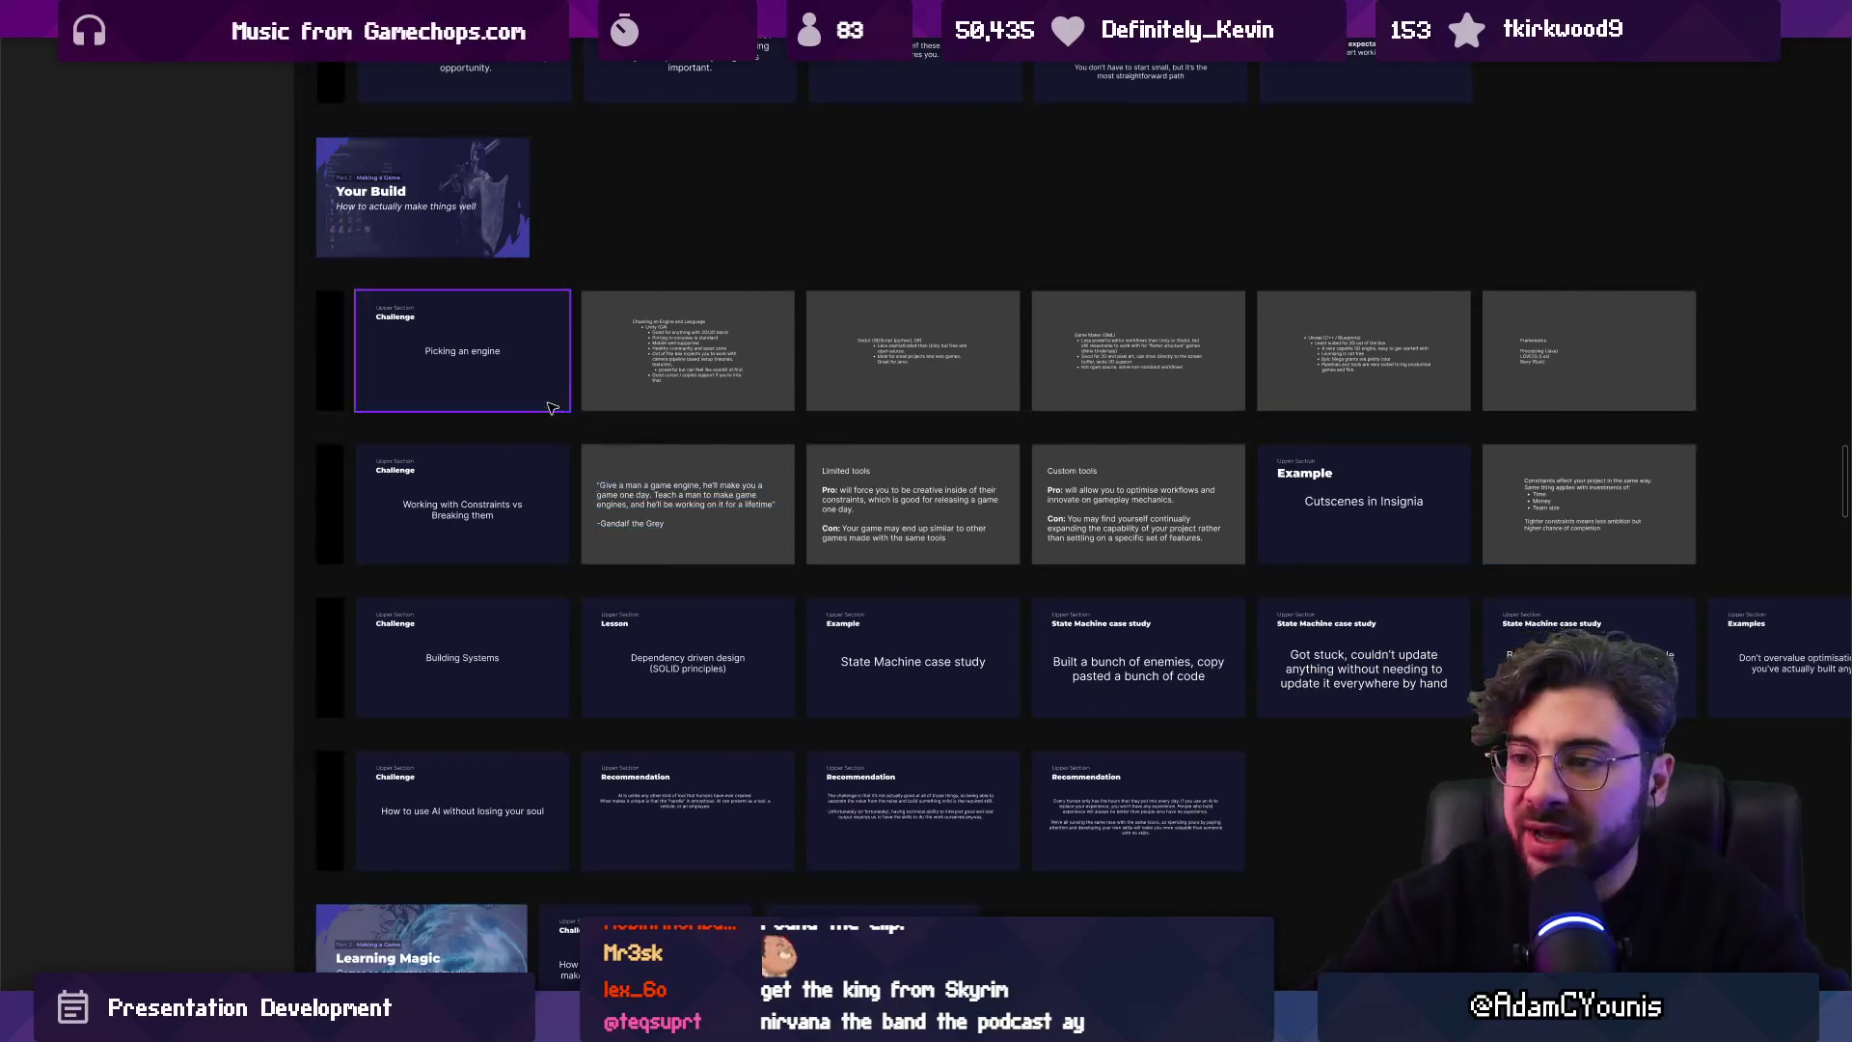
pyautogui.scroll(-1, 545, 400)
pyautogui.scroll(-6, 545, 400)
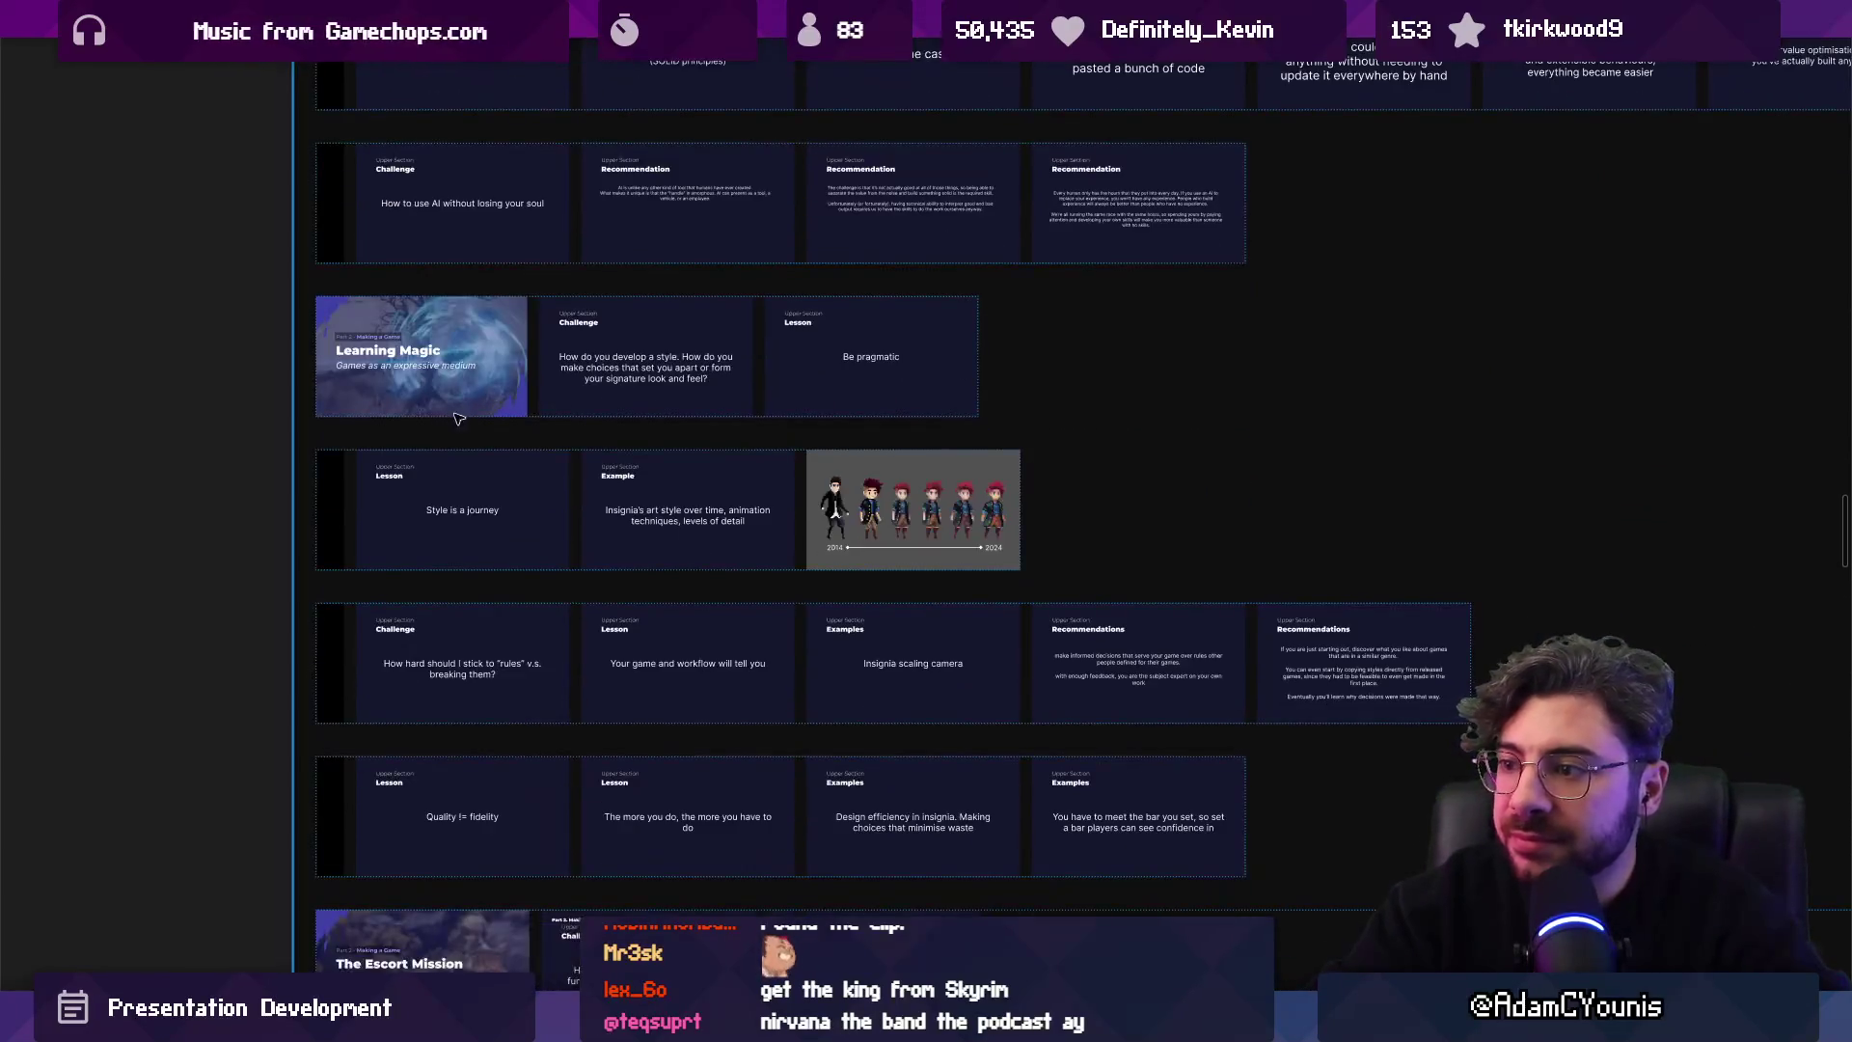
pyautogui.scroll(7, 811, 785)
pyautogui.scroll(-6, 627, 536)
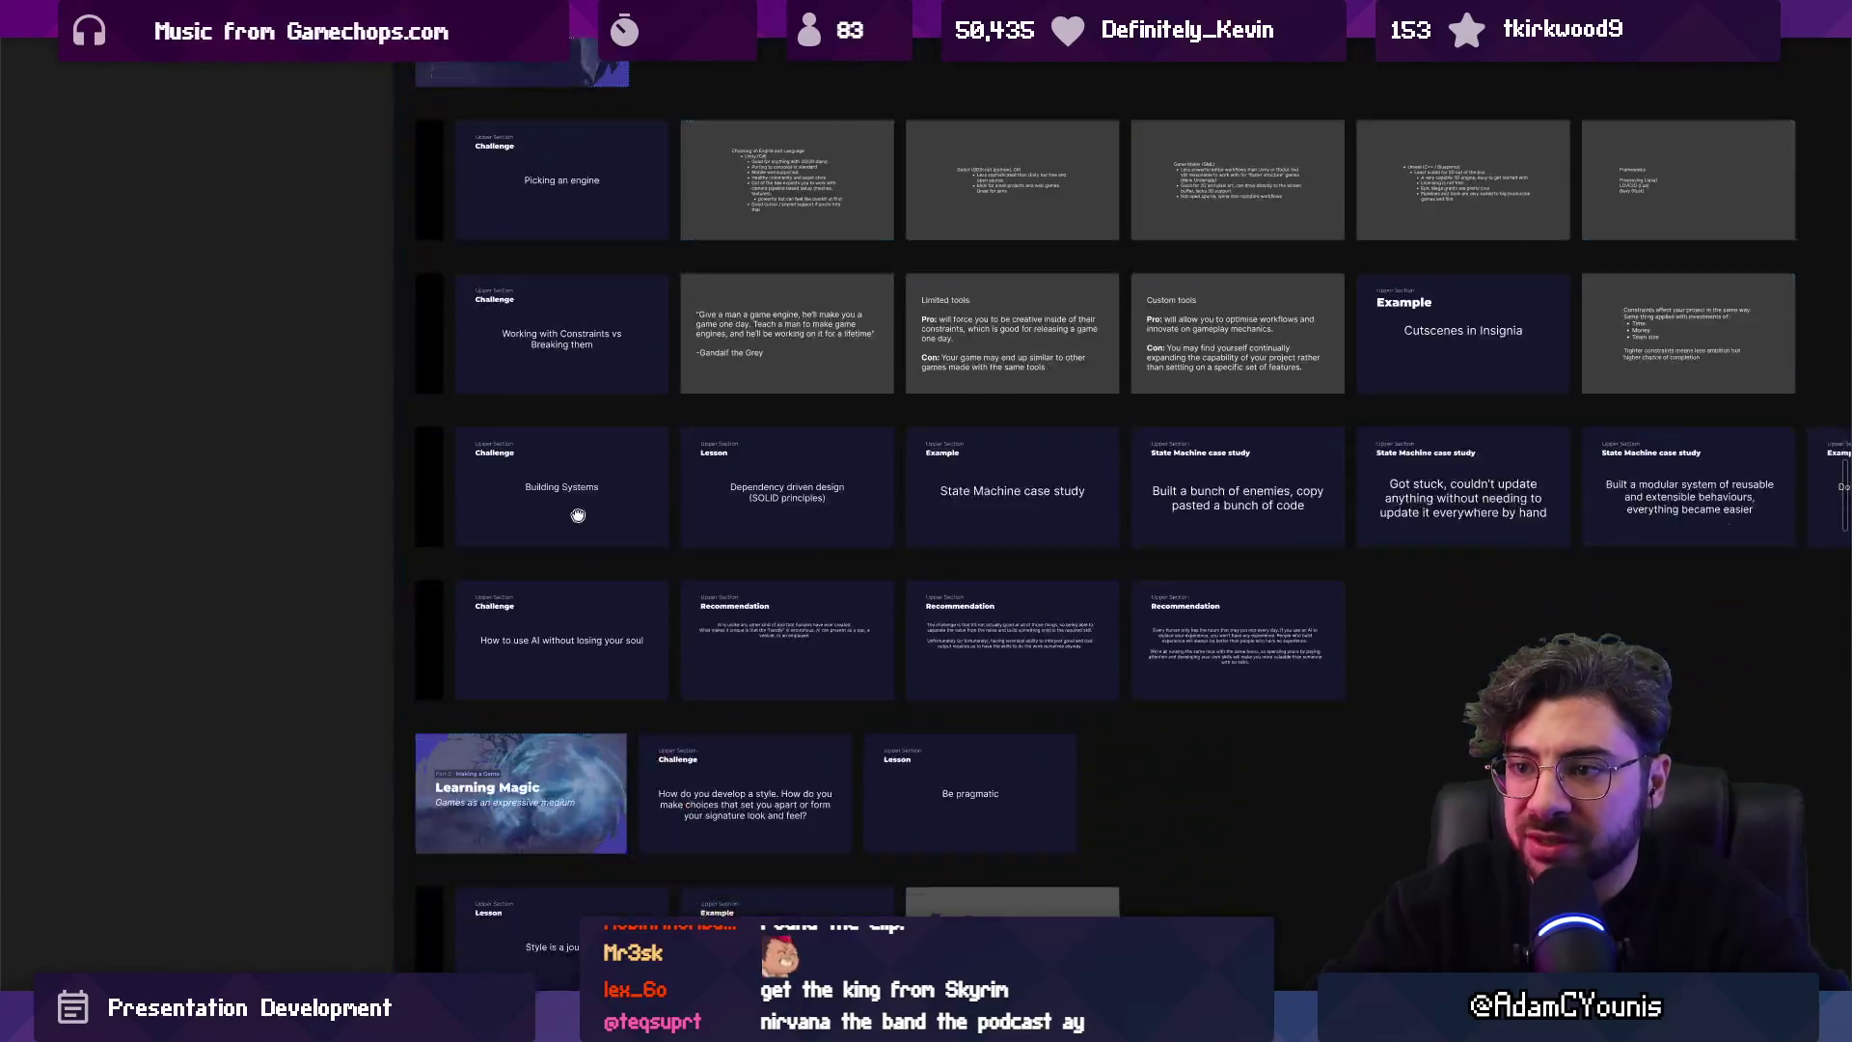
pyautogui.keyDown('ctrl'); pyautogui.scroll(2, 483, 357); pyautogui.keyUp('ctrl')
pyautogui.keyDown('ctrl'); pyautogui.scroll(4, 484, 357); pyautogui.keyUp('ctrl')
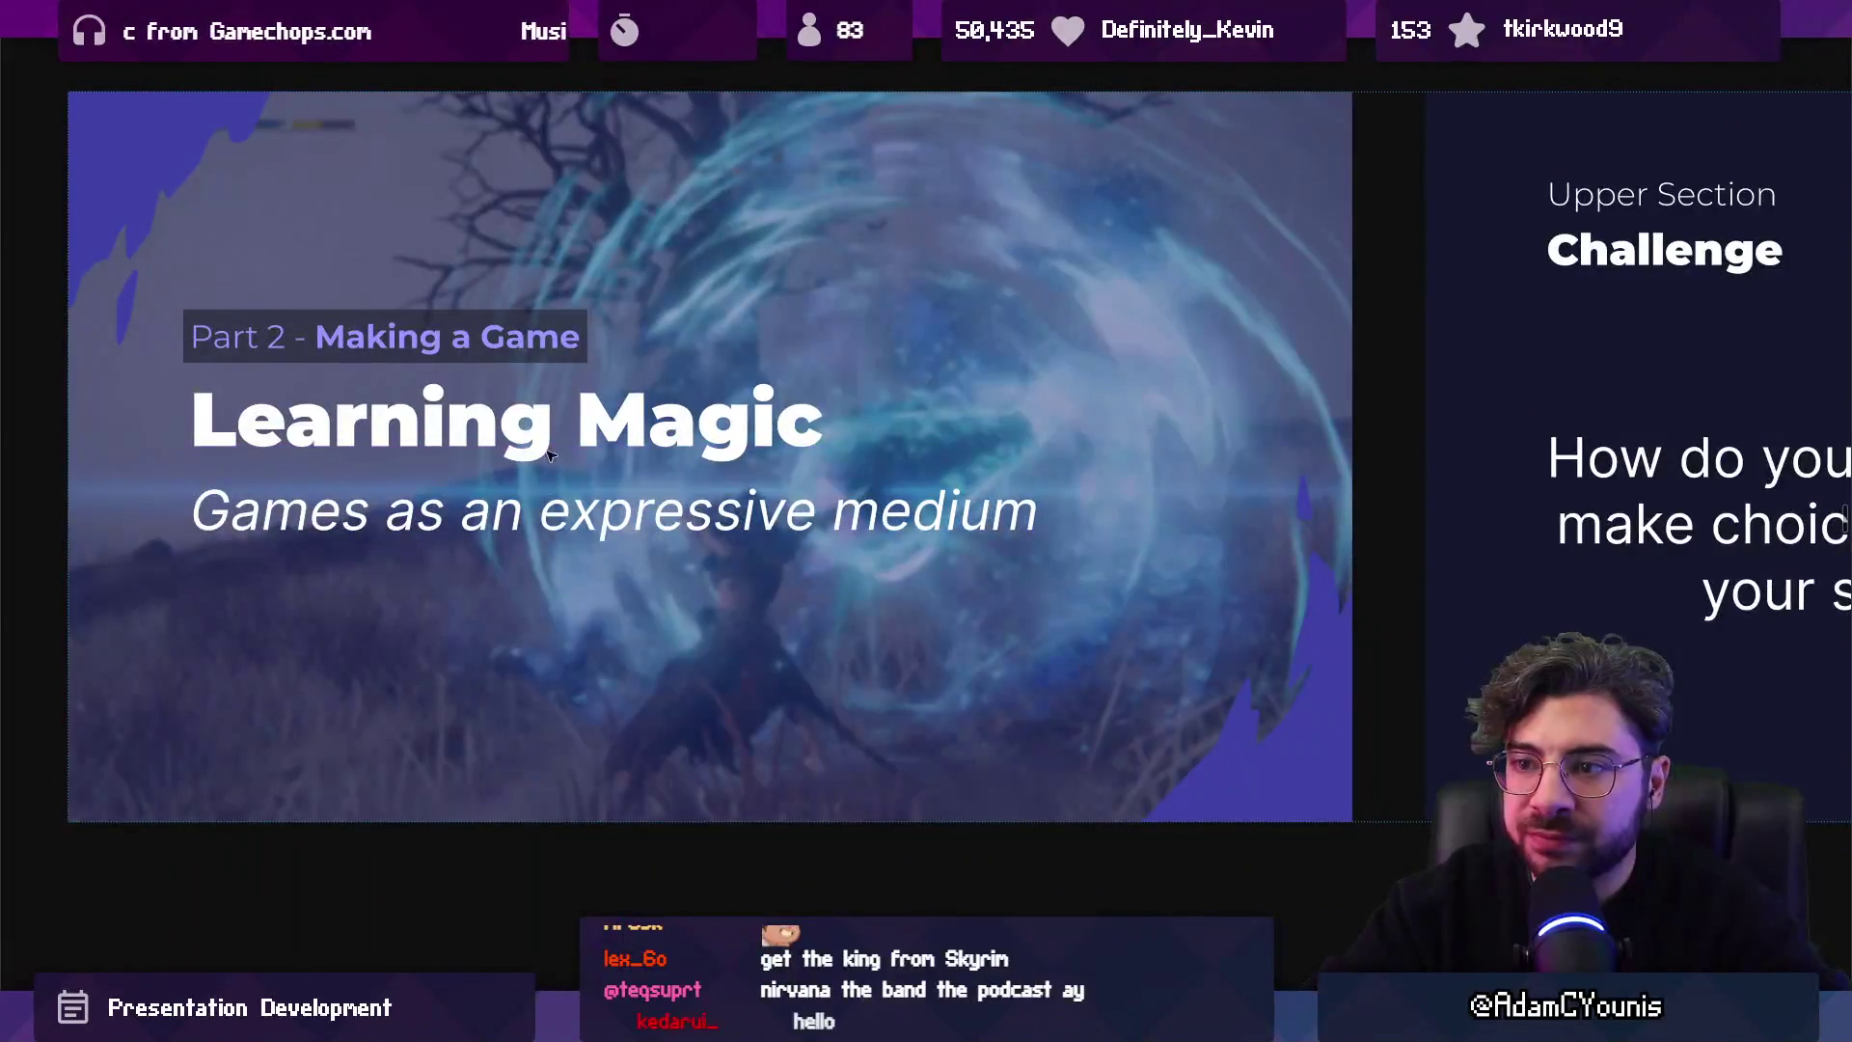
pyautogui.keyDown('ctrl'); pyautogui.scroll(-3, 687, 442); pyautogui.keyUp('ctrl')
pyautogui.keyDown('ctrl'); pyautogui.scroll(2, 687, 443); pyautogui.keyUp('ctrl')
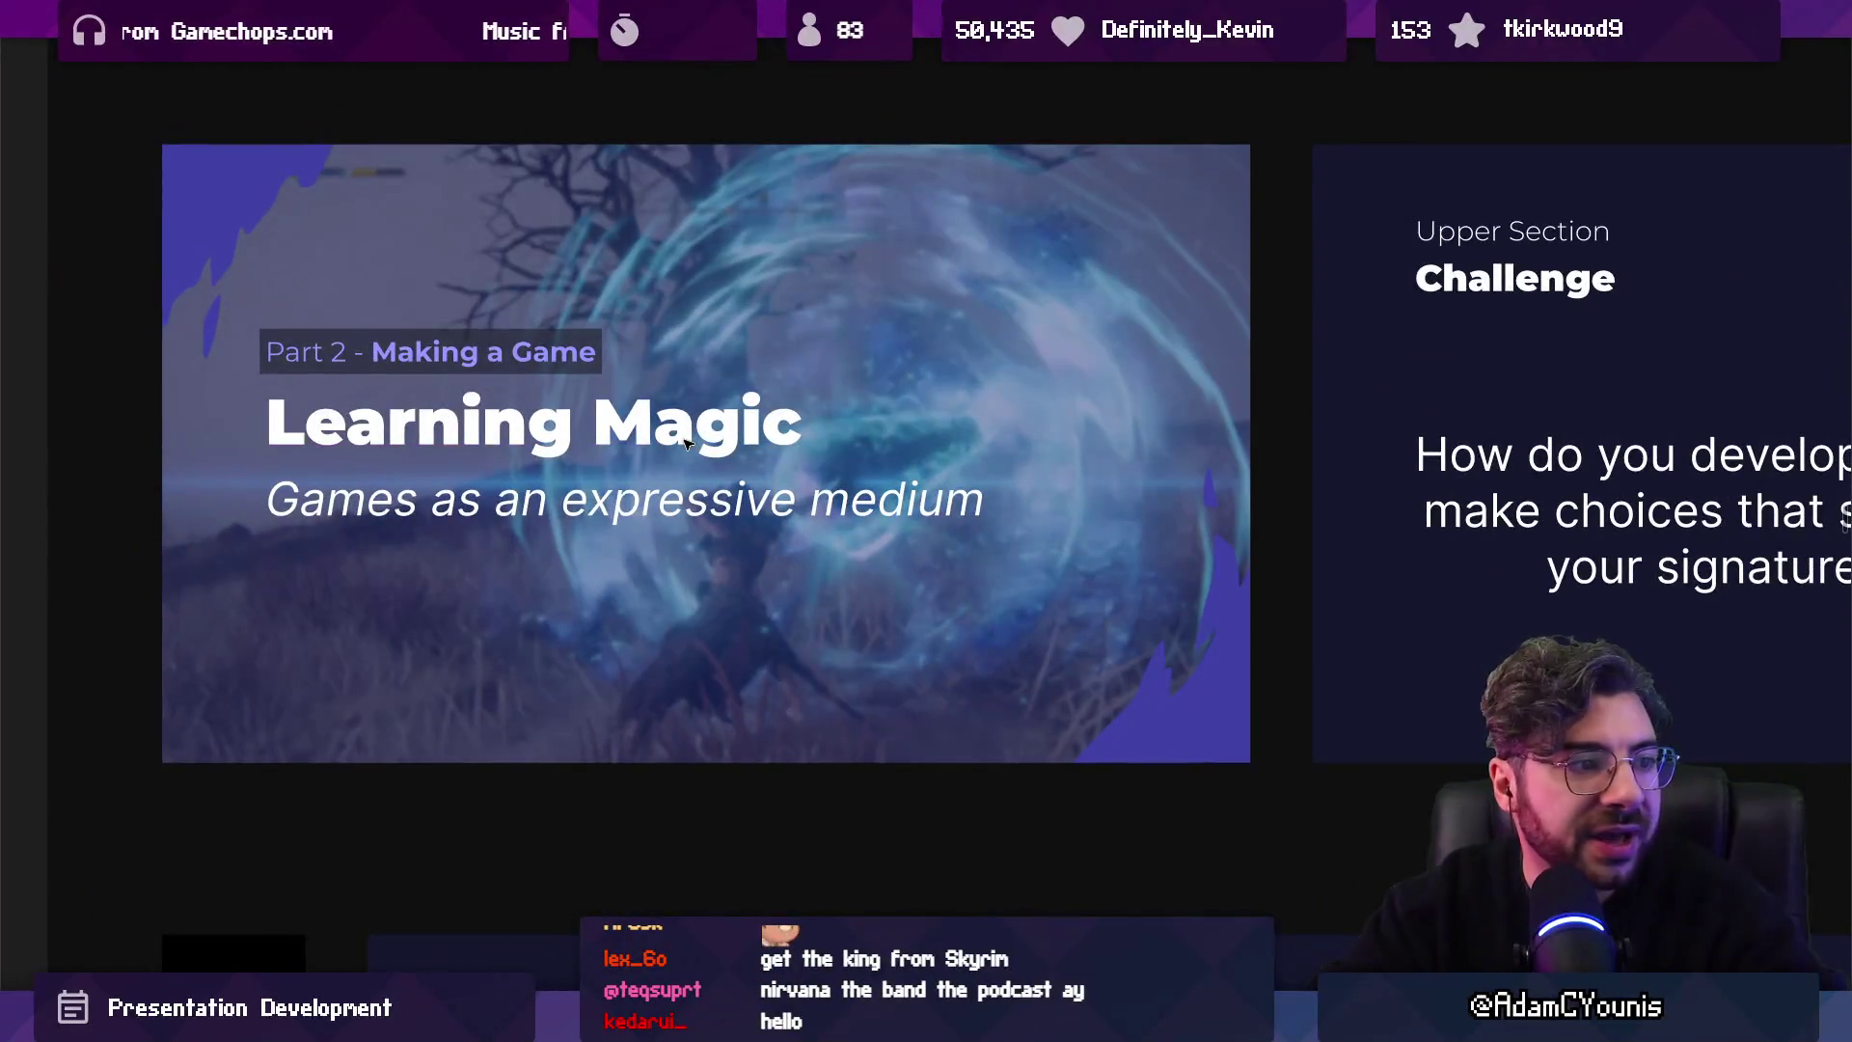
pyautogui.keyDown('ctrl'); pyautogui.scroll(-3, 687, 442); pyautogui.keyUp('ctrl')
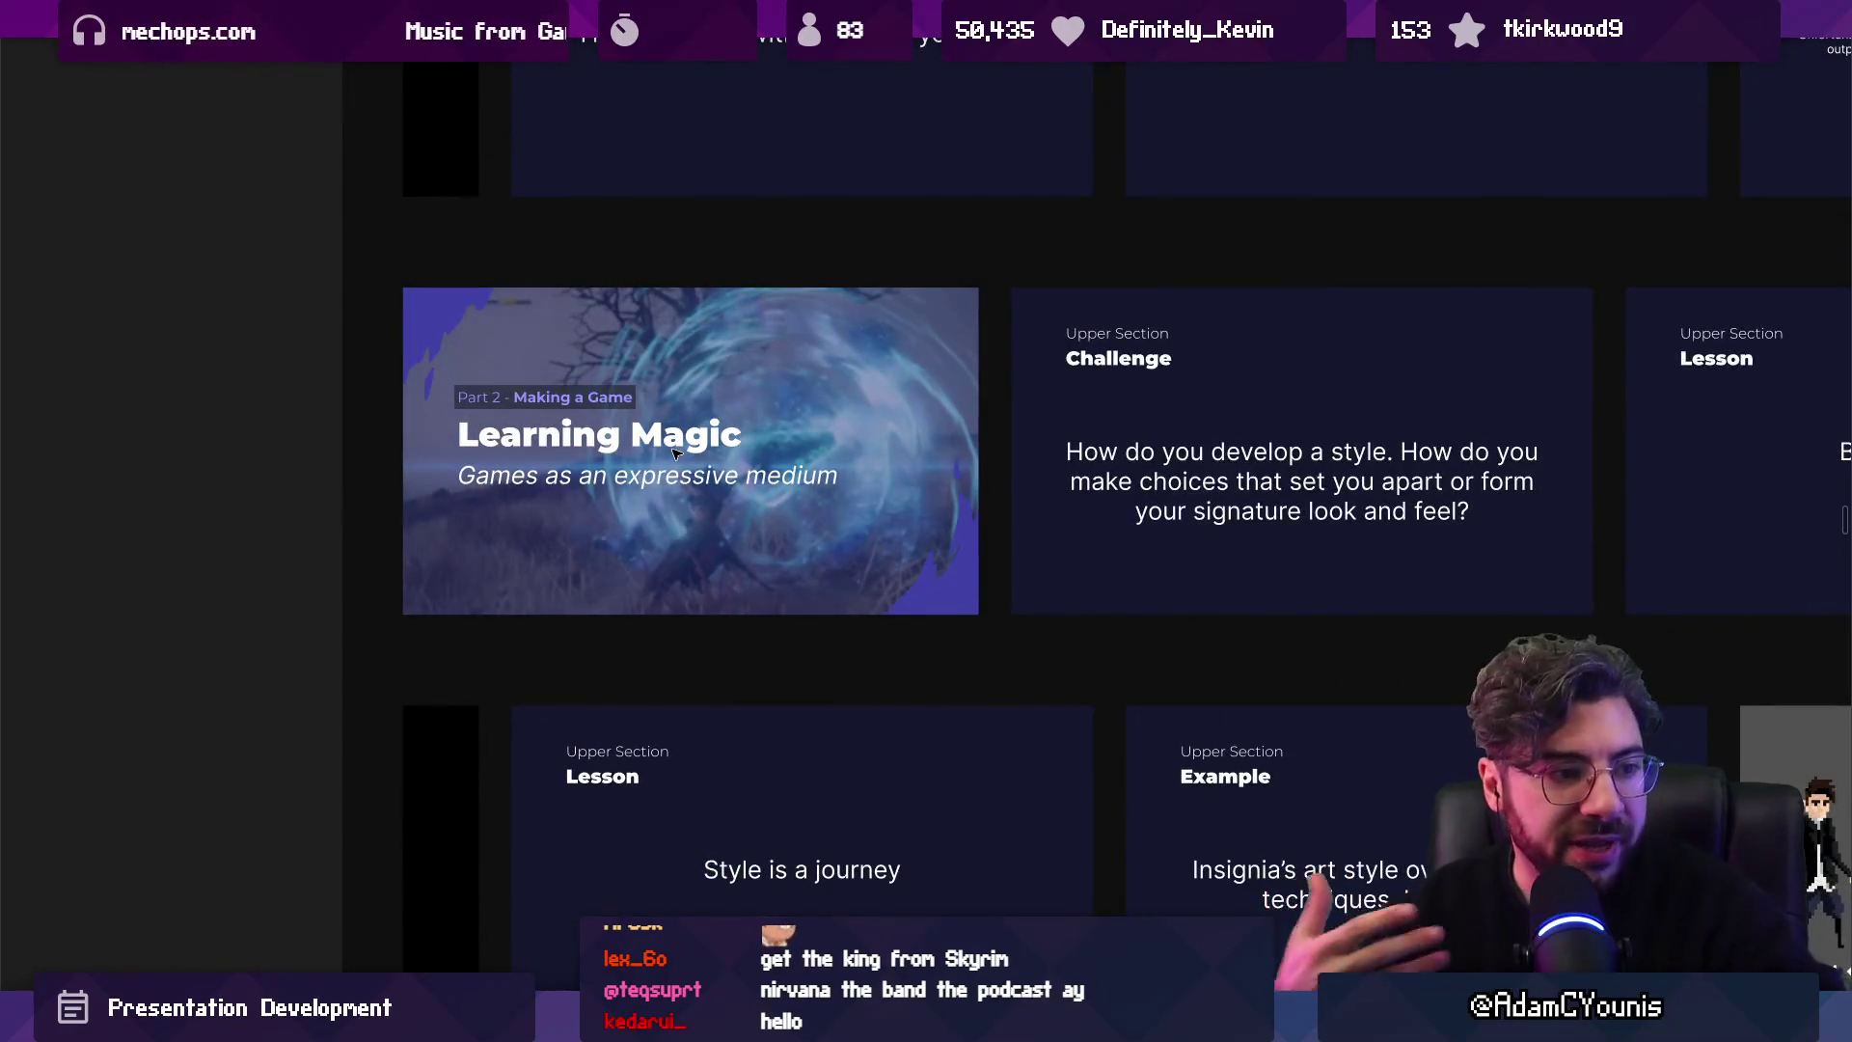
pyautogui.keyDown('ctrl'); pyautogui.scroll(-3, 675, 454); pyautogui.keyUp('ctrl')
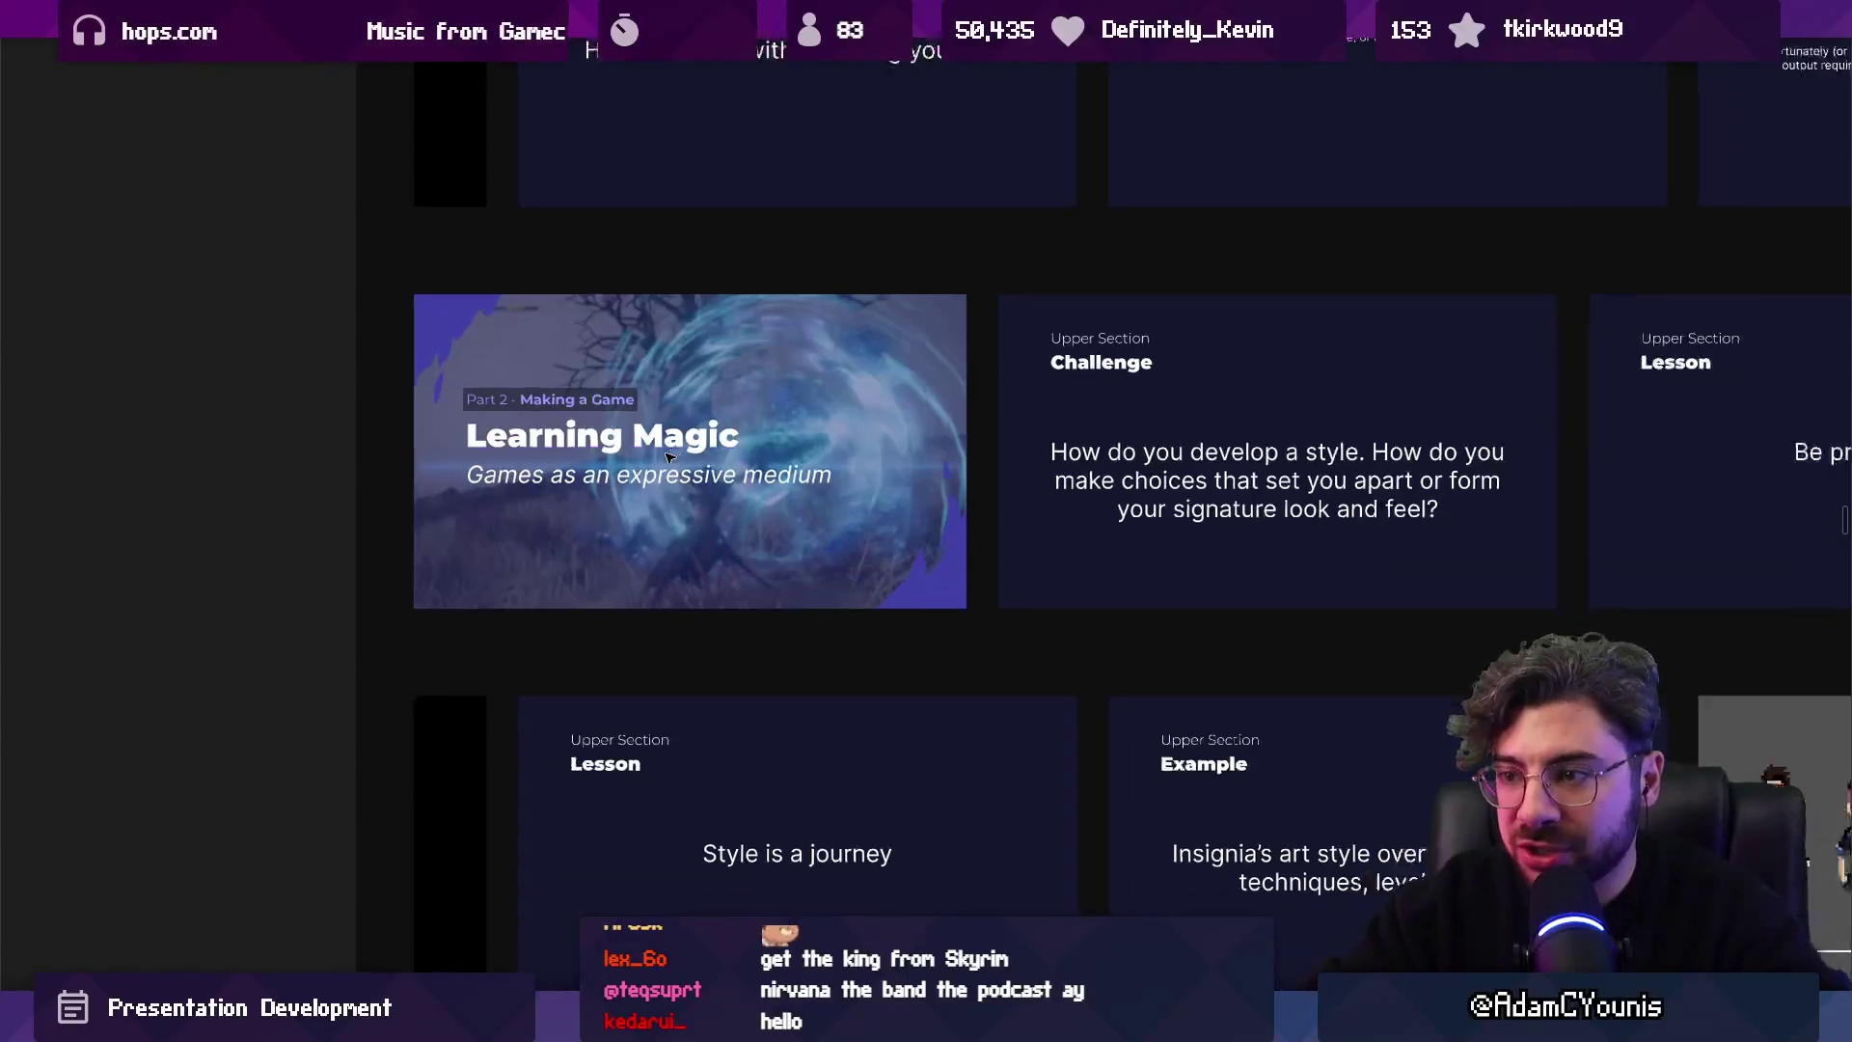
pyautogui.scroll(-3, 772, 579)
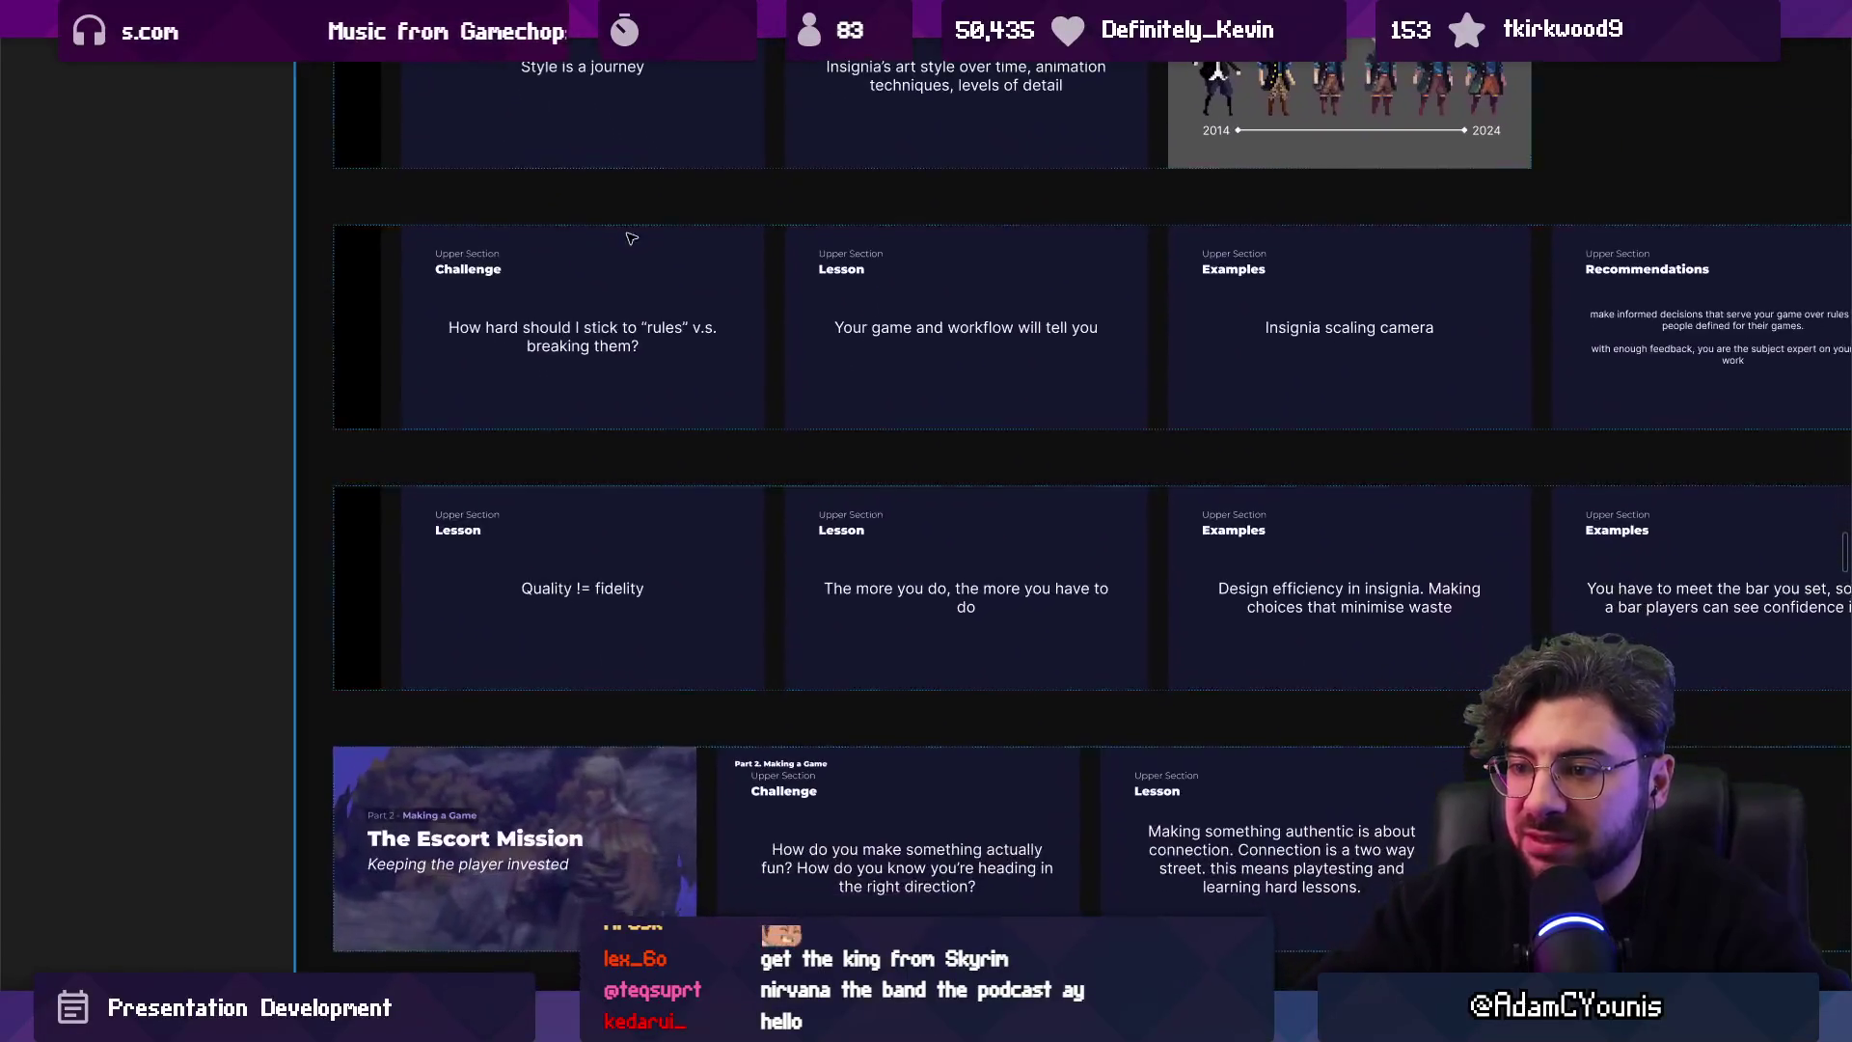
pyautogui.keyDown('ctrl'); pyautogui.scroll(-2, 677, 754); pyautogui.keyUp('ctrl')
pyautogui.scroll(-2, 677, 755)
pyautogui.keyDown('ctrl'); pyautogui.scroll(3, 820, 579); pyautogui.keyUp('ctrl')
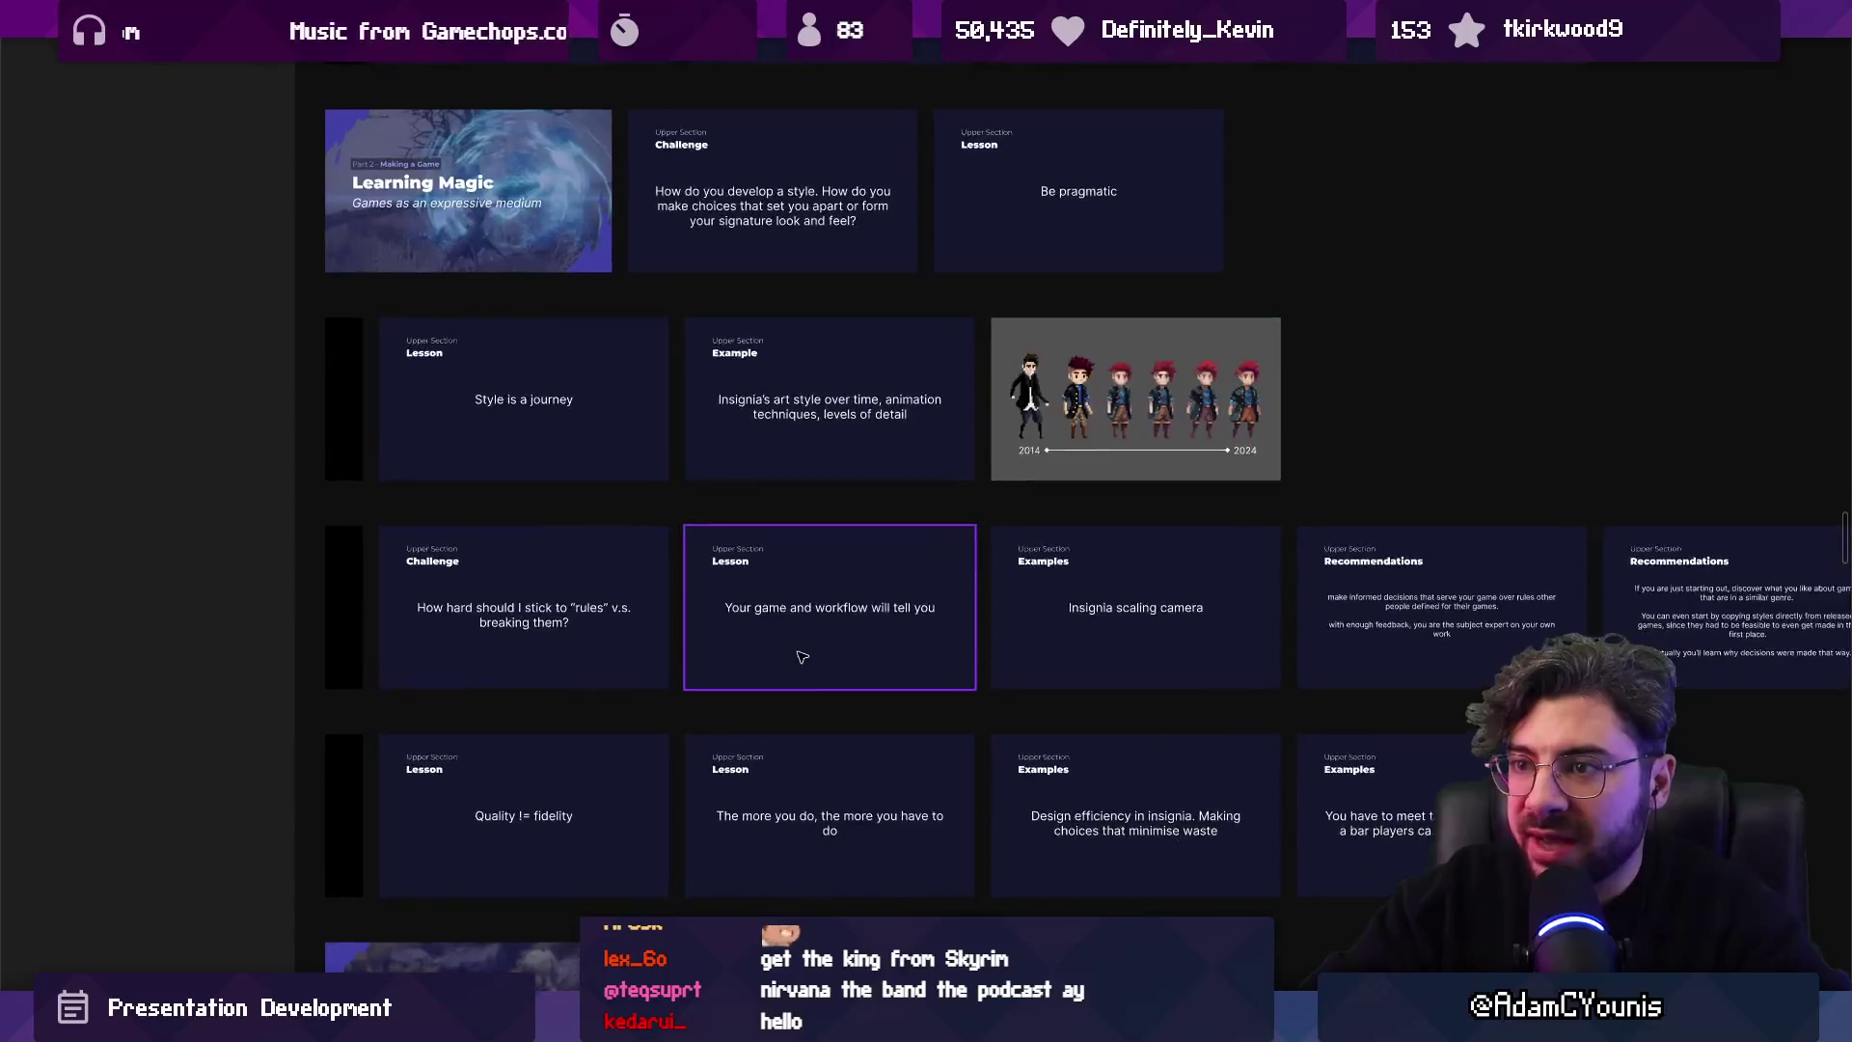
pyautogui.click(1003, 452)
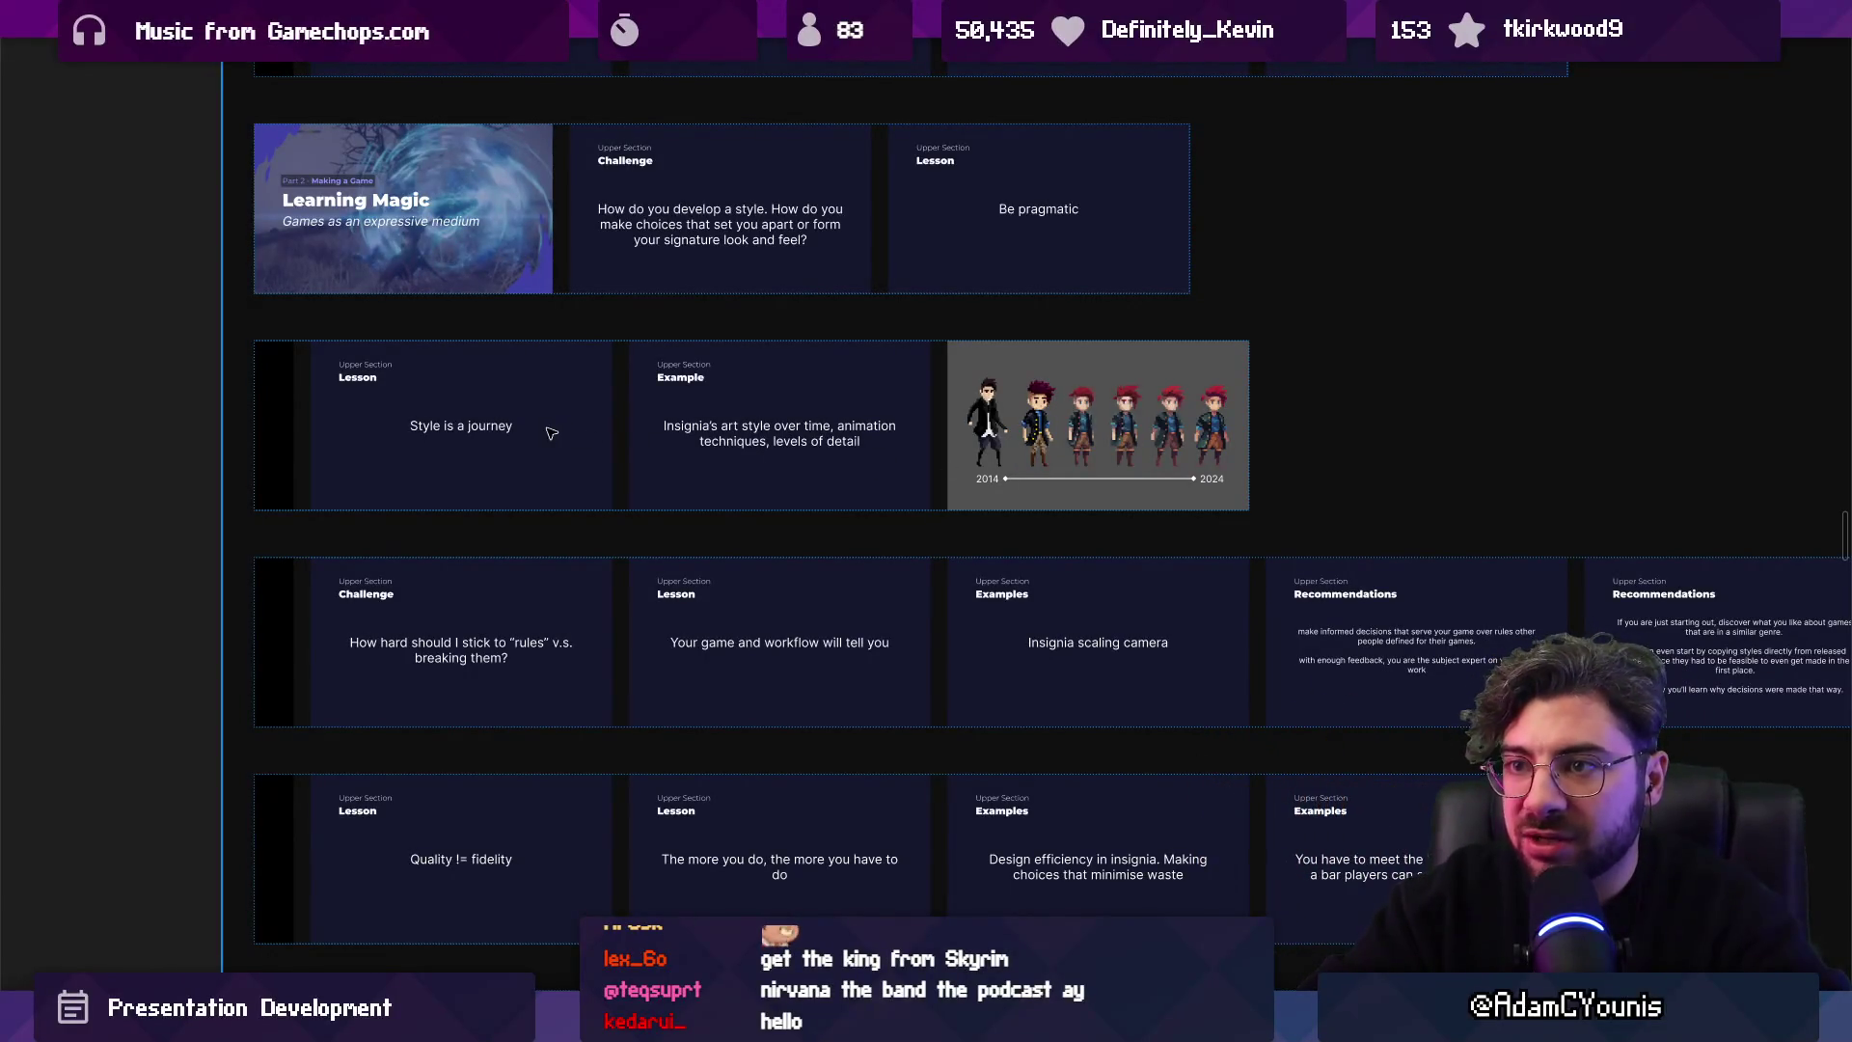
pyautogui.scroll(-3, 530, 448)
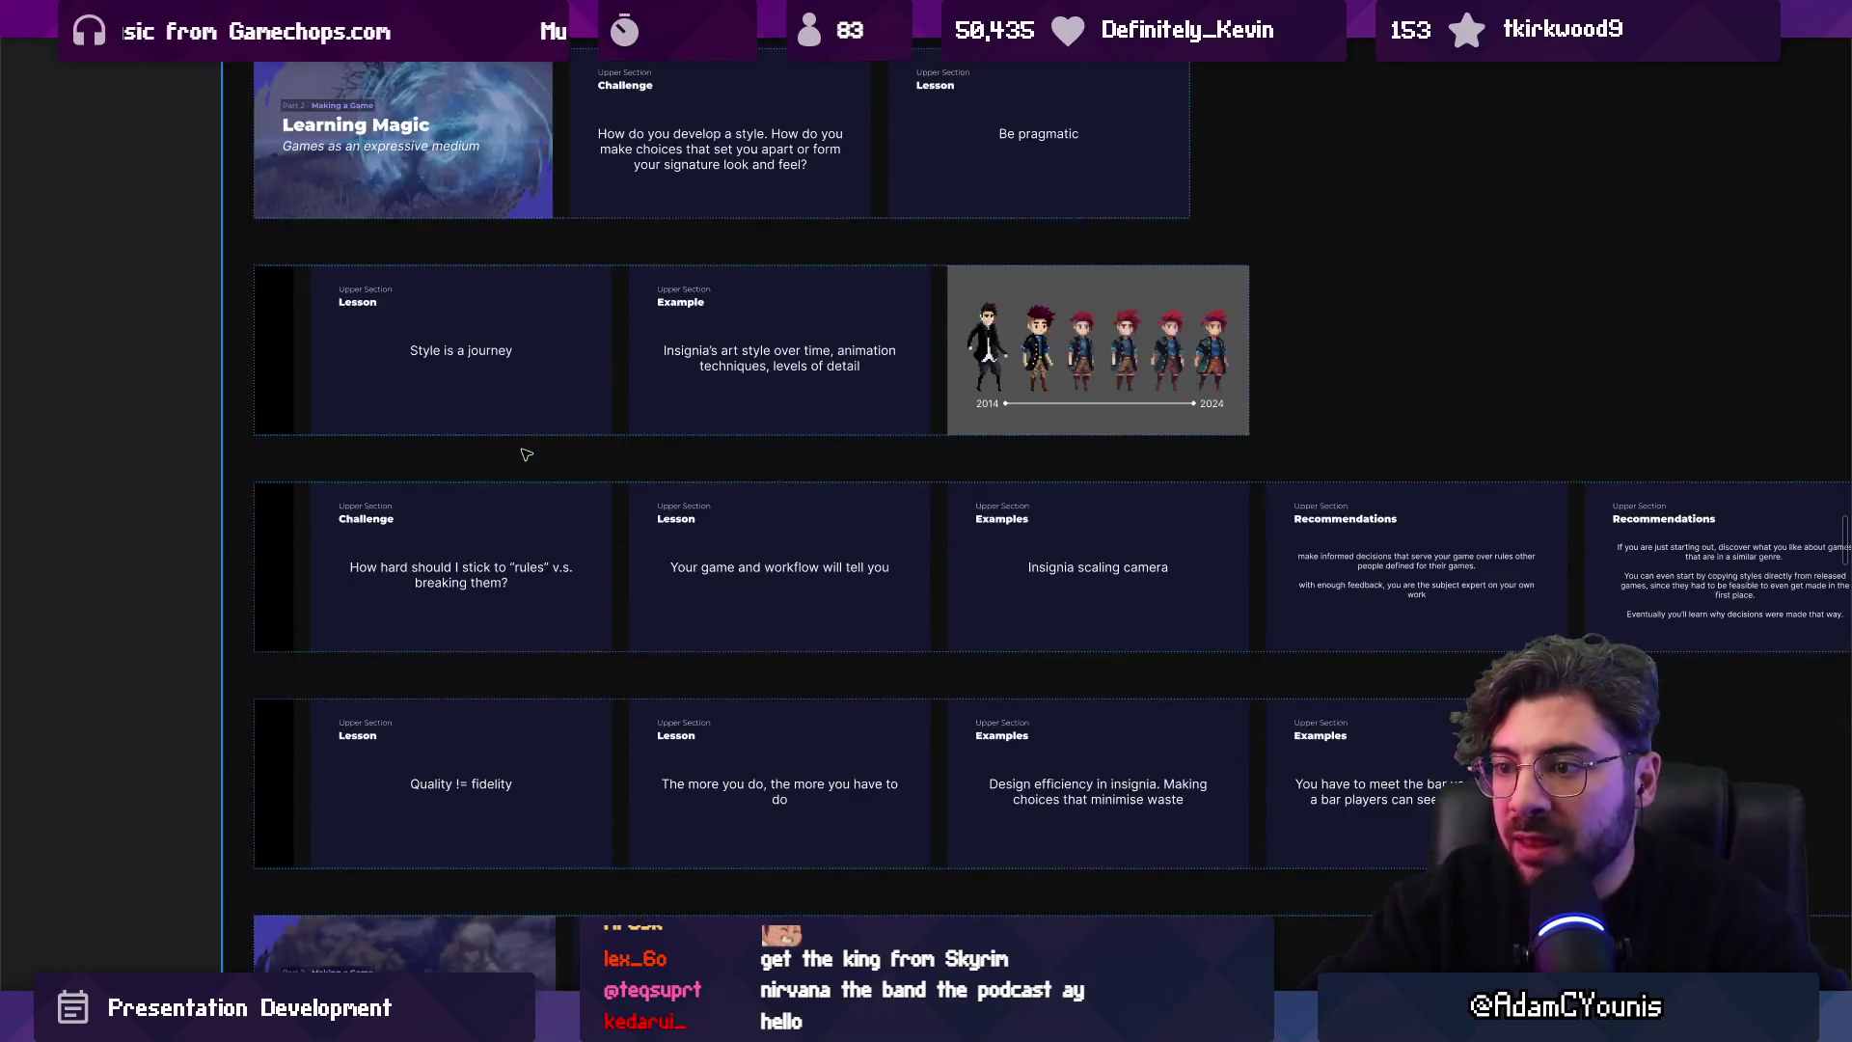
pyautogui.scroll(3, 630, 354)
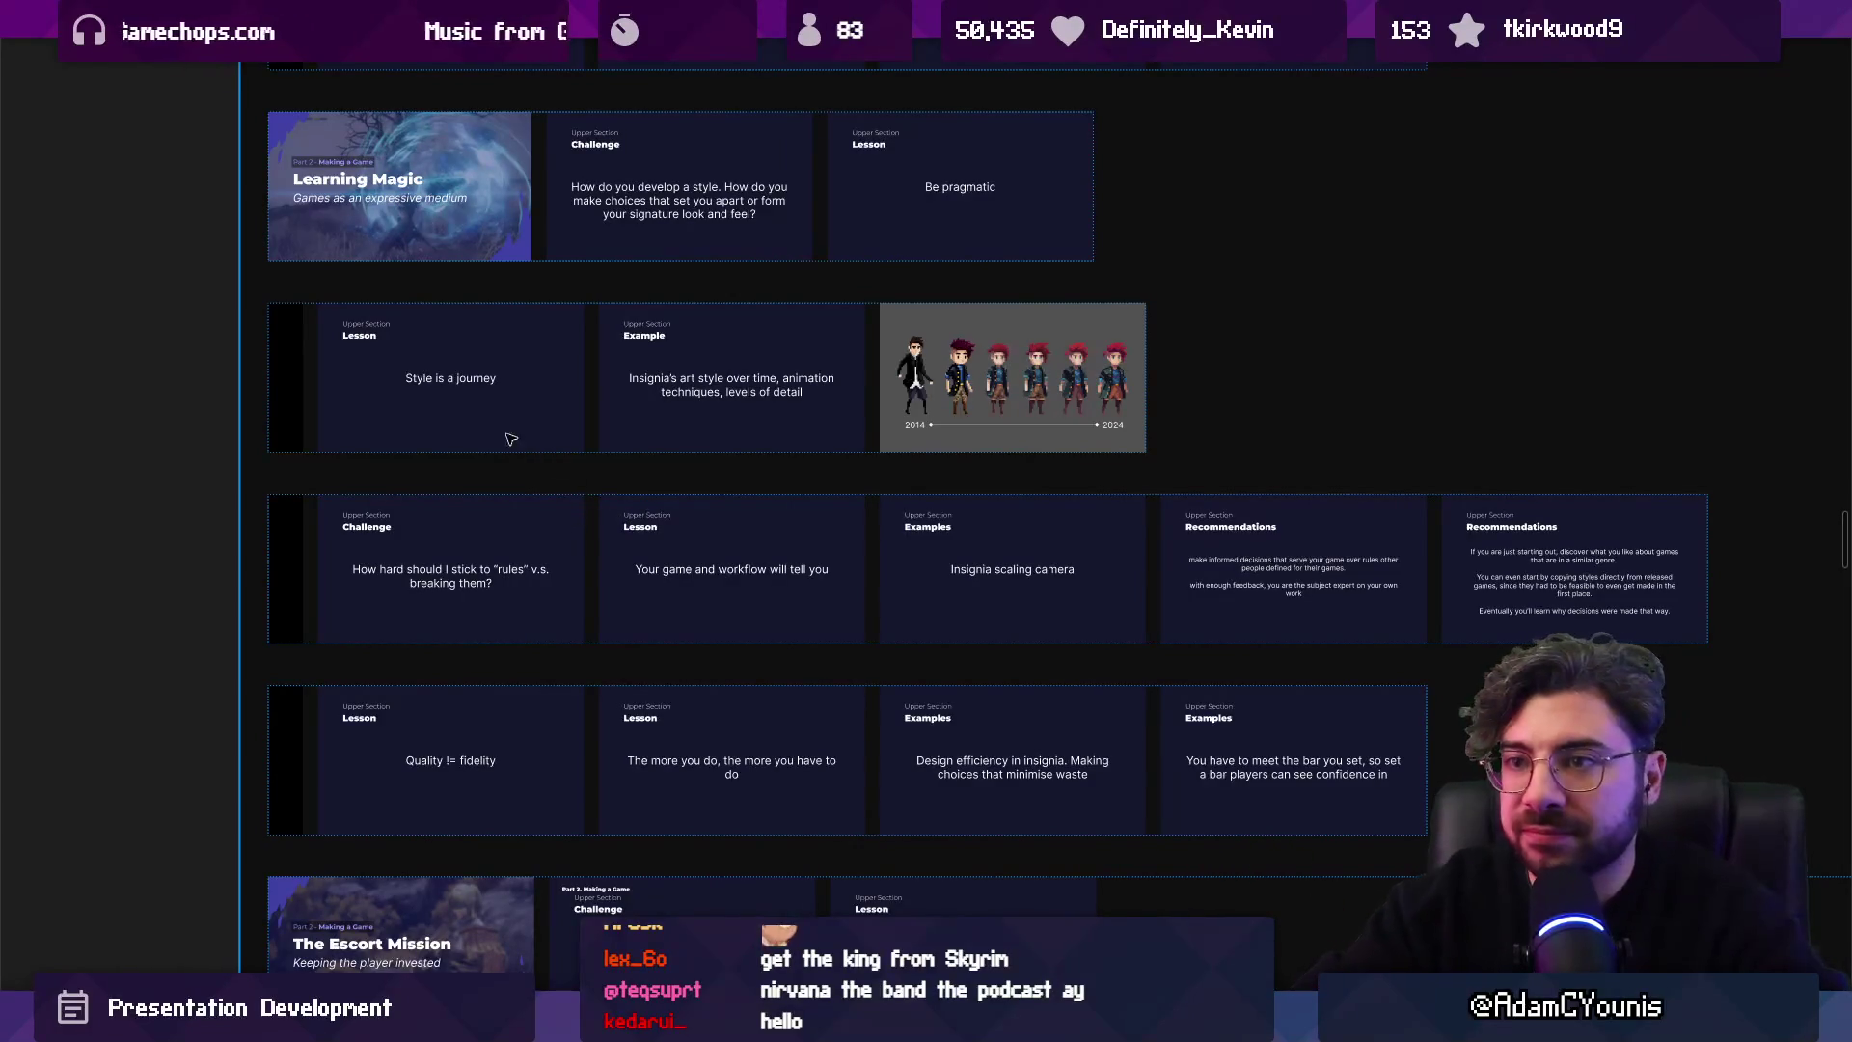
pyautogui.scroll(-3, 514, 356)
pyautogui.moveTo(526, 358); pyautogui.dragTo(563, 633)
pyautogui.scroll(-5, 579, 598)
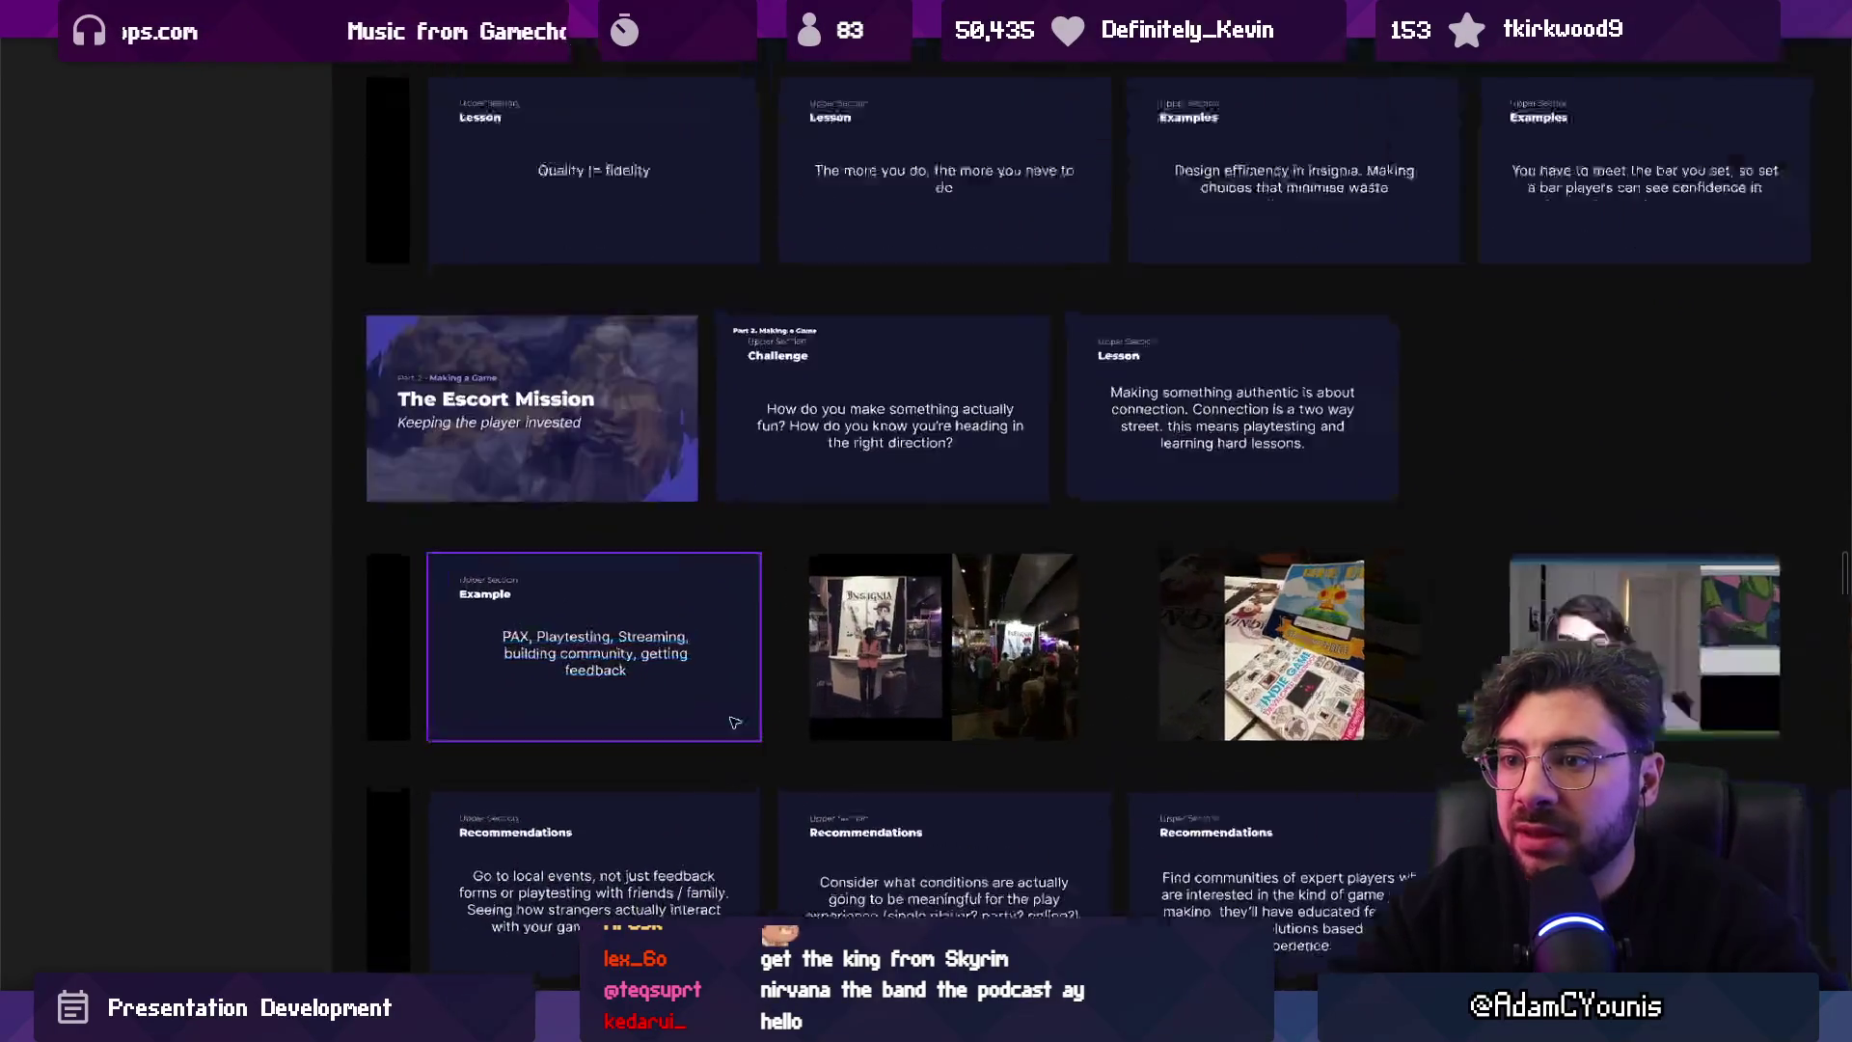
pyautogui.scroll(3, 704, 499)
pyautogui.scroll(-3, 704, 498)
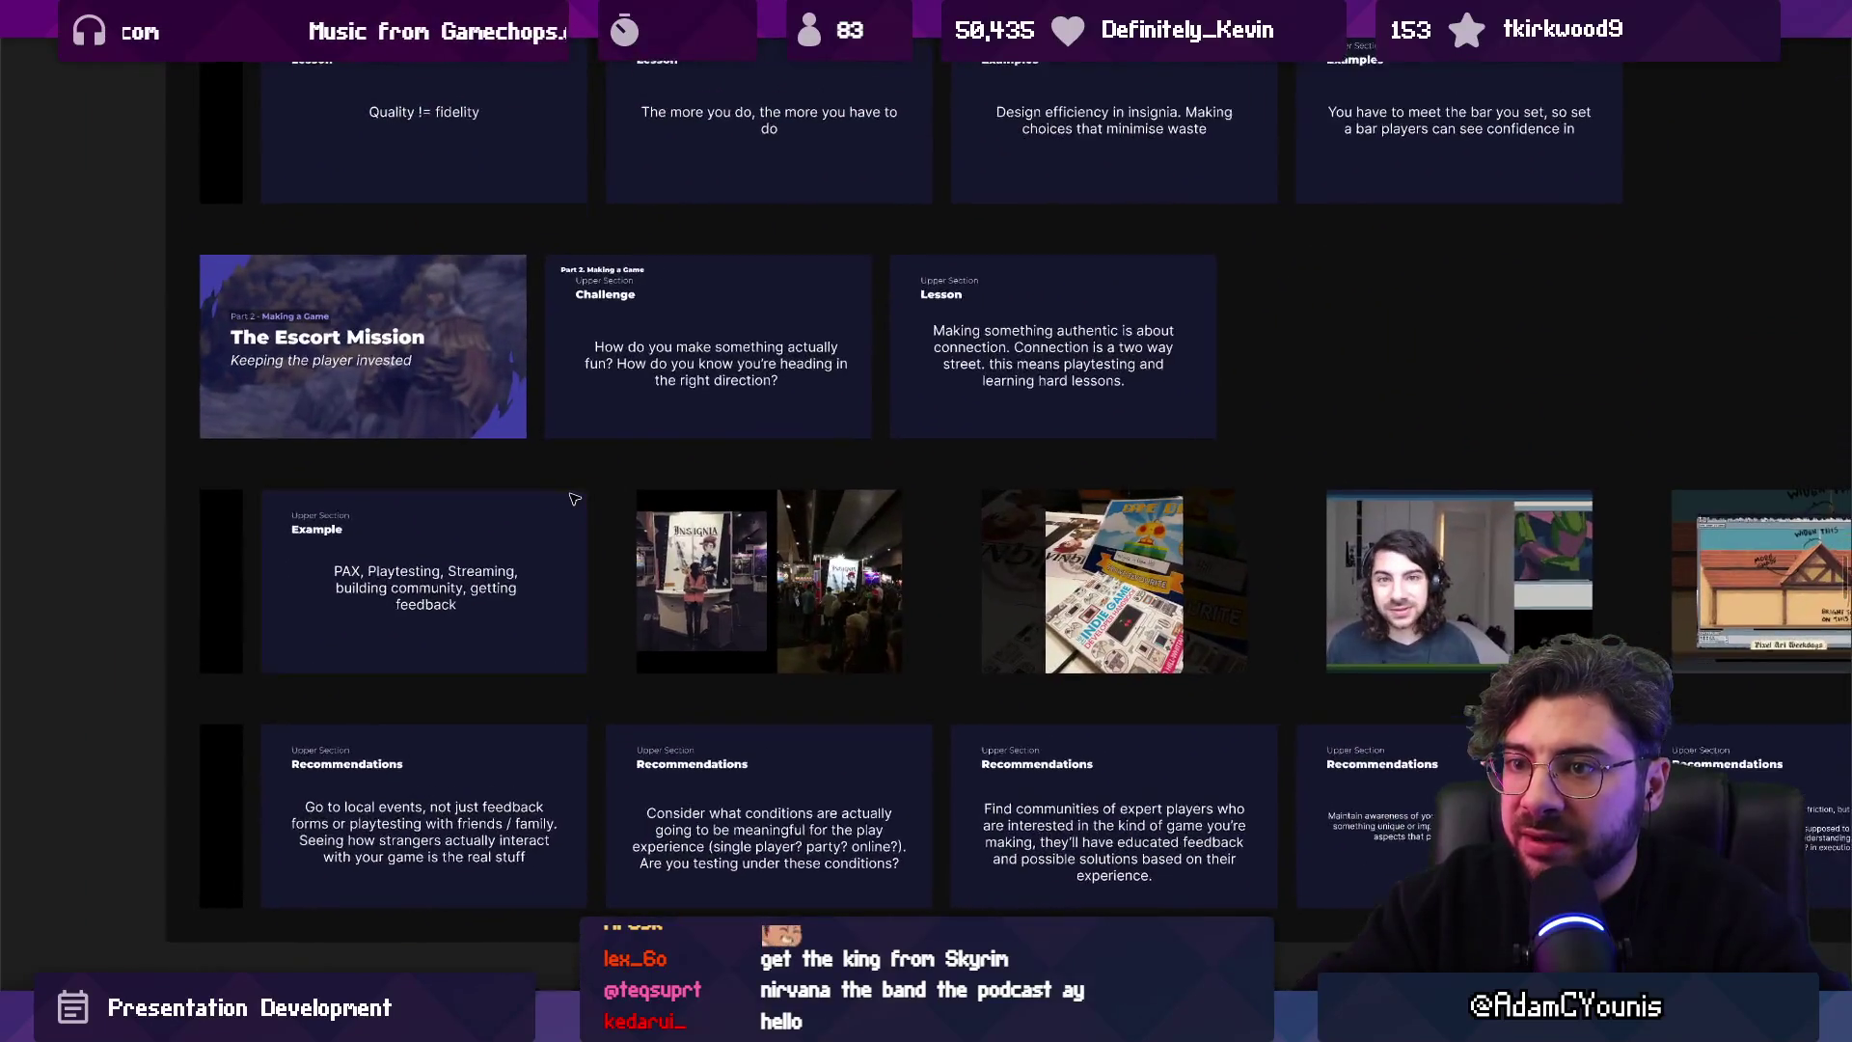
pyautogui.moveTo(501, 378); pyautogui.dragTo(575, 875)
pyautogui.scroll(3, 575, 875)
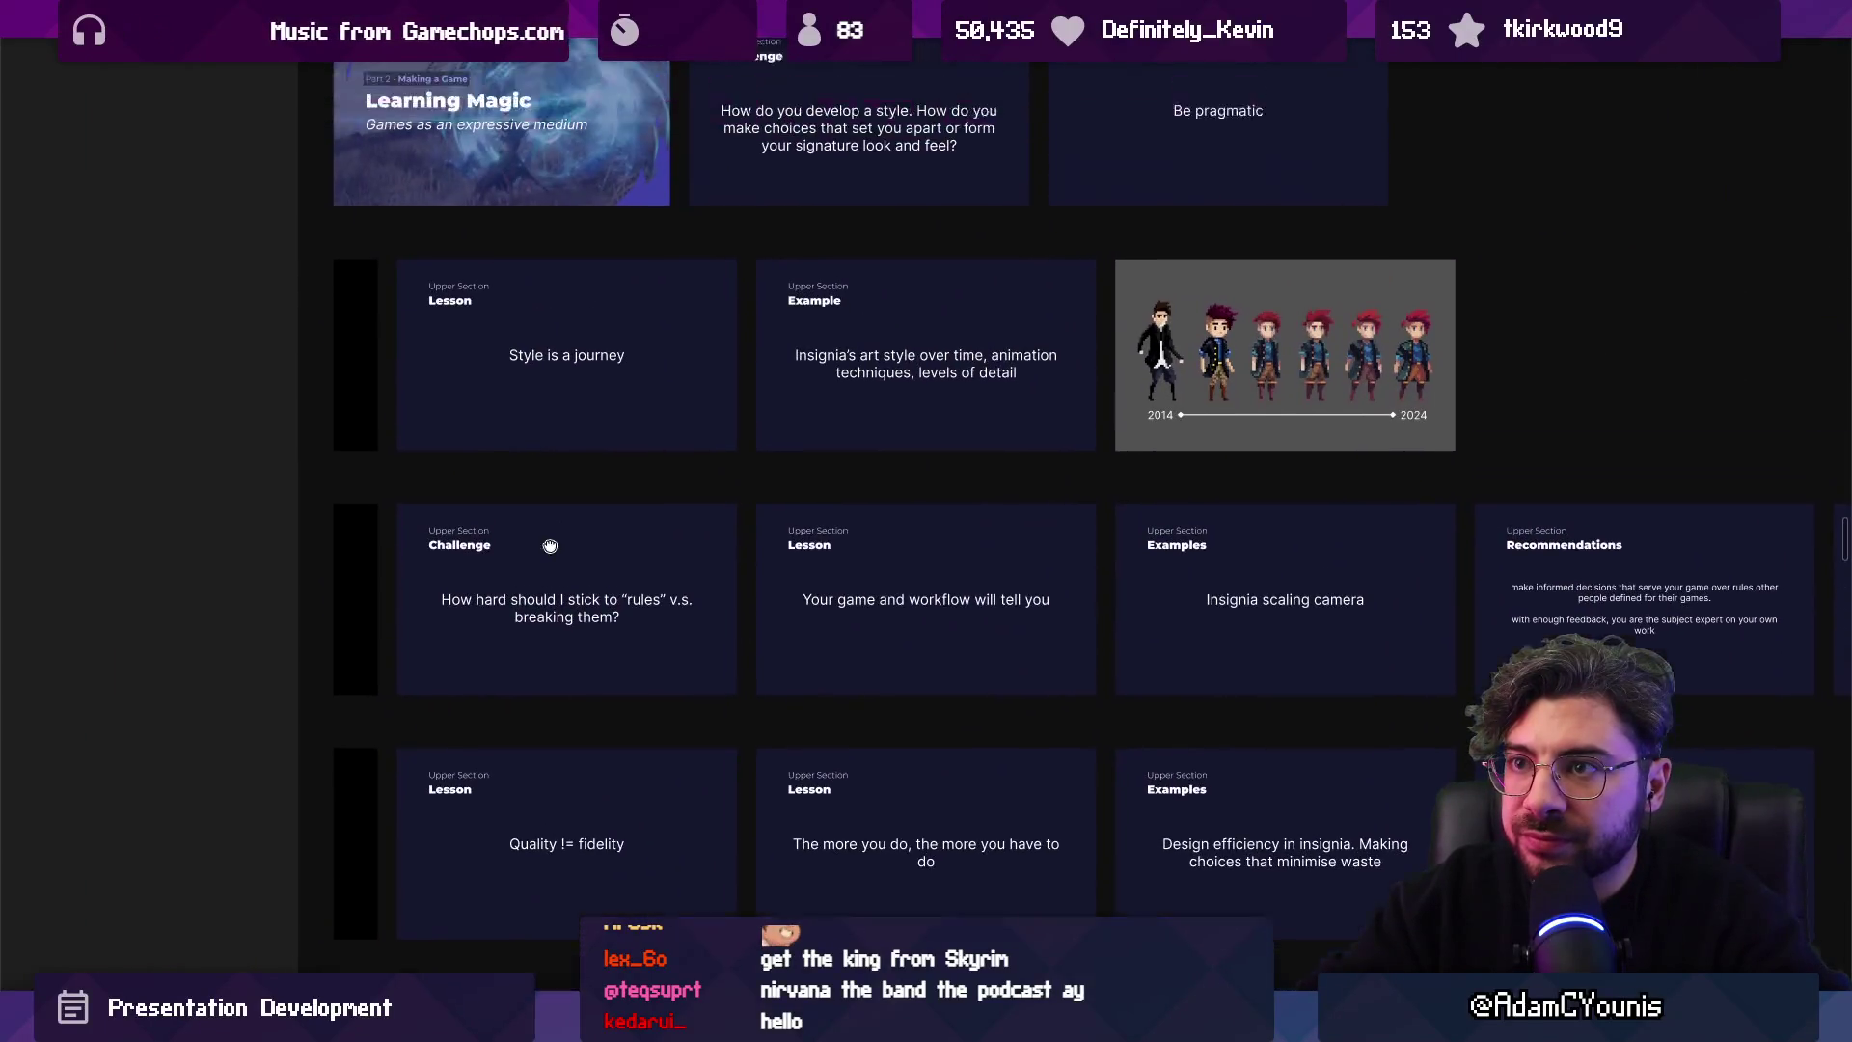
pyautogui.scroll(-8, 501, 331)
pyautogui.scroll(-2, 502, 331)
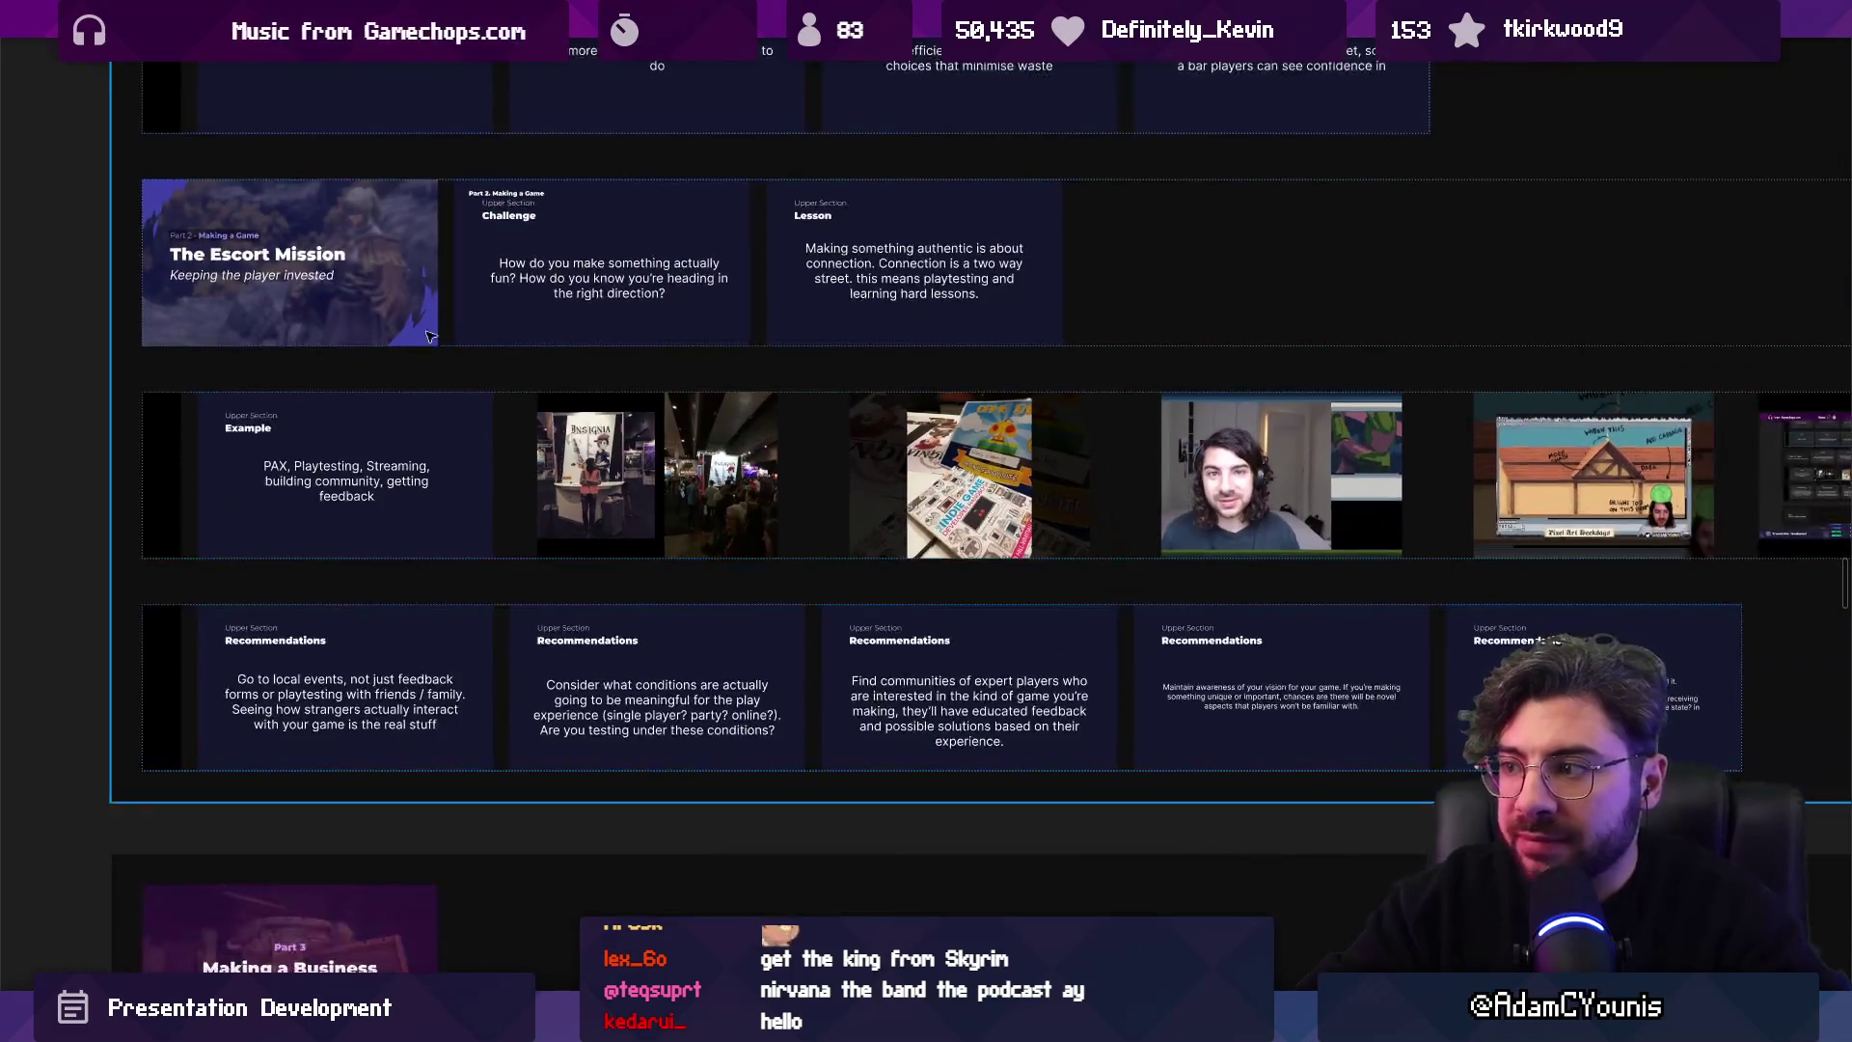
pyautogui.click(342, 300)
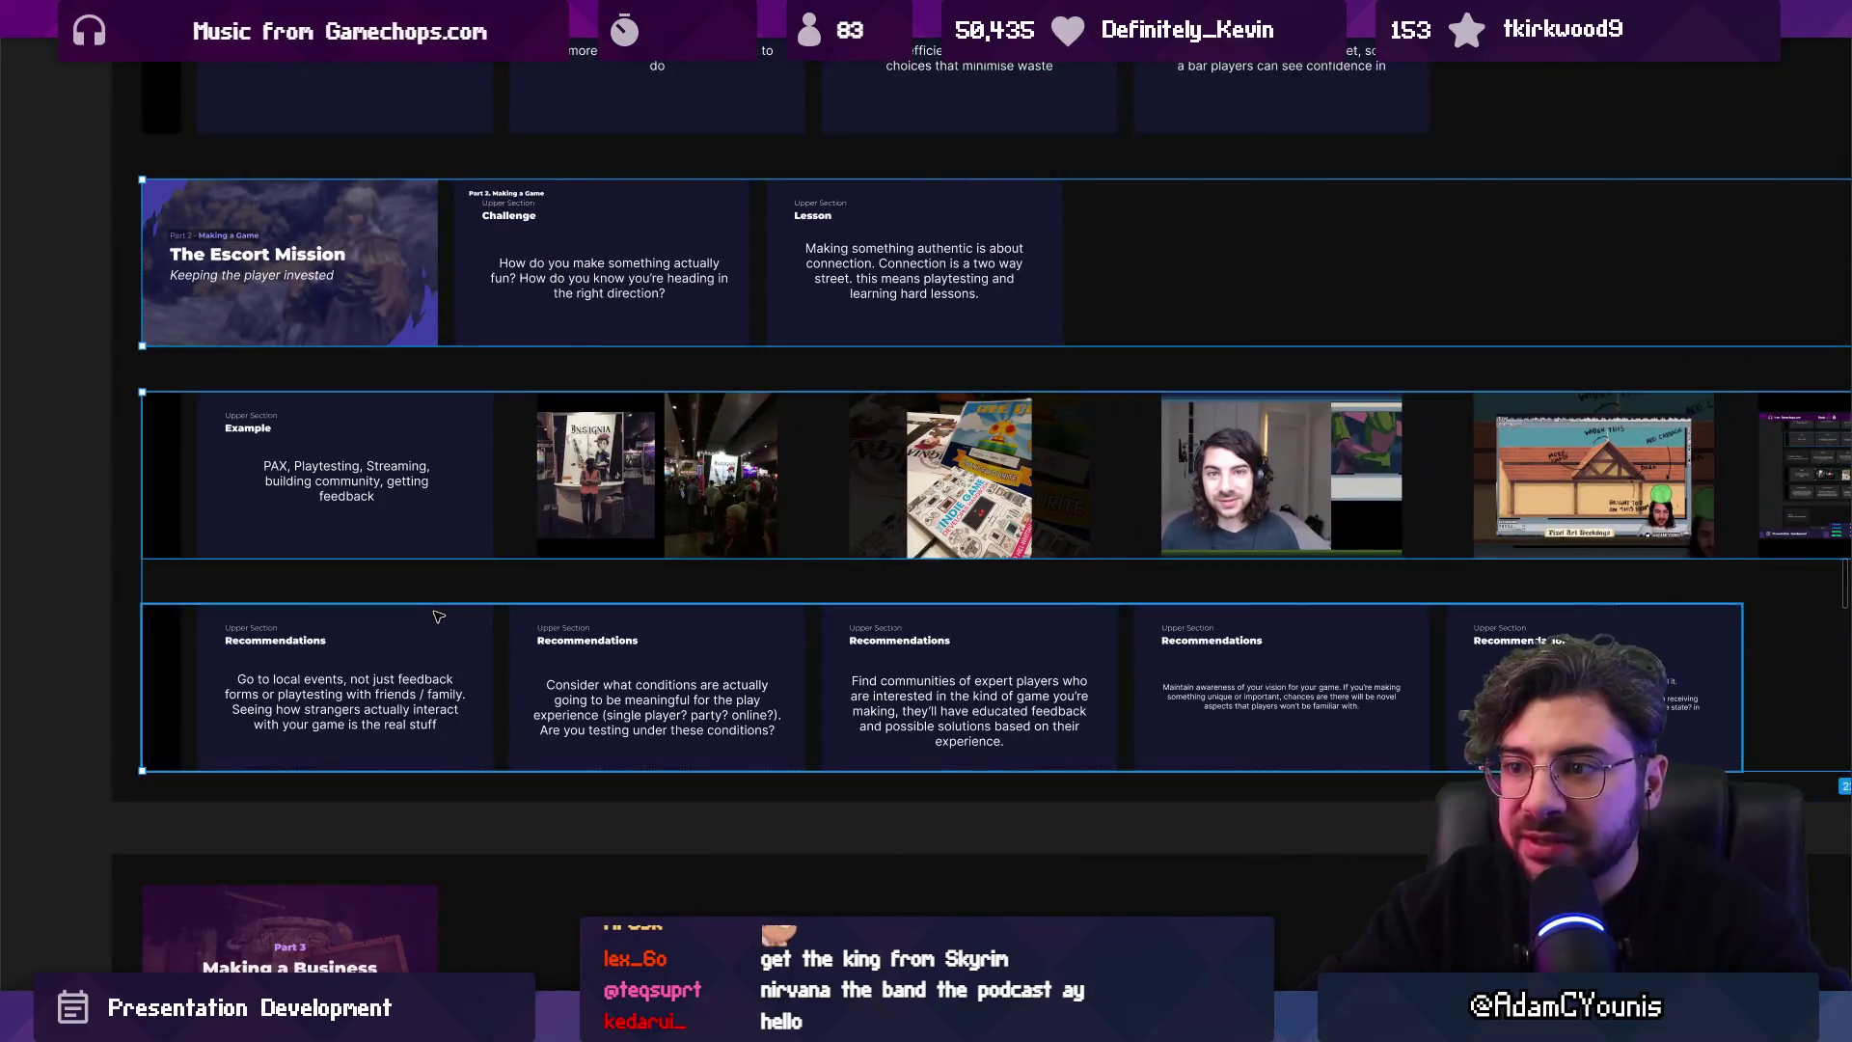
pyautogui.click(61, 371)
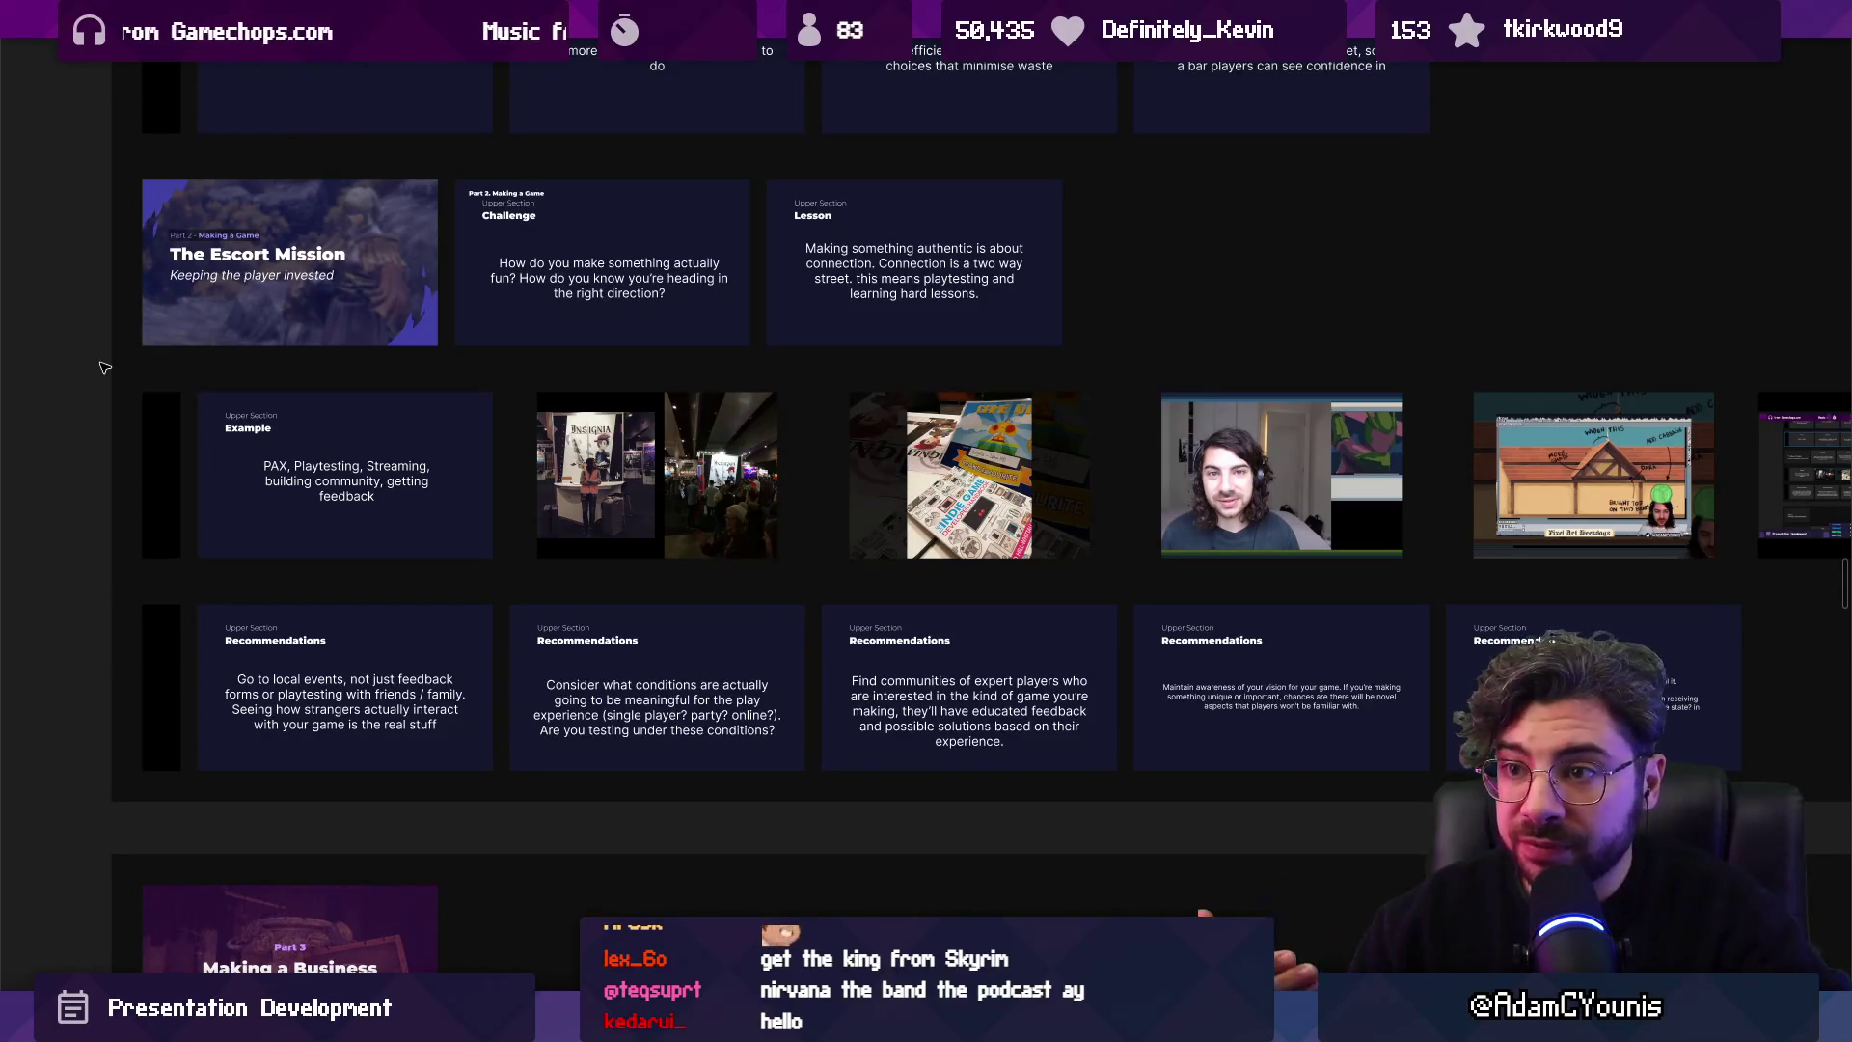
pyautogui.scroll(5, 213, 272)
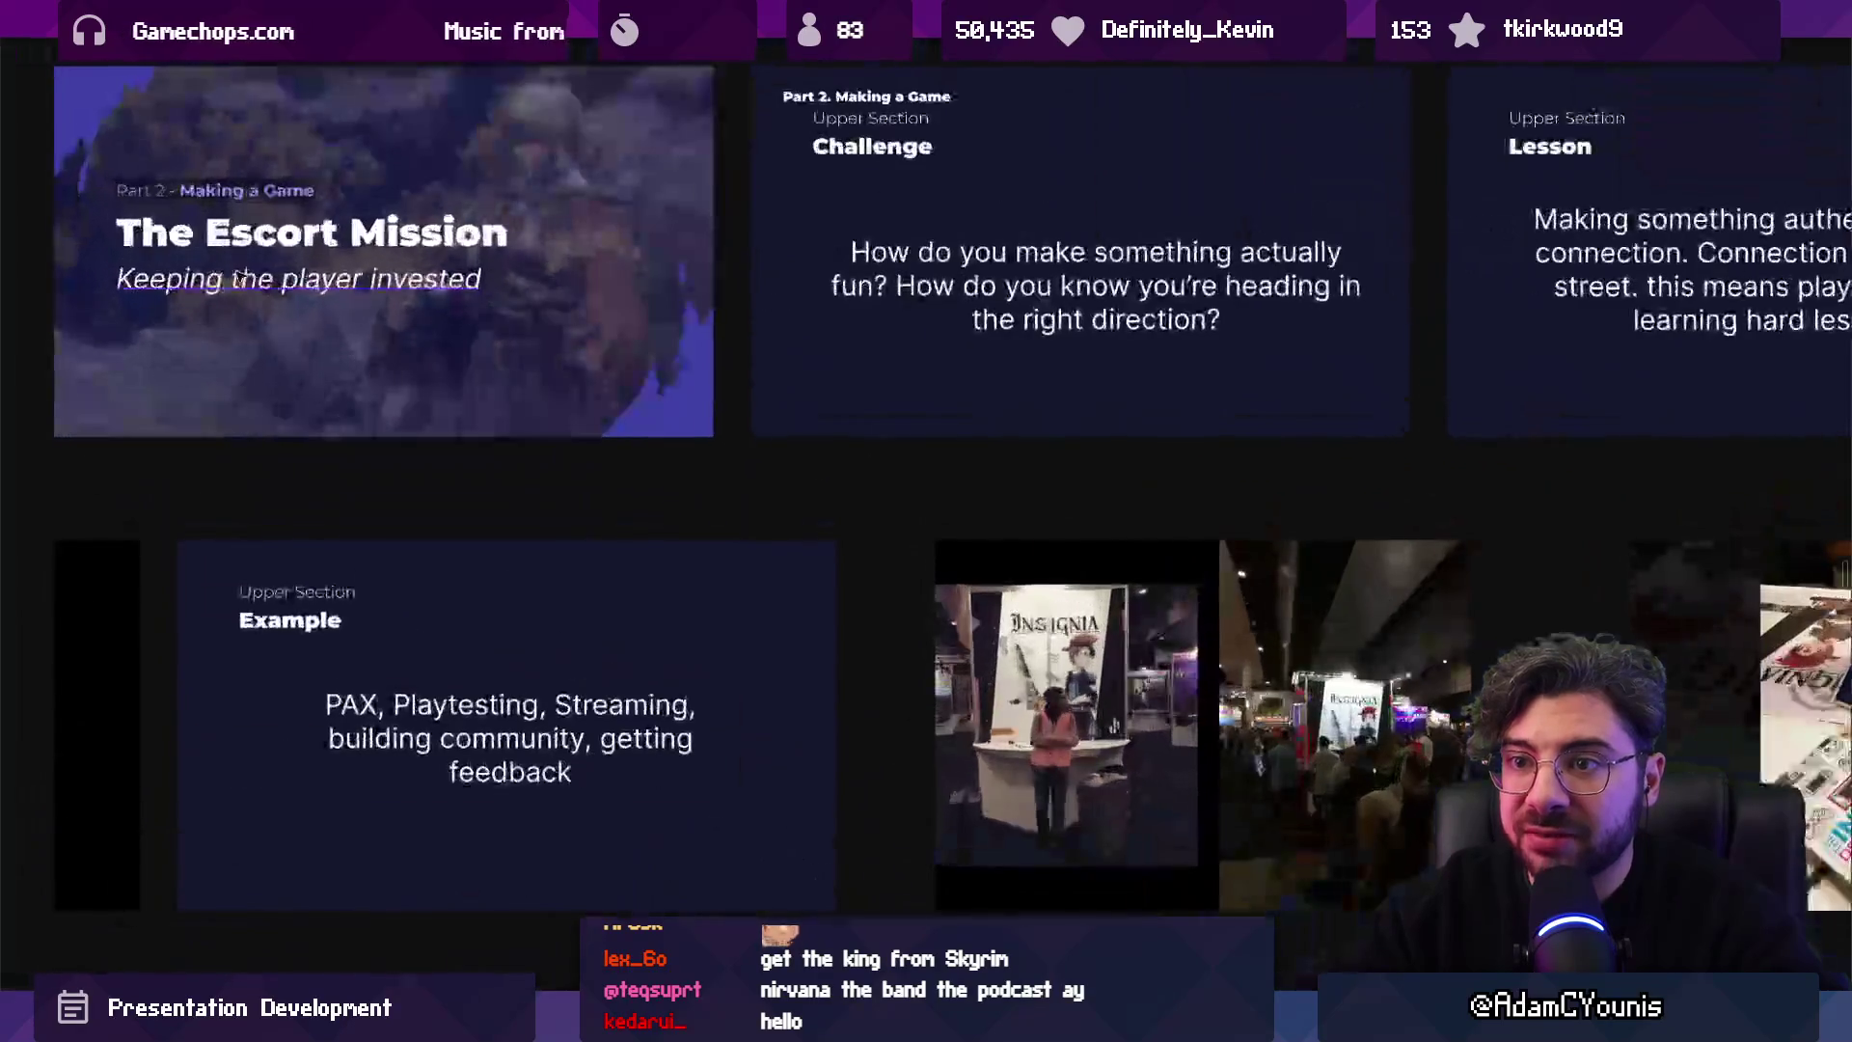
# - In the Escort Mission subtitle, delete the word 'the' before 'invested'
pyautogui.doubleClick(482, 278)
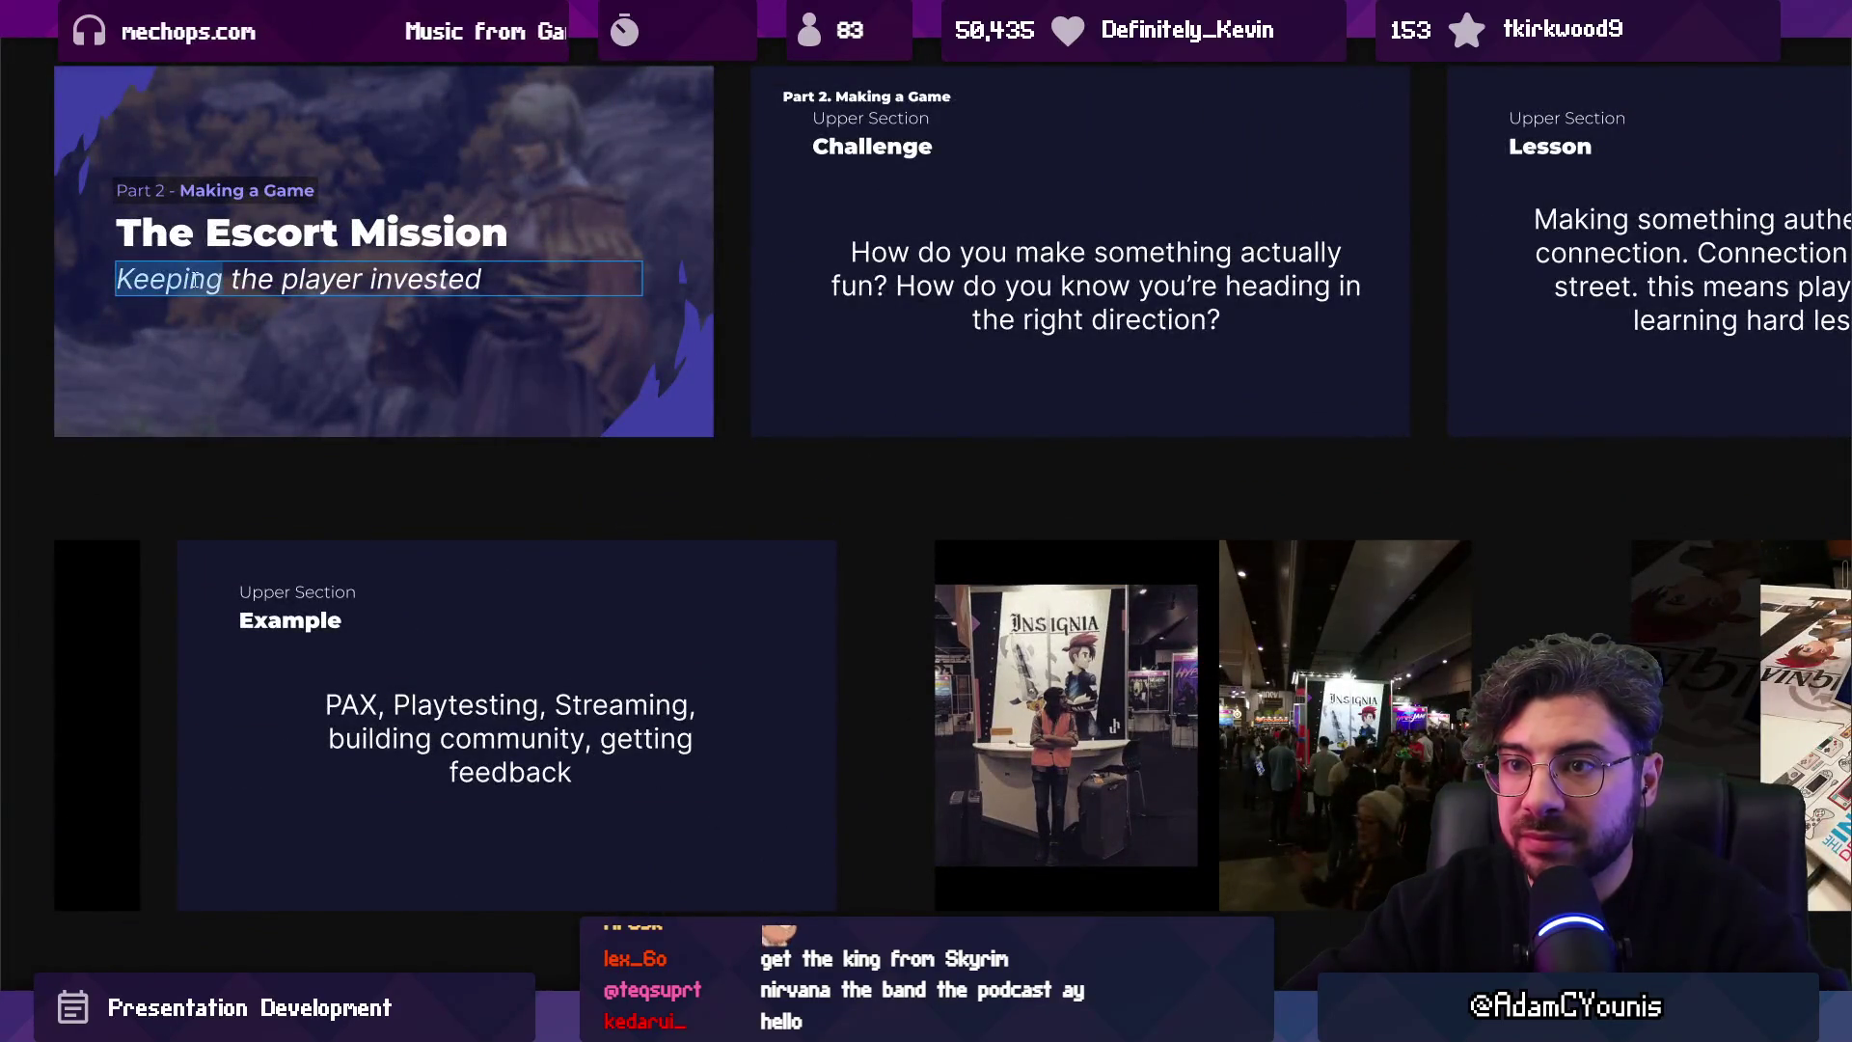
pyautogui.scroll(-5, 194, 280)
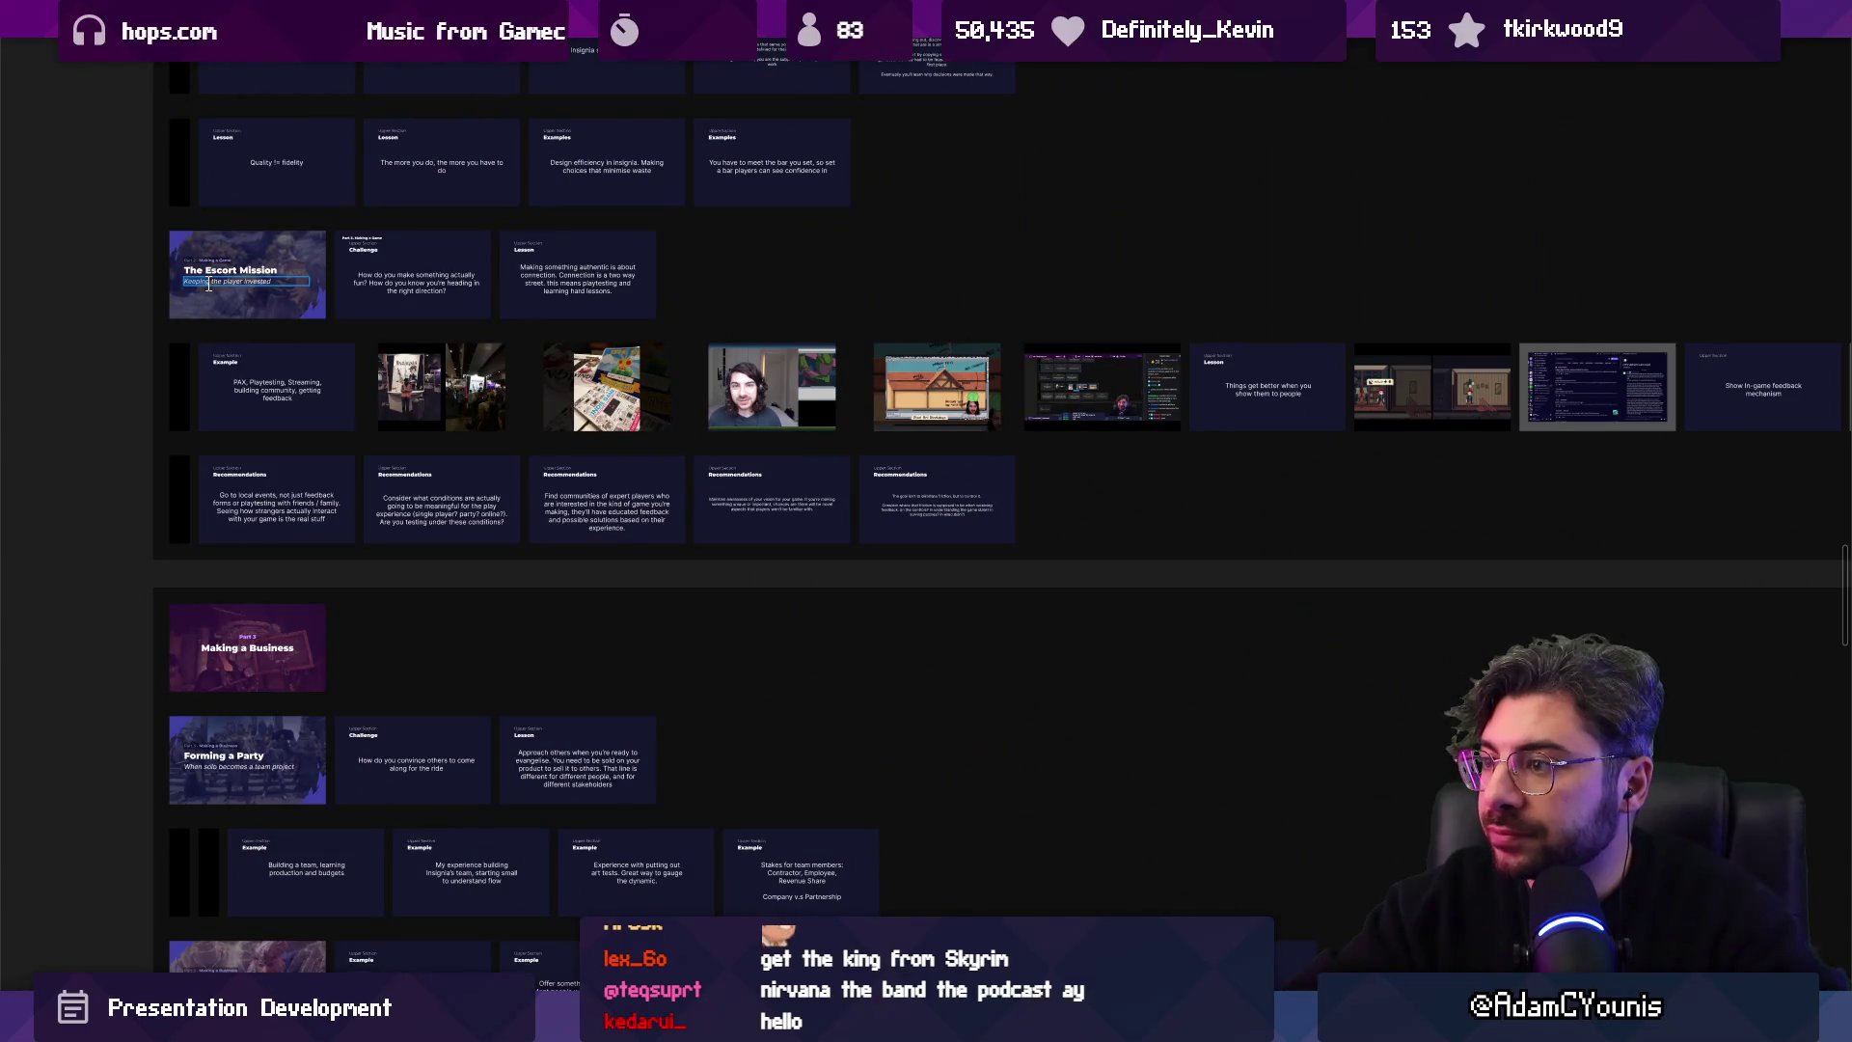
pyautogui.scroll(5, 208, 283)
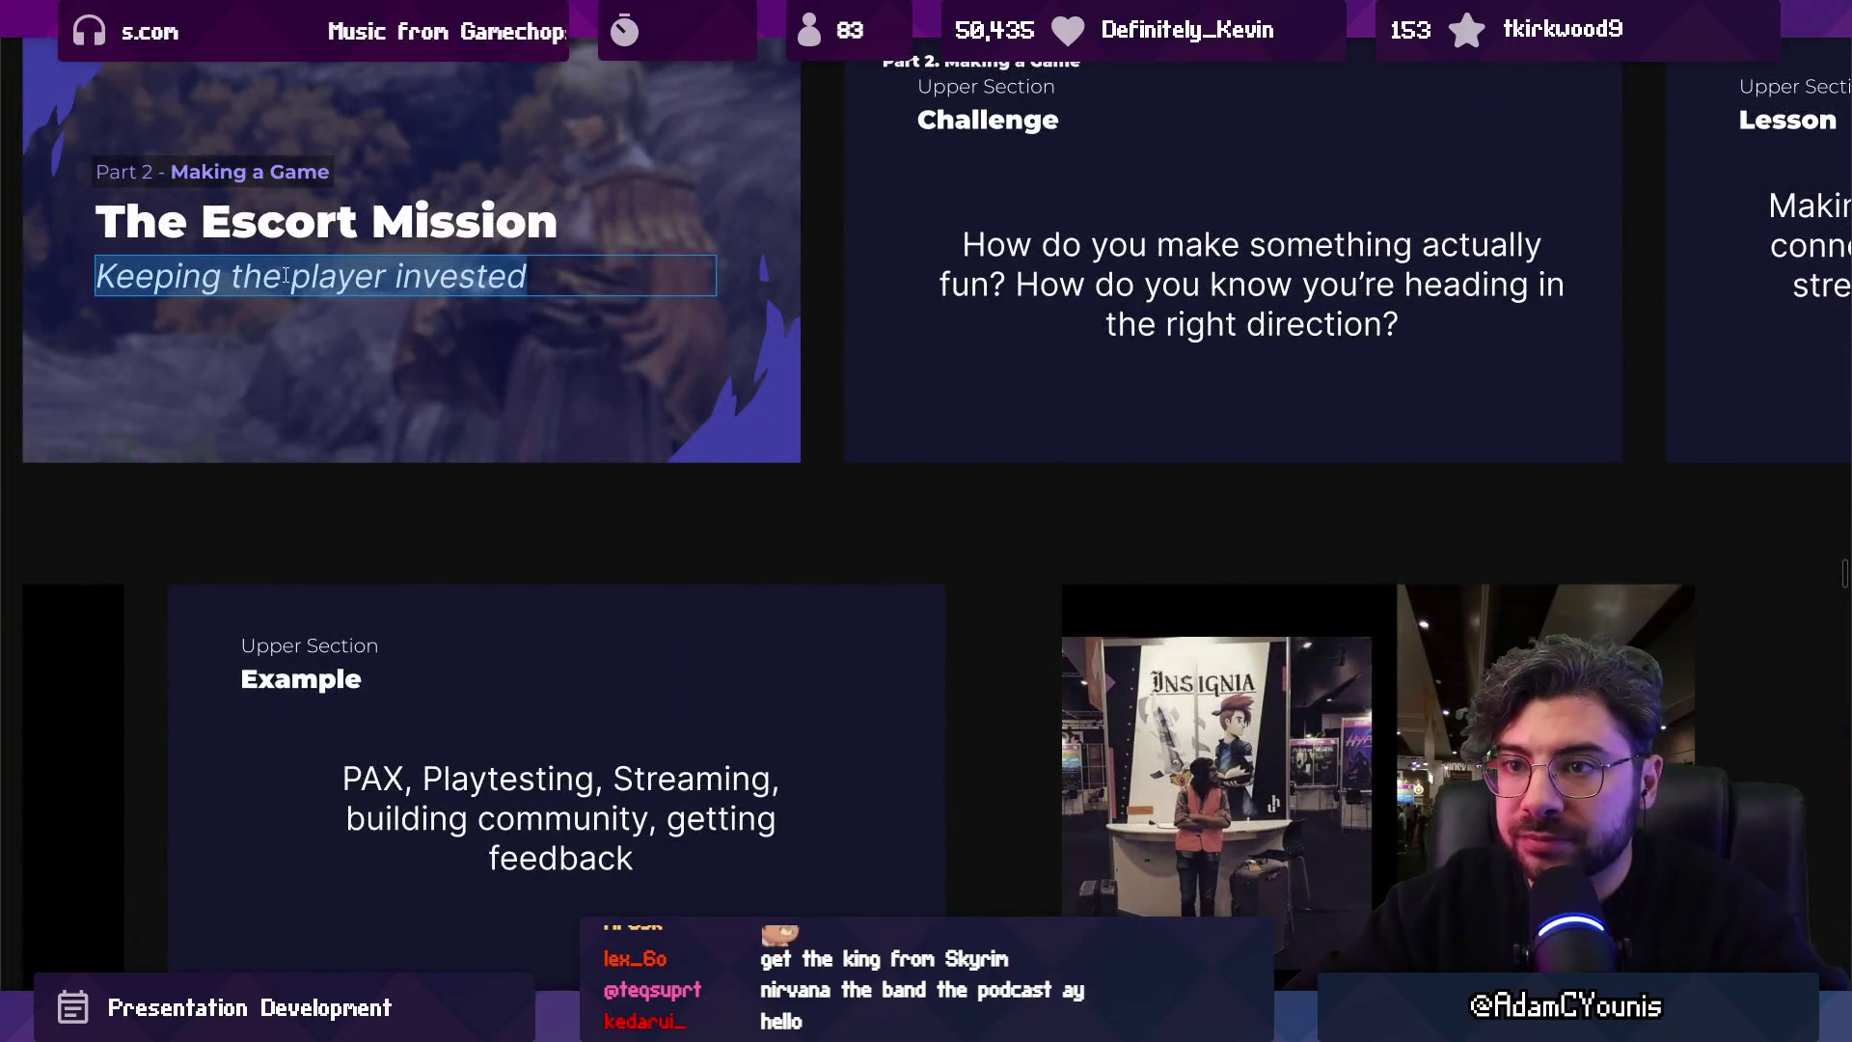
pyautogui.doubleClick(289, 276)
pyautogui.doubleClick(463, 277)
pyautogui.press('Left')
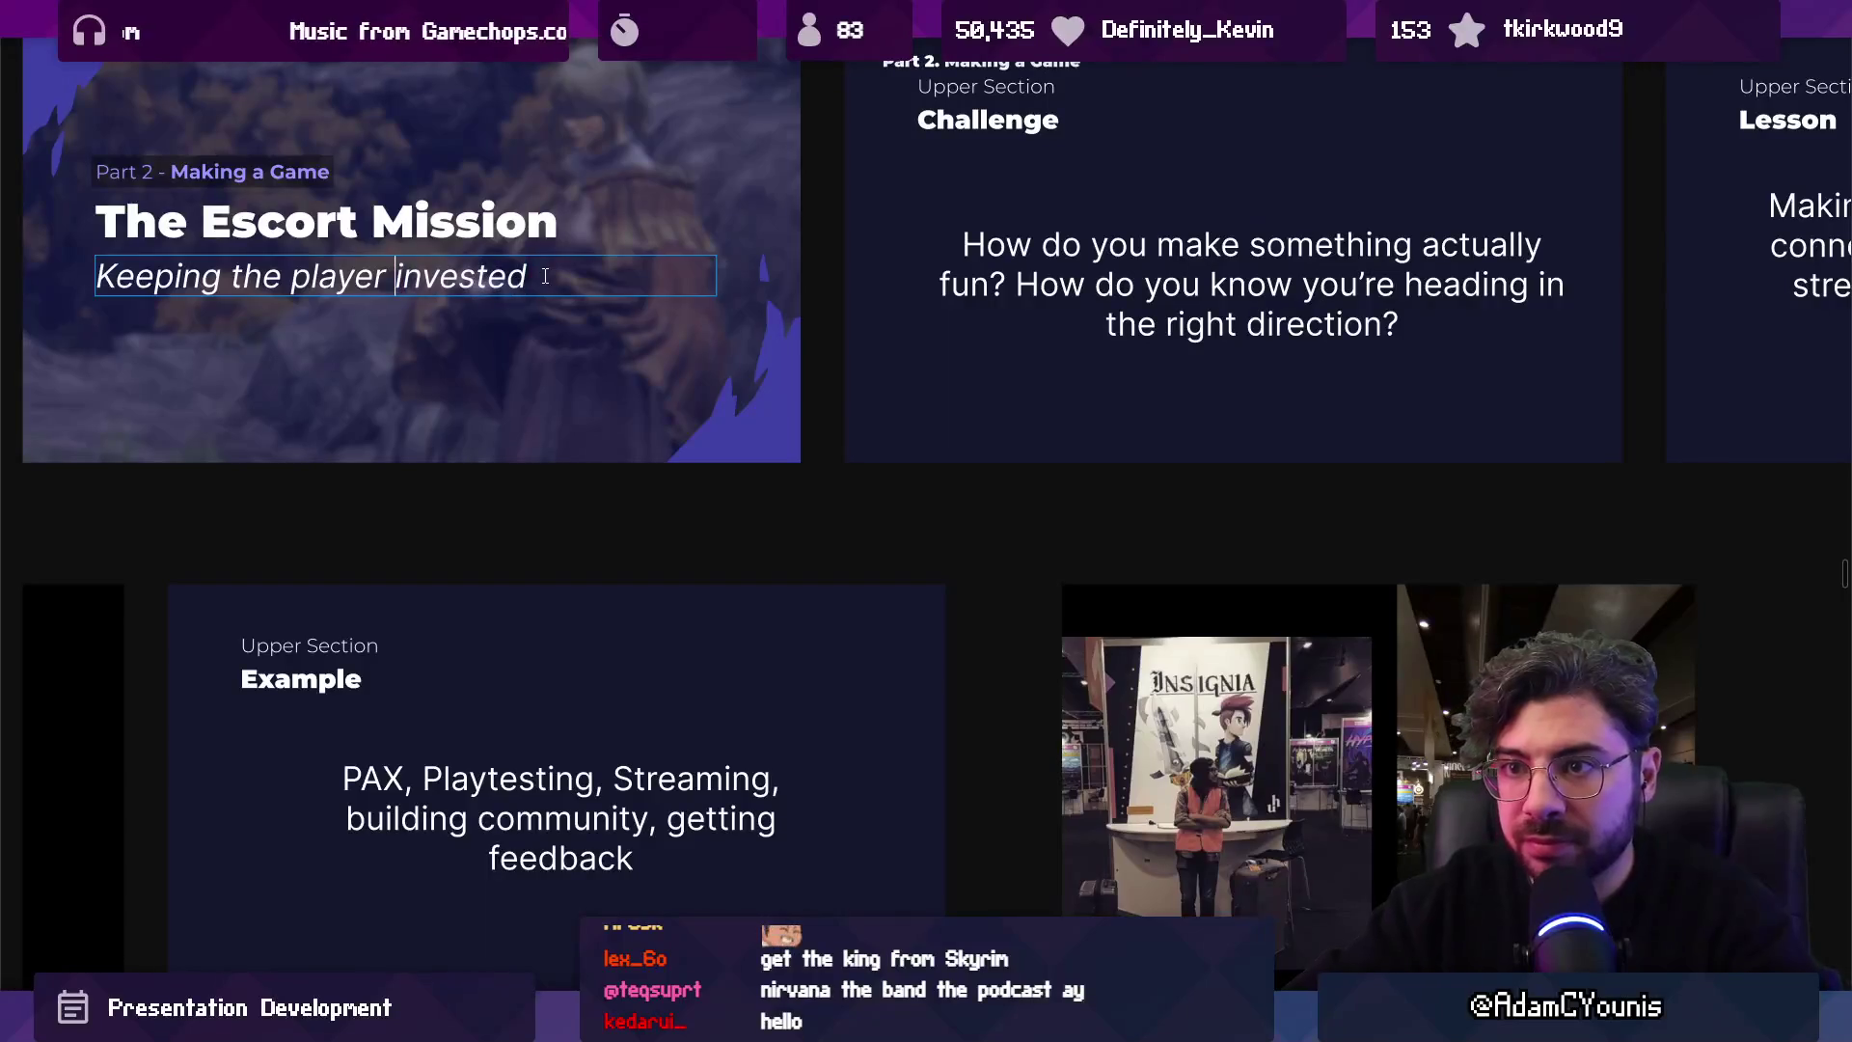
pyautogui.hotkey('ctrl', 'Left')
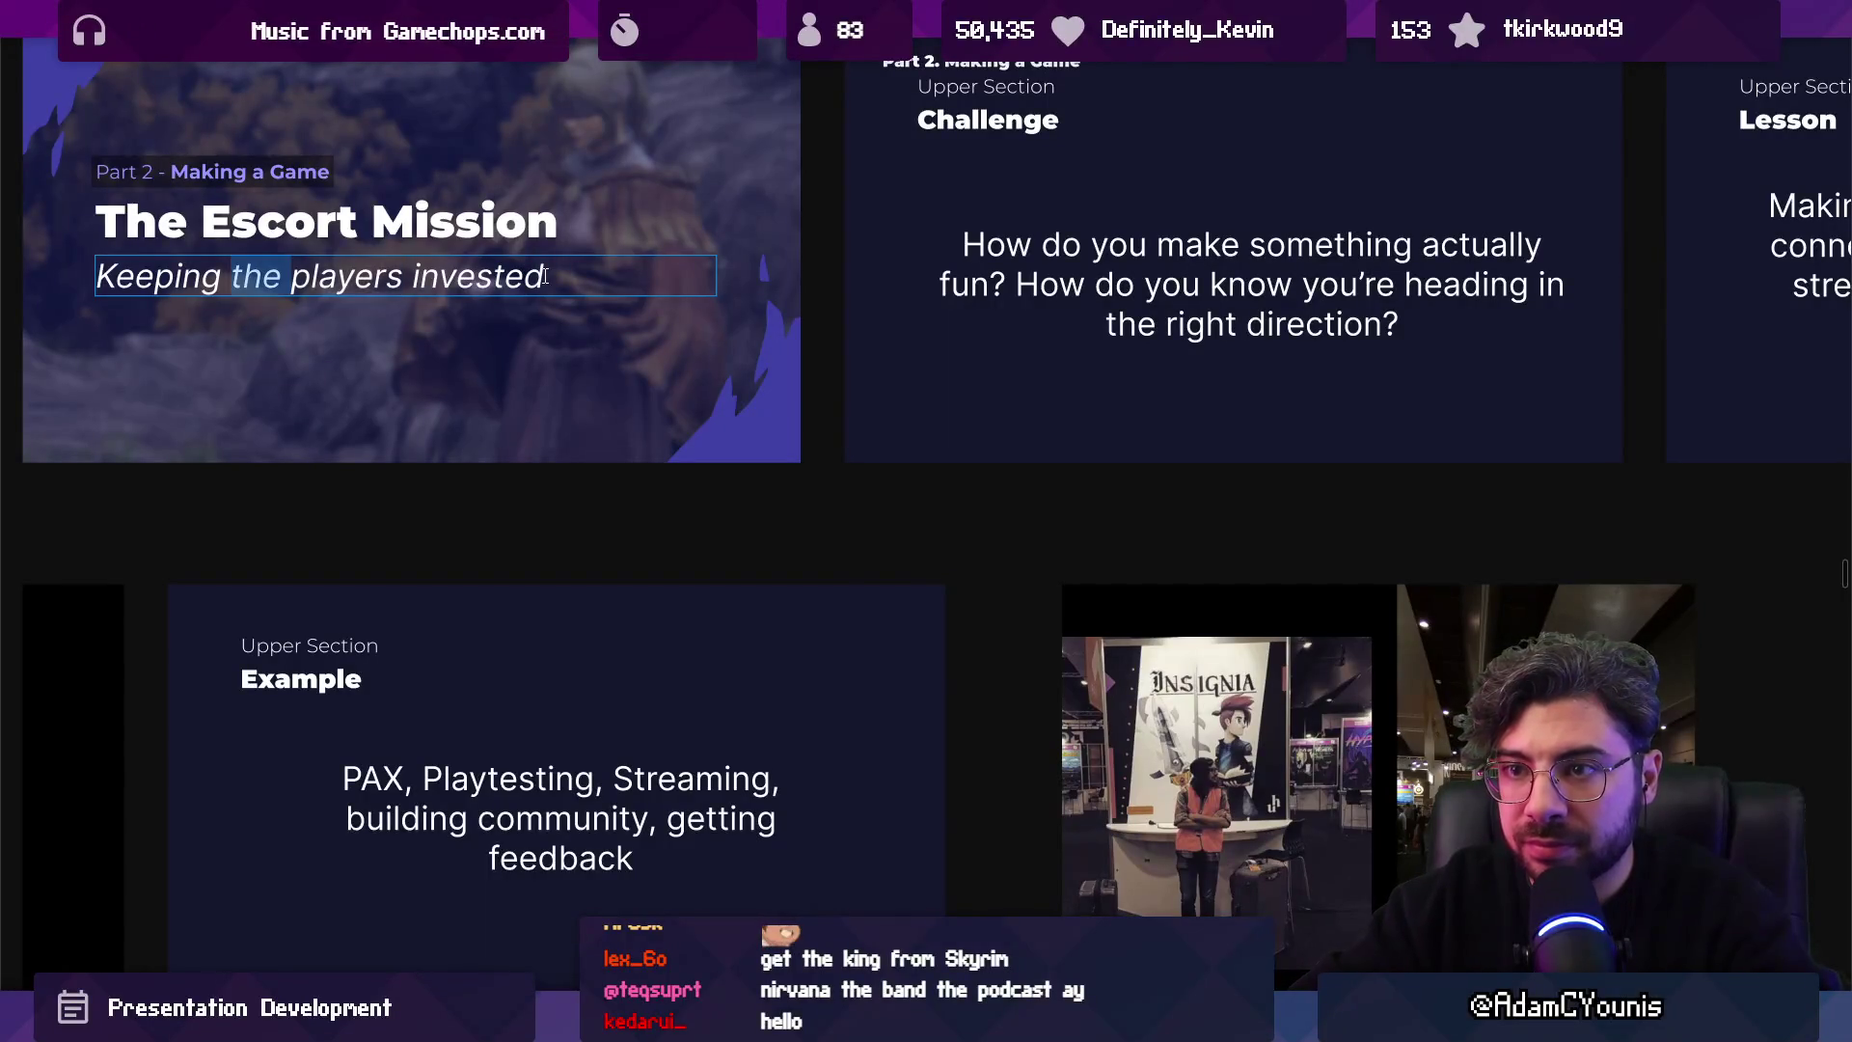
pyautogui.hotkey('ctrl', 'BackSpace')
# - Retype the subtitle so it reads 'Bringing players into your development process'
pyautogui.press('End')
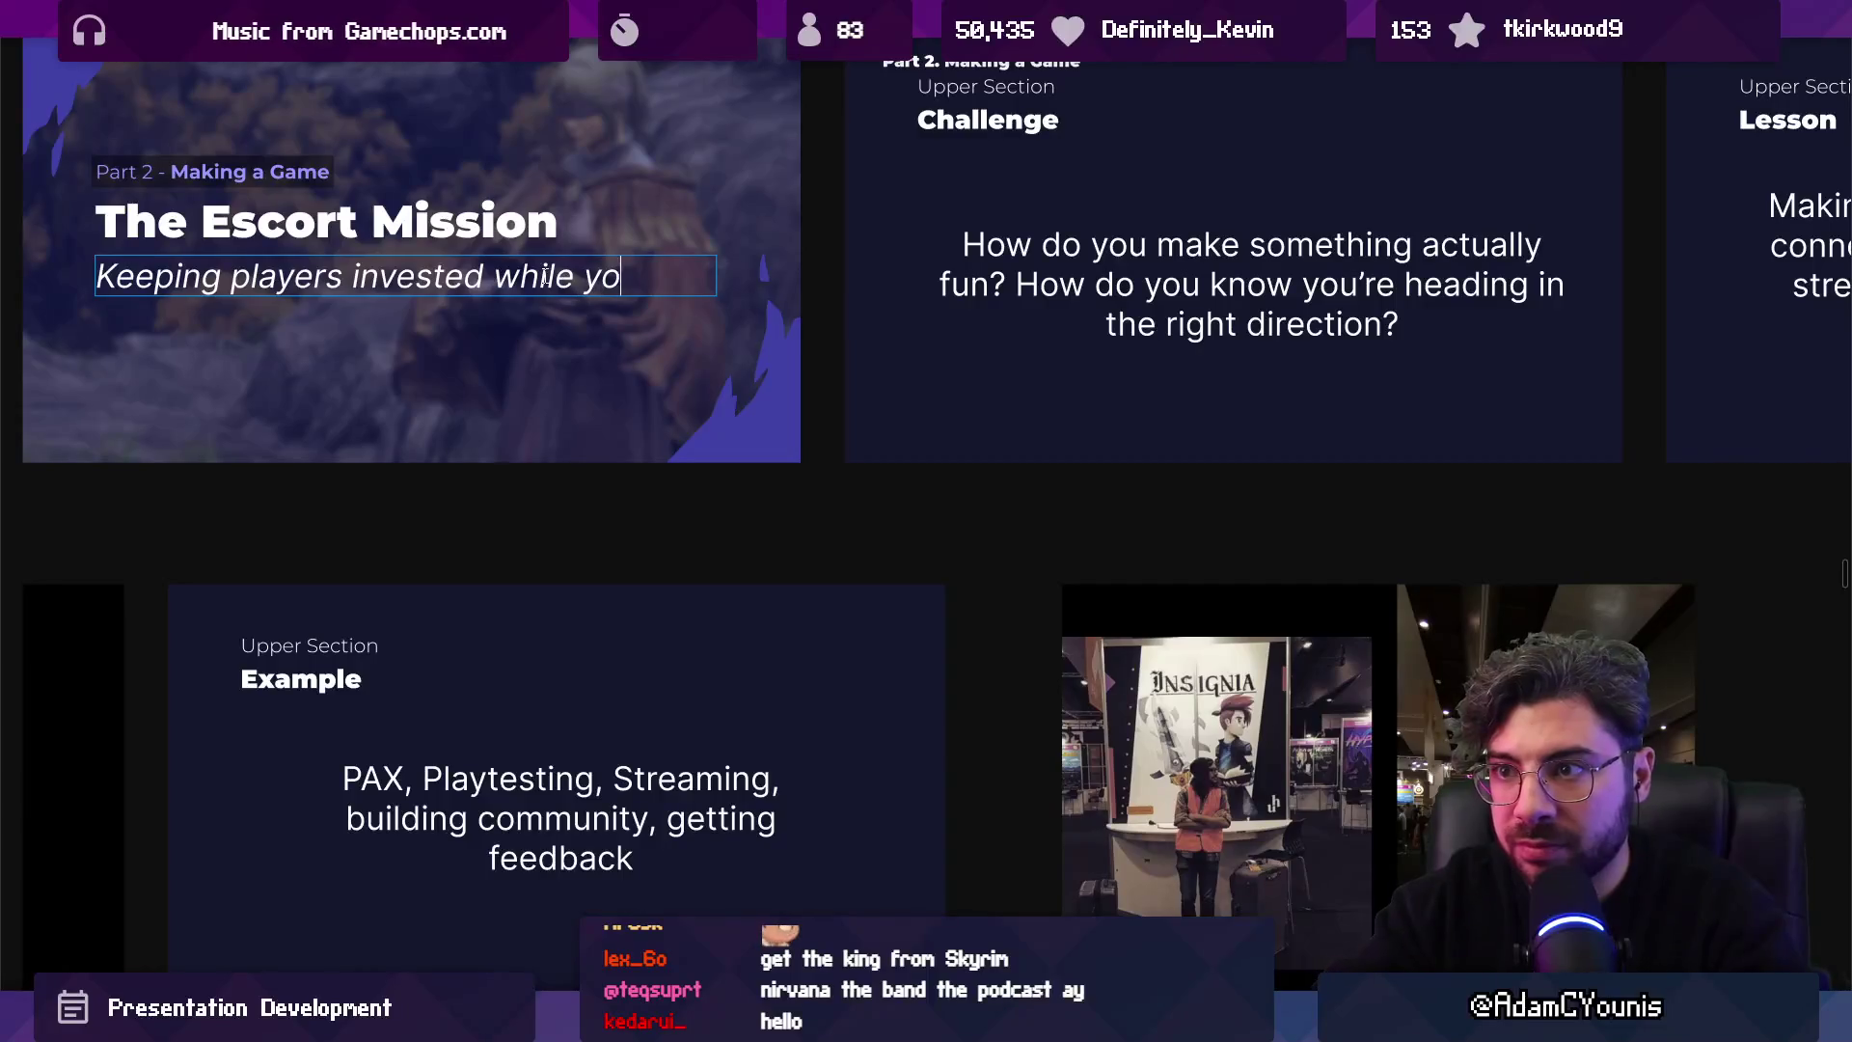
pyautogui.write('u develop')
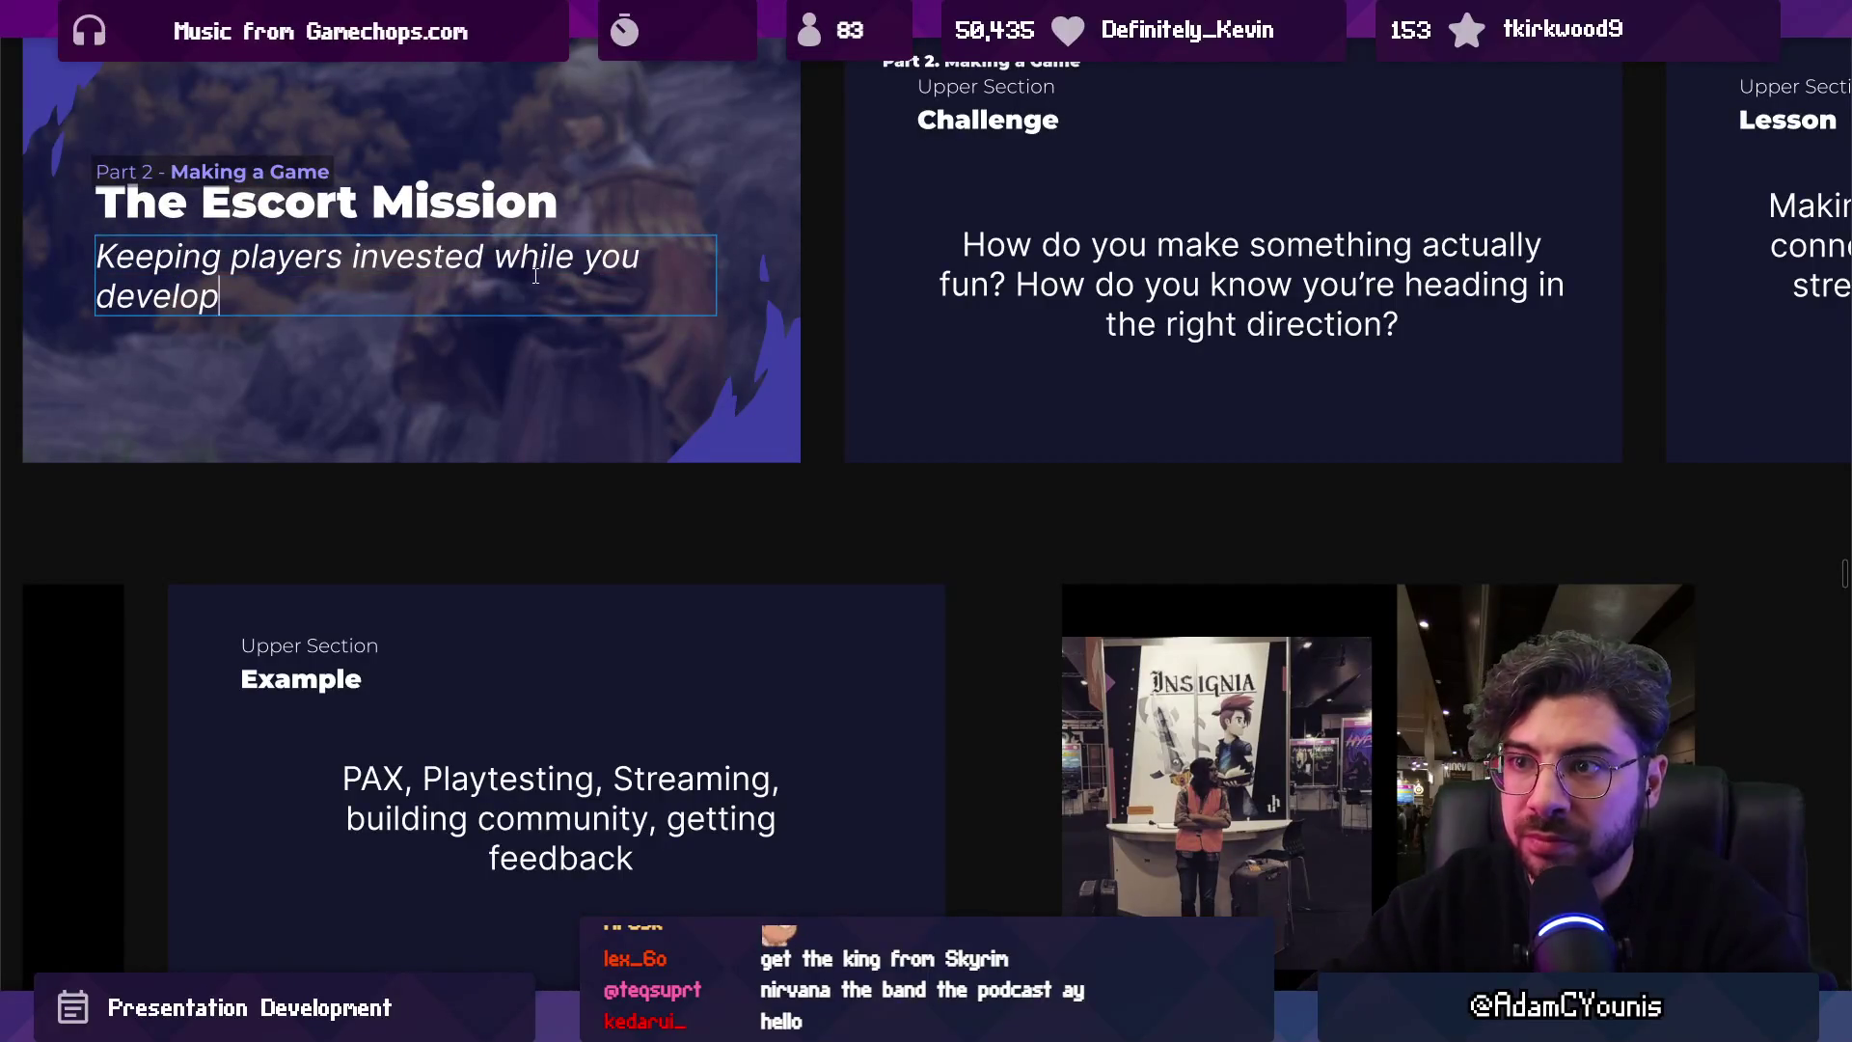
pyautogui.hotkey('ctrl', 'shift', 'Left')
pyautogui.hotkey('ctrl', 'shift', 'Left')
pyautogui.hotkey('ctrl', 'shift', 'Left')
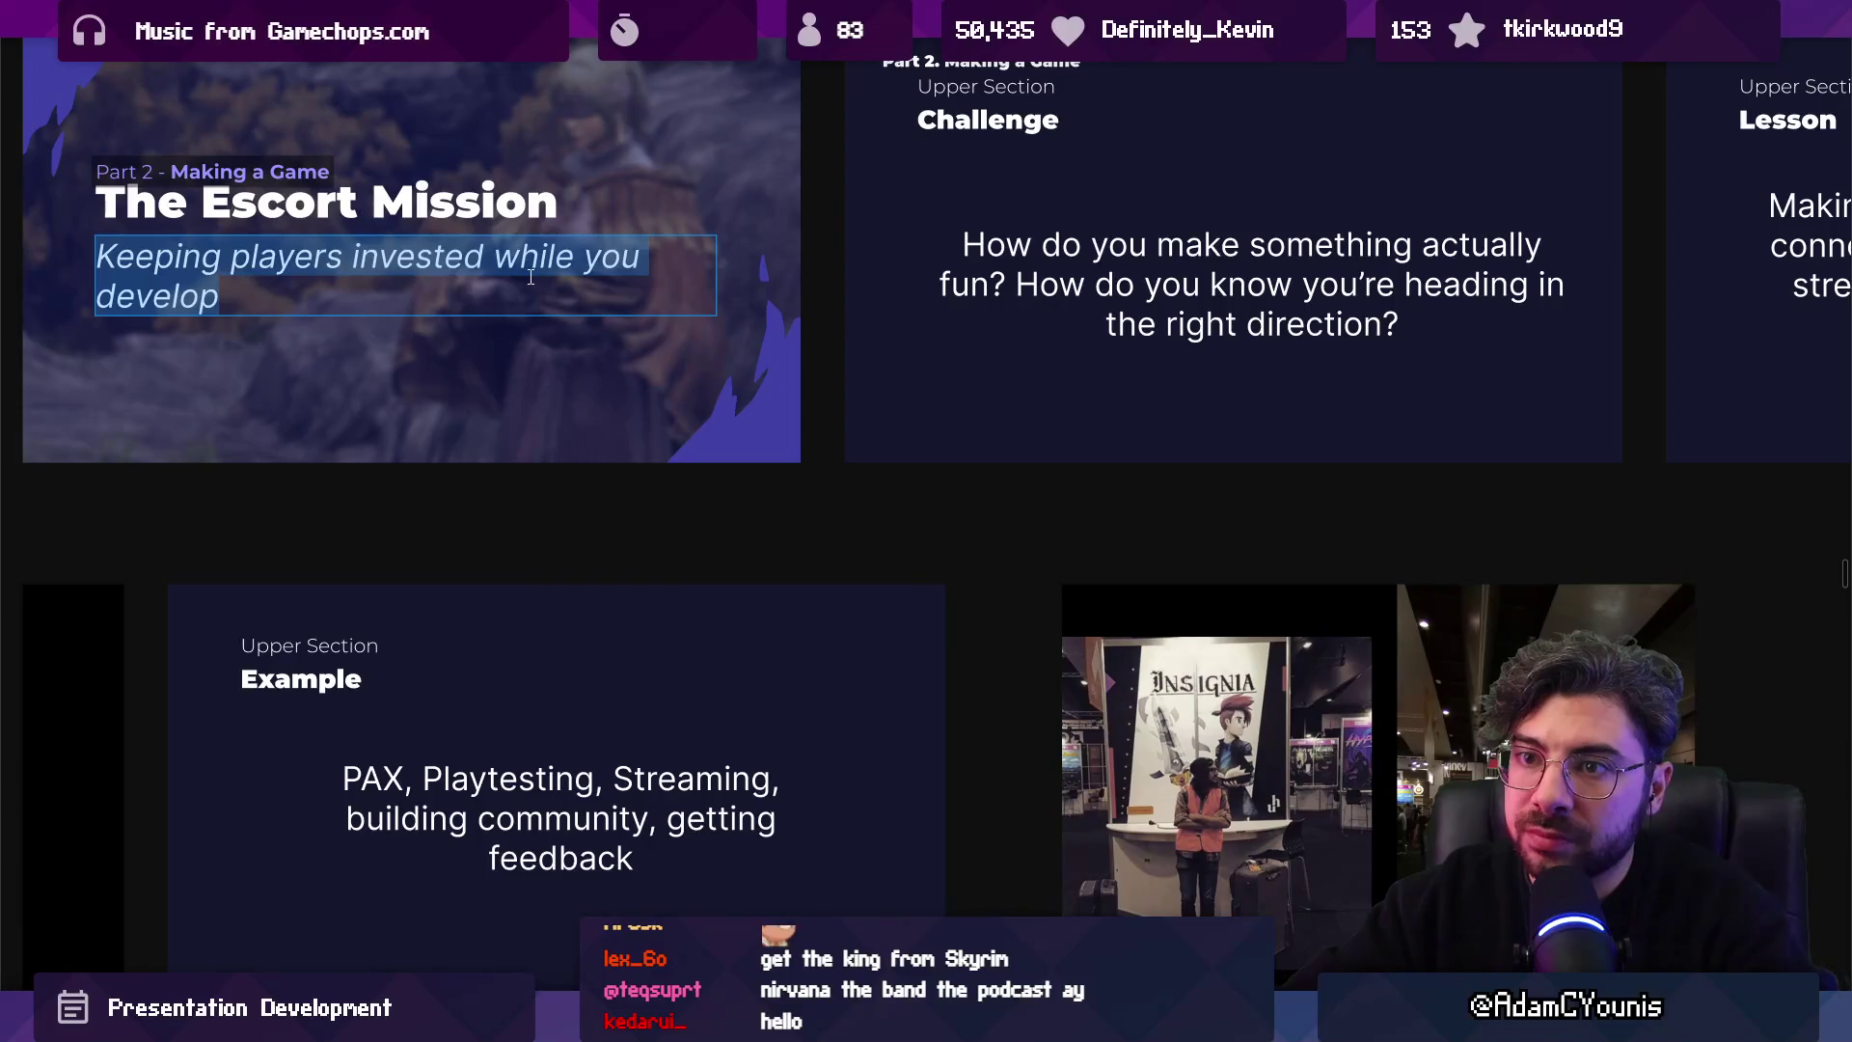
pyautogui.write('Bring')
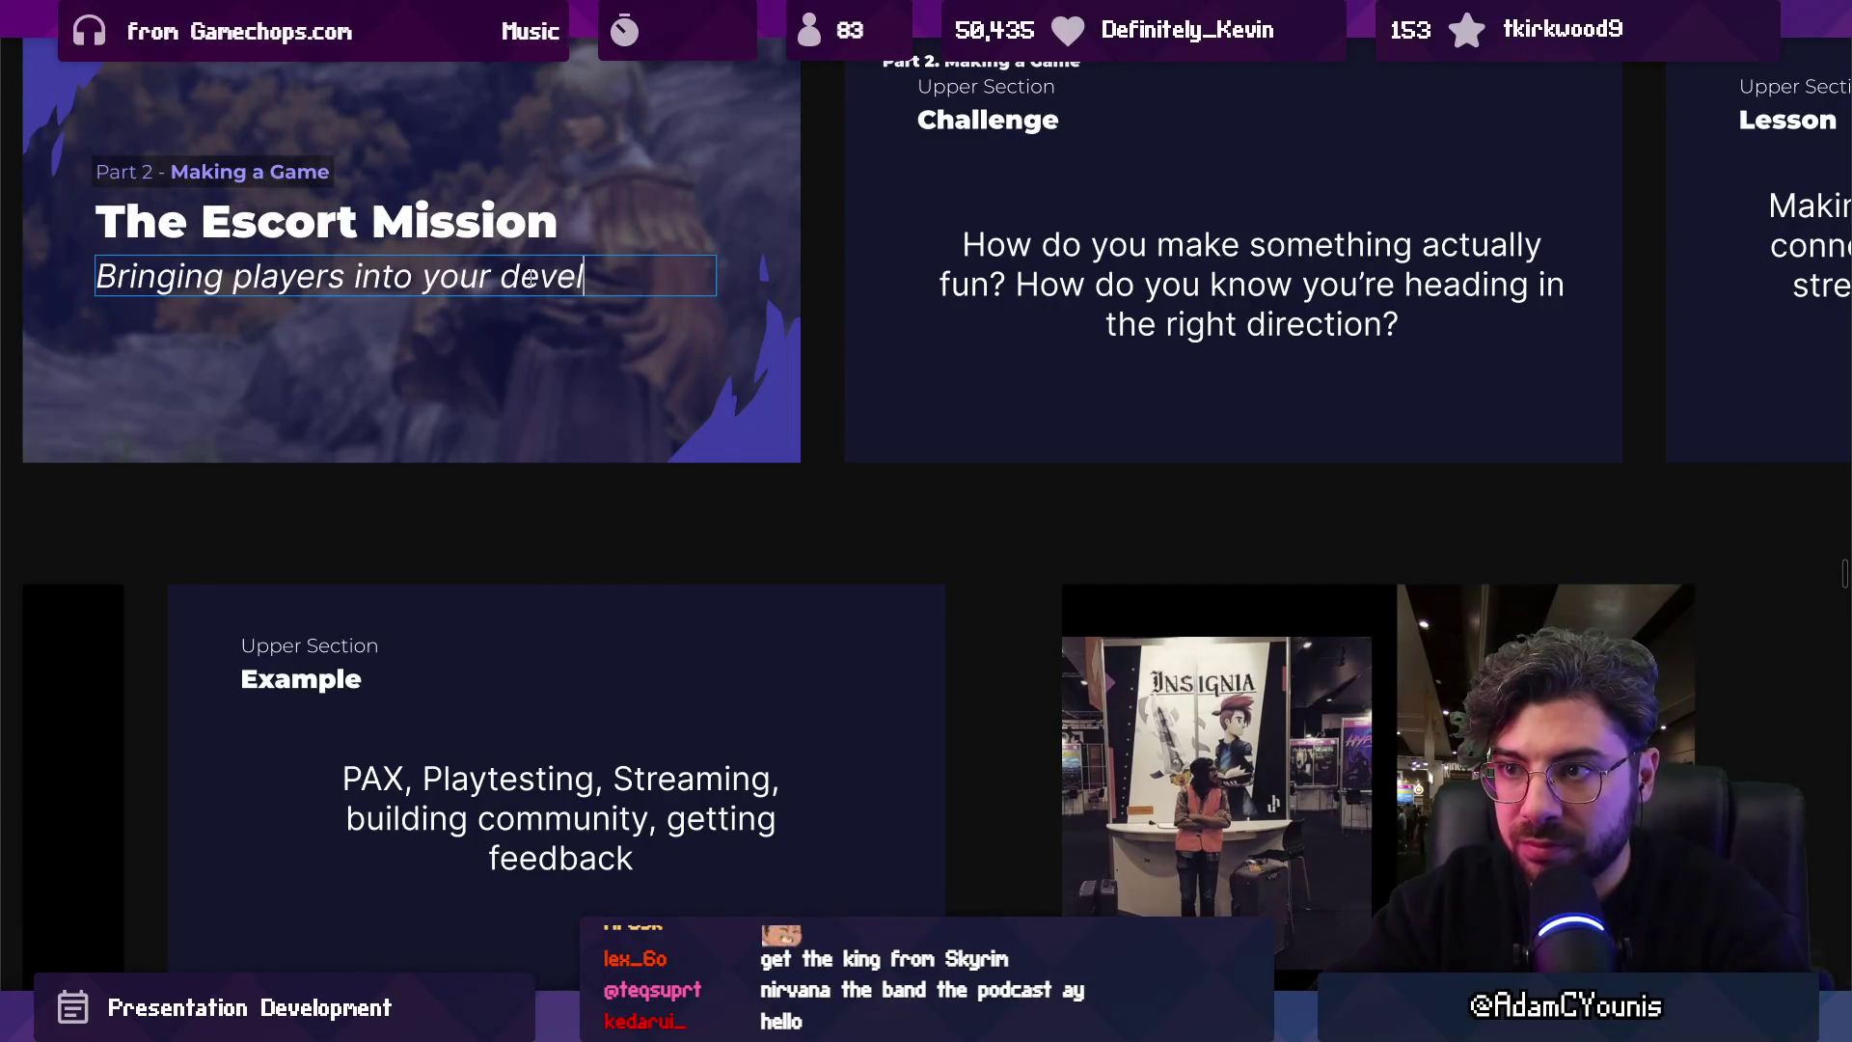
pyautogui.write(' process')
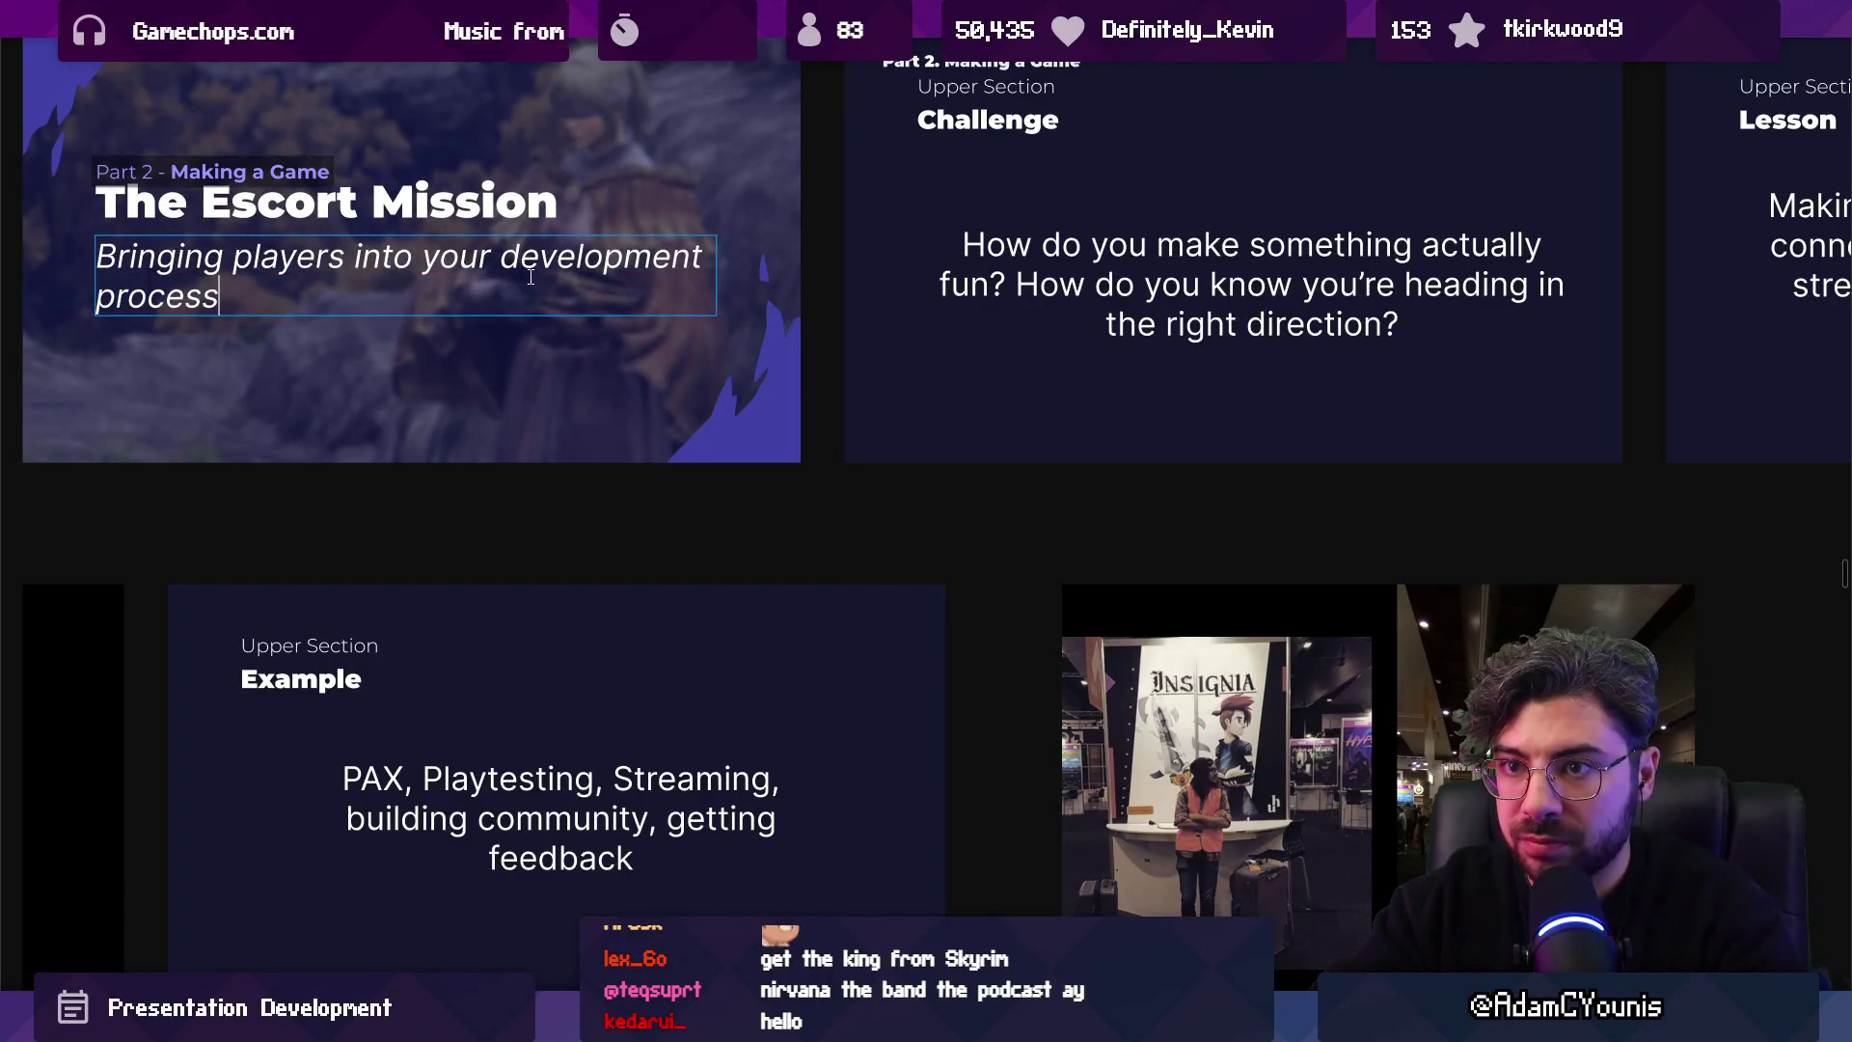
pyautogui.press('Escape')
pyautogui.scroll(-5, 531, 277)
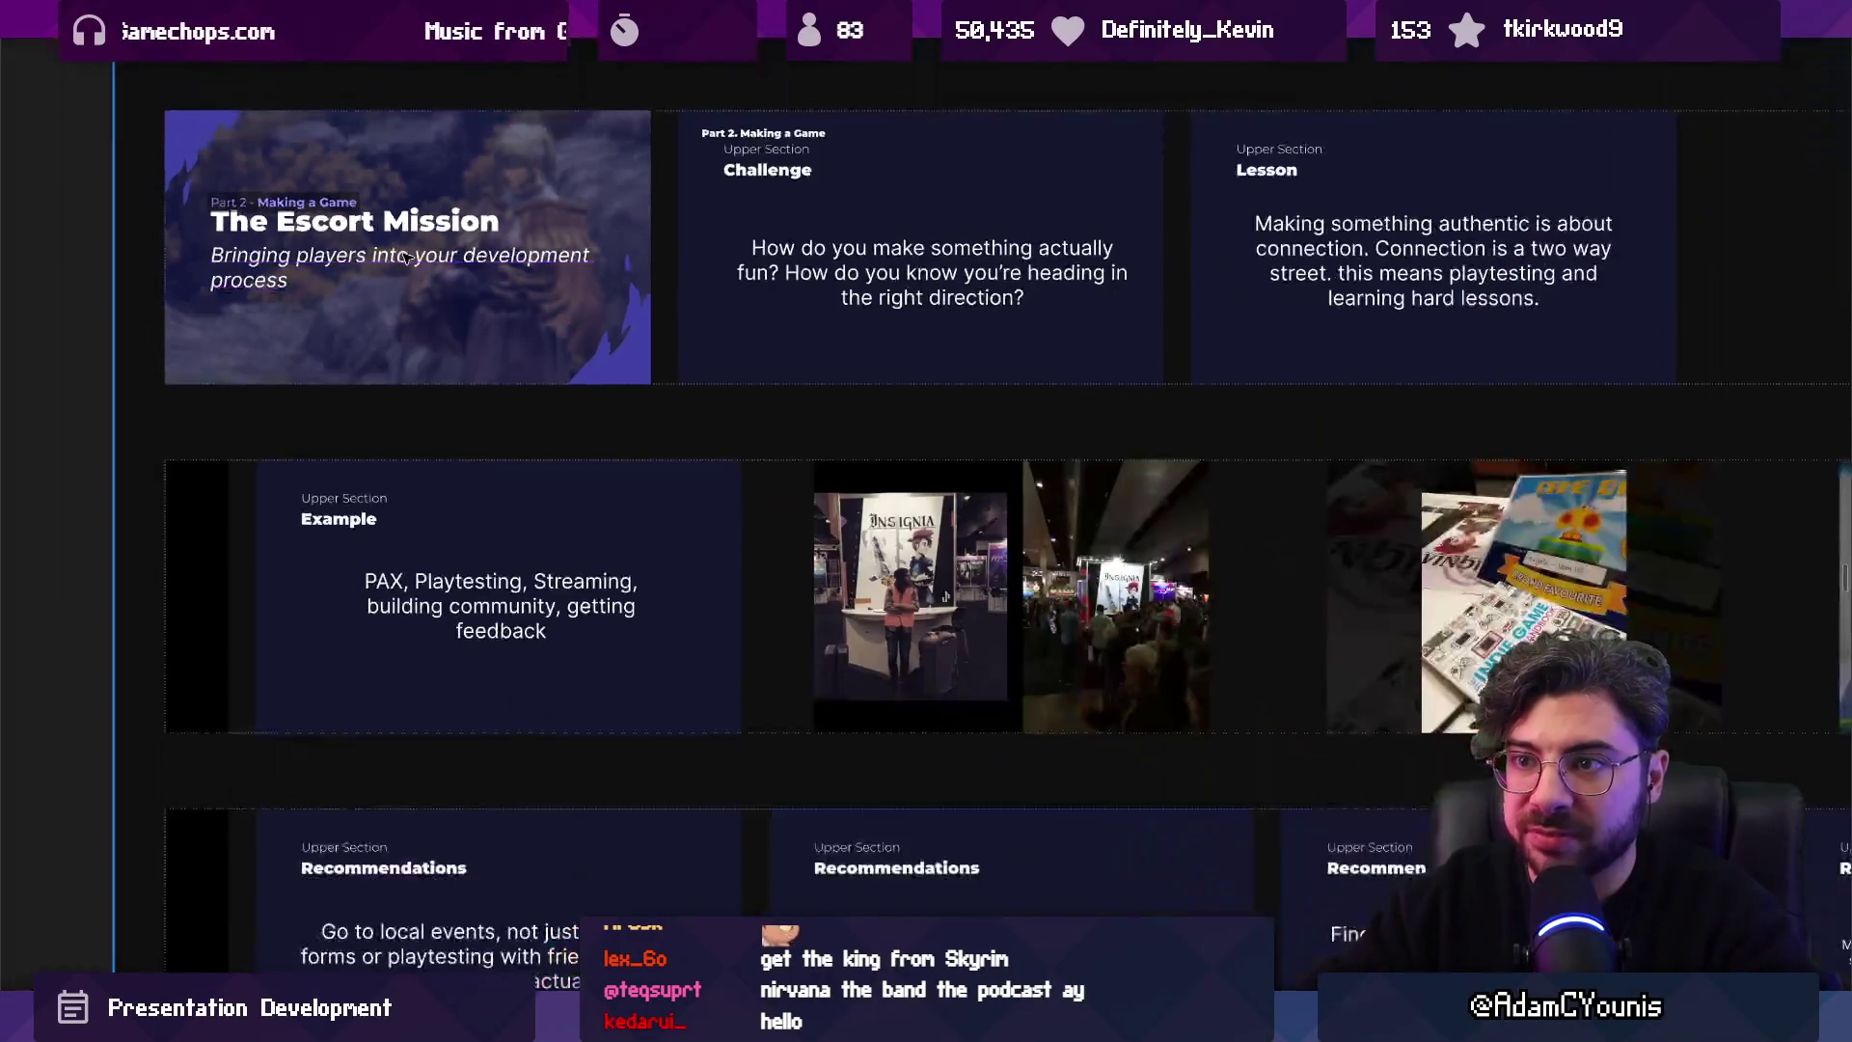
pyautogui.scroll(-6, 450, 302)
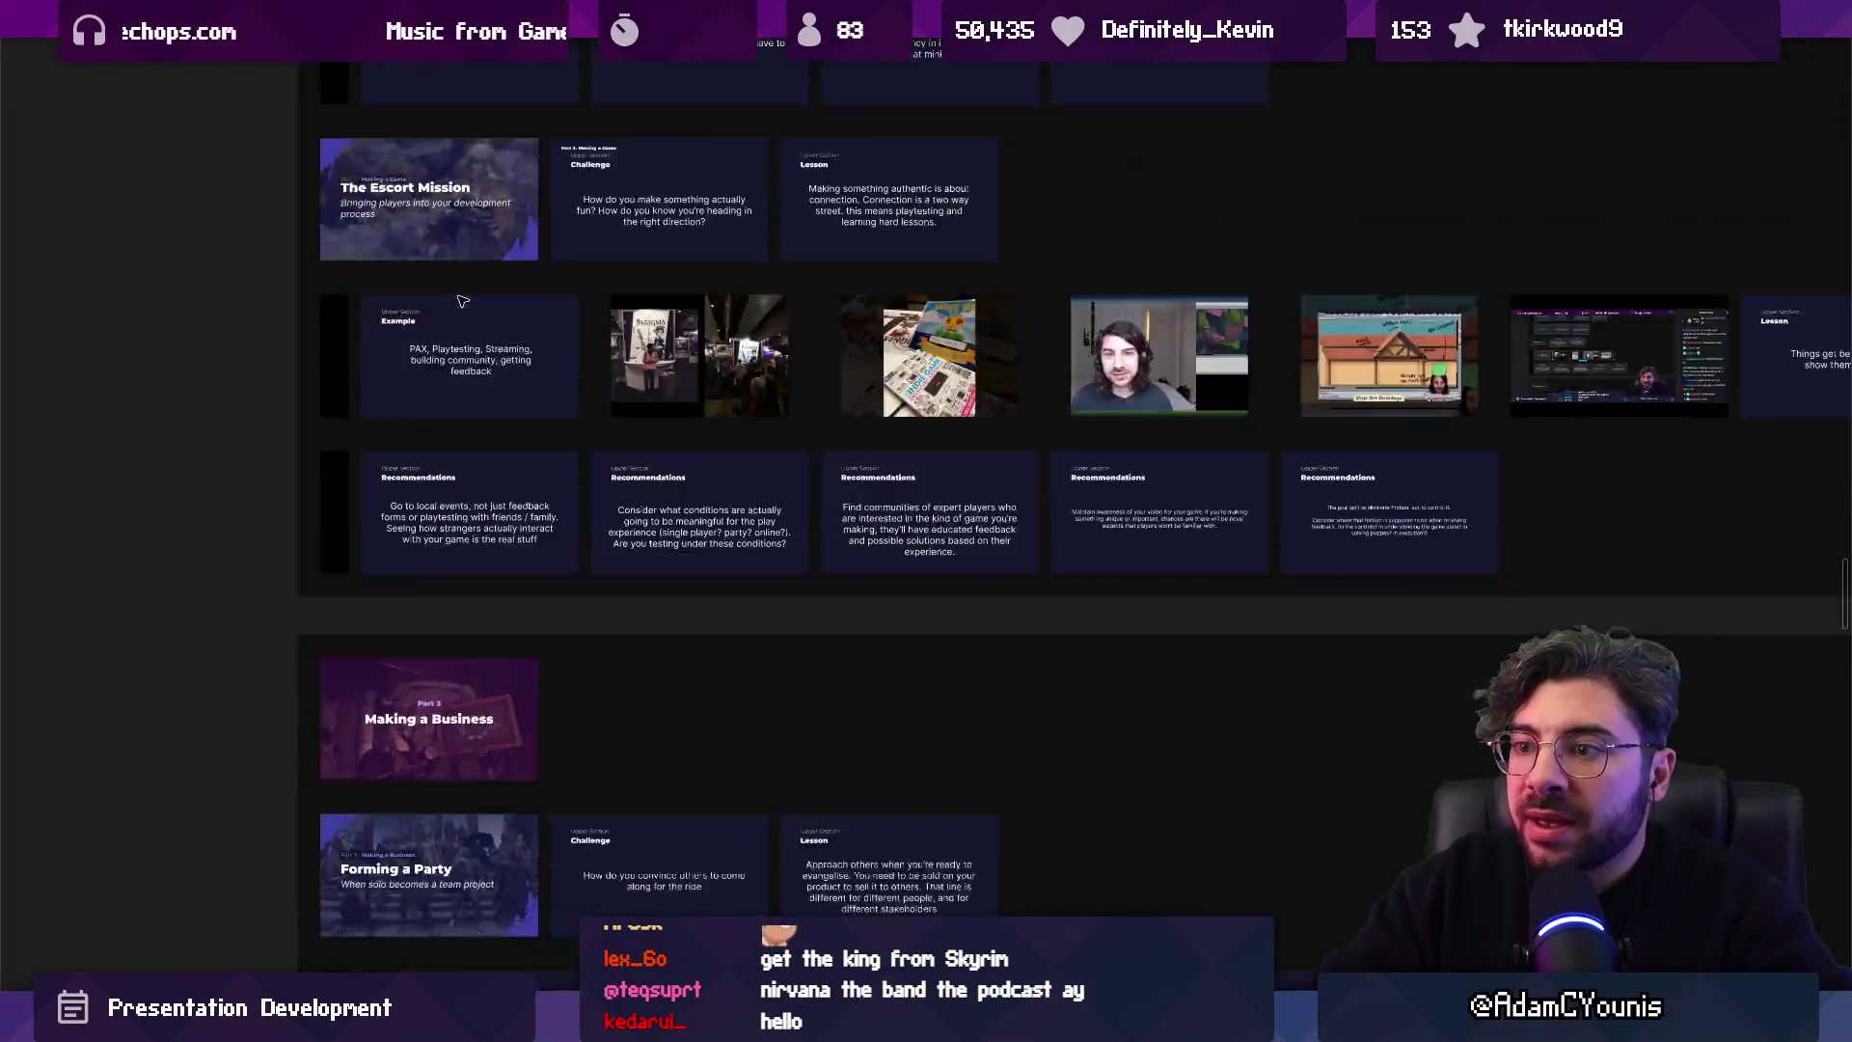
pyautogui.scroll(3, 535, 349)
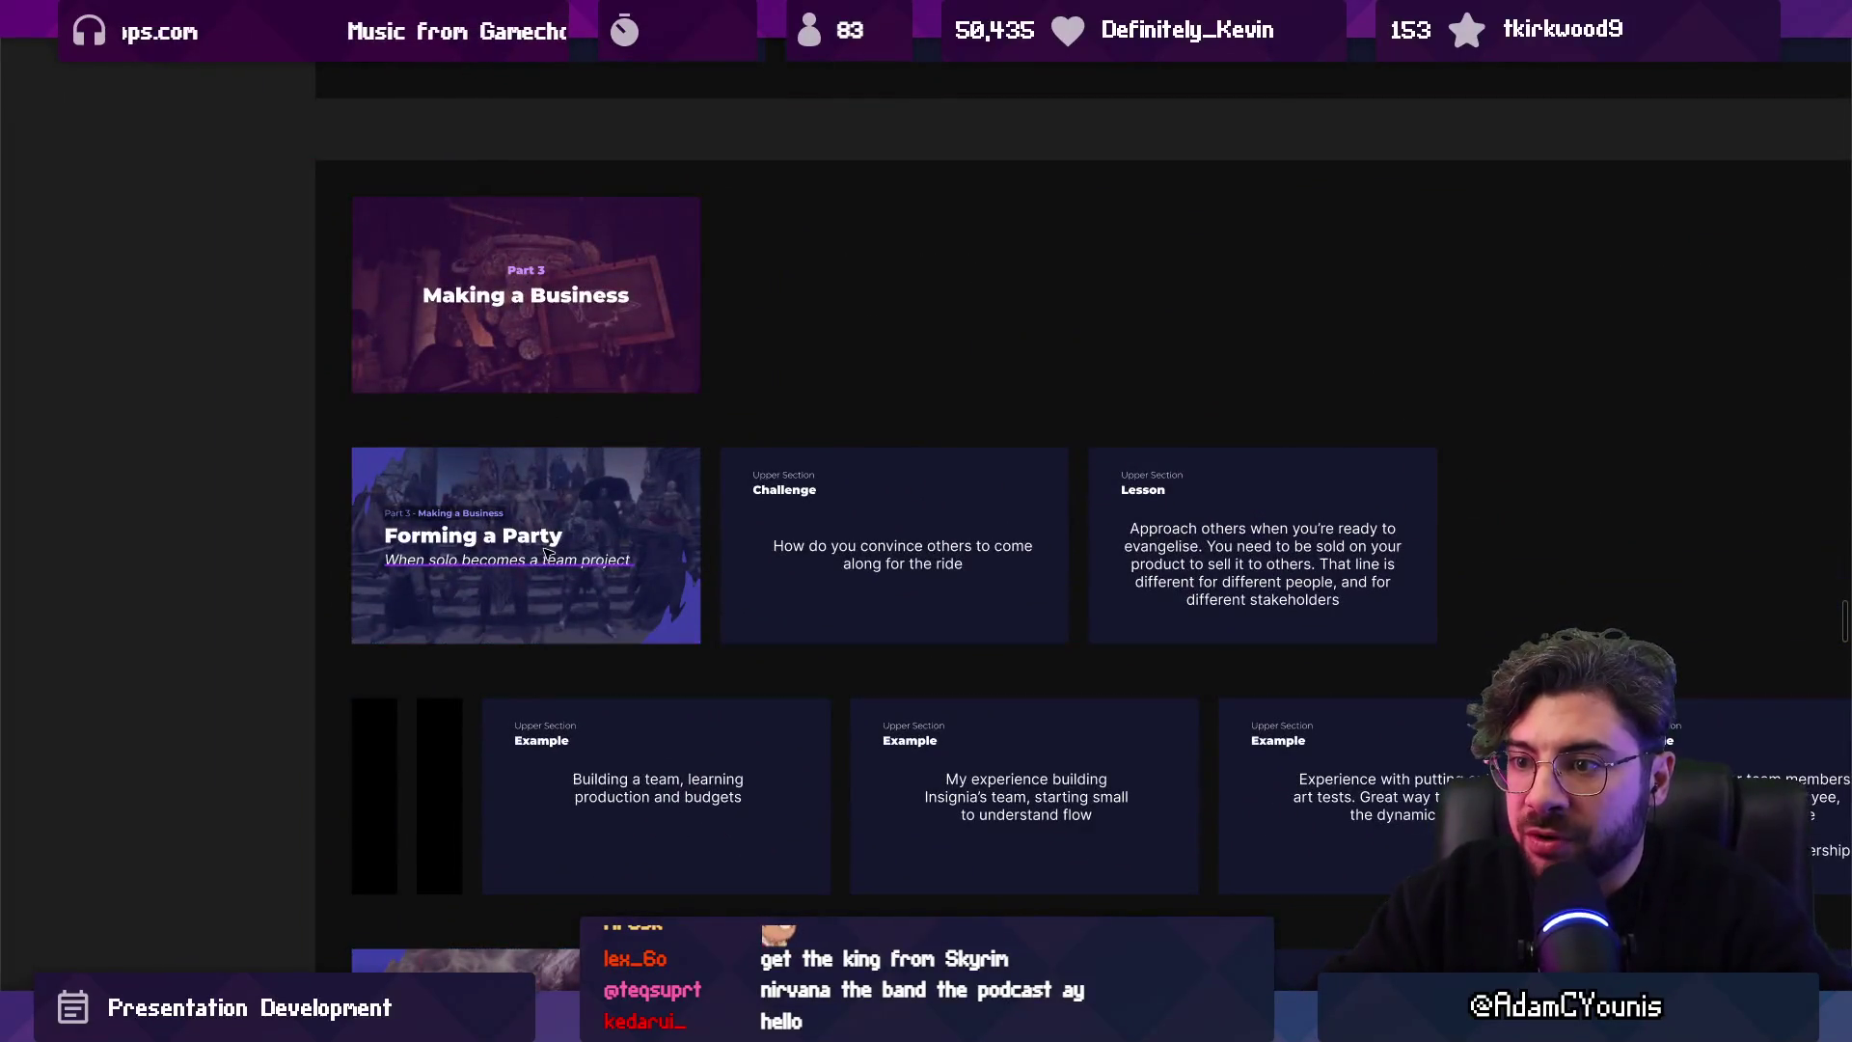
pyautogui.click(547, 590)
pyautogui.scroll(-4, 546, 590)
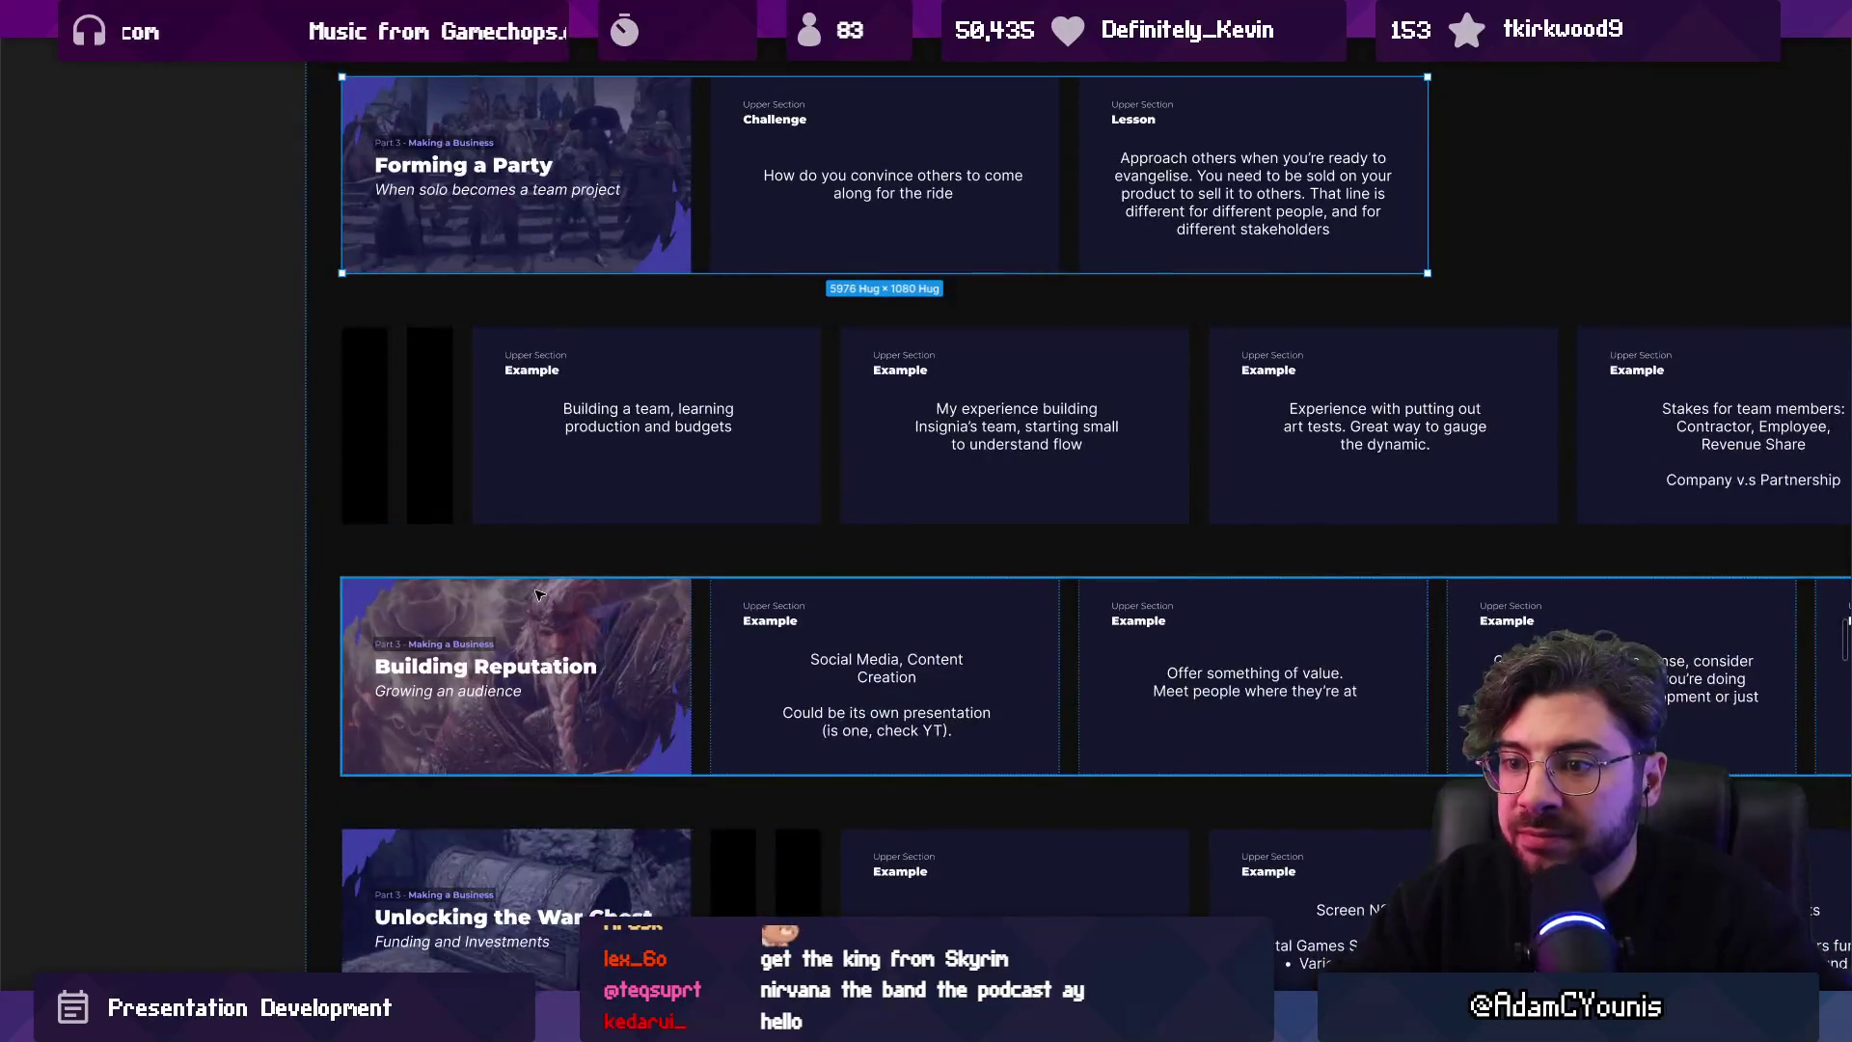
pyautogui.click(547, 591)
pyautogui.scroll(-3, 525, 361)
pyautogui.scroll(-3, 525, 361)
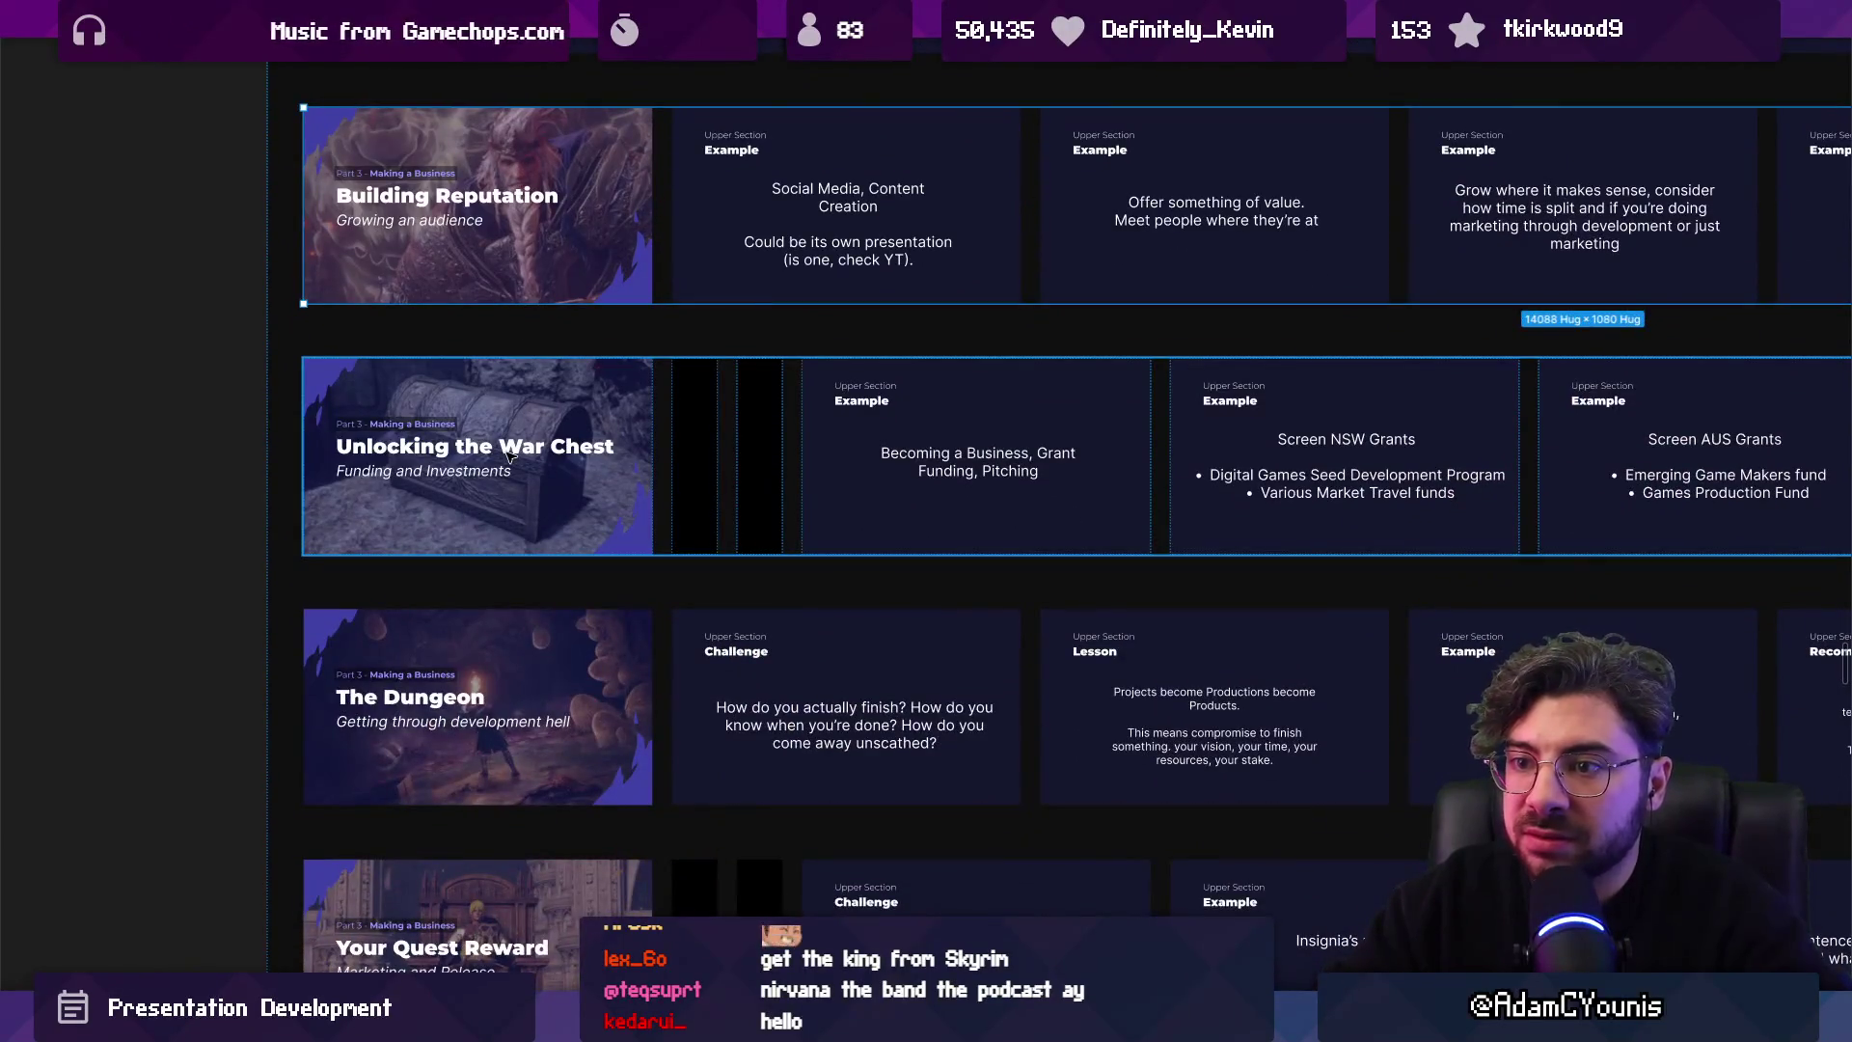
pyautogui.click(508, 455)
pyautogui.scroll(-4, 508, 456)
pyautogui.scroll(2, 398, 368)
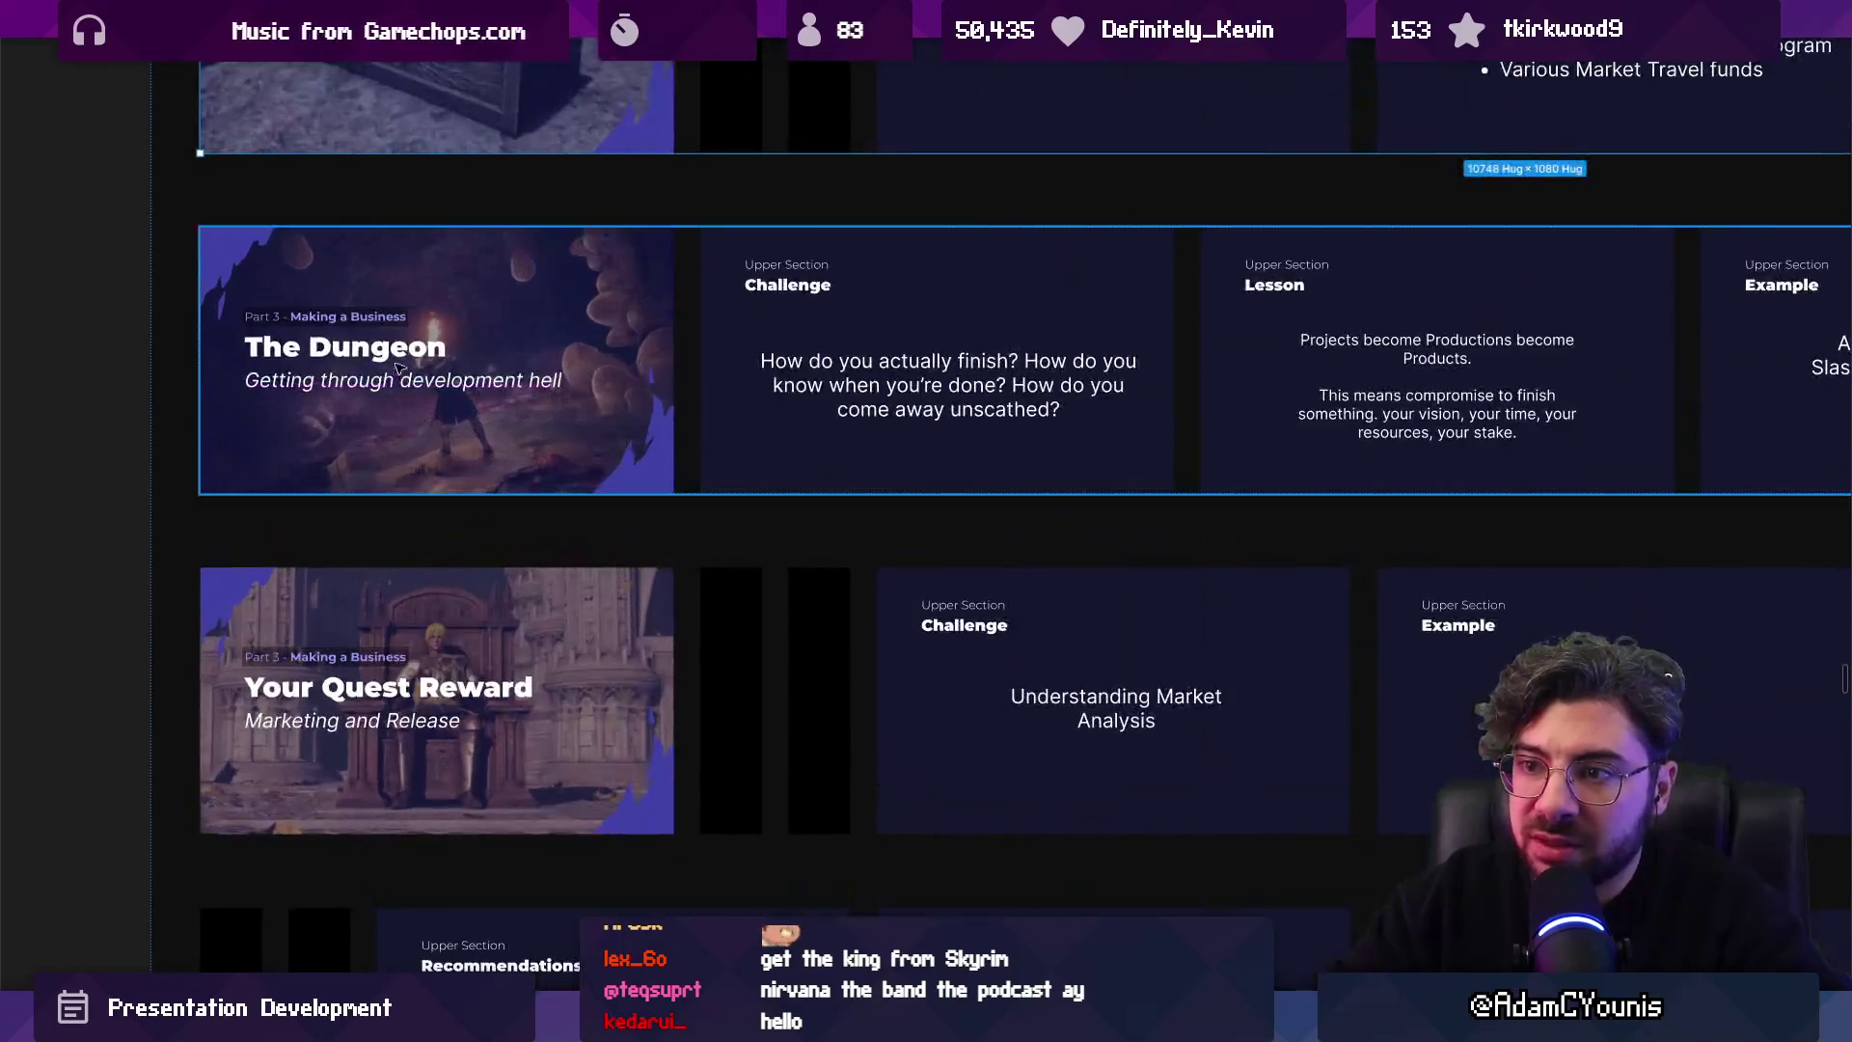
pyautogui.click(407, 311)
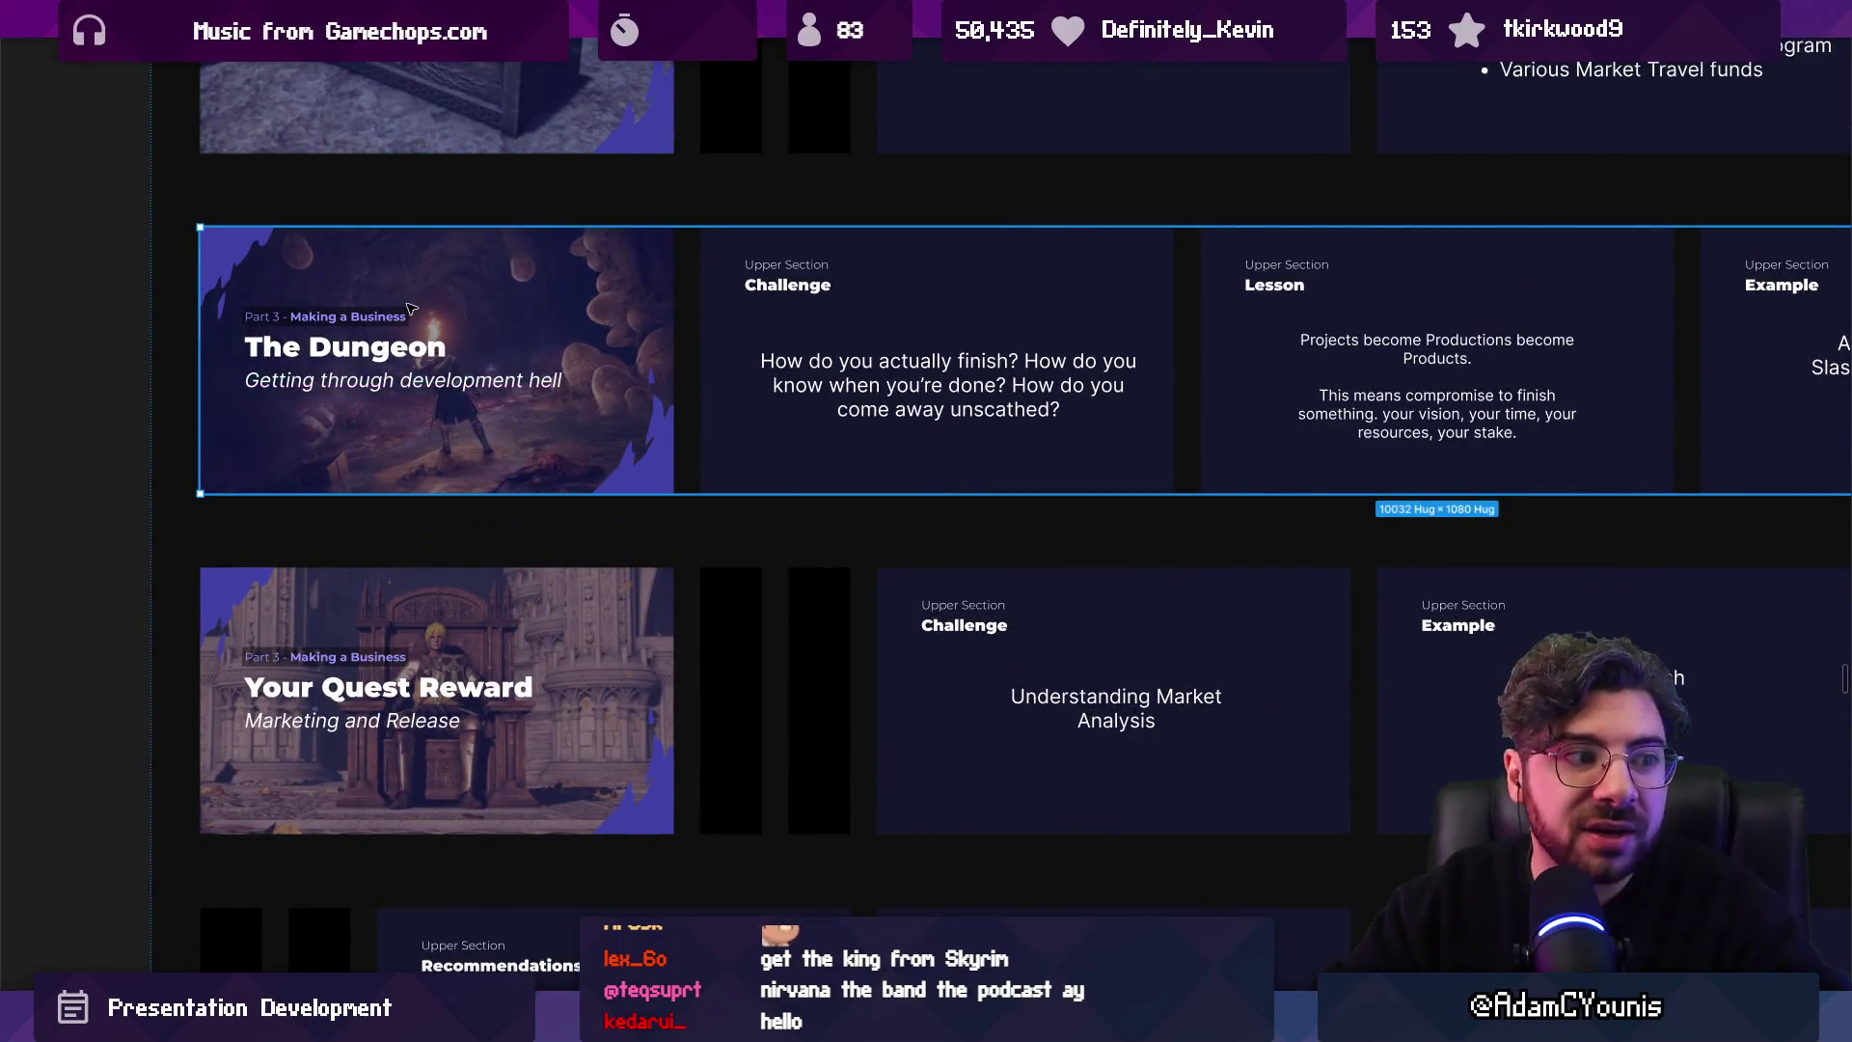
pyautogui.scroll(-1, 407, 434)
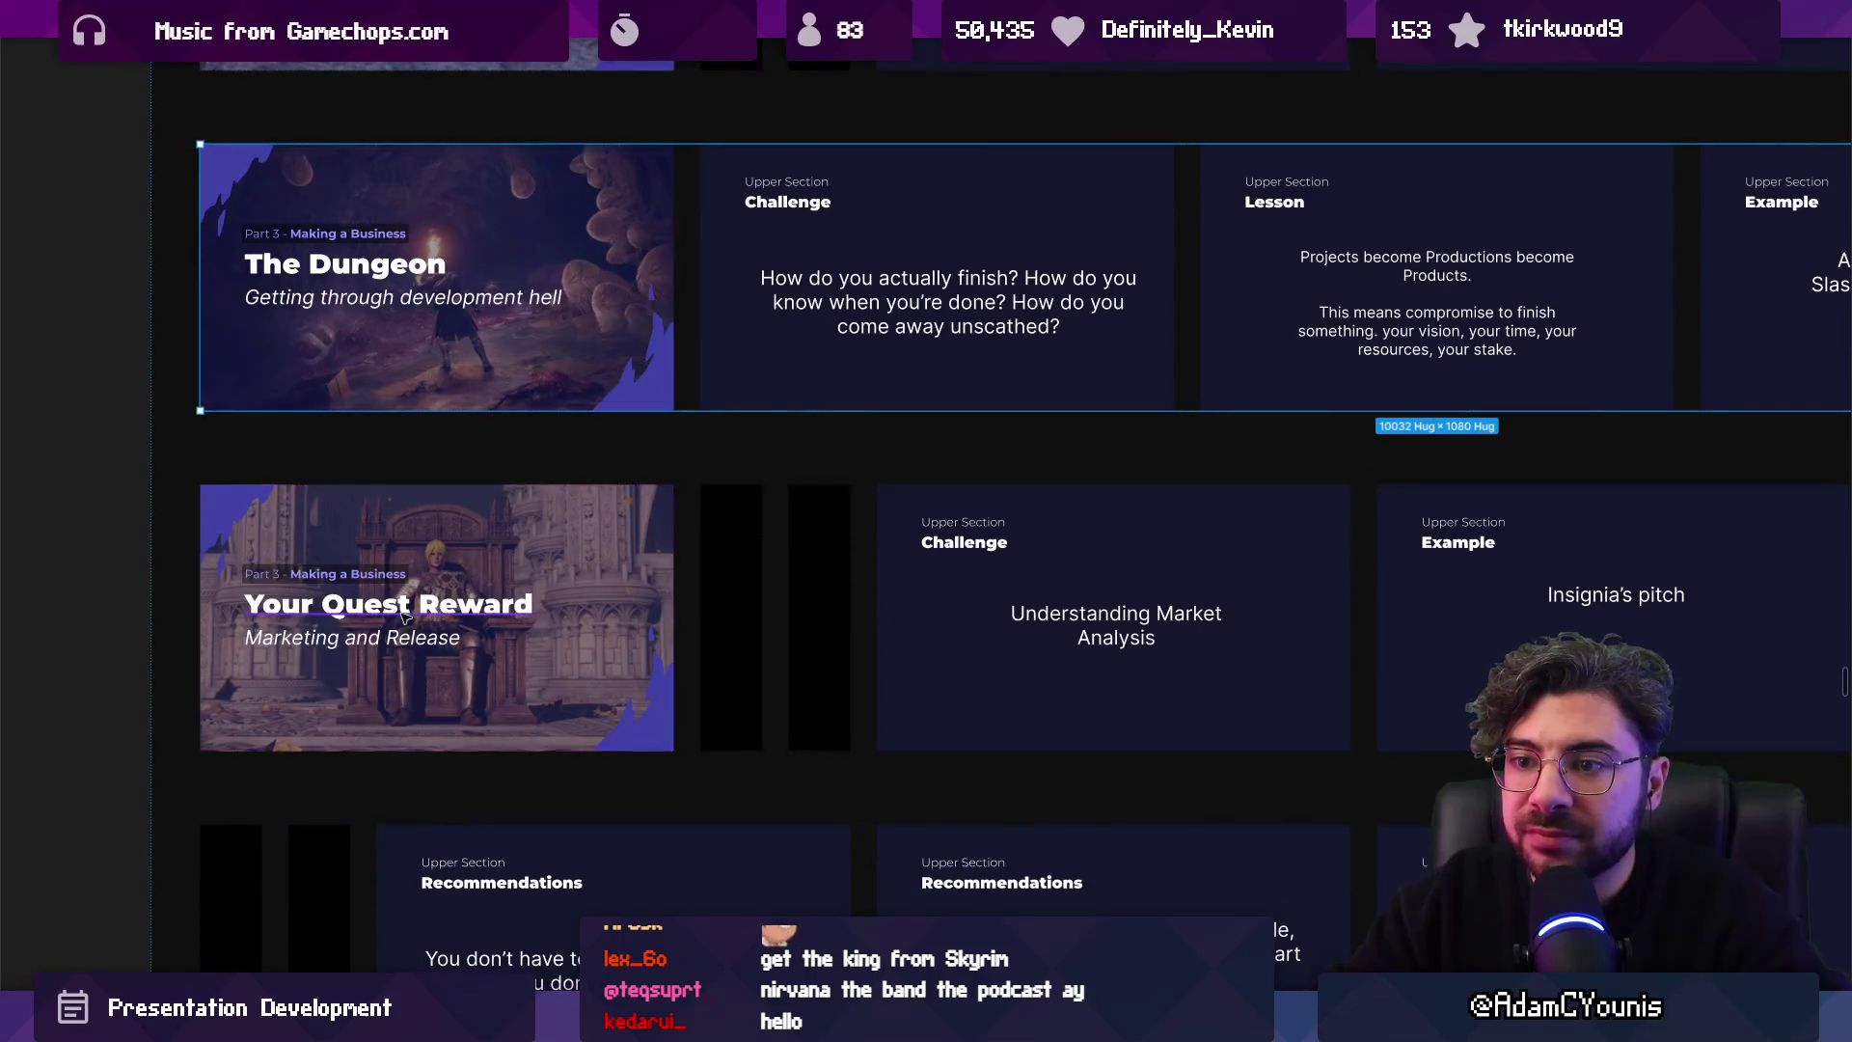
pyautogui.click(415, 642)
pyautogui.scroll(-6, 524, 542)
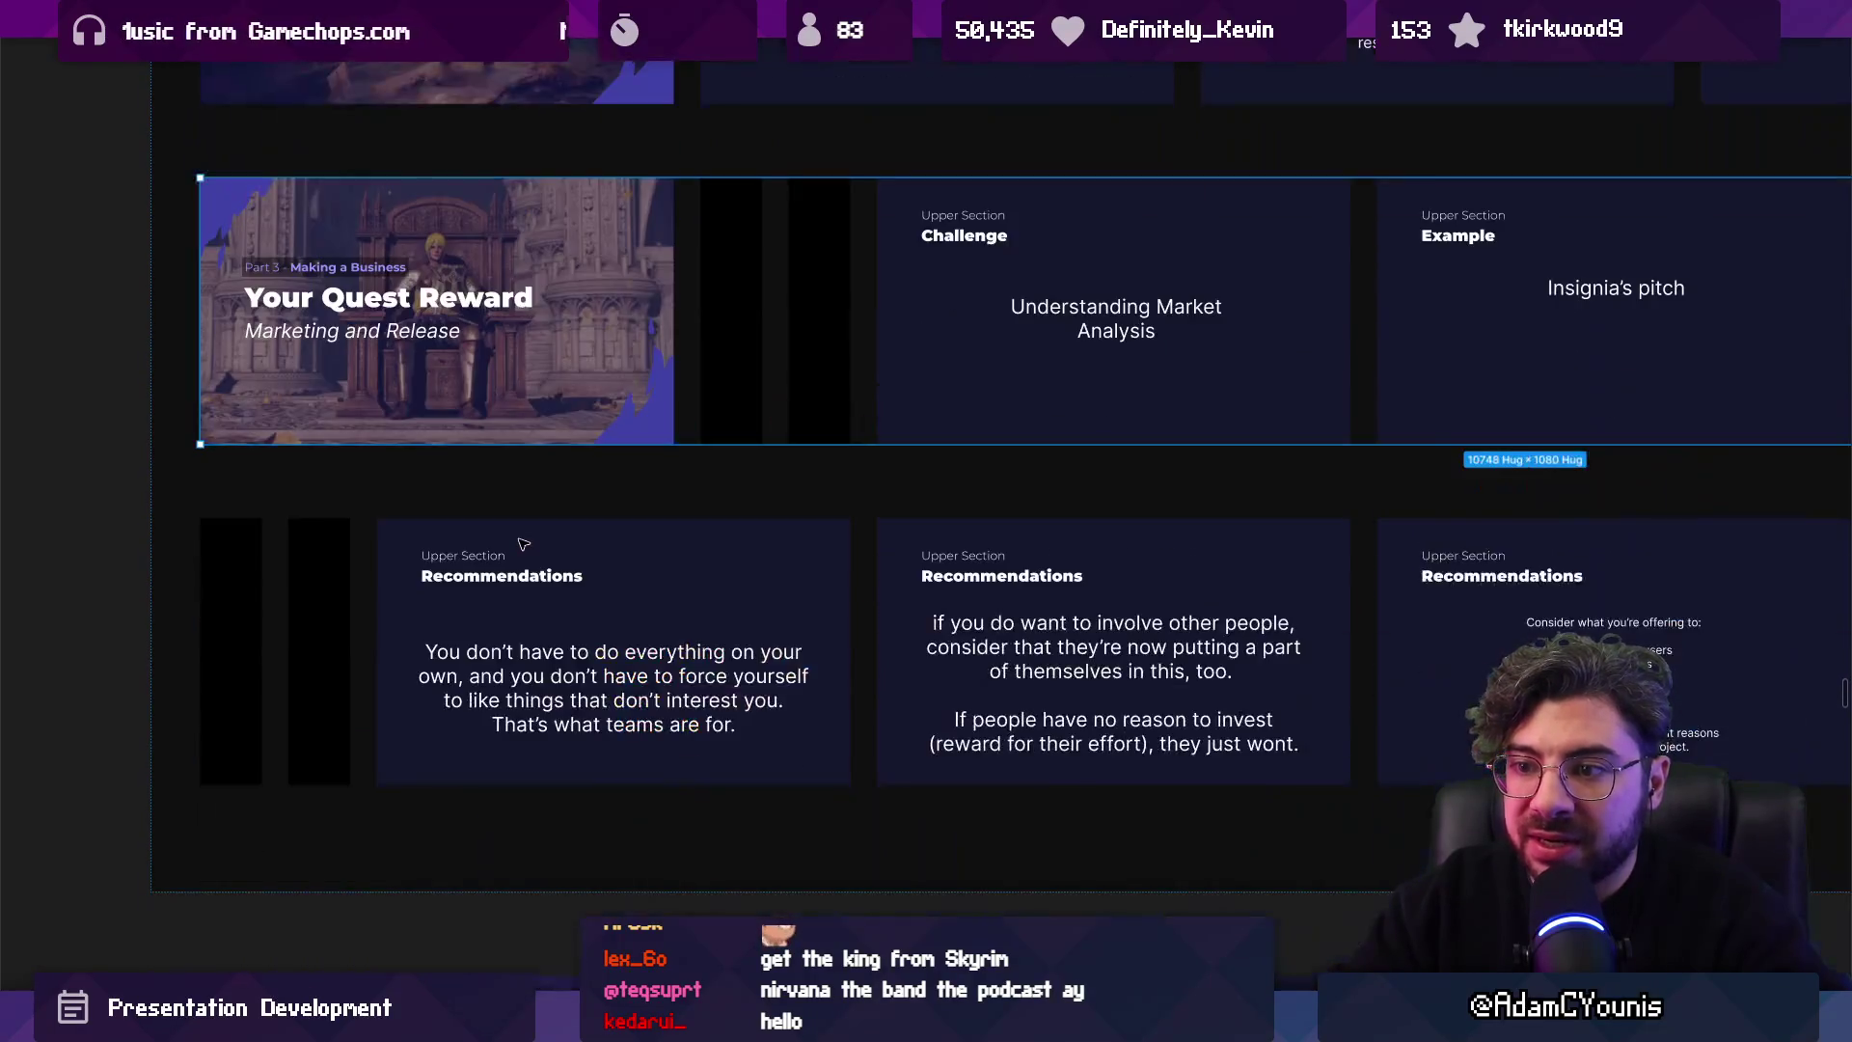
pyautogui.scroll(-3, 523, 542)
pyautogui.click(522, 629)
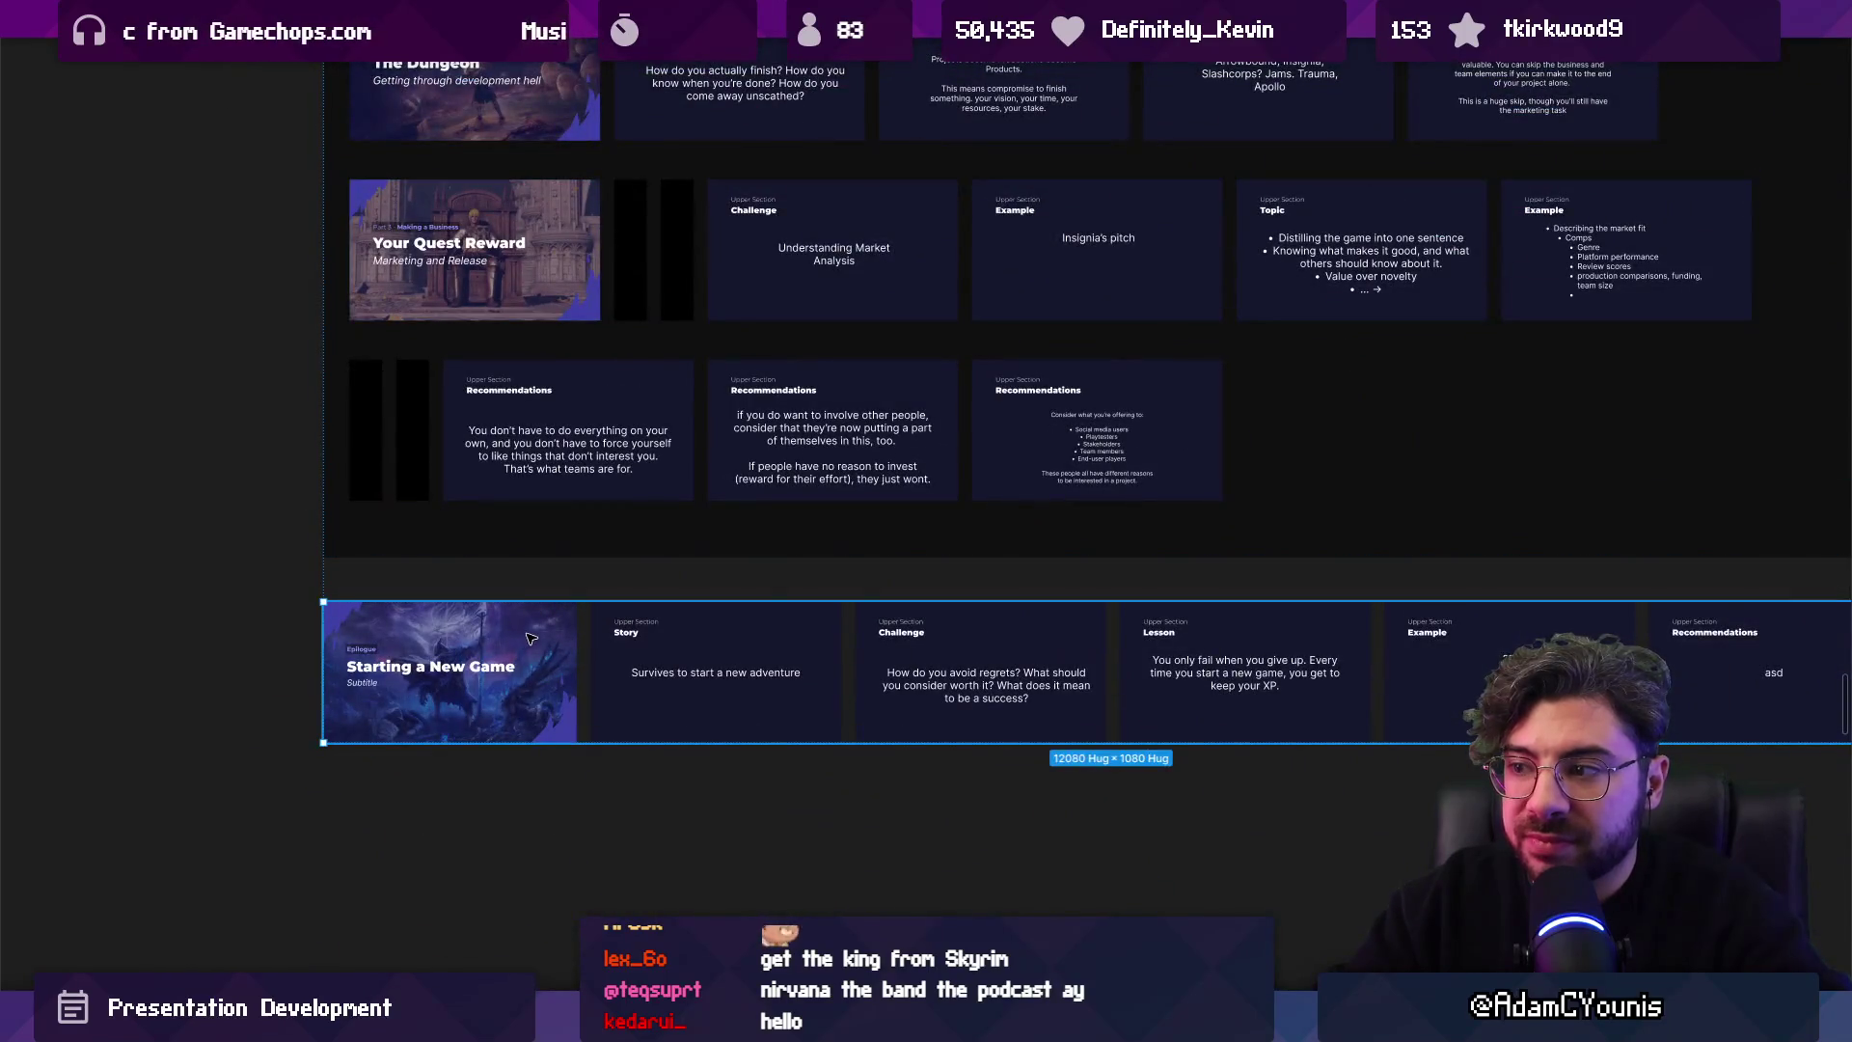
pyautogui.scroll(-2, 519, 622)
pyautogui.scroll(2, 445, 643)
pyautogui.scroll(-5, 440, 369)
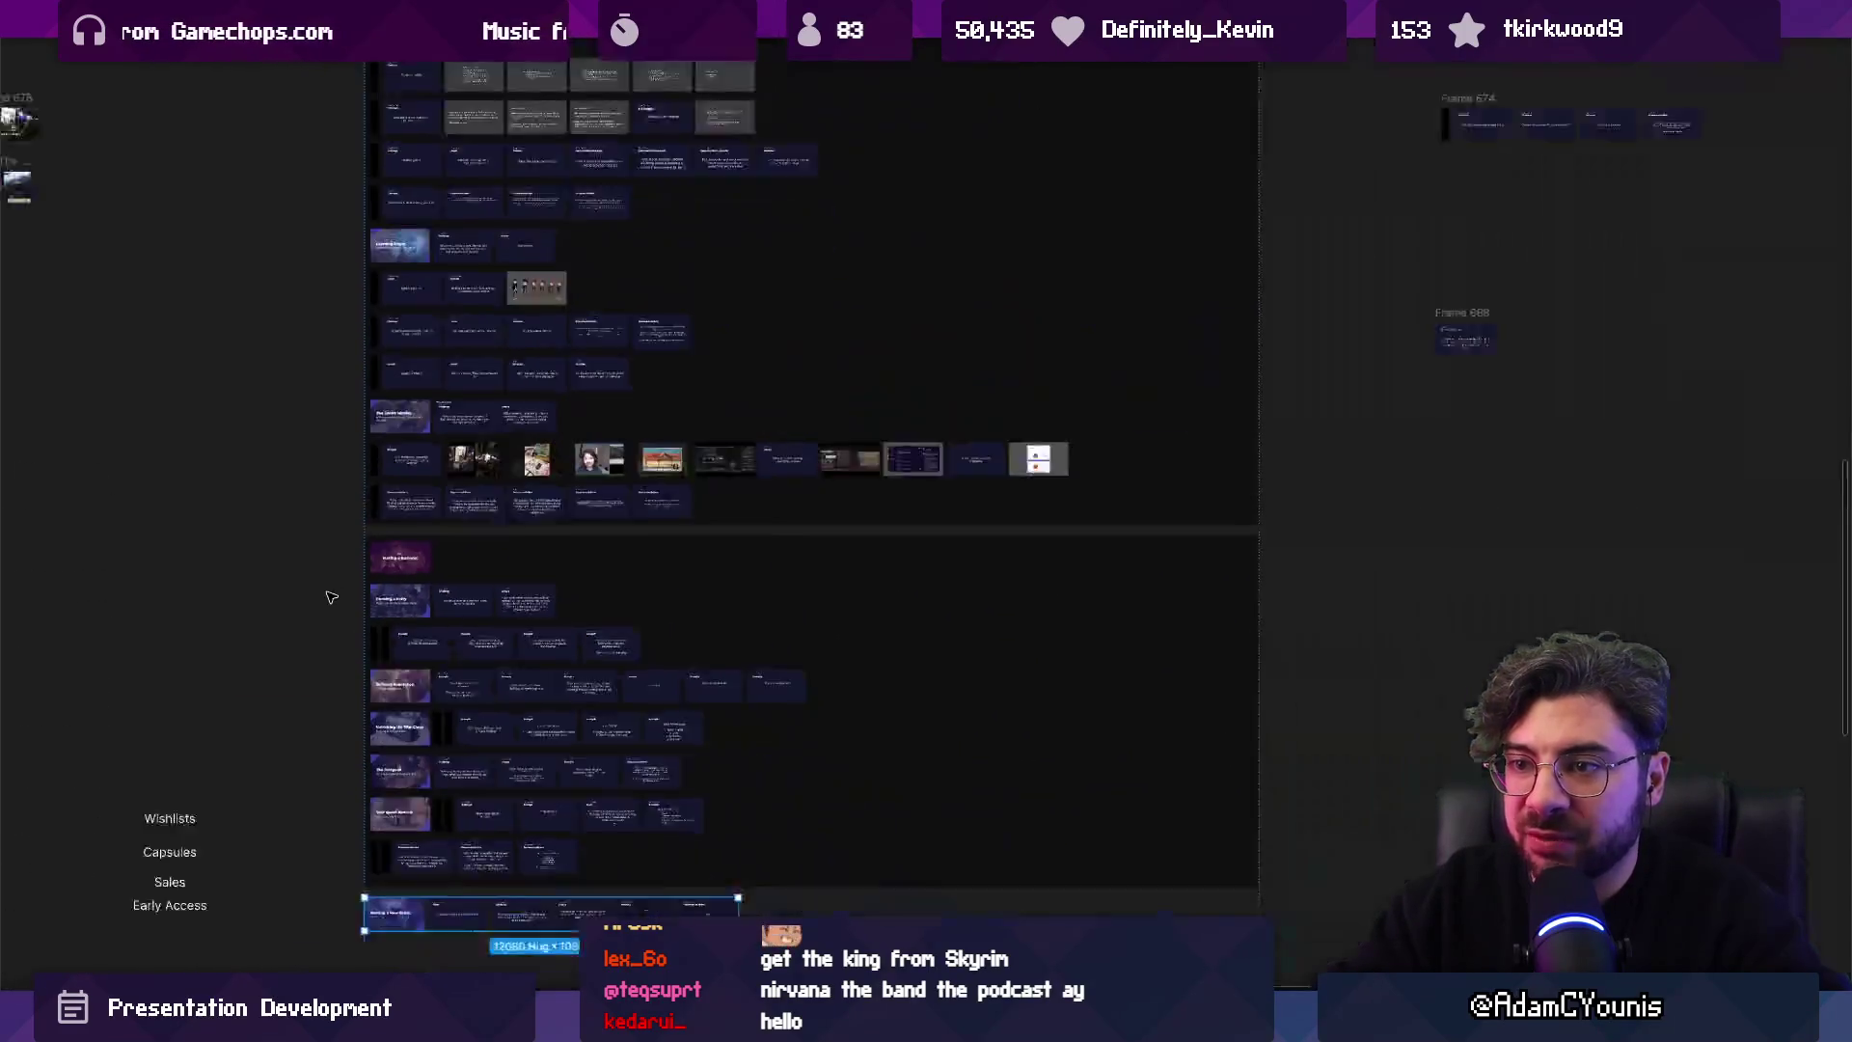
pyautogui.scroll(10, 441, 241)
pyautogui.scroll(5, 441, 190)
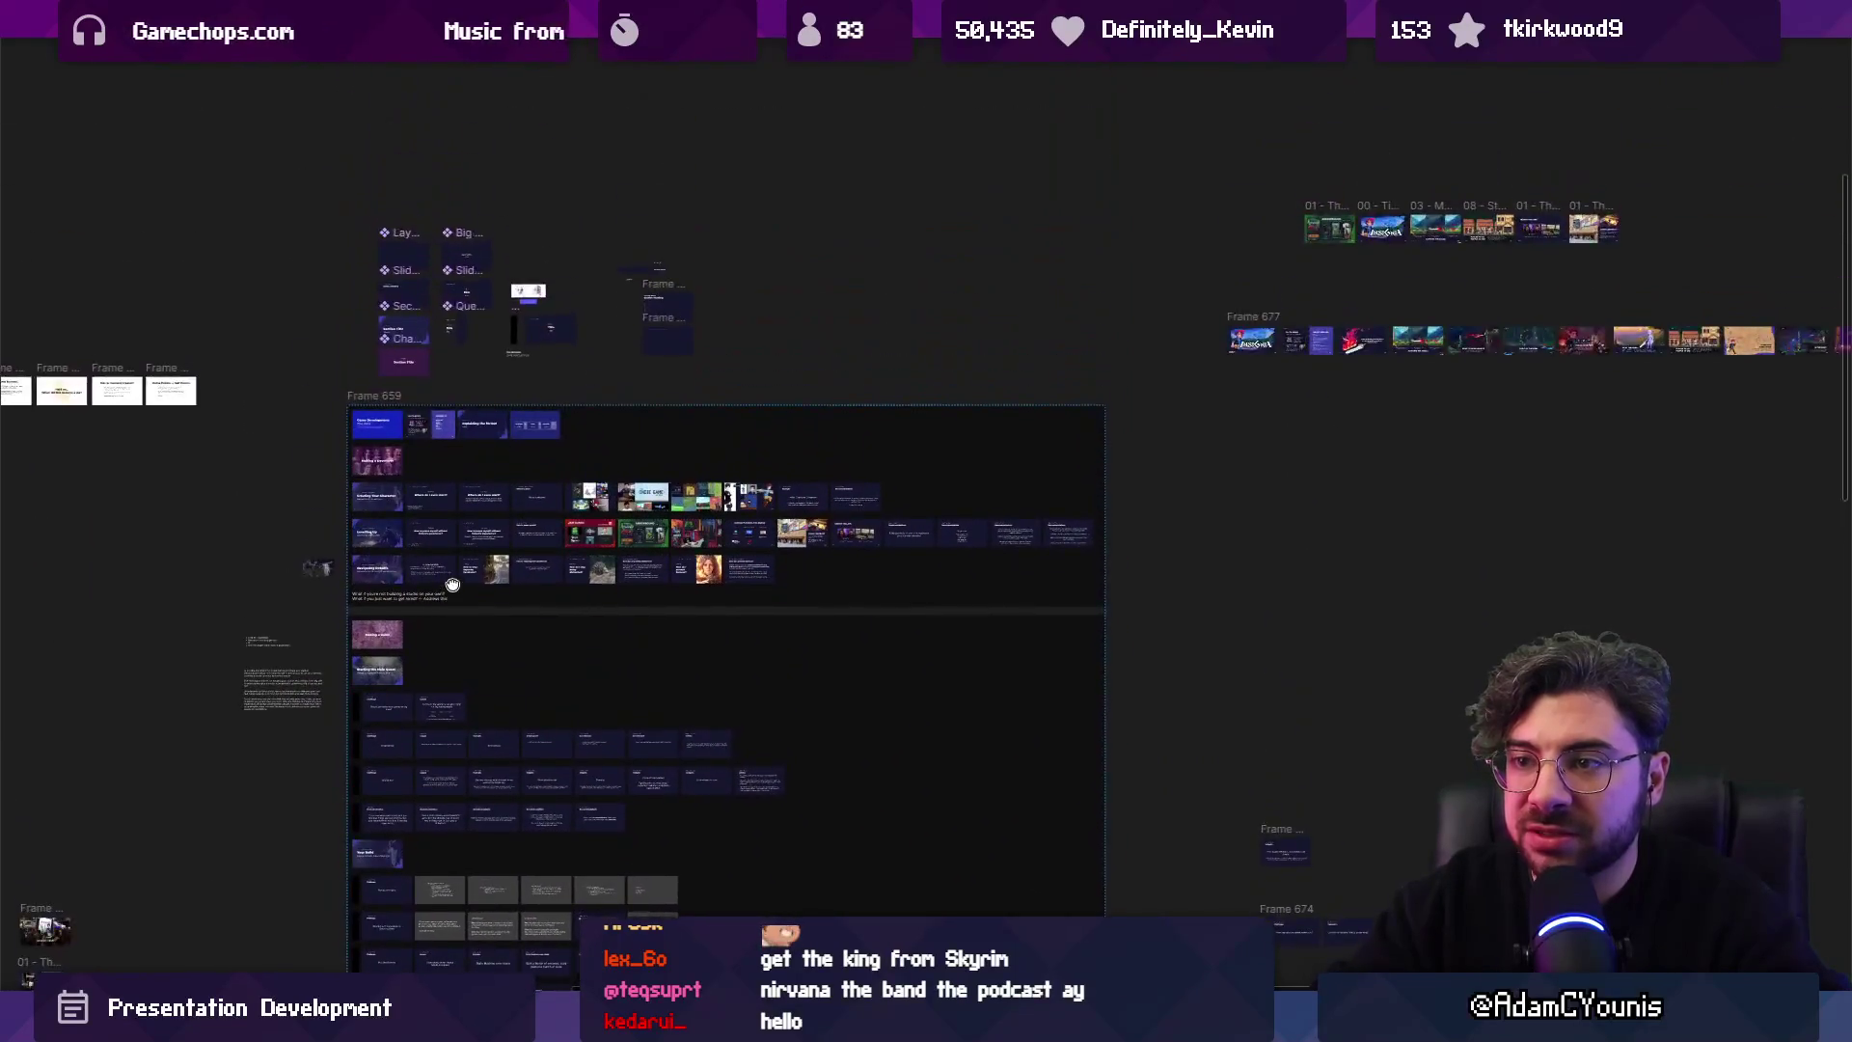
pyautogui.scroll(-3, 434, 289)
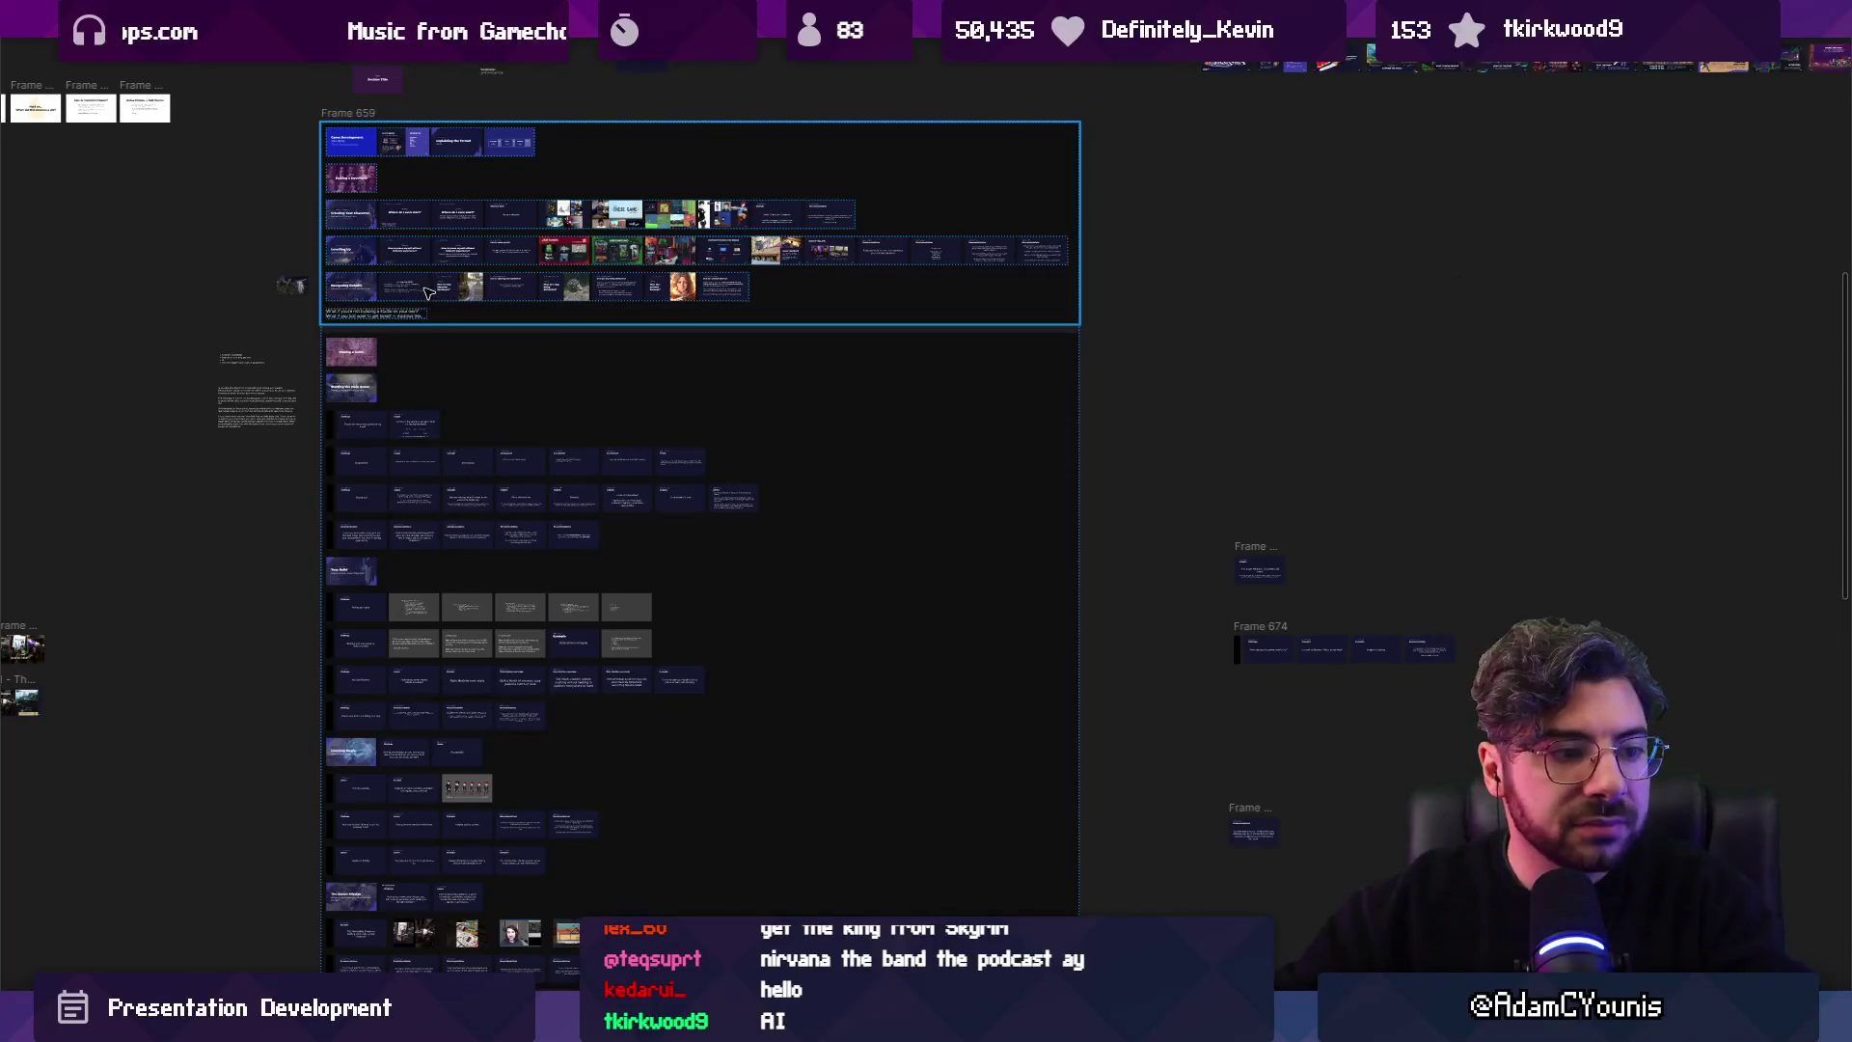
pyautogui.click(338, 778)
pyautogui.scroll(3, 338, 779)
pyautogui.scroll(5, 337, 778)
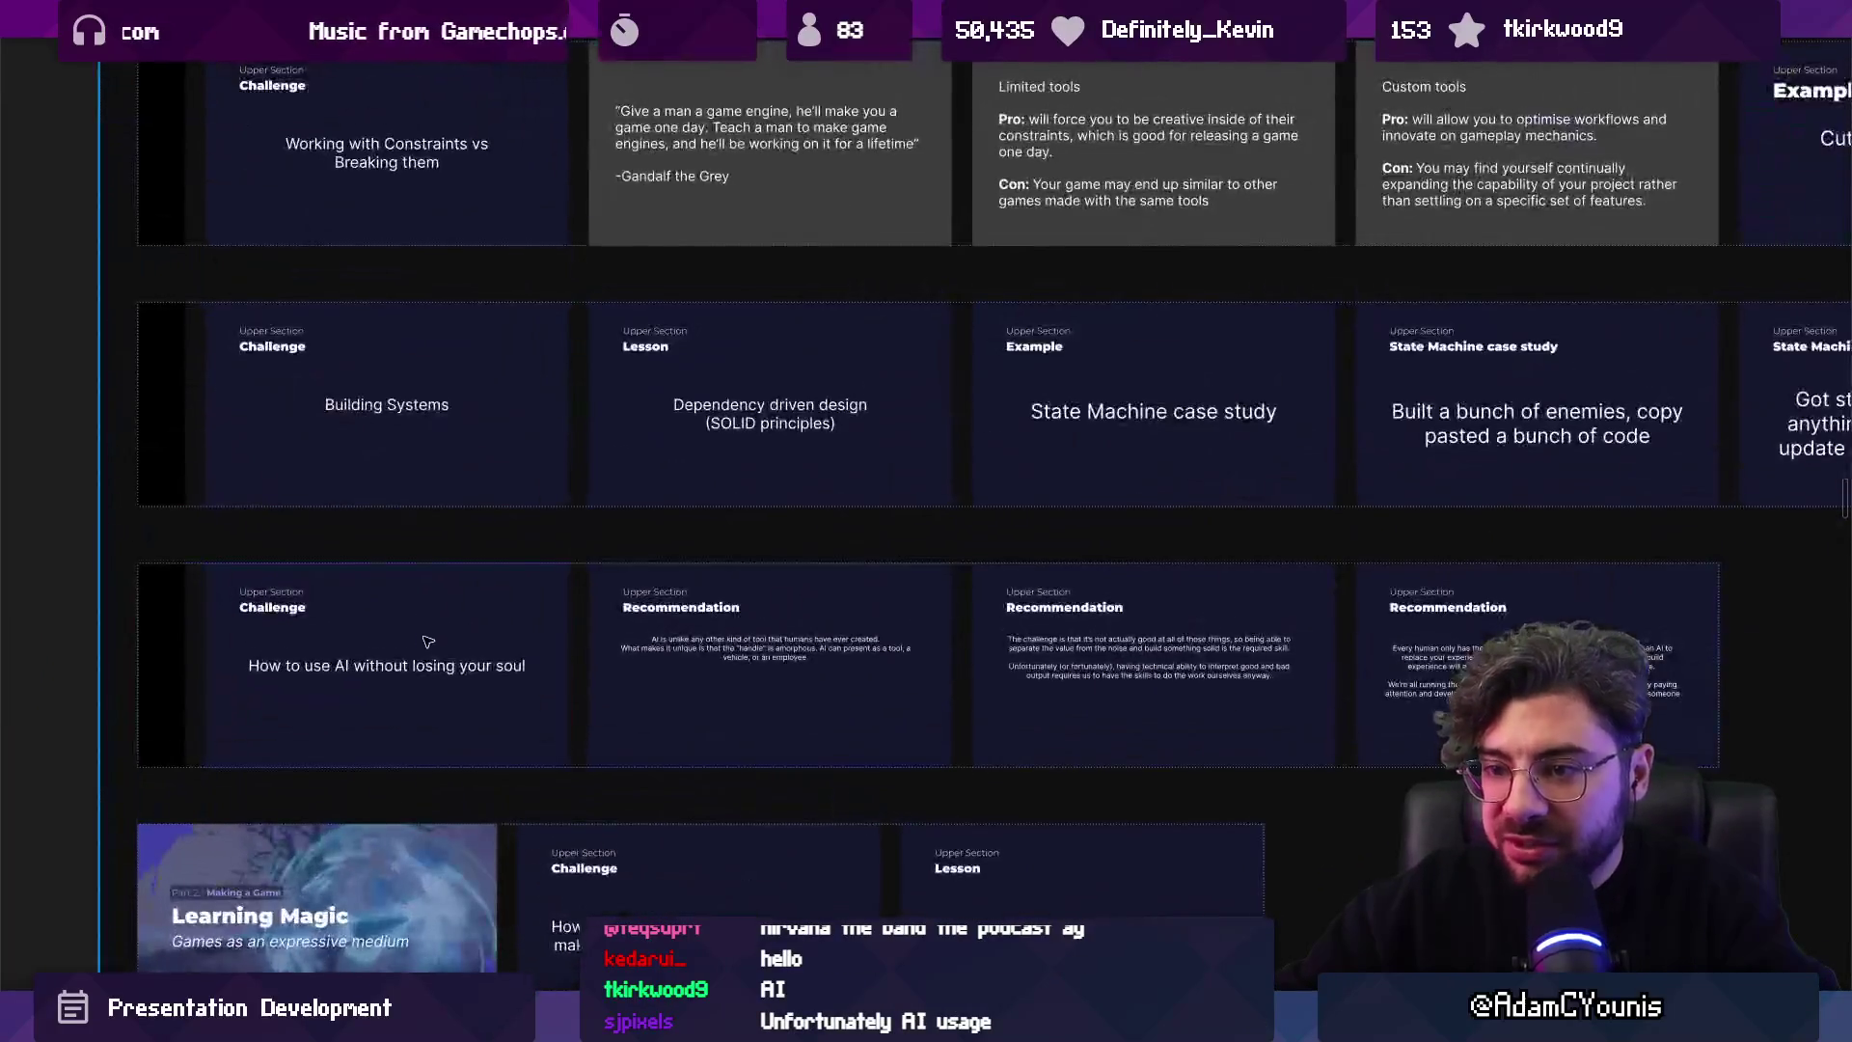
pyautogui.click(419, 644)
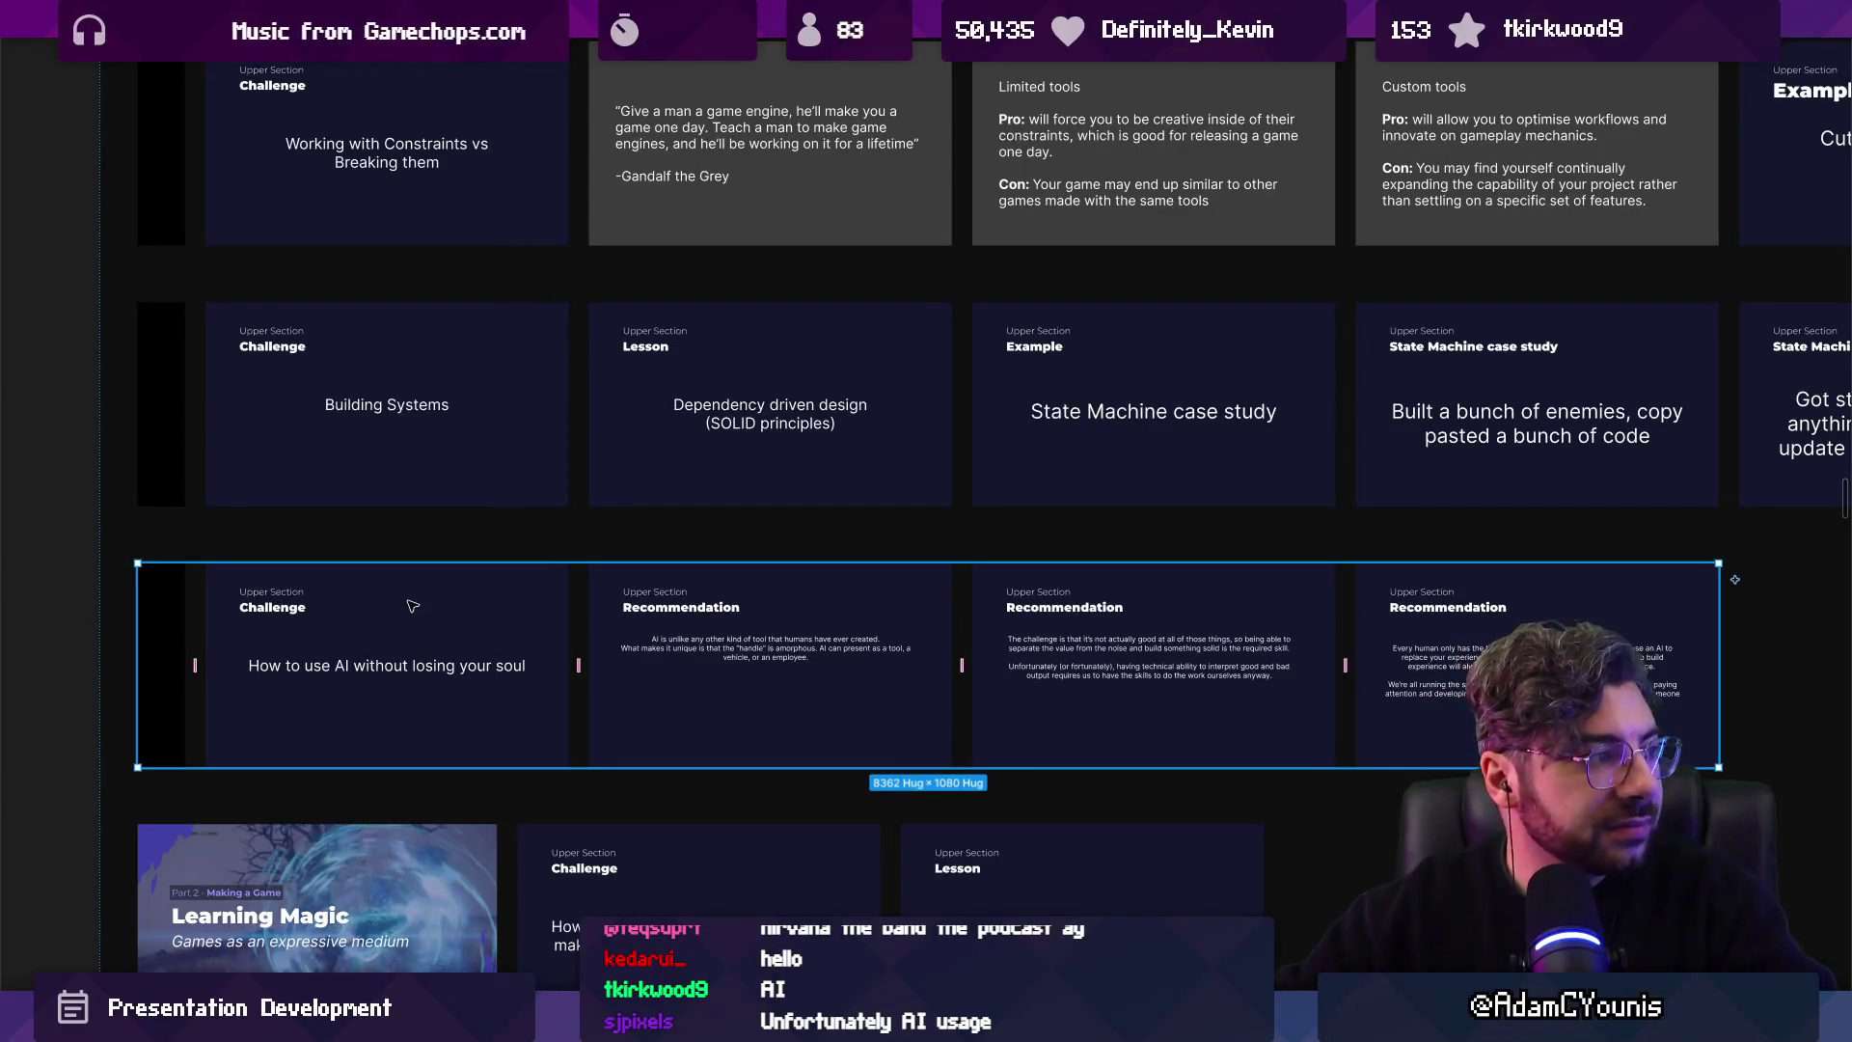
pyautogui.scroll(-4, 707, 708)
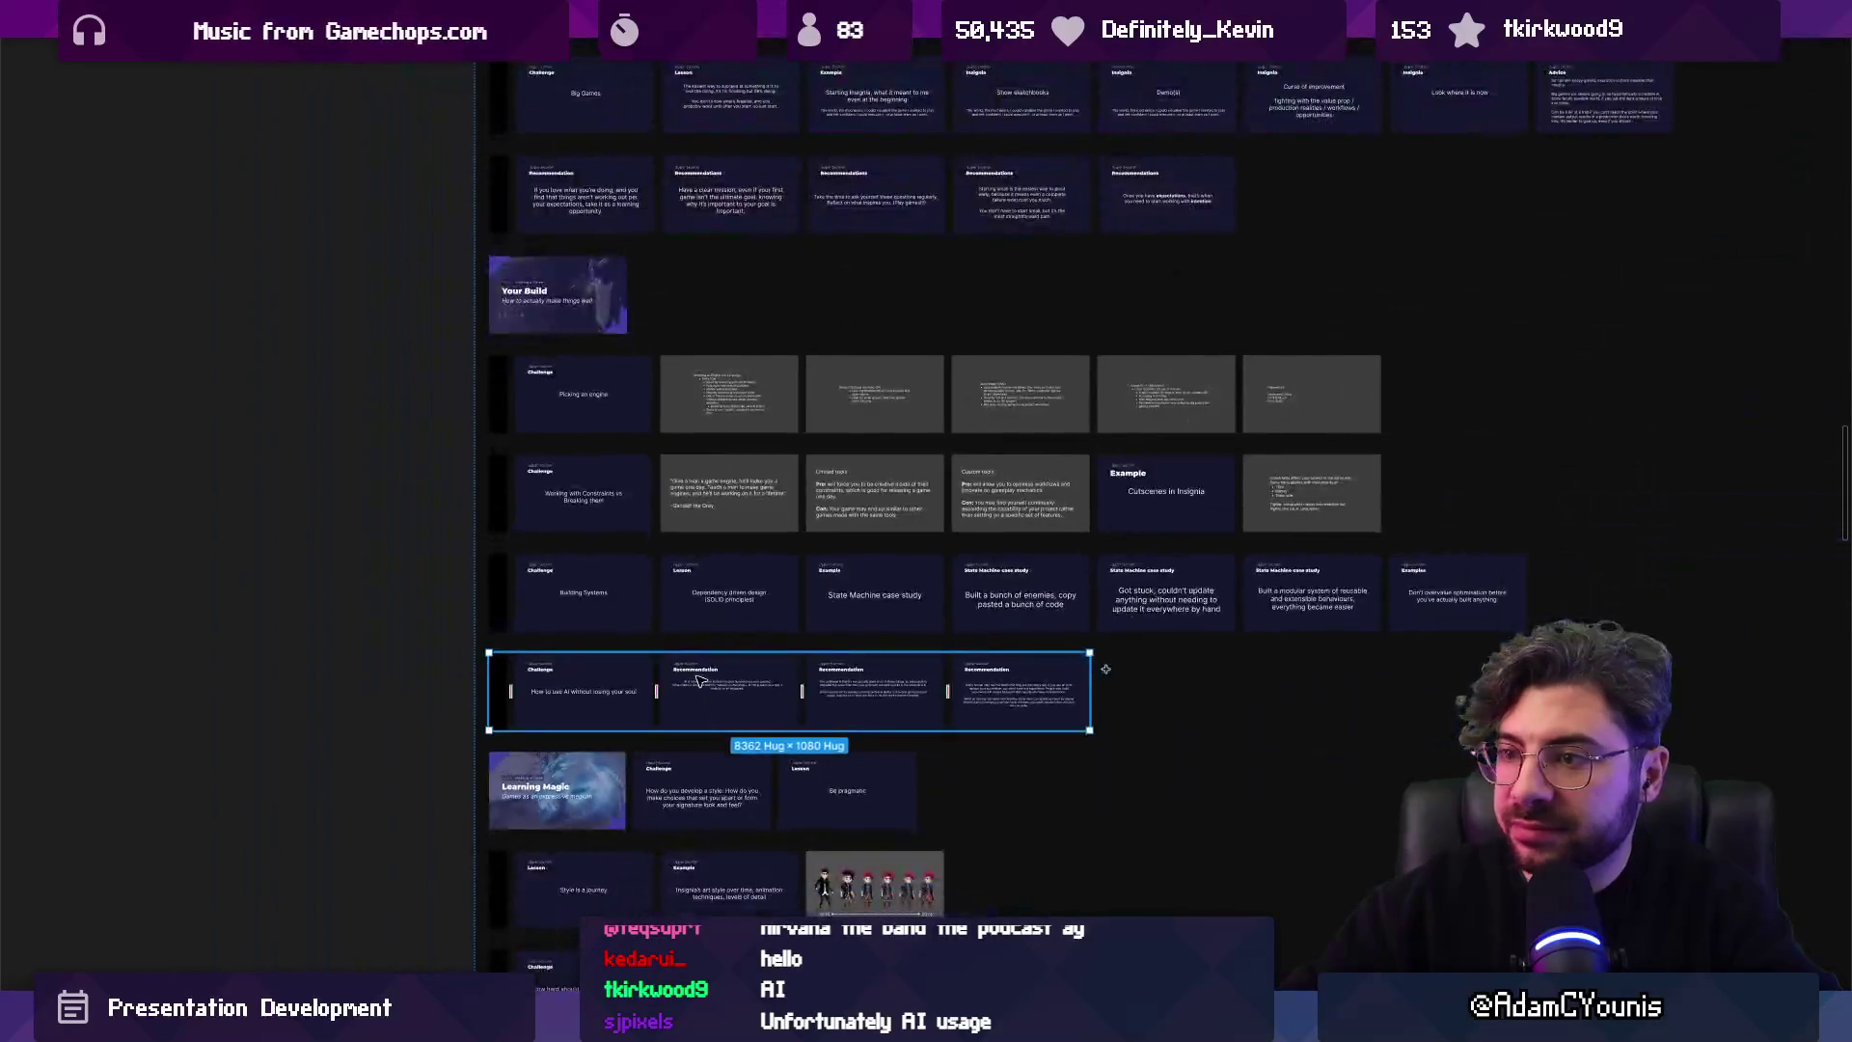
pyautogui.scroll(2, 649, 689)
pyautogui.scroll(1, 692, 457)
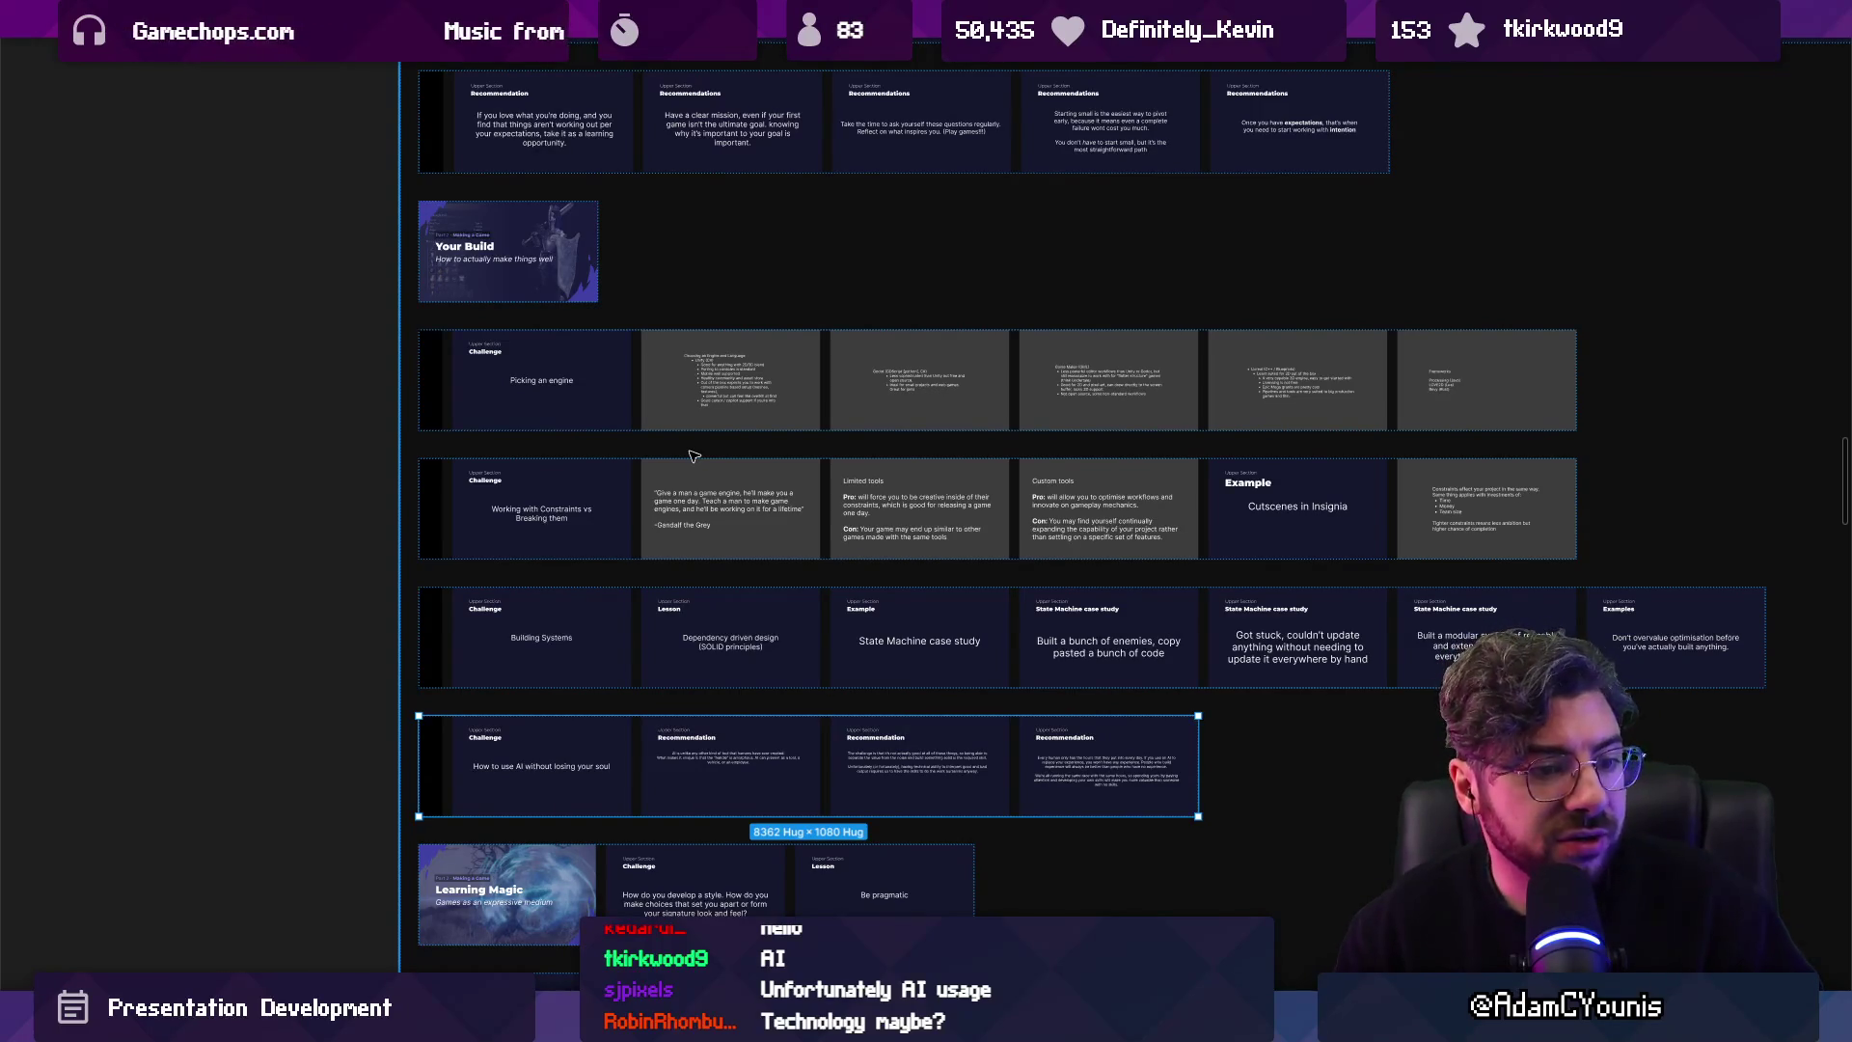
pyautogui.click(614, 374)
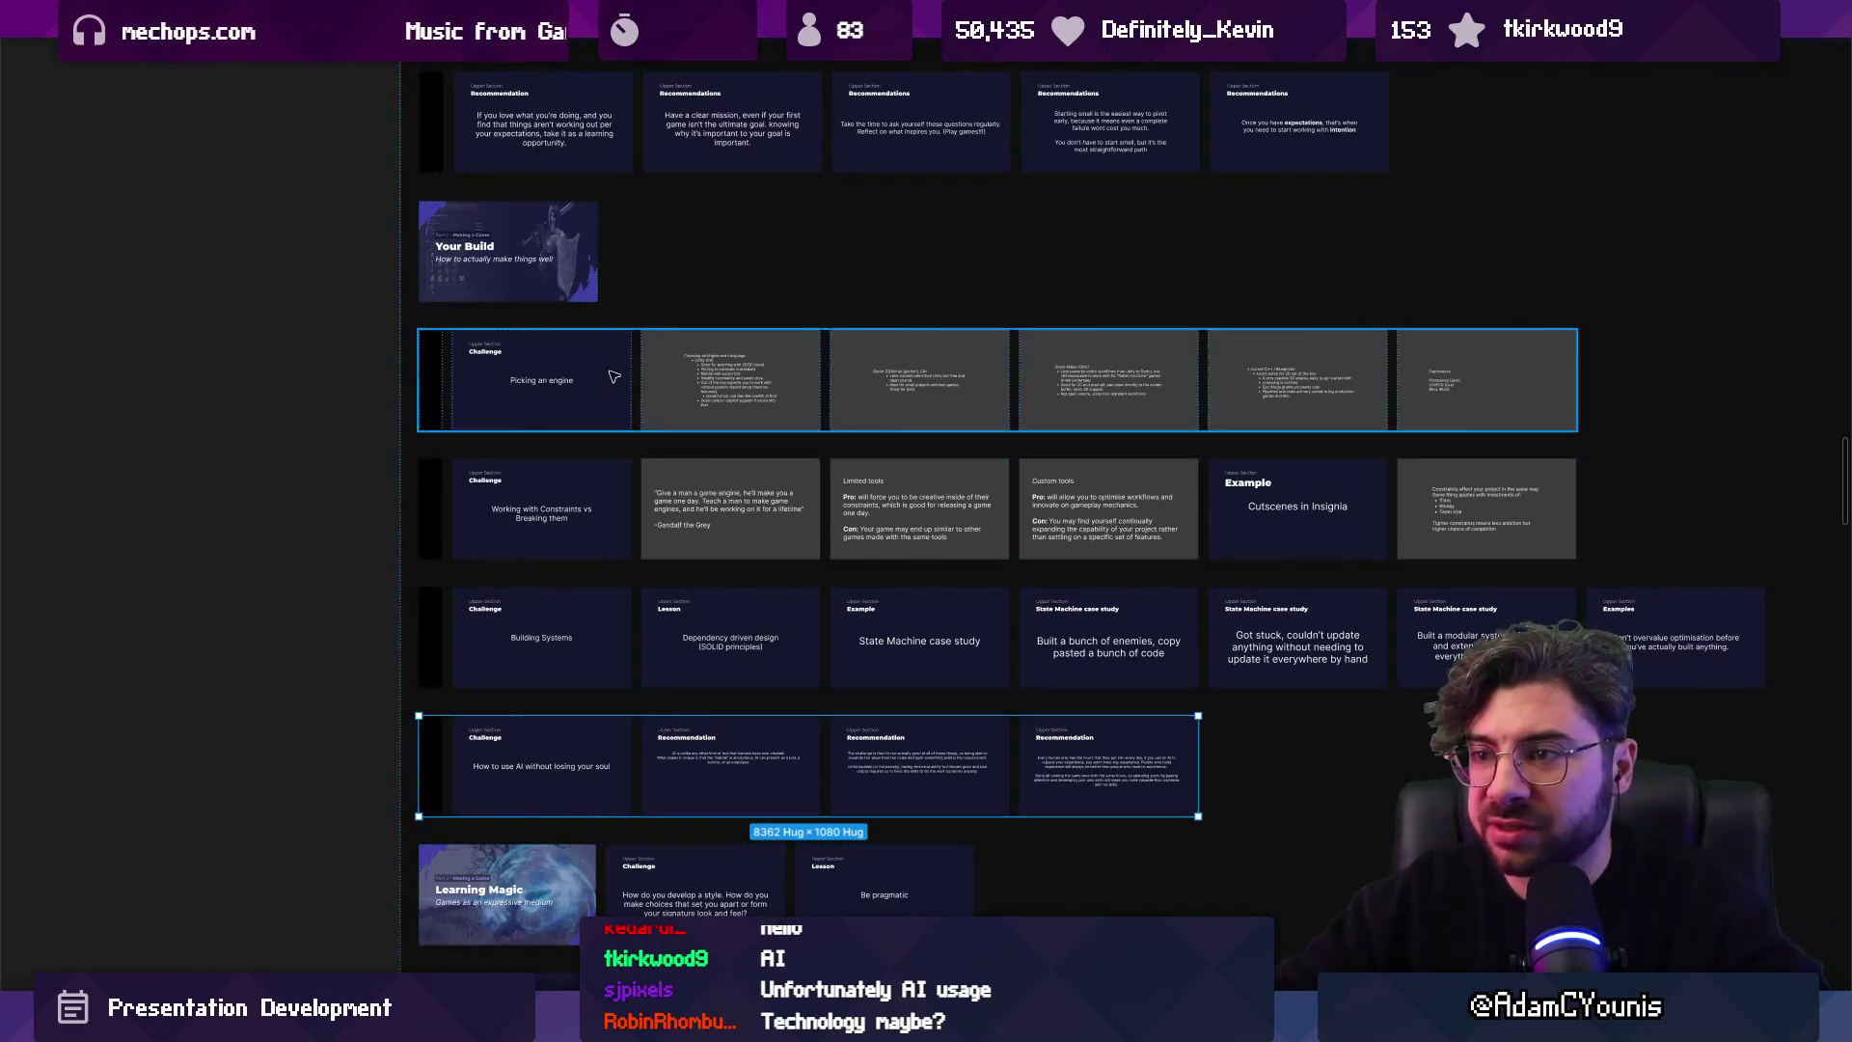
pyautogui.hotkey('shift', '2')
pyautogui.click(491, 372)
pyautogui.scroll(-3, 491, 372)
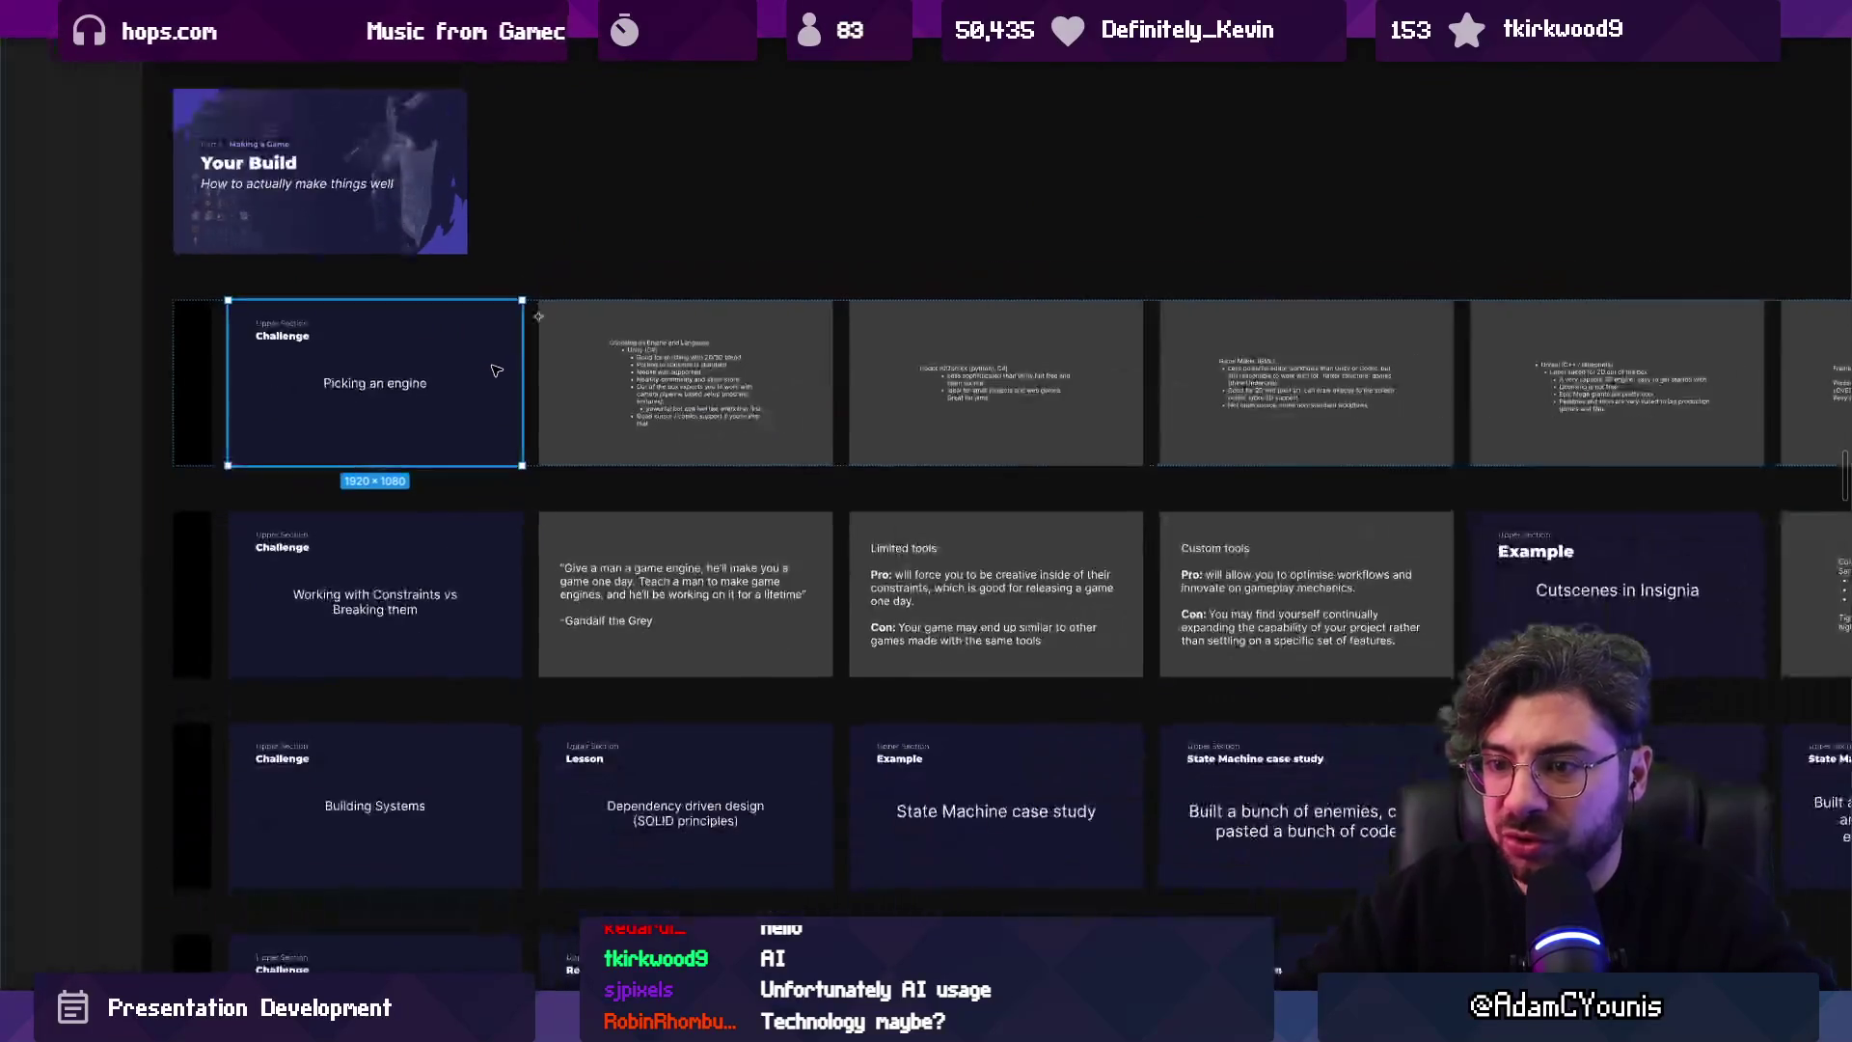
pyautogui.hscroll(5, 1283, 315)
pyautogui.scroll(-3, 1283, 315)
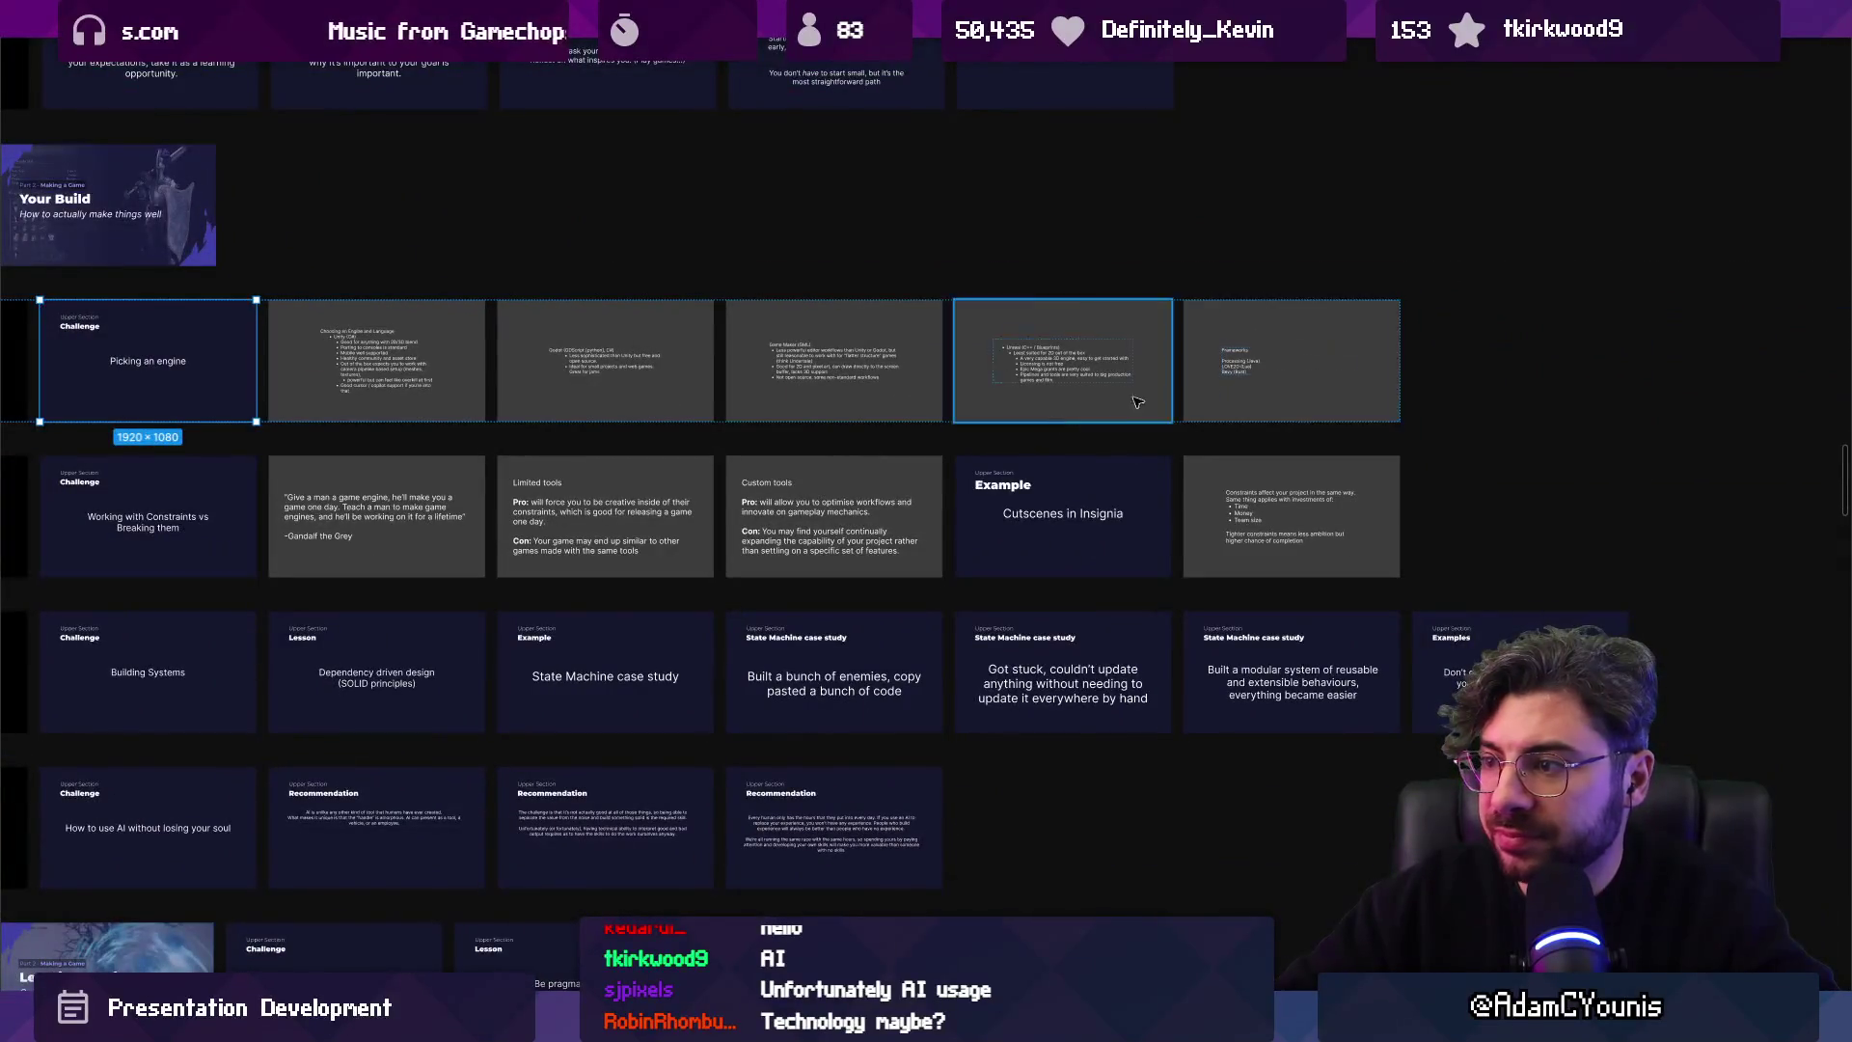
pyautogui.scroll(1, 512, 438)
pyautogui.hscroll(-2, 502, 468)
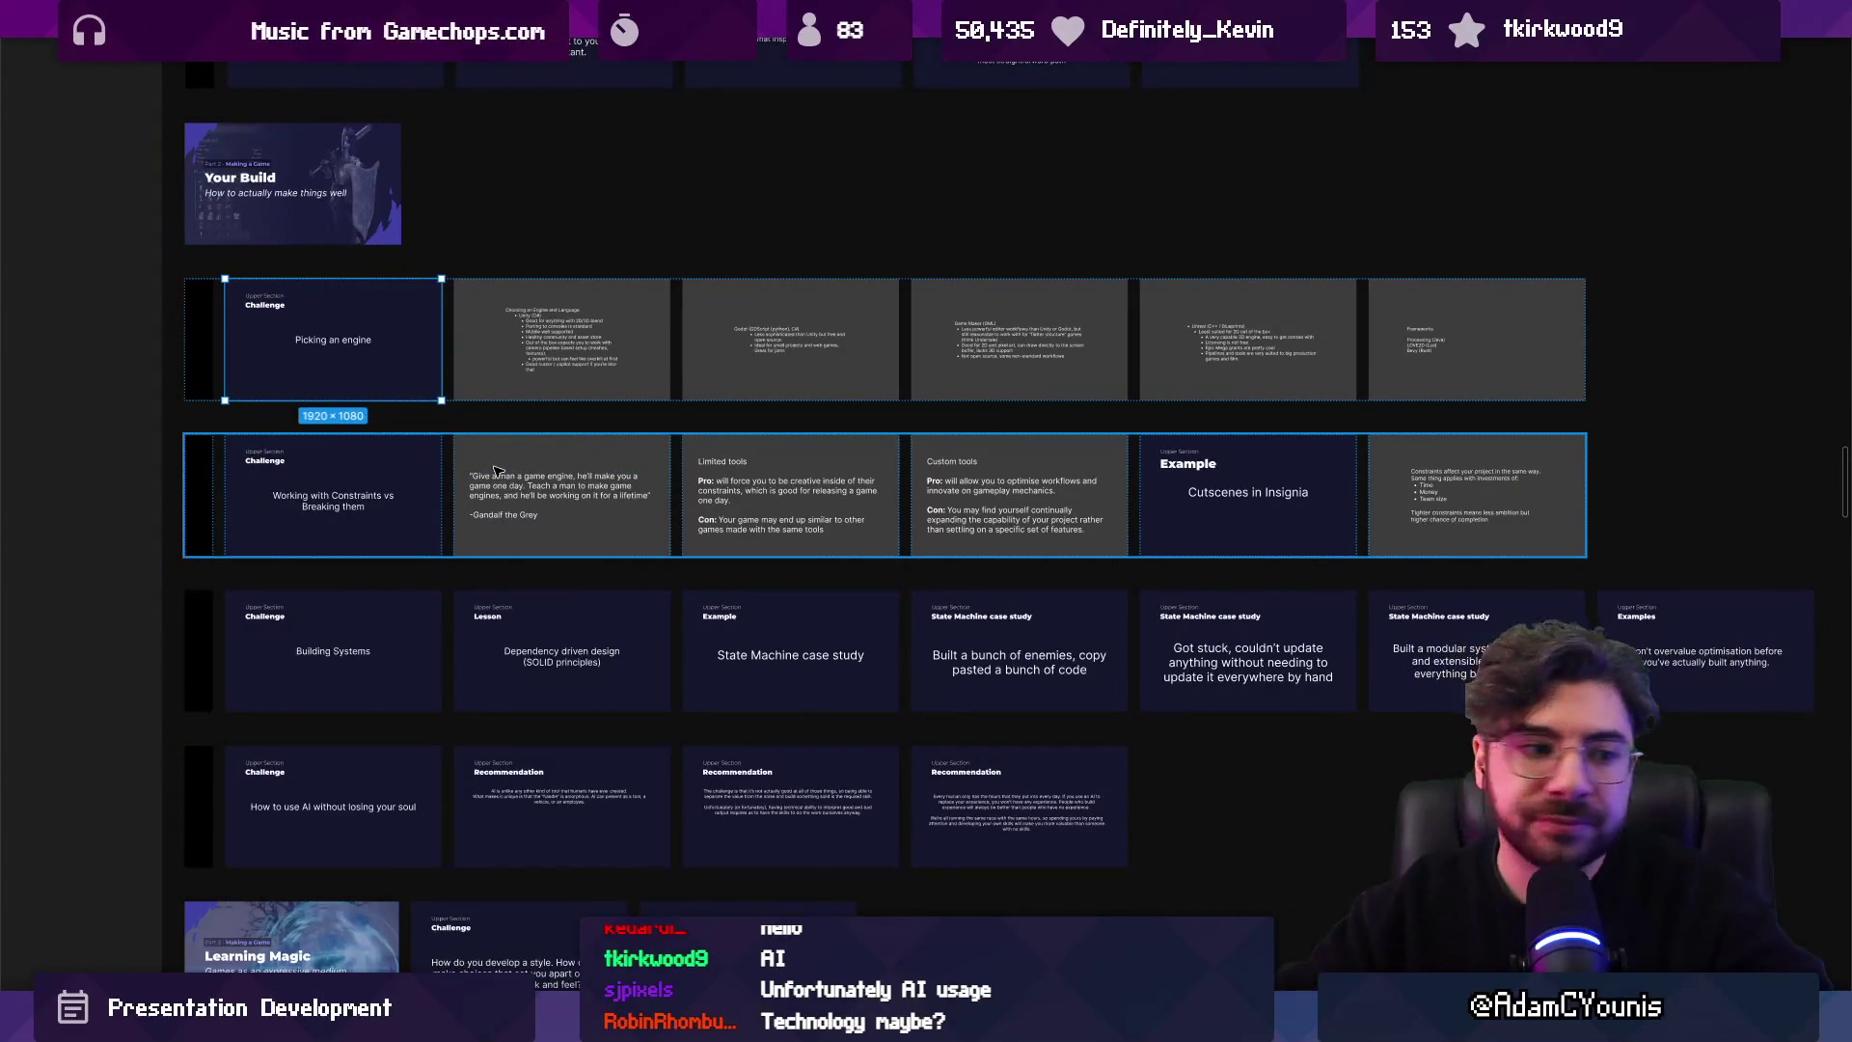
pyautogui.scroll(-3, 572, 460)
pyautogui.click(579, 467)
pyautogui.click(297, 487)
pyautogui.click(424, 477)
pyautogui.click(297, 465)
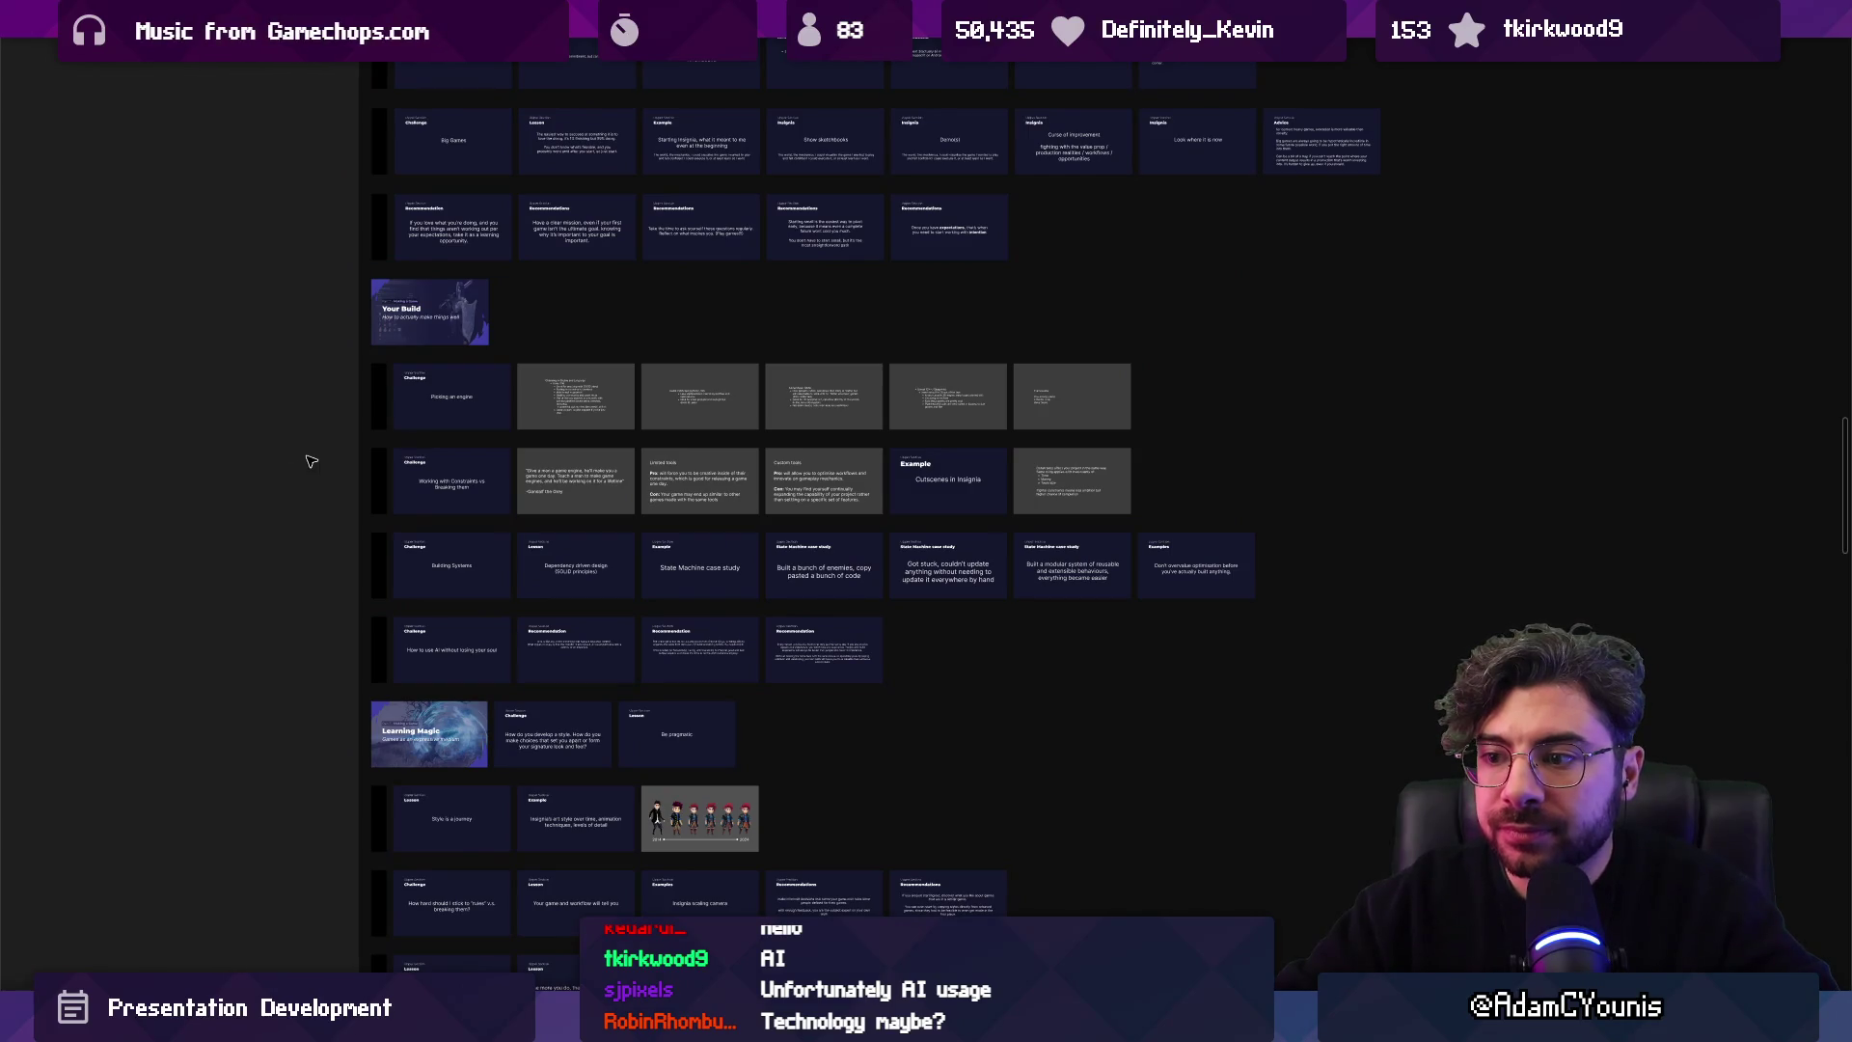
pyautogui.scroll(-3, 310, 461)
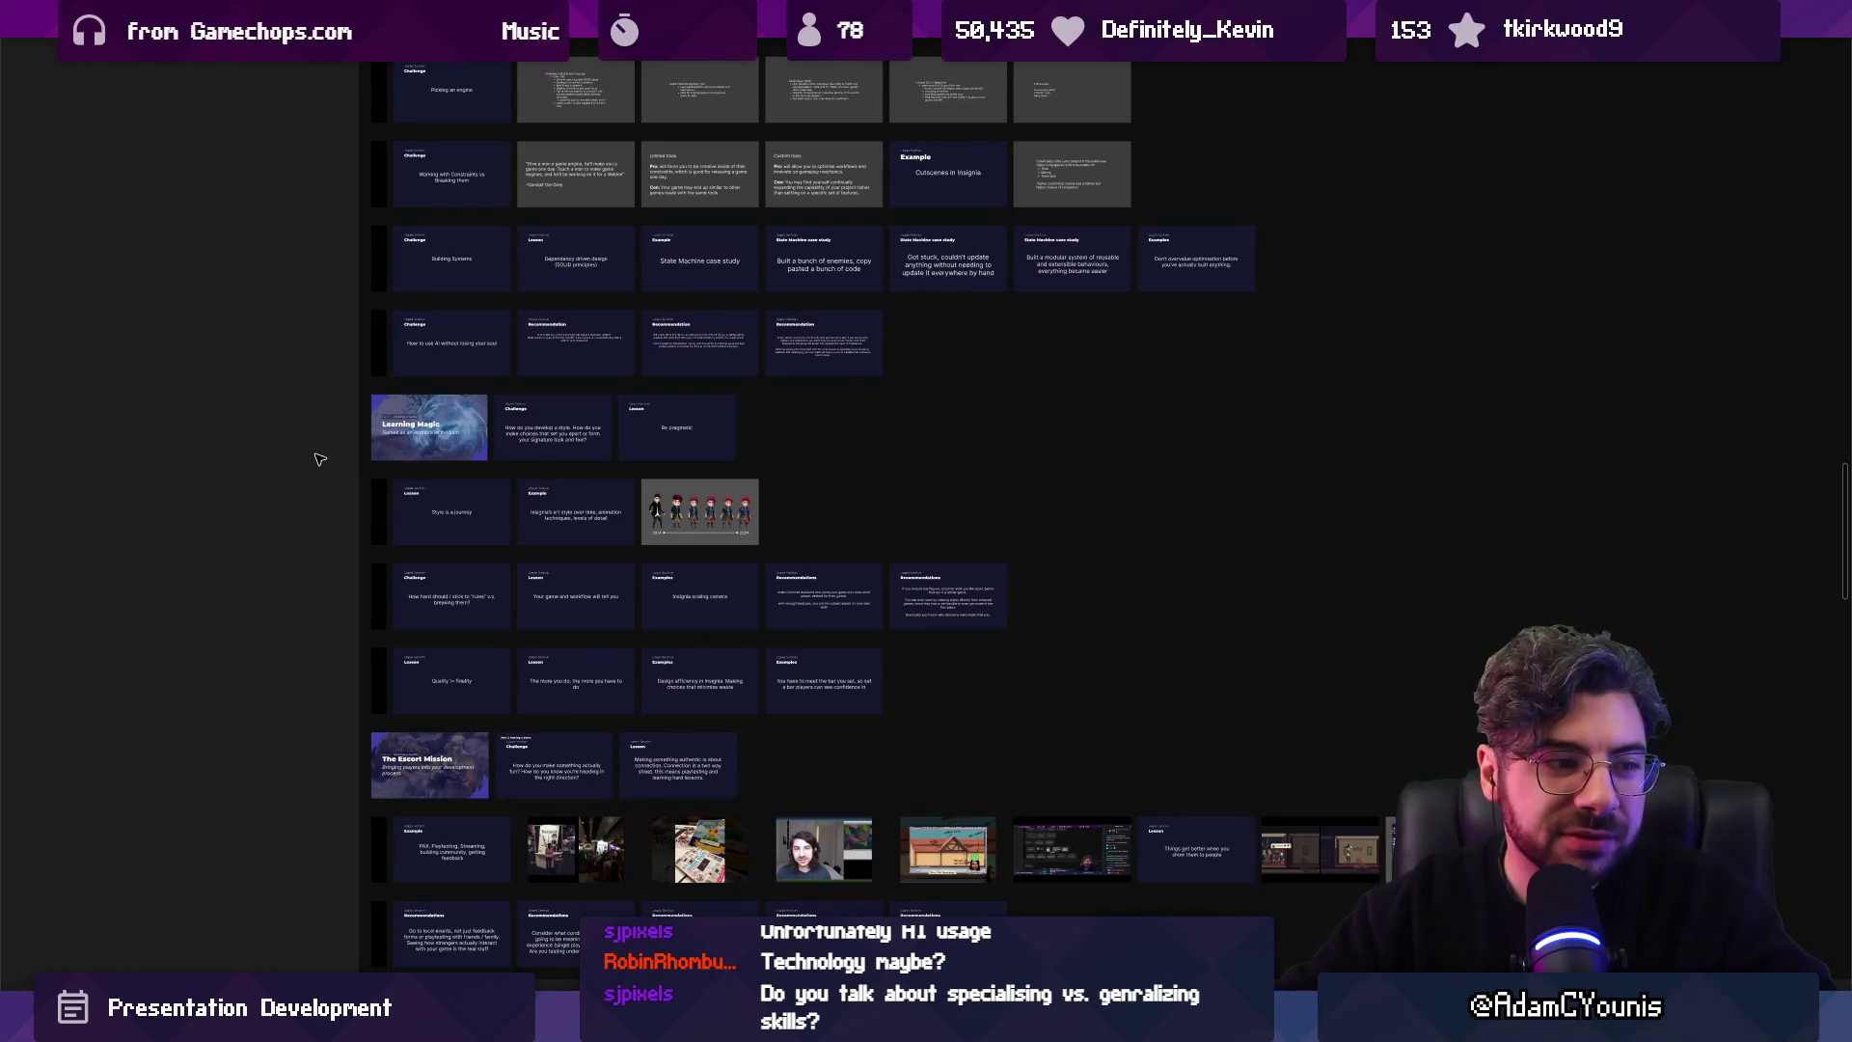
pyautogui.keyDown('ctrl'); pyautogui.scroll(8, 320, 459); pyautogui.keyUp('ctrl')
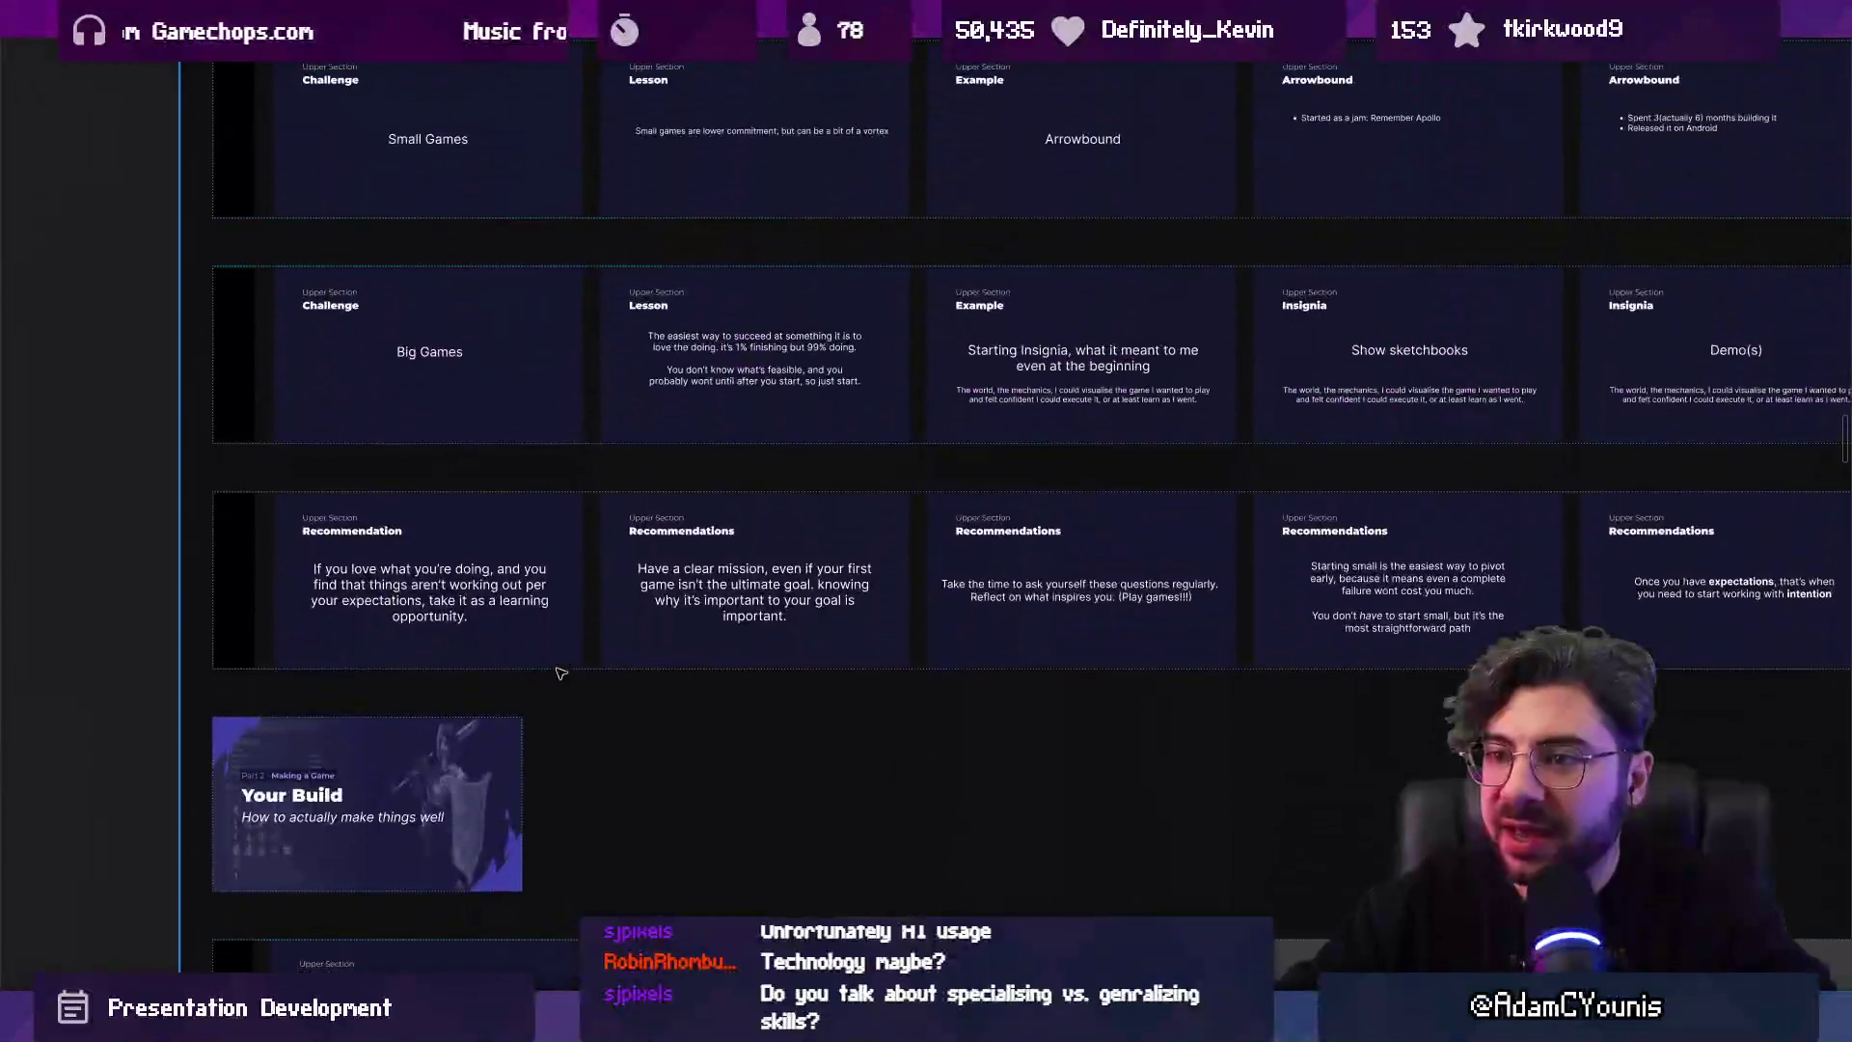
pyautogui.keyDown('ctrl'); pyautogui.scroll(-5, 560, 673); pyautogui.keyUp('ctrl')
pyautogui.click(555, 487)
pyautogui.scroll(1, 429, 194)
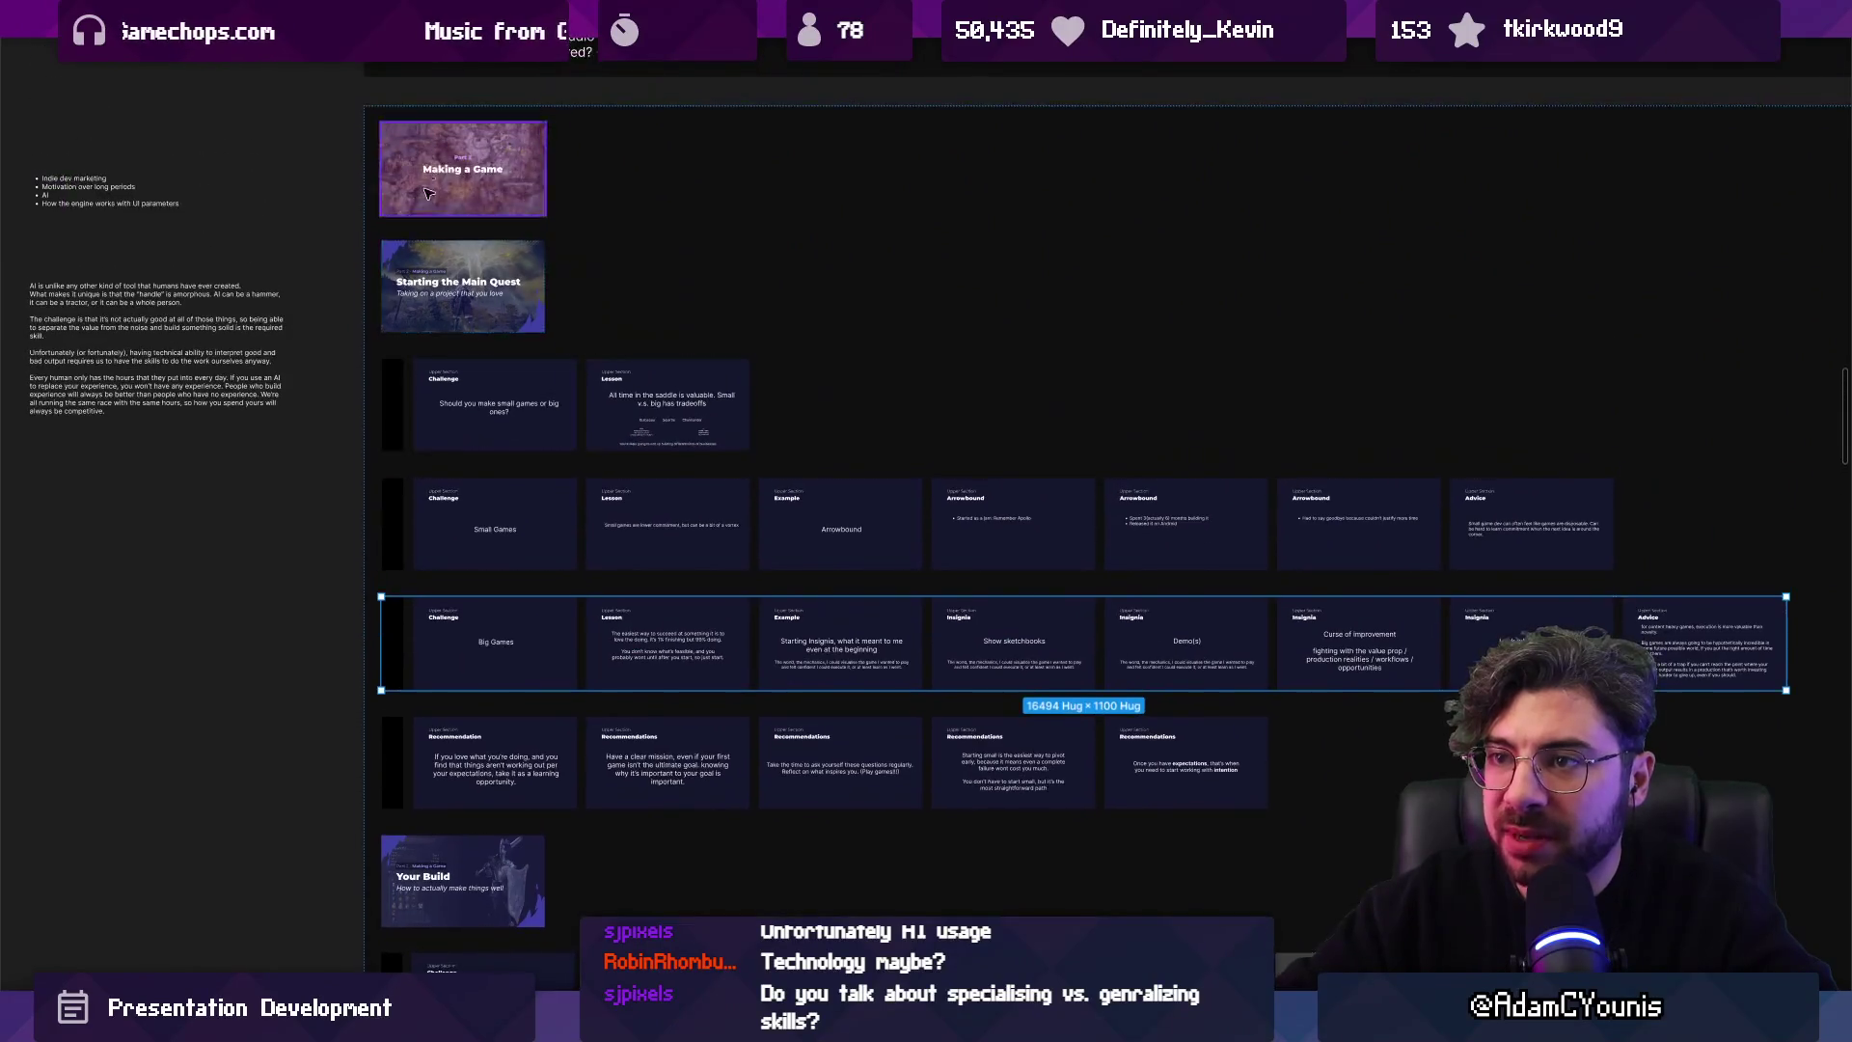
pyautogui.keyDown('ctrl'); pyautogui.scroll(2, 429, 194); pyautogui.keyUp('ctrl')
pyautogui.scroll(6, 443, 415)
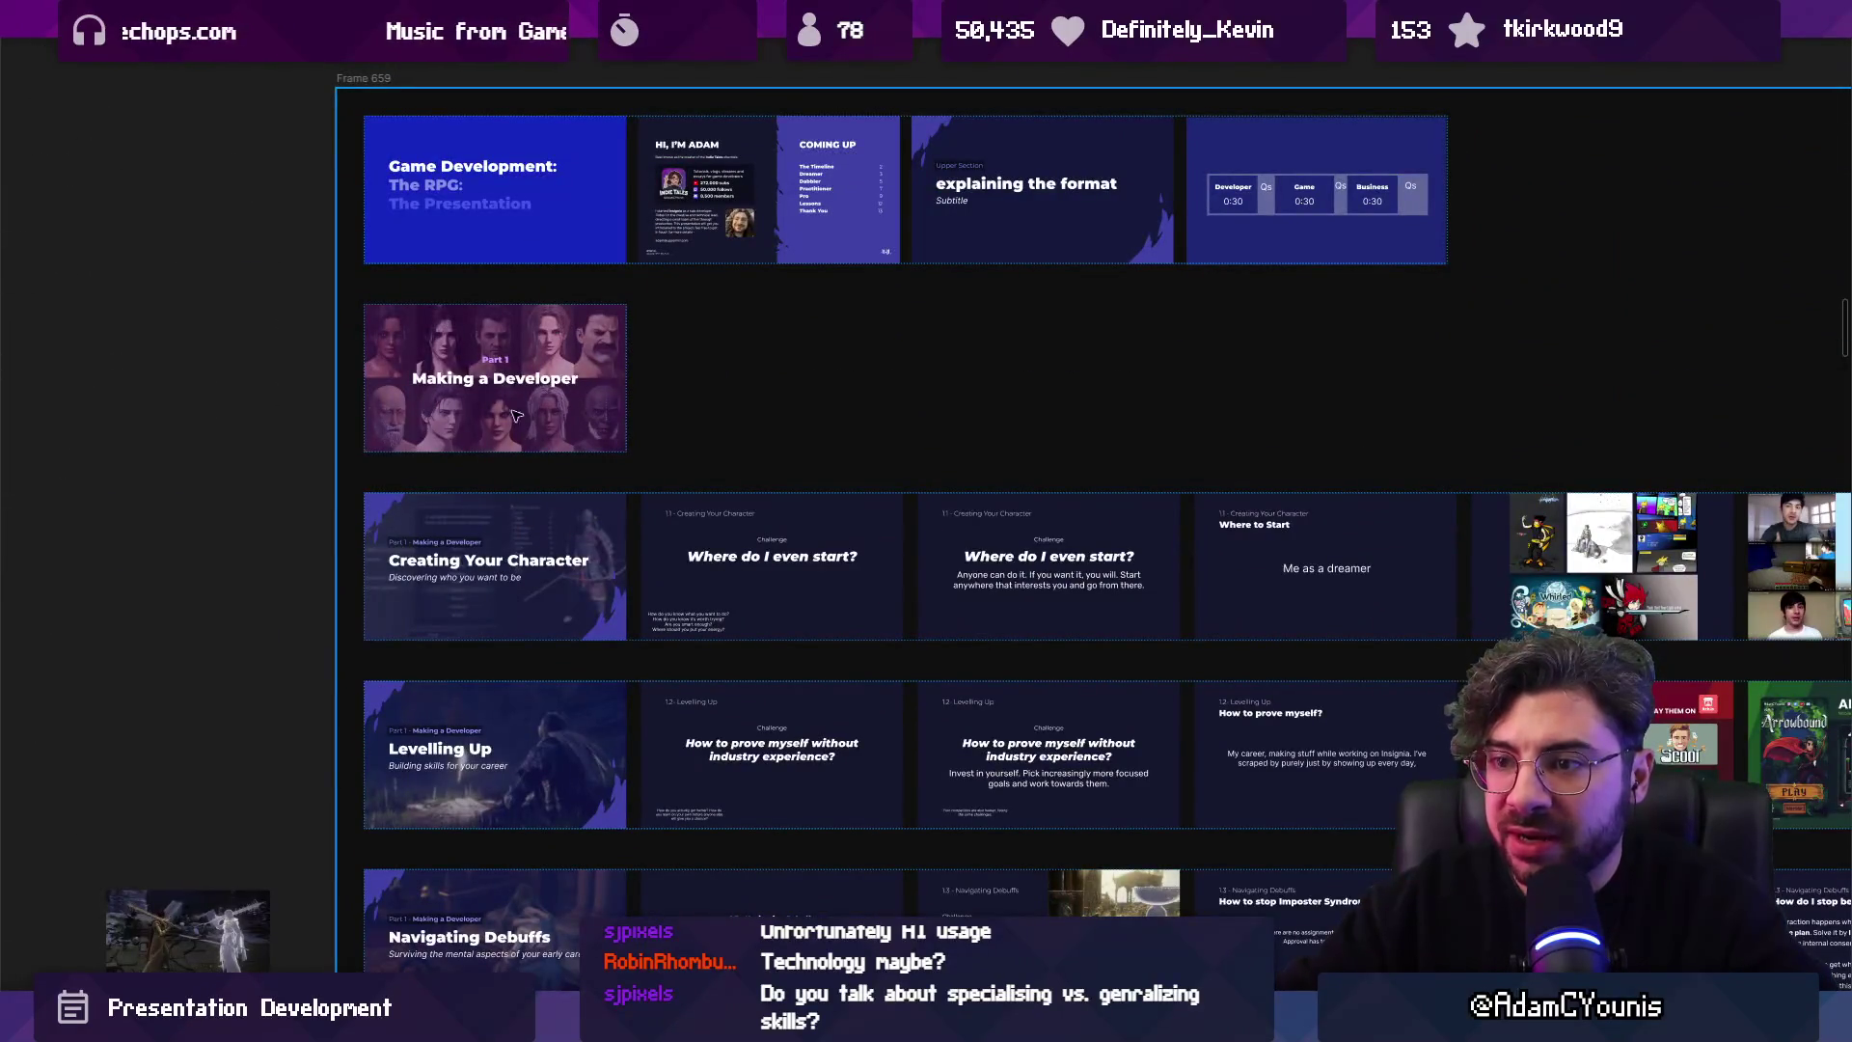
pyautogui.scroll(-5, 454, 609)
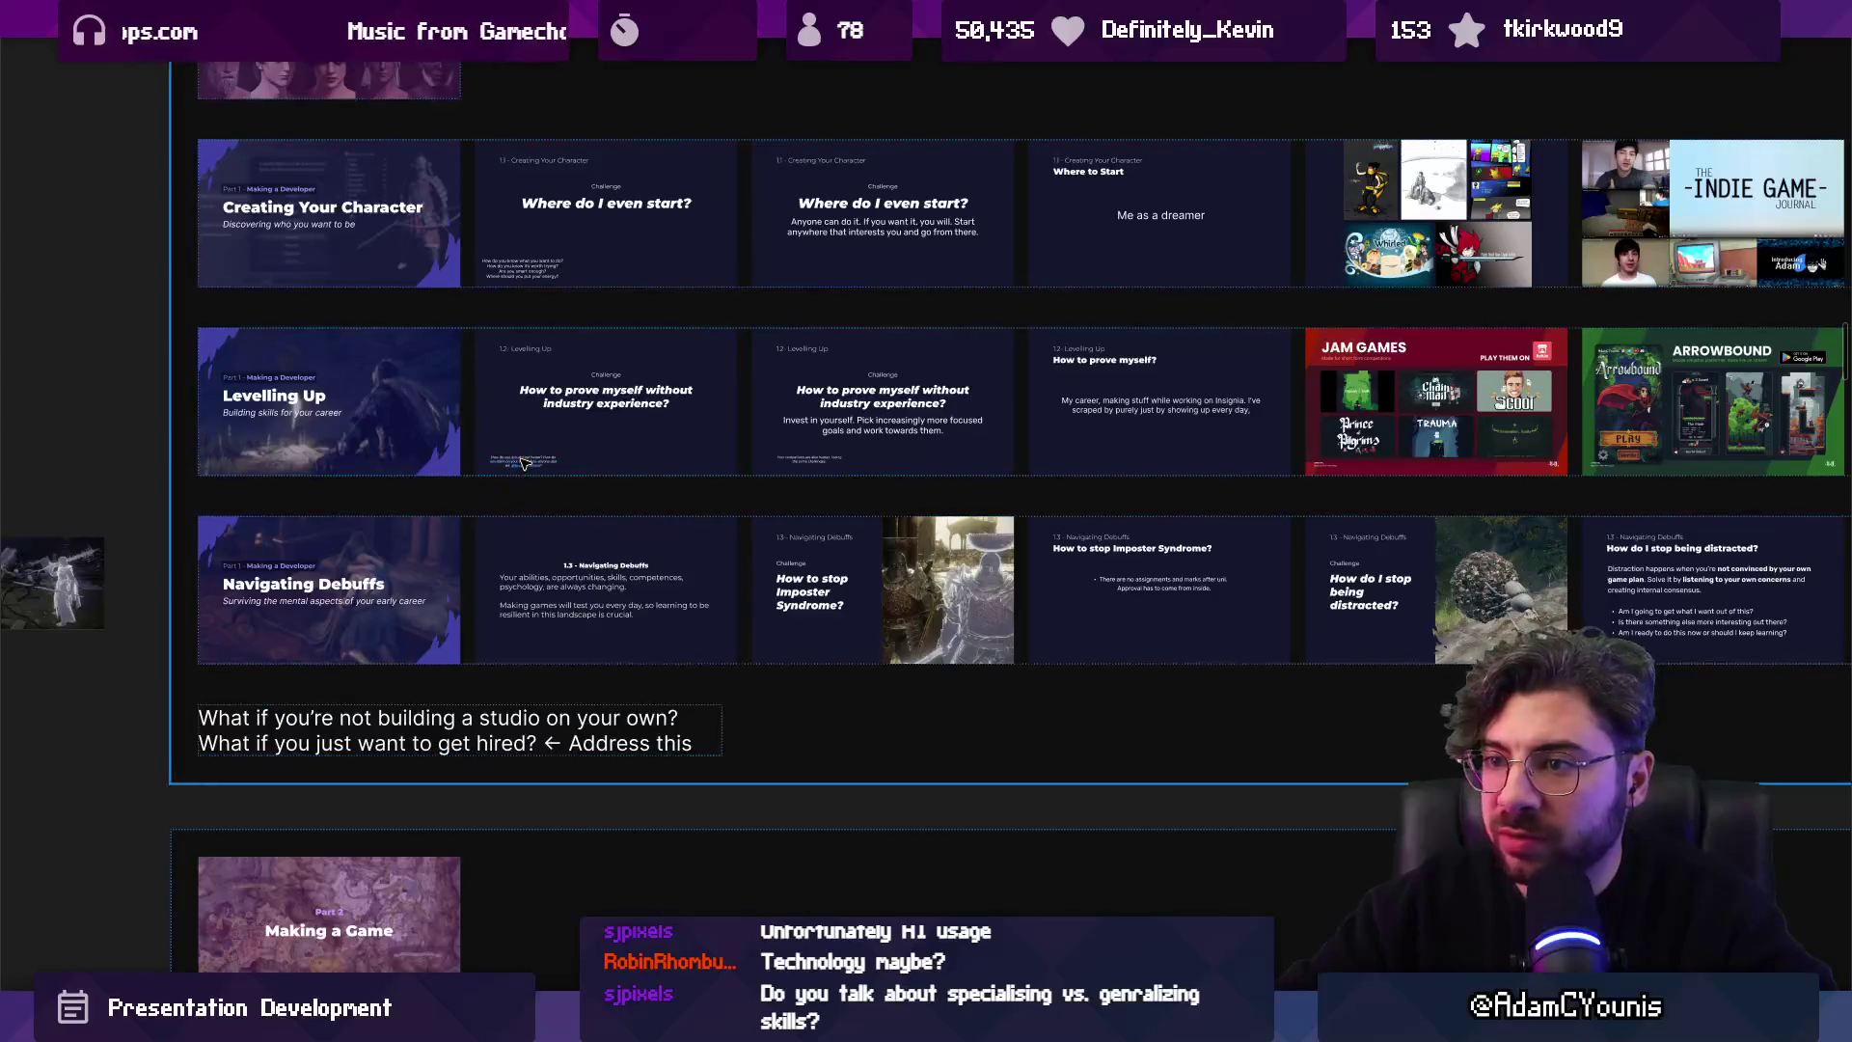
pyautogui.click(521, 462)
pyautogui.hscroll(5, 835, 364)
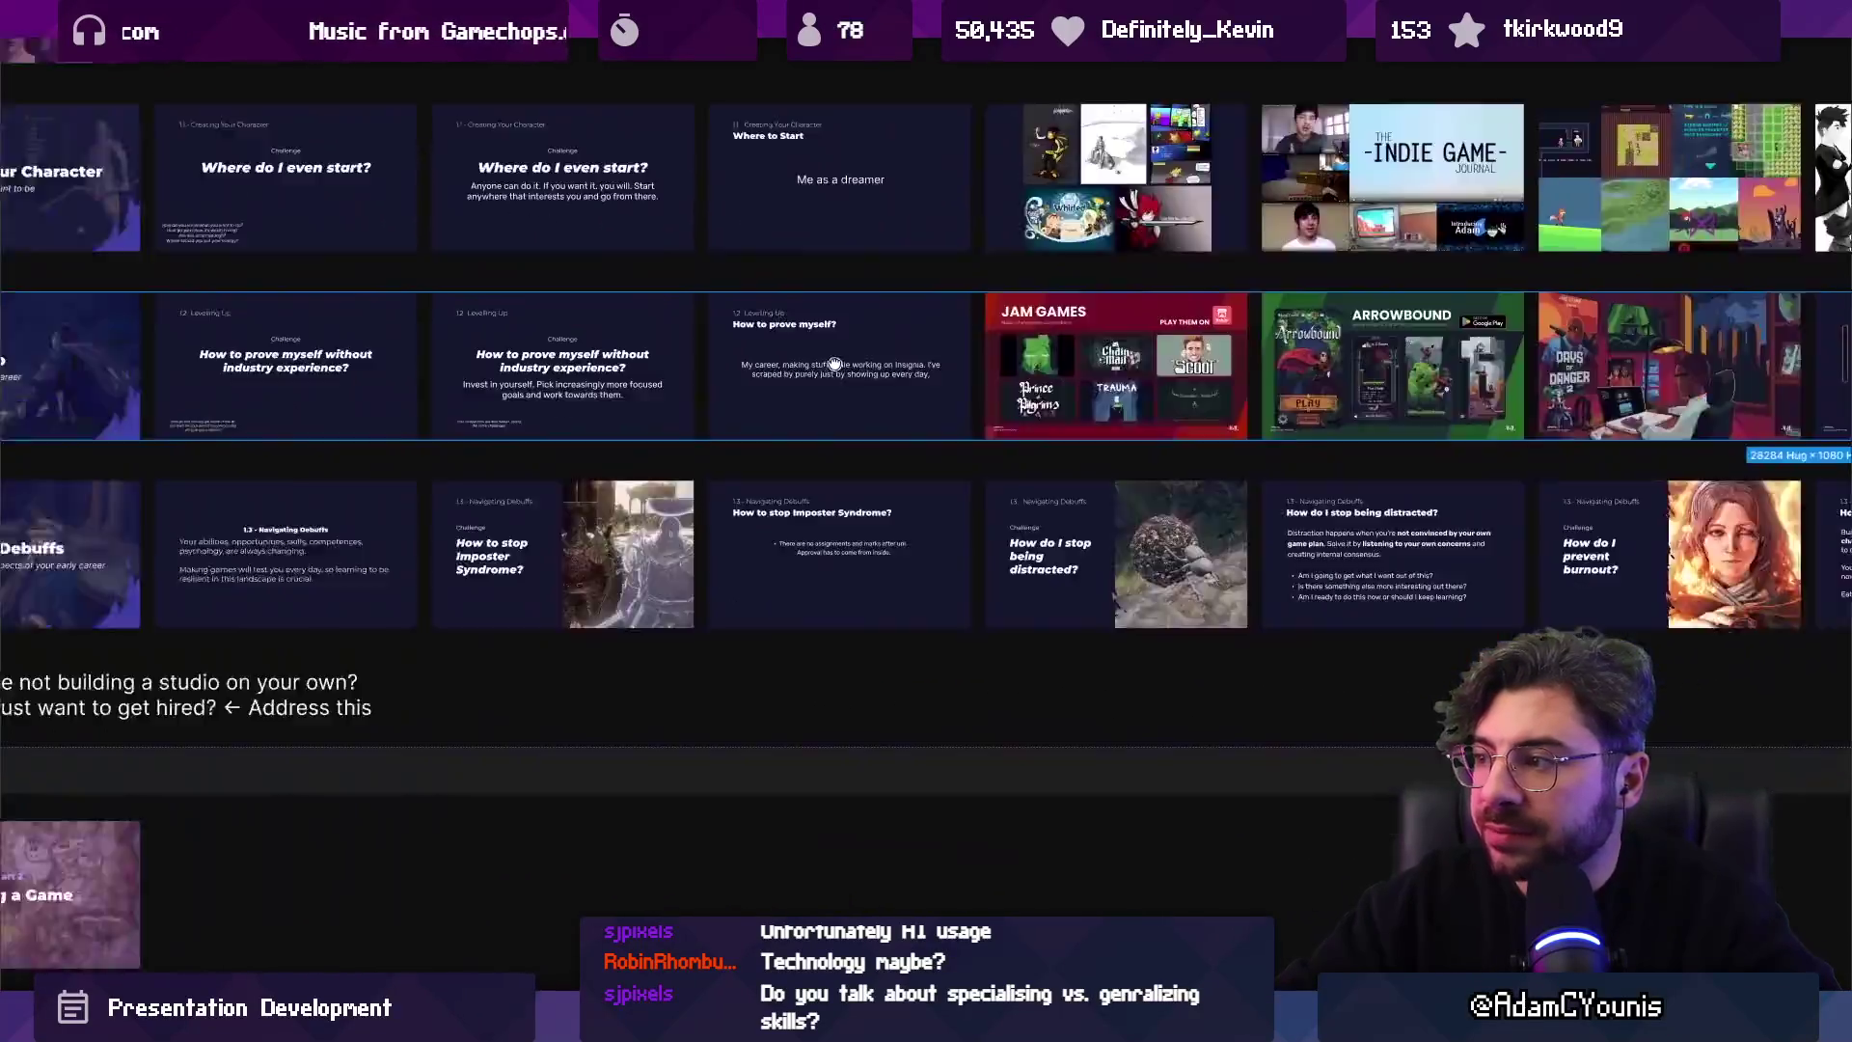
pyautogui.hscroll(-3, 834, 364)
pyautogui.keyDown('ctrl'); pyautogui.scroll(3, 494, 528); pyautogui.keyUp('ctrl')
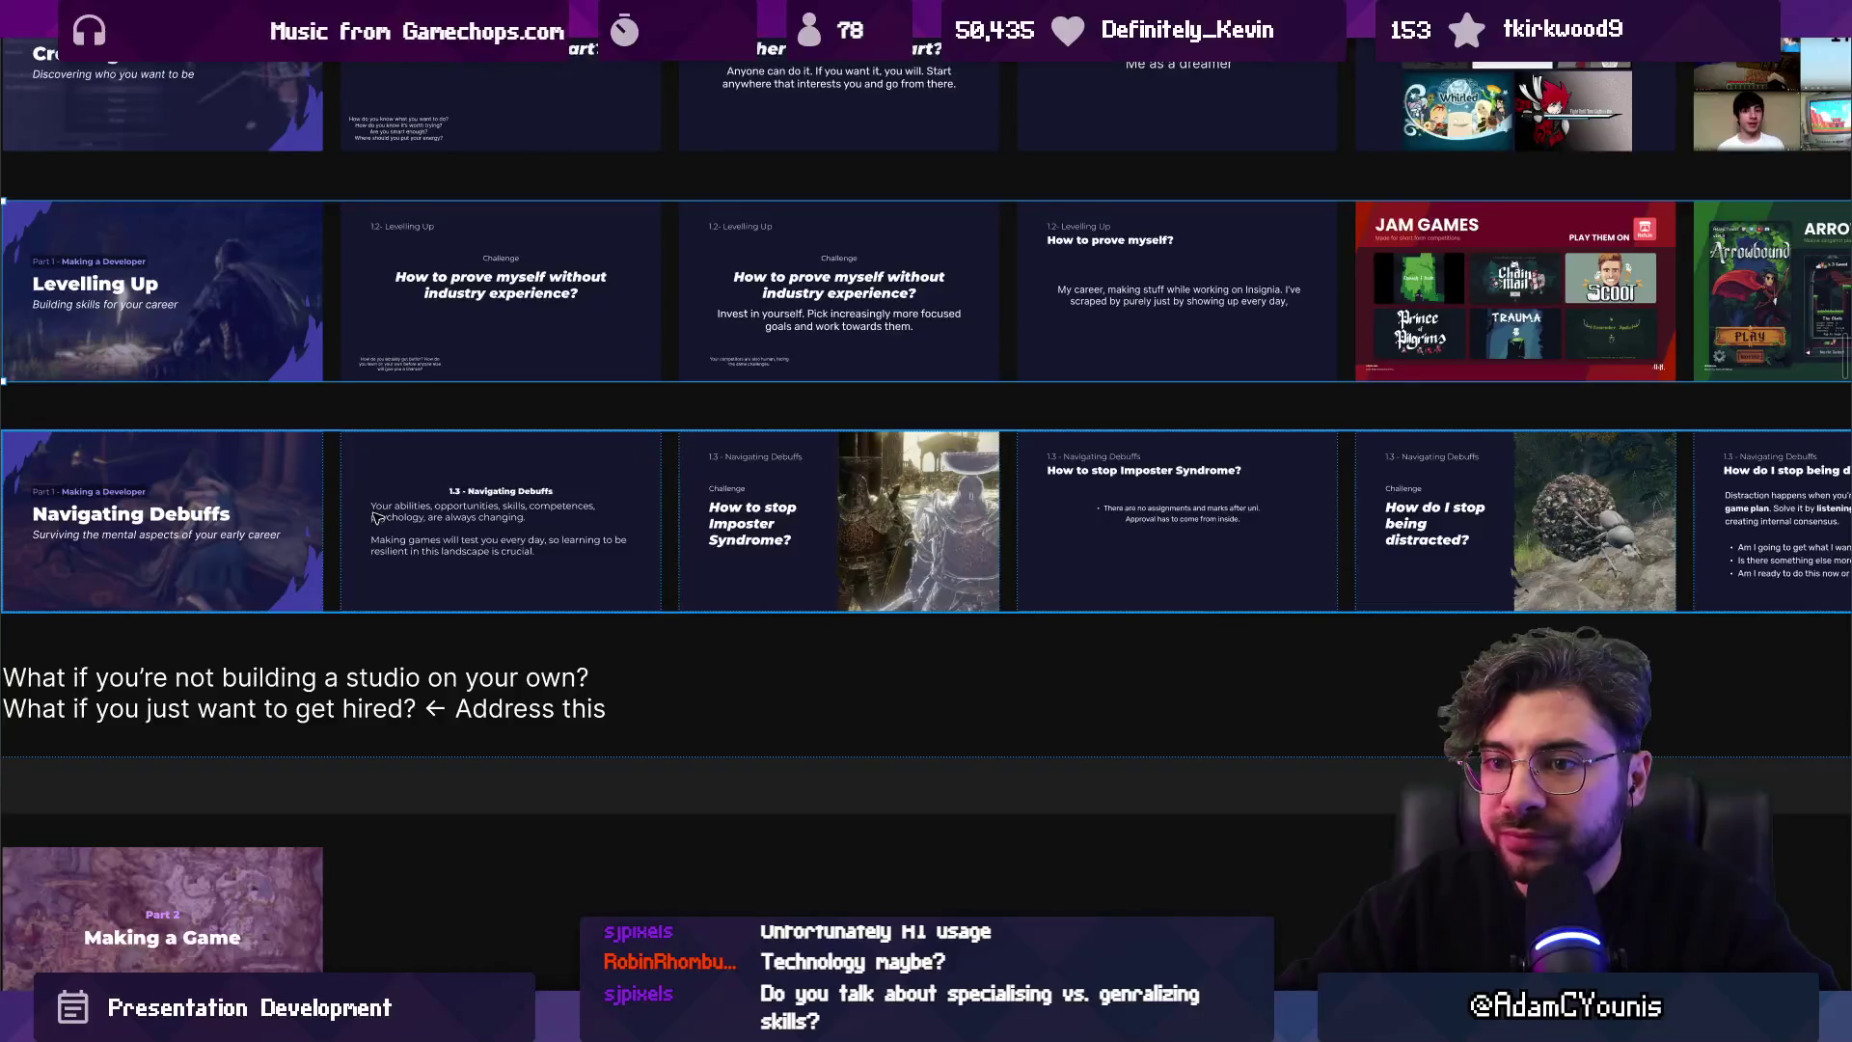
pyautogui.scroll(5, 376, 518)
pyautogui.hscroll(-3, 376, 518)
pyautogui.click(635, 453)
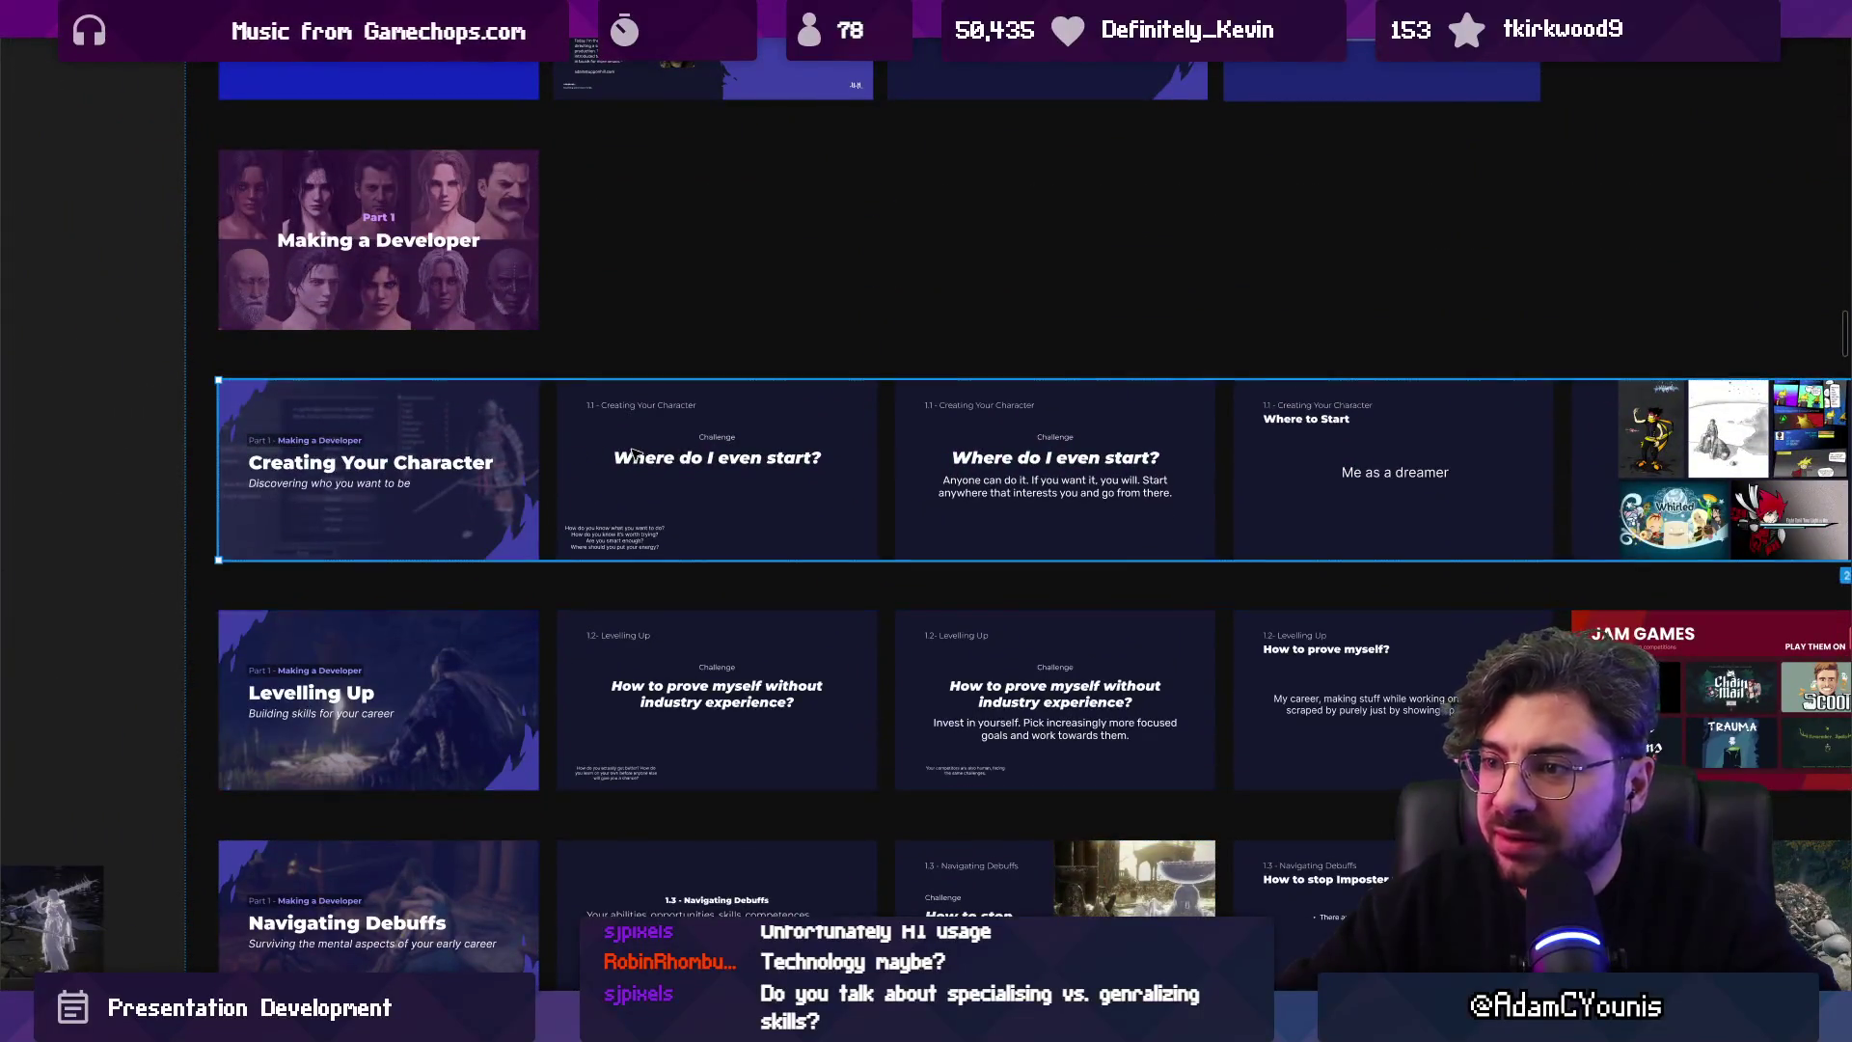
pyautogui.hscroll(10, 1276, 455)
pyautogui.keyDown('ctrl'); pyautogui.scroll(-3, 1369, 518); pyautogui.keyUp('ctrl')
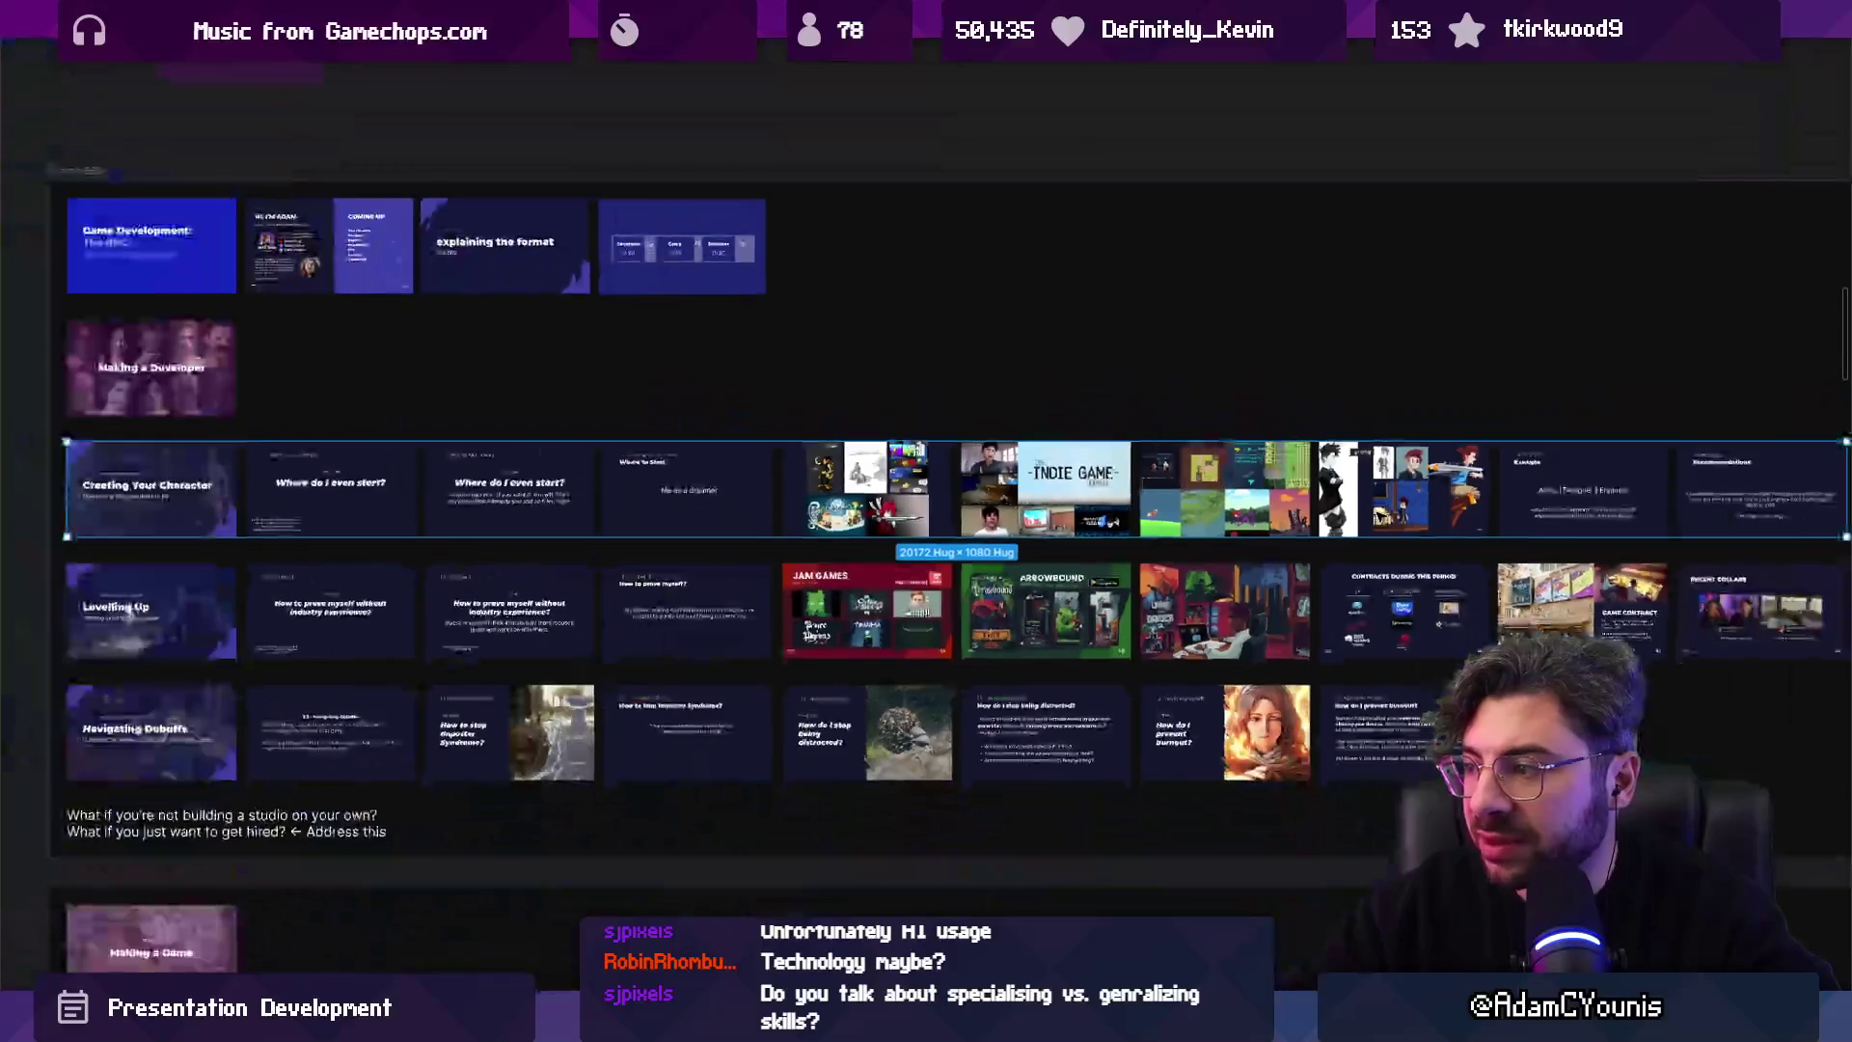
pyautogui.hscroll(10, 1500, 518)
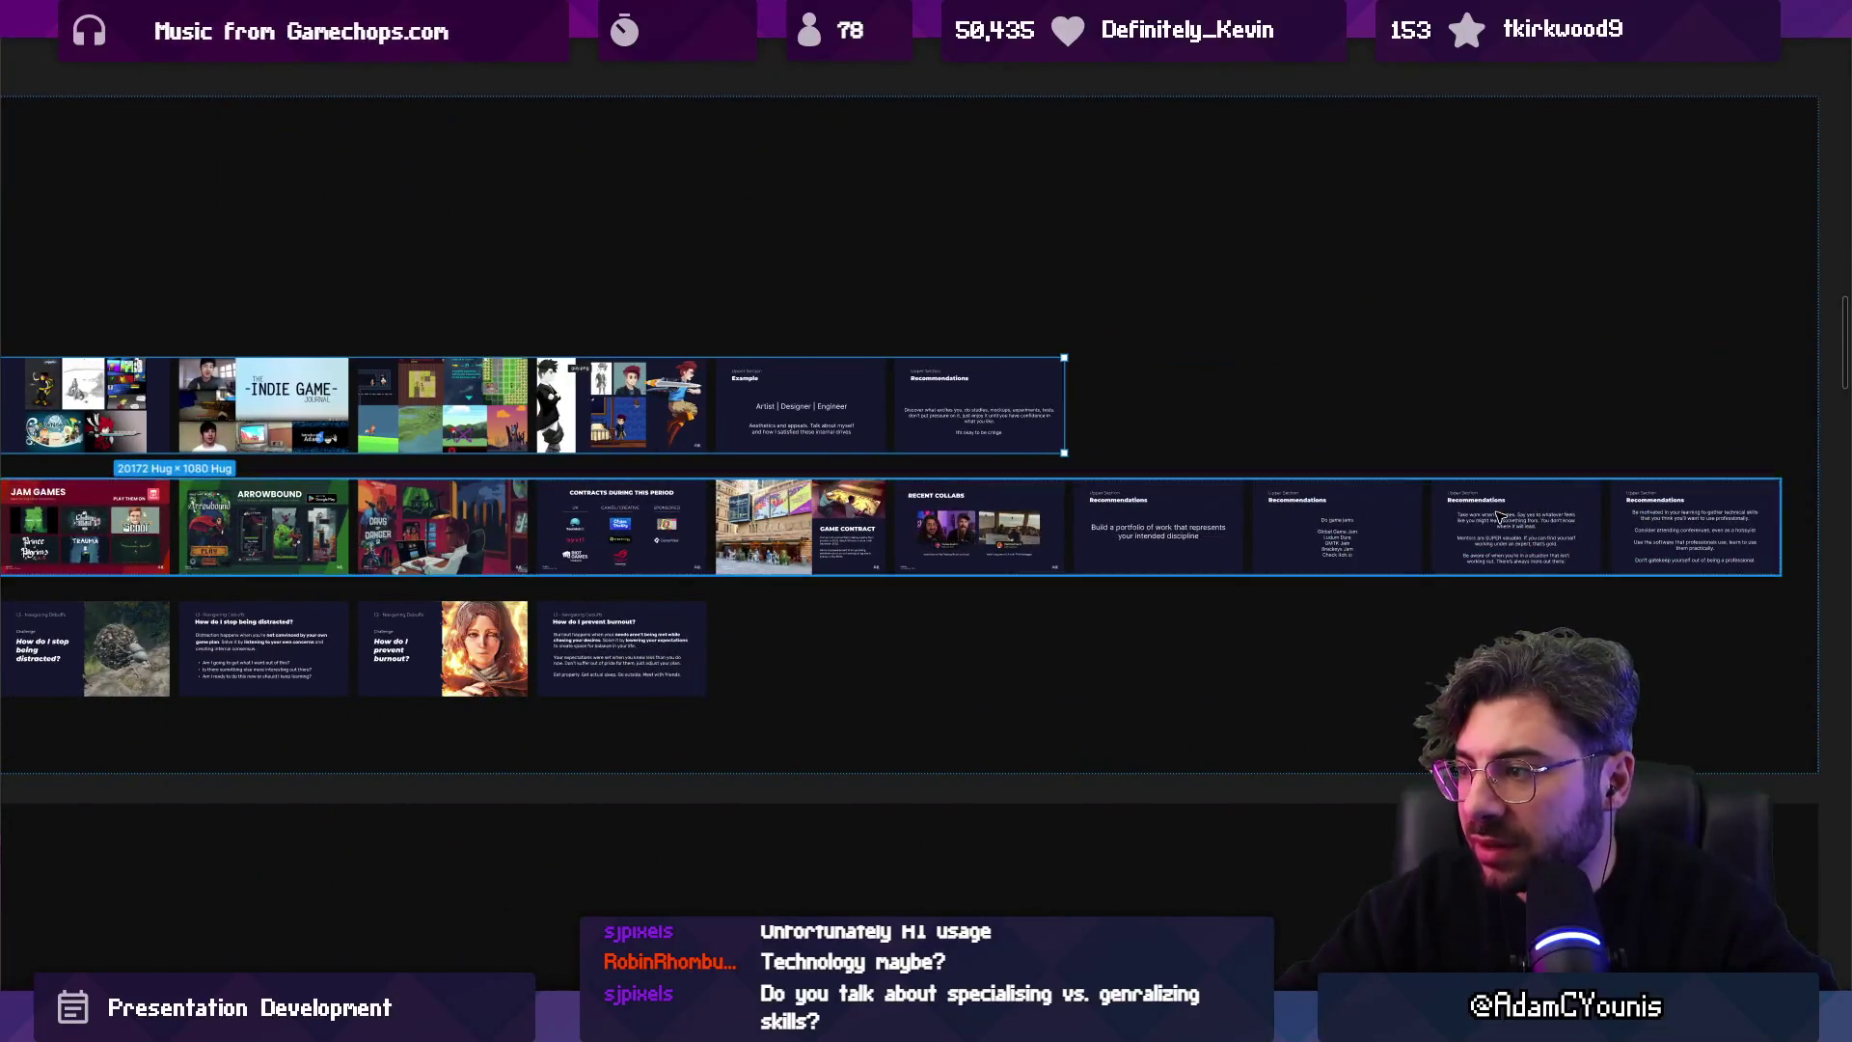
pyautogui.keyDown('ctrl'); pyautogui.scroll(5, 1501, 518); pyautogui.keyUp('ctrl')
pyautogui.click(873, 532)
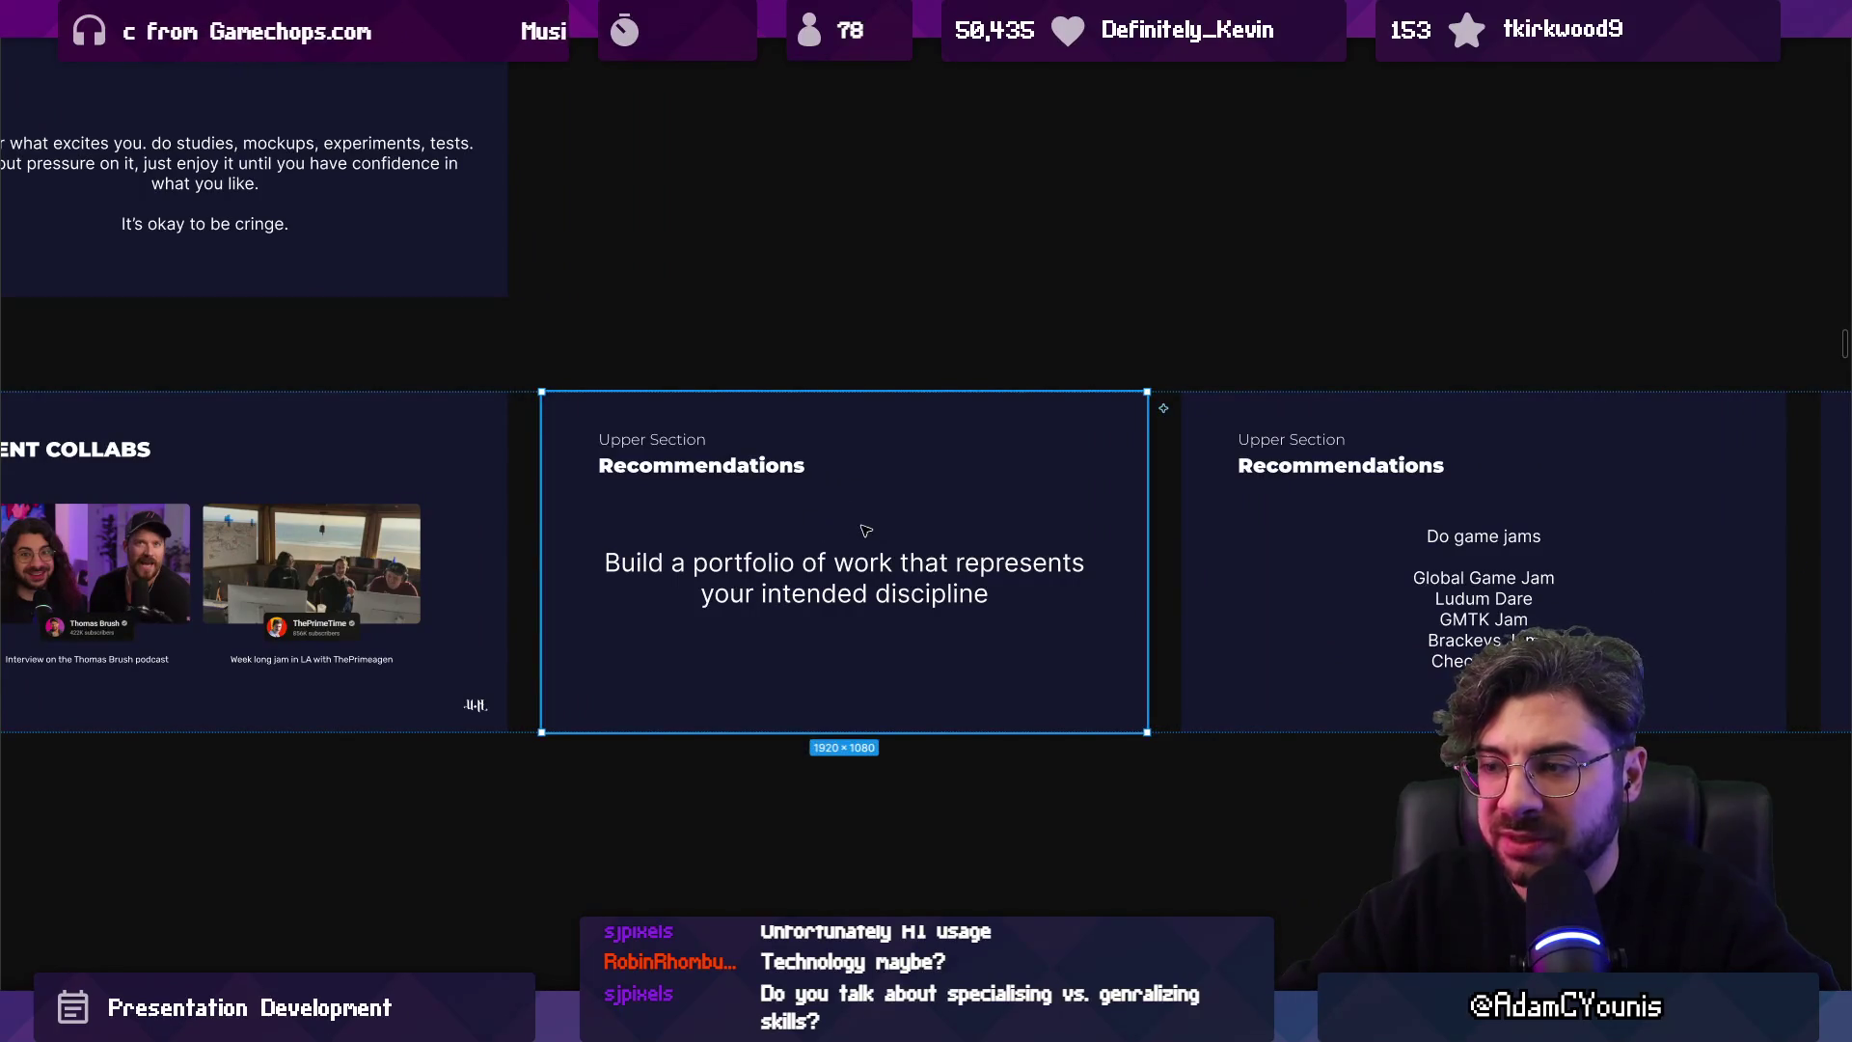
pyautogui.keyDown('ctrl'); pyautogui.scroll(-2, 865, 530); pyautogui.keyUp('ctrl')
pyautogui.hscroll(7, 642, 527)
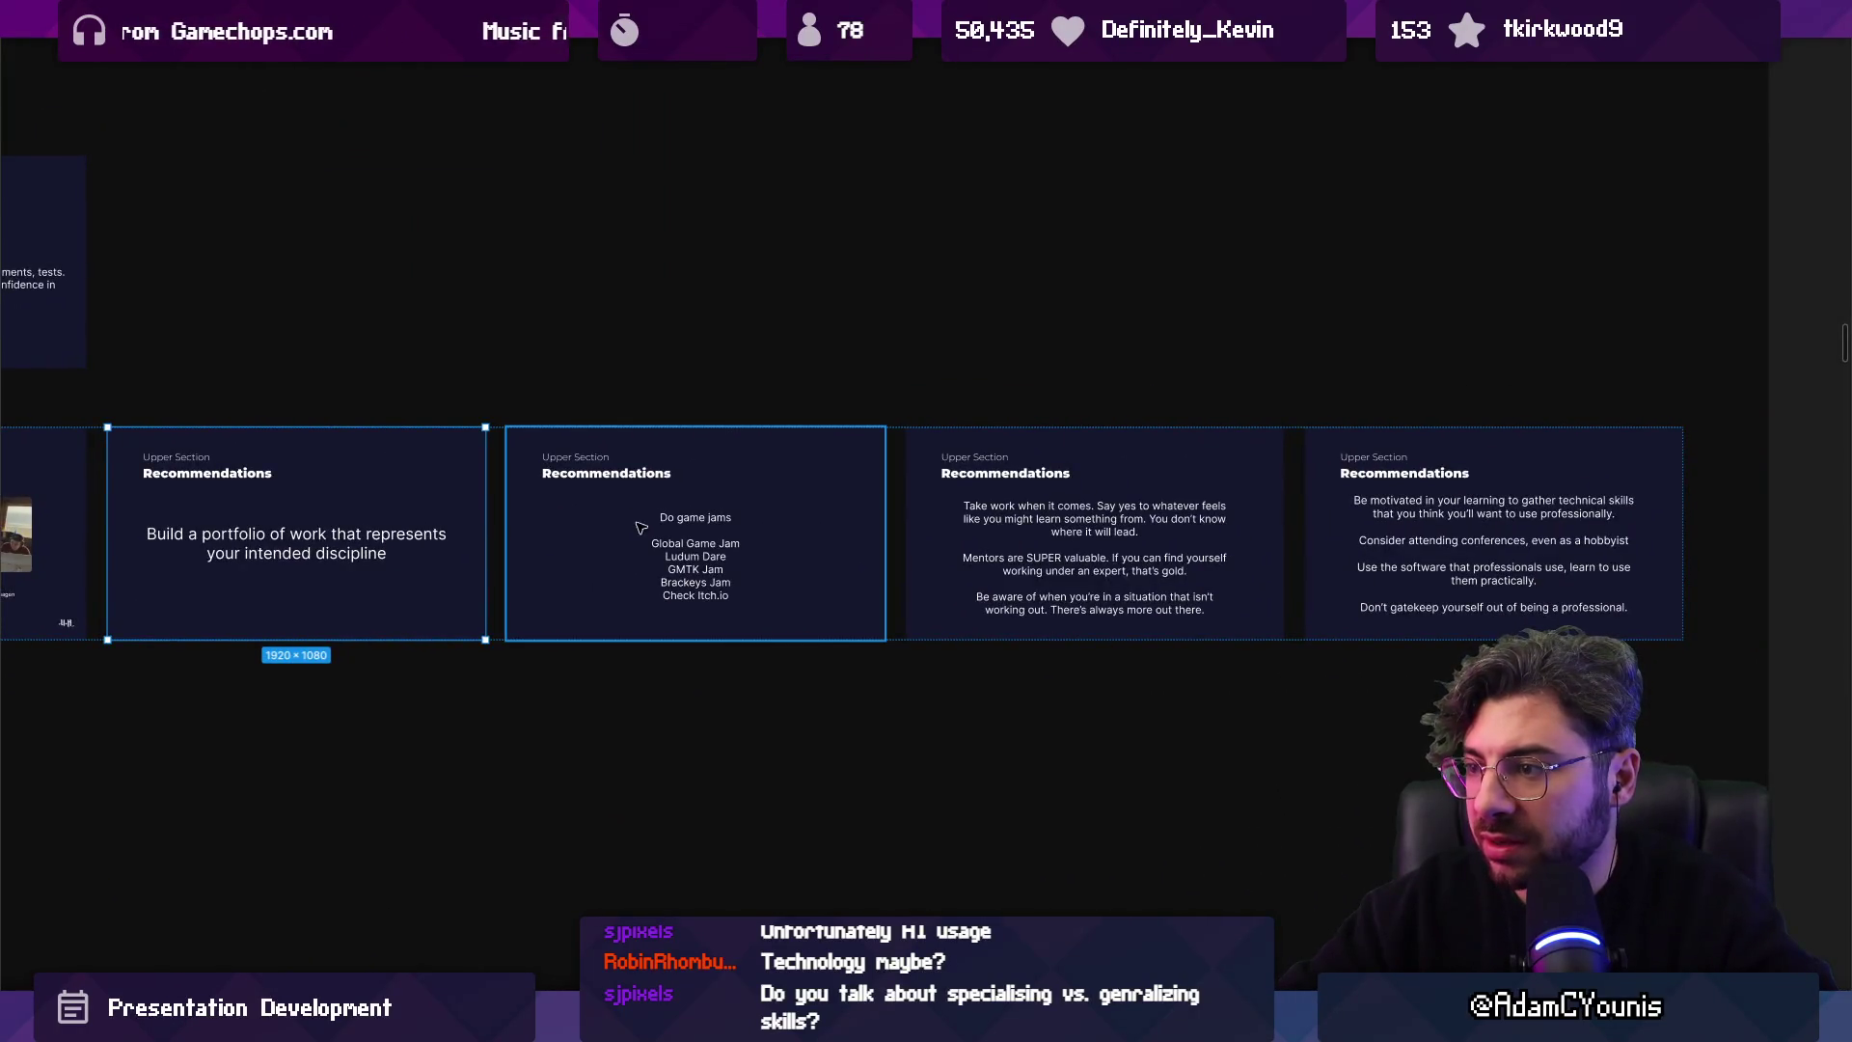
pyautogui.keyDown('ctrl'); pyautogui.scroll(-8, 762, 650); pyautogui.keyUp('ctrl')
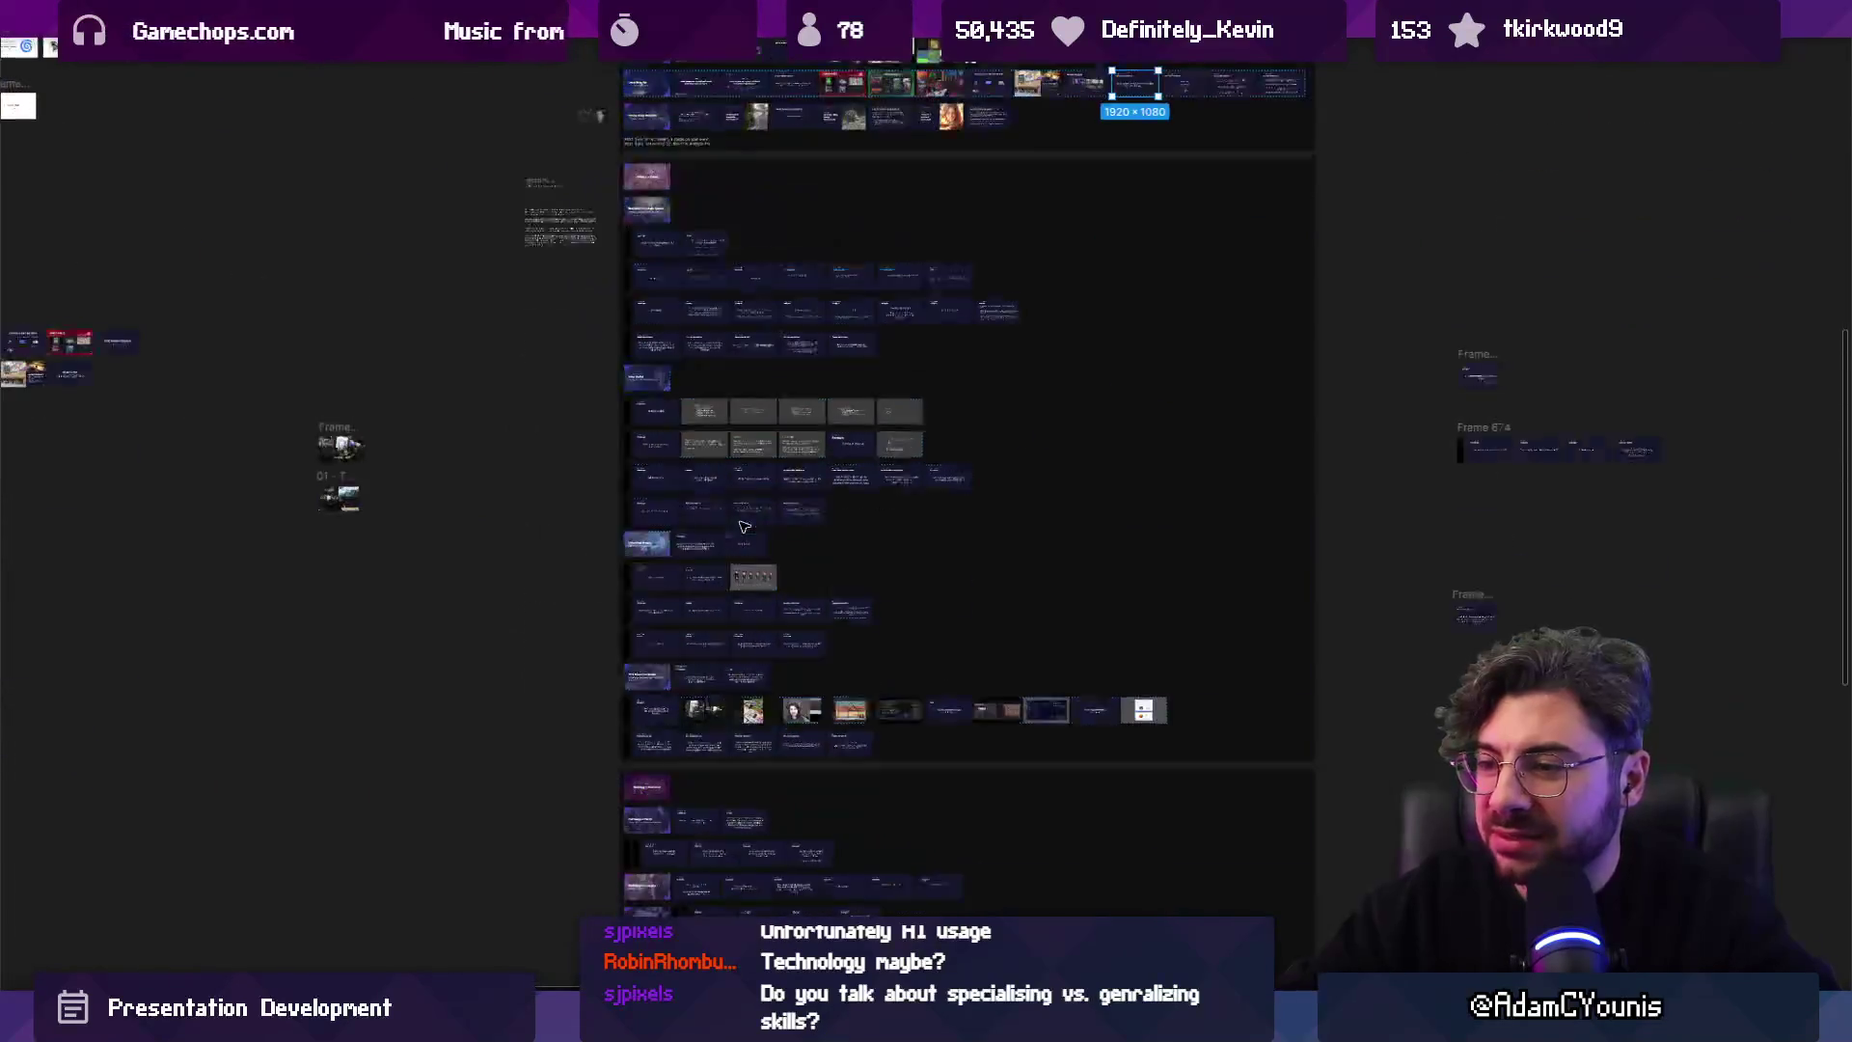
pyautogui.keyDown('ctrl'); pyautogui.scroll(5, 762, 650); pyautogui.keyUp('ctrl')
pyautogui.scroll(5, 753, 559)
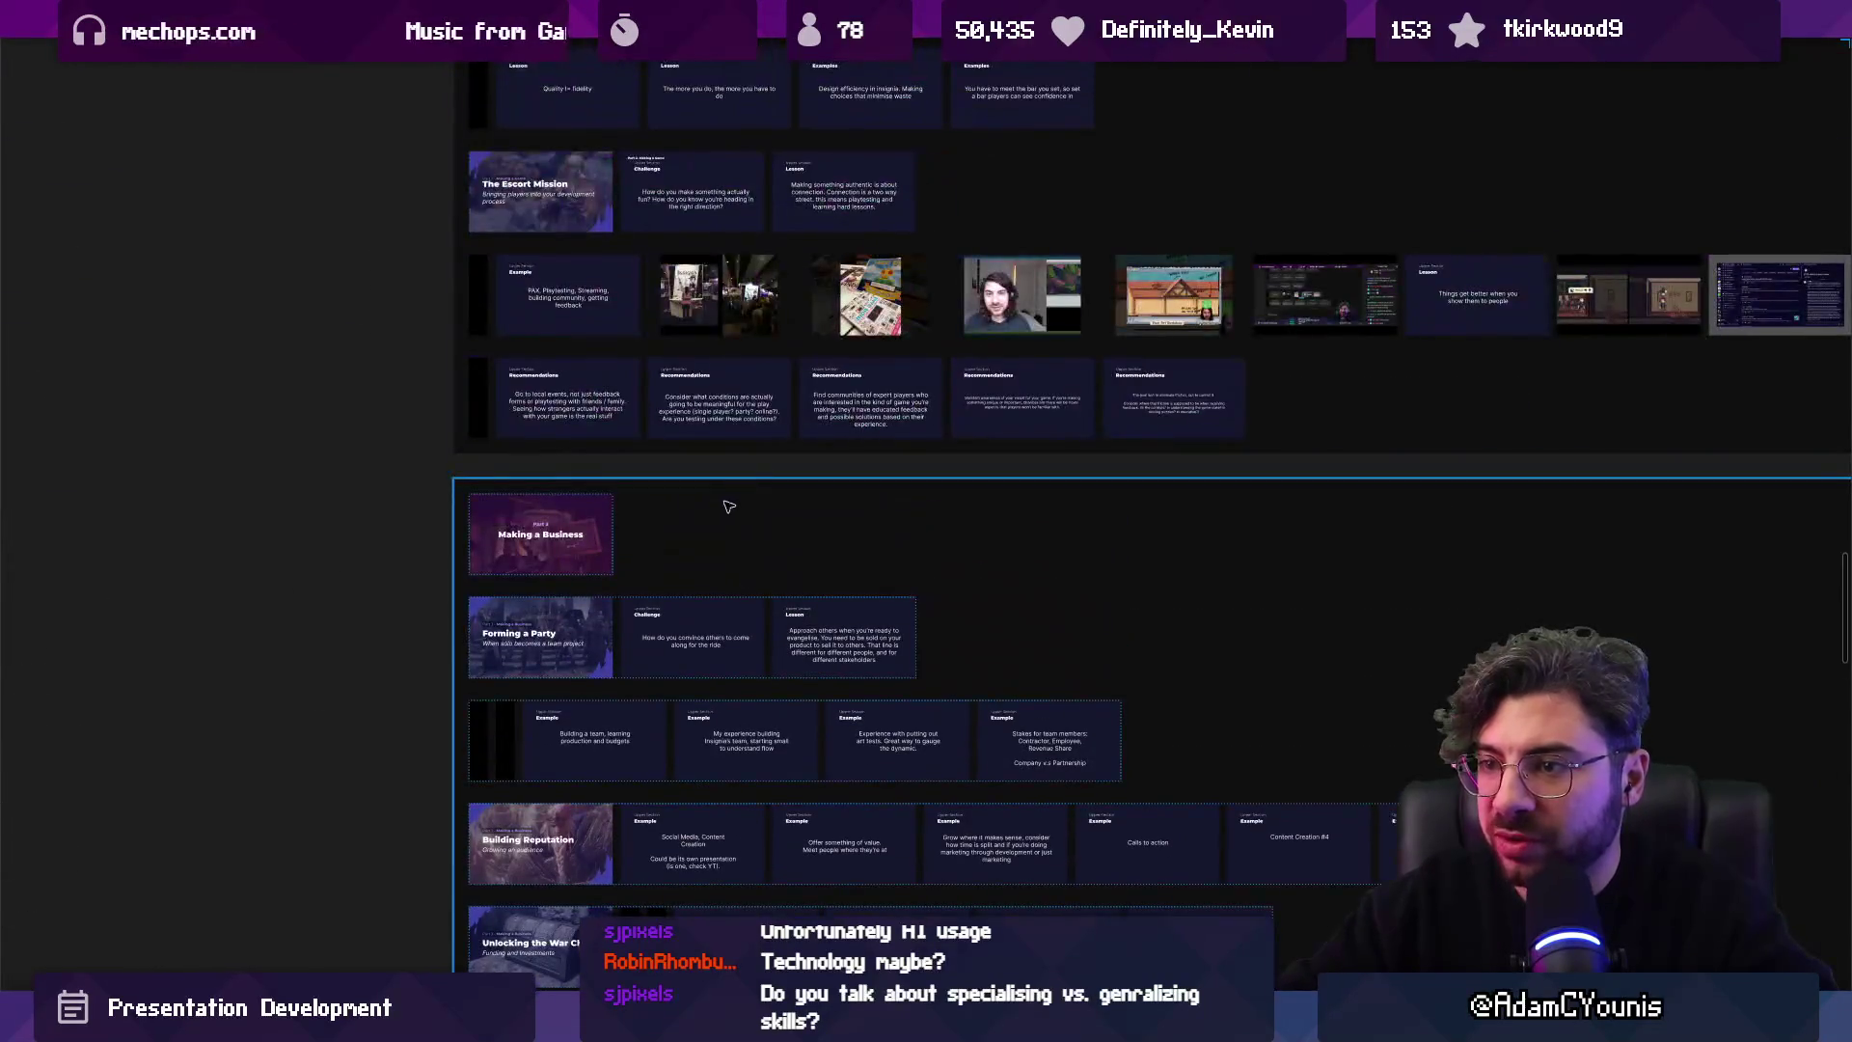
pyautogui.keyDown('ctrl'); pyautogui.scroll(-5, 627, 540); pyautogui.keyUp('ctrl')
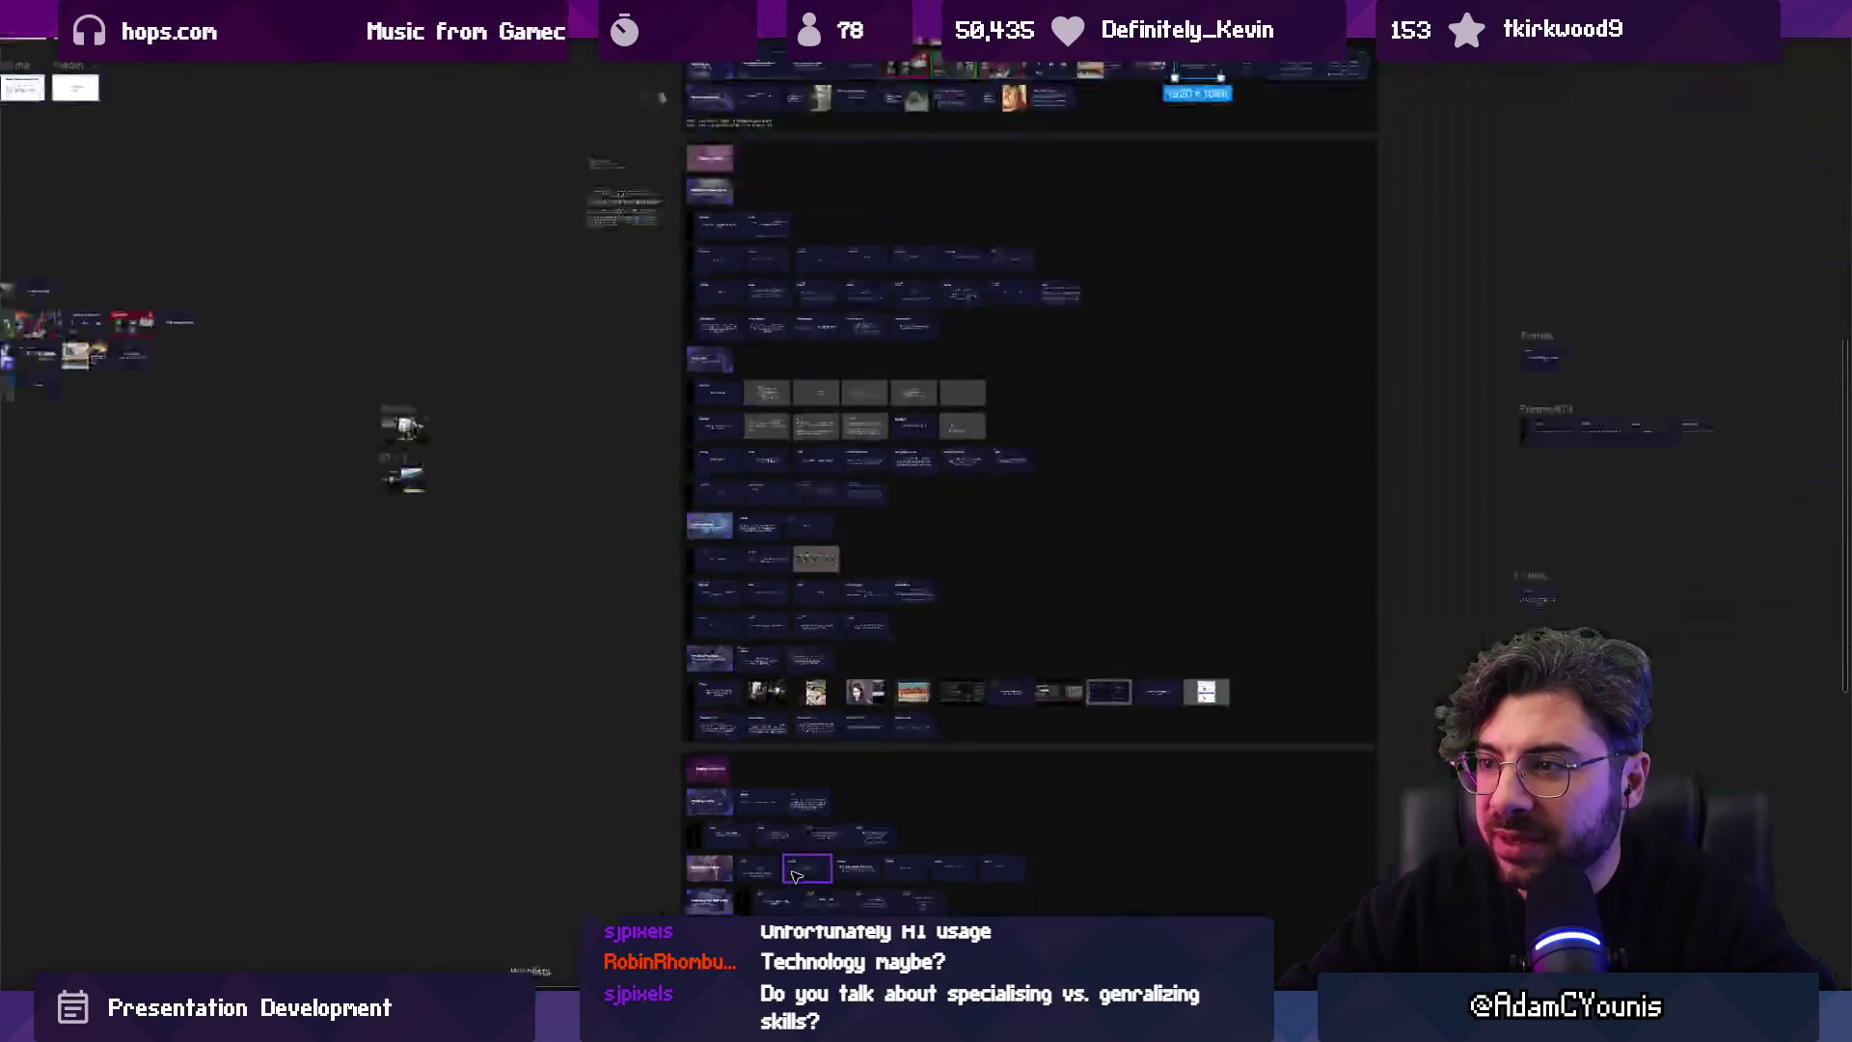
pyautogui.moveTo(804, 693); pyautogui.dragTo(673, 884)
pyautogui.keyDown('ctrl'); pyautogui.scroll(5, 754, 612); pyautogui.keyUp('ctrl')
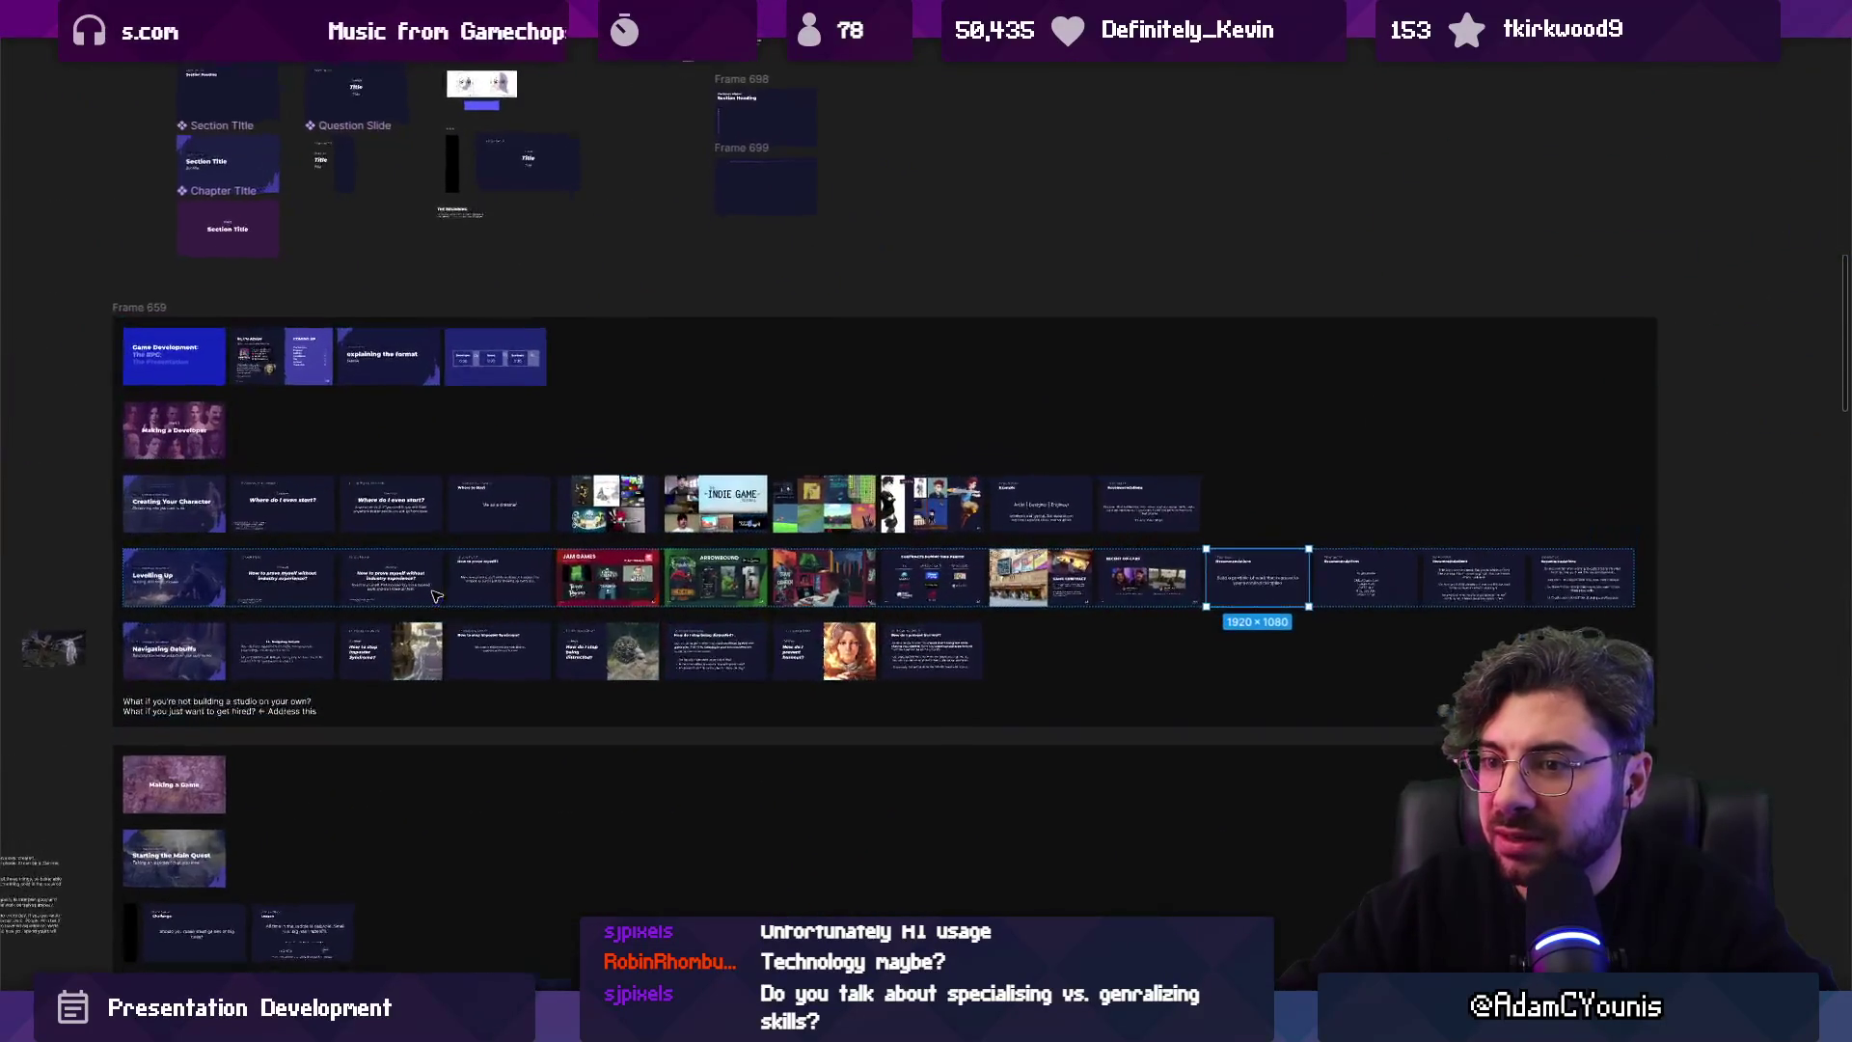
pyautogui.keyDown('ctrl'); pyautogui.scroll(1, 984, 608); pyautogui.keyUp('ctrl')
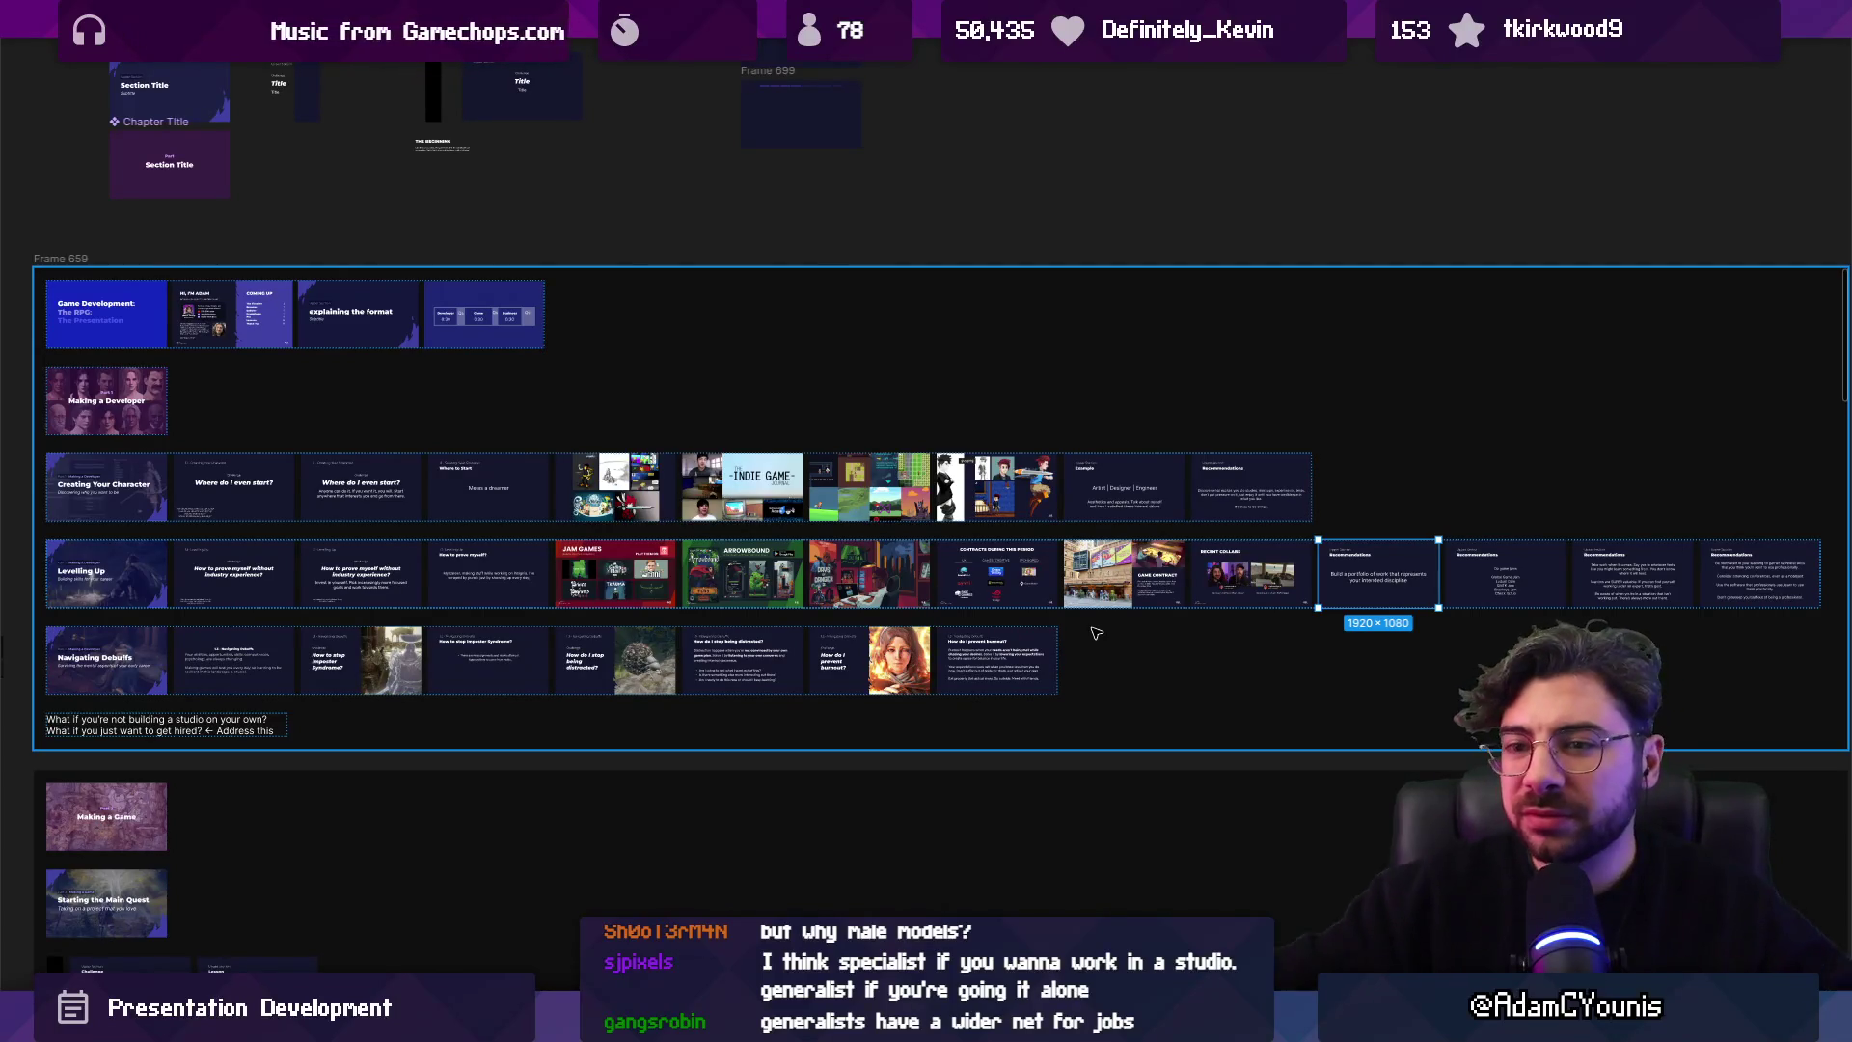
pyautogui.click(53, 263)
pyautogui.scroll(-3, 401, 430)
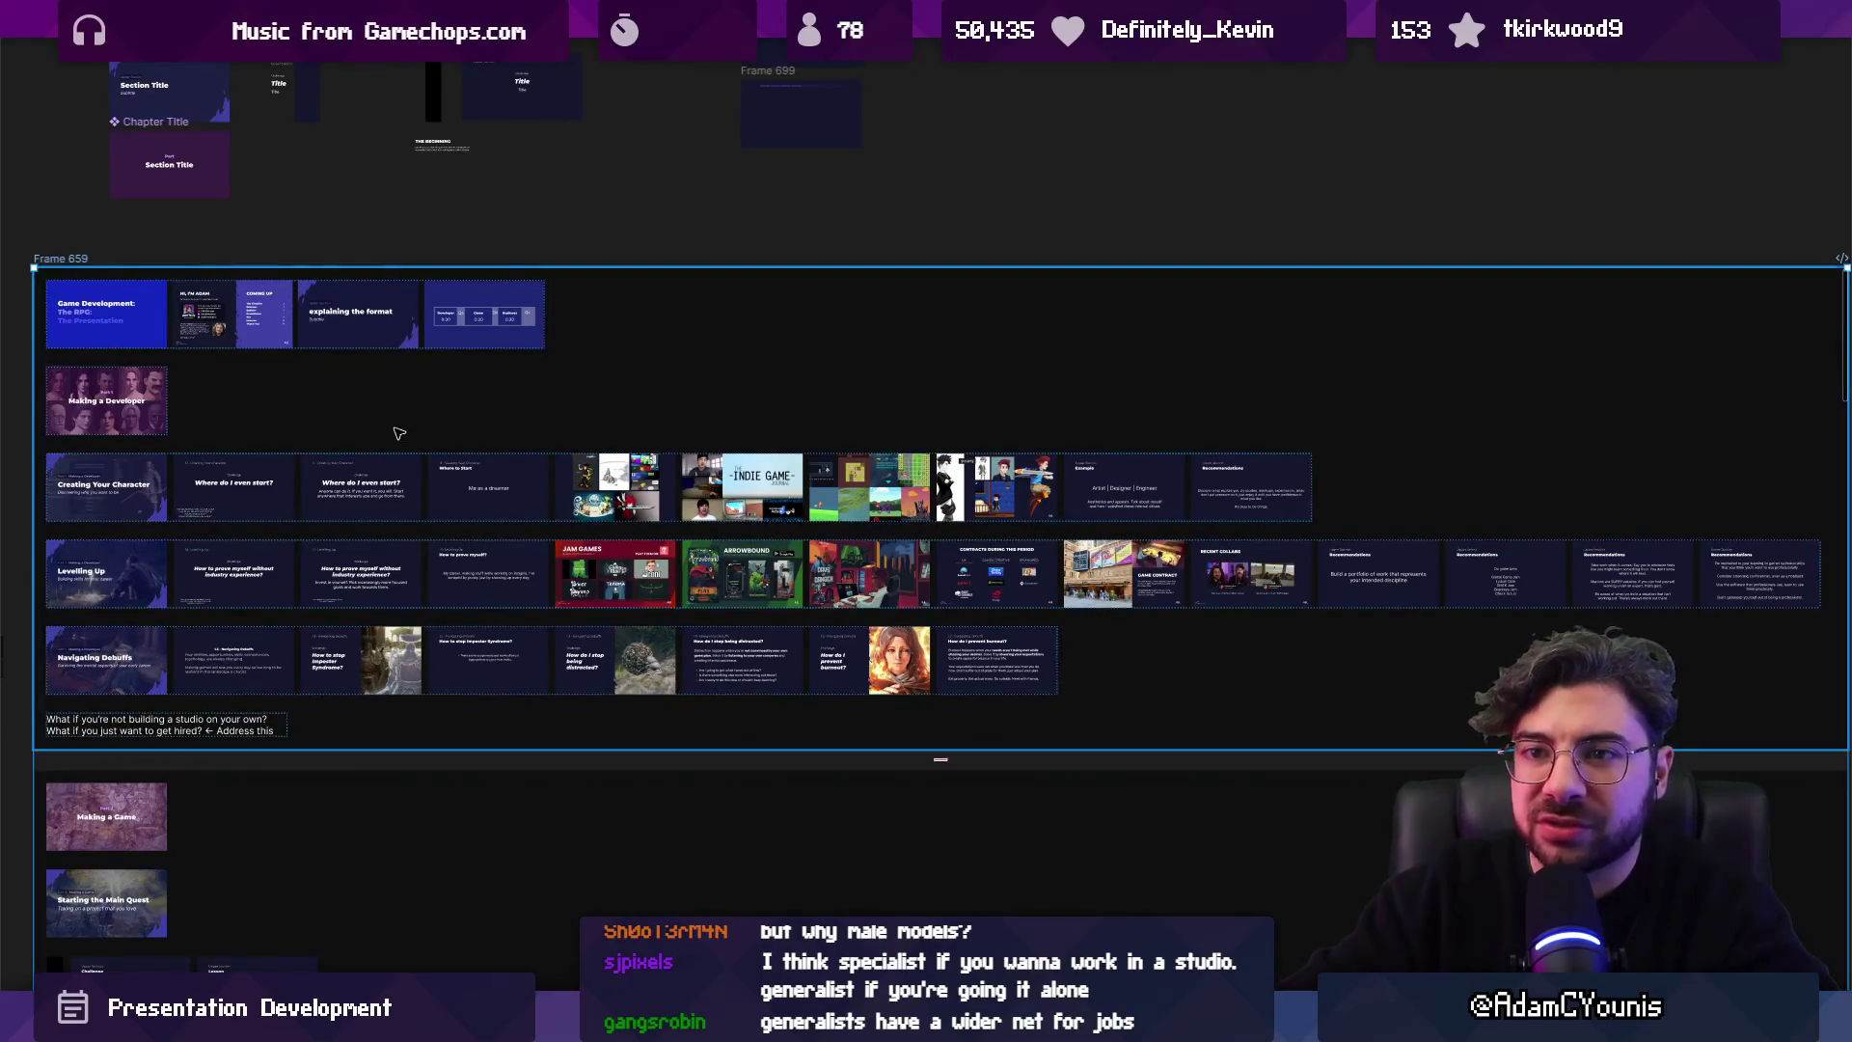
pyautogui.hscroll(1, 377, 409)
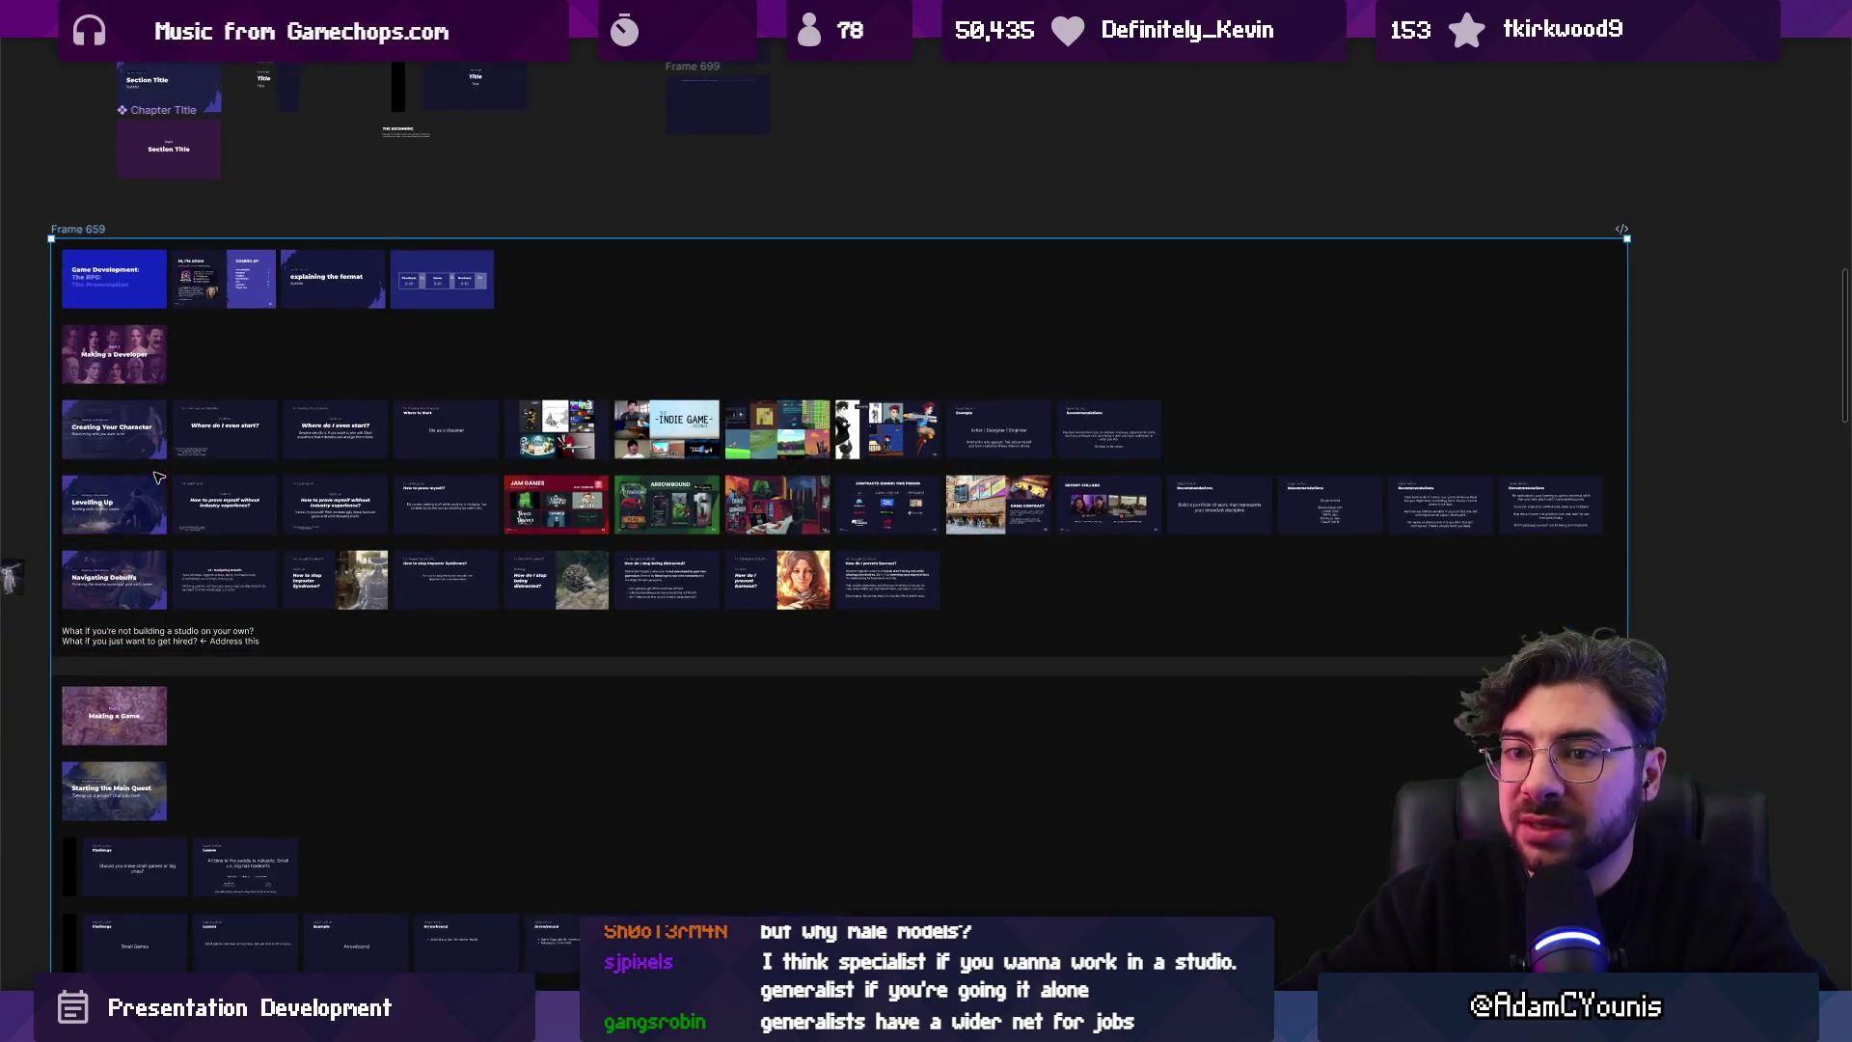
pyautogui.scroll(3, 1254, 496)
pyautogui.scroll(2, 1342, 502)
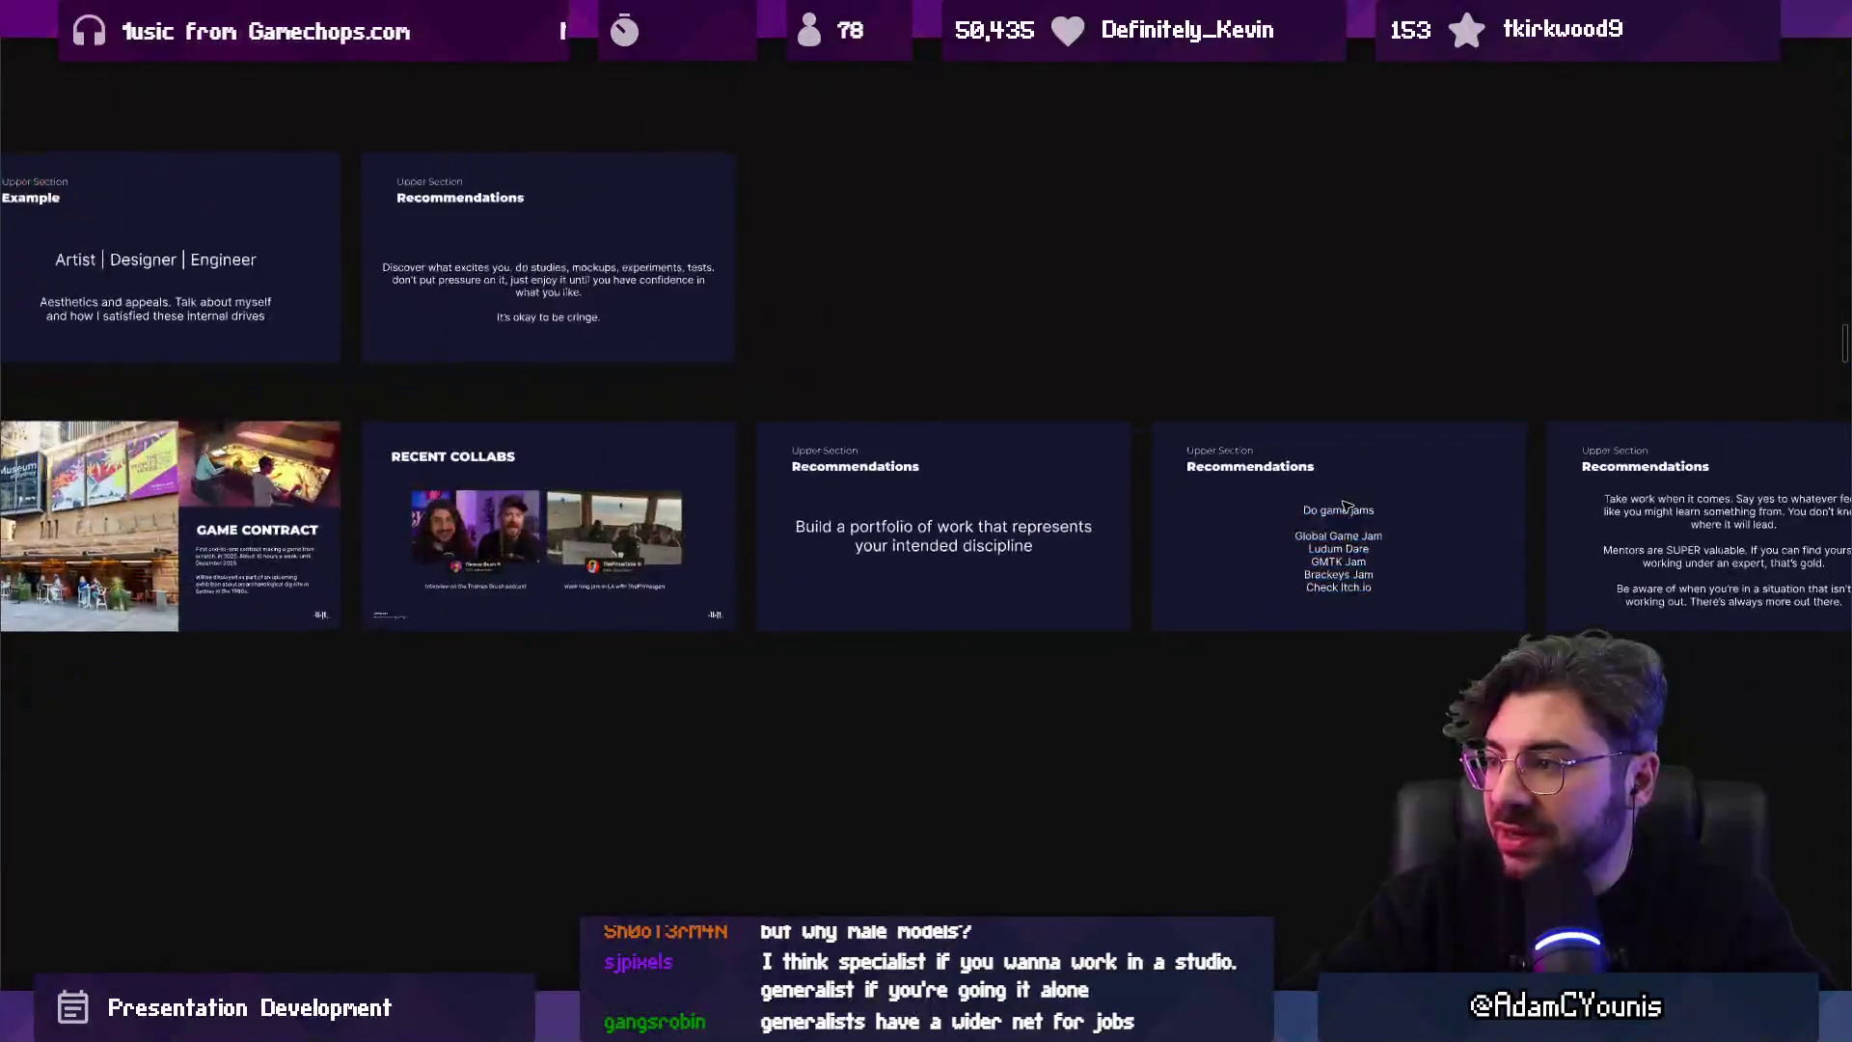
pyautogui.hotkey('ctrl', 'alt', 'g')
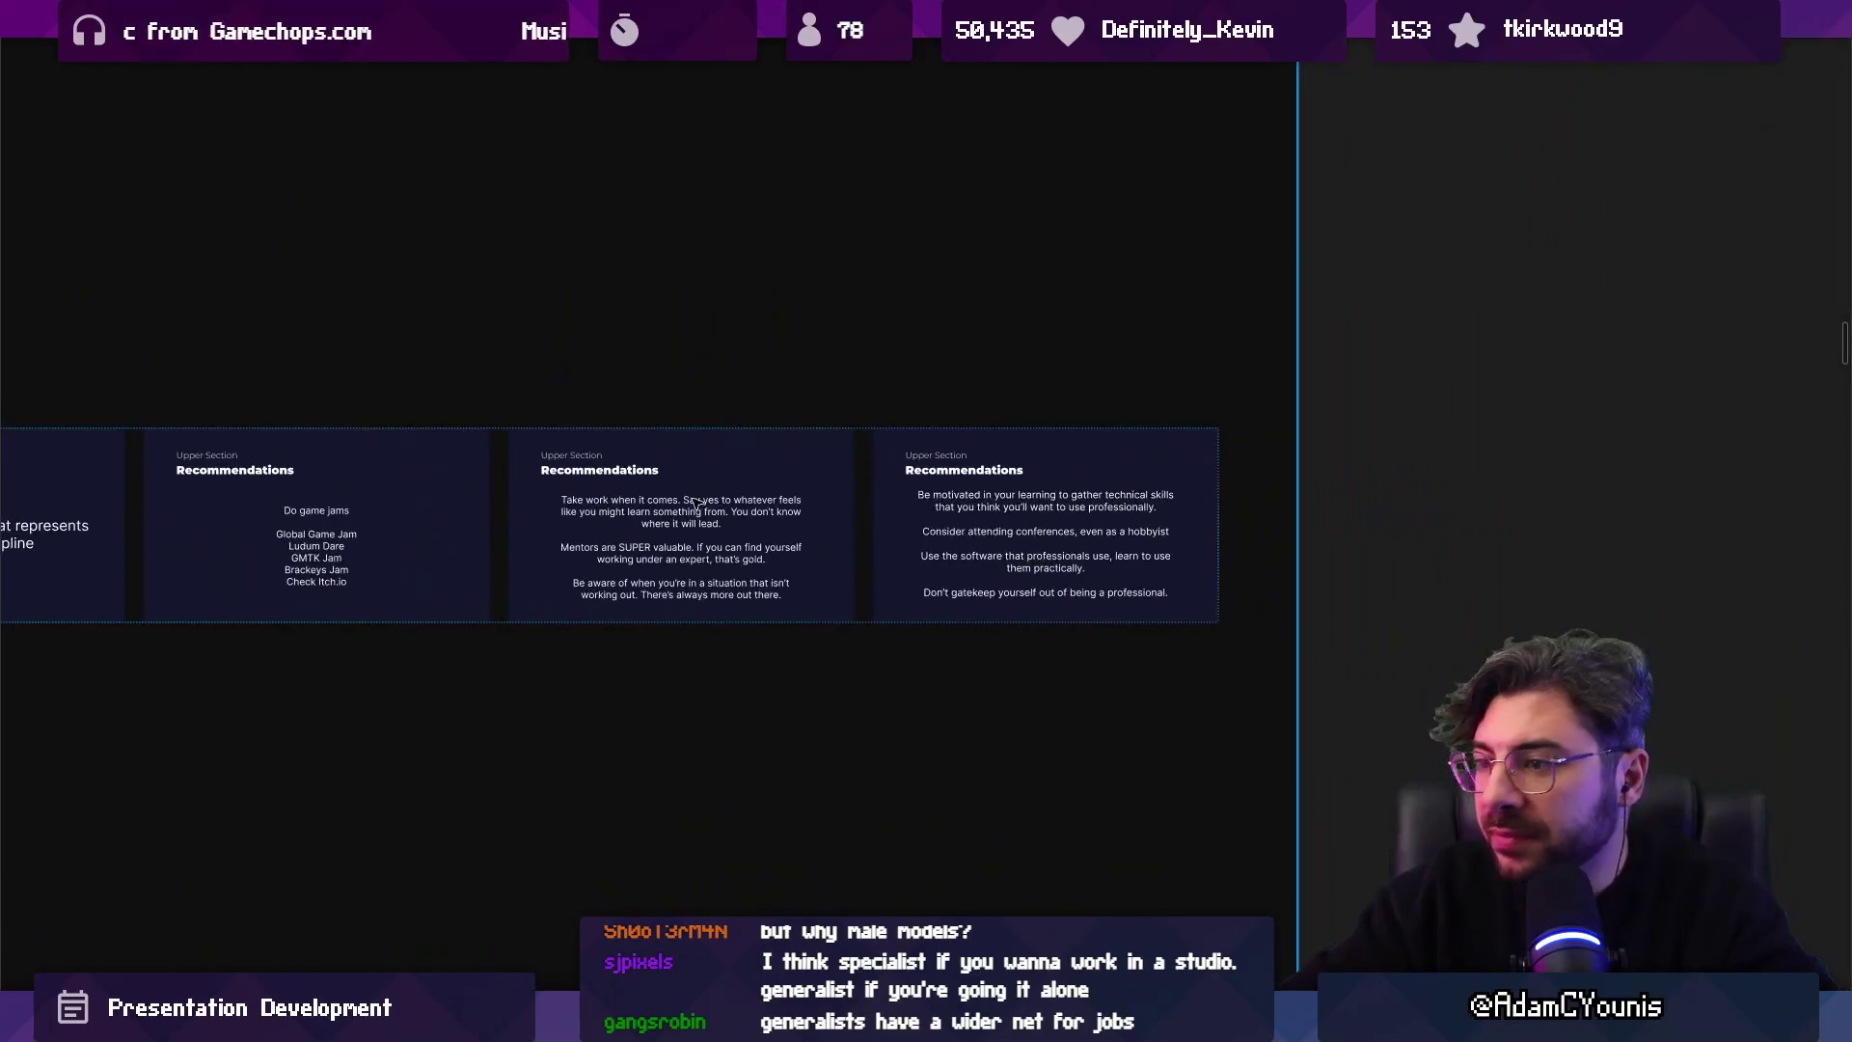
pyautogui.scroll(1, 593, 471)
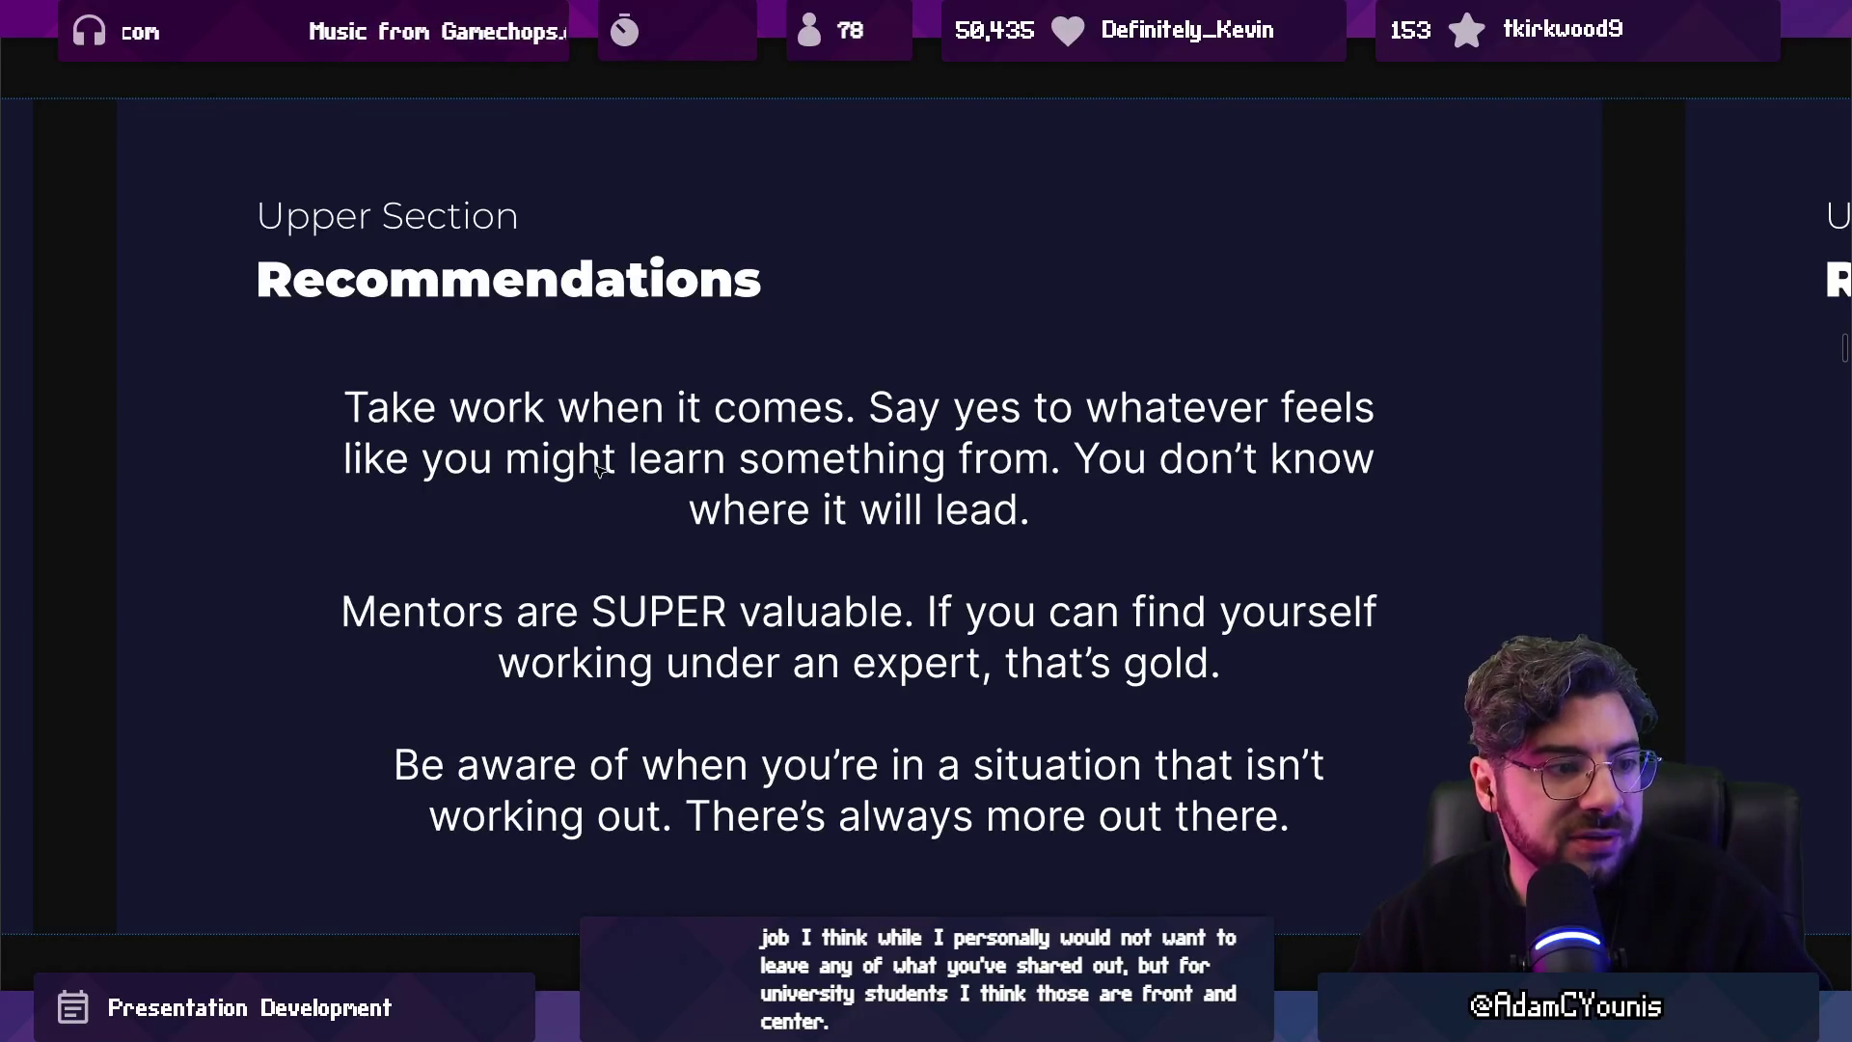
pyautogui.press('Escape')
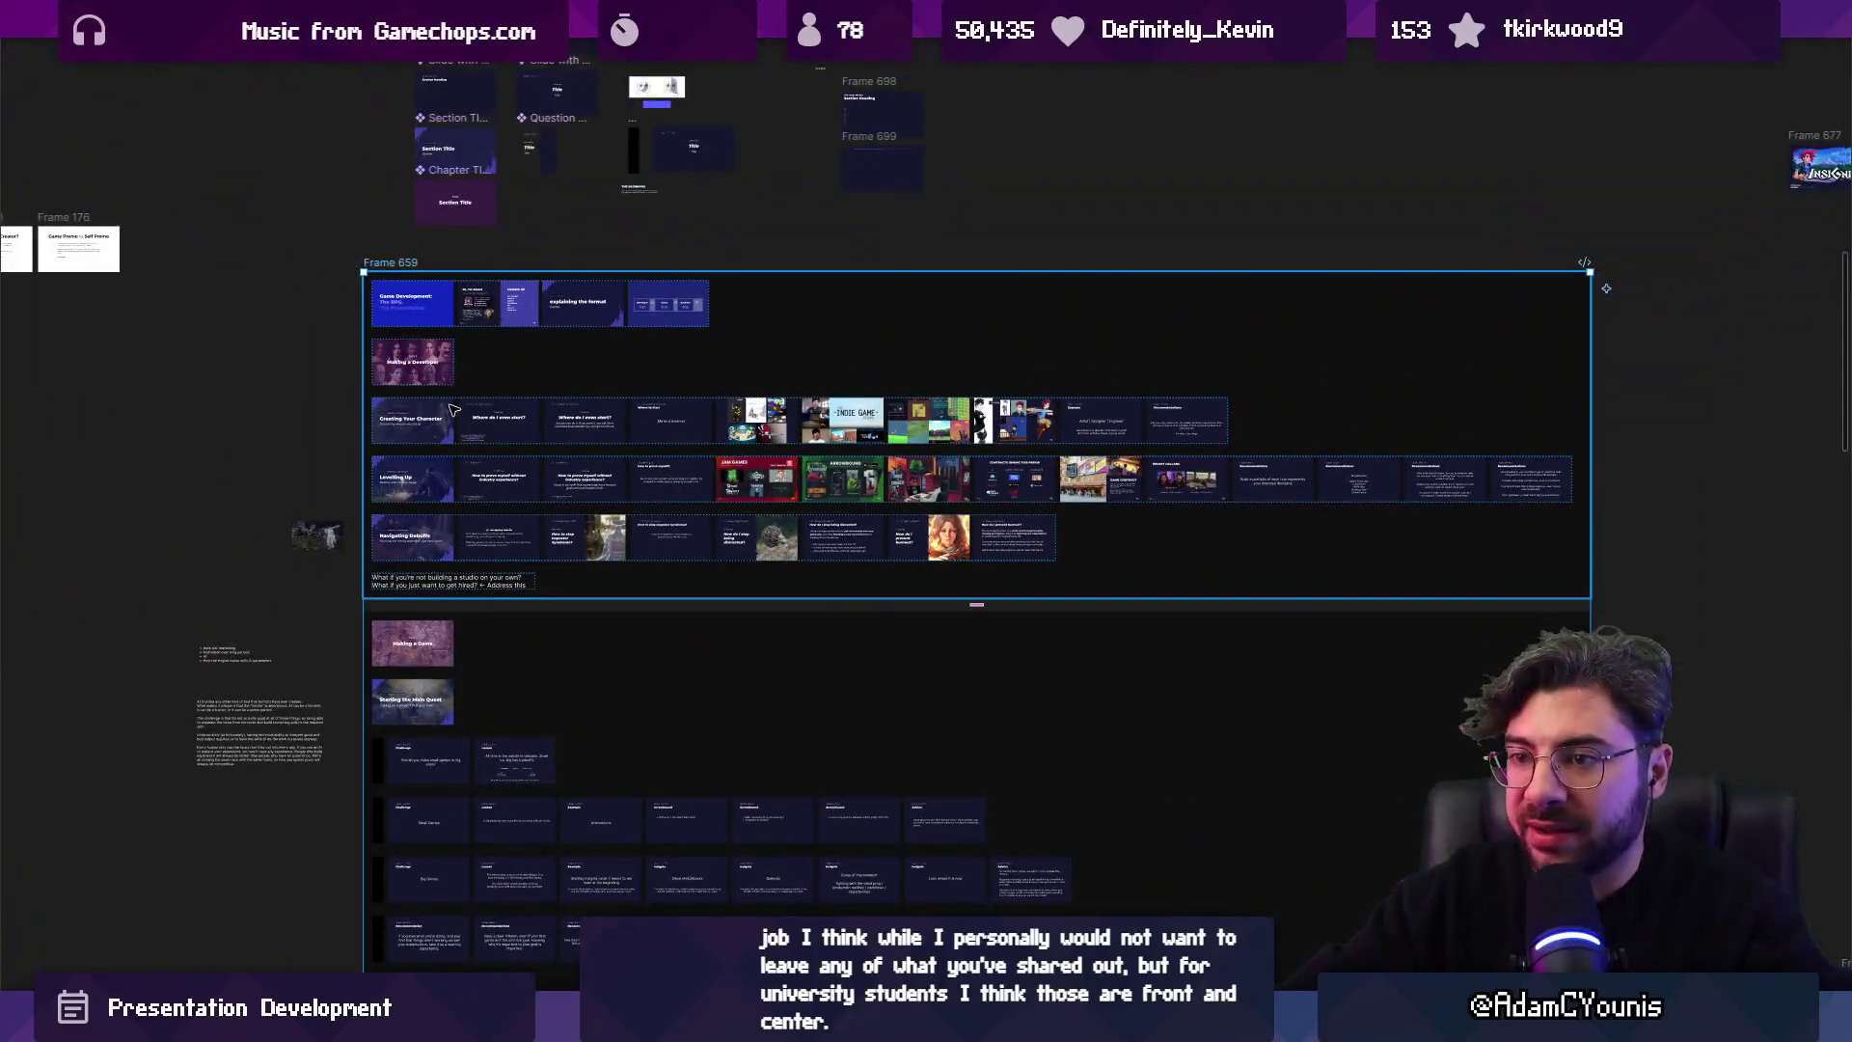
pyautogui.click(453, 410)
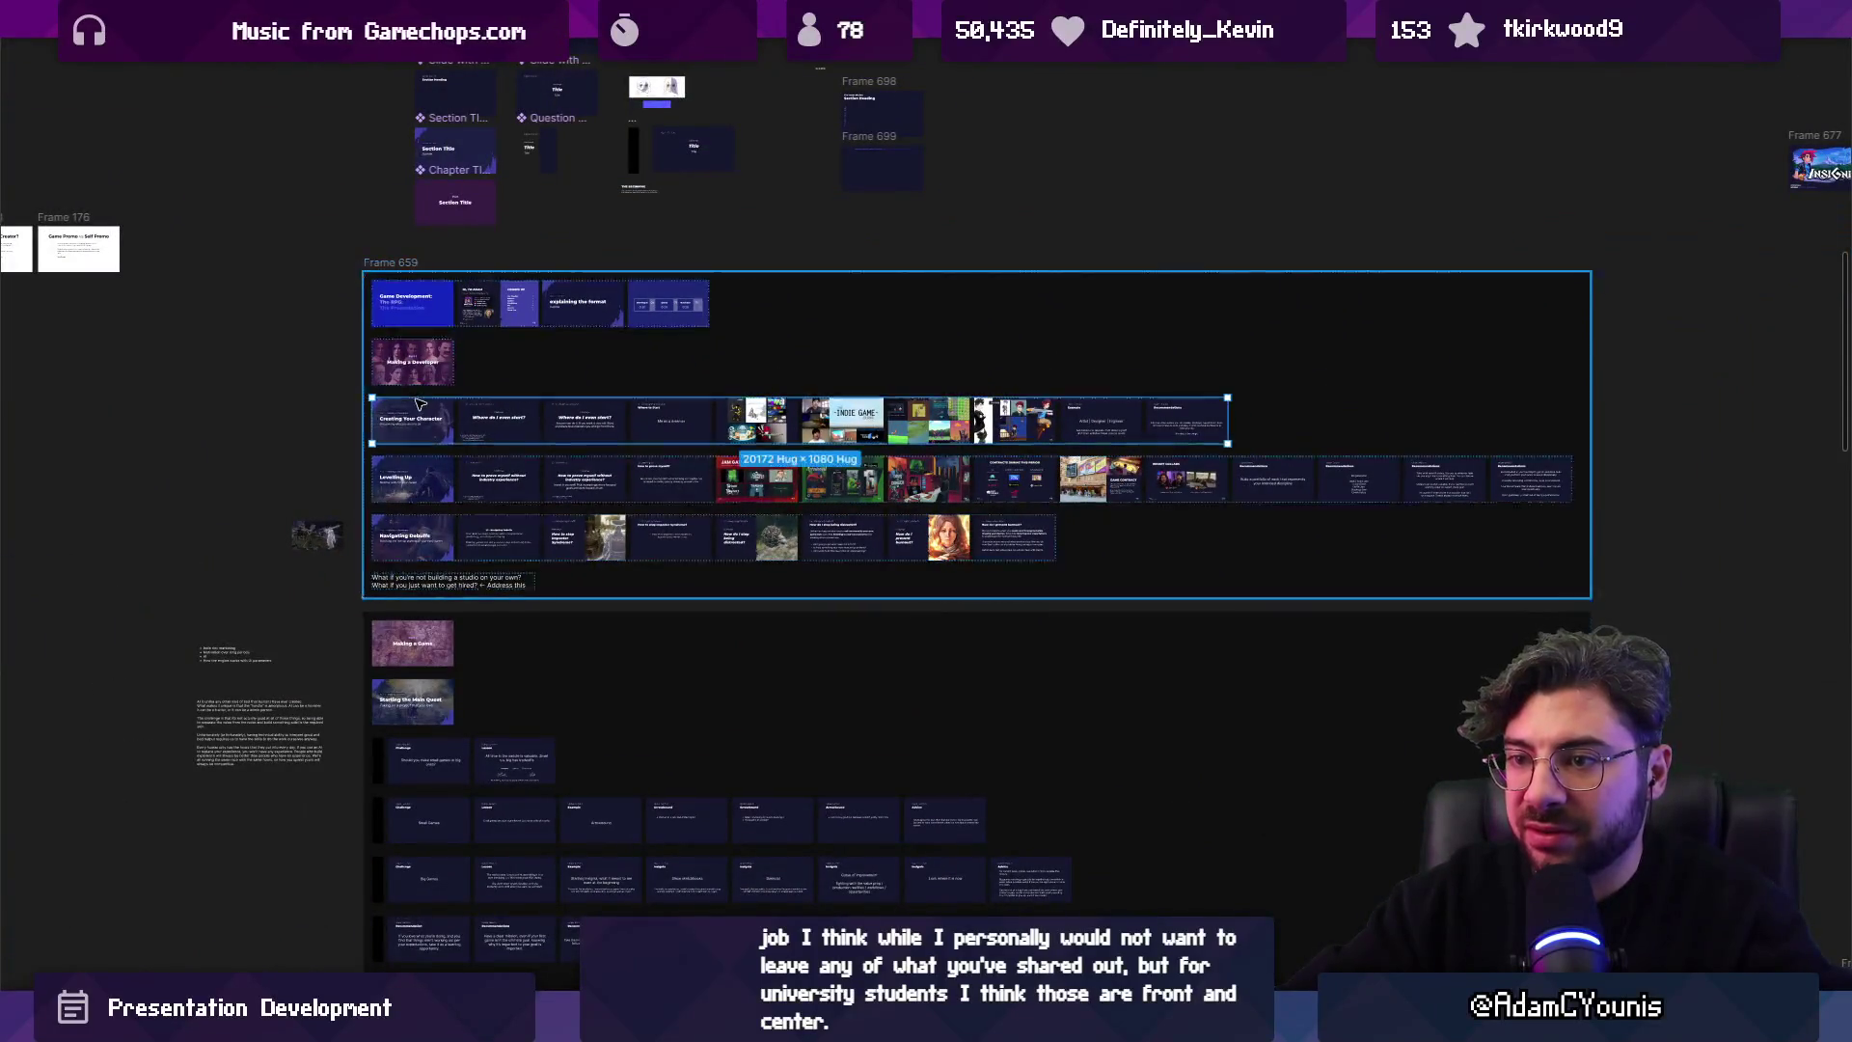
pyautogui.scroll(10, 453, 410)
pyautogui.scroll(-3, 603, 300)
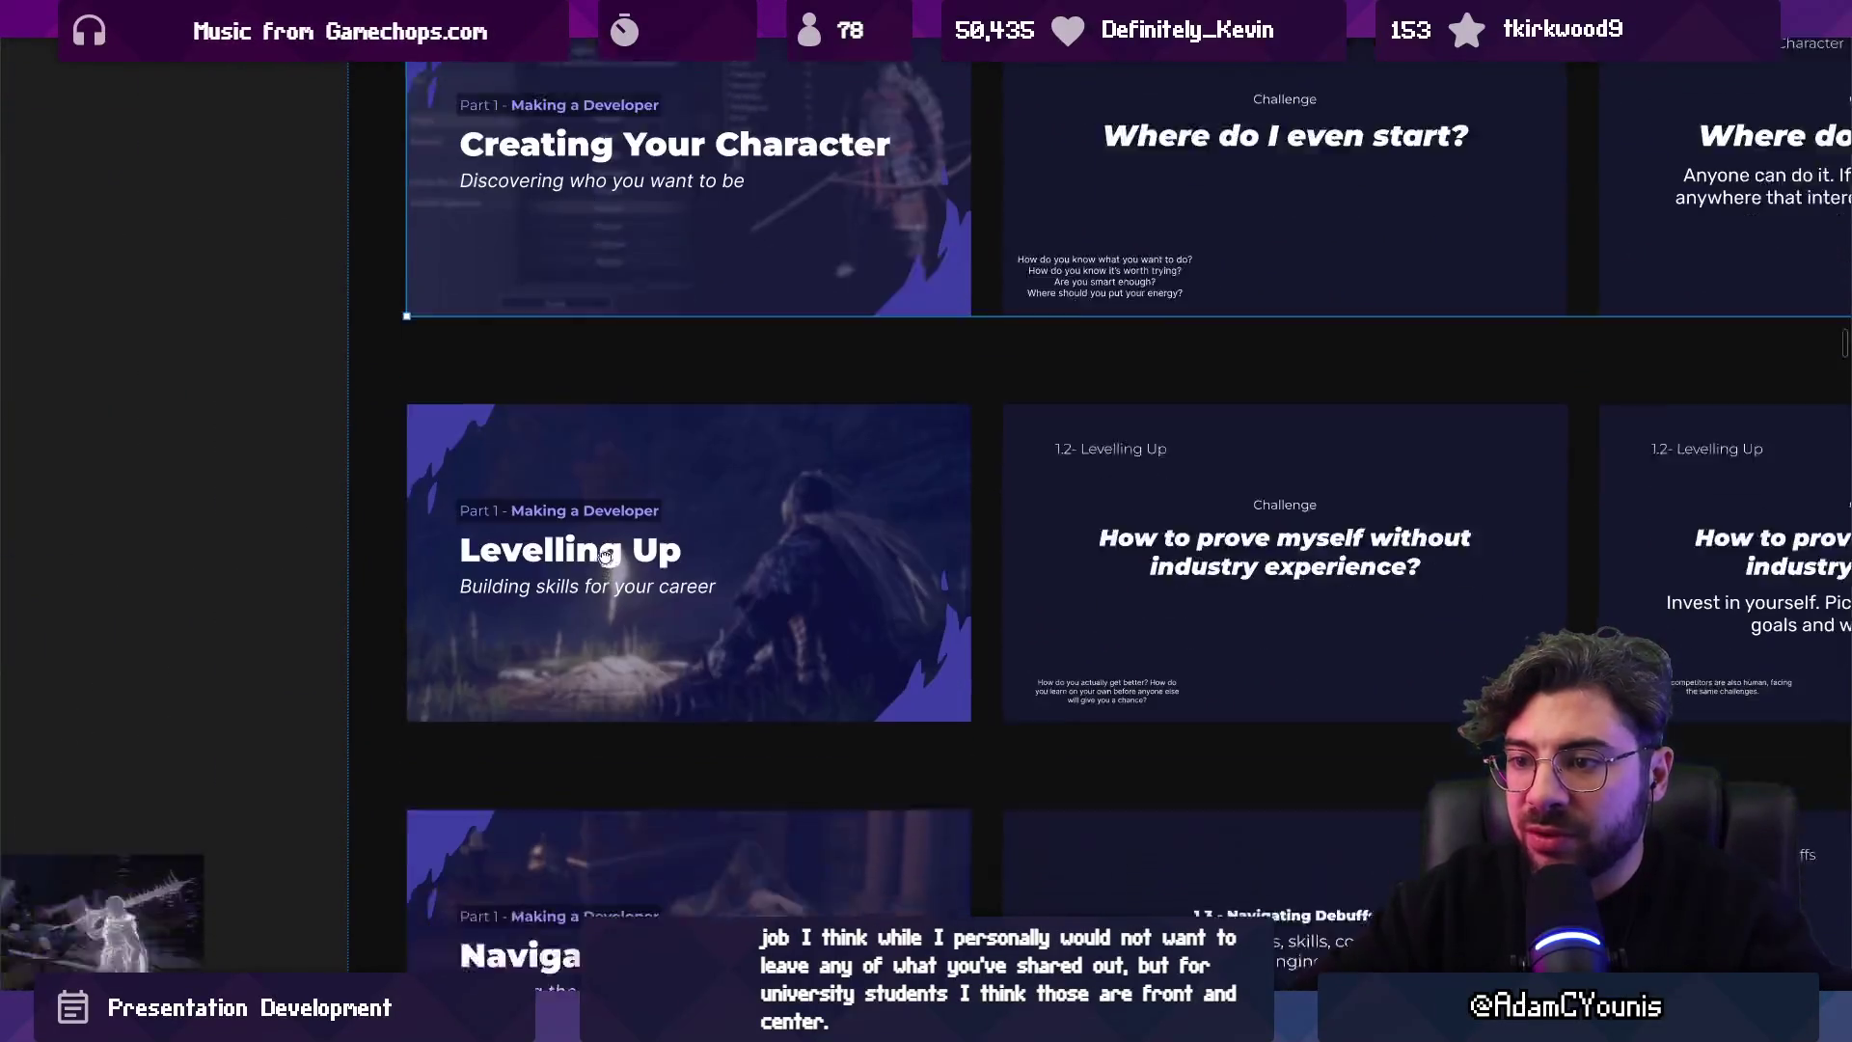
pyautogui.click(608, 502)
pyautogui.scroll(-3, 617, 579)
pyautogui.click(622, 714)
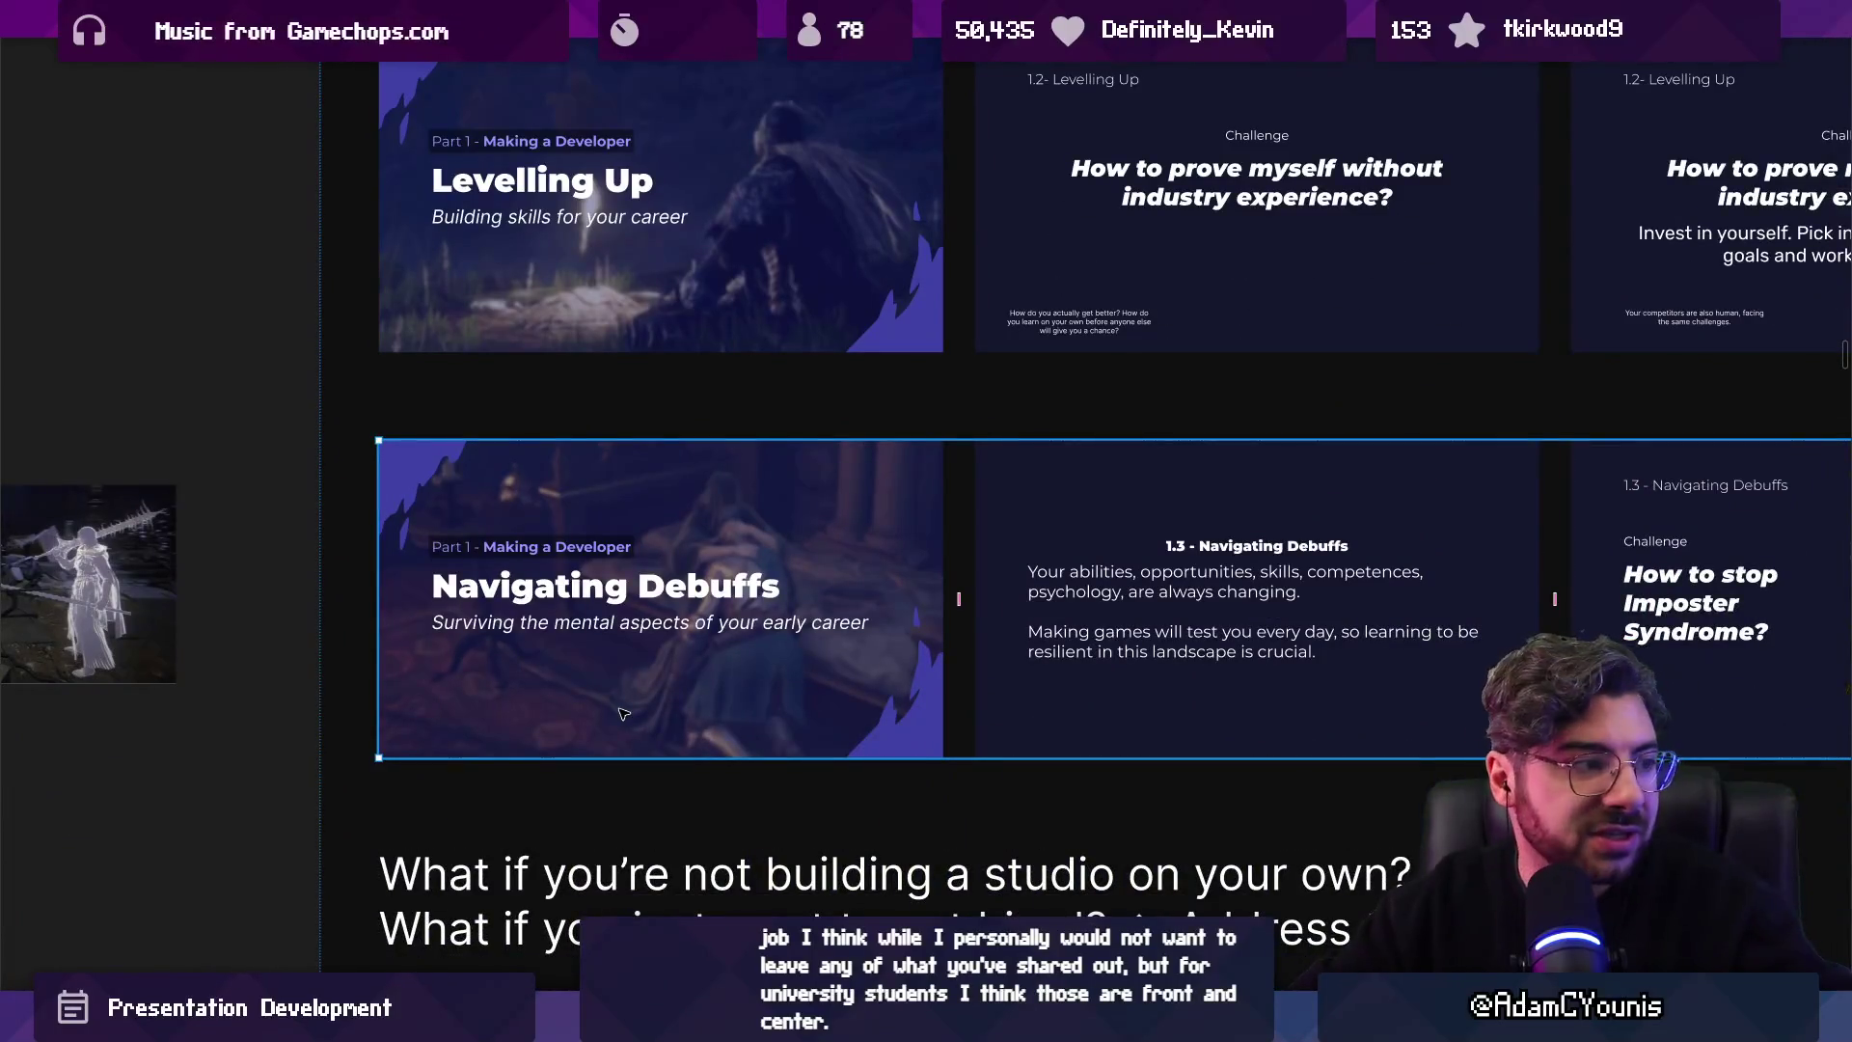
pyautogui.scroll(-3, 620, 575)
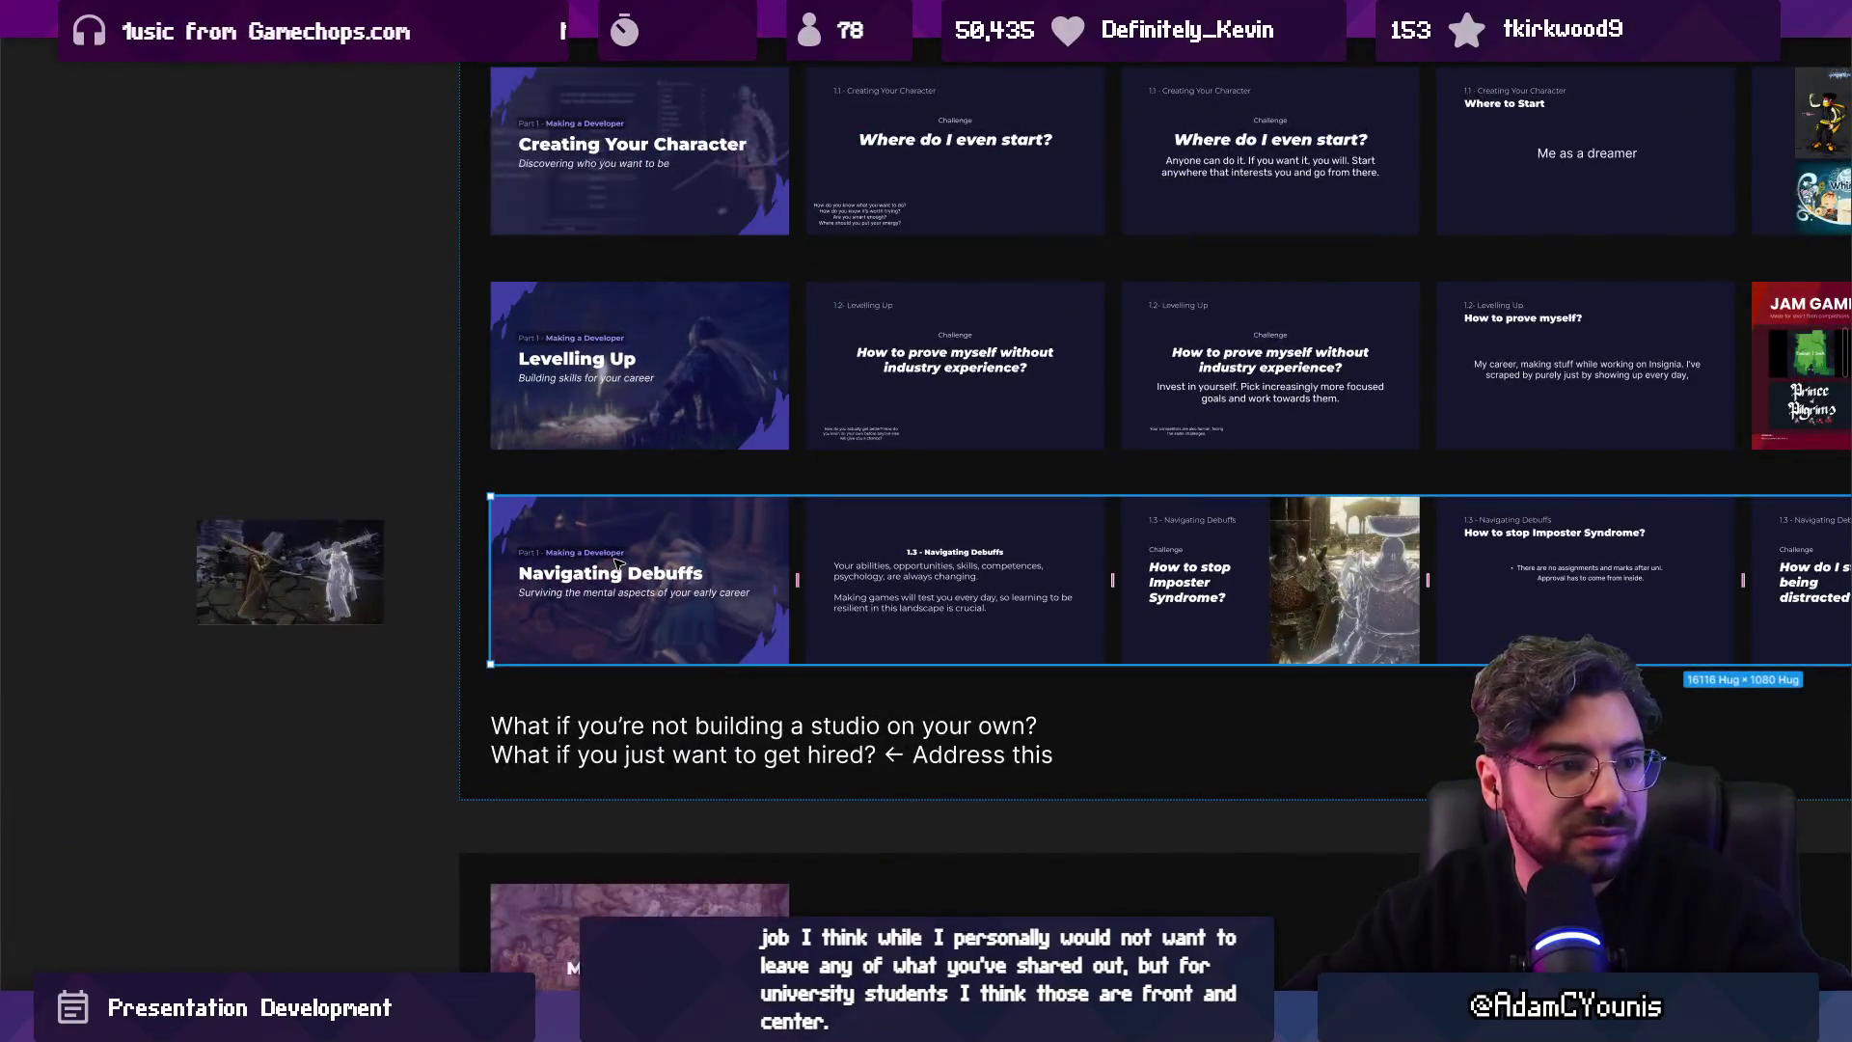
pyautogui.scroll(-6, 617, 562)
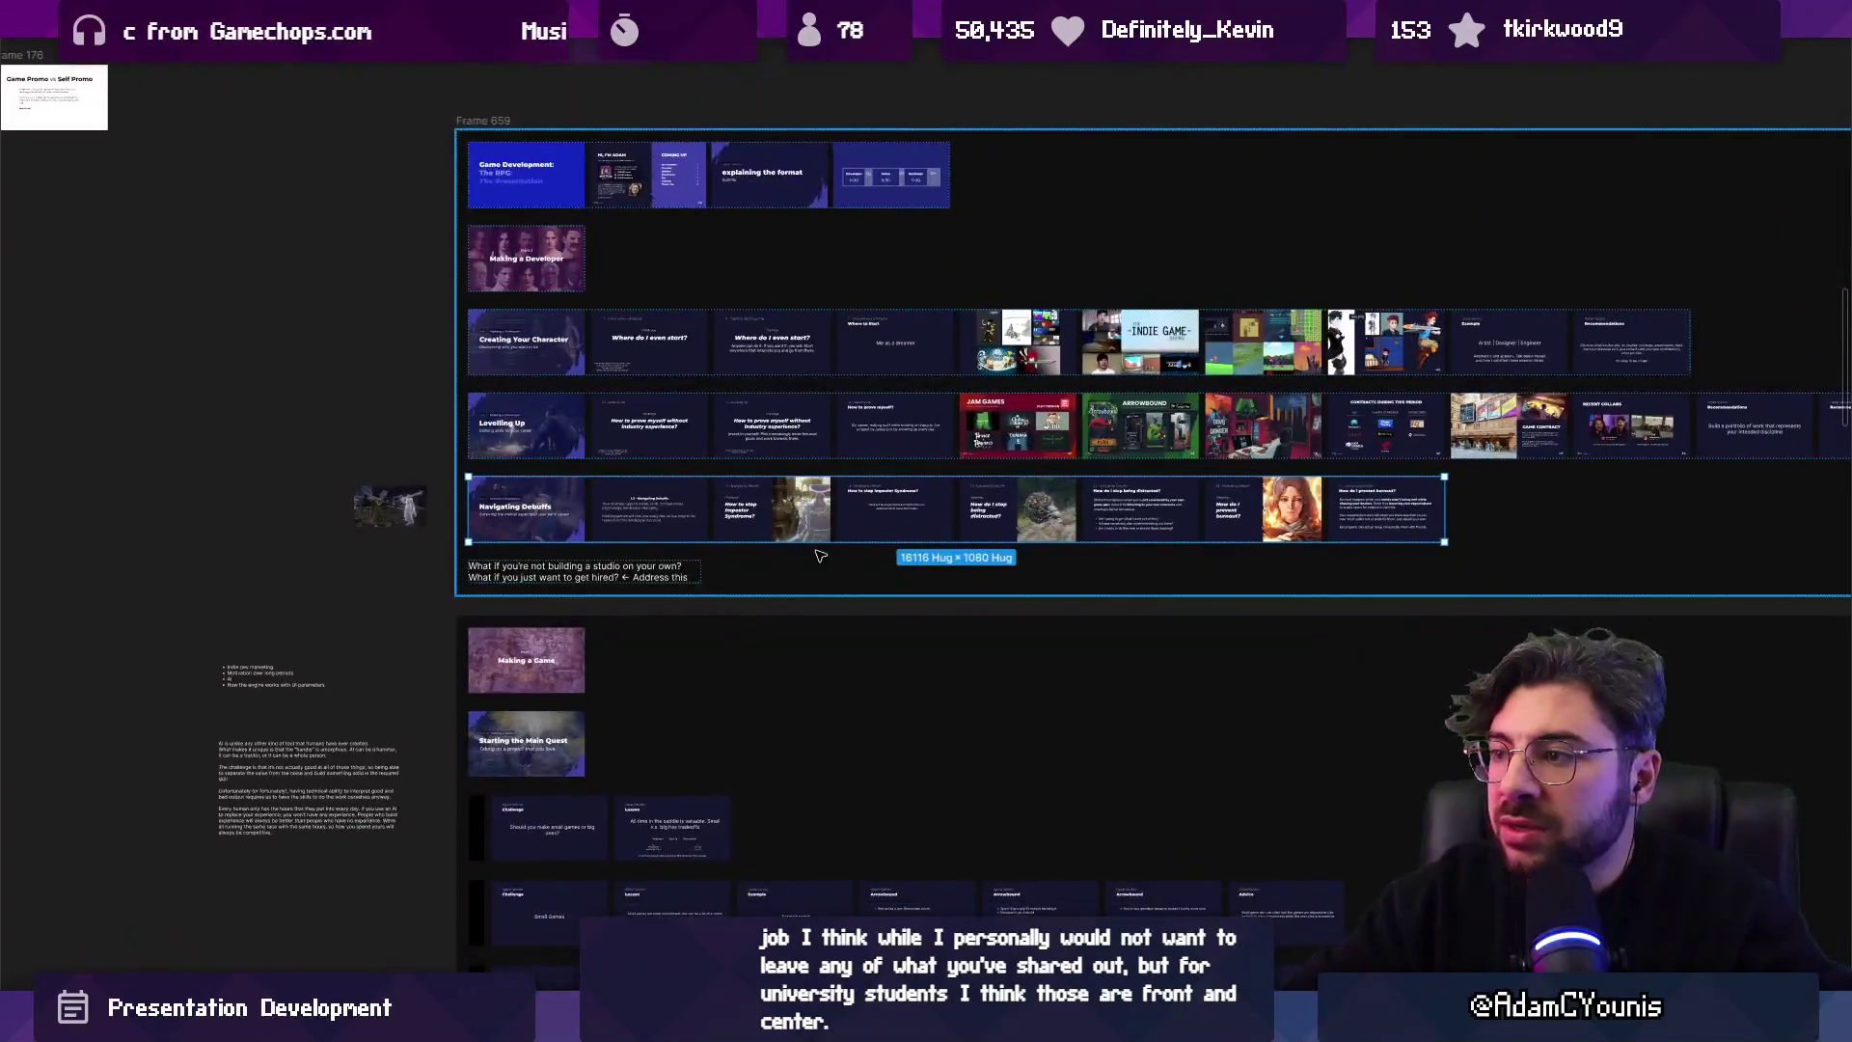
pyautogui.press('Escape')
pyautogui.scroll(-3, 550, 617)
pyautogui.press('Escape')
pyautogui.scroll(-8, 577, 458)
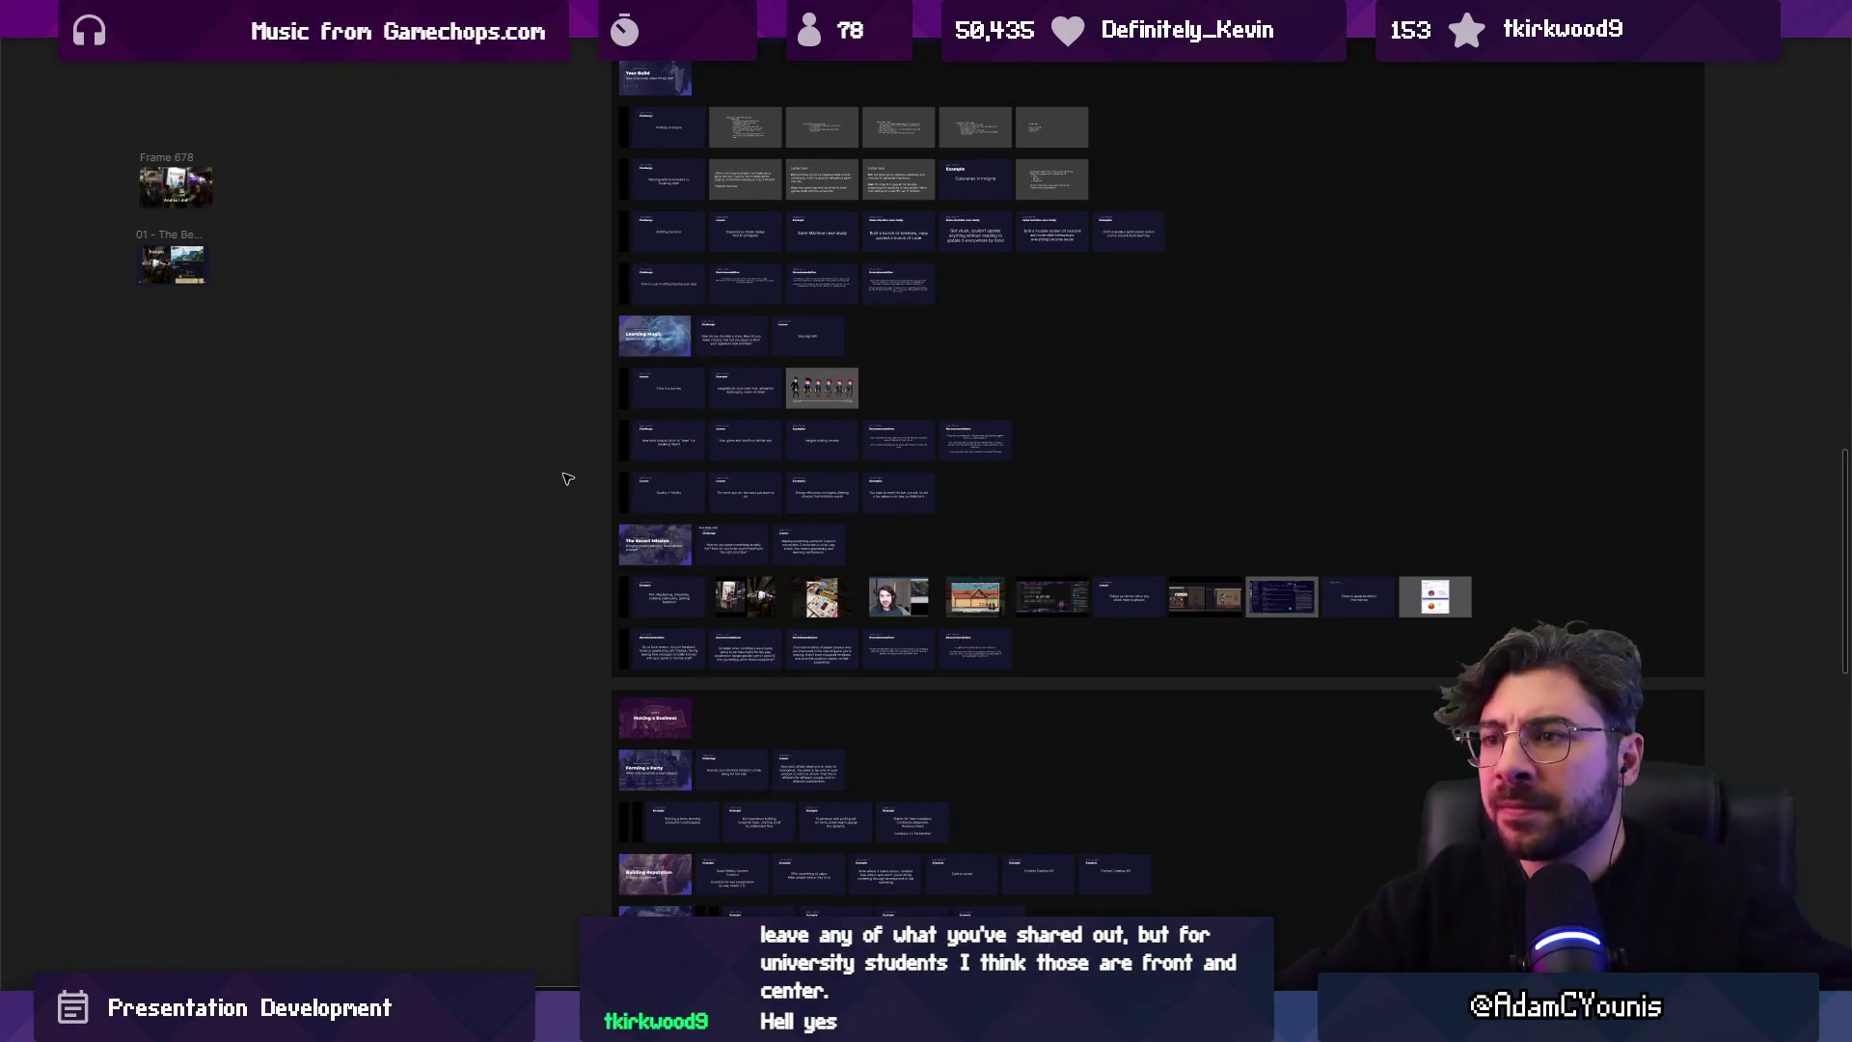
pyautogui.scroll(-5, 568, 478)
pyautogui.moveTo(687, 487); pyautogui.dragTo(605, 507)
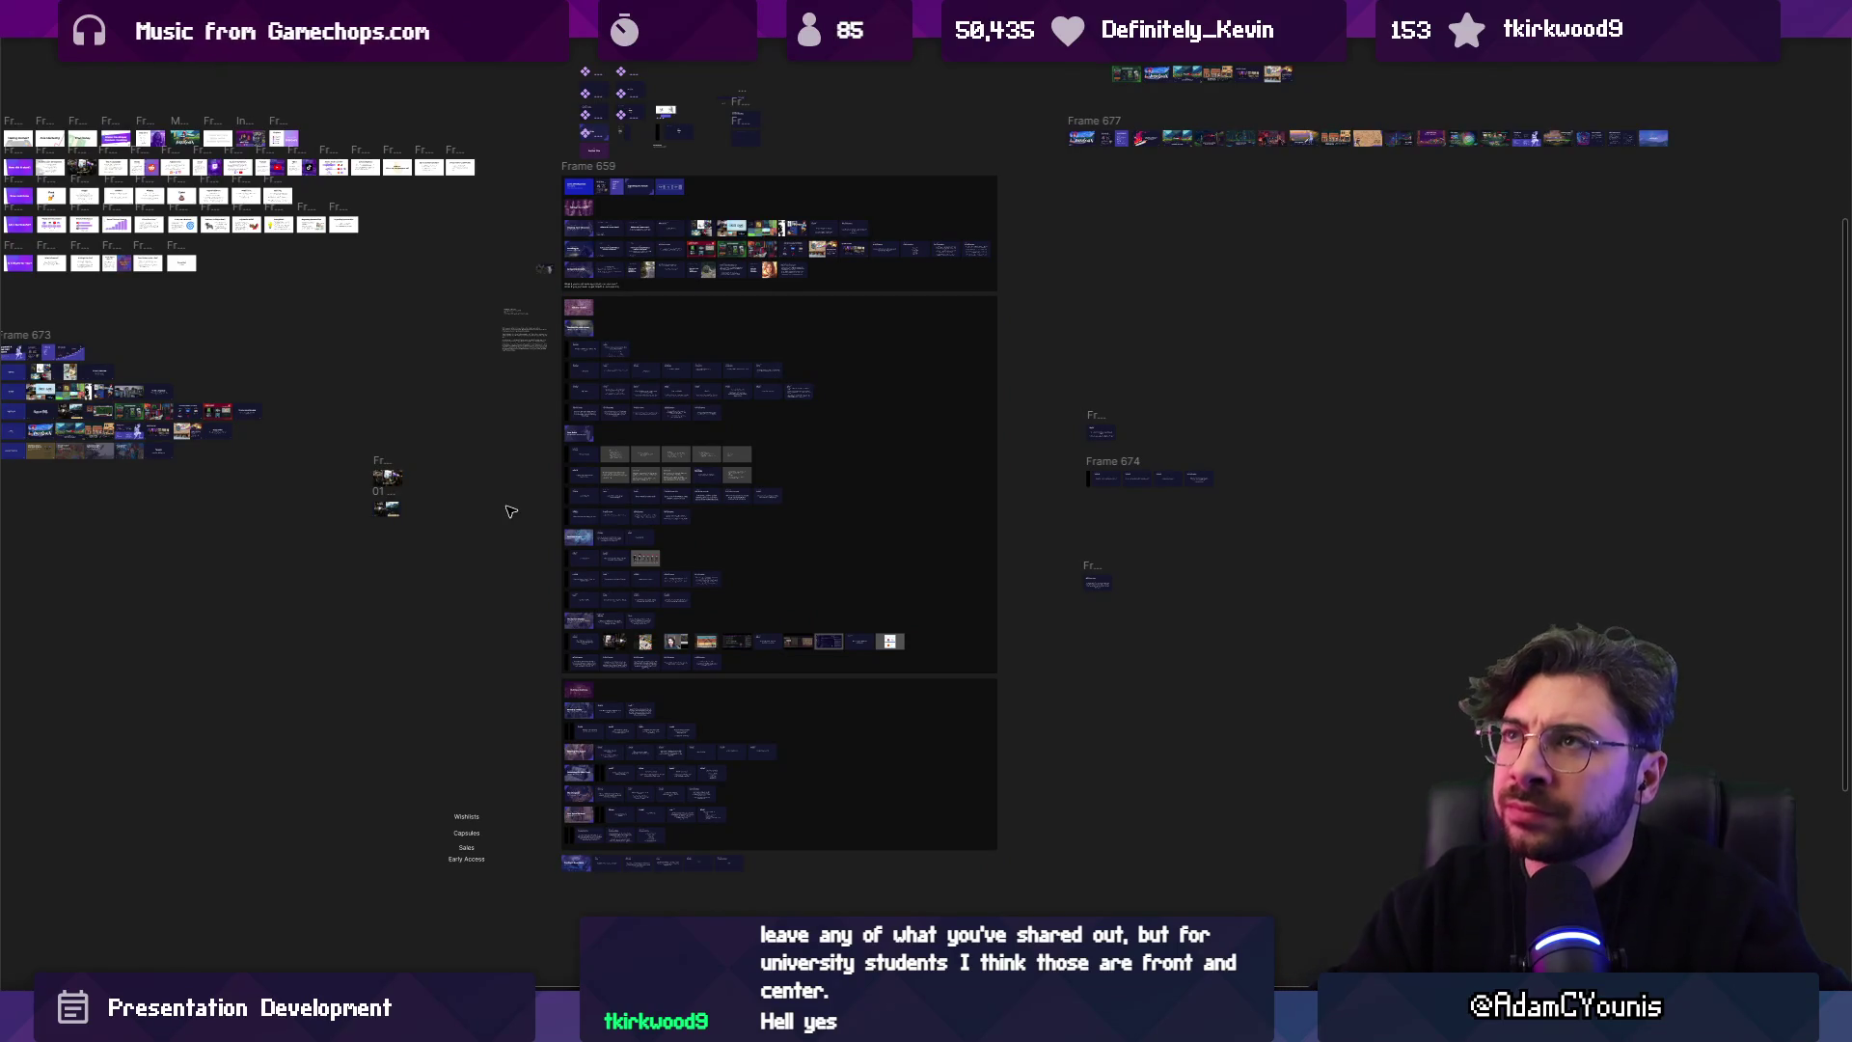
pyautogui.scroll(10, 600, 300)
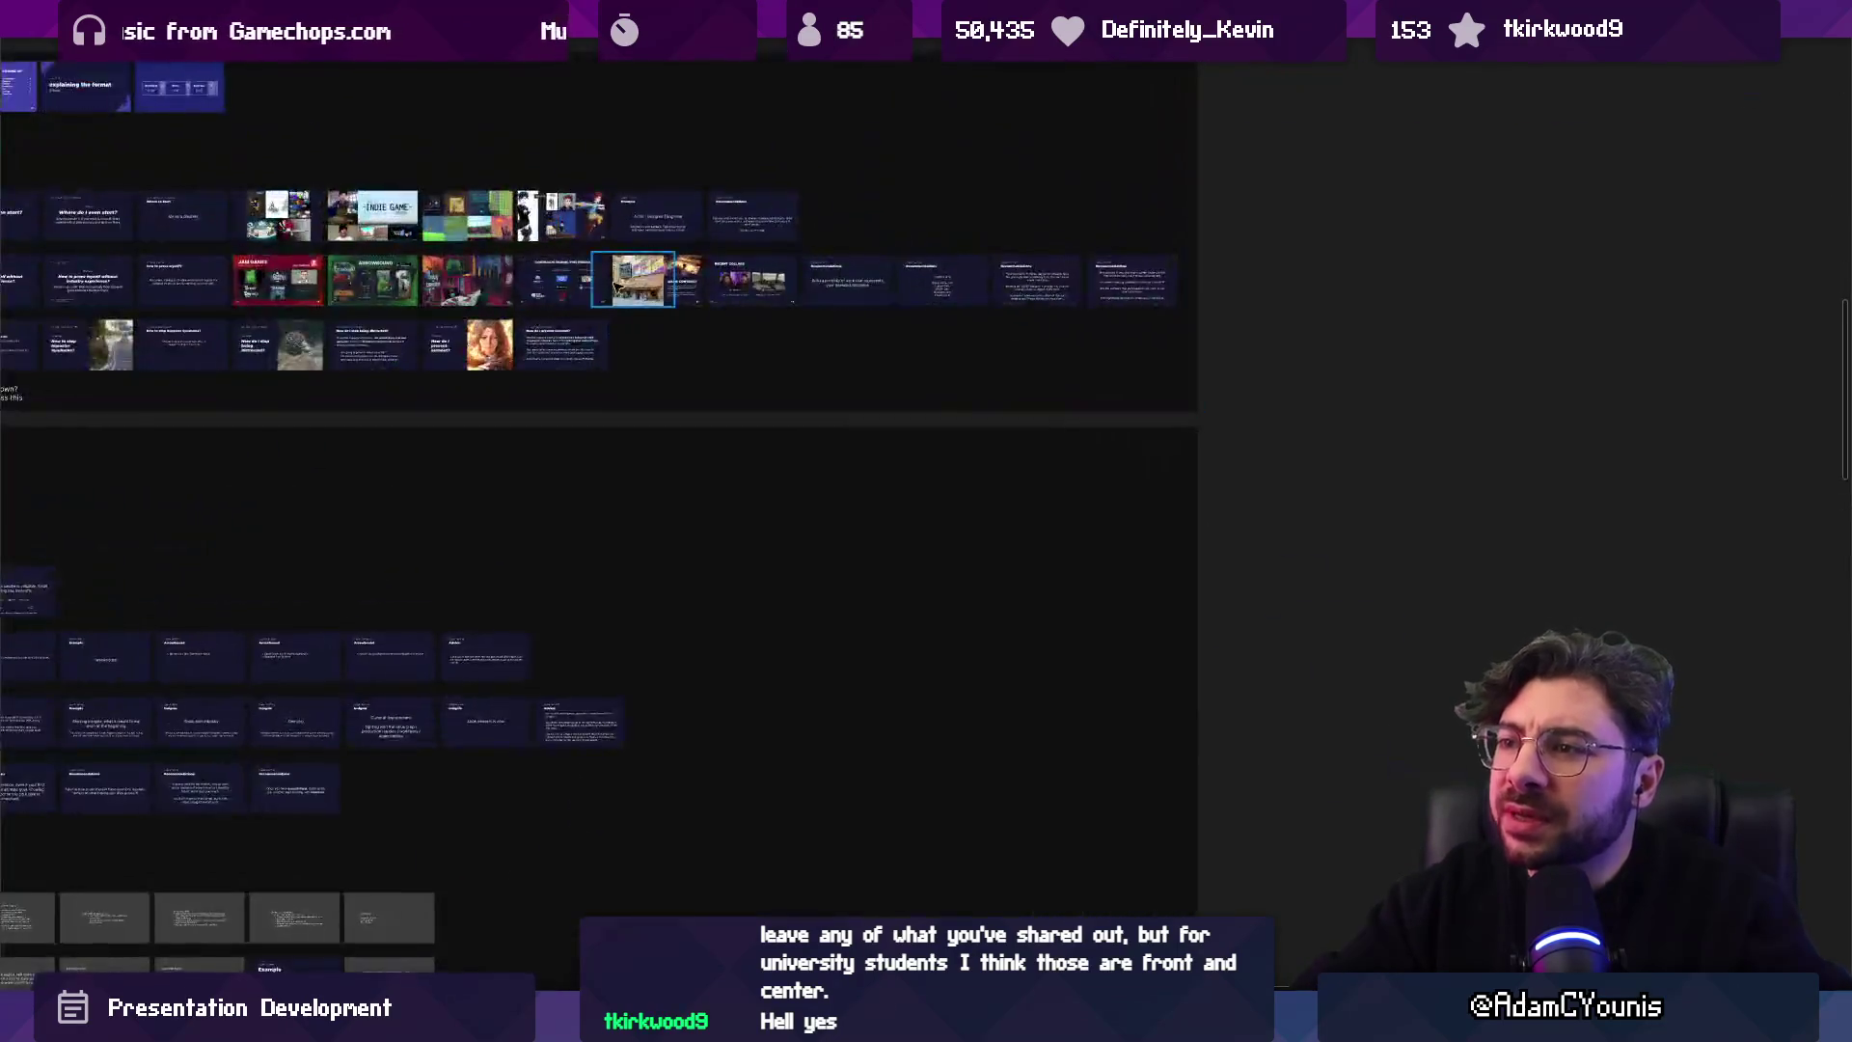
pyautogui.hscroll(5, 600, 300)
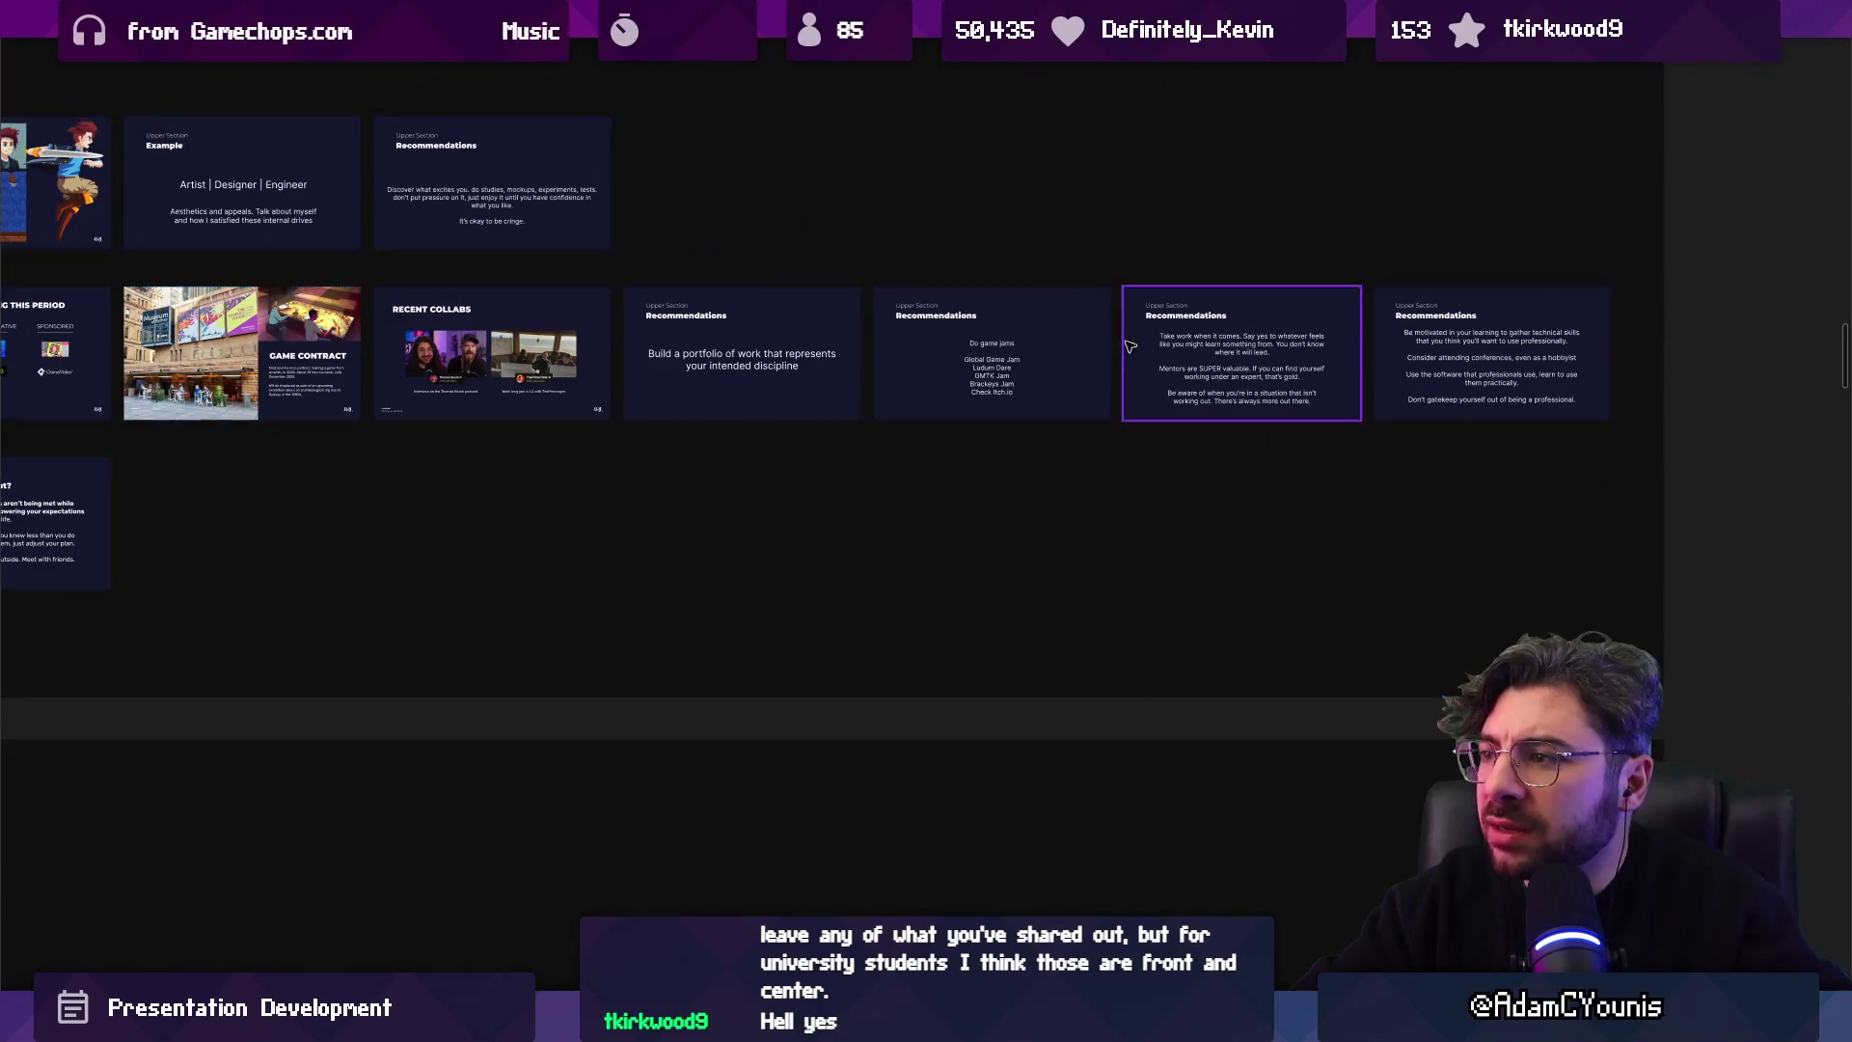
pyautogui.scroll(5, 690, 305)
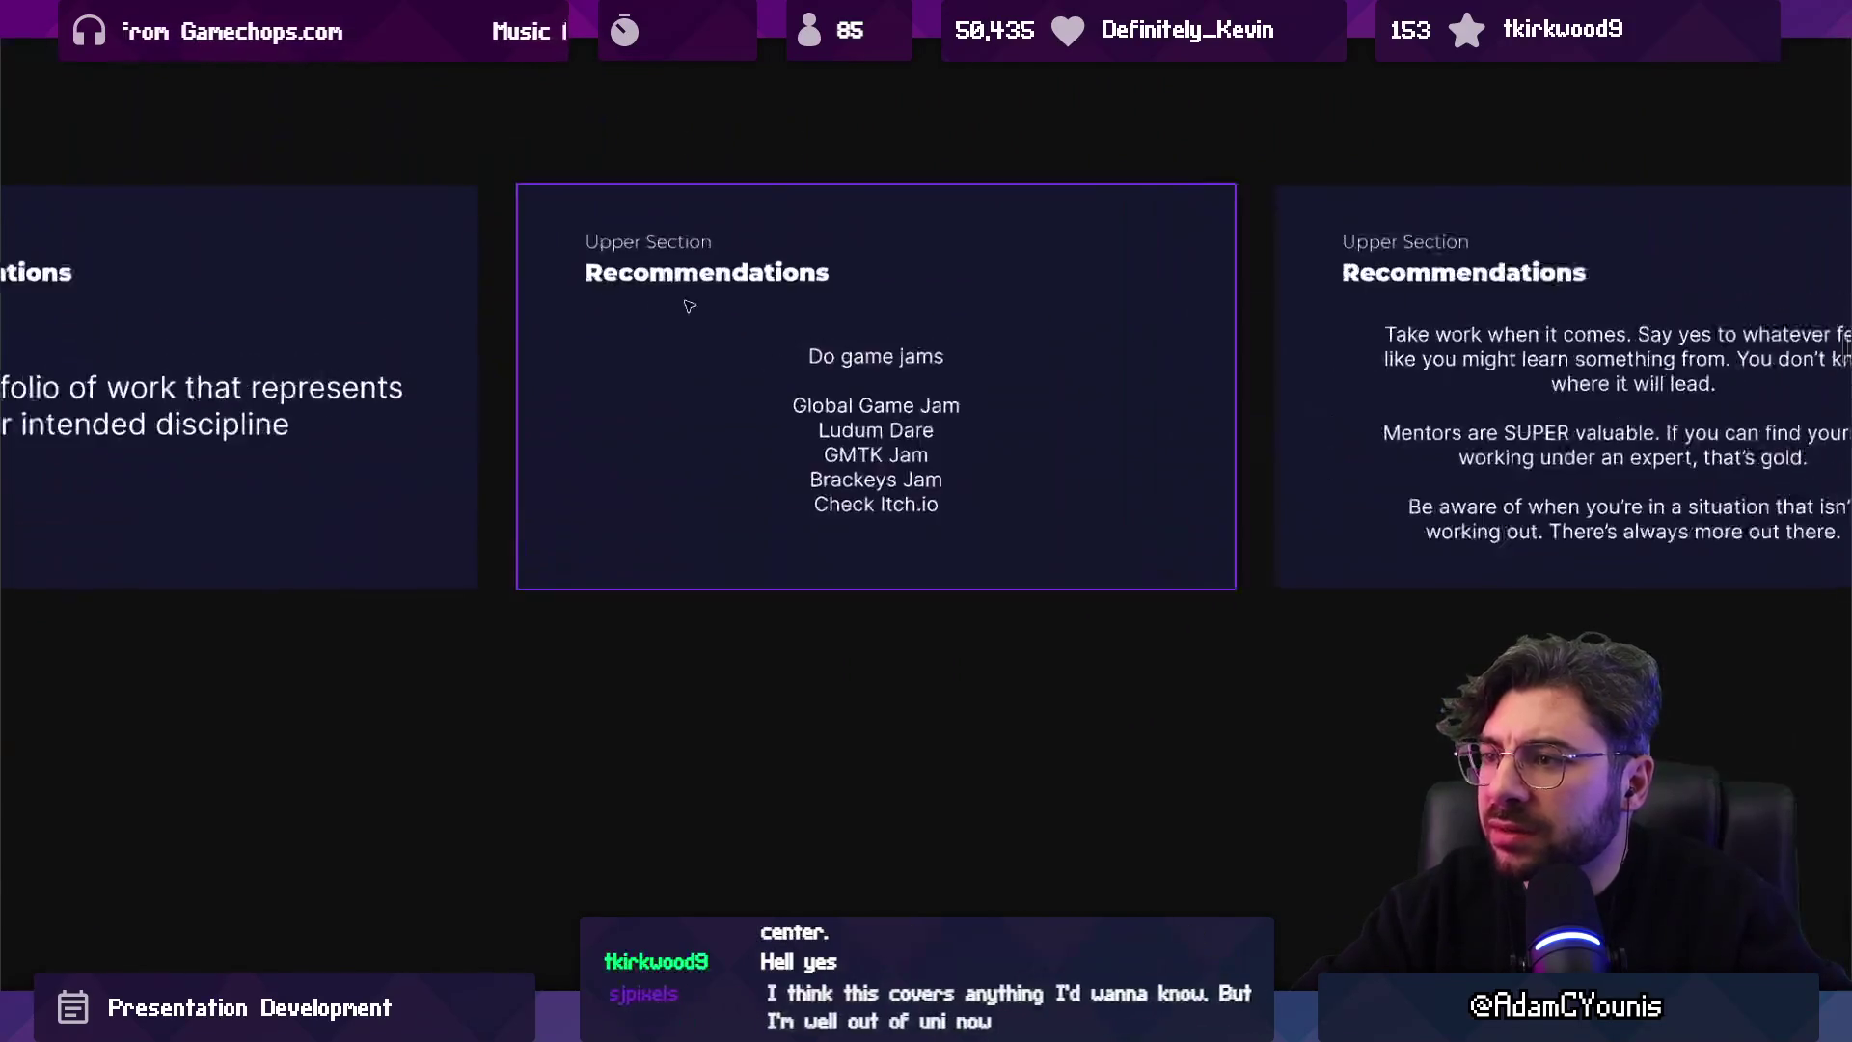
pyautogui.click(1173, 322)
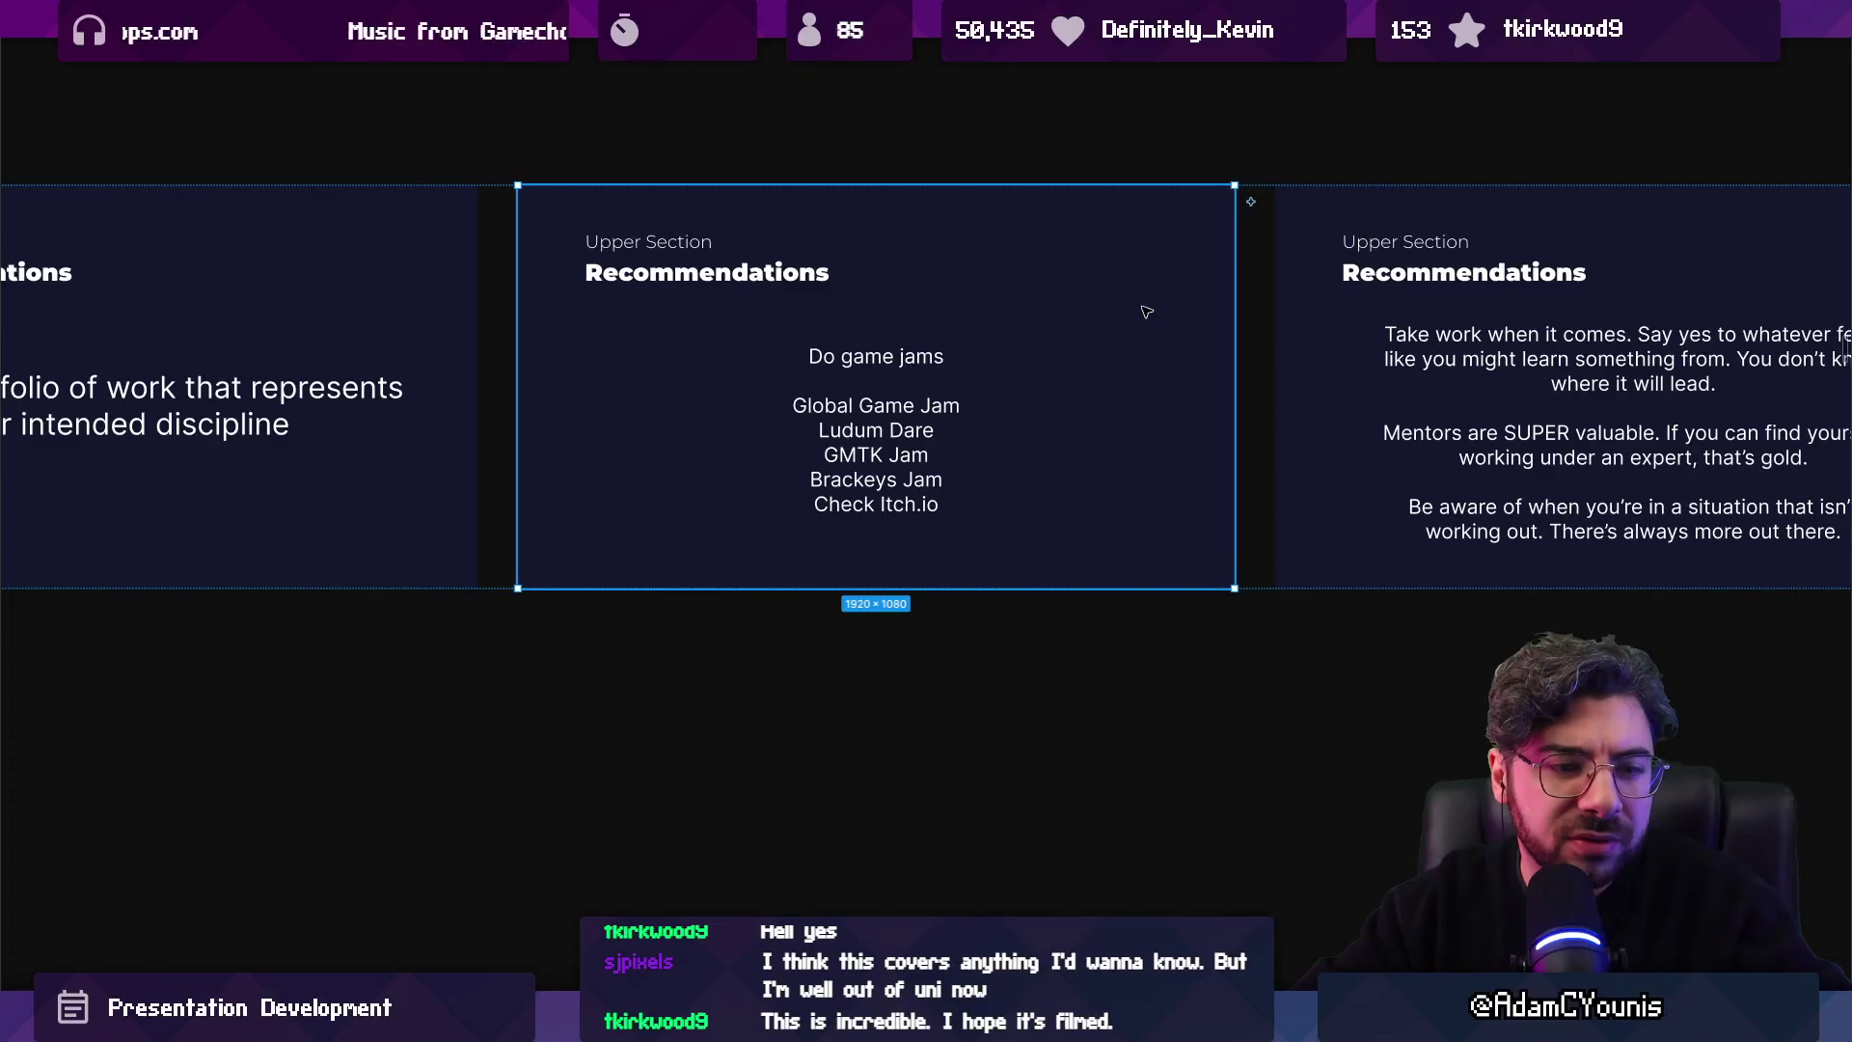
pyautogui.scroll(-10, 1094, 296)
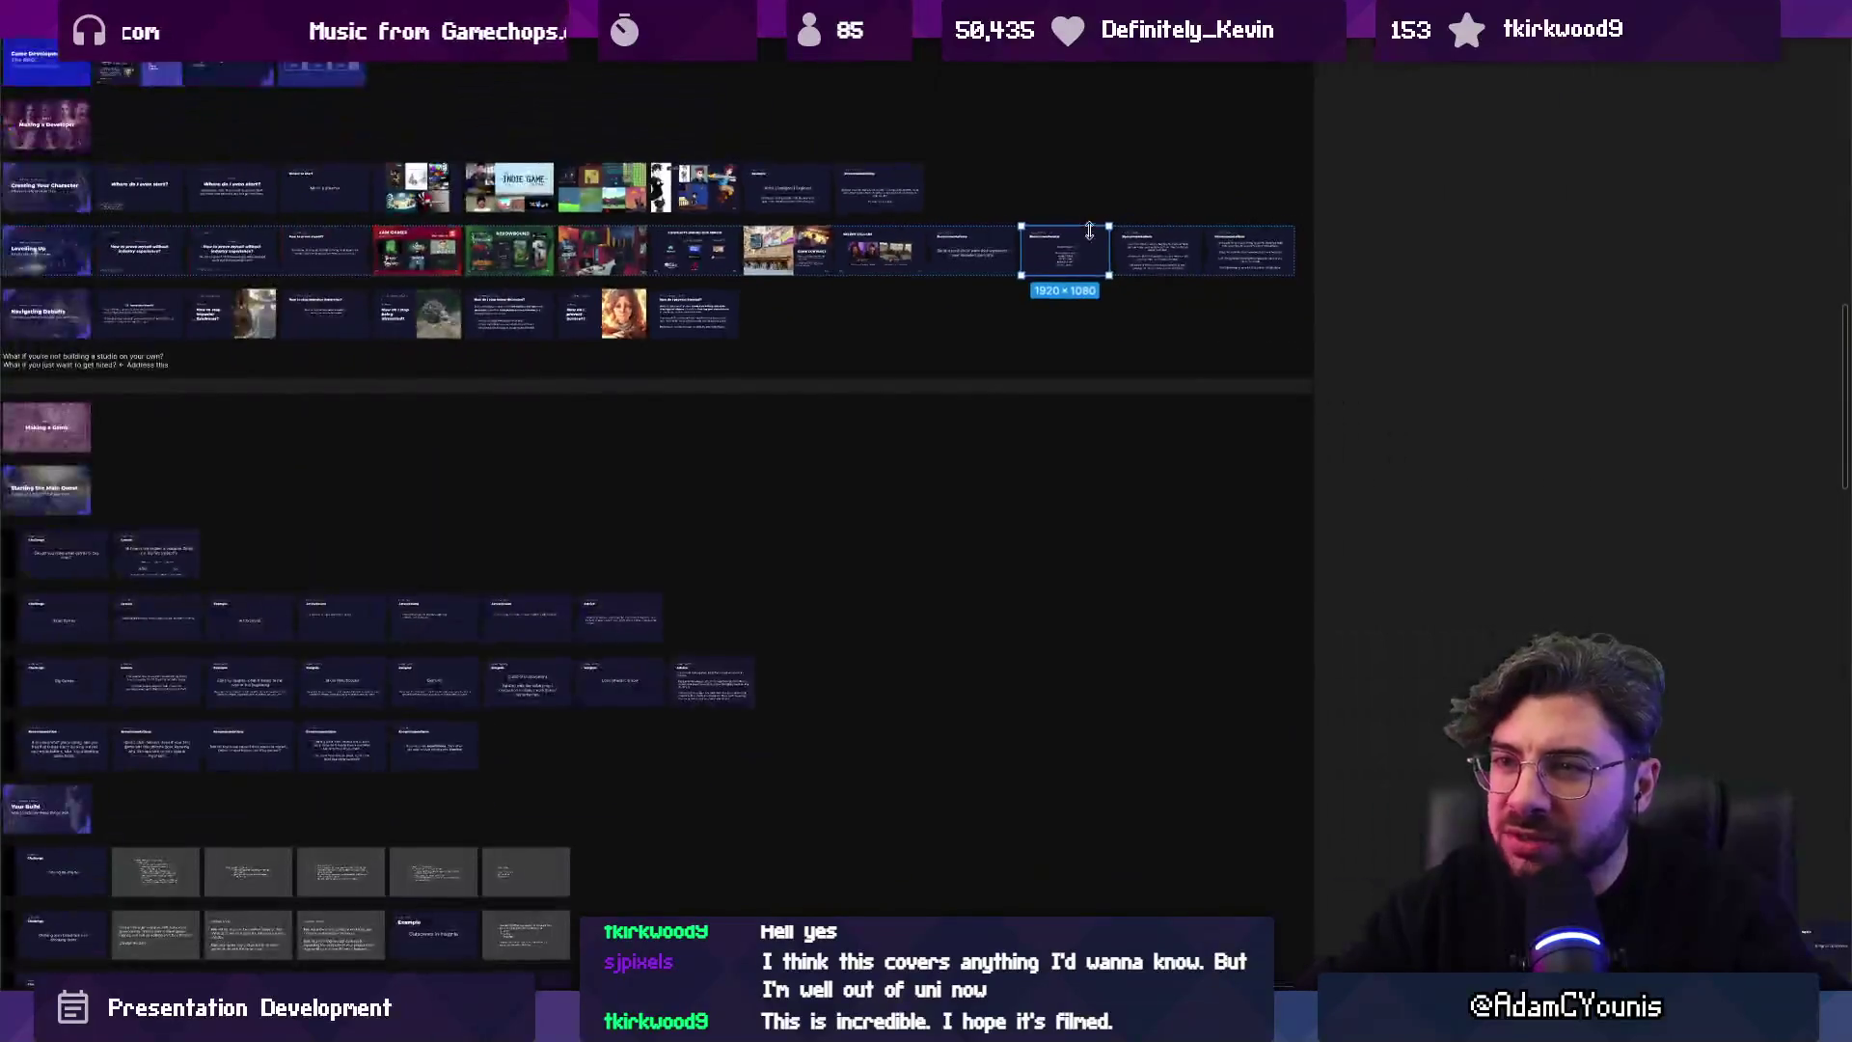
# - Scroll to the Building Reputation row and zoom in on the 'Social Media, Content Creation' slide
pyautogui.scroll(3, 265, 186)
pyautogui.scroll(-3, 482, 434)
pyautogui.scroll(6, 675, 560)
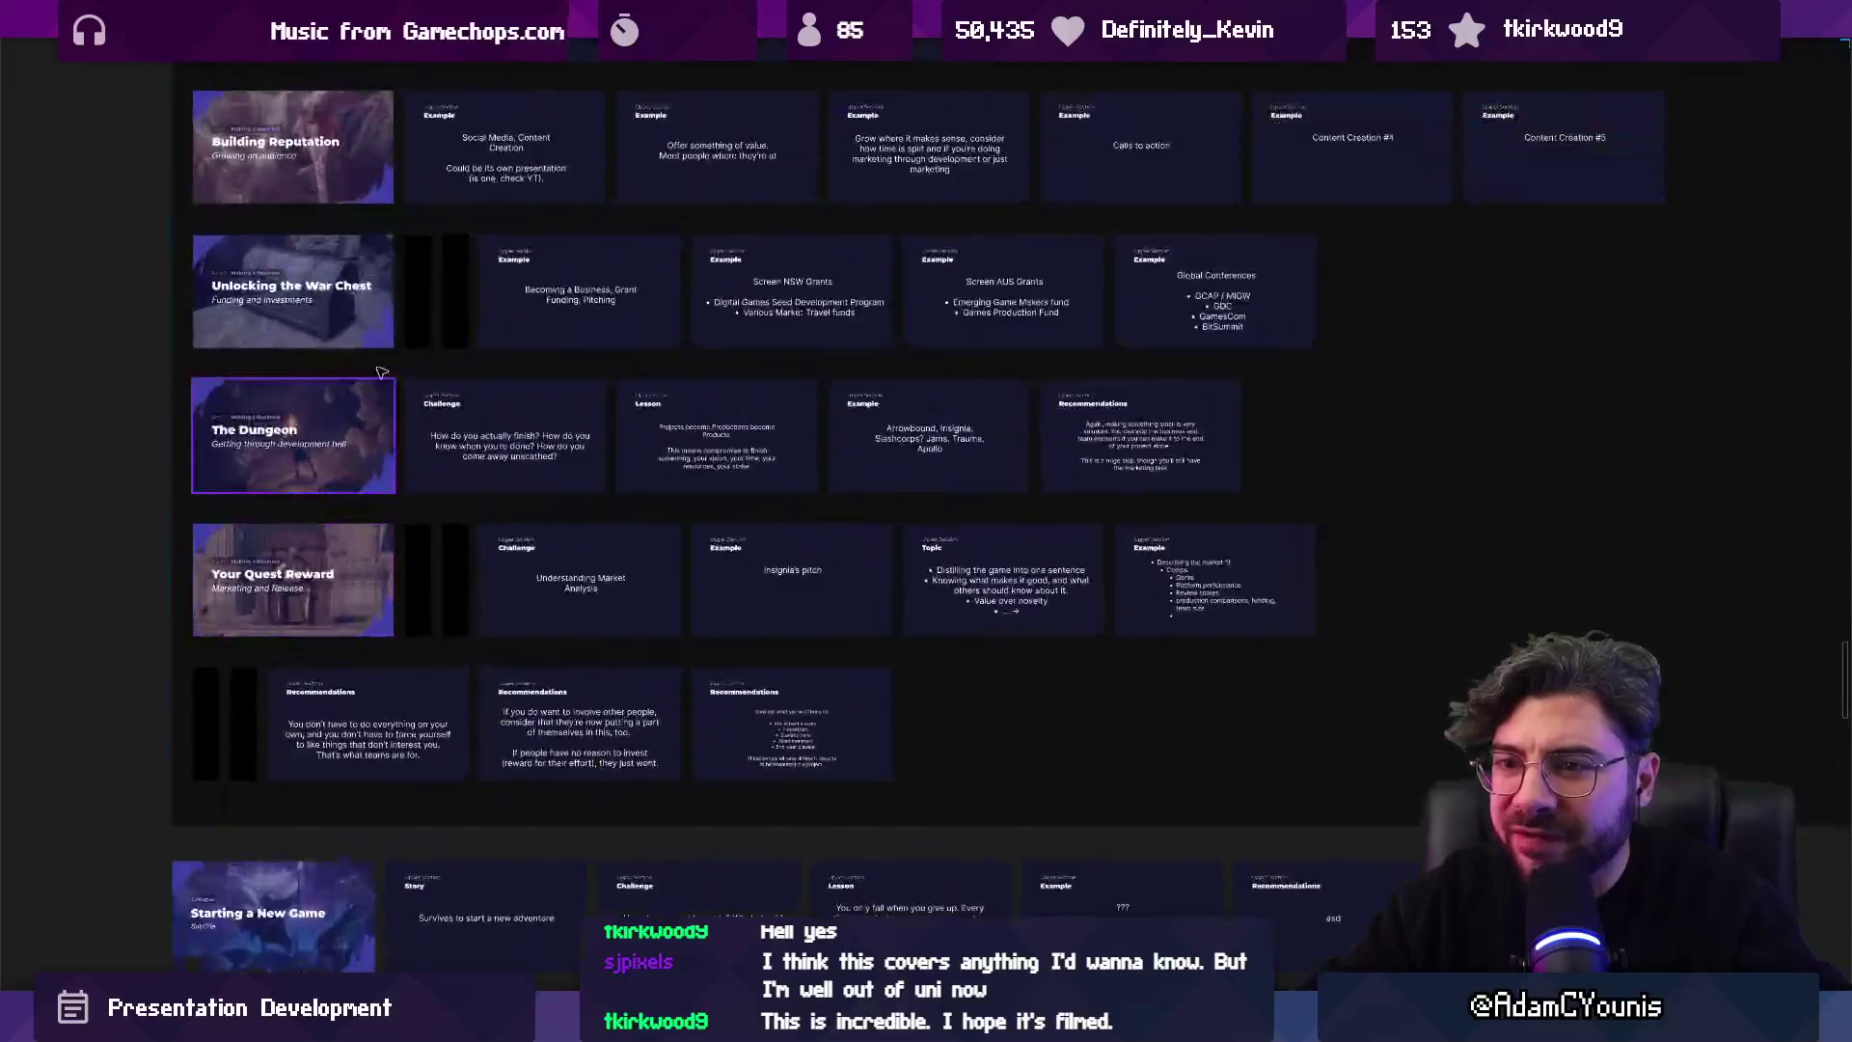
pyautogui.scroll(-3, 895, 598)
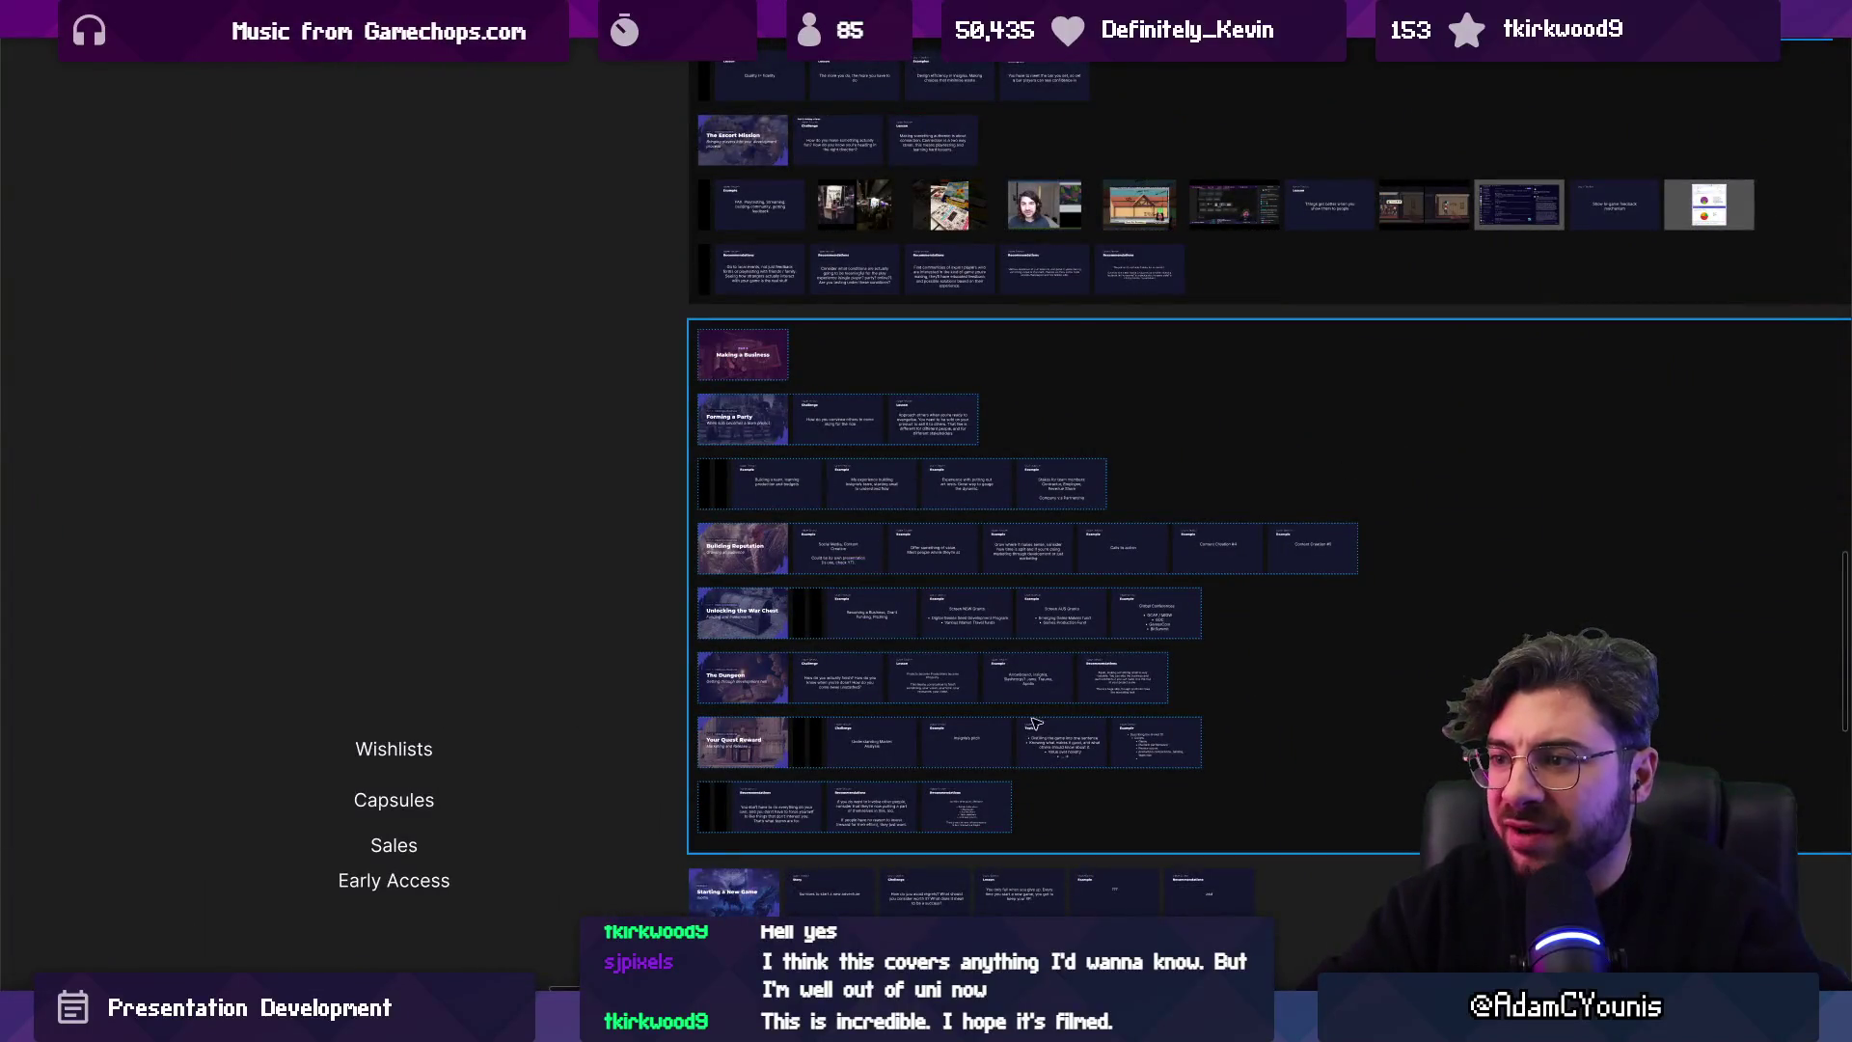
pyautogui.scroll(3, 972, 536)
pyautogui.hscroll(2, 972, 537)
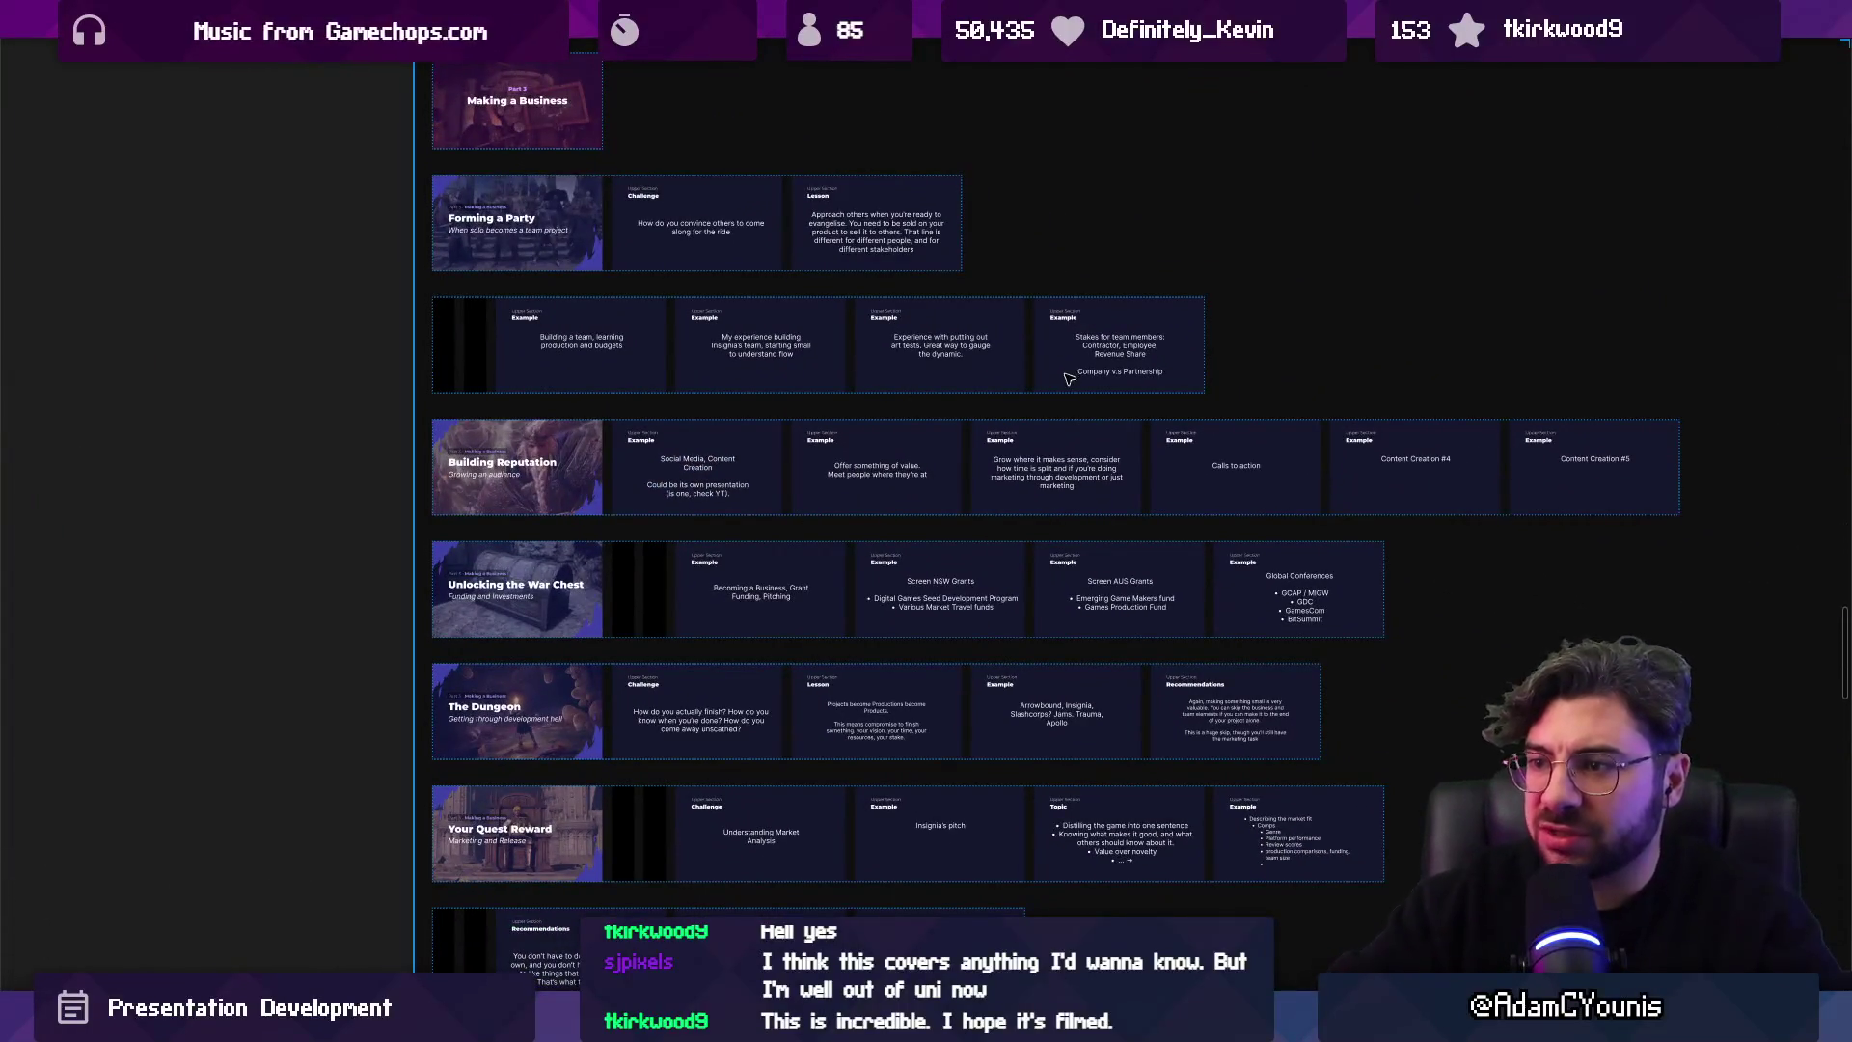
pyautogui.hscroll(2, 1056, 380)
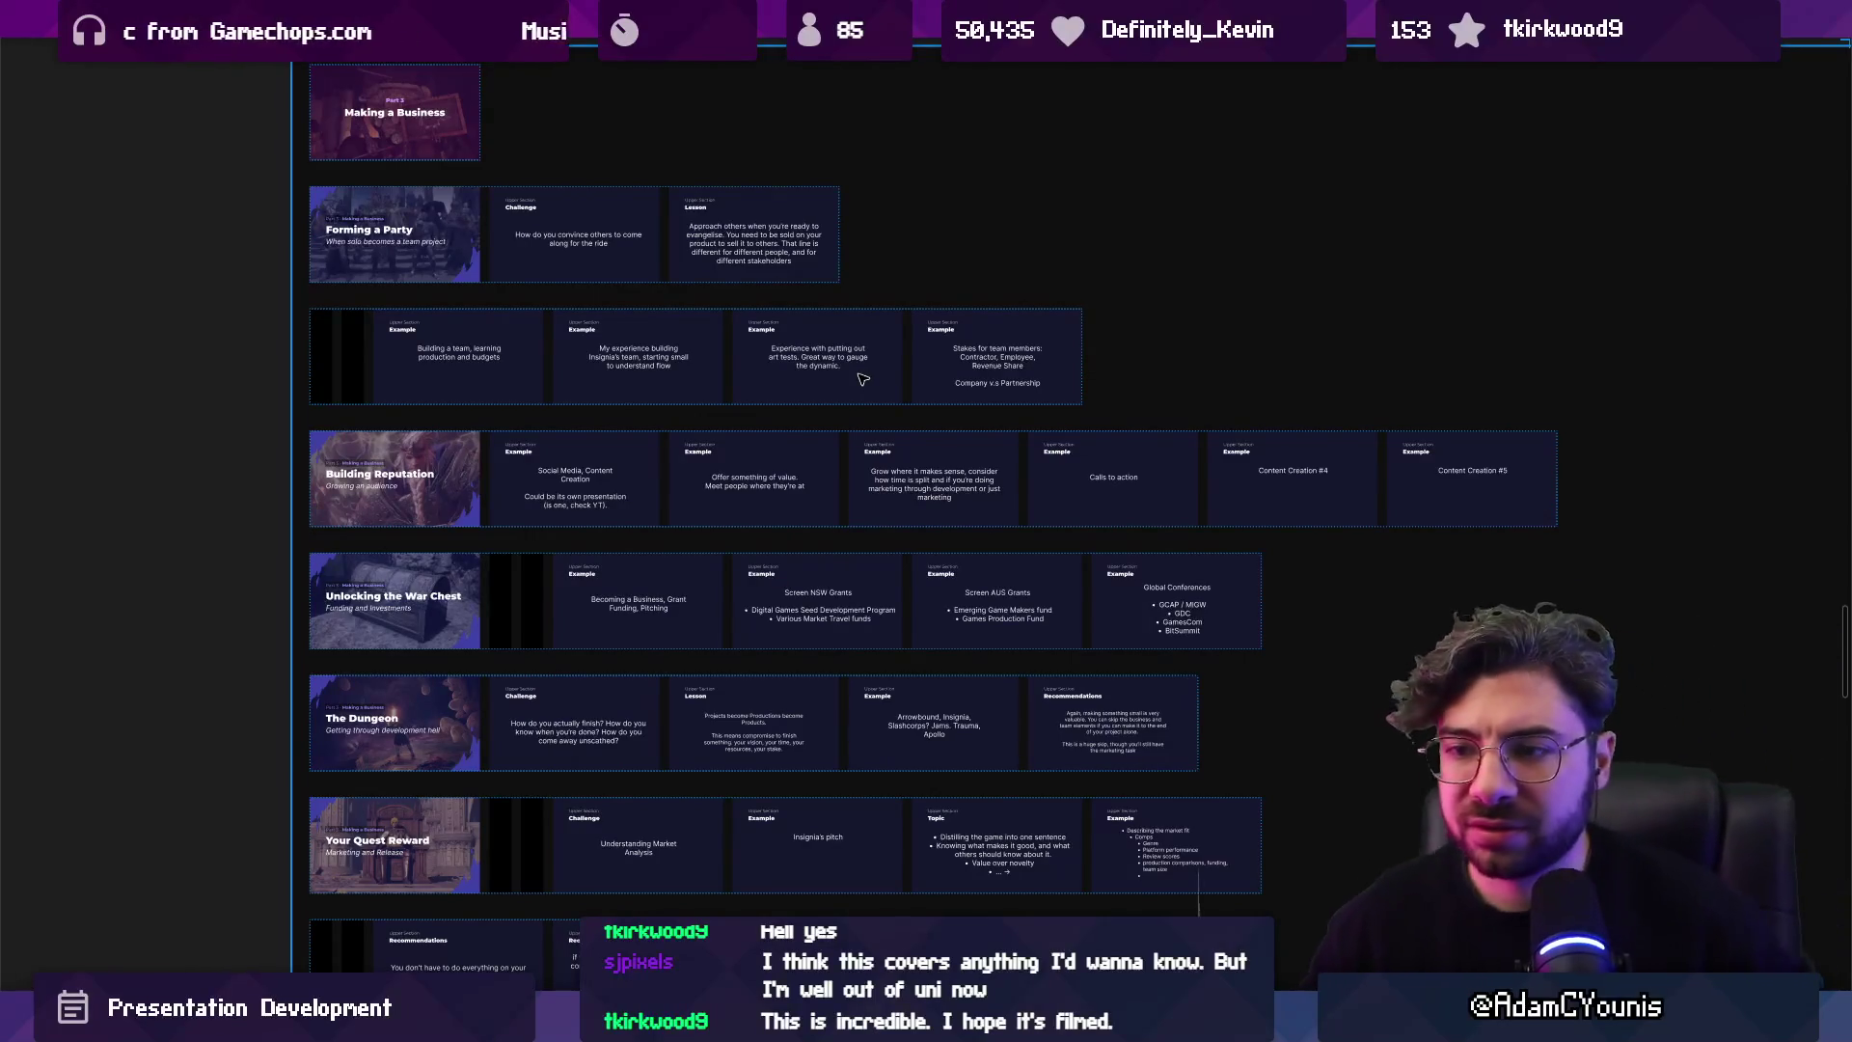
pyautogui.click(572, 442)
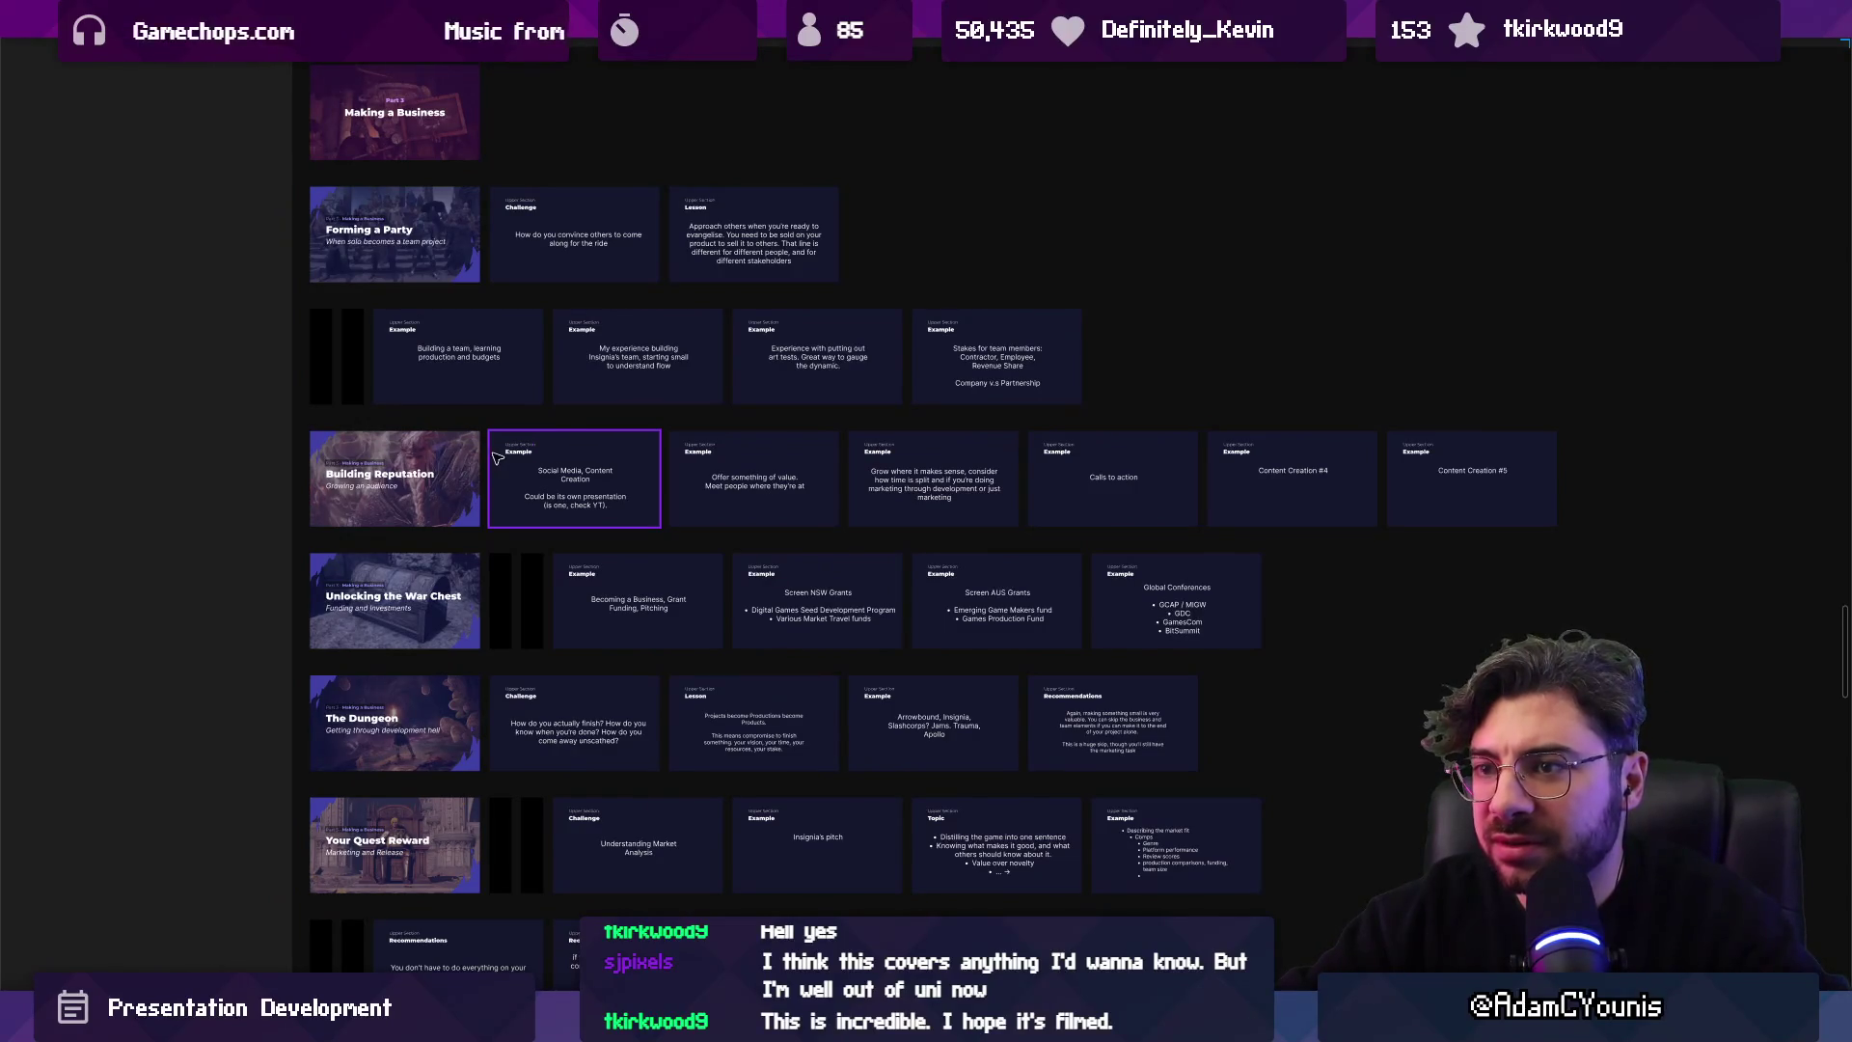
pyautogui.click(516, 547)
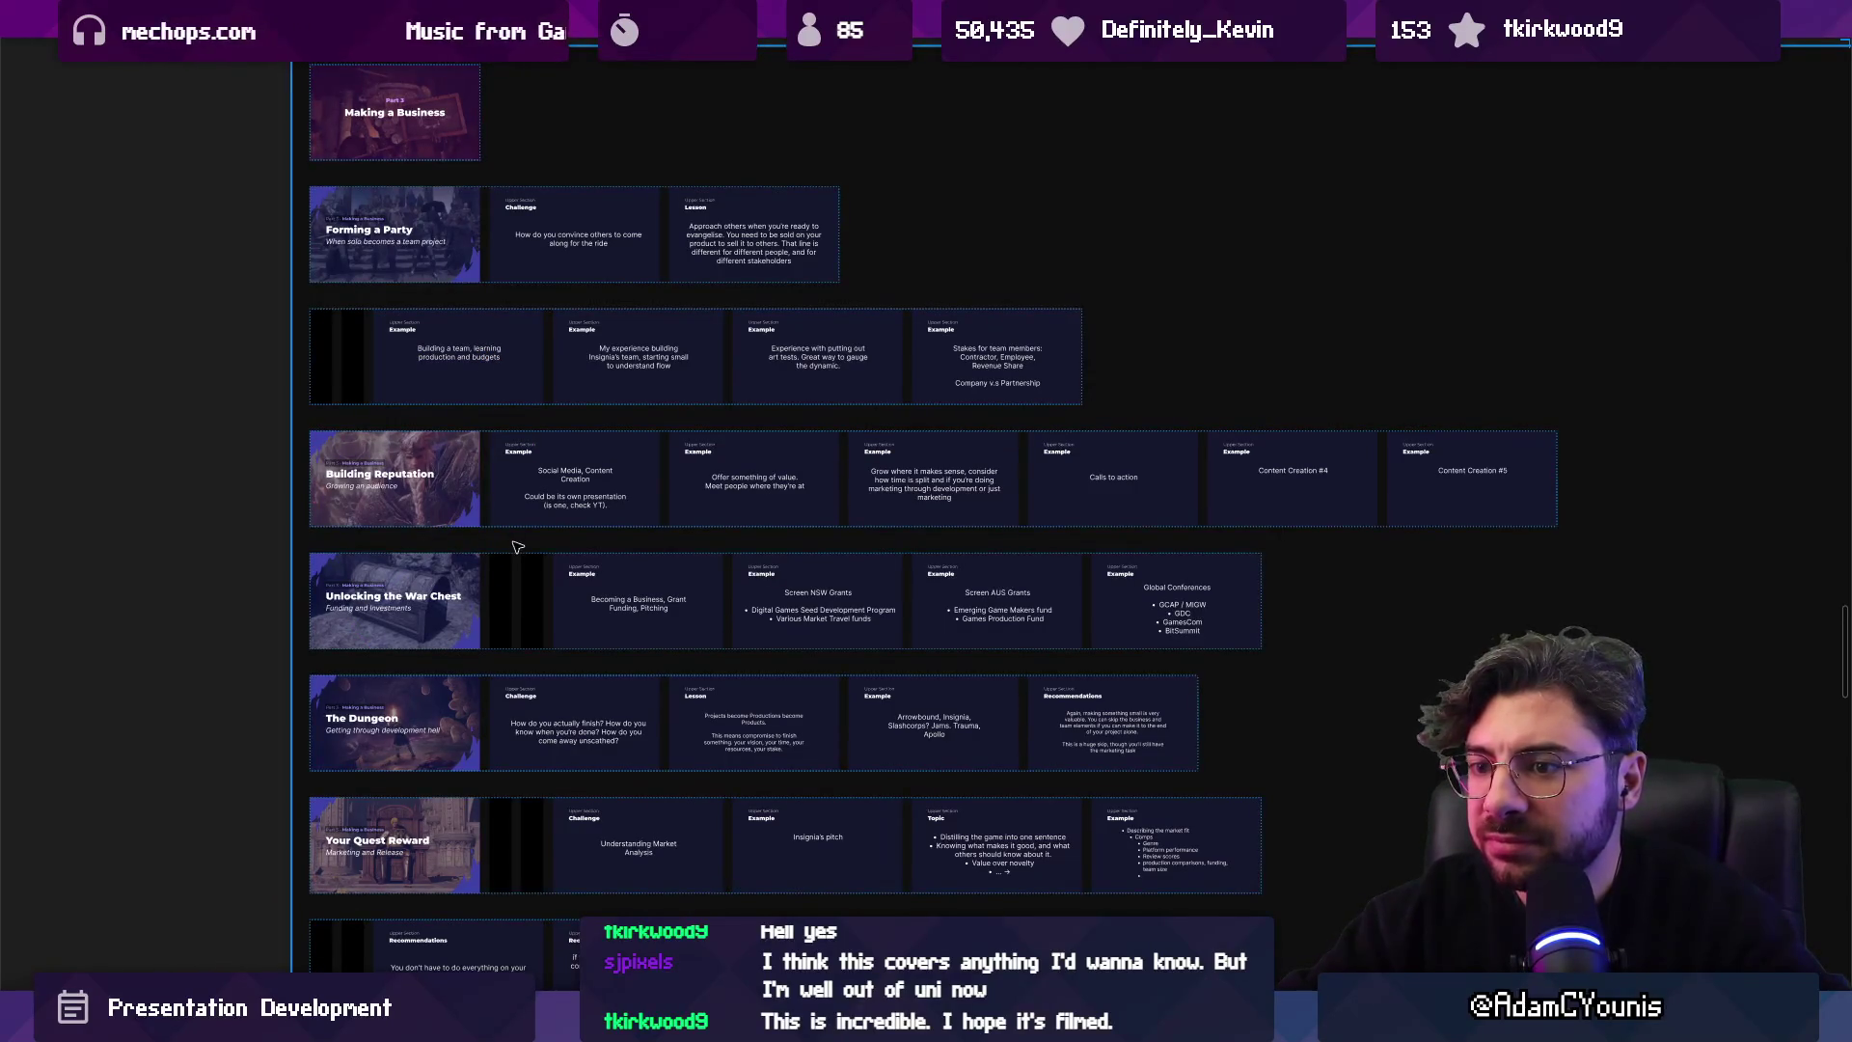
pyautogui.doubleClick(571, 482)
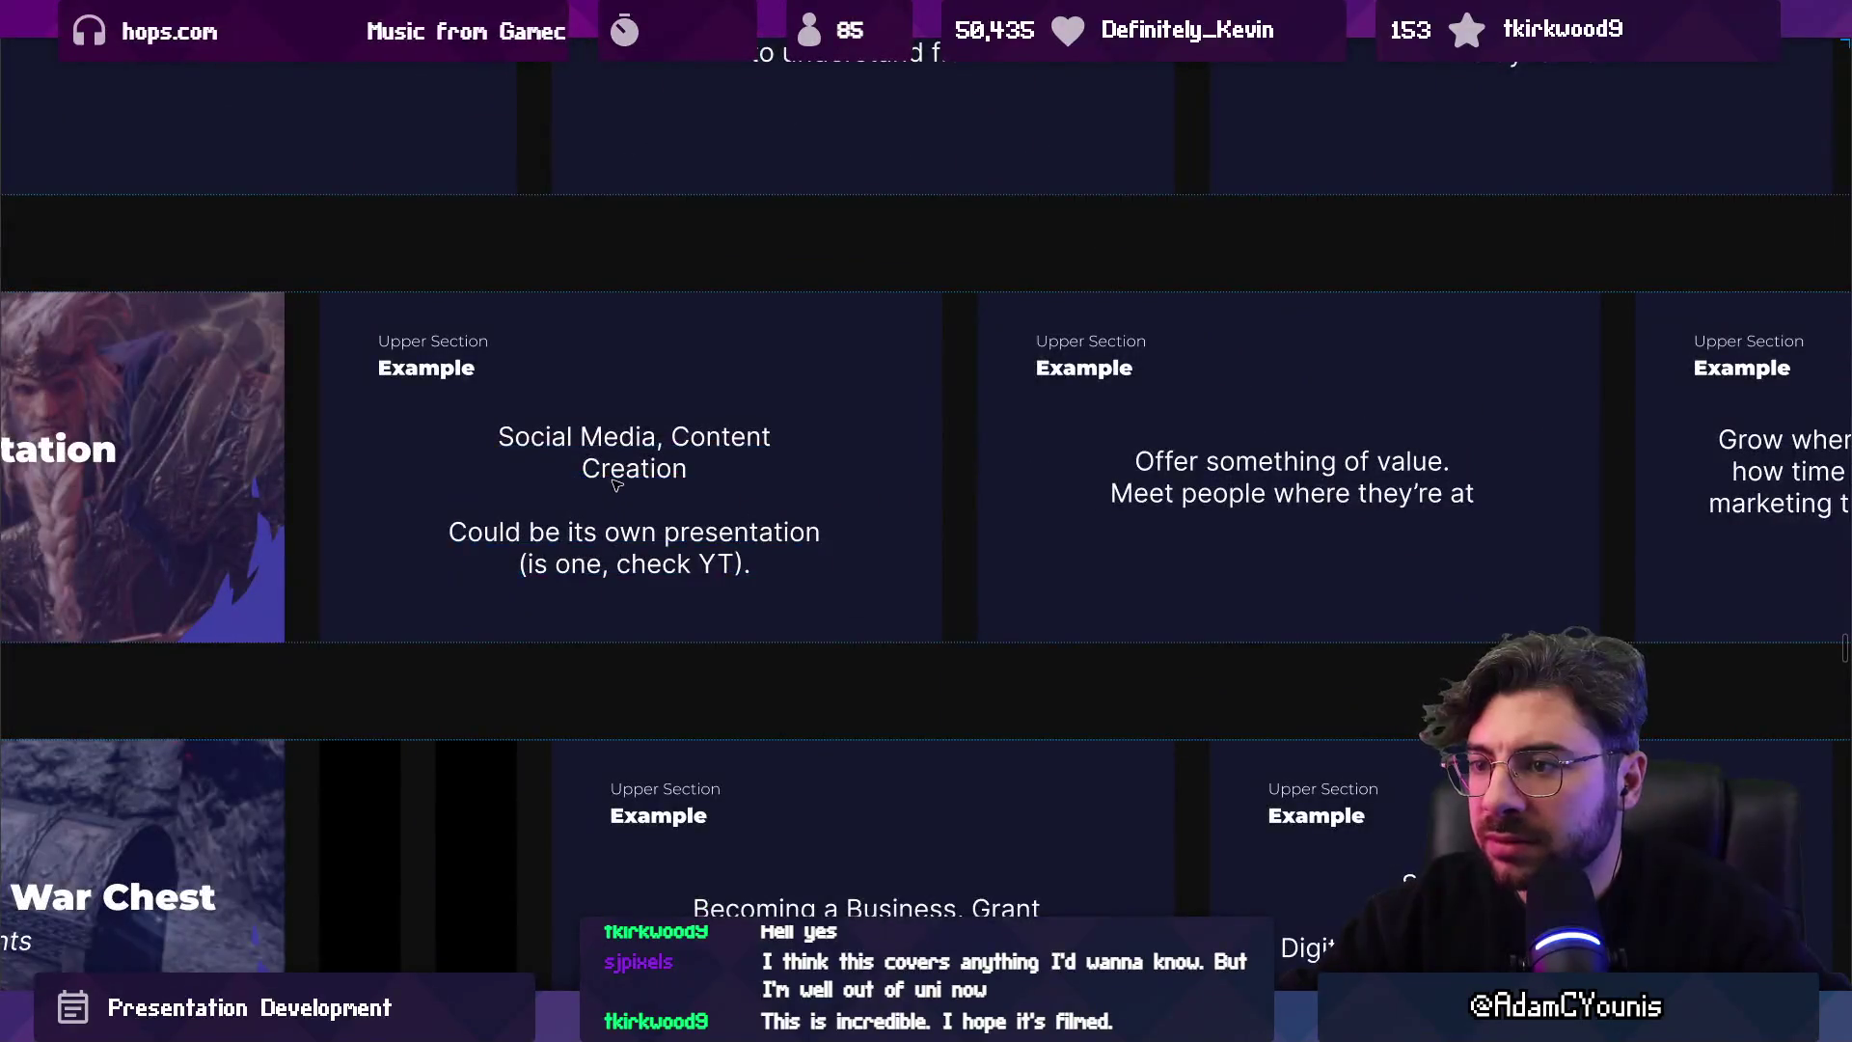
pyautogui.scroll(2, 673, 468)
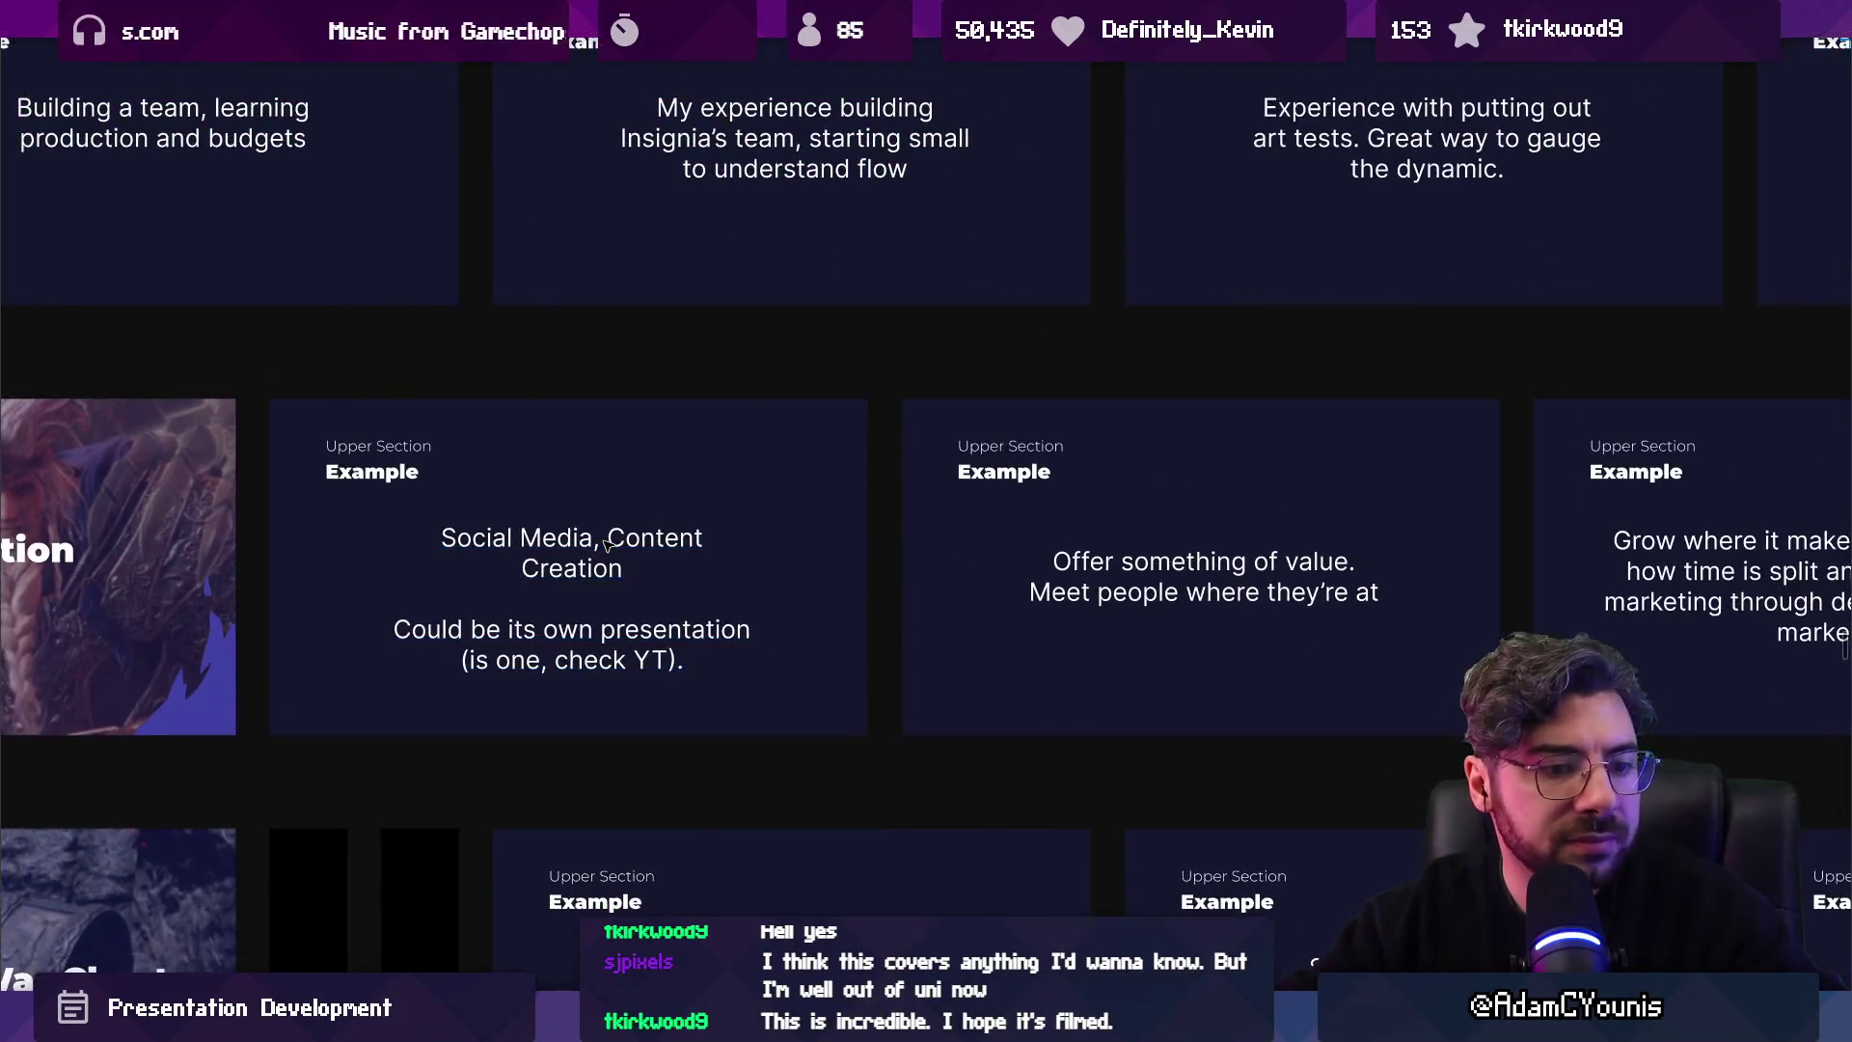
pyautogui.hscroll(2, 608, 547)
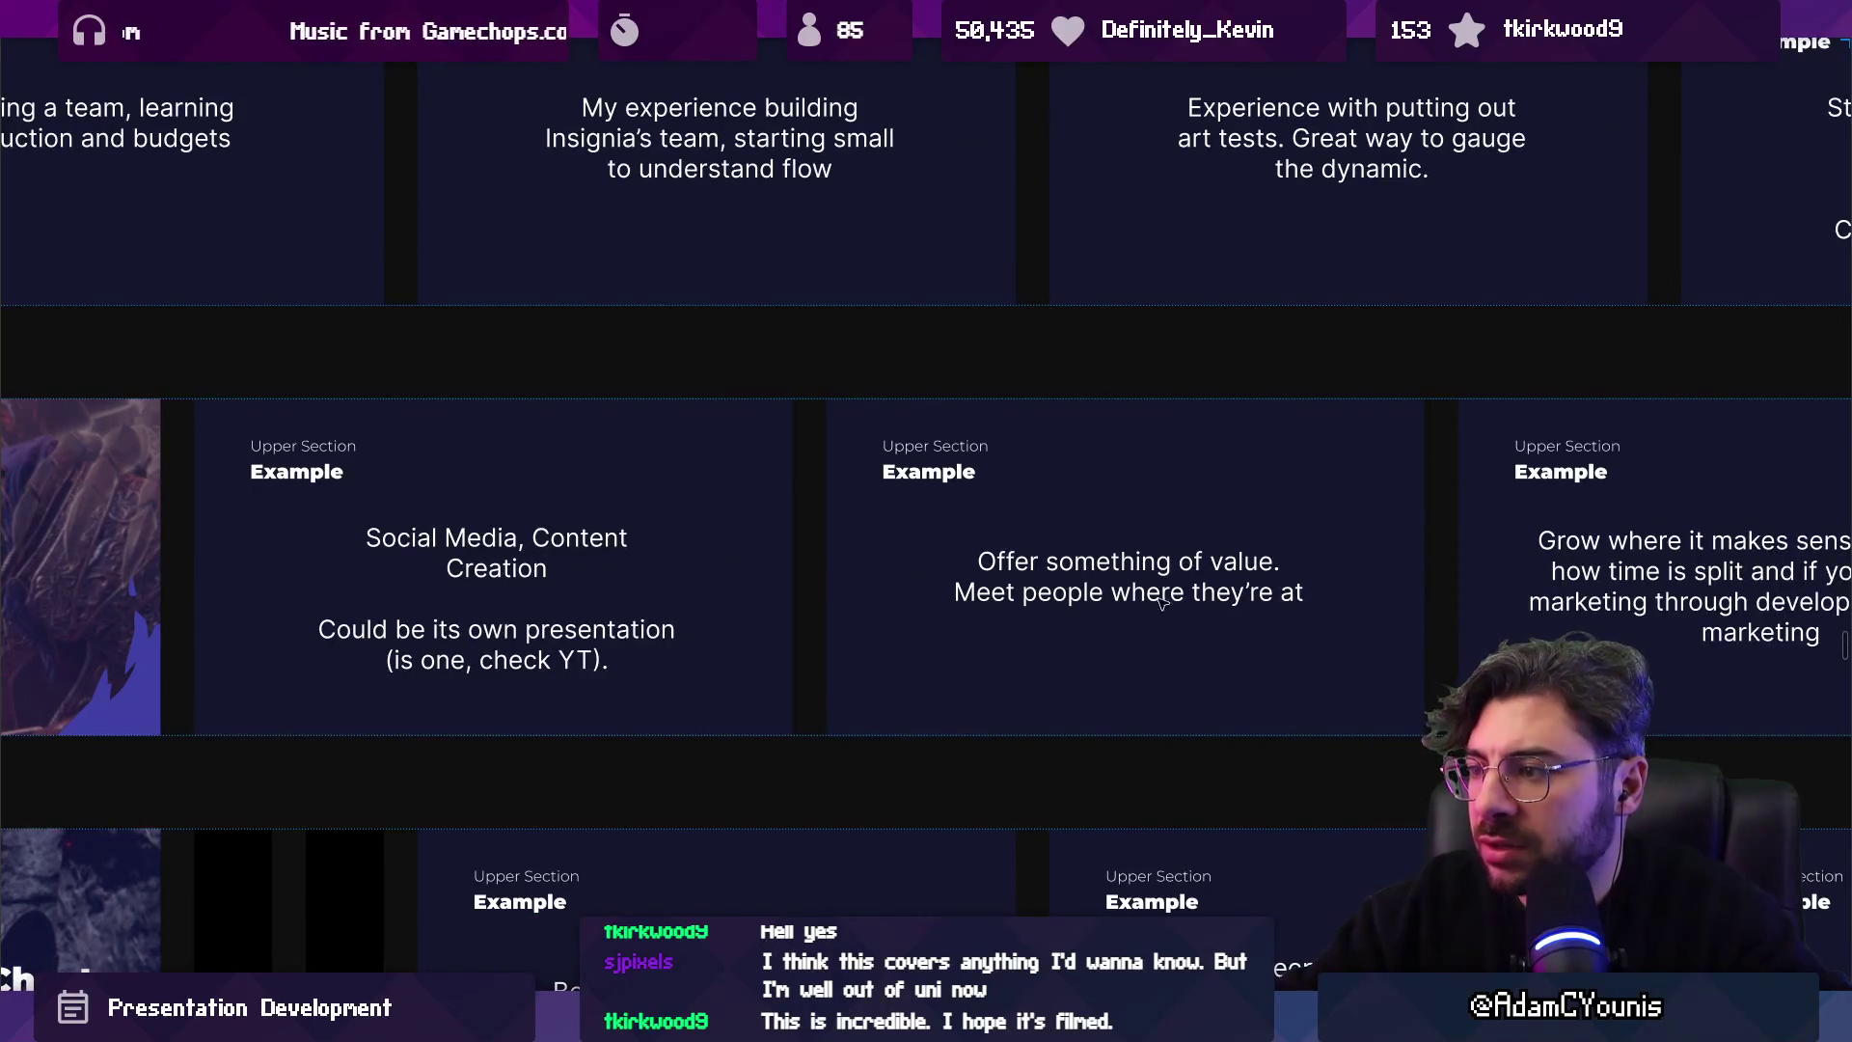
# - Check the Offer something of value, Grow where it makes sense and Calls to action slides to find Content Creation #4
pyautogui.doubleClick(1189, 594)
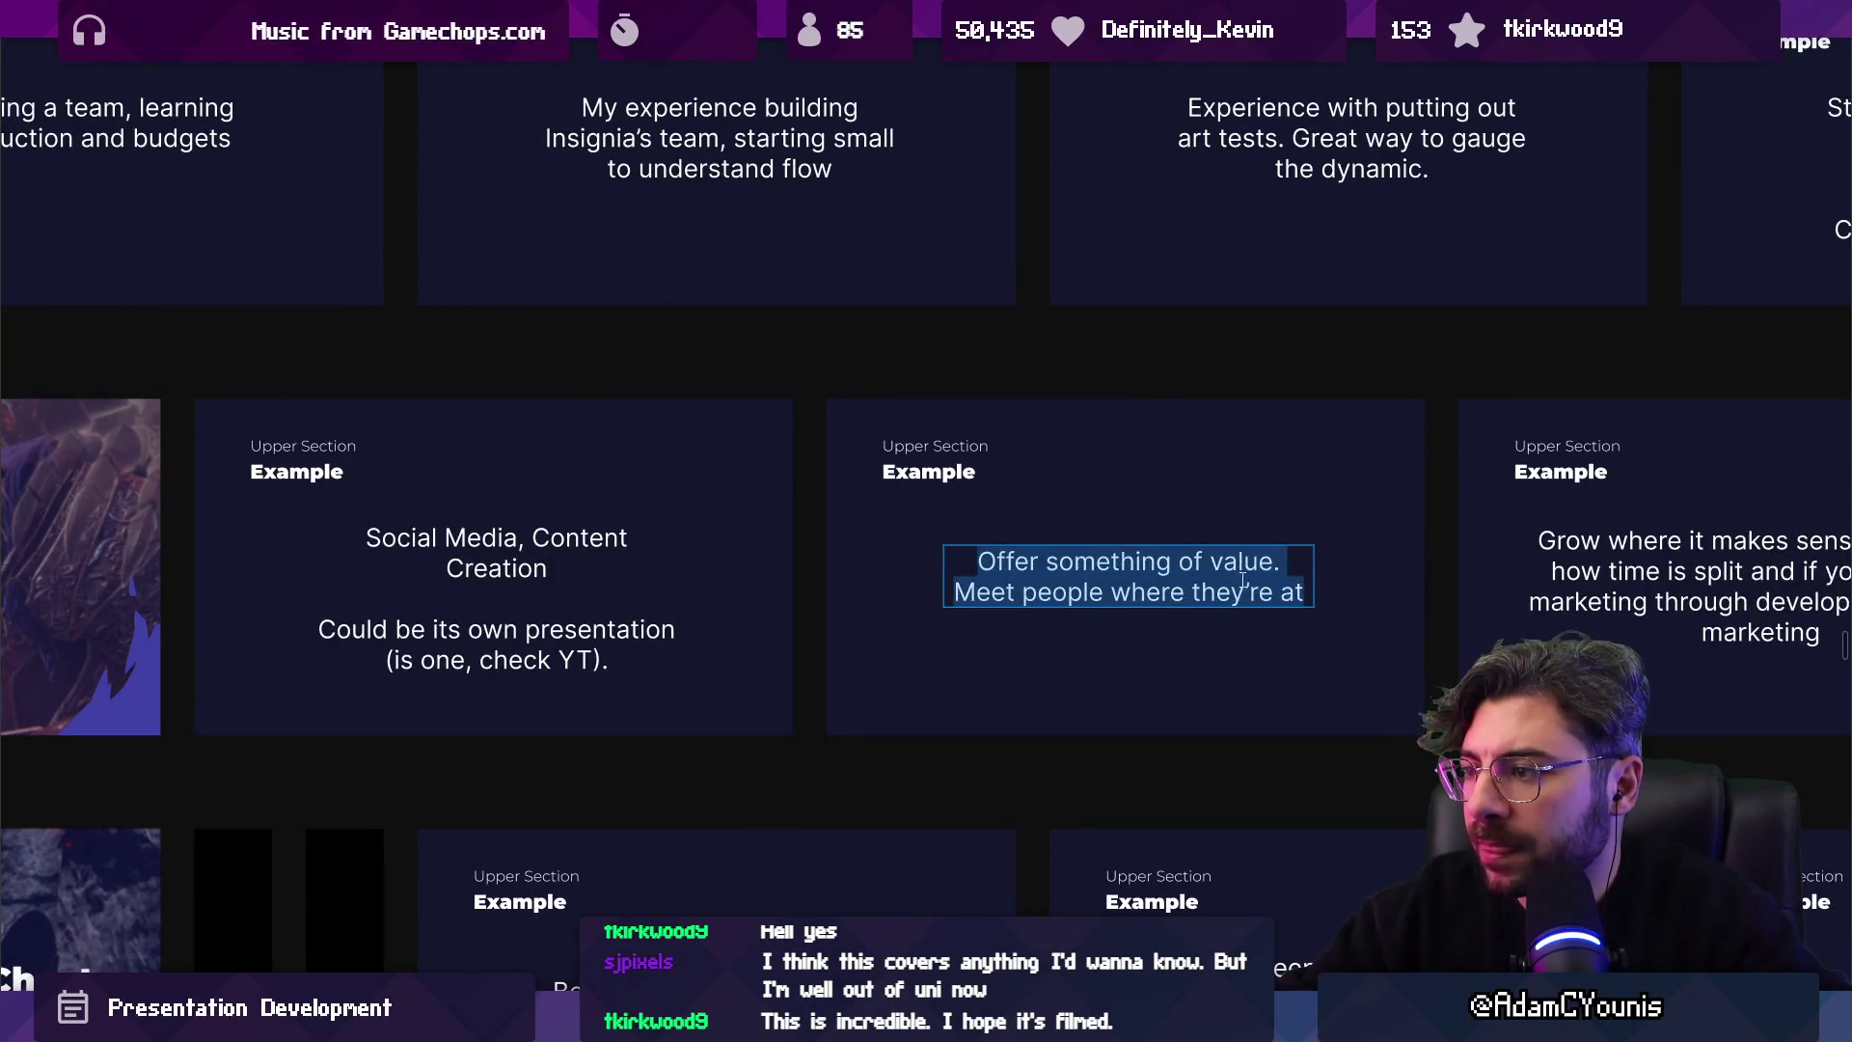
pyautogui.hscroll(4, 1069, 571)
pyautogui.press('Escape')
pyautogui.hscroll(6, 1068, 571)
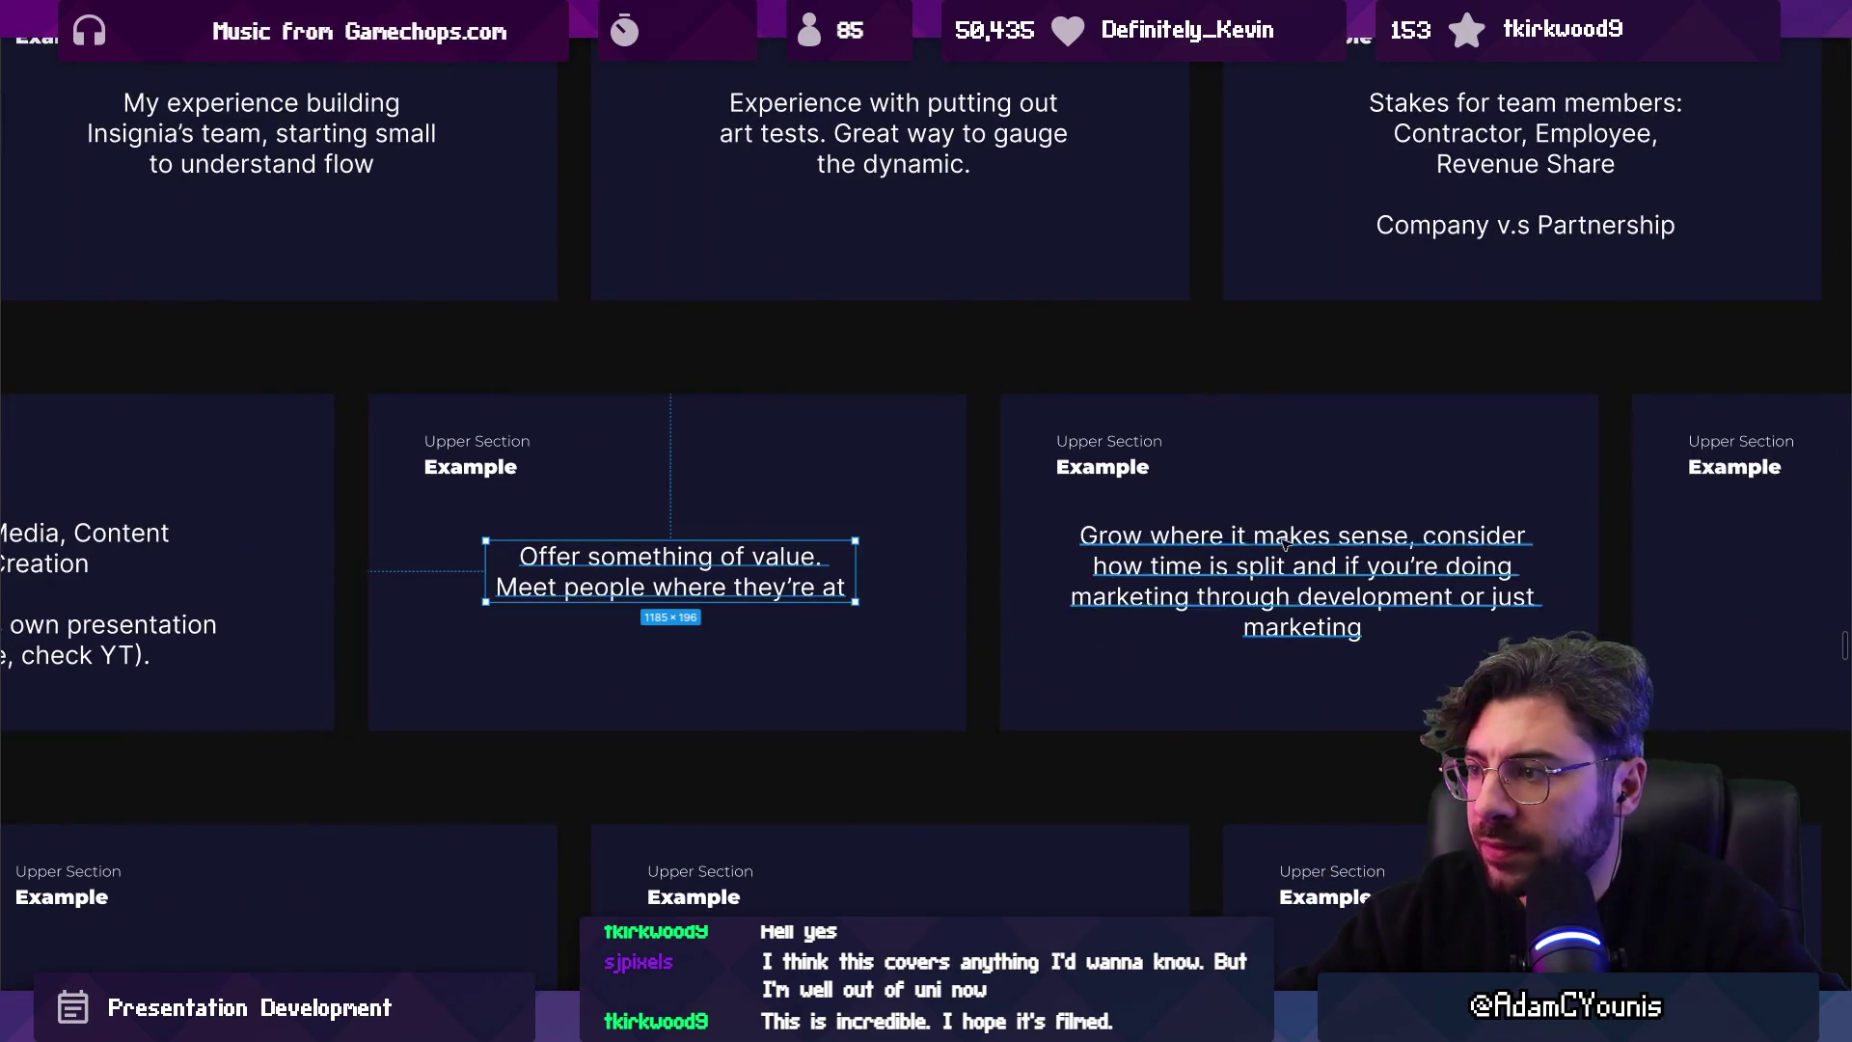
pyautogui.click(1381, 556)
pyautogui.click(1381, 559)
pyautogui.hscroll(10, 1351, 562)
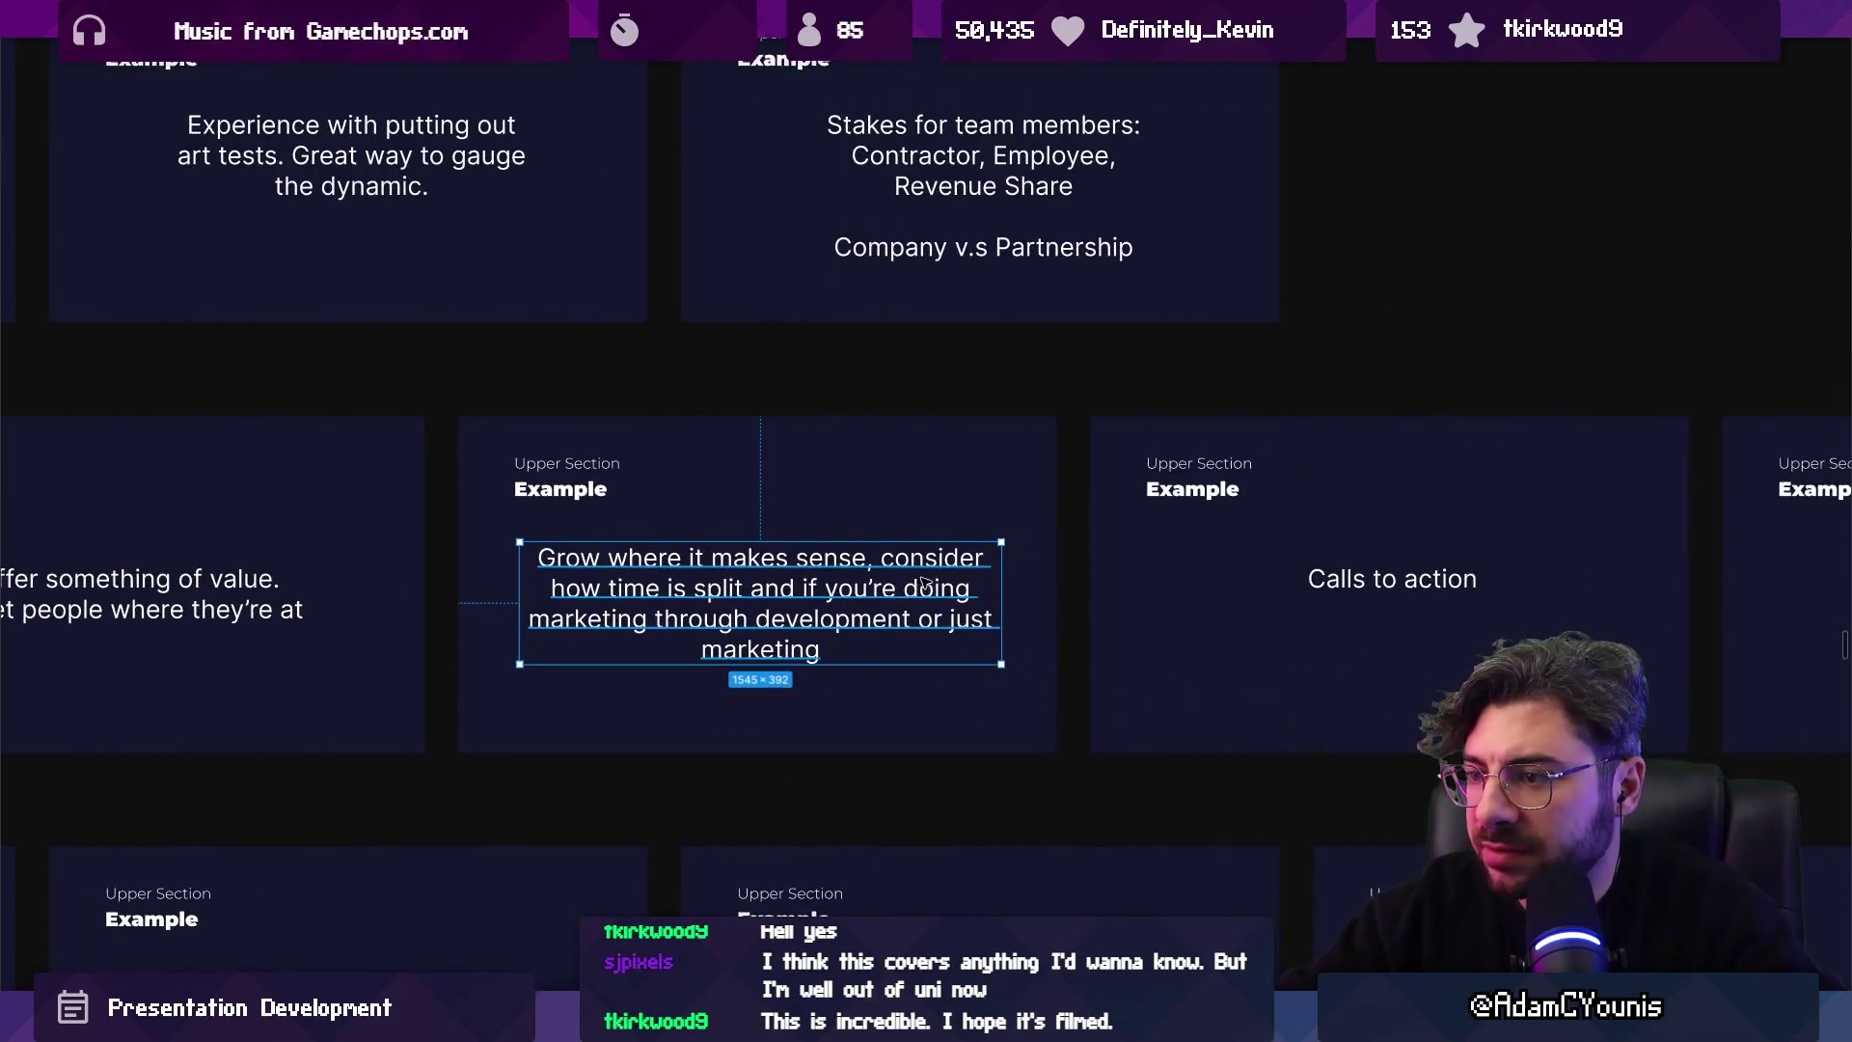
pyautogui.hscroll(6, 1290, 564)
pyautogui.click(947, 566)
pyautogui.hscroll(18, 948, 566)
pyautogui.click(755, 546)
pyautogui.scroll(-5, 755, 546)
pyautogui.scroll(8, 762, 541)
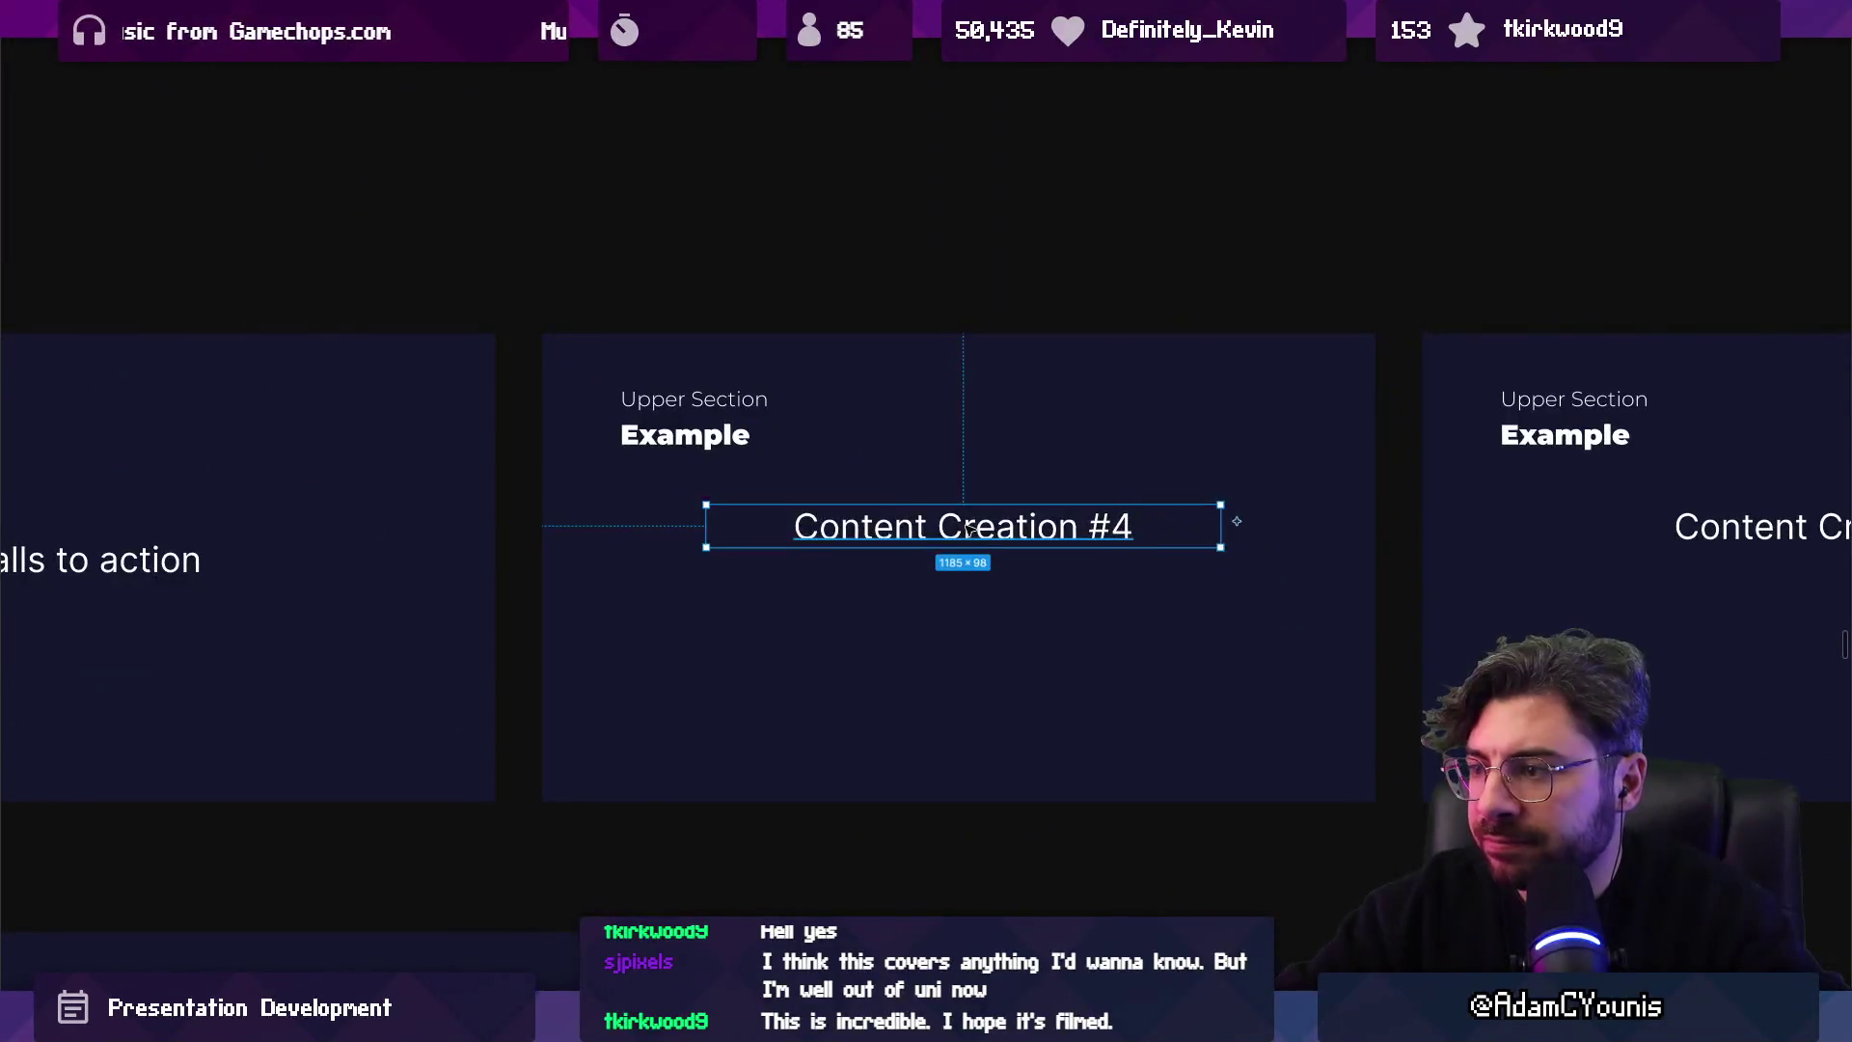
# - Replace the Content Creation #4 text with 'Marketing your game while you're building it.'
pyautogui.doubleClick(968, 528)
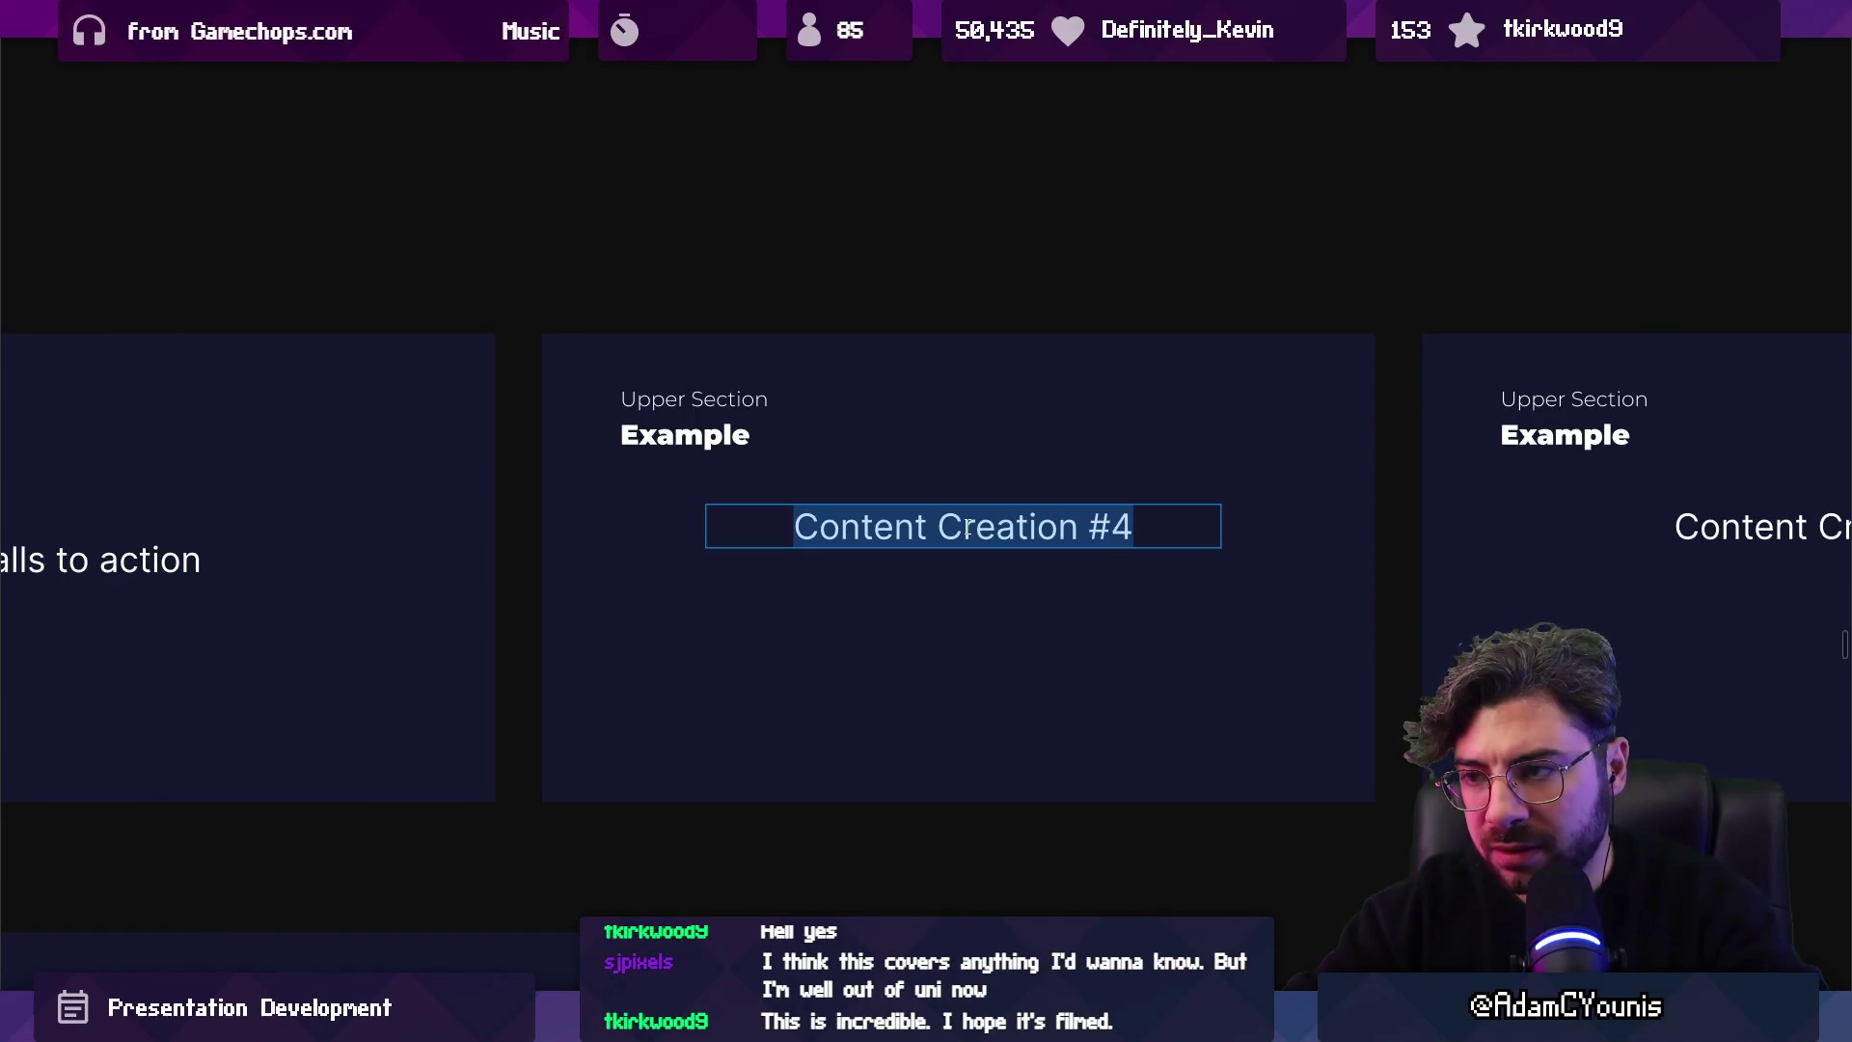
pyautogui.write('Understna')
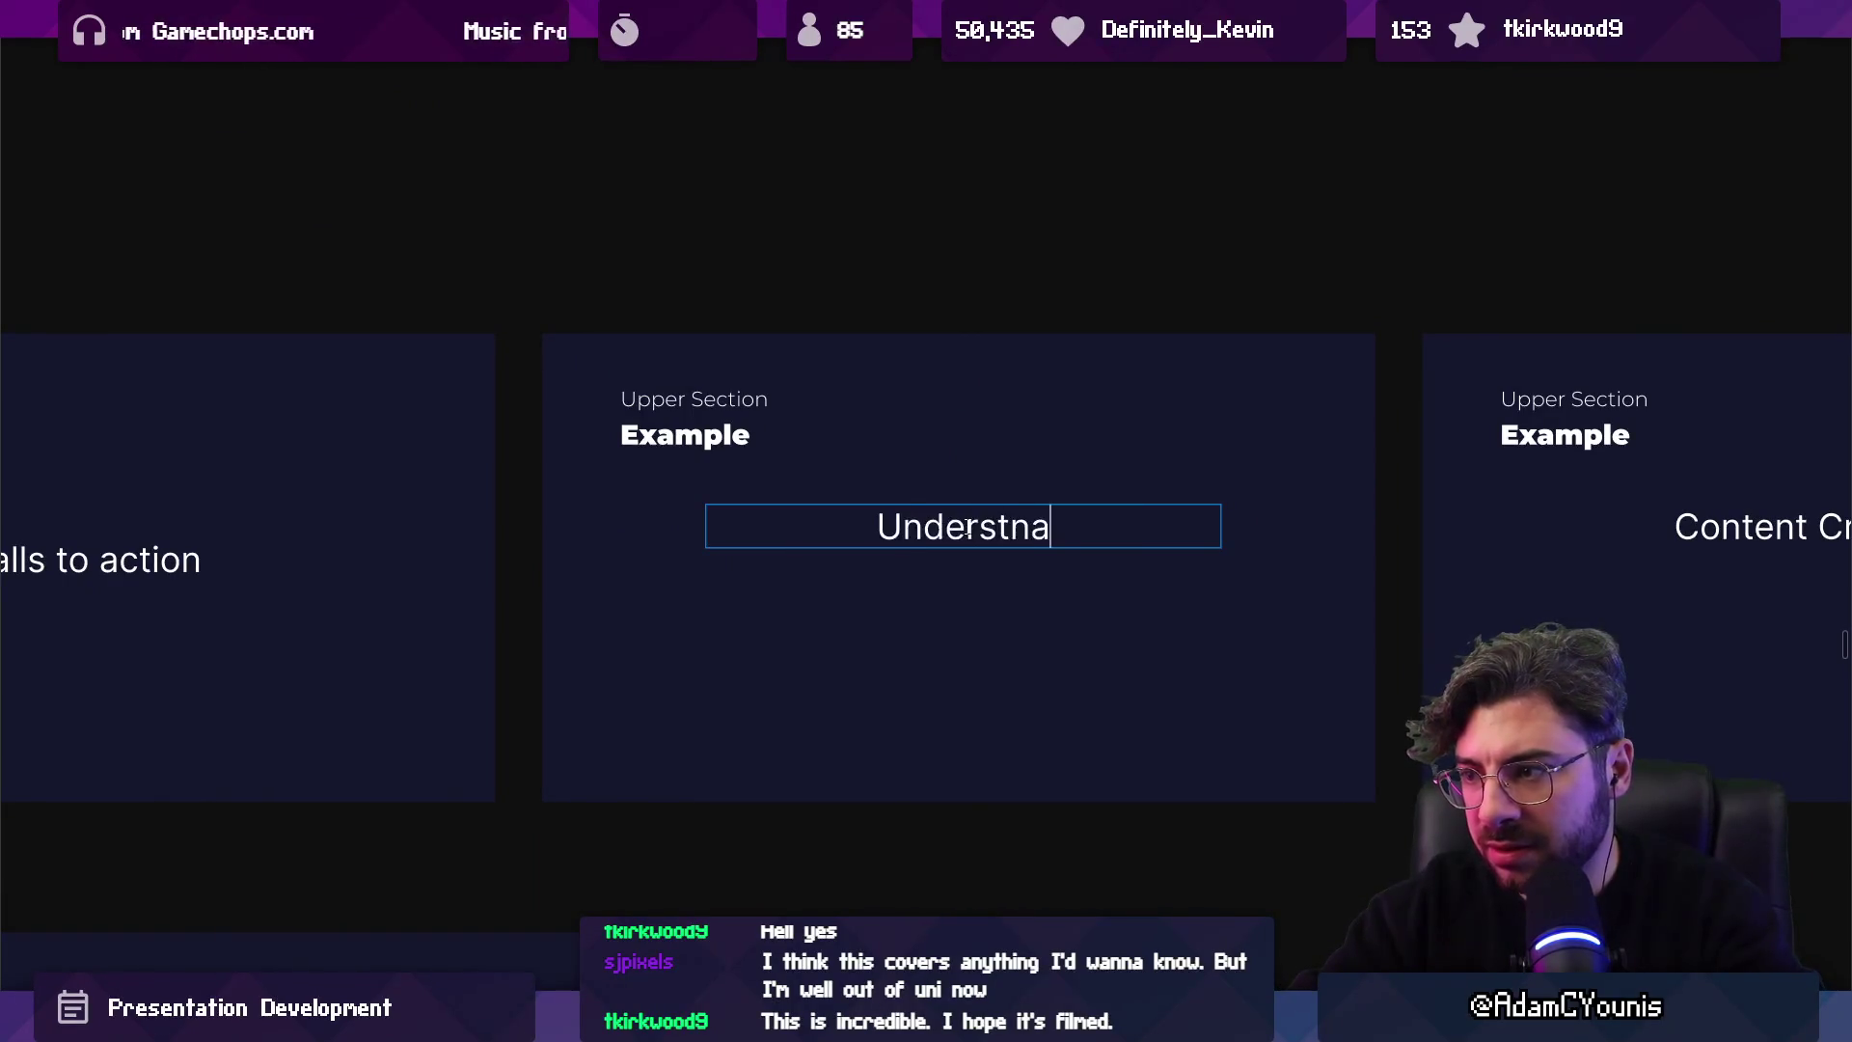
pyautogui.press('BackSpace')
pyautogui.press('BackSpace')
pyautogui.doubleClick(967, 526)
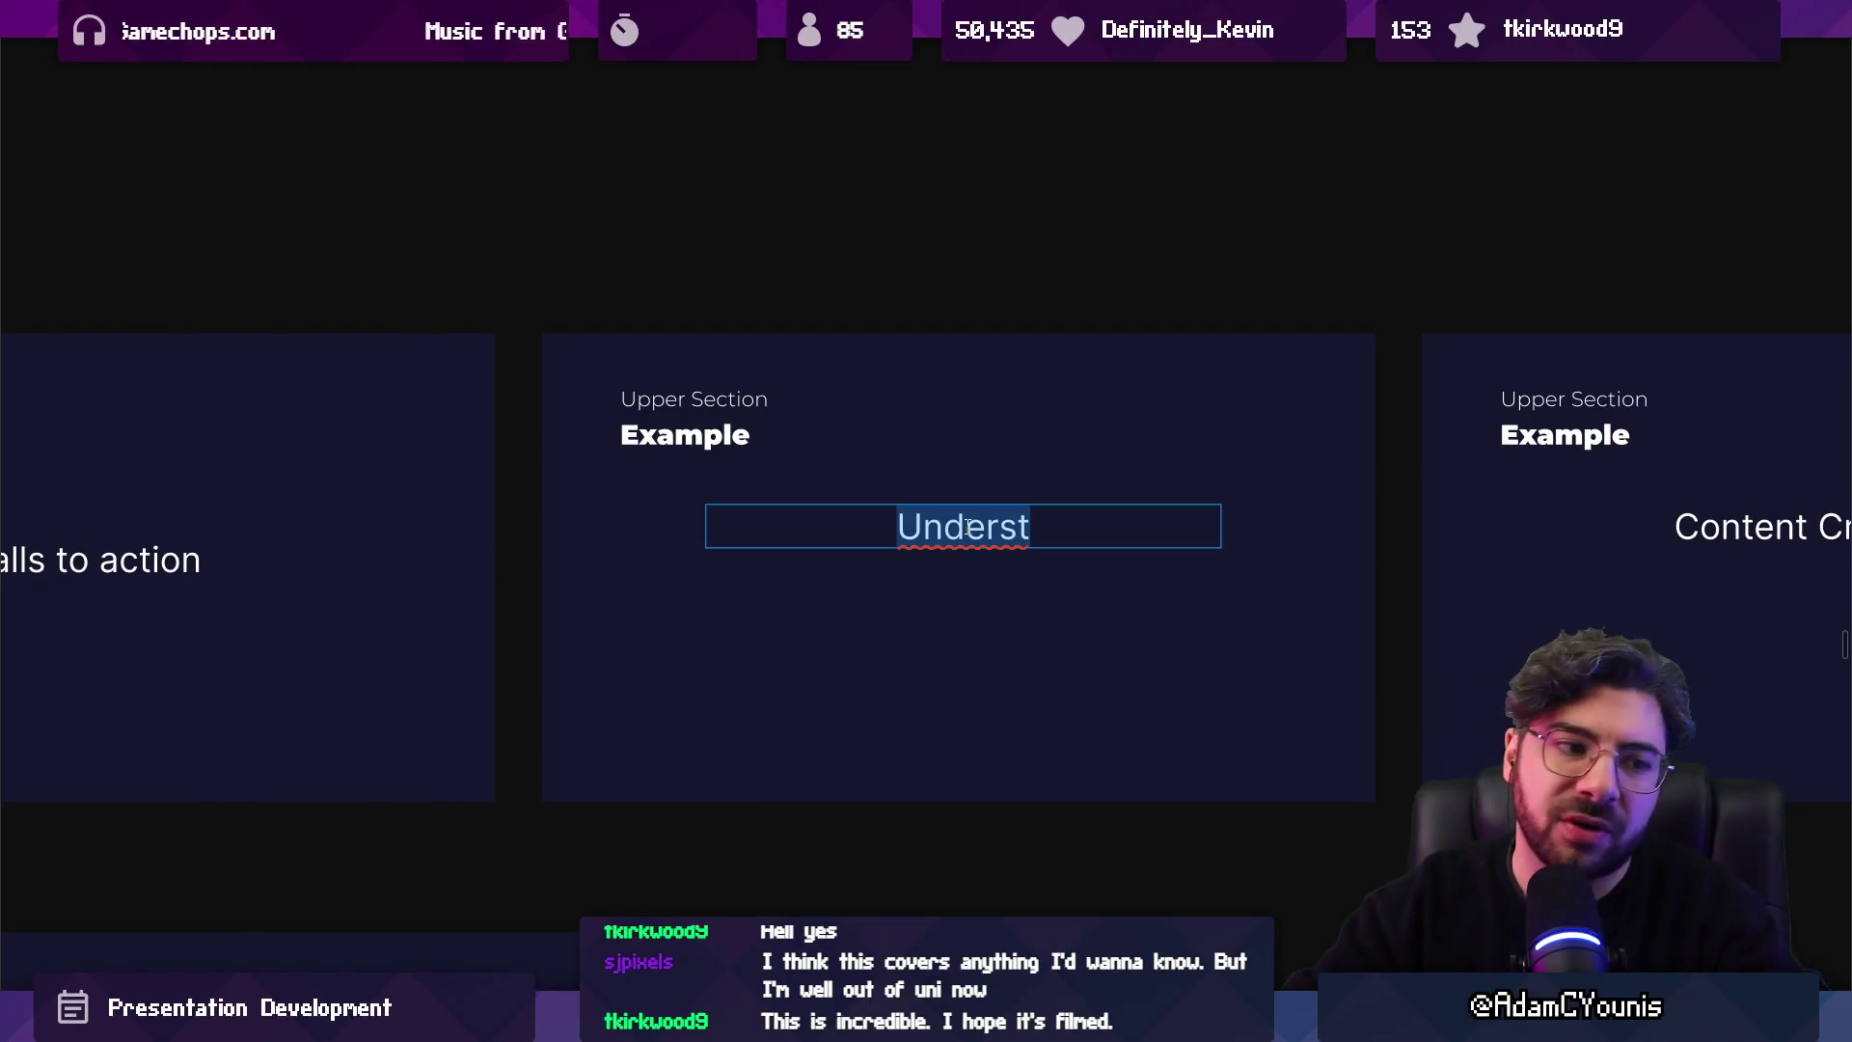
pyautogui.write("Marketing your game while you're building it.")
pyautogui.press('Escape')
# - Delete the stray 'Content' line and extra empty lines, then zoom out to the overview
pyautogui.scroll(-3, 969, 526)
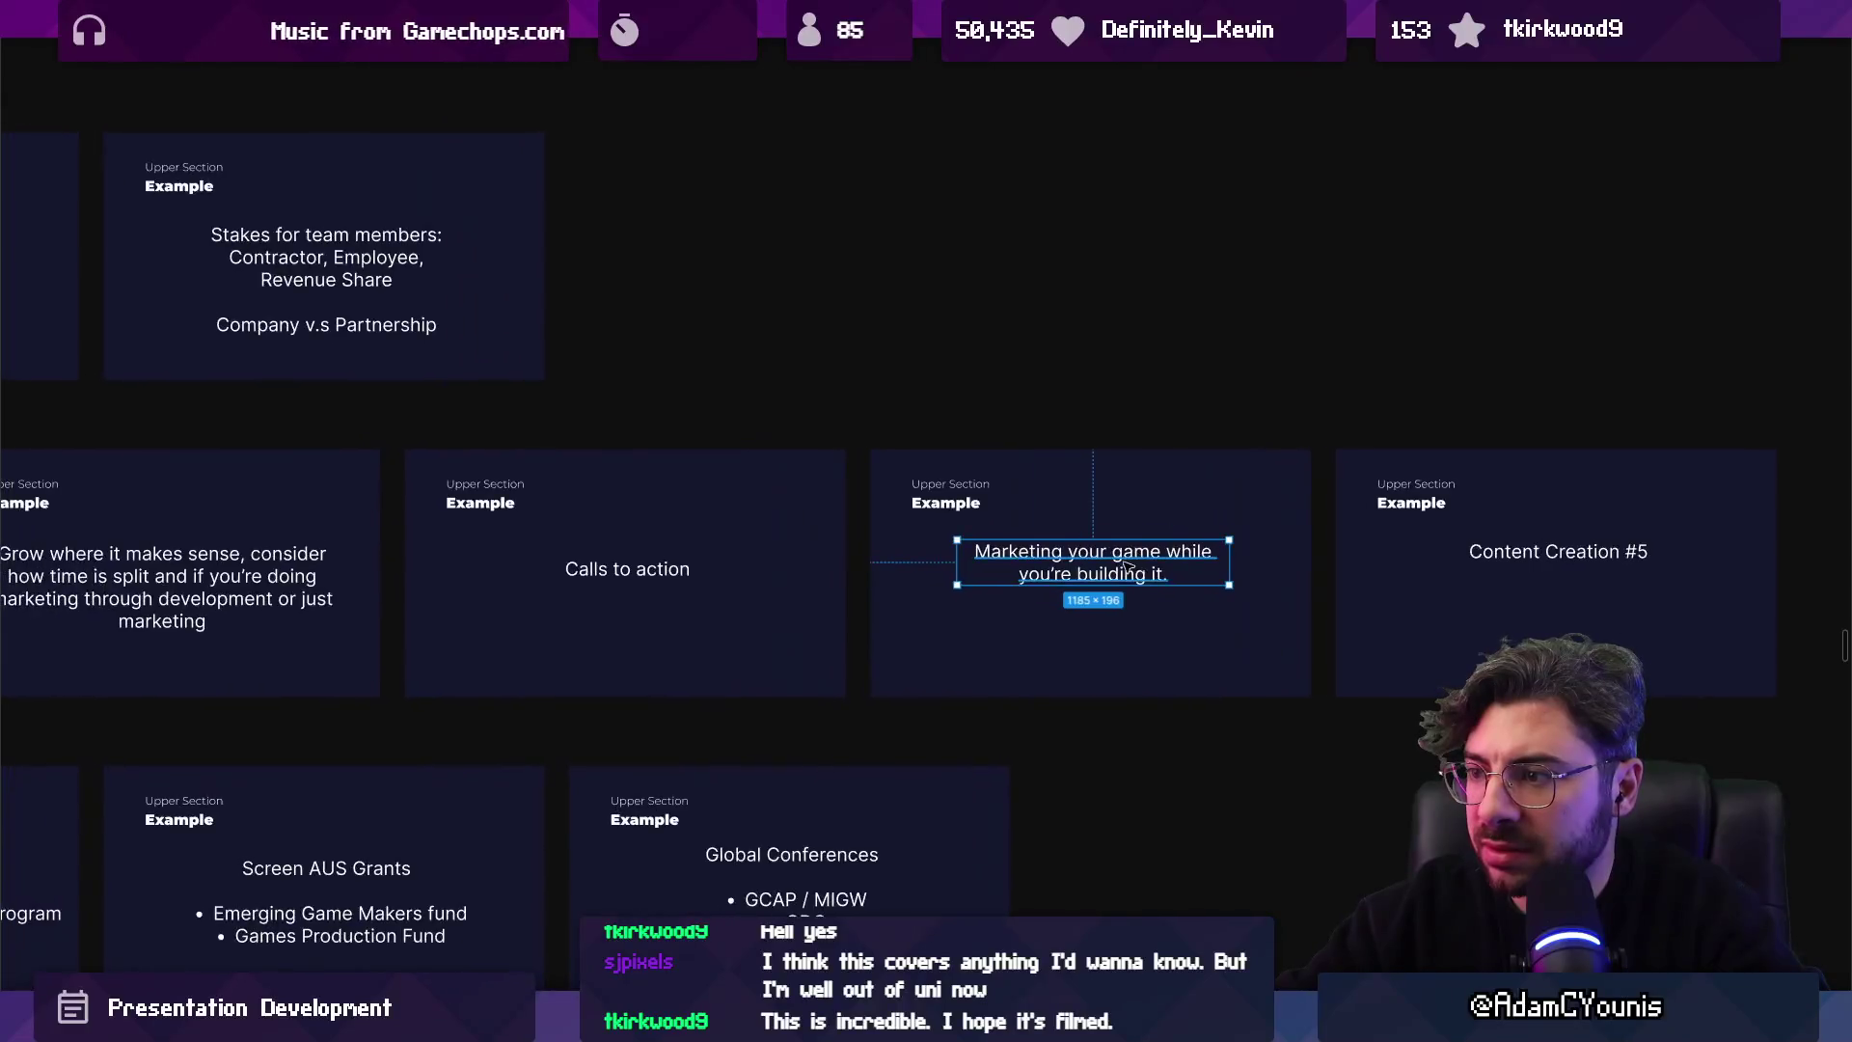
pyautogui.scroll(3, 1054, 560)
pyautogui.press('Return')
pyautogui.click(1257, 593)
pyautogui.press('Return')
pyautogui.press('Return')
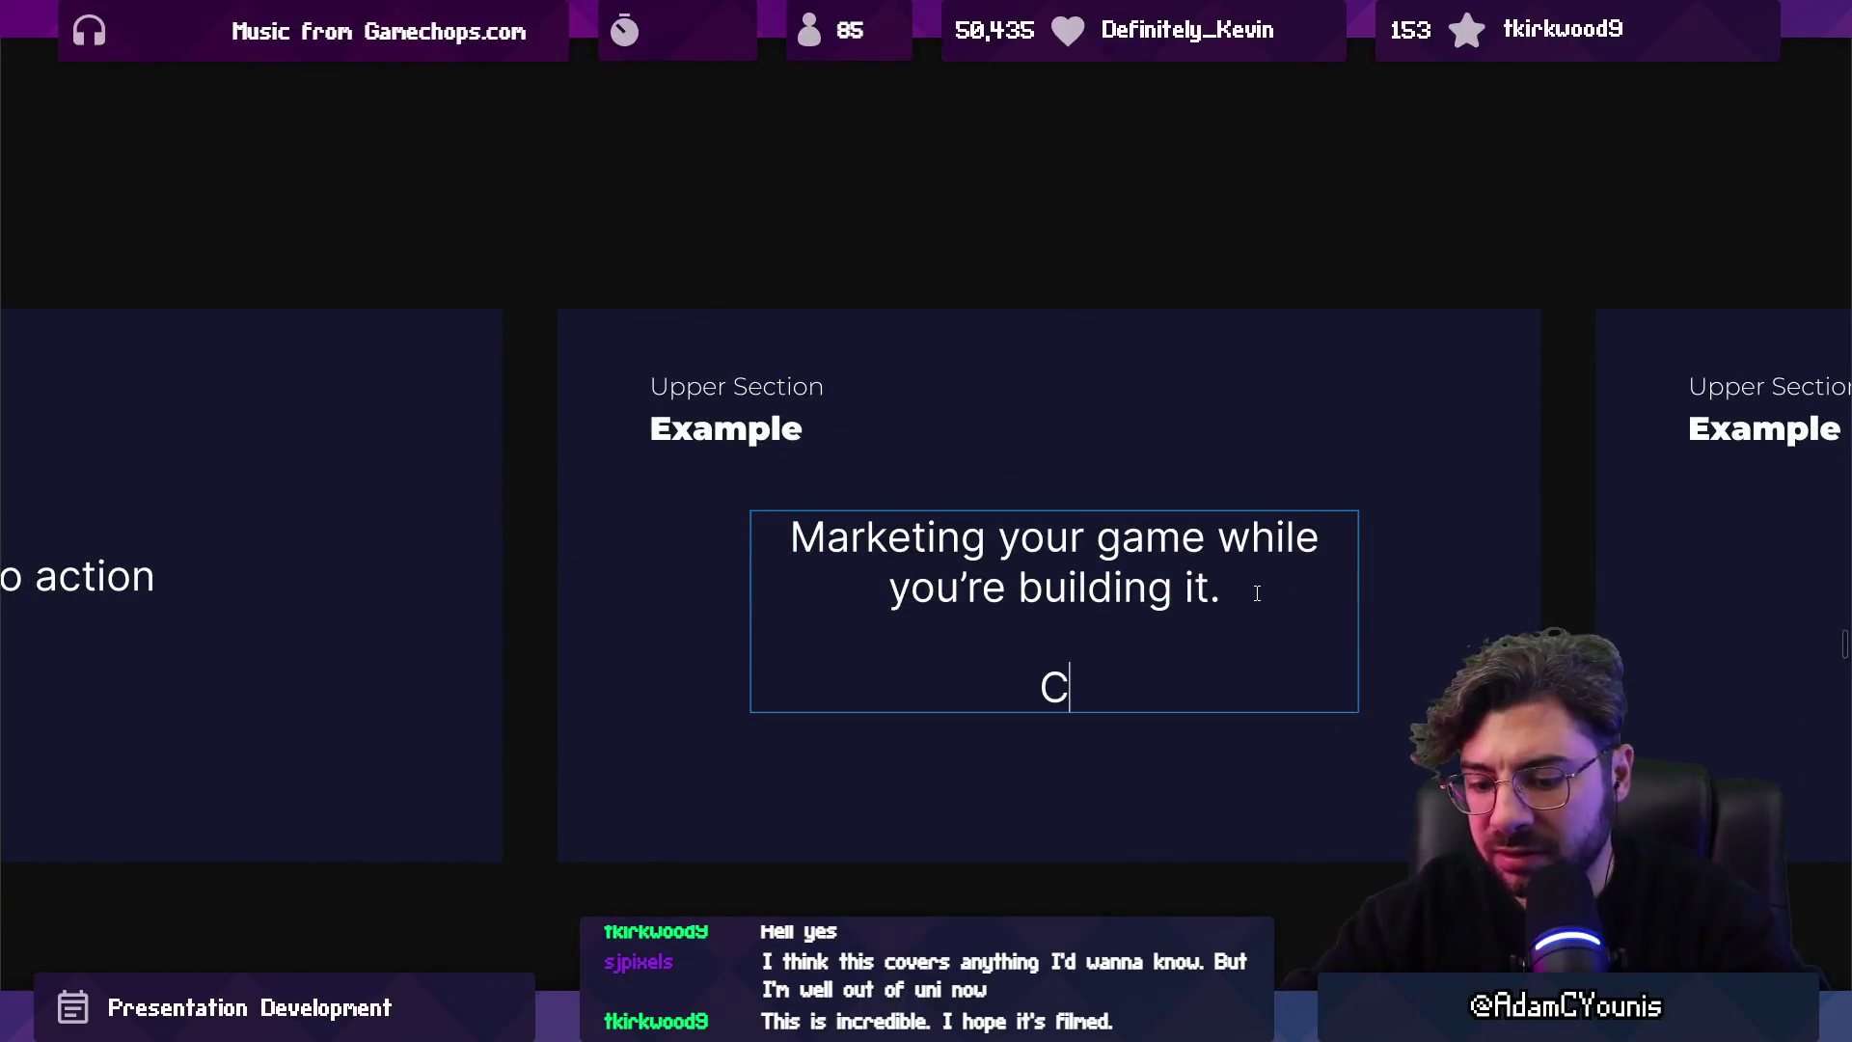
pyautogui.write('ontent')
pyautogui.hotkey('shift', 'Home')
pyautogui.press('BackSpace')
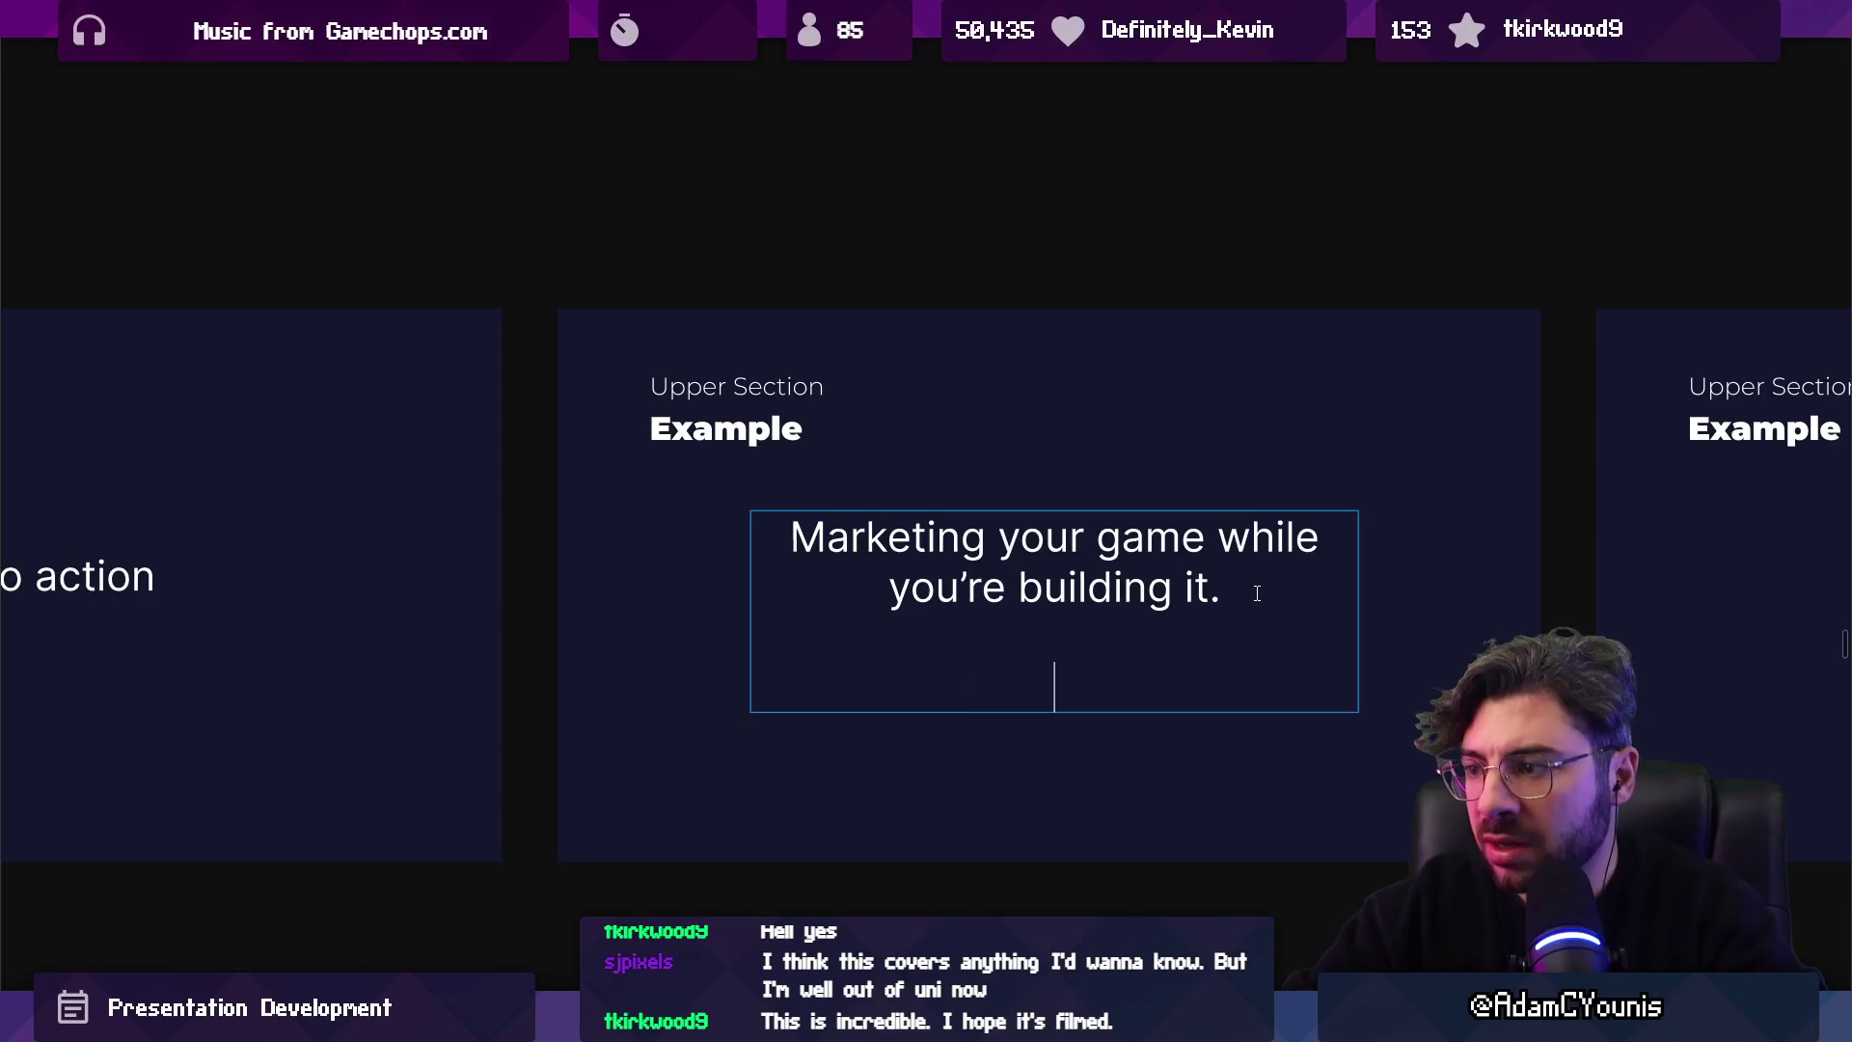
pyautogui.press('BackSpace')
pyautogui.press('BackSpace')
pyautogui.press('Escape')
pyautogui.hotkey('shift', '1')
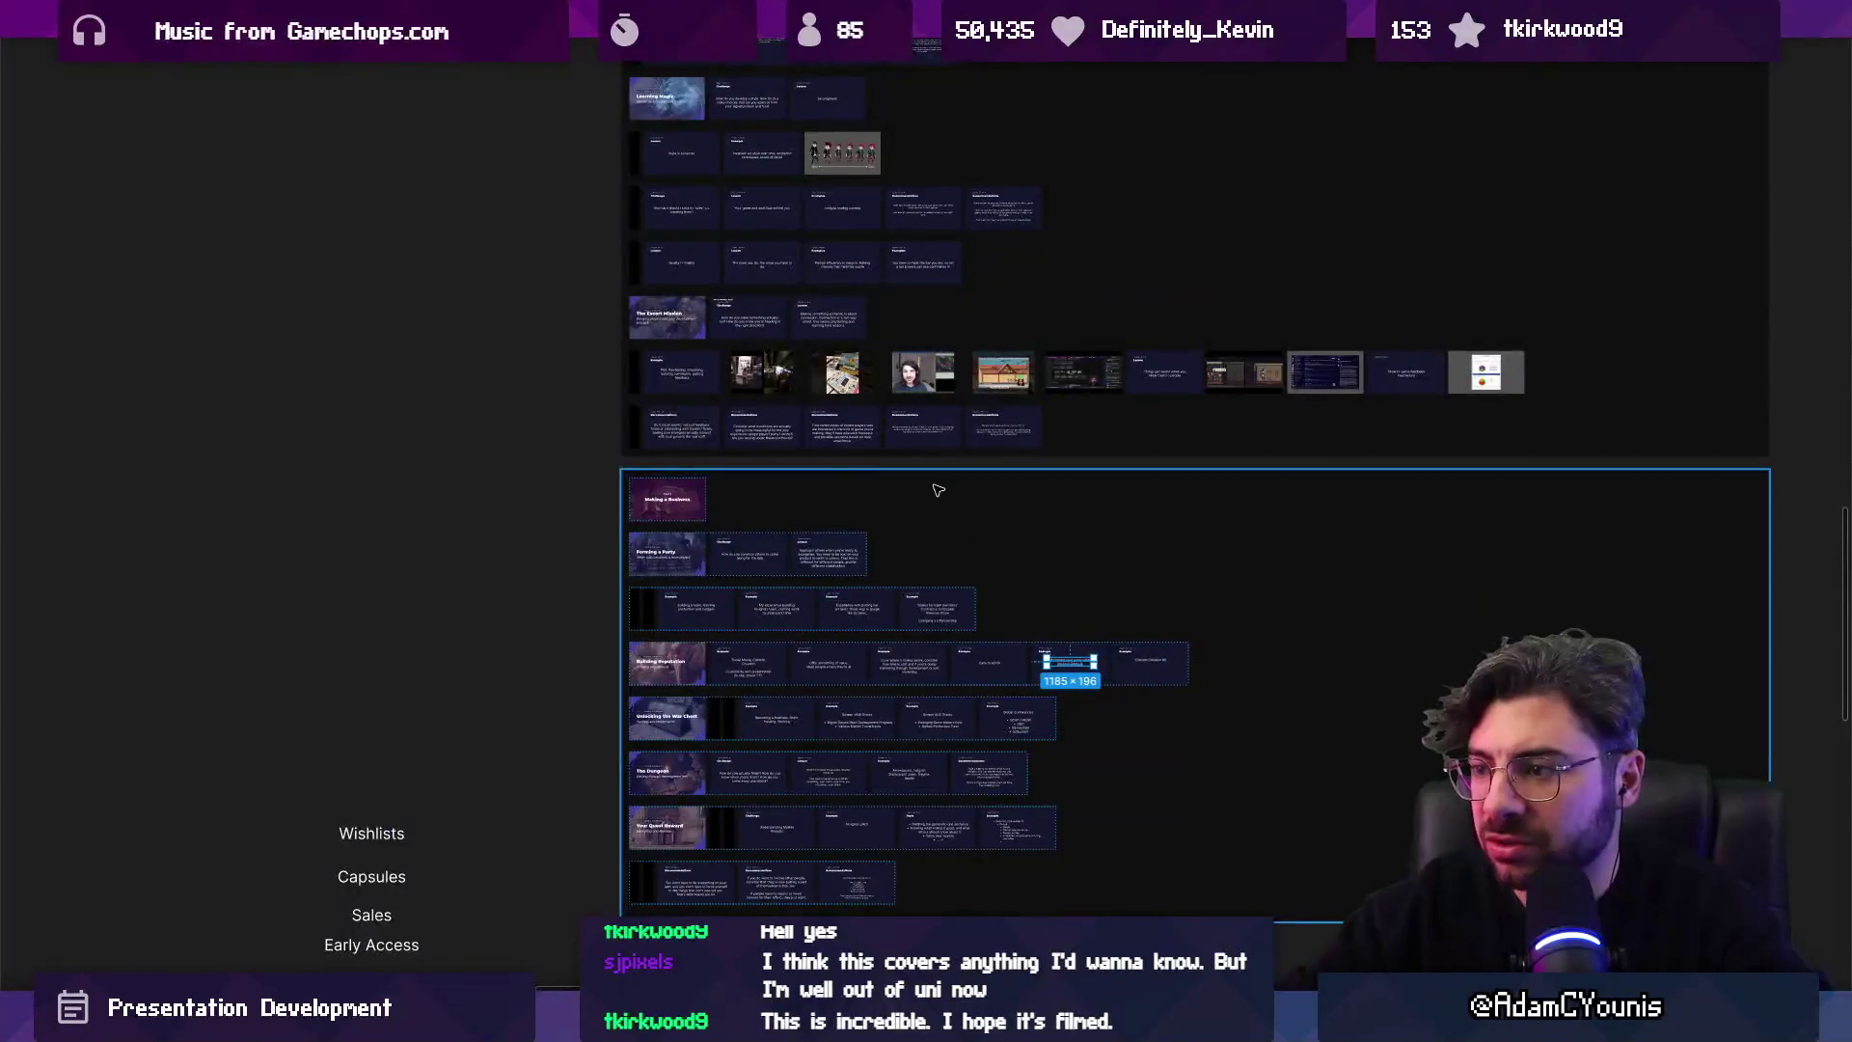
pyautogui.scroll(3, 665, 526)
pyautogui.keyDown('ctrl'); pyautogui.scroll(5, 664, 526); pyautogui.keyUp('ctrl')
pyautogui.scroll(5, 528, 479)
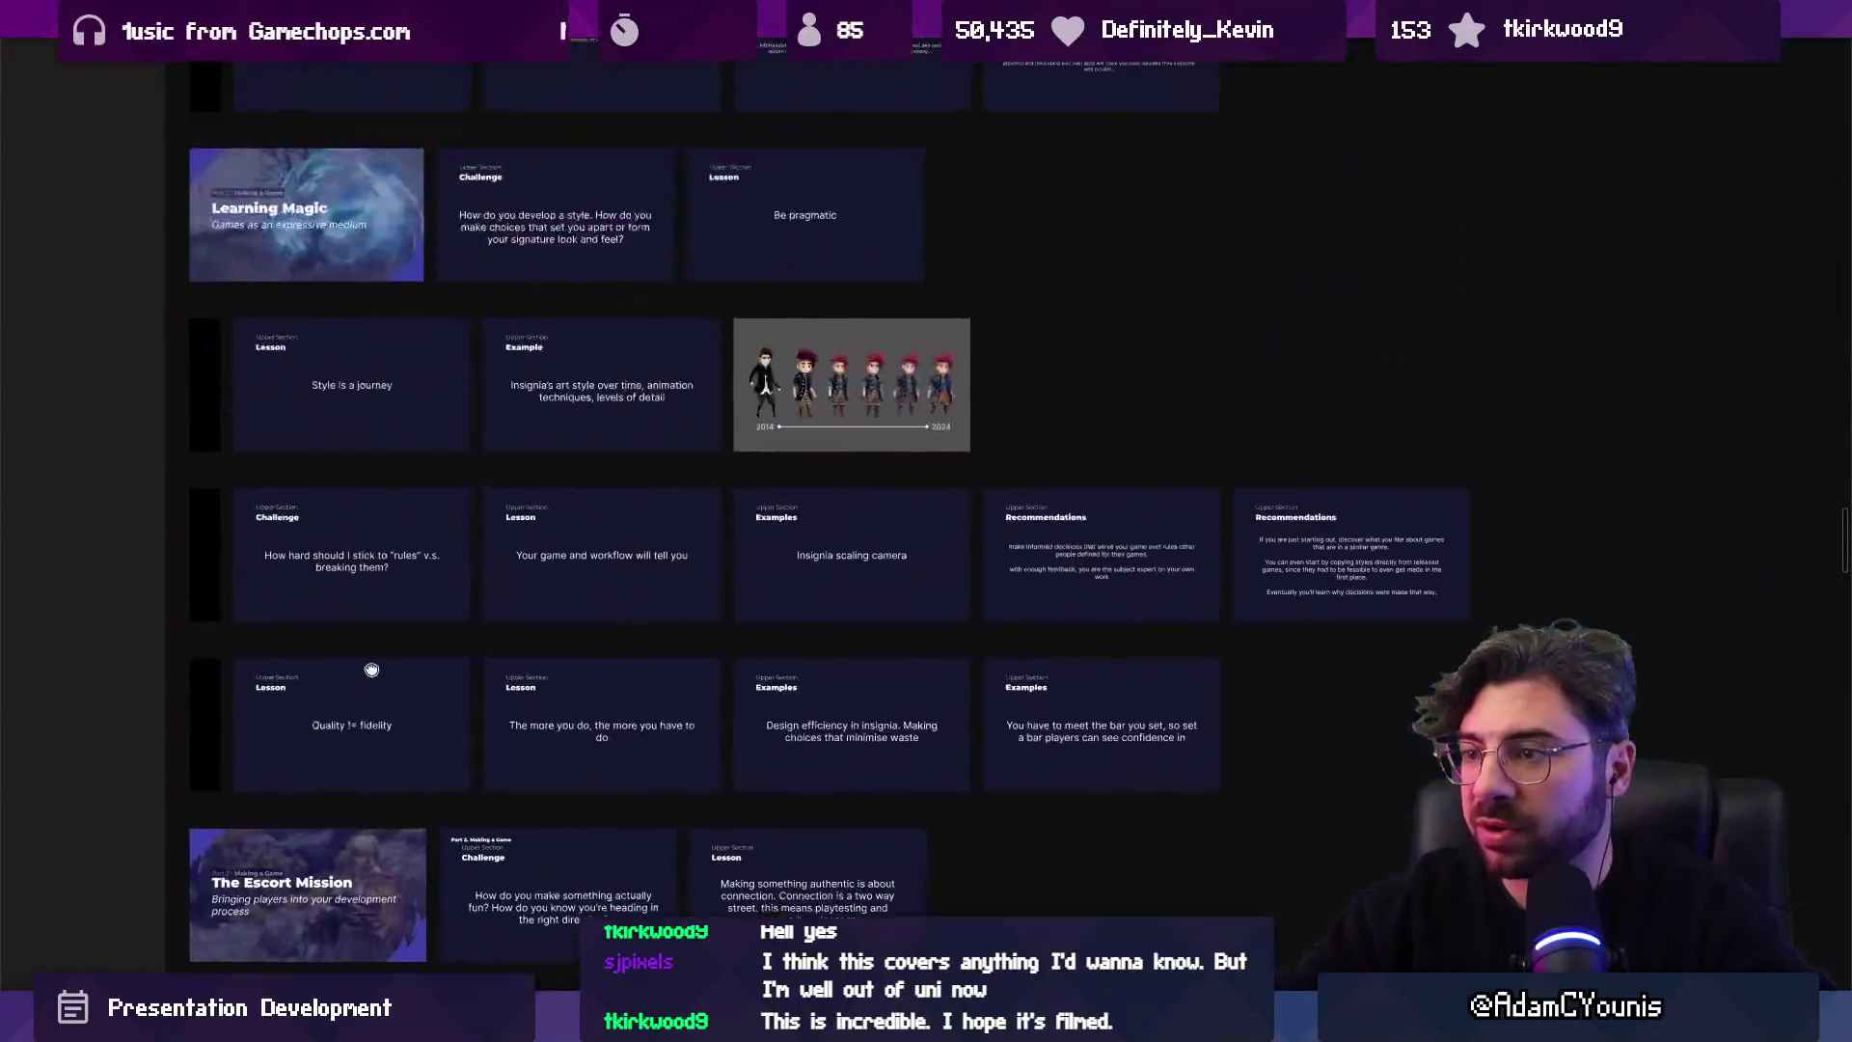
pyautogui.scroll(3, 528, 480)
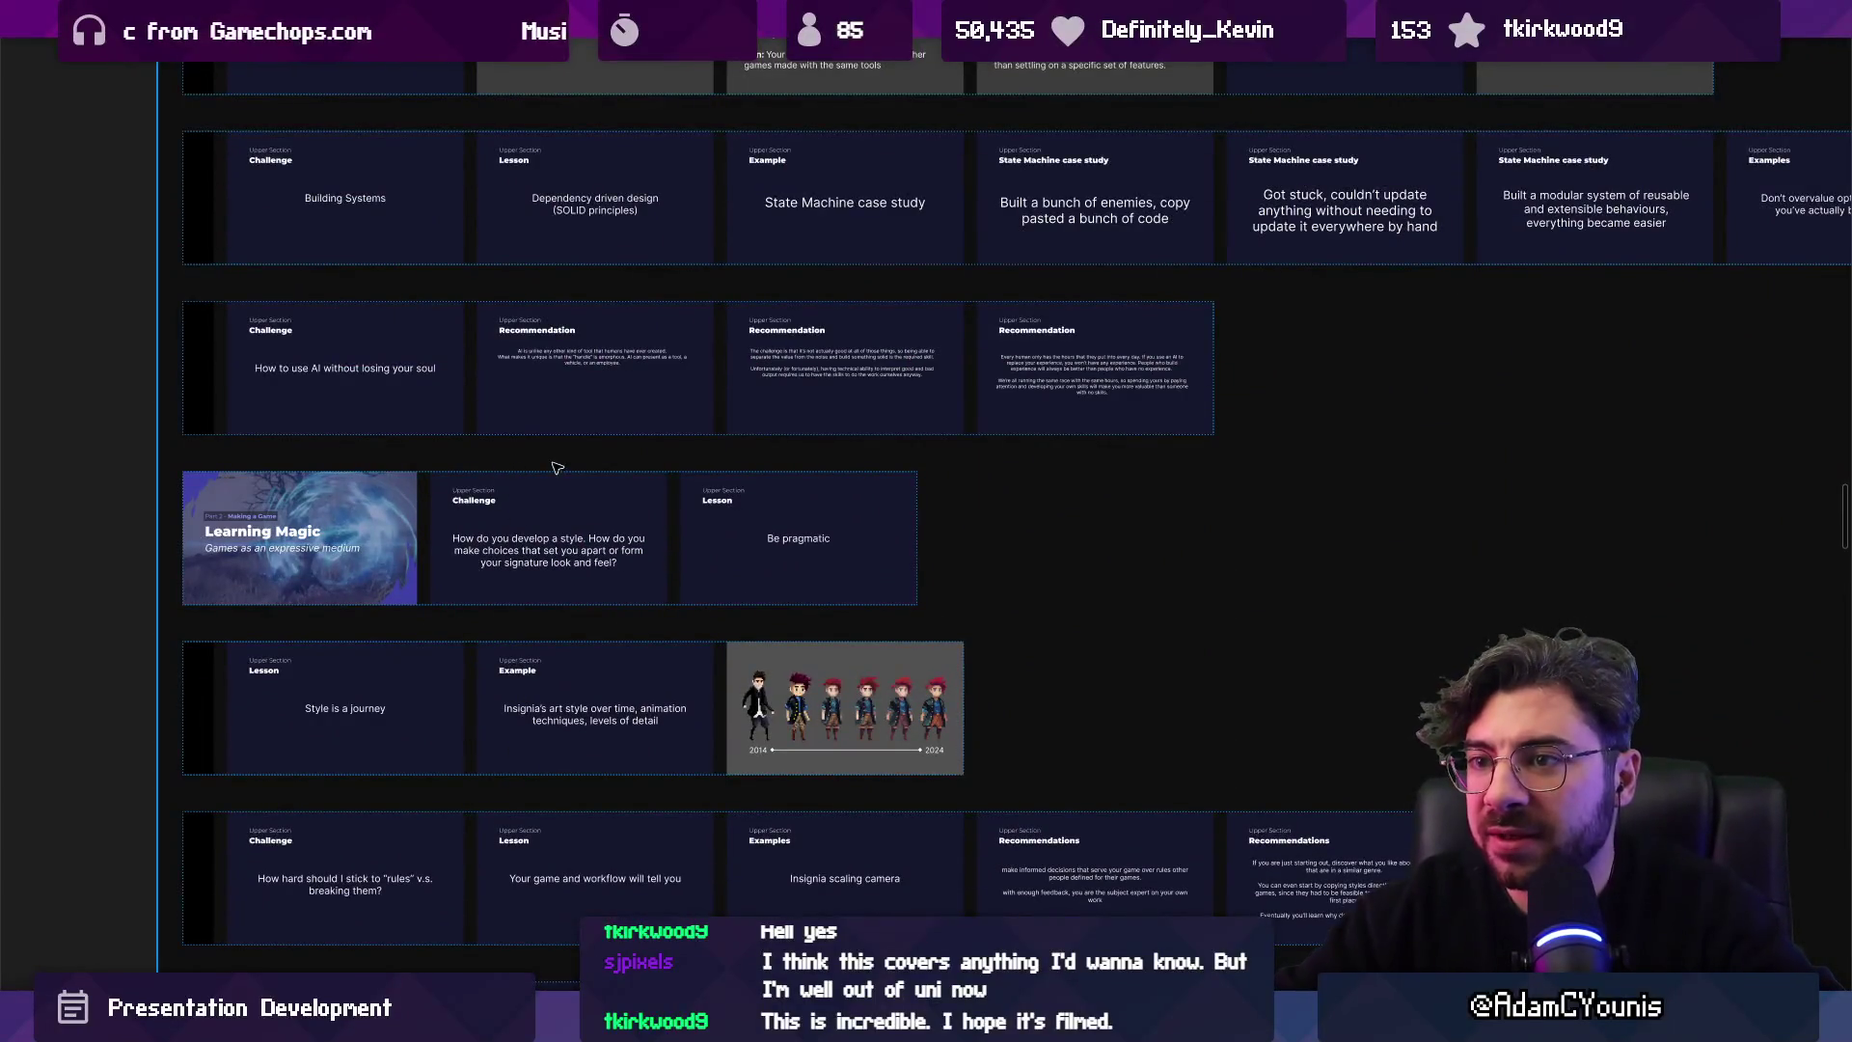
pyautogui.keyDown('ctrl'); pyautogui.scroll(-5, 557, 468); pyautogui.keyUp('ctrl')
pyautogui.keyDown('ctrl'); pyautogui.scroll(5, 737, 628); pyautogui.keyUp('ctrl')
pyautogui.click(737, 628)
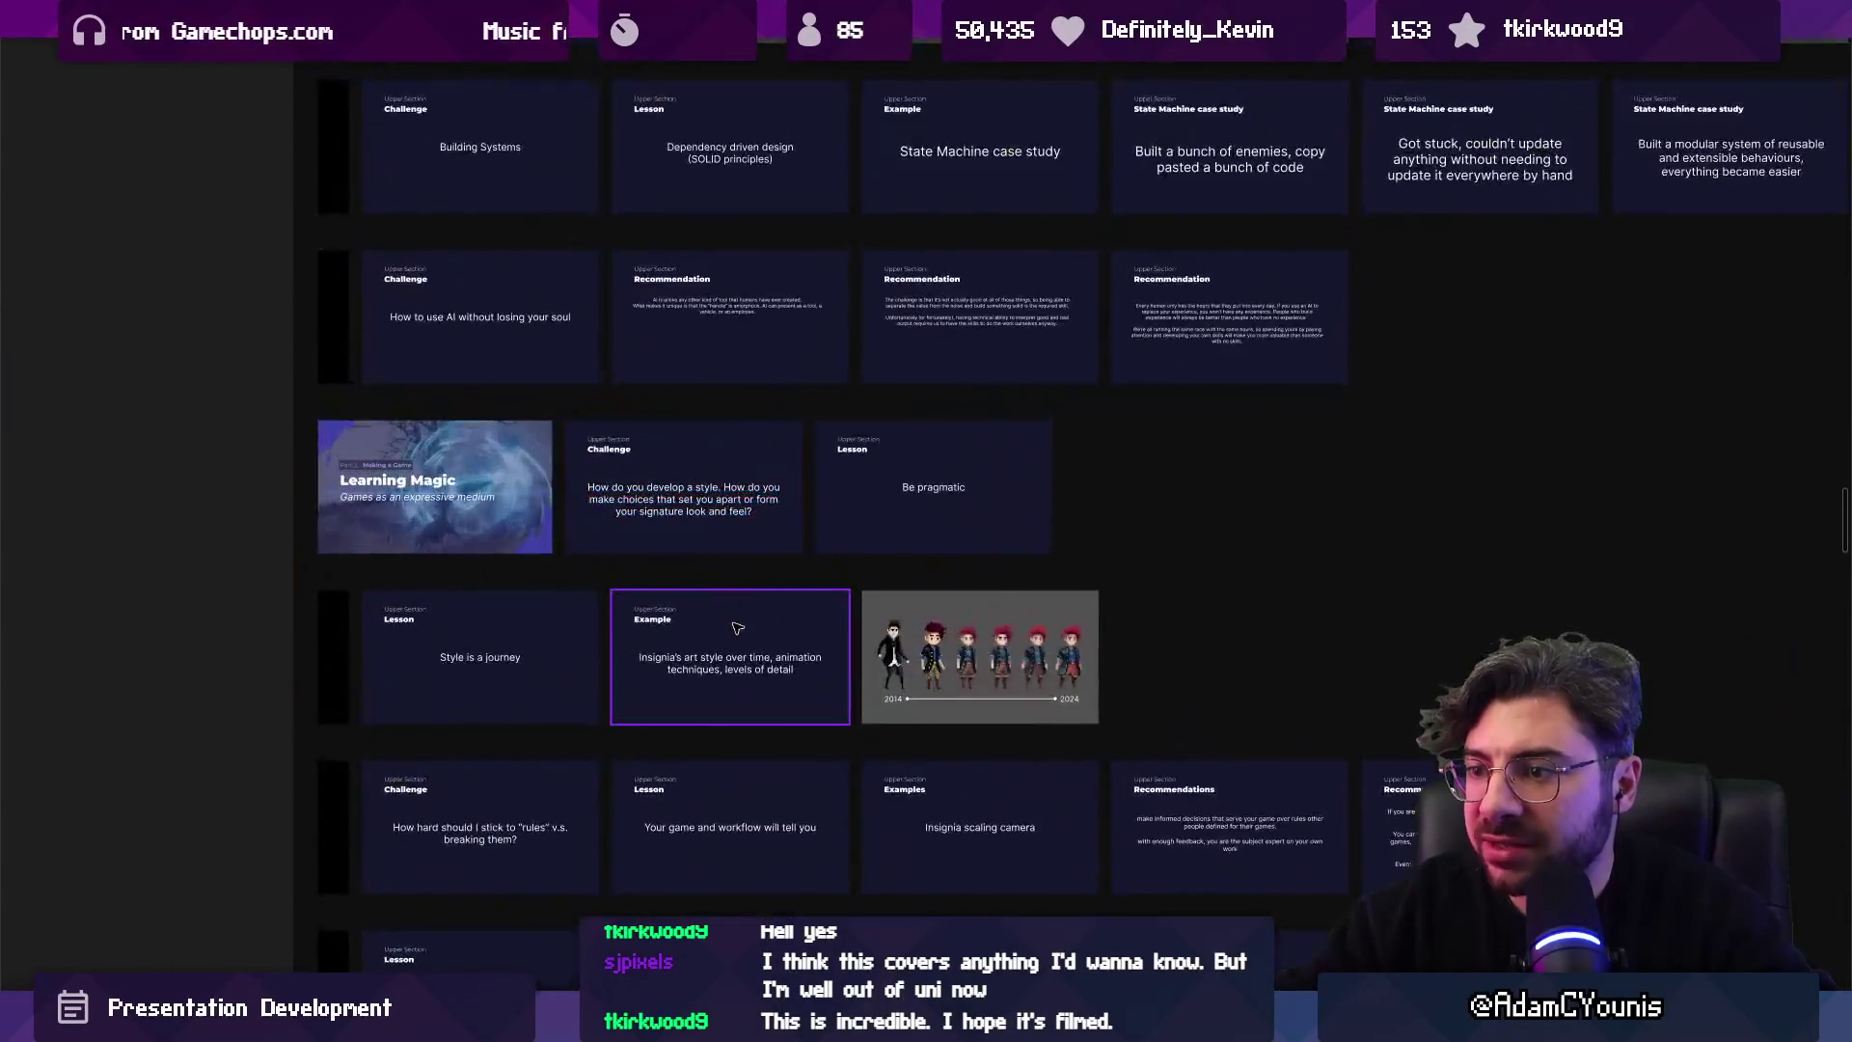
pyautogui.scroll(-2, 738, 628)
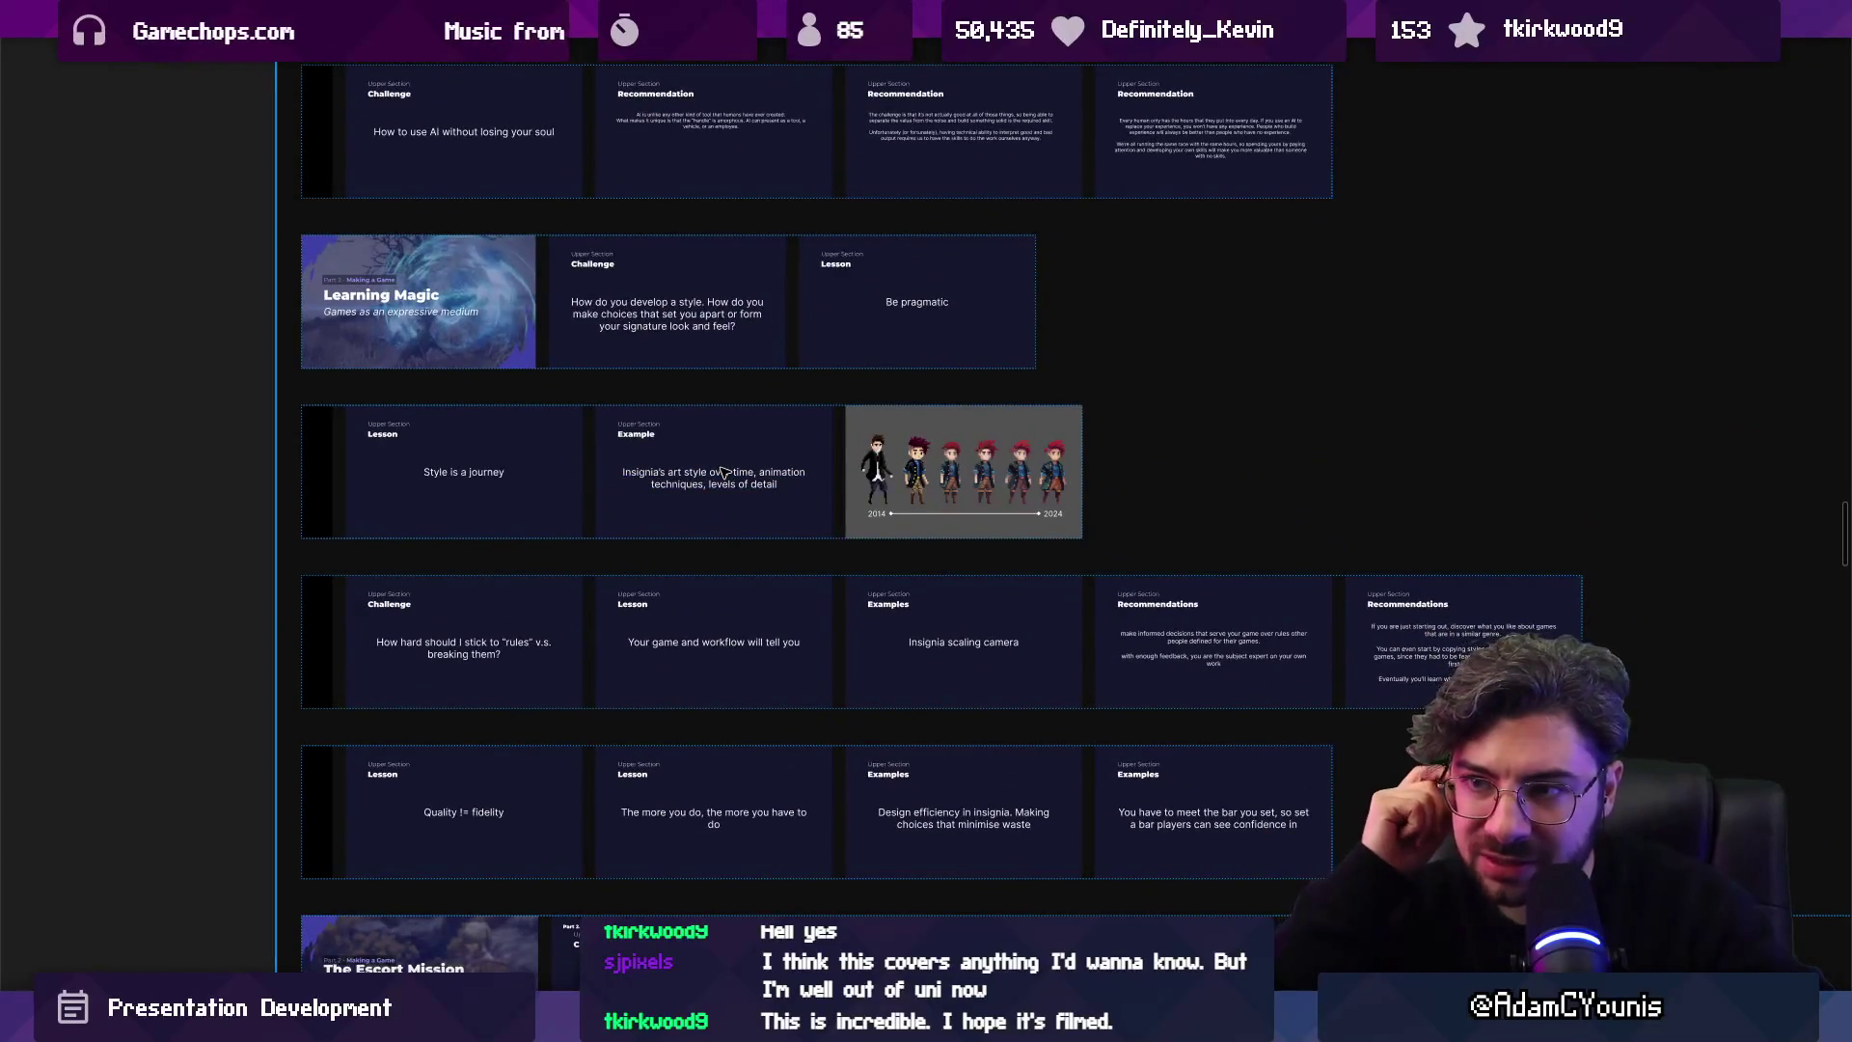
pyautogui.scroll(6, 722, 473)
pyautogui.press('Escape')
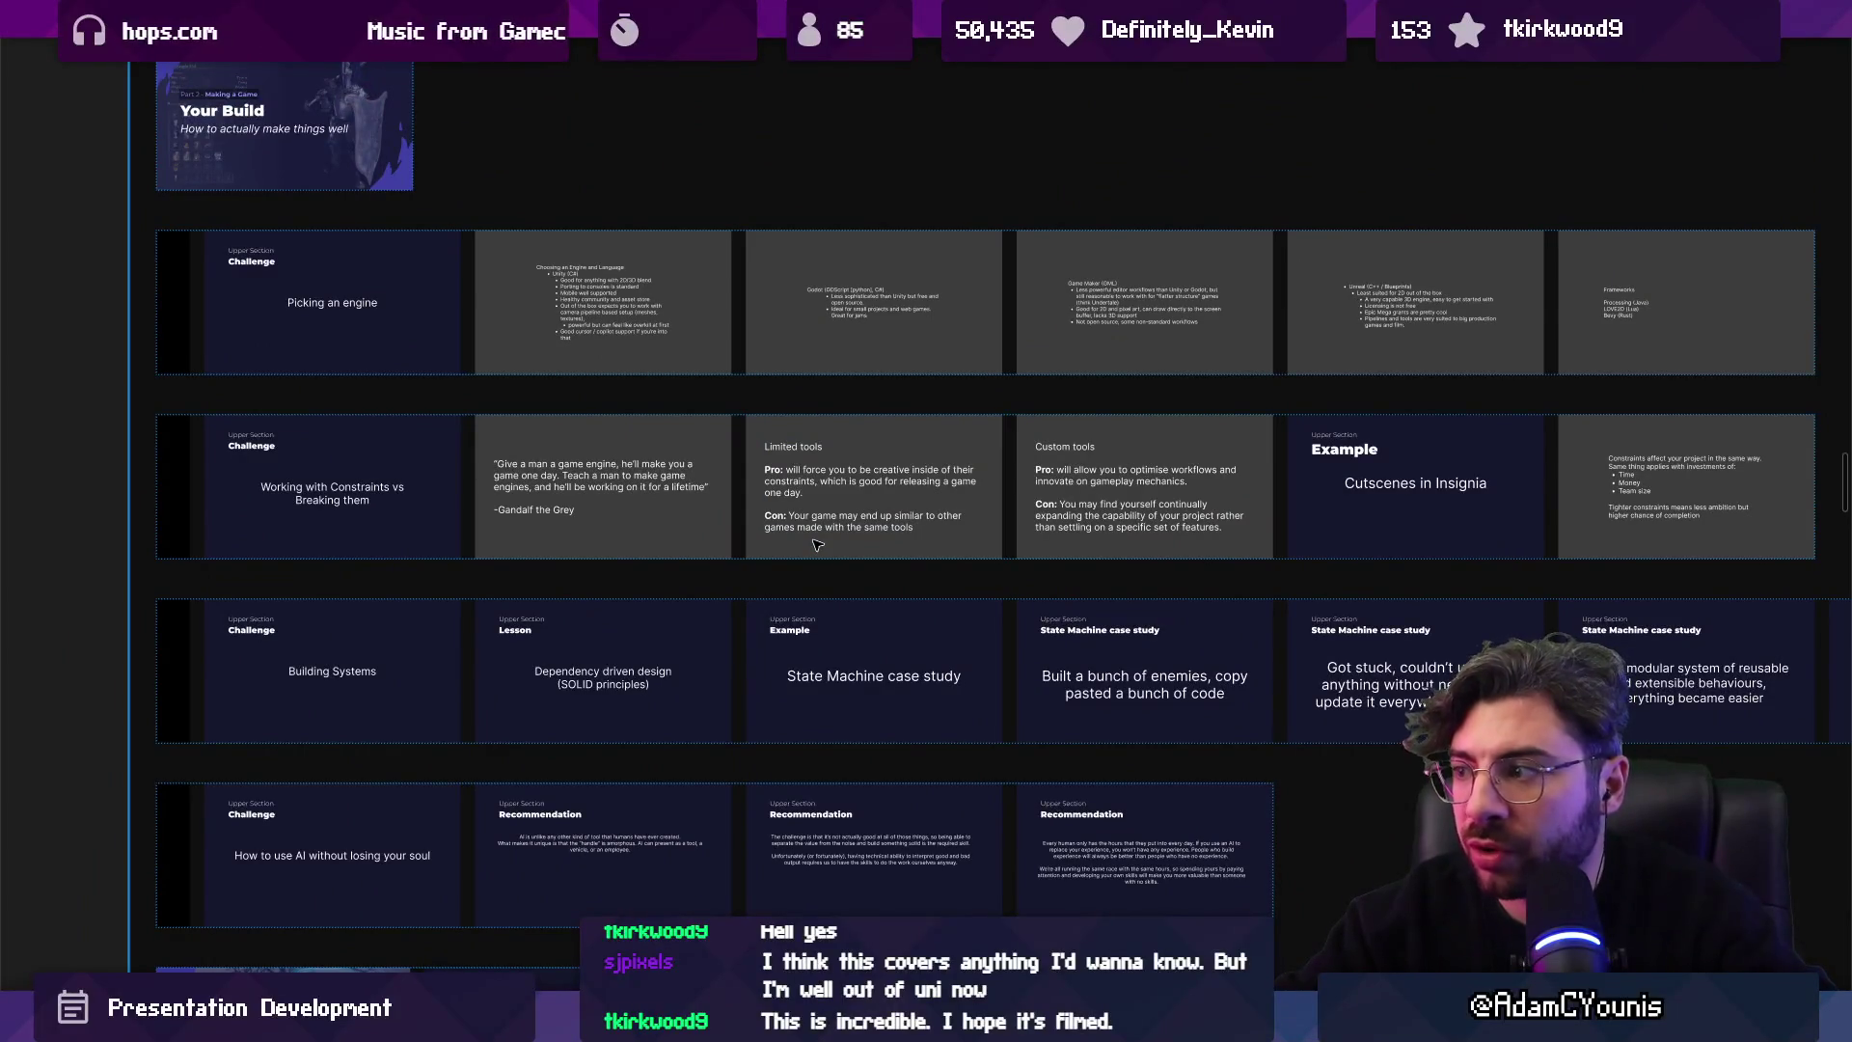
pyautogui.hscroll(1, 1109, 521)
pyautogui.click(914, 536)
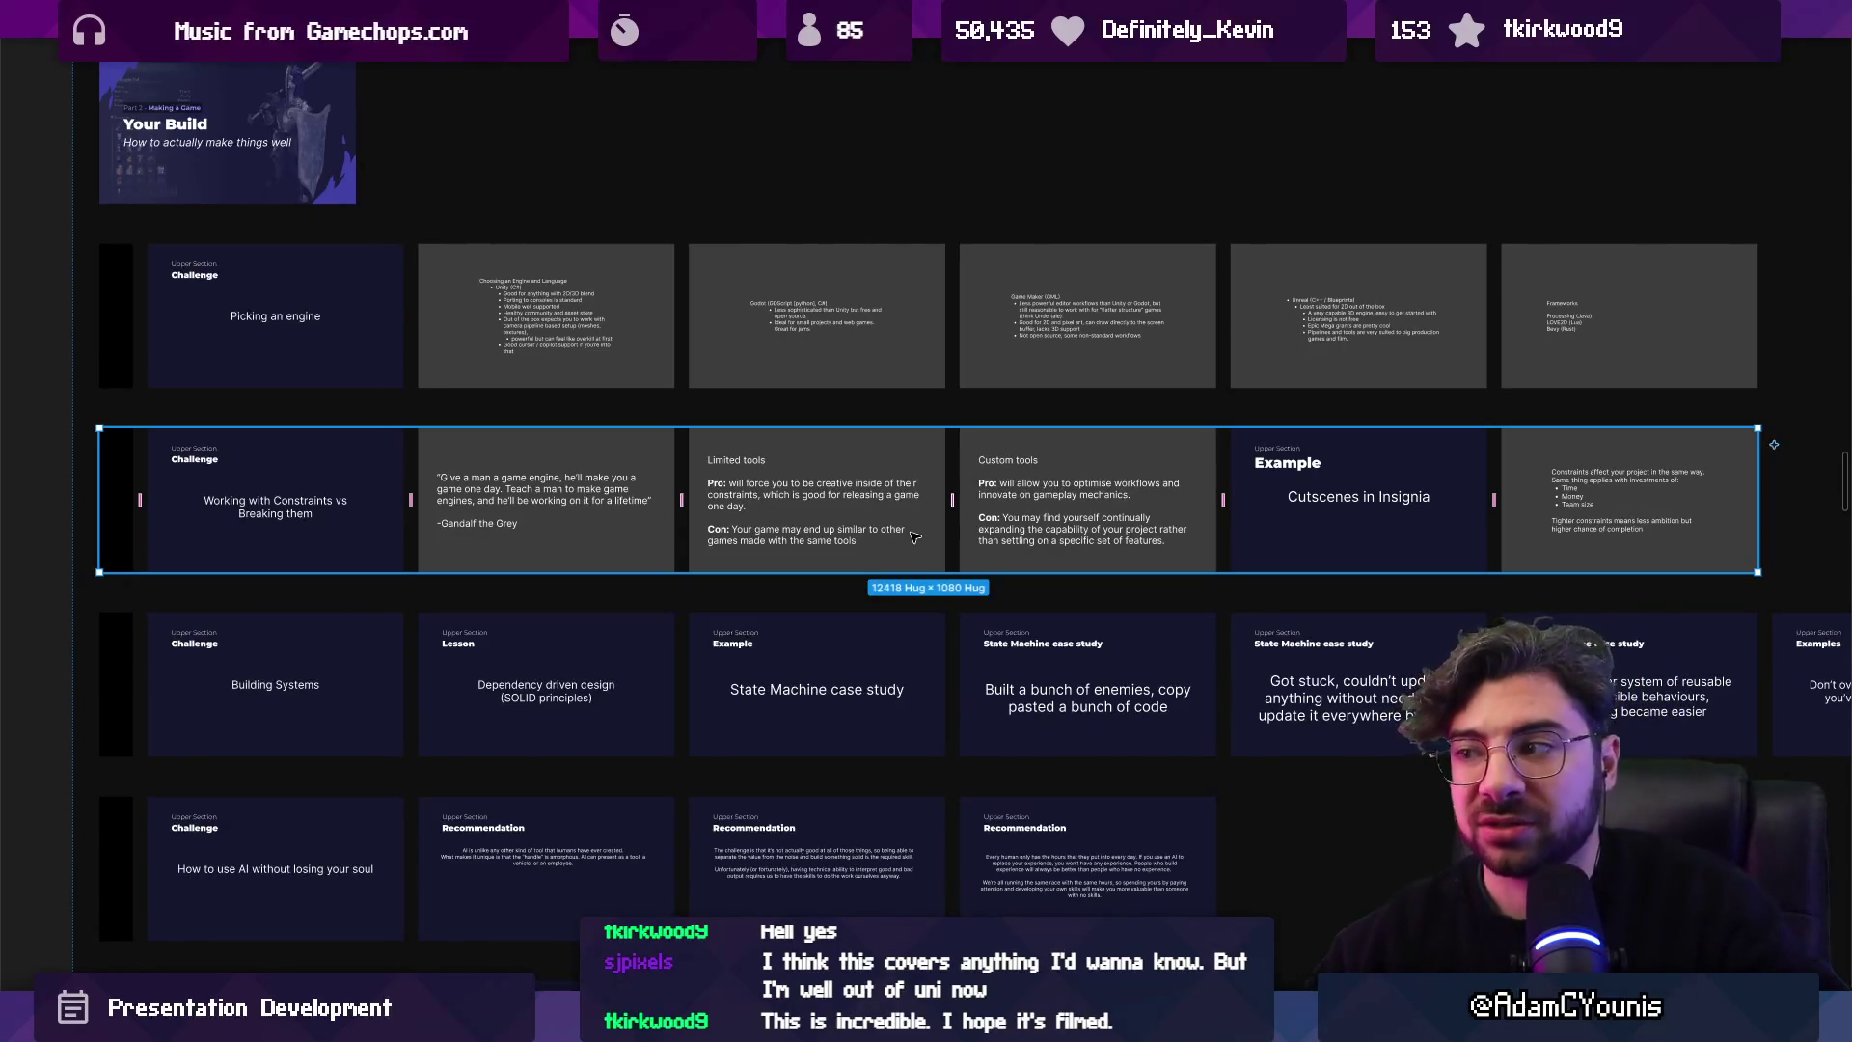
pyautogui.scroll(-1, 1003, 528)
pyautogui.hscroll(2, 1004, 528)
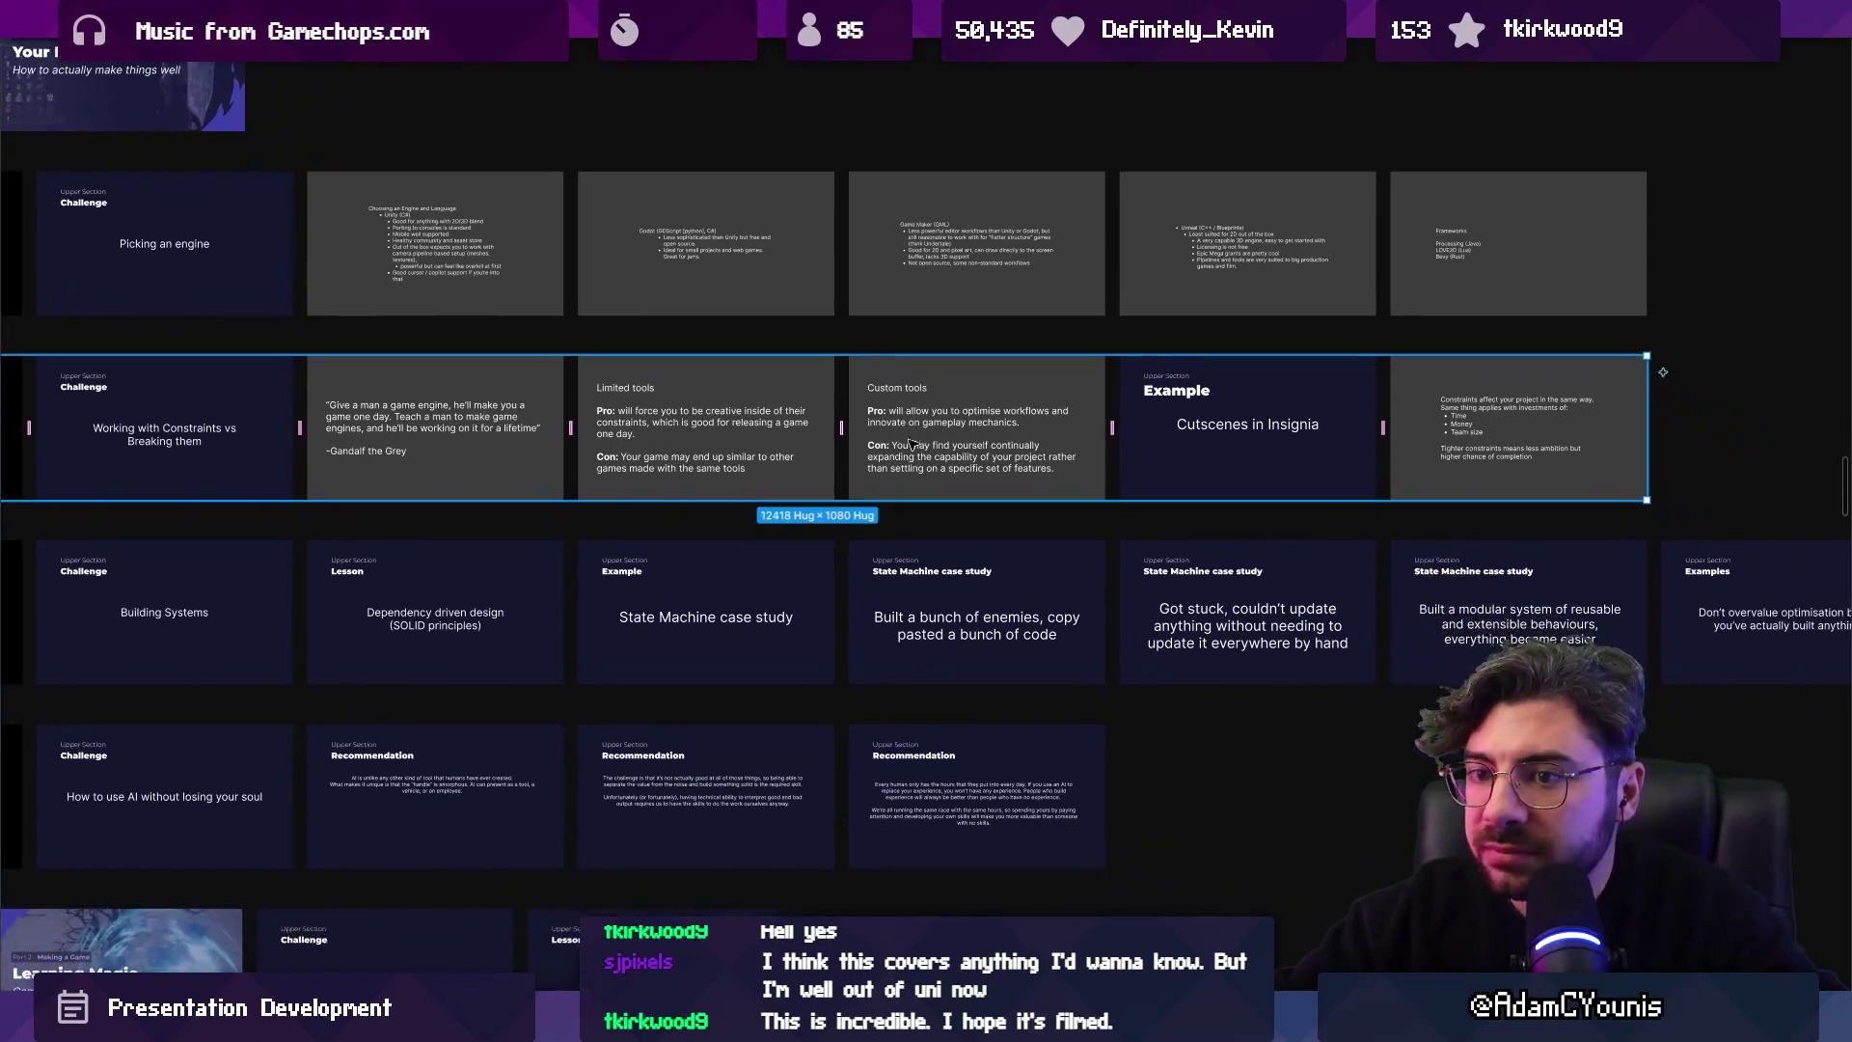
pyautogui.click(389, 591)
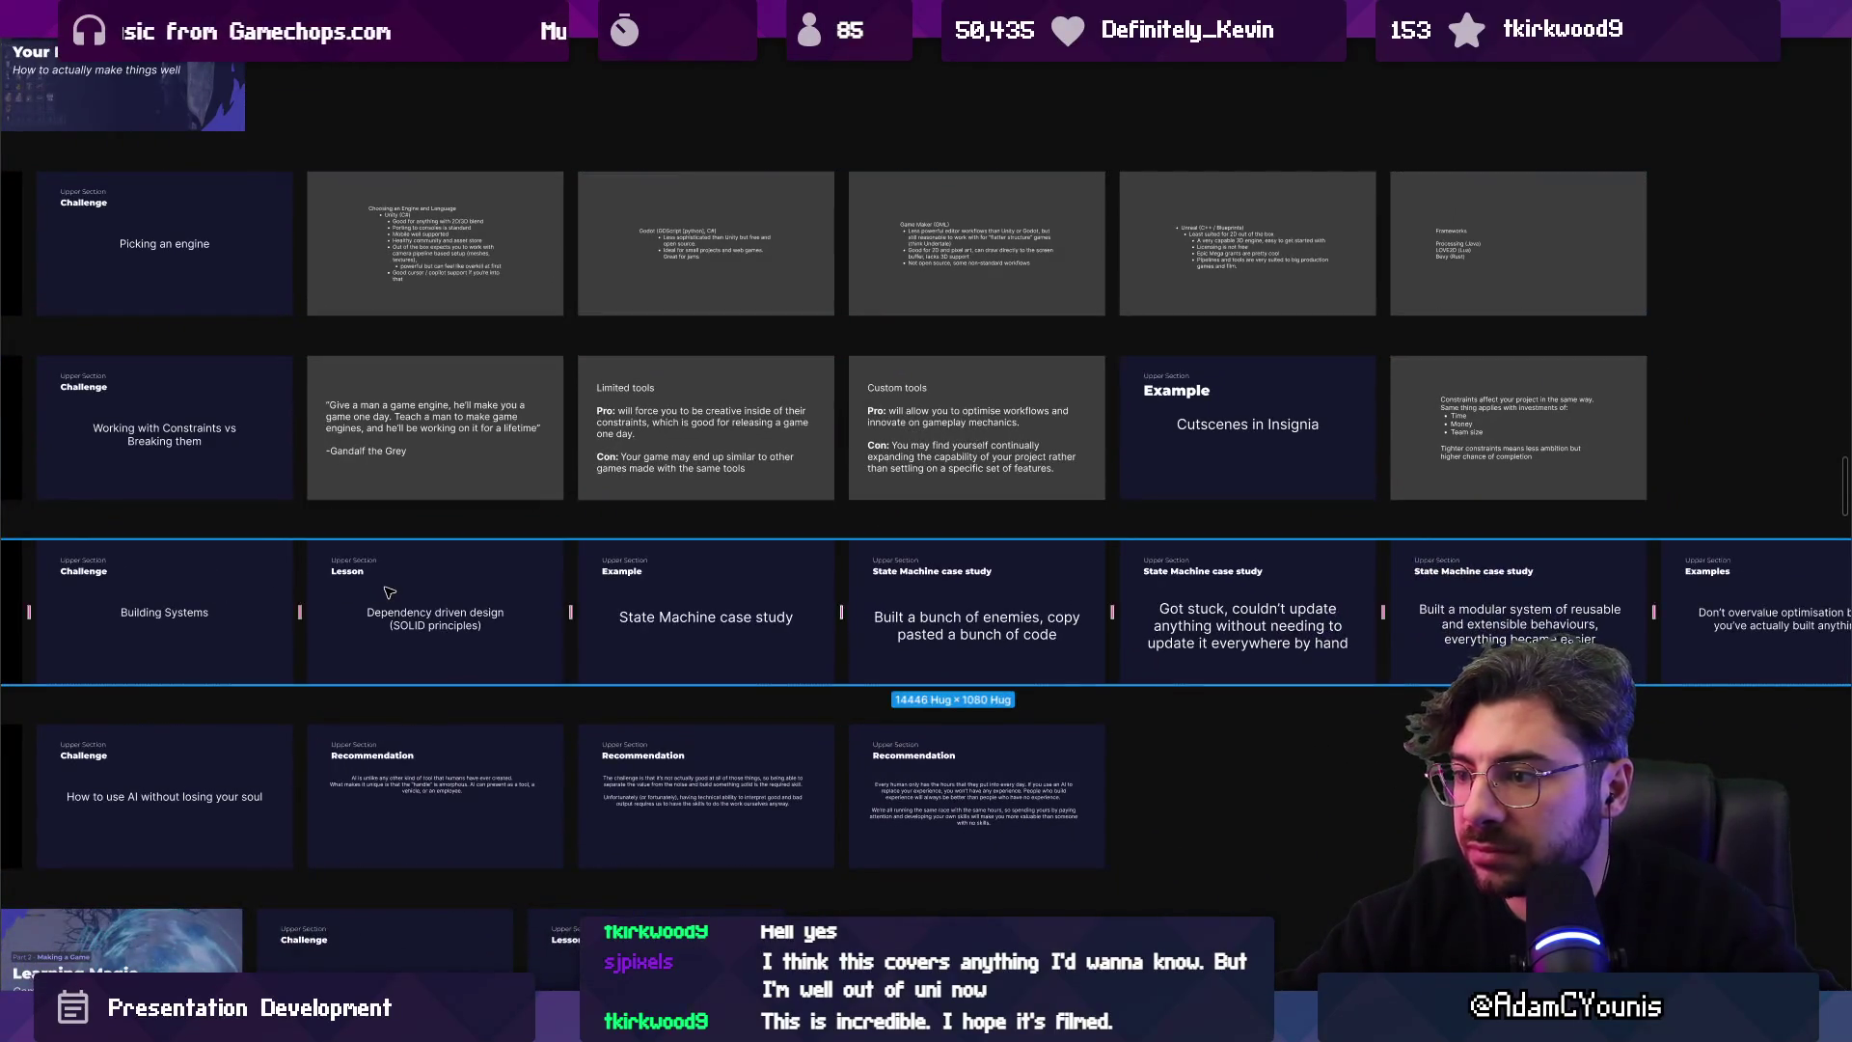
pyautogui.scroll(-2, 719, 557)
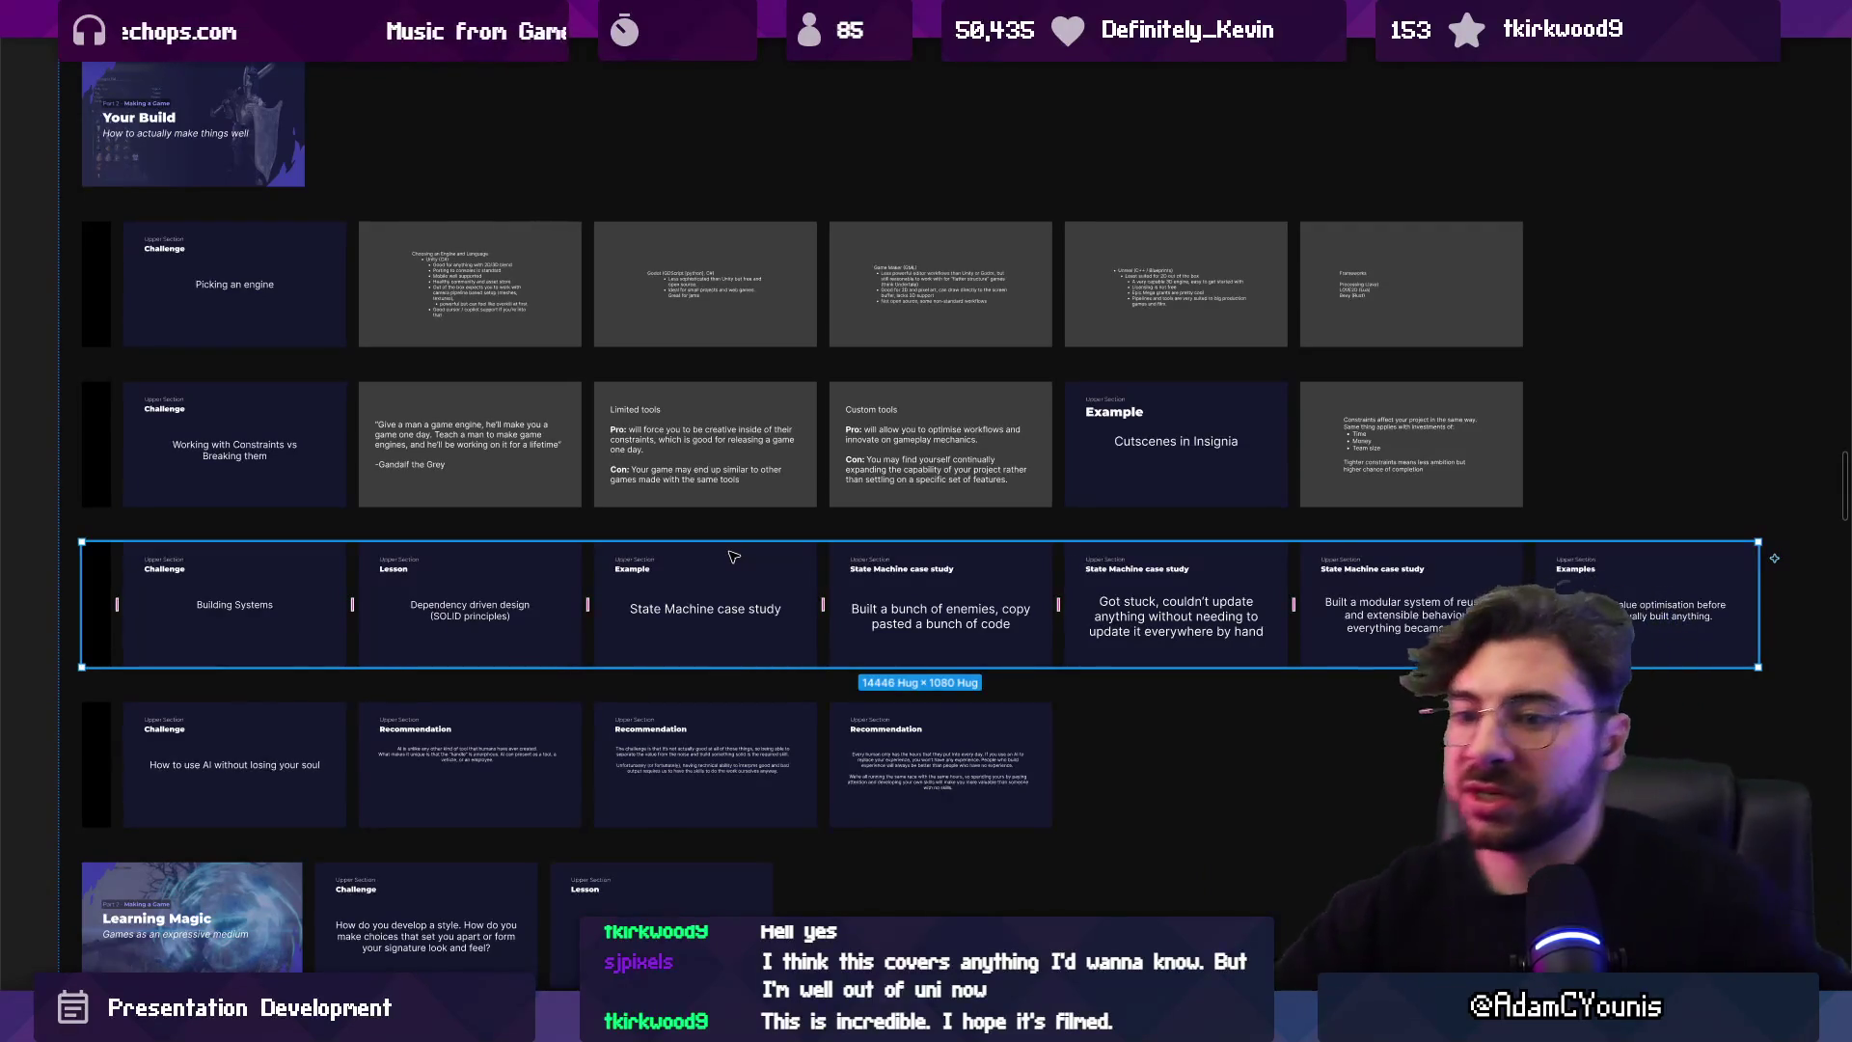
pyautogui.scroll(-5, 733, 558)
pyautogui.scroll(-3, 679, 442)
pyautogui.scroll(-10, 679, 442)
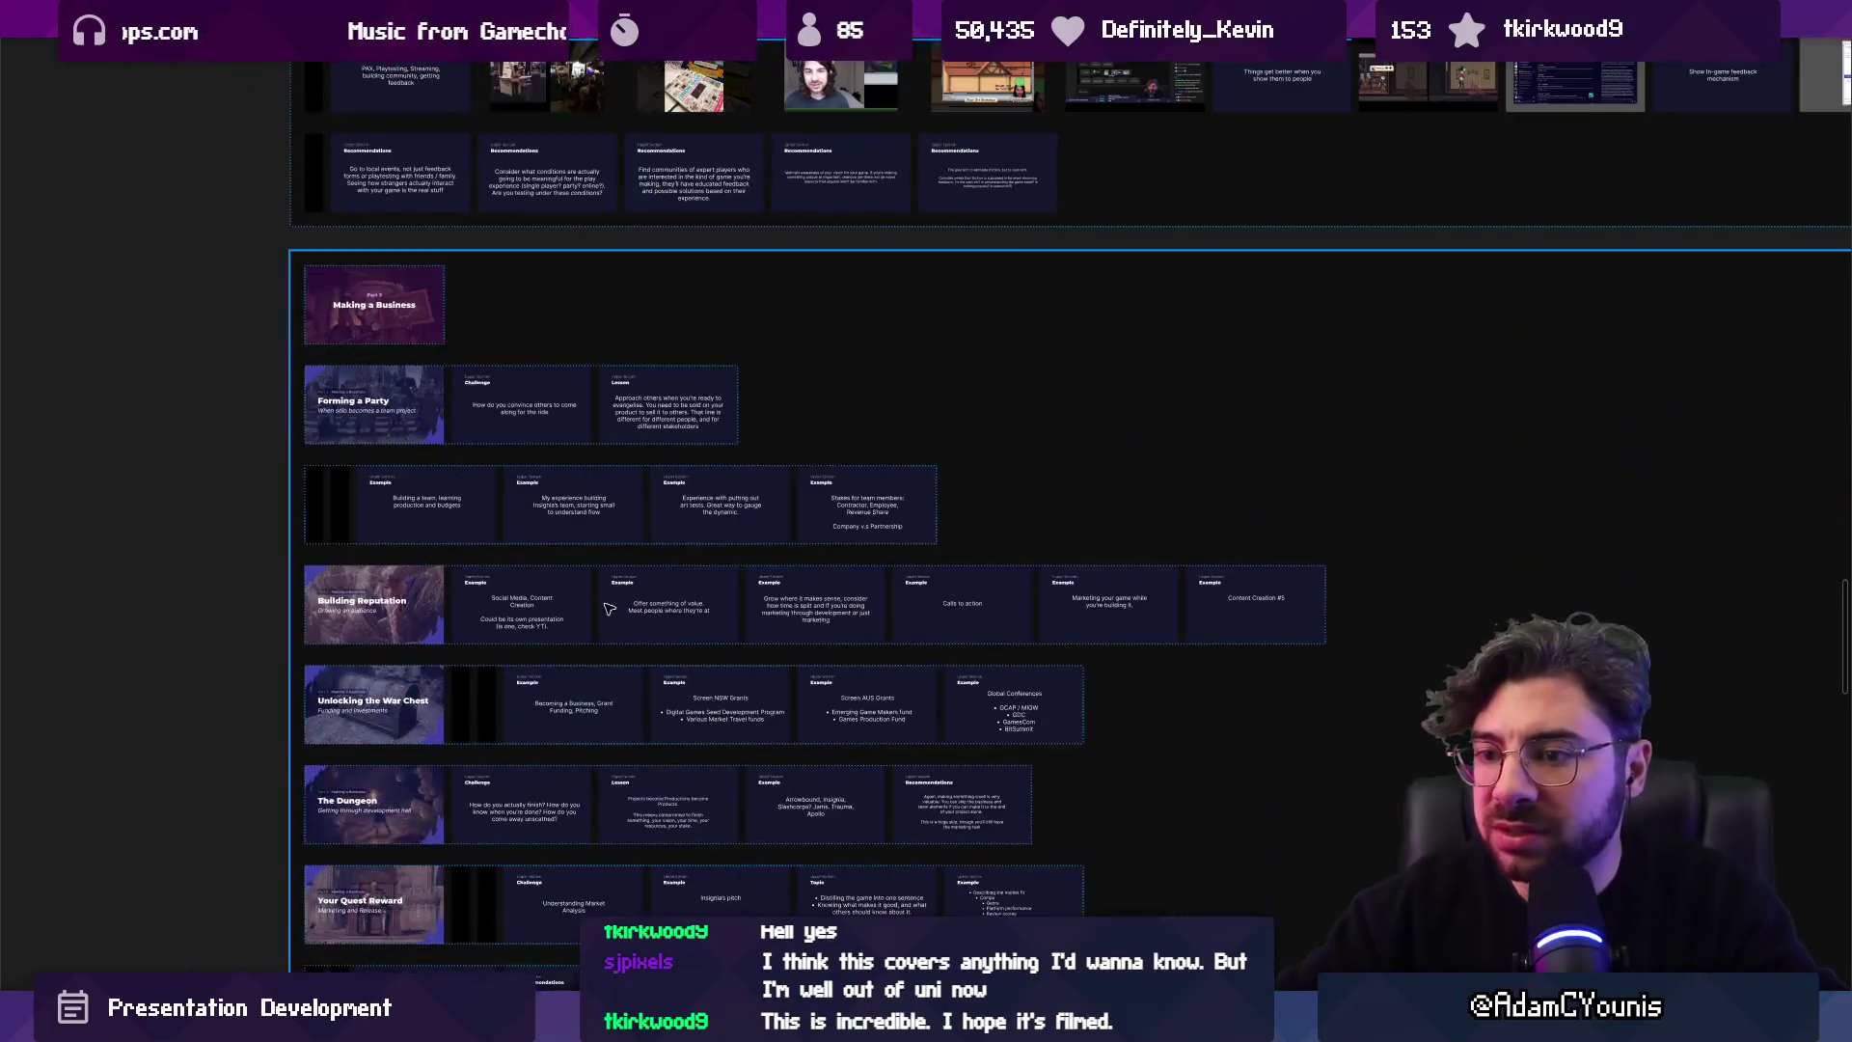
pyautogui.scroll(3, 464, 589)
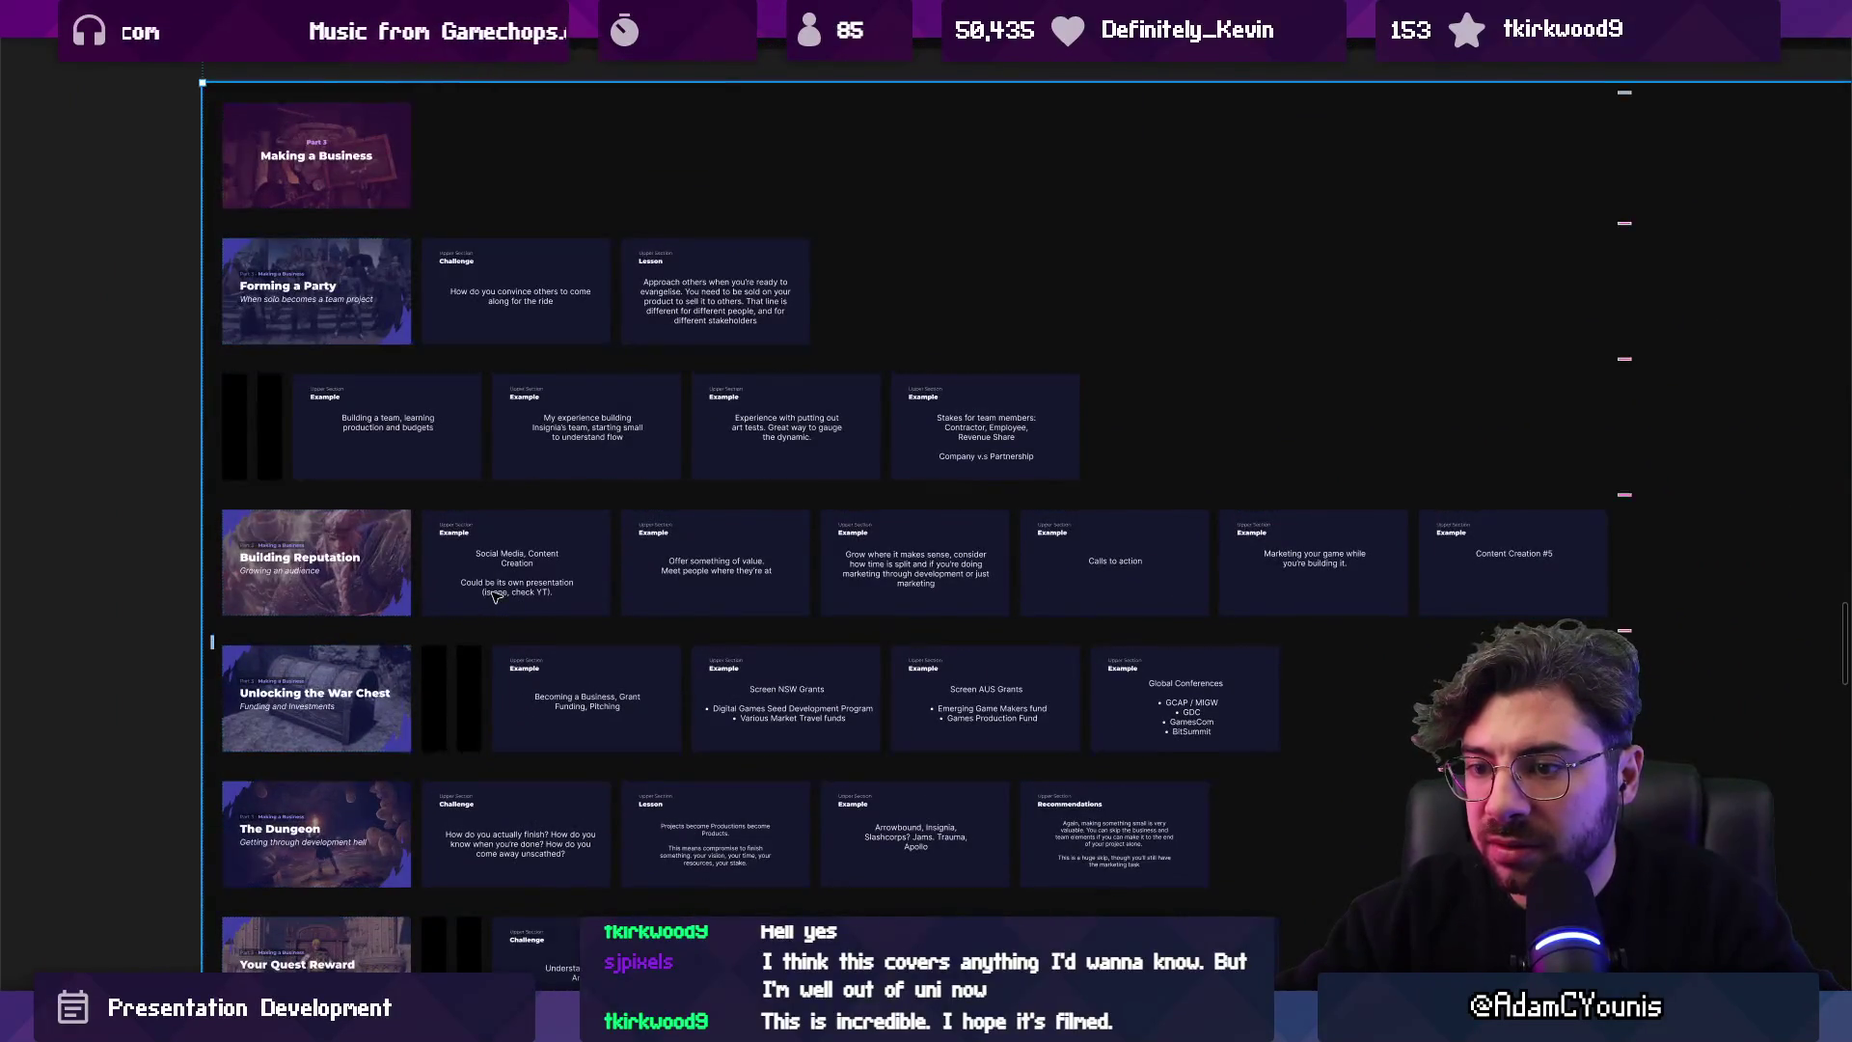
pyautogui.scroll(-3, 490, 579)
pyautogui.click(484, 603)
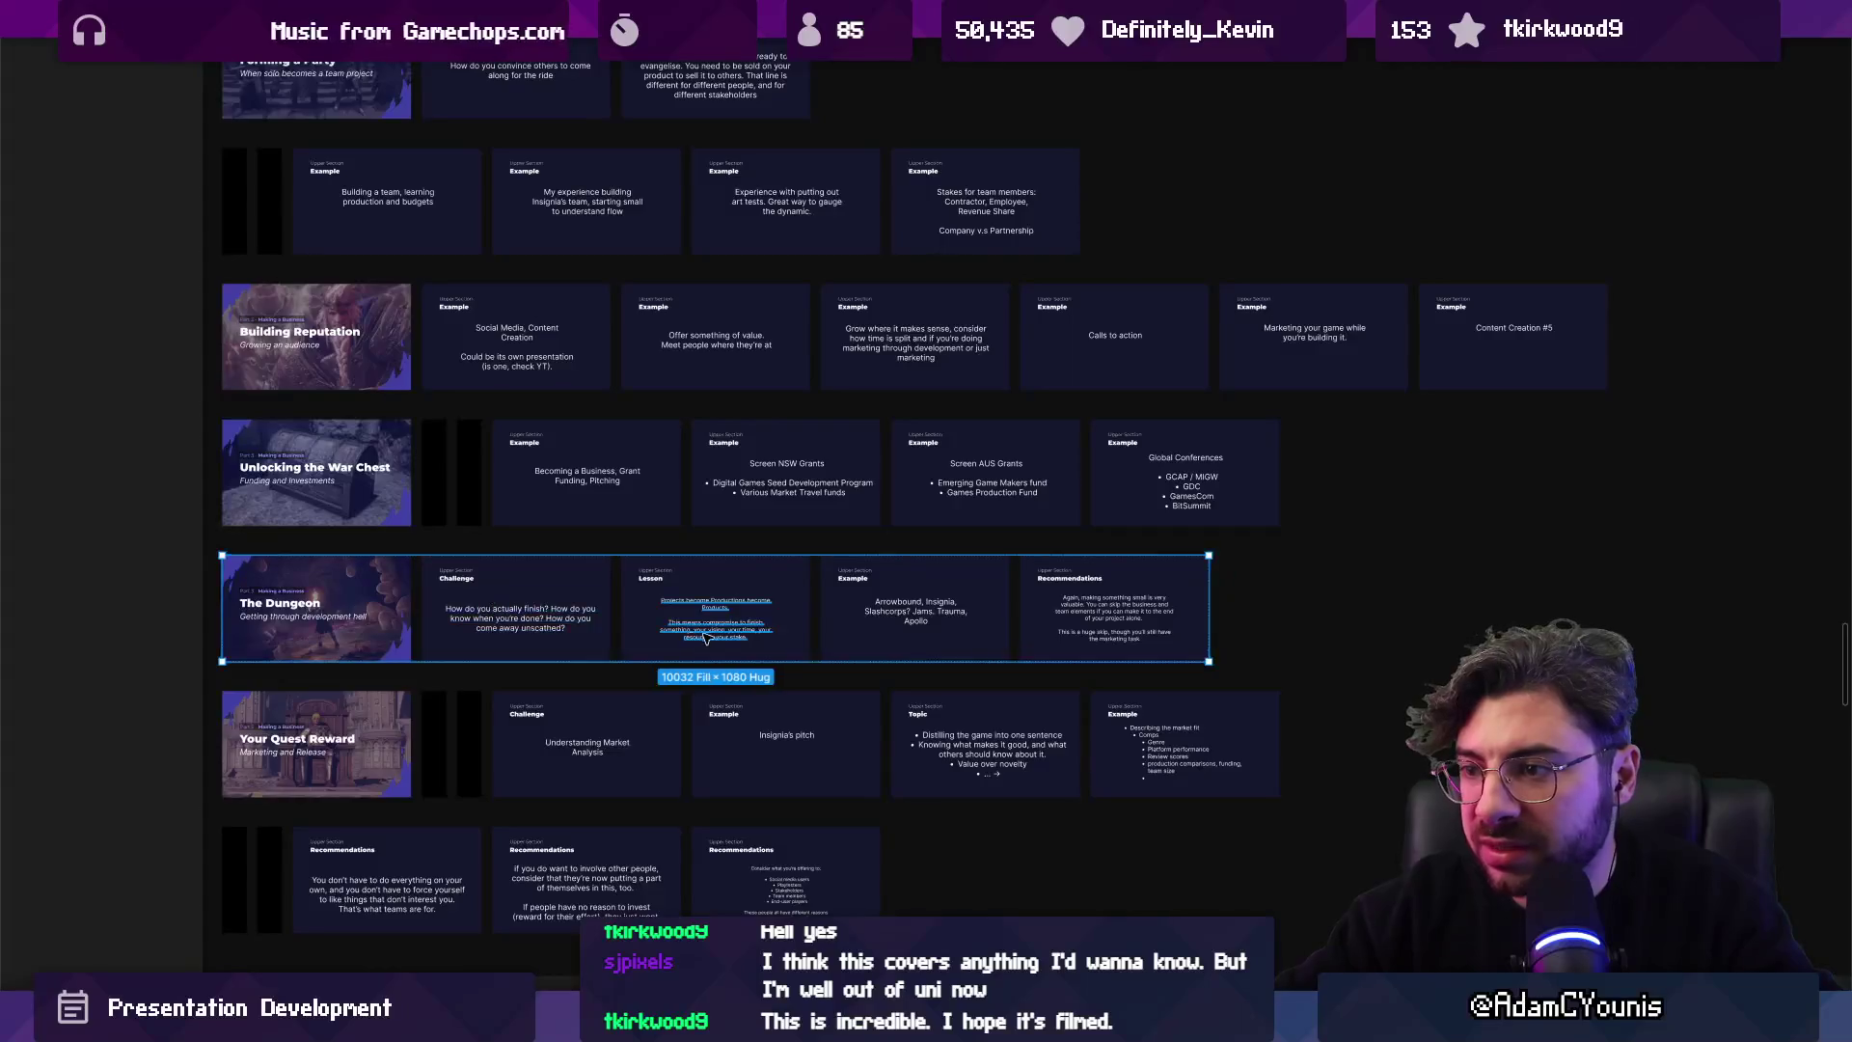
pyautogui.scroll(3, 710, 635)
pyautogui.scroll(-2, 710, 636)
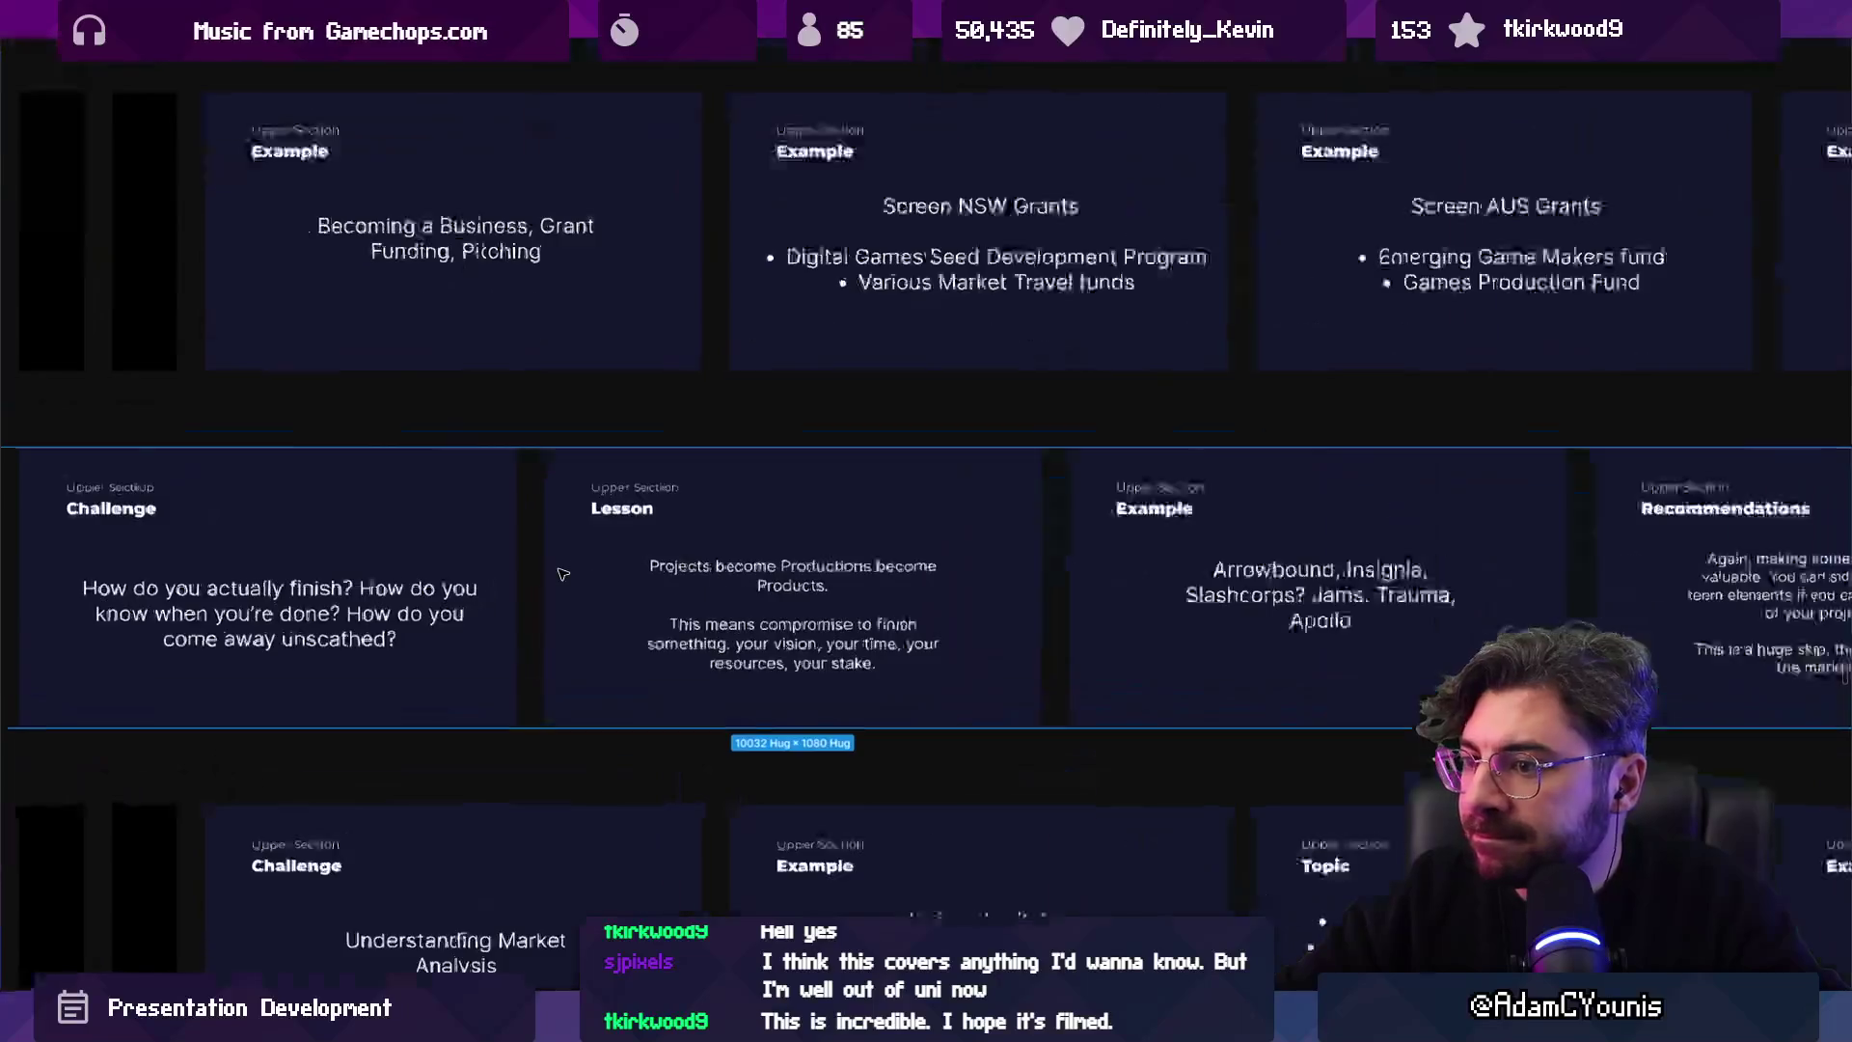
pyautogui.scroll(-5, 1013, 608)
pyautogui.scroll(3, 1012, 608)
pyautogui.hscroll(2, 1013, 609)
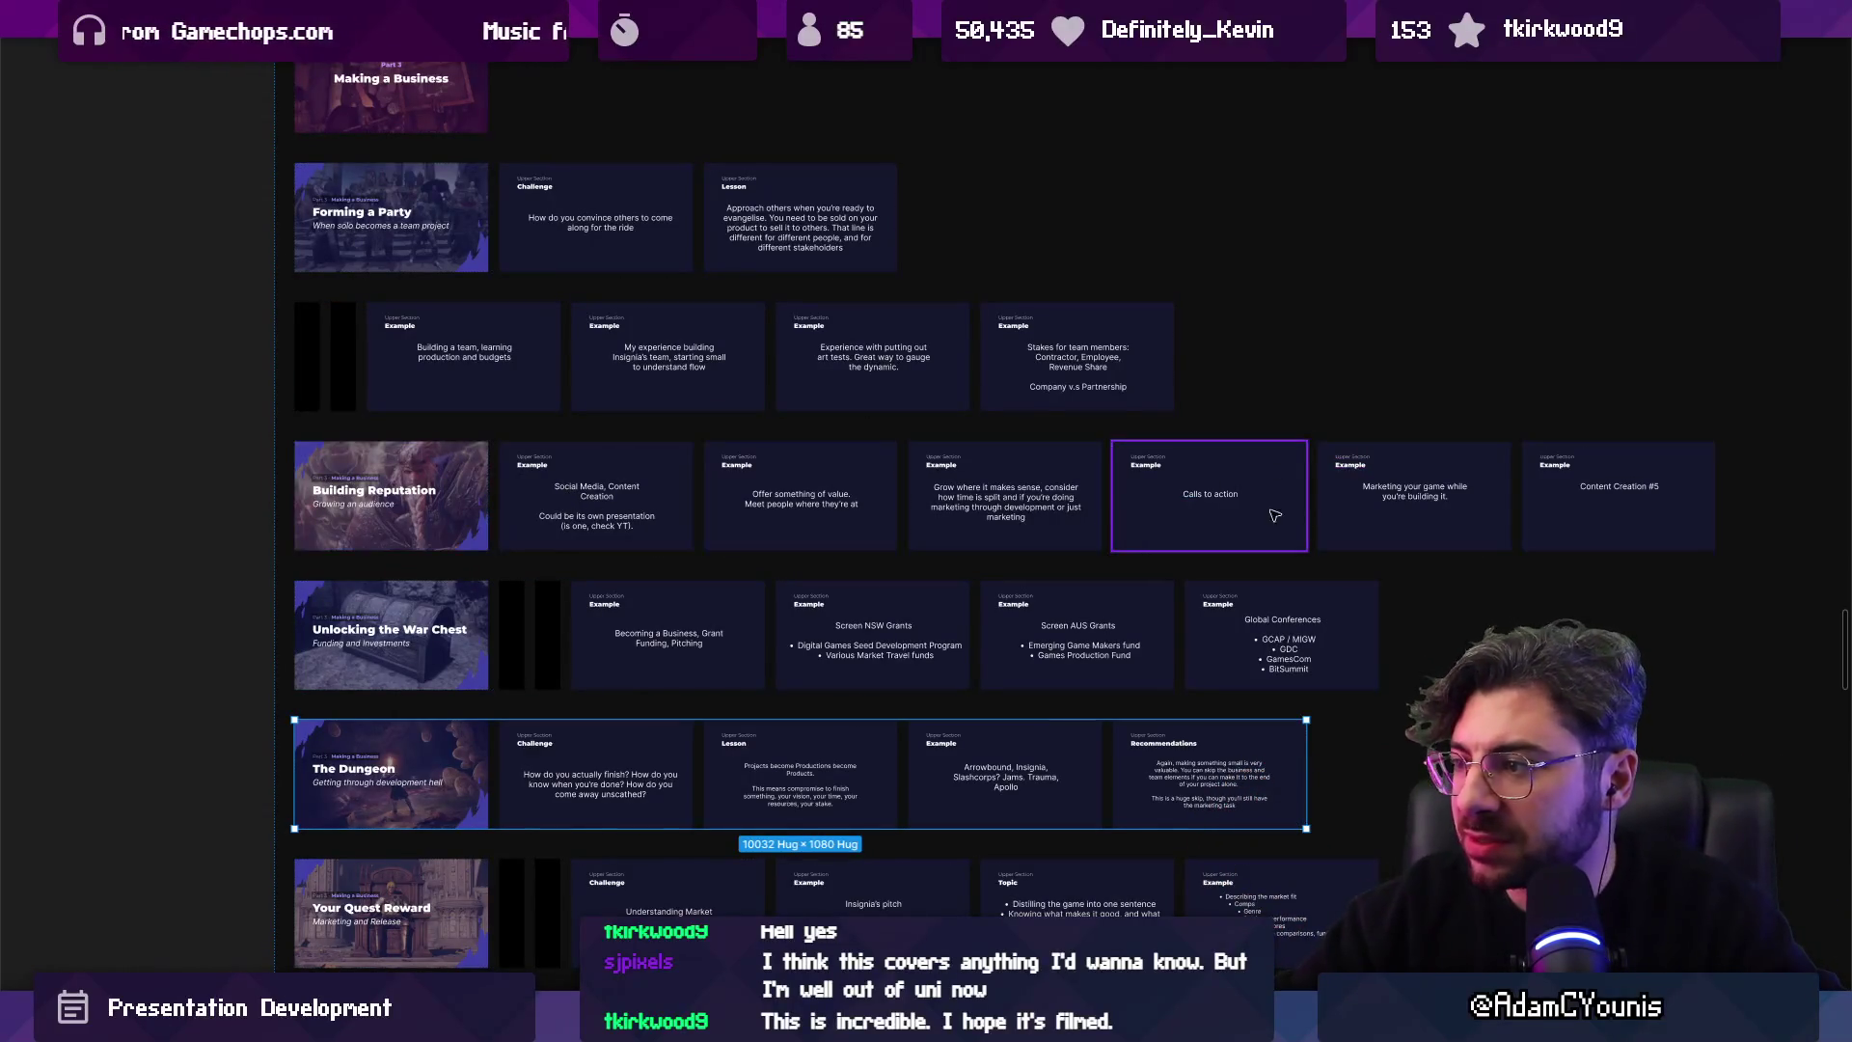
# - Replace the Marketing slide's text with 'Marketing as a pillar of the production strategy'
pyautogui.scroll(5, 1360, 512)
pyautogui.hscroll(5, 965, 531)
pyautogui.doubleClick(676, 549)
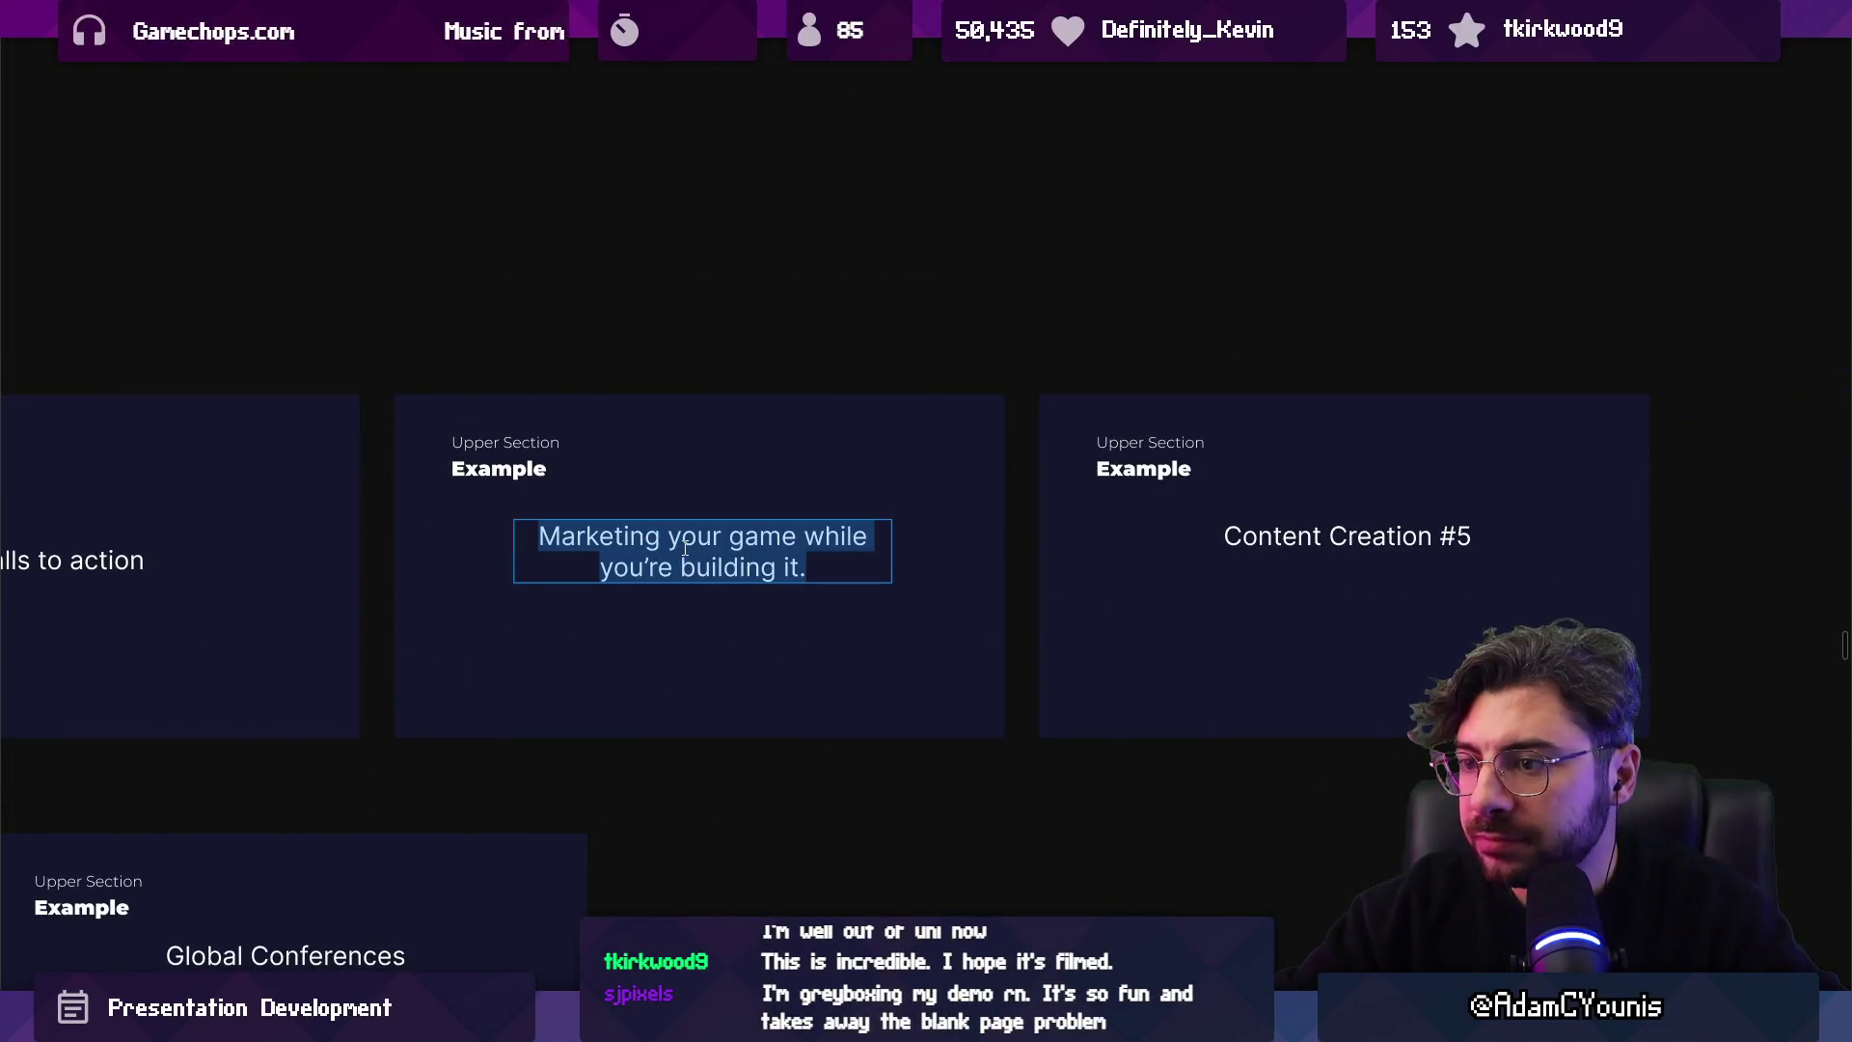
pyautogui.scroll(3, 687, 547)
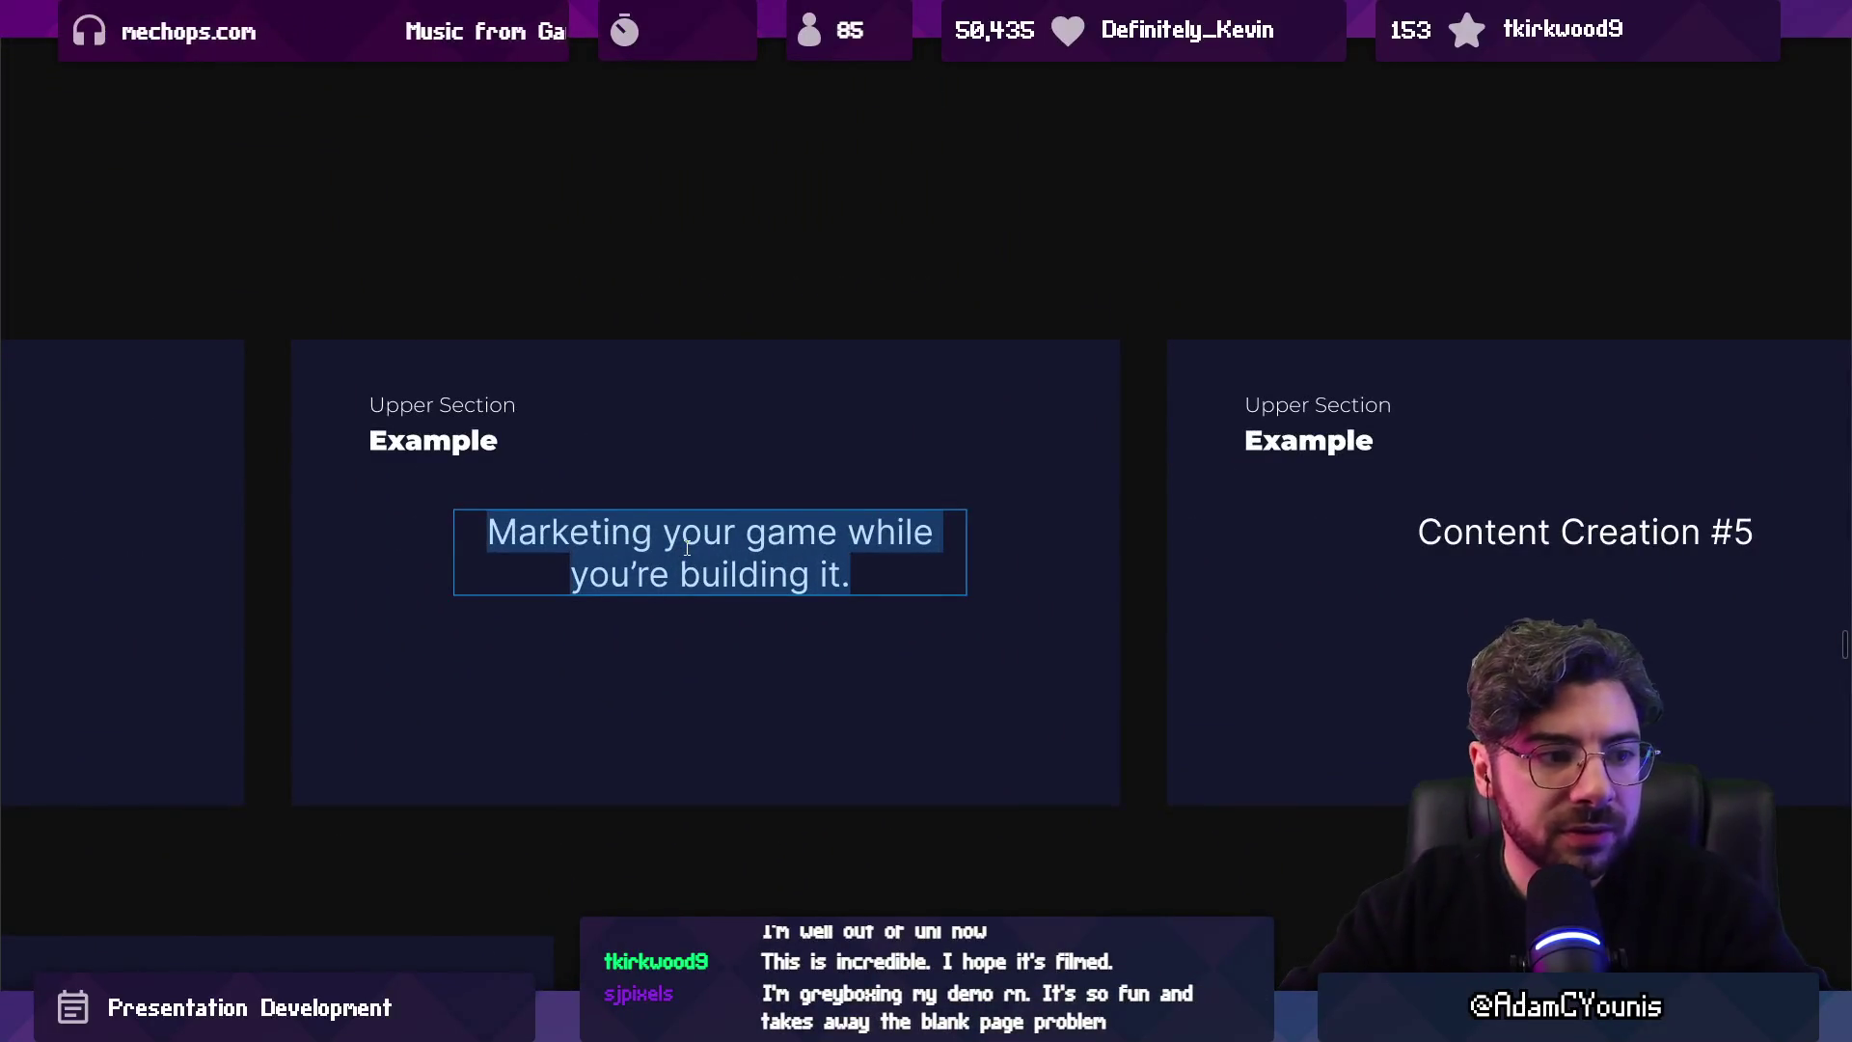
pyautogui.write('Produc')
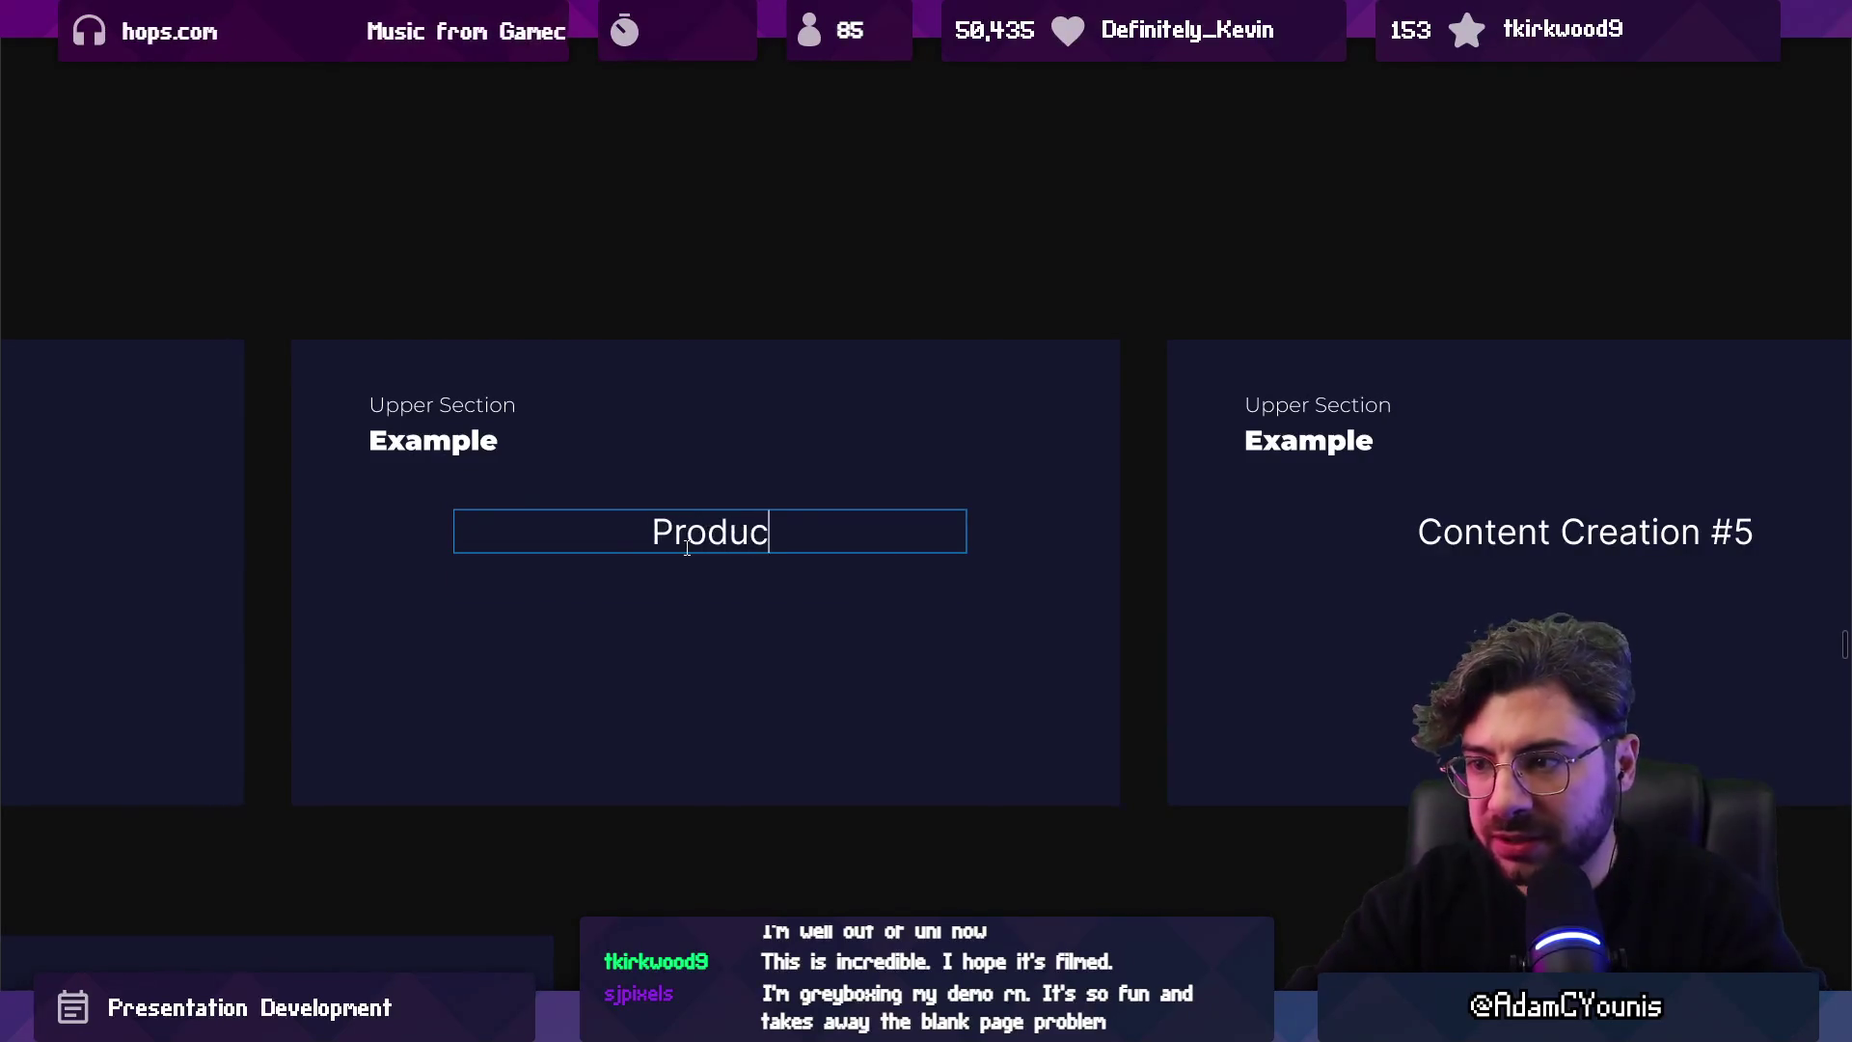
pyautogui.write('tion Strategies')
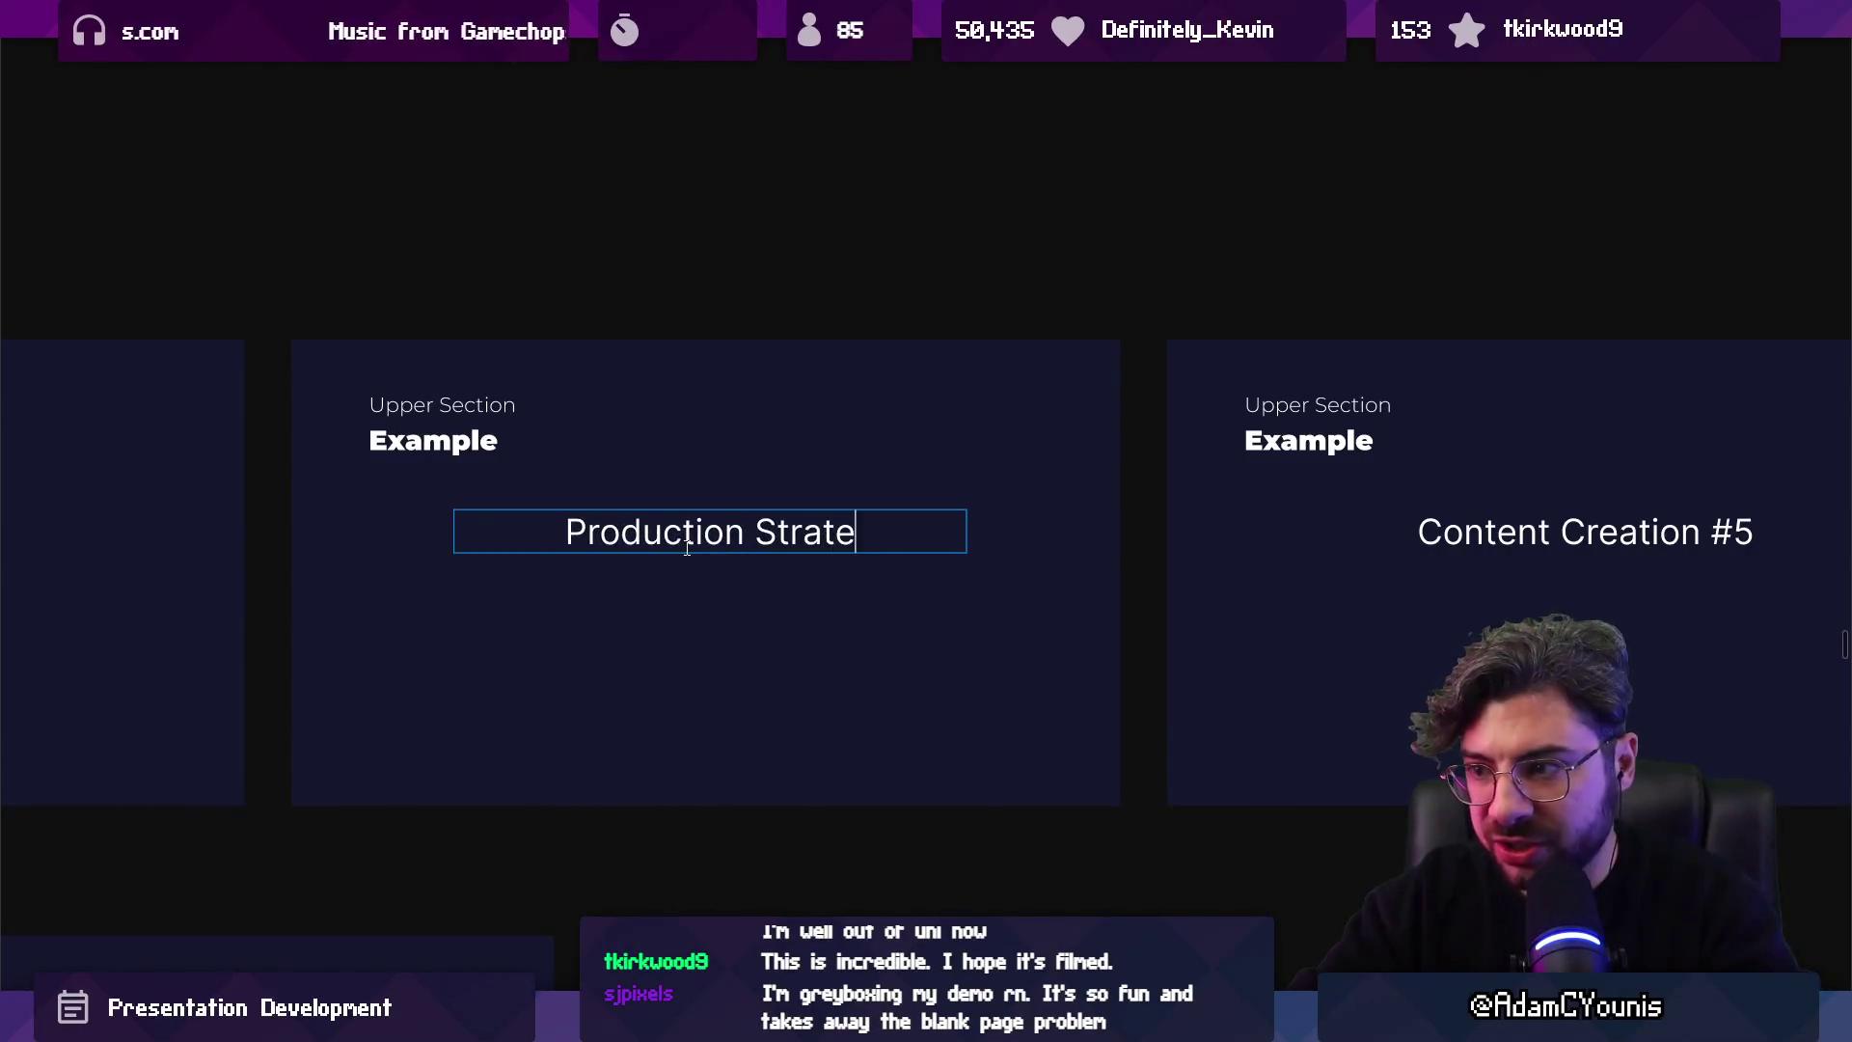
pyautogui.hotkey('ctrl', 'a')
pyautogui.write('Ma')
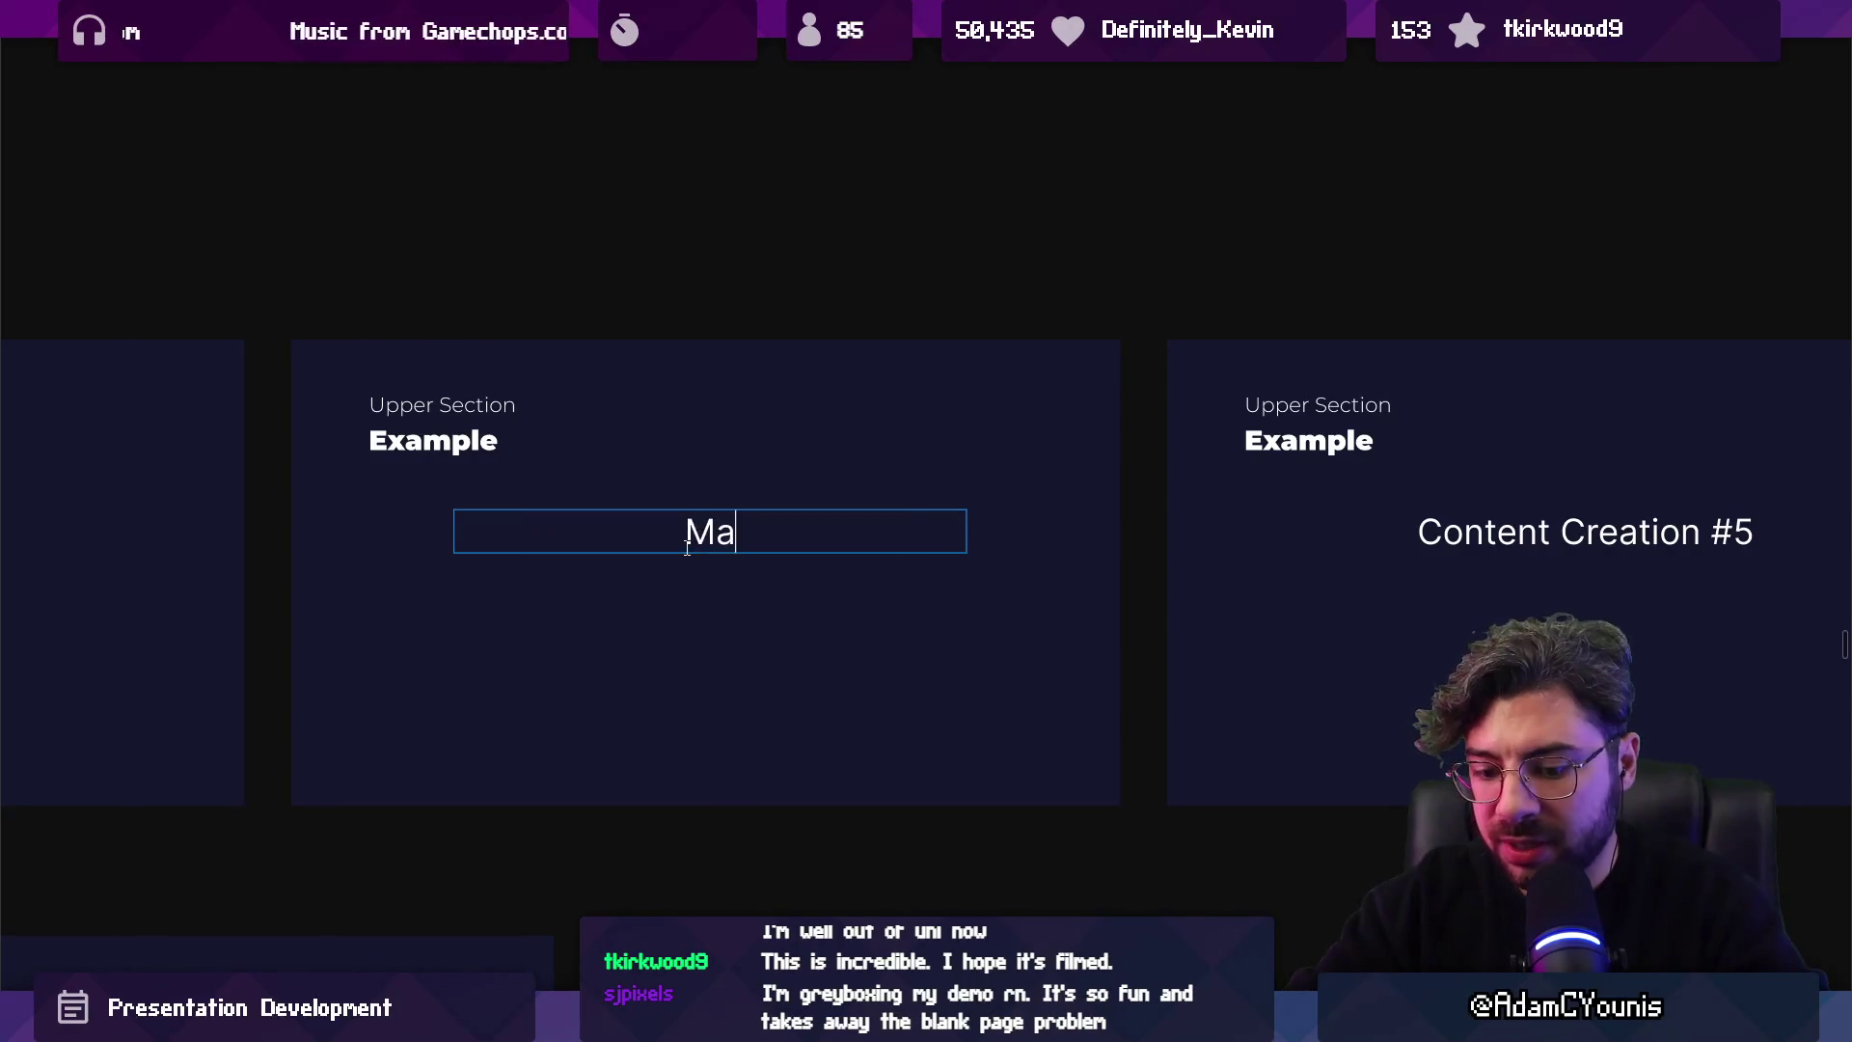
pyautogui.write('rketing a')
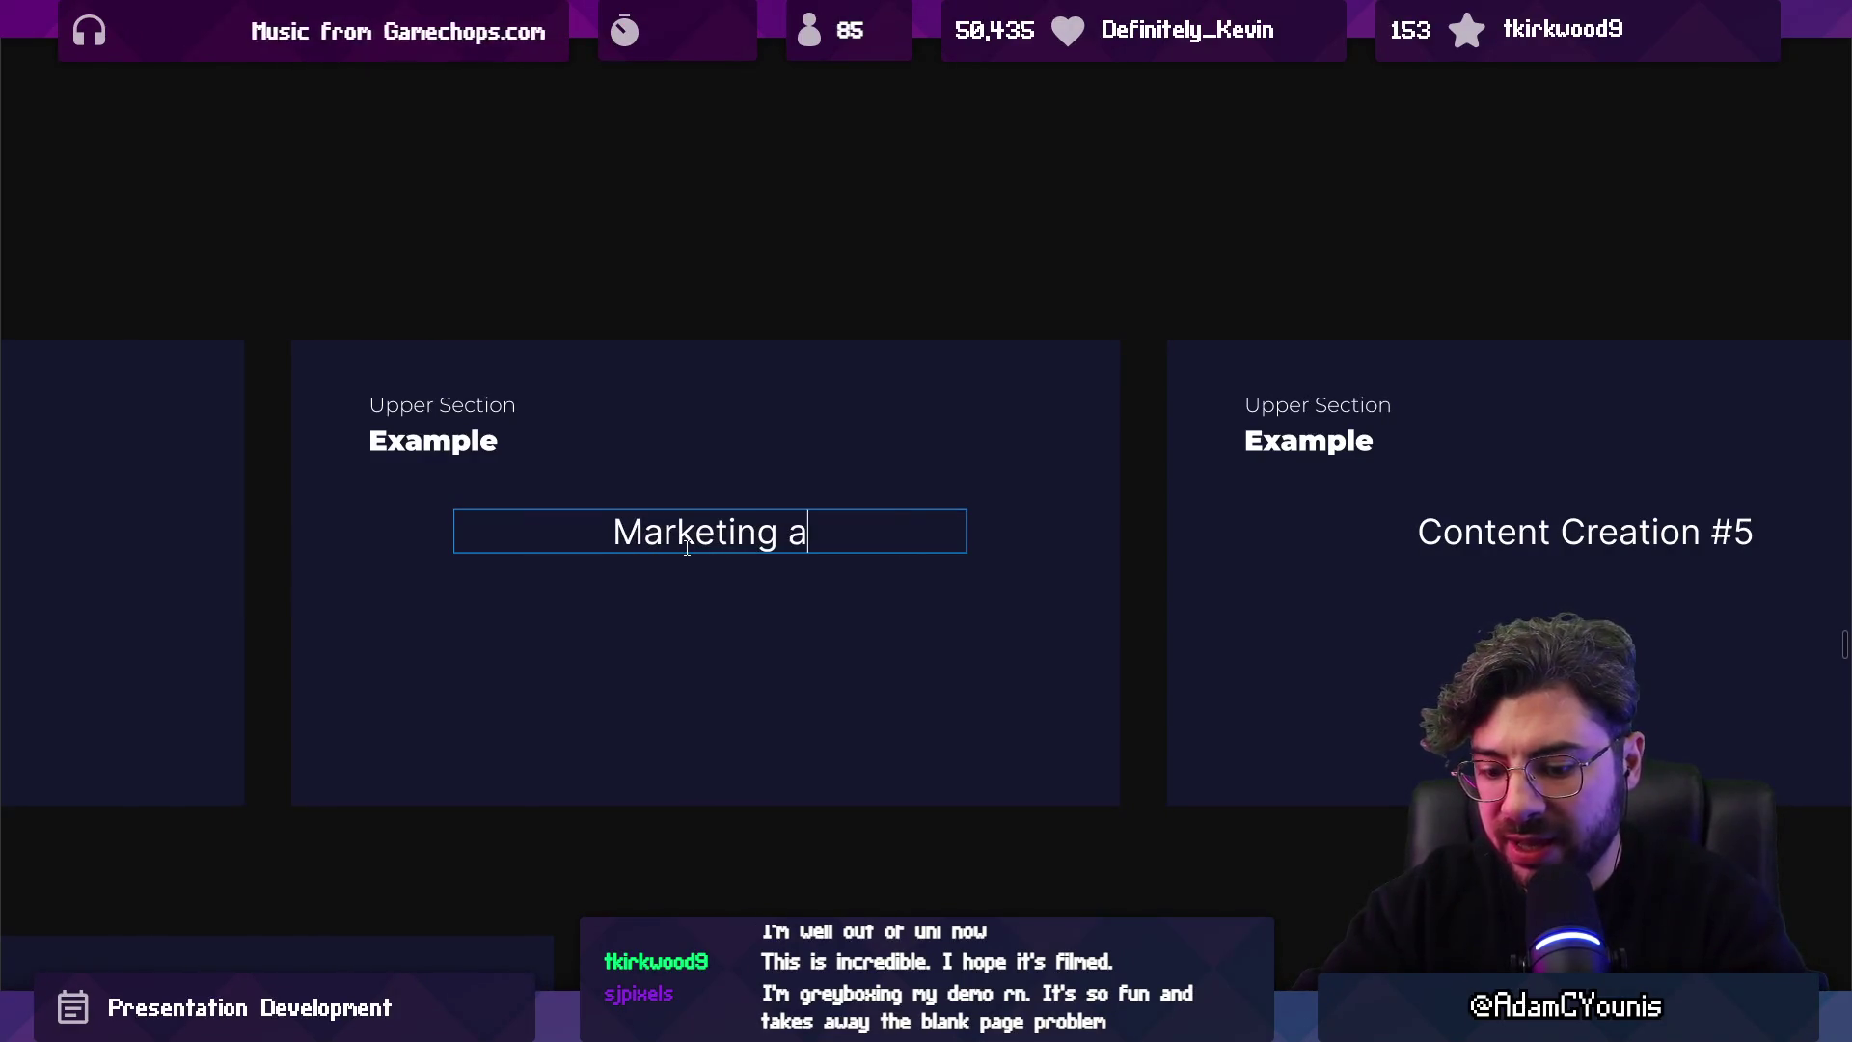
pyautogui.write('s a pi')
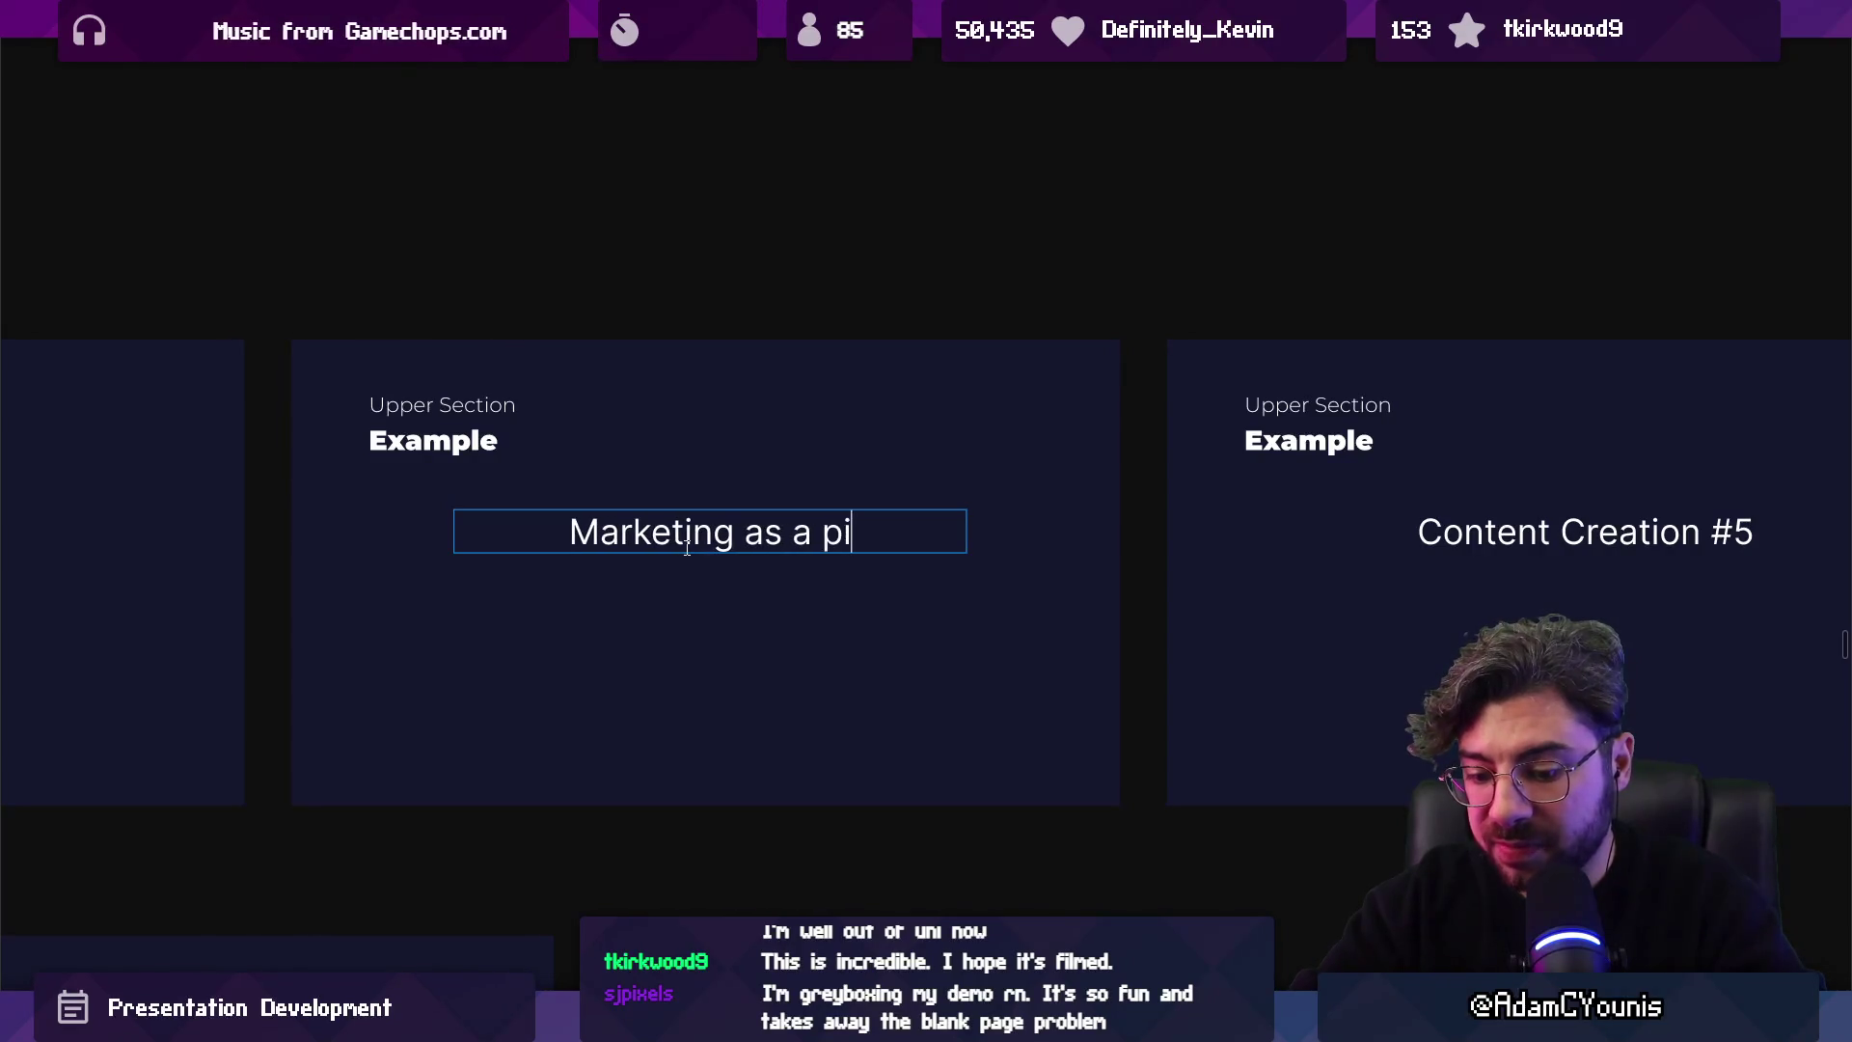
pyautogui.write('llar of the produ')
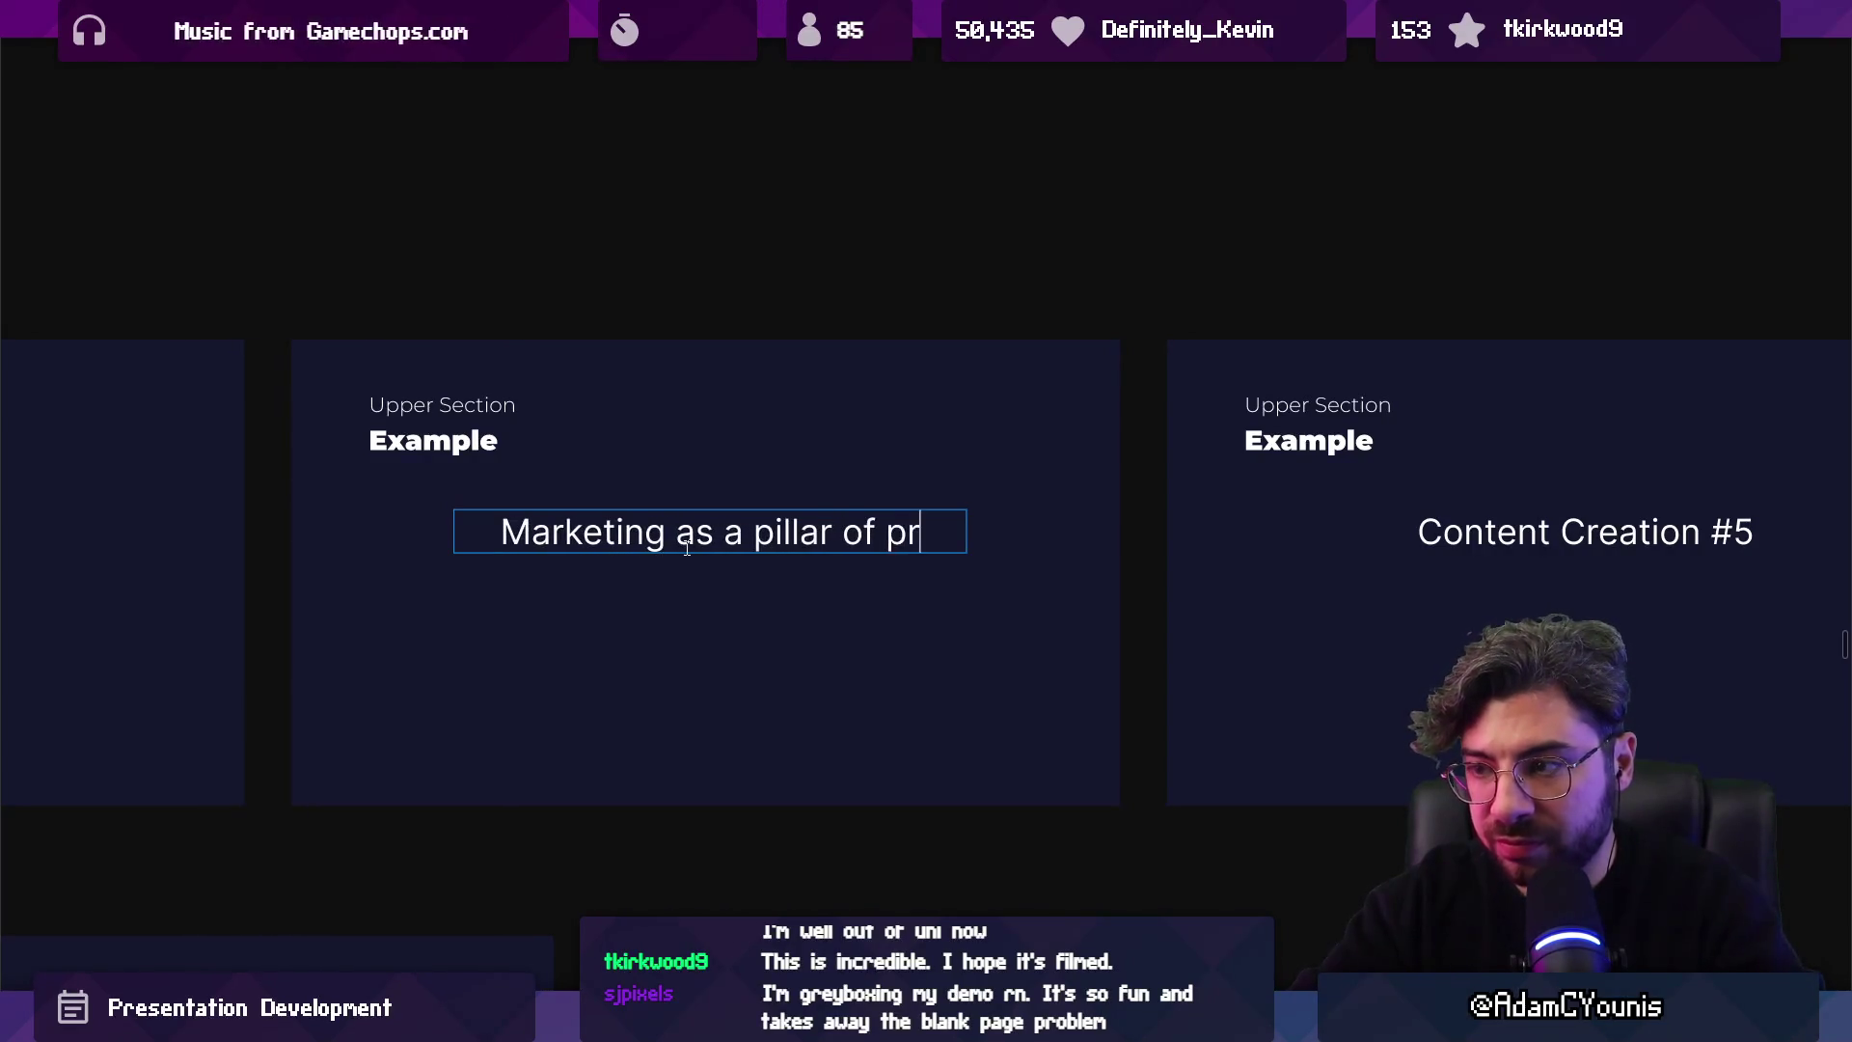
pyautogui.write('ction strategyu')
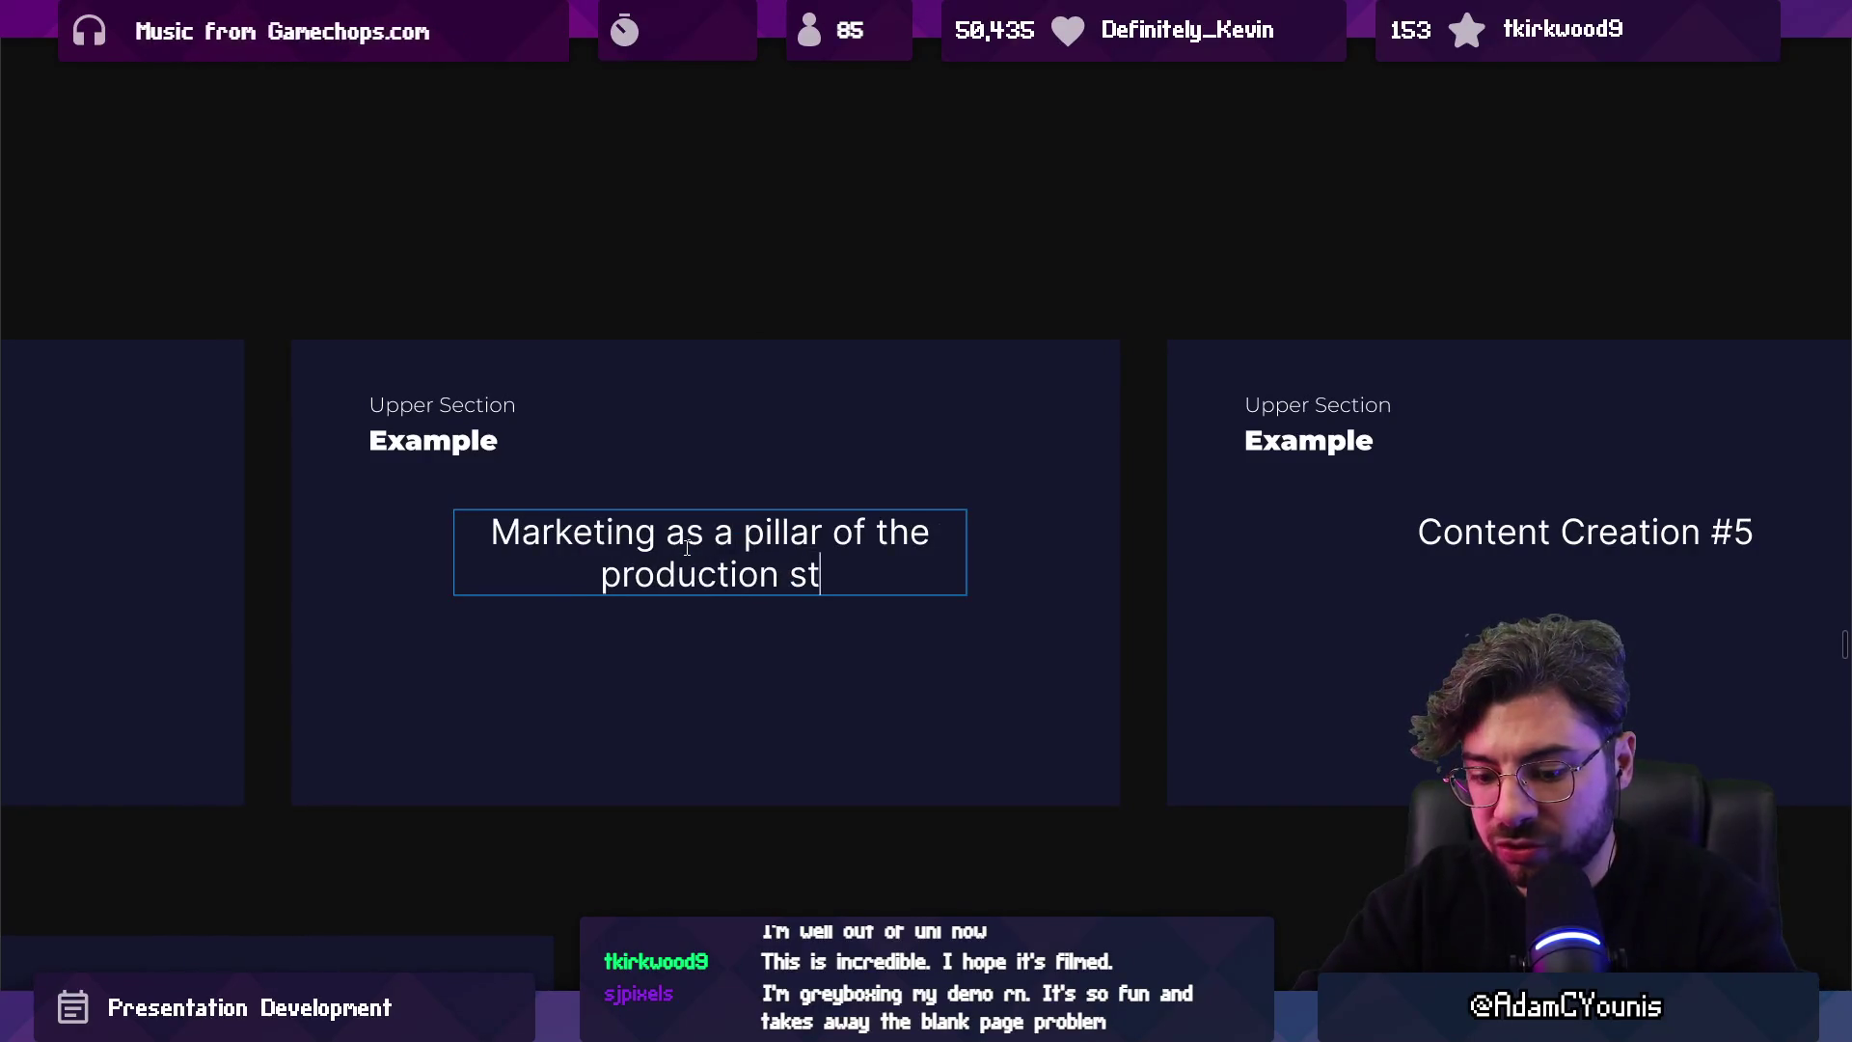
pyautogui.press('BackSpace')
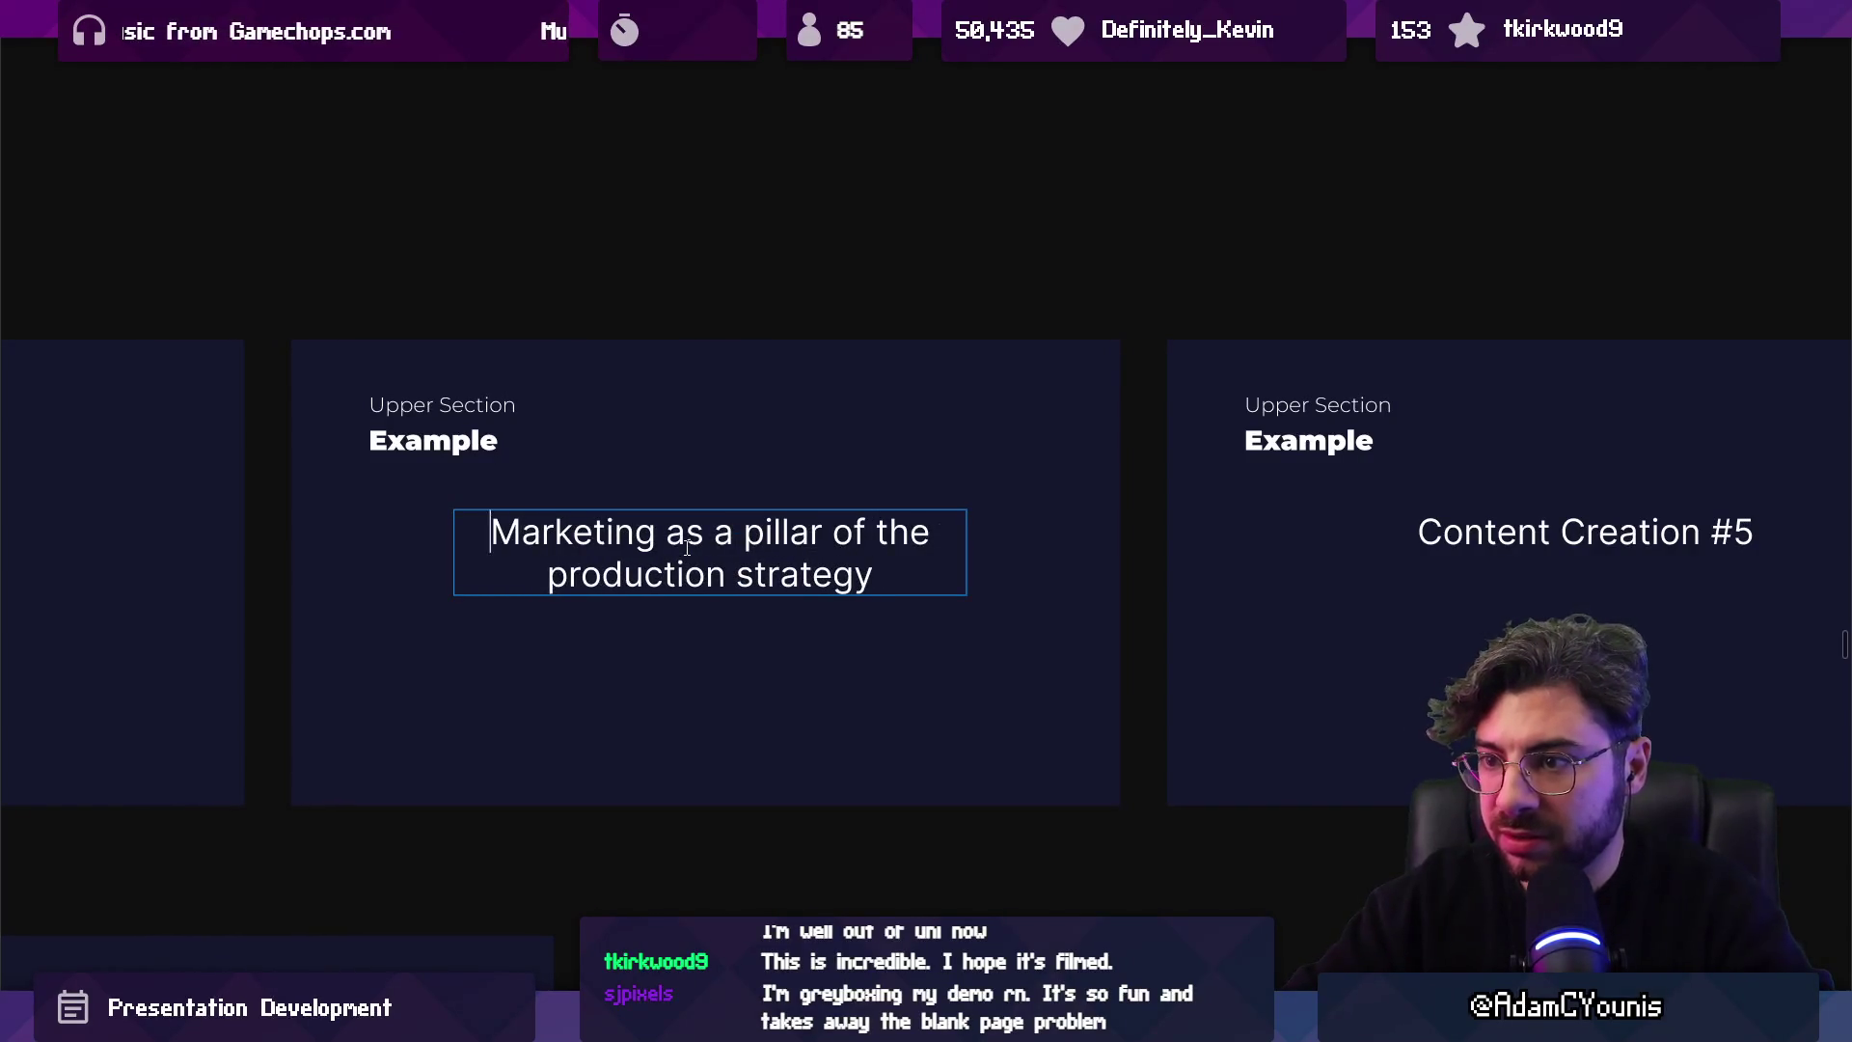
# - Add a 'Modern day marketing:' heading line and end the body with '(screenshots, shorts, devlogs)'
pyautogui.write('Modern day ')
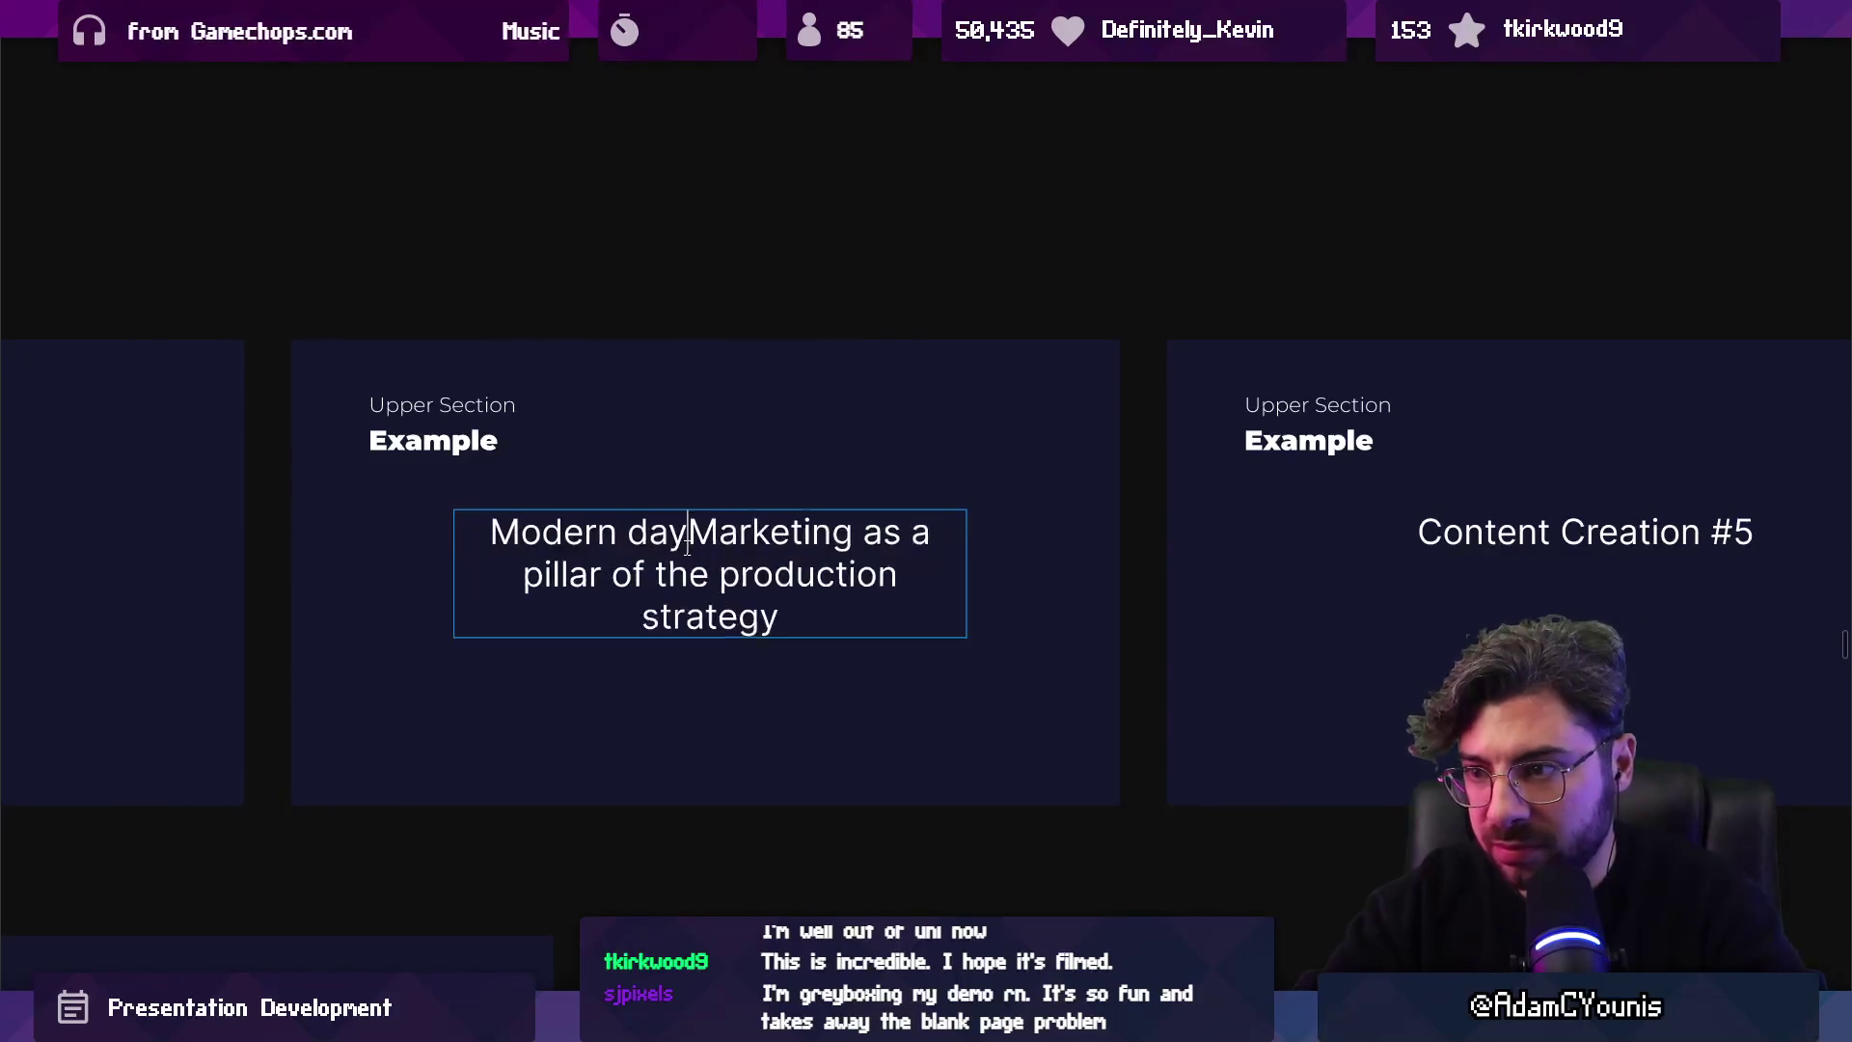
pyautogui.write('marketing:')
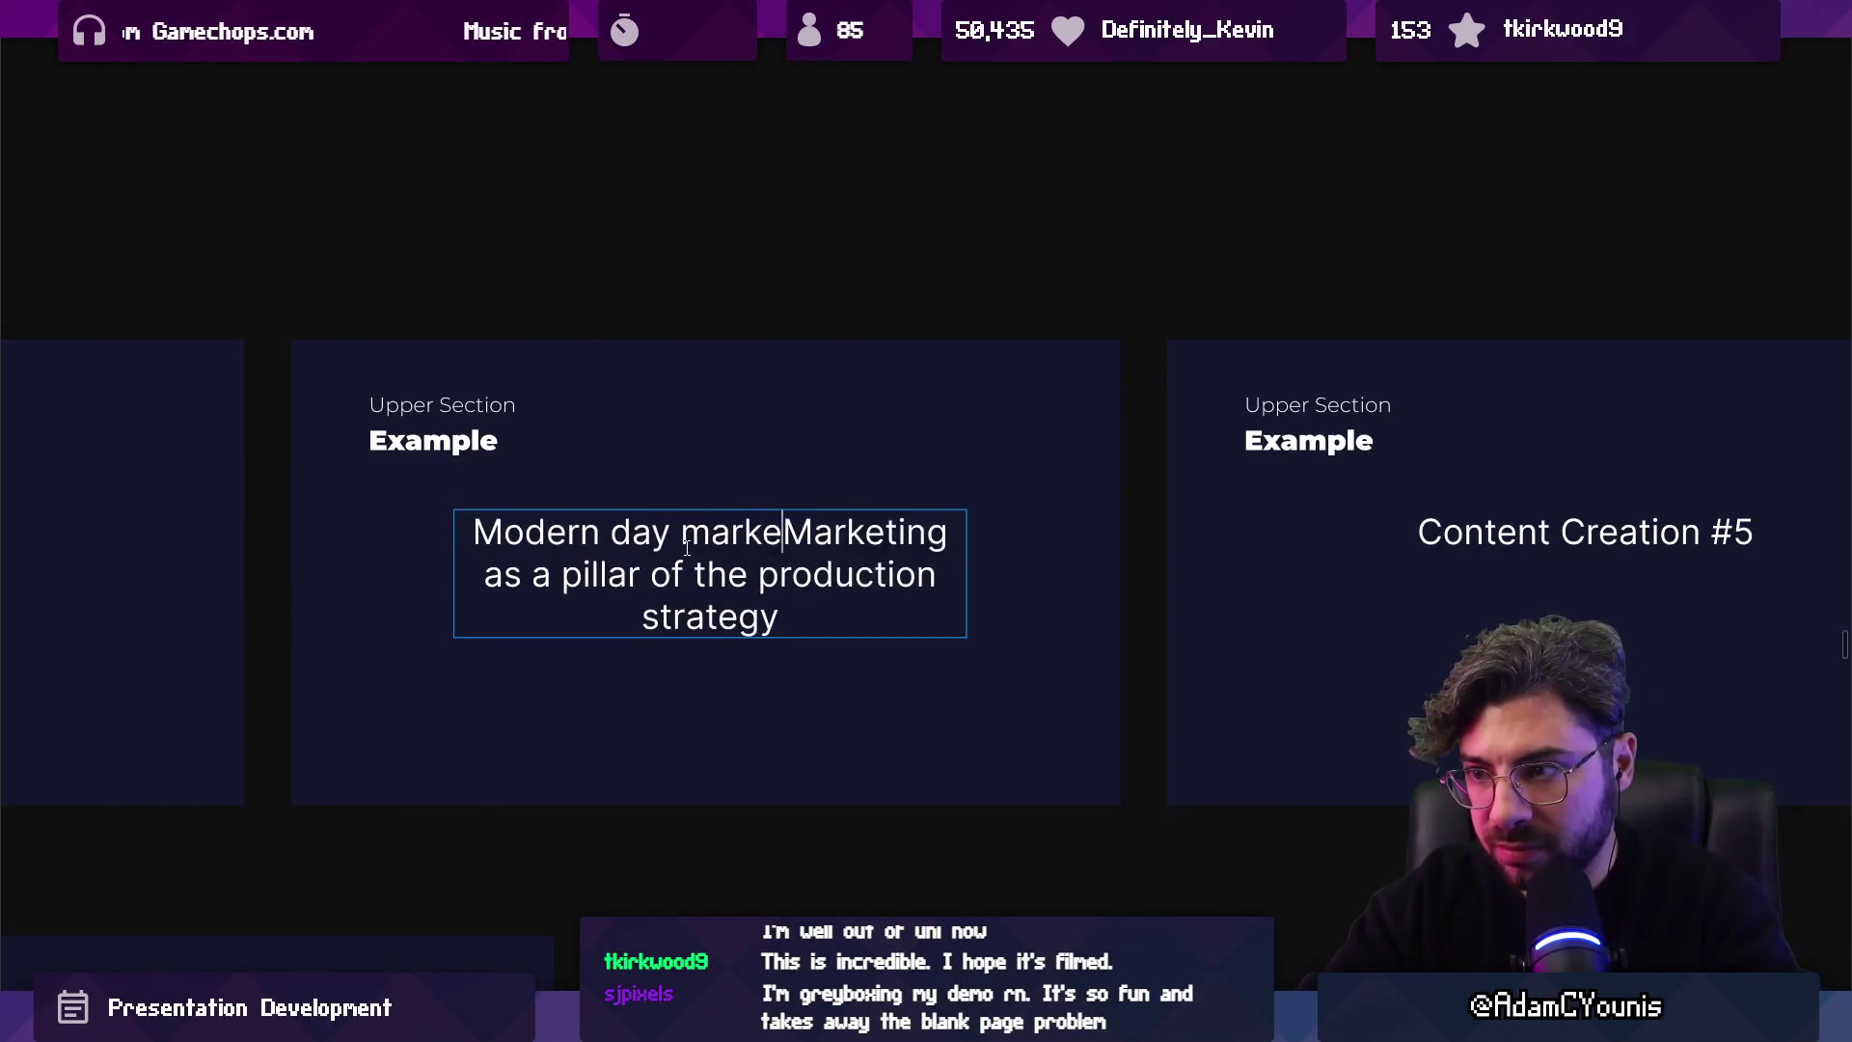
pyautogui.press('Return')
pyautogui.press('Return')
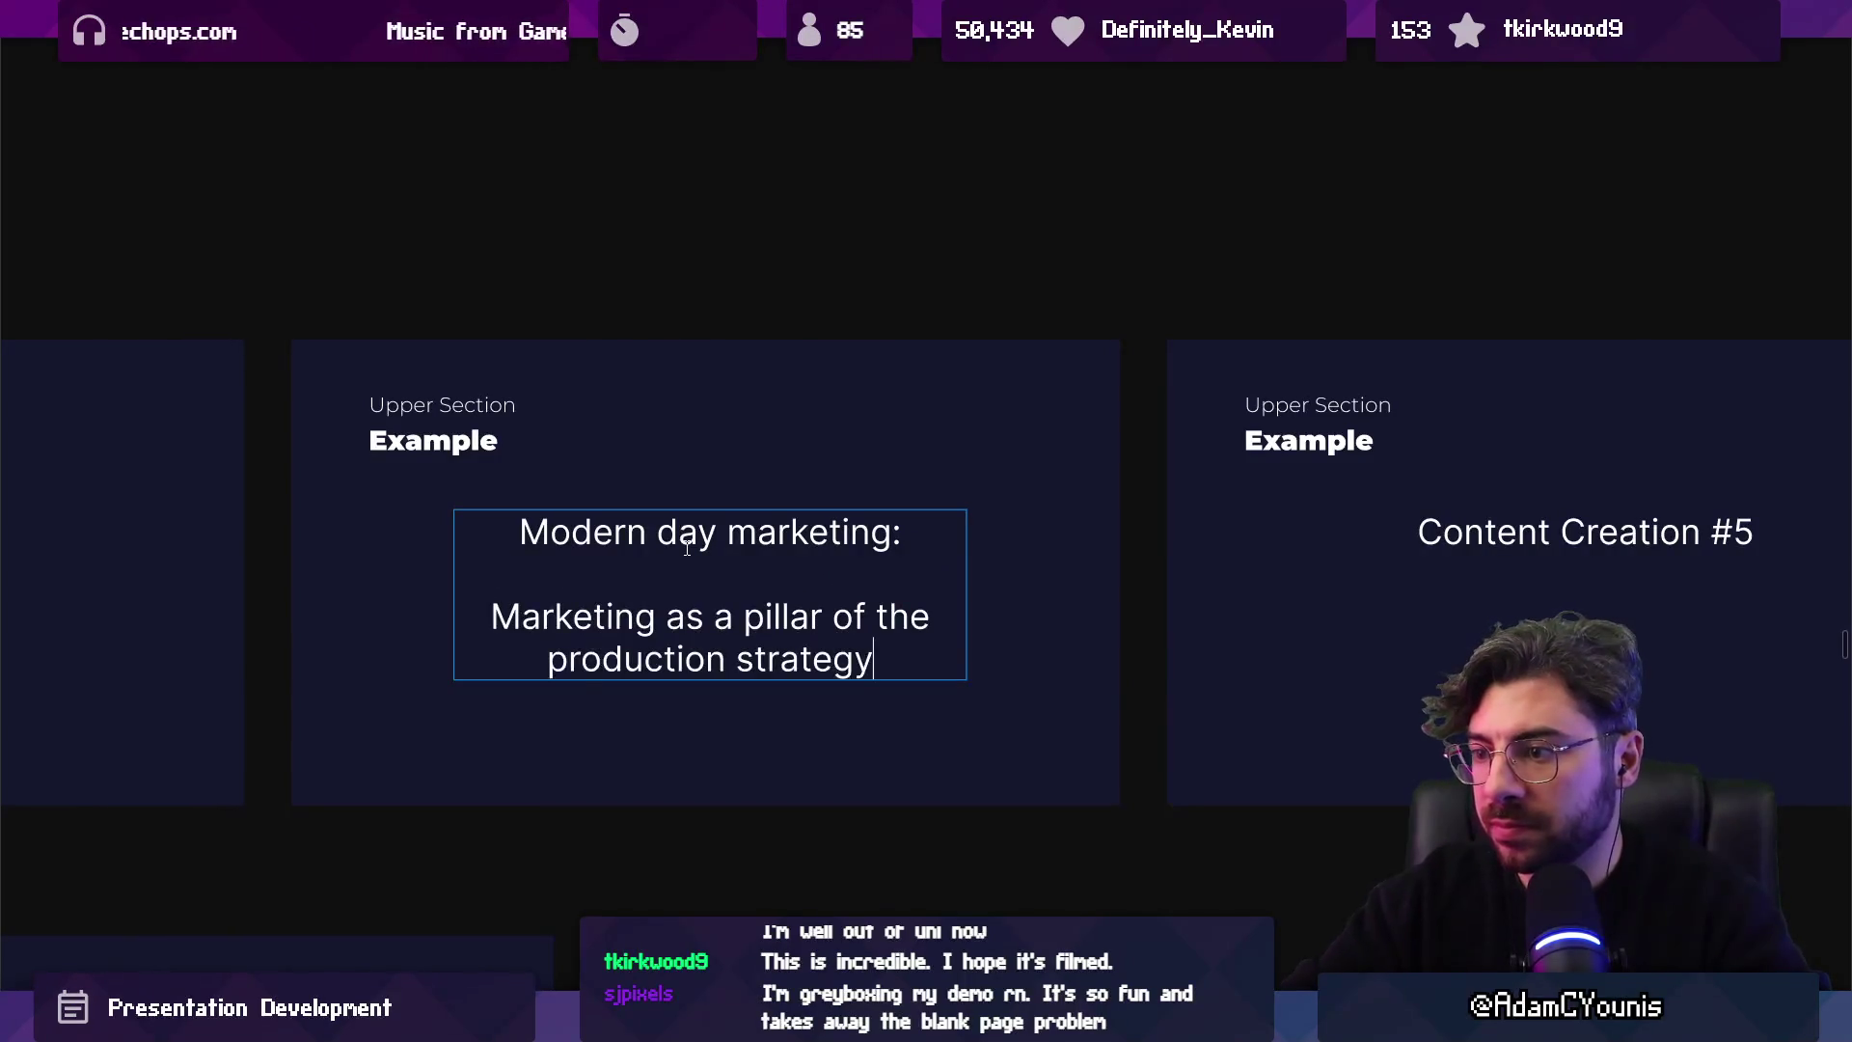
pyautogui.write('(')
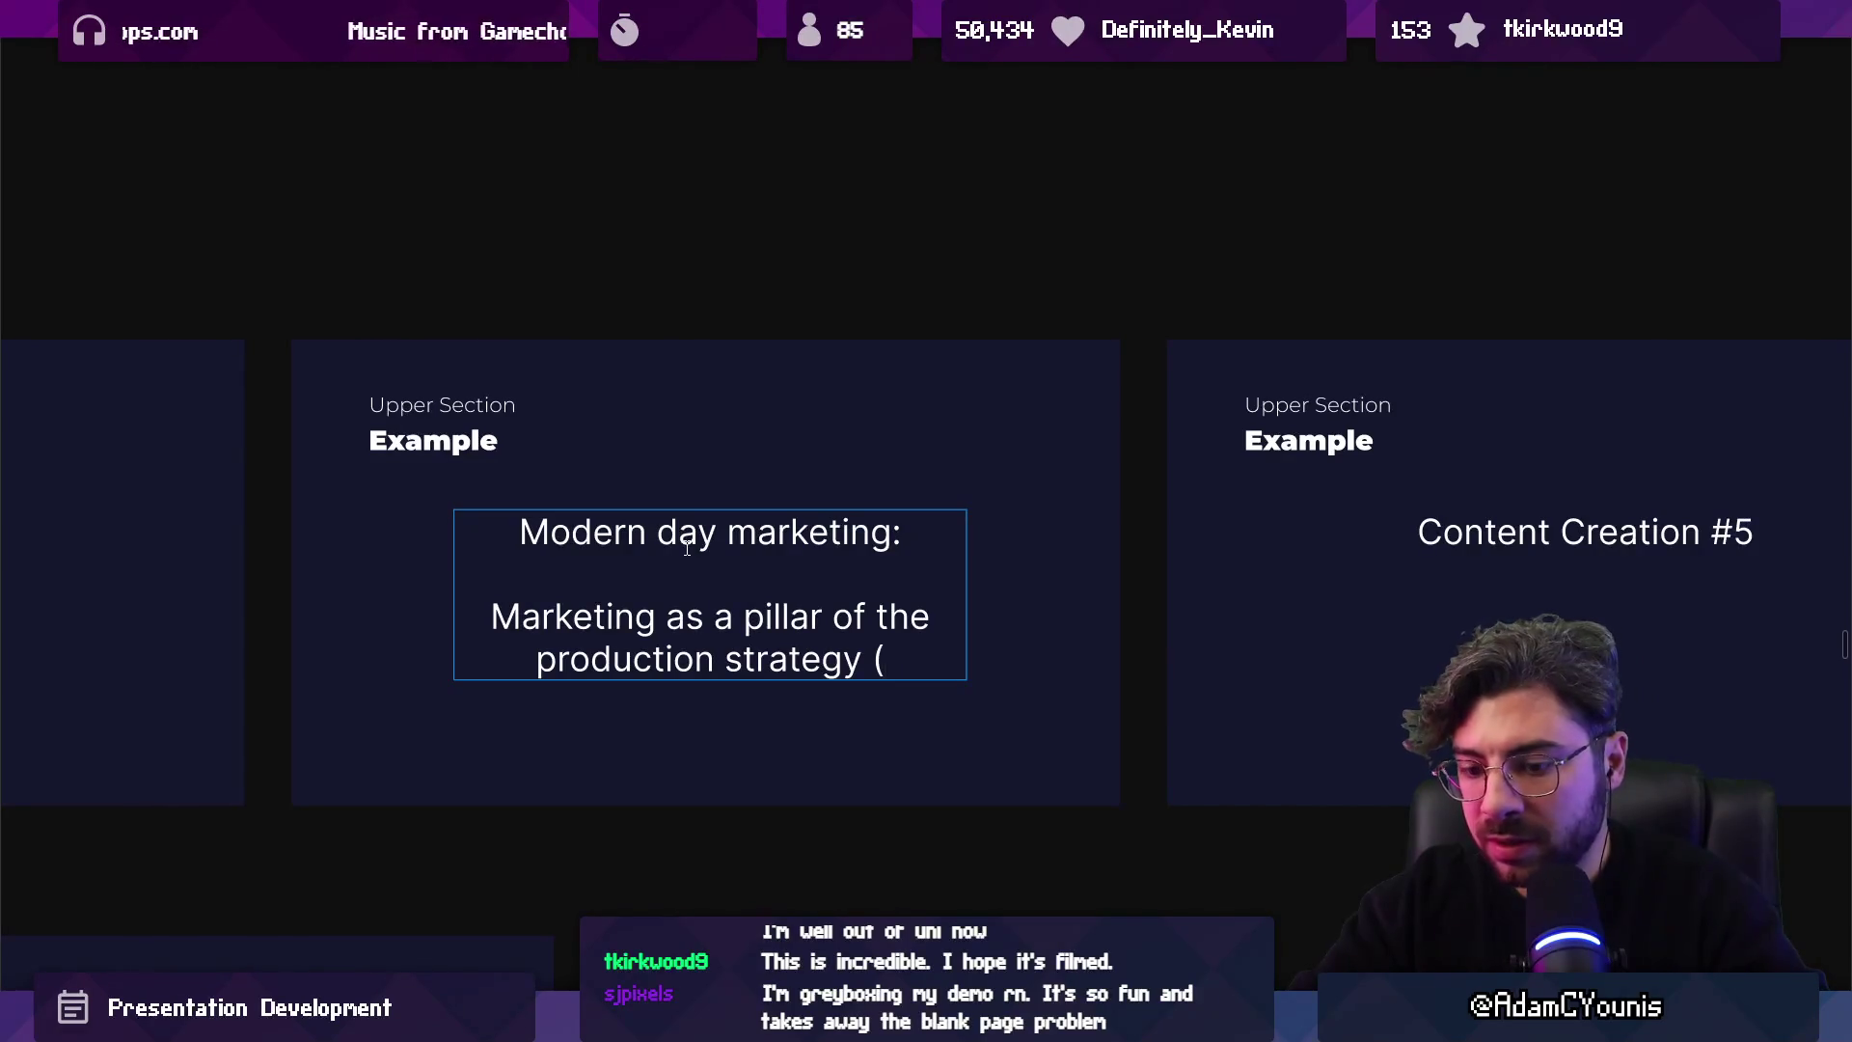
pyautogui.write('screenshots, ')
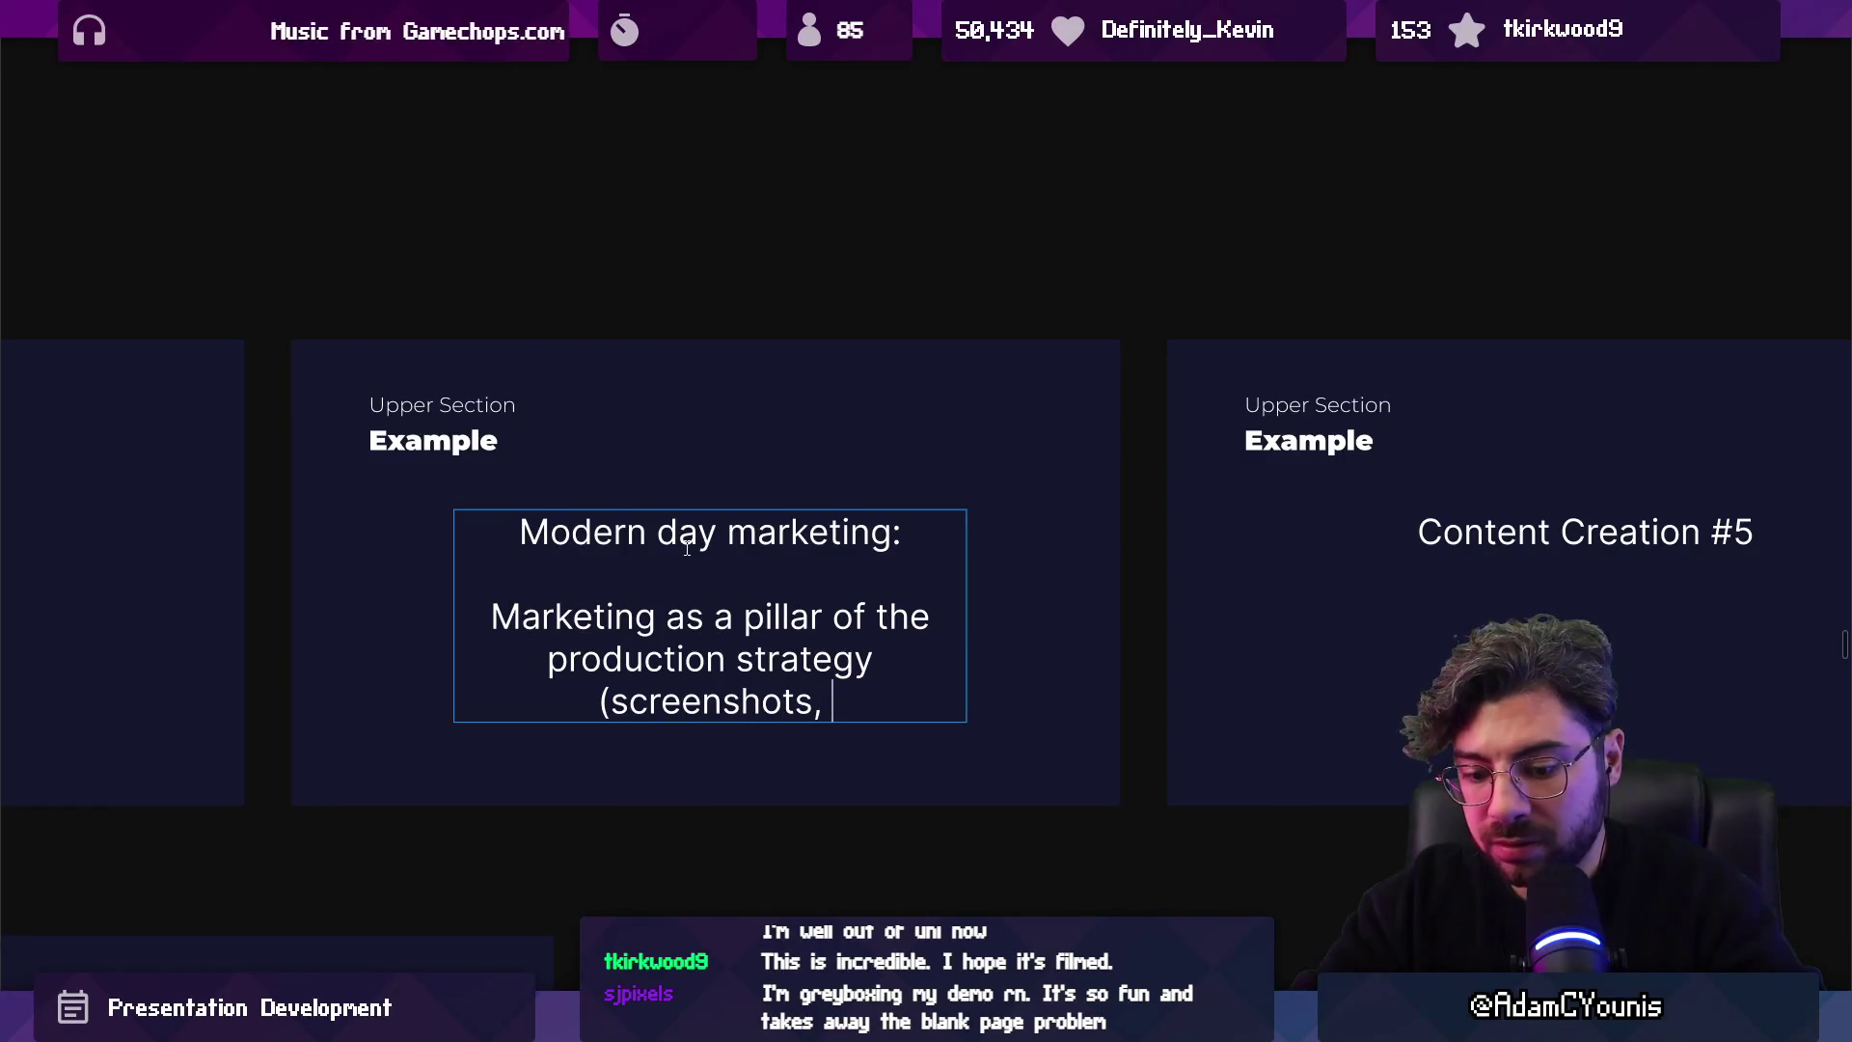
pyautogui.write('vi')
pyautogui.press('BackSpace')
pyautogui.press('BackSpace')
pyautogui.write('shorts,')
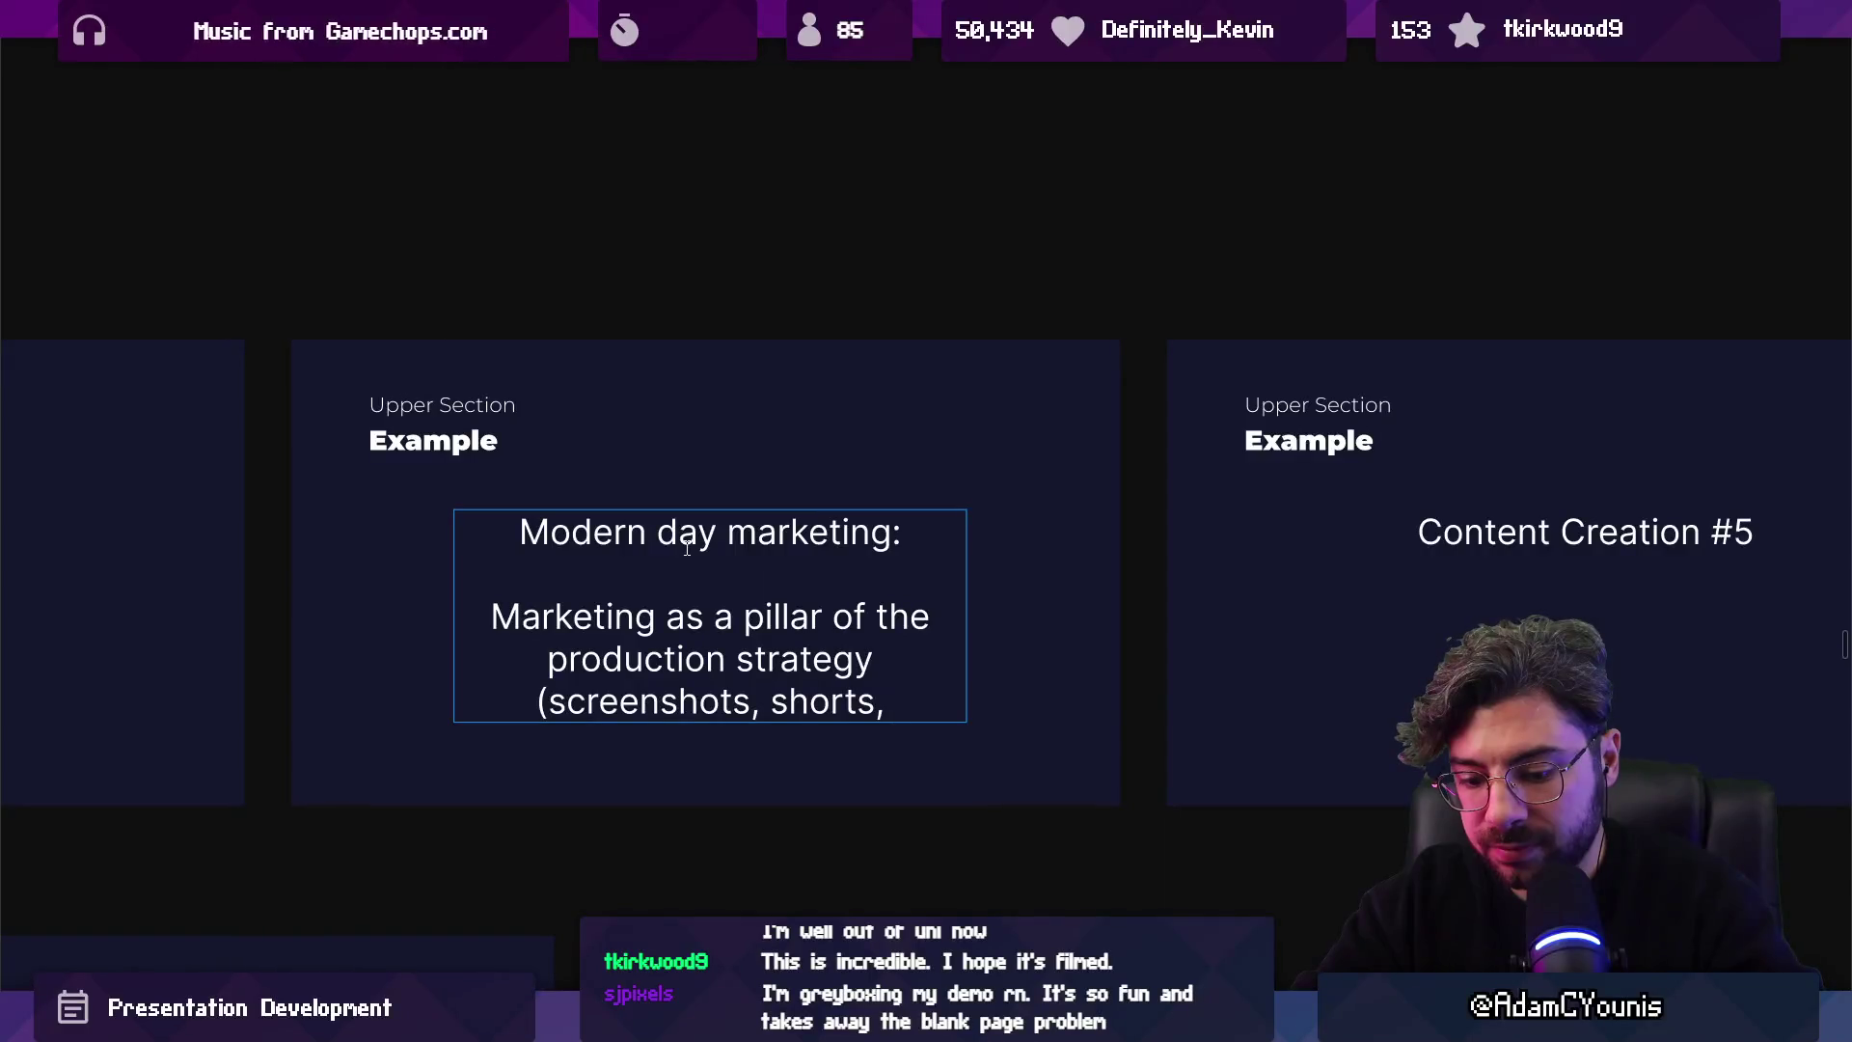
pyautogui.write('devlogs)')
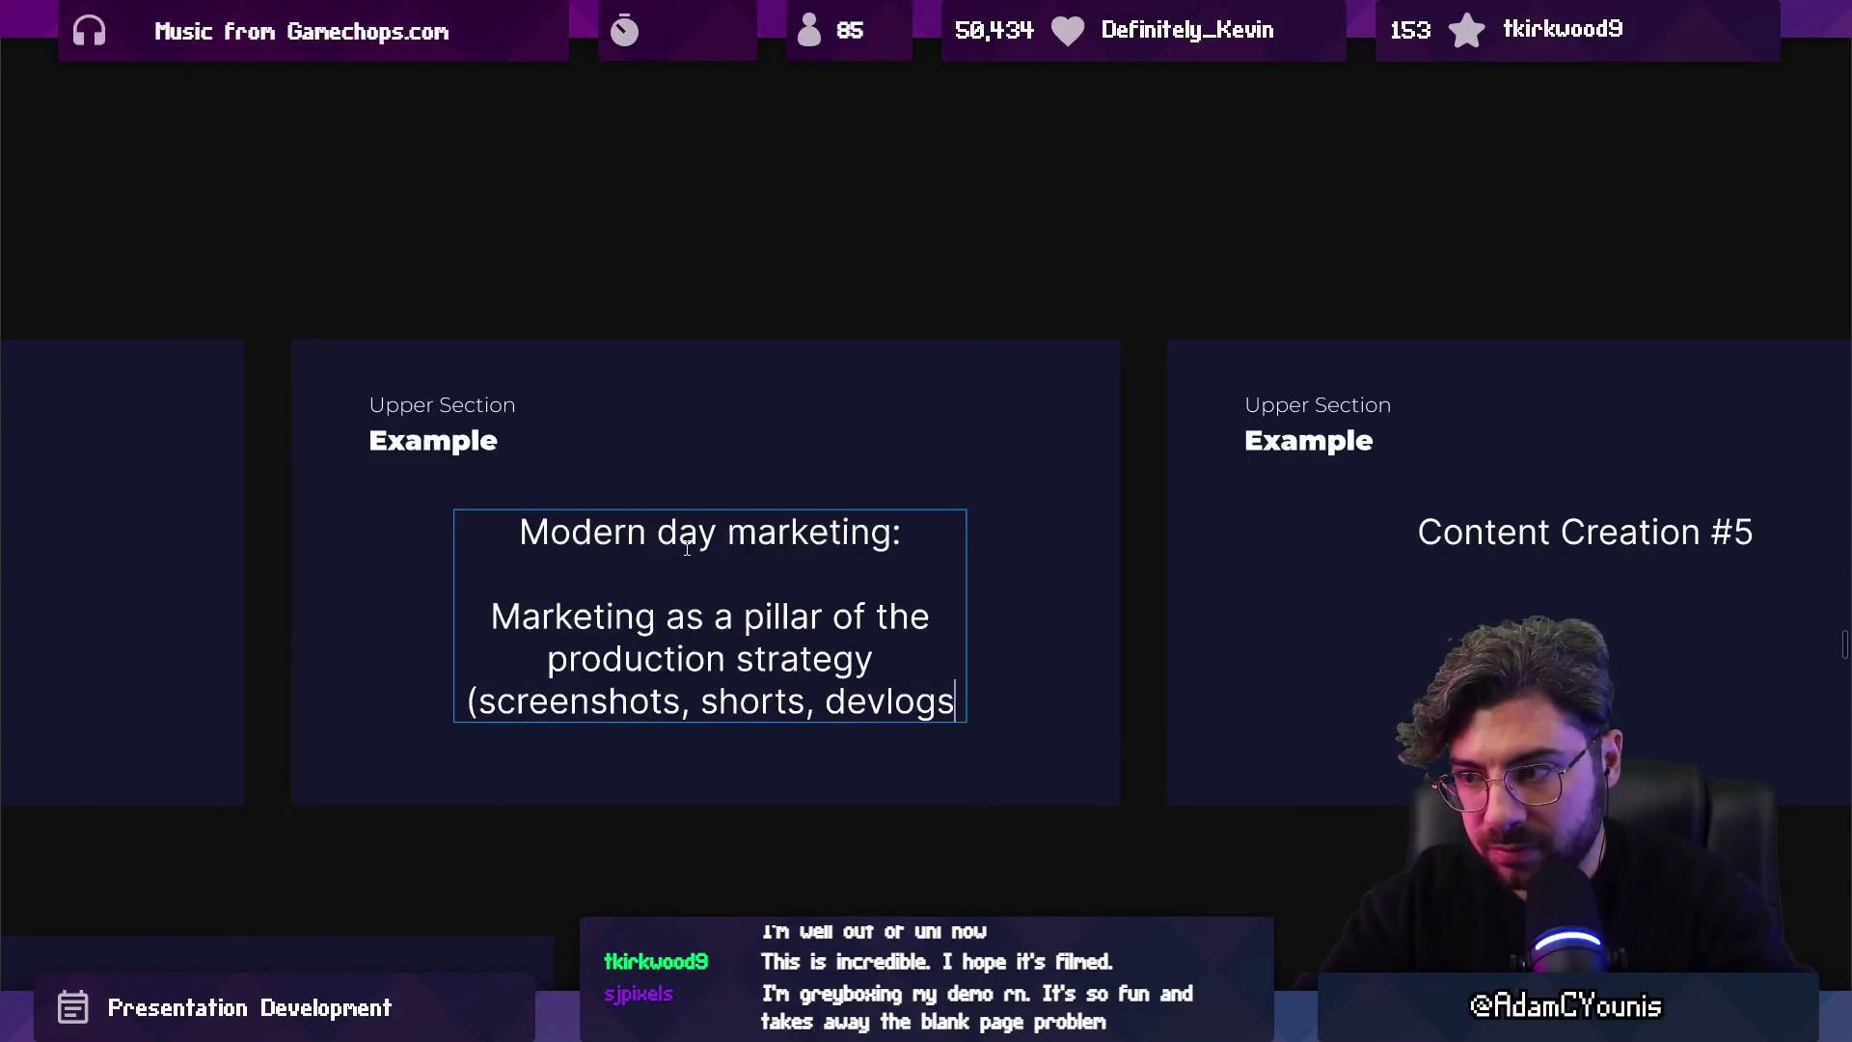
pyautogui.press('Escape')
pyautogui.scroll(-3, 687, 550)
pyautogui.click(675, 494)
pyautogui.scroll(-2, 745, 511)
pyautogui.hscroll(-8, 745, 510)
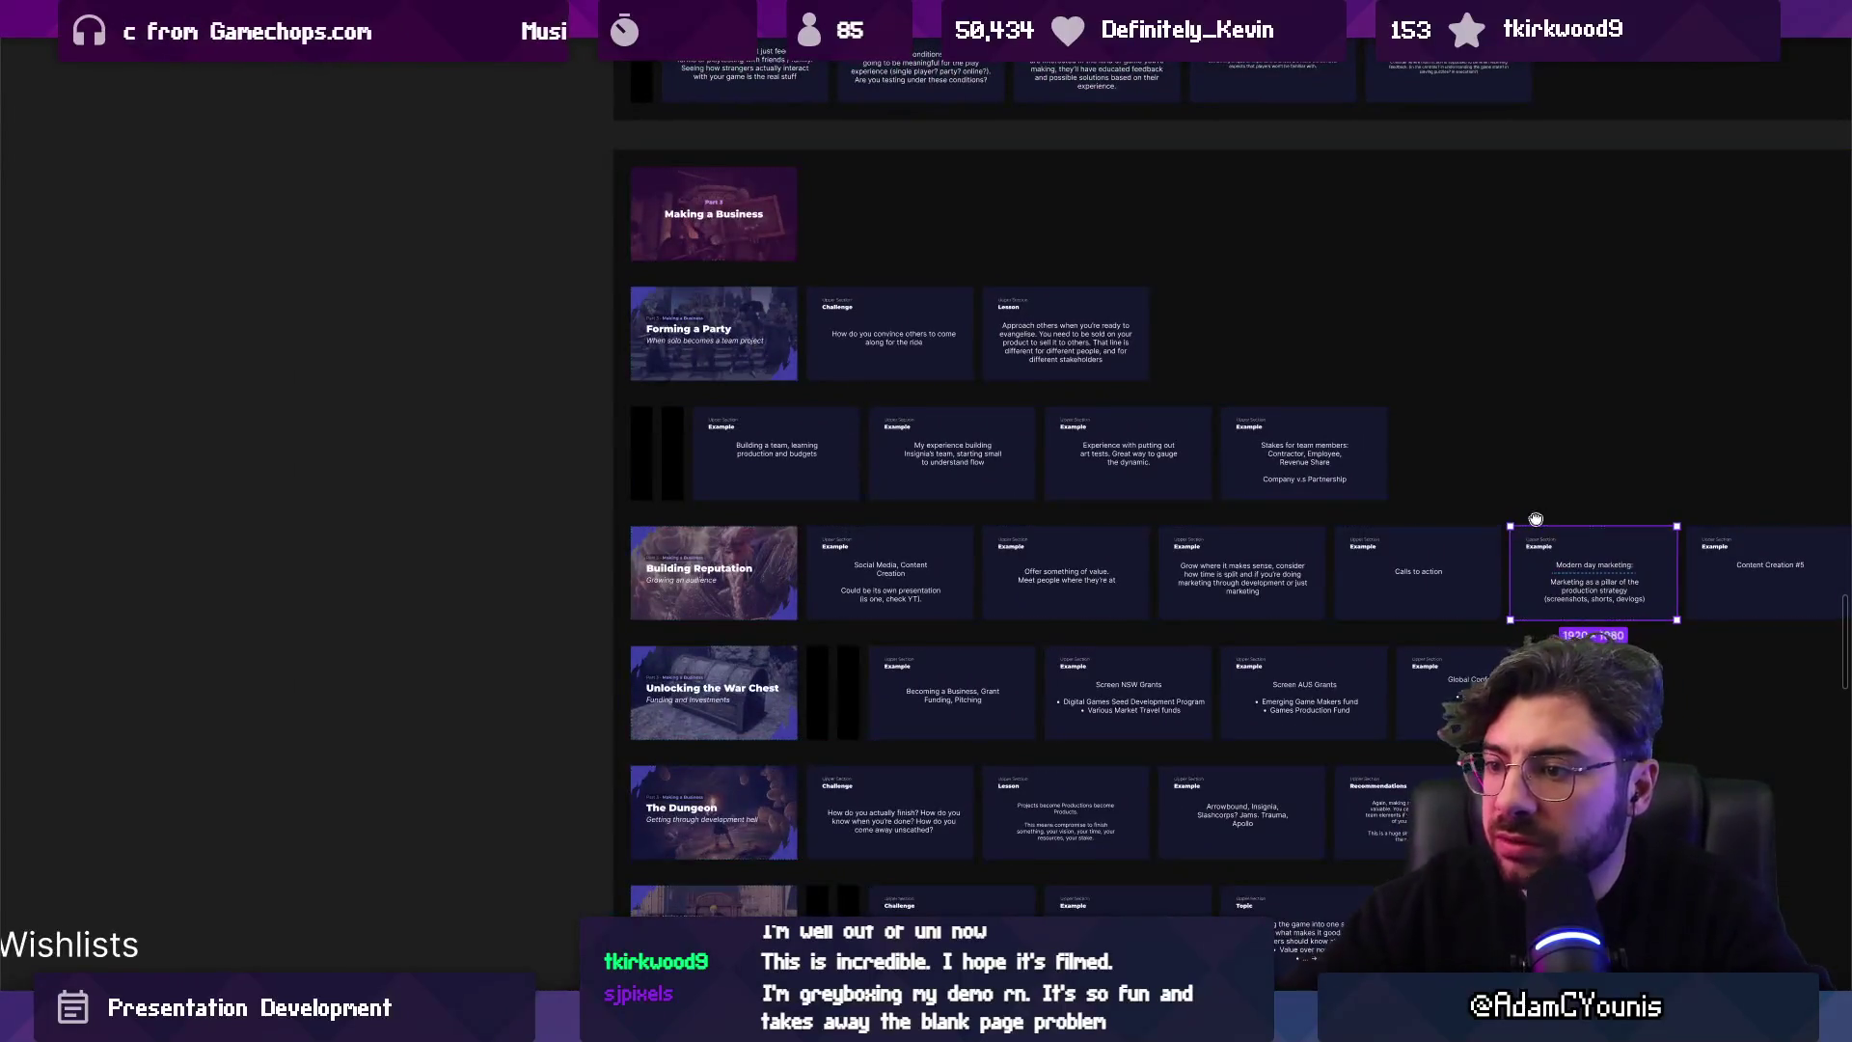
pyautogui.hscroll(4, 1114, 497)
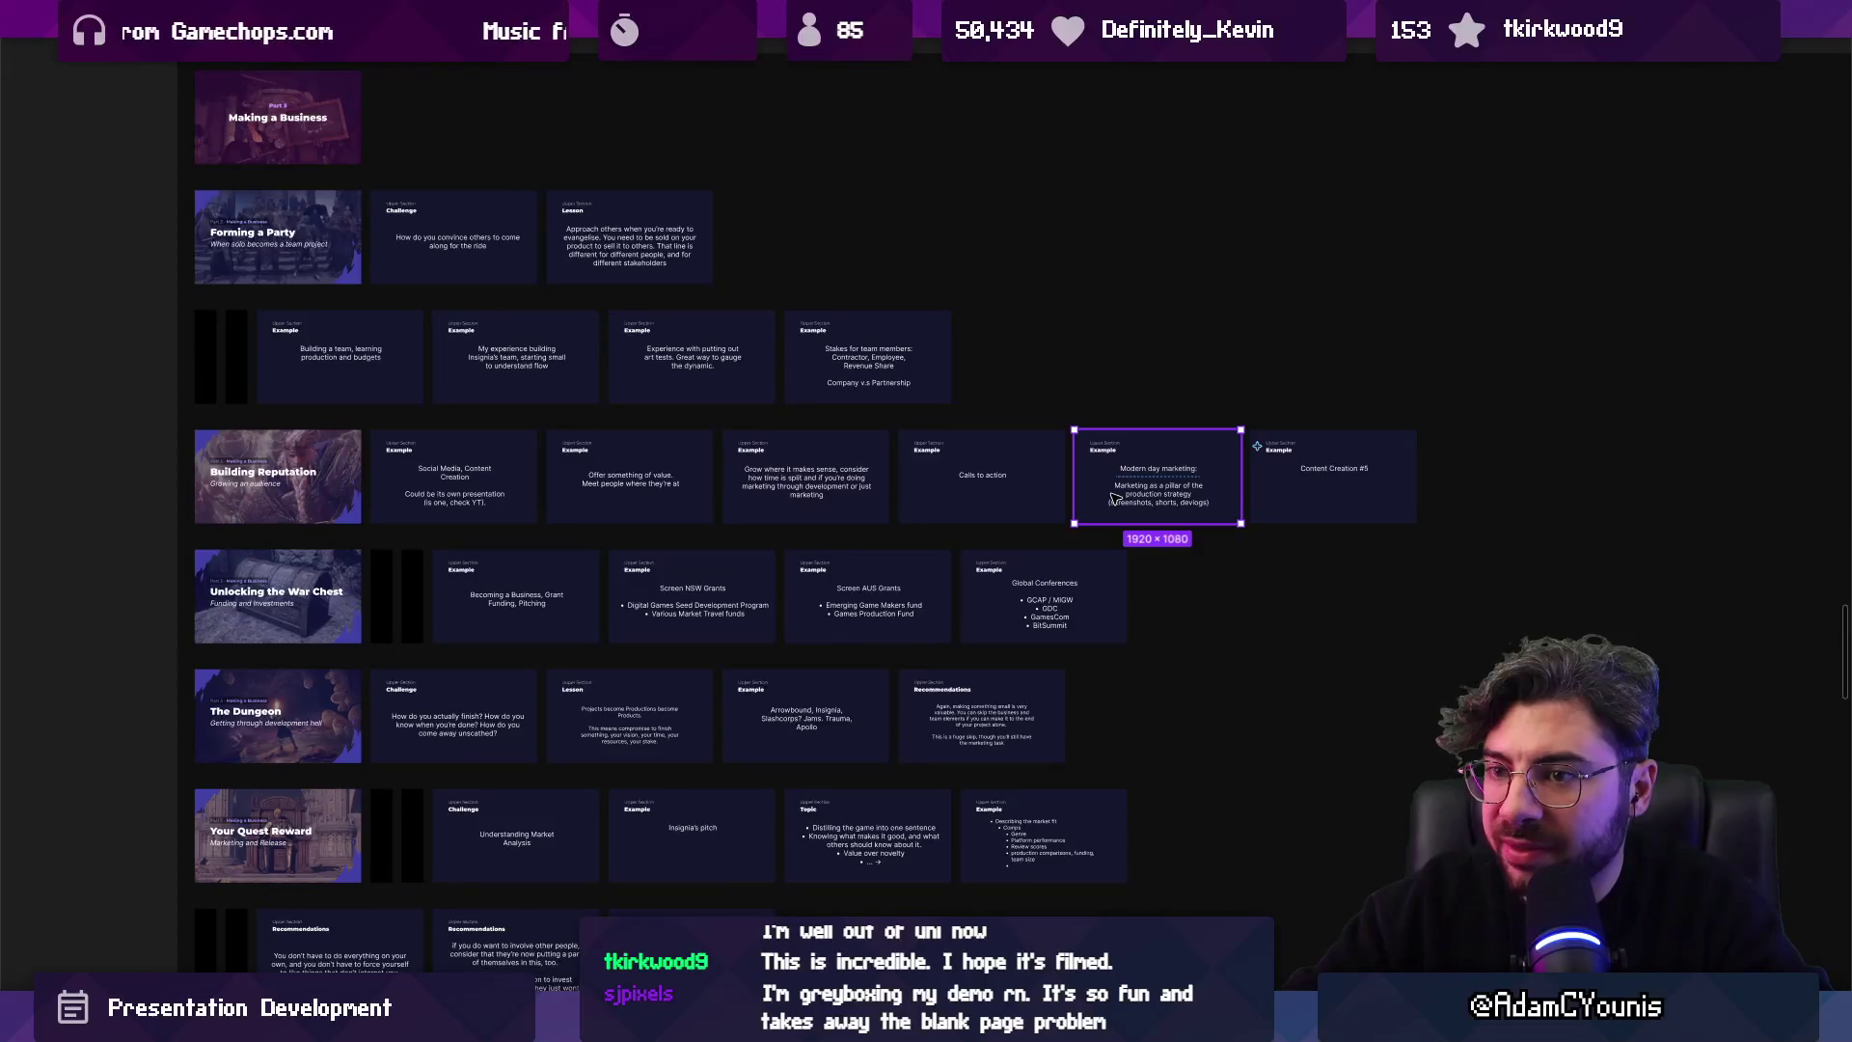
pyautogui.scroll(2, 1109, 512)
pyautogui.hscroll(2, 1110, 512)
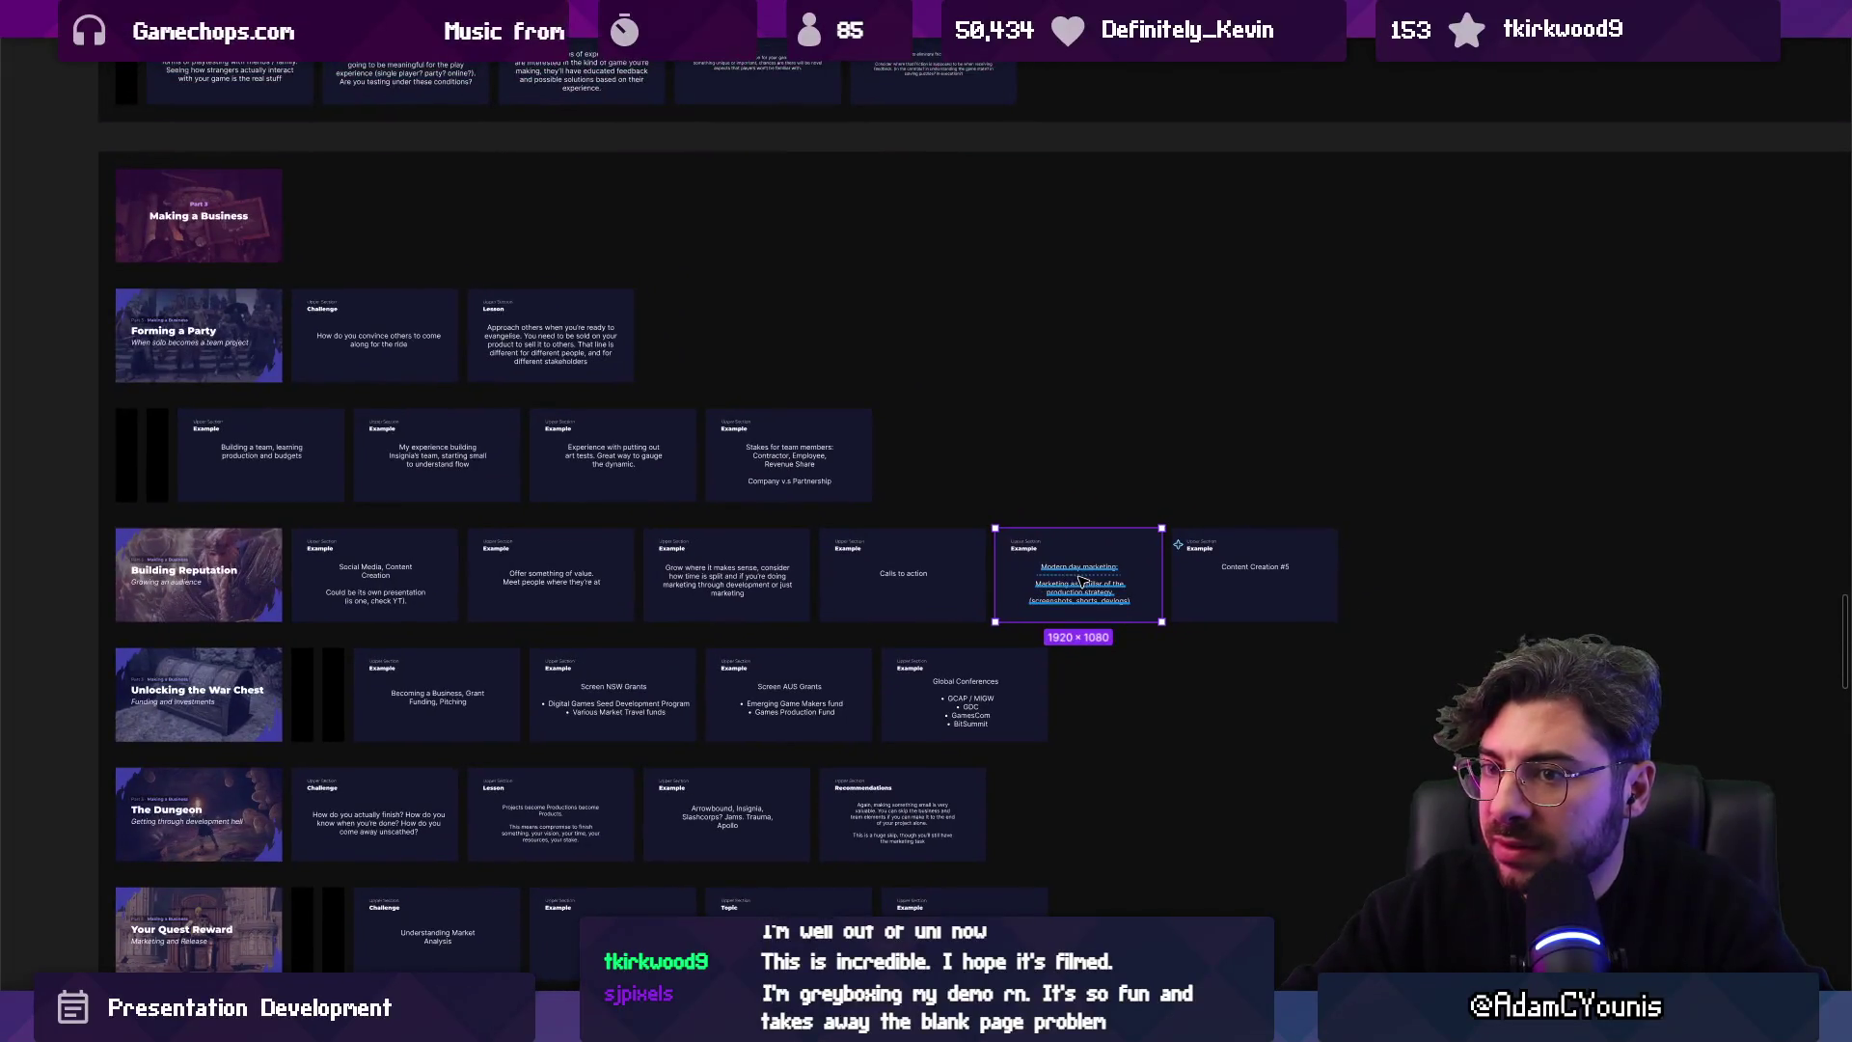
pyautogui.scroll(5, 1084, 580)
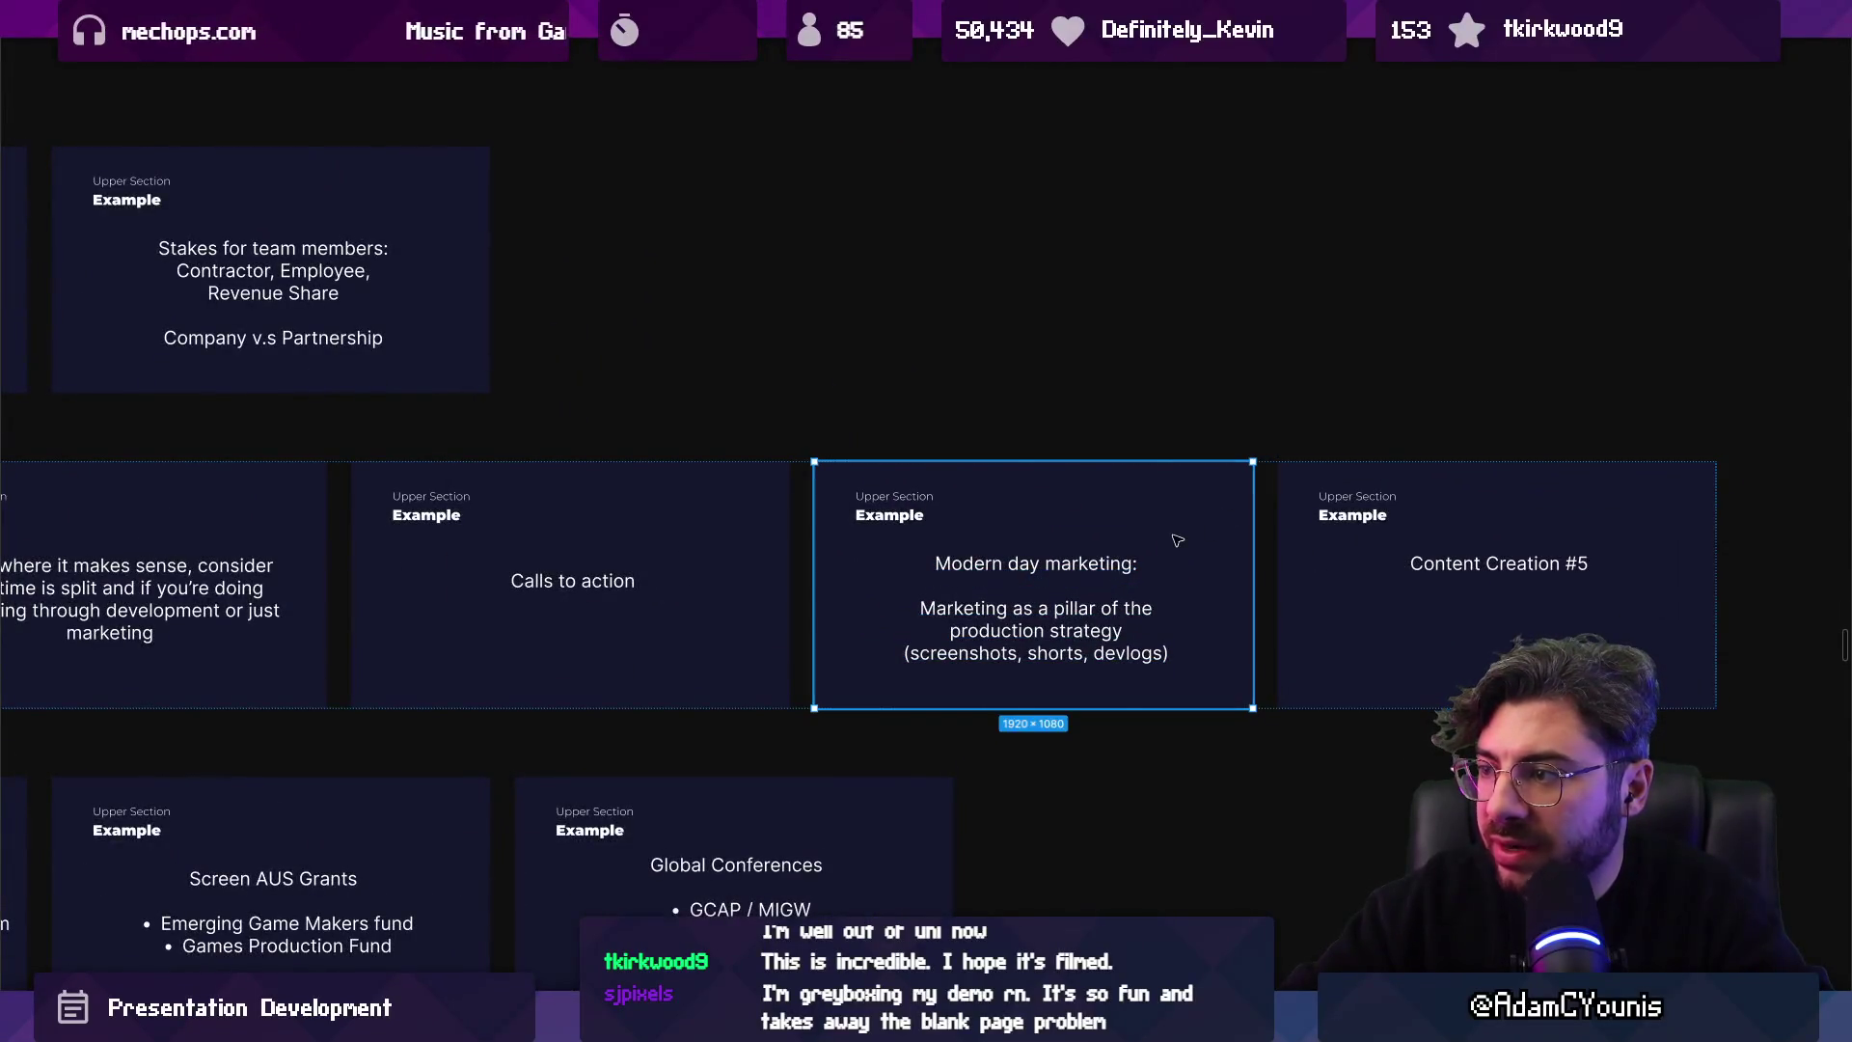
pyautogui.moveTo(1178, 538); pyautogui.dragTo(767, 533)
pyautogui.hotkey('ctrl', 'd')
pyautogui.scroll(2, 1019, 555)
pyautogui.doubleClick(1019, 556)
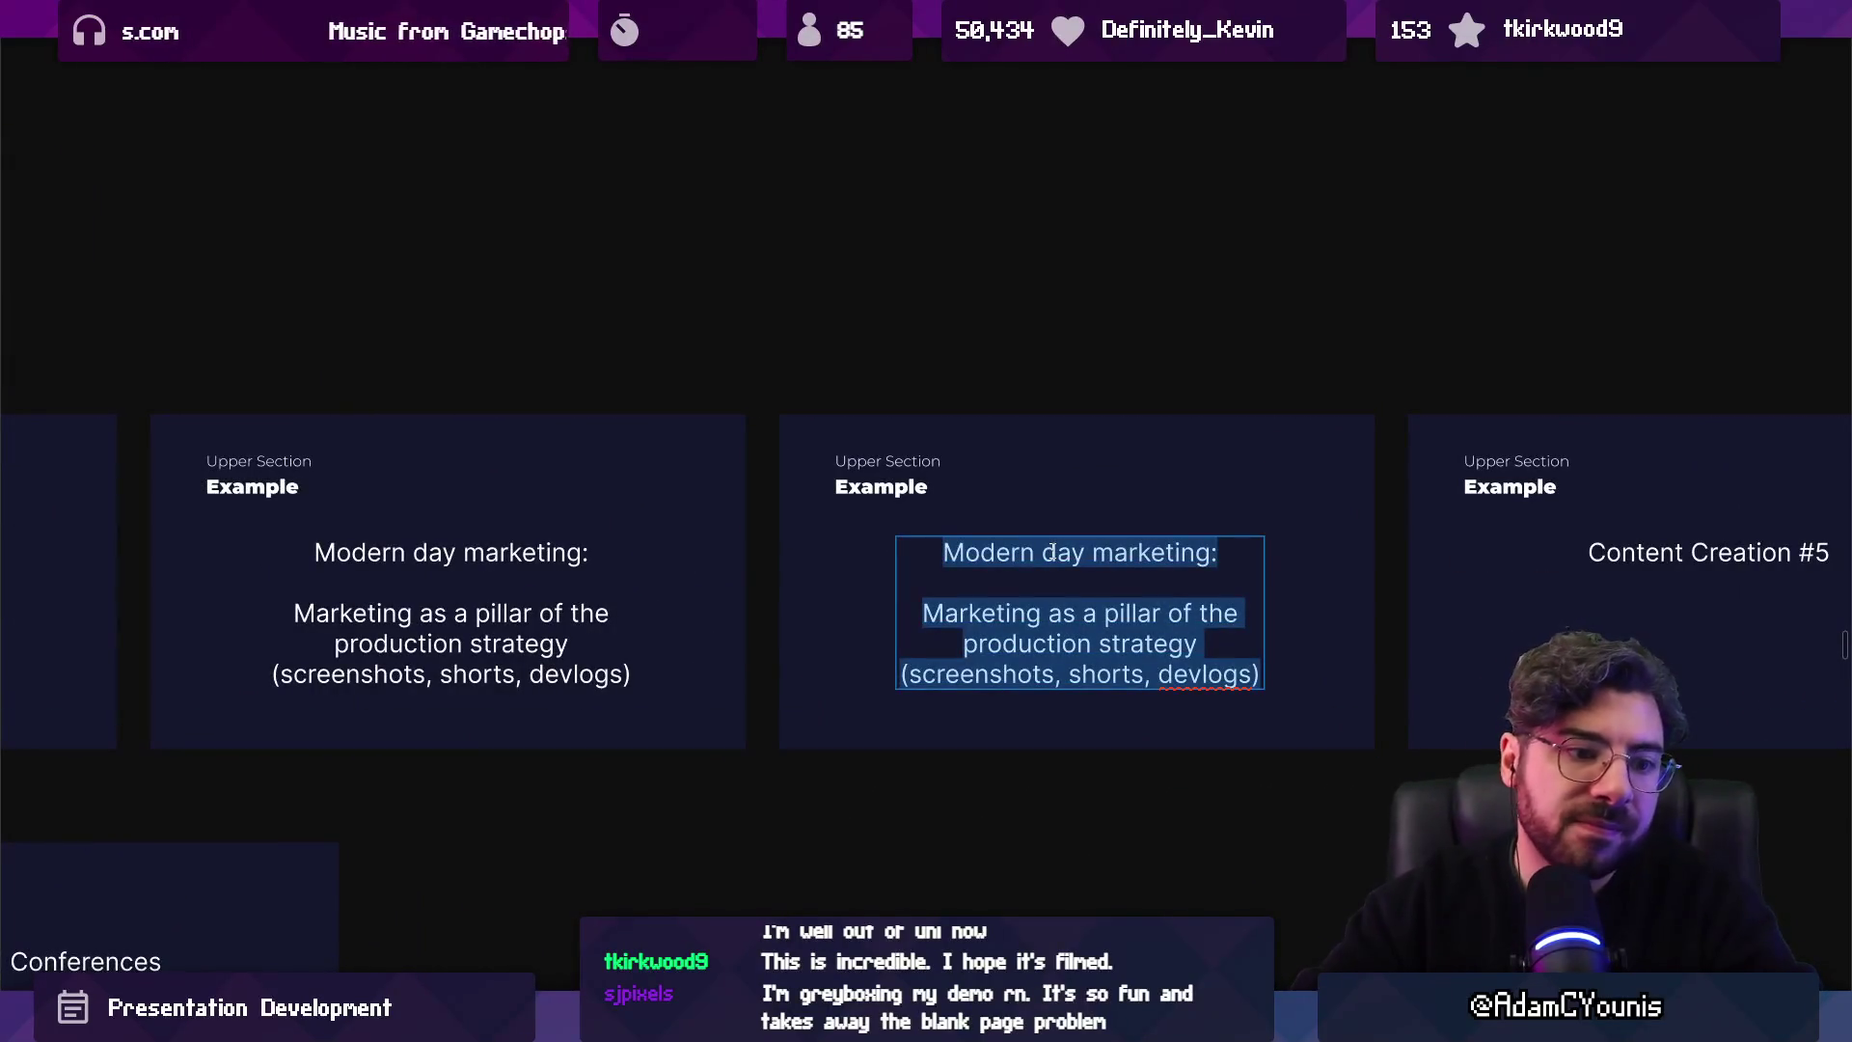
pyautogui.press('Escape')
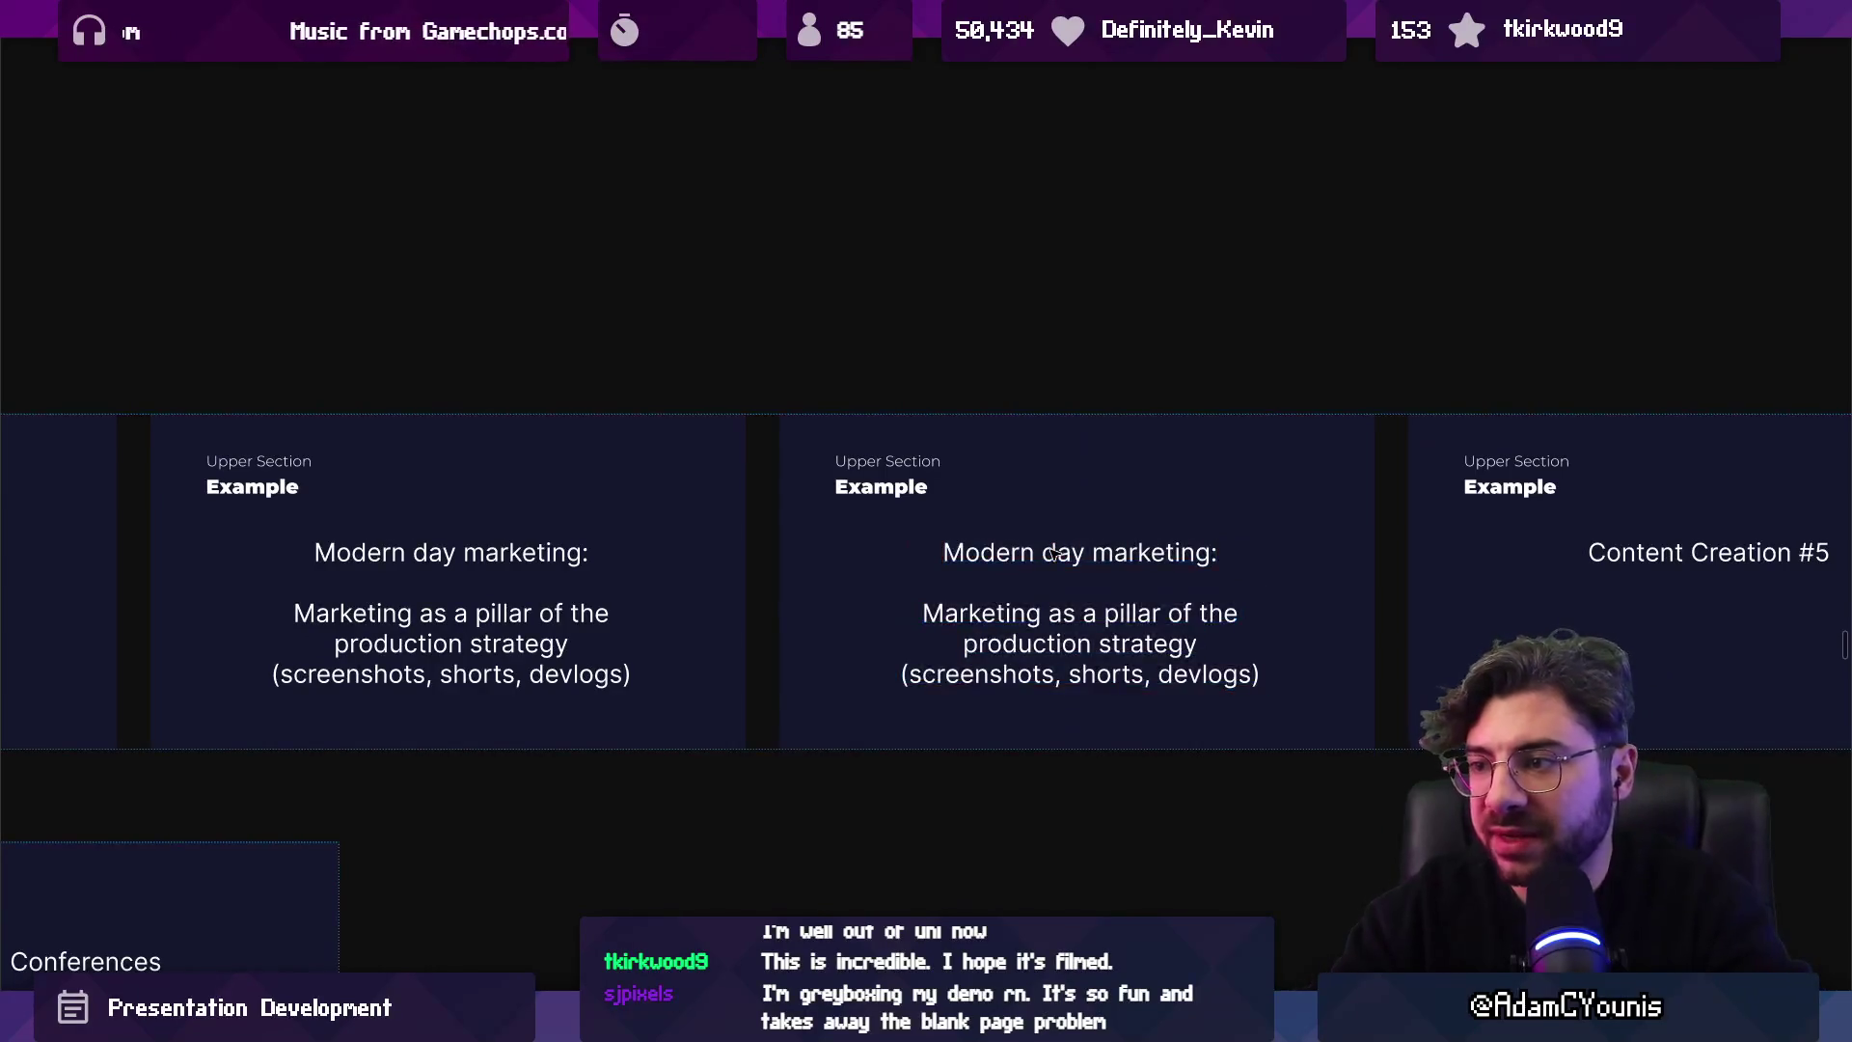
pyautogui.scroll(-10, 1050, 551)
pyautogui.scroll(5, 858, 596)
pyautogui.click(772, 617)
pyautogui.scroll(-3, 771, 618)
pyautogui.click(906, 600)
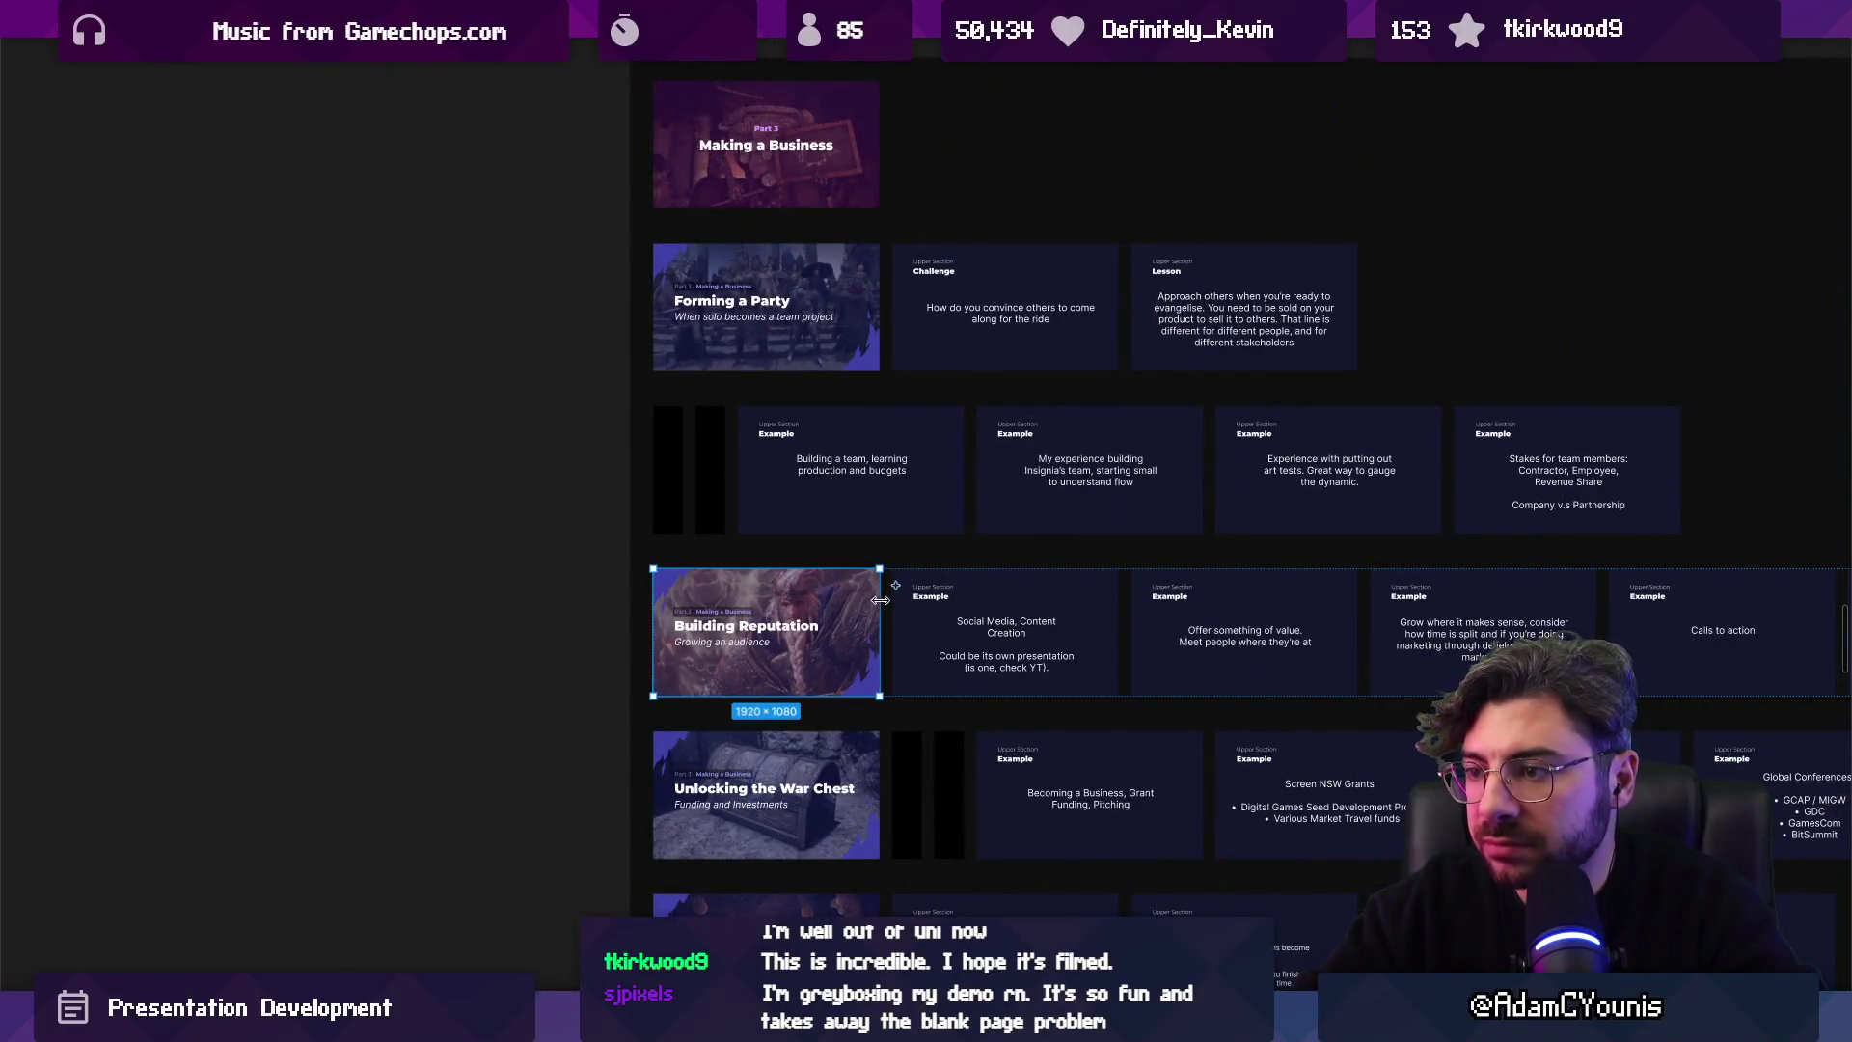
pyautogui.click(890, 612)
pyautogui.scroll(-1, 889, 613)
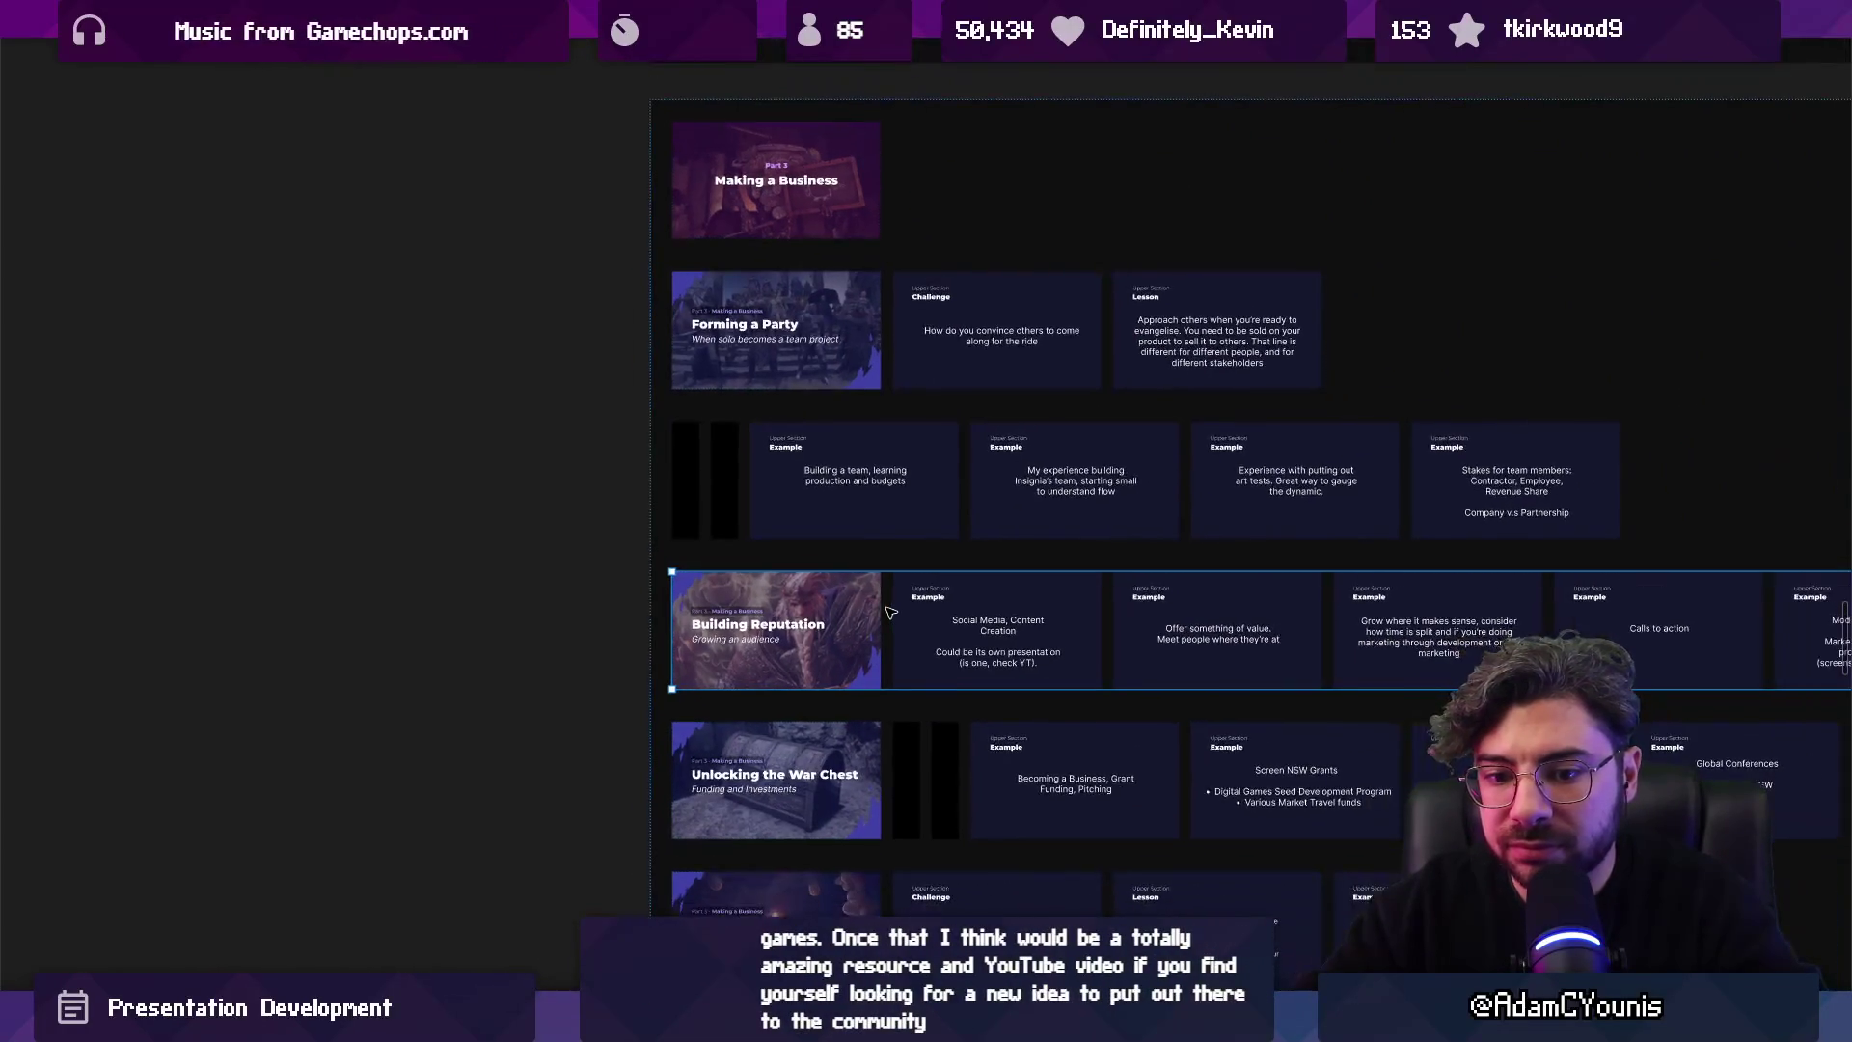
pyautogui.hscroll(5, 889, 613)
pyautogui.scroll(5, 998, 601)
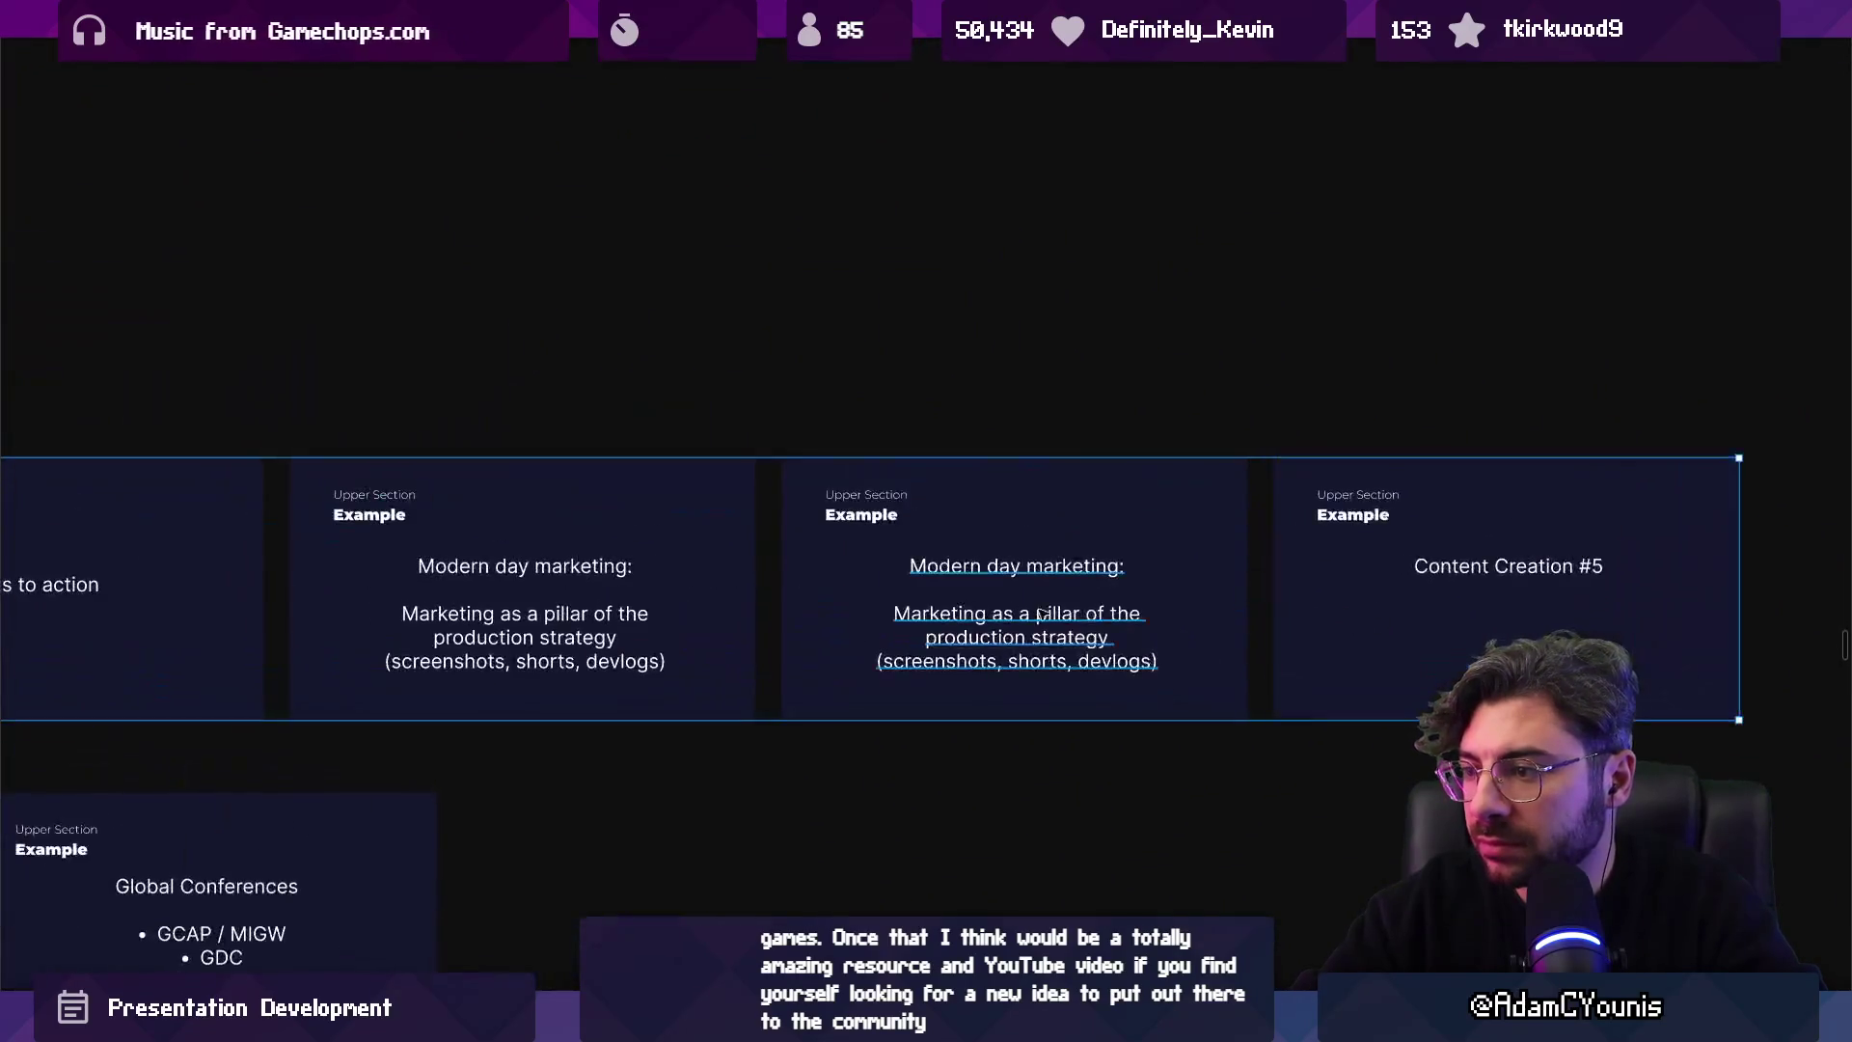
pyautogui.doubleClick(999, 602)
pyautogui.scroll(1, 1012, 611)
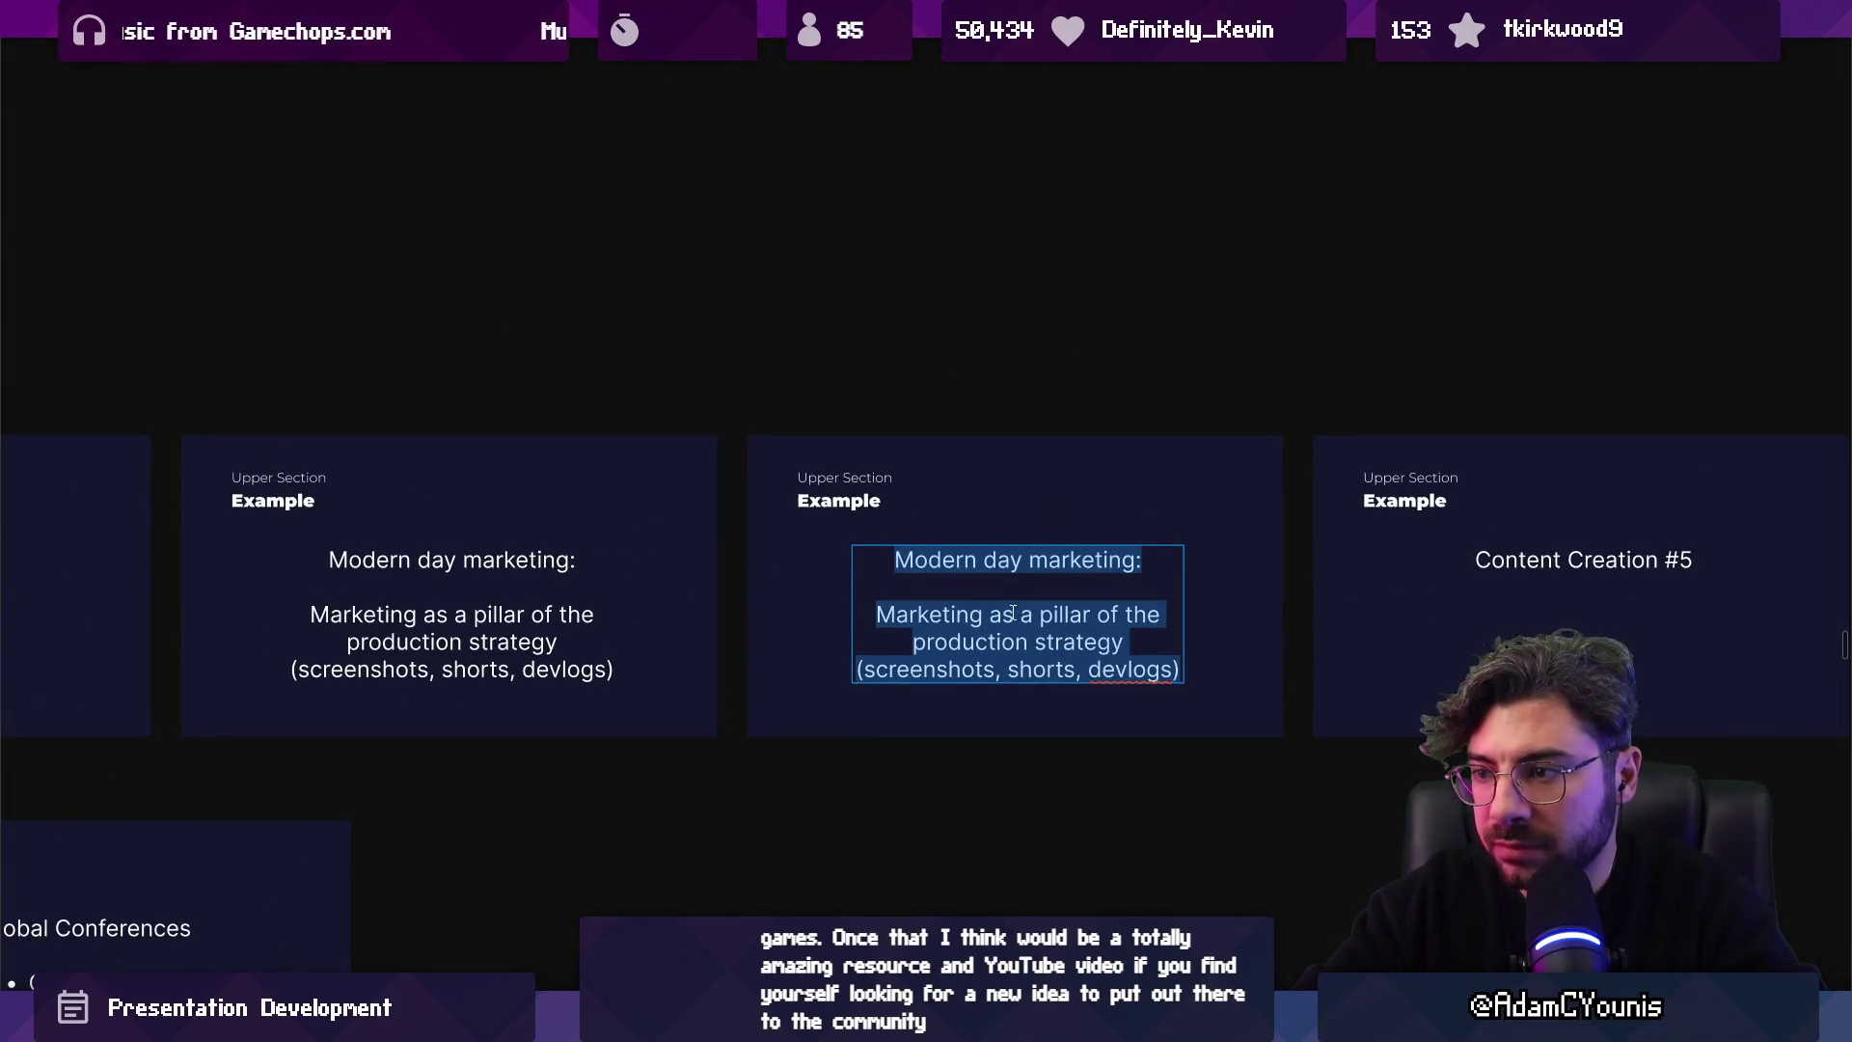
pyautogui.write('pu')
pyautogui.press('BackSpace')
pyautogui.press('BackSpace')
pyautogui.write('mode')
pyautogui.press('BackSpace')
pyautogui.press('BackSpace')
pyautogui.press('BackSpace')
pyautogui.press('BackSpace')
pyautogui.write('pu')
pyautogui.click(818, 579)
pyautogui.press('Delete')
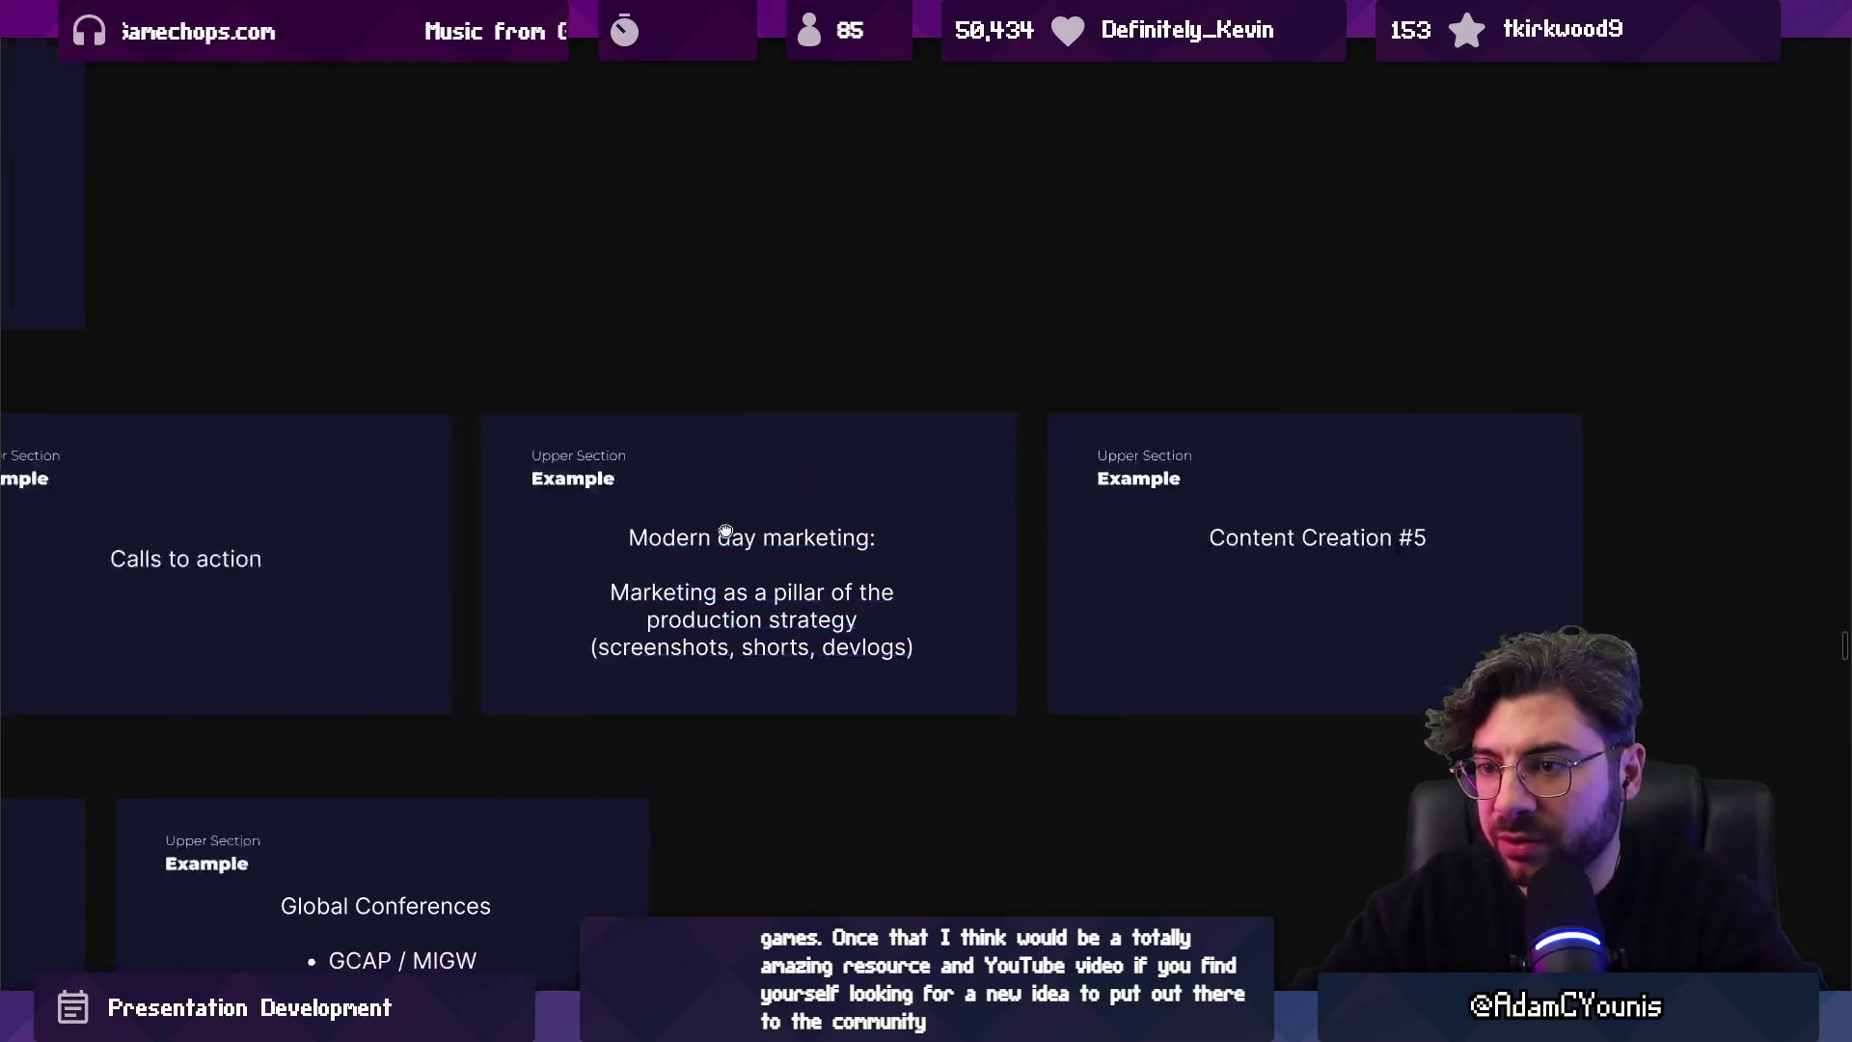
pyautogui.click(820, 595)
# - Resize the lower text box and move it left onto the guide
pyautogui.moveTo(820, 595)
pyautogui.mouseDown()
pyautogui.moveTo(824, 502)
pyautogui.moveTo(830, 712)
pyautogui.mouseUp()
pyautogui.scroll(5, 824, 502)
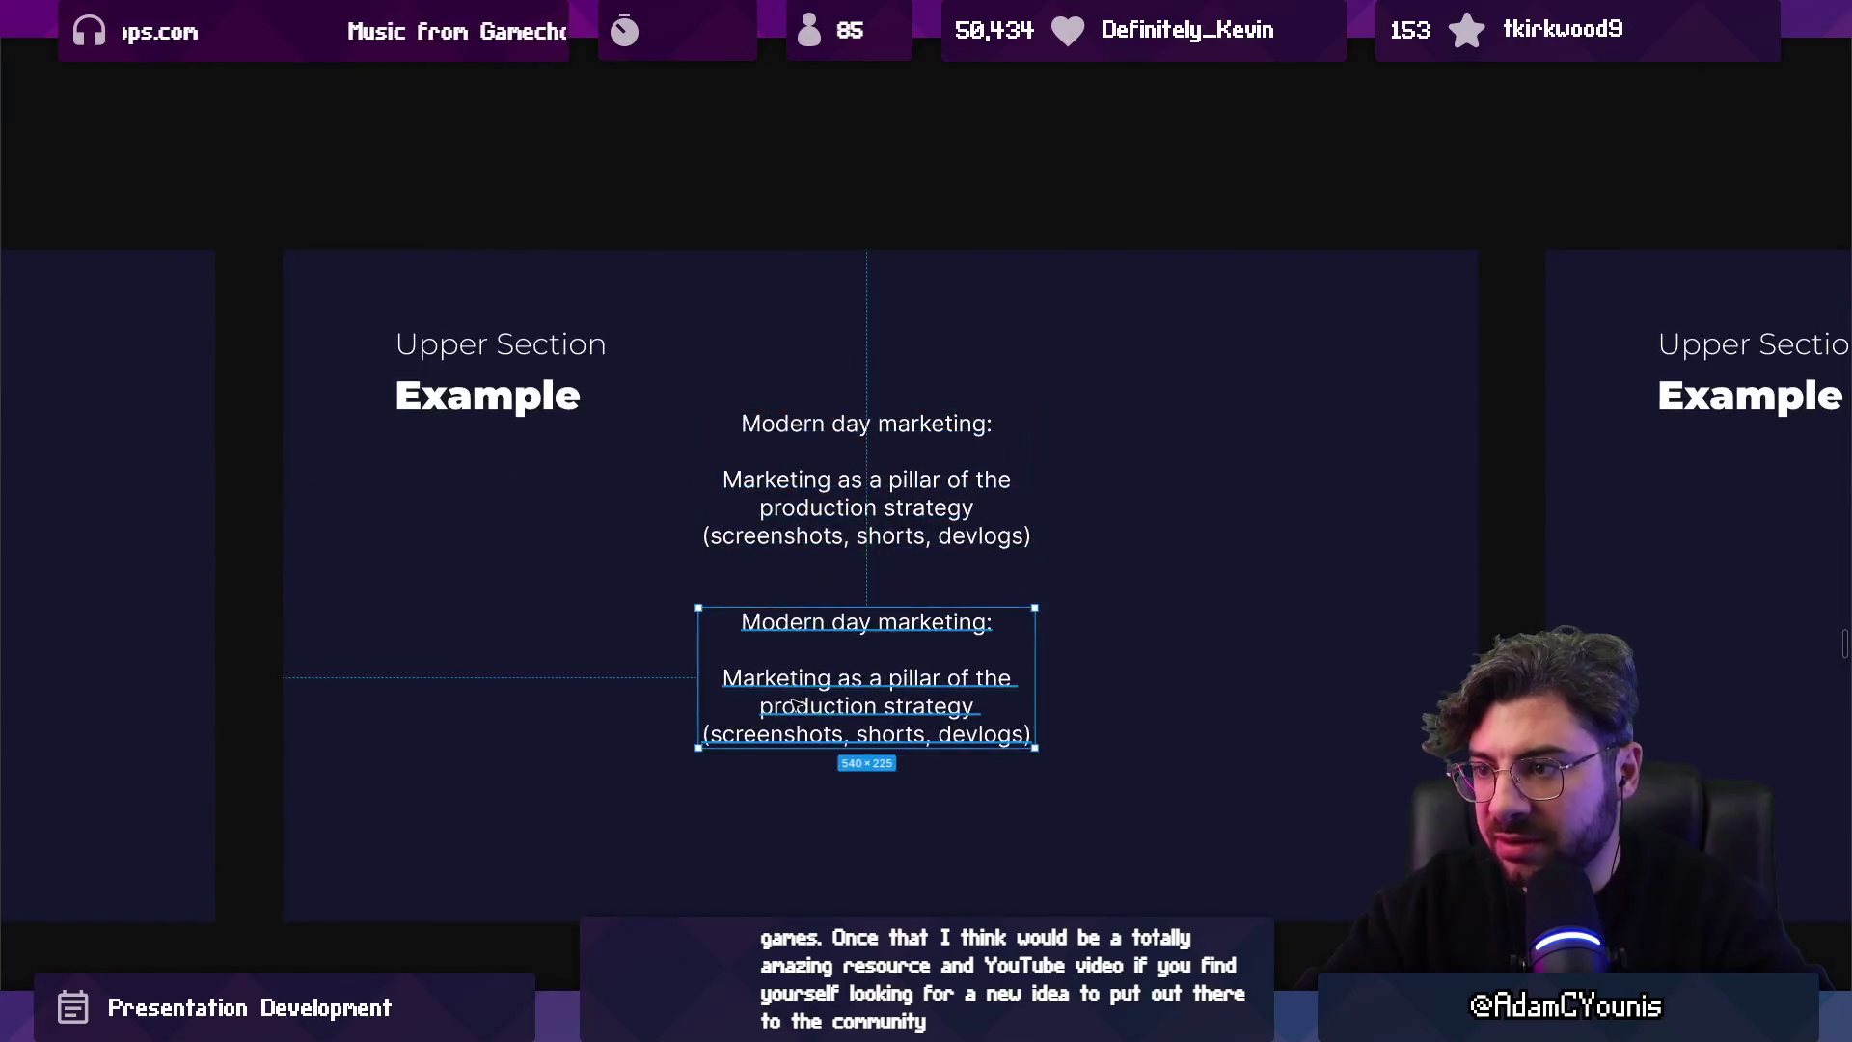
pyautogui.scroll(-2, 831, 712)
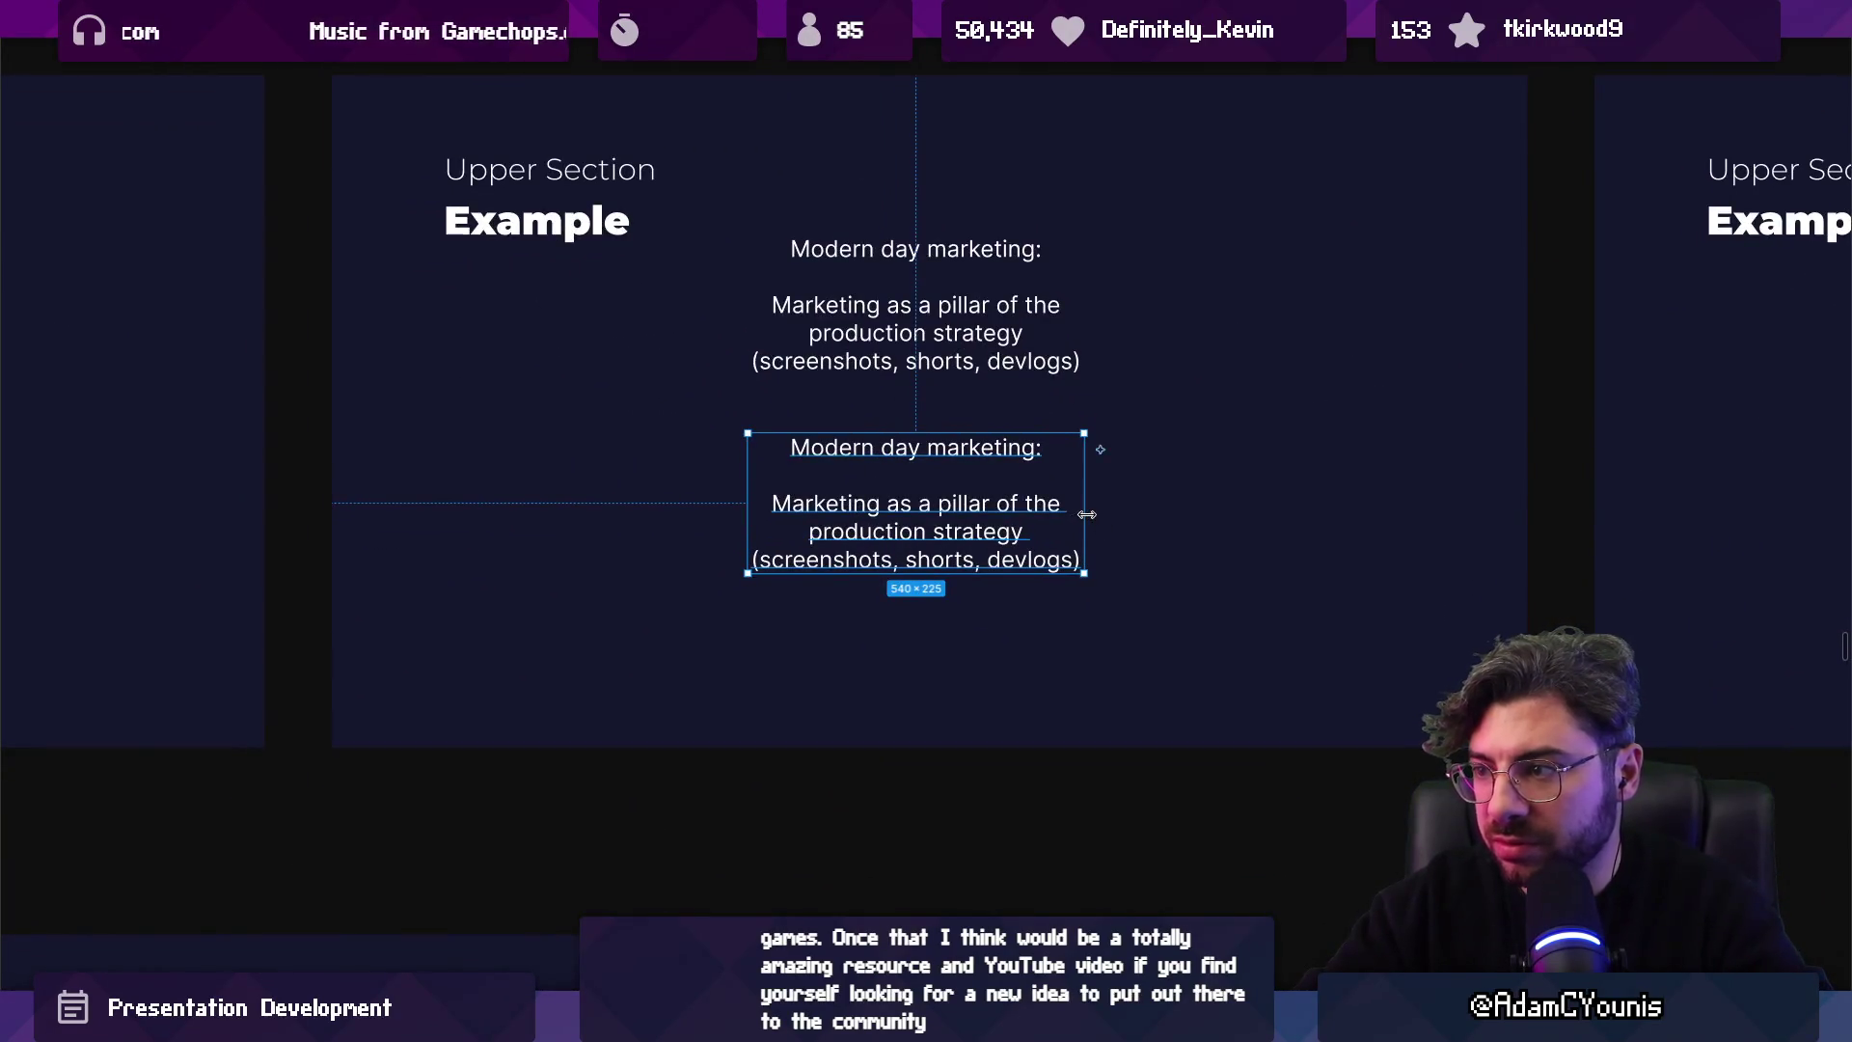
pyautogui.moveTo(1084, 515); pyautogui.dragTo(1426, 501)
pyautogui.moveTo(784, 510); pyautogui.dragTo(653, 618)
# - Replace the lower box's text with 'current landscape of game media', fixing typos
pyautogui.press('Return')
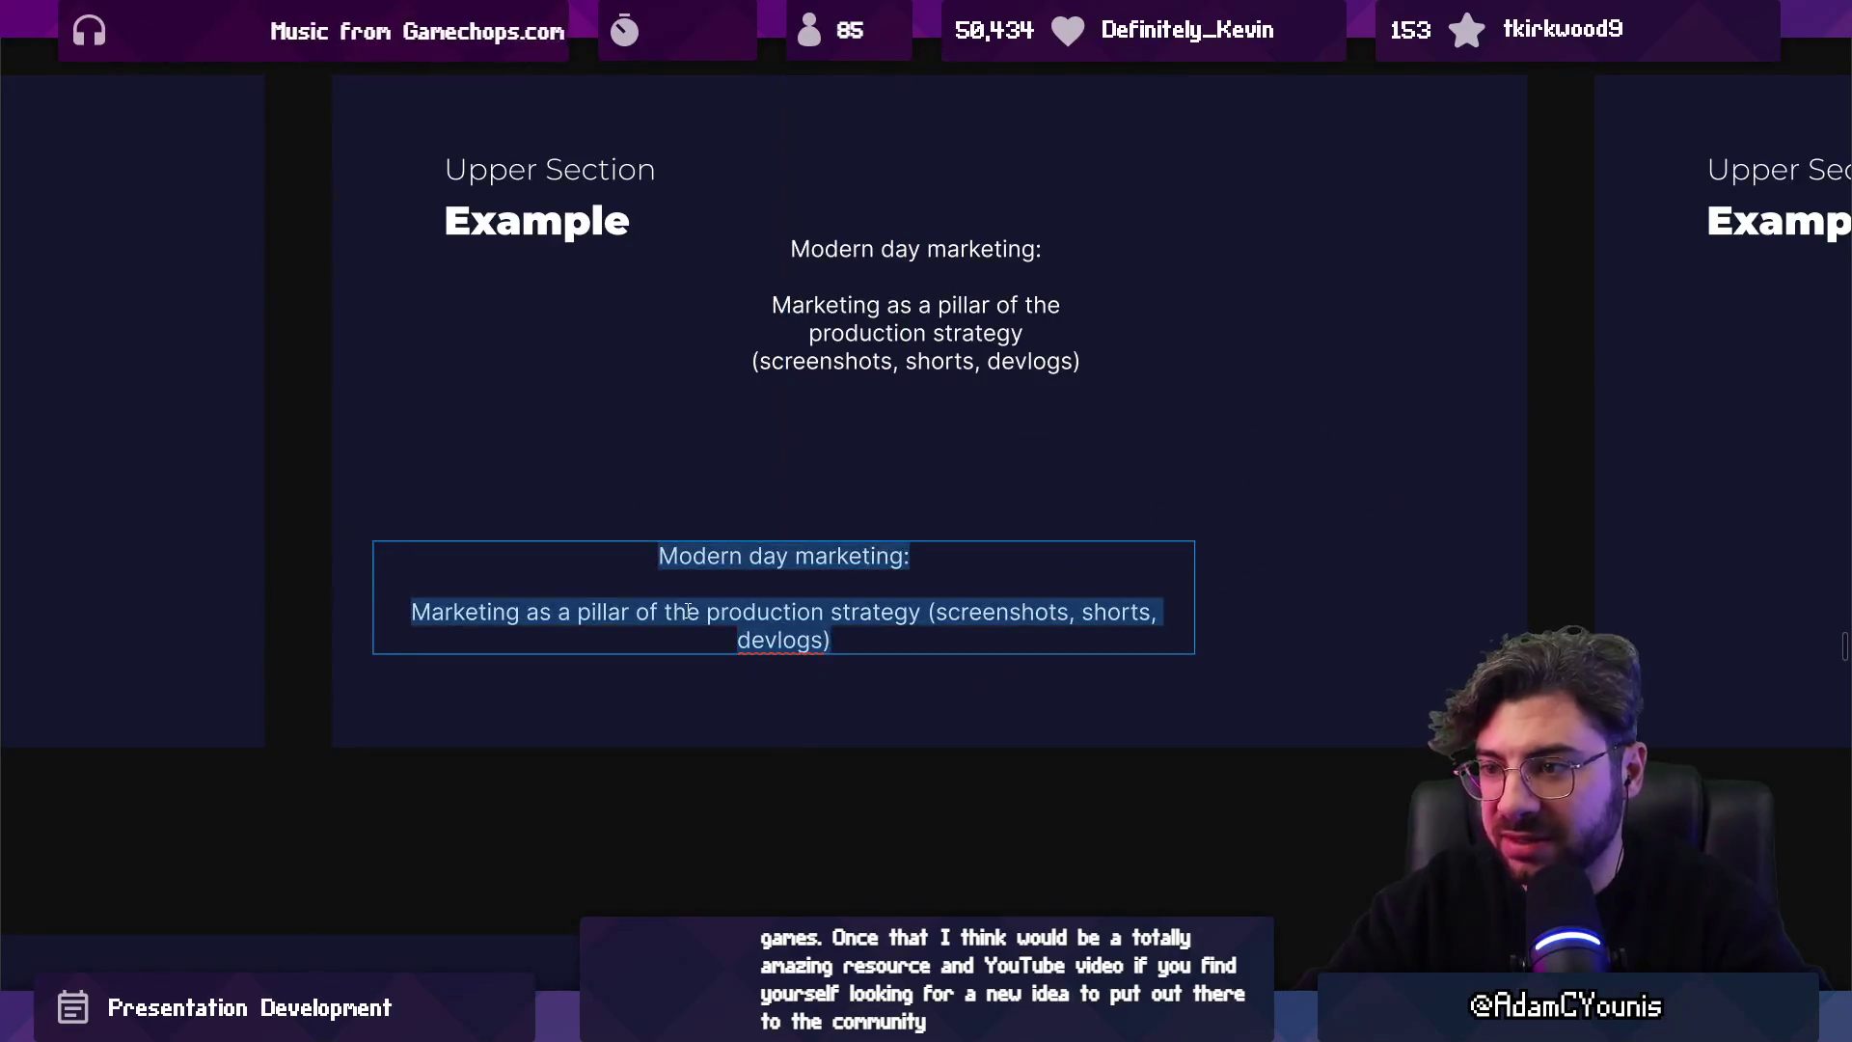
pyautogui.write('mod')
pyautogui.press('BackSpace')
pyautogui.press('BackSpace')
pyautogui.press('BackSpace')
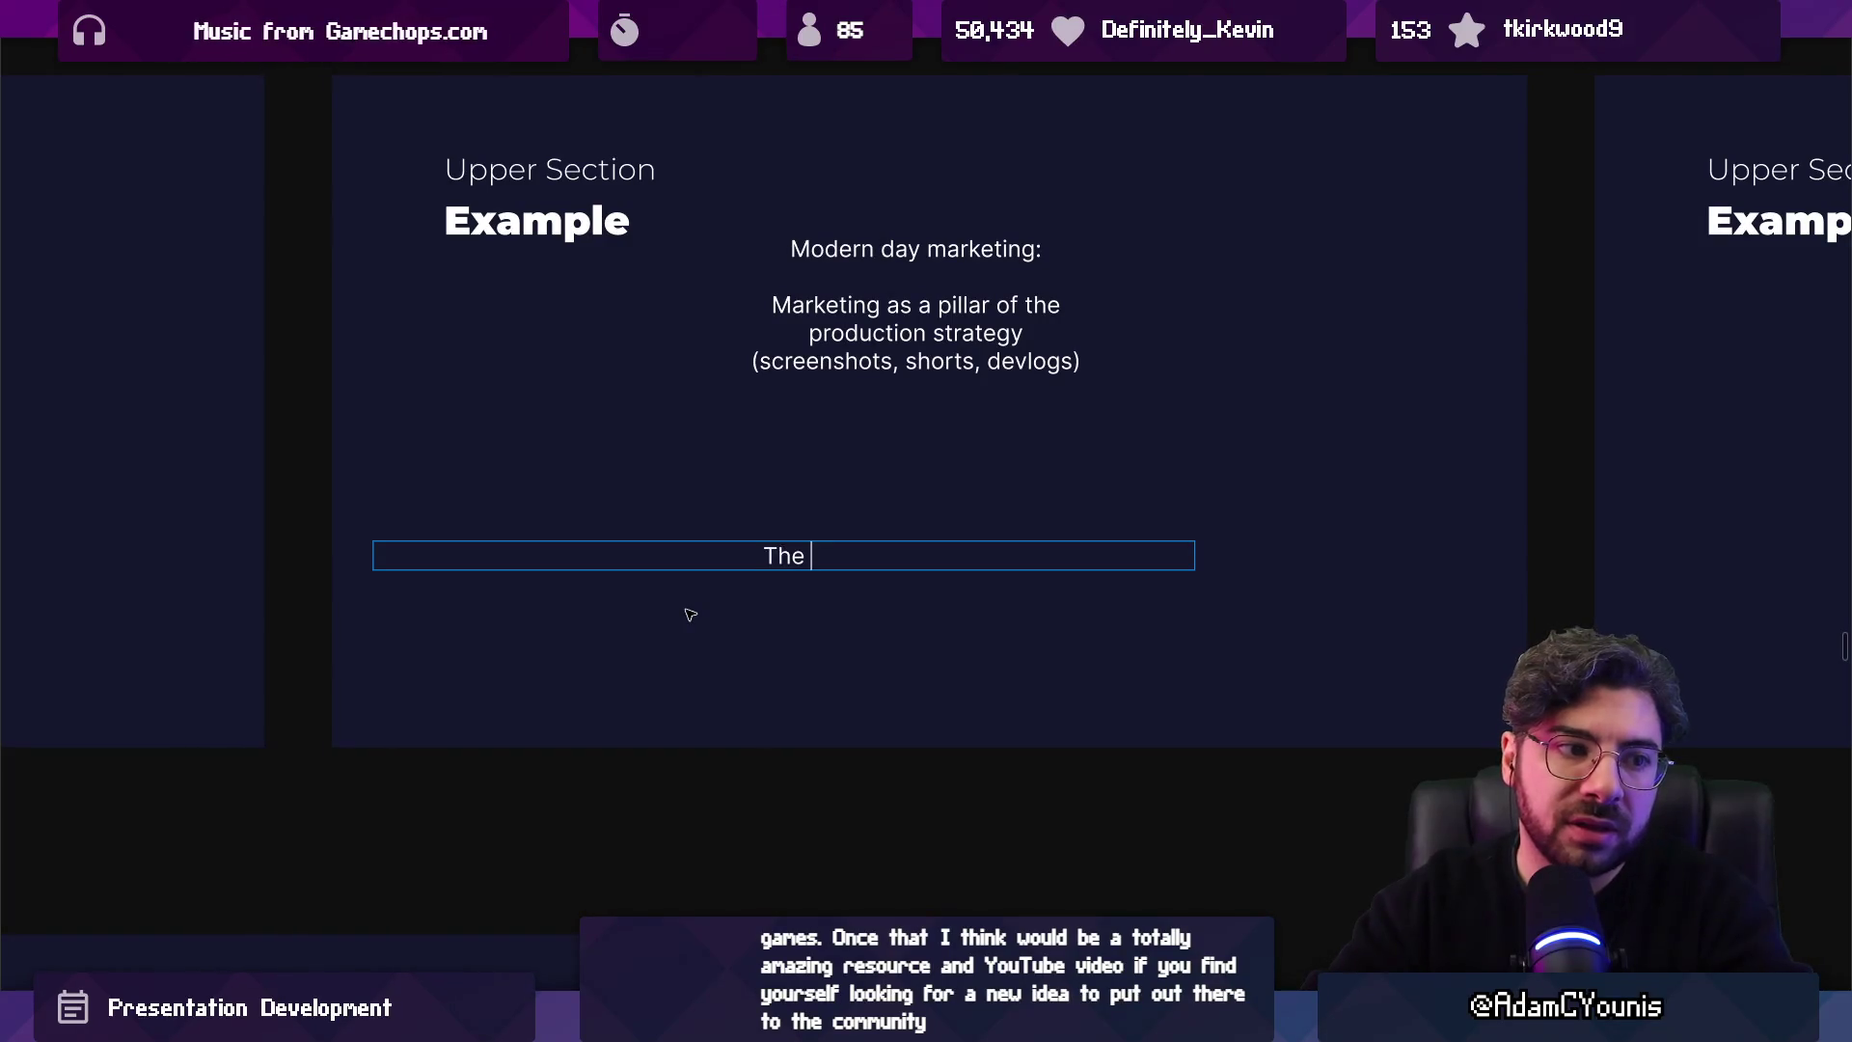
pyautogui.write('rent landscape of ')
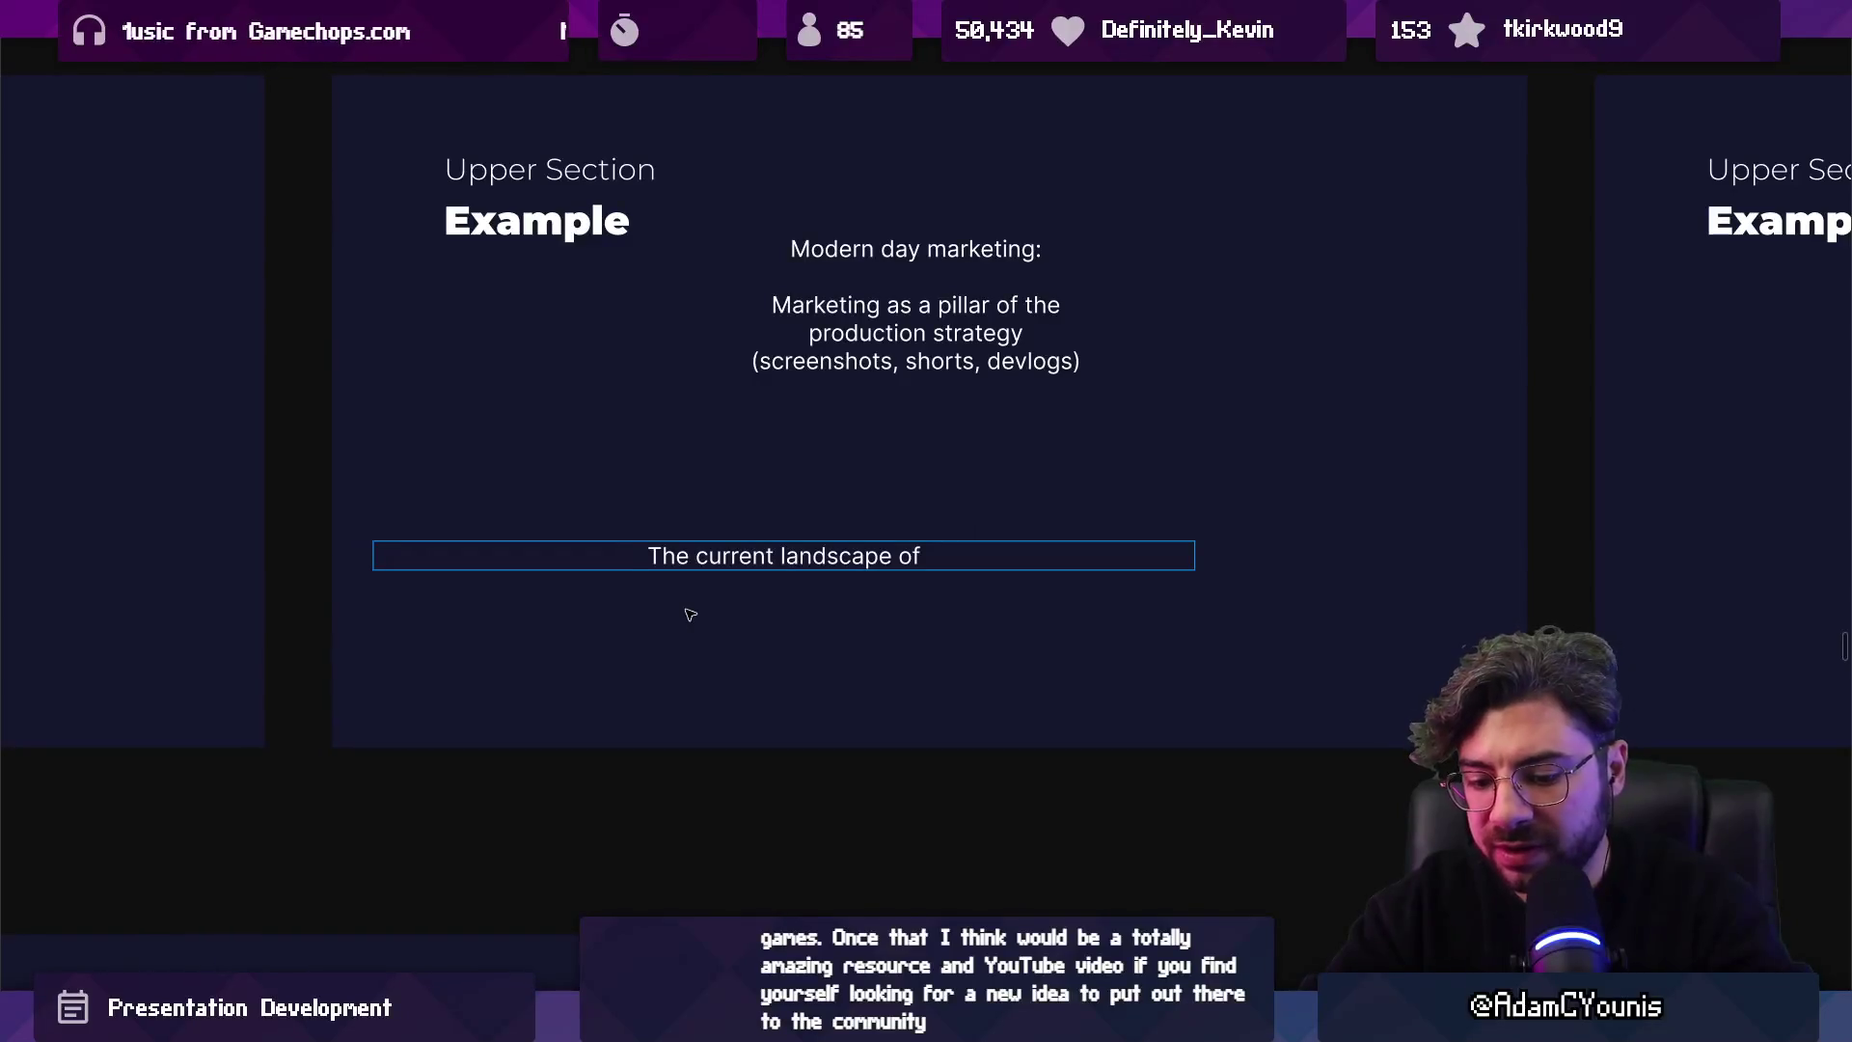
pyautogui.write('game mdeia')
pyautogui.press('BackSpace')
pyautogui.press('BackSpace')
pyautogui.press('BackSpace')
pyautogui.press('BackSpace')
pyautogui.write('edia')
pyautogui.hotkey('ctrl', 'shift', 'Left')
pyautogui.press('Left')
# - Continue: the landscape is heavily centralised around short-form video, ending 'general.'
pyautogui.press('BackSpace')
pyautogui.write('ing')
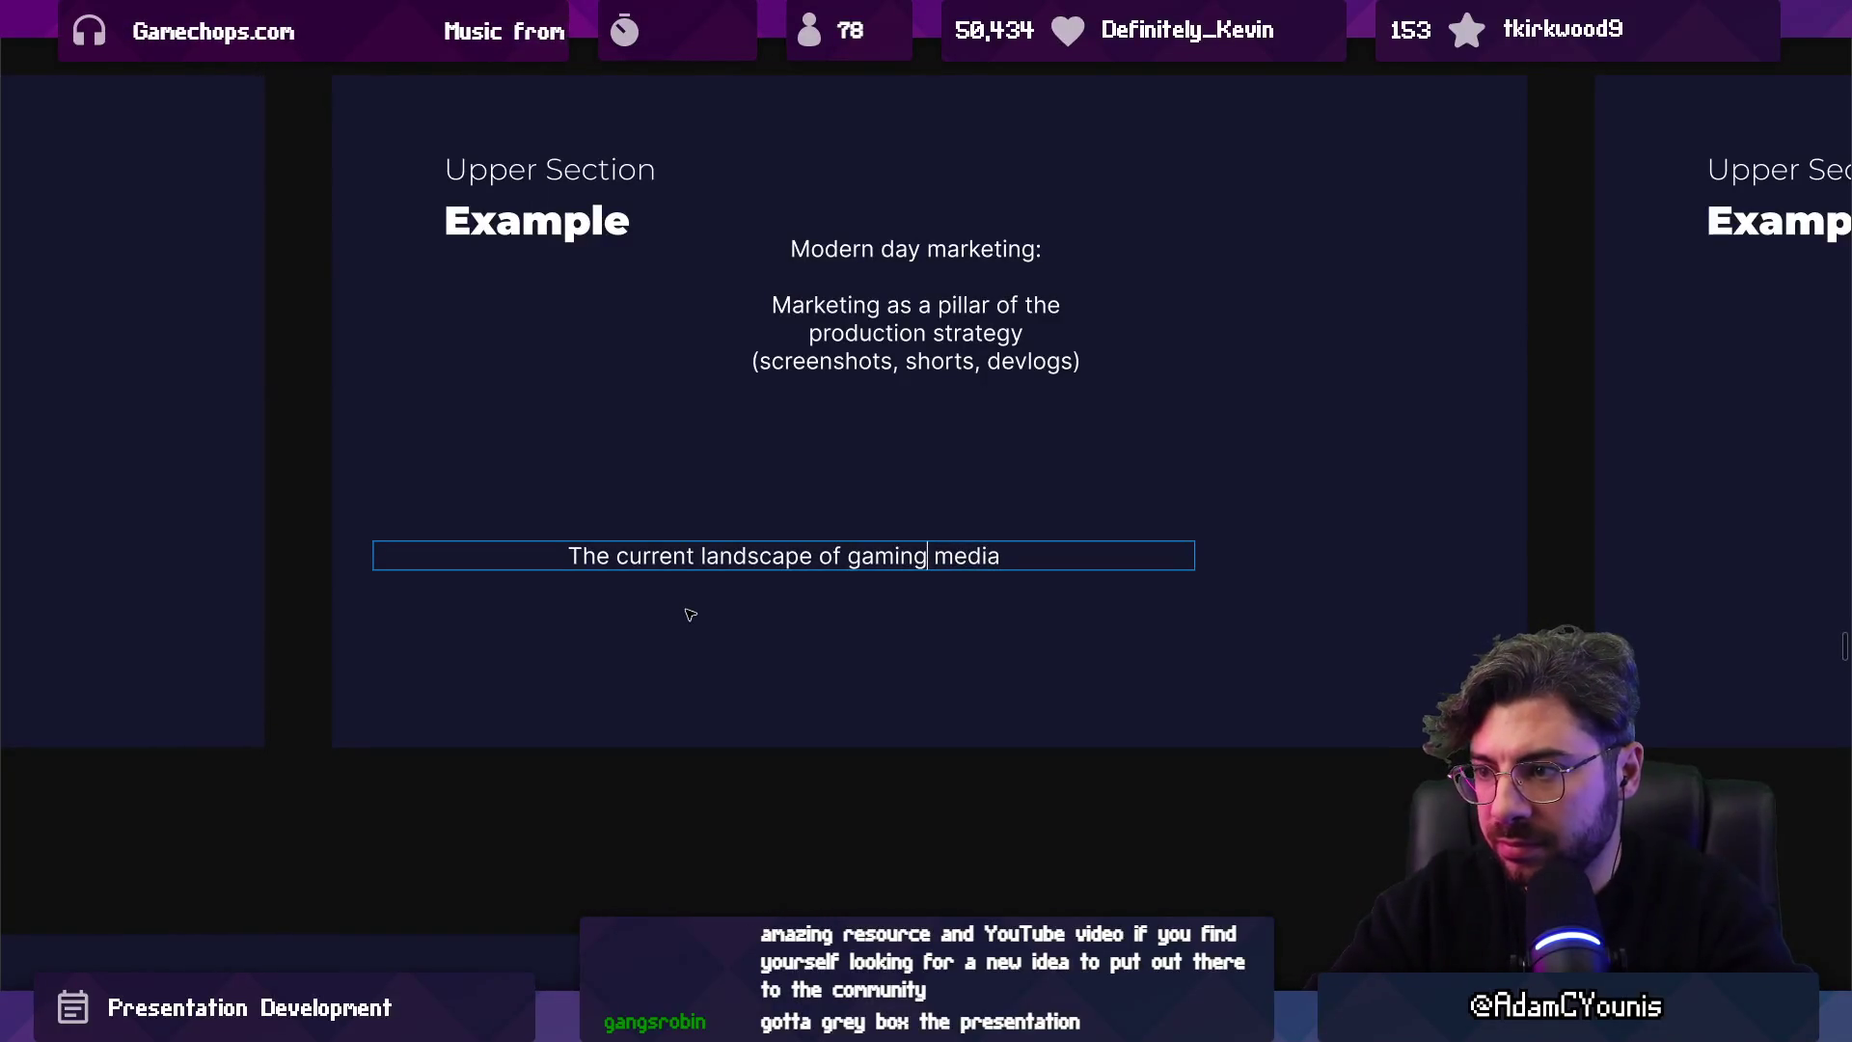
pyautogui.press('Right')
pyautogui.press('Right')
pyautogui.press('Right')
pyautogui.write('is heab')
pyautogui.press('BackSpace')
pyautogui.write('vi')
pyautogui.press('BackSpace')
pyautogui.write('ily ')
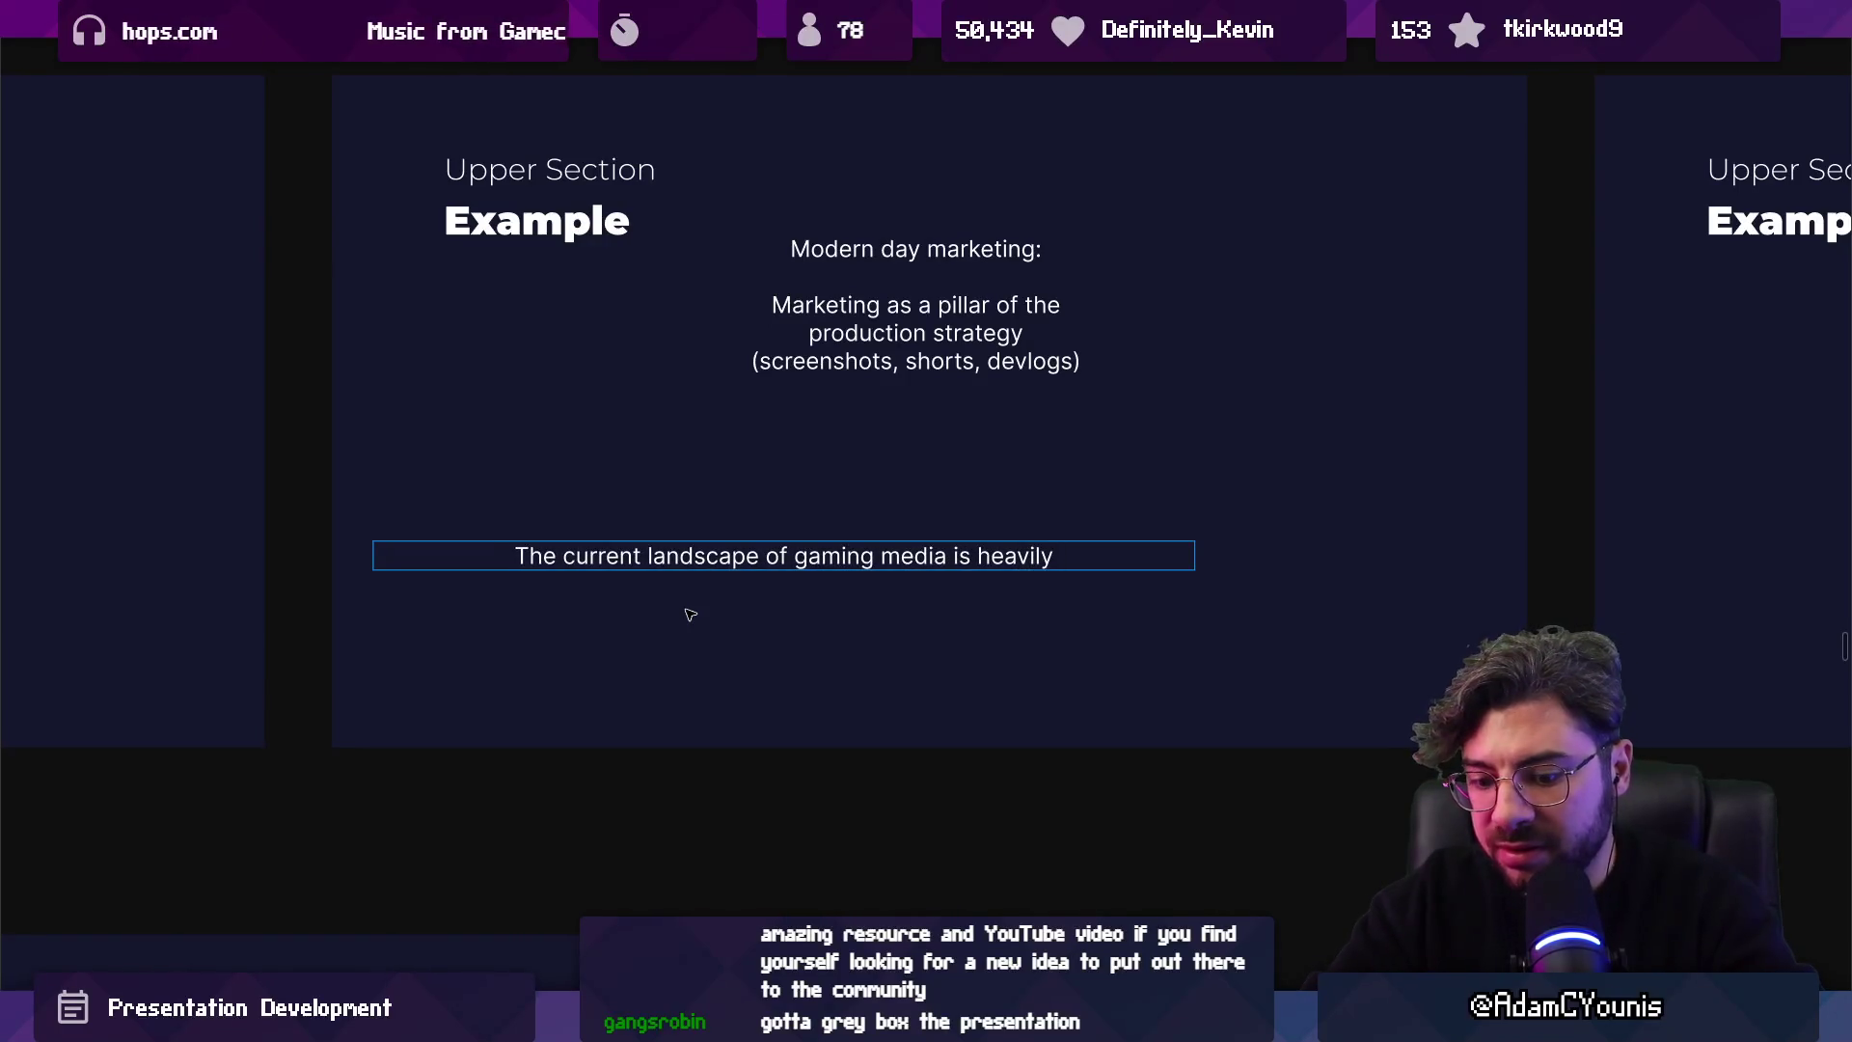
pyautogui.write('centralised ')
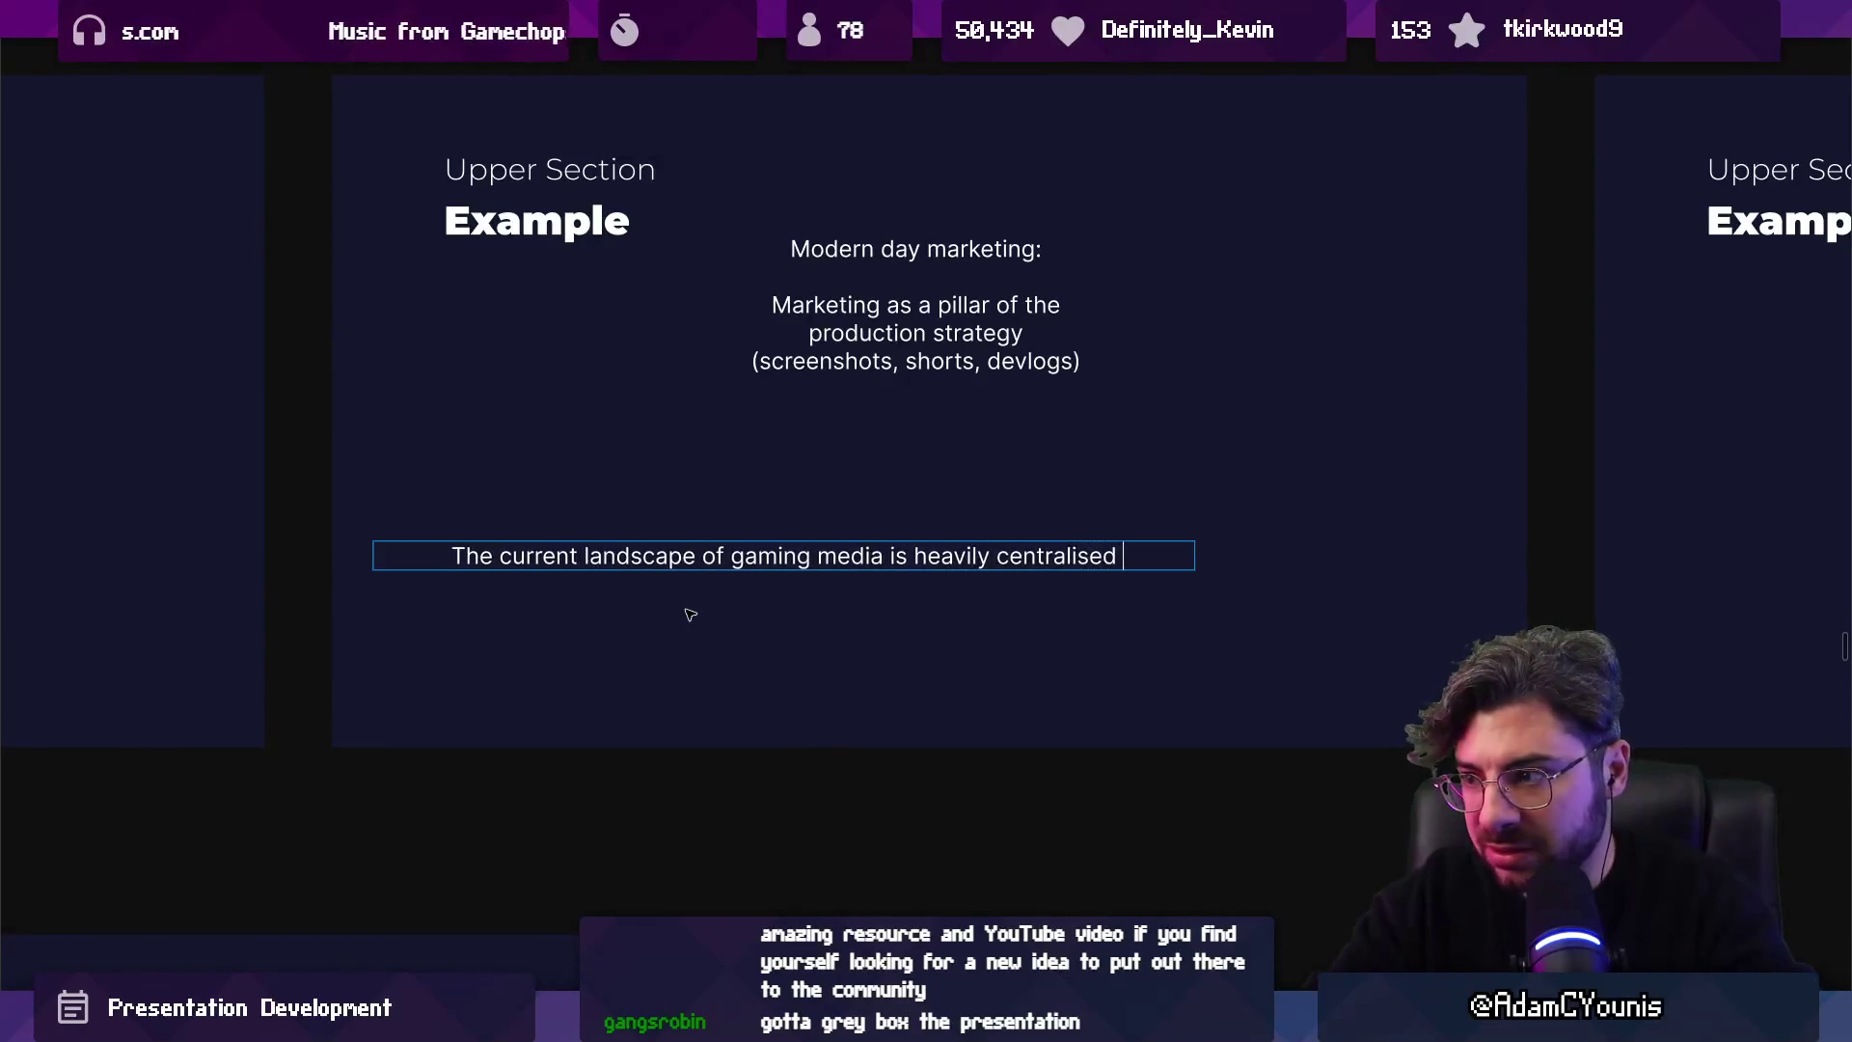
pyautogui.write('around short form video and video in gener')
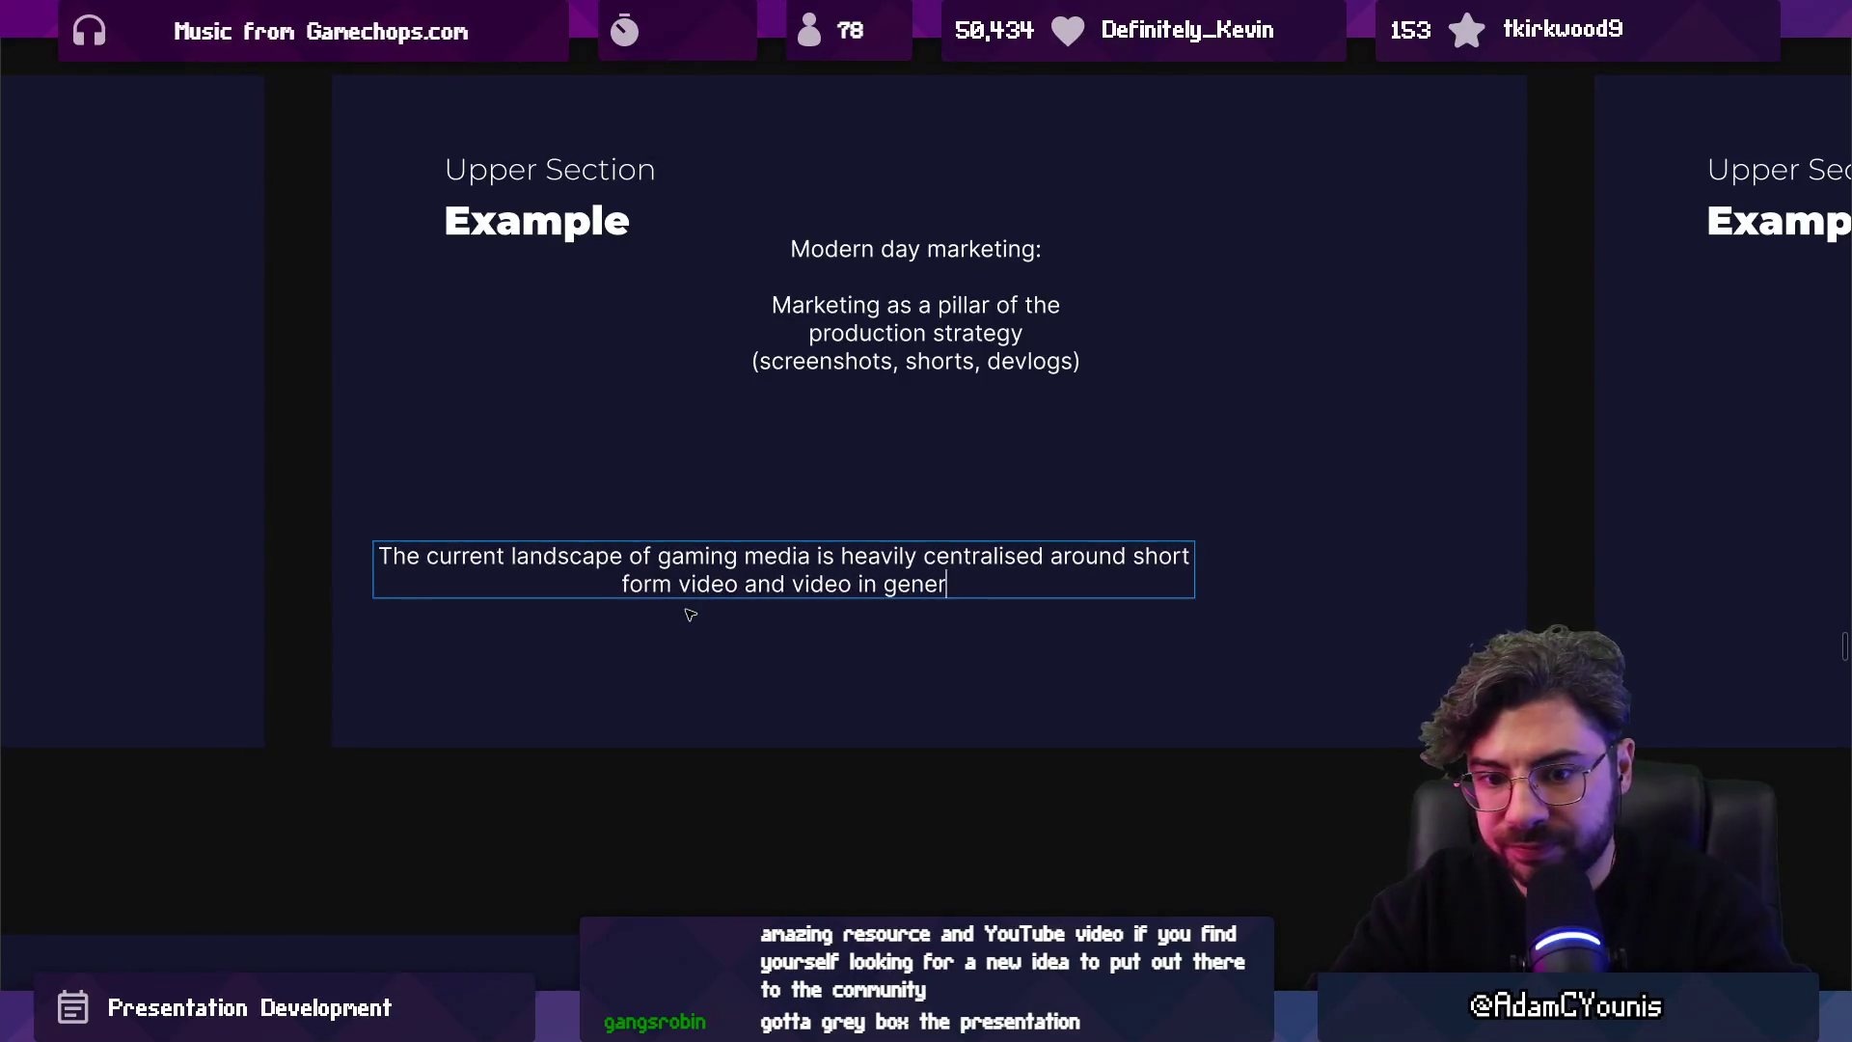
pyautogui.write('al.')
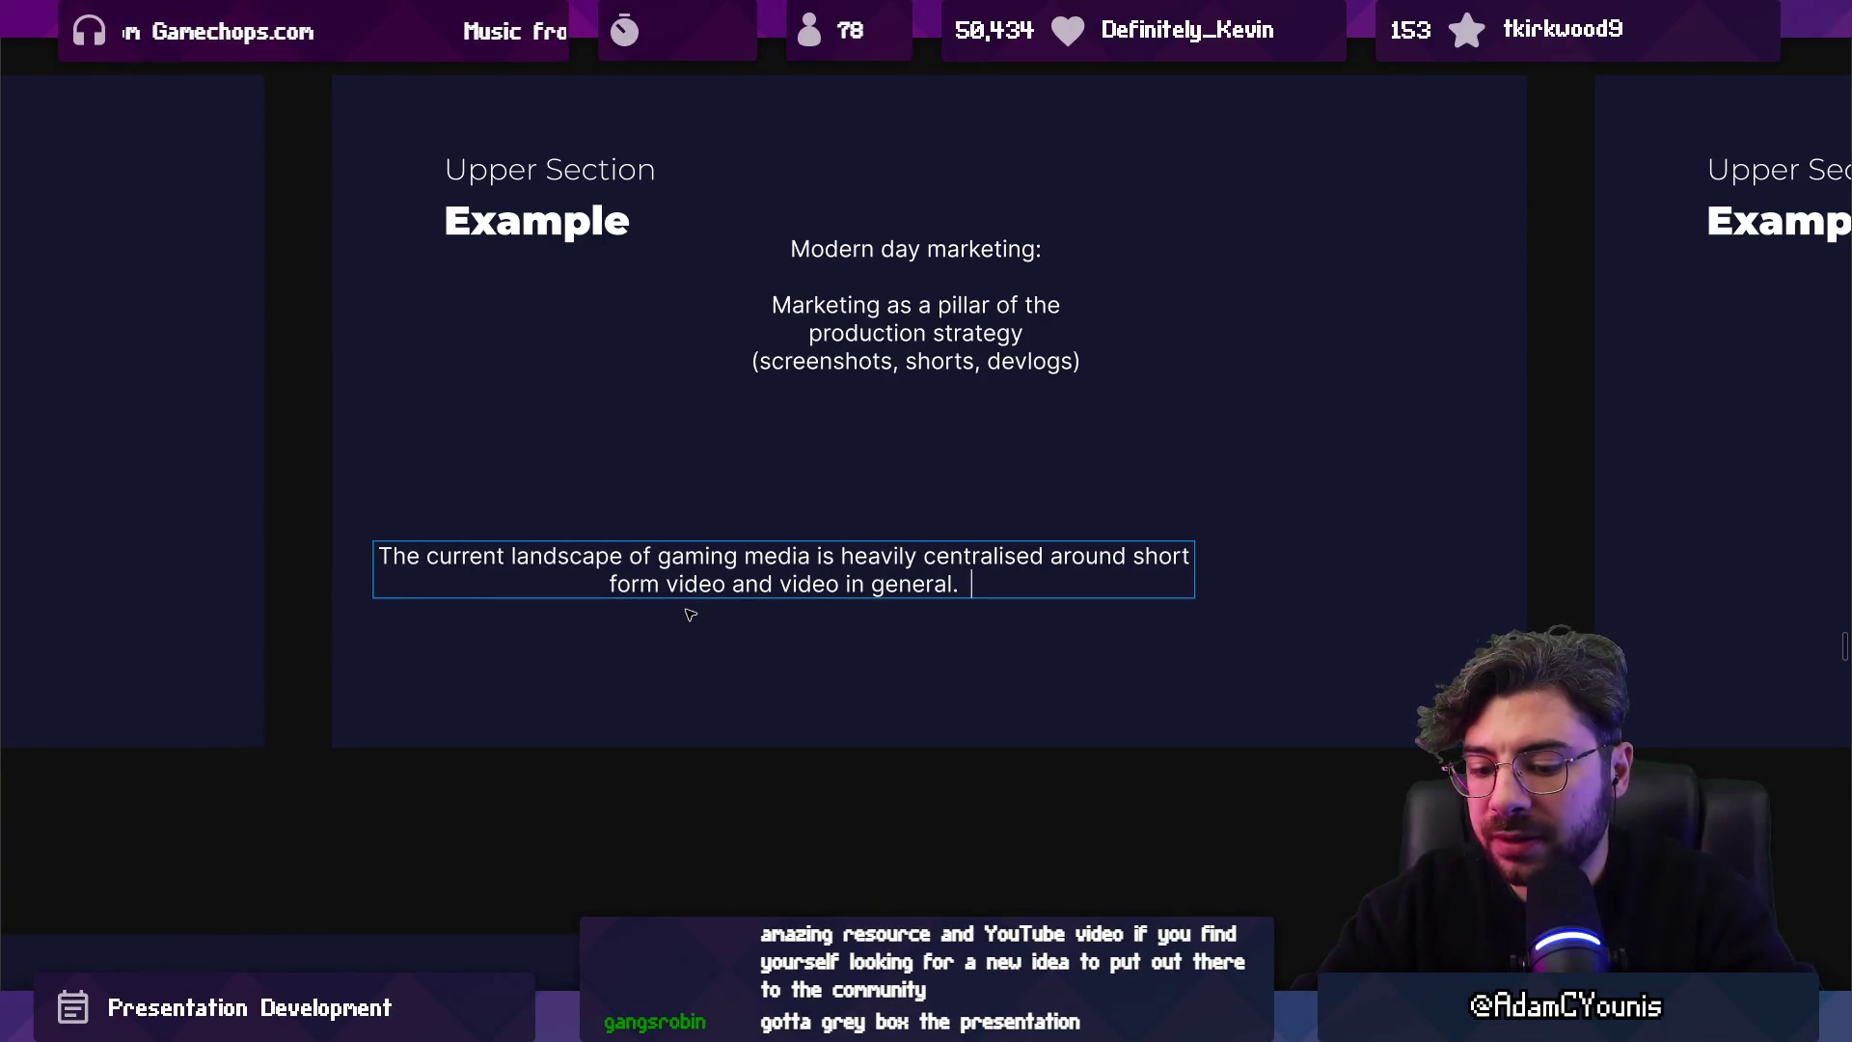
# - Add 'Having your game be presentable before it's even a real game is', removing the extra space after 'general.'
pyautogui.write('Having ')
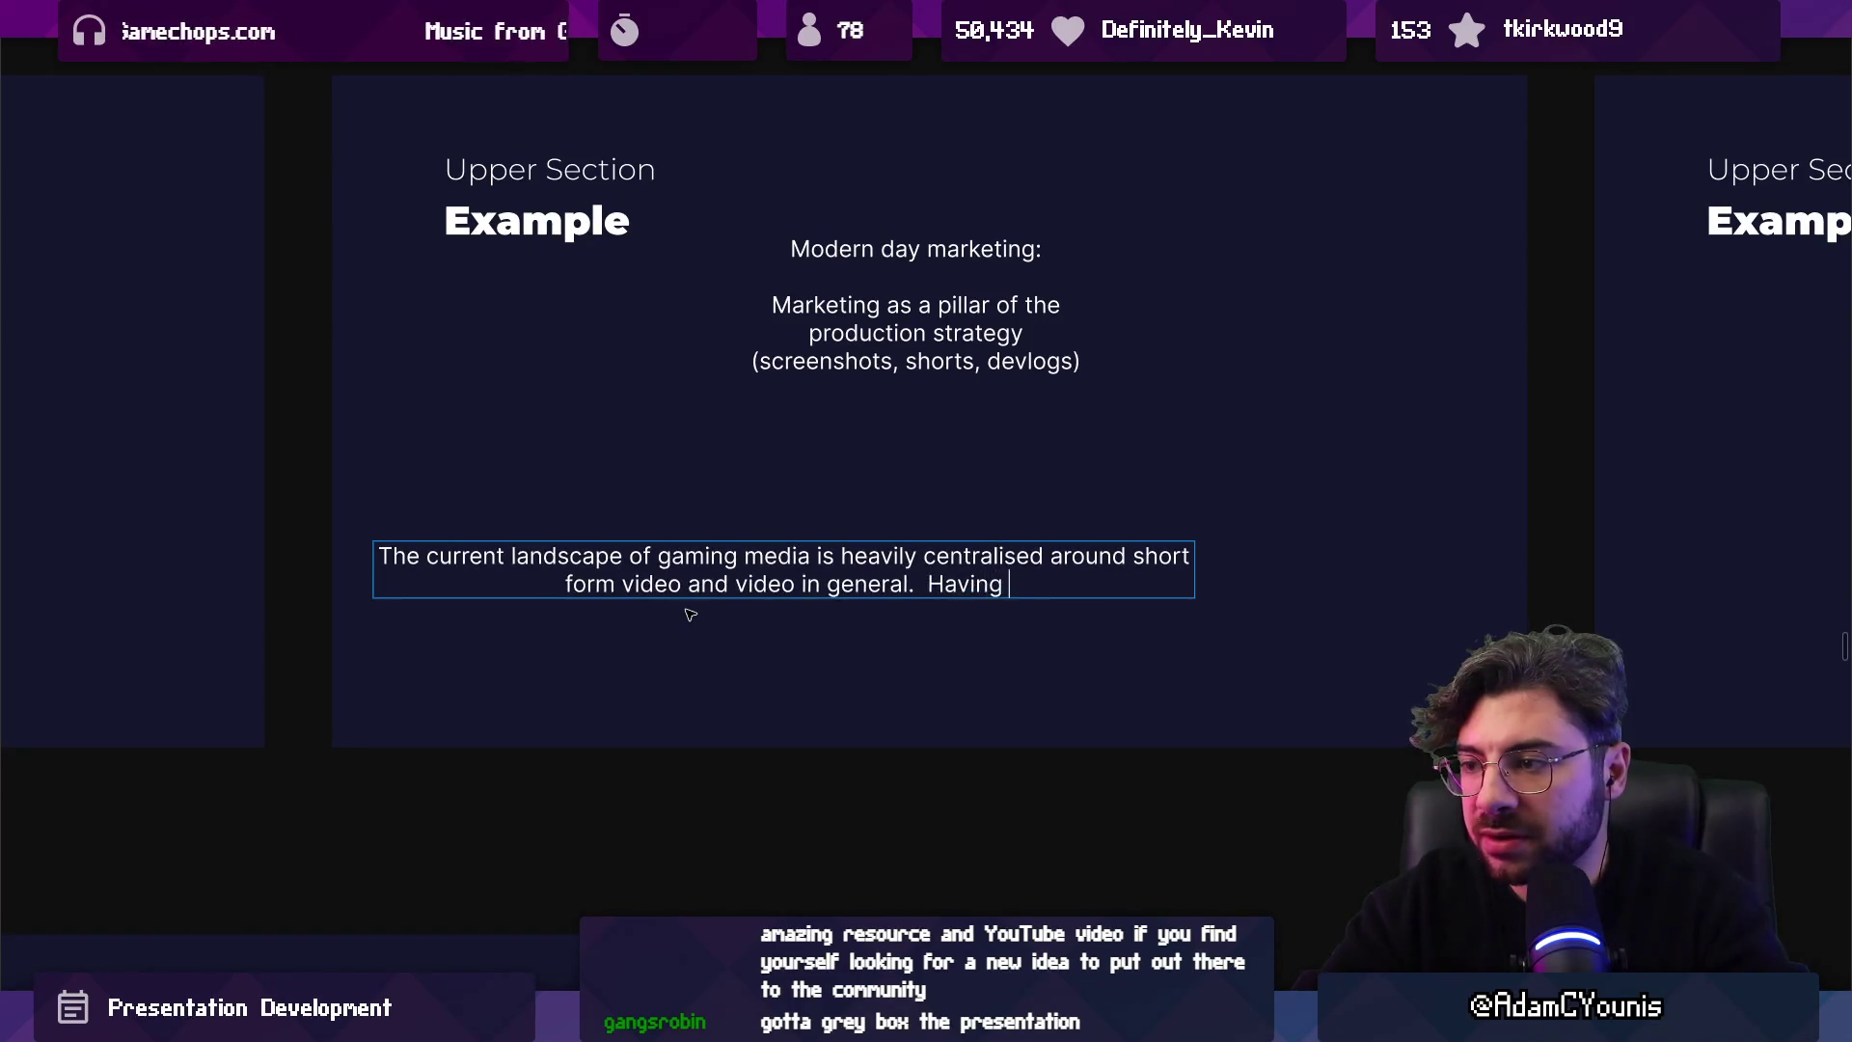
pyautogui.write('your game be pres')
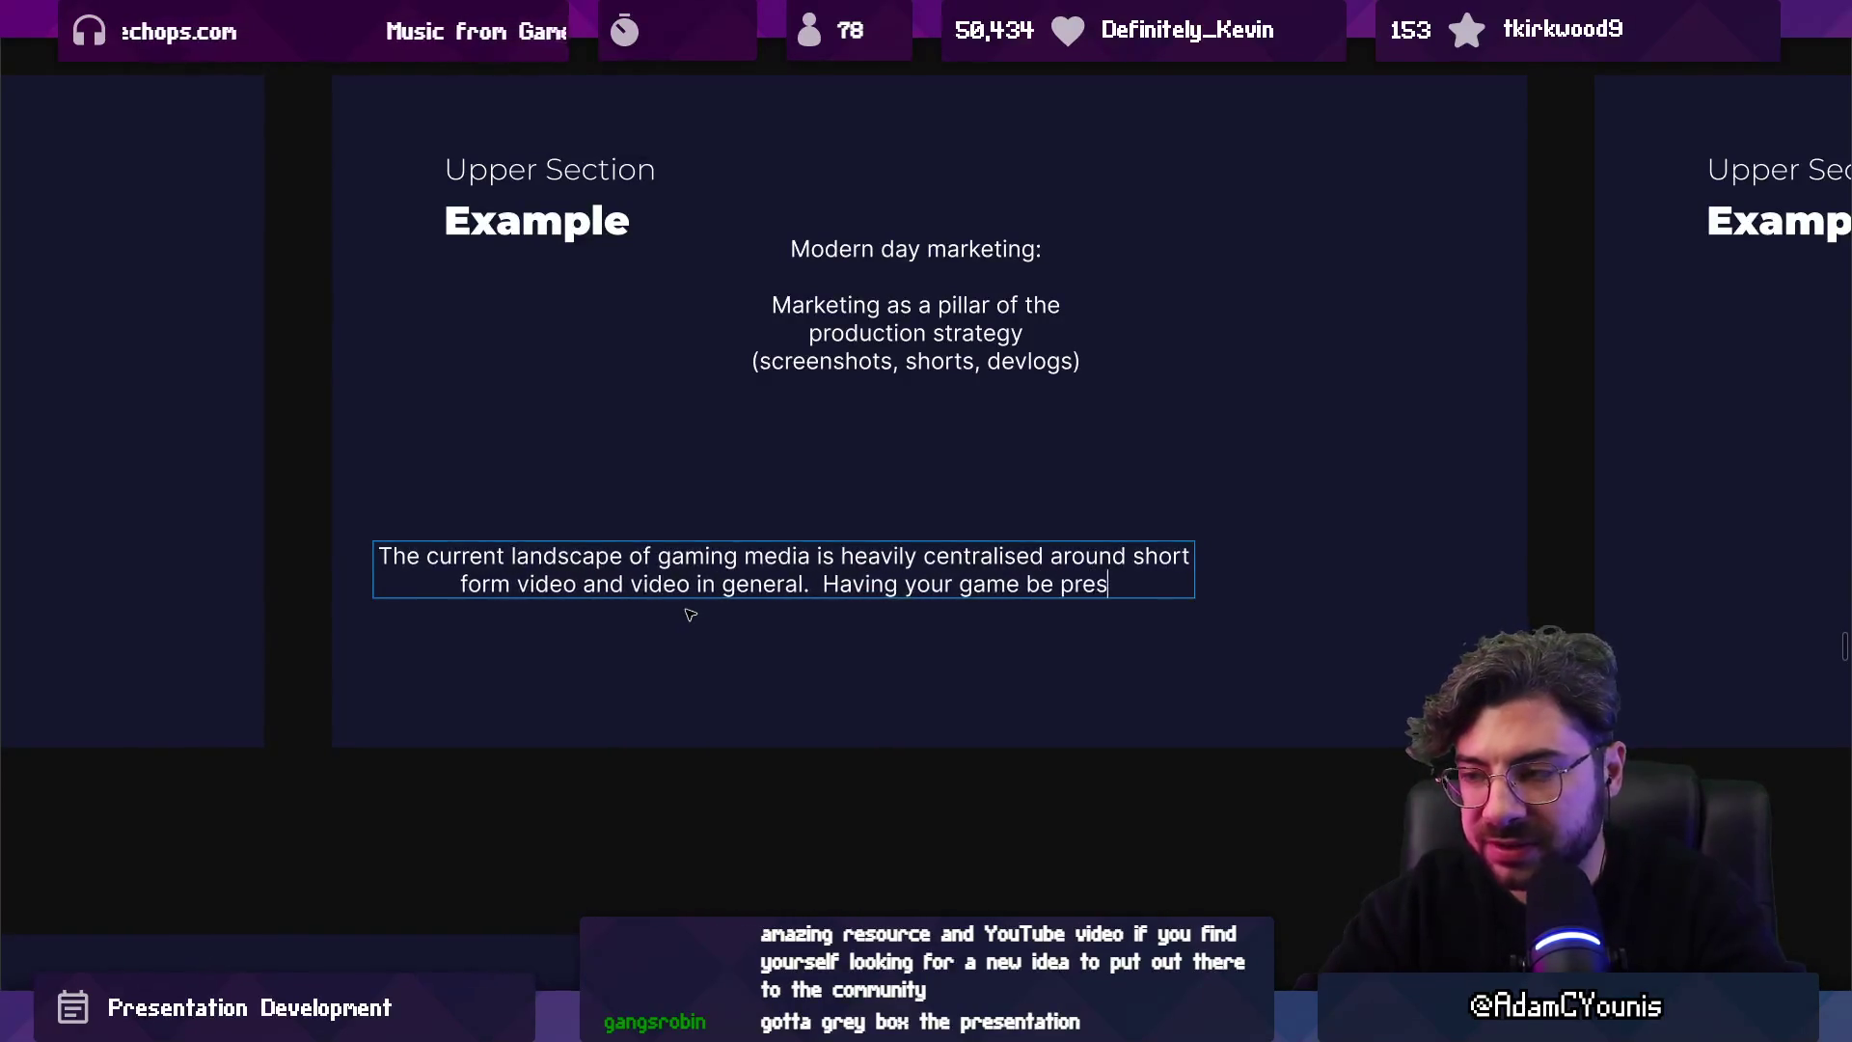
pyautogui.write('entable before it')
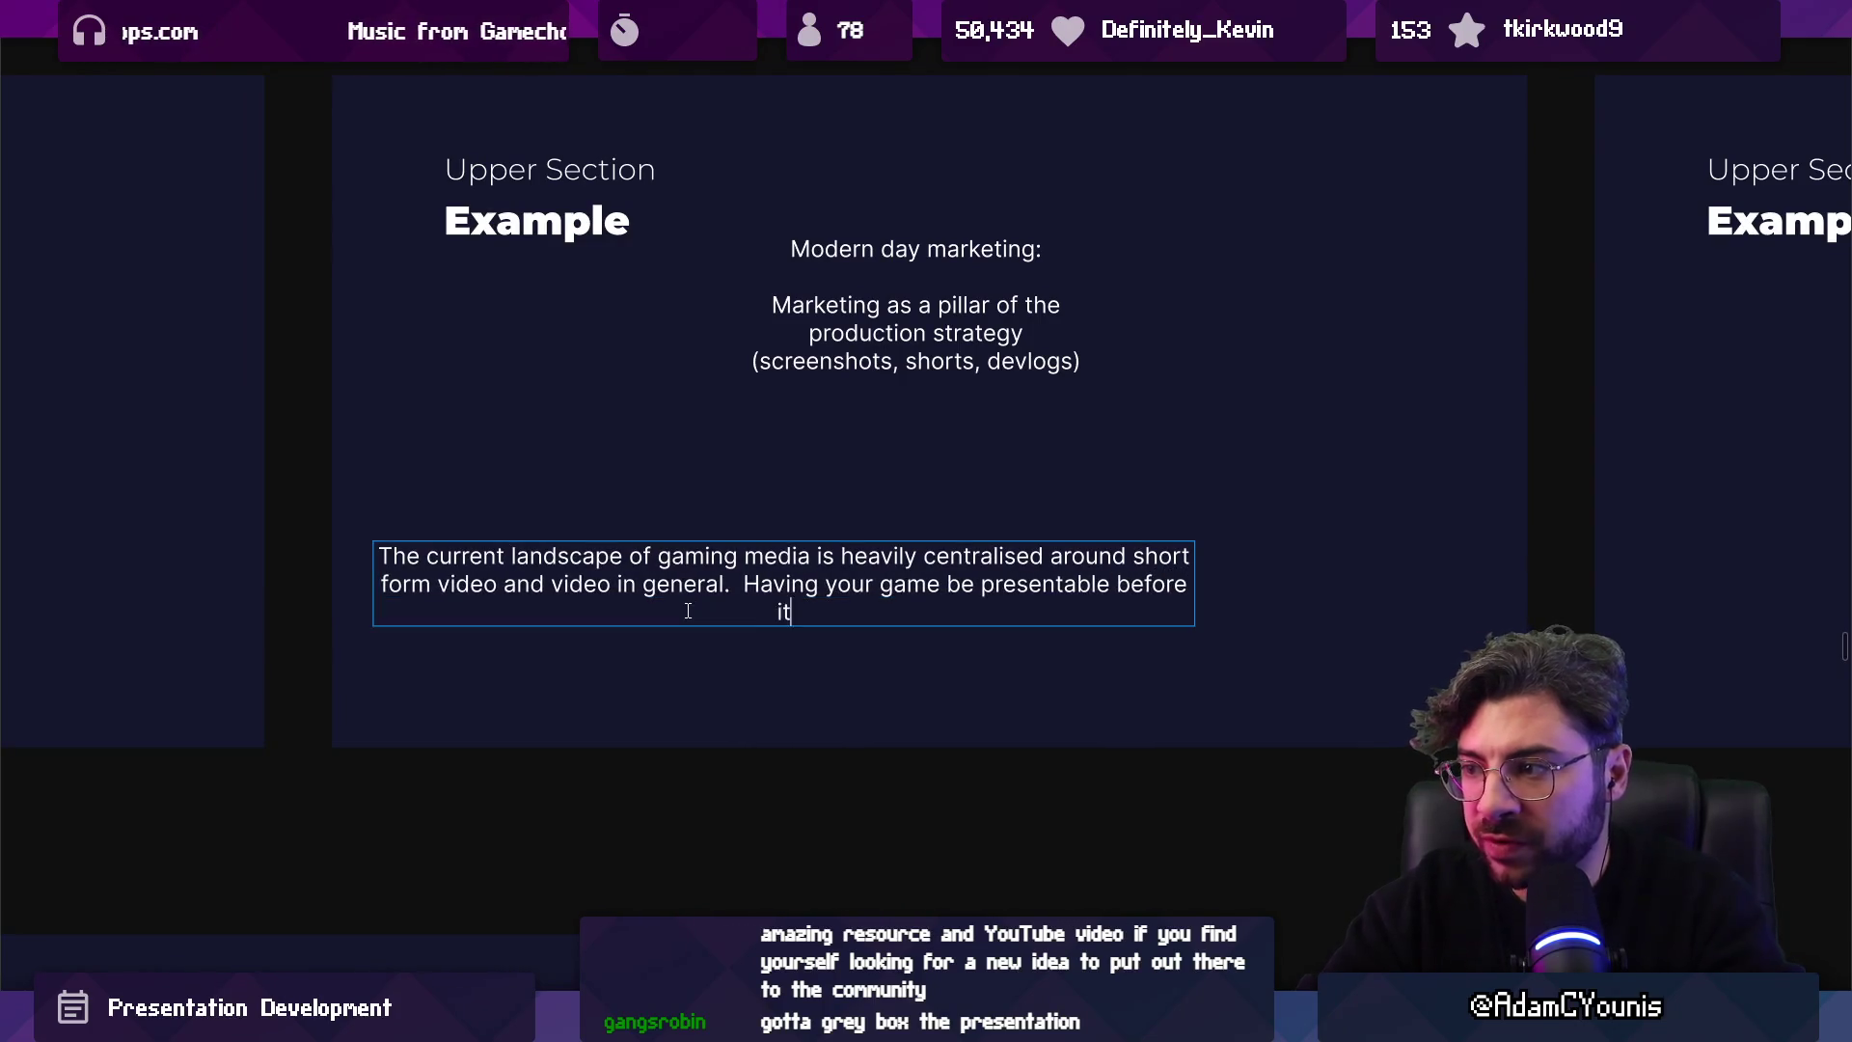
pyautogui.write("'s even a real ")
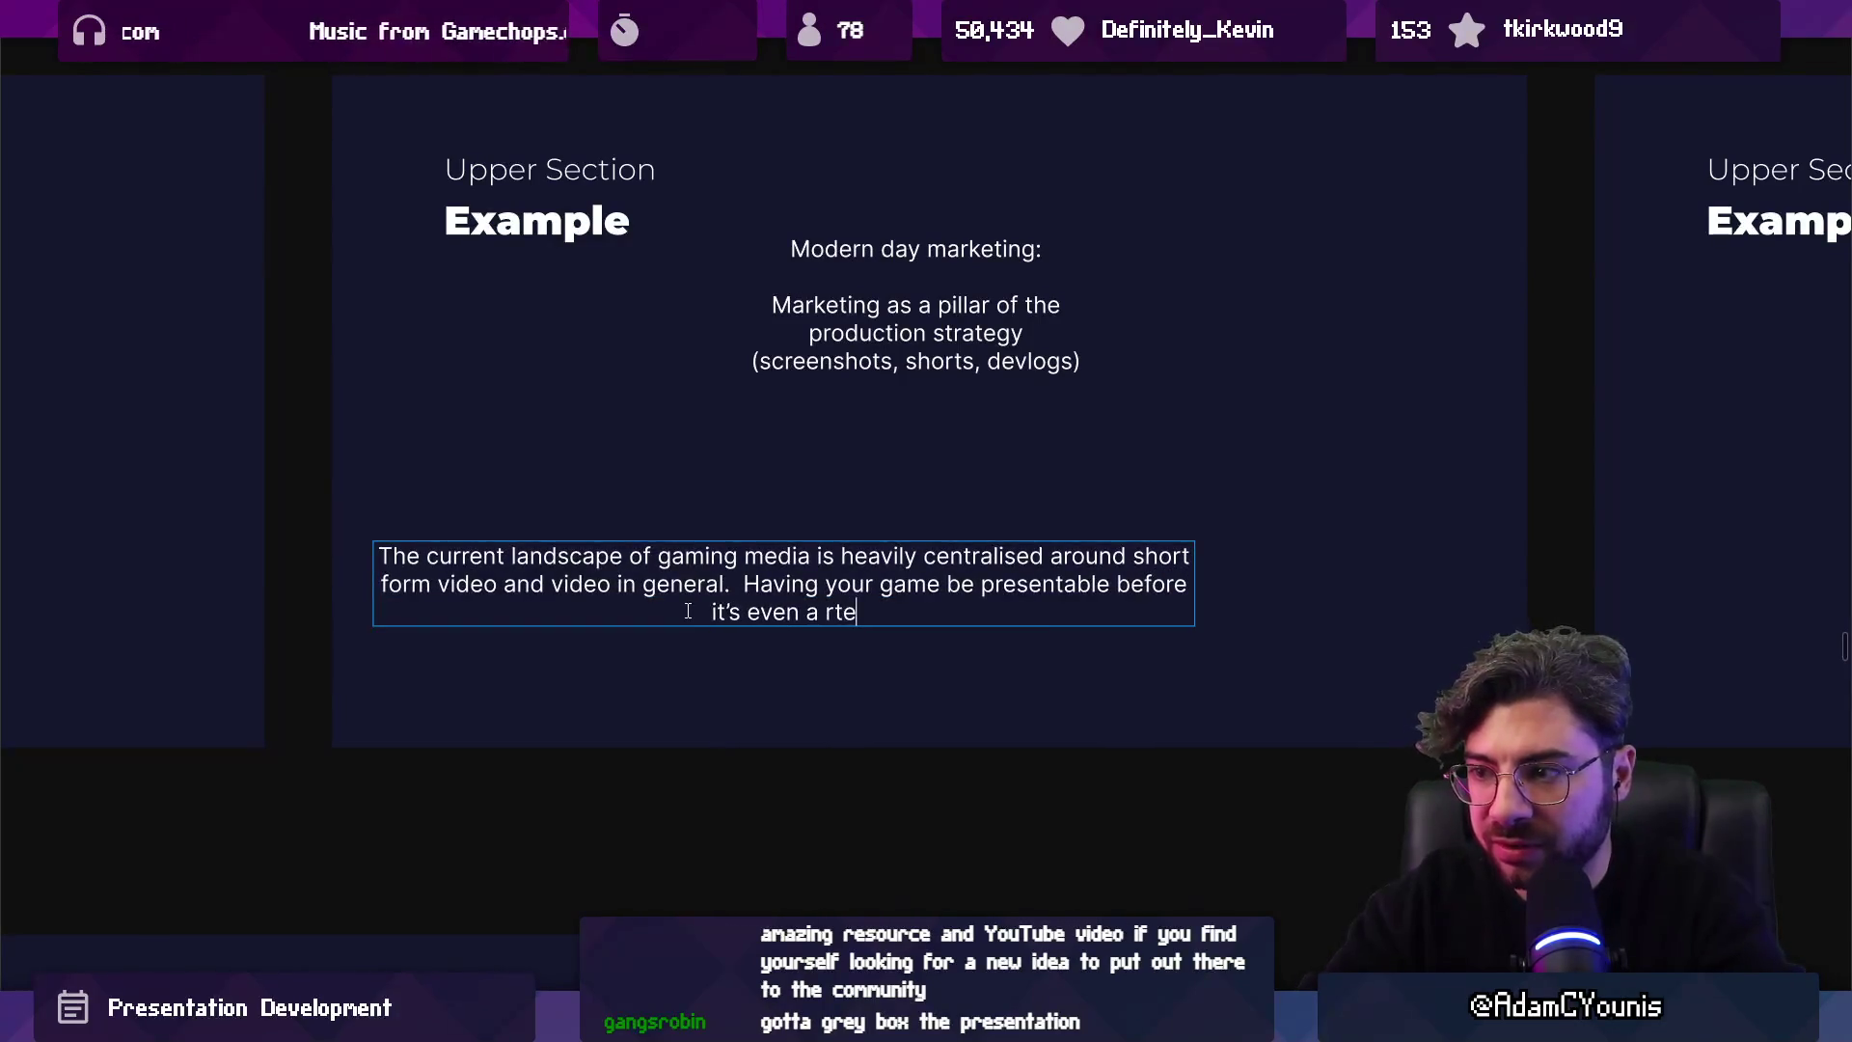
pyautogui.write('game is')
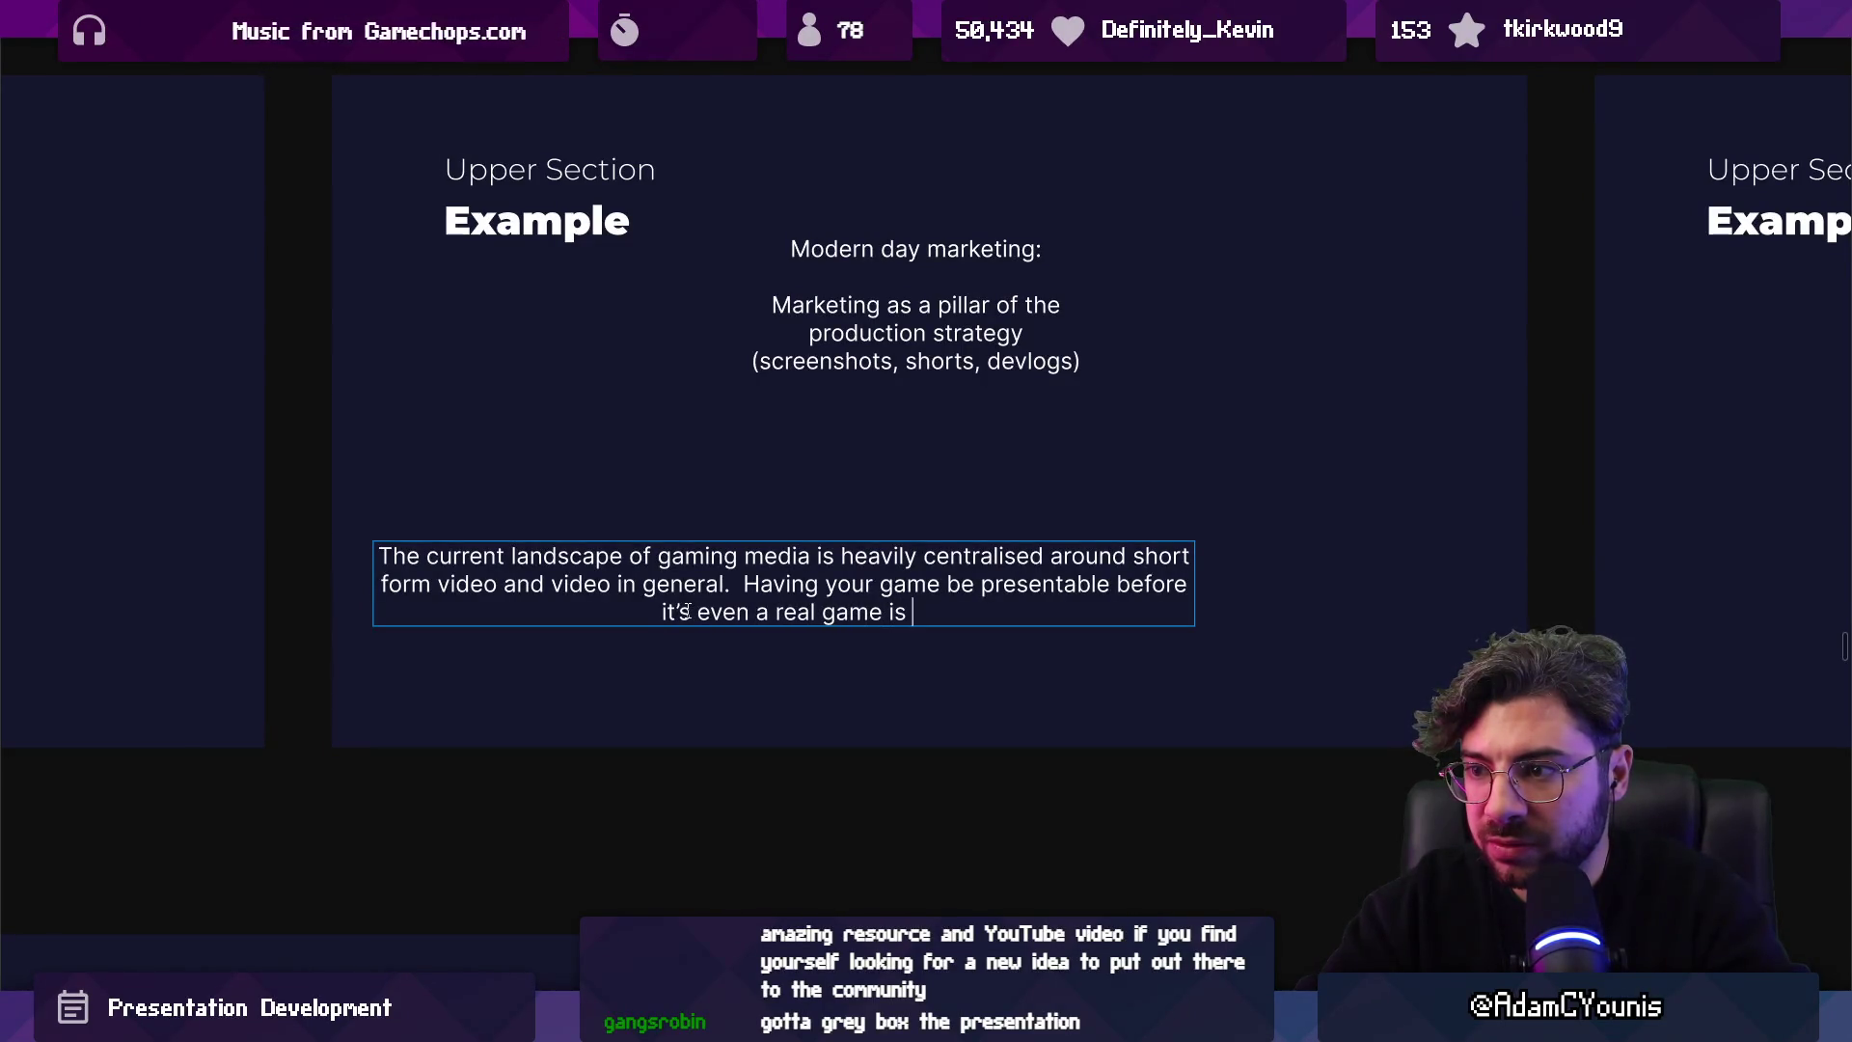
pyautogui.moveTo(893, 583); pyautogui.dragTo(642, 584)
pyautogui.click(725, 583)
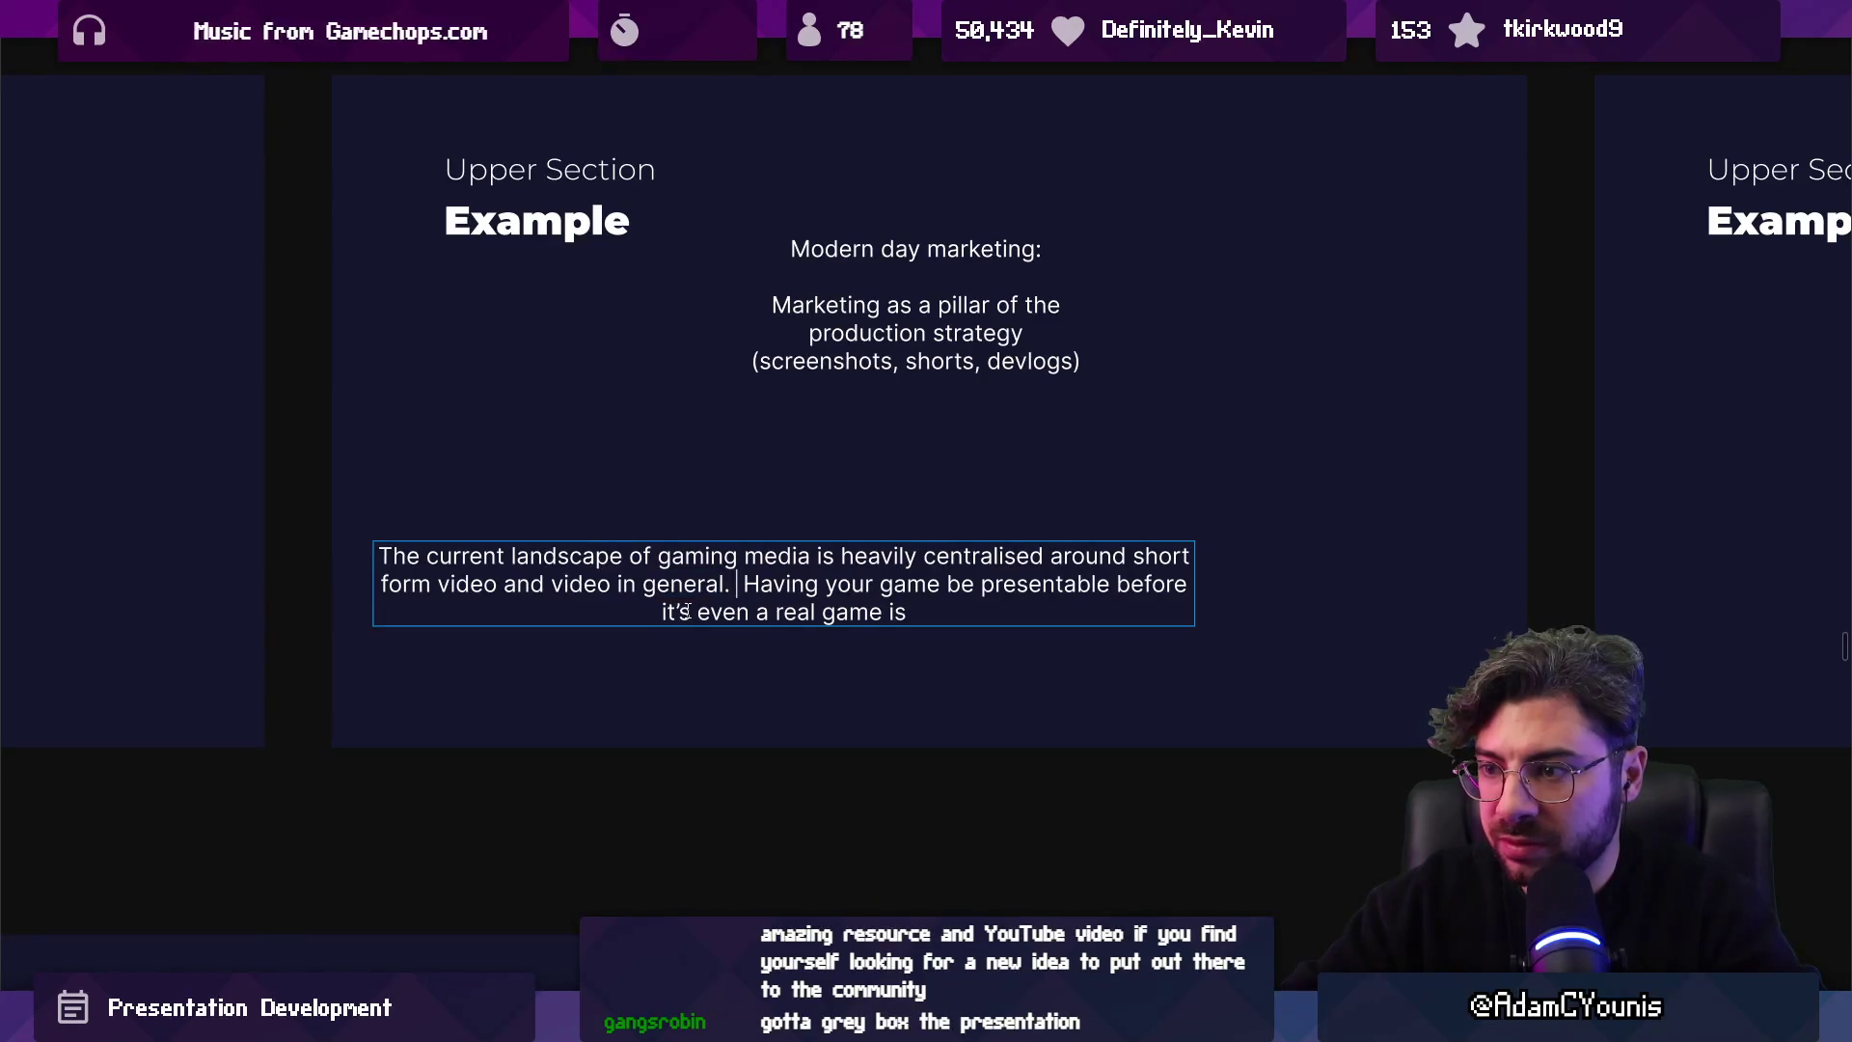
pyautogui.press('Delete')
pyautogui.hotkey('ctrl', 'End')
pyautogui.write('a ')
pyautogui.write('reality')
pyautogui.hotkey('ctrl', 'BackSpace')
pyautogui.write('strange and unintuitive')
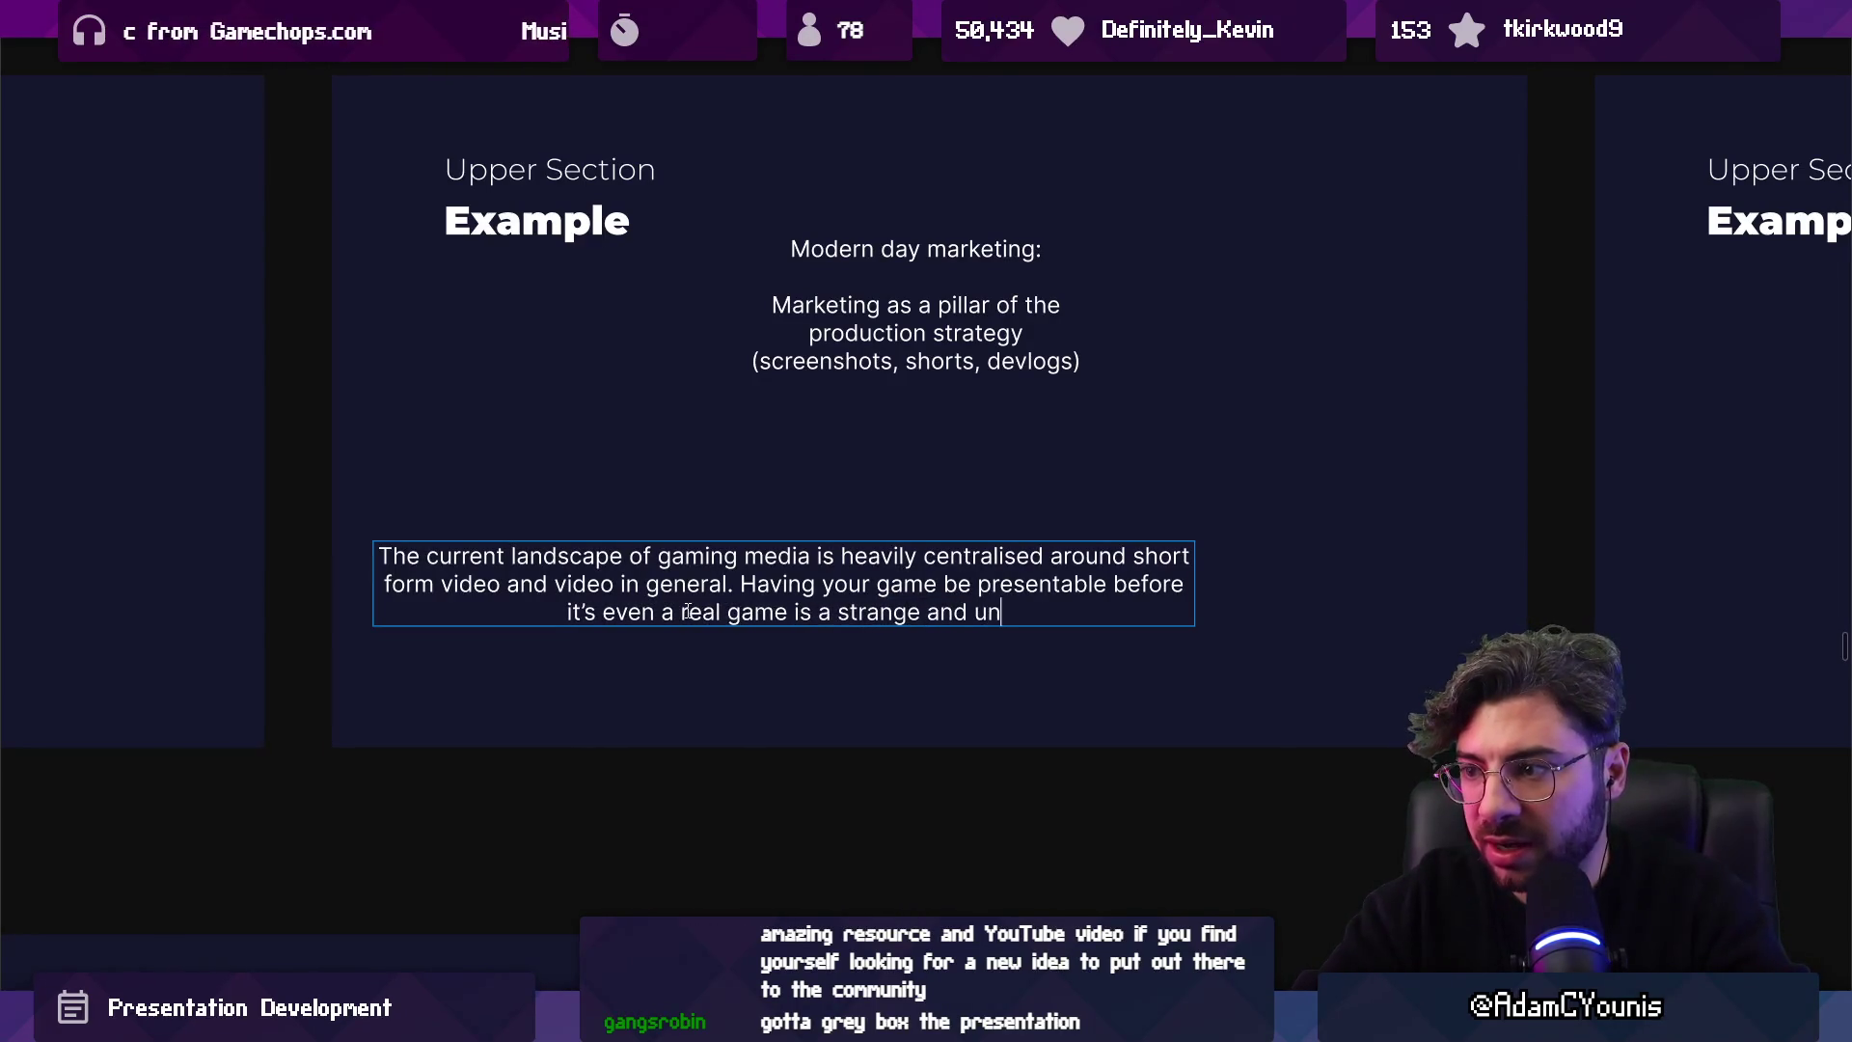
pyautogui.hotkey('ctrl', 'BackSpace')
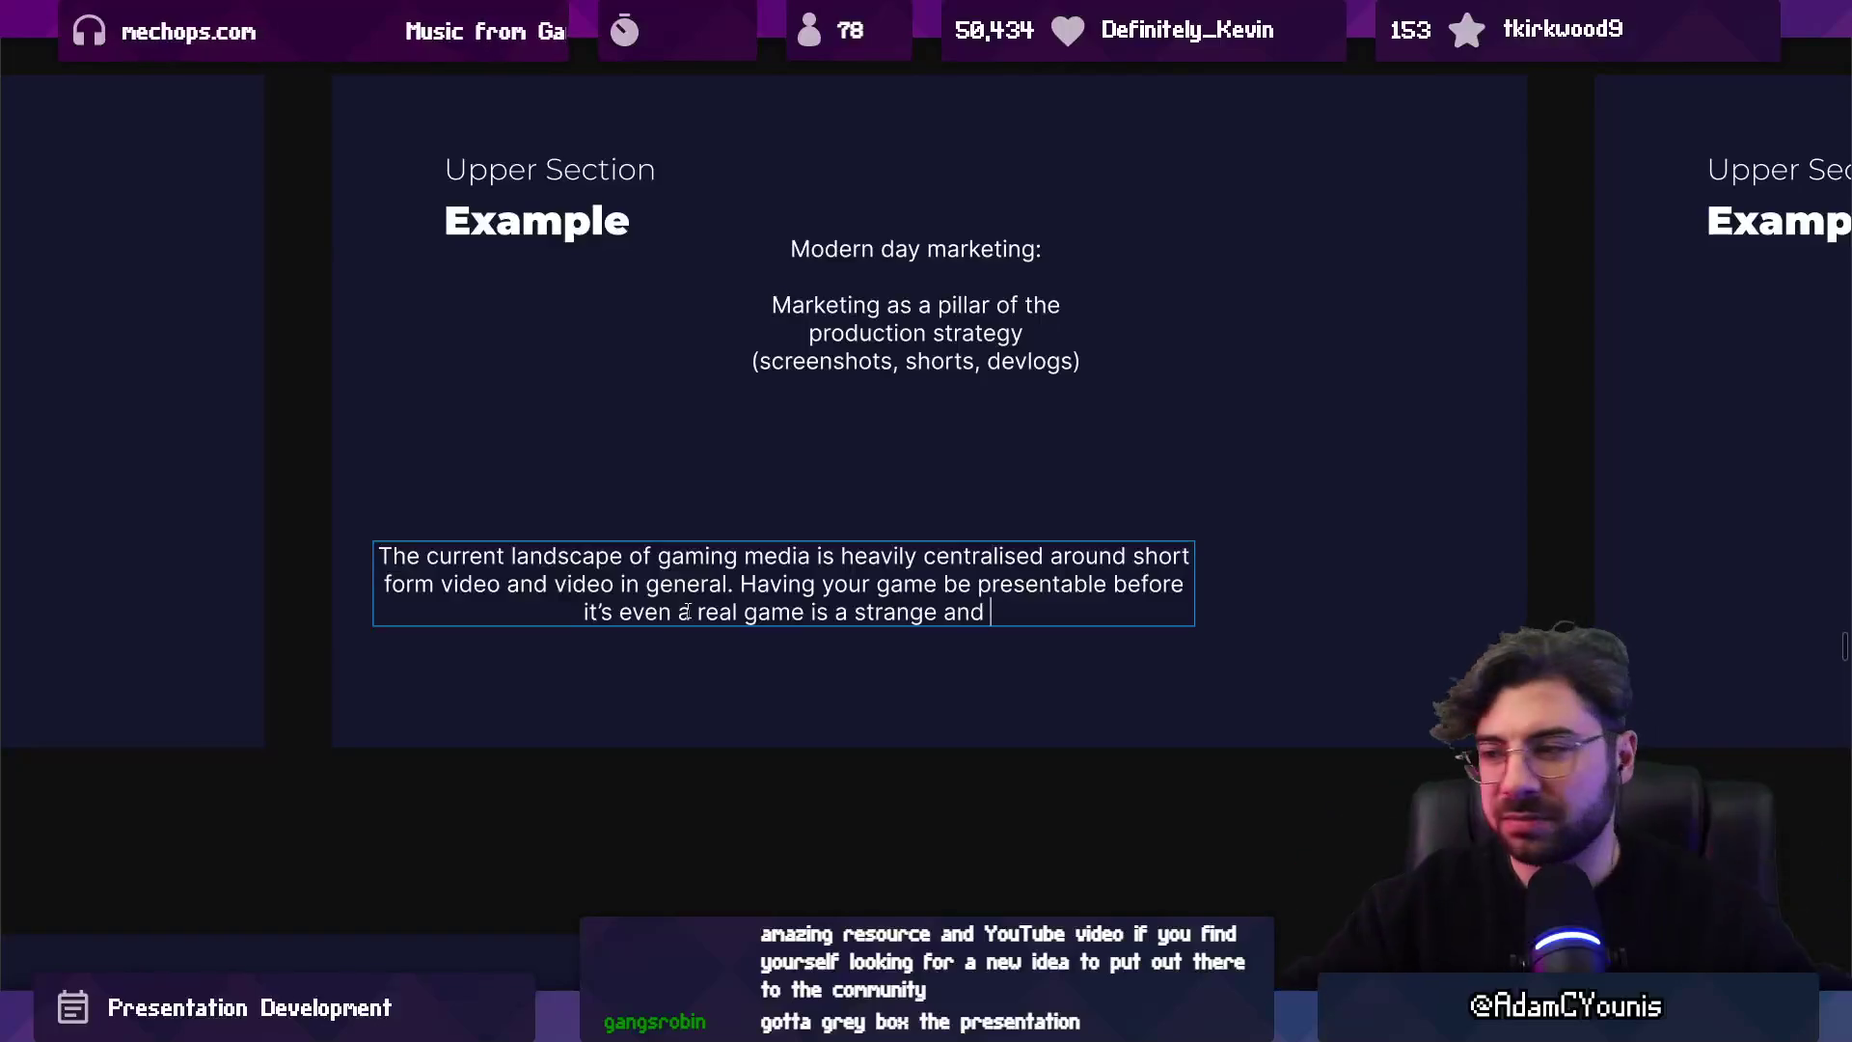
pyautogui.hotkey('ctrl', 'shift', 'Left')
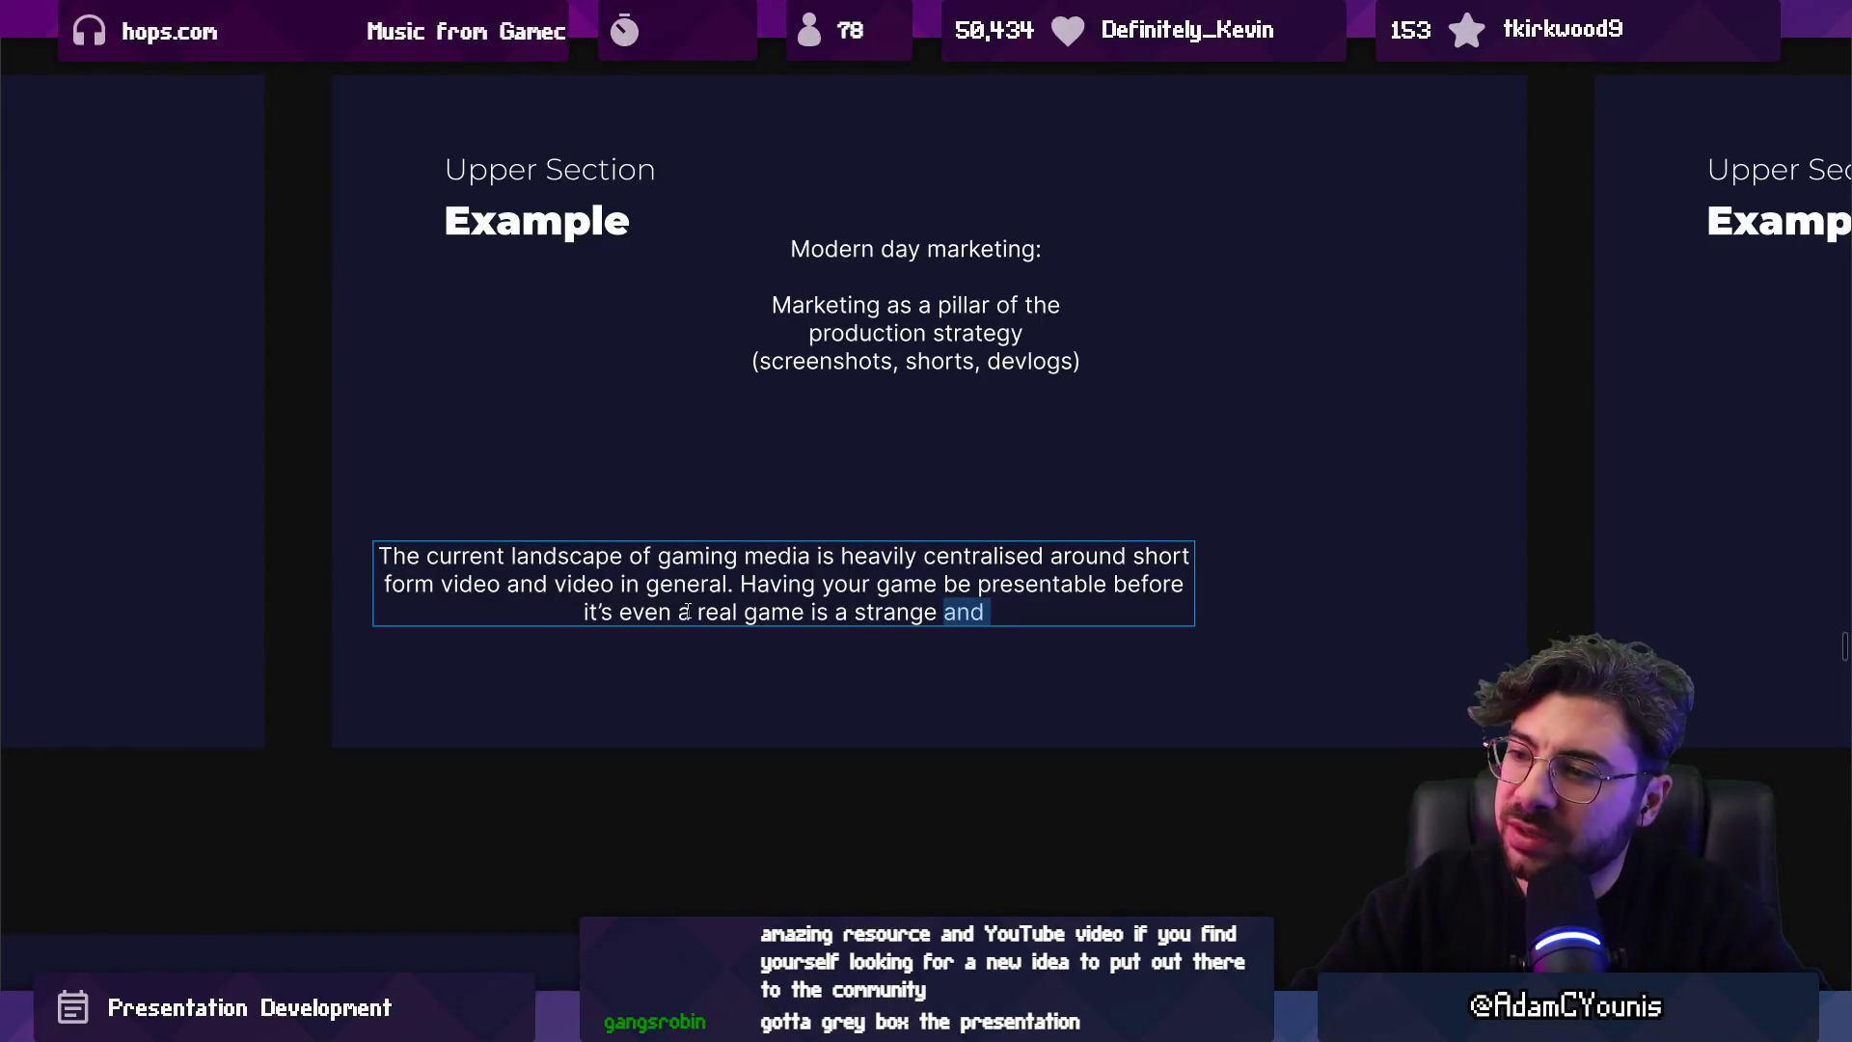
pyautogui.hotkey('ctrl', 'shift', 'Left')
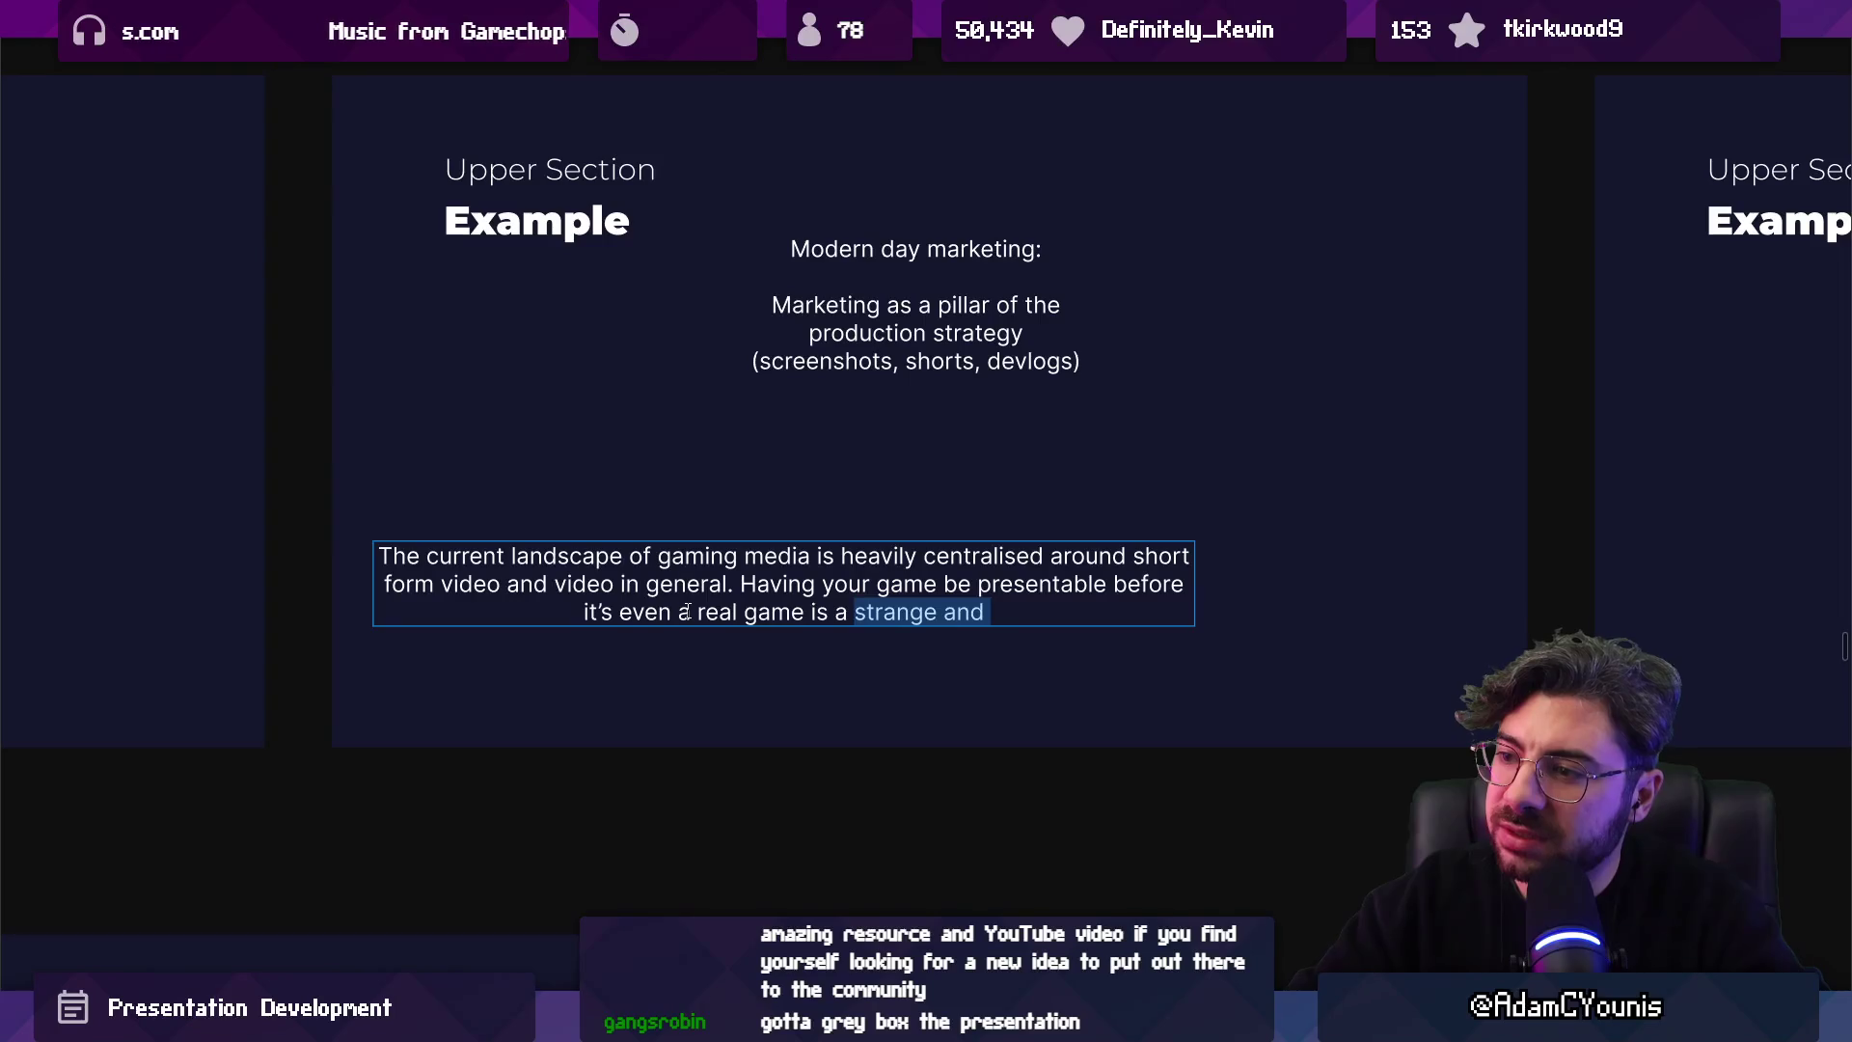
# - Continue the sentence: it is a force that runs in conflict with good game design practice
pyautogui.write('force that ')
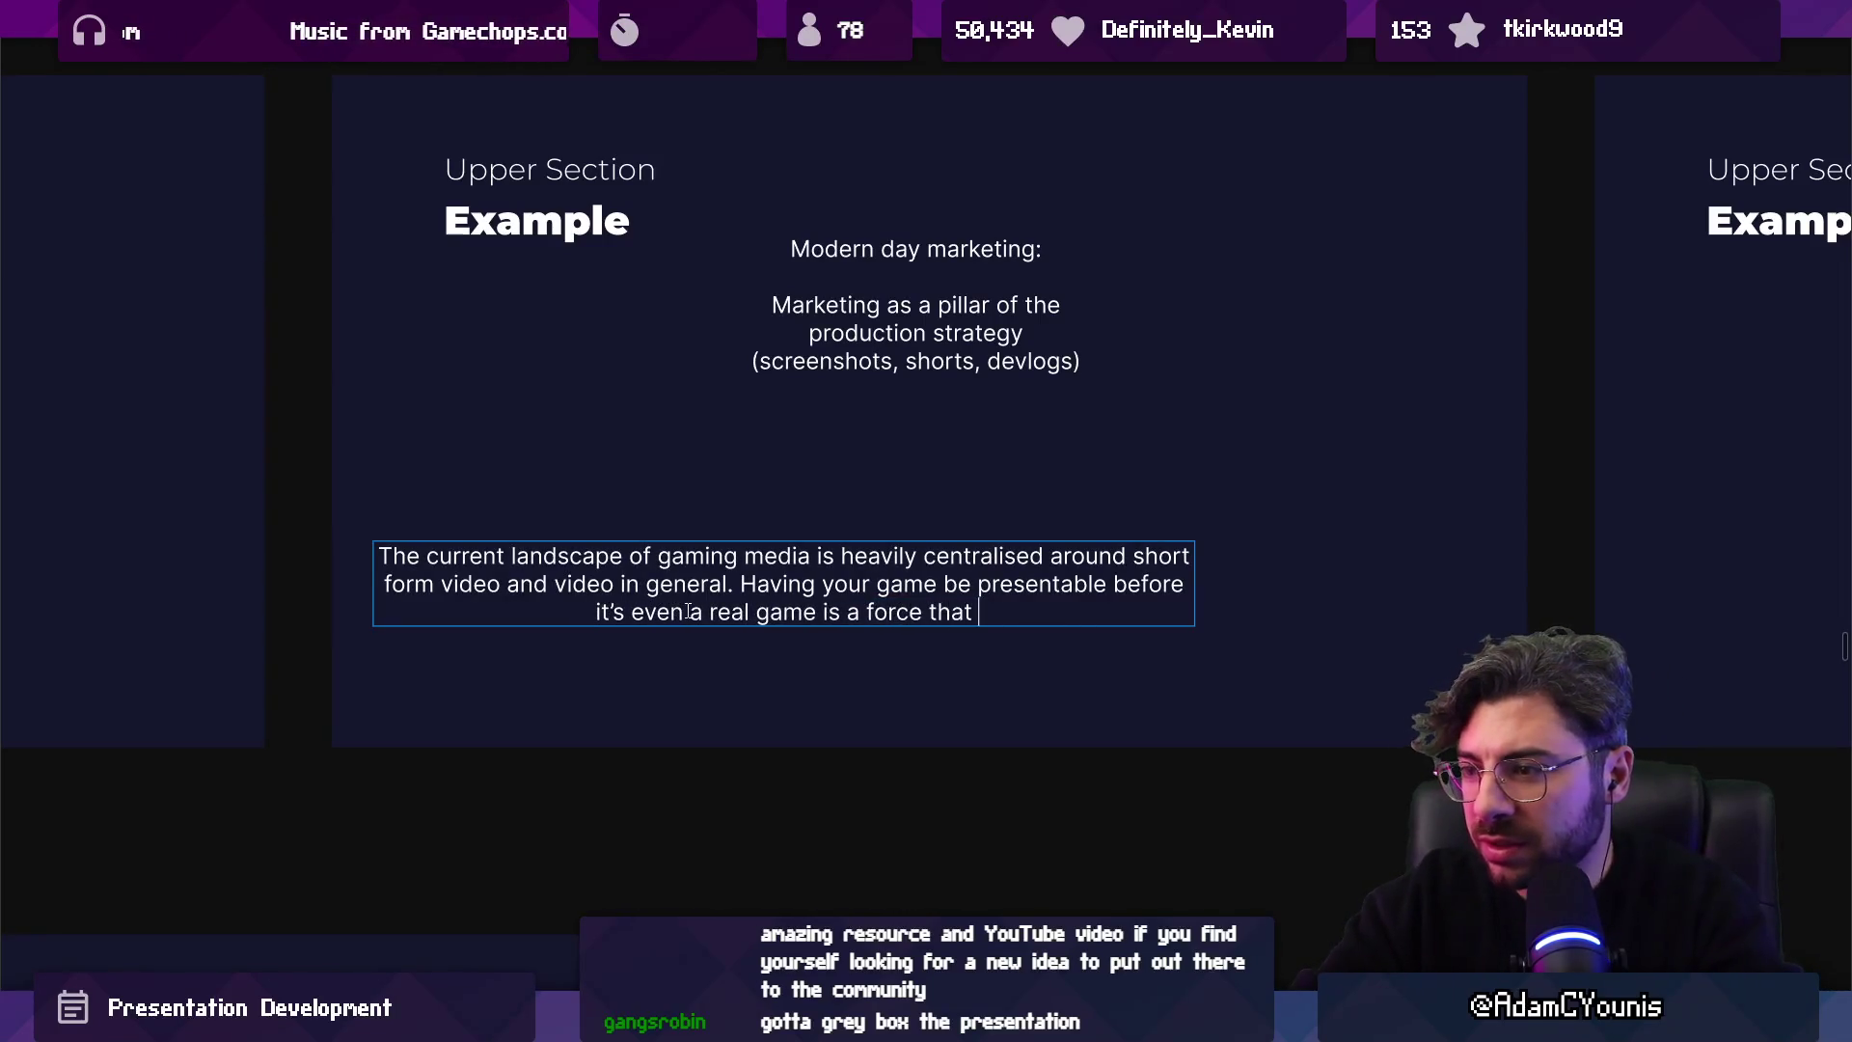
pyautogui.write('runs ')
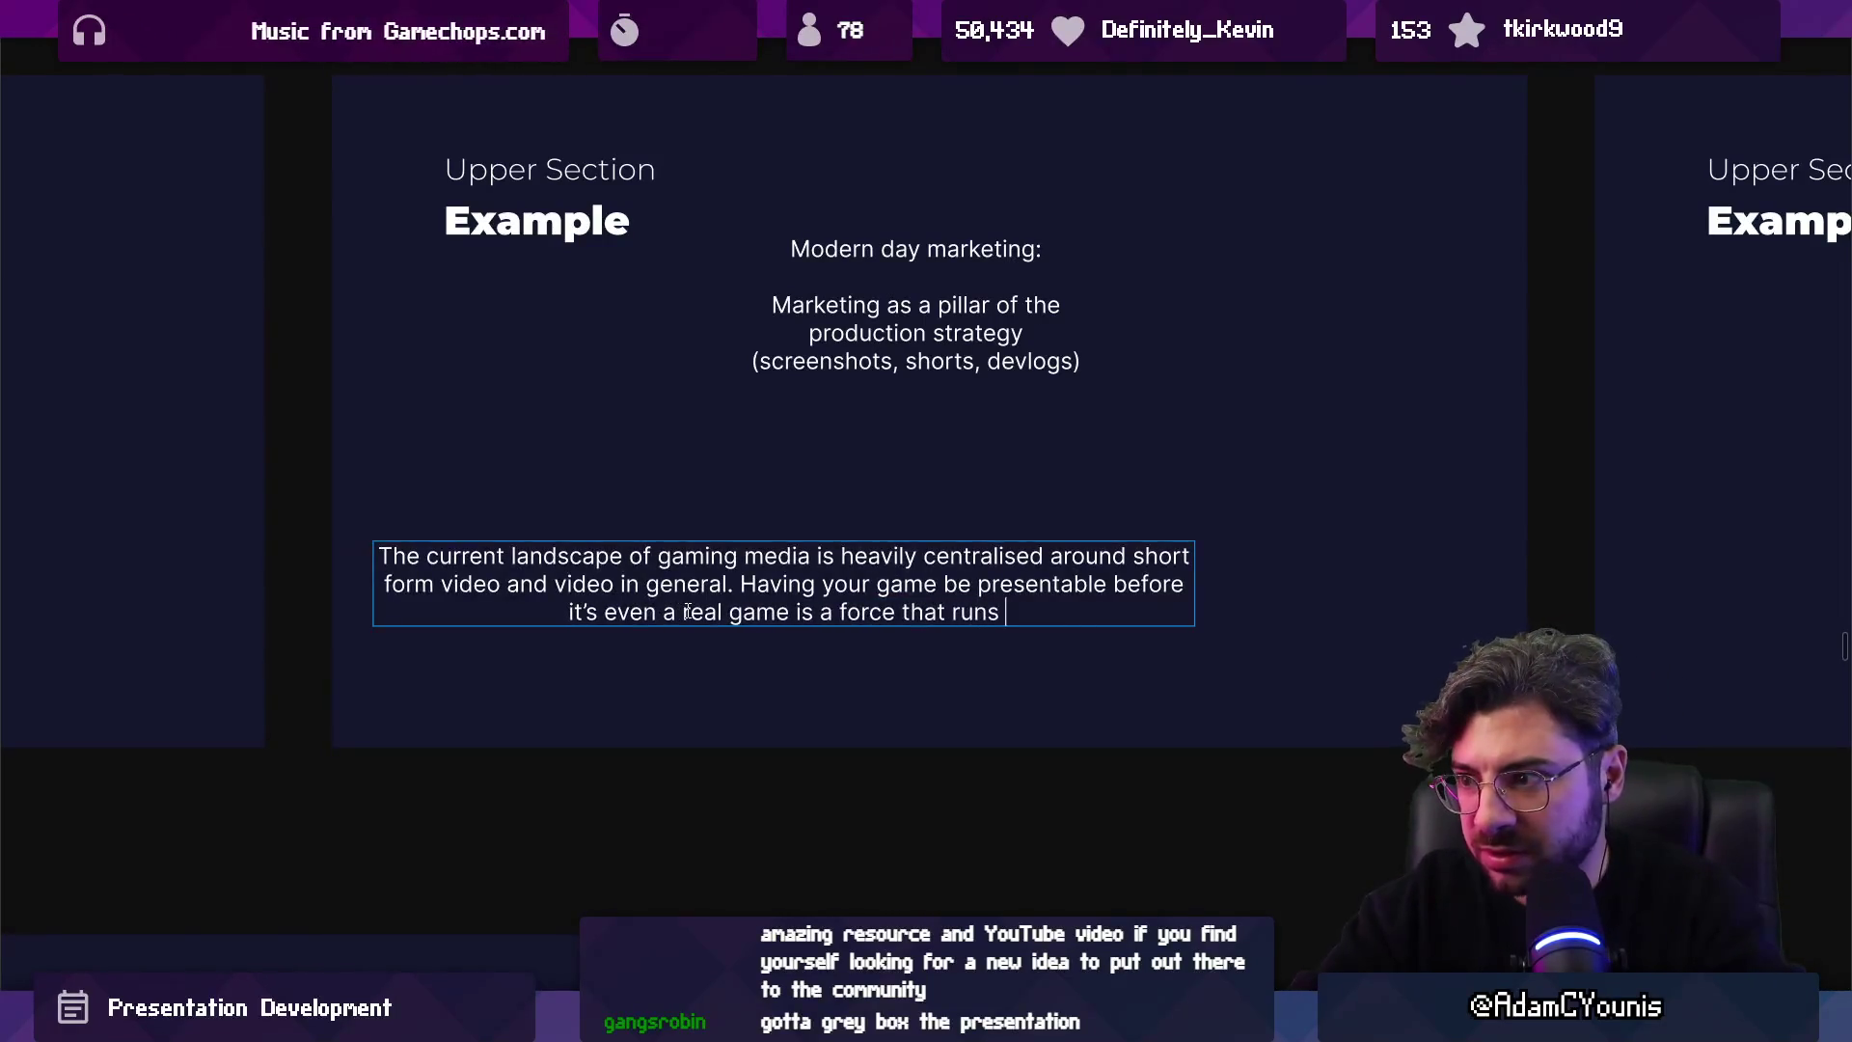
pyautogui.write('perpandivul')
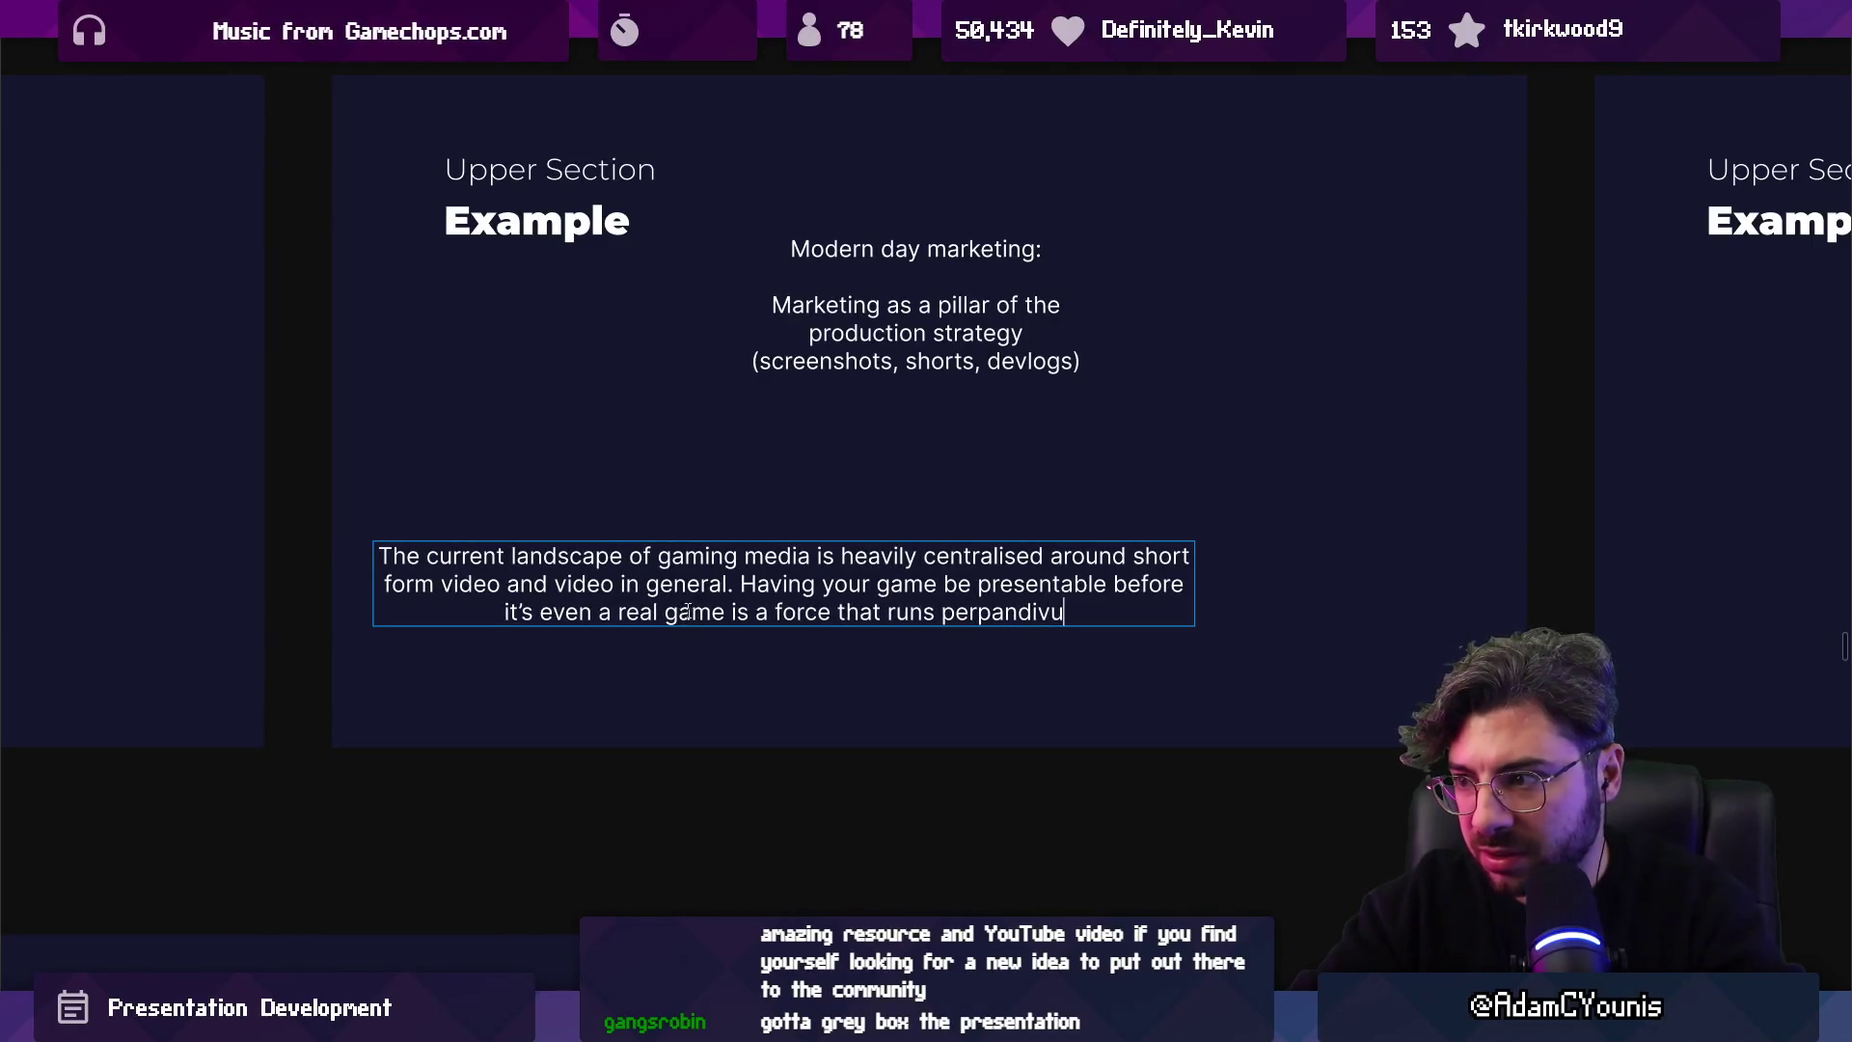
pyautogui.press('BackSpace')
pyautogui.press('BackSpace')
pyautogui.press('BackSpace')
pyautogui.write('cul')
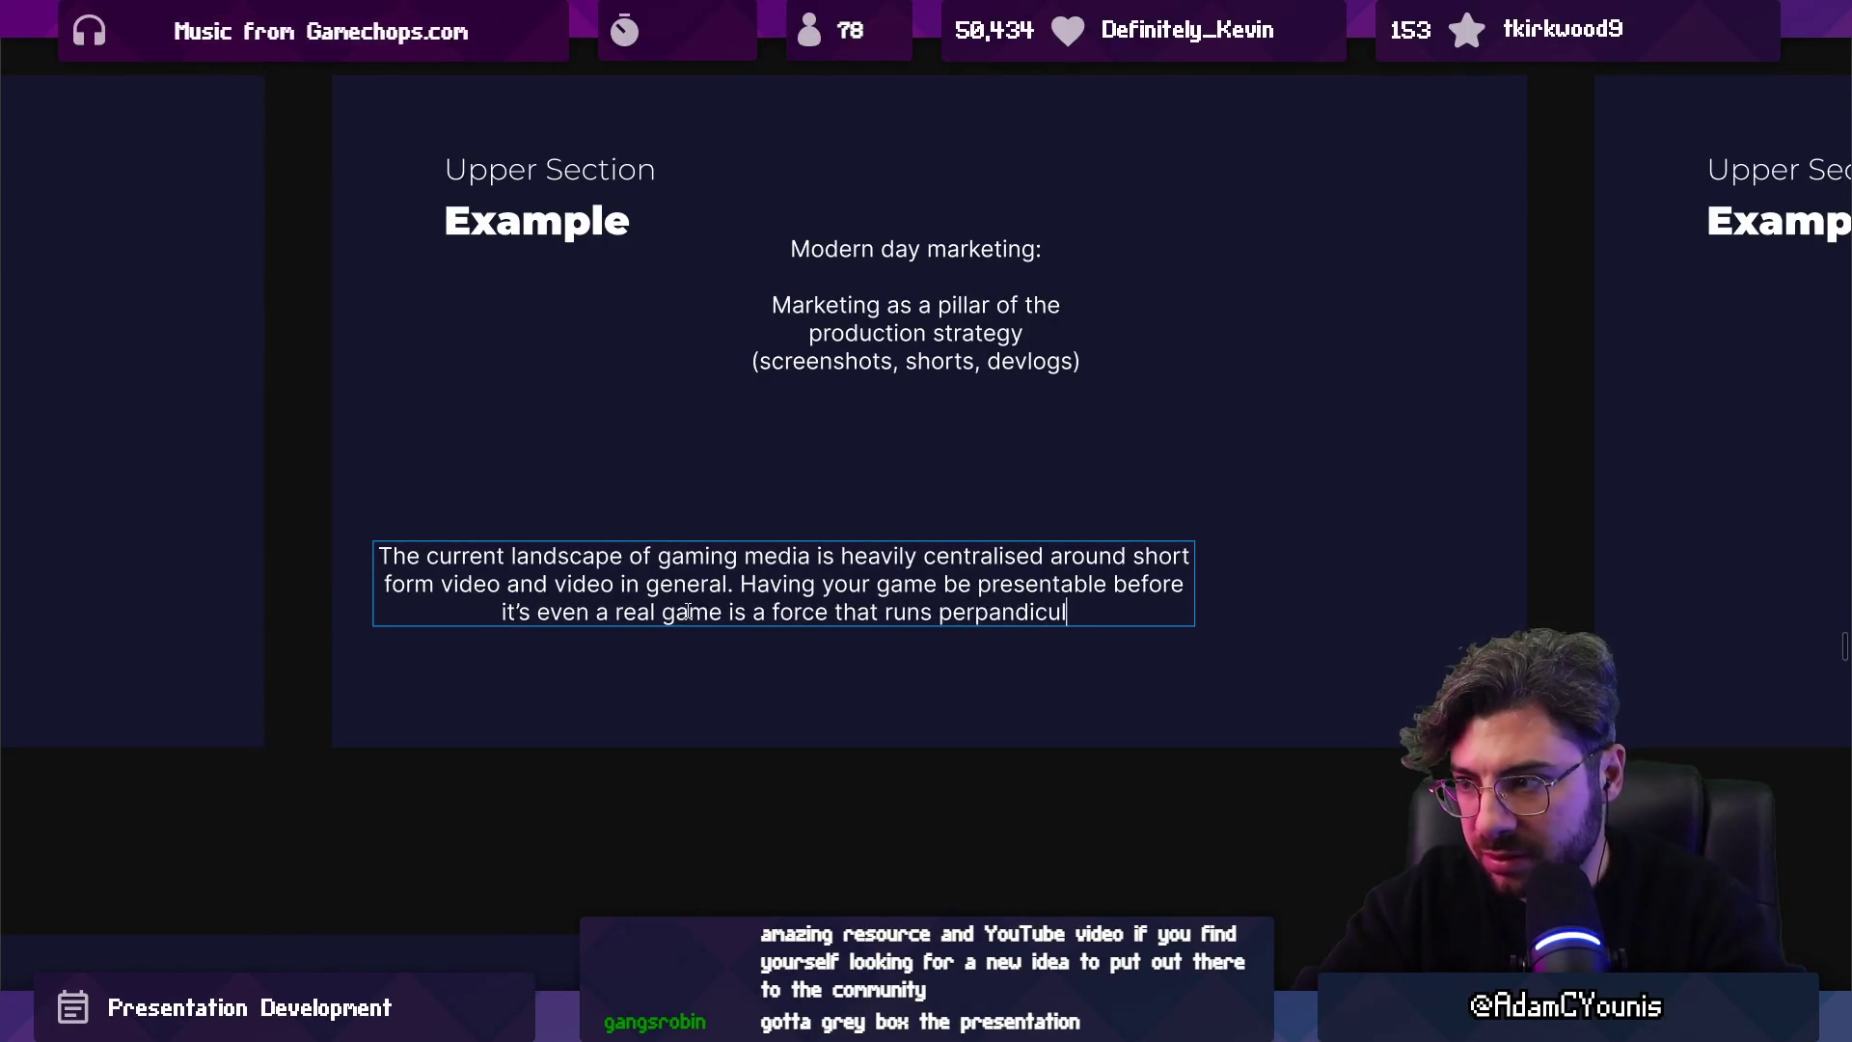
pyautogui.write('ar to ac')
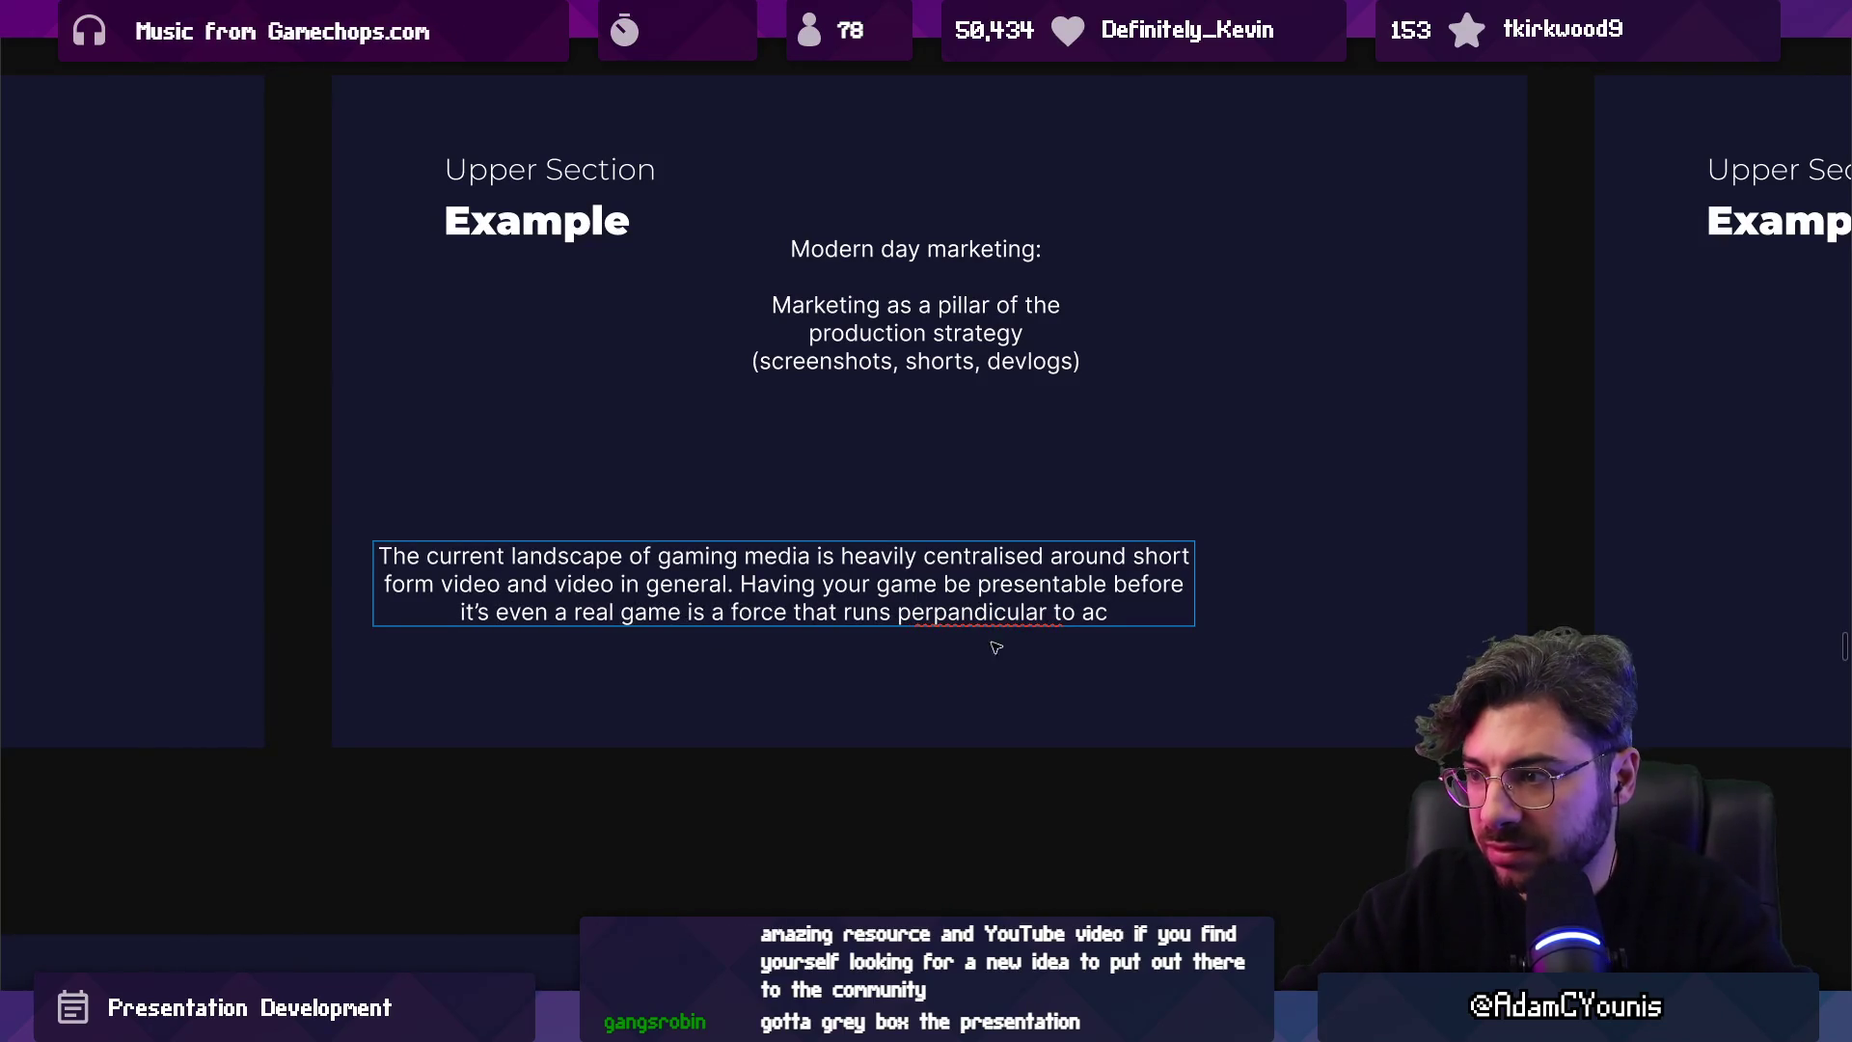
pyautogui.click(1053, 611)
pyautogui.press('Left')
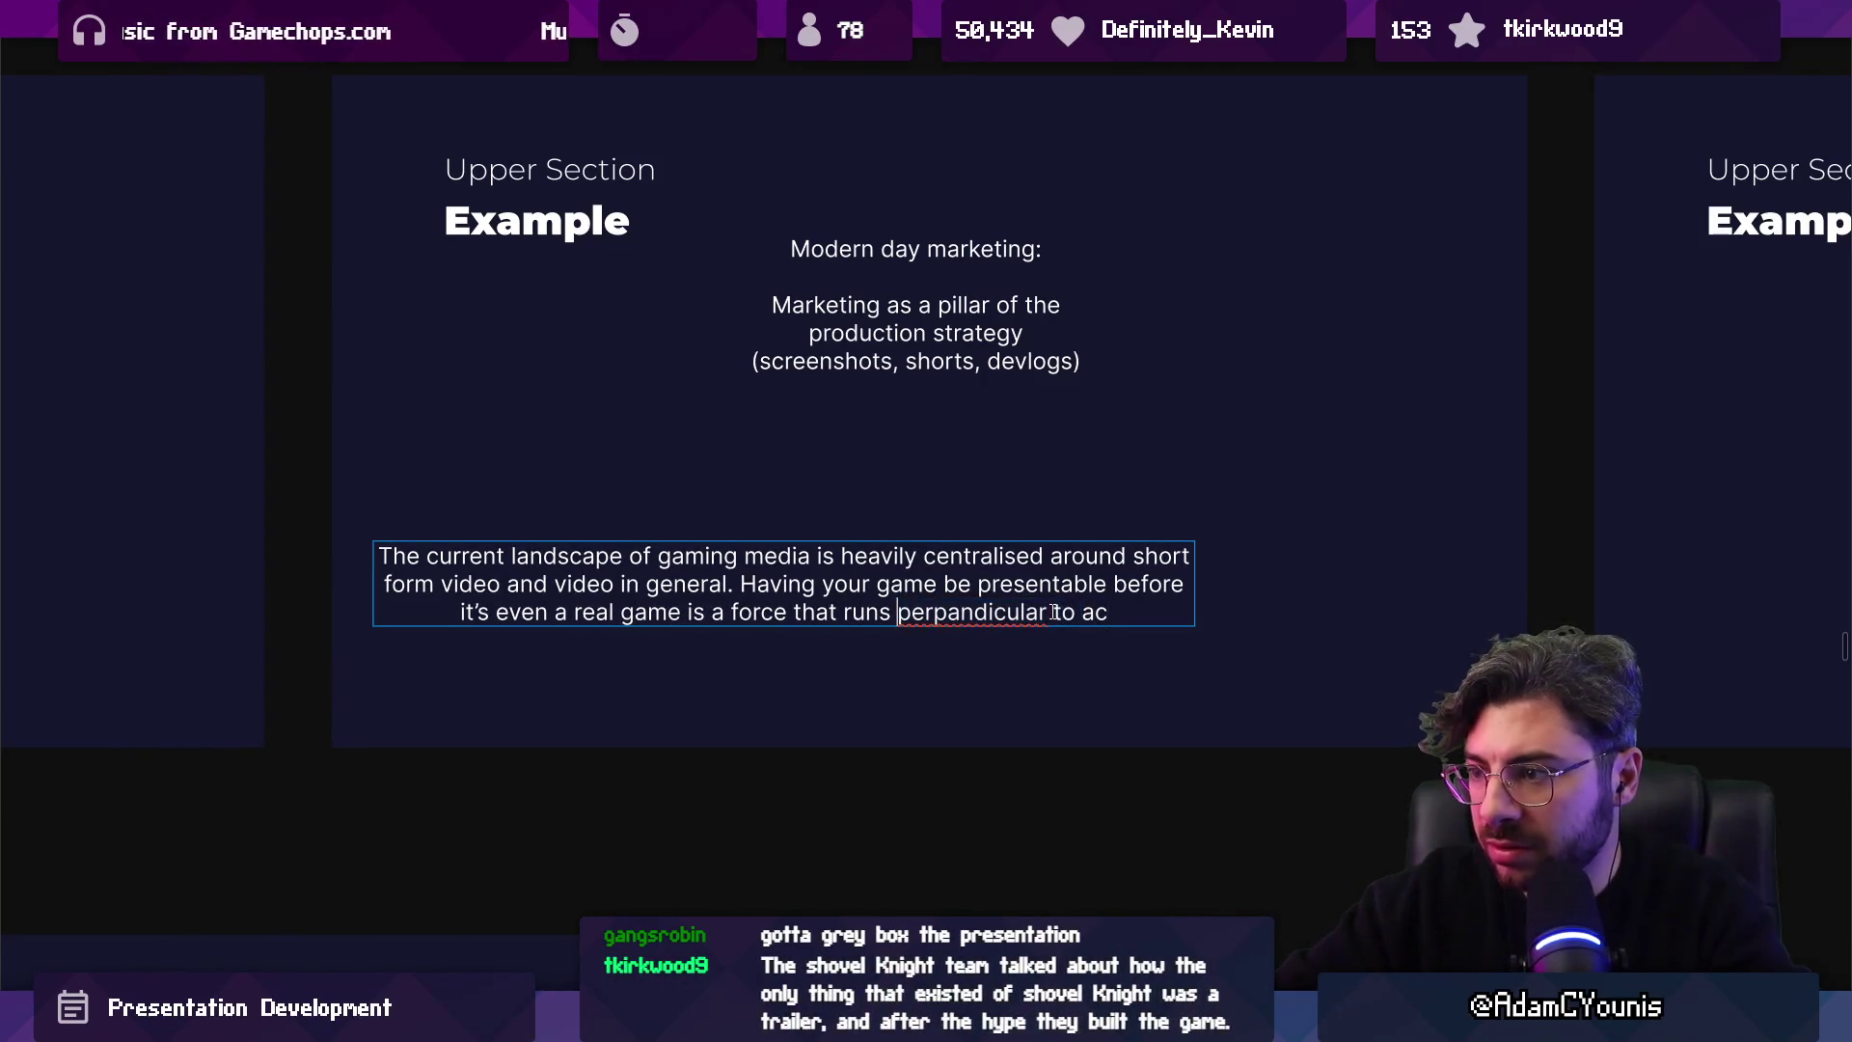
pyautogui.press('BackSpace')
pyautogui.write('e')
pyautogui.press('End')
pyautogui.hotkey('ctrl', 'shift', 'Left')
pyautogui.hotkey('ctrl', 'shift', 'Left')
pyautogui.hotkey('ctrl', 'shift', 'Left')
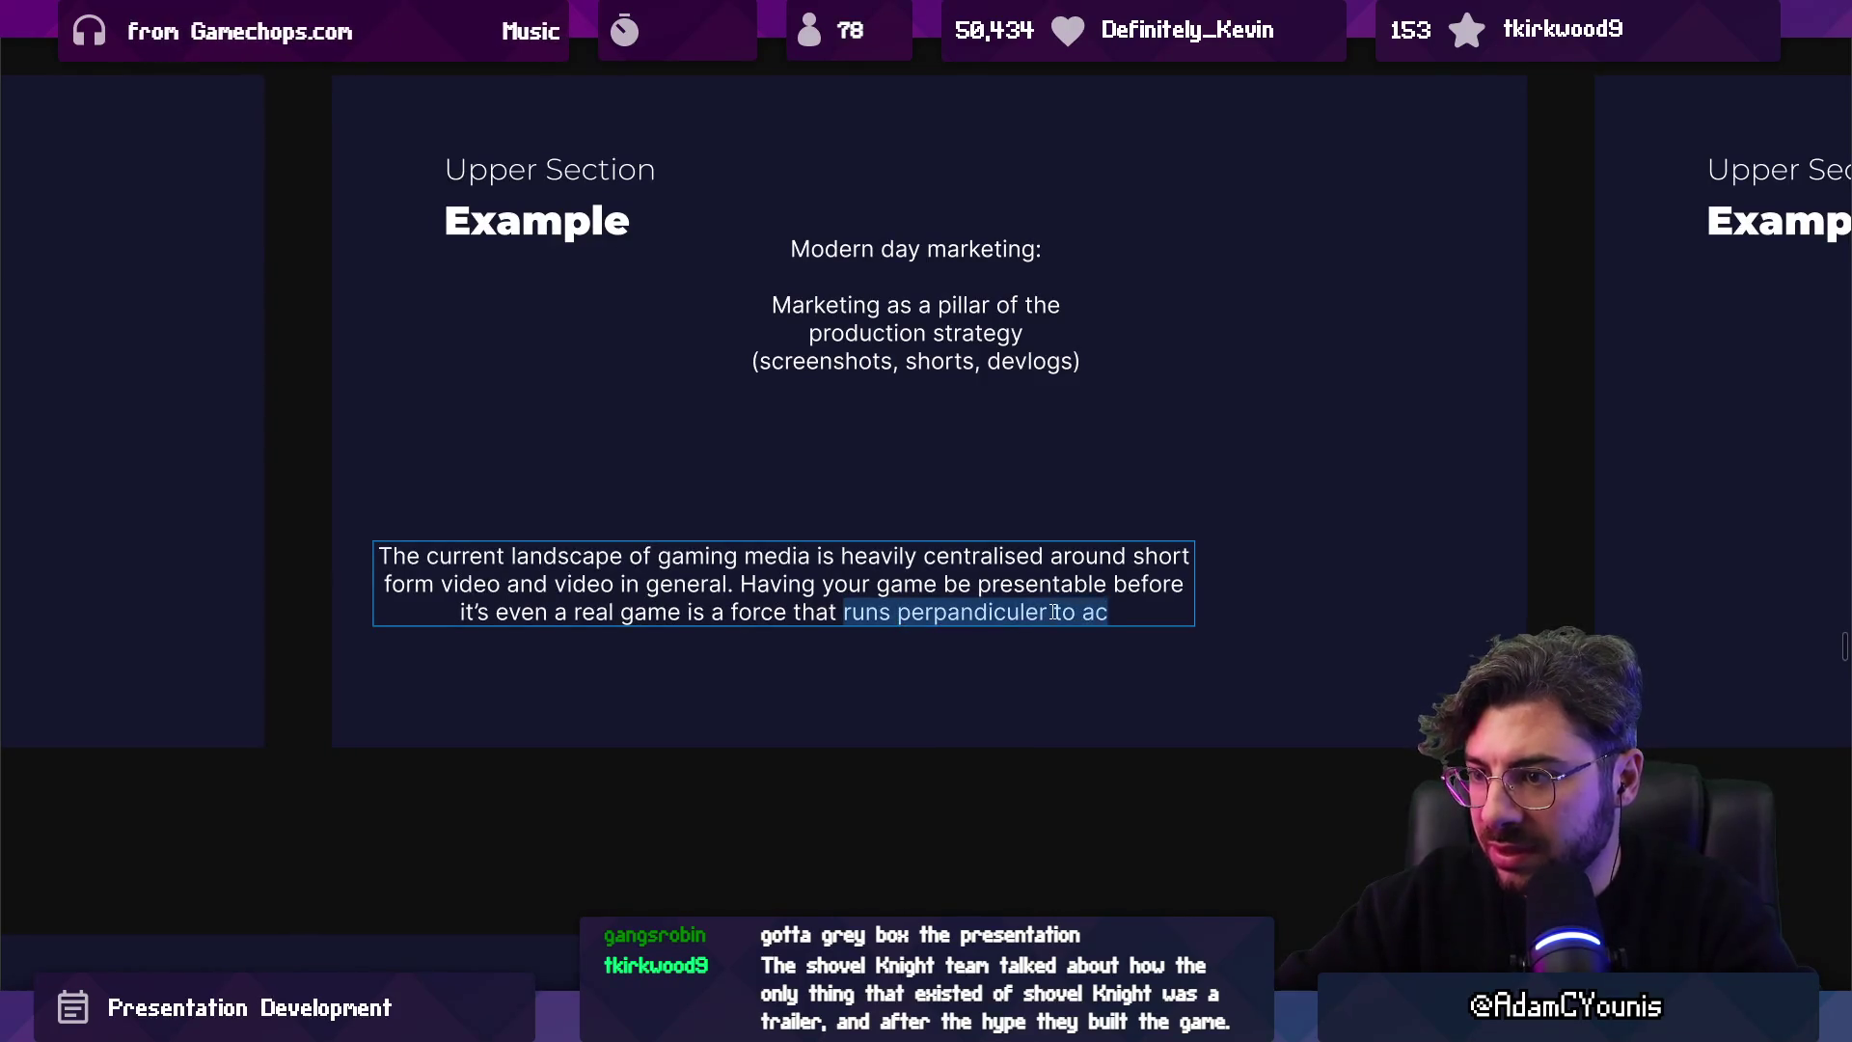
pyautogui.write('th')
pyautogui.write('runs ')
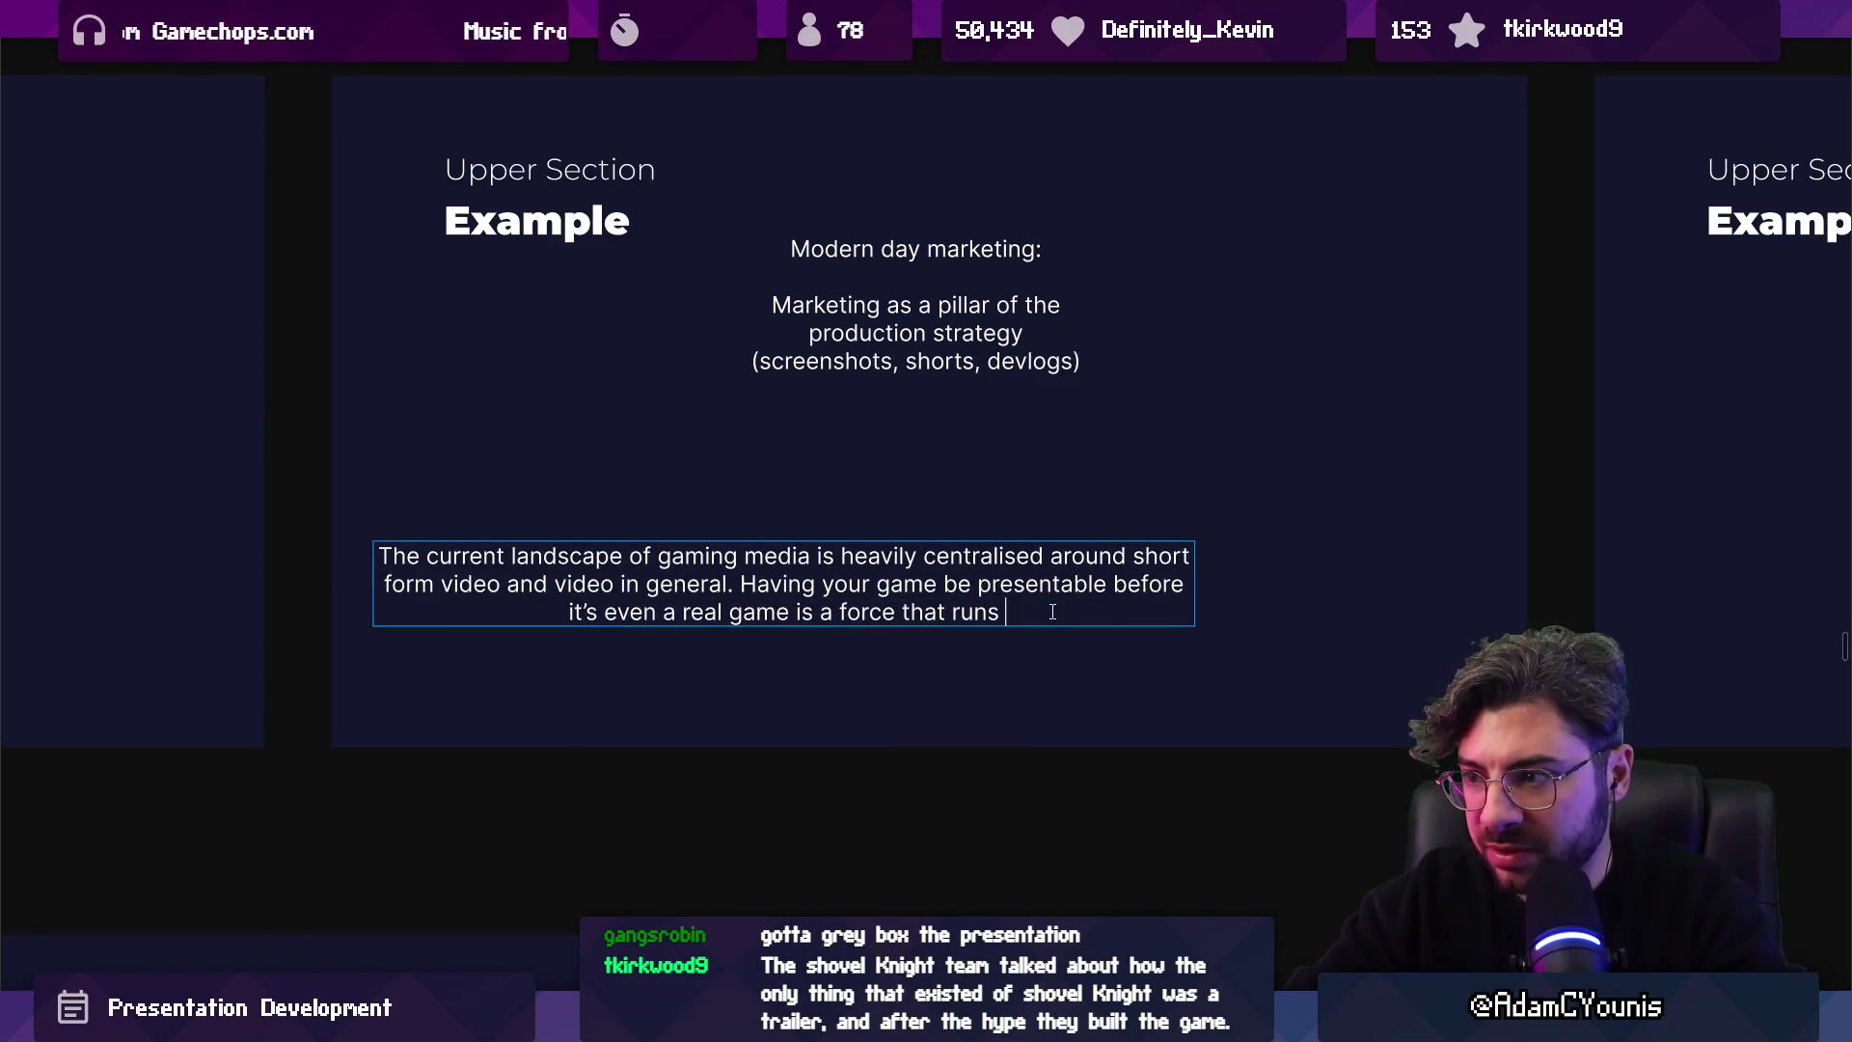
pyautogui.write('in conflict with gfoo')
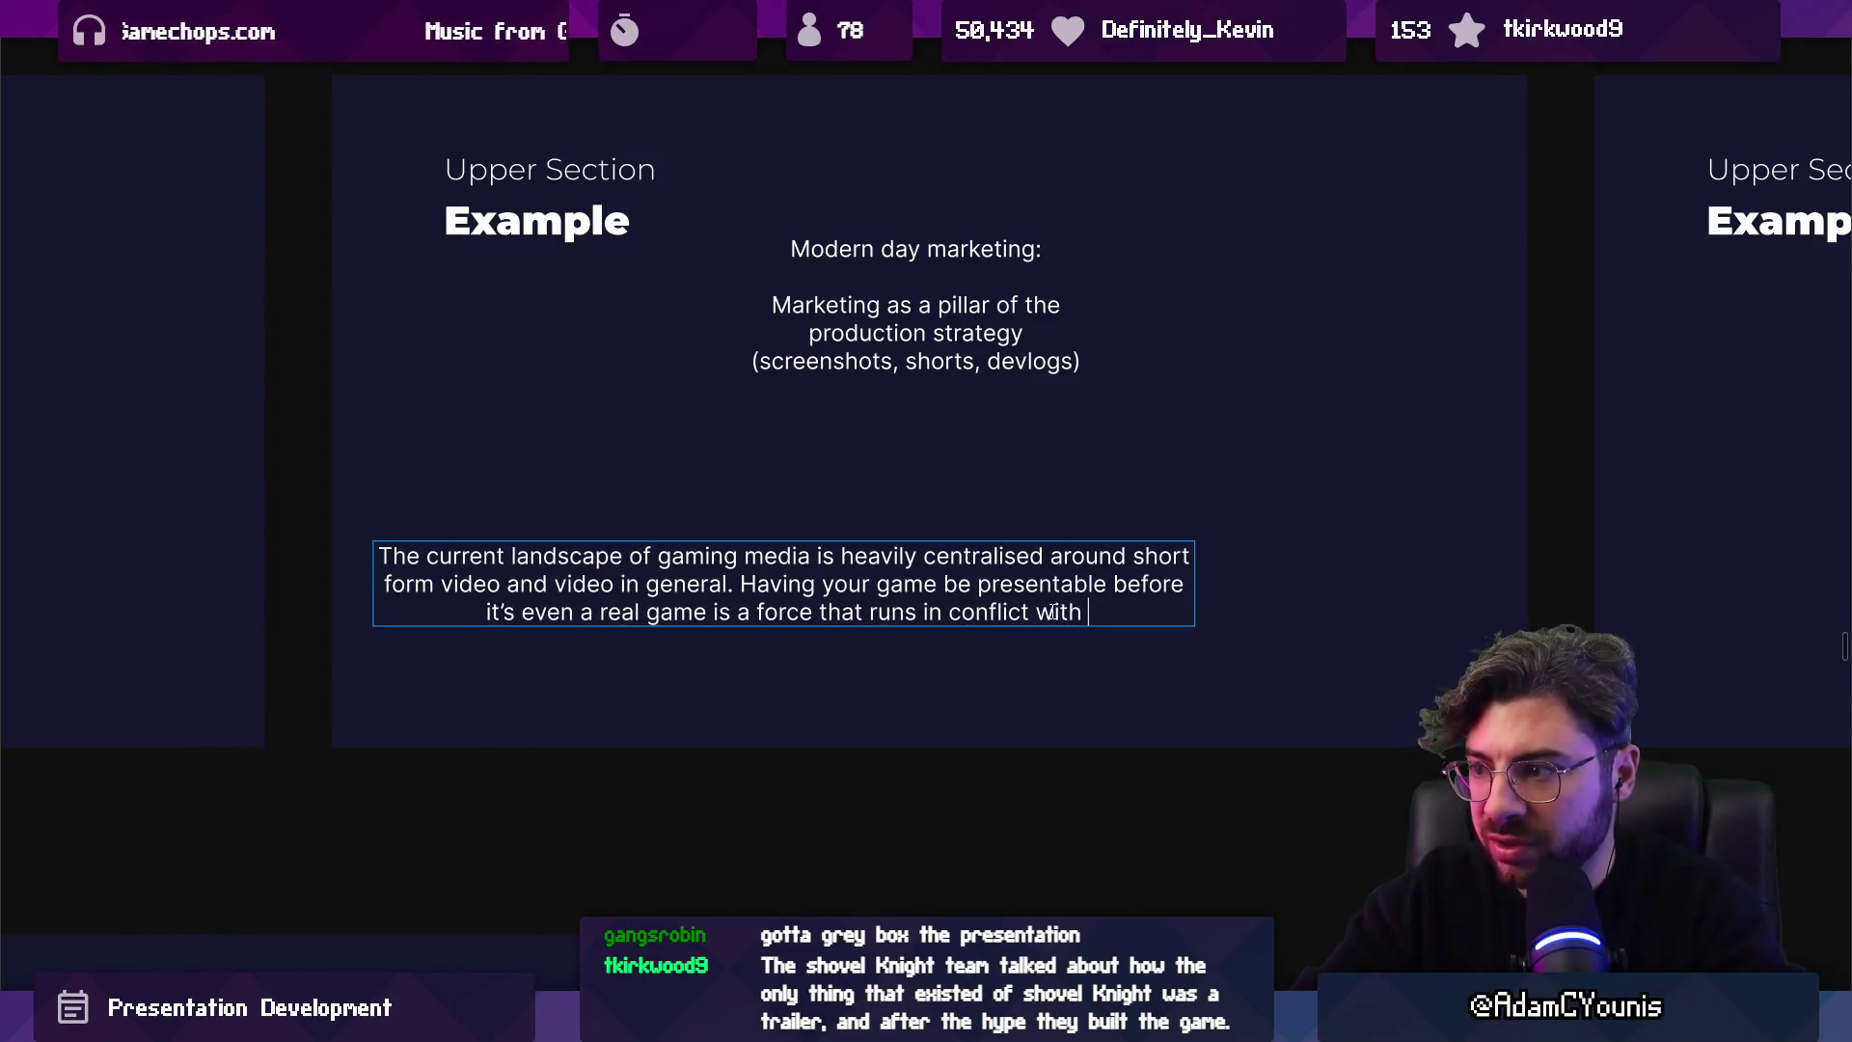
pyautogui.press('BackSpace')
pyautogui.press('BackSpace')
pyautogui.press('BackSpace')
pyautogui.write('ood game design practice (gr')
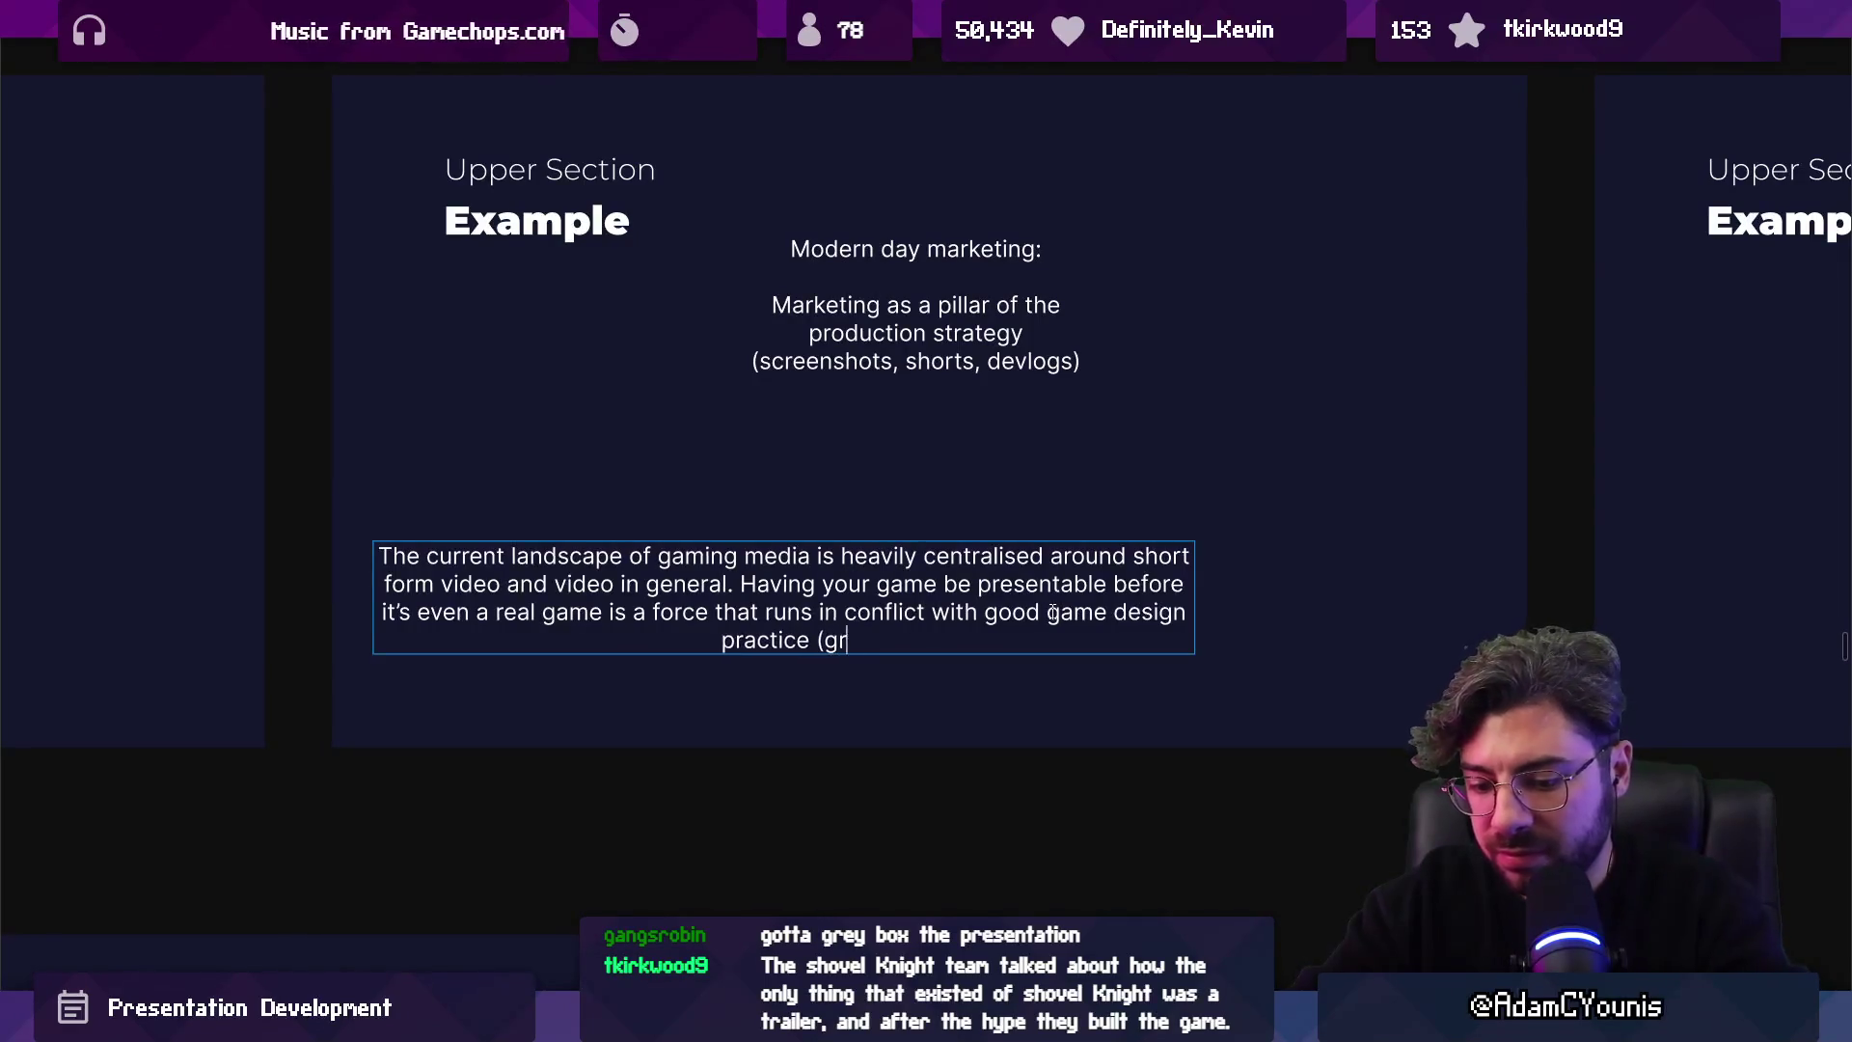
# - Add the follow-up 'Gathering attention is still incredibly valuable, and'
pyautogui.write('That said, you sh')
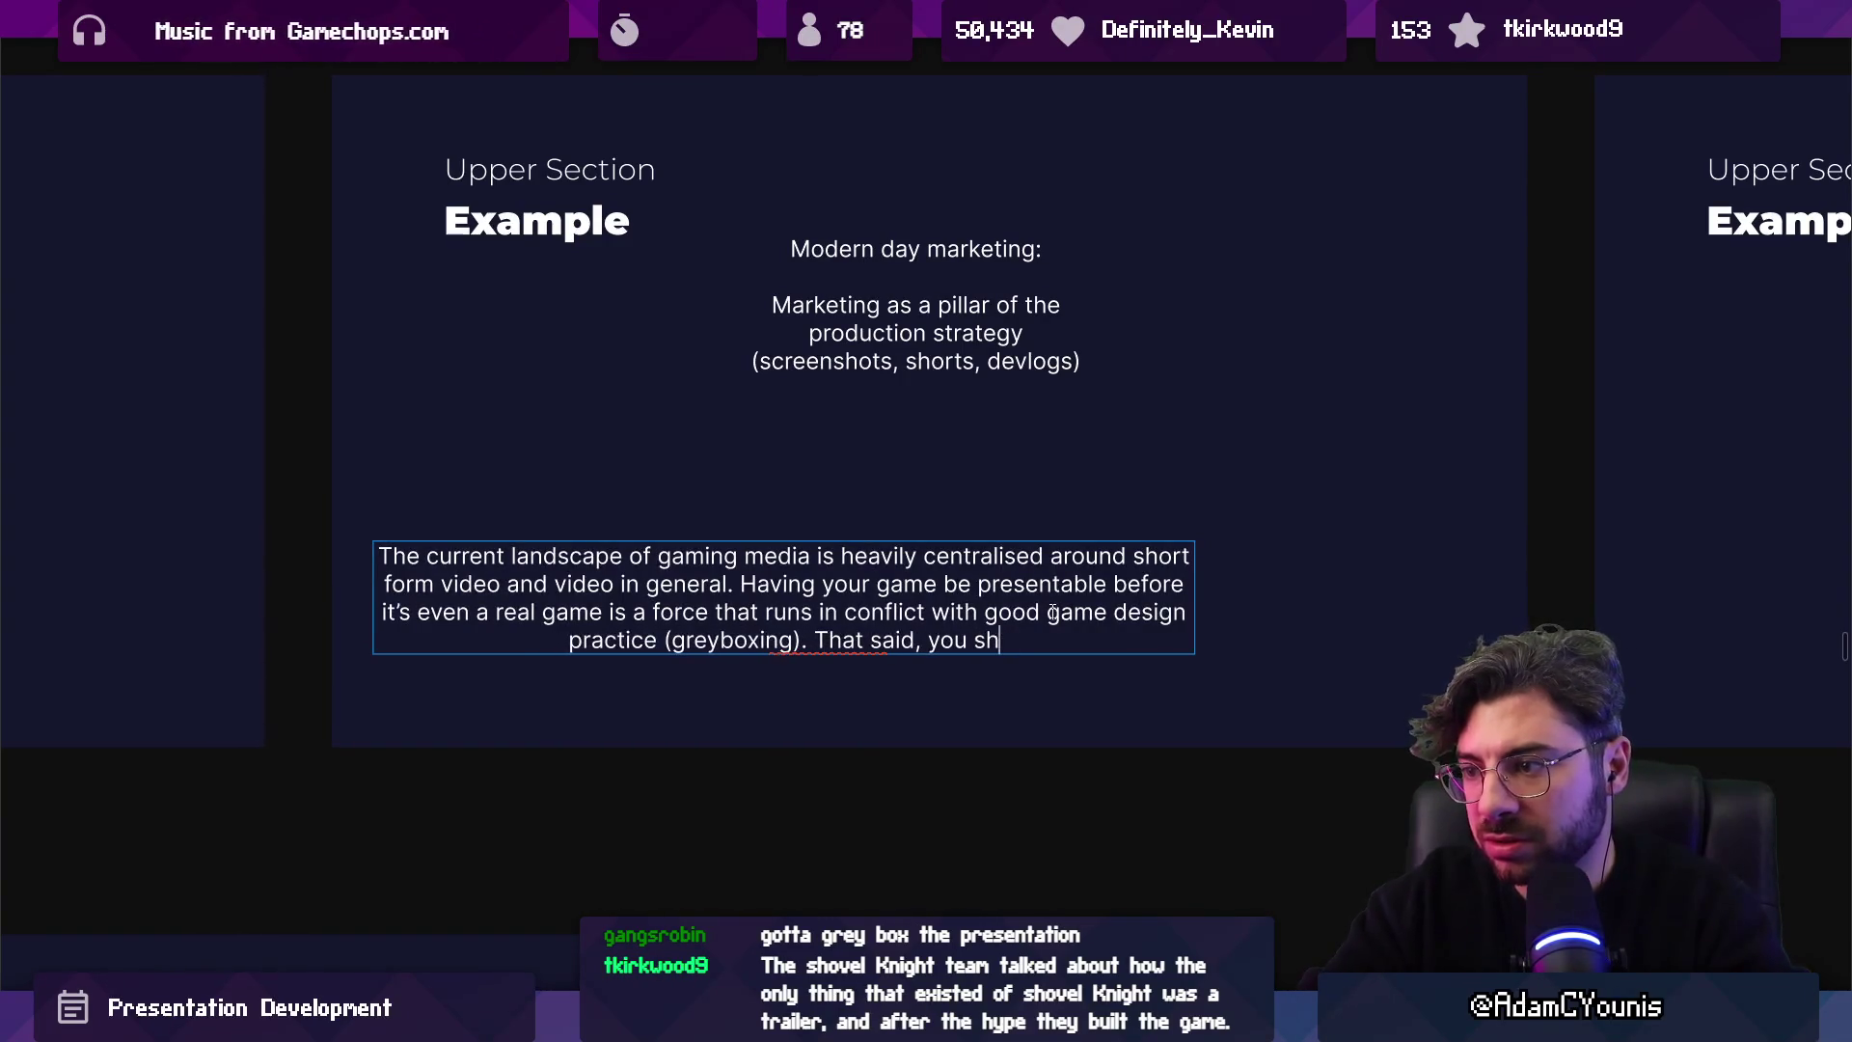
pyautogui.write("nd'")
pyautogui.hotkey('ctrl', 'shift', 'Left')
pyautogui.hotkey('ctrl', 'shift', 'Left')
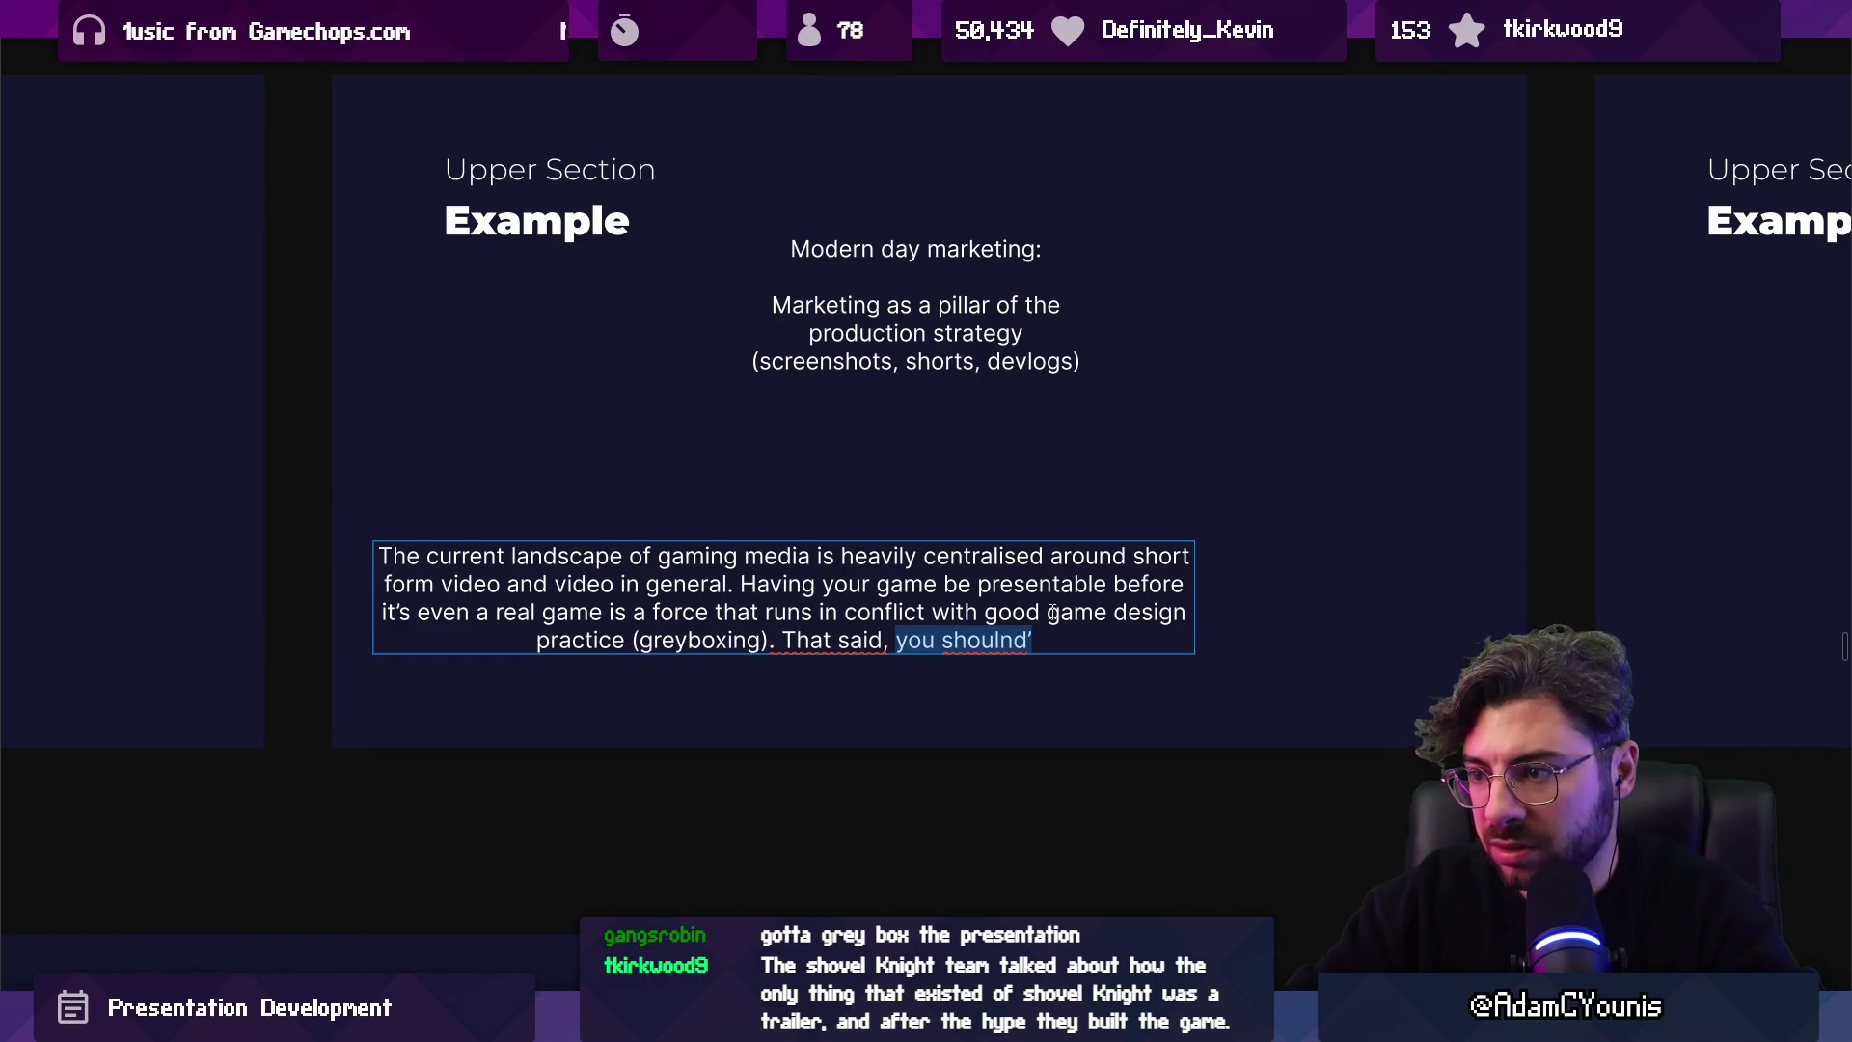
pyautogui.press('BackSpace')
pyautogui.hotkey('ctrl', 'shift', 'Left')
pyautogui.write('A')
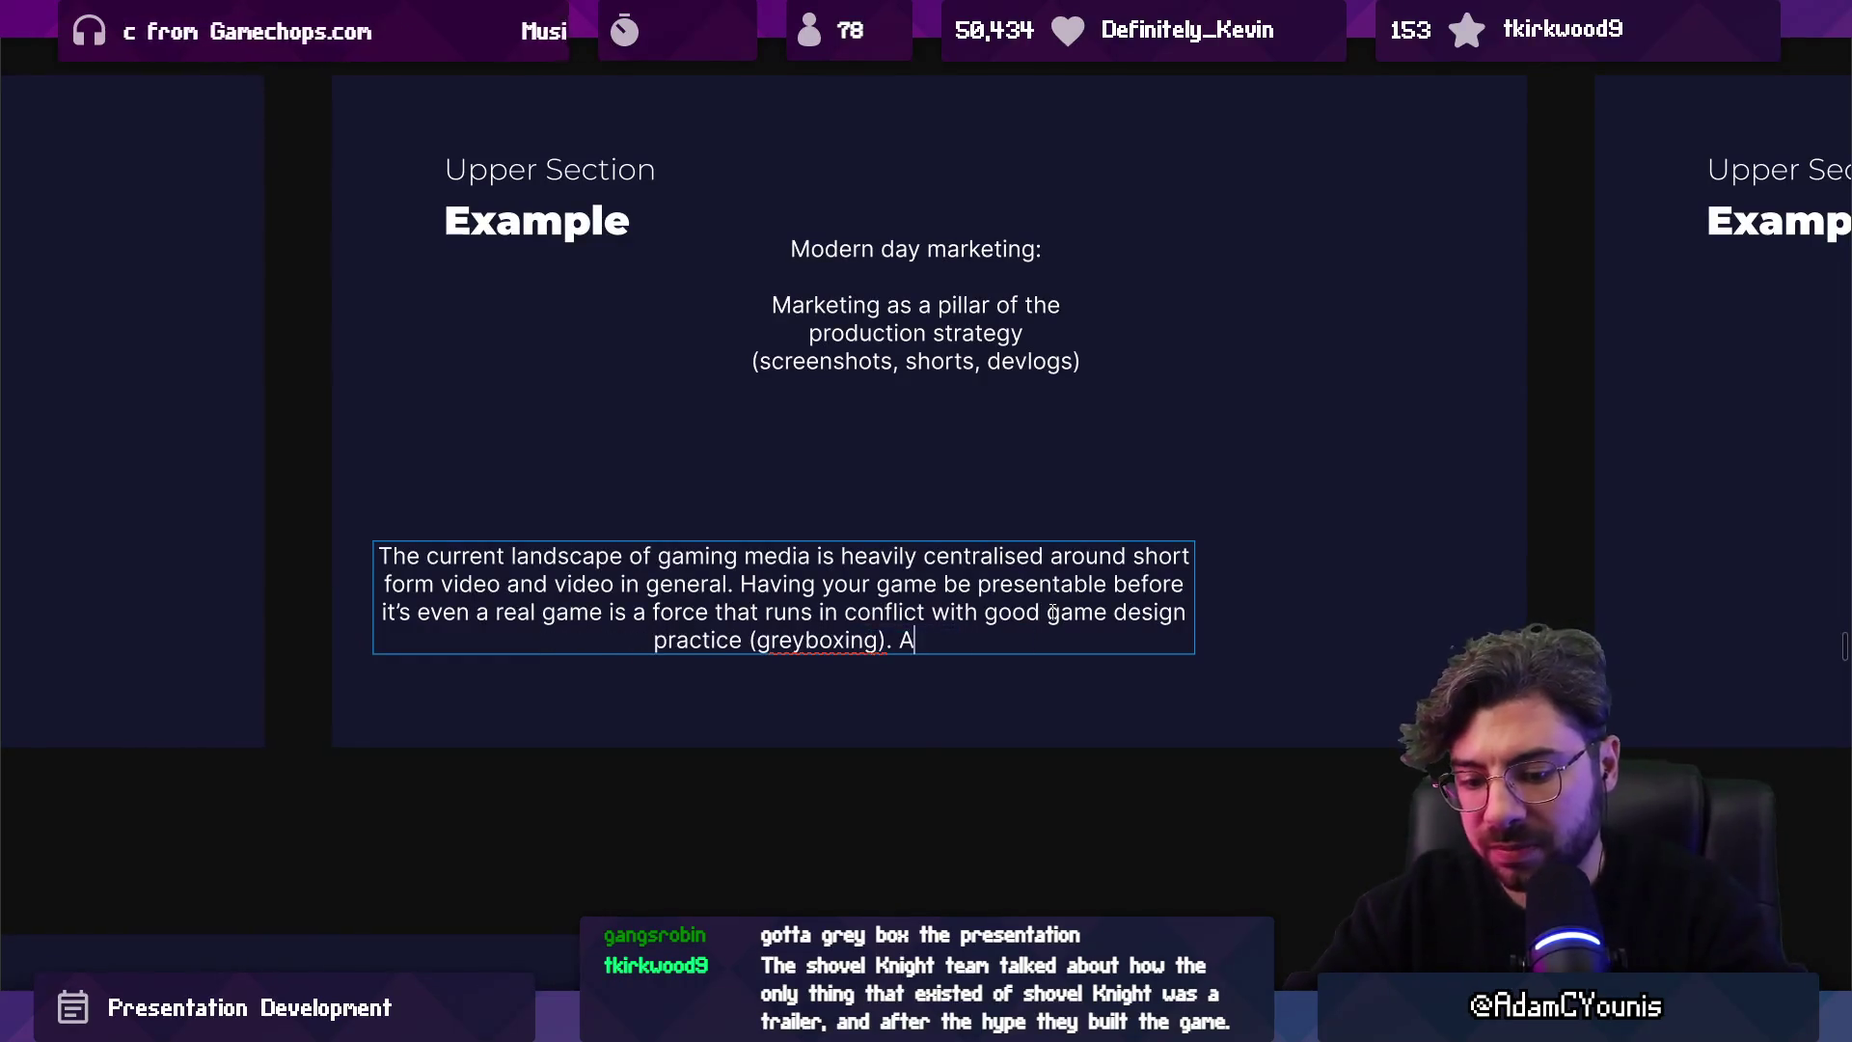
pyautogui.write('ppealing')
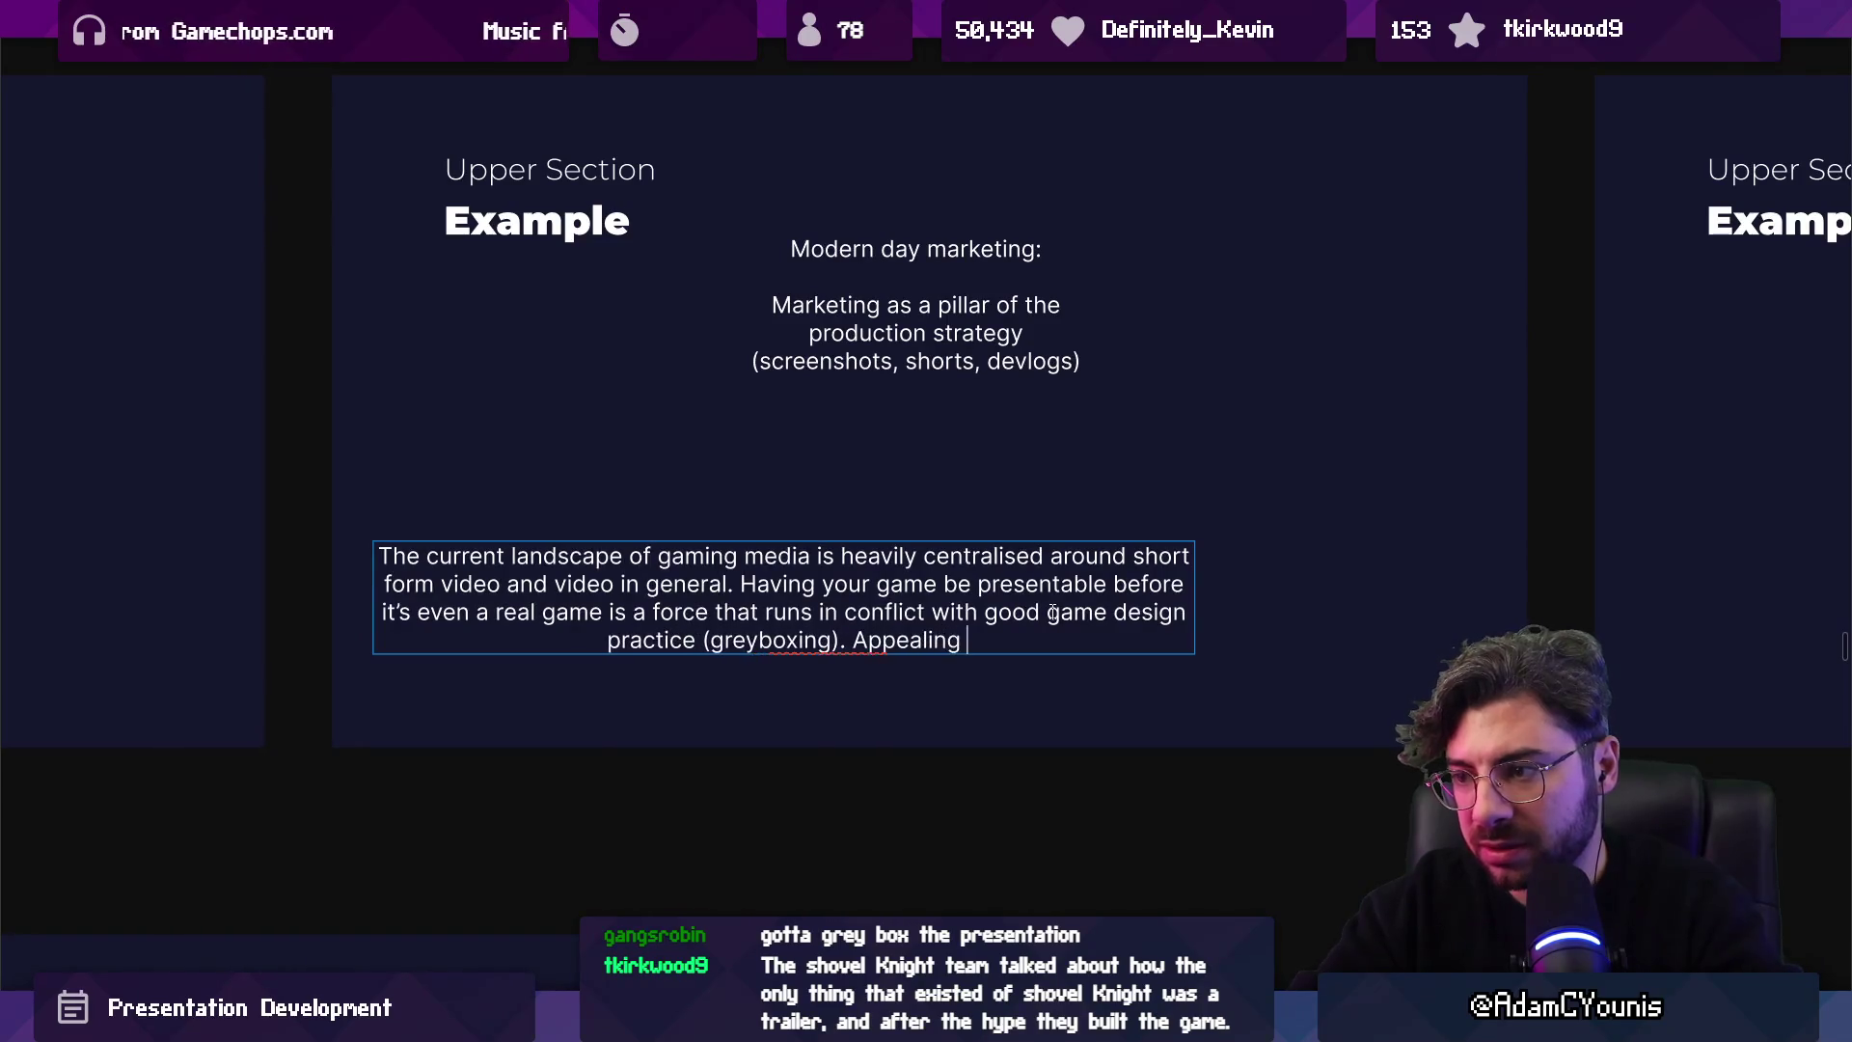
pyautogui.write('diences')
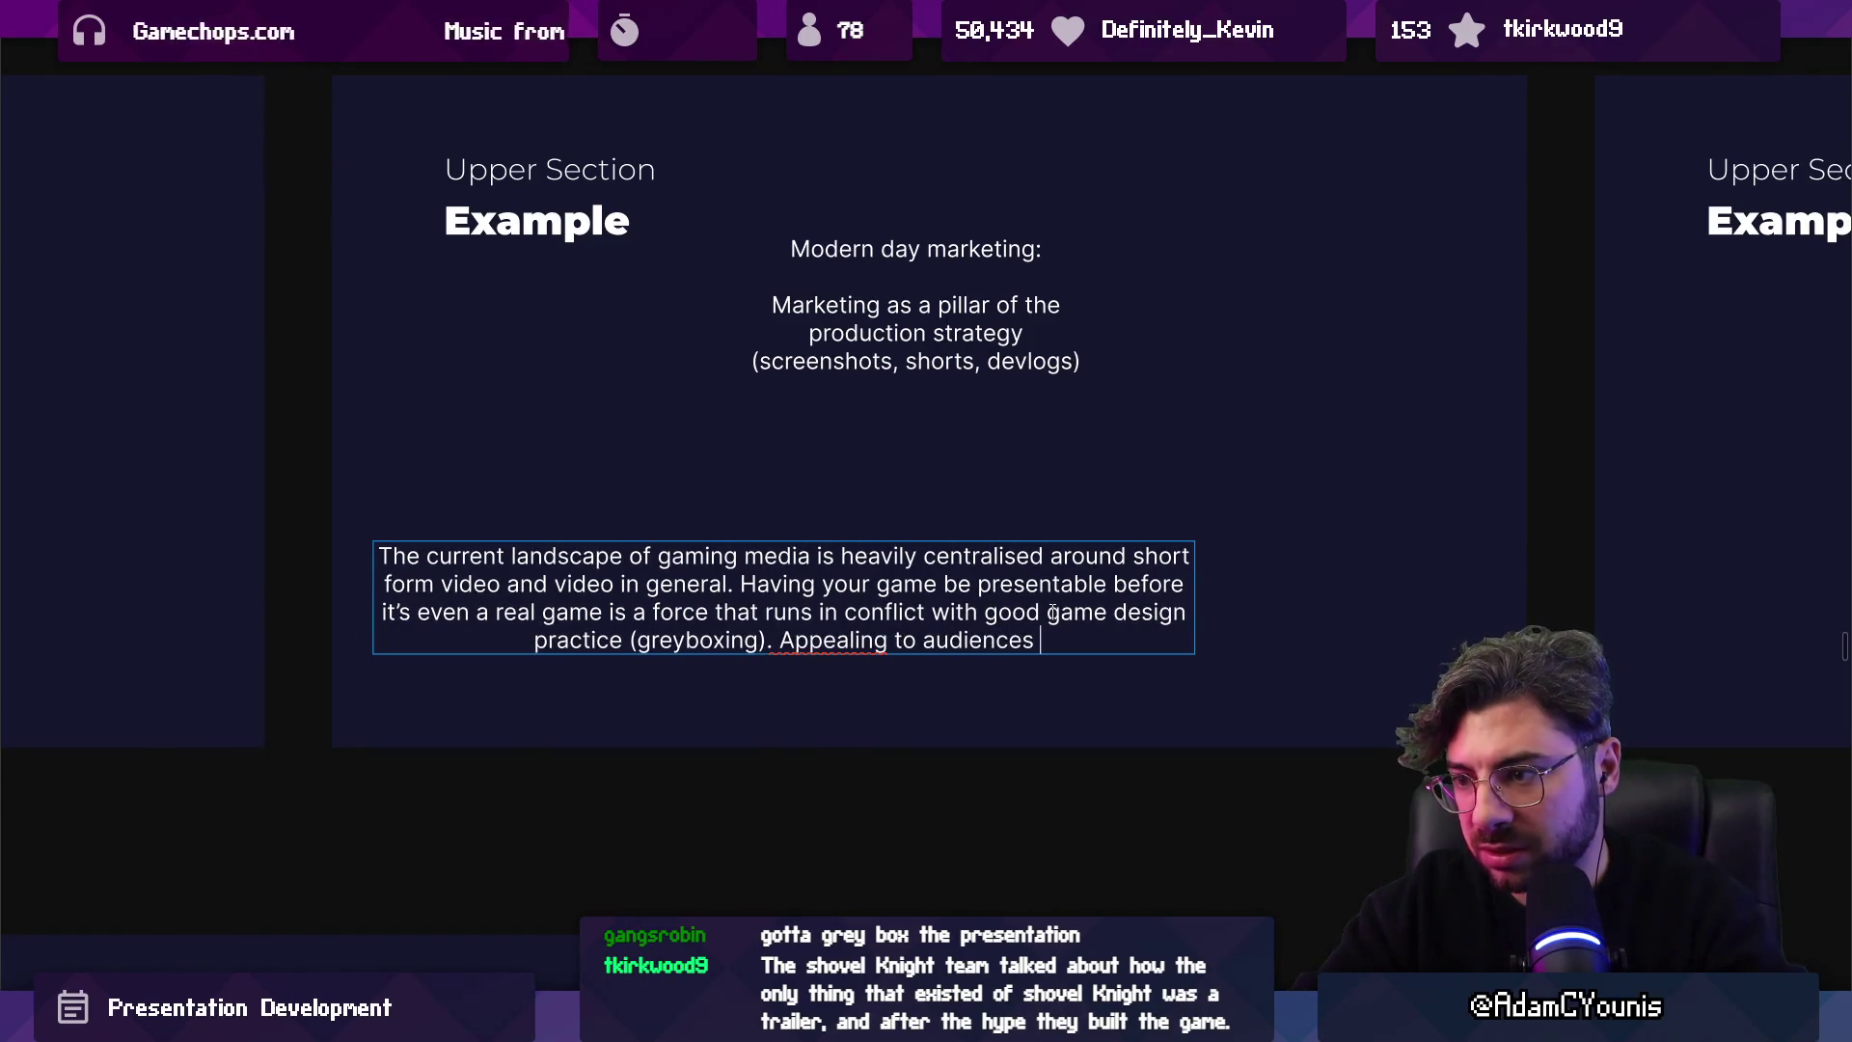
pyautogui.hotkey('ctrl', 'shift', 'Left')
pyautogui.hotkey('ctrl', 'shift', 'Left')
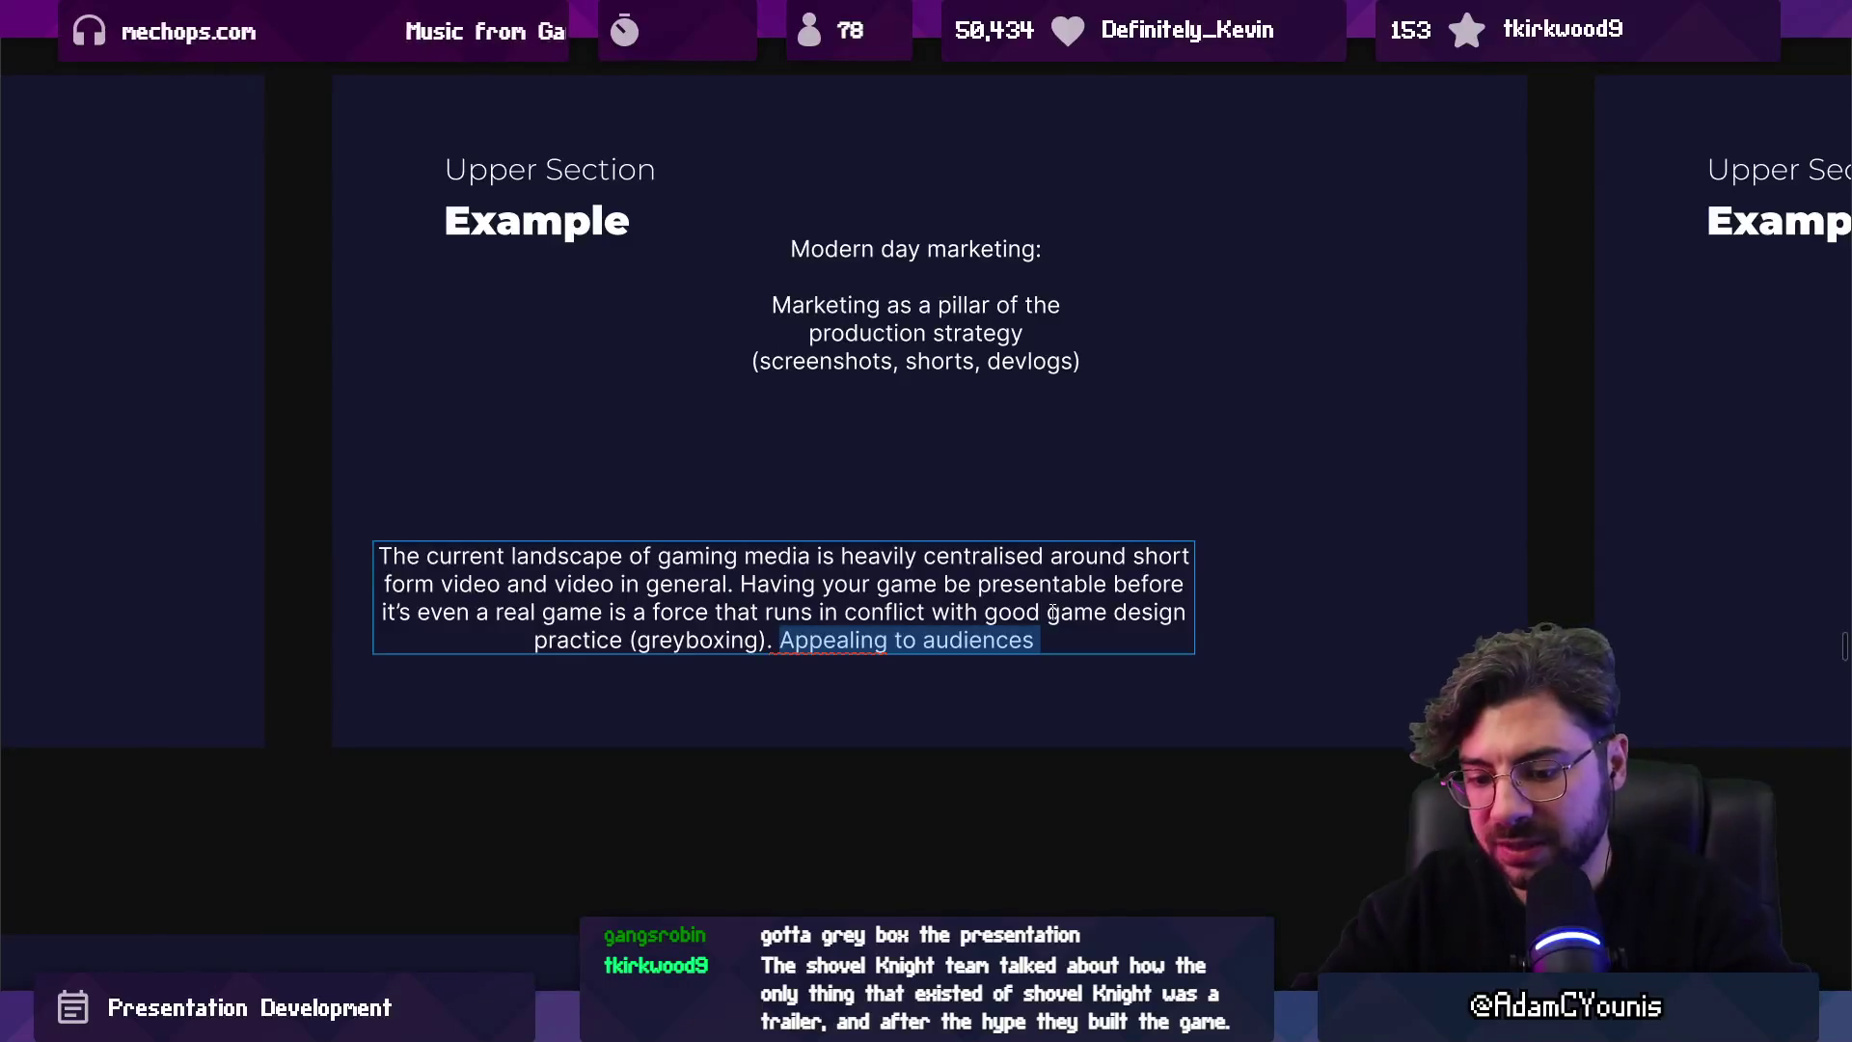
pyautogui.write('Gath')
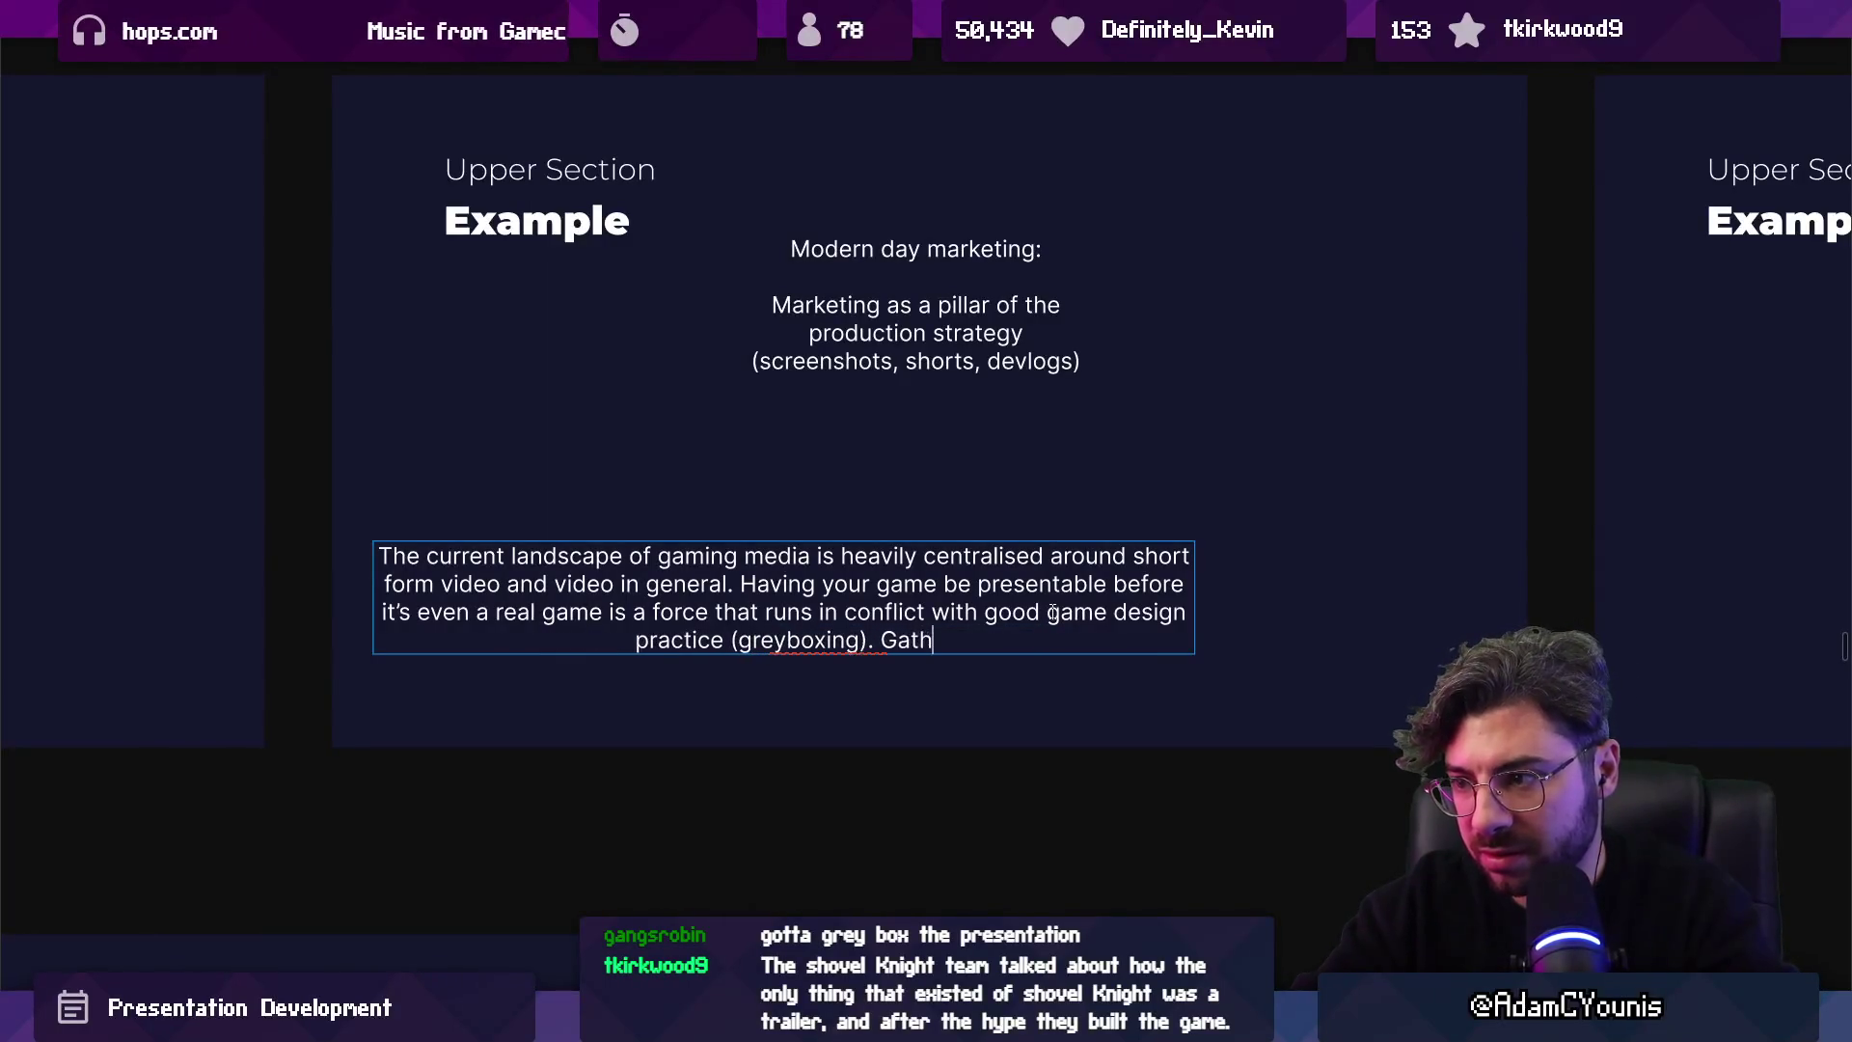
pyautogui.write('ering attention is')
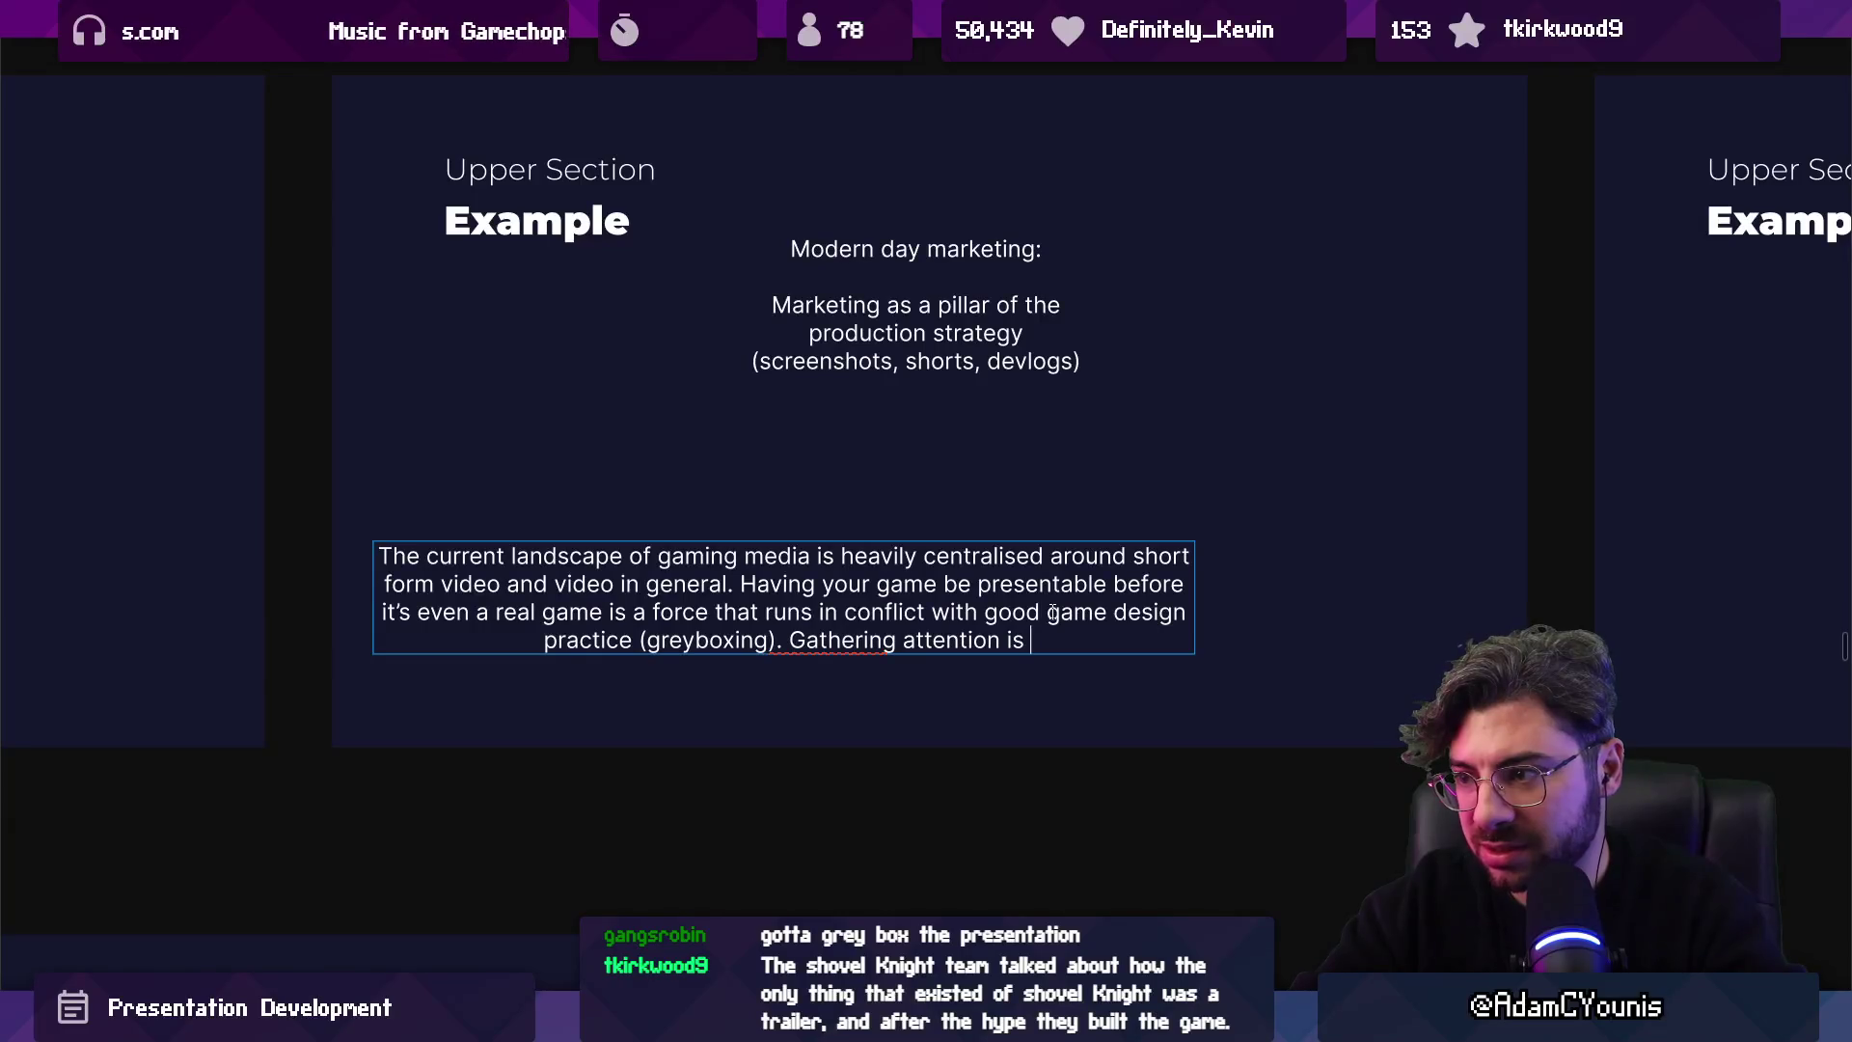
pyautogui.write(' stuff')
pyautogui.press('BackSpace')
pyautogui.press('BackSpace')
pyautogui.press('BackSpace')
pyautogui.write('ill incredibly valuable, and')
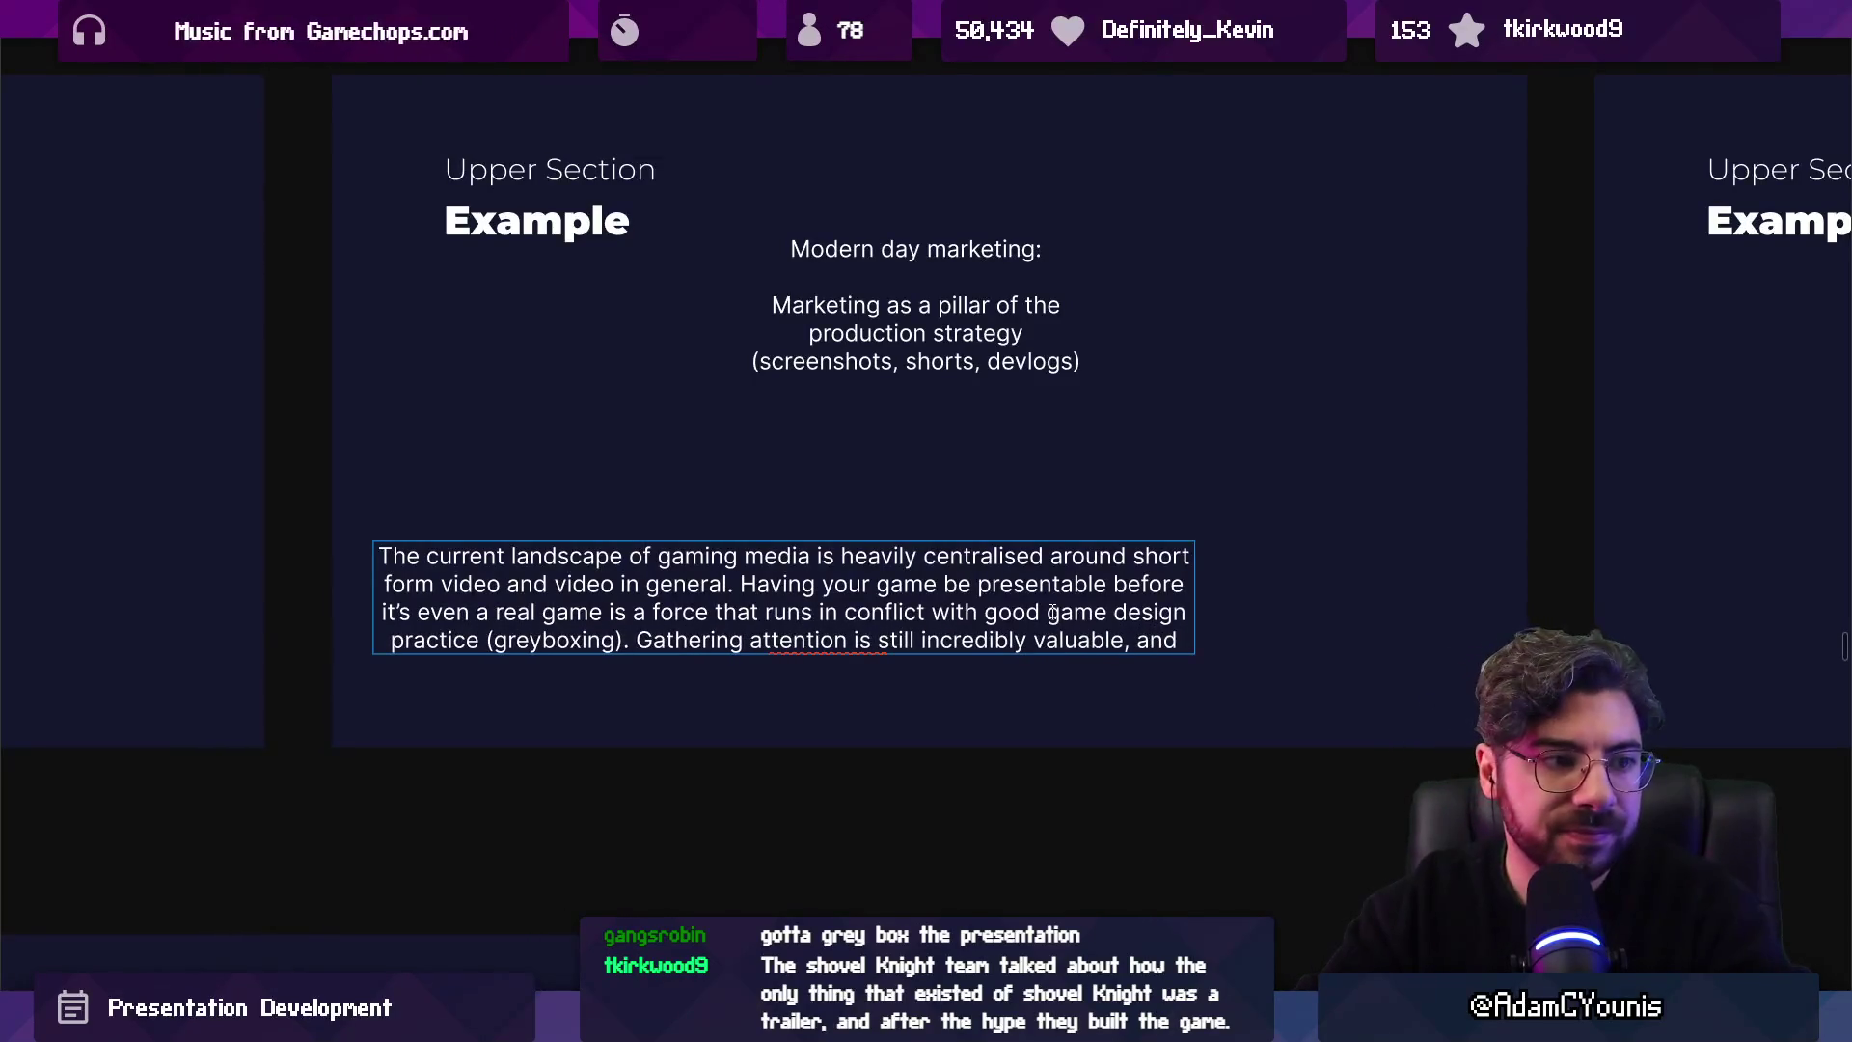
# - Add 'Push and pull between being feedback-driven v.s. letting the production cook.'
pyautogui.hotkey('ctrl', 'shift', 'Left')
pyautogui.hotkey('ctrl', 'shift', 'Left')
pyautogui.hotkey('ctrl', 'shift', 'Left')
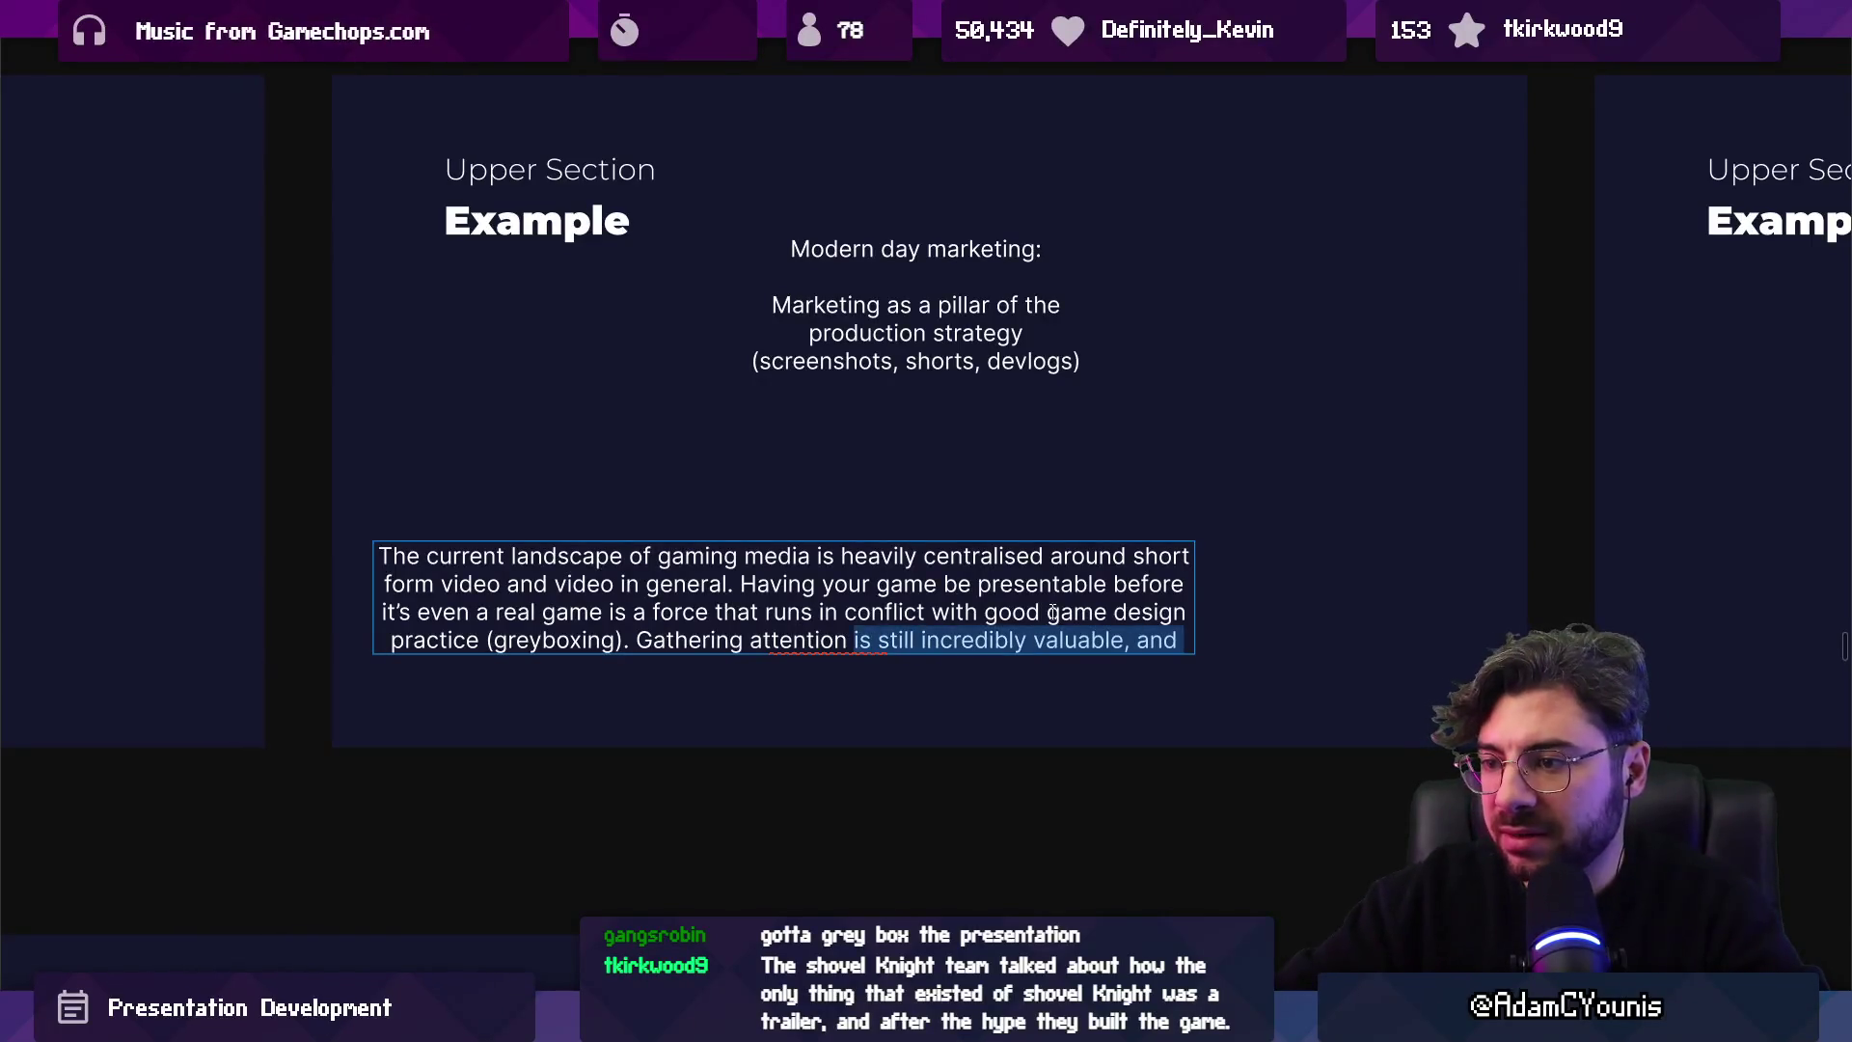
pyautogui.write('Pu')
pyautogui.write('d pul')
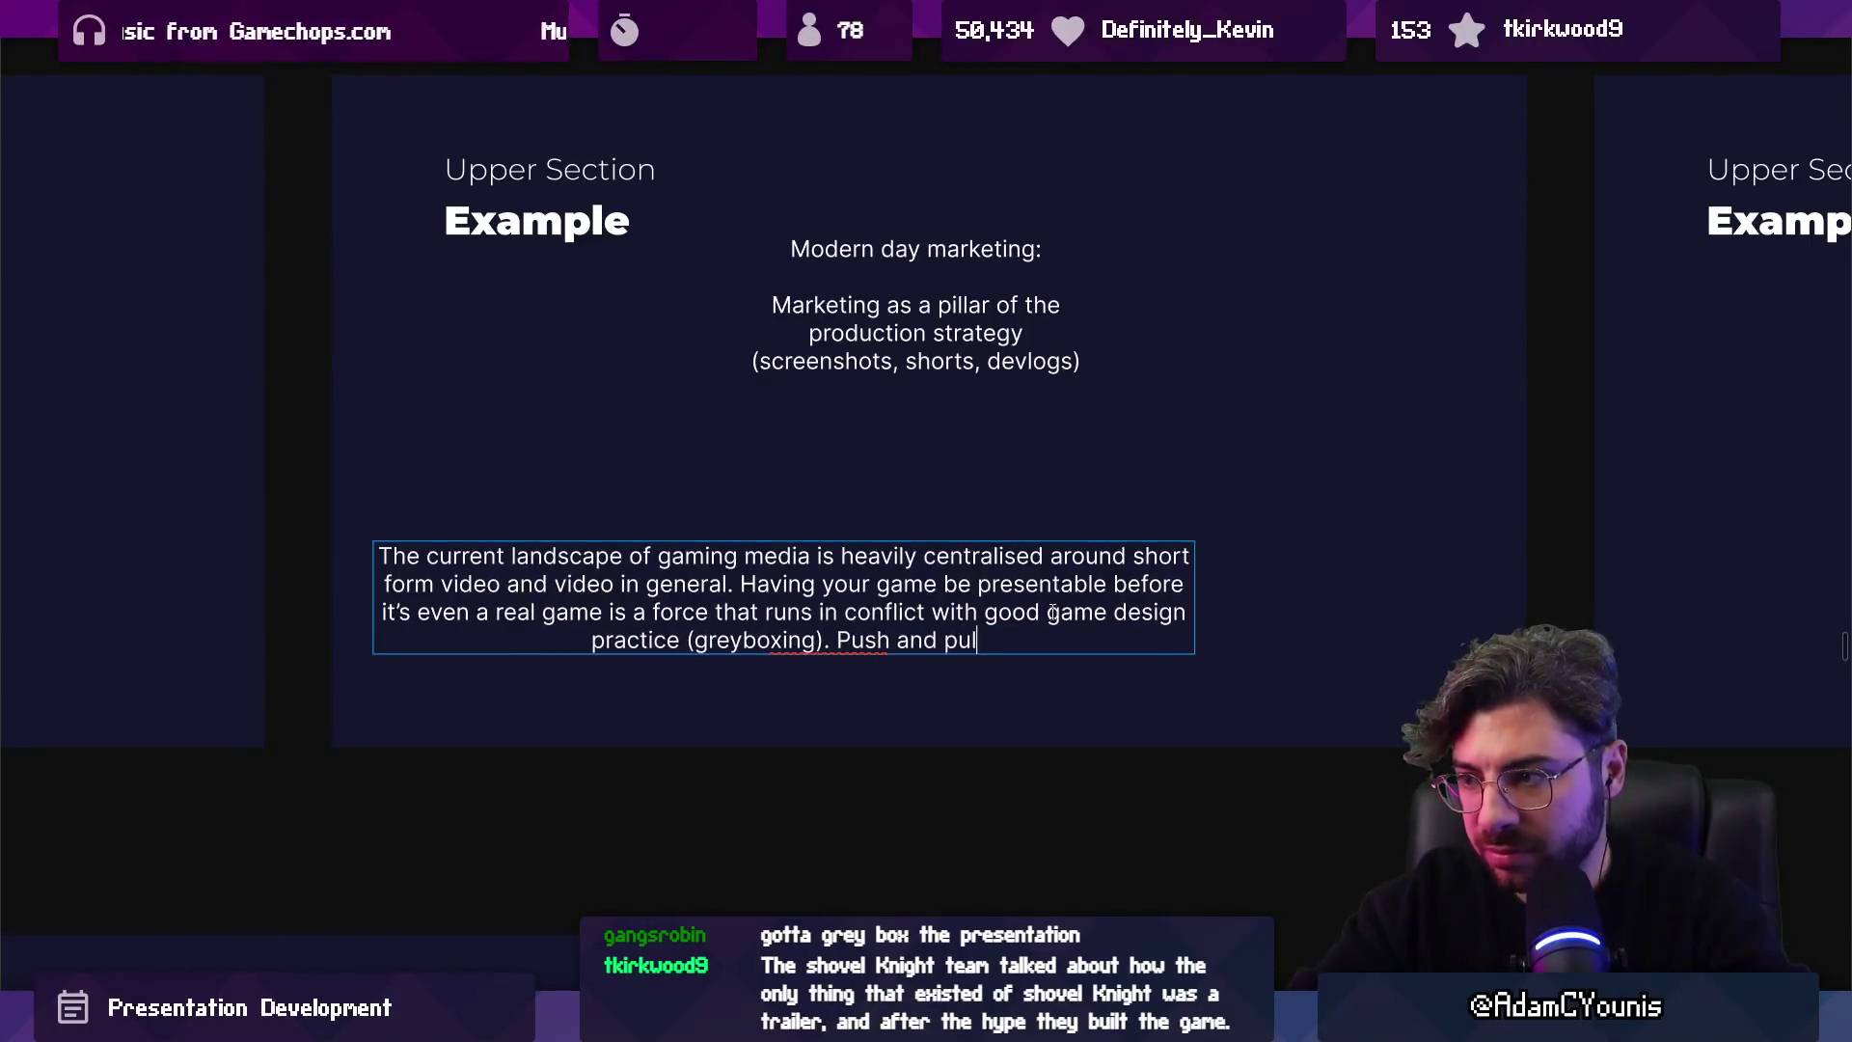
pyautogui.write('ween fg')
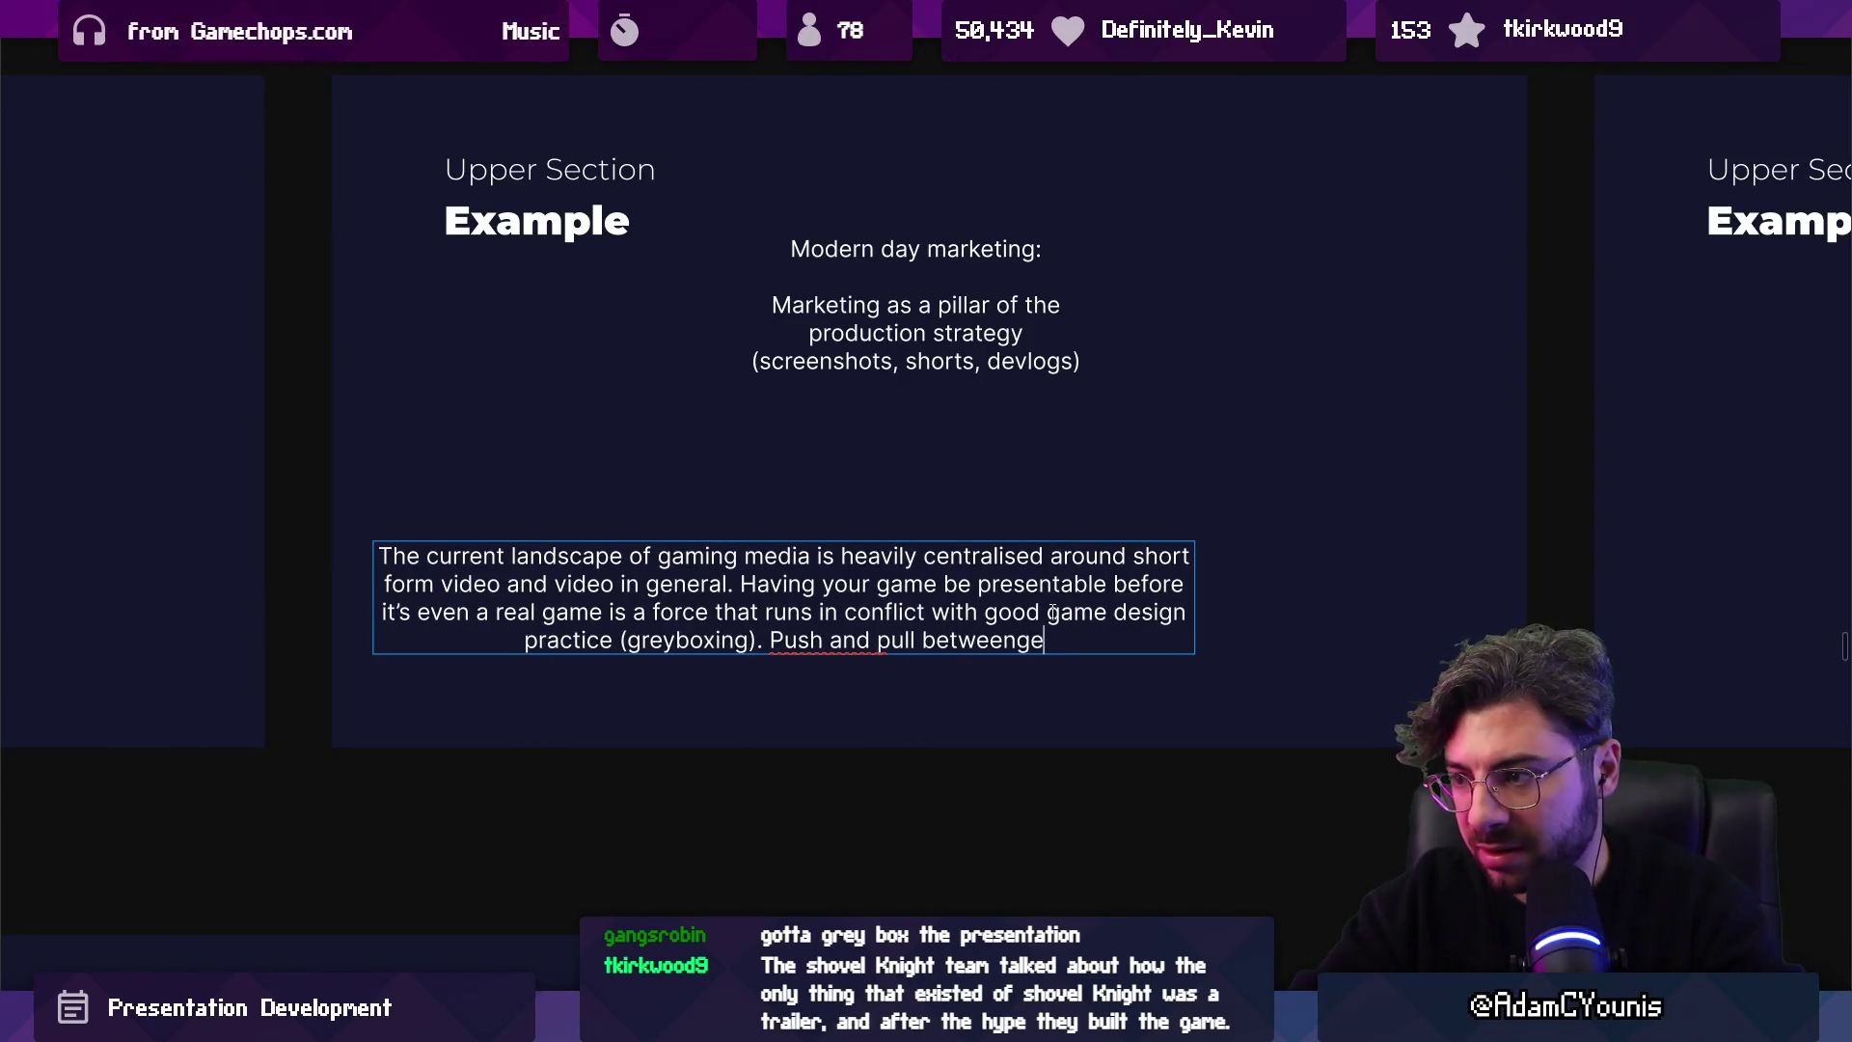
pyautogui.write(' ebe')
pyautogui.press('BackSpace')
pyautogui.press('BackSpace')
pyautogui.press('BackSpace')
pyautogui.write('being ')
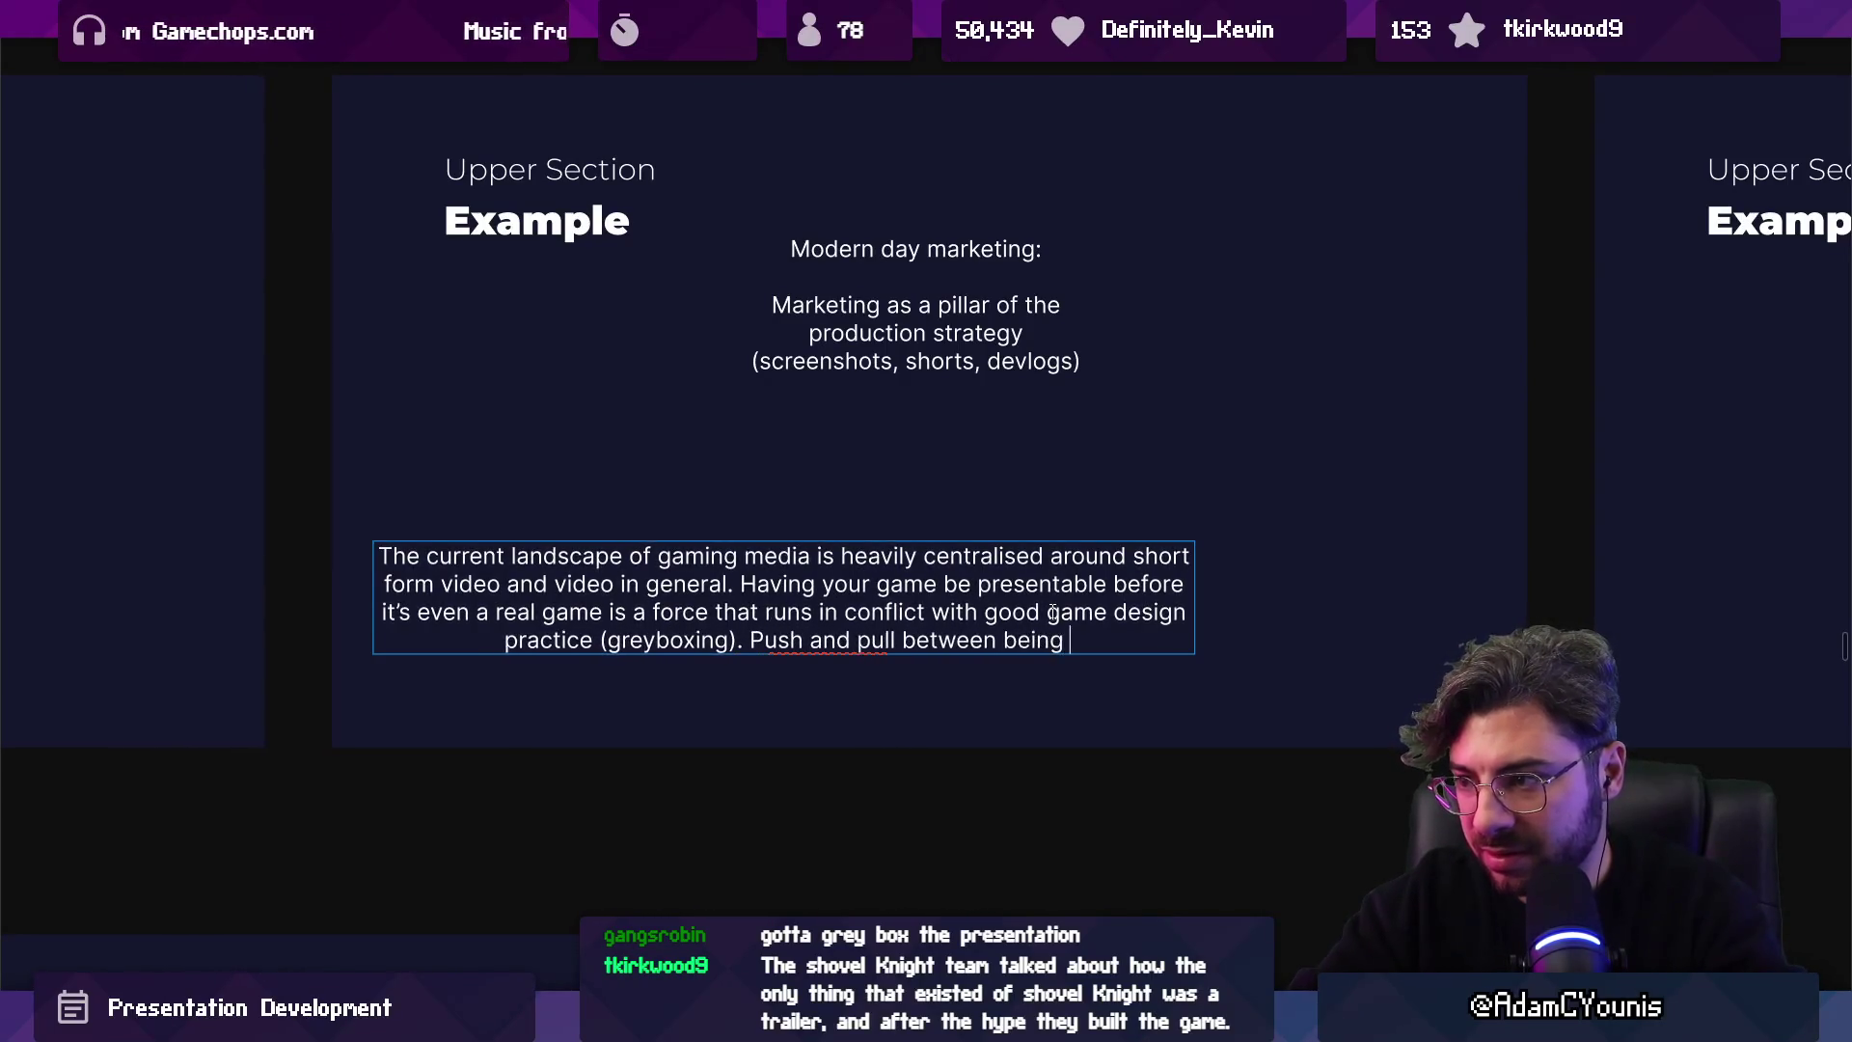
pyautogui.write('feedback-driven vs')
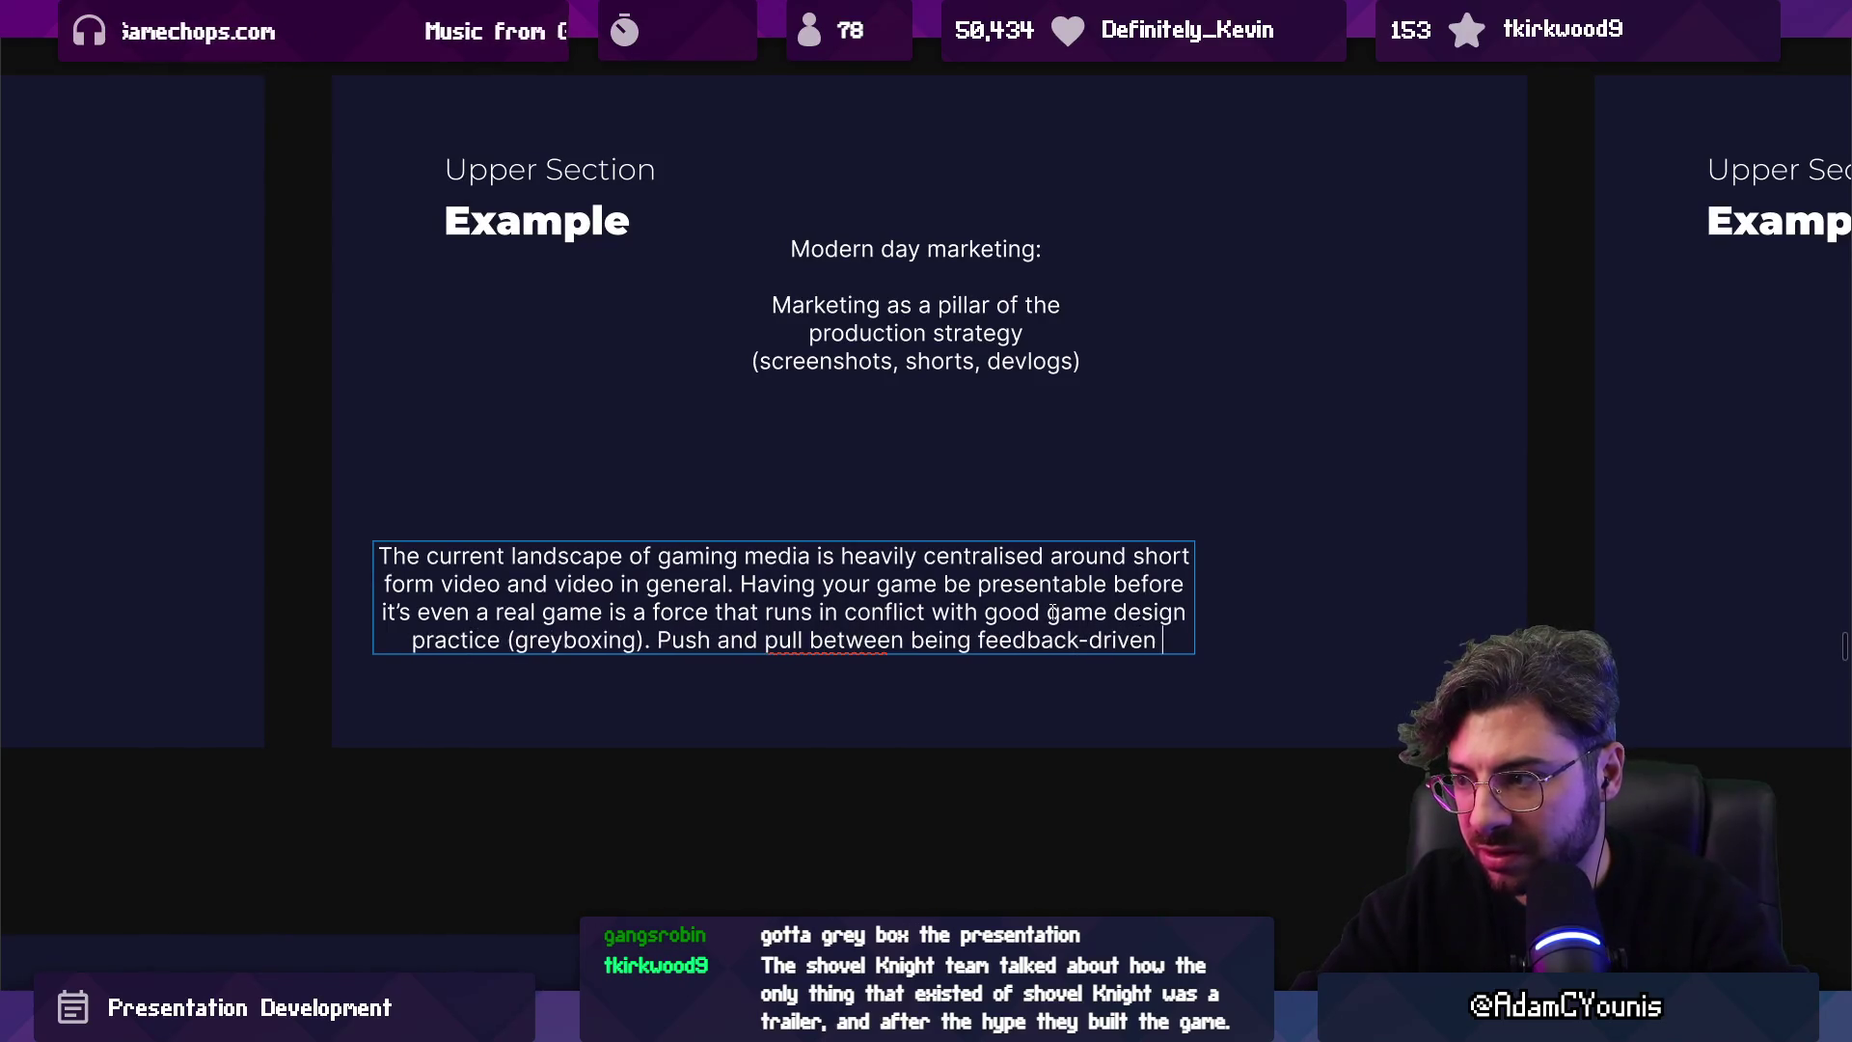
pyautogui.press('BackSpace')
pyautogui.write('.s. ')
pyautogui.write('letting the pro')
pyautogui.write('duction cook.')
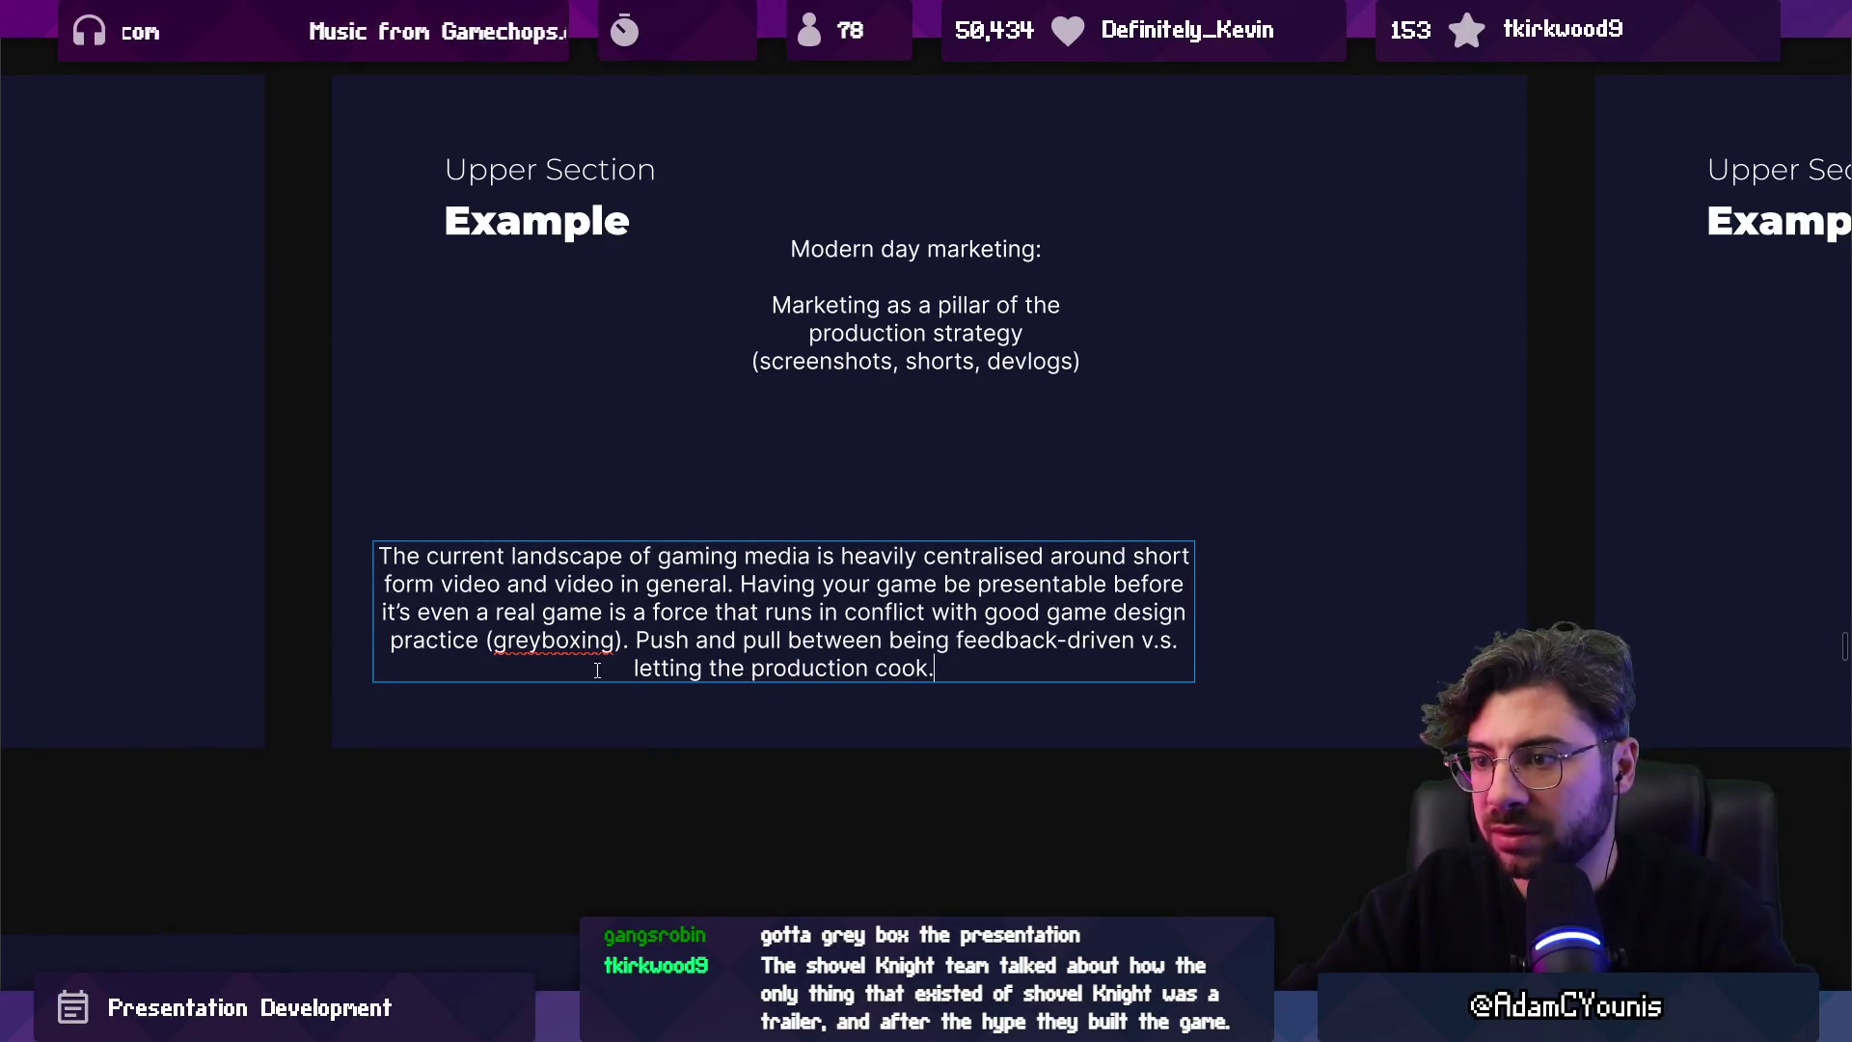
# - Put 'Push and pull' in its own paragraph and widen the text block
pyautogui.press('Return')
pyautogui.press('Return')
pyautogui.press('Escape')
pyautogui.moveTo(1194, 607); pyautogui.dragTo(1313, 612)
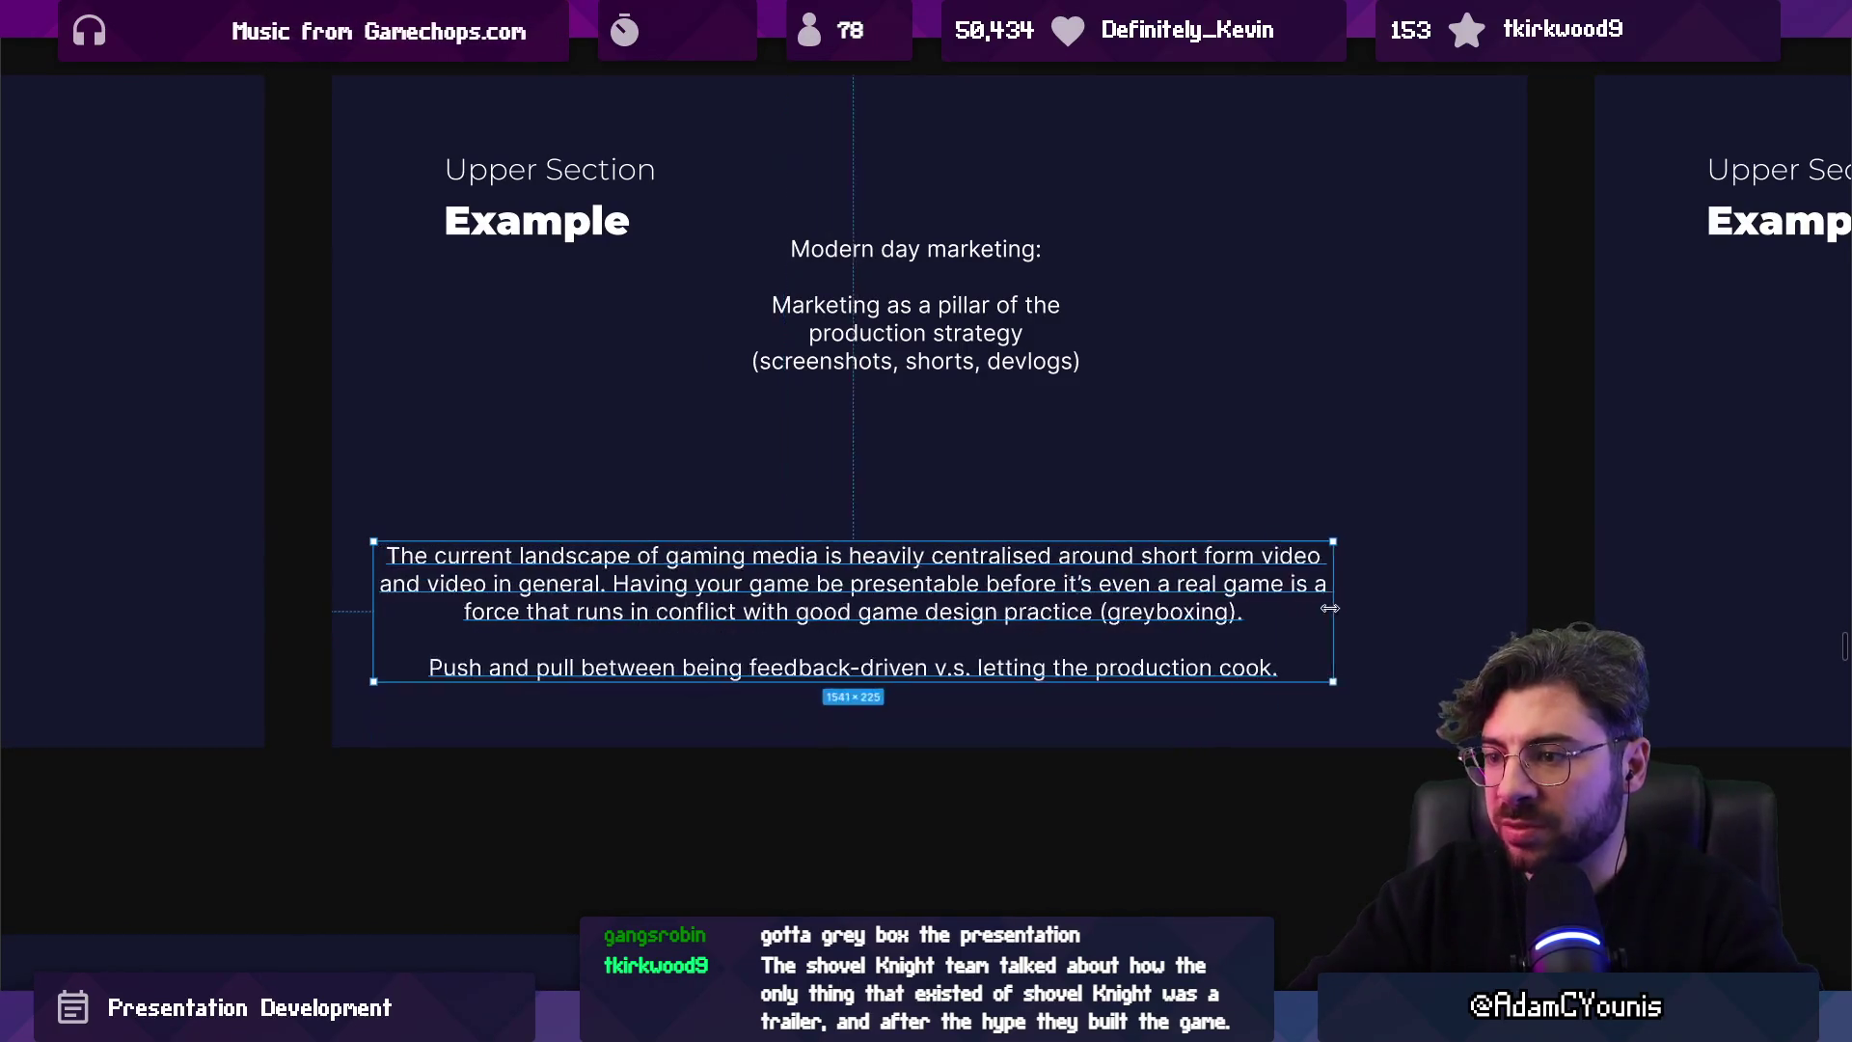
# - Left-align the text block, then select 'game be' in its second line for editing
pyautogui.hotkey('ctrl', '\\')
pyautogui.hotkey('ctrl', 'alt', 'l')
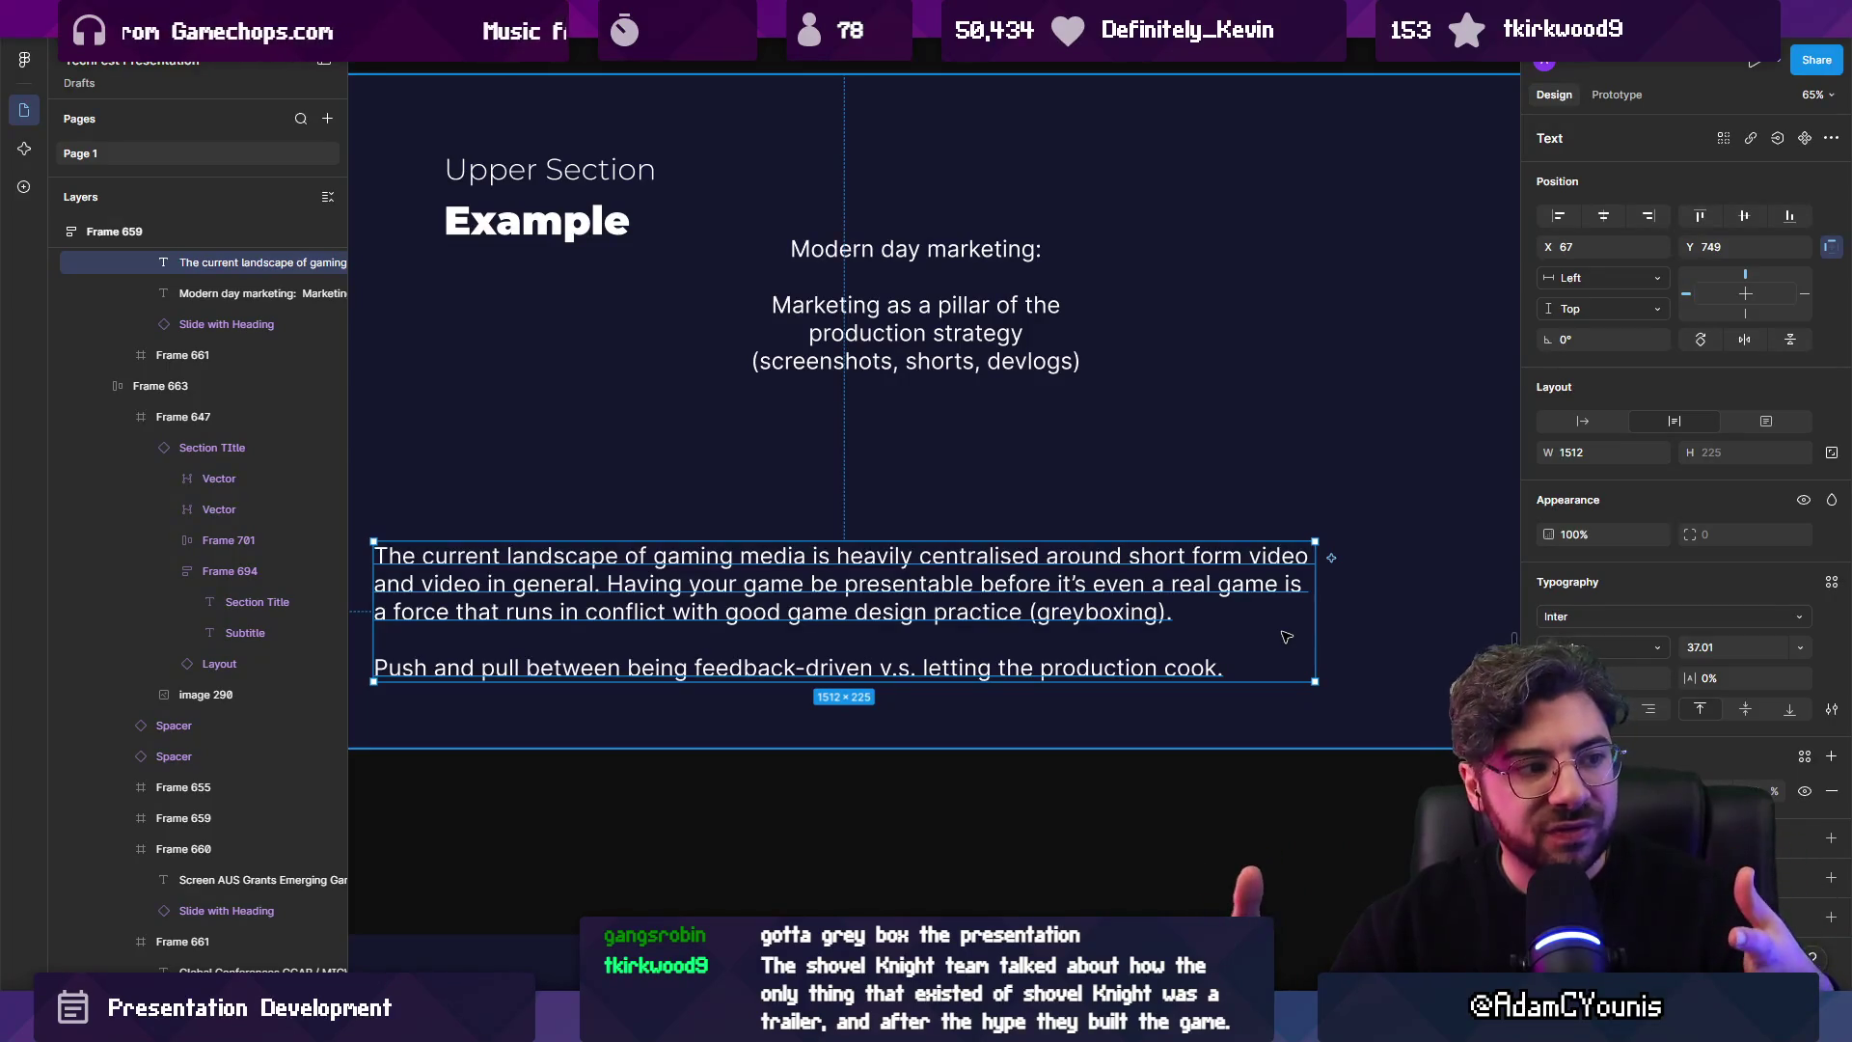
pyautogui.doubleClick(1046, 576)
pyautogui.click(1055, 583)
pyautogui.click(1212, 590)
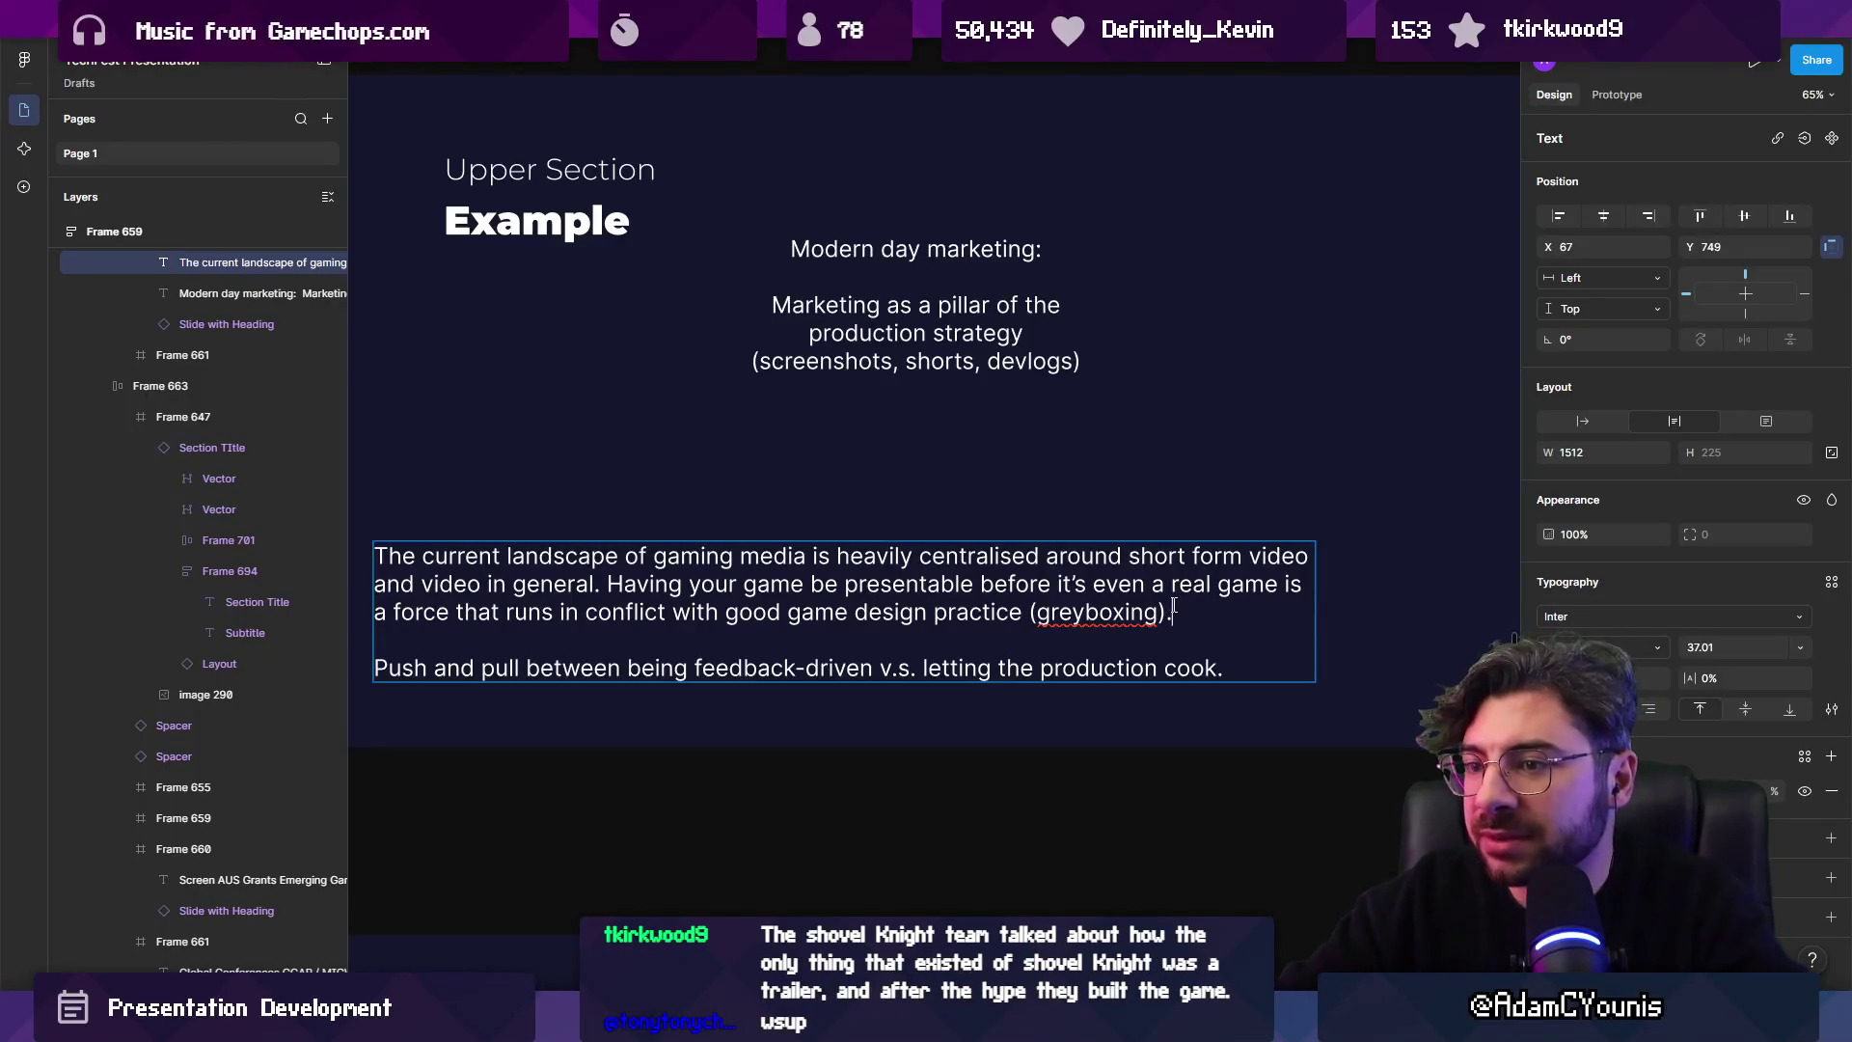
pyautogui.hotkey('ctrl', 'shift', 'Left')
pyautogui.hotkey('ctrl', 'shift', 'Left')
pyautogui.hotkey('ctrl', 'shift', 'Left')
# - Replace 'game be' with 'WIP project be' in the first paragraph
pyautogui.press('Left')
pyautogui.hotkey('ctrl', 'Left')
pyautogui.hotkey('ctrl', 'shift', 'Right')
pyautogui.hotkey('ctrl', 'shift', 'Right')
pyautogui.write('WIP project be')
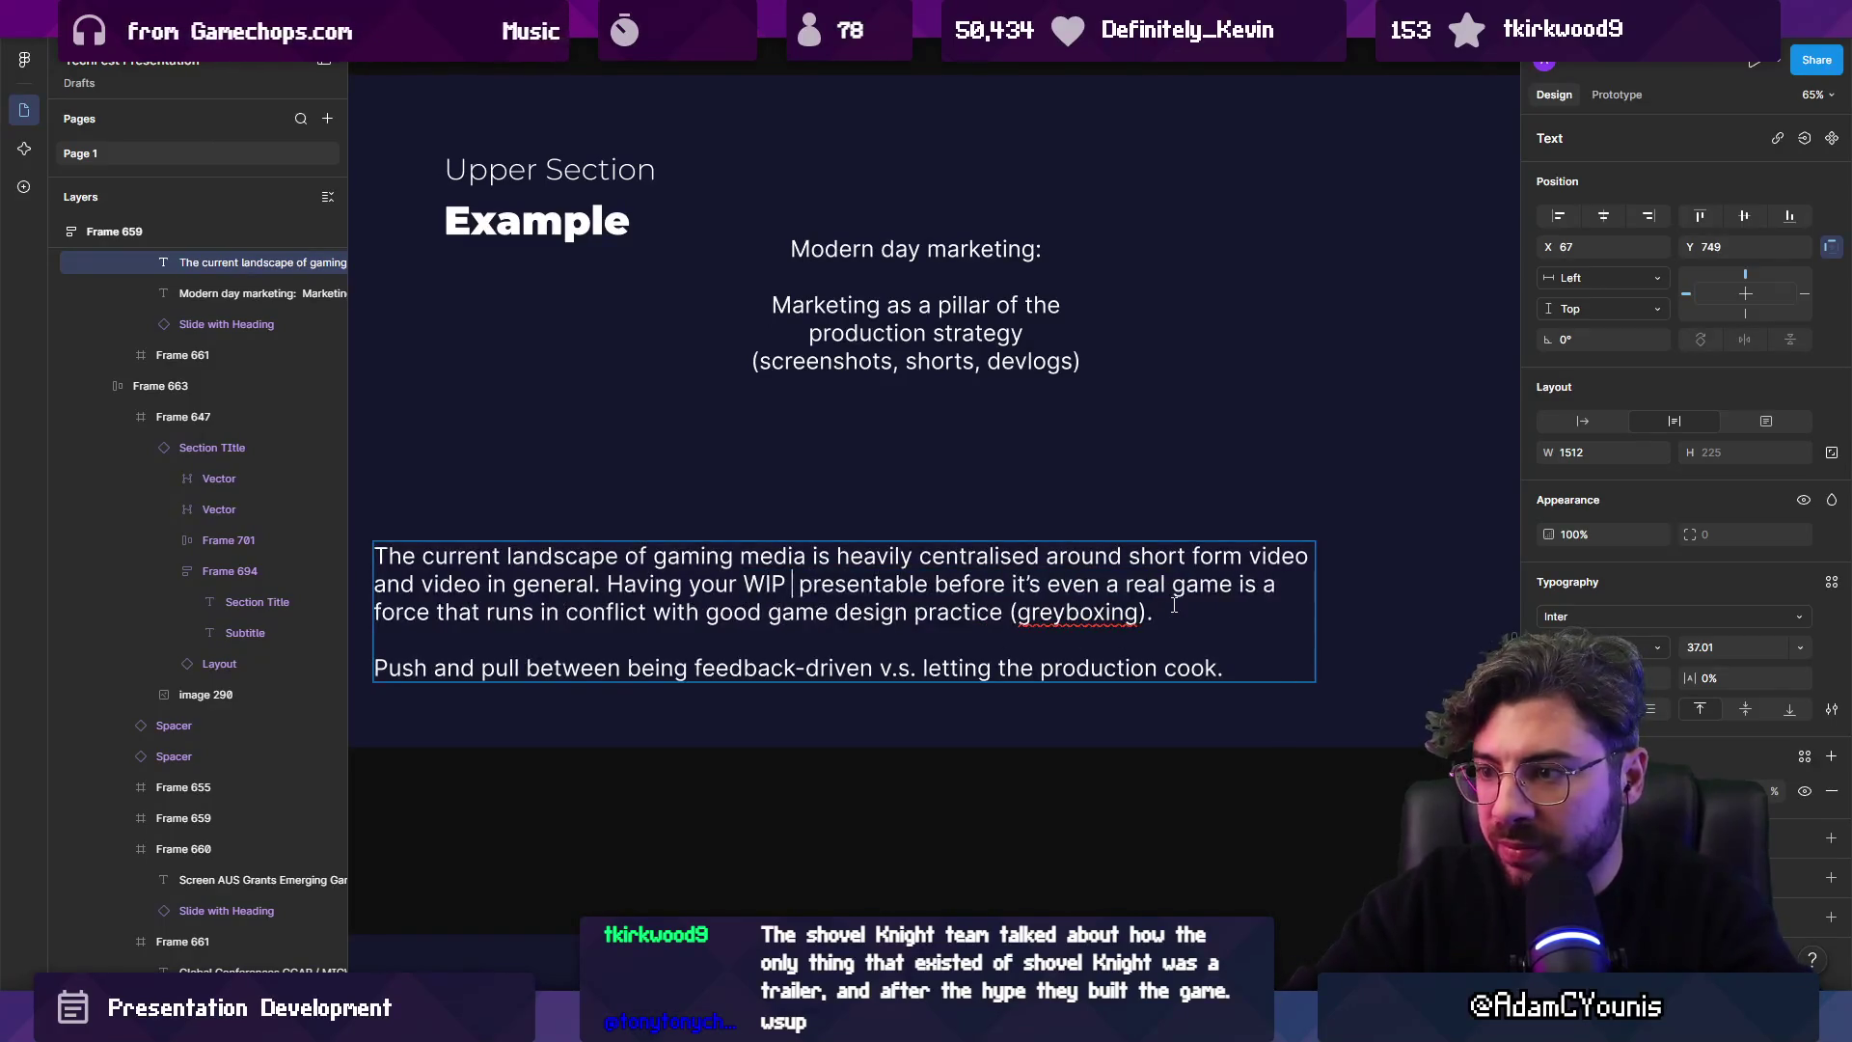
# - Start a middle paragraph: 'Game “development” as content, rather than game “marketing” as content'
pyautogui.hotkey('ctrl', 'shift', 'Right')
pyautogui.hotkey('ctrl', 'shift', 'Right')
pyautogui.hotkey('ctrl', 'shift', 'Right')
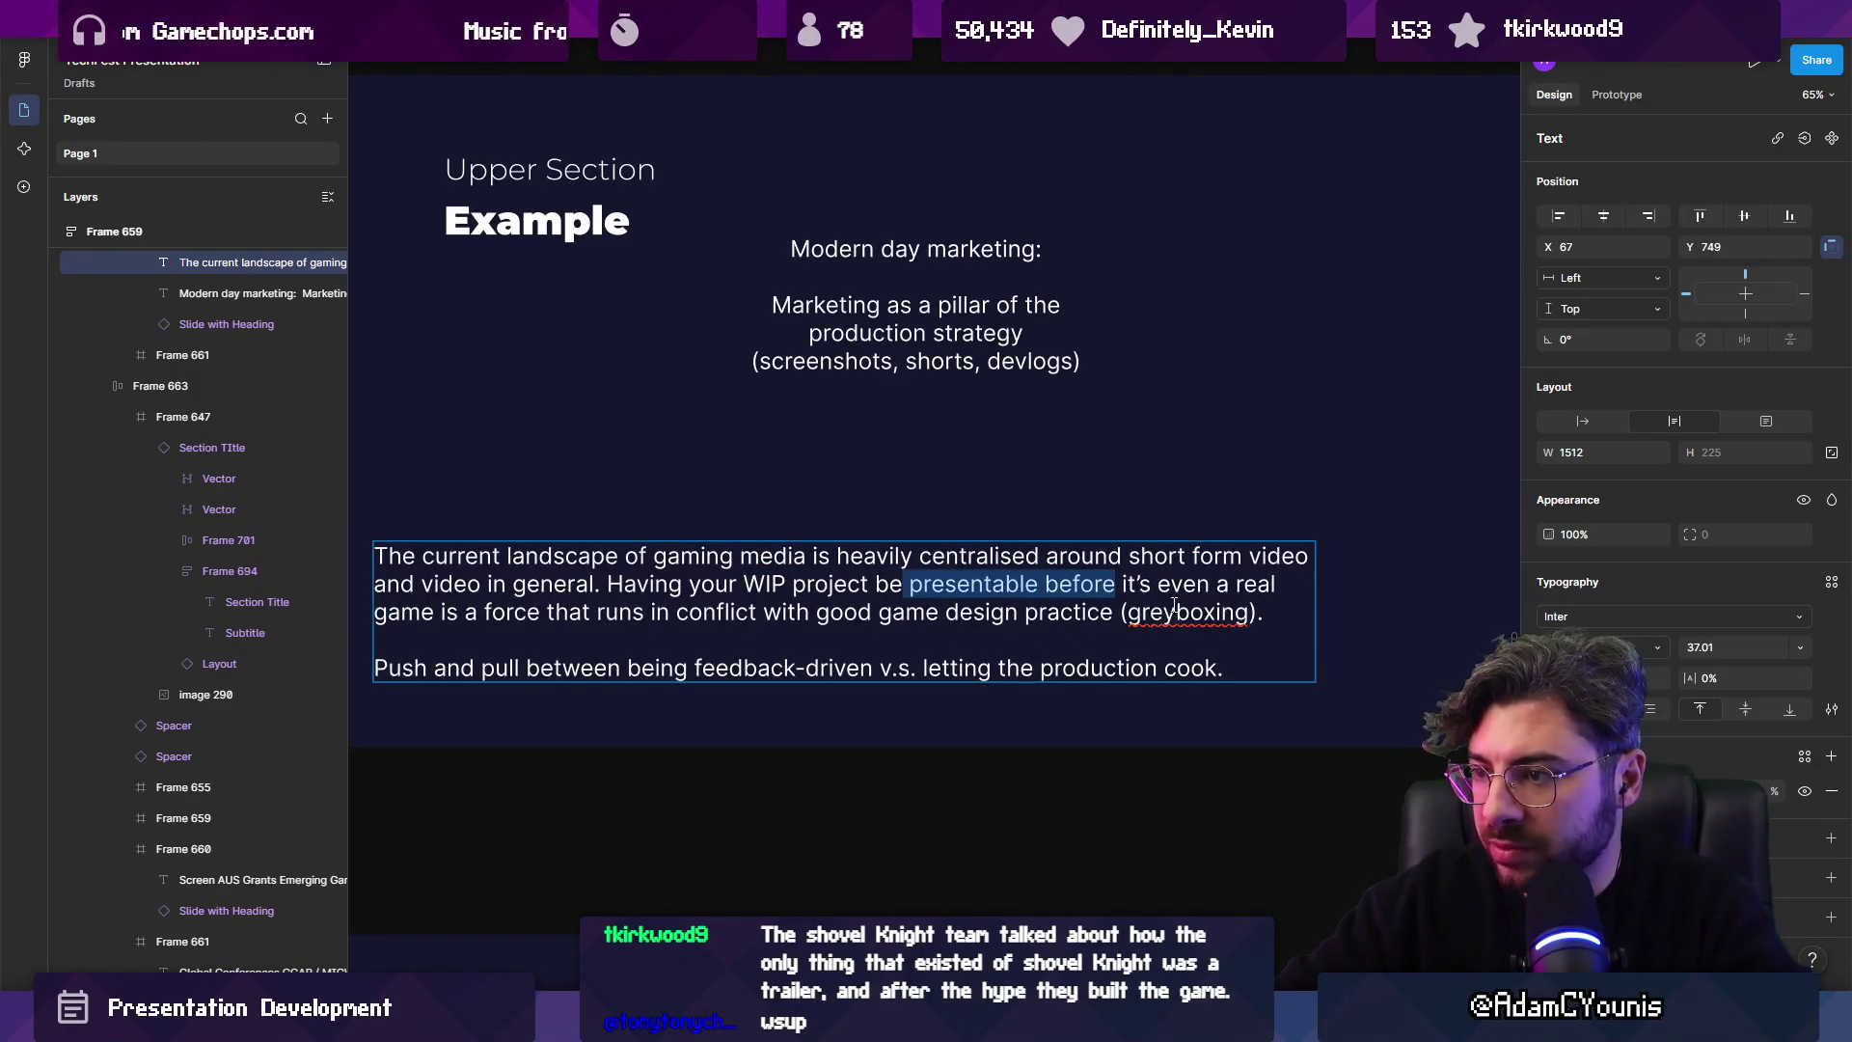
pyautogui.press('Right')
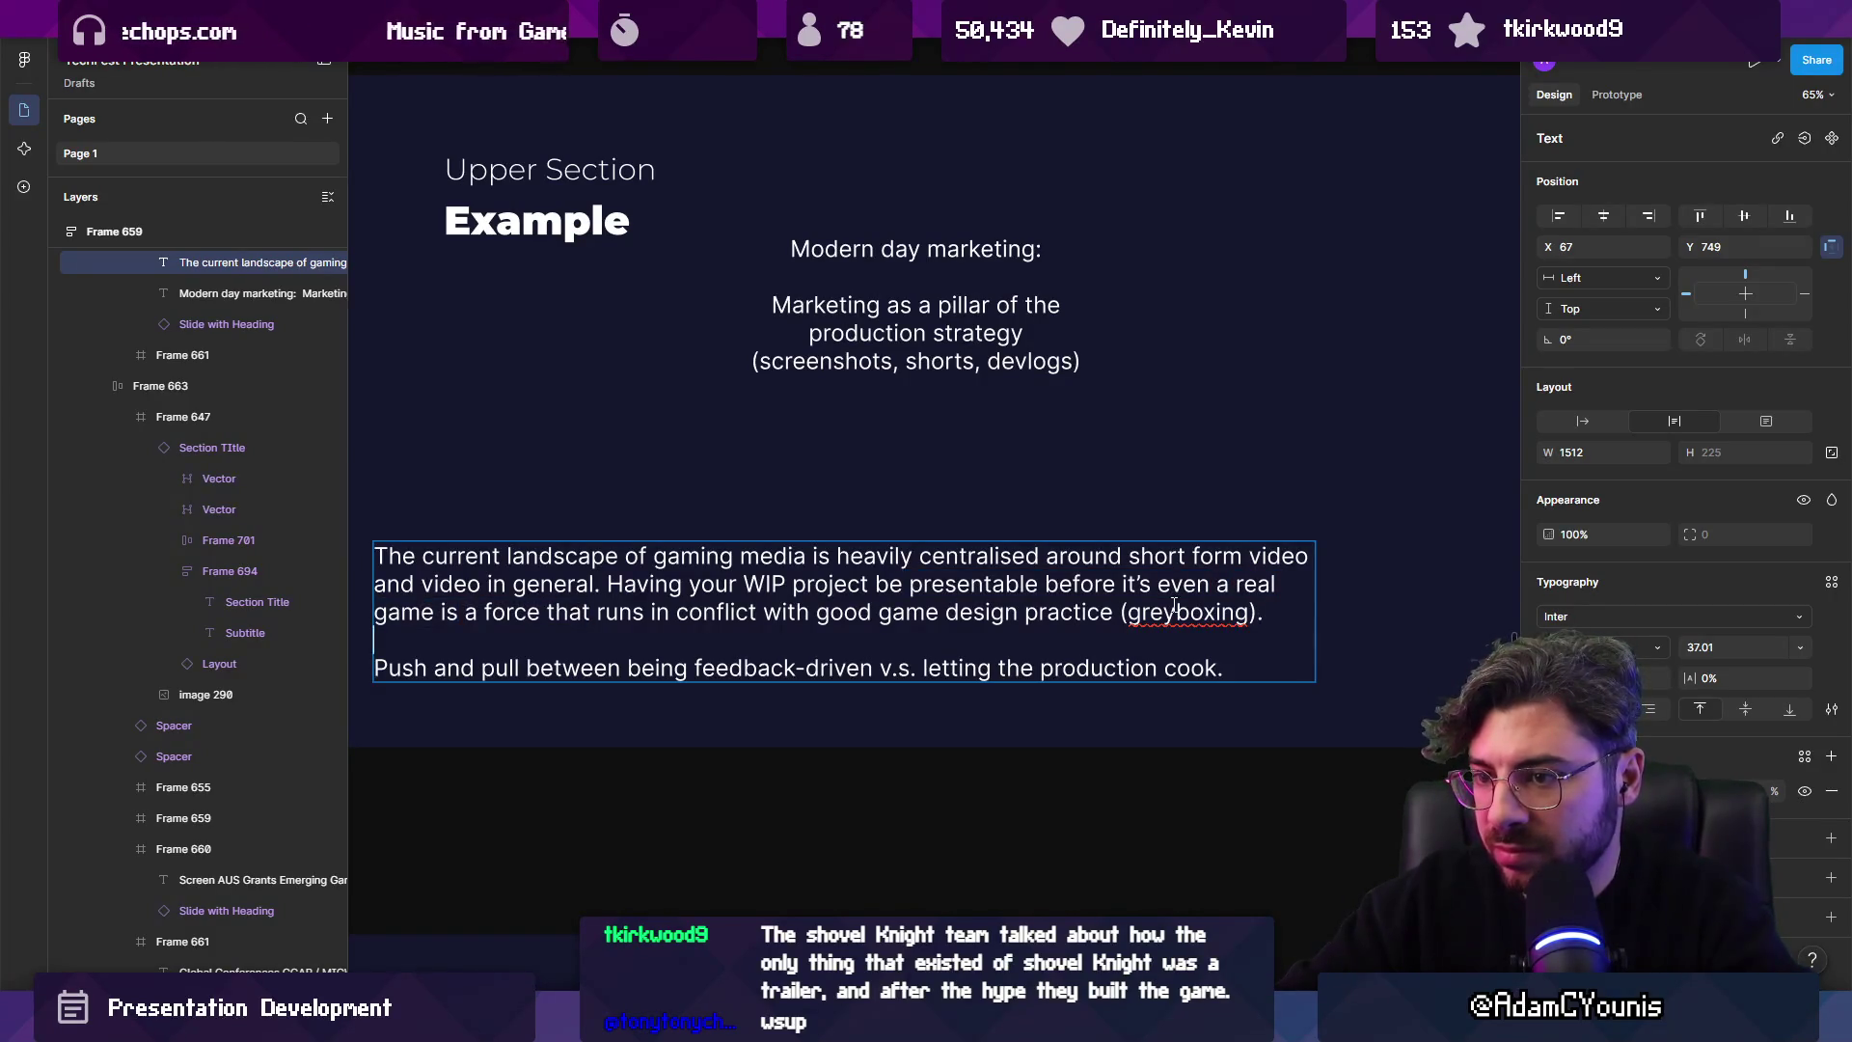
pyautogui.press('Return')
pyautogui.press('Up')
pyautogui.press('Return')
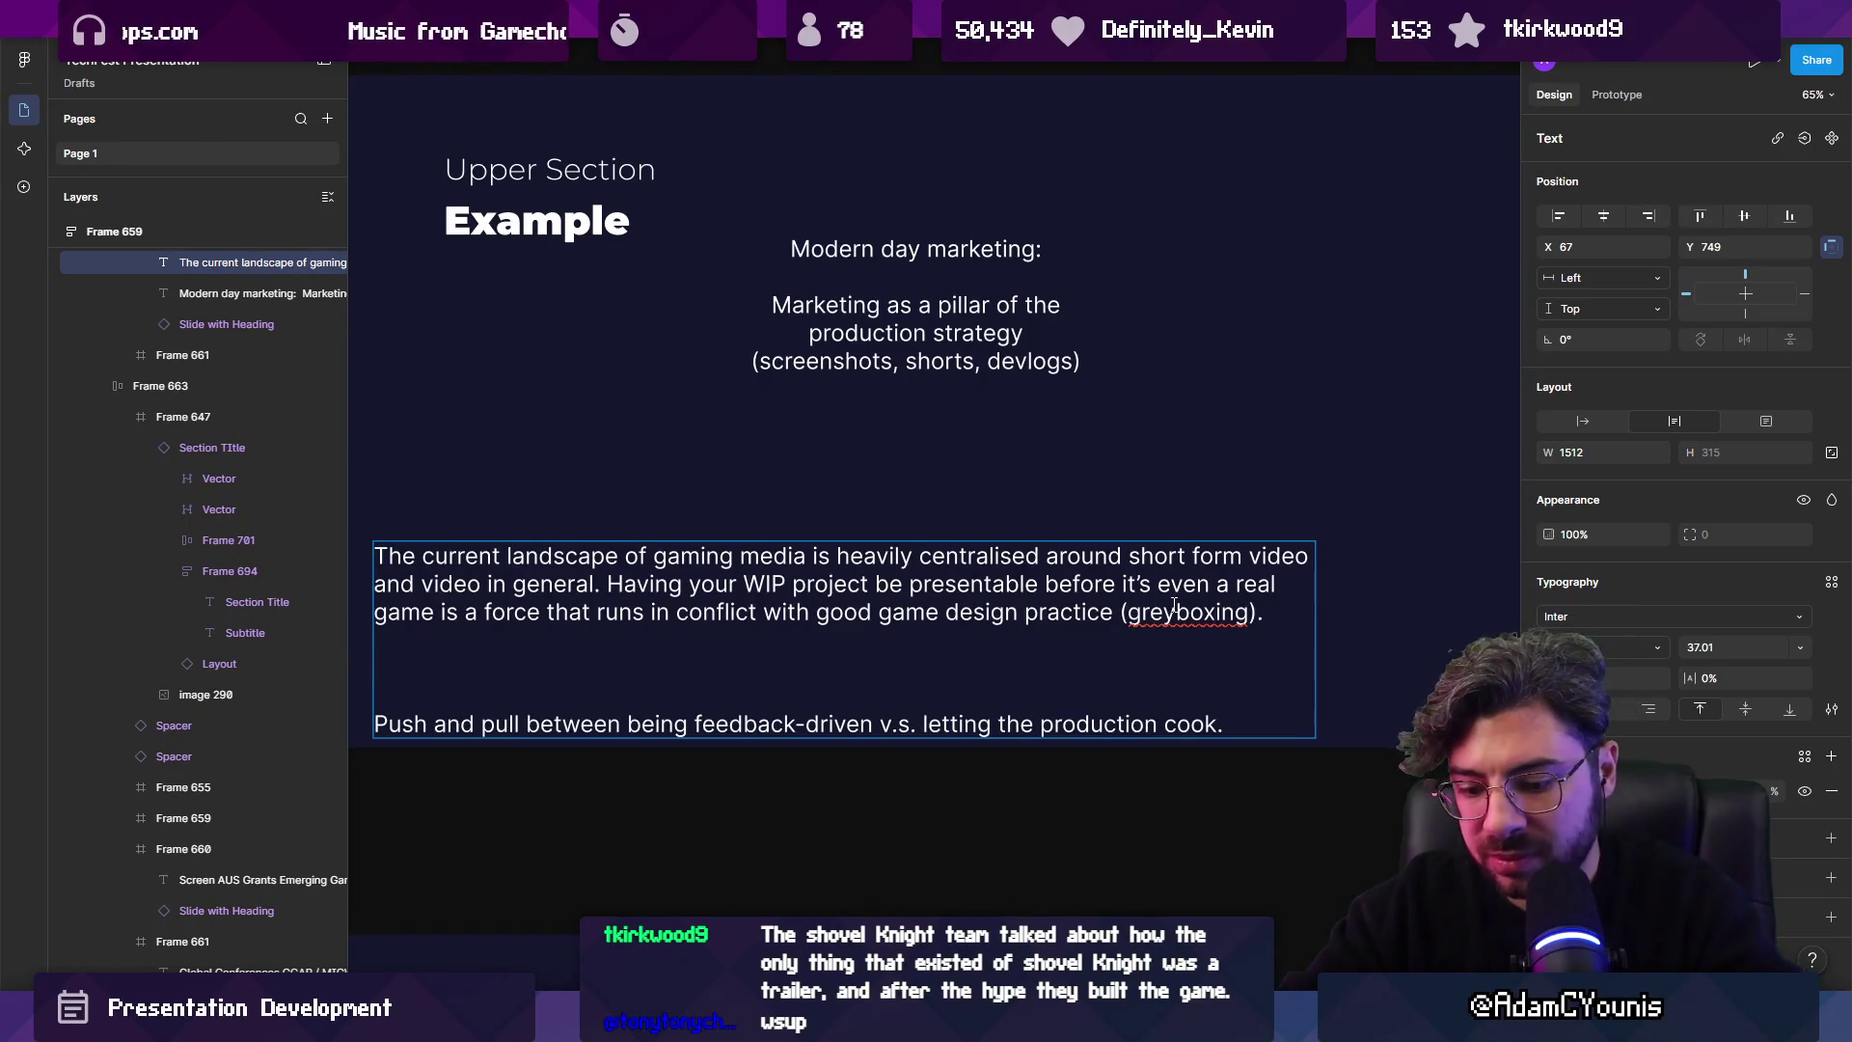
pyautogui.write('ame “devel')
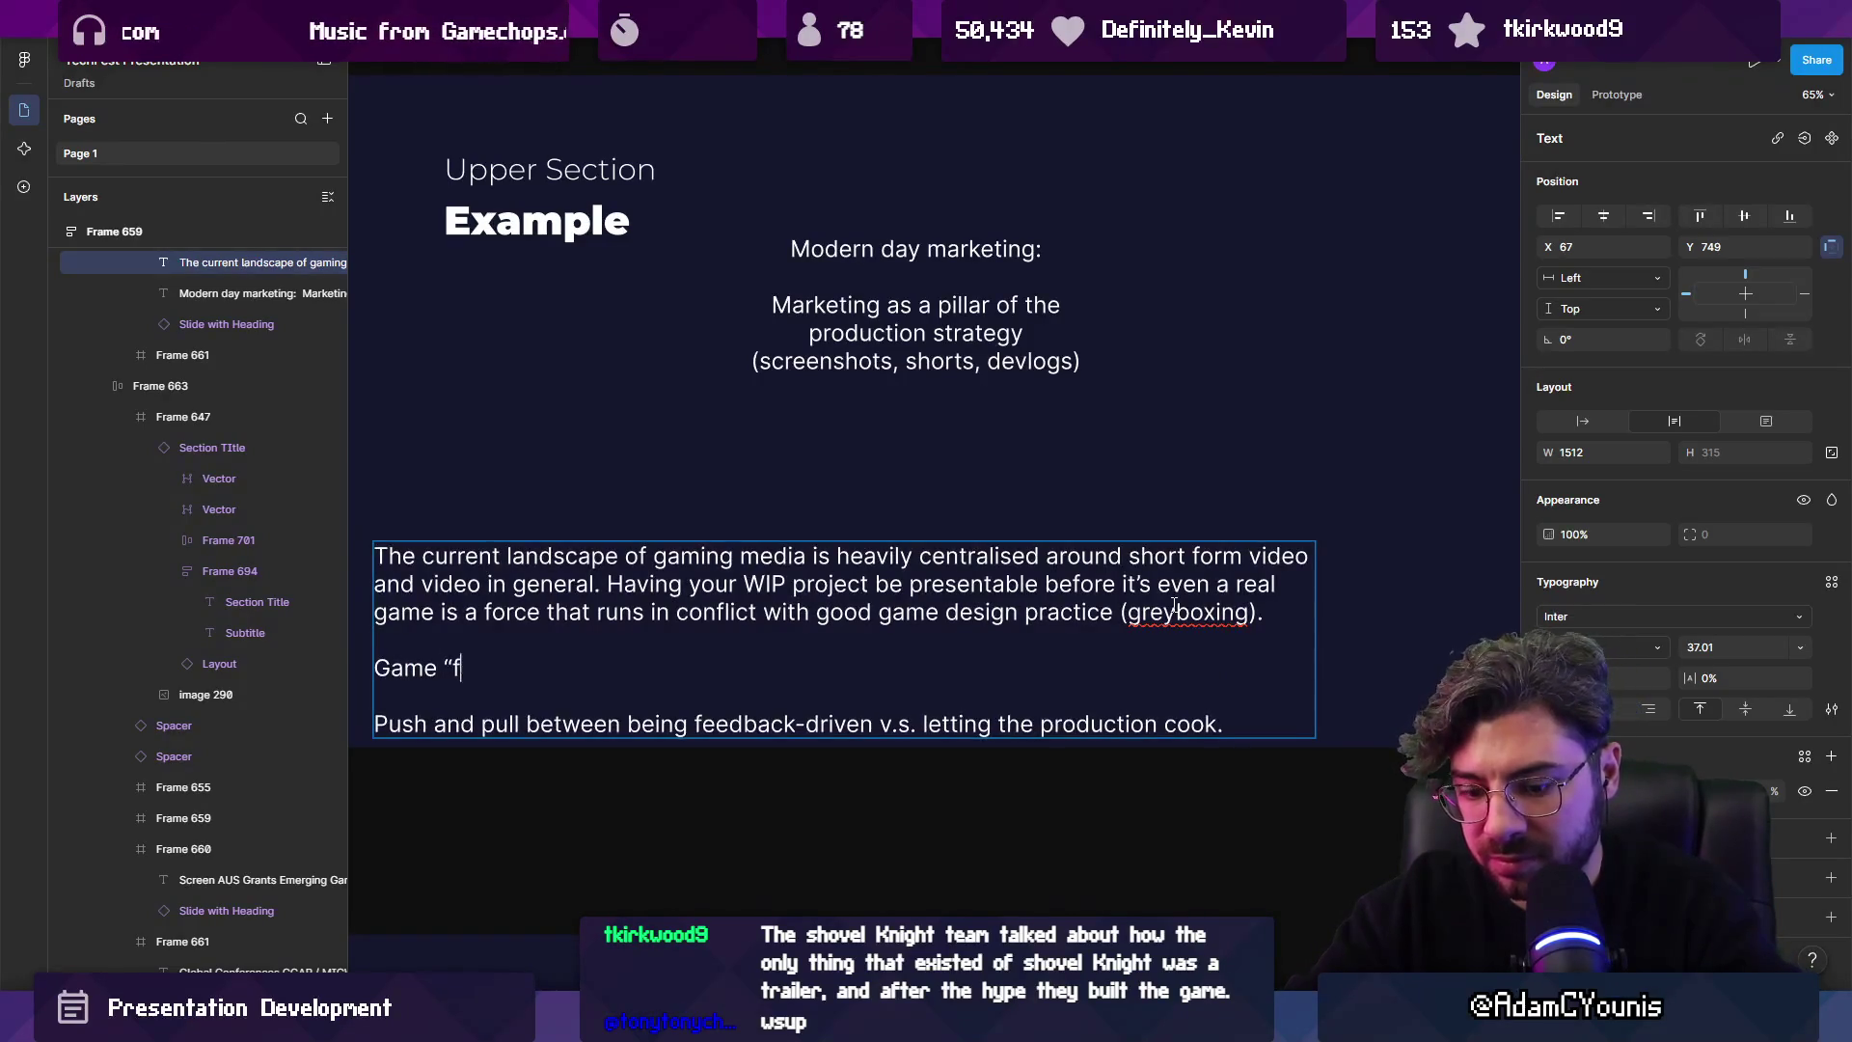
pyautogui.write('opment” as con')
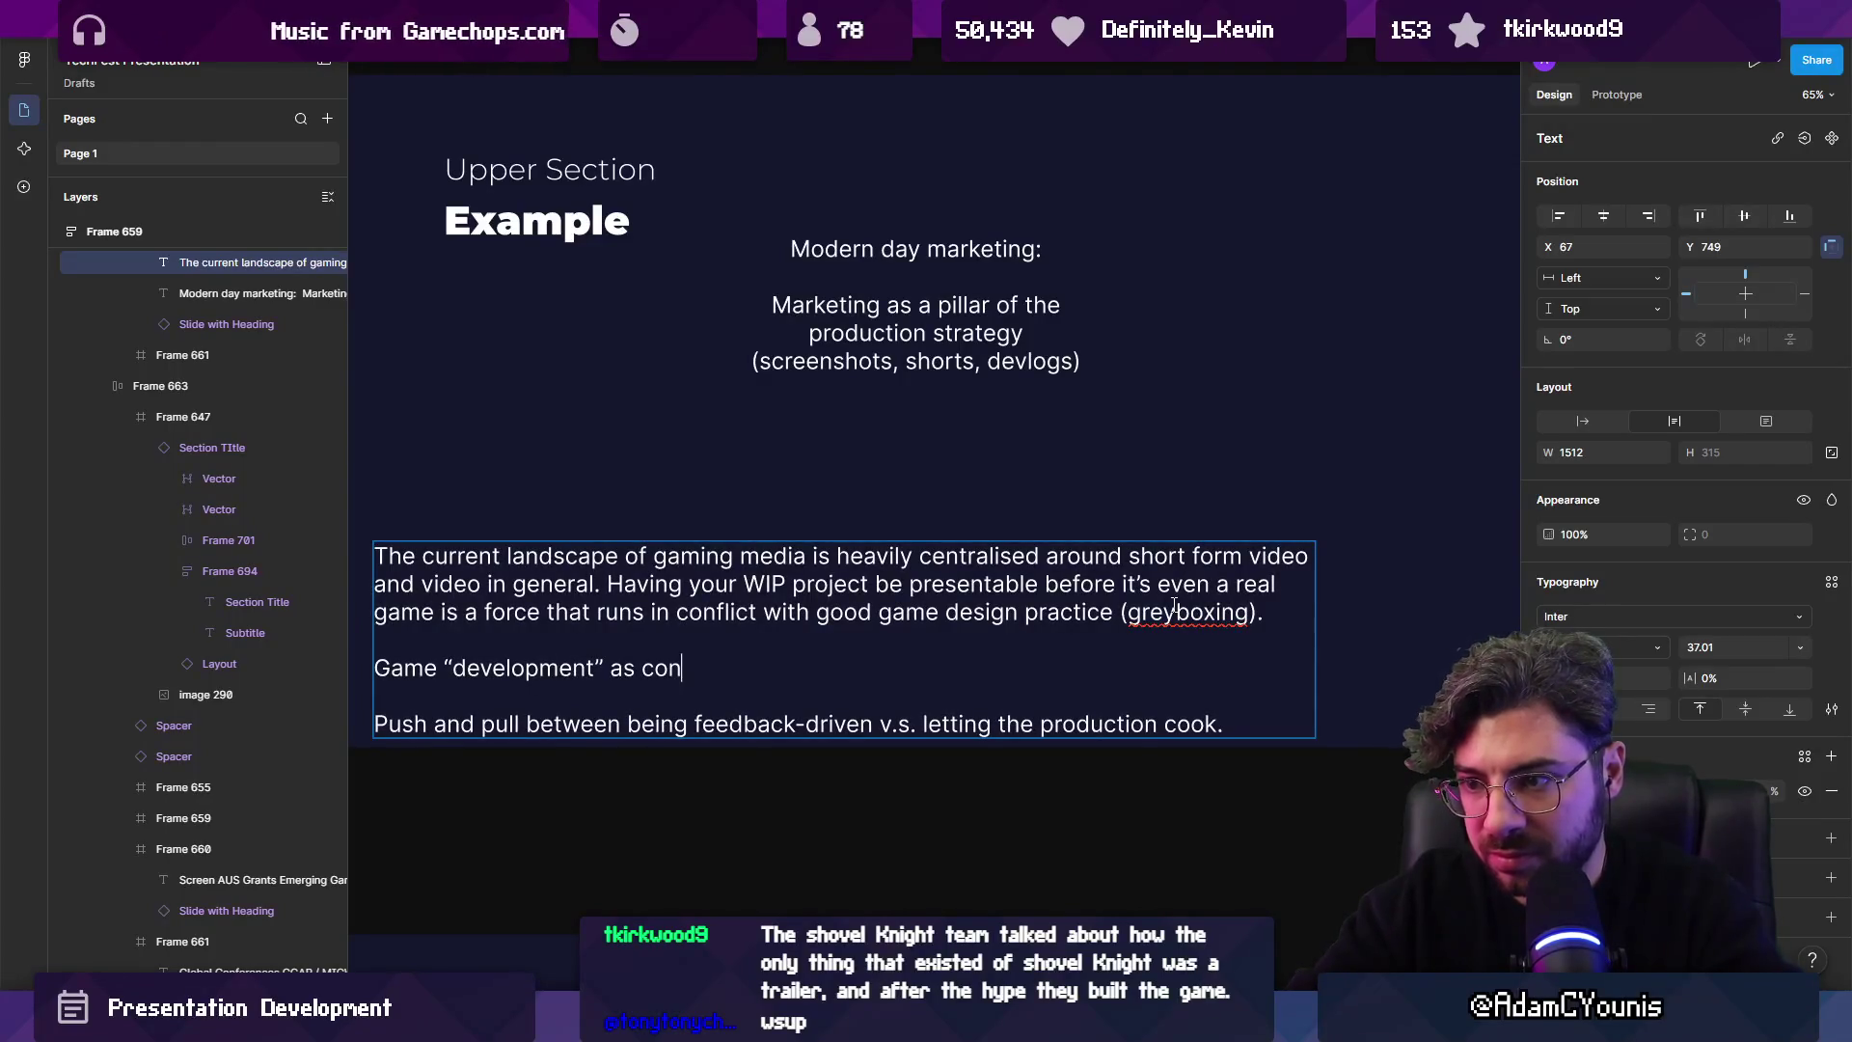
pyautogui.write('tent, rather than game marketing as ')
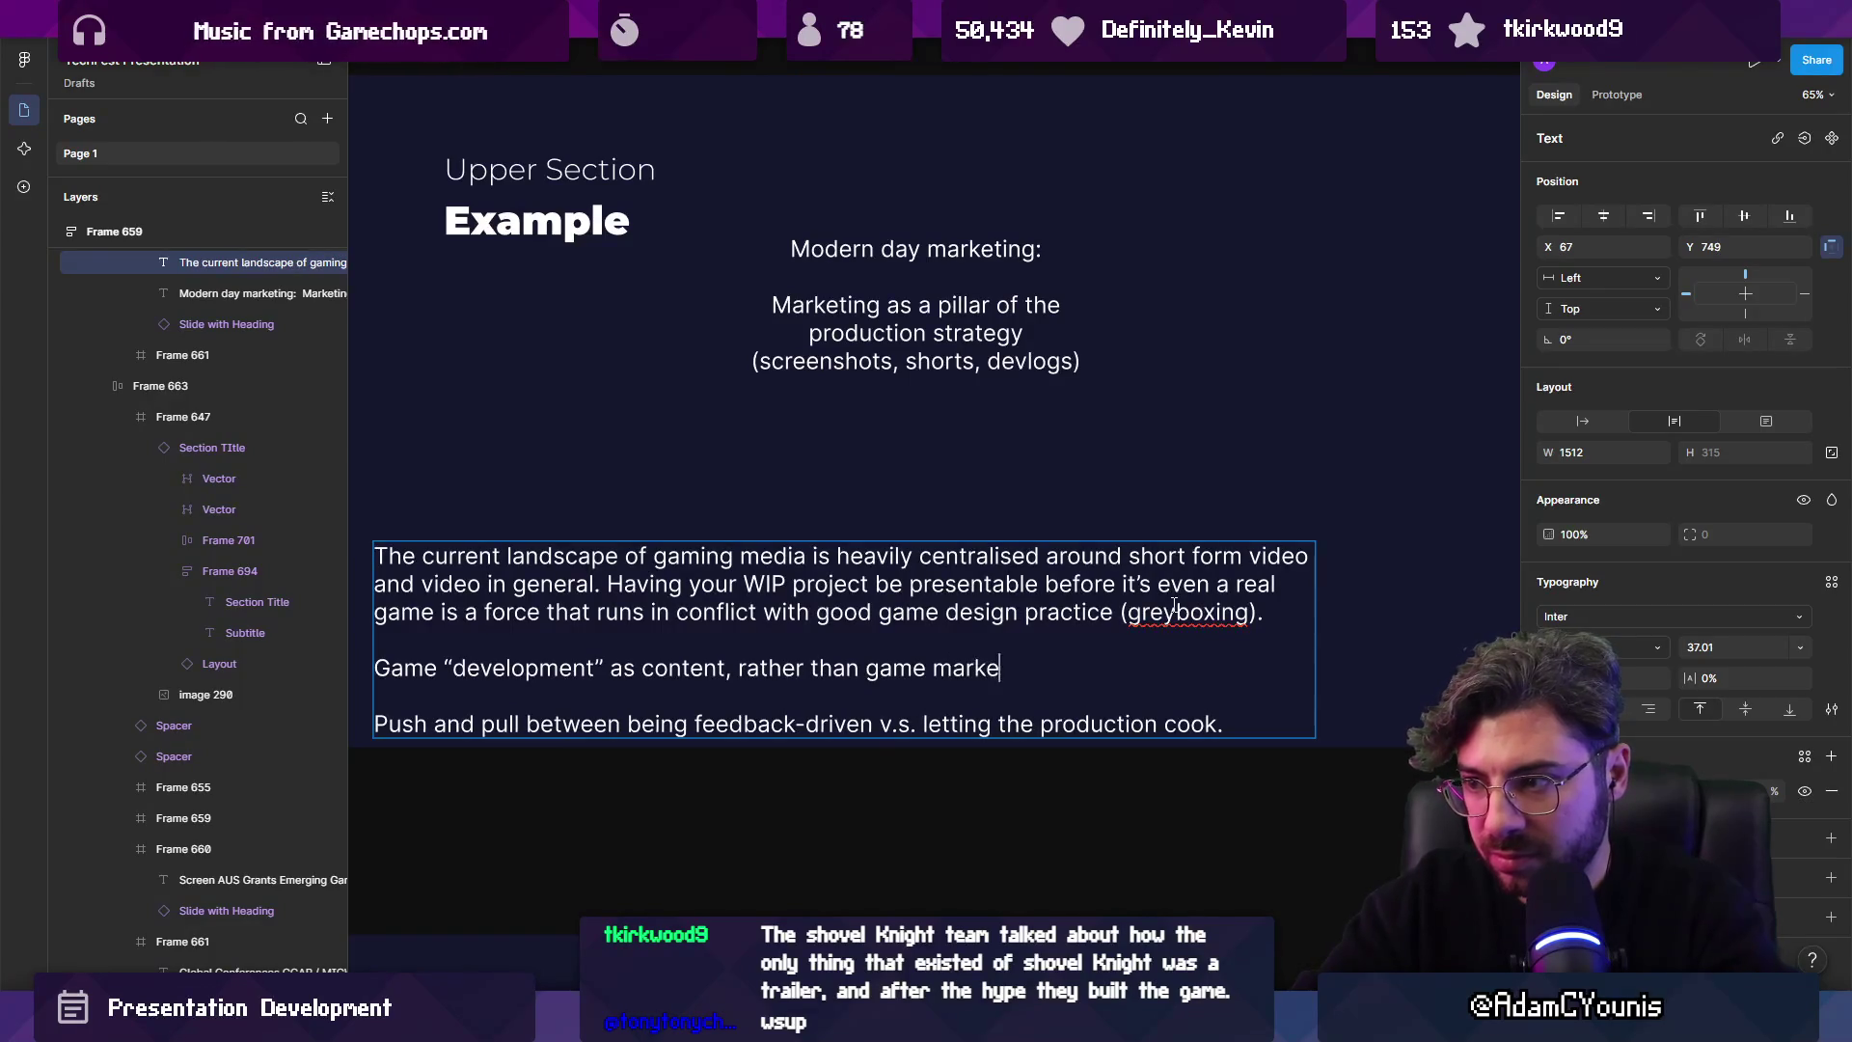
pyautogui.write('content”')
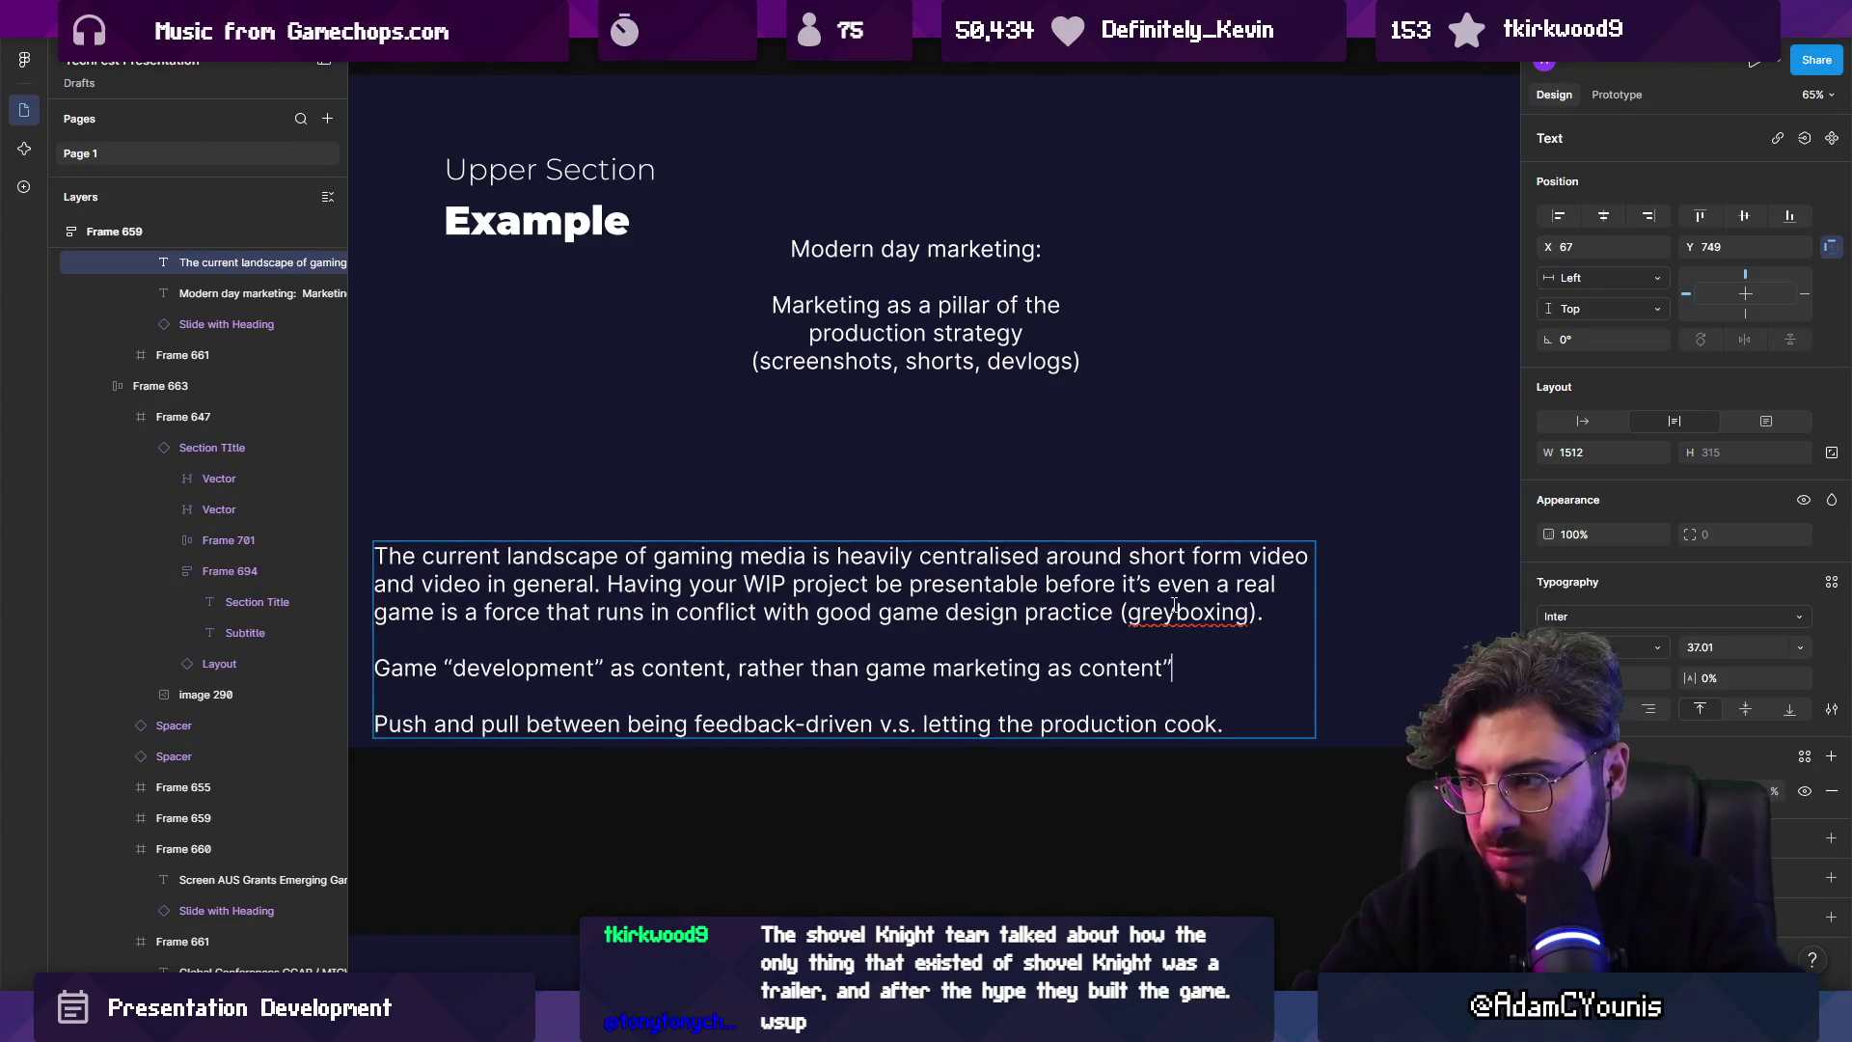
pyautogui.hotkey('ctrl', 'shift', 'Left')
pyautogui.hotkey('ctrl', 'shift', 'Left')
pyautogui.hotkey('ctrl', 'shift', 'Left')
pyautogui.press('Left')
pyautogui.write('“')
pyautogui.hotkey('ctrl', 'Right')
pyautogui.write('”')
# - Finish it with 'is super weird' and 'you to strange places', then reselect the text block
pyautogui.hotkey('ctrl', 'shift', 'Left')
pyautogui.hotkey('ctrl', 'shift', 'Left')
pyautogui.hotkey('ctrl', 'shift', 'Left')
pyautogui.press('Down')
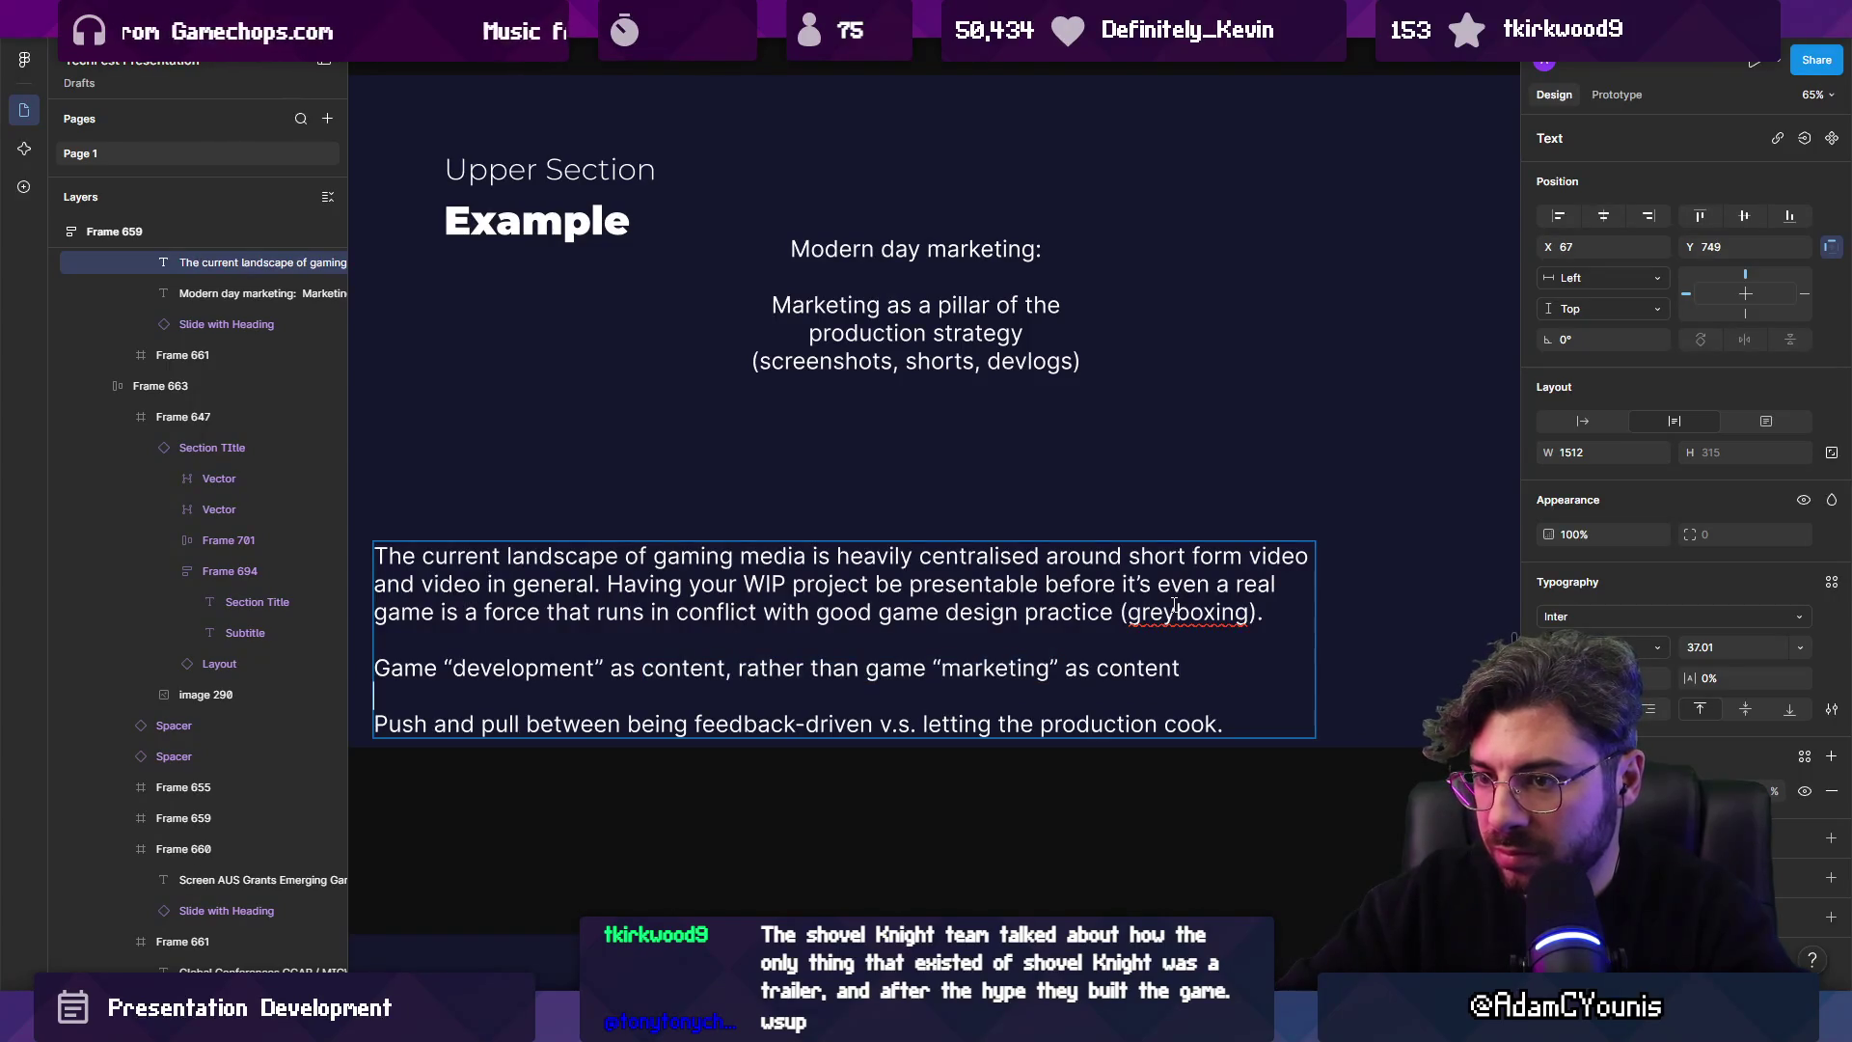
pyautogui.write('ius ')
pyautogui.write('per weird')
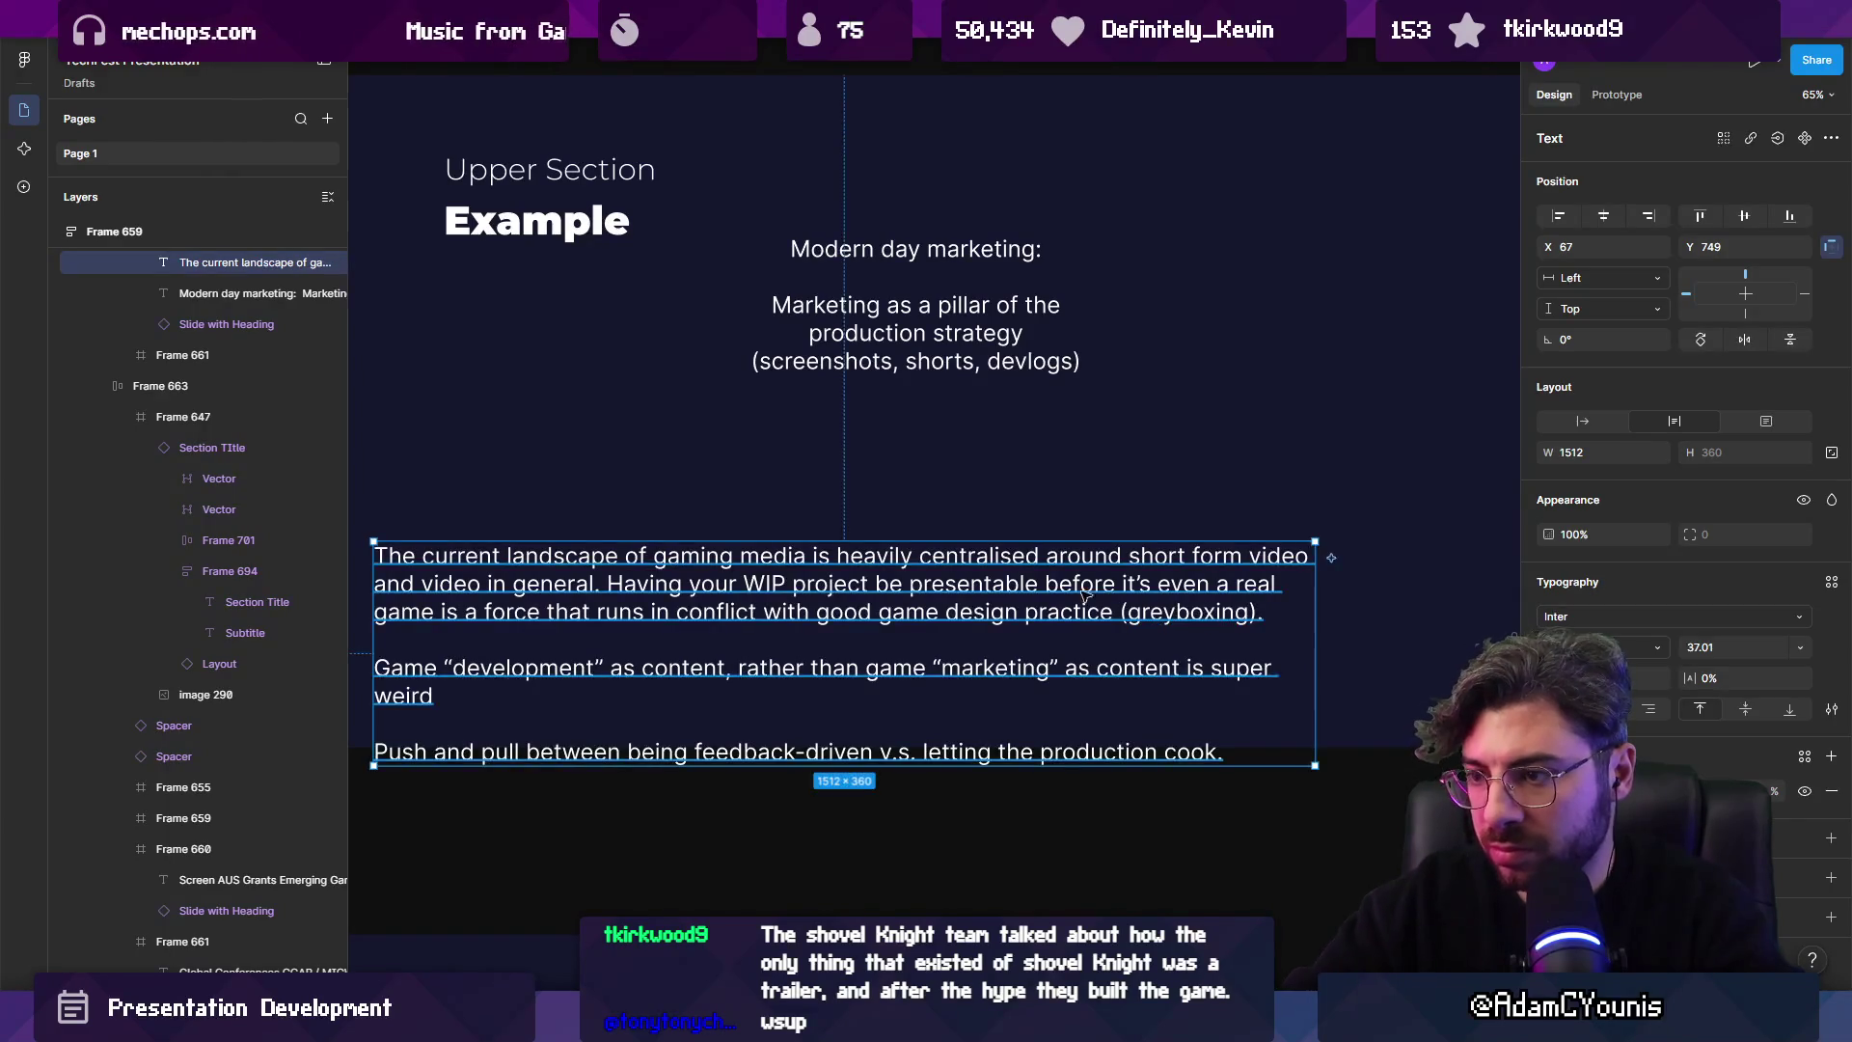
pyautogui.click(457, 628)
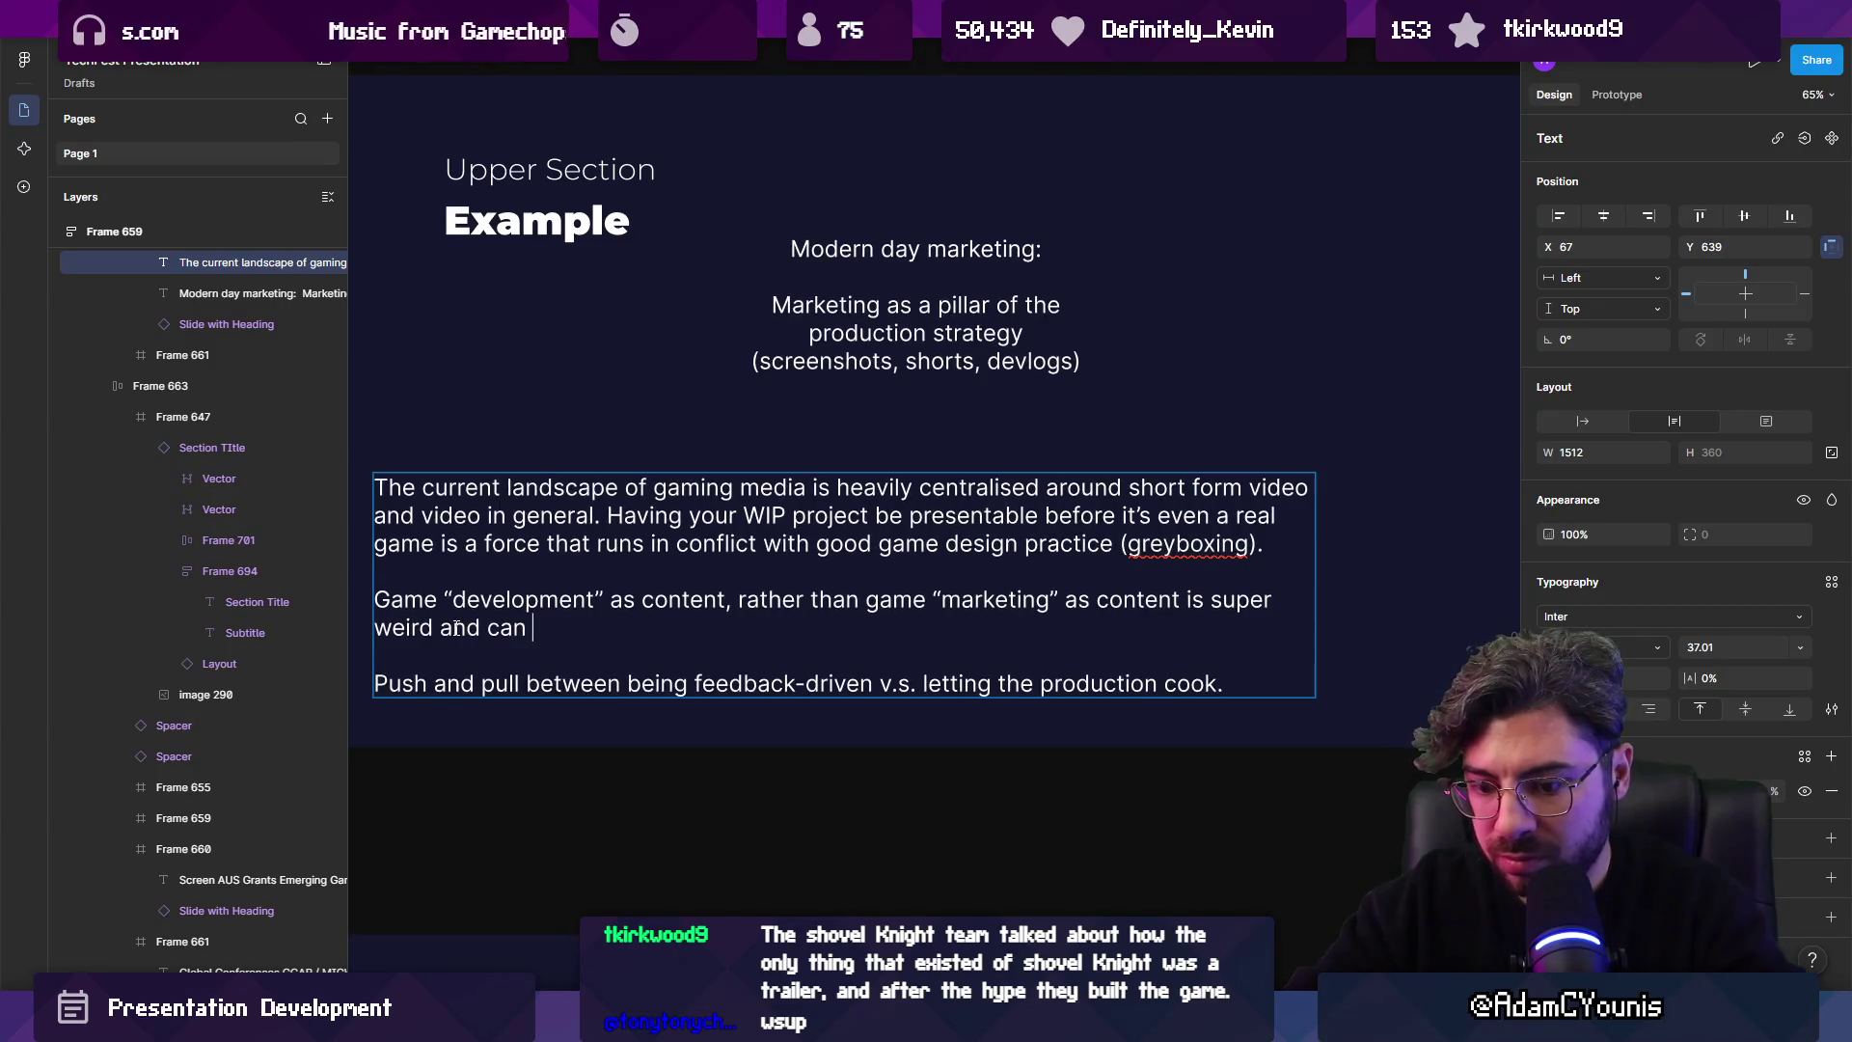
pyautogui.write('you to')
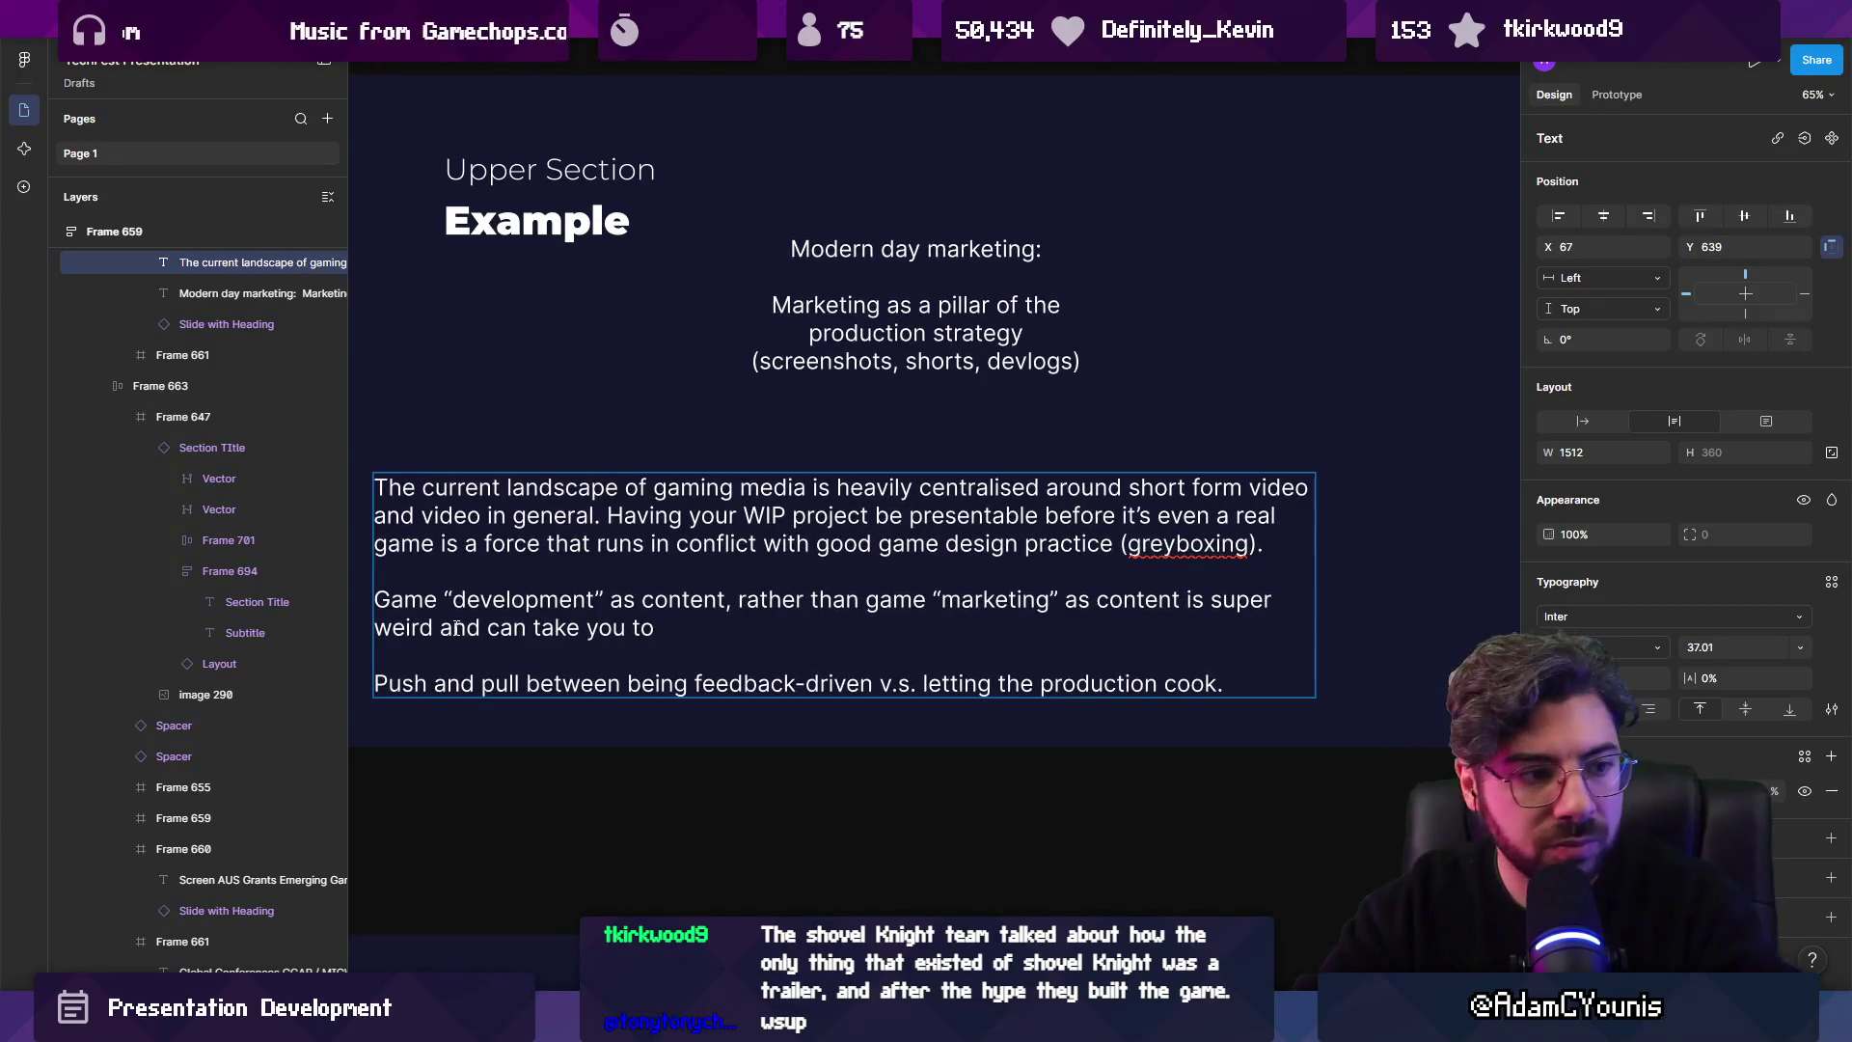
pyautogui.write(' strange places.')
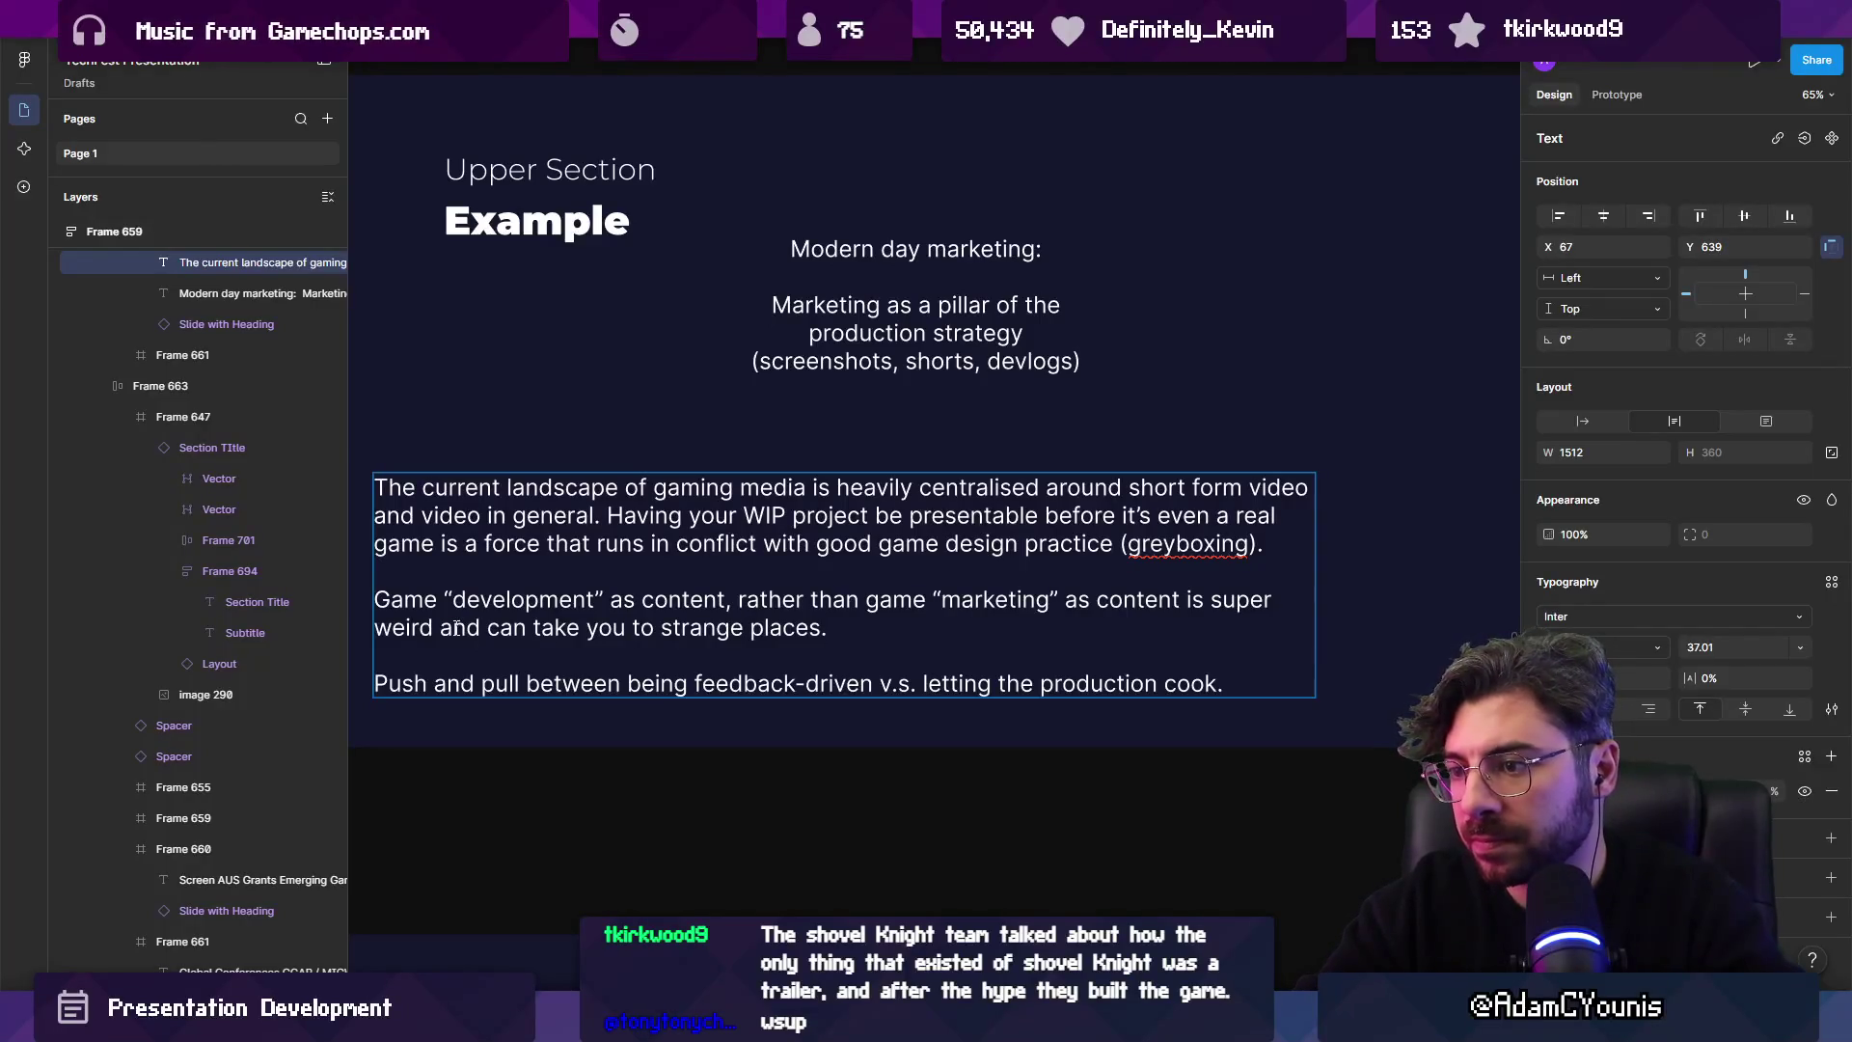
pyautogui.press('Escape')
pyautogui.press('Escape')
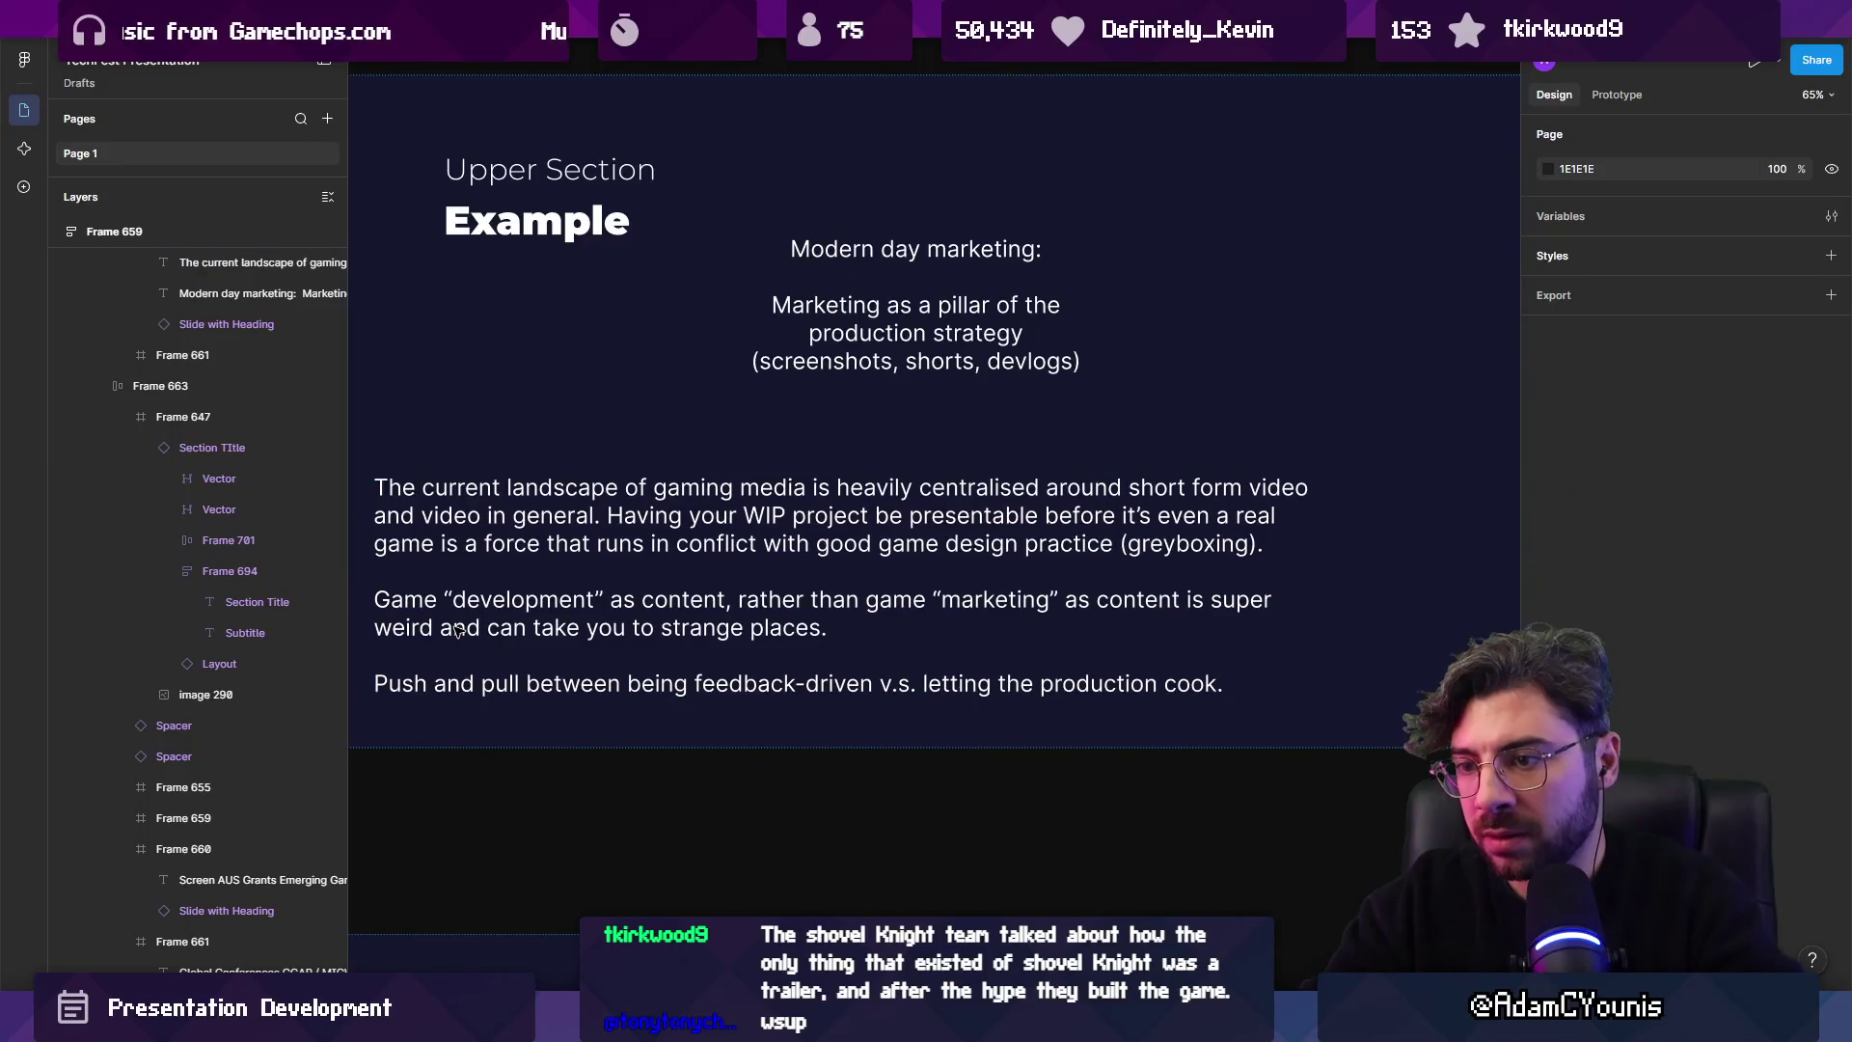
pyautogui.scroll(-3, 786, 664)
pyautogui.click(783, 587)
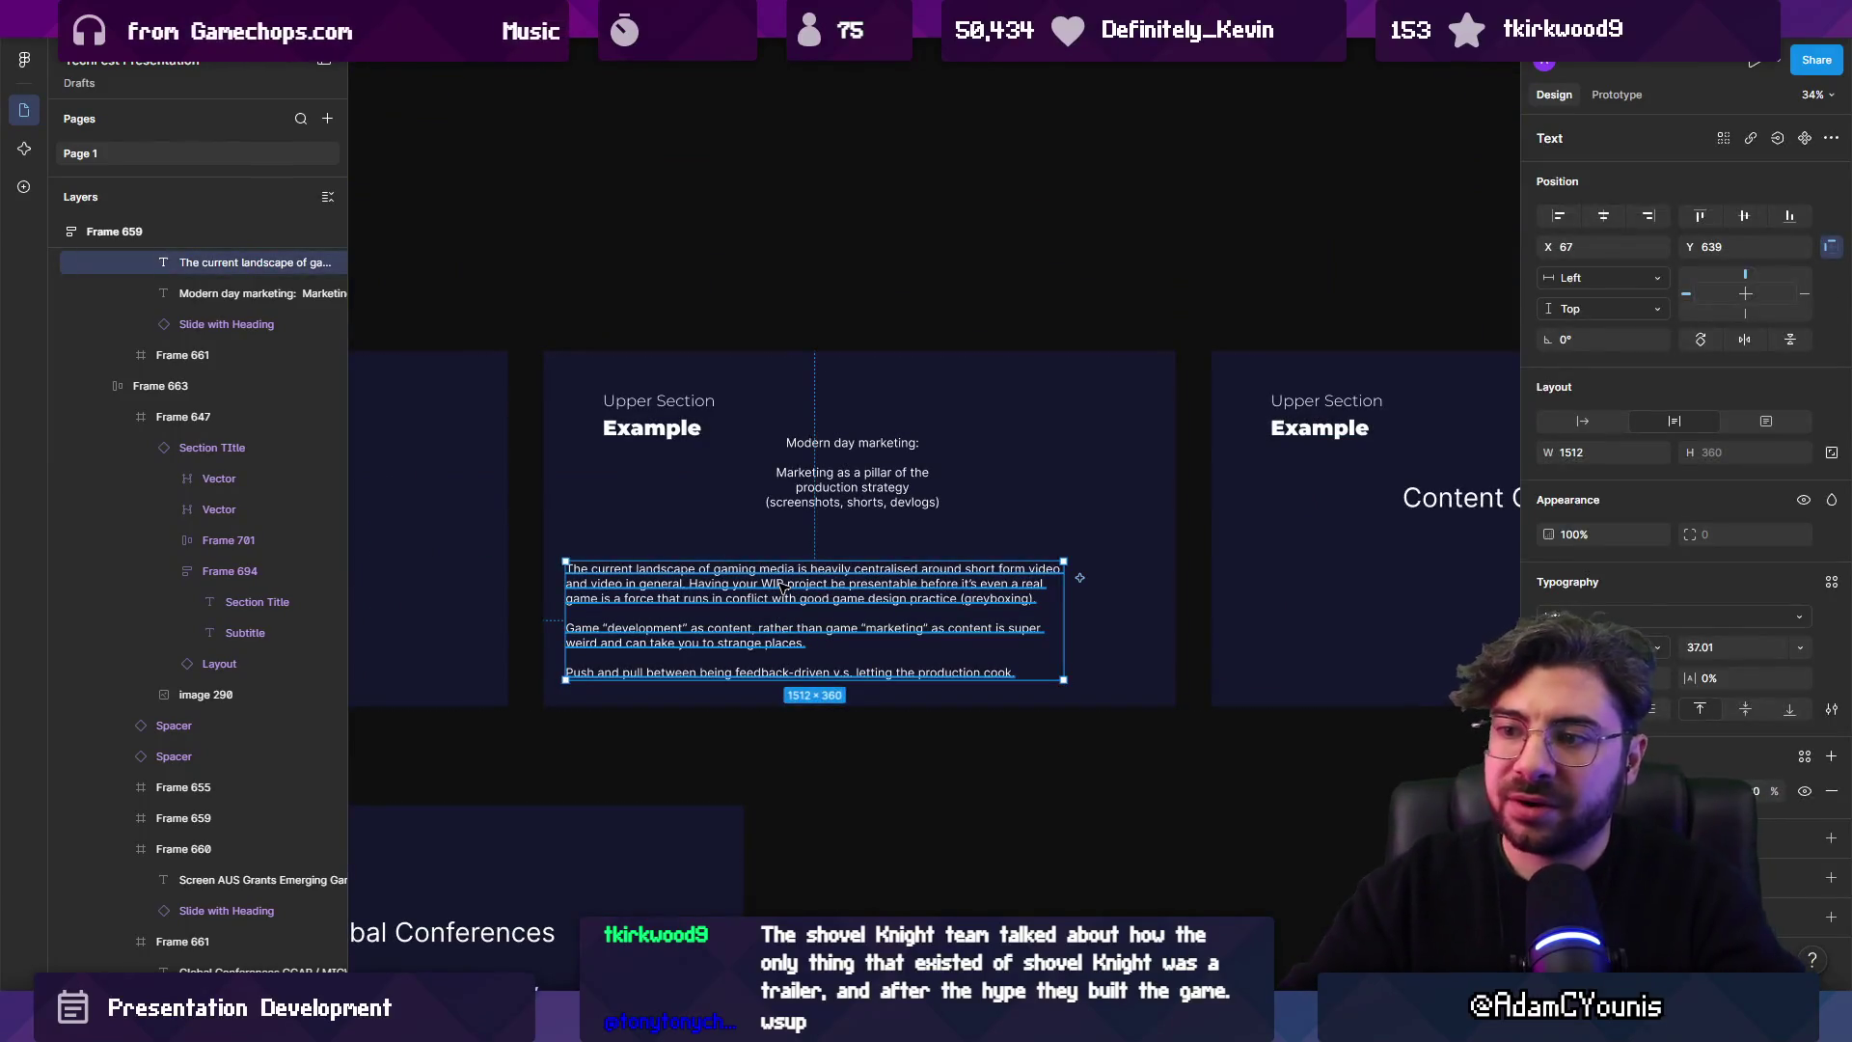
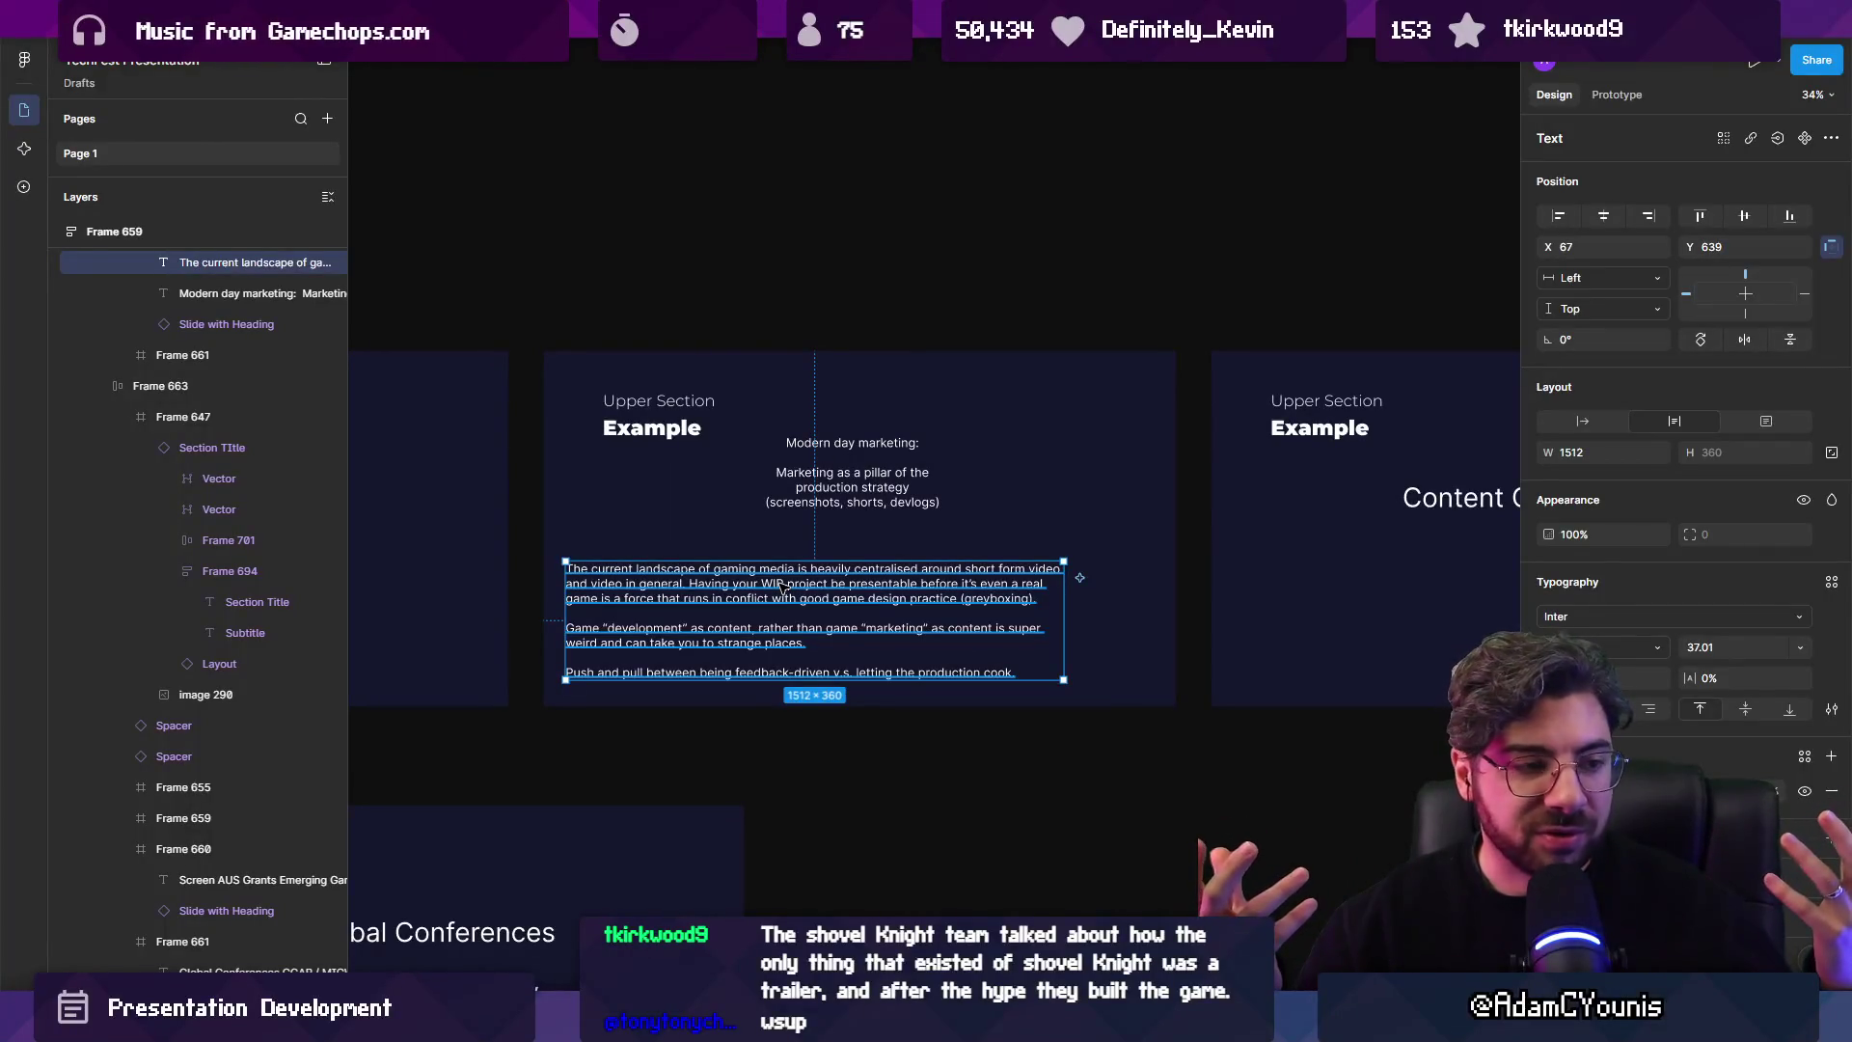
# - Nudge the body paragraph and the Modern day marketing text slightly to the right
pyautogui.moveTo(782, 585); pyautogui.dragTo(816, 585)
pyautogui.moveTo(825, 498); pyautogui.dragTo(831, 504)
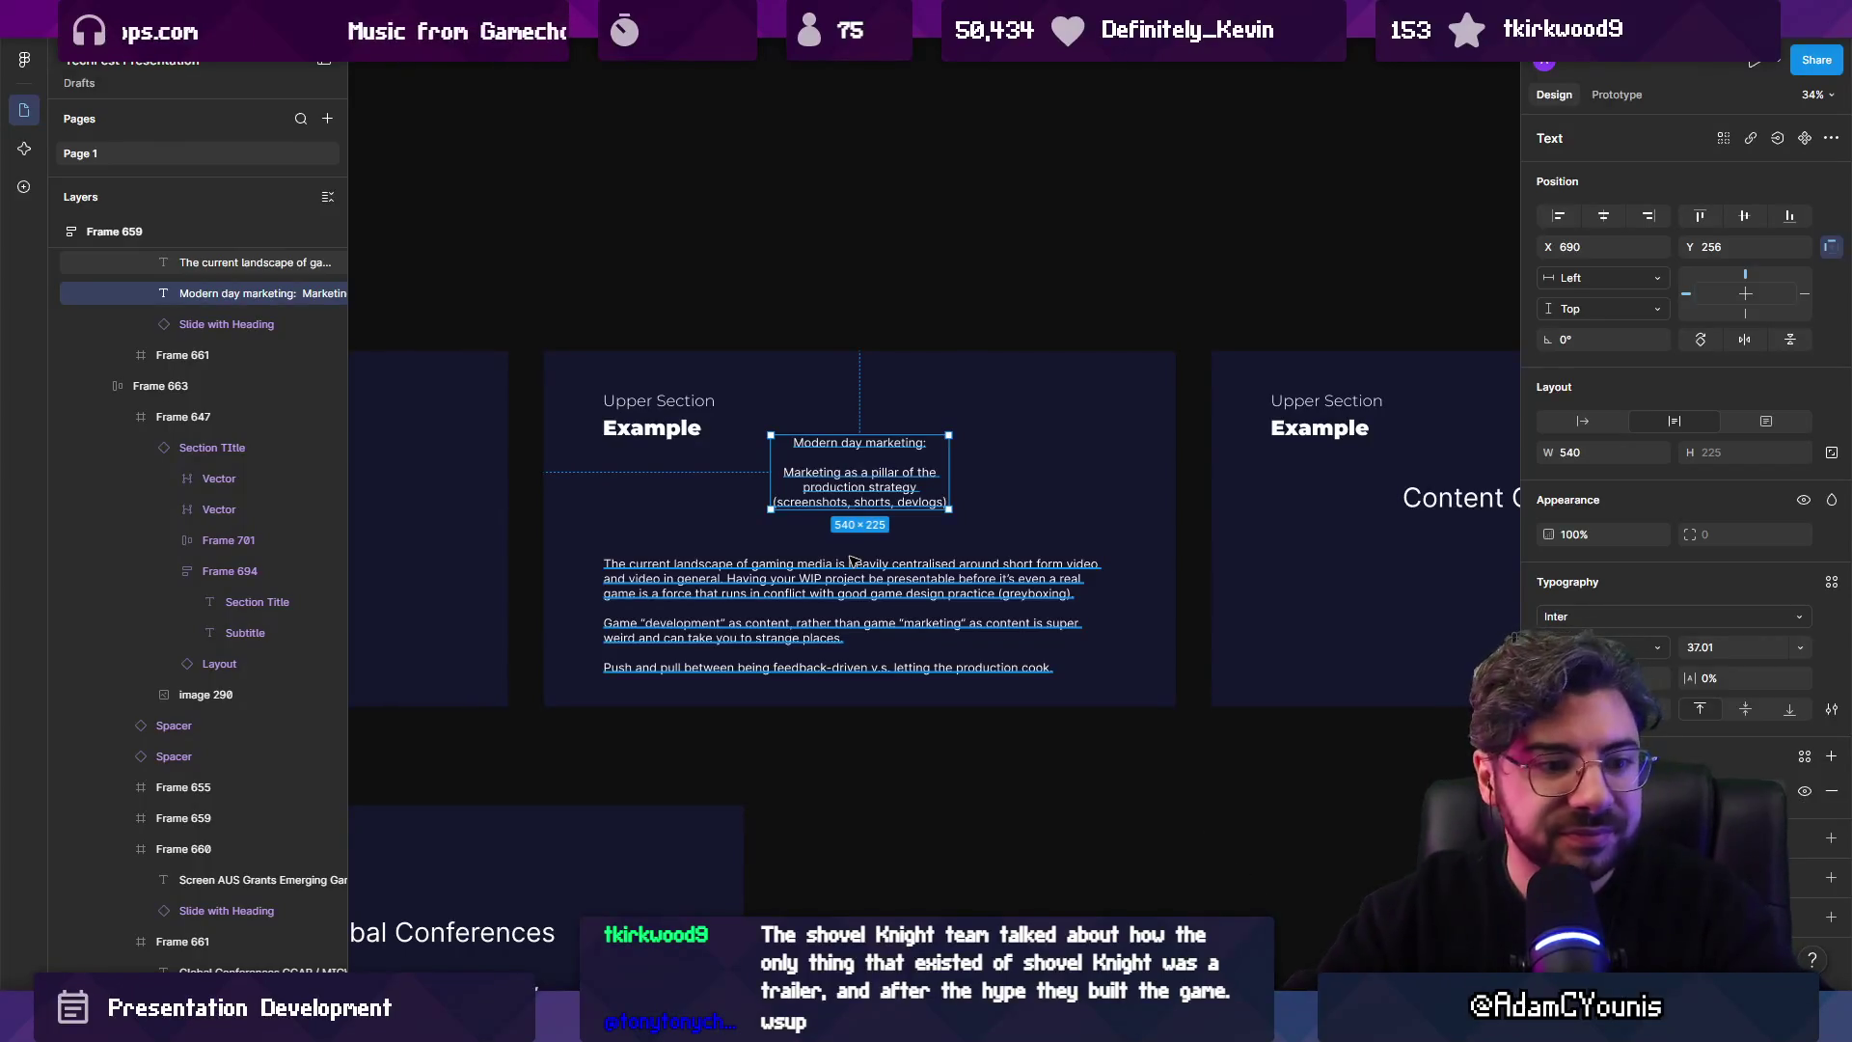
pyautogui.scroll(-5, 864, 575)
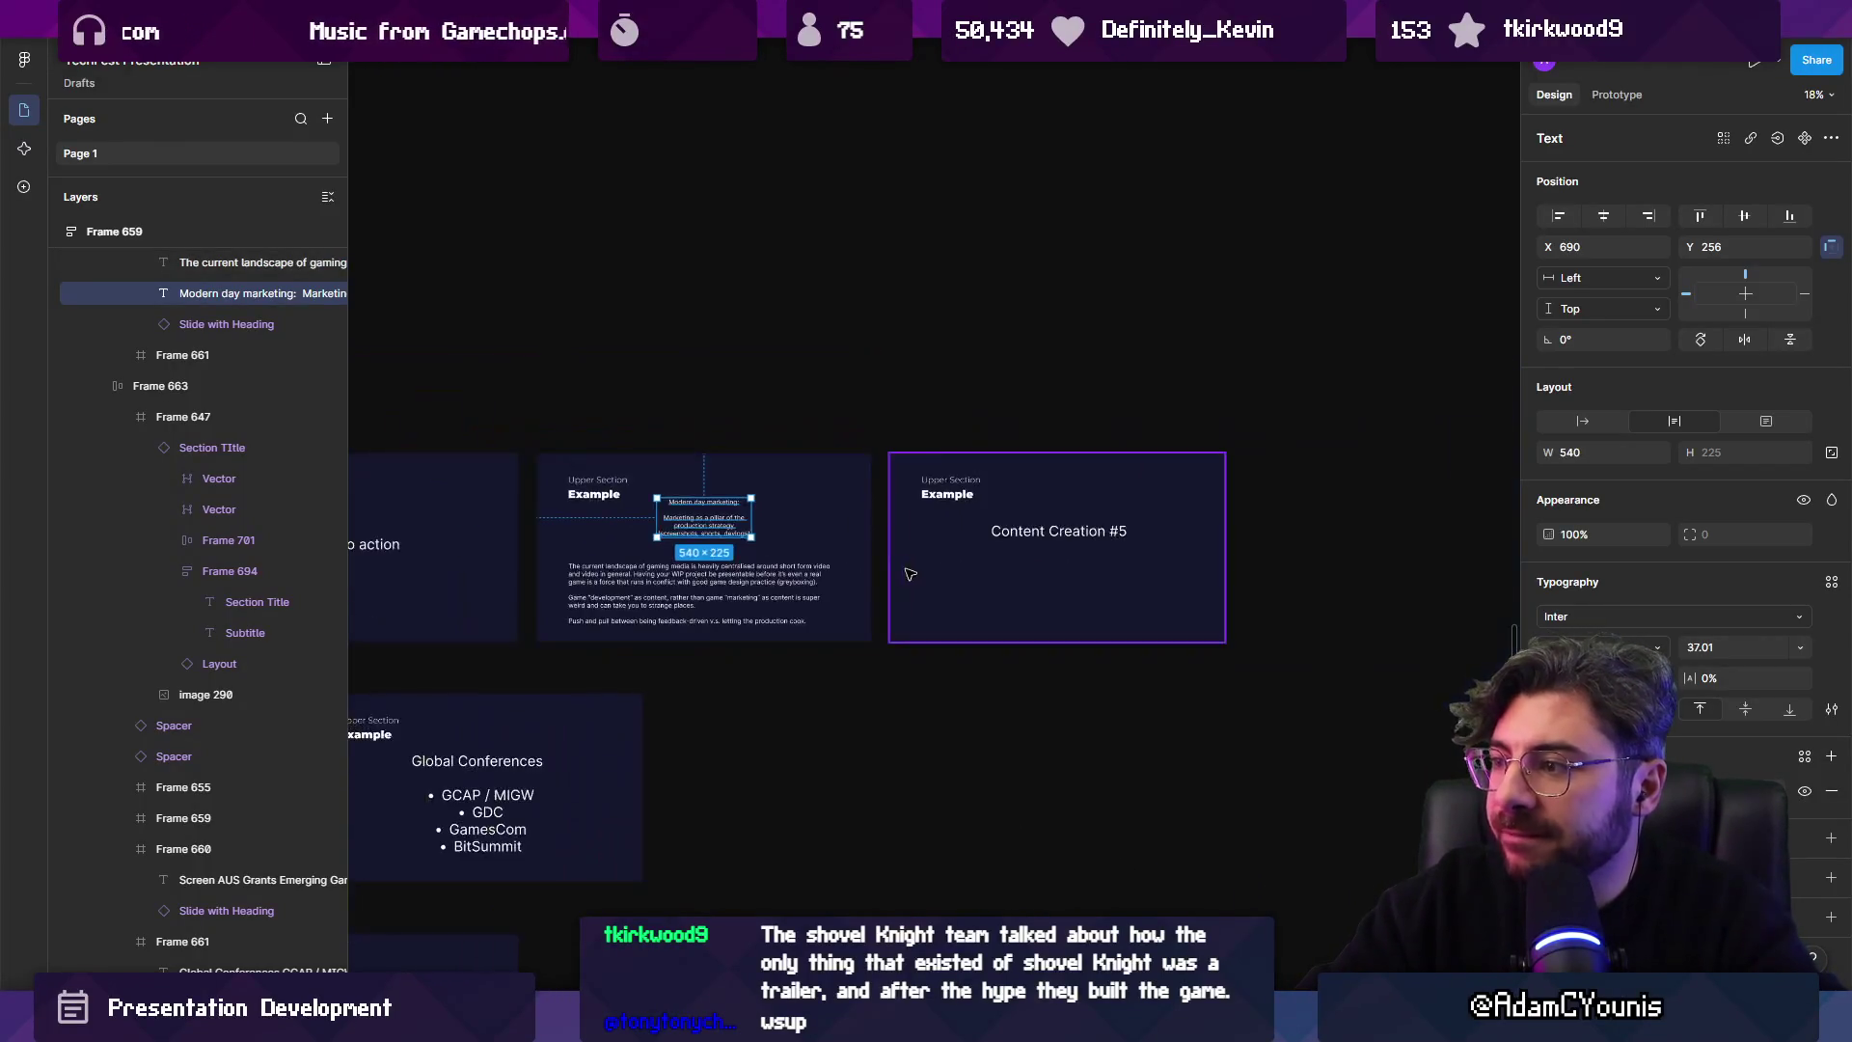
pyautogui.scroll(5, 1291, 554)
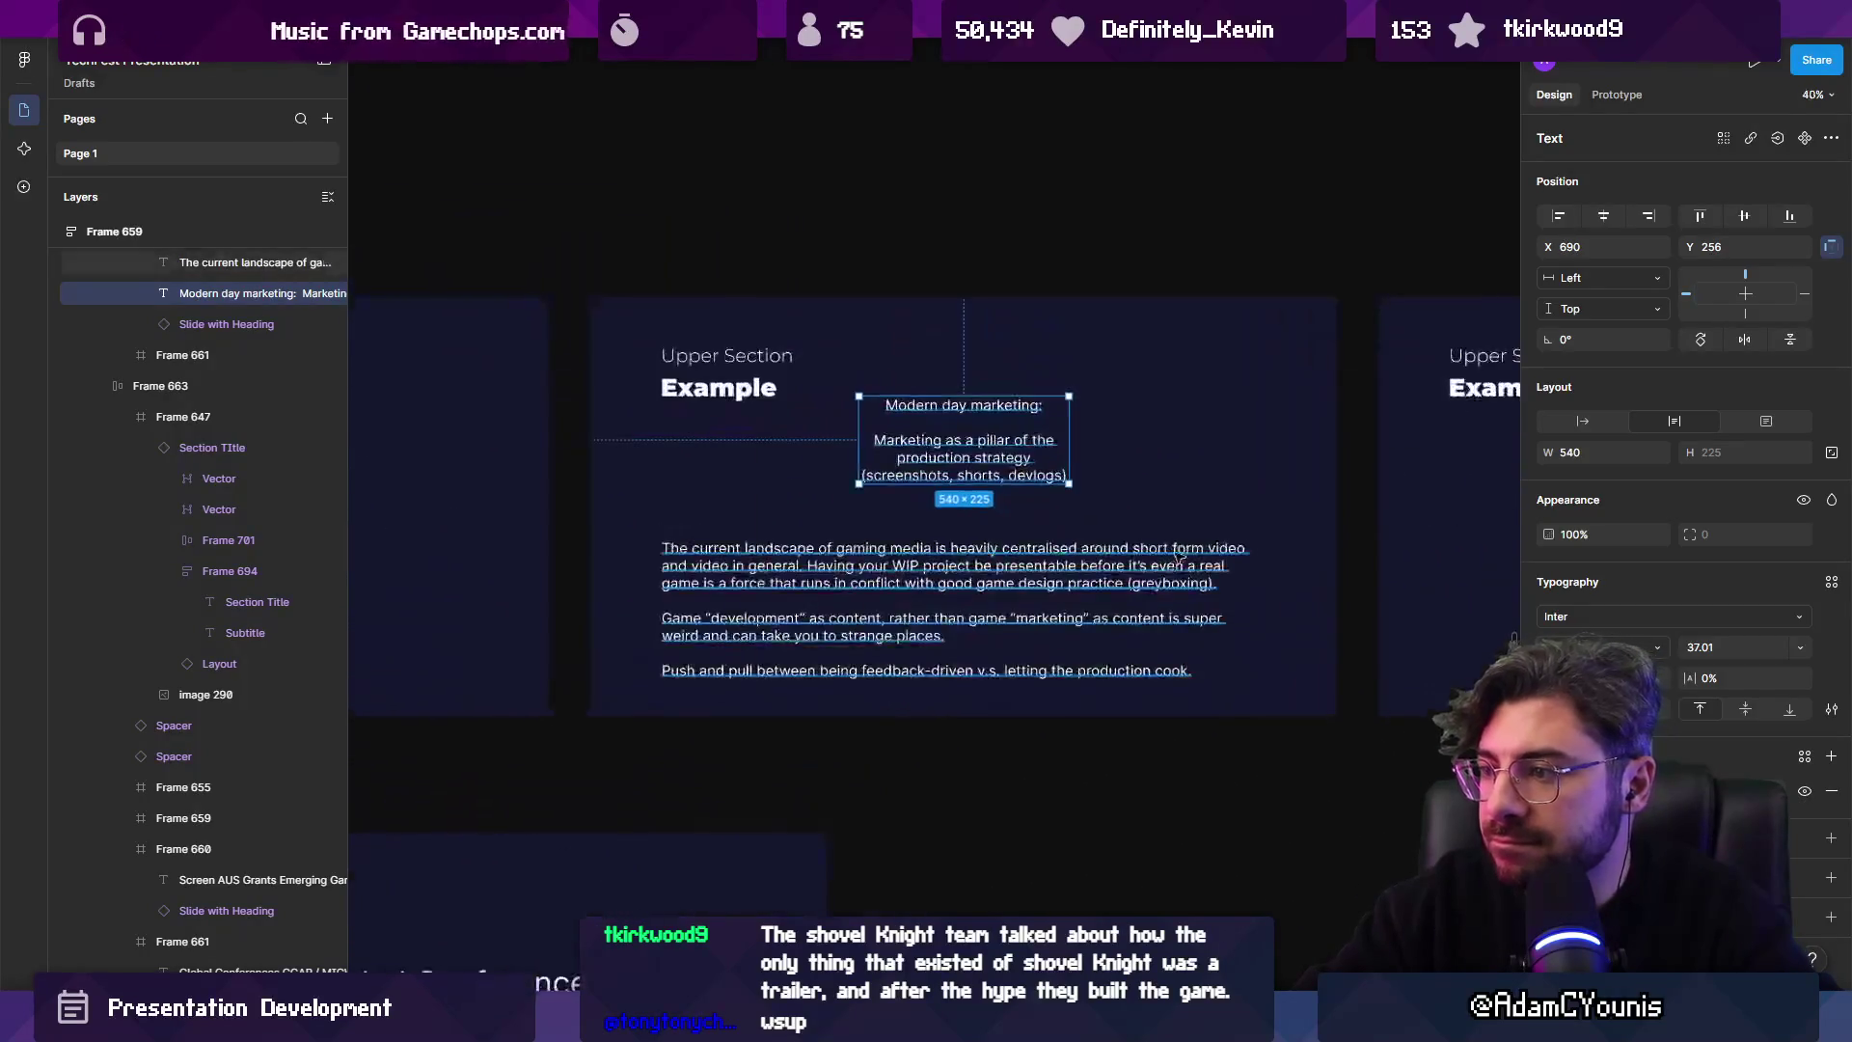
pyautogui.hscroll(5, 856, 517)
# - Snap the Modern day marketing text box to the slide centre and widen it to 700
pyautogui.click(1073, 506)
pyautogui.scroll(-3, 1073, 506)
pyautogui.scroll(4, 842, 498)
pyautogui.click(843, 498)
pyautogui.click(842, 497)
pyautogui.moveTo(842, 497); pyautogui.dragTo(843, 525)
pyautogui.moveTo(983, 503); pyautogui.dragTo(1021, 504)
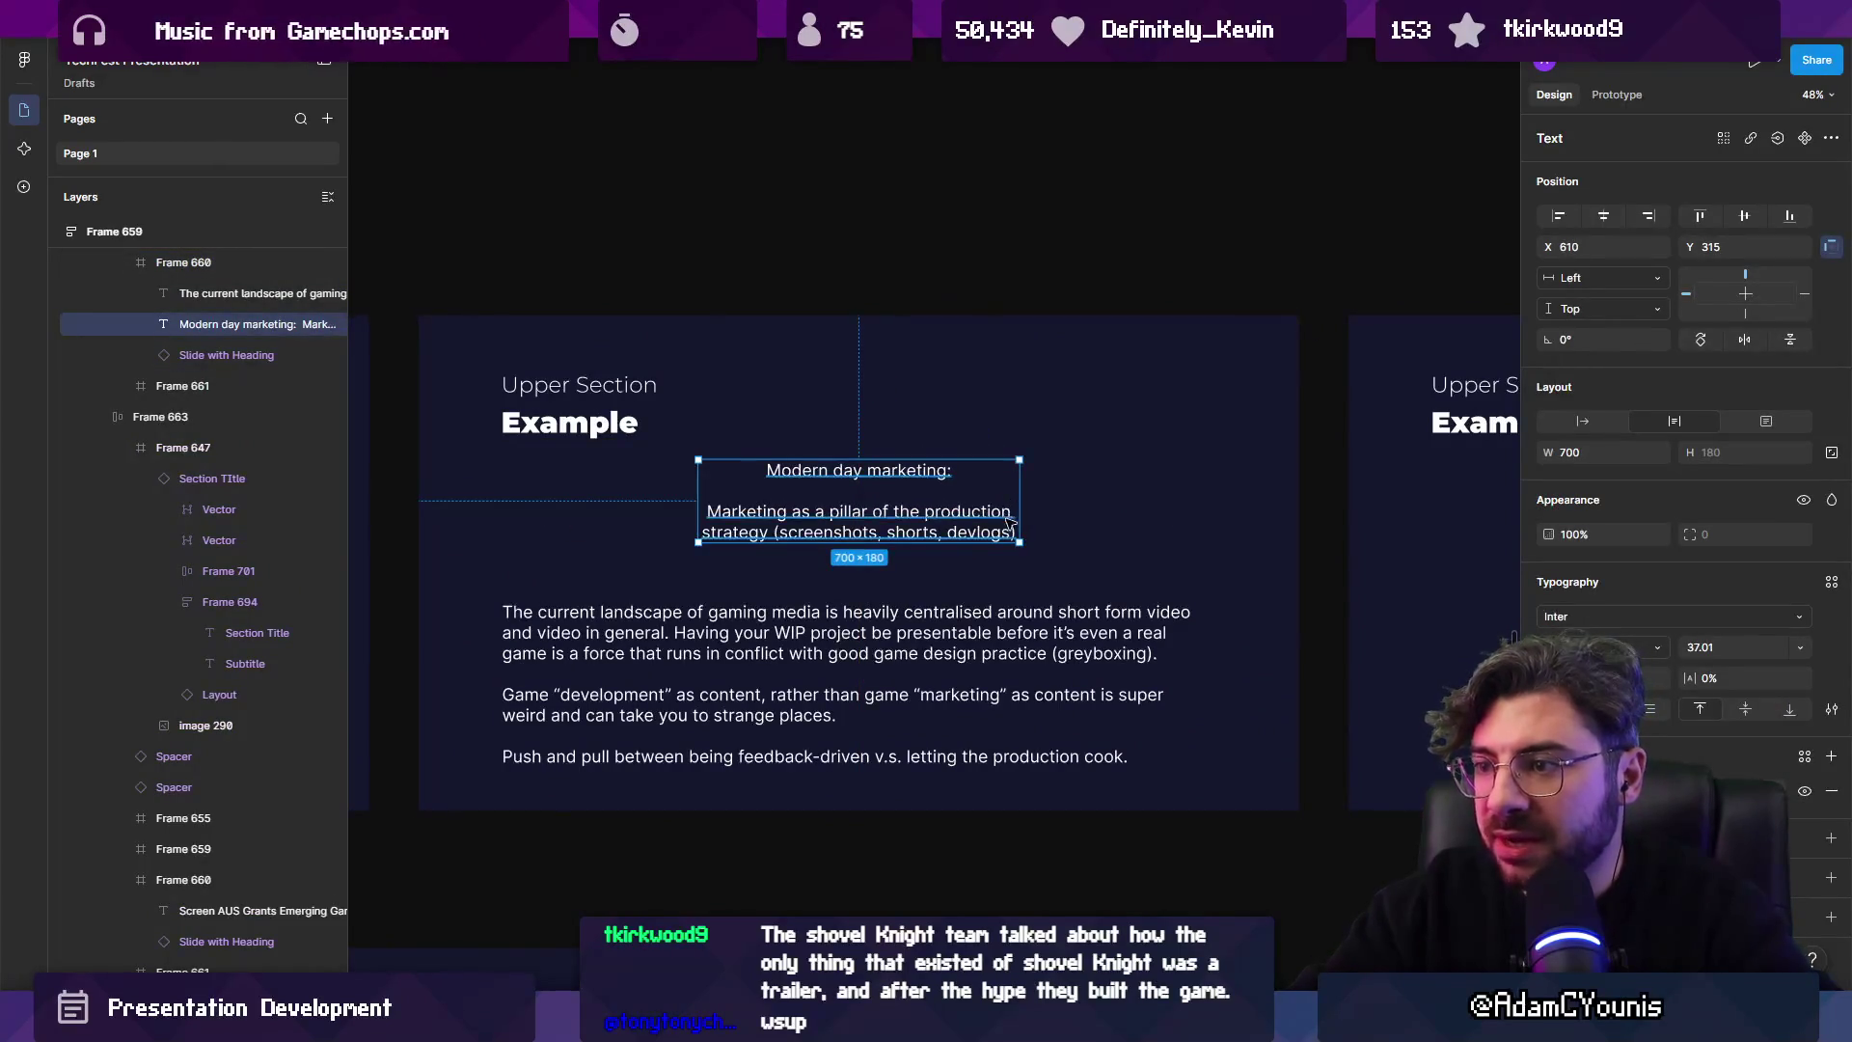
pyautogui.scroll(-3, 1003, 516)
pyautogui.hscroll(-3, 964, 520)
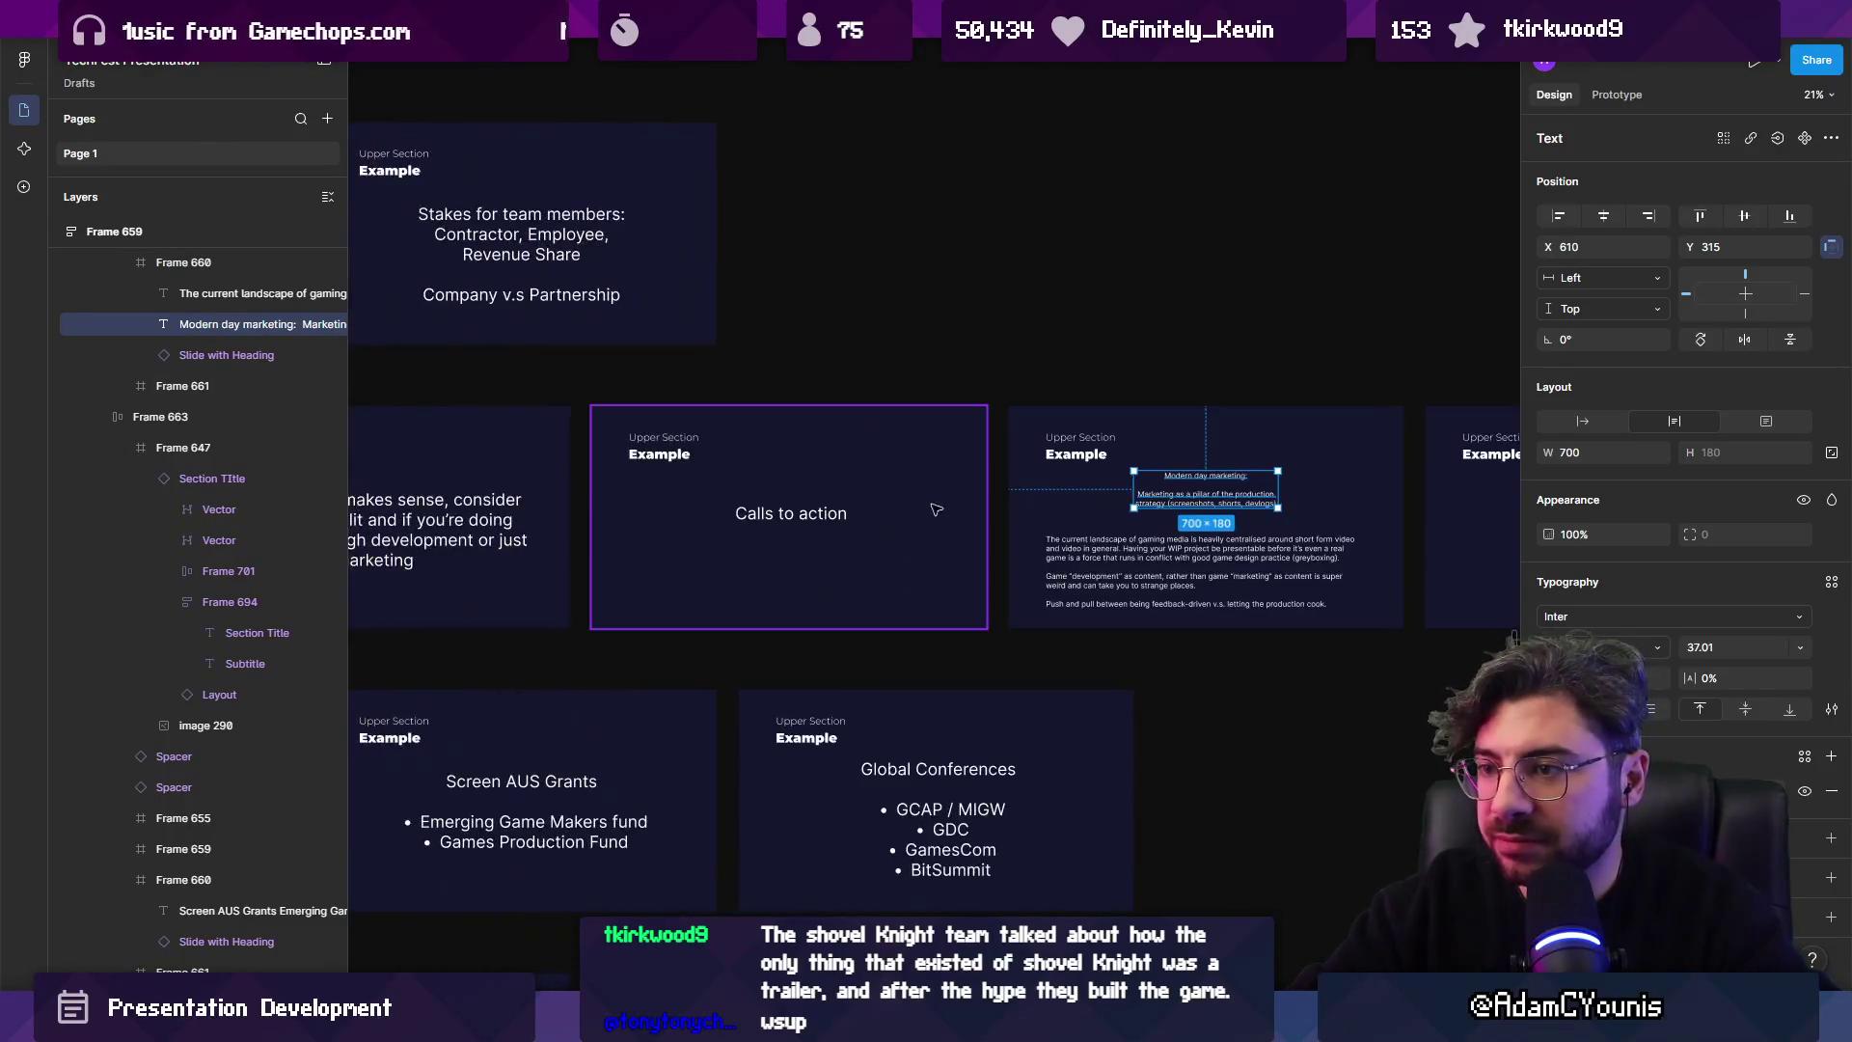
pyautogui.scroll(2, 833, 516)
# - Change the heading to 'Calls to action (wishlists)'
pyautogui.click(832, 516)
pyautogui.doubleClick(850, 509)
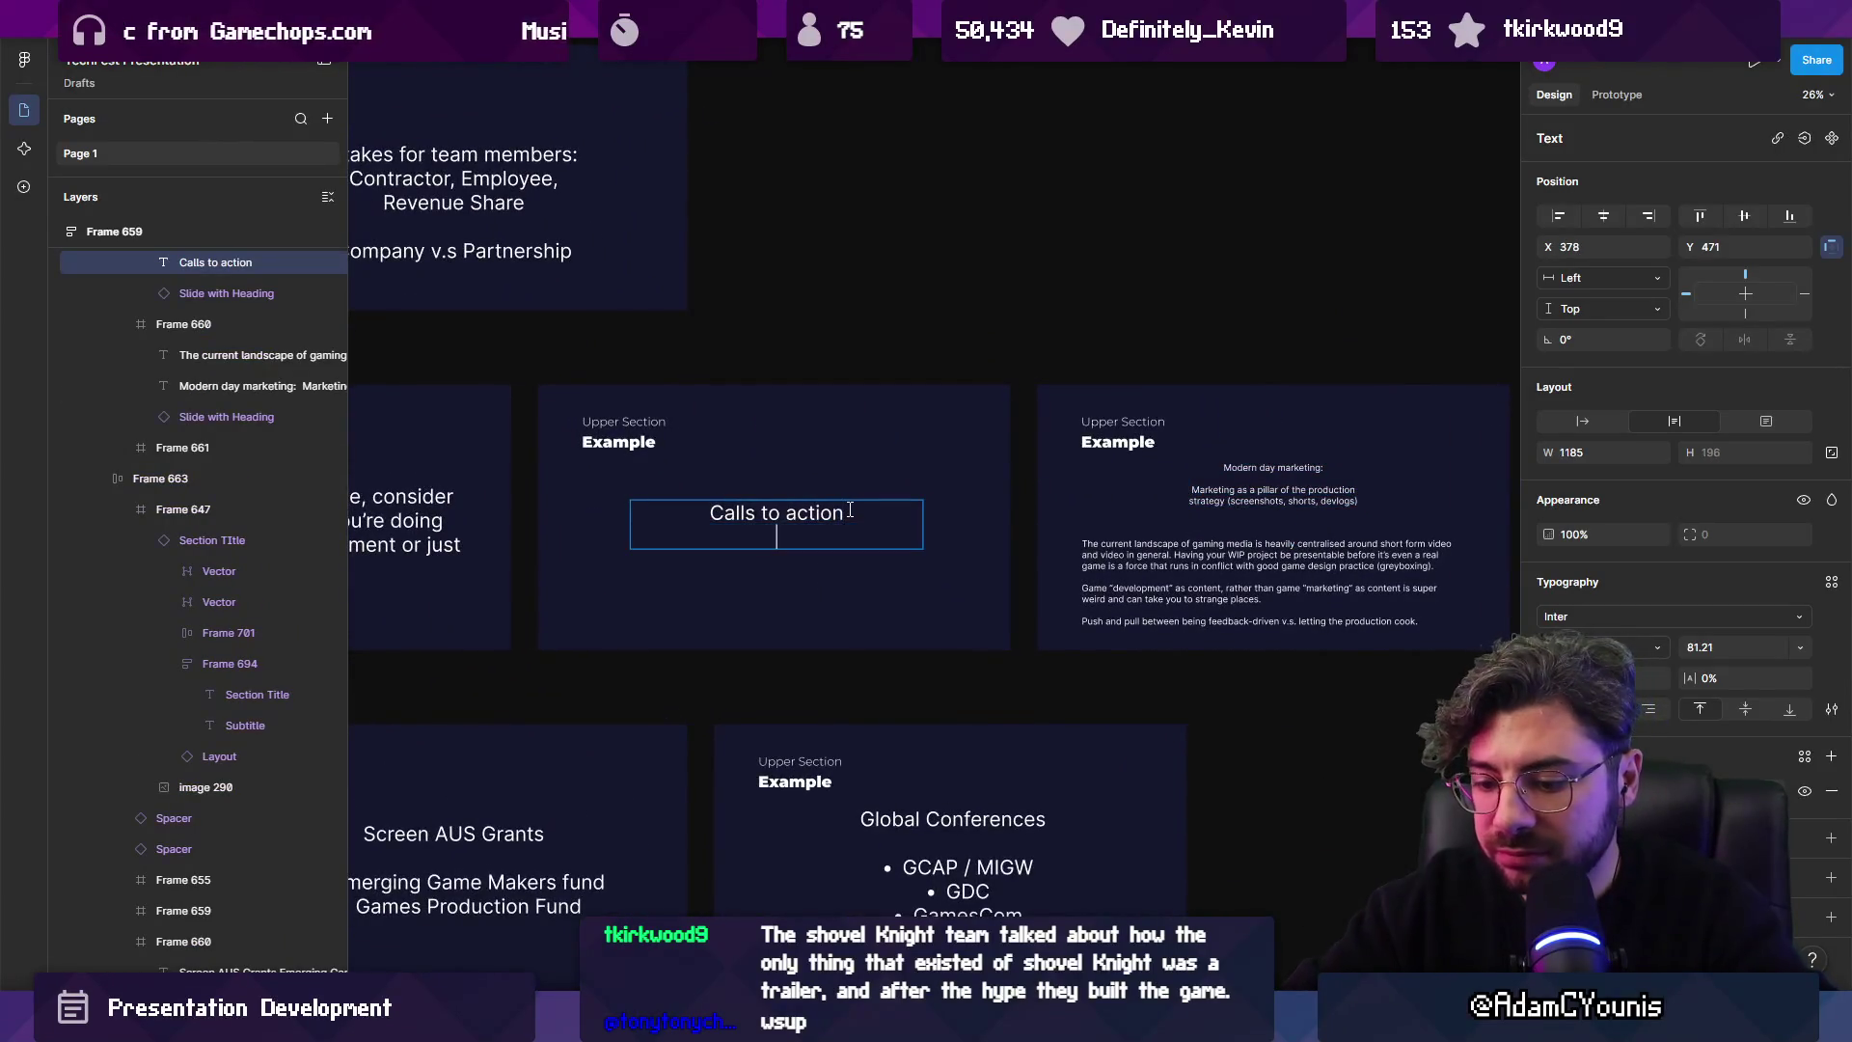
pyautogui.write('(wishlists)')
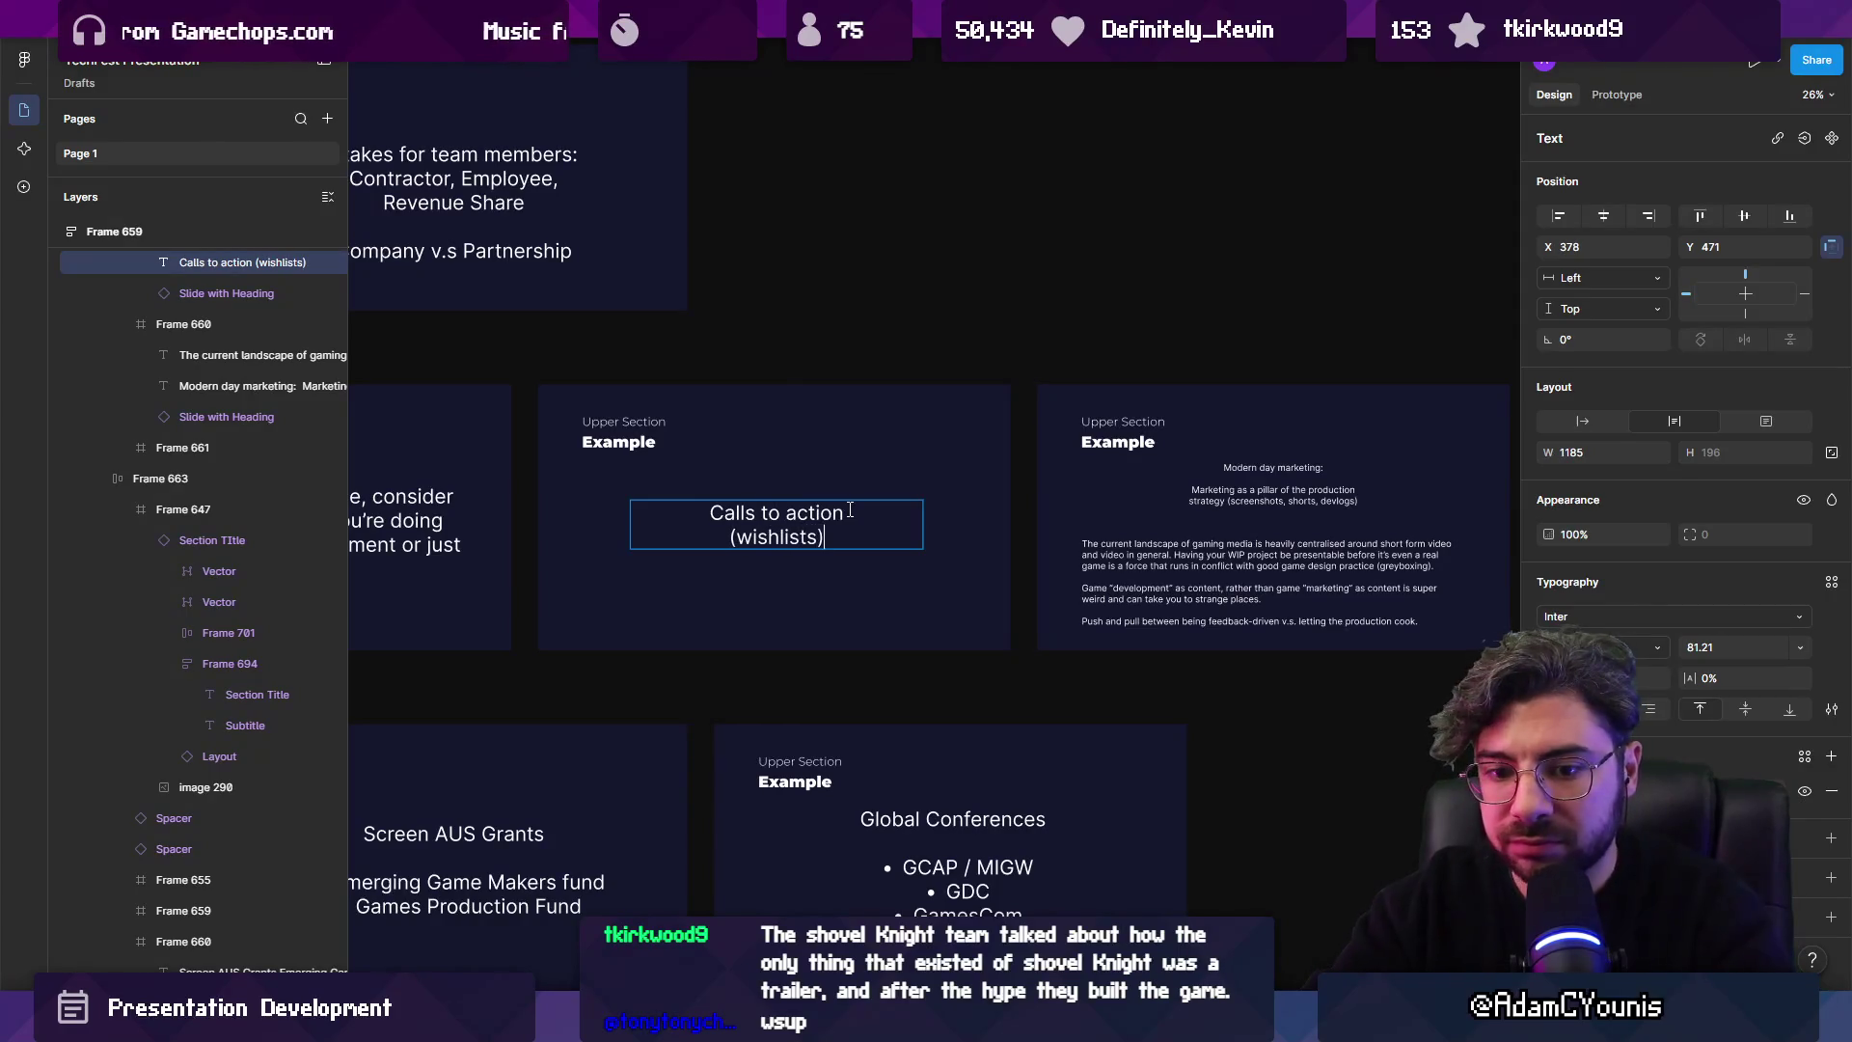
pyautogui.press('Escape')
pyautogui.press('Escape')
pyautogui.scroll(5, 1186, 516)
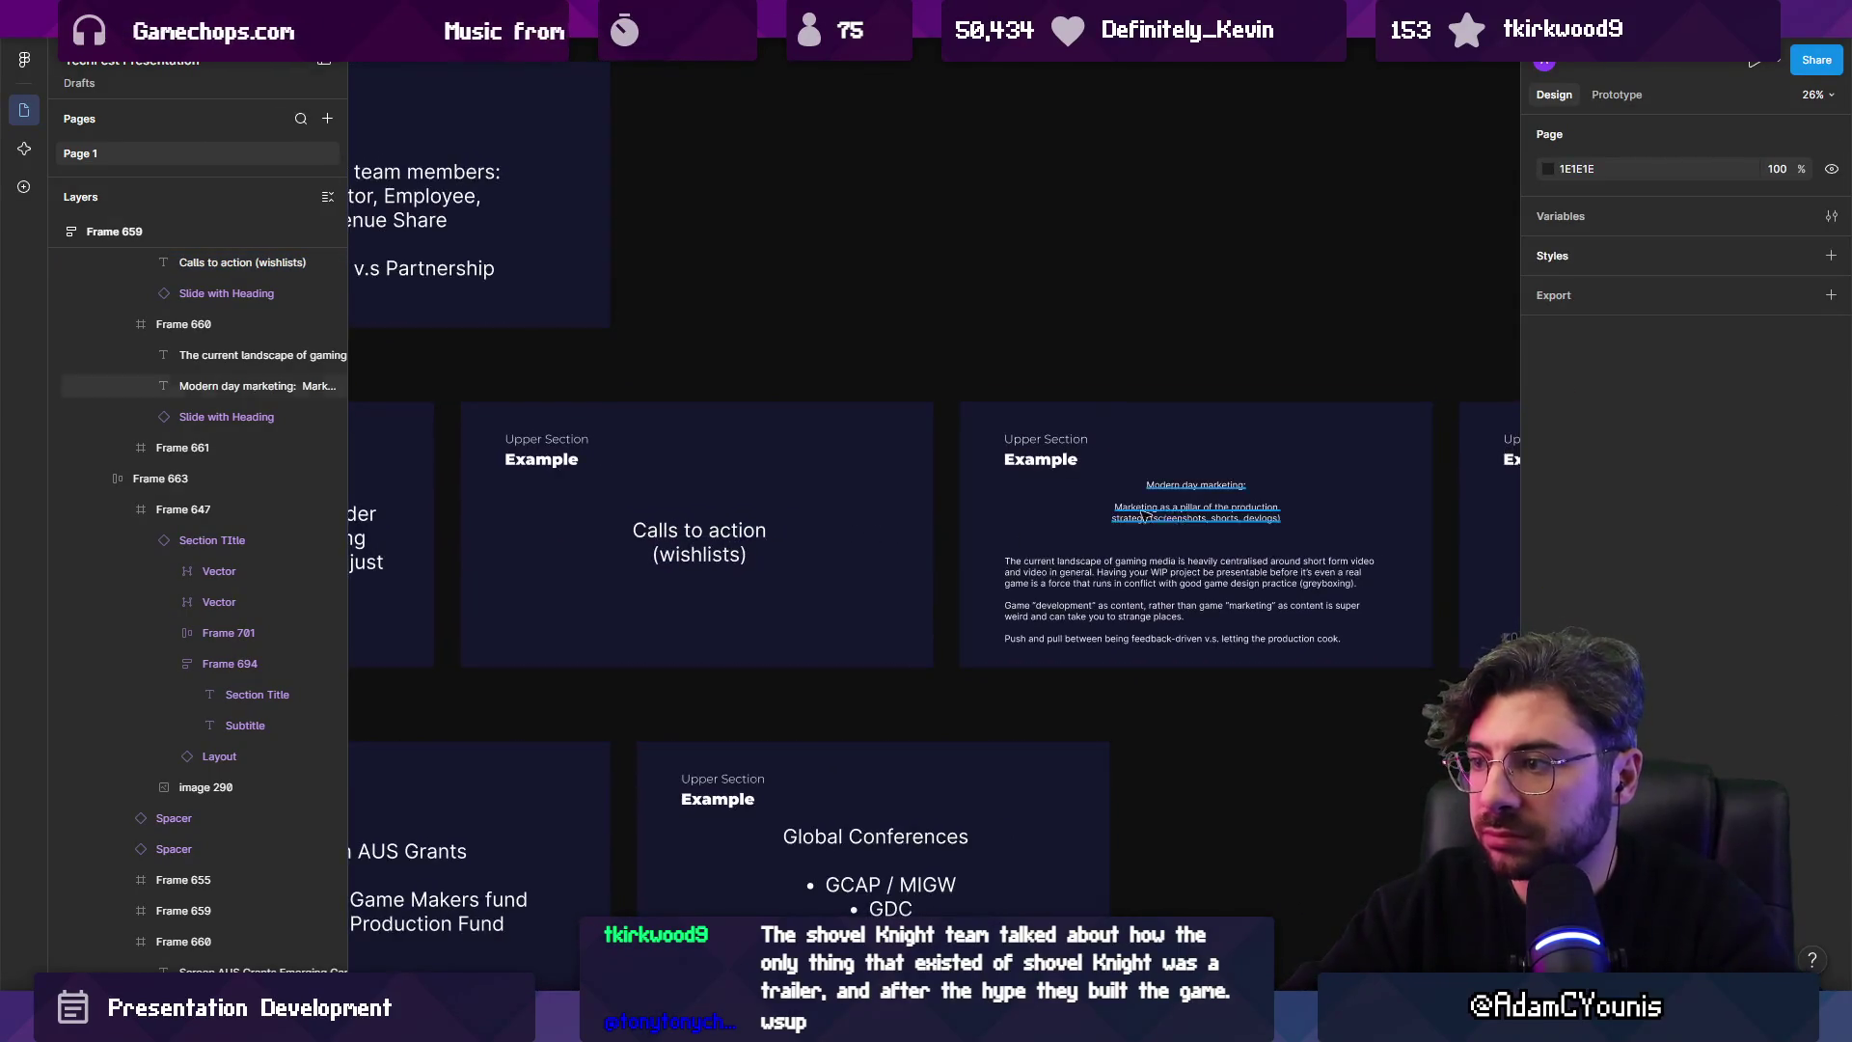
# - Prefix the marketing heading with 'The problem with', widen its box to 892, and lower it
pyautogui.click(1189, 517)
pyautogui.doubleClick(1189, 517)
pyautogui.hscroll(3, 1042, 487)
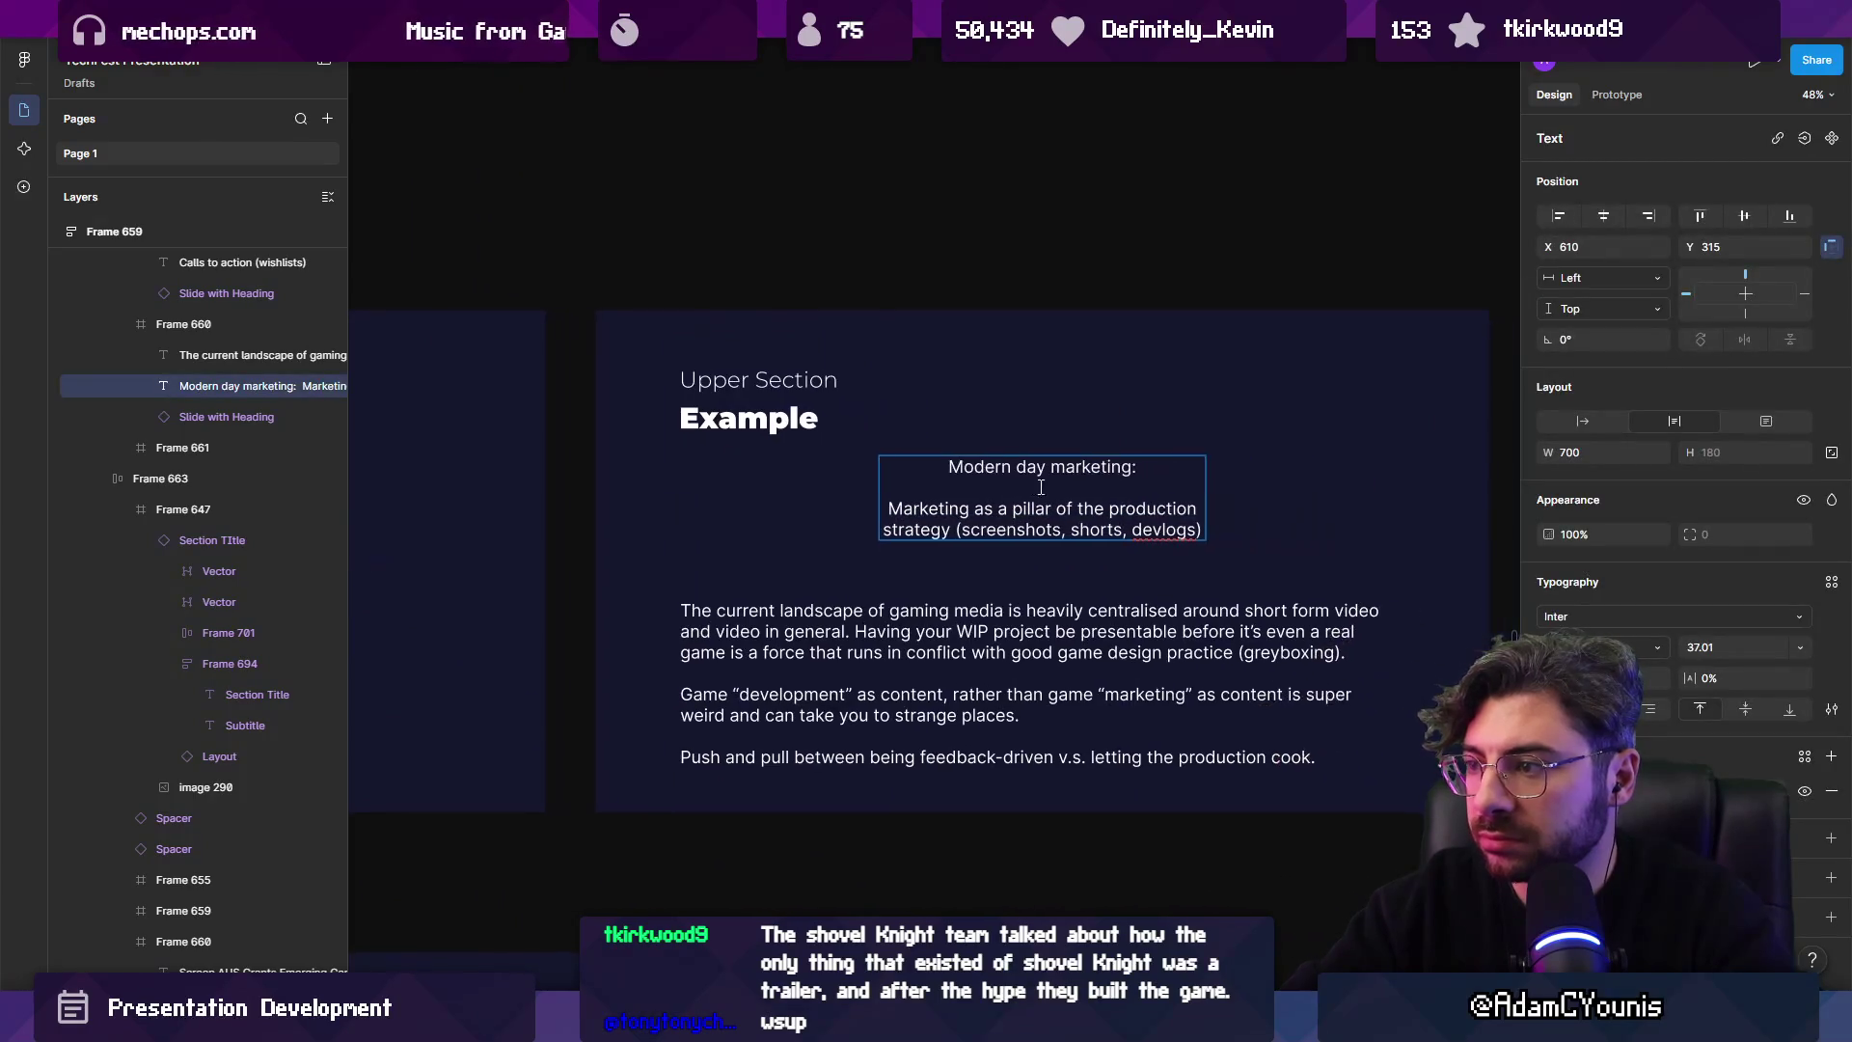
pyautogui.click(940, 466)
pyautogui.write('The problem with')
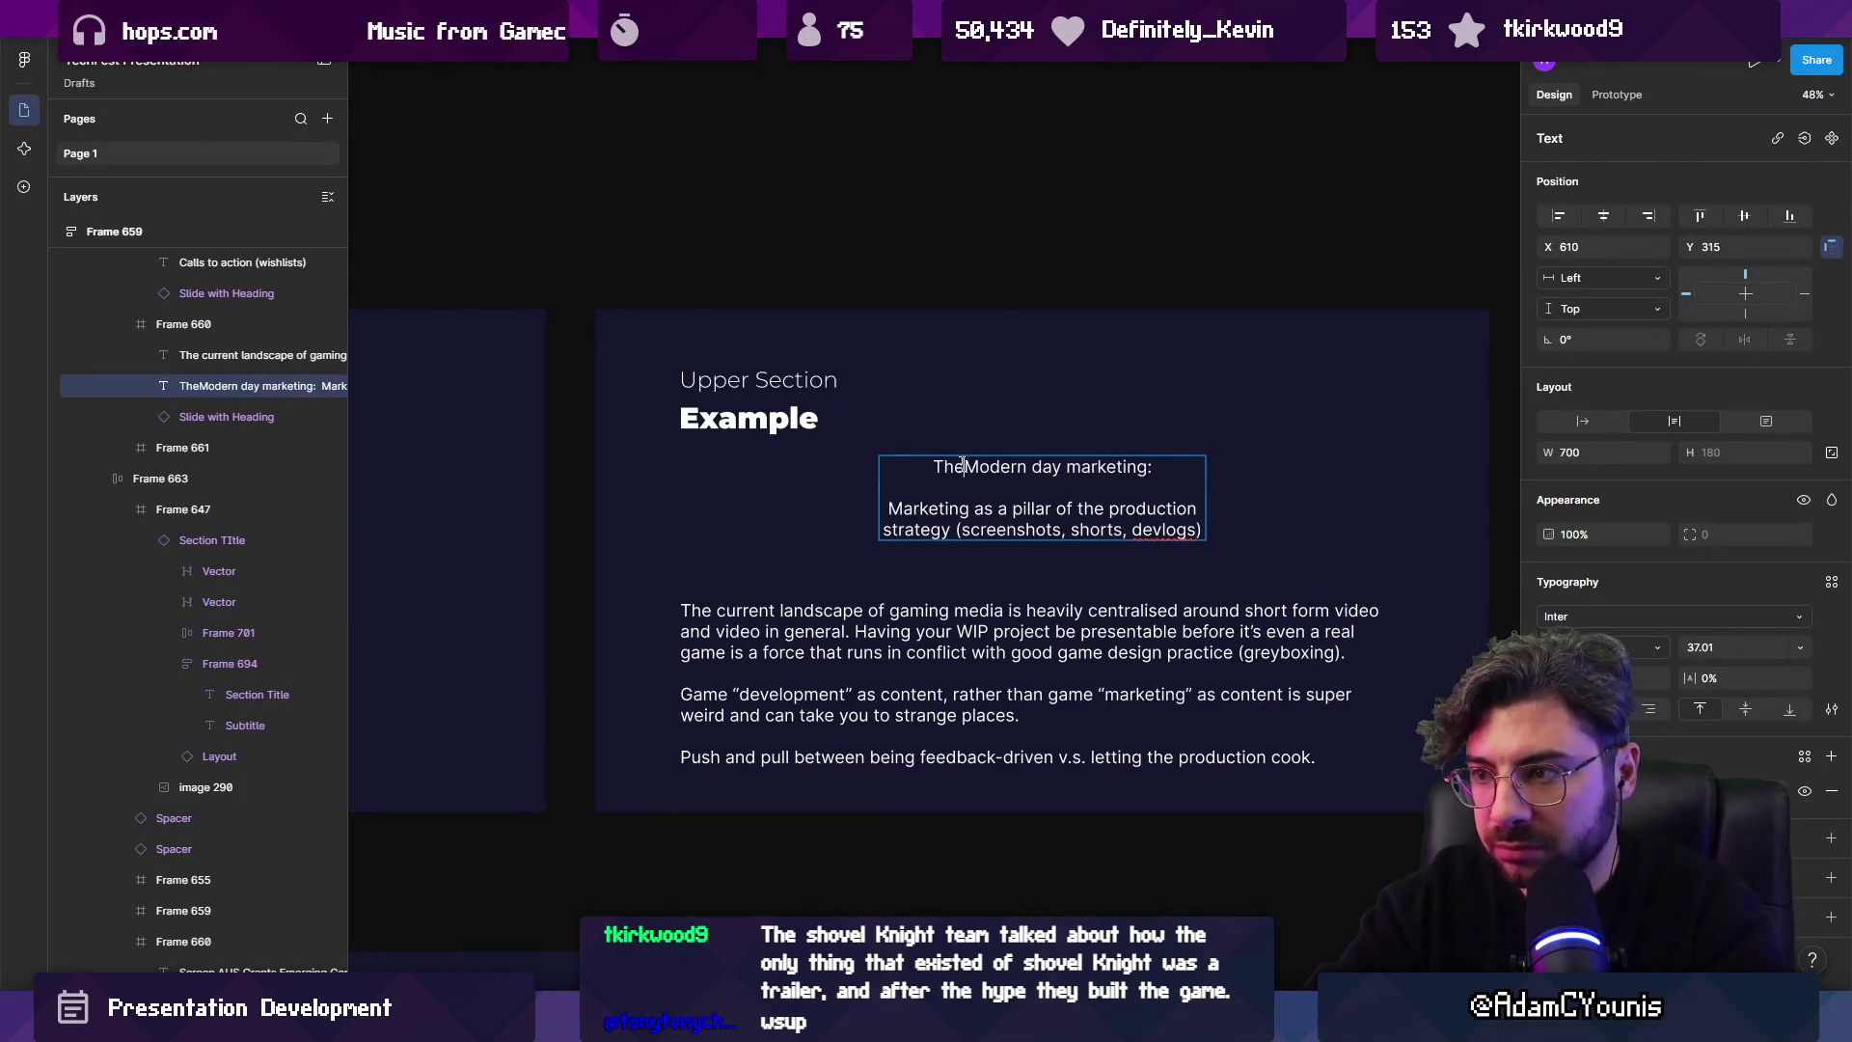
pyautogui.press('Escape')
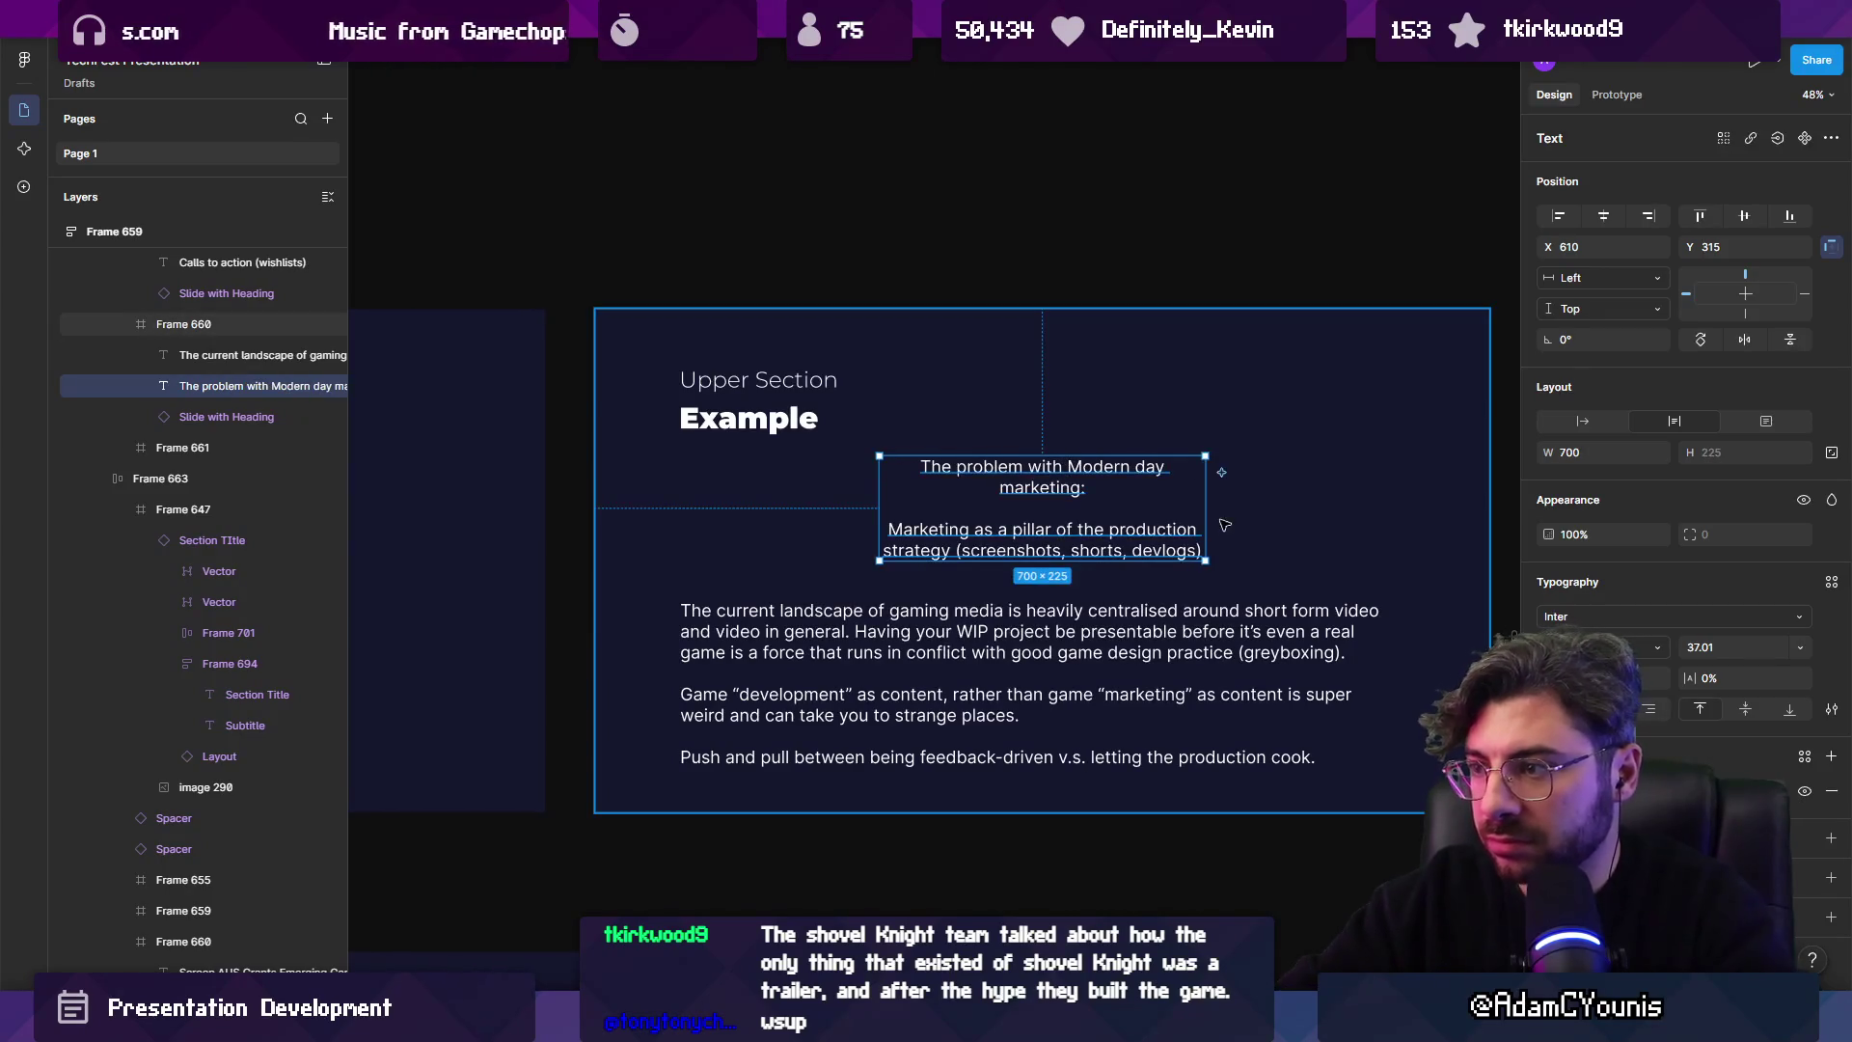
pyautogui.moveTo(1206, 499); pyautogui.dragTo(1250, 499)
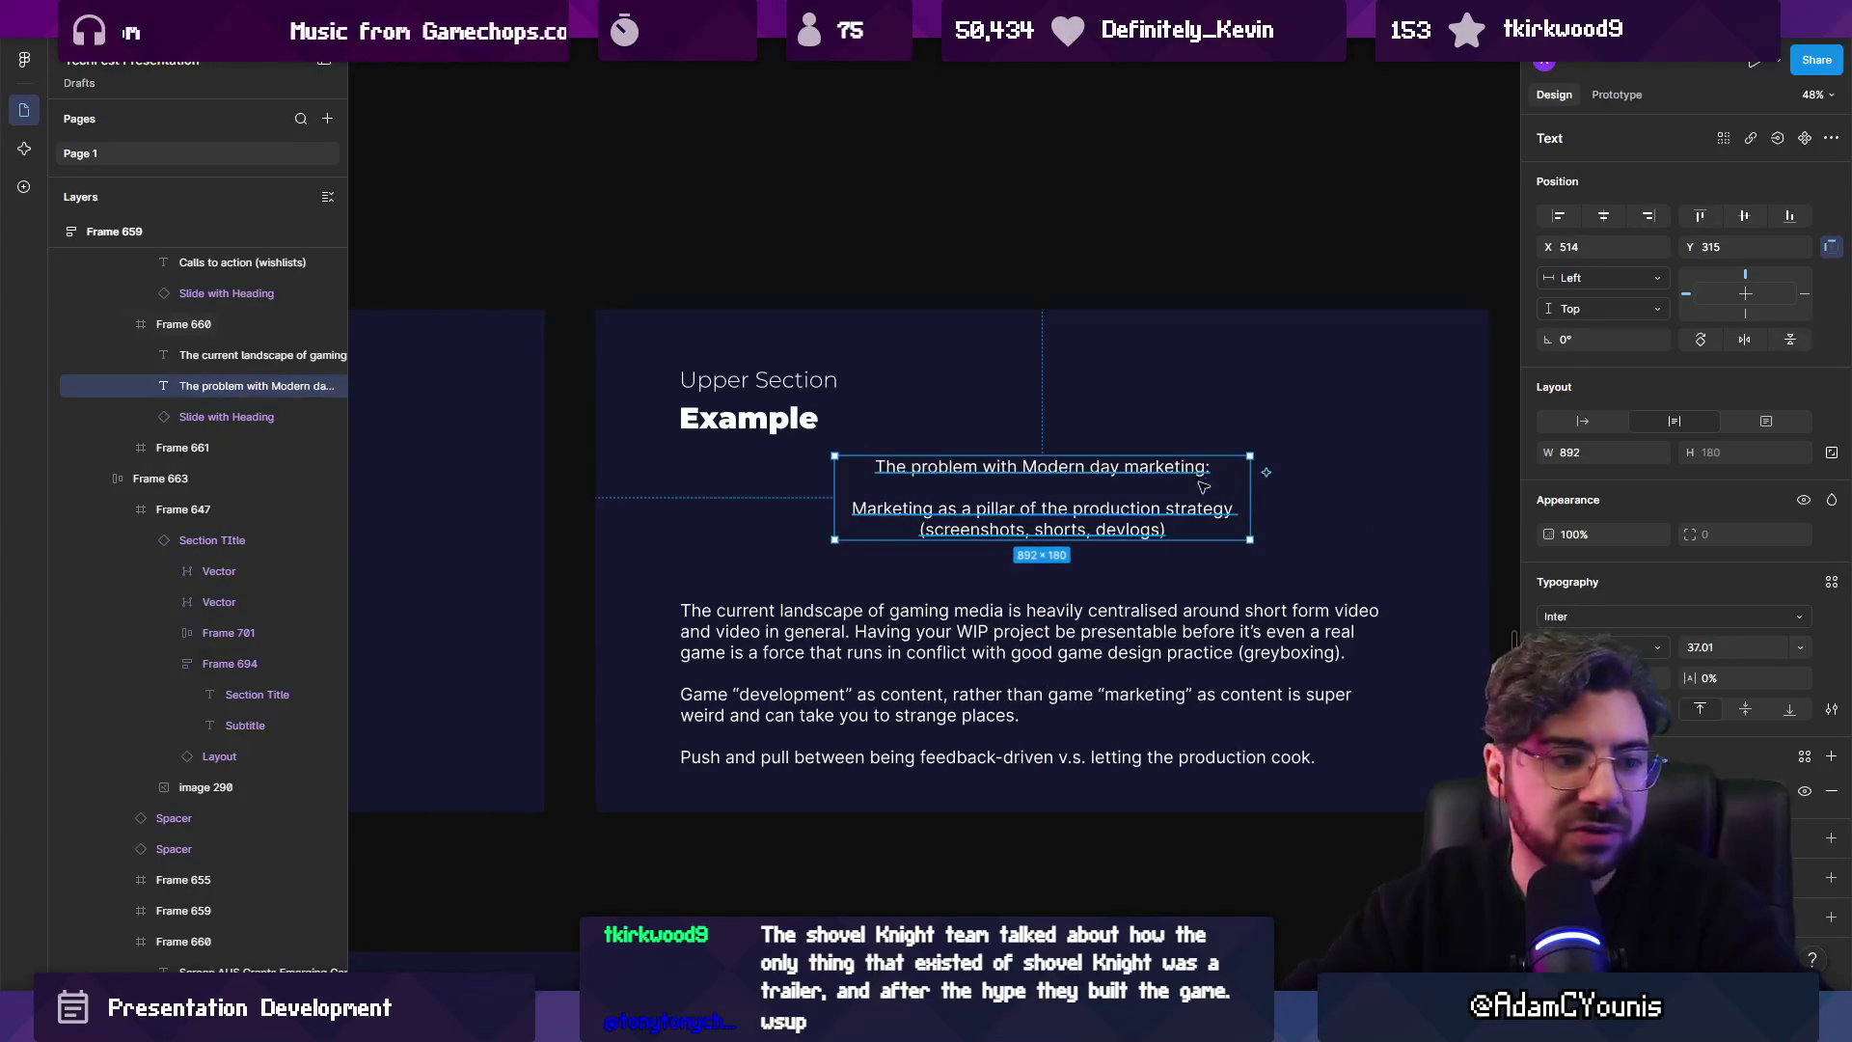
pyautogui.moveTo(1122, 512); pyautogui.dragTo(1122, 533)
pyautogui.scroll(-3, 995, 564)
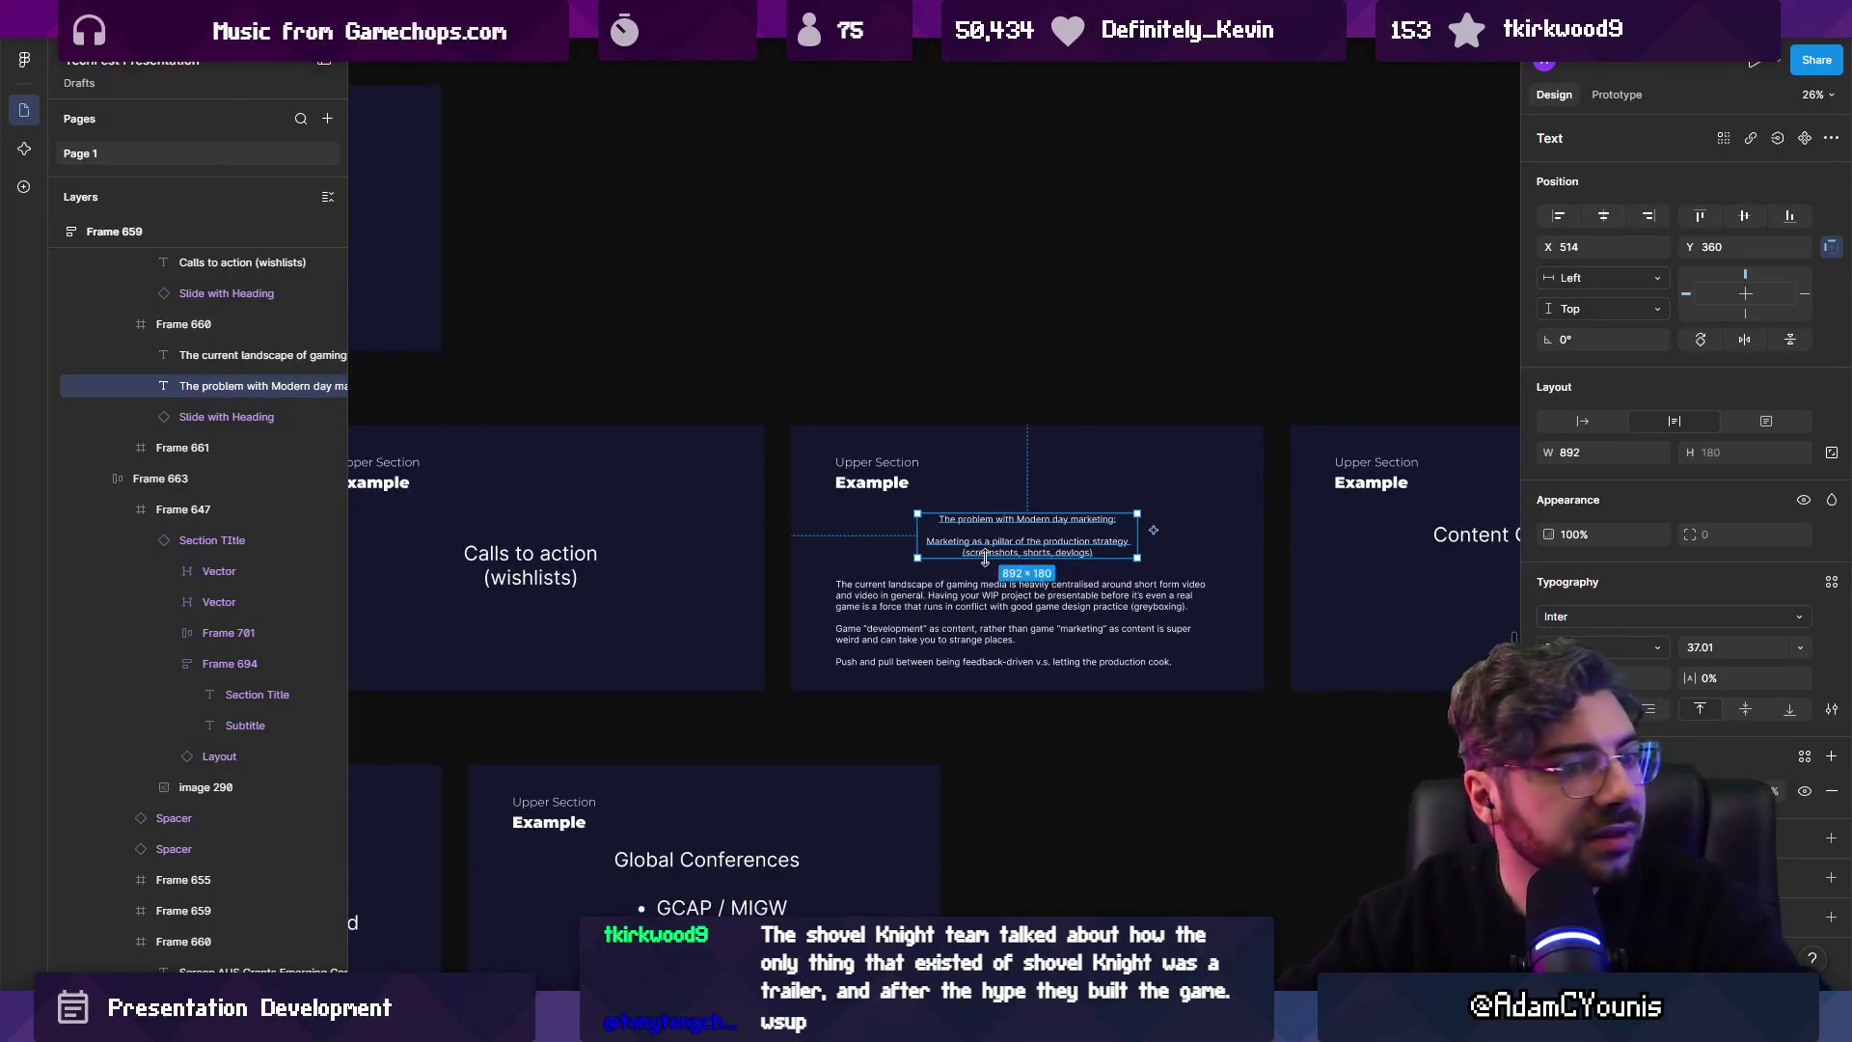
pyautogui.scroll(-5, 984, 557)
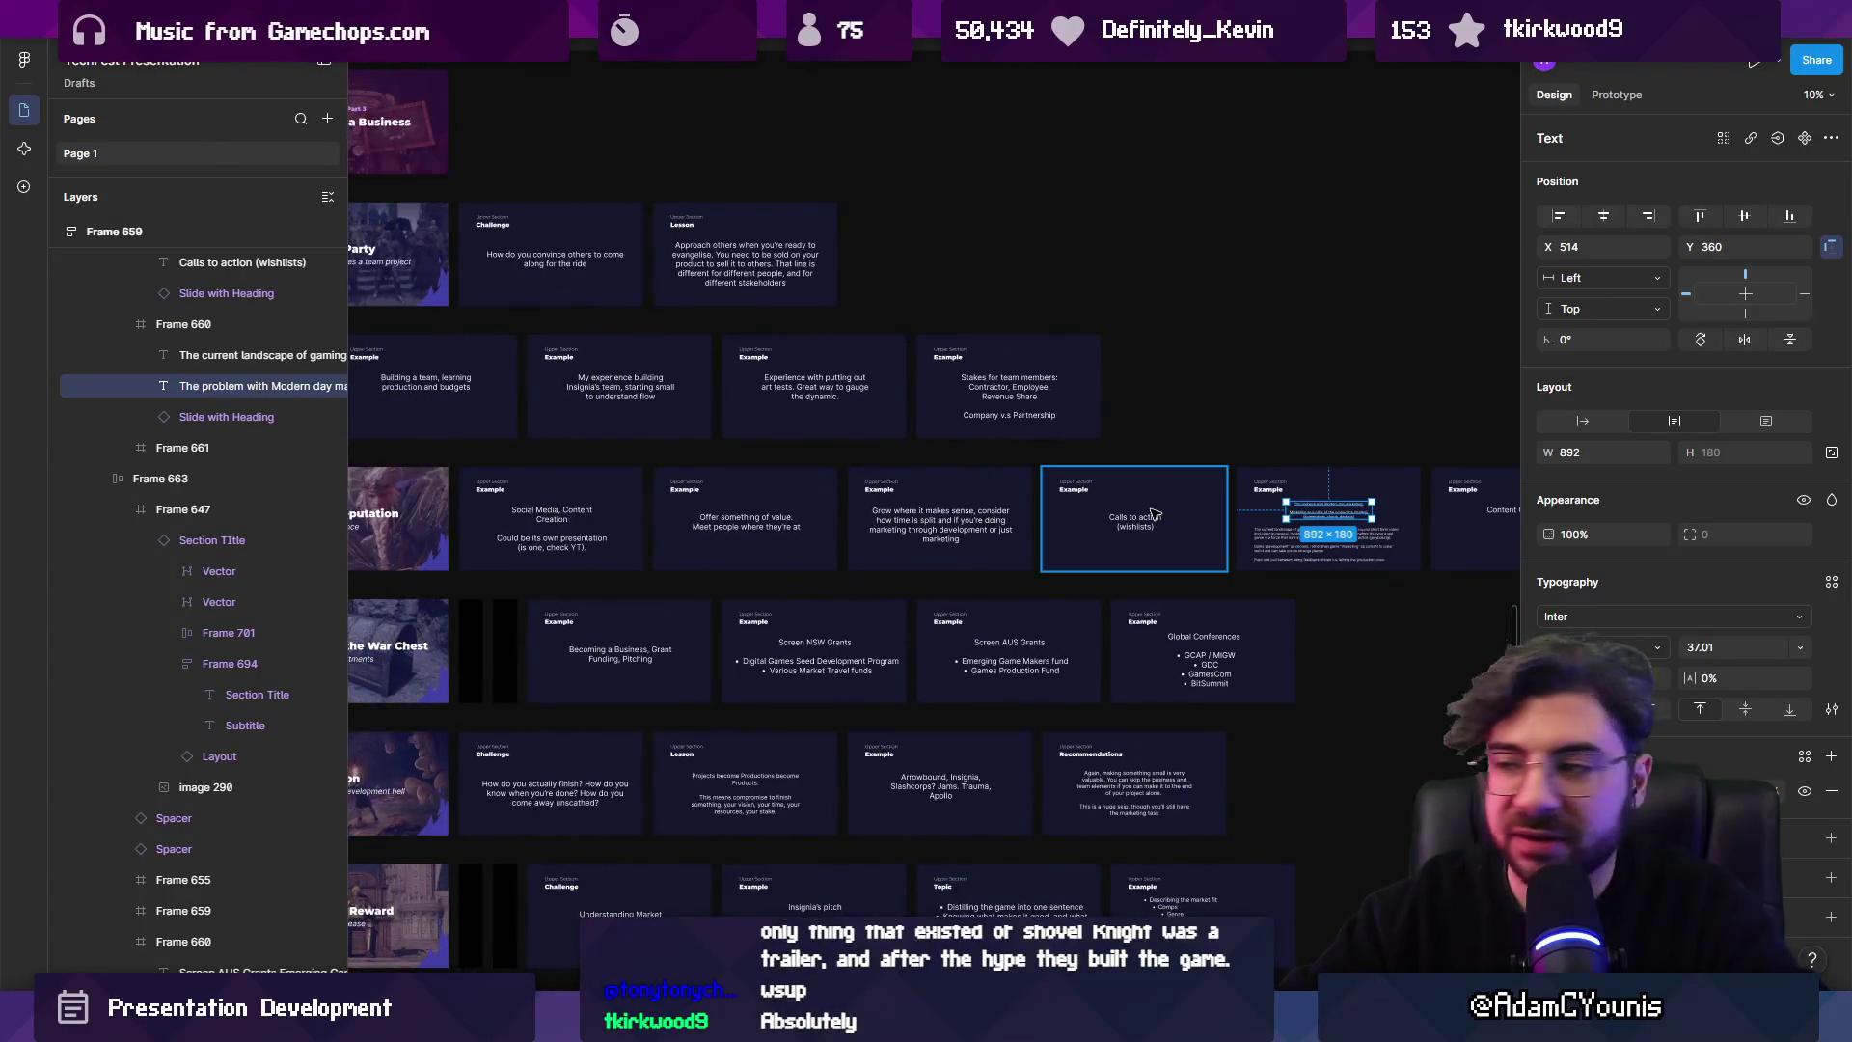
# - Move the Grow where it makes sense slide past Calls to action and one slot further right
pyautogui.hscroll(5, 1155, 514)
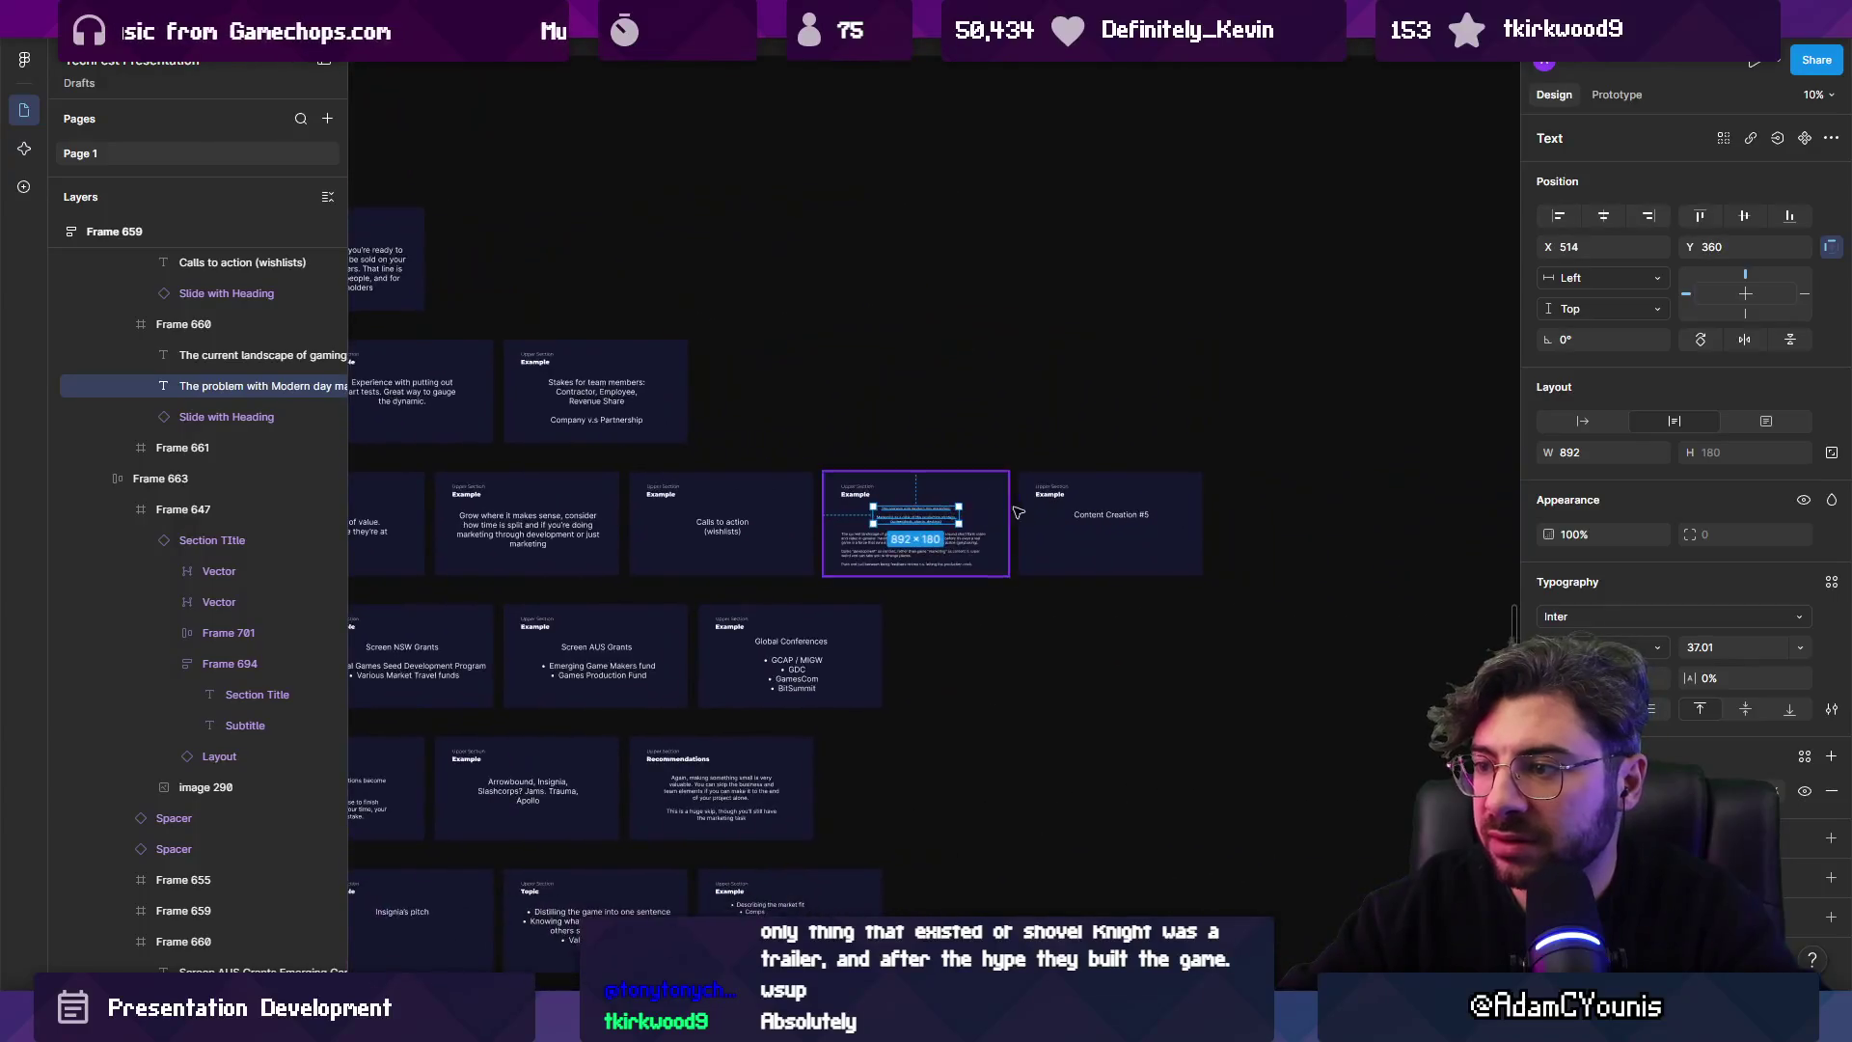
pyautogui.scroll(3, 1019, 513)
pyautogui.click(1149, 513)
pyautogui.hscroll(-10, 1095, 516)
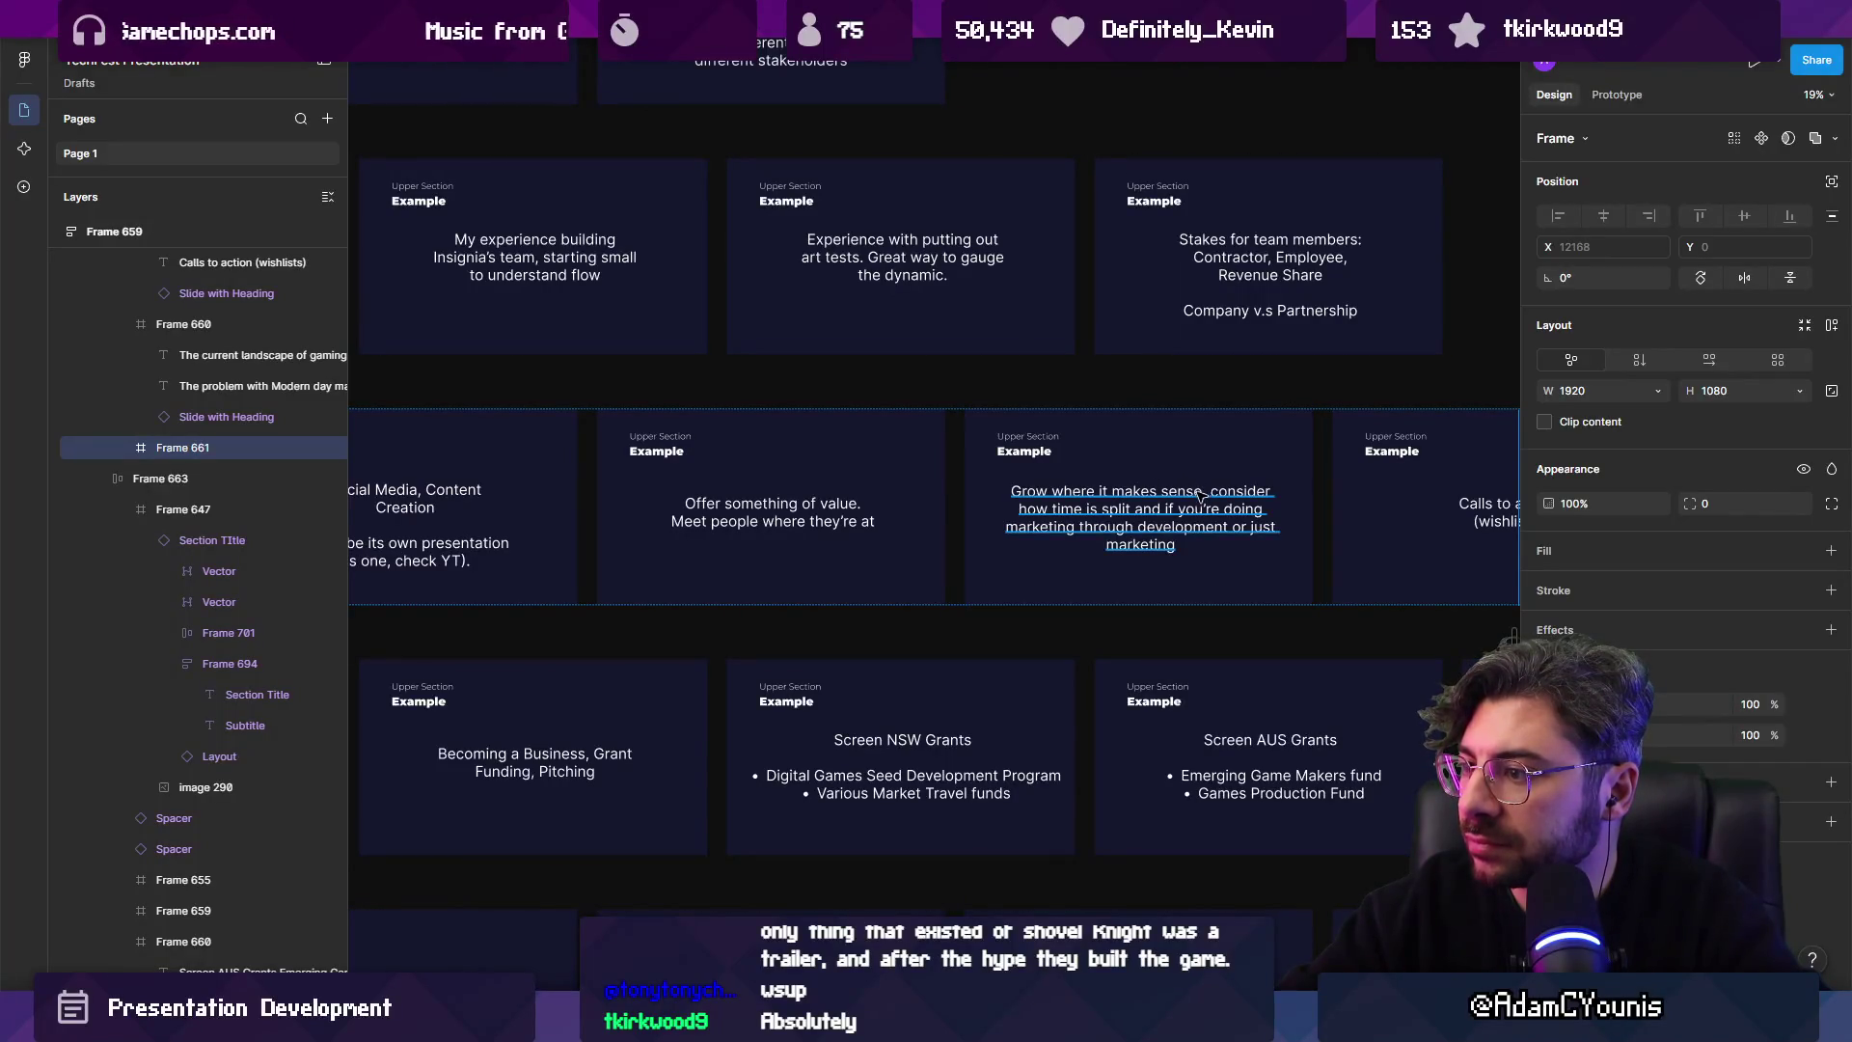
pyautogui.scroll(3, 1203, 498)
pyautogui.scroll(-3, 895, 509)
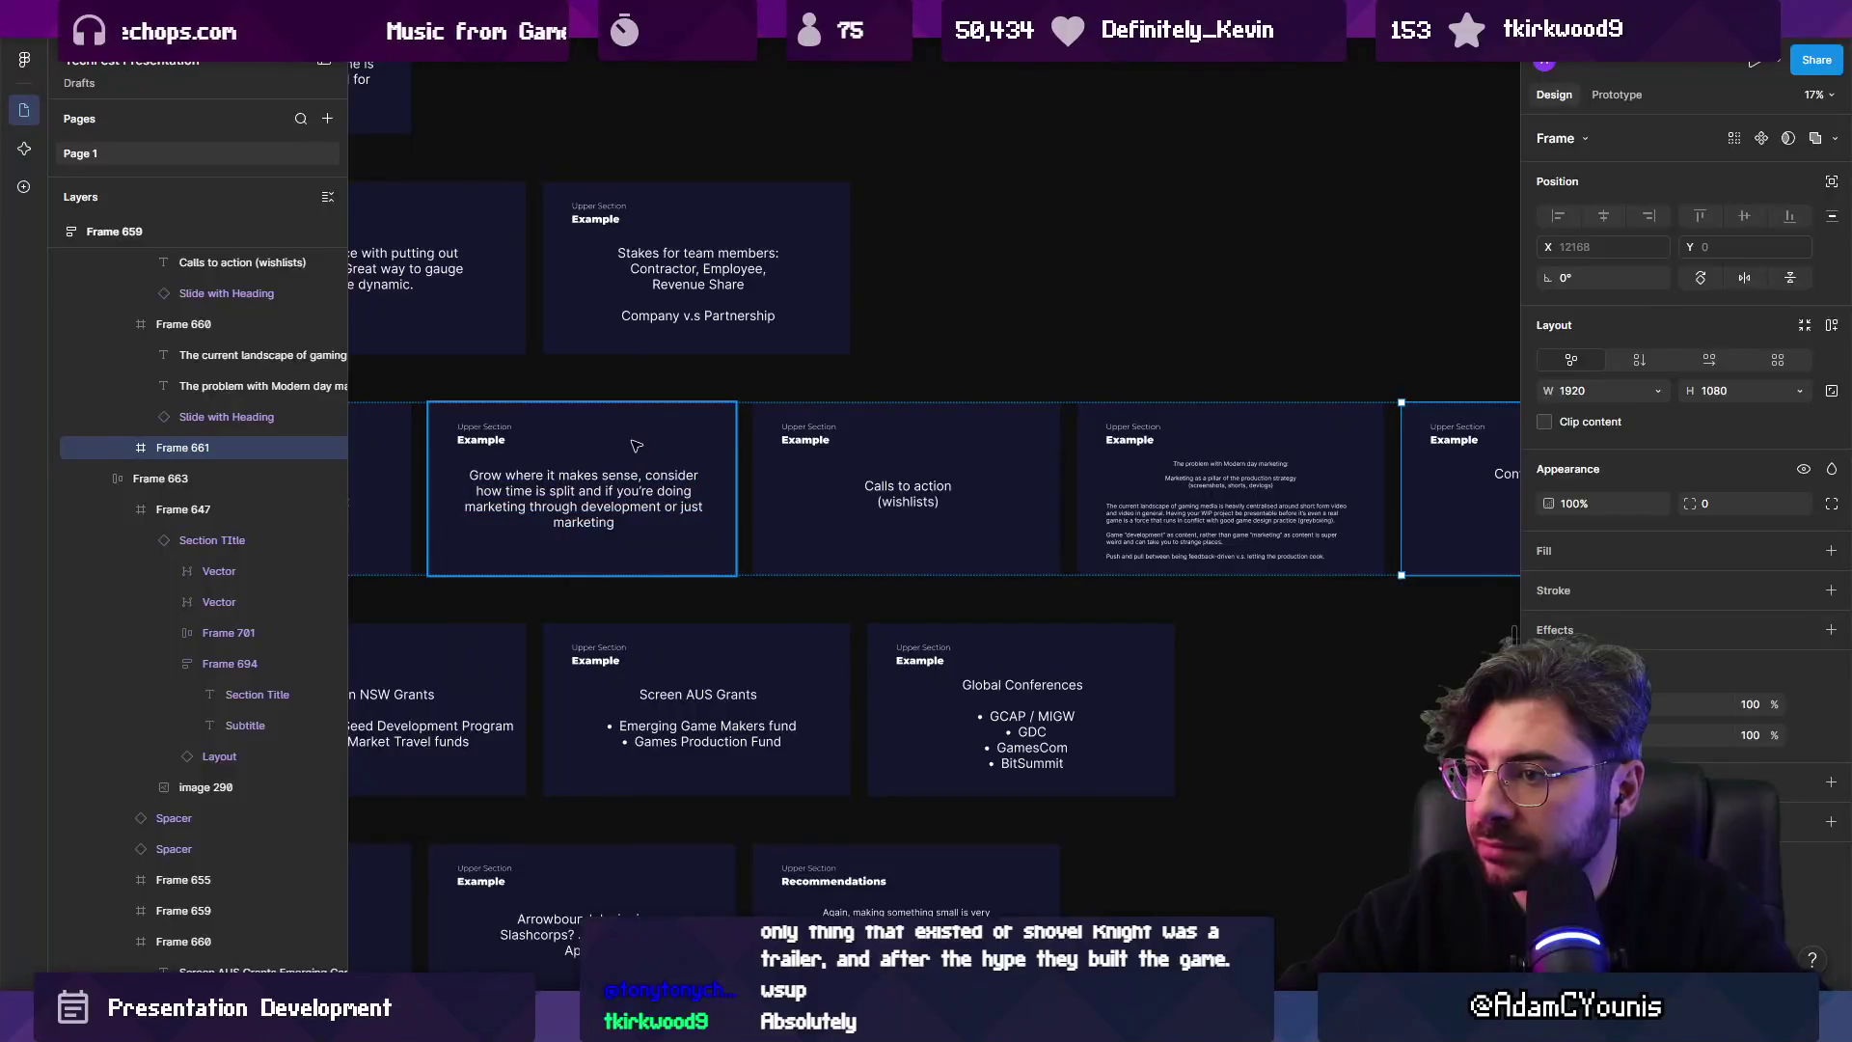
pyautogui.click(641, 459)
pyautogui.click(842, 449)
pyautogui.moveTo(655, 444)
pyautogui.mouseDown()
pyautogui.moveTo(830, 454)
pyautogui.moveTo(871, 479)
pyautogui.mouseUp()
pyautogui.press('Right')
# - Deselect the slide and select the Building Reputation row to review the new order
pyautogui.scroll(-3, 887, 466)
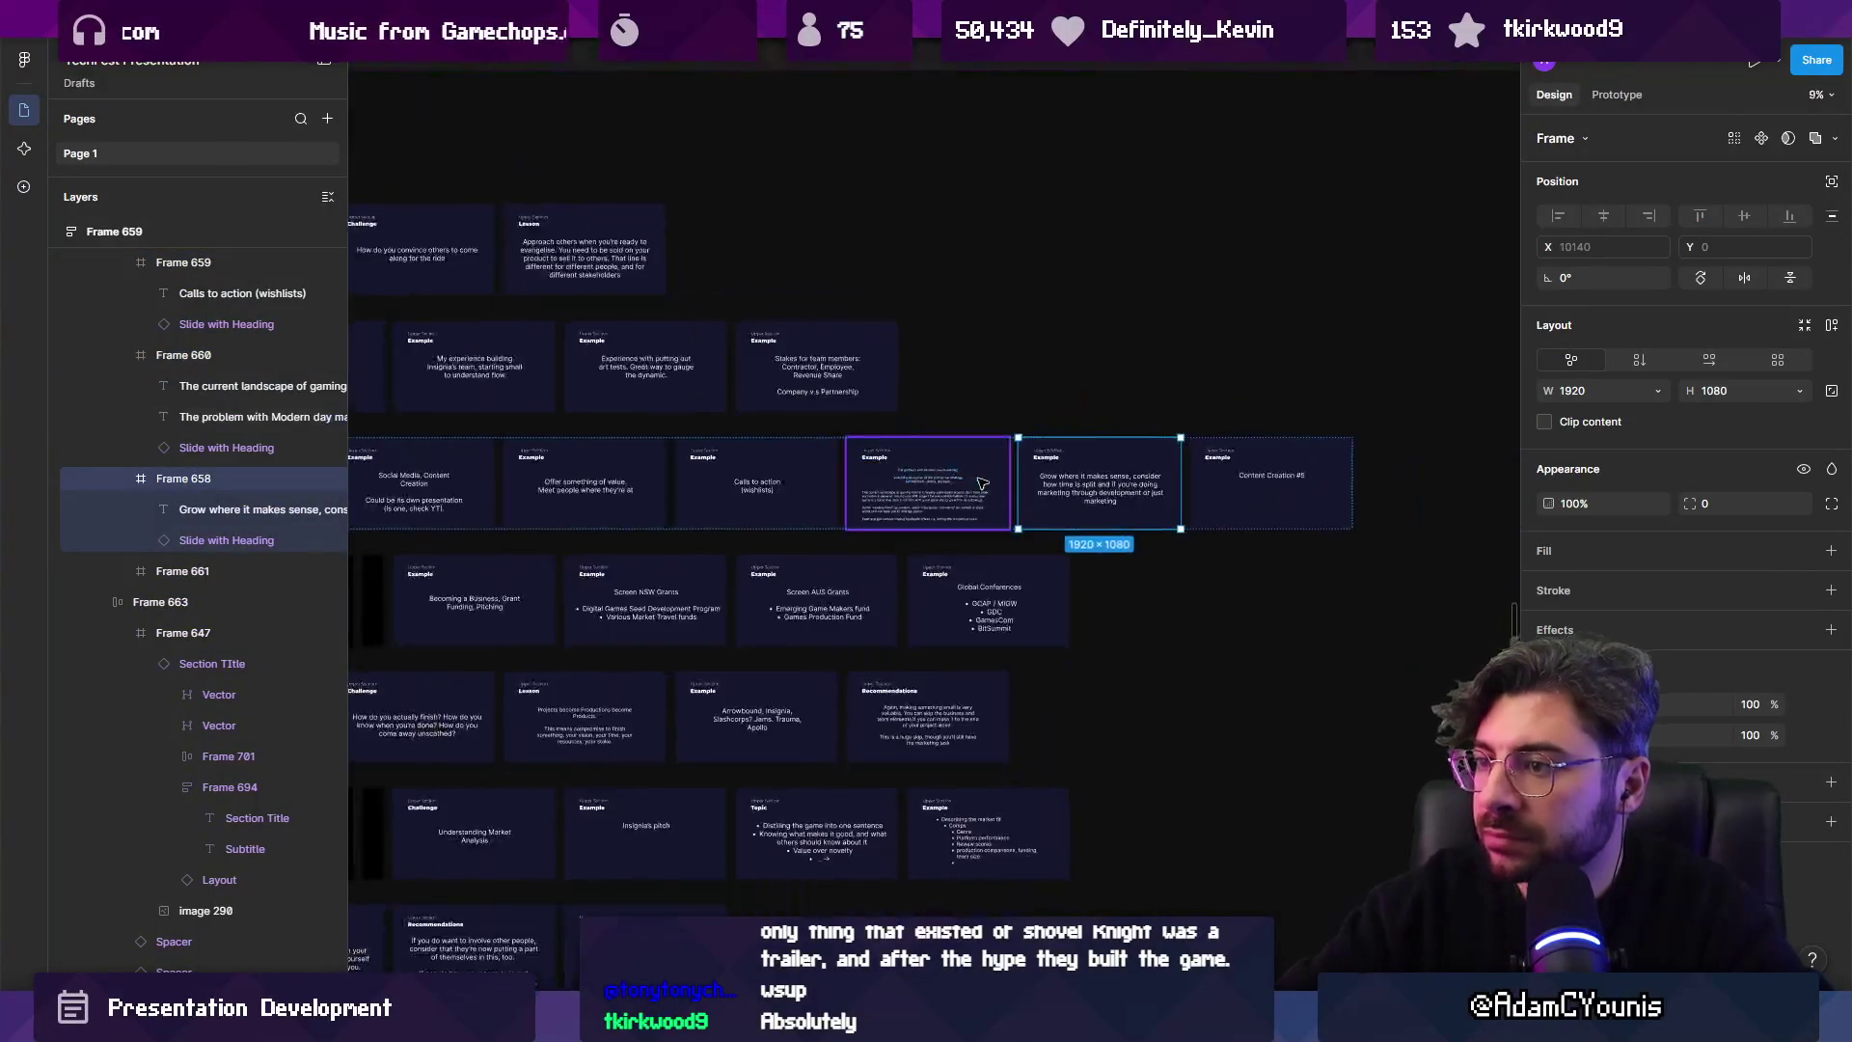
pyautogui.scroll(2, 987, 498)
pyautogui.scroll(-3, 987, 494)
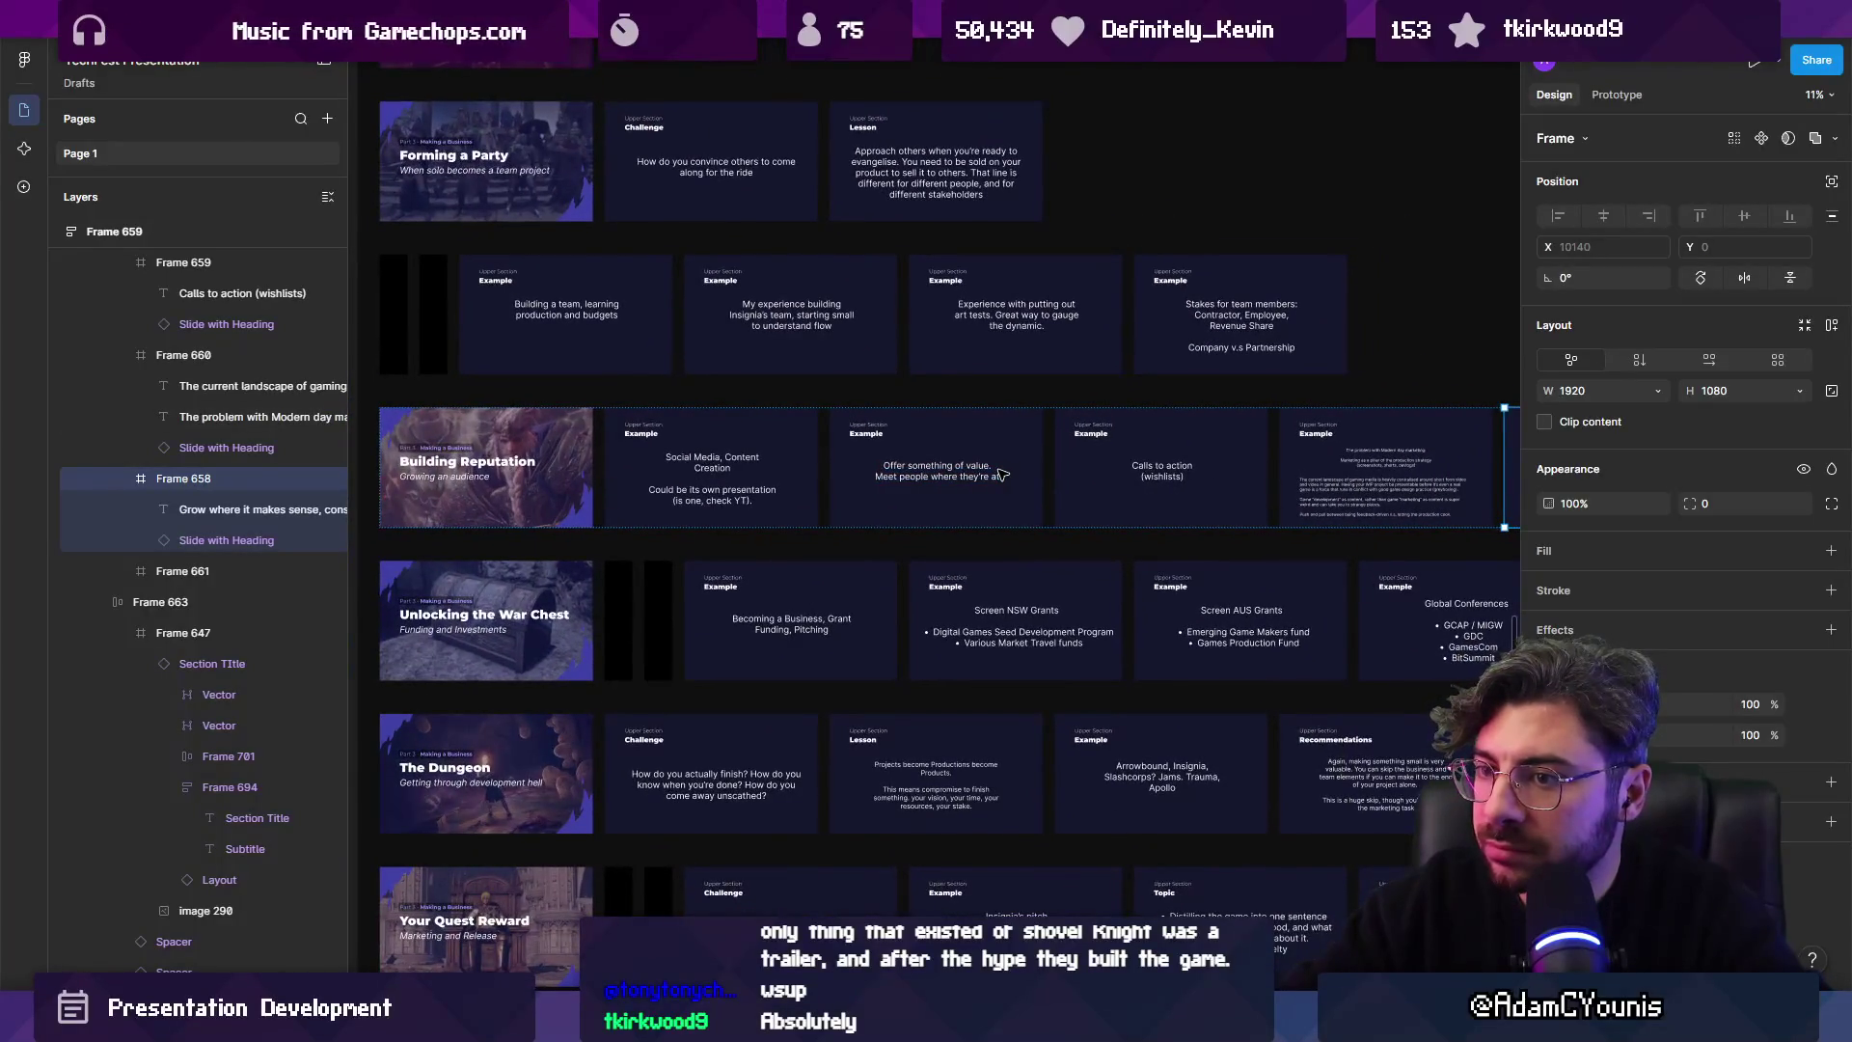
pyautogui.hscroll(5, 1002, 474)
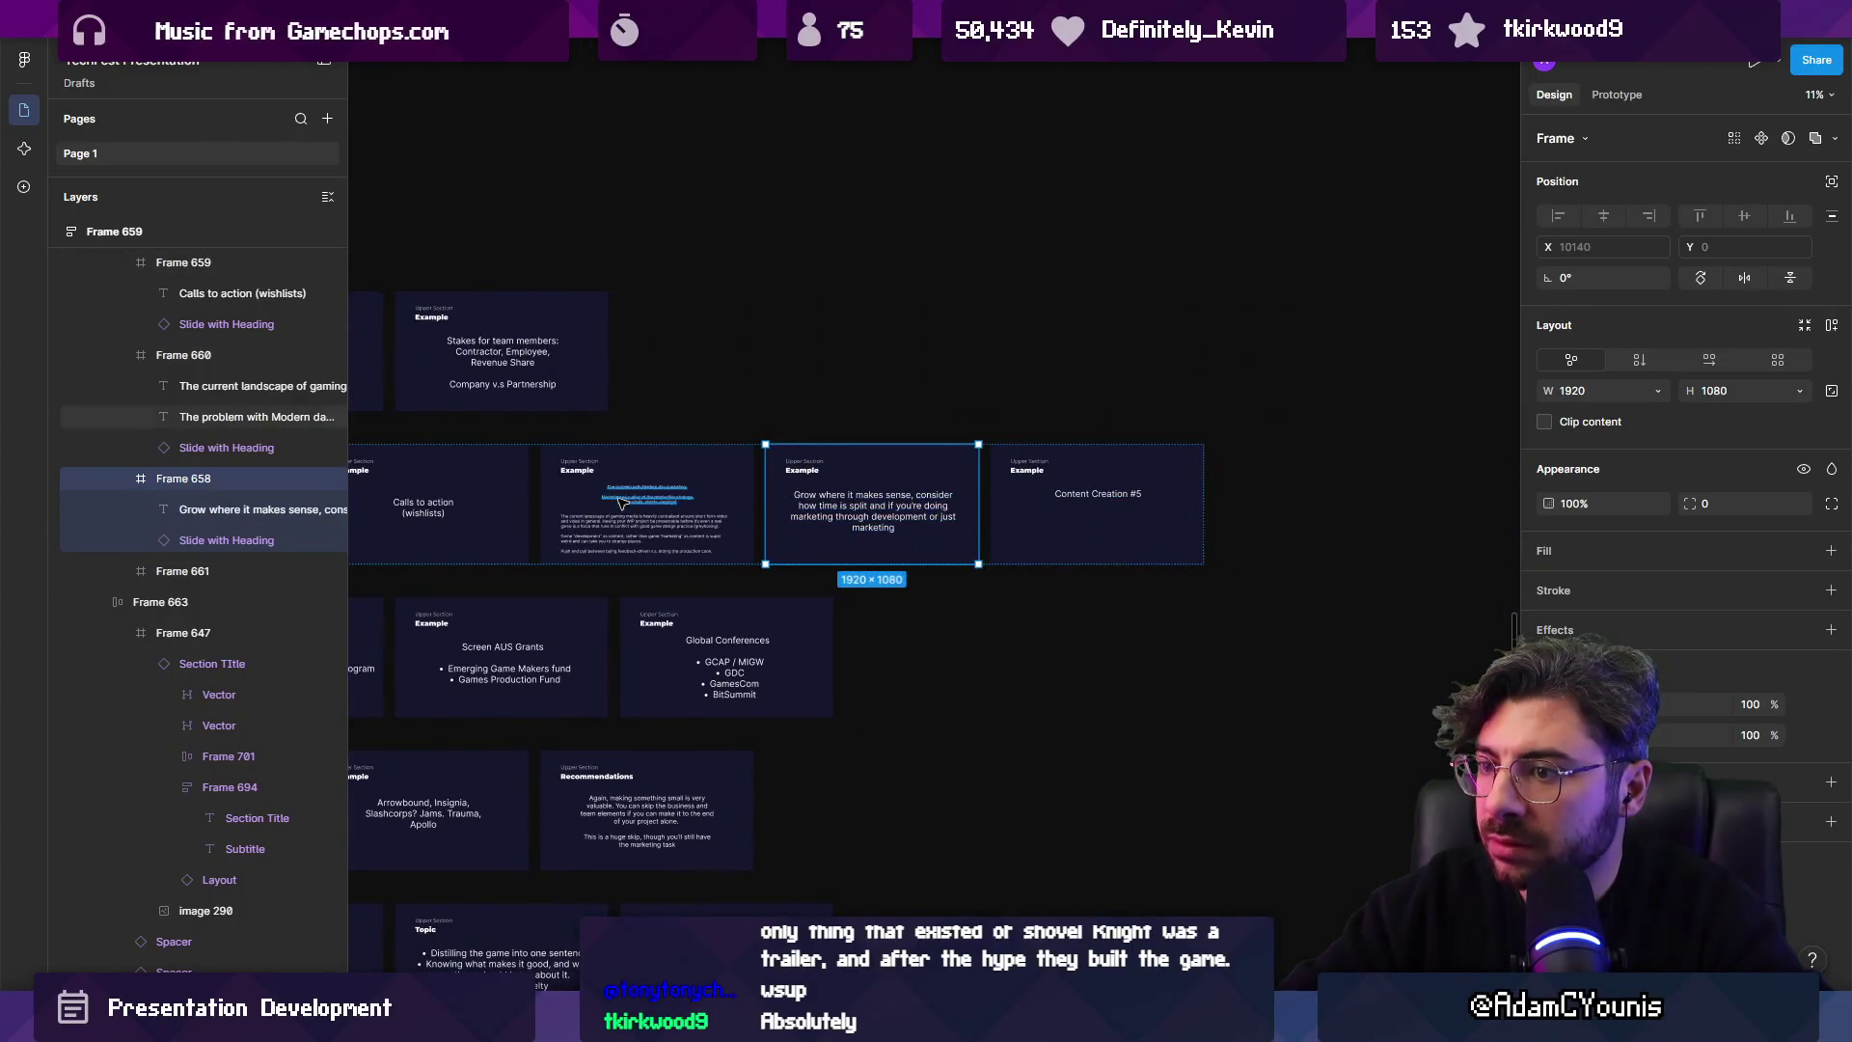
pyautogui.hscroll(-2, 919, 527)
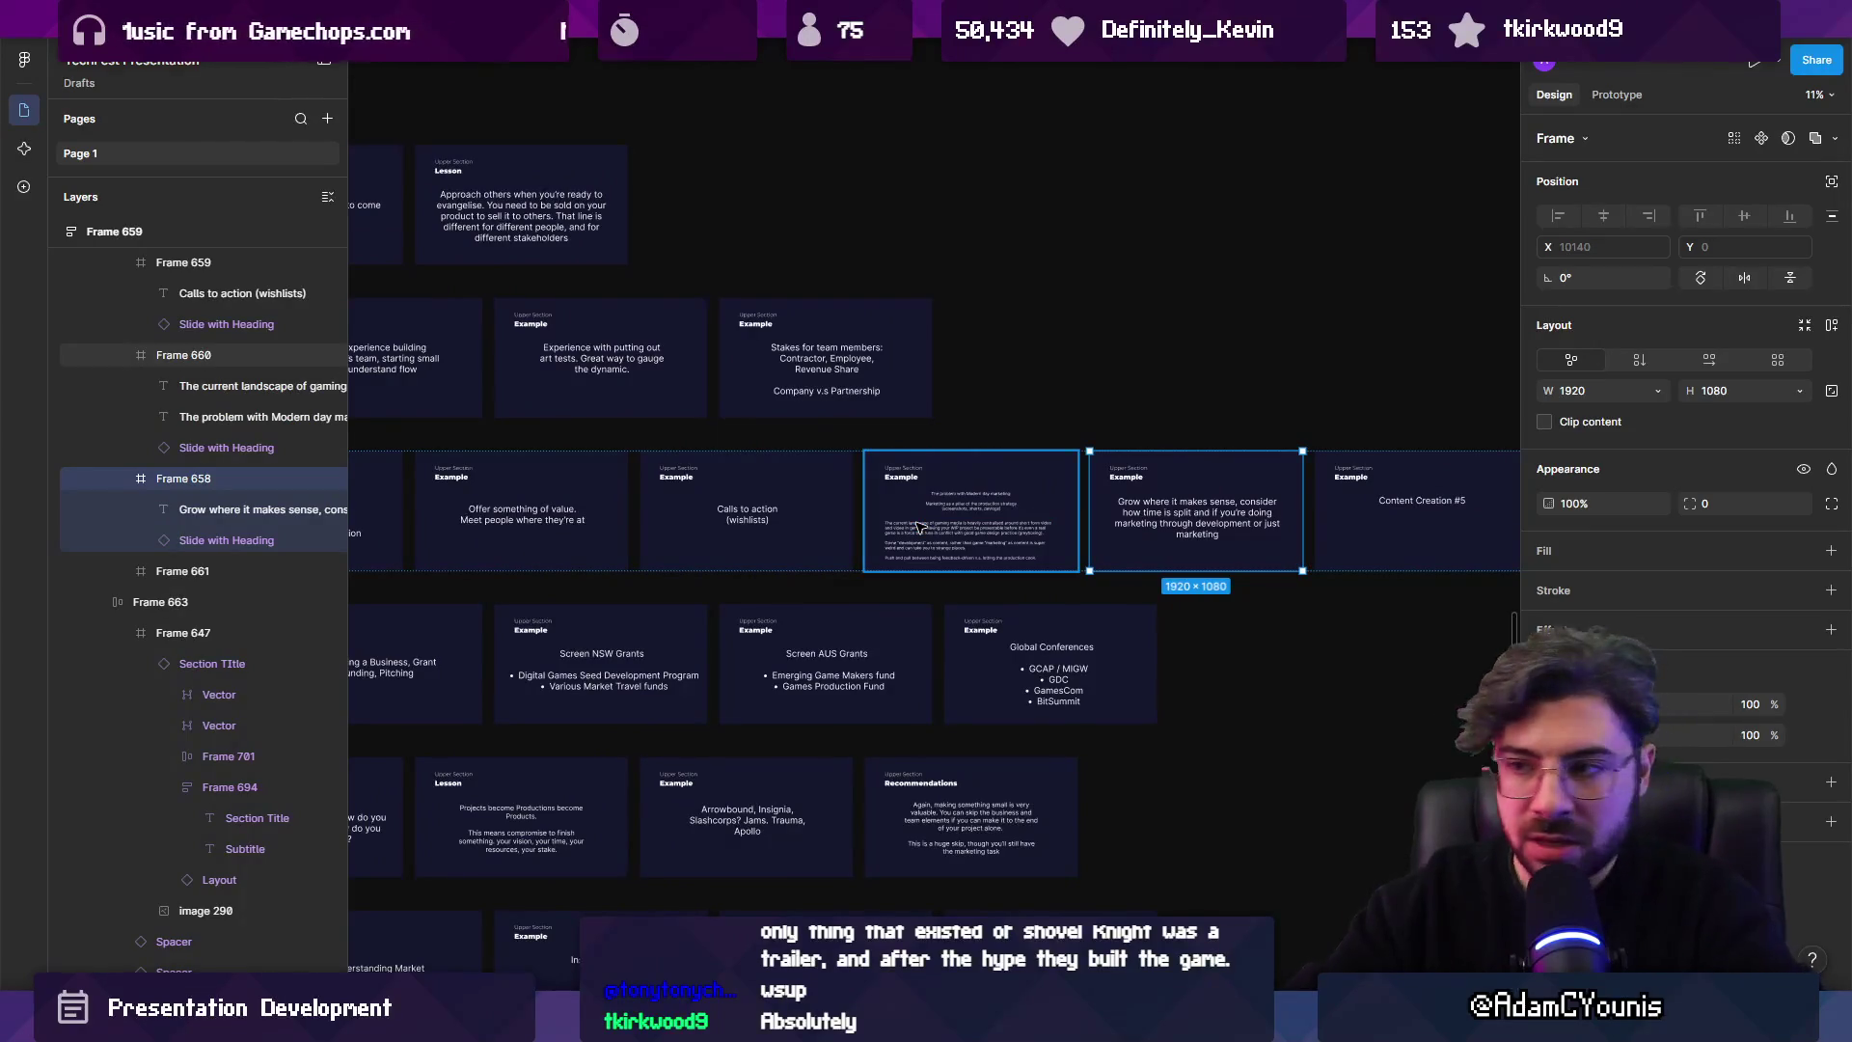
pyautogui.press('Escape')
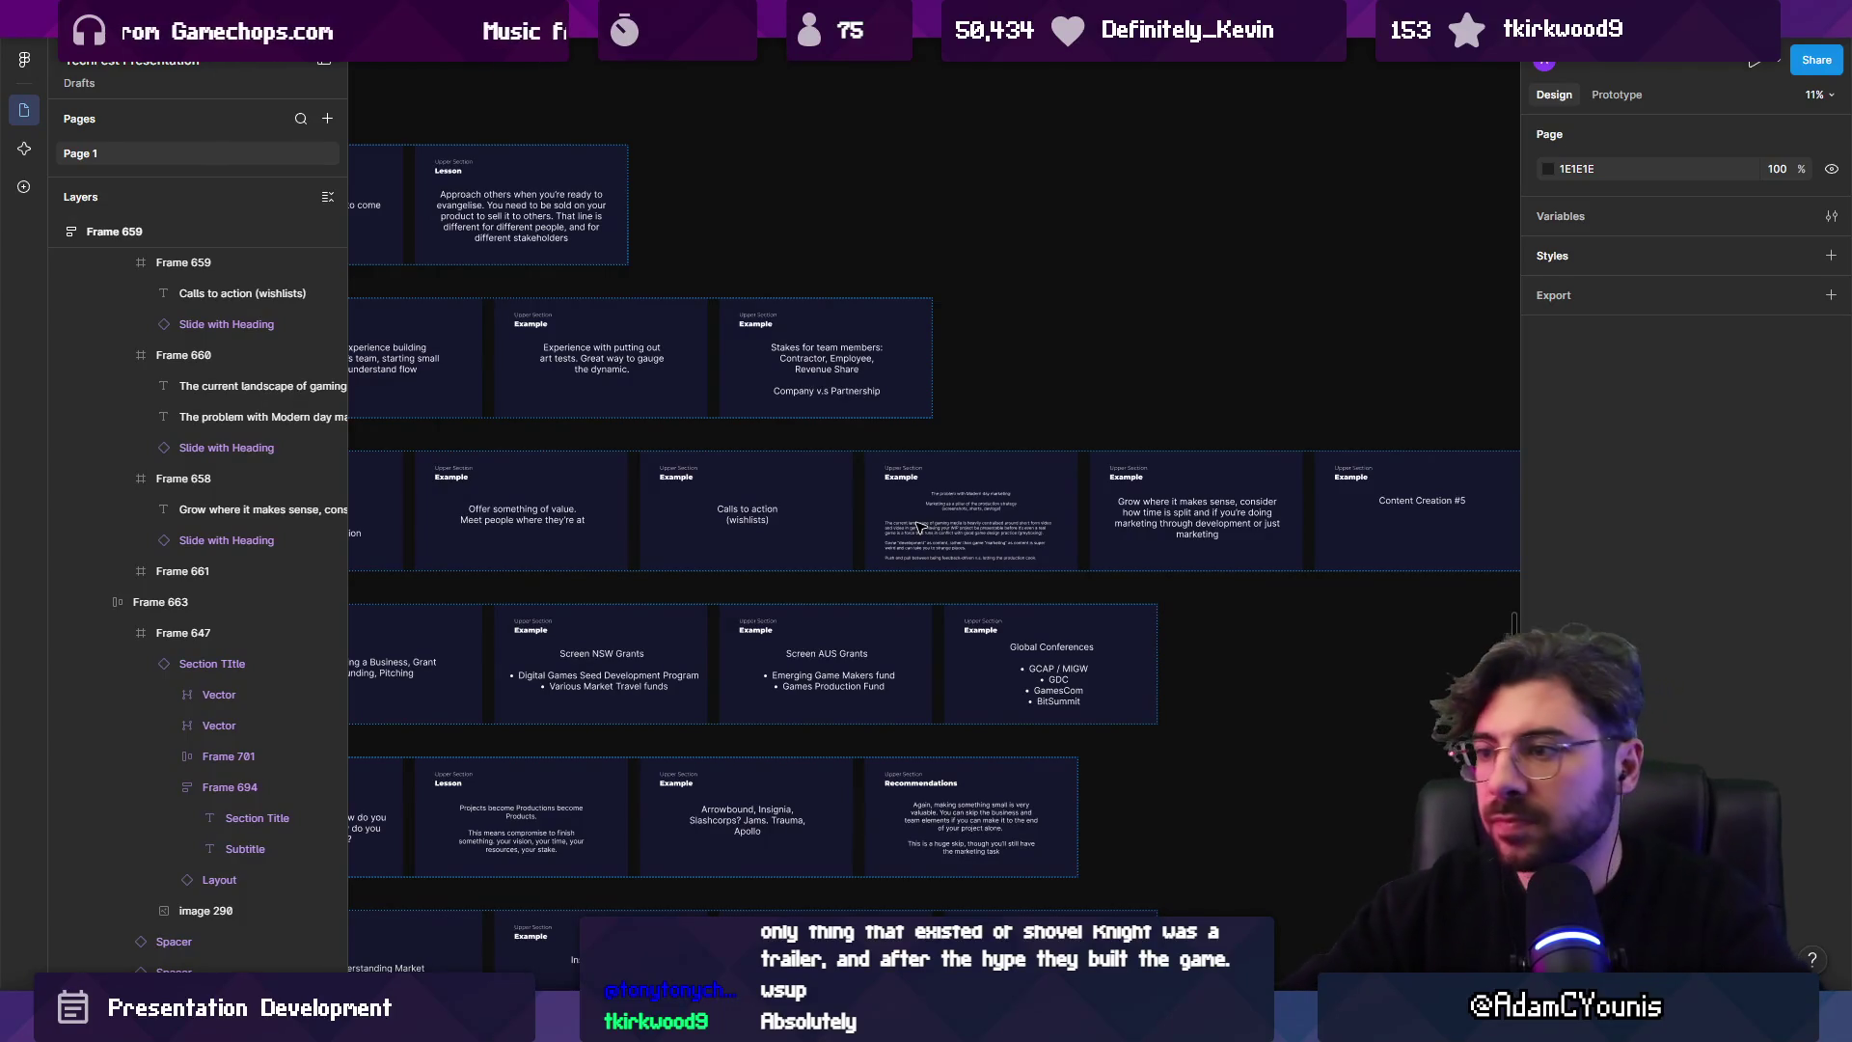
pyautogui.hscroll(-3, 415, 441)
pyautogui.click(415, 442)
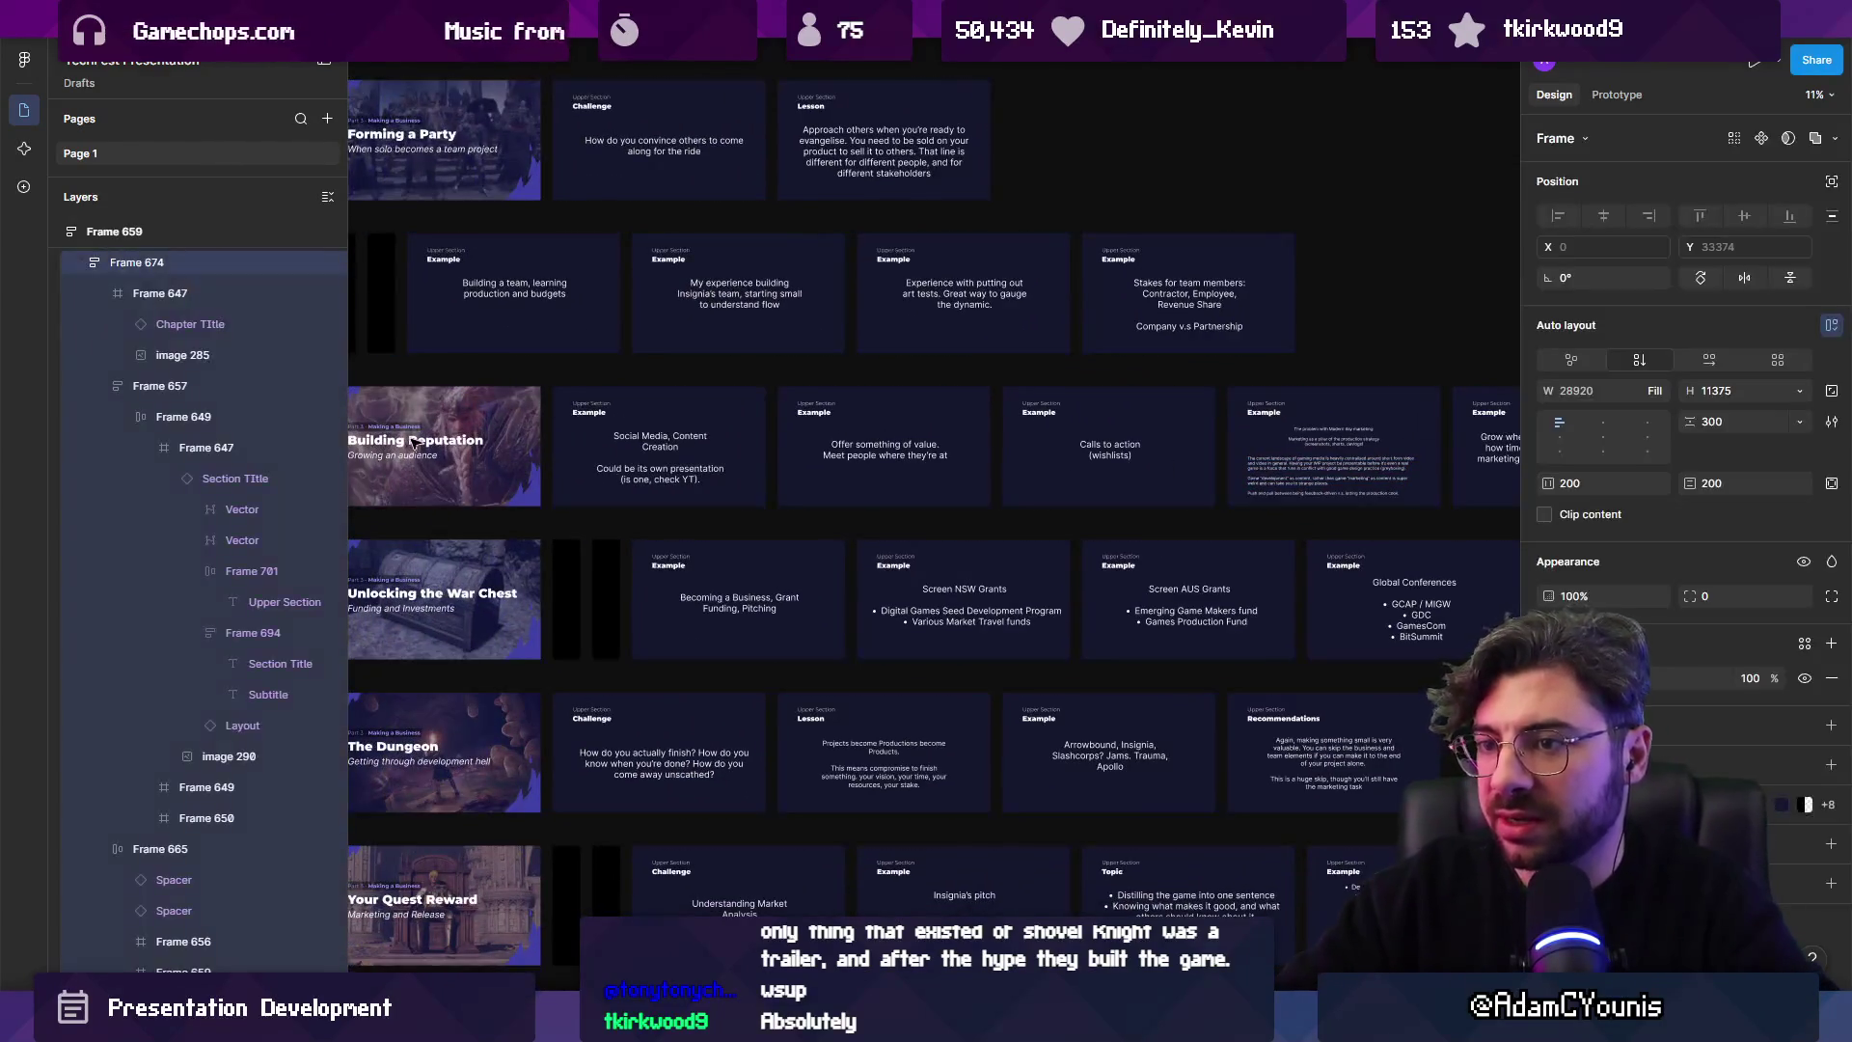
pyautogui.click(415, 442)
pyautogui.hscroll(3, 1079, 501)
# - Rename the Content Creation #5 heading to 'Guidelines for content creation'
pyautogui.hscroll(3, 1078, 502)
pyautogui.scroll(5, 931, 453)
pyautogui.doubleClick(930, 453)
pyautogui.doubleClick(930, 452)
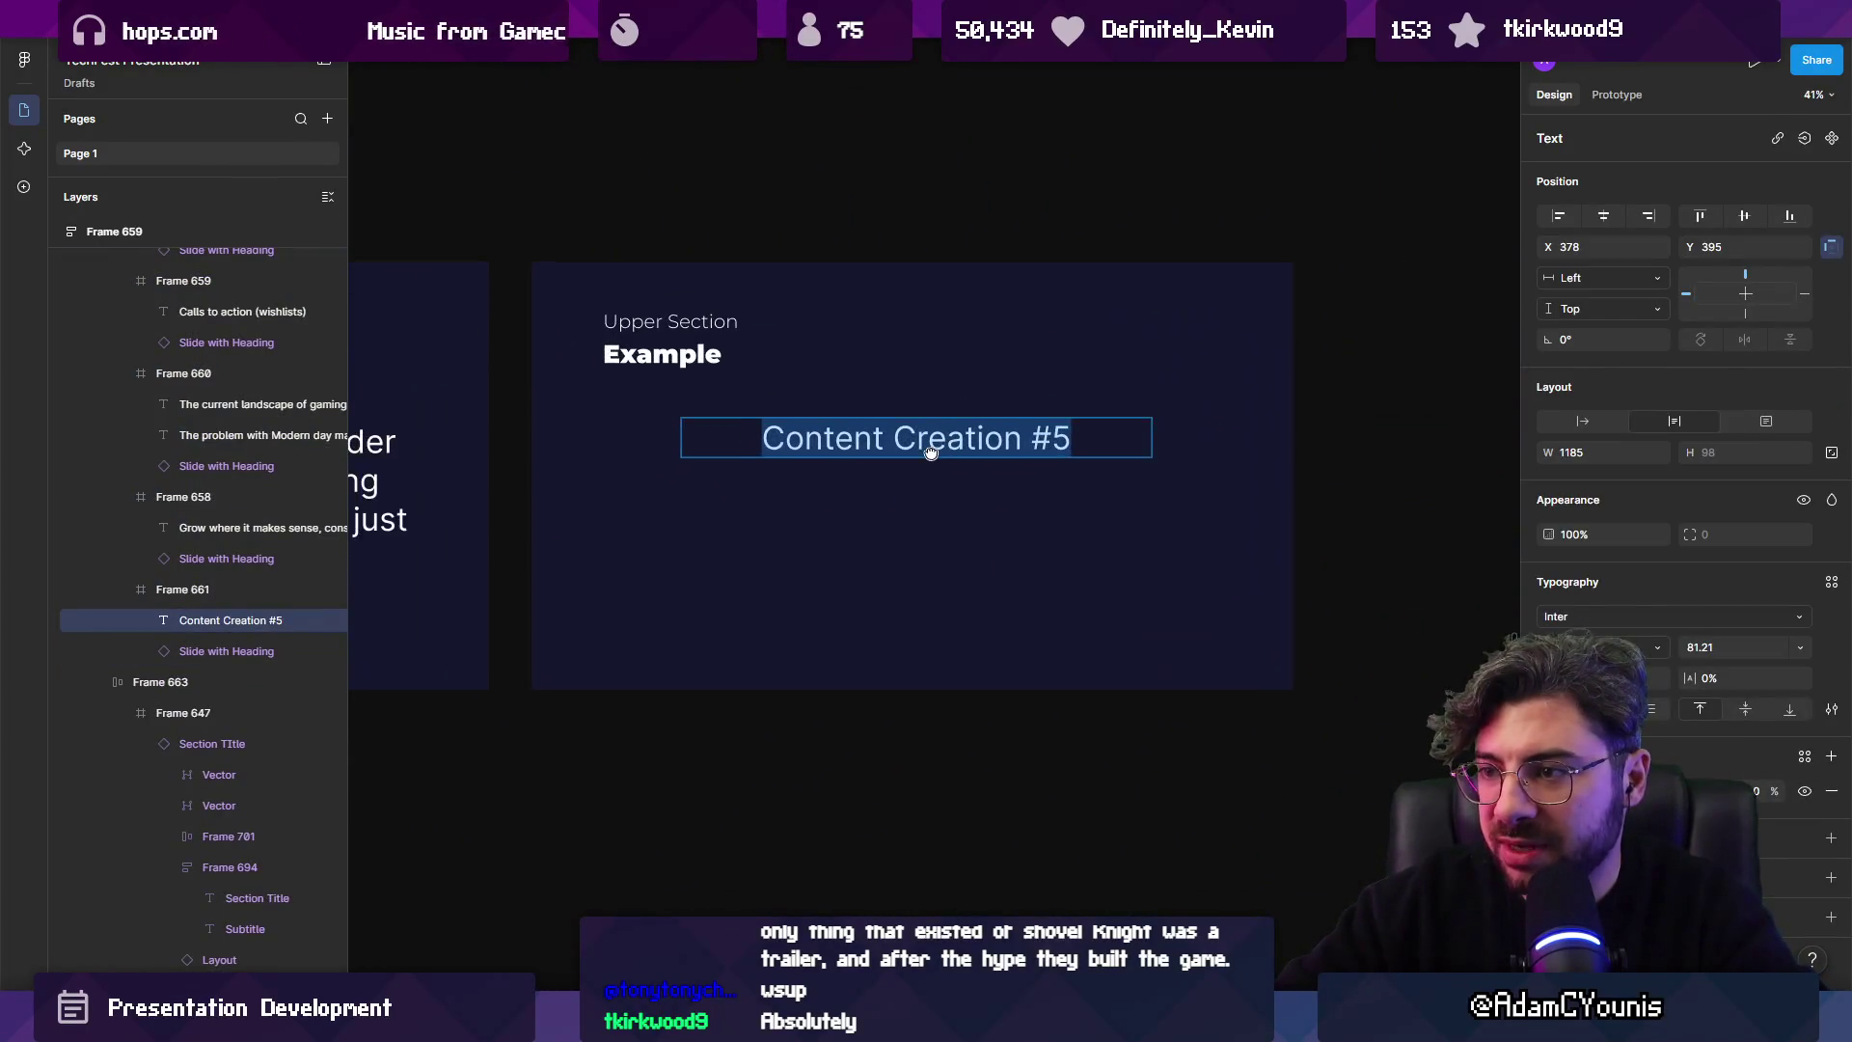
pyautogui.write('Hu')
pyautogui.press('BackSpace')
pyautogui.press('BackSpace')
pyautogui.write('Guideline')
pyautogui.press('BackSpace')
pyautogui.press('BackSpace')
pyautogui.press('BackSpace')
pyautogui.write('elines for content creation')
pyautogui.press('Escape')
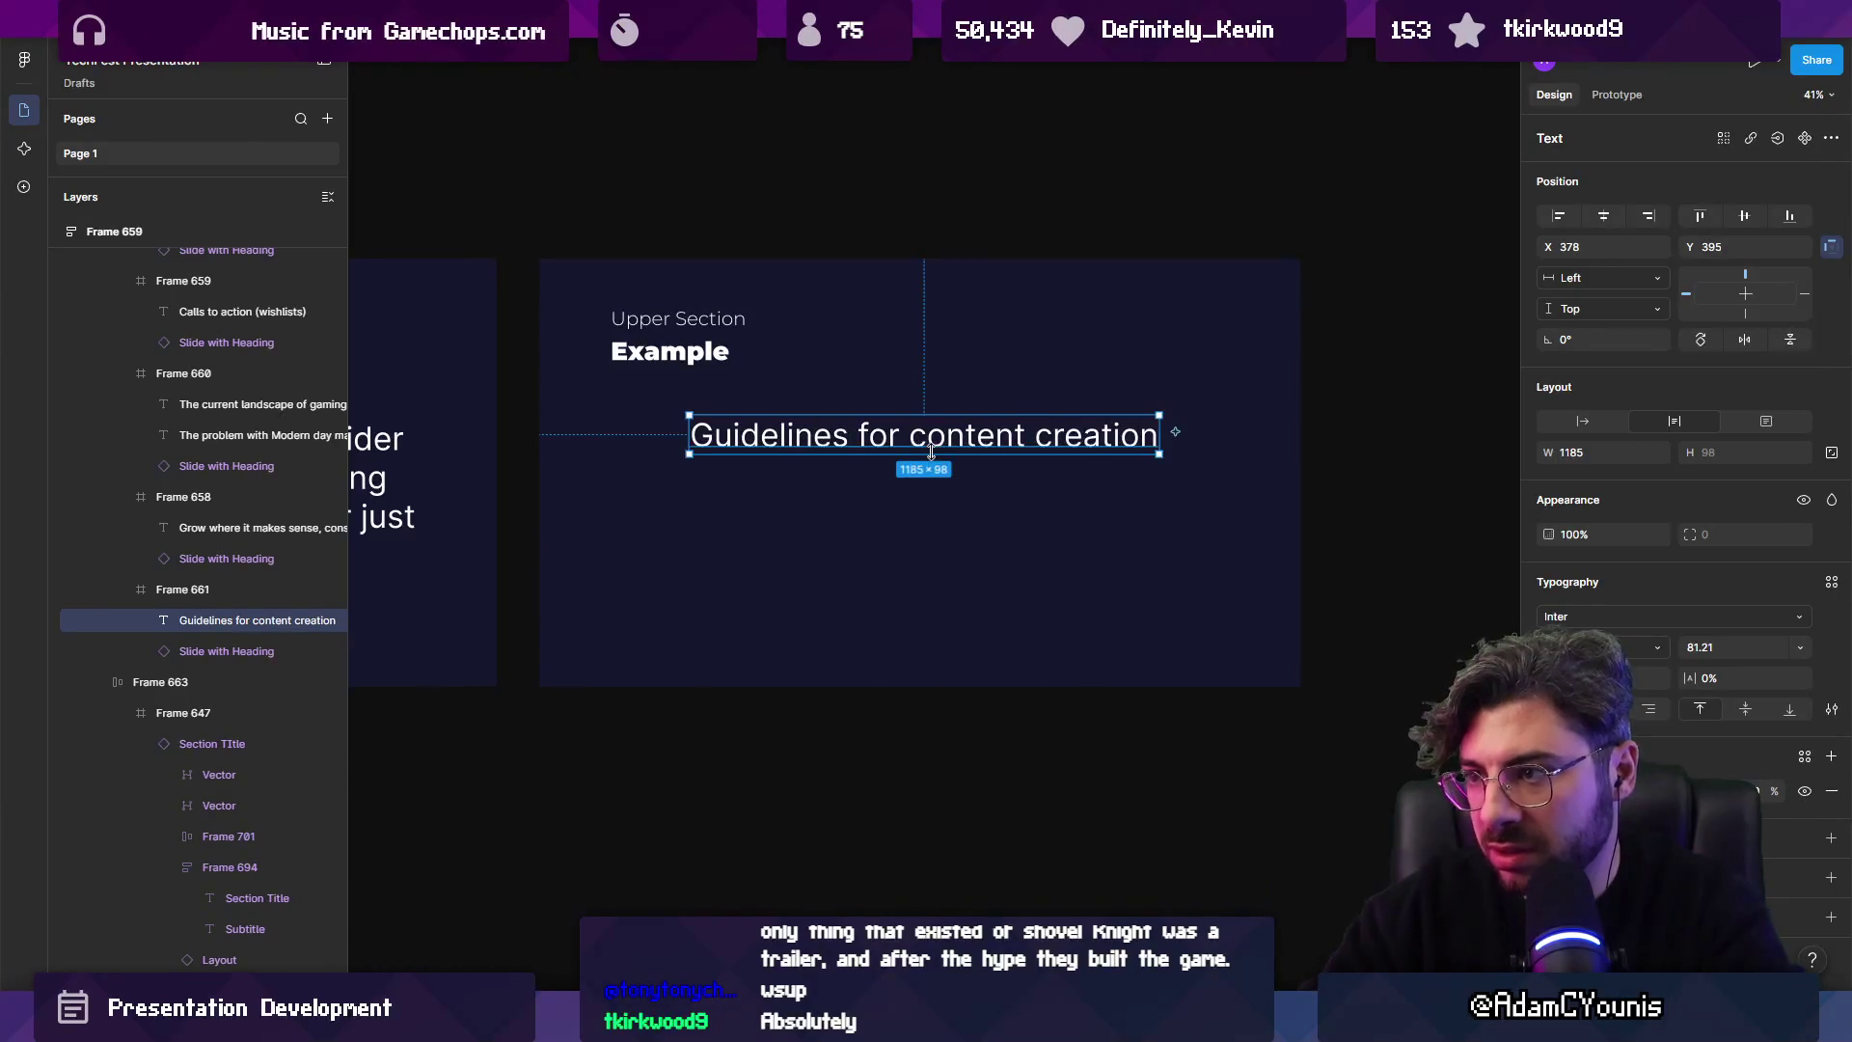
# - Duplicate the heading as a left-aligned 'Don't bury the lede' line placed below it
pyautogui.hotkey('ctrl', 'd')
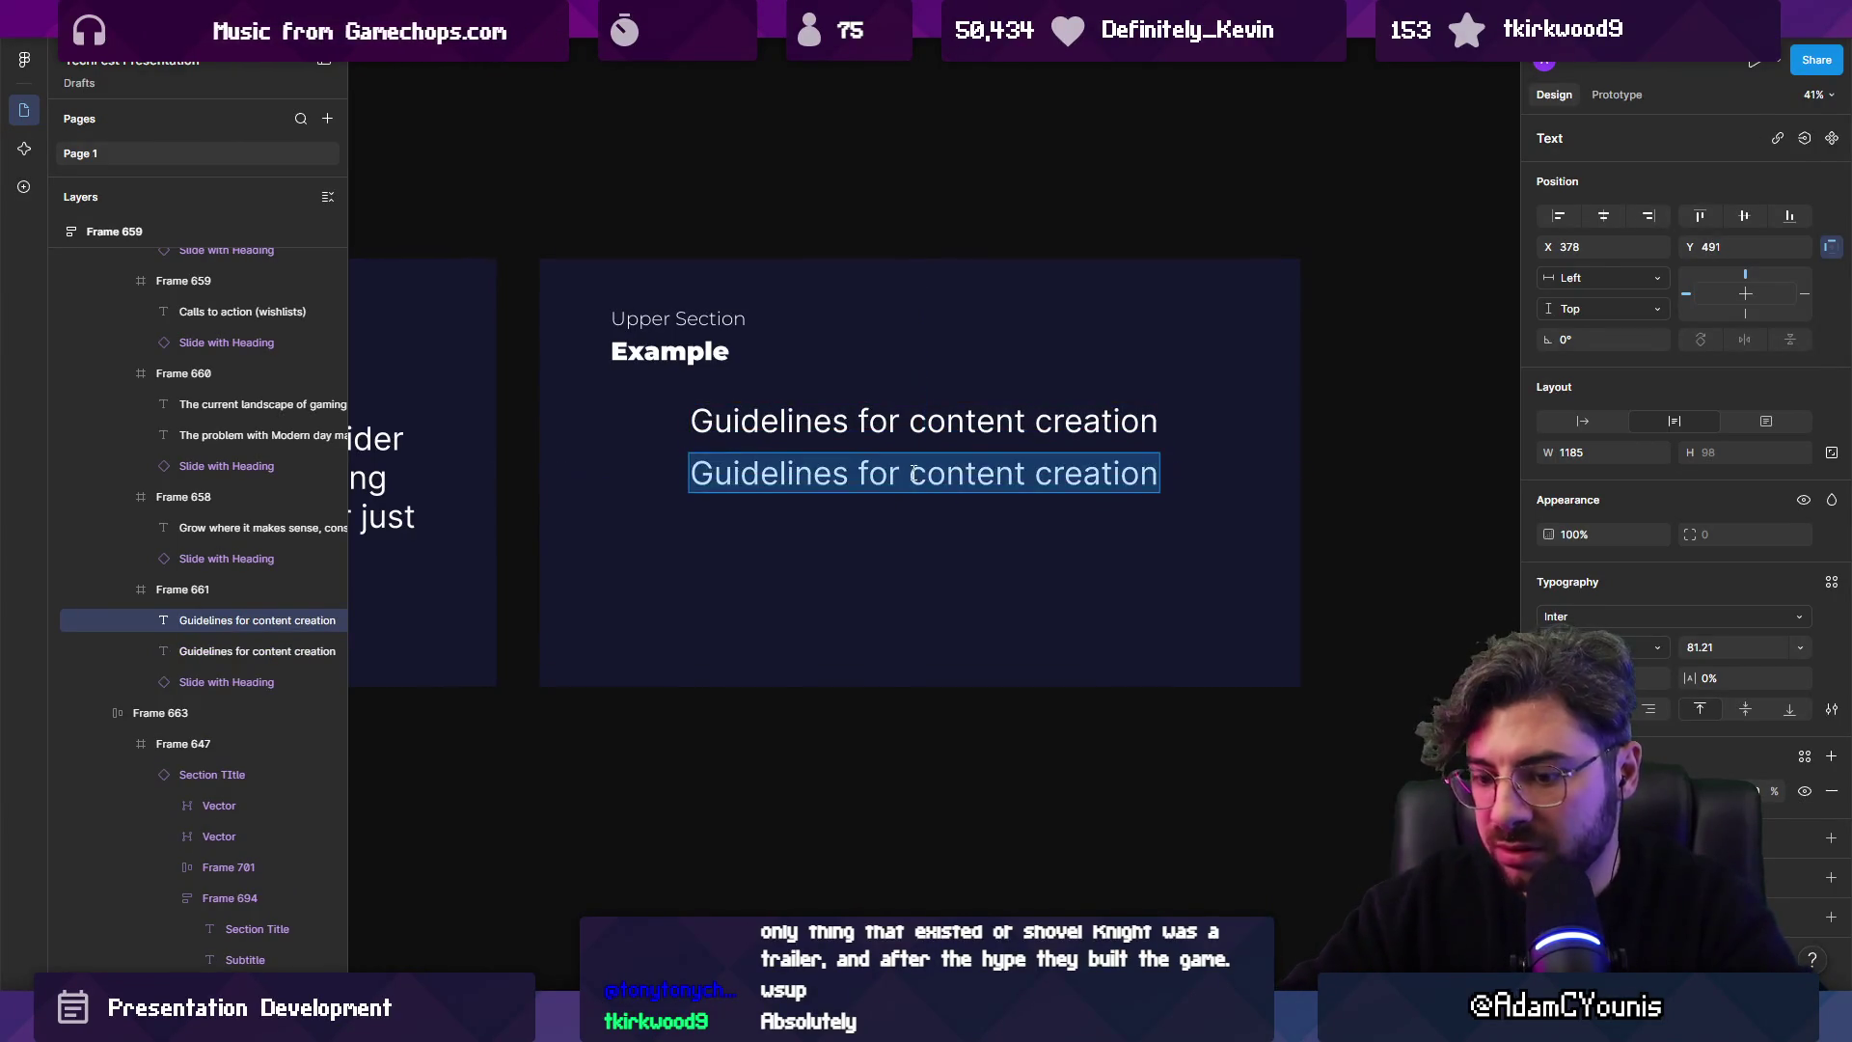
pyautogui.write("Don't bury the ledee")
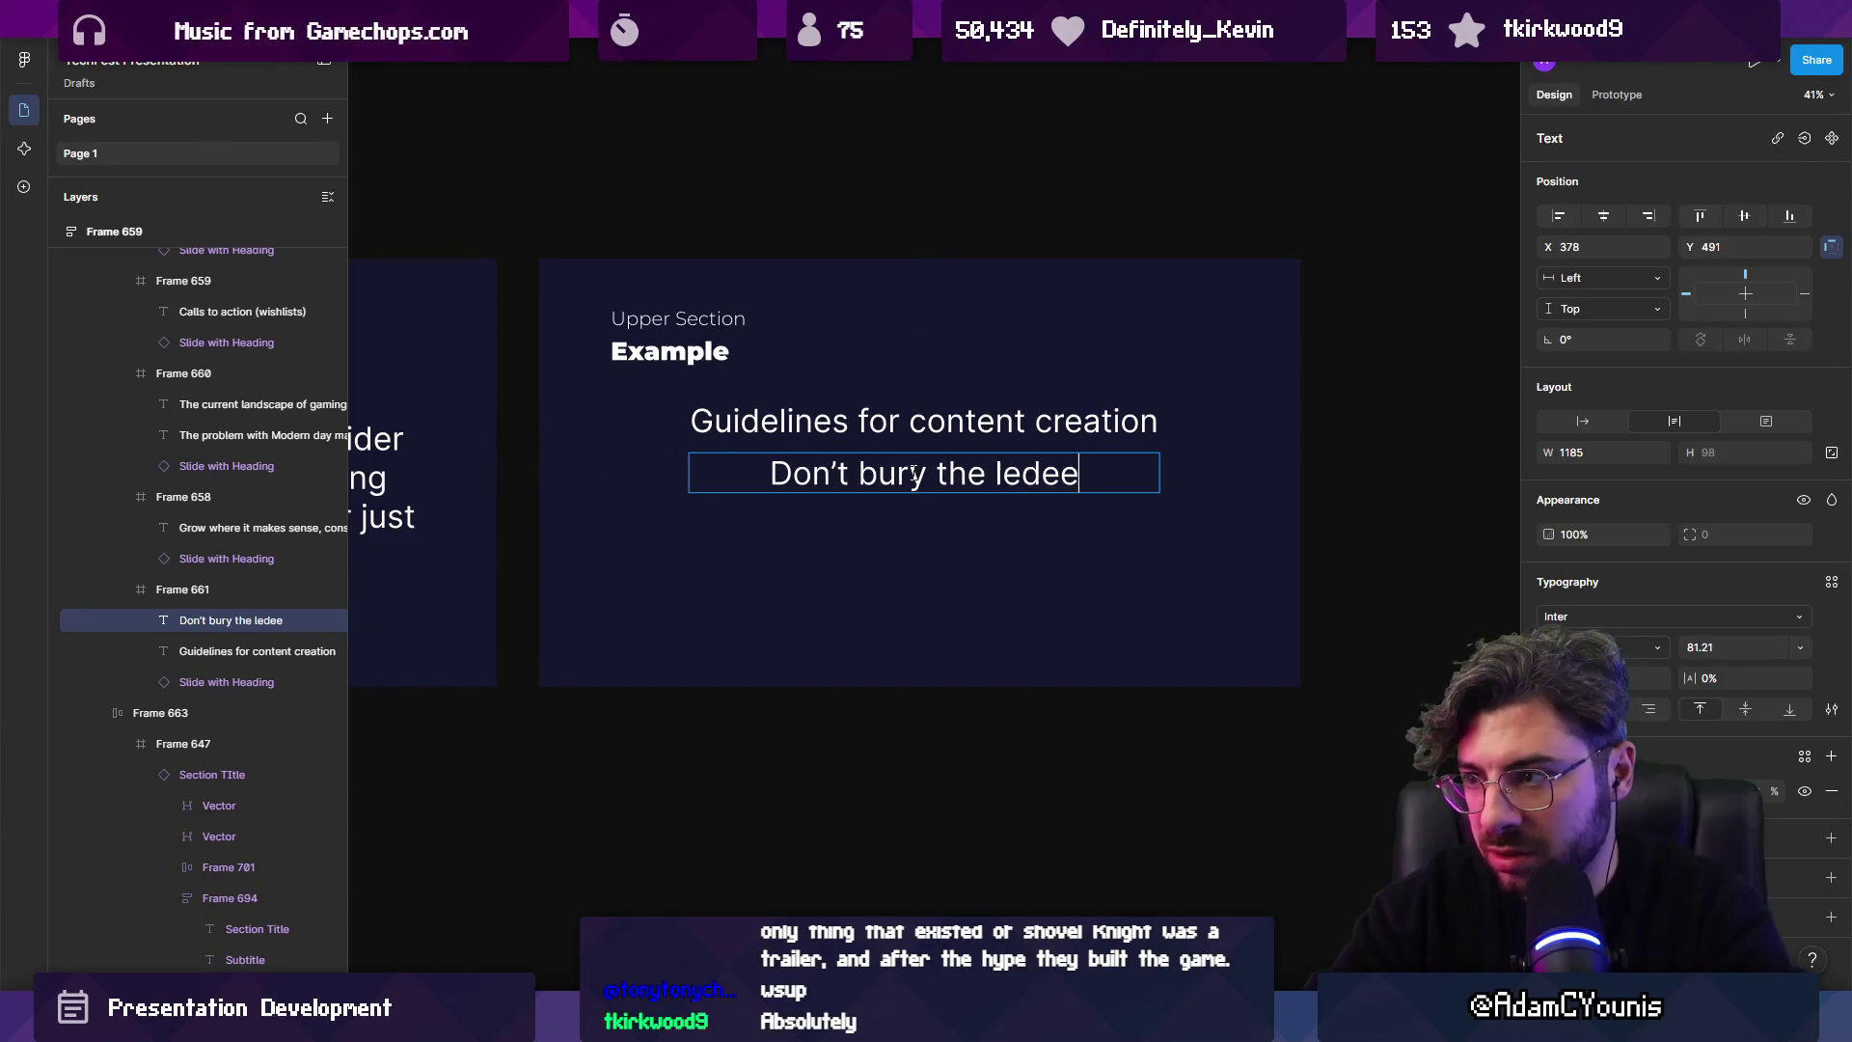
pyautogui.press('BackSpace')
pyautogui.press('Escape')
pyautogui.hotkey('ctrl', 'alt', 'l')
pyautogui.moveTo(926, 477); pyautogui.dragTo(834, 497)
# - Extend it with 'nobody is going to wait for you to get to your point', widened and scaled onto one line
pyautogui.doubleClick(889, 499)
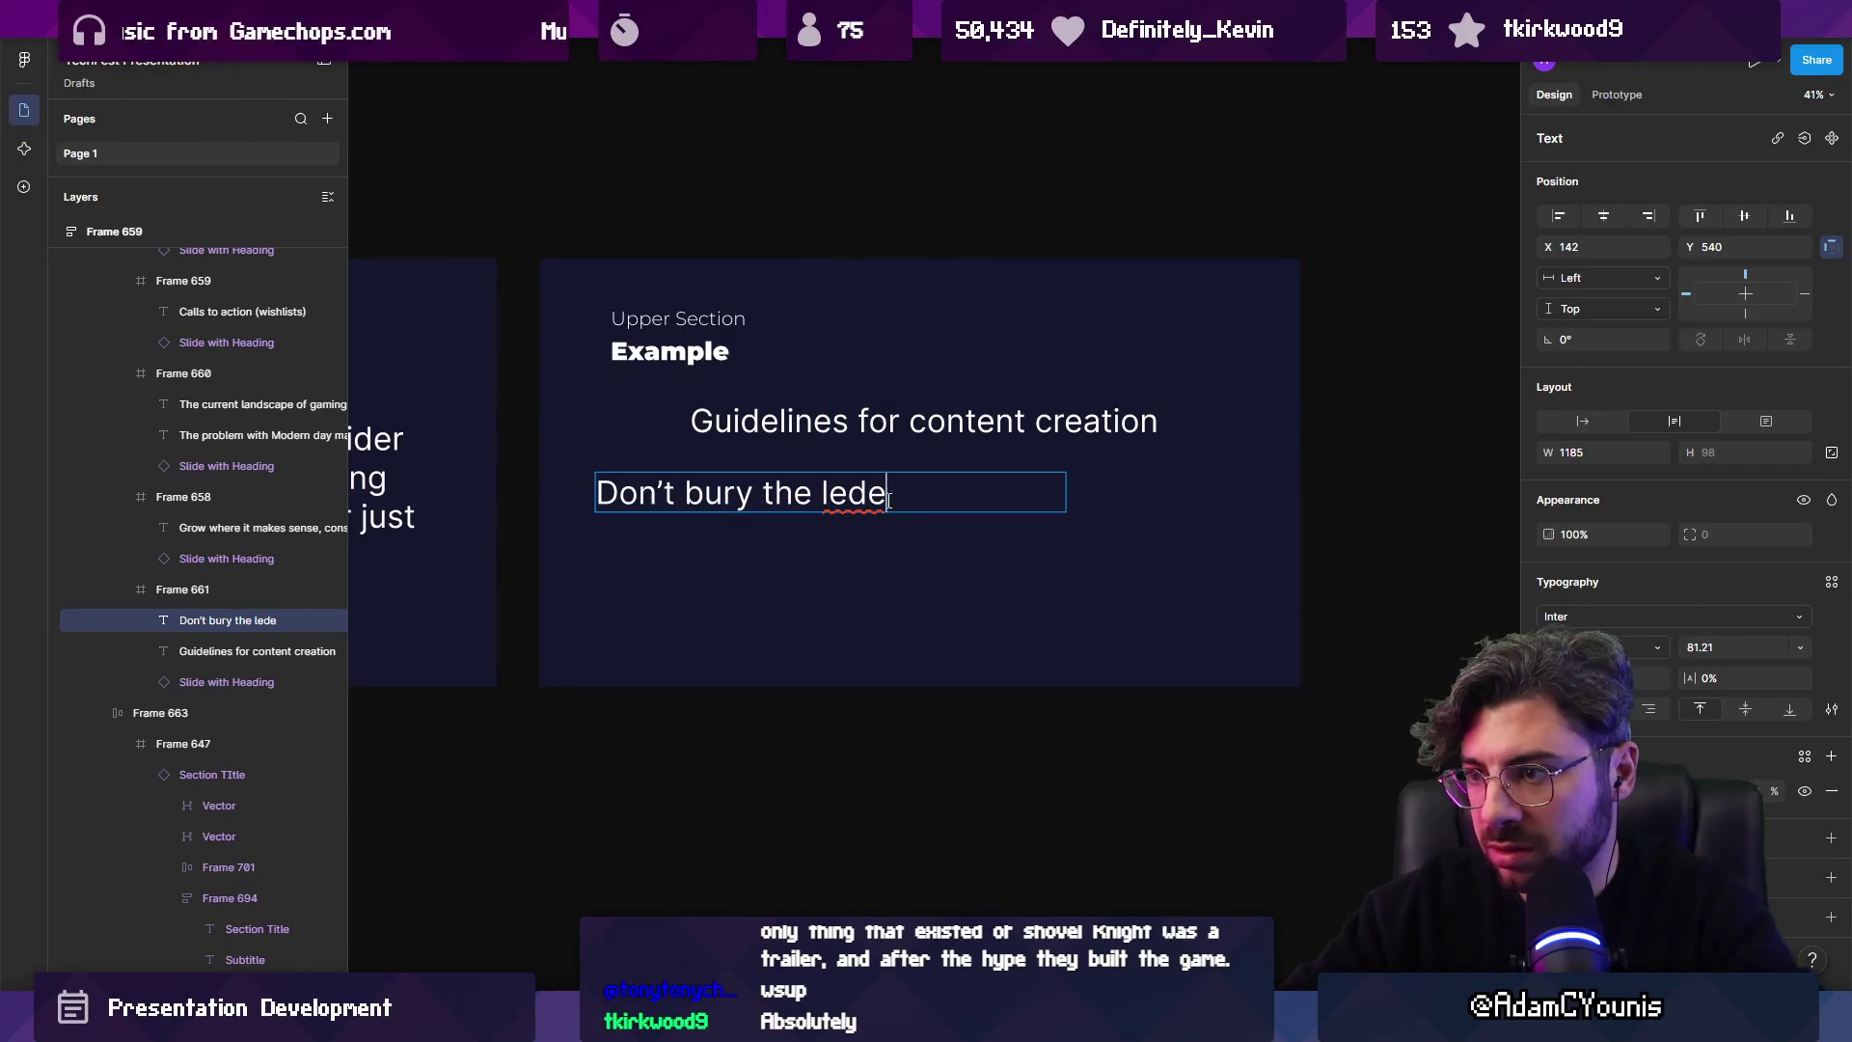
pyautogui.write(',nobody is going')
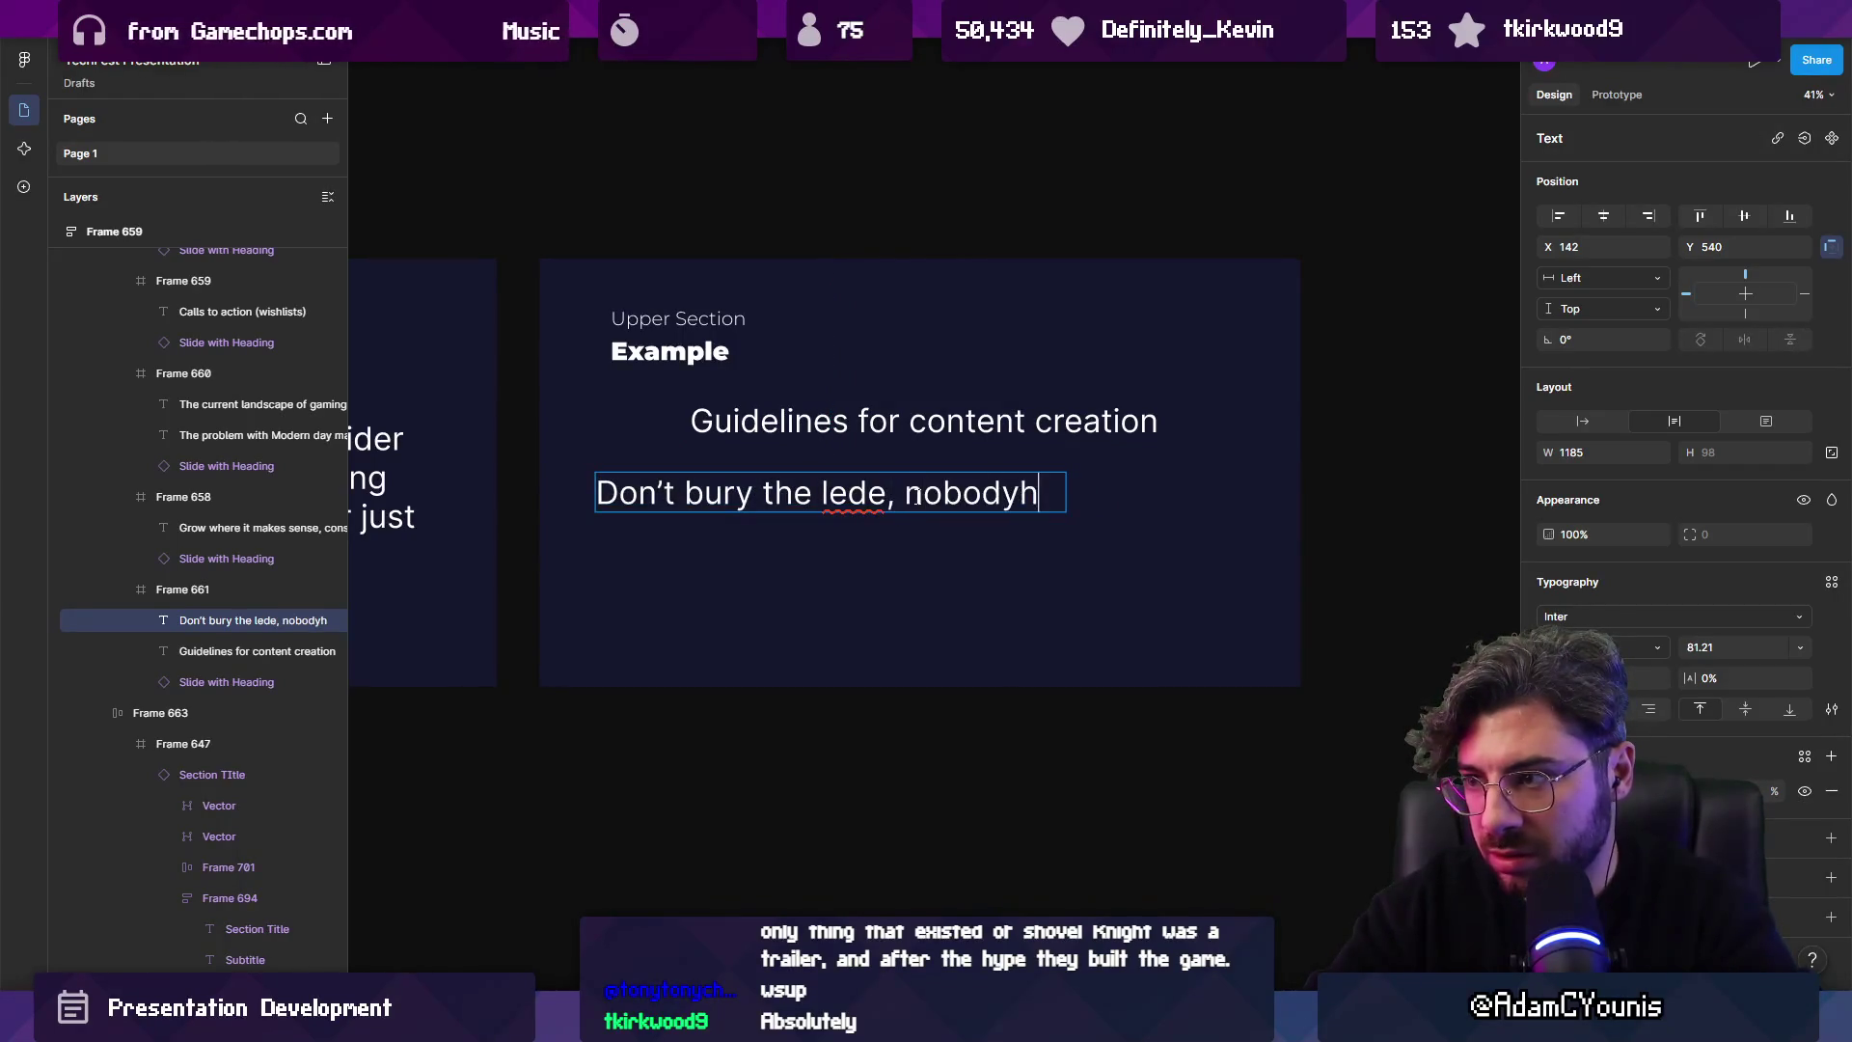
pyautogui.write('t foryou')
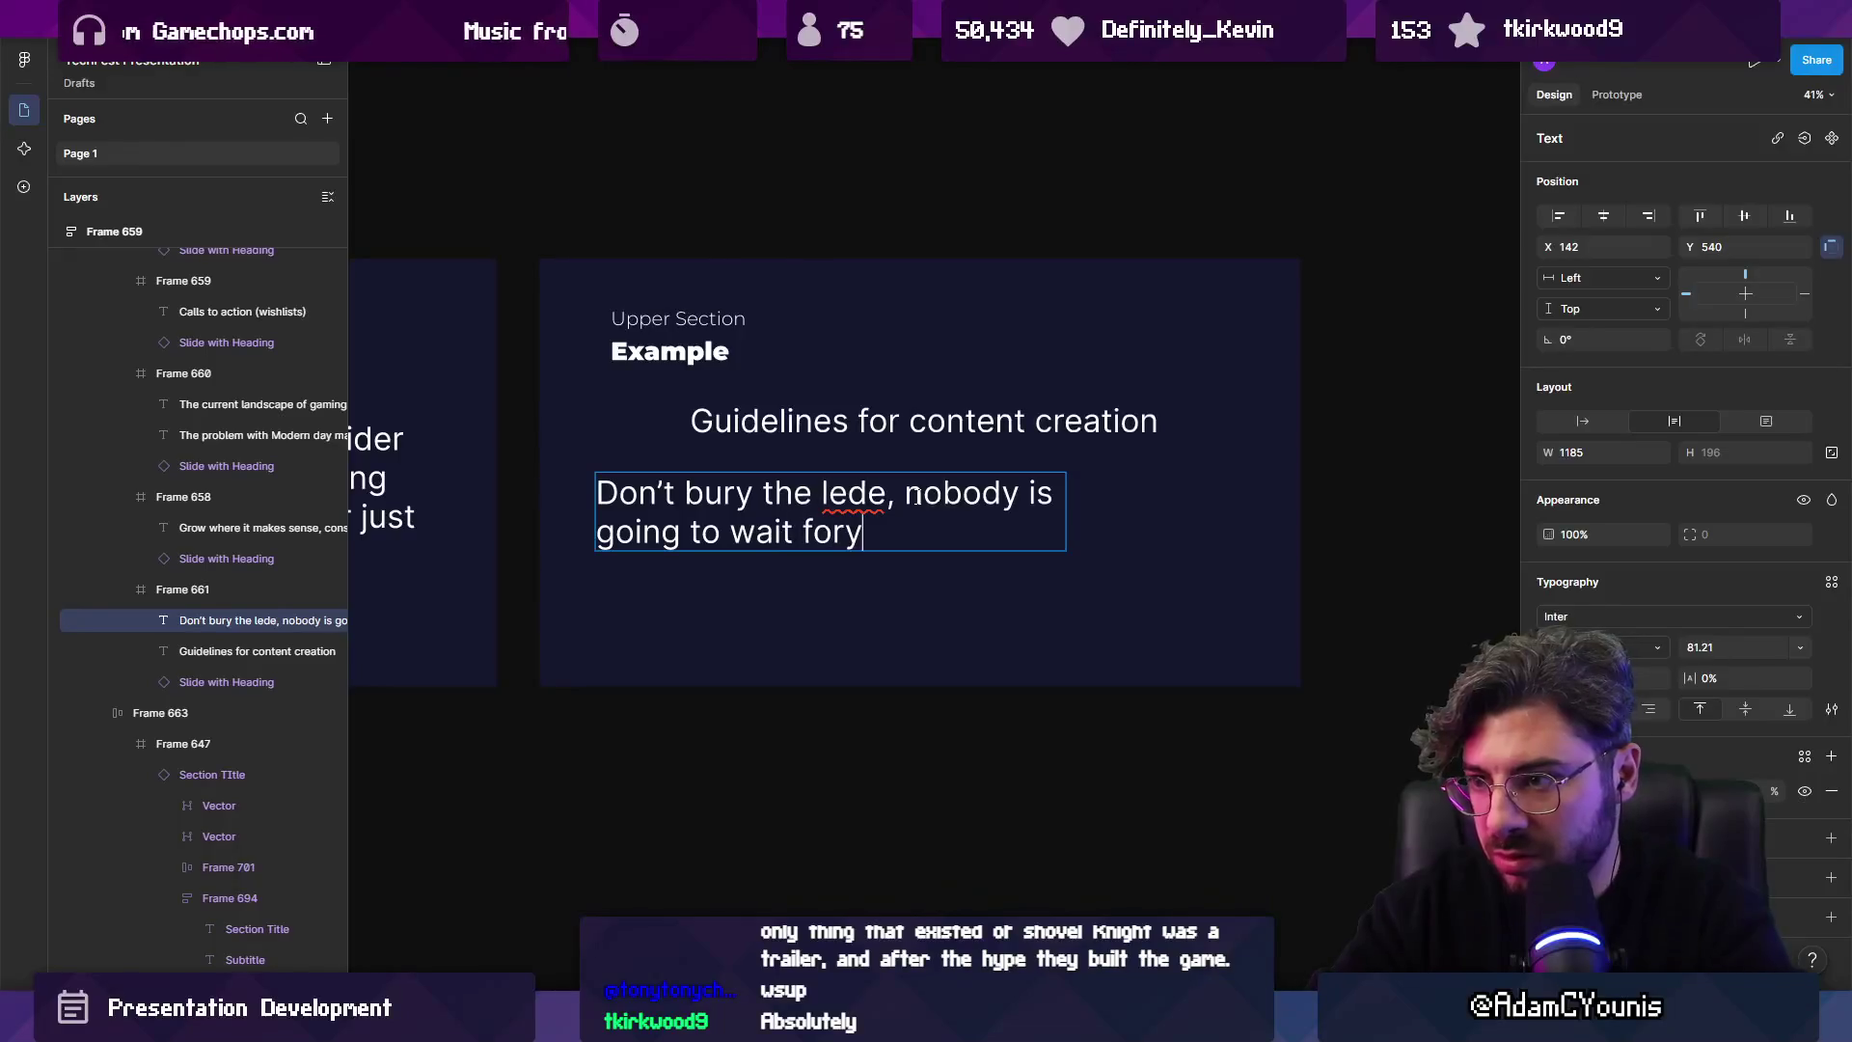
pyautogui.press('BackSpace')
pyautogui.press('BackSpace')
pyautogui.press('BackSpace')
pyautogui.write('you to getr t')
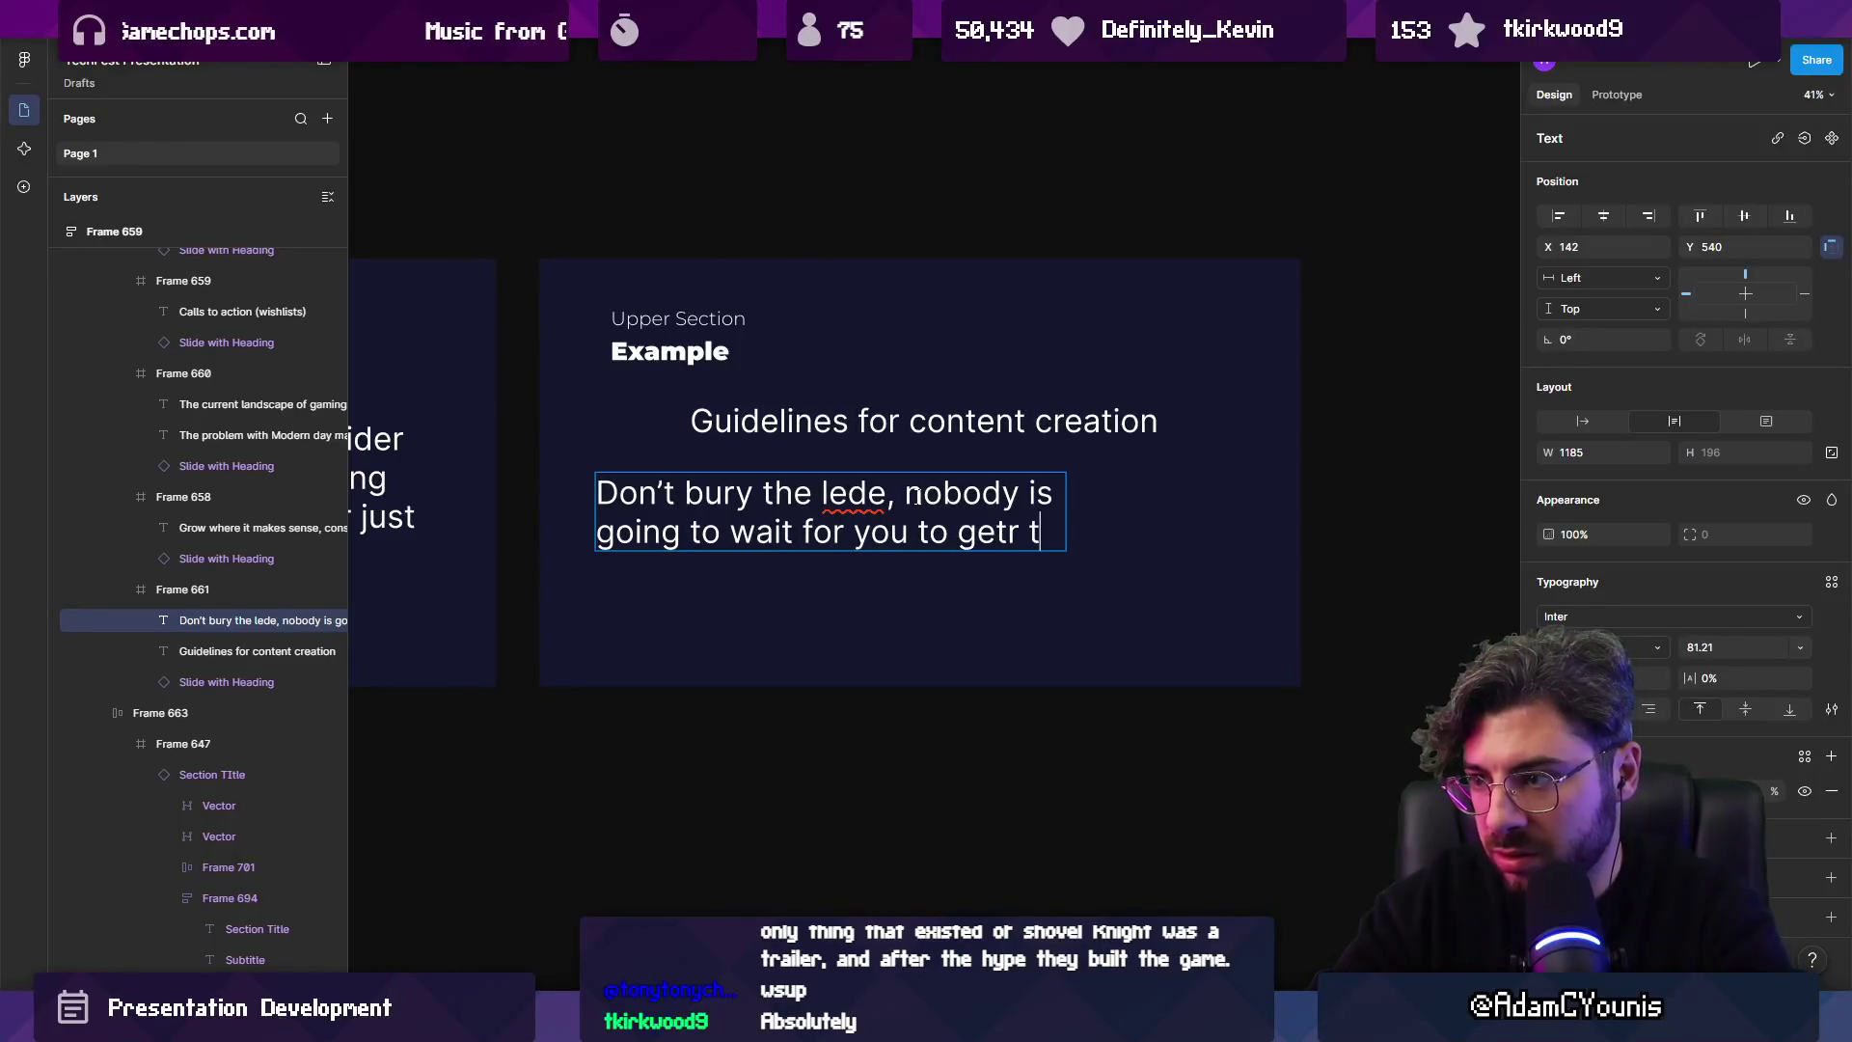
pyautogui.write('to your point')
pyautogui.press('Escape')
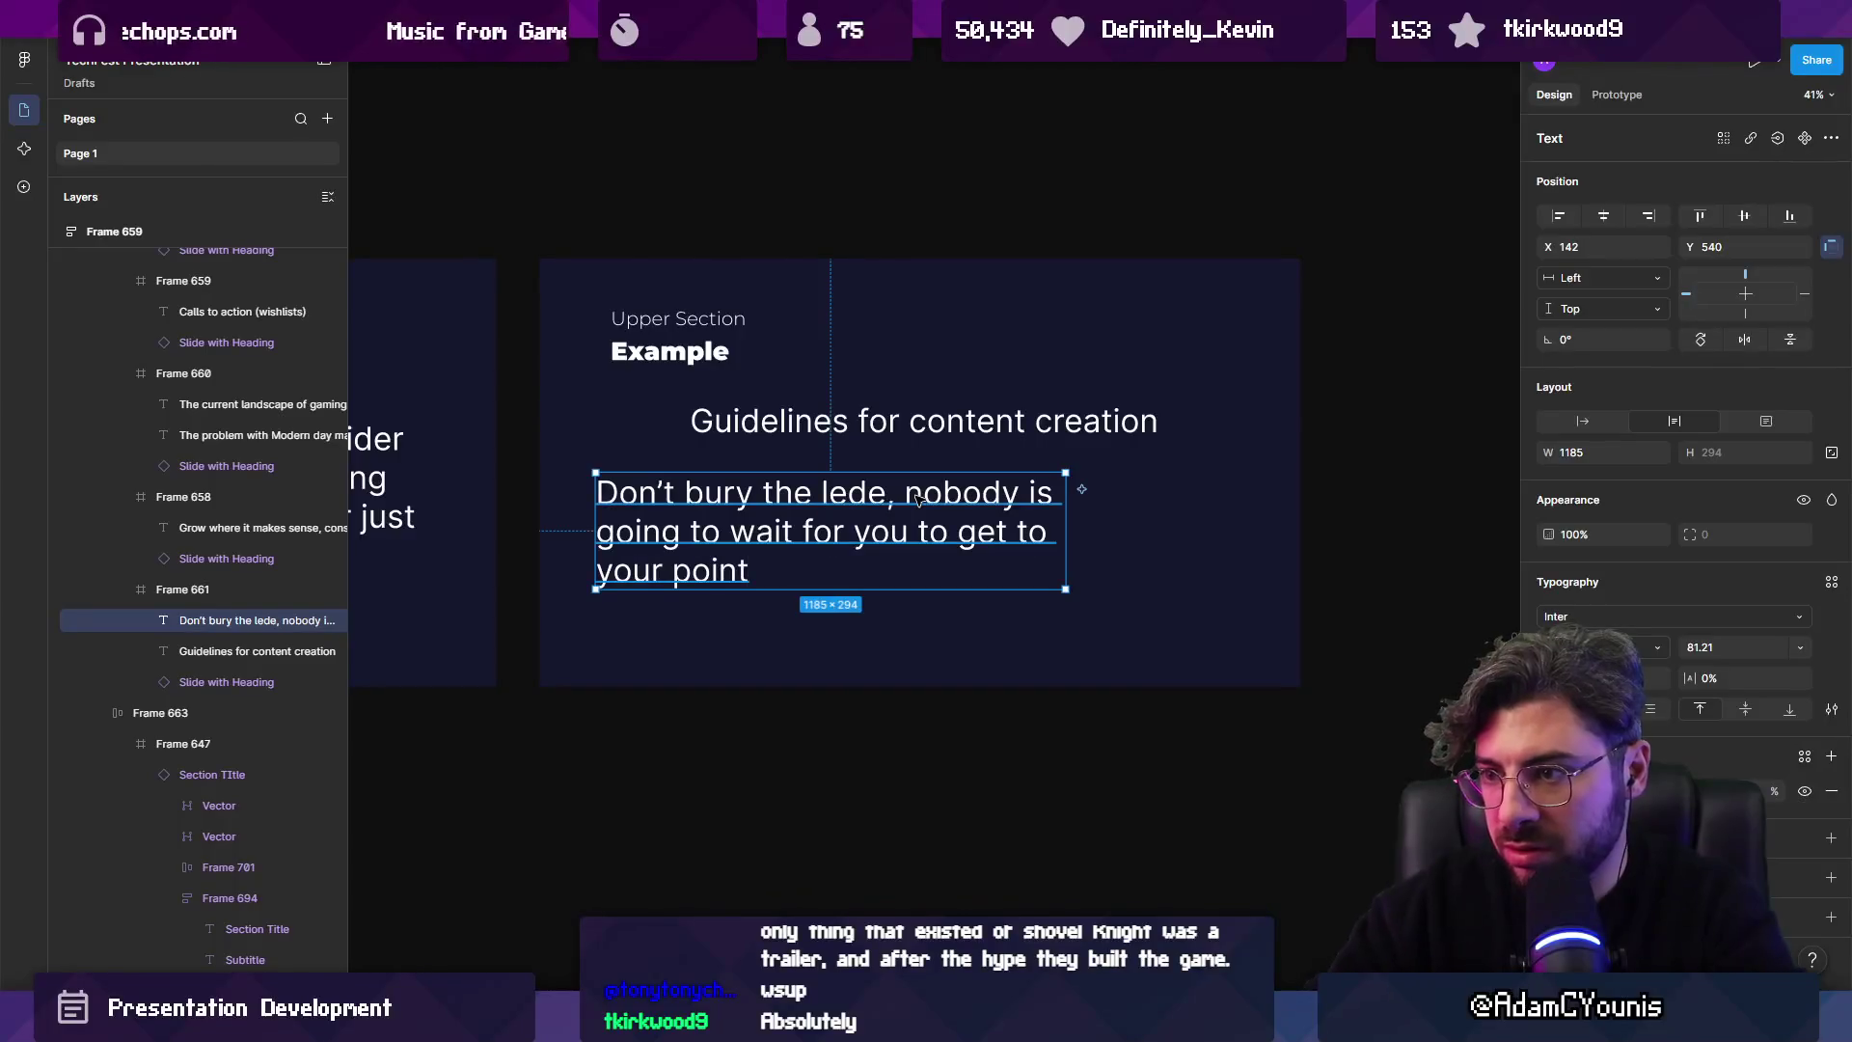
pyautogui.moveTo(1066, 525)
pyautogui.mouseDown()
pyautogui.moveTo(1246, 506)
pyautogui.moveTo(984, 492)
pyautogui.moveTo(1242, 485)
pyautogui.mouseUp()
pyautogui.press('k')
pyautogui.press('v')
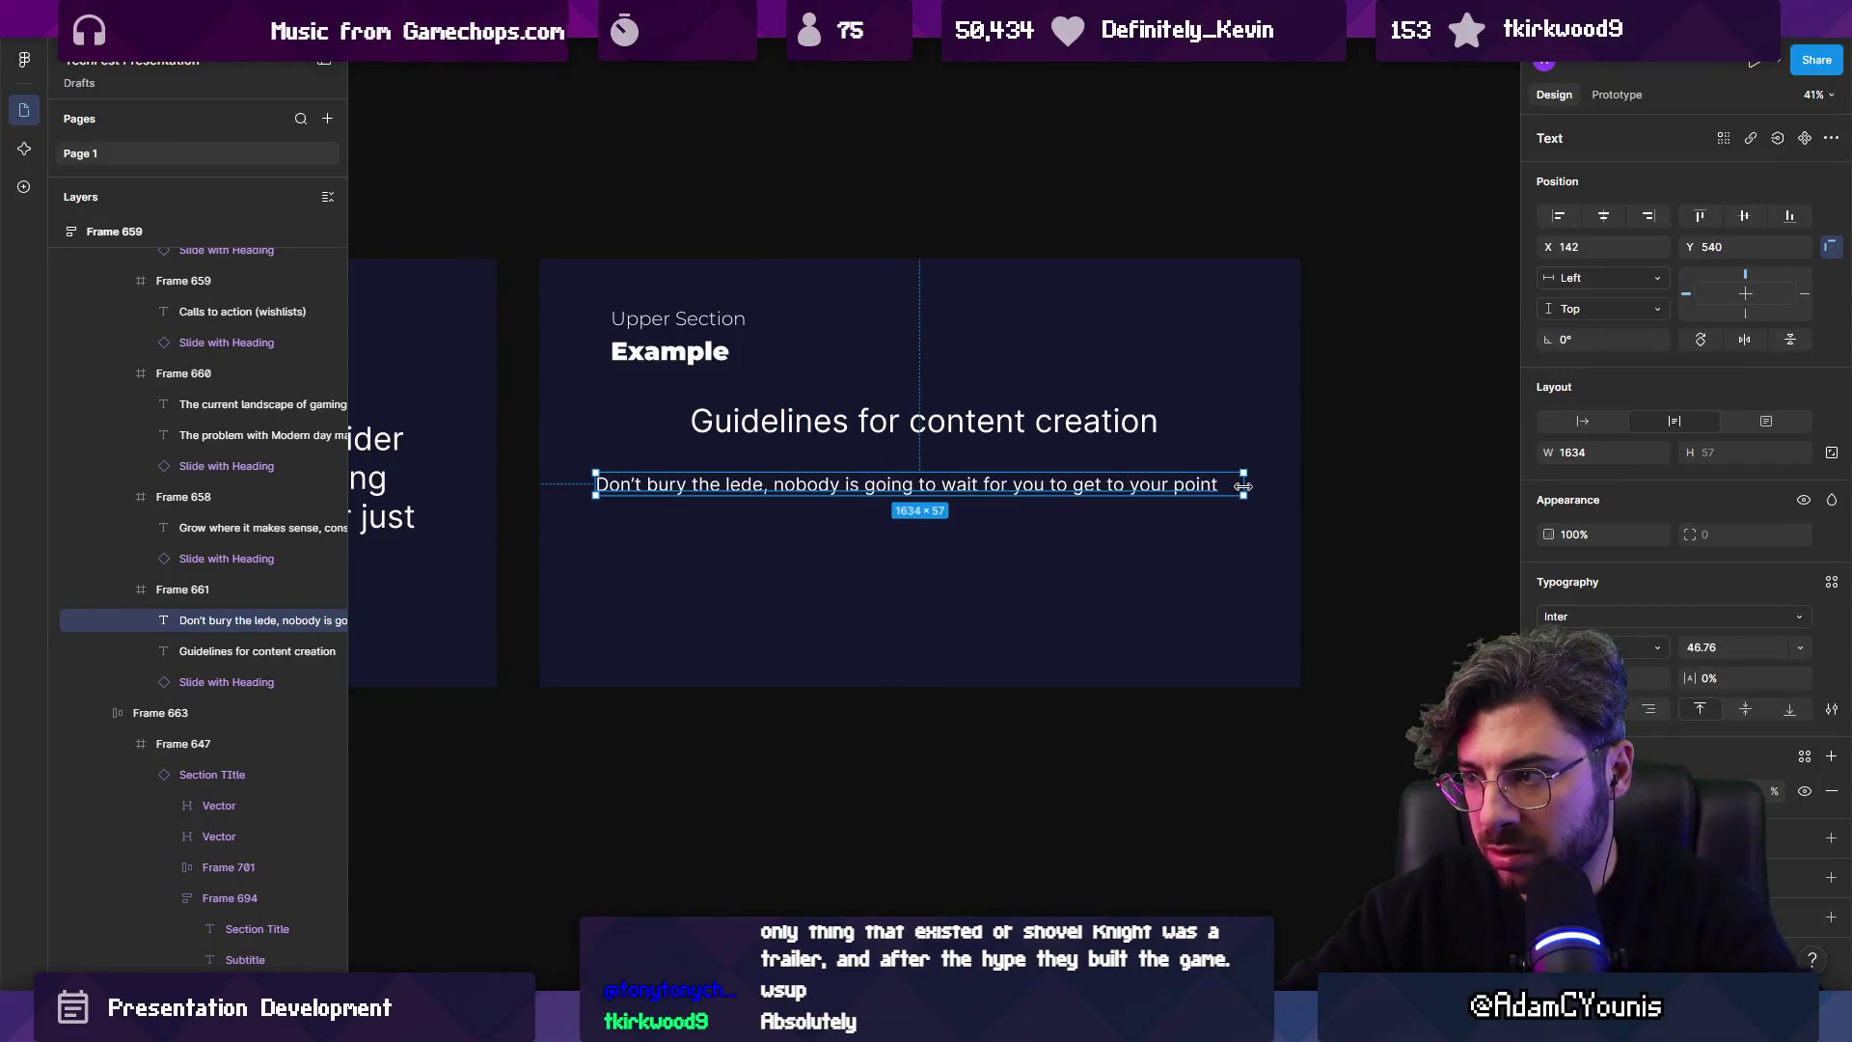
pyautogui.doubleClick(781, 482)
# - Make the guideline a bulleted list and add a second bullet, 'Don't be someone you aren't'
pyautogui.hotkey('ctrl', 'shift', '8')
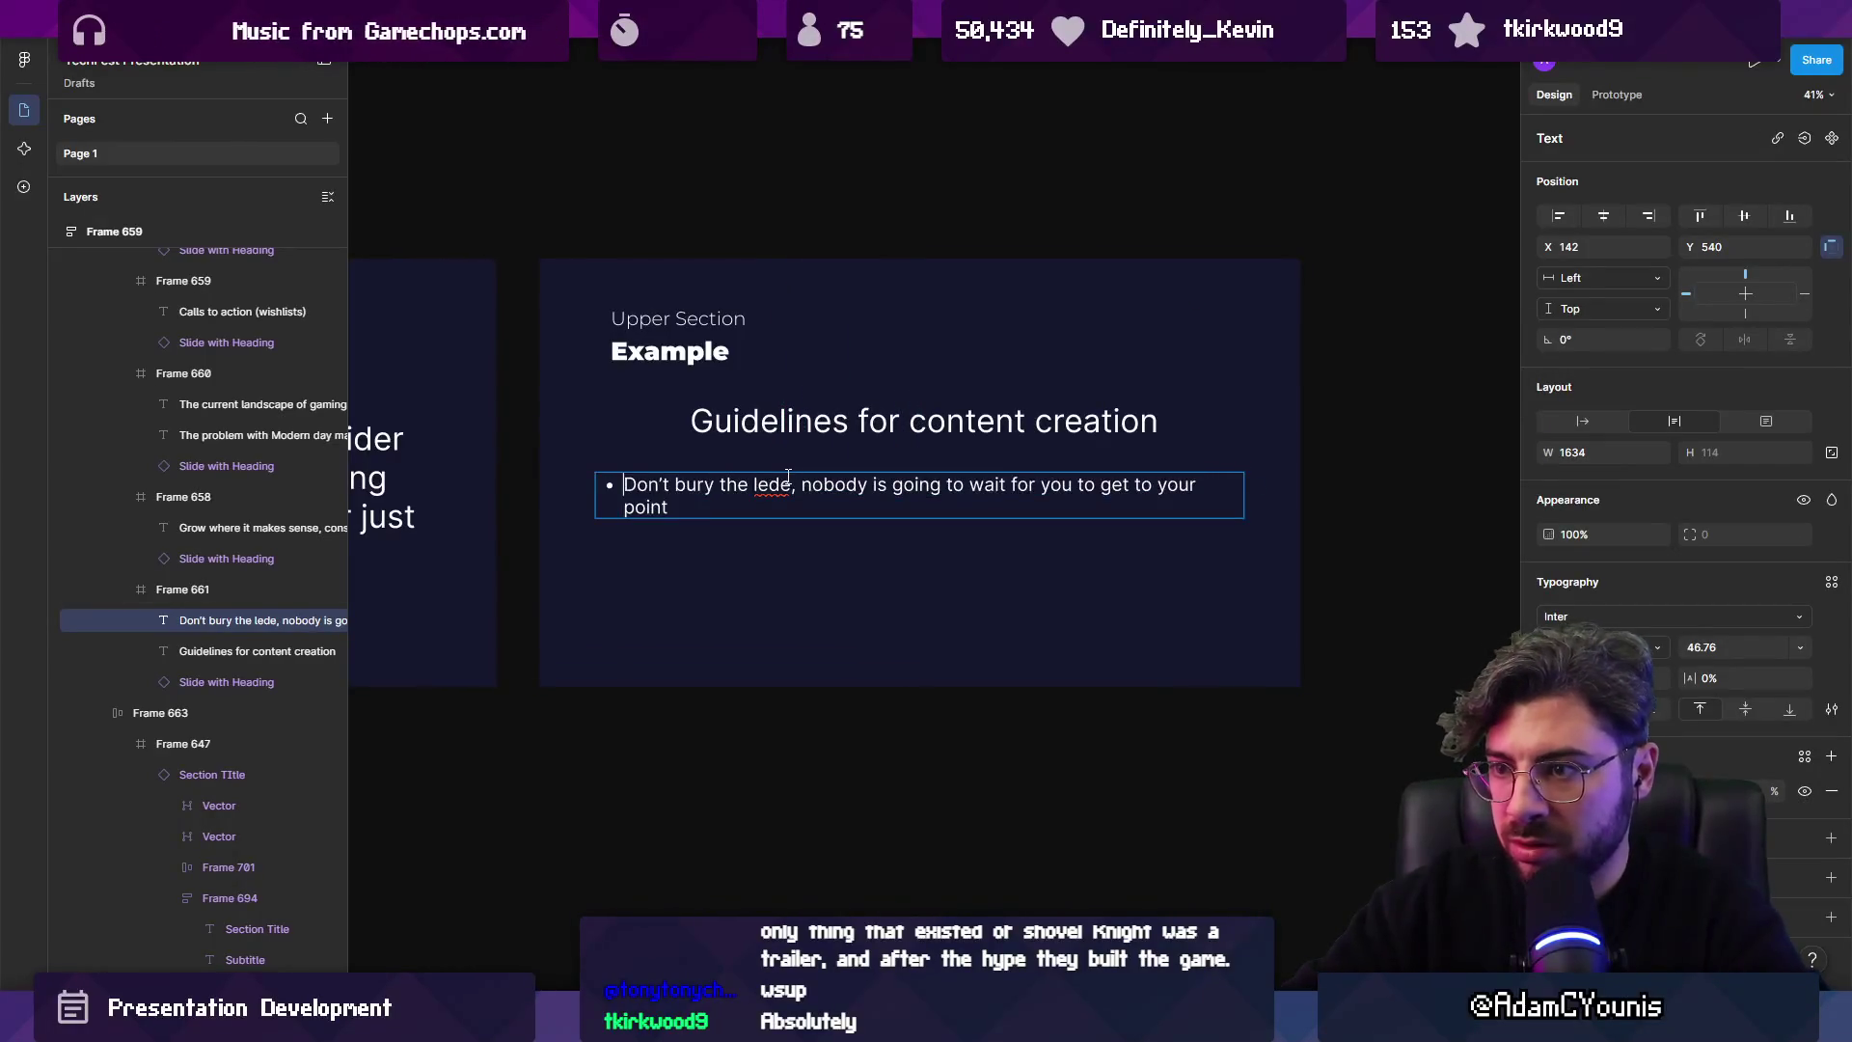
pyautogui.press('Return')
pyautogui.write('Don’t')
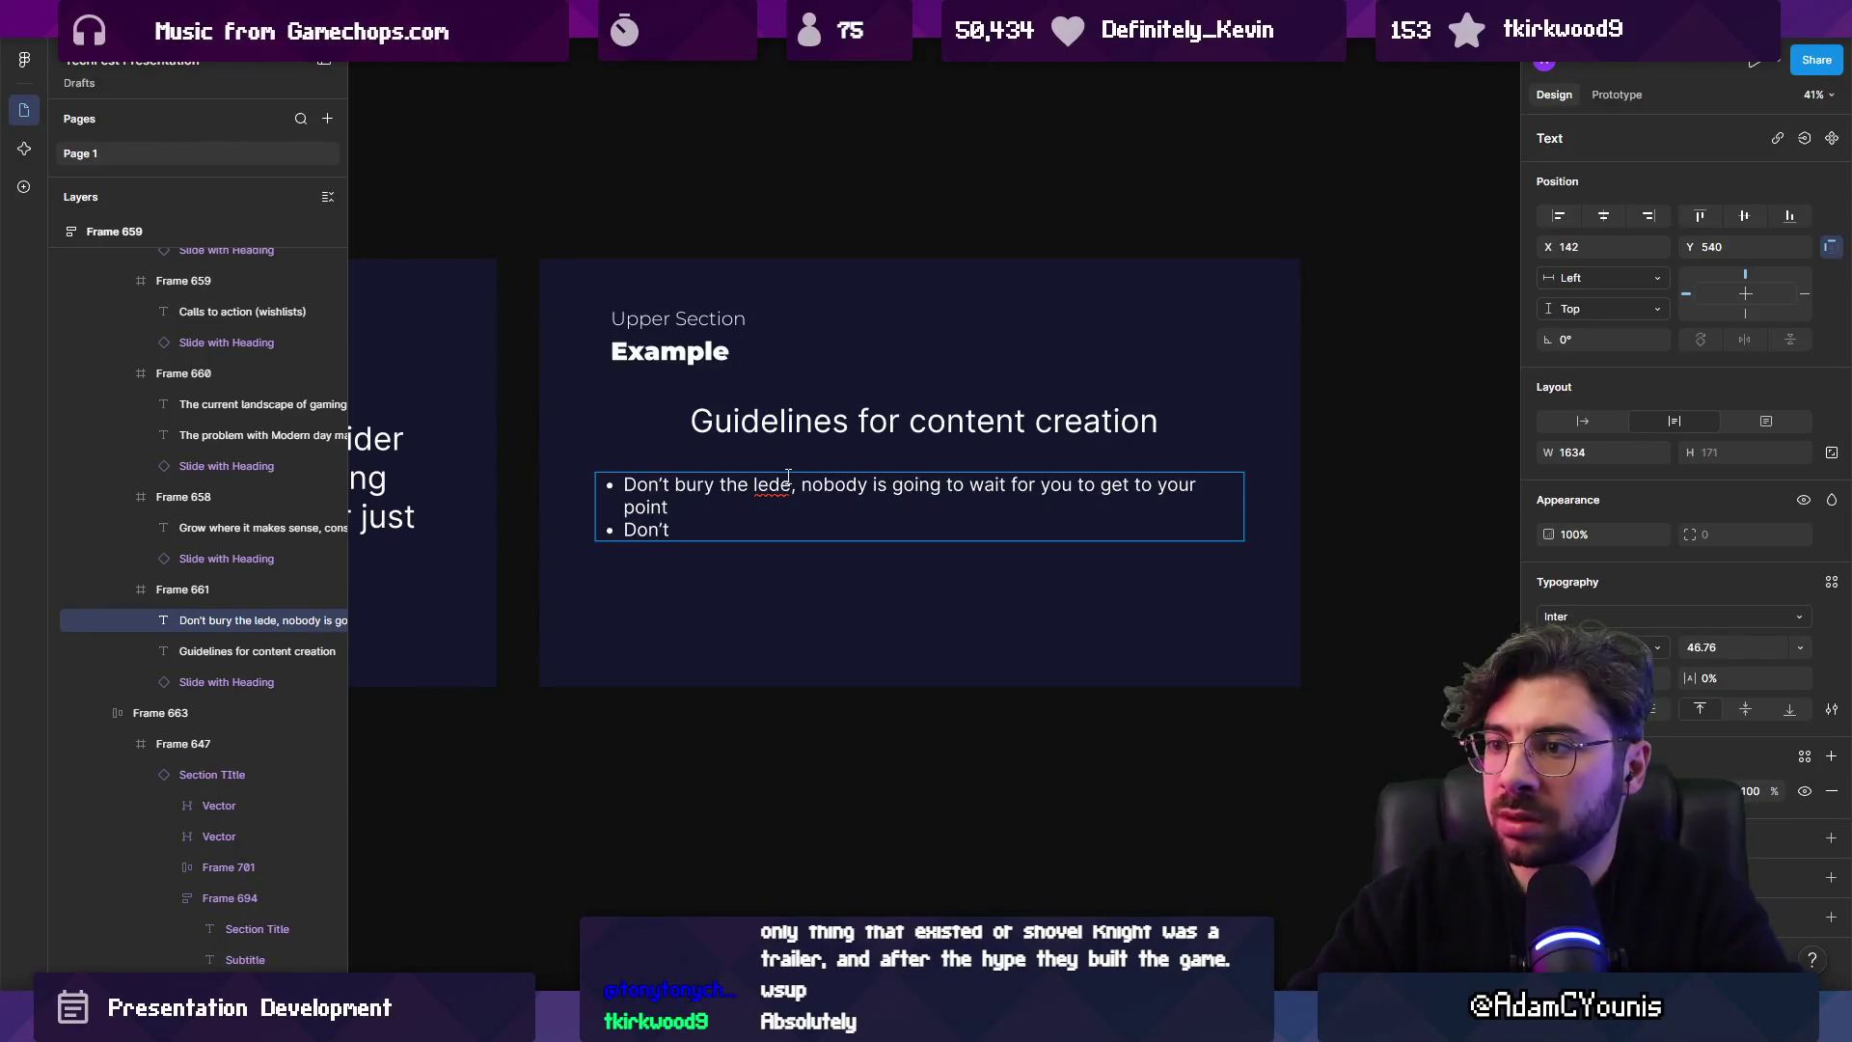
pyautogui.press('Up')
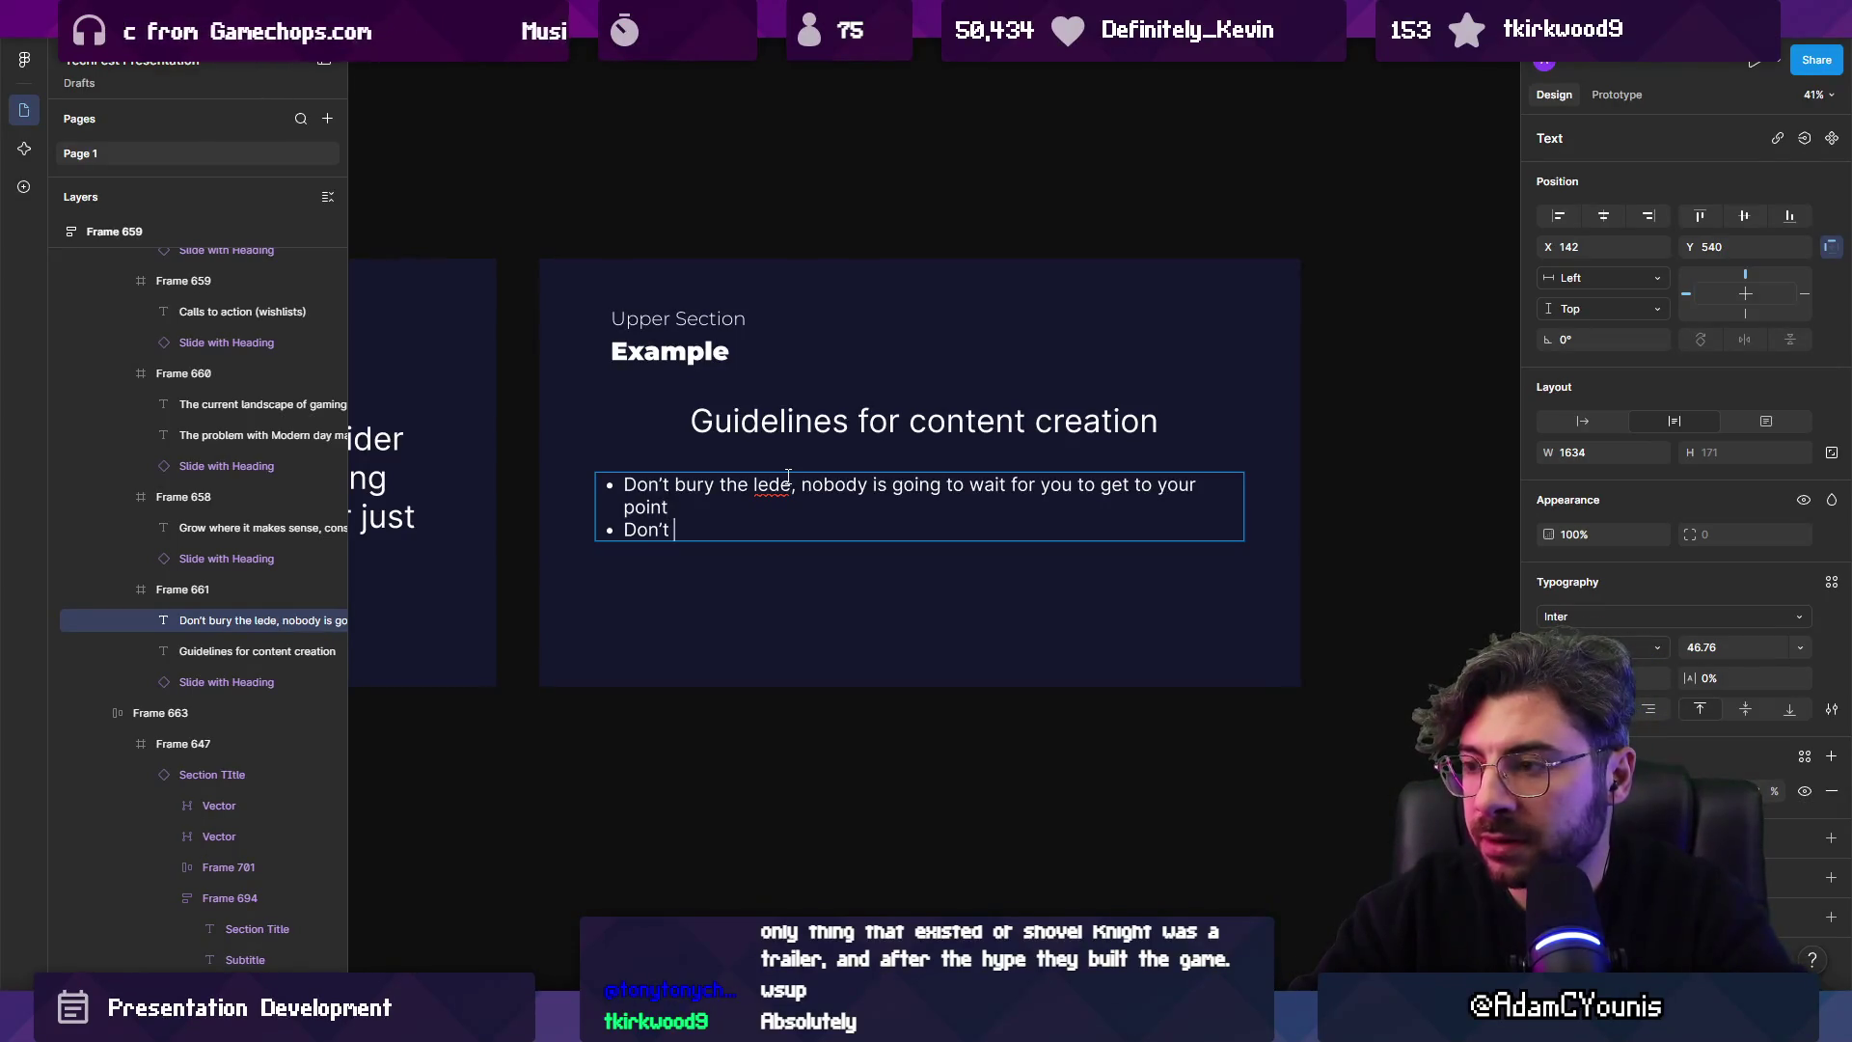
pyautogui.write('be someone you aren’t. It’s exhausting and')
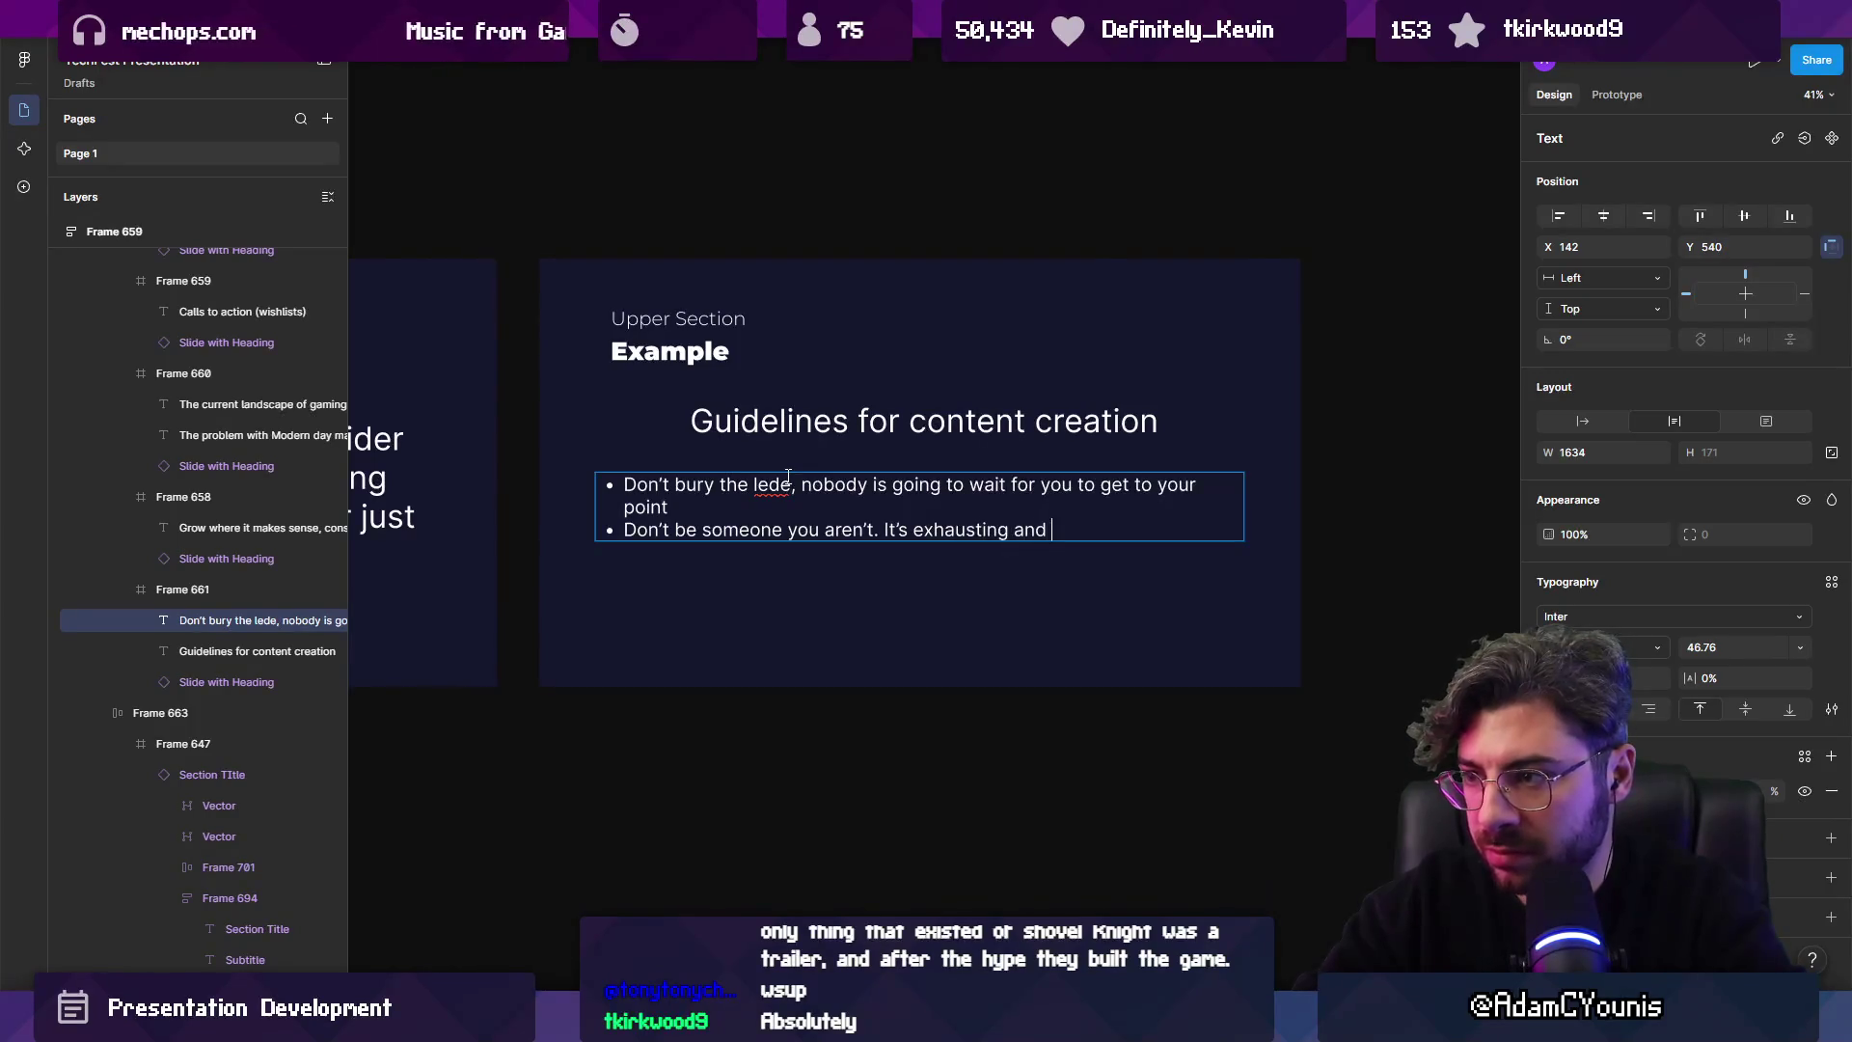
pyautogui.write('you’llmn')
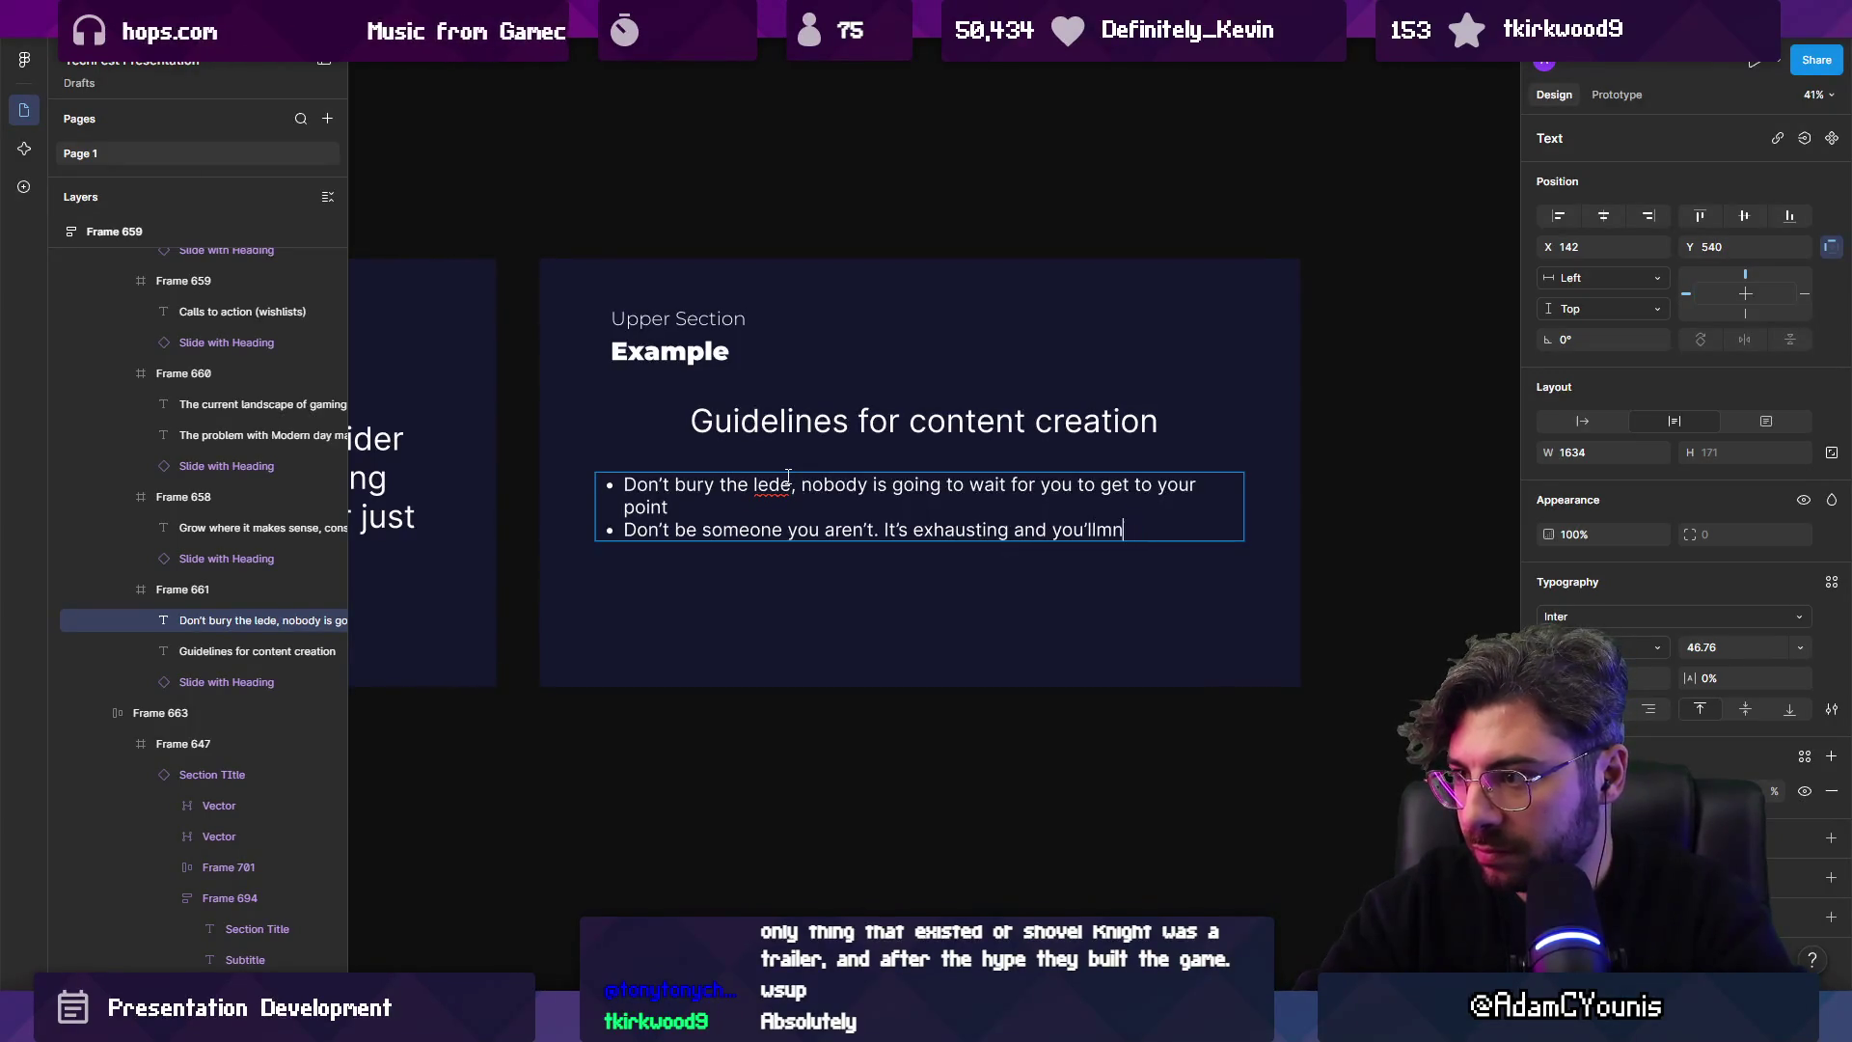
pyautogui.write('tamina')
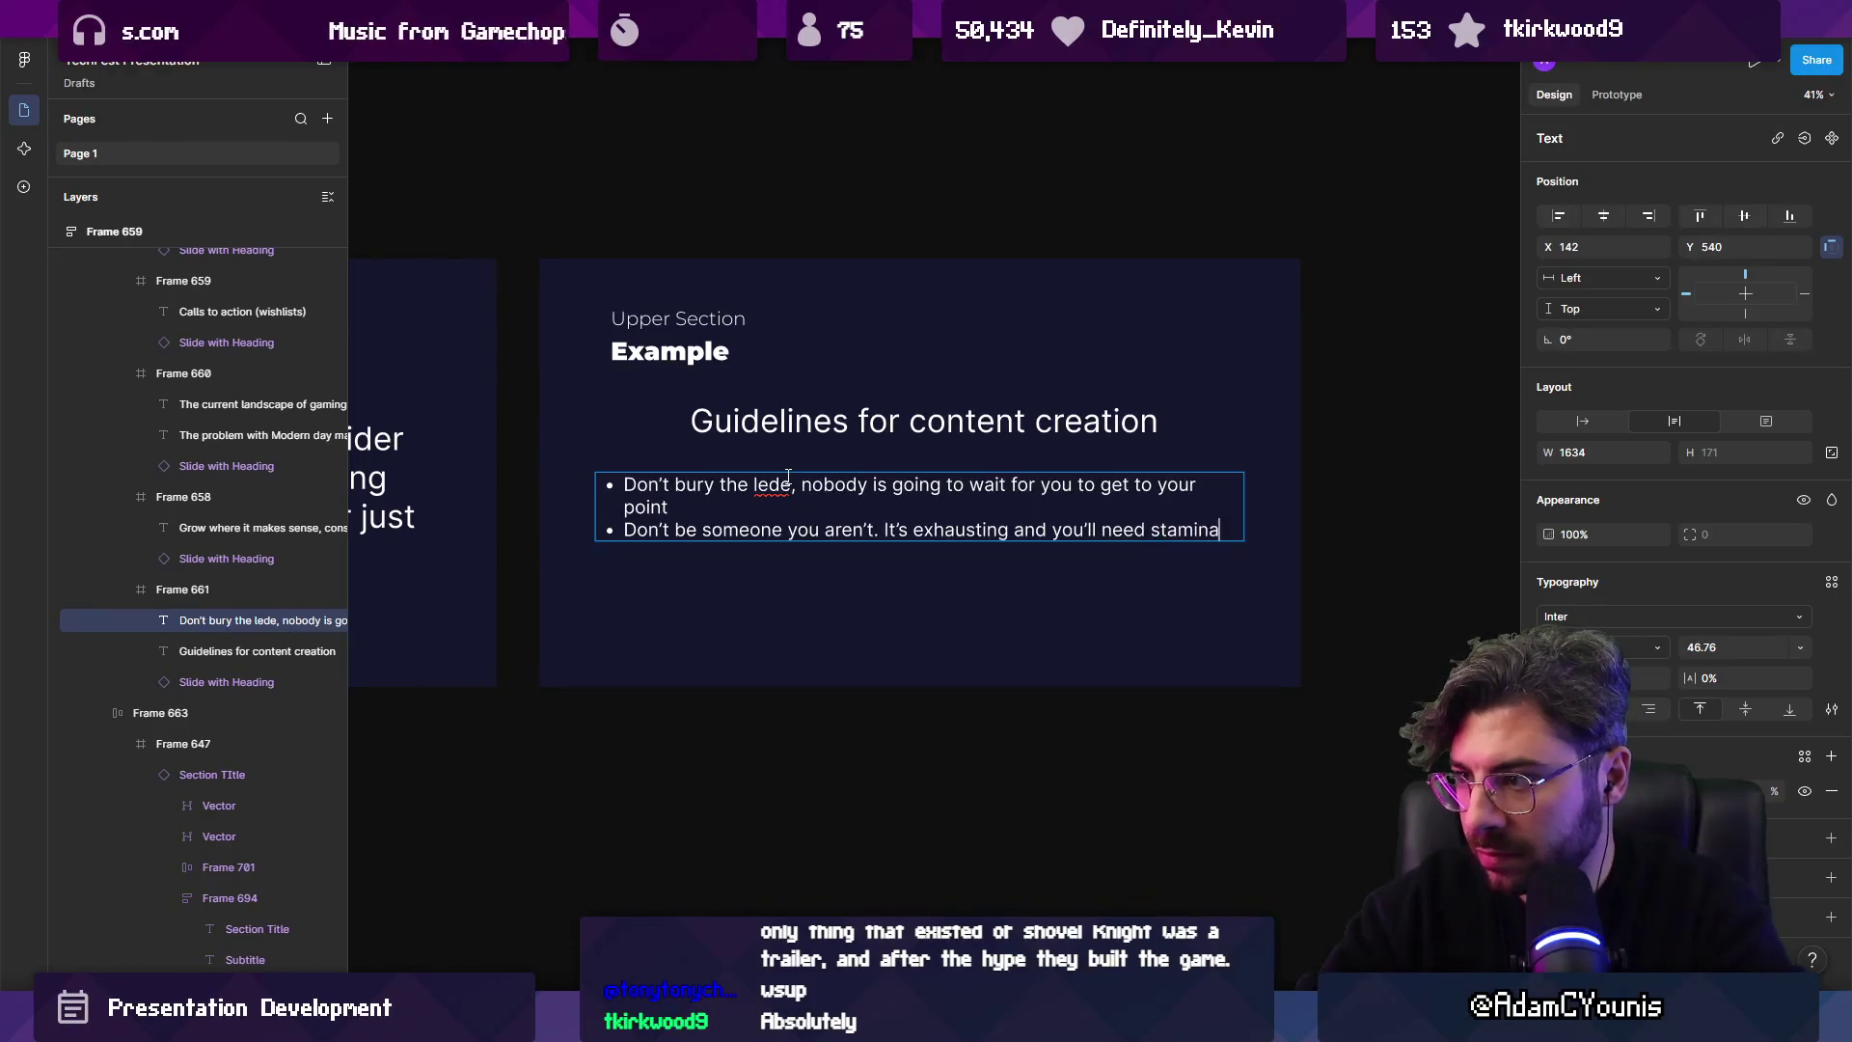
pyautogui.write(' to bowing')
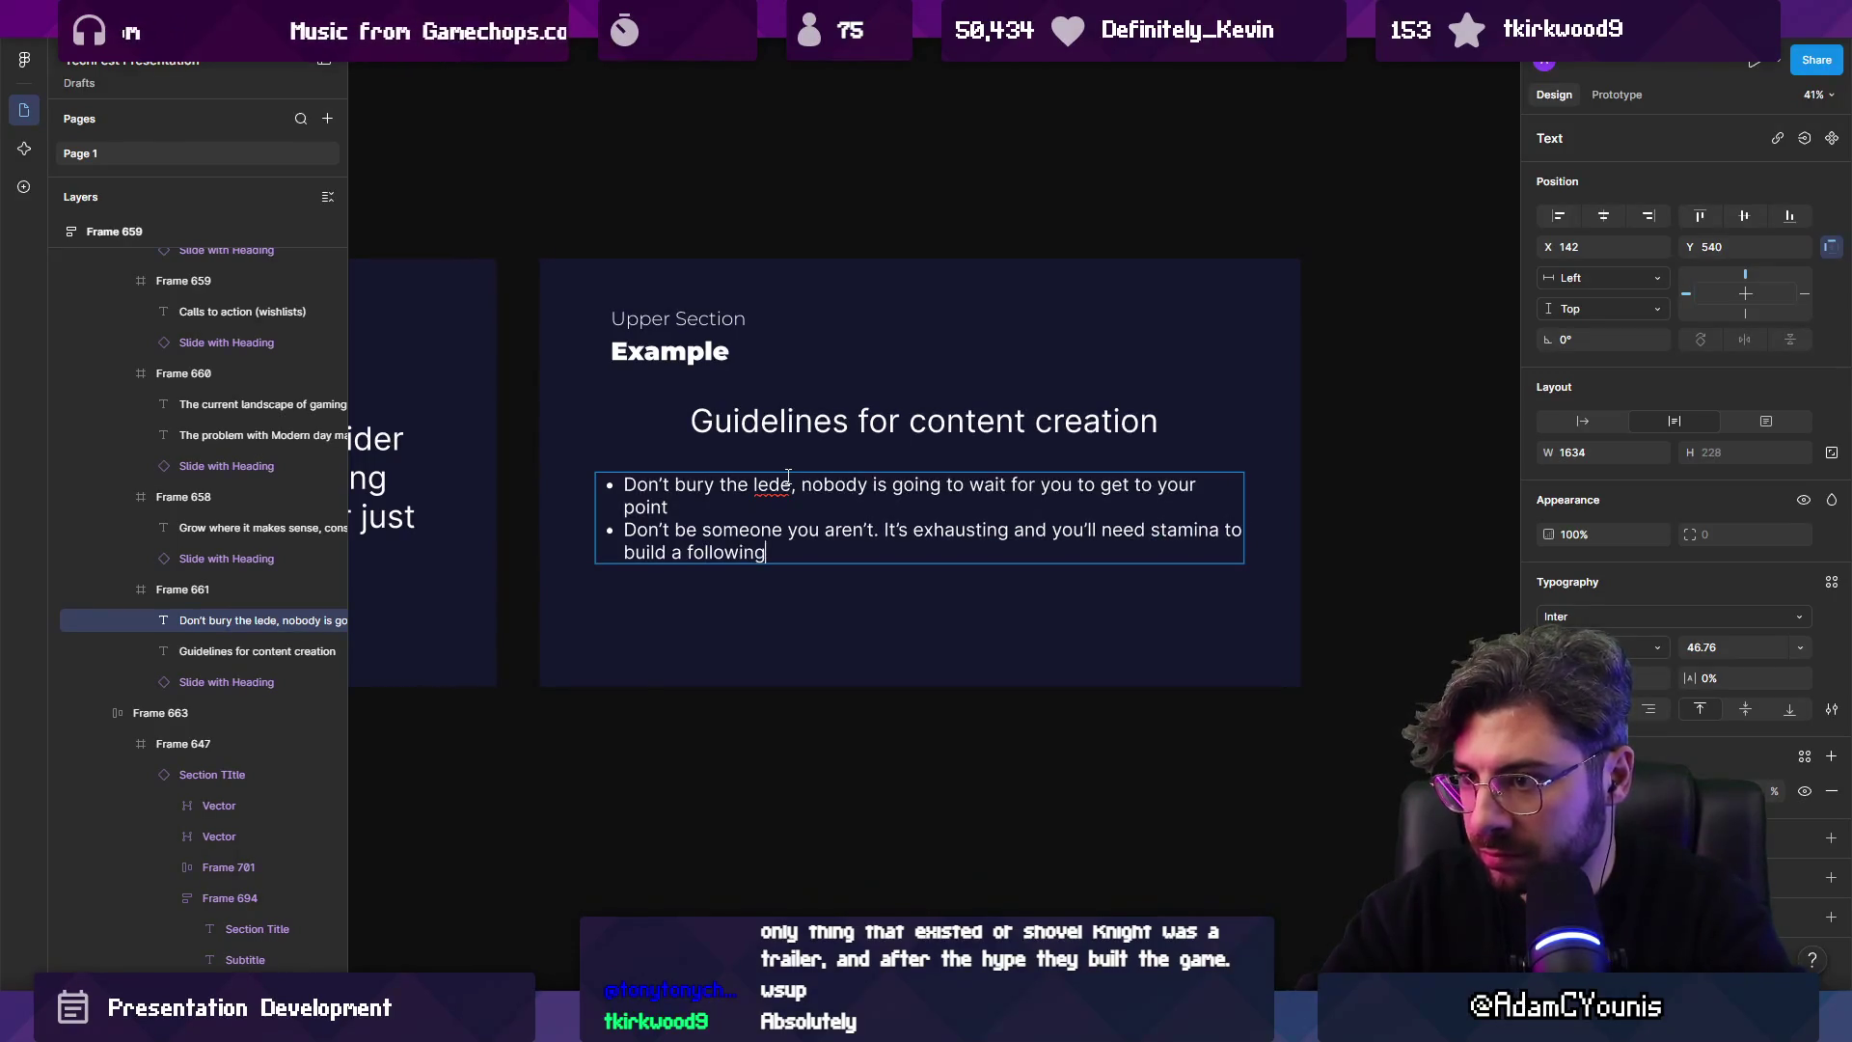
# - Add a third bullet, 'Don't make promises you can't keep', ending with 'deliver quality.'
pyautogui.press('Return')
pyautogui.write('it')
pyautogui.press('BackSpace')
pyautogui.press('BackSpace')
pyautogui.write('make promises you can’t keep.')
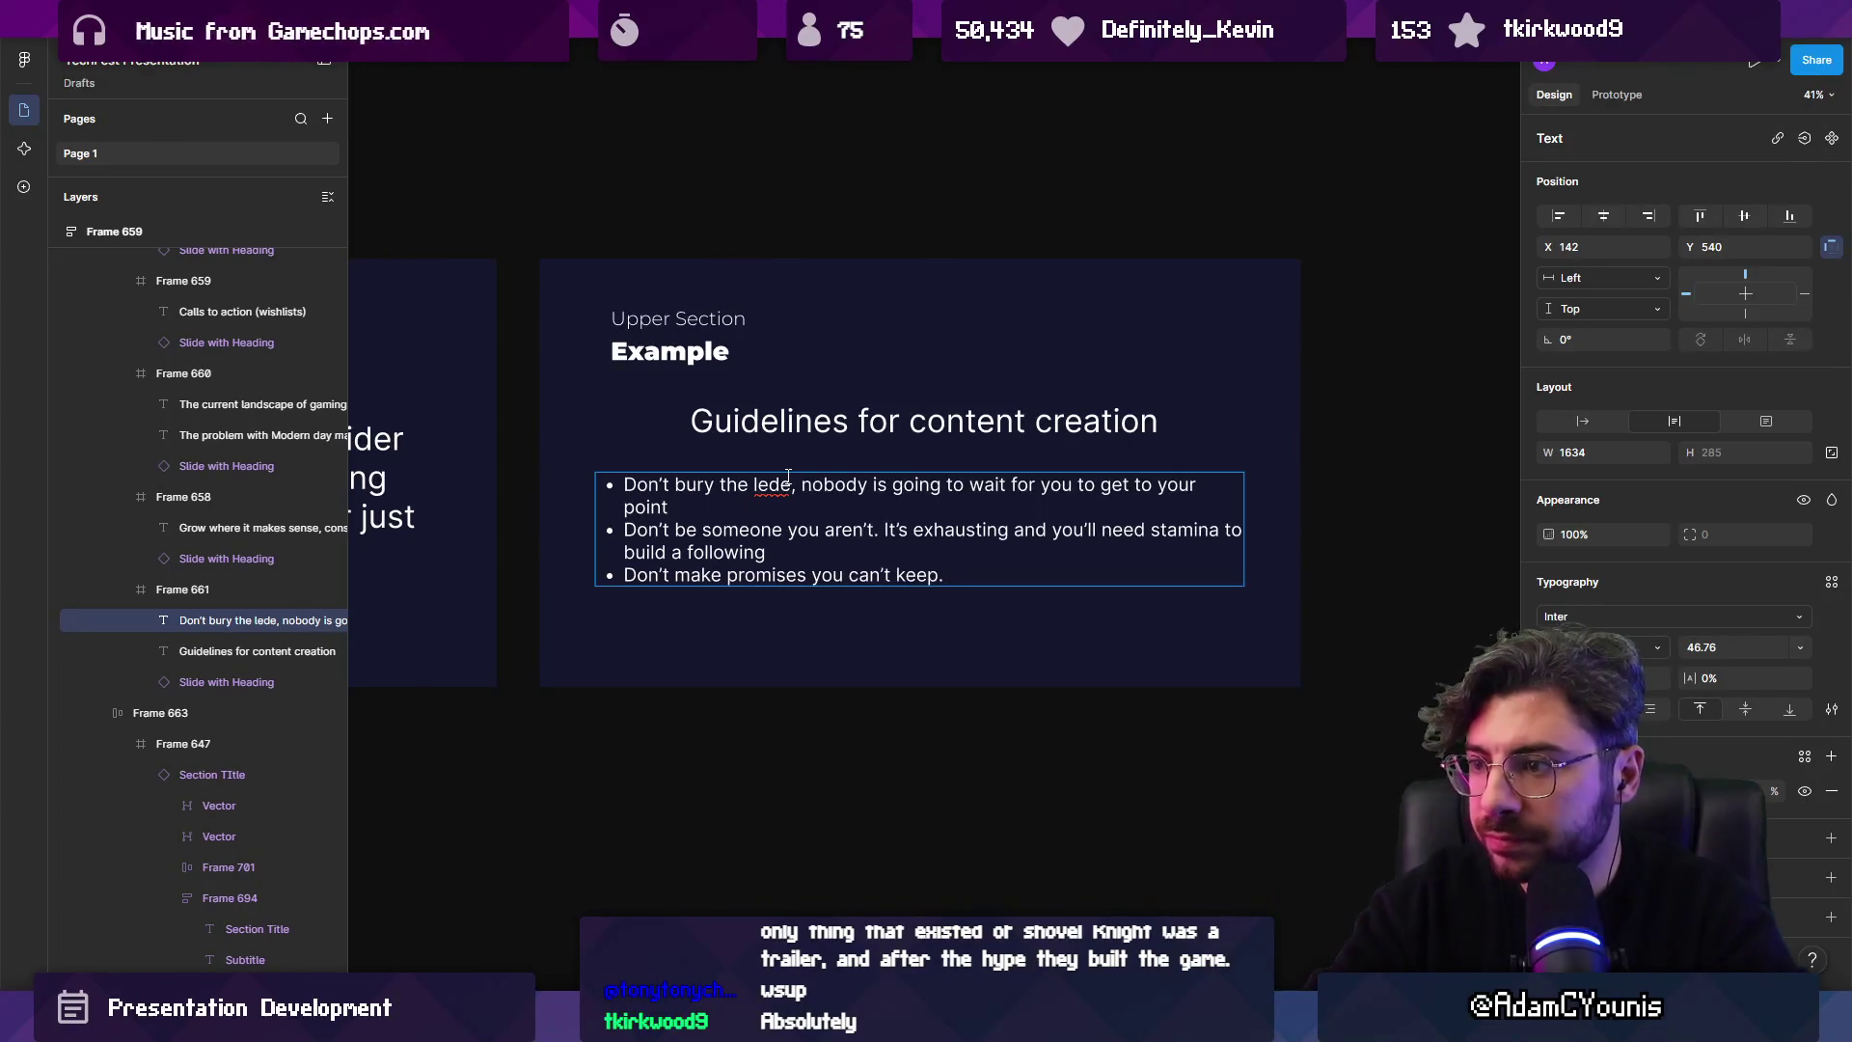
pyautogui.press('BackSpace')
pyautogui.press('BackSpace')
pyautogui.press('BackSpace')
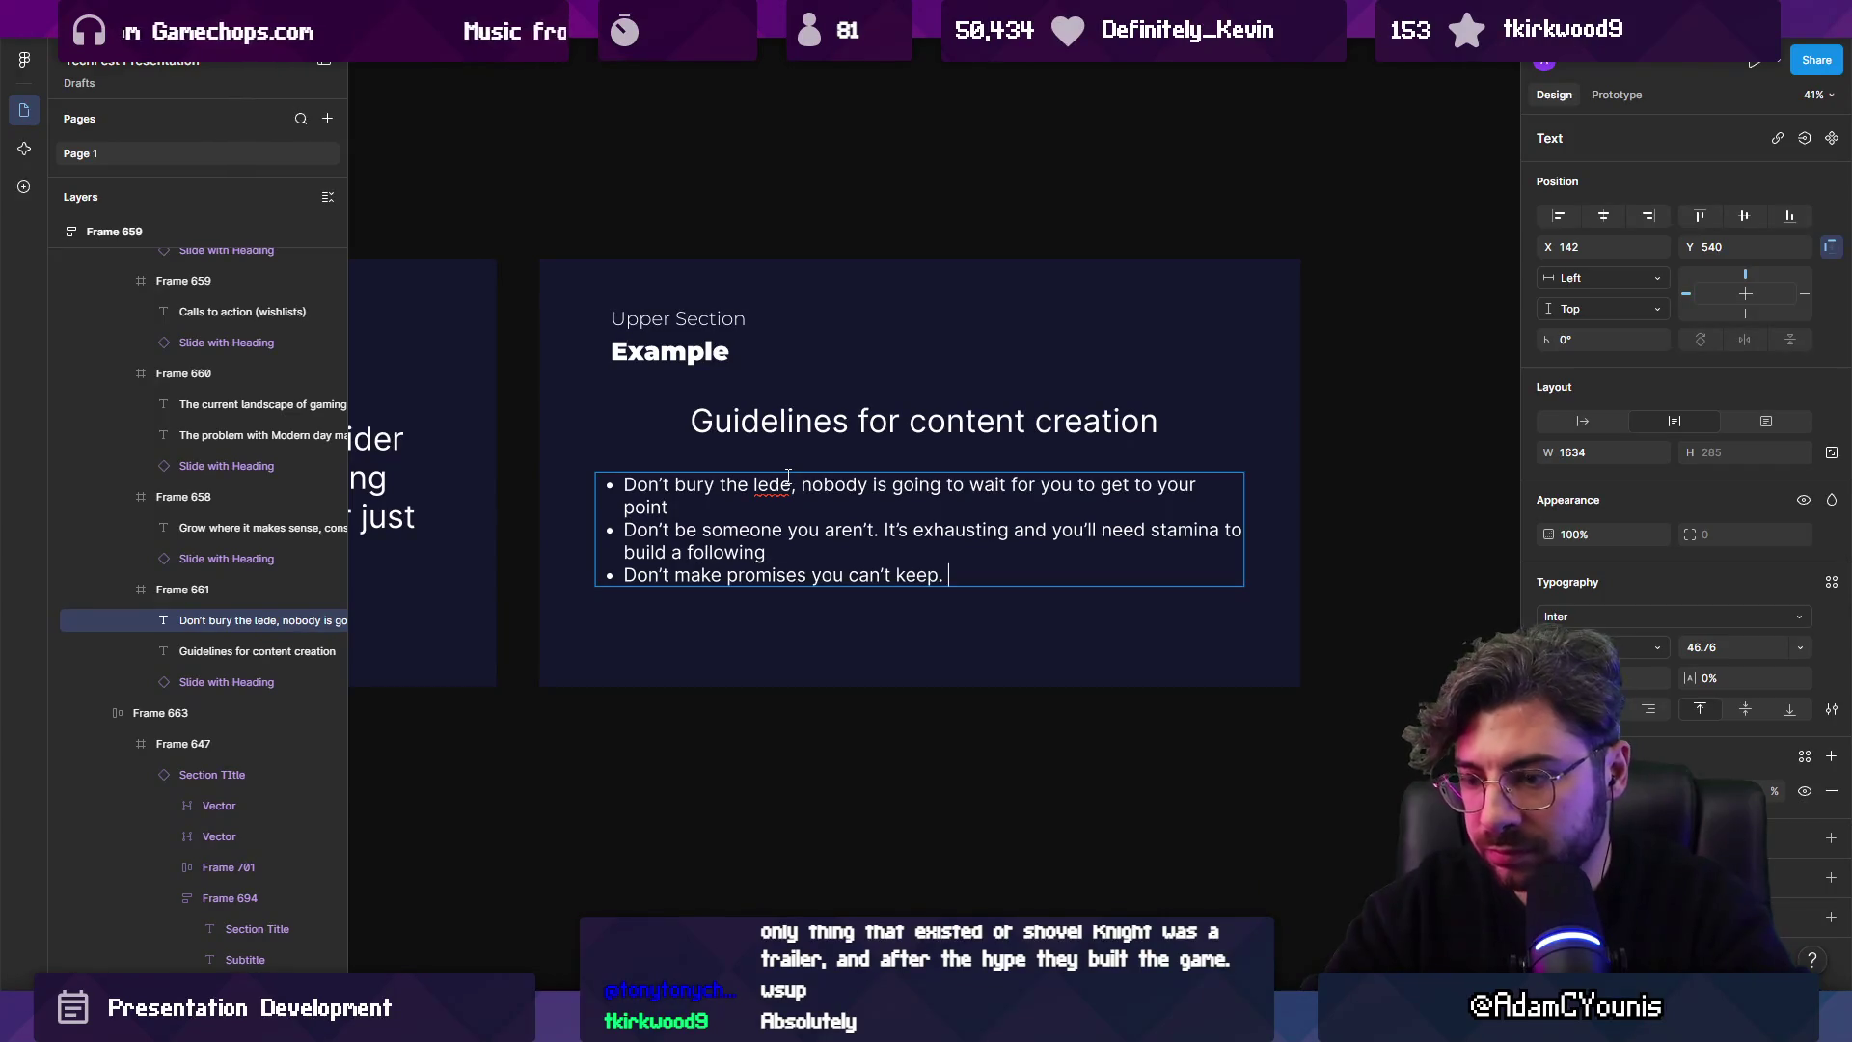
pyautogui.write('Excitement b')
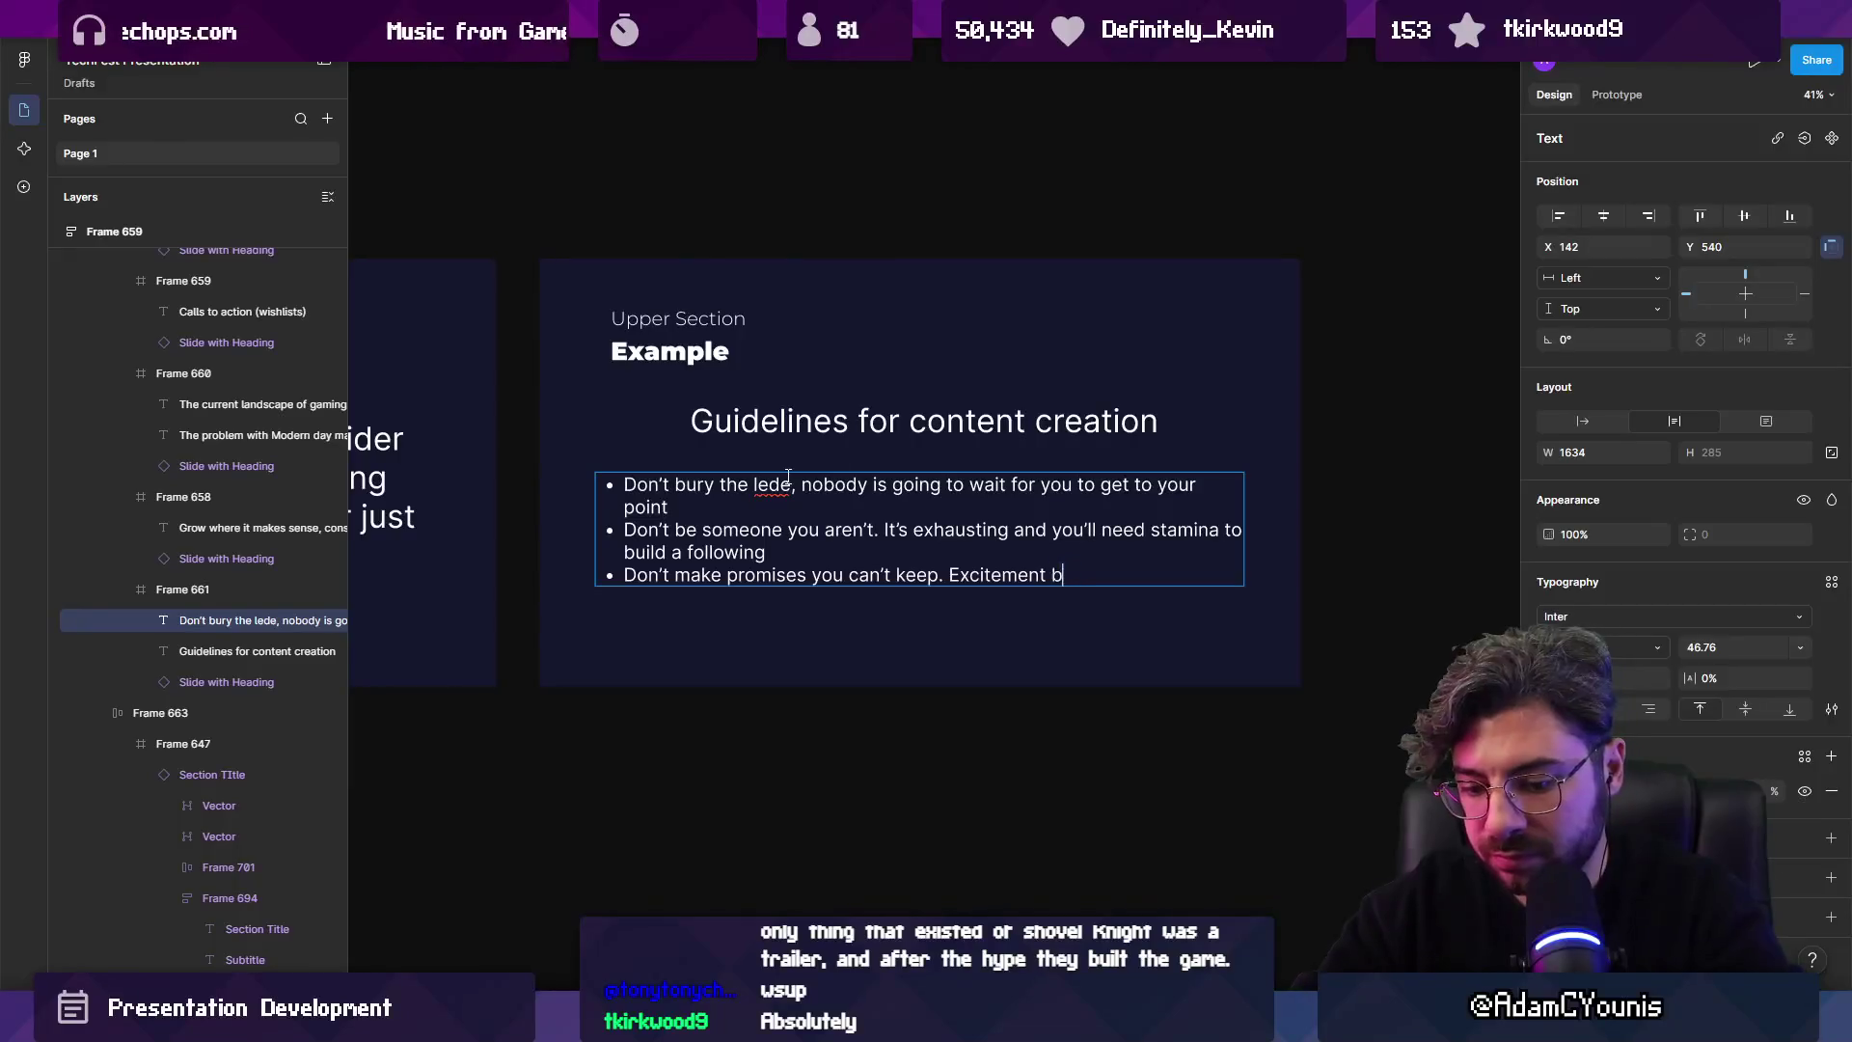
pyautogui.write('ntment ')
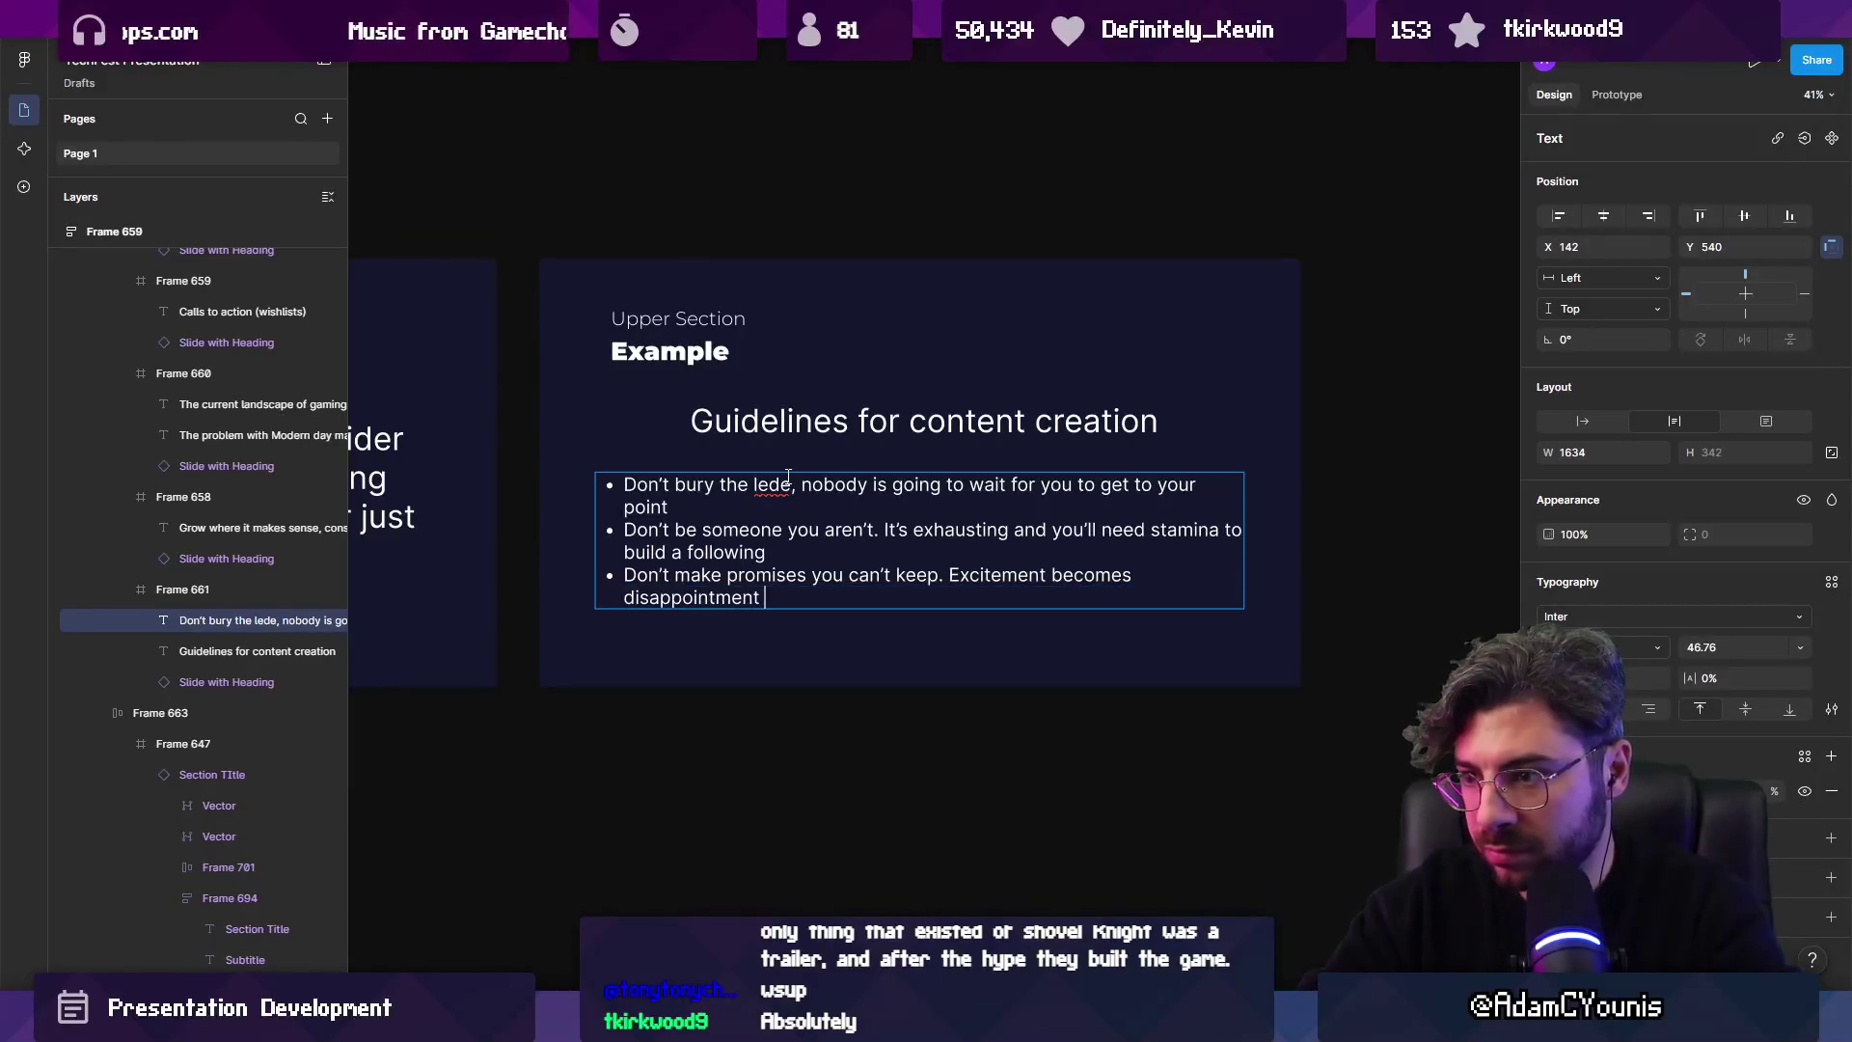
pyautogui.write('if livber')
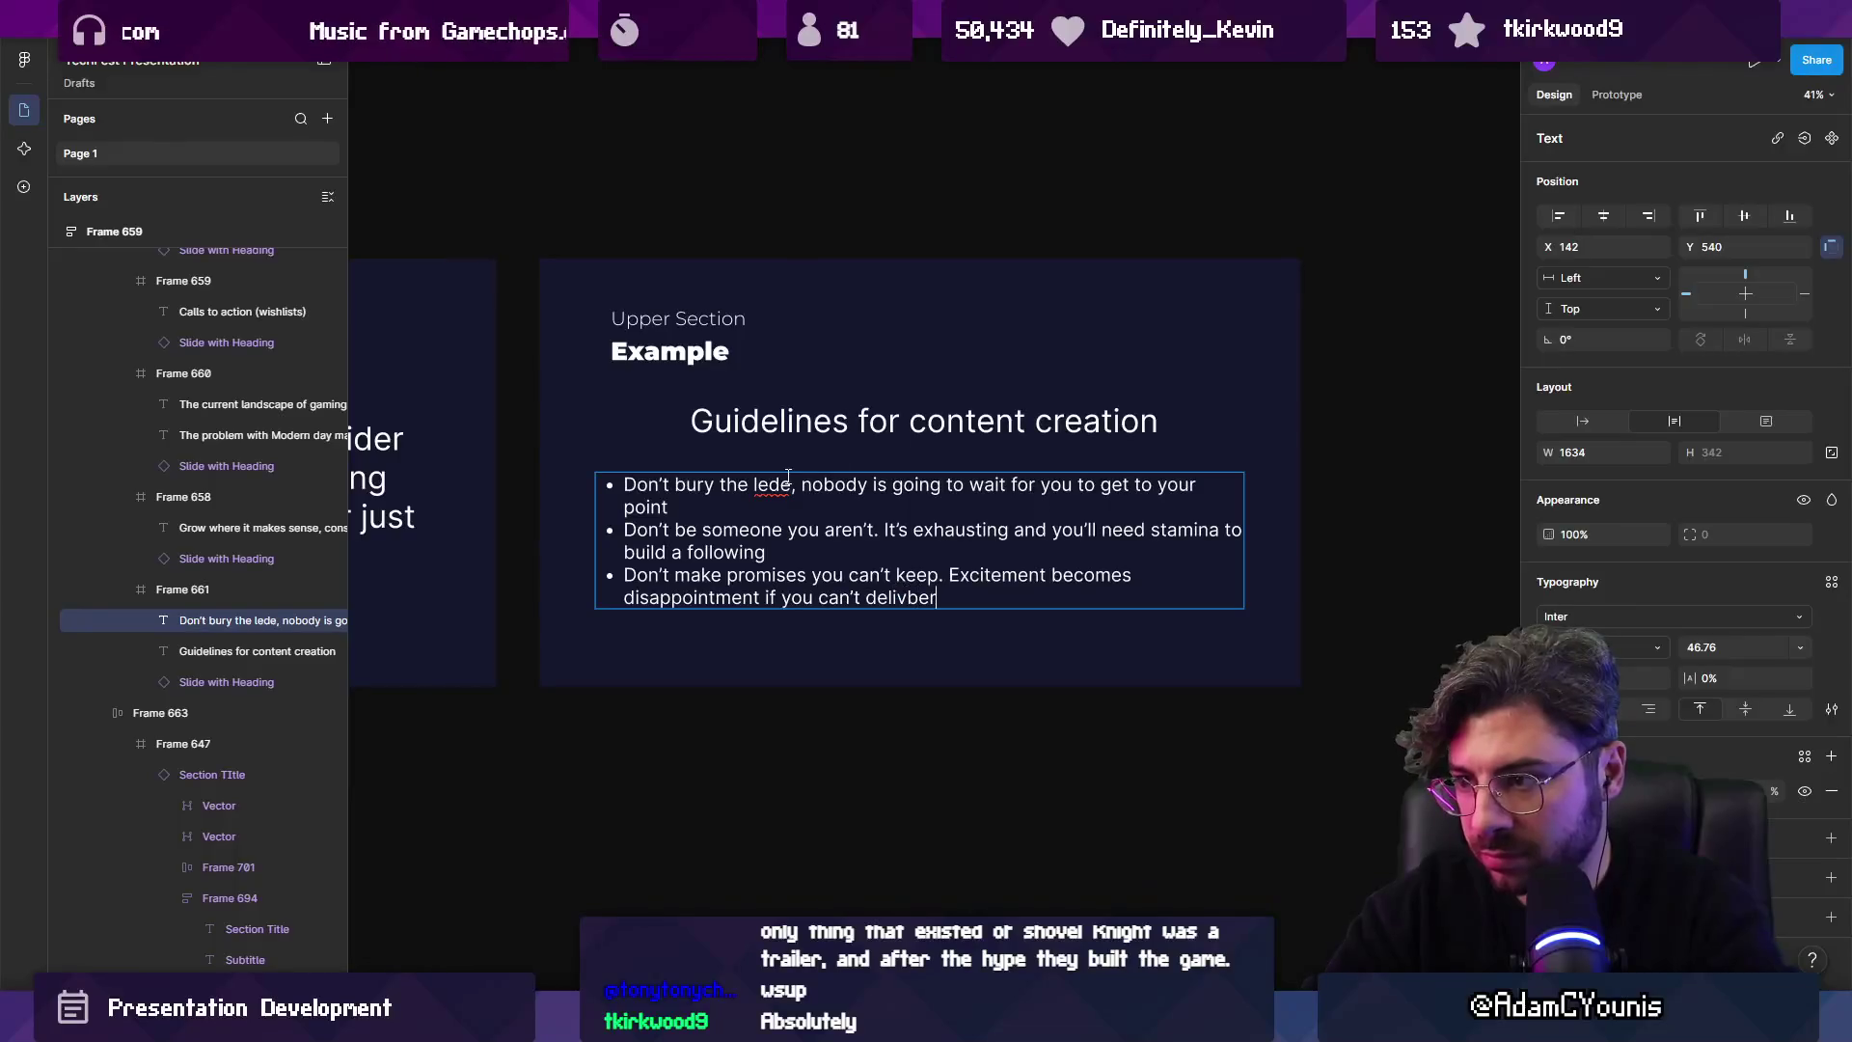
pyautogui.press('BackSpace')
pyautogui.press('BackSpace')
pyautogui.press('BackSpace')
pyautogui.write('er on')
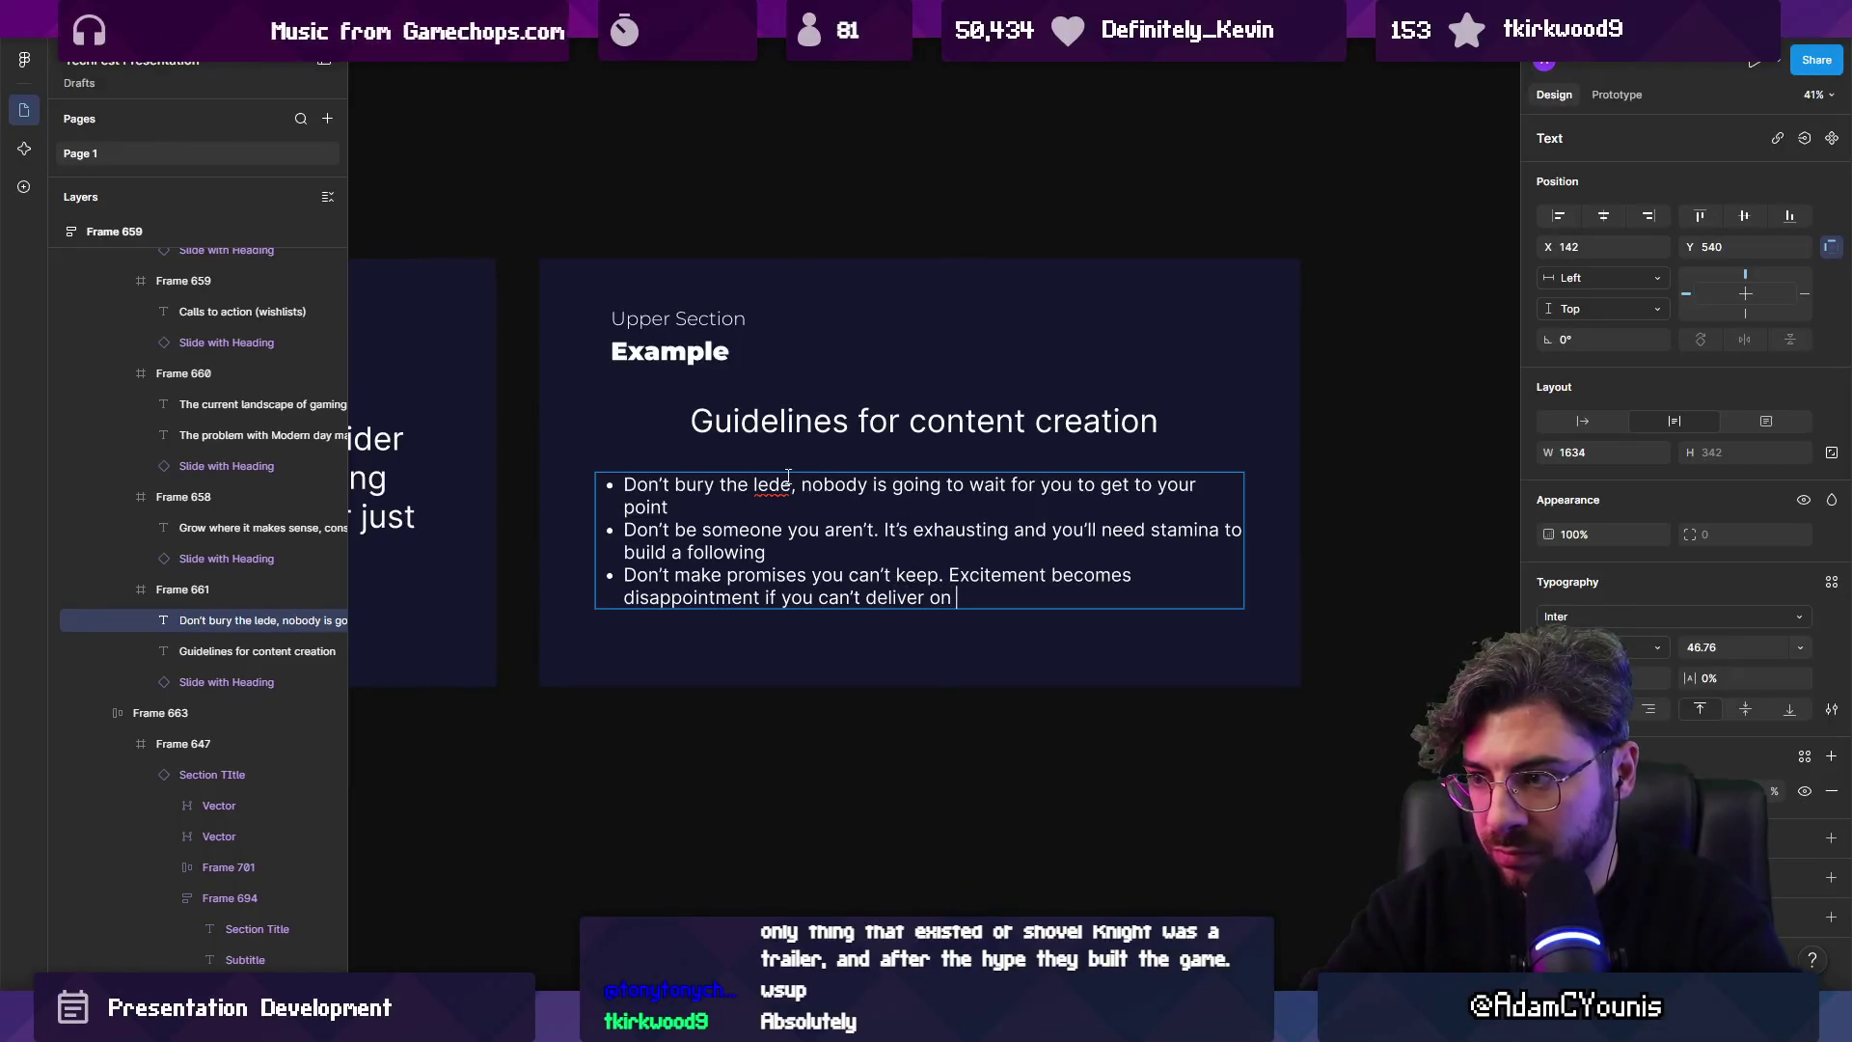
pyautogui.write(' quality.')
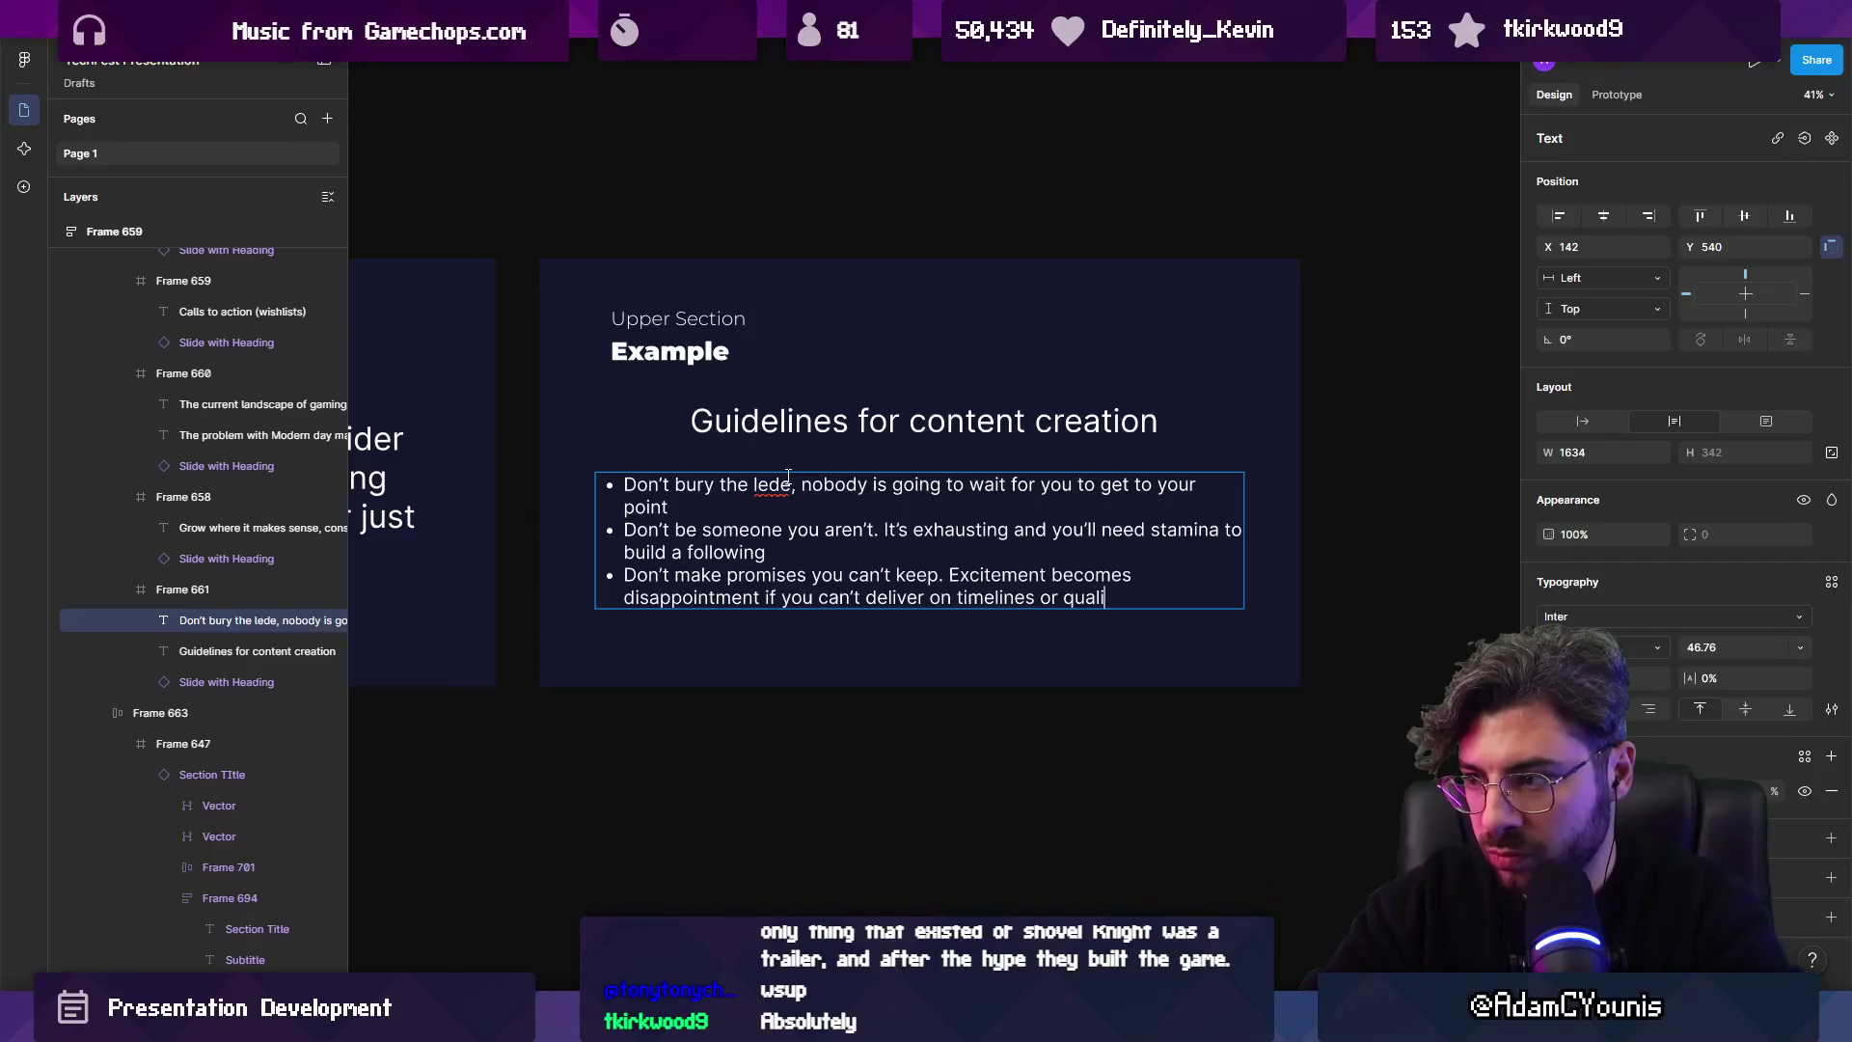
pyautogui.press('Return')
# - Bold the opening phrase of each of the three bullets
pyautogui.doubleClick(771, 484)
pyautogui.hotkey('shift', 'Home')
pyautogui.hotkey('ctrl', 'b')
pyautogui.doubleClick(859, 530)
pyautogui.hotkey('shift', 'Home')
pyautogui.hotkey('ctrl', 'b')
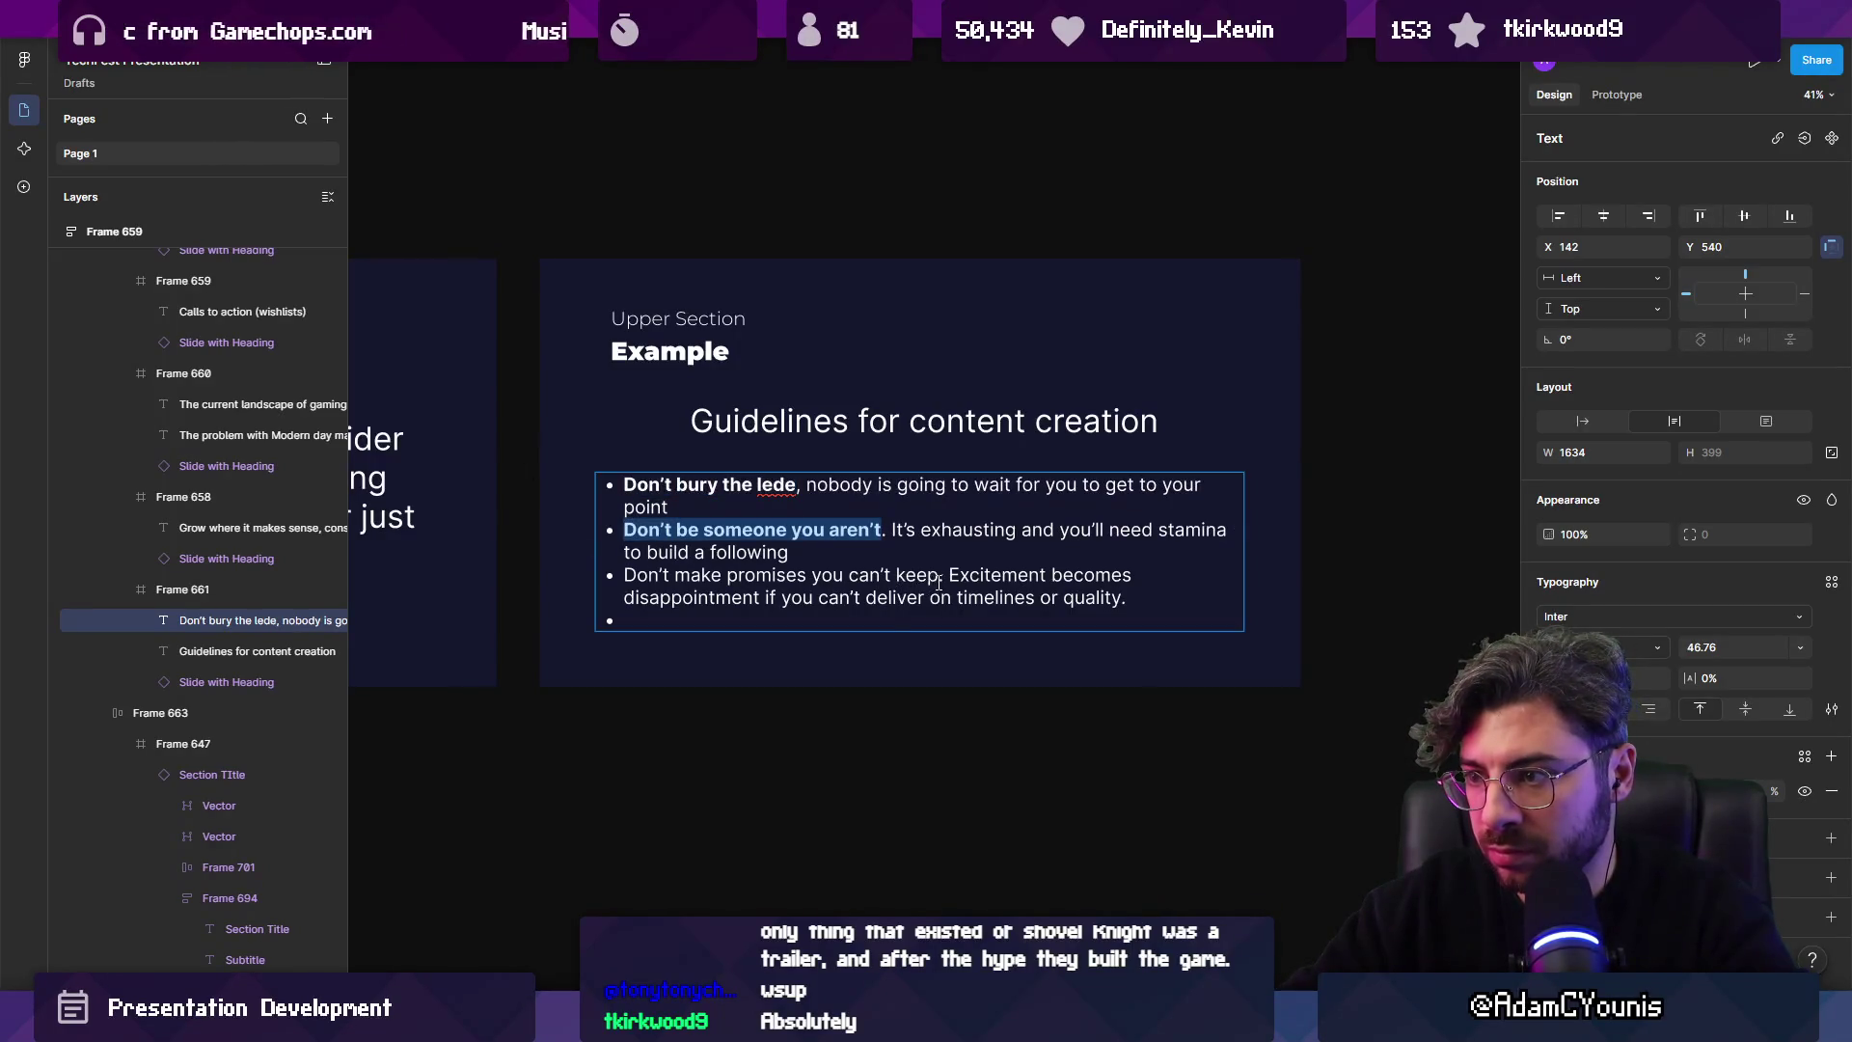
pyautogui.doubleClick(918, 576)
pyautogui.hotkey('shift', 'Home')
pyautogui.hotkey('ctrl', 'b')
pyautogui.press('Escape')
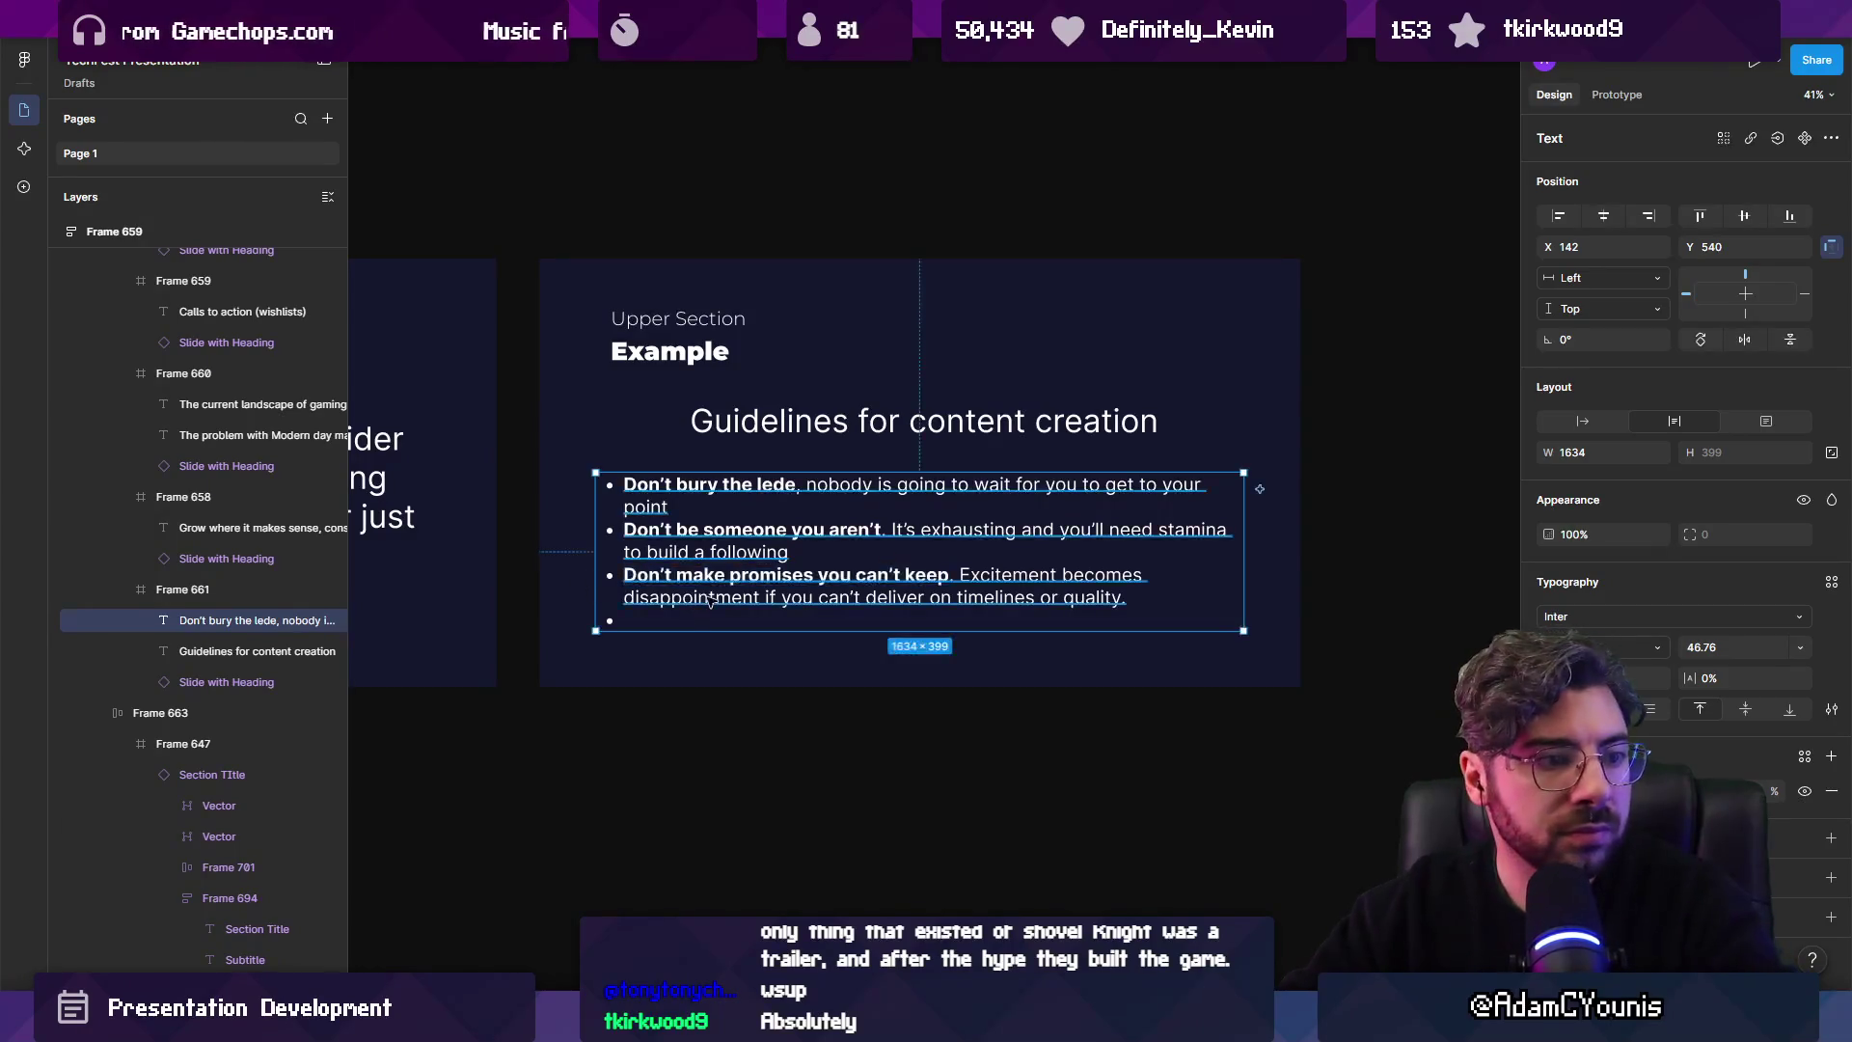
pyautogui.press('Escape')
# - Widen the bullet text box and try 150% line spacing, then undo the spacing
pyautogui.click(1238, 525)
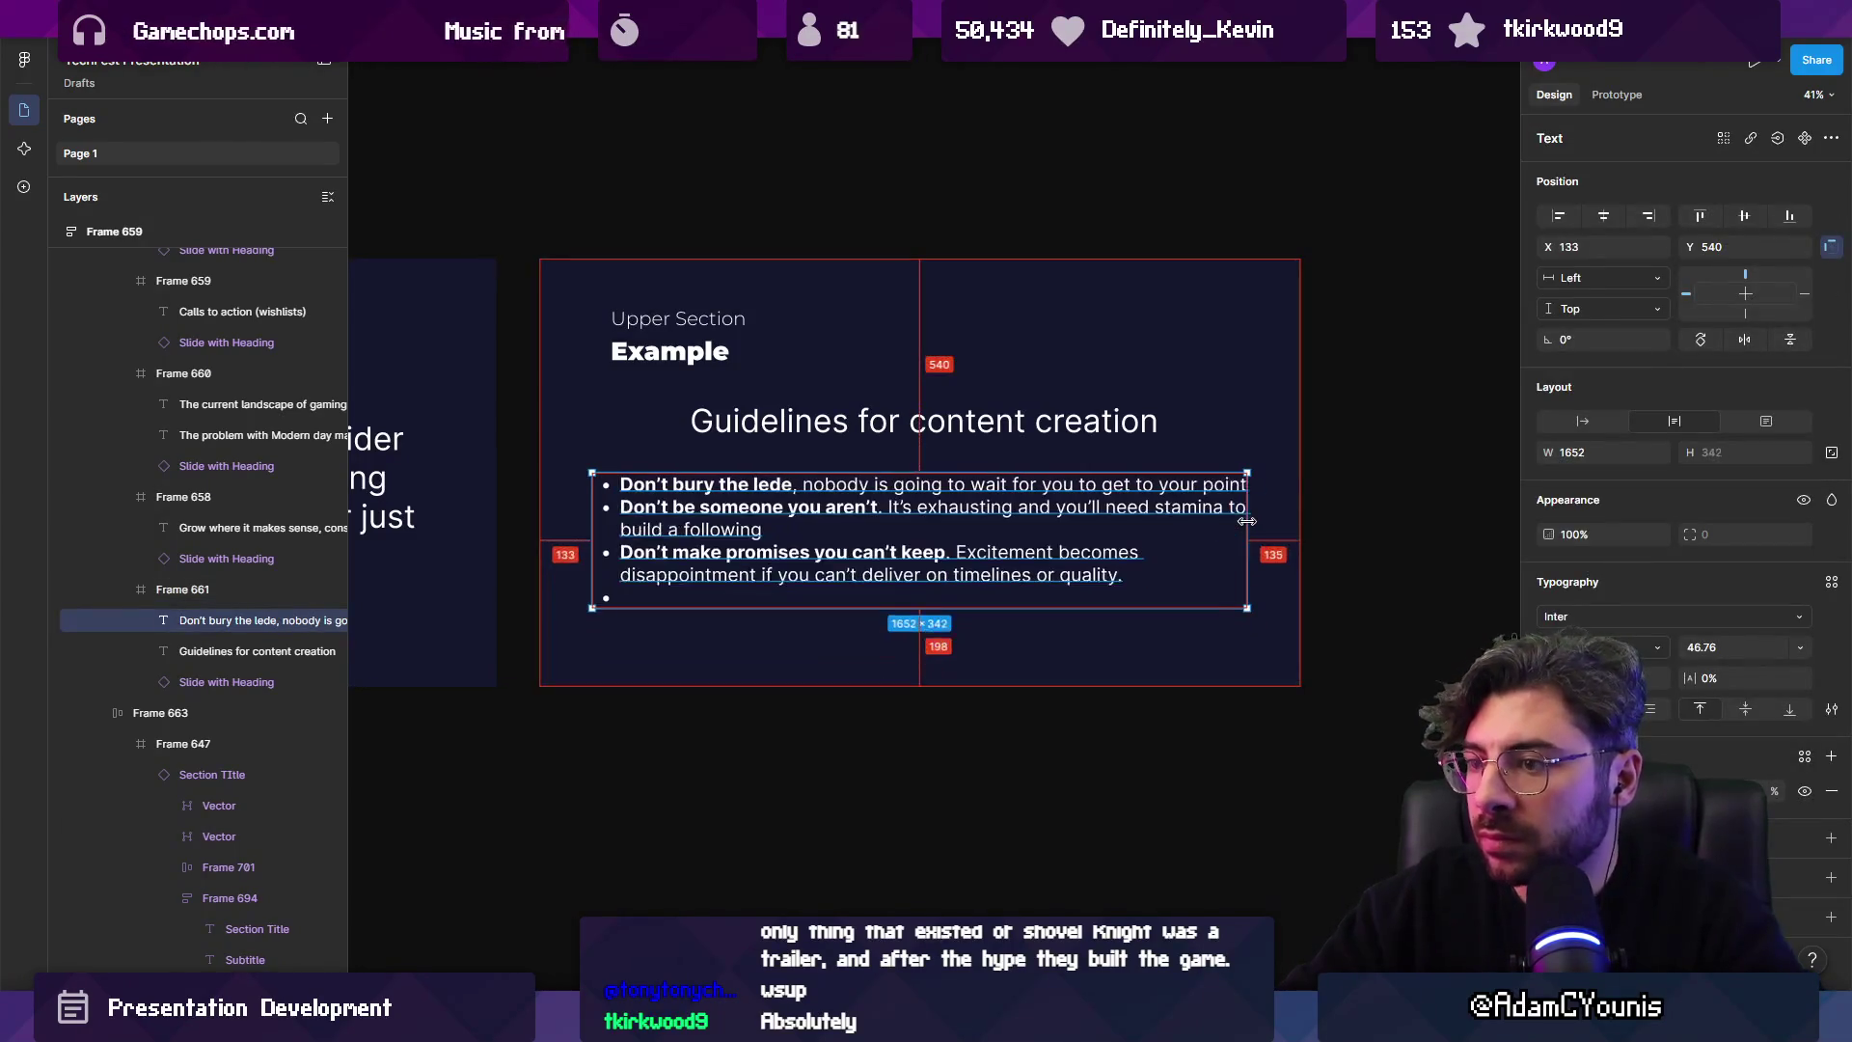
pyautogui.moveTo(1238, 526); pyautogui.dragTo(1249, 526)
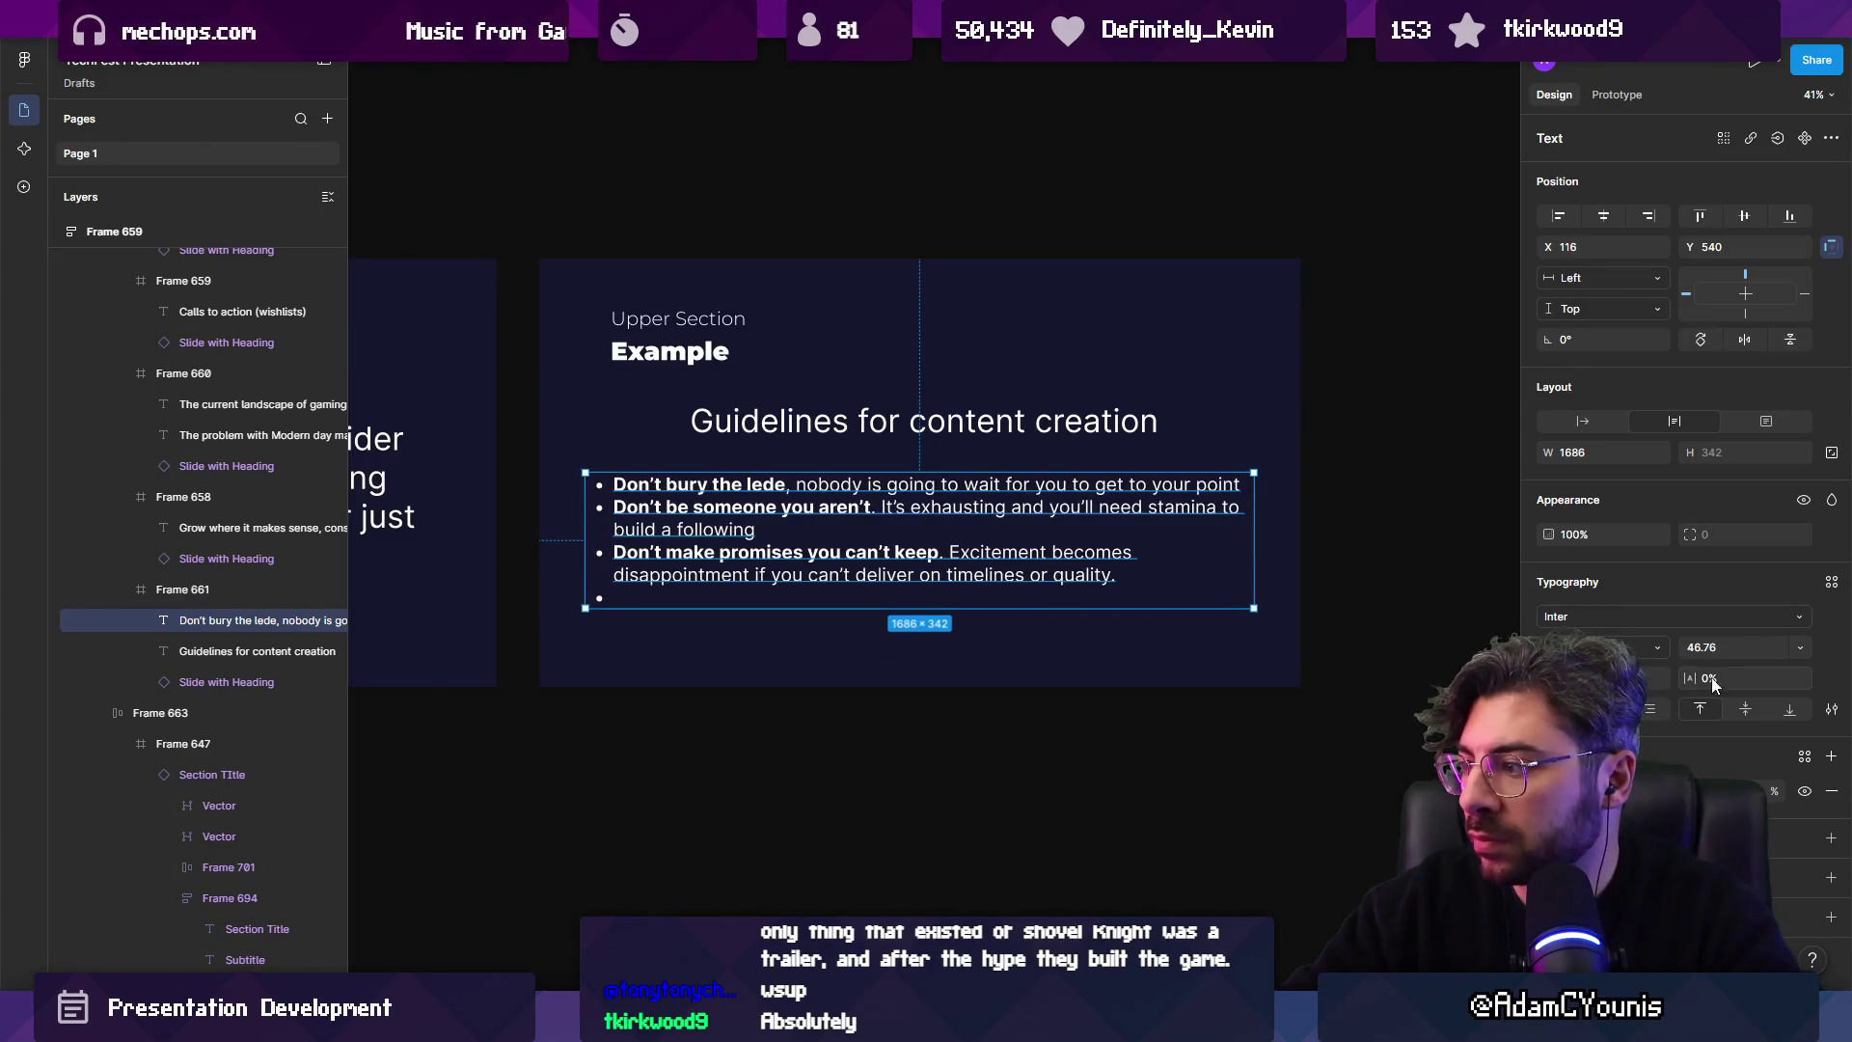
pyautogui.click(1601, 678)
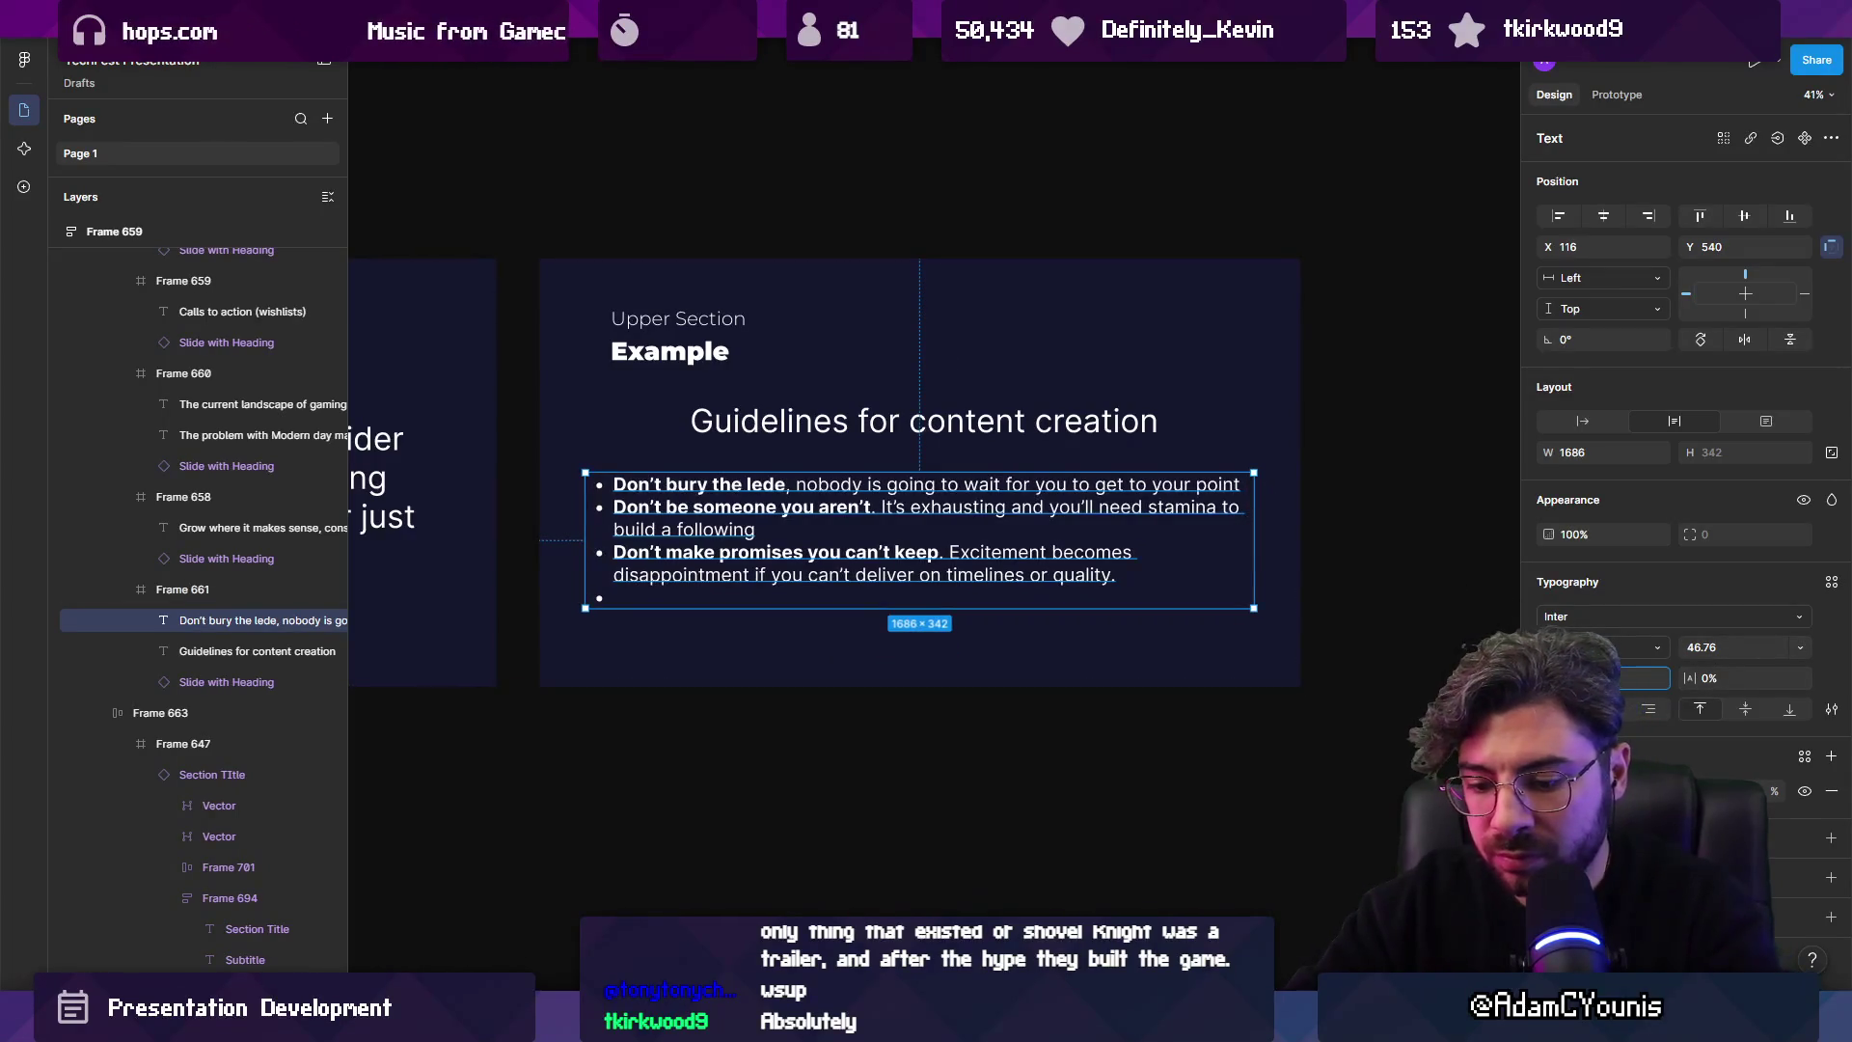
pyautogui.write('150%')
pyautogui.press('Return')
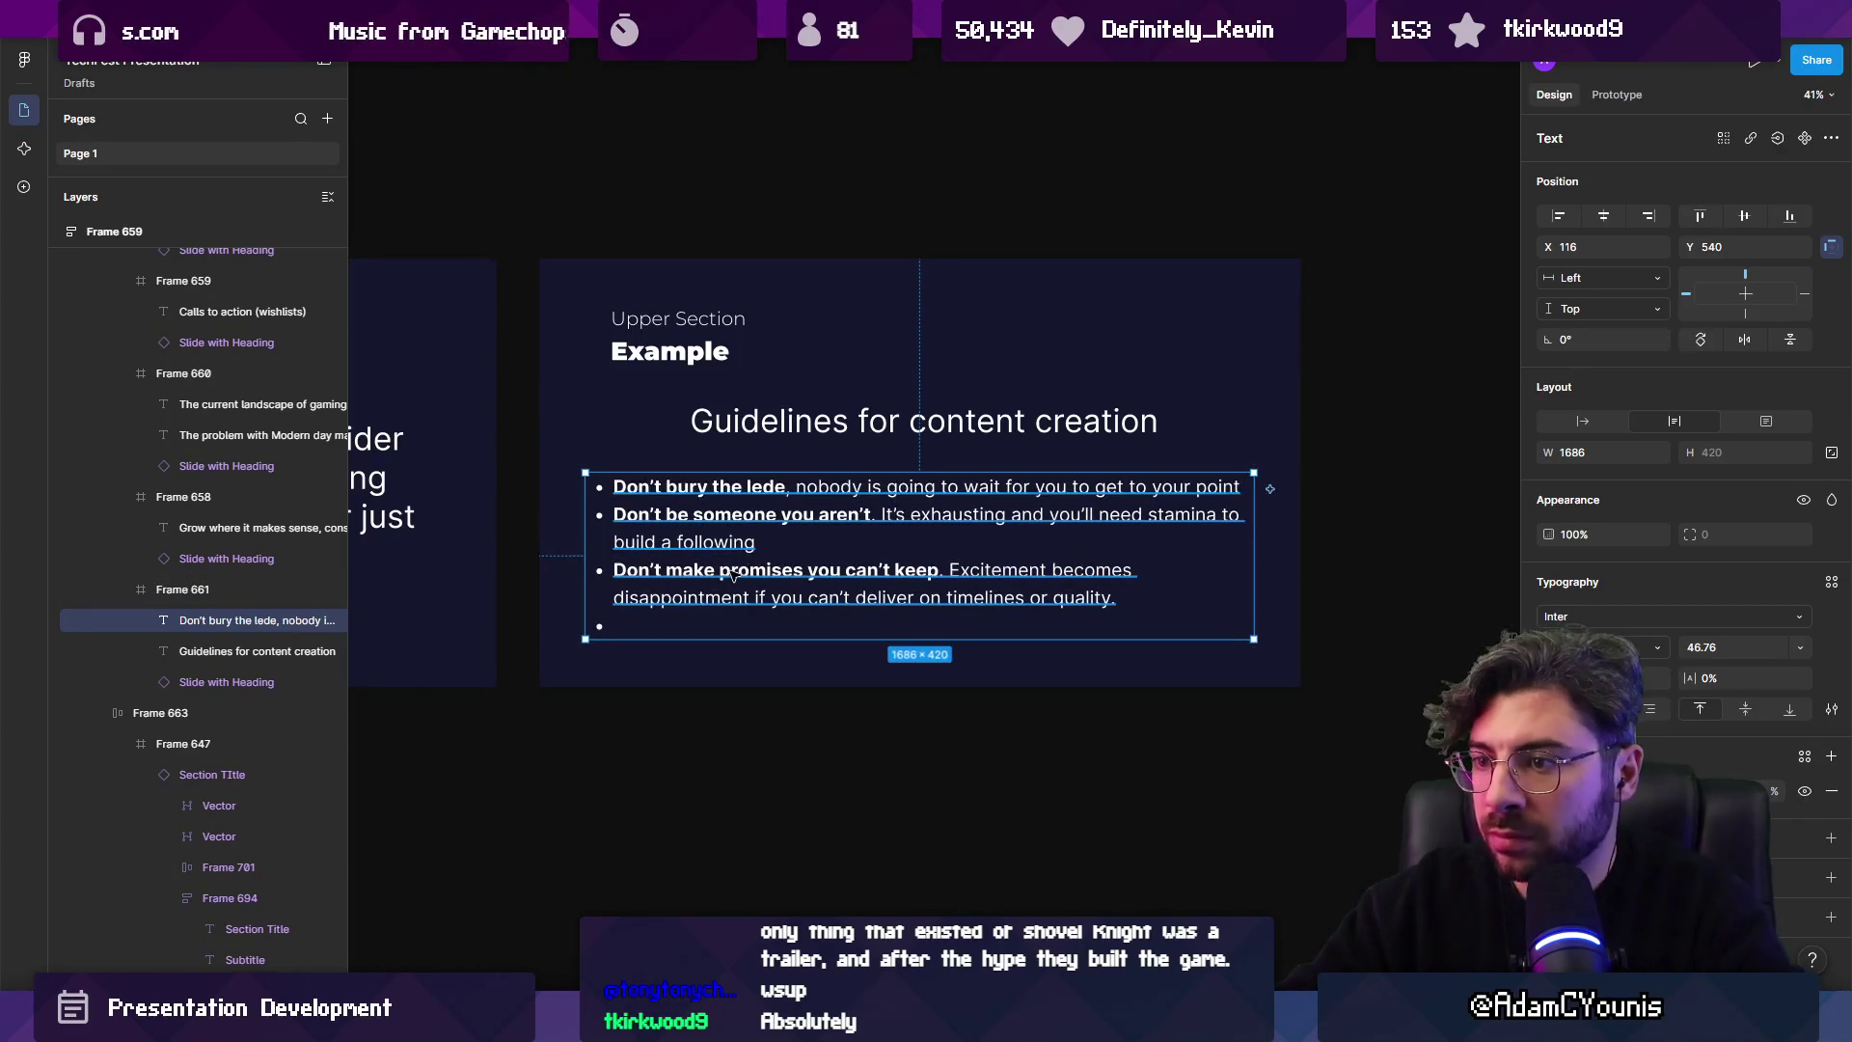
pyautogui.doubleClick(729, 620)
pyautogui.press('Escape')
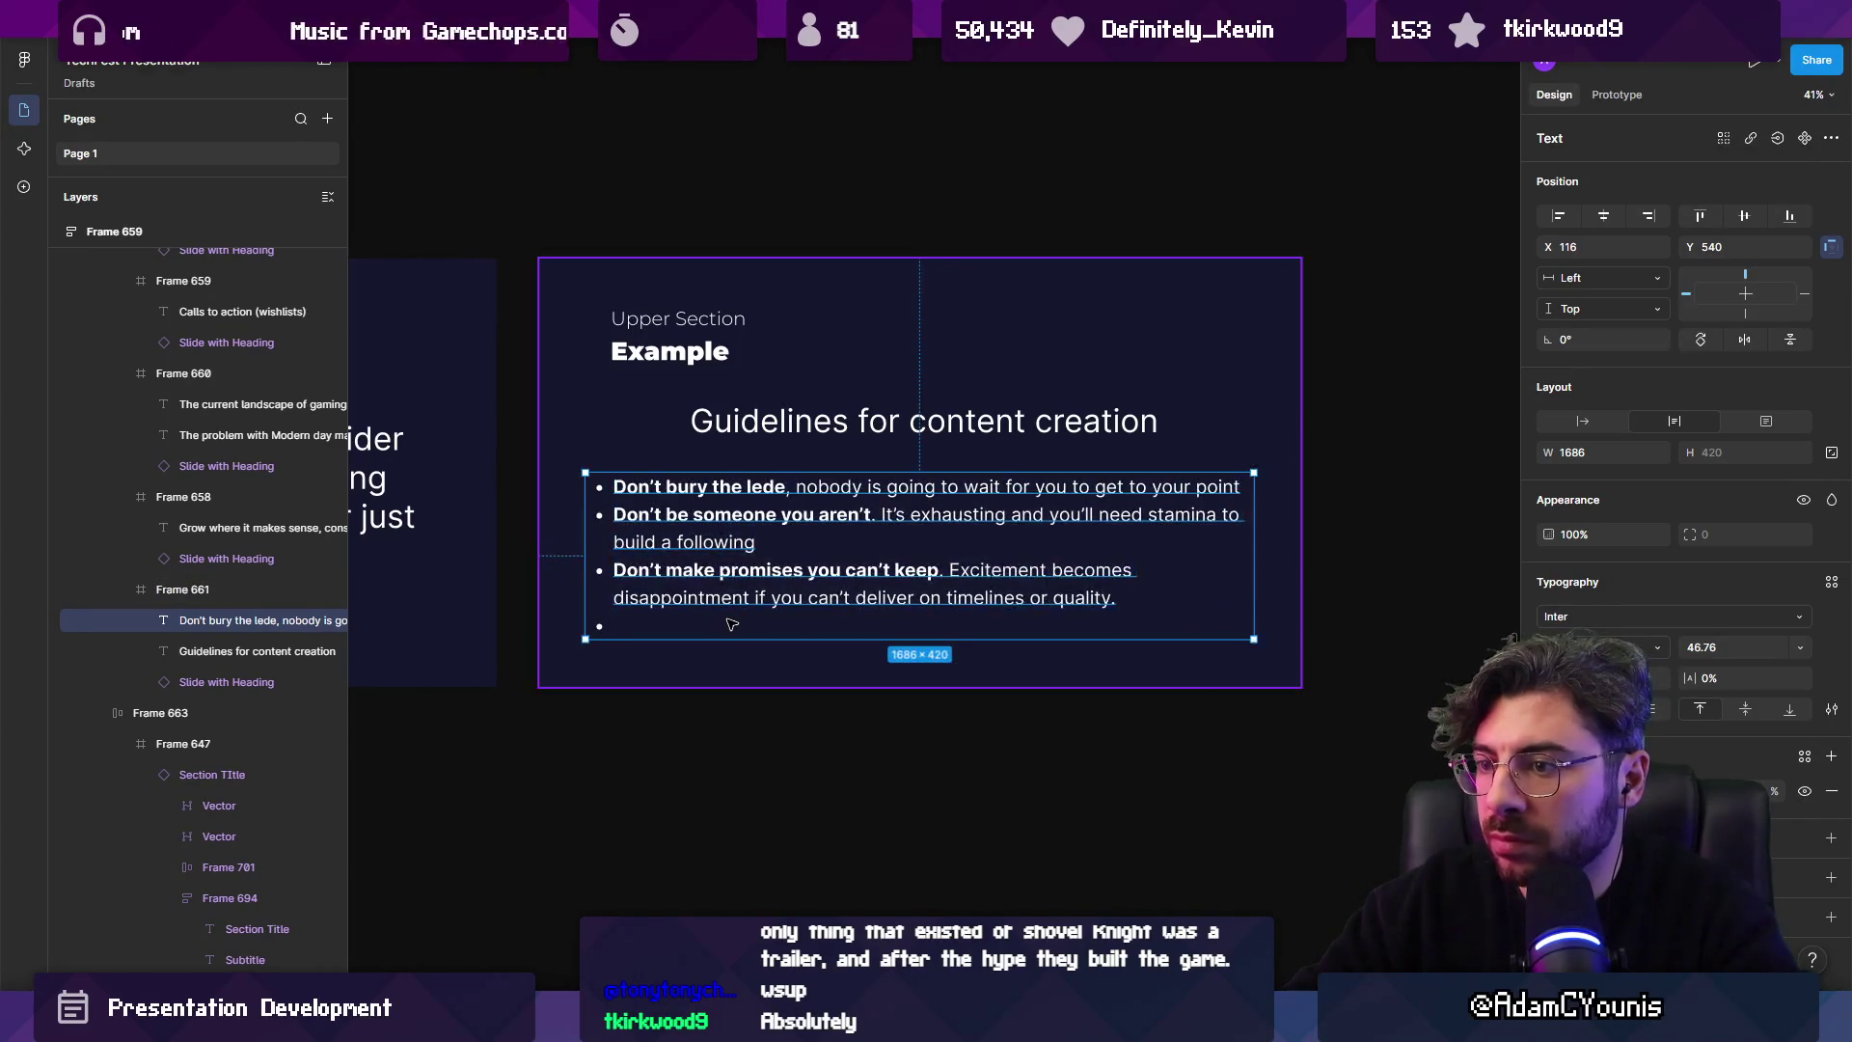
pyautogui.hotkey('ctrl', 'z')
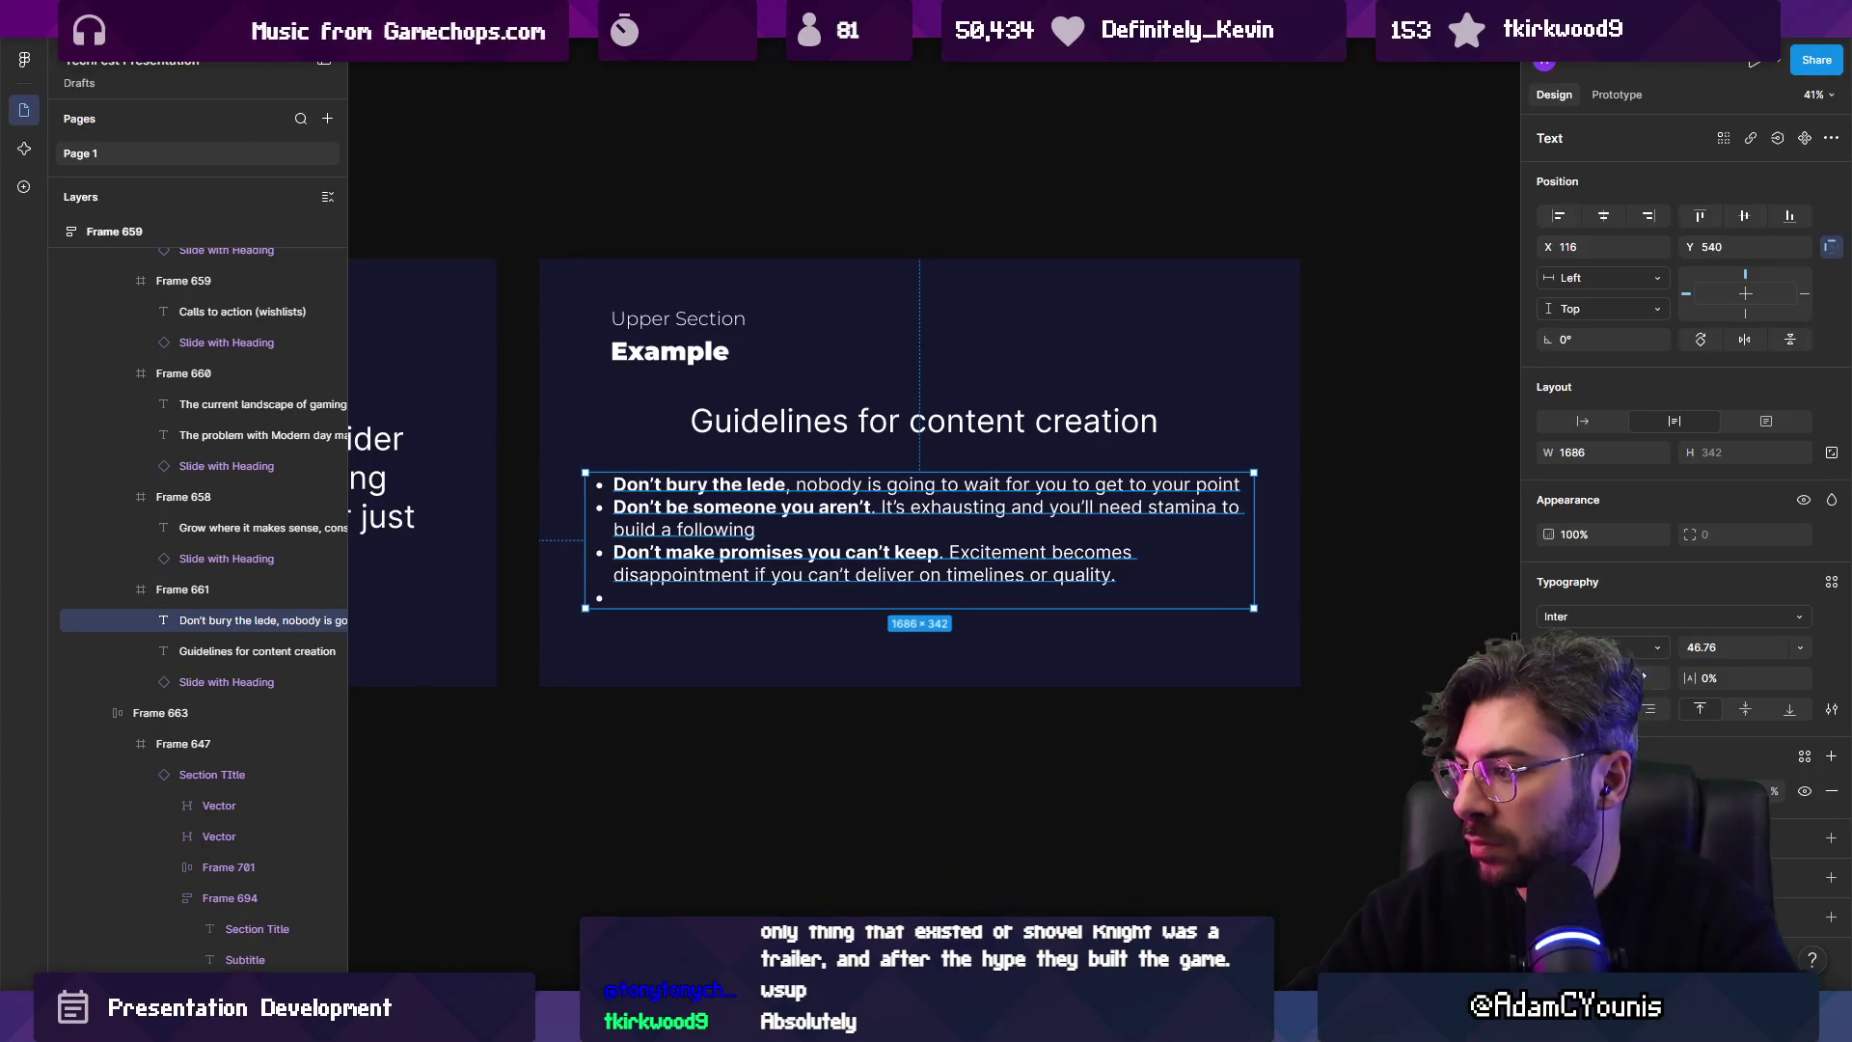
# - Adjust the spacing between bullets in the advanced type settings and place the cursor in the empty last bullet
pyautogui.click(1831, 709)
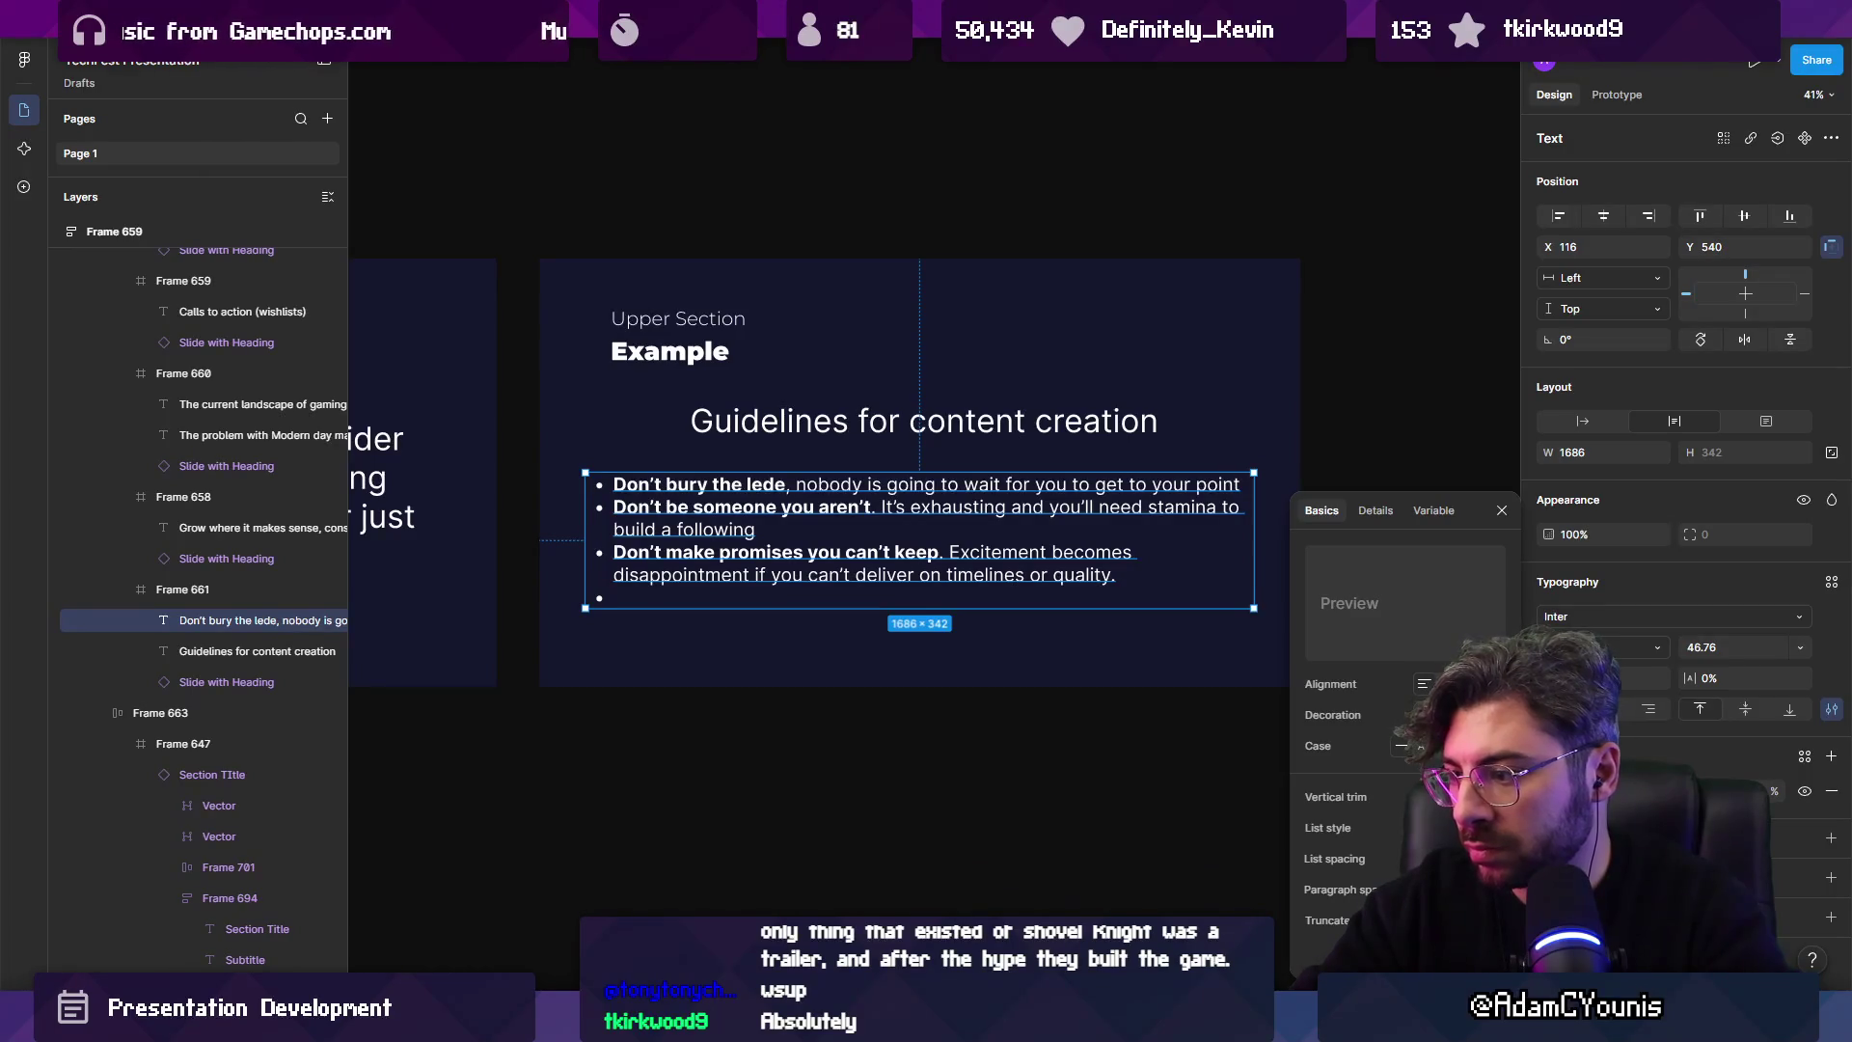
pyautogui.press('Return')
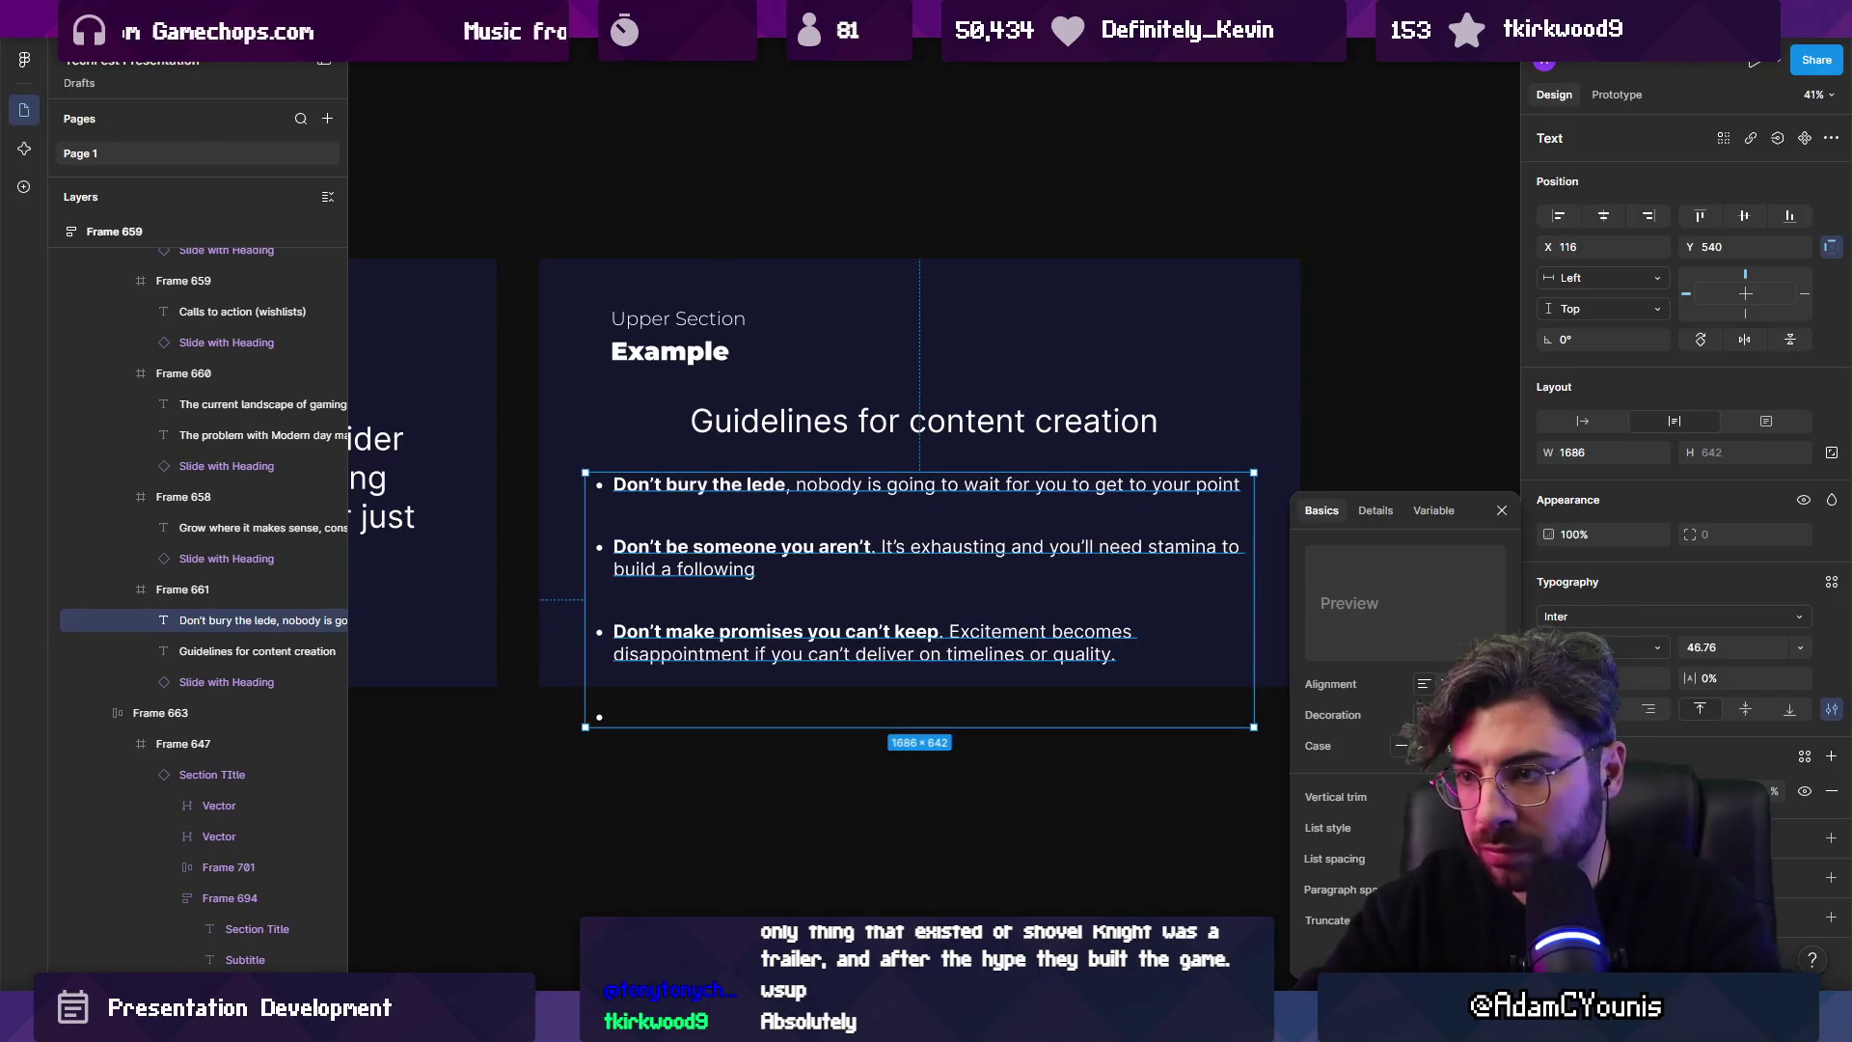
pyautogui.press('Return')
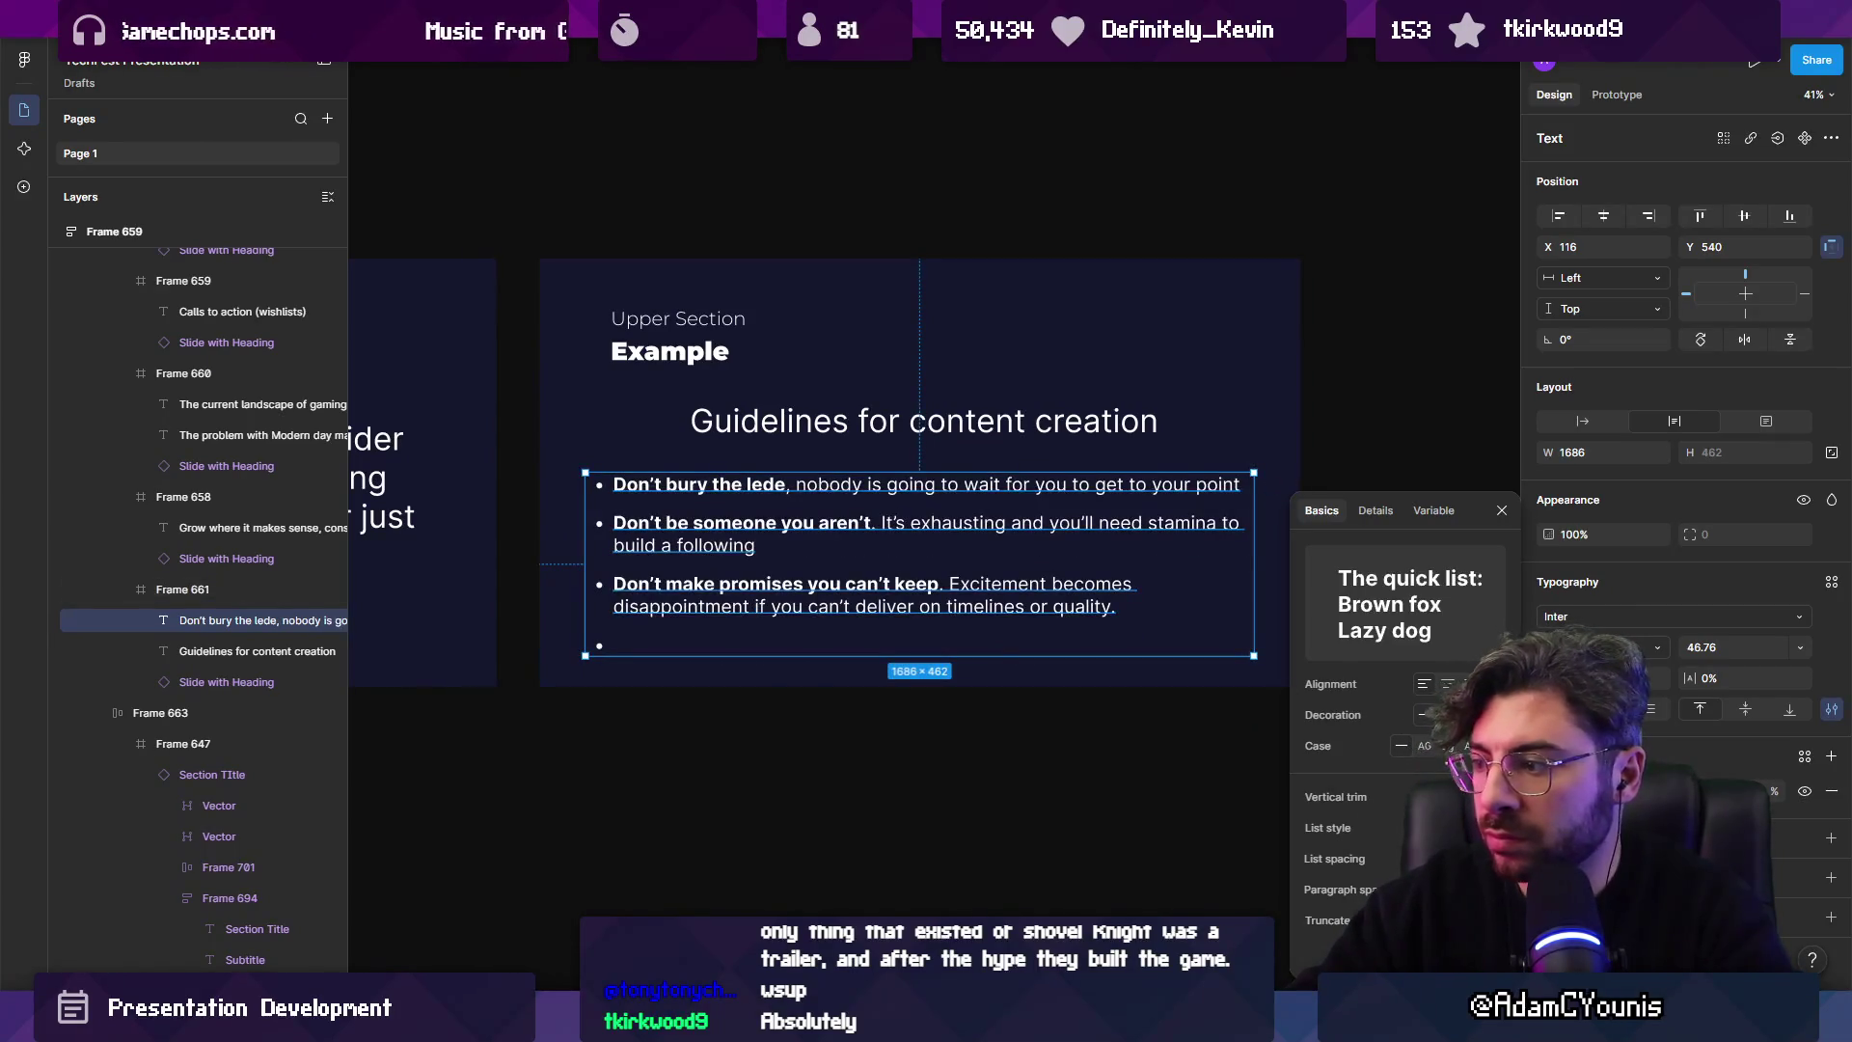
pyautogui.press('Return')
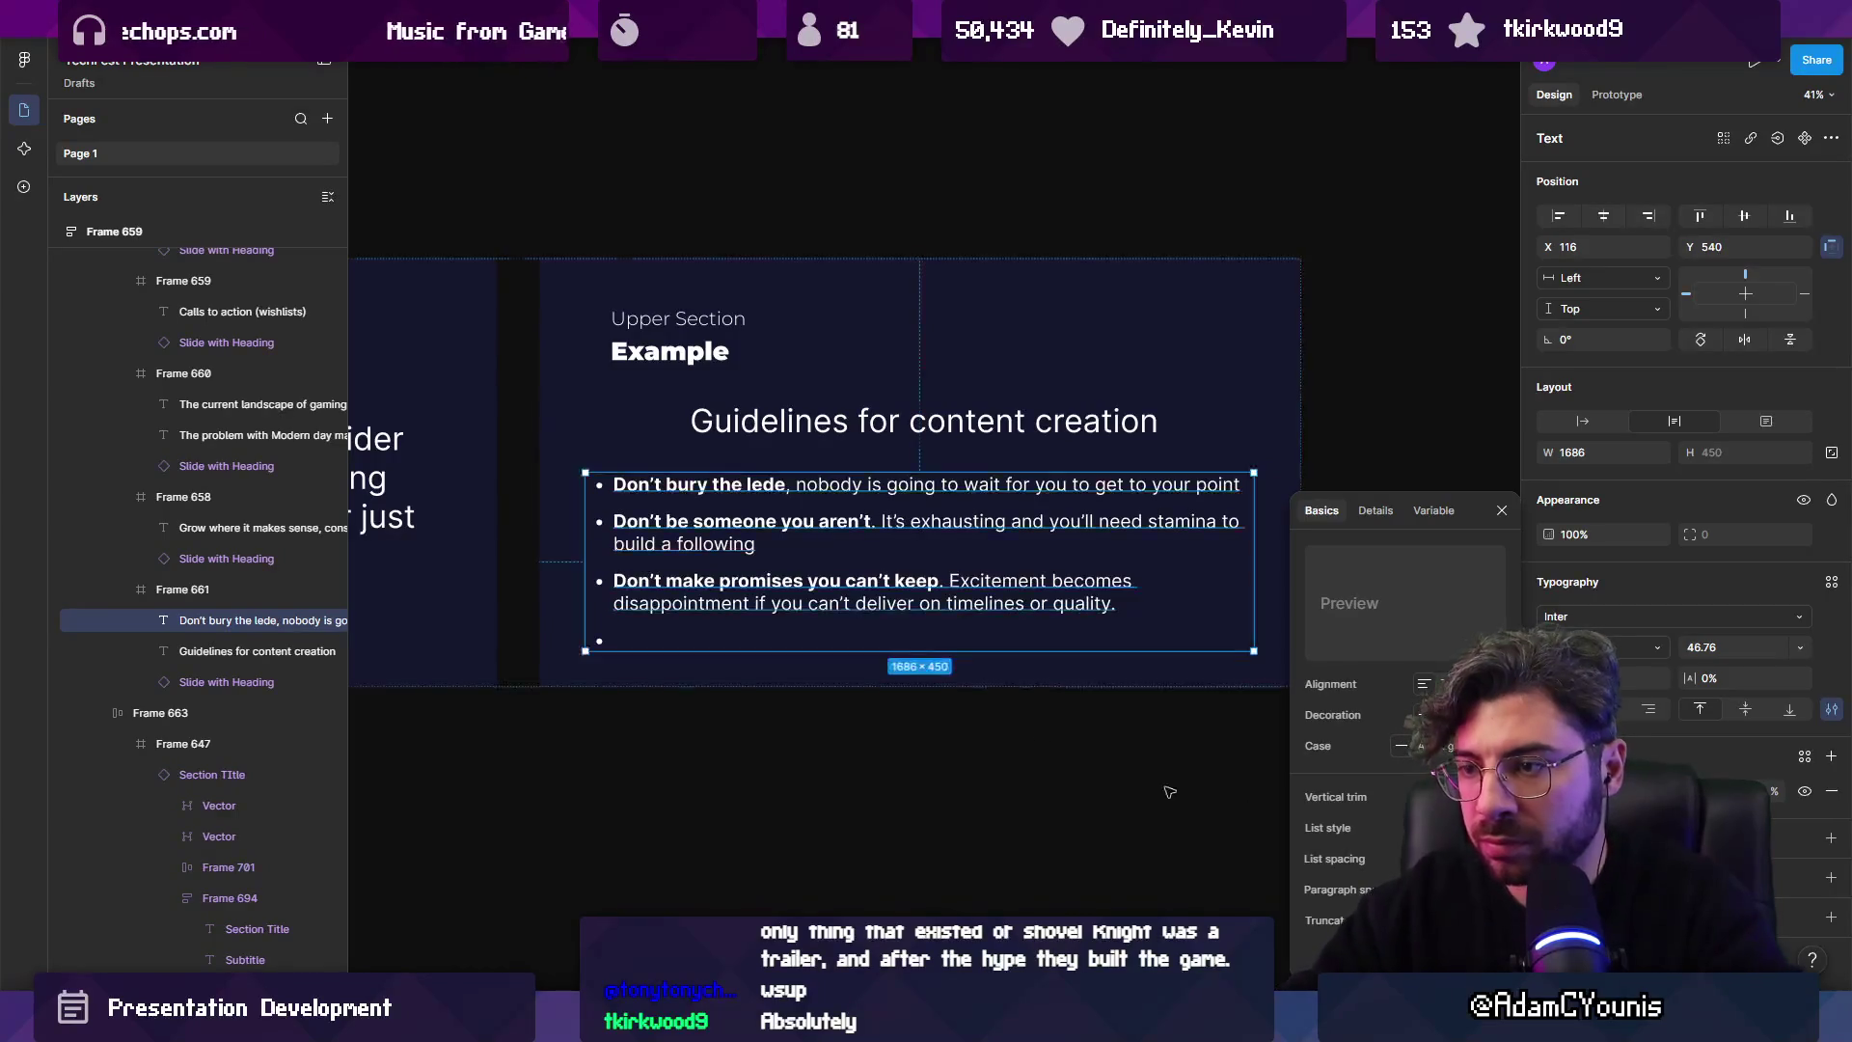
pyautogui.doubleClick(701, 642)
pyautogui.click(701, 642)
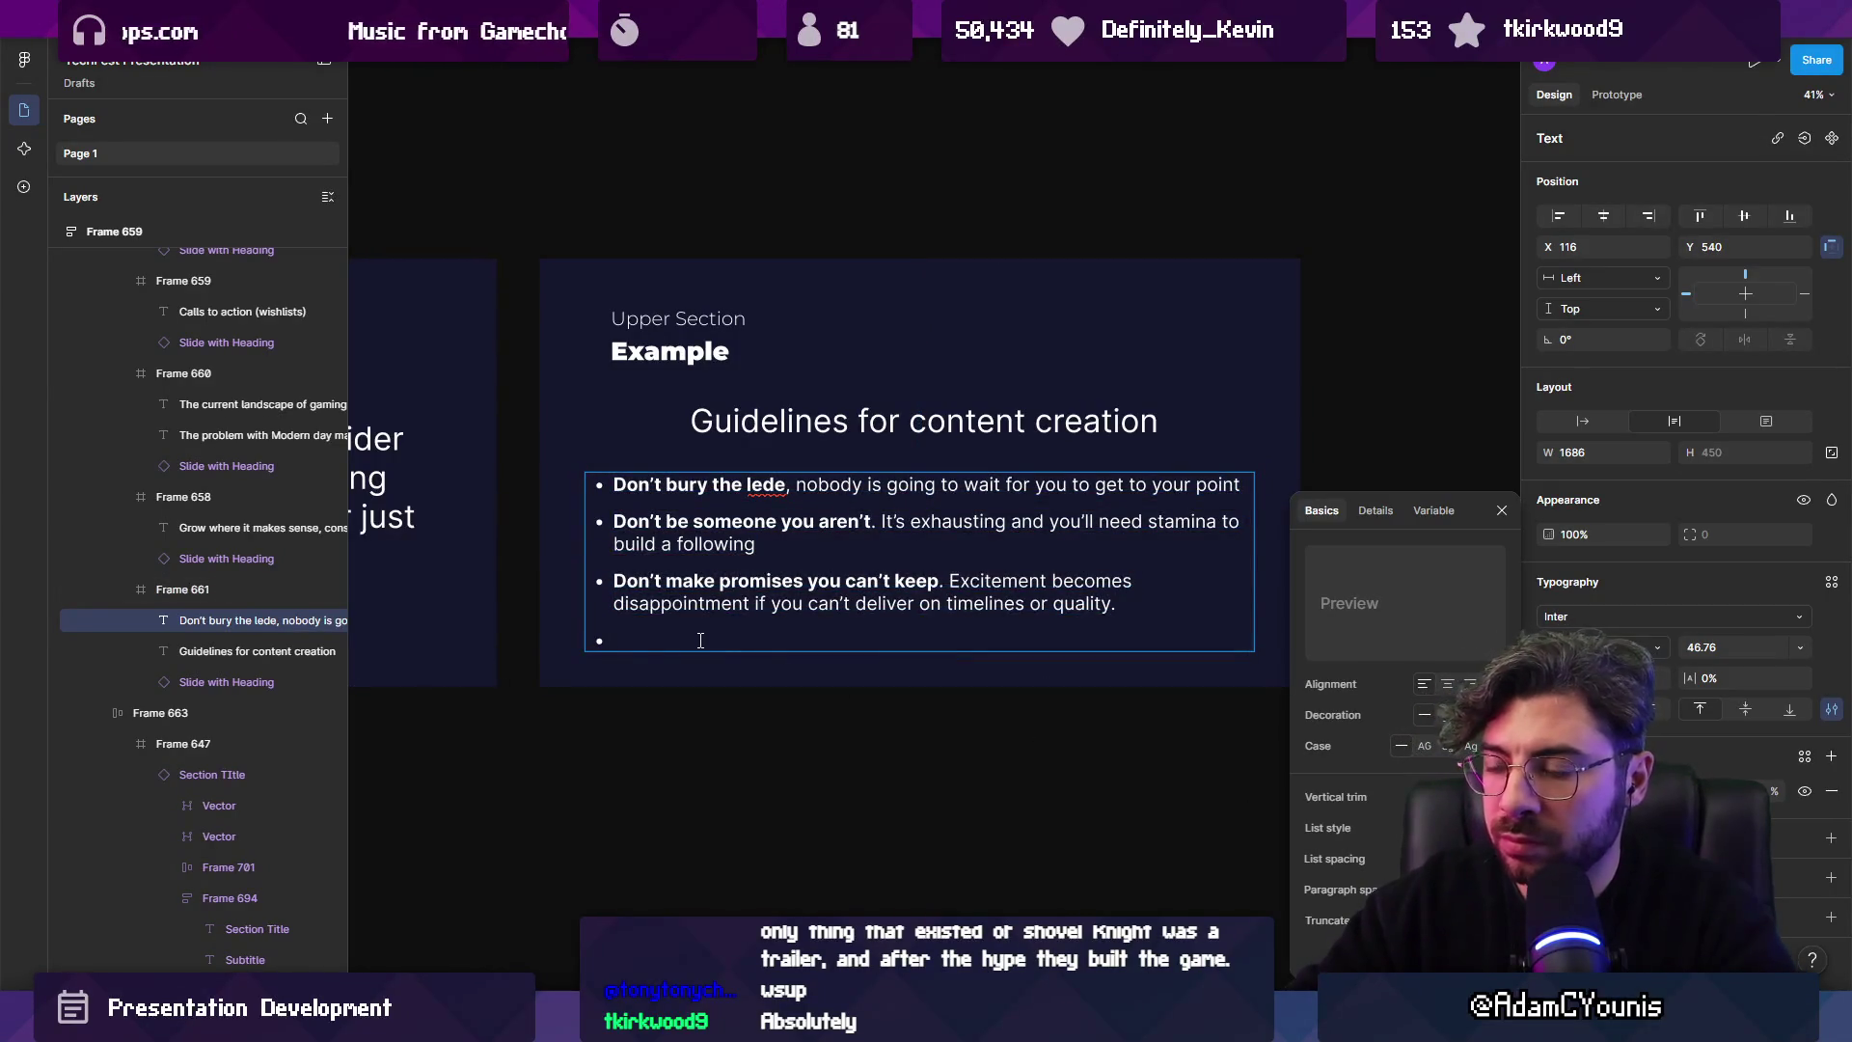
pyautogui.click(1502, 510)
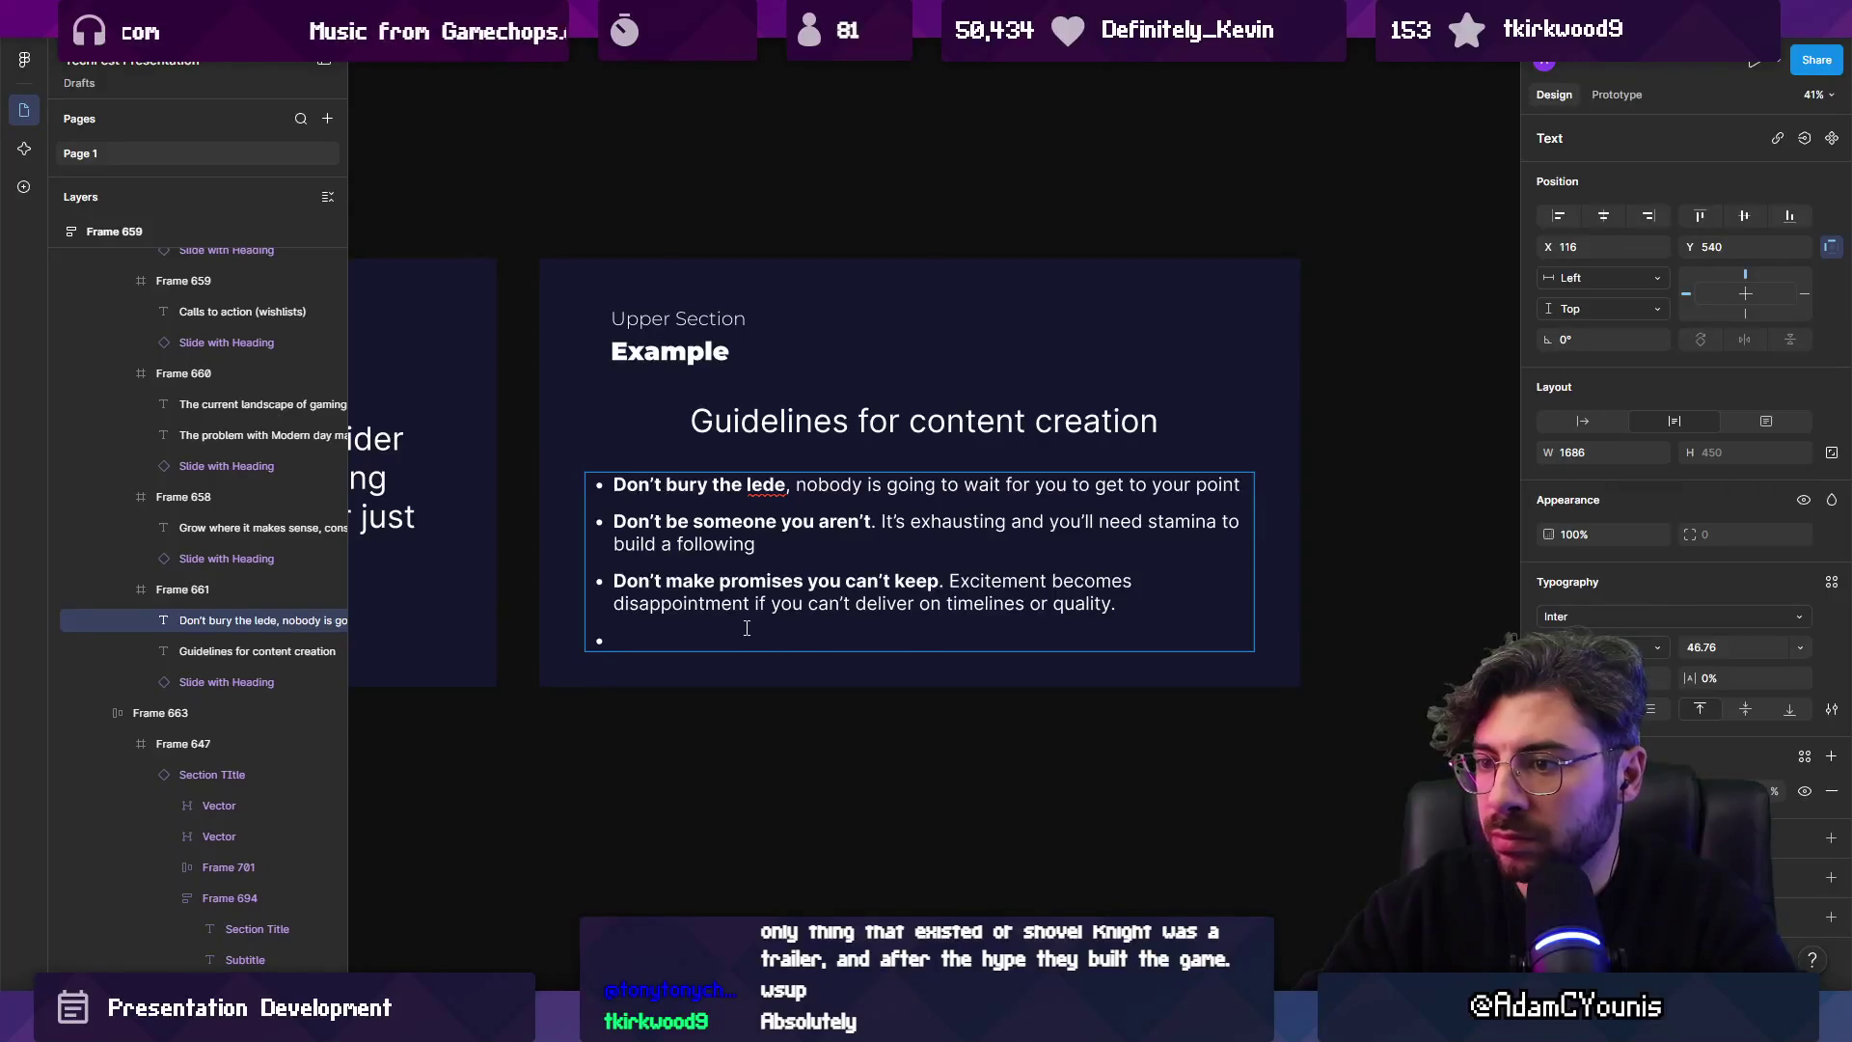
# - Add a fourth bullet reading 'Know your audience is' and 'Don't make content for everyone'
pyautogui.write('Know whoyou')
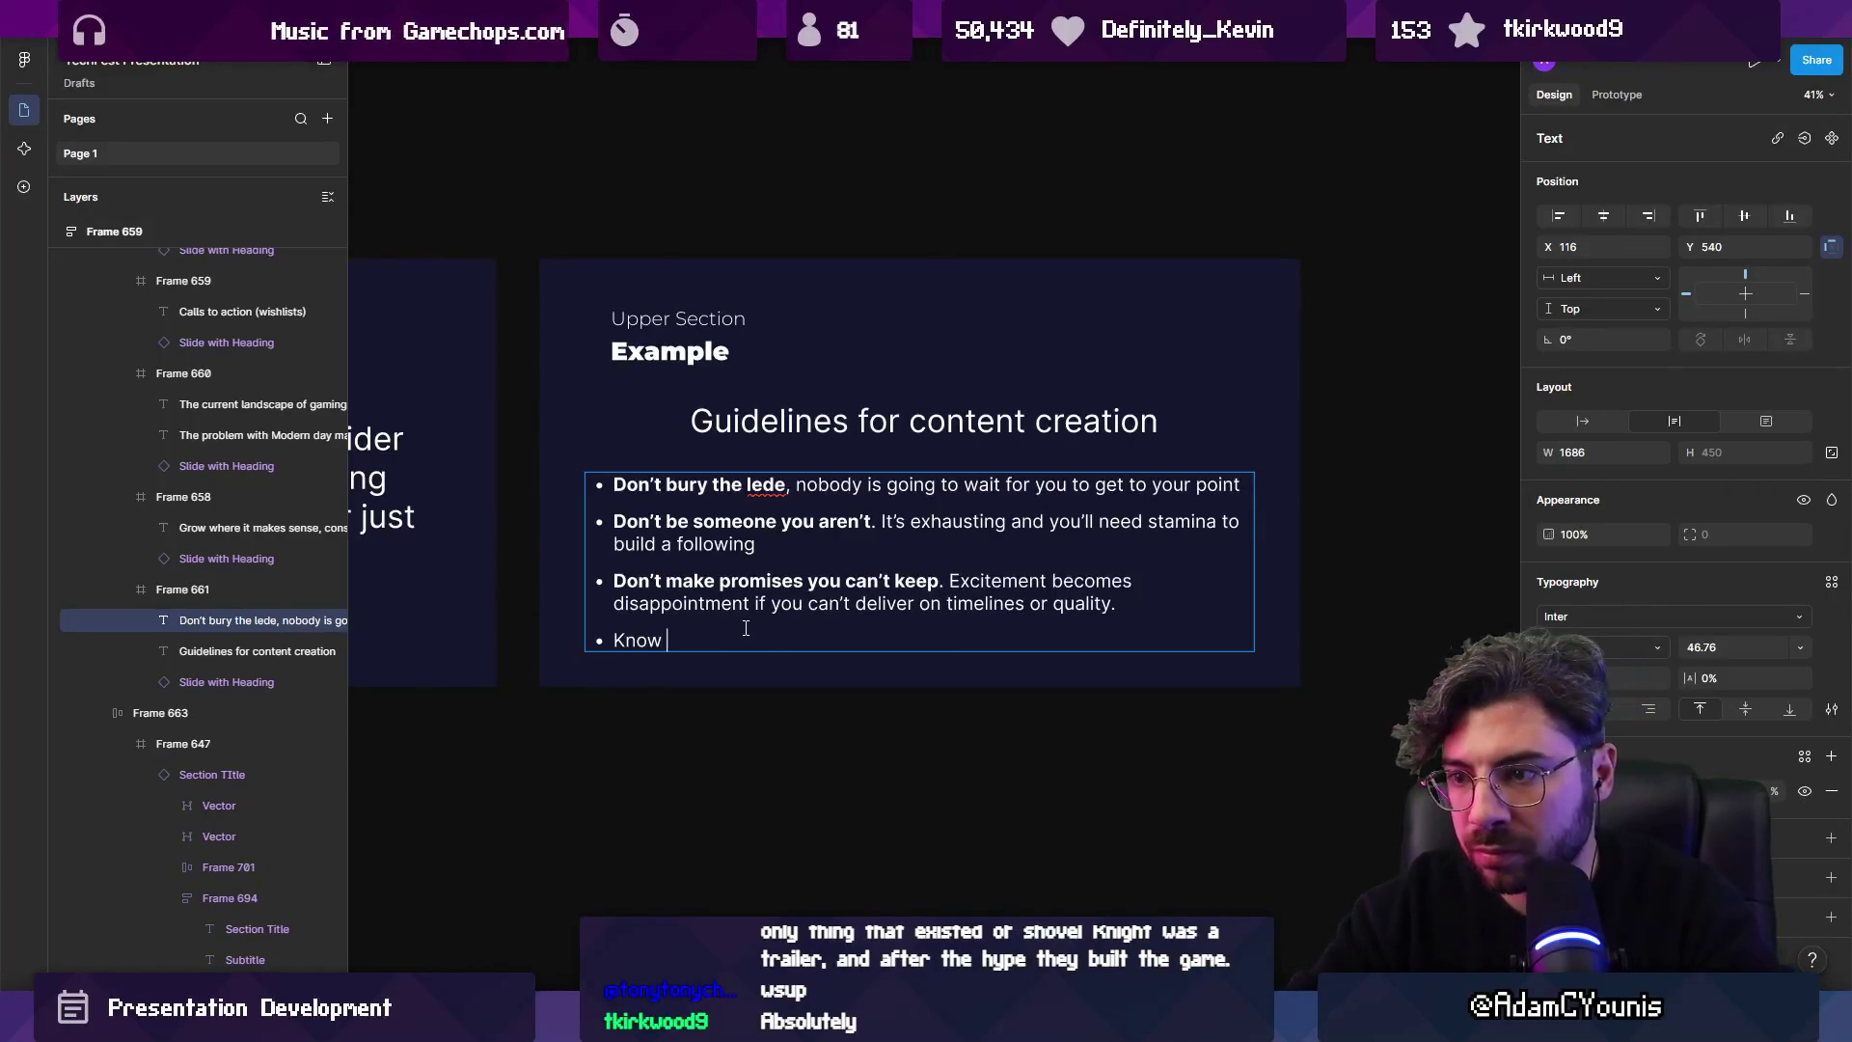
pyautogui.press('BackSpace')
pyautogui.press('BackSpace')
pyautogui.press('BackSpace')
pyautogui.write('your audience is')
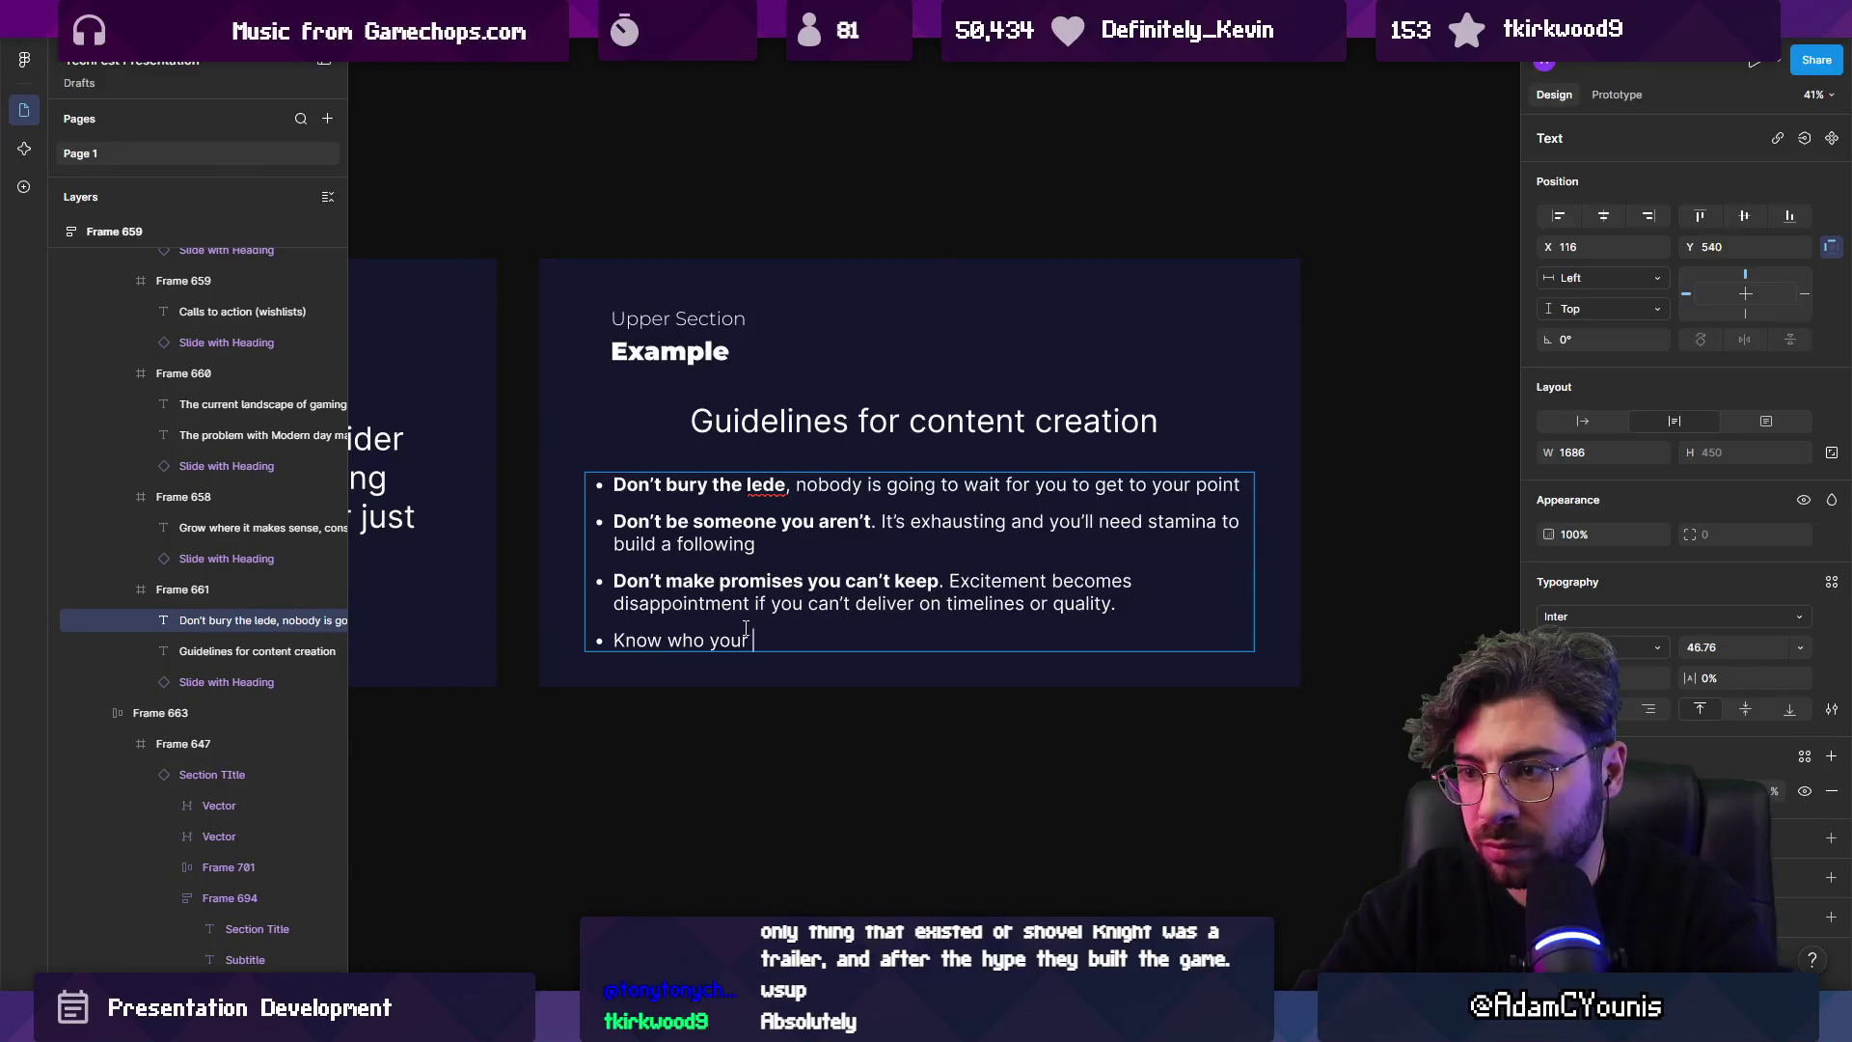
pyautogui.hotkey('shift', 'Up')
pyautogui.hotkey('shift', 'Down')
pyautogui.hotkey('ctrl', 'shift', 'Left')
pyautogui.hotkey('ctrl', 'shift', 'Left')
pyautogui.hotkey('ctrl', 'shift', 'Left')
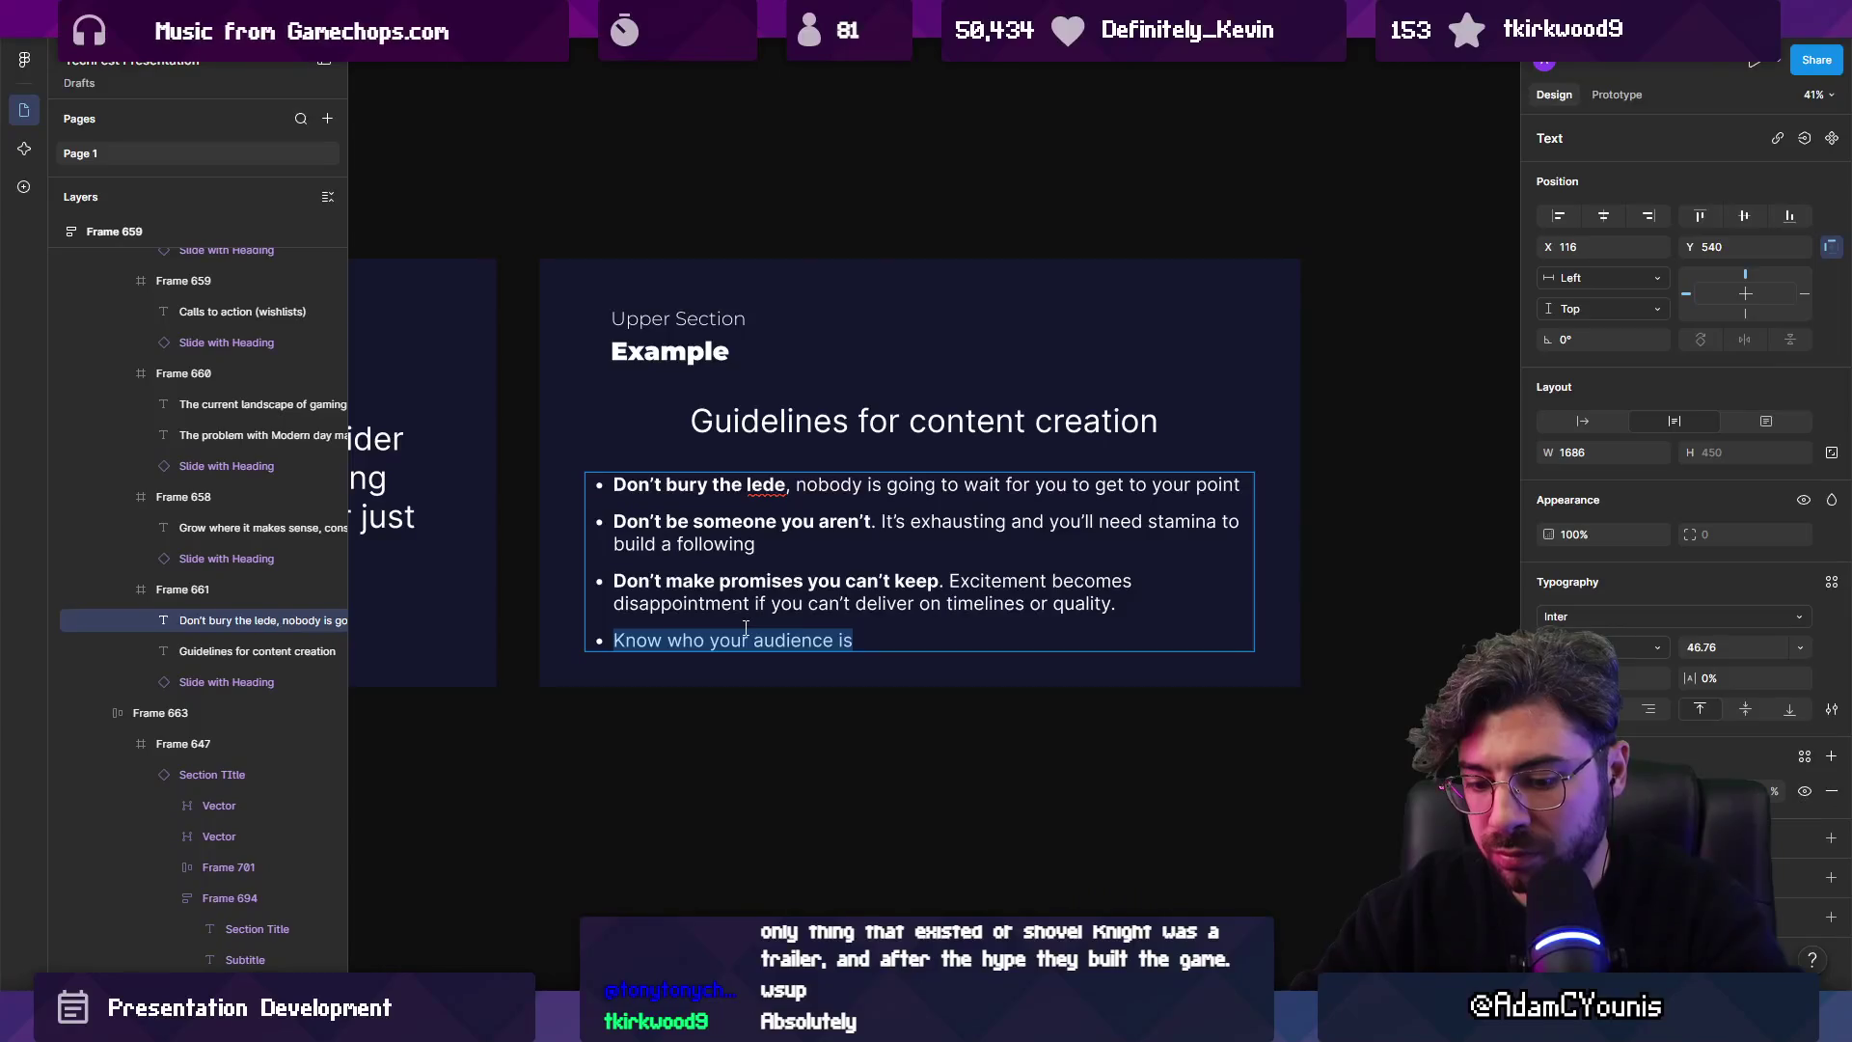
pyautogui.write("Don't make content for")
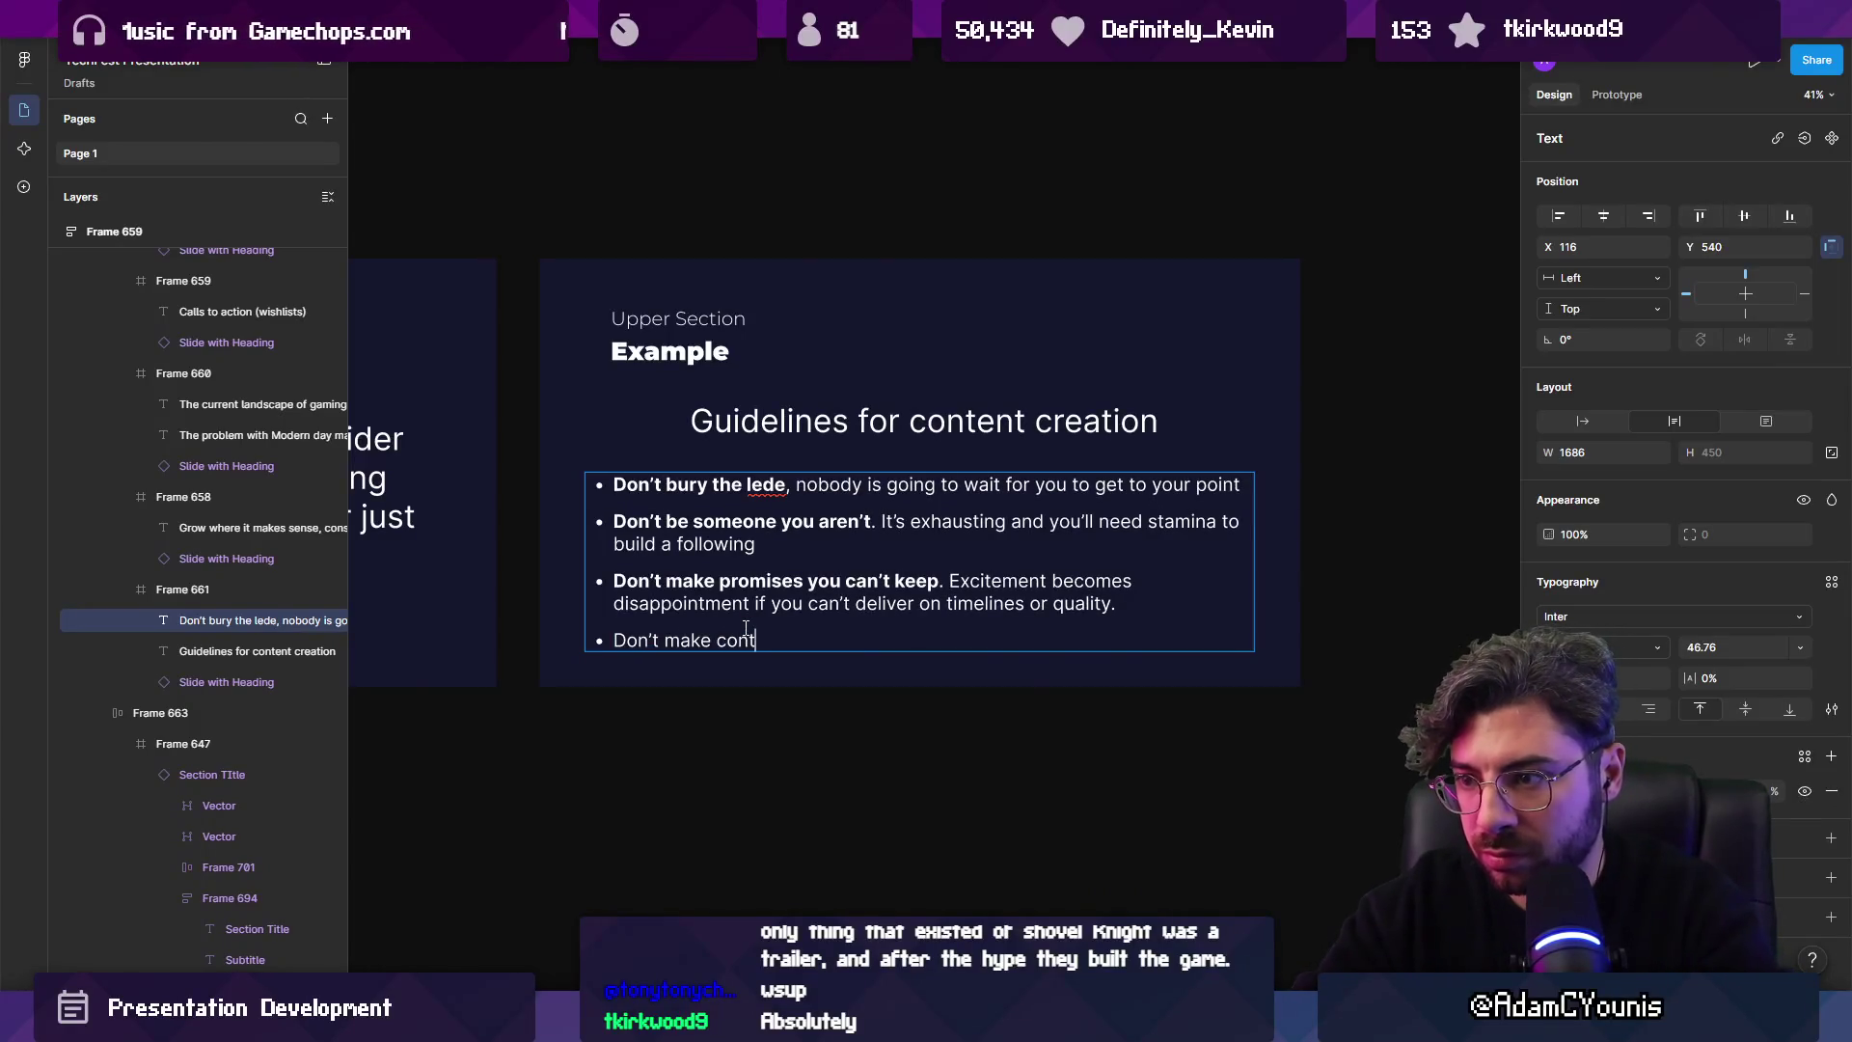
pyautogui.write('eryone')
pyautogui.hotkey('ctrl', 'shift', 'Left')
pyautogui.hotkey('ctrl', 'shift', 'Left')
pyautogui.hotkey('ctrl', 'shift', 'Left')
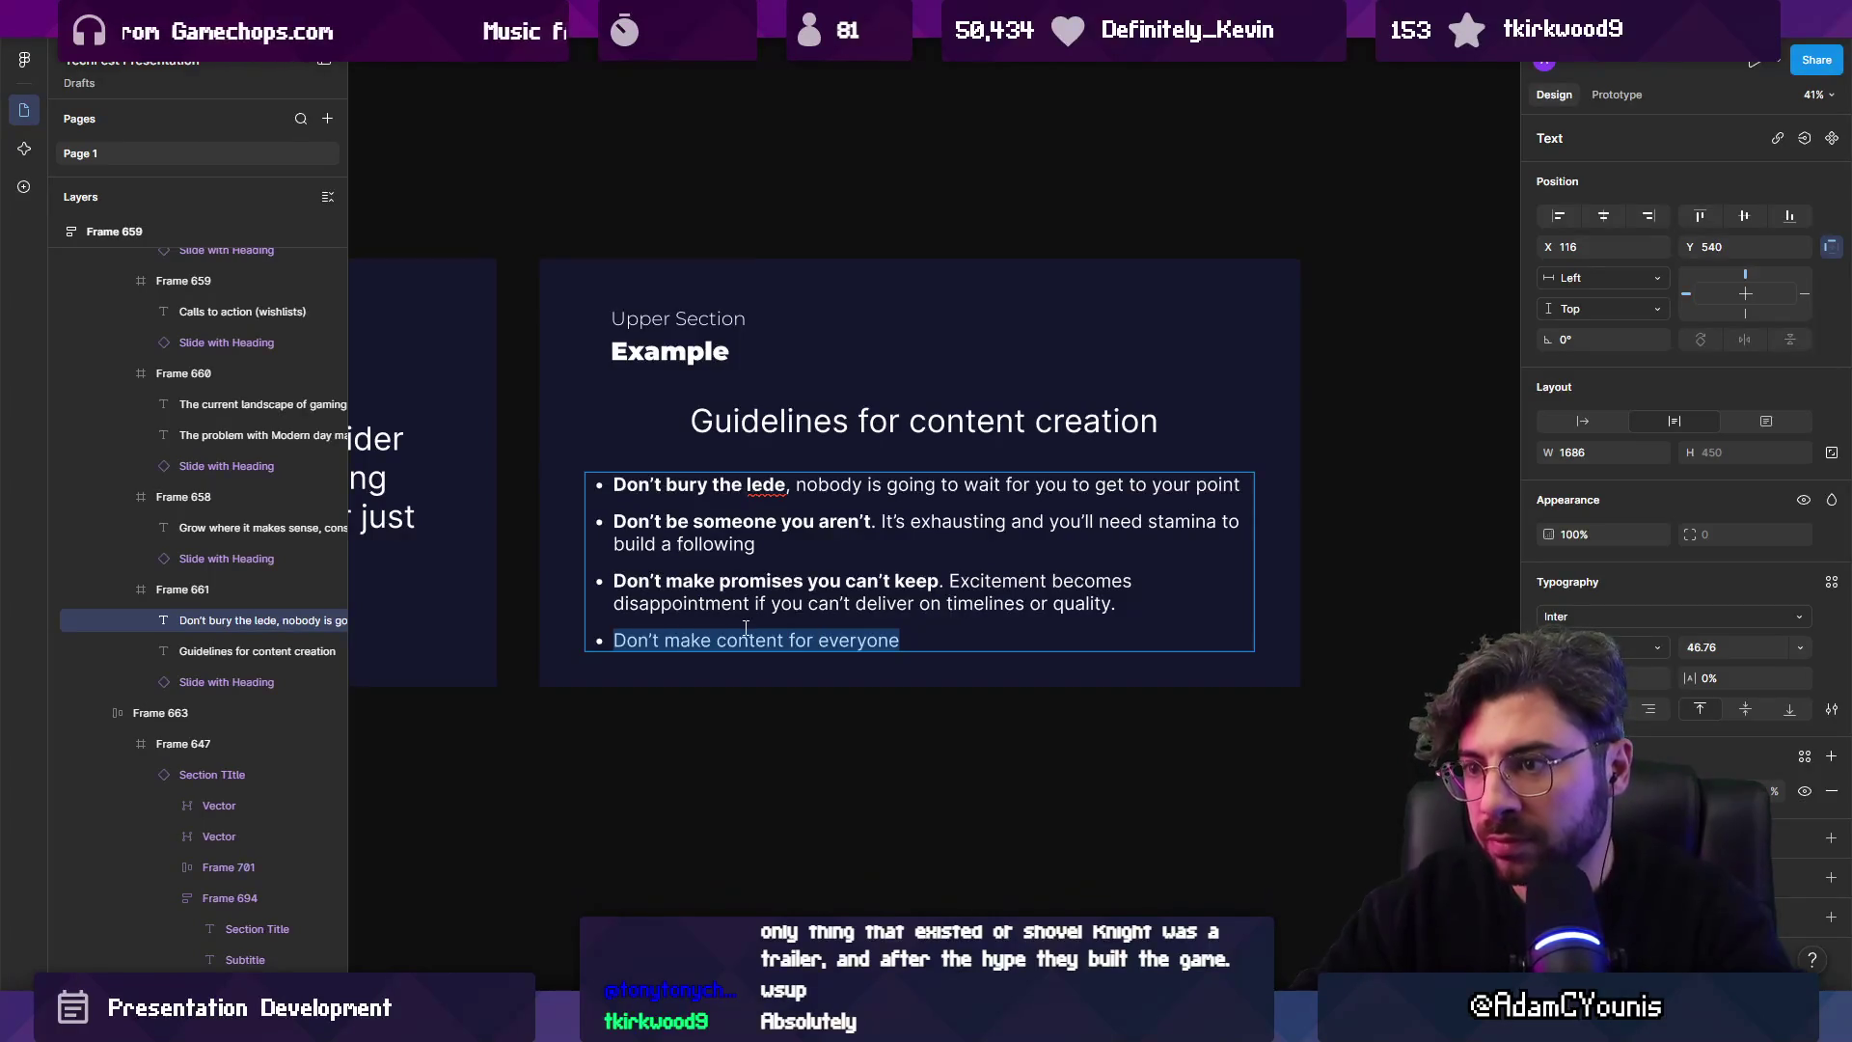
# - Replace the first bullet's lead 'Don't bury the lede' with 'Best foot forward.'
pyautogui.moveTo(675, 484); pyautogui.dragTo(790, 476)
pyautogui.write('Best foot ')
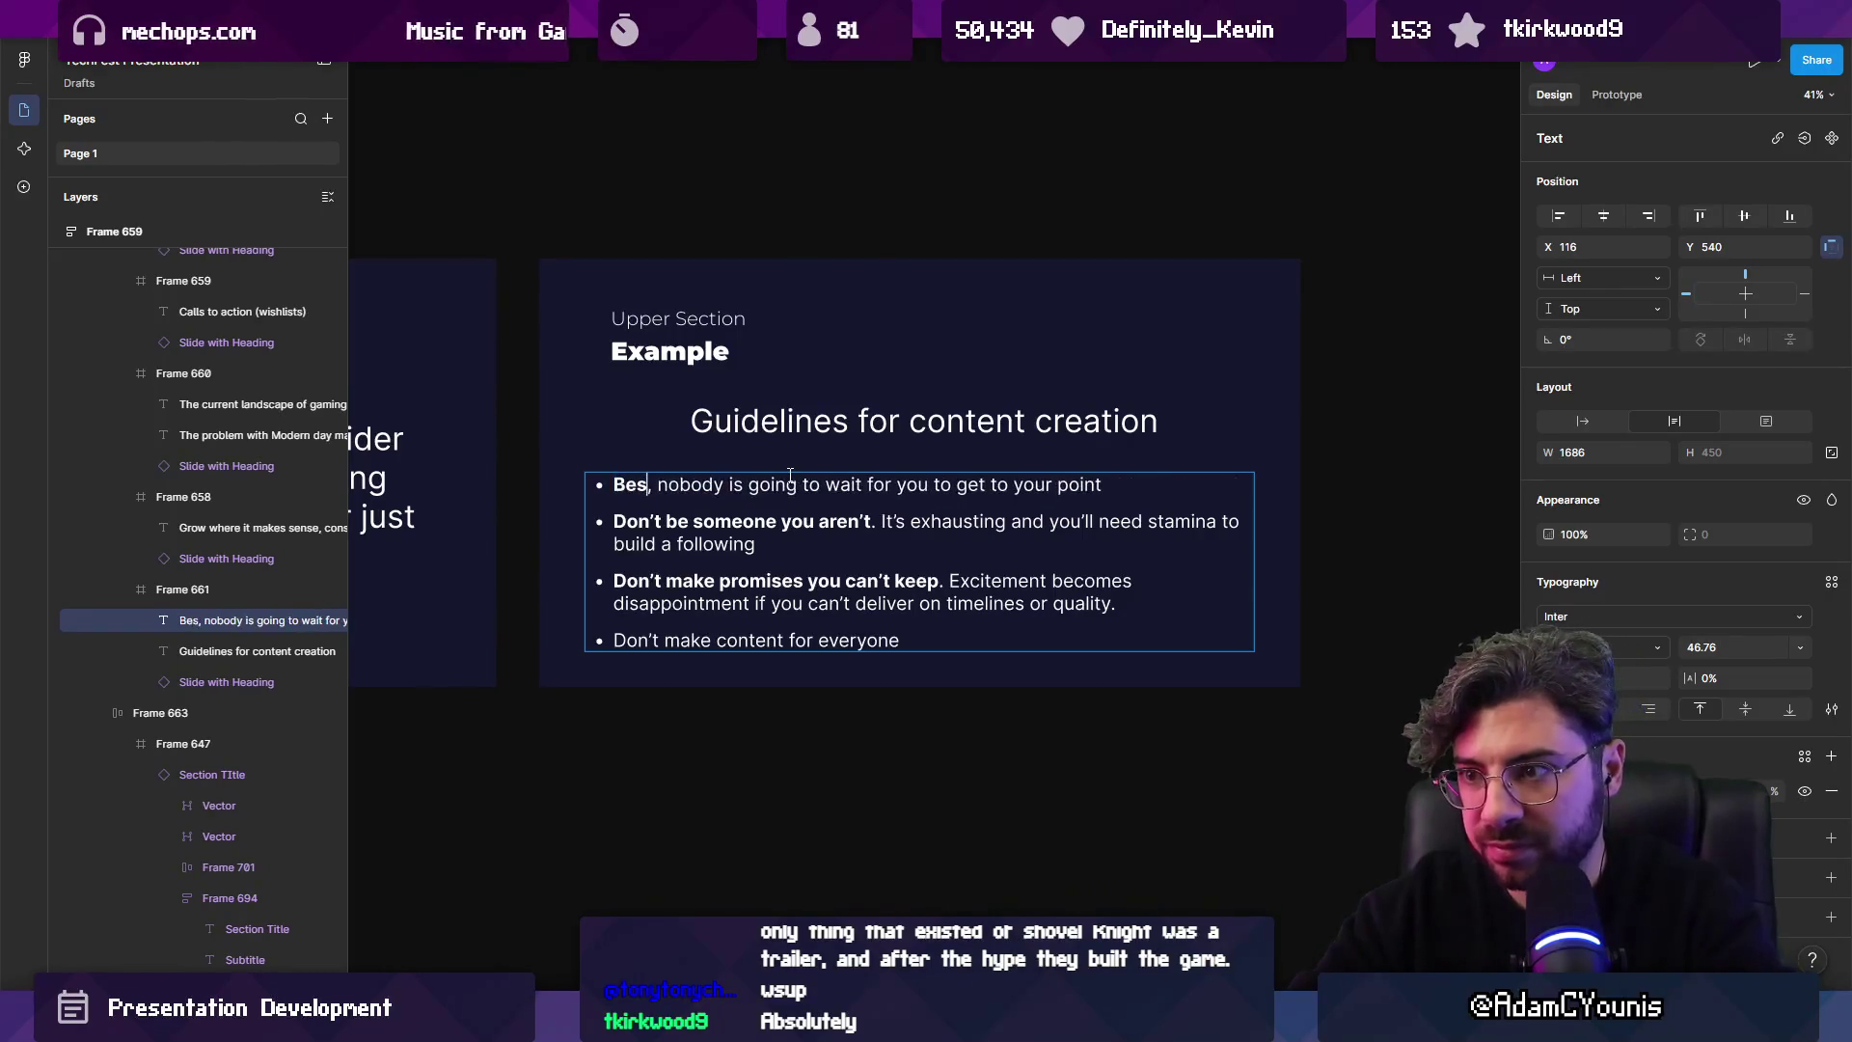
pyautogui.write('forward')
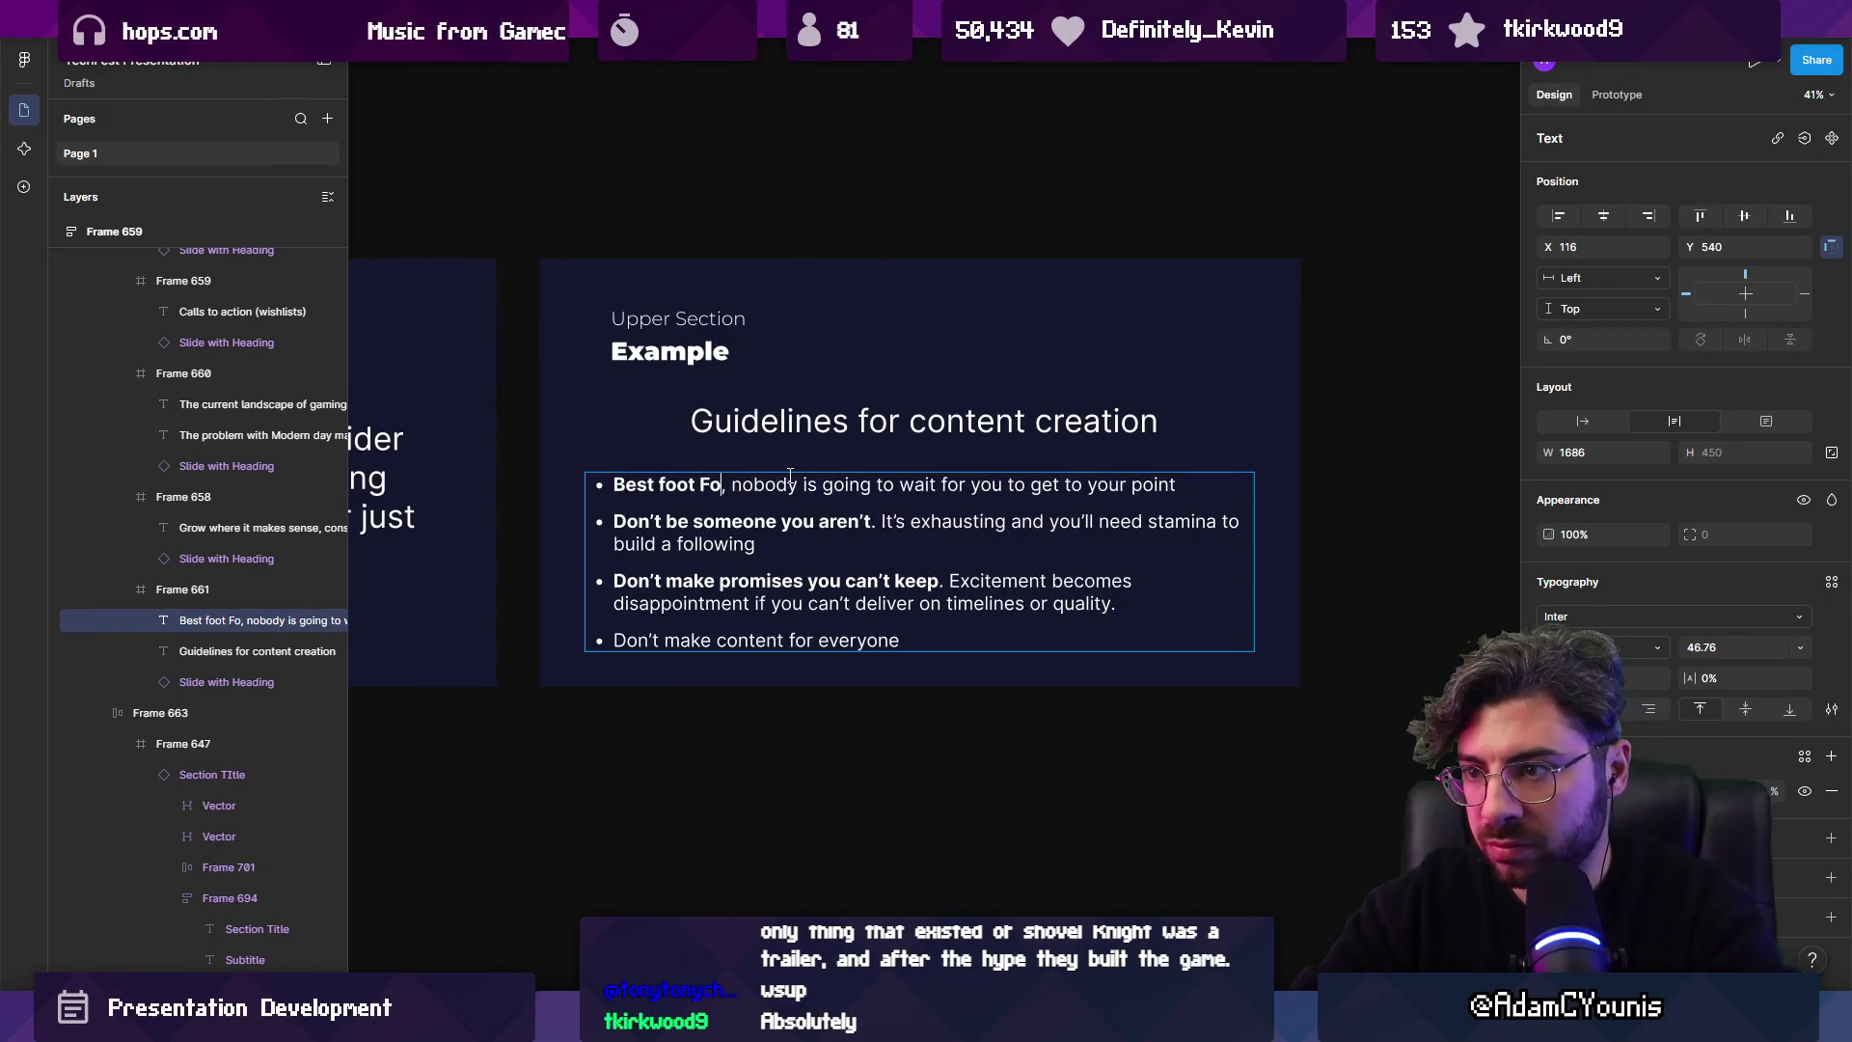
pyautogui.press('BackSpace')
pyautogui.write('.')
# - Change the second bullet's lead to 'Be you' and add 'being someone else,' after It's exhausting
pyautogui.press('Down')
pyautogui.press('Home')
pyautogui.hotkey('ctrl', 'shift', 'Right')
pyautogui.hotkey('ctrl', 'shift', 'Right')
pyautogui.hotkey('ctrl', 'shift', 'Right')
pyautogui.write('Be yourself')
pyautogui.hotkey('ctrl', 'shift', 'Left')
pyautogui.write('you')
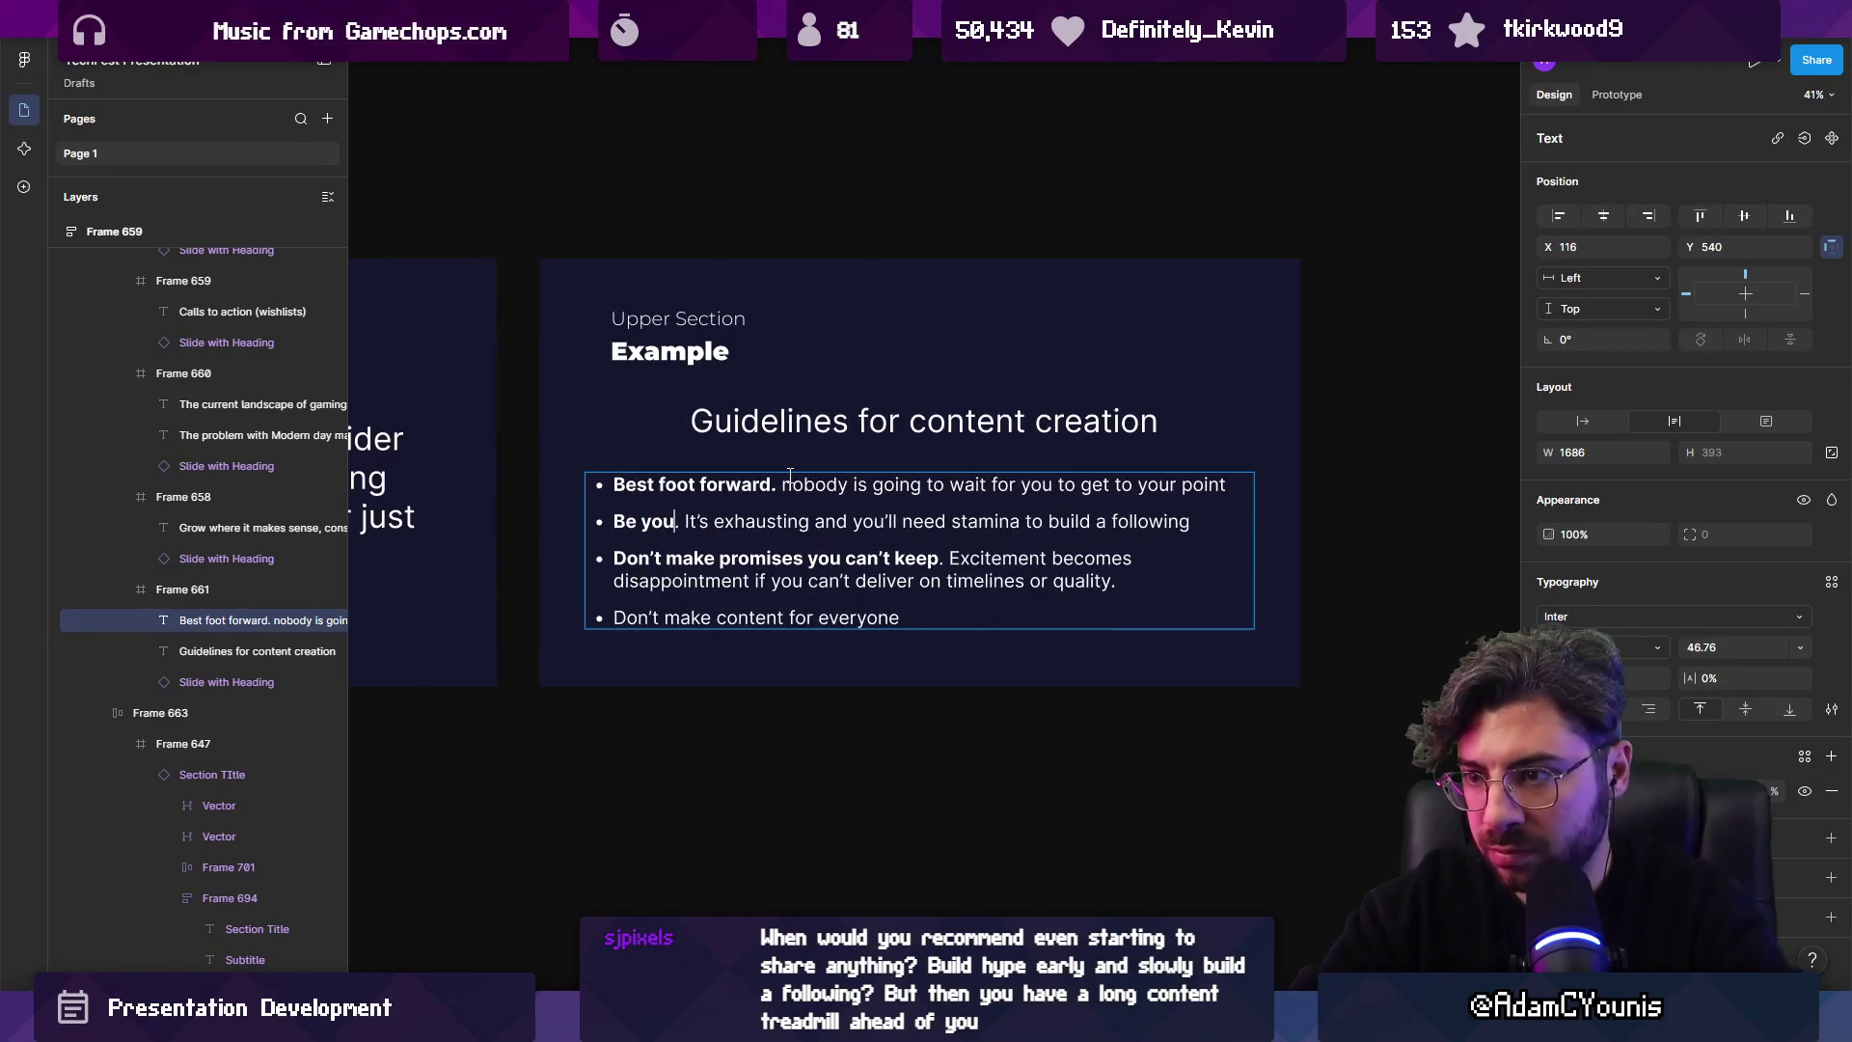
pyautogui.hotkey('ctrl', 'shift', 'Right')
pyautogui.hotkey('ctrl', 'shift', 'Right')
pyautogui.press('Right')
pyautogui.write('being someon')
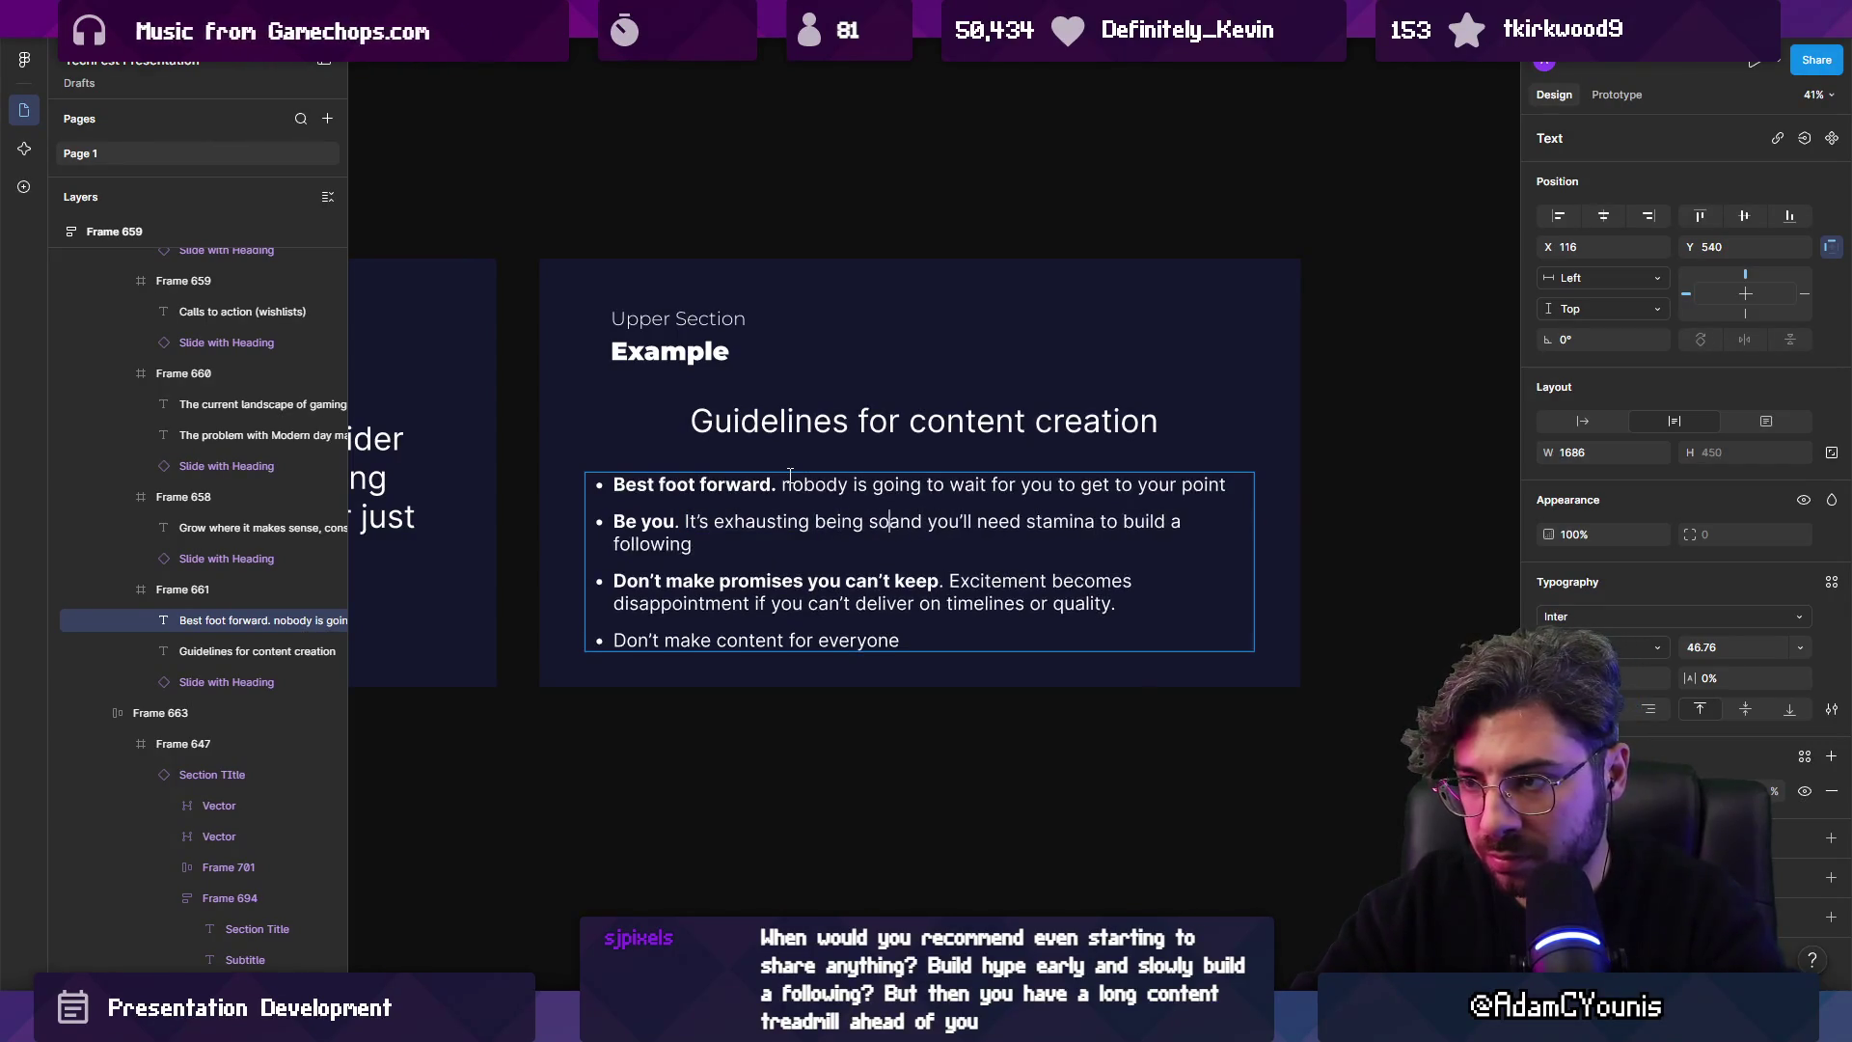
pyautogui.write('e else,')
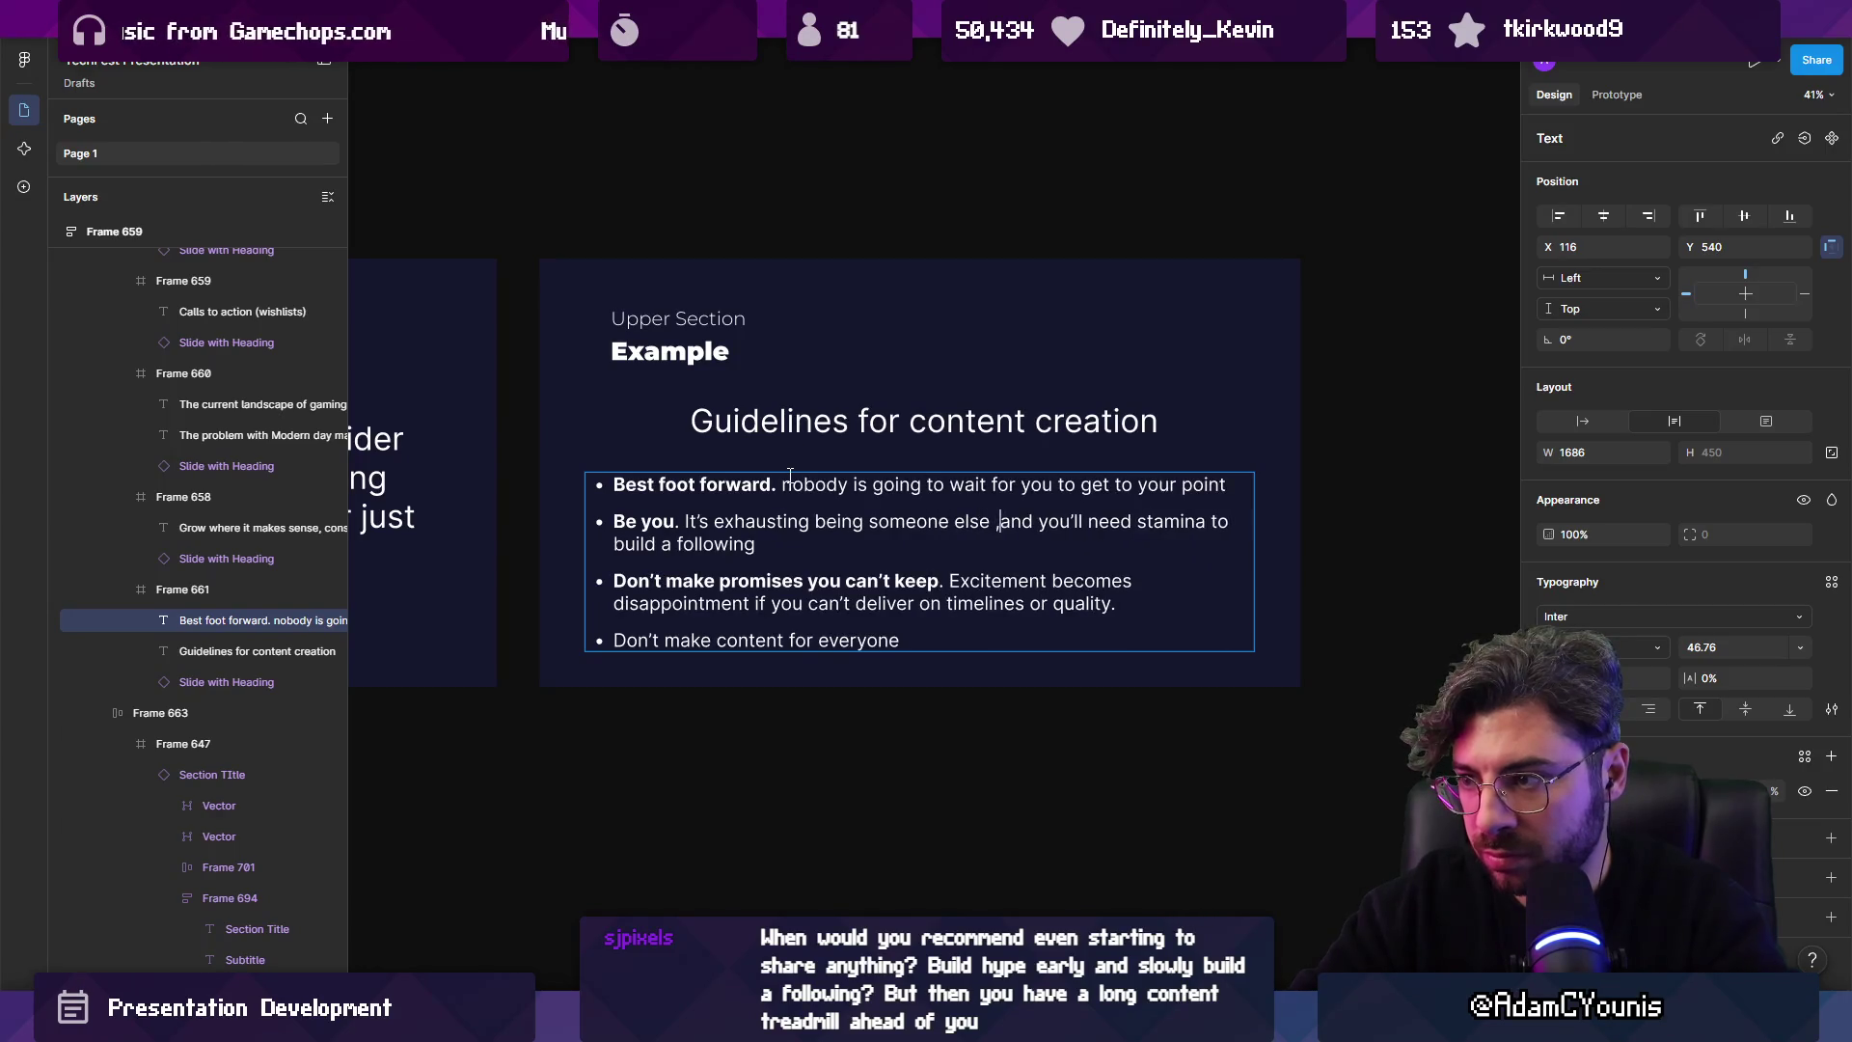
# - Replace the third bullet's lead with 'Make promises you can actually keep'
pyautogui.press('Down')
pyautogui.hotkey('ctrl', 'shift', 'Right')
pyautogui.hotkey('ctrl', 'shift', 'Right')
pyautogui.hotkey('ctrl', 'shift', 'Right')
pyautogui.hotkey('shift', 'Home')
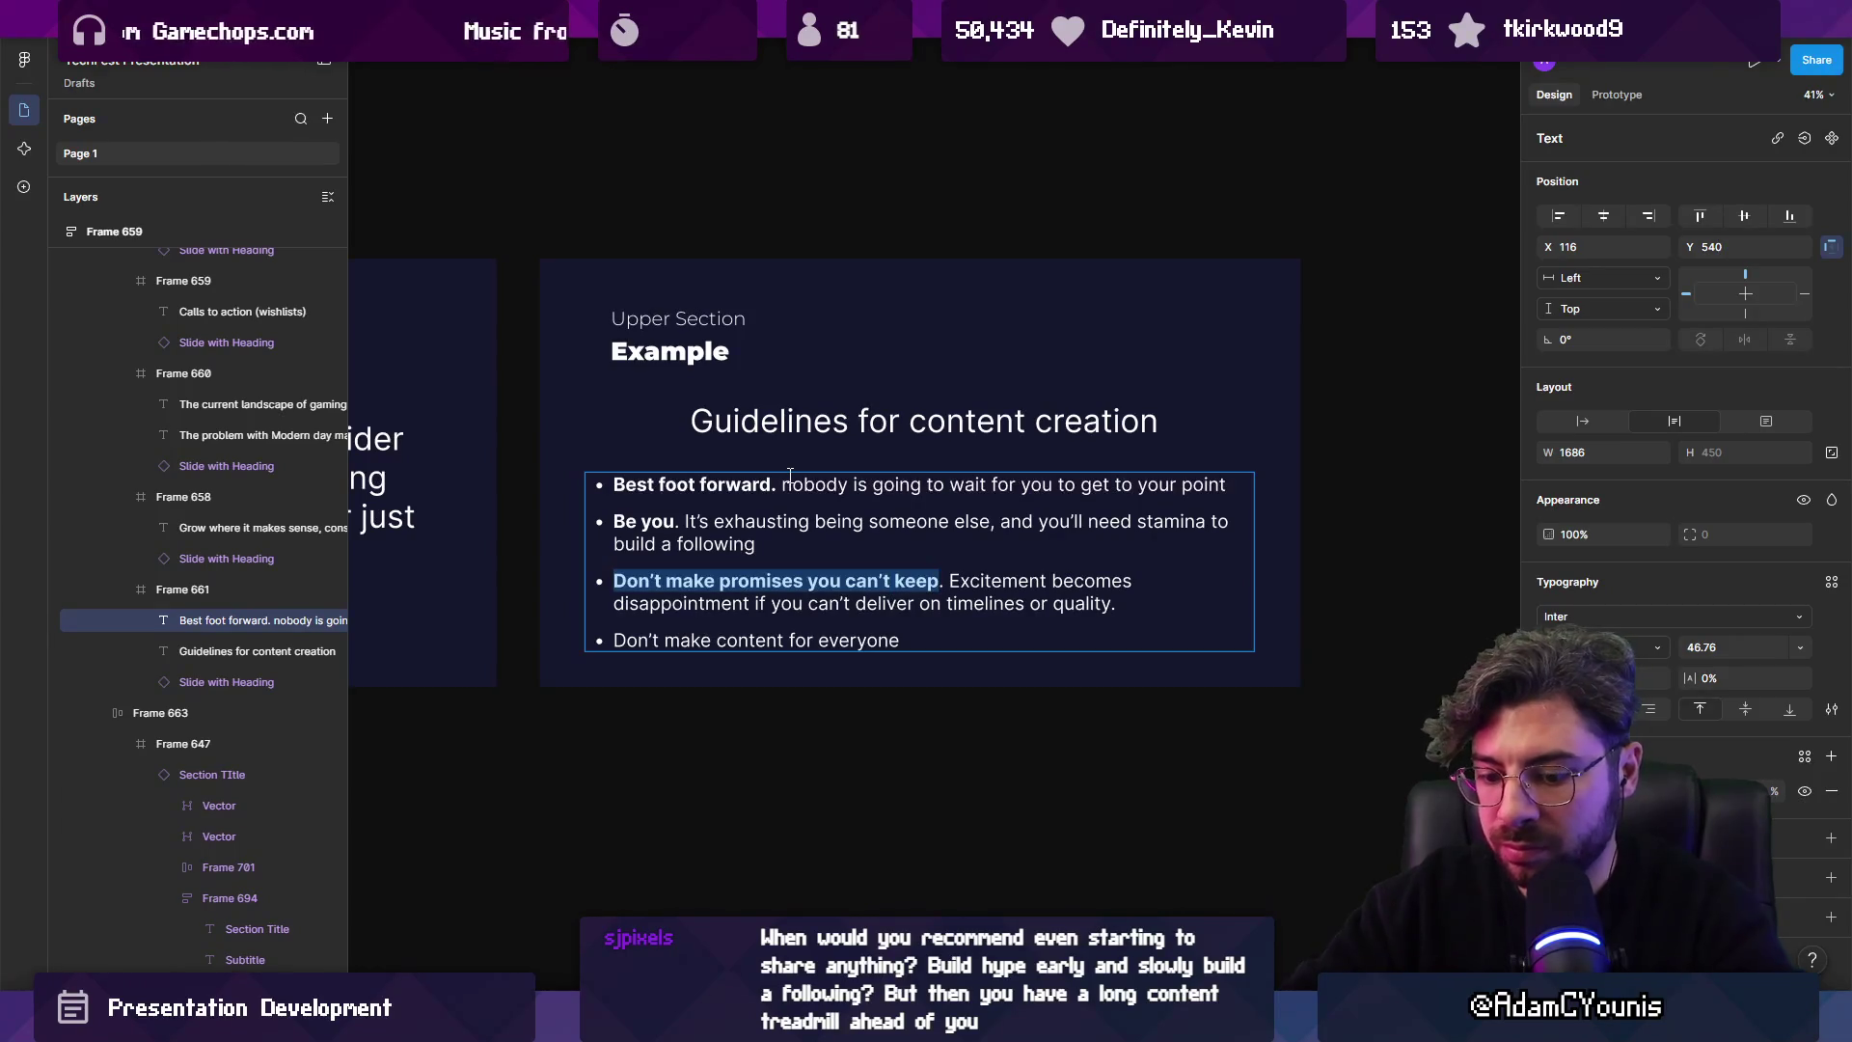
pyautogui.write('Be honest ab')
pyautogui.press('BackSpace')
pyautogui.press('BackSpace')
pyautogui.press('BackSpace')
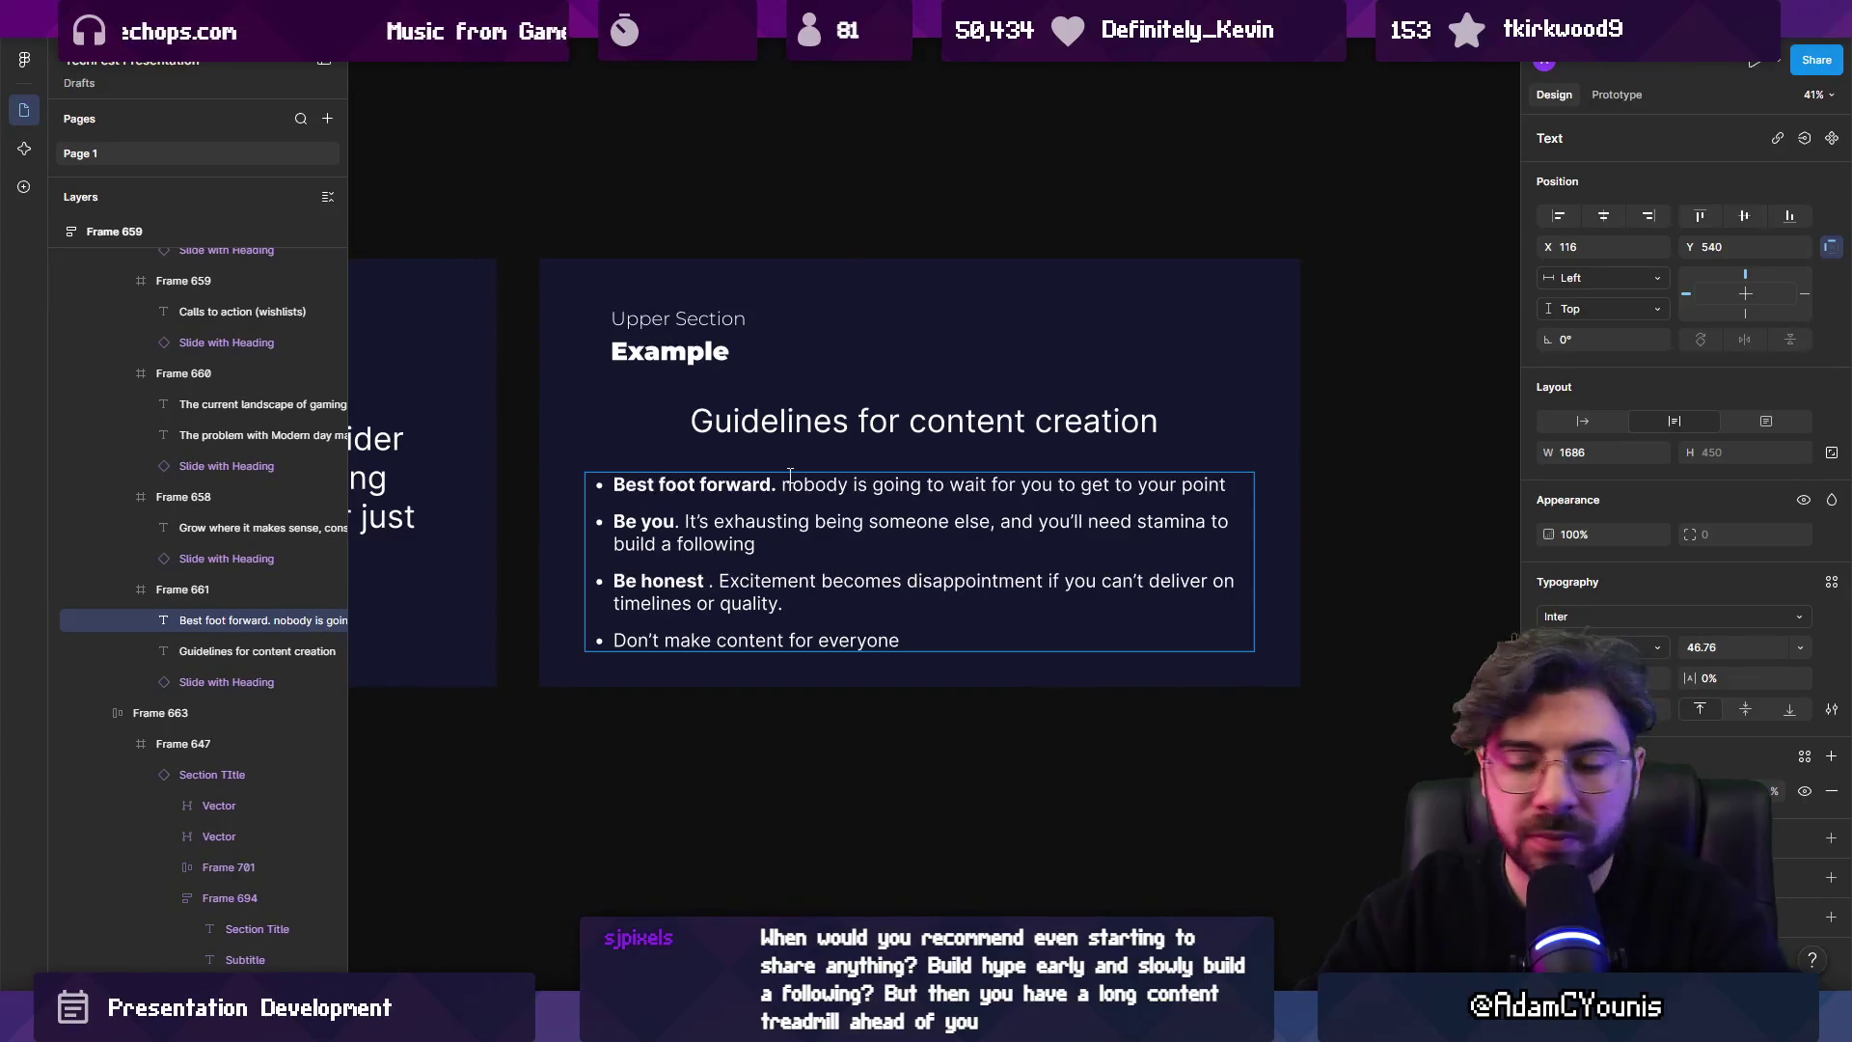
pyautogui.hotkey('ctrl', 'shift', 'Left')
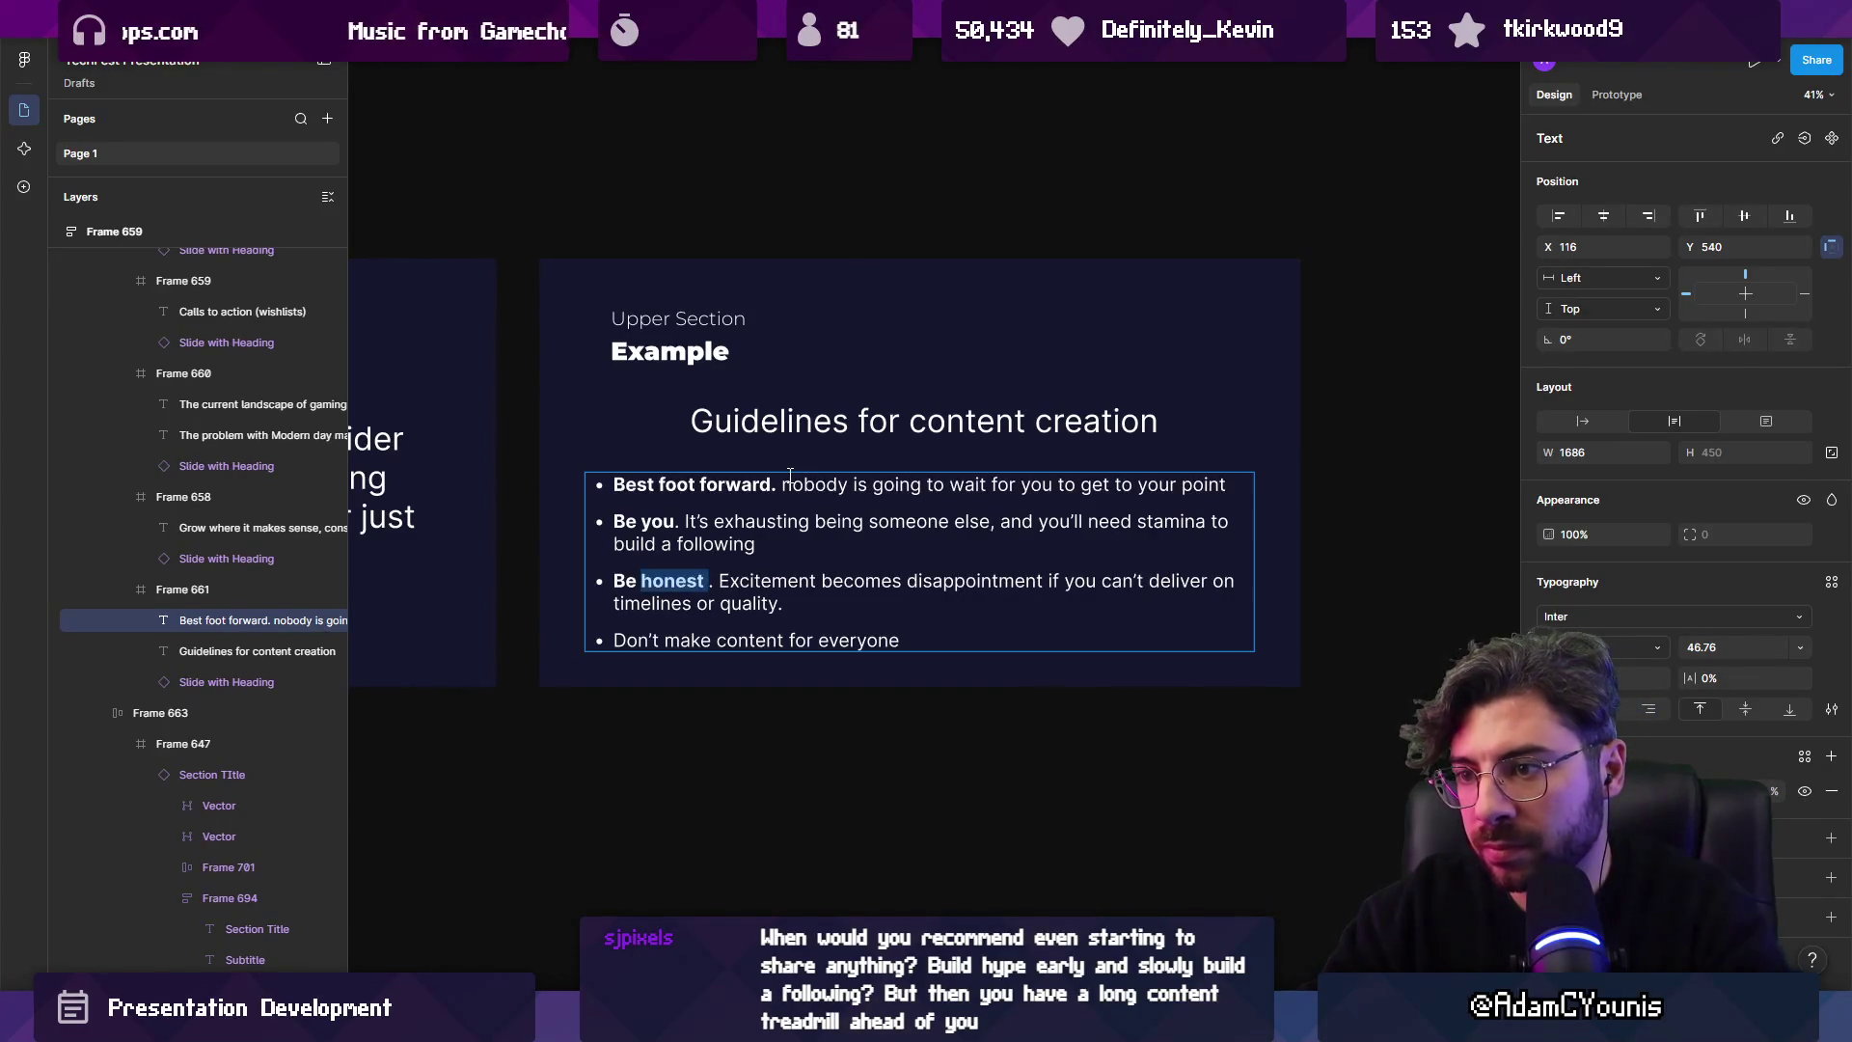
pyautogui.hotkey('ctrl', 'z')
pyautogui.hotkey('ctrl', 'z')
pyautogui.hotkey('ctrl', 'z')
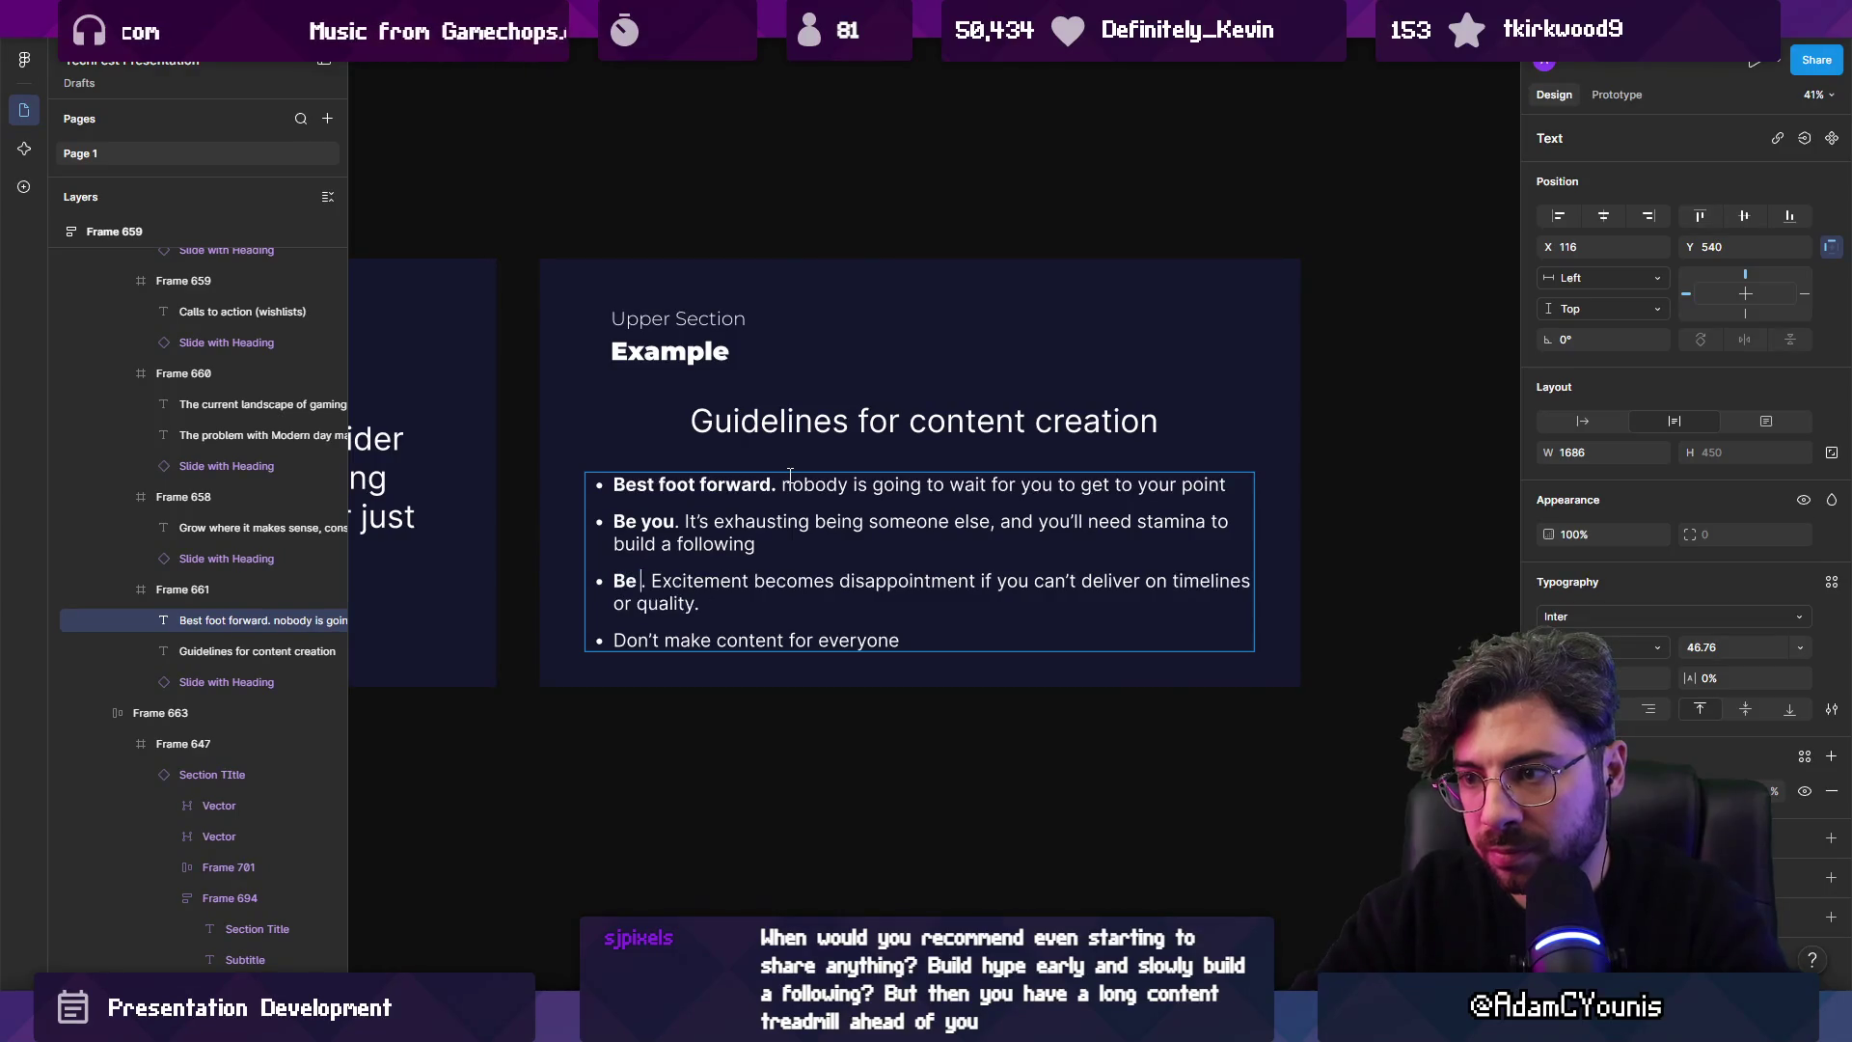
pyautogui.hotkey('ctrl', 'z')
pyautogui.hotkey('ctrl', 'z')
pyautogui.hotkey('ctrl', 'z')
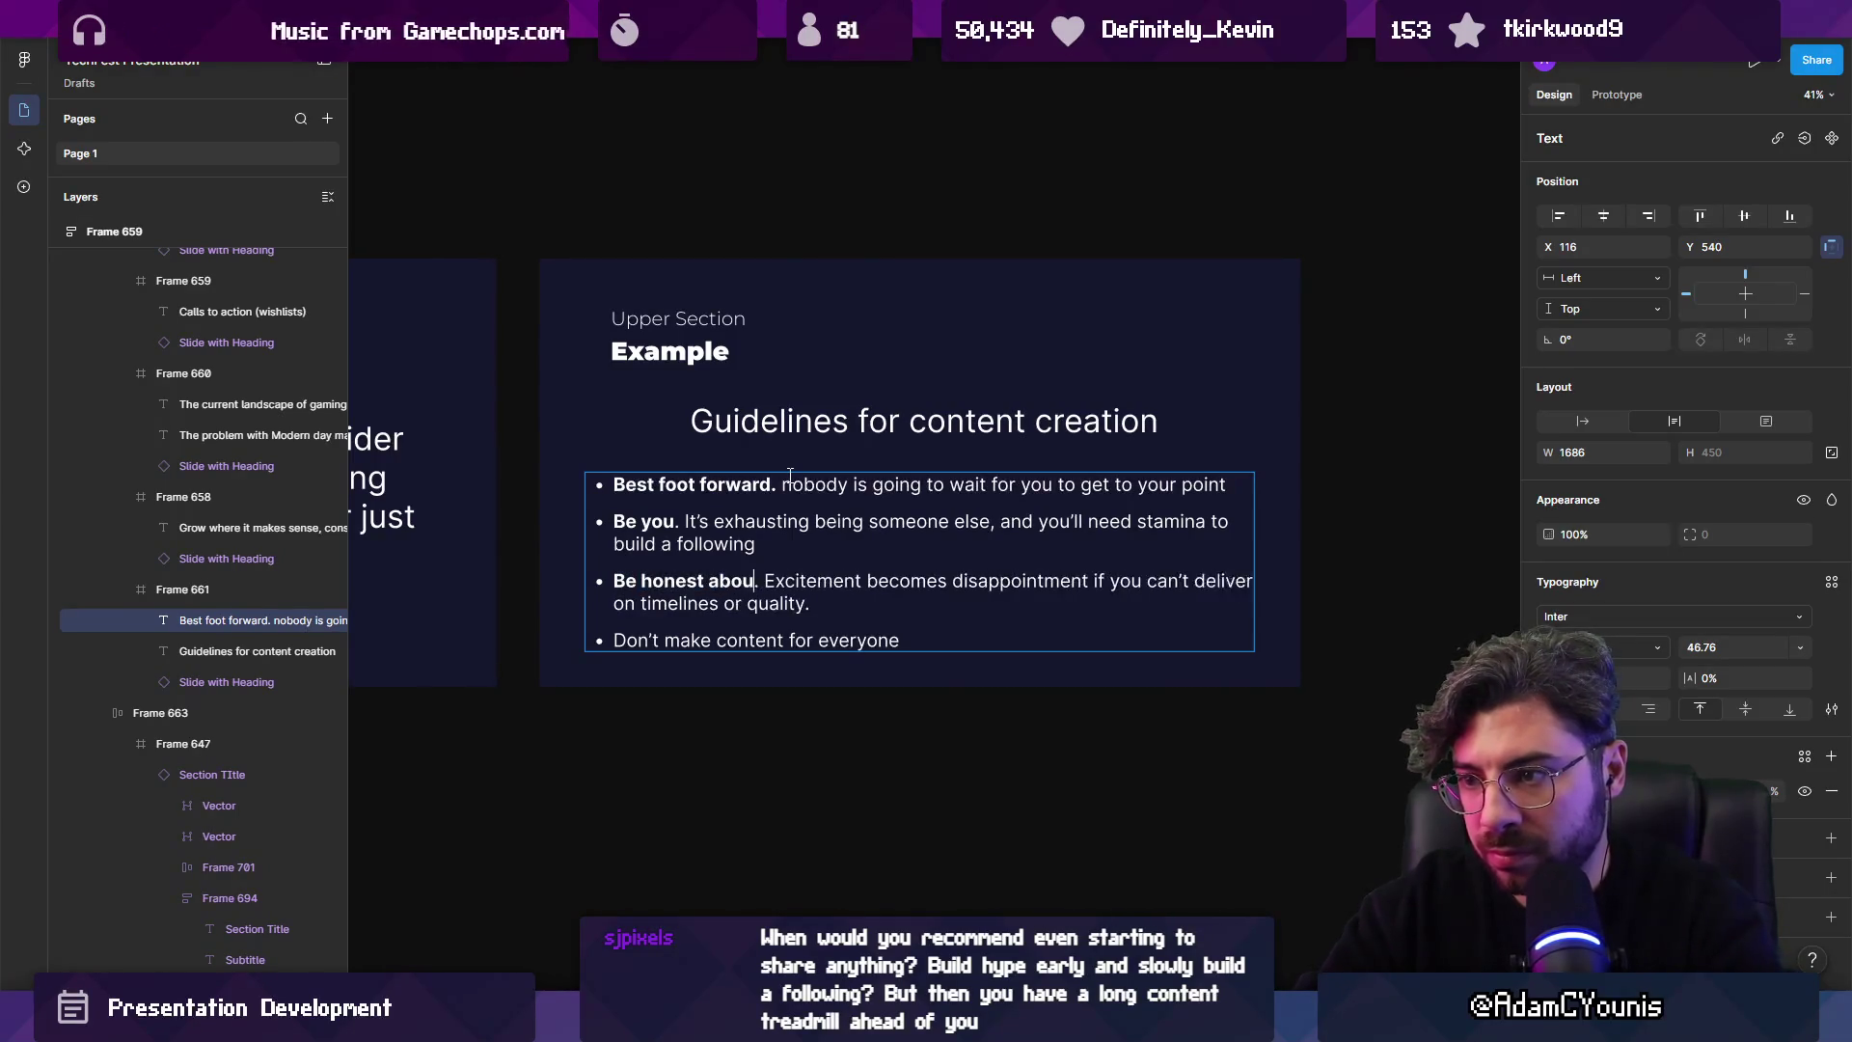
pyautogui.hotkey('ctrl', 'shift', 'Left')
pyautogui.hotkey('ctrl', 'shift', 'Left')
pyautogui.hotkey('ctrl', 'shift', 'Left')
pyautogui.write('Make promises you ca')
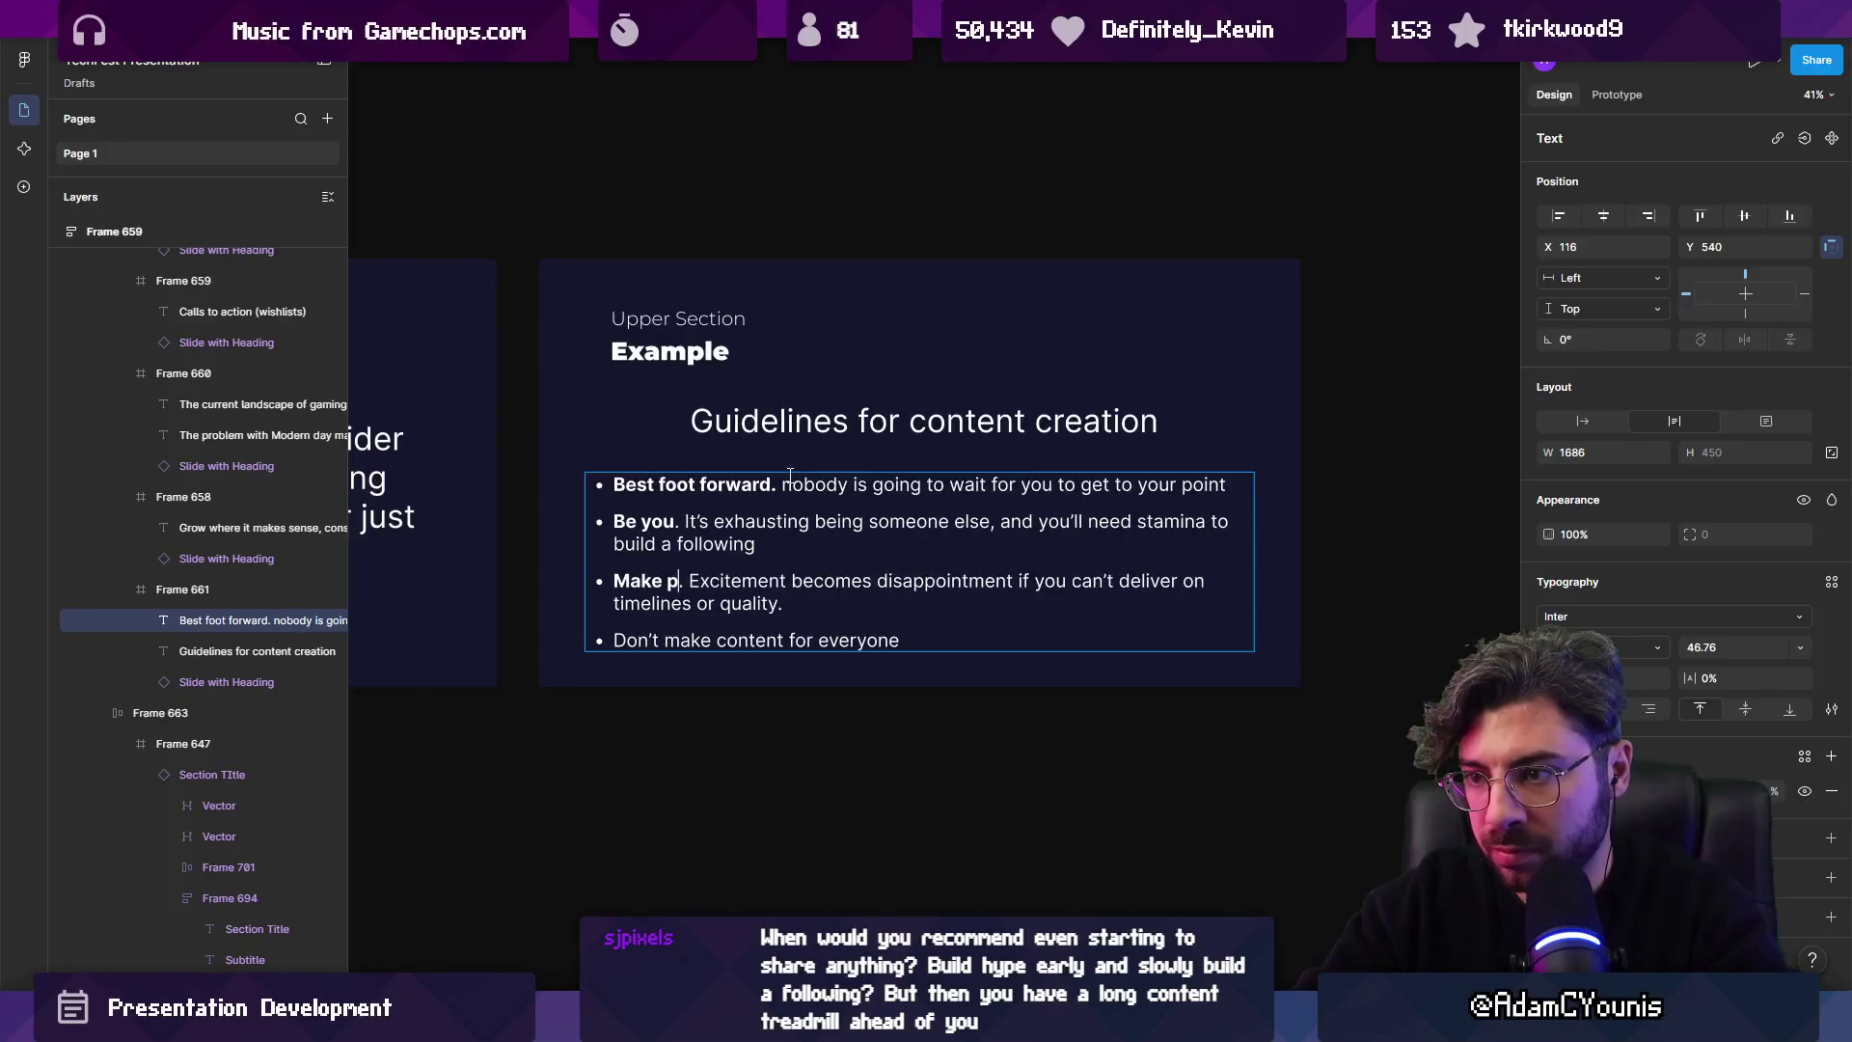
pyautogui.write('n actually keep')
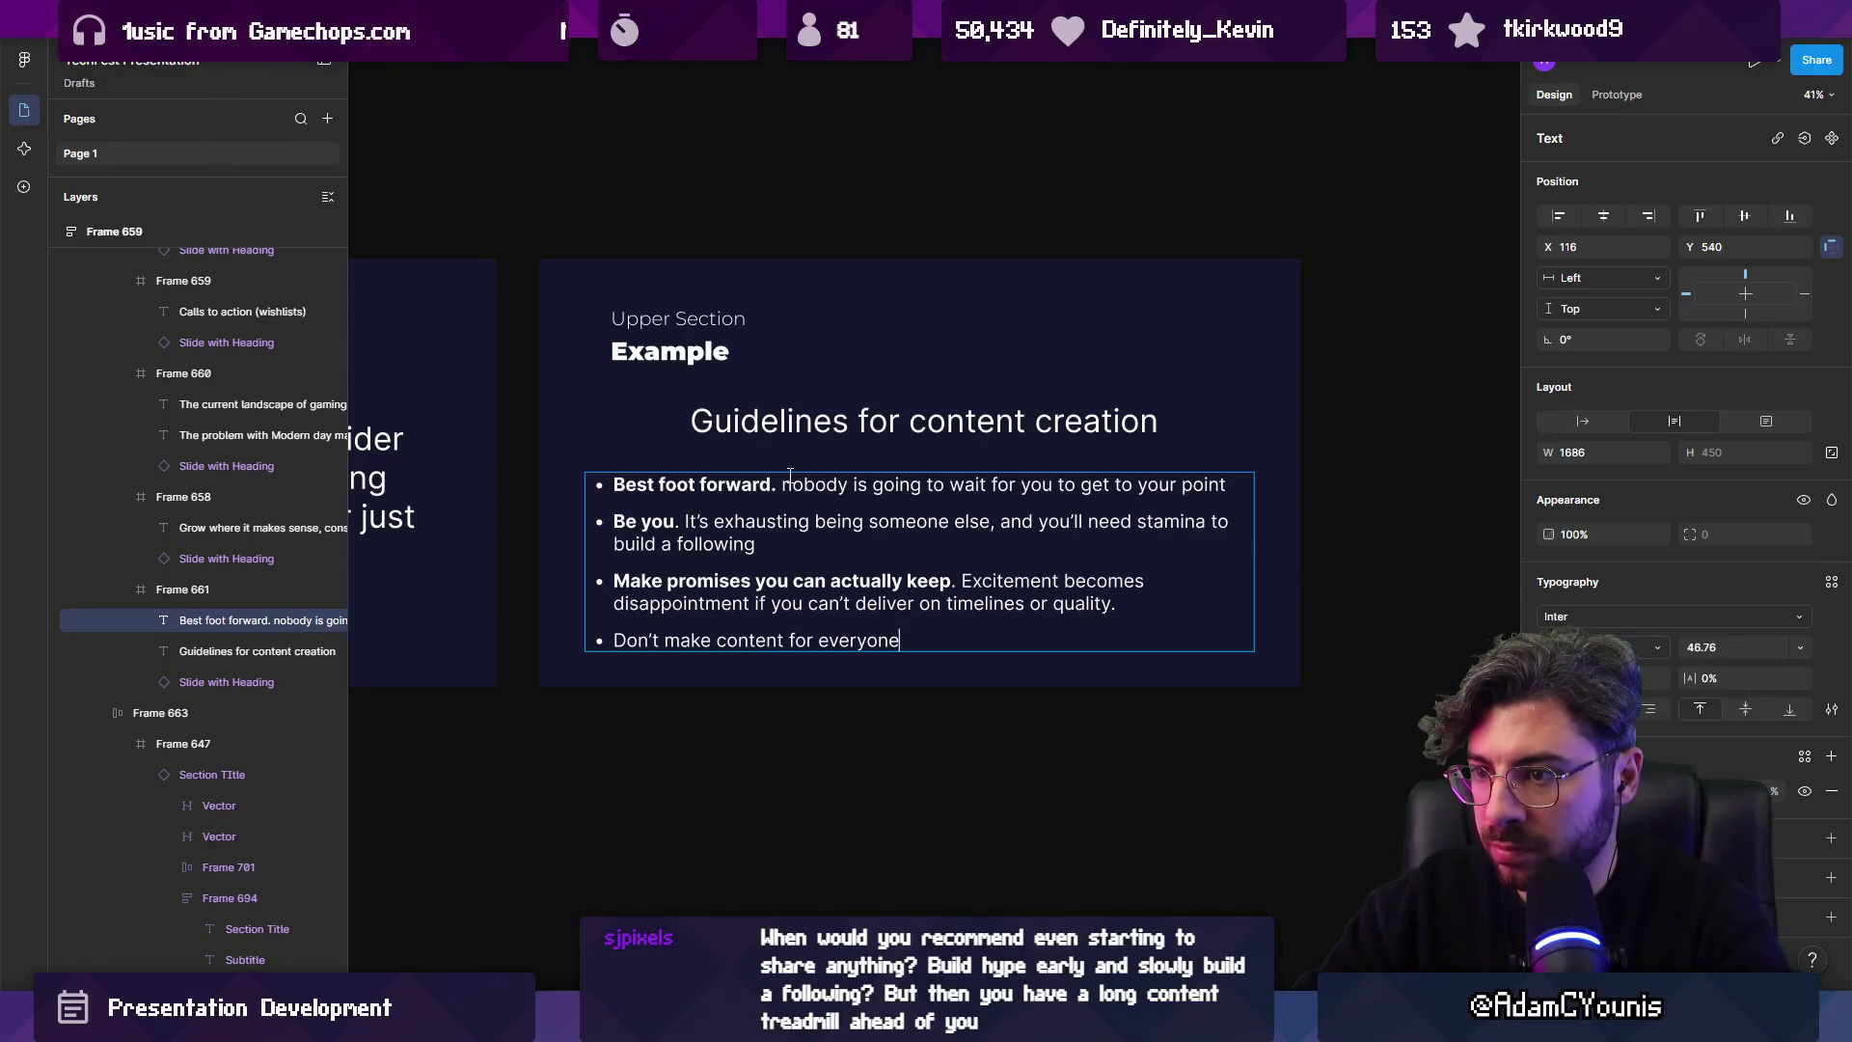
pyautogui.hotkey('ctrl', 'shift', 'Left')
pyautogui.hotkey('ctrl', 'shift', 'Left')
pyautogui.hotkey('ctrl', 'shift', 'Left')
pyautogui.press('Left')
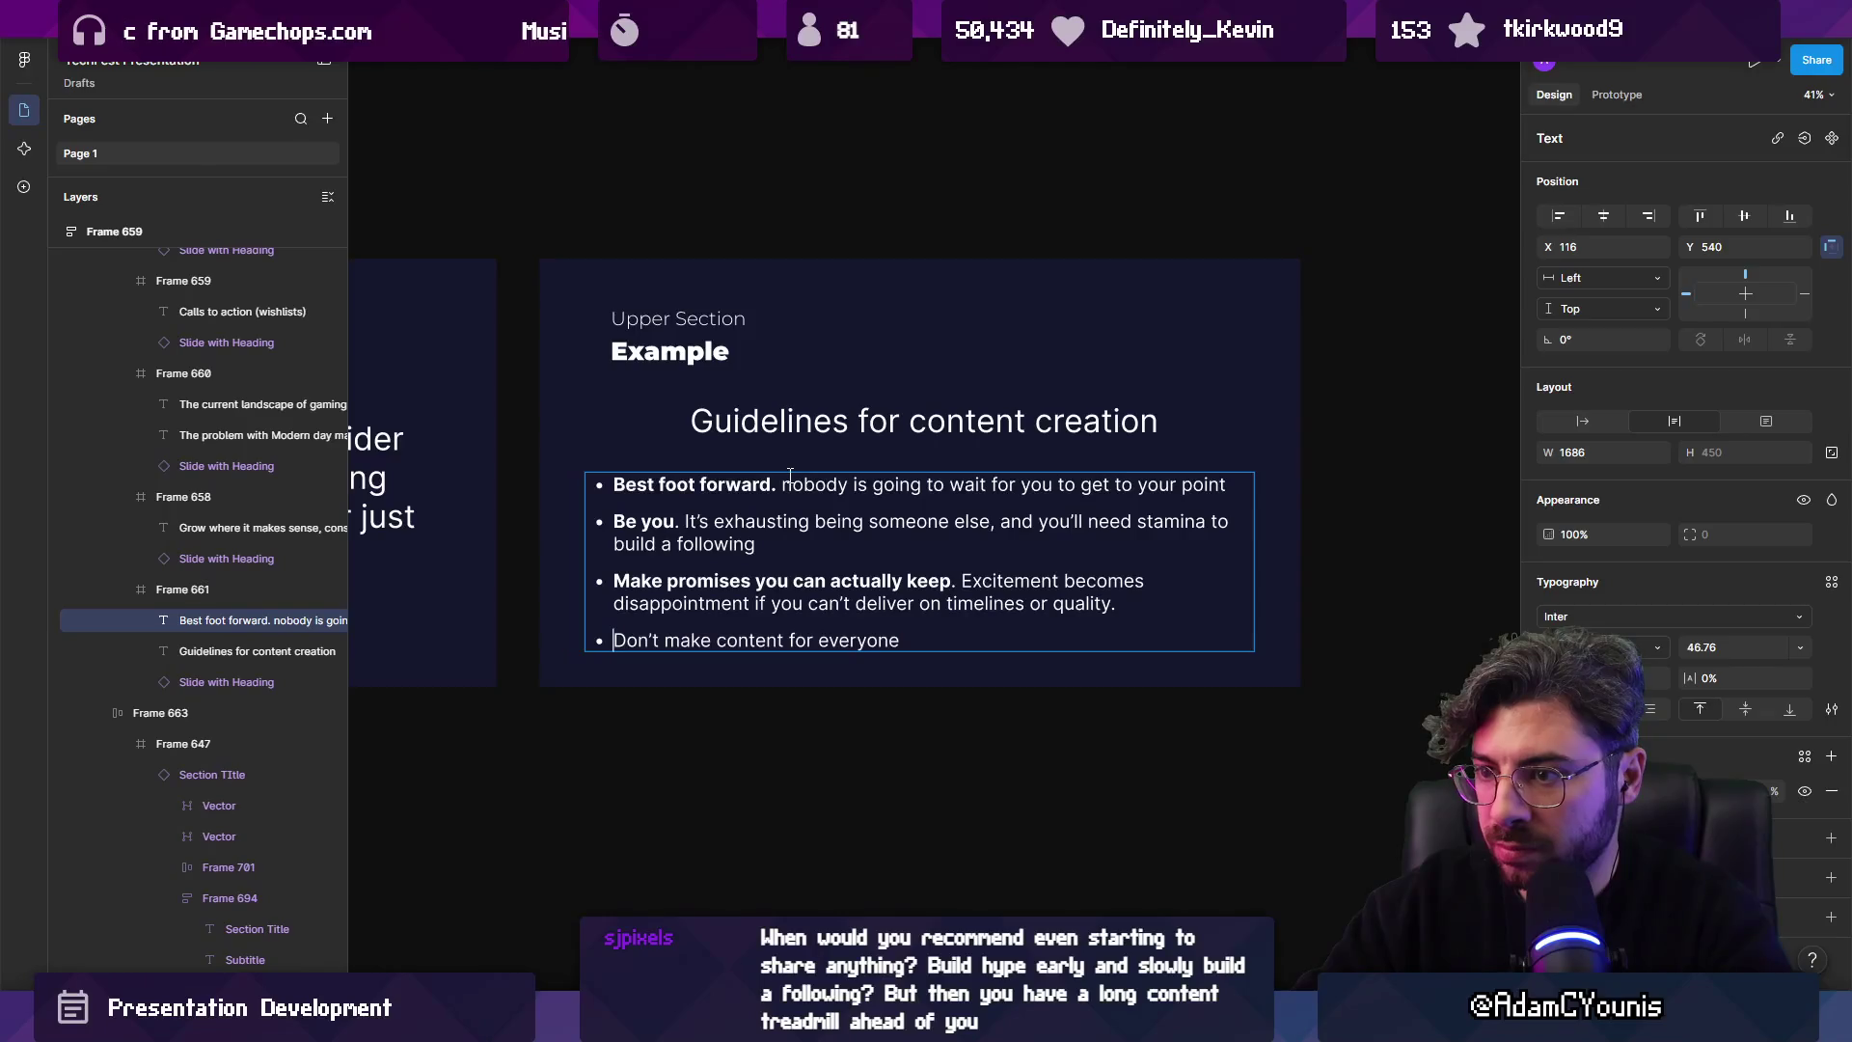
# - Start the last bullet with bold 'Know your target audience.' and finish its sentence on who the content is for
pyautogui.write('Know your audience')
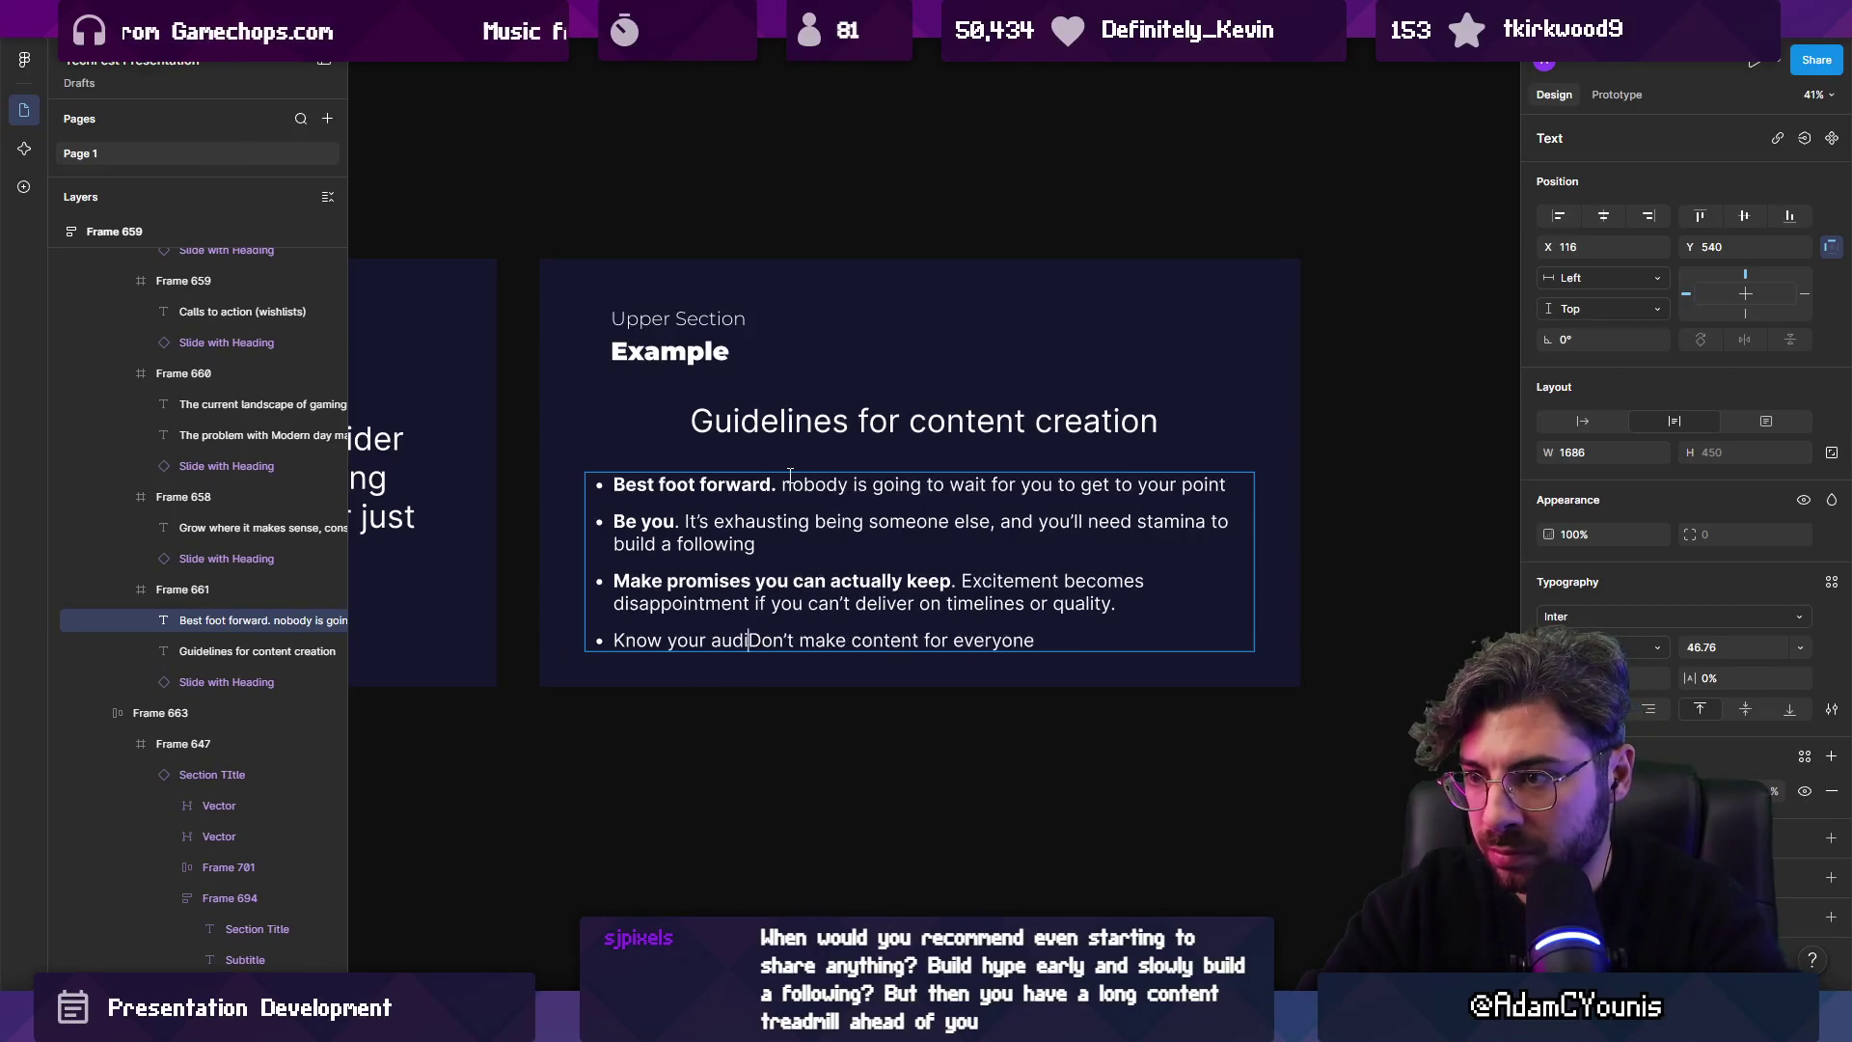
pyautogui.hotkey('ctrl', 'shift', 'Left')
pyautogui.hotkey('ctrl', 'shift', 'Left')
pyautogui.hotkey('ctrl', 'shift', 'Left')
pyautogui.hotkey('ctrl', 'b')
pyautogui.press('Right')
pyautogui.press('BackSpace')
pyautogui.write('.')
pyautogui.hotkey('ctrl', 'shift', 'Left')
pyautogui.hotkey('ctrl', 'shift', 'Left')
pyautogui.hotkey('ctrl', 'shift', 'Left')
pyautogui.press('Right')
pyautogui.hotkey('ctrl', 'shift', 'Left')
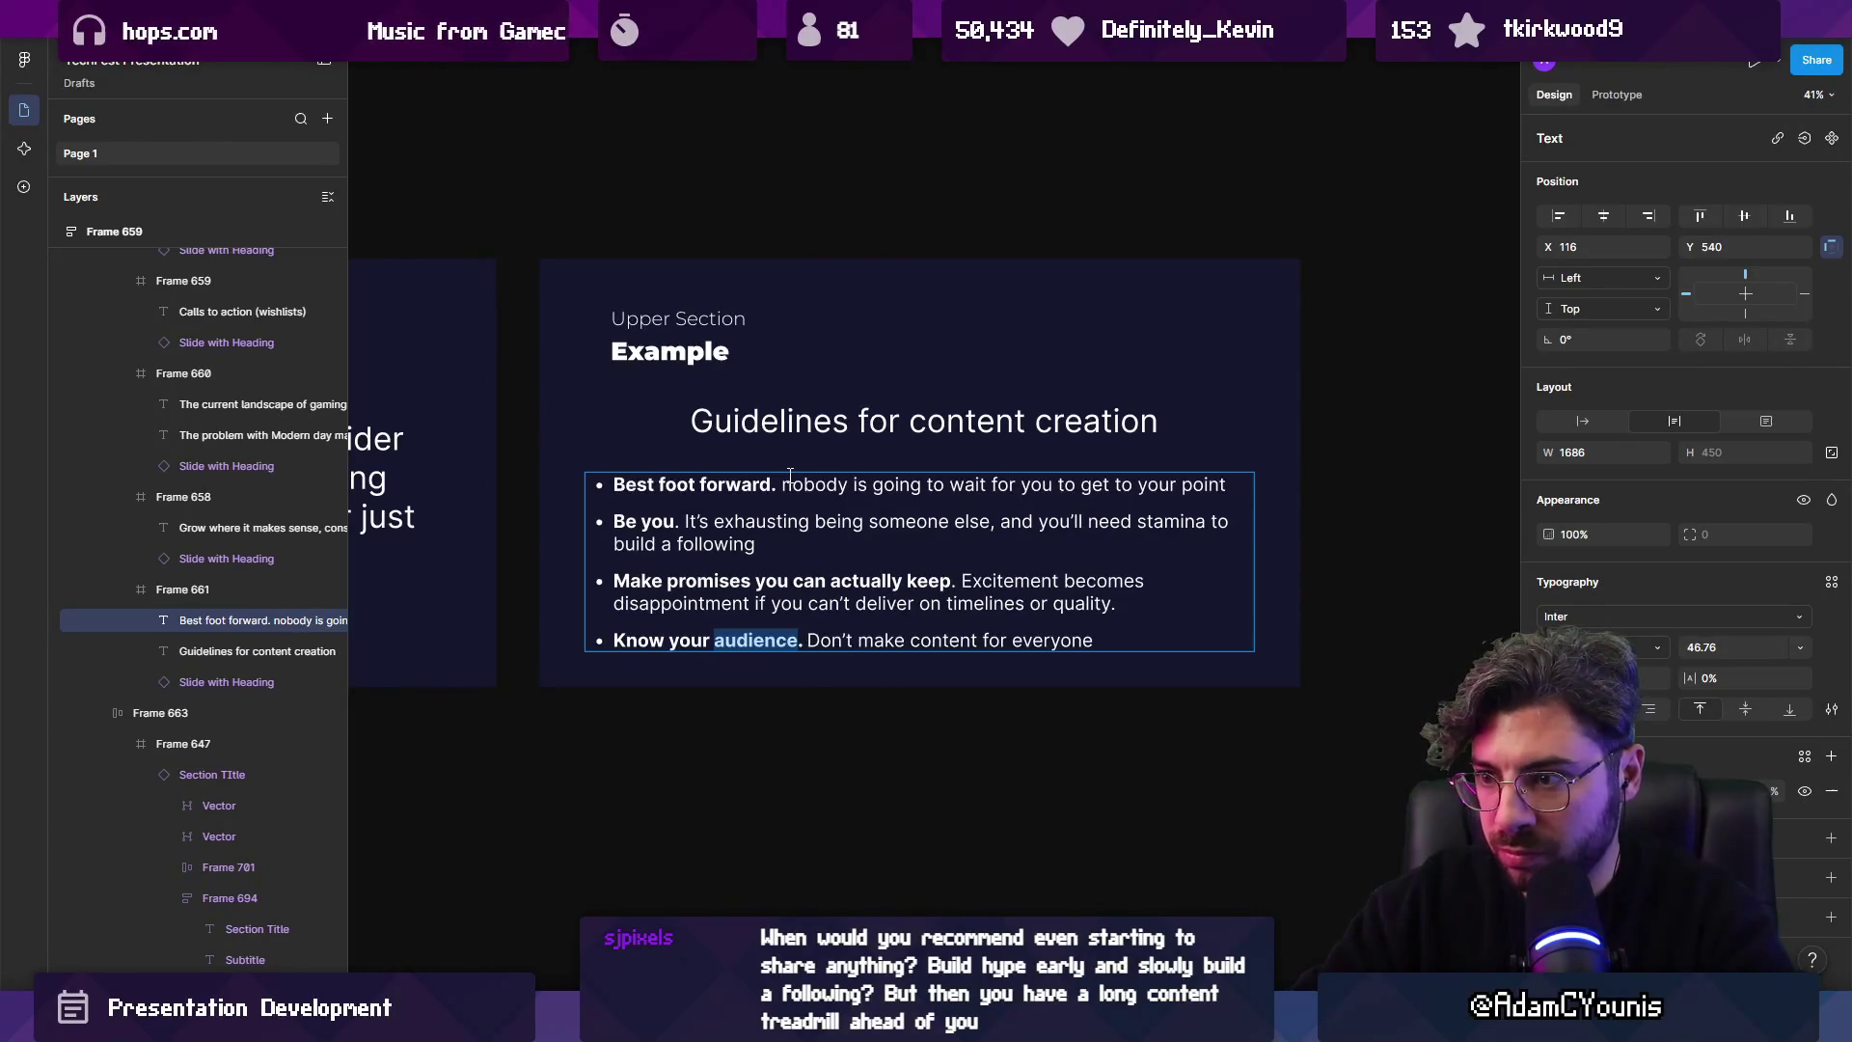
pyautogui.write('target audience')
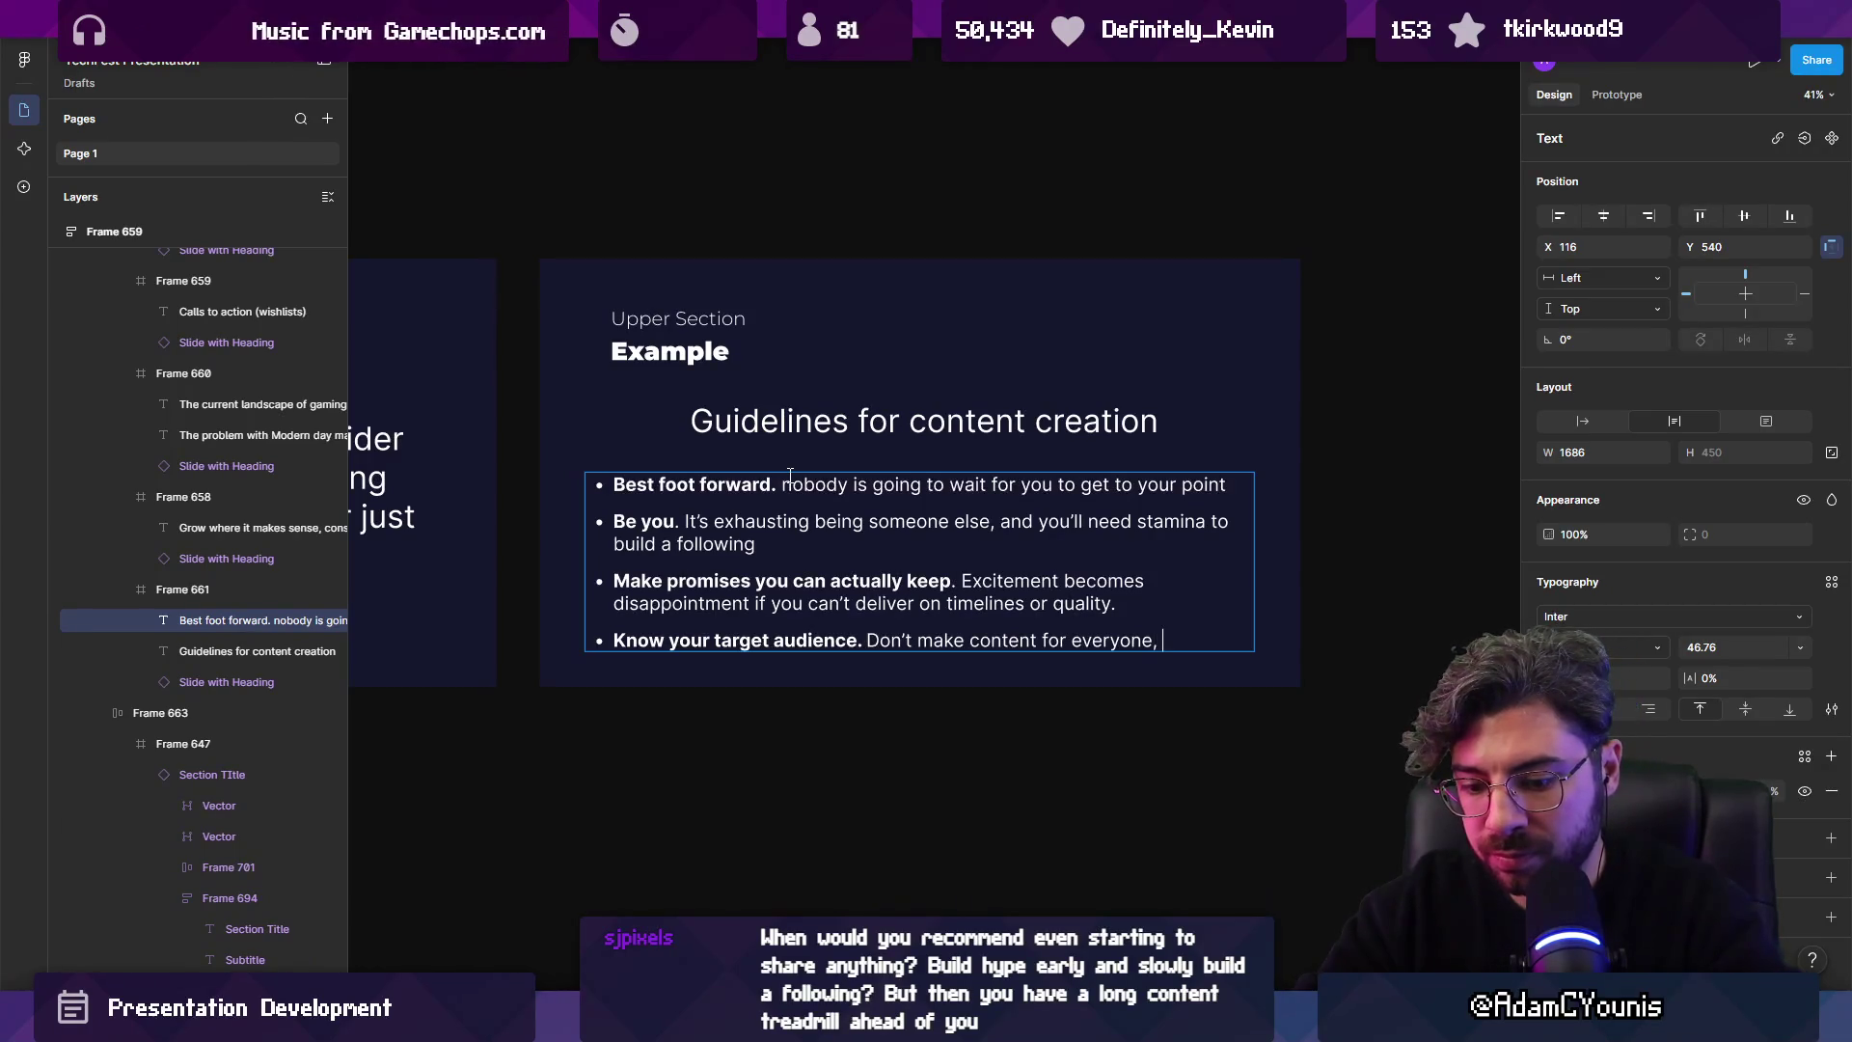
pyautogui.write('conscious abou')
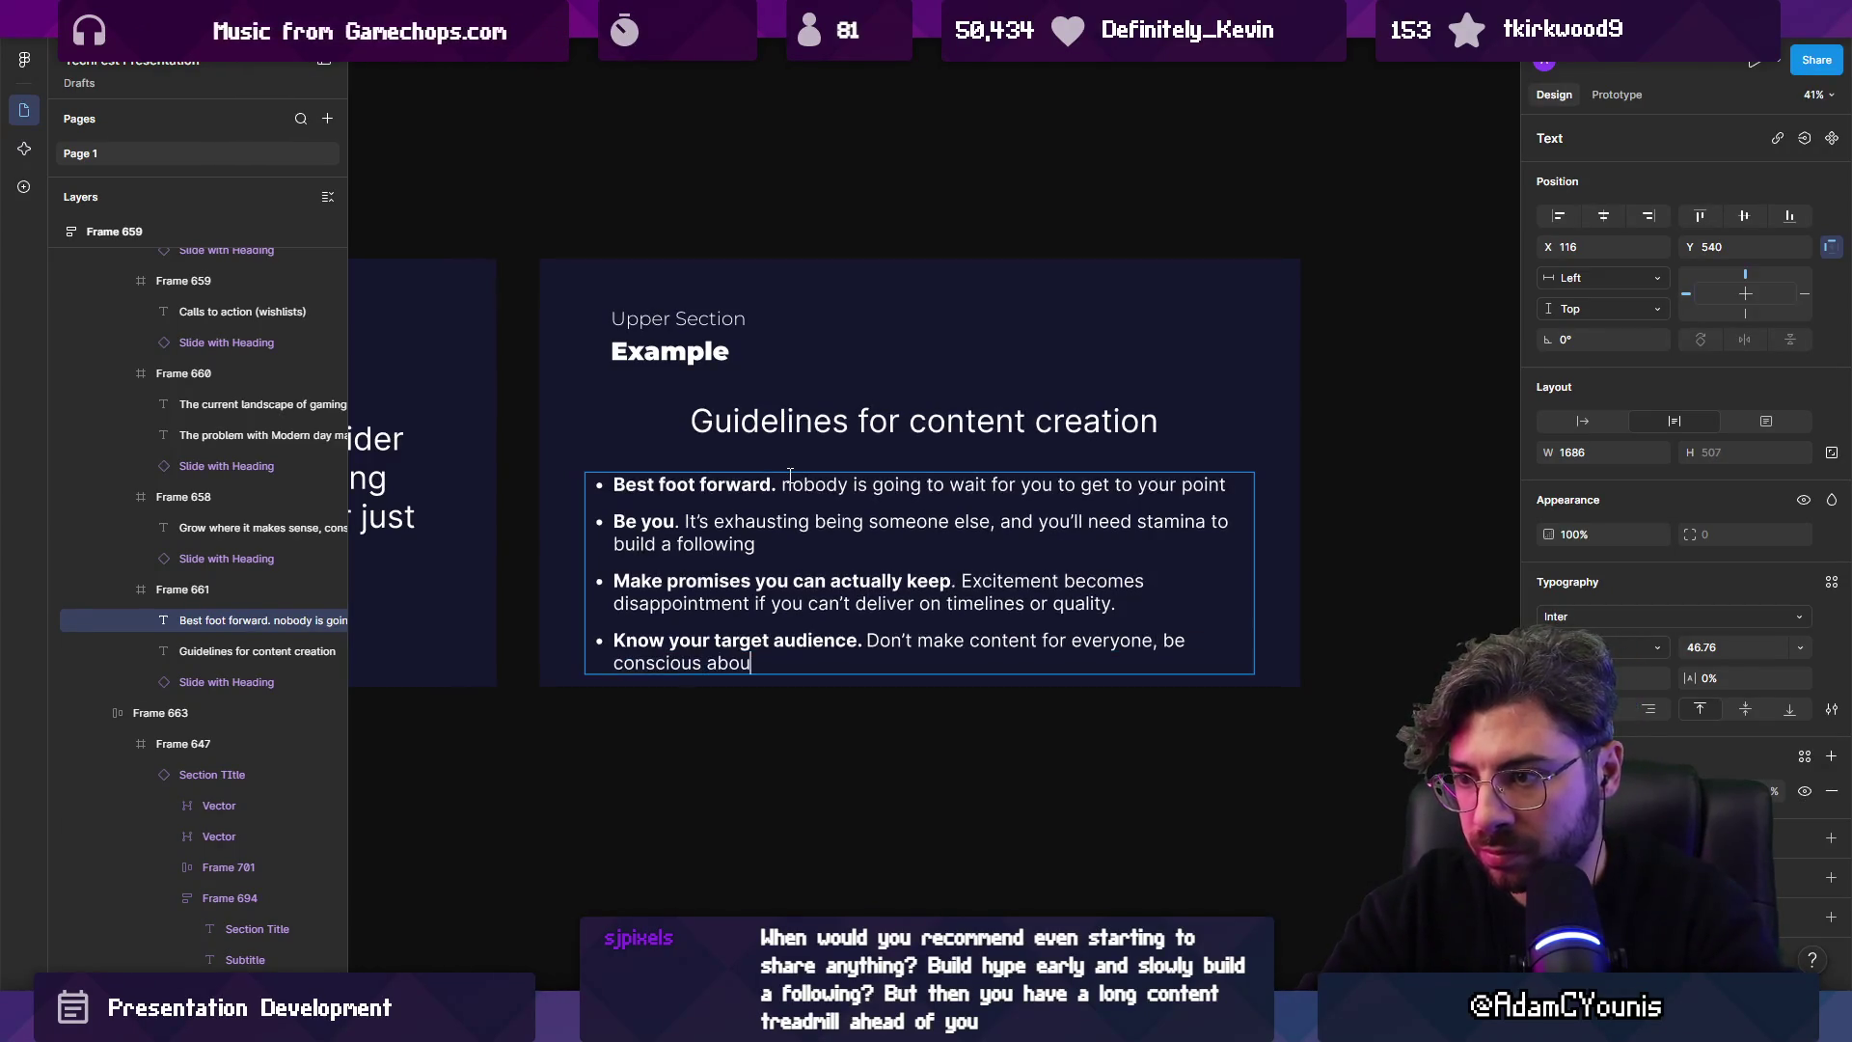
pyautogui.write(' this content is for.')
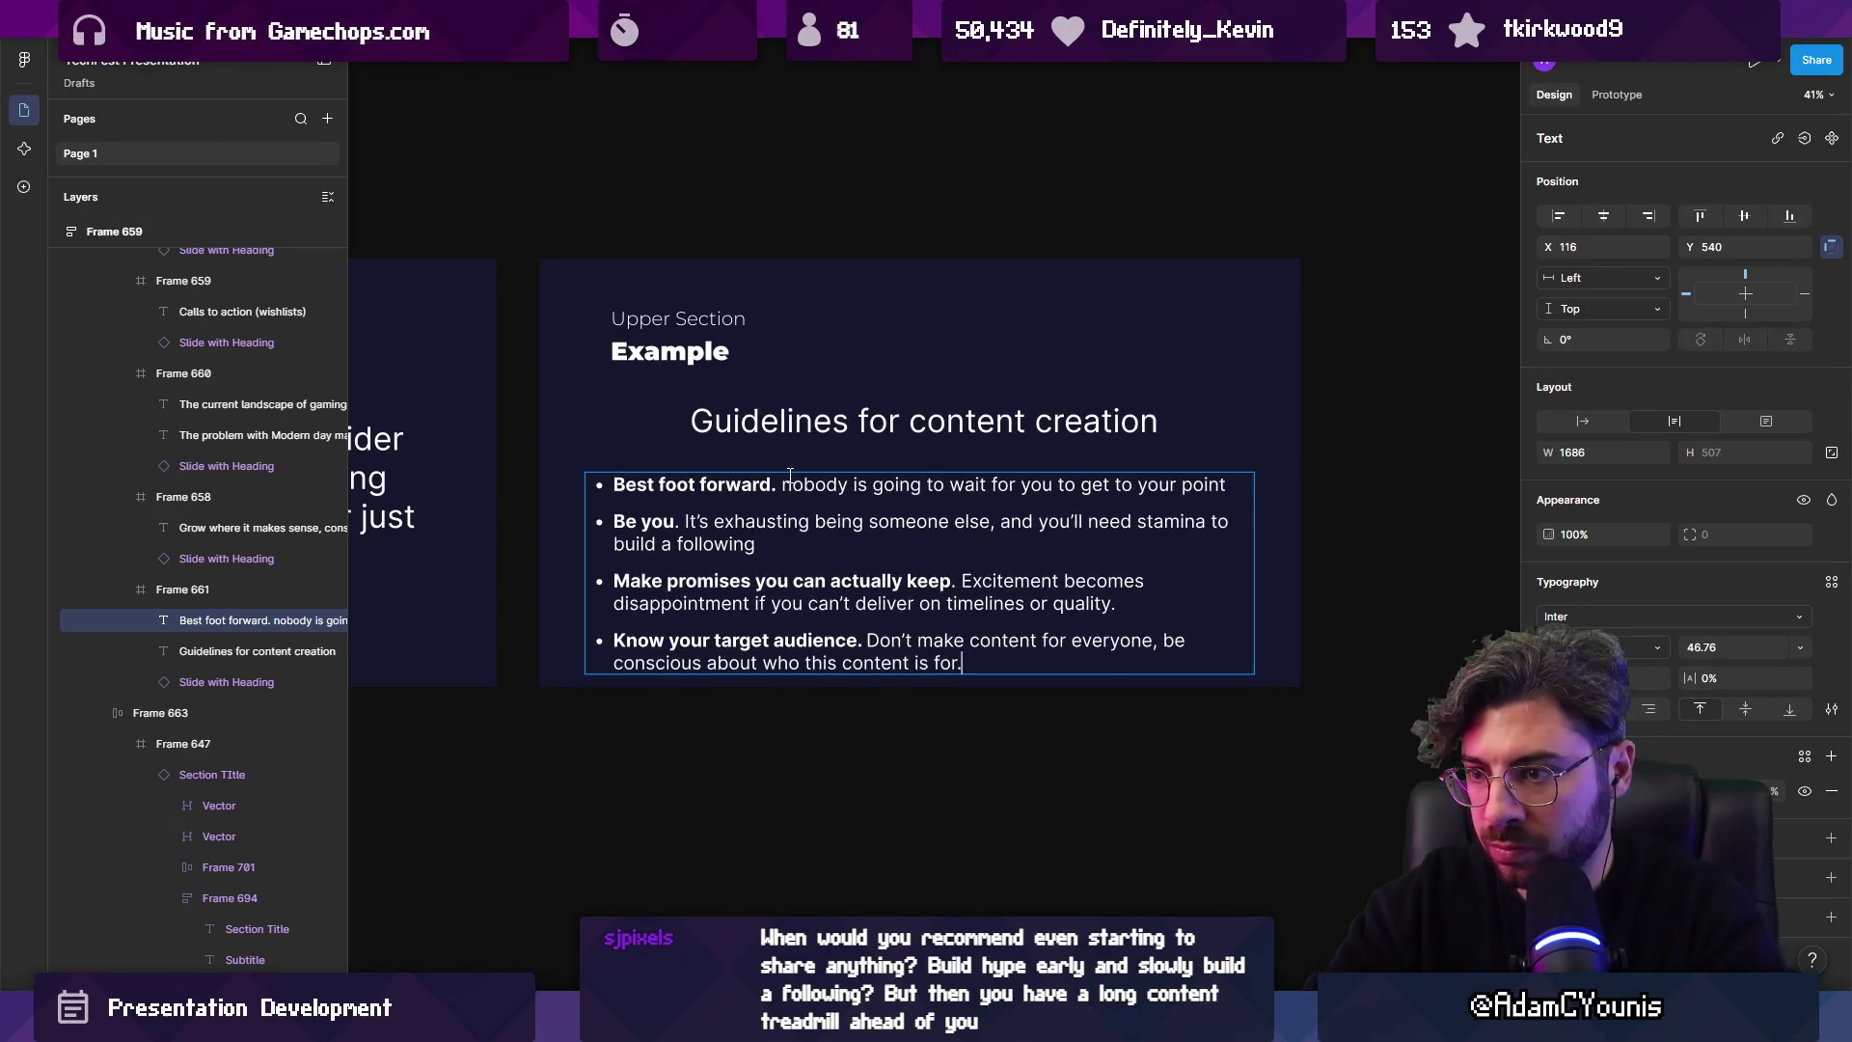
pyautogui.press('Escape')
pyautogui.click(803, 427)
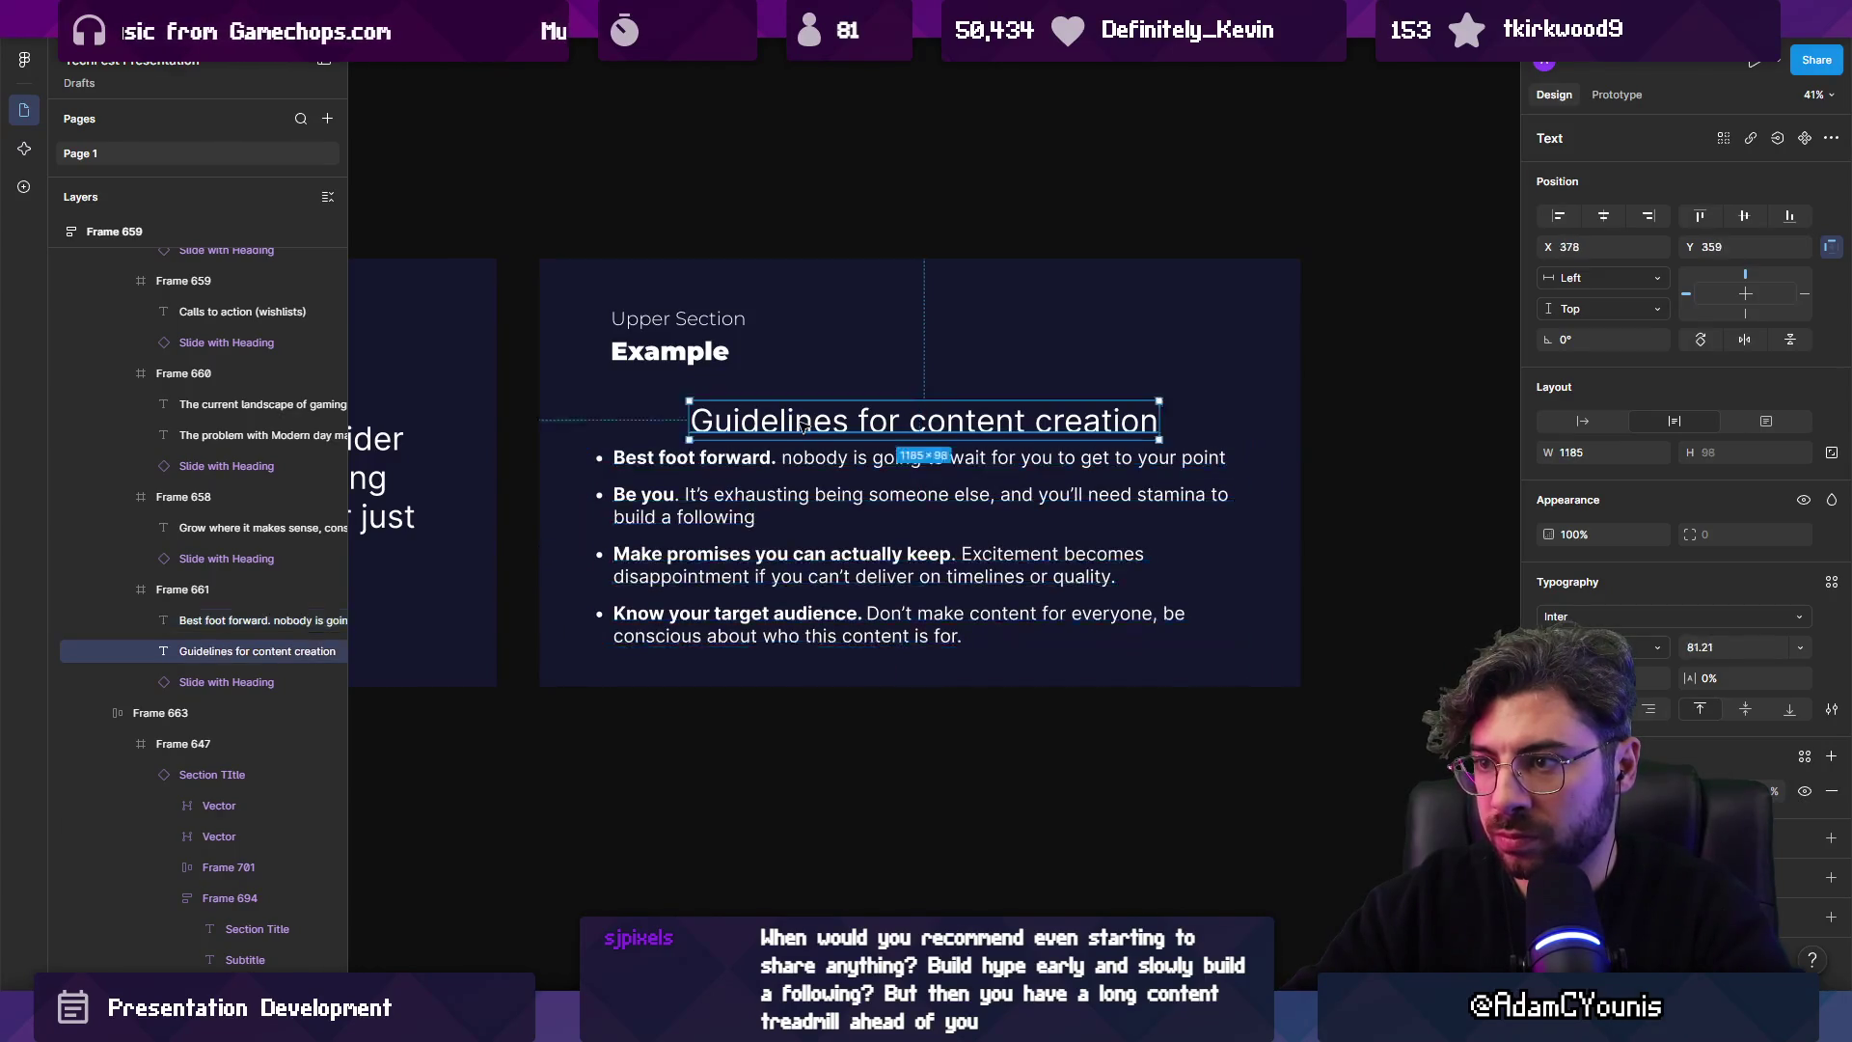
# - Insert a capitalised 'Be concise,' before 'nobody' in the first bullet
pyautogui.click(784, 462)
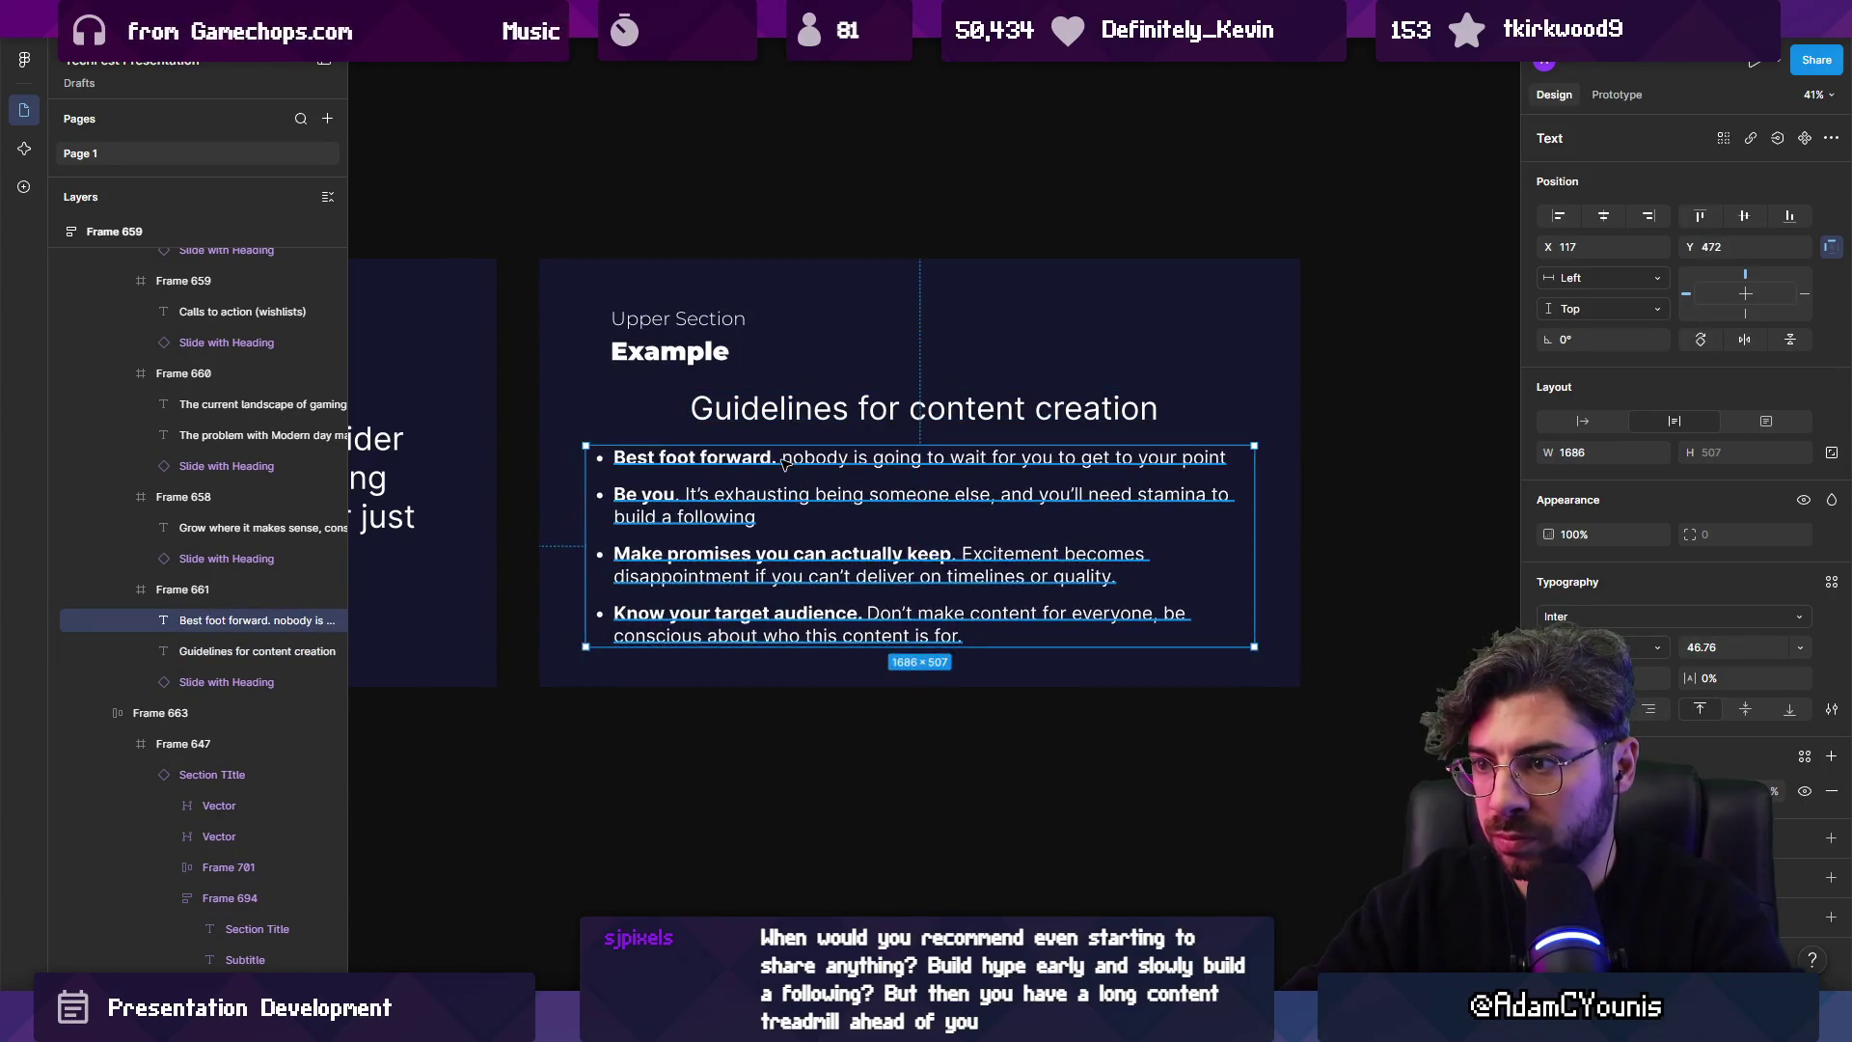
pyautogui.doubleClick(785, 462)
pyautogui.click(1244, 463)
pyautogui.hotkey('ctrl', 'shift', 'Left')
pyautogui.hotkey('ctrl', 'shift', 'Left')
pyautogui.hotkey('ctrl', 'shift', 'Left')
pyautogui.press('Left')
pyautogui.write('be concise,')
pyautogui.hotkey('ctrl', 'shift', 'Left')
pyautogui.hotkey('ctrl', 'shift', 'Left')
pyautogui.press('Left')
pyautogui.press('Delete')
pyautogui.write('B')
pyautogui.press('Escape')
pyautogui.press('Escape')
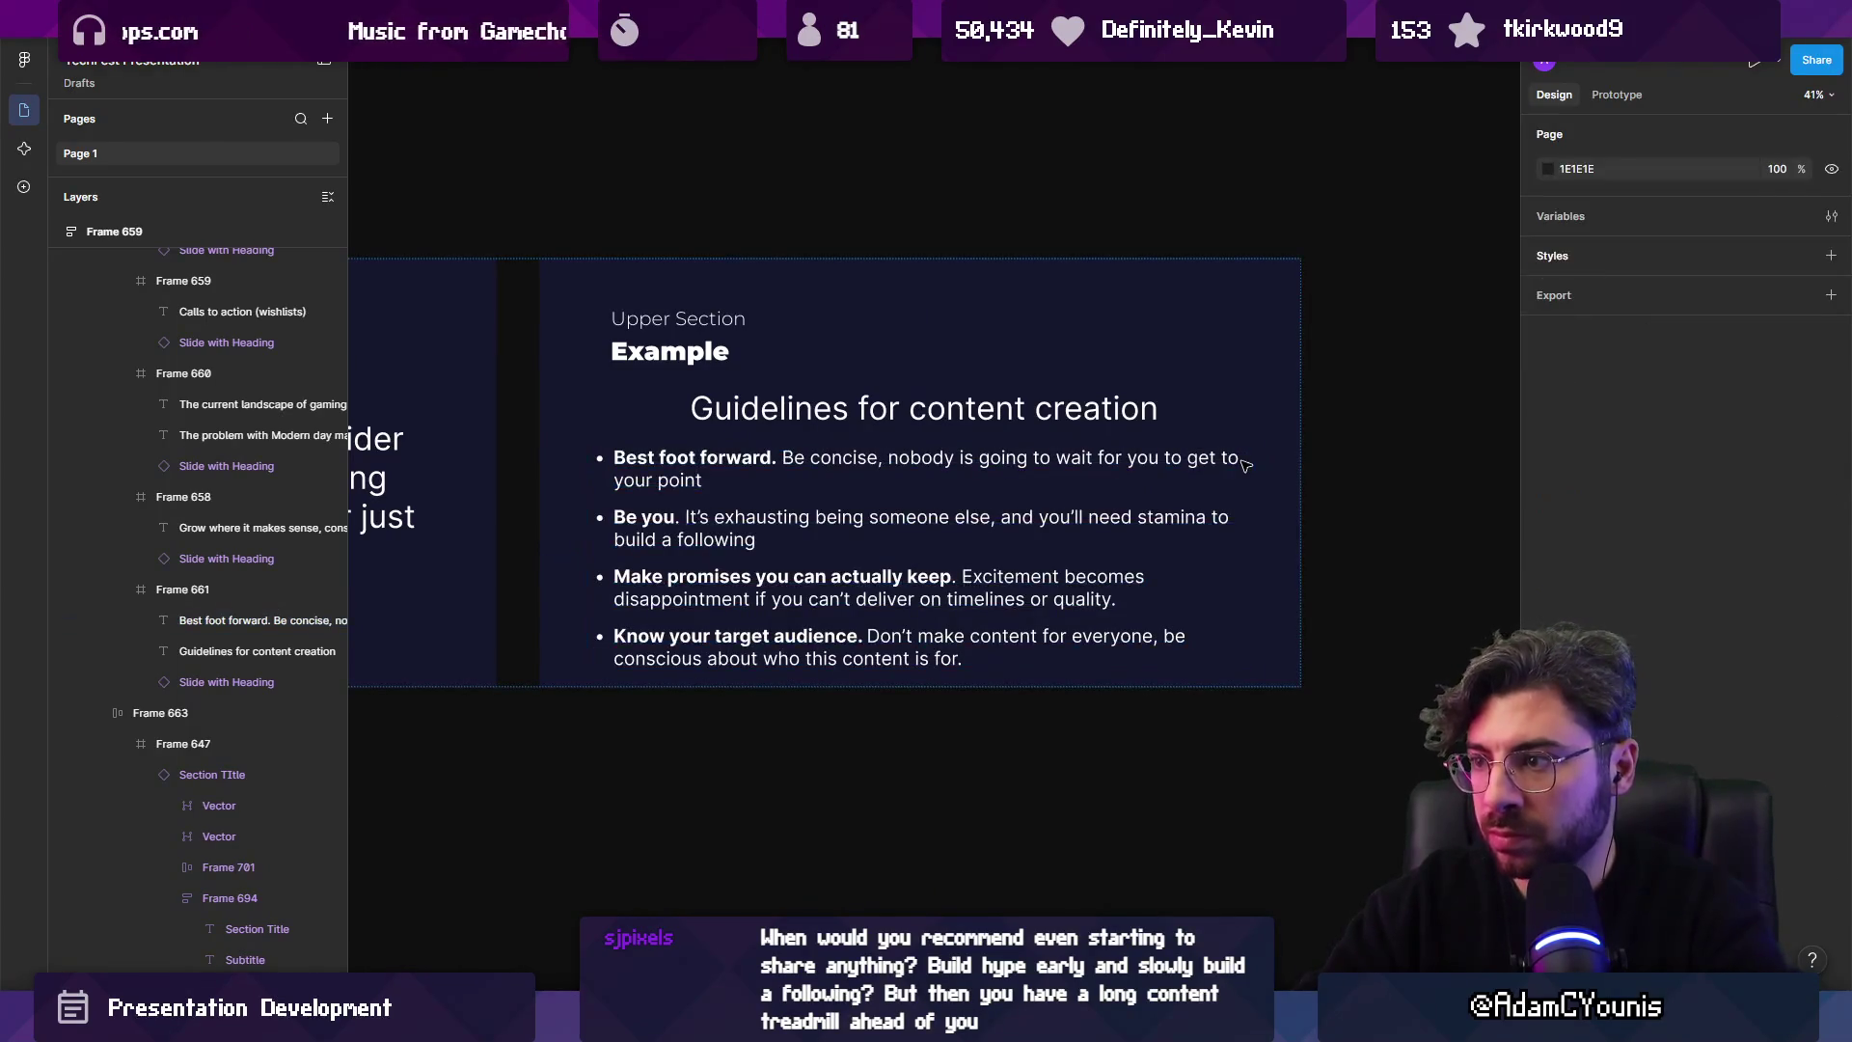
# - Narrow, centre and scale the bullet list down to size 39.22 in a 1474 × 467 box
pyautogui.click(1157, 484)
pyautogui.click(1157, 484)
pyautogui.moveTo(1258, 474); pyautogui.dragTo(1196, 474)
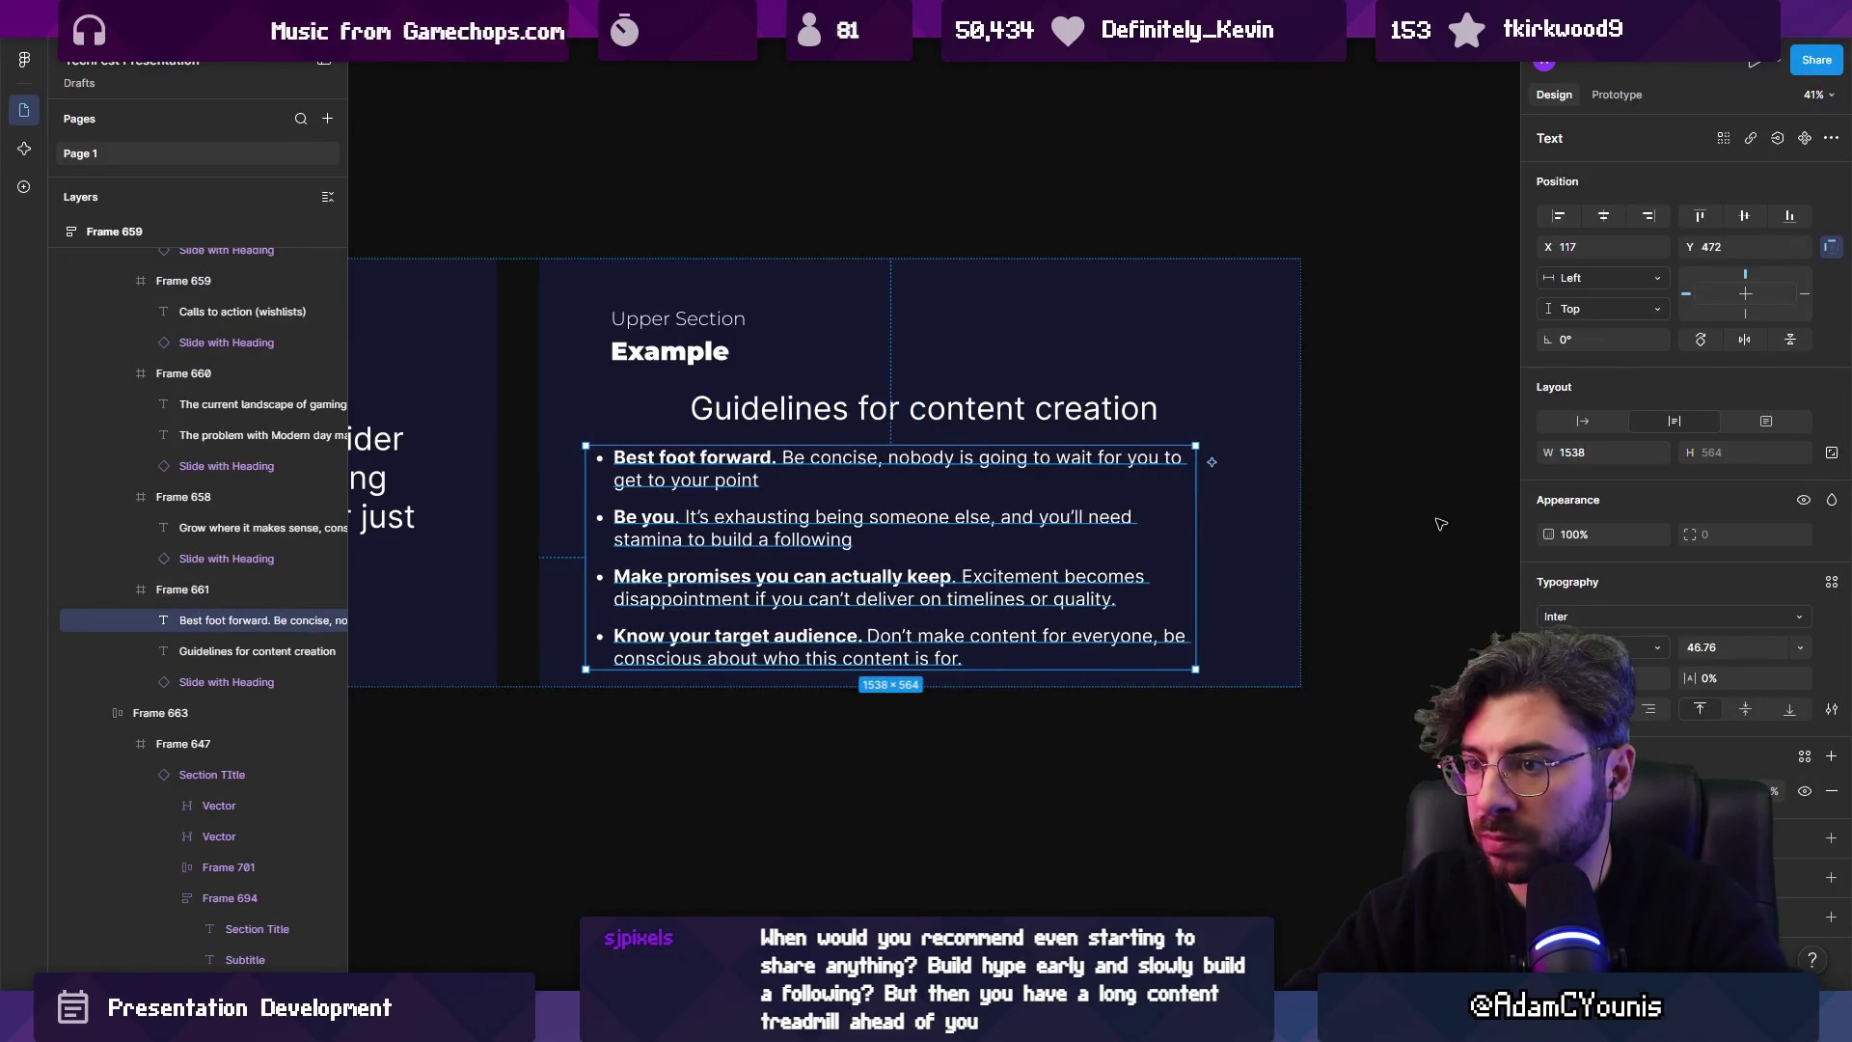
pyautogui.moveTo(824, 529); pyautogui.dragTo(837, 526)
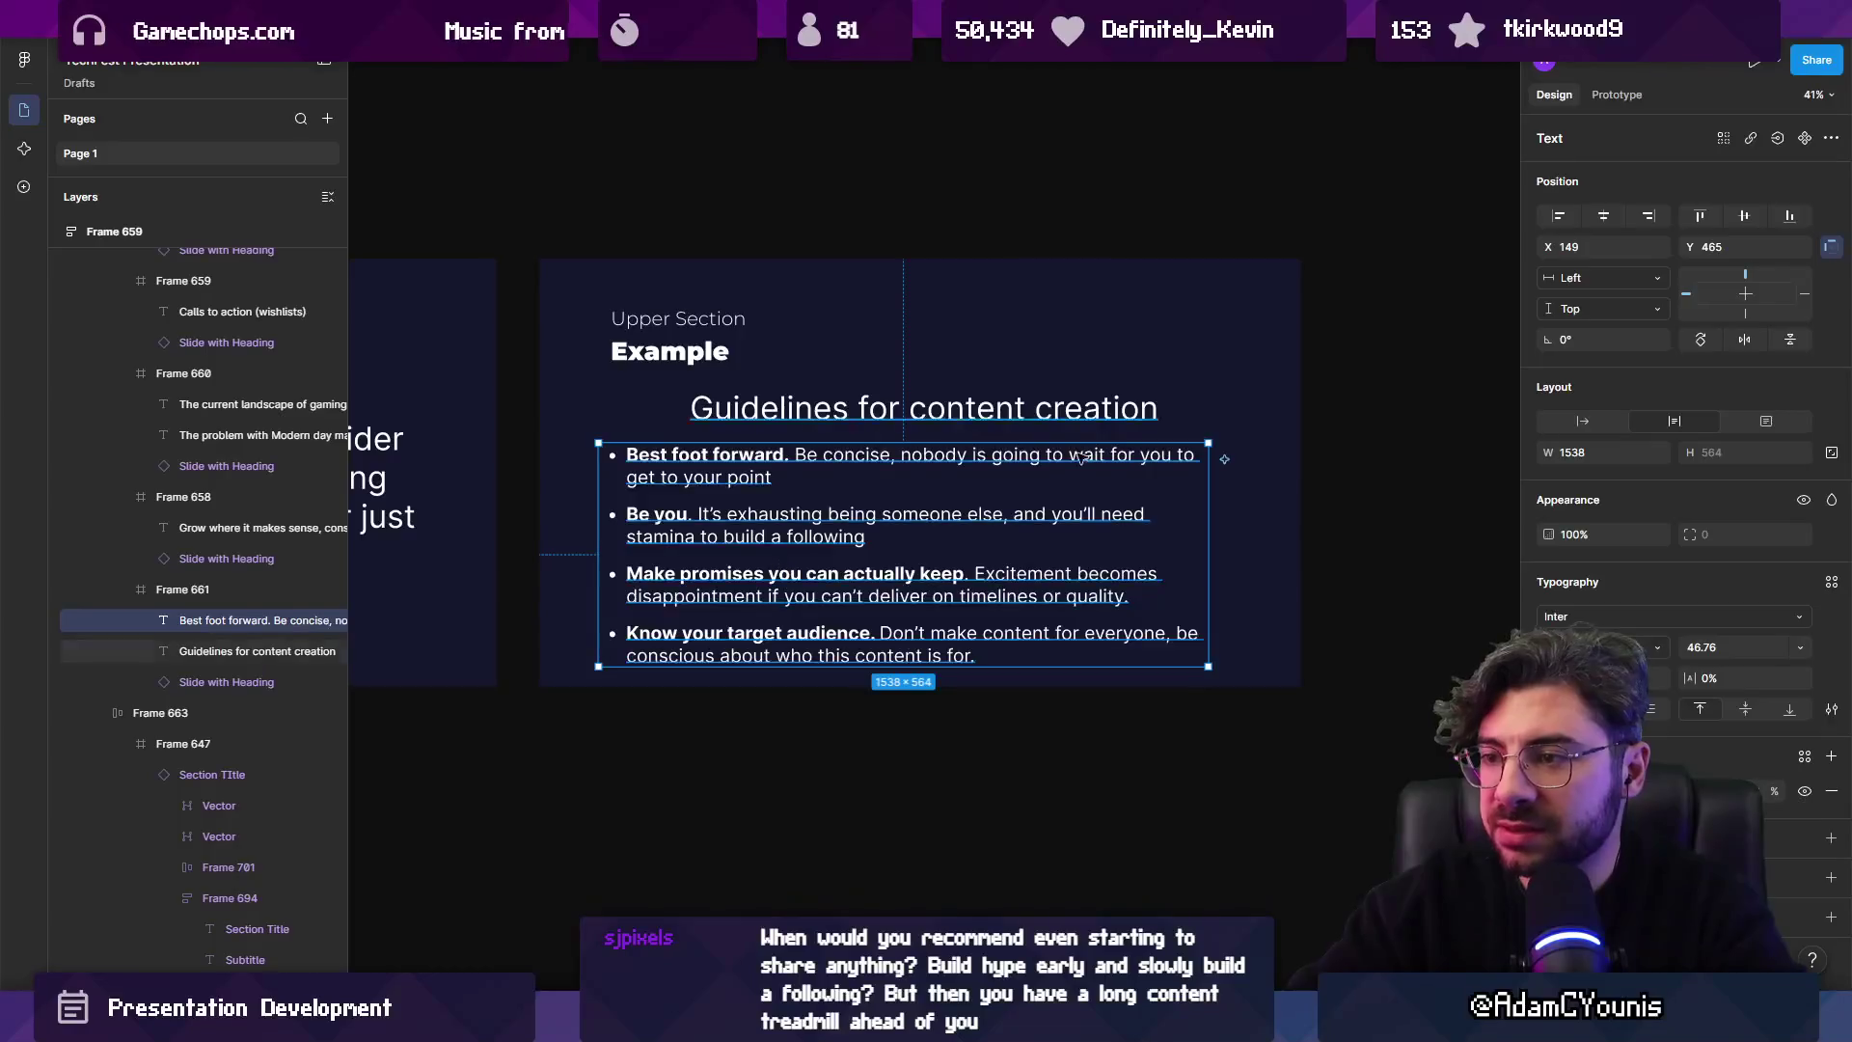
pyautogui.press('k')
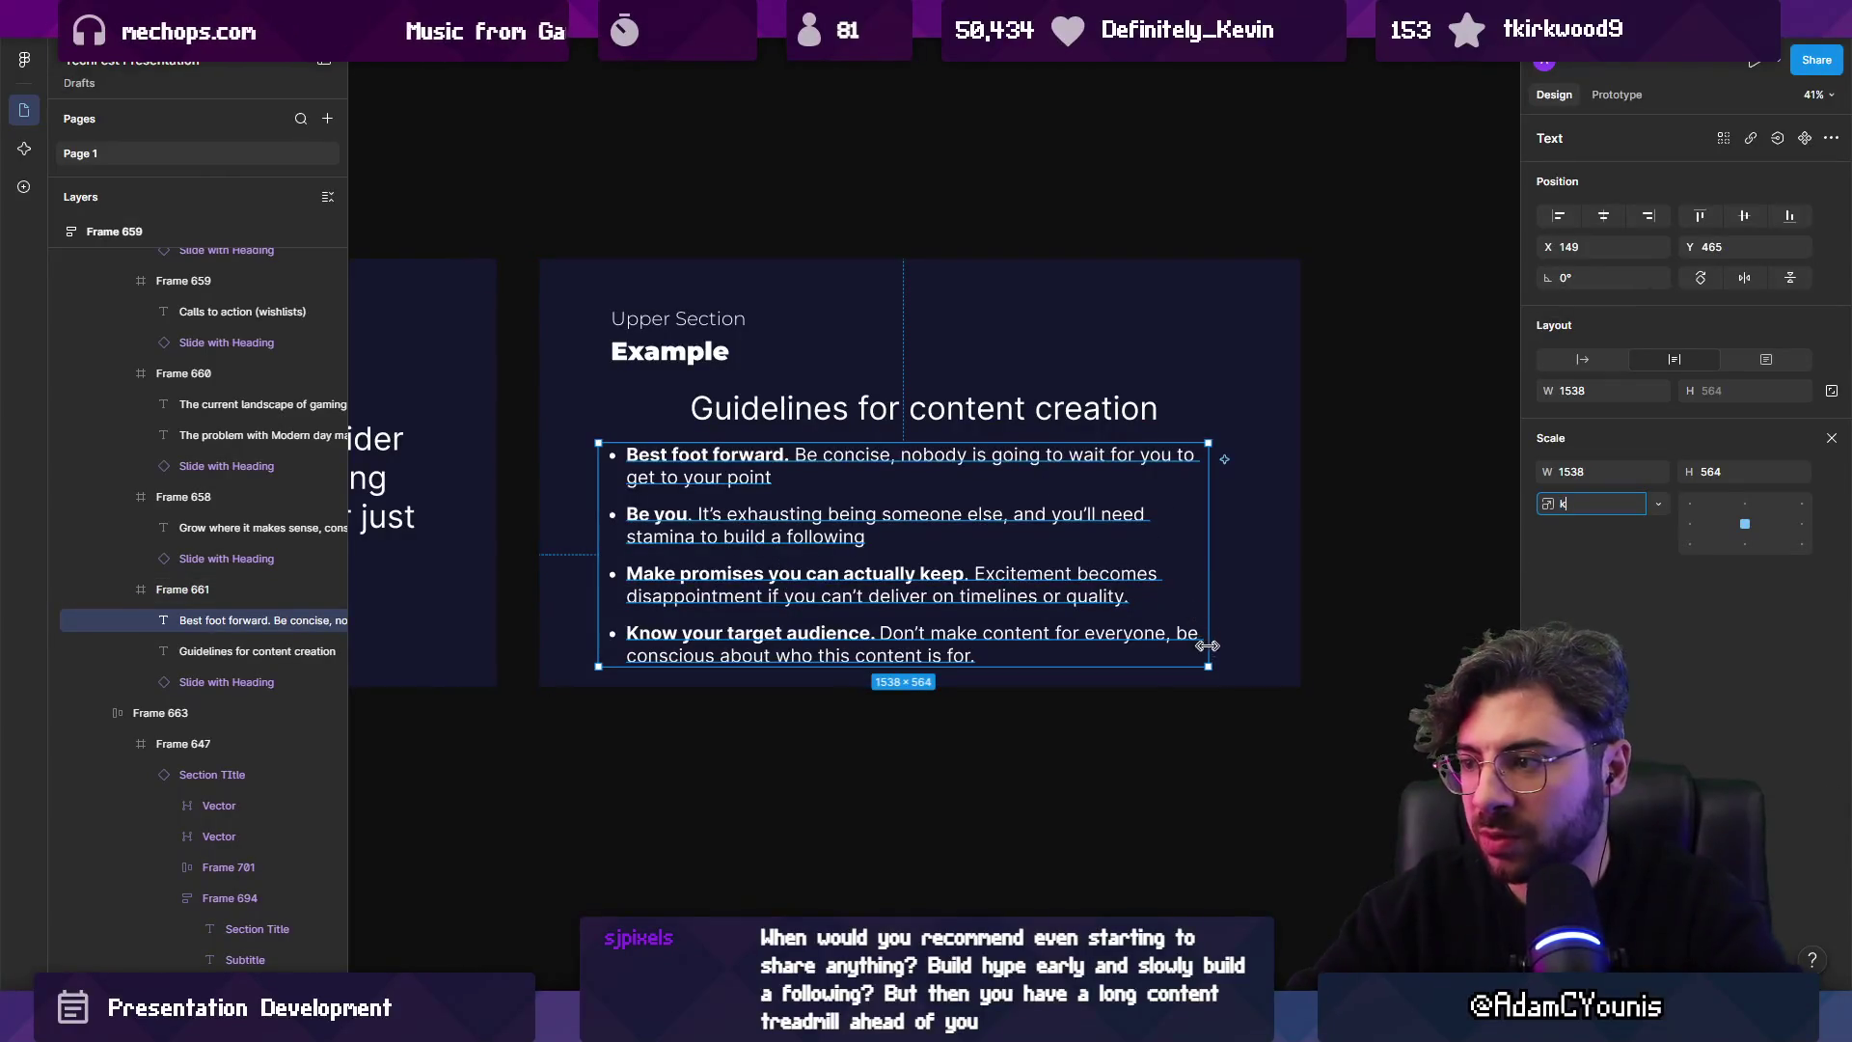
pyautogui.moveTo(1205, 663); pyautogui.dragTo(1160, 647)
pyautogui.press('Escape')
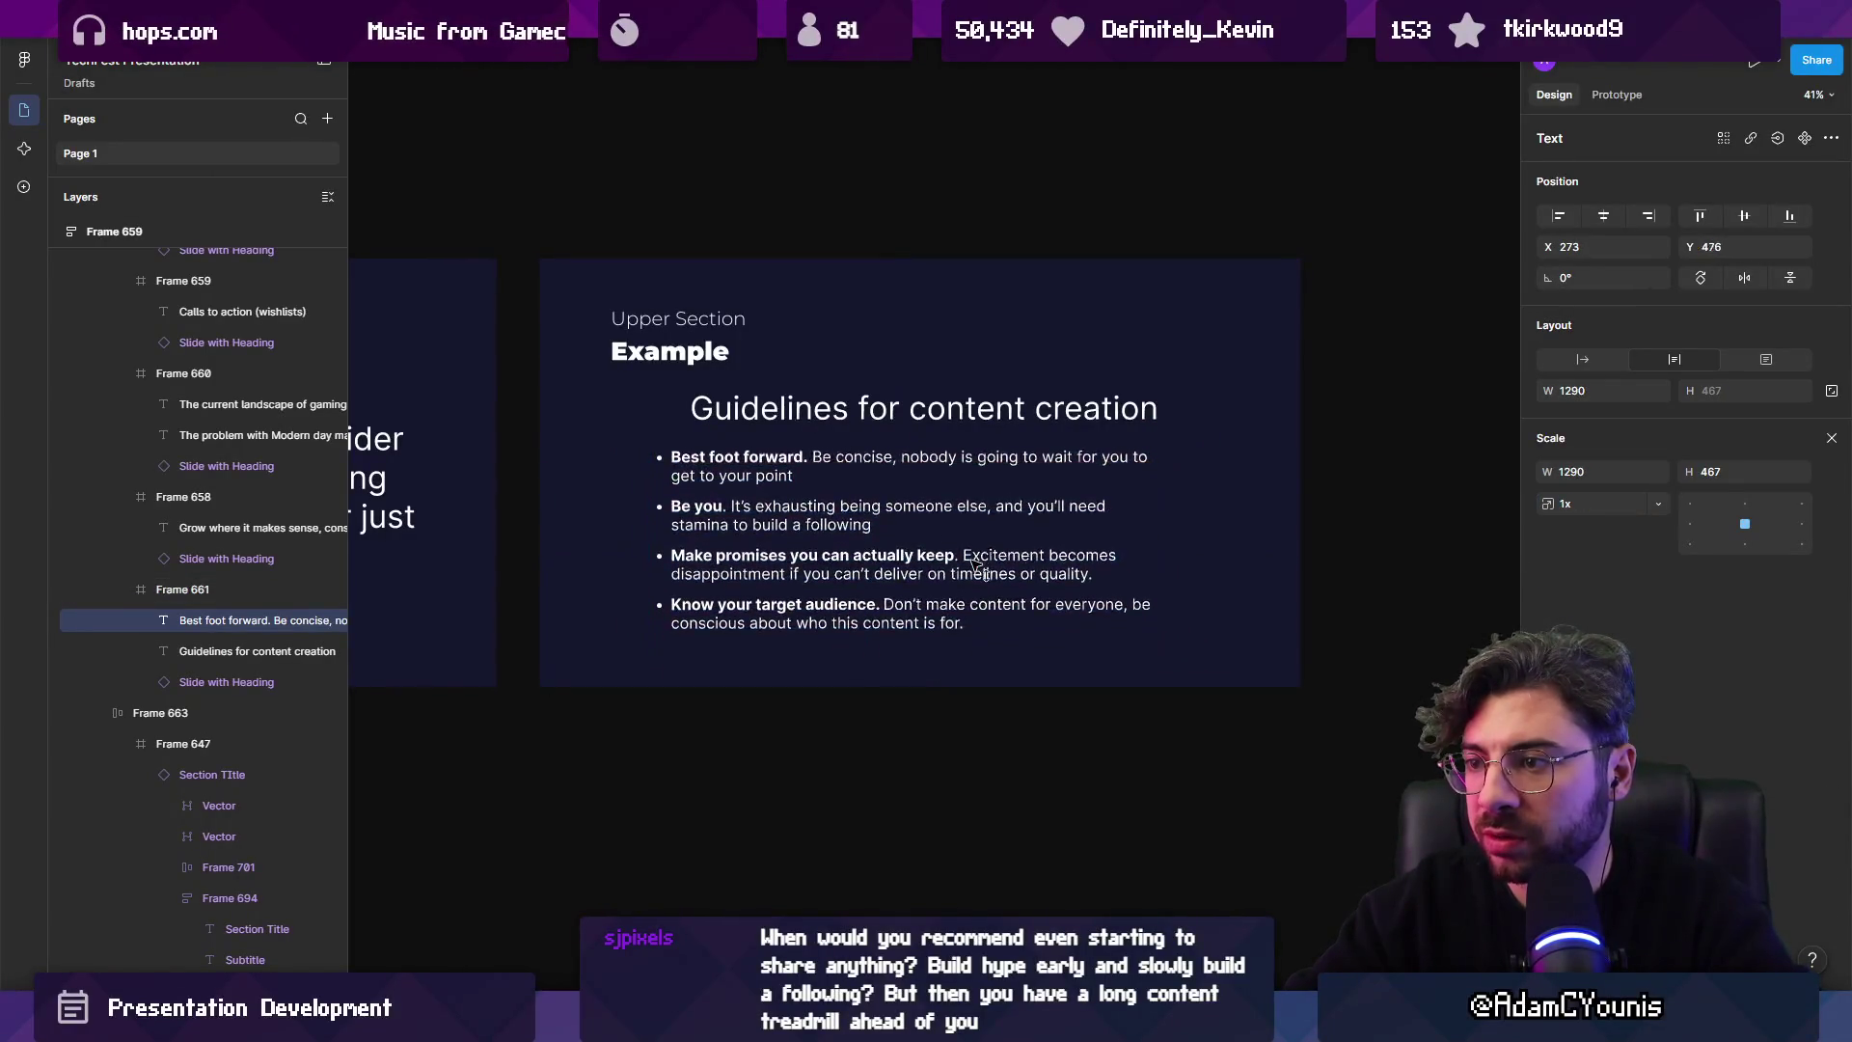
pyautogui.click(980, 576)
pyautogui.moveTo(1159, 522)
pyautogui.mouseDown()
pyautogui.moveTo(1225, 524)
pyautogui.moveTo(1188, 532)
pyautogui.mouseUp()
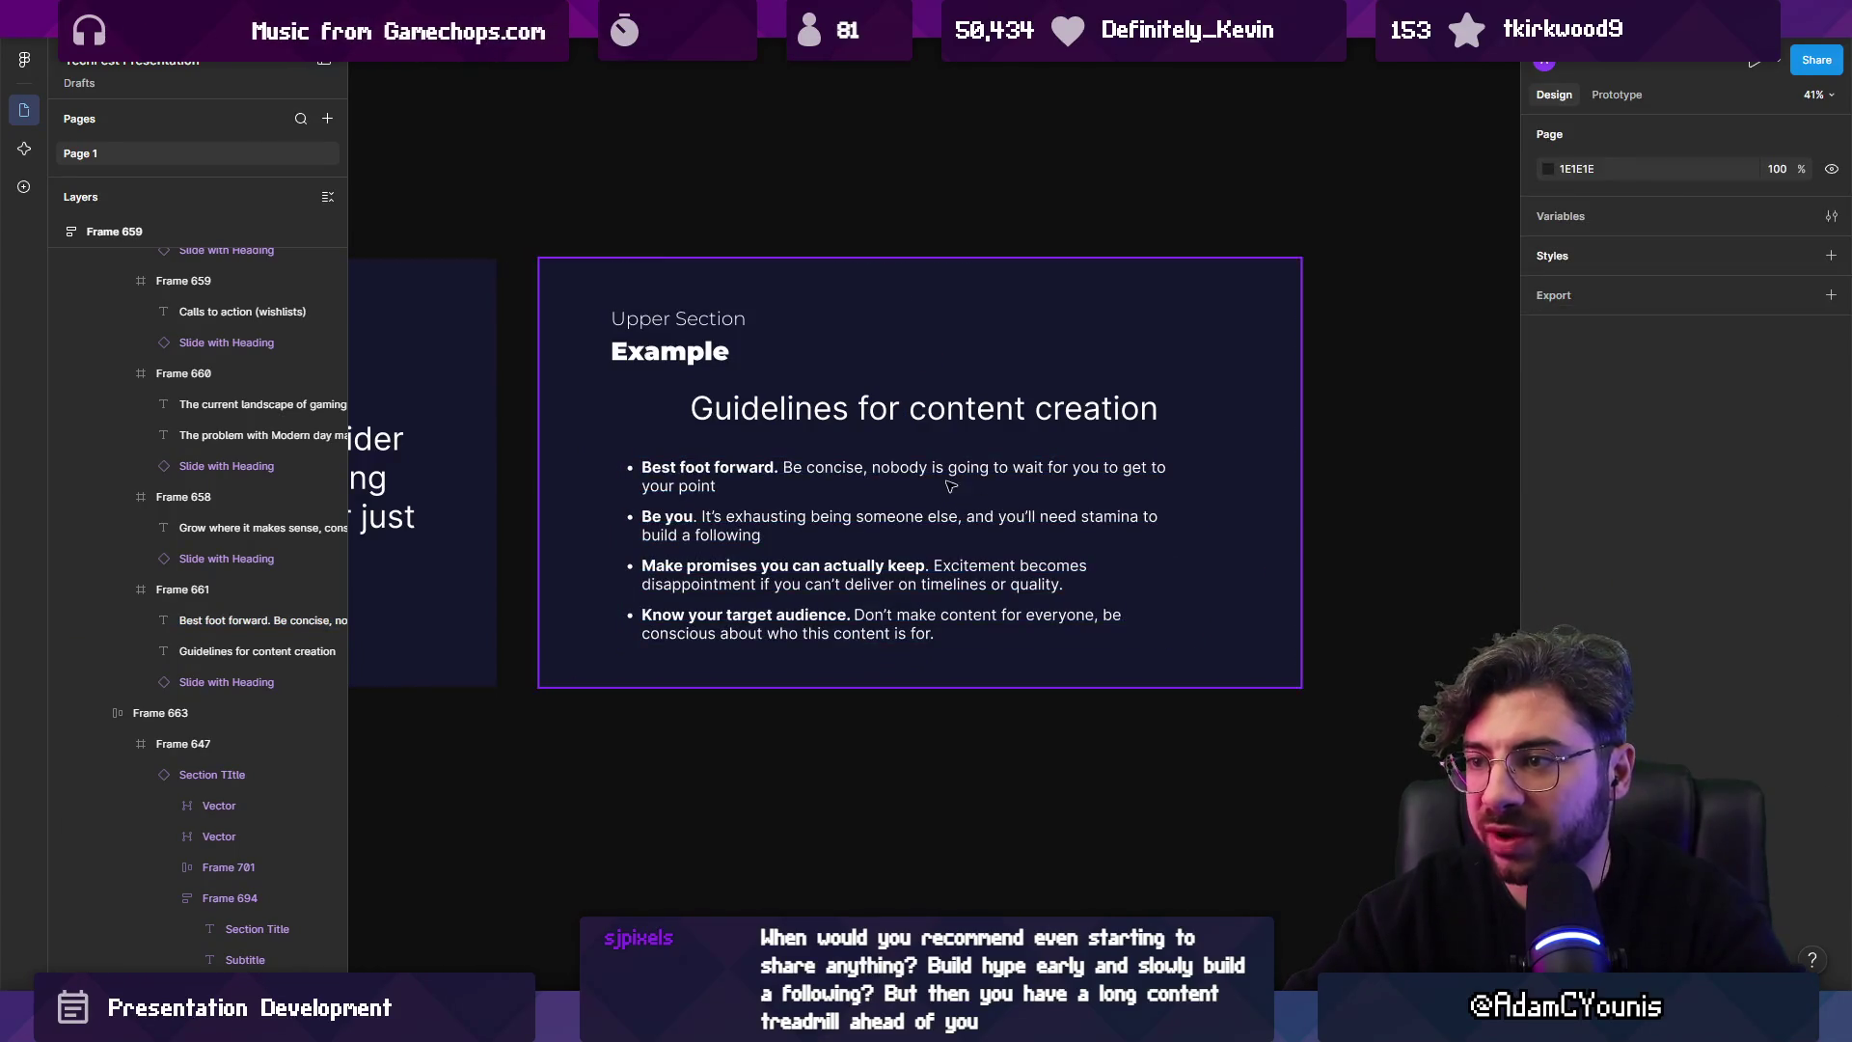
pyautogui.scroll(-5, 952, 475)
# - Zoom out and select Frame 659 and its chapter frames to inspect the 28920 × 25020 deck layout
pyautogui.press('Escape')
pyautogui.press('Escape')
pyautogui.press('Escape')
pyautogui.scroll(-6, 994, 483)
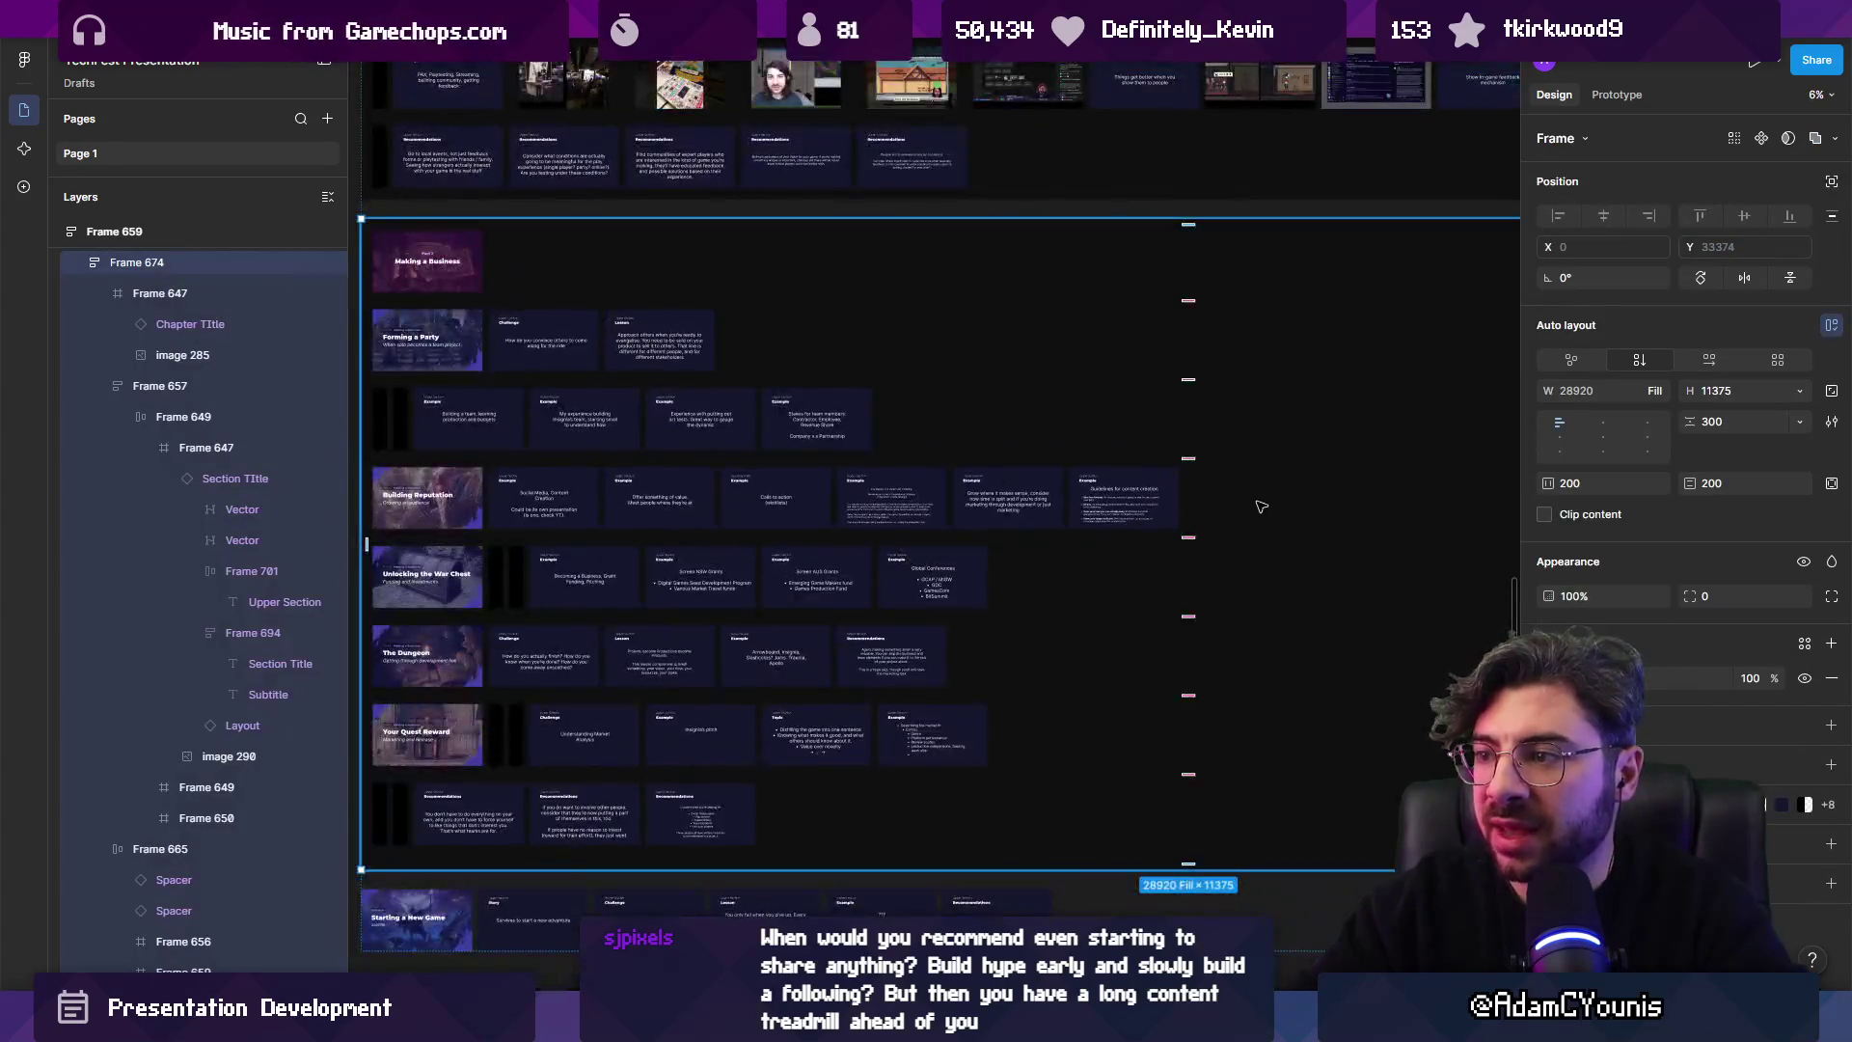
pyautogui.scroll(-4, 967, 481)
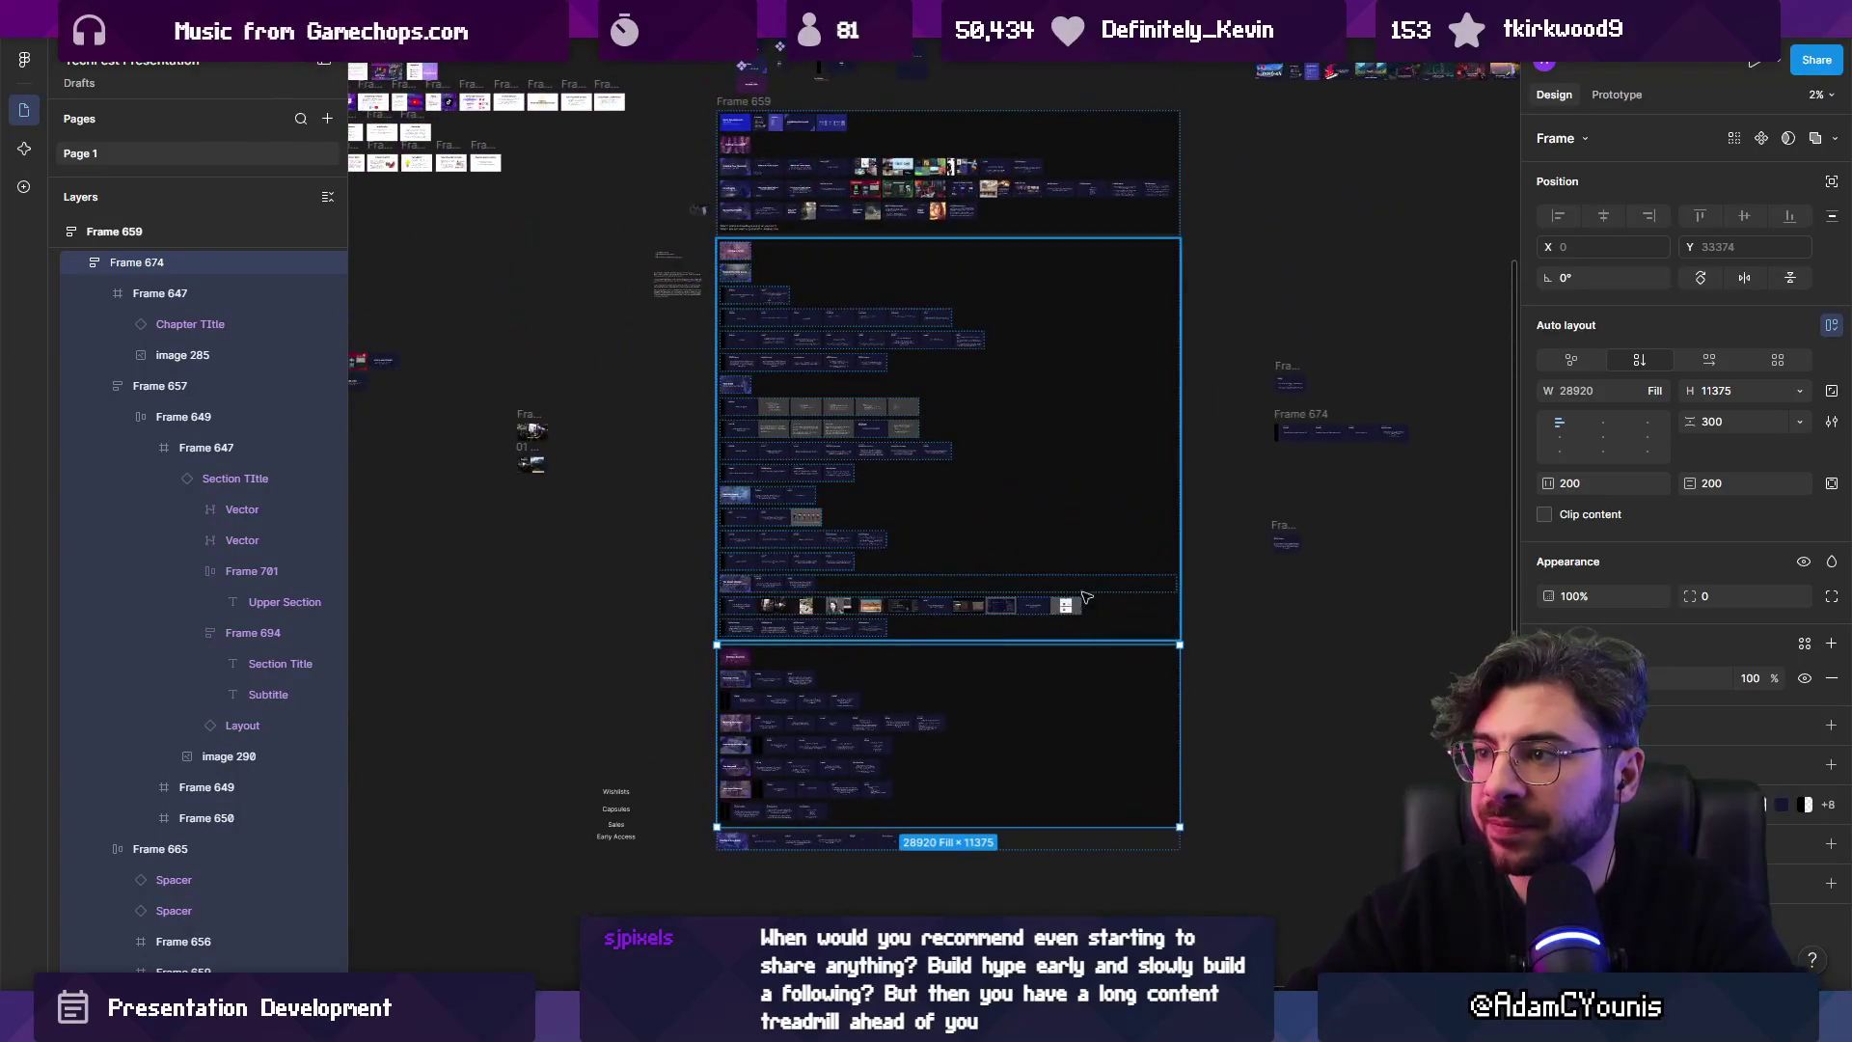
pyautogui.click(657, 321)
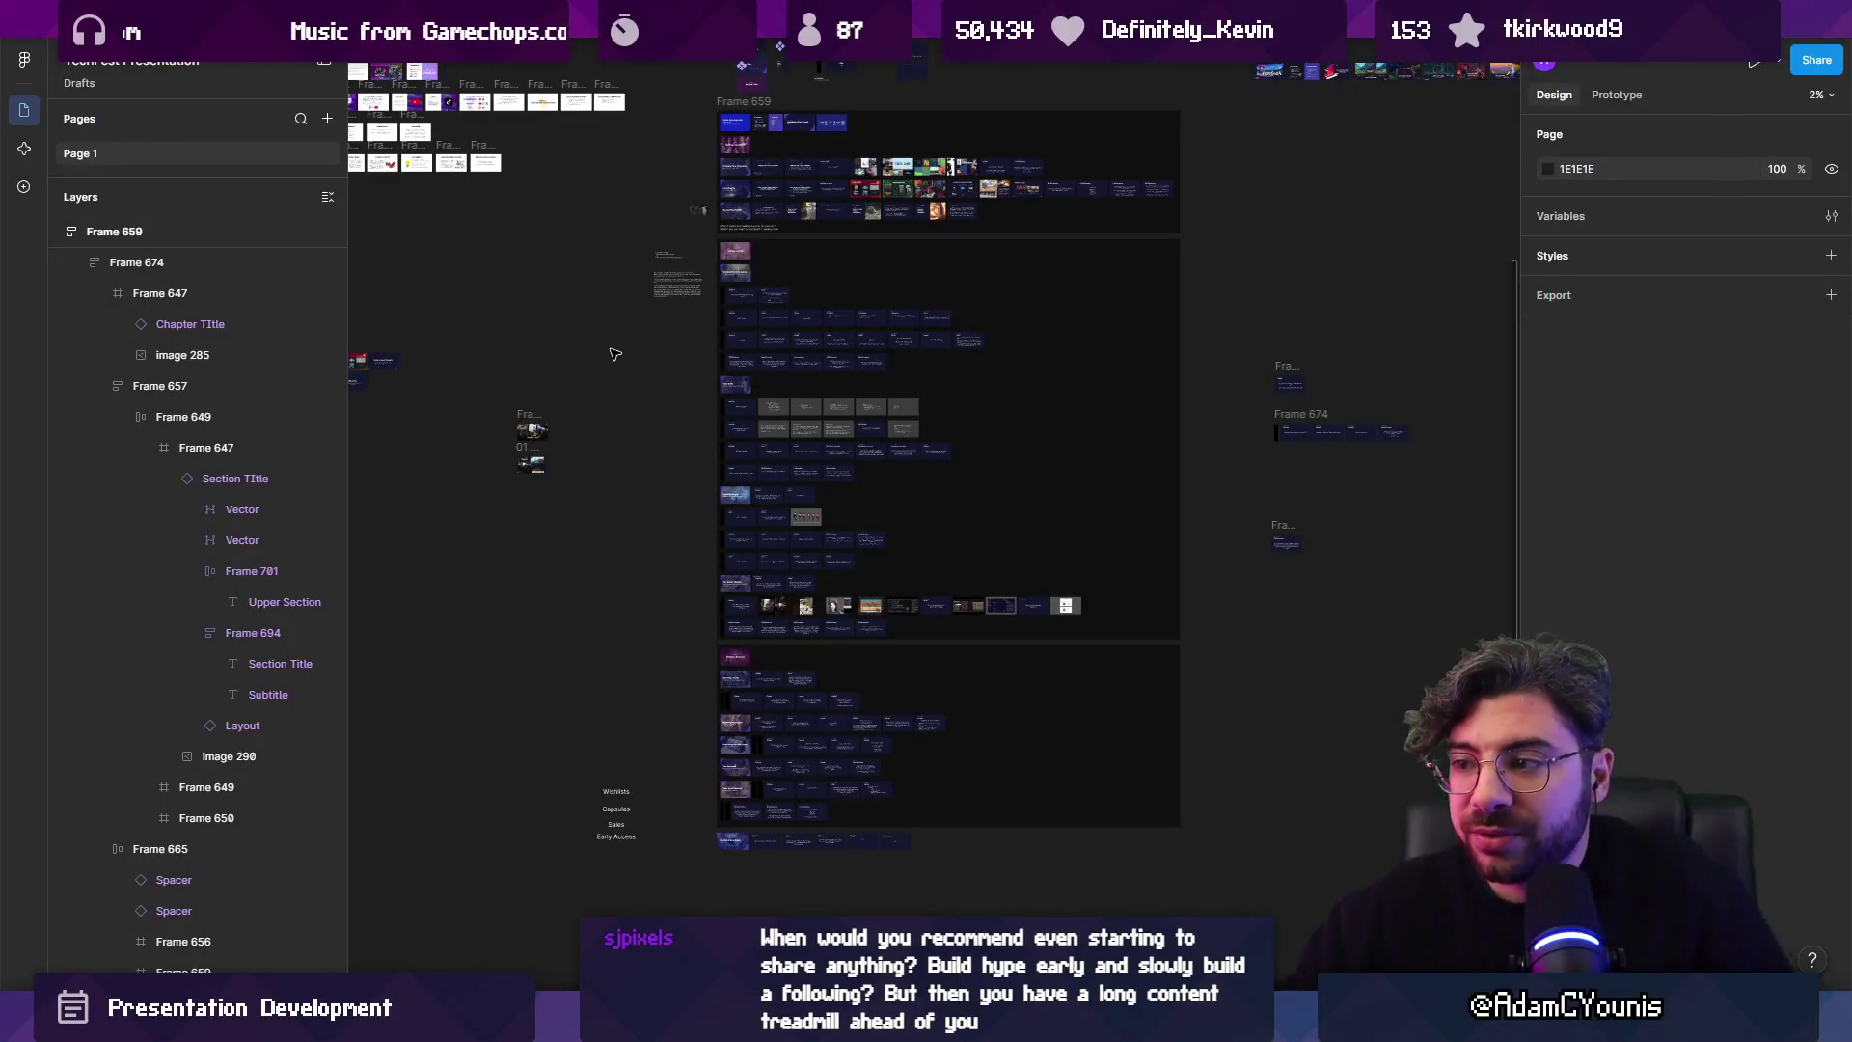
pyautogui.click(933, 843)
pyautogui.click(955, 822)
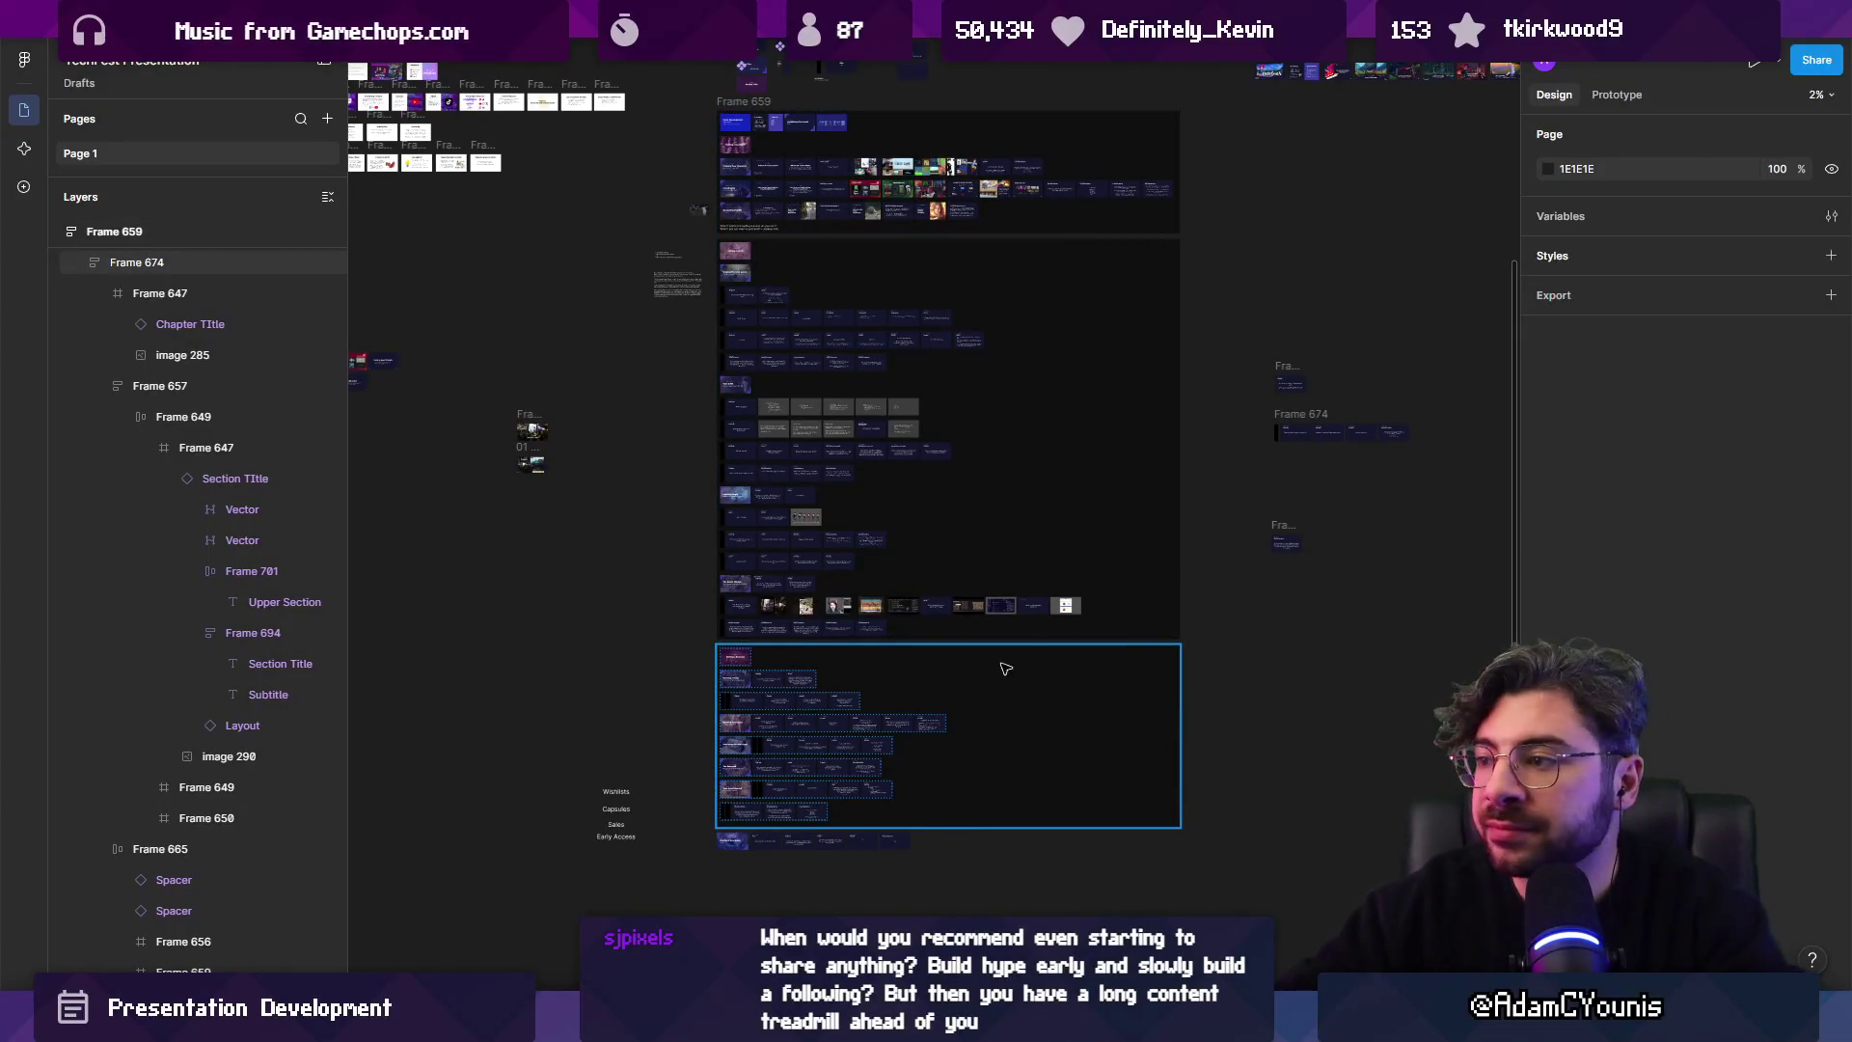
pyautogui.scroll(1, 1040, 580)
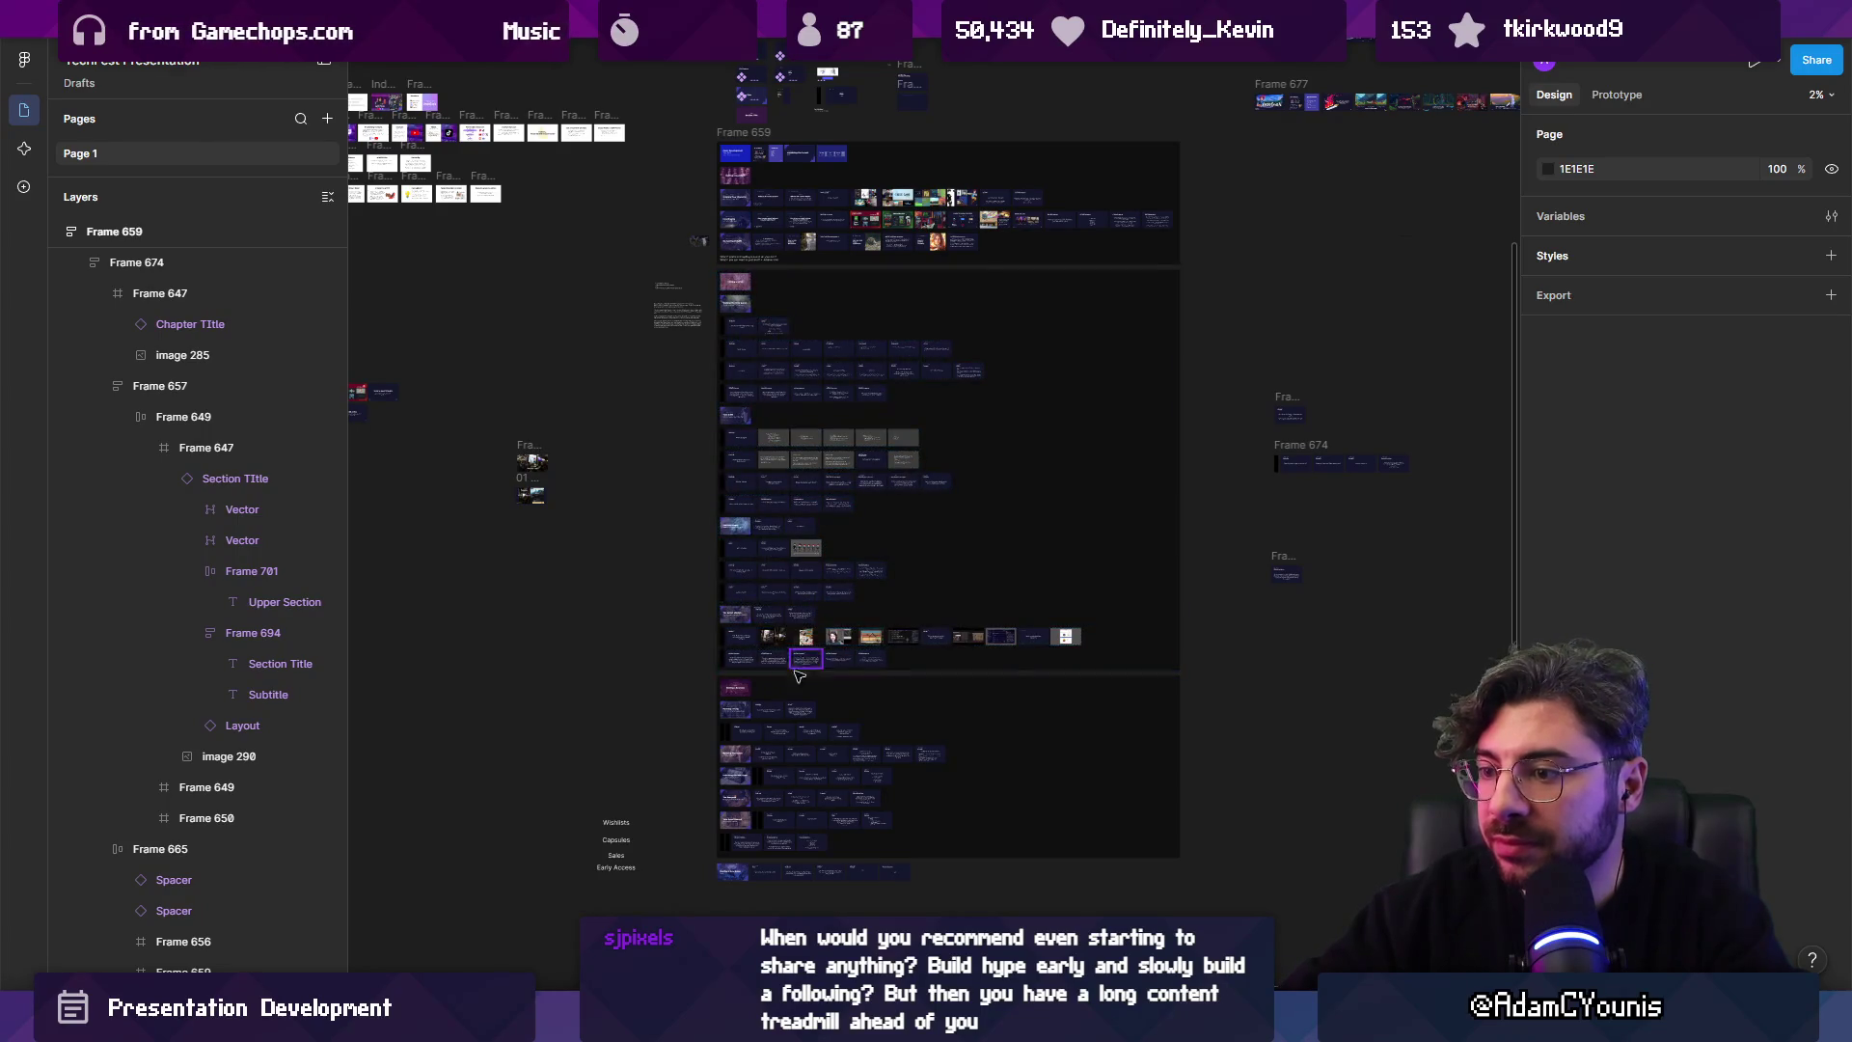
pyautogui.click(908, 663)
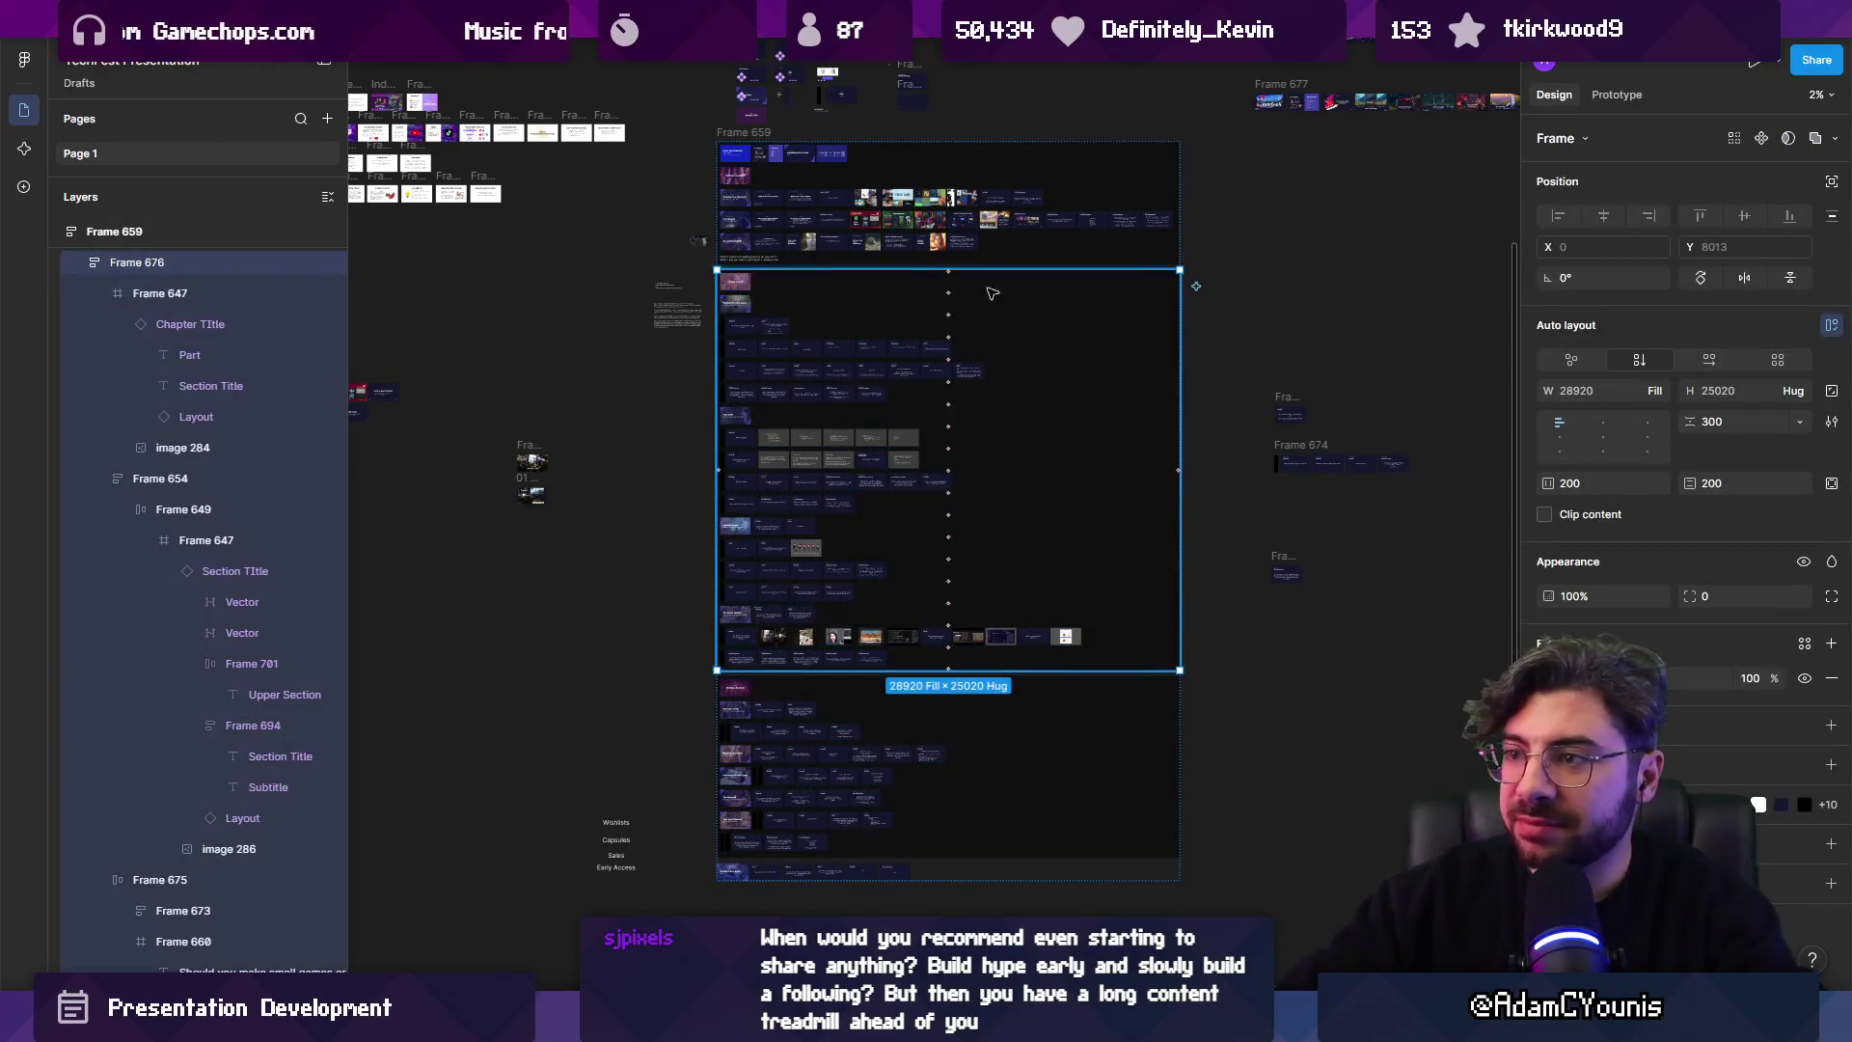
# - Select the middle chapter, Frame 676, and step through its neighbouring chapter sections
pyautogui.click(1225, 564)
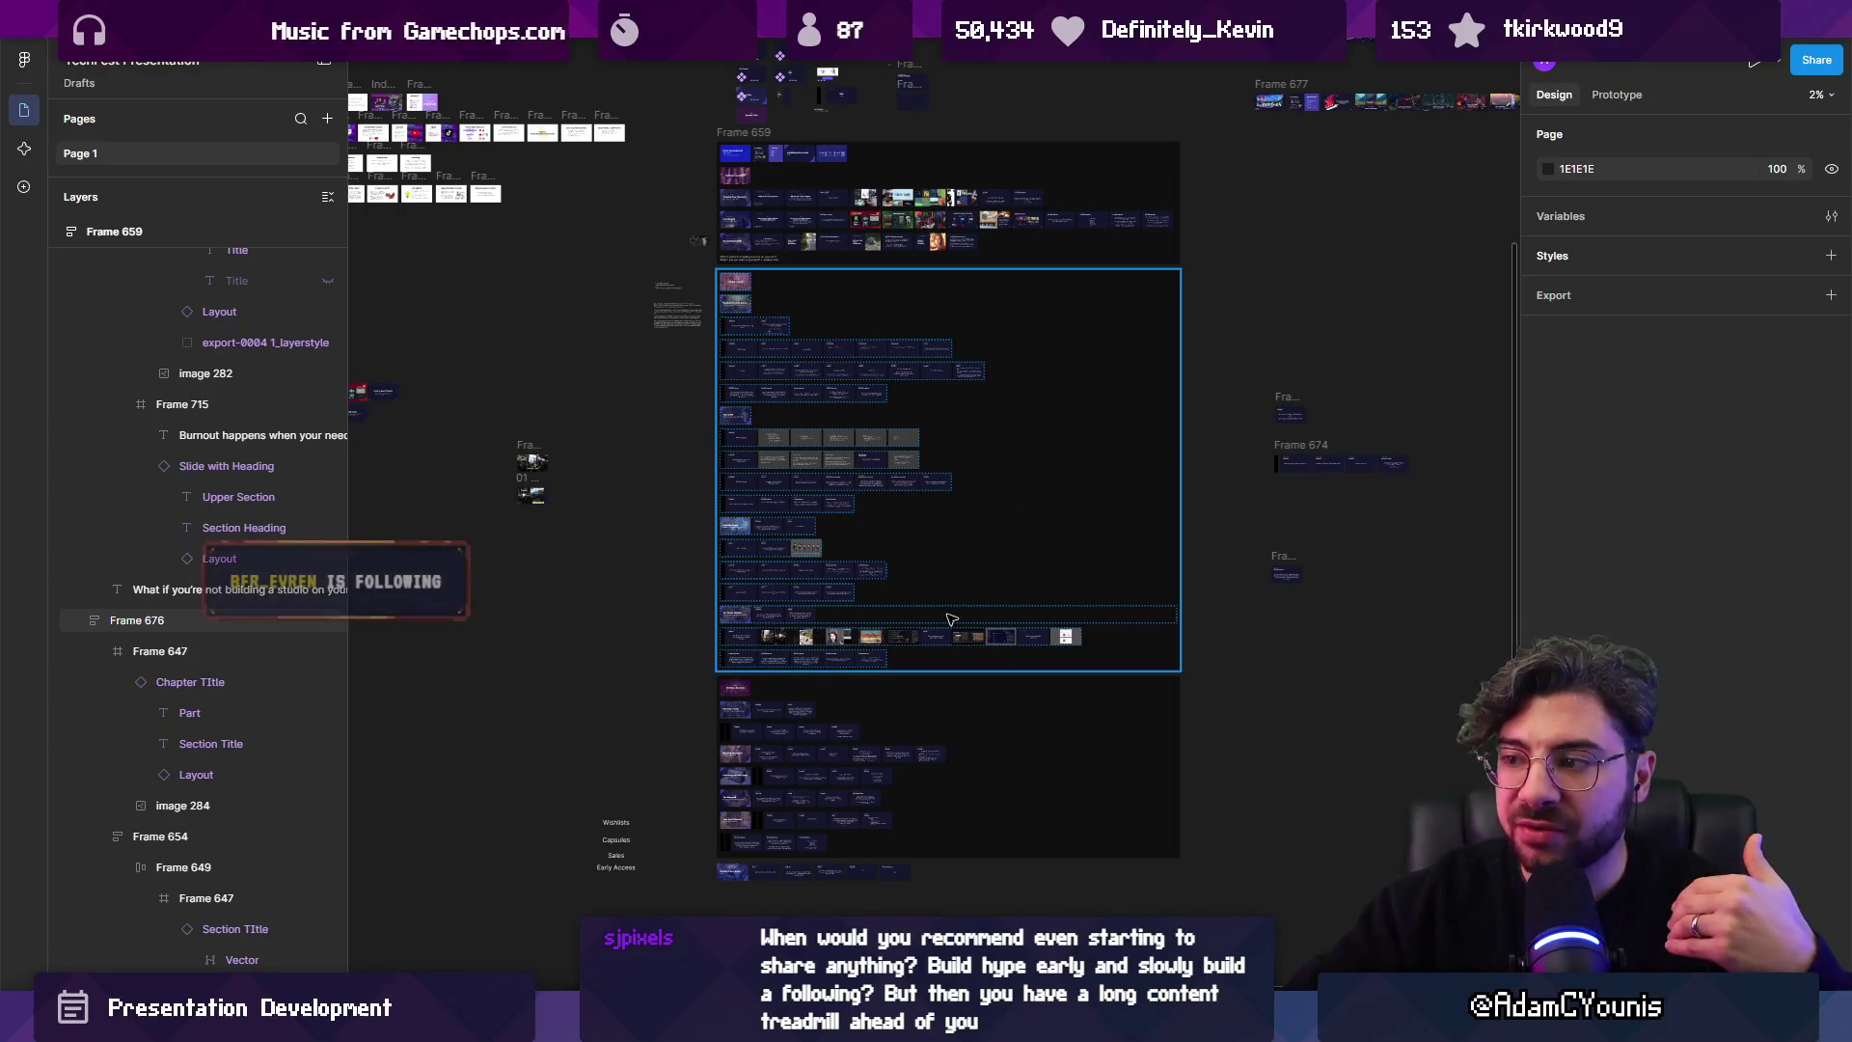
pyautogui.click(950, 620)
pyautogui.click(950, 619)
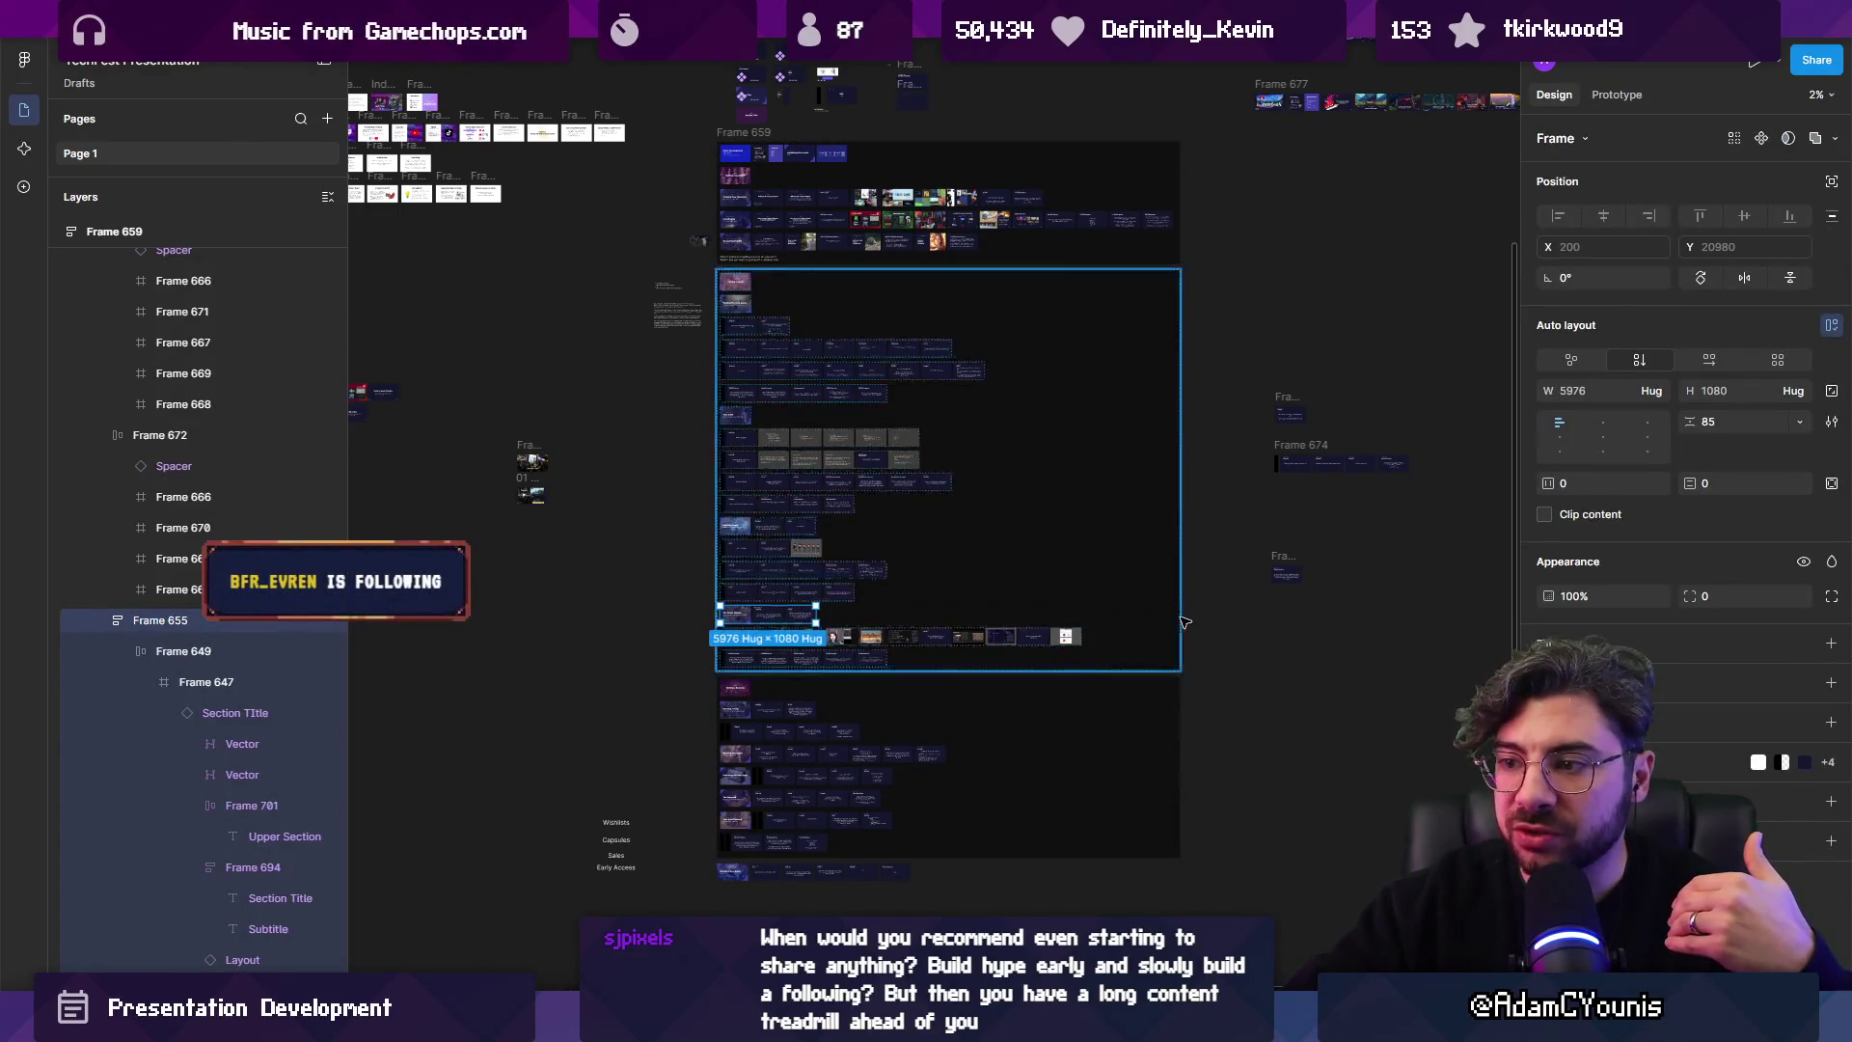
pyautogui.click(787, 588)
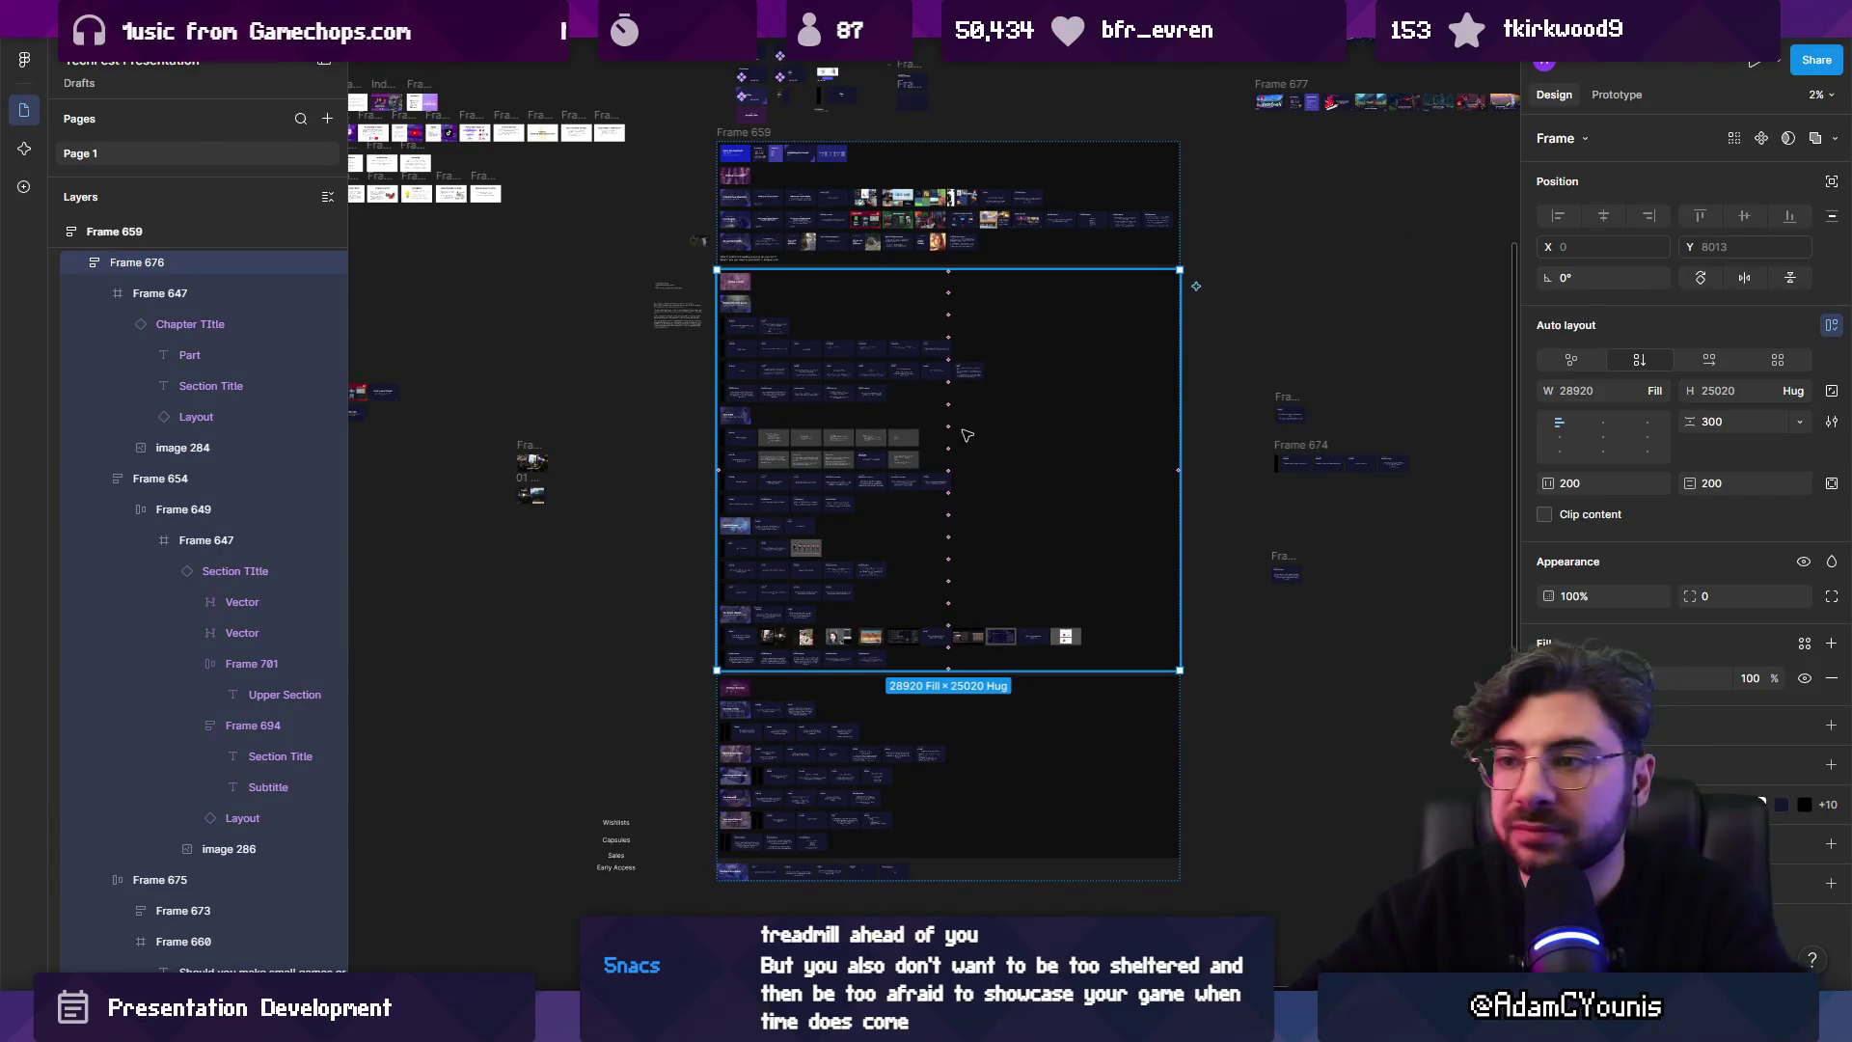
pyautogui.hotkey('shift', 'Tab')
pyautogui.press('Tab')
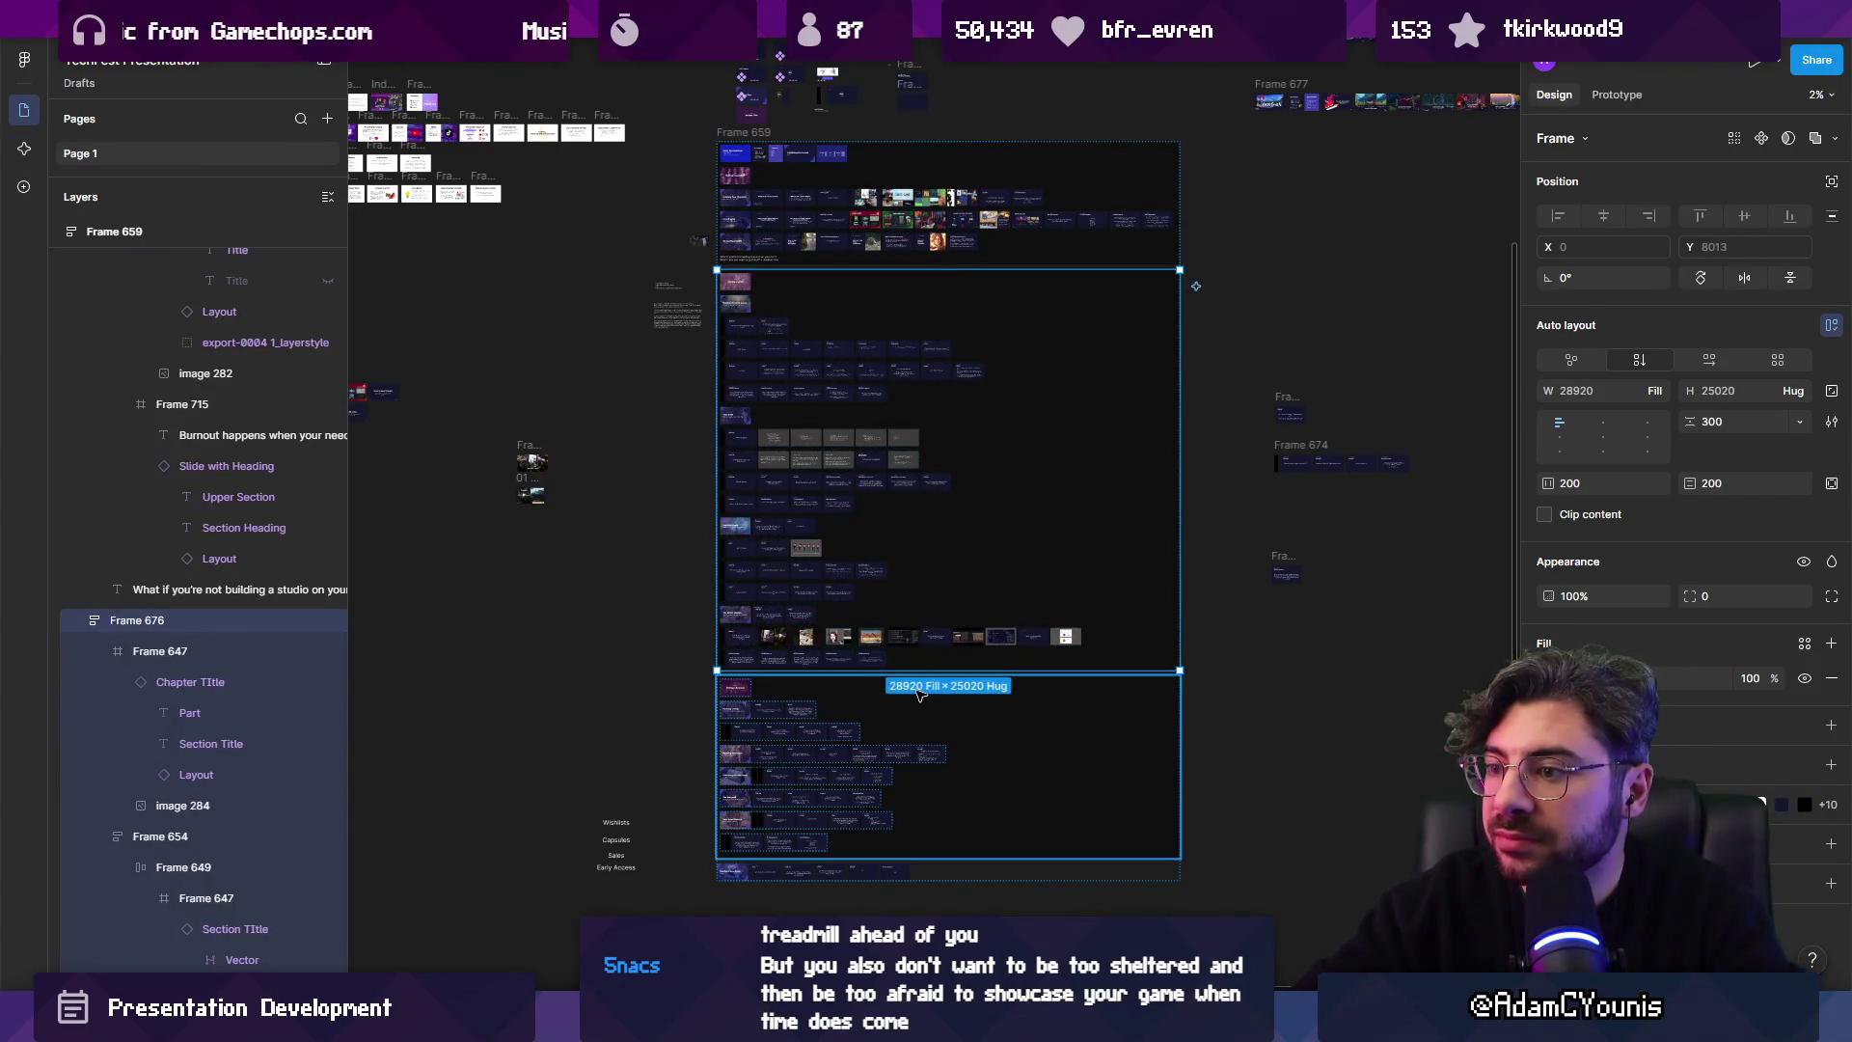
pyautogui.hotkey('shift', 'Tab')
pyautogui.press('Tab')
pyautogui.click(681, 591)
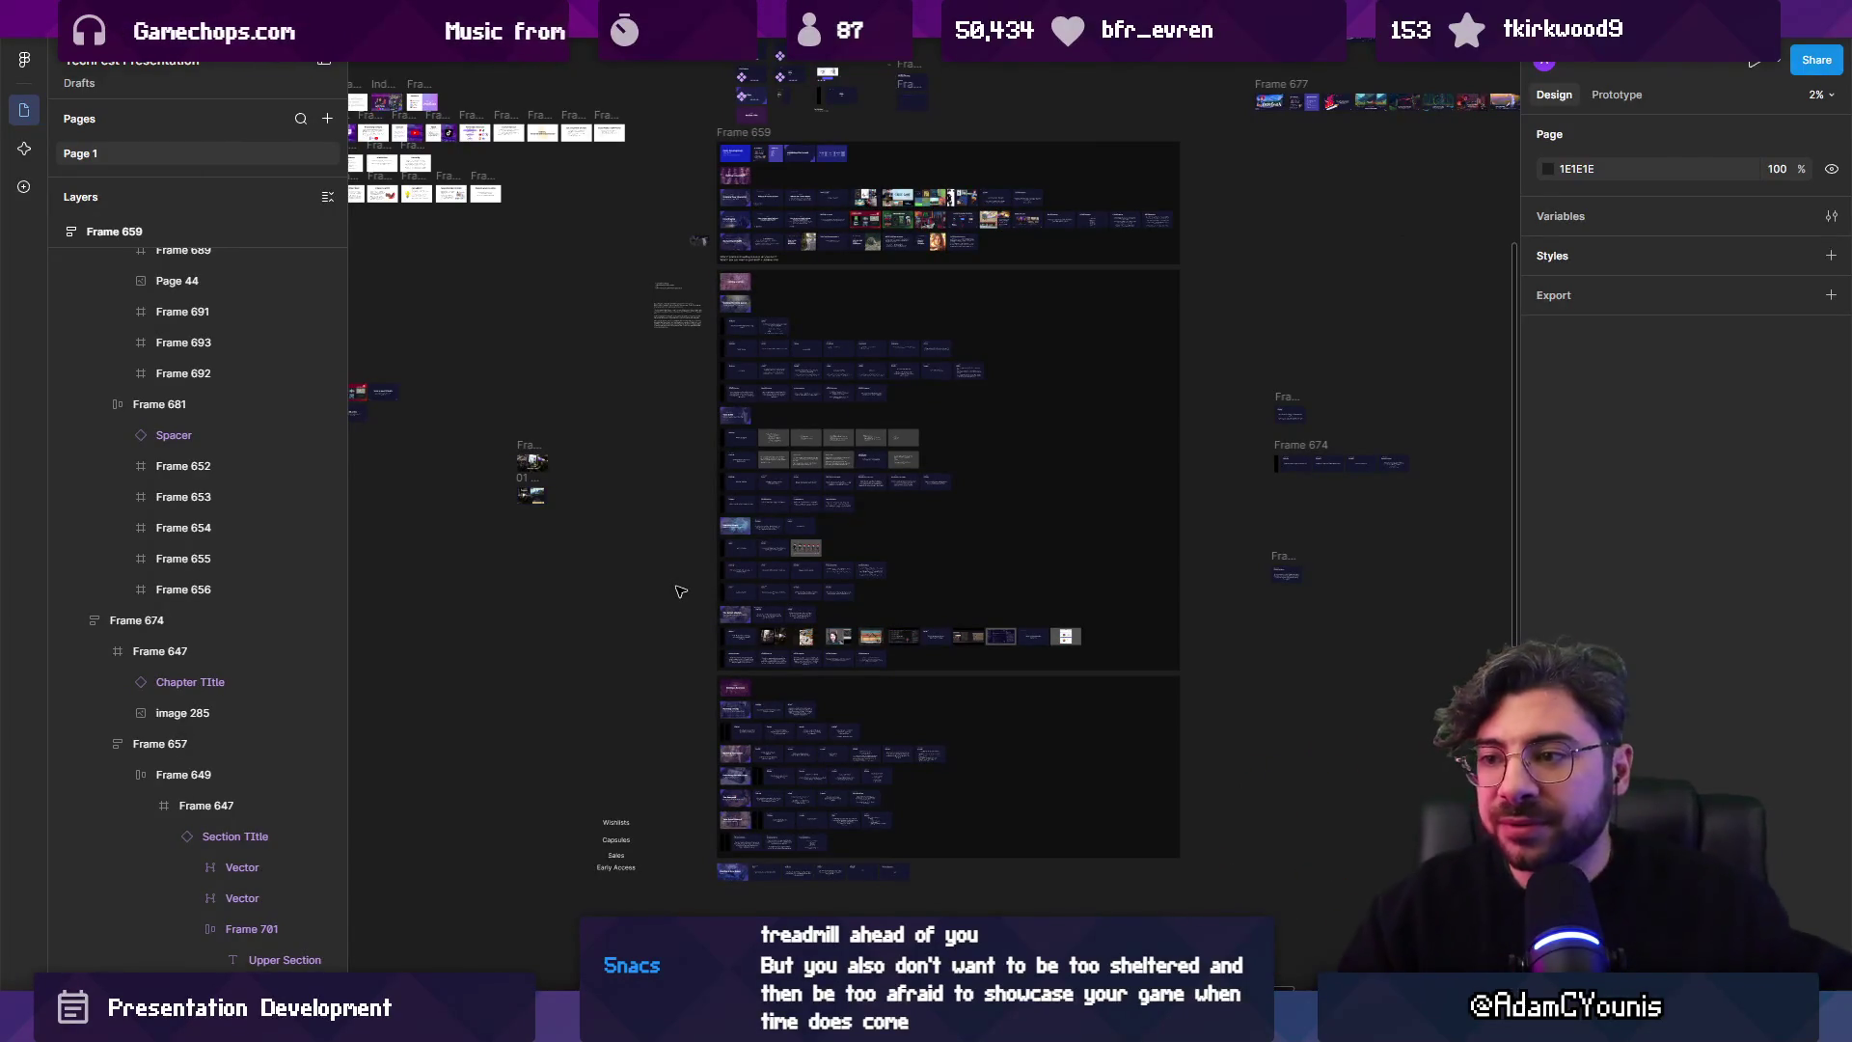
# - Move to Making a Business and select the 8720 × 1080 Forming a Party example row with 108 spacing
pyautogui.scroll(2, 696, 576)
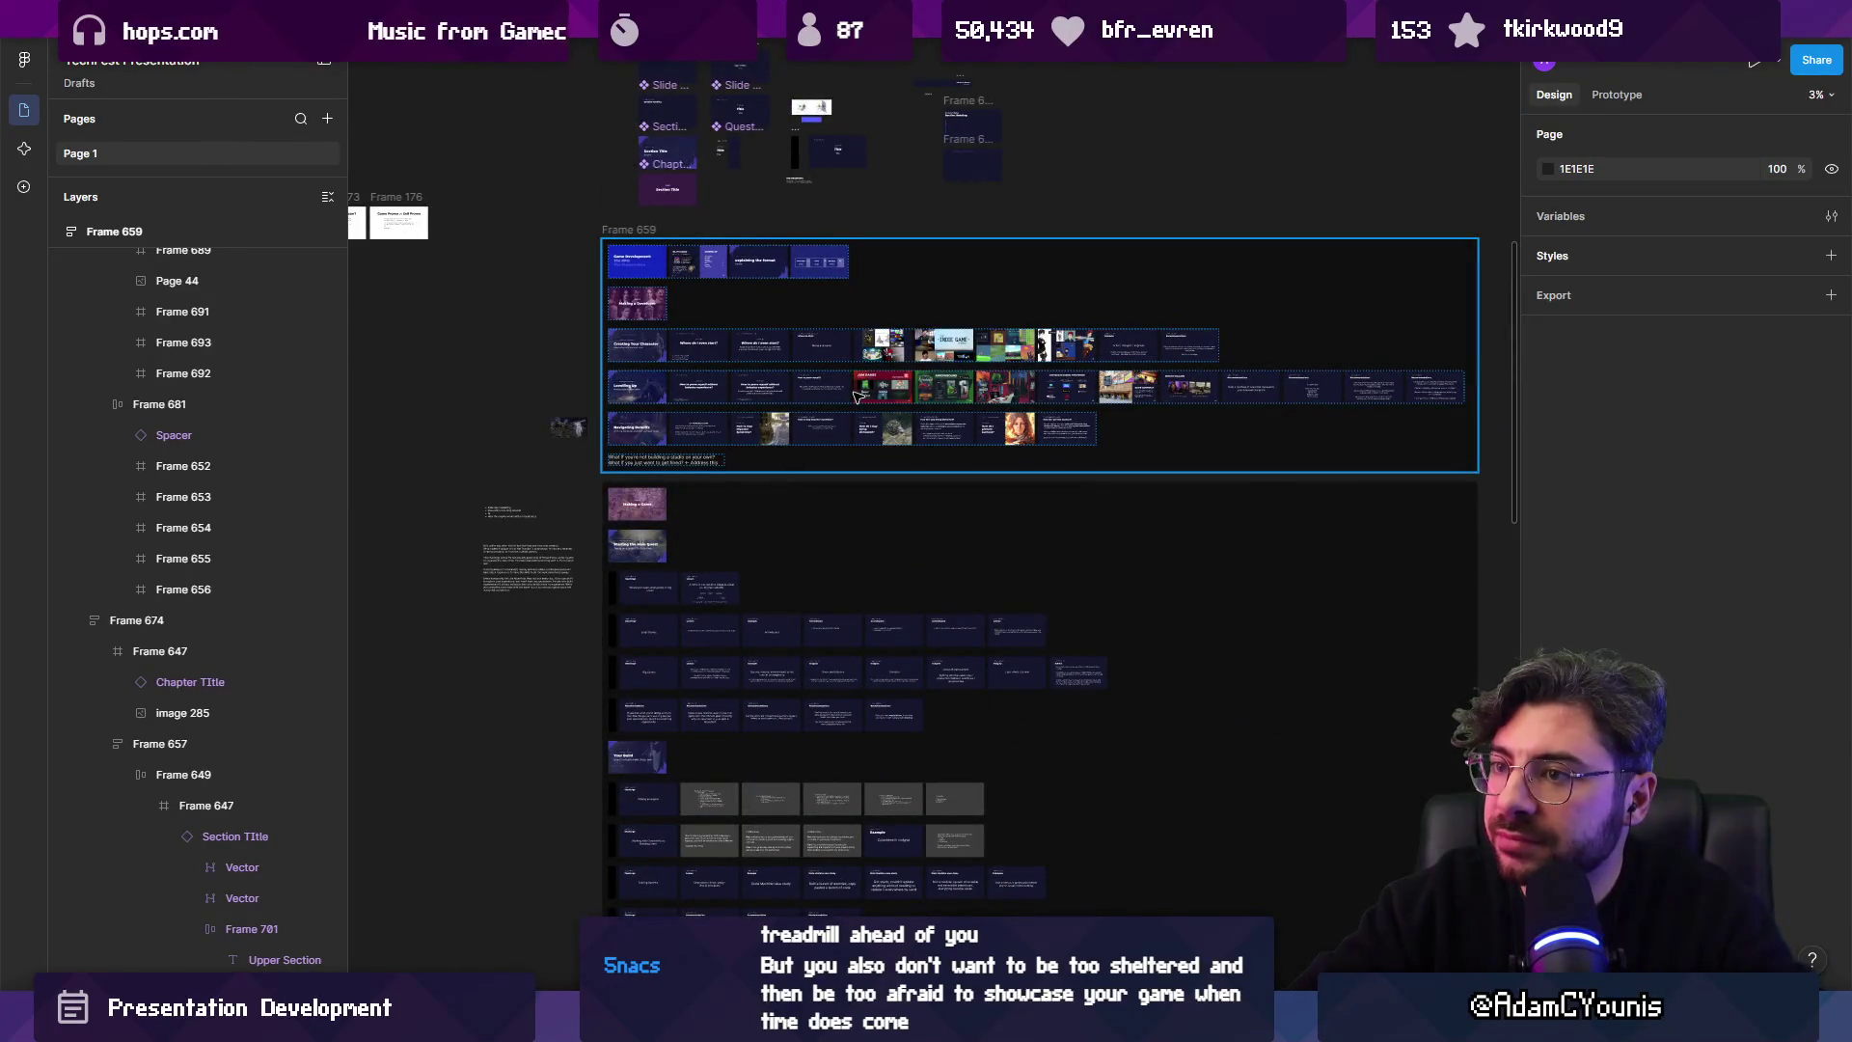
pyautogui.click(857, 395)
pyautogui.doubleClick(857, 396)
pyautogui.moveTo(966, 429); pyautogui.dragTo(955, 441)
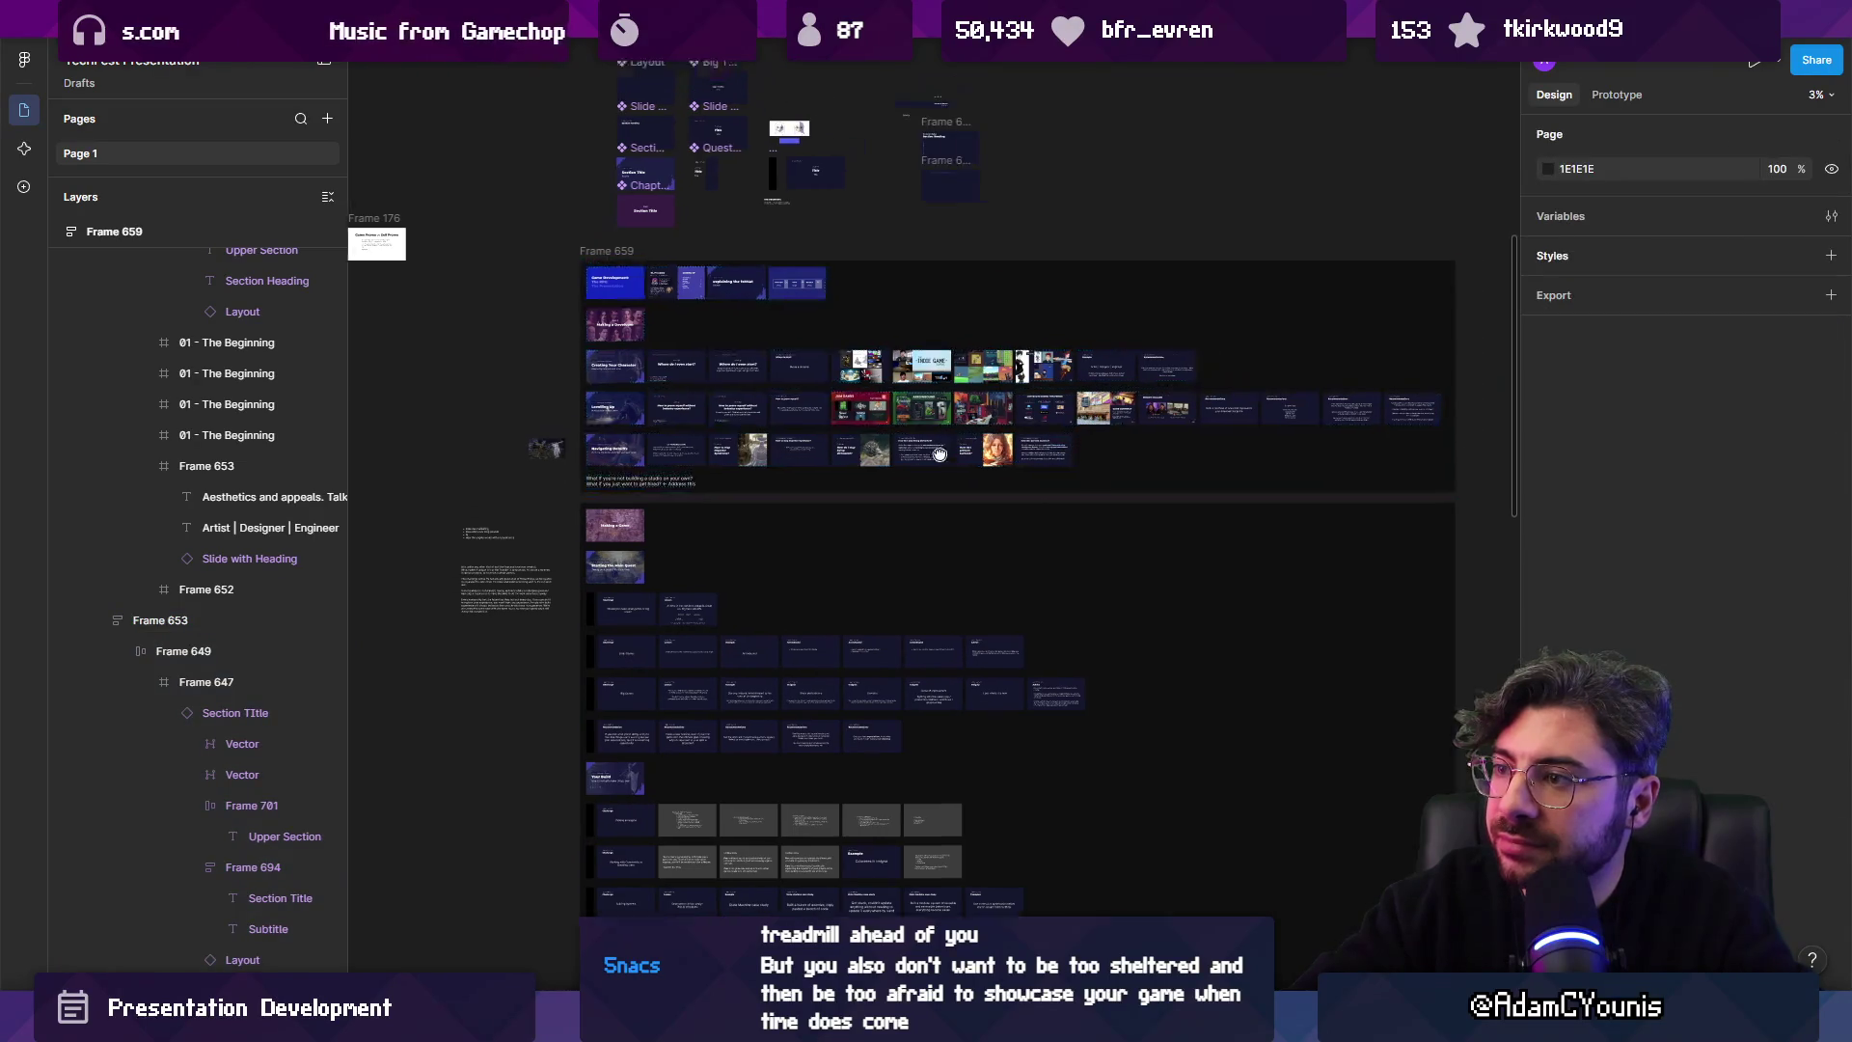
pyautogui.scroll(2, 955, 440)
pyautogui.moveTo(836, 493); pyautogui.dragTo(818, 345)
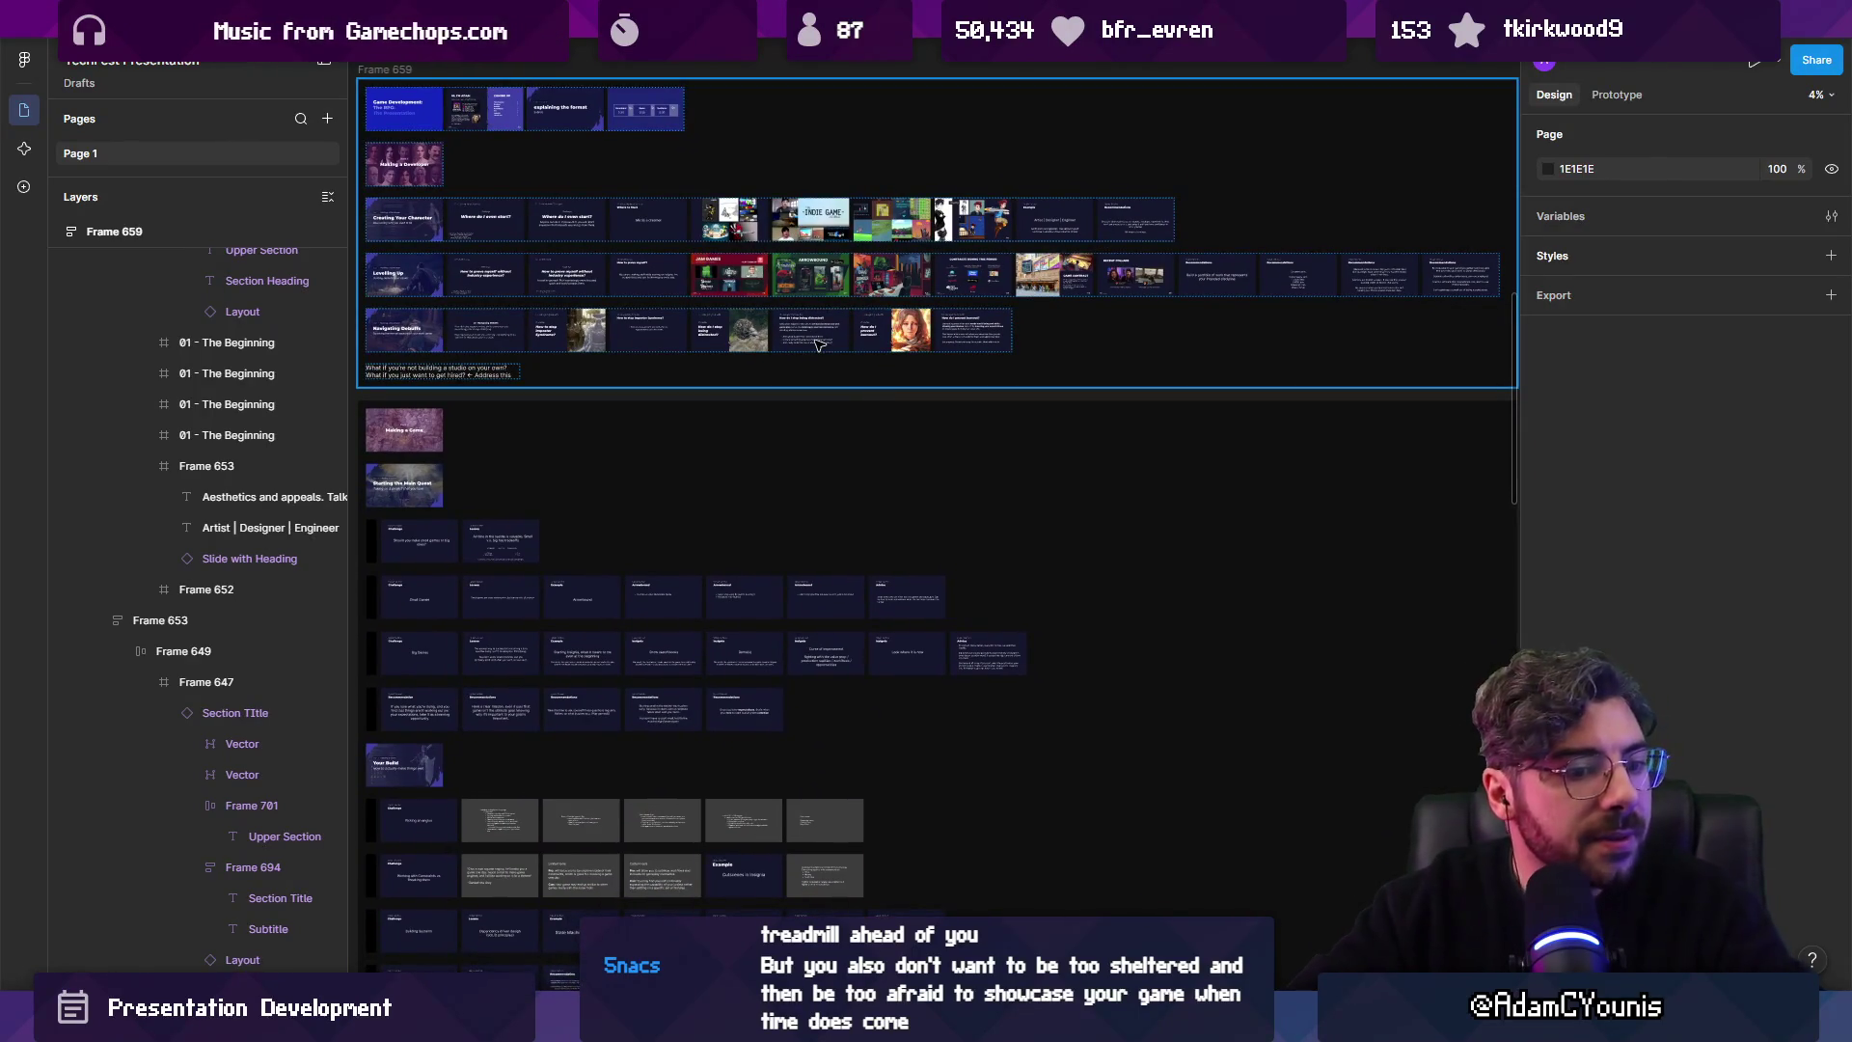
pyautogui.scroll(5, 736, 430)
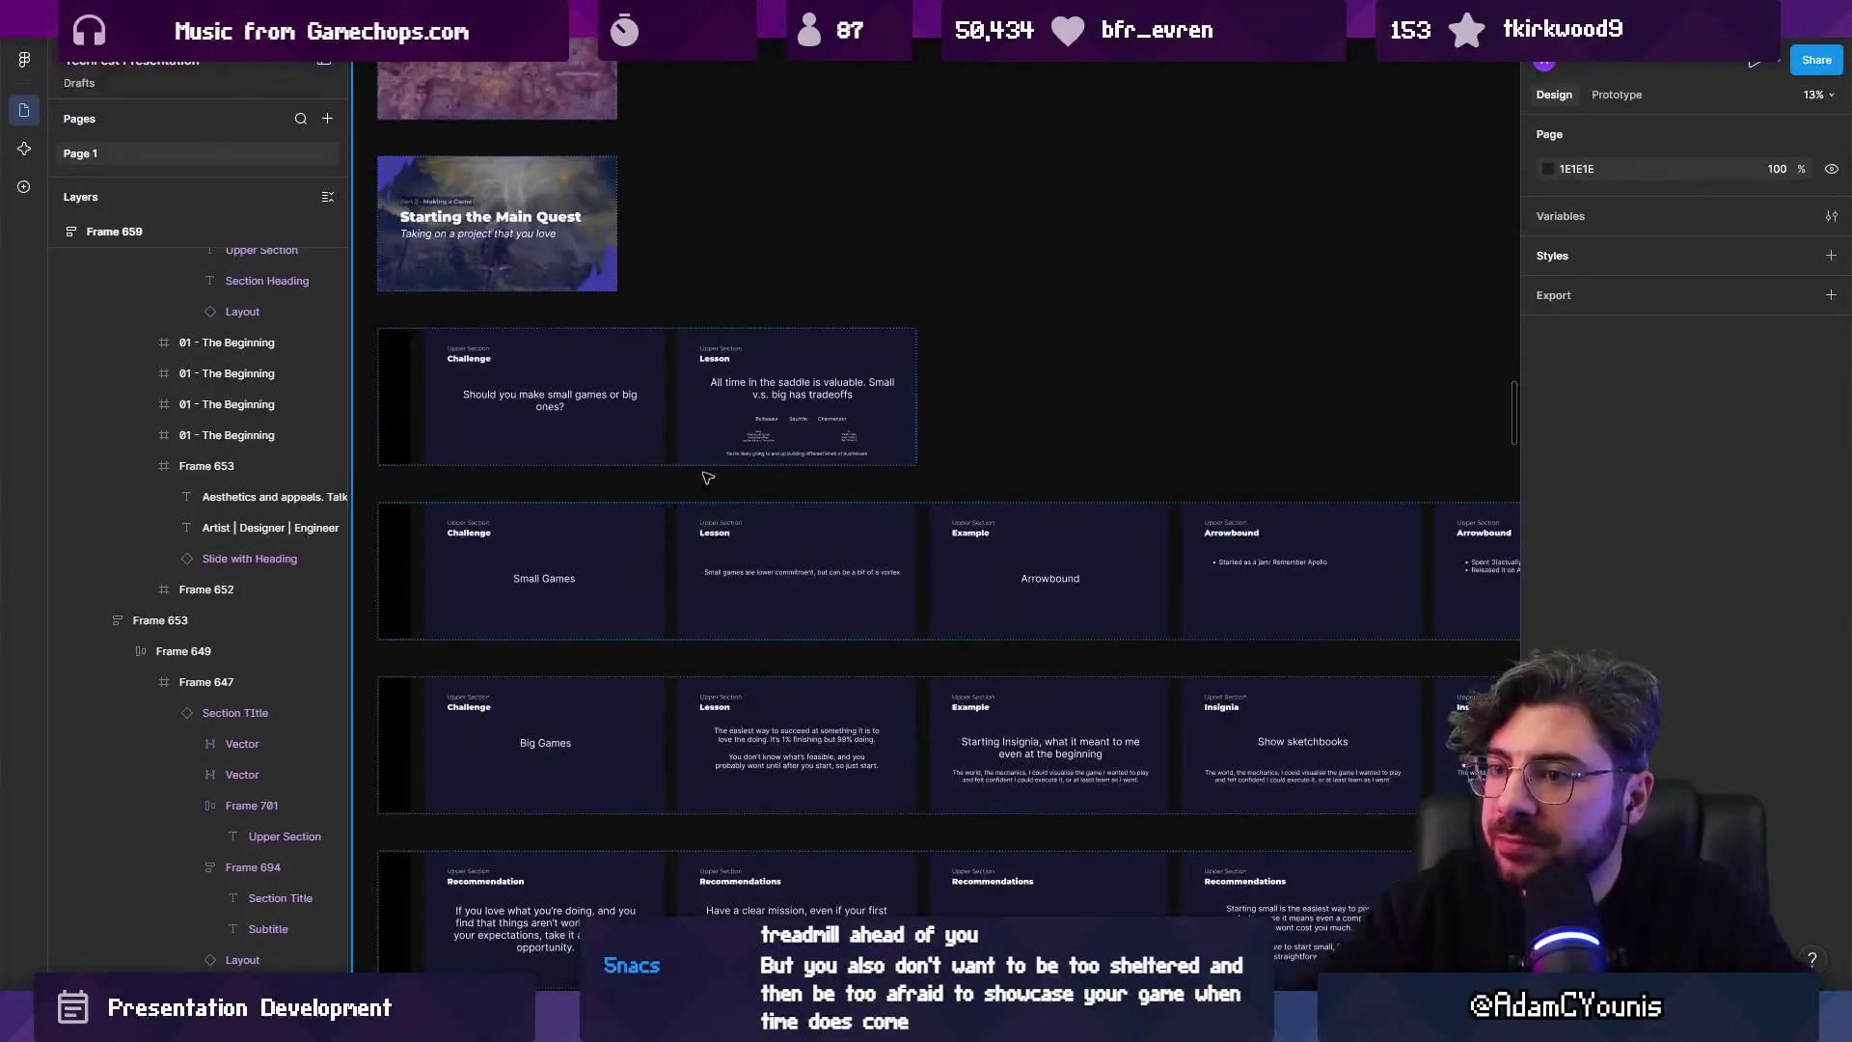
pyautogui.scroll(-5, 709, 469)
pyautogui.scroll(-3, 887, 503)
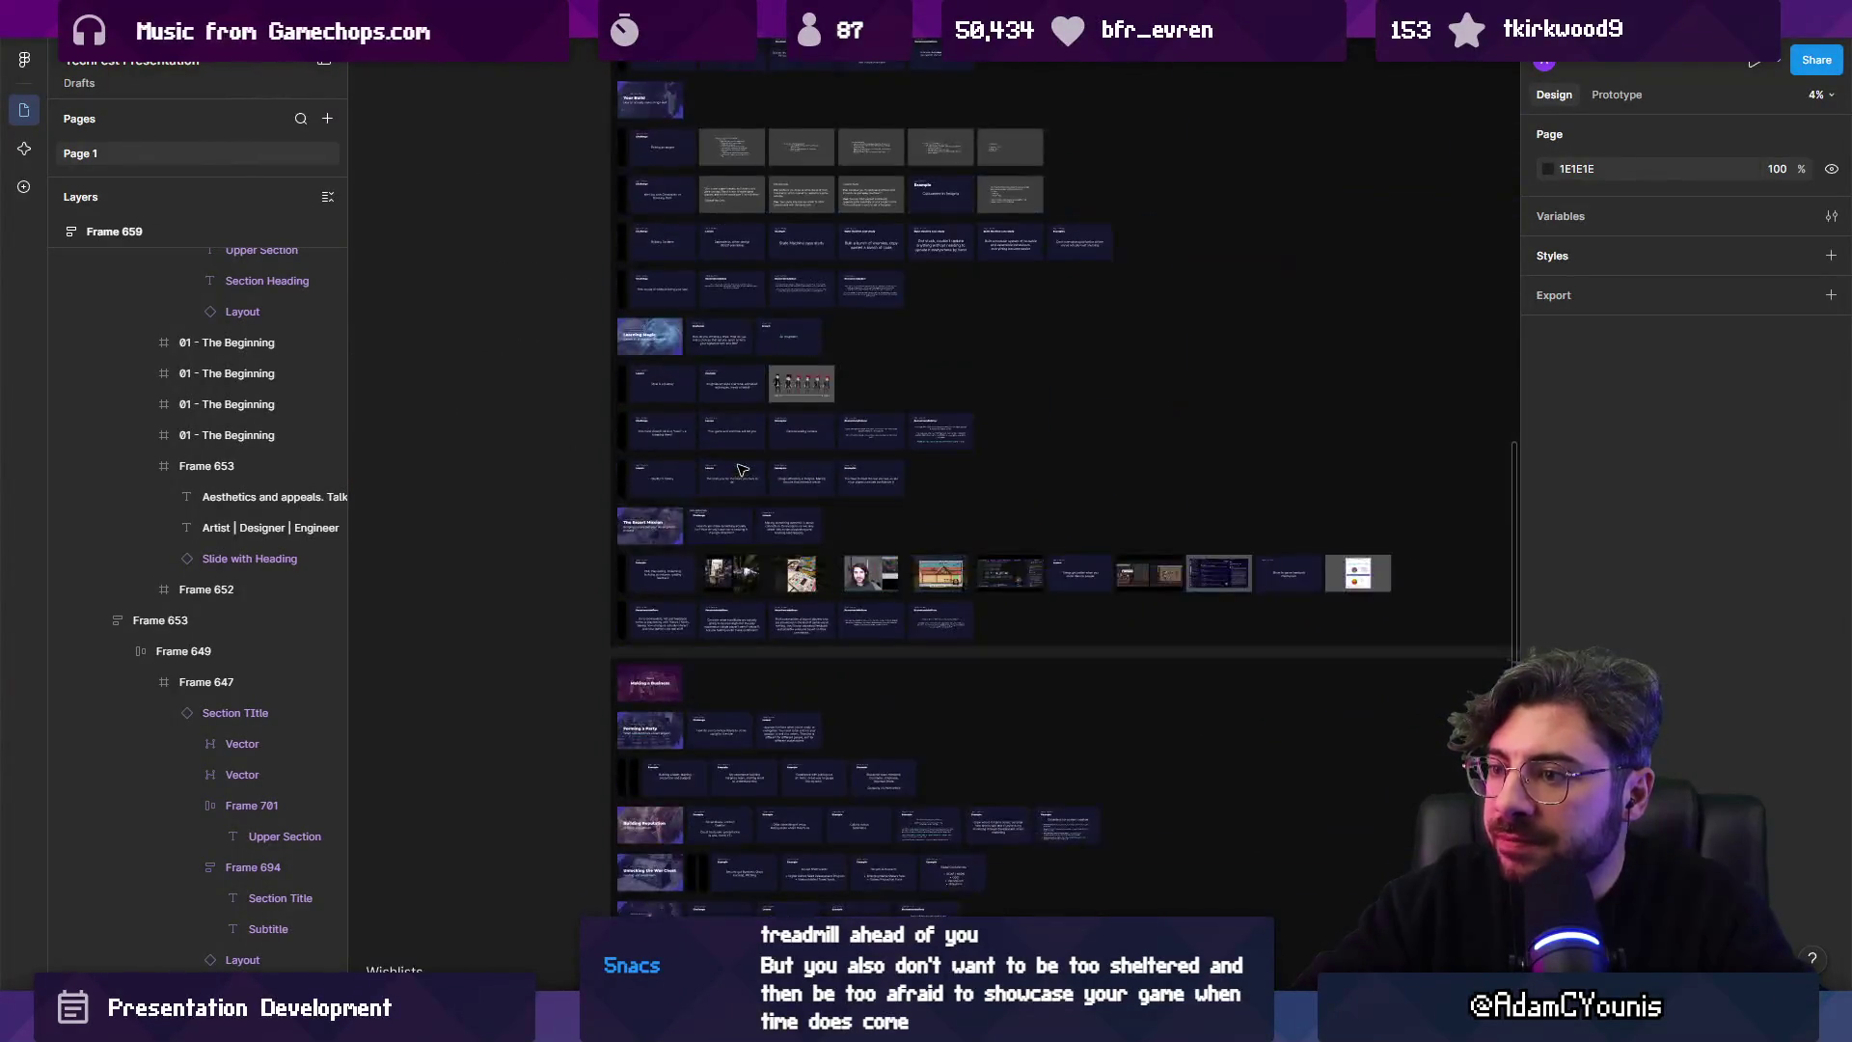
pyautogui.scroll(-4, 887, 502)
pyautogui.scroll(4, 747, 409)
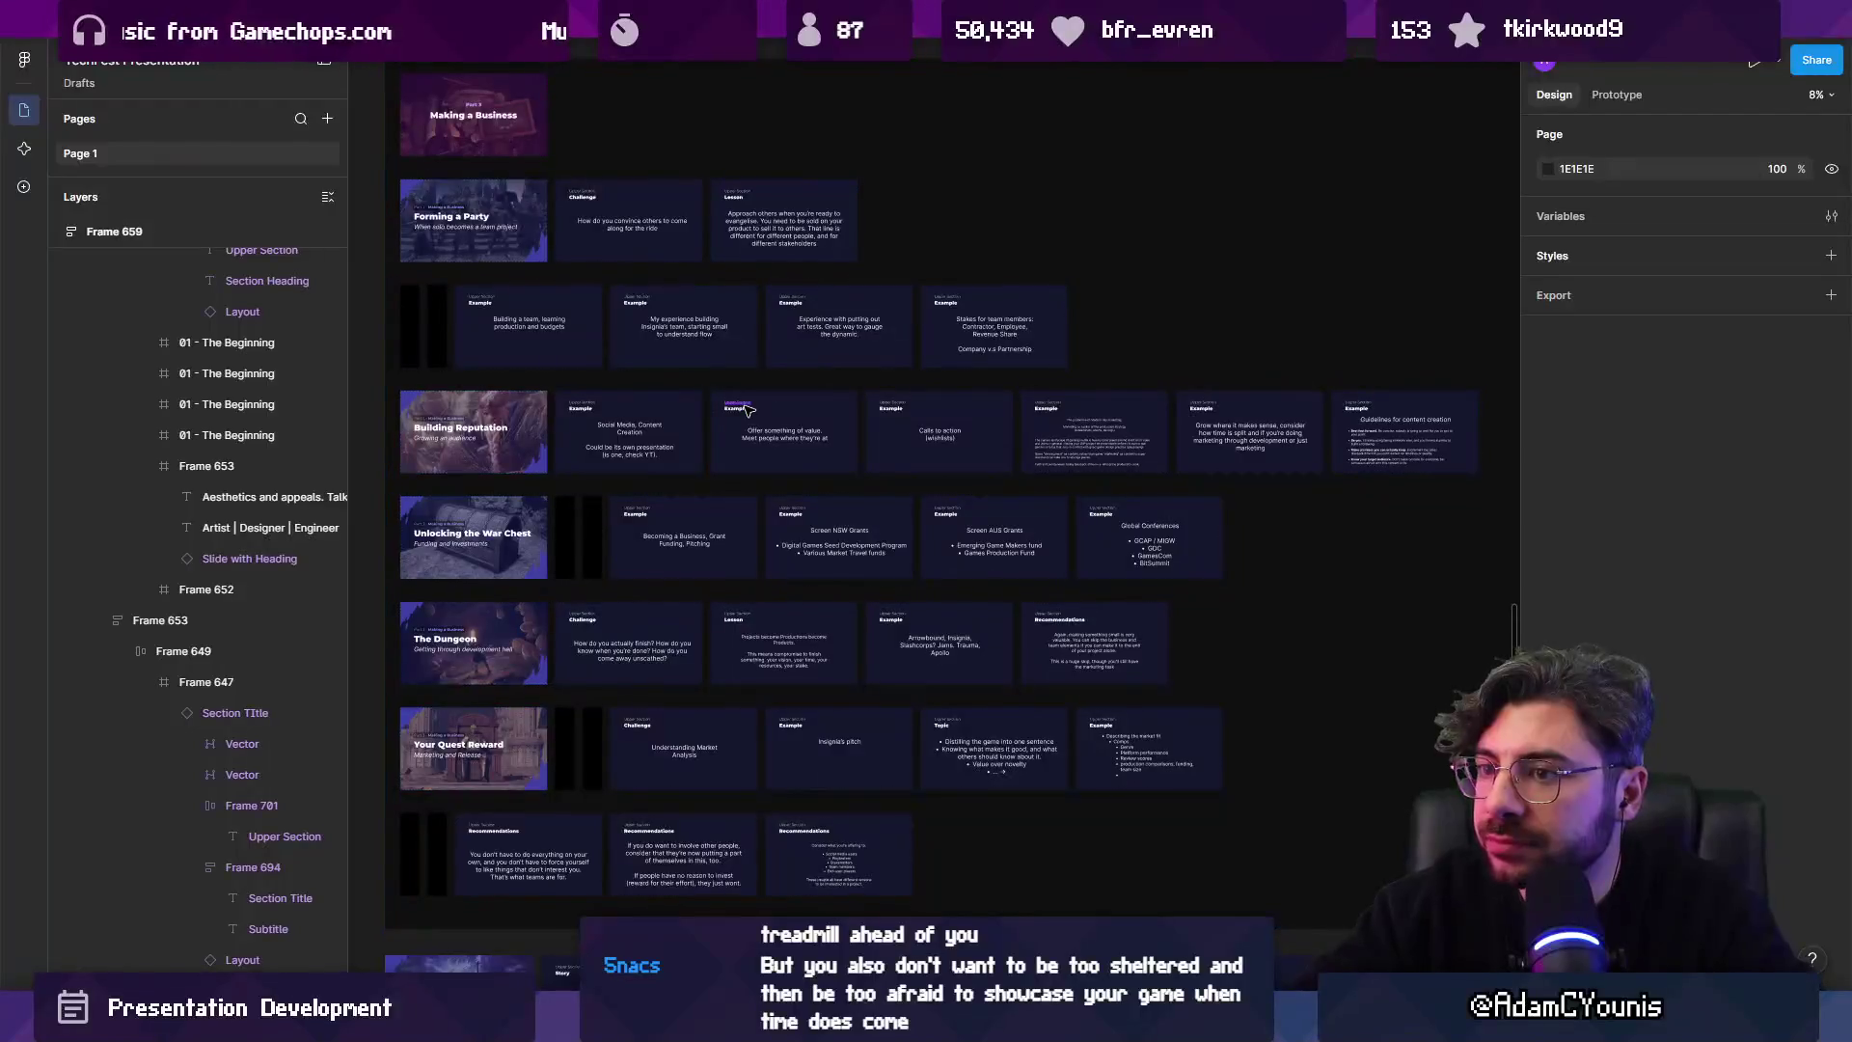
pyautogui.scroll(-2, 836, 414)
pyautogui.click(742, 530)
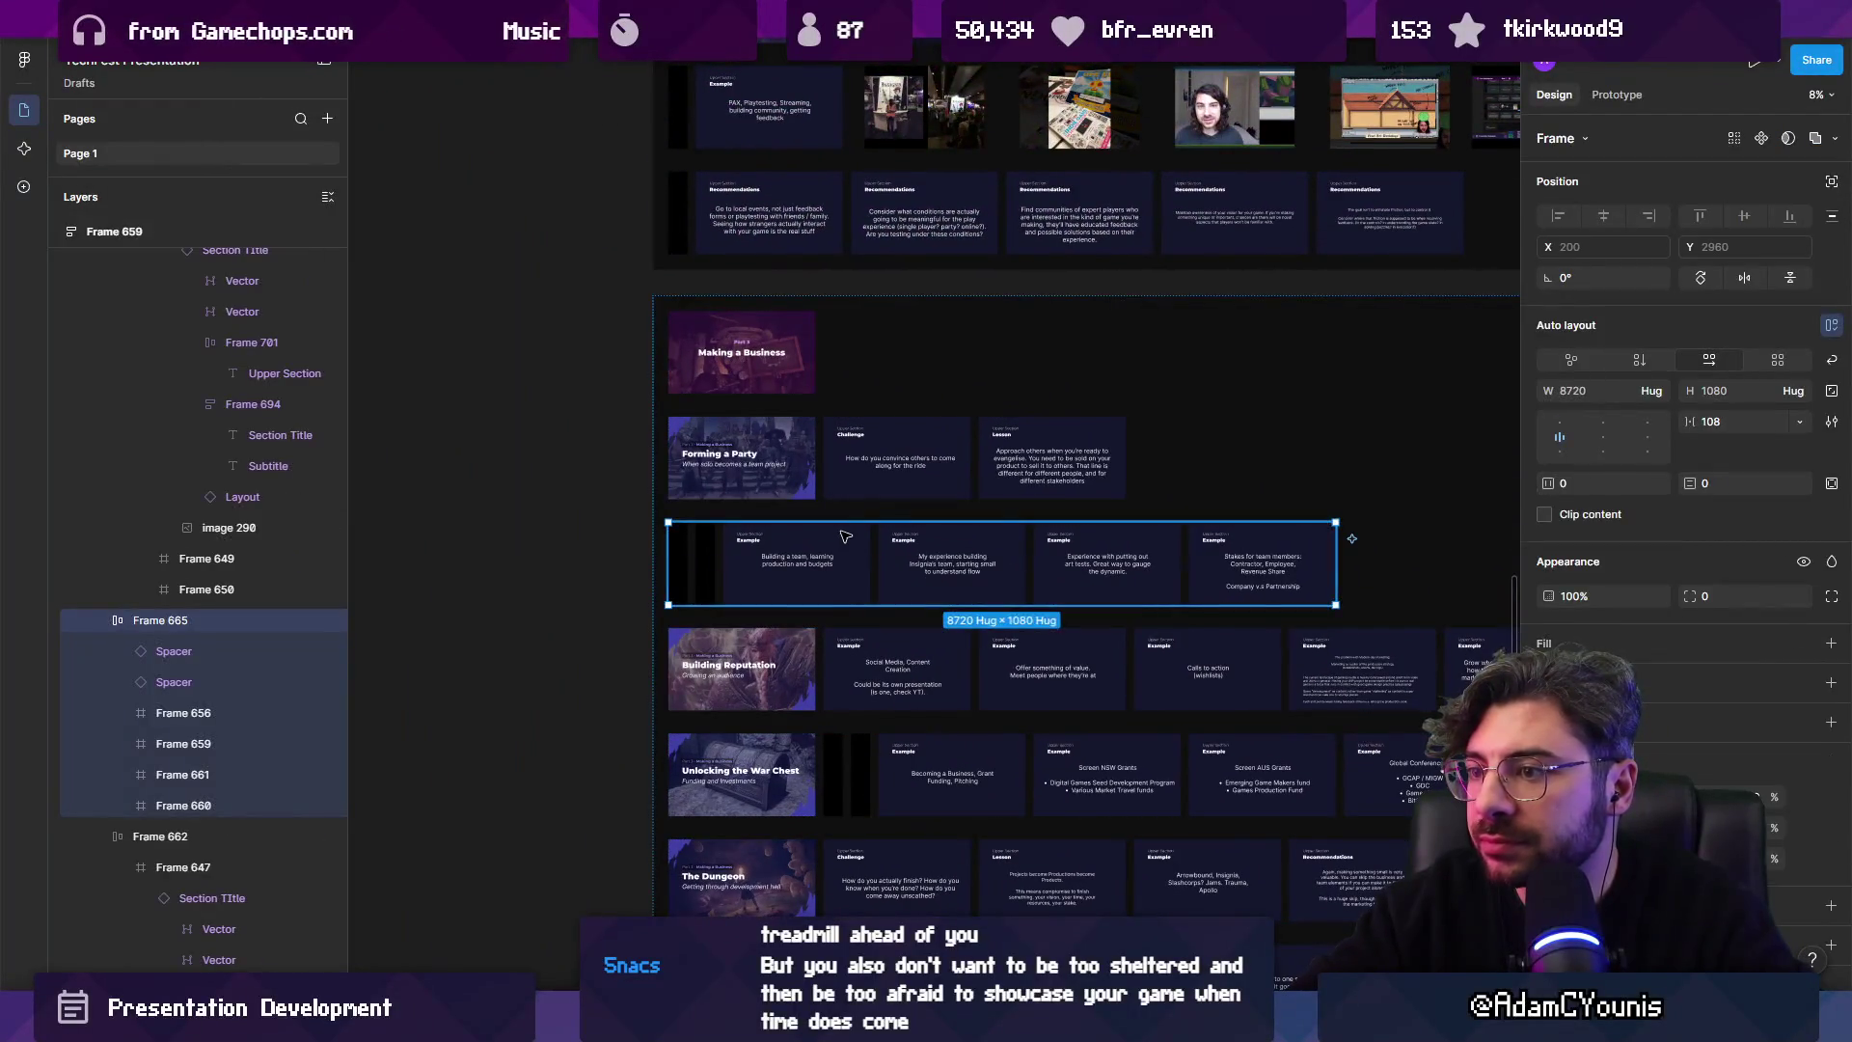
pyautogui.scroll(2, 742, 503)
pyautogui.hscroll(1, 742, 503)
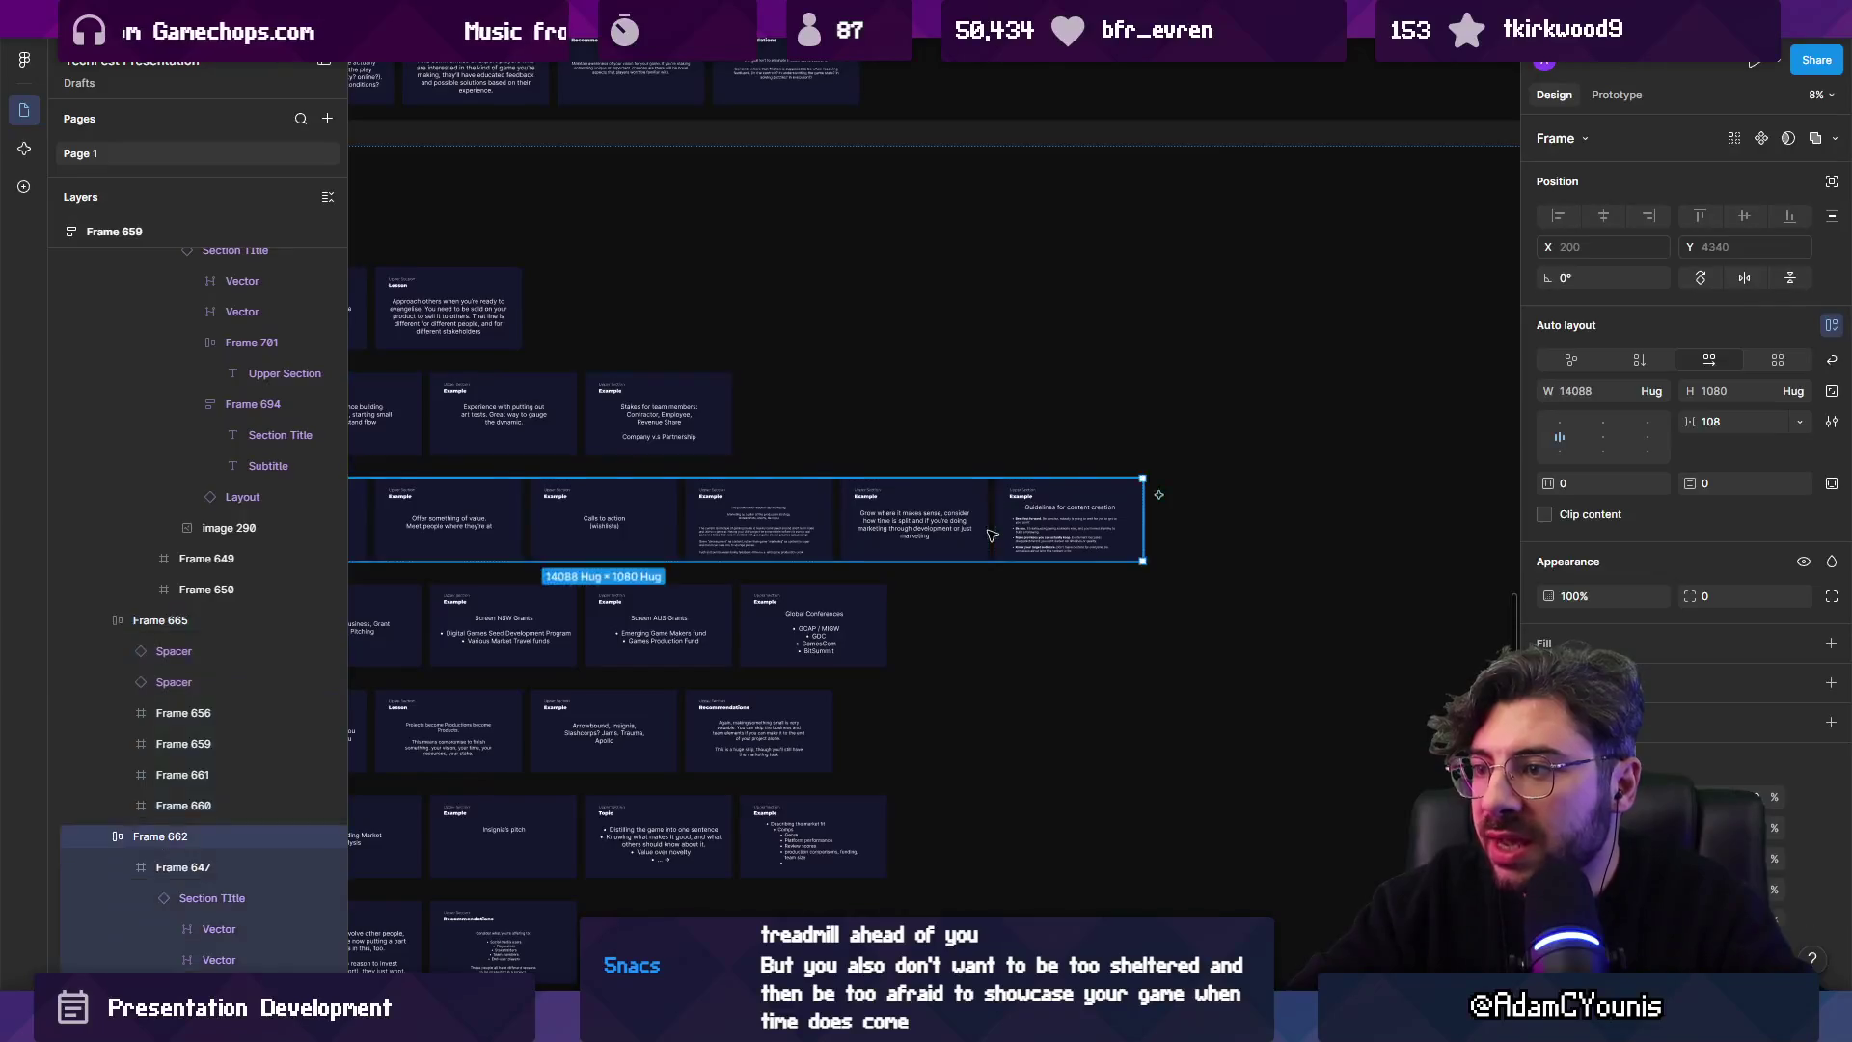
pyautogui.doubleClick(992, 535)
pyautogui.click(982, 532)
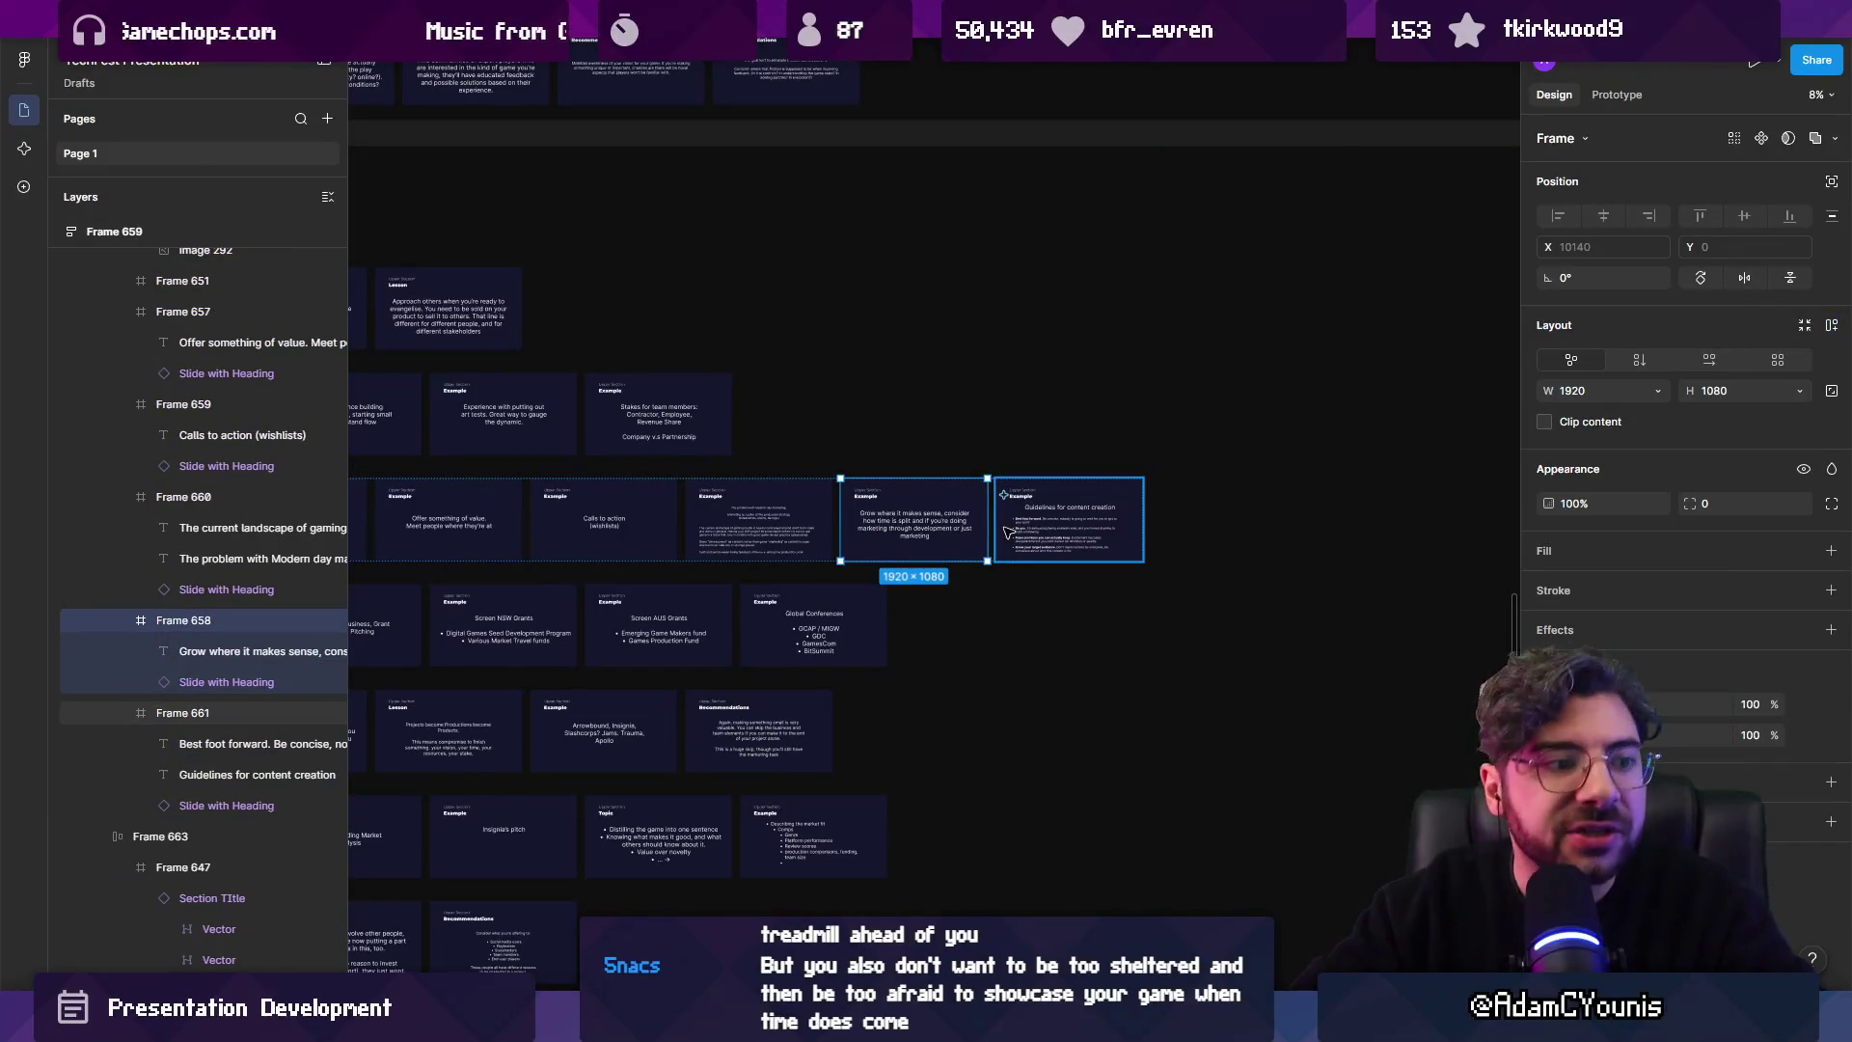
pyautogui.scroll(5, 1005, 532)
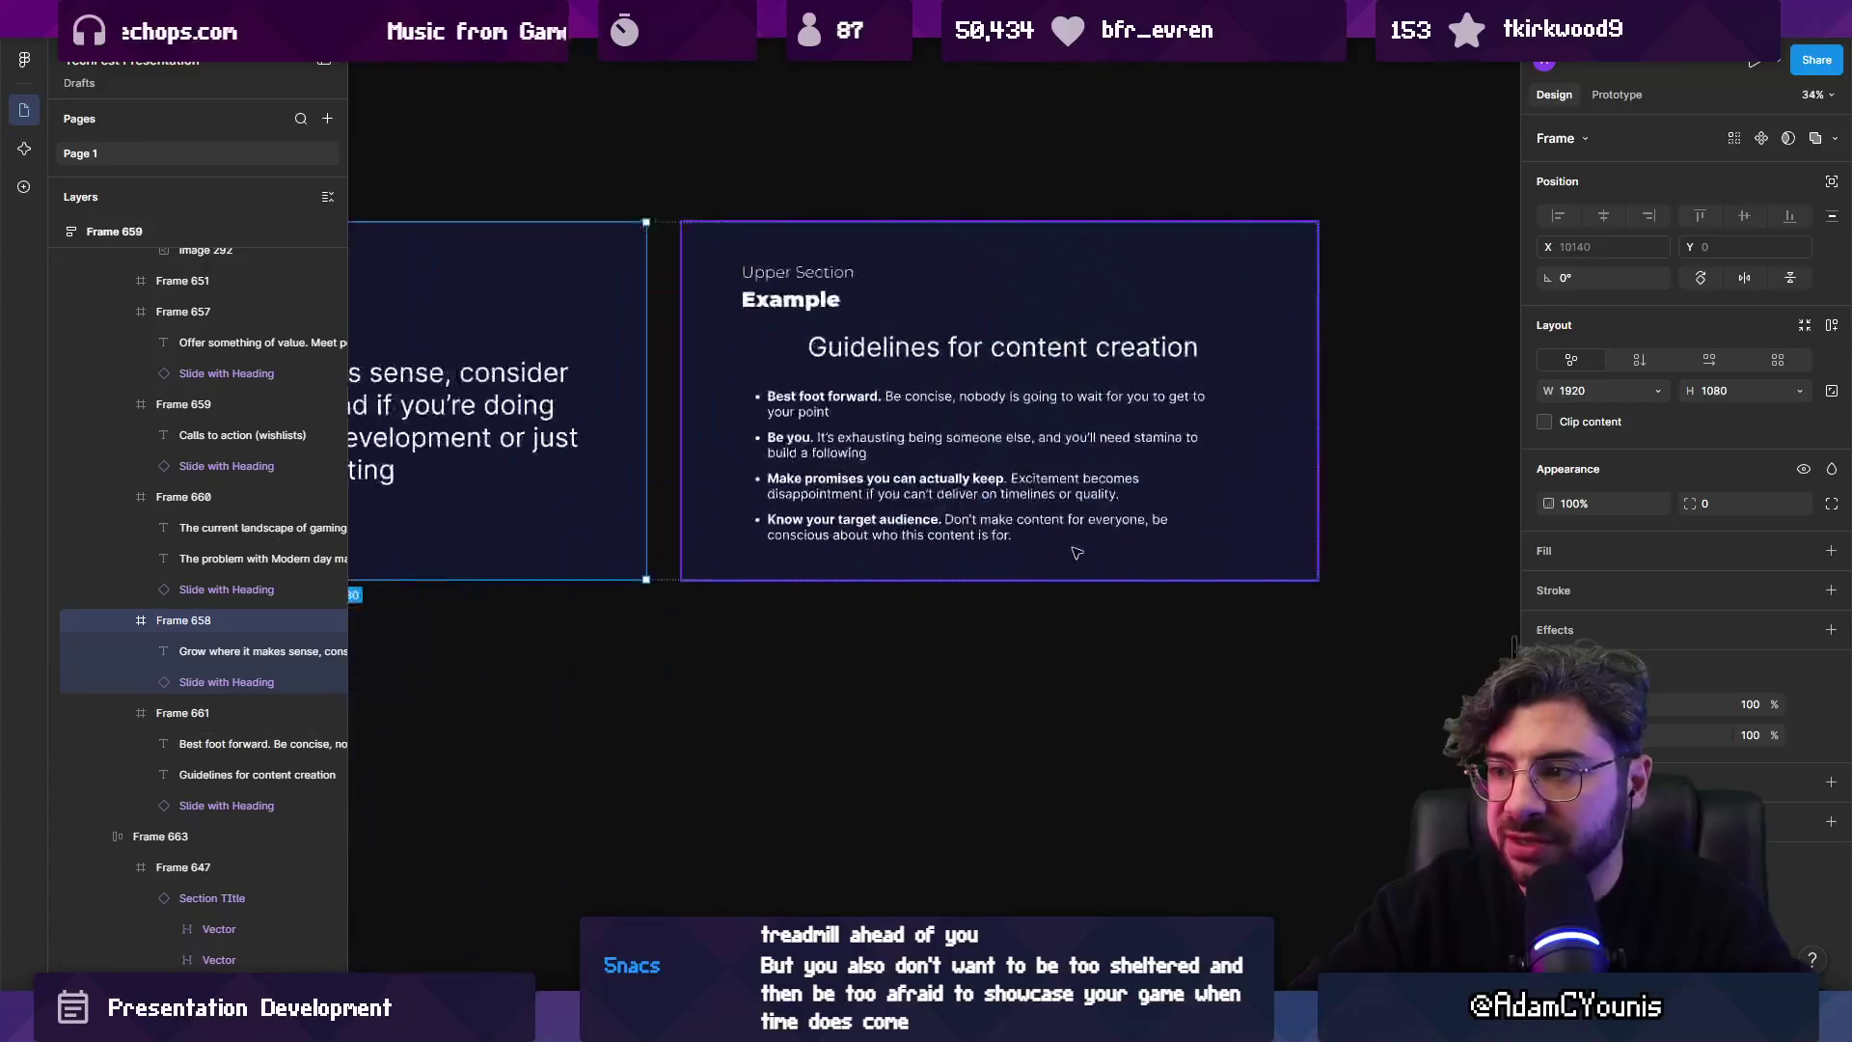
pyautogui.doubleClick(866, 470)
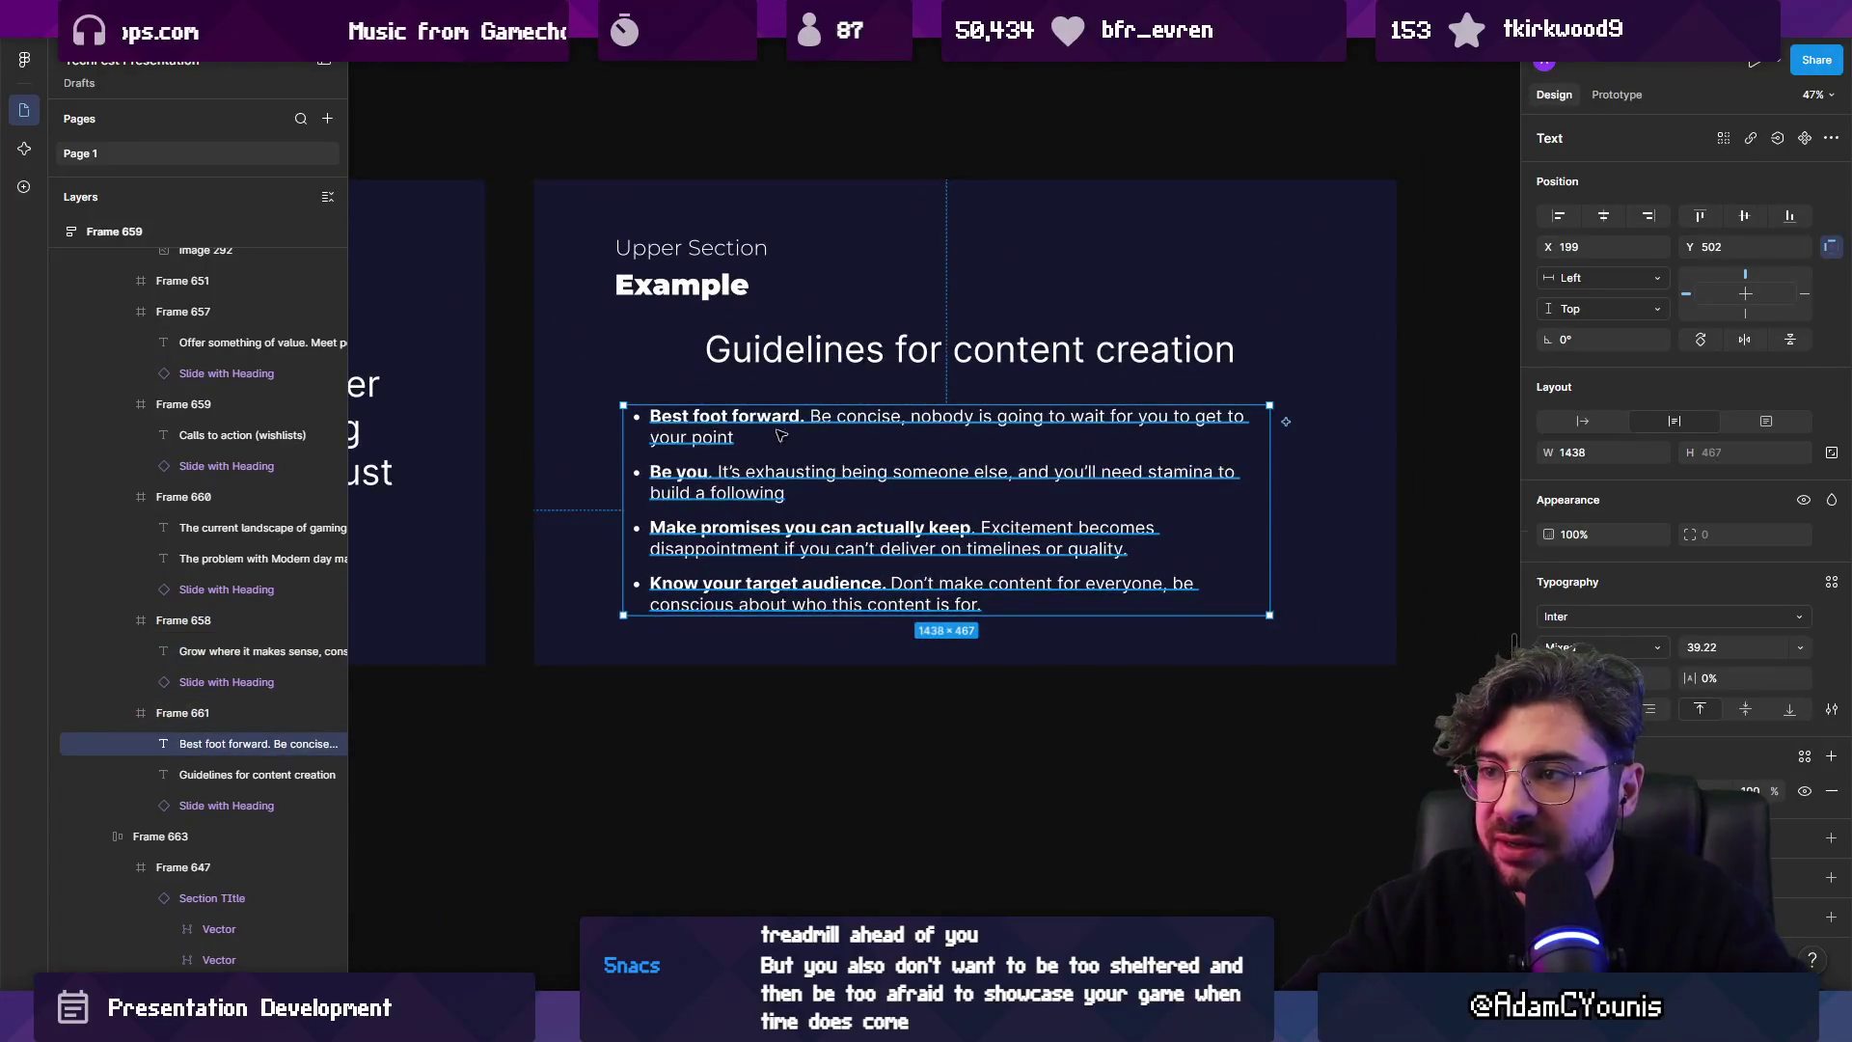
pyautogui.scroll(-2, 786, 431)
pyautogui.hscroll(-5, 733, 463)
pyautogui.click(1263, 592)
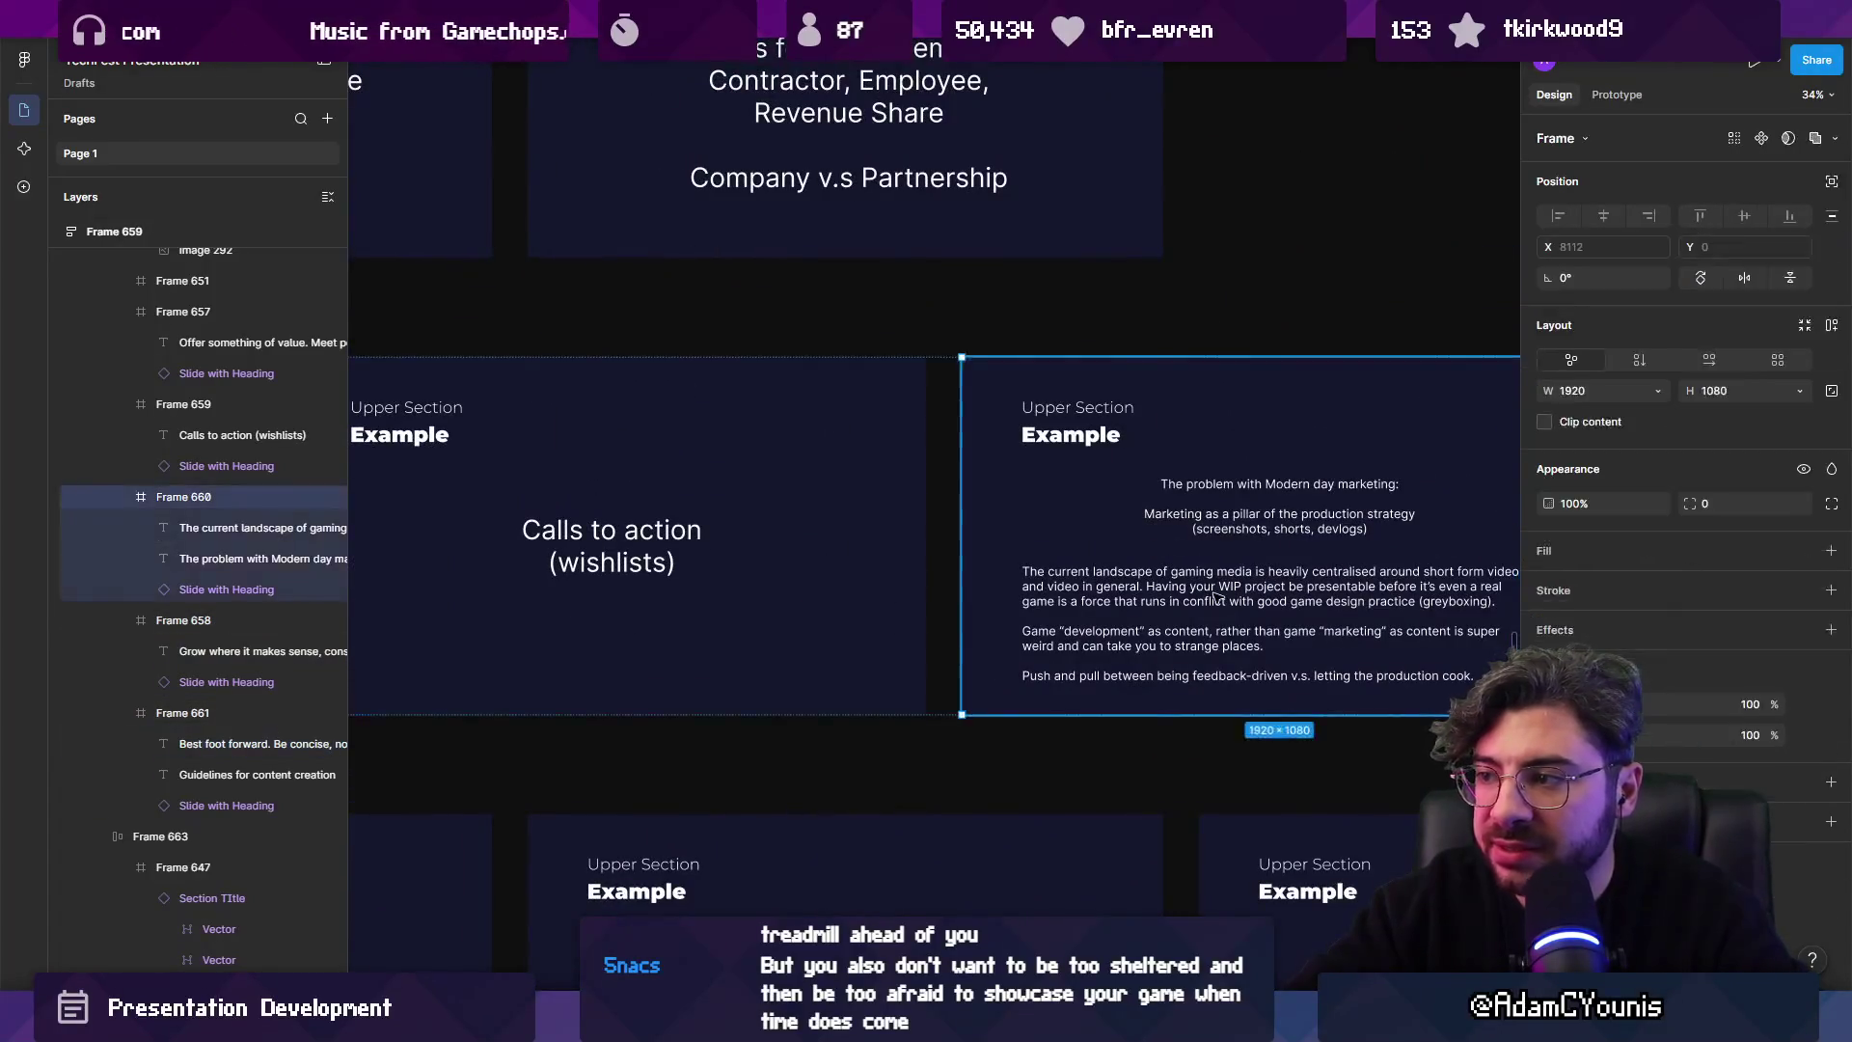
pyautogui.hscroll(5, 883, 535)
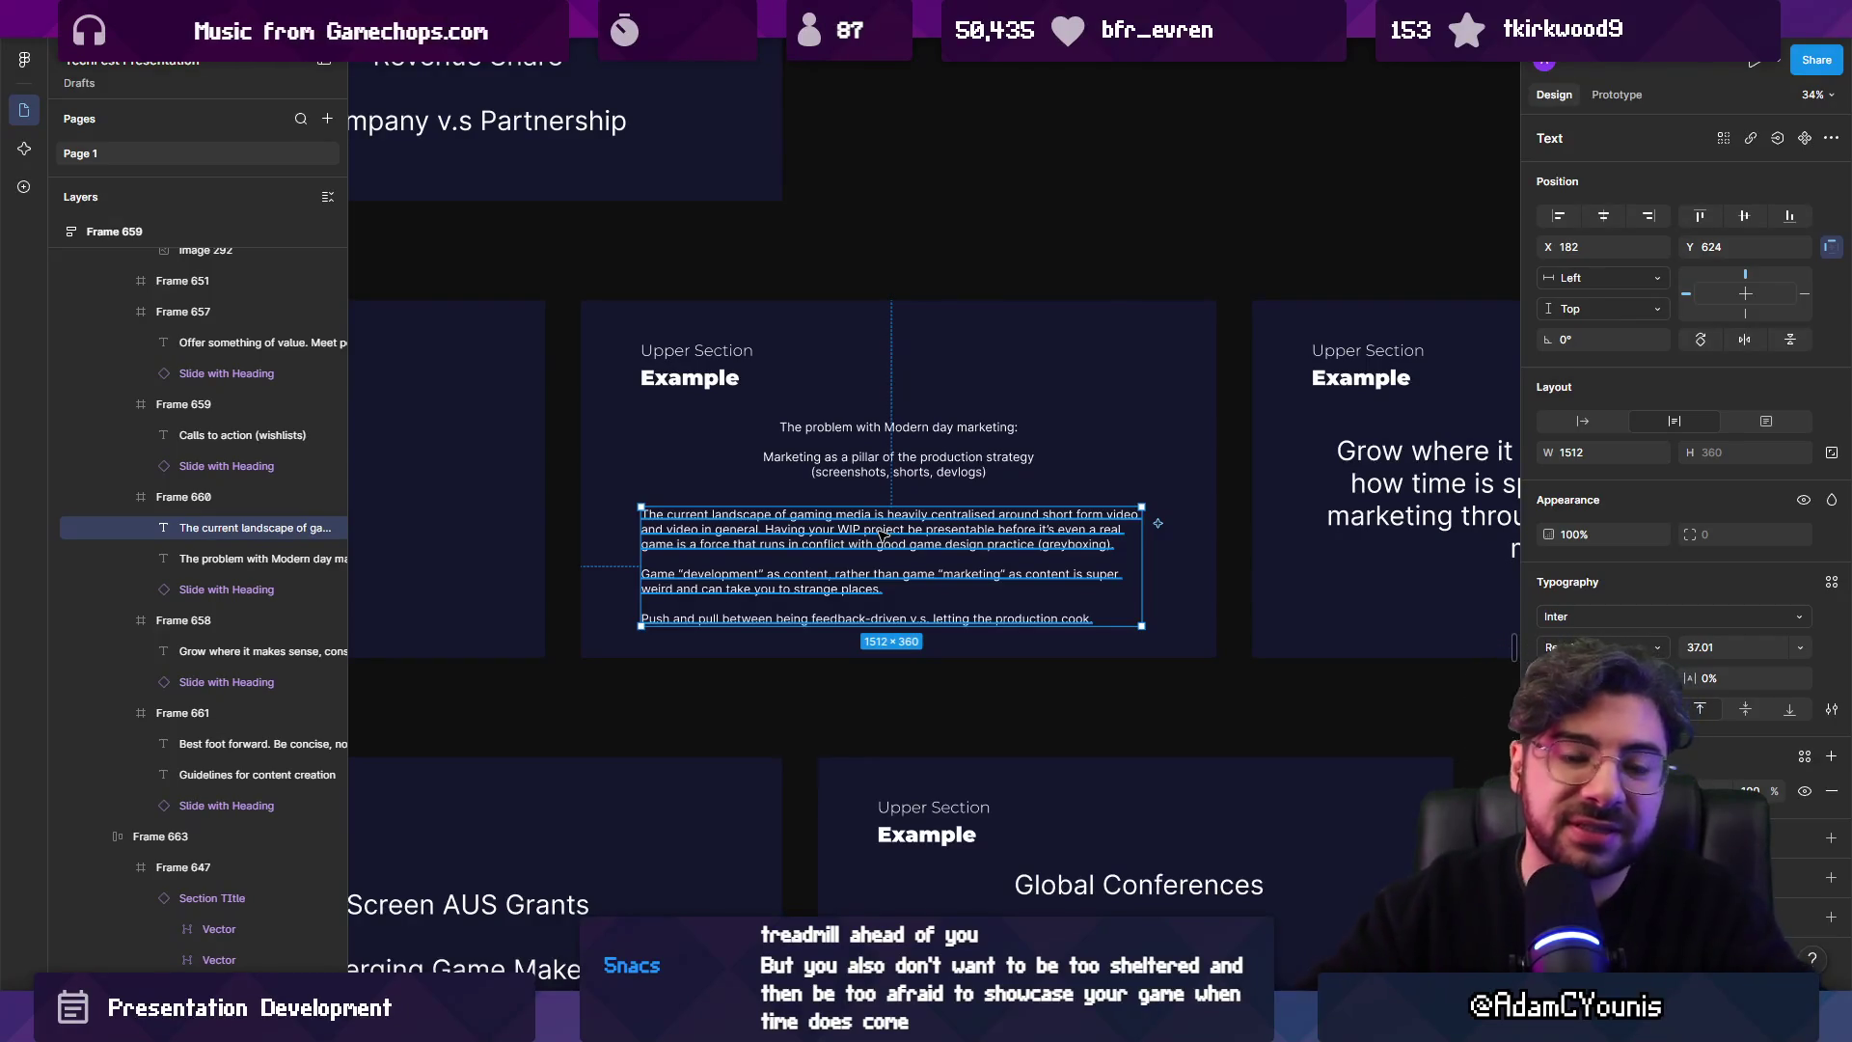
pyautogui.click(928, 457)
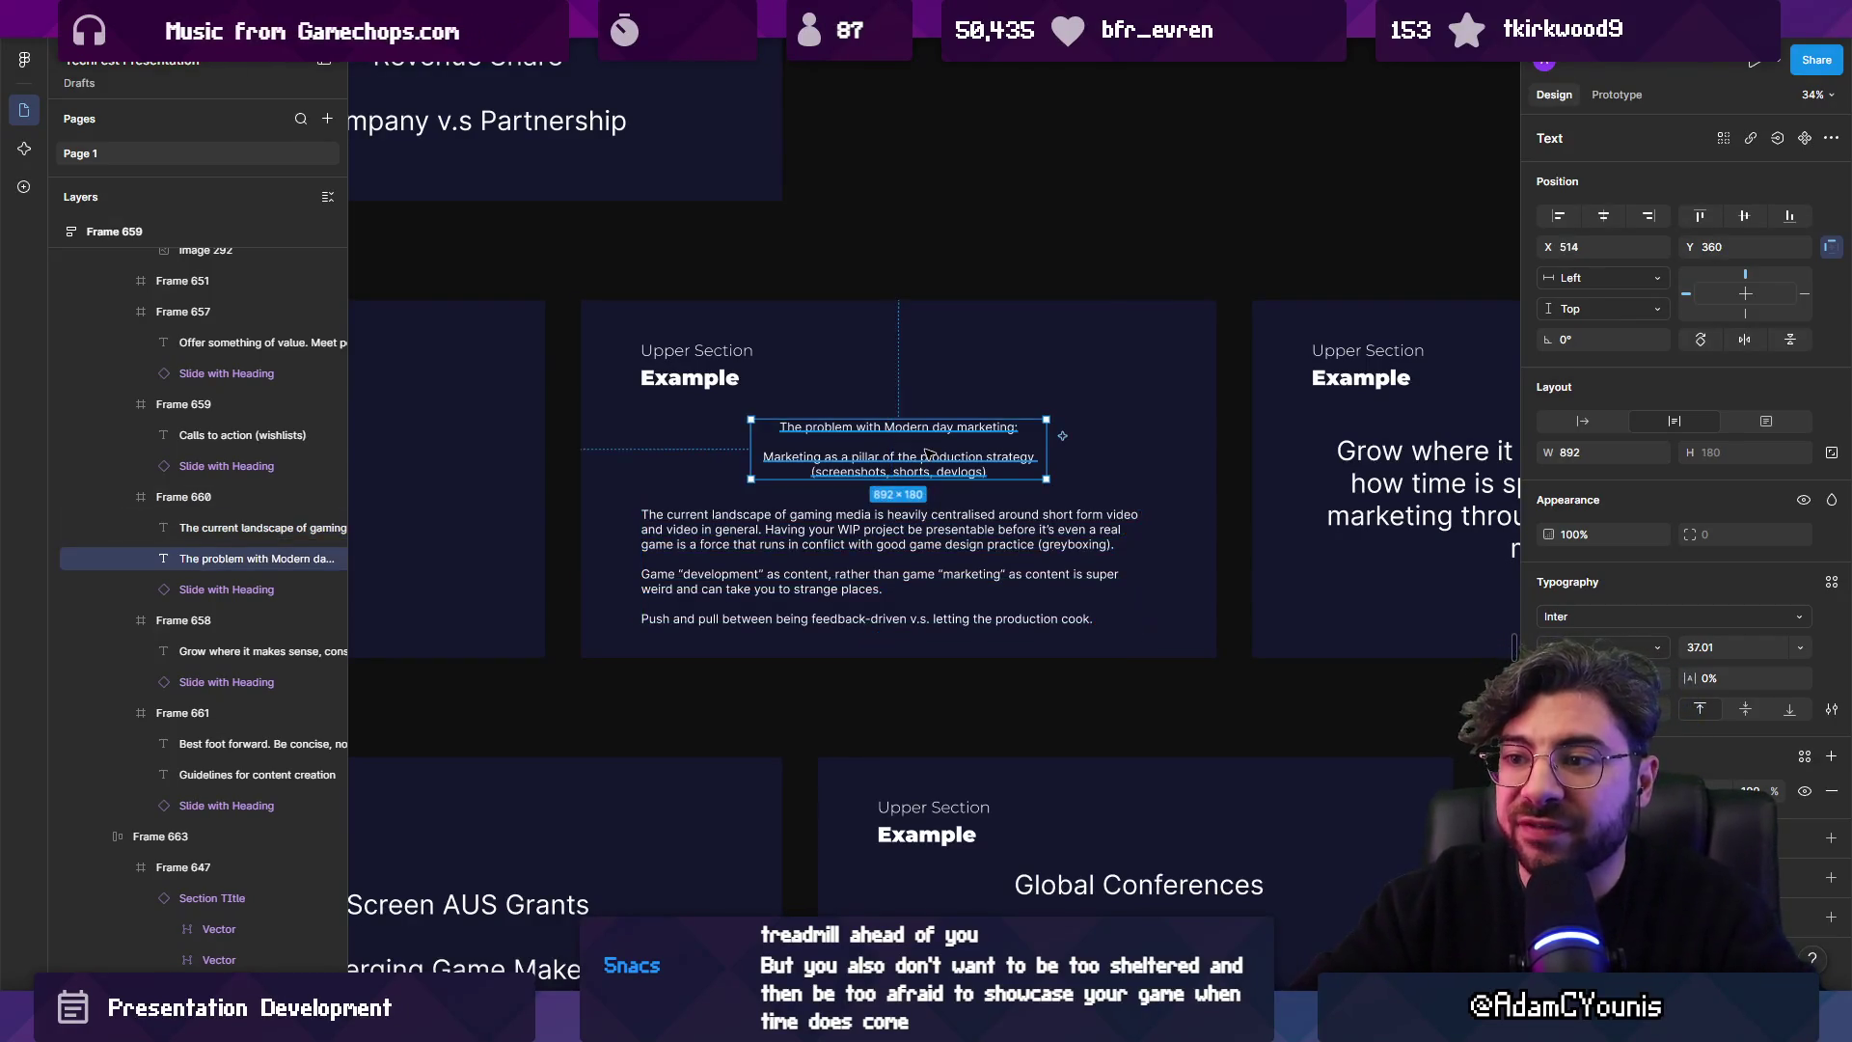
pyautogui.click(861, 262)
pyautogui.keyDown('ctrl'); pyautogui.scroll(-3, 1080, 538); pyautogui.keyUp('ctrl')
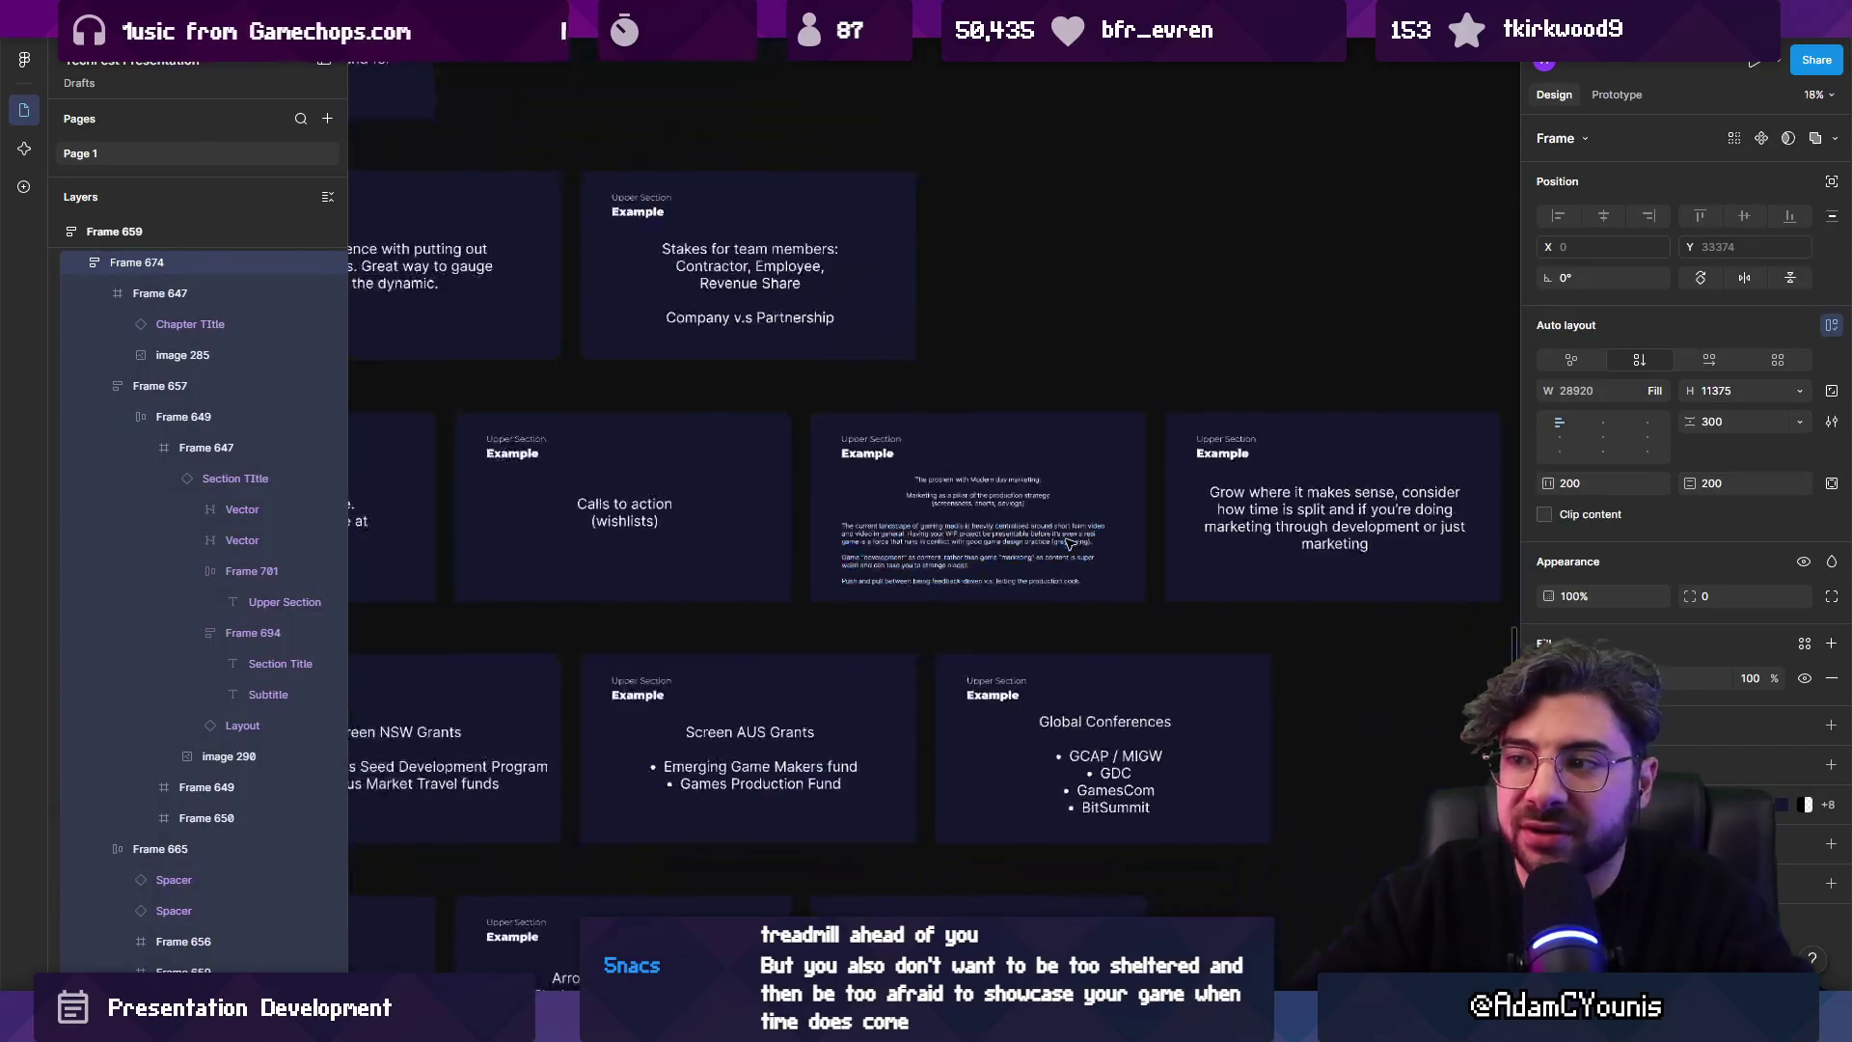
pyautogui.click(1006, 540)
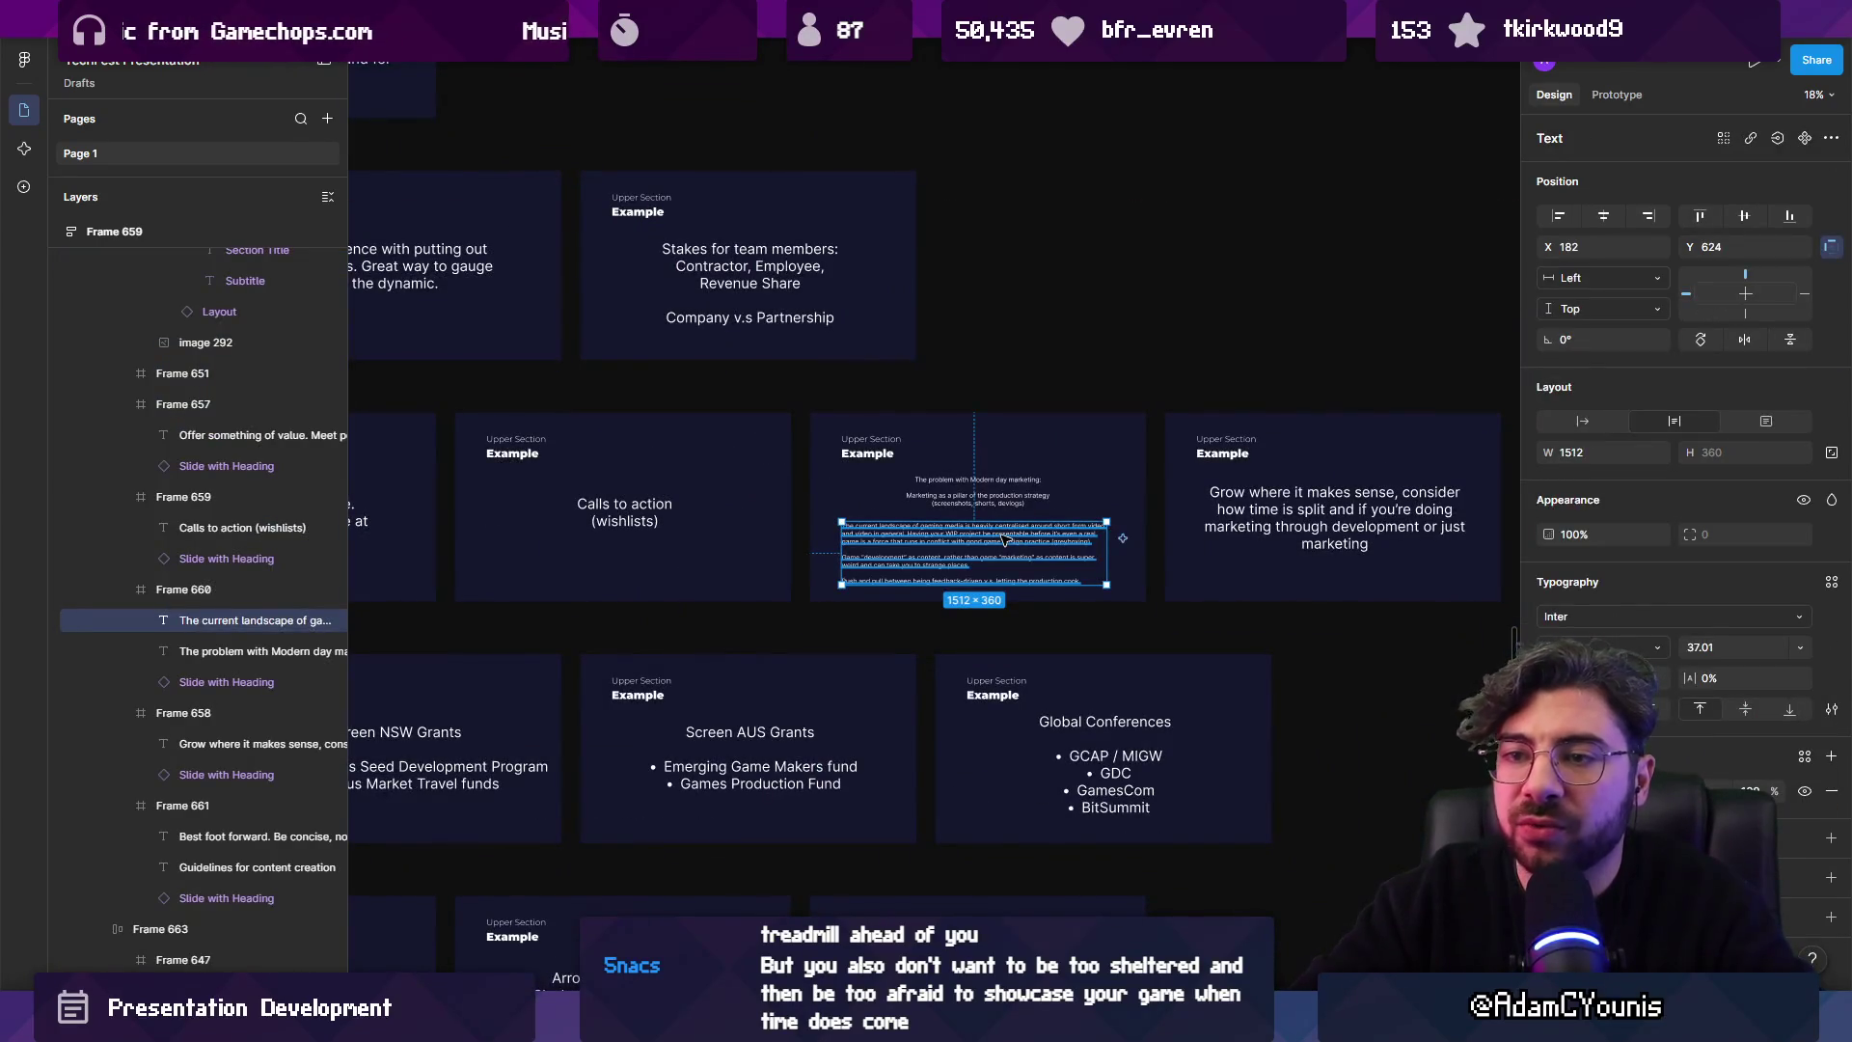
pyautogui.keyDown('ctrl'); pyautogui.scroll(-4, 1005, 540); pyautogui.keyUp('ctrl')
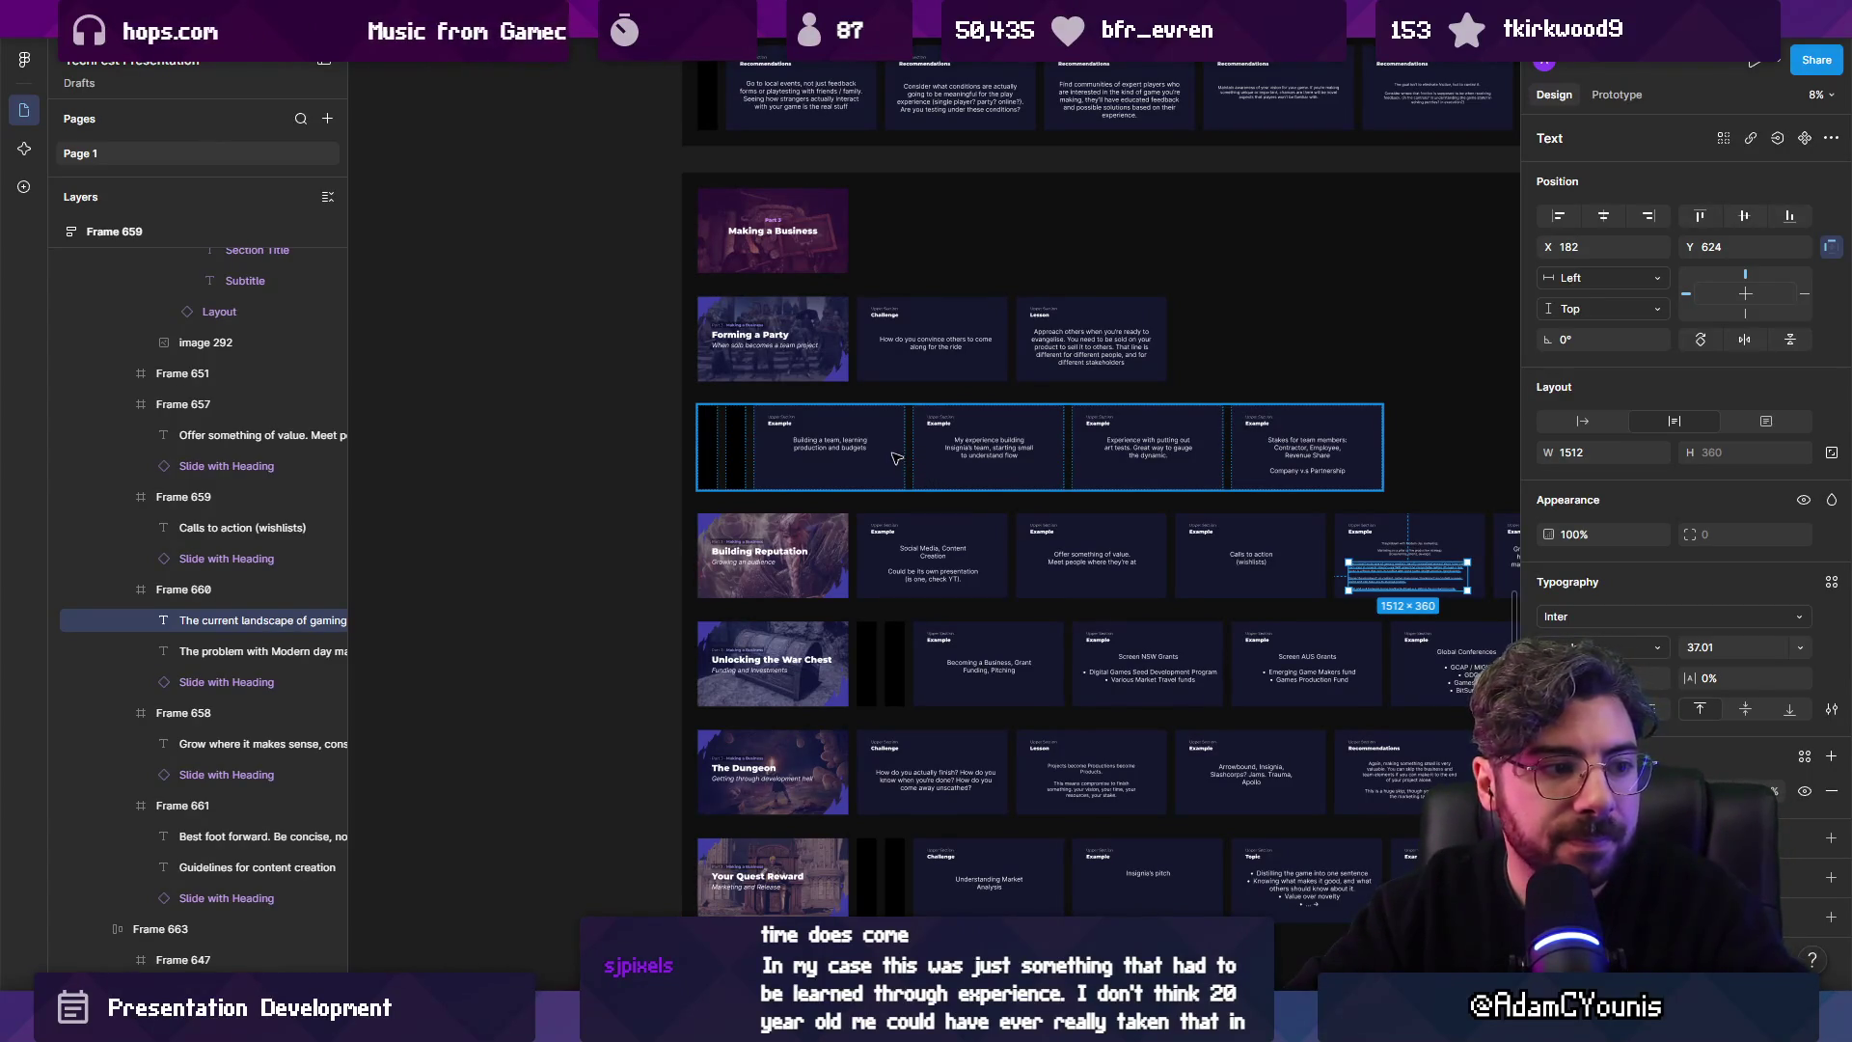
# - Hide the UI panels with Ctrl+\ and zoom to the Forming a Party title, Challenge and Lesson slides
pyautogui.scroll(2, 896, 458)
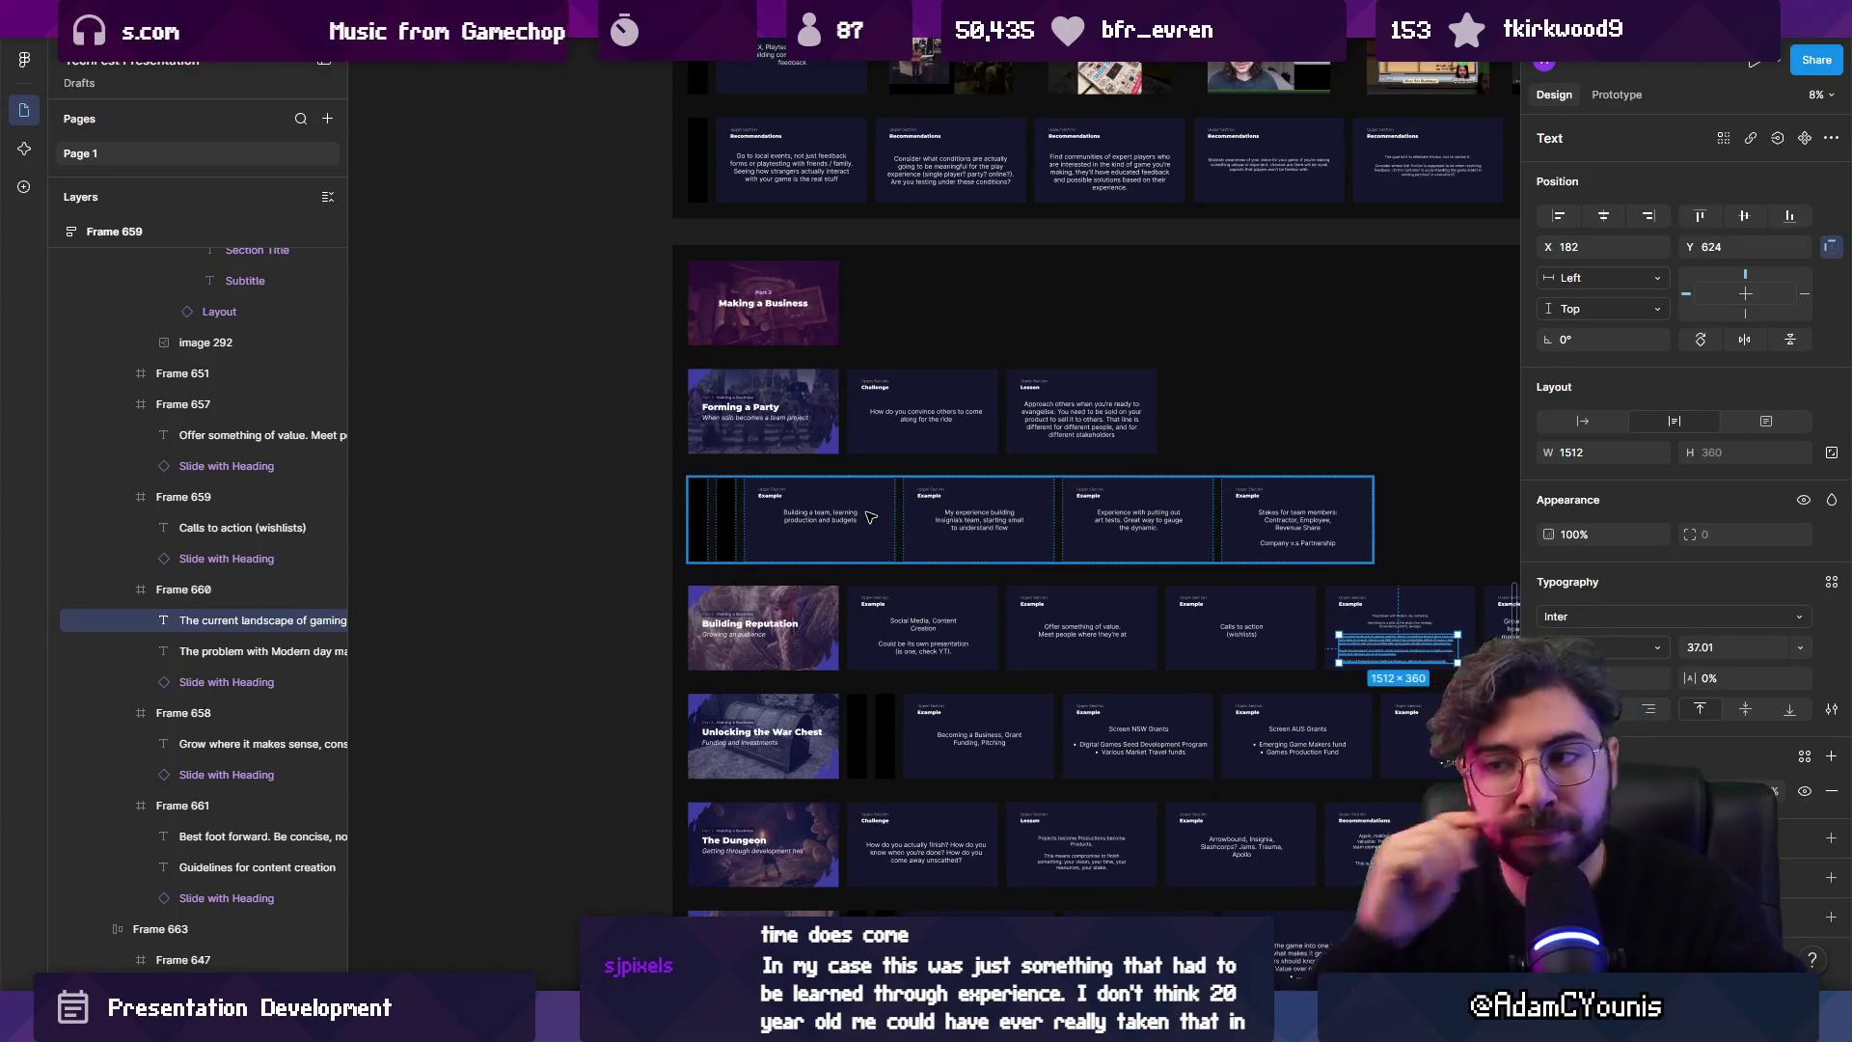
pyautogui.scroll(2, 849, 525)
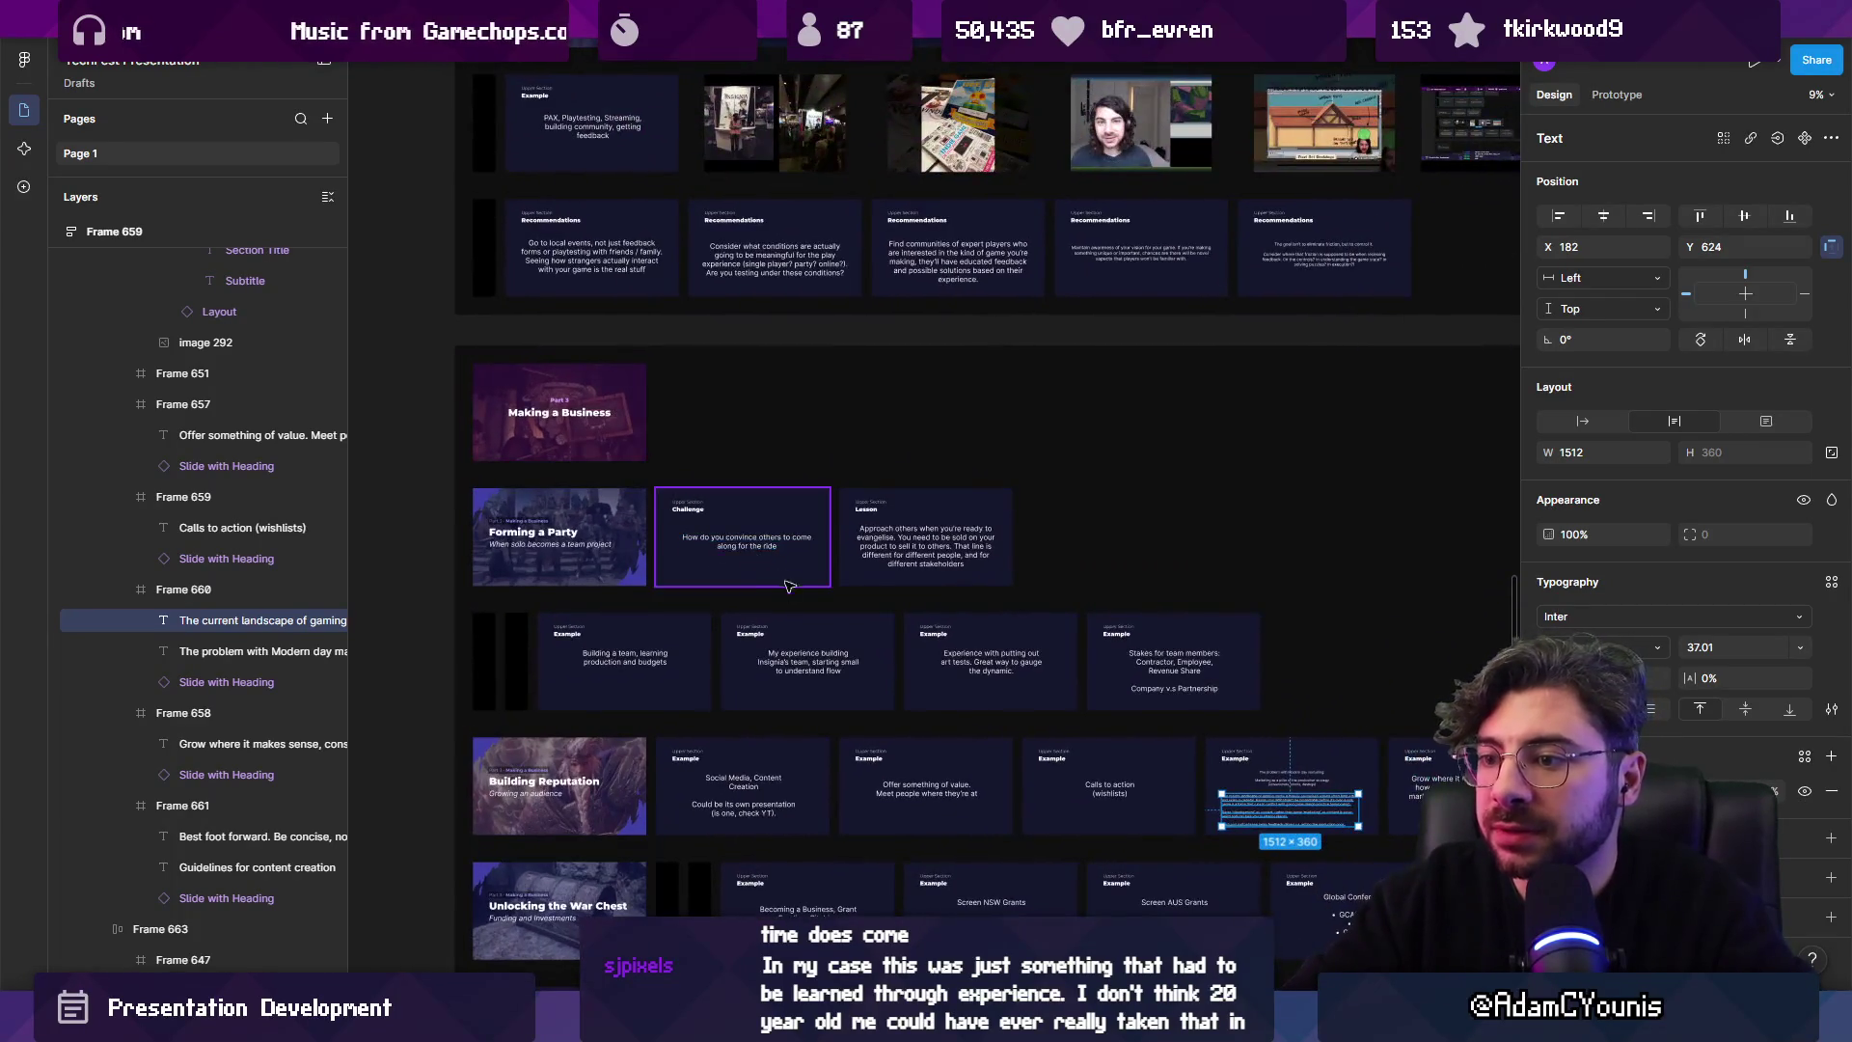
pyautogui.scroll(2, 805, 645)
pyautogui.hotkey('ctrl', '\\')
pyautogui.scroll(-2, 733, 569)
pyautogui.hscroll(2, 733, 569)
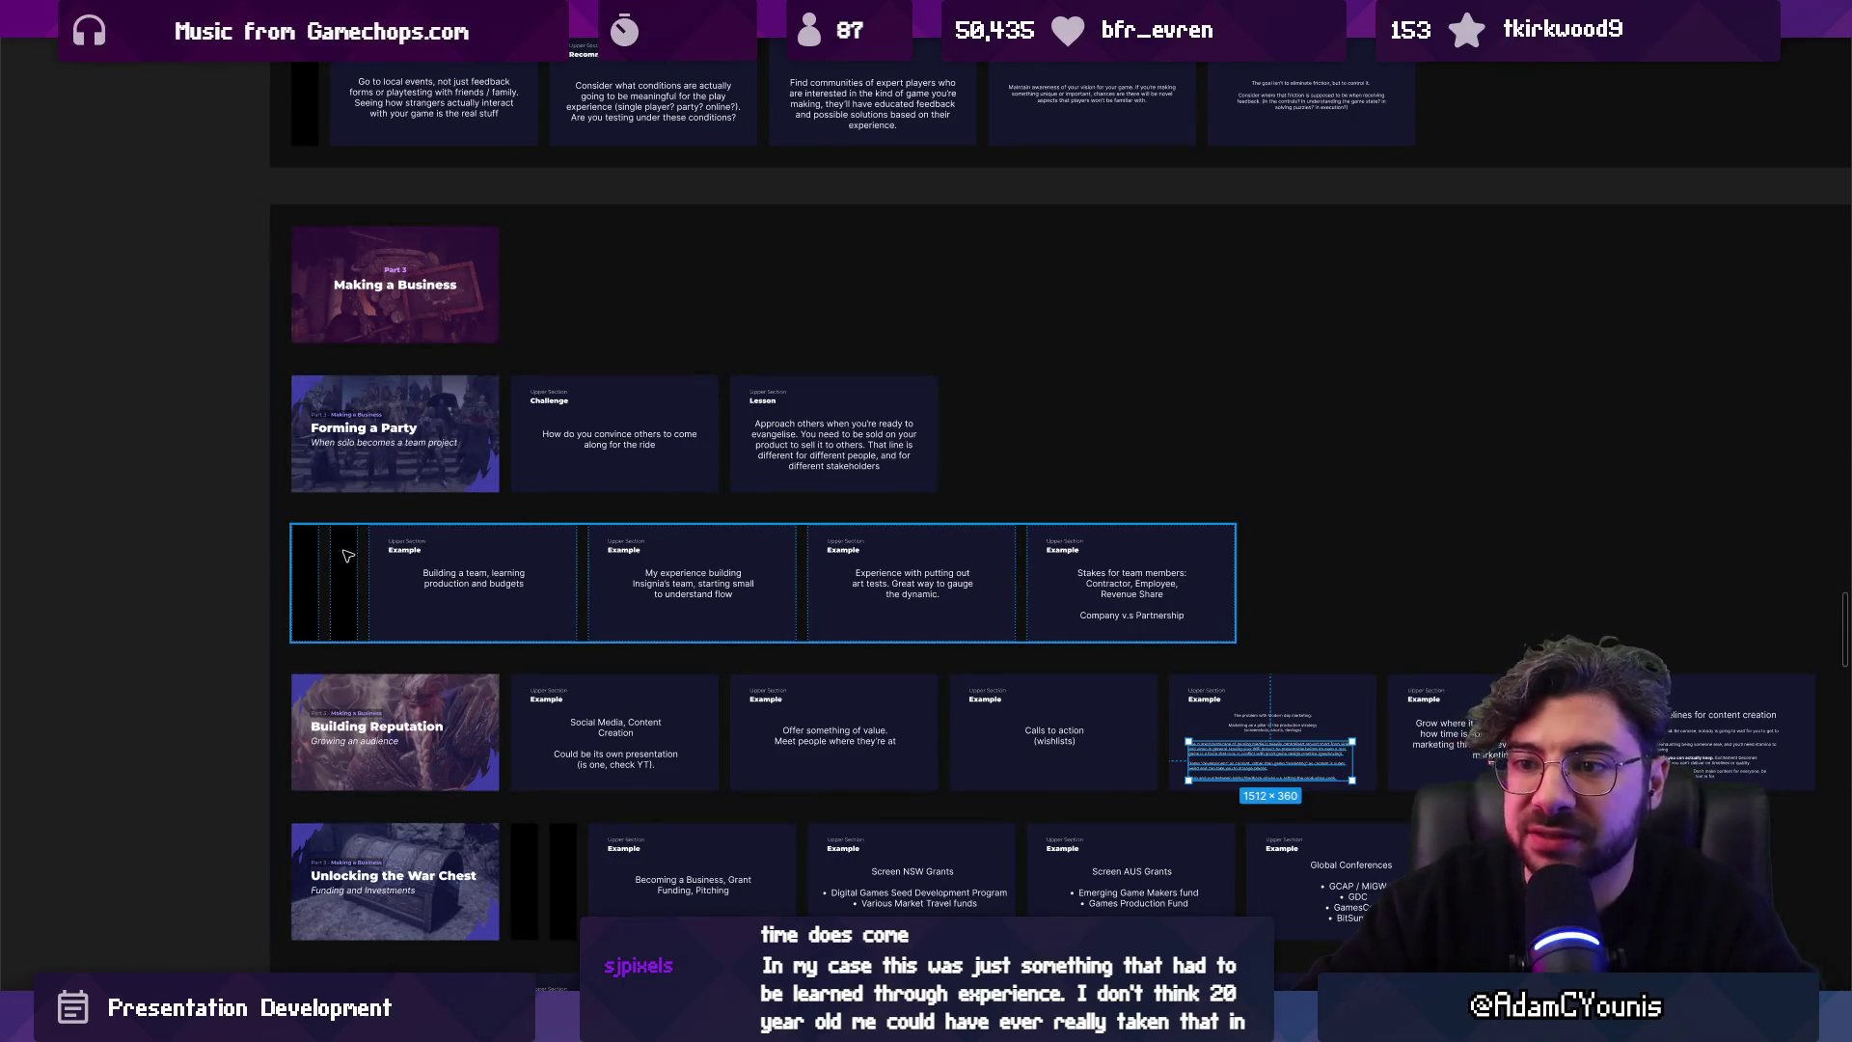
pyautogui.keyDown('ctrl'); pyautogui.scroll(2, 344, 556); pyautogui.keyUp('ctrl')
pyautogui.scroll(-1, 574, 579)
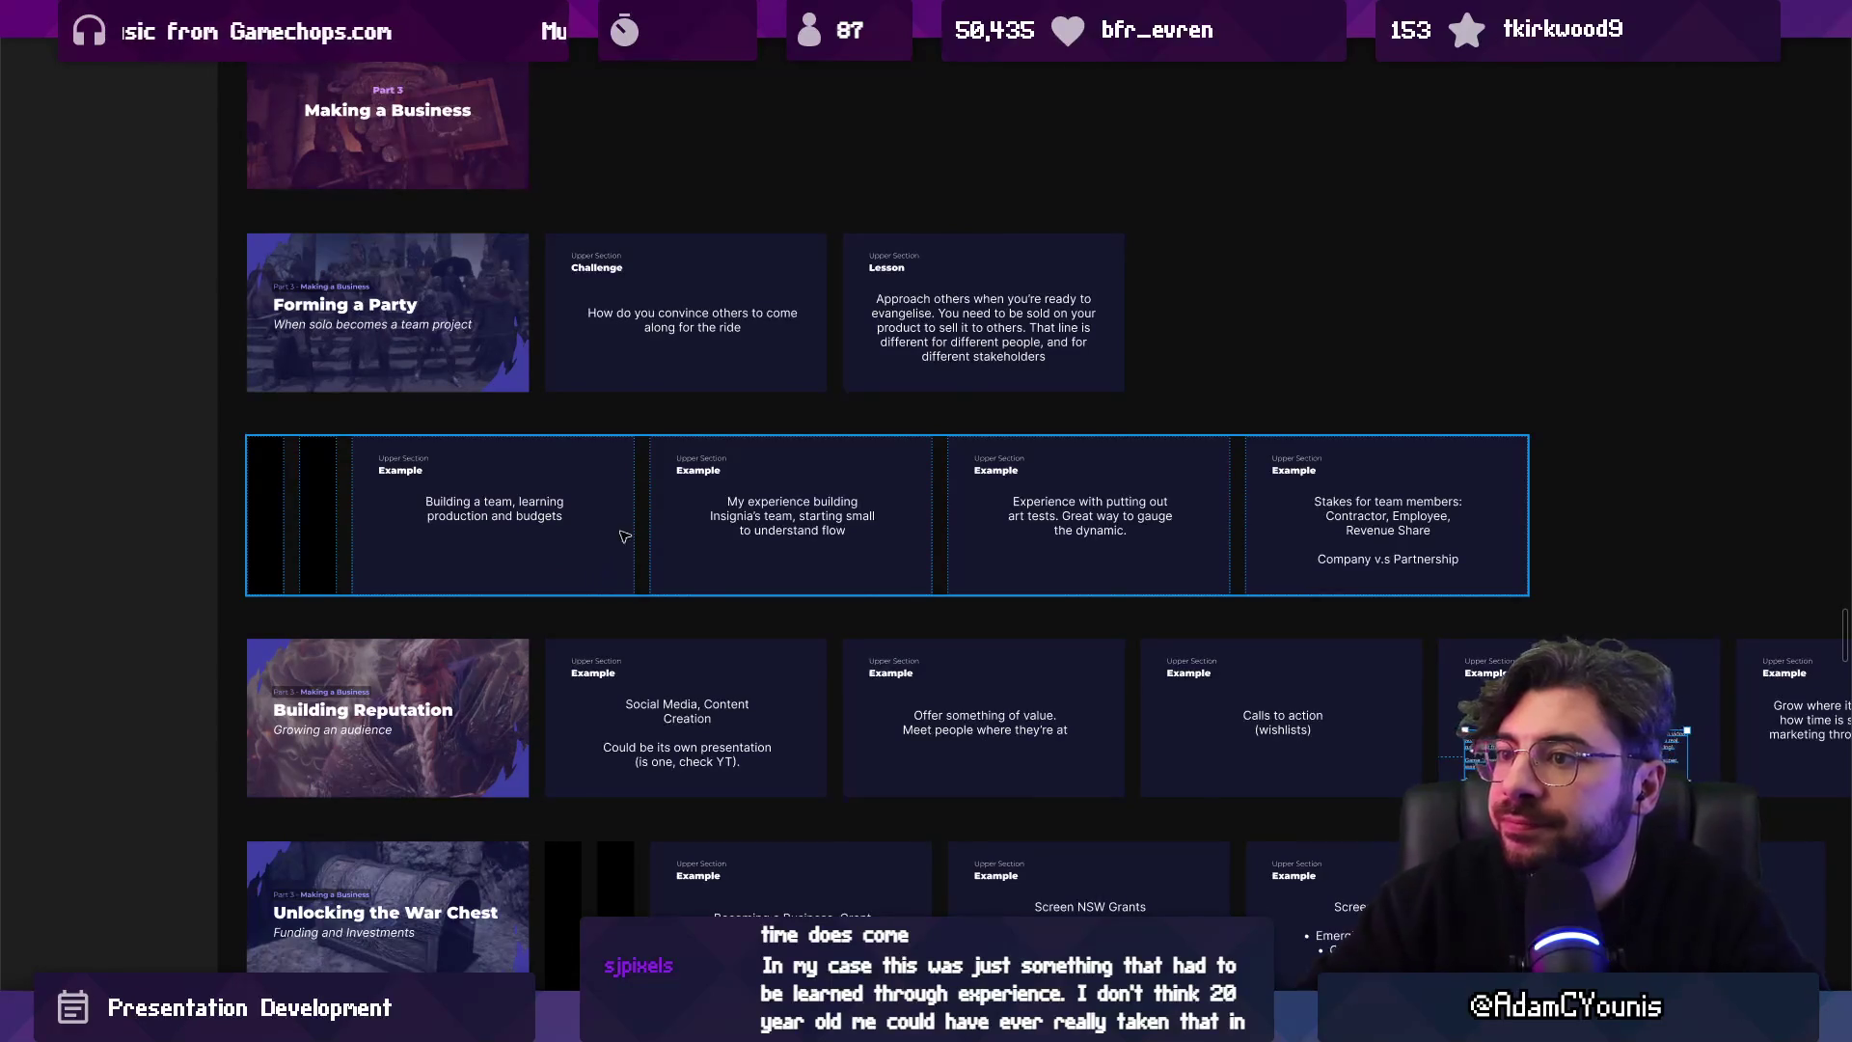
pyautogui.keyDown('ctrl'); pyautogui.scroll(3, 716, 448); pyautogui.keyUp('ctrl')
pyautogui.scroll(2, 550, 431)
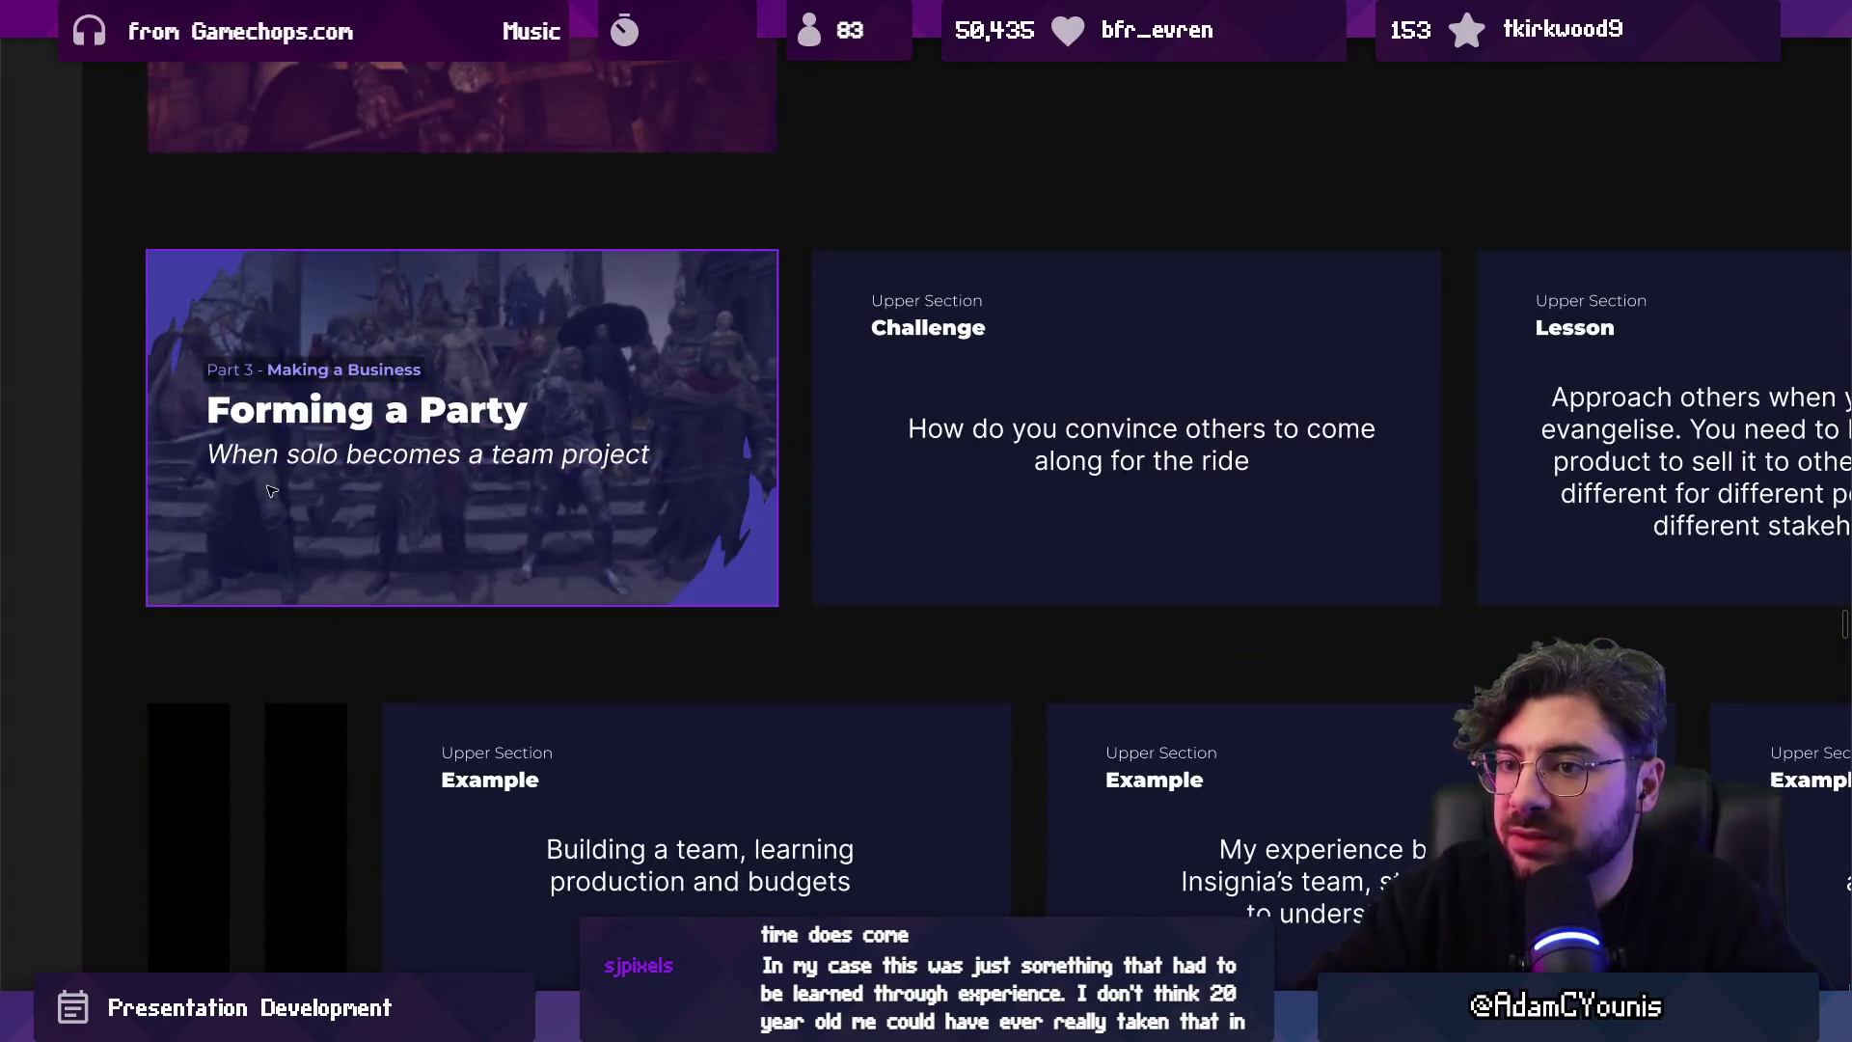
# - Select the Forming a Party title, Challenge and Lesson slides in turn
pyautogui.click(391, 514)
pyautogui.keyDown('ctrl'); pyautogui.scroll(-2, 540, 511); pyautogui.keyUp('ctrl')
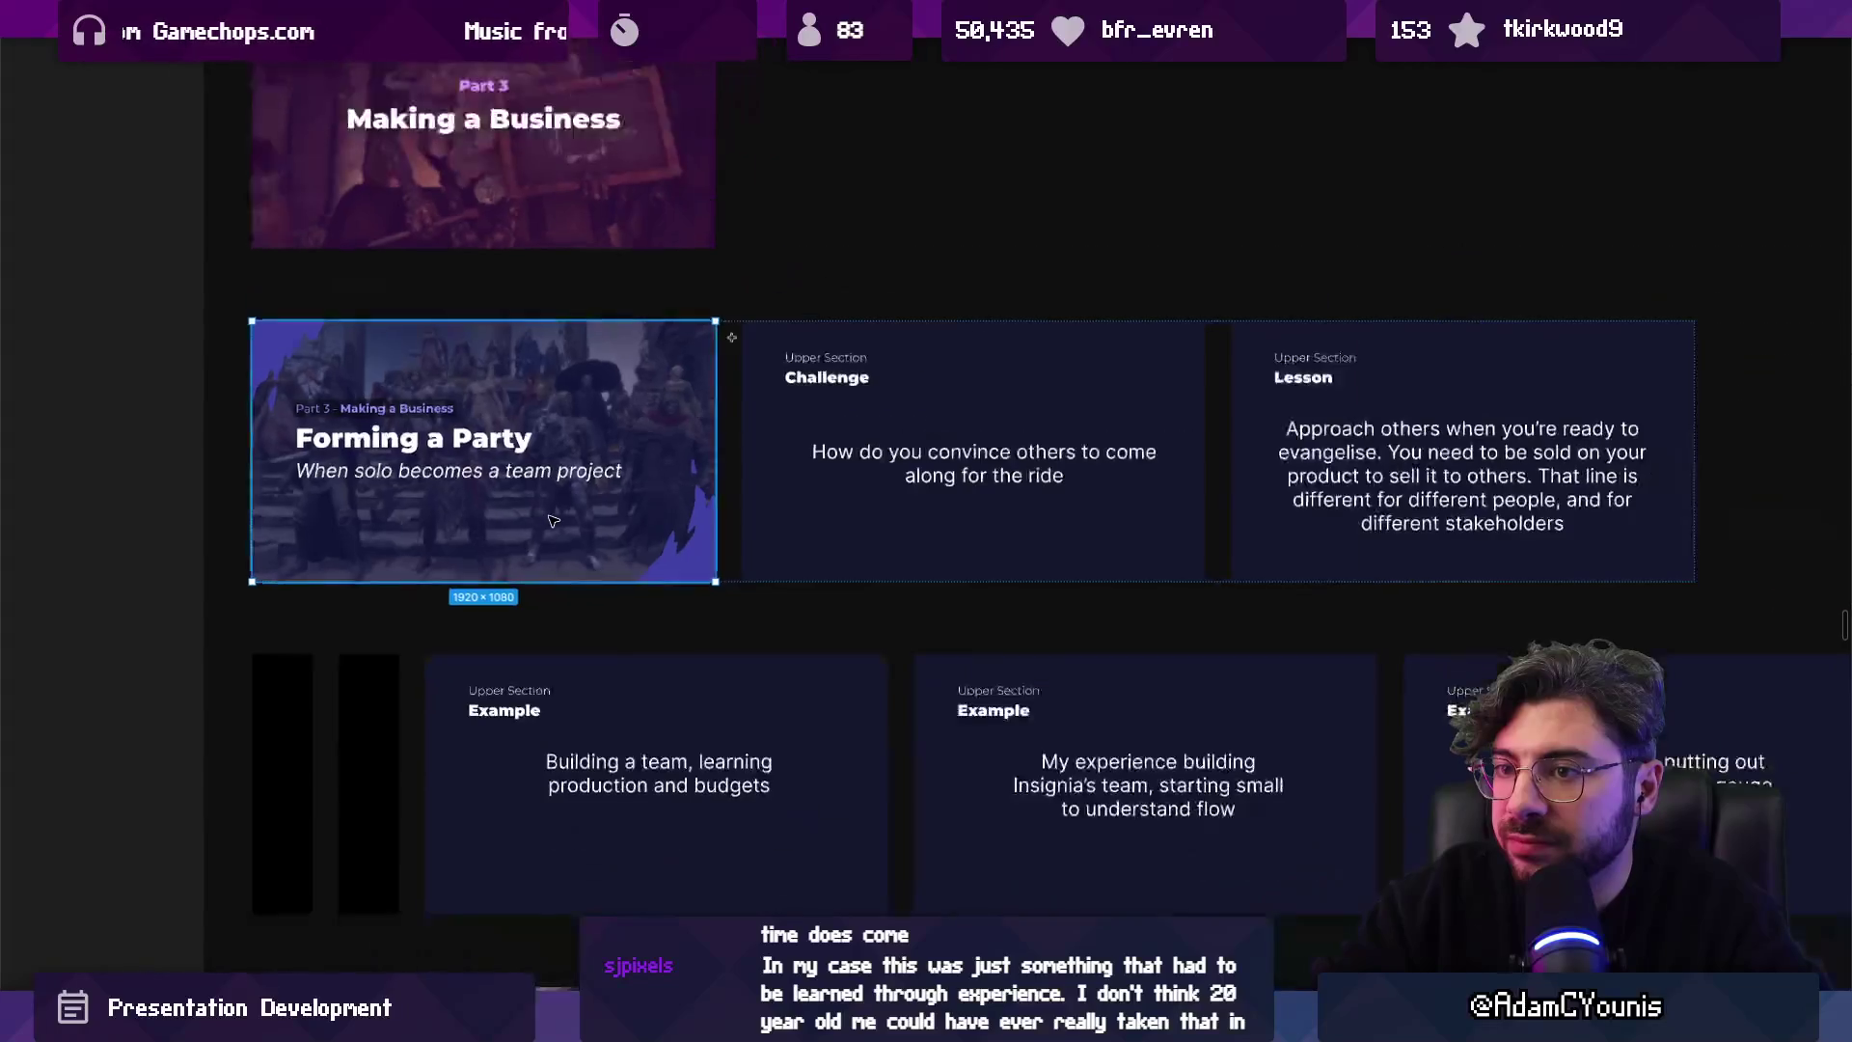
pyautogui.click(935, 497)
pyautogui.click(1418, 475)
pyautogui.hscroll(3, 965, 492)
# - Replace 'come along for the ride' with 'invest their time into your project?' in the Challenge question
pyautogui.doubleClick(680, 519)
pyautogui.moveTo(783, 496); pyautogui.dragTo(832, 569)
pyautogui.write('iun')
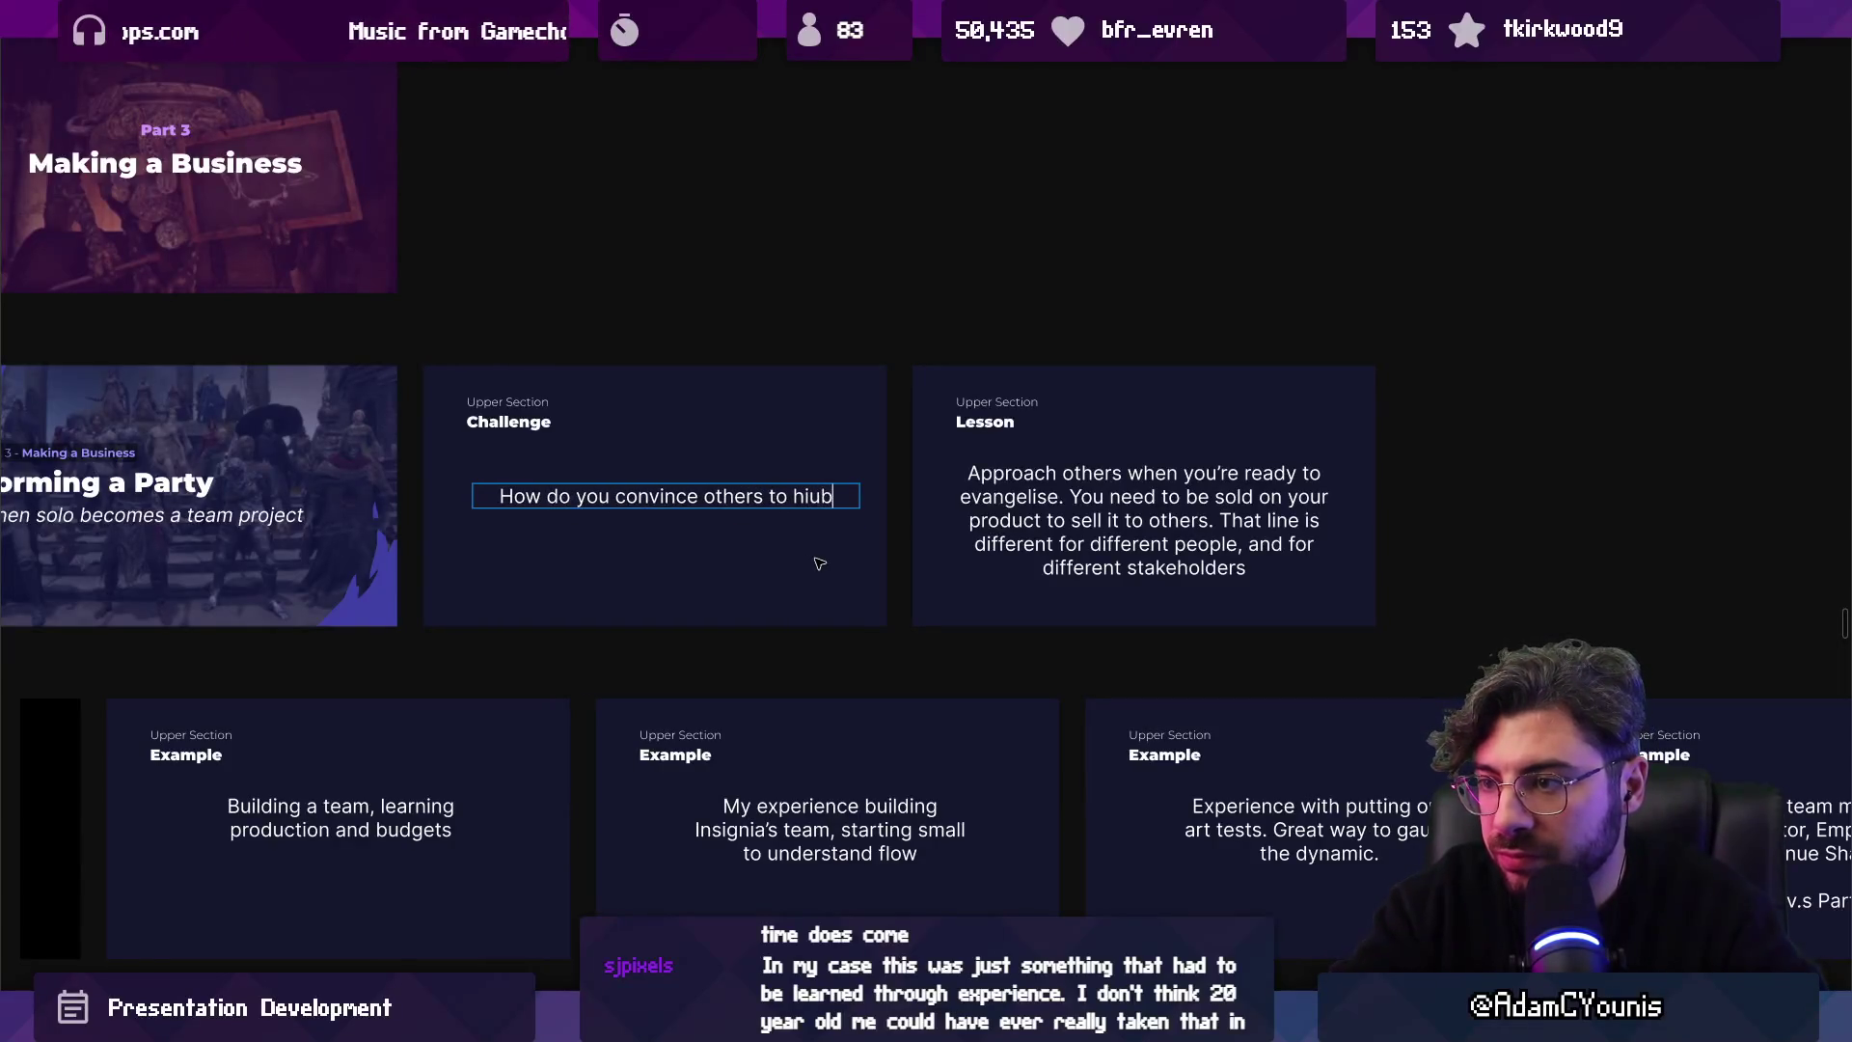
pyautogui.write('vest')
pyautogui.press('BackSpace')
pyautogui.press('BackSpace')
pyautogui.press('BackSpace')
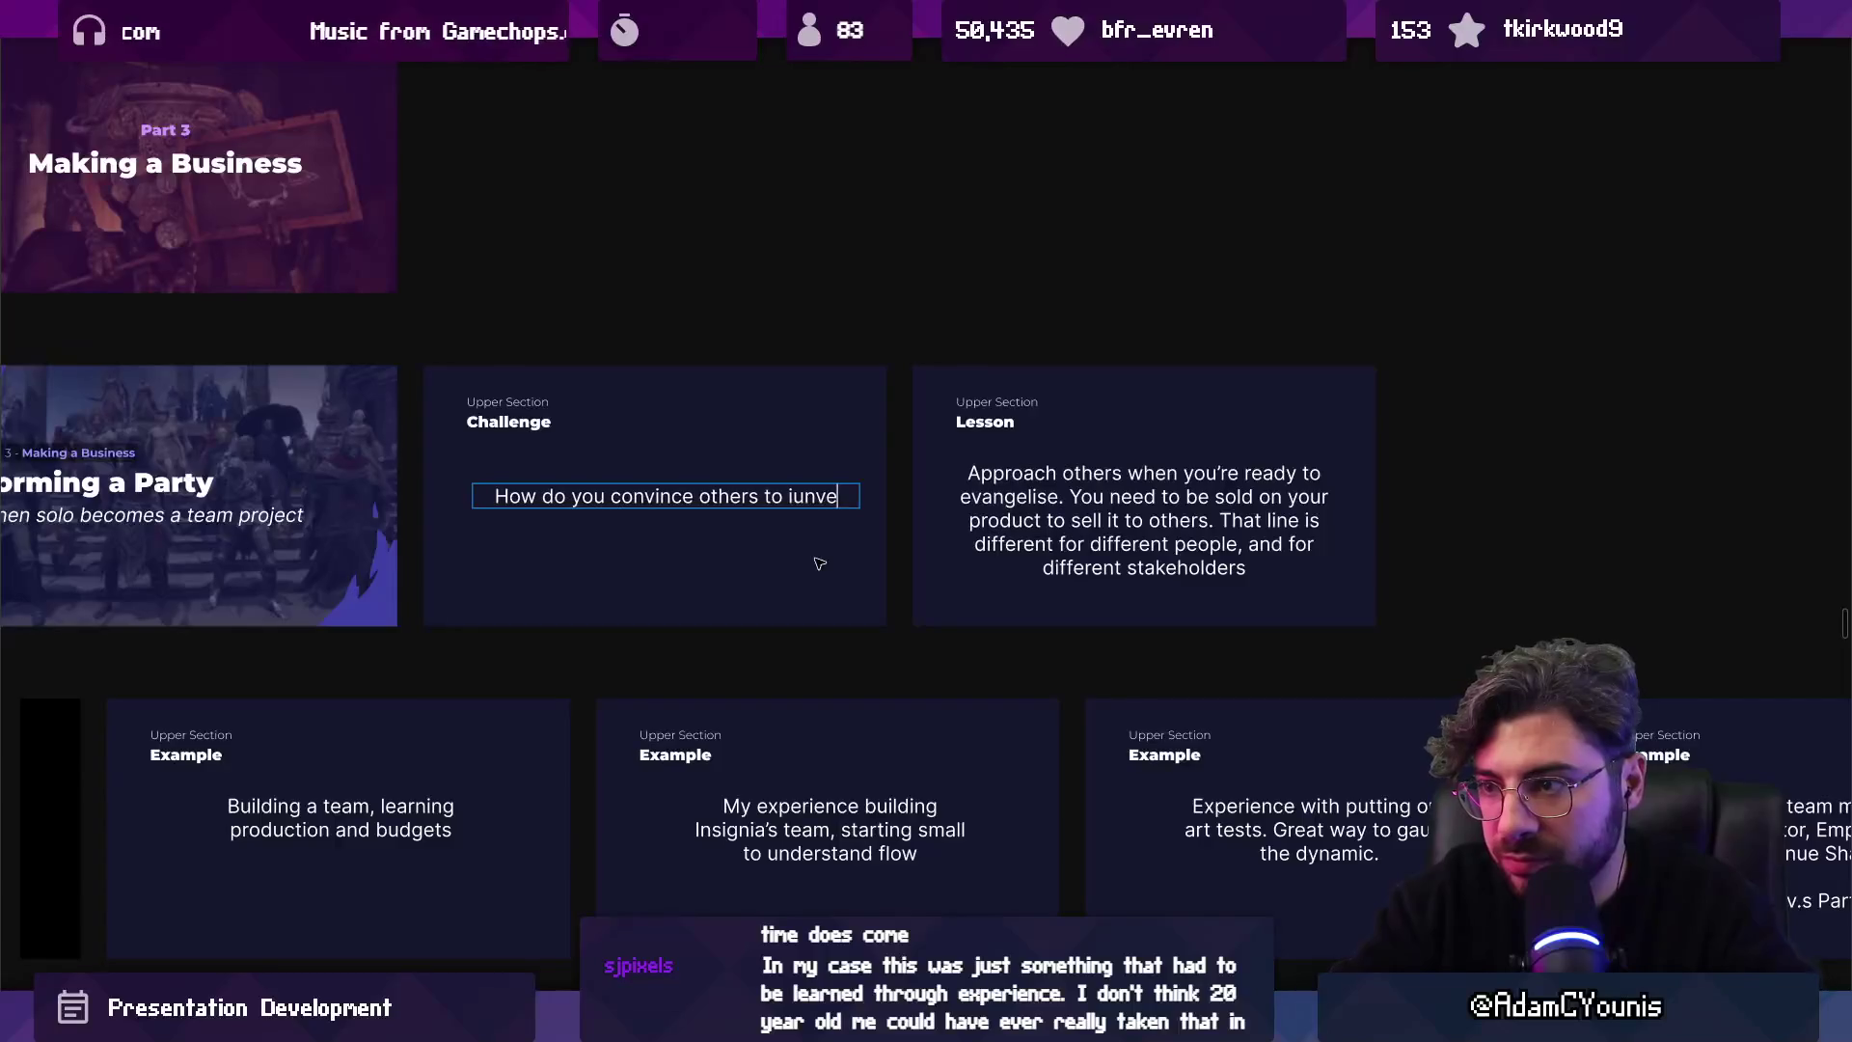
pyautogui.write('nvest their time')
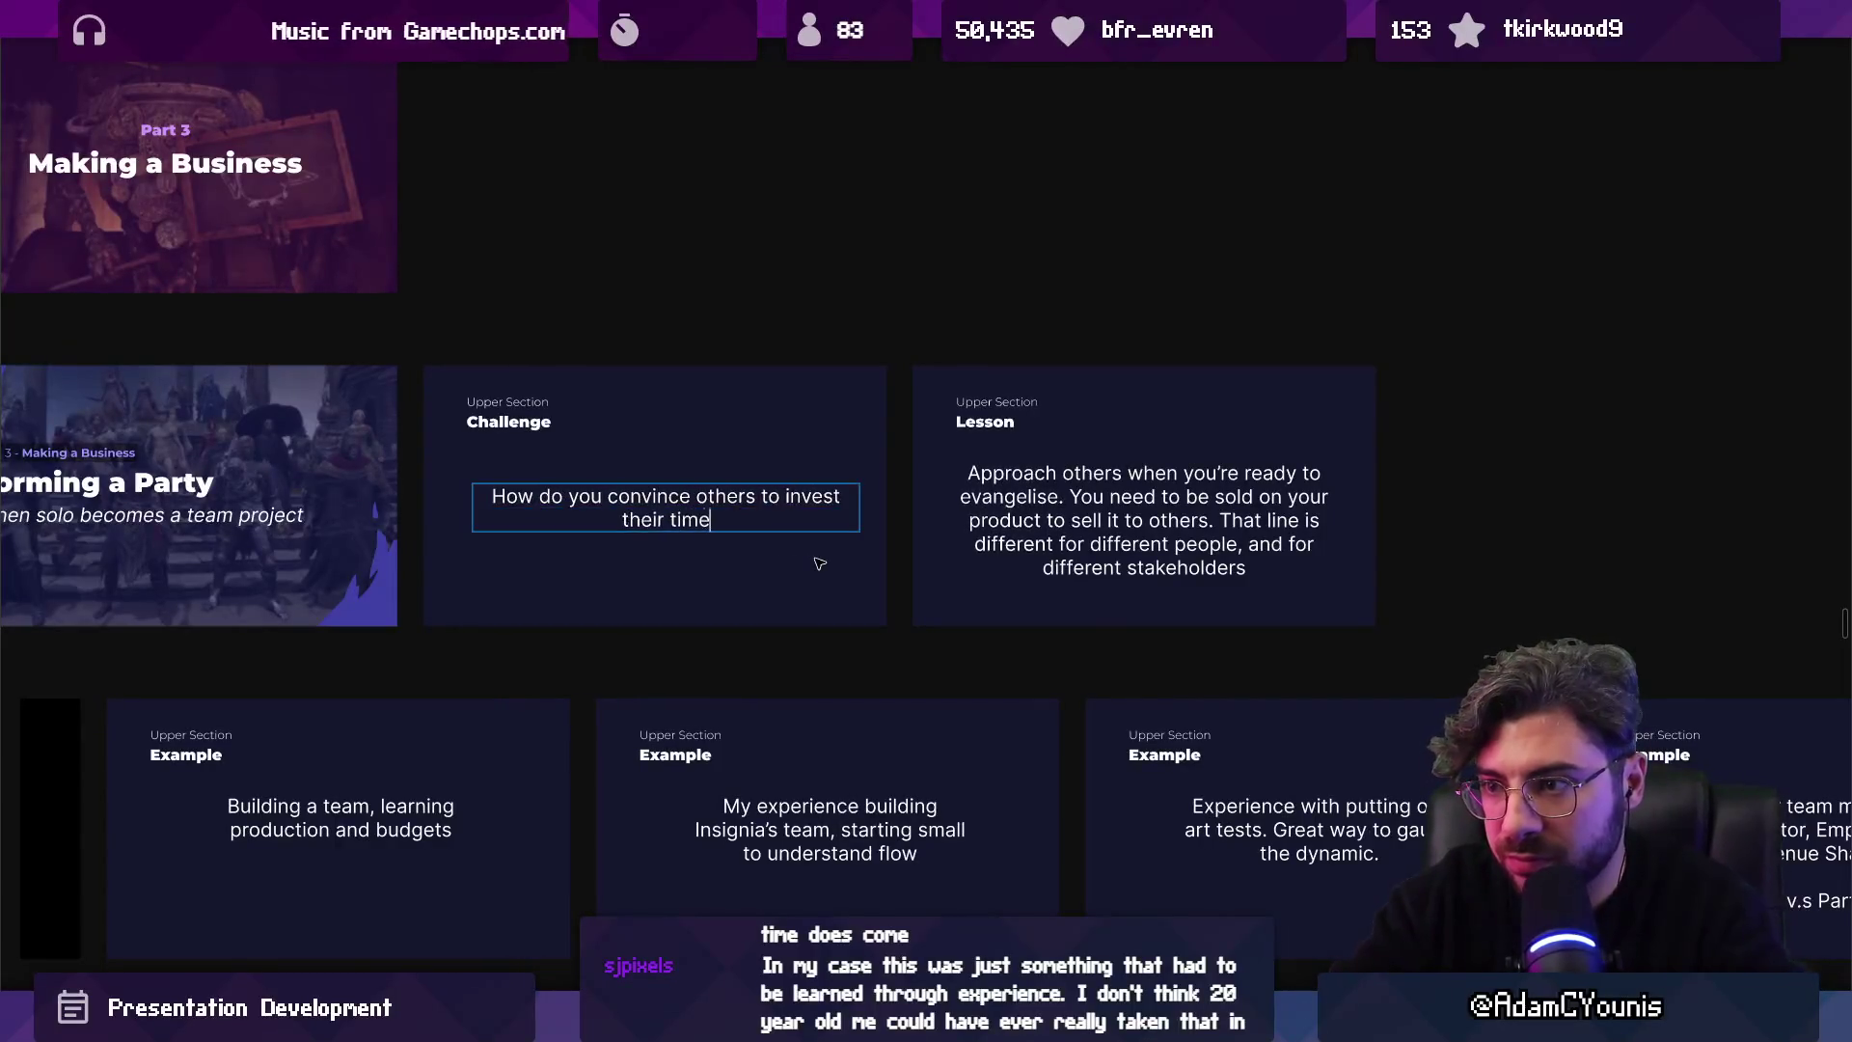
pyautogui.write('roject')
pyautogui.press('BackSpace')
pyautogui.press('BackSpace')
pyautogui.press('BackSpace')
pyautogui.write('t?')
pyautogui.press('Escape')
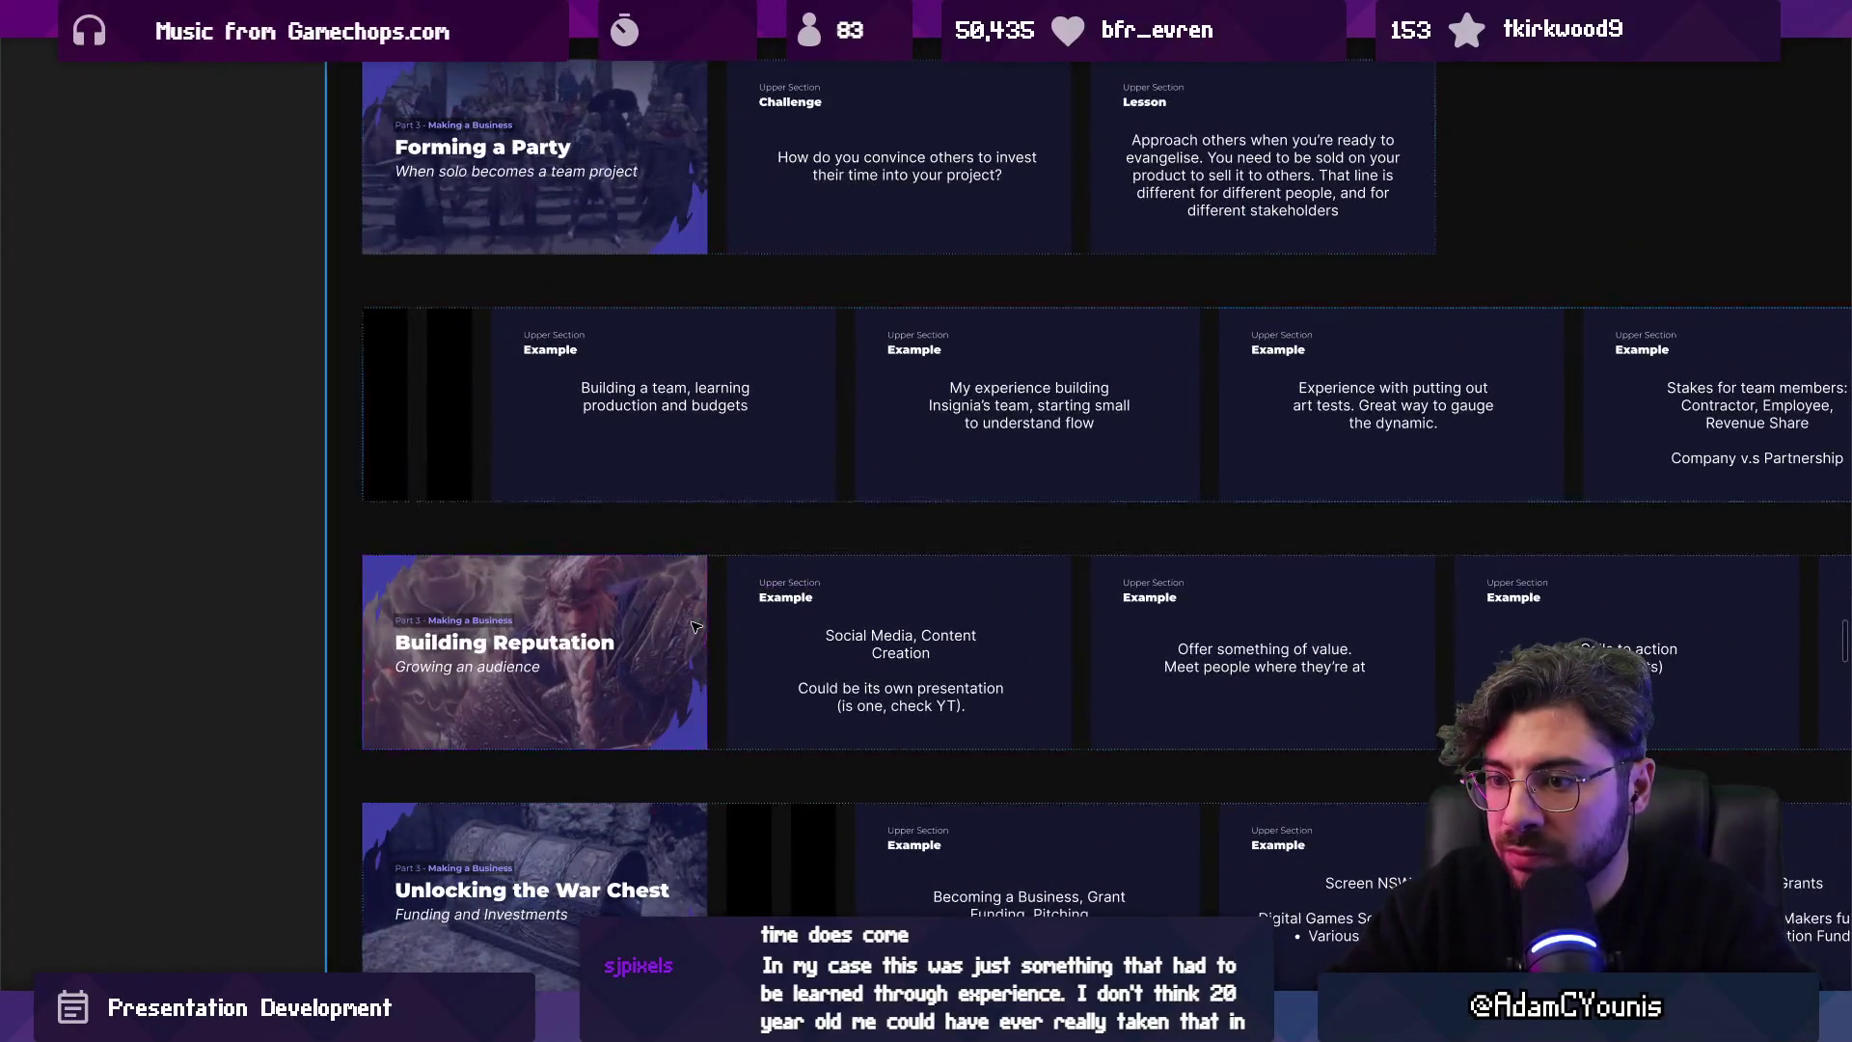
pyautogui.scroll(-3, 692, 615)
pyautogui.click(928, 398)
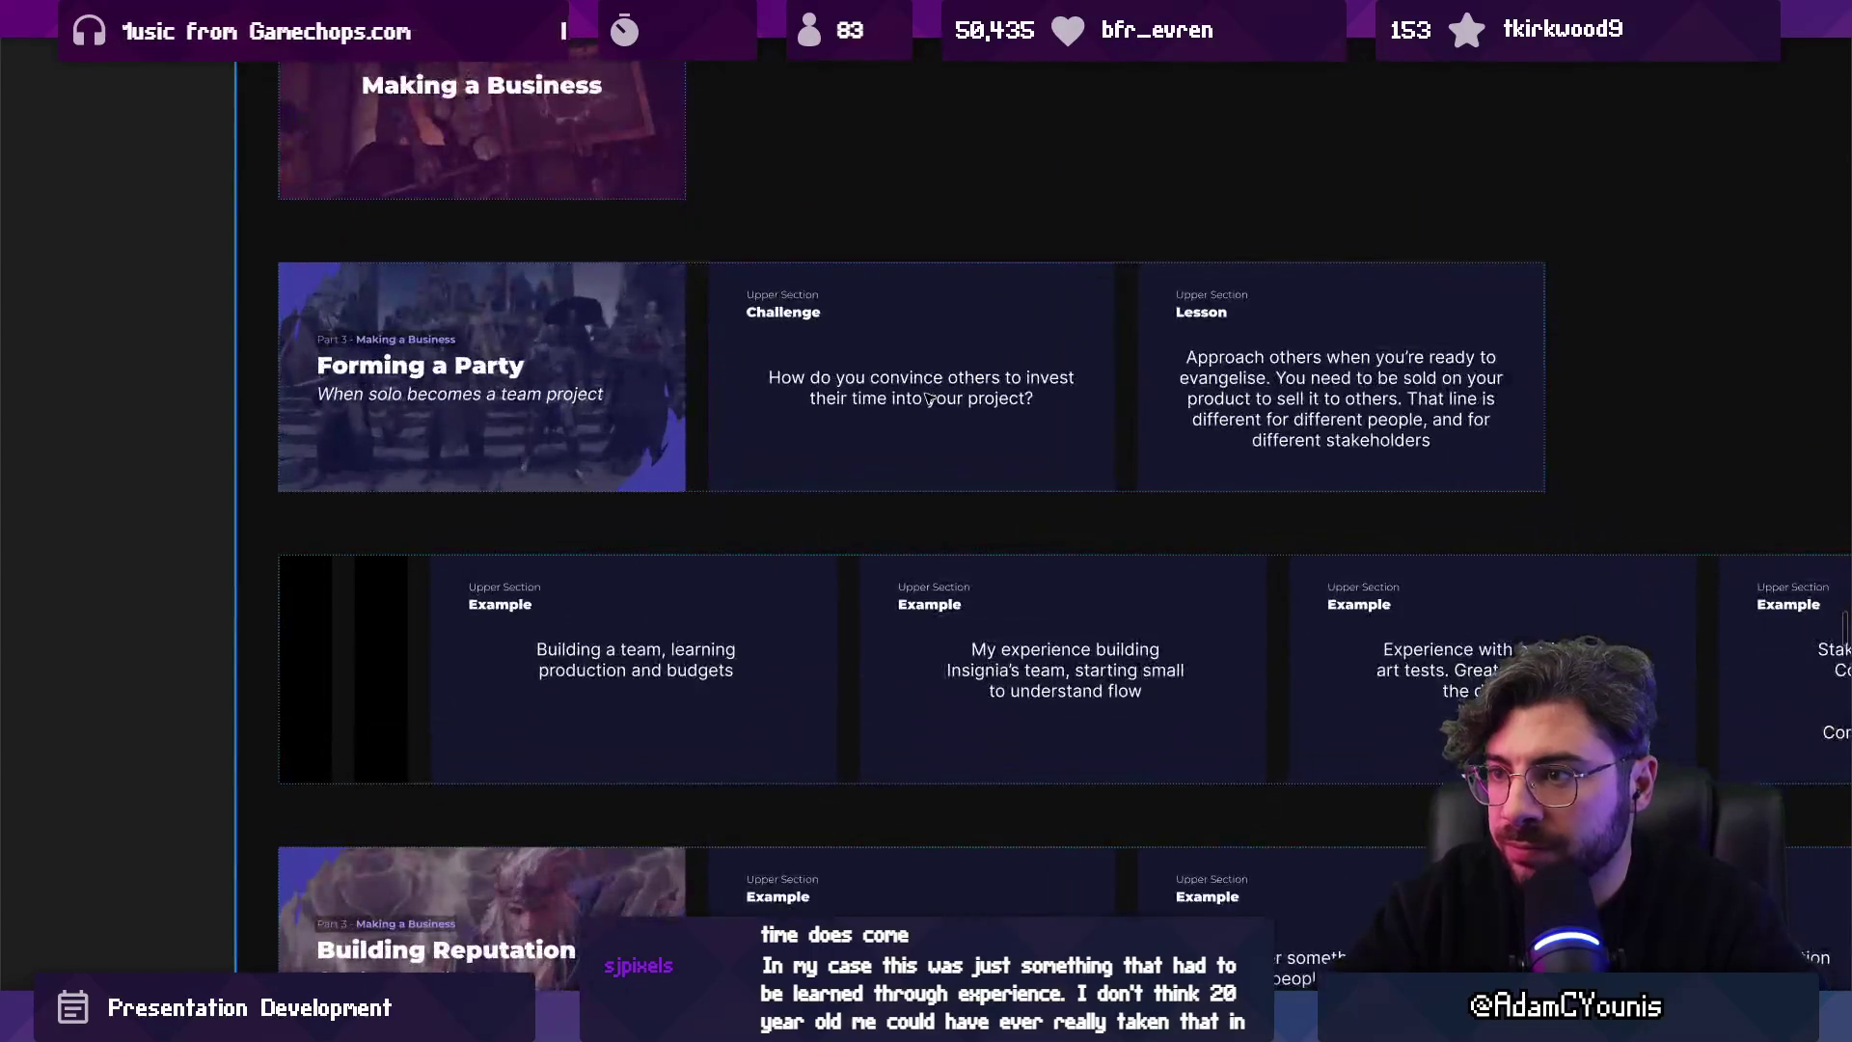
pyautogui.click(1308, 395)
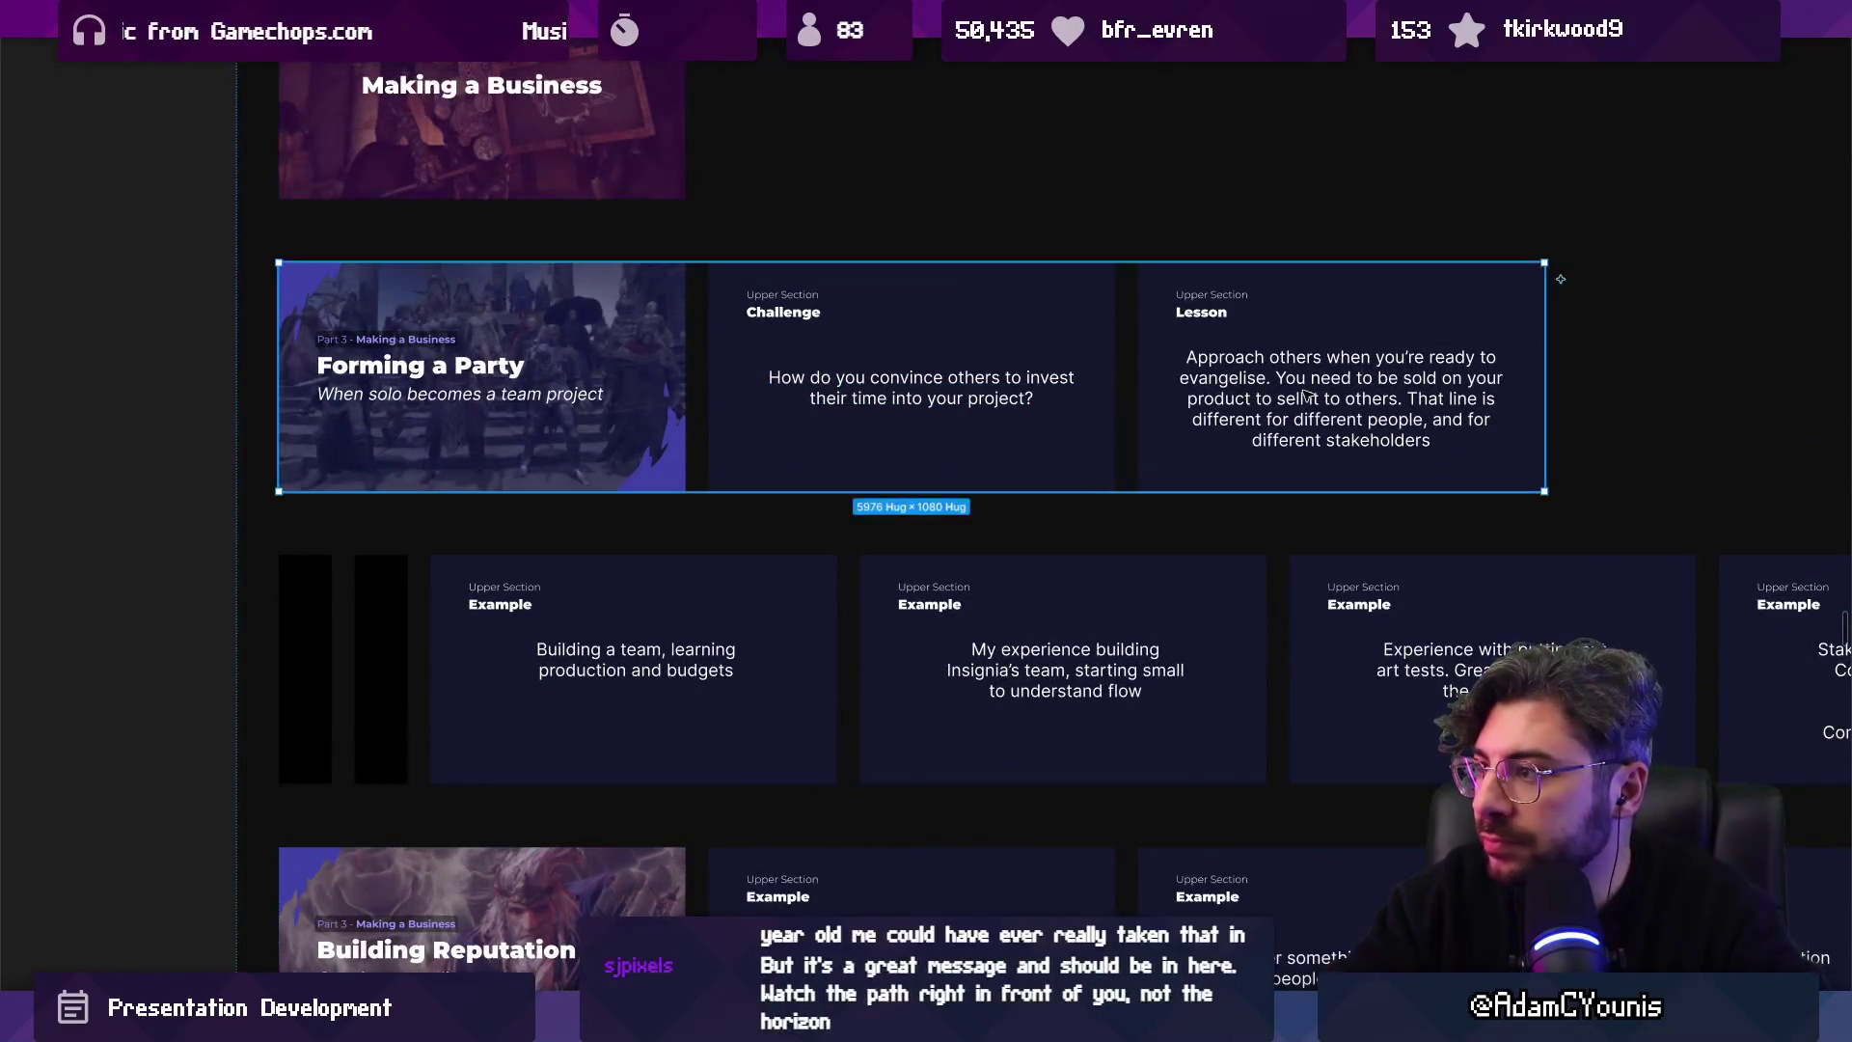
pyautogui.click(1312, 393)
pyautogui.hotkey('shift', '2')
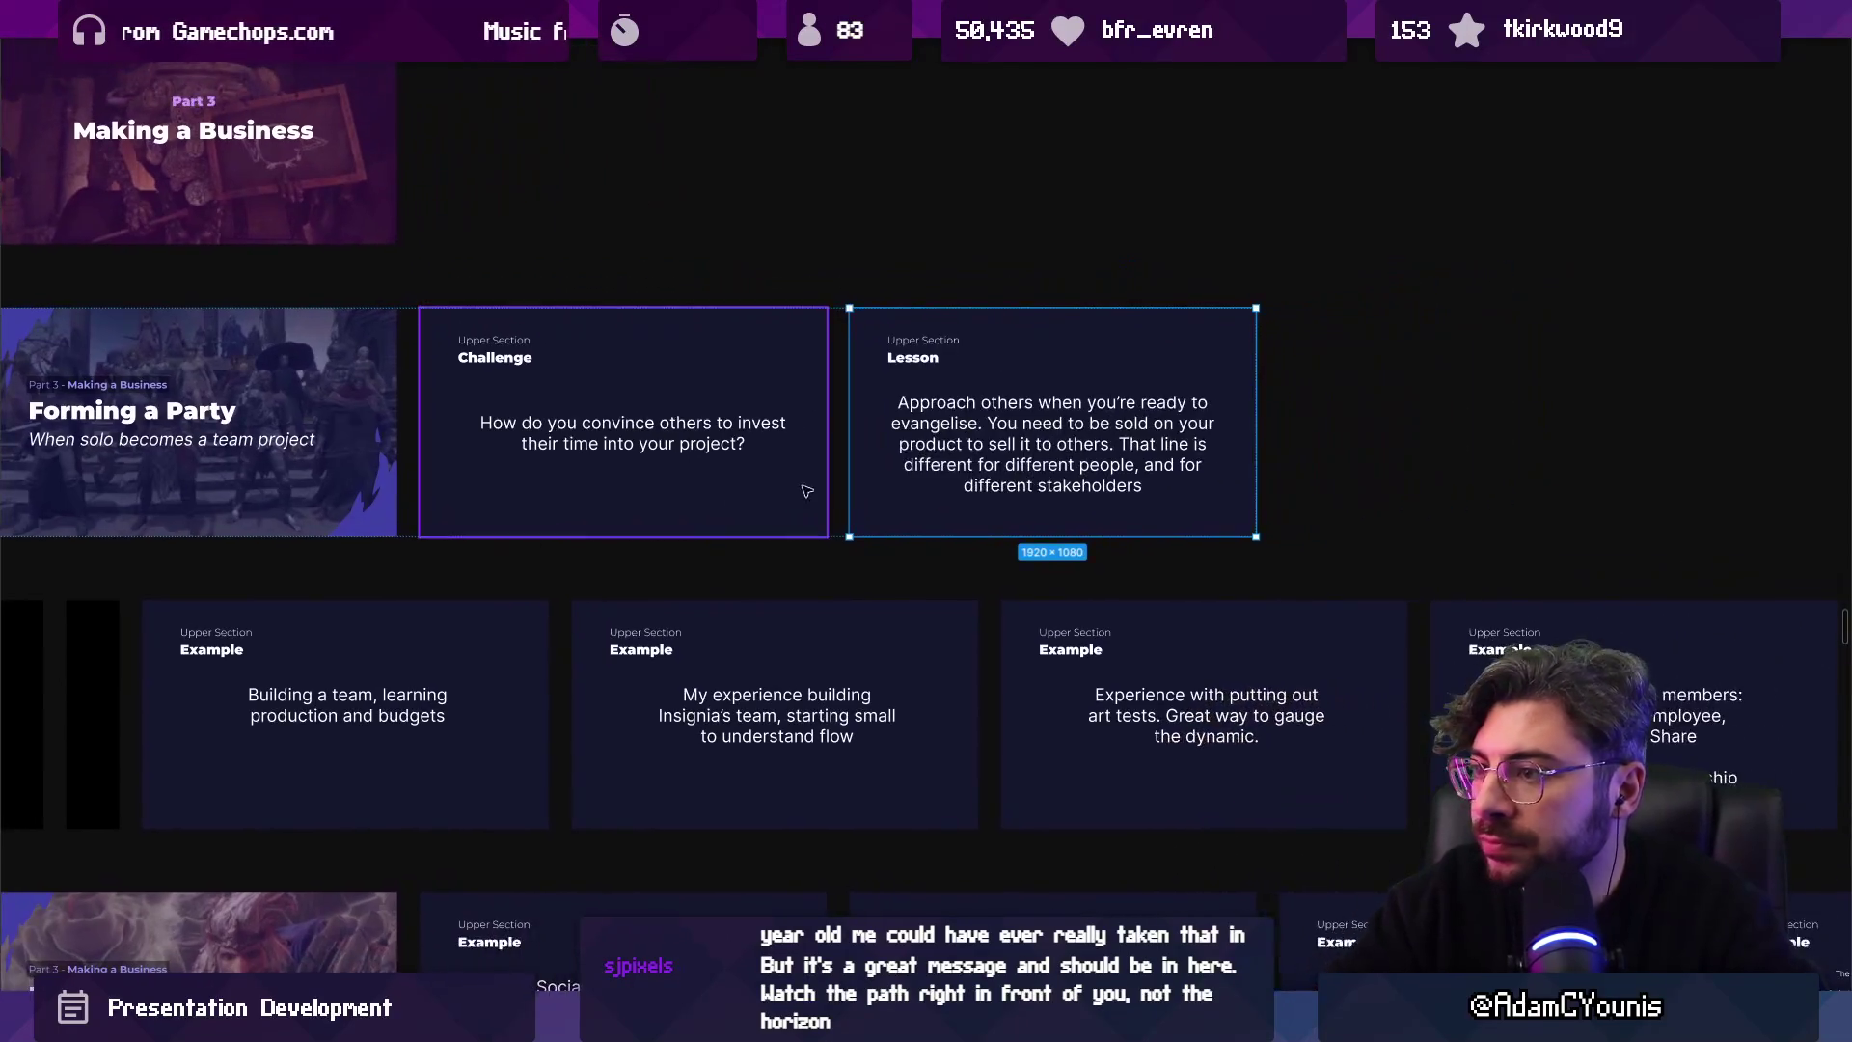
pyautogui.doubleClick(914, 416)
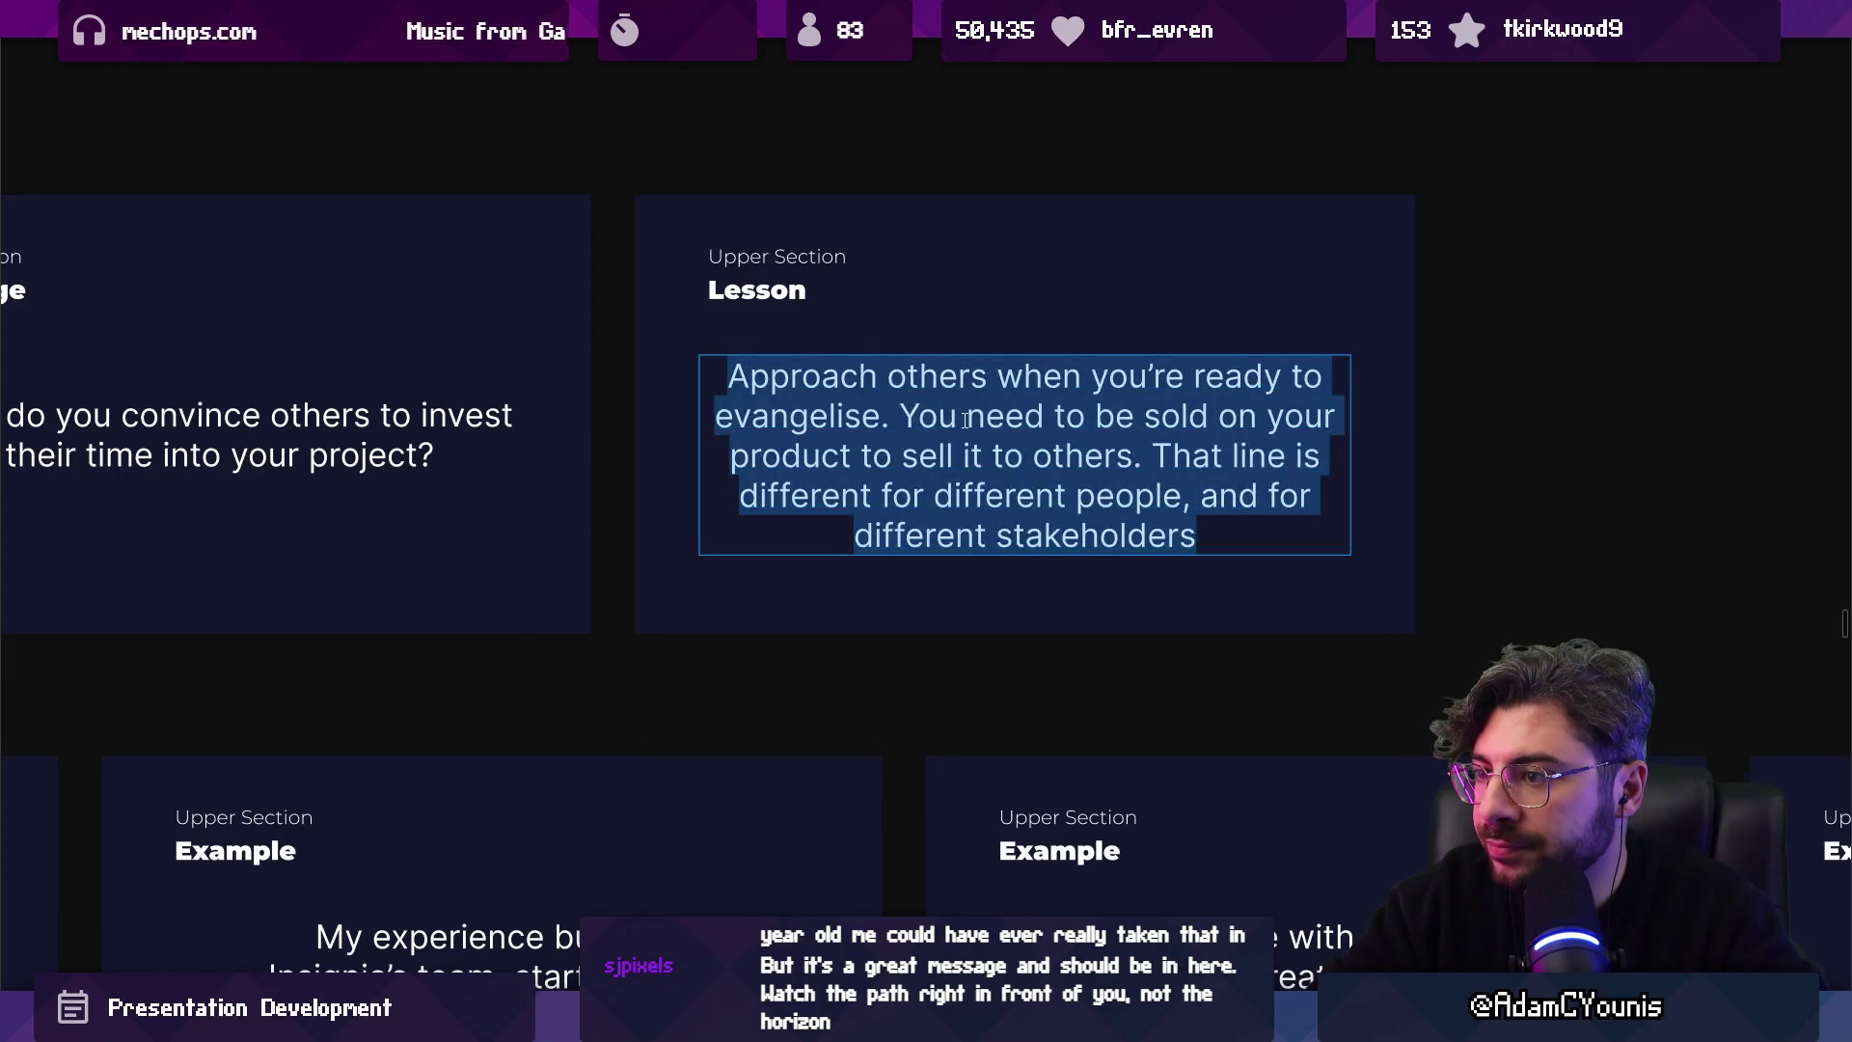
pyautogui.scroll(-5, 964, 419)
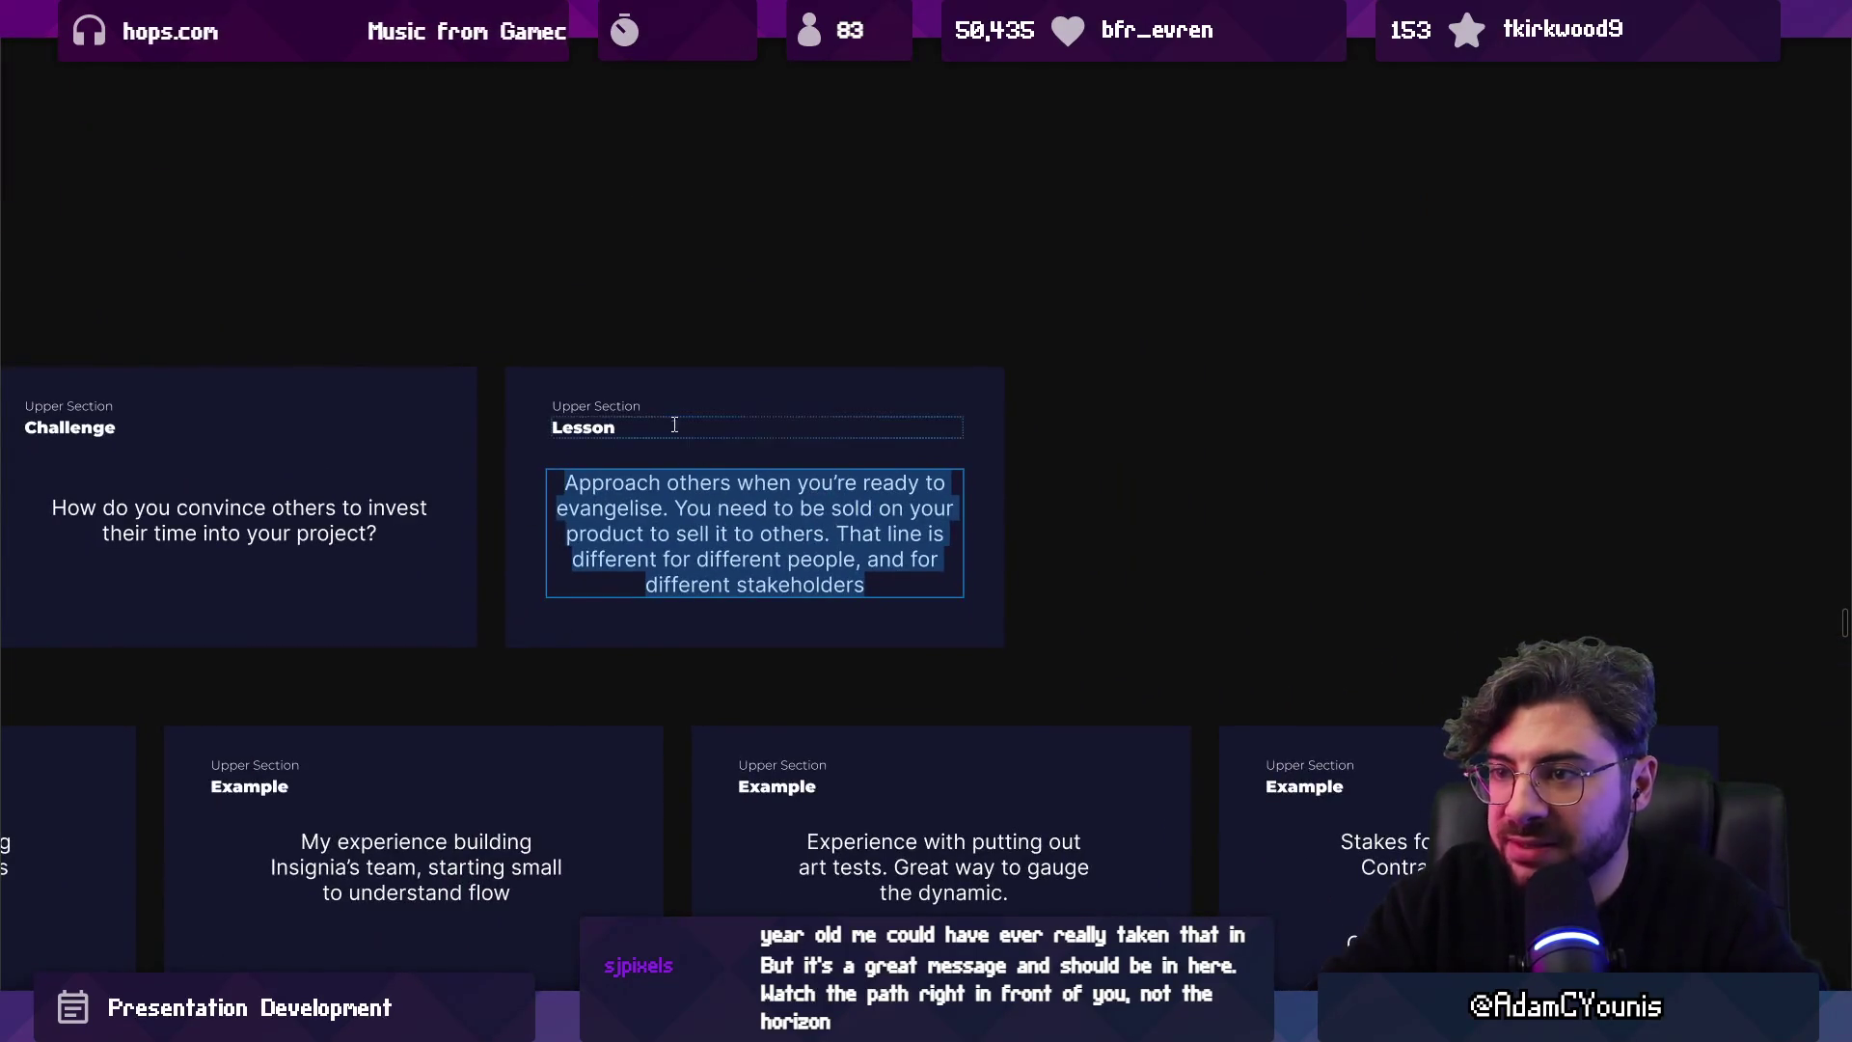
pyautogui.scroll(-3, 540, 409)
pyautogui.press('Escape')
pyautogui.press('Escape')
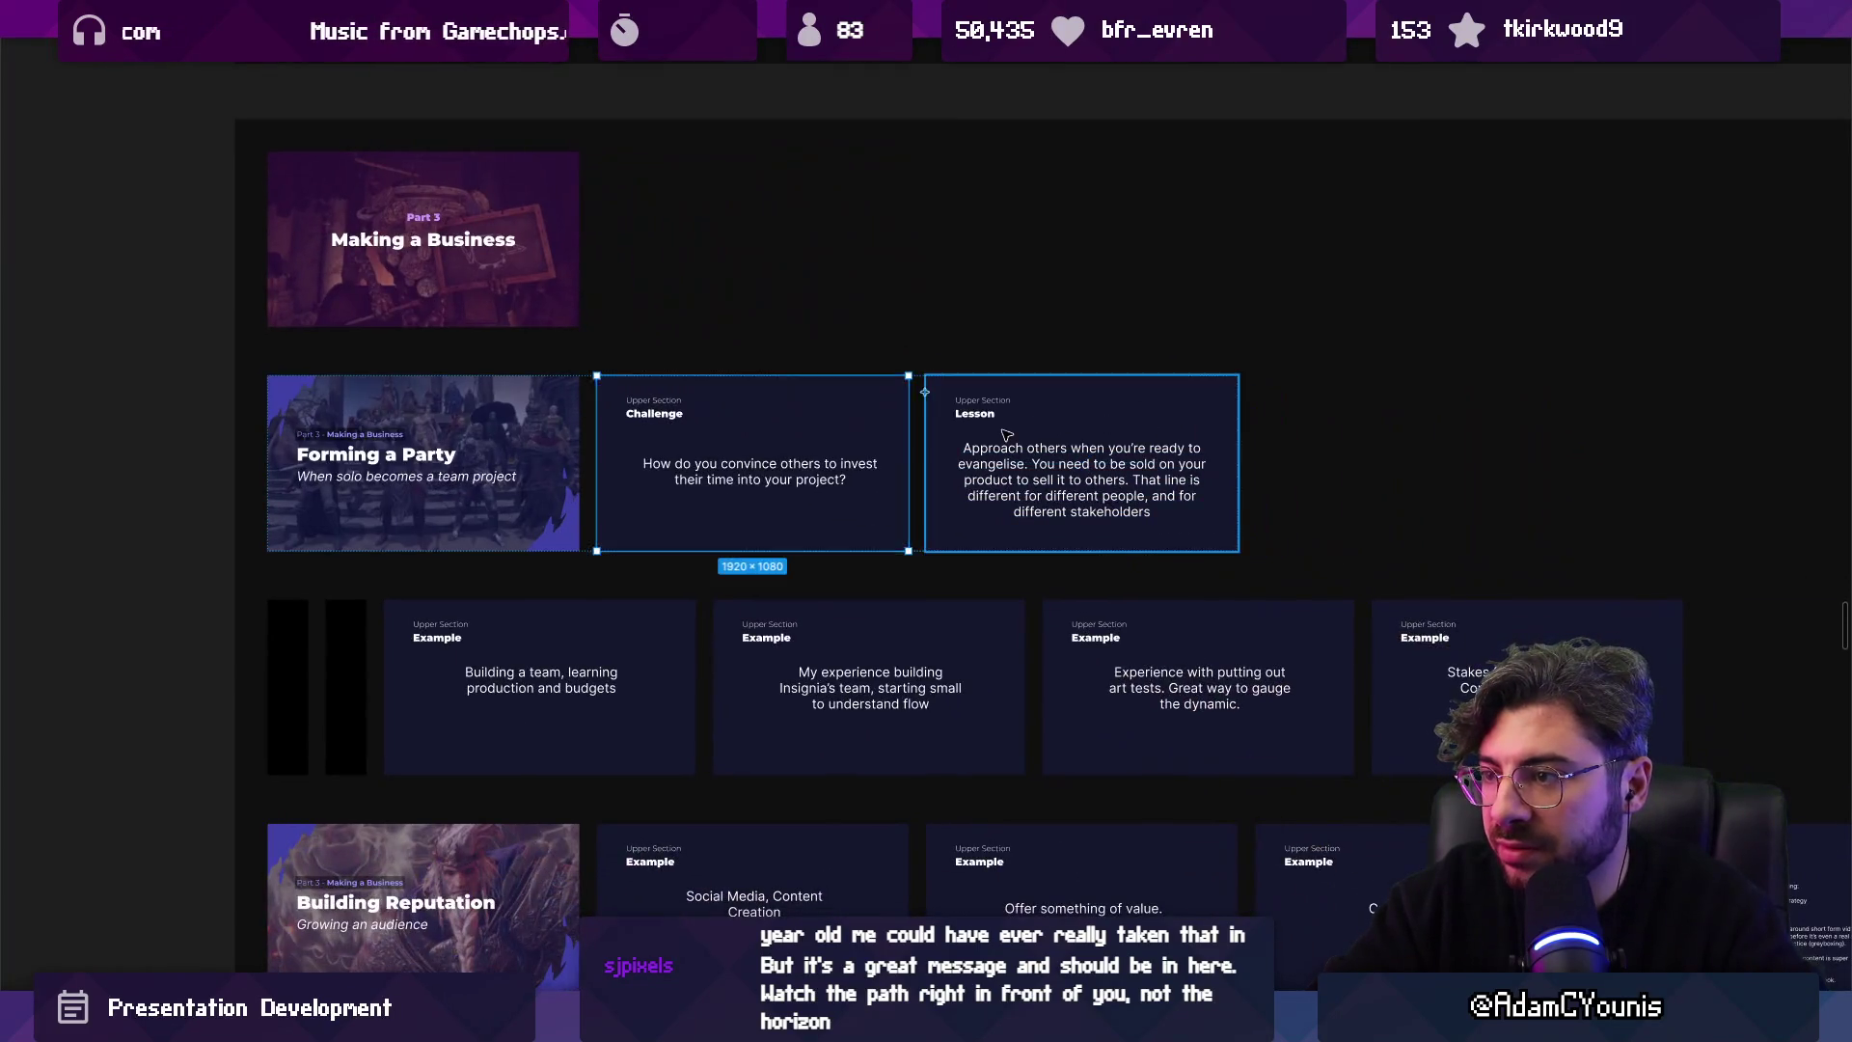
pyautogui.click(1094, 454)
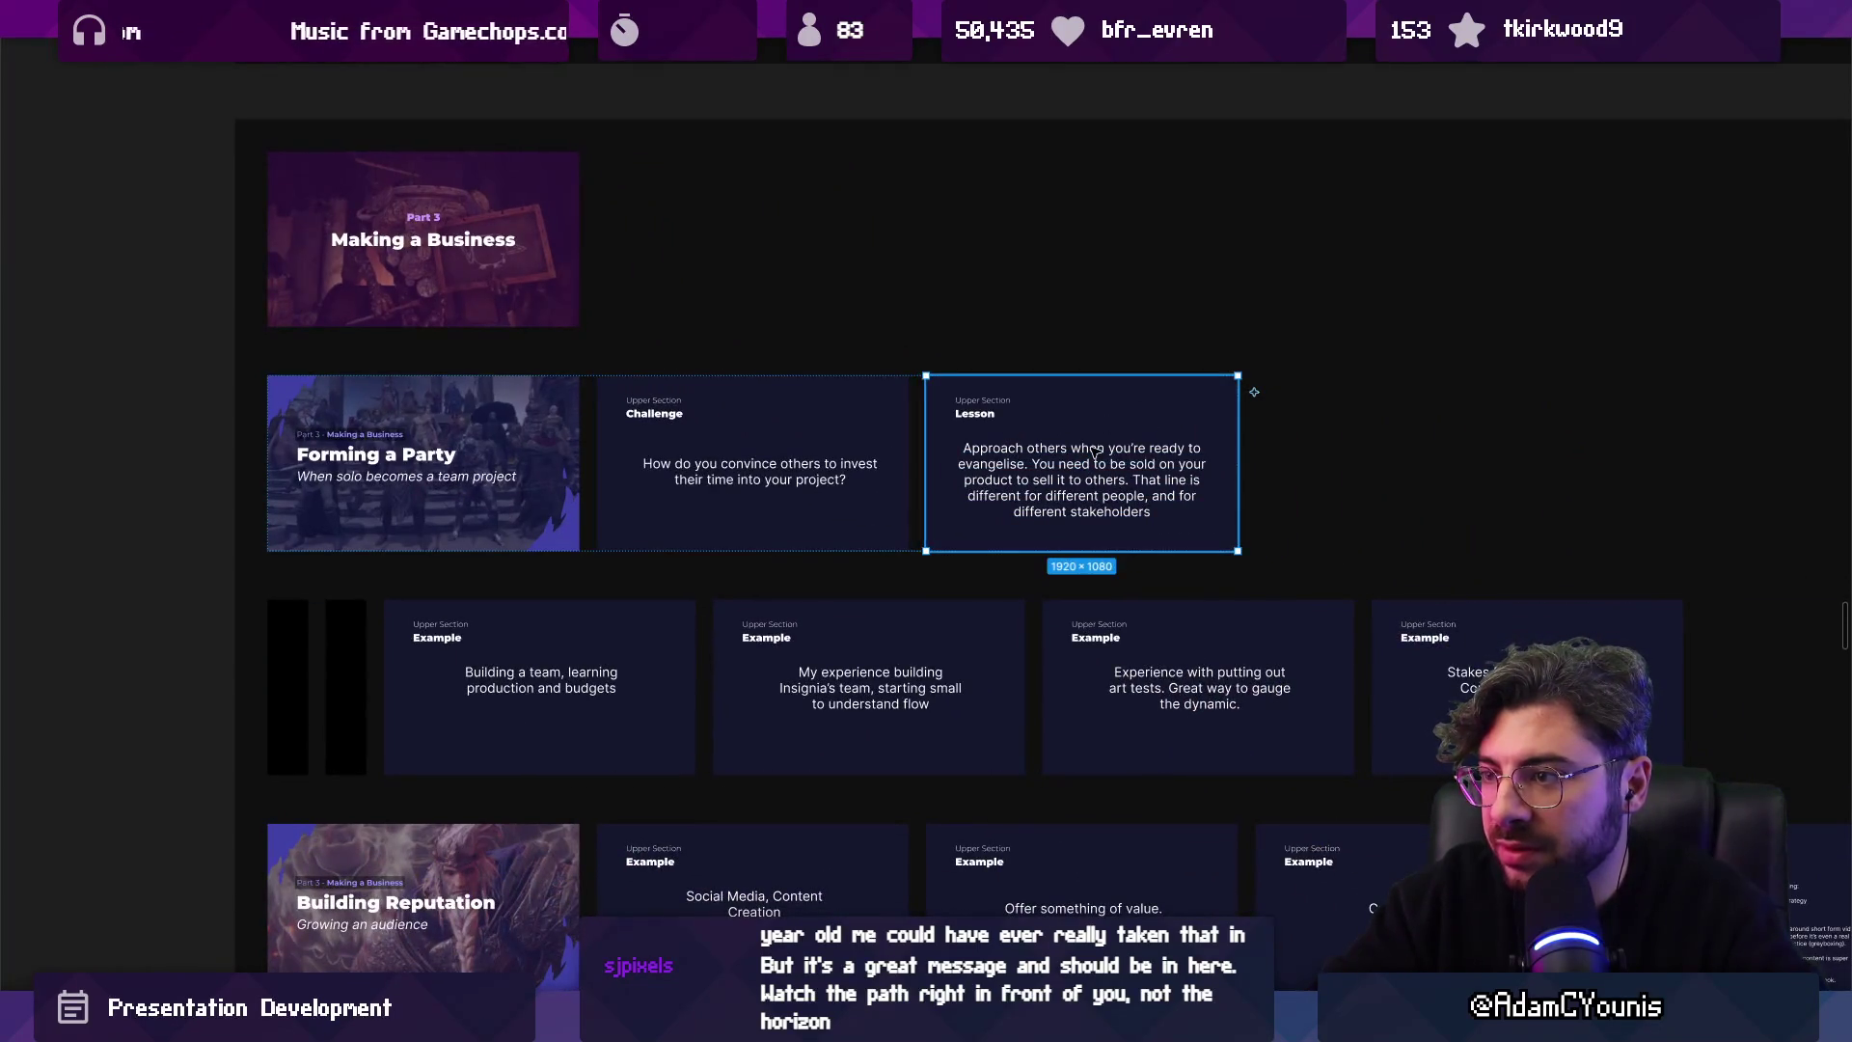
pyautogui.scroll(-5, 1096, 475)
pyautogui.scroll(-10, 965, 482)
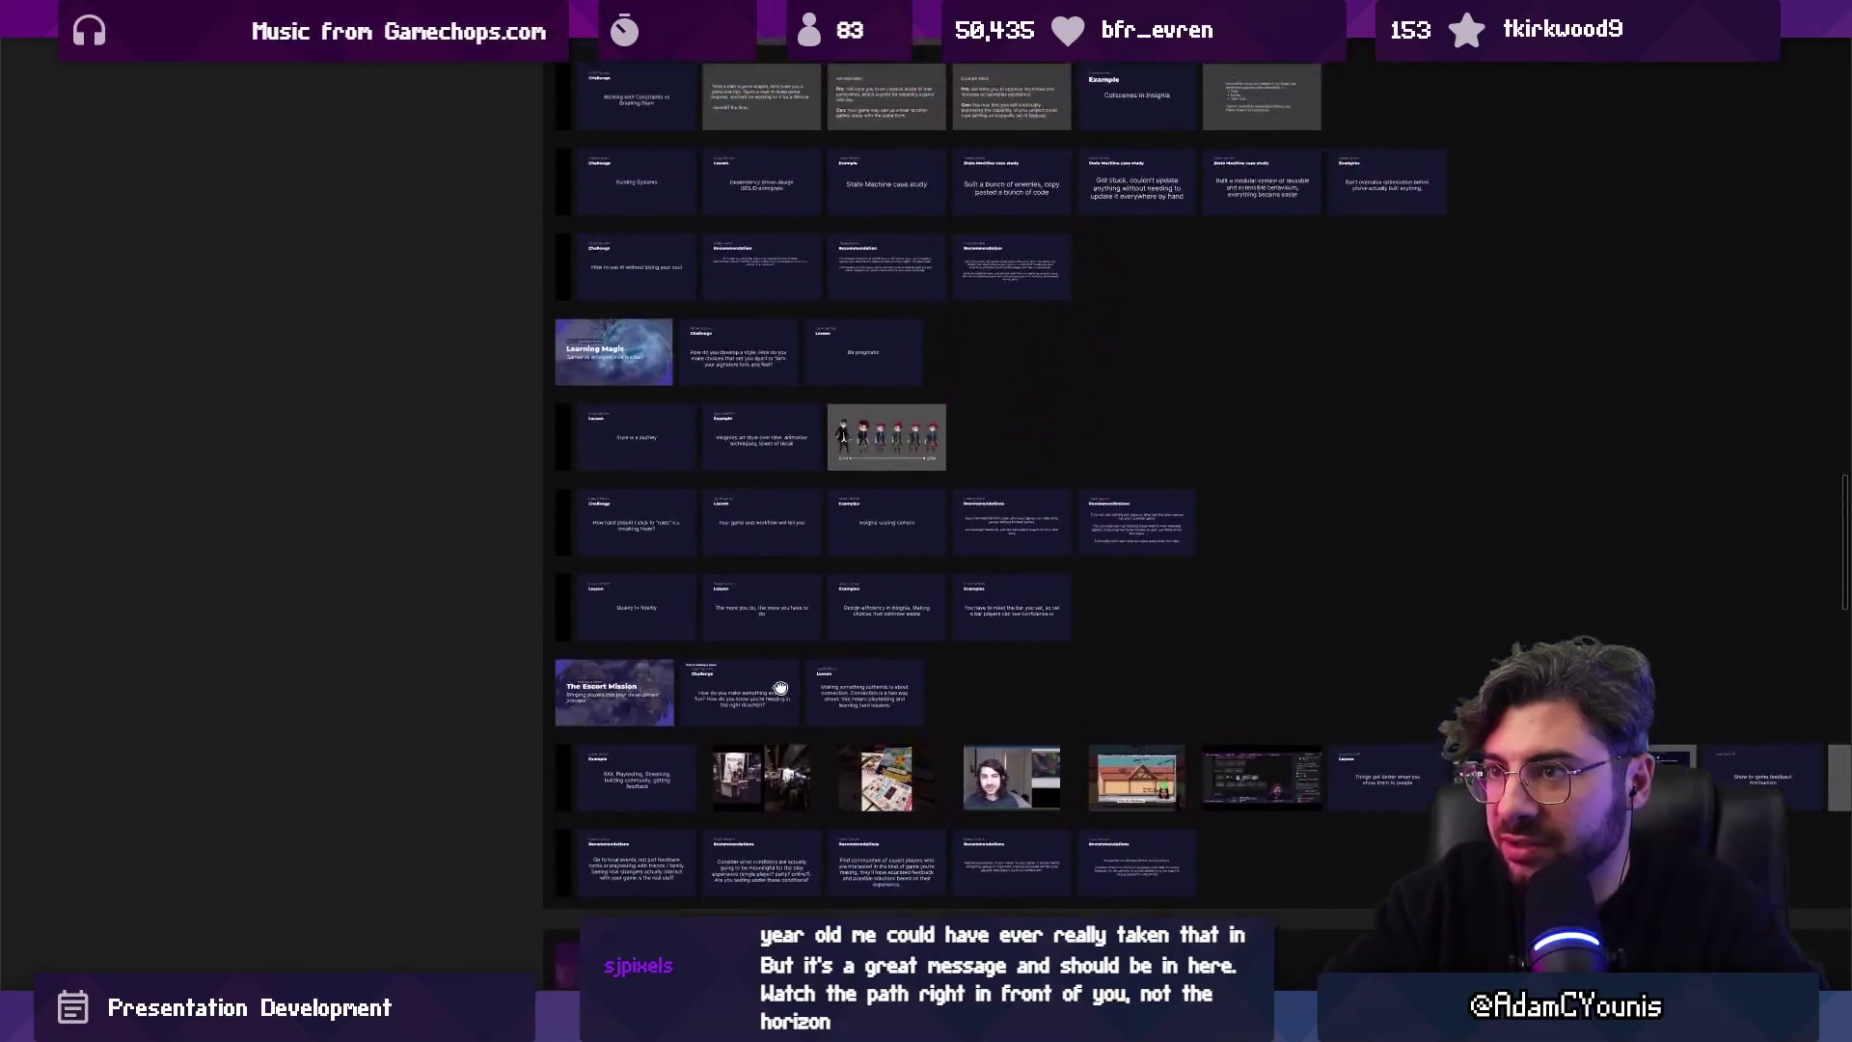
# - Select the Challenge slide inside its Challenge and Lesson row
pyautogui.scroll(3, 675, 675)
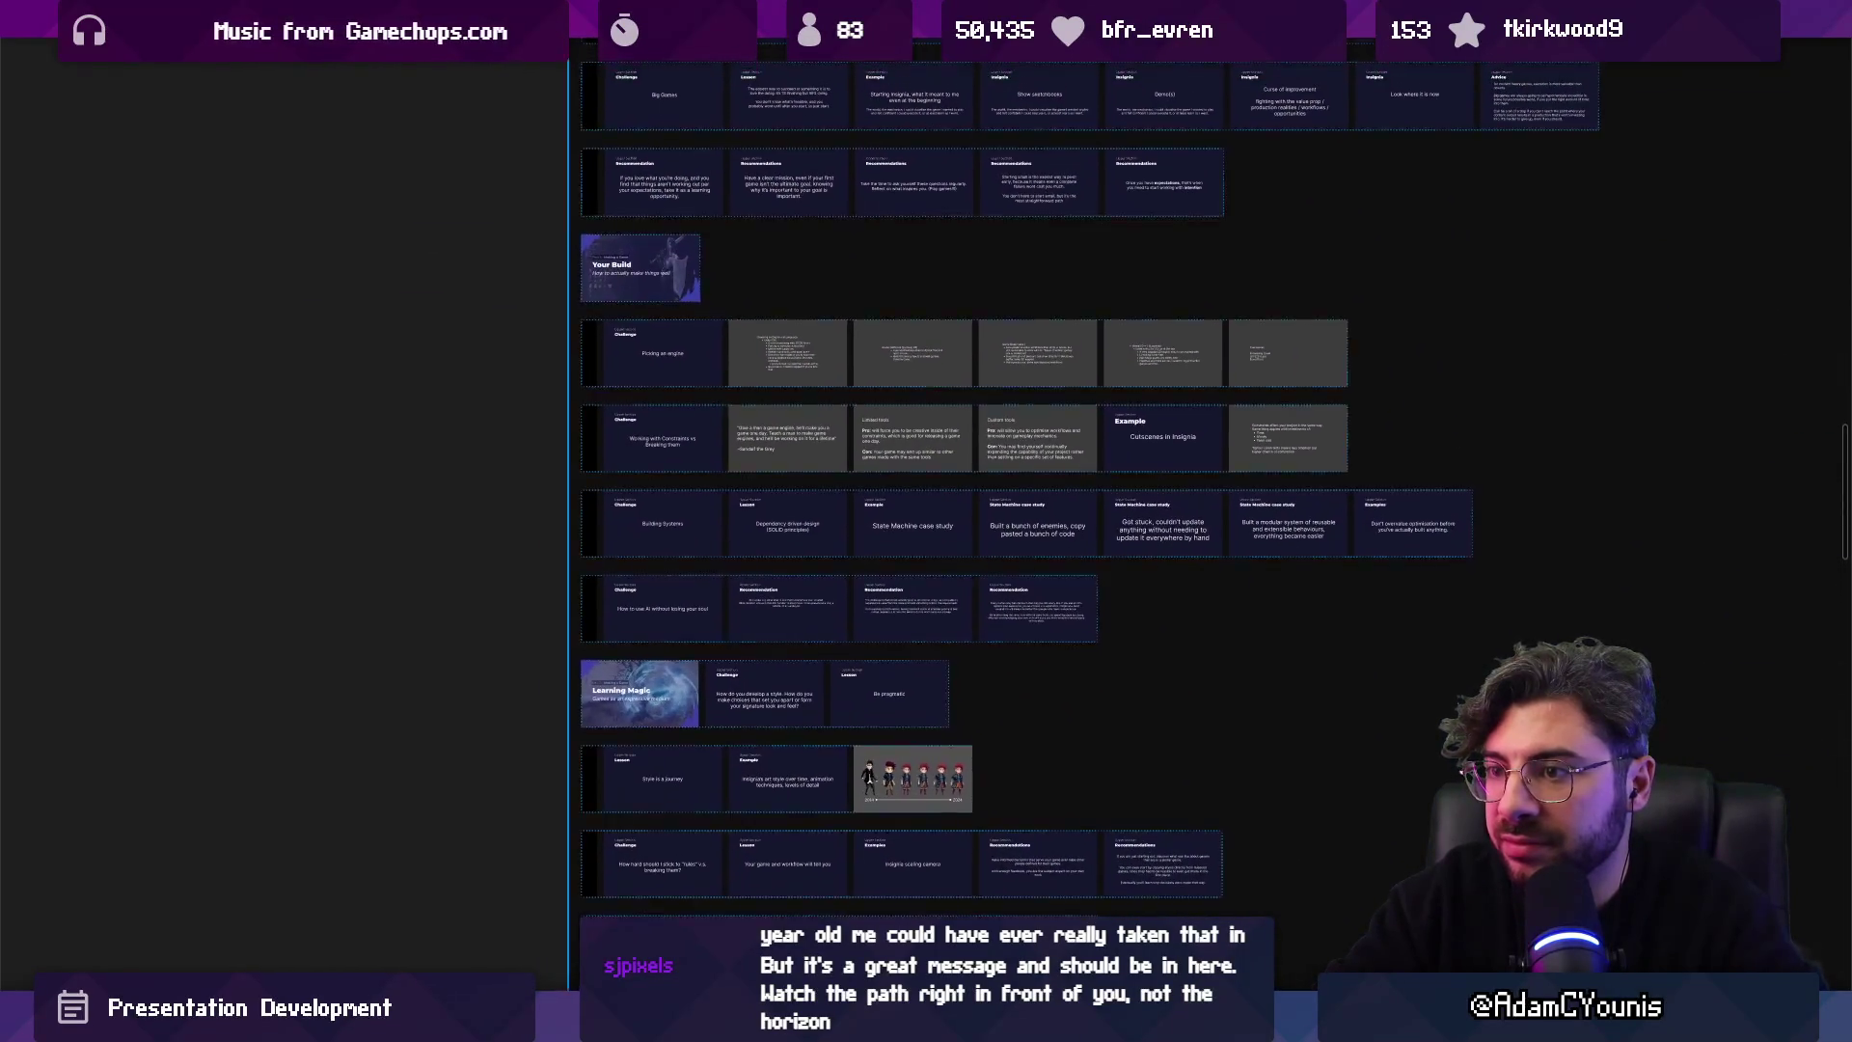
pyautogui.scroll(-5, 700, 662)
pyautogui.scroll(5, 711, 270)
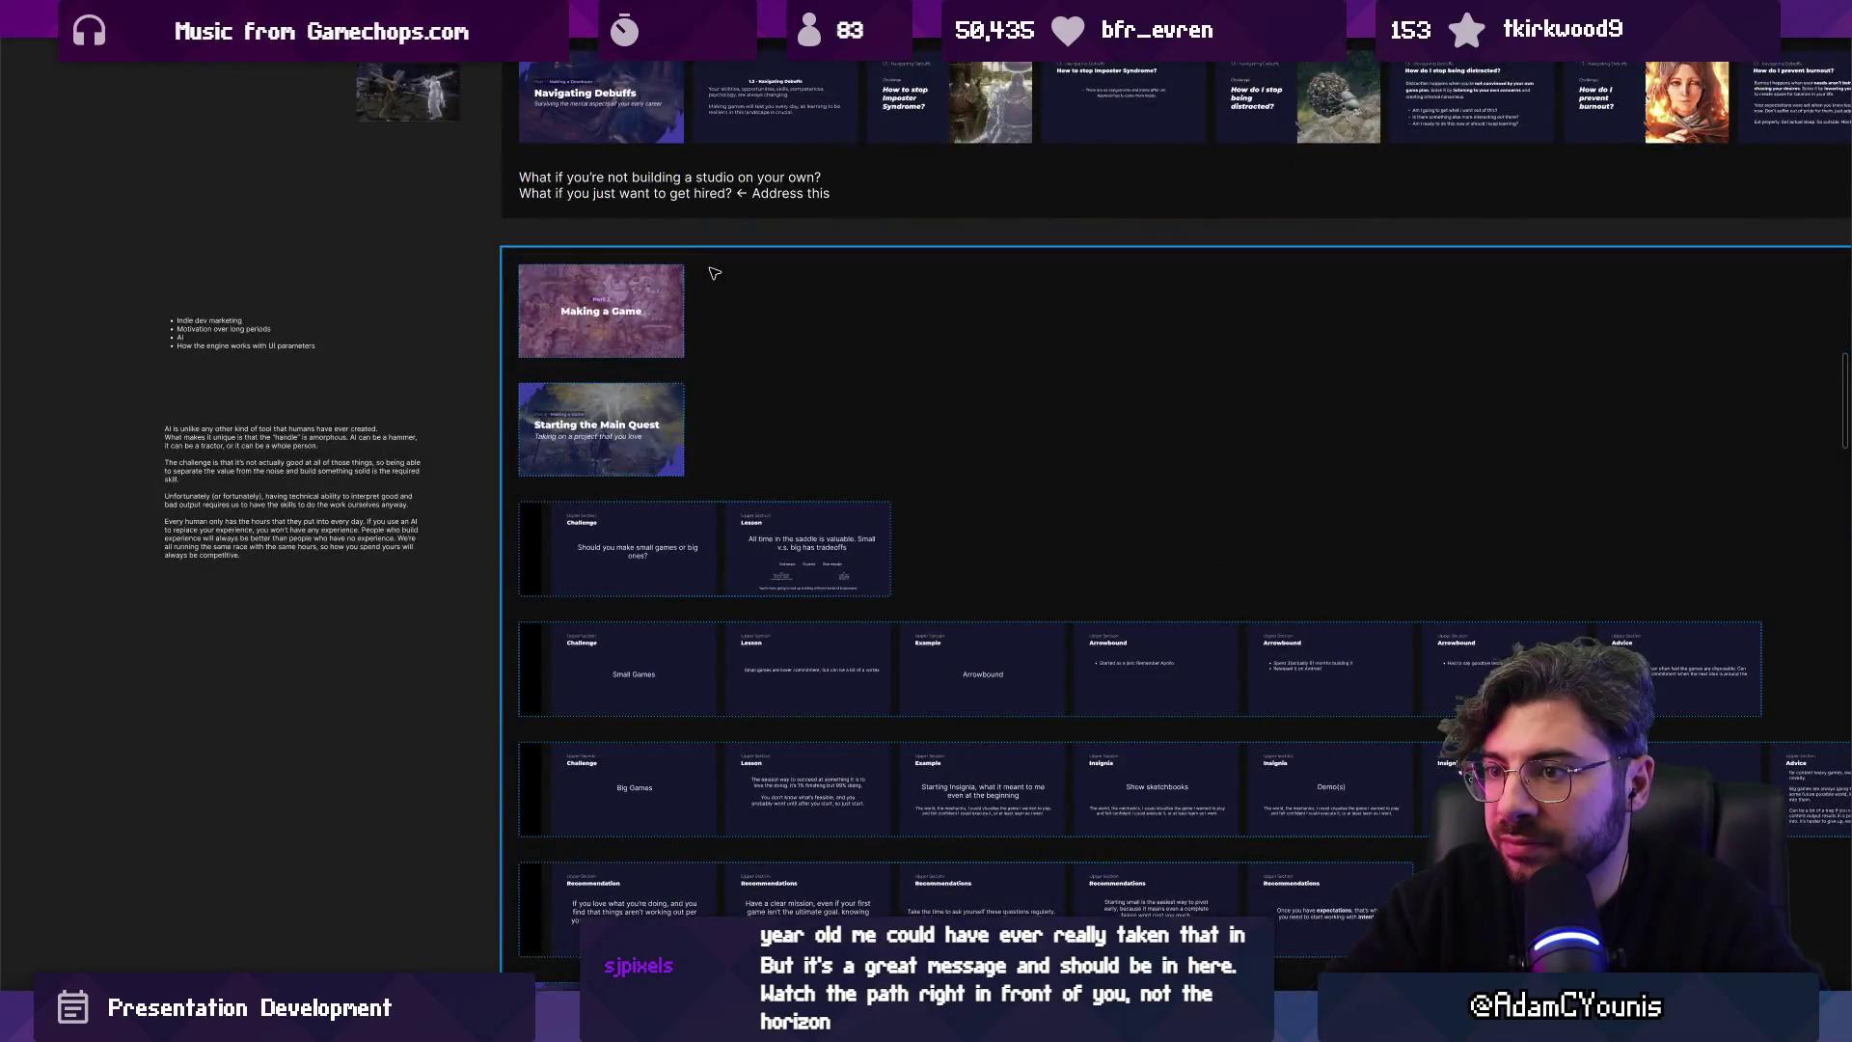
pyautogui.scroll(-5, 713, 273)
pyautogui.scroll(6, 677, 437)
pyautogui.click(677, 437)
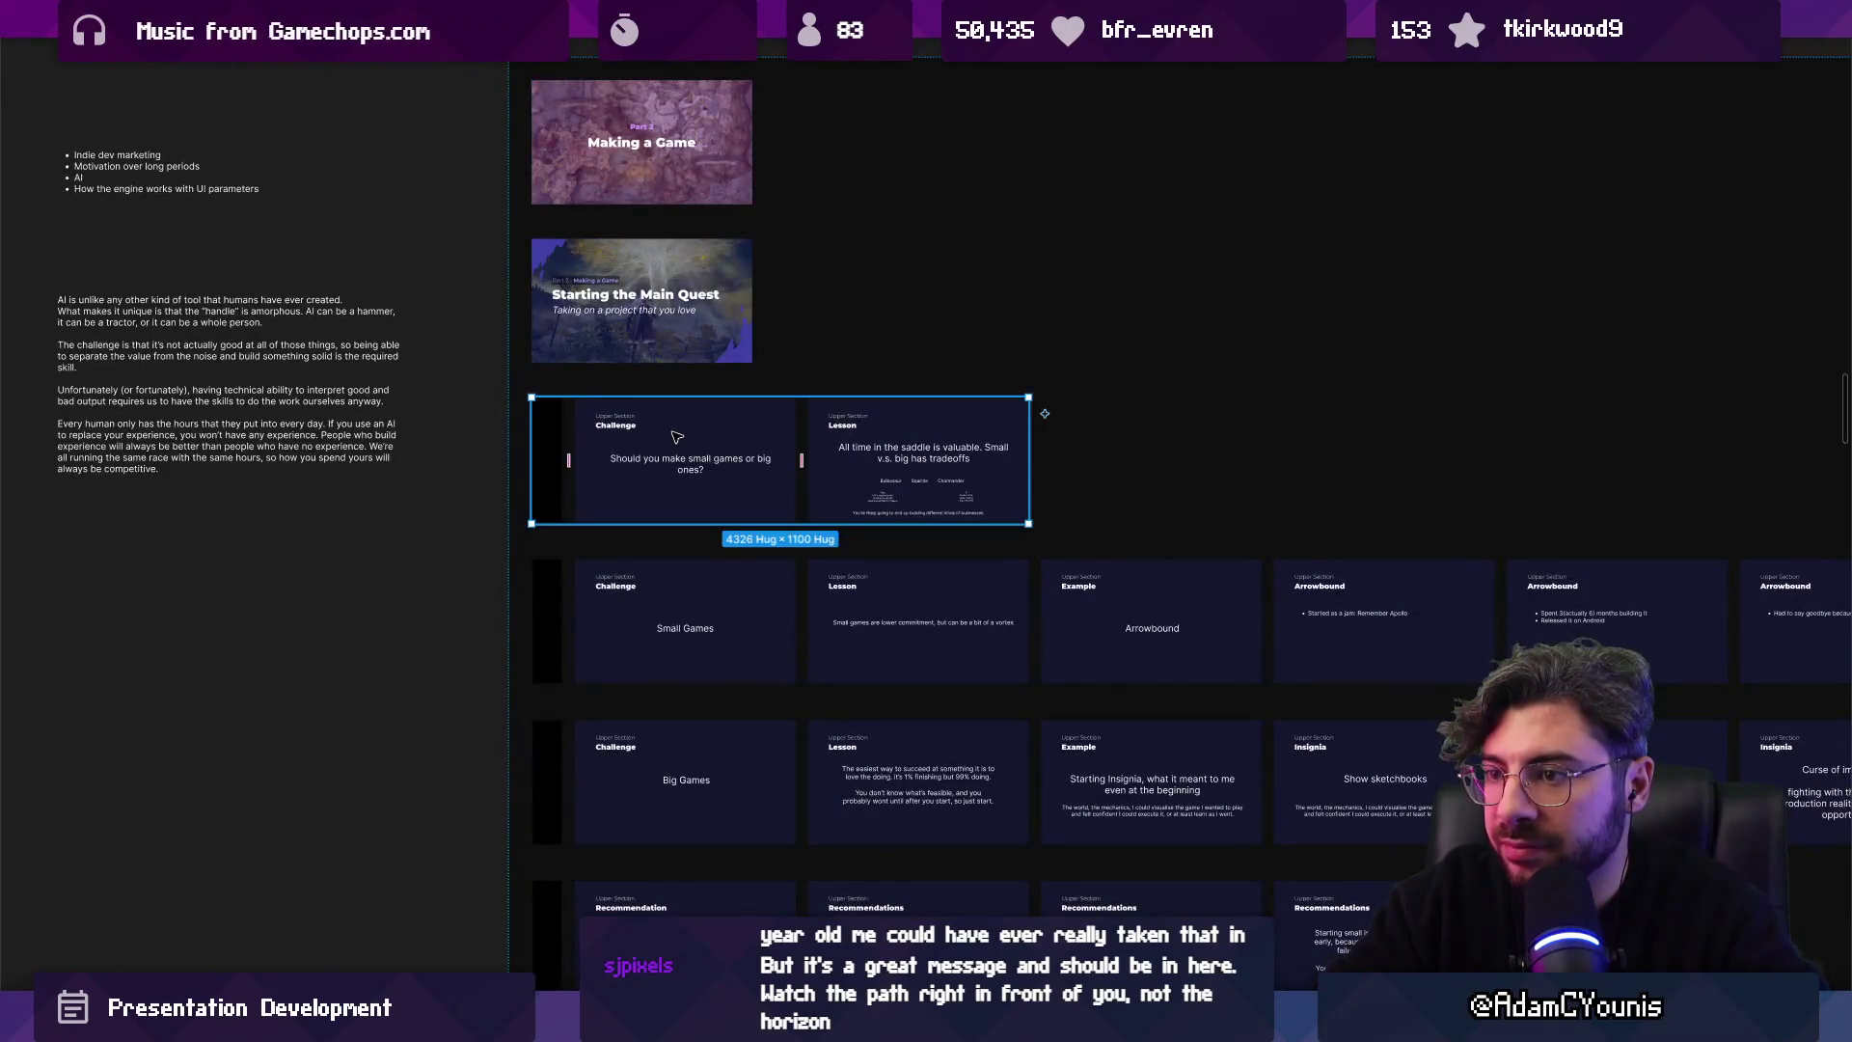
pyautogui.click(677, 437)
pyautogui.scroll(-4, 677, 437)
pyautogui.scroll(2, 711, 421)
pyautogui.scroll(-8, 738, 410)
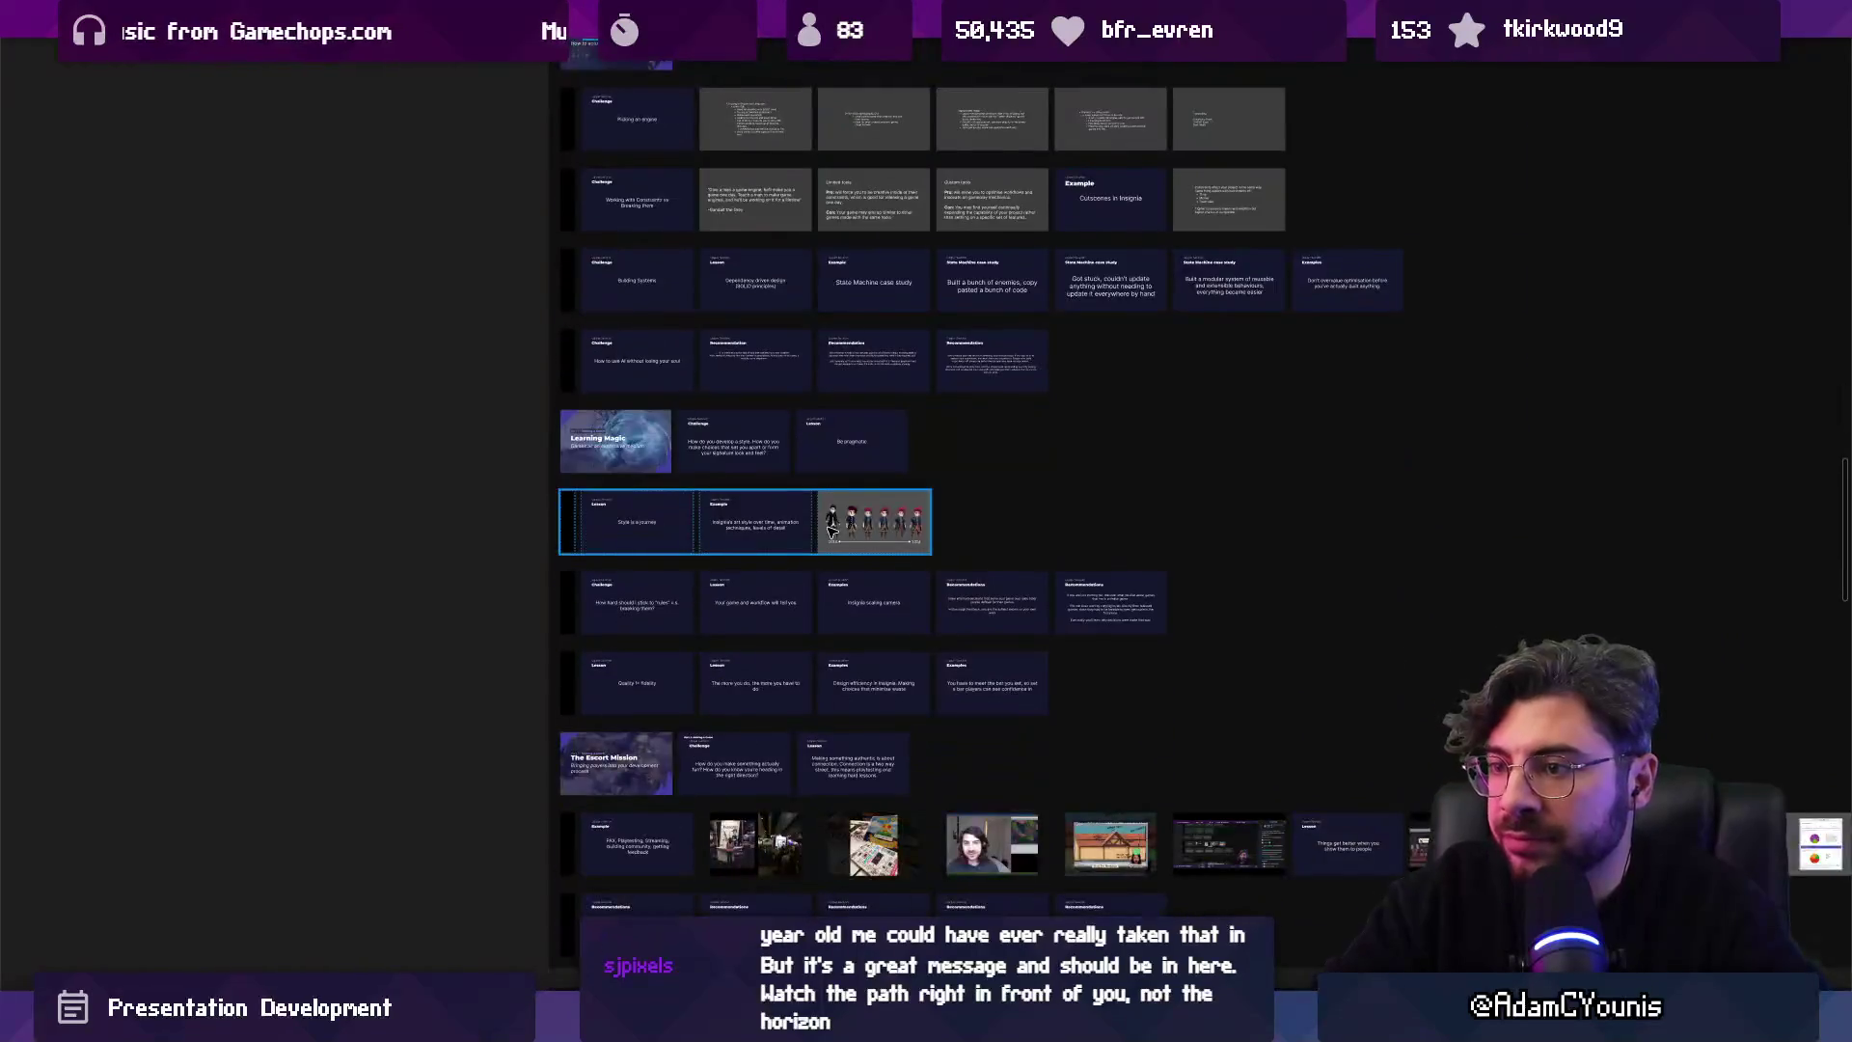
pyautogui.scroll(3, 701, 552)
pyautogui.scroll(3, 701, 552)
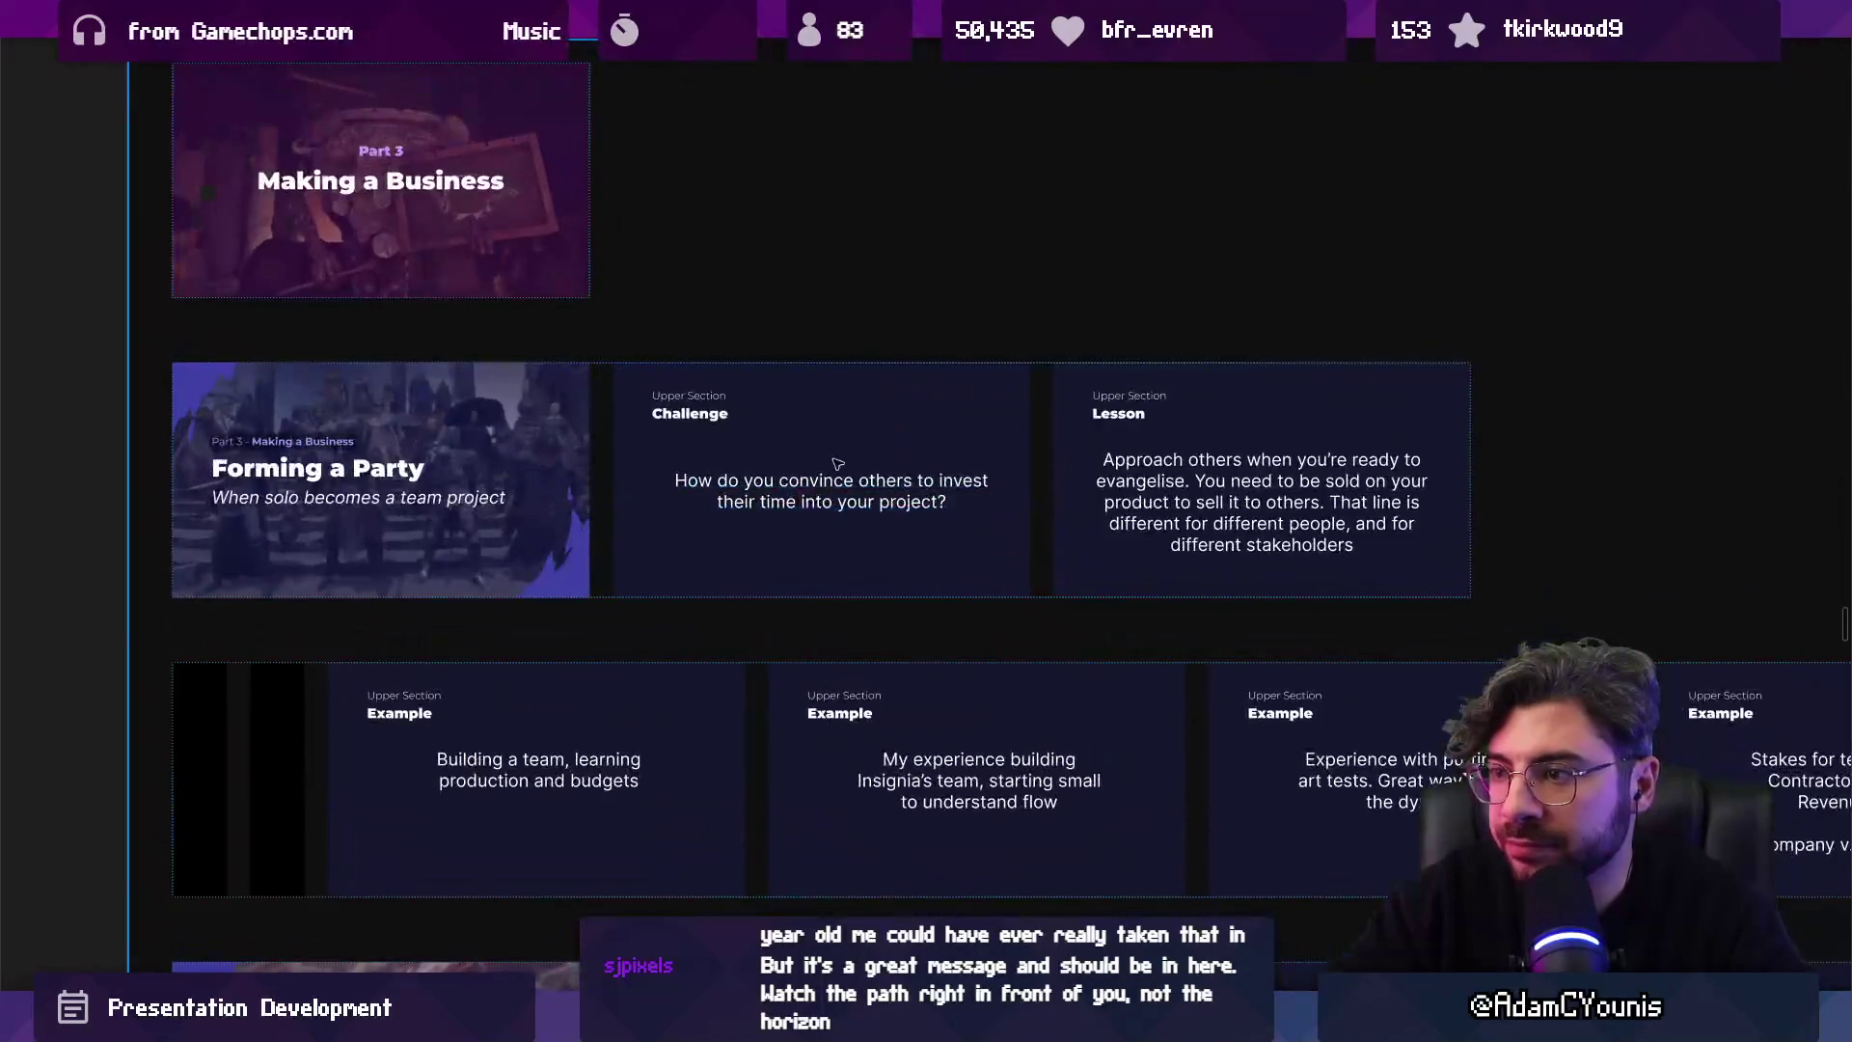
# - Drag the Lesson slide into the Forming a Party row, right after the Challenge slide
pyautogui.click(1146, 473)
pyautogui.click(1145, 471)
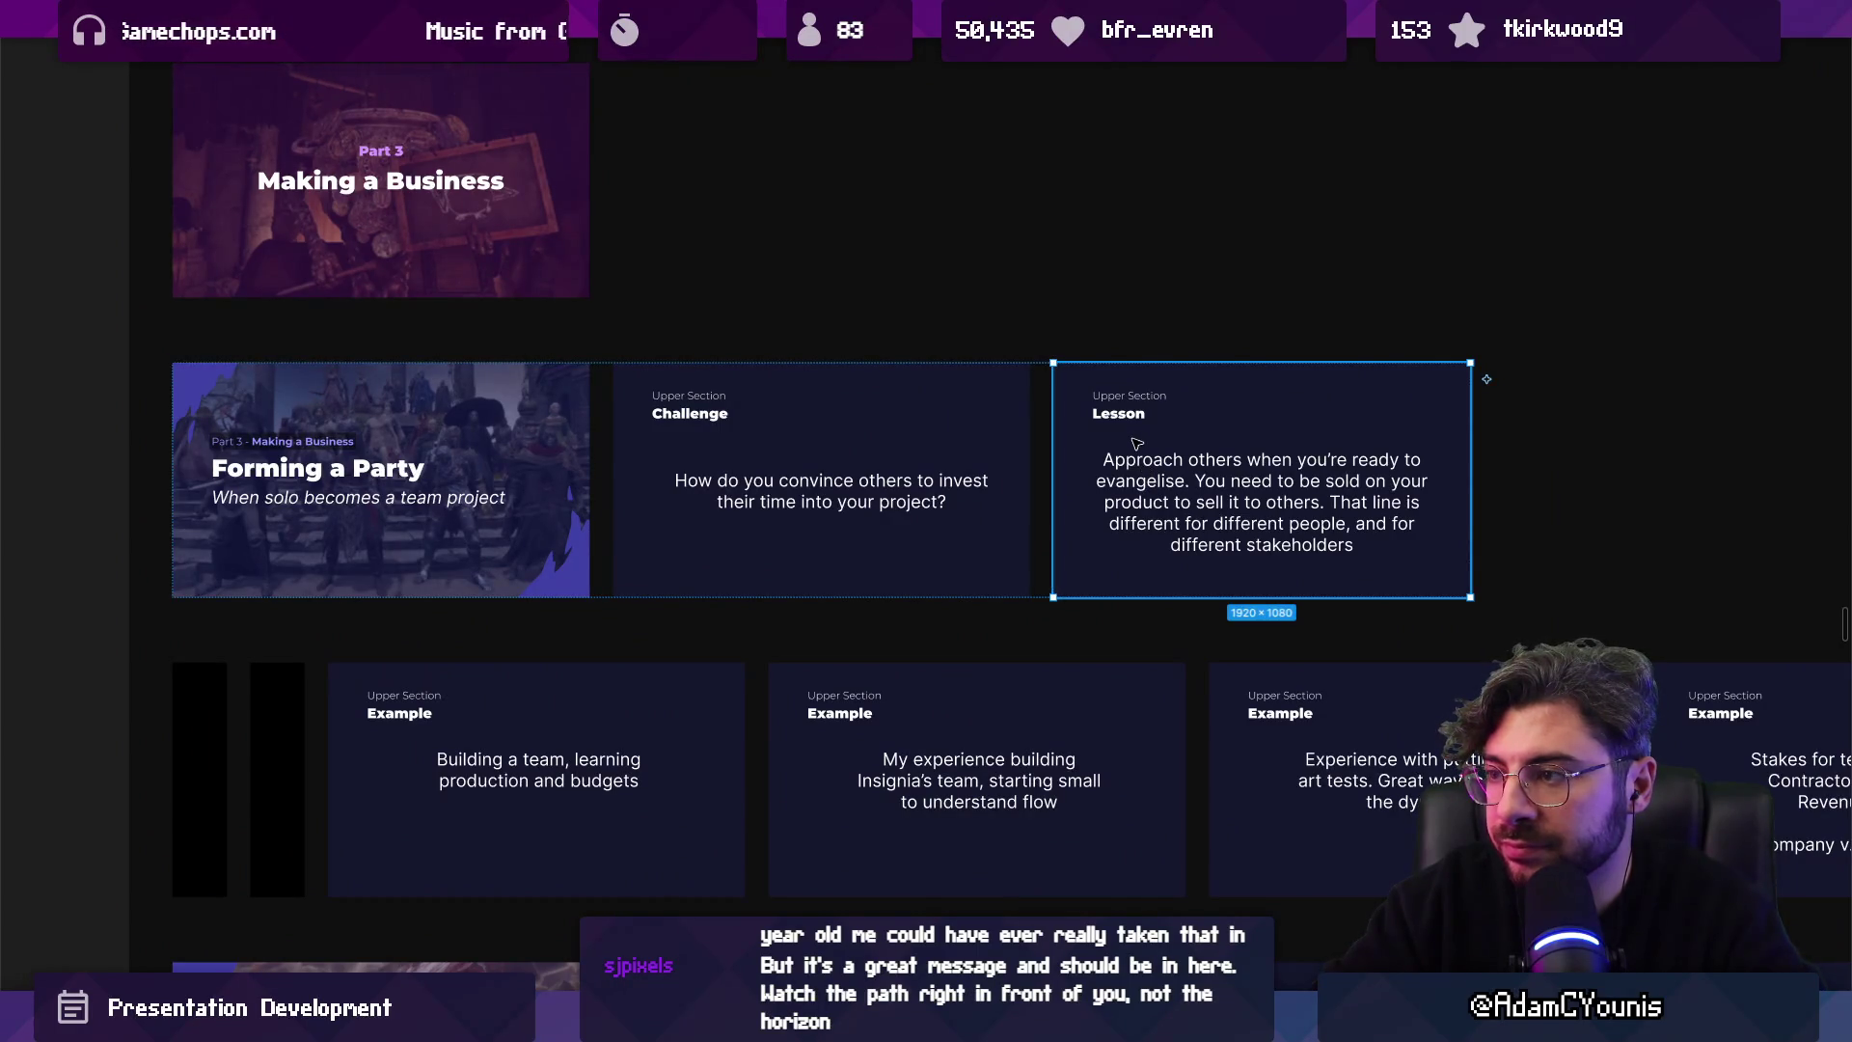
pyautogui.scroll(-3, 1138, 440)
pyautogui.scroll(-10, 1137, 444)
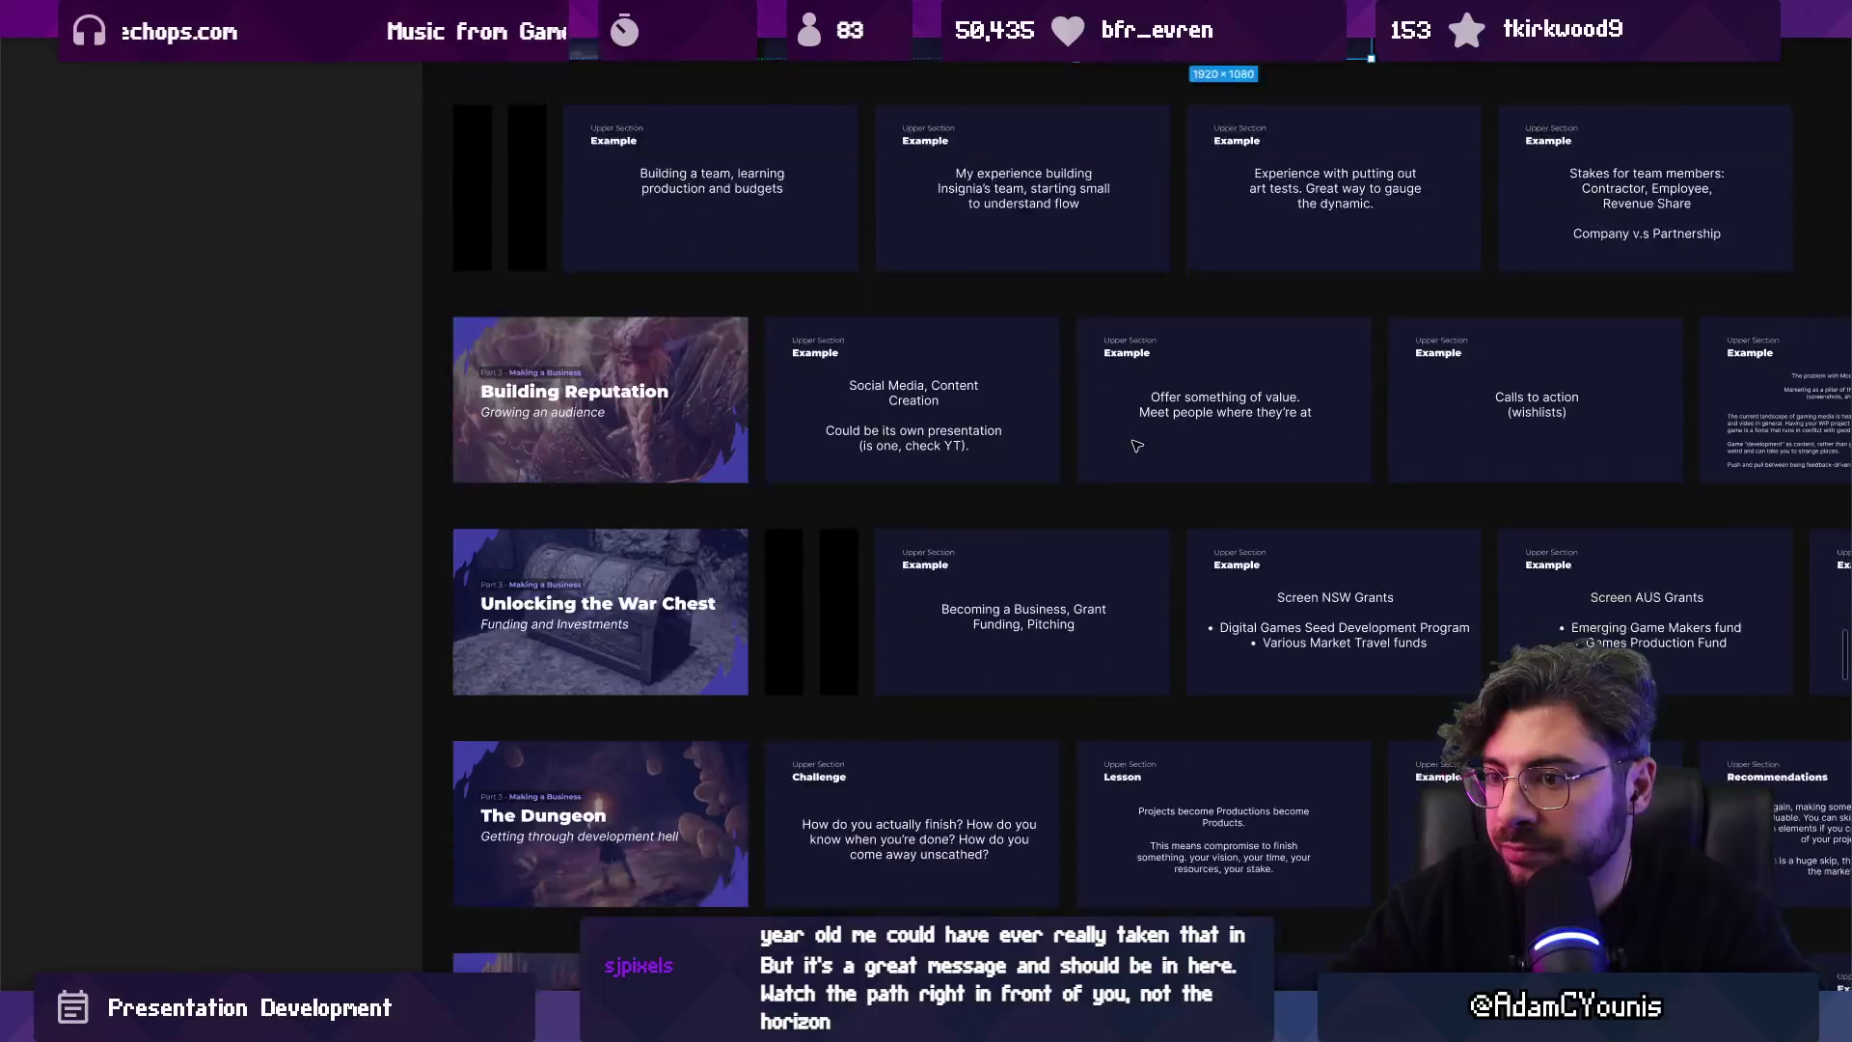
pyautogui.scroll(-5, 841, 744)
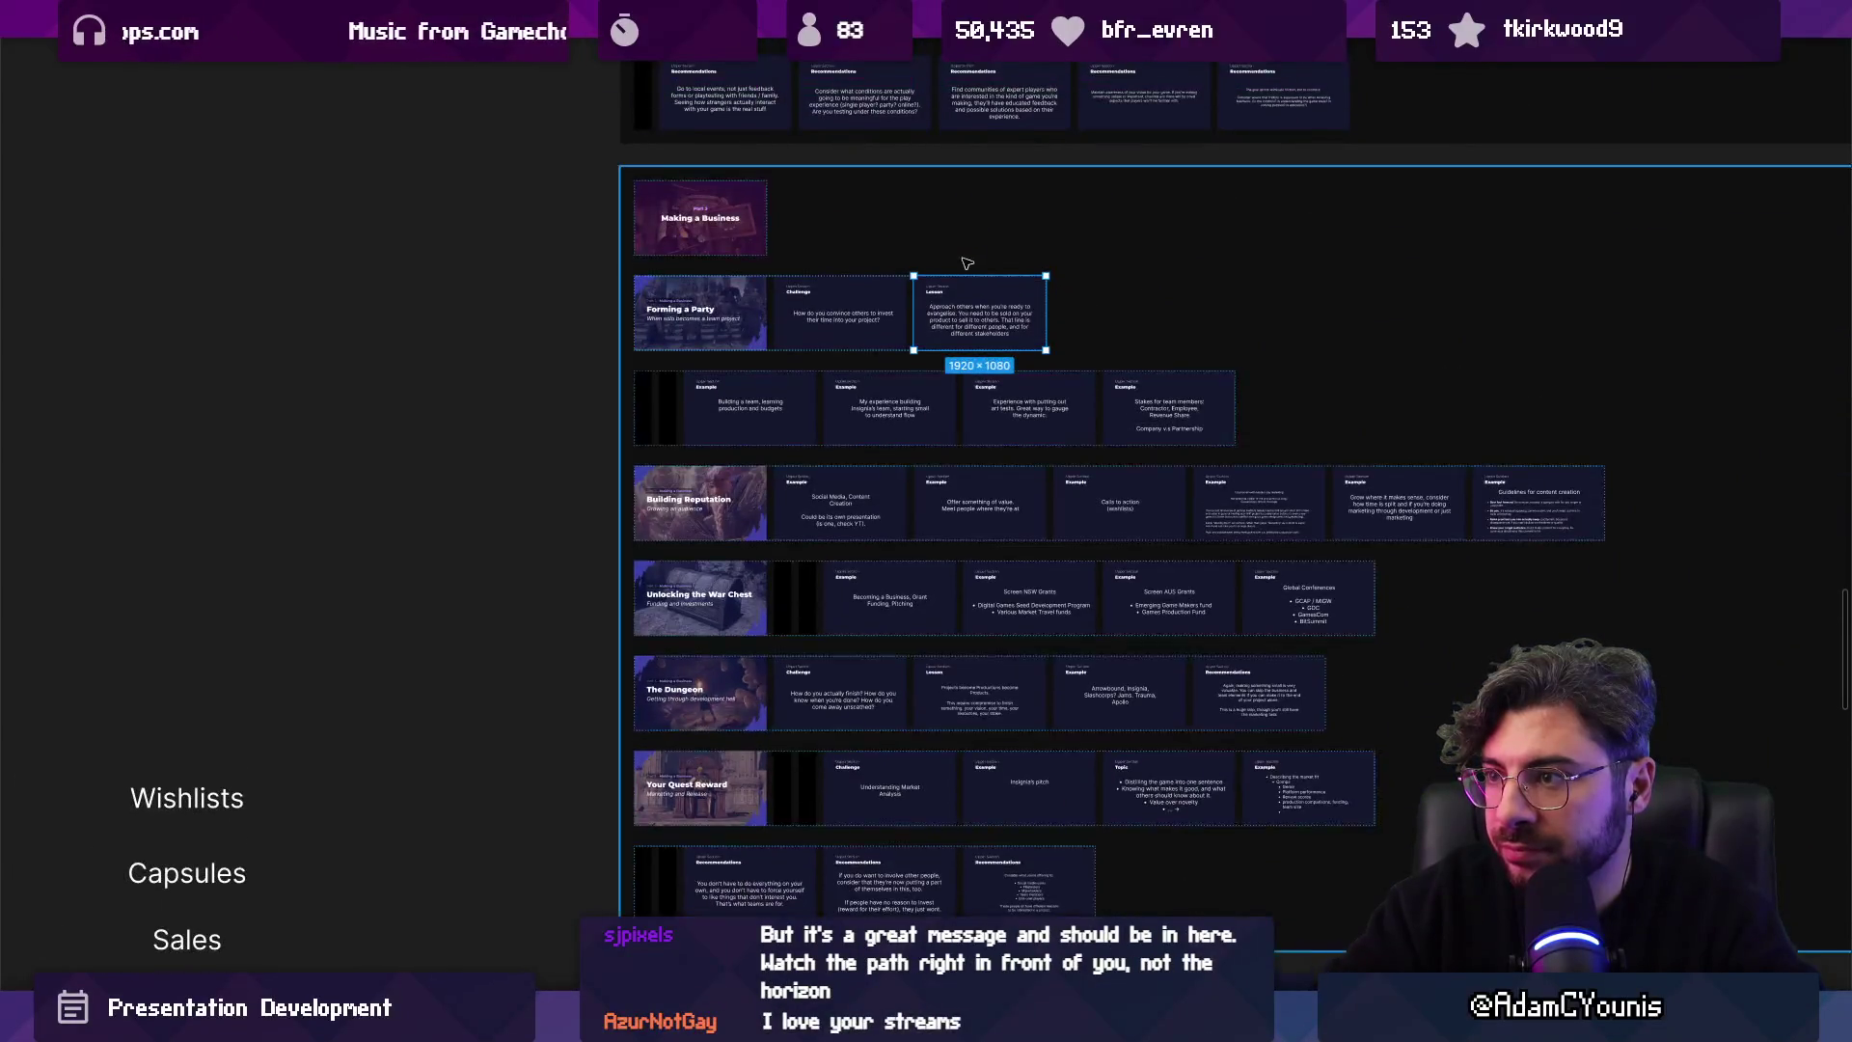
pyautogui.scroll(5, 947, 577)
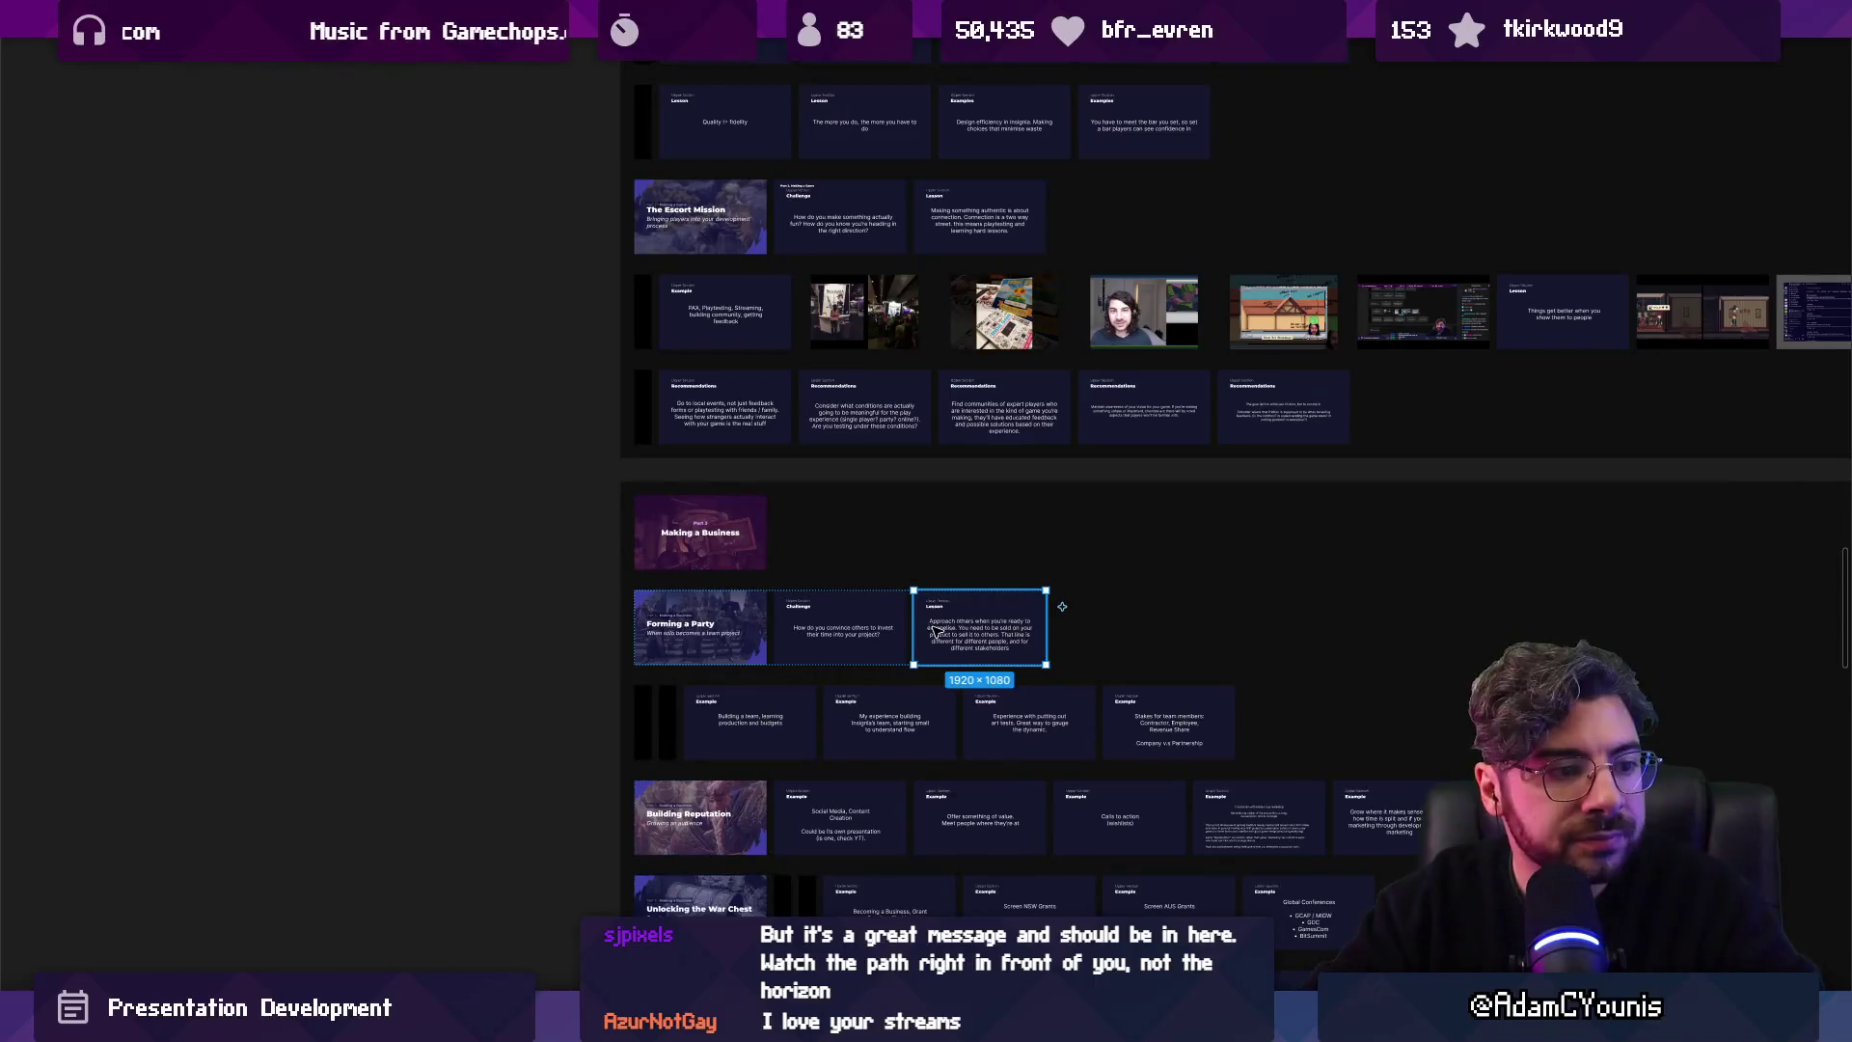
pyautogui.scroll(3, 936, 632)
pyautogui.moveTo(1081, 536)
pyautogui.mouseDown()
pyautogui.moveTo(719, 301)
pyautogui.moveTo(656, 307)
pyautogui.moveTo(1116, 506)
pyautogui.mouseUp()
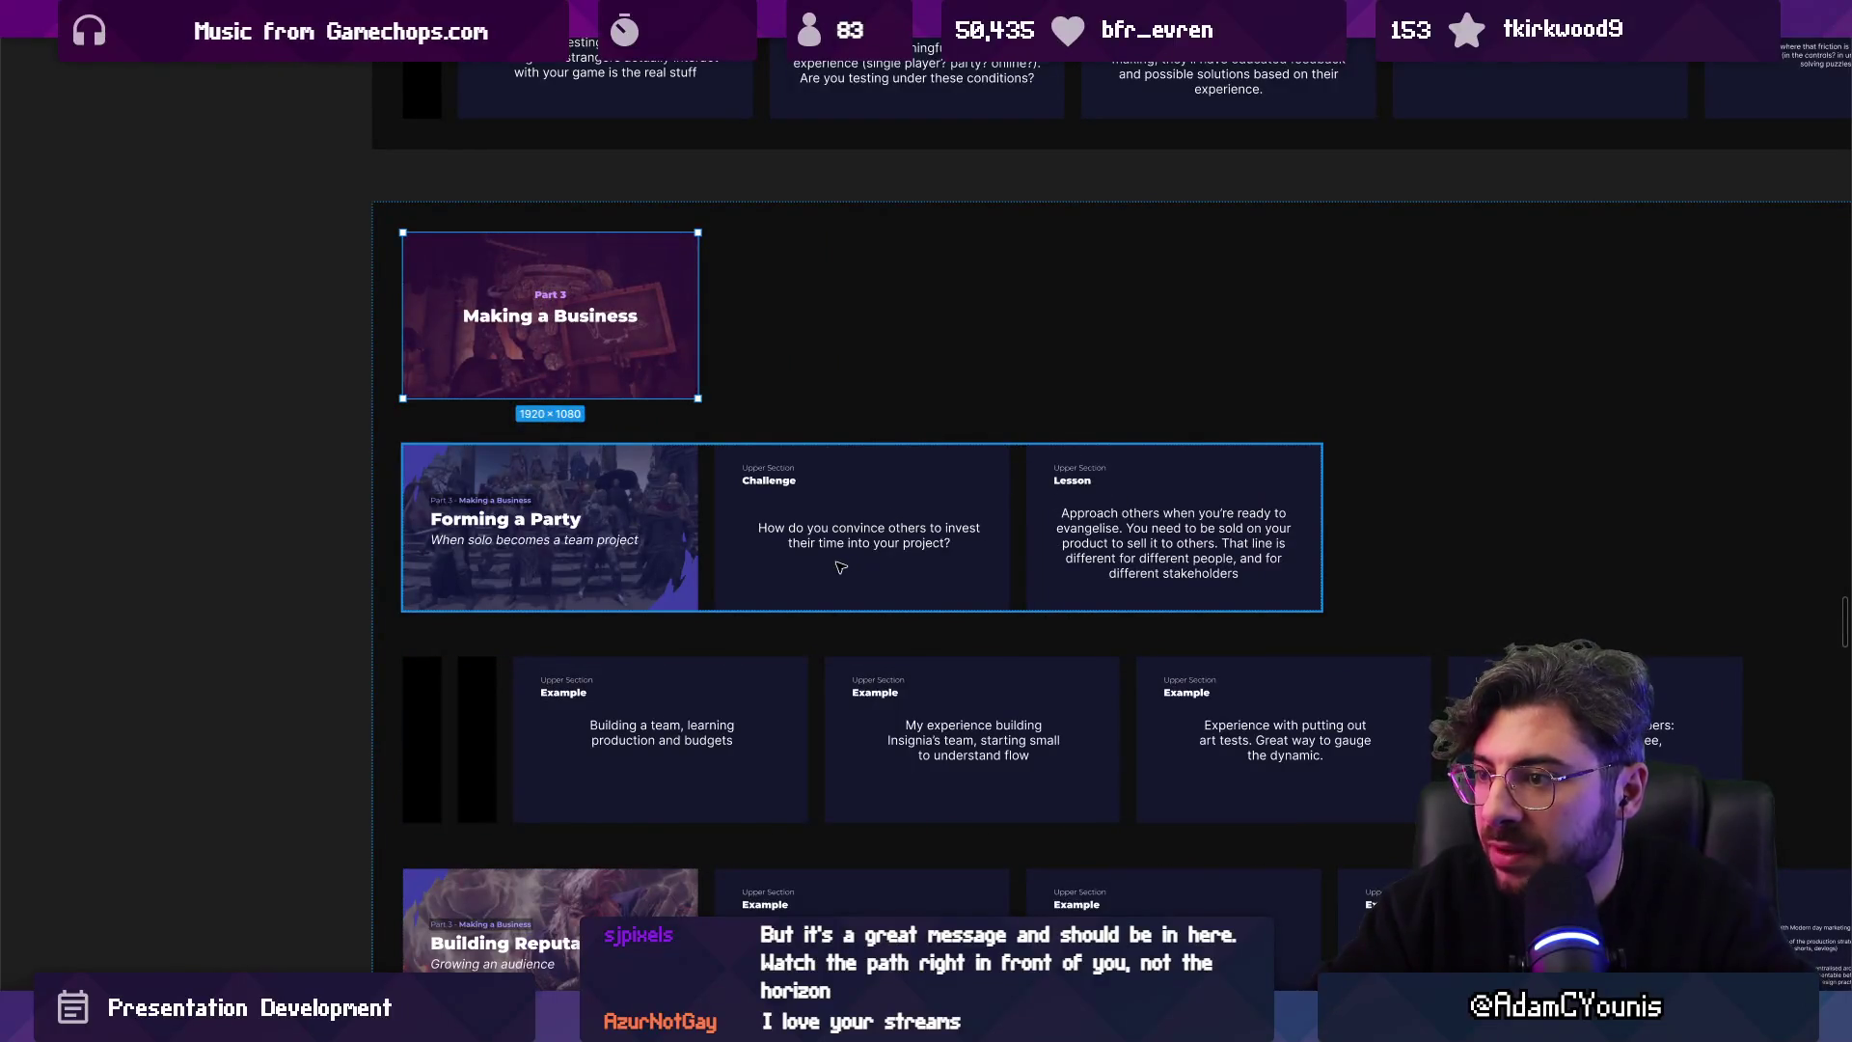
# - Move the four Example slides into the Forming a Party row after the Lesson slide
pyautogui.click(979, 540)
pyautogui.click(1119, 518)
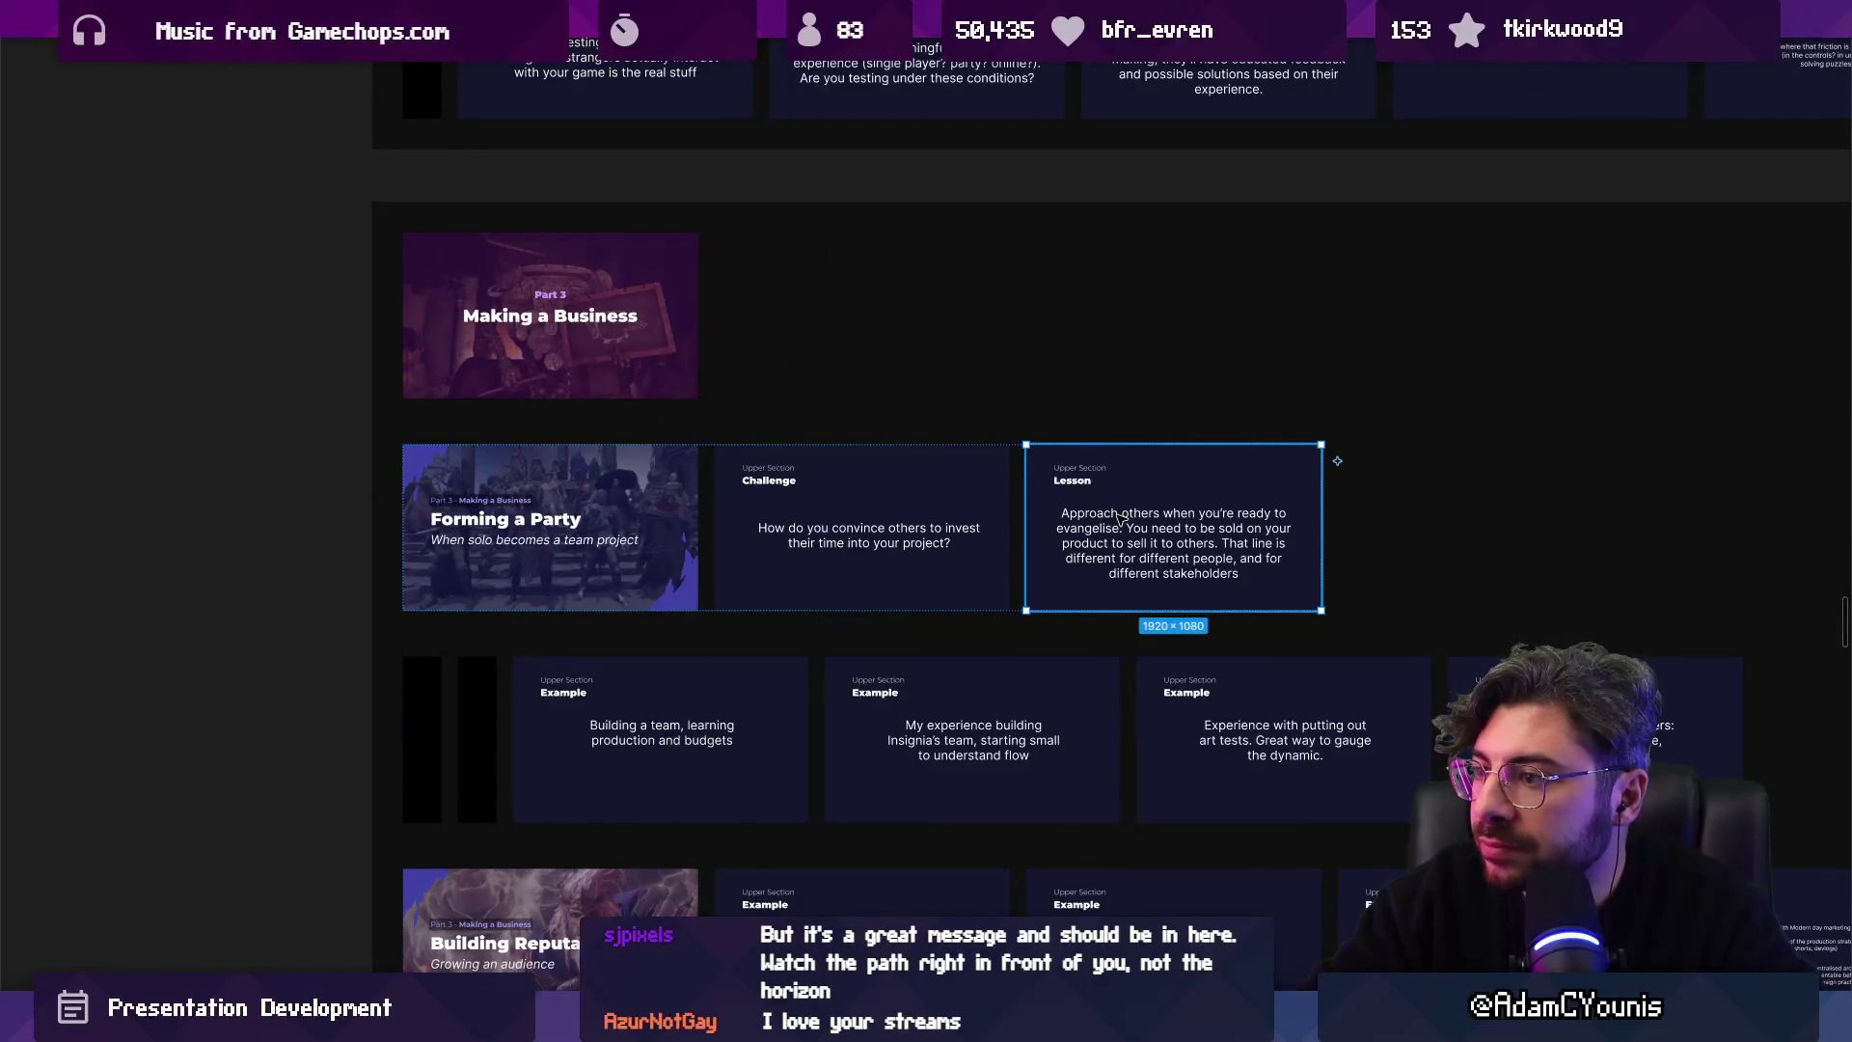
pyautogui.scroll(-1, 830, 482)
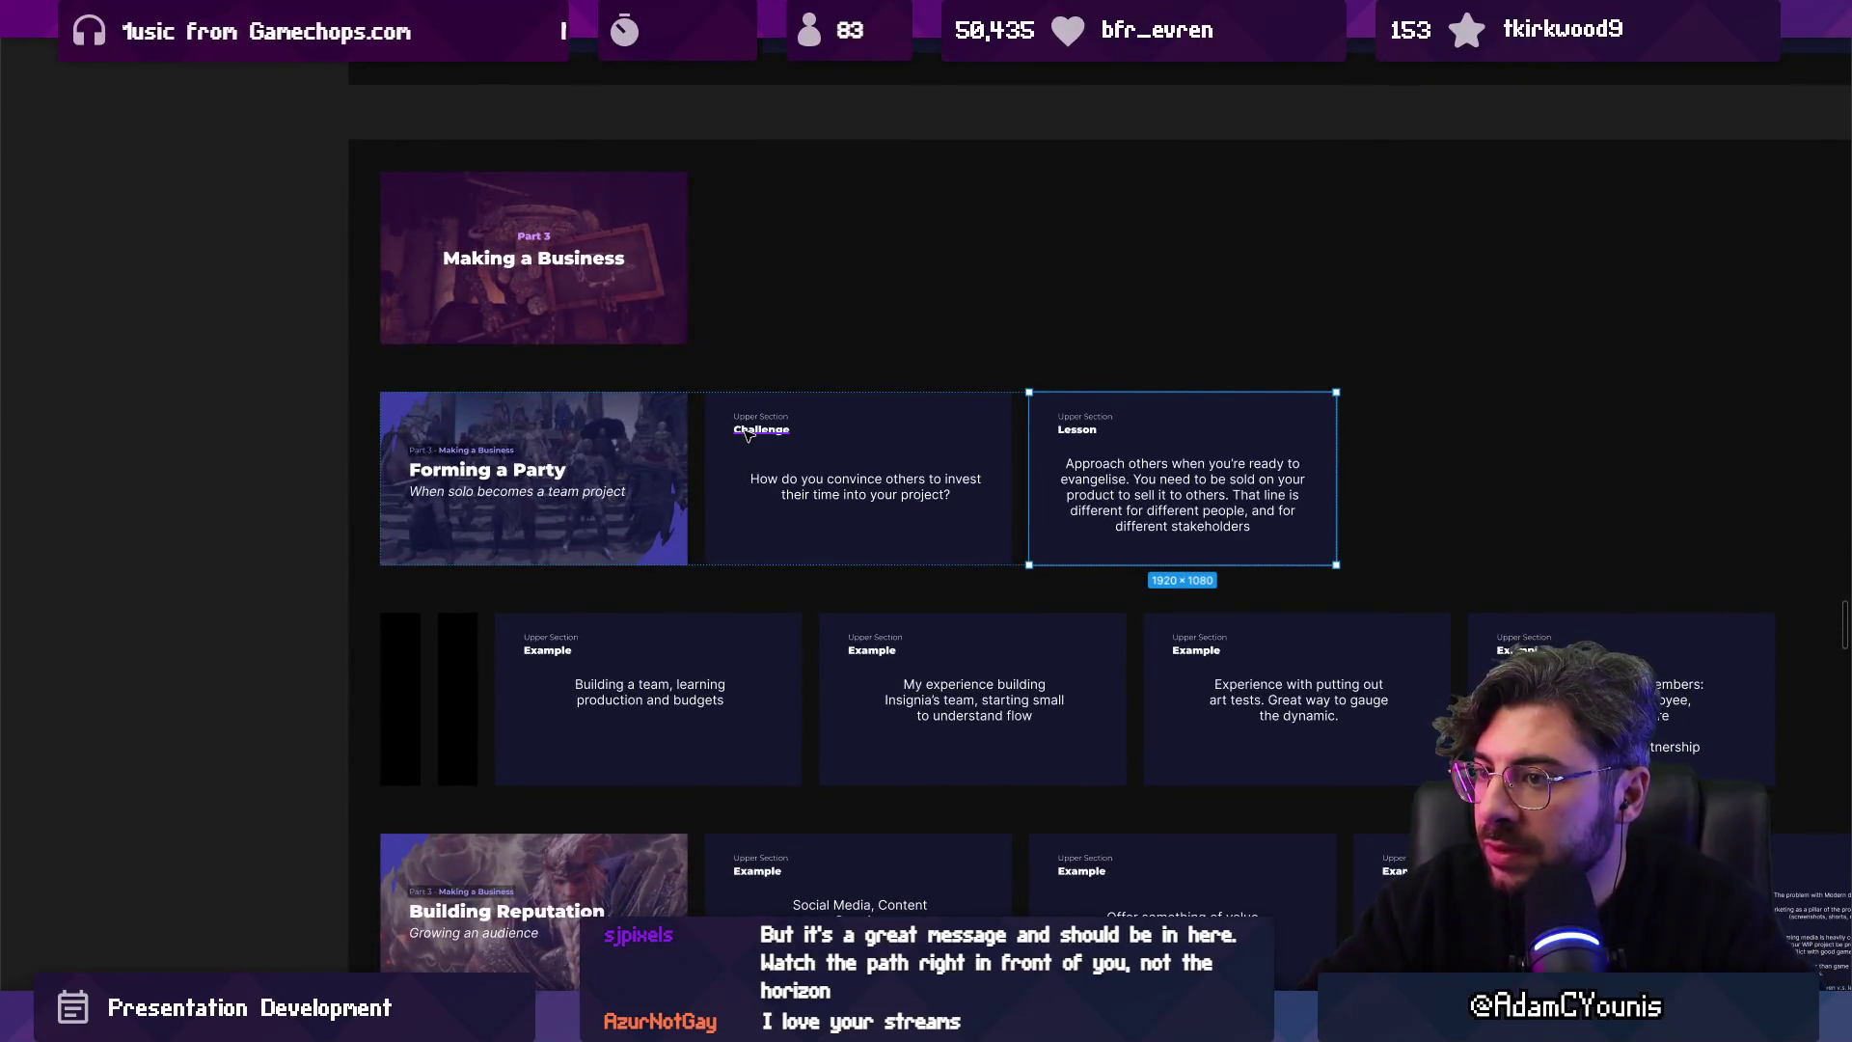
pyautogui.scroll(-4, 748, 434)
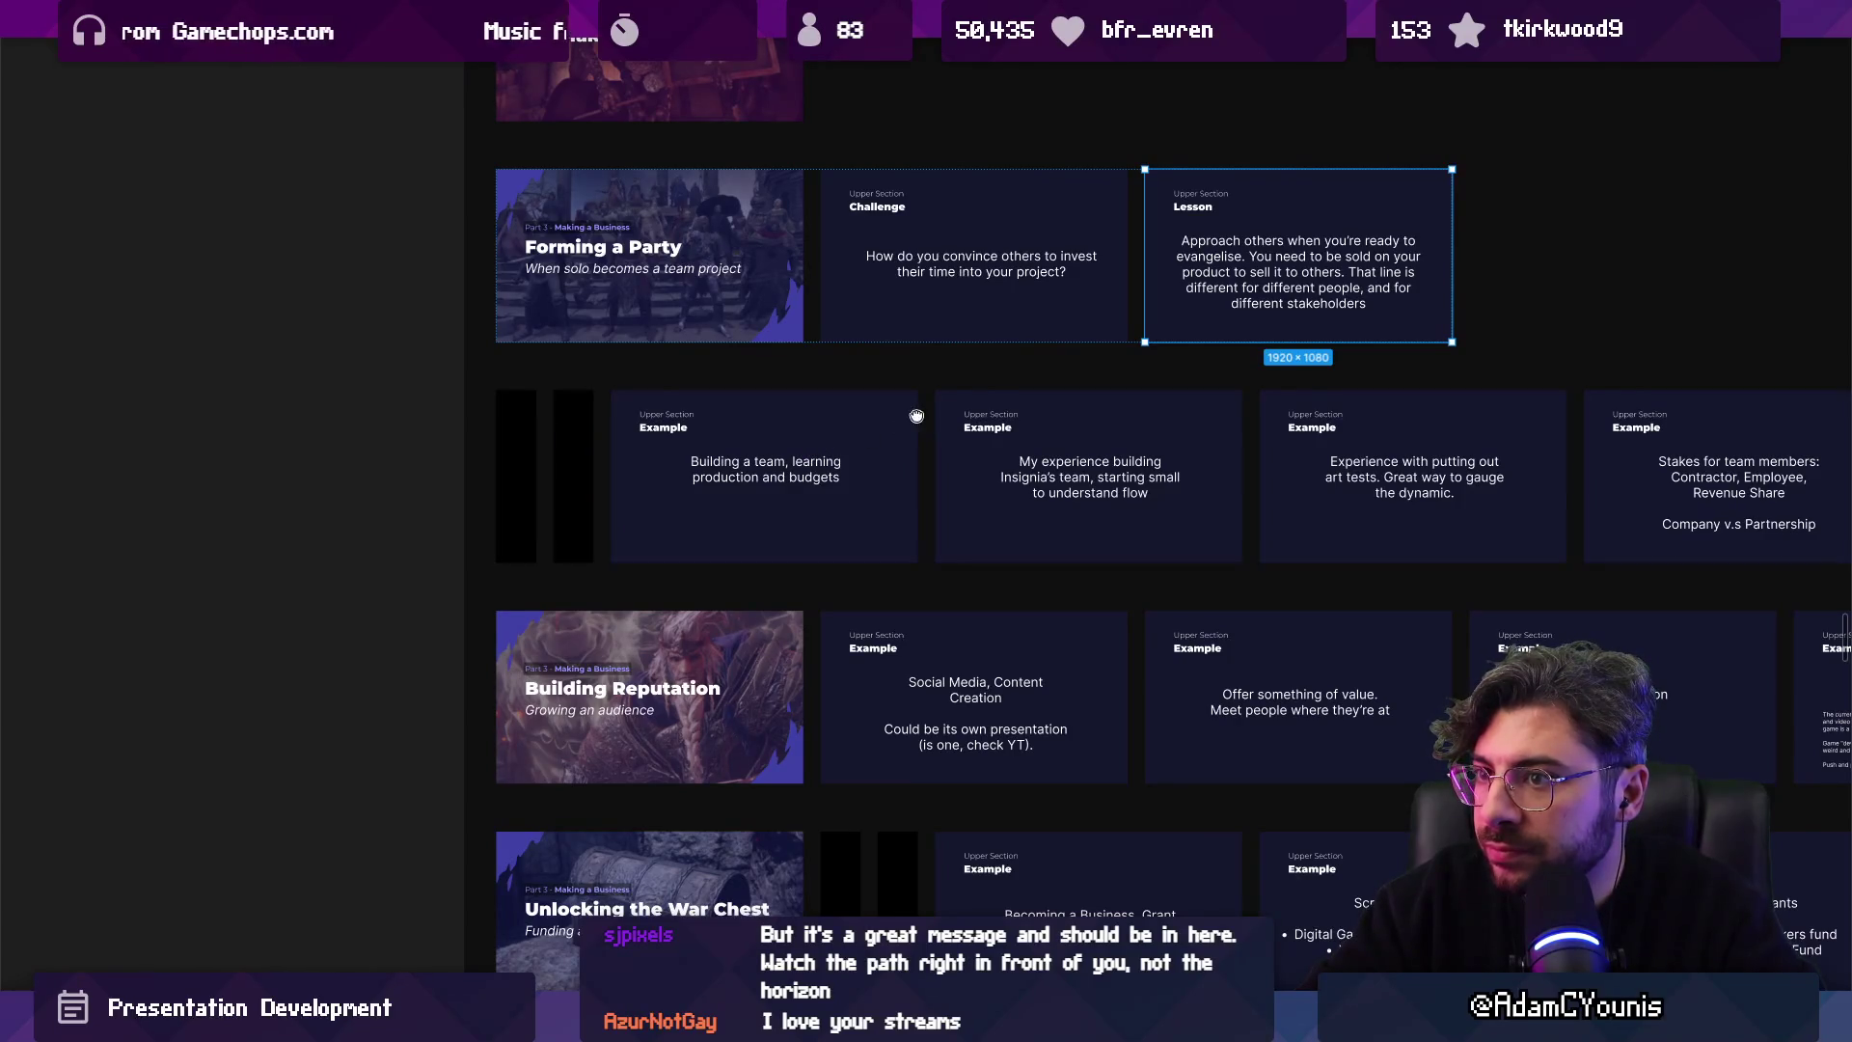
pyautogui.scroll(2, 733, 420)
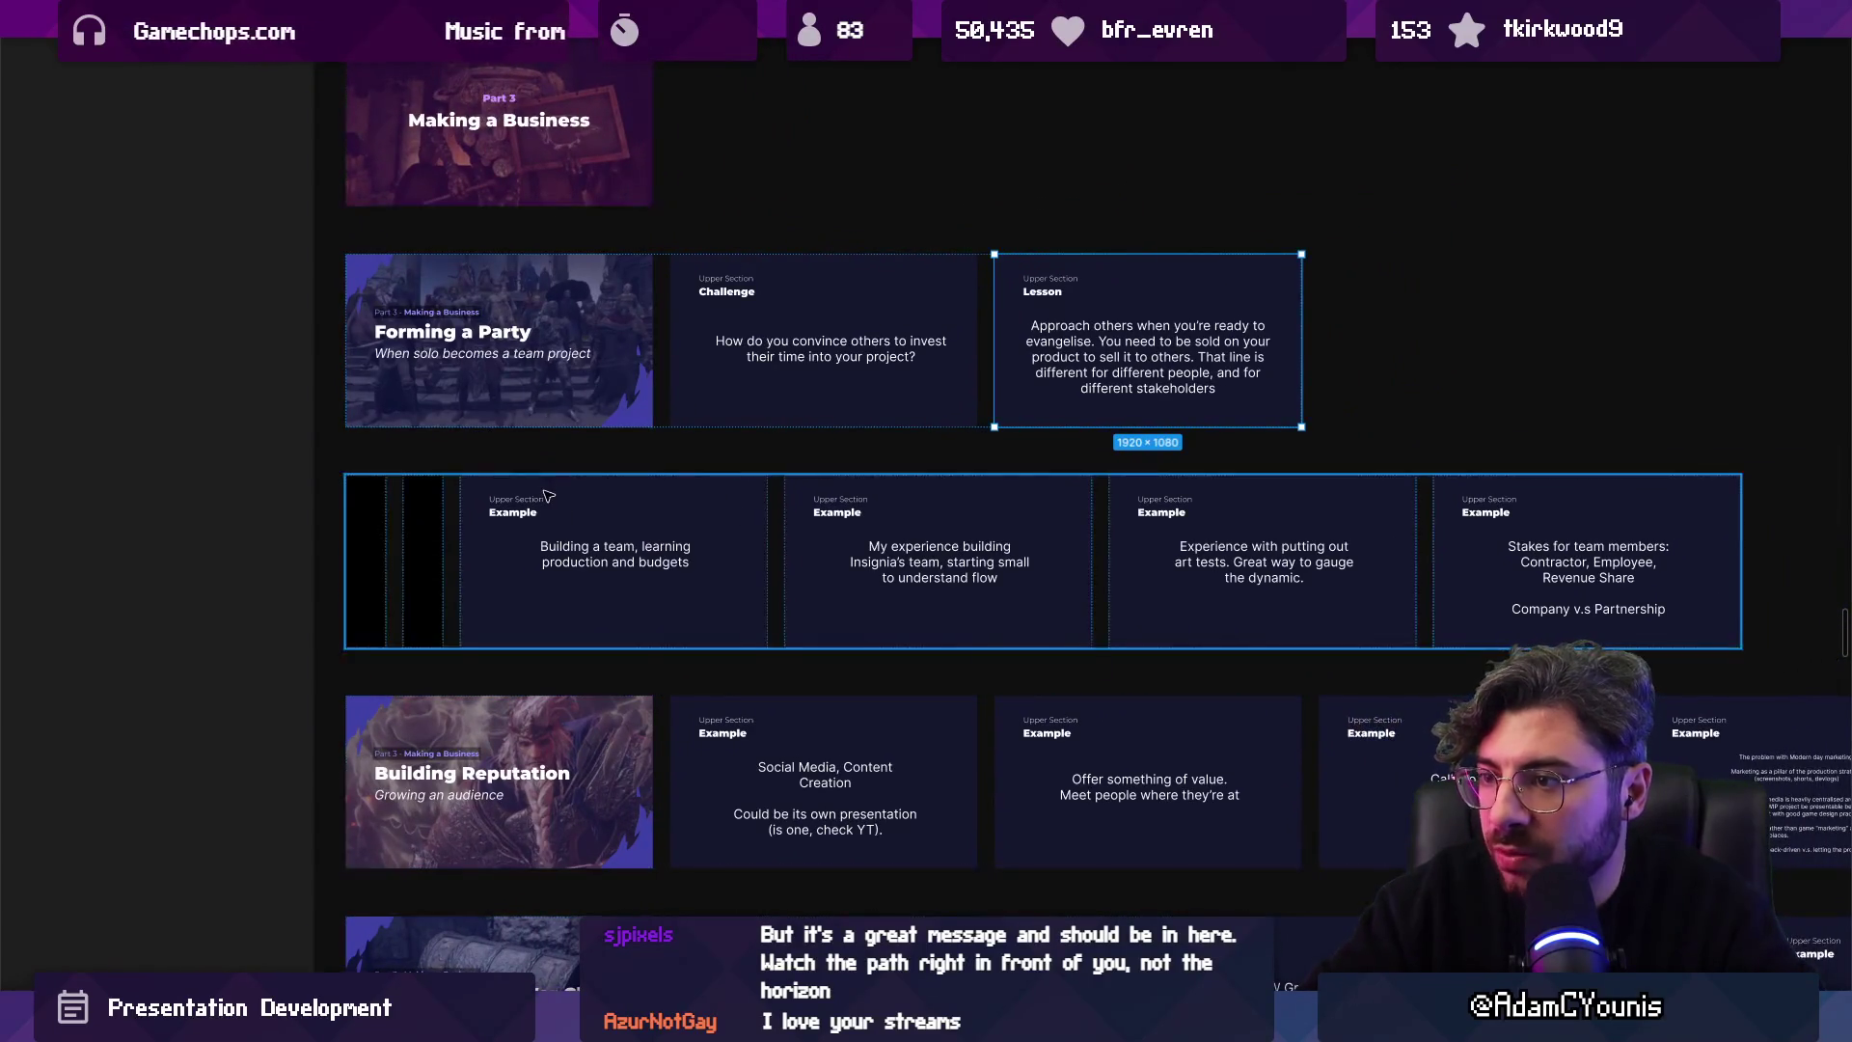
pyautogui.scroll(-3, 599, 514)
pyautogui.moveTo(599, 521)
pyautogui.mouseDown()
pyautogui.moveTo(1151, 546)
pyautogui.moveTo(930, 429)
pyautogui.mouseUp()
# - Delete the leftover empty black frame
pyautogui.click(511, 533)
pyautogui.press('Delete')
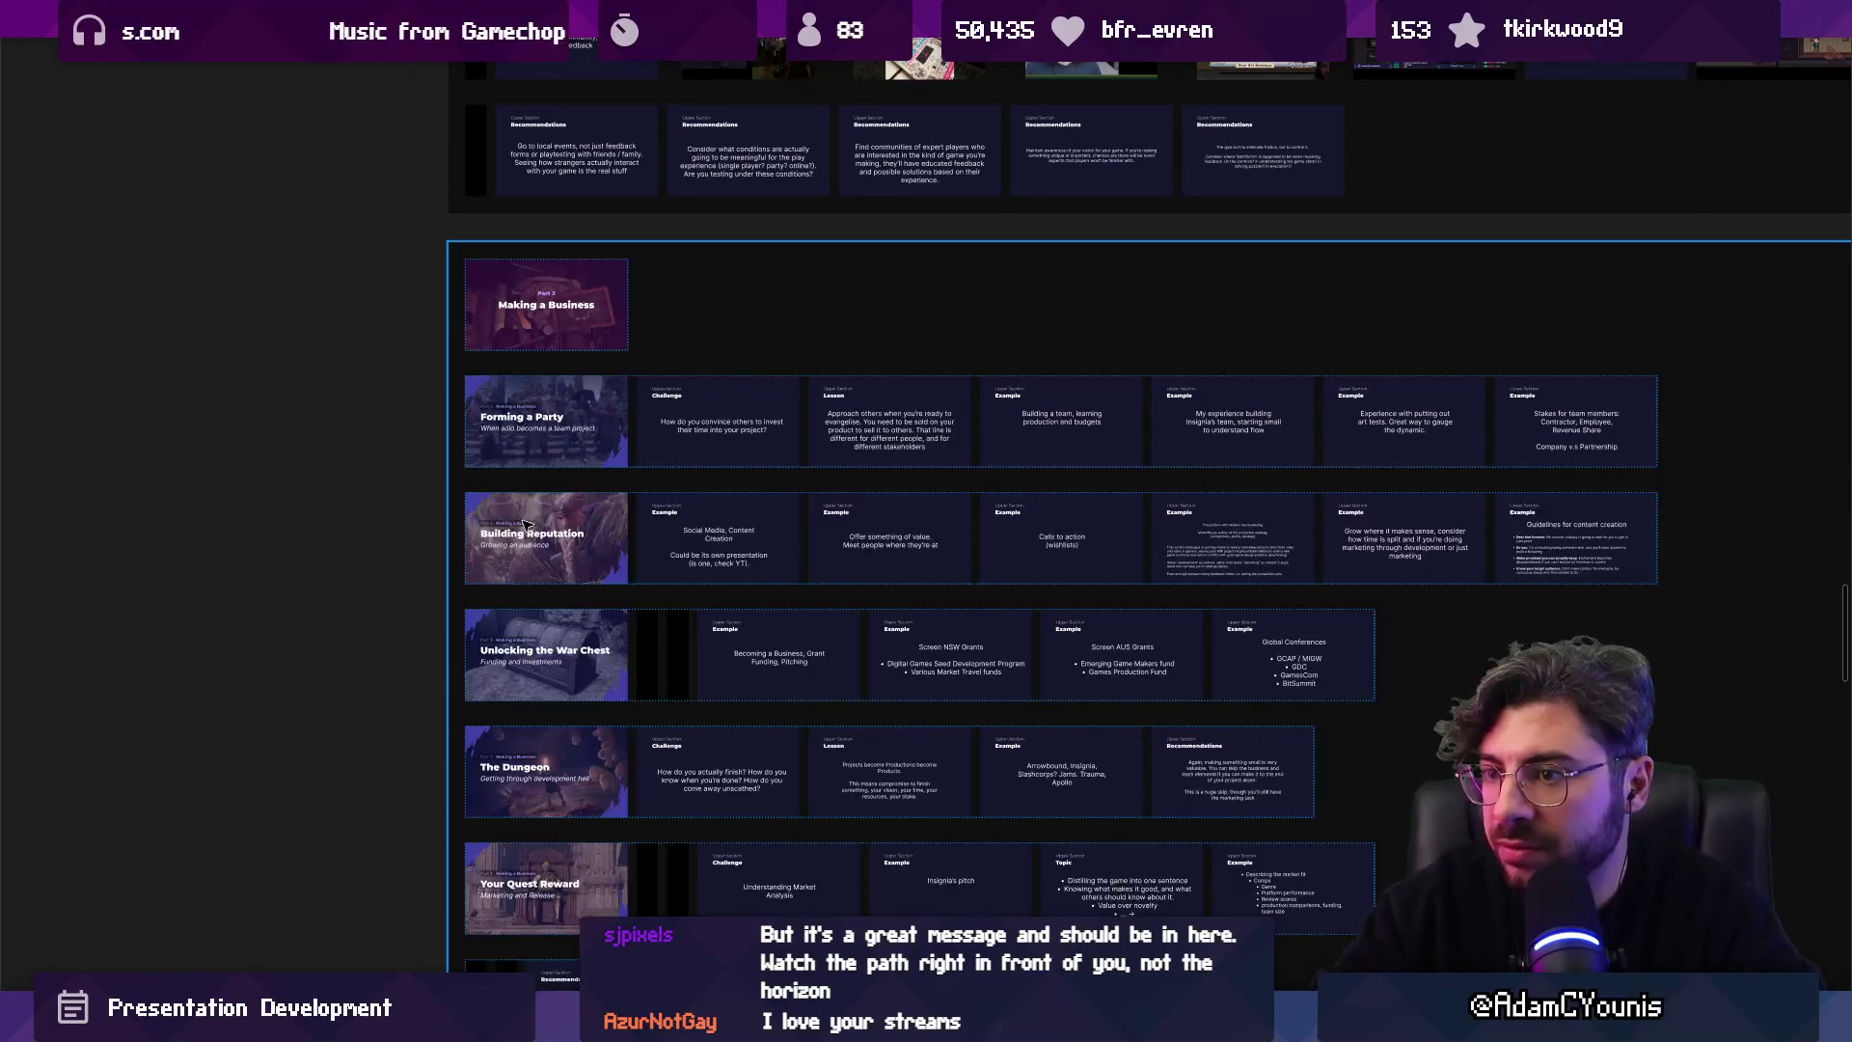
pyautogui.scroll(-2, 757, 439)
pyautogui.scroll(5, 690, 468)
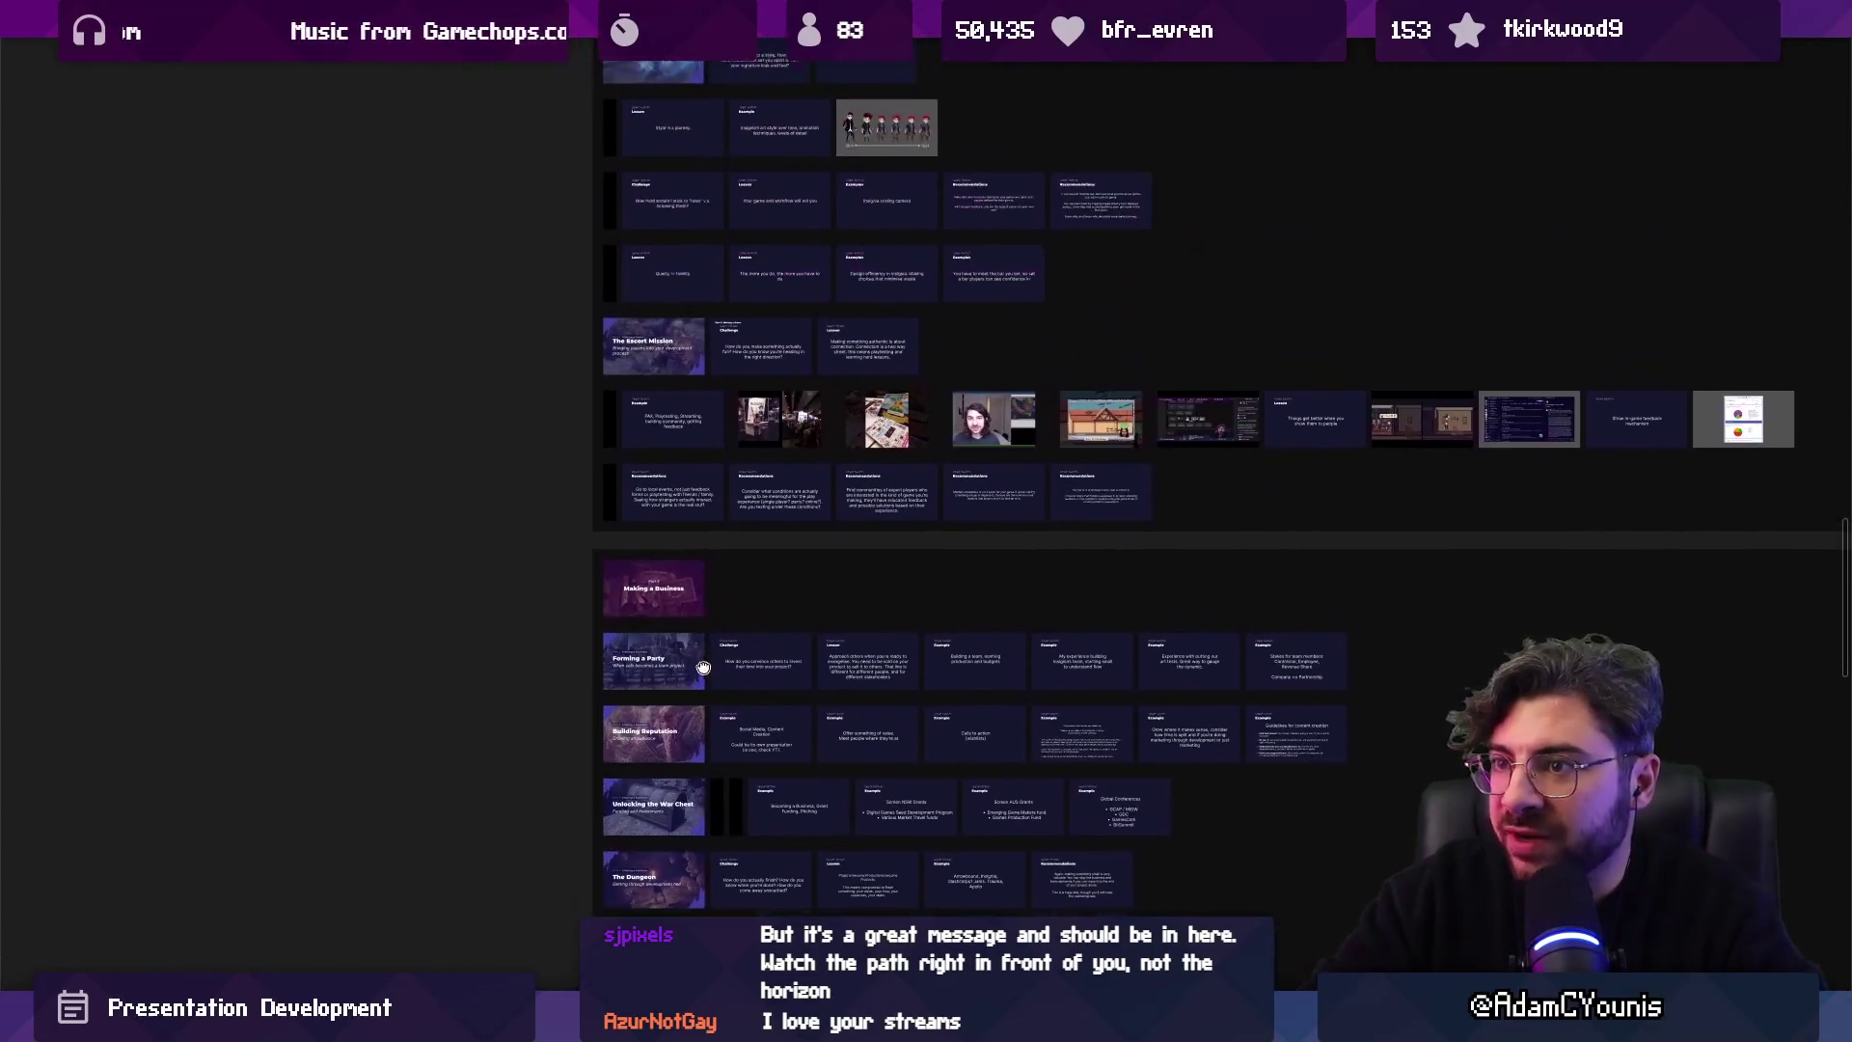
pyautogui.scroll(-8, 656, 405)
pyautogui.click(637, 330)
pyautogui.scroll(3, 637, 330)
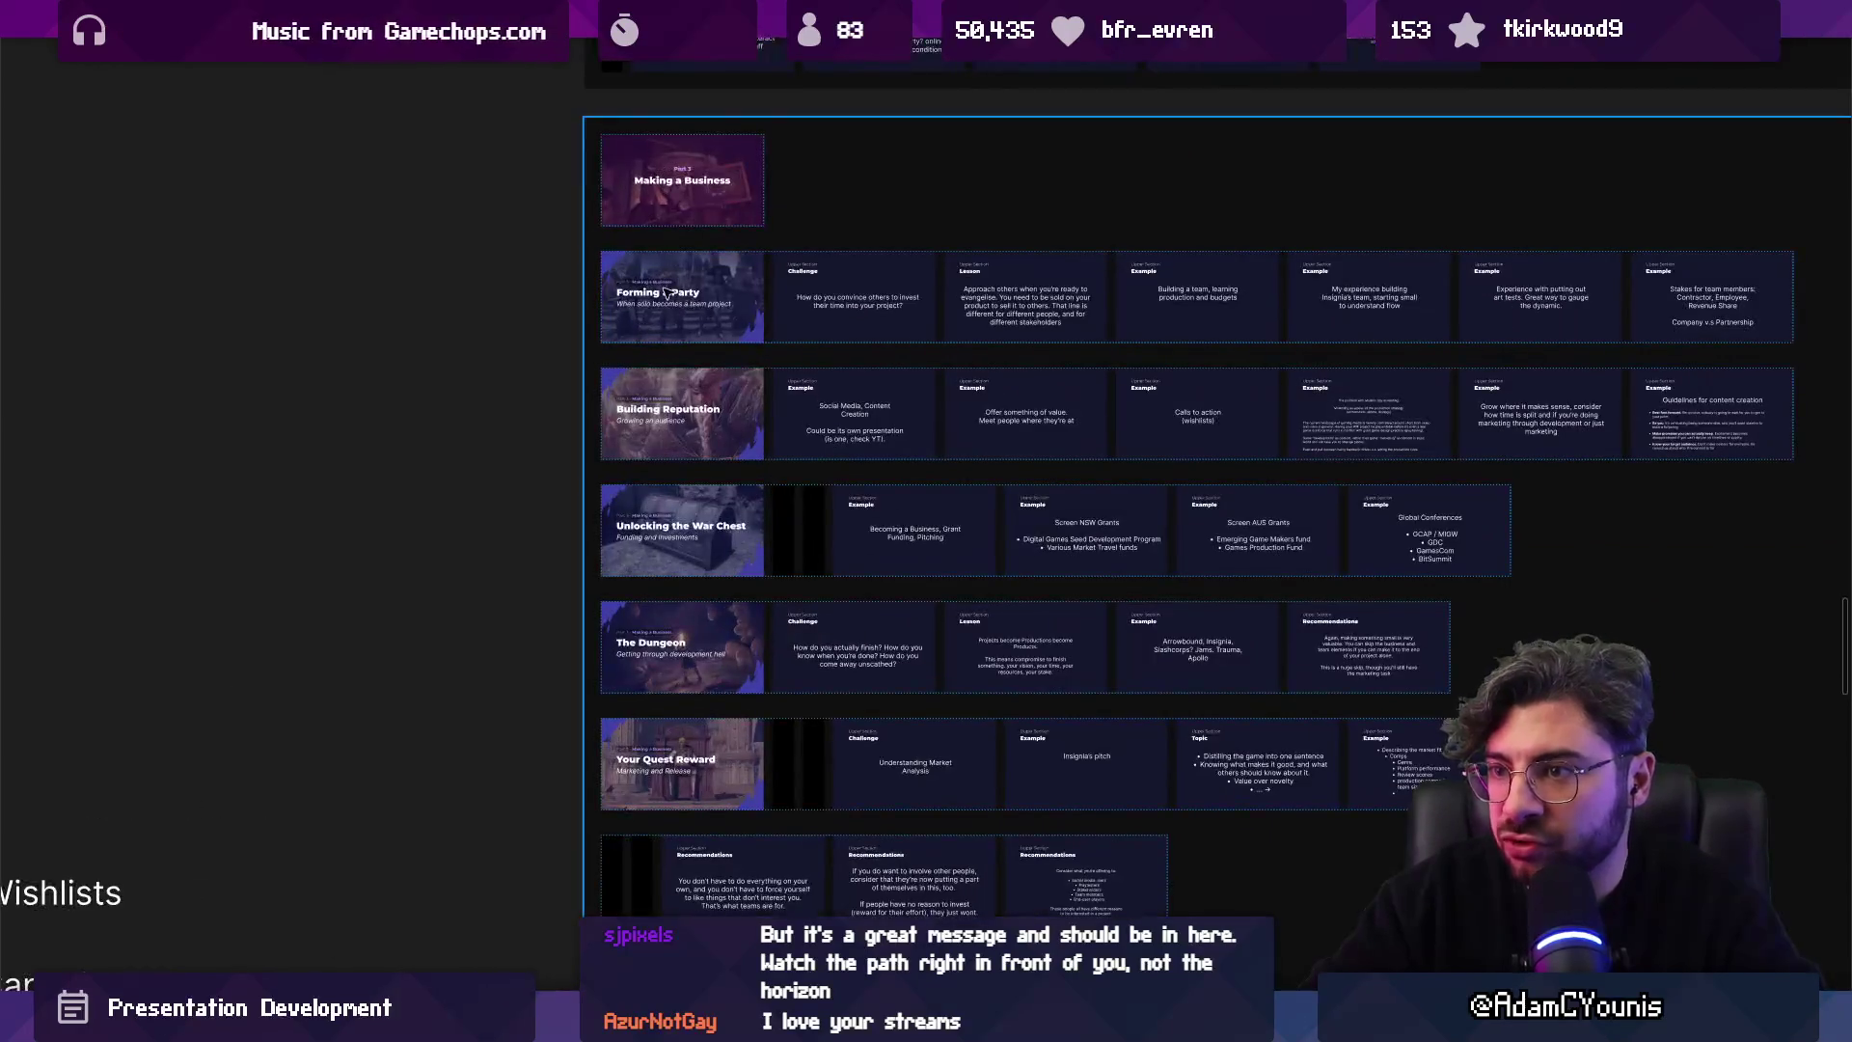
pyautogui.scroll(15, 694, 494)
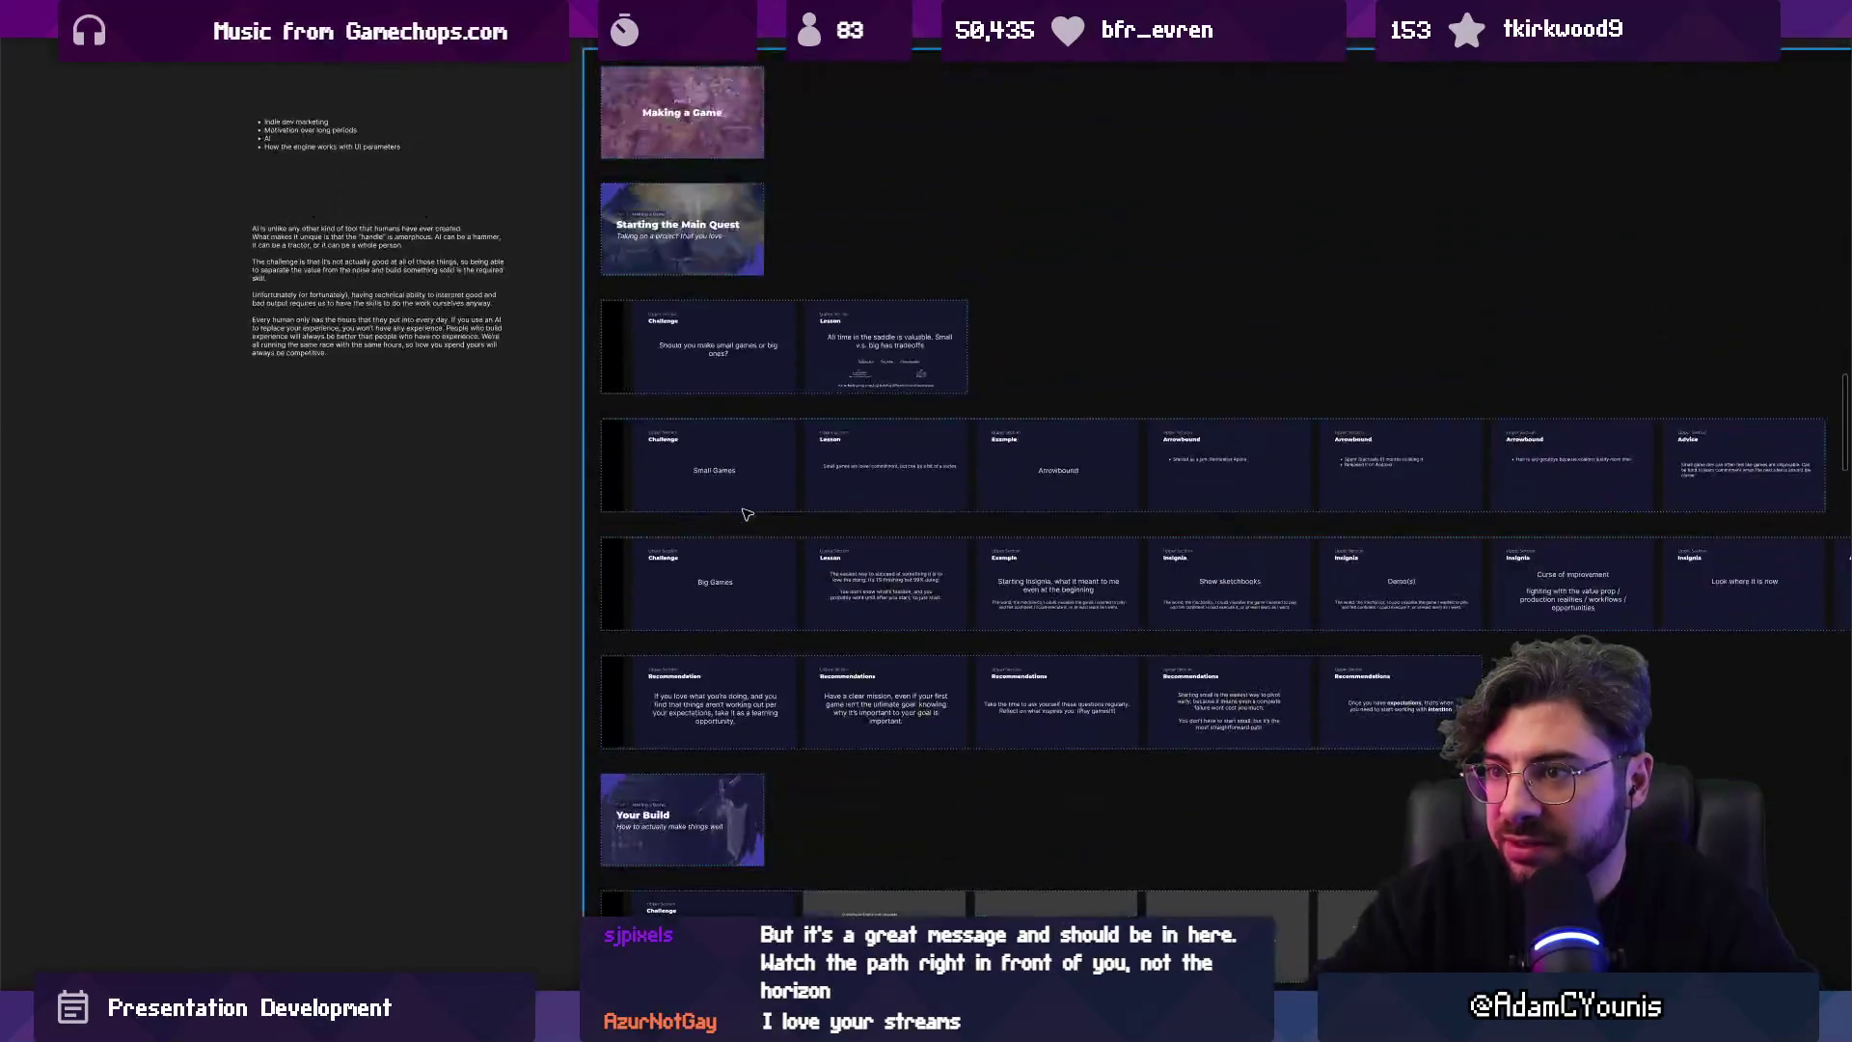
pyautogui.scroll(-5, 747, 501)
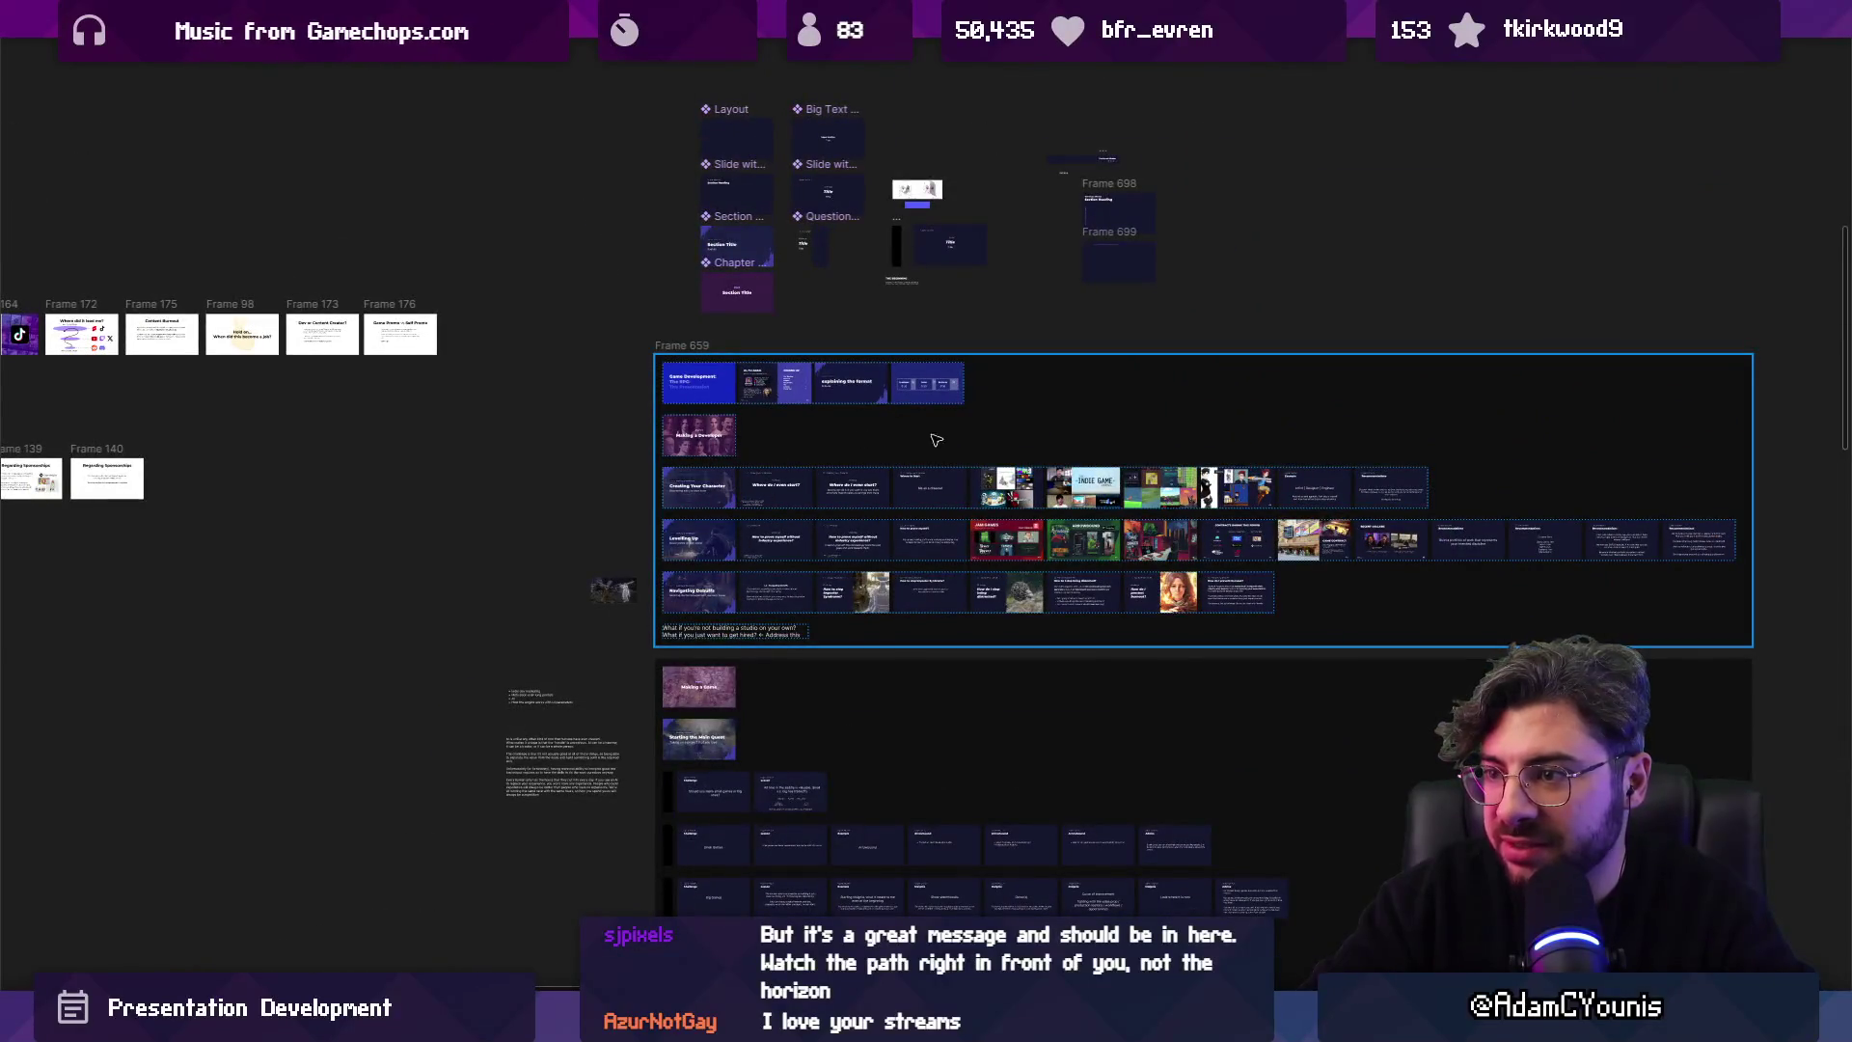
pyautogui.scroll(-6, 863, 439)
pyautogui.scroll(-5, 859, 374)
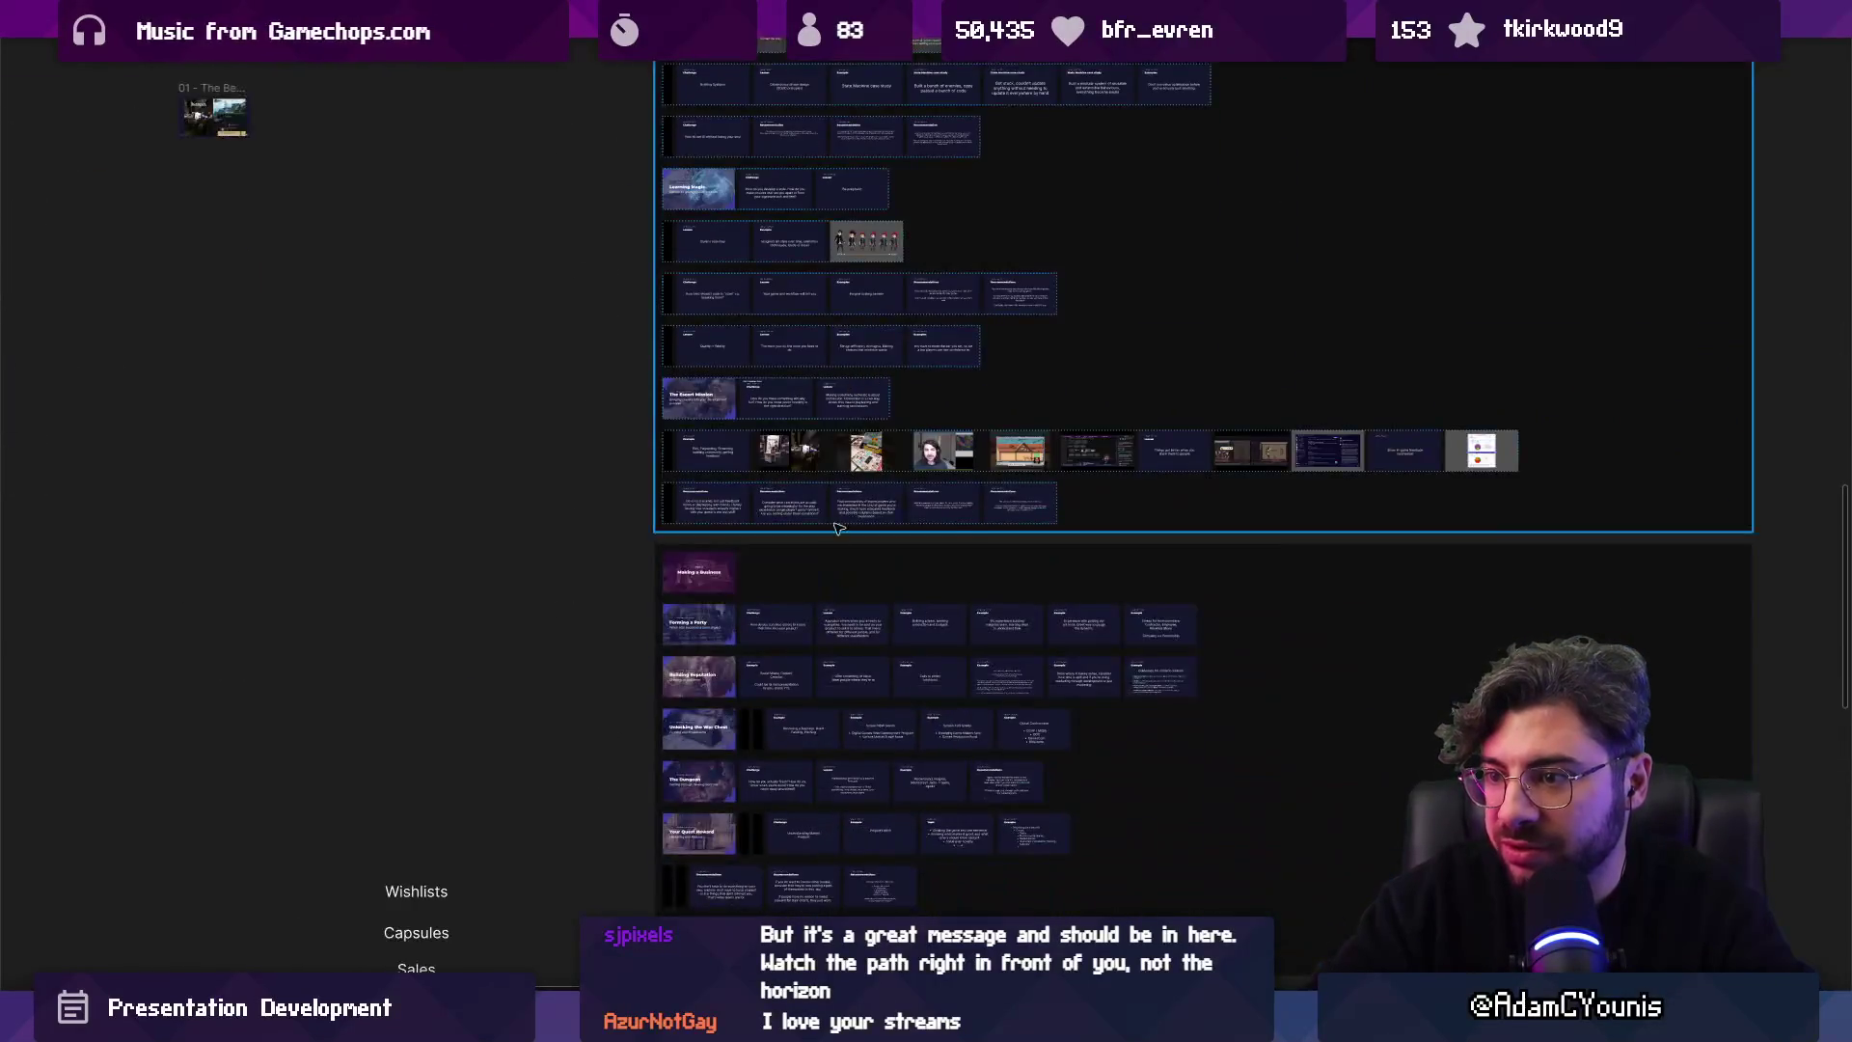
pyautogui.scroll(5, 605, 386)
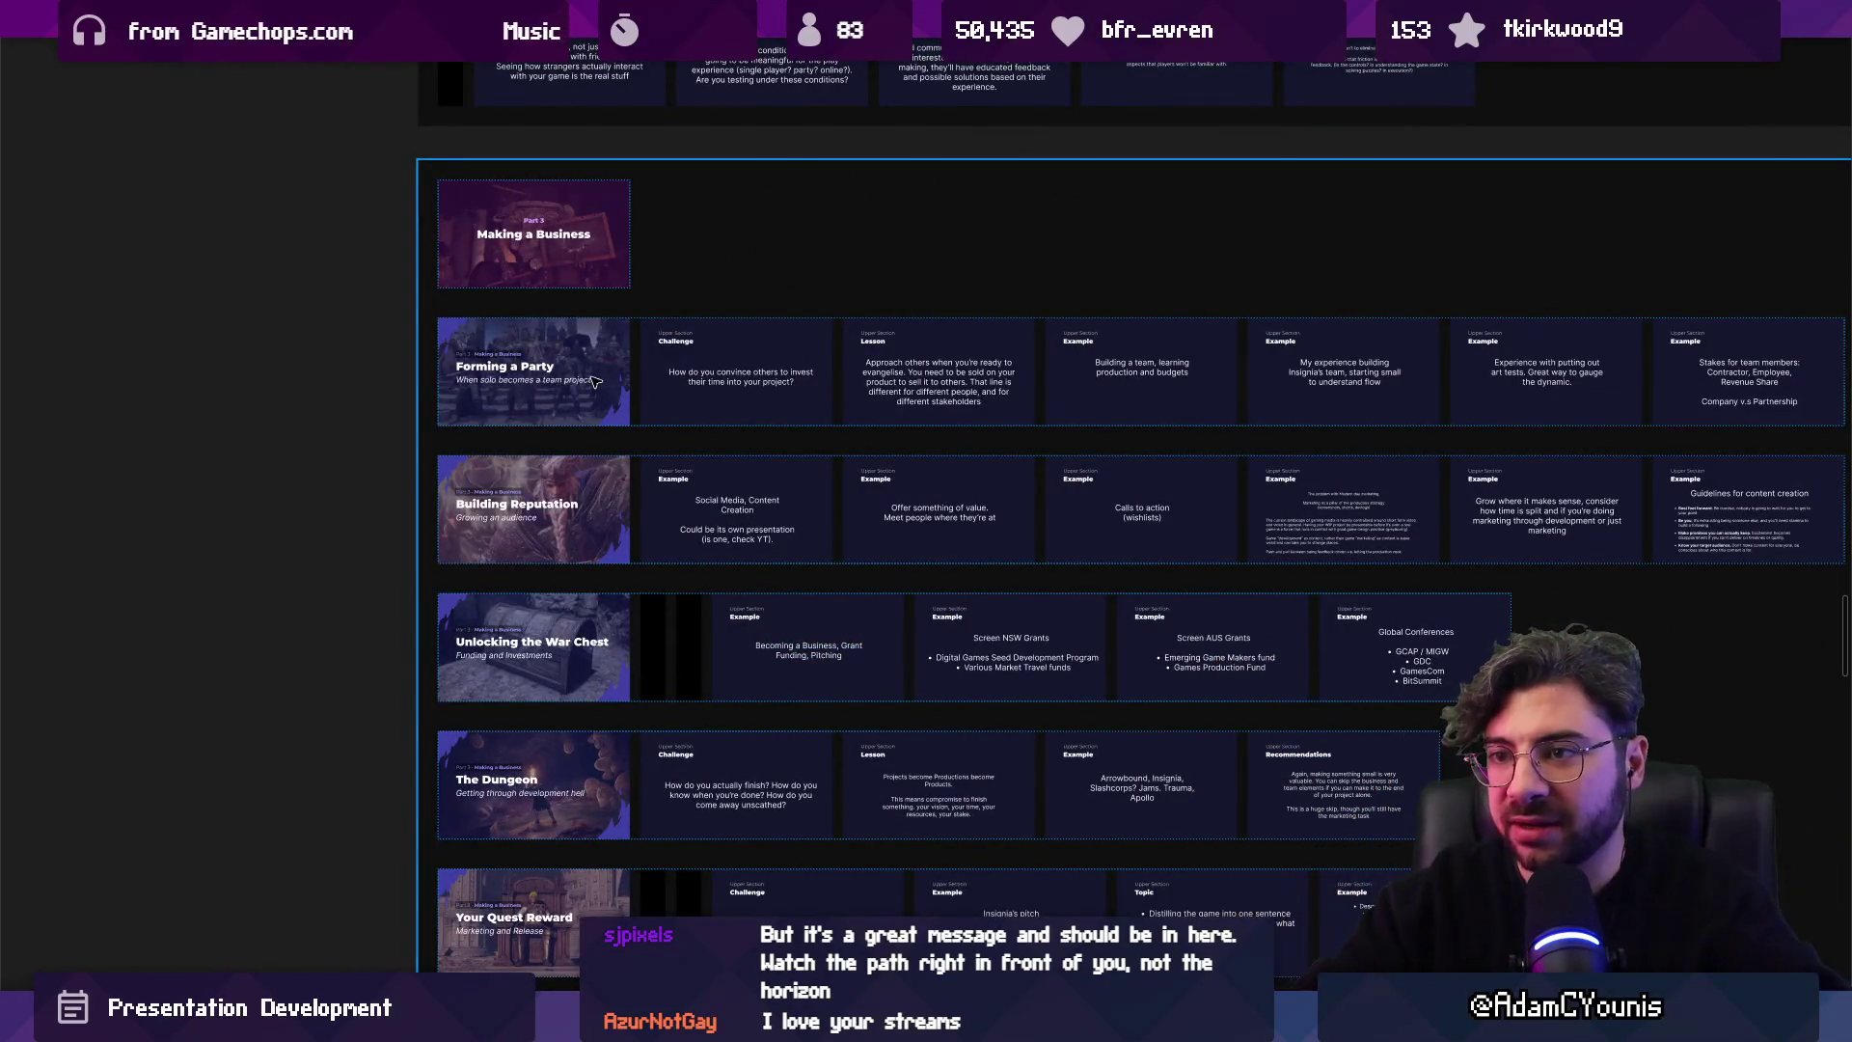
pyautogui.scroll(-3, 558, 794)
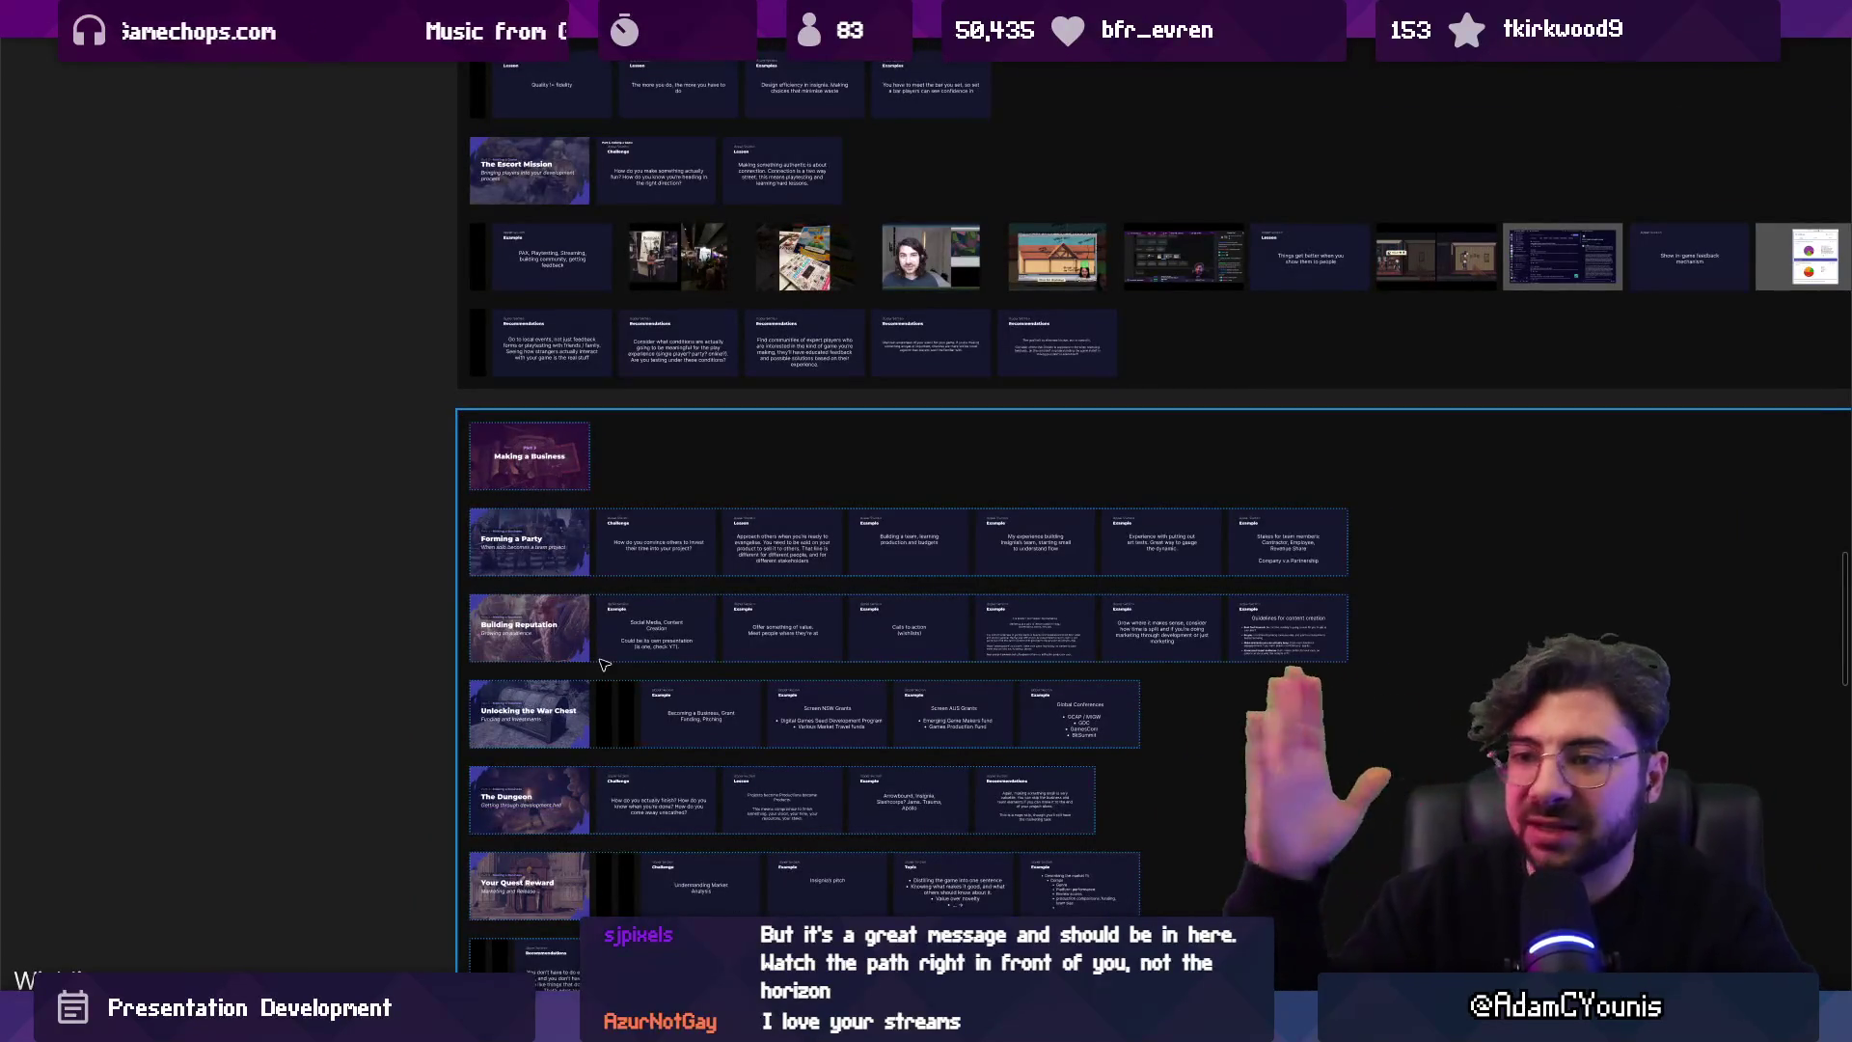
pyautogui.scroll(3, 717, 598)
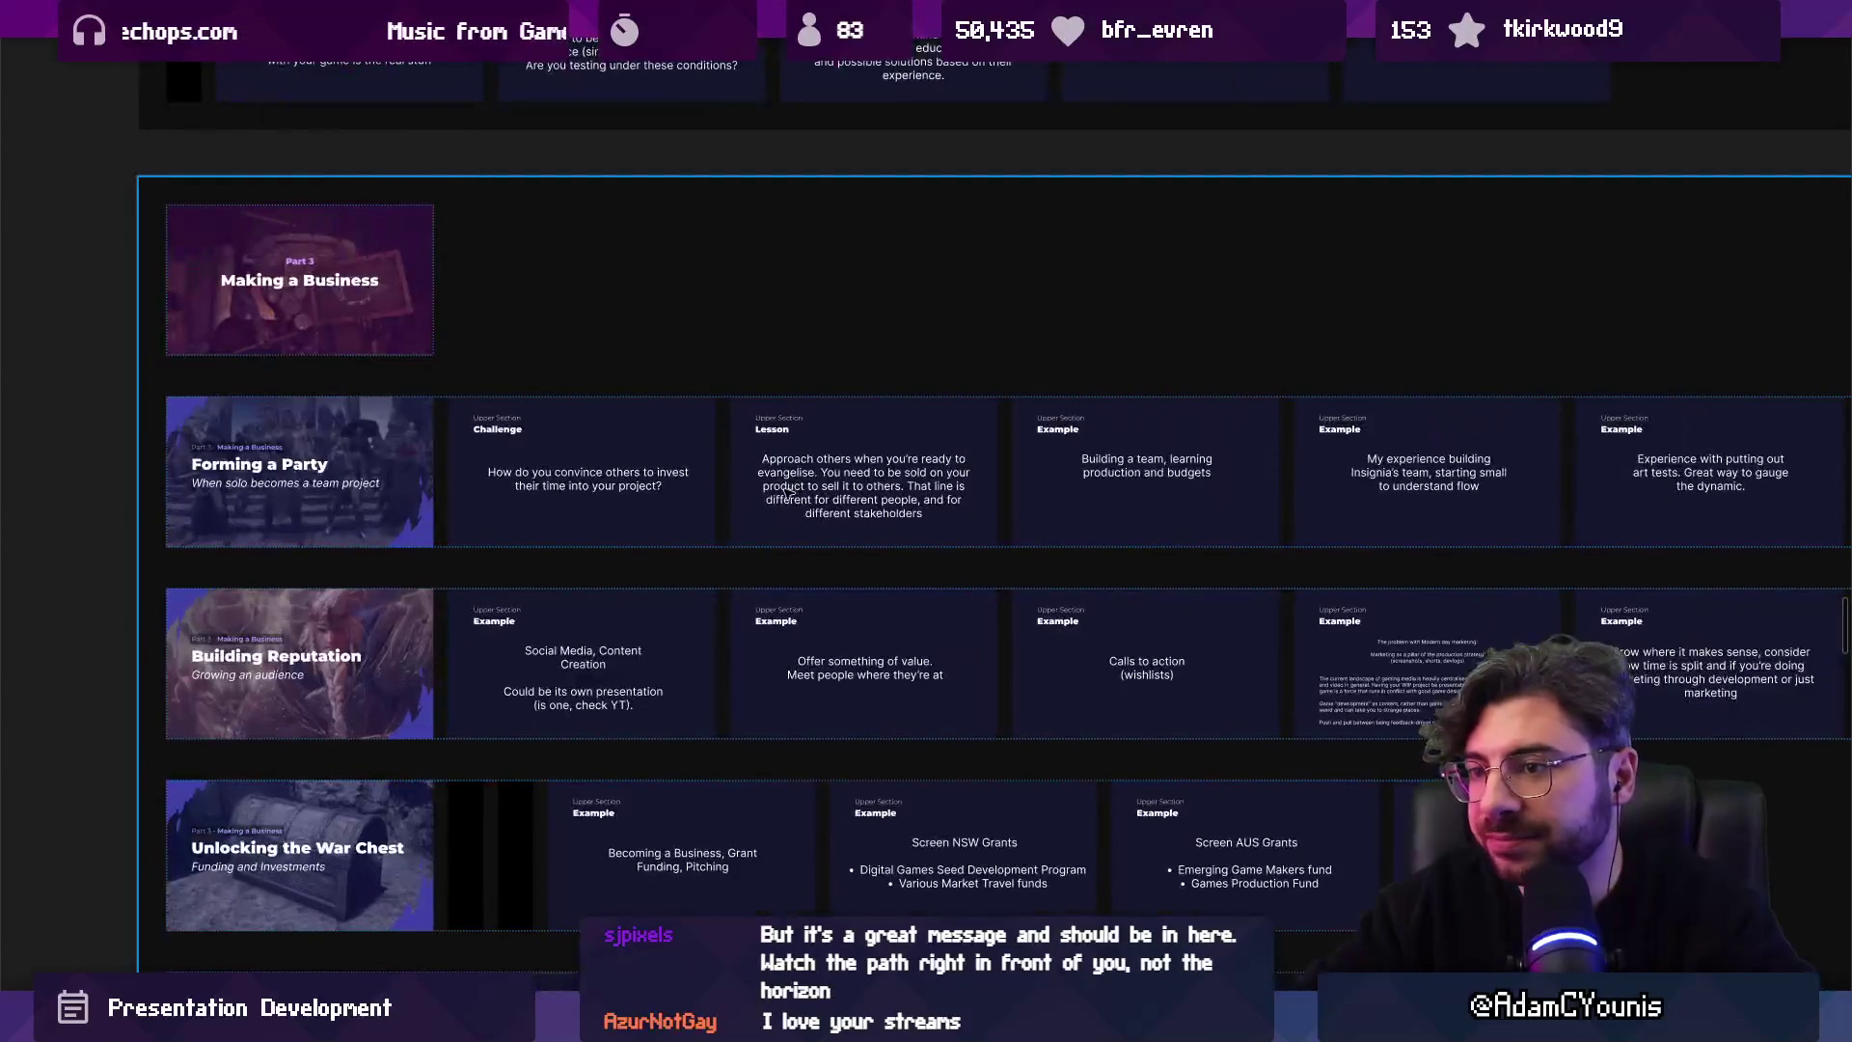
pyautogui.hscroll(3, 1008, 469)
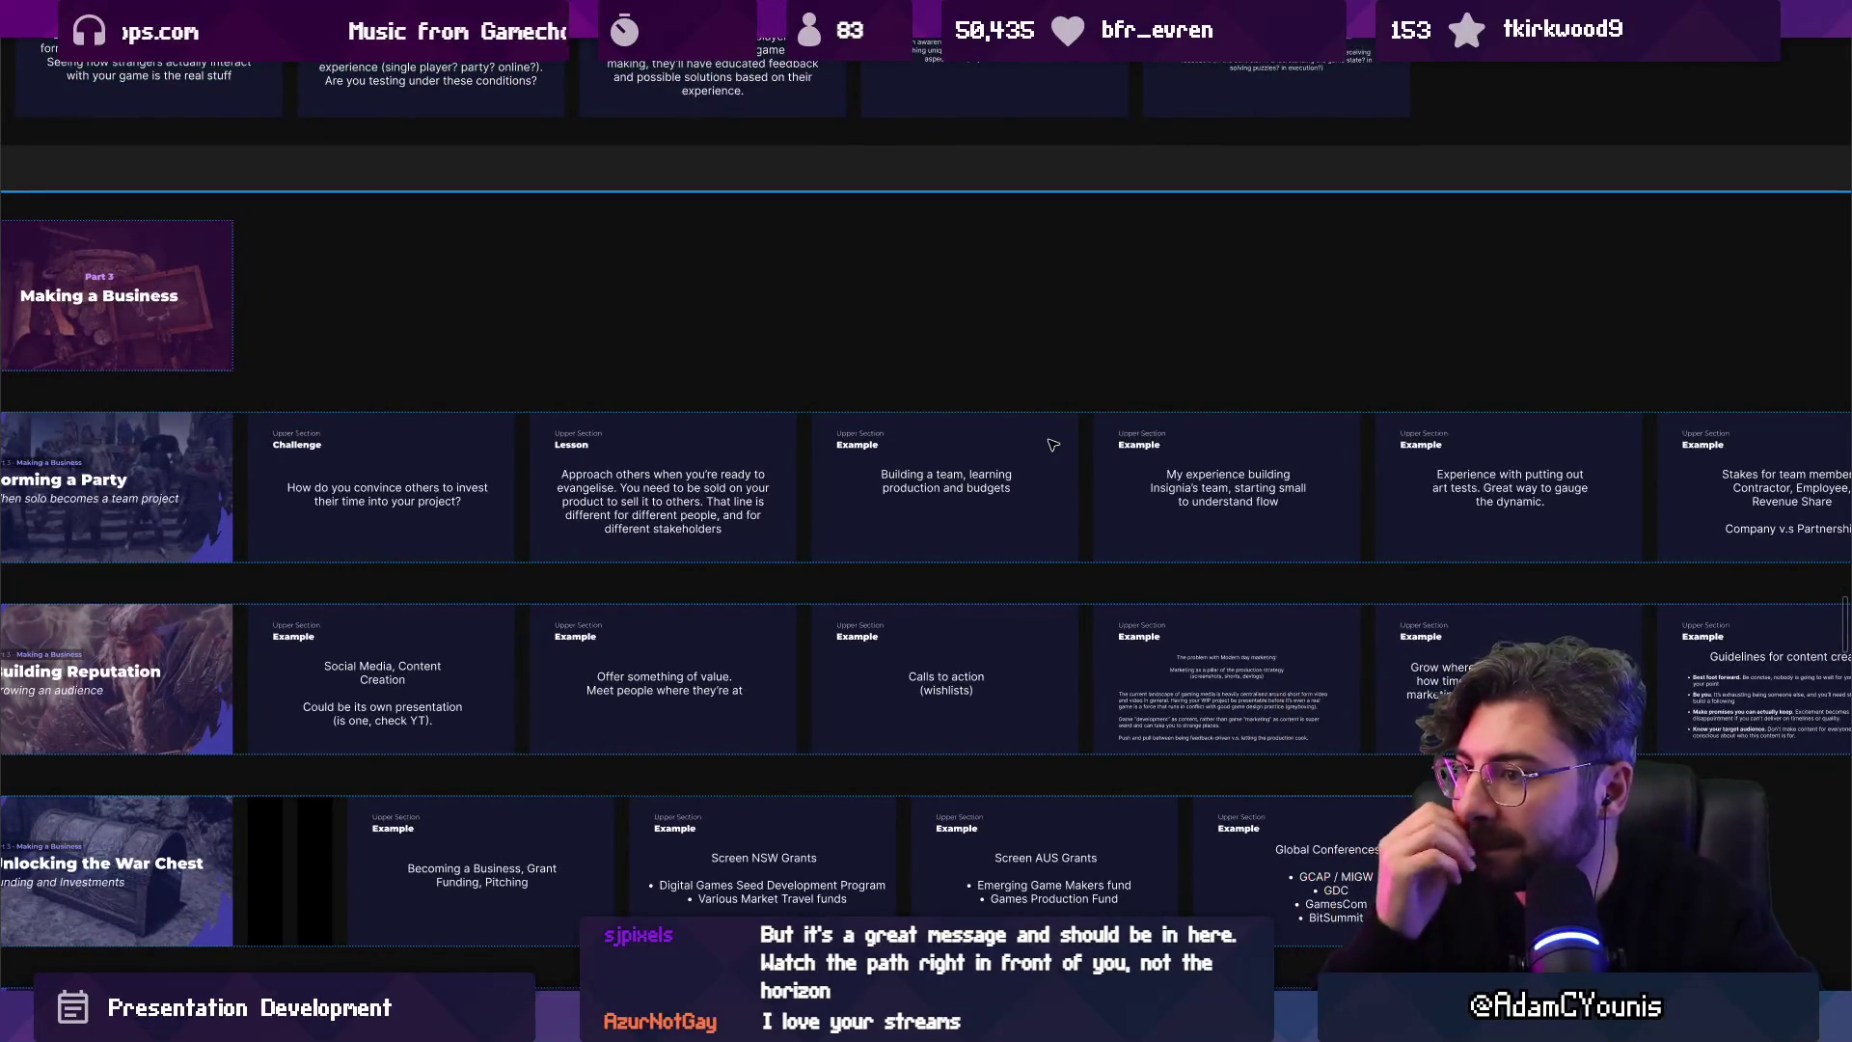
pyautogui.scroll(3, 1050, 458)
pyautogui.click(1047, 476)
pyautogui.scroll(-5, 1047, 475)
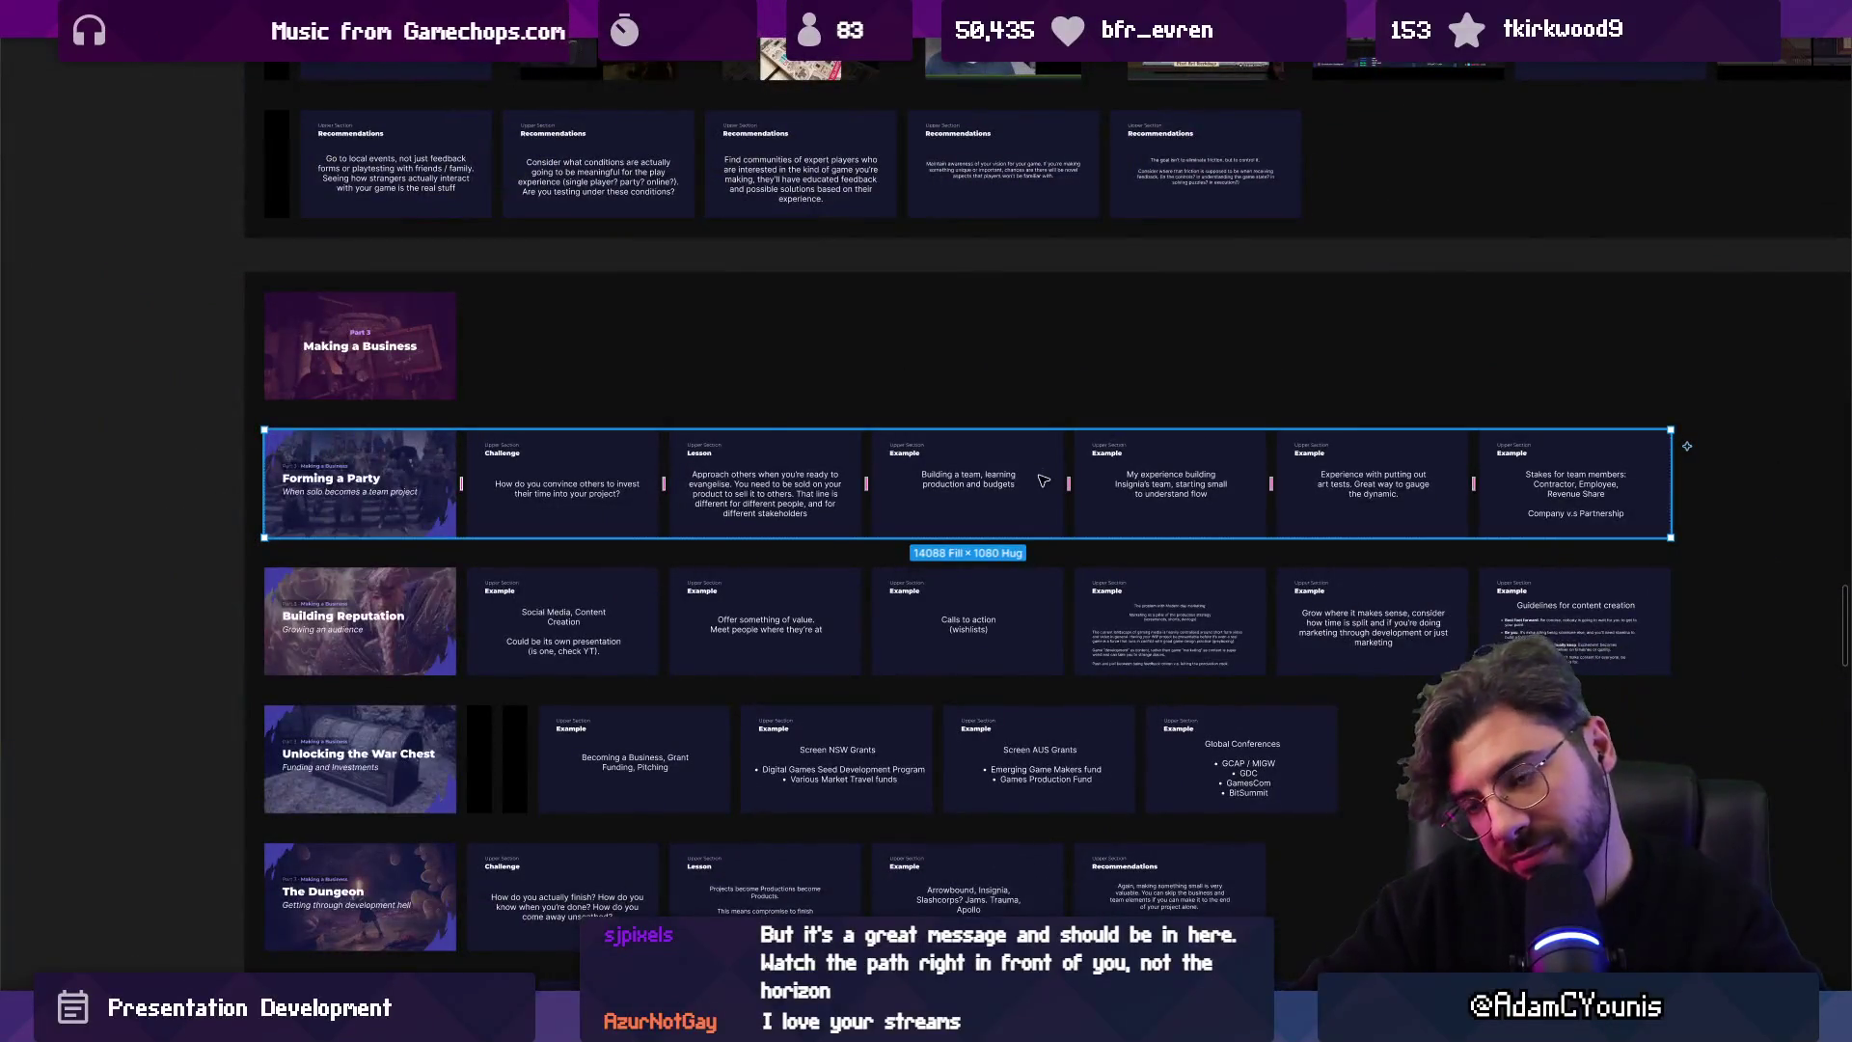
pyautogui.scroll(3, 861, 499)
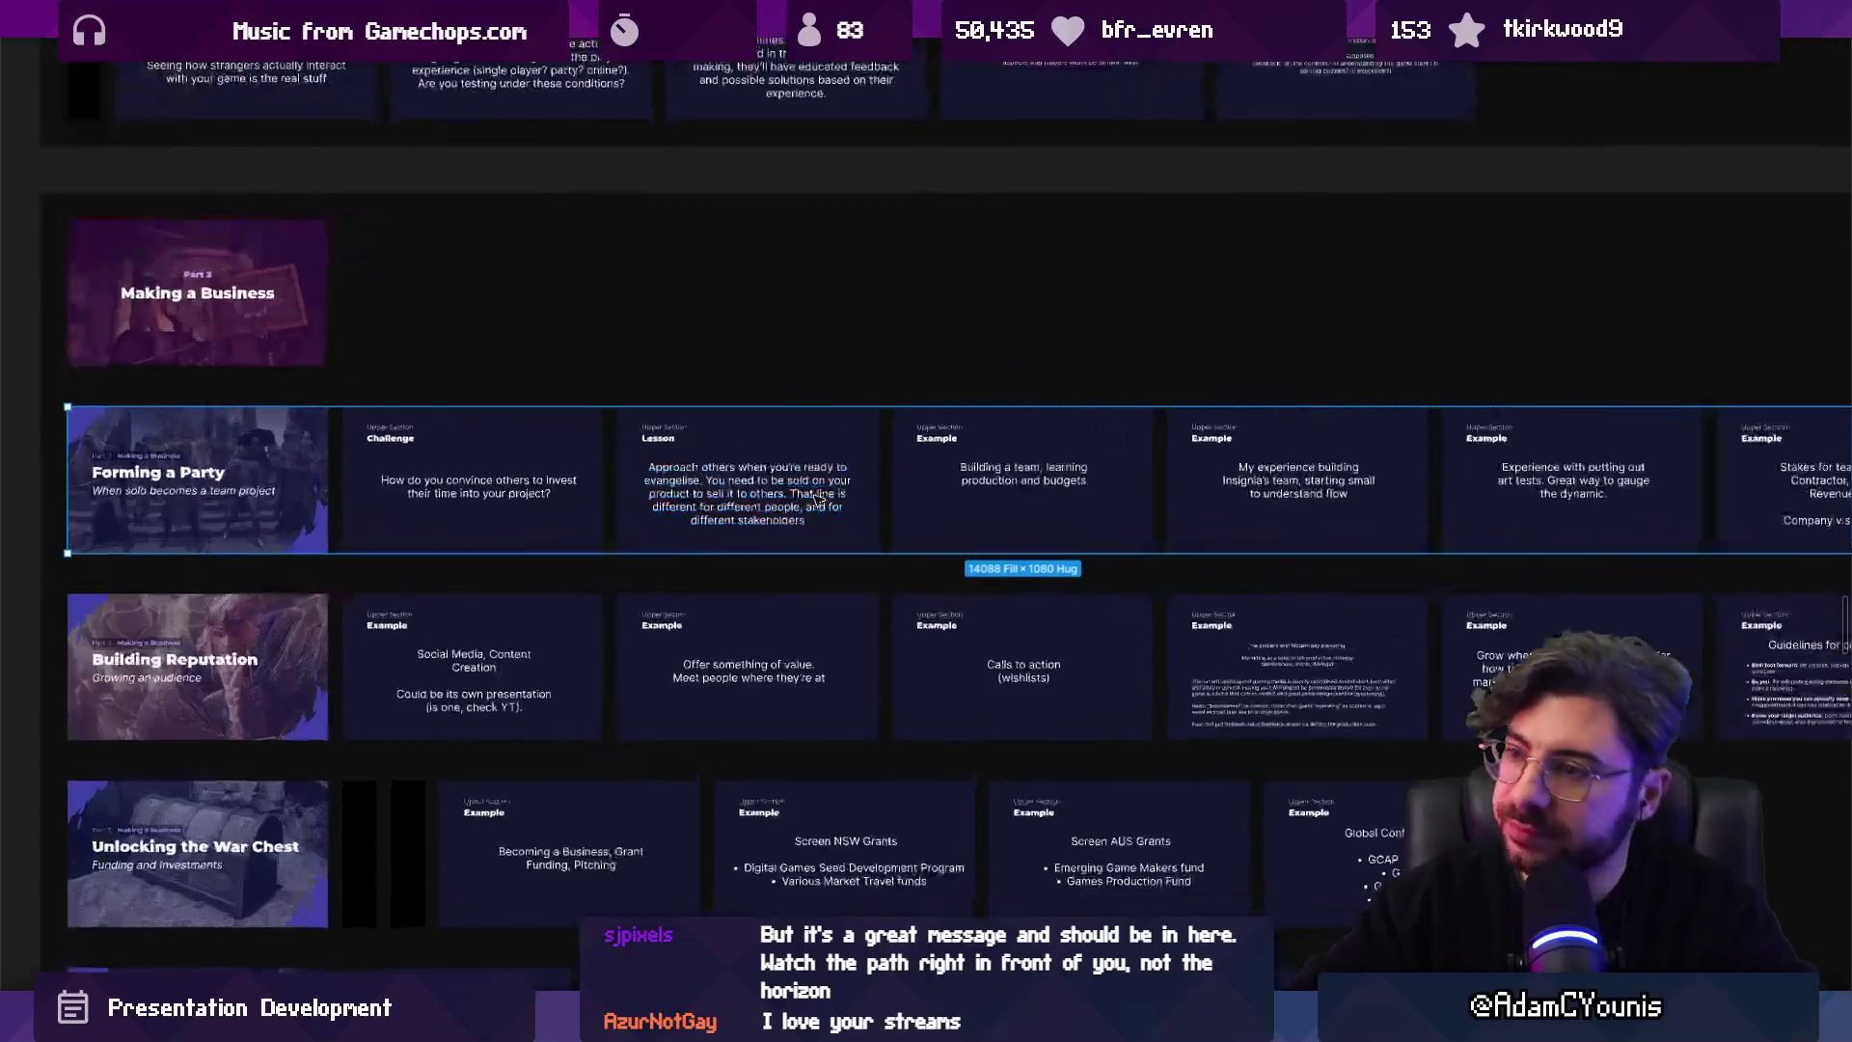
pyautogui.scroll(-10, 784, 482)
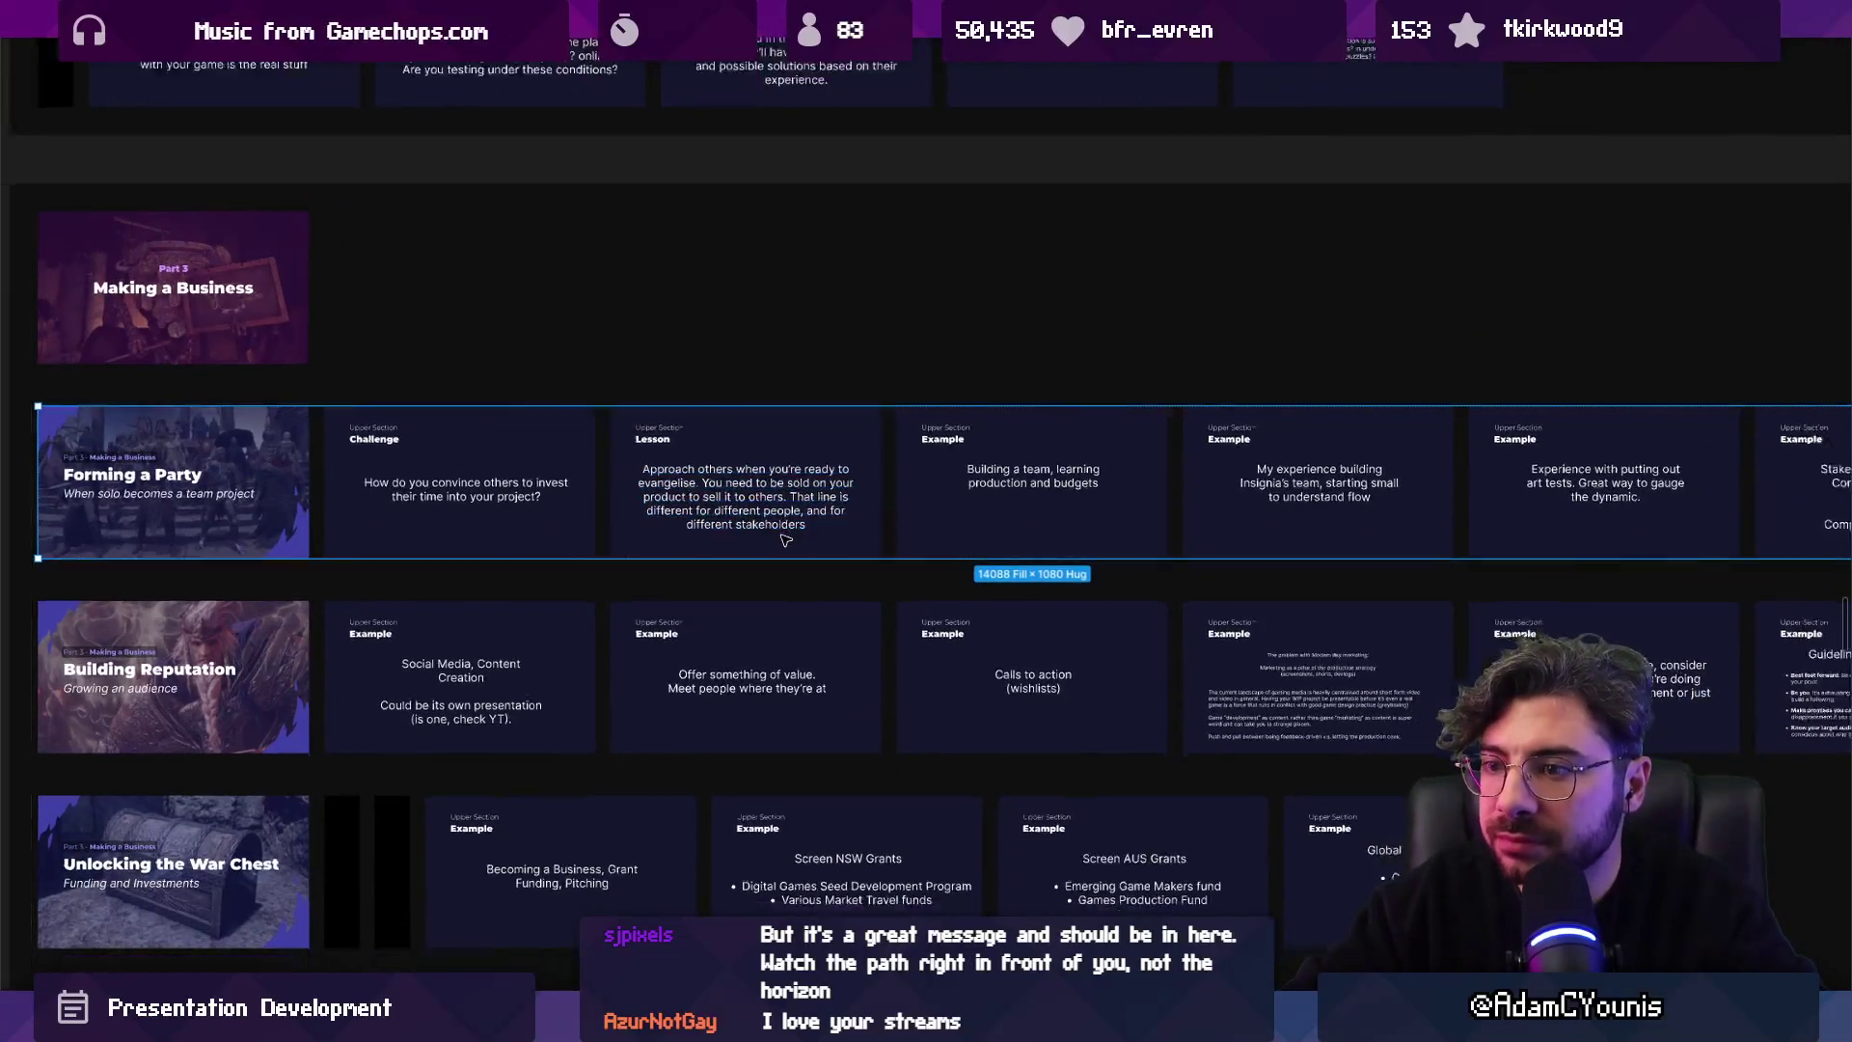
pyautogui.scroll(10, 722, 518)
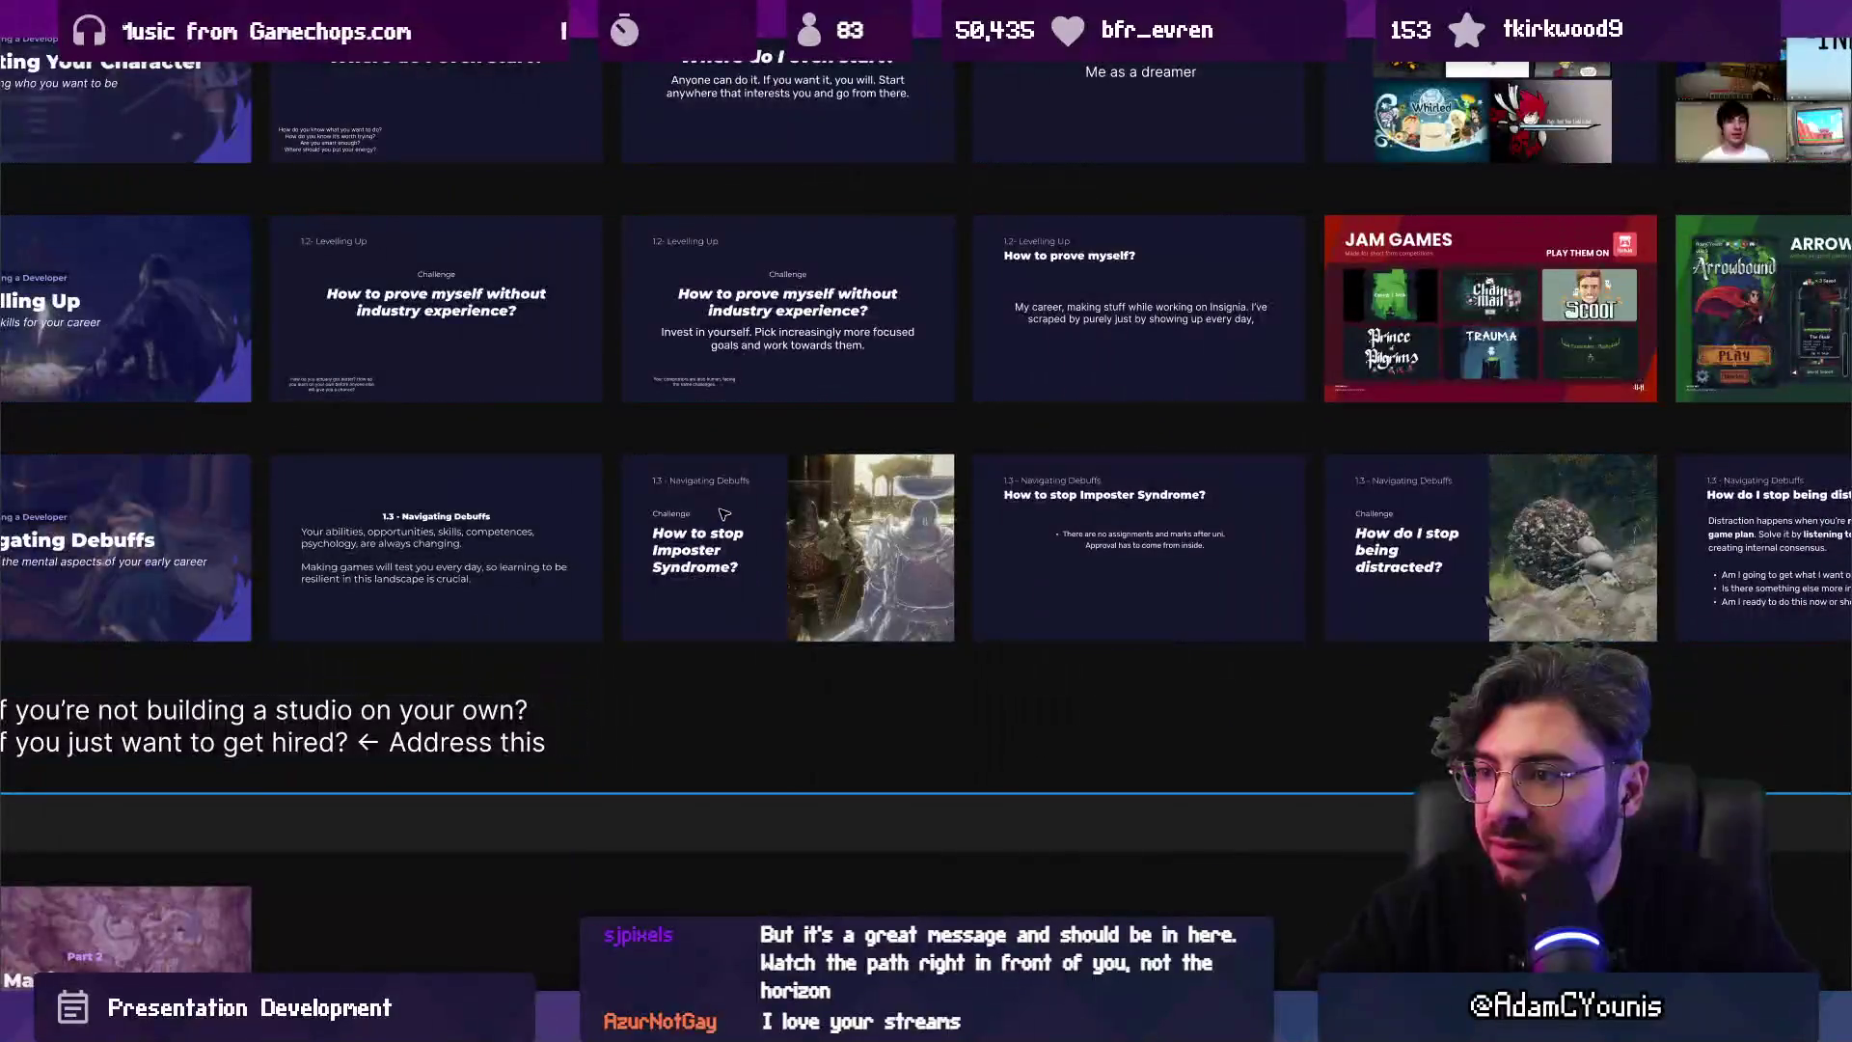
pyautogui.click(723, 518)
pyautogui.scroll(-4, 723, 512)
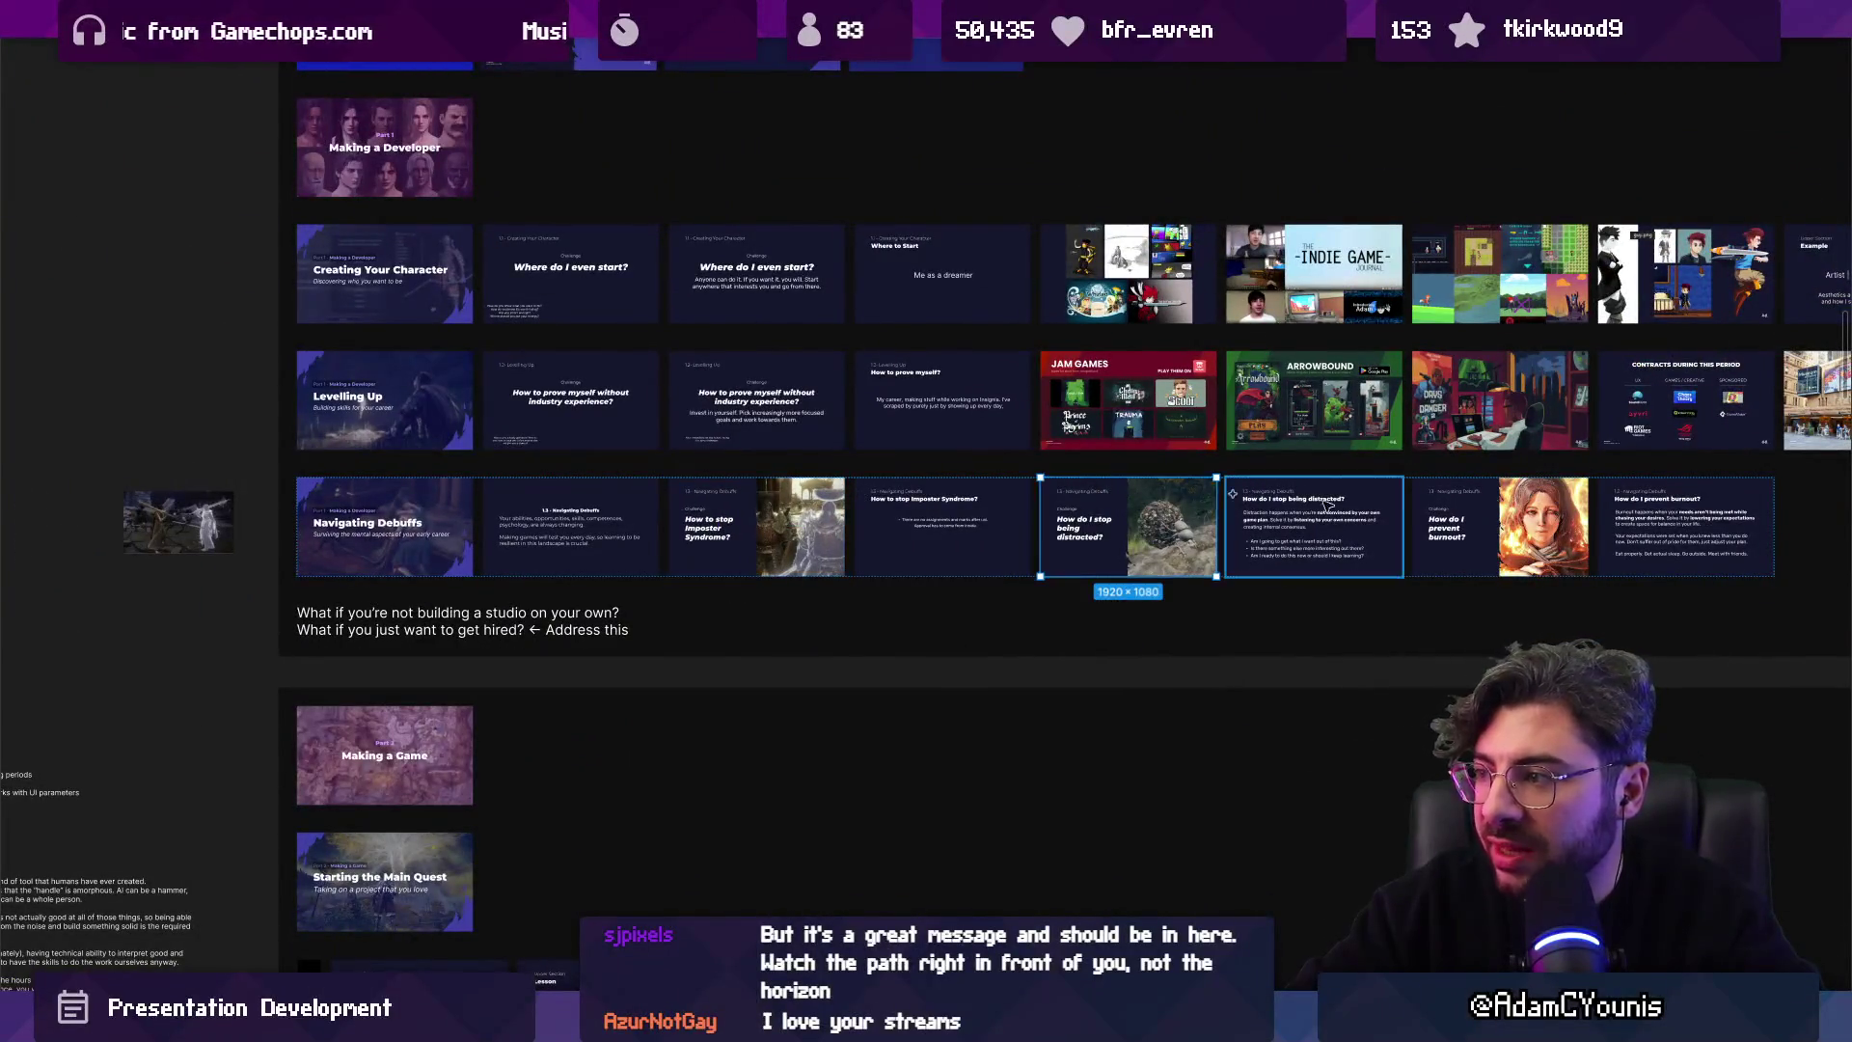
pyautogui.click(1520, 514)
pyautogui.press('Tab')
pyautogui.press('Tab')
pyautogui.press('Tab')
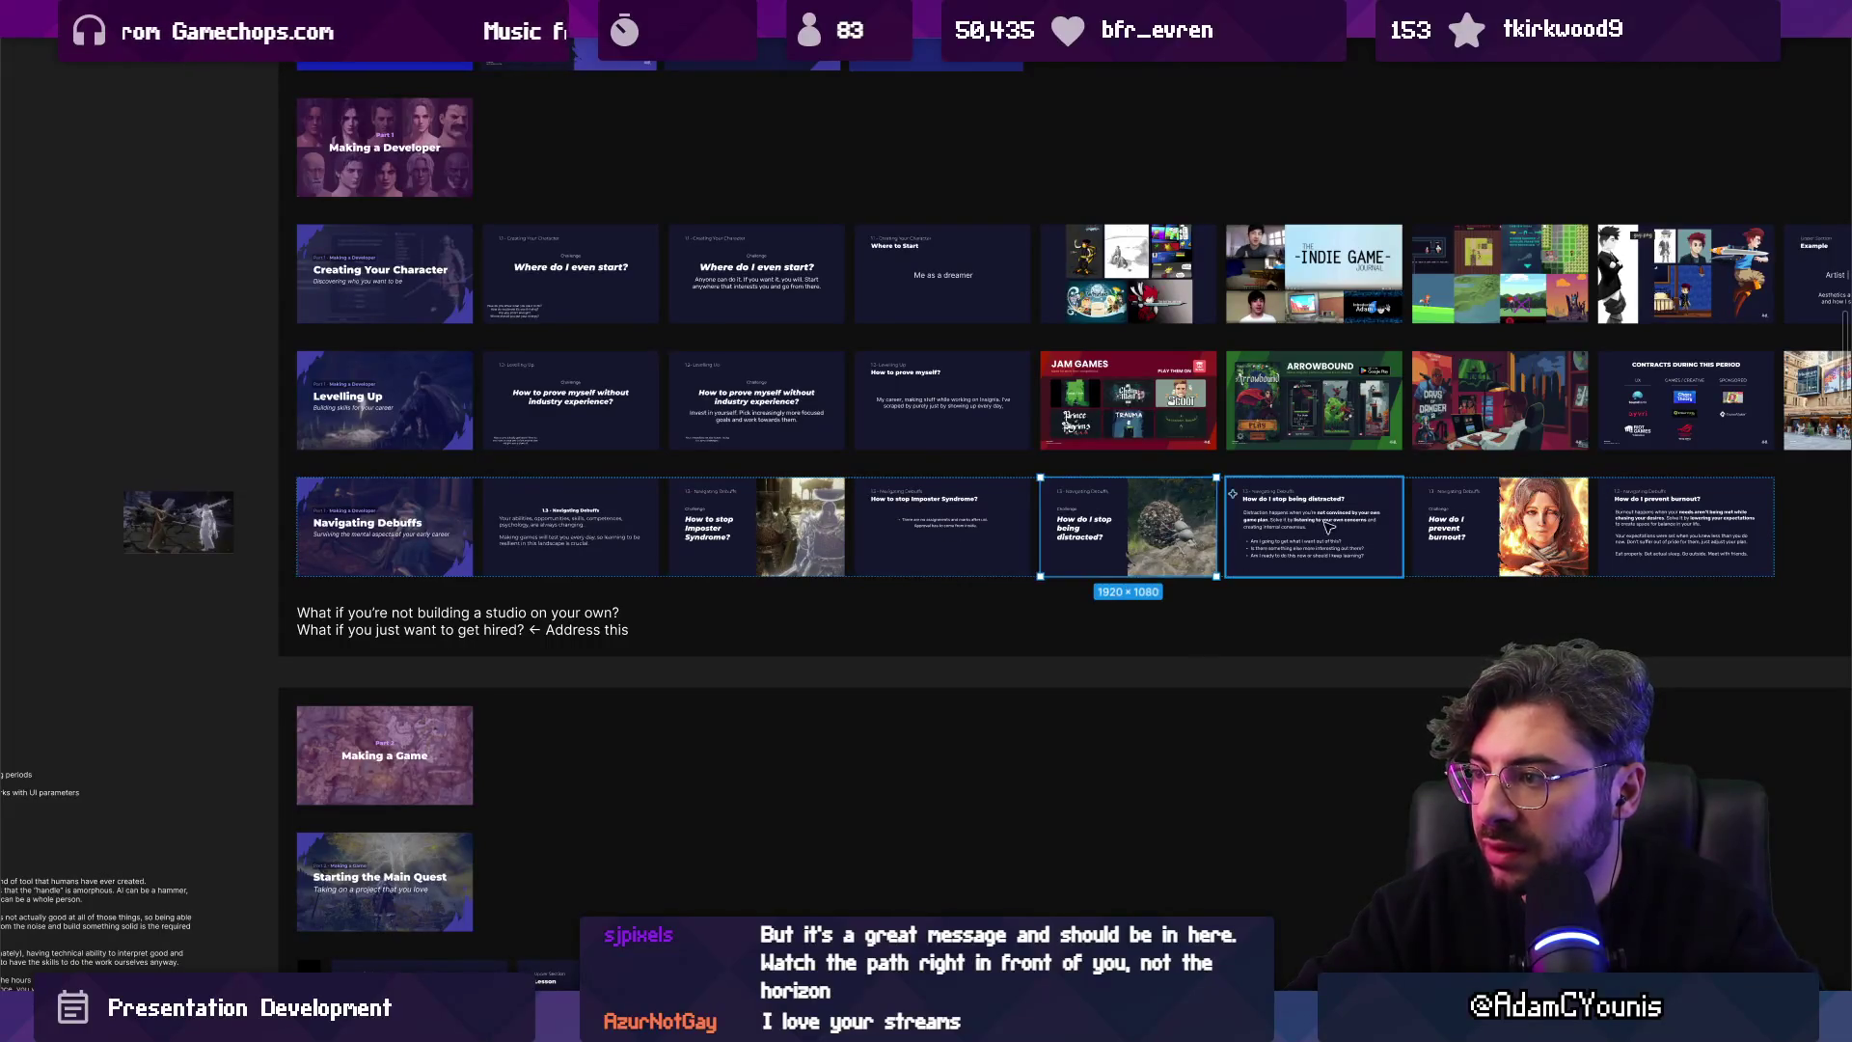
pyautogui.scroll(-5, 1371, 532)
pyautogui.scroll(3, 868, 482)
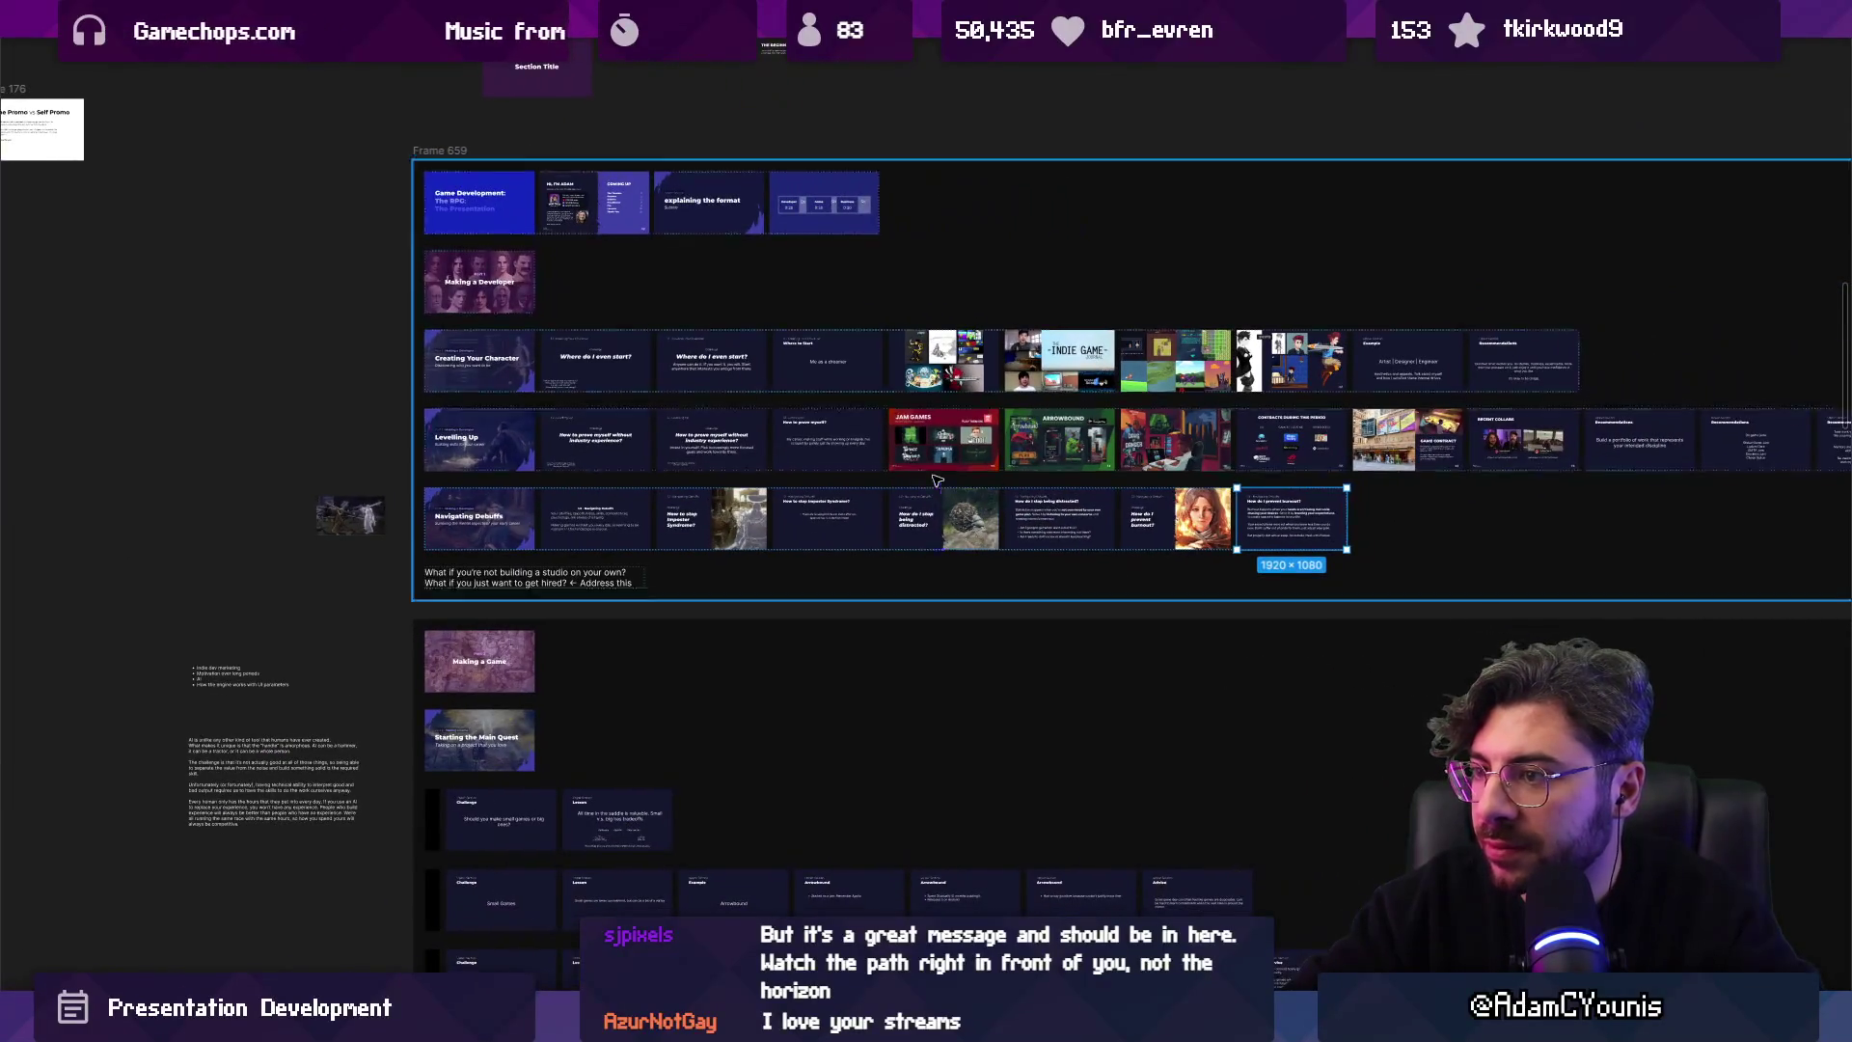
pyautogui.click(609, 444)
pyautogui.scroll(5, 609, 445)
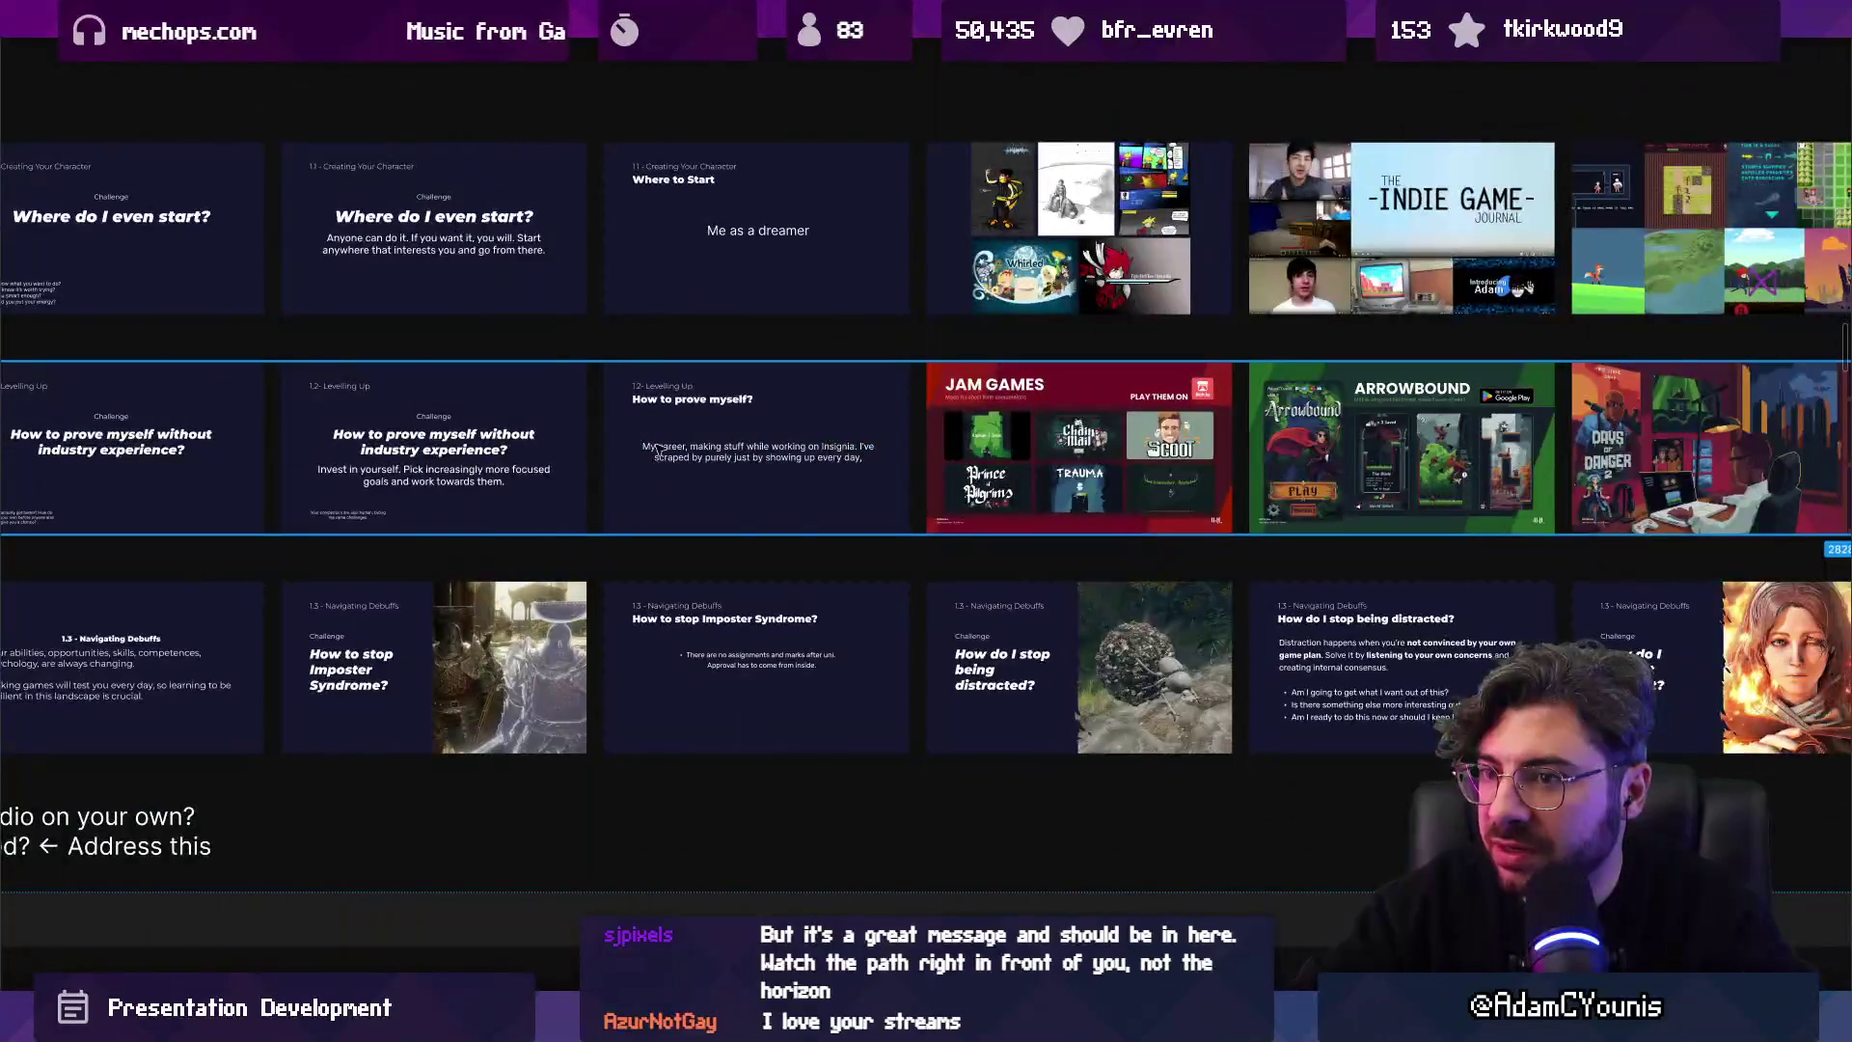
pyautogui.scroll(-4, 540, 482)
pyautogui.scroll(2, 485, 526)
pyautogui.scroll(3, 484, 526)
pyautogui.click(489, 509)
pyautogui.click(800, 494)
pyautogui.scroll(-3, 801, 494)
pyautogui.hscroll(5, 524, 479)
pyautogui.click(524, 480)
pyautogui.click(744, 481)
pyautogui.scroll(-3, 743, 481)
pyautogui.click(902, 495)
pyautogui.click(1037, 495)
pyautogui.click(1152, 494)
pyautogui.click(1279, 495)
pyautogui.click(1575, 489)
pyautogui.click(1639, 489)
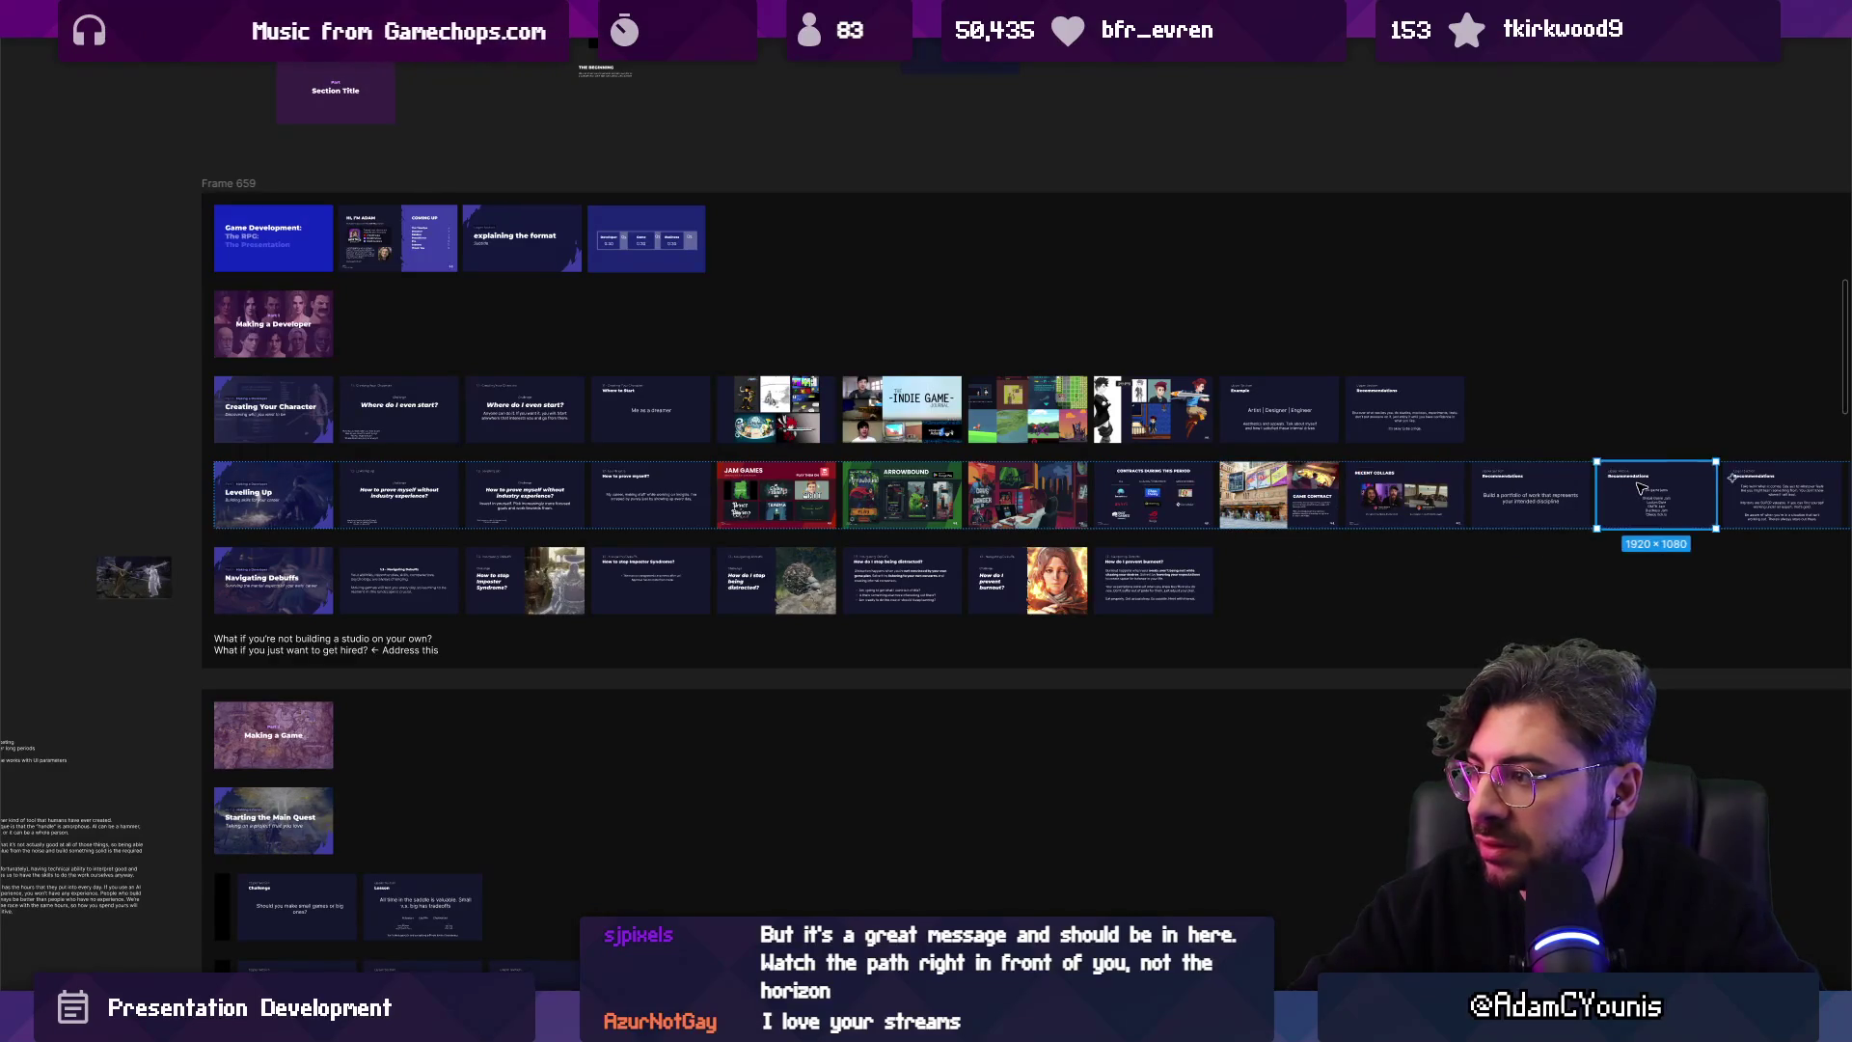
pyautogui.scroll(-5, 857, 341)
pyautogui.scroll(-2, 776, 728)
pyautogui.scroll(-5, 777, 728)
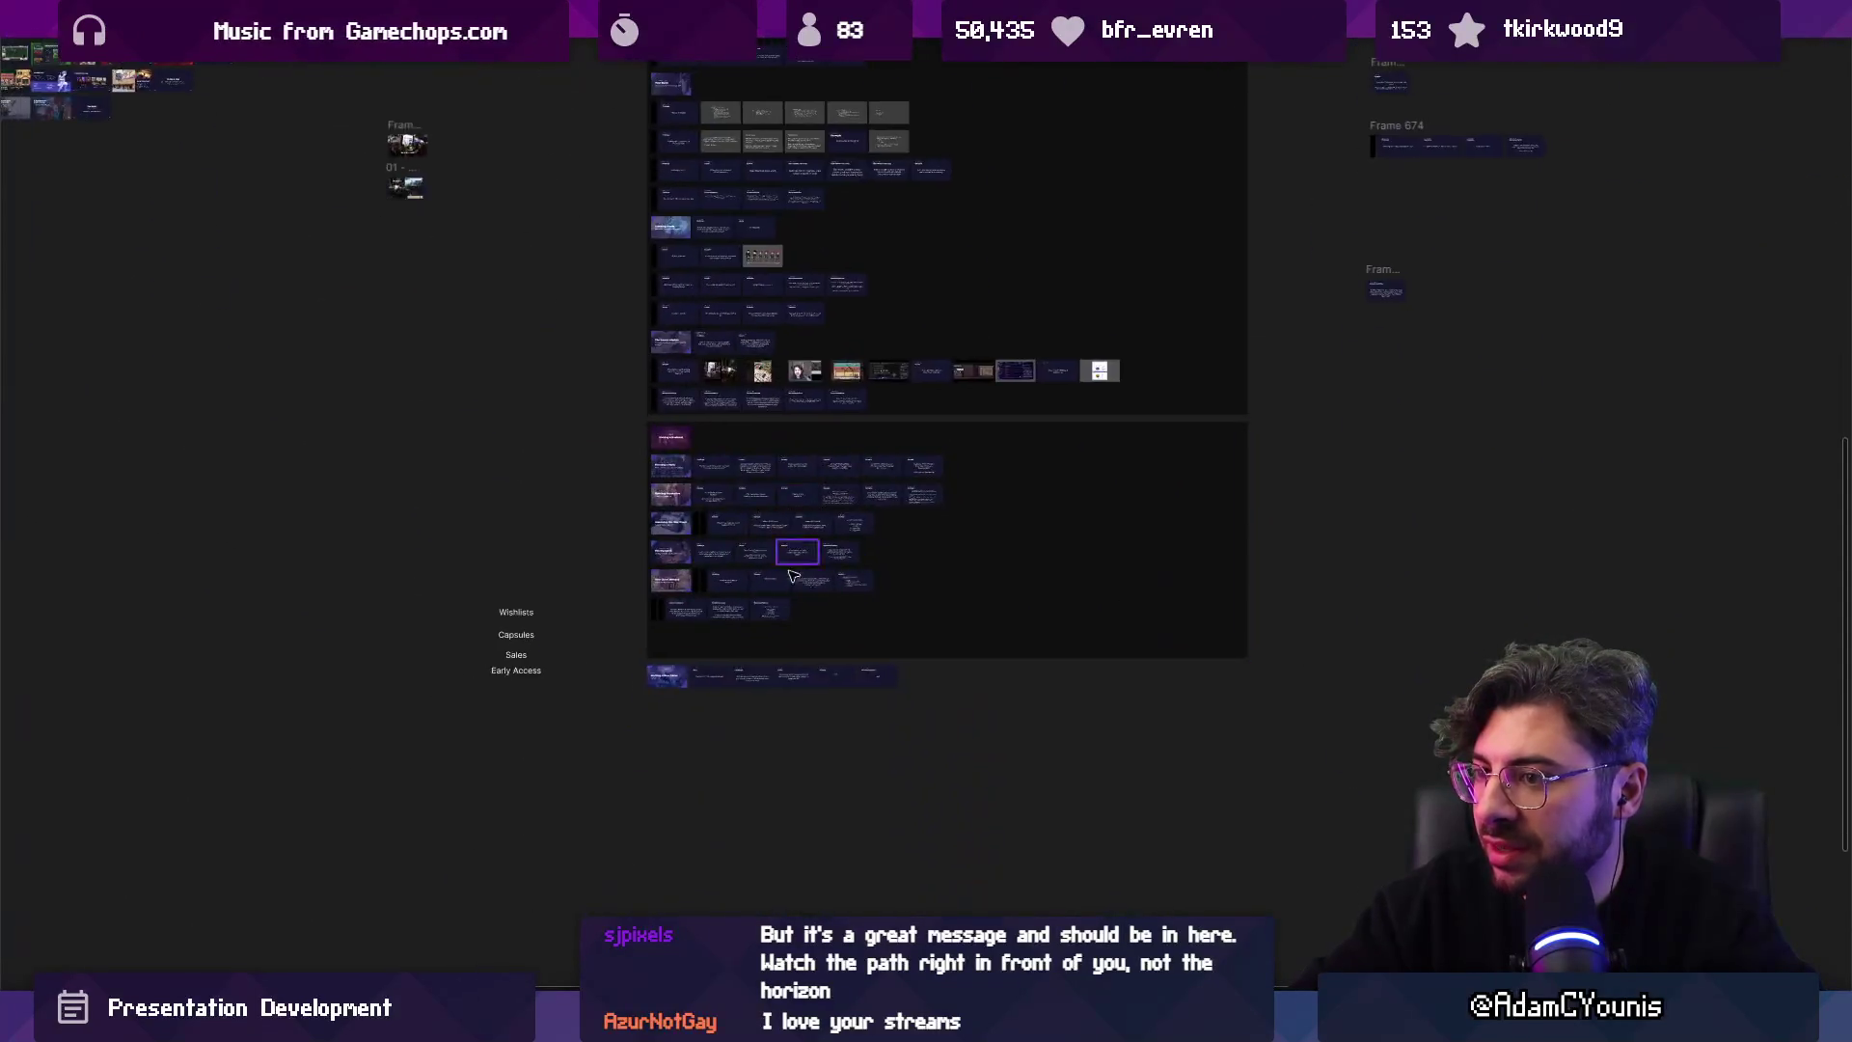
pyautogui.scroll(5, 706, 356)
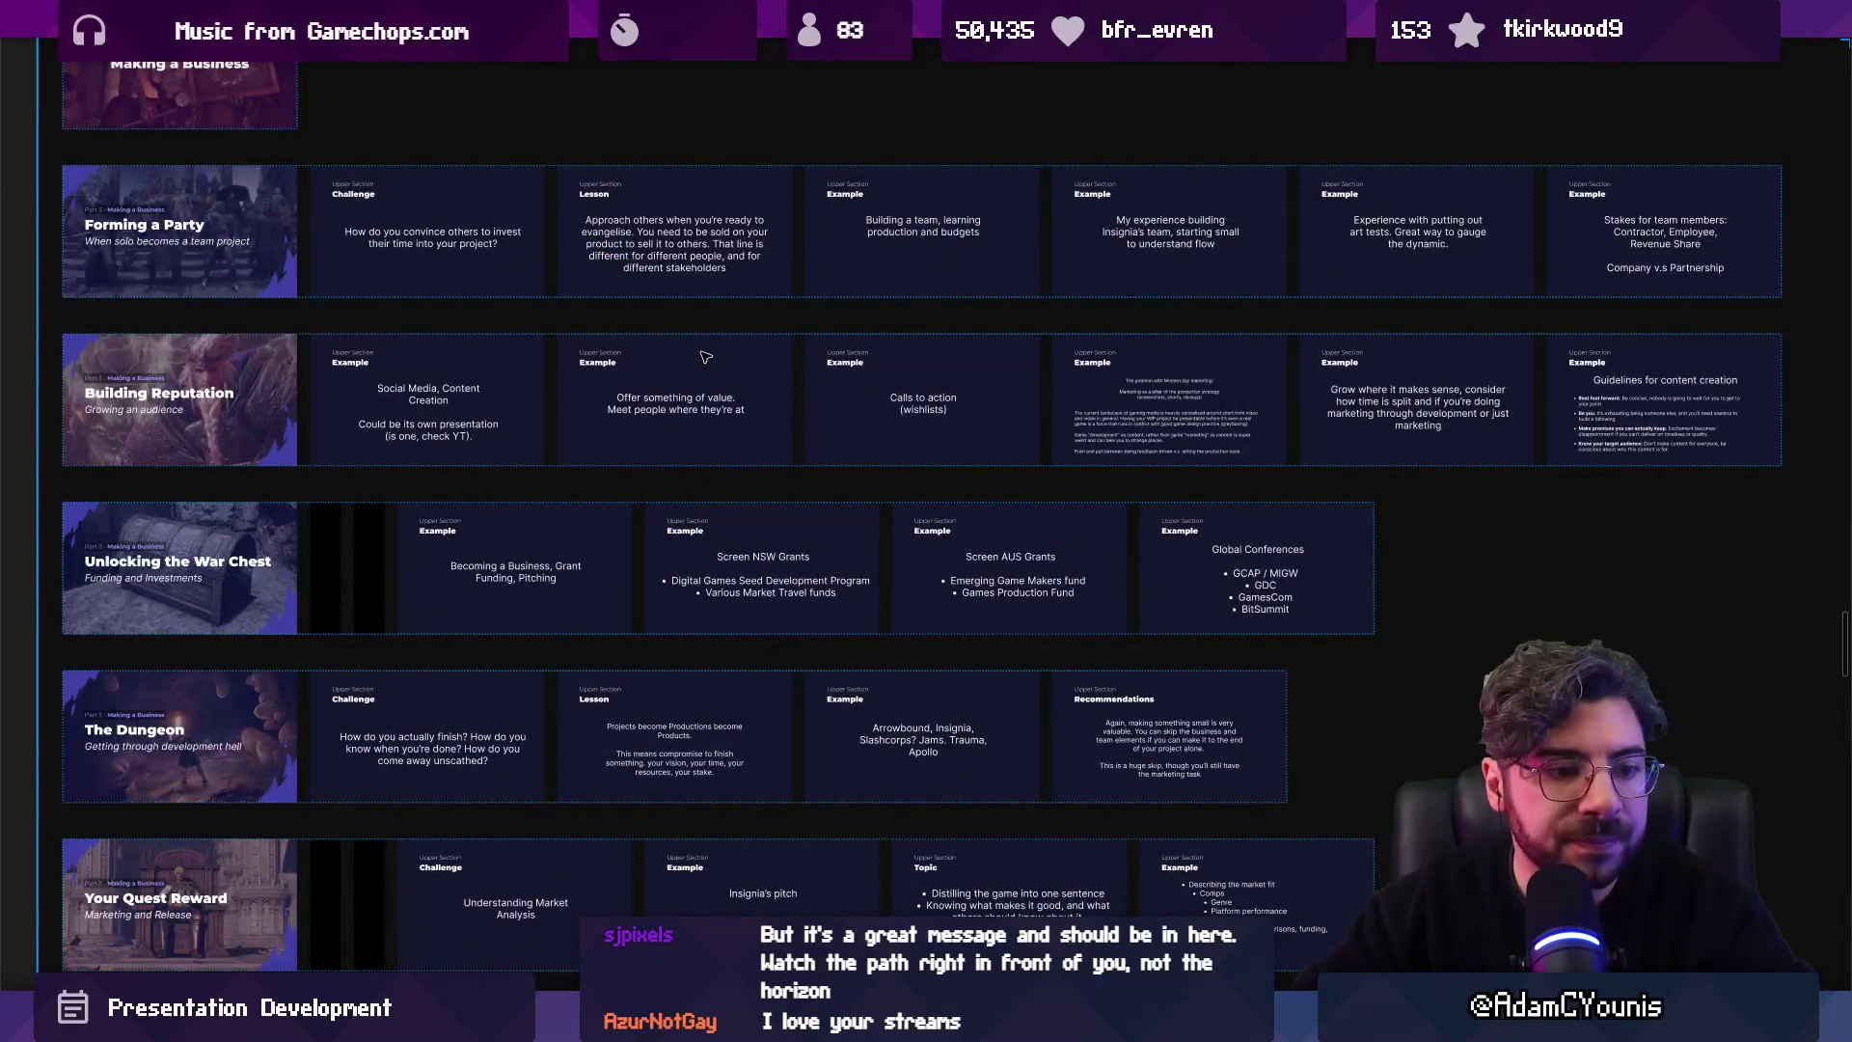